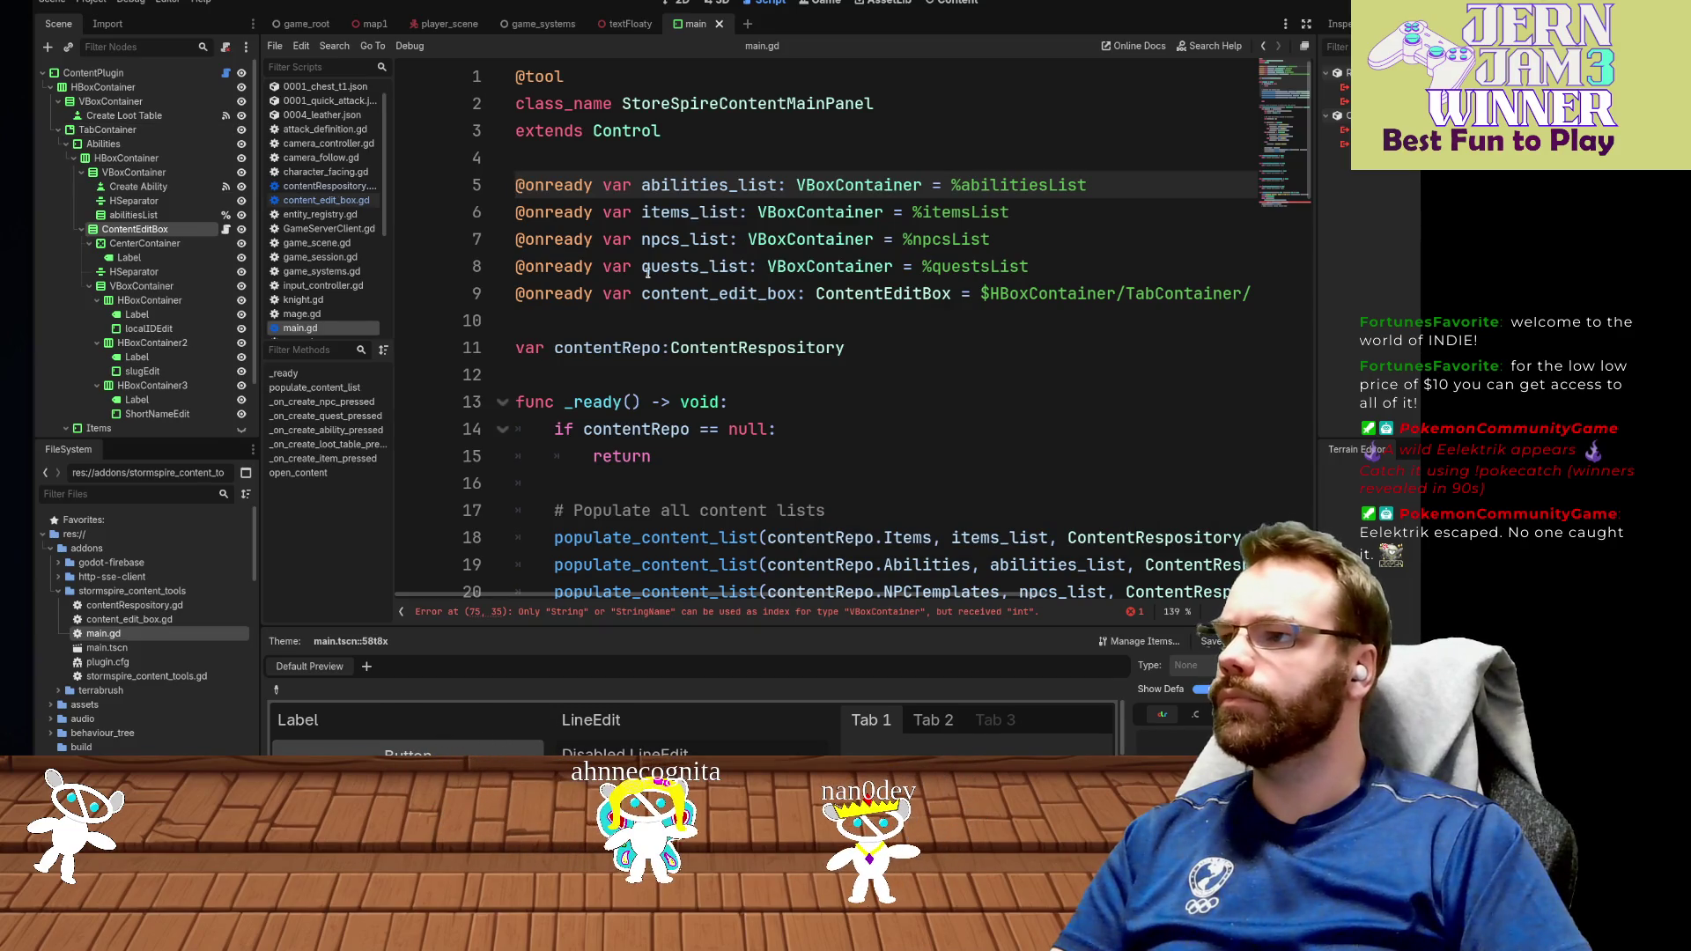
Step: Review where Abilities is defined in main.gd and glance at the Edit Ability panel layout
{"action": "scroll", "coordinate": [899, 343], "scroll_direction": "down", "scroll_amount": 3}
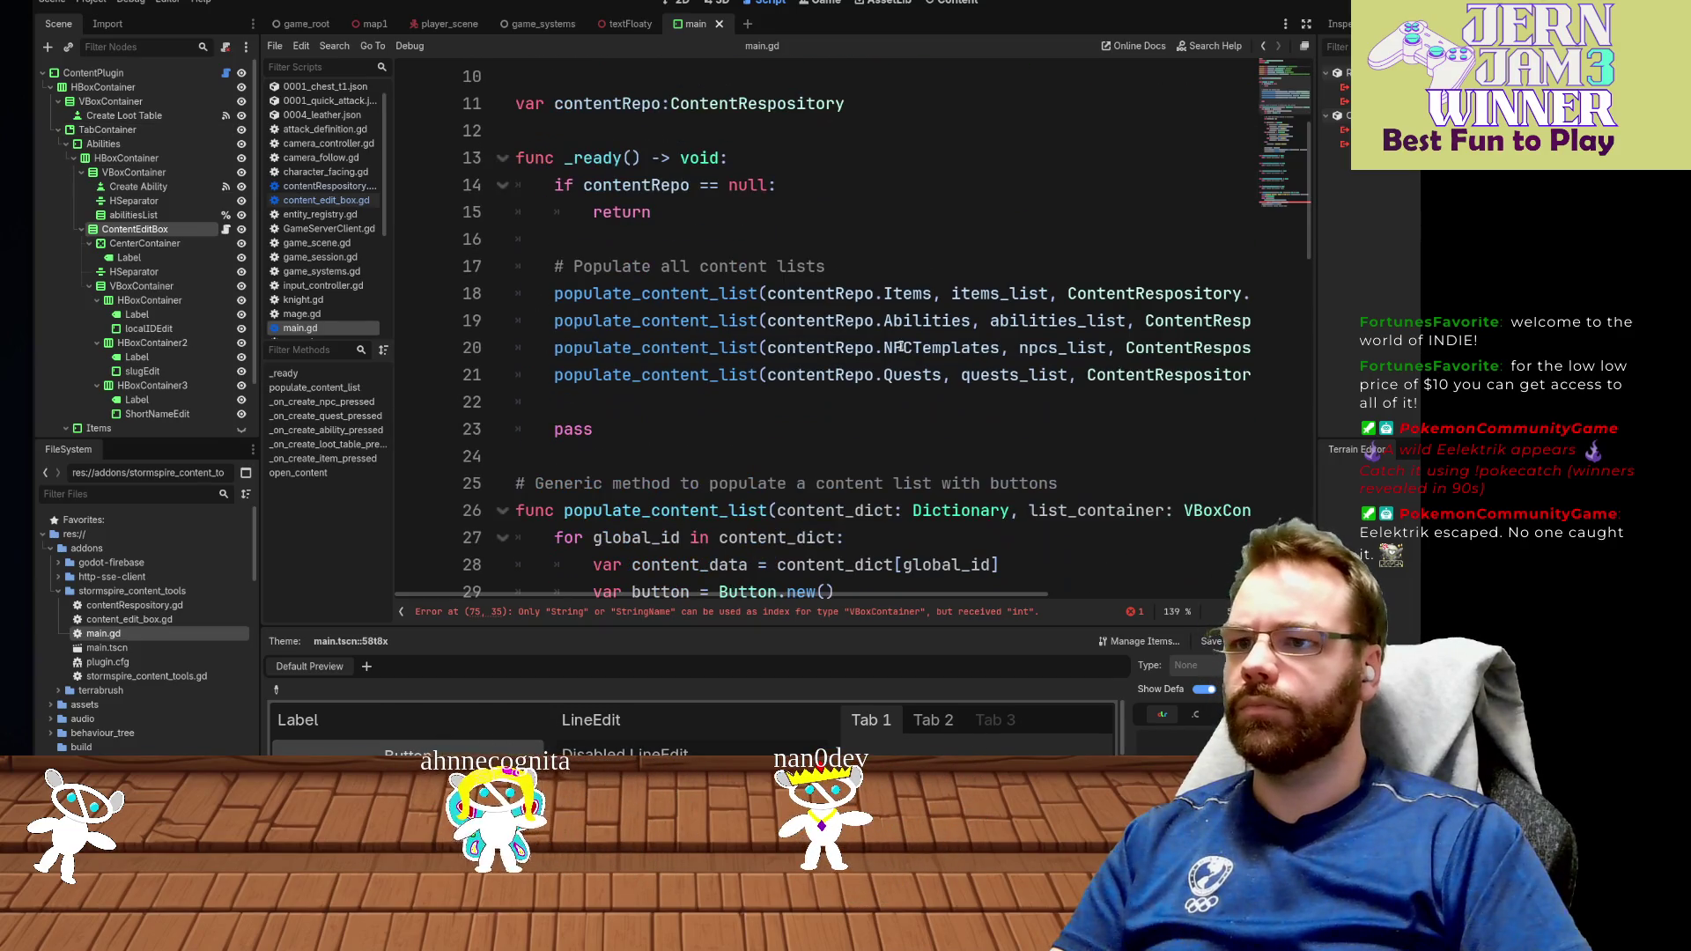
{"action": "double_click", "coordinate": [1079, 324]}
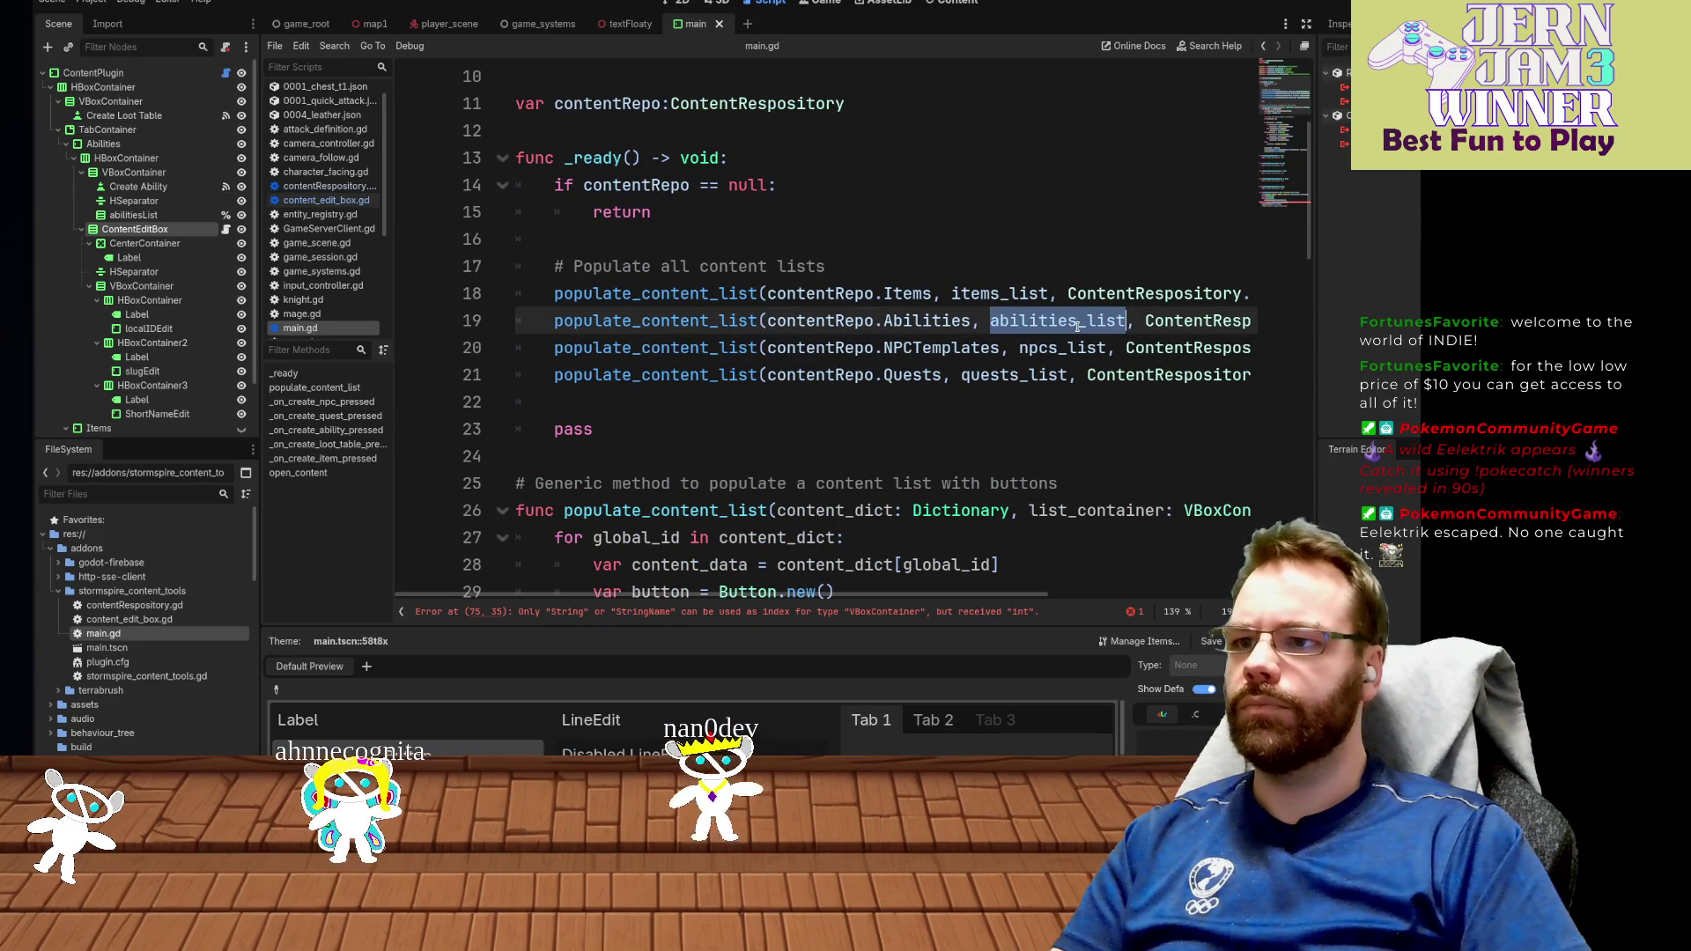
{"action": "left_click", "coordinate": [955, 323], "text": "ctrl"}
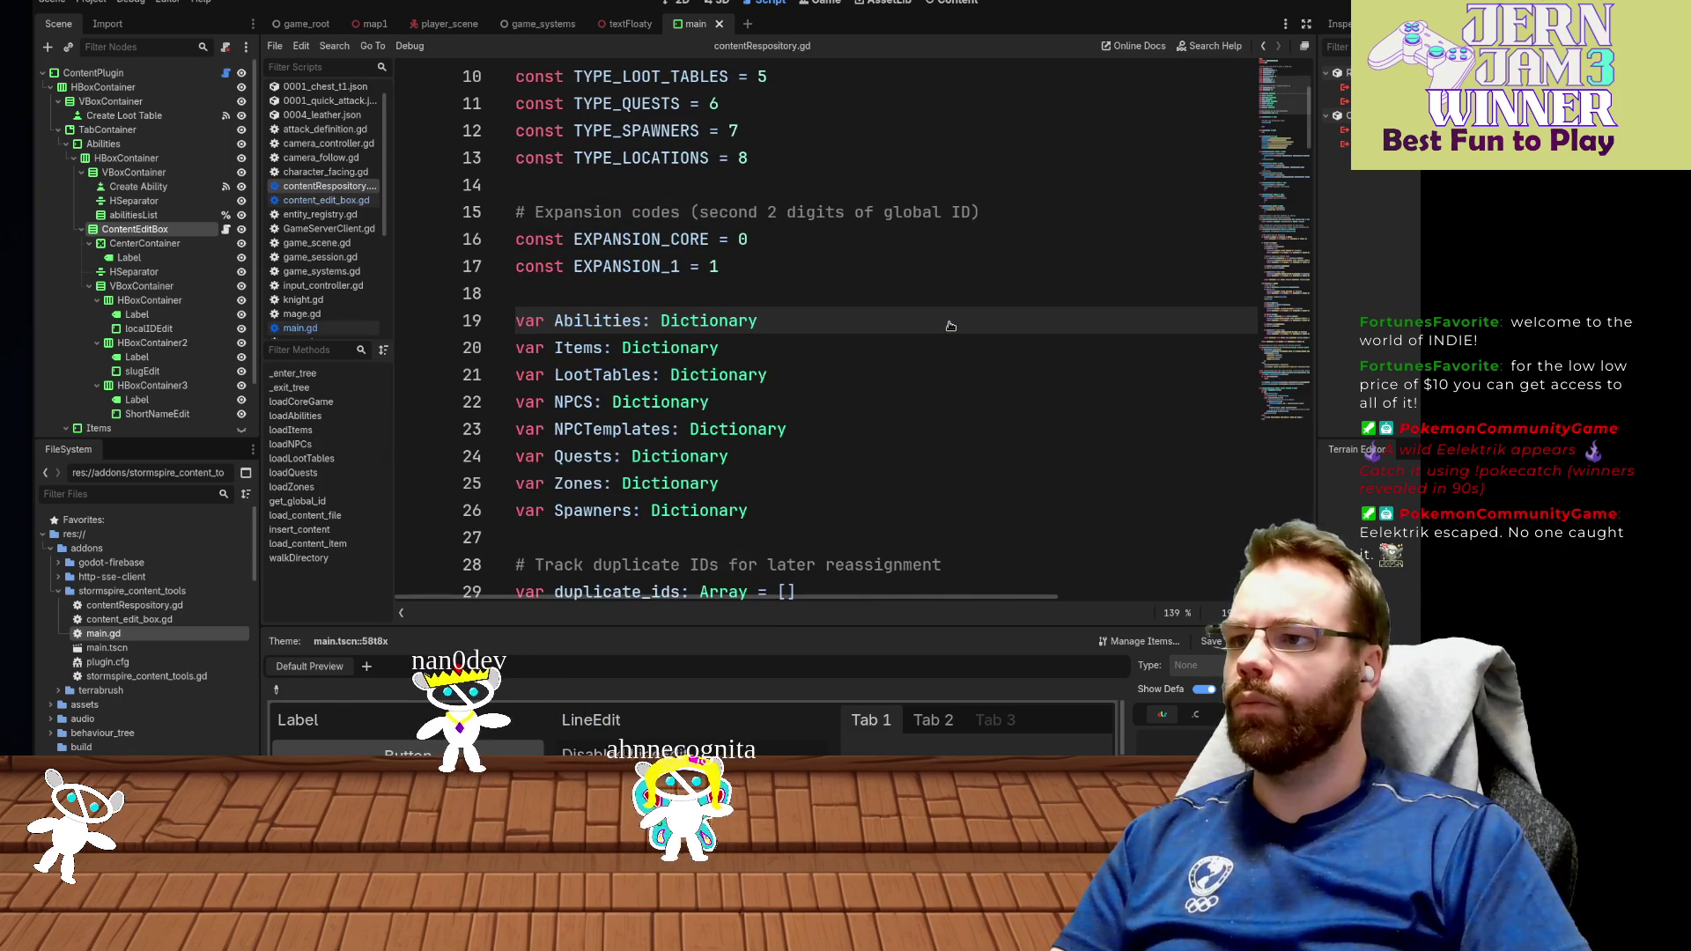
{"action": "scroll", "coordinate": [951, 326], "scroll_direction": "down", "scroll_amount": 10}
{"action": "scroll", "coordinate": [969, 334], "scroll_direction": "down", "scroll_amount": 20}
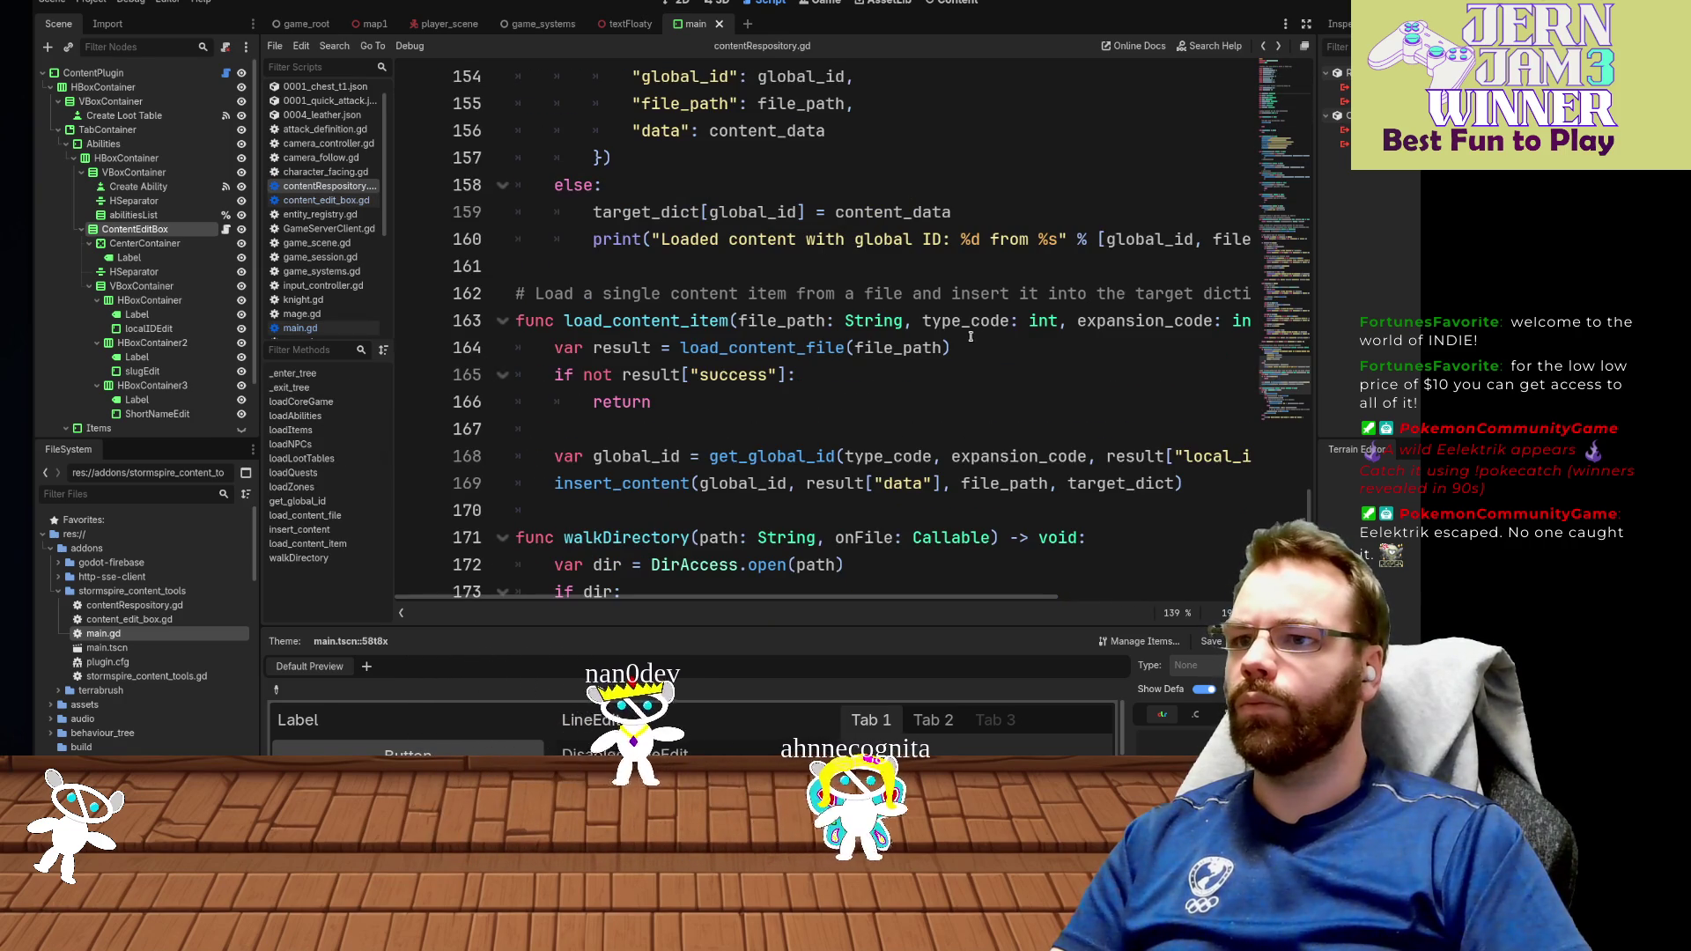
{"action": "scroll", "coordinate": [968, 335], "scroll_direction": "up", "scroll_amount": 20}
{"action": "scroll", "coordinate": [958, 298], "scroll_direction": "down", "scroll_amount": 4}
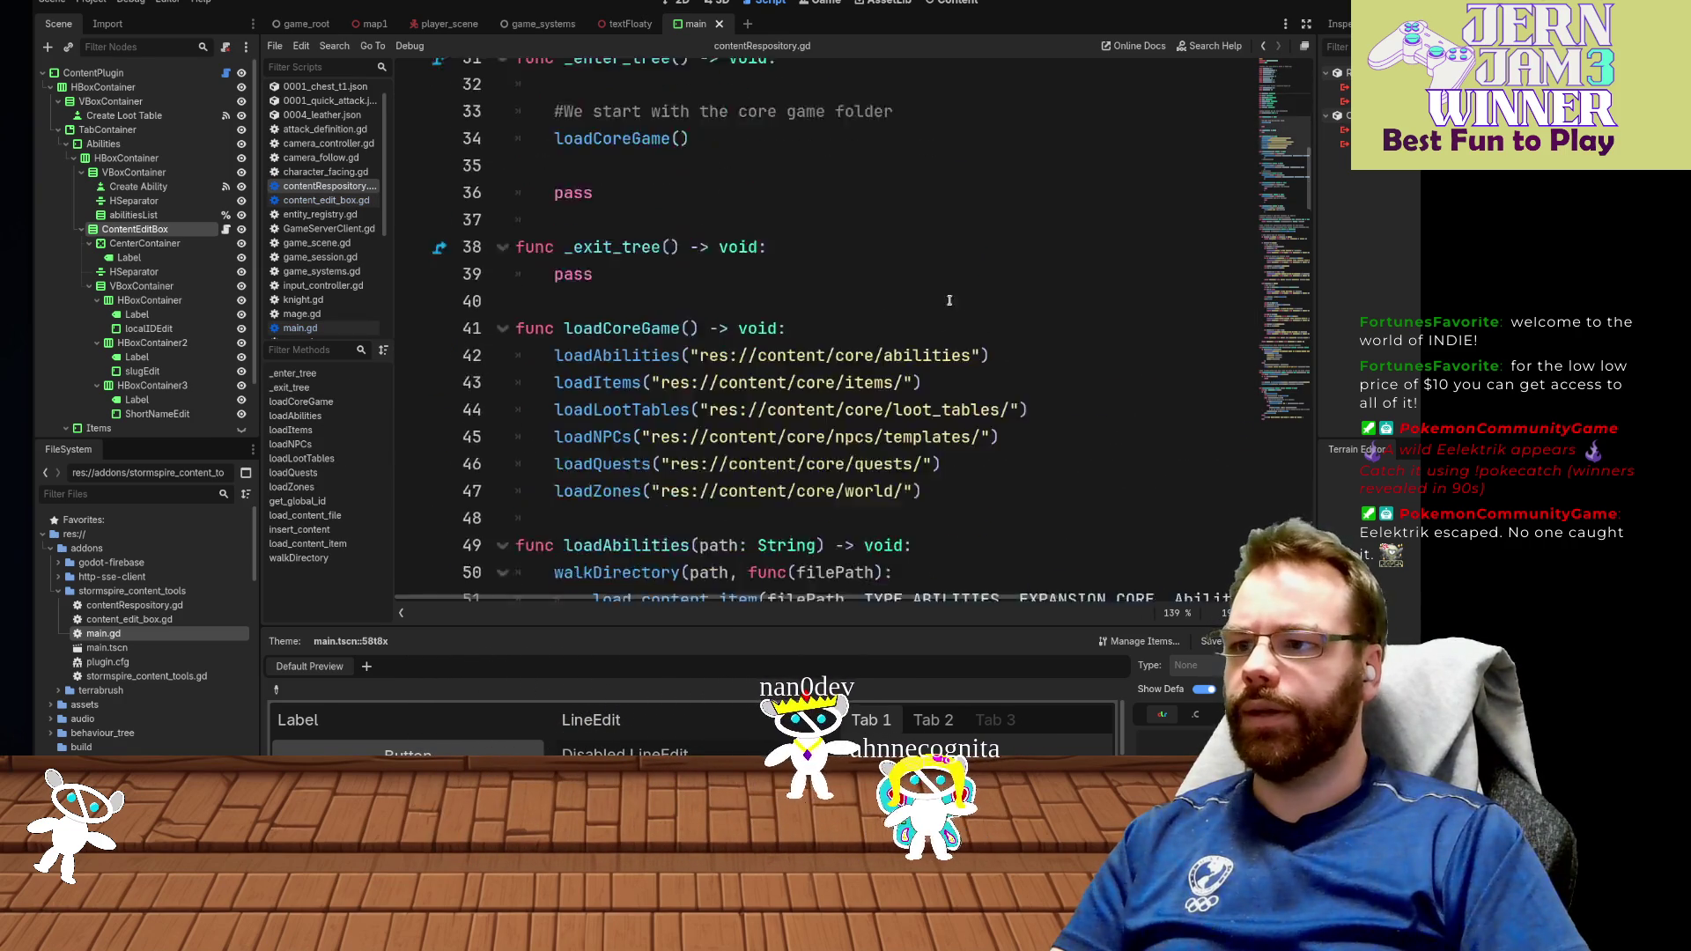
{"action": "scroll", "coordinate": [958, 303], "scroll_direction": "down", "scroll_amount": 20}
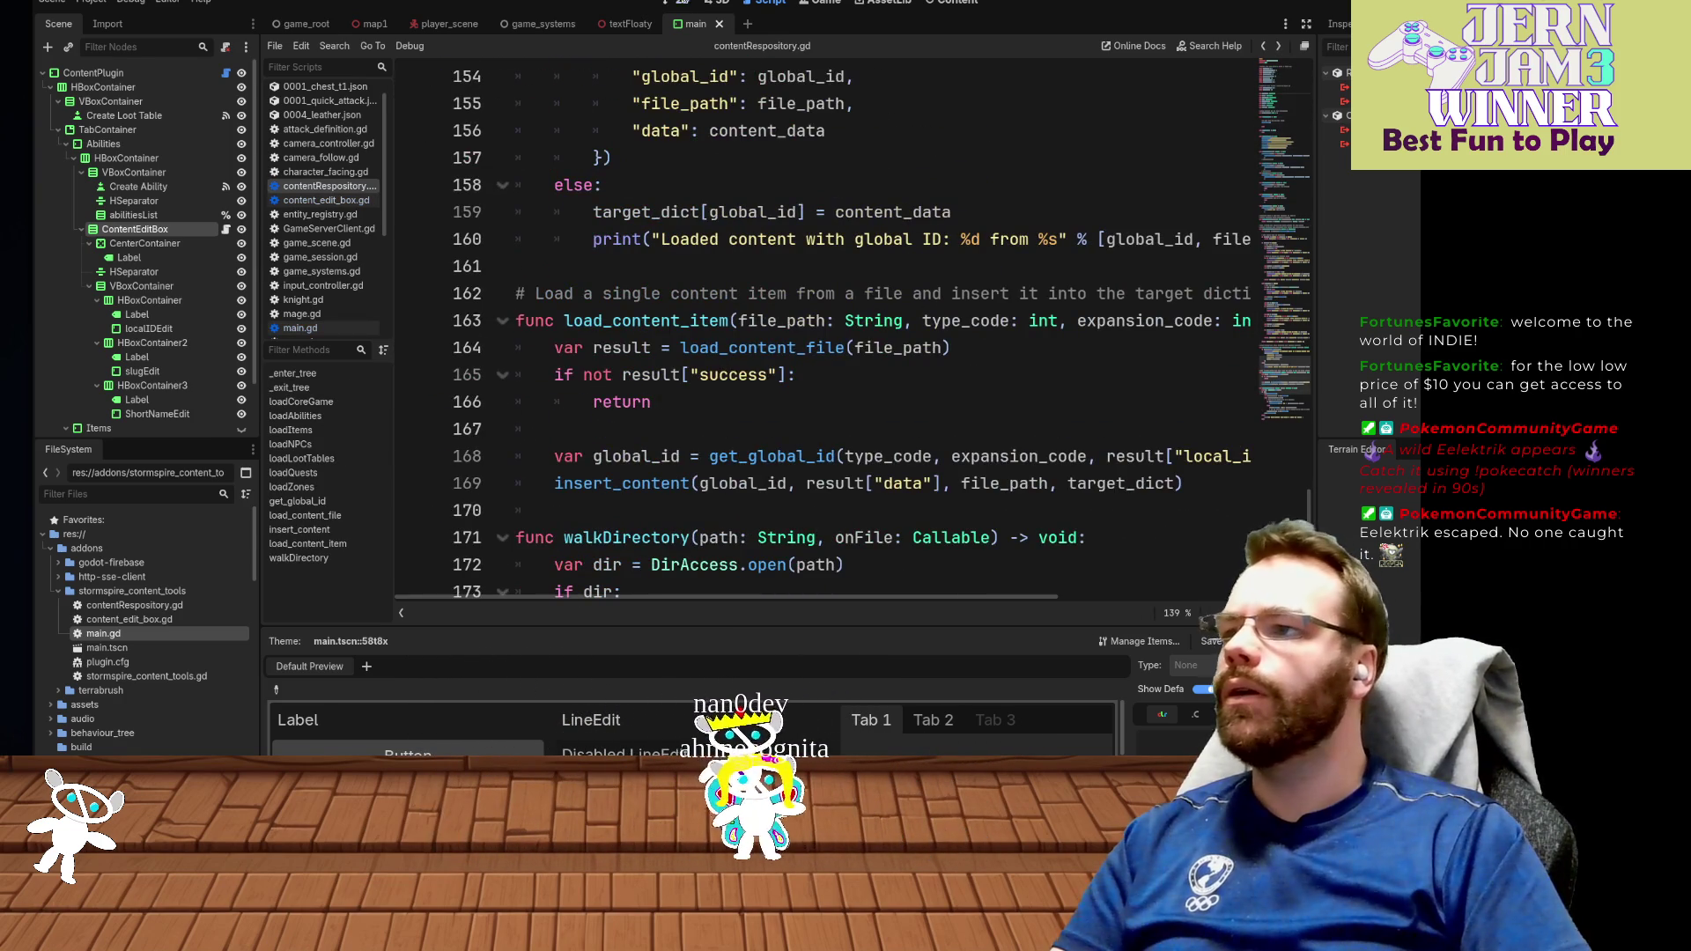
{"action": "key", "text": "ctrl+F1"}
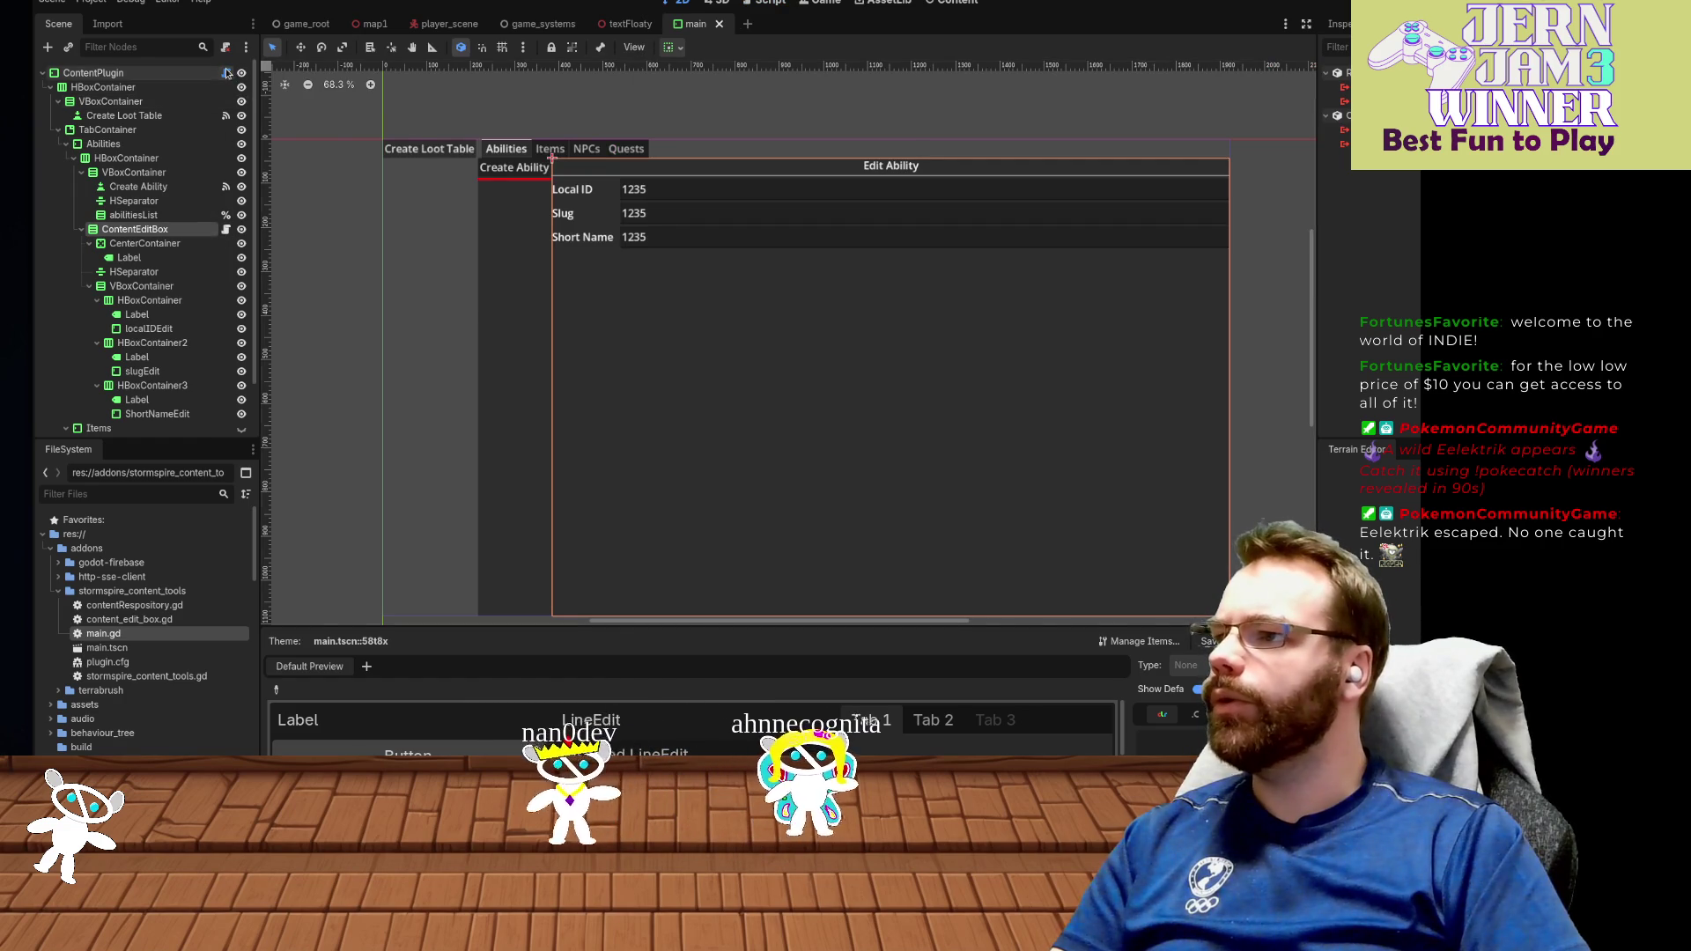
{"action": "key", "text": "ctrl+F3"}
{"action": "scroll", "coordinate": [971, 389], "scroll_direction": "down", "scroll_amount": 5}
{"action": "scroll", "coordinate": [971, 389], "scroll_direction": "down", "scroll_amount": 10}
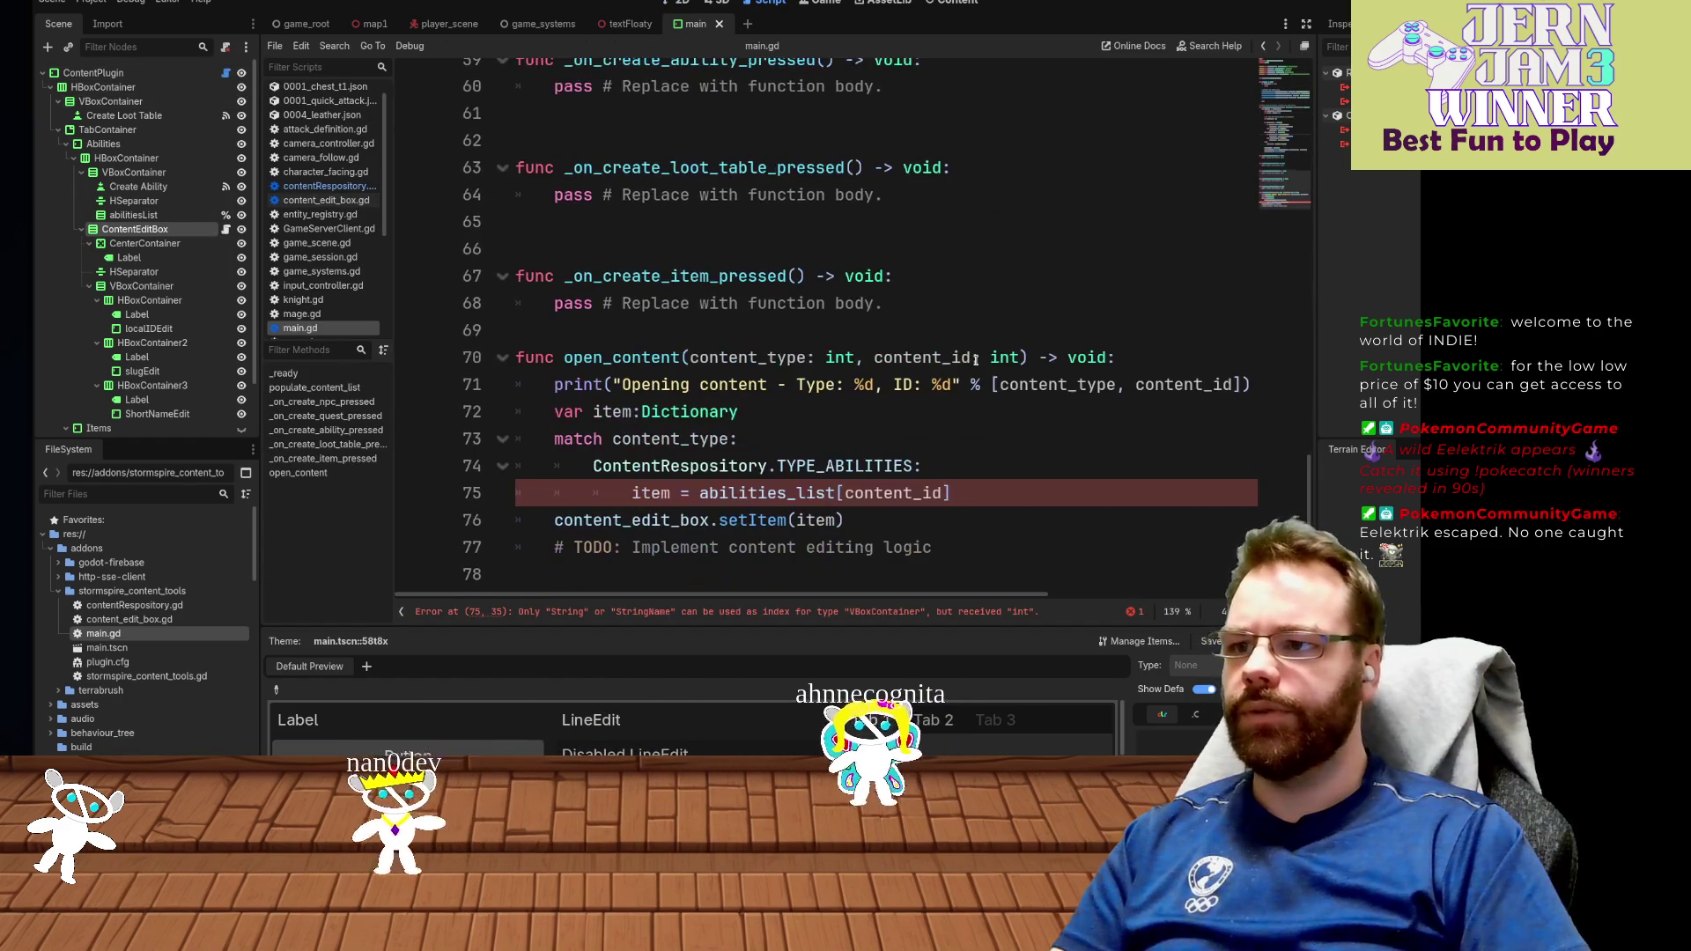
Step: Replace abilities_list with contentRepo.Abilities on erroring line 75 of main.gd and save
{"action": "left_click", "coordinate": [943, 494]}
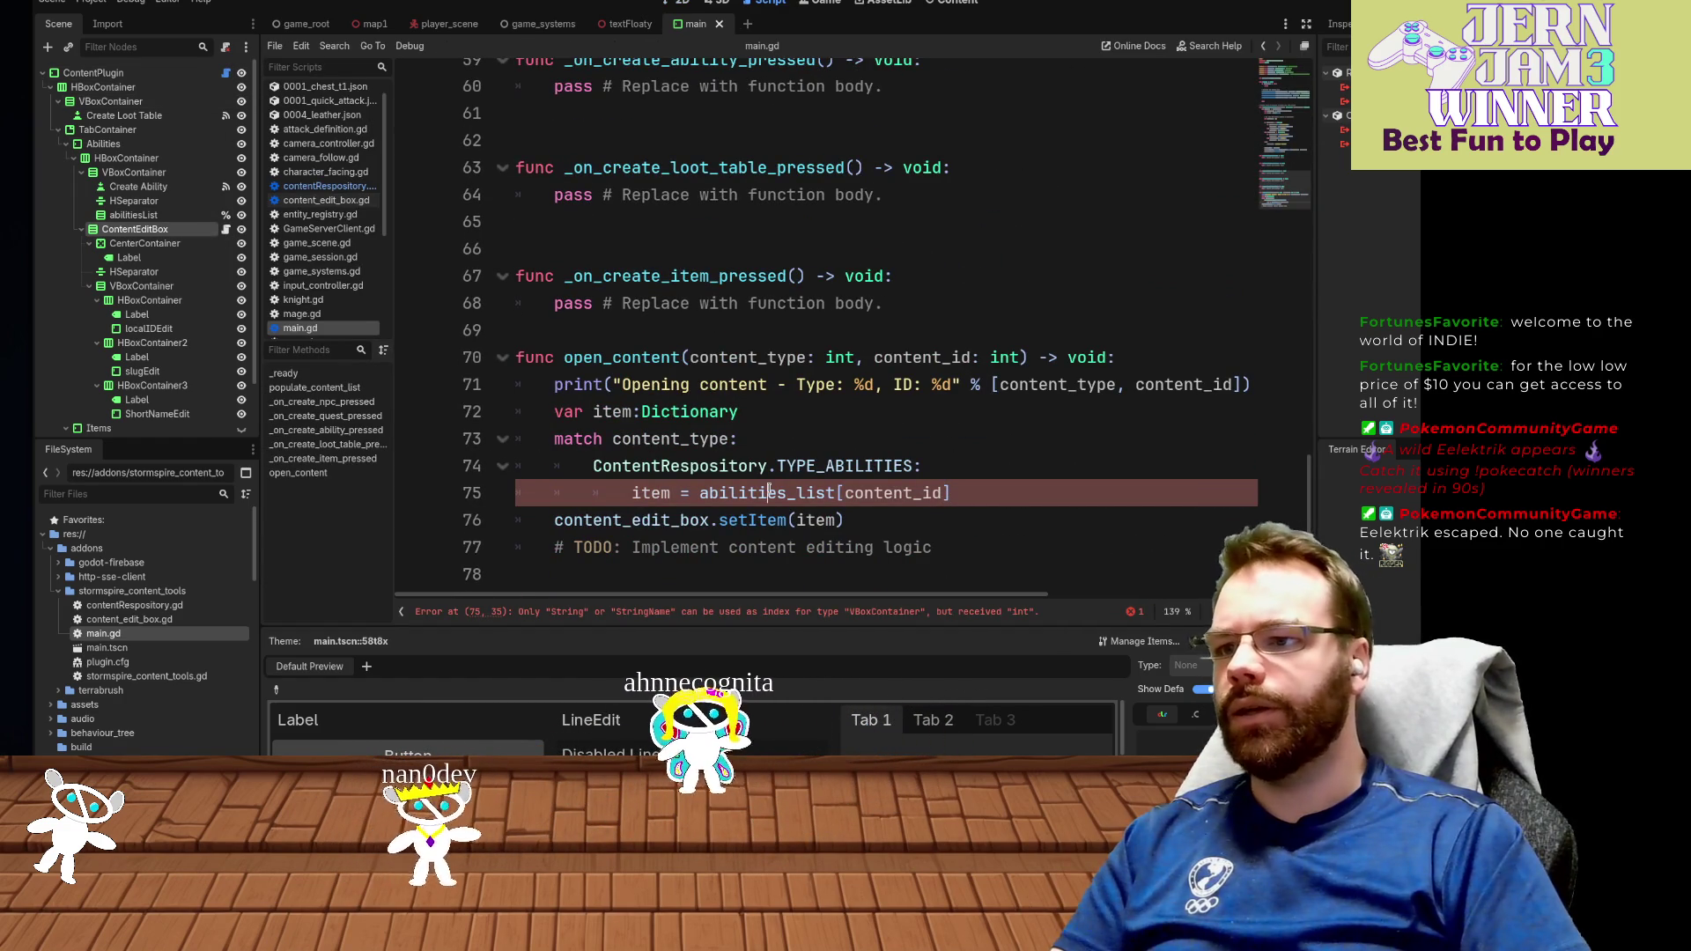
{"action": "scroll", "coordinate": [946, 359], "scroll_direction": "up", "scroll_amount": 13}
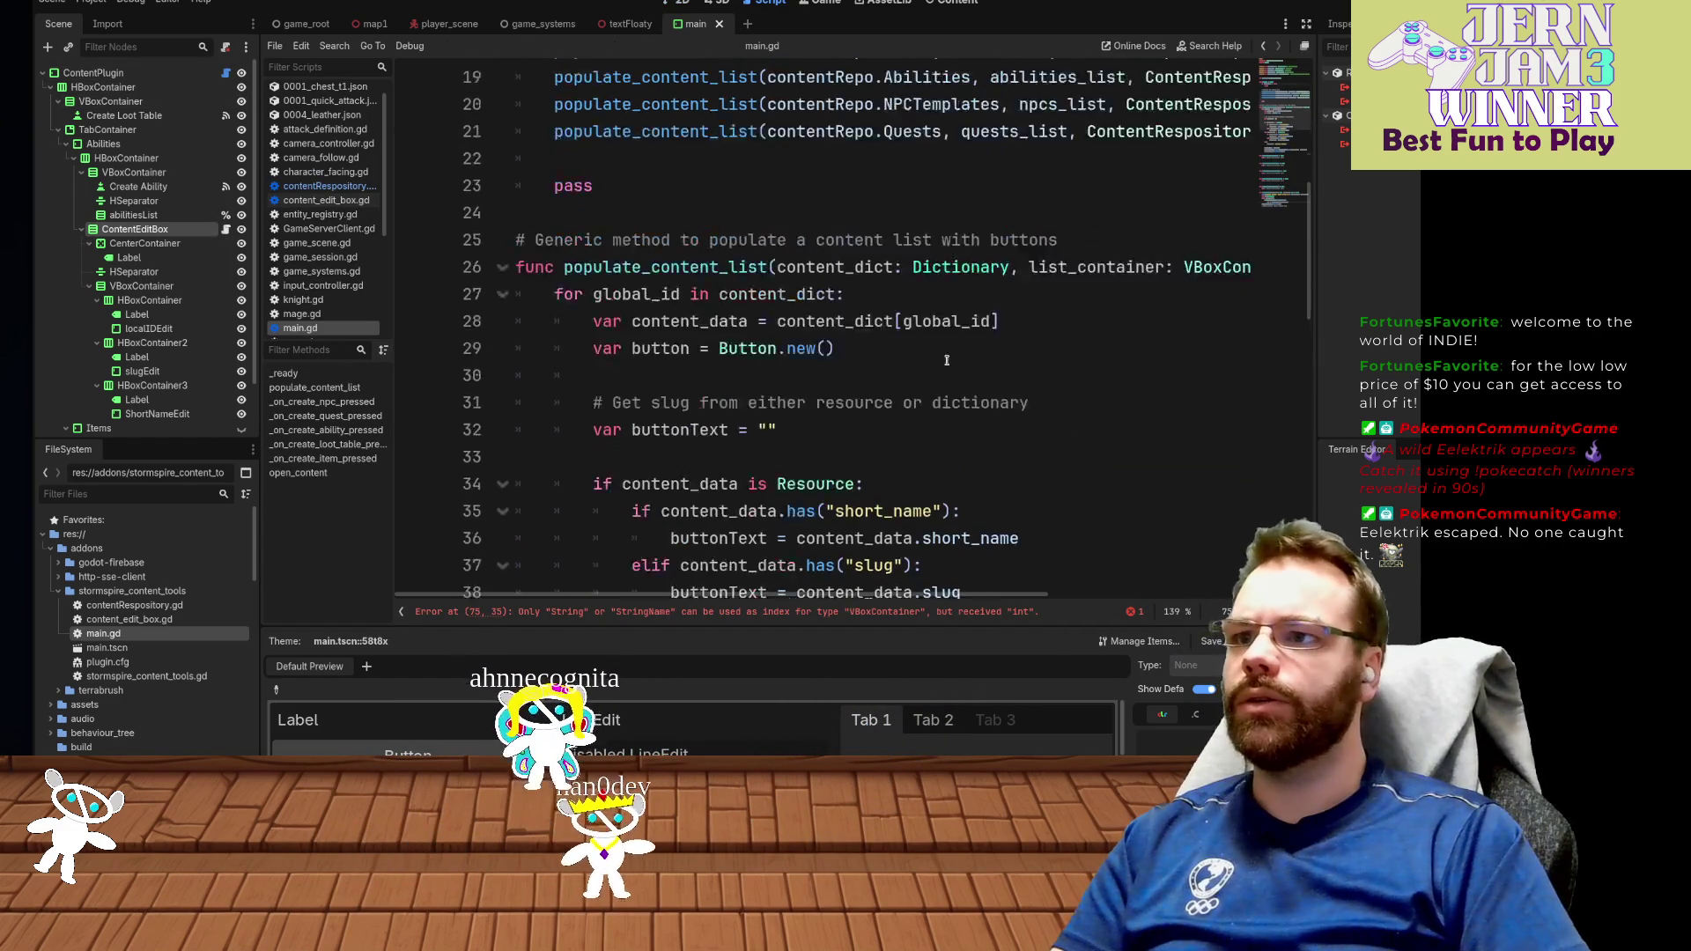
{"action": "scroll", "coordinate": [946, 359], "scroll_direction": "up", "scroll_amount": 2}
{"action": "left_click", "coordinate": [971, 195]}
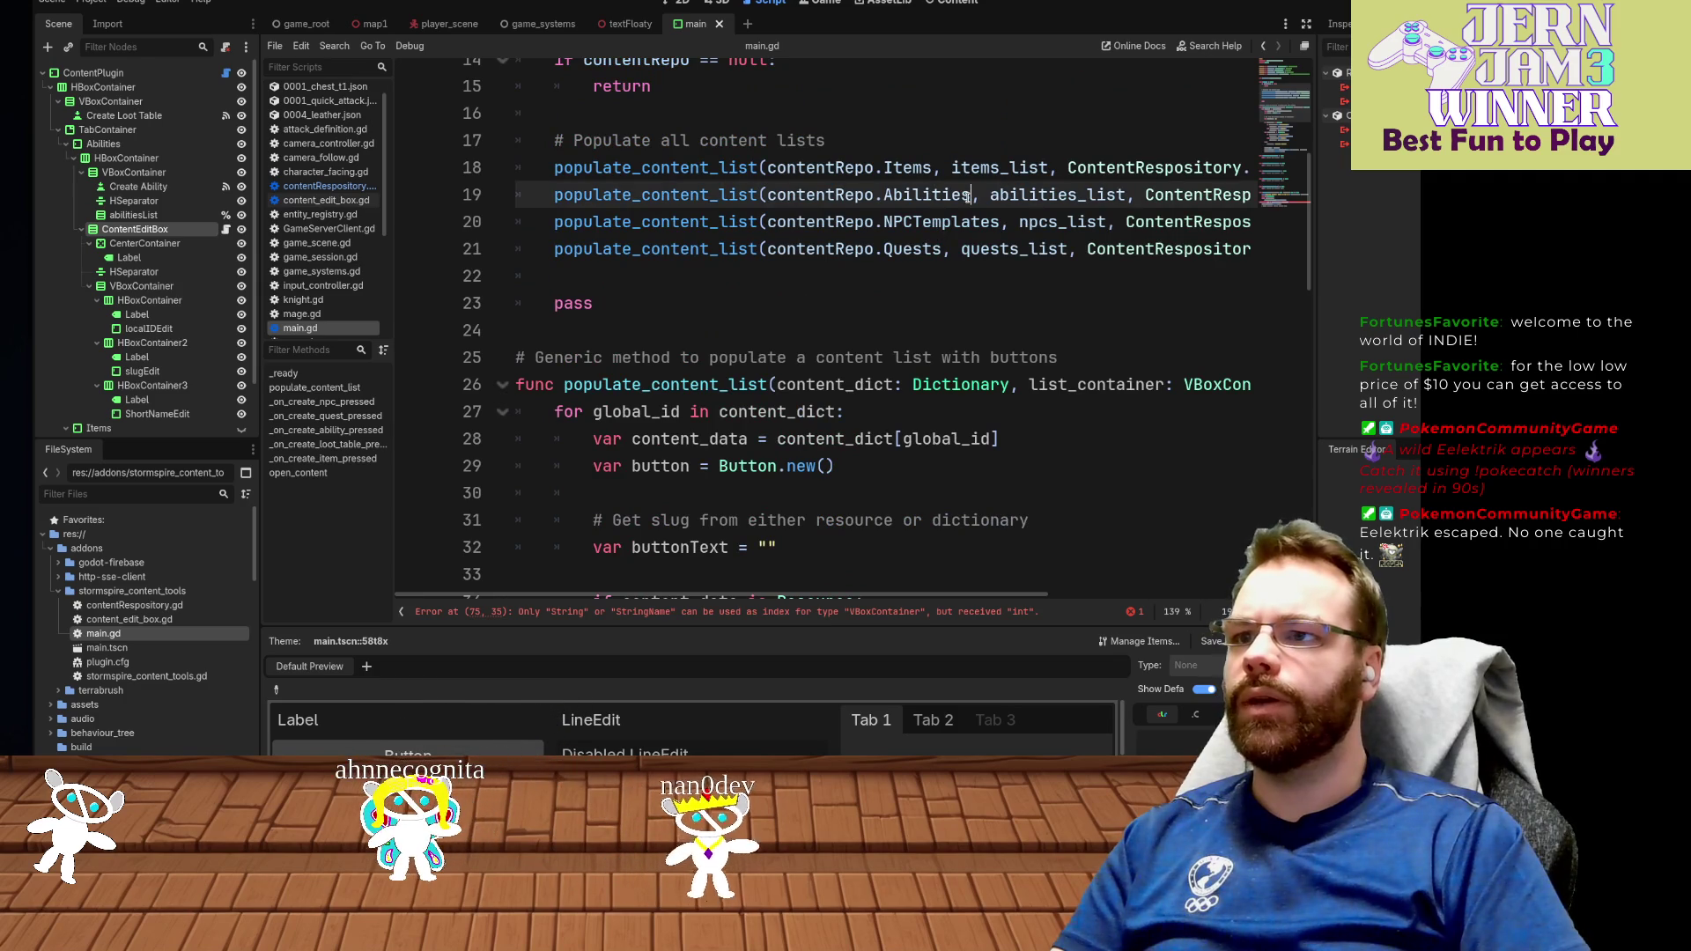
{"action": "scroll", "coordinate": [809, 269], "scroll_direction": "down", "scroll_amount": 15}
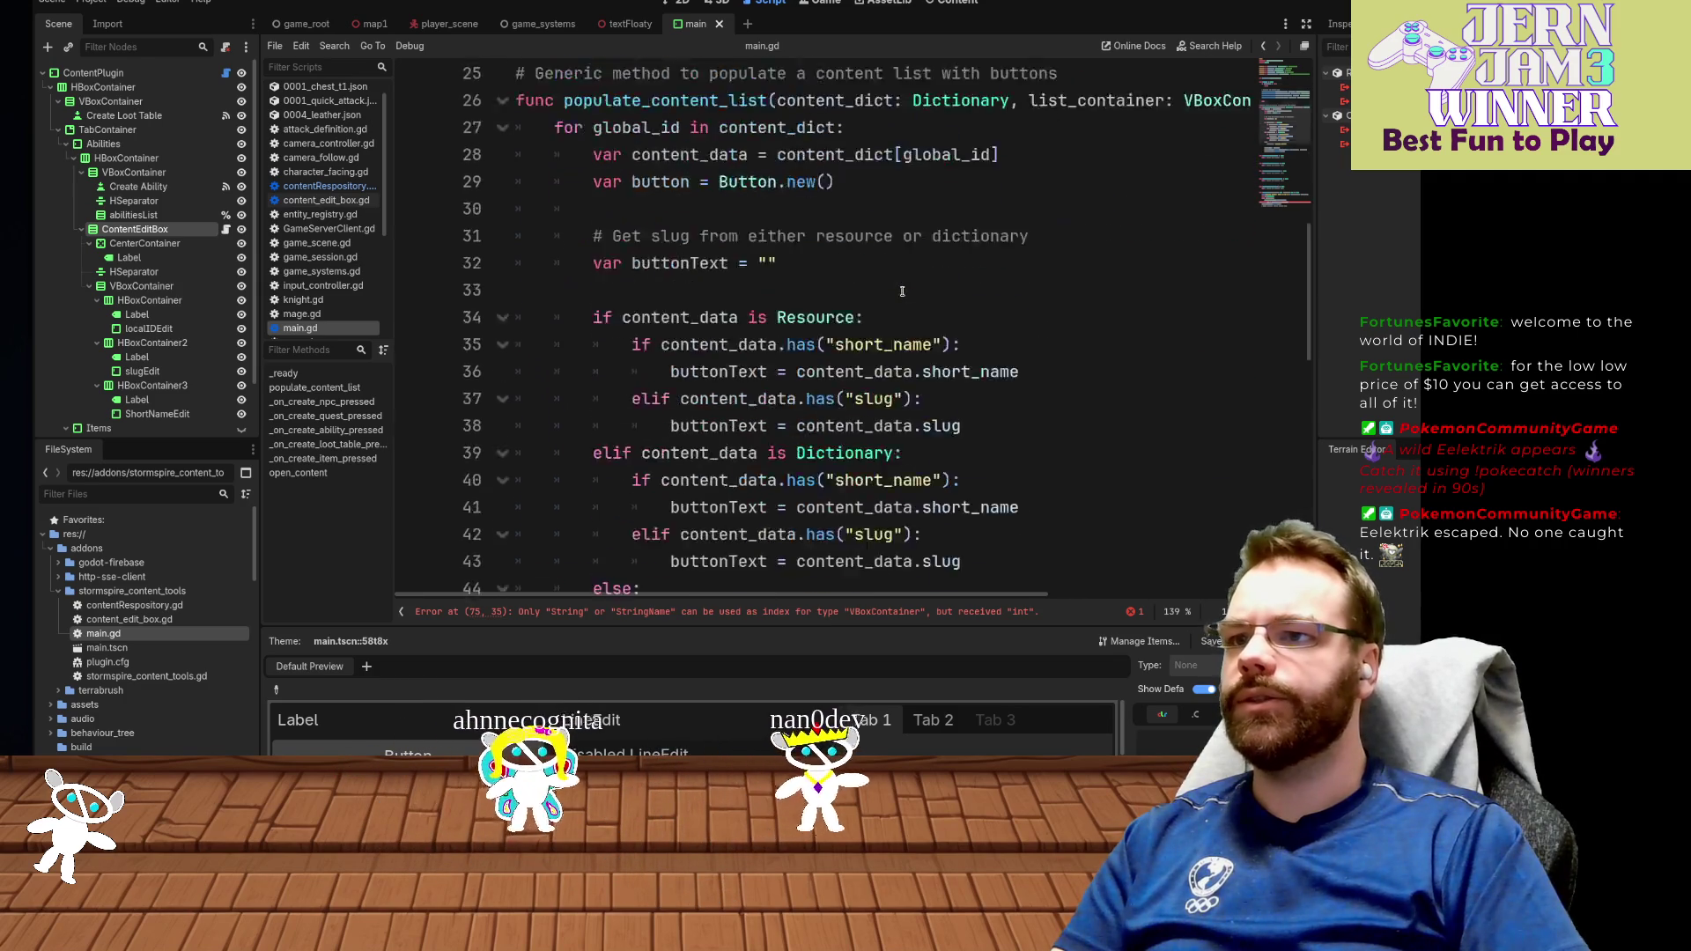
{"action": "double_click", "coordinate": [766, 493]}
{"action": "type", "text": "contentRepo.Abilities"}
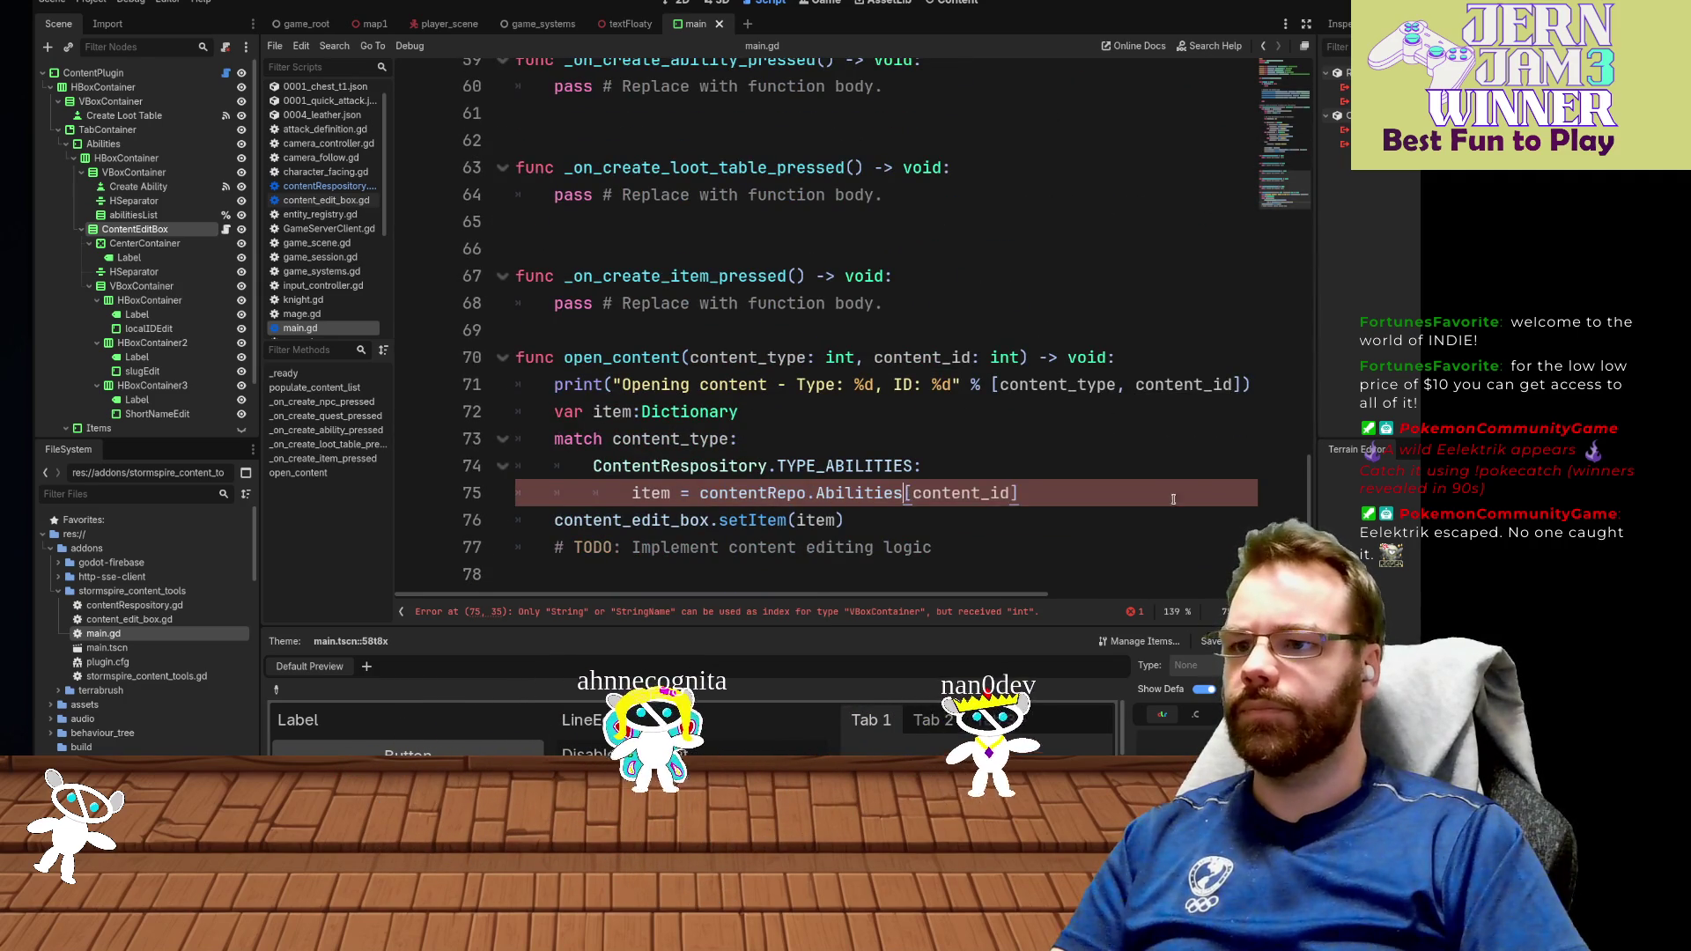
{"action": "key", "text": "ctrl+s"}
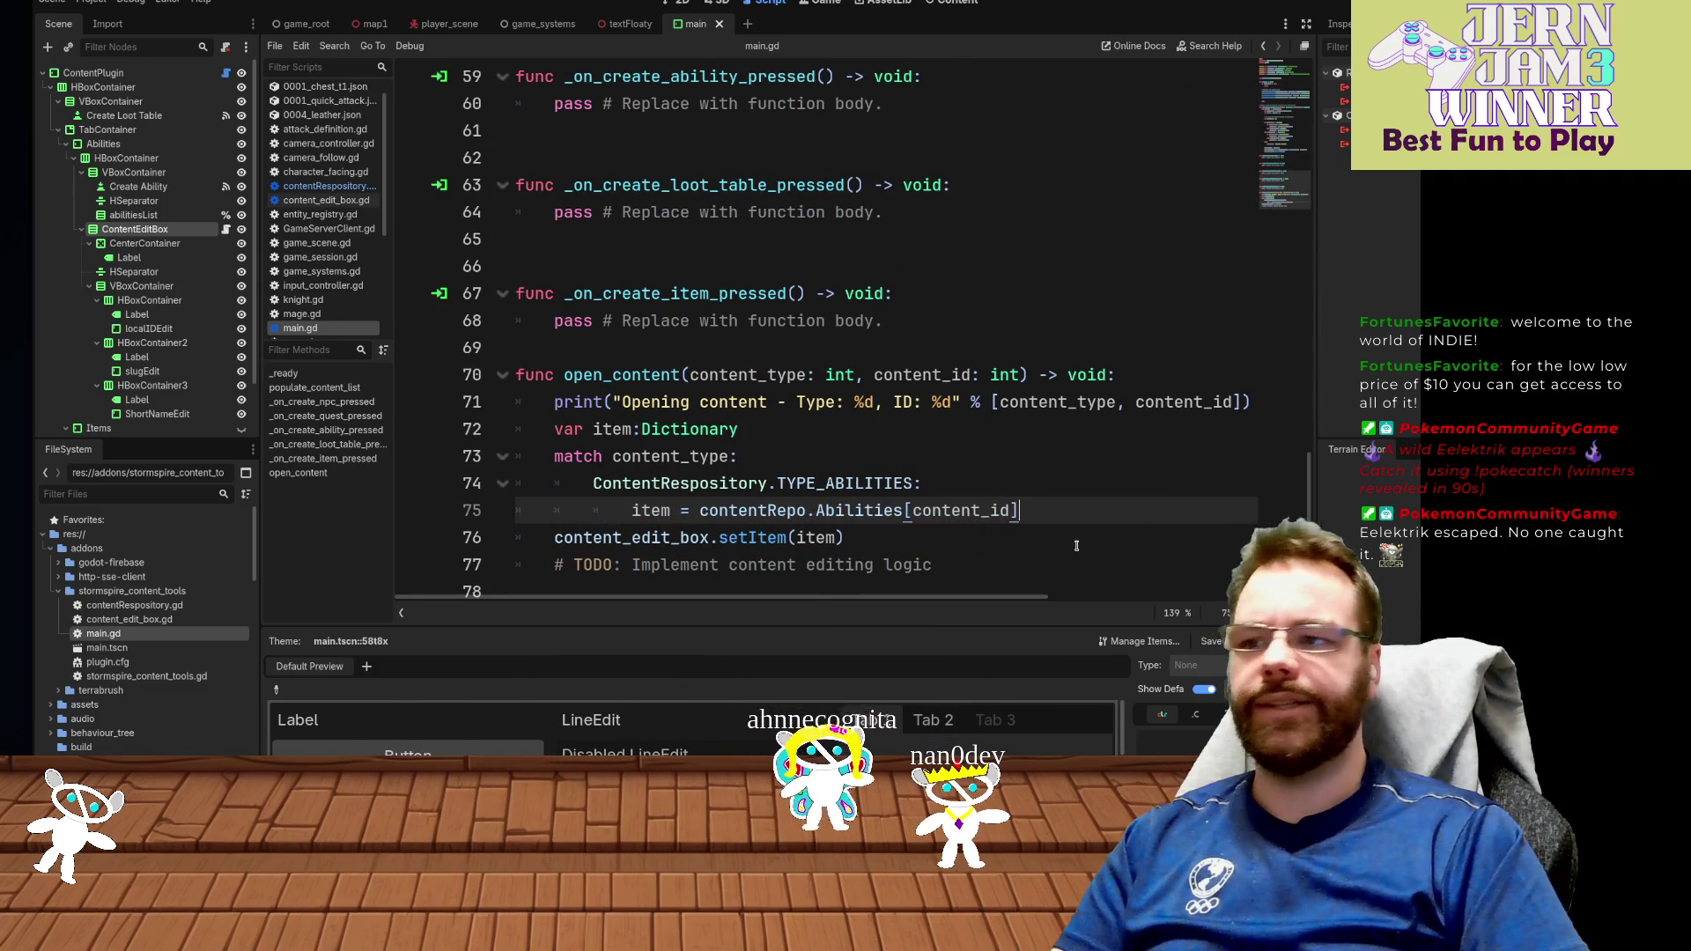
Step: Open setItem in content_edit_box.gd and copy the short_name and slug checks from main.gd
{"action": "left_click", "coordinate": [757, 538], "text": "ctrl"}
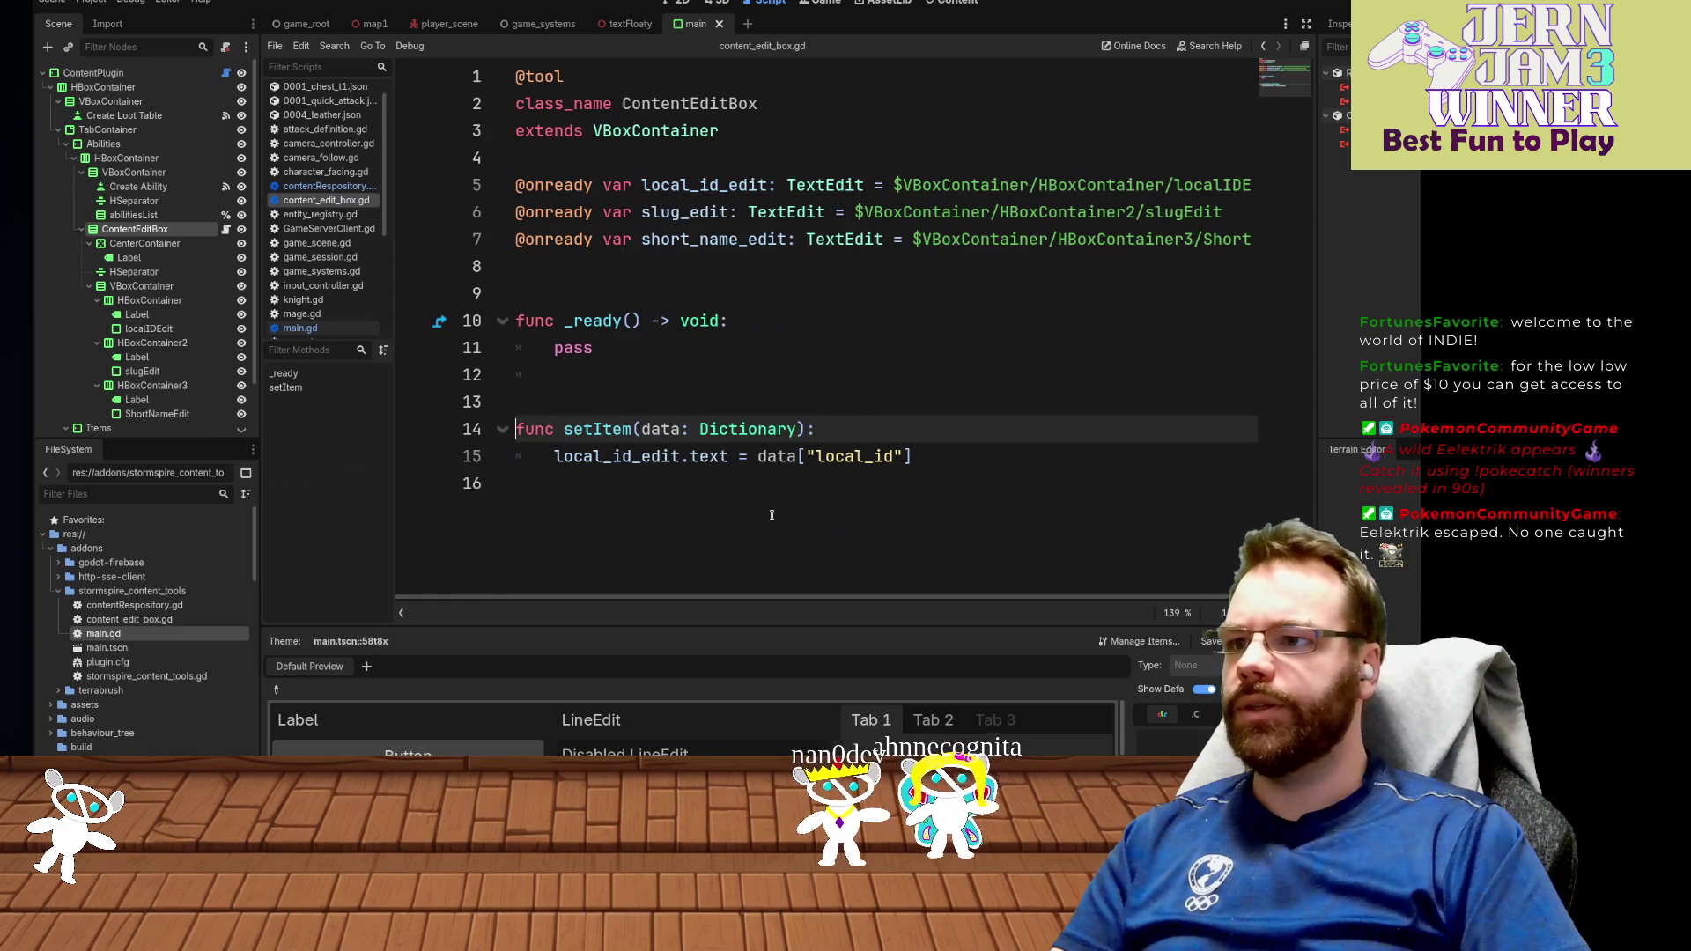
{"action": "left_click", "coordinate": [1030, 468]}
{"action": "key", "text": "alt+Left"}
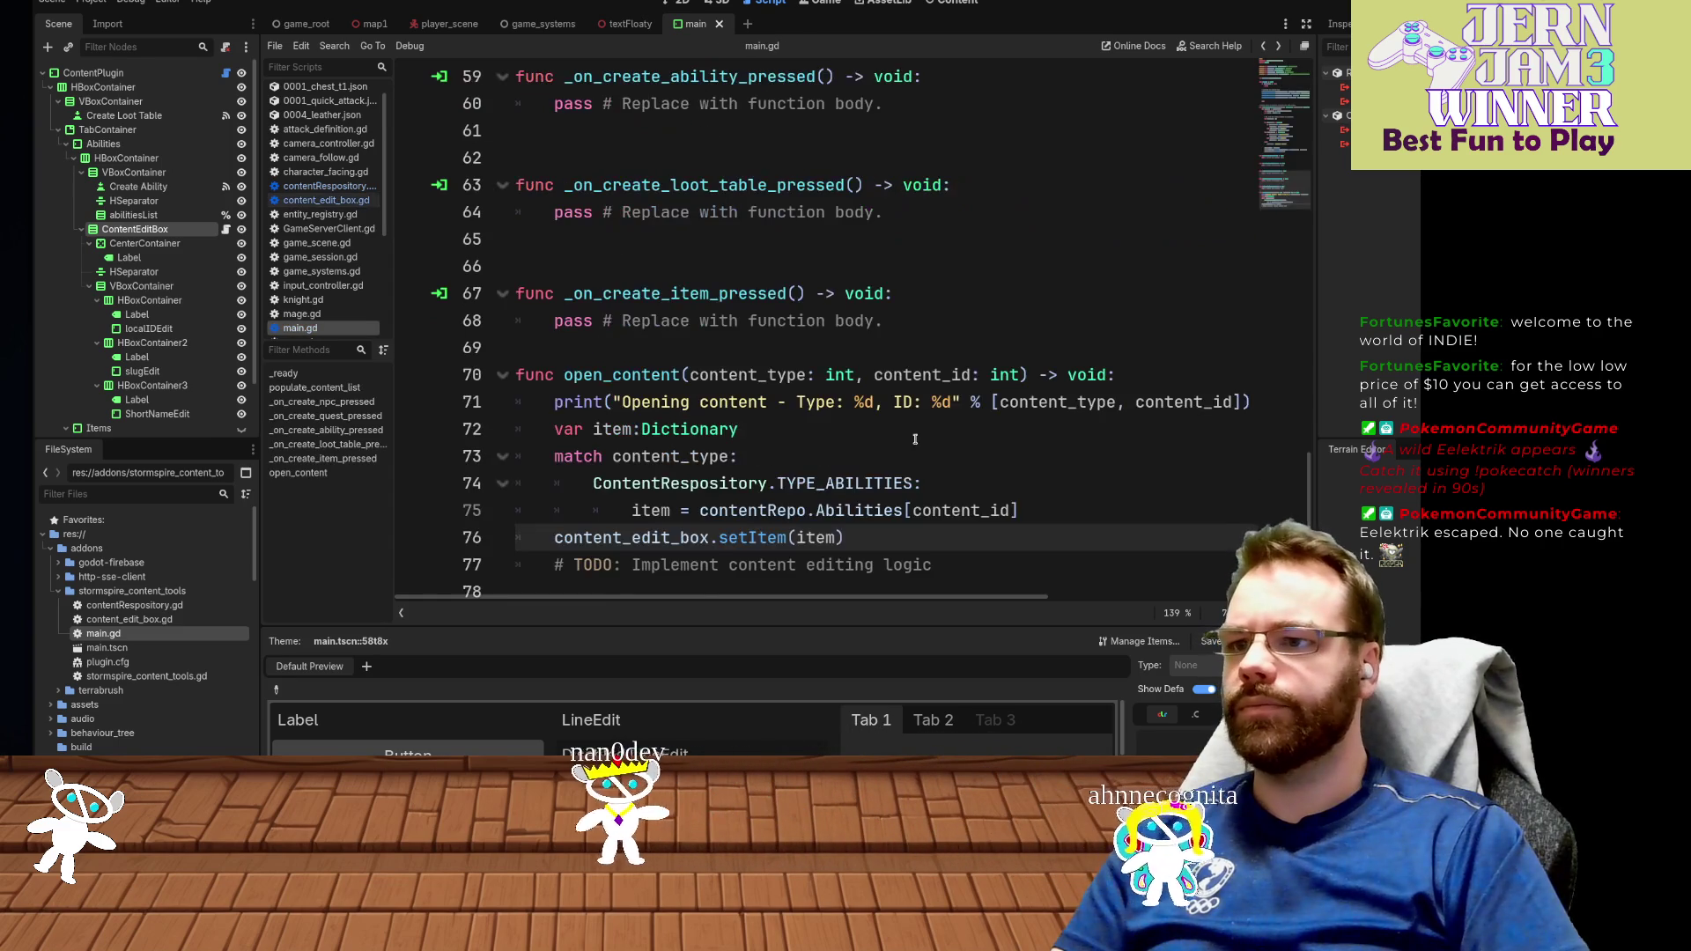
{"action": "scroll", "coordinate": [1008, 450], "scroll_direction": "up", "scroll_amount": 4}
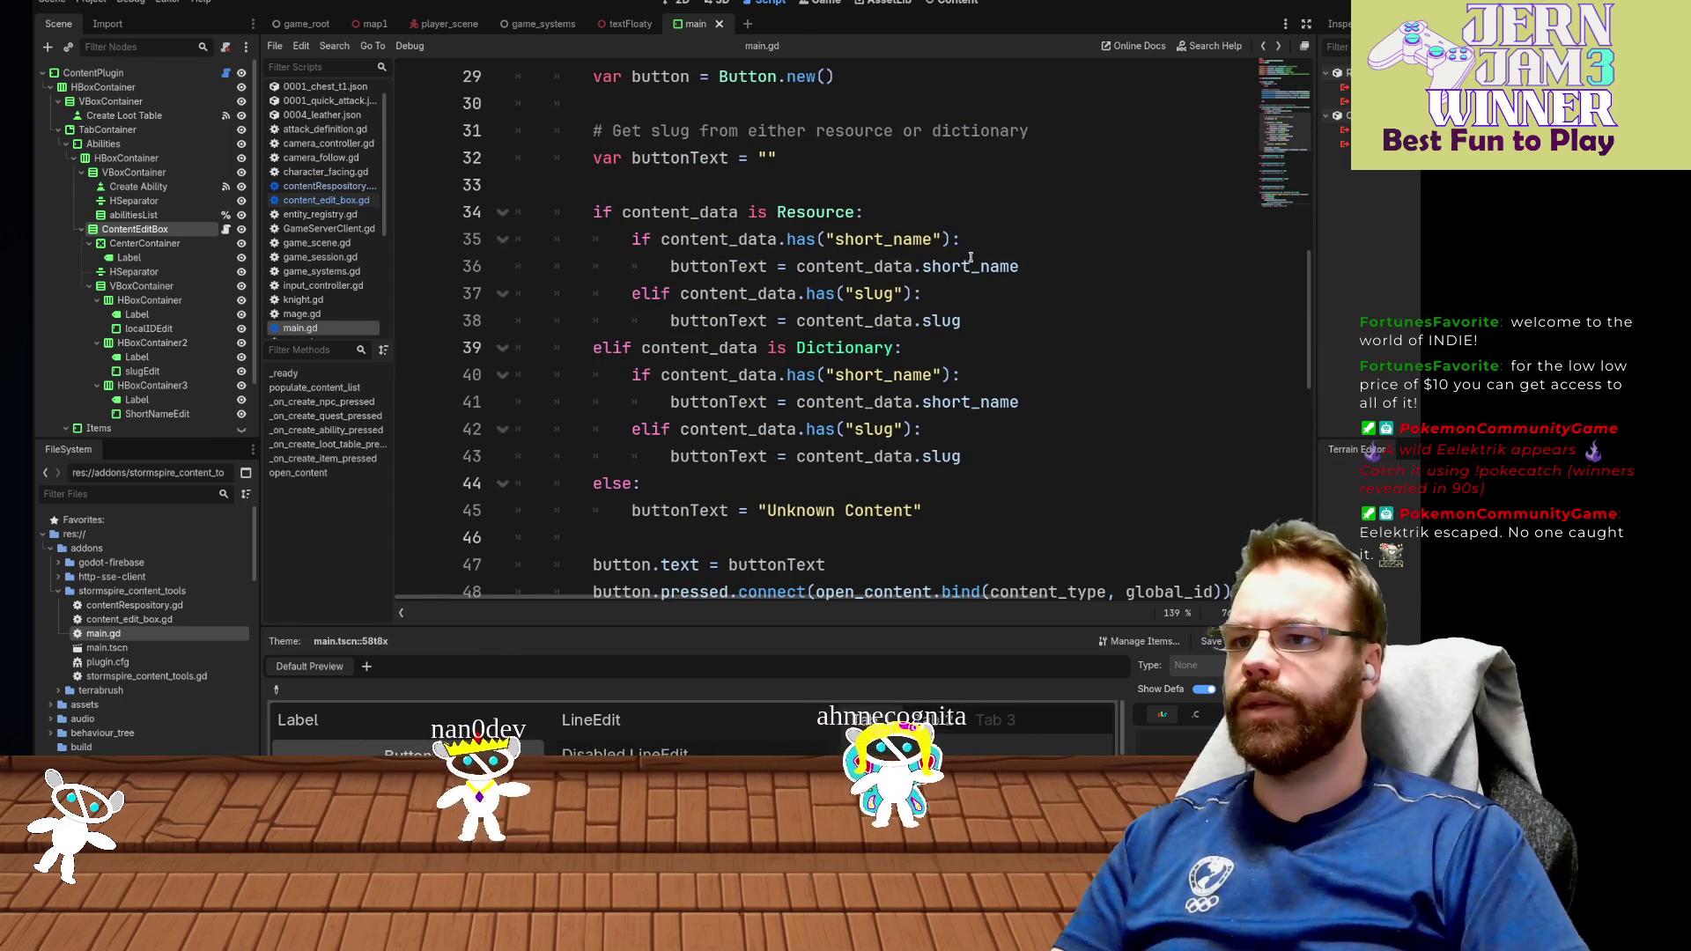
{"action": "left_click_drag", "start_coordinate": [978, 214], "coordinate": [1004, 293]}
{"action": "key", "text": "ctrl+c"}
{"action": "key", "text": "ctrl+z"}
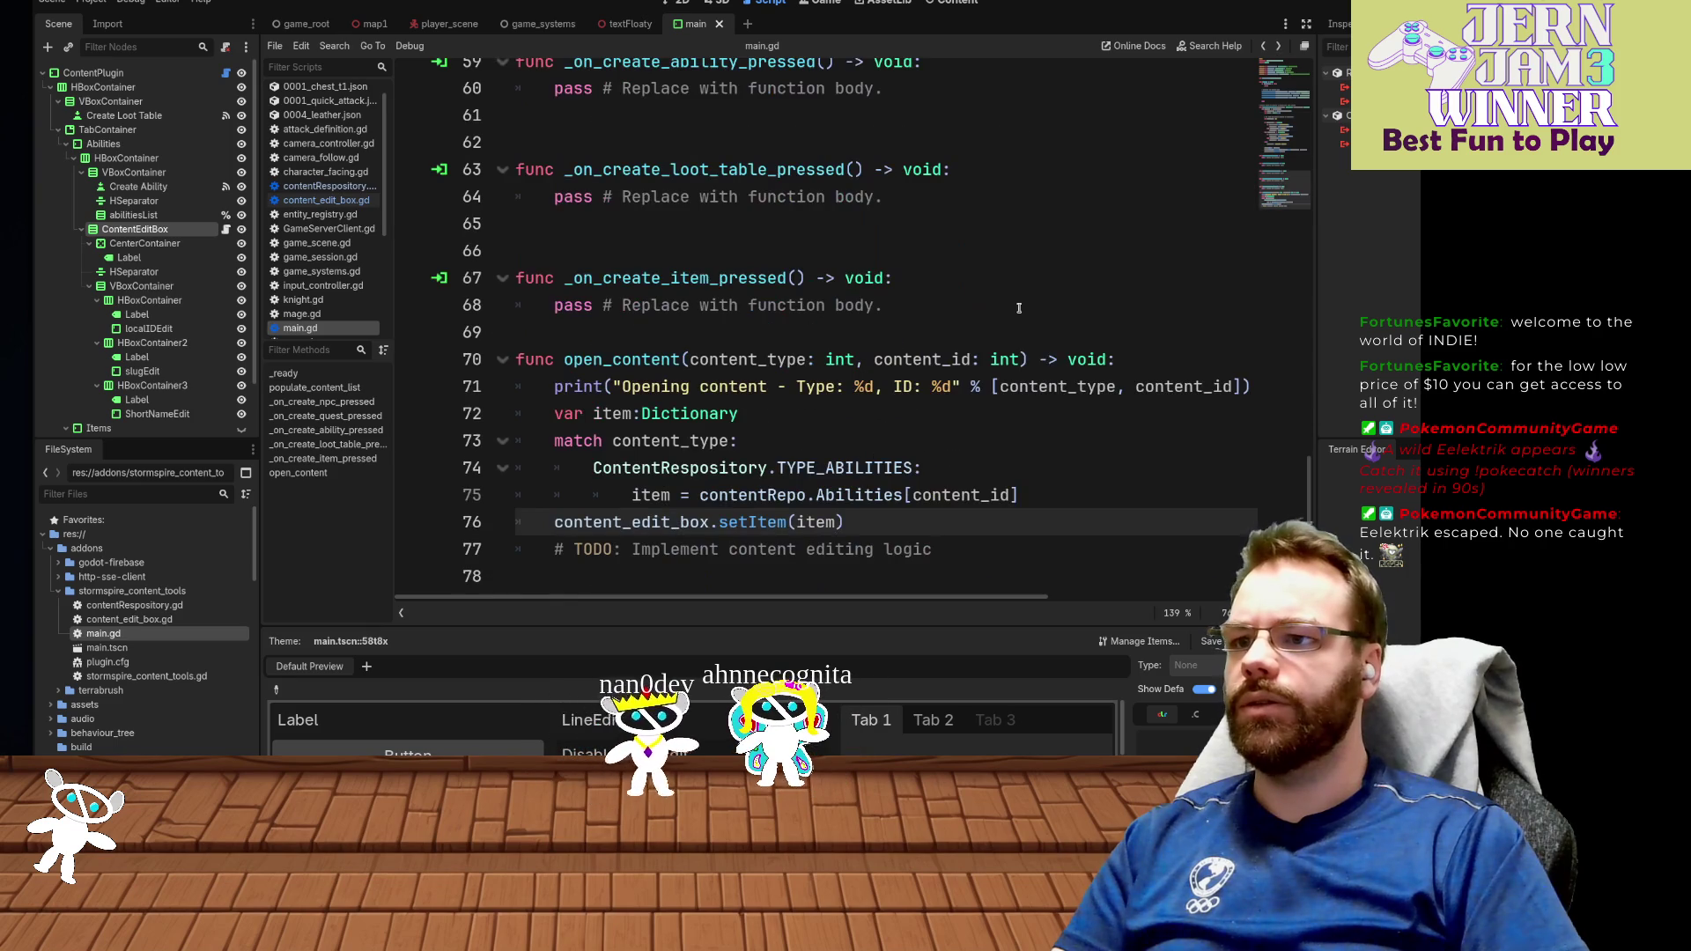
{"action": "left_click", "coordinate": [774, 522], "text": "ctrl"}
{"action": "left_click", "coordinate": [969, 457]}
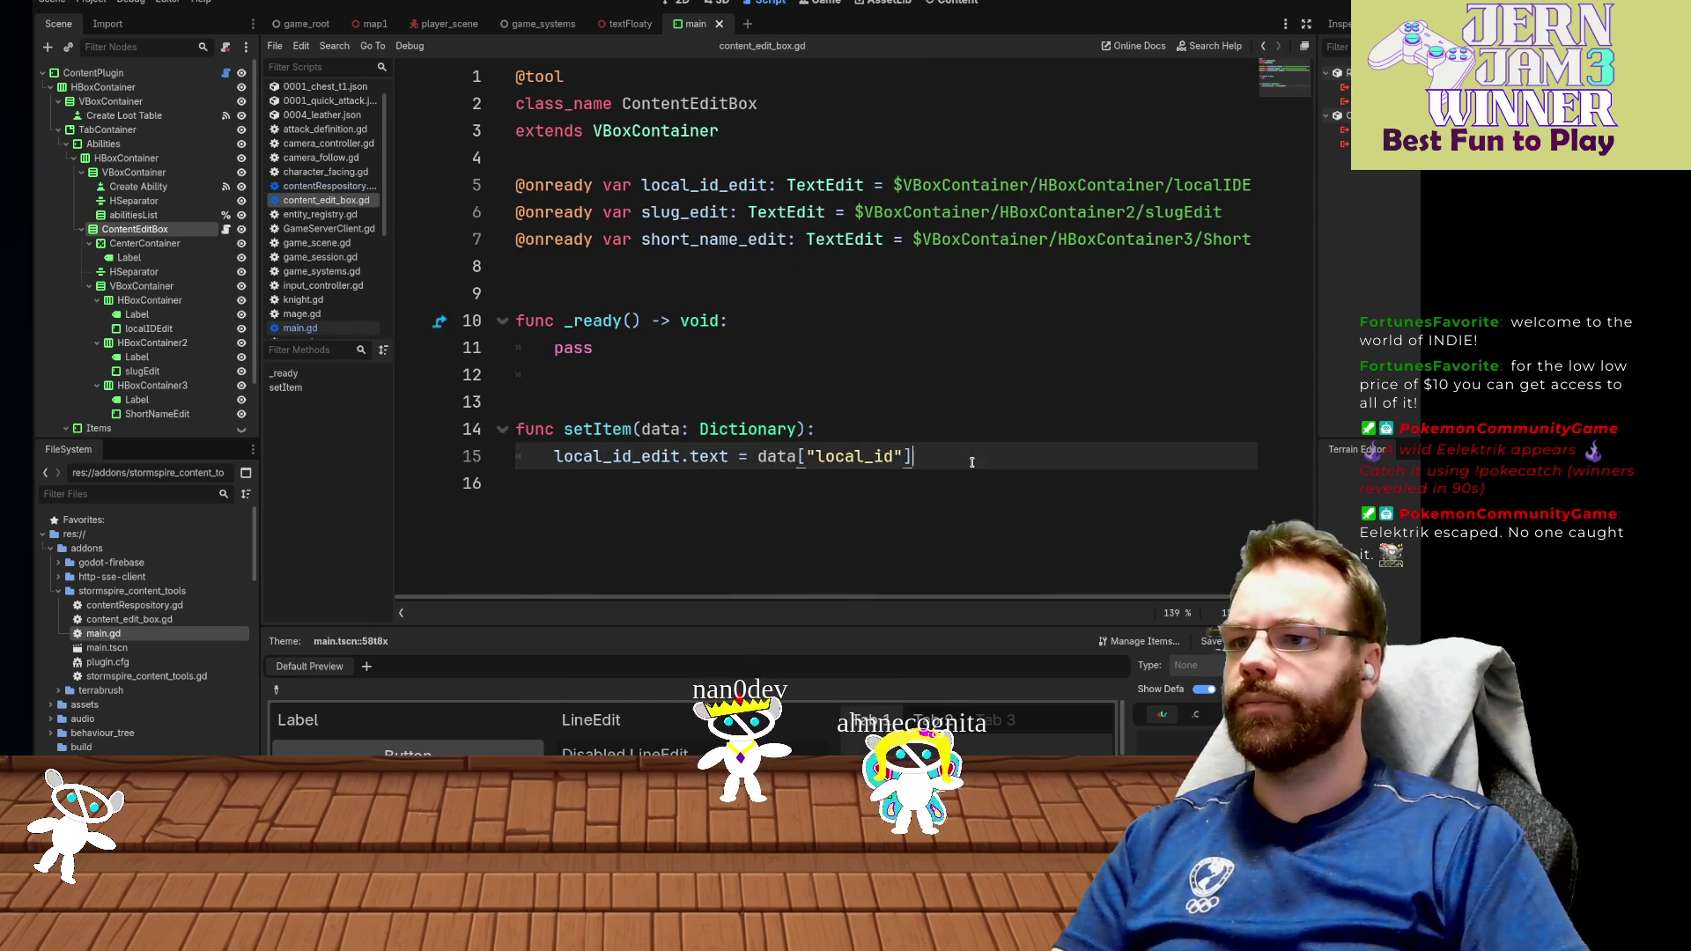
Step: Paste the copied checks and add a slug assignment reading data["slug"] on line 16
{"action": "key", "text": "Return"}
{"action": "key", "text": "ctrl+v"}
{"action": "left_click", "coordinate": [969, 483]}
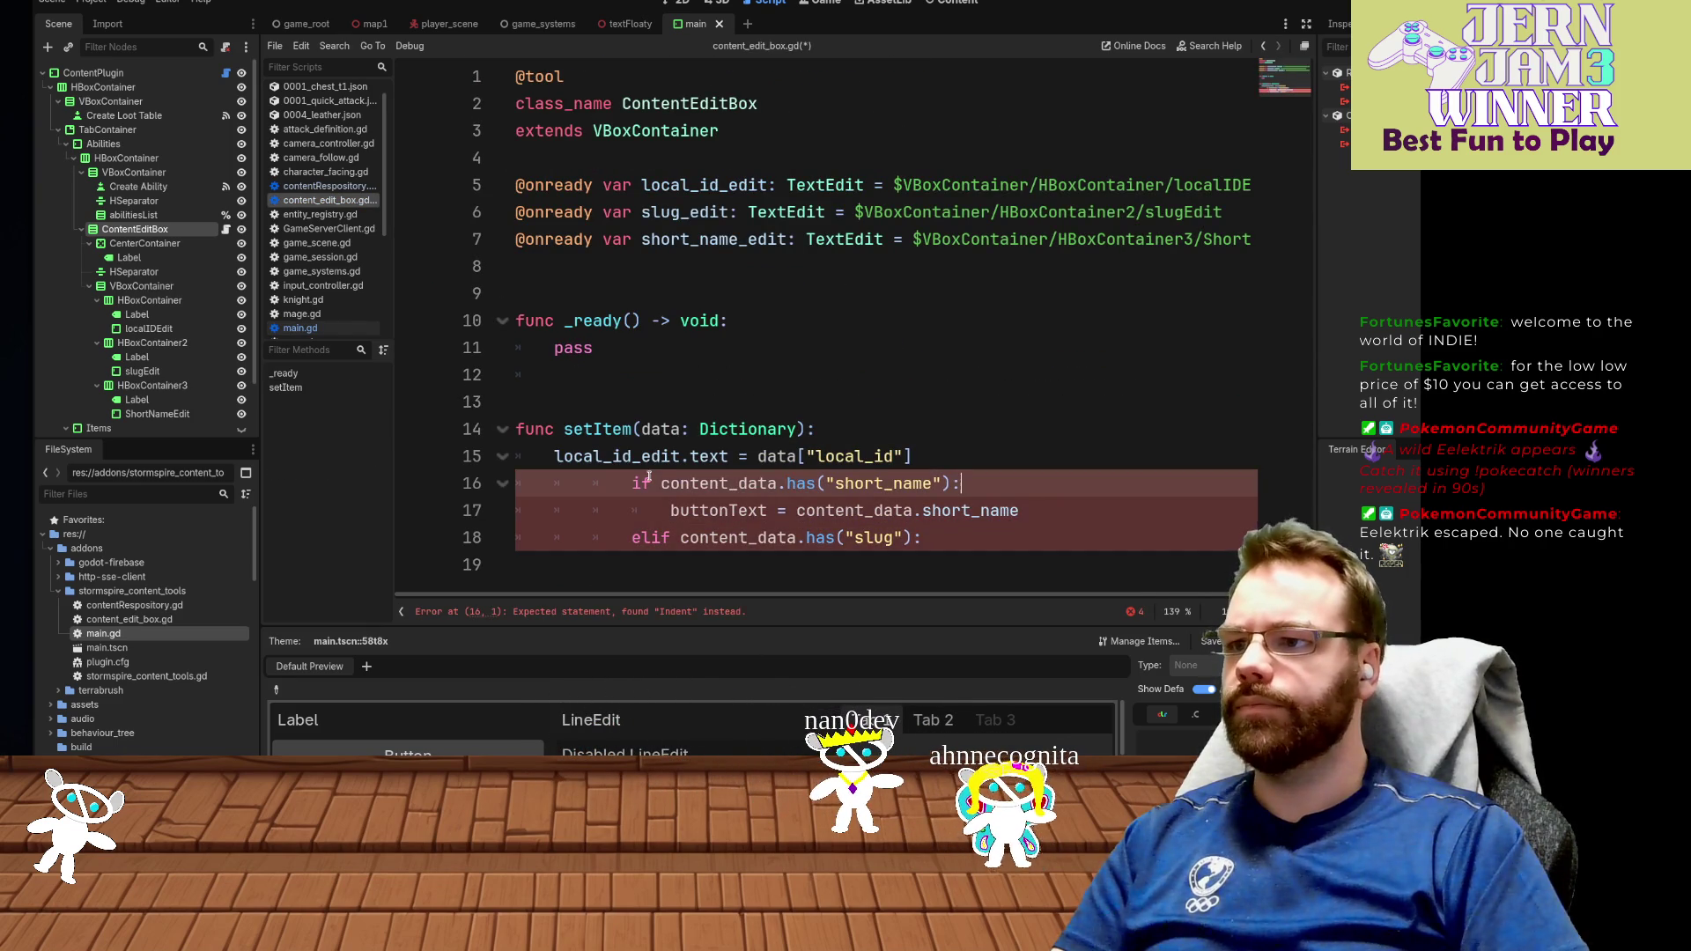
{"action": "double_click", "coordinate": [684, 212]}
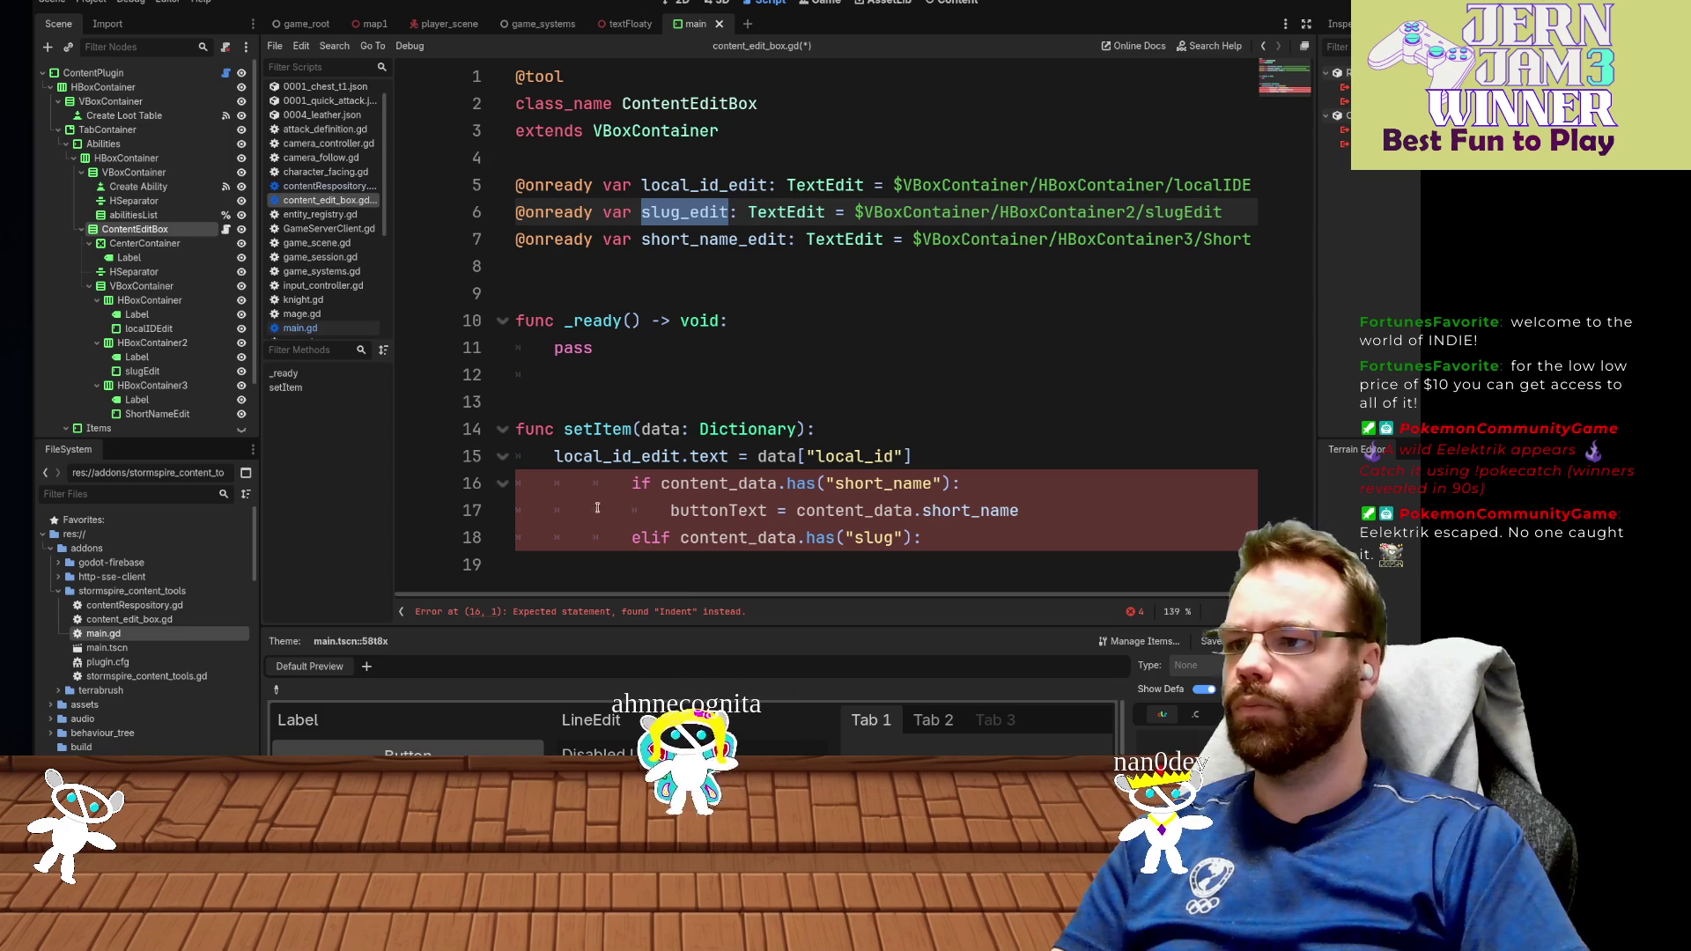
{"action": "left_click", "coordinate": [1001, 455]}
{"action": "key", "text": "Return"}
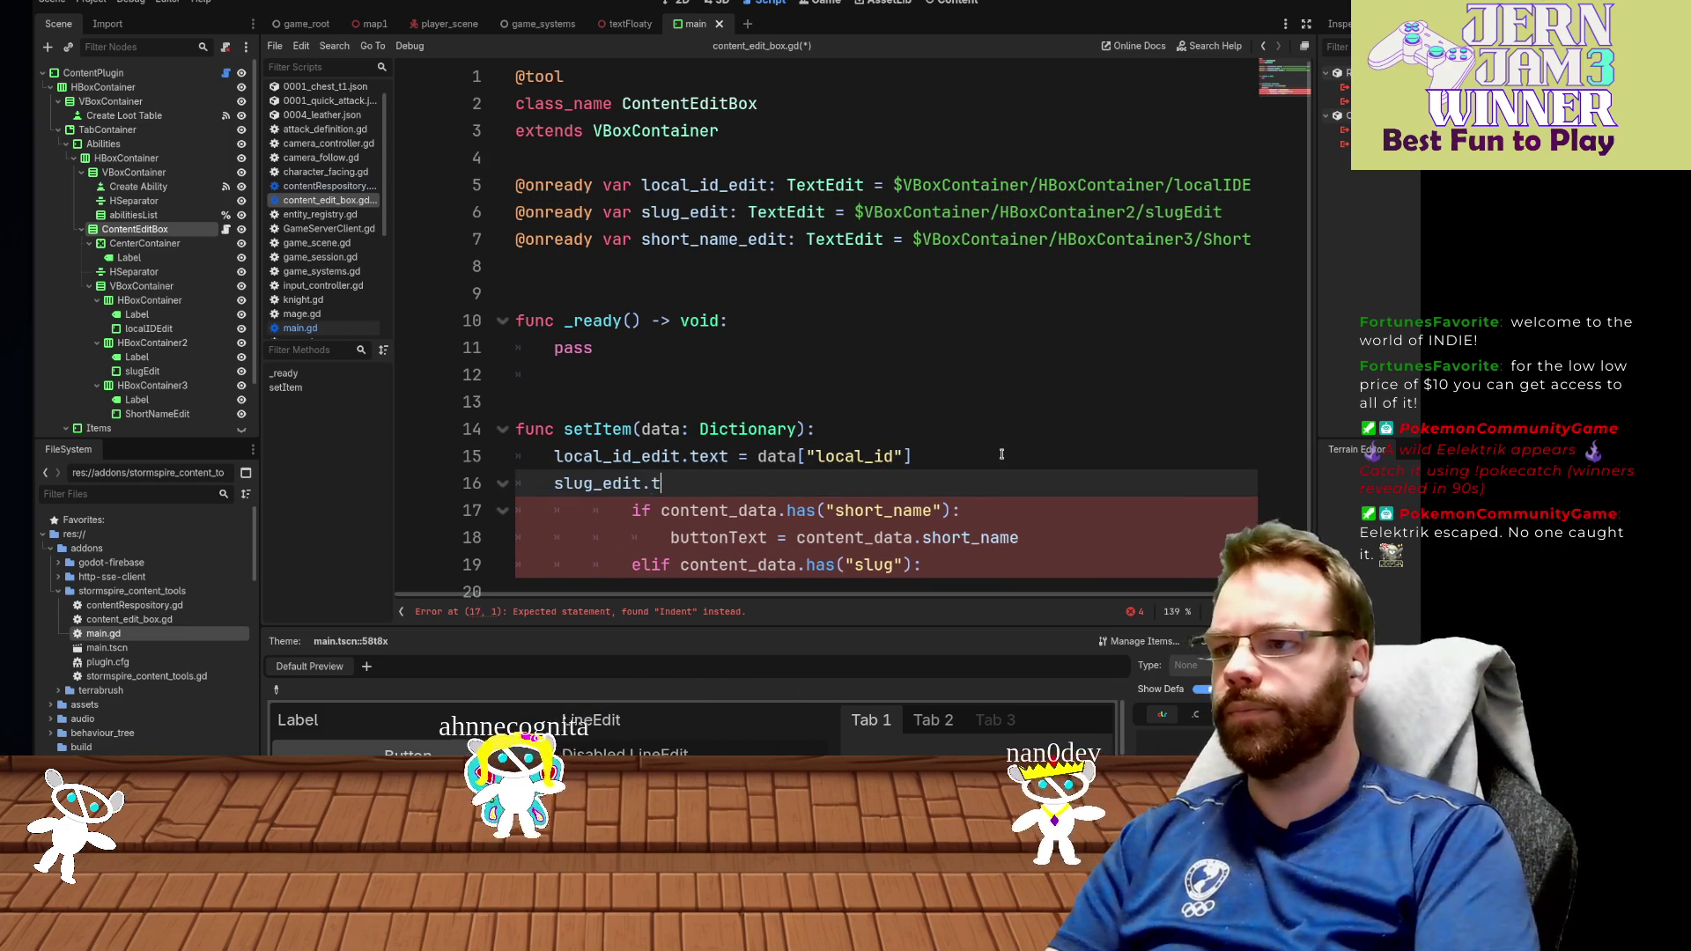
{"action": "type", "text": "data[\""}
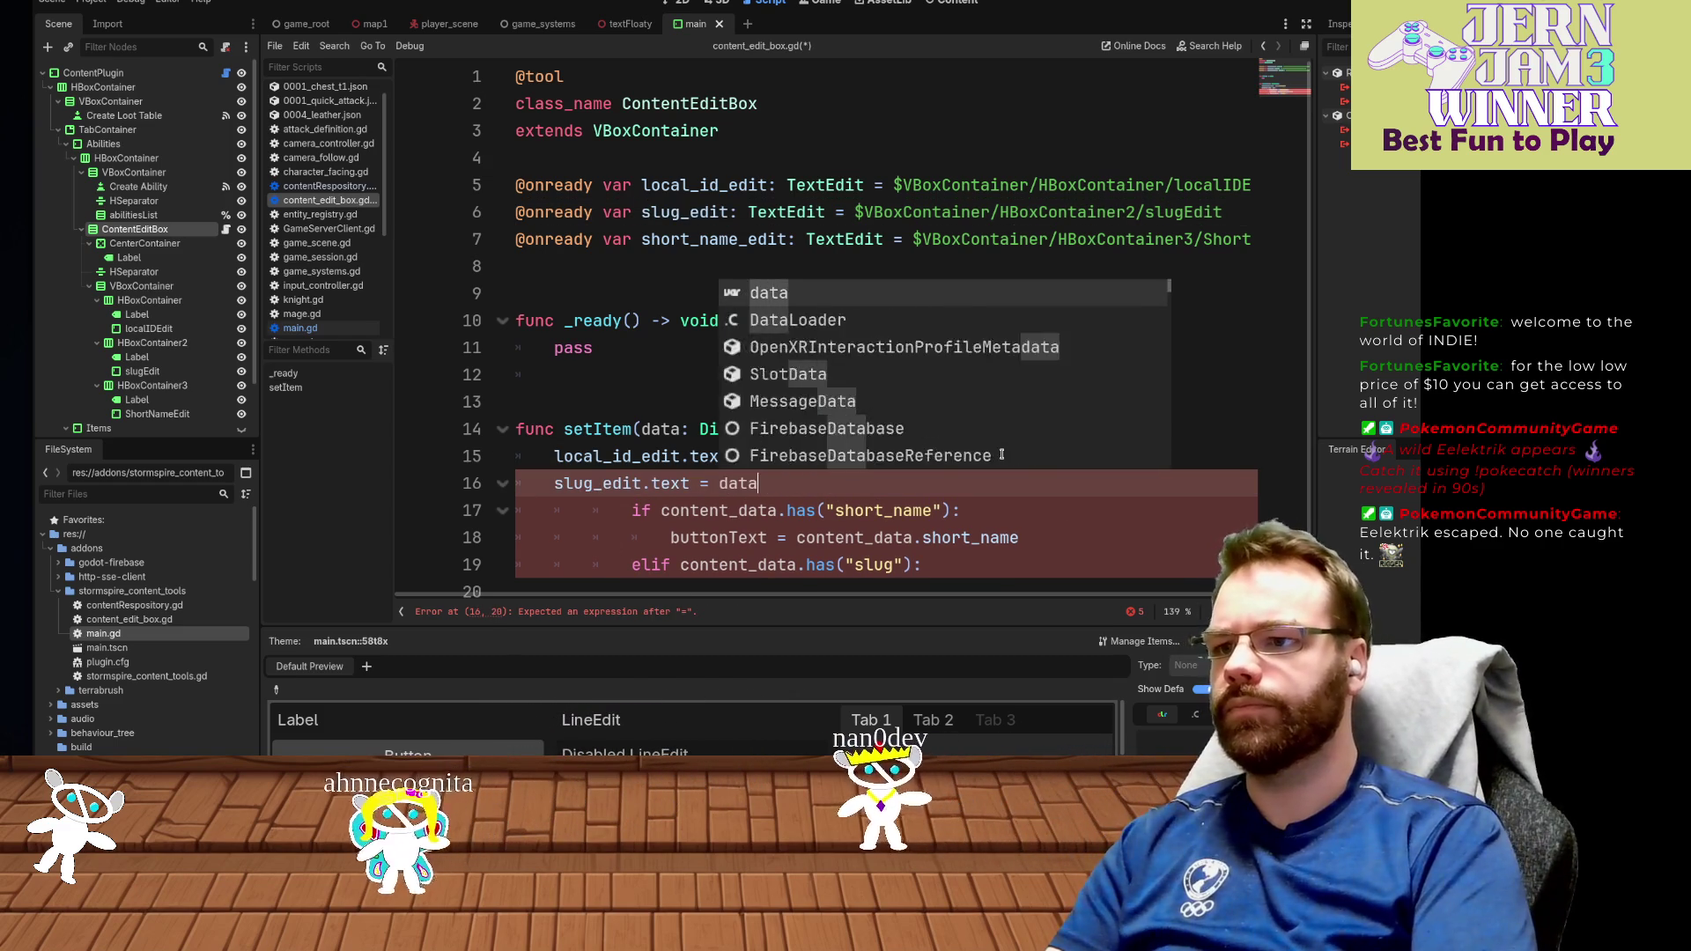
{"action": "key", "text": "BackSpace"}
{"action": "key", "text": "BackSpace"}
{"action": "type", "text": "g"}
{"action": "key", "text": "Return"}
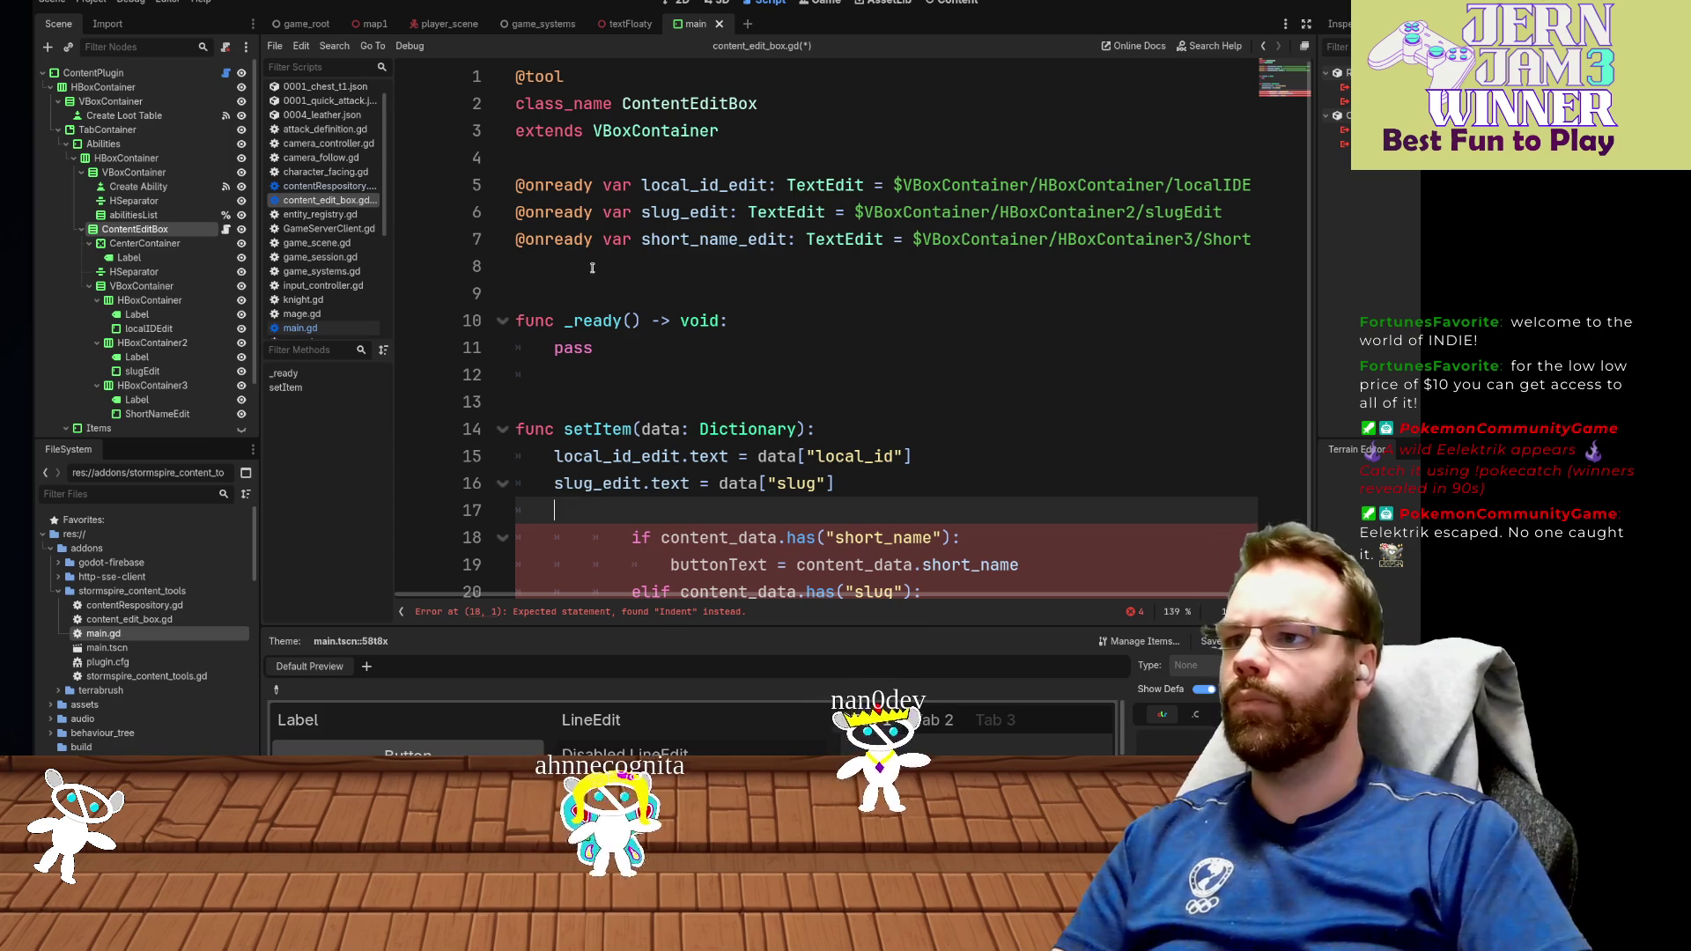
Step: Add a short_name_edit assignment reading data["short_name"] on line 17
{"action": "double_click", "coordinate": [713, 239]}
{"action": "key", "text": "ctrl+c"}
{"action": "left_click", "coordinate": [649, 509]}
{"action": "key", "text": "ctrl+v"}
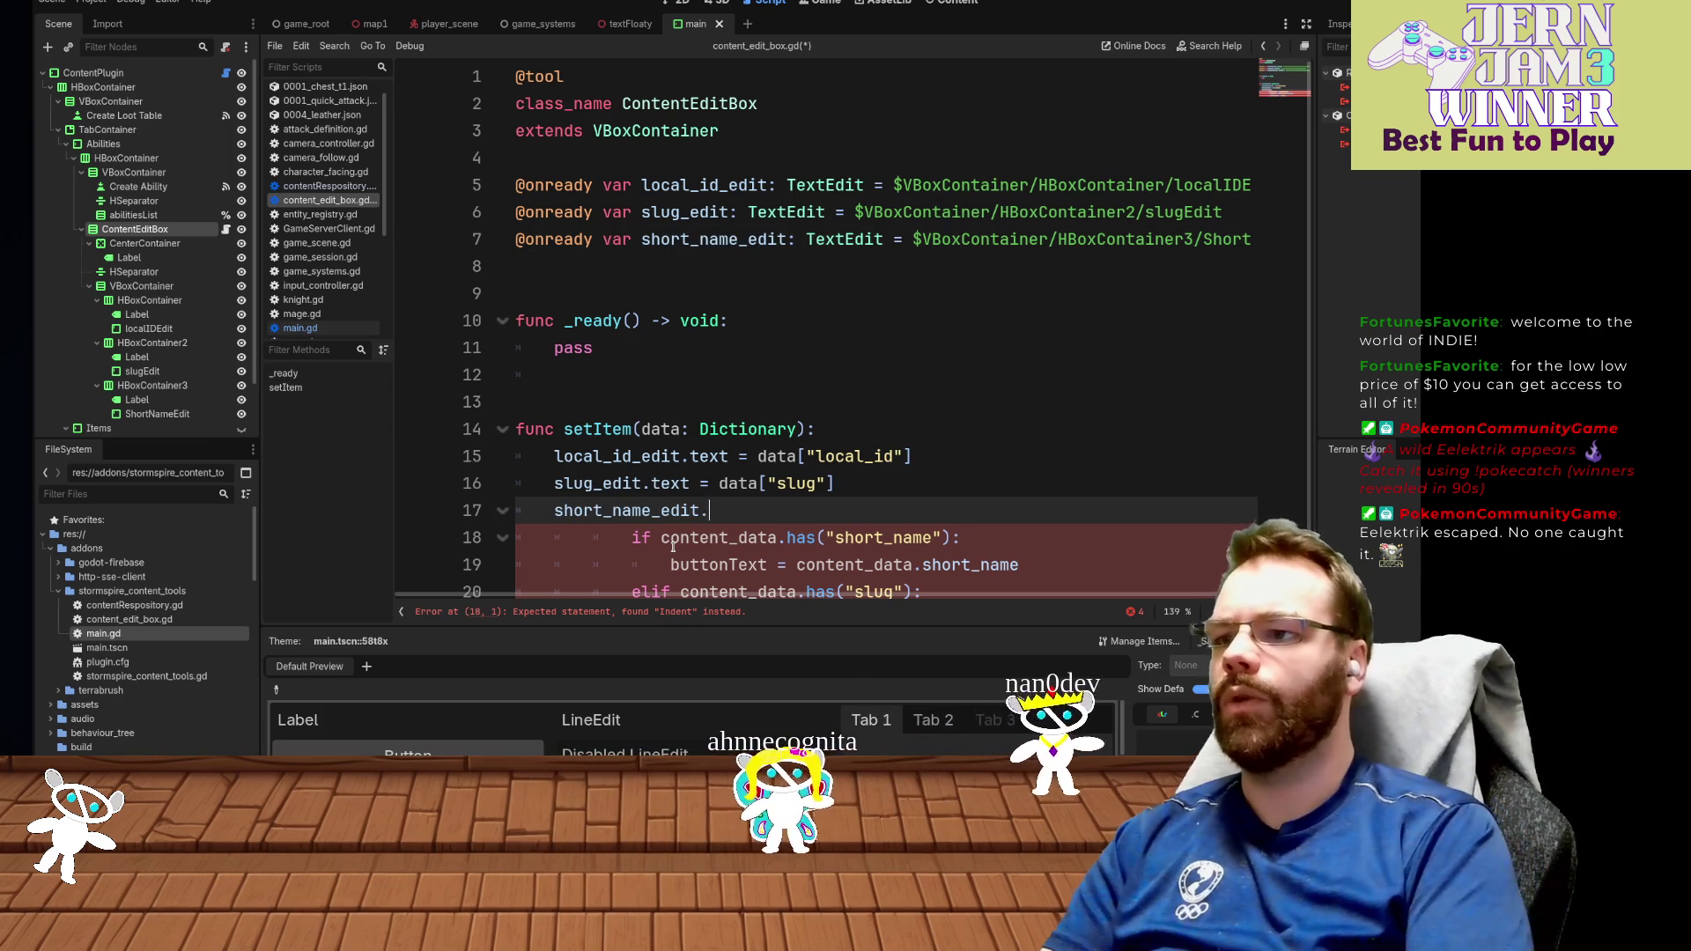
{"action": "type", "text": "data[\"shor"}
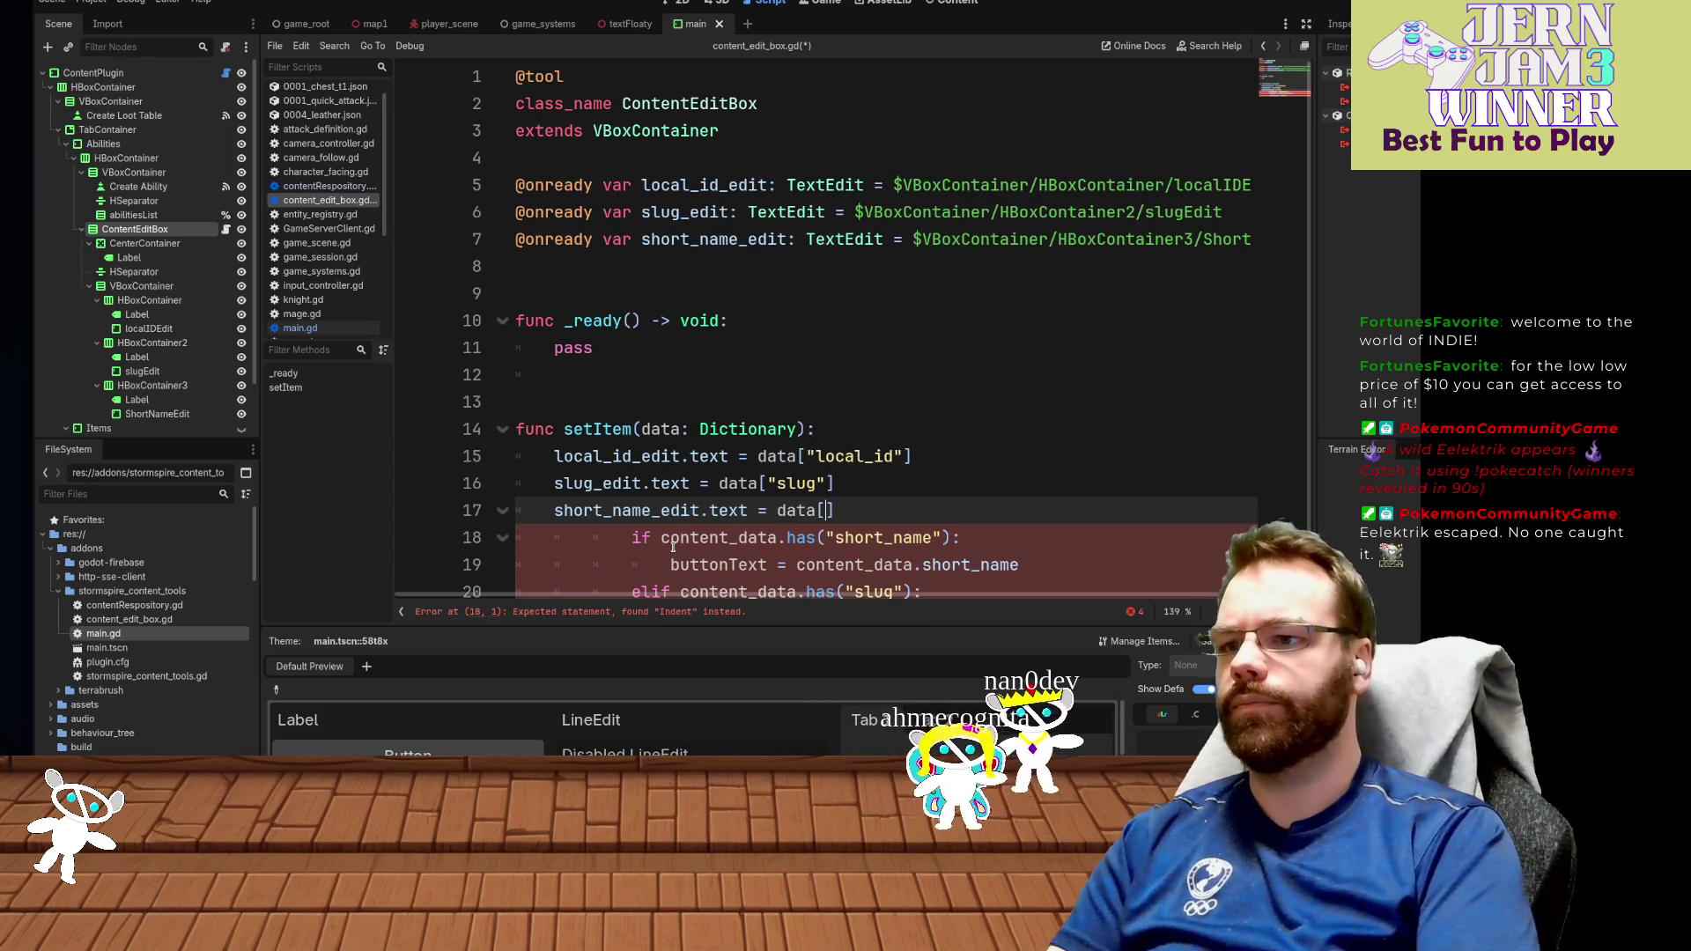
{"action": "type", "text": "t_name"}
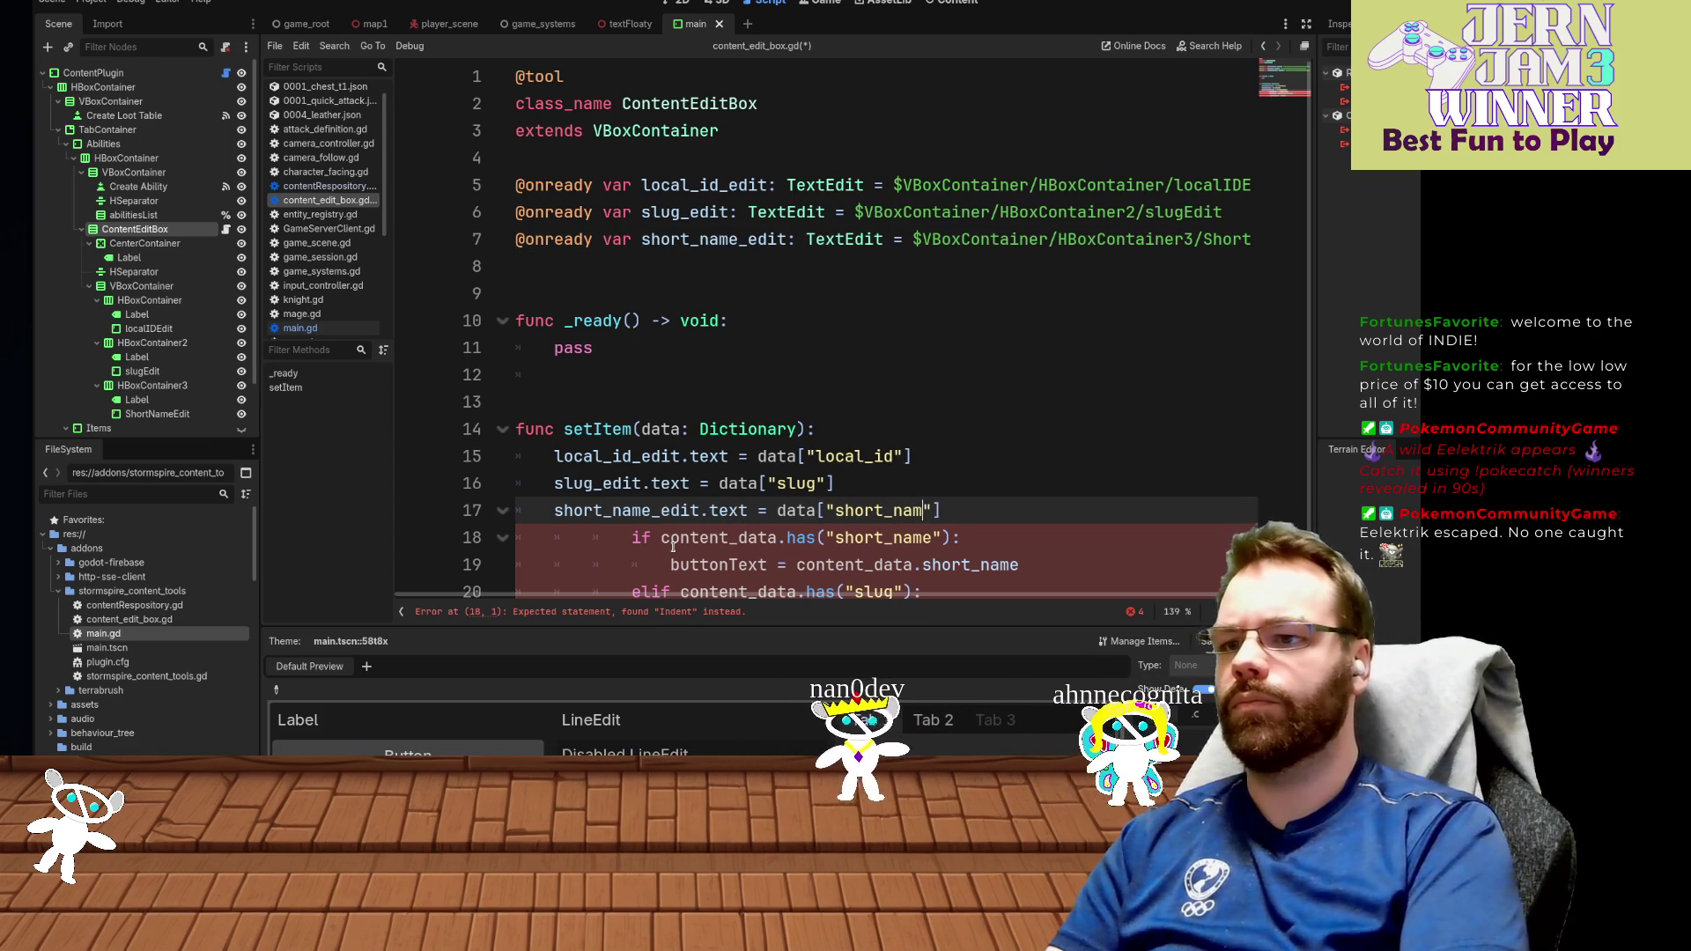
{"action": "key", "text": "Right"}
{"action": "key", "text": "Right"}
{"action": "key", "text": "Right"}
{"action": "mouse_move", "coordinate": [1012, 592]}
{"action": "left_mouse_down"}
{"action": "mouse_move", "coordinate": [1039, 555]}
{"action": "mouse_move", "coordinate": [1043, 471]}
{"action": "left_mouse_up"}
Step: Delete the leftover pasted lines, append if data.has("short_name") else "" to line 17, and save
{"action": "key", "text": "BackSpace"}
{"action": "type", "text": "?"}
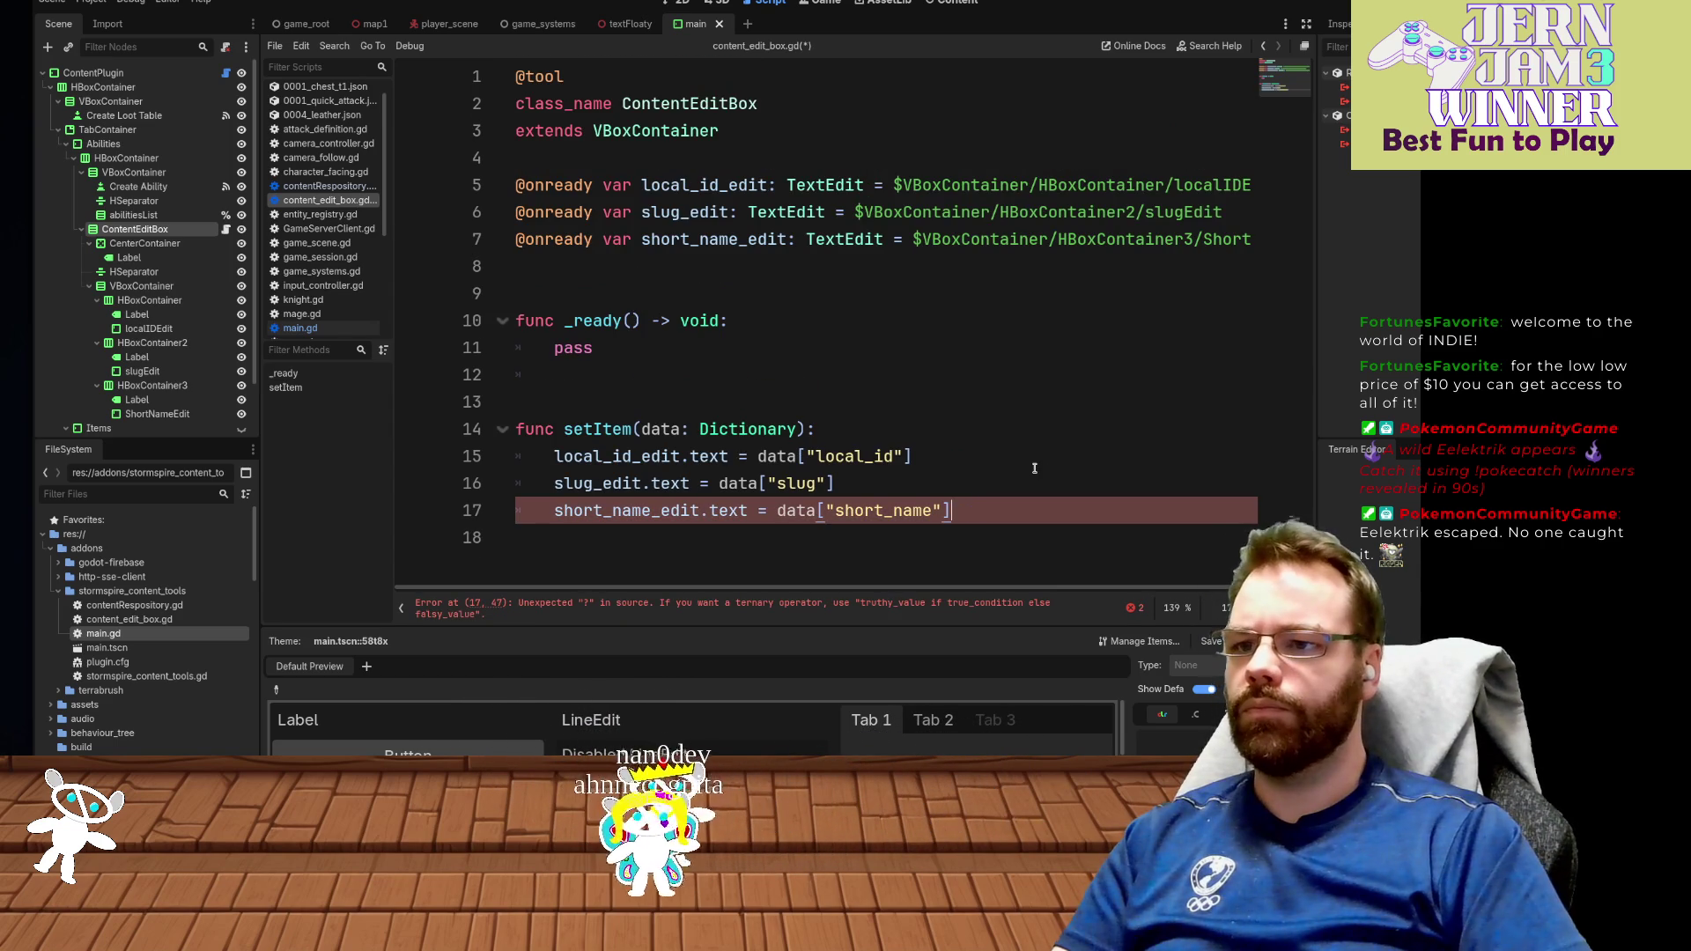
{"action": "key", "text": "ctrl+s"}
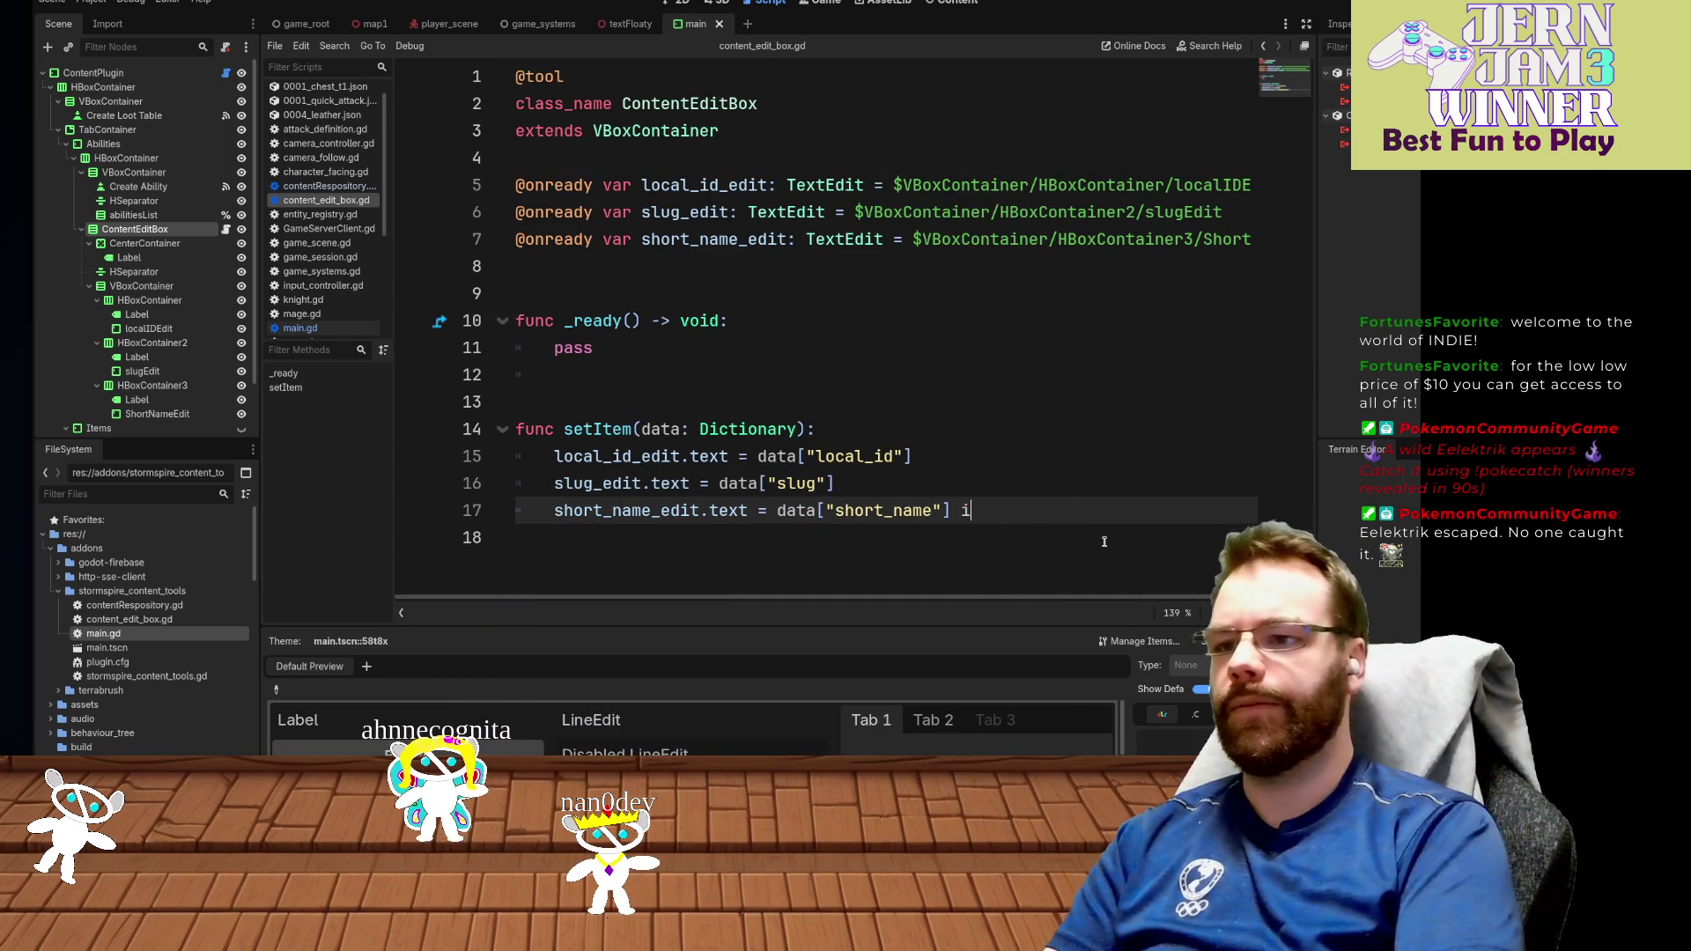
{"action": "type", "text": "f data"}
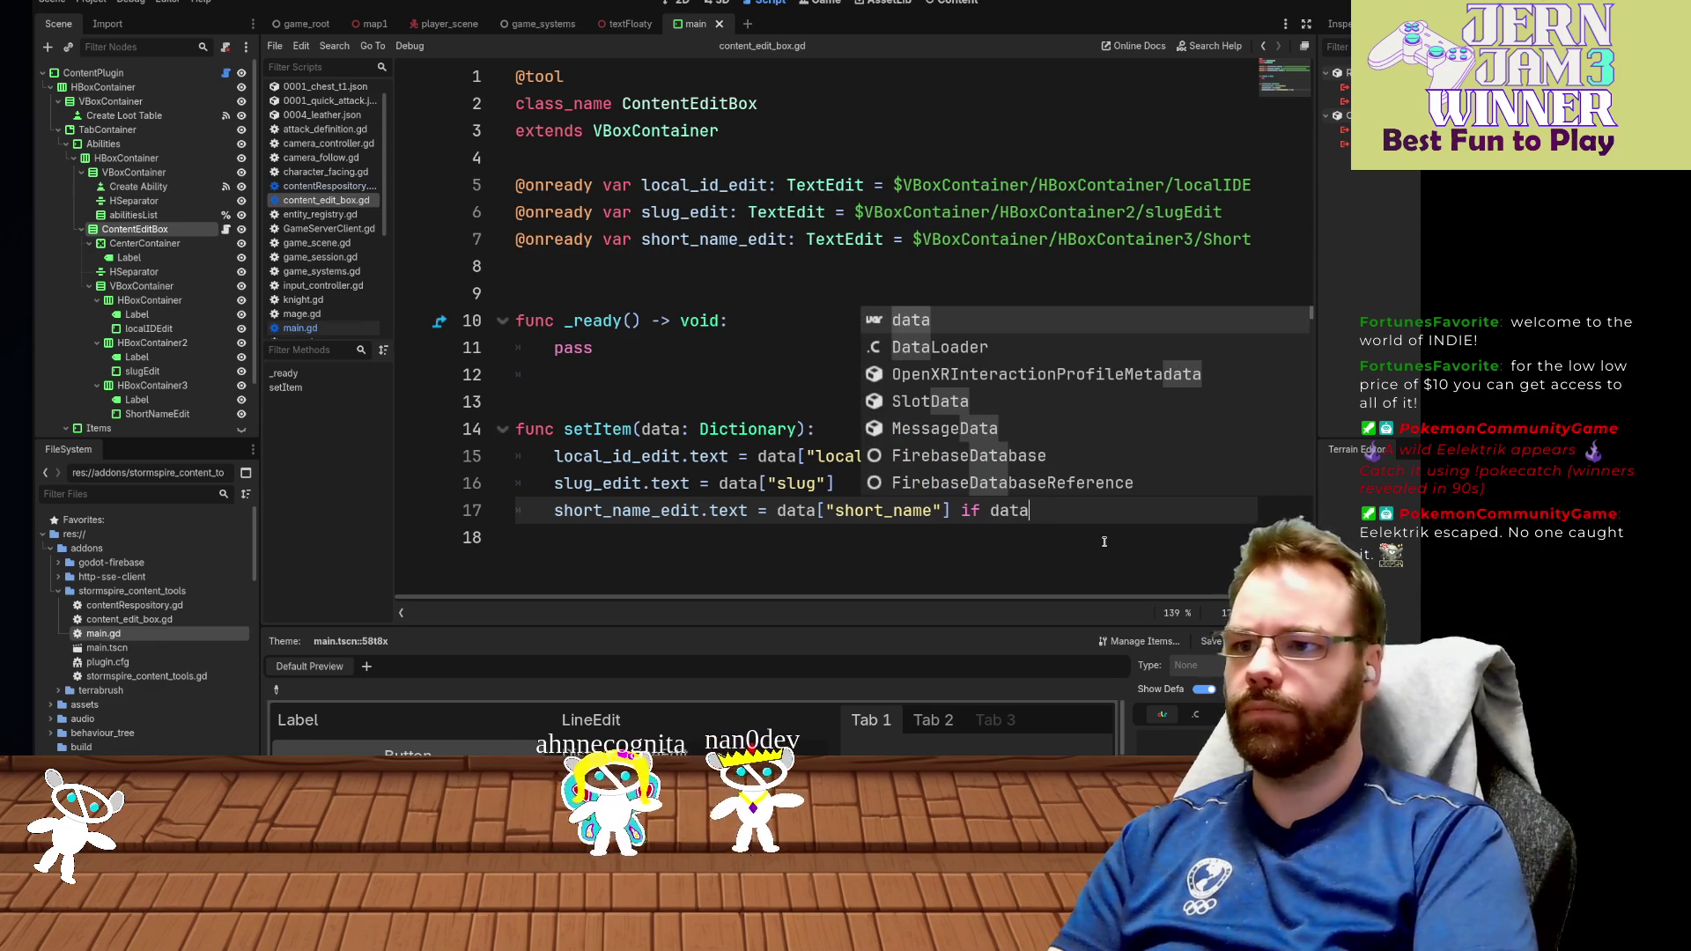
{"action": "type", "text": ".has(\"short_na"}
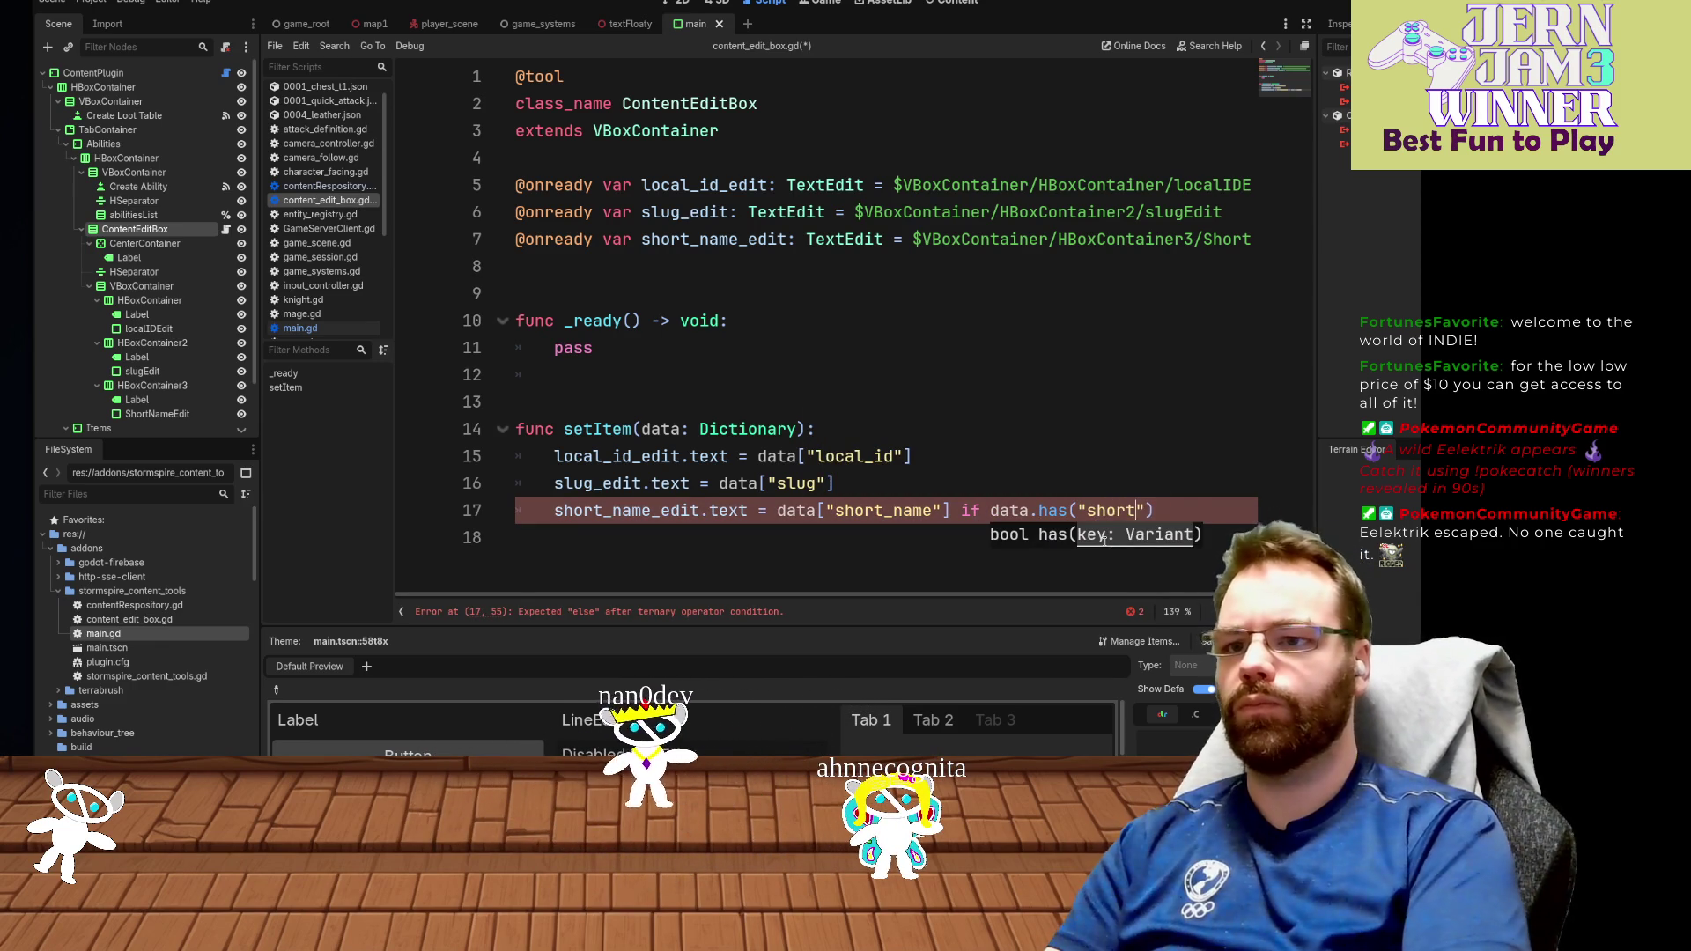
{"action": "type", "text": "me\") "}
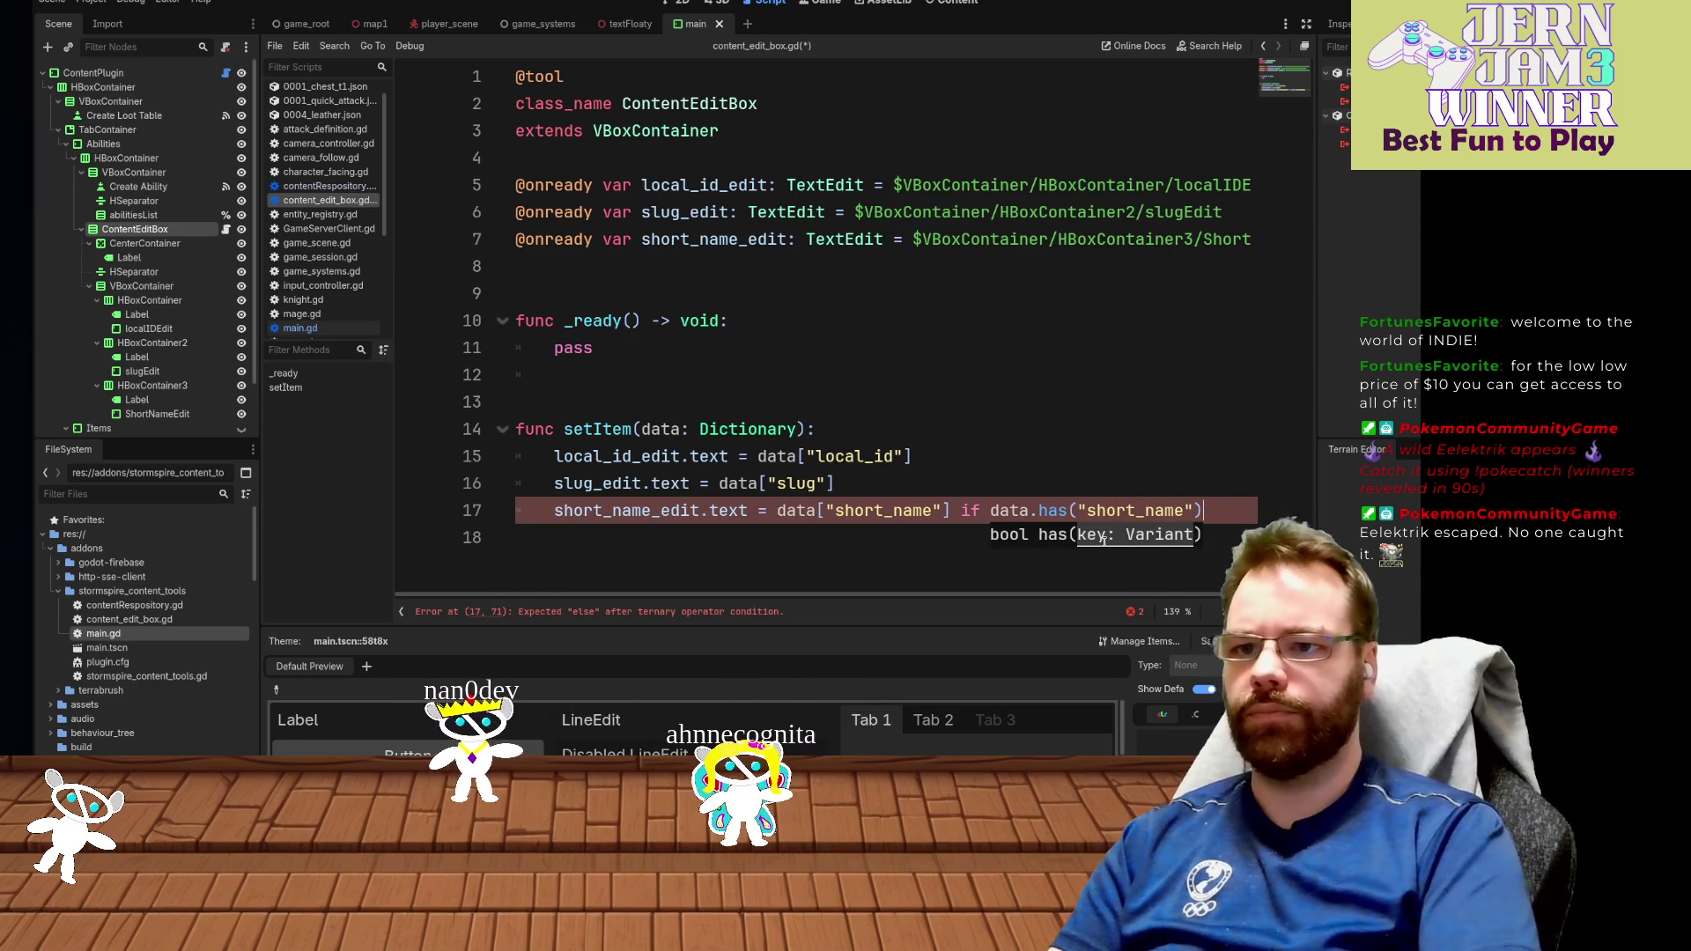
{"action": "type", "text": "else \"\""}
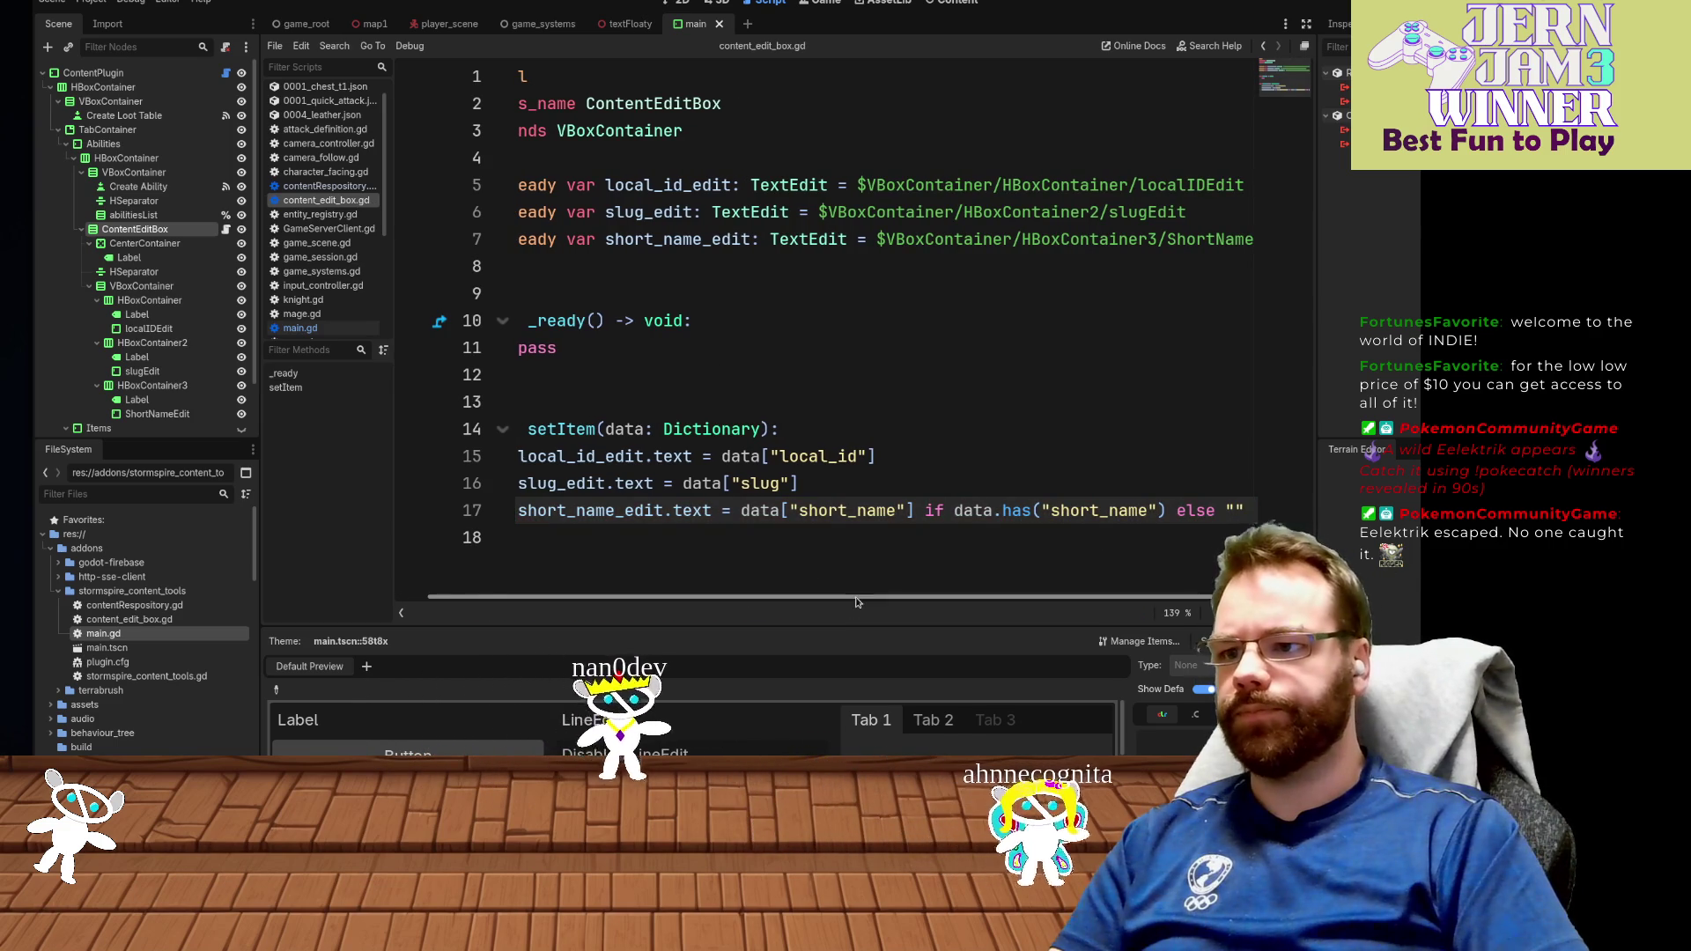
{"action": "key", "text": "Home"}
{"action": "left_click", "coordinate": [1024, 412]}
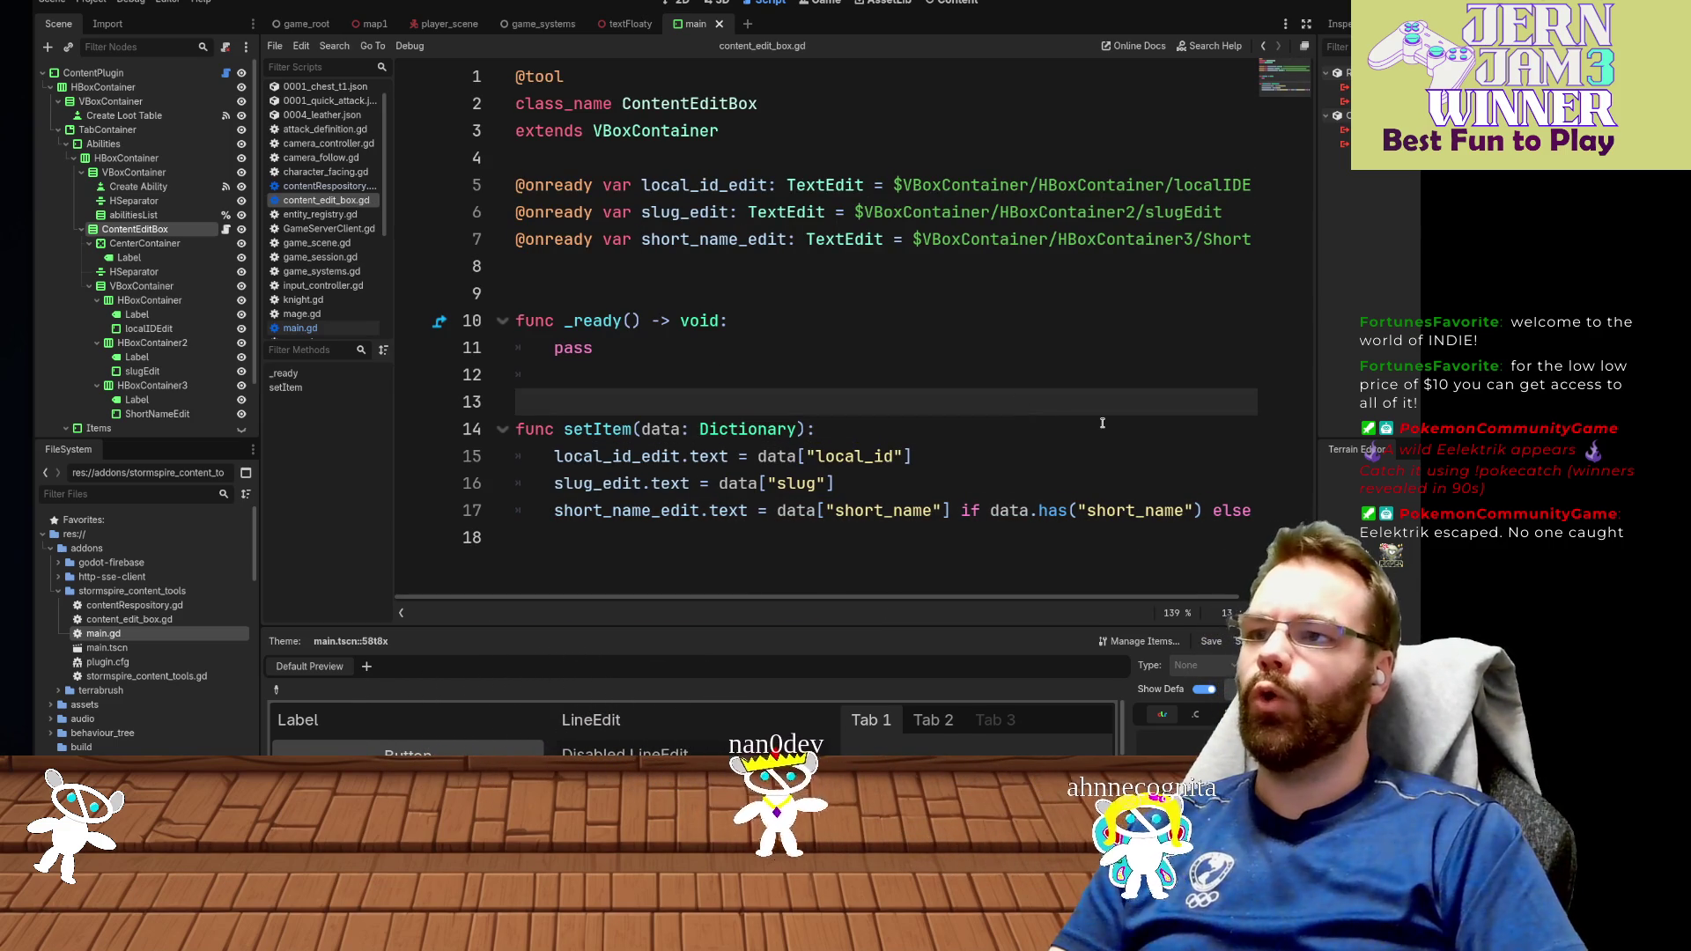
{"action": "left_click", "coordinate": [88, 3]}
{"action": "left_click", "coordinate": [114, 24]}
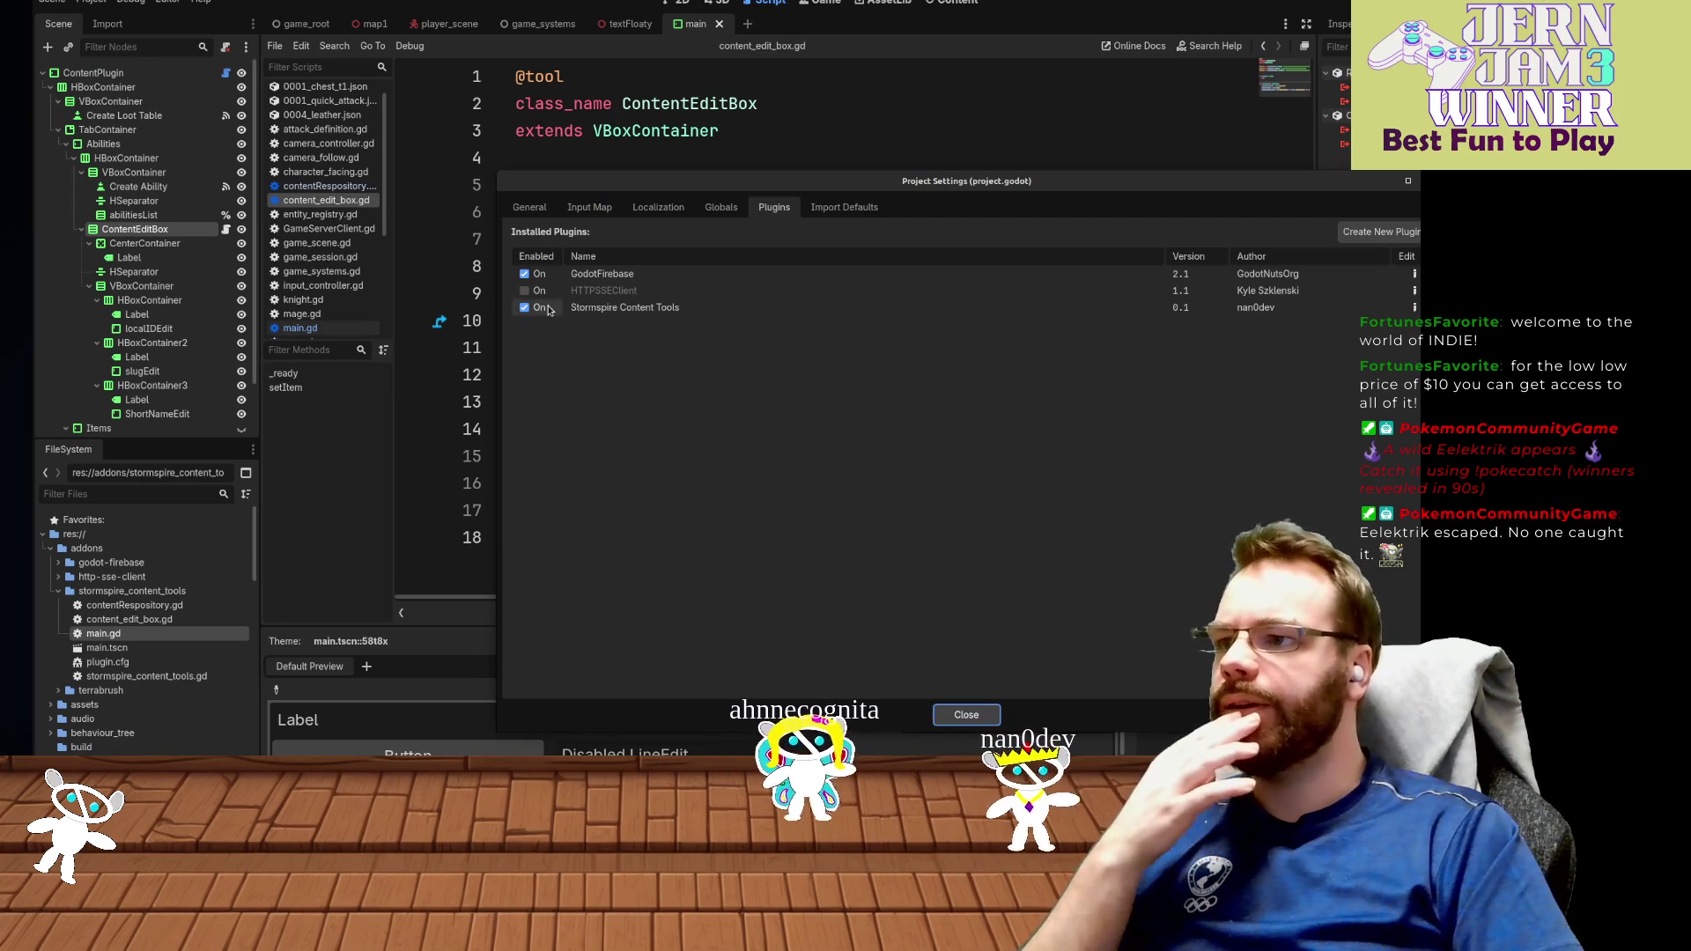
{"action": "left_click", "coordinate": [966, 715]}
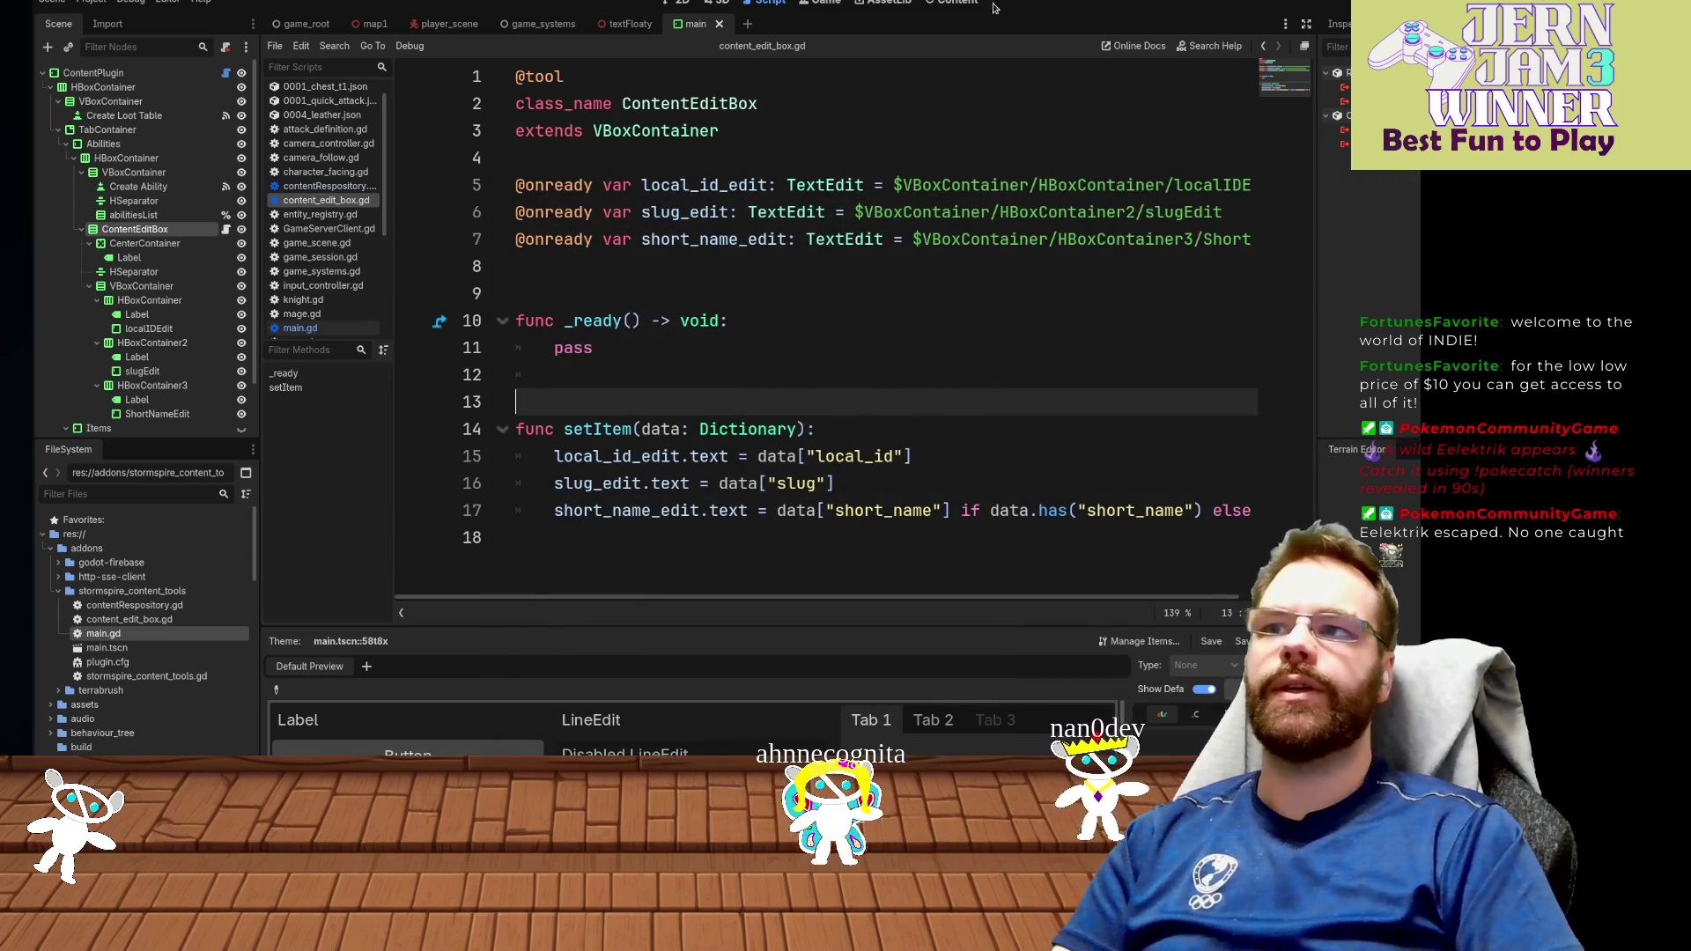
{"action": "left_click", "coordinate": [958, 3]}
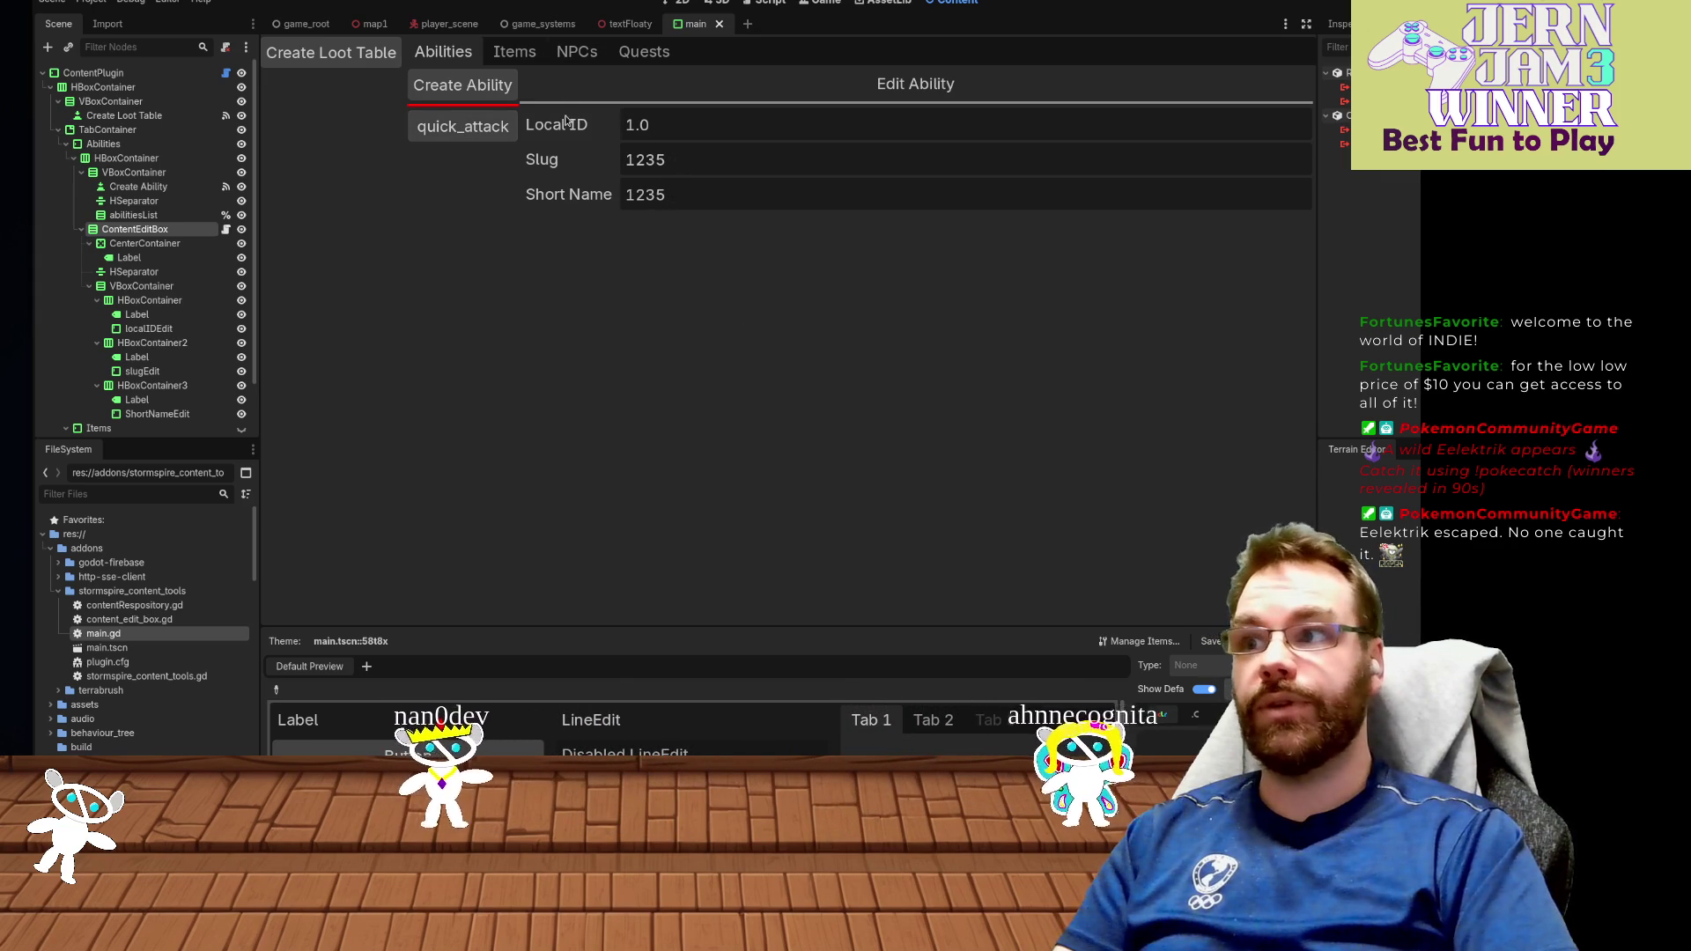
{"action": "left_click", "coordinate": [514, 51]}
{"action": "left_click", "coordinate": [577, 51]}
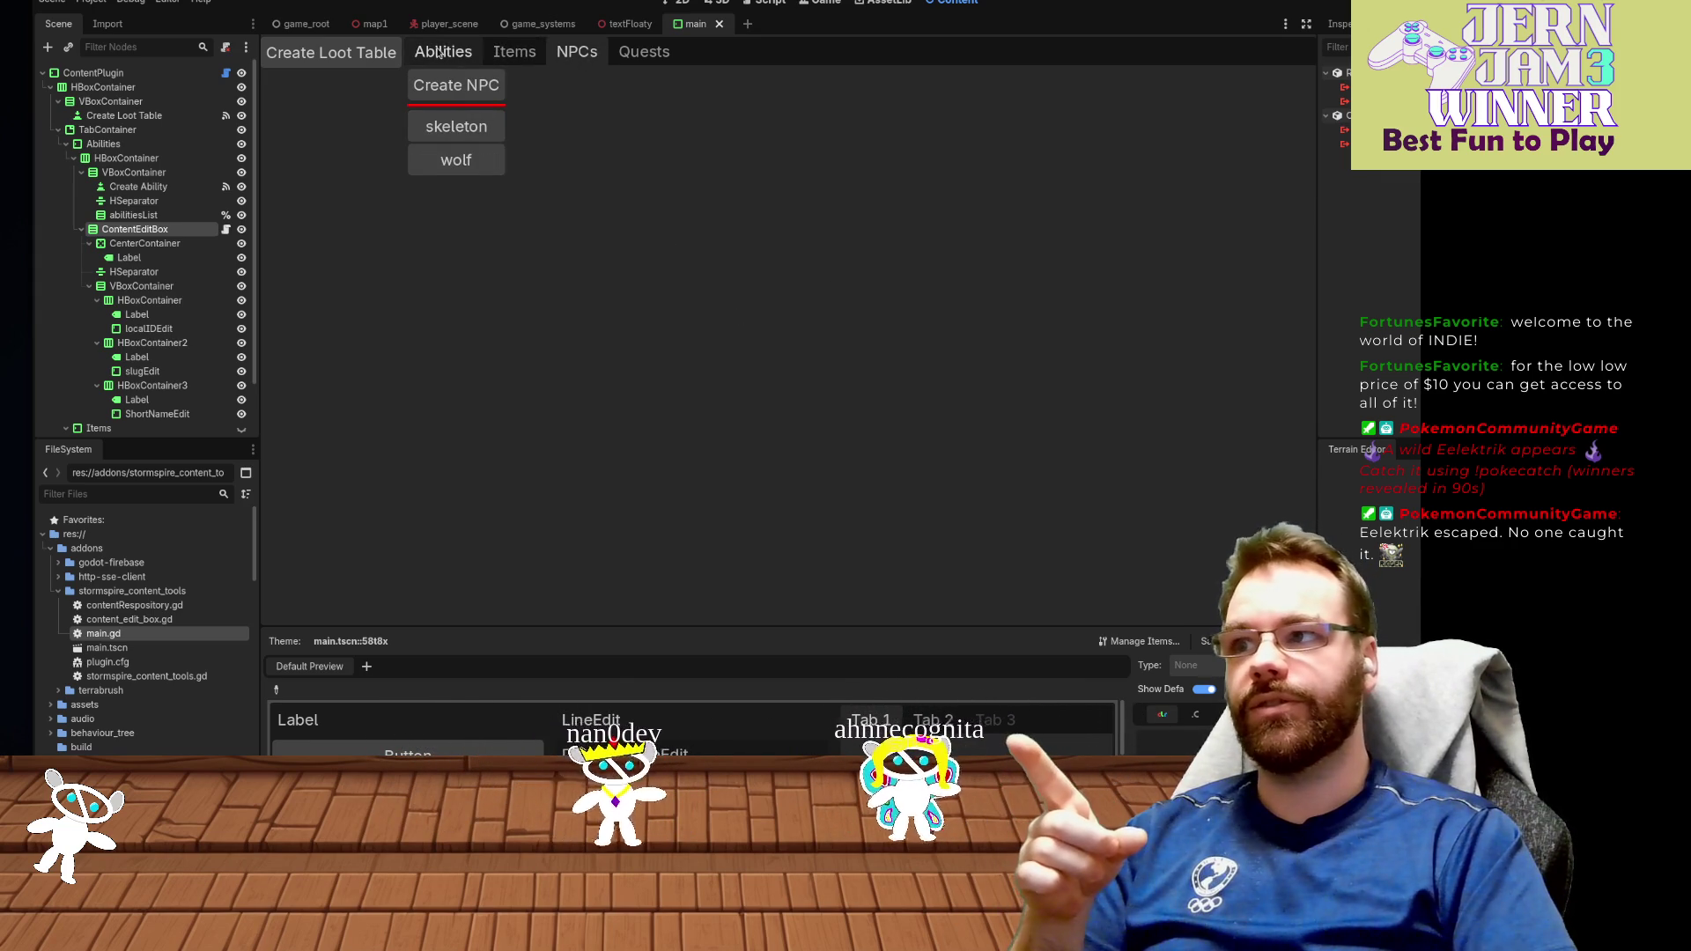
{"action": "left_click", "coordinate": [457, 50]}
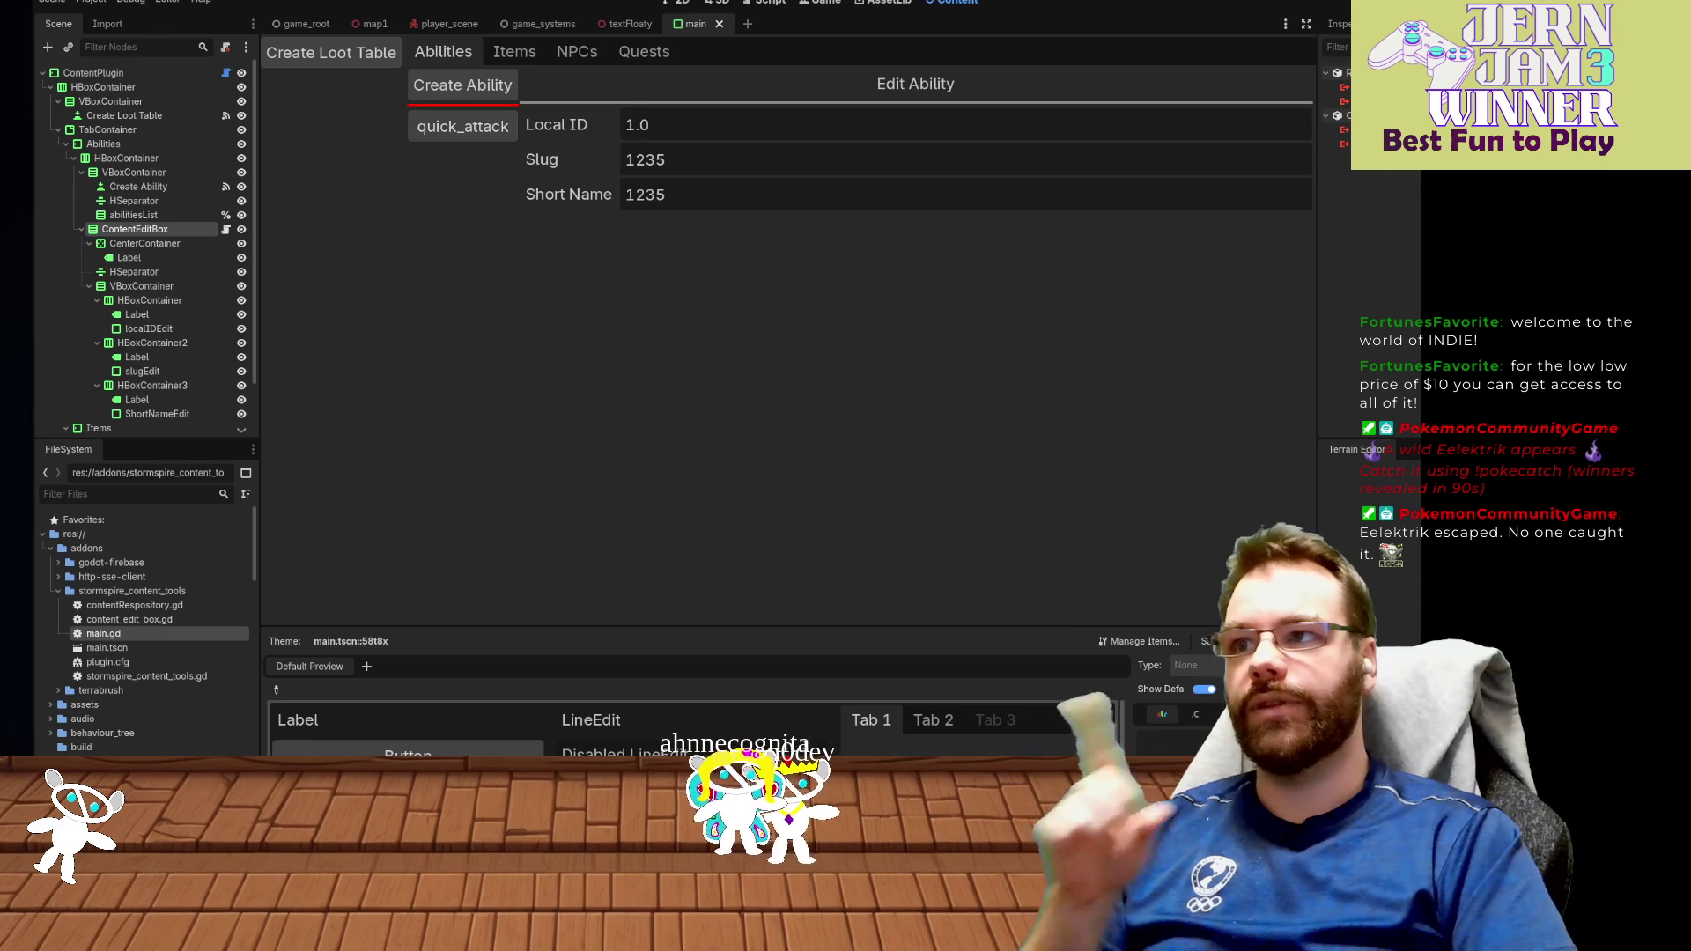
{"action": "left_click", "coordinate": [679, 132]}
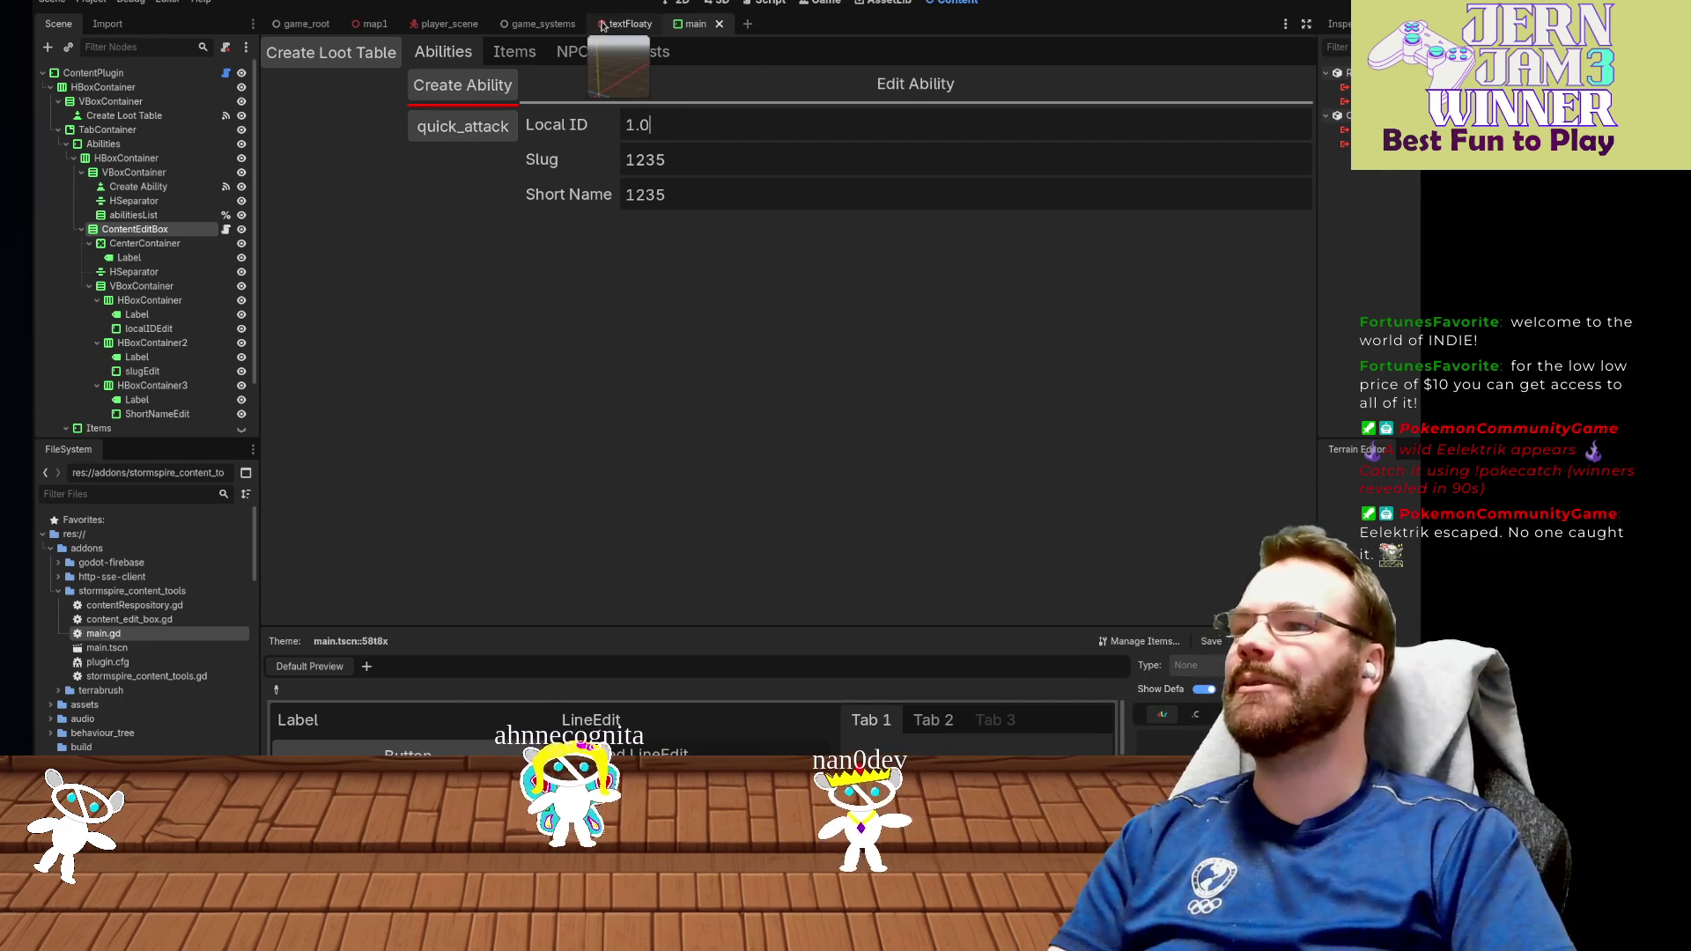
{"action": "left_click", "coordinate": [770, 1]}
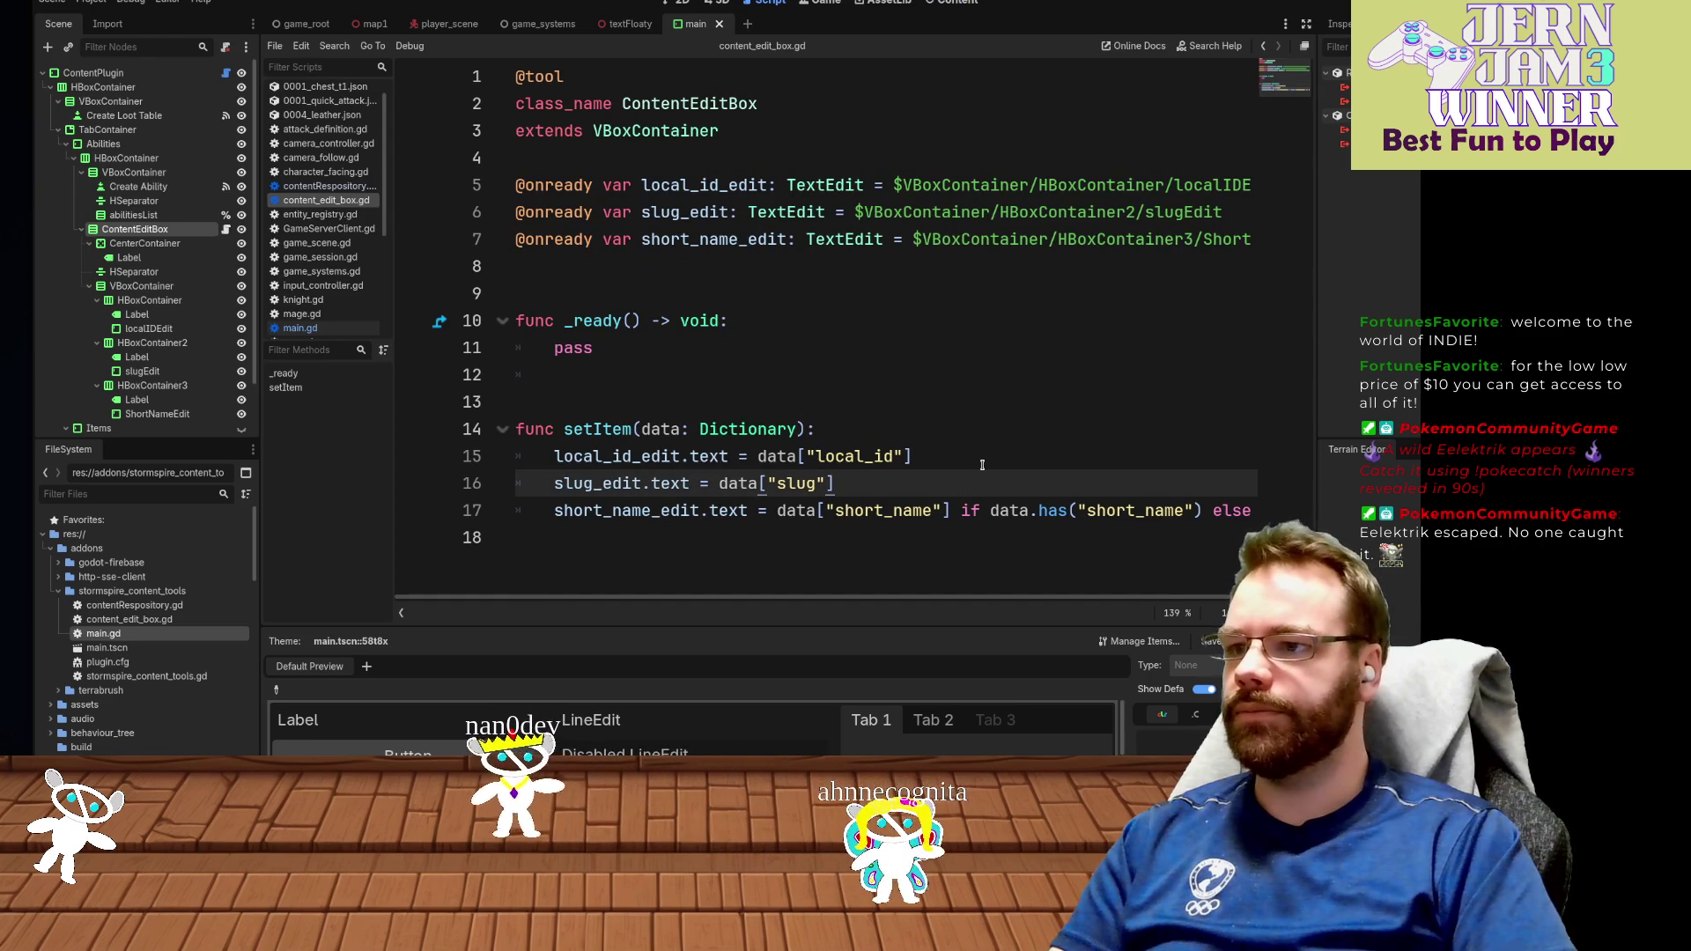
Step: Append if data.has("slug") else "" to the slug line 16 and save the script
{"action": "left_click_drag", "start_coordinate": [958, 510], "coordinate": [1198, 510]}
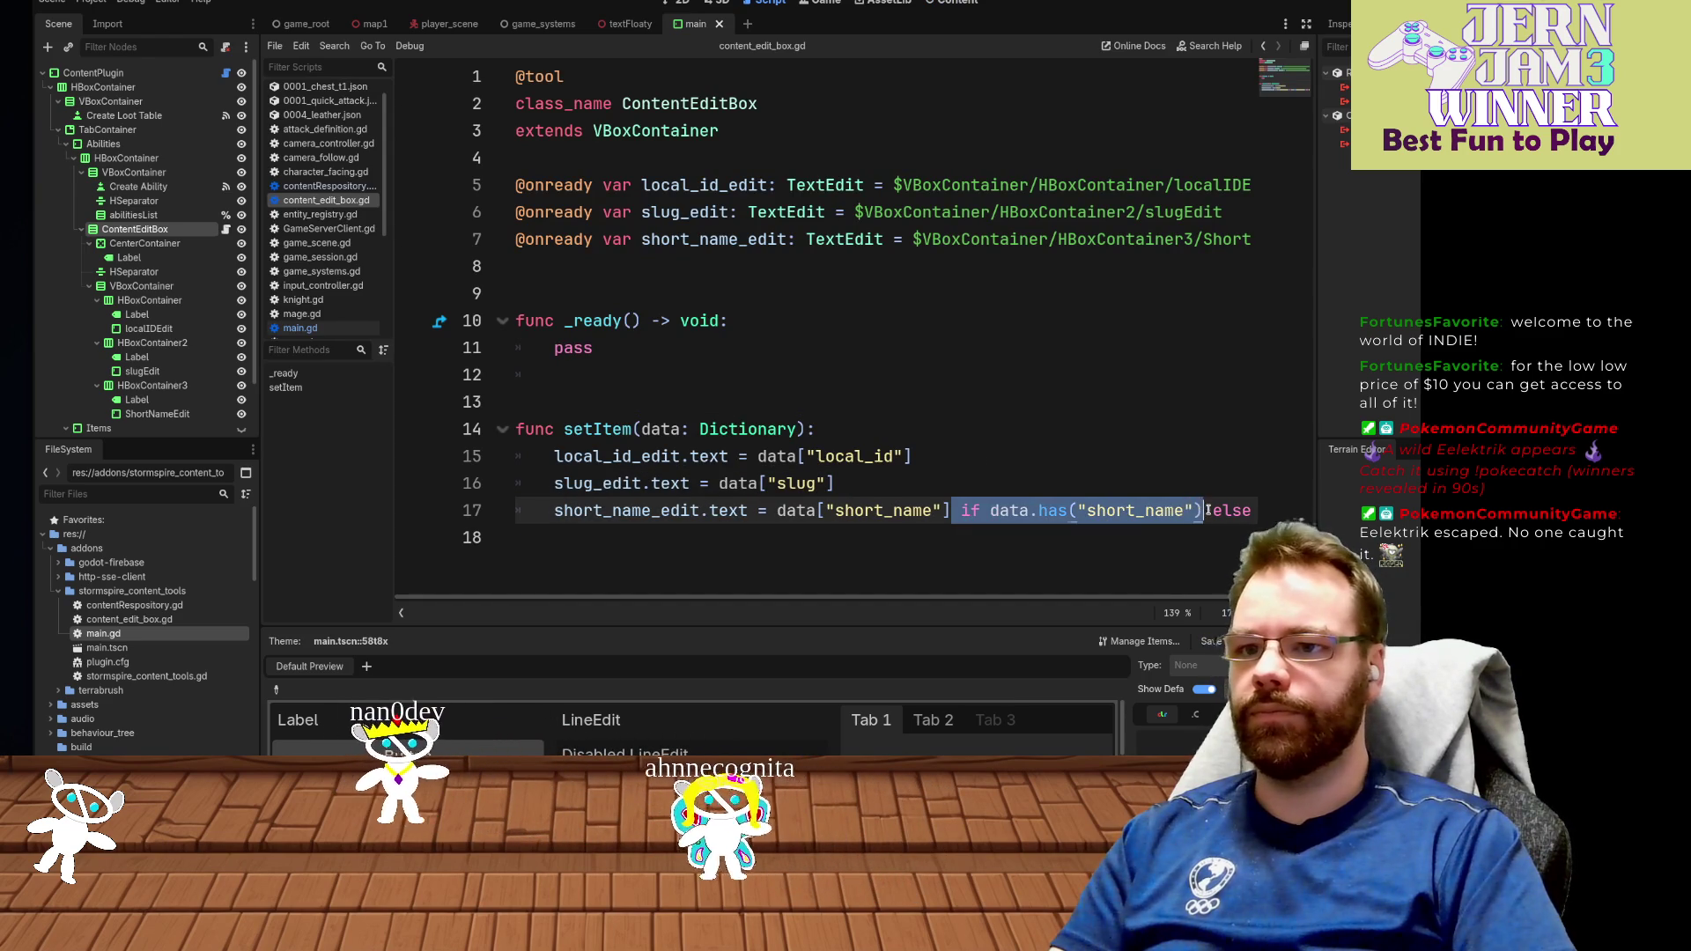
{"action": "left_click", "coordinate": [971, 482]}
{"action": "type", "text": "if data.has(\"short_name\")"}
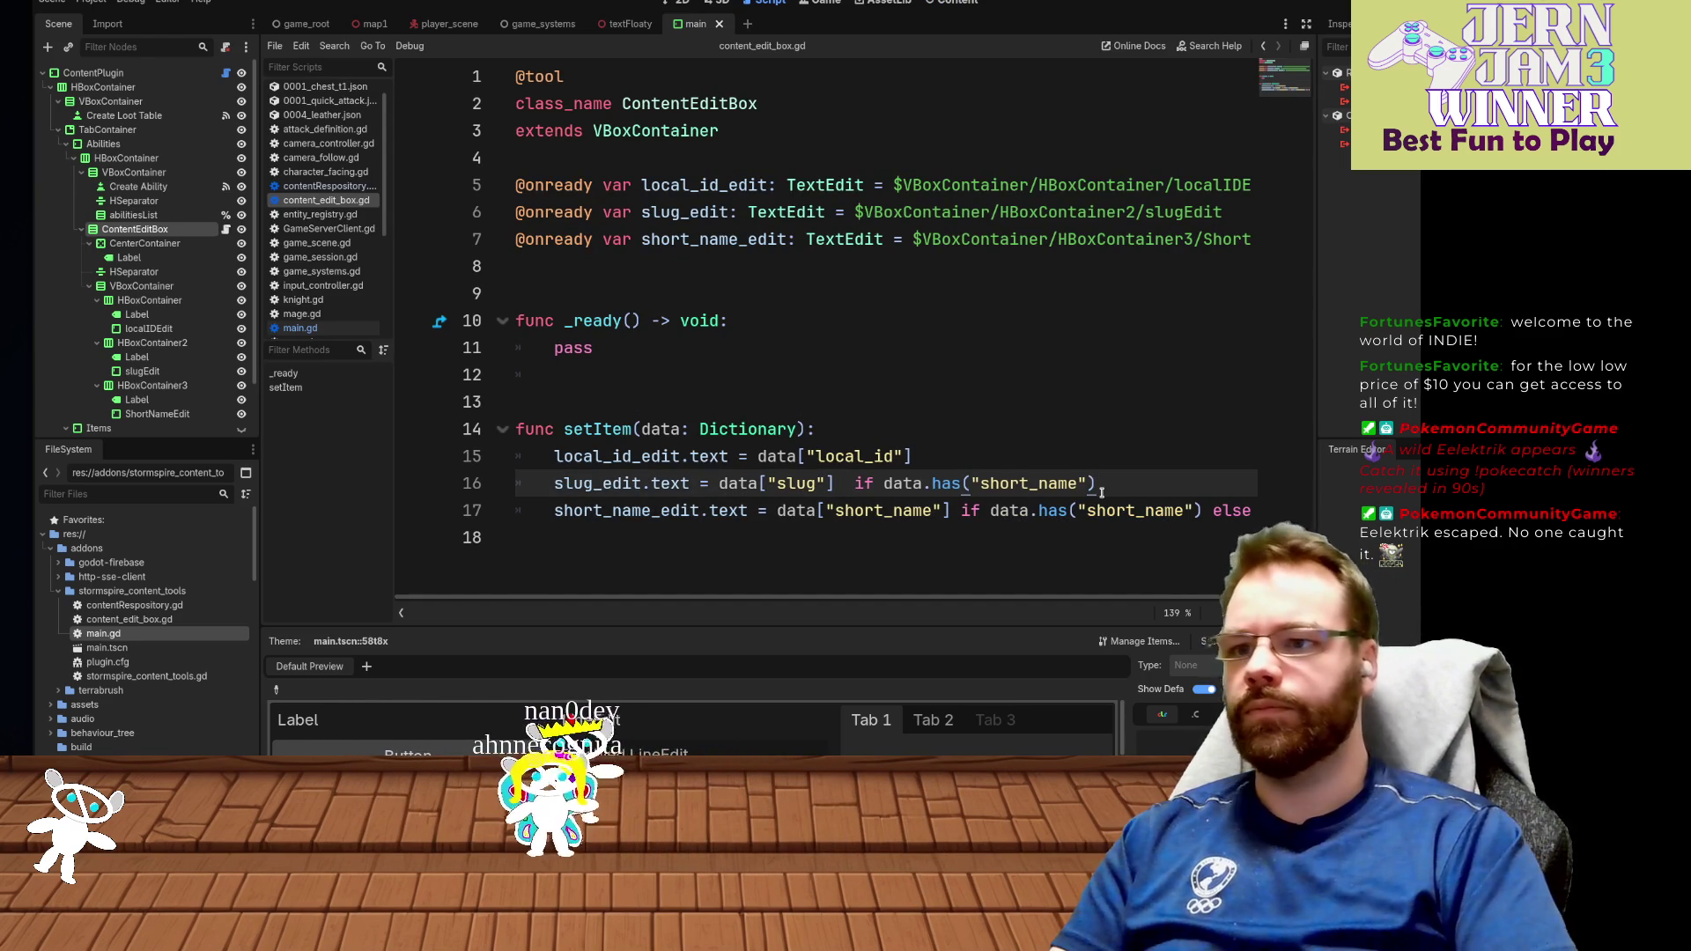
{"action": "double_click", "coordinate": [810, 482]}
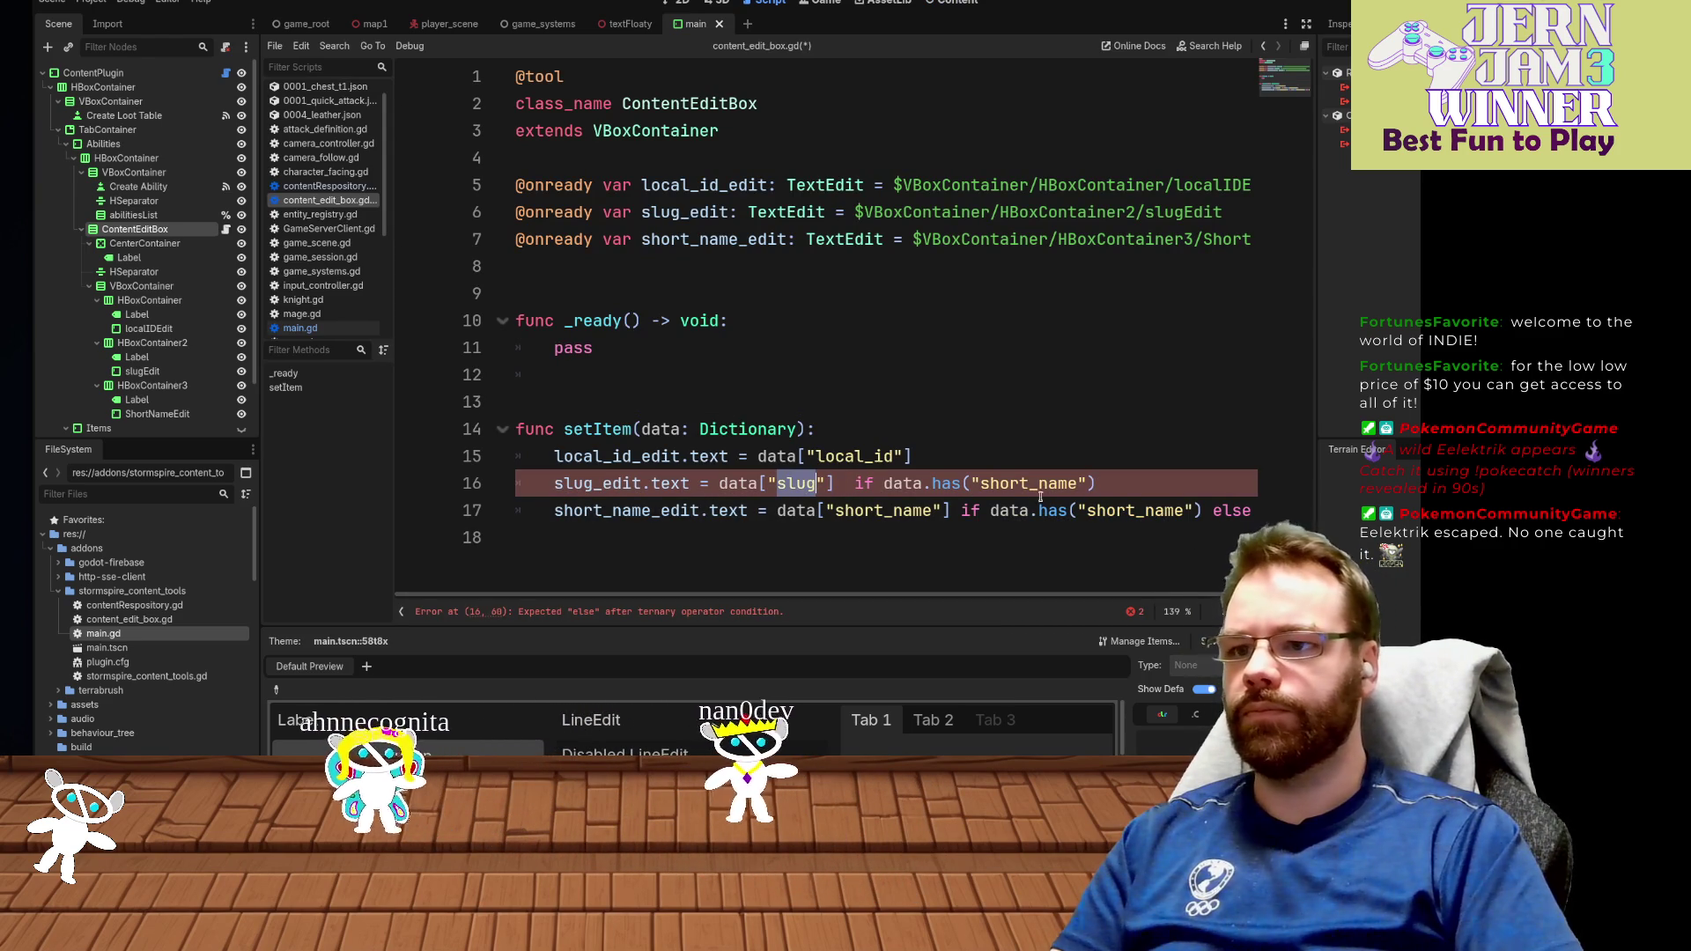
{"action": "key", "text": "ctrl+c"}
{"action": "double_click", "coordinate": [1028, 482]}
{"action": "key", "text": "ctrl+v"}
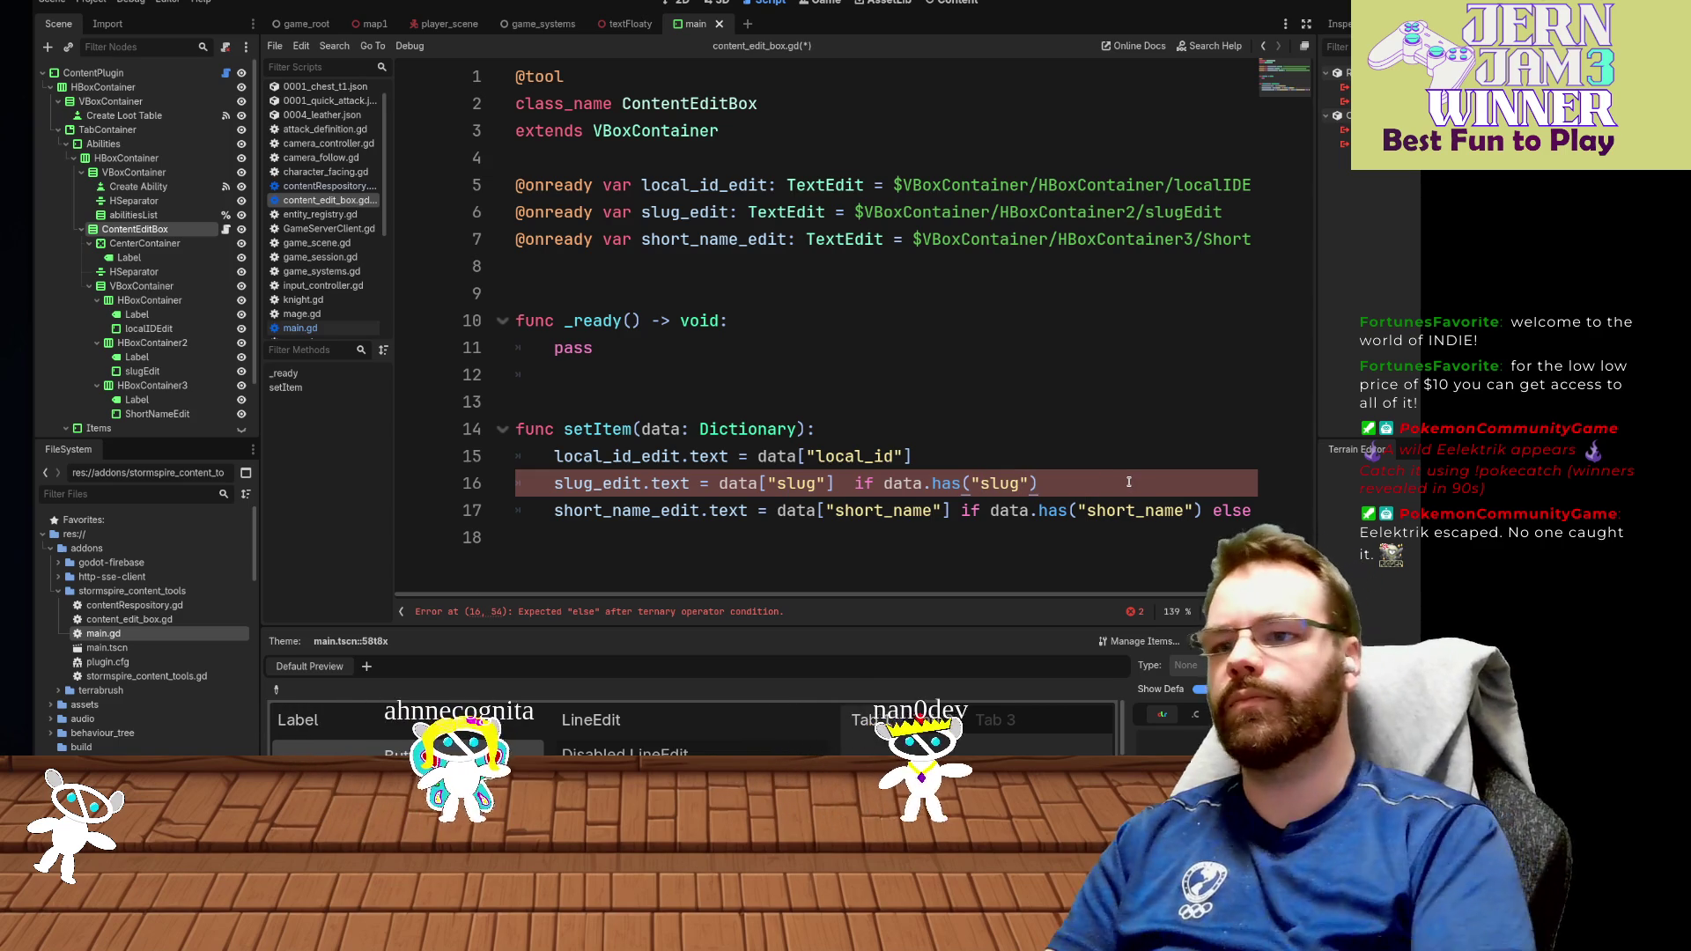
{"action": "type", "text": "else \"\""}
{"action": "key", "text": "ctrl+s"}
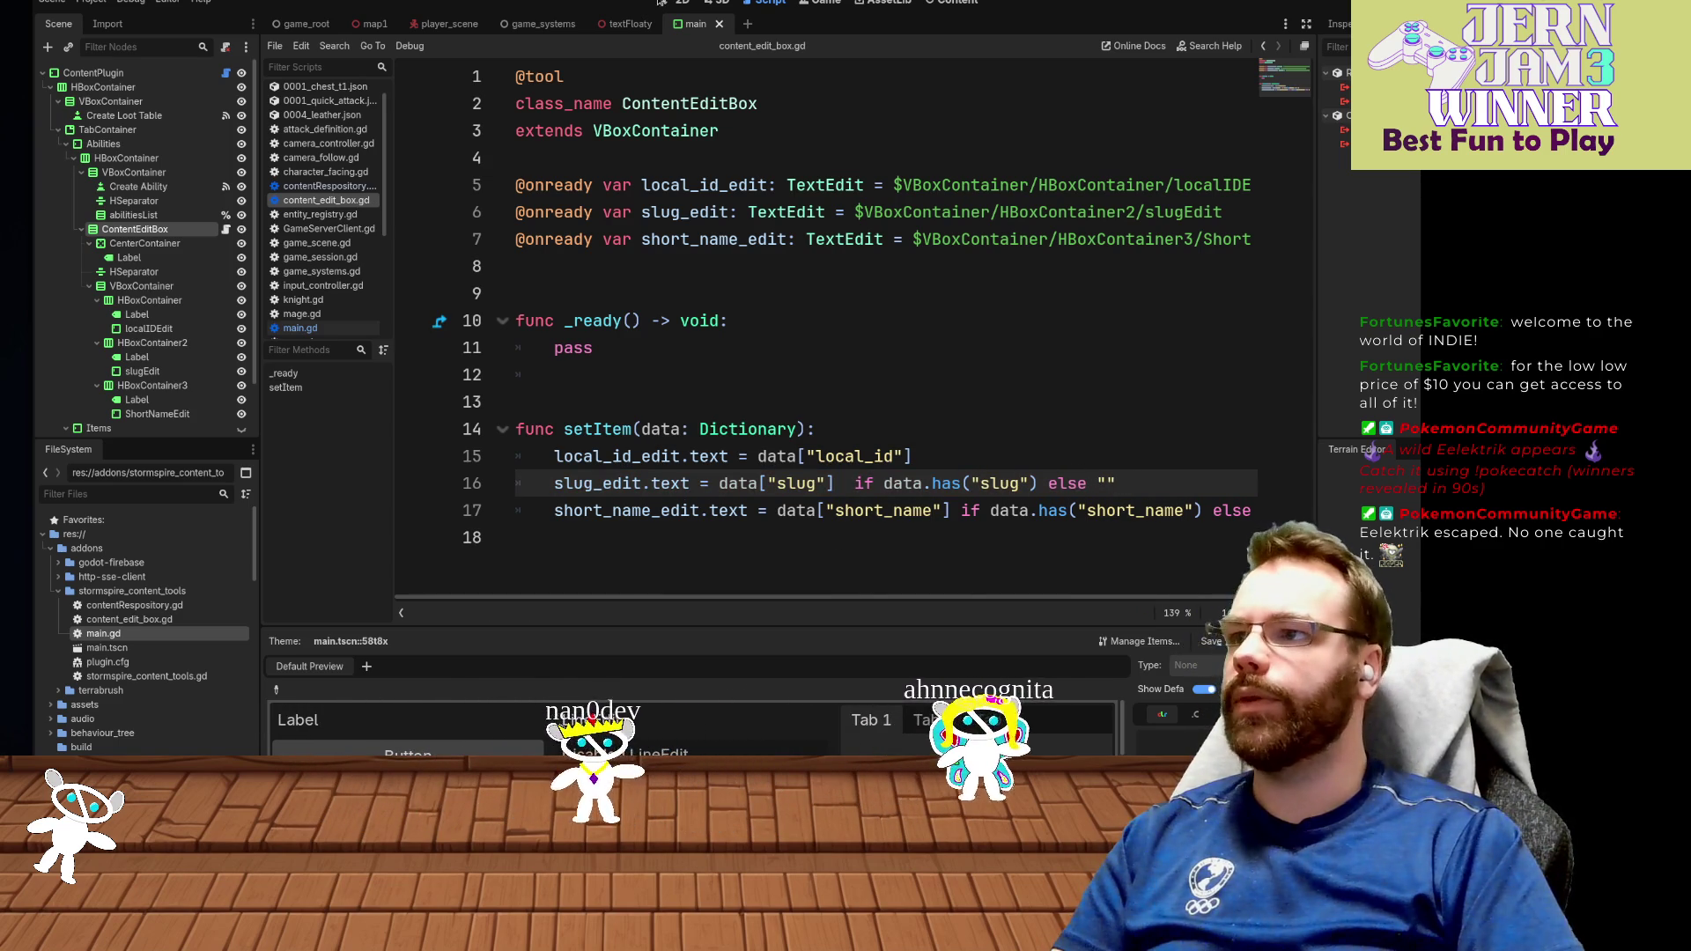
{"action": "left_click", "coordinate": [978, 3]}
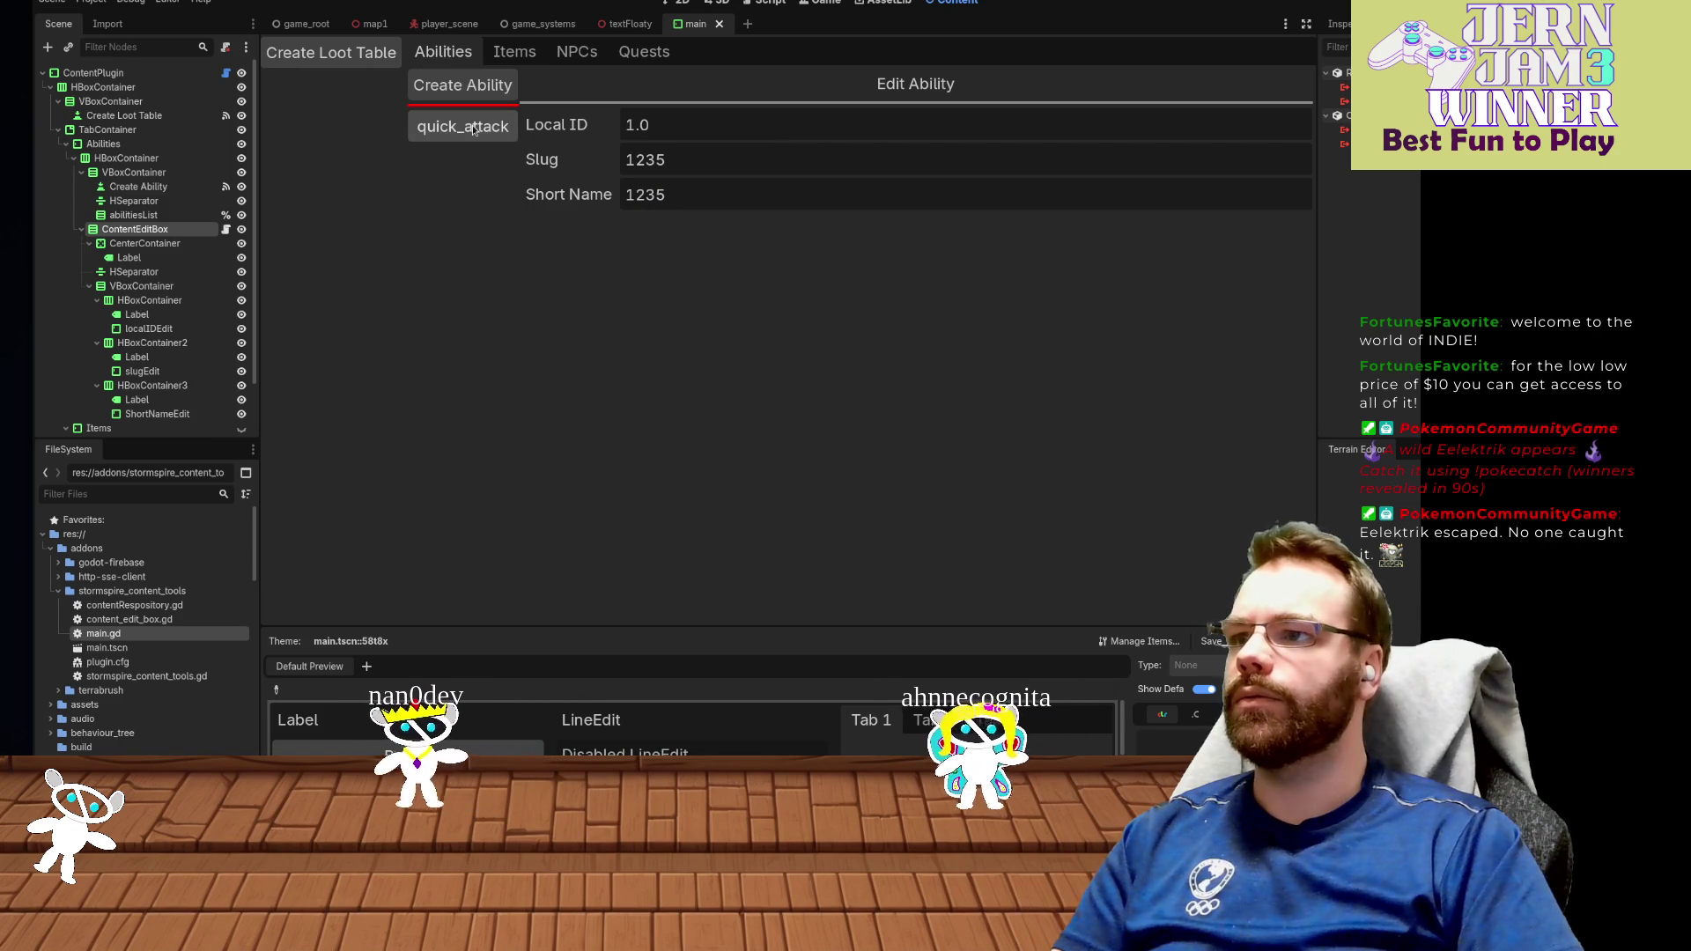
Step: Disable and re-enable Stormspire Content Tools in Project Settings > Plugins
{"action": "left_click", "coordinate": [91, 1]}
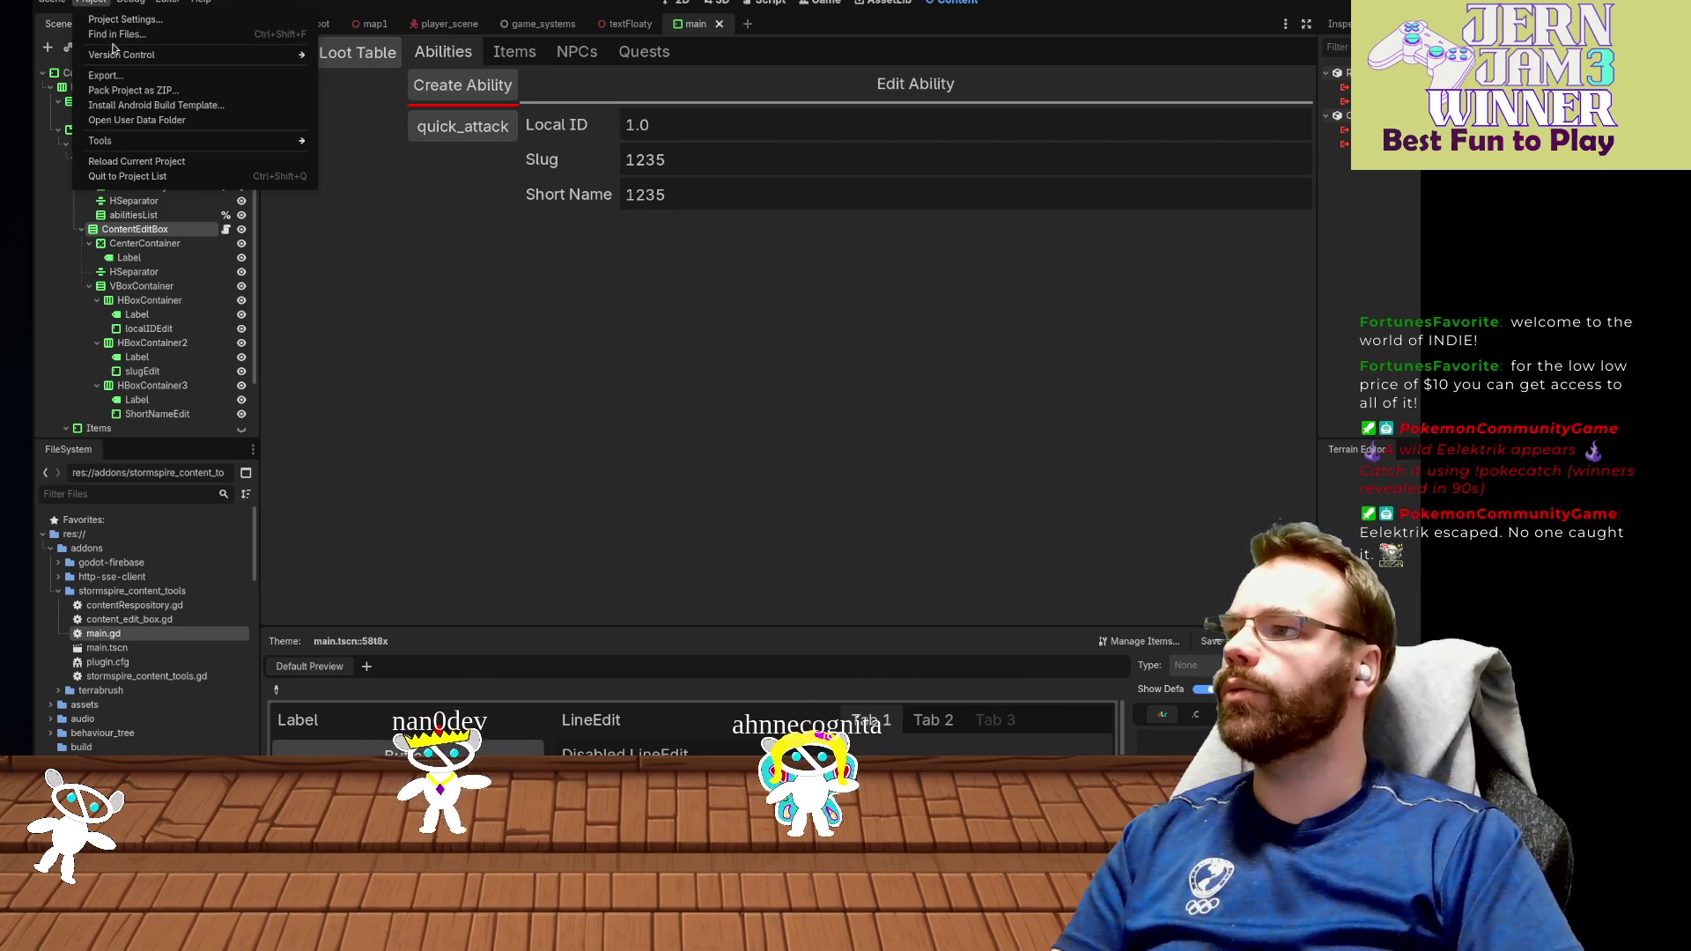
{"action": "left_click", "coordinate": [125, 18]}
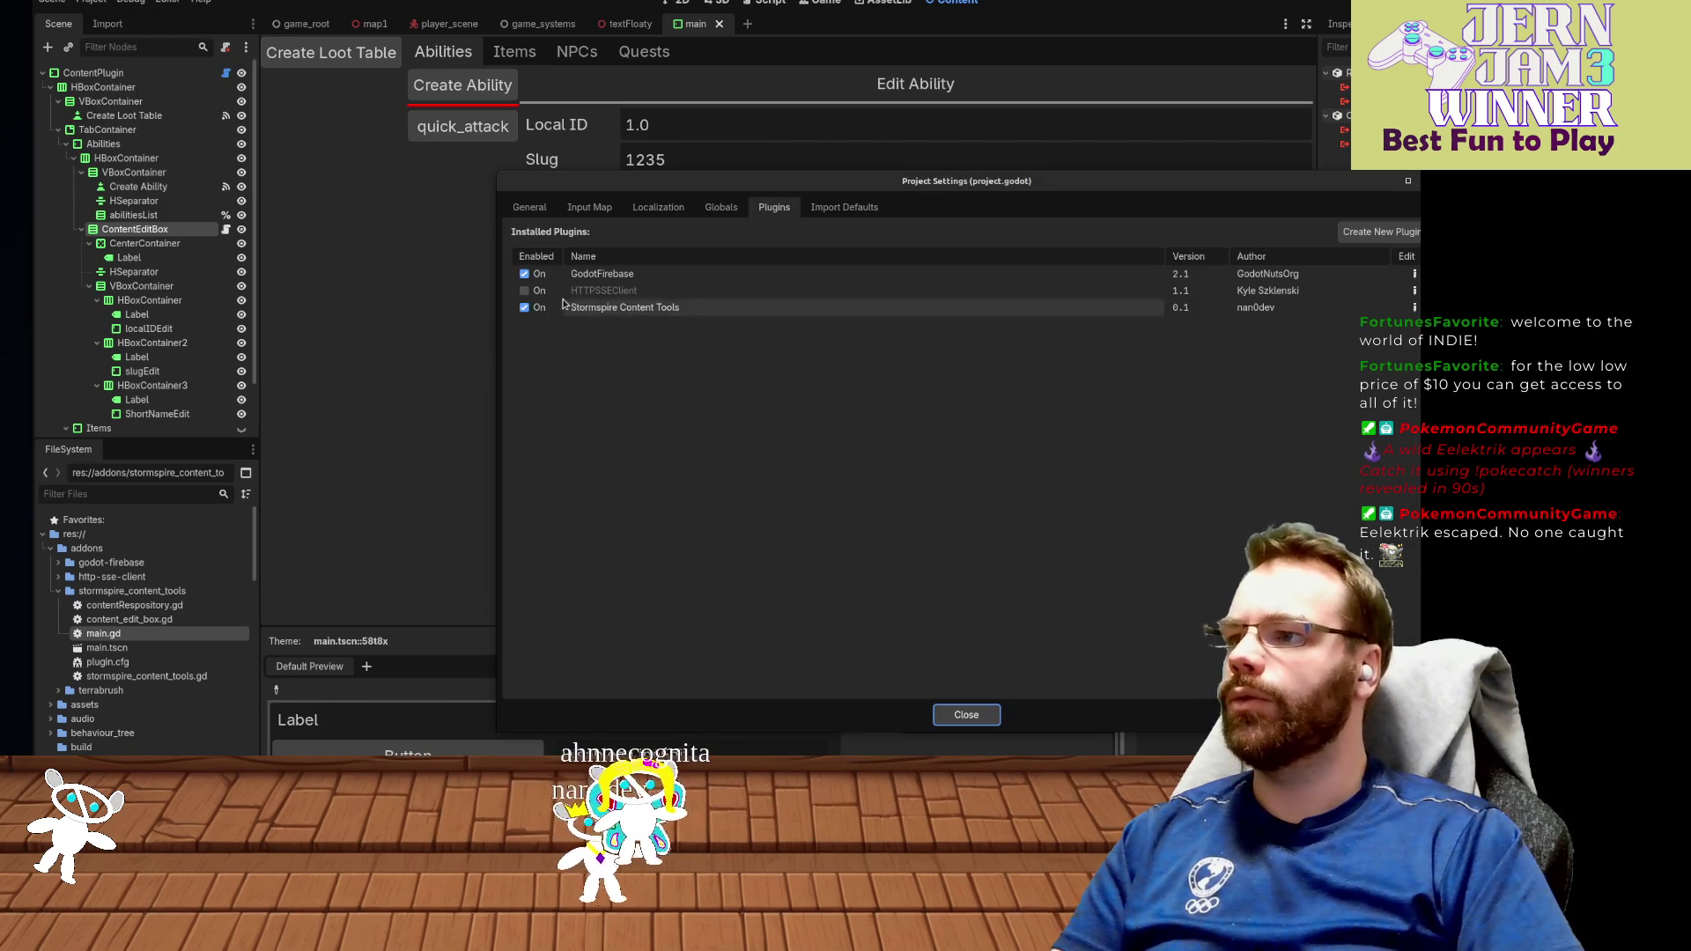
{"action": "left_click", "coordinate": [525, 308]}
{"action": "left_click", "coordinate": [991, 720]}
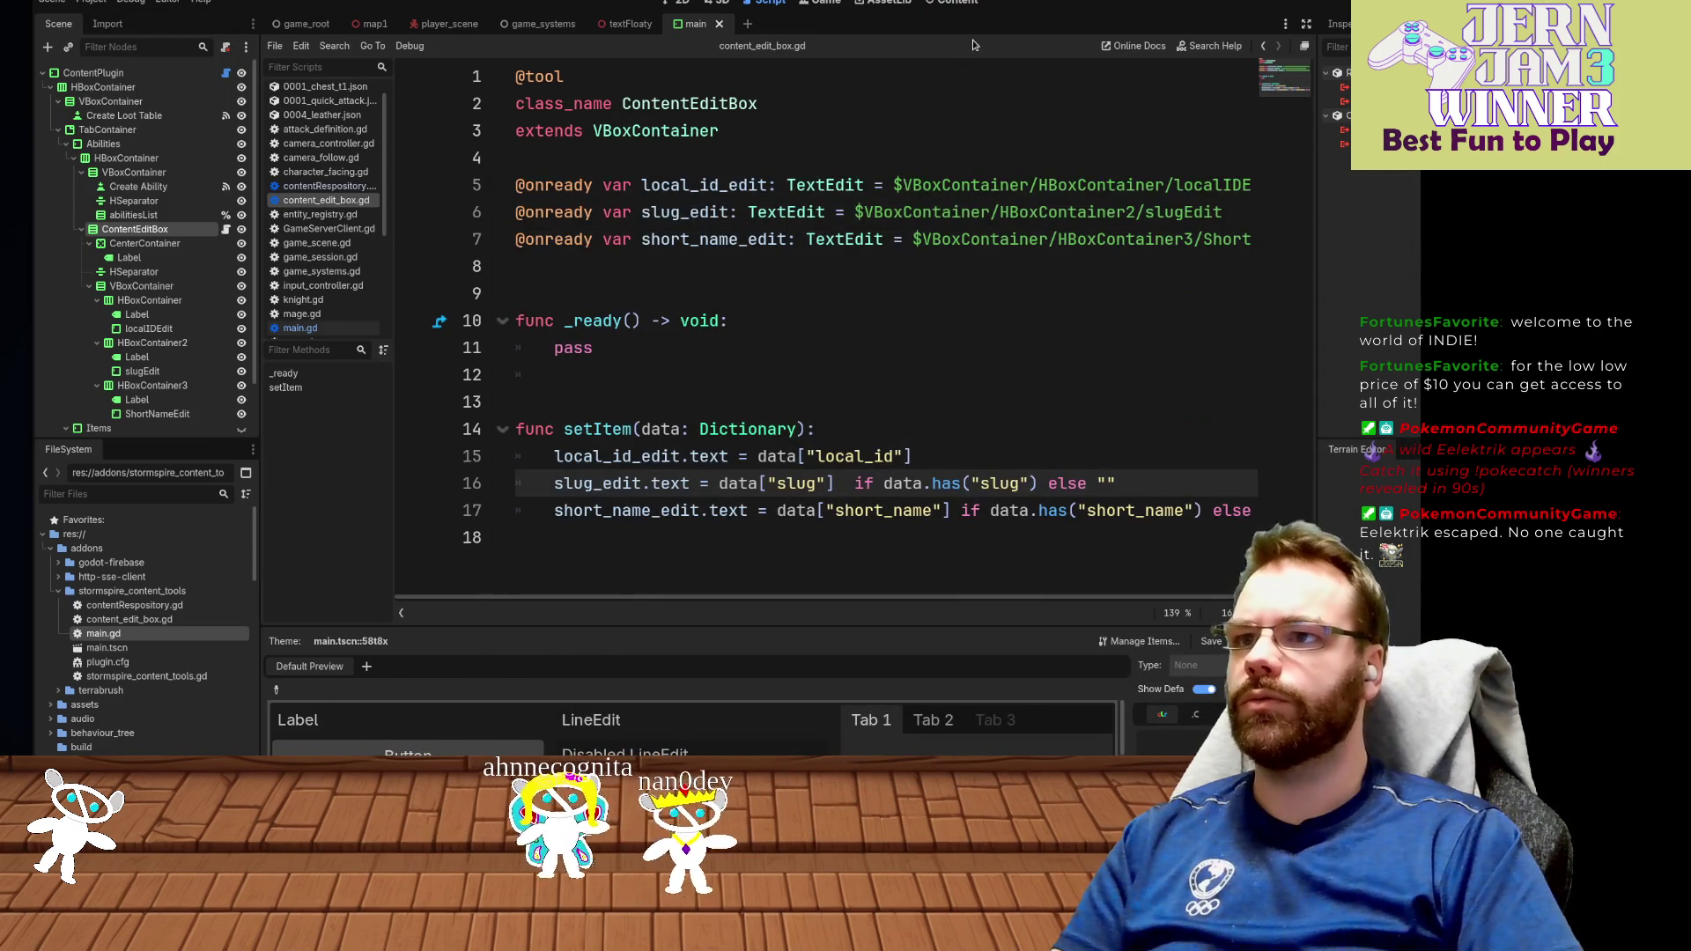
{"action": "left_click", "coordinate": [955, 3]}
Step: Load quick_attack into the Edit Ability form, check the slugEdit node, and return to content_edit_box.gd
{"action": "left_click", "coordinate": [475, 131]}
{"action": "left_click", "coordinate": [687, 162]}
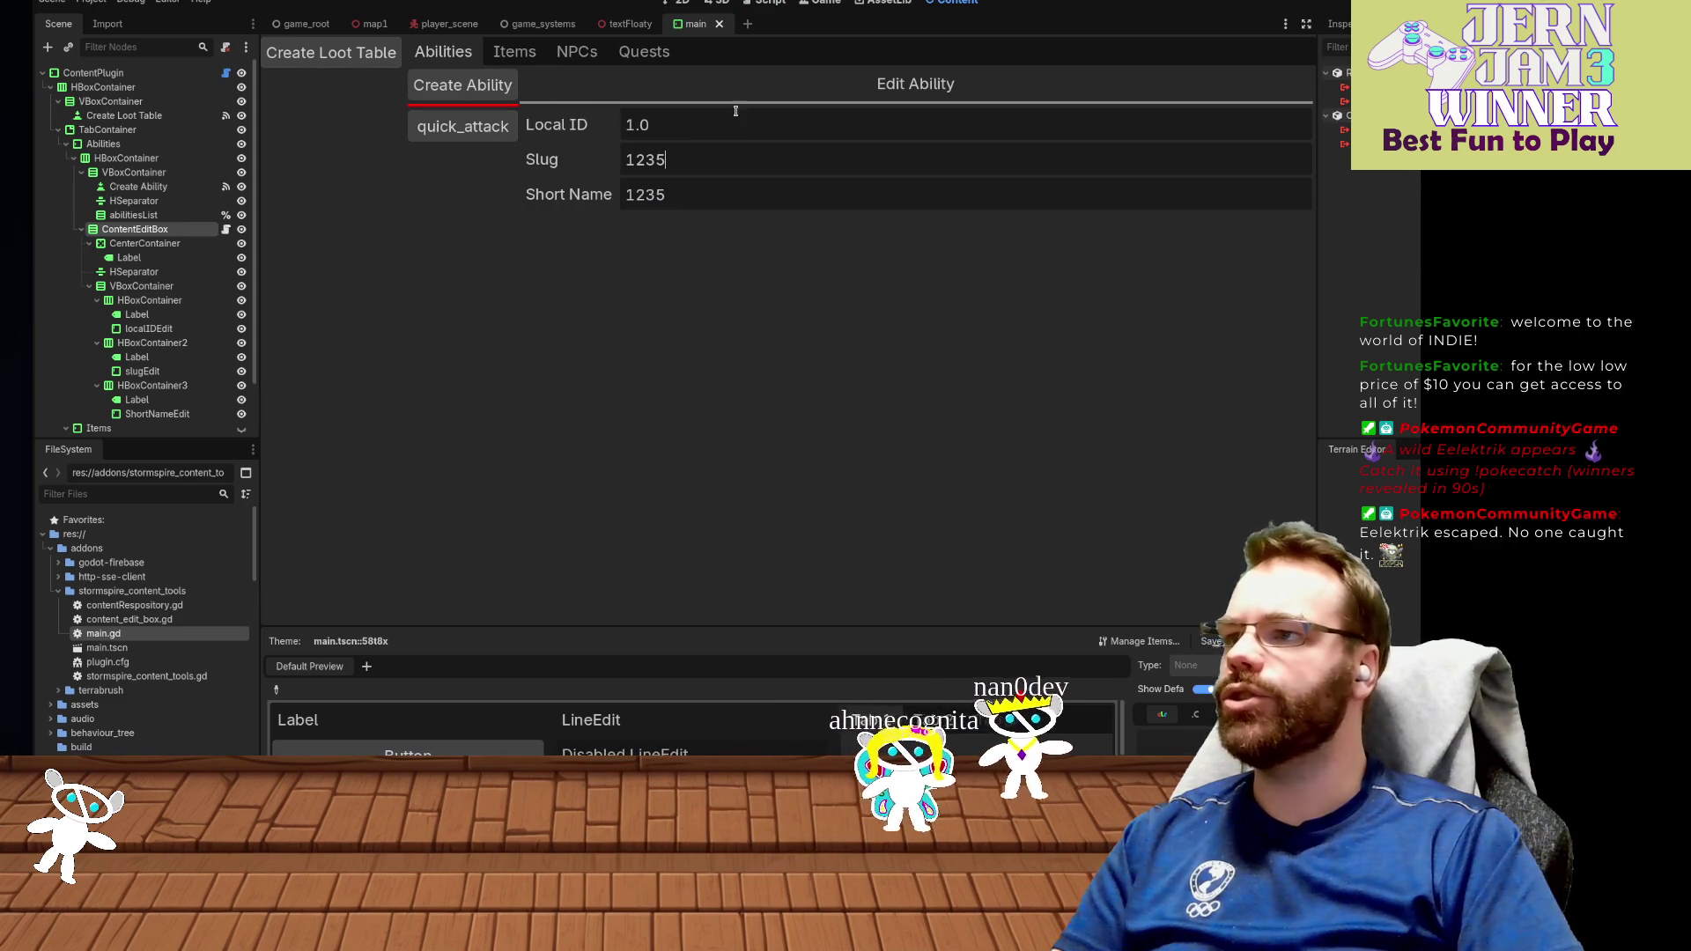
{"action": "left_click", "coordinate": [681, 2]}
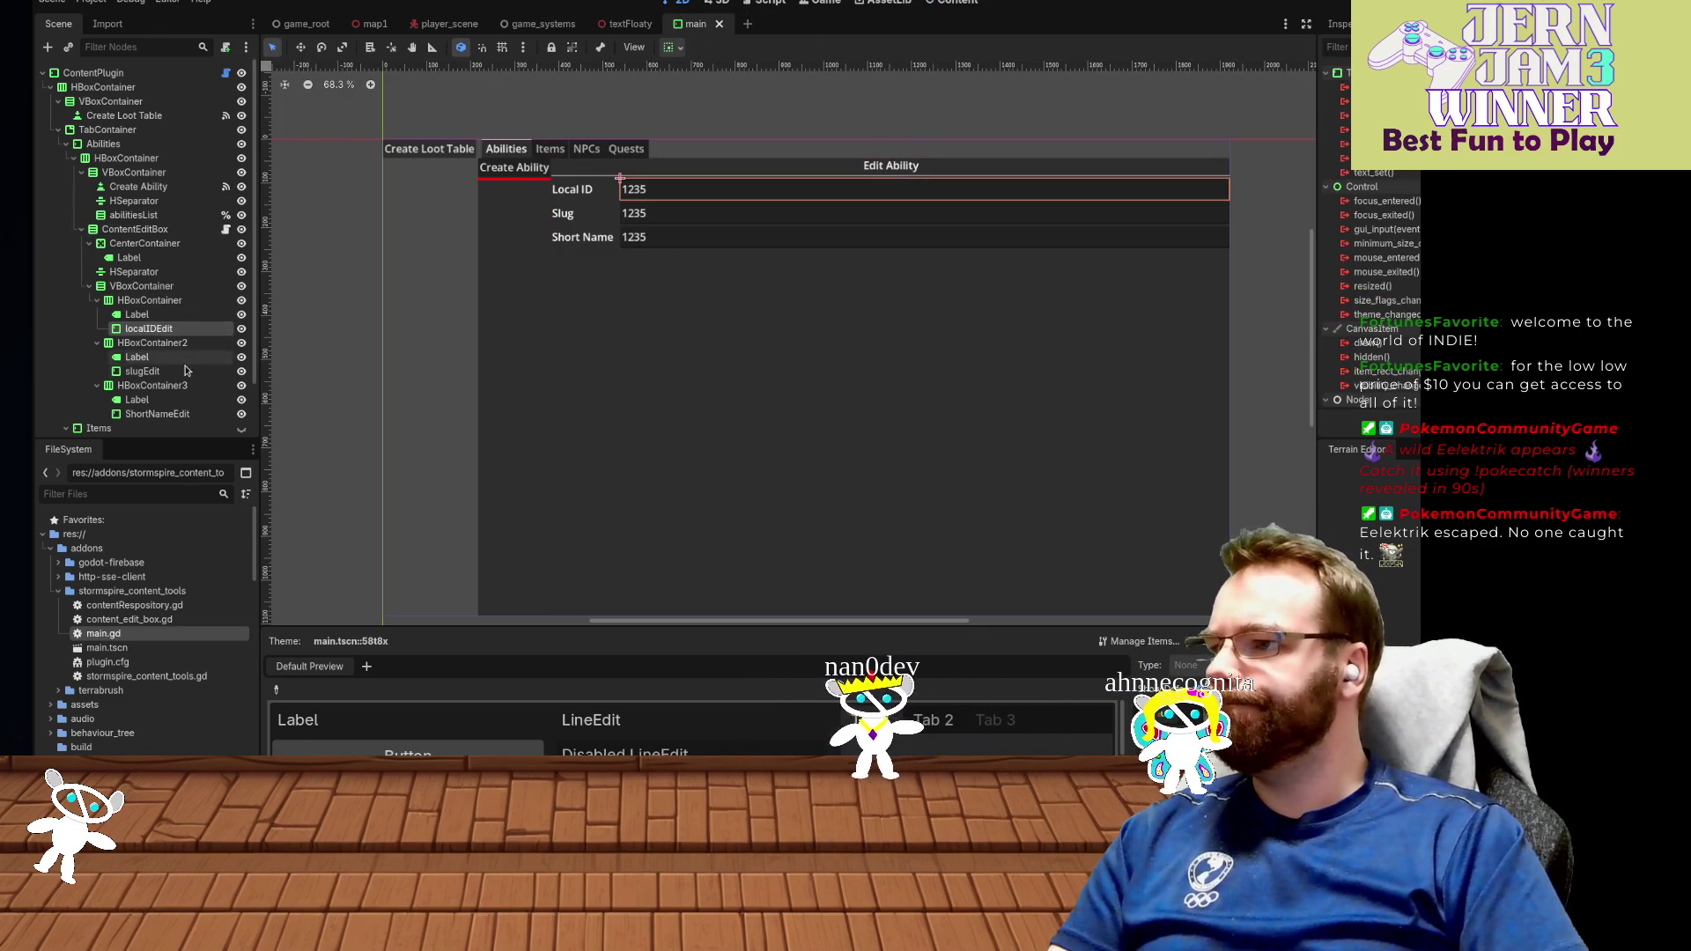
{"action": "left_click", "coordinate": [145, 371]}
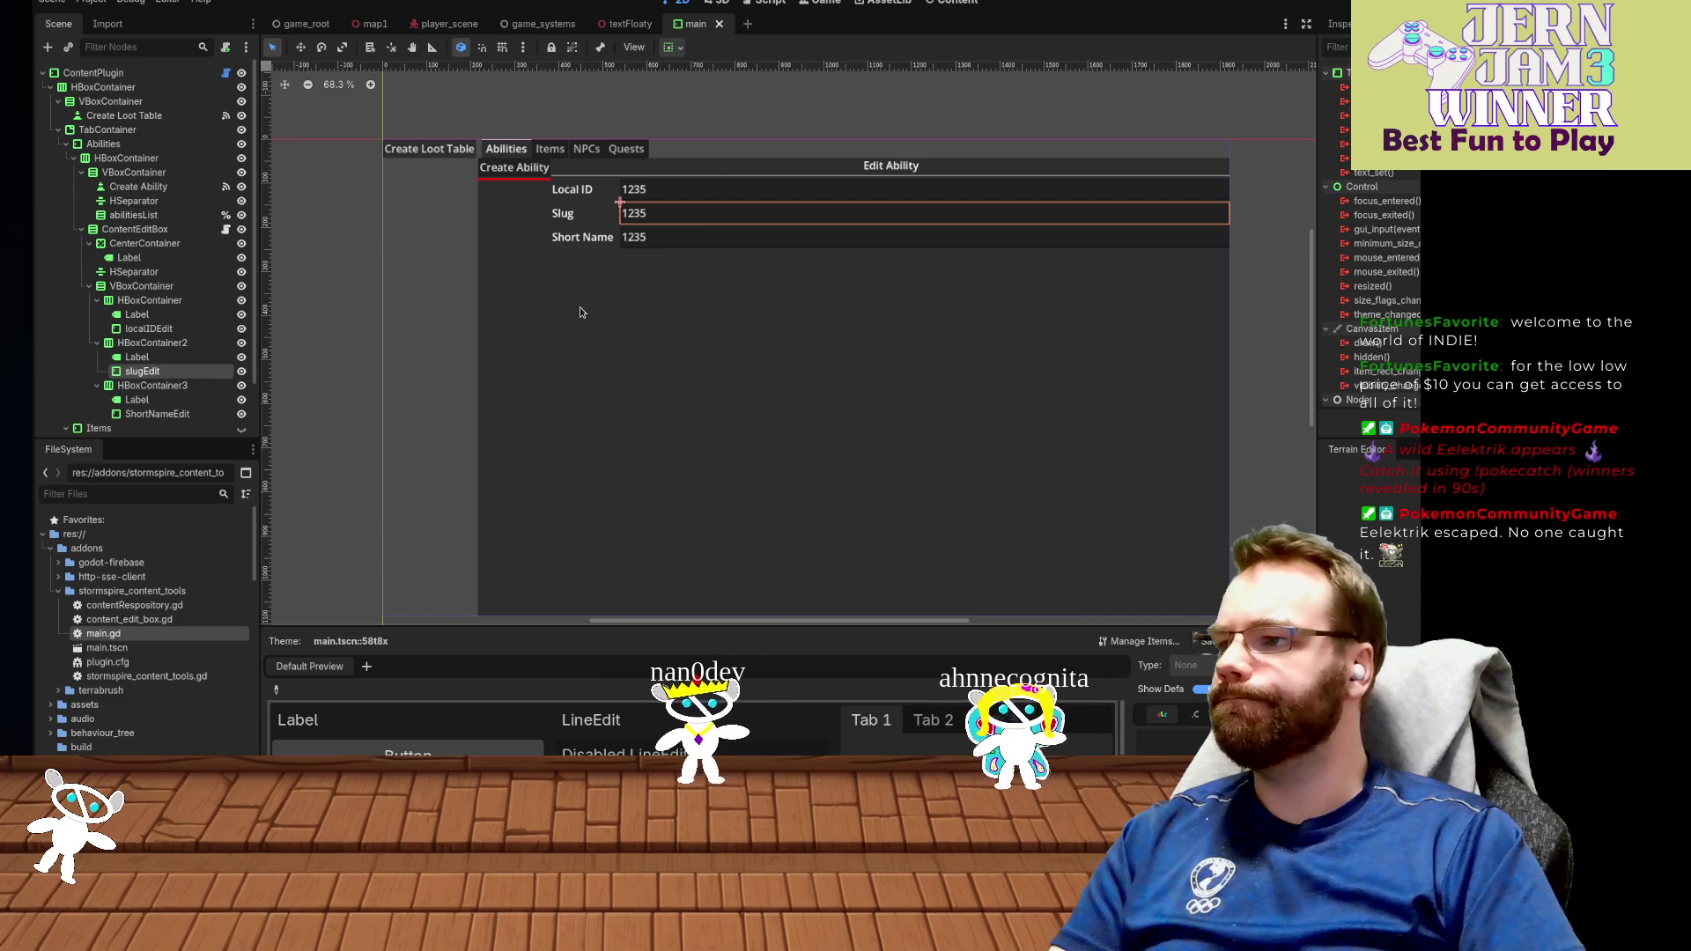
{"action": "left_click", "coordinate": [757, 5]}
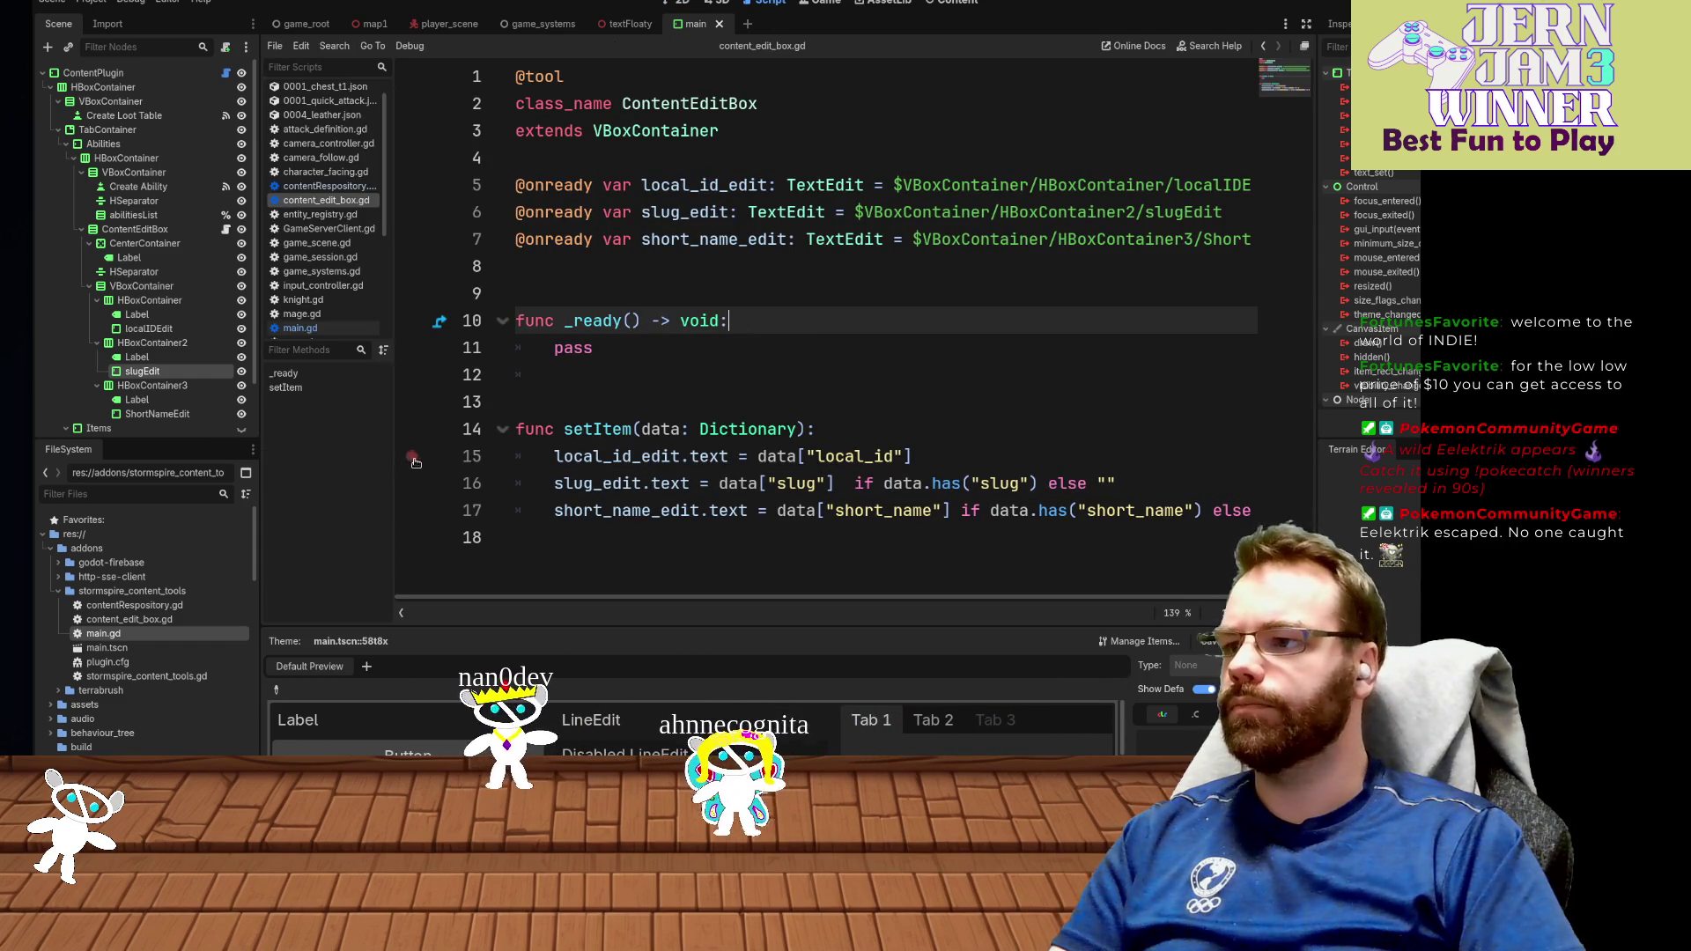
{"action": "left_click", "coordinate": [955, 3]}
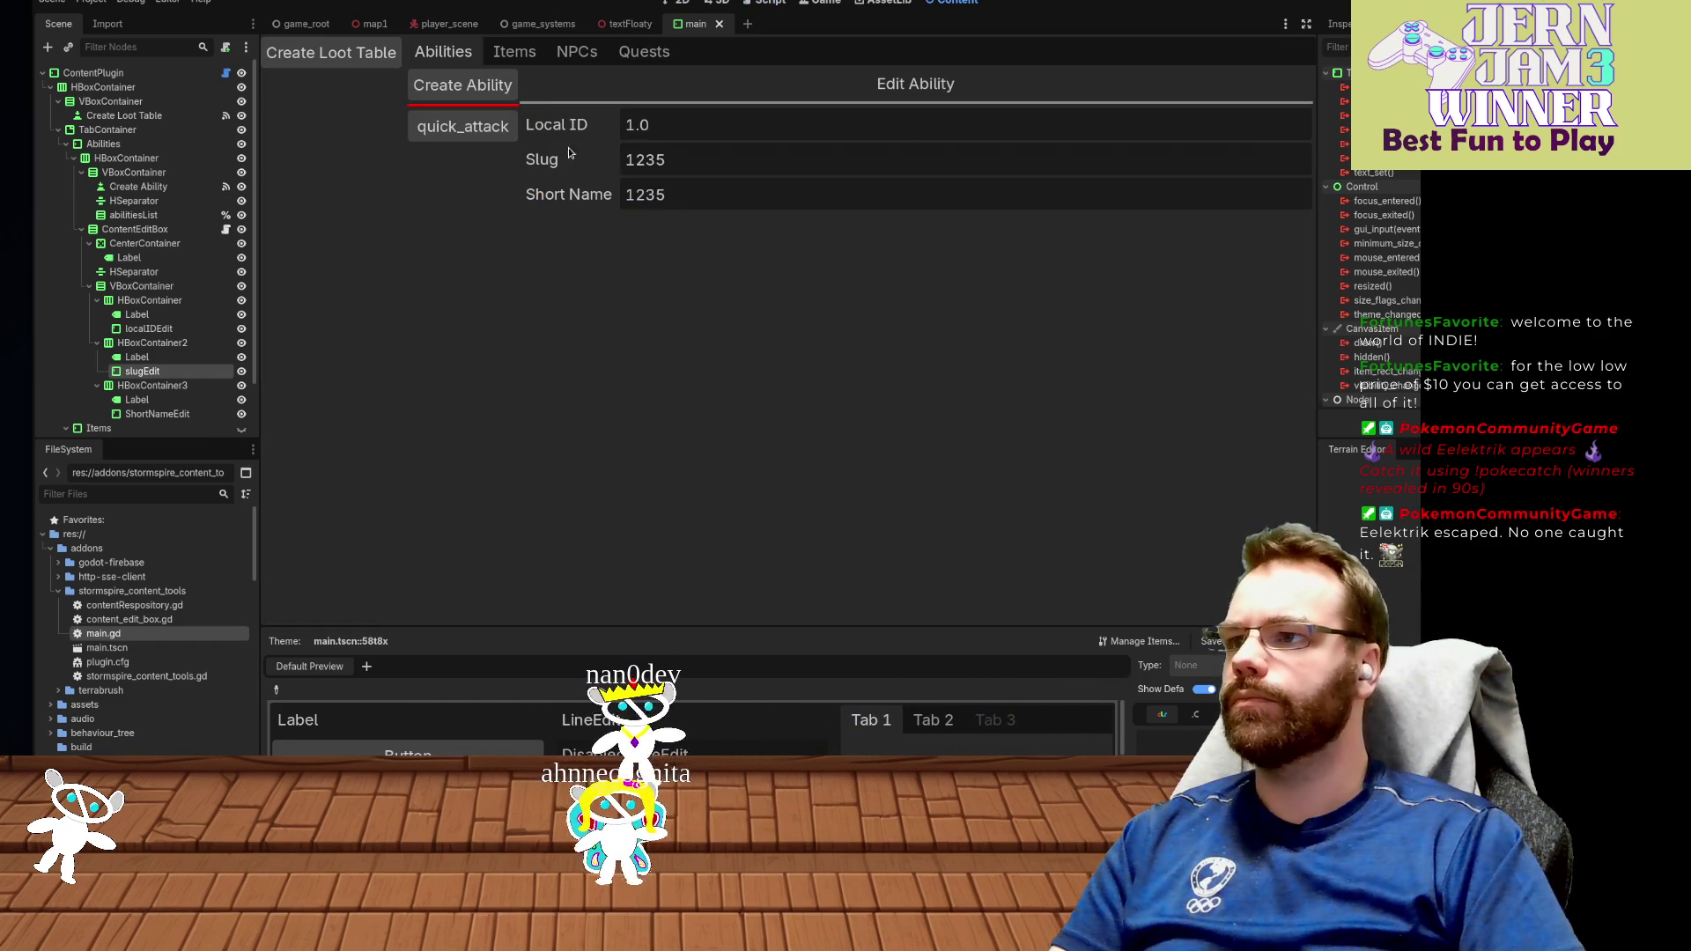
{"action": "left_click", "coordinate": [475, 133]}
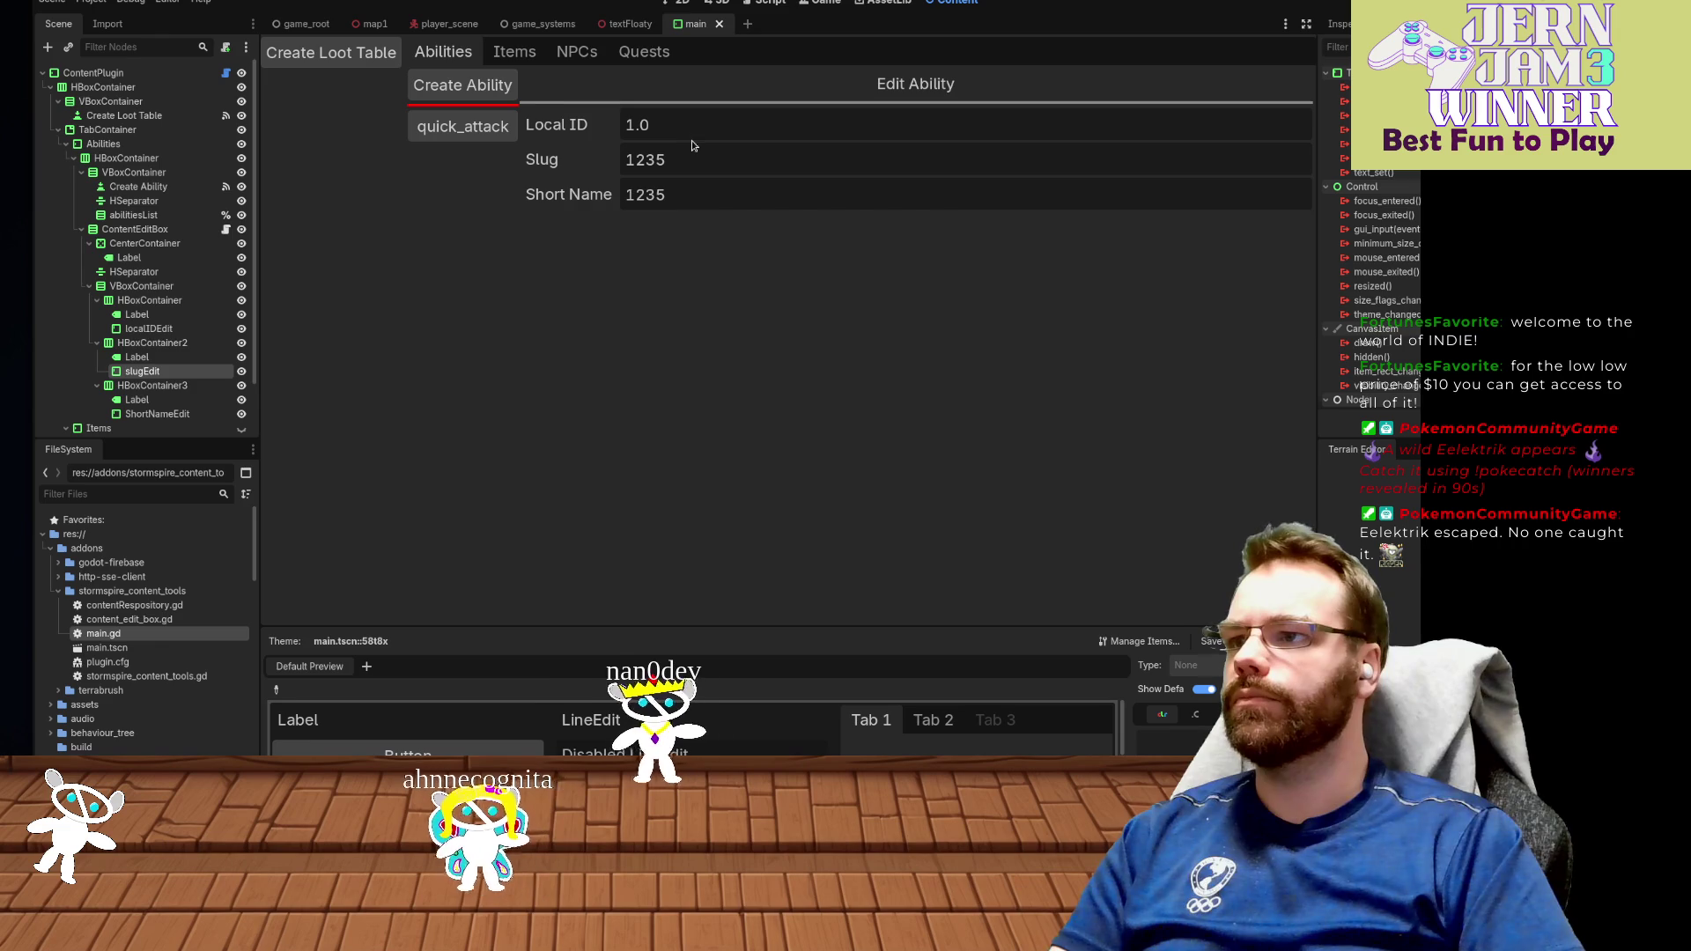
{"action": "left_click", "coordinate": [764, 4]}
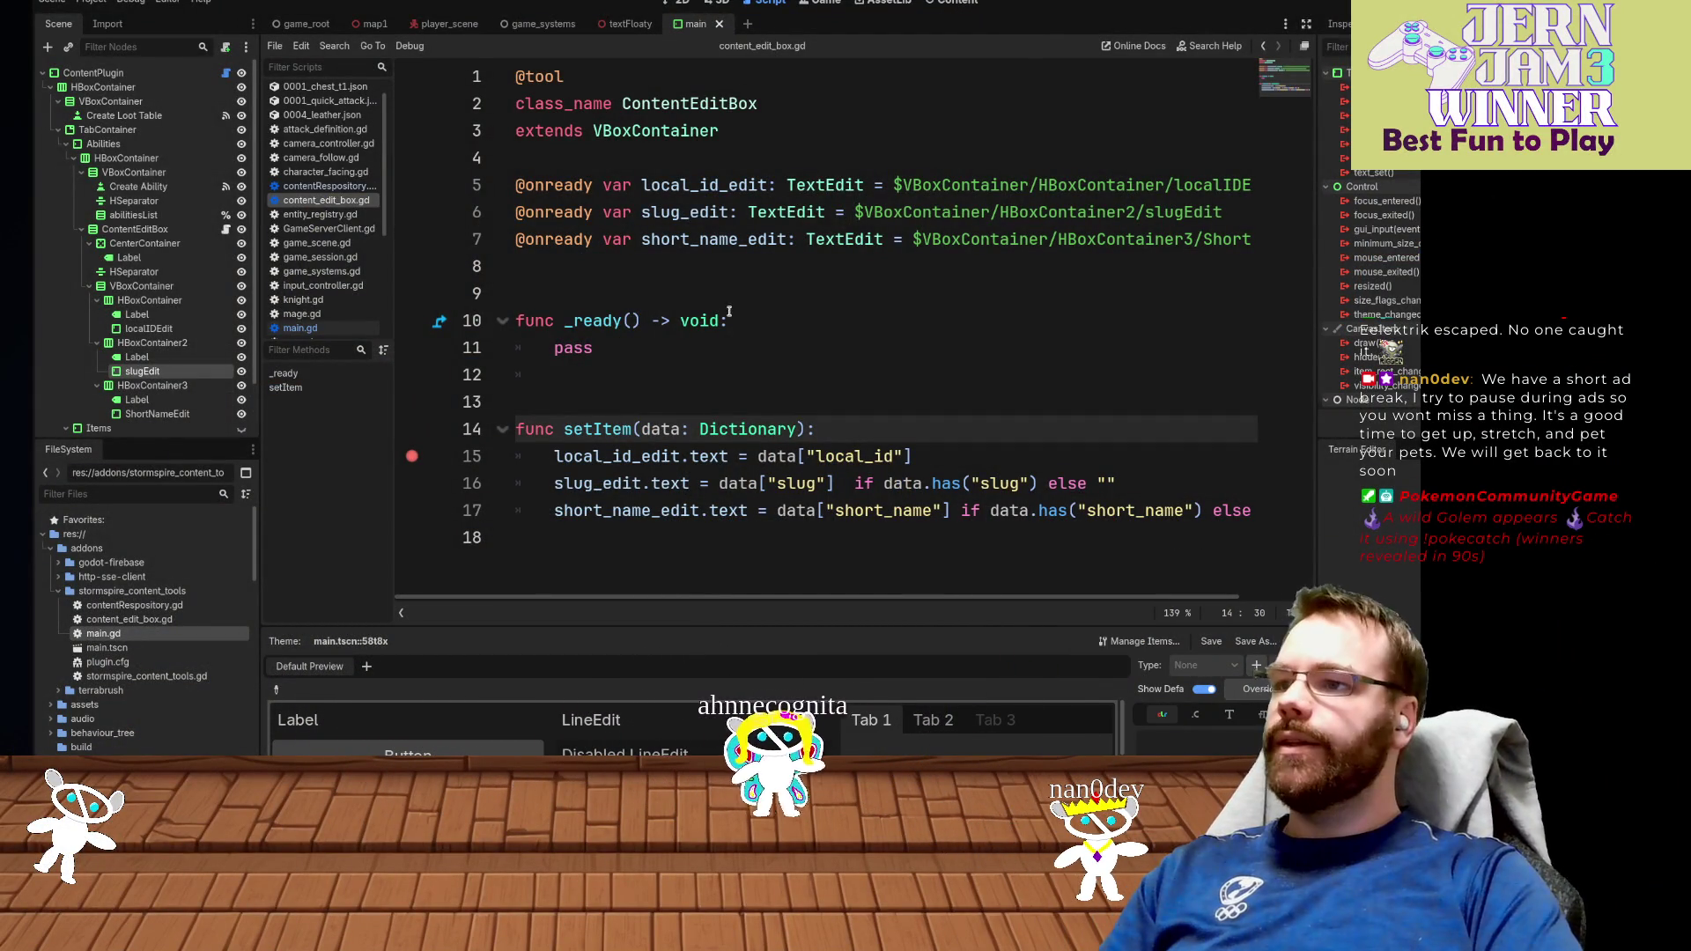
Step: Remove the extra space before the if on line 16 and delete the blank line after pass
{"action": "left_click", "coordinate": [693, 313]}
{"action": "left_click", "coordinate": [982, 375]}
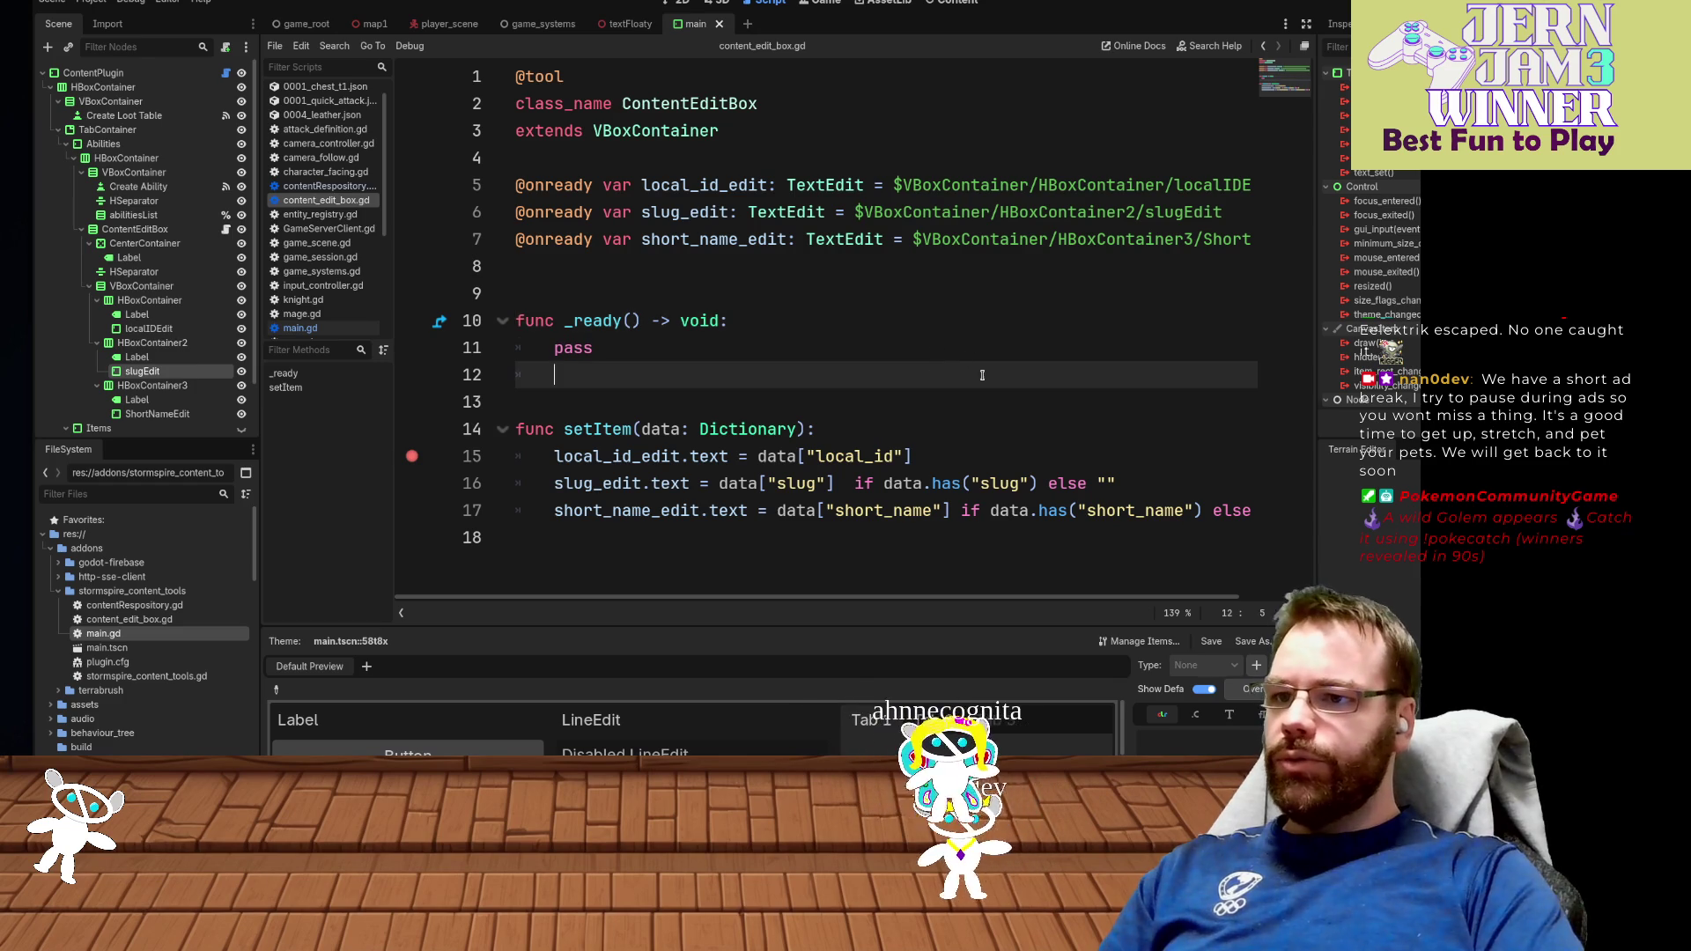
{"action": "left_click", "coordinate": [1013, 482]}
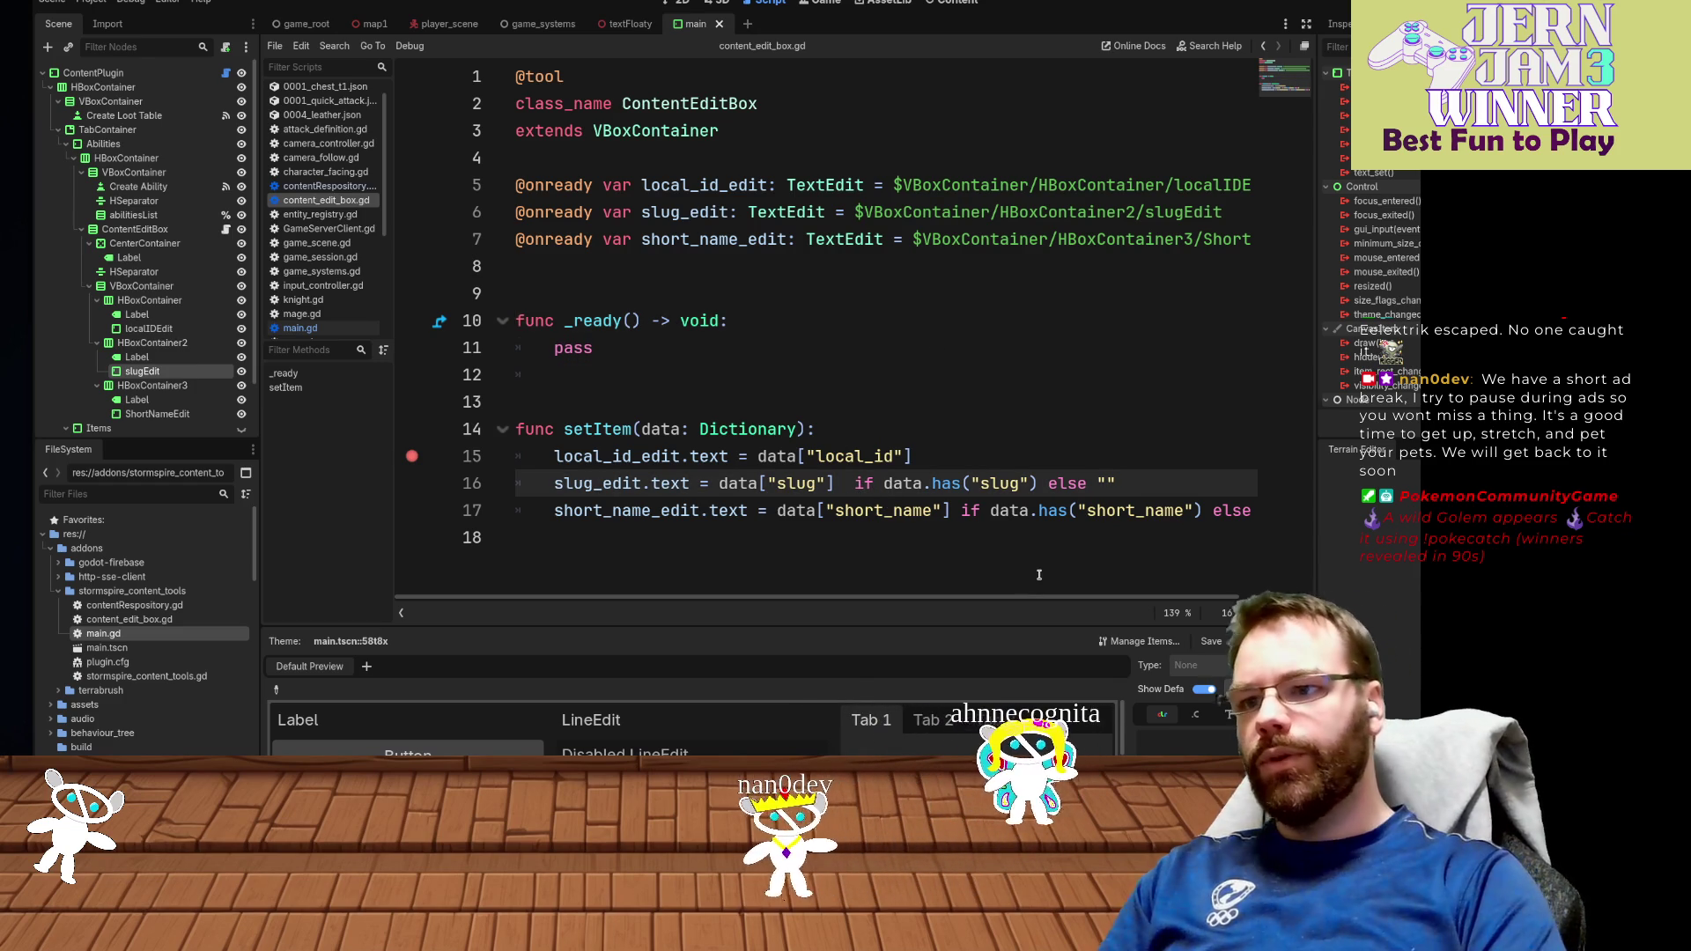
{"action": "key", "text": "BackSpace"}
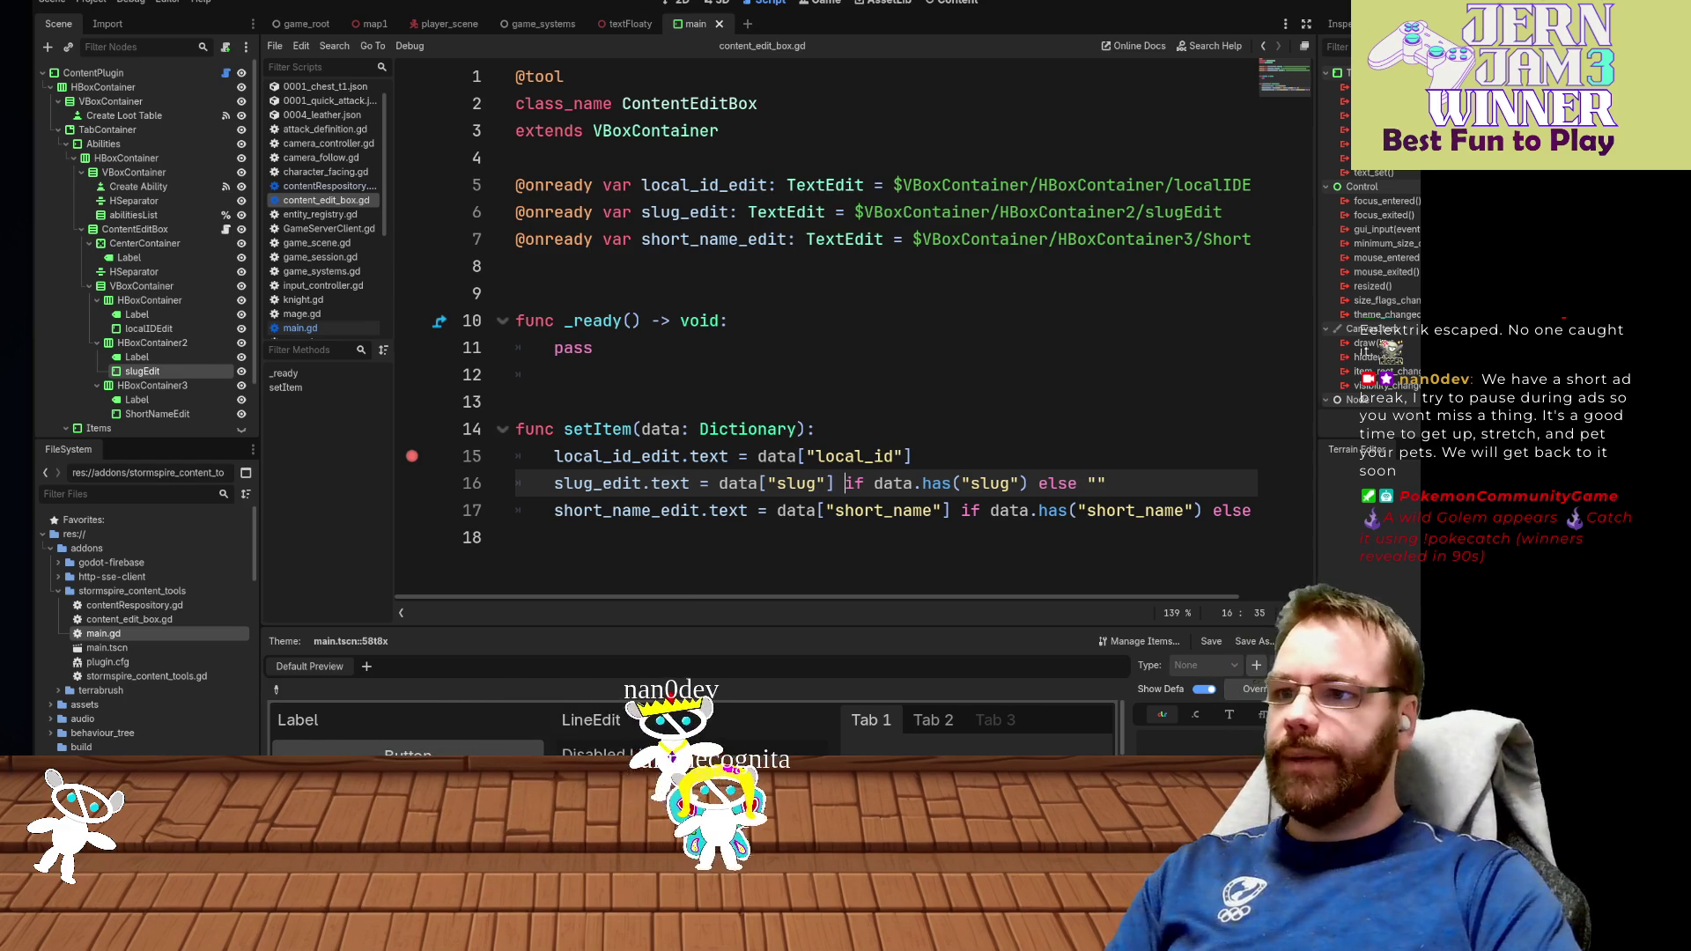
{"action": "key", "text": "Up"}
{"action": "key", "text": "Up"}
{"action": "key", "text": "Up"}
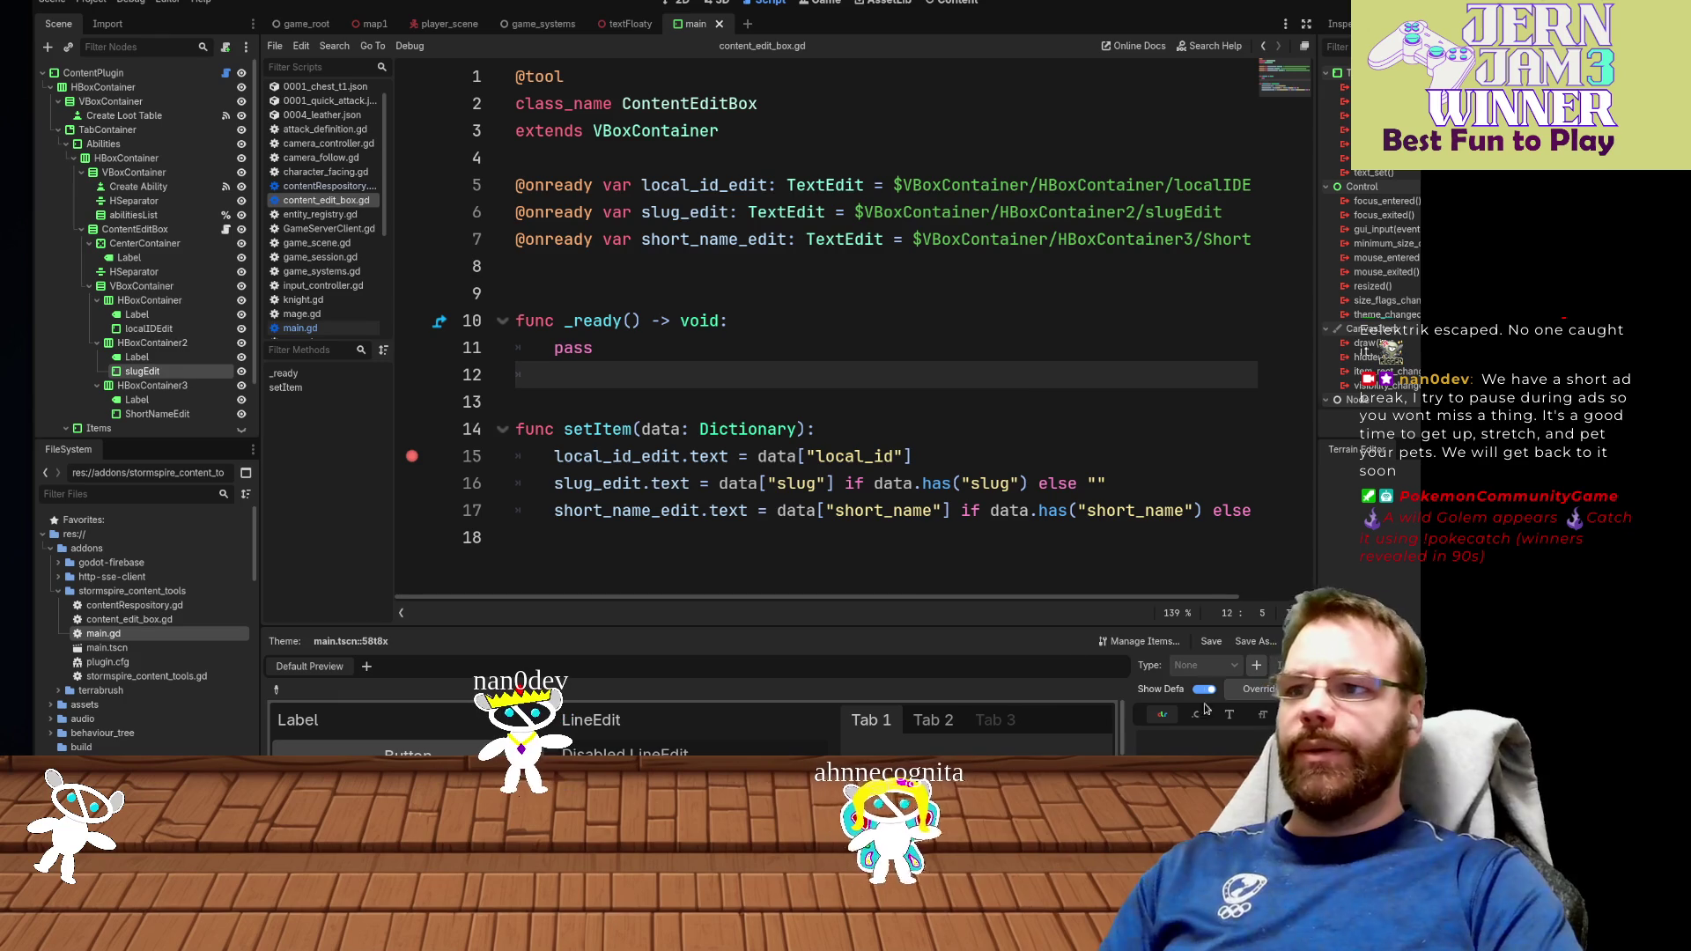
{"action": "key", "text": "Down"}
{"action": "key", "text": "Down"}
{"action": "key", "text": "Down"}
{"action": "mouse_move", "coordinate": [1057, 598]}
{"action": "left_mouse_down"}
{"action": "mouse_move", "coordinate": [1108, 598]}
{"action": "mouse_move", "coordinate": [1057, 597]}
{"action": "left_mouse_up"}
{"action": "left_click", "coordinate": [960, 294]}
{"action": "left_click", "coordinate": [960, 379]}
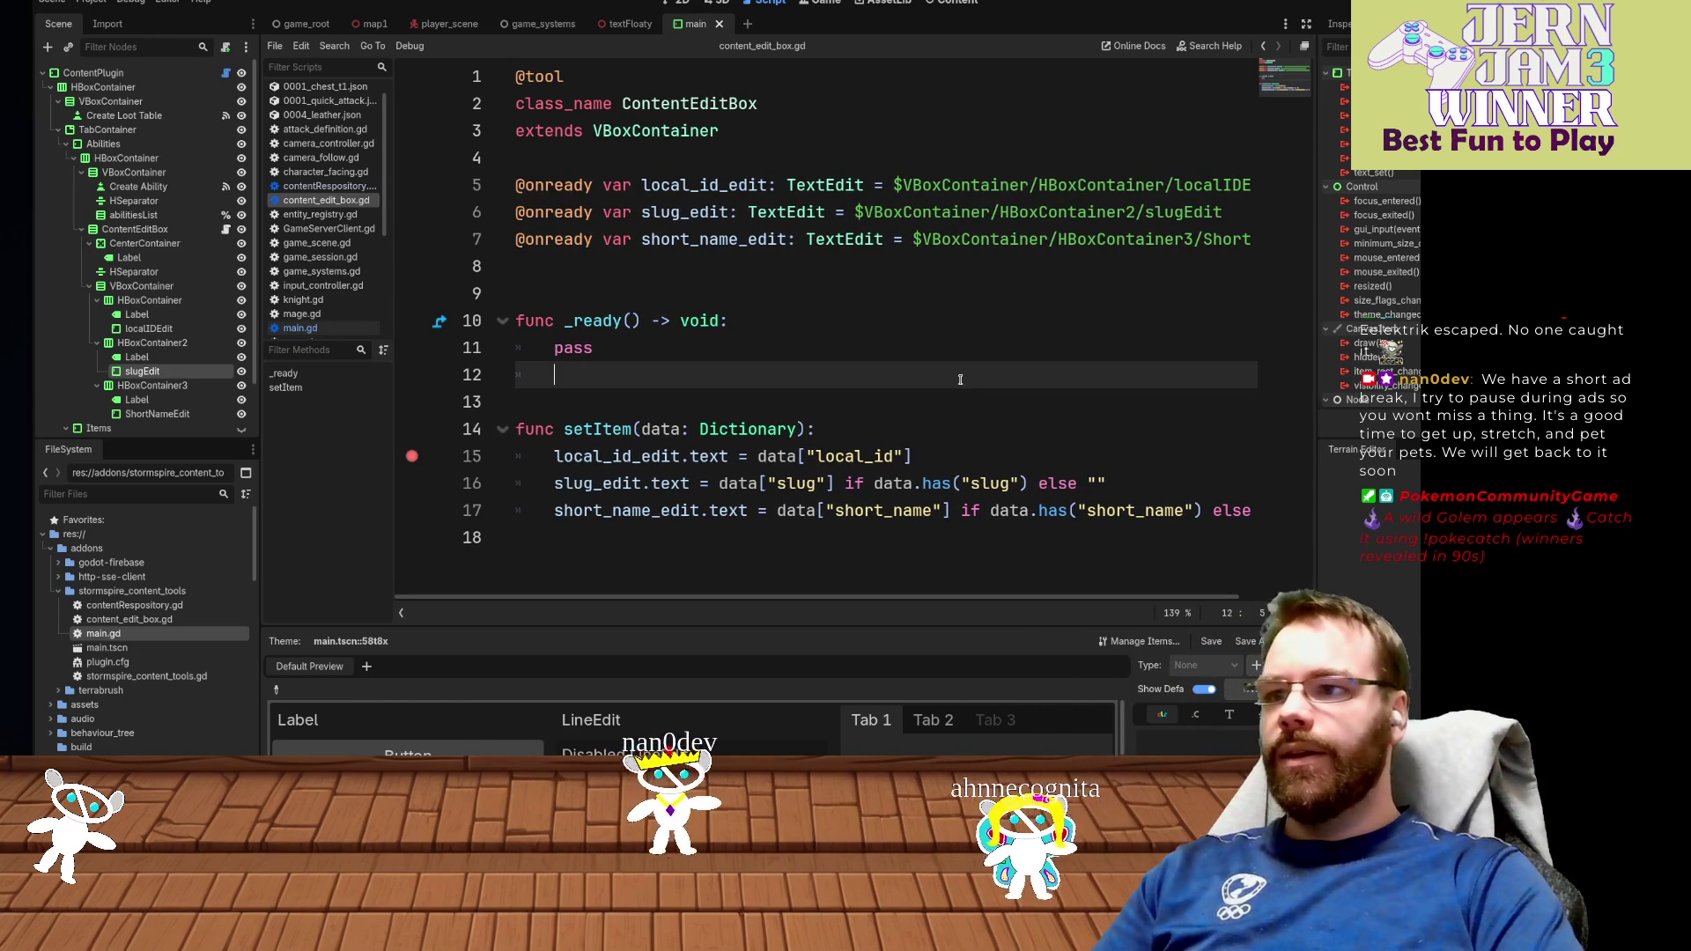
{"action": "key", "text": "BackSpace"}
{"action": "key", "text": "BackSpace"}
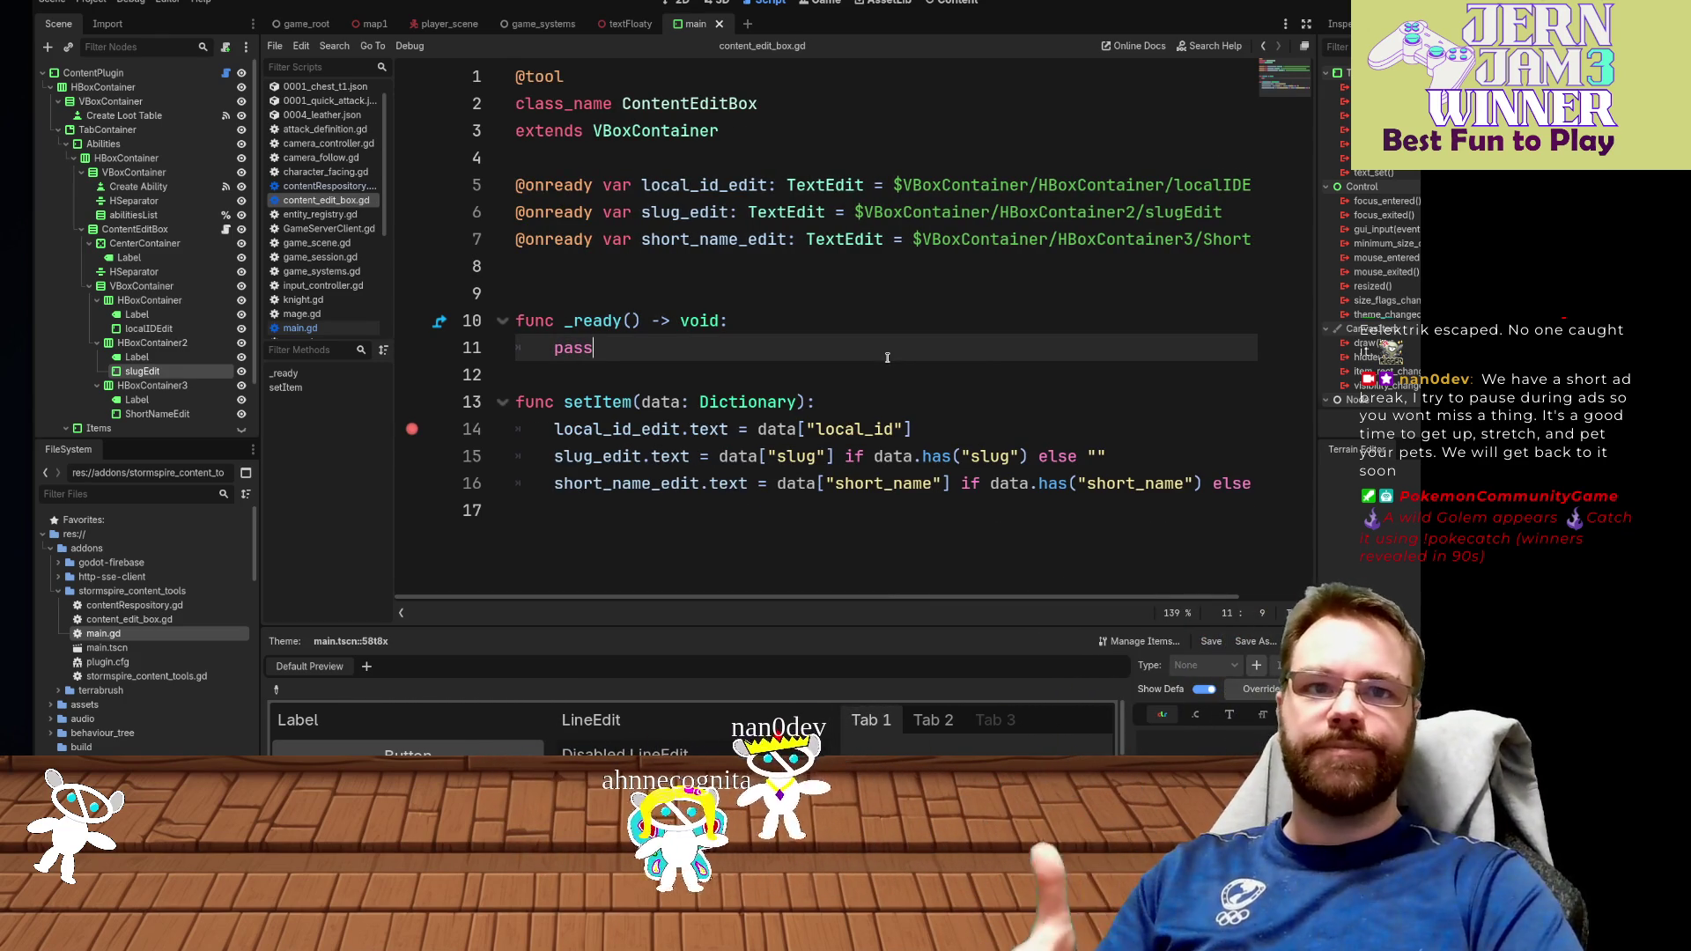
Step: Insert print(data) as the first line of setItem
{"action": "triple_click", "coordinate": [860, 345]}
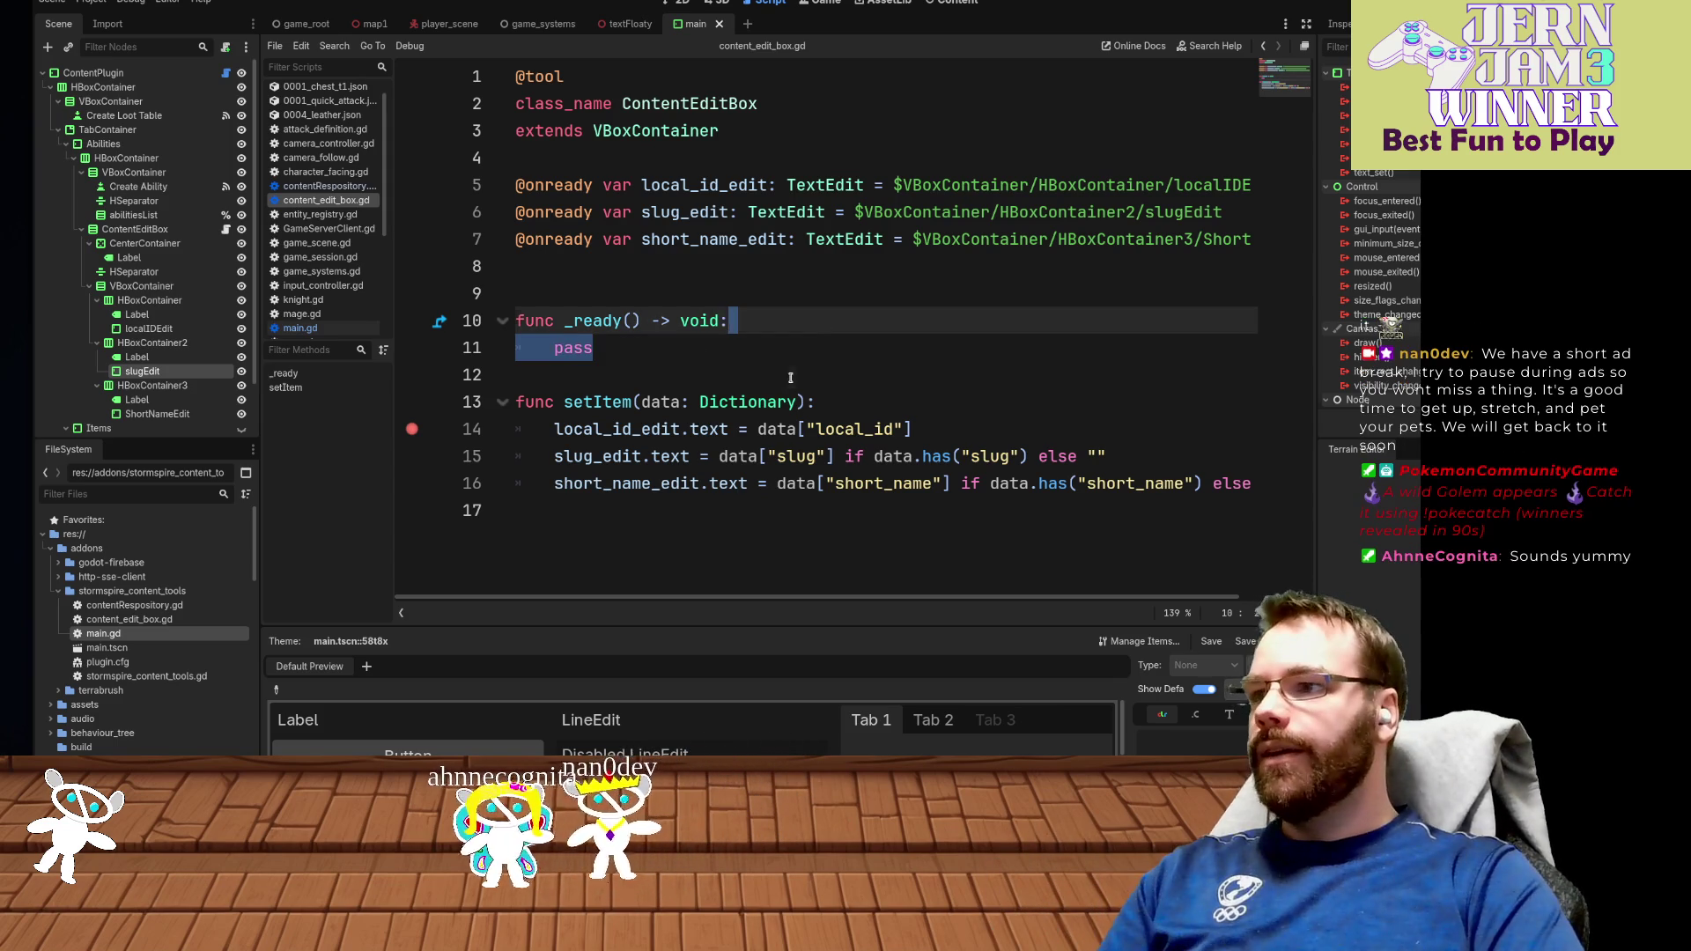
{"action": "left_click", "coordinate": [861, 374]}
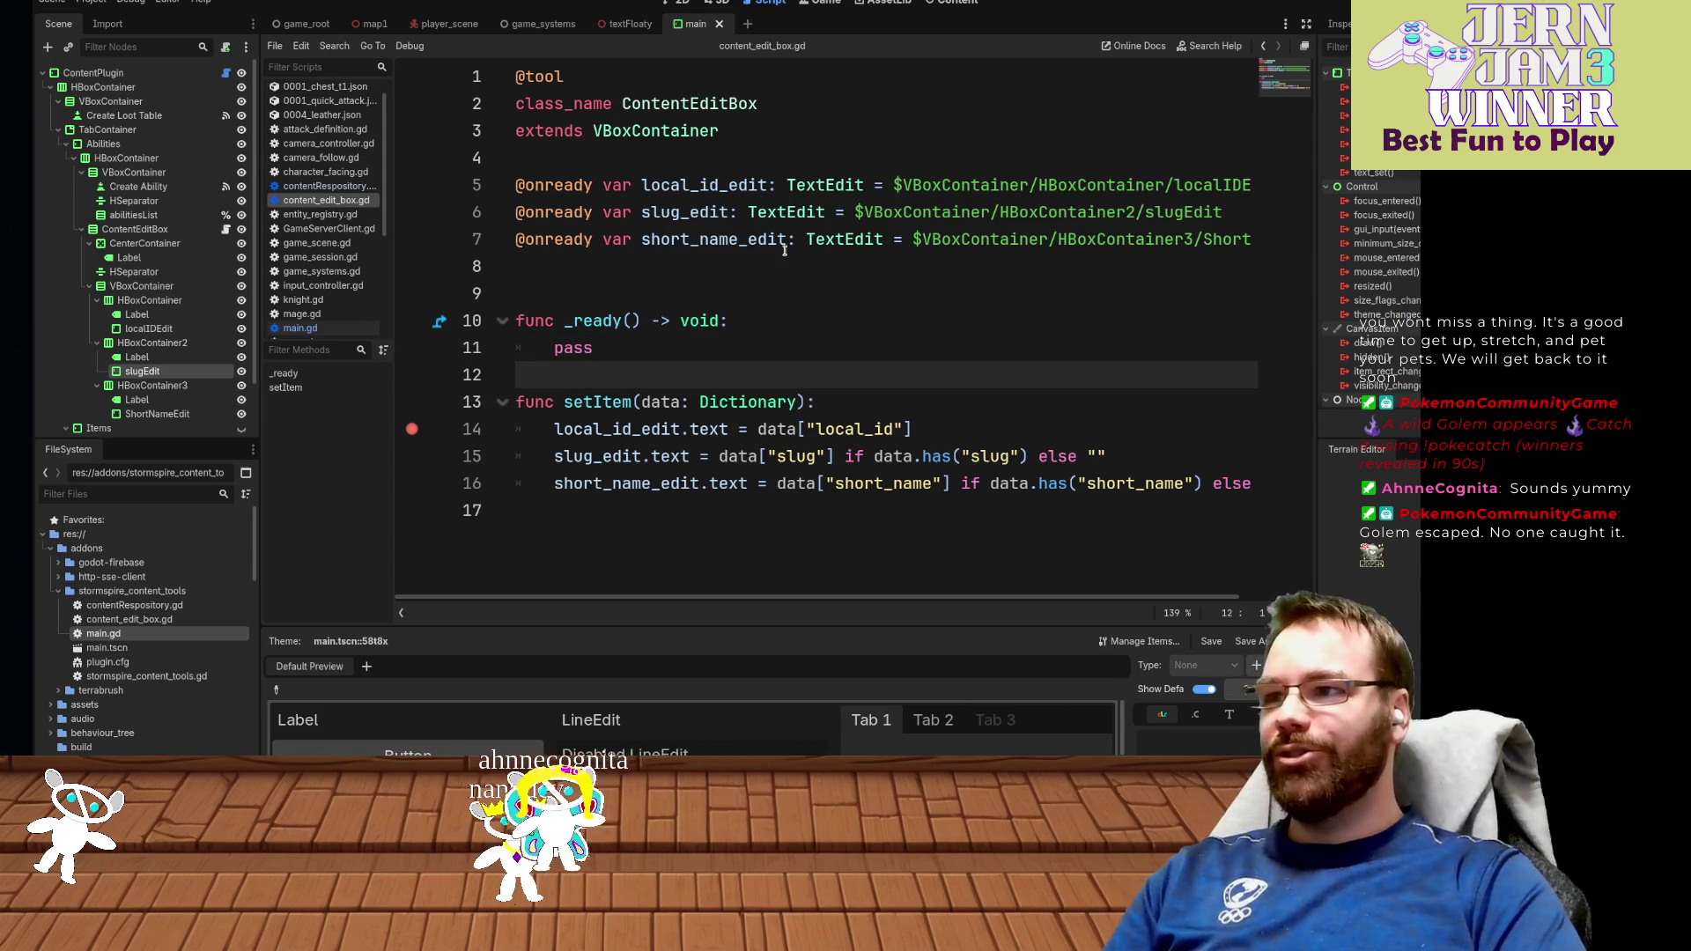
{"action": "key", "text": "Down"}
{"action": "key", "text": "End"}
{"action": "left_click", "coordinate": [1113, 489]}
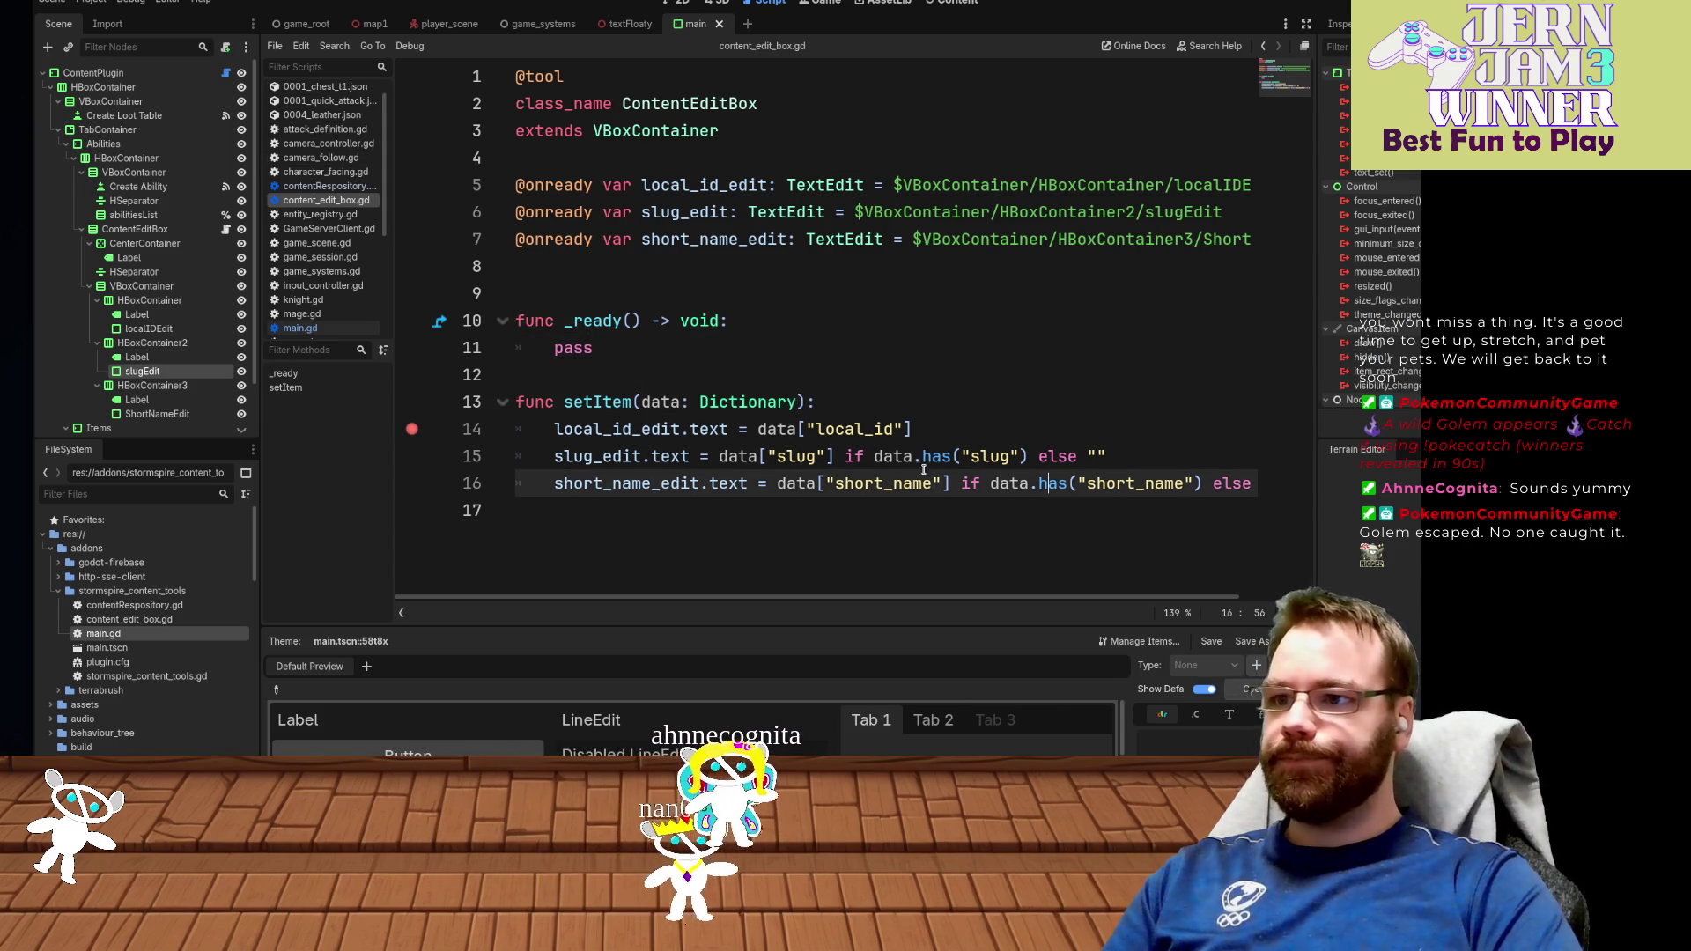
{"action": "left_click", "coordinate": [861, 401]}
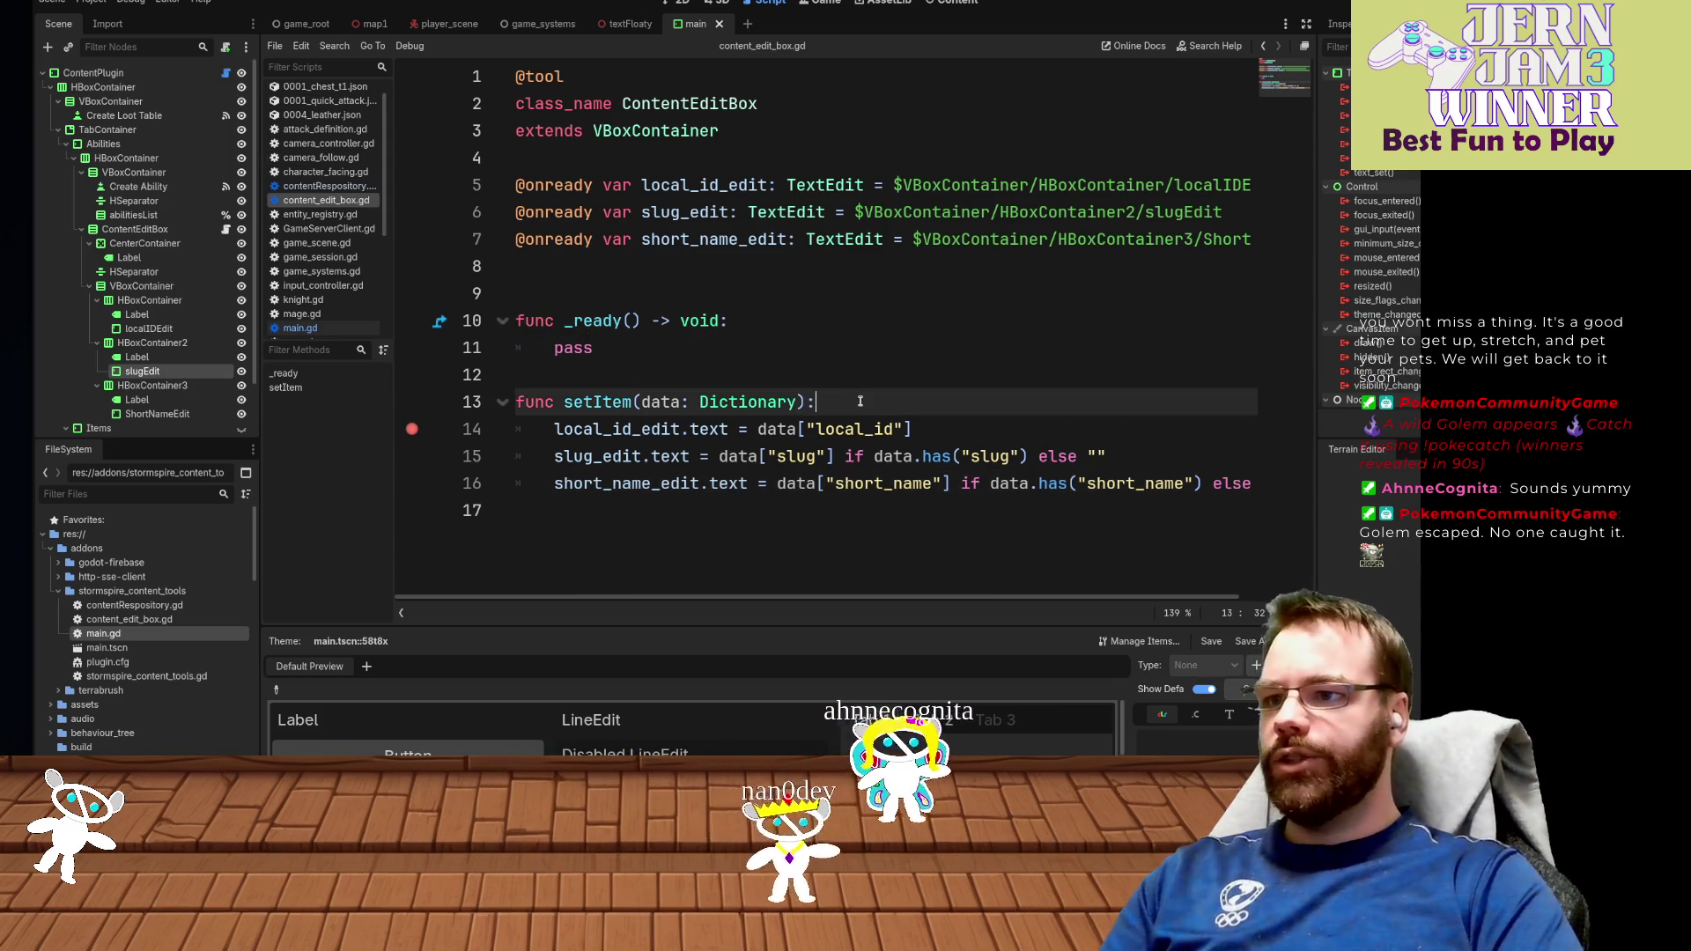
{"action": "key", "text": "Return"}
{"action": "type", "text": "priu"}
{"action": "key", "text": "BackSpace"}
{"action": "type", "text": "nt (data)"}
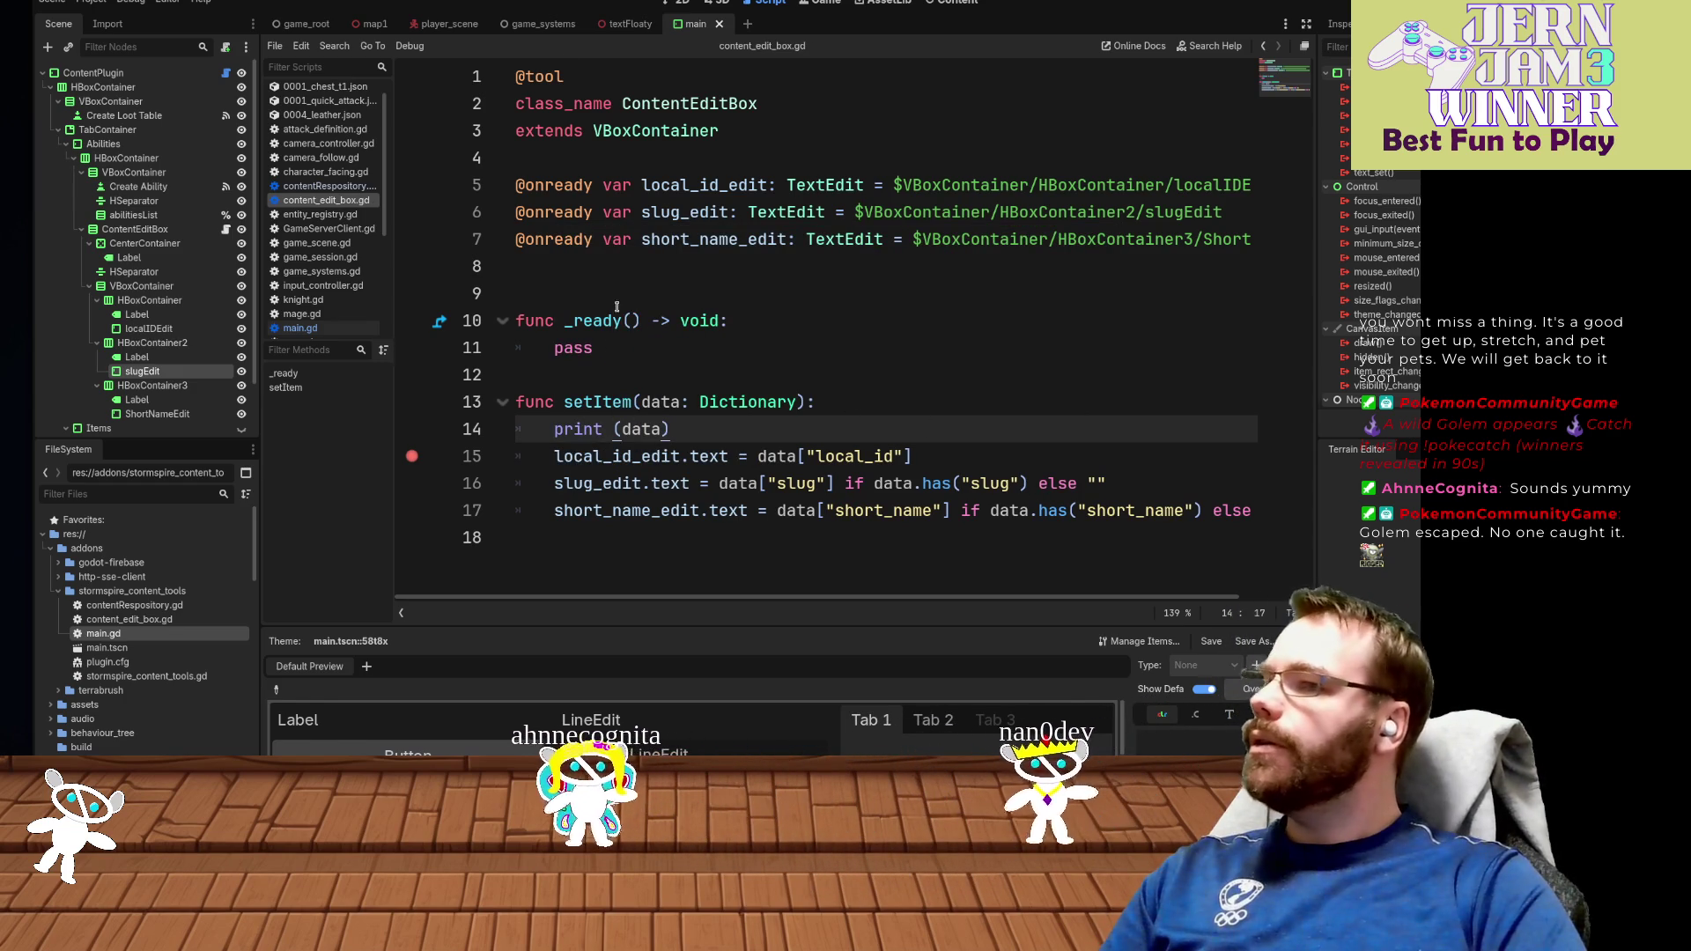
{"action": "left_click", "coordinate": [92, 2]}
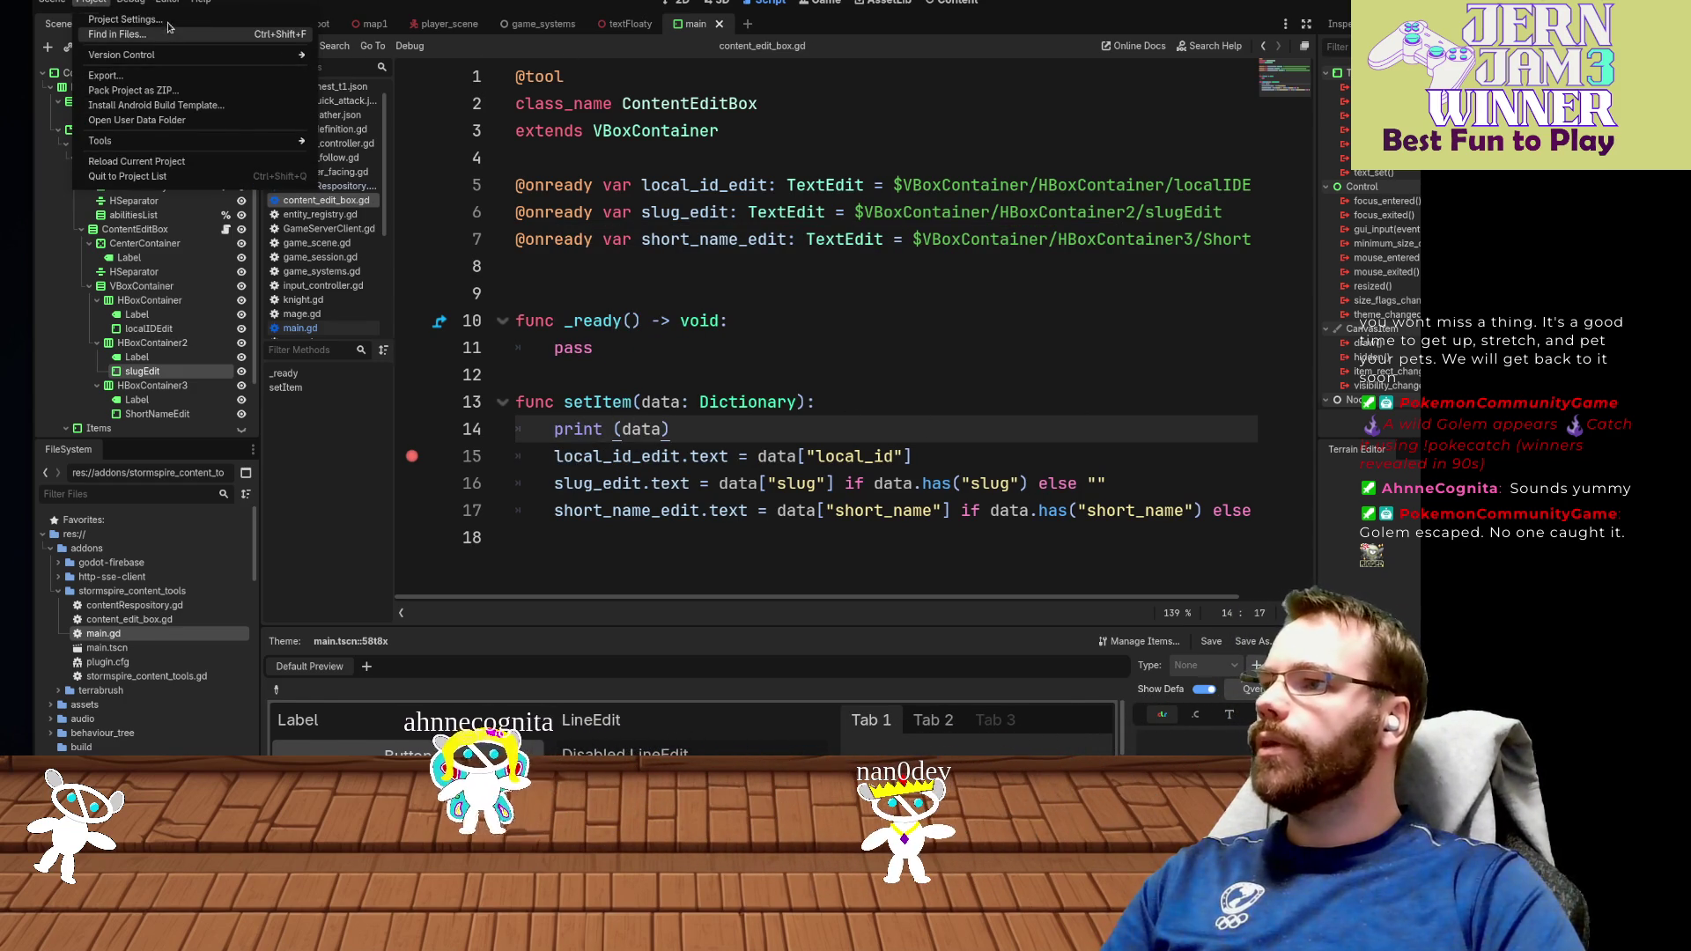
Step: Pass through Project Settings > Plugins, then show the Content screen with the Output log open
{"action": "left_click", "coordinate": [125, 19]}
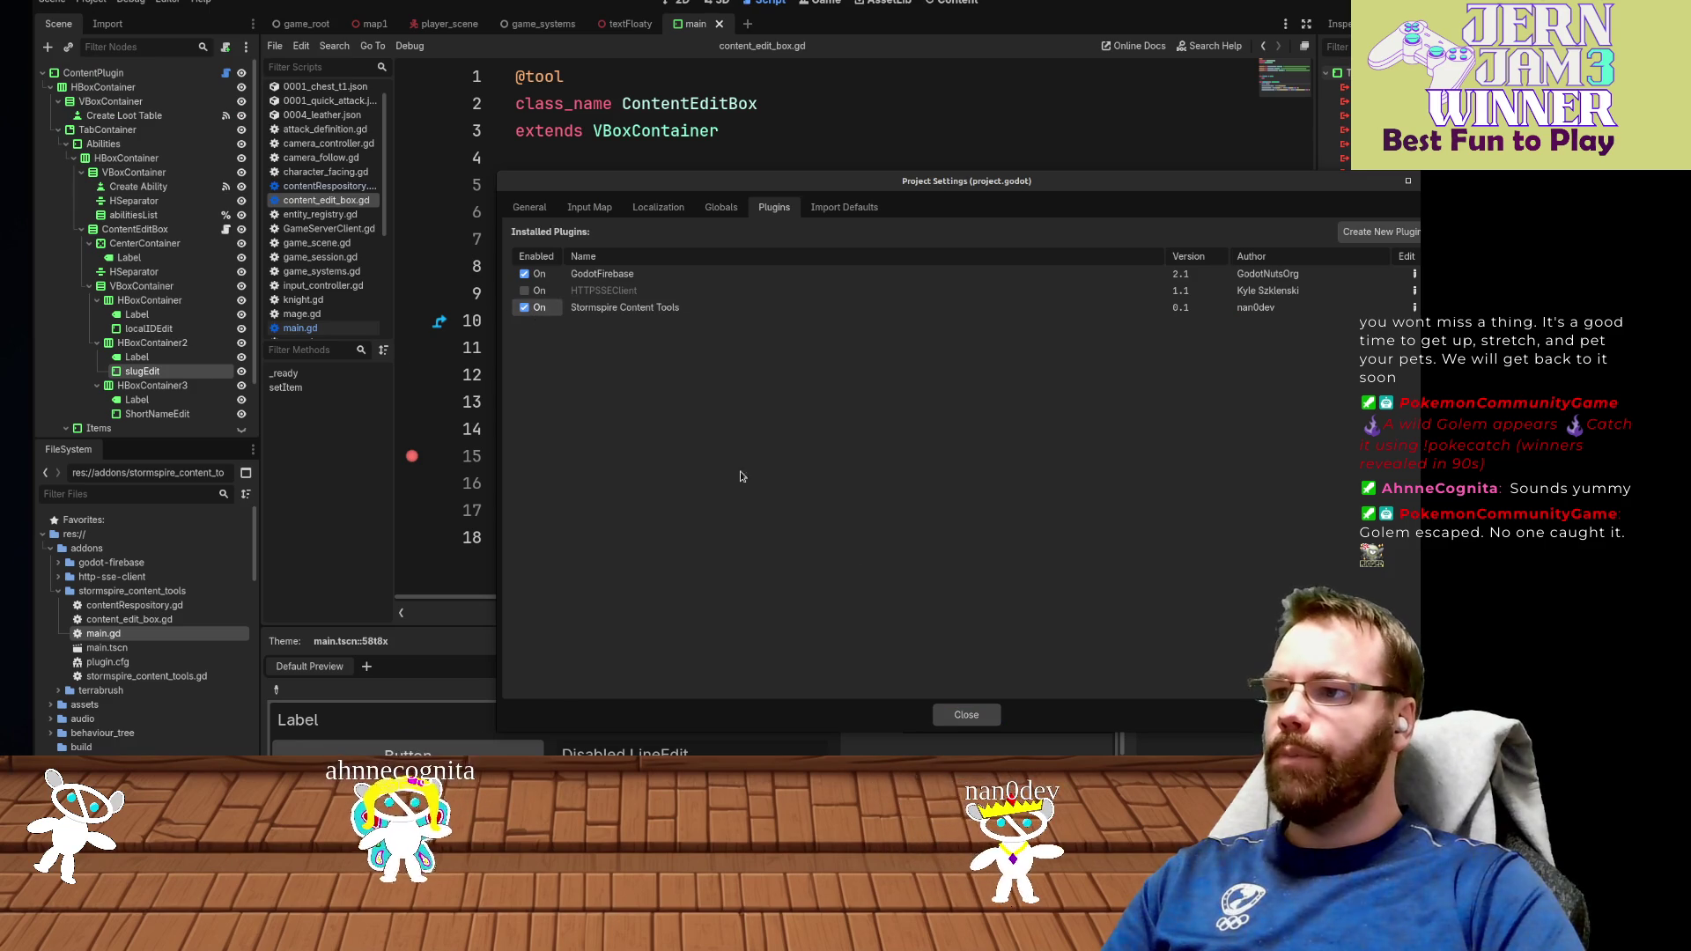
{"action": "key", "text": "Escape"}
{"action": "left_click", "coordinate": [951, 3]}
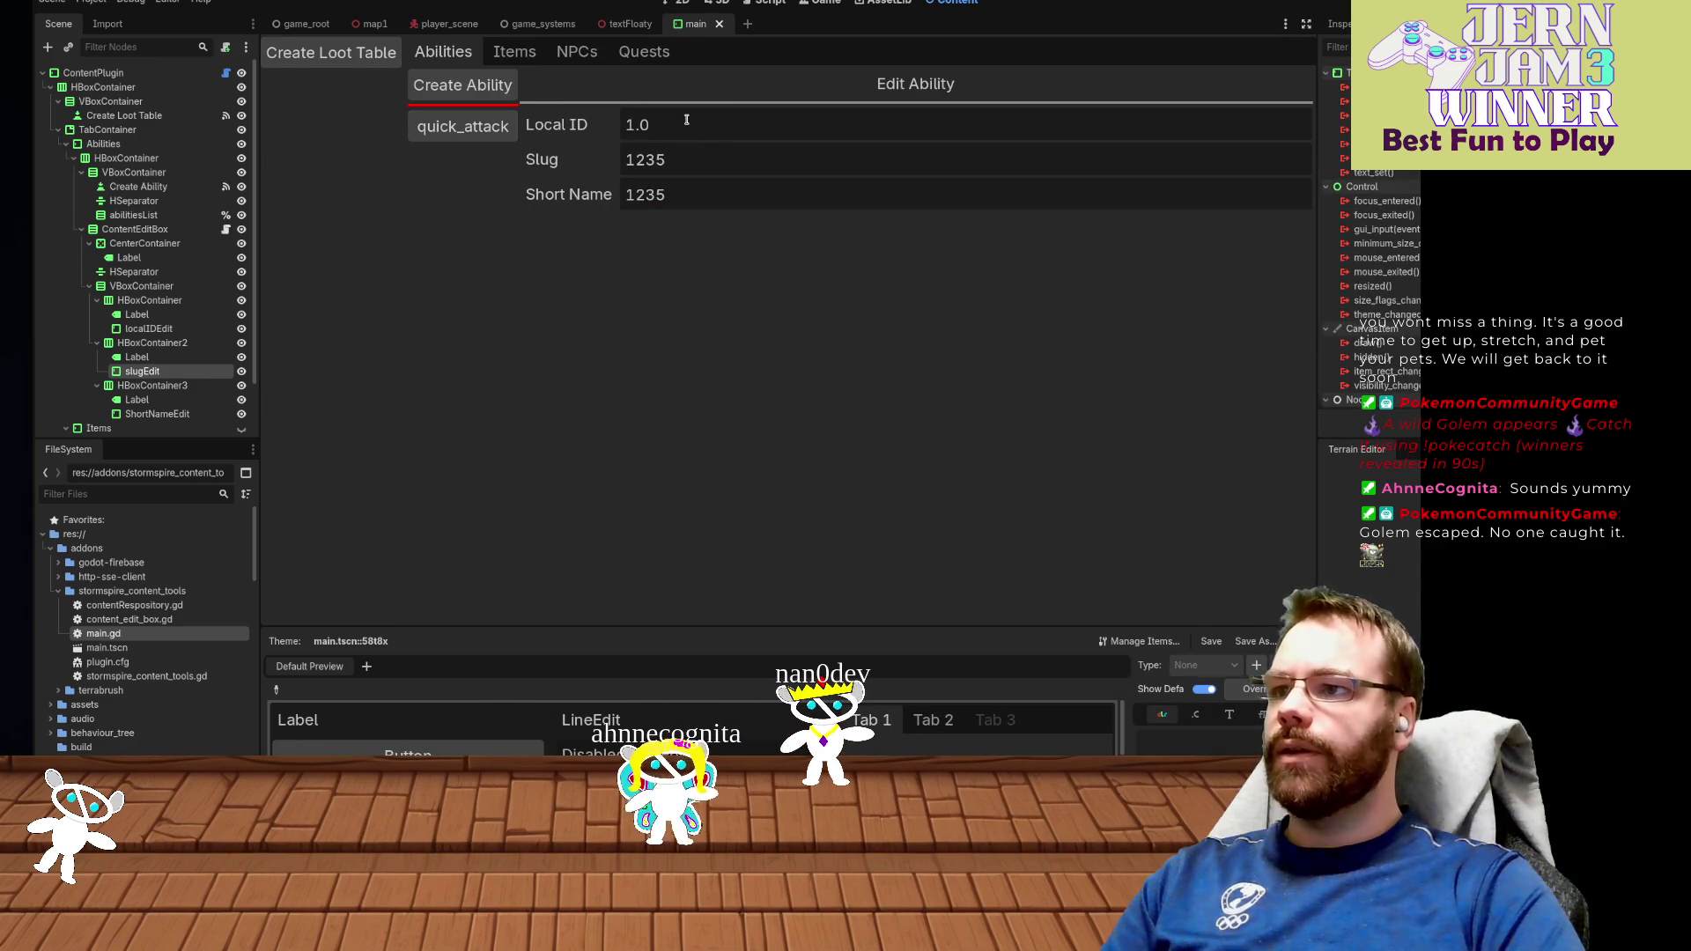
{"action": "key", "text": "alt+o"}
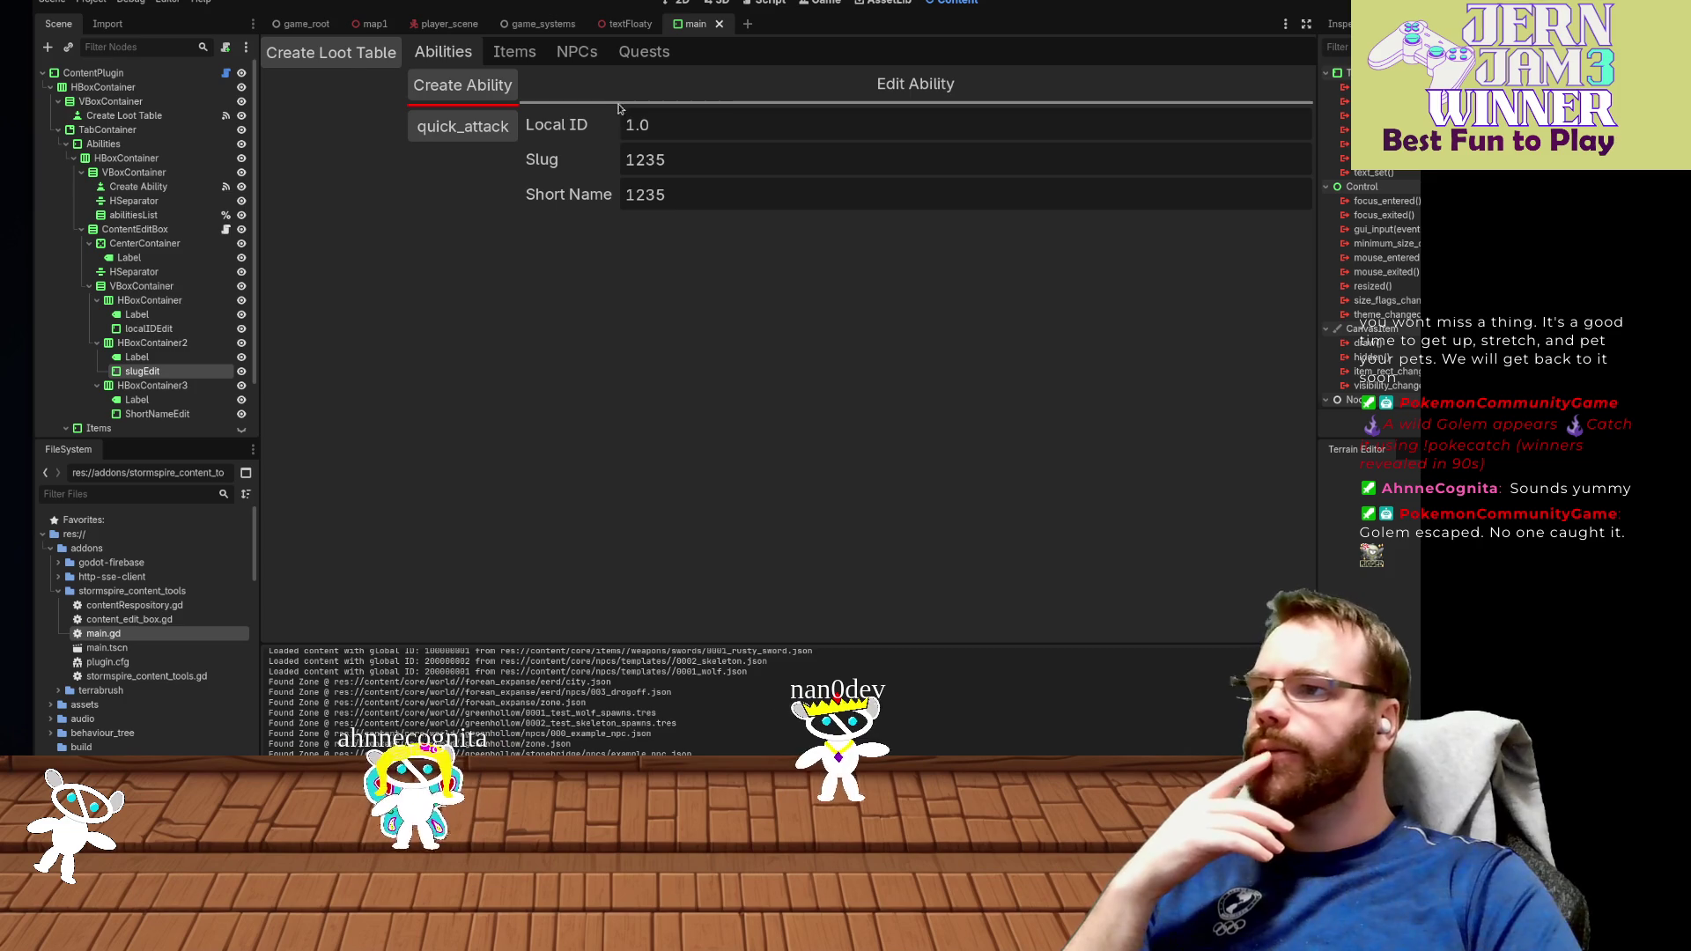
Step: Add a "short_name": "Quick Attack" entry with its comma after the slug in 0001_quick_attack.json
{"action": "scroll", "coordinate": [130, 669], "scroll_direction": "down", "scroll_amount": 5}
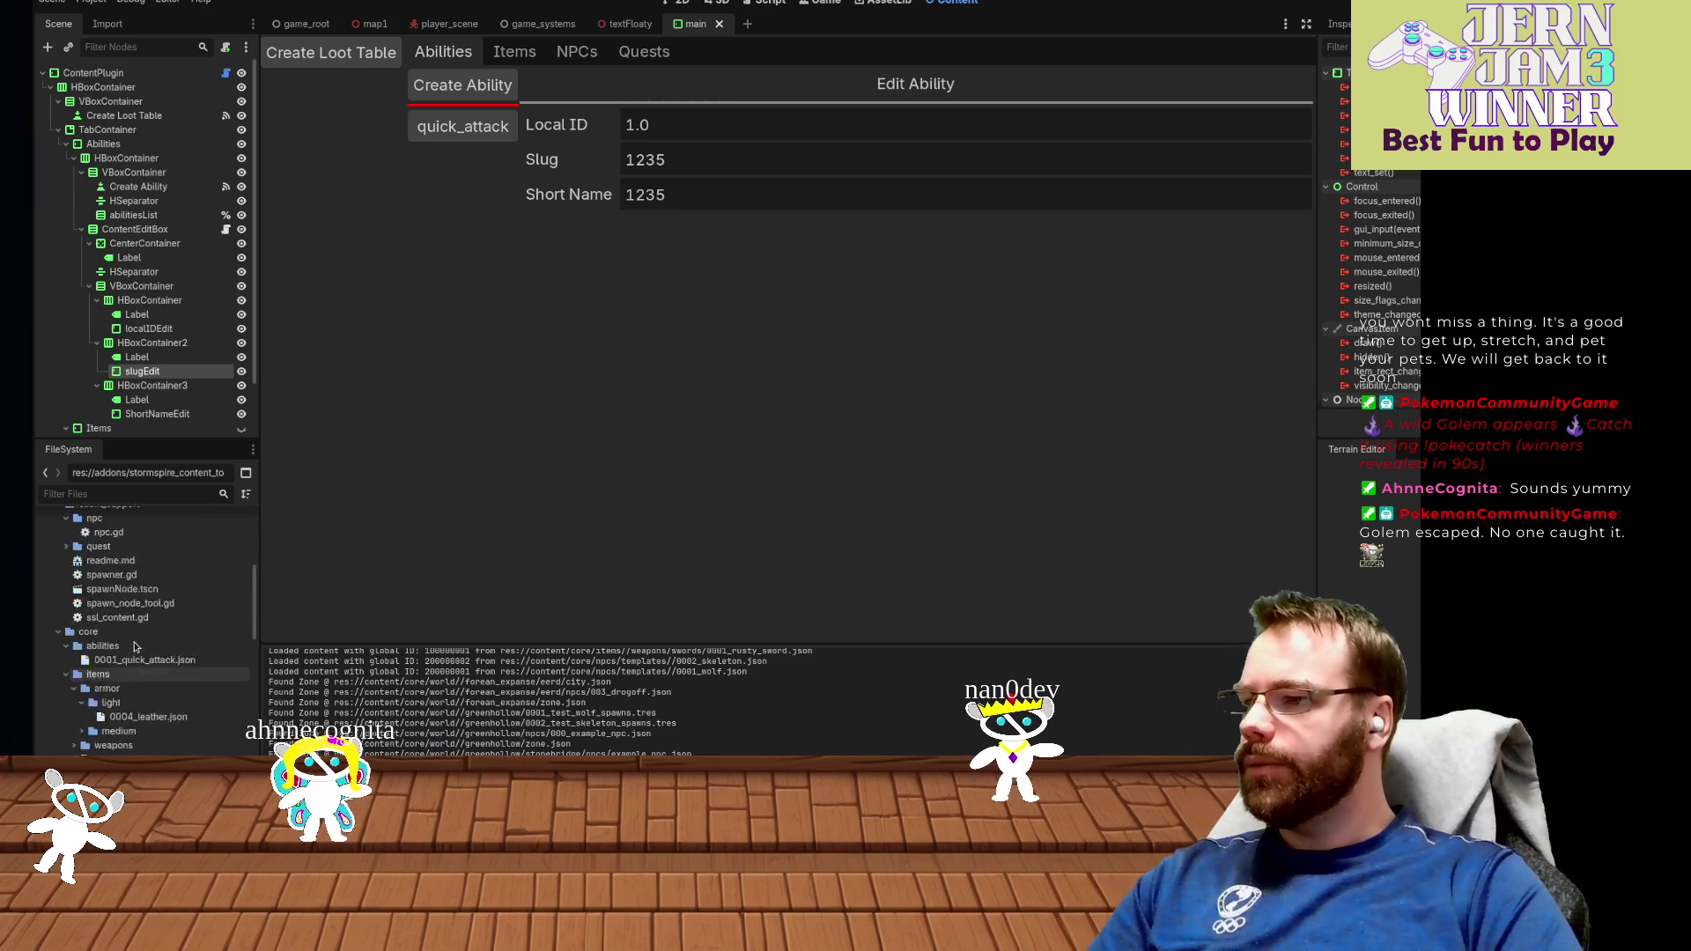
{"action": "scroll", "coordinate": [140, 655], "scroll_direction": "down", "scroll_amount": 3}
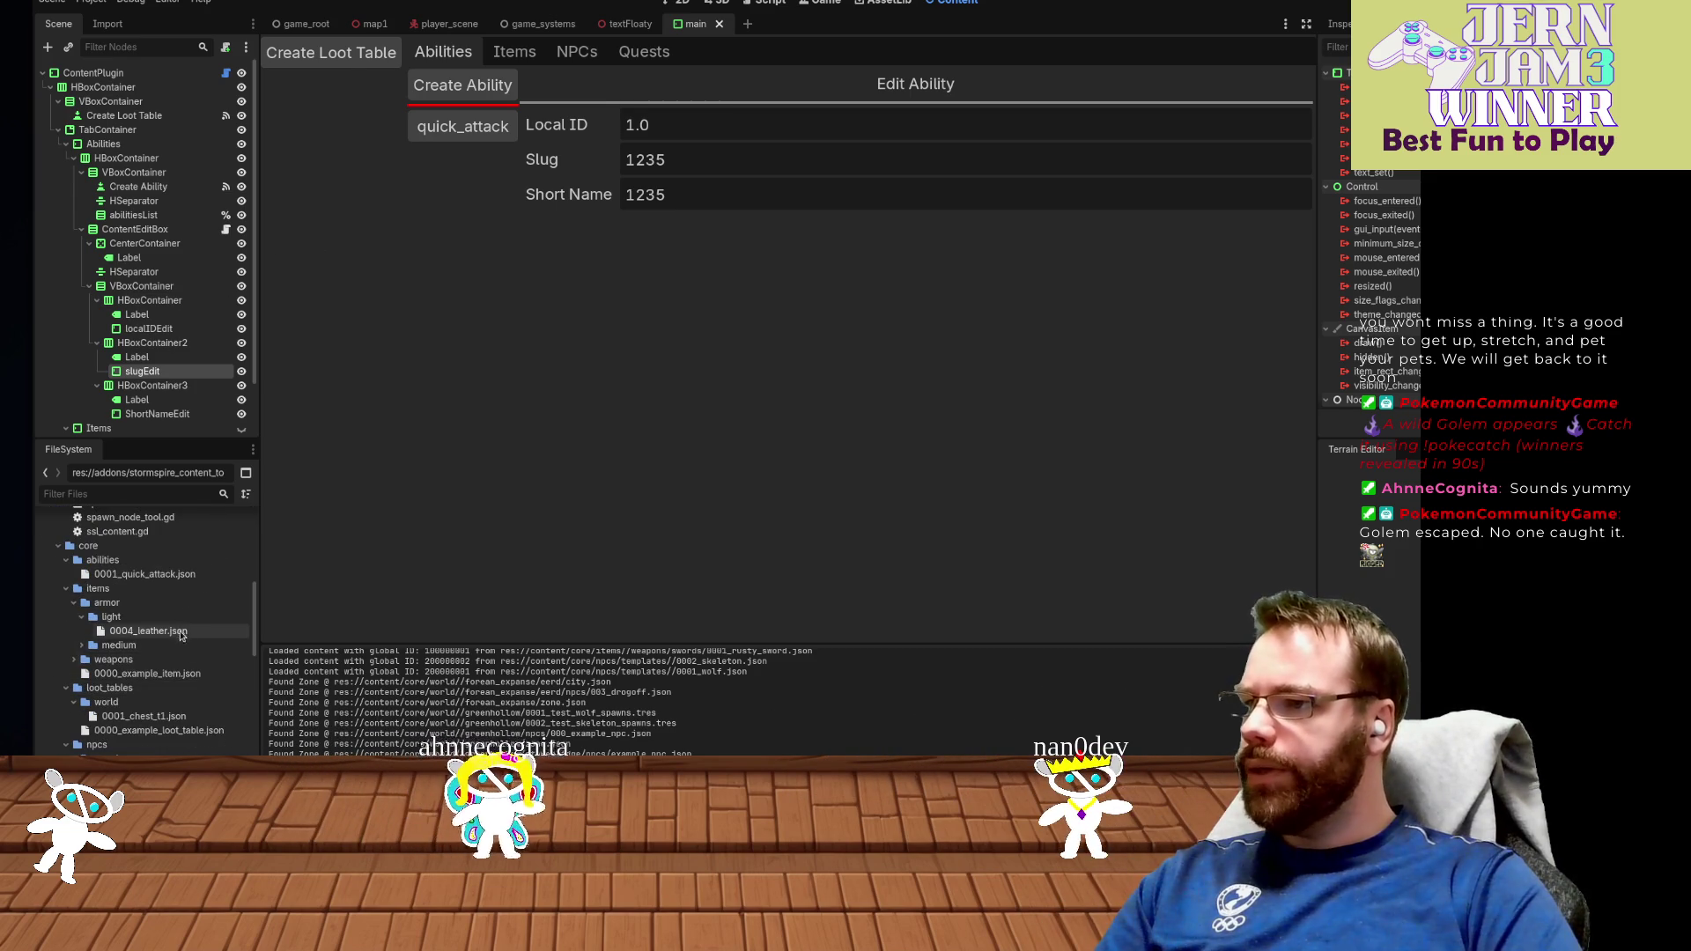
{"action": "scroll", "coordinate": [180, 630], "scroll_direction": "up", "scroll_amount": 1}
{"action": "double_click", "coordinate": [180, 617]}
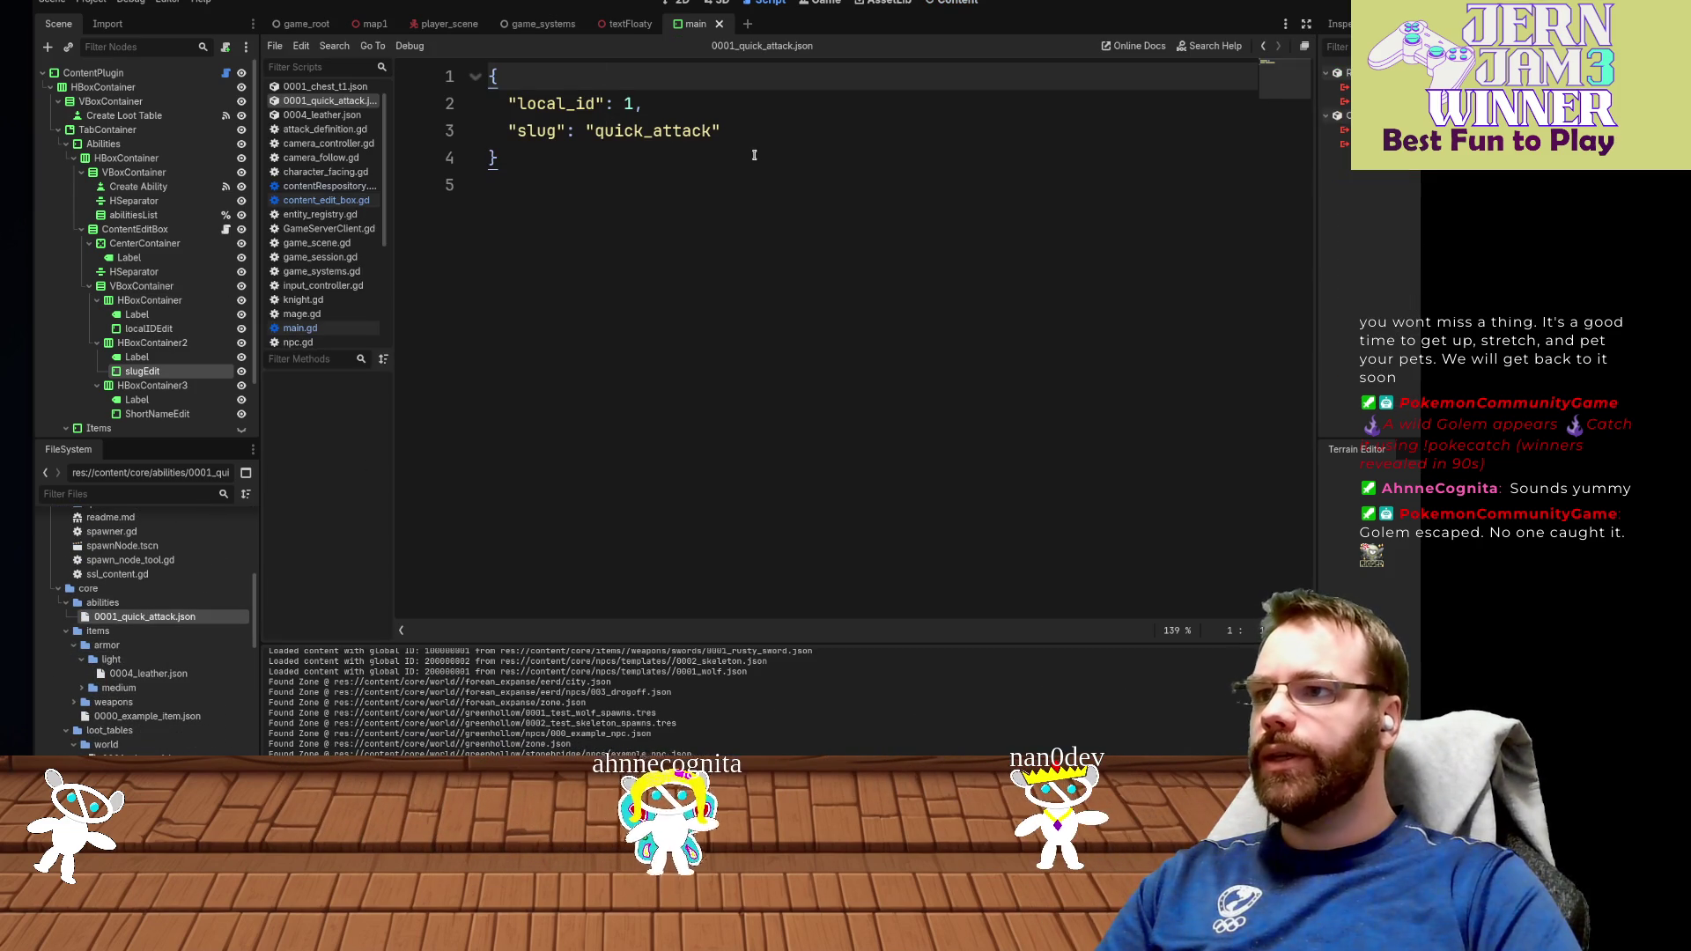
{"action": "left_click", "coordinate": [781, 125]}
{"action": "key", "text": "Return"}
{"action": "type", "text": "\"shor"}
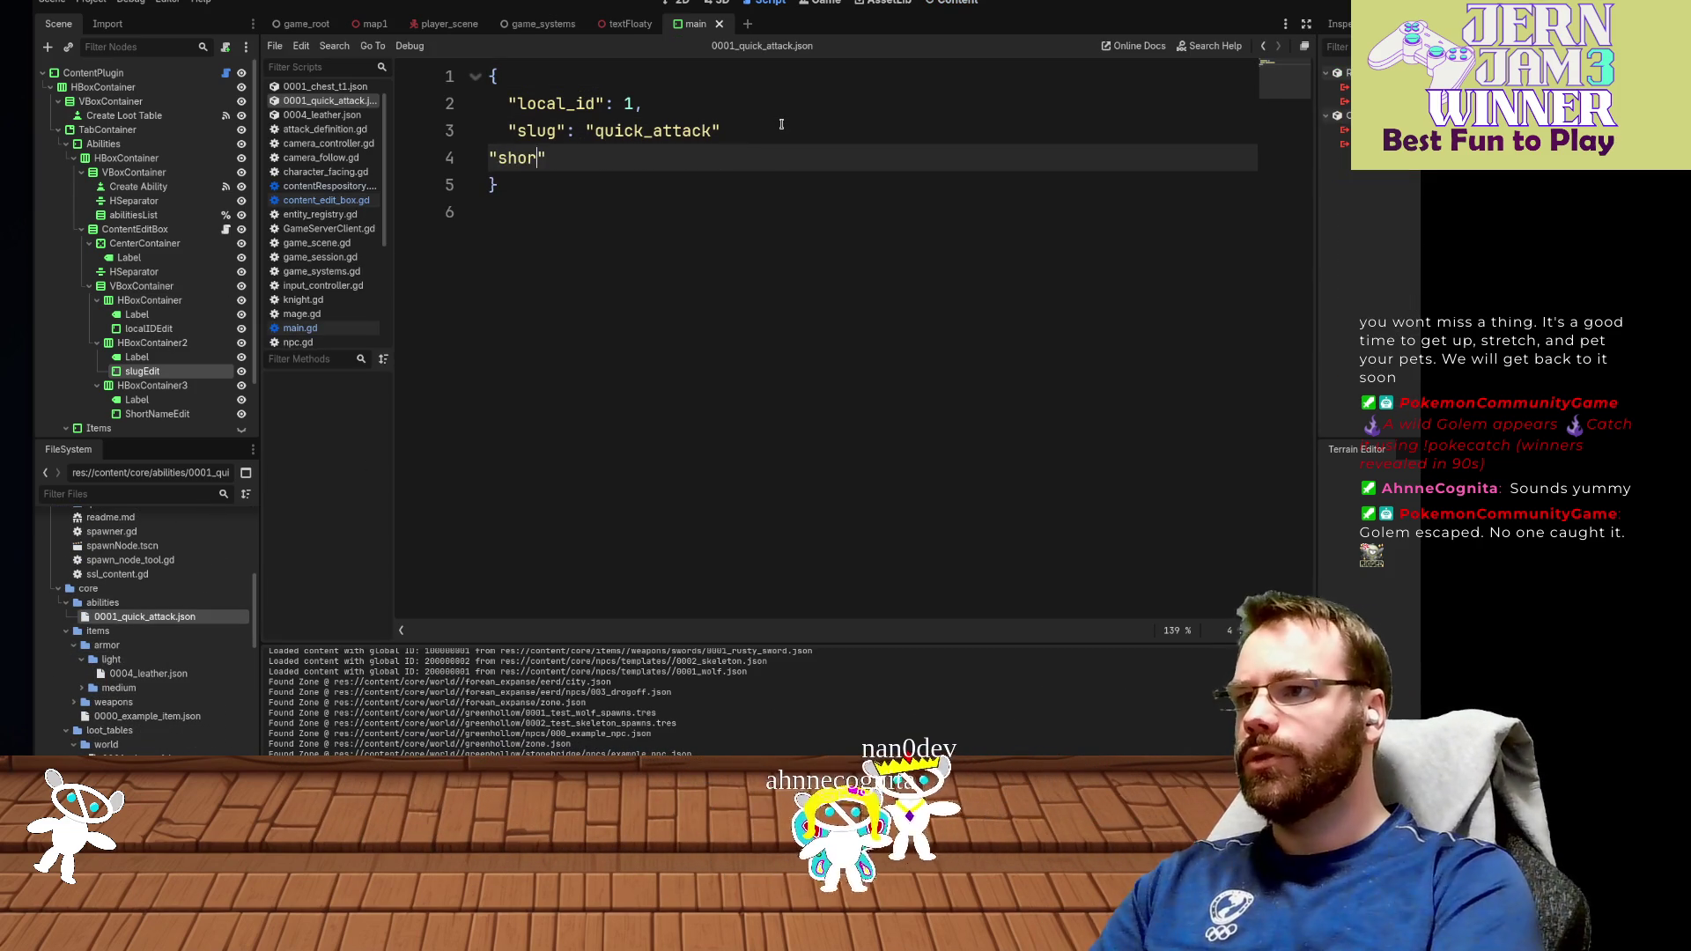
{"action": "type", "text": "_name\" "}
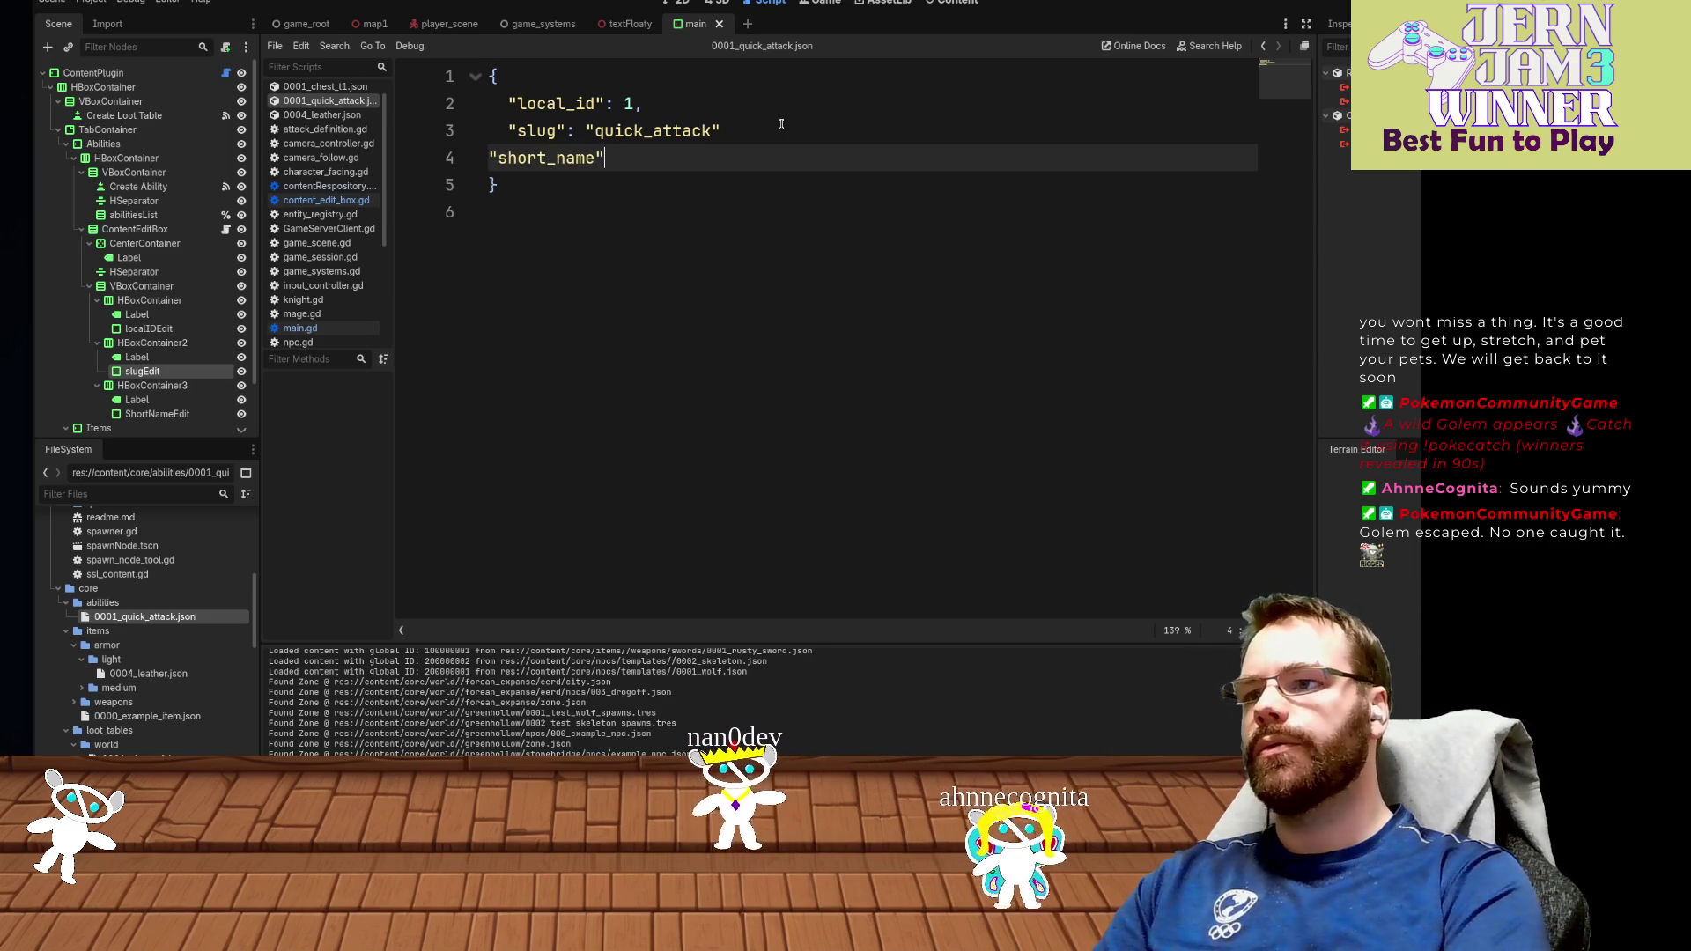
{"action": "type", "text": ": \"Qu"}
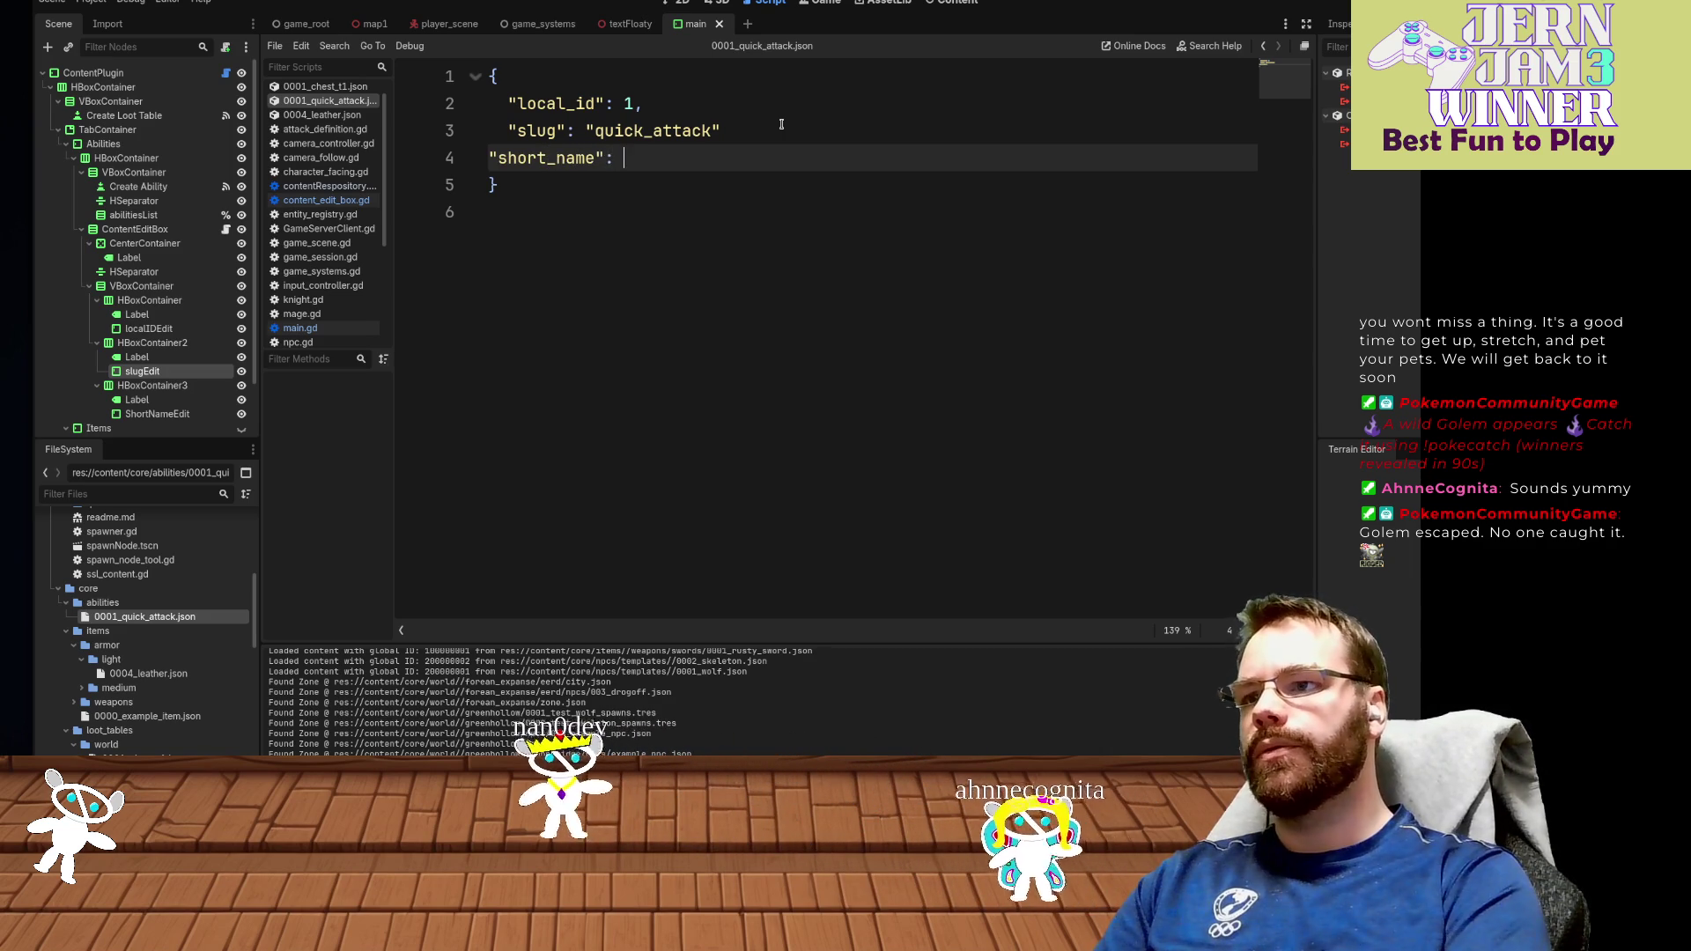
{"action": "type", "text": "ick "}
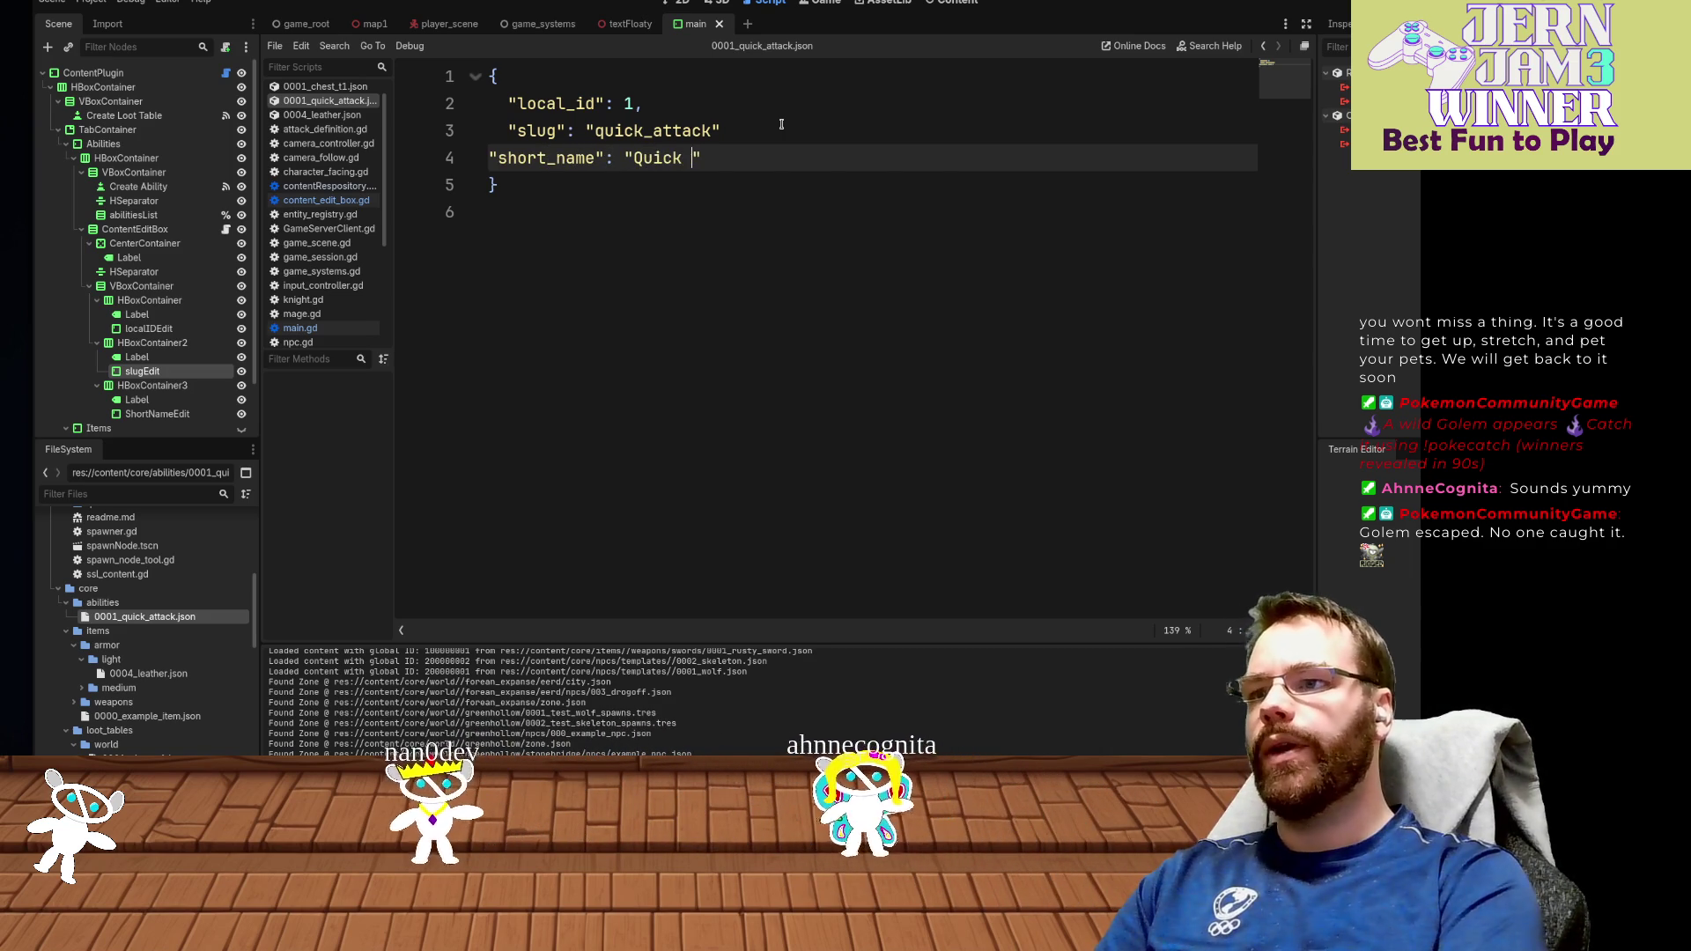
{"action": "type", "text": "At"}
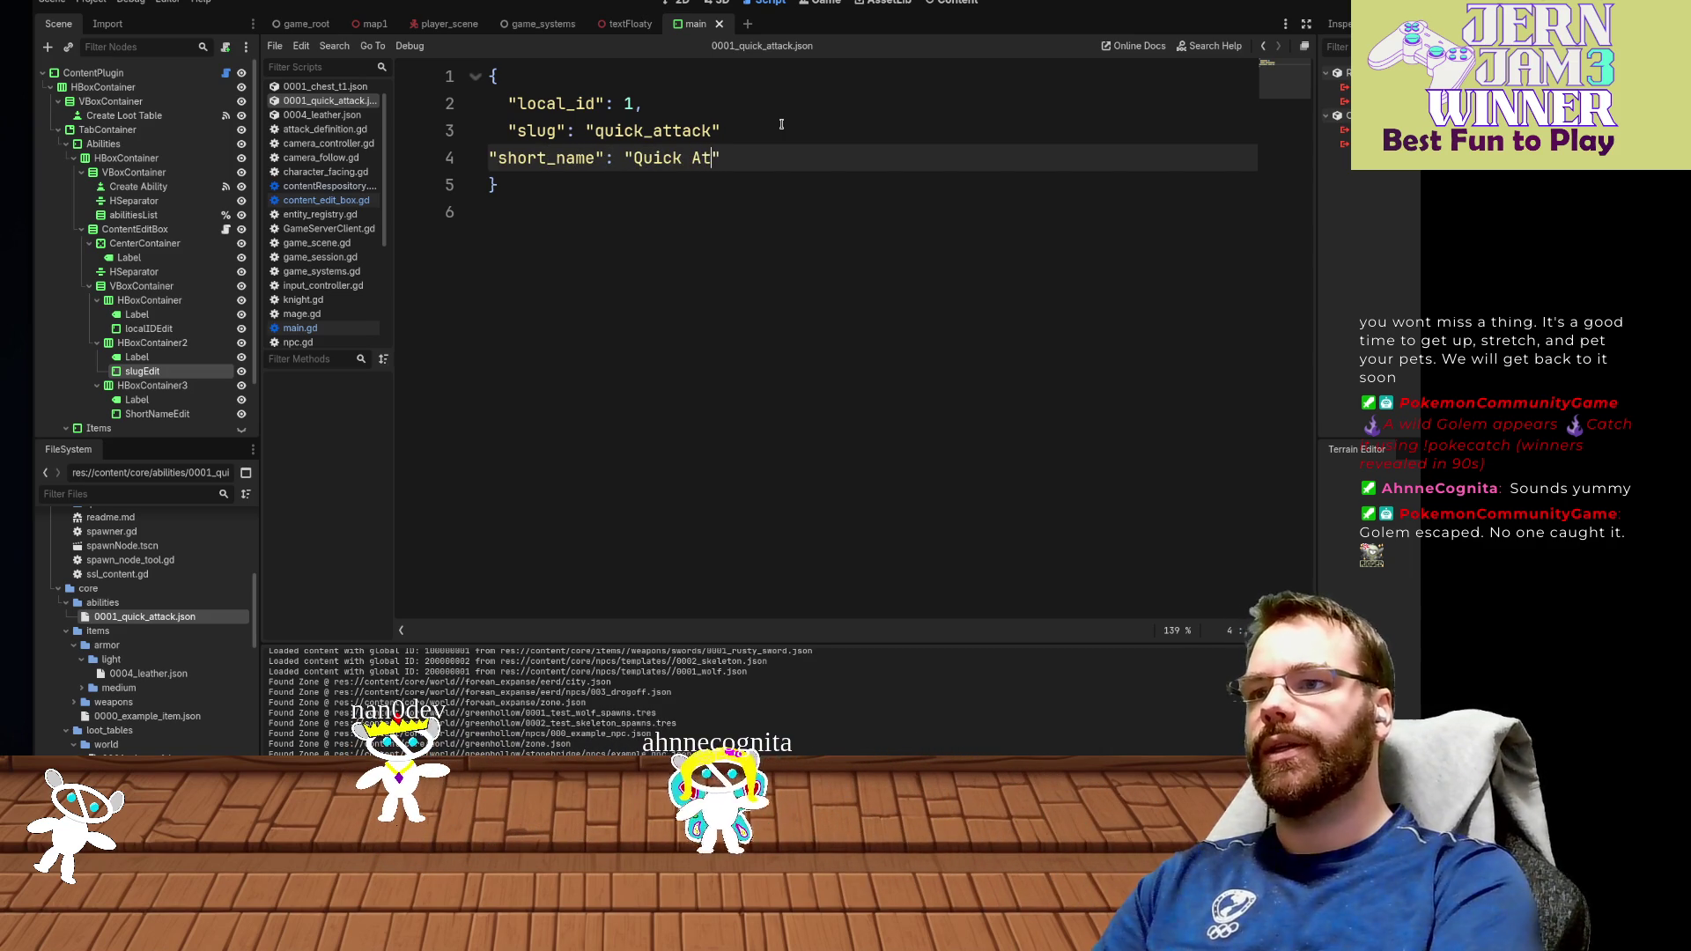
{"action": "key", "text": "ctrl+Left"}
{"action": "key", "text": "ctrl+Left"}
{"action": "key", "text": "ctrl+Left"}
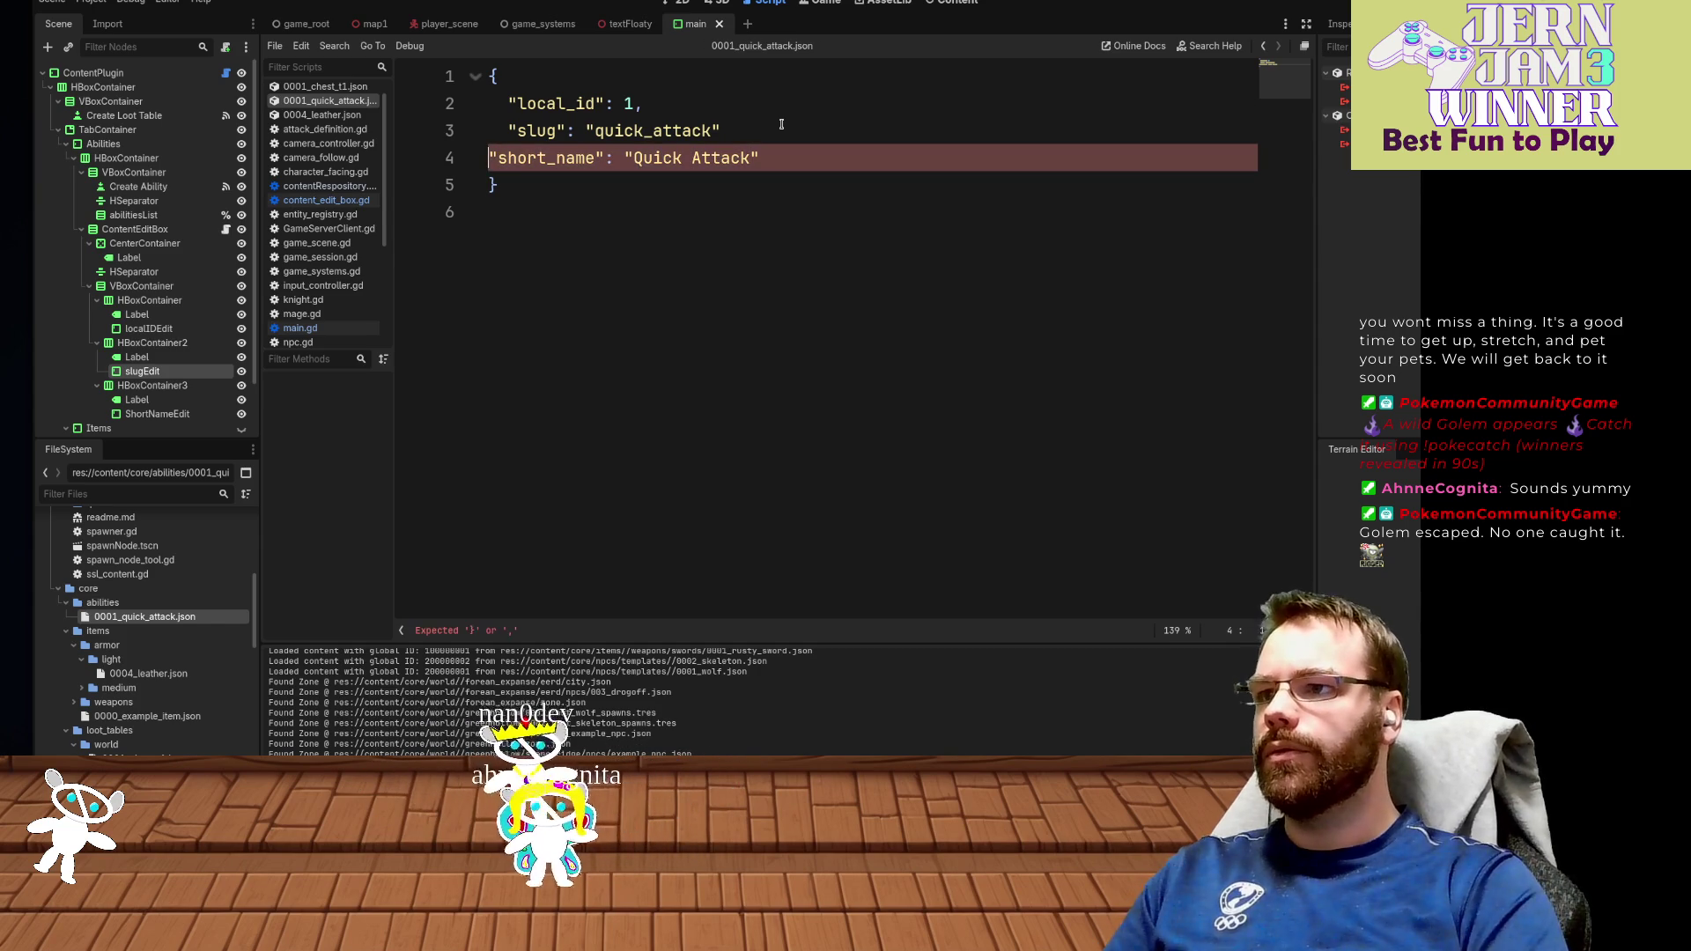
{"action": "key", "text": "Tab"}
{"action": "type", "text": ","}
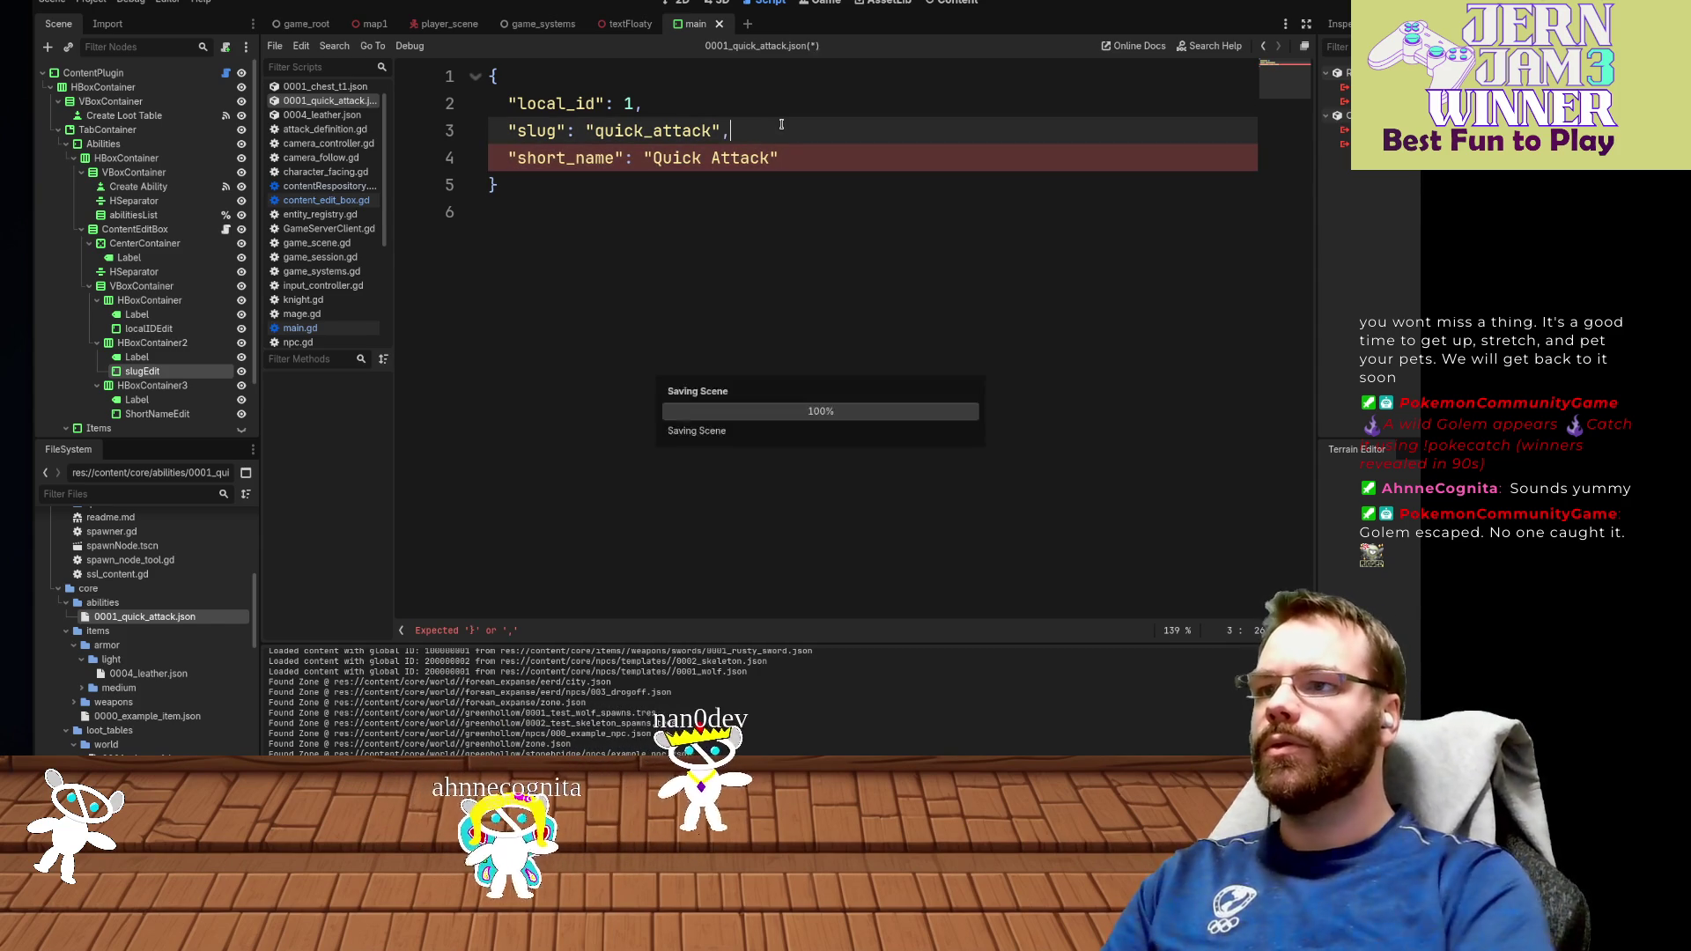
{"action": "scroll", "coordinate": [169, 625], "scroll_direction": "up", "scroll_amount": 10}
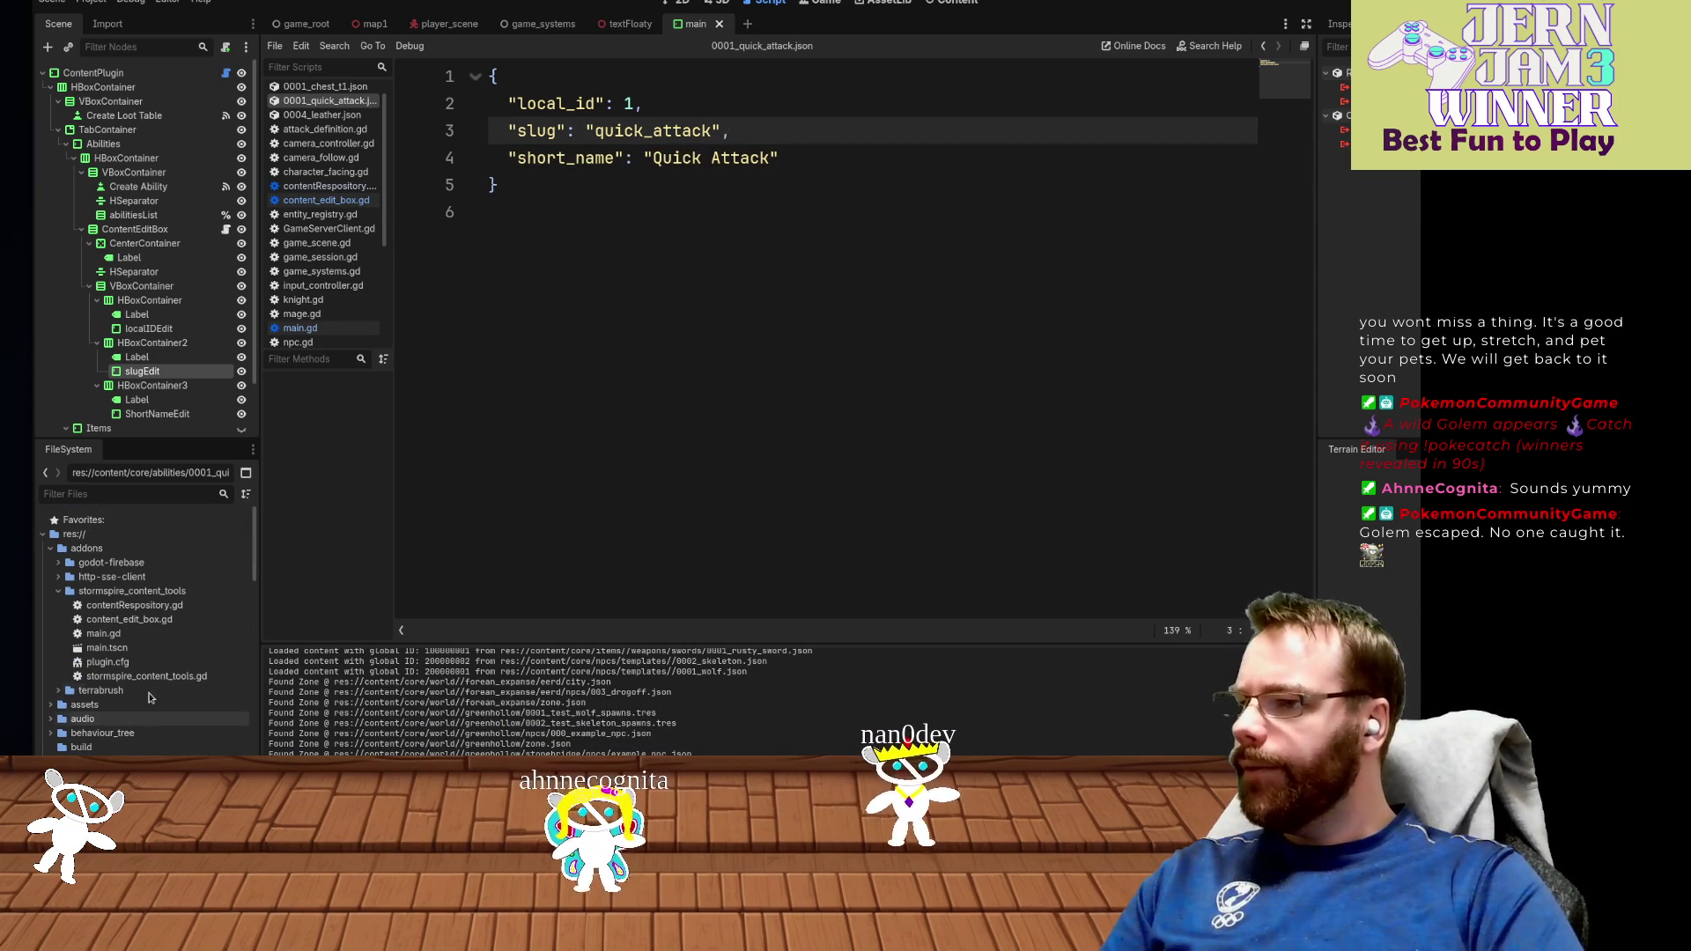
{"action": "left_click", "coordinate": [177, 646]}
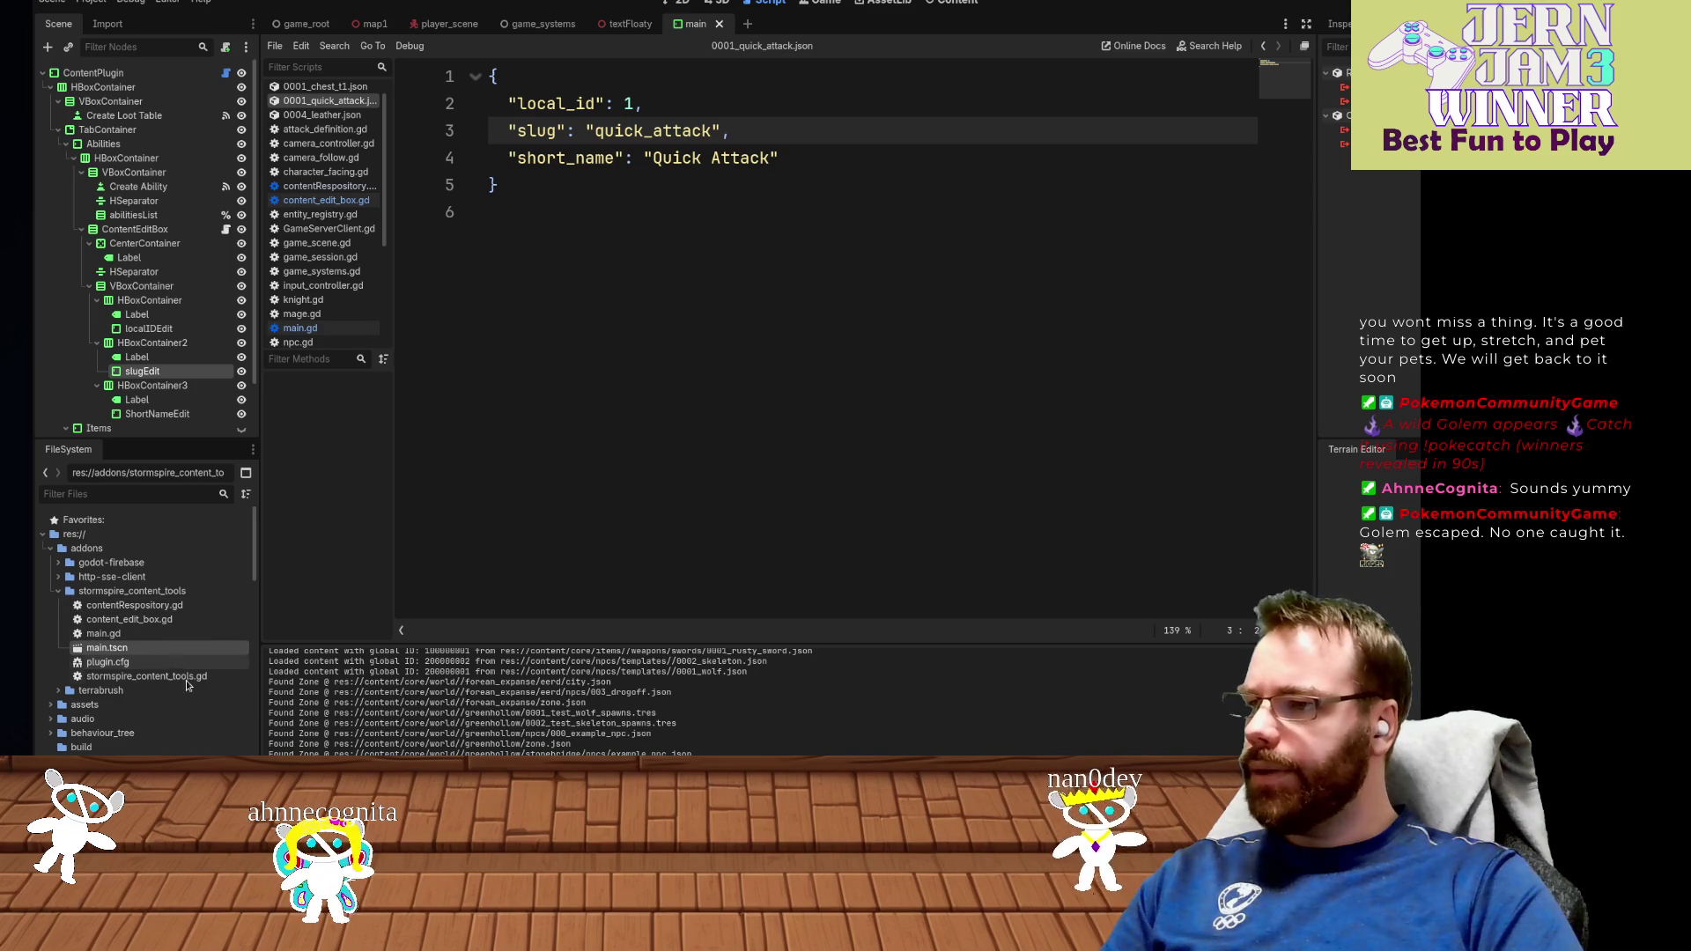
Step: Make line 15 assign local_id as "%d" % data["local_id"] and save content_edit_box.gd
{"action": "left_click", "coordinate": [326, 199]}
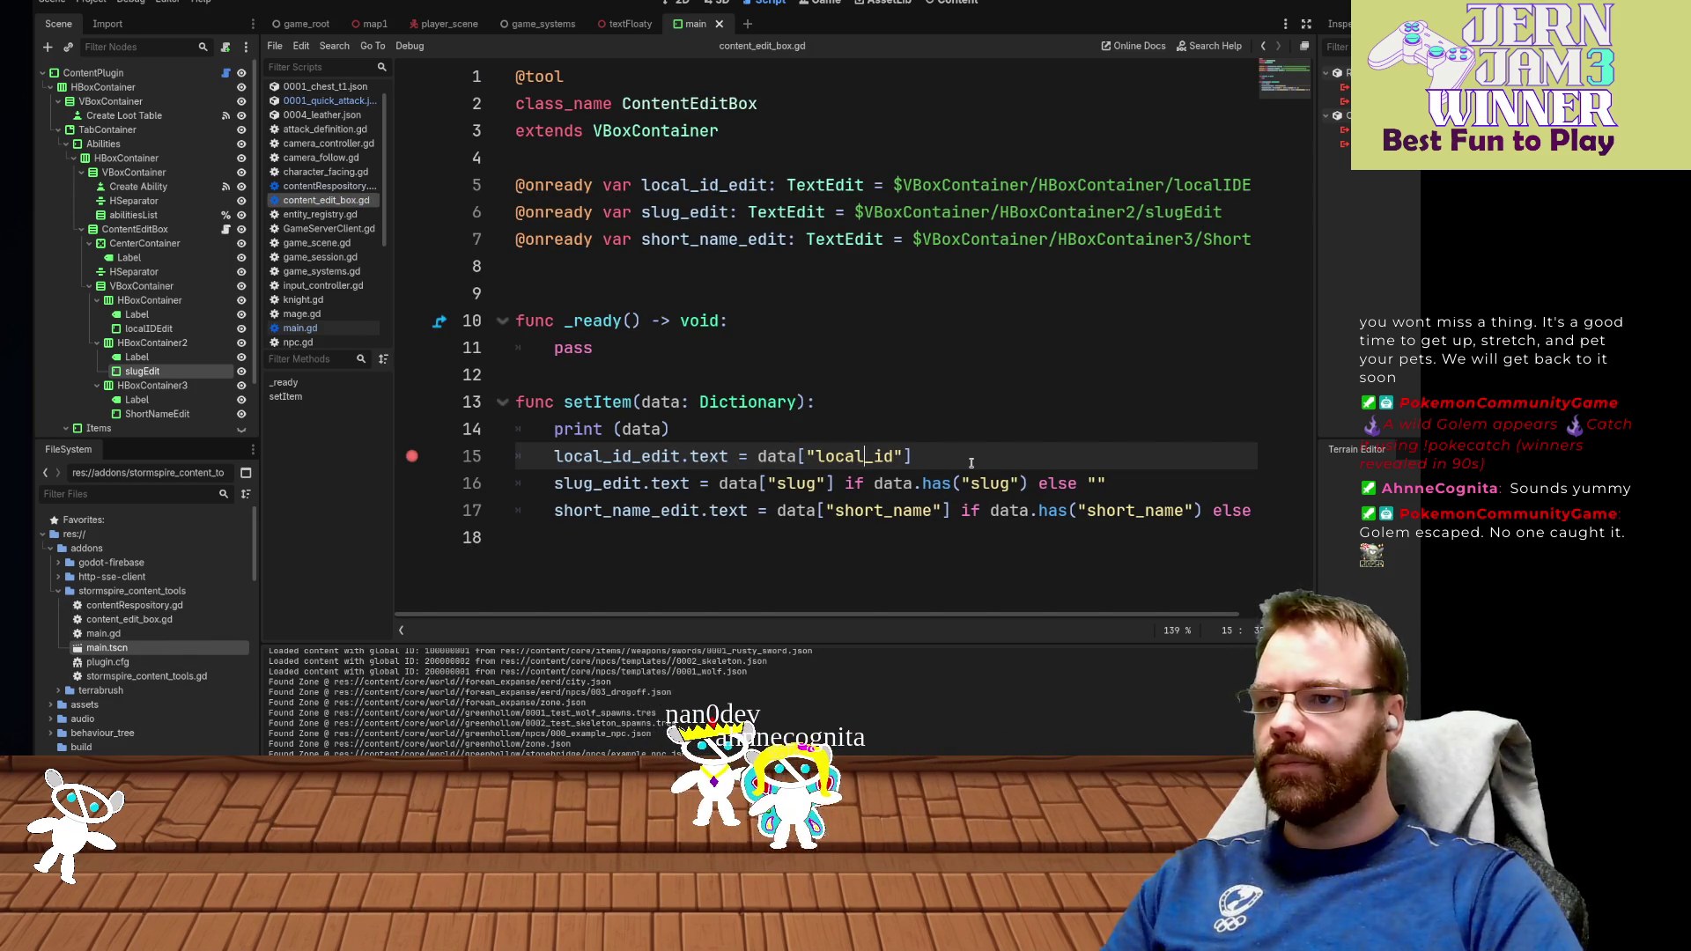
{"action": "type", "text": ".a"}
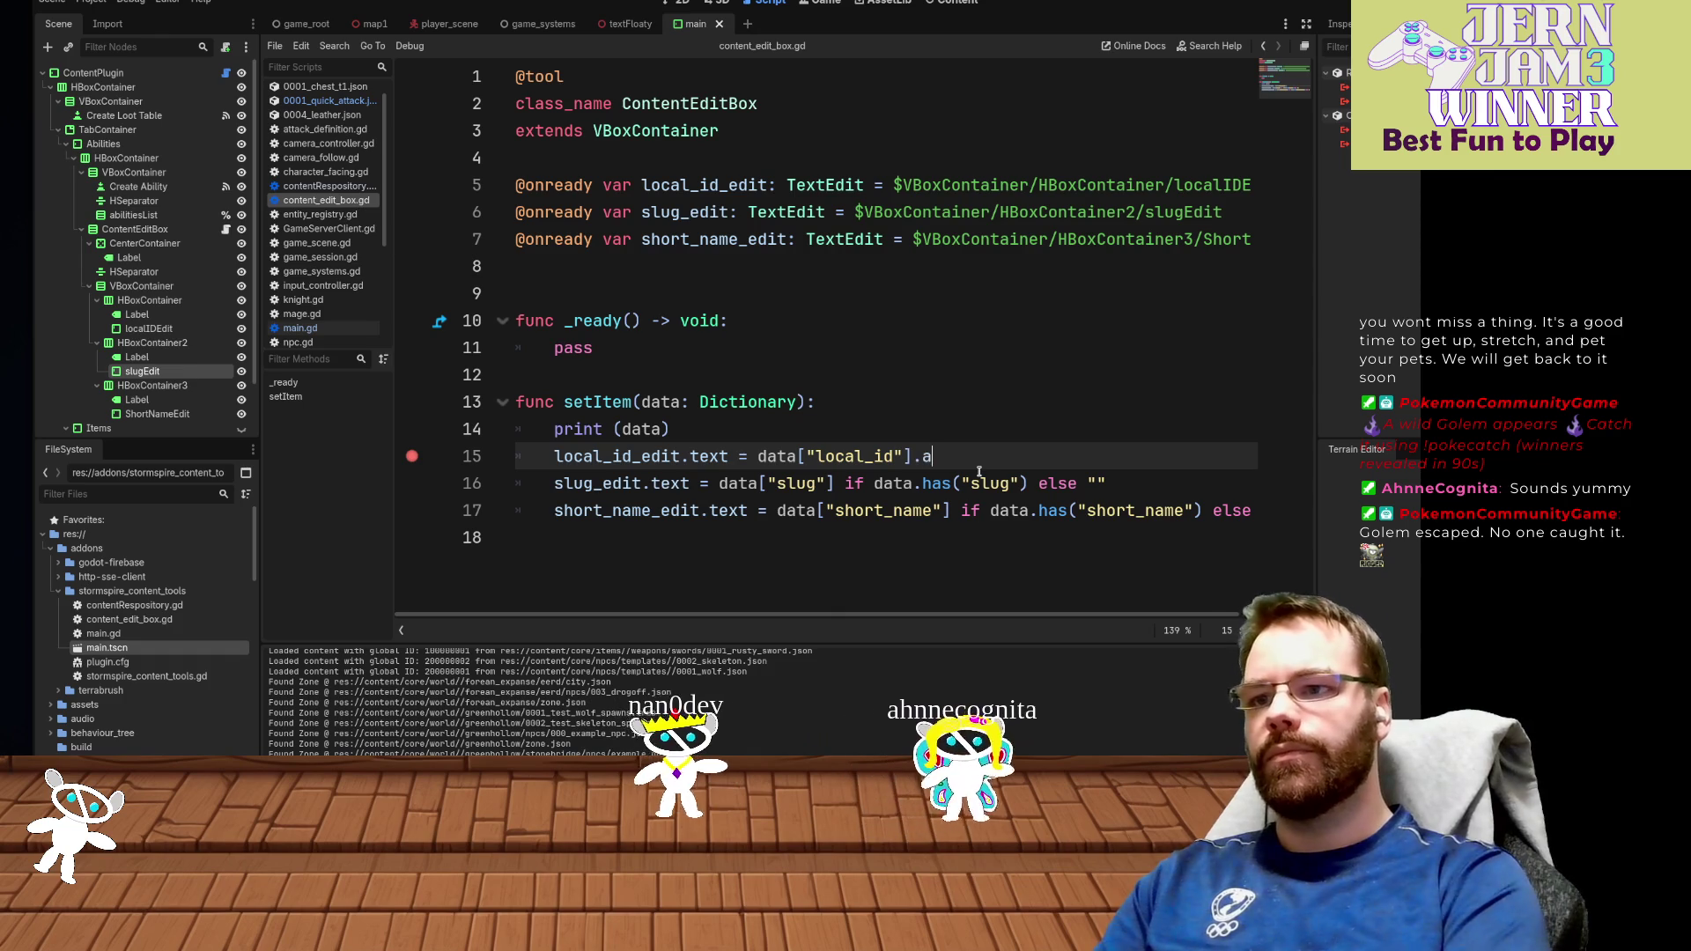
{"action": "key", "text": "BackSpace"}
{"action": "key", "text": "BackSpace"}
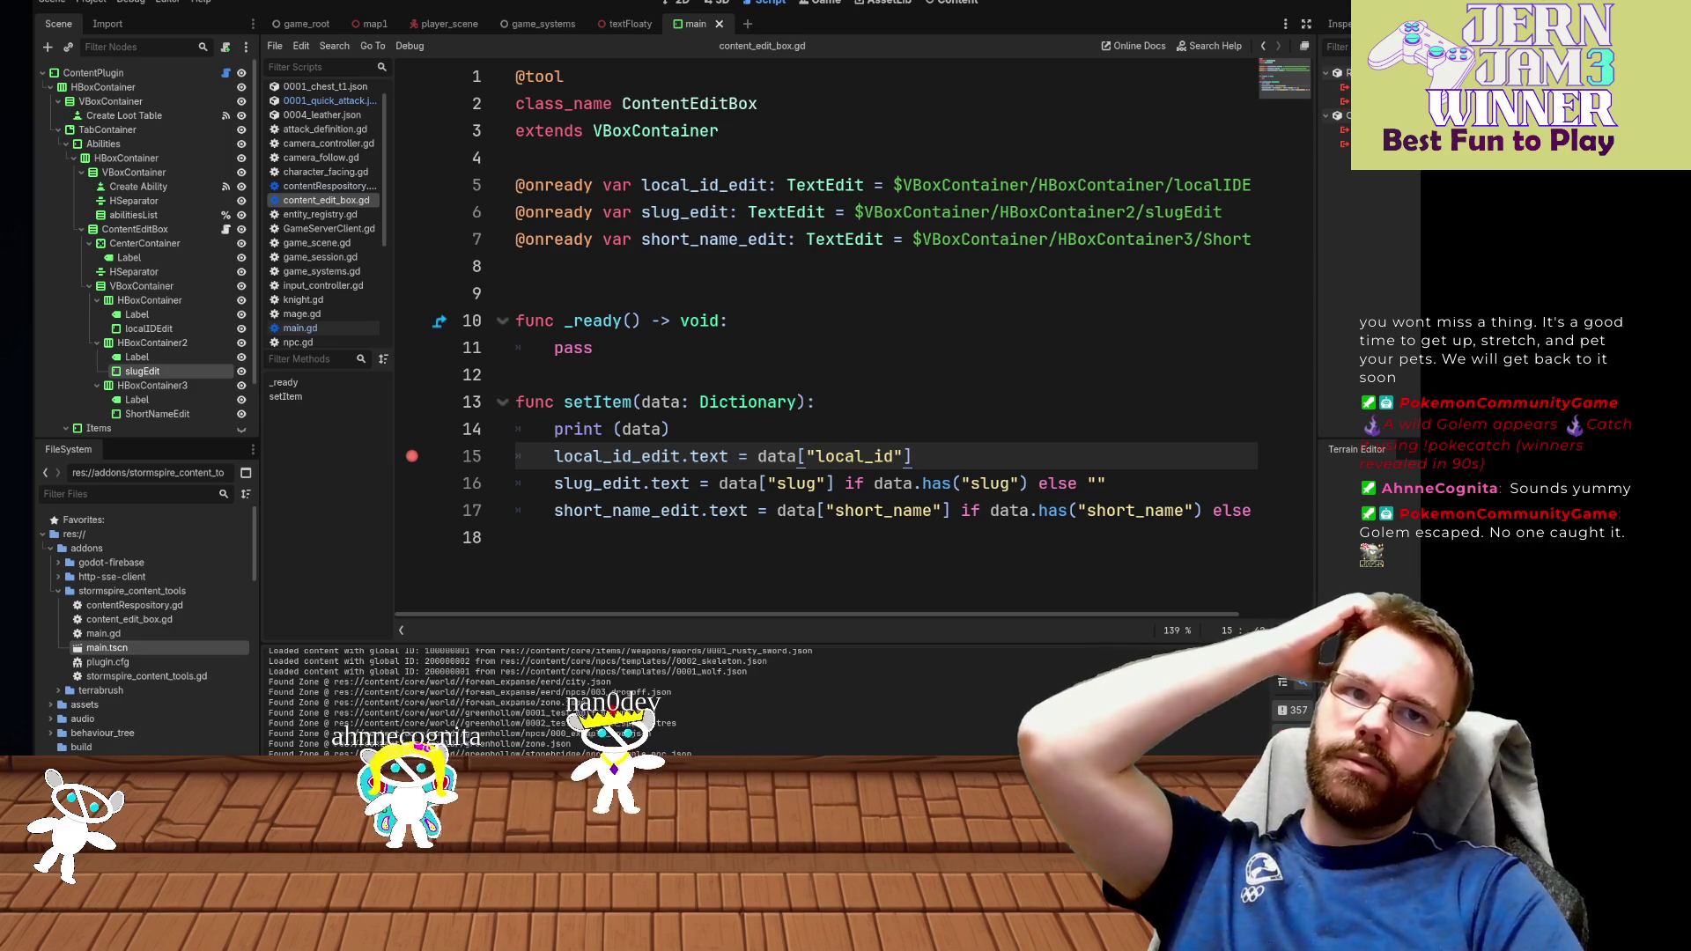
{"action": "key", "text": "ctrl+Left"}
{"action": "key", "text": "ctrl+Left"}
{"action": "key", "text": "ctrl+Left"}
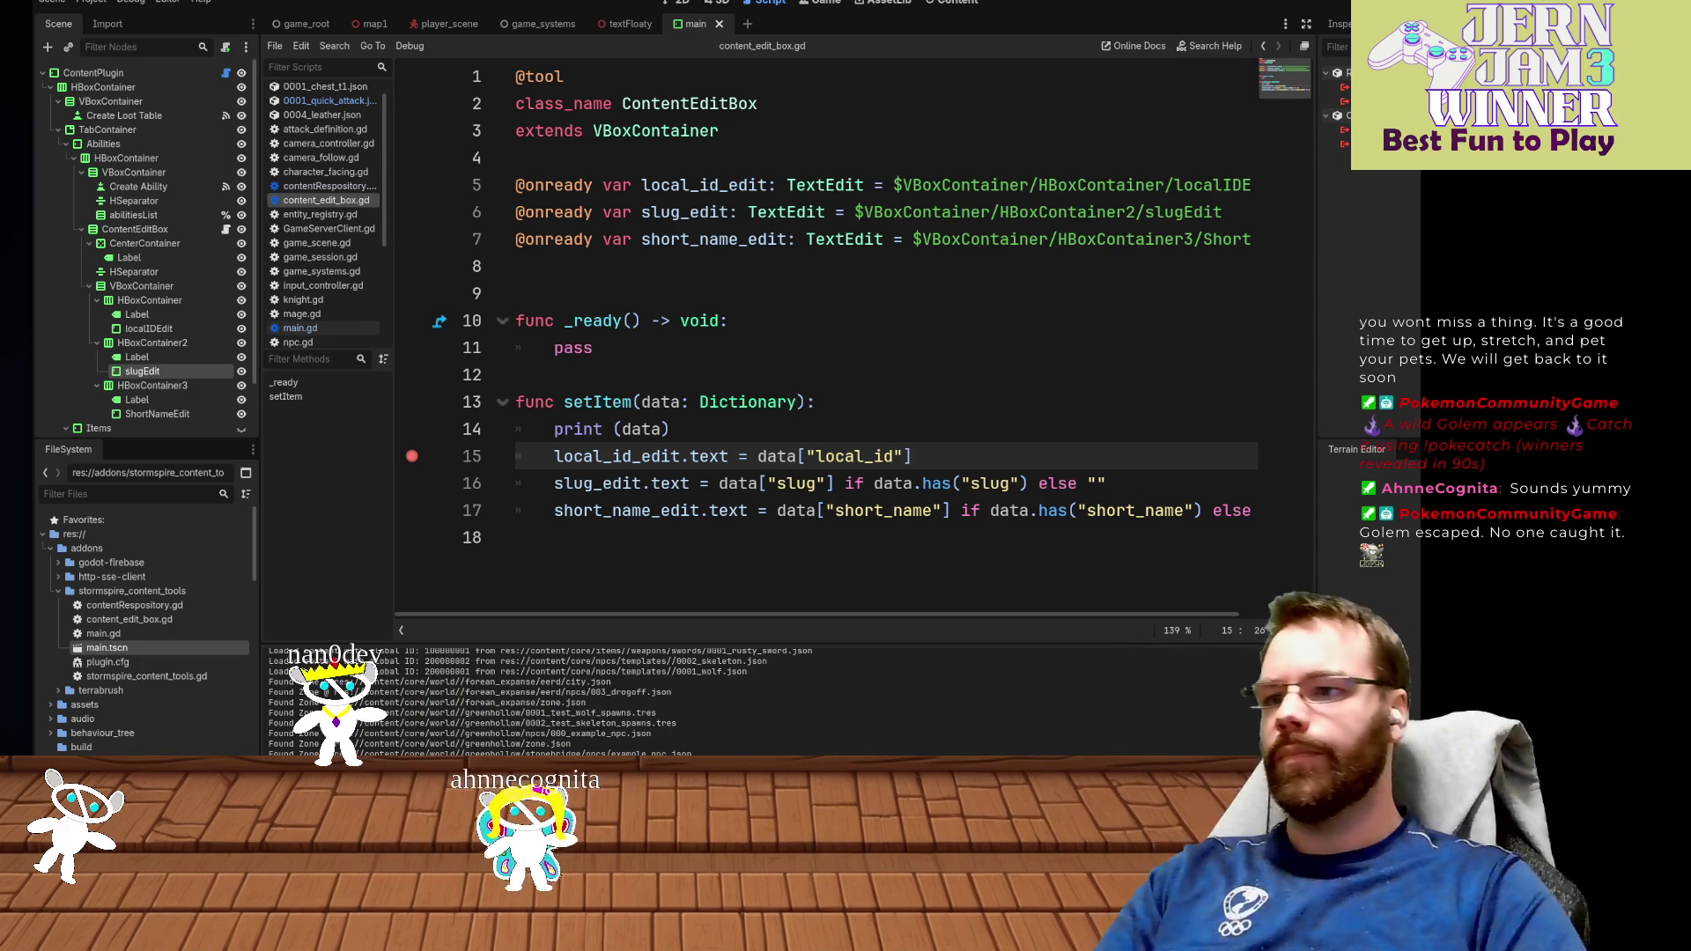
{"action": "type", "text": "\"$"}
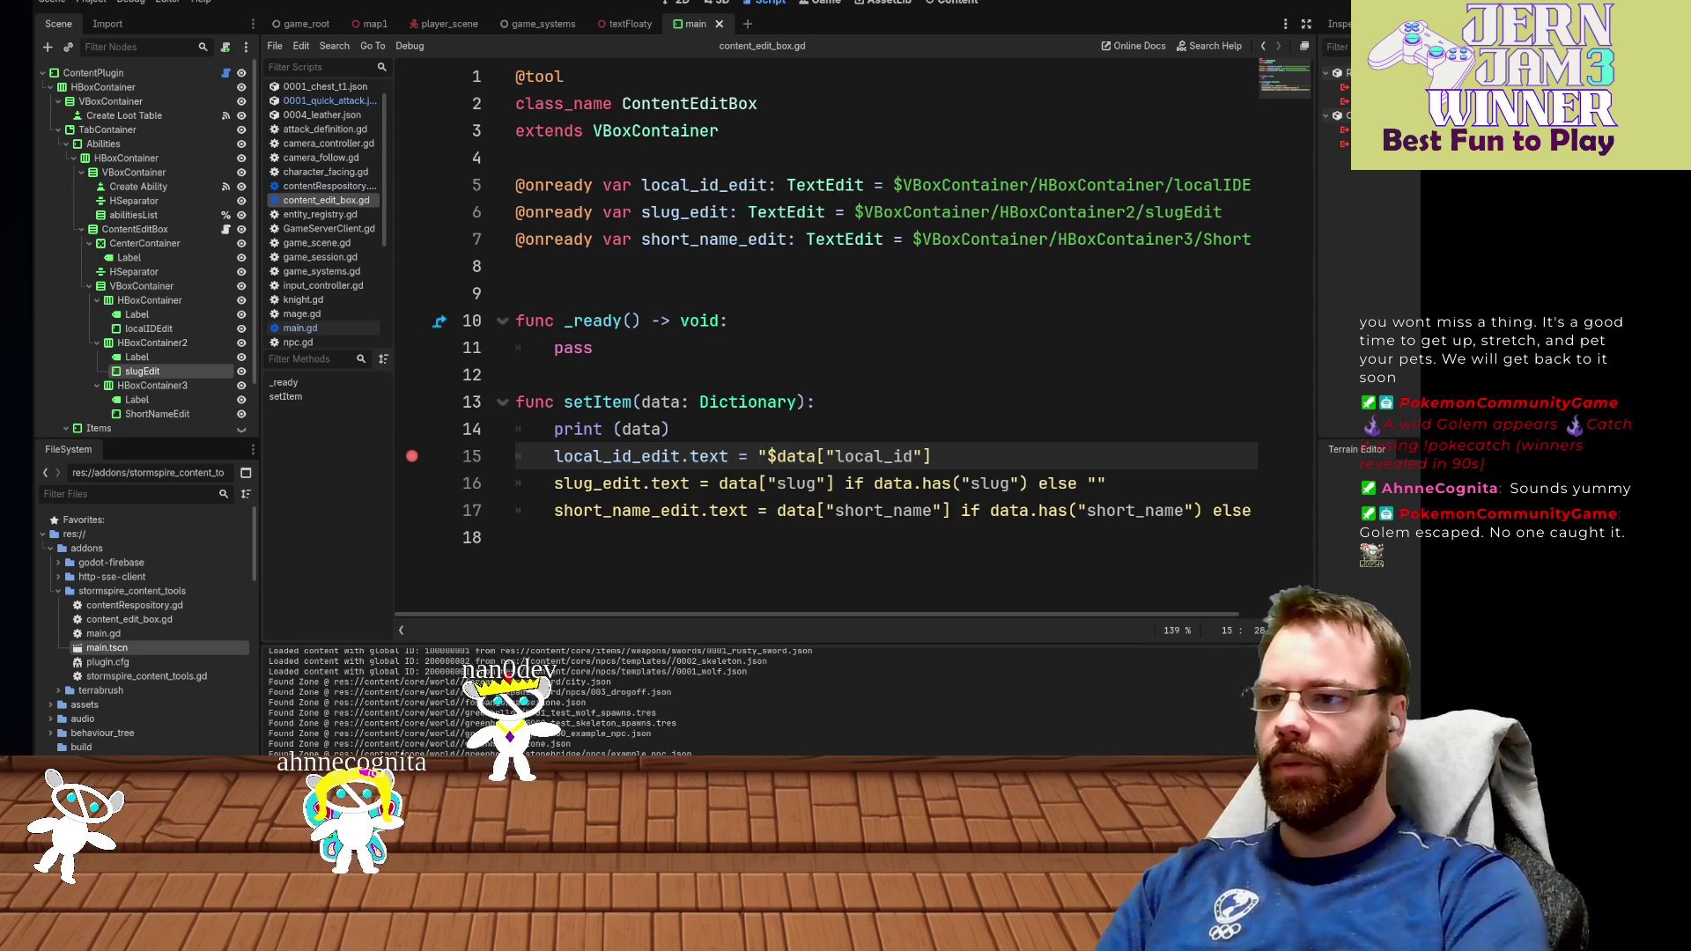
{"action": "key", "text": "BackSpace"}
{"action": "type", "text": "%d"}
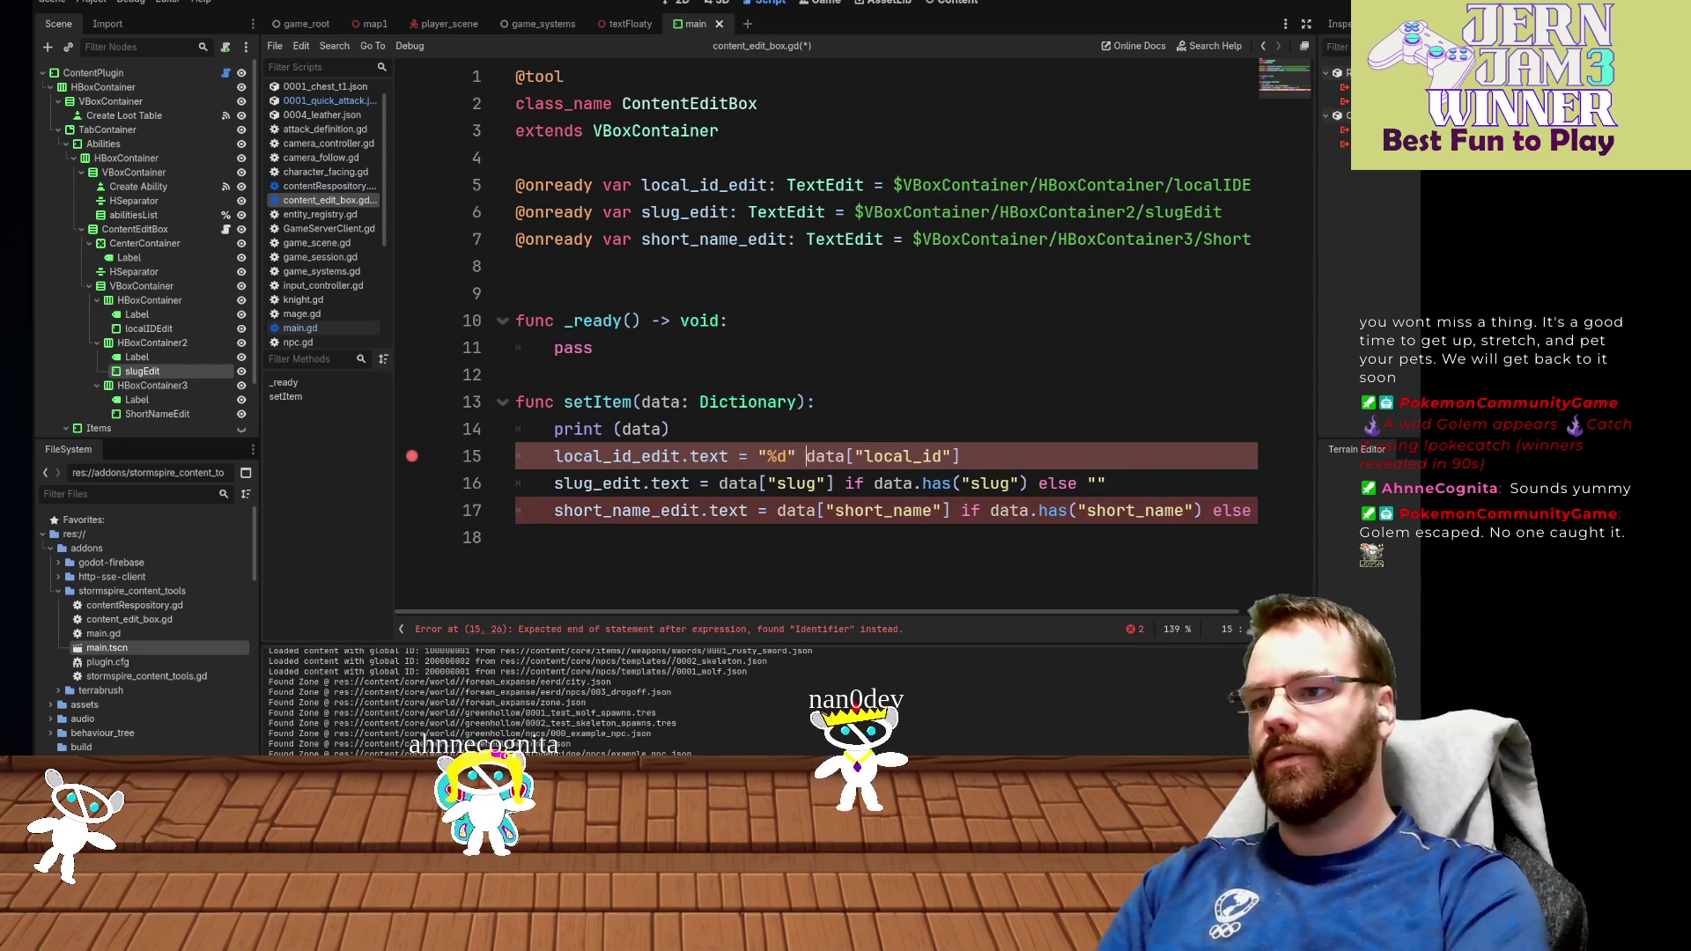
{"action": "type", "text": "\" "}
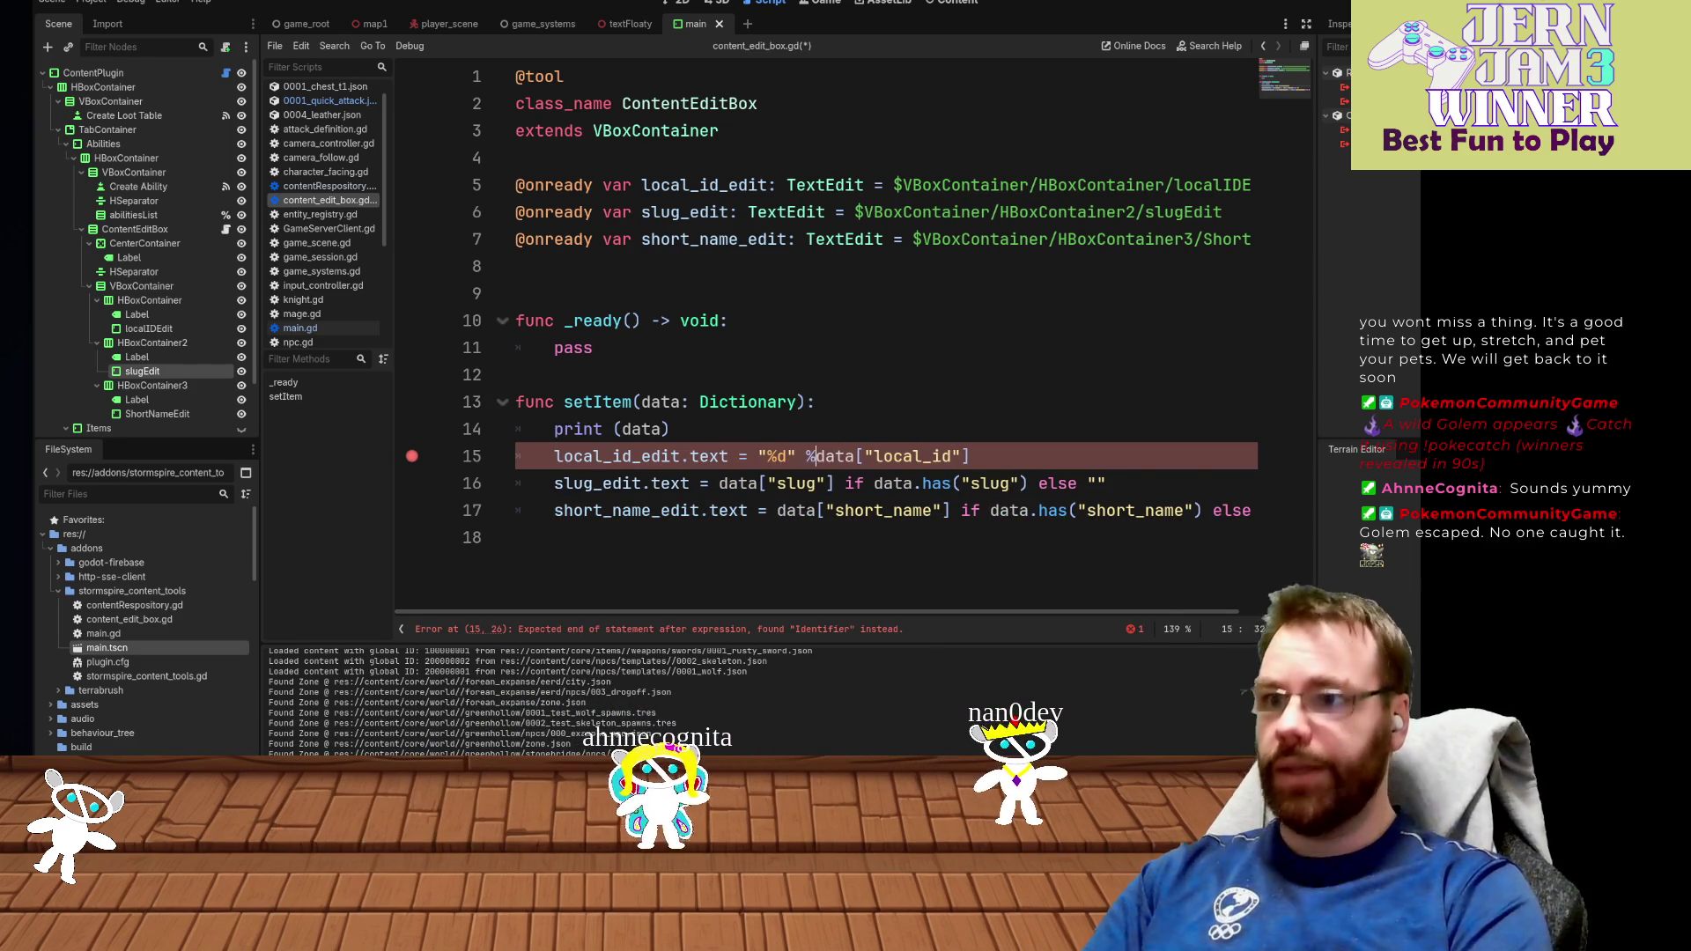
{"action": "type", "text": "%"}
{"action": "key", "text": "ctrl+s"}
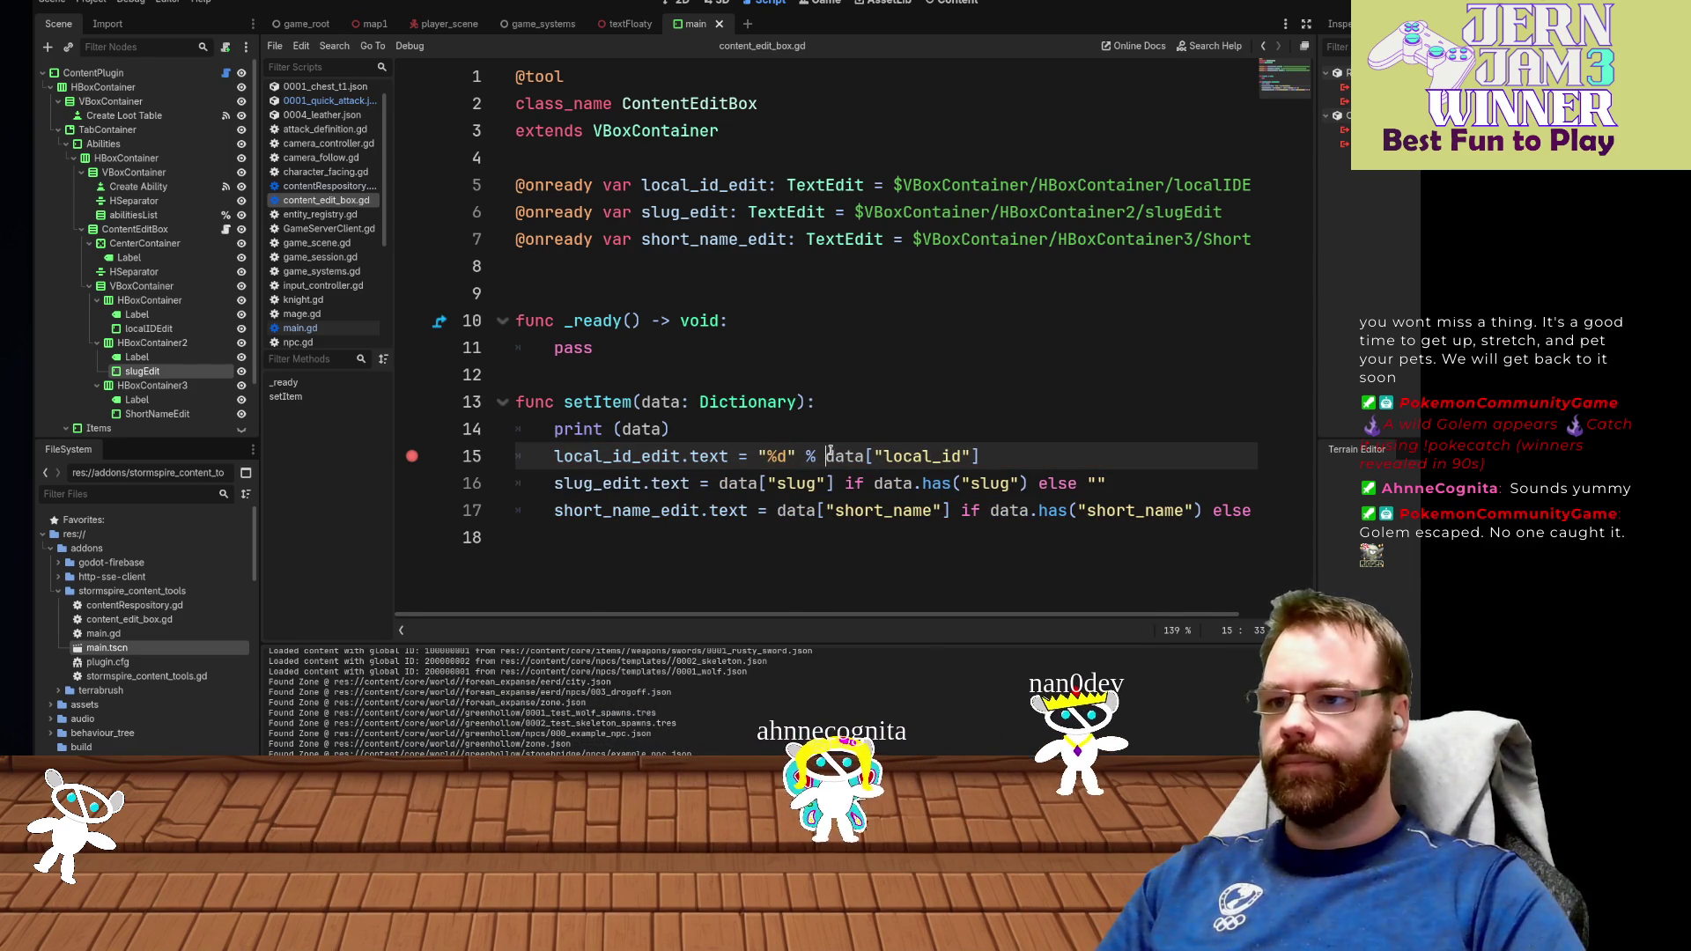
{"action": "left_click_drag", "start_coordinate": [758, 456], "coordinate": [819, 458]}
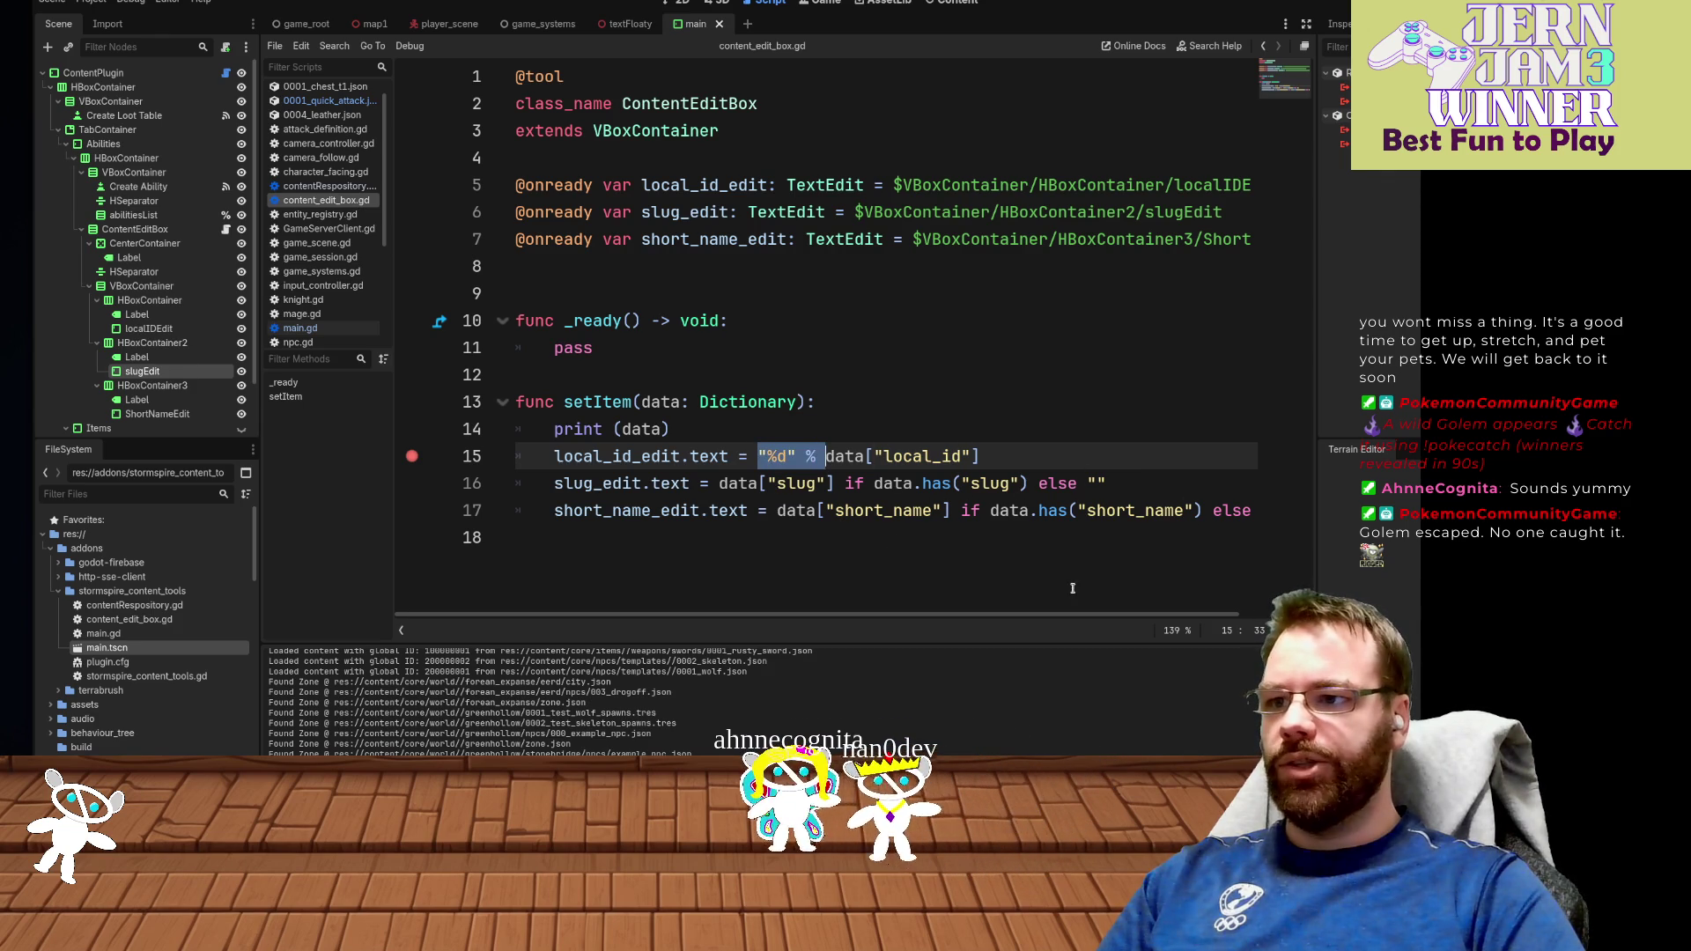
{"action": "key", "text": "Up"}
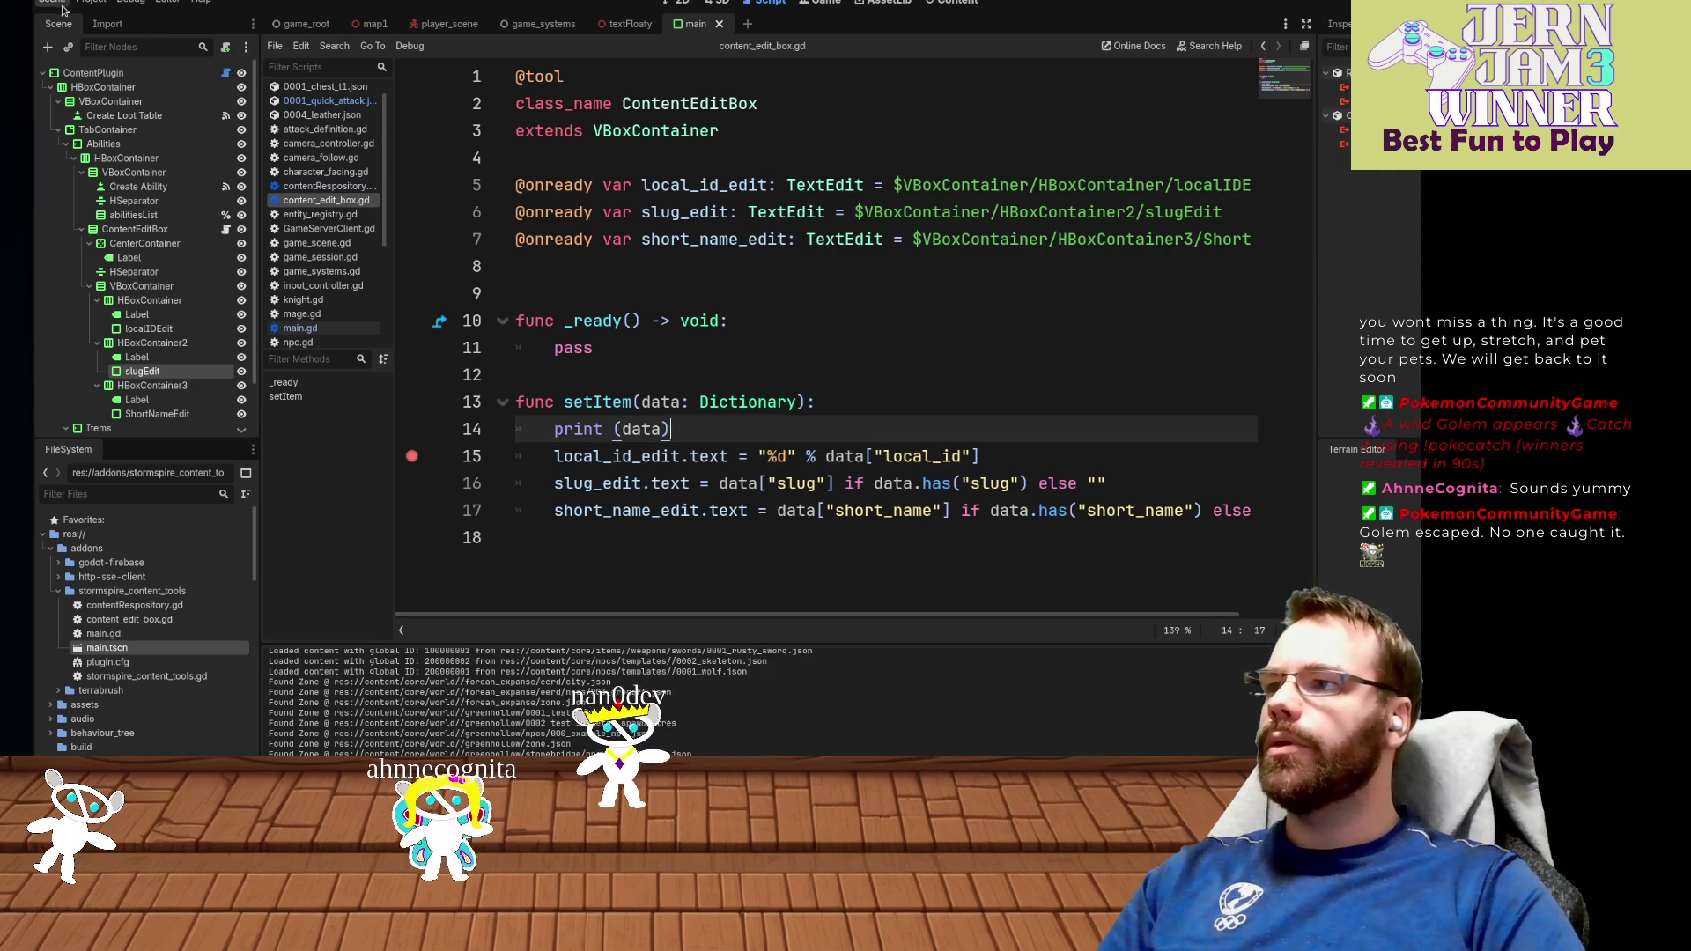
Step: Load quick_attack to confirm Local ID 1 and slug quick_attack, then return to the script
{"action": "left_click", "coordinate": [955, 2]}
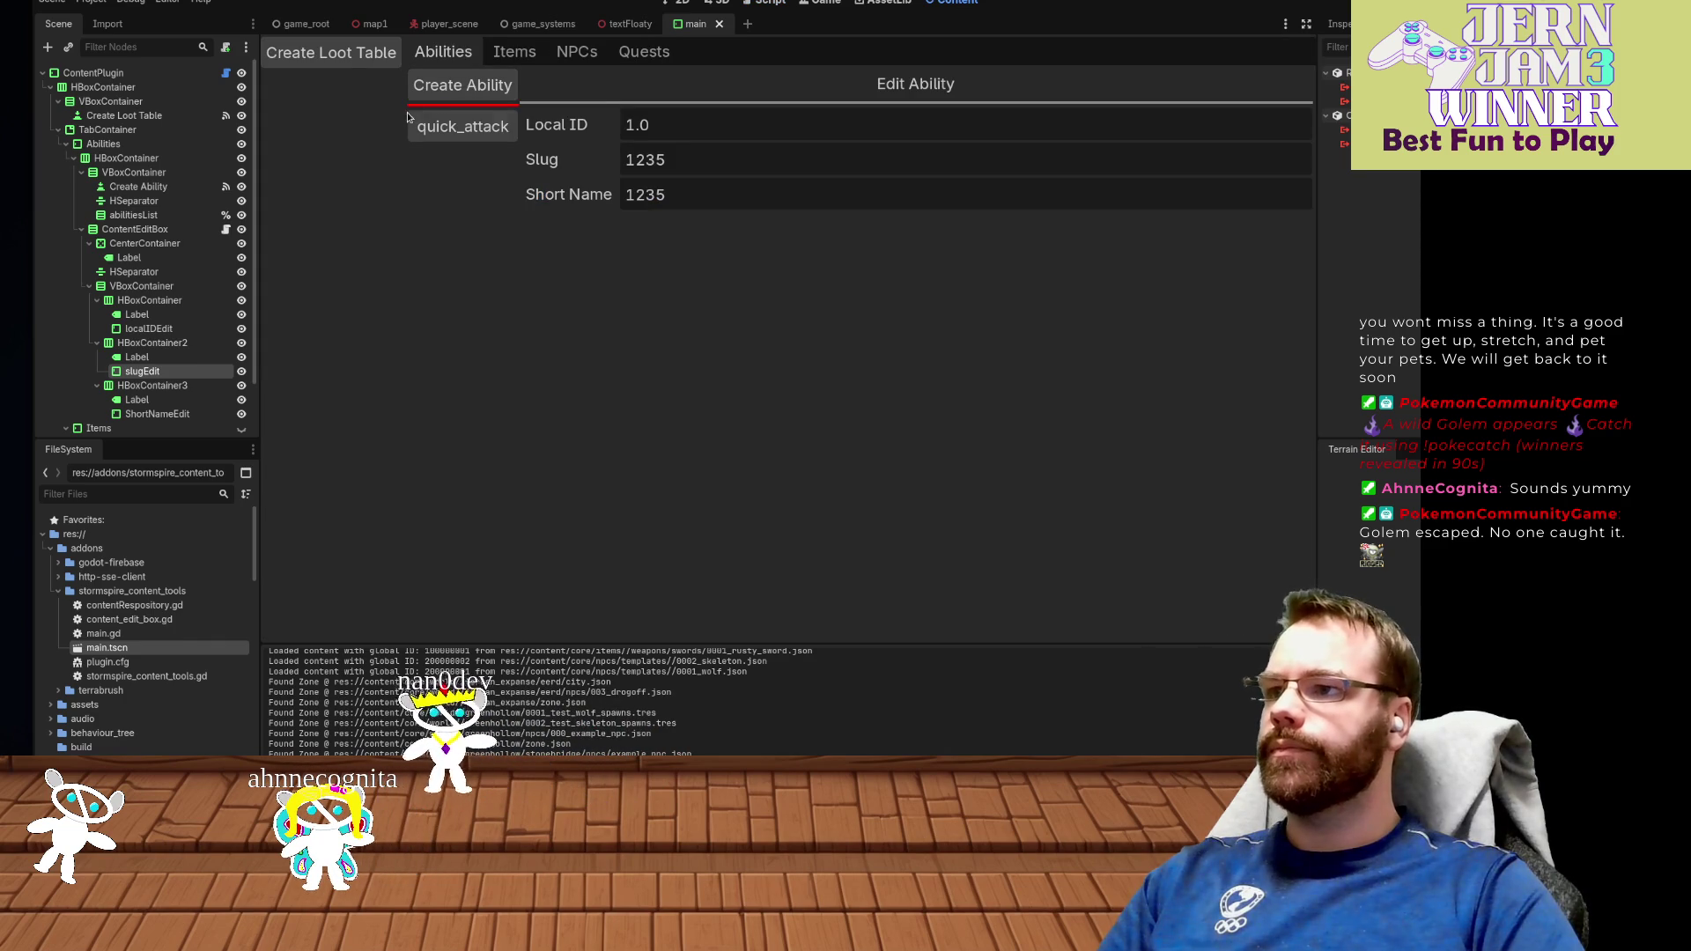
{"action": "left_click", "coordinate": [467, 126]}
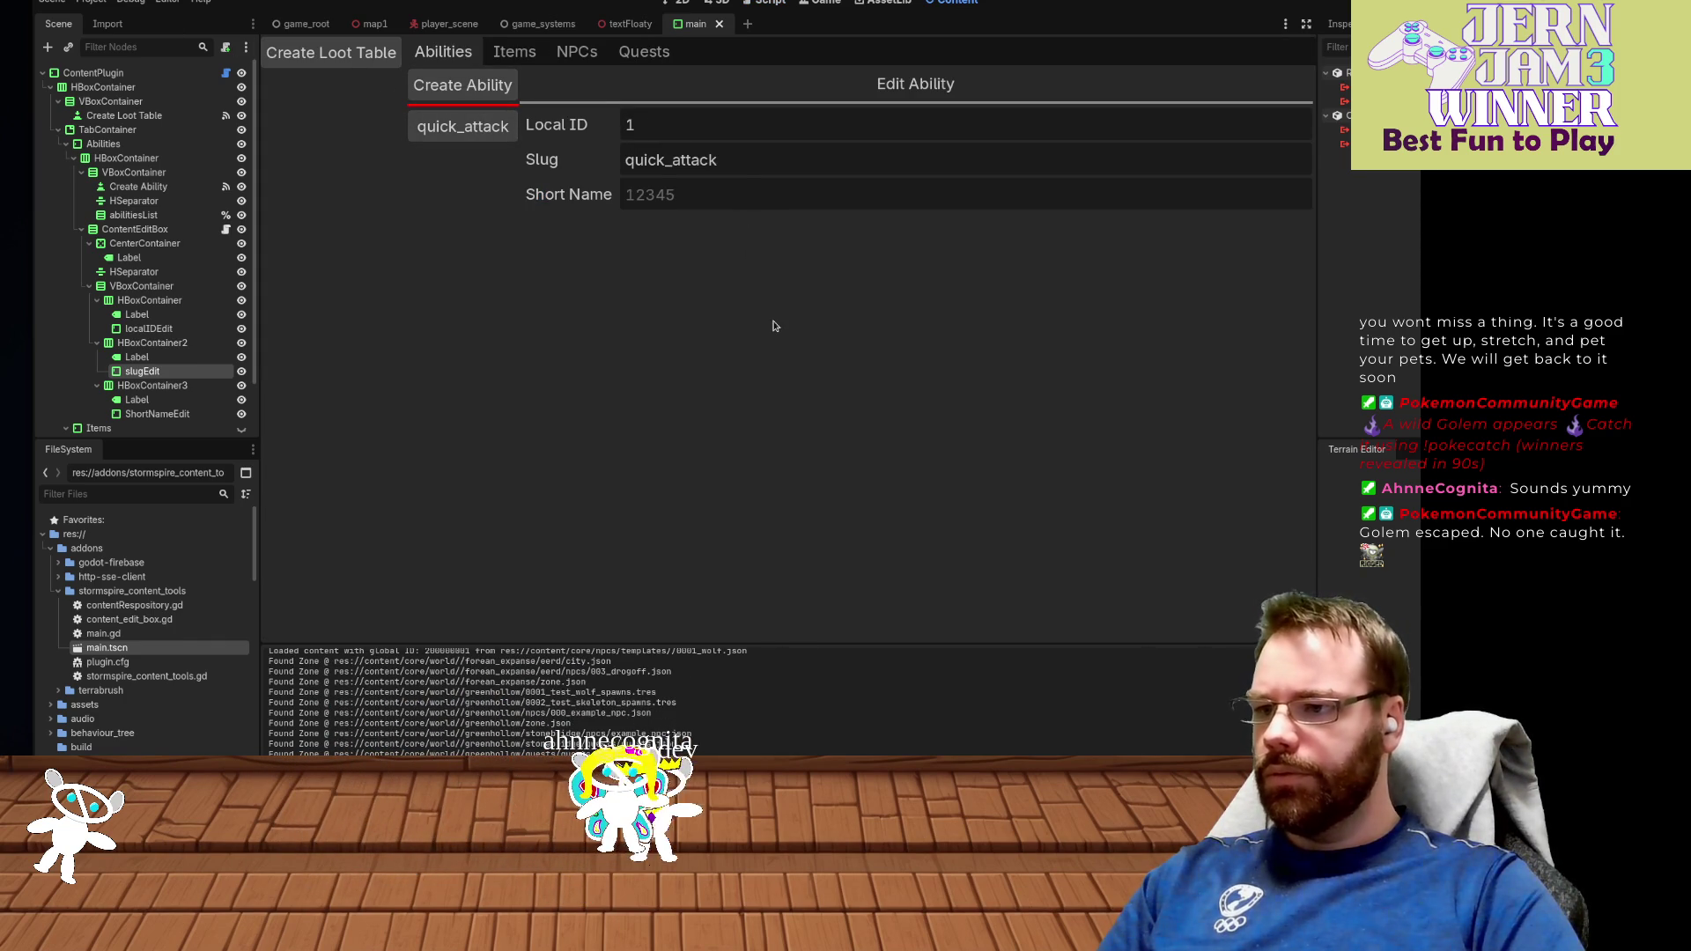
{"action": "left_click", "coordinate": [697, 198]}
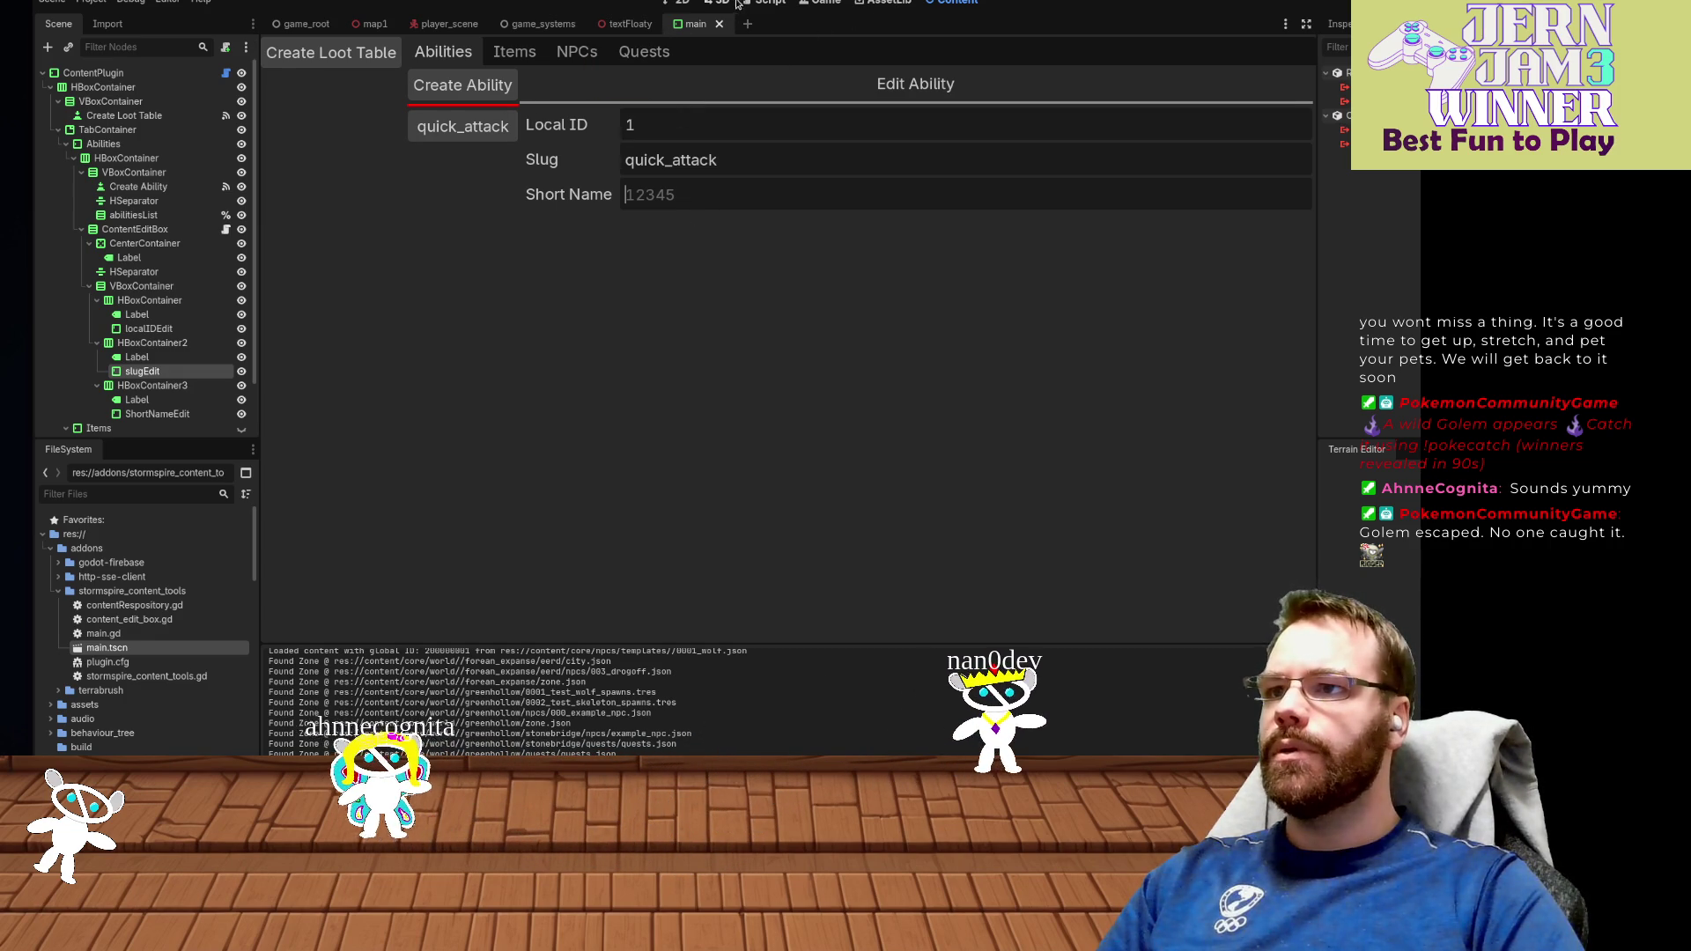
{"action": "left_click", "coordinate": [768, 2]}
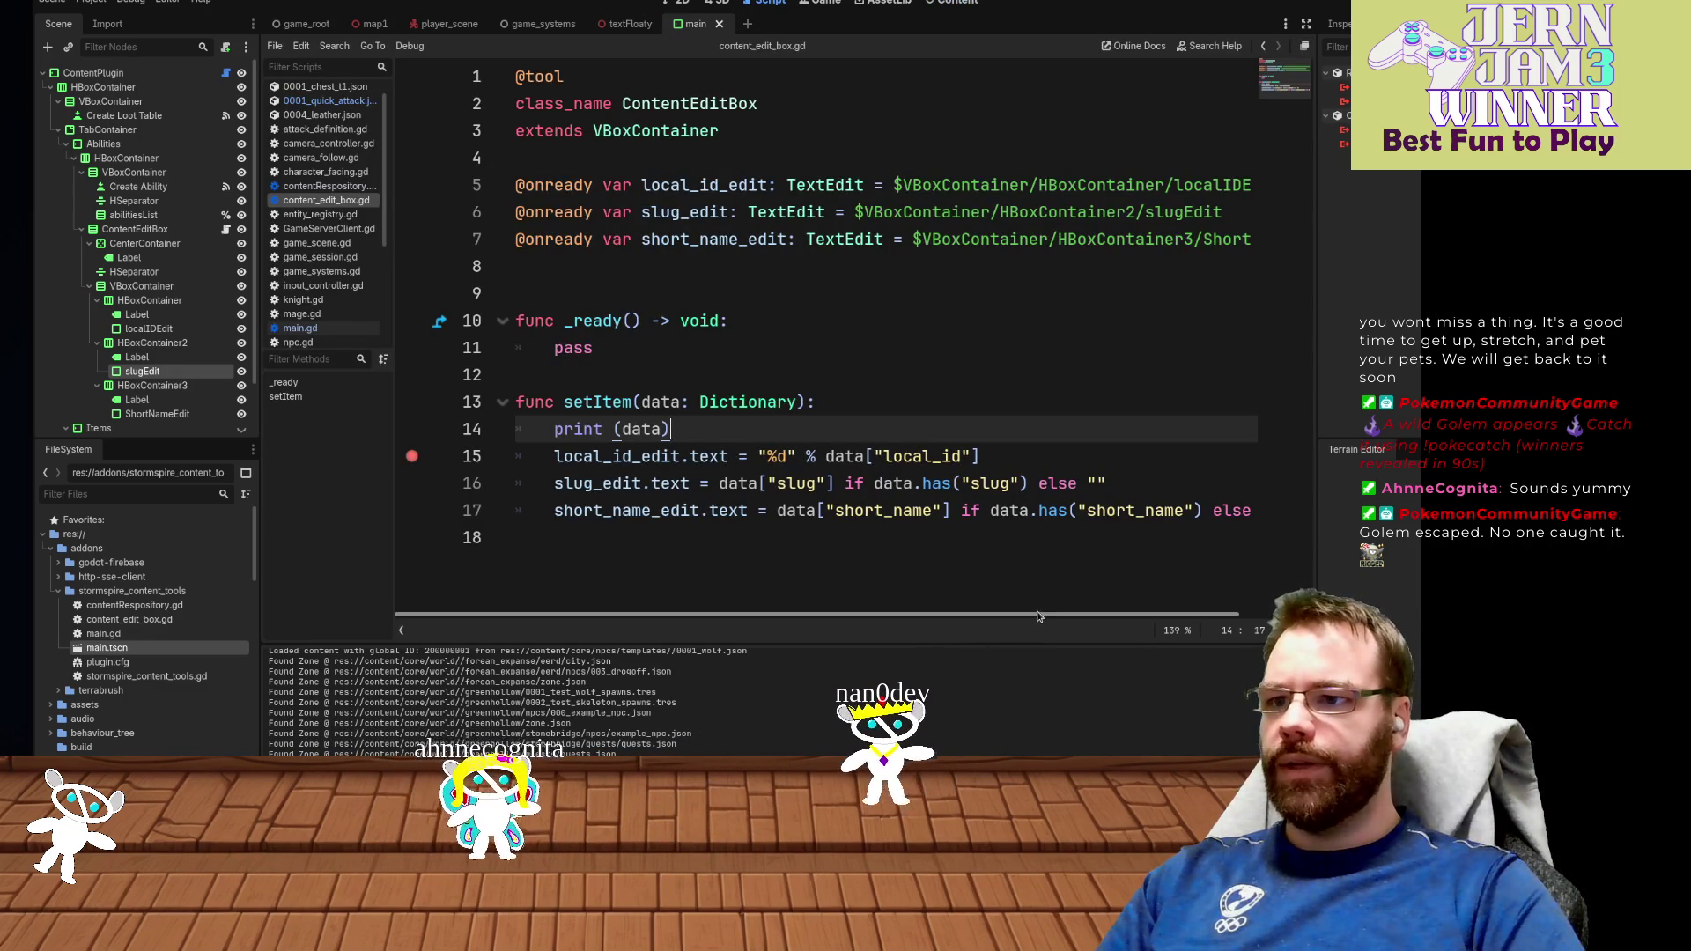
Step: Give the ShortNameEdit field the placeholder 'short name' and clear its default 1235 text
{"action": "left_click_drag", "start_coordinate": [1039, 615], "coordinate": [1197, 613]}
{"action": "left_click", "coordinate": [1209, 511]}
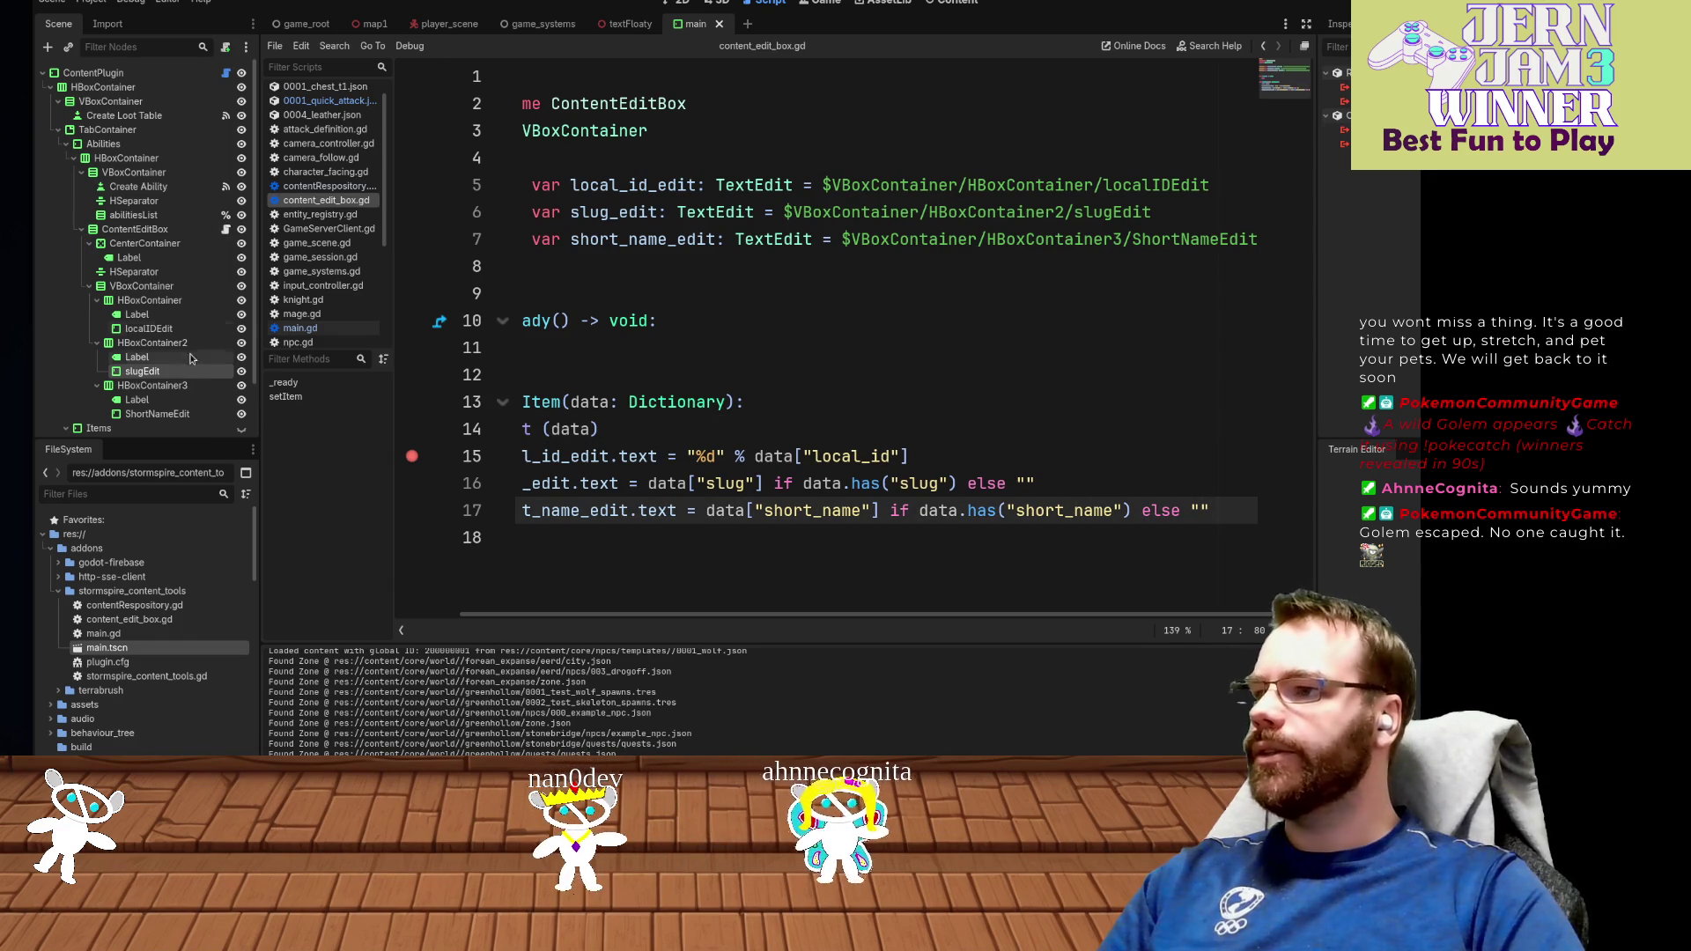
{"action": "left_click", "coordinate": [157, 414]}
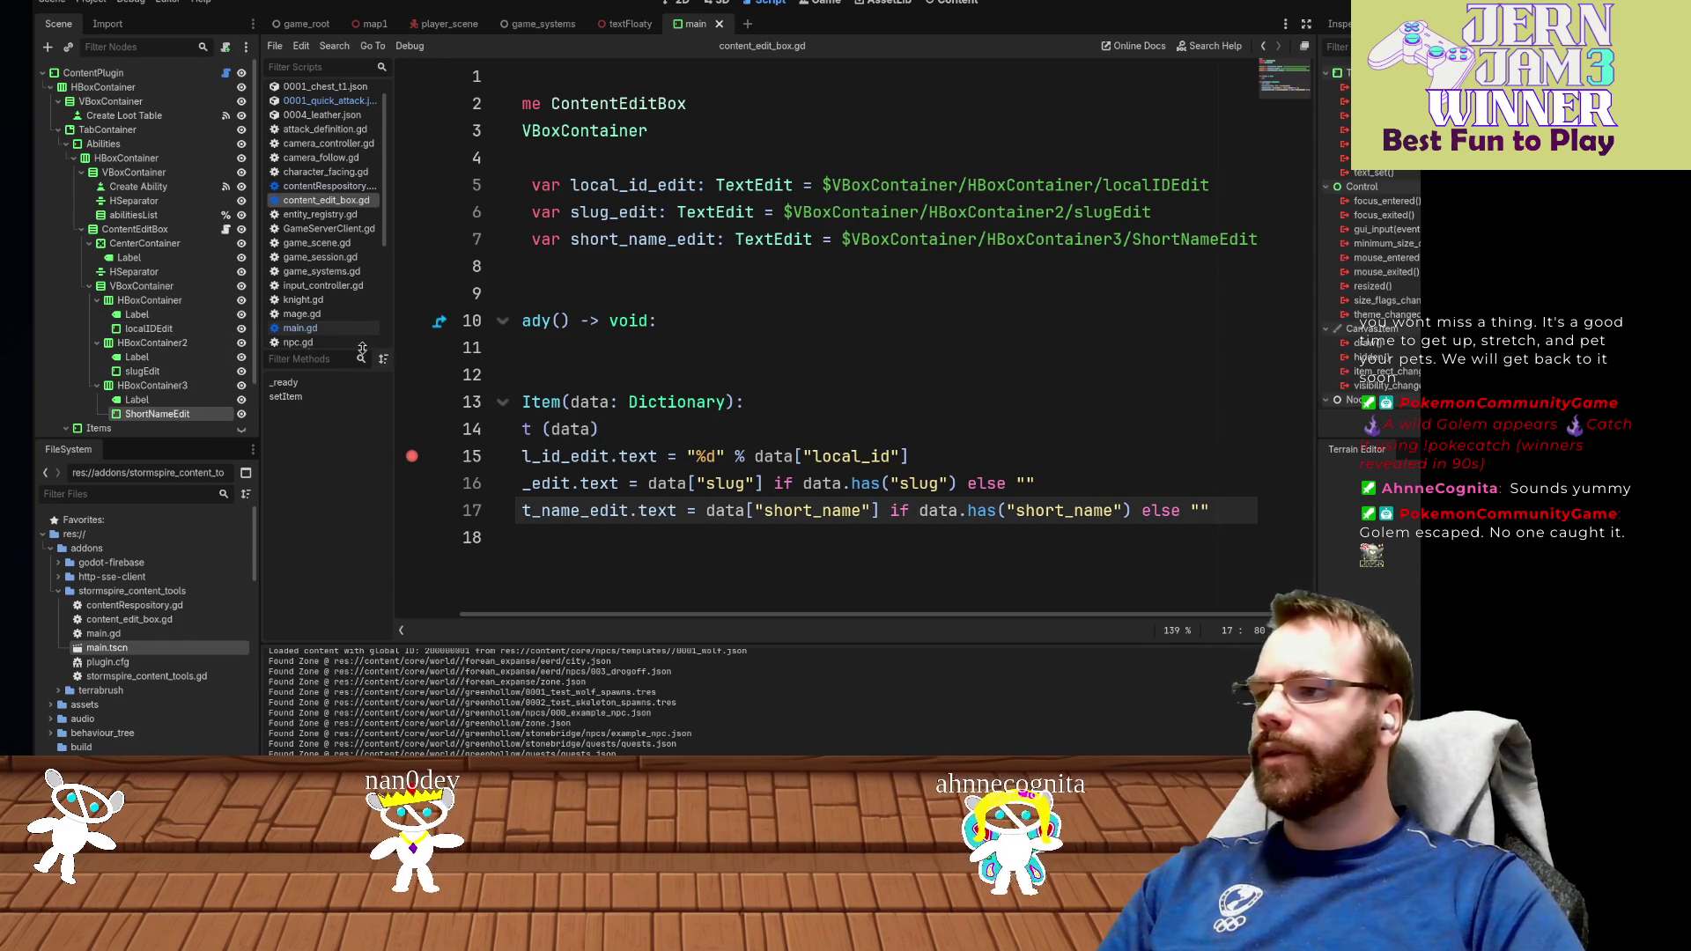
{"action": "left_click", "coordinate": [1342, 24]}
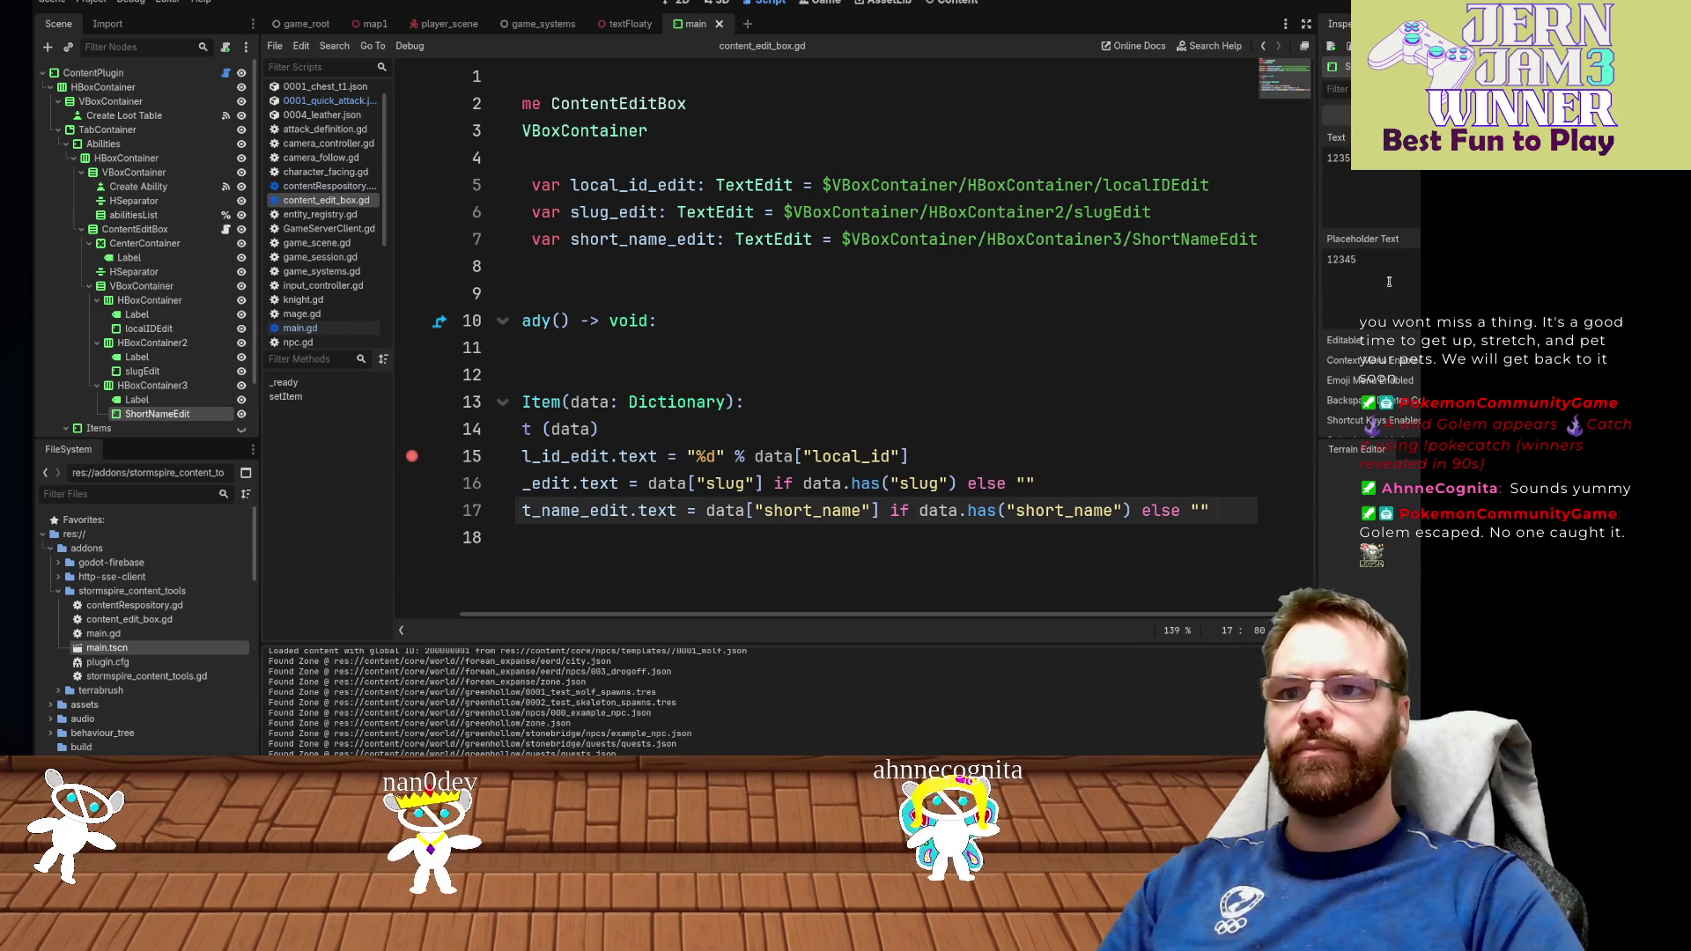
{"action": "type", "text": "short"}
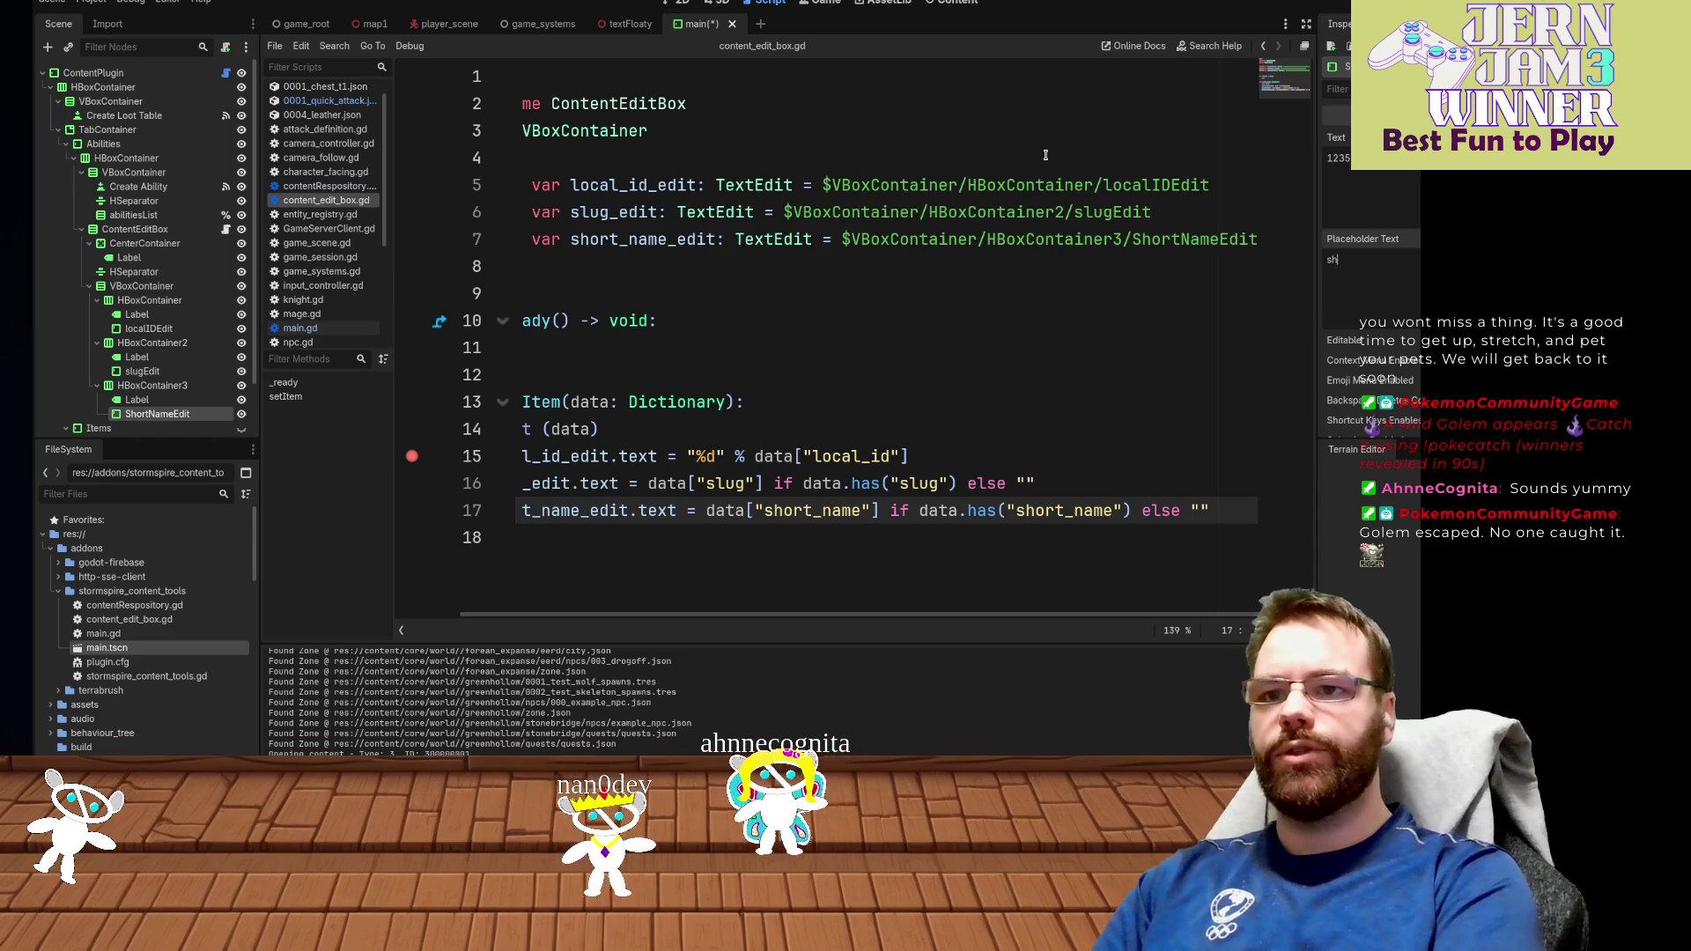
{"action": "type", "text": " name"}
{"action": "key", "text": "ctrl+s"}
{"action": "triple_click", "coordinate": [1364, 158]}
{"action": "key", "text": "BackSpace"}
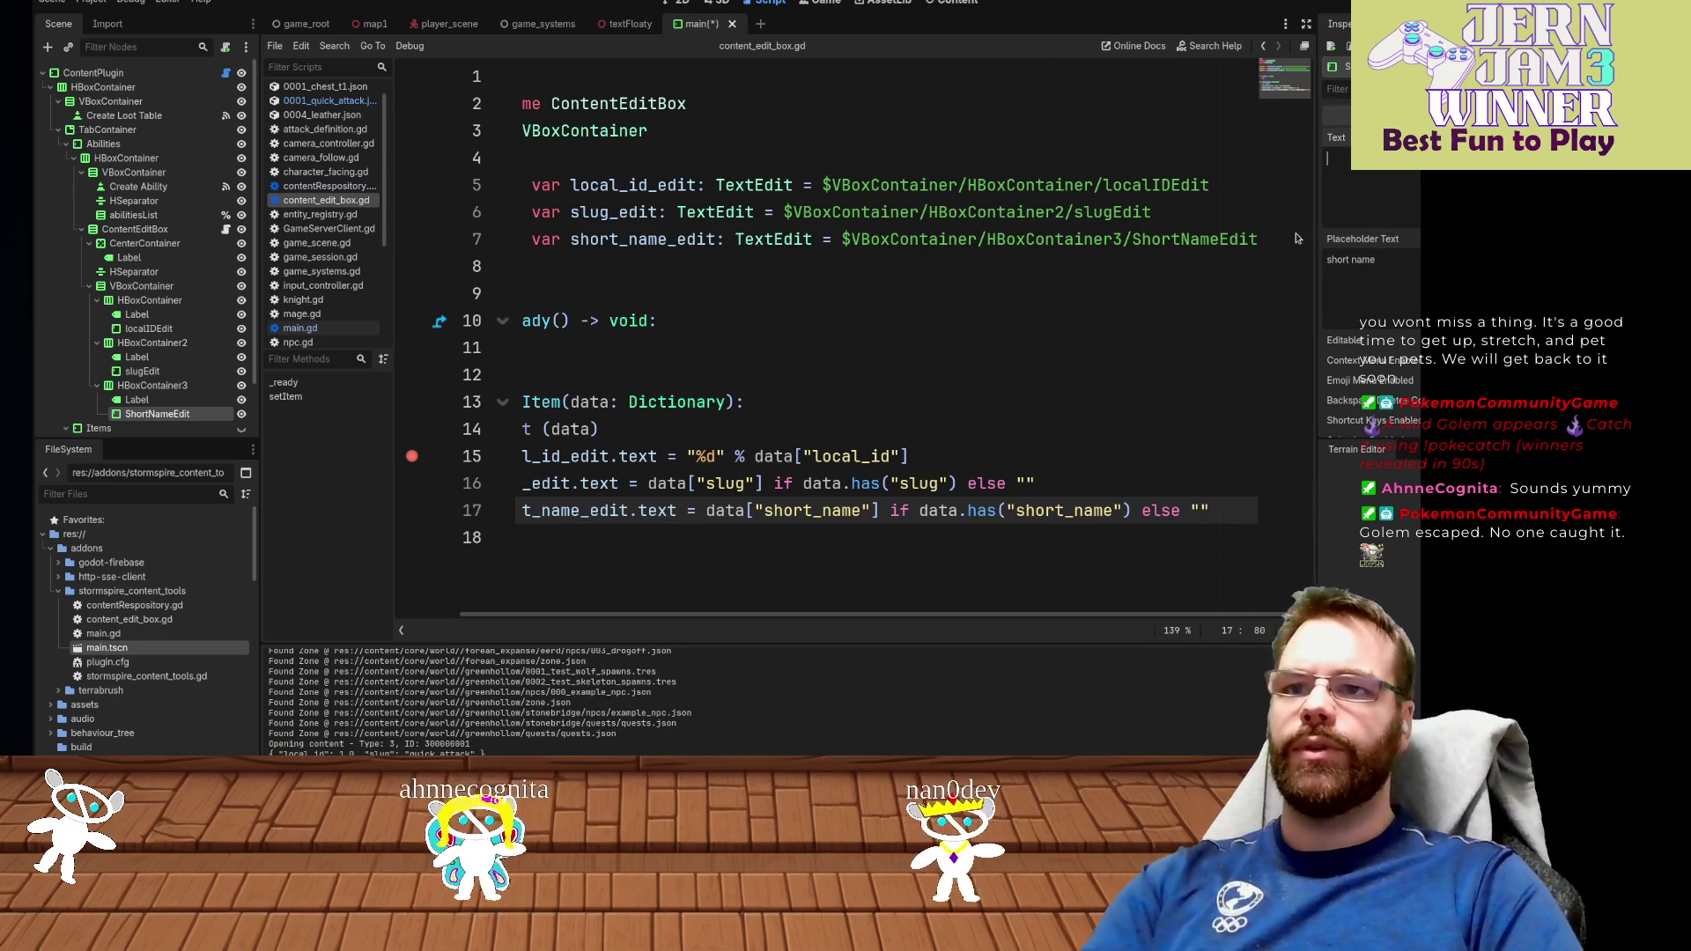
Step: Set placeholder 'slug' on slugEdit and '0001' on localIDEdit
{"action": "left_click", "coordinate": [142, 371]}
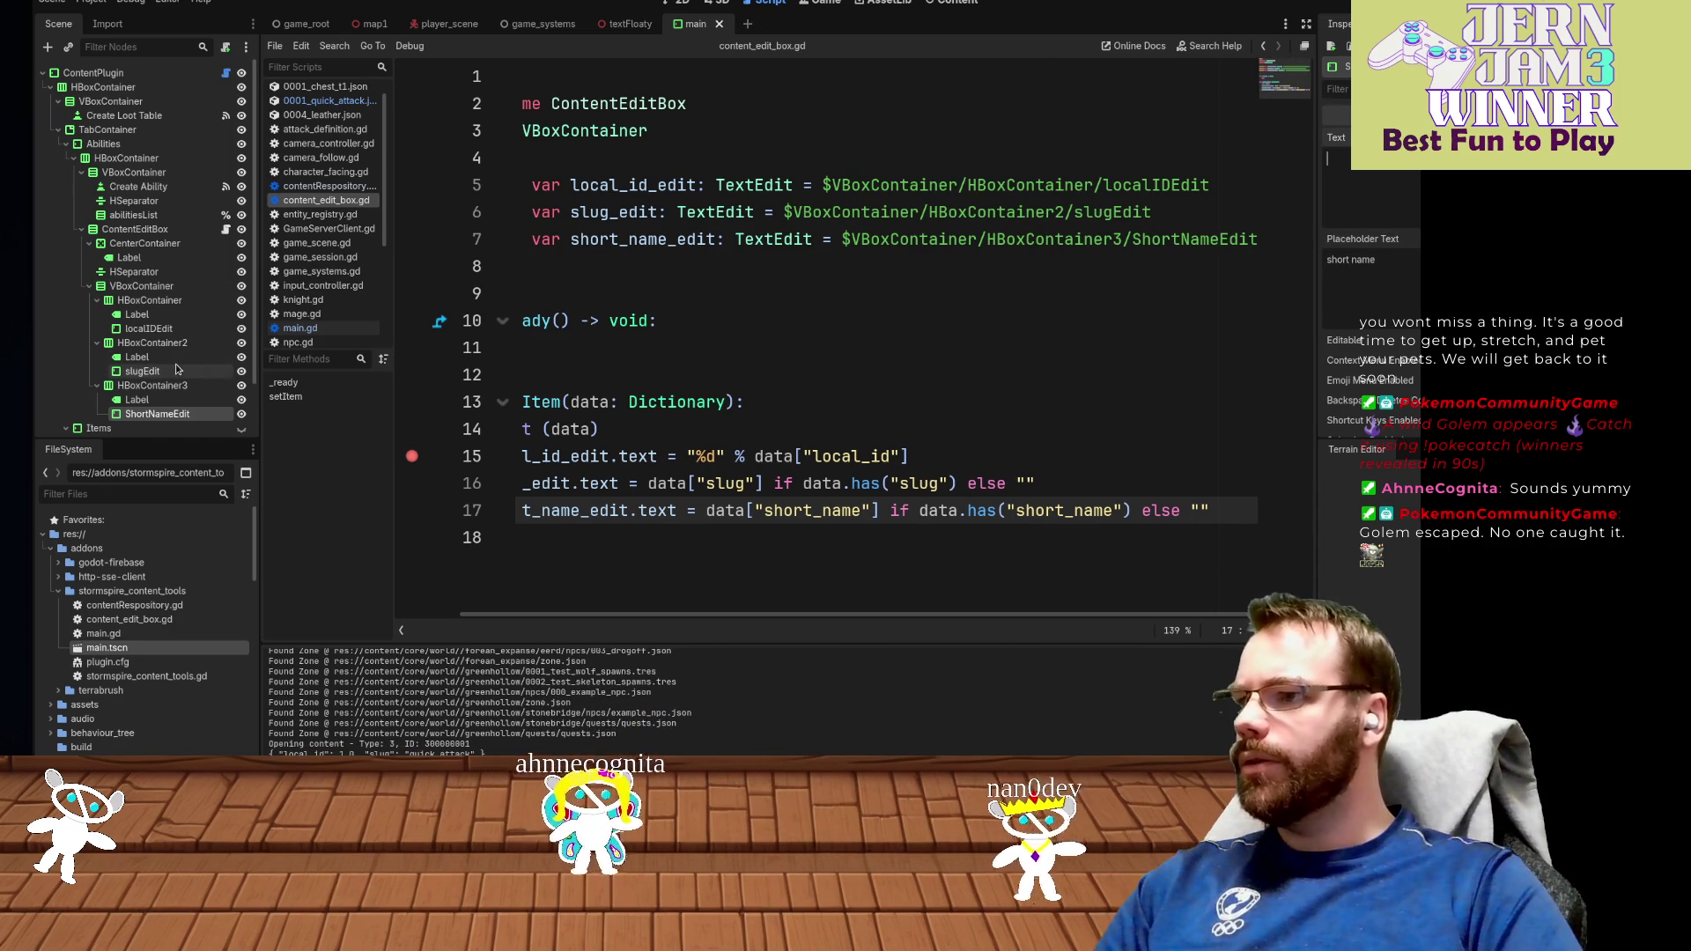
{"action": "type", "text": "lug"}
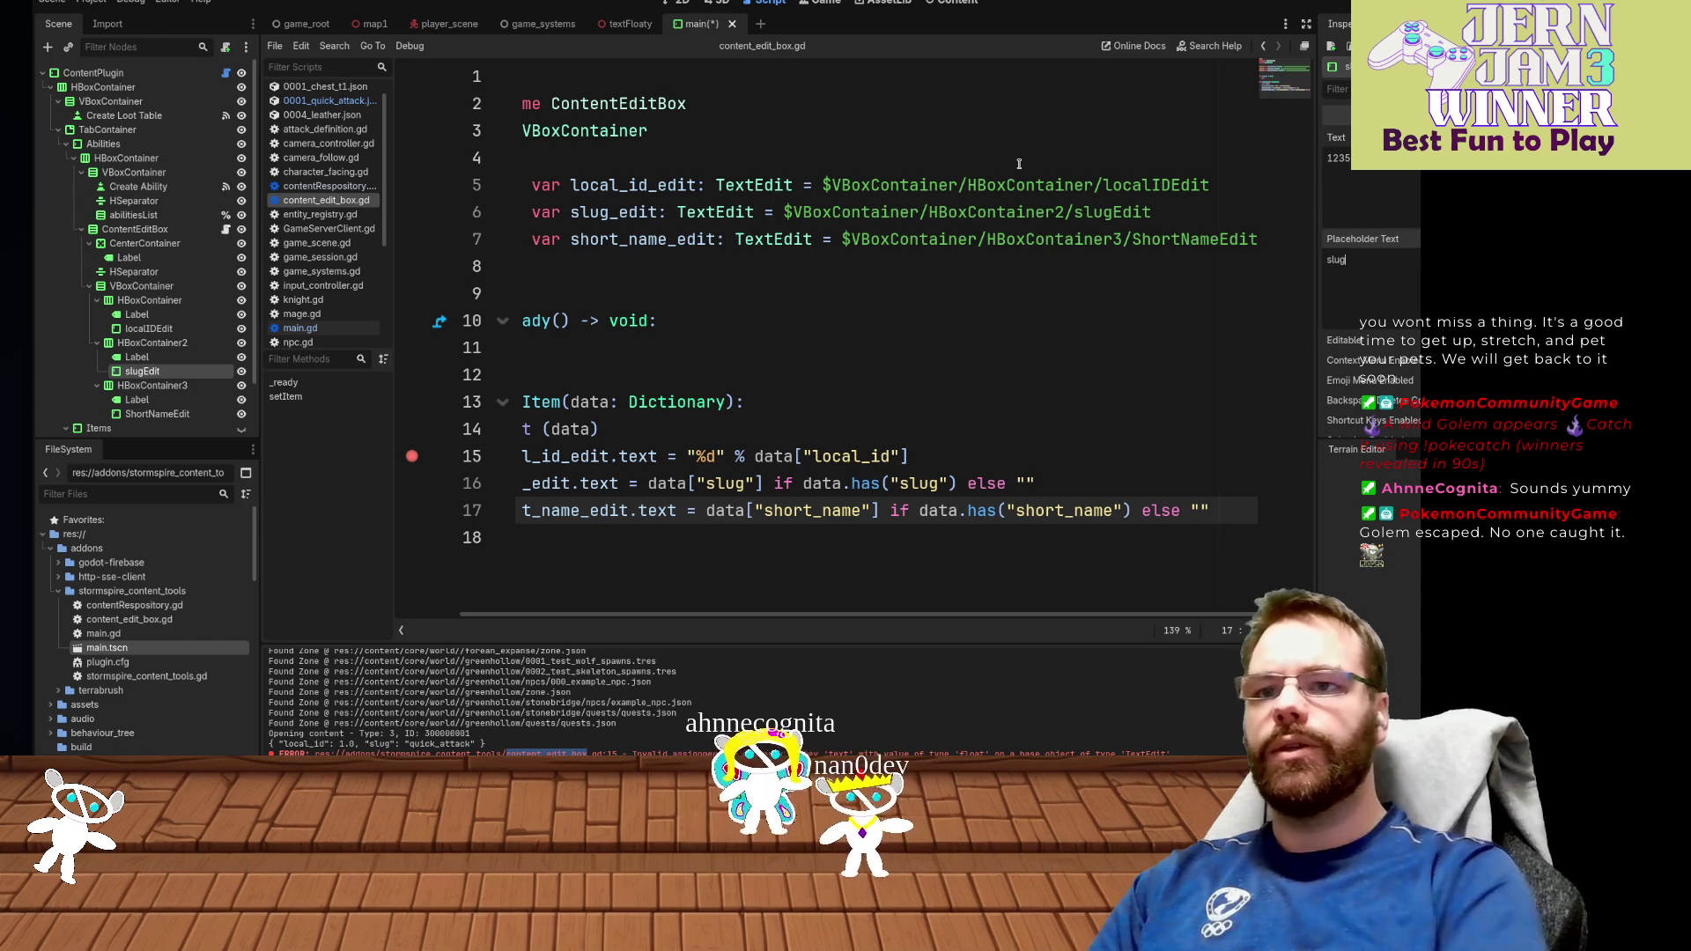
{"action": "key", "text": "ctrl+s"}
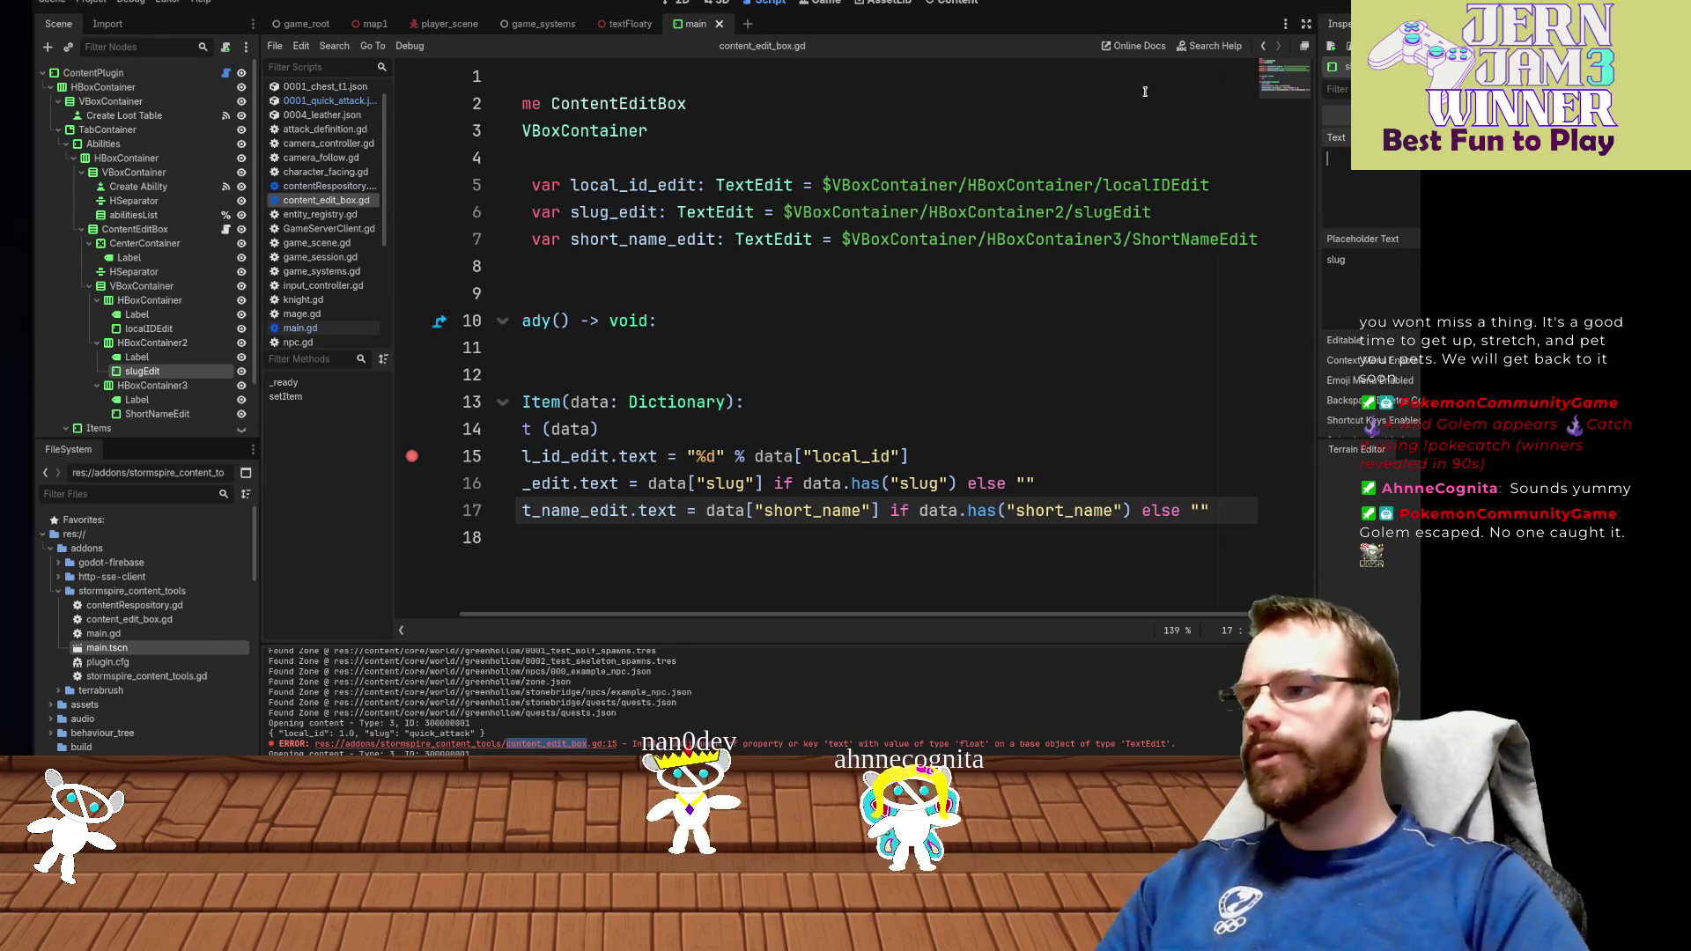
{"action": "left_click", "coordinate": [137, 315]}
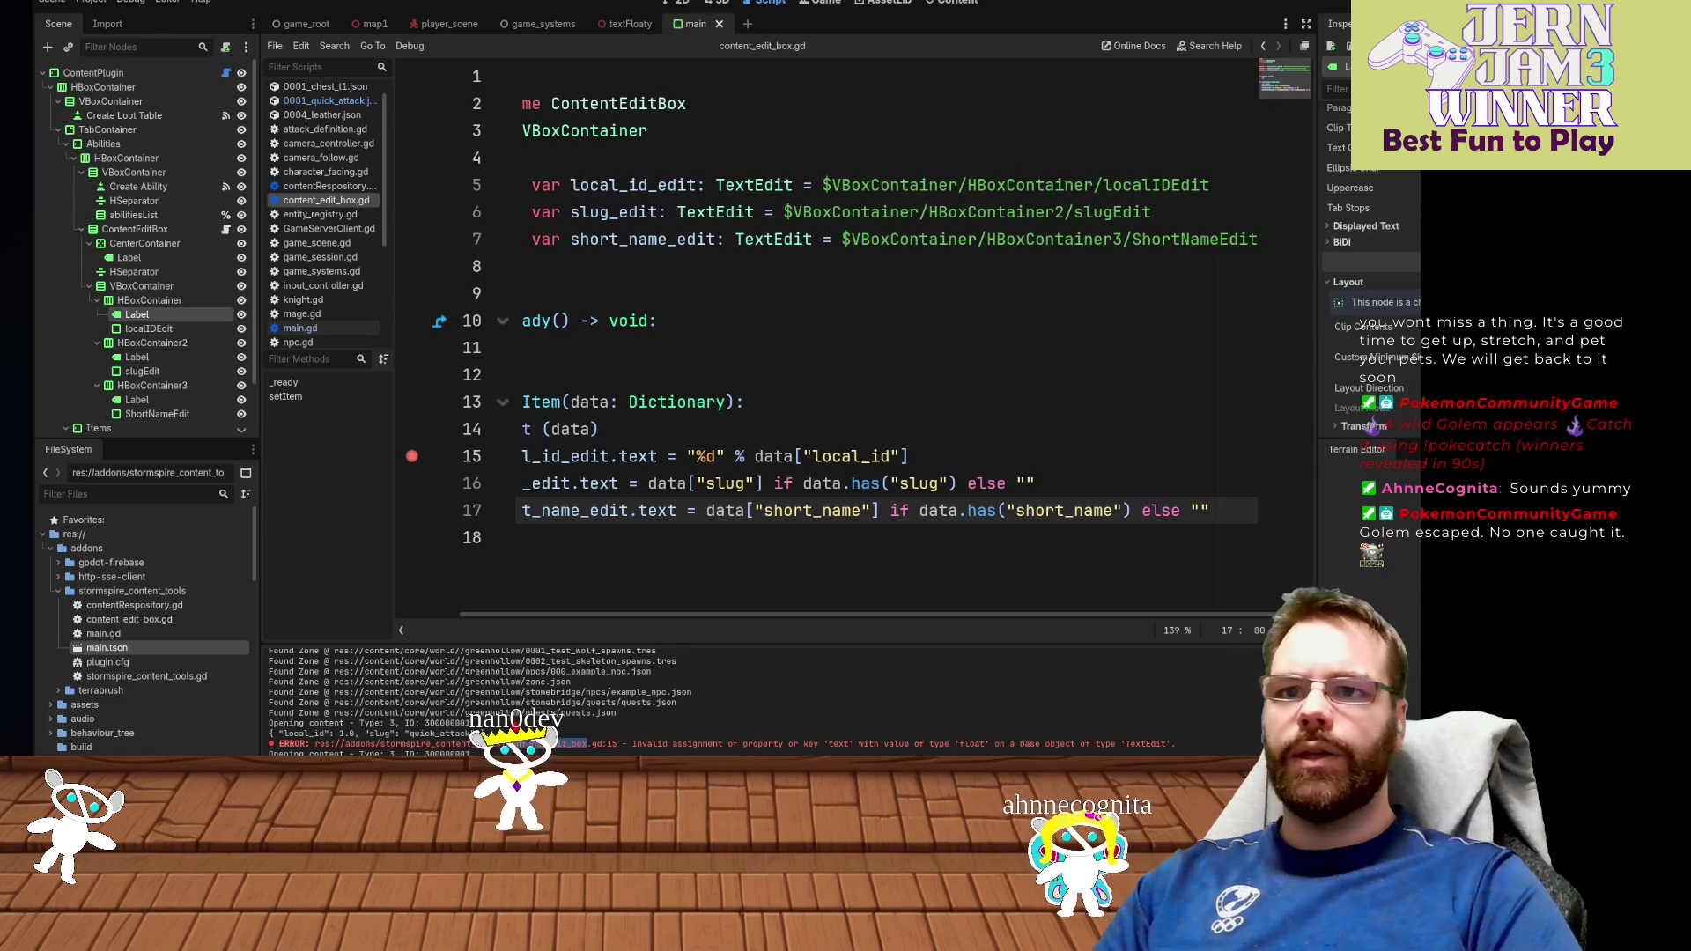
{"action": "left_click", "coordinate": [175, 331]}
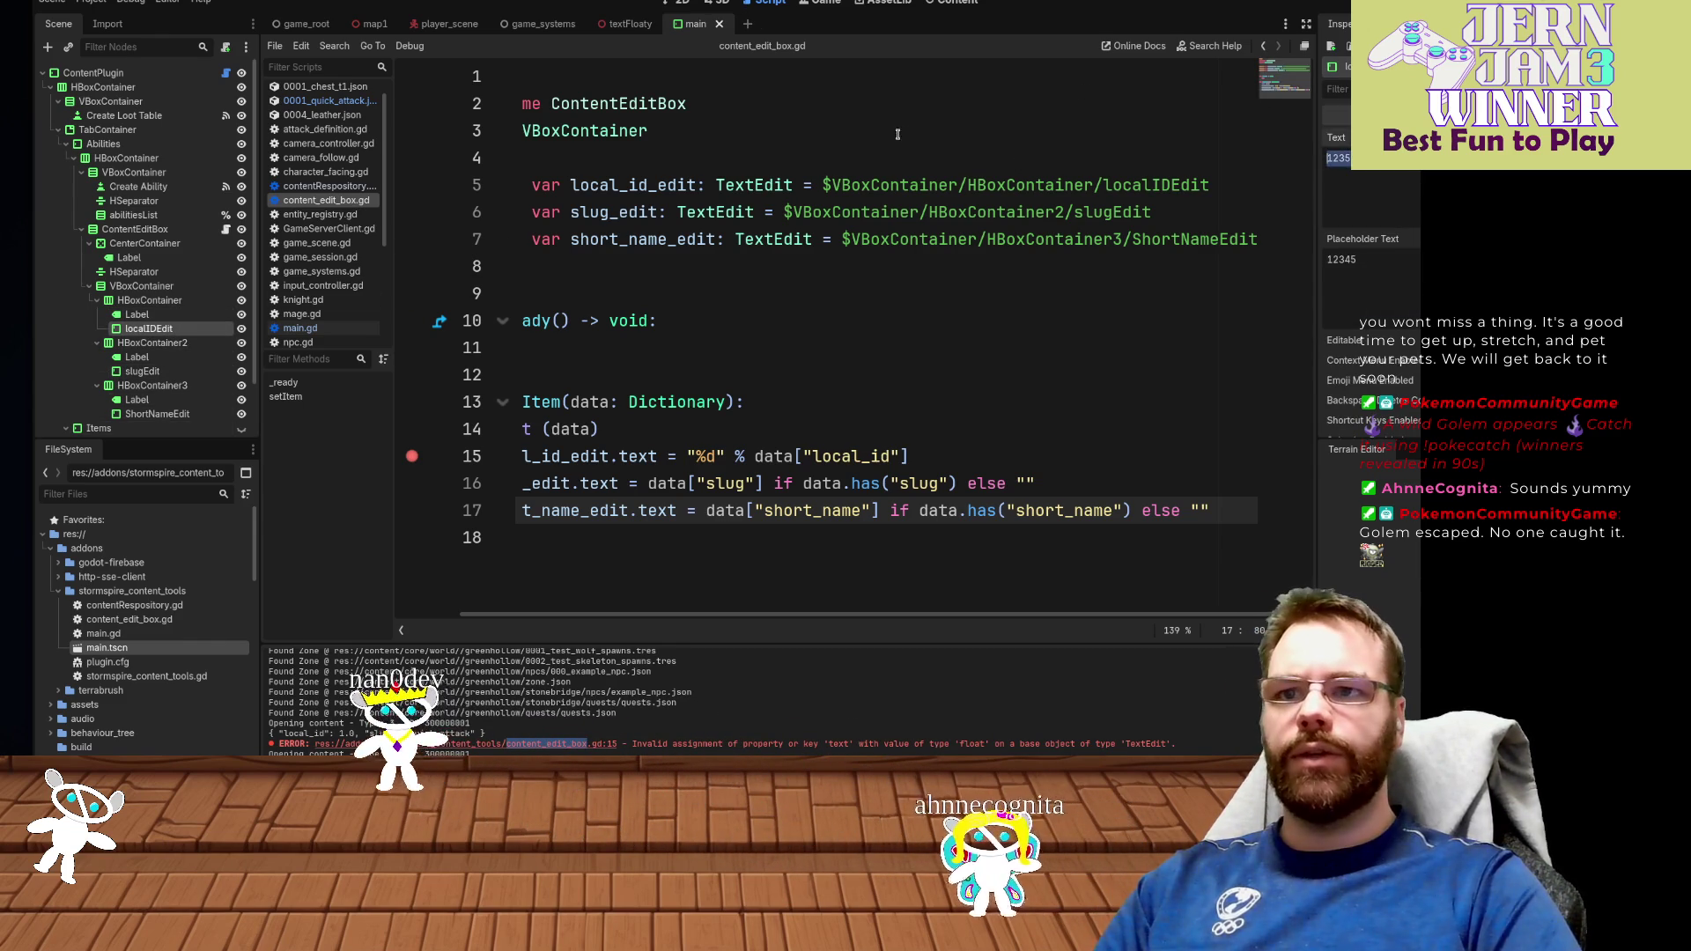
{"action": "type", "text": "0001"}
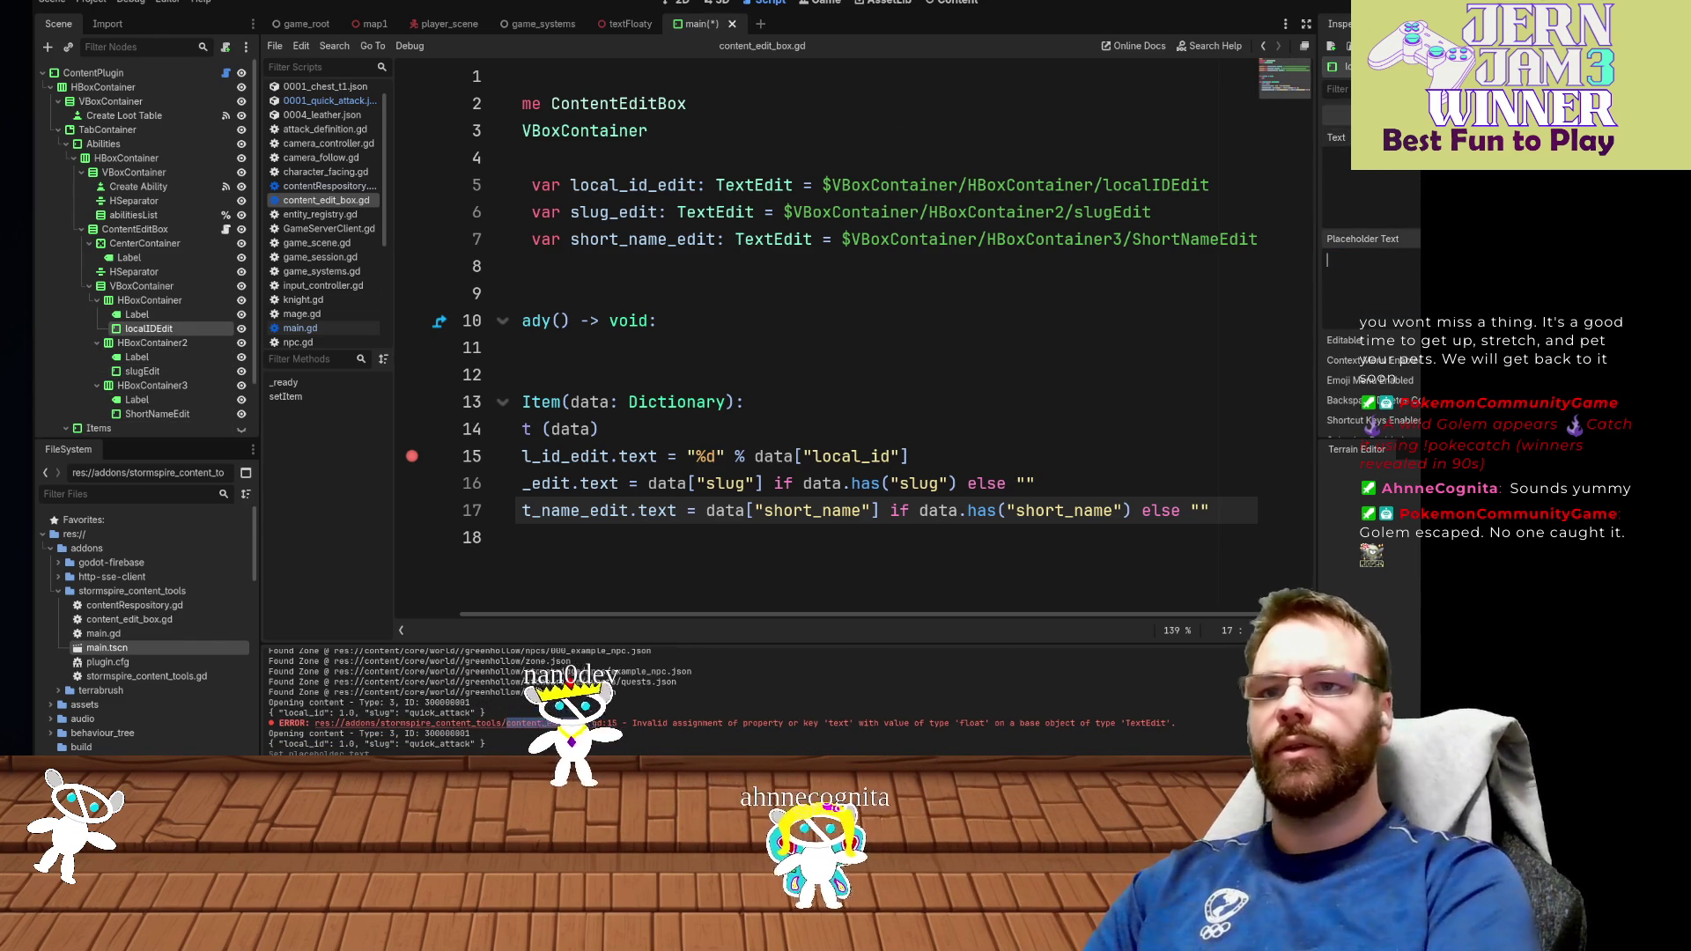
{"action": "key", "text": "ctrl+s"}
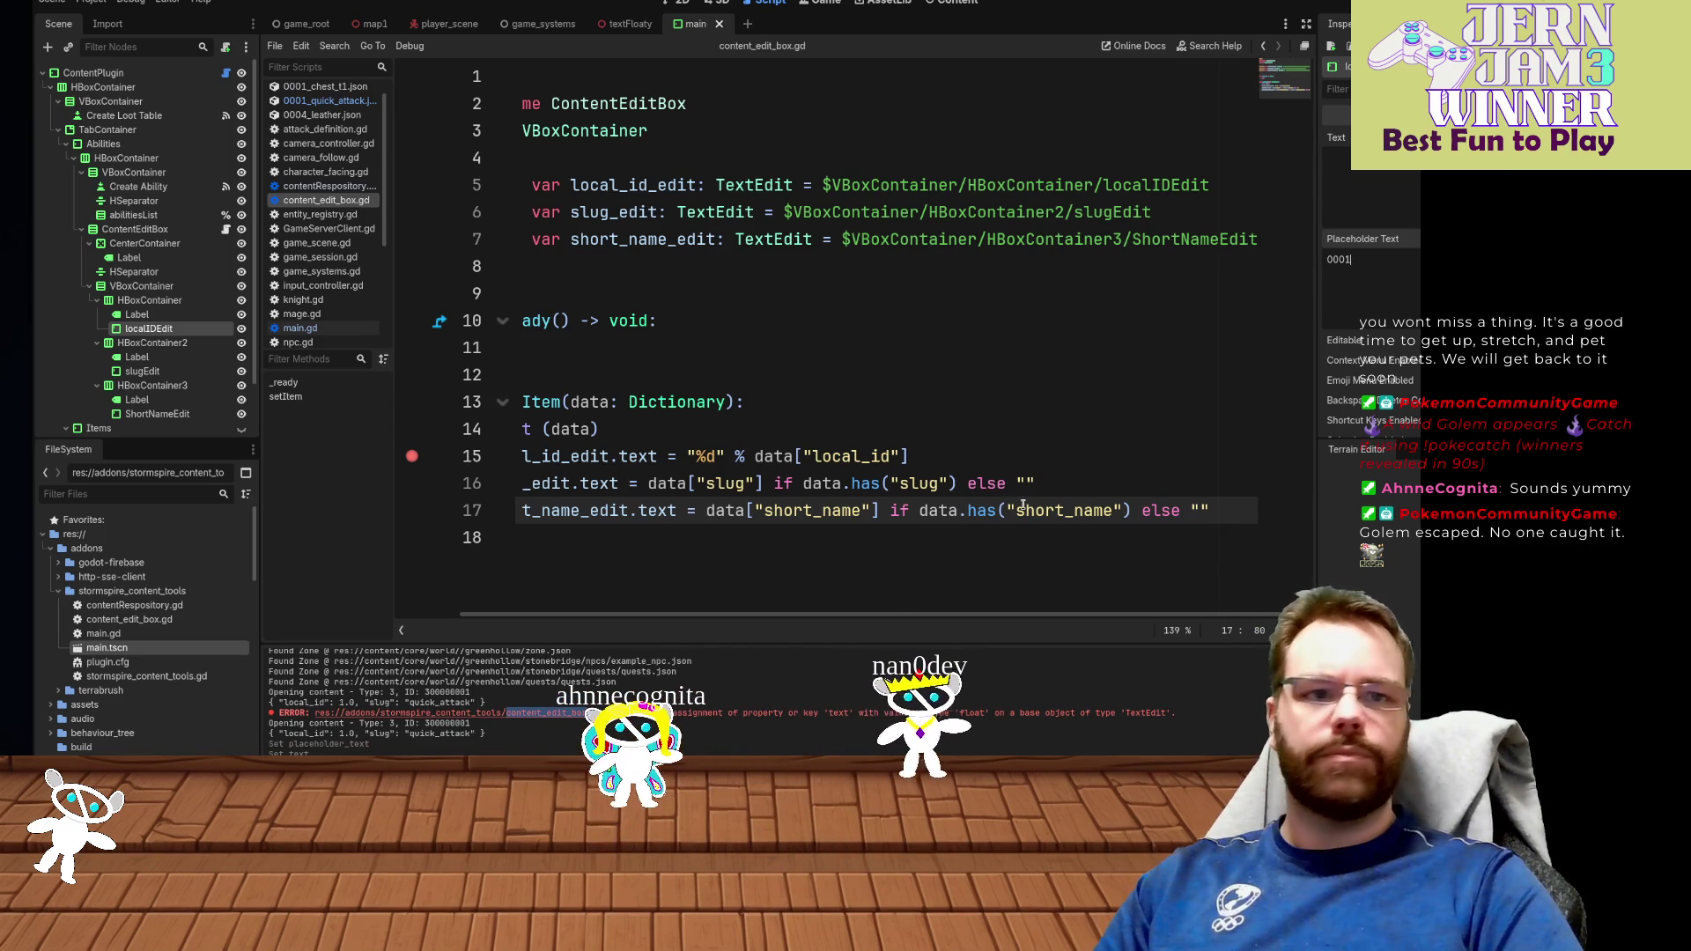
Step: Change the local ID format on line 15 from %d to %4d and save the script
{"action": "left_click", "coordinate": [704, 456]}
{"action": "type", "text": "4"}
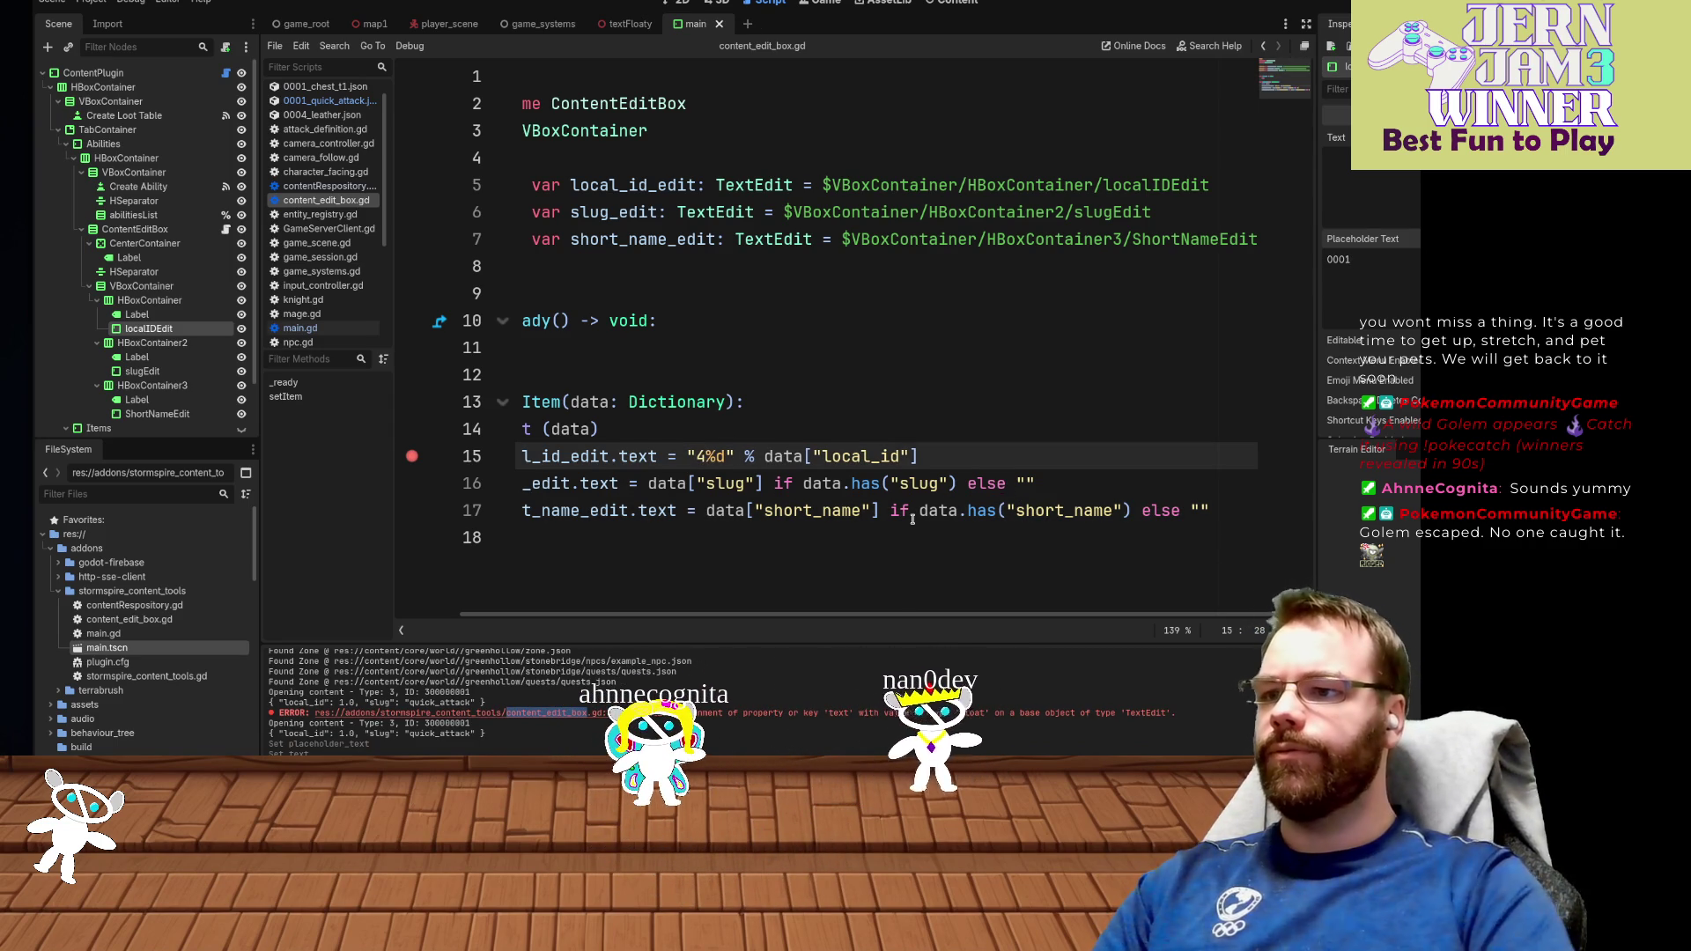
{"action": "key", "text": "ctrl+s"}
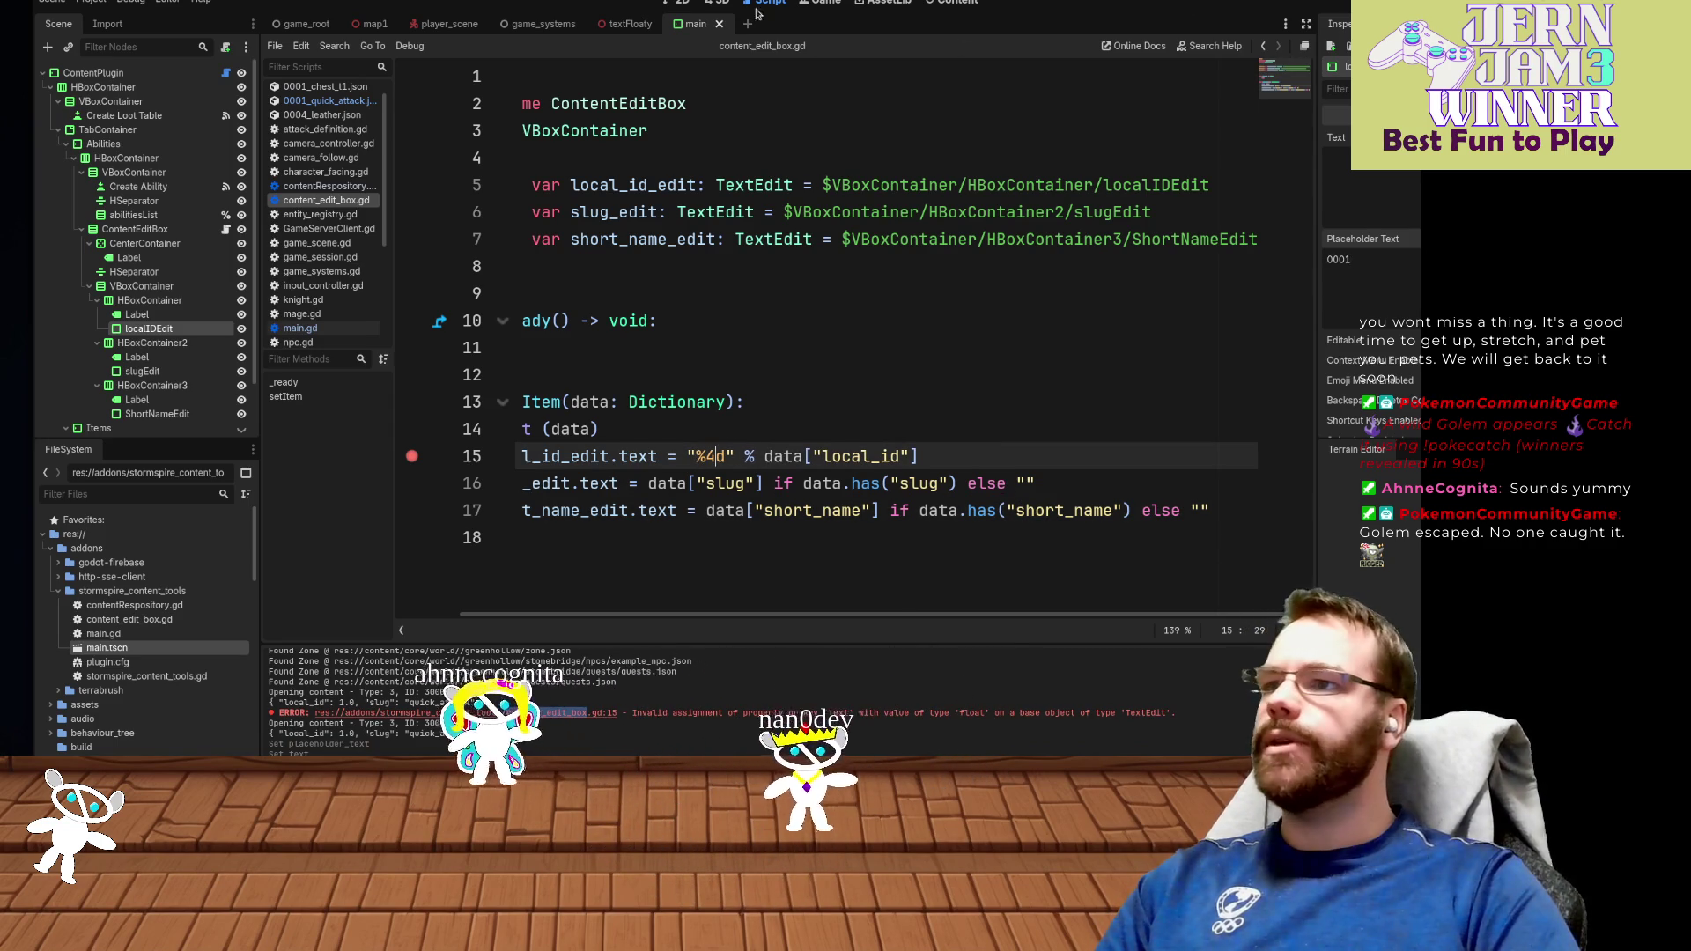
{"action": "left_click", "coordinate": [975, 10]}
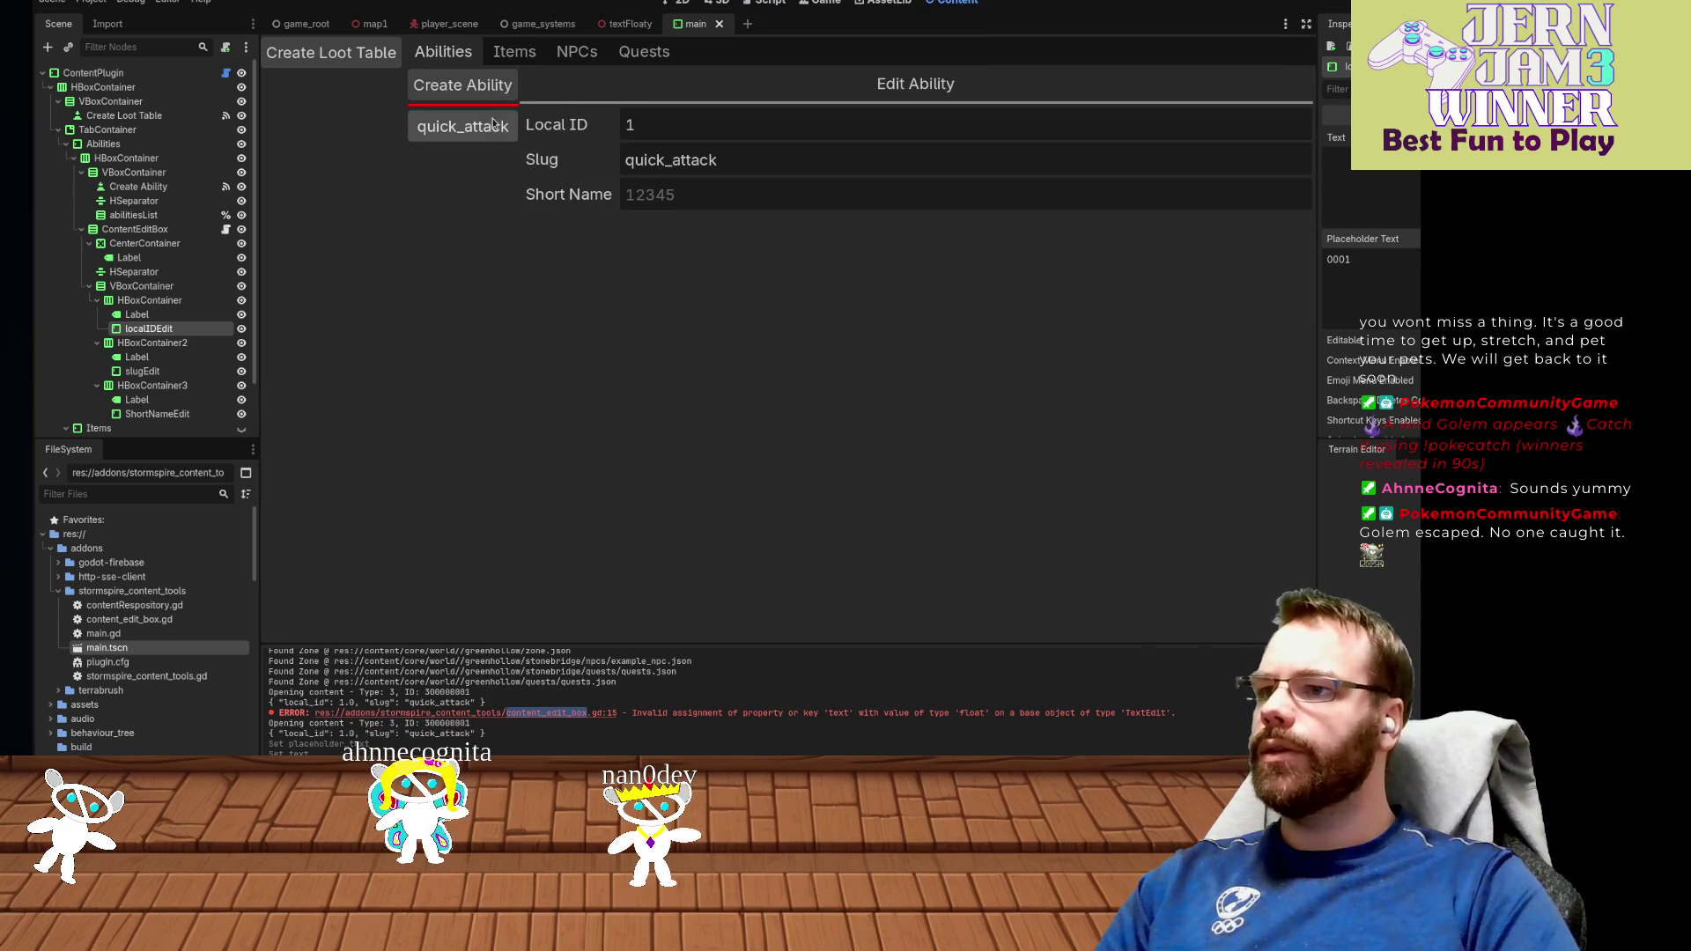
Step: Check that quick_attack's Local ID still shows an unpadded 1, then go back to content_edit_box.gd
{"action": "left_click", "coordinate": [629, 124]}
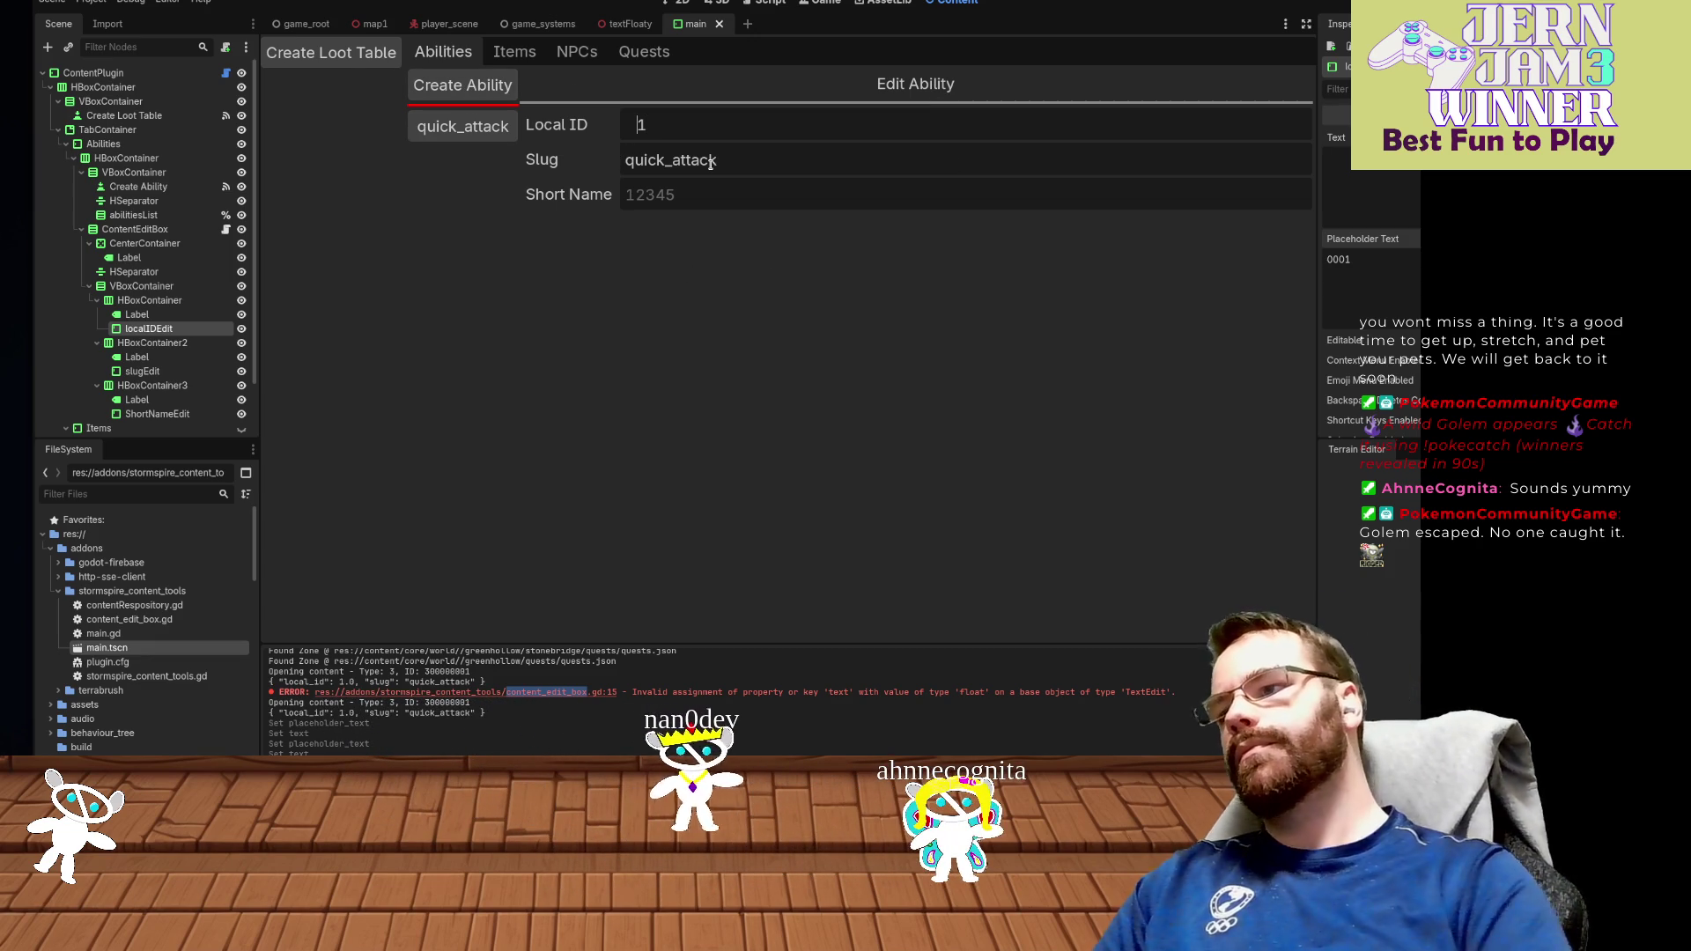
{"action": "left_click", "coordinate": [766, 2]}
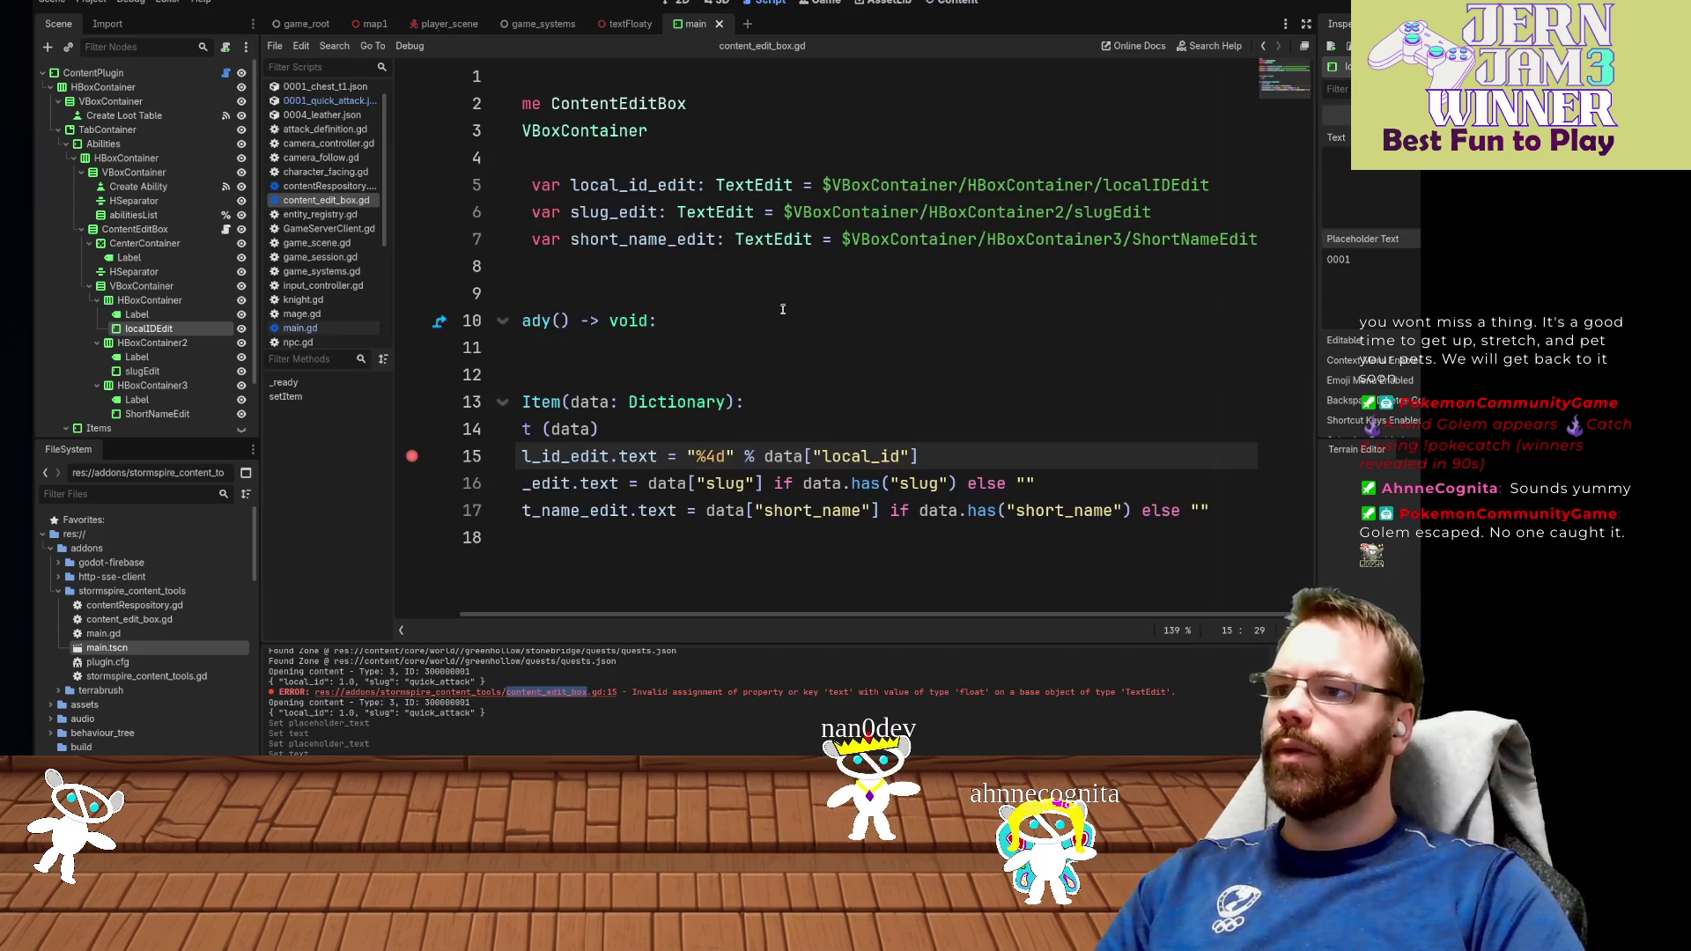
Step: Revert line 15 to the plain %d format and delete the print(data) debug line
{"action": "key", "text": "BackSpace"}
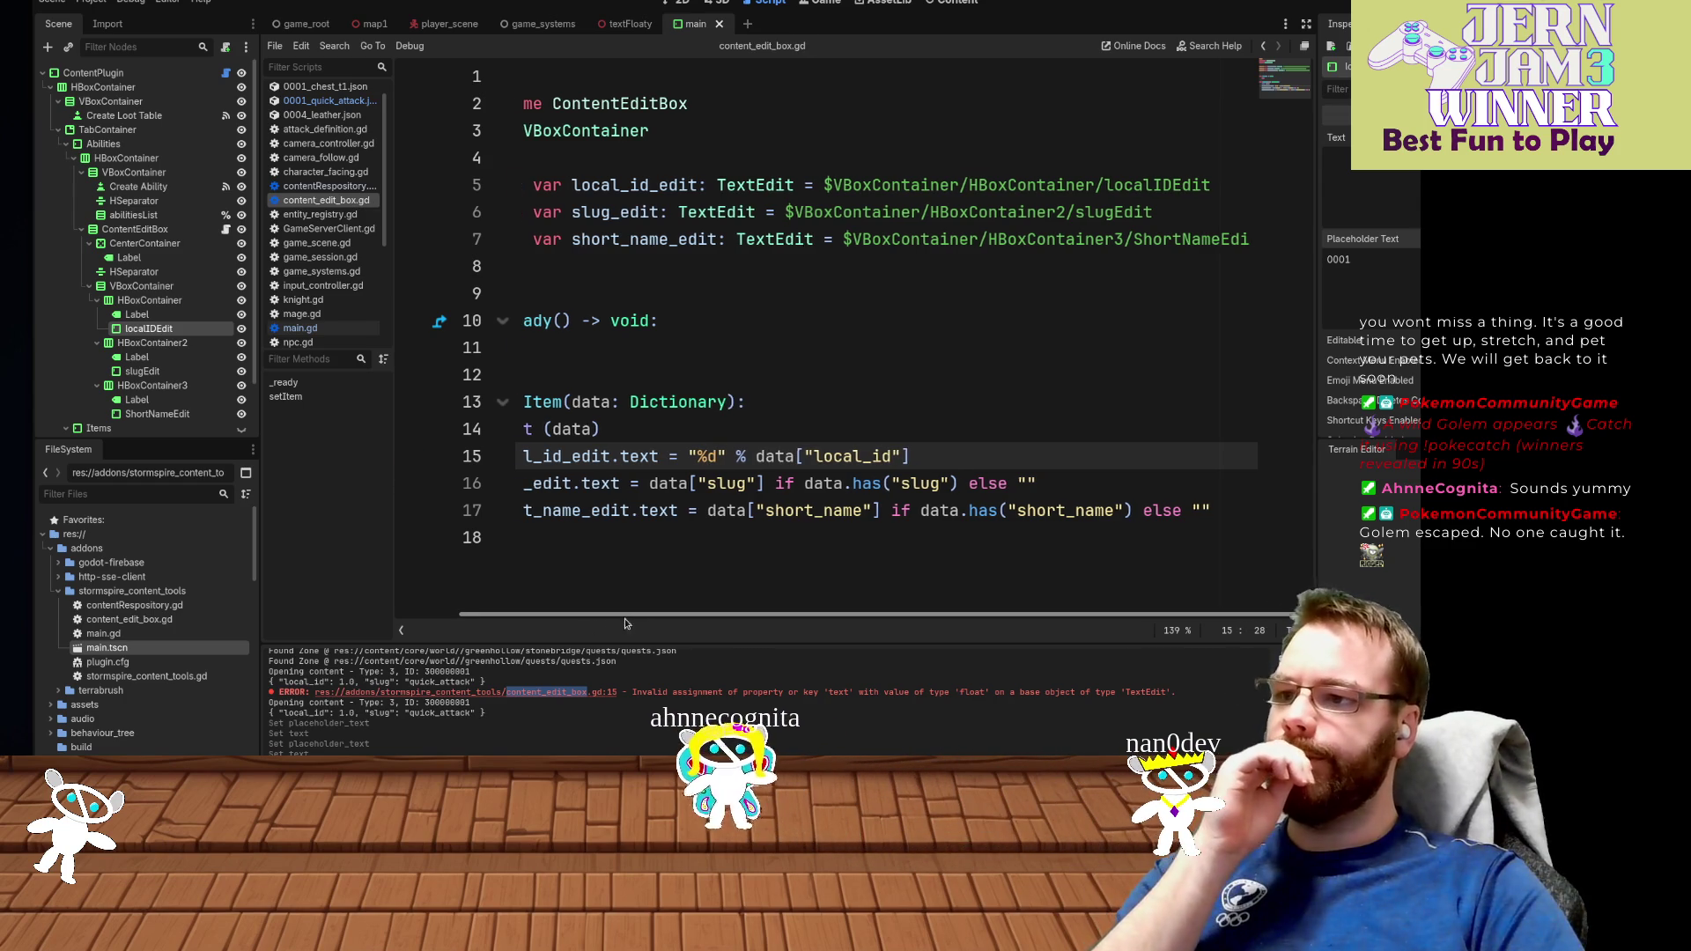
{"action": "left_click_drag", "start_coordinate": [629, 616], "coordinate": [564, 616]}
{"action": "left_click_drag", "start_coordinate": [872, 432], "coordinate": [878, 414]}
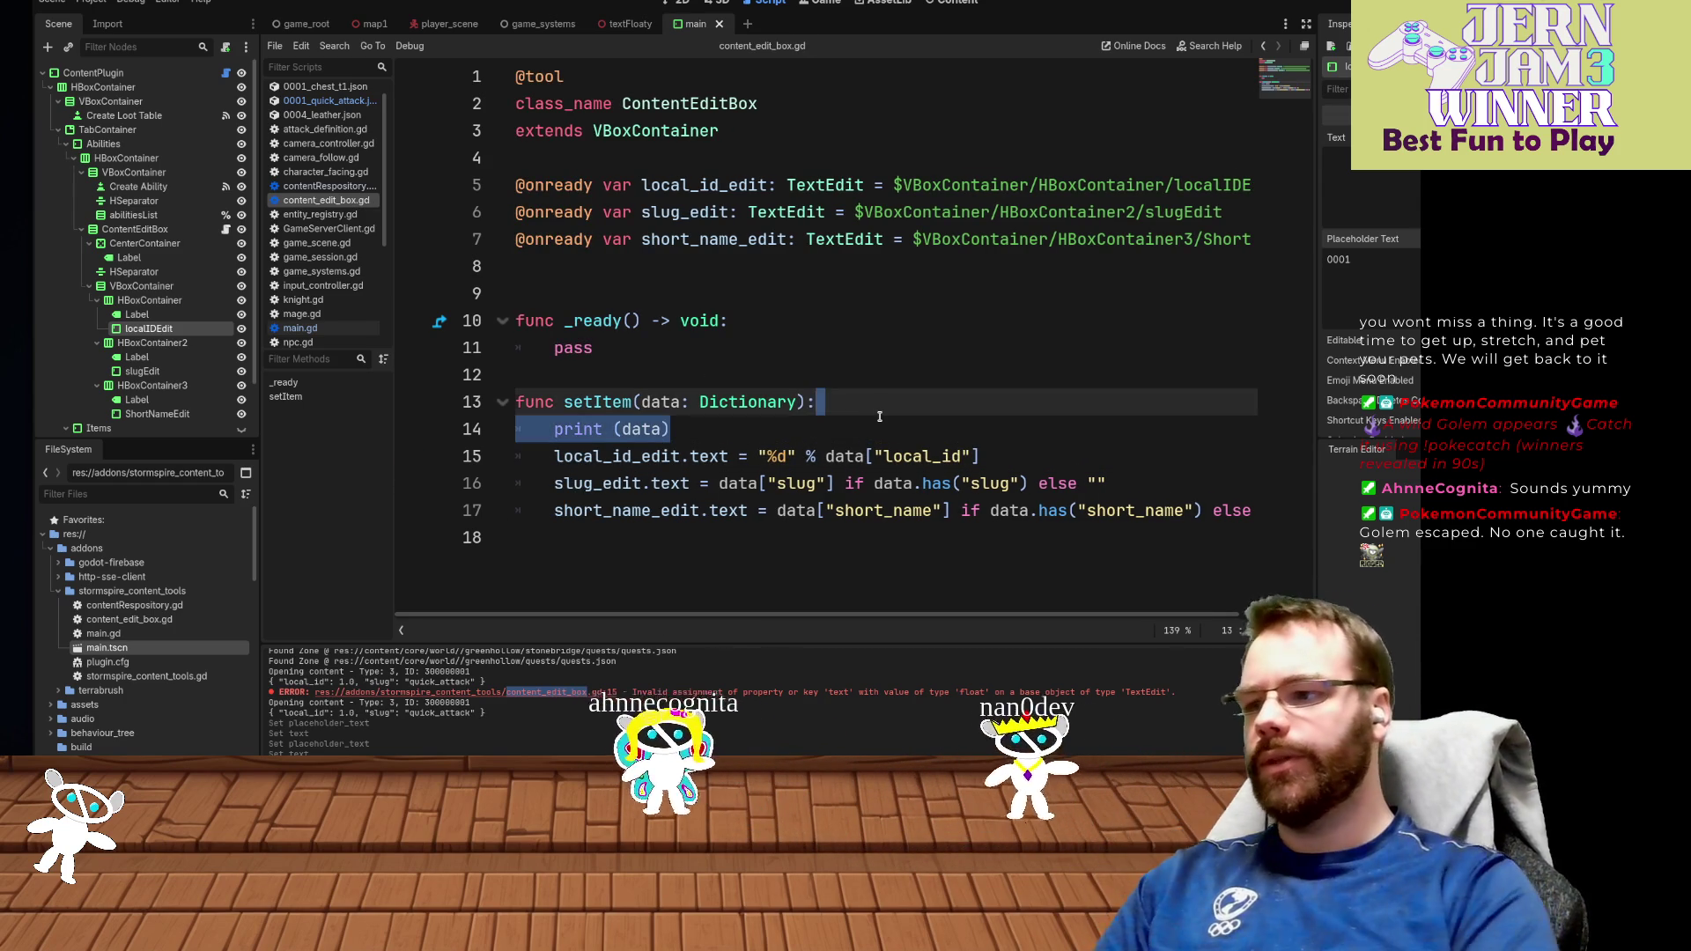
{"action": "key", "text": "BackSpace"}
{"action": "key", "text": "BackSpace"}
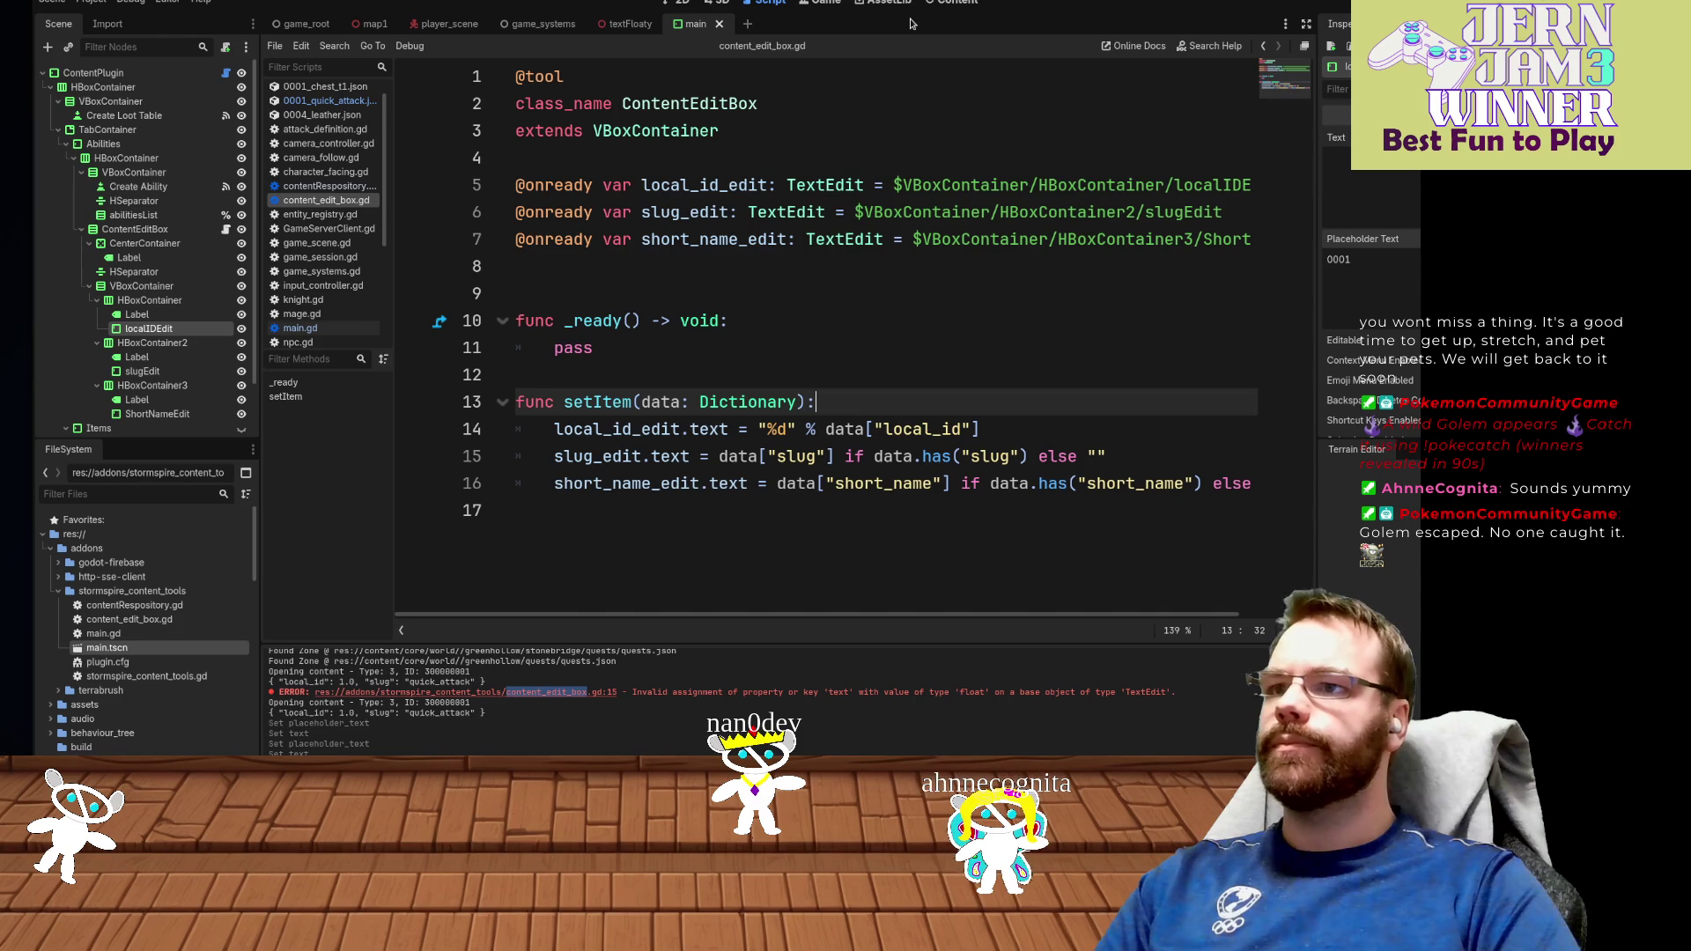
Step: Reload quick_attack in the content tools screen, then reopen content_edit_box.gd at the _ready function
{"action": "left_click", "coordinate": [685, 5]}
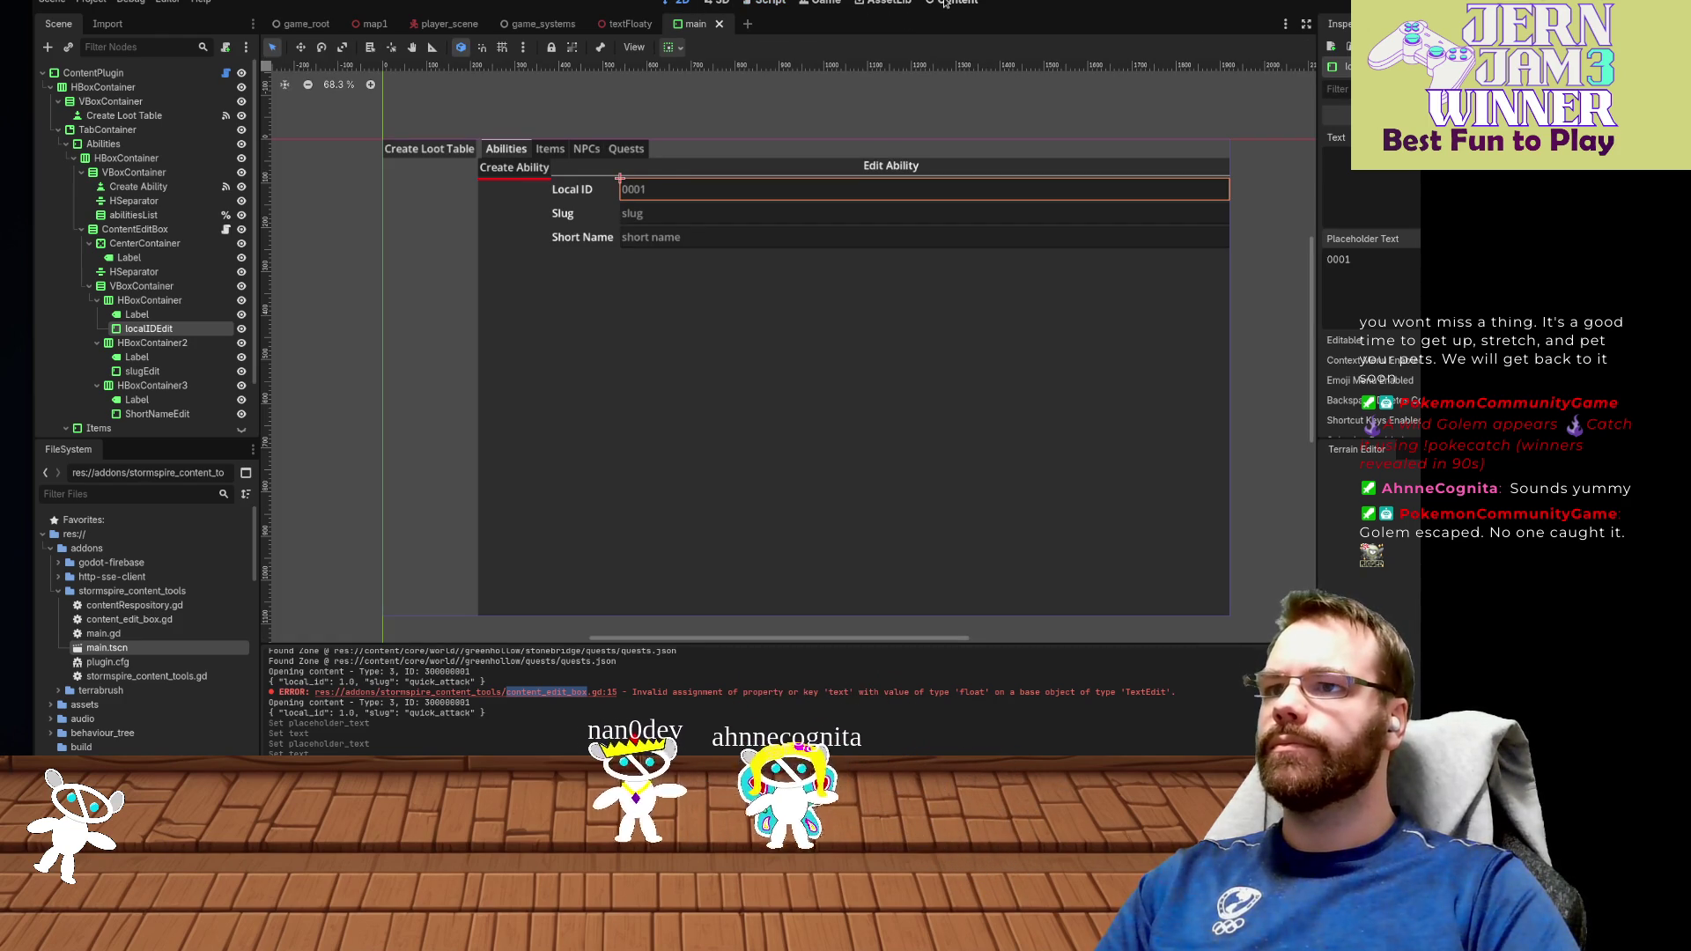
{"action": "left_click", "coordinate": [944, 2]}
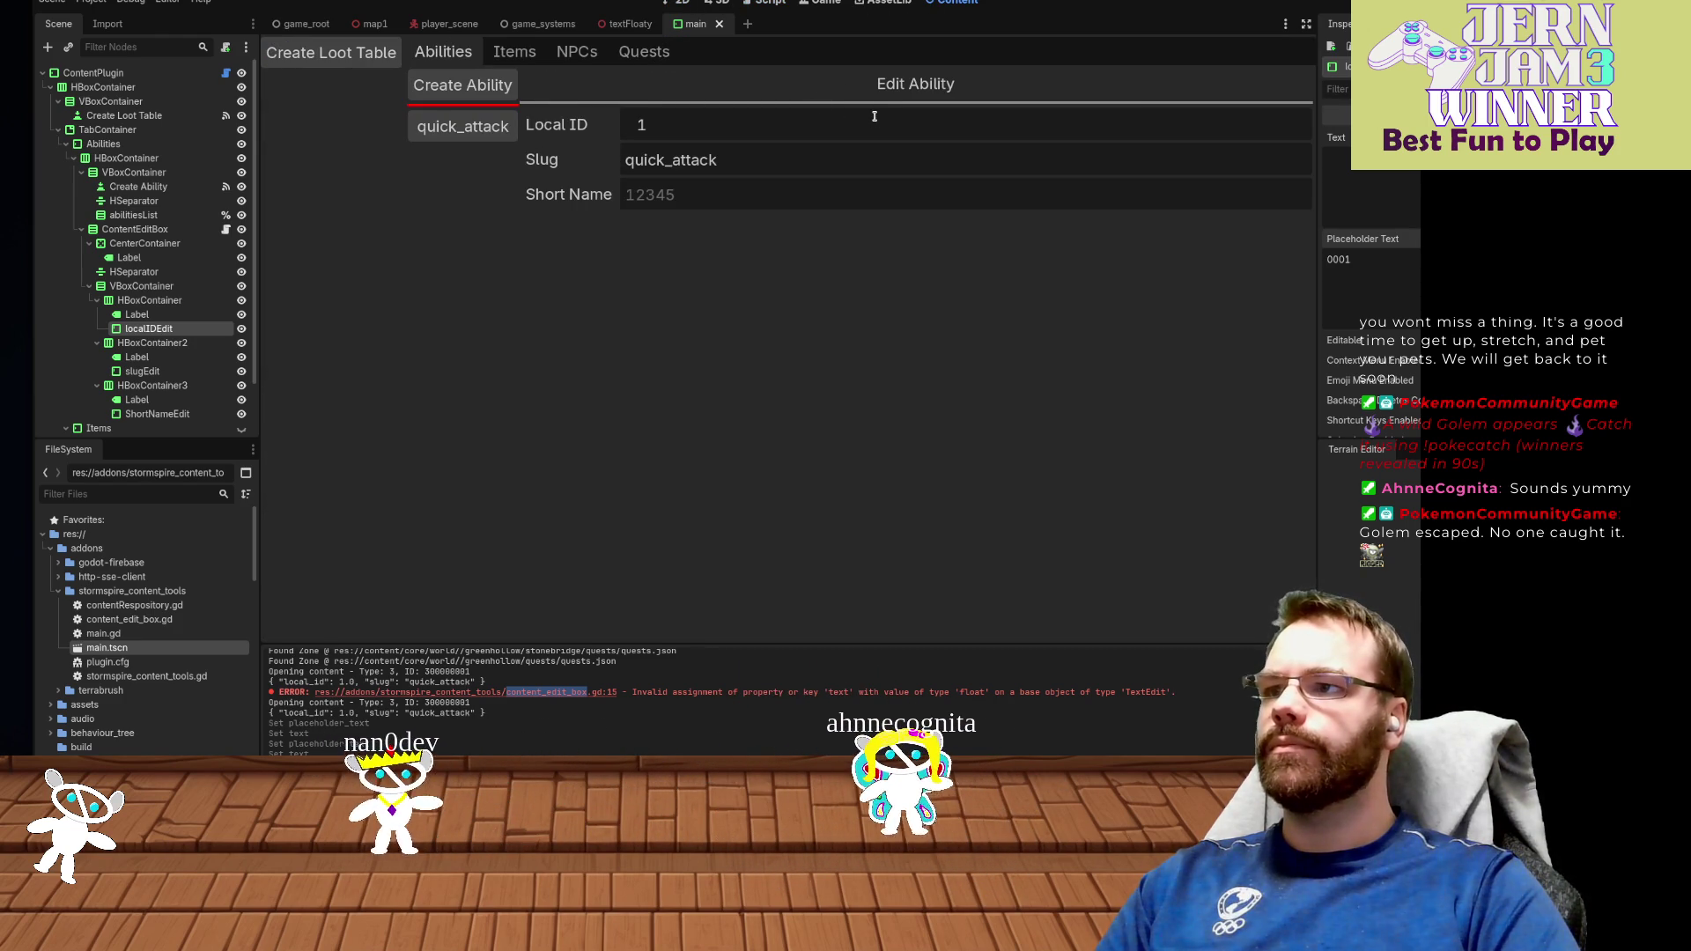
{"action": "left_click", "coordinate": [492, 122]}
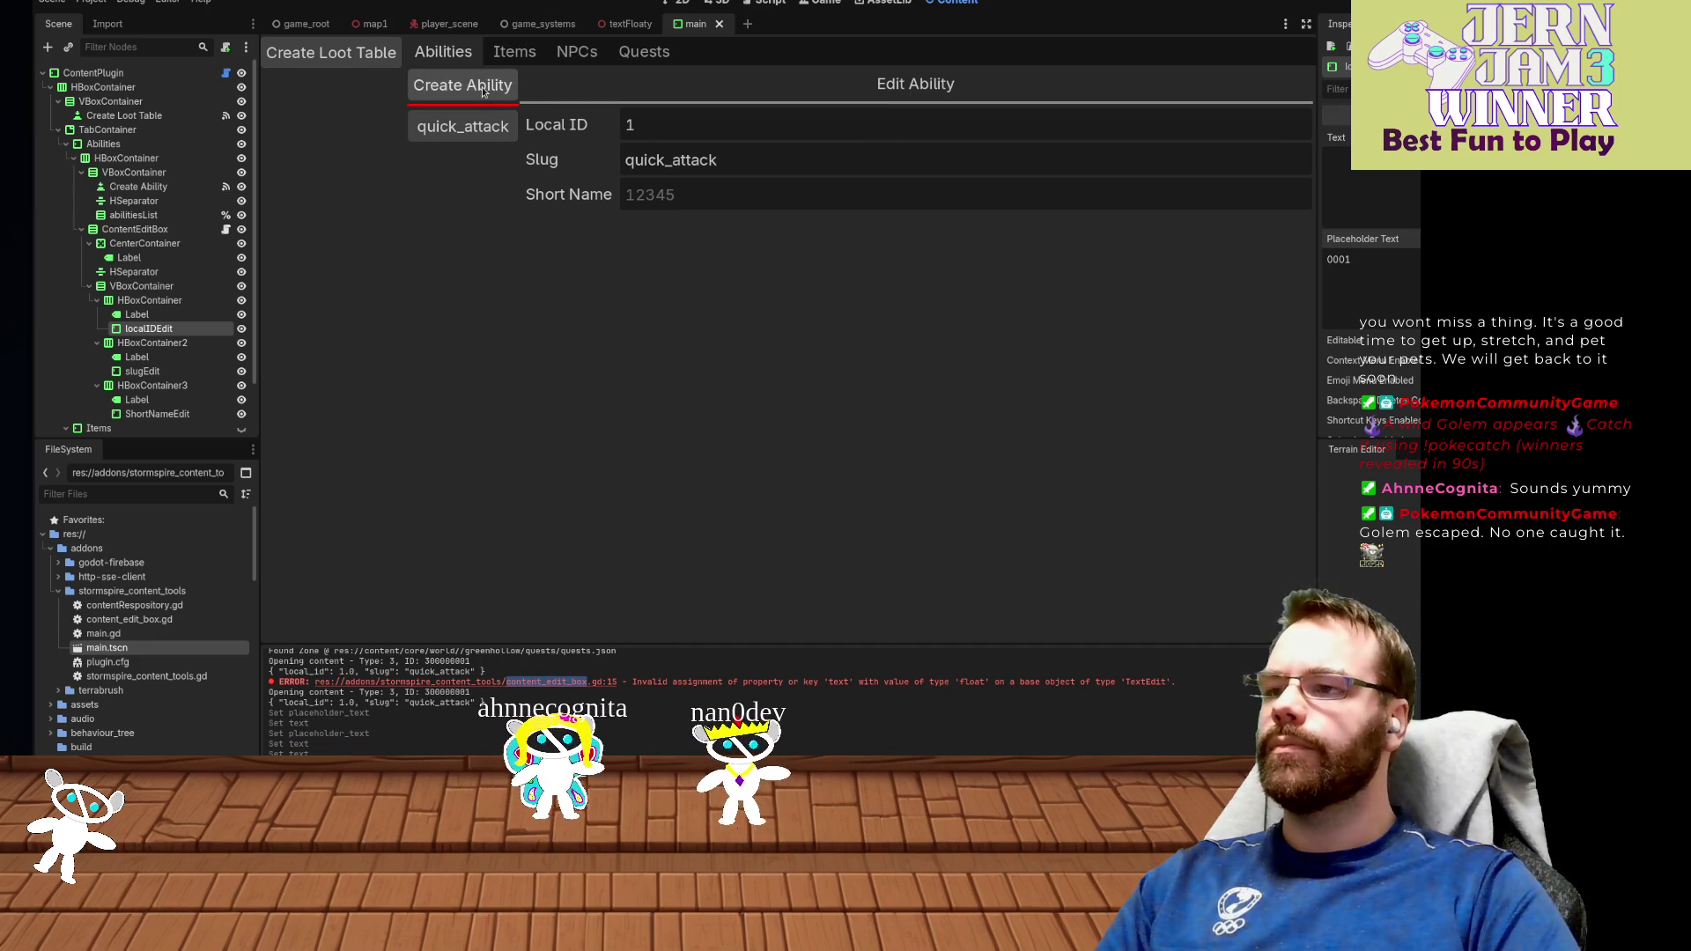
{"action": "left_click", "coordinate": [763, 2]}
{"action": "left_click", "coordinate": [791, 324]}
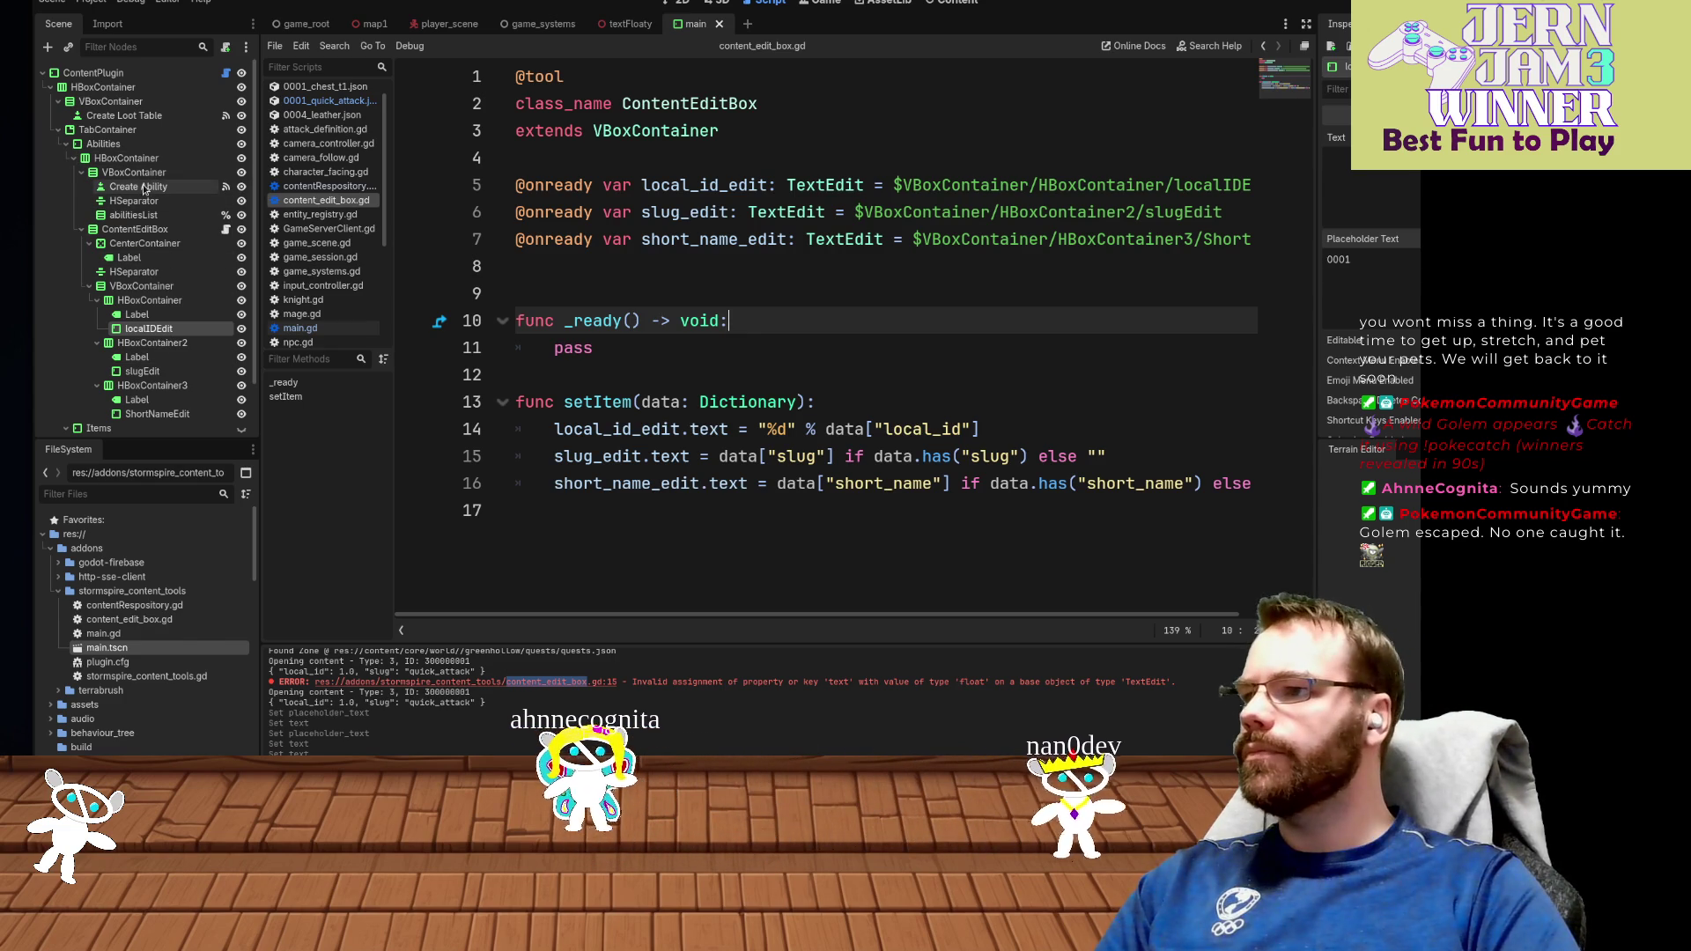
Step: Inspect the Create Ability button's pressed connection, including the advanced bool argument, then cancel without changes
{"action": "left_click", "coordinate": [181, 175]}
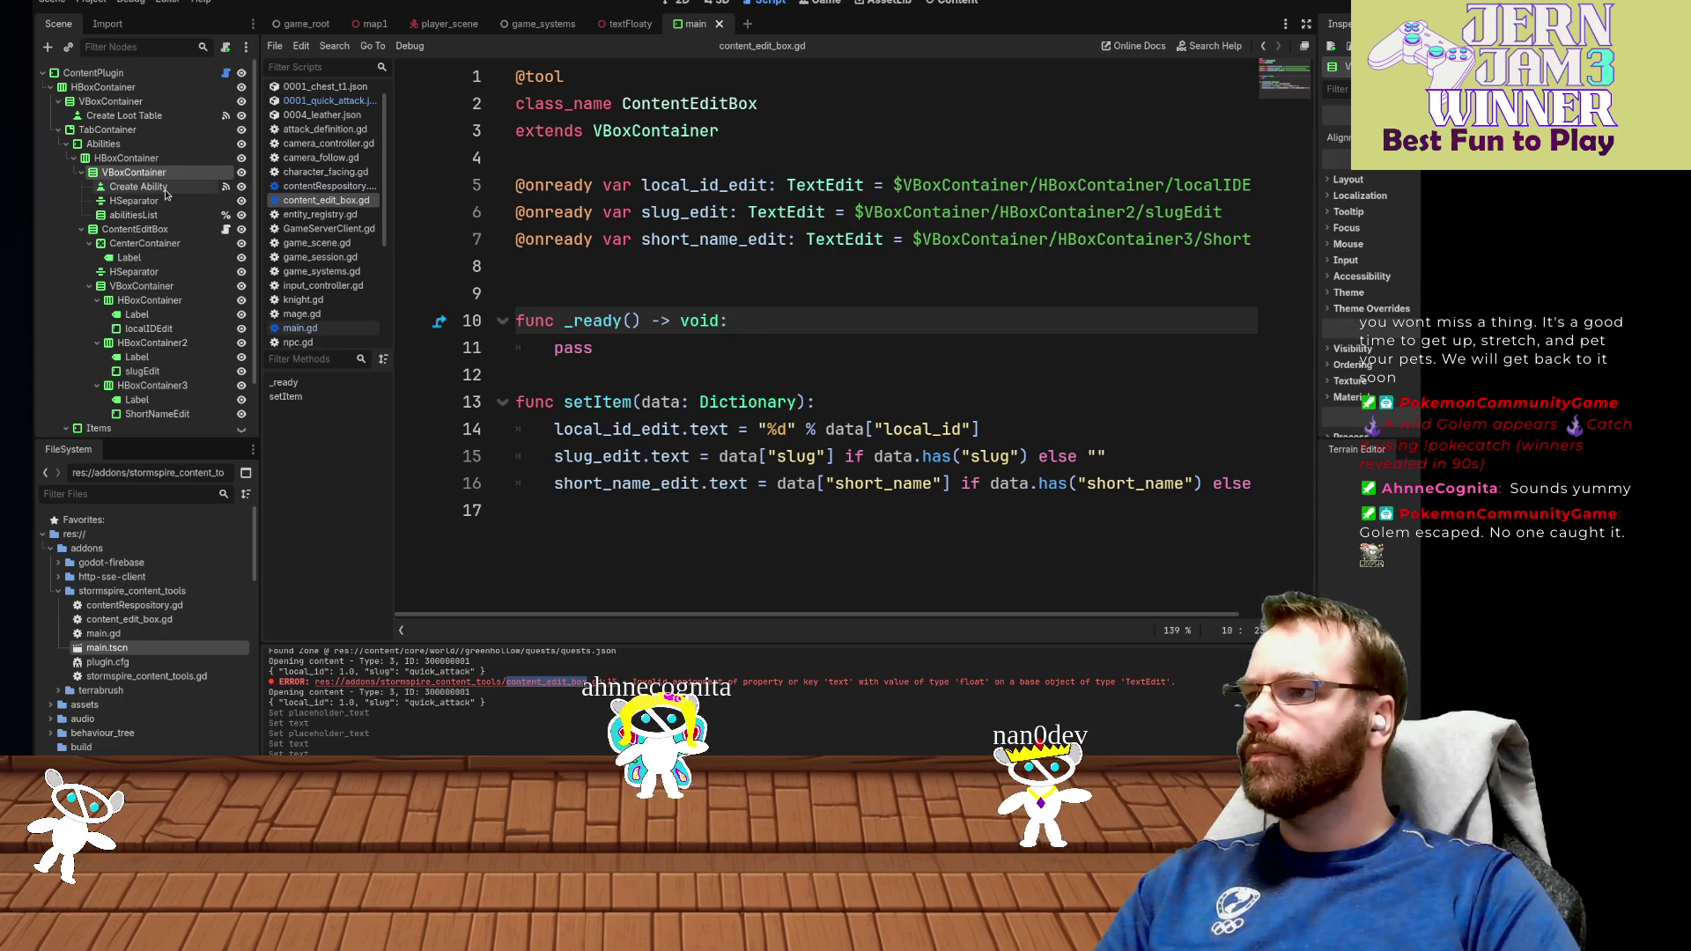
{"action": "left_click", "coordinate": [165, 190]}
{"action": "left_click", "coordinate": [1431, 24]}
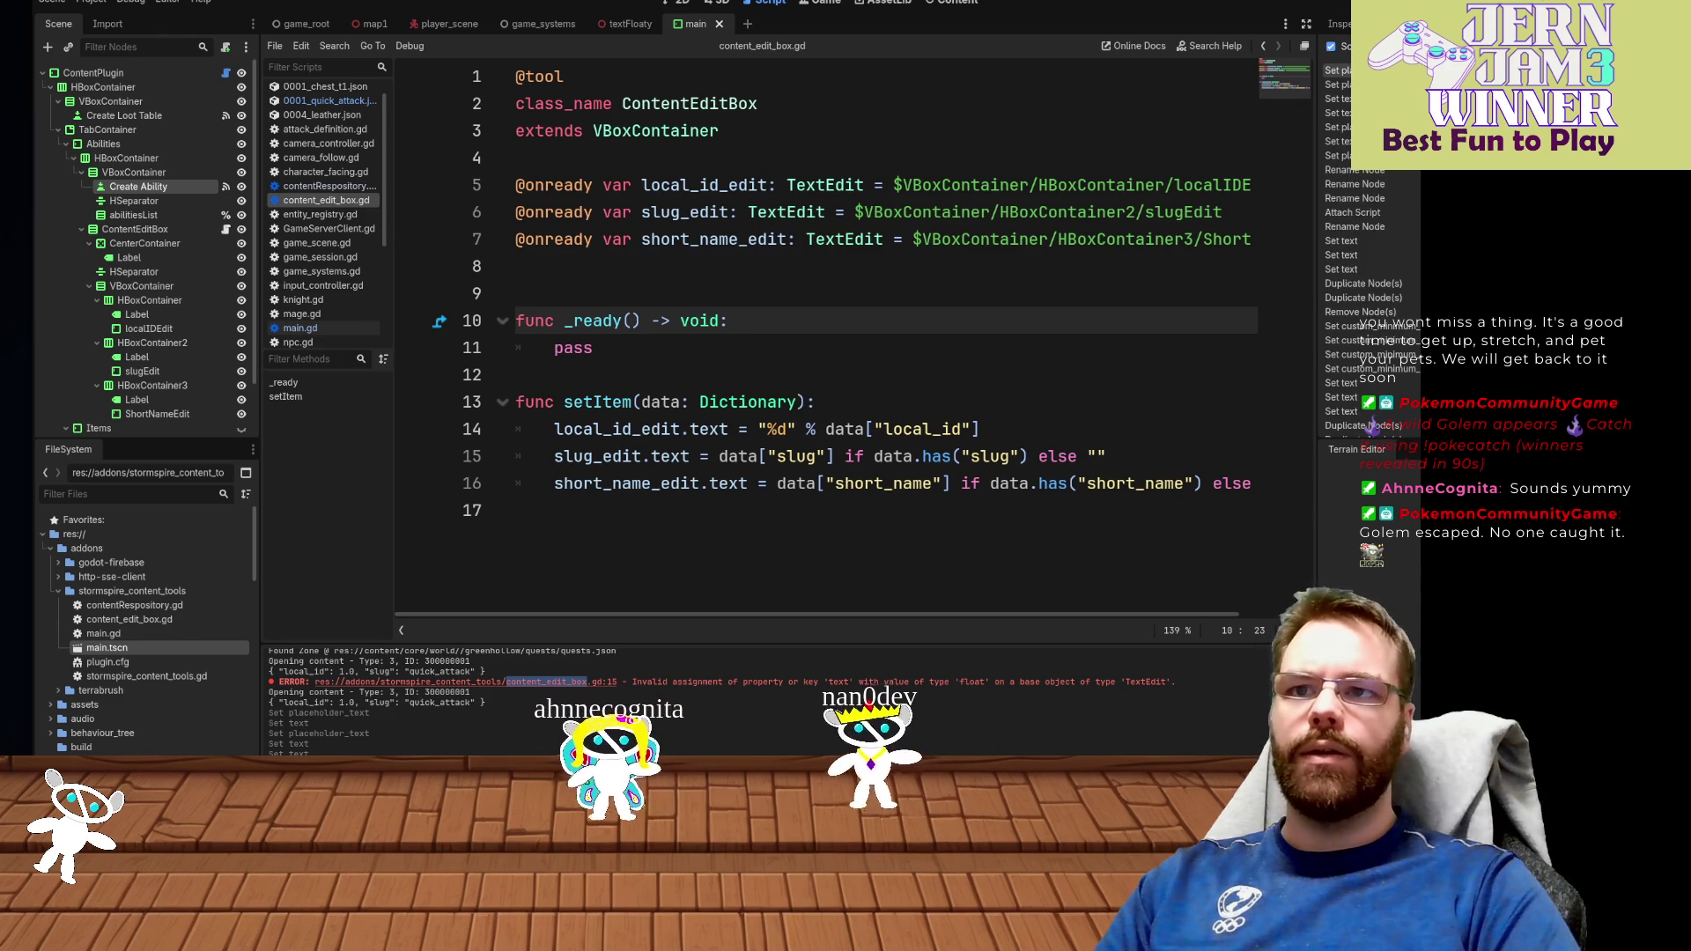
{"action": "left_click", "coordinate": [1384, 24]}
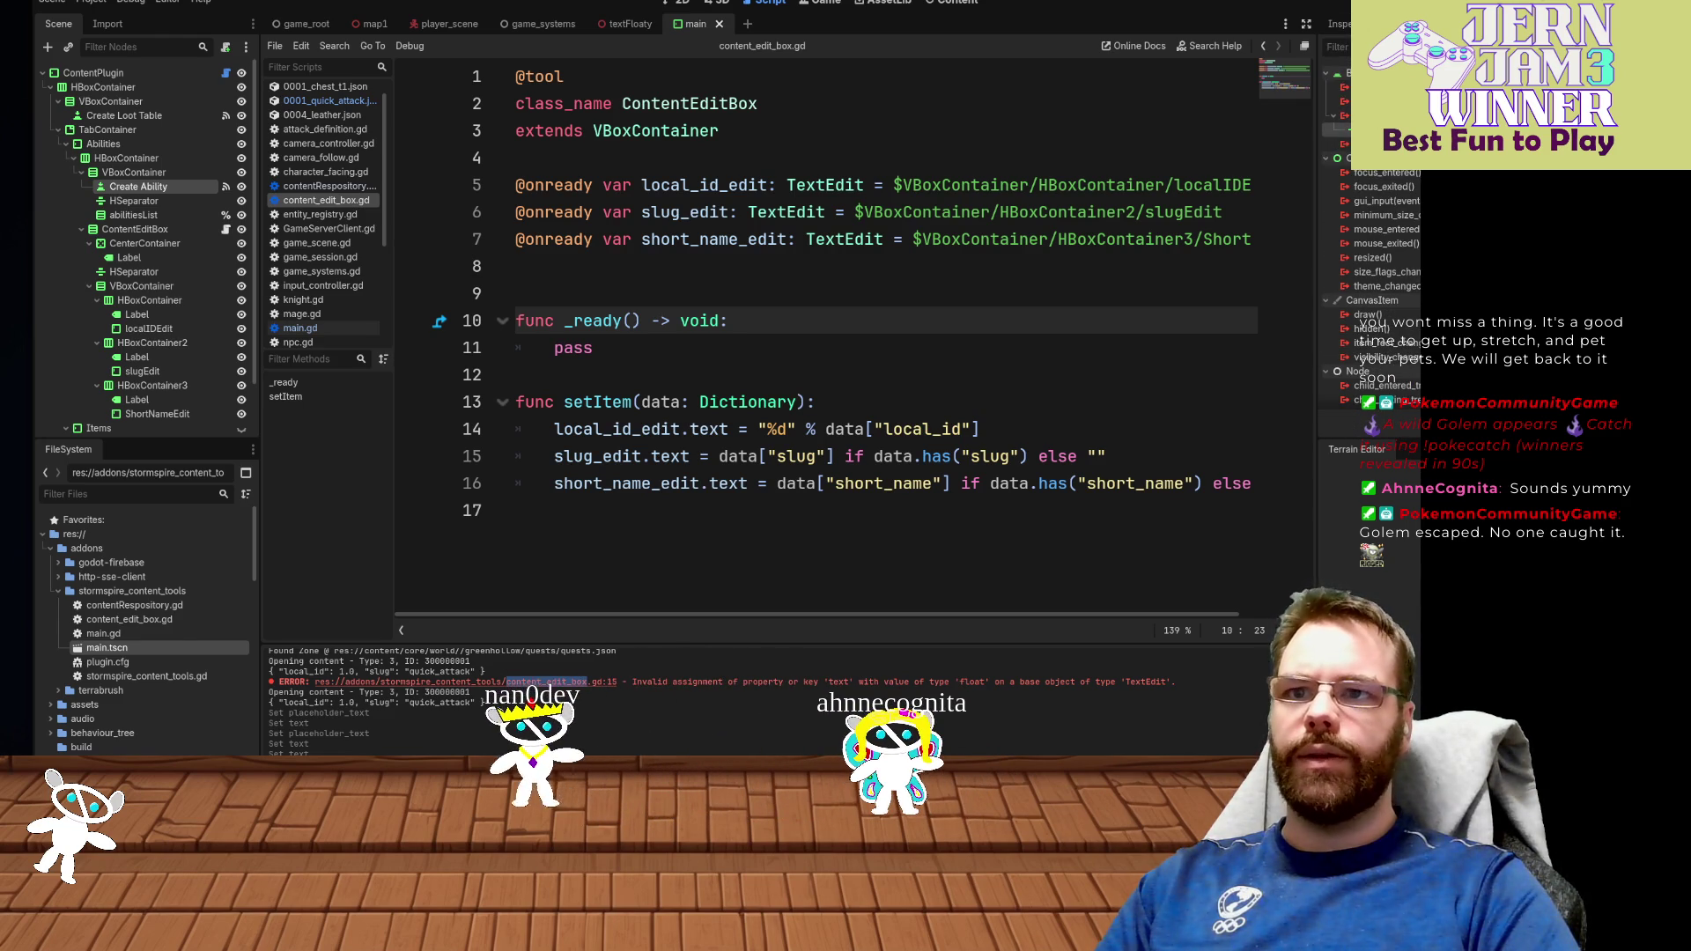
{"action": "double_click", "coordinate": [1373, 129]}
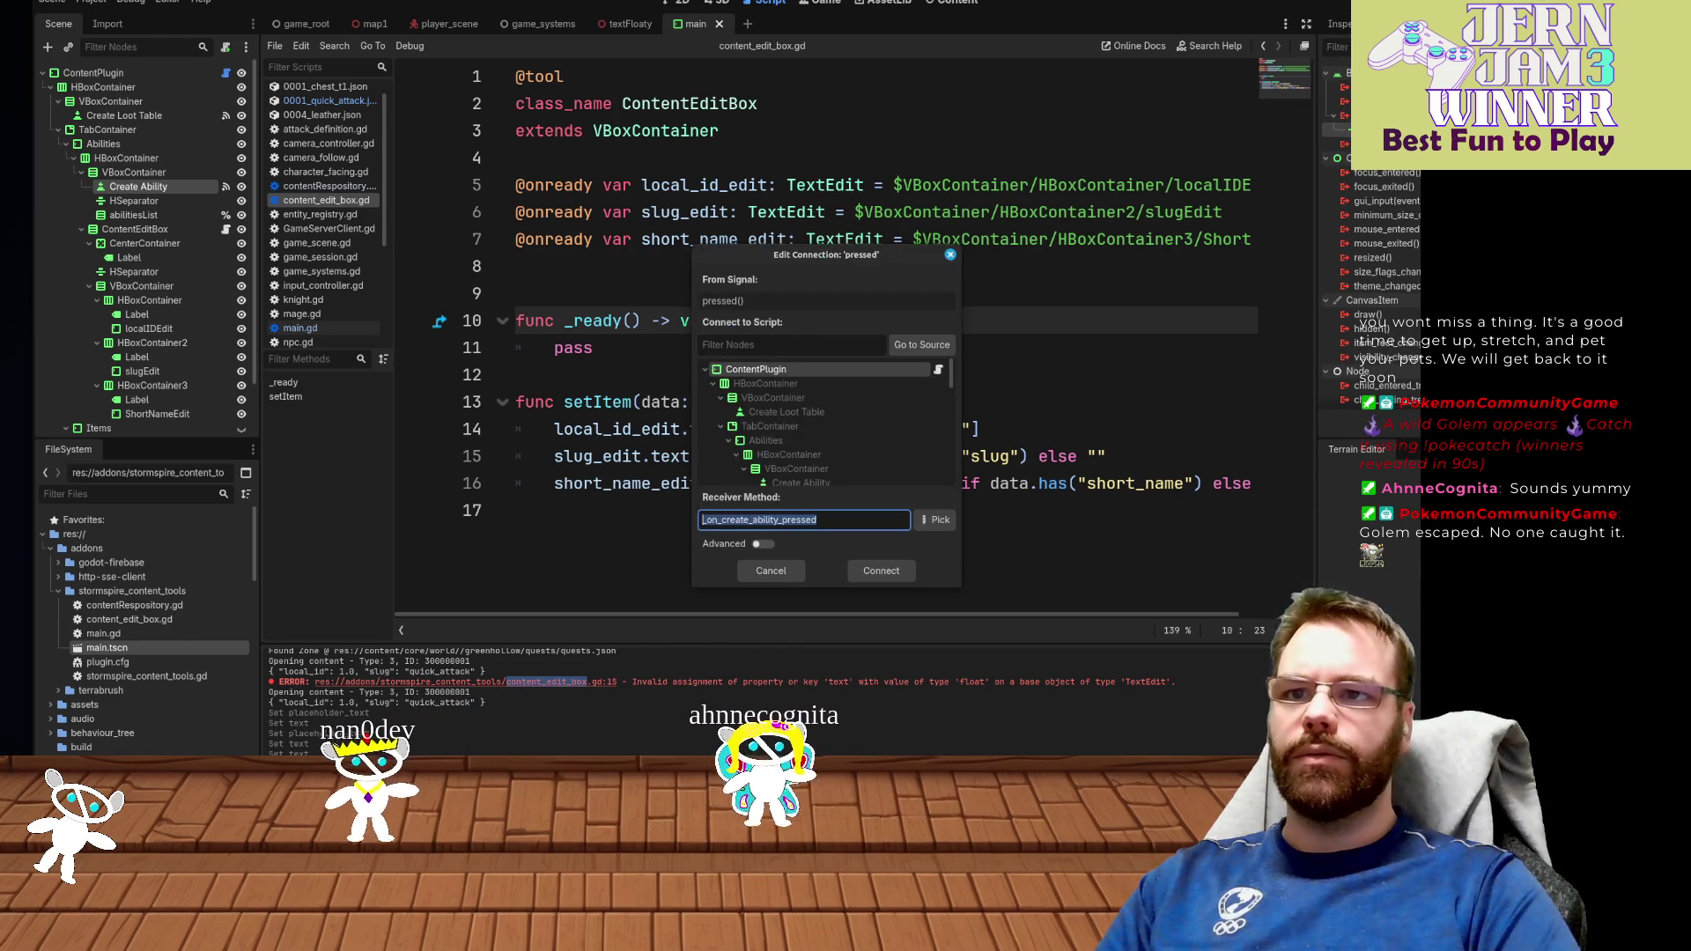
{"action": "left_click", "coordinate": [775, 551]}
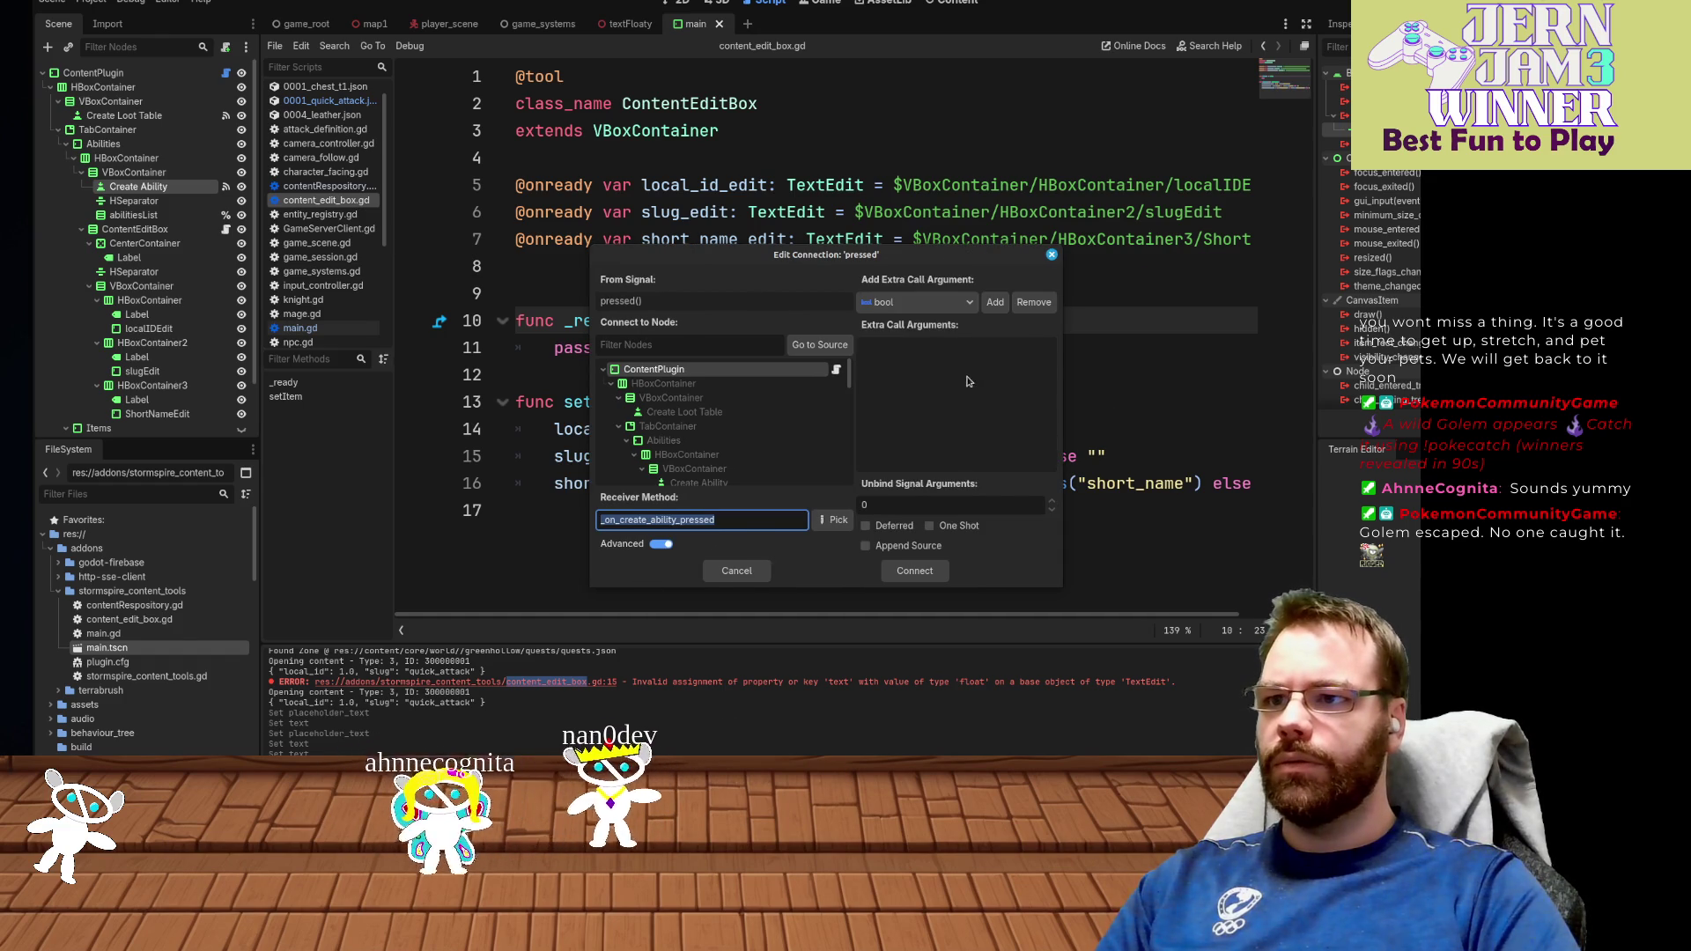
{"action": "left_click", "coordinate": [948, 304]}
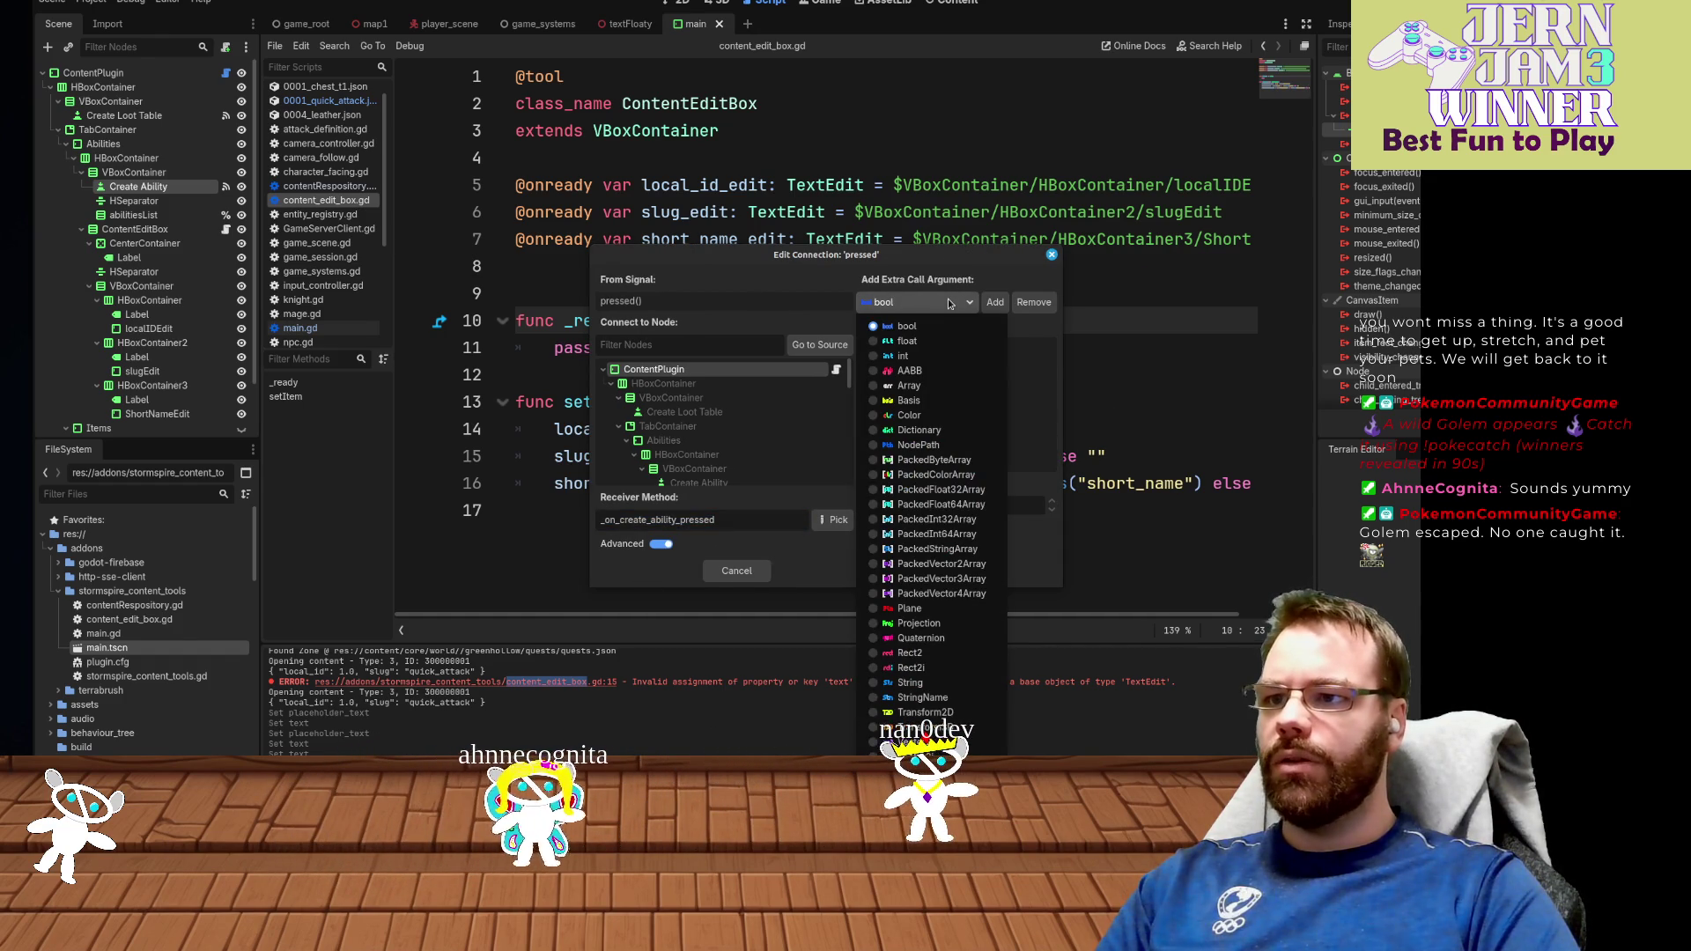
{"action": "left_click", "coordinate": [948, 304]}
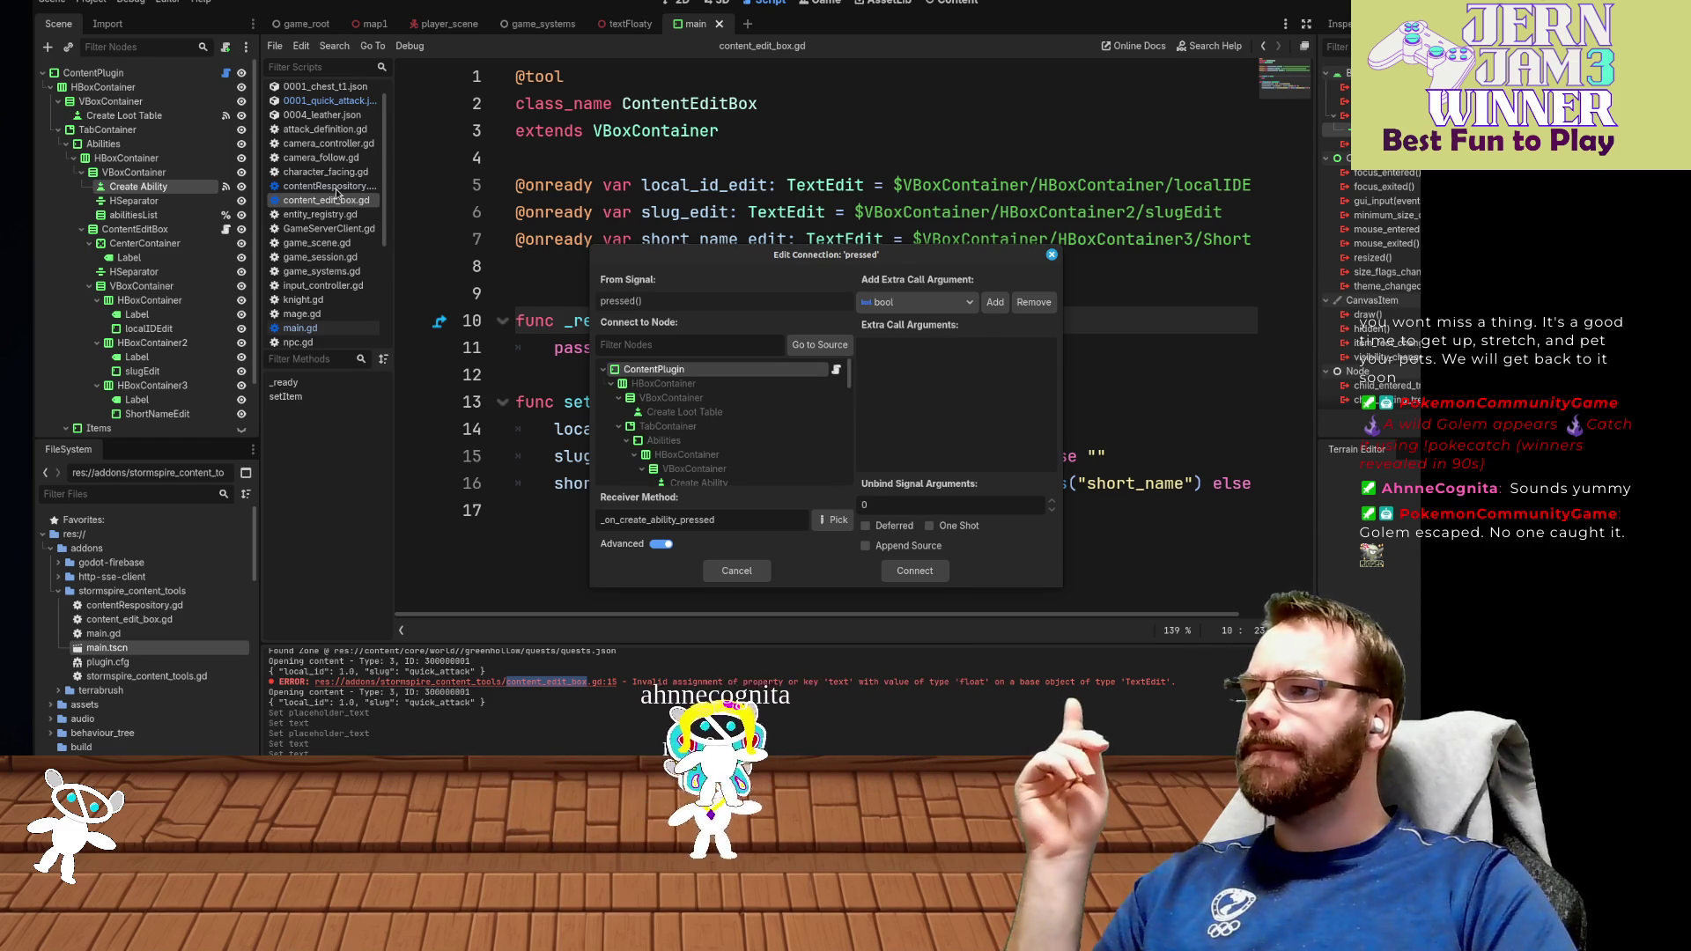
{"action": "scroll", "coordinate": [749, 409], "scroll_direction": "down", "scroll_amount": 5}
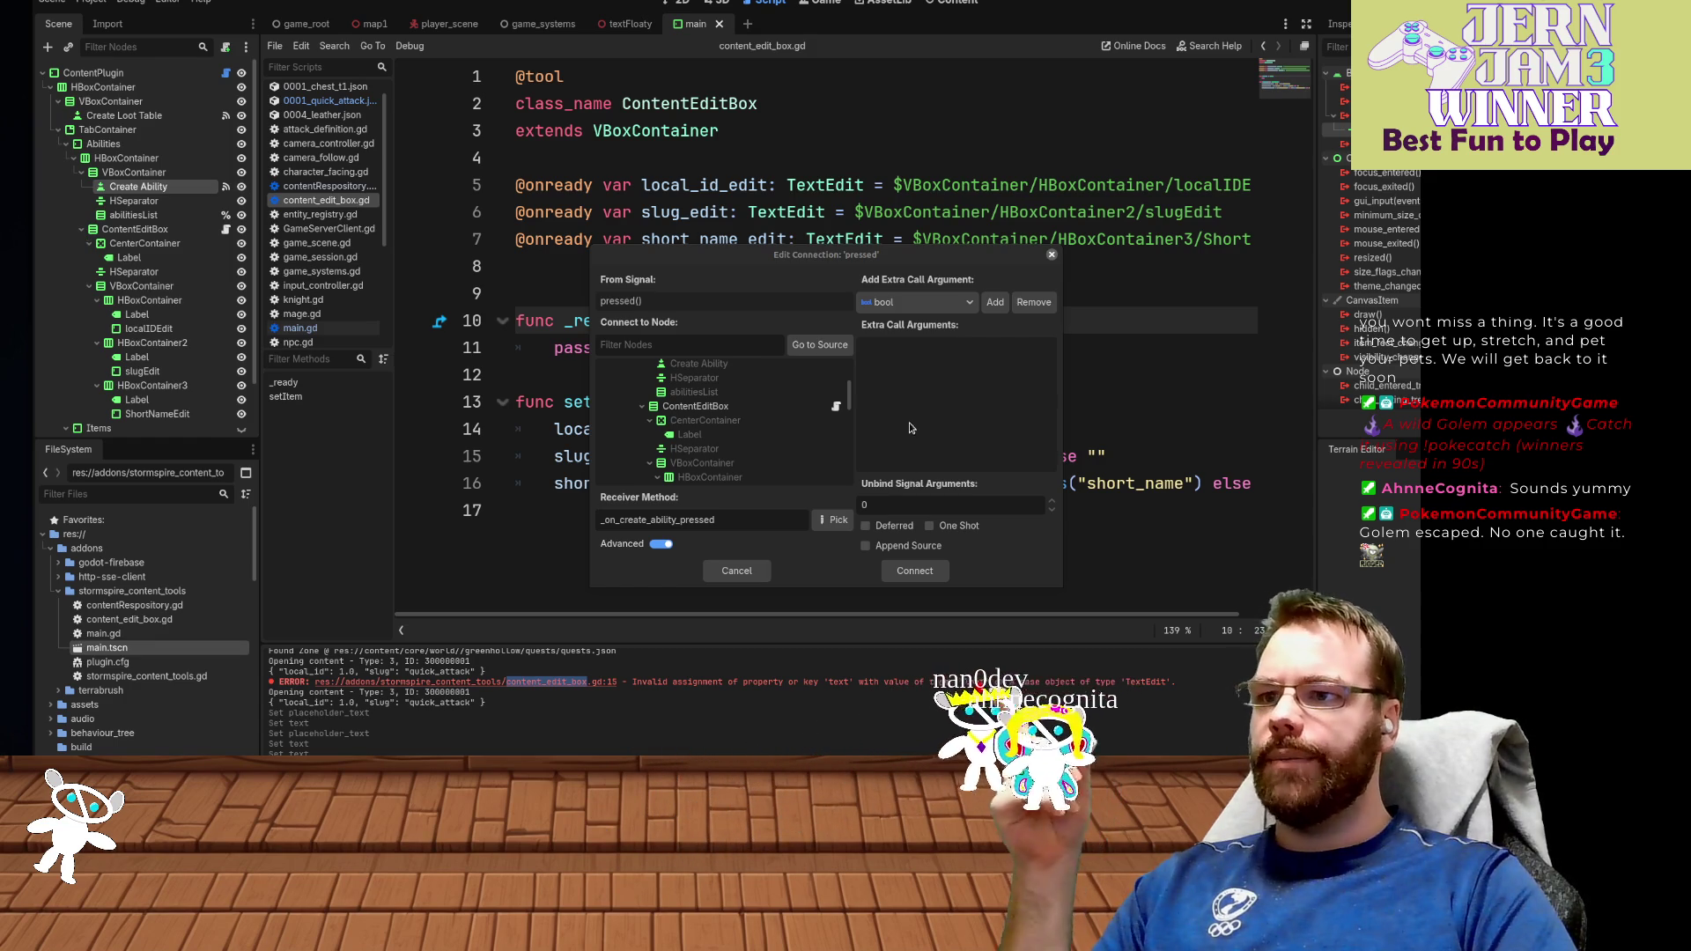
{"action": "left_click", "coordinate": [736, 571]}
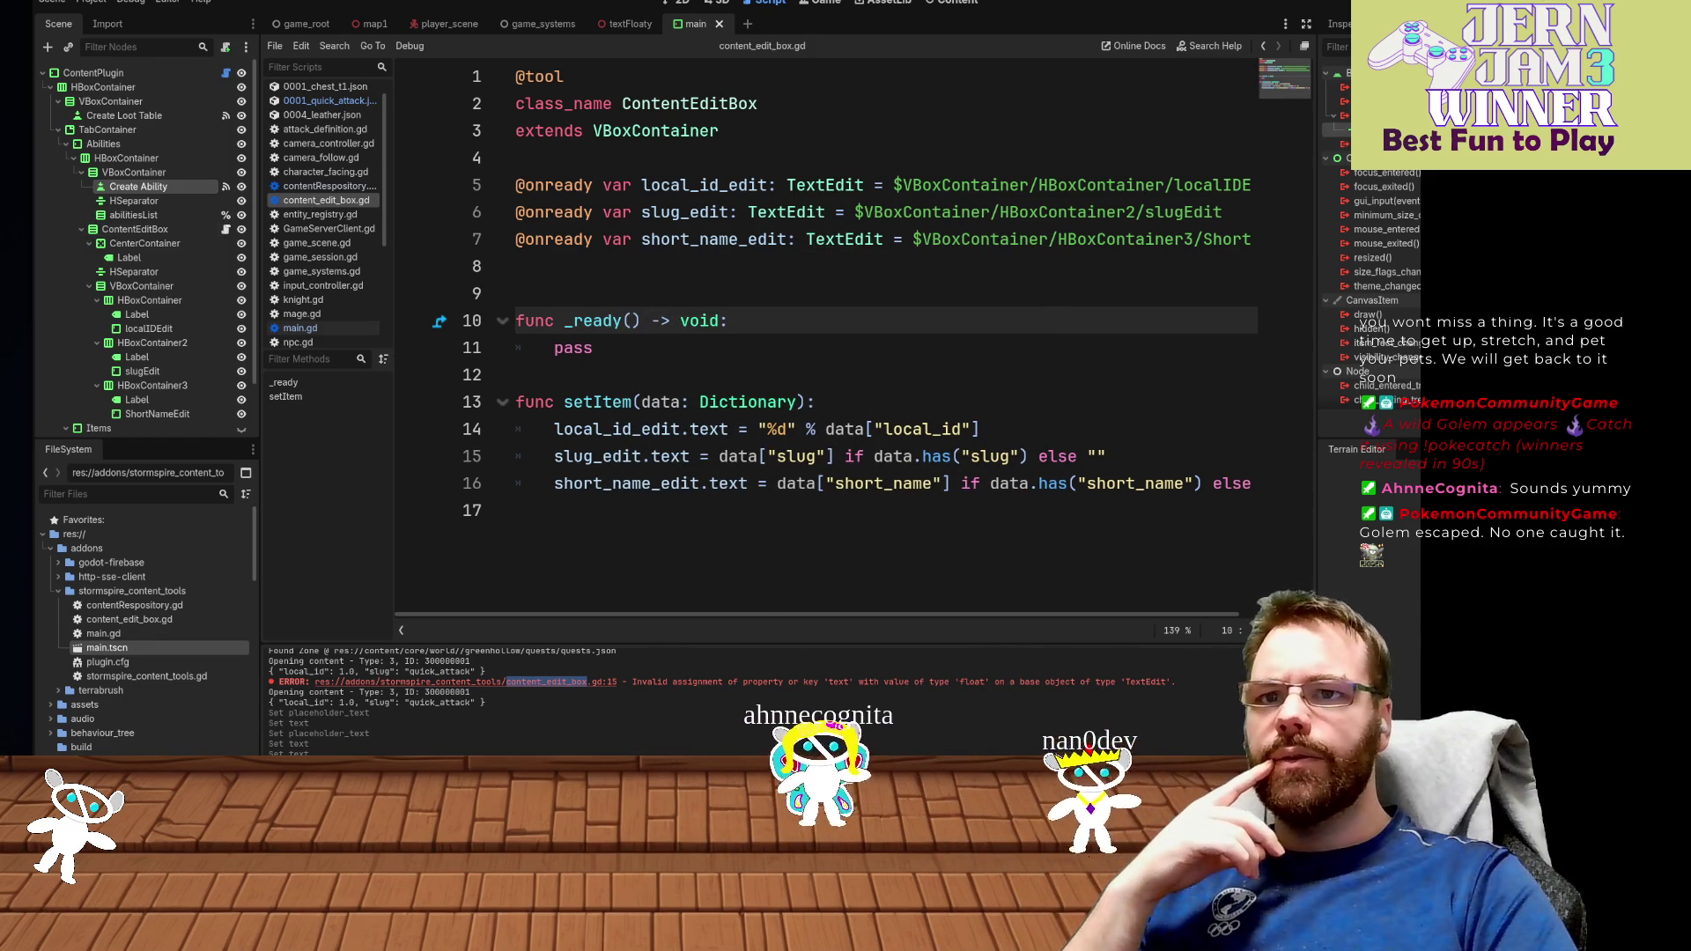
Step: Add a new body line under the _on_create_ability_pressed header in main.gd
{"action": "scroll", "coordinate": [1004, 344], "scroll_direction": "up", "scroll_amount": 2}
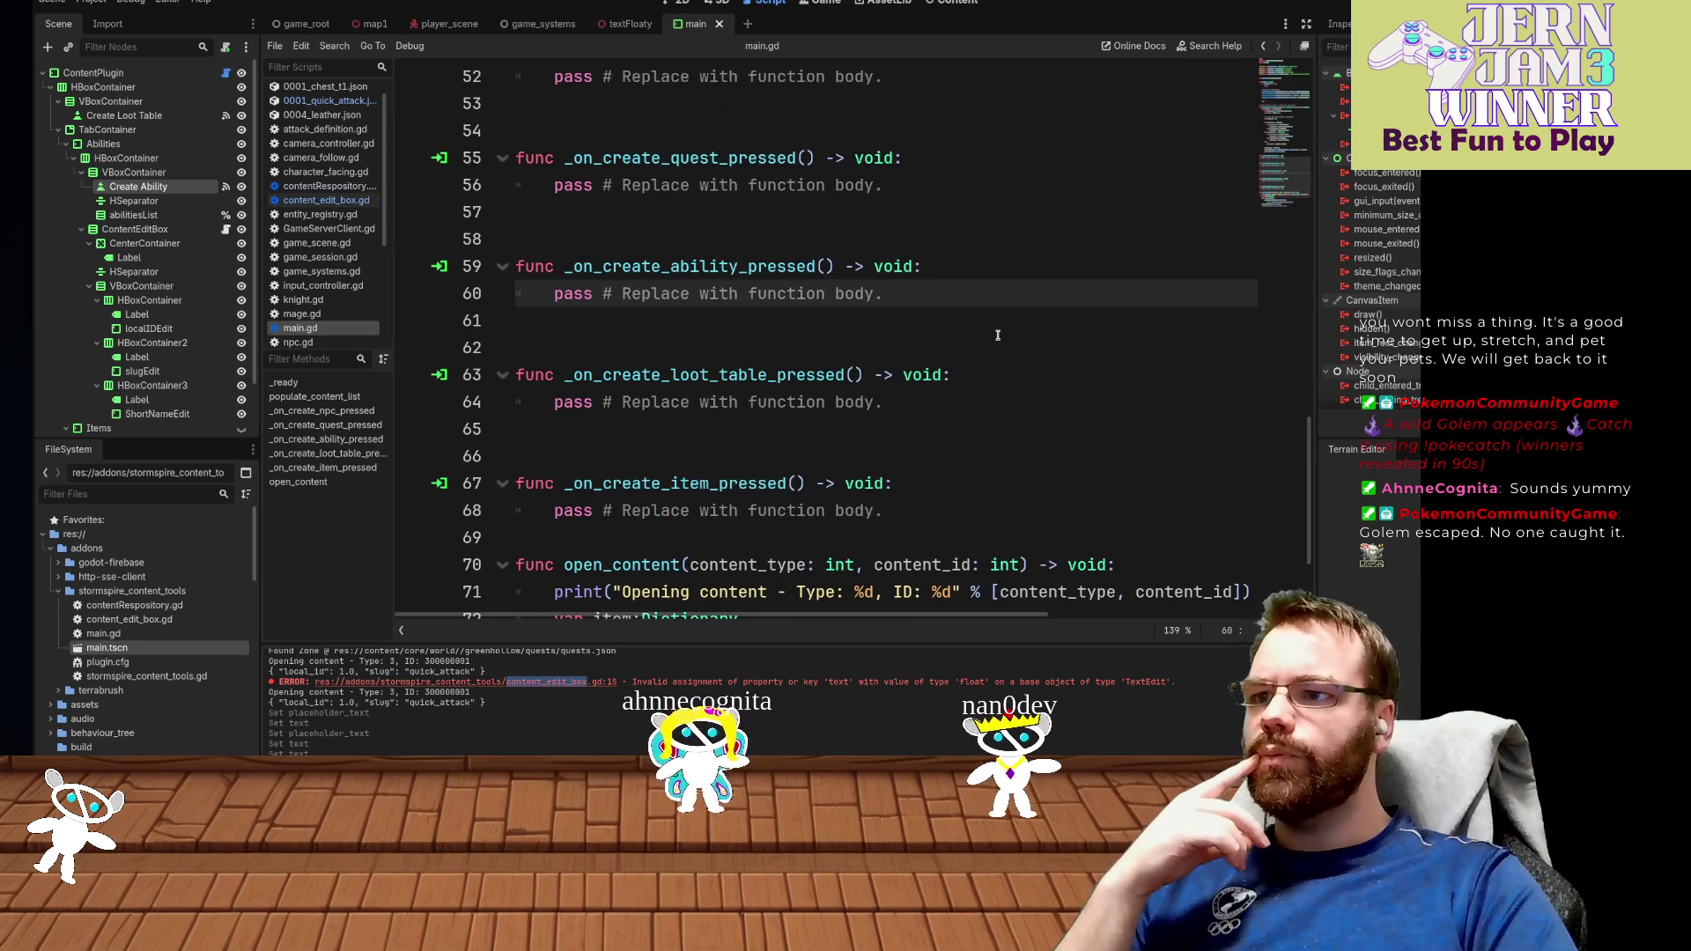
{"action": "scroll", "coordinate": [999, 356], "scroll_direction": "down", "scroll_amount": 2}
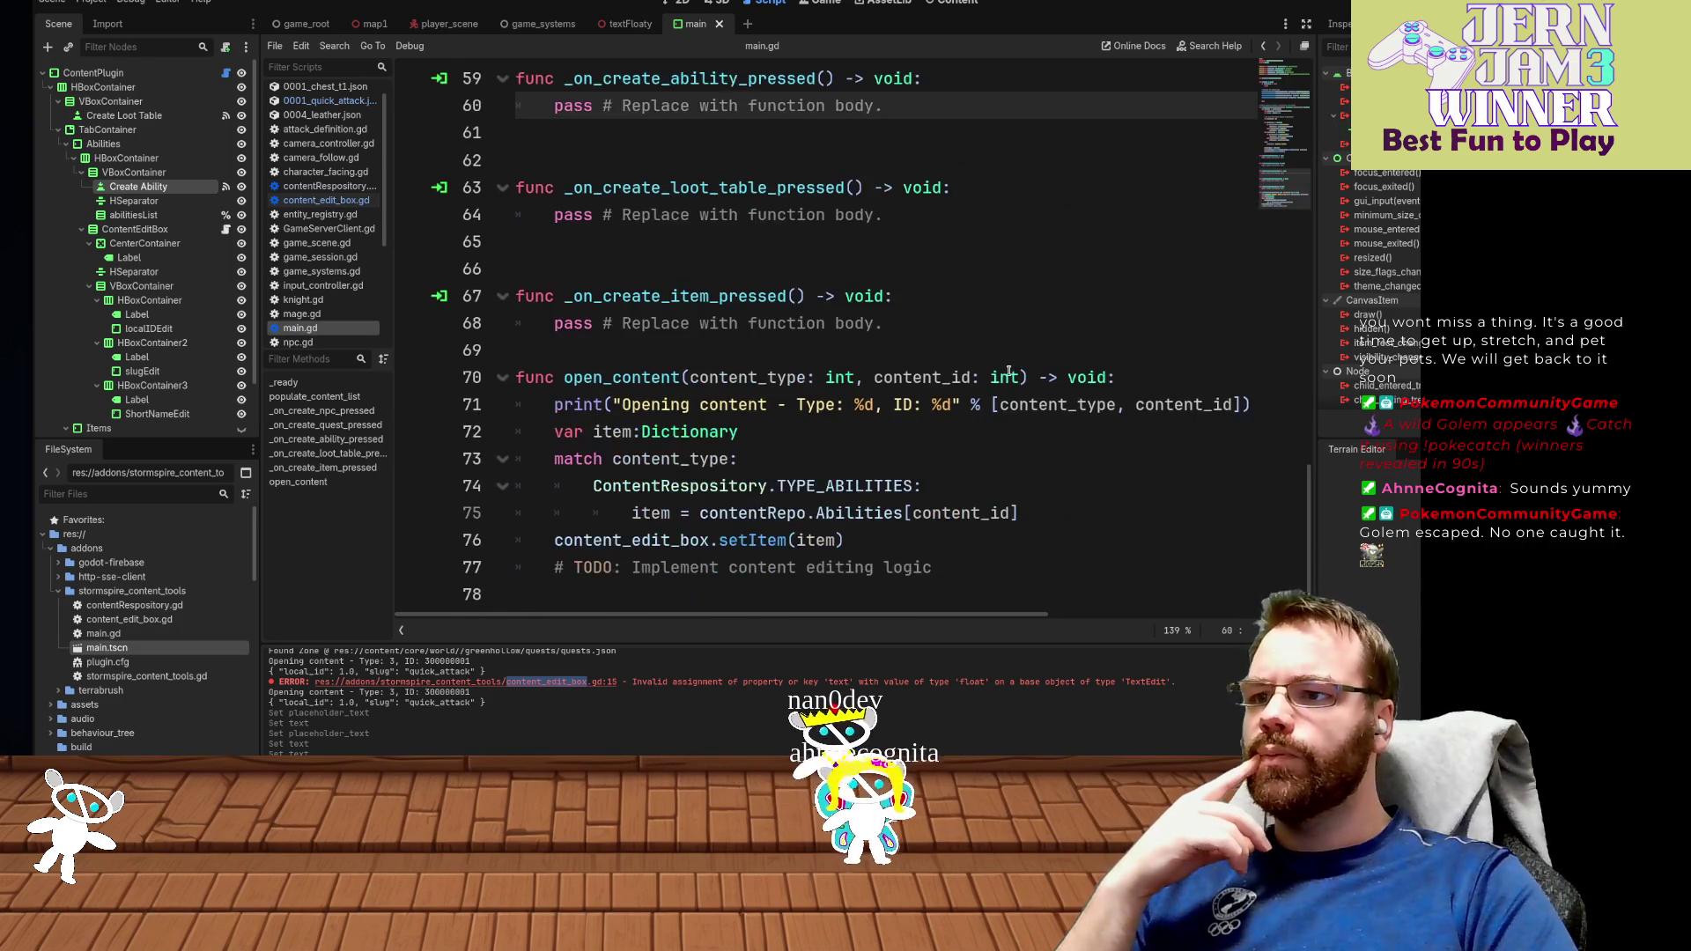
{"action": "scroll", "coordinate": [999, 370], "scroll_direction": "up", "scroll_amount": 2}
{"action": "left_click", "coordinate": [702, 241]}
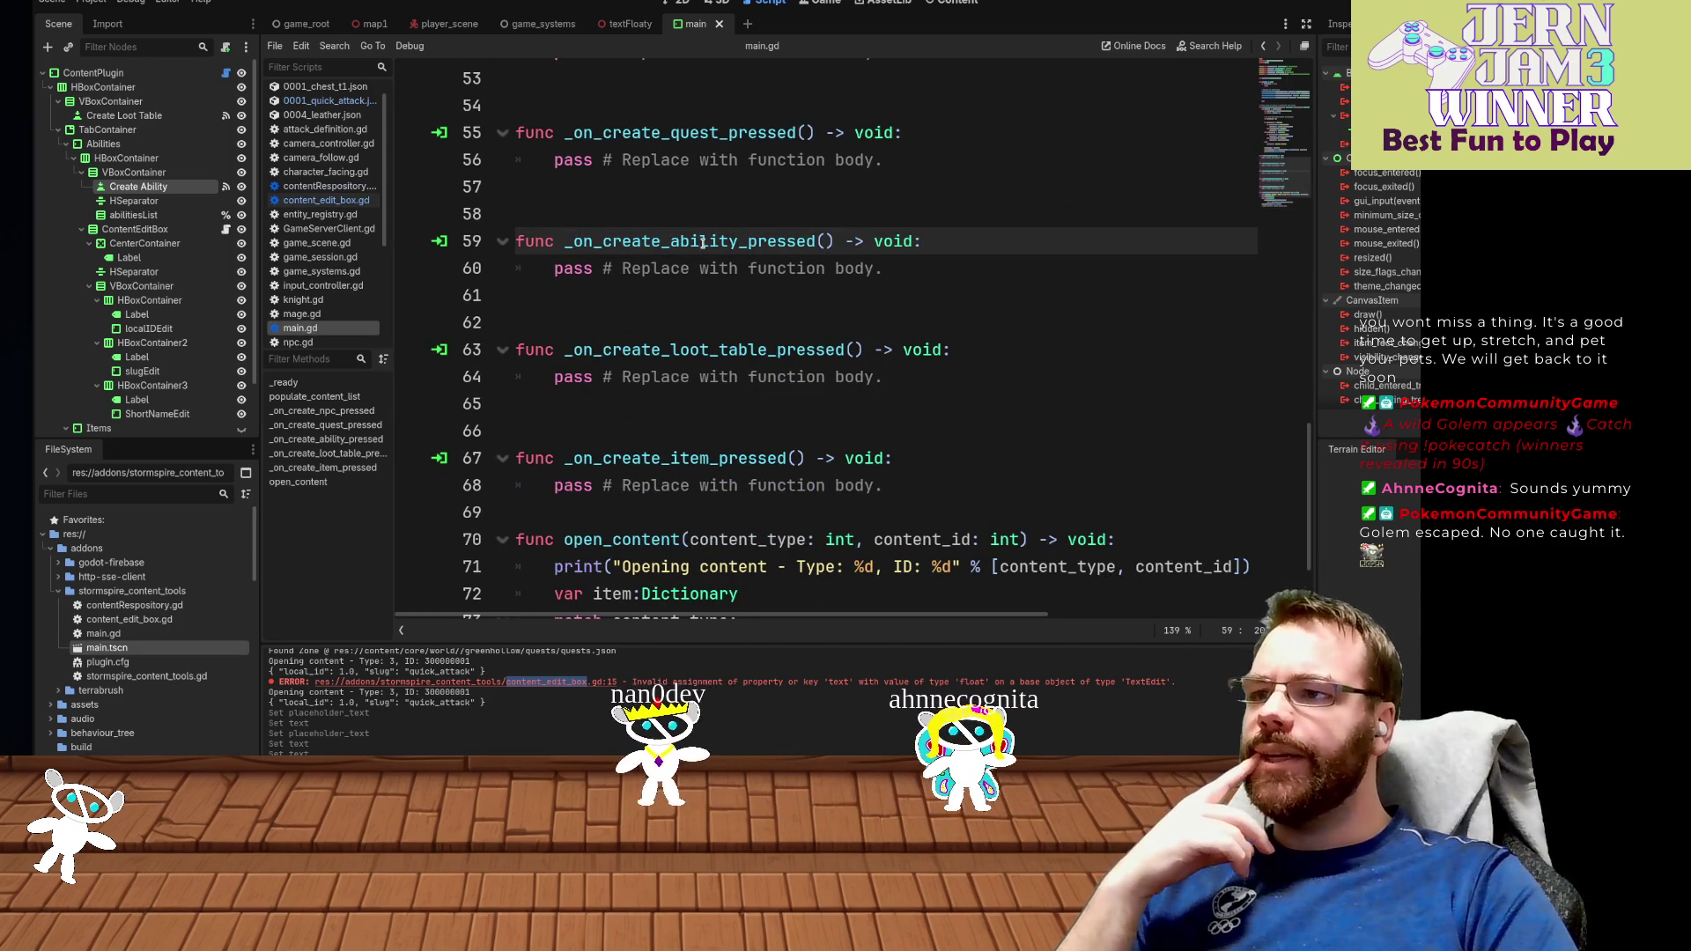
{"action": "left_click", "coordinate": [939, 264]}
{"action": "left_click", "coordinate": [949, 243]}
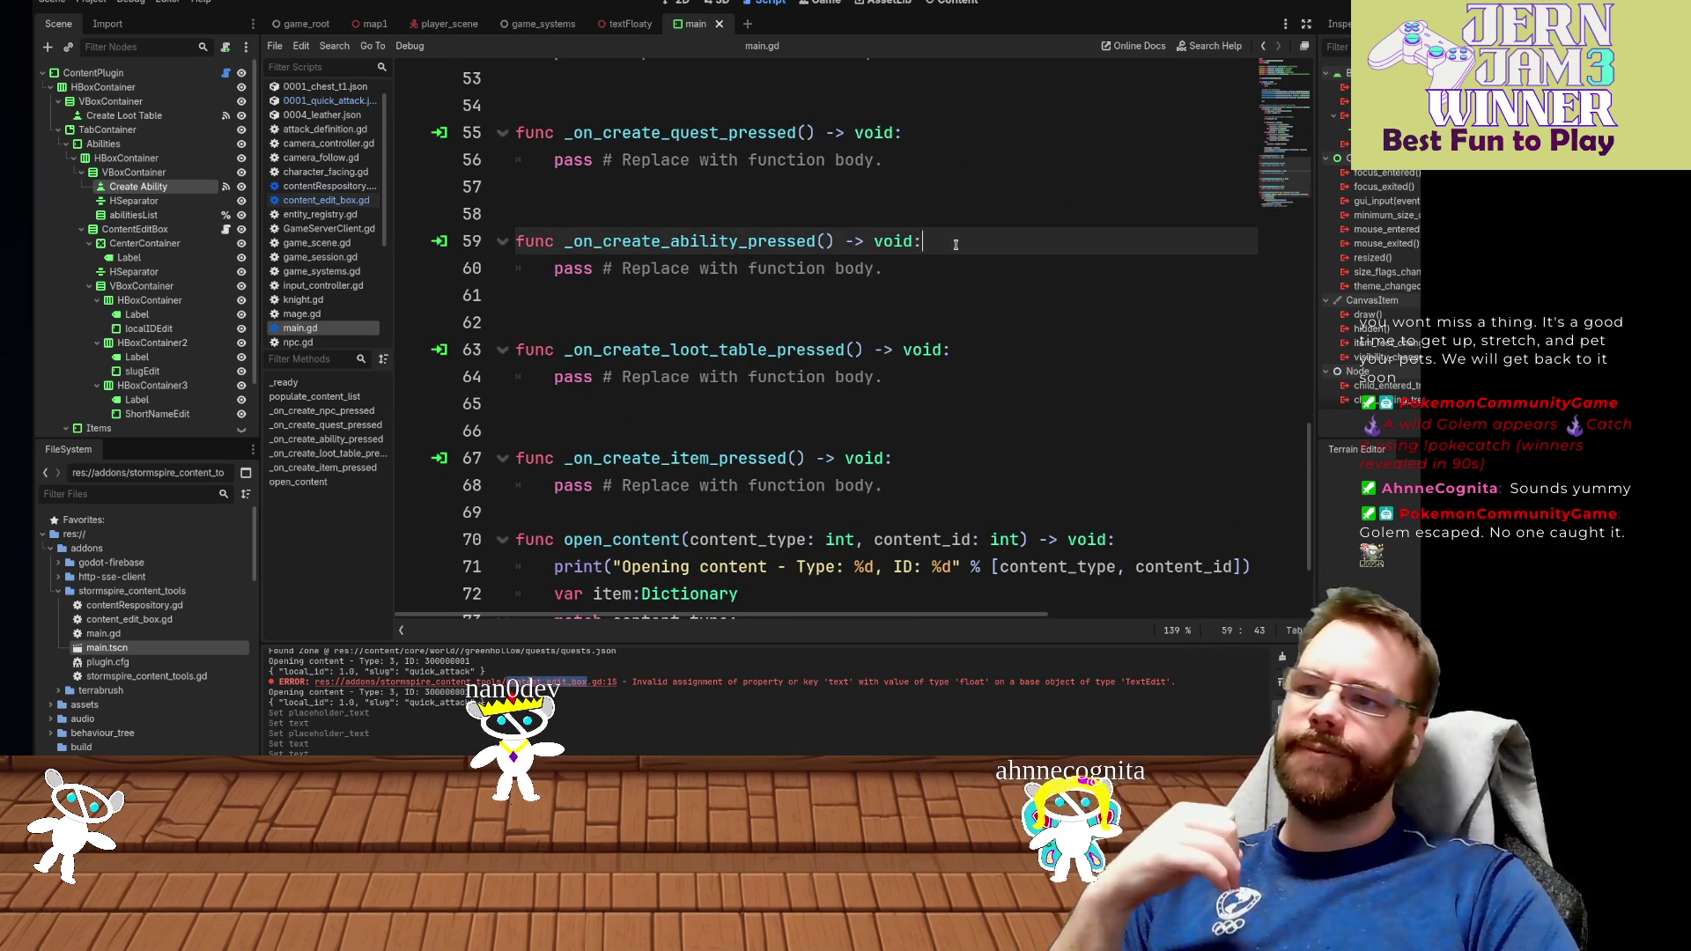
{"action": "scroll", "coordinate": [1002, 310], "scroll_direction": "down", "scroll_amount": 2}
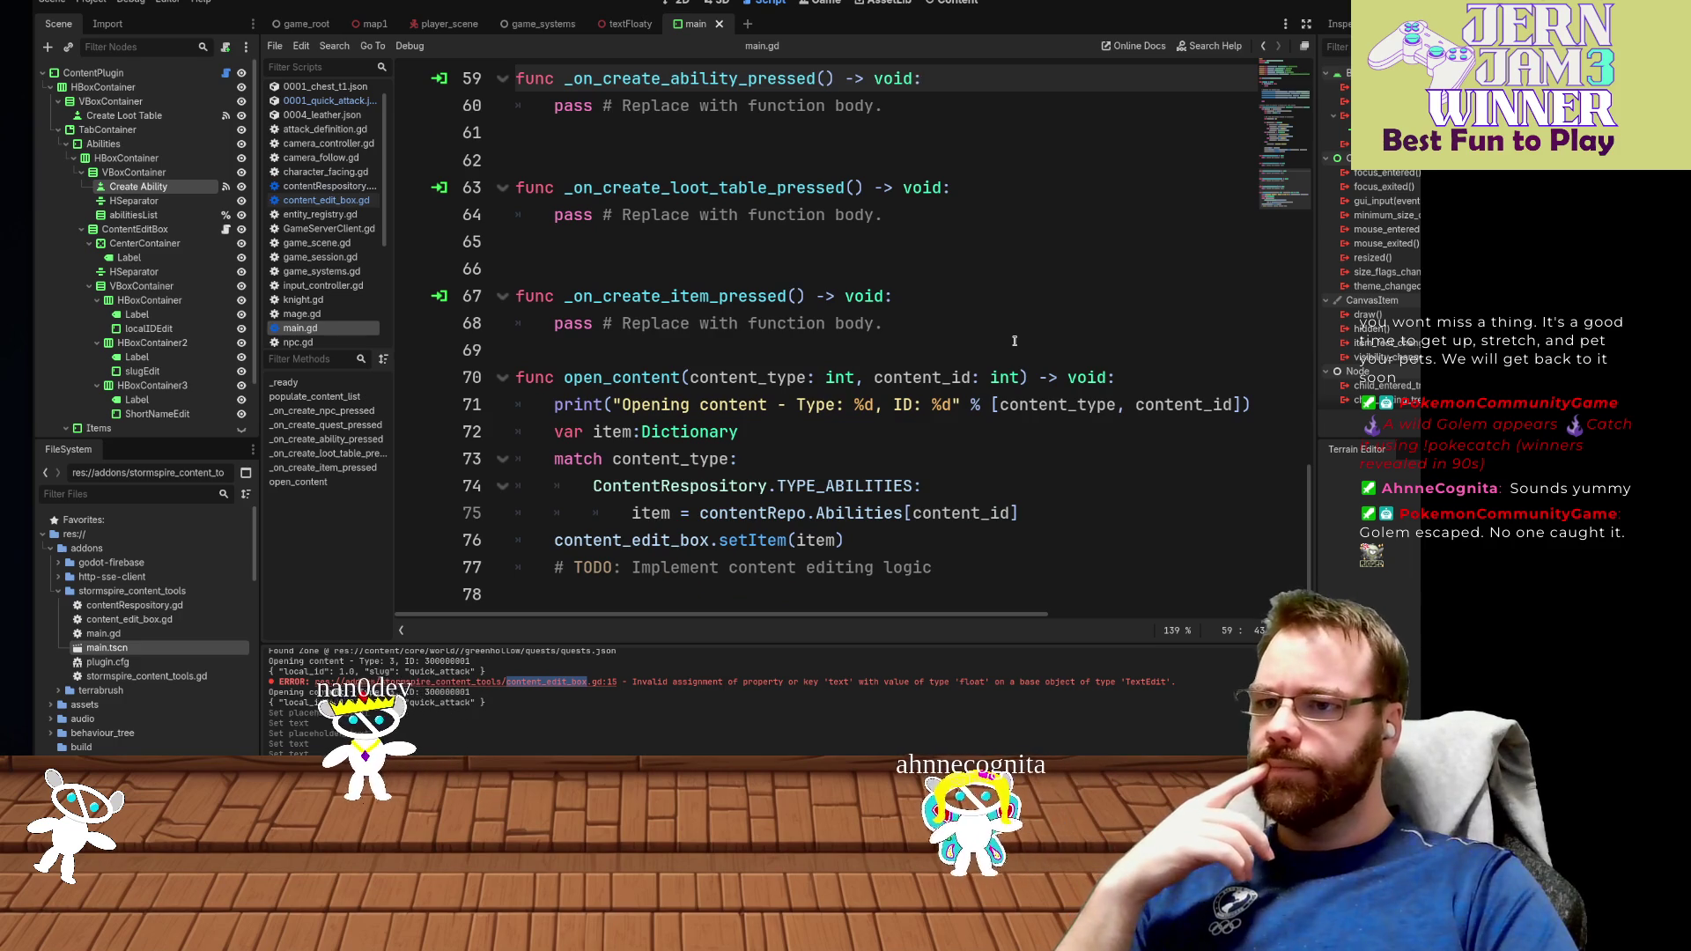
{"action": "scroll", "coordinate": [1013, 347], "scroll_direction": "up", "scroll_amount": 3}
{"action": "scroll", "coordinate": [994, 374], "scroll_direction": "down", "scroll_amount": 1}
{"action": "scroll", "coordinate": [995, 374], "scroll_direction": "down", "scroll_amount": 1}
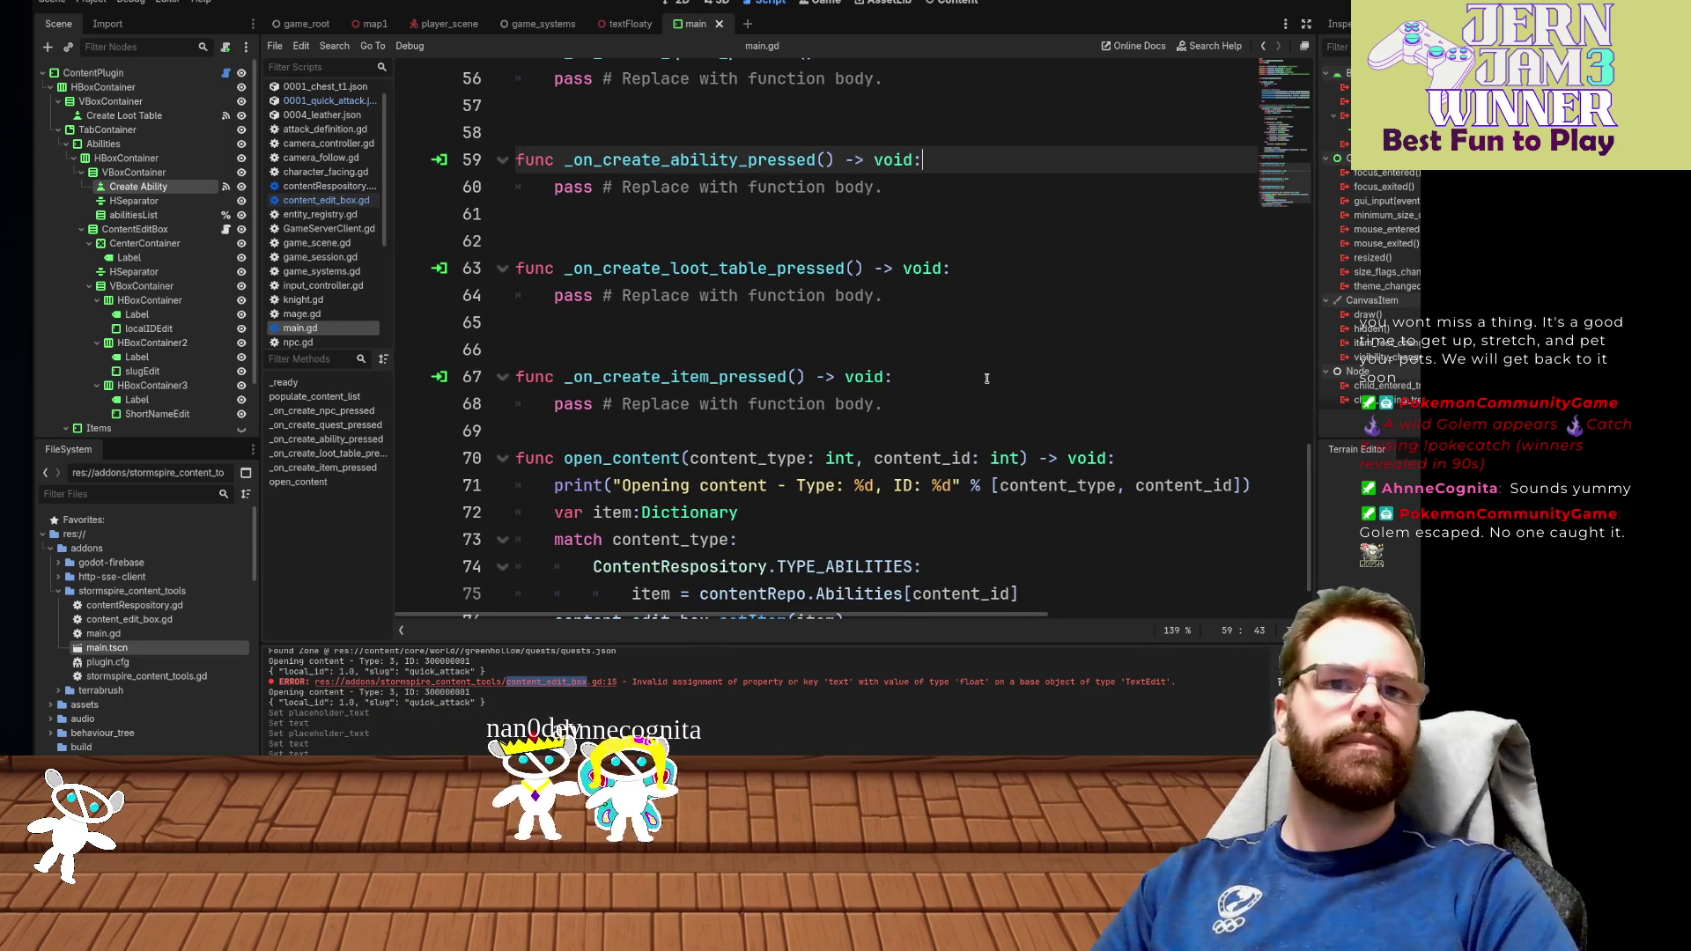
{"action": "scroll", "coordinate": [978, 328], "scroll_direction": "up", "scroll_amount": 4}
{"action": "scroll", "coordinate": [969, 330], "scroll_direction": "down", "scroll_amount": 2}
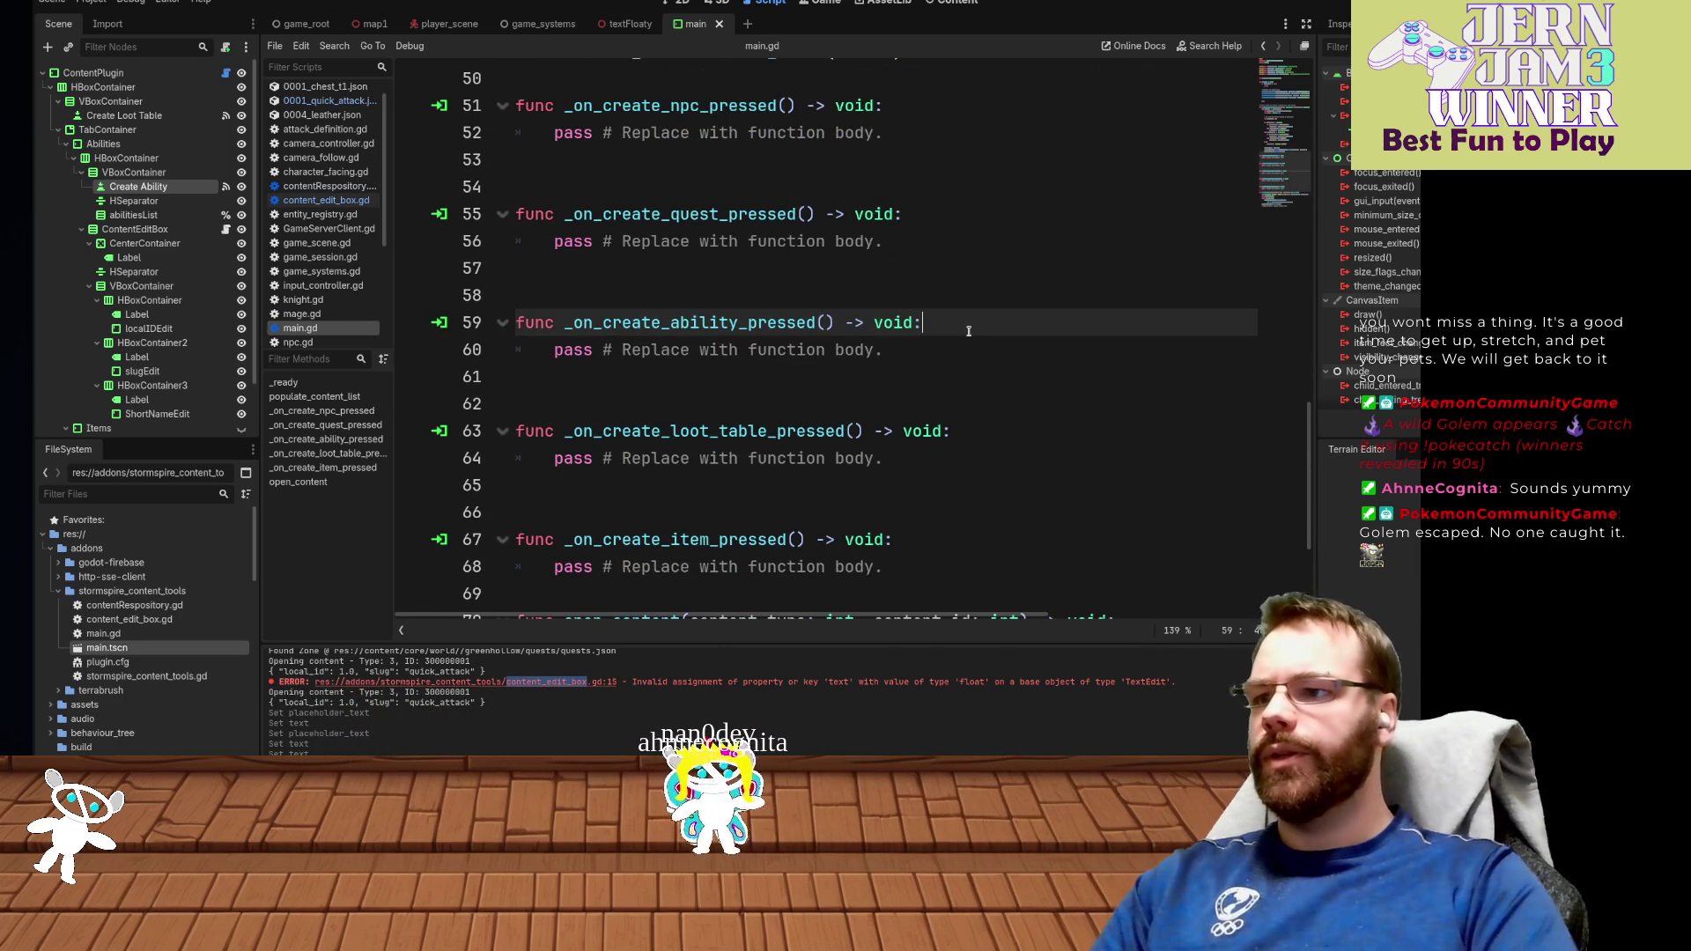
{"action": "key", "text": "Return"}
{"action": "scroll", "coordinate": [971, 381], "scroll_direction": "down", "scroll_amount": 3}
{"action": "scroll", "coordinate": [1045, 371], "scroll_direction": "up", "scroll_amount": 1}
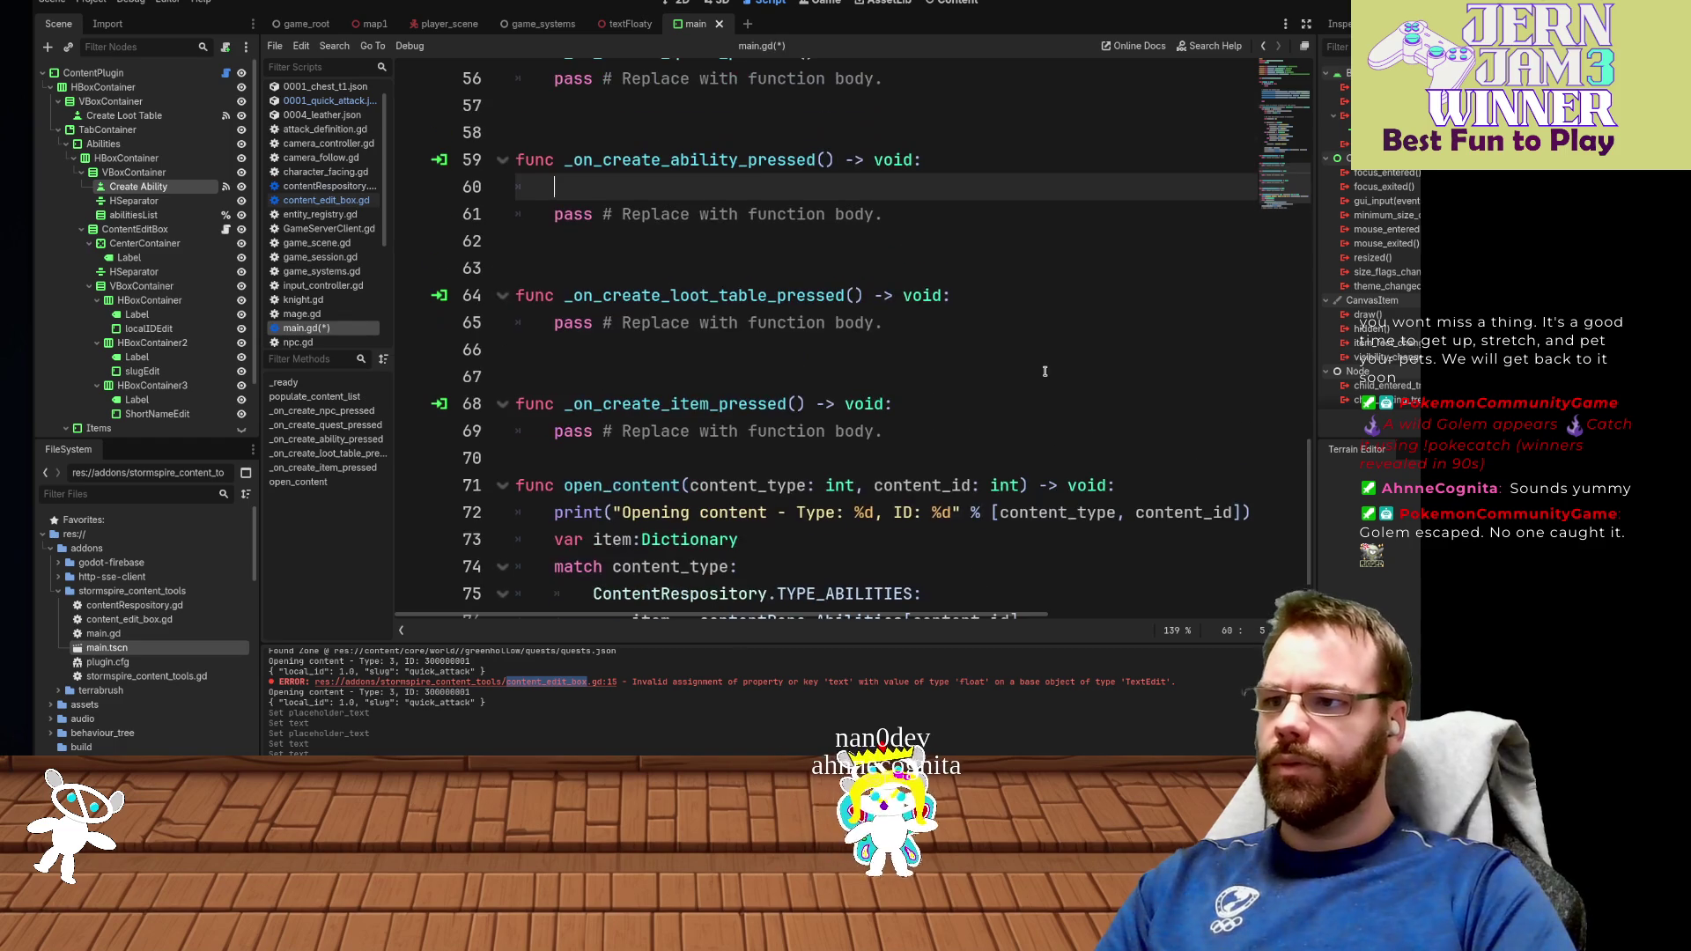
Step: Write a contentRepo reference via autocomplete, save main.gd, and jump to contentRespository.gd
{"action": "type", "text": "onte"}
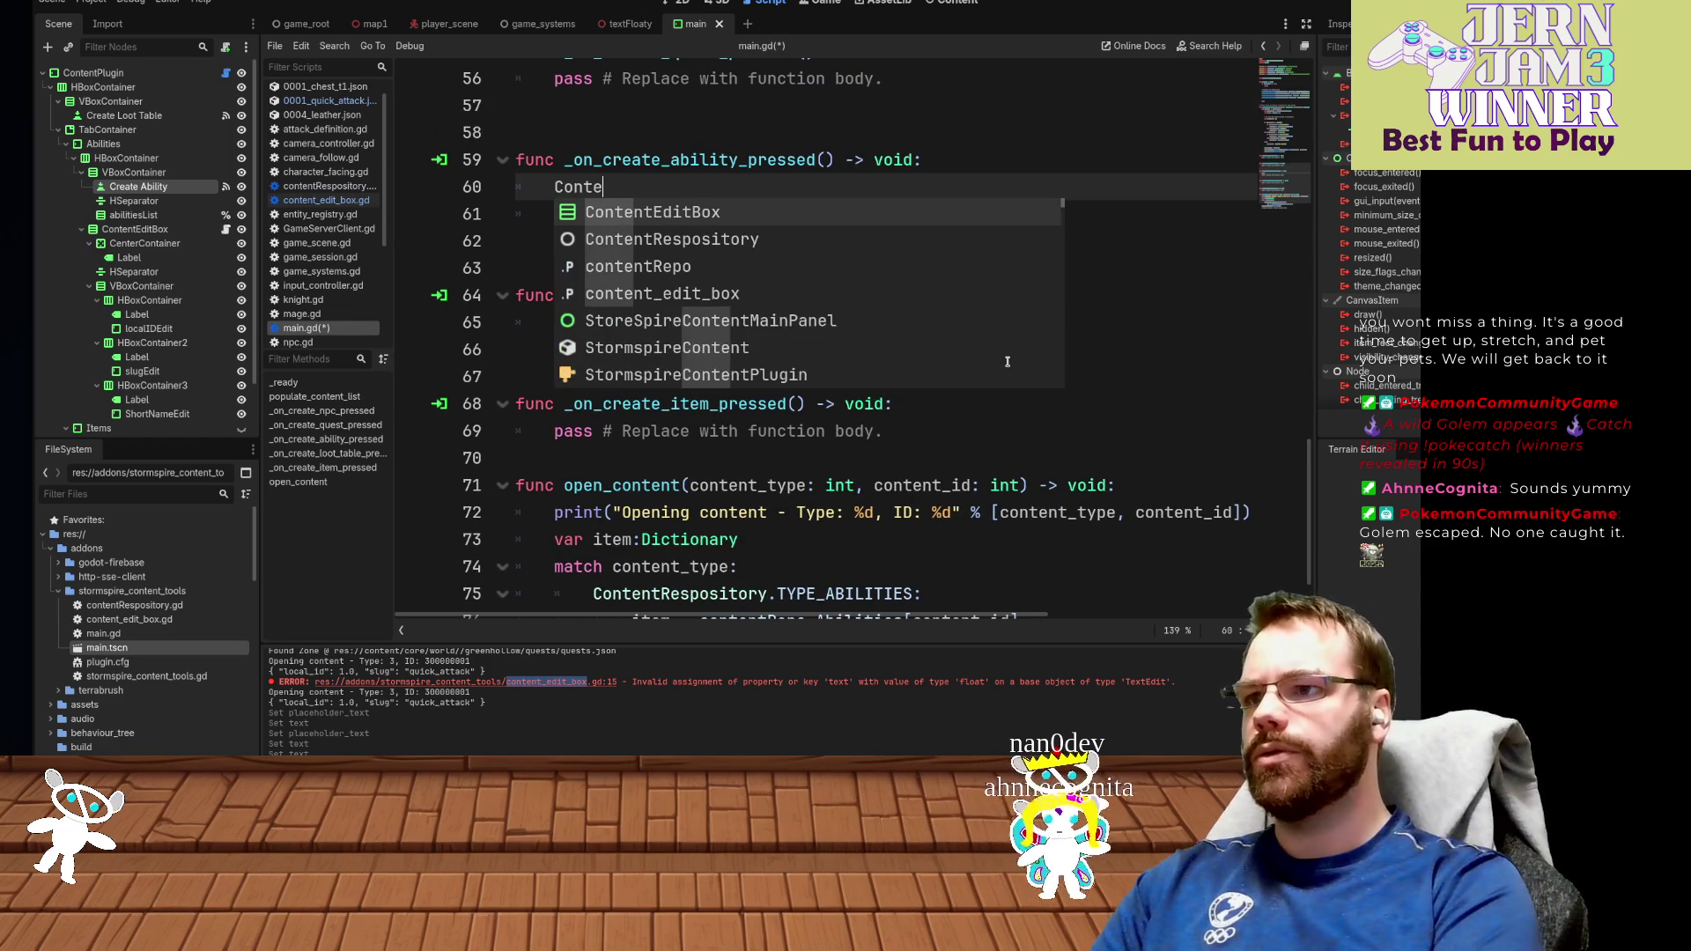
{"action": "key", "text": "Down"}
{"action": "key", "text": "Down"}
{"action": "key", "text": "Return"}
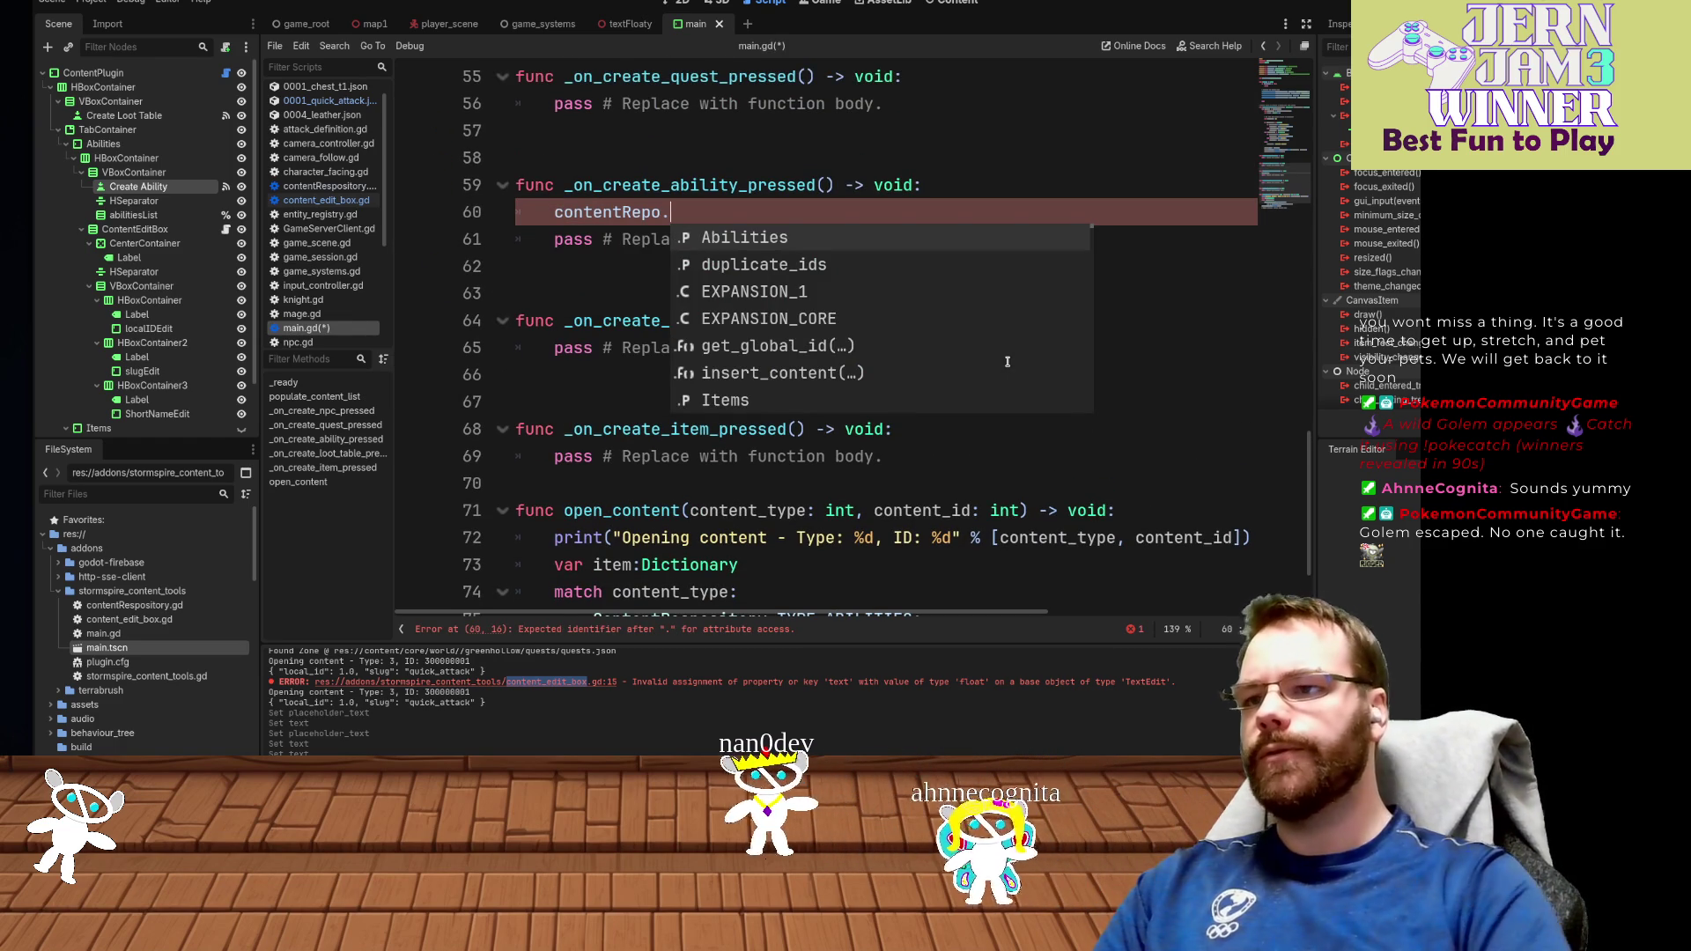
{"action": "left_click", "coordinate": [982, 170]}
{"action": "left_click", "coordinate": [1031, 211]}
{"action": "key", "text": "ctrl+s"}
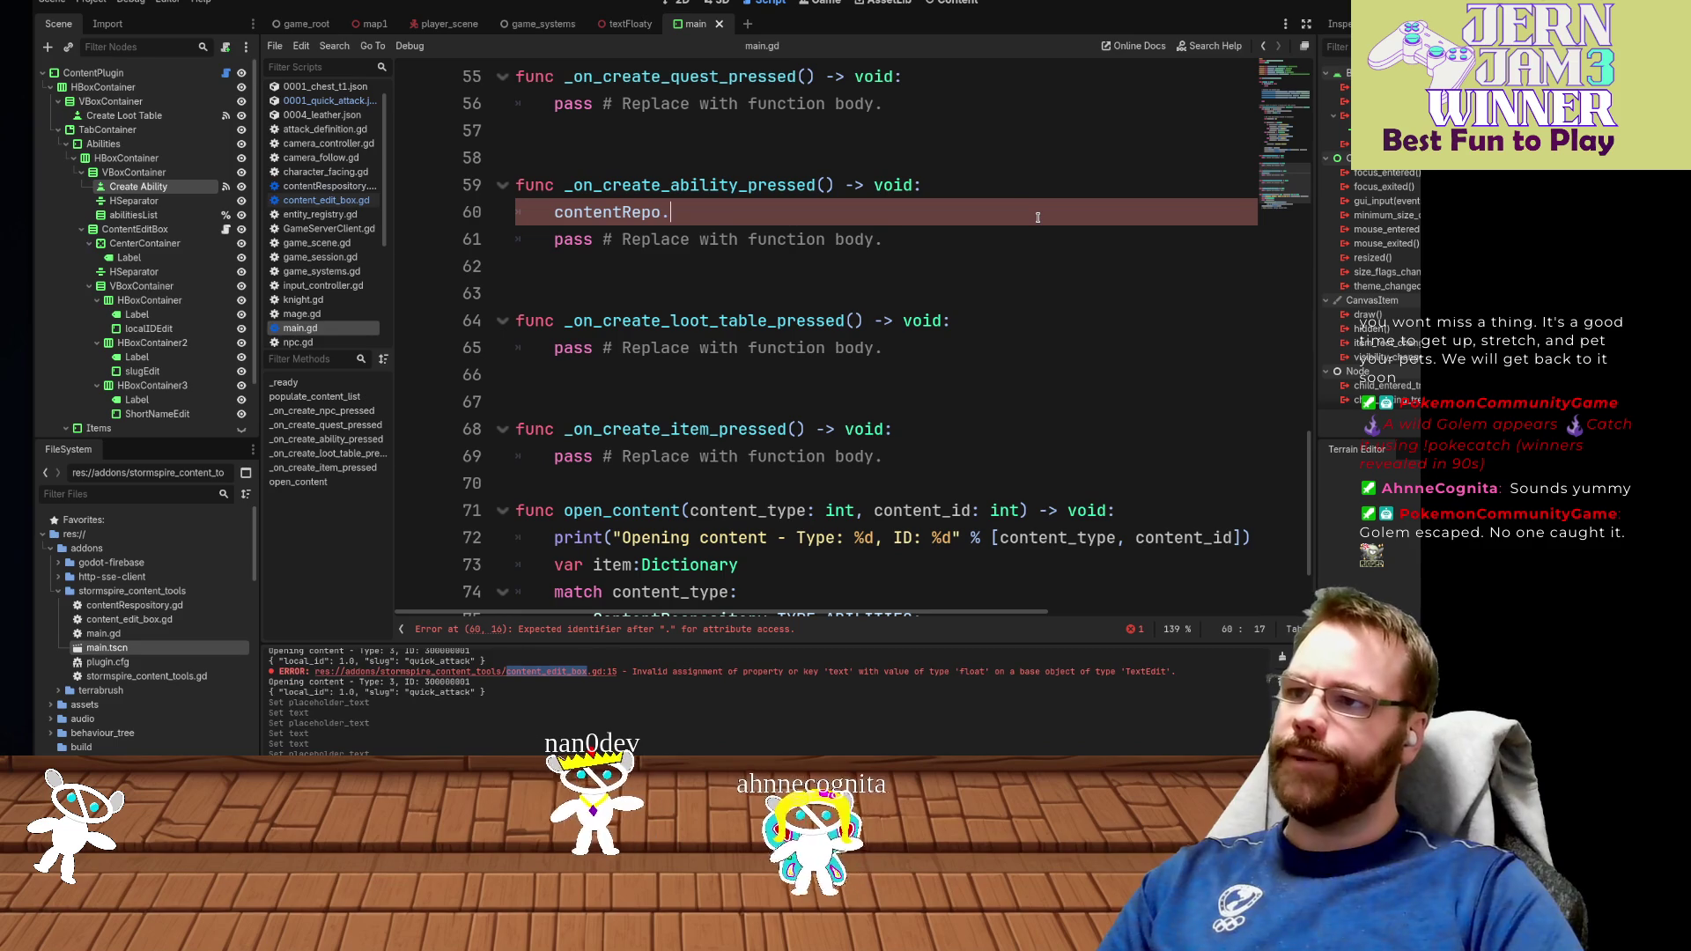
{"action": "left_click", "coordinate": [608, 213], "text": "ctrl"}
{"action": "left_click", "coordinate": [771, 352], "text": "ctrl"}
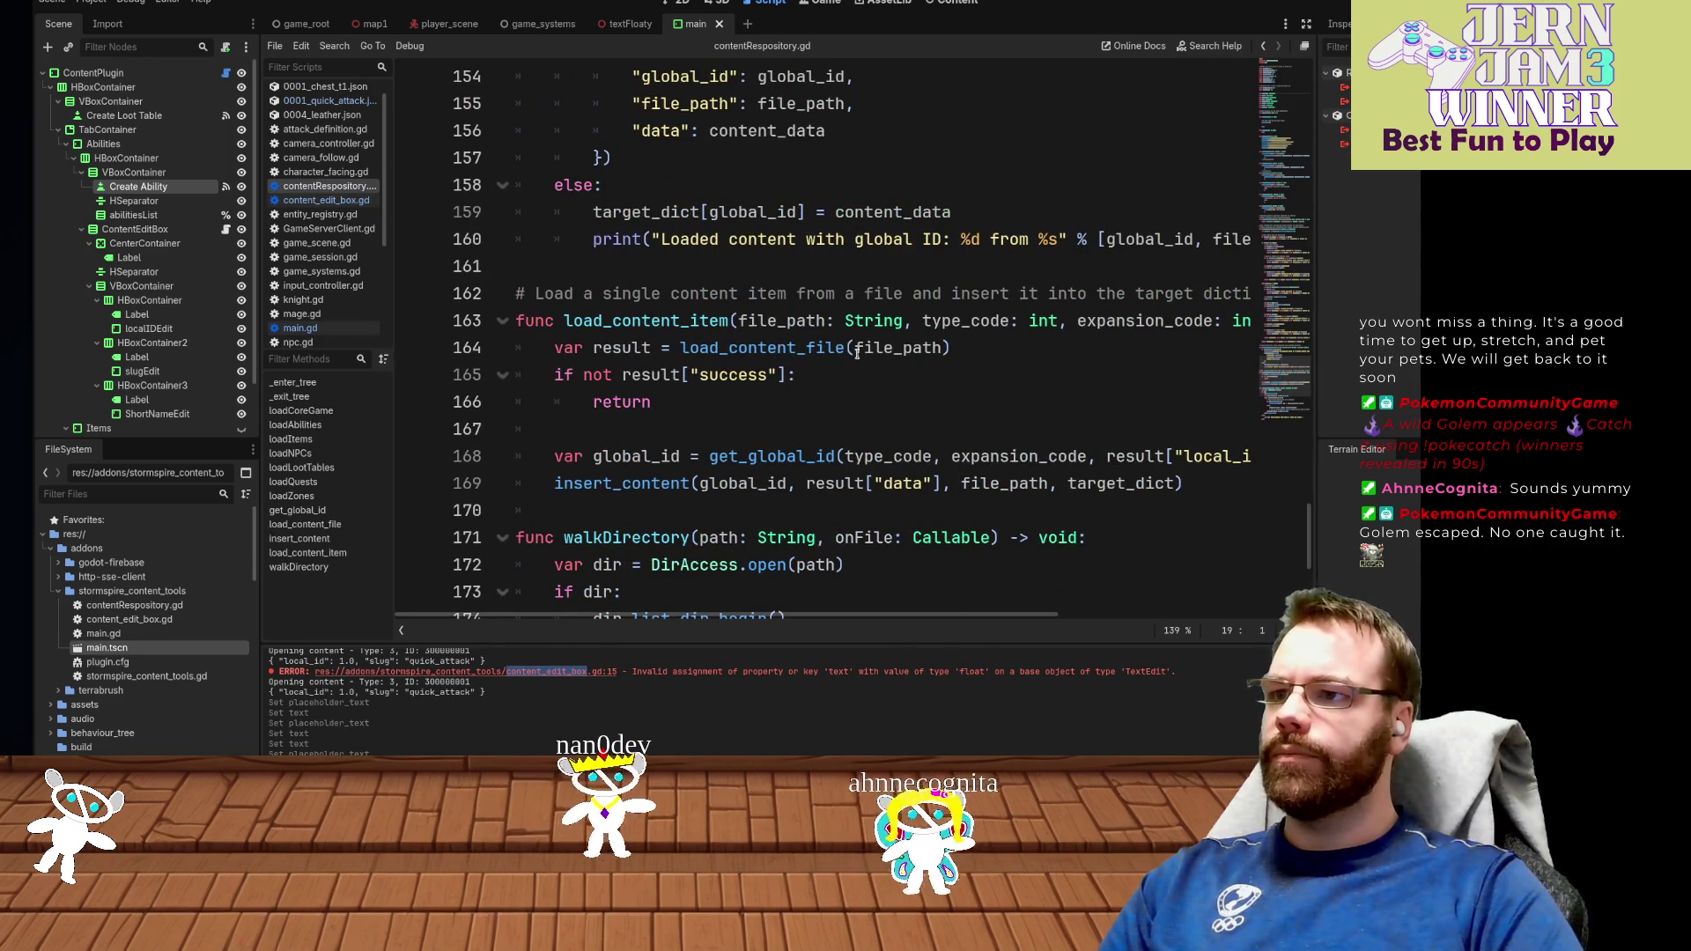
Step: Open a new line after the '# print(Abilities)' comment for the nextAbilityLocalID function
{"action": "scroll", "coordinate": [856, 365], "scroll_direction": "up", "scroll_amount": 8}
{"action": "scroll", "coordinate": [880, 388], "scroll_direction": "up", "scroll_amount": 4}
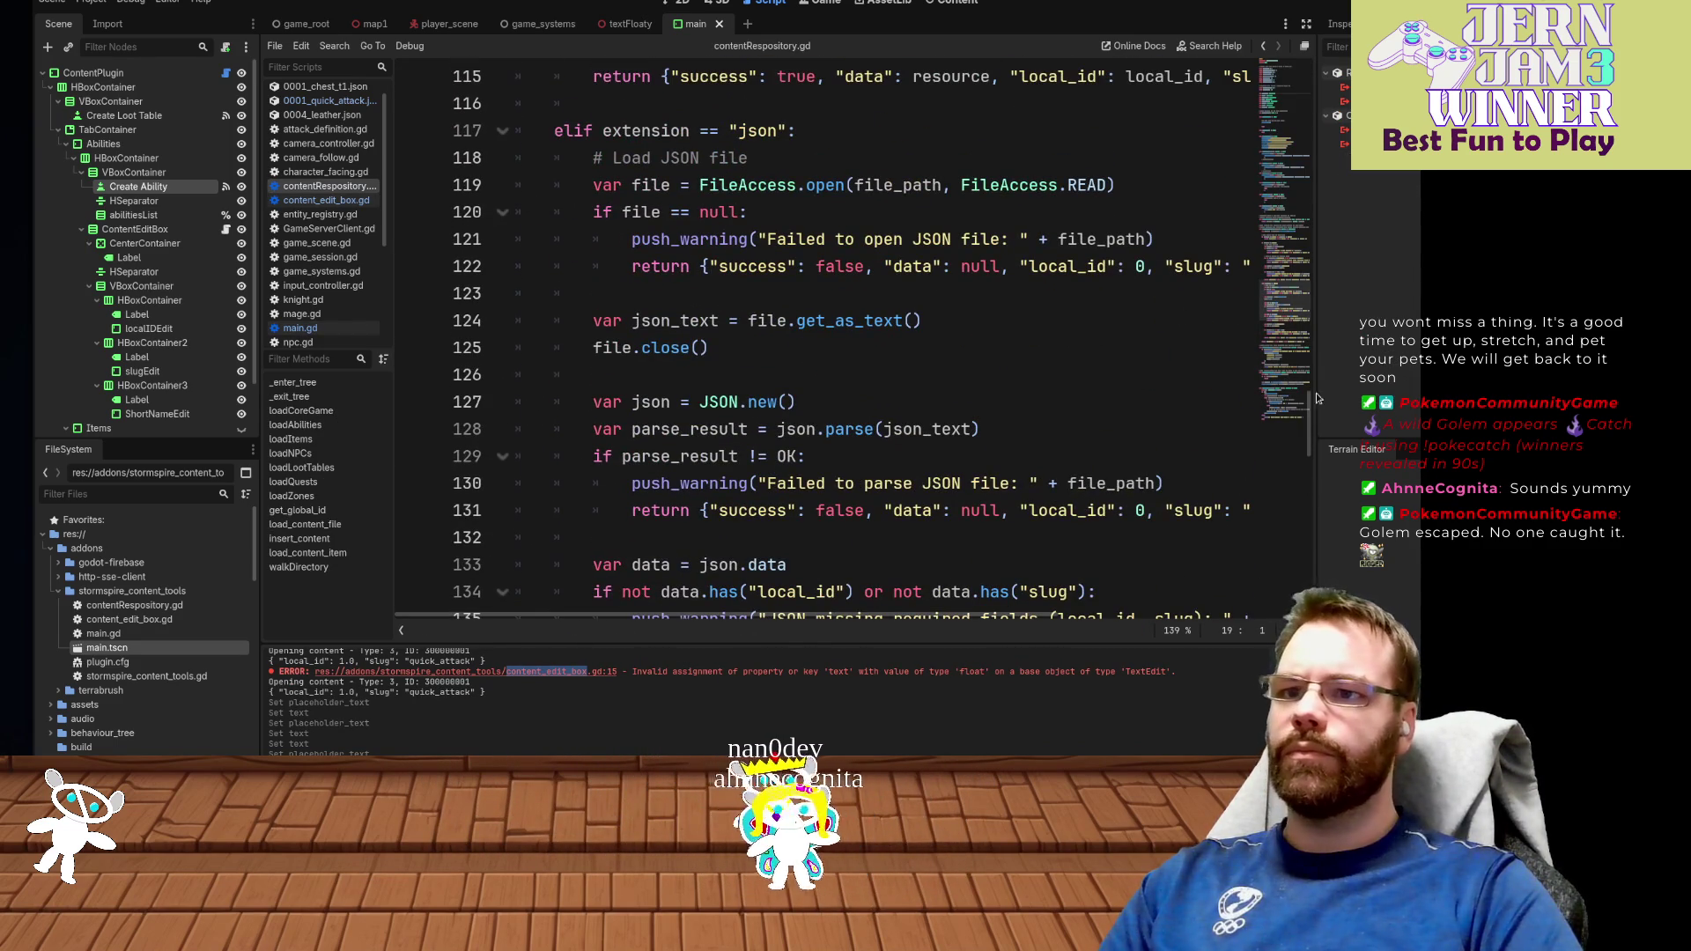
{"action": "left_click_drag", "start_coordinate": [1309, 420], "coordinate": [1345, 15]}
{"action": "scroll", "coordinate": [1000, 271], "scroll_direction": "down", "scroll_amount": 8}
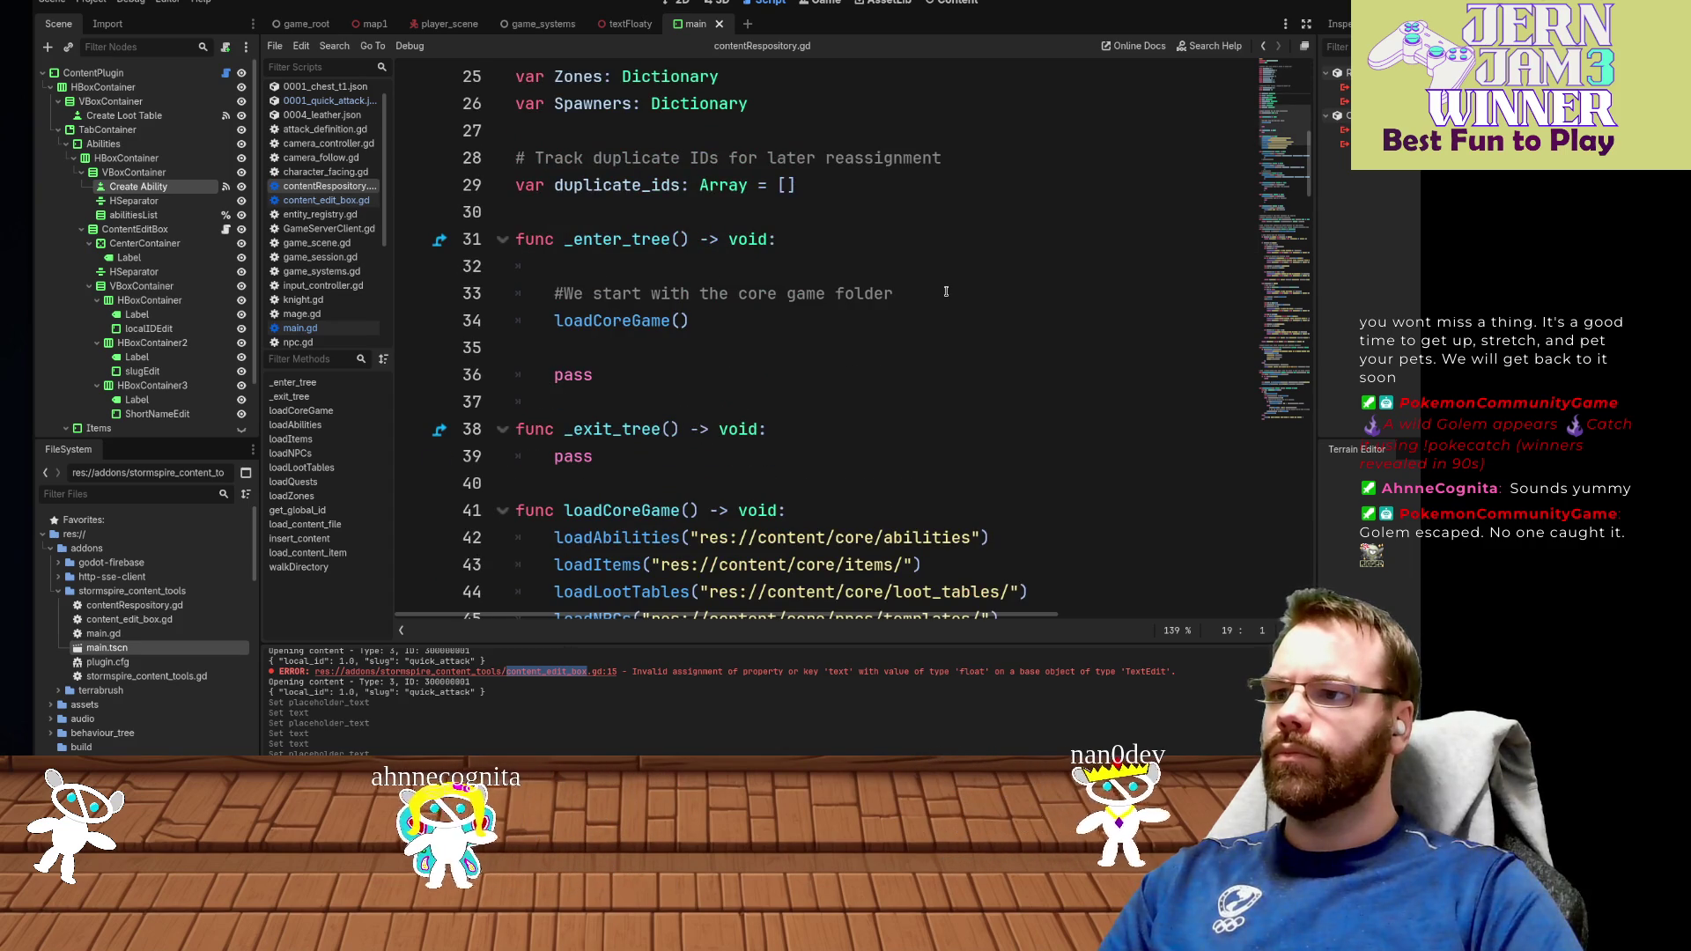
{"action": "scroll", "coordinate": [942, 296], "scroll_direction": "down", "scroll_amount": 9}
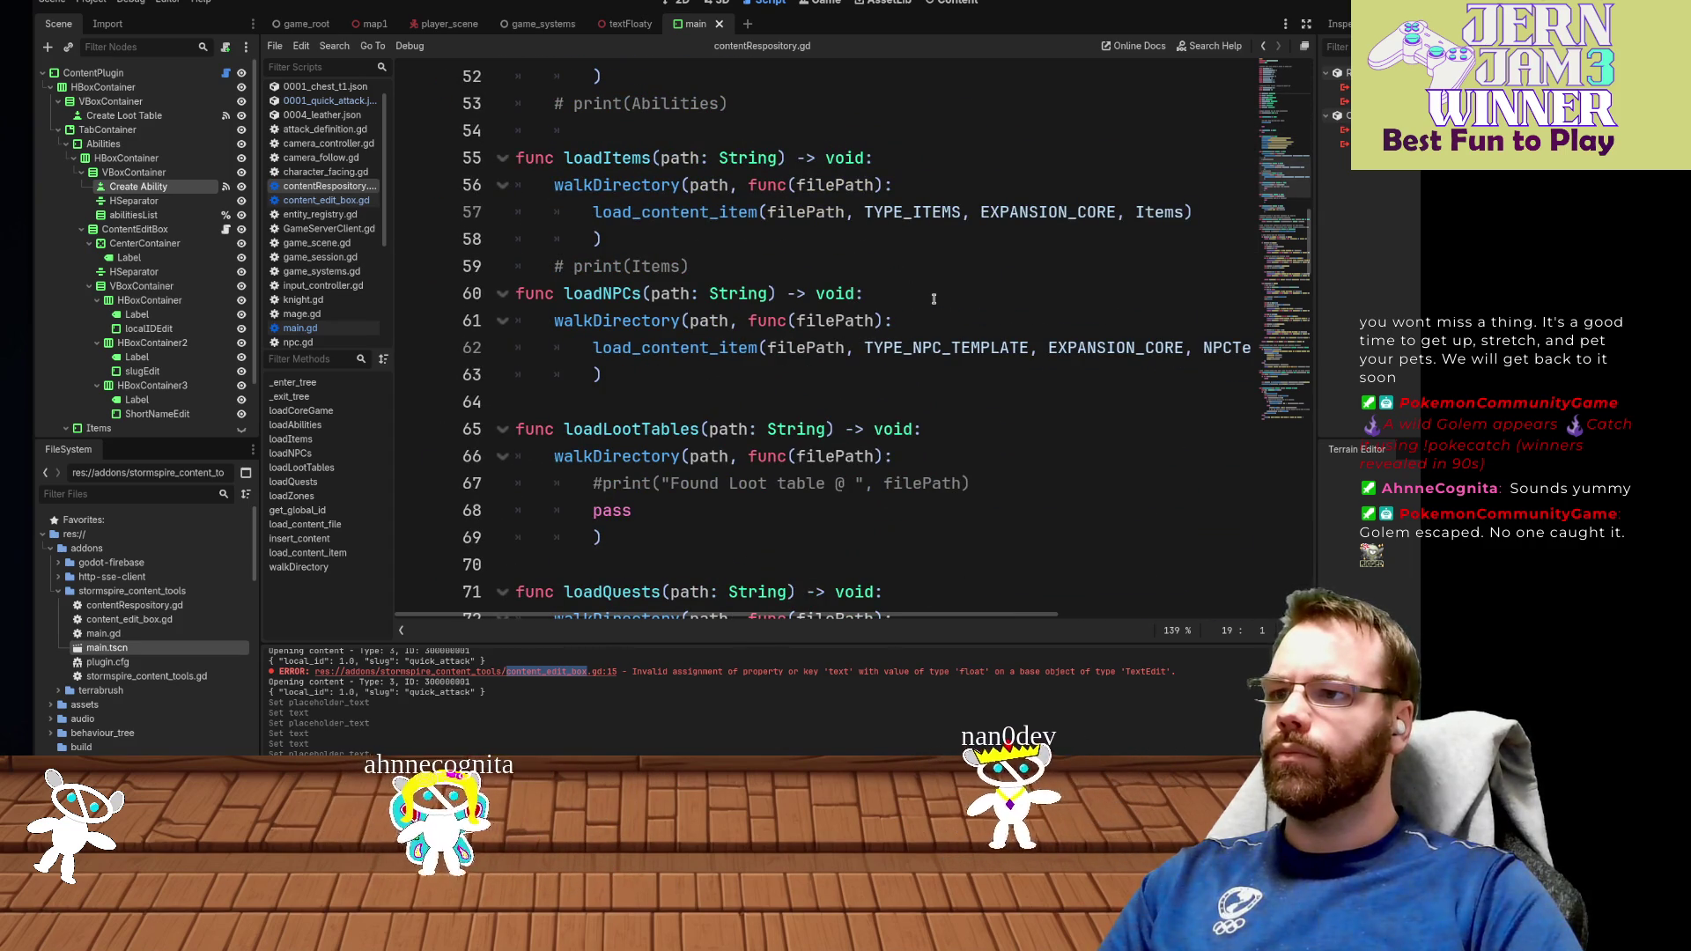
{"action": "scroll", "coordinate": [920, 286], "scroll_direction": "up", "scroll_amount": 8}
{"action": "scroll", "coordinate": [910, 278], "scroll_direction": "up", "scroll_amount": 4}
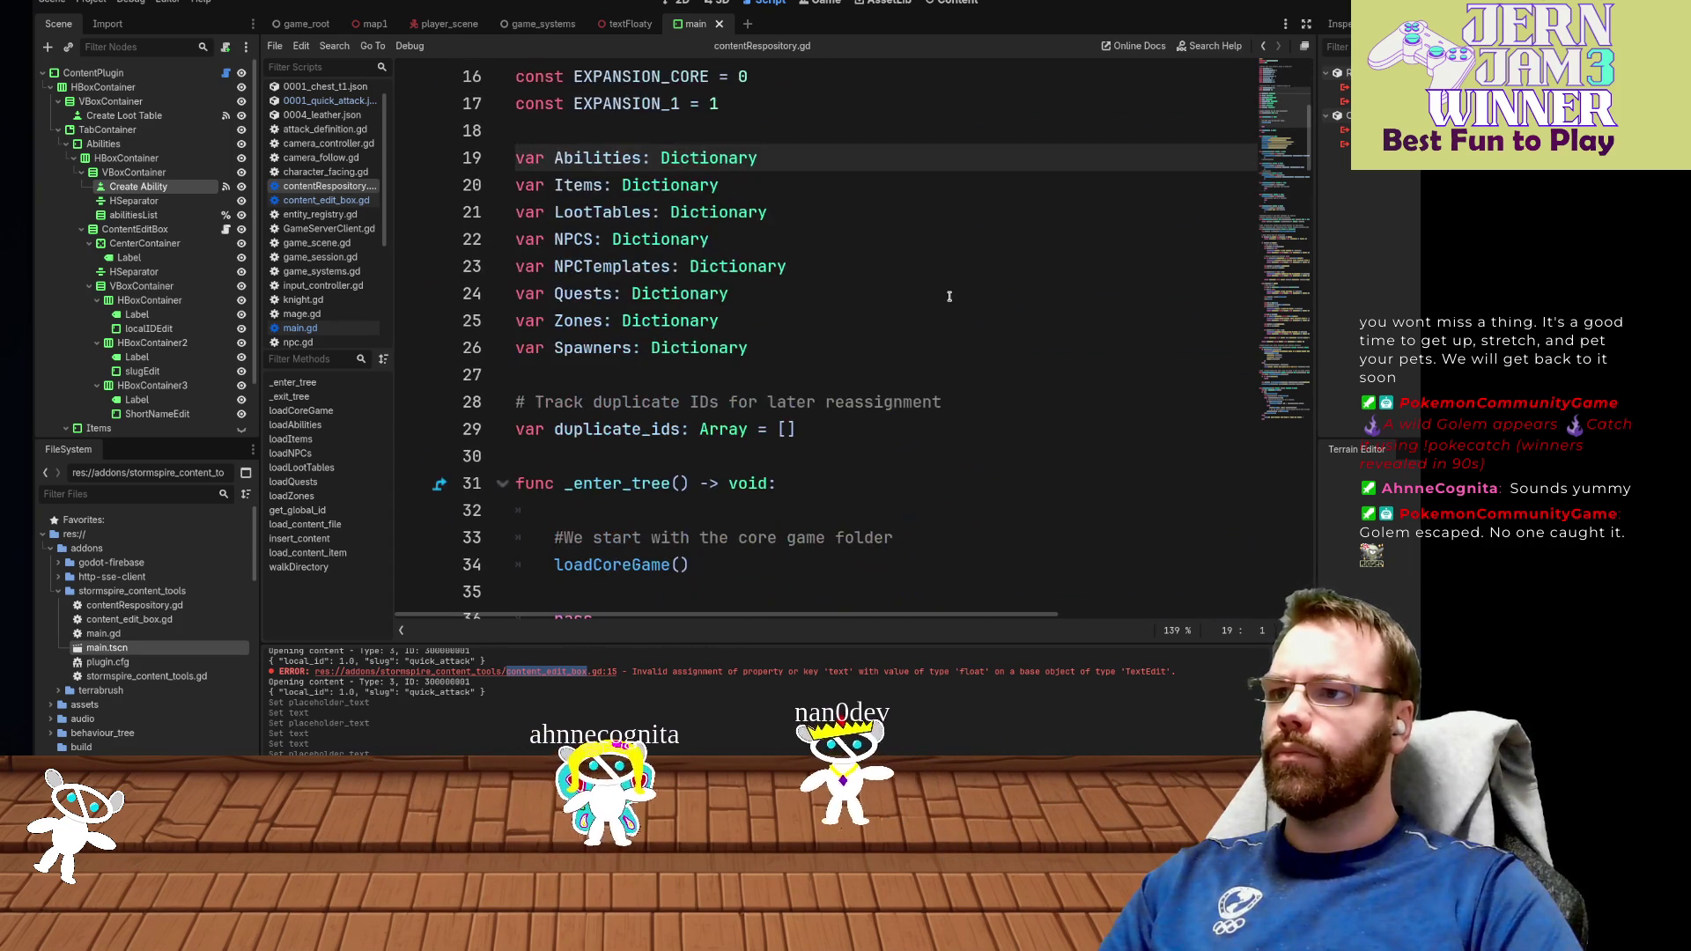
{"action": "scroll", "coordinate": [919, 285], "scroll_direction": "down", "scroll_amount": 5}
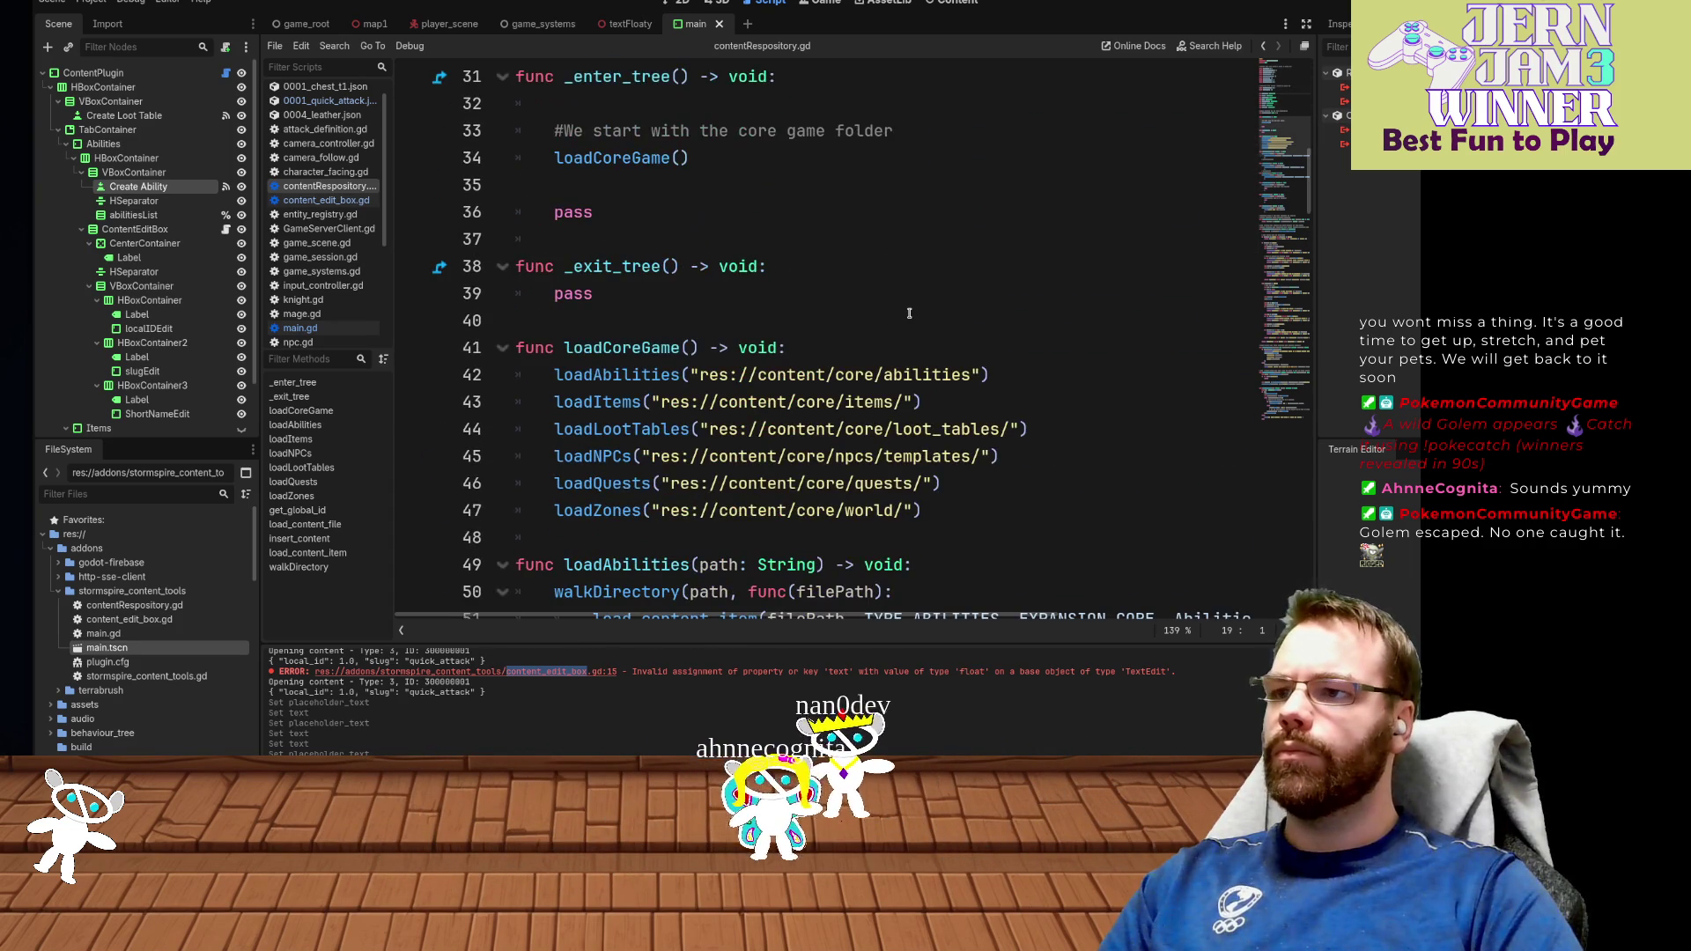
{"action": "scroll", "coordinate": [909, 313], "scroll_direction": "down", "scroll_amount": 2}
{"action": "scroll", "coordinate": [915, 308], "scroll_direction": "up", "scroll_amount": 9}
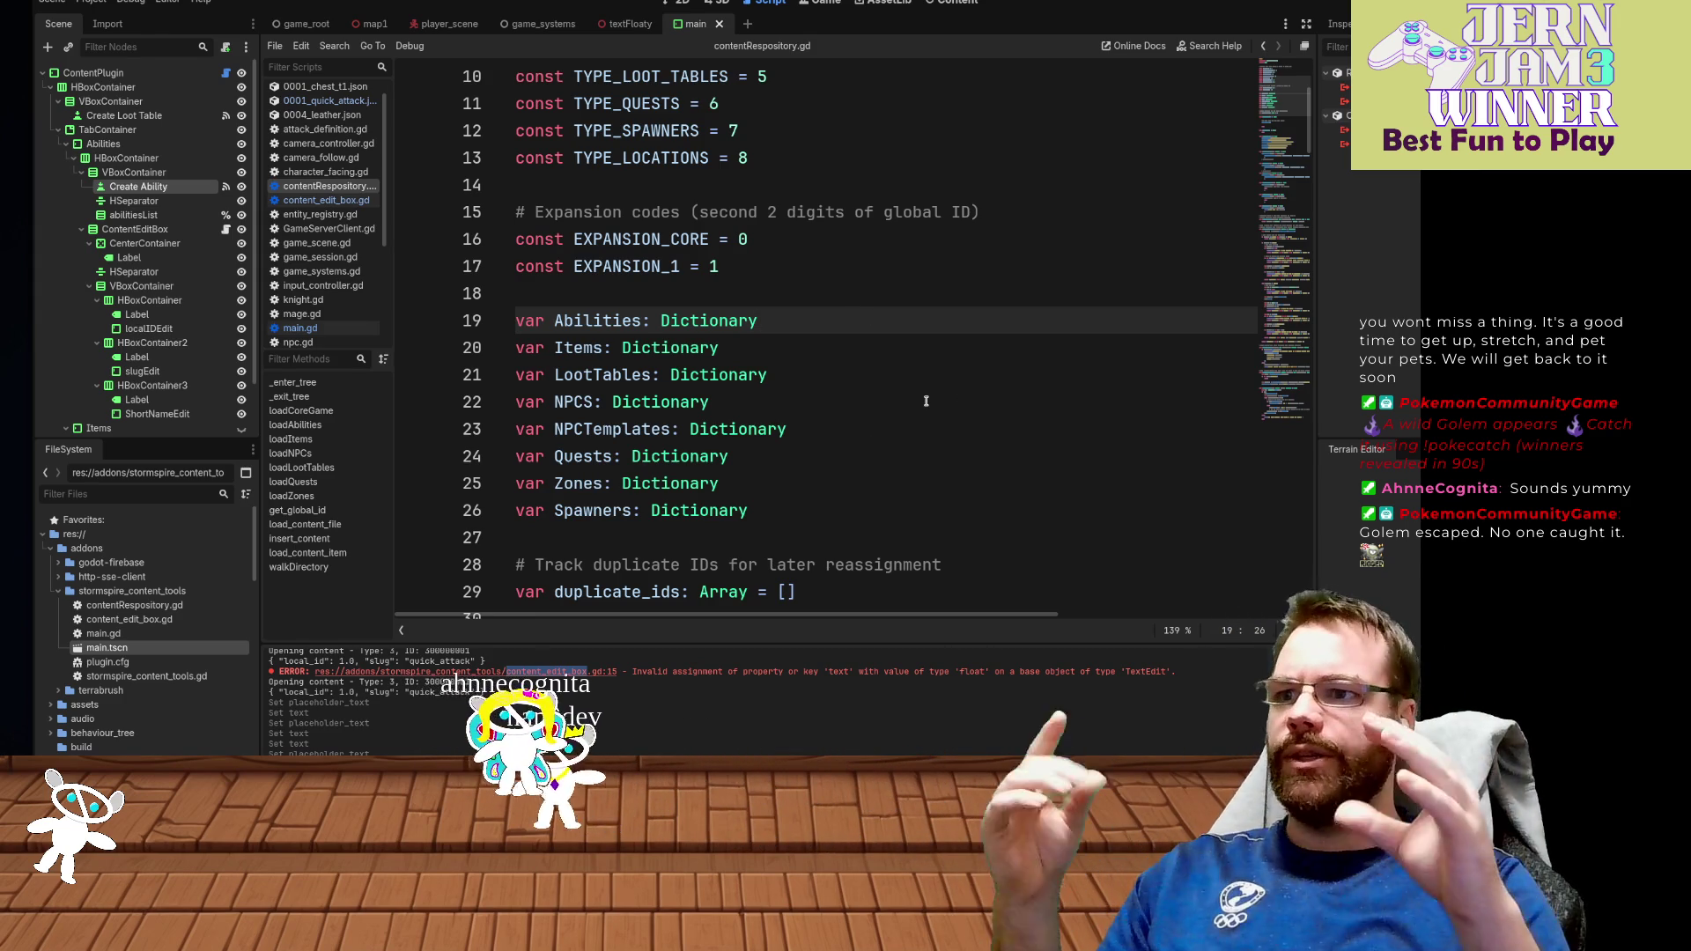
{"action": "scroll", "coordinate": [977, 430], "scroll_direction": "down", "scroll_amount": 10}
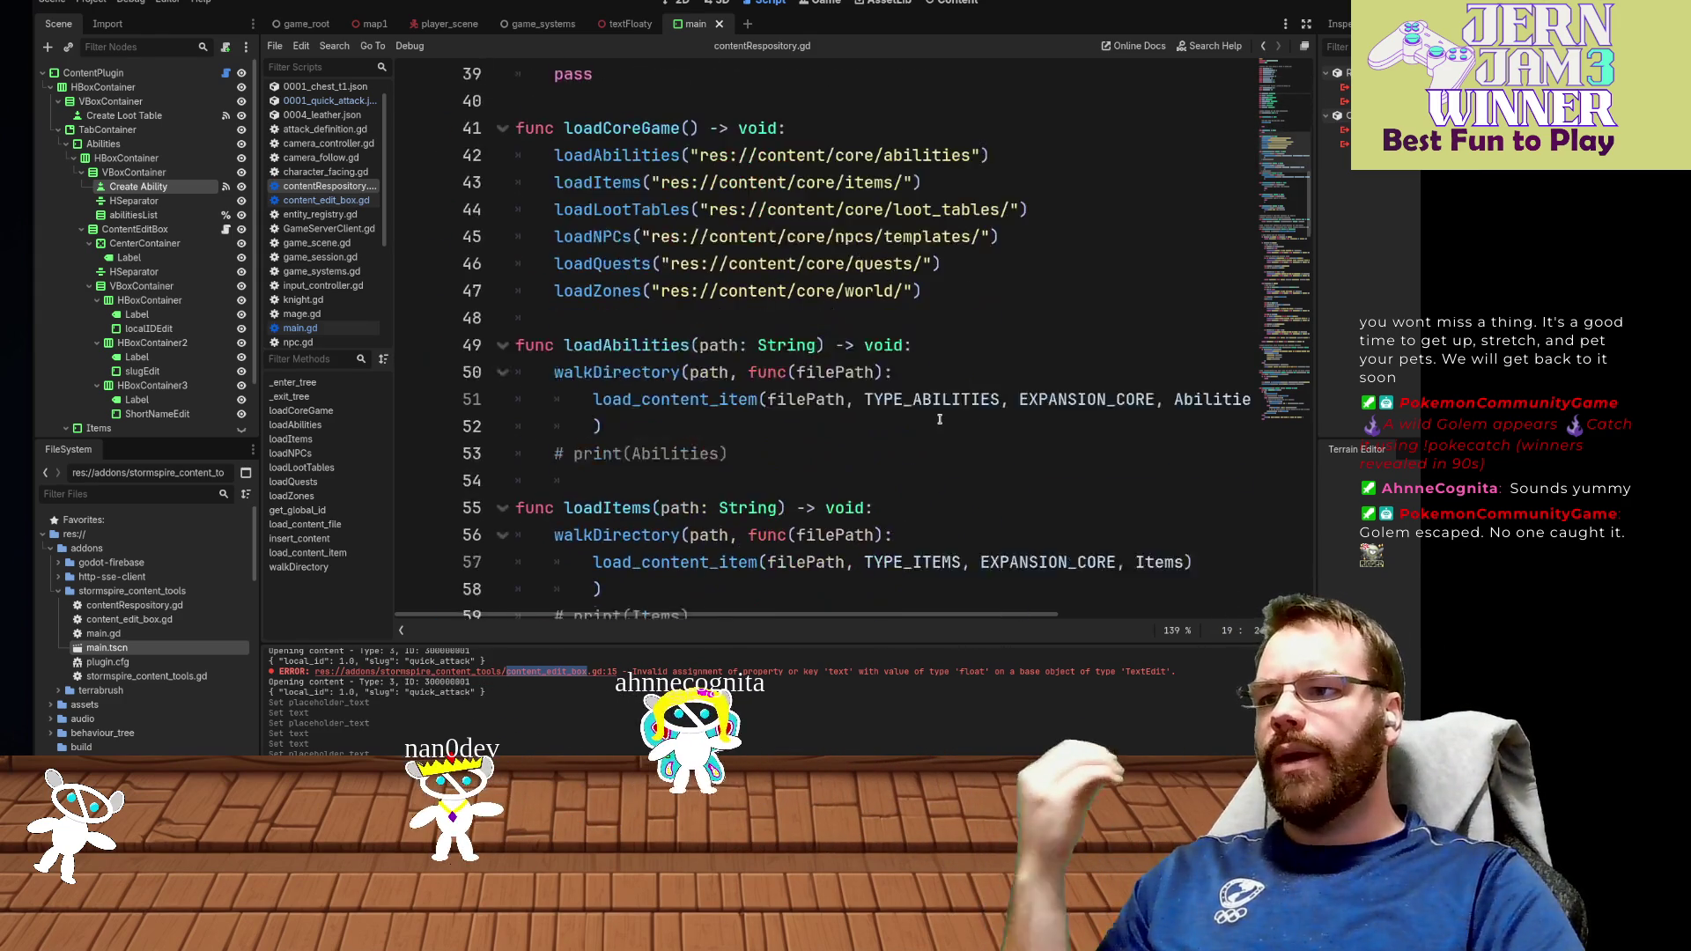
{"action": "scroll", "coordinate": [845, 423], "scroll_direction": "up", "scroll_amount": 1}
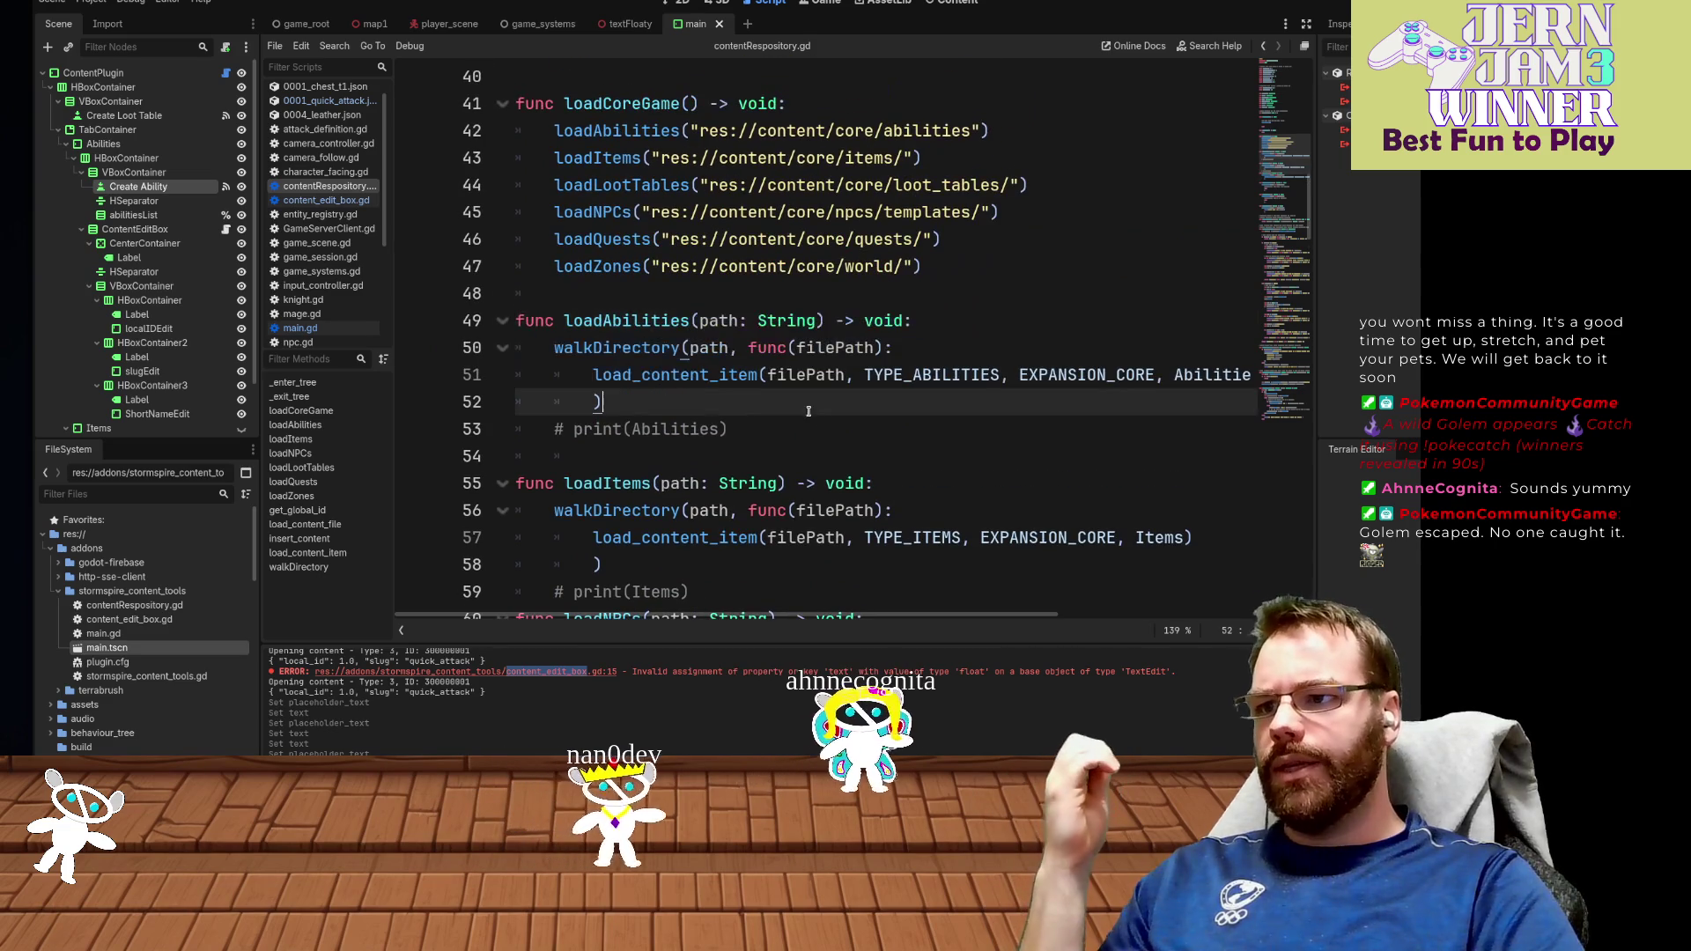
{"action": "left_click", "coordinate": [824, 421]}
{"action": "key", "text": "Return"}
{"action": "key", "text": "Return"}
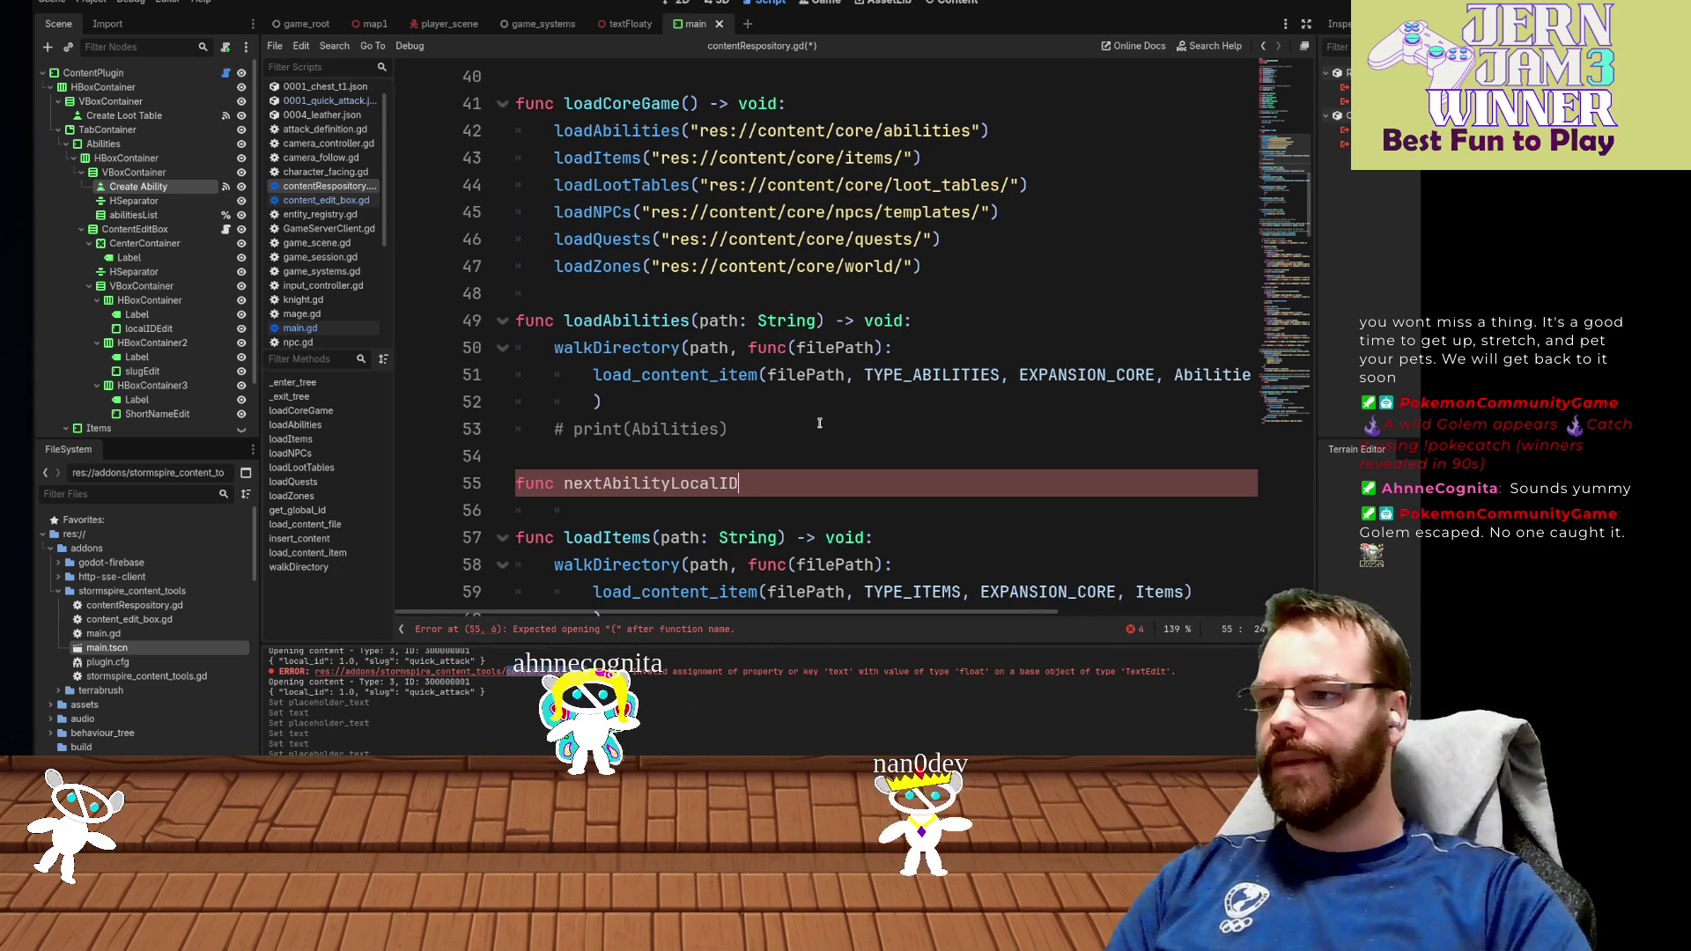
Step: Finish the signature as '() -> int:', open an indented body line, save, and check the Abilities declaration
{"action": "type", "text": "() -> "}
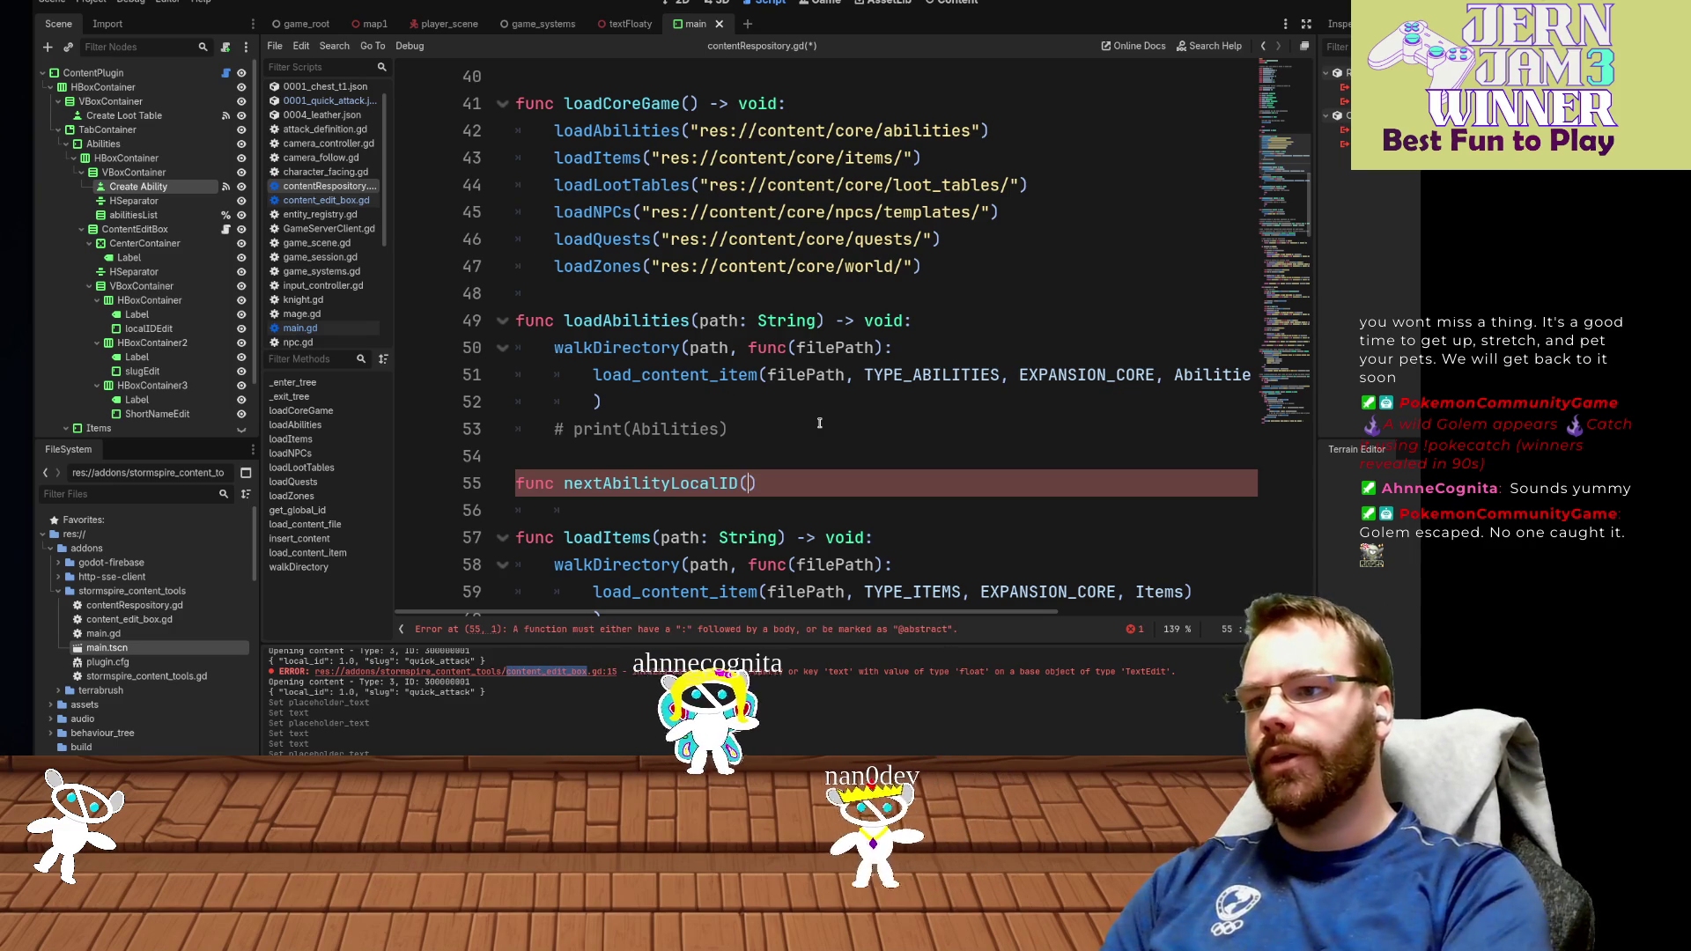
{"action": "type", "text": "int:"}
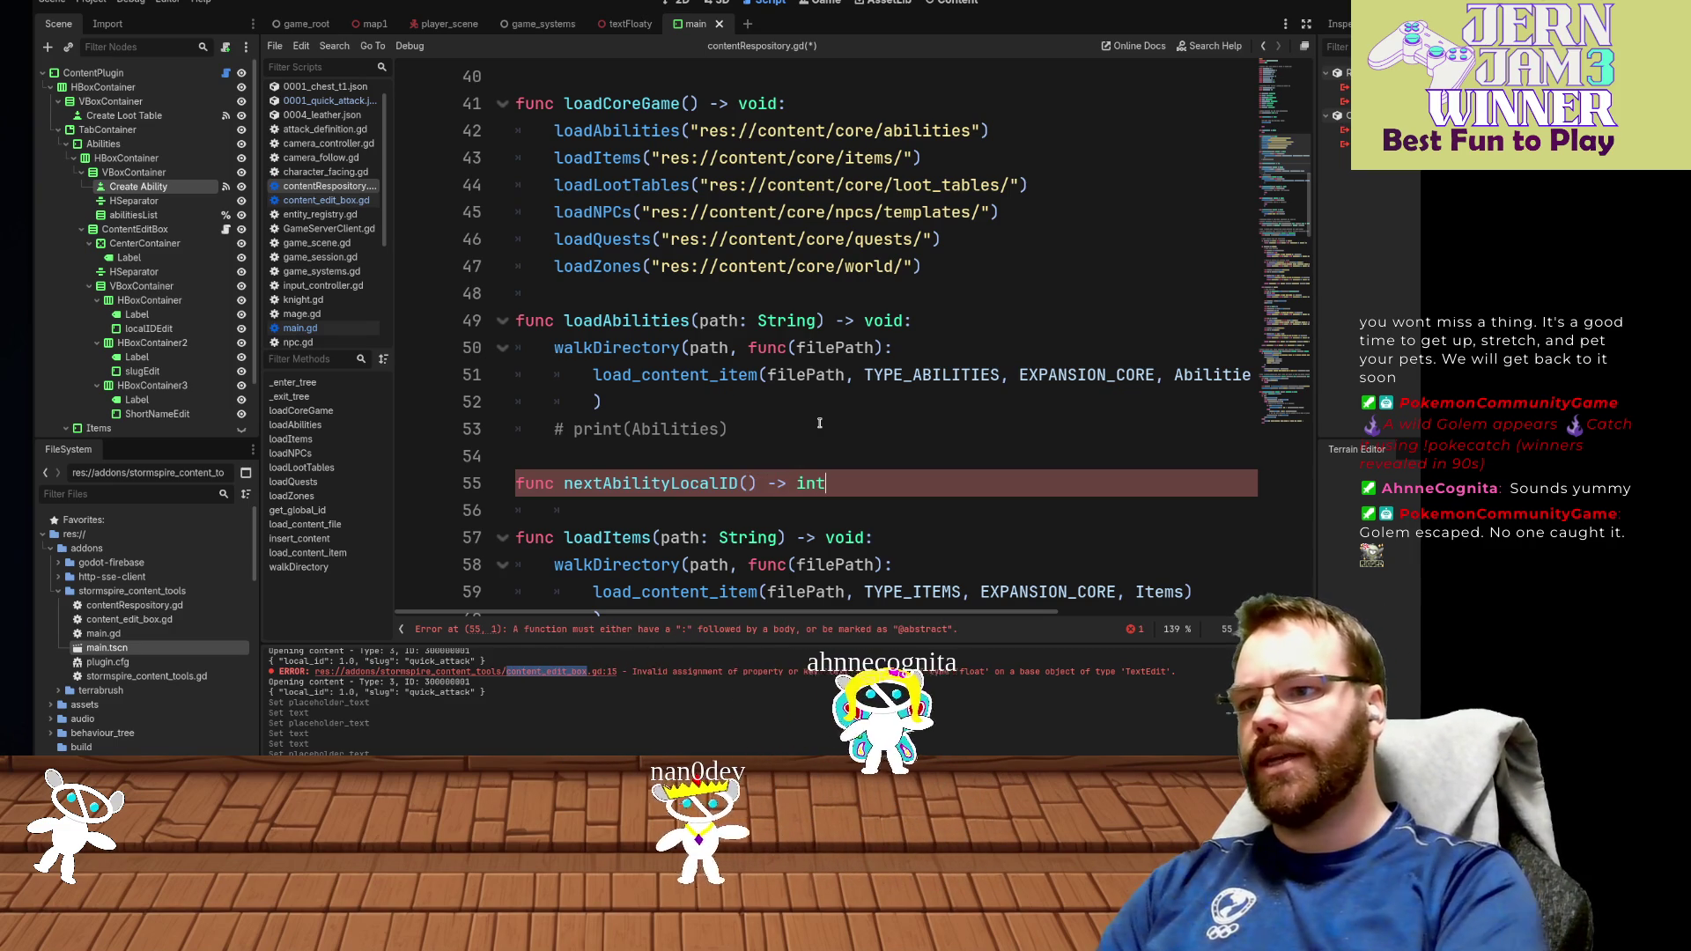
{"action": "key", "text": "Return"}
{"action": "key", "text": "ctrl+s"}
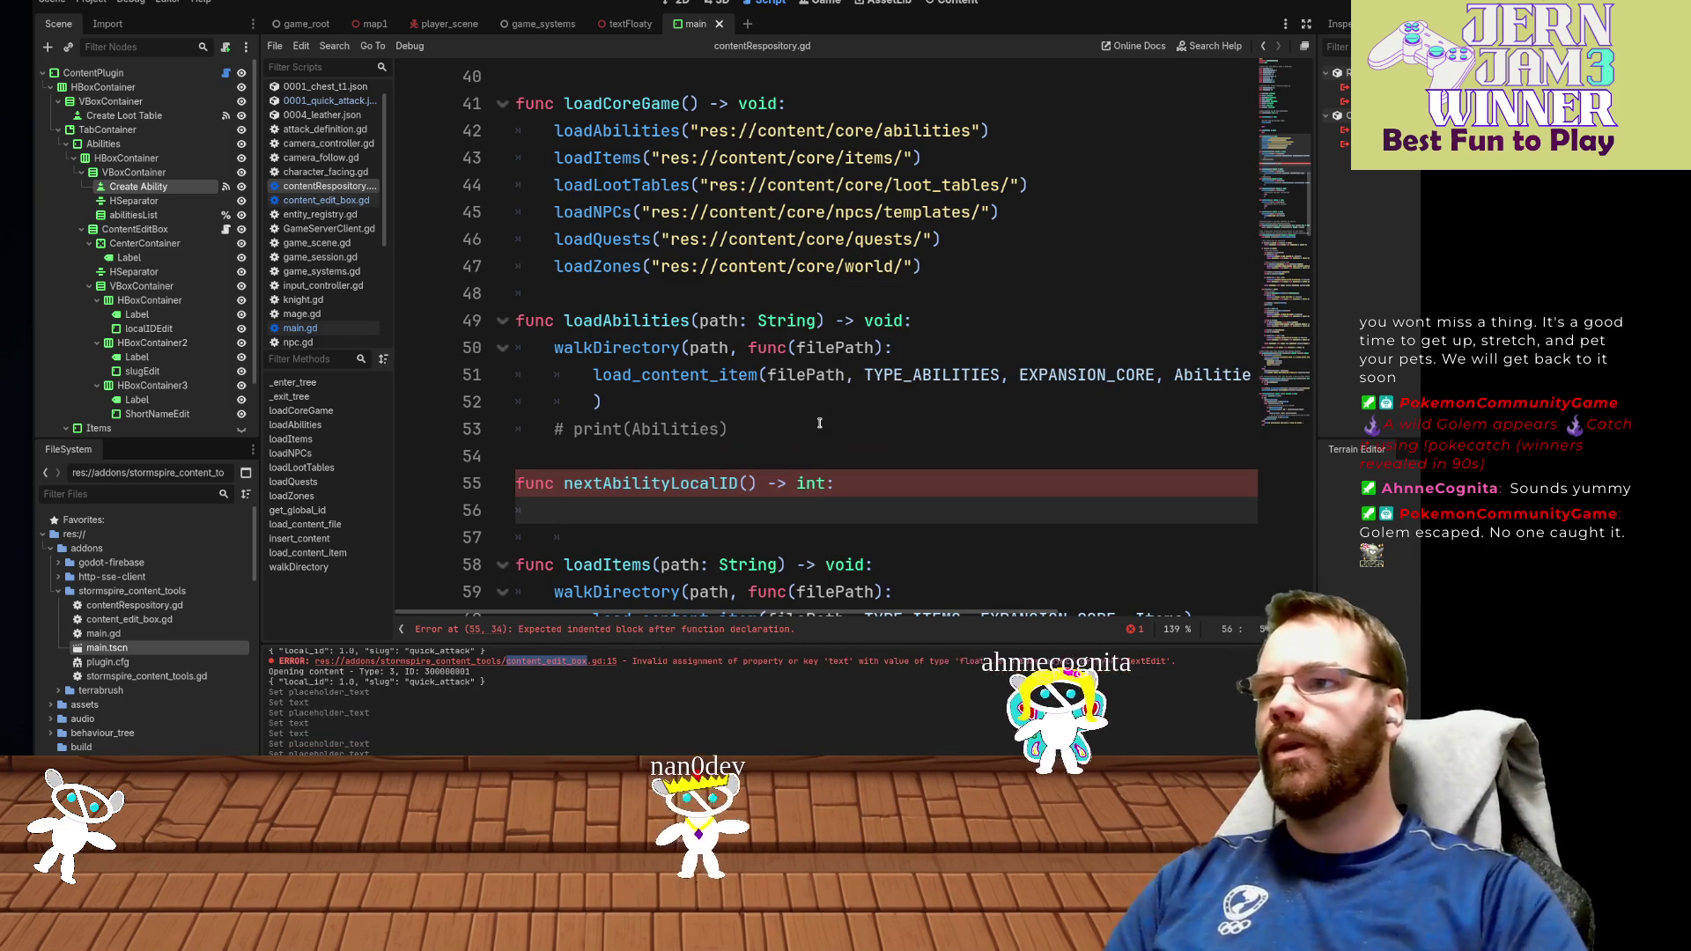
{"action": "scroll", "coordinate": [961, 121], "scroll_direction": "up", "scroll_amount": 6}
{"action": "scroll", "coordinate": [711, 273], "scroll_direction": "up", "scroll_amount": 2}
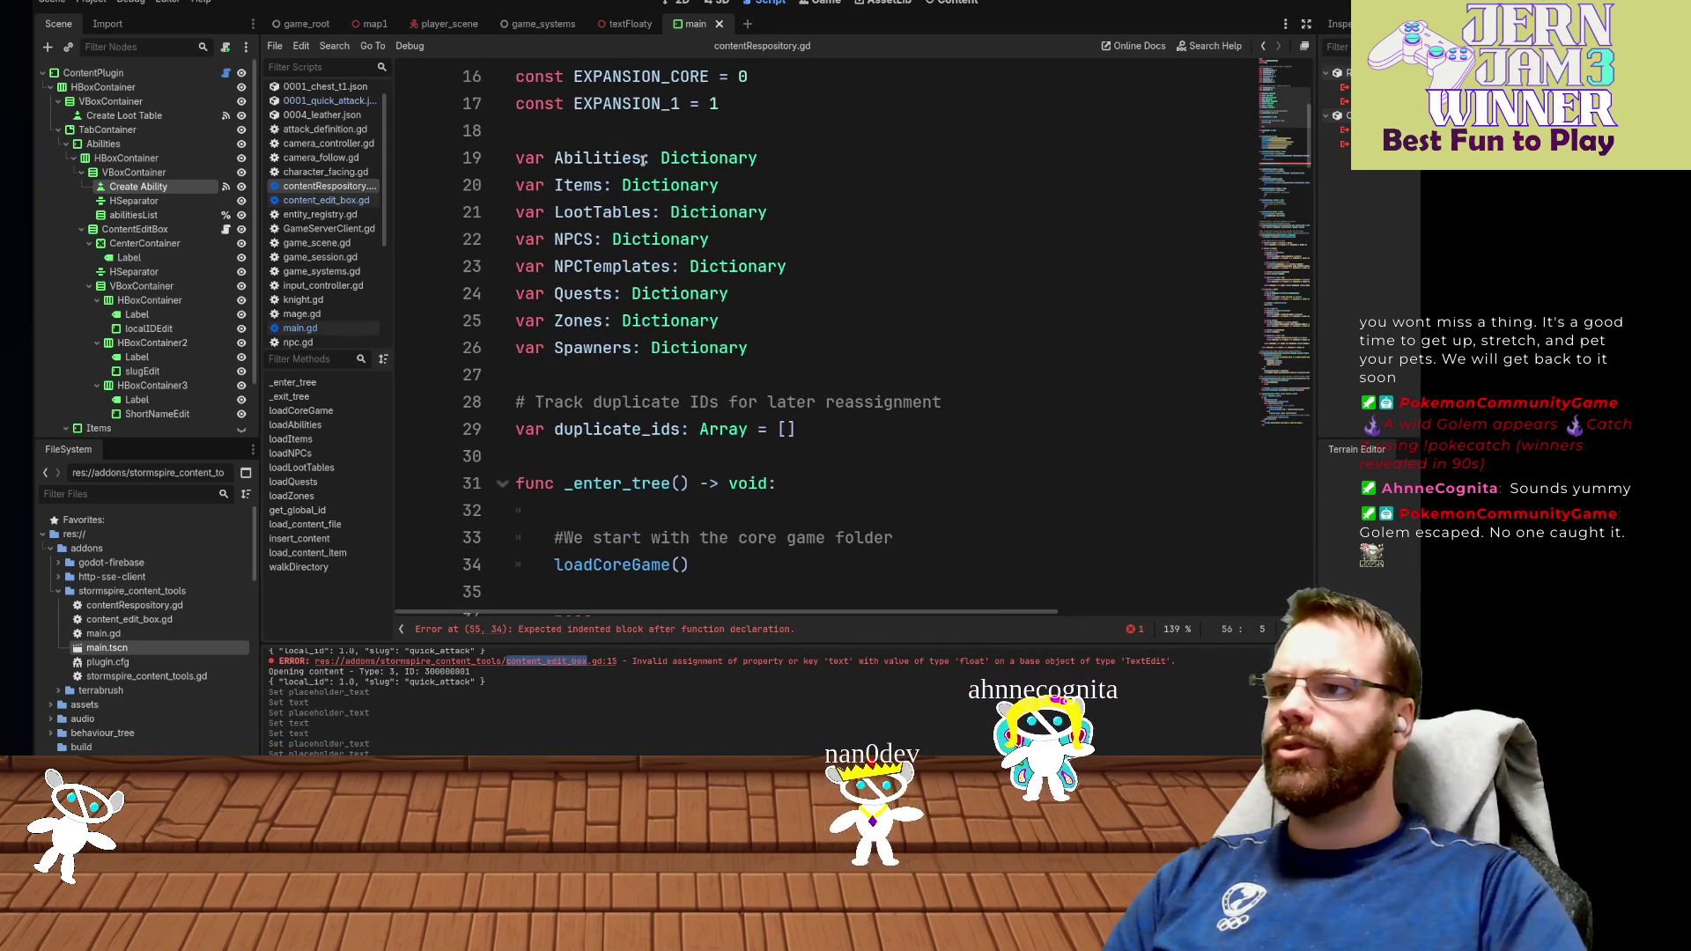
{"action": "double_click", "coordinate": [597, 157]}
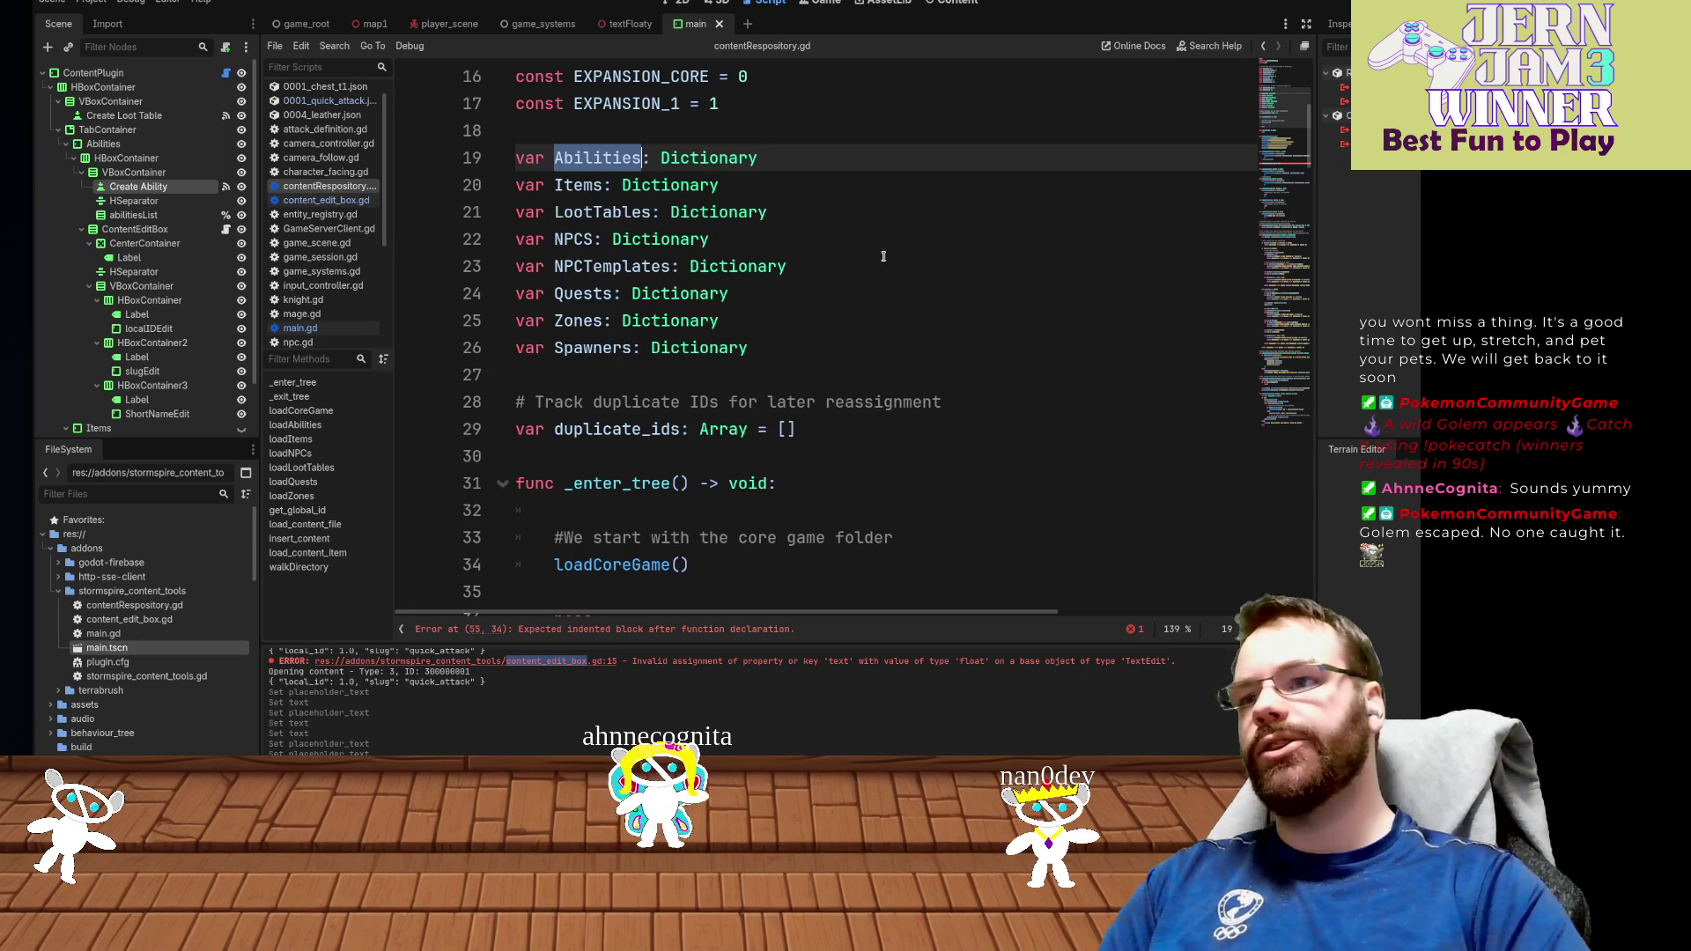
{"action": "scroll", "coordinate": [925, 255], "scroll_direction": "down", "scroll_amount": 10}
{"action": "left_click", "coordinate": [835, 271]}
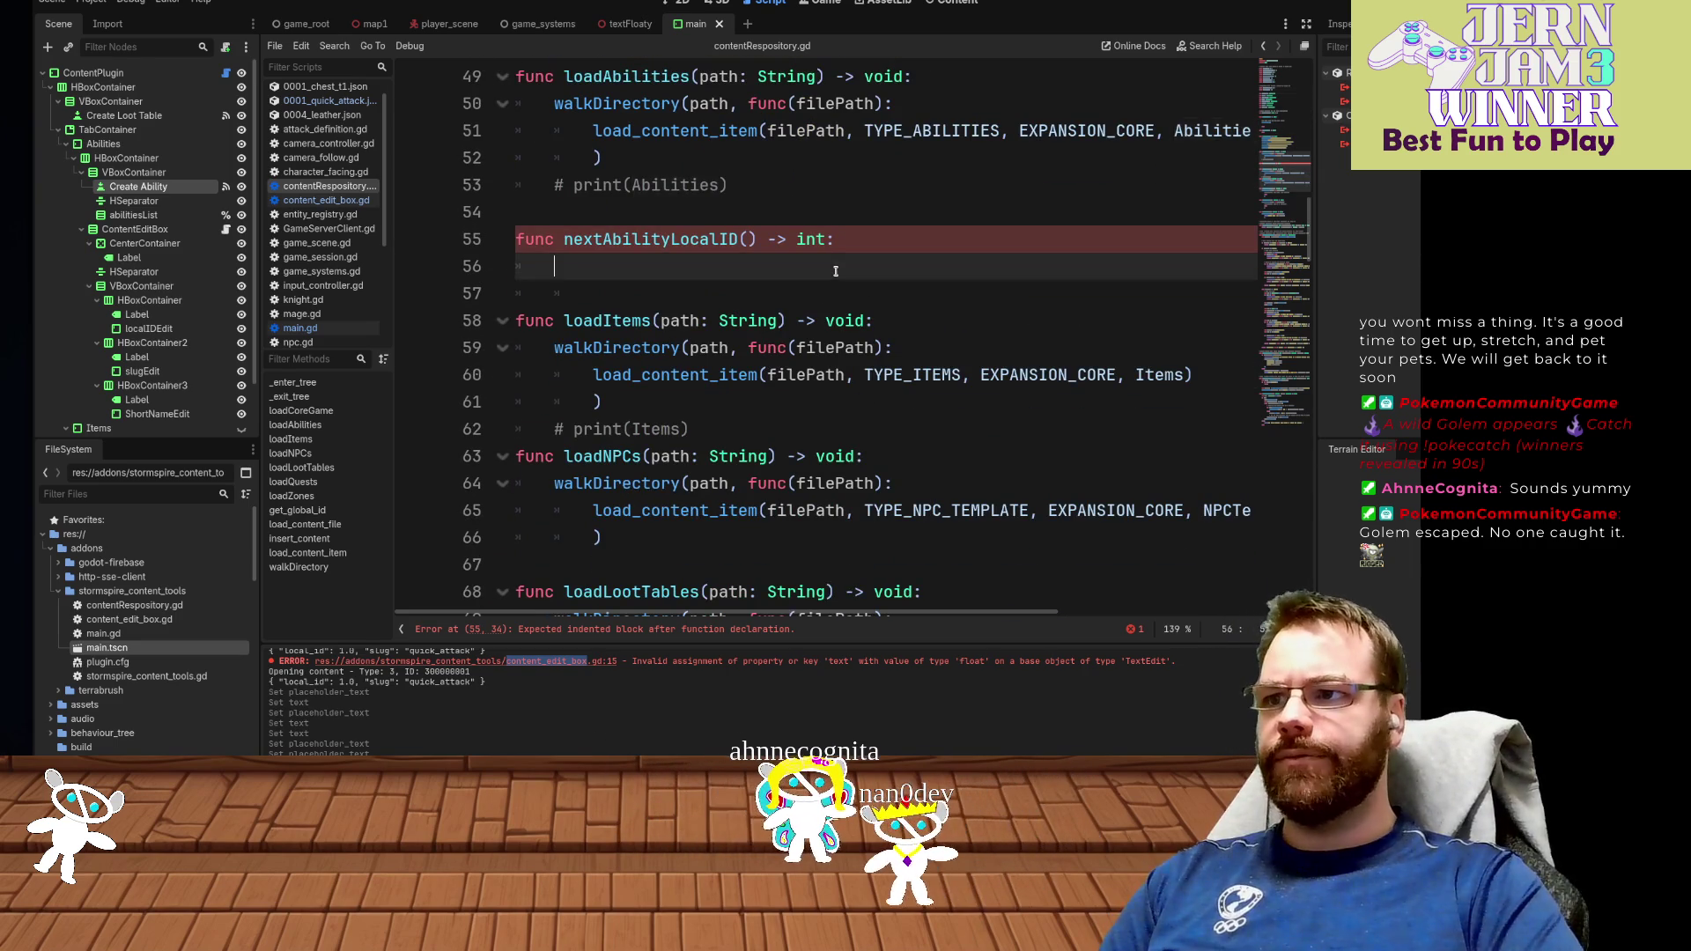
{"action": "scroll", "coordinate": [864, 304], "scroll_direction": "up", "scroll_amount": 2}
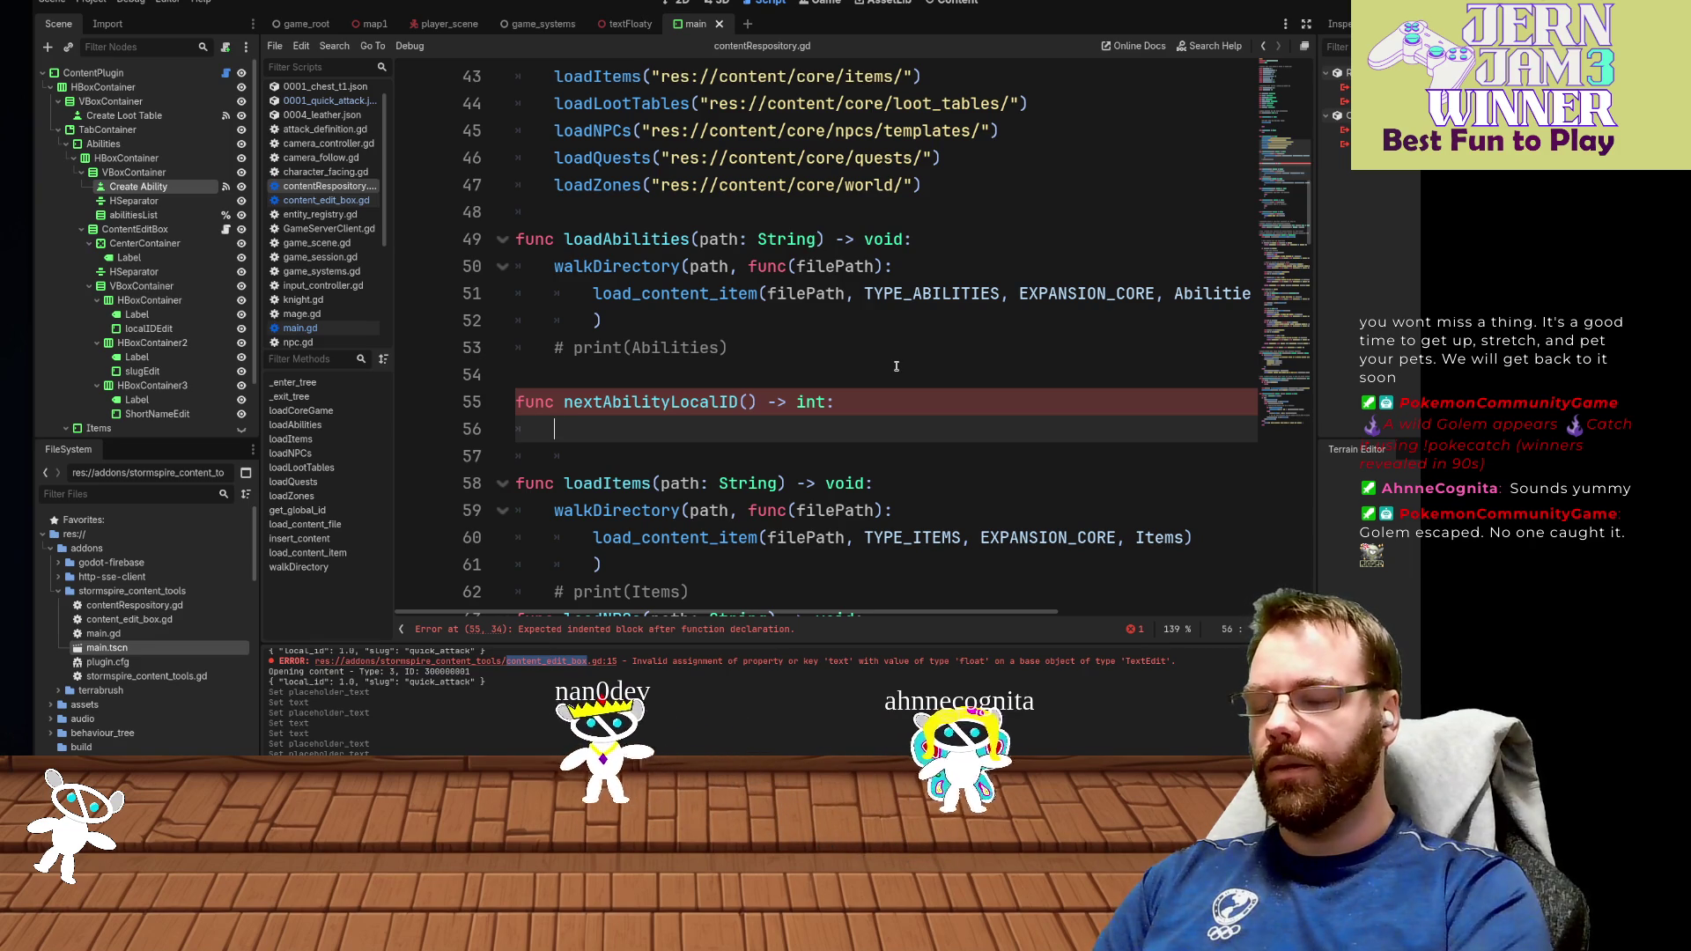
Step: Write 'var values = Abilities.values()' as the first line of nextAbilityLocalID
{"action": "type", "text": "ab"}
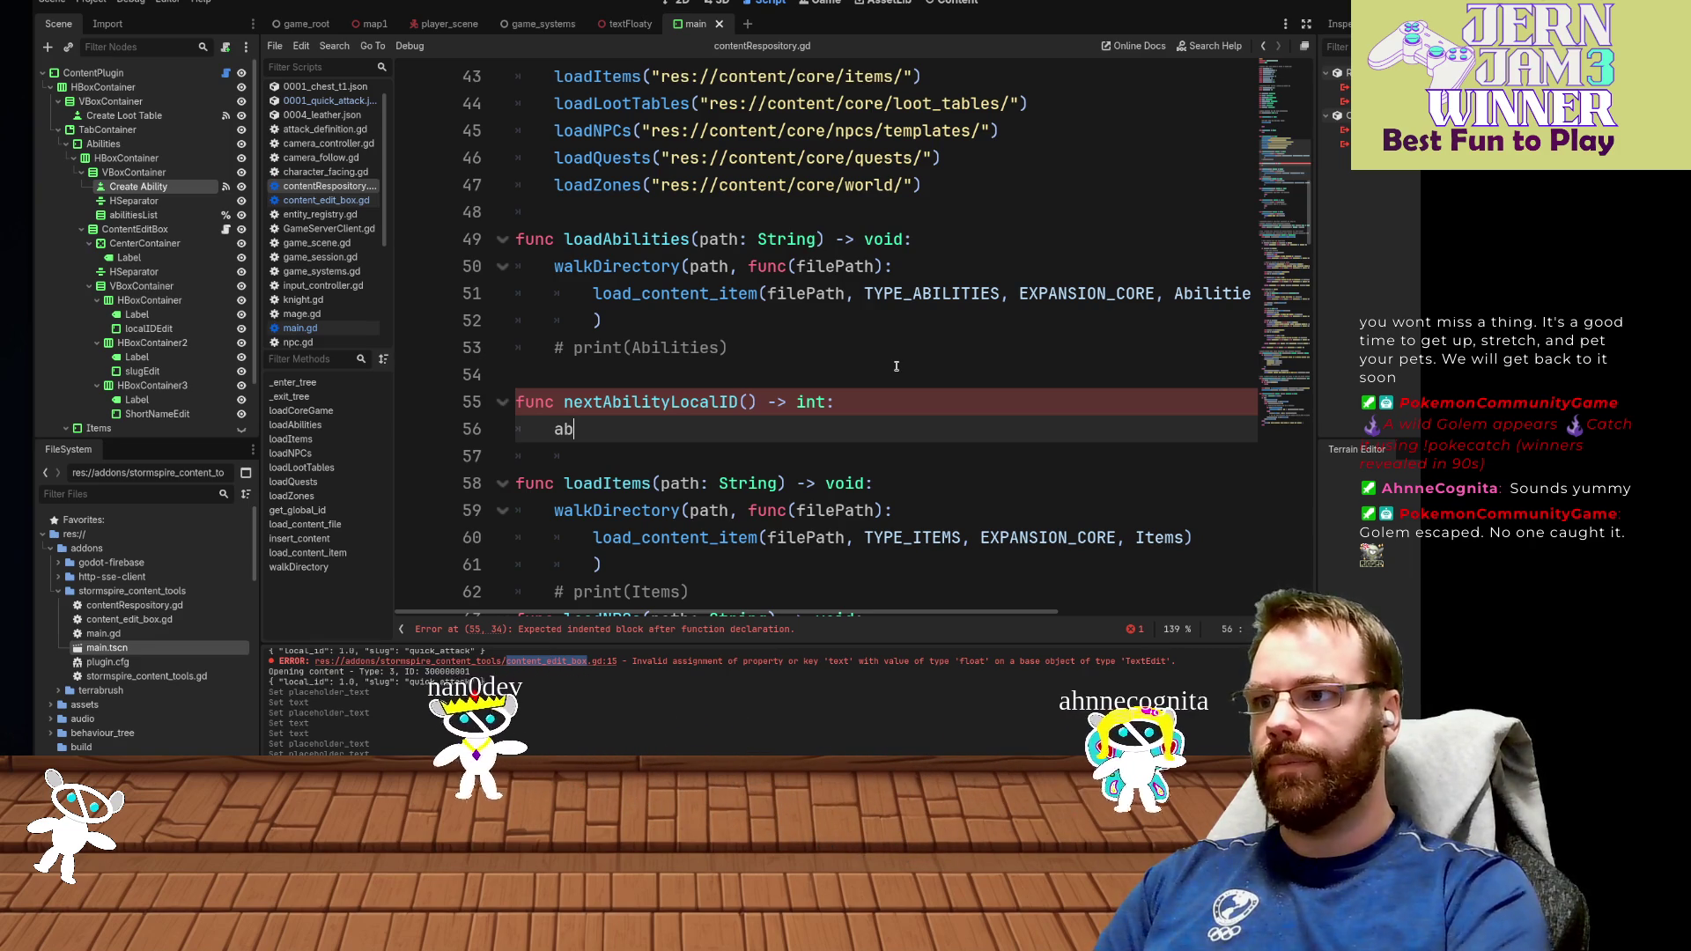
{"action": "key", "text": "Down"}
{"action": "key", "text": "Down"}
{"action": "key", "text": "Down"}
{"action": "key", "text": "Return"}
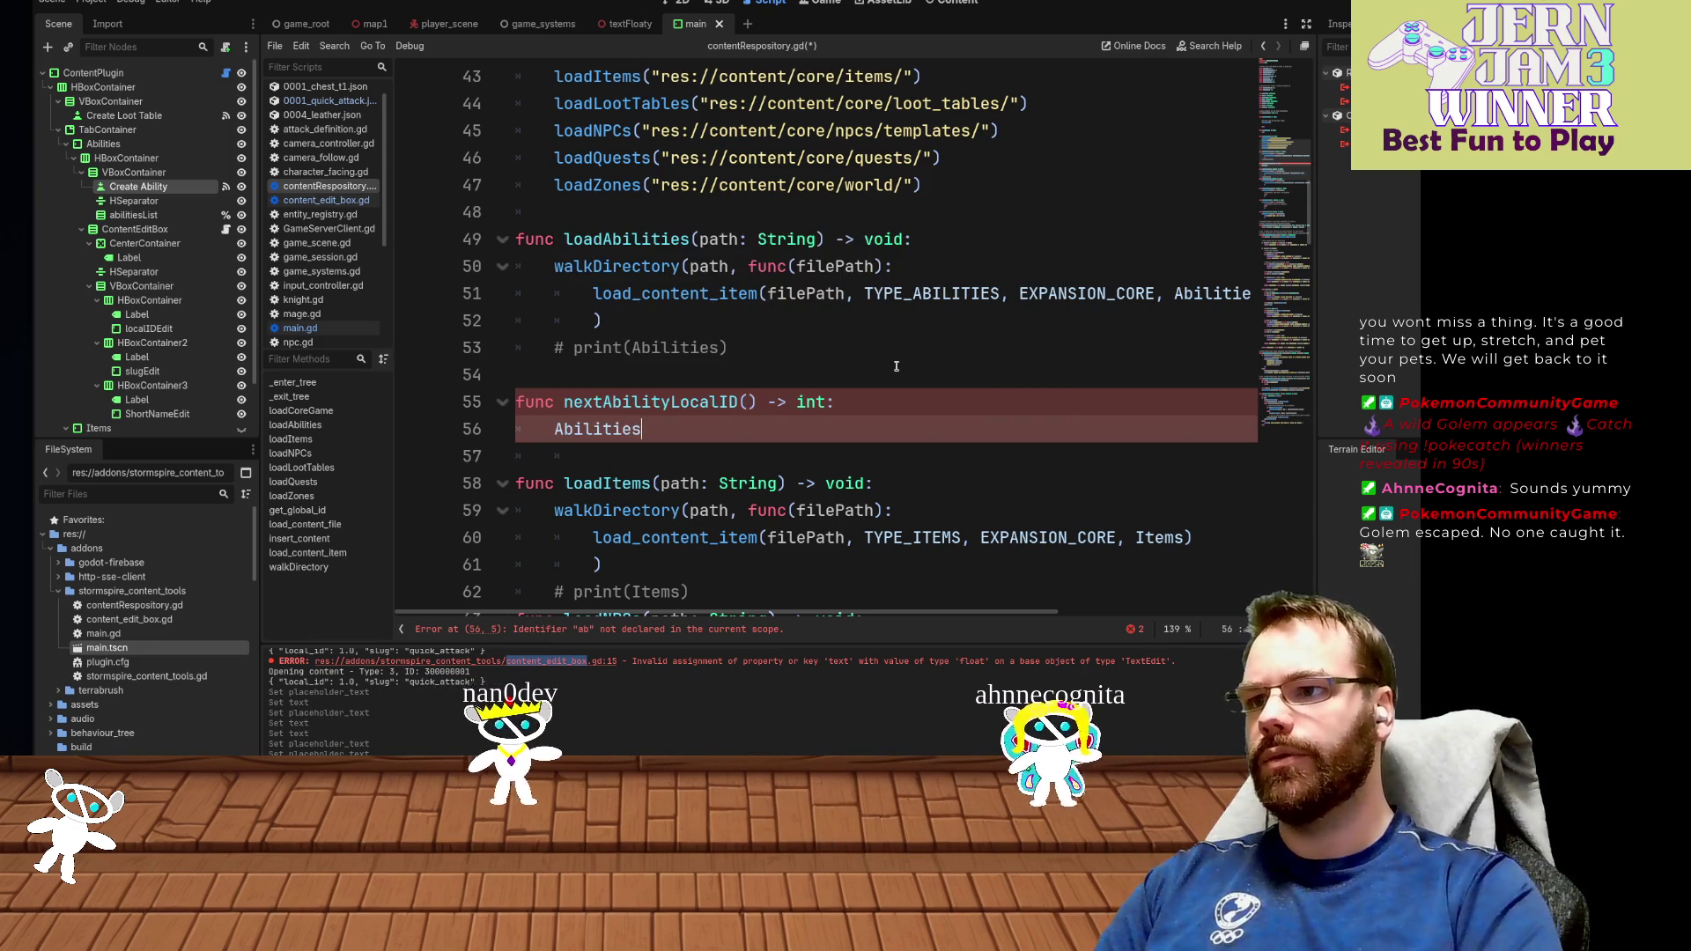
{"action": "type", "text": ".values"}
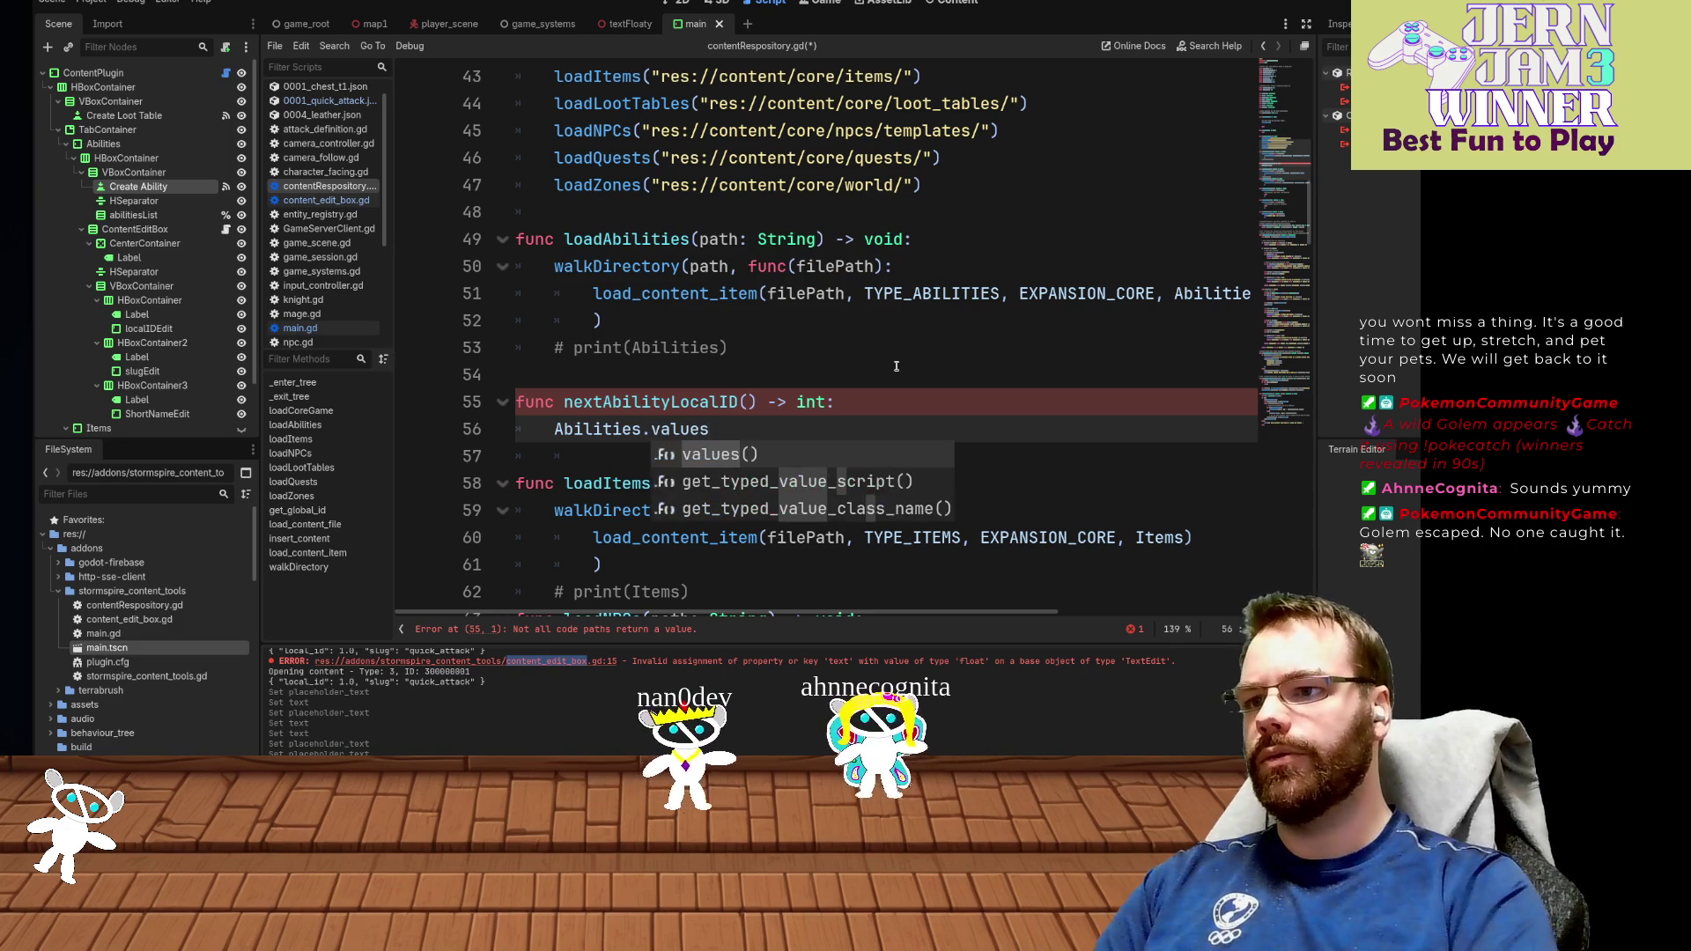
{"action": "key", "text": "Return"}
{"action": "key", "text": "Home"}
{"action": "type", "text": "var val"}
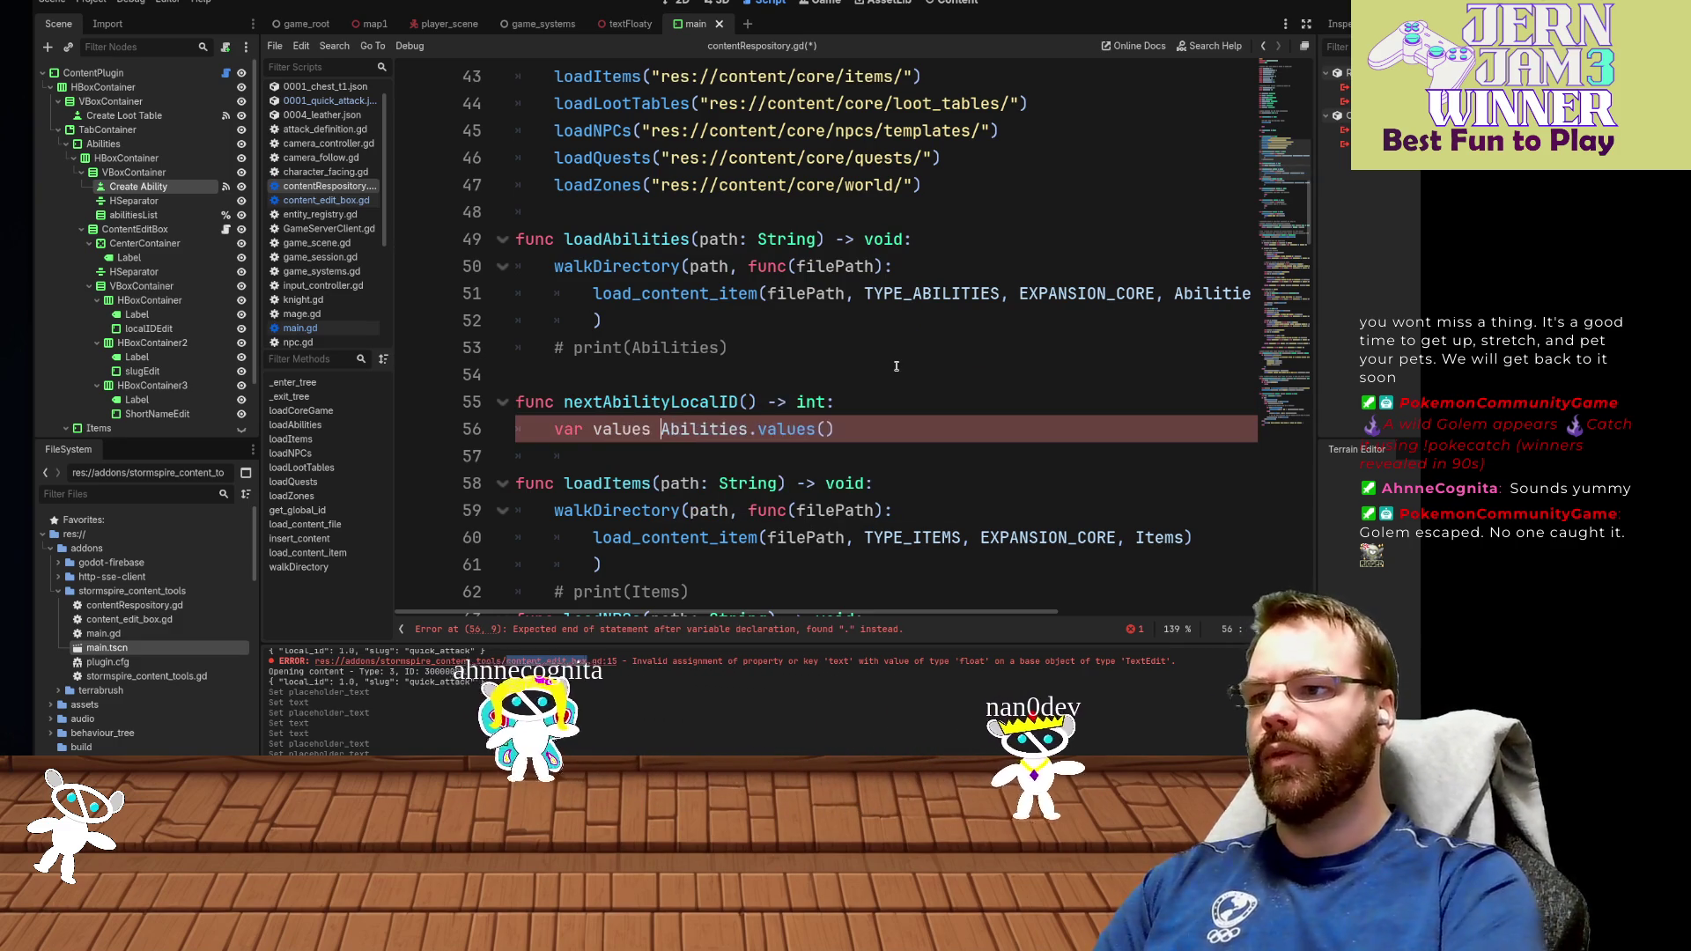
{"action": "type", "text": "ues ="}
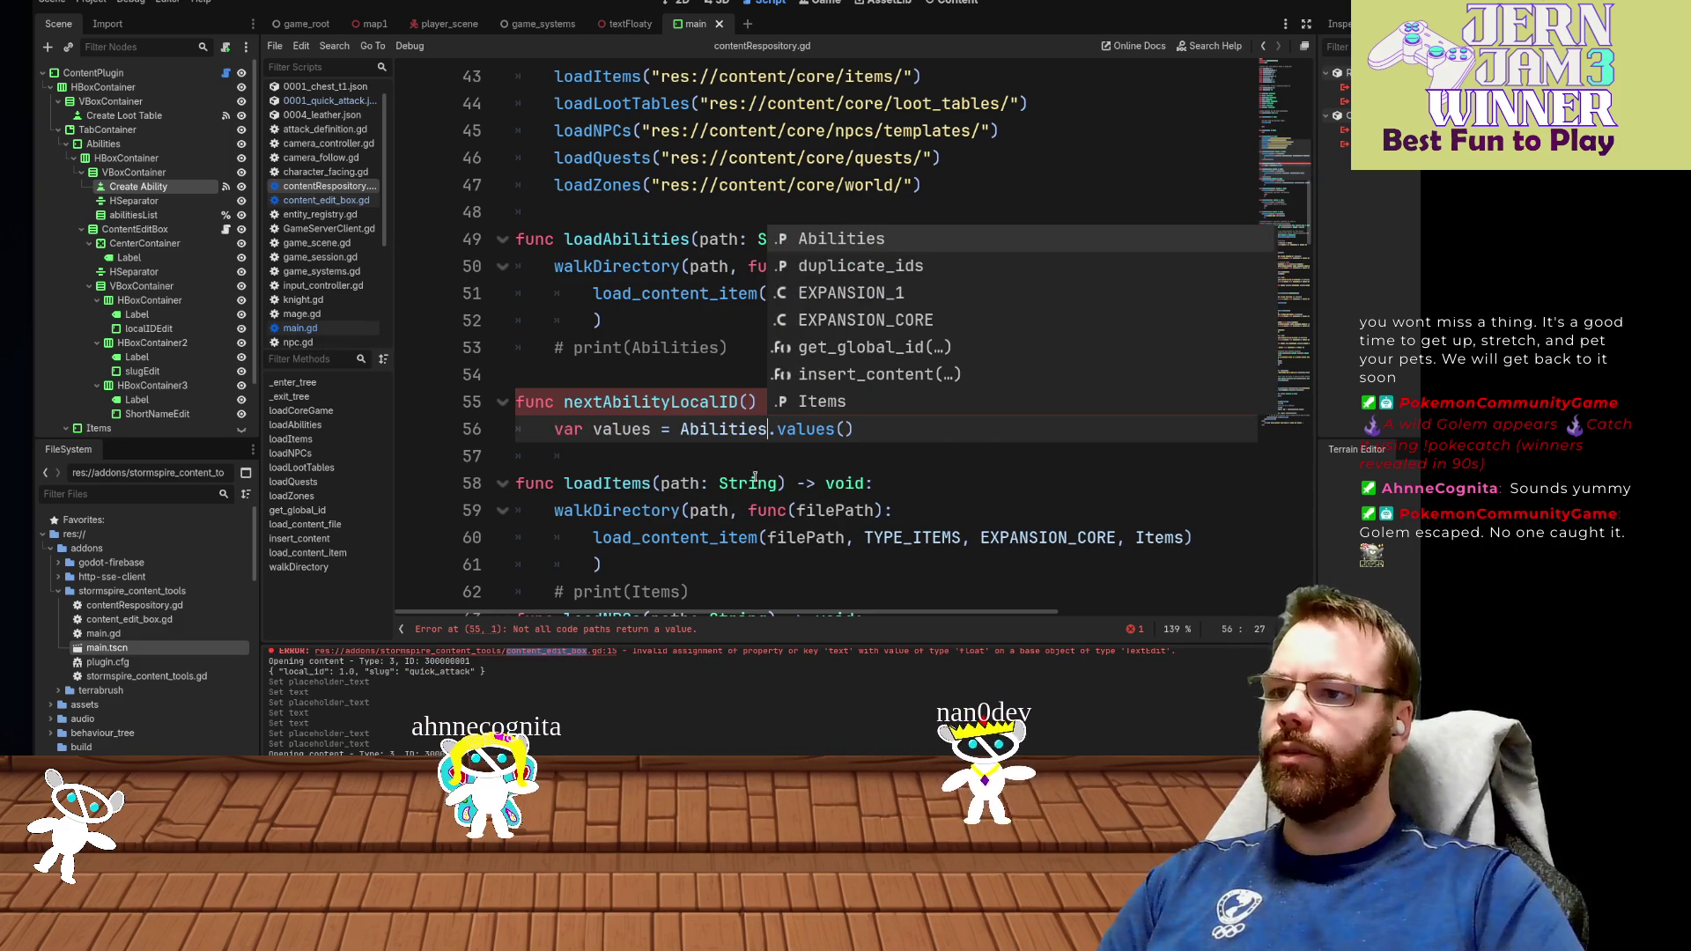
{"action": "key", "text": "End"}
Step: Switch the call to Abilities.keys() after checking the Abilities declaration and the local_id field check
{"action": "scroll", "coordinate": [908, 343], "scroll_direction": "up", "scroll_amount": 10}
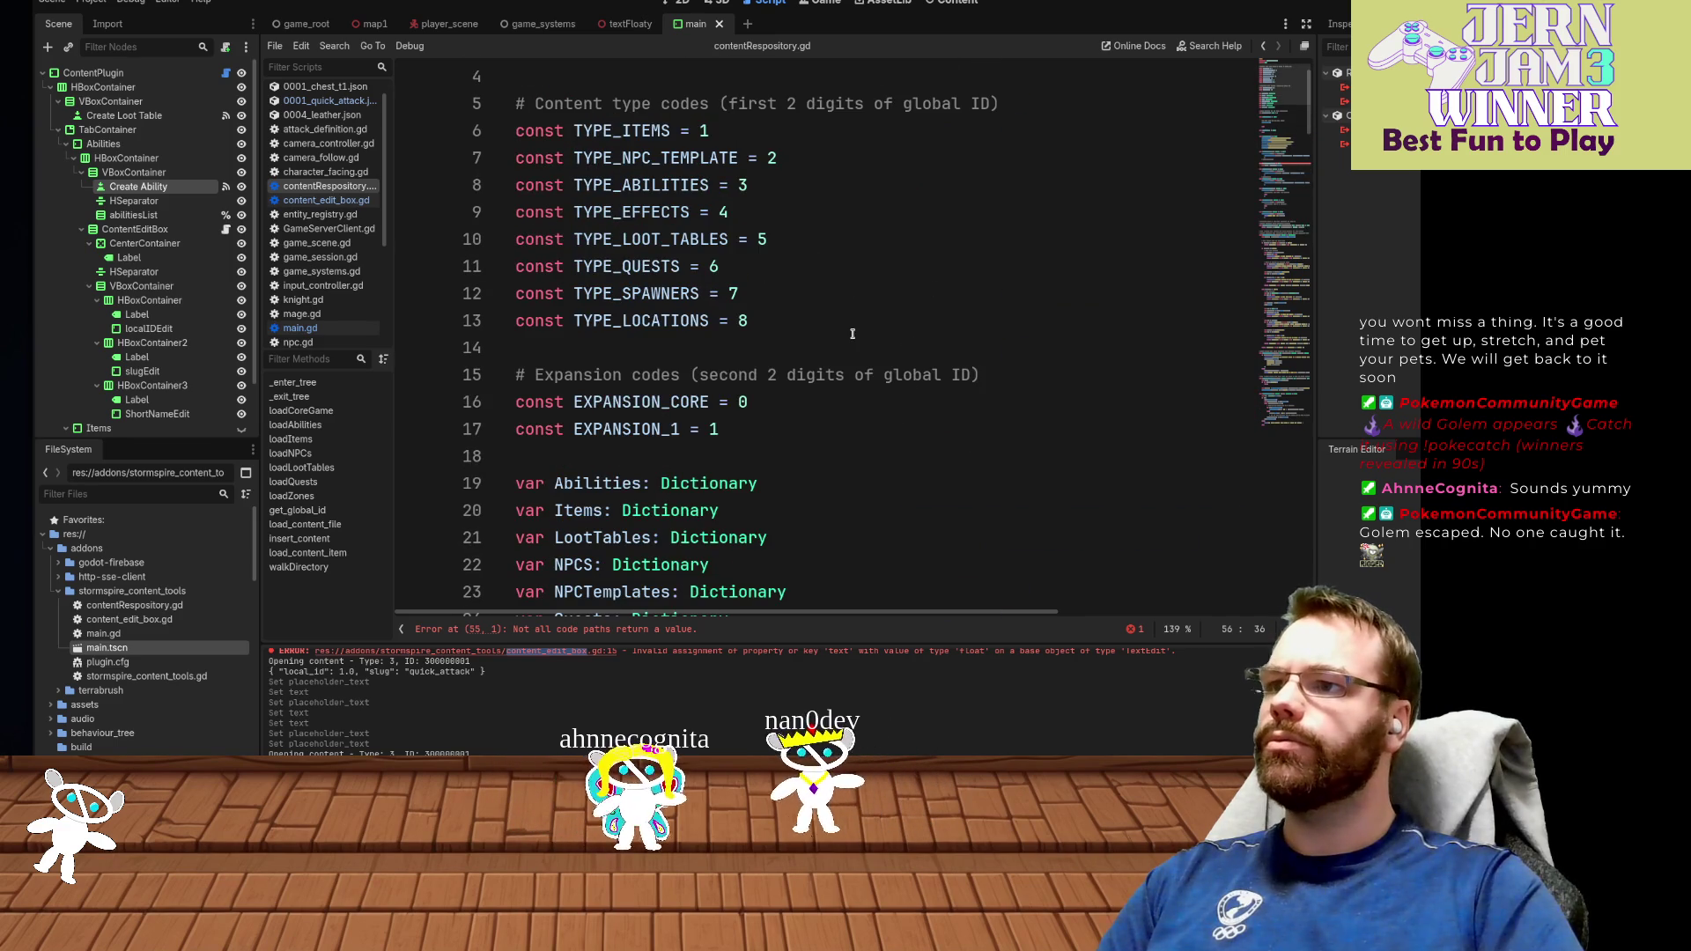
{"action": "double_click", "coordinate": [607, 483]}
{"action": "scroll", "coordinate": [862, 482], "scroll_direction": "down", "scroll_amount": 7}
{"action": "scroll", "coordinate": [862, 482], "scroll_direction": "down", "scroll_amount": 6}
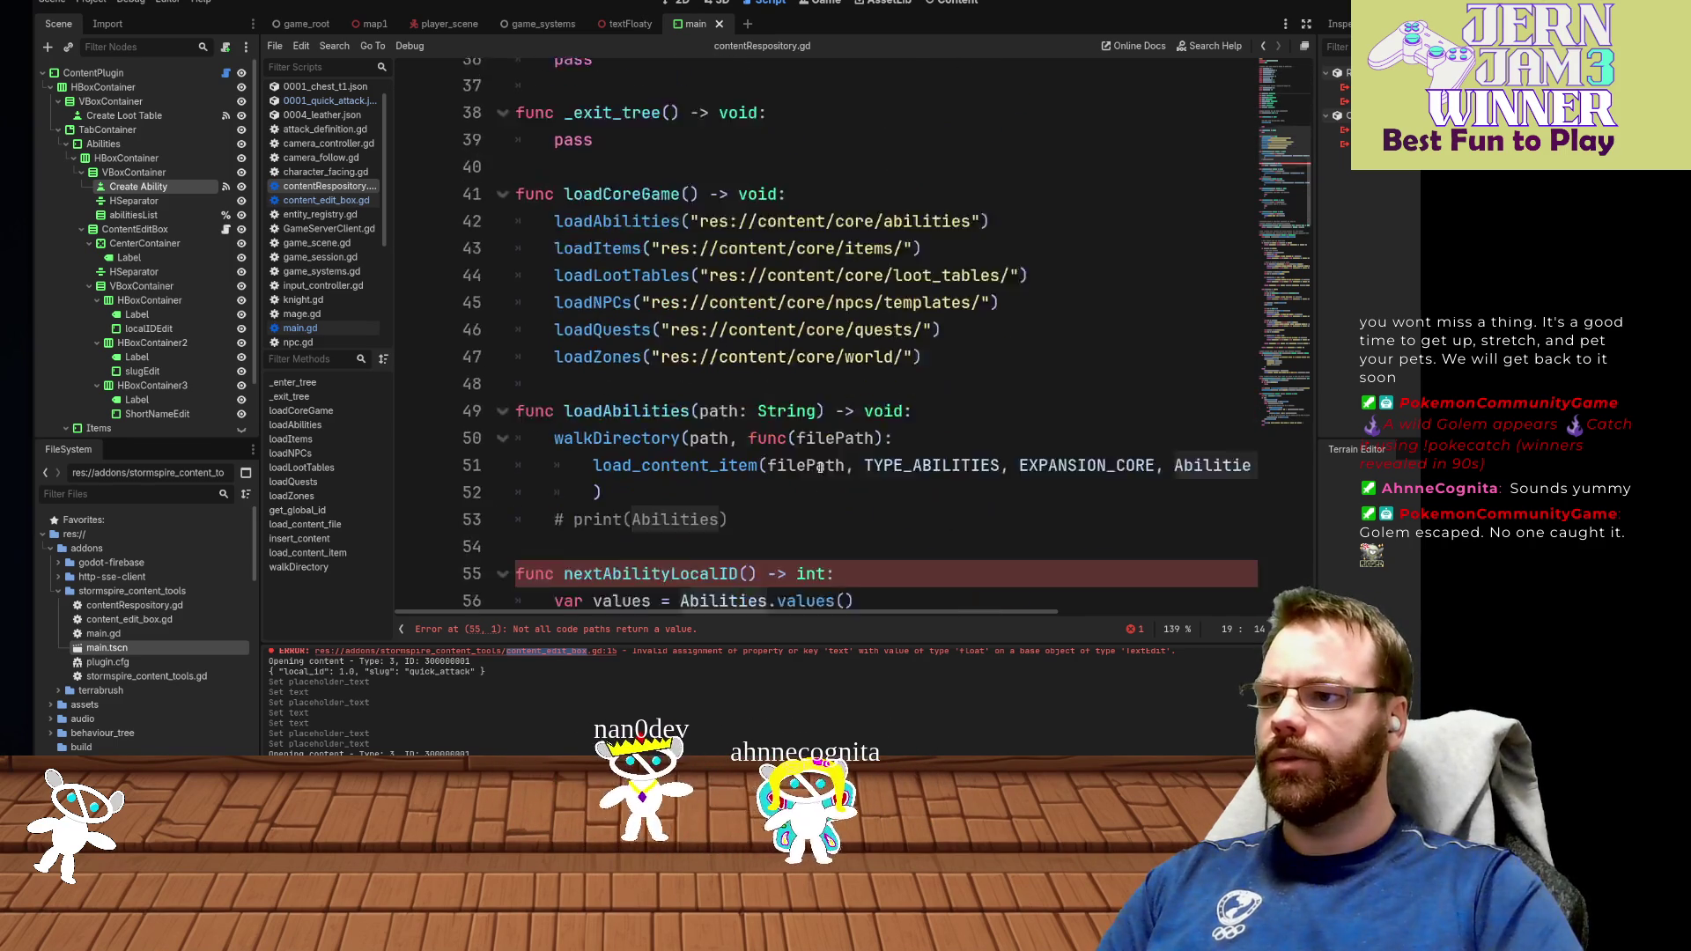
{"action": "left_click", "coordinate": [898, 456]}
{"action": "double_click", "coordinate": [805, 428]}
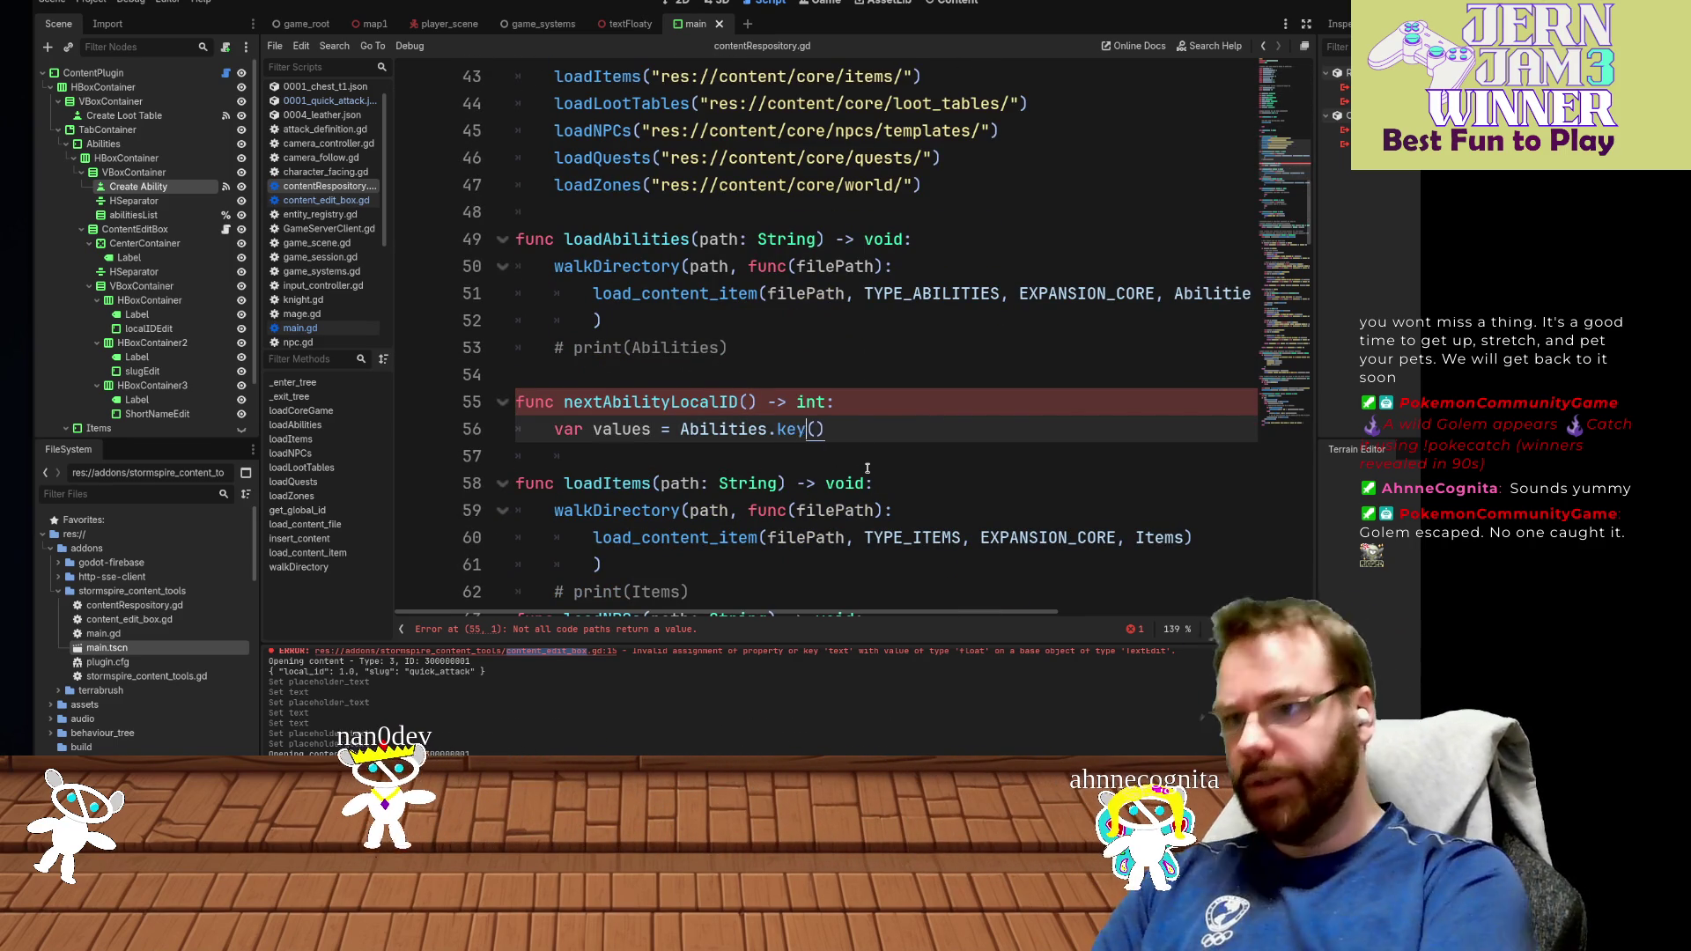
{"action": "key", "text": "Return"}
{"action": "scroll", "coordinate": [929, 289], "scroll_direction": "down", "scroll_amount": 6}
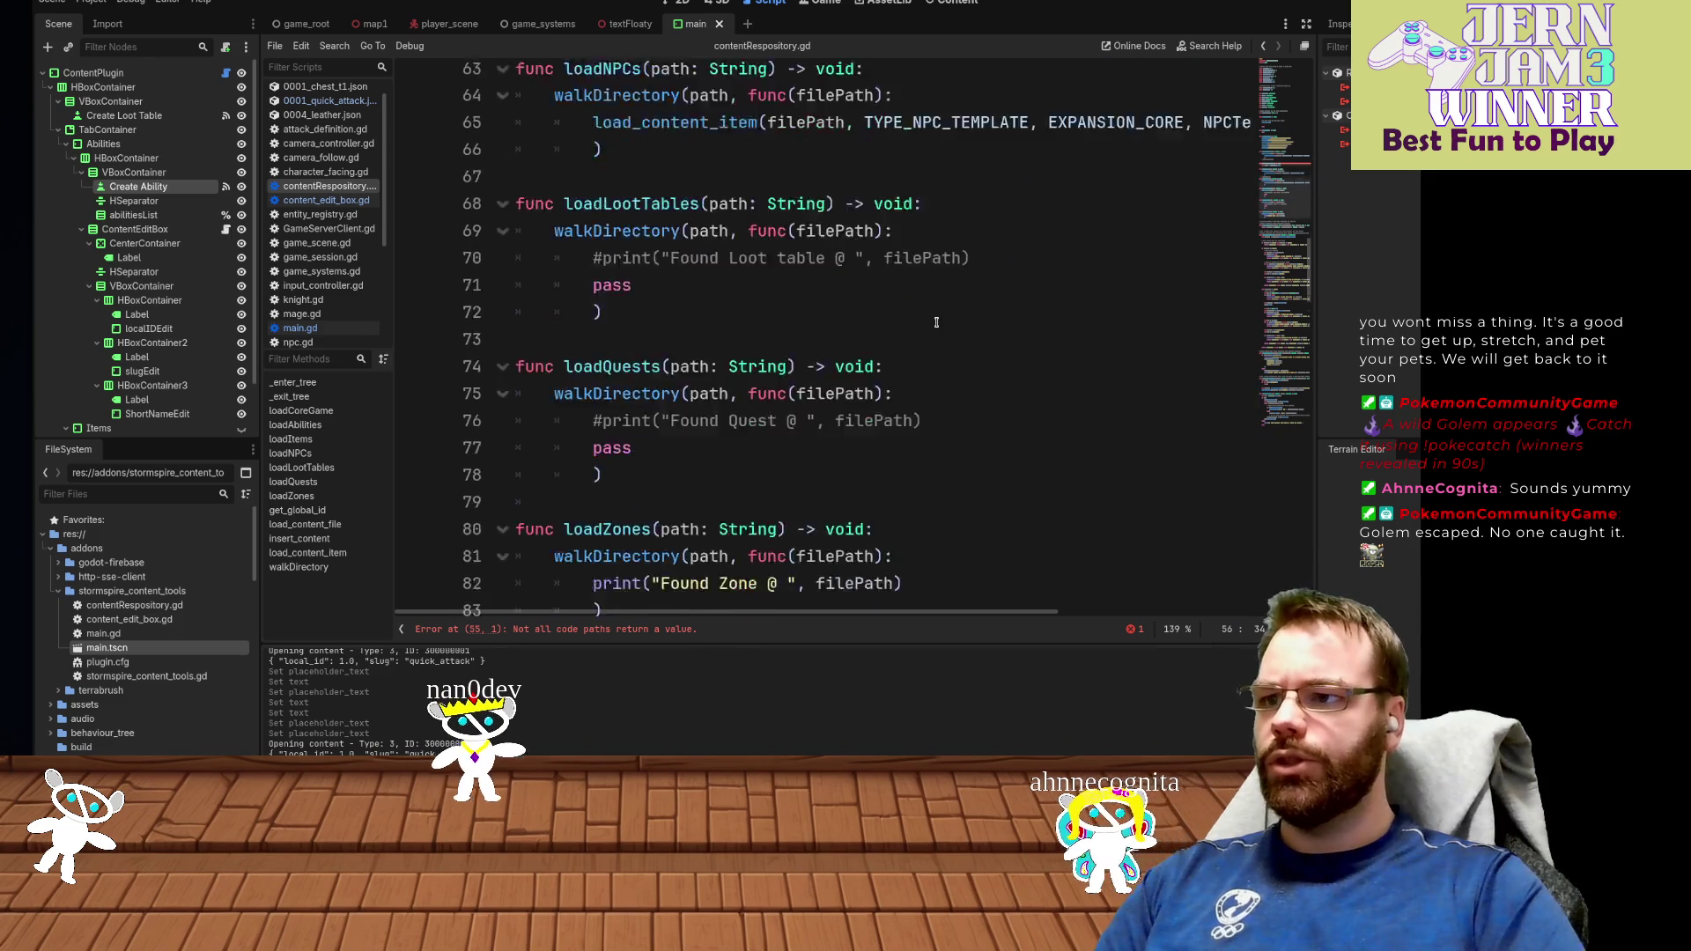
{"action": "scroll", "coordinate": [929, 289], "scroll_direction": "down", "scroll_amount": 12}
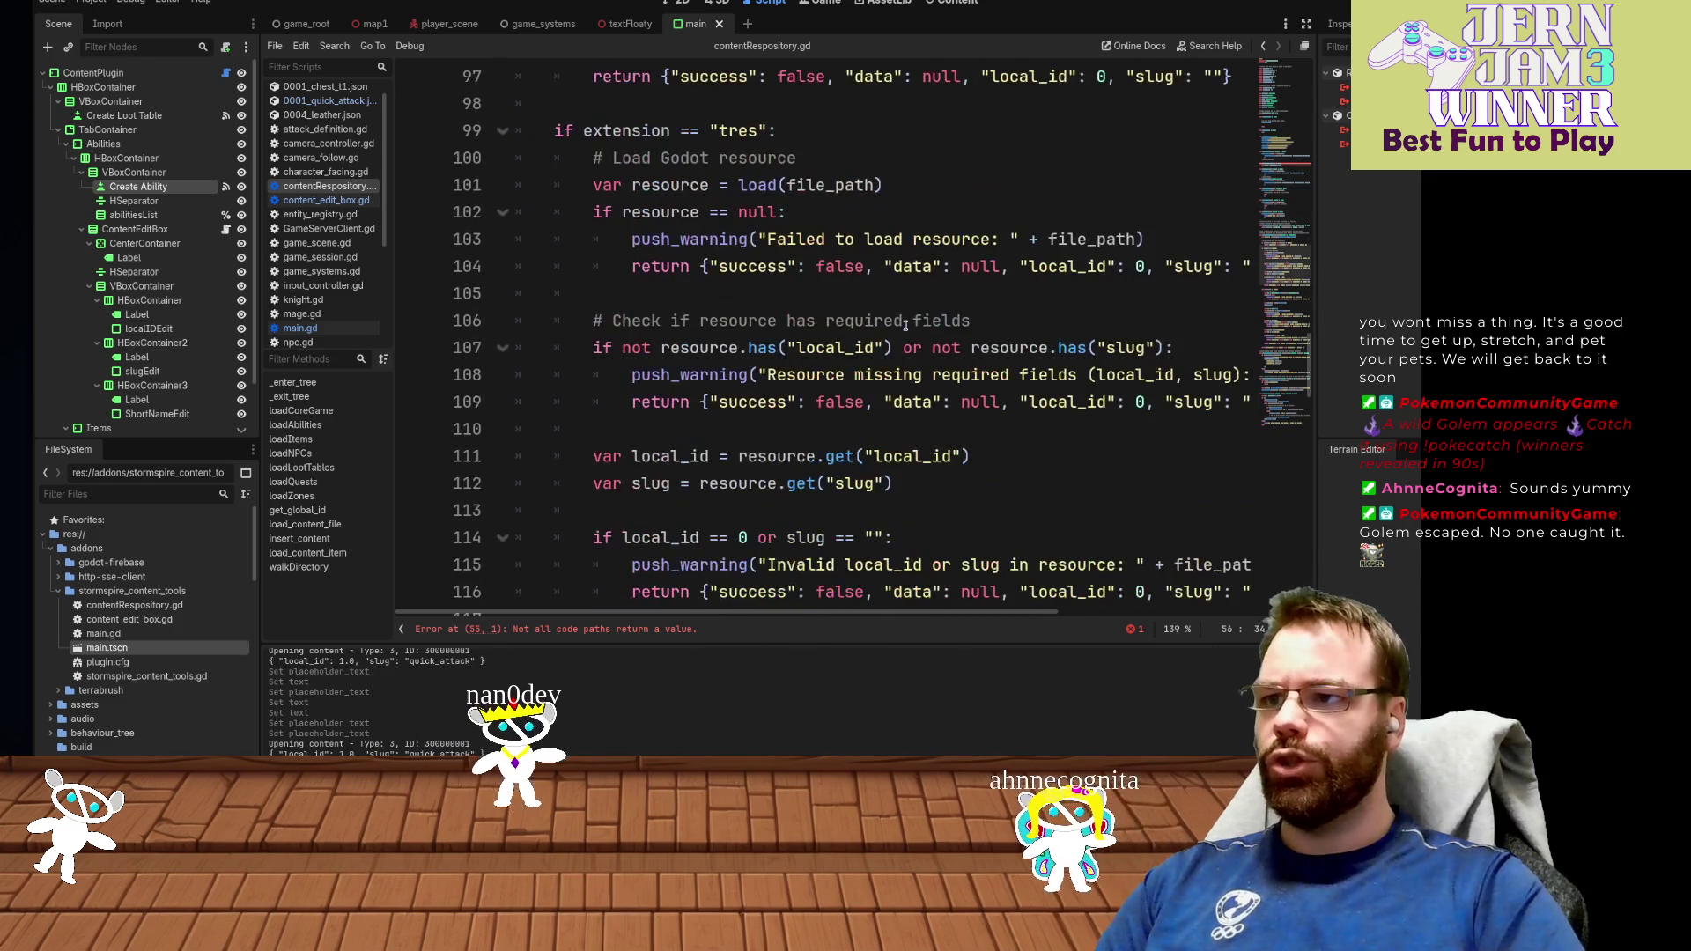
{"action": "double_click", "coordinate": [848, 348]}
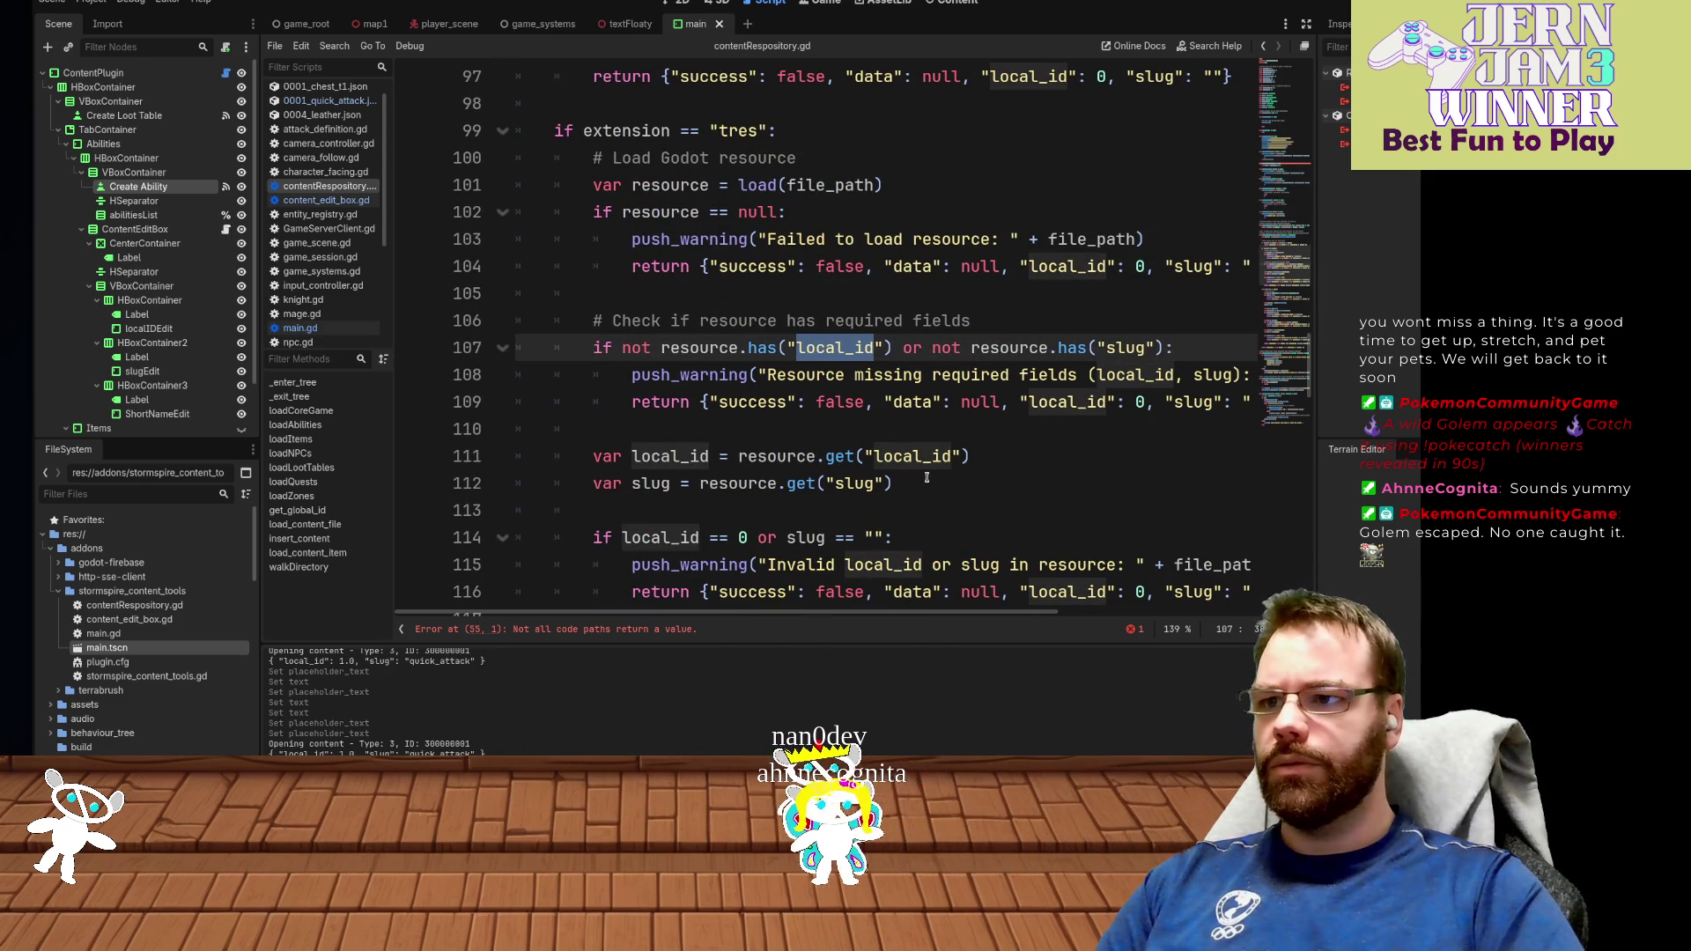
{"action": "scroll", "coordinate": [916, 467], "scroll_direction": "down", "scroll_amount": 4}
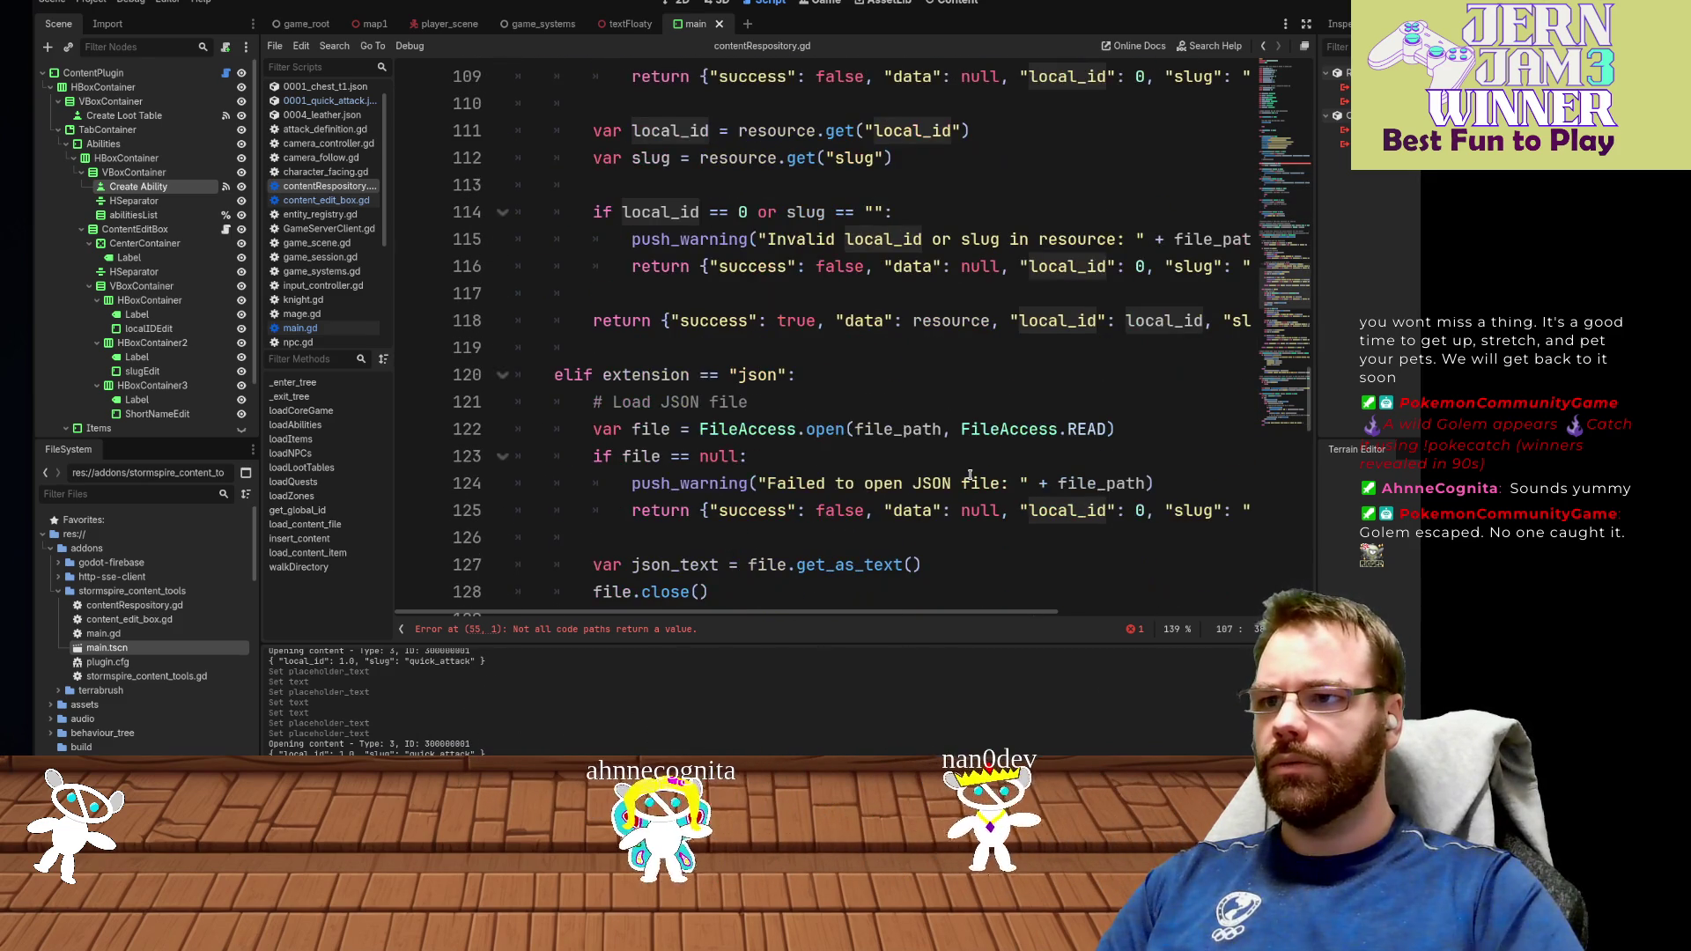
{"action": "scroll", "coordinate": [946, 423], "scroll_direction": "up", "scroll_amount": 18}
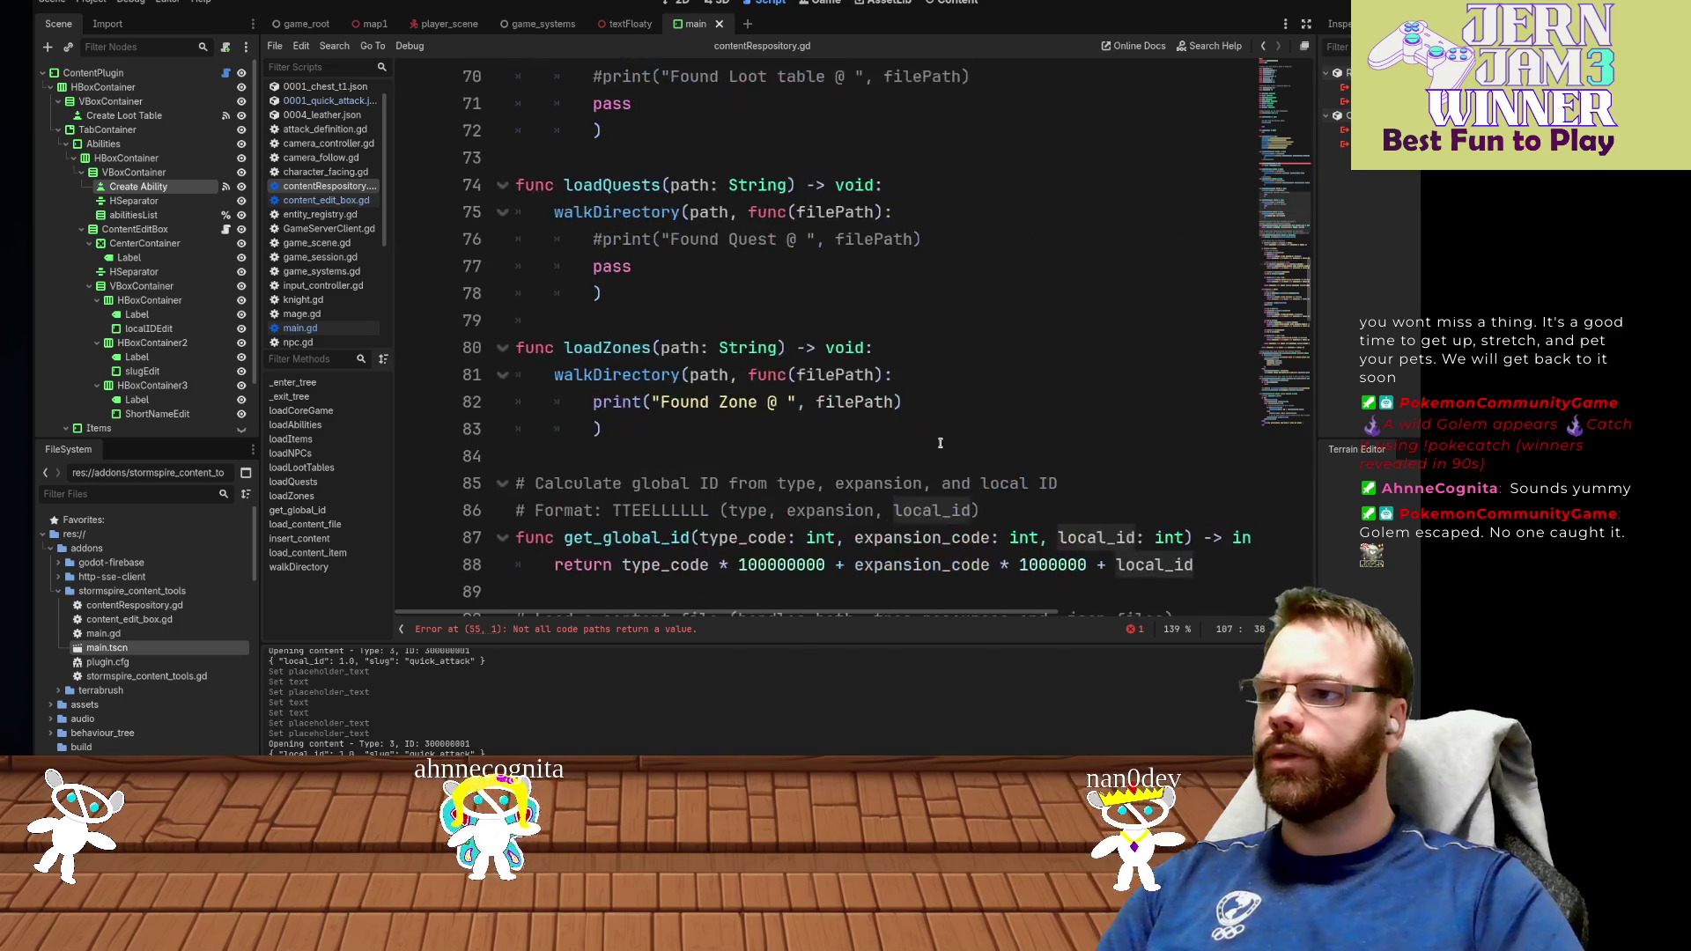
Step: Review the walkDirectory, loadItems and load_content_item definitions in contentRespository.gd
{"action": "left_click", "coordinate": [948, 406]}
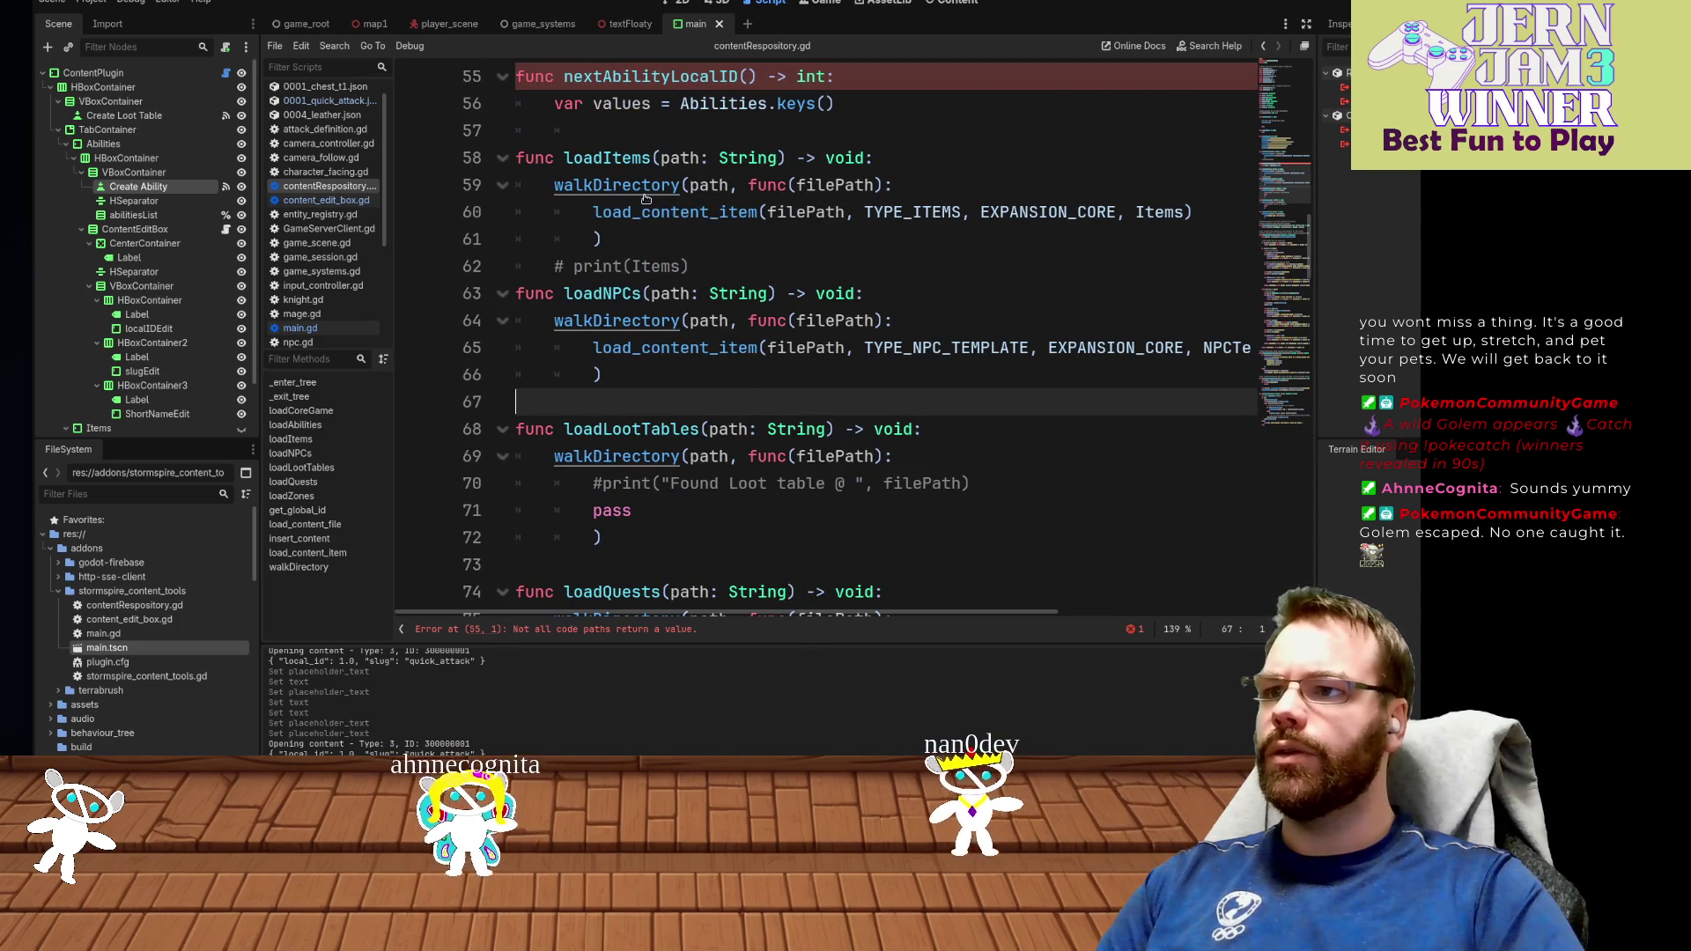
{"action": "left_click", "coordinate": [656, 185], "text": "ctrl"}
{"action": "scroll", "coordinate": [845, 266], "scroll_direction": "down", "scroll_amount": 1}
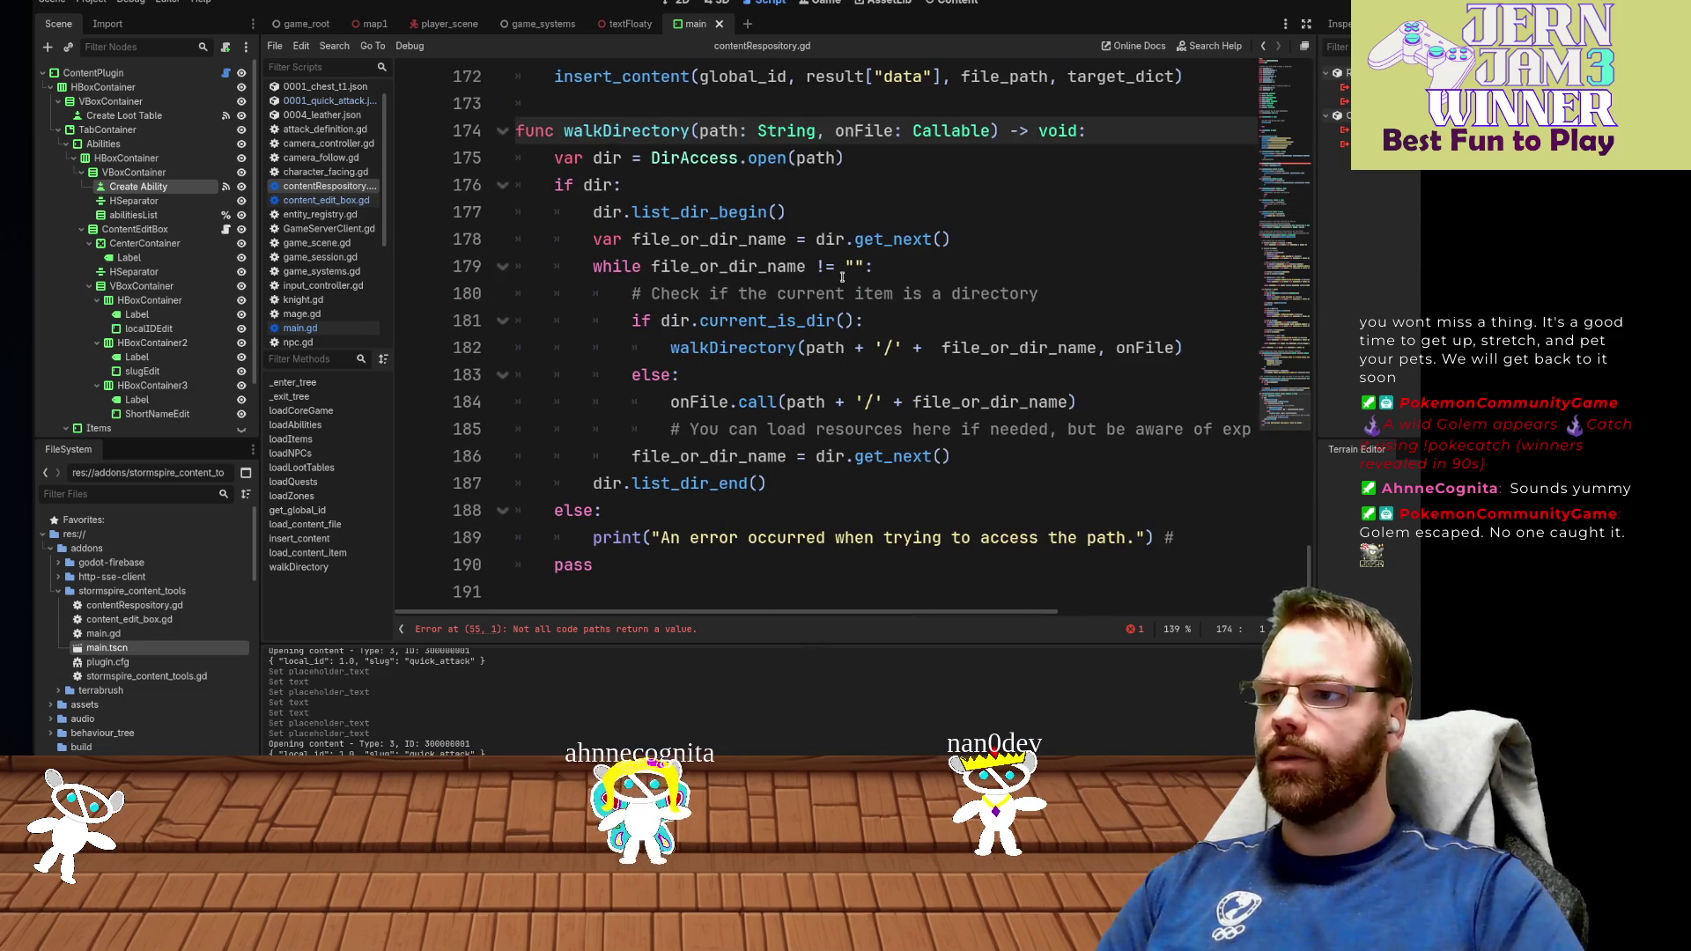
{"action": "mouse_move", "coordinate": [592, 158]}
{"action": "left_mouse_down"}
{"action": "mouse_move", "coordinate": [621, 187]}
{"action": "mouse_move", "coordinate": [872, 266]}
{"action": "left_mouse_up"}
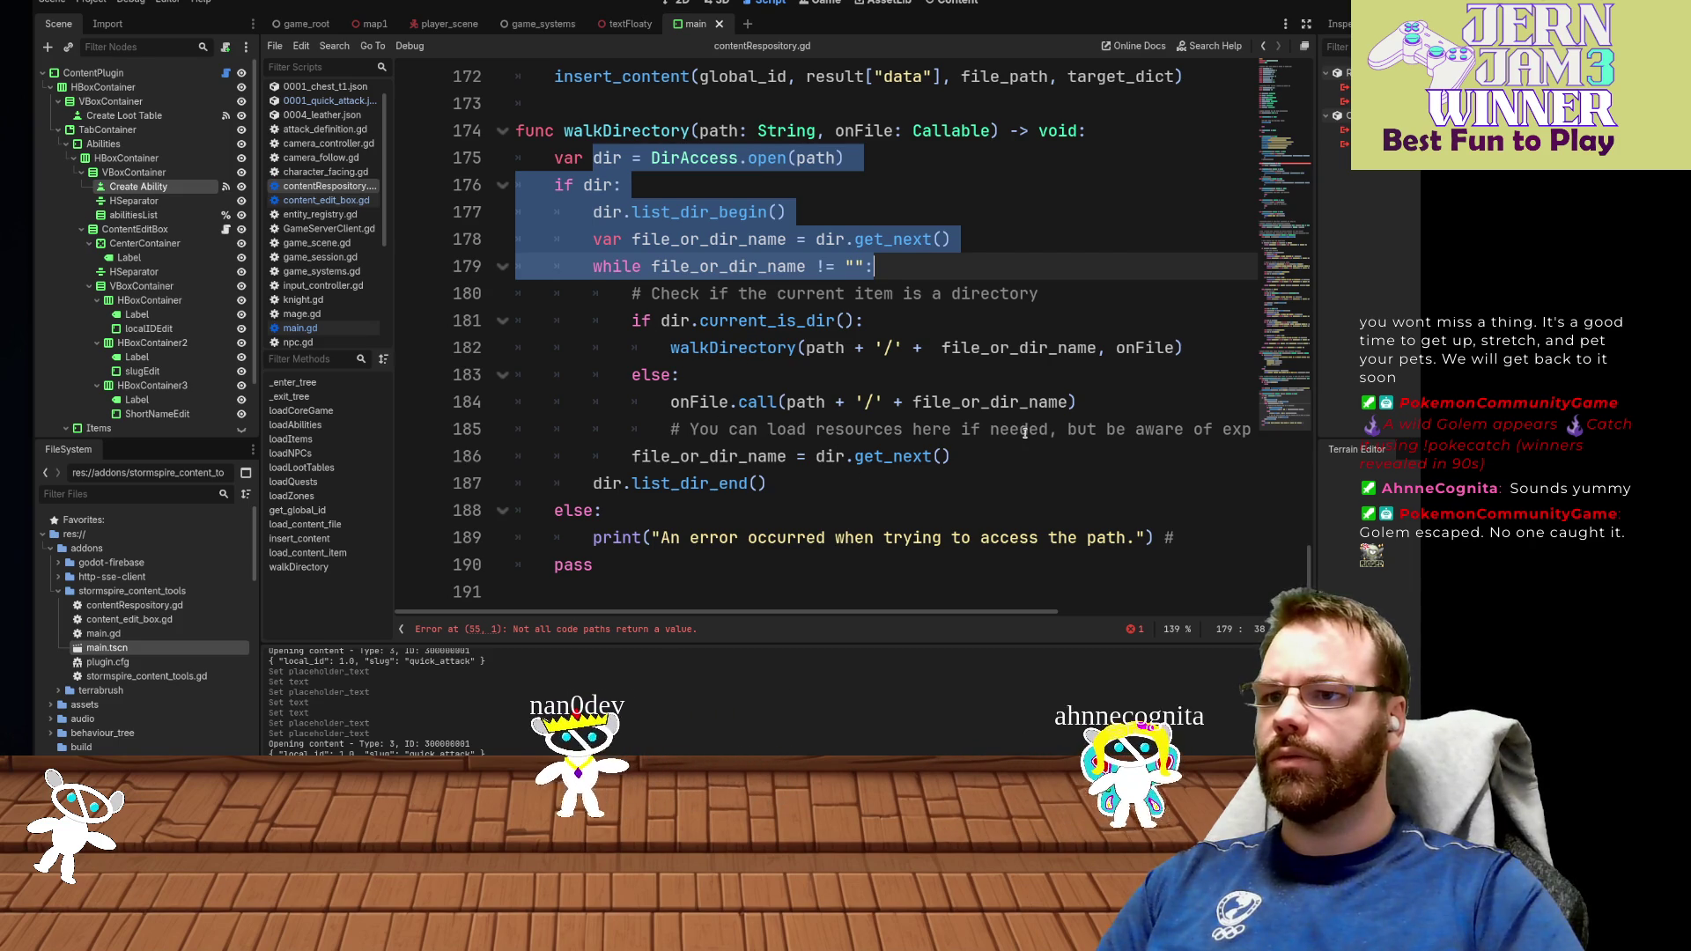
{"action": "scroll", "coordinate": [823, 396], "scroll_direction": "up", "scroll_amount": 20}
{"action": "left_click", "coordinate": [873, 348]}
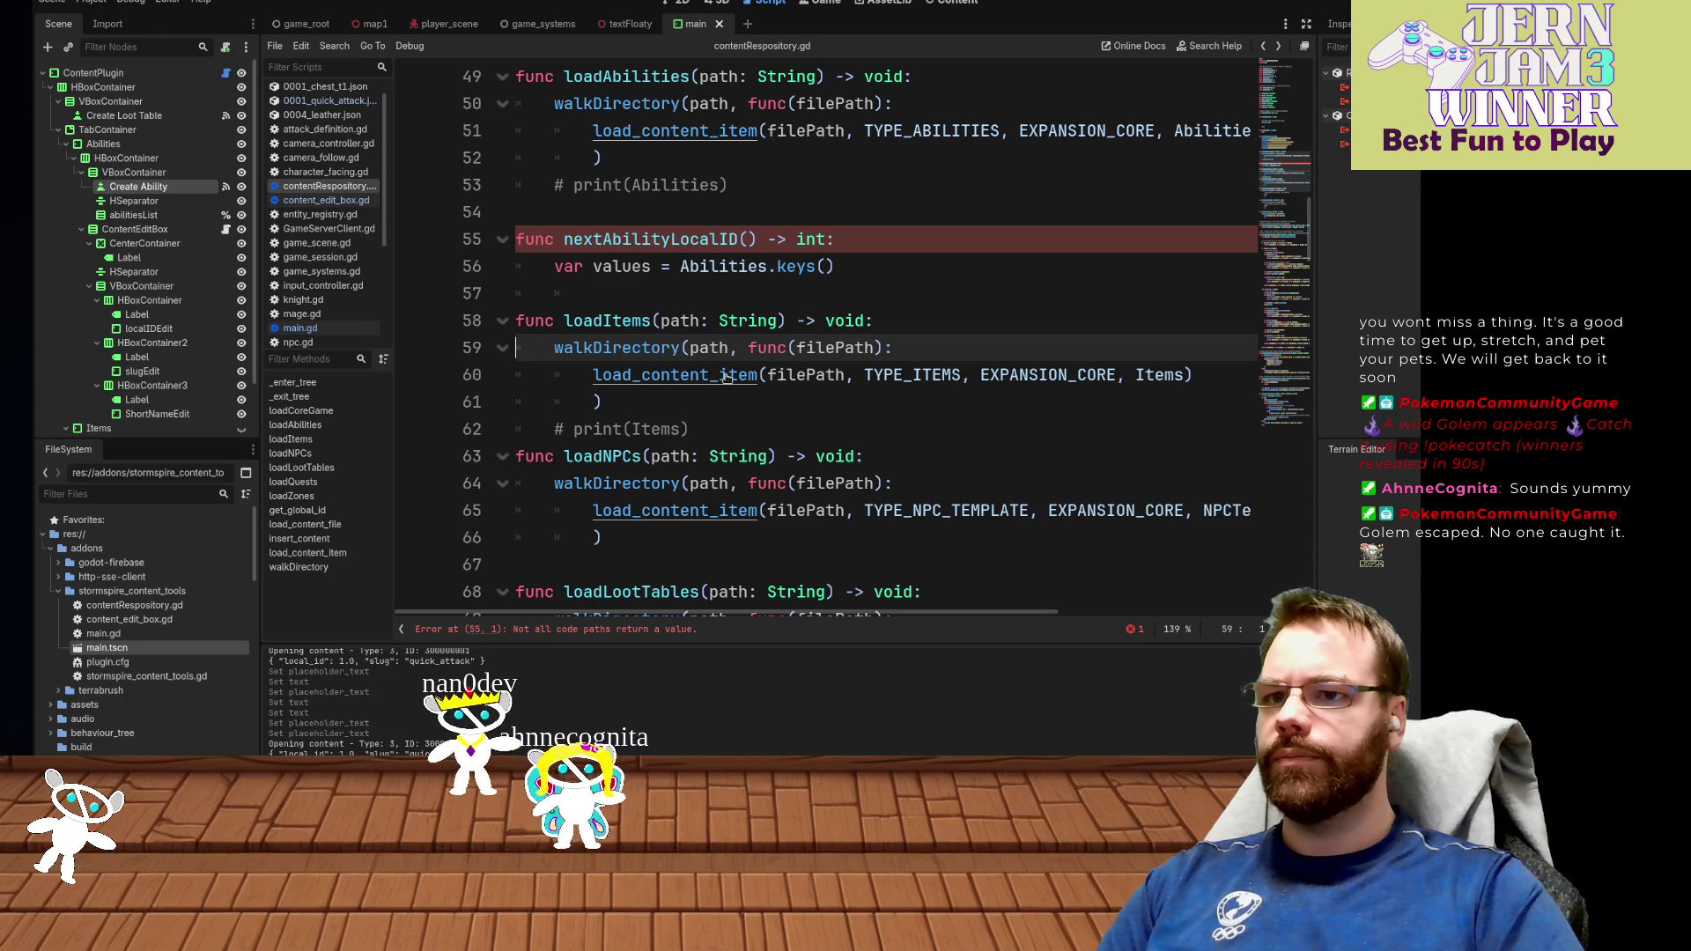
{"action": "scroll", "coordinate": [726, 377], "scroll_direction": "up", "scroll_amount": 2}
{"action": "left_click", "coordinate": [711, 321]}
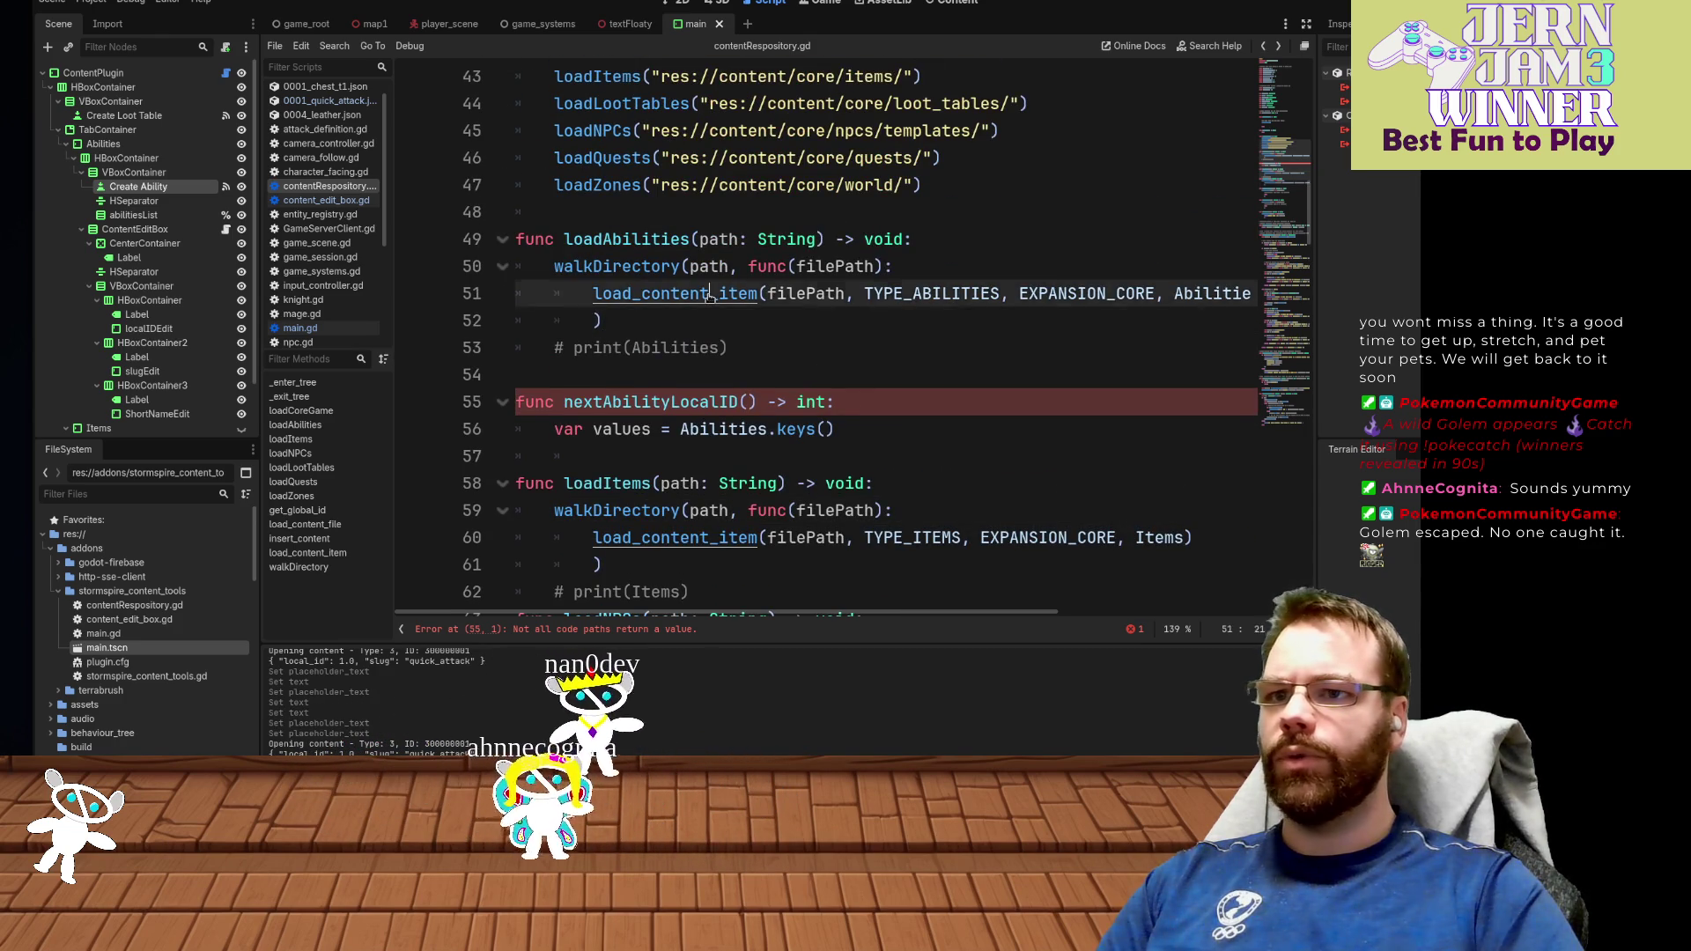
{"action": "left_click", "coordinate": [710, 296], "text": "ctrl"}
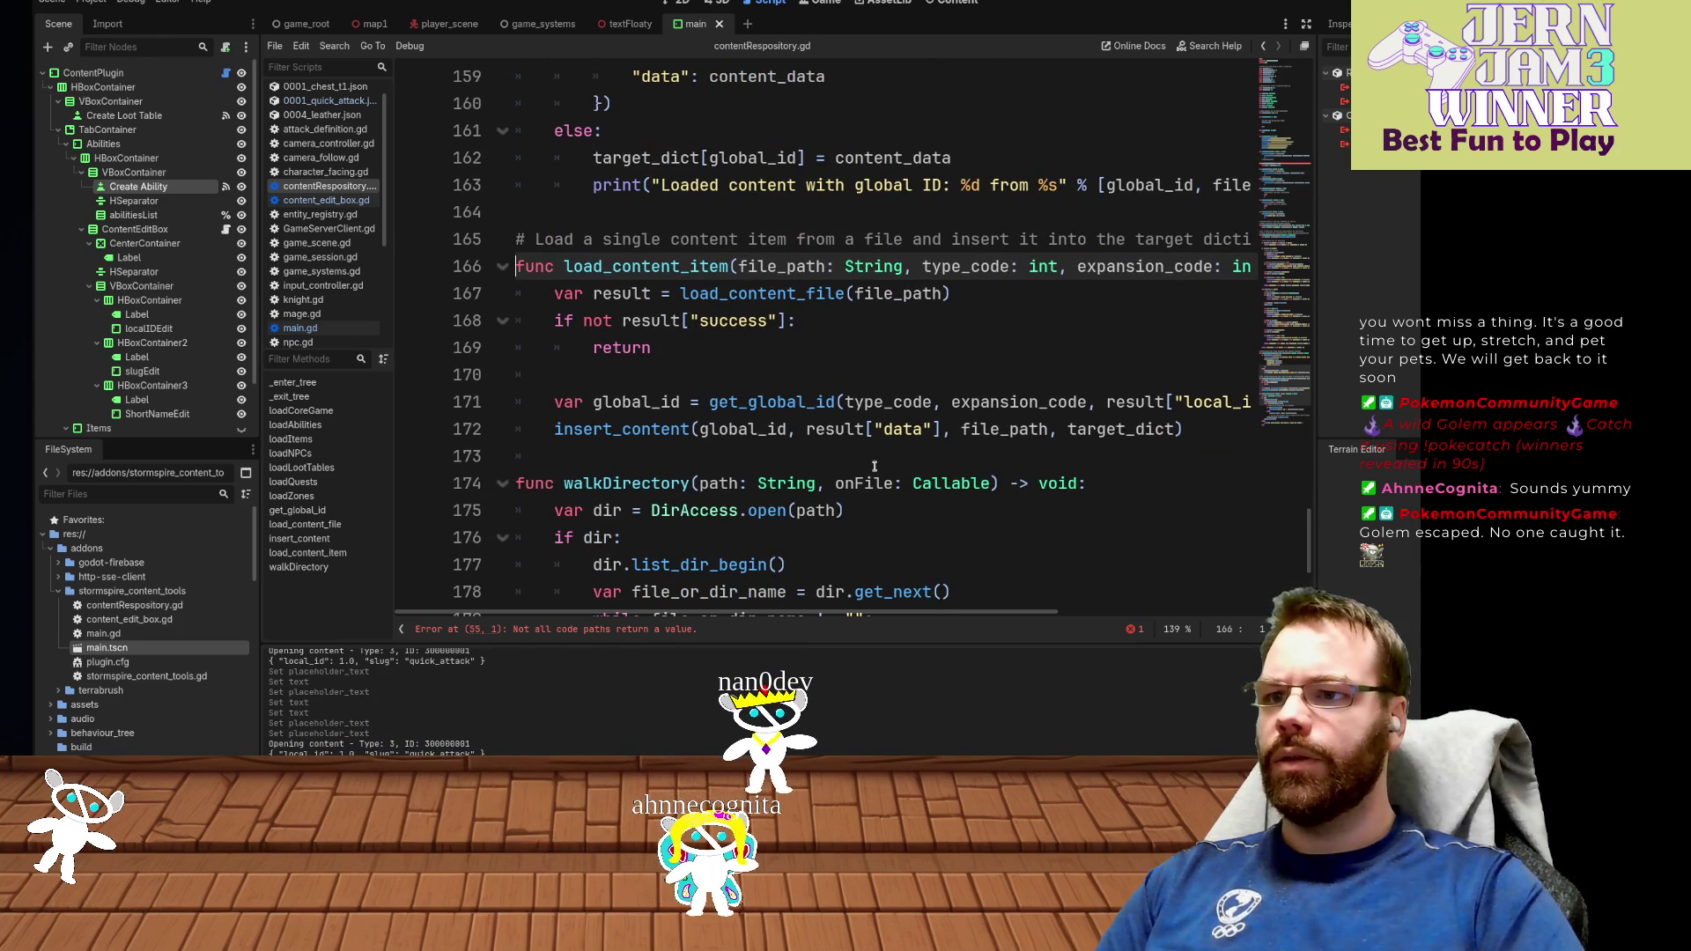
{"action": "scroll", "coordinate": [716, 614], "scroll_direction": "right", "scroll_amount": 5}
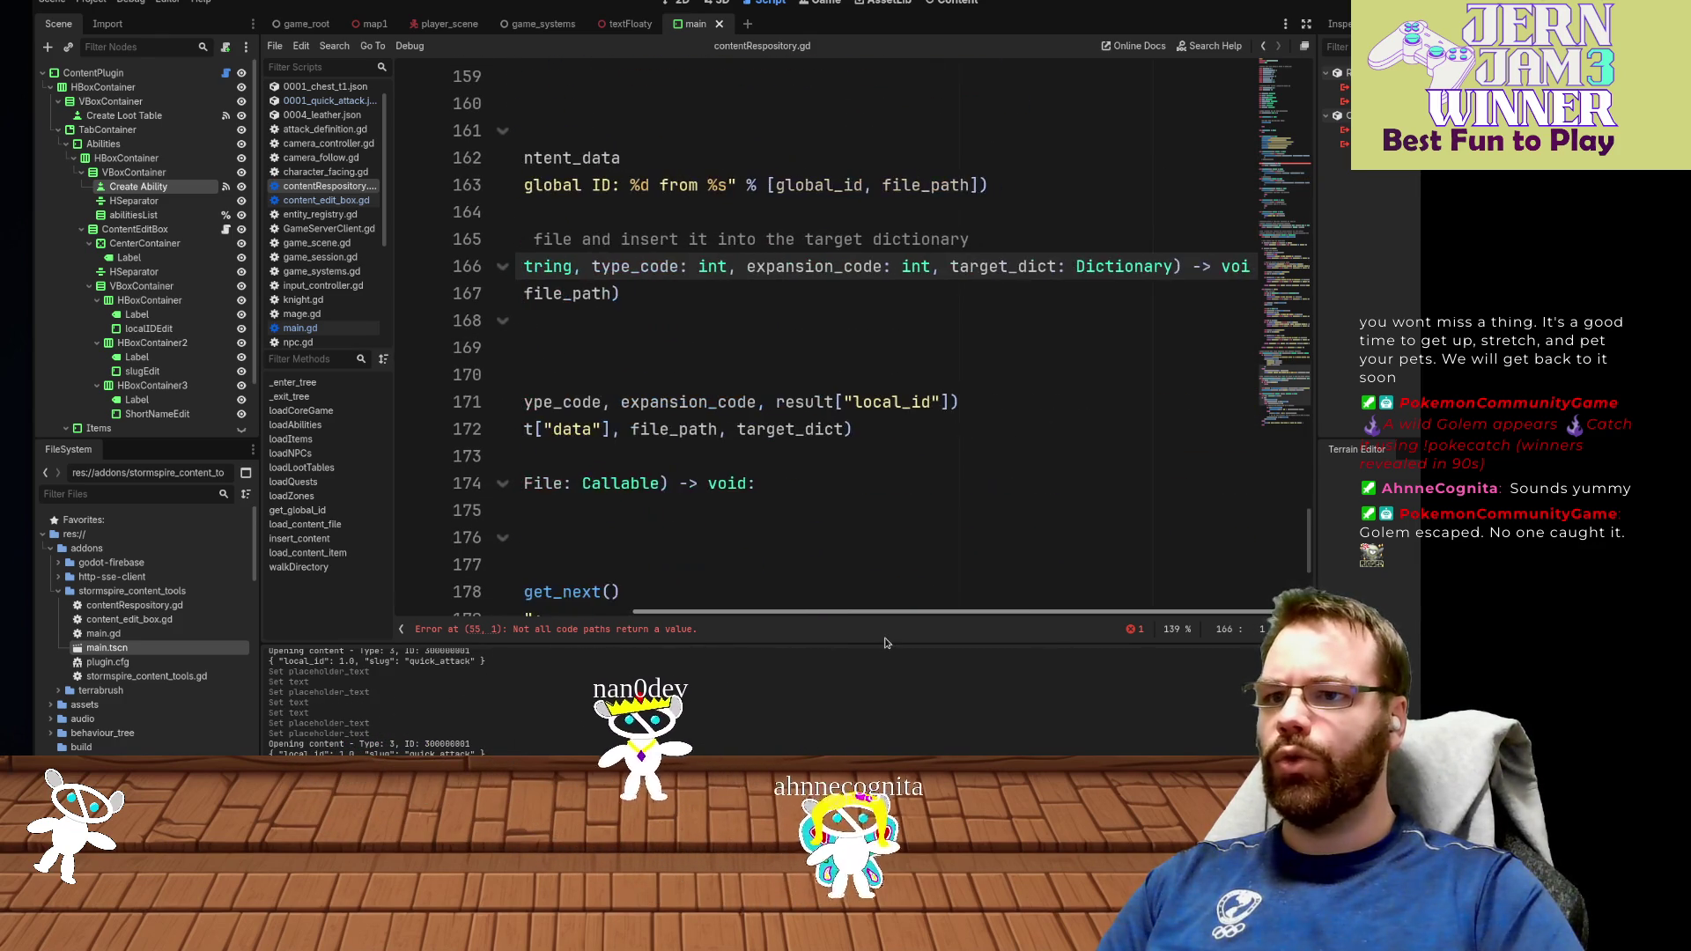
{"action": "scroll", "coordinate": [709, 612], "scroll_direction": "left", "scroll_amount": 5}
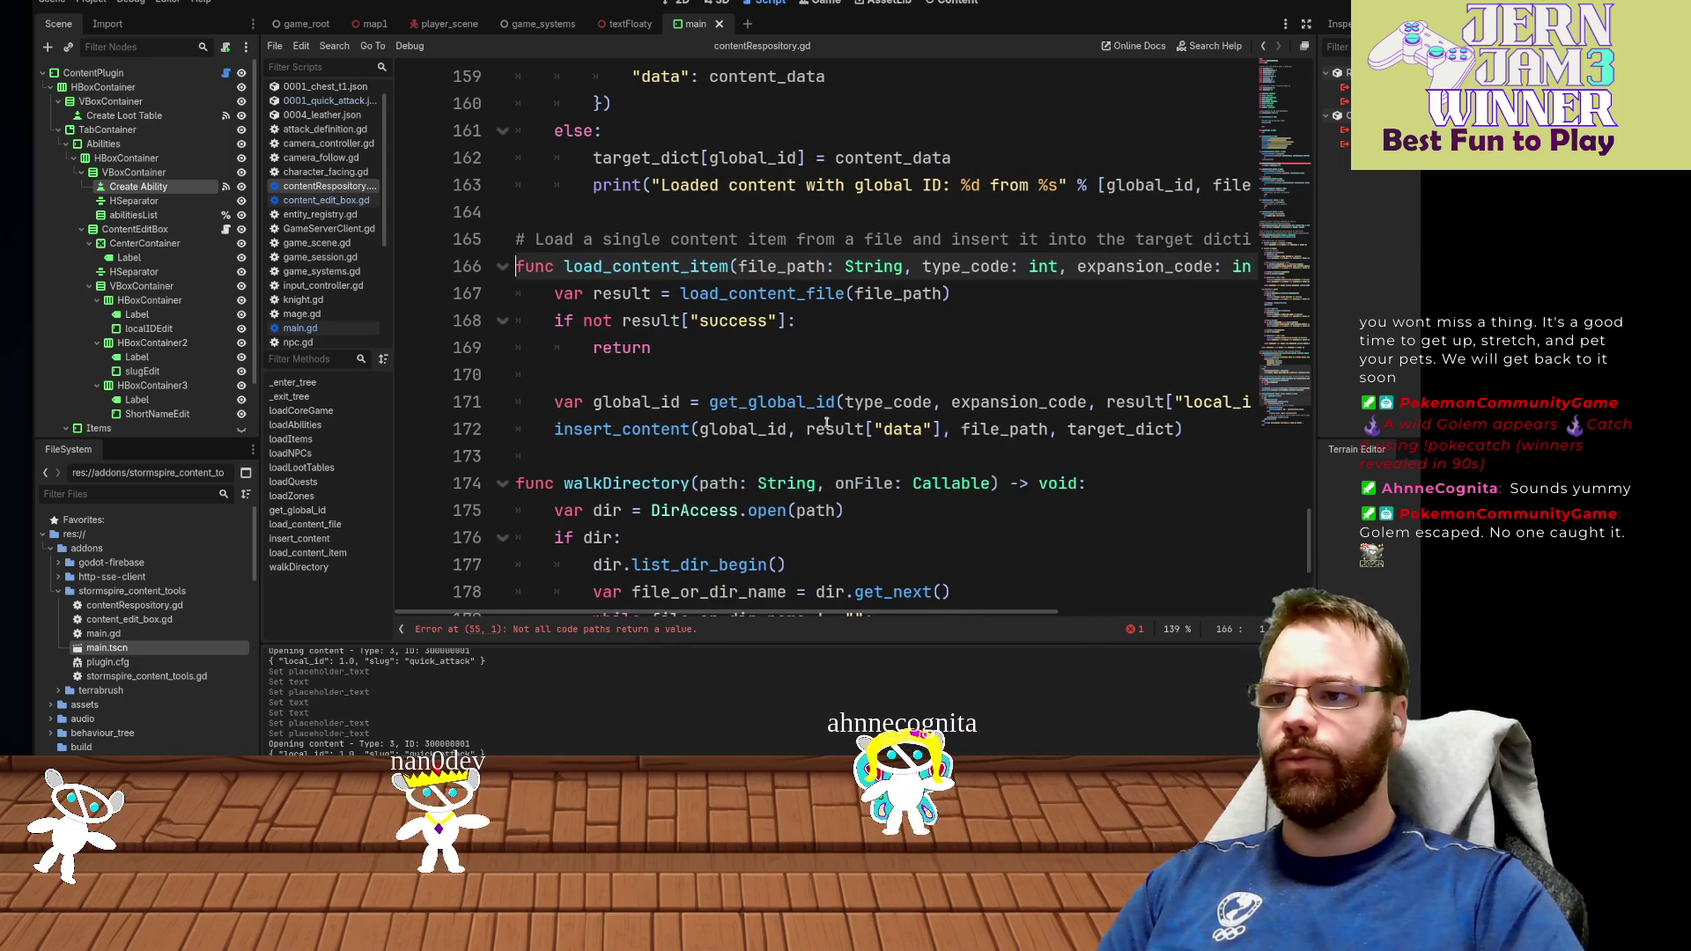
Step: Review insert_content's duplicate-ID check and normal insertion branch, then return to nextAbilityLocalID
{"action": "left_click", "coordinate": [656, 431], "text": "ctrl"}
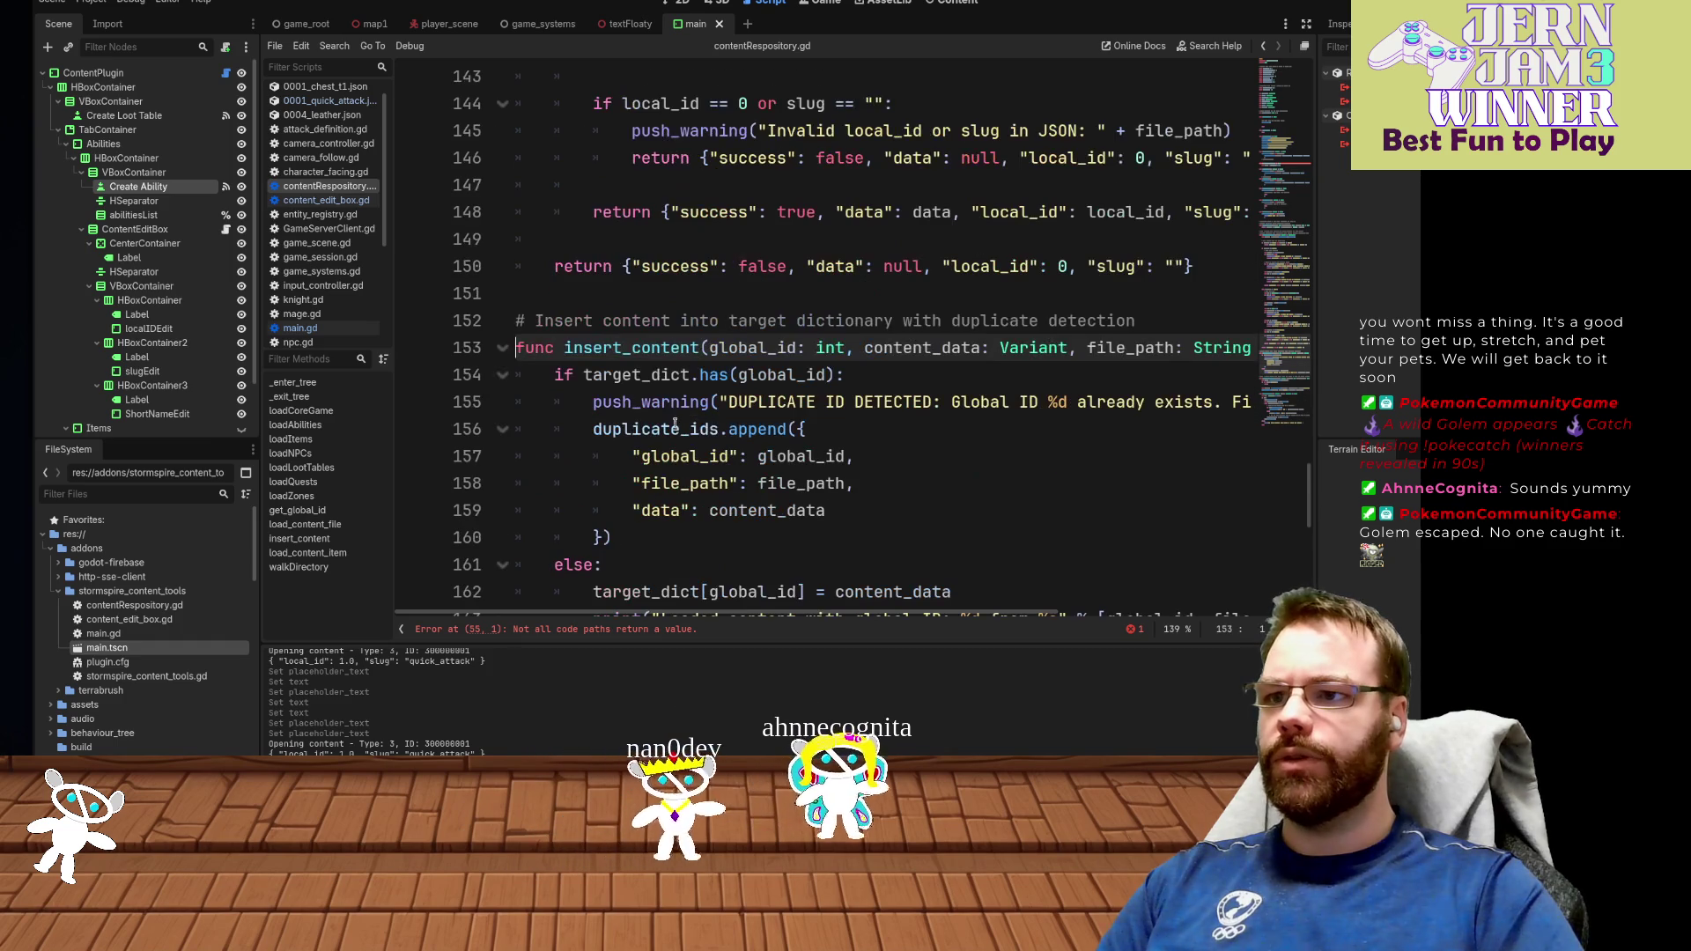
{"action": "left_click", "coordinate": [889, 375]}
{"action": "scroll", "coordinate": [929, 422], "scroll_direction": "down", "scroll_amount": 1}
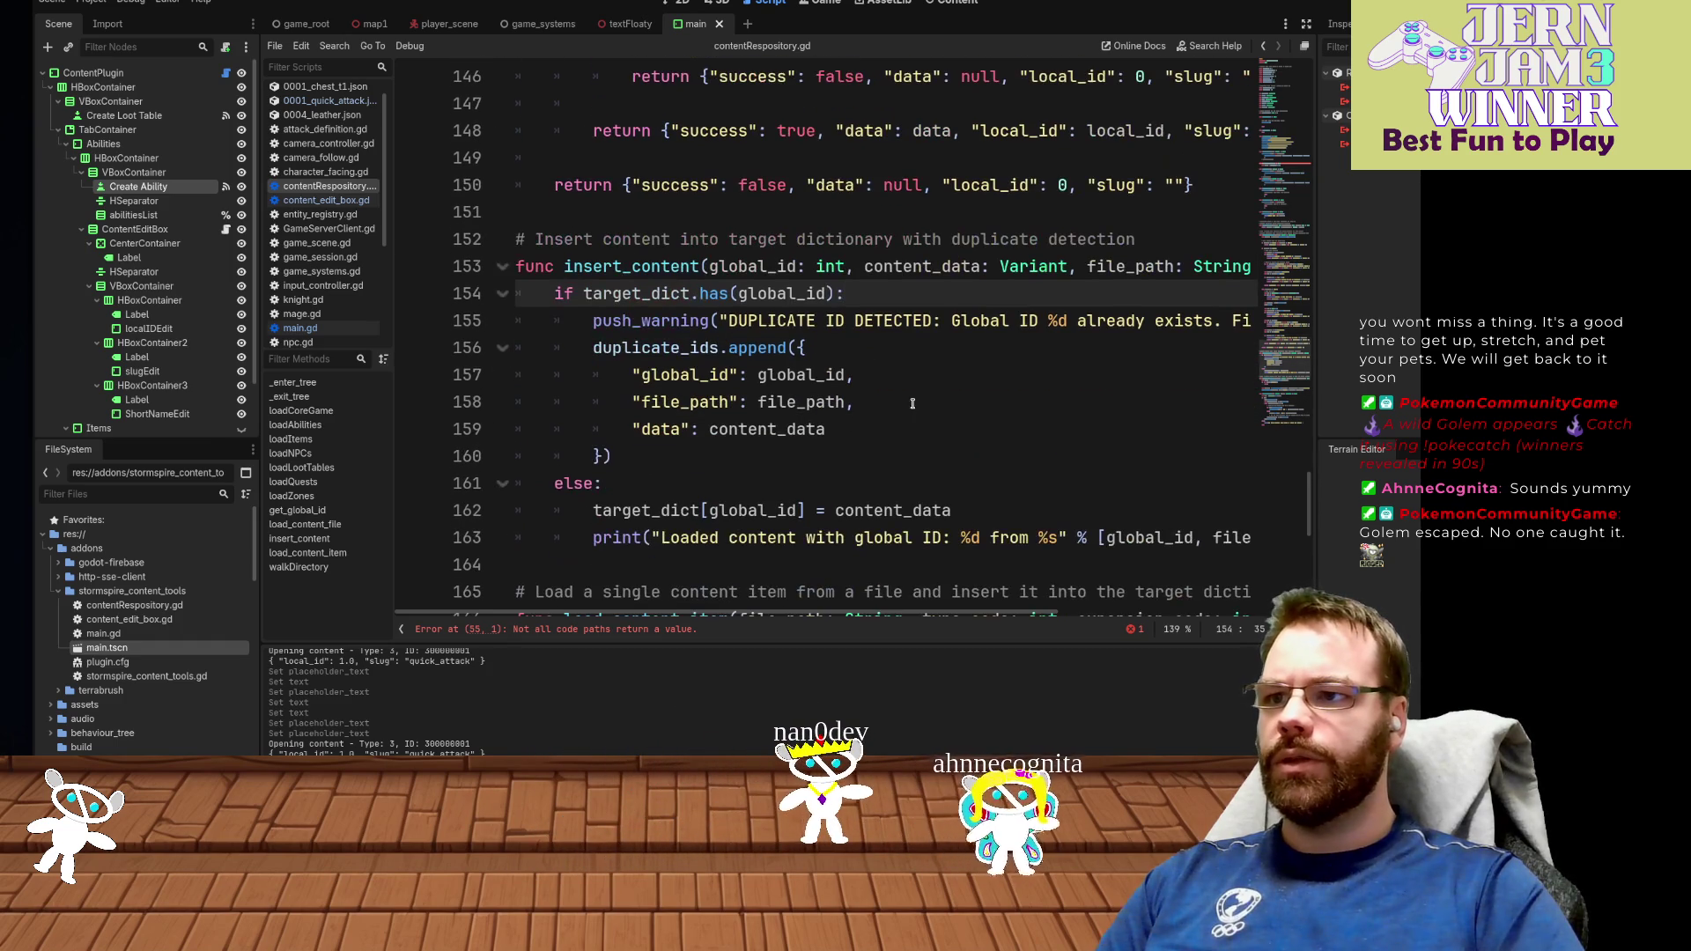
{"action": "left_click", "coordinate": [832, 429]}
{"action": "left_click", "coordinate": [890, 321], "text": "shift"}
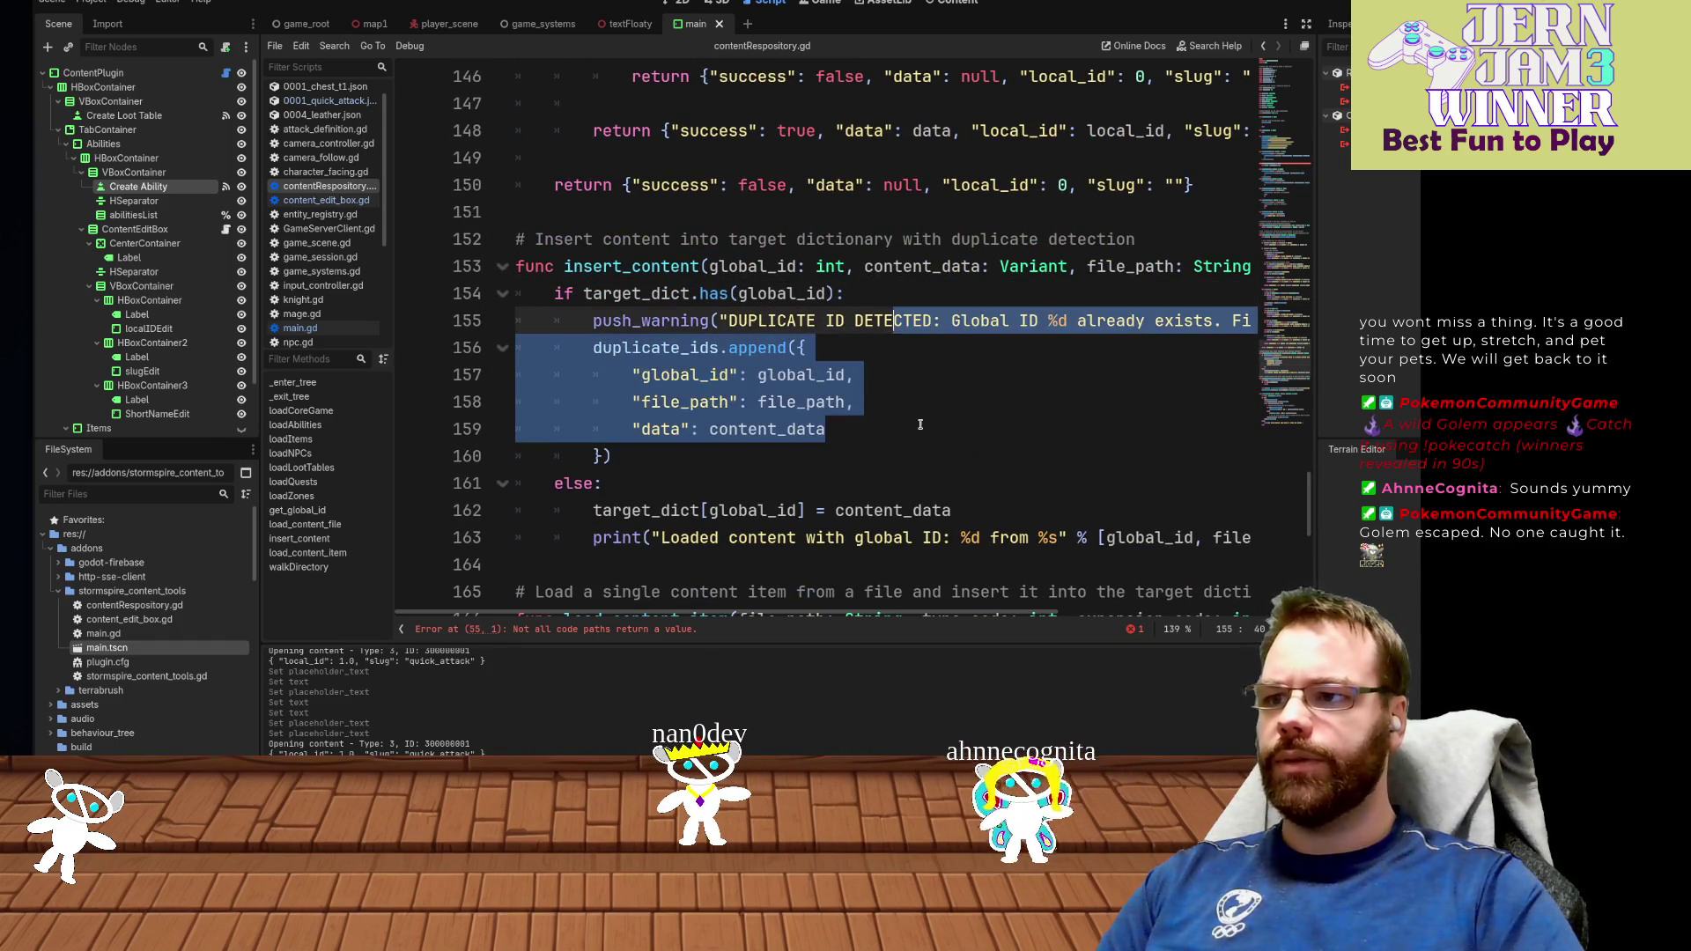
{"action": "left_click", "coordinate": [832, 429]}
{"action": "scroll", "coordinate": [940, 391], "scroll_direction": "down", "scroll_amount": 1}
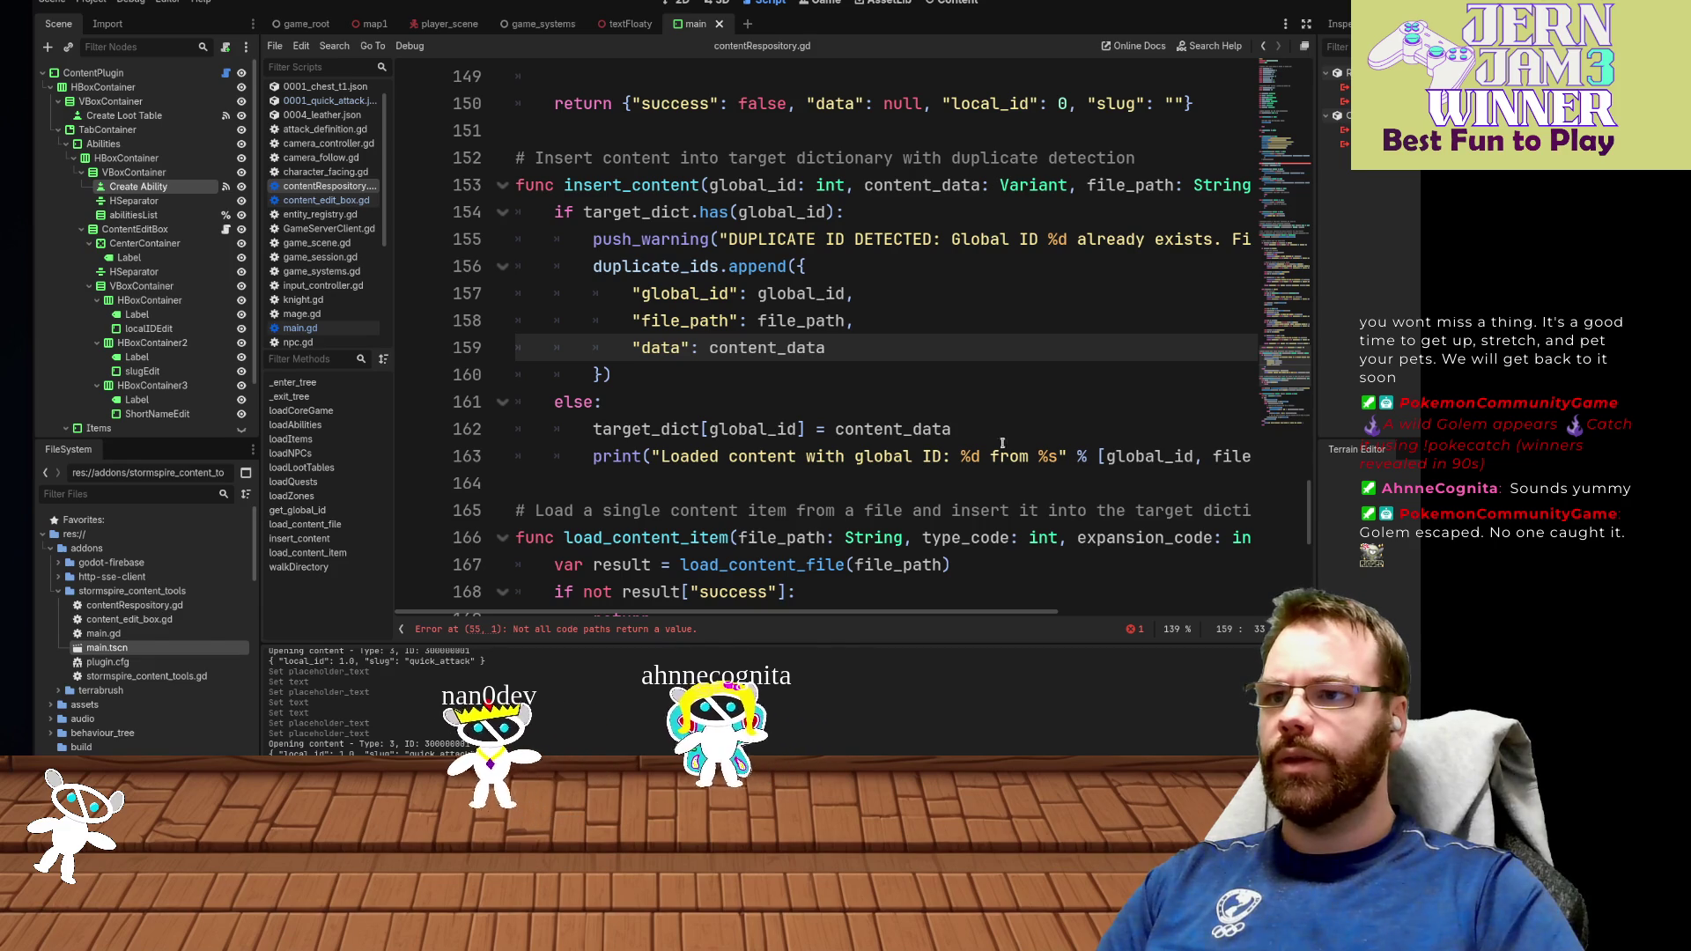
{"action": "left_click", "coordinate": [957, 439]}
{"action": "key", "text": "alt+Left"}
{"action": "key", "text": "alt+Left"}
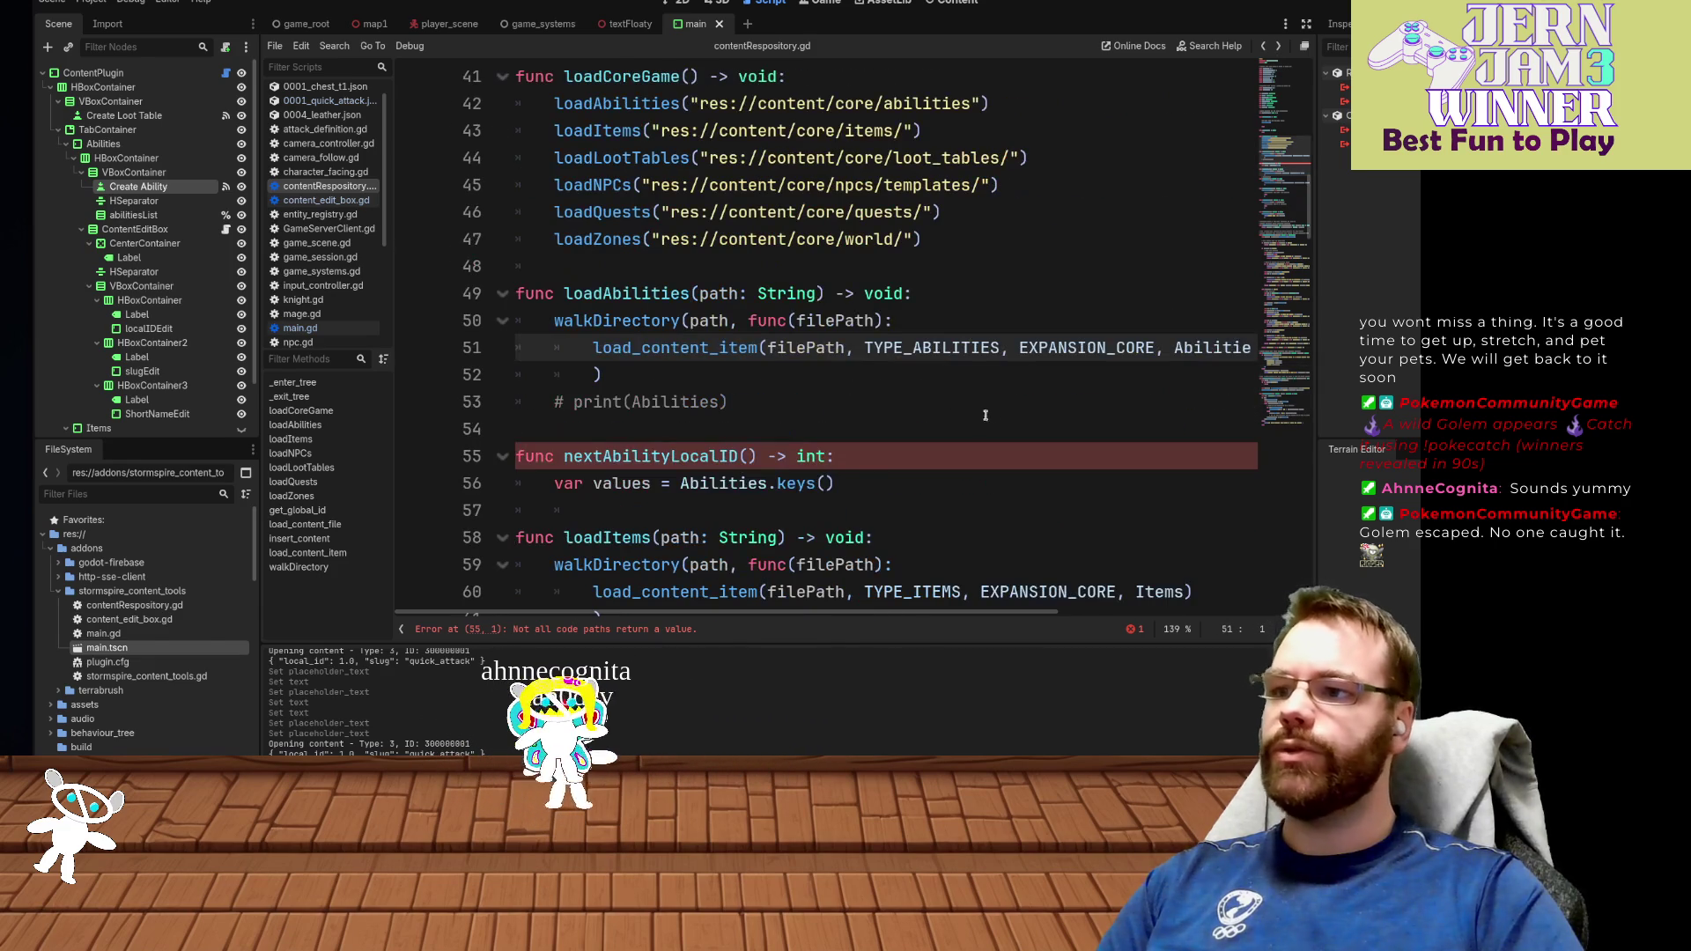
Step: Change Abilities.keys() to values() and add a 'for item in values:' loop header
{"action": "double_click", "coordinate": [783, 485]}
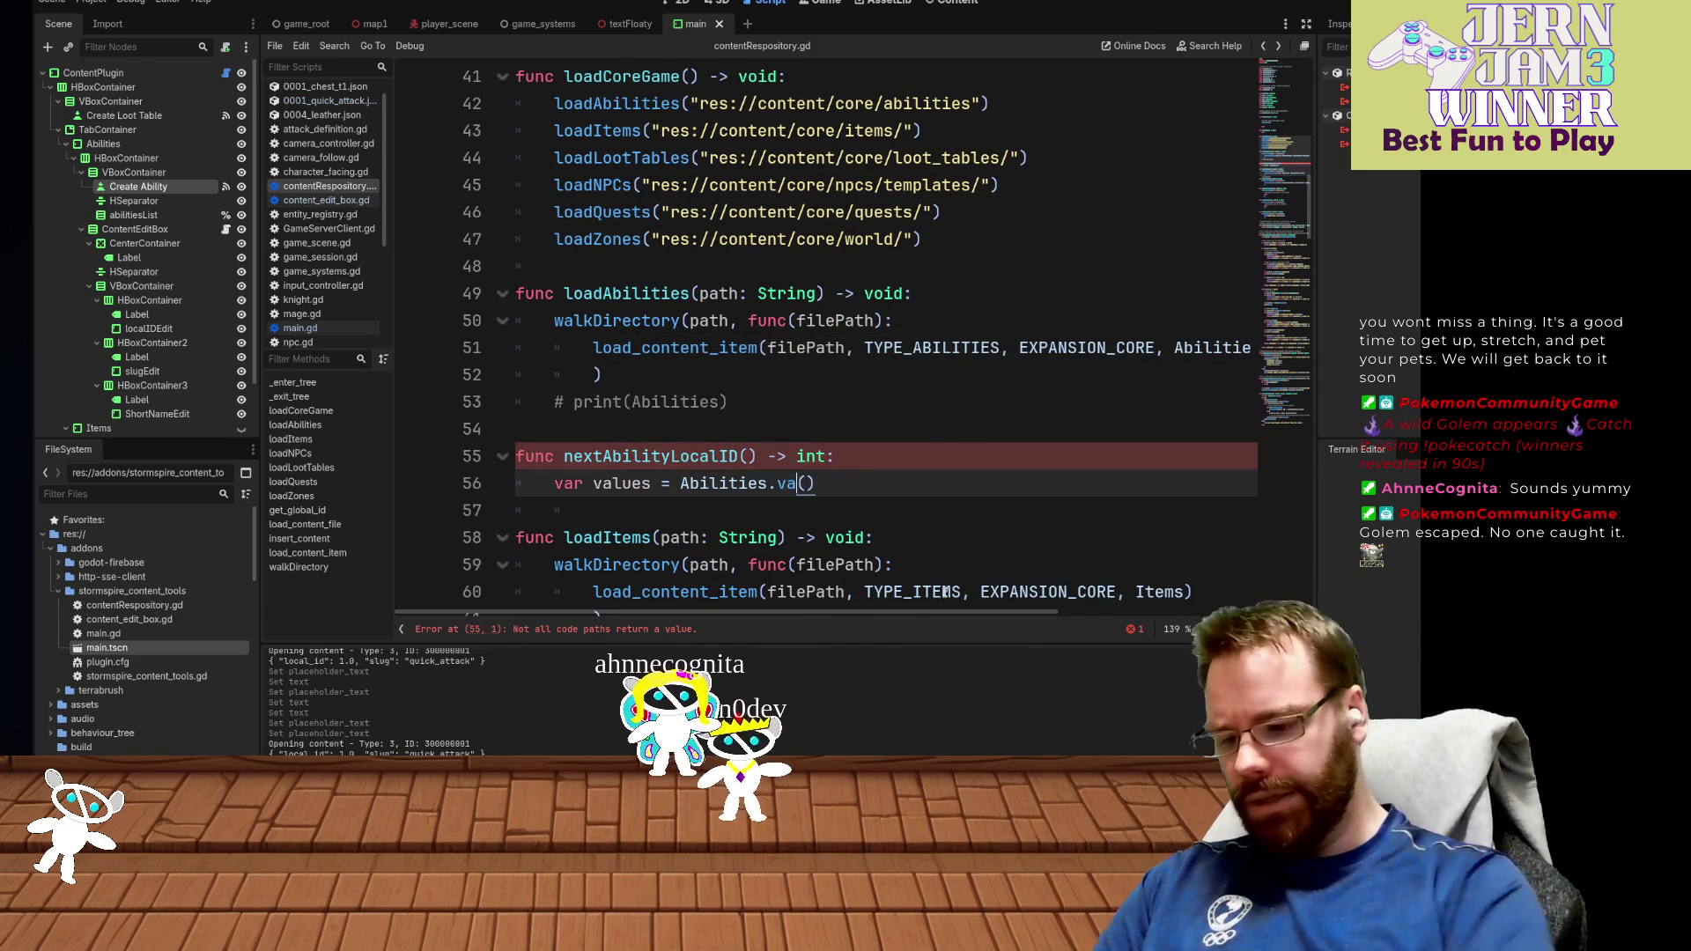
{"action": "type", "text": "s"}
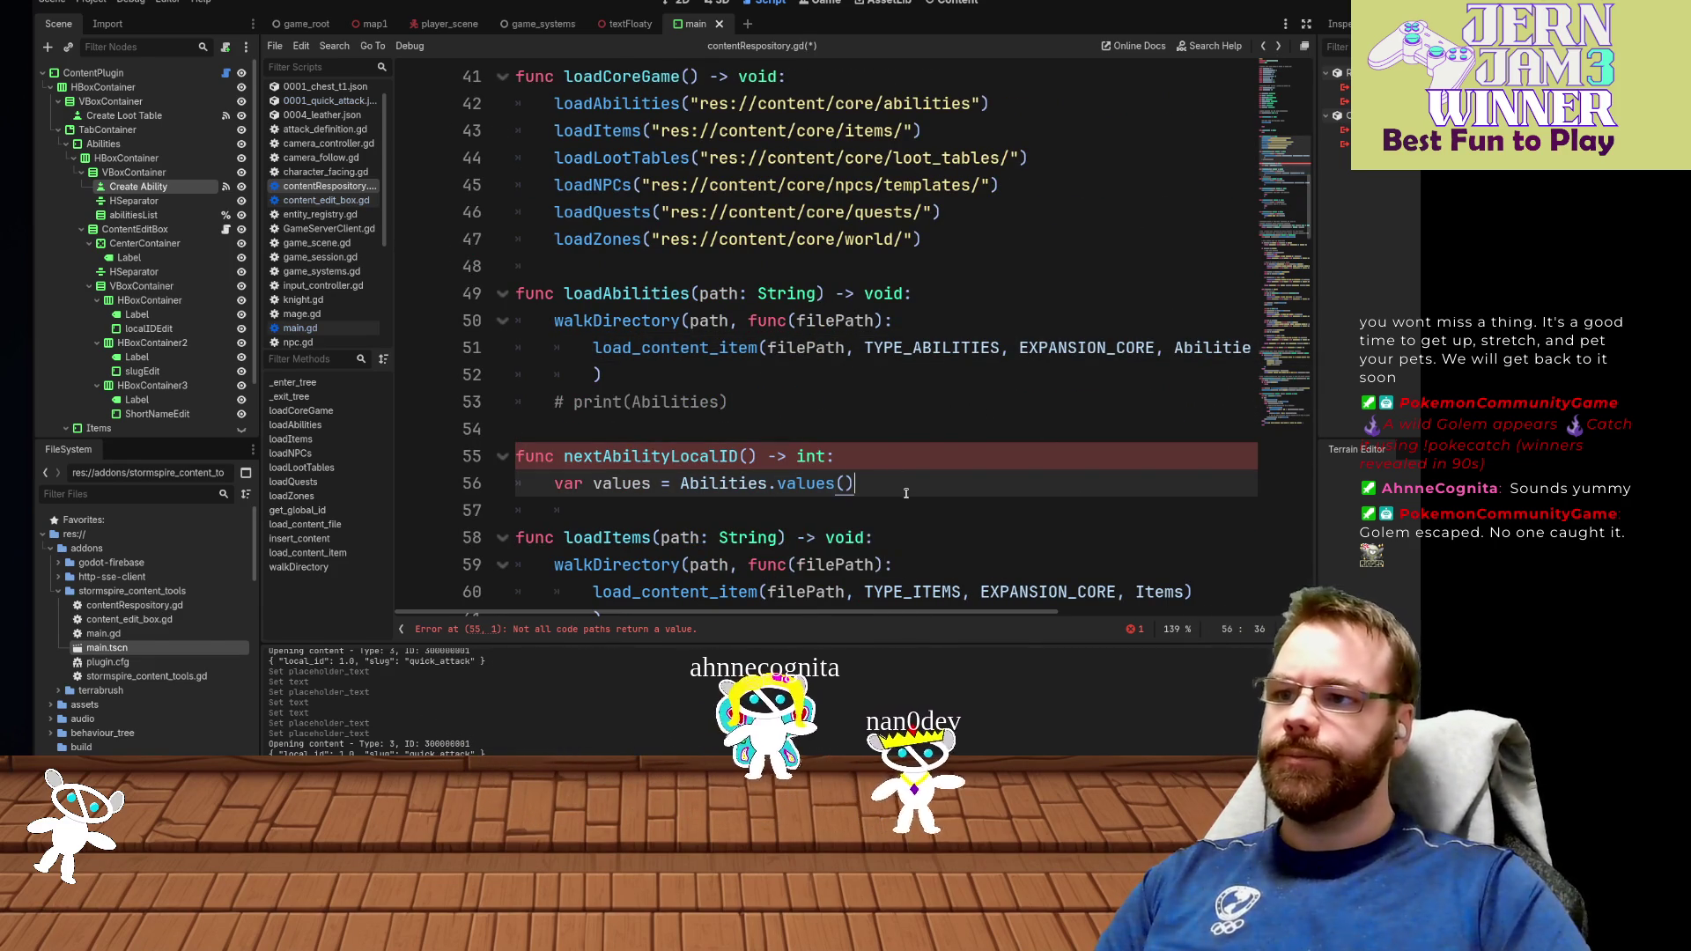
{"action": "key", "text": "Return"}
{"action": "key", "text": "Return"}
{"action": "type", "text": "fo"}
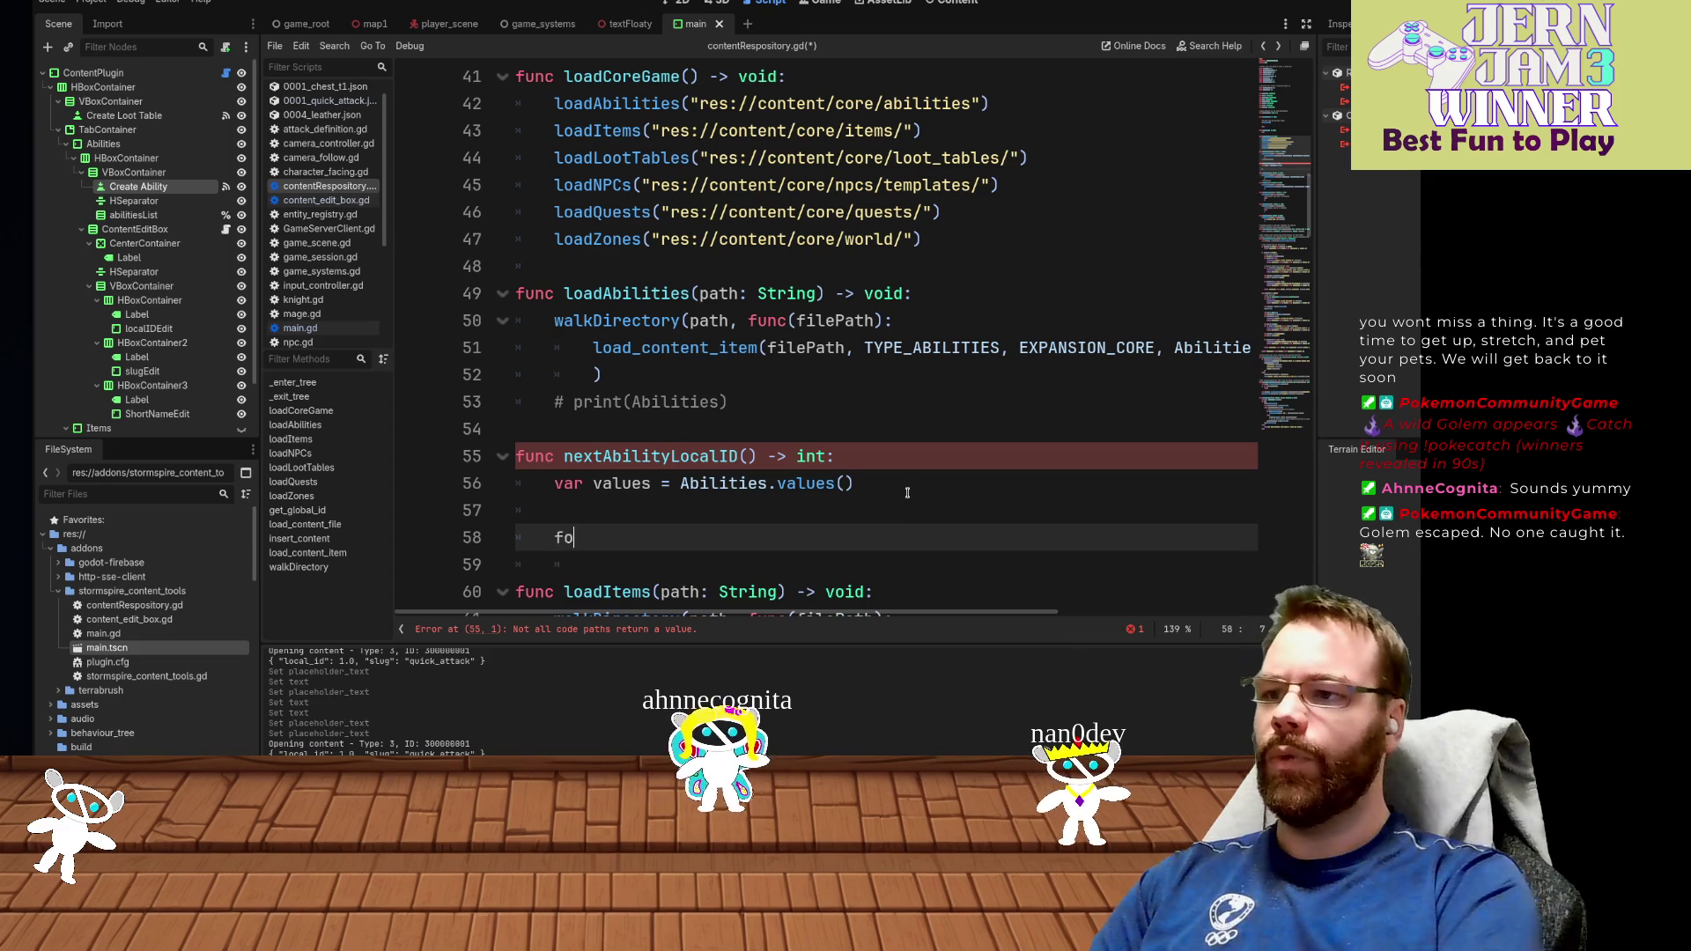
{"action": "type", "text": "al"}
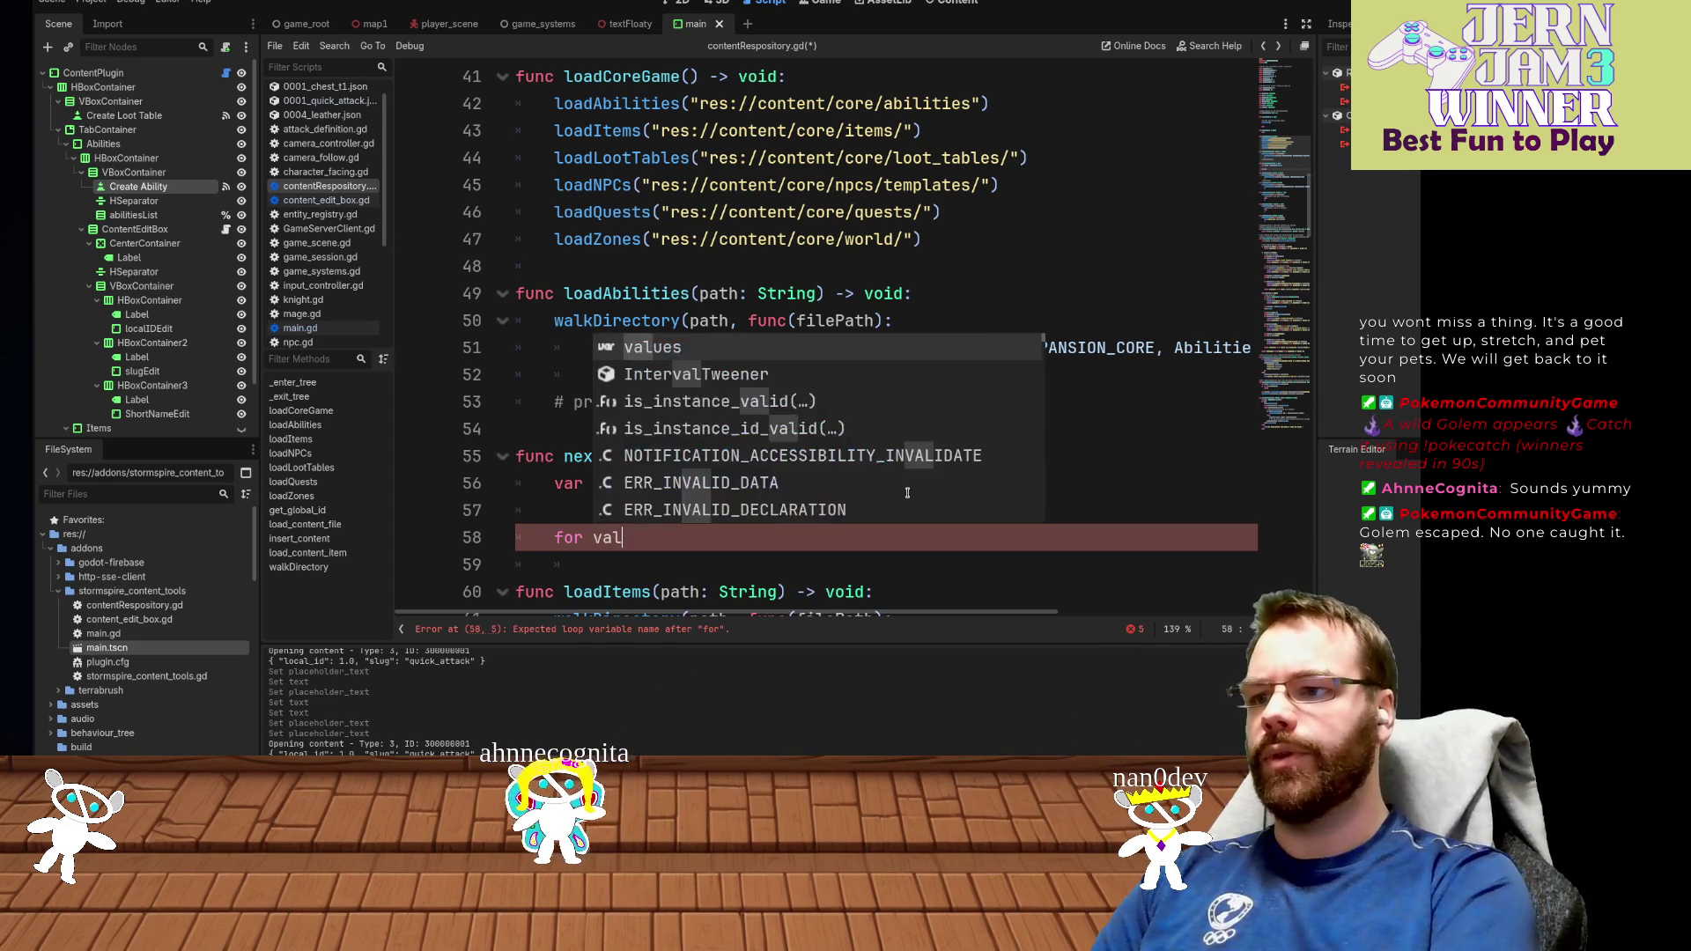
{"action": "key", "text": "BackSpace"}
{"action": "key", "text": "BackSpace"}
{"action": "key", "text": "BackSpace"}
{"action": "type", "text": "item in values:"}
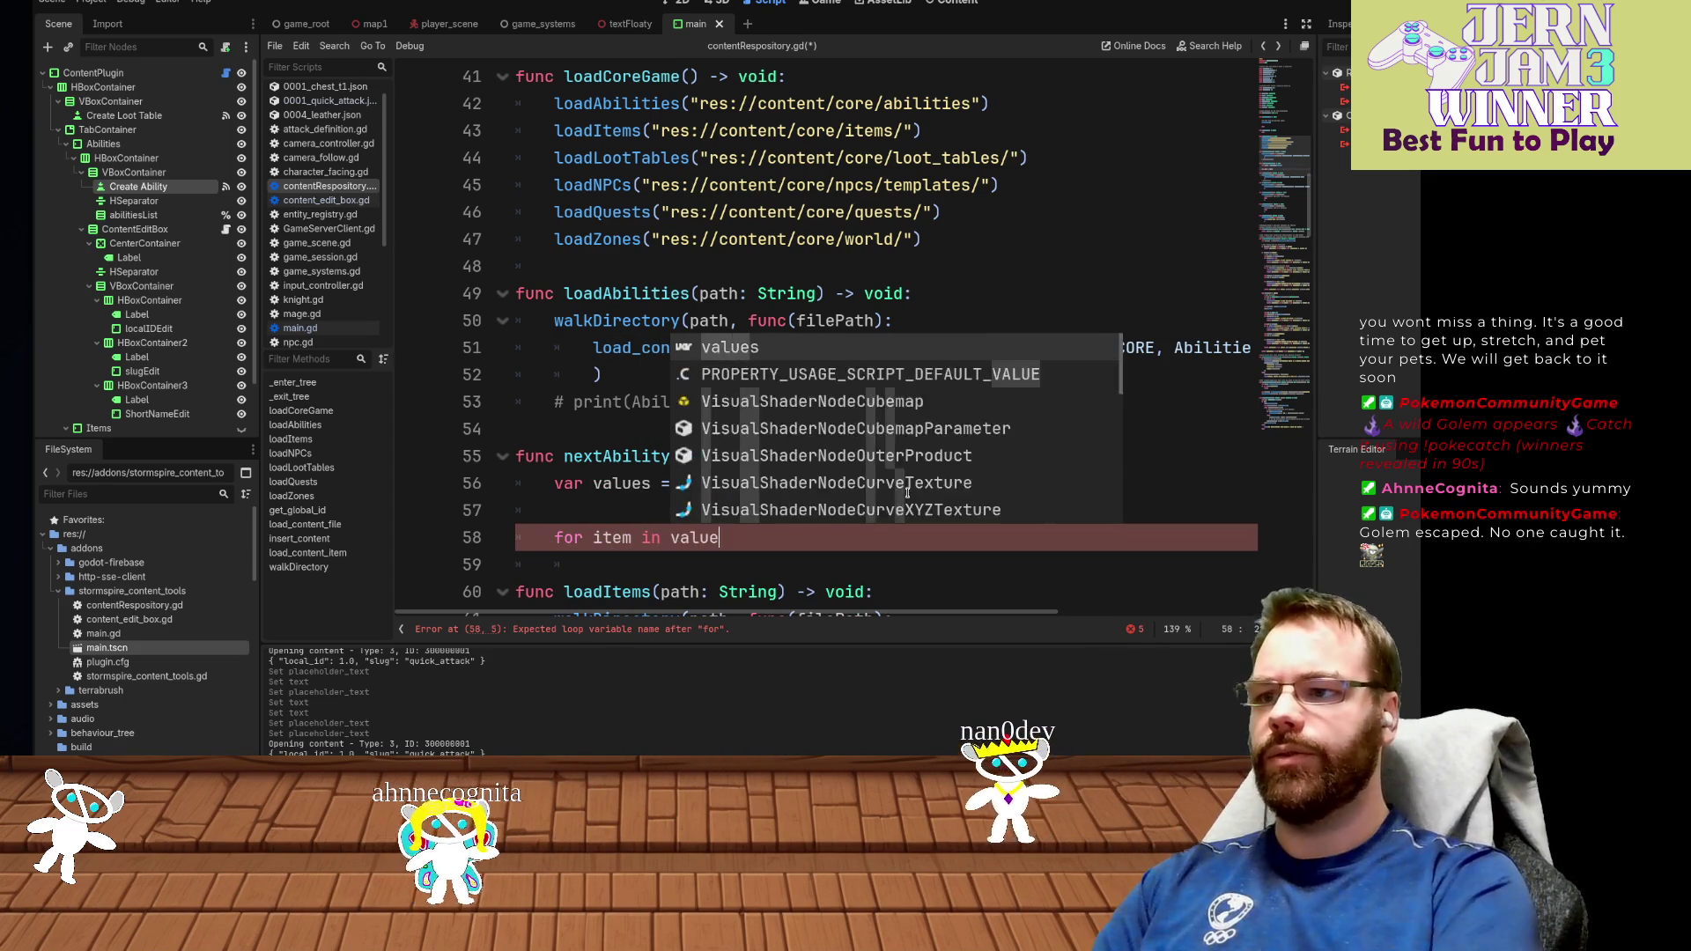
Step: Declare var largest = 0 above the loop, add return largest+1, save, and open the loop body
{"action": "key", "text": "Up"}
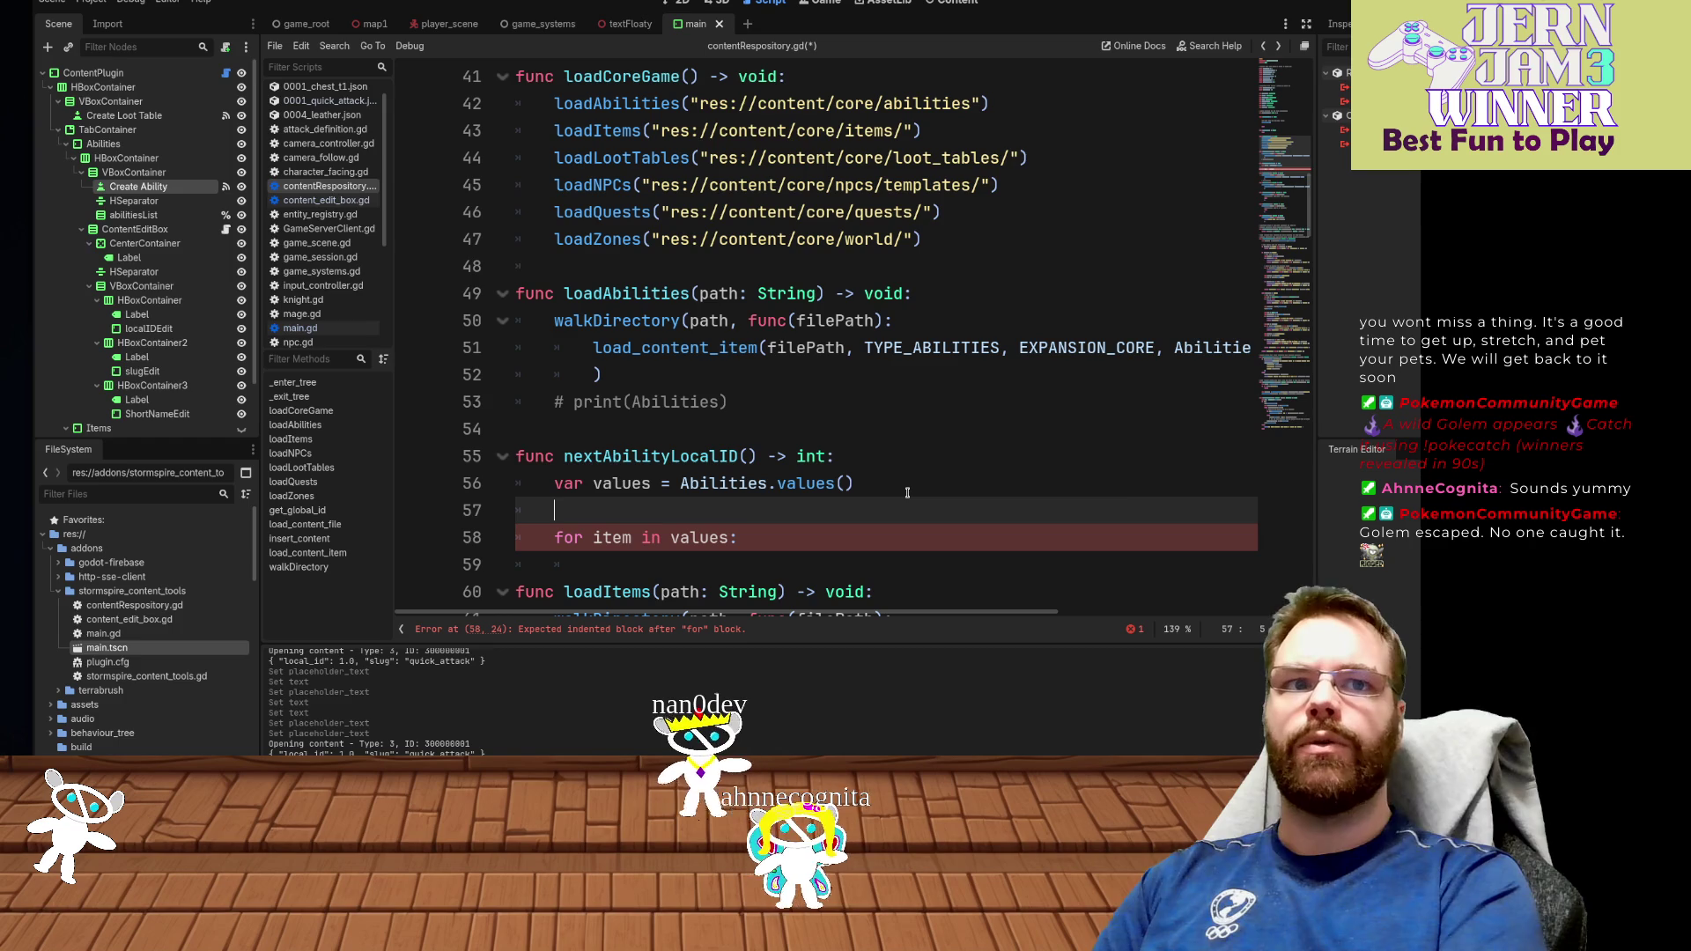
{"action": "key", "text": "BackSpace"}
{"action": "type", "text": "var largest = 0;"}
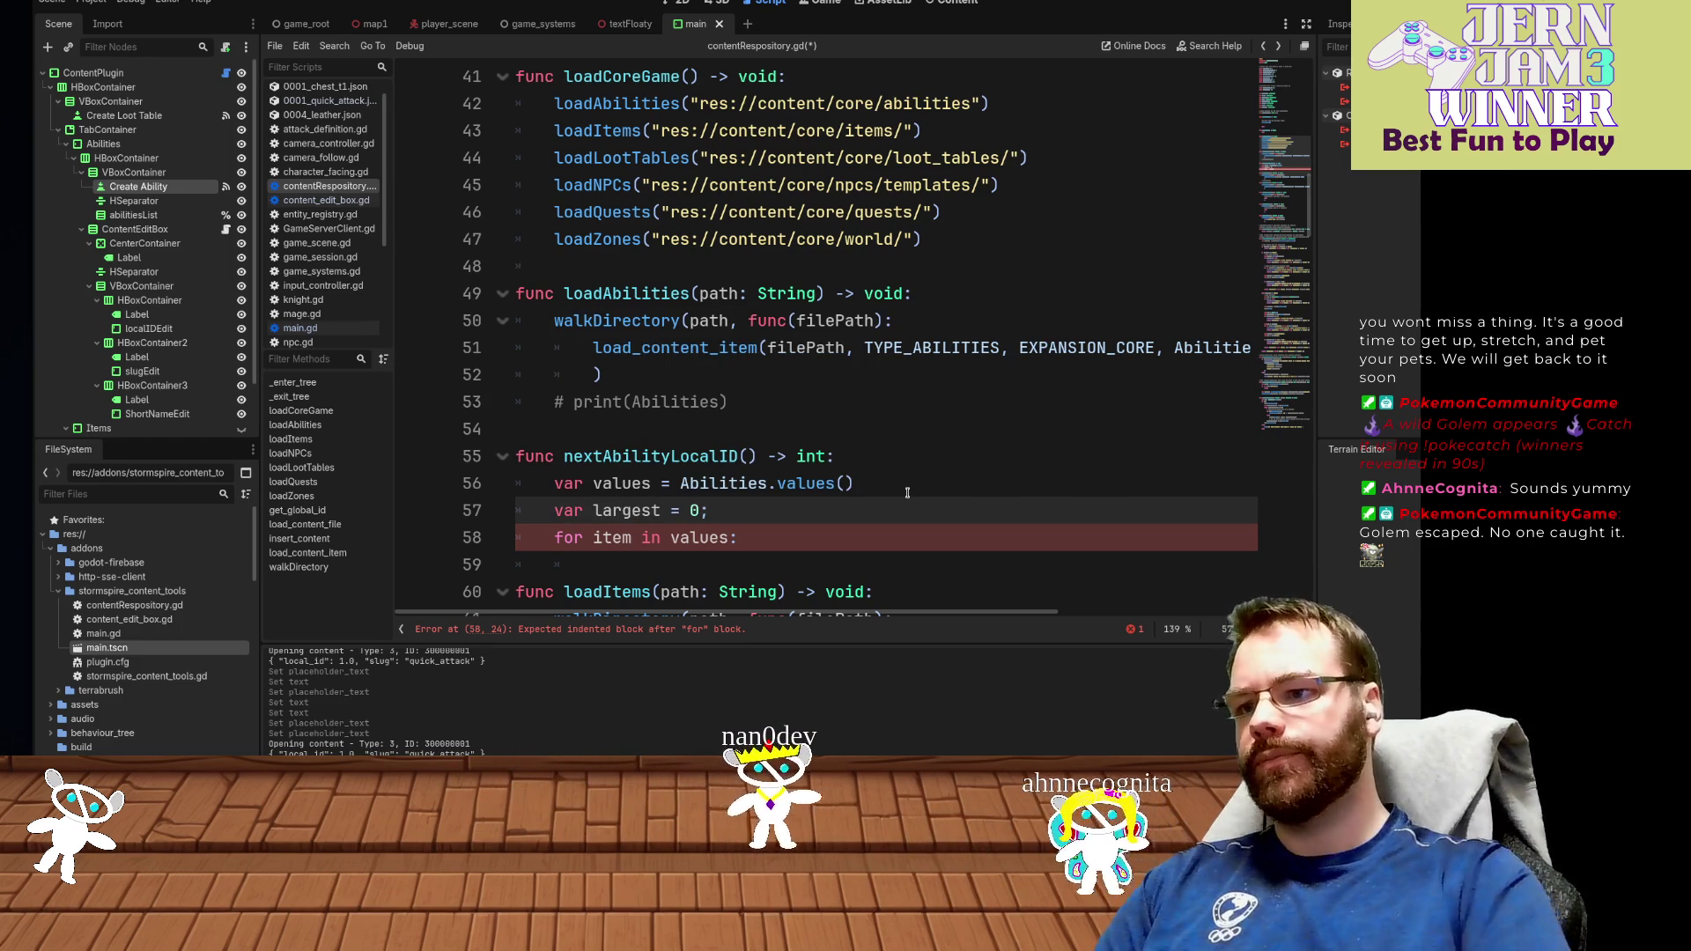
{"action": "scroll", "coordinate": [880, 440], "scroll_direction": "down", "scroll_amount": 2}
{"action": "left_click", "coordinate": [844, 377]}
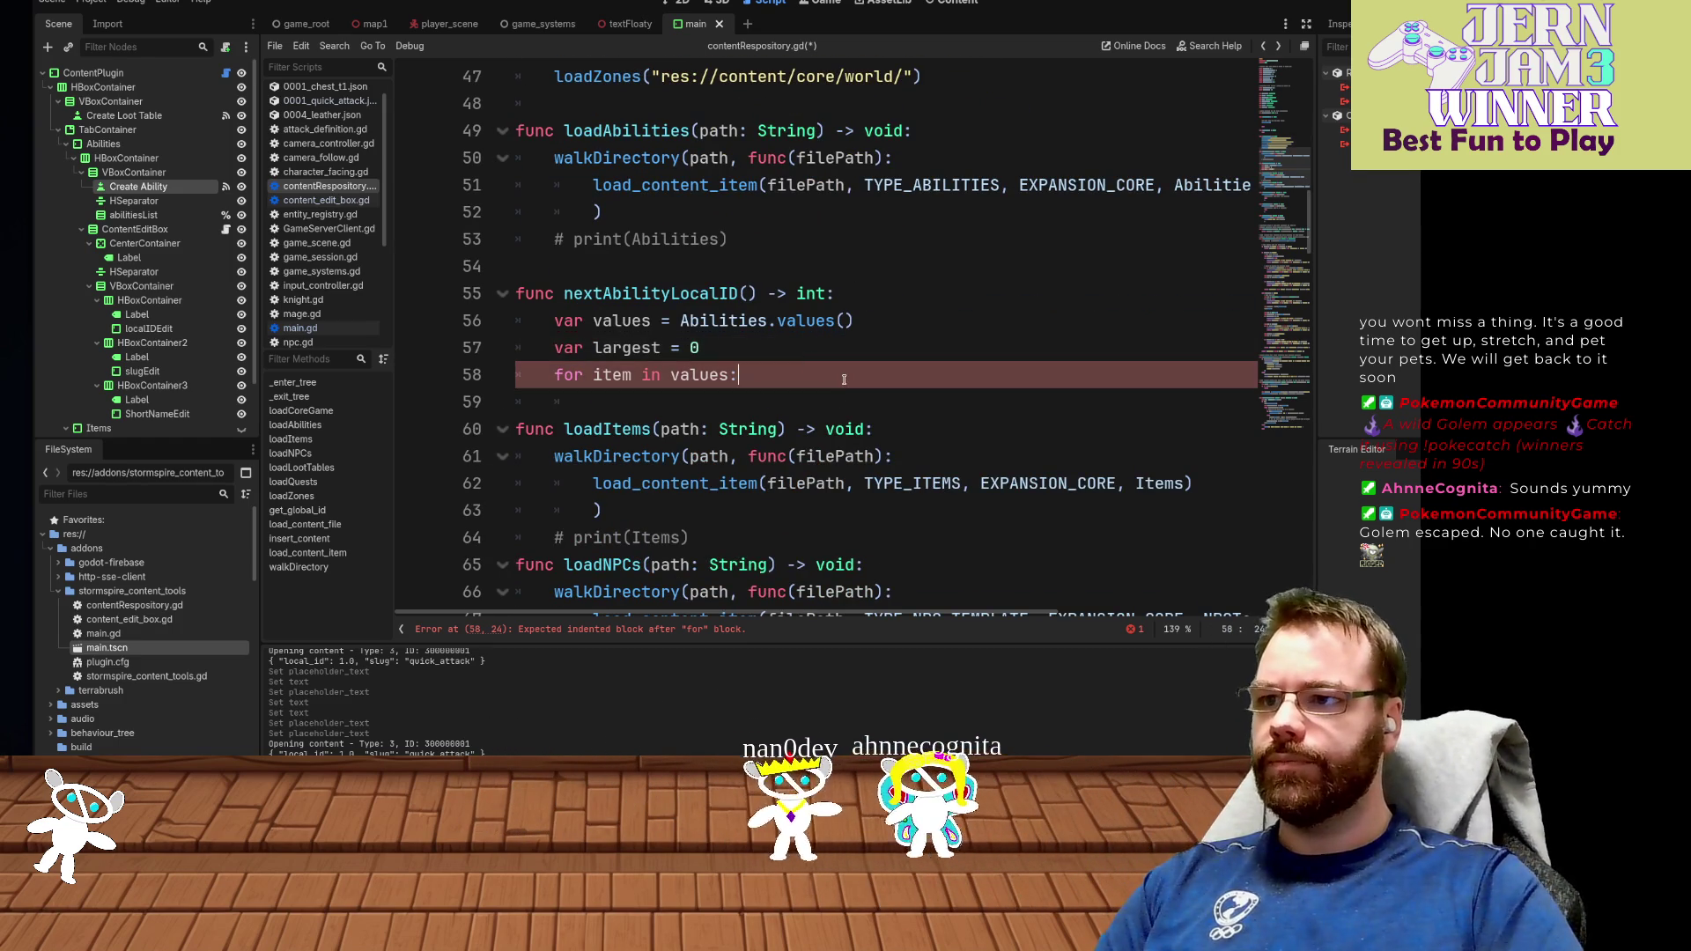
{"action": "key", "text": "Return"}
{"action": "key", "text": "Return"}
{"action": "type", "text": "return largest+1"}
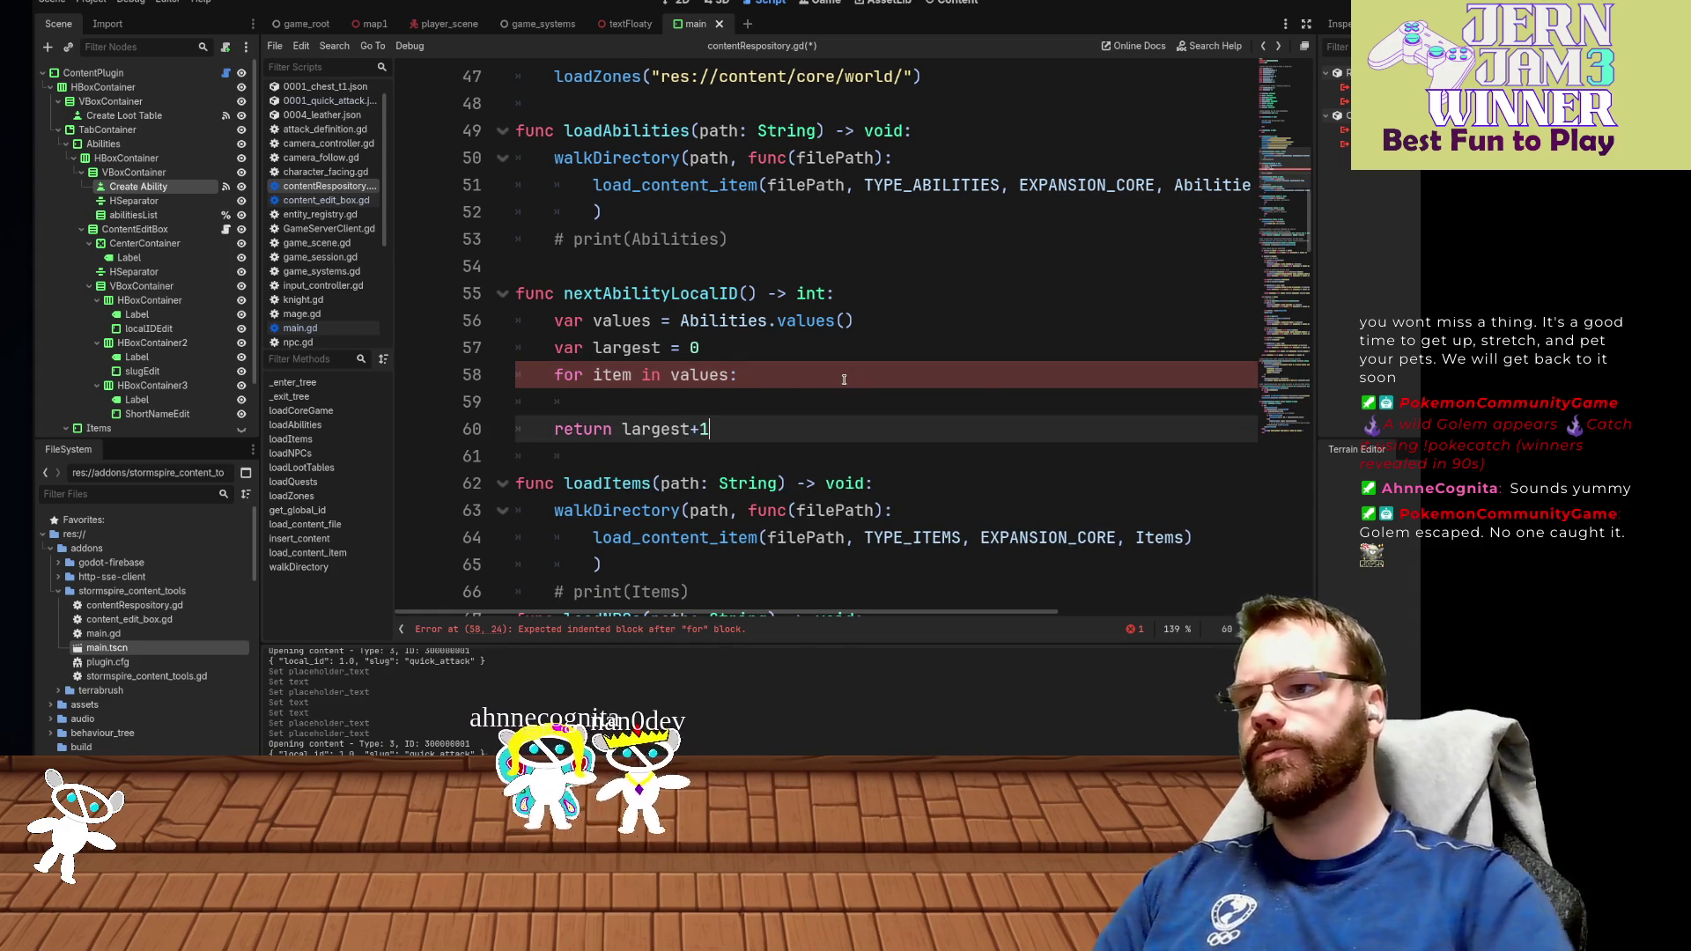
{"action": "key", "text": "ctrl+s"}
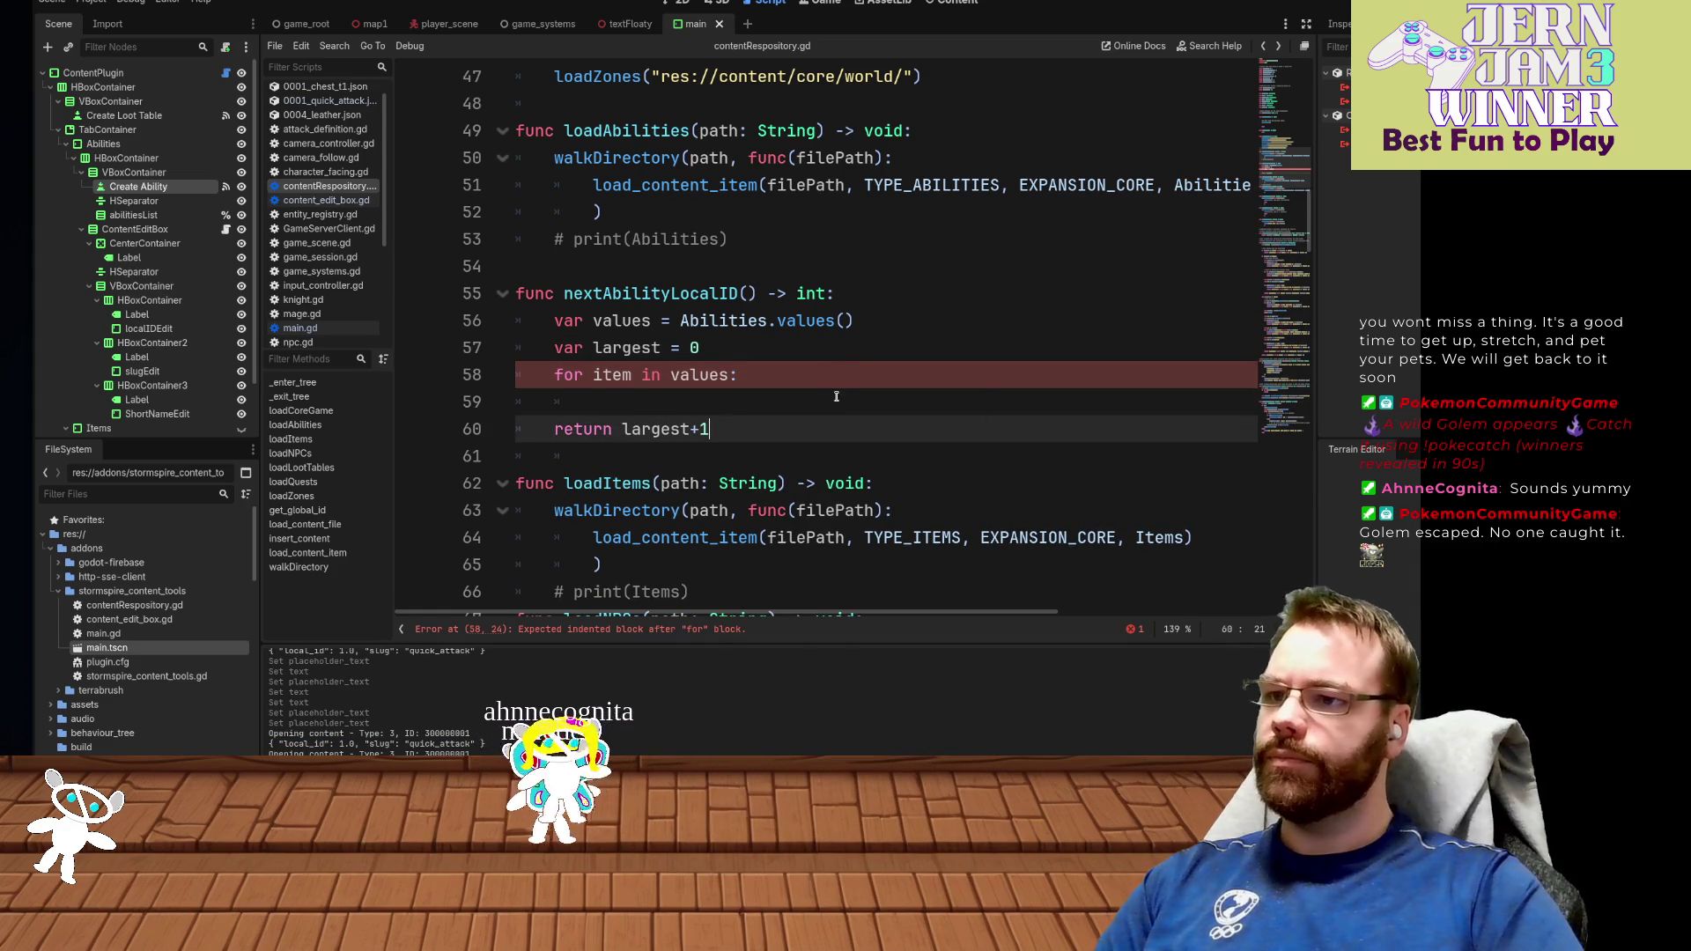
{"action": "key", "text": "Up"}
{"action": "key", "text": "Up"}
{"action": "key", "text": "End"}
{"action": "key", "text": "Return"}
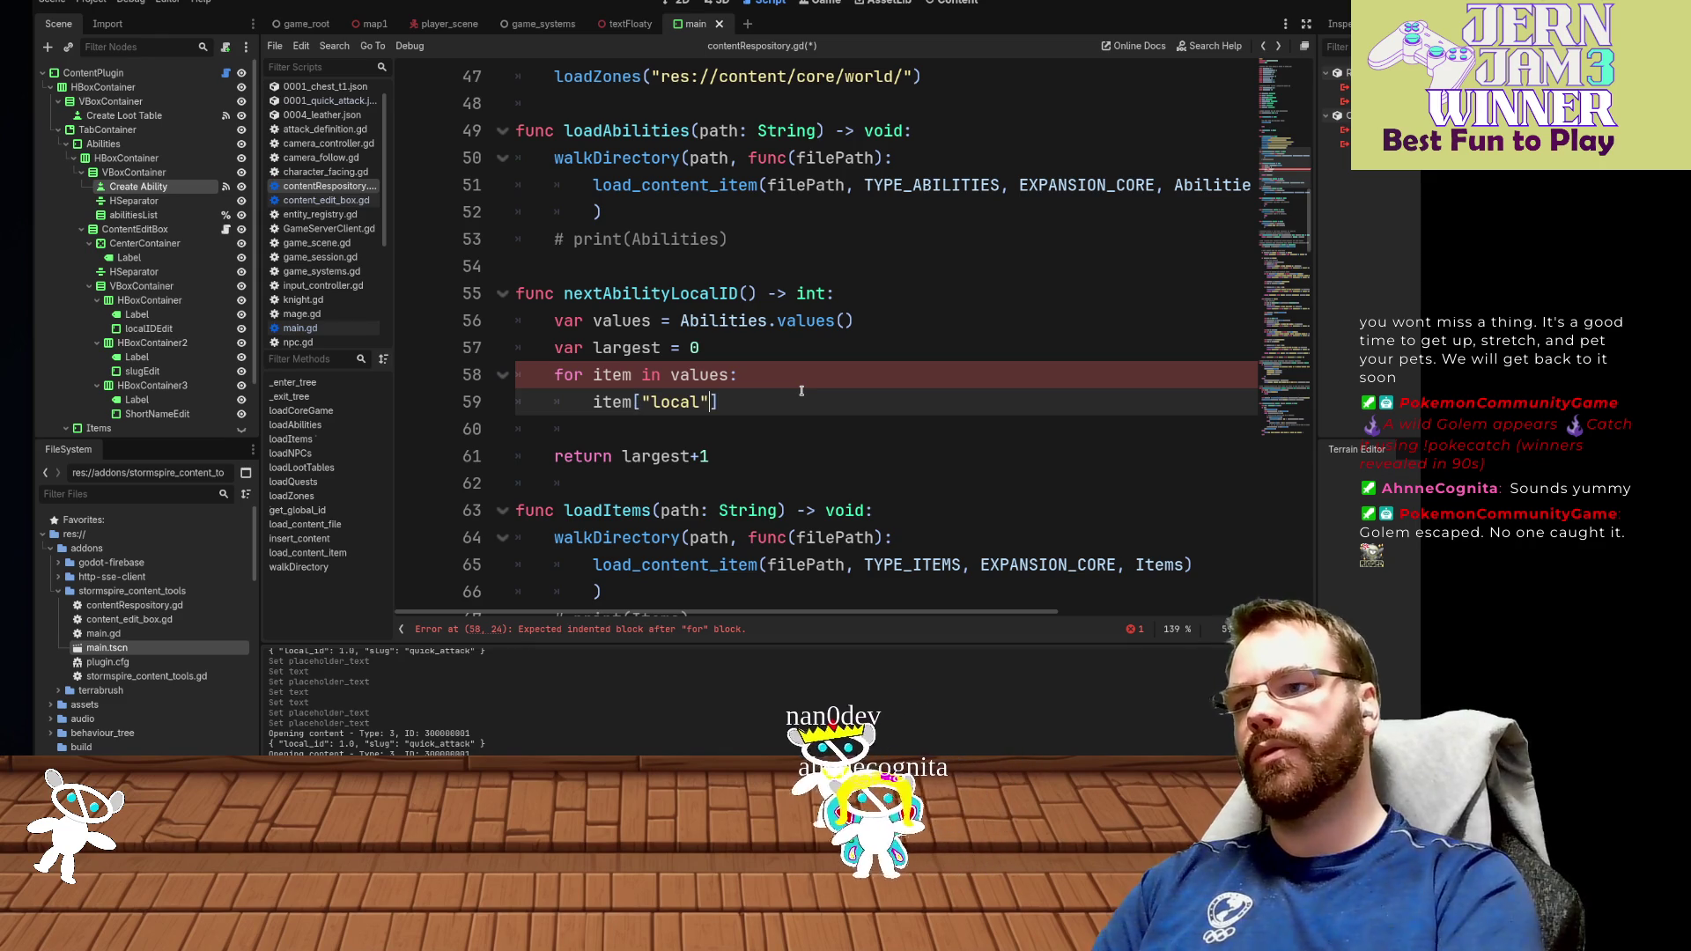
{"action": "key", "text": "BackSpace"}
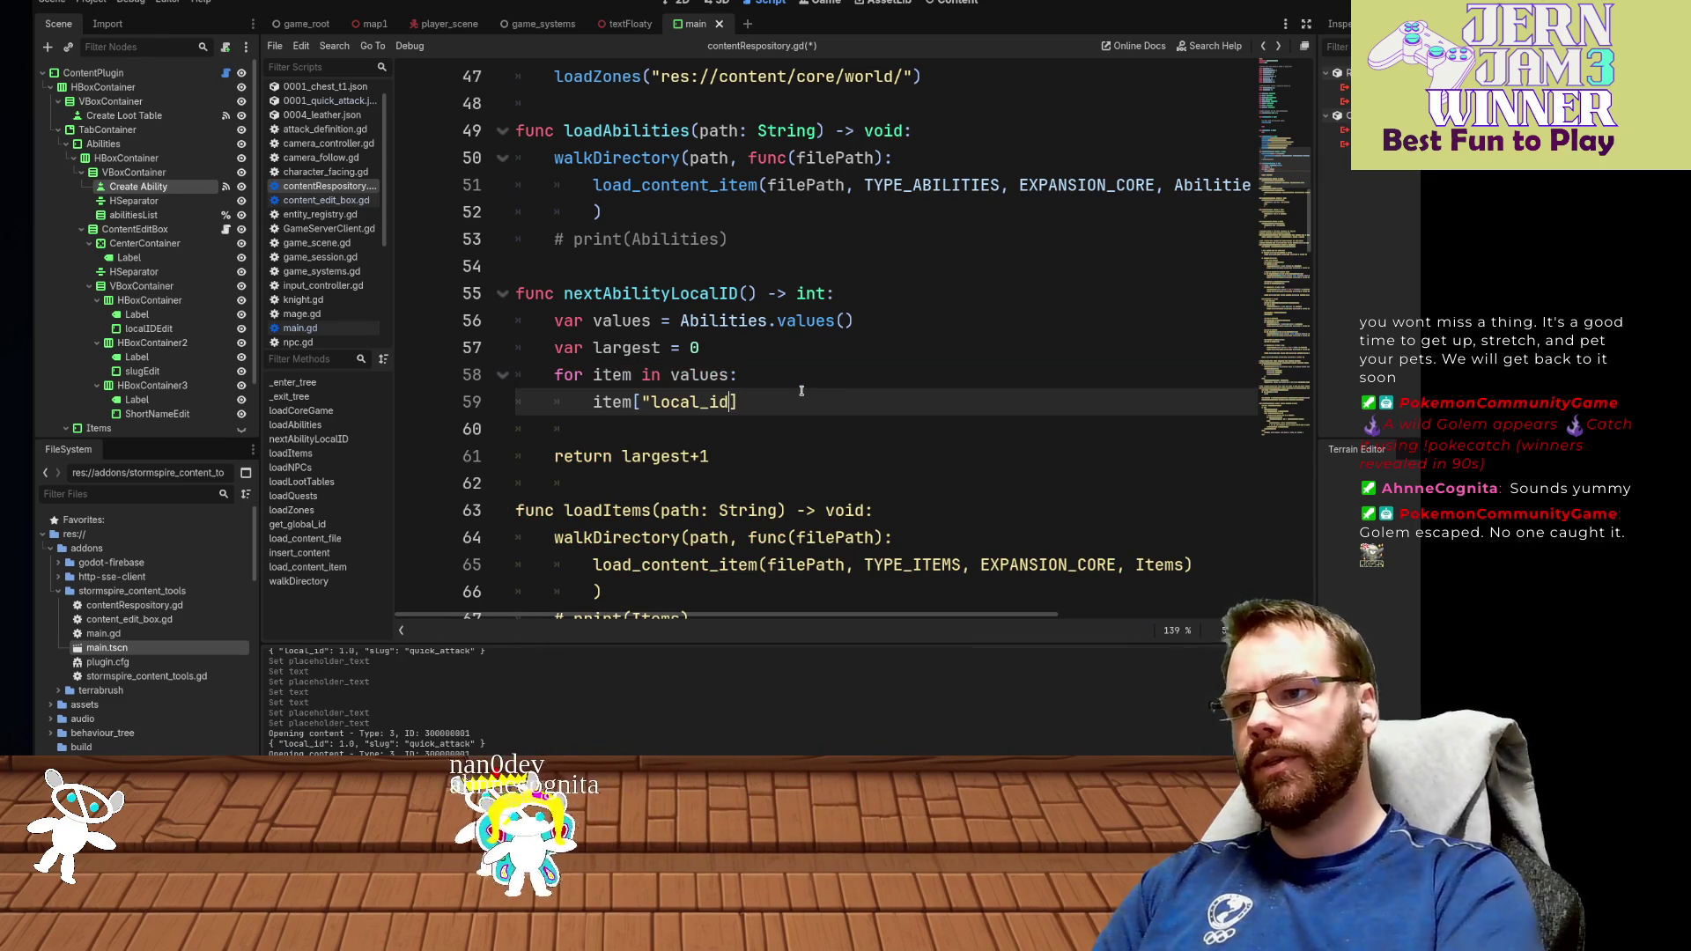
{"action": "type", "text": "\""}
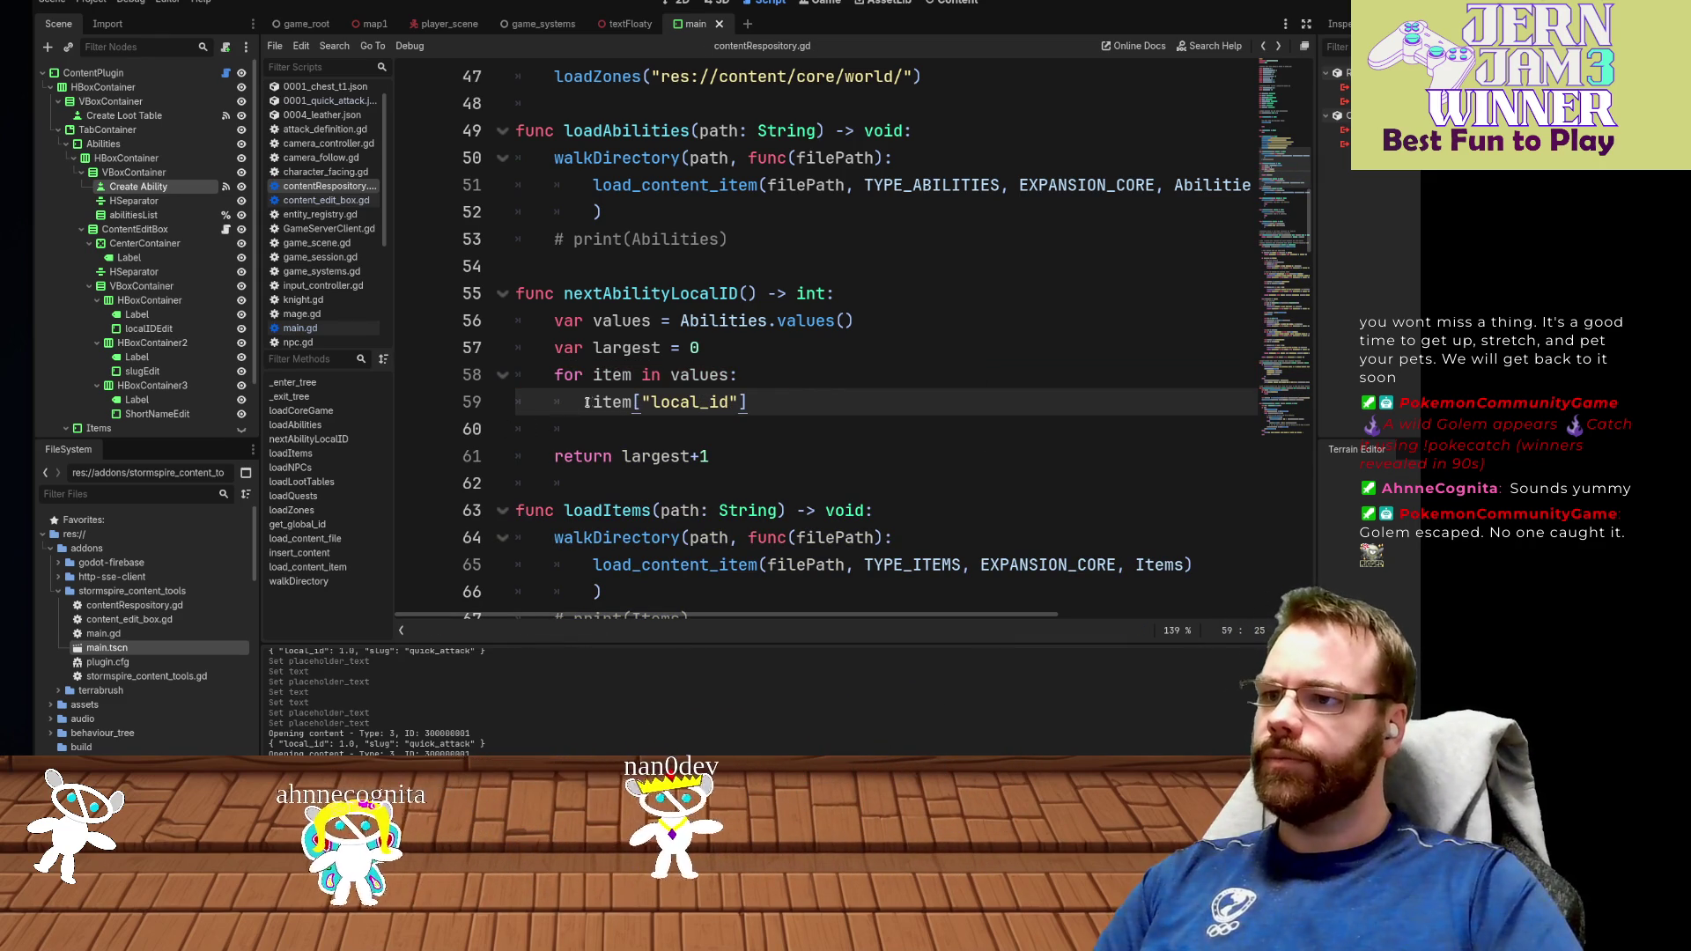
{"action": "key", "text": "ctrl+s"}
{"action": "left_click", "coordinate": [613, 348]}
{"action": "key", "text": "ctrl+c"}
{"action": "left_click", "coordinate": [593, 401]}
{"action": "key", "text": "ctrl+v"}
{"action": "type", "text": "= "}
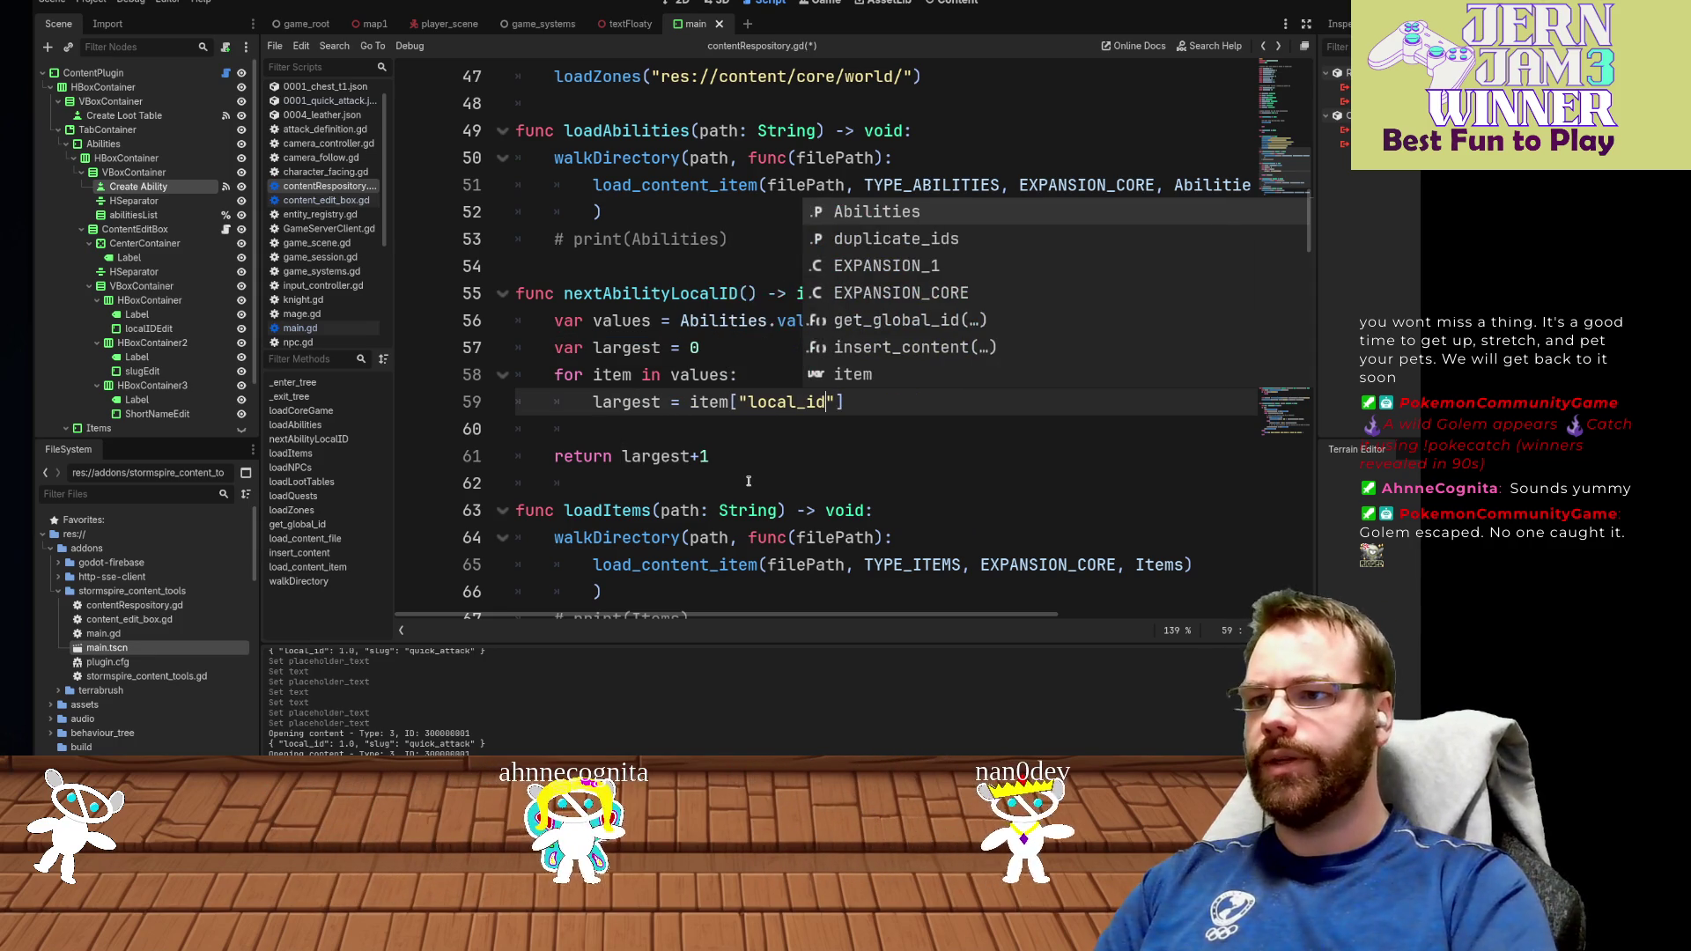
{"action": "type", "text": " > lar"}
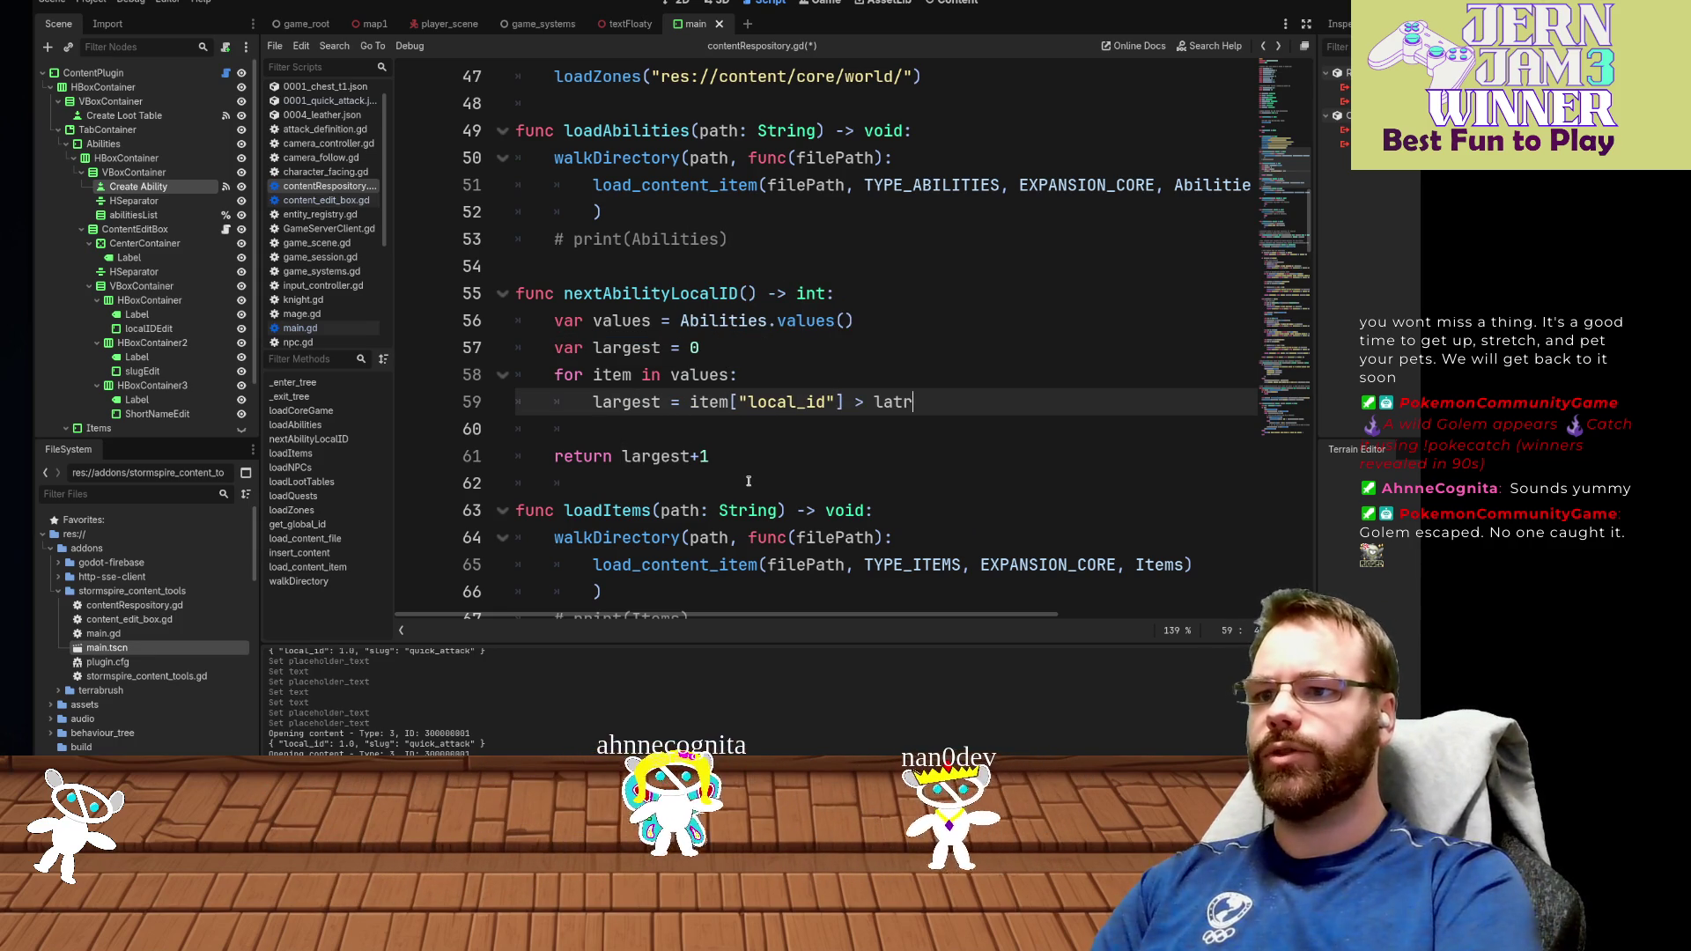
{"action": "type", "text": "gest "}
{"action": "type", "text": "se"}
{"action": "key", "text": "ctrl+Left"}
{"action": "key", "text": "ctrl+Left"}
{"action": "key", "text": "ctrl+Left"}
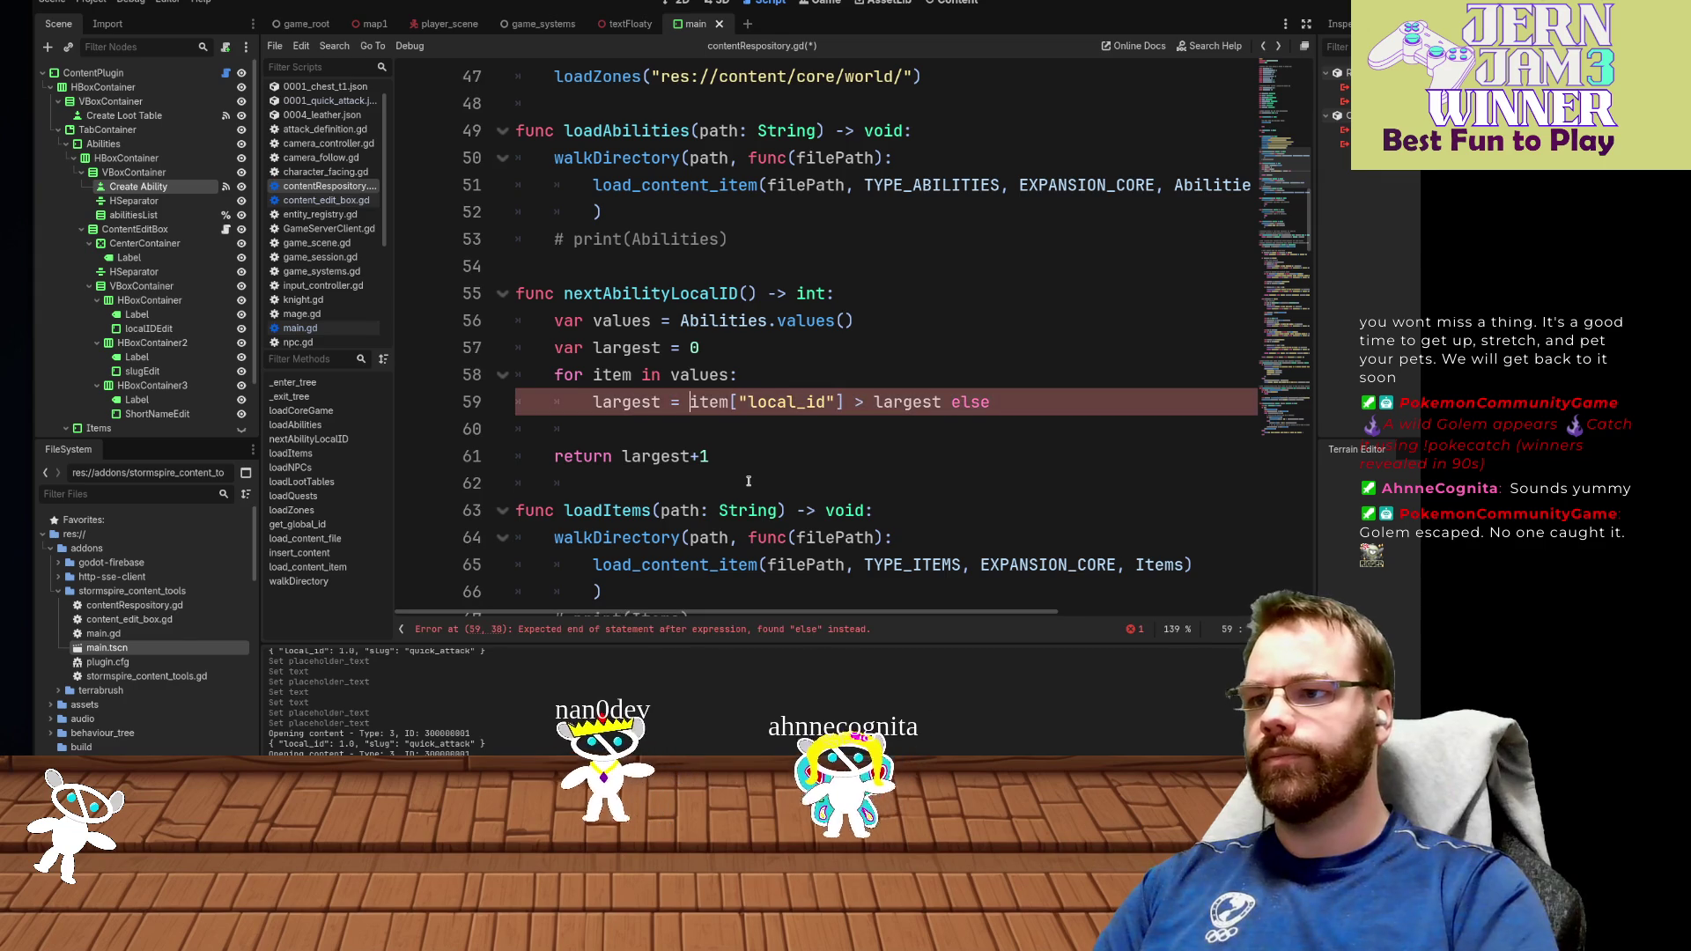
{"action": "key", "text": "BackSpace"}
{"action": "key", "text": "BackSpace"}
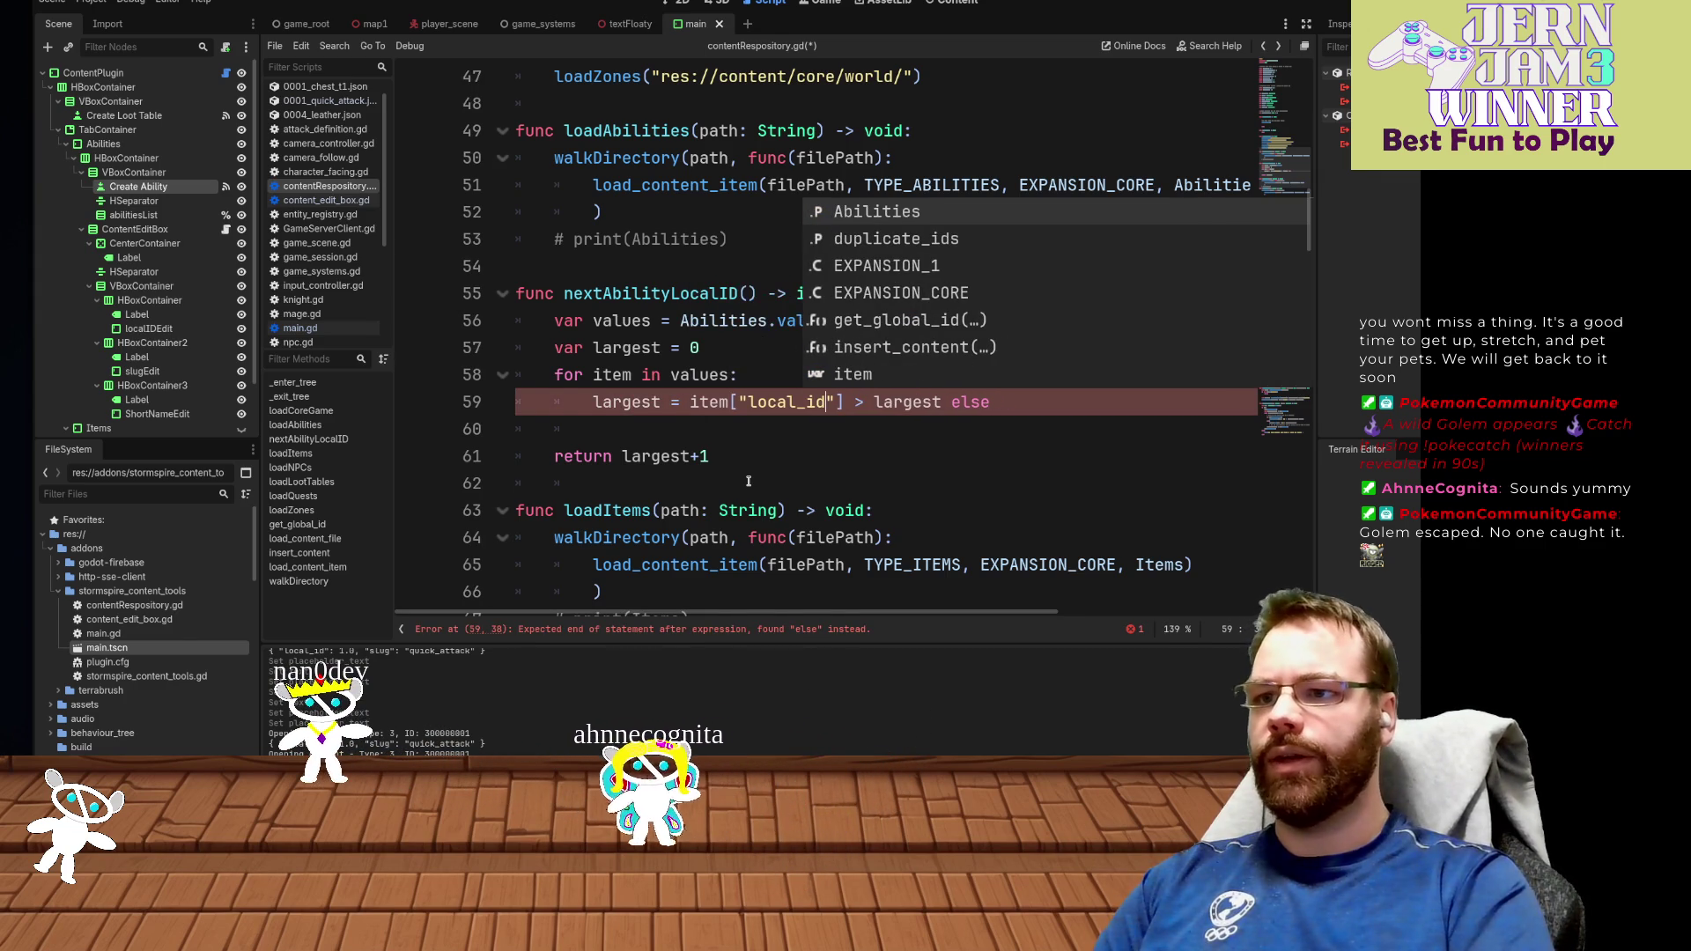
{"action": "key", "text": "ctrl+Right"}
{"action": "key", "text": "ctrl+Right"}
{"action": "key", "text": "ctrl+Right"}
{"action": "type", "text": "item"}
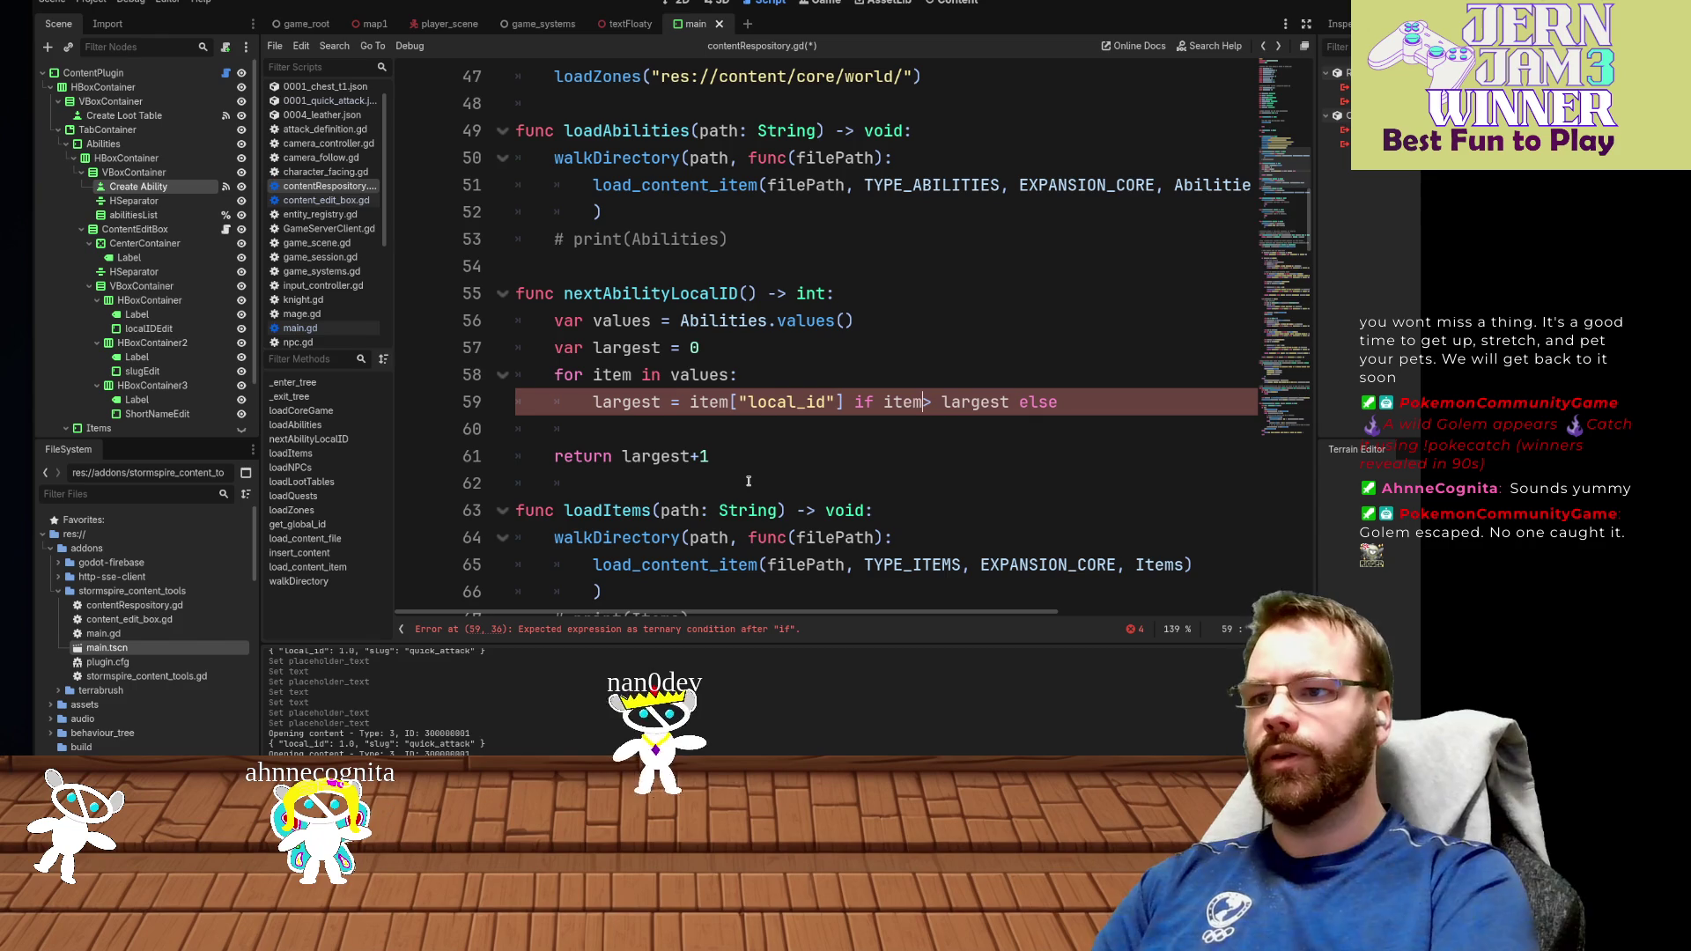
{"action": "left_click", "coordinate": [782, 383]}
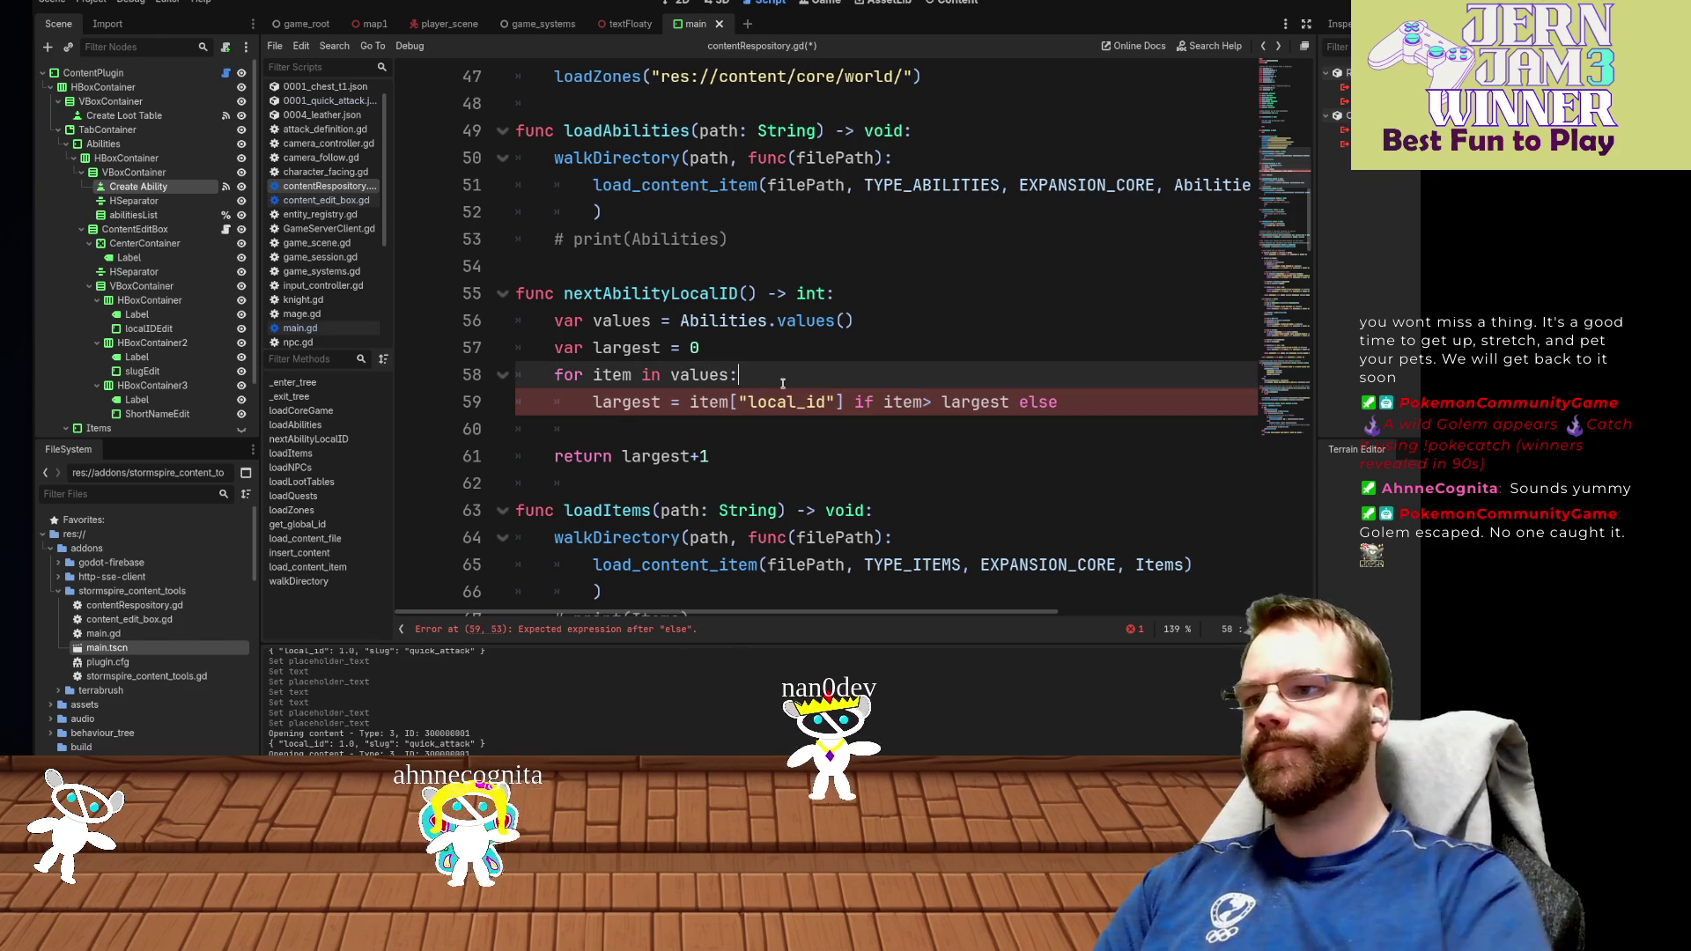
{"action": "key", "text": "Return"}
{"action": "type", "text": "var id ="}
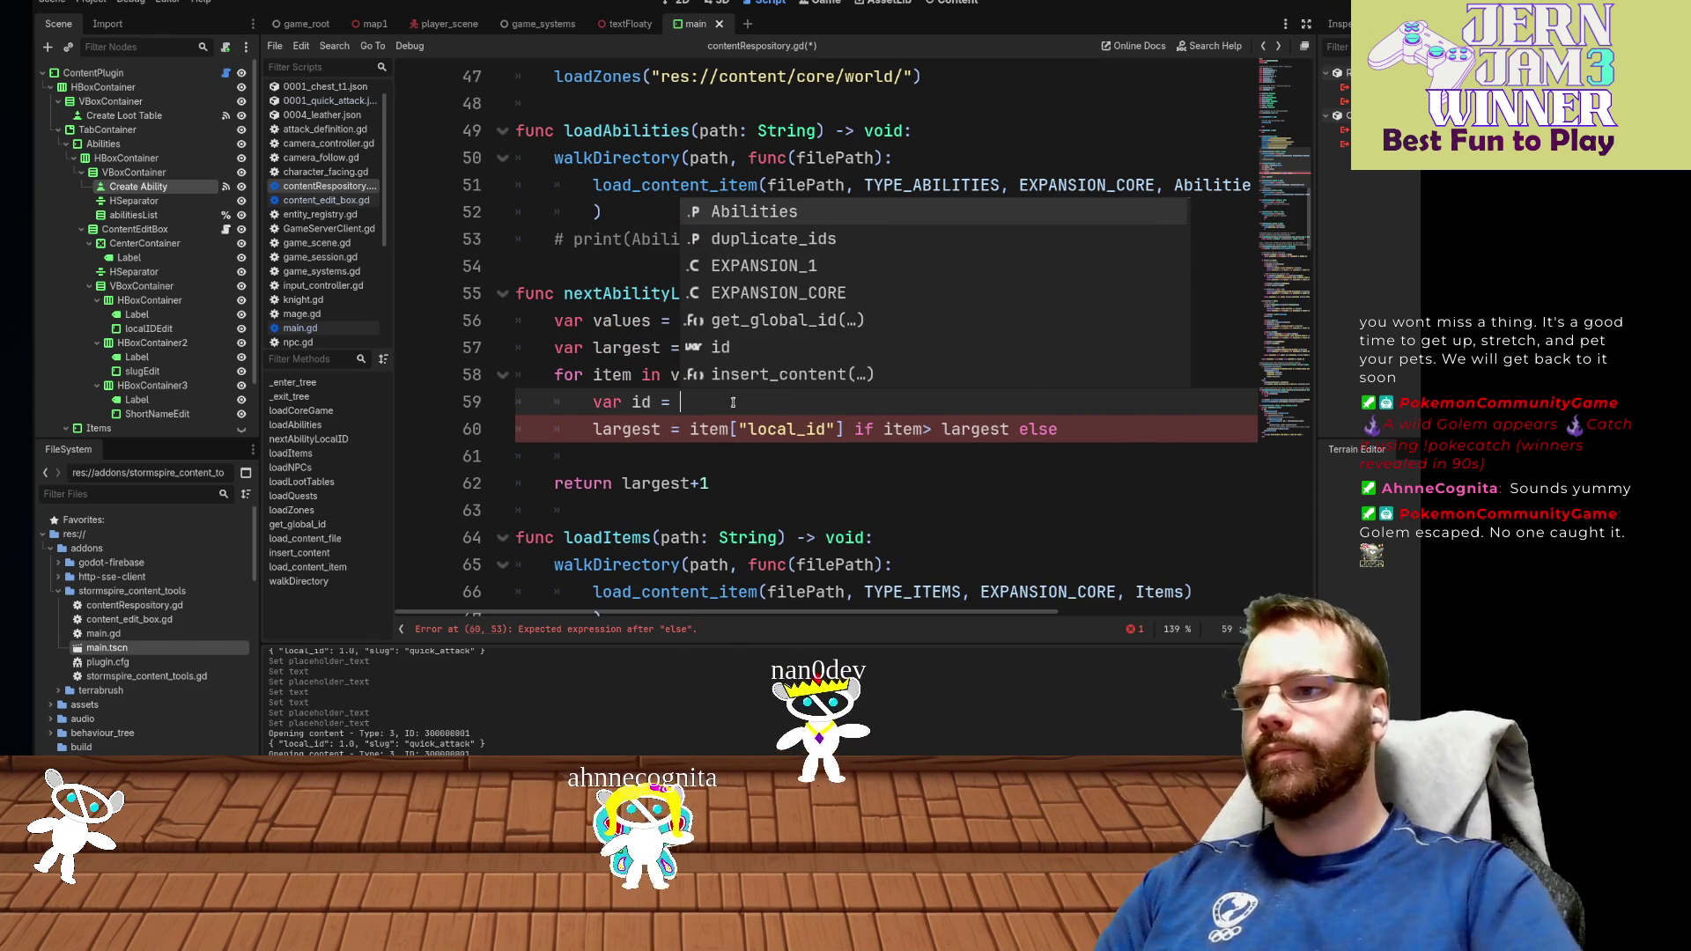
{"action": "left_click", "coordinate": [1048, 457]}
{"action": "left_click_drag", "start_coordinate": [846, 429], "coordinate": [690, 428]}
{"action": "key", "text": "ctrl+x"}
{"action": "key", "text": "Up"}
{"action": "key", "text": "End"}
{"action": "key", "text": "ctrl+v"}
{"action": "double_click", "coordinate": [641, 401]}
{"action": "key", "text": "ctrl+c"}
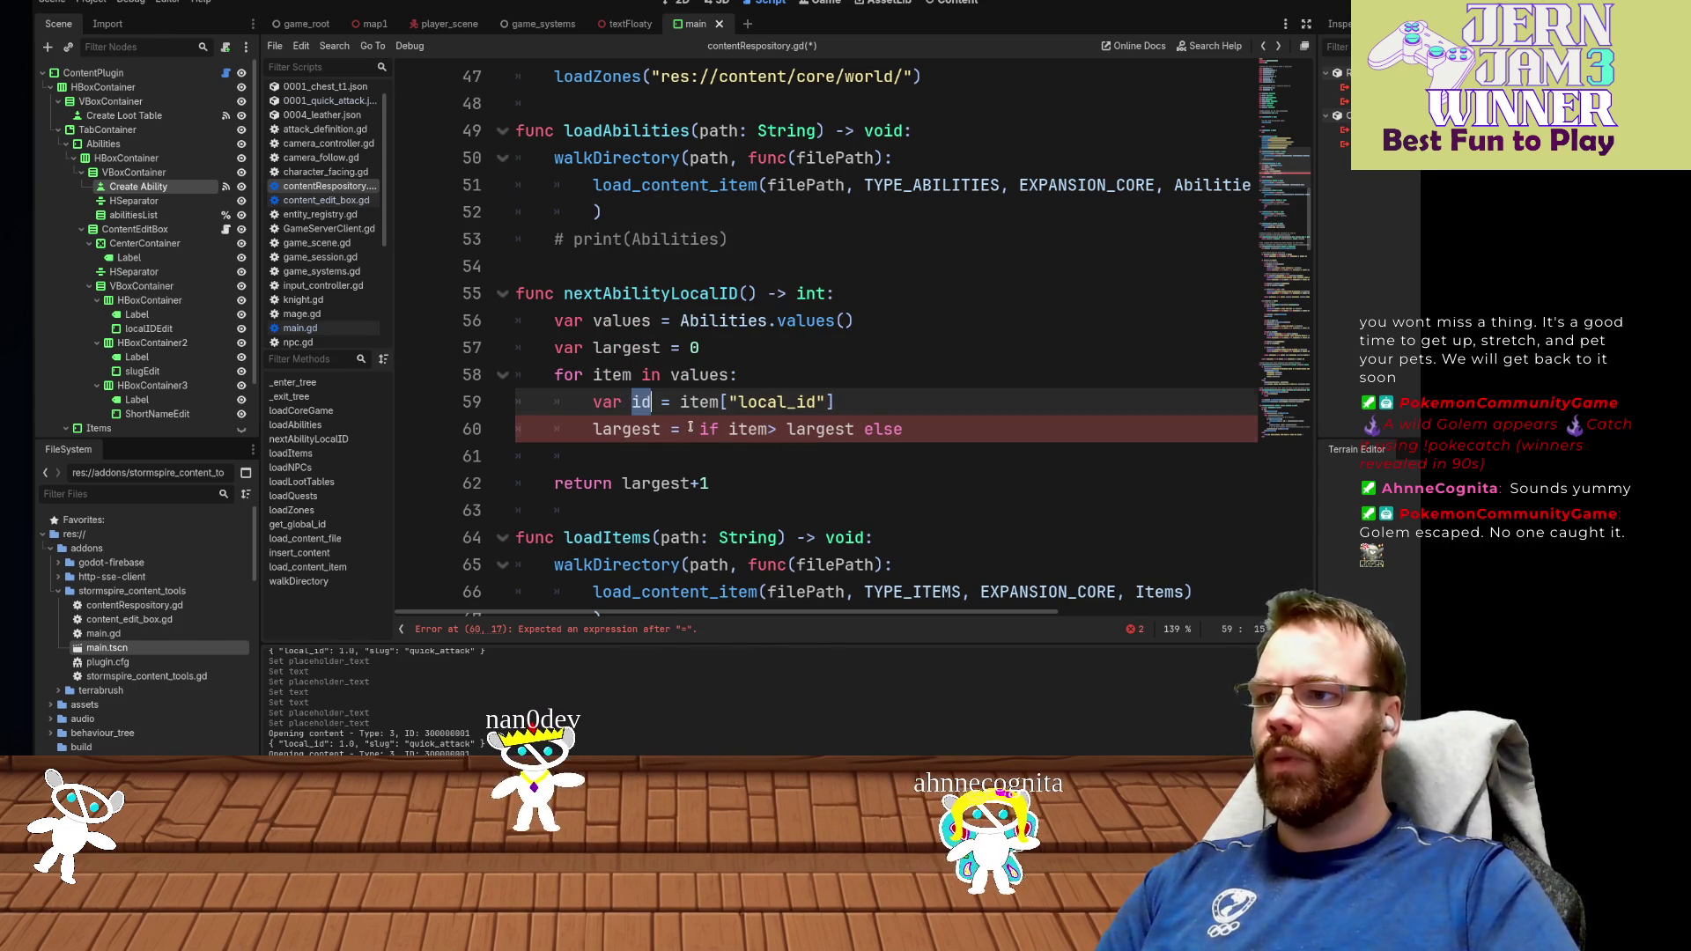
{"action": "left_click", "coordinate": [684, 429]}
{"action": "key", "text": "ctrl+v"}
{"action": "key", "text": "ctrl+s"}
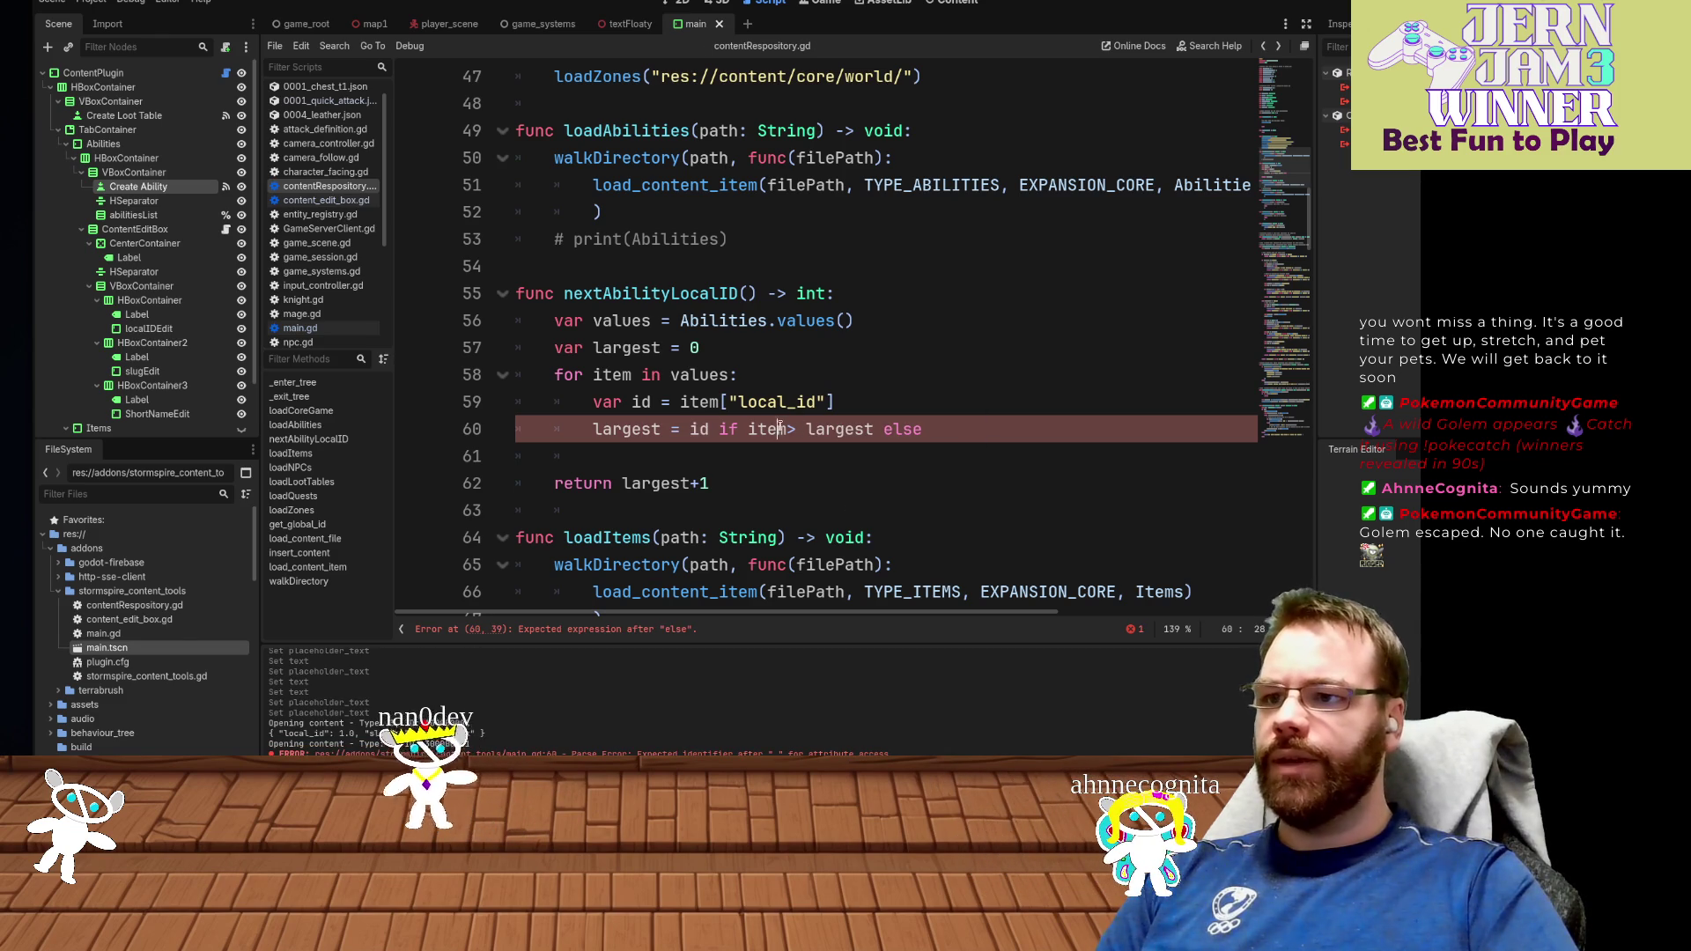
{"action": "left_click", "coordinate": [1022, 432]}
{"action": "type", "text": "l"}
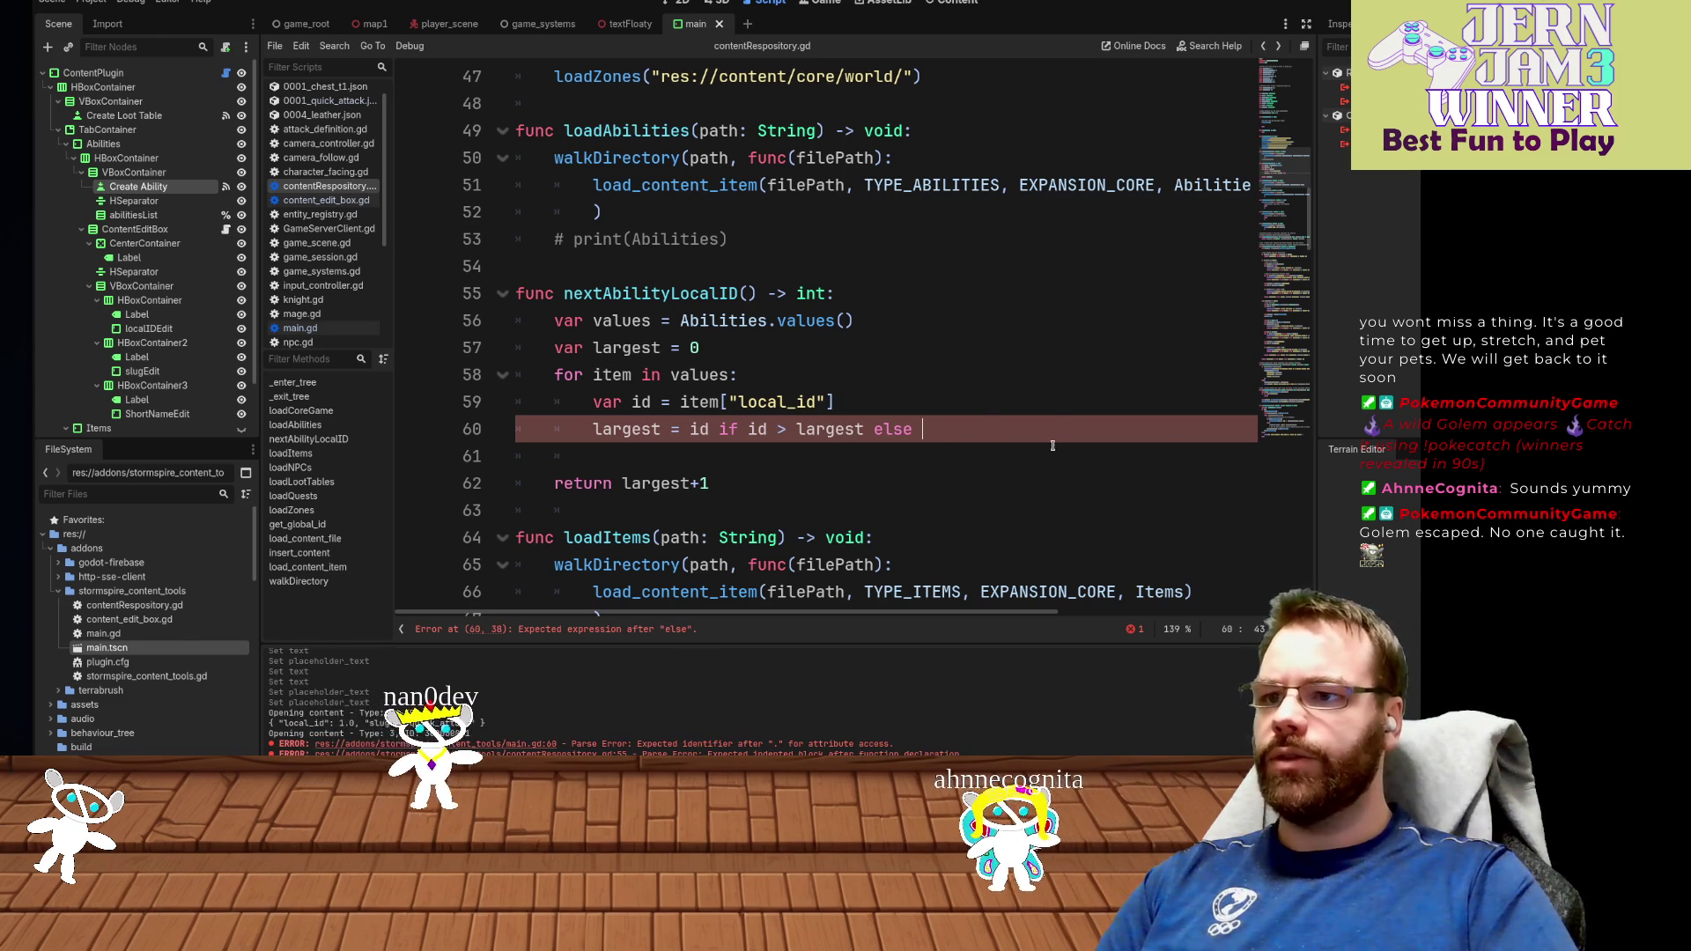
{"action": "type", "text": "argest"}
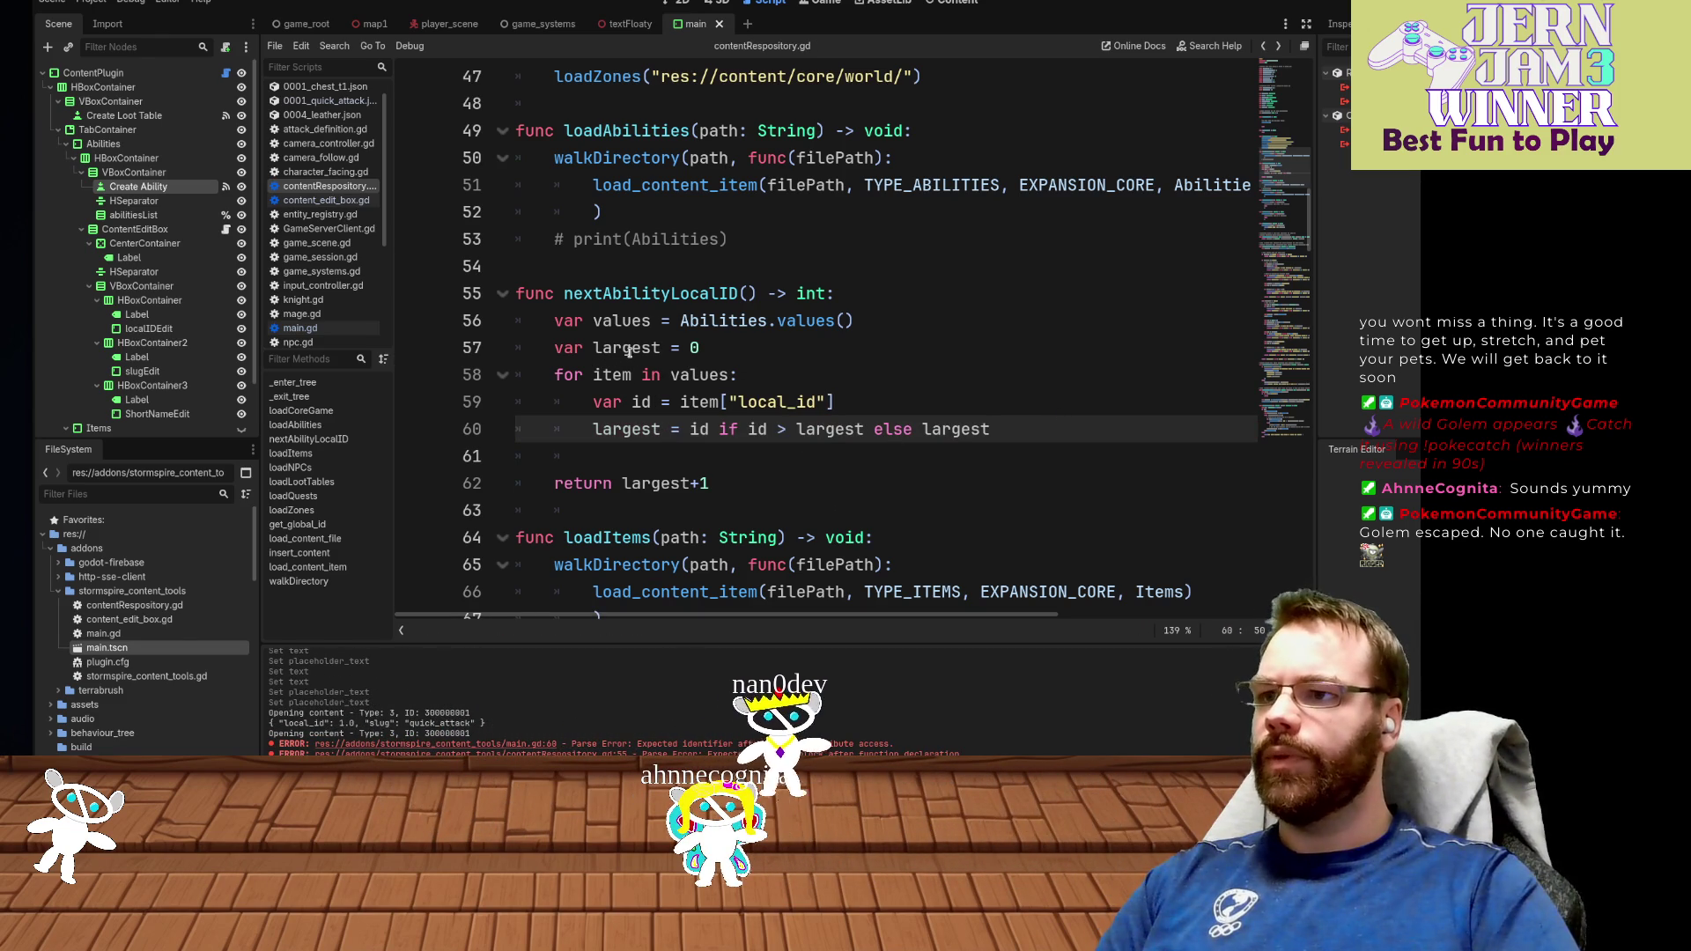
{"action": "double_click", "coordinate": [740, 291]}
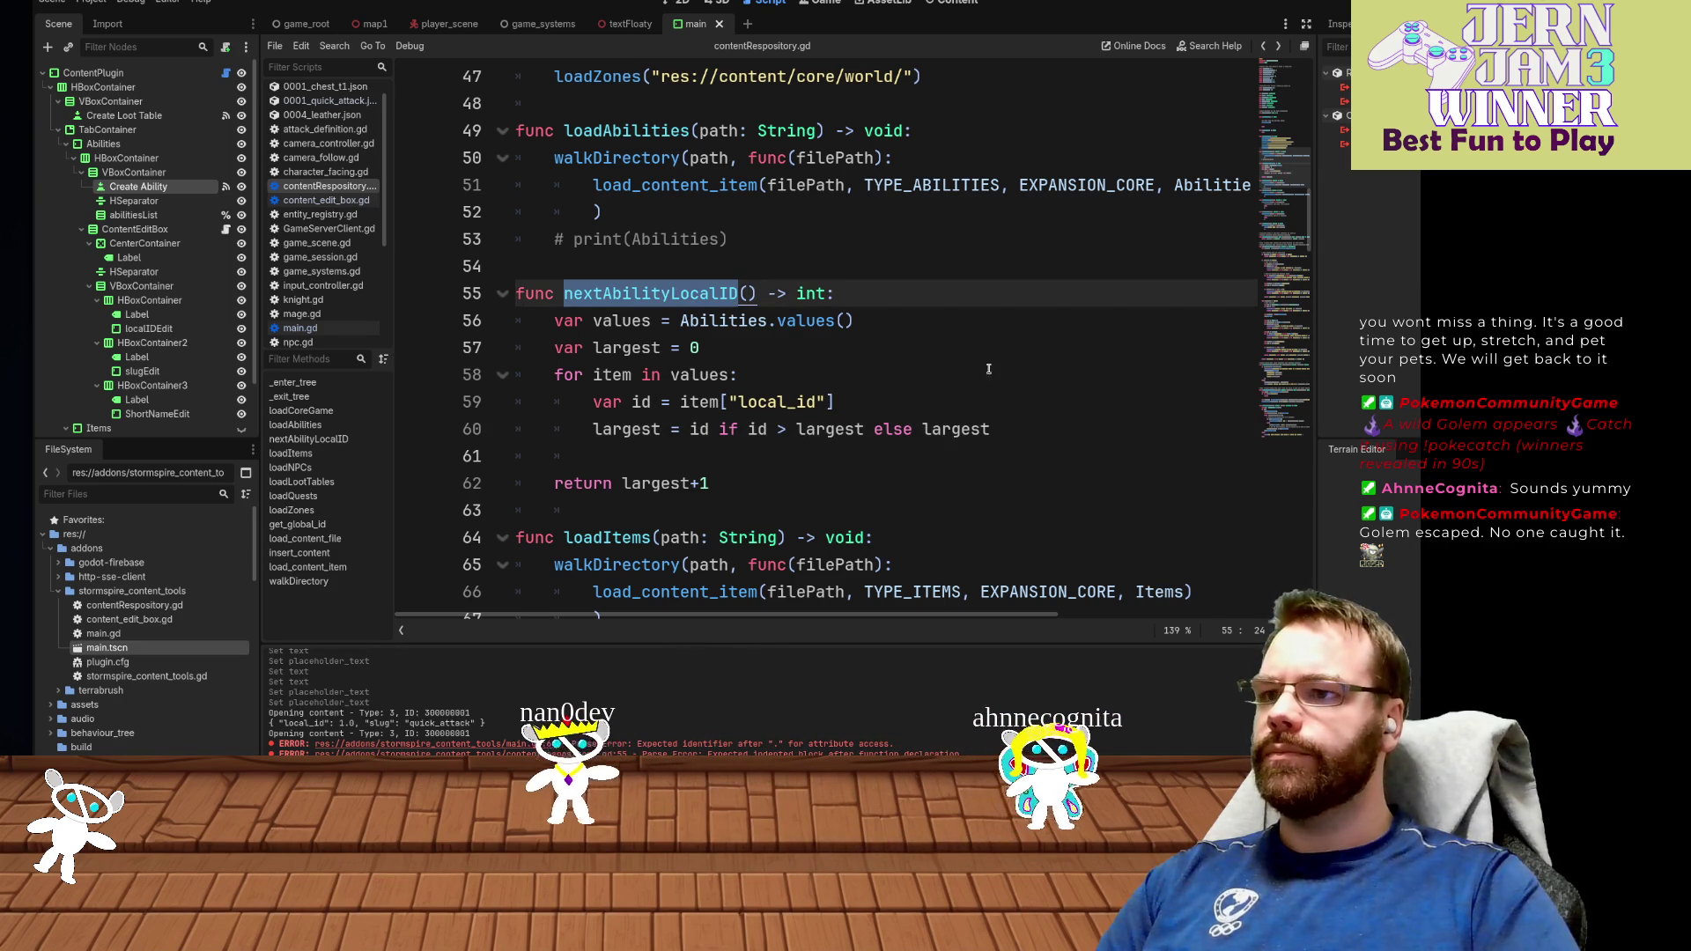
{"action": "left_click", "coordinate": [662, 293]}
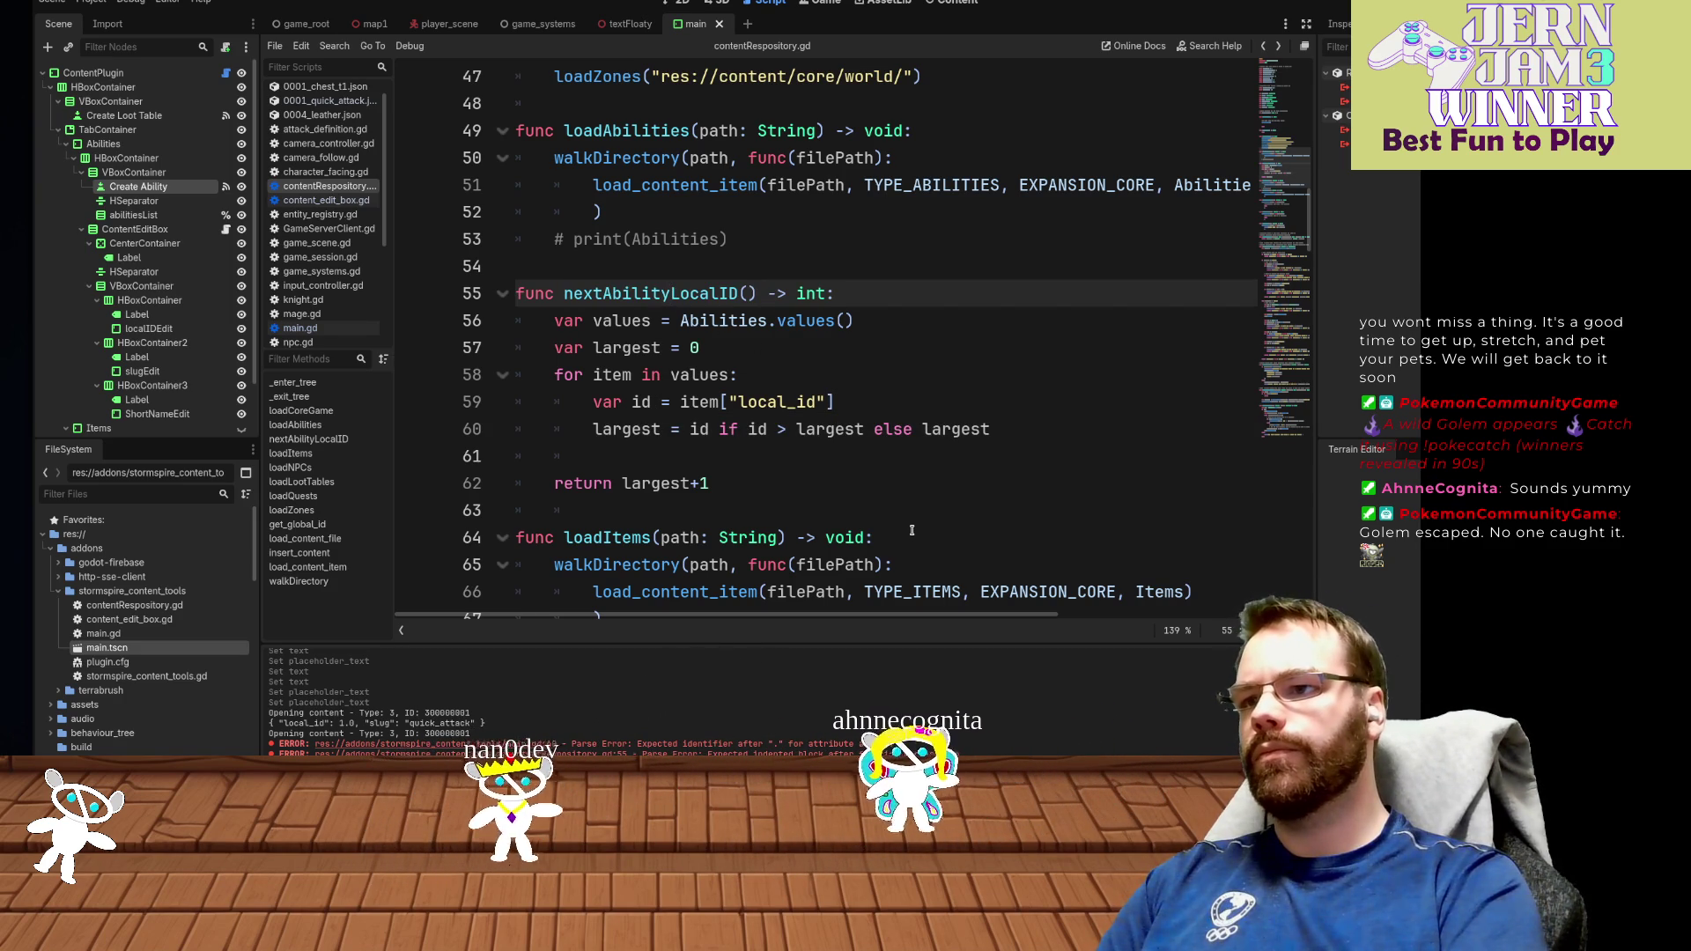
{"action": "key", "text": "Right"}
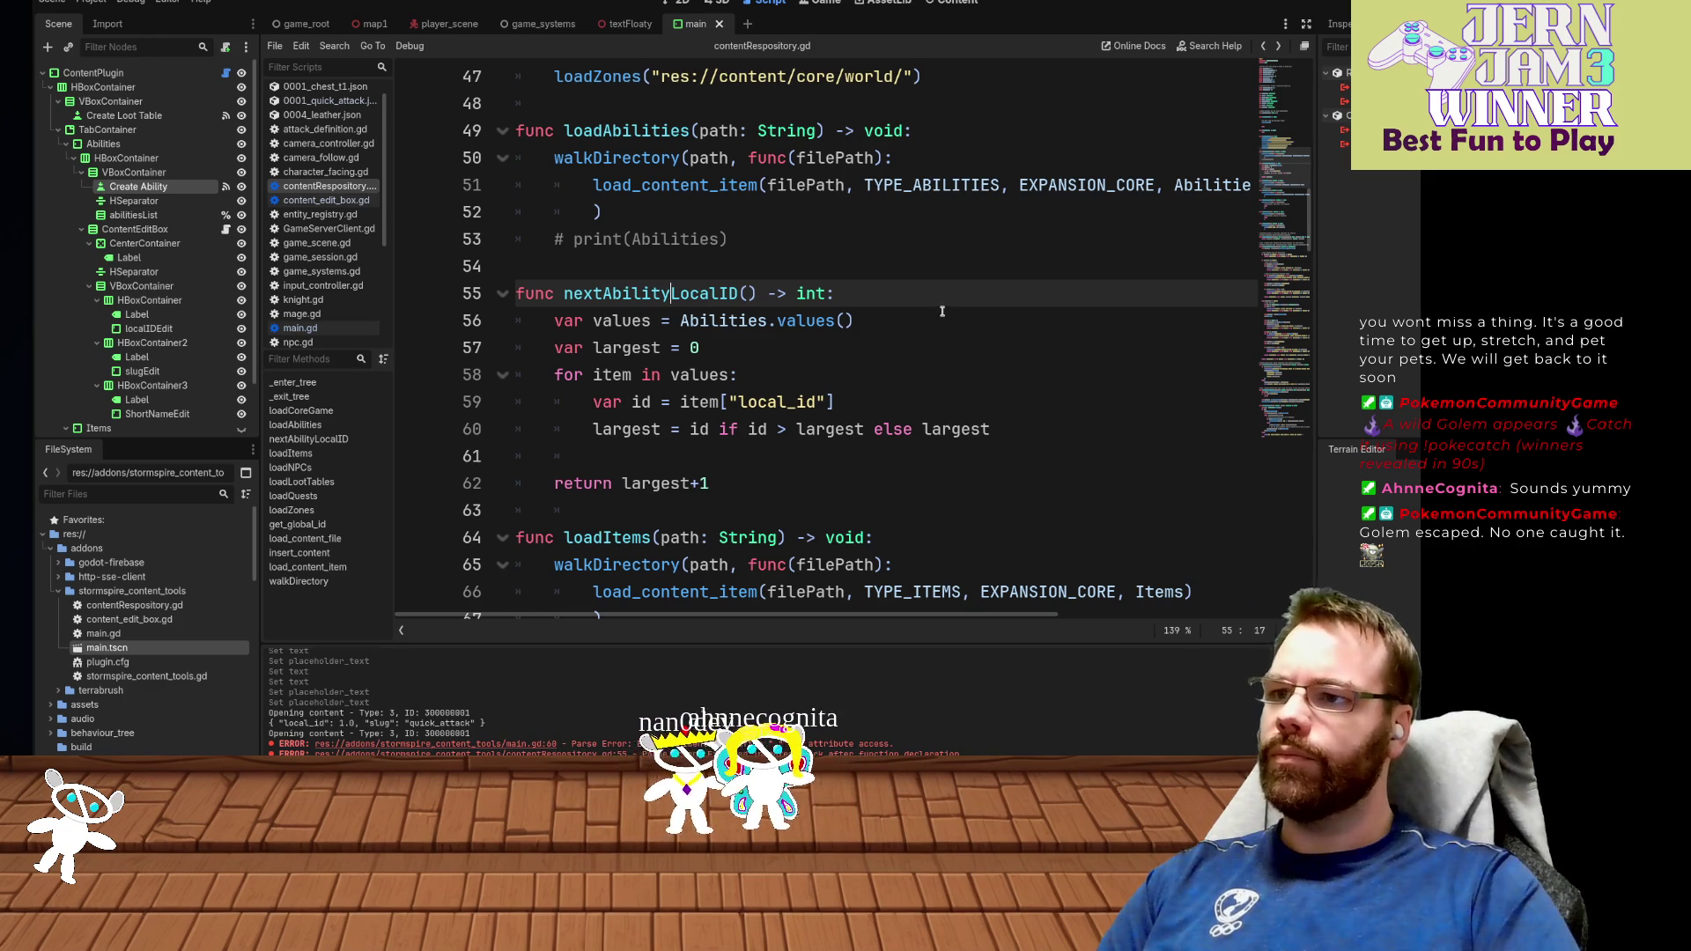
{"action": "left_click", "coordinate": [979, 320]}
{"action": "left_click", "coordinate": [584, 266]}
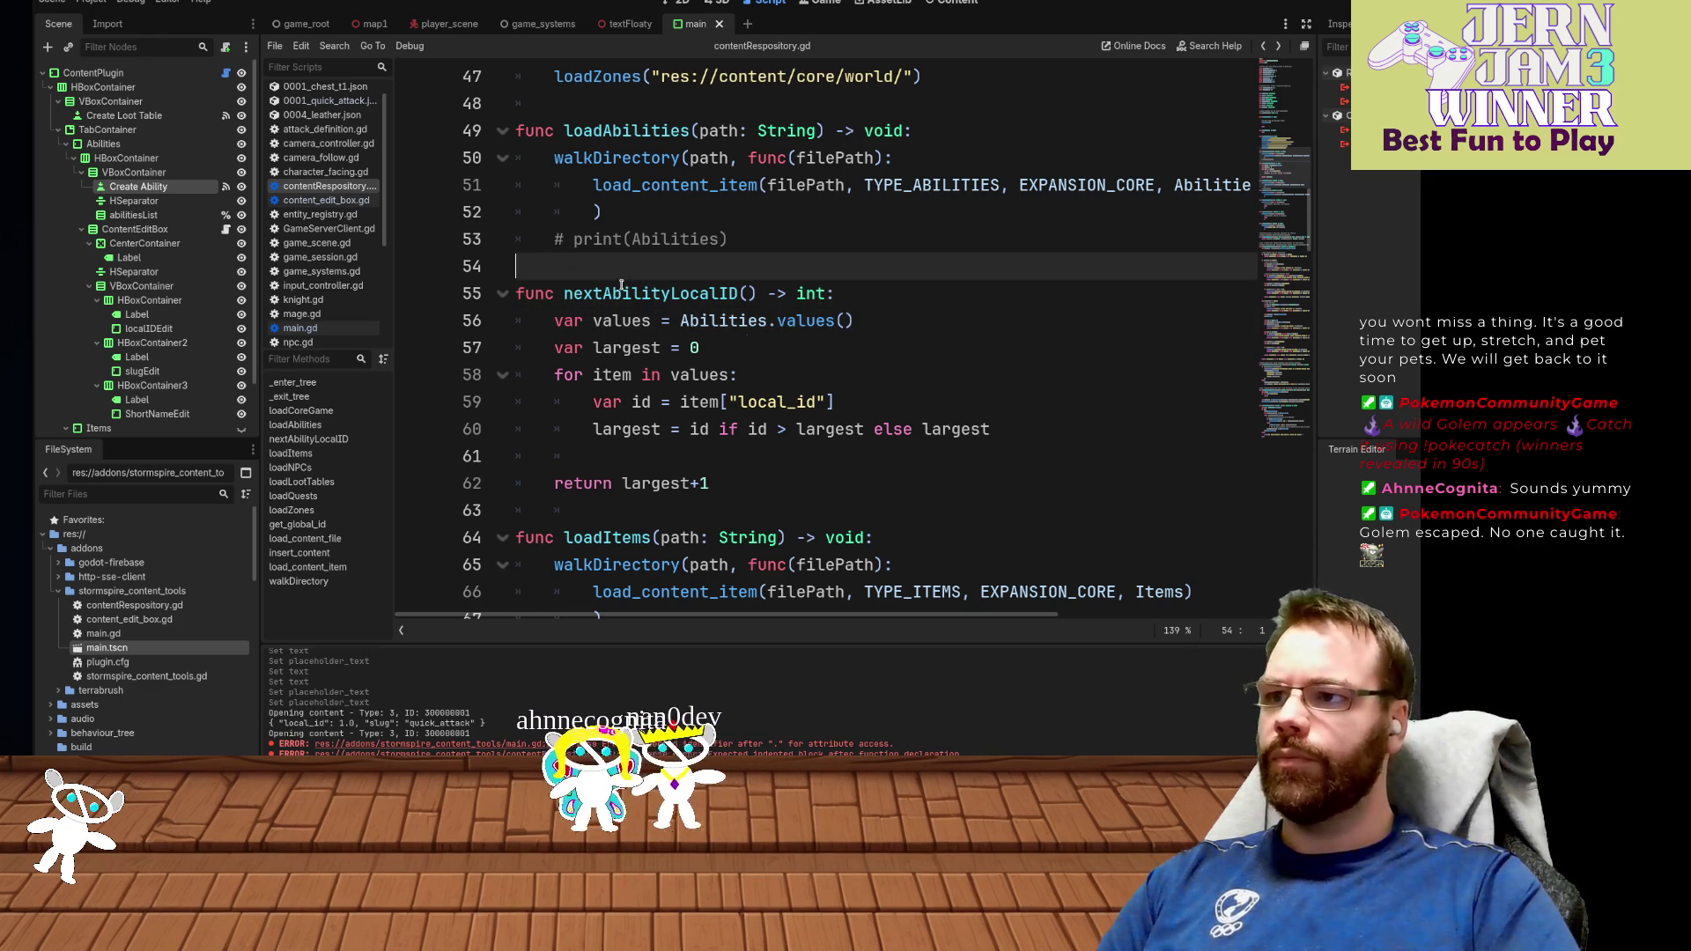
{"action": "key", "text": "Return"}
{"action": "key", "text": "BackSpace"}
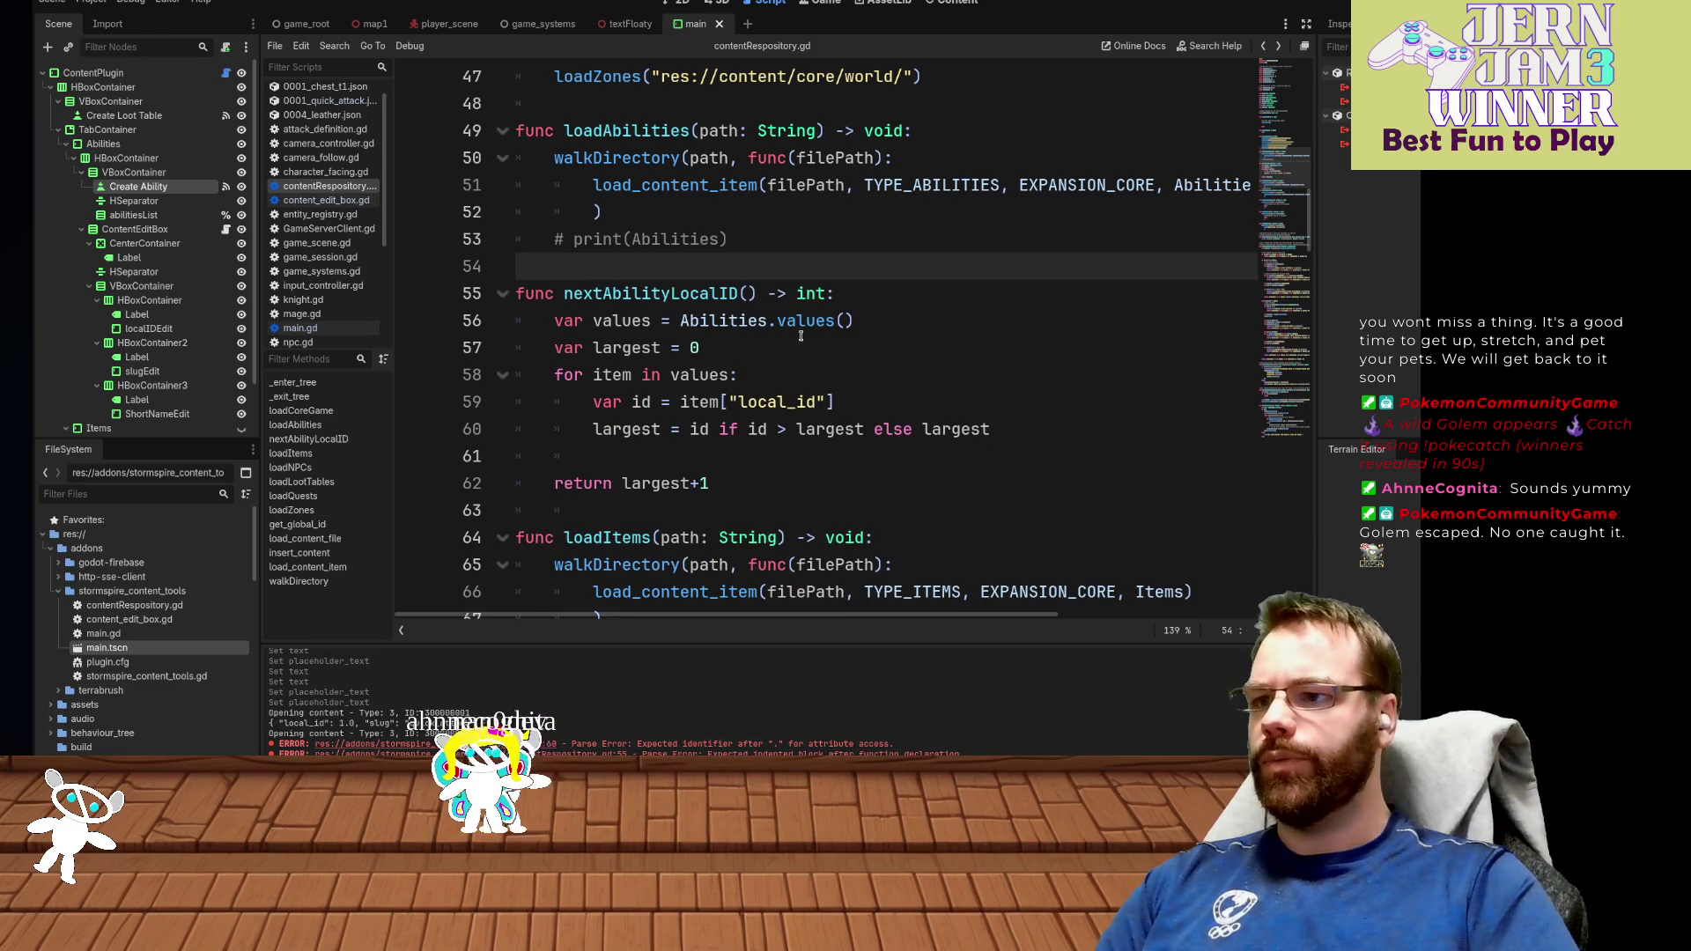
{"action": "scroll", "coordinate": [785, 333], "scroll_direction": "up", "scroll_amount": 3}
{"action": "scroll", "coordinate": [785, 334], "scroll_direction": "down", "scroll_amount": 1}
{"action": "left_click", "coordinate": [642, 267]}
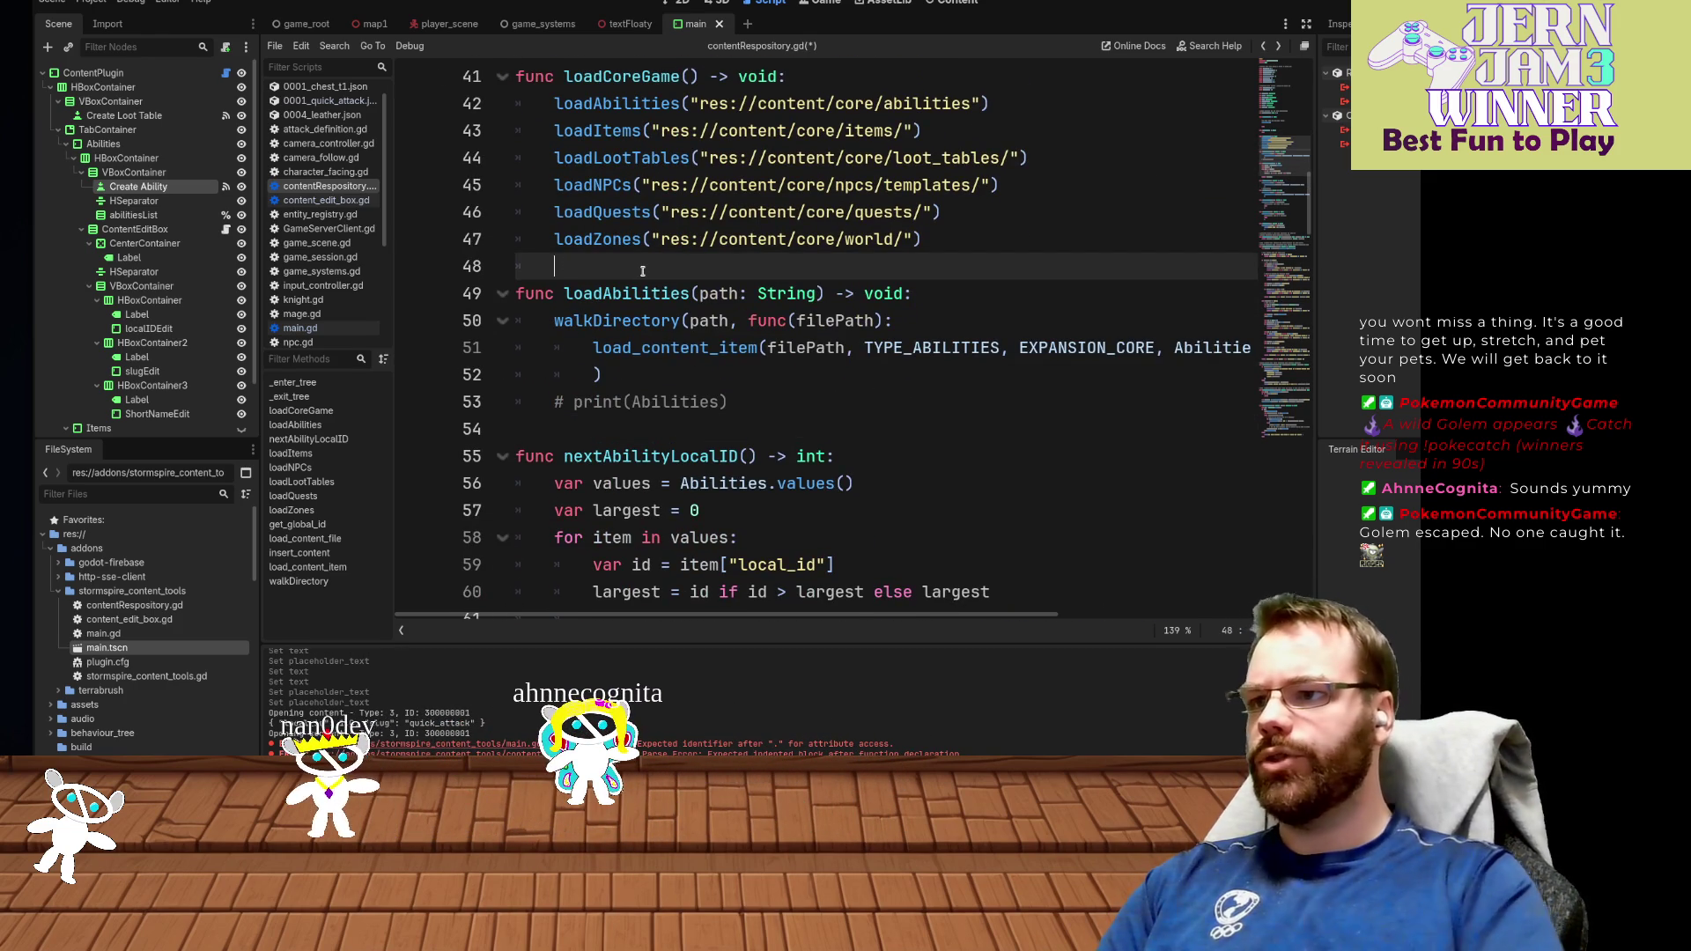
Step: Start a new func largestLocalID with a dataSet Dictionary parameter above loadAbilities
{"action": "key", "text": "Return"}
{"action": "key", "text": "Return"}
{"action": "key", "text": "Up"}
{"action": "type", "text": "func "}
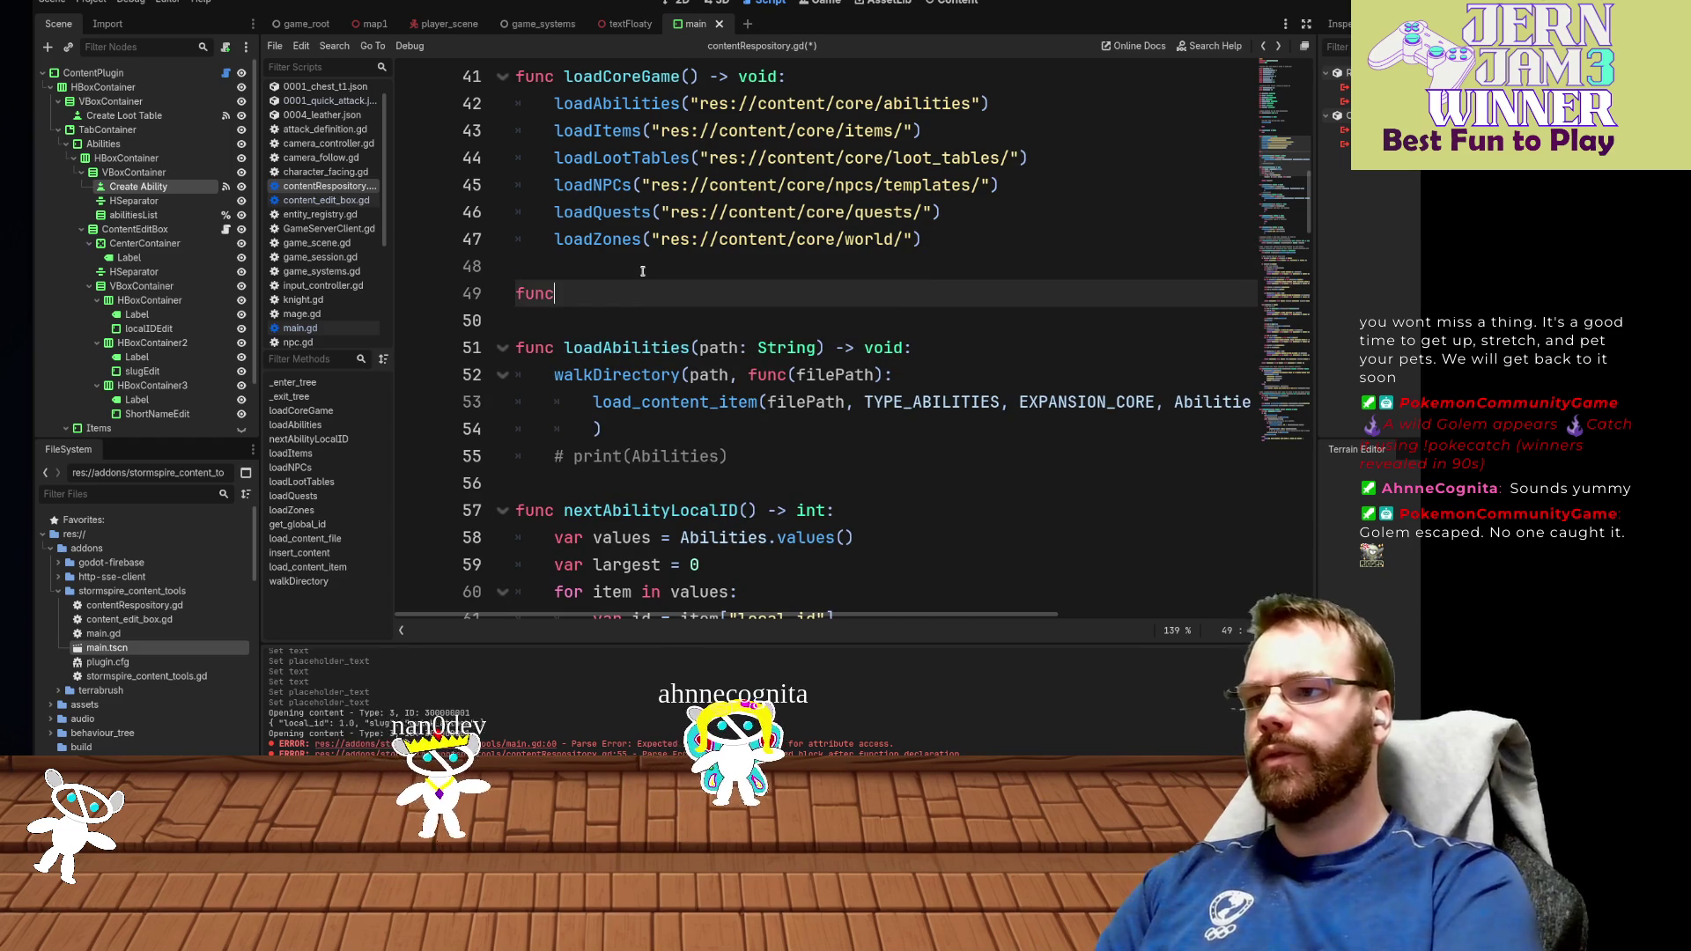
{"action": "type", "text": "larges"}
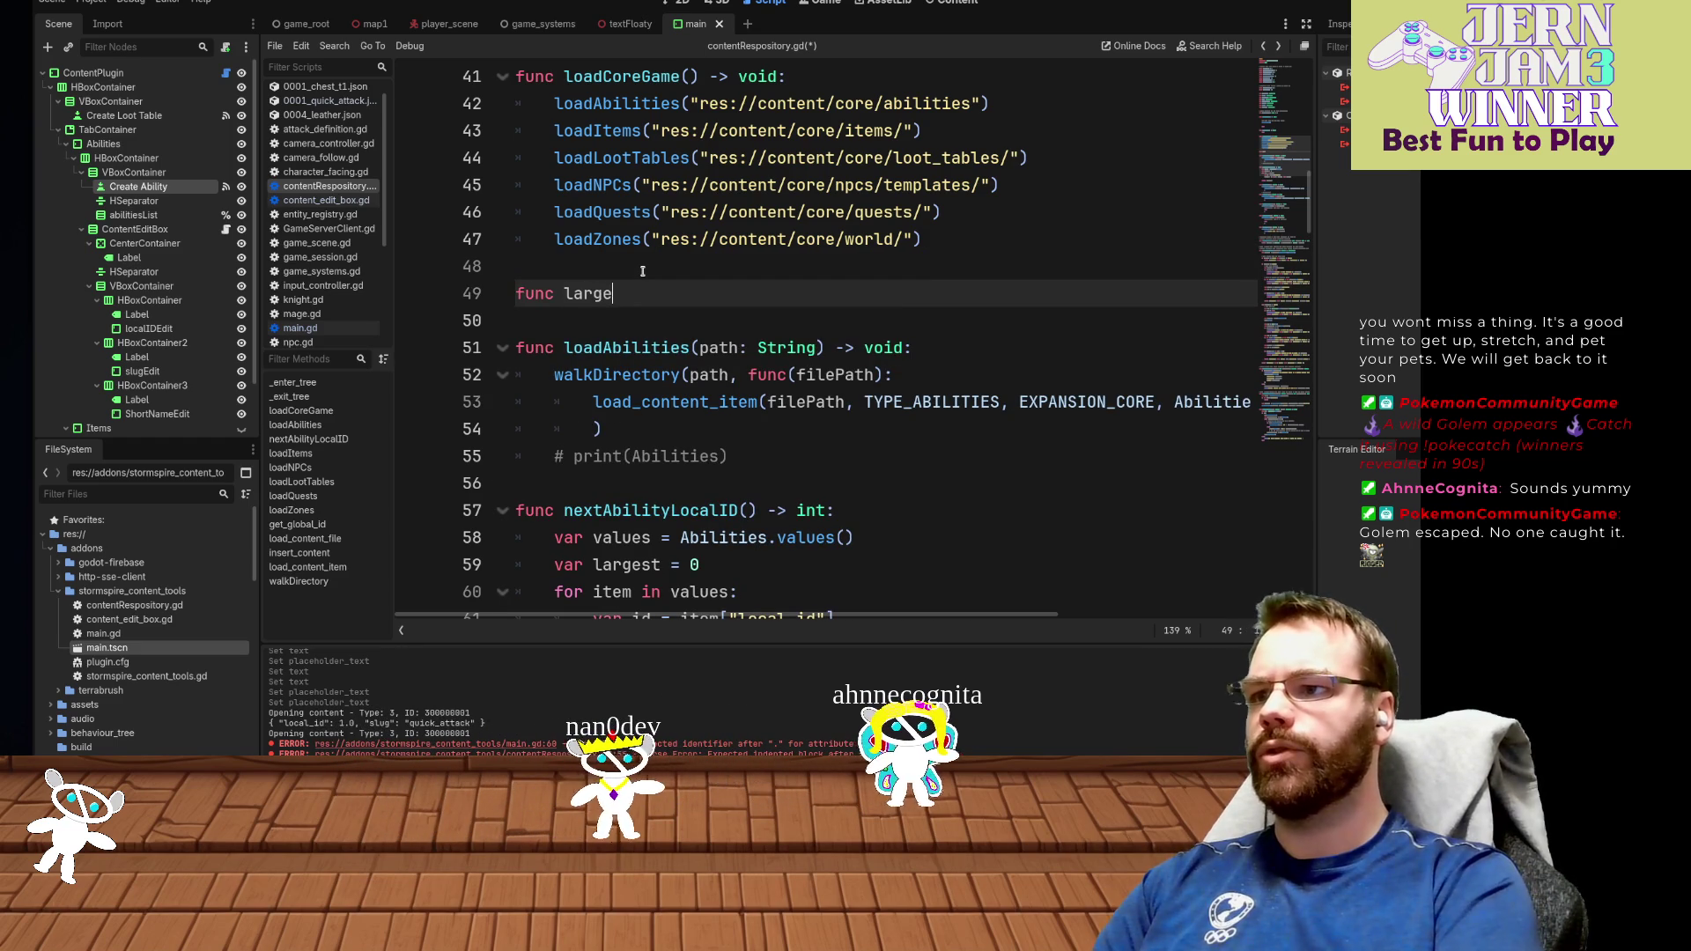
{"action": "type", "text": "tL"}
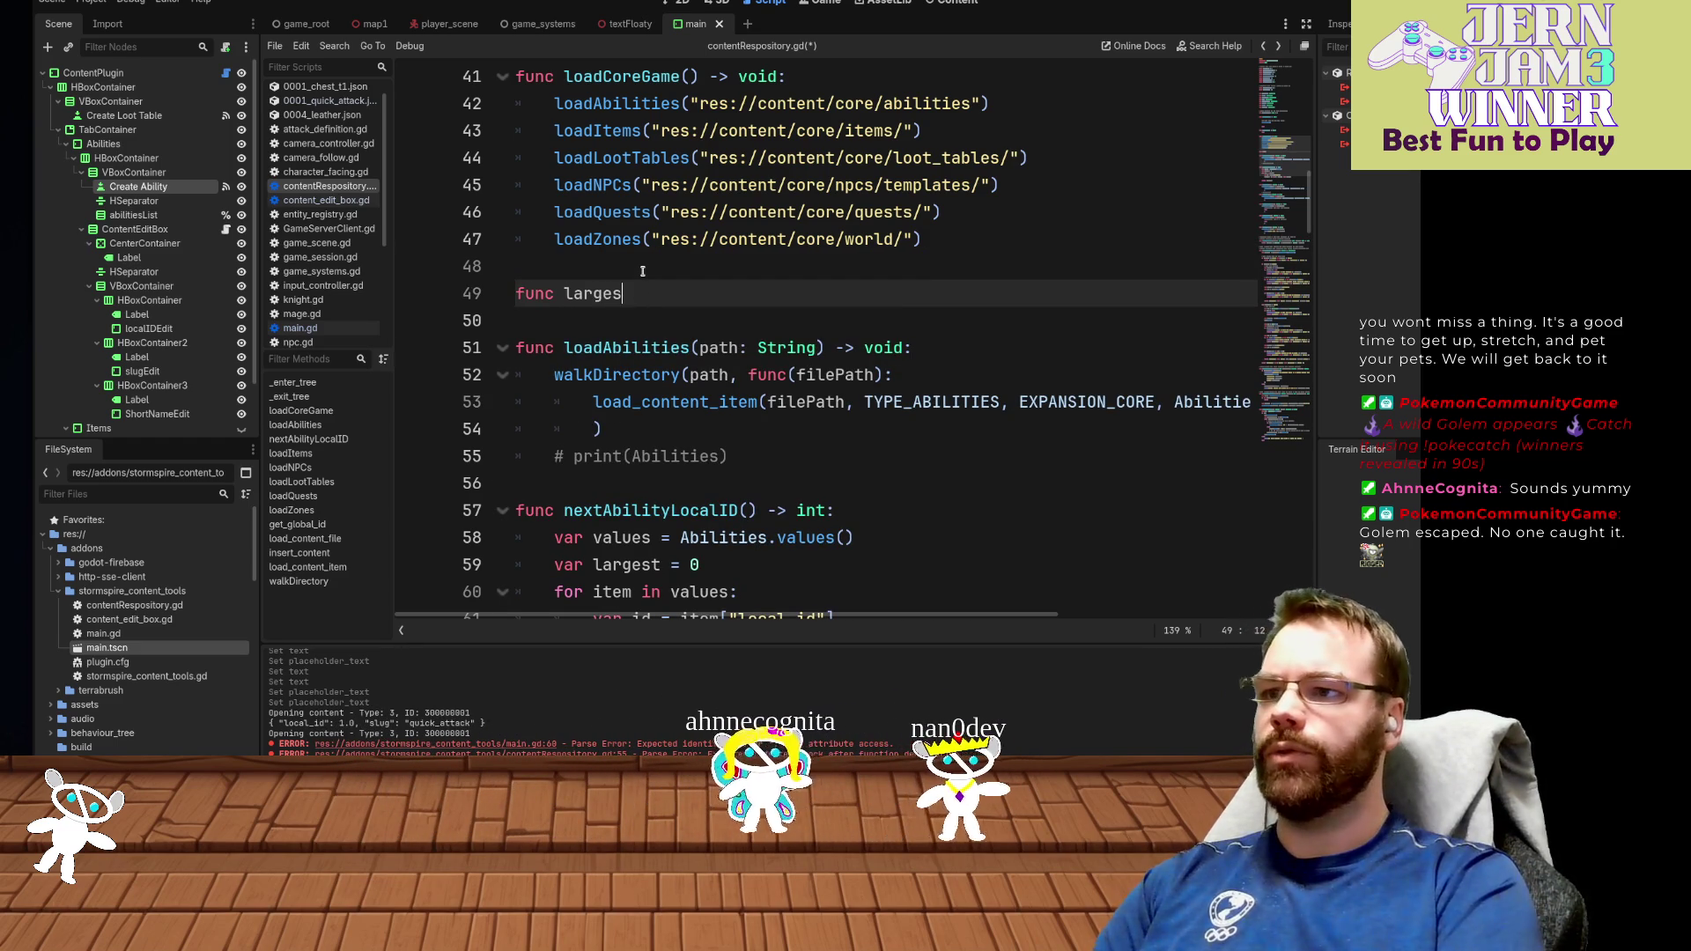
{"action": "type", "text": "ocalID("}
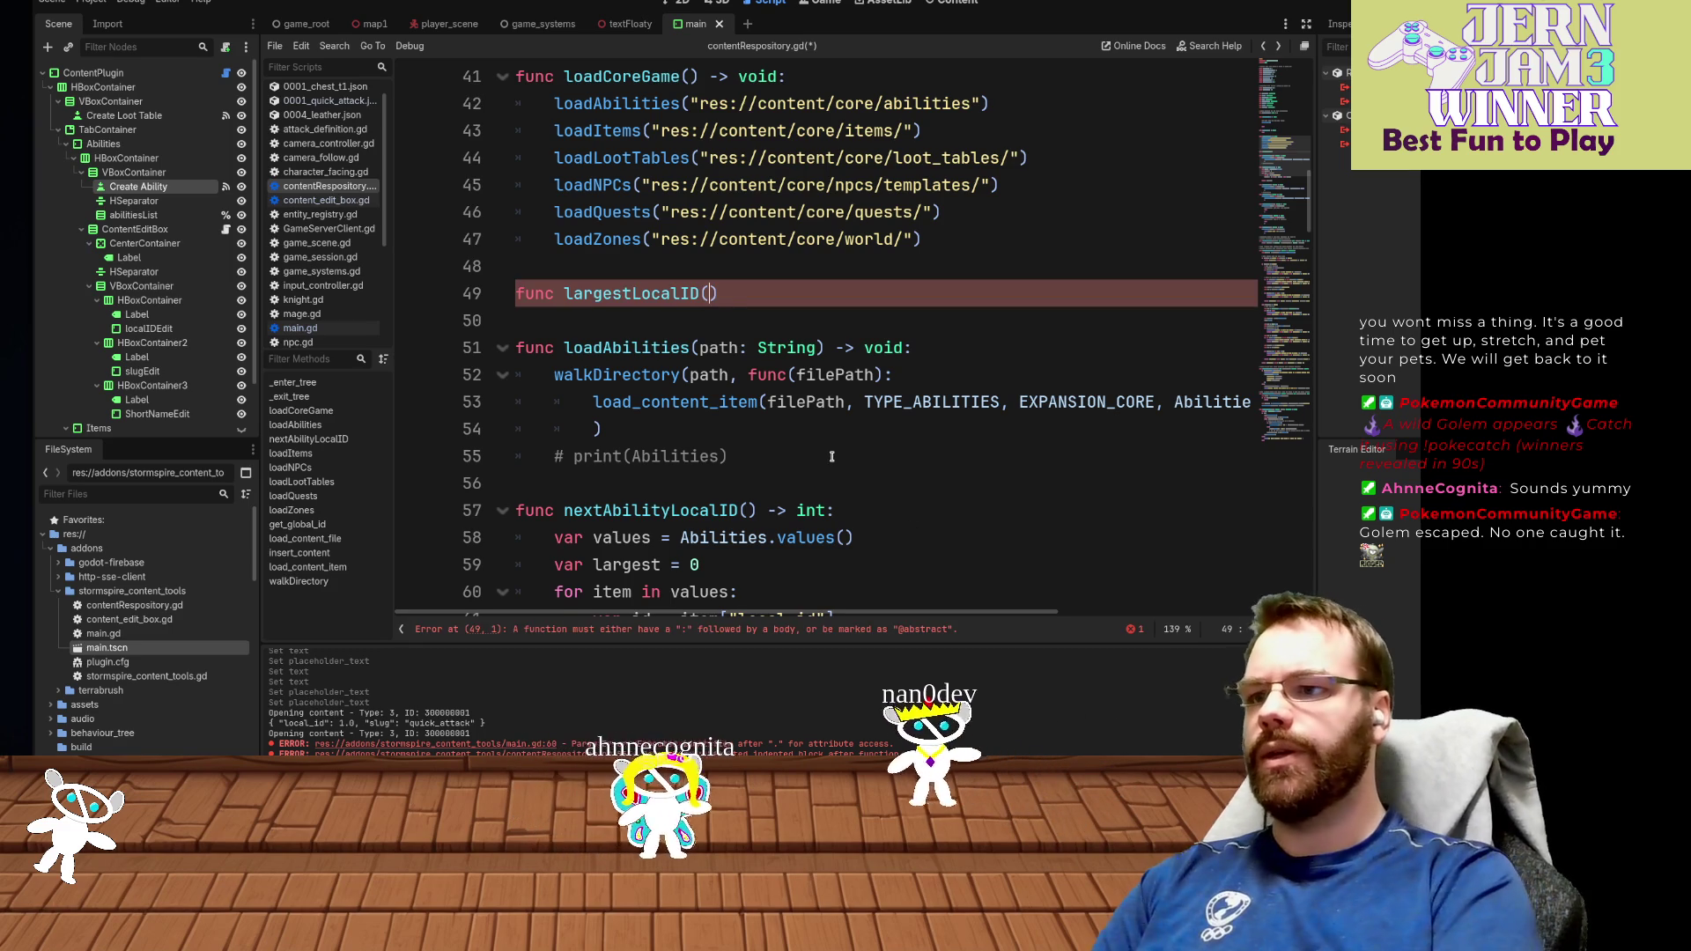
{"action": "type", "text": "D"}
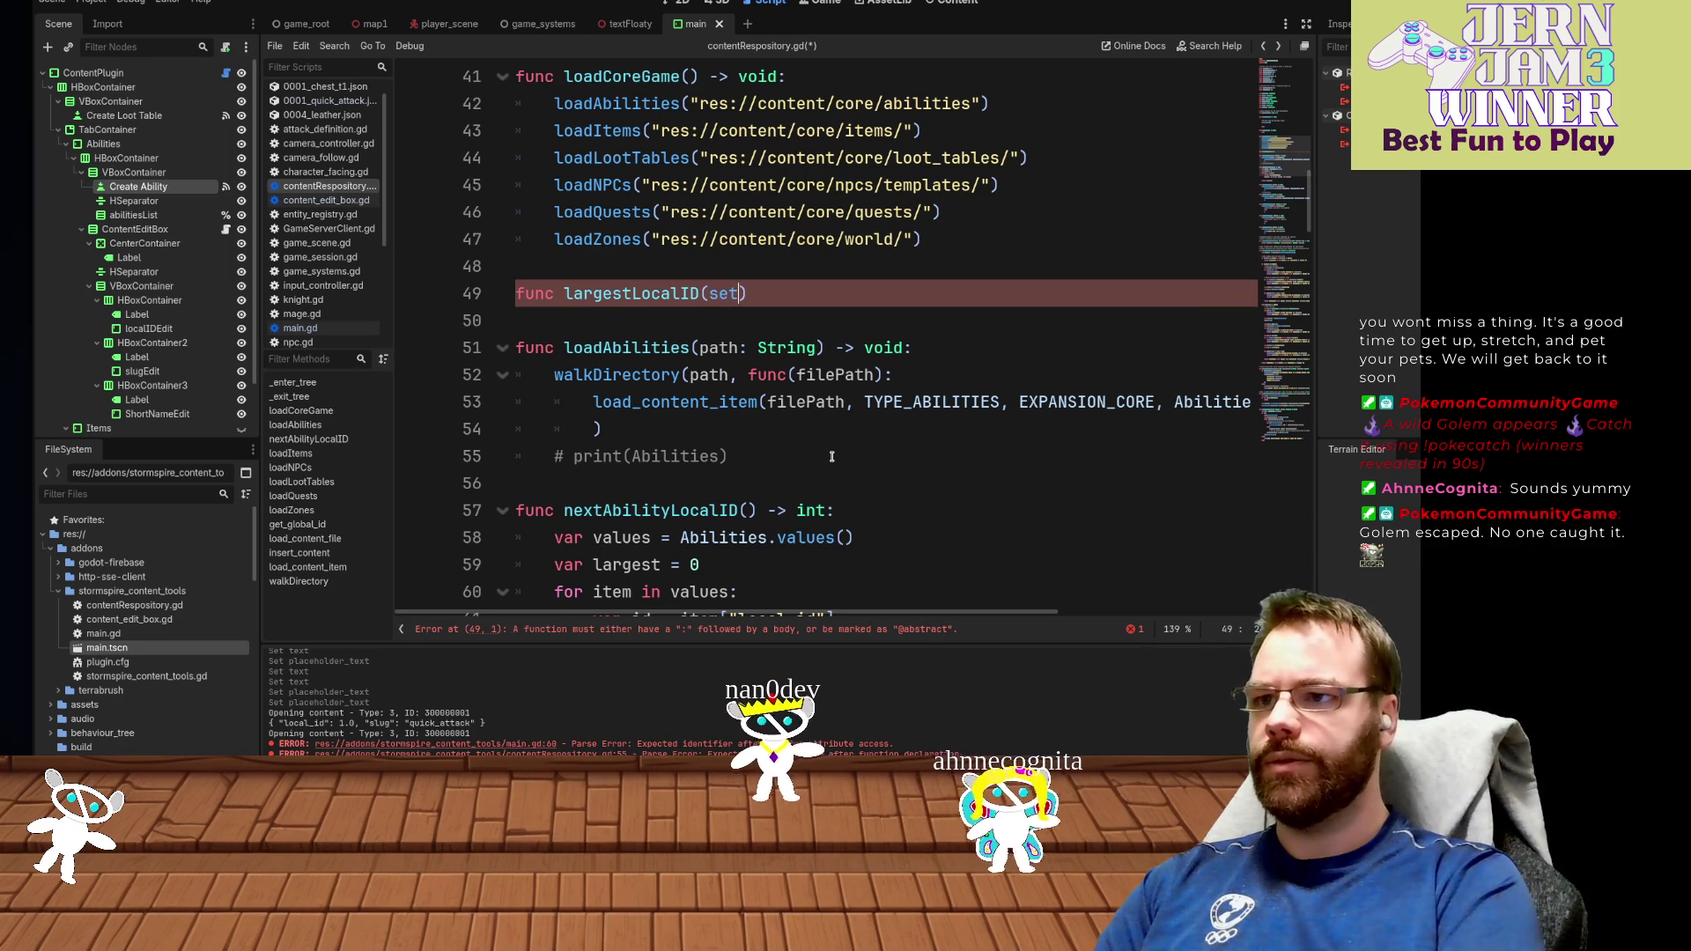
{"action": "key", "text": "BackSpace"}
{"action": "key", "text": "BackSpace"}
{"action": "type", "text": "dataSet:D"}
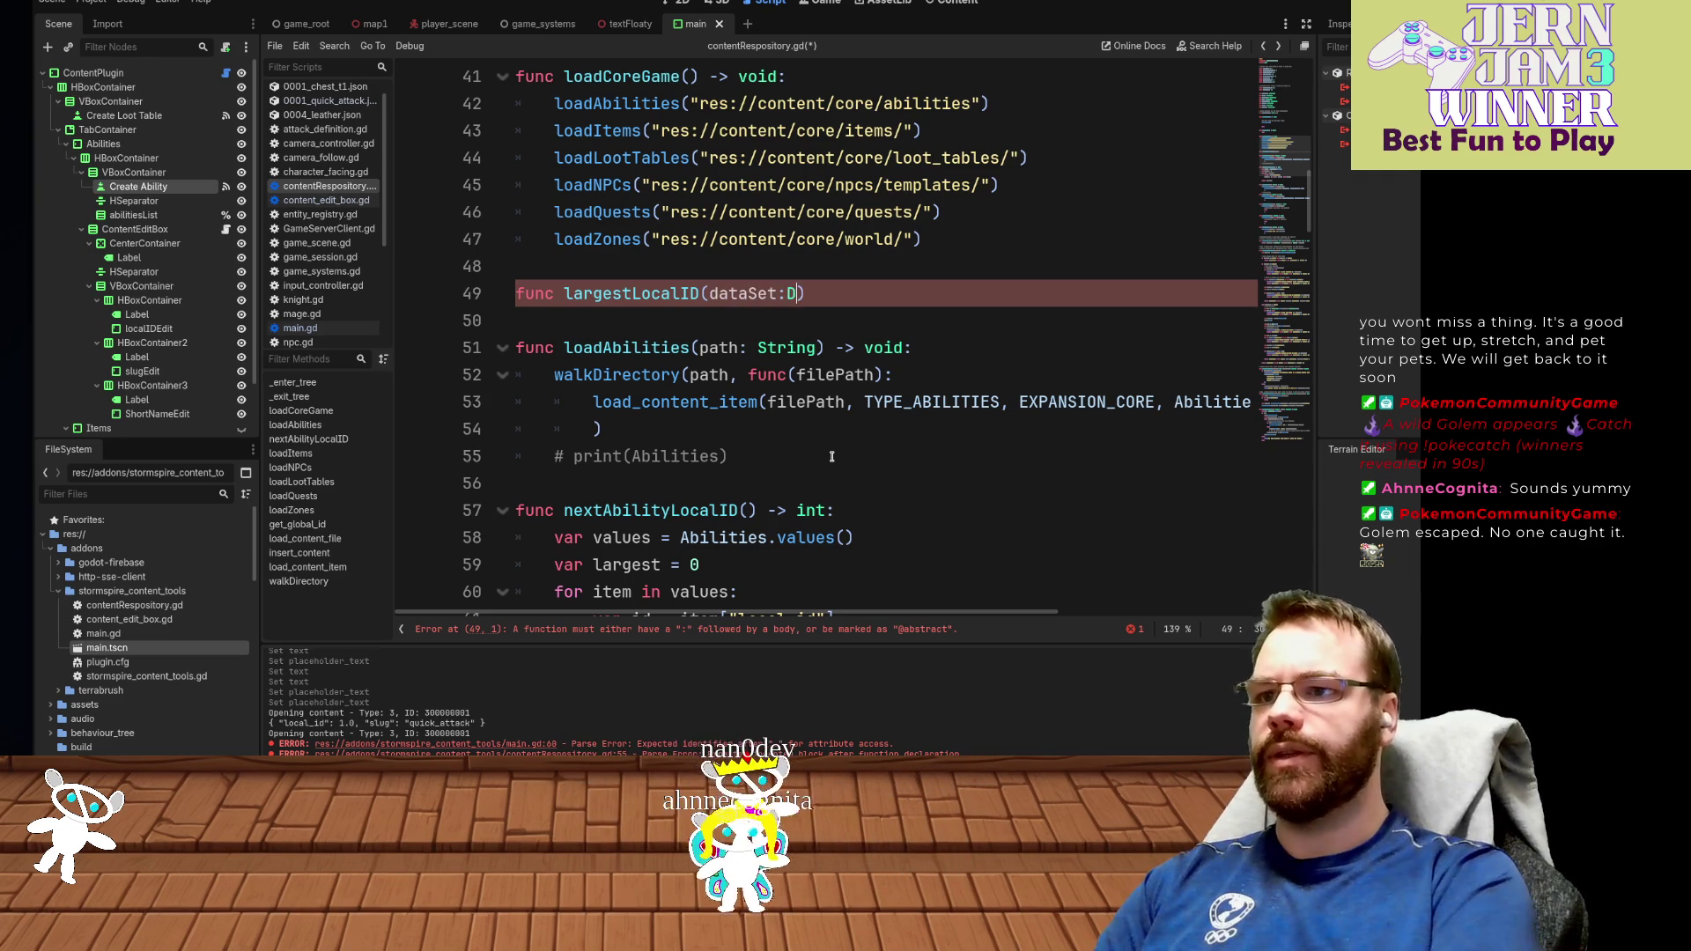
{"action": "type", "text": "ic"}
{"action": "key", "text": "Return"}
Step: Complete the declaration with the '-> int' return type and closing colon, saving the script
{"action": "key", "text": "ctrl+s"}
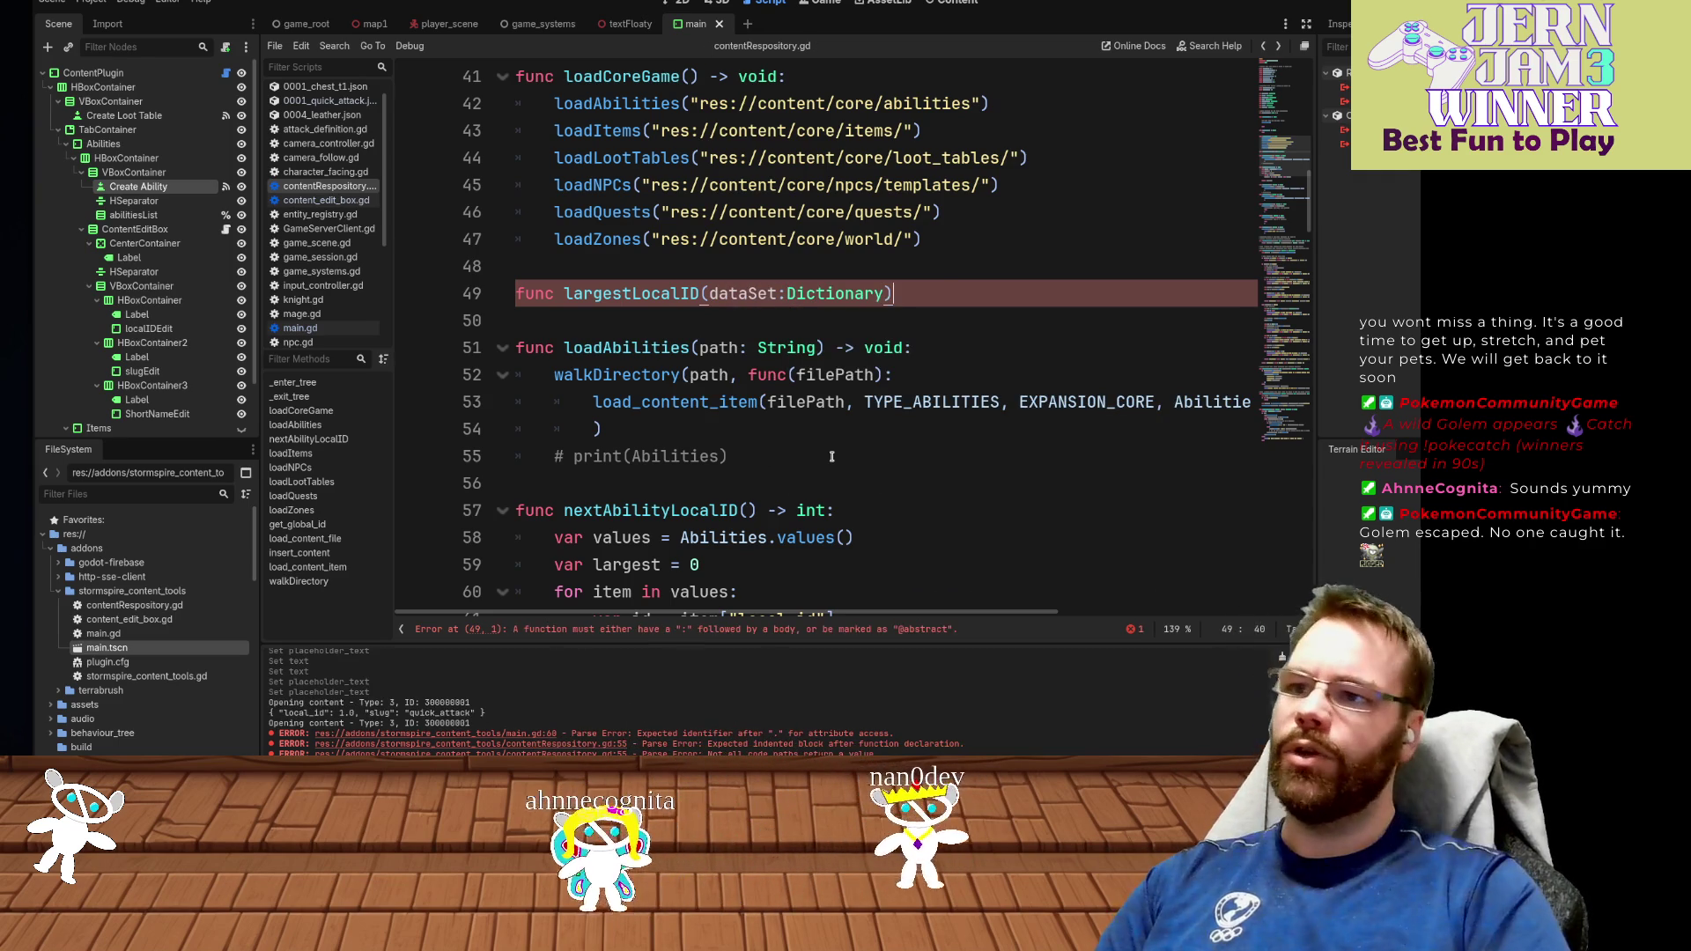
{"action": "type", "text": ":"}
{"action": "key", "text": "Return"}
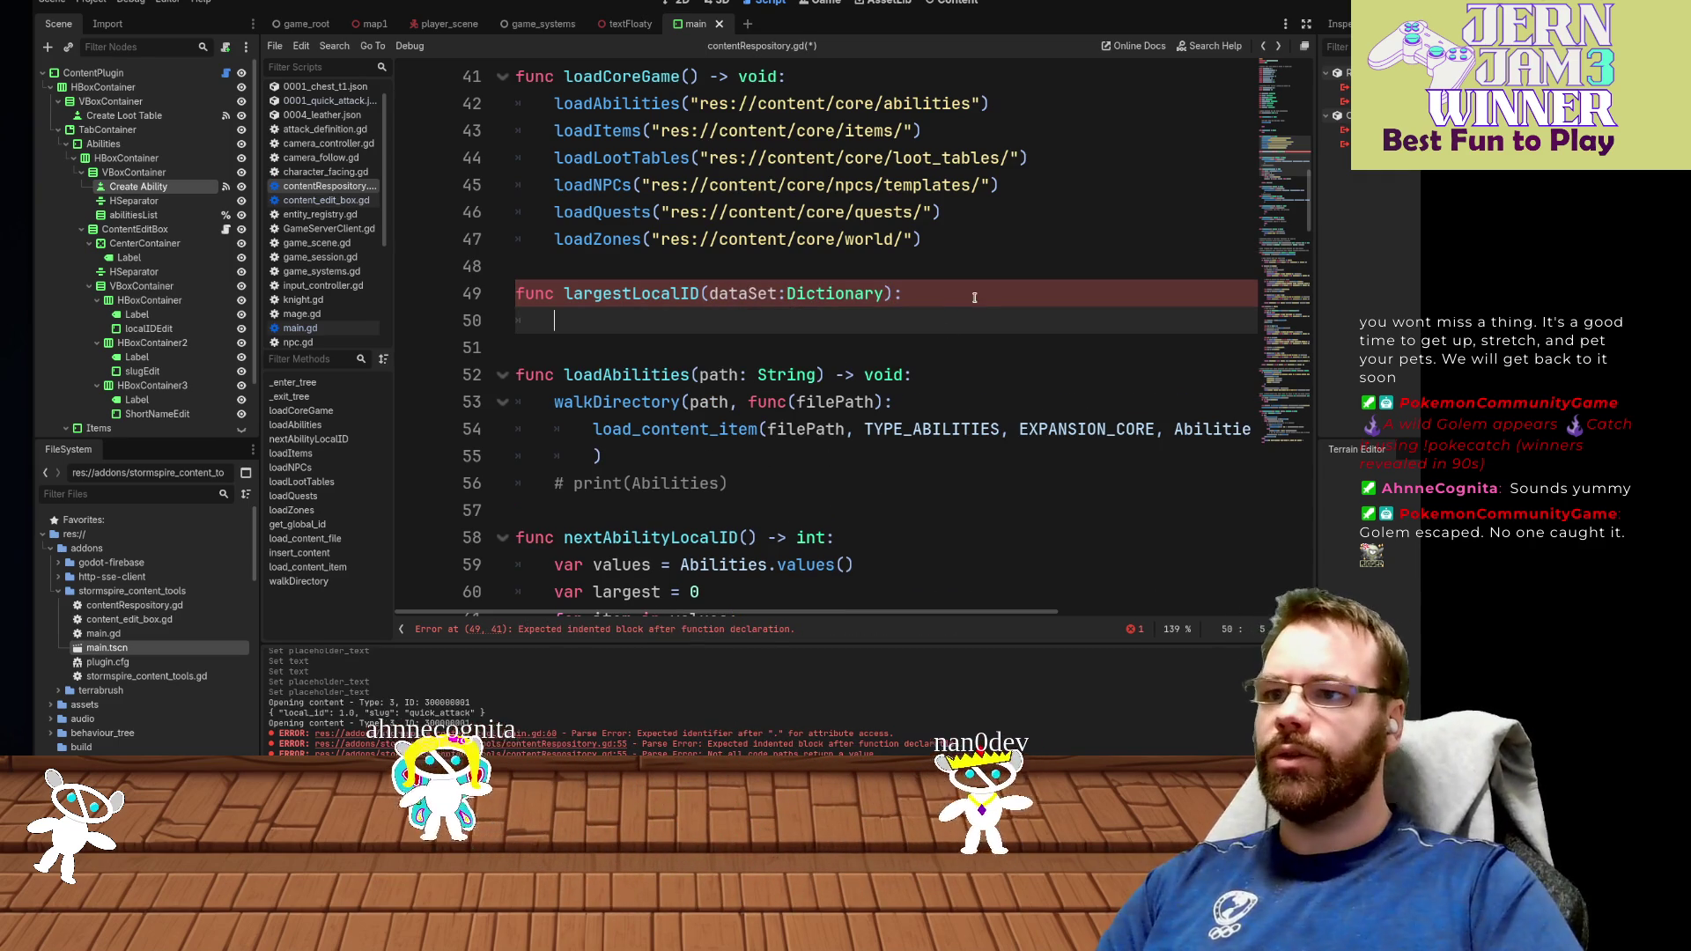
{"action": "left_click", "coordinate": [969, 293]}
{"action": "key", "text": "Left"}
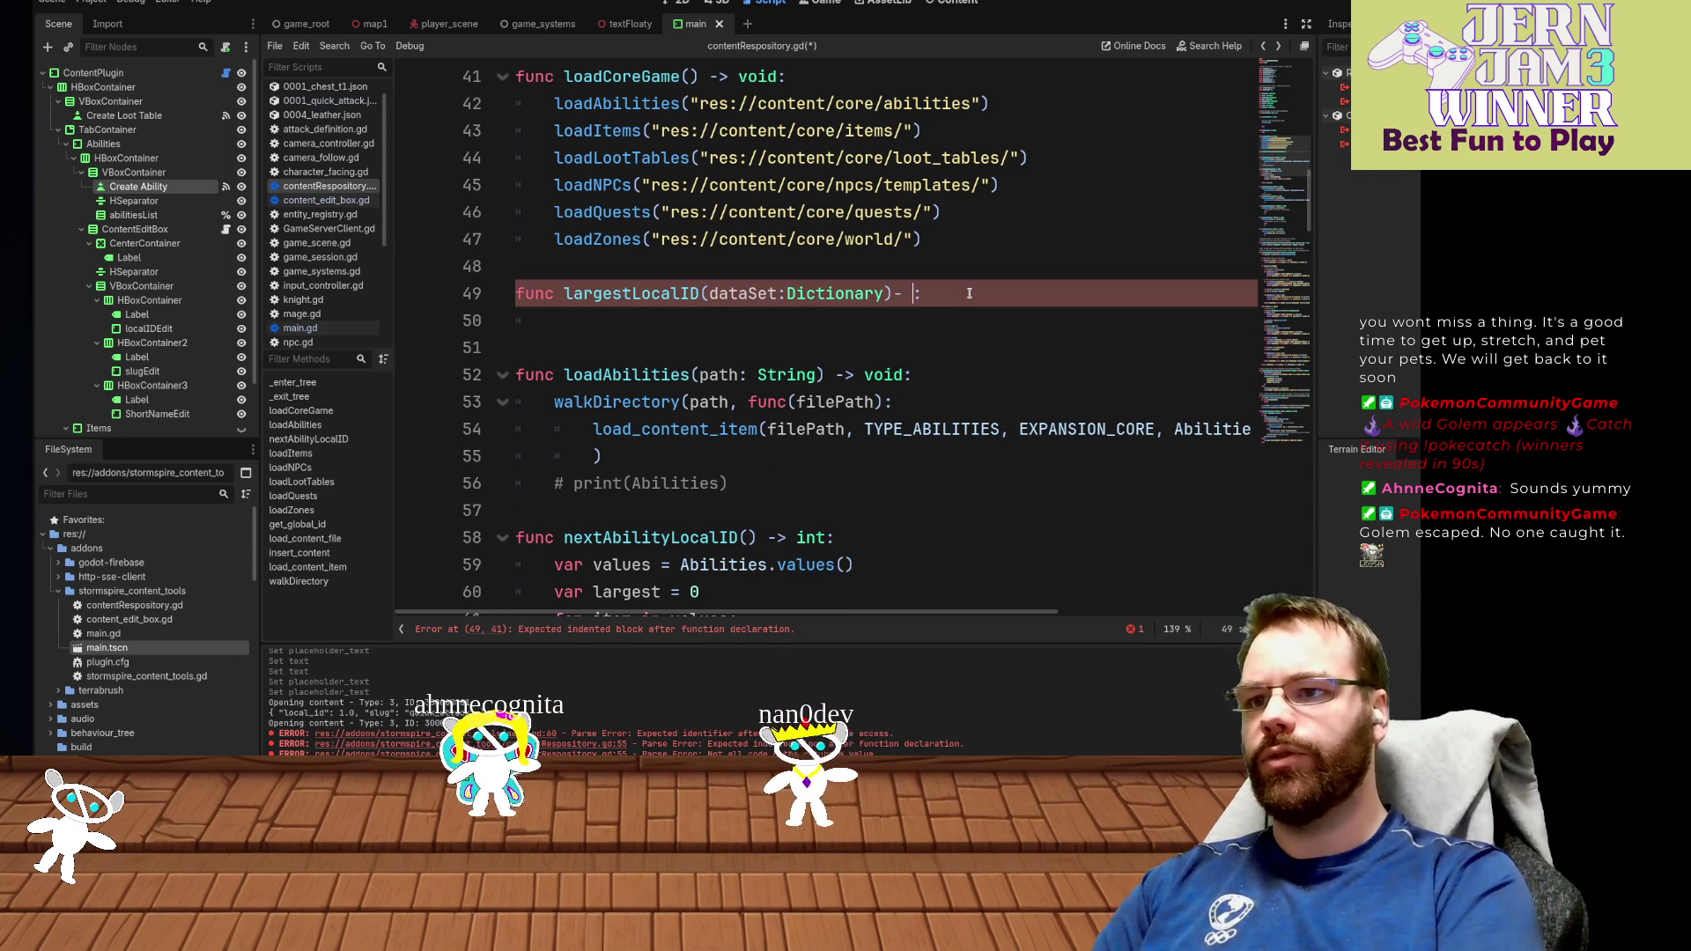
{"action": "key", "text": "BackSpace"}
{"action": "type", "text": "> int"}
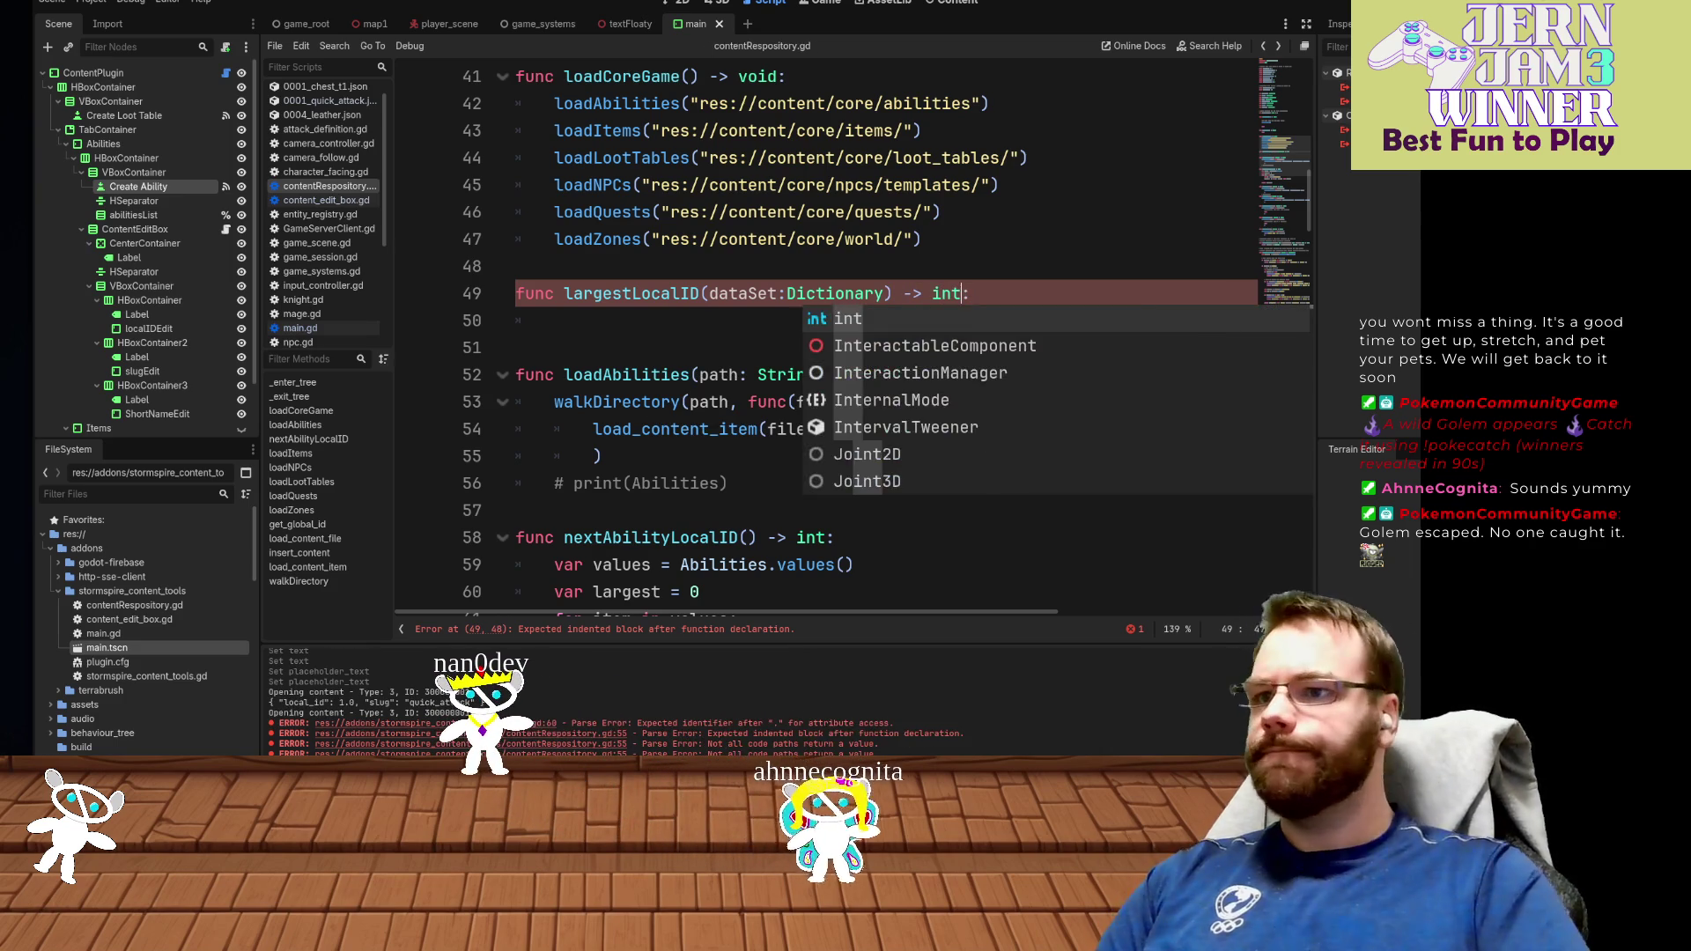
{"action": "scroll", "coordinate": [762, 383], "scroll_direction": "down", "scroll_amount": 3}
{"action": "scroll", "coordinate": [762, 383], "scroll_direction": "up", "scroll_amount": 2}
{"action": "left_click", "coordinate": [762, 383]}
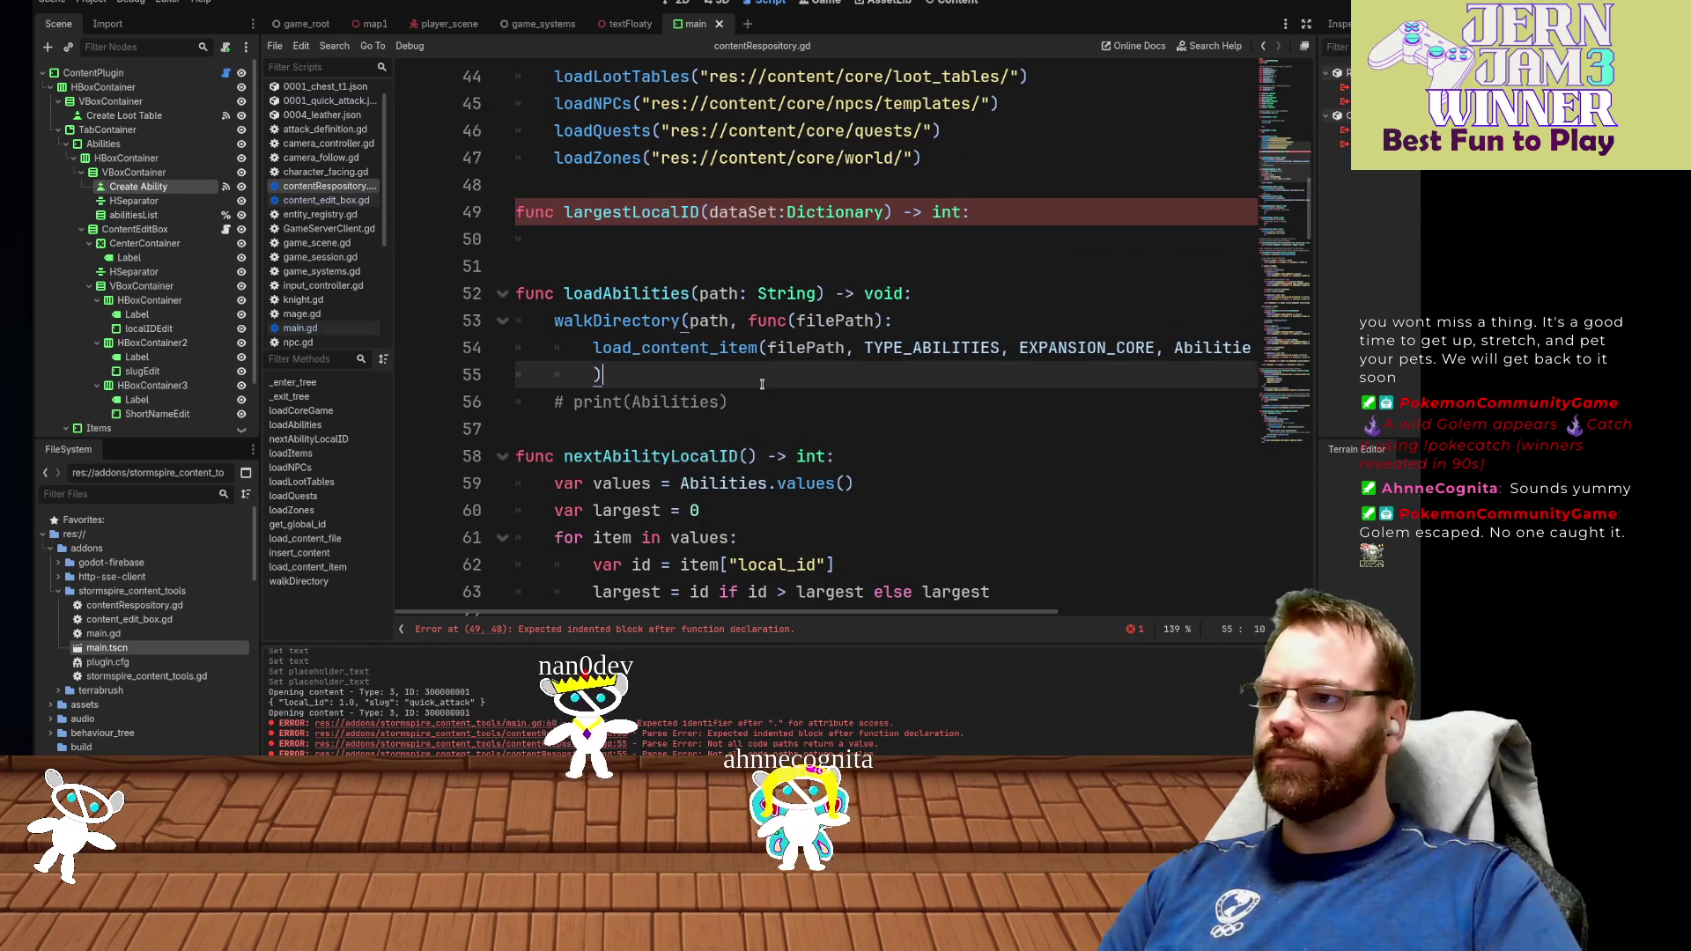
{"action": "scroll", "coordinate": [851, 442], "scroll_direction": "down", "scroll_amount": 1}
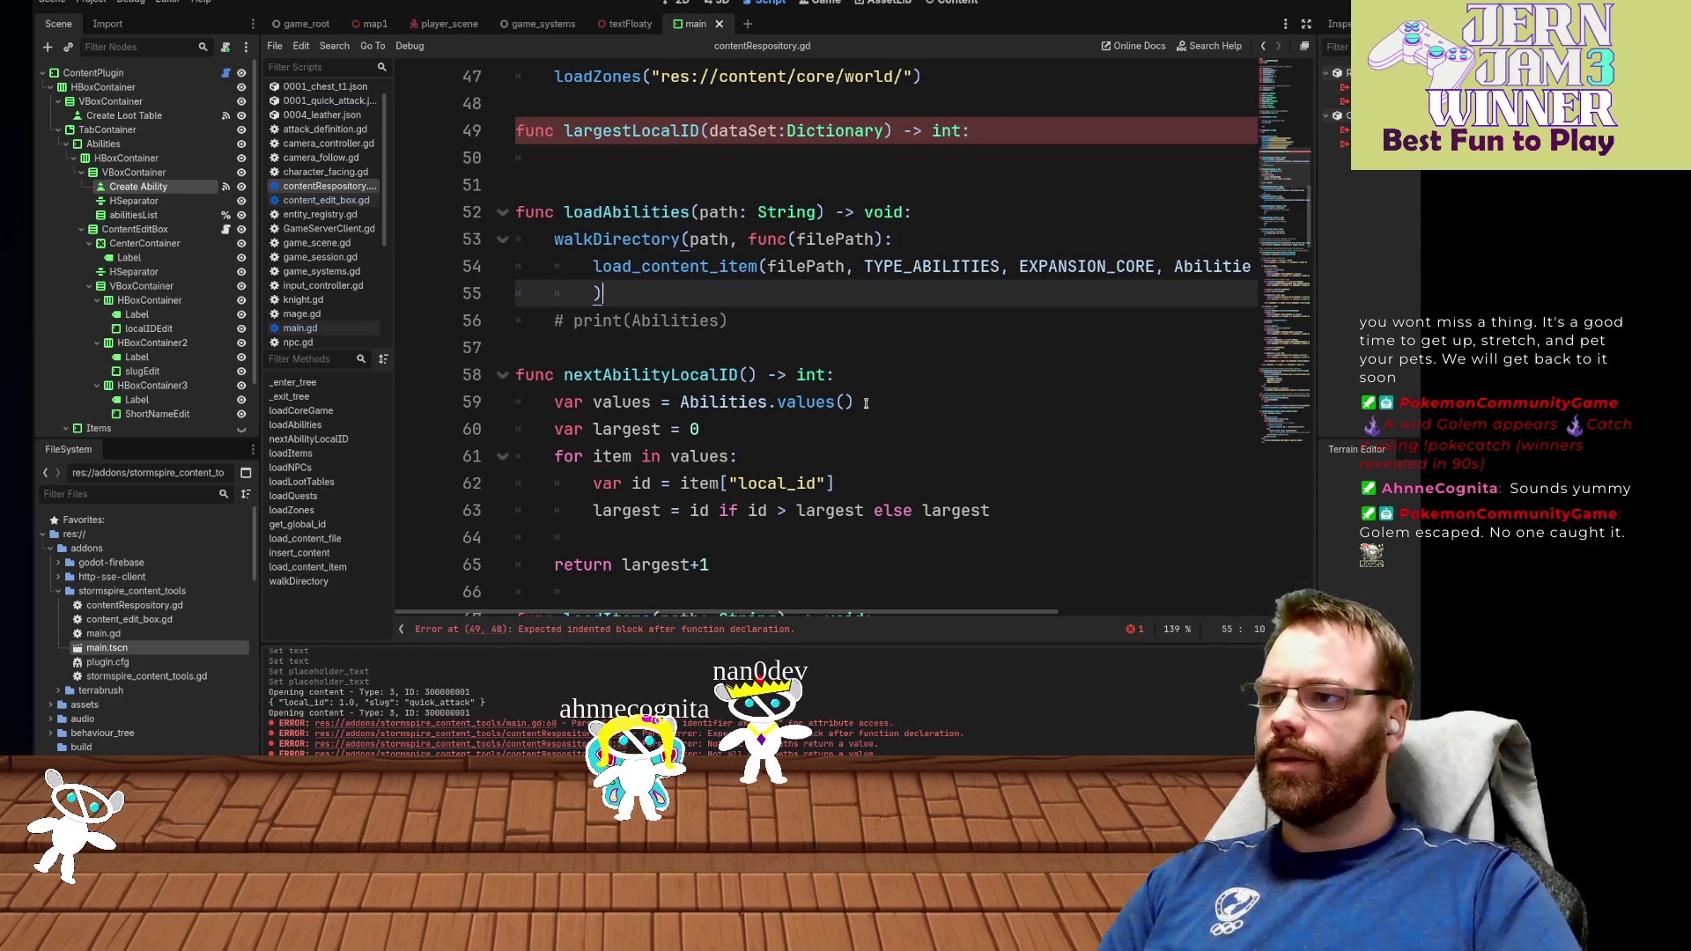
Step: Move the ID-scanning code from nextAbilityLocalID into the body of largestLocalID
{"action": "mouse_move", "coordinate": [542, 419]}
{"action": "left_mouse_down"}
{"action": "mouse_move", "coordinate": [990, 510]}
{"action": "mouse_move", "coordinate": [736, 564]}
{"action": "left_mouse_up"}
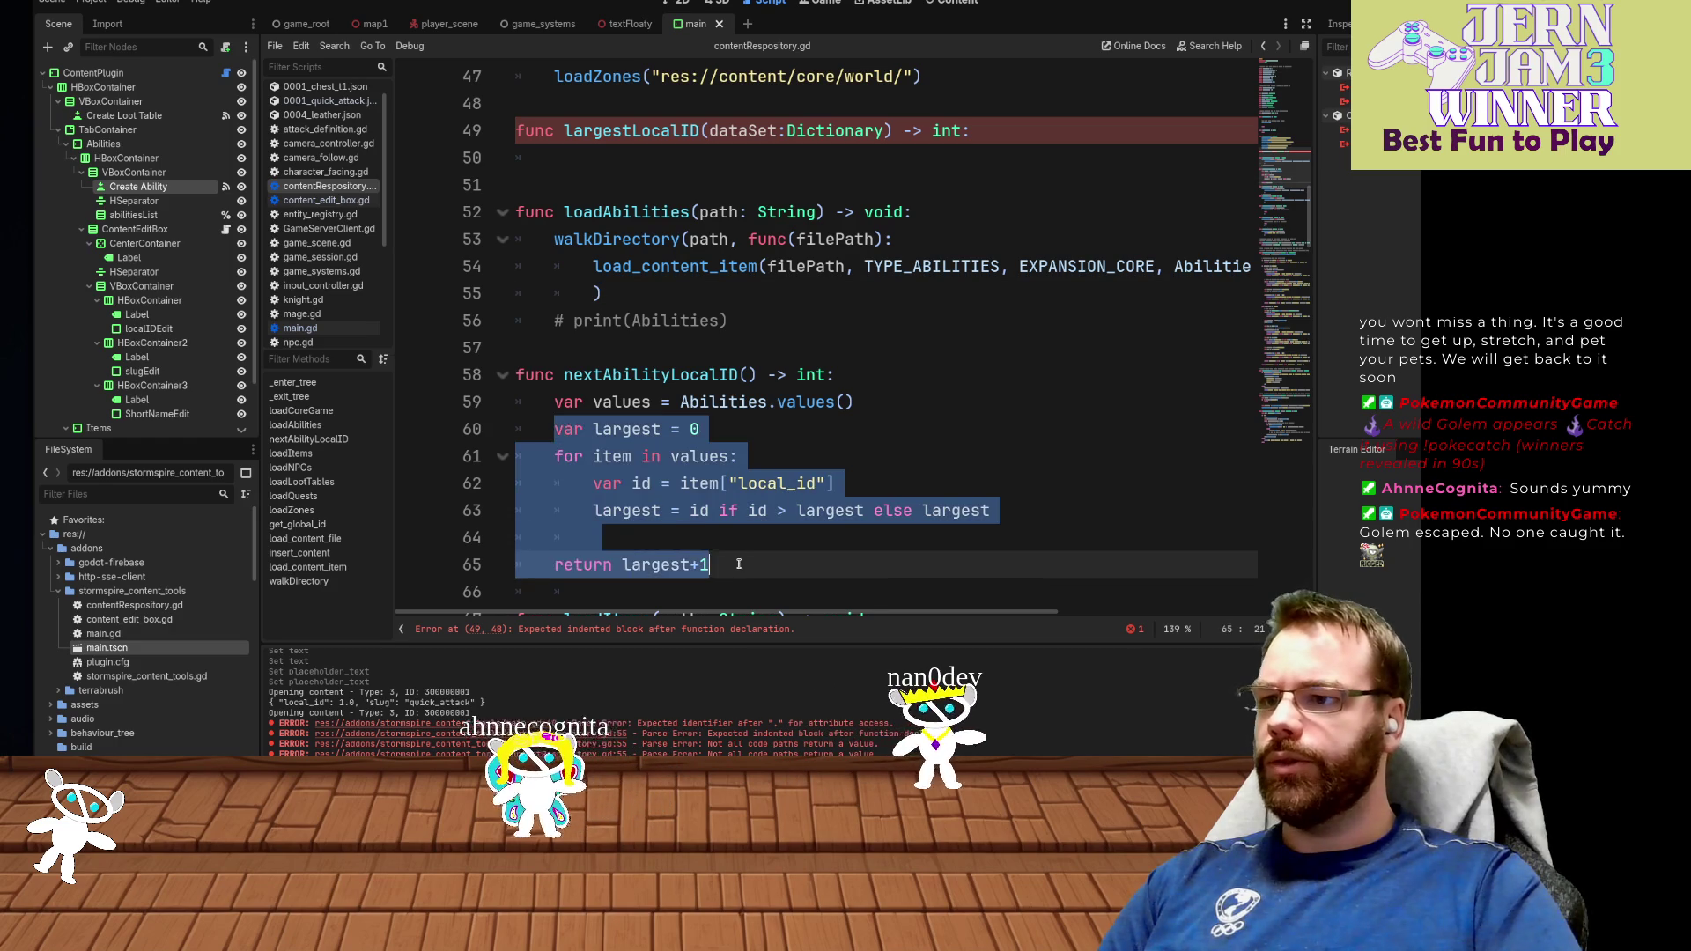
{"action": "key", "text": "ctrl+x"}
{"action": "left_click", "coordinate": [666, 165]}
{"action": "key", "text": "ctrl+v"}
Step: Make the moved loop iterate over dataSet.values() and save
{"action": "double_click", "coordinate": [741, 130]}
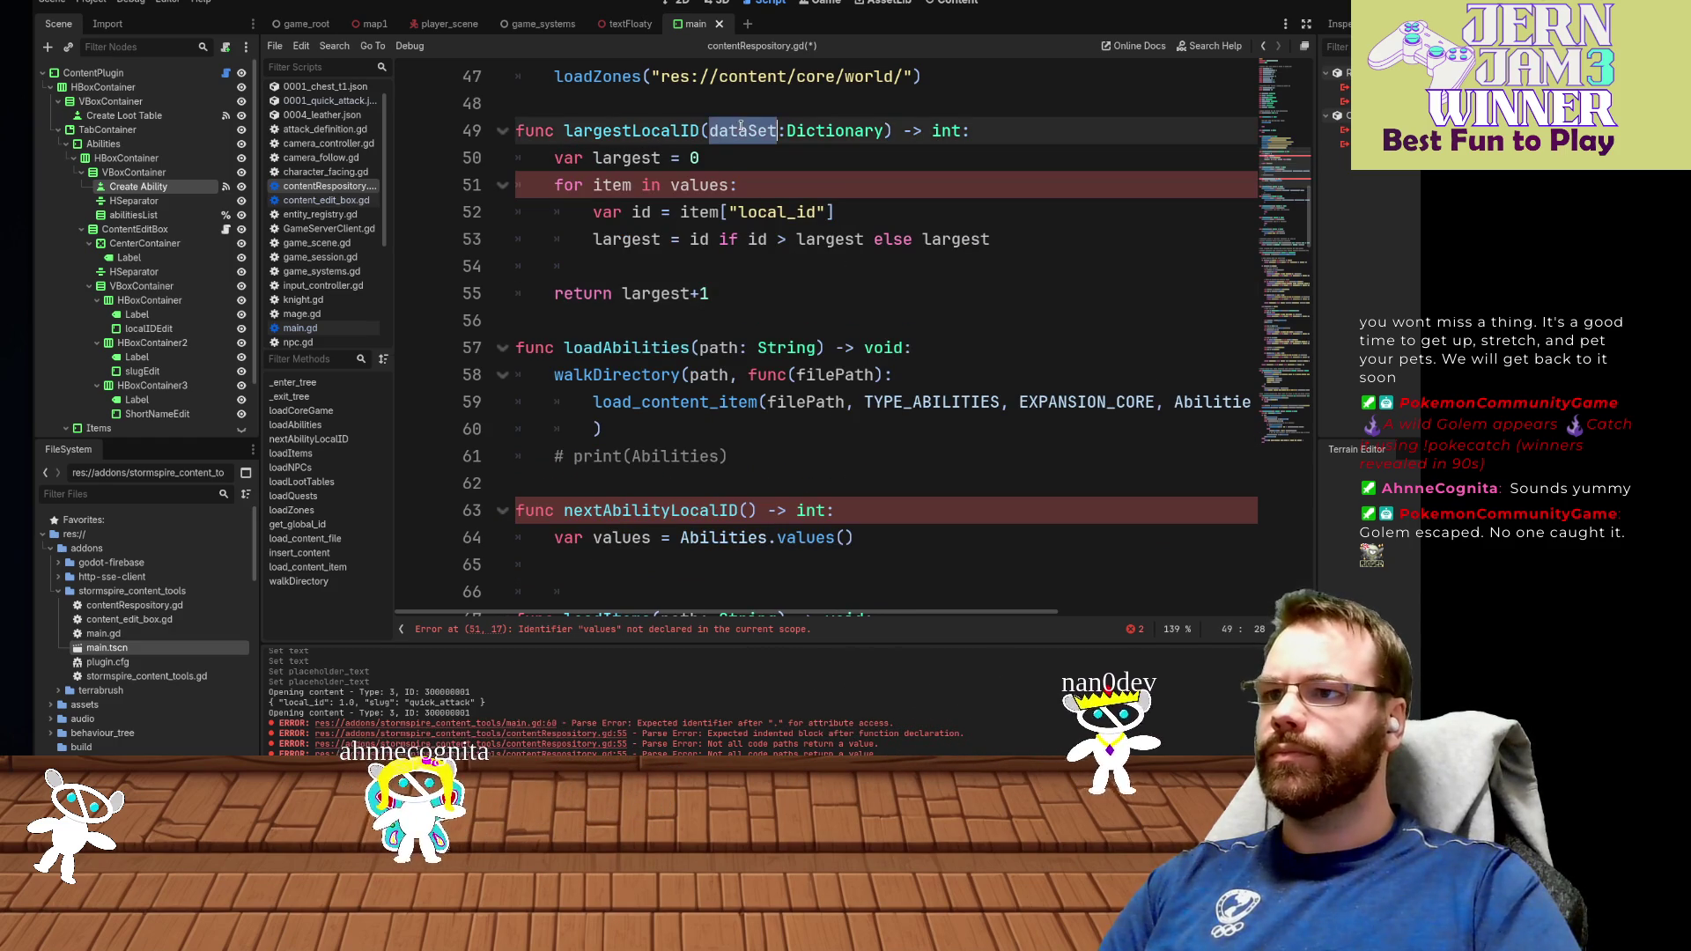
{"action": "left_click", "coordinate": [709, 186]}
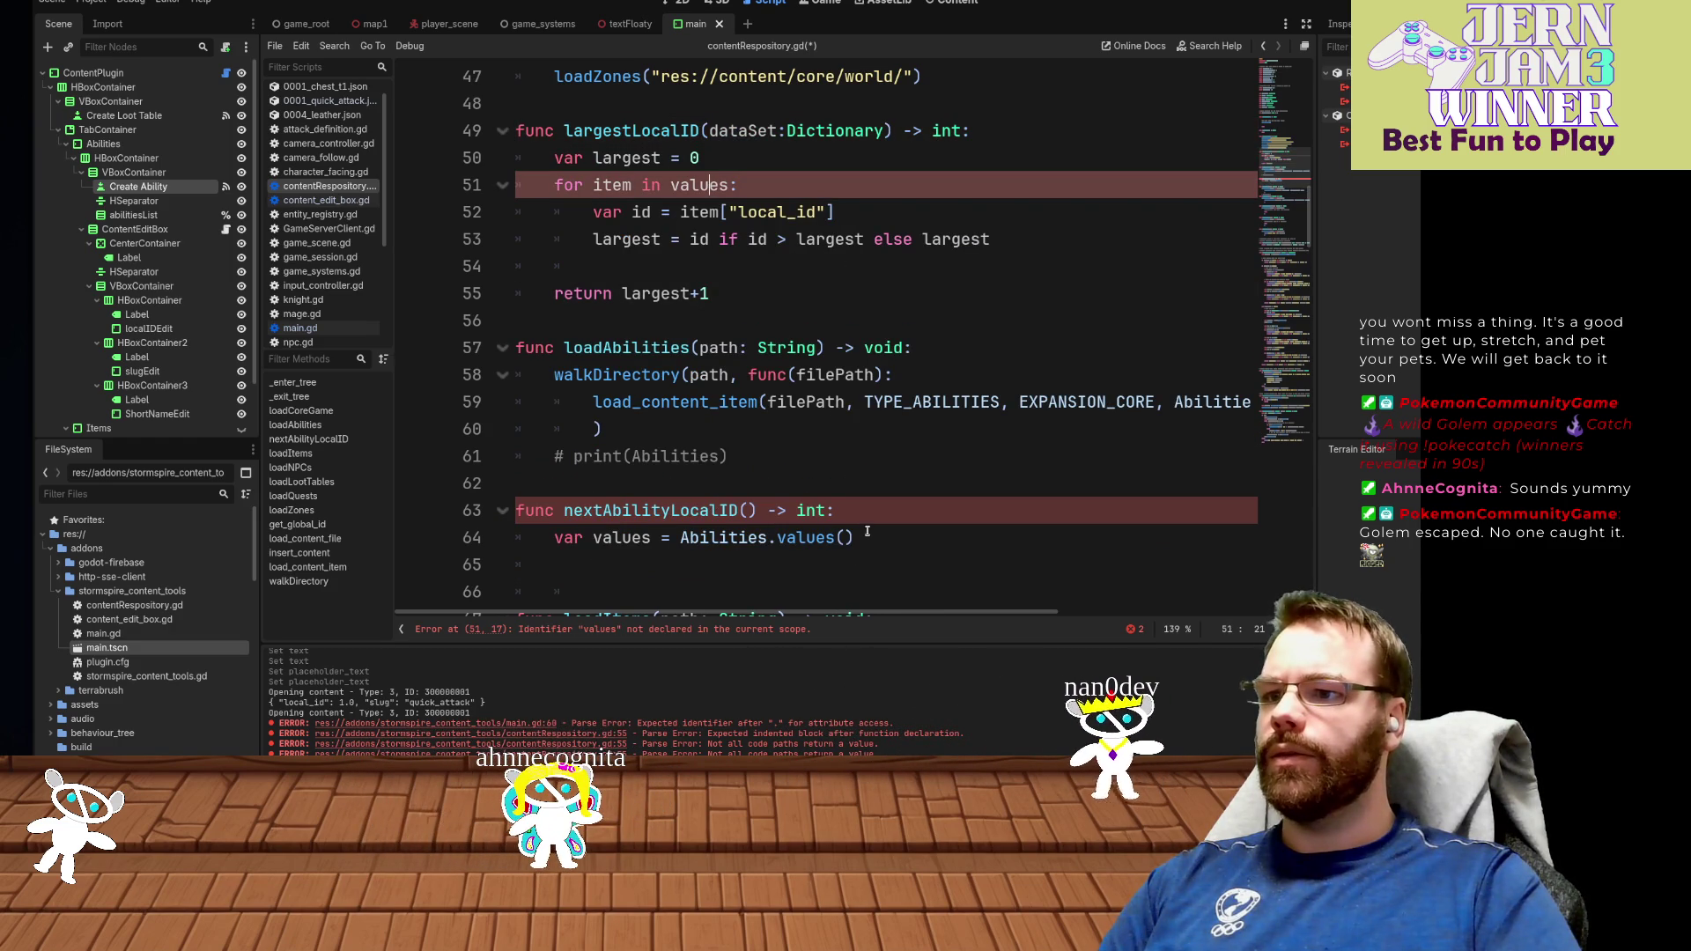
{"action": "double_click", "coordinate": [700, 185]}
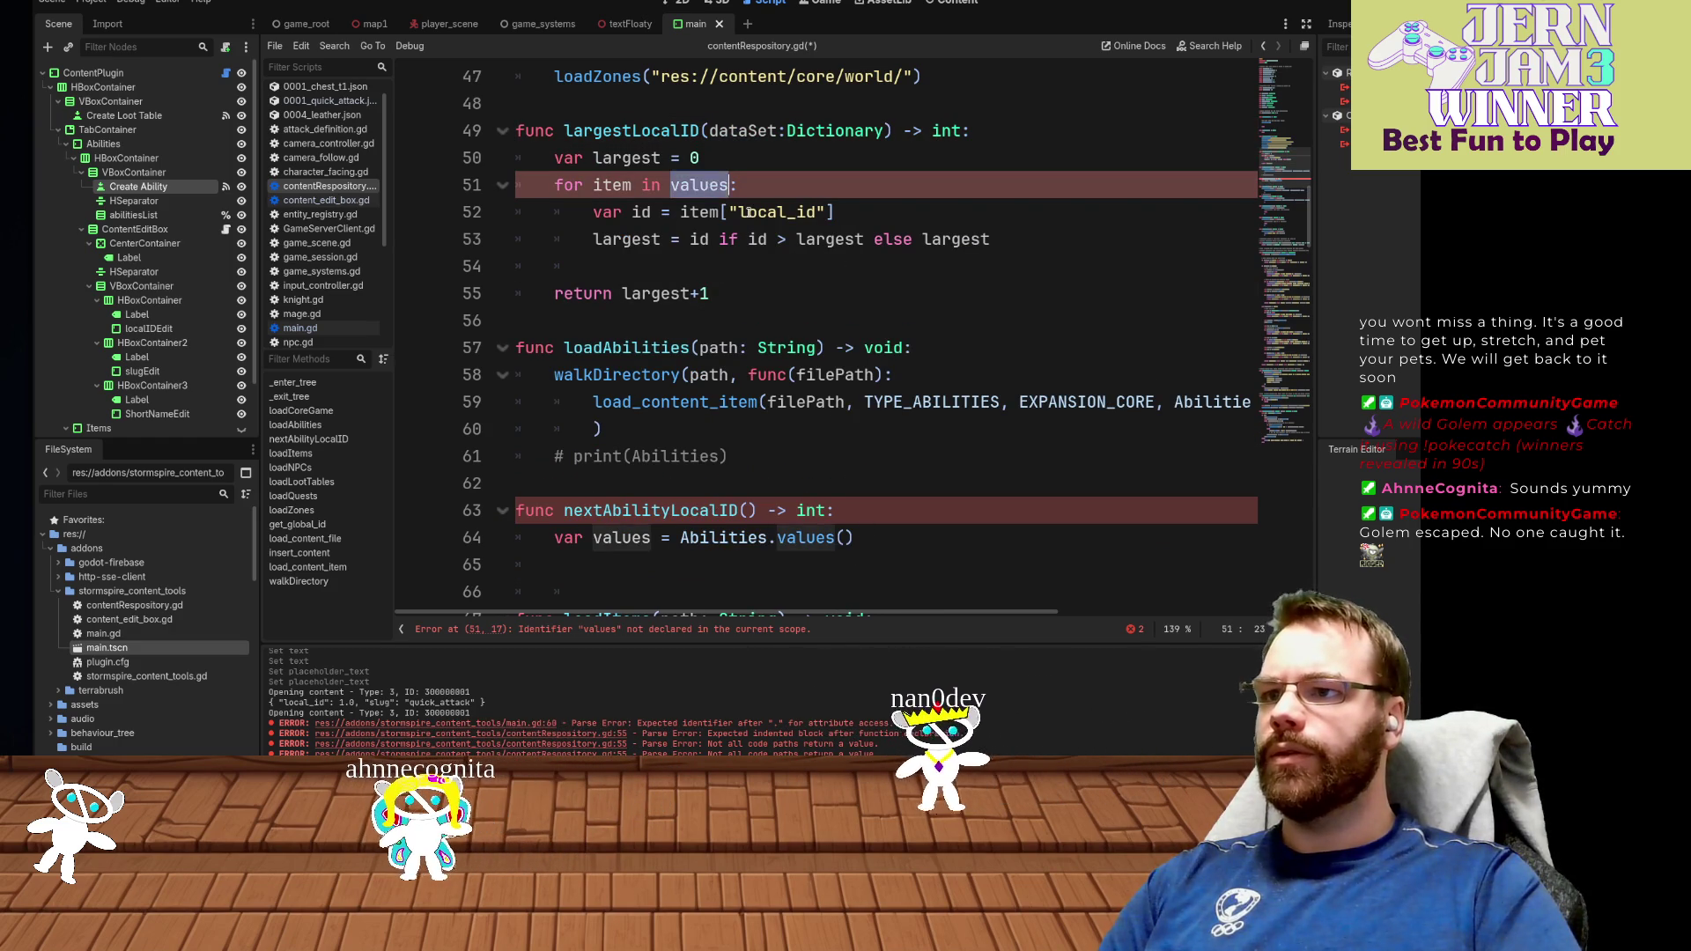
{"action": "type", "text": "dataSet.dat"}
{"action": "key", "text": "BackSpace"}
{"action": "key", "text": "BackSpace"}
{"action": "key", "text": "BackSpace"}
{"action": "type", "text": "values"}
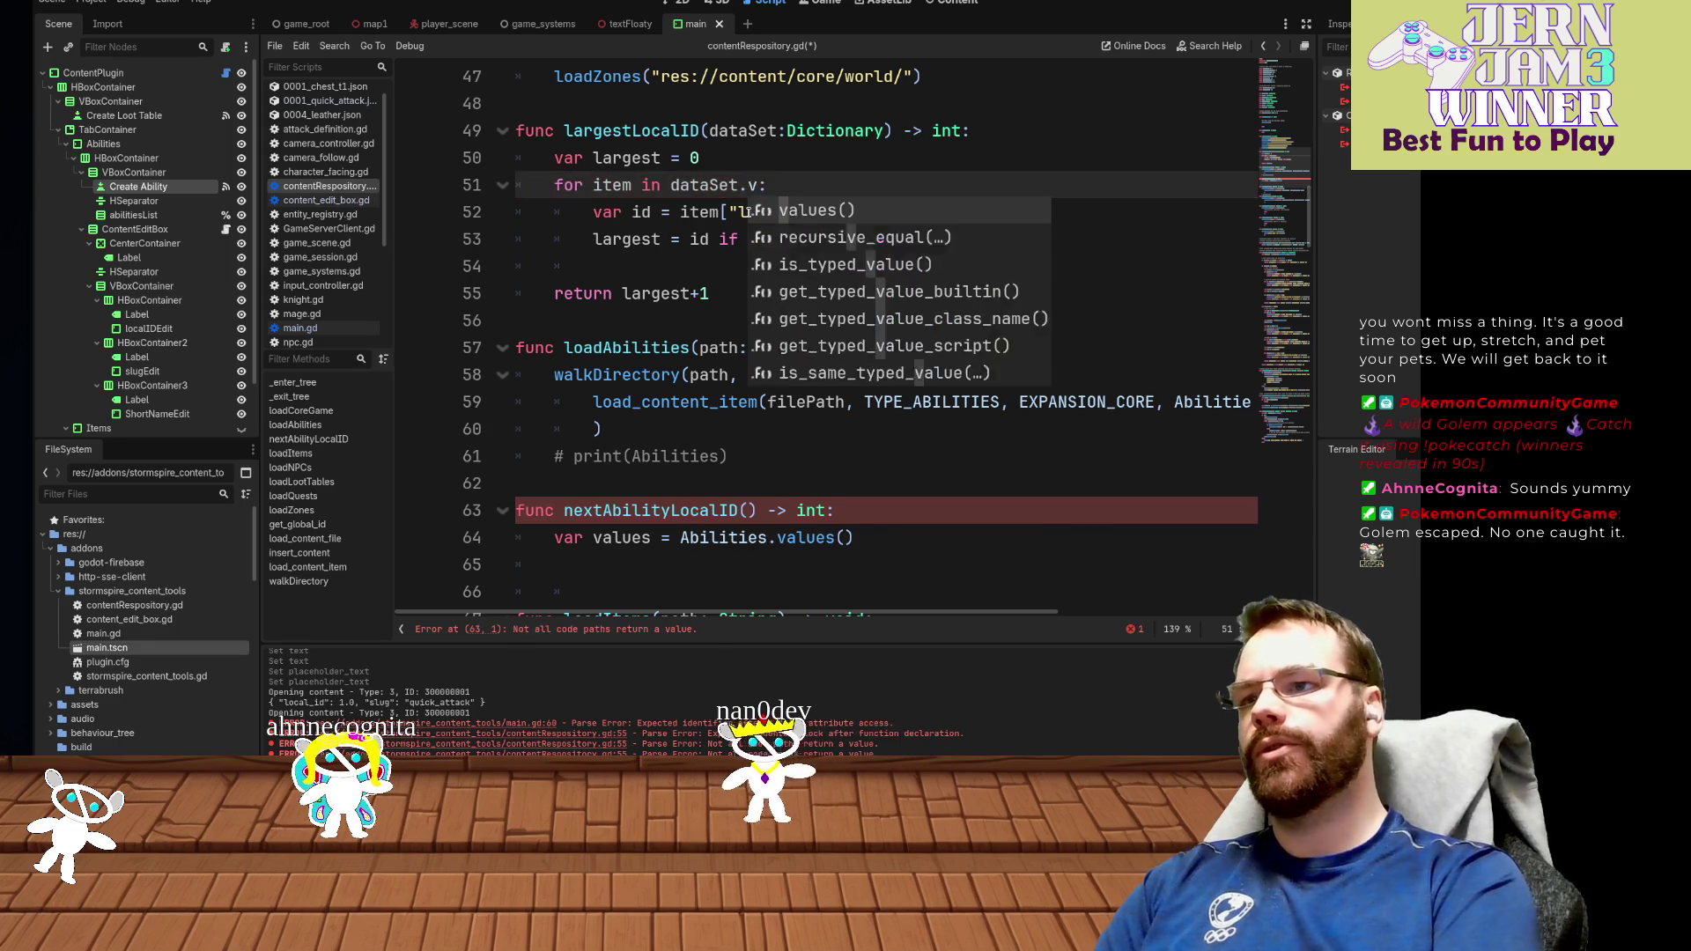
{"action": "key", "text": "ctrl+s"}
{"action": "key", "text": "Escape"}
{"action": "key", "text": "Up"}
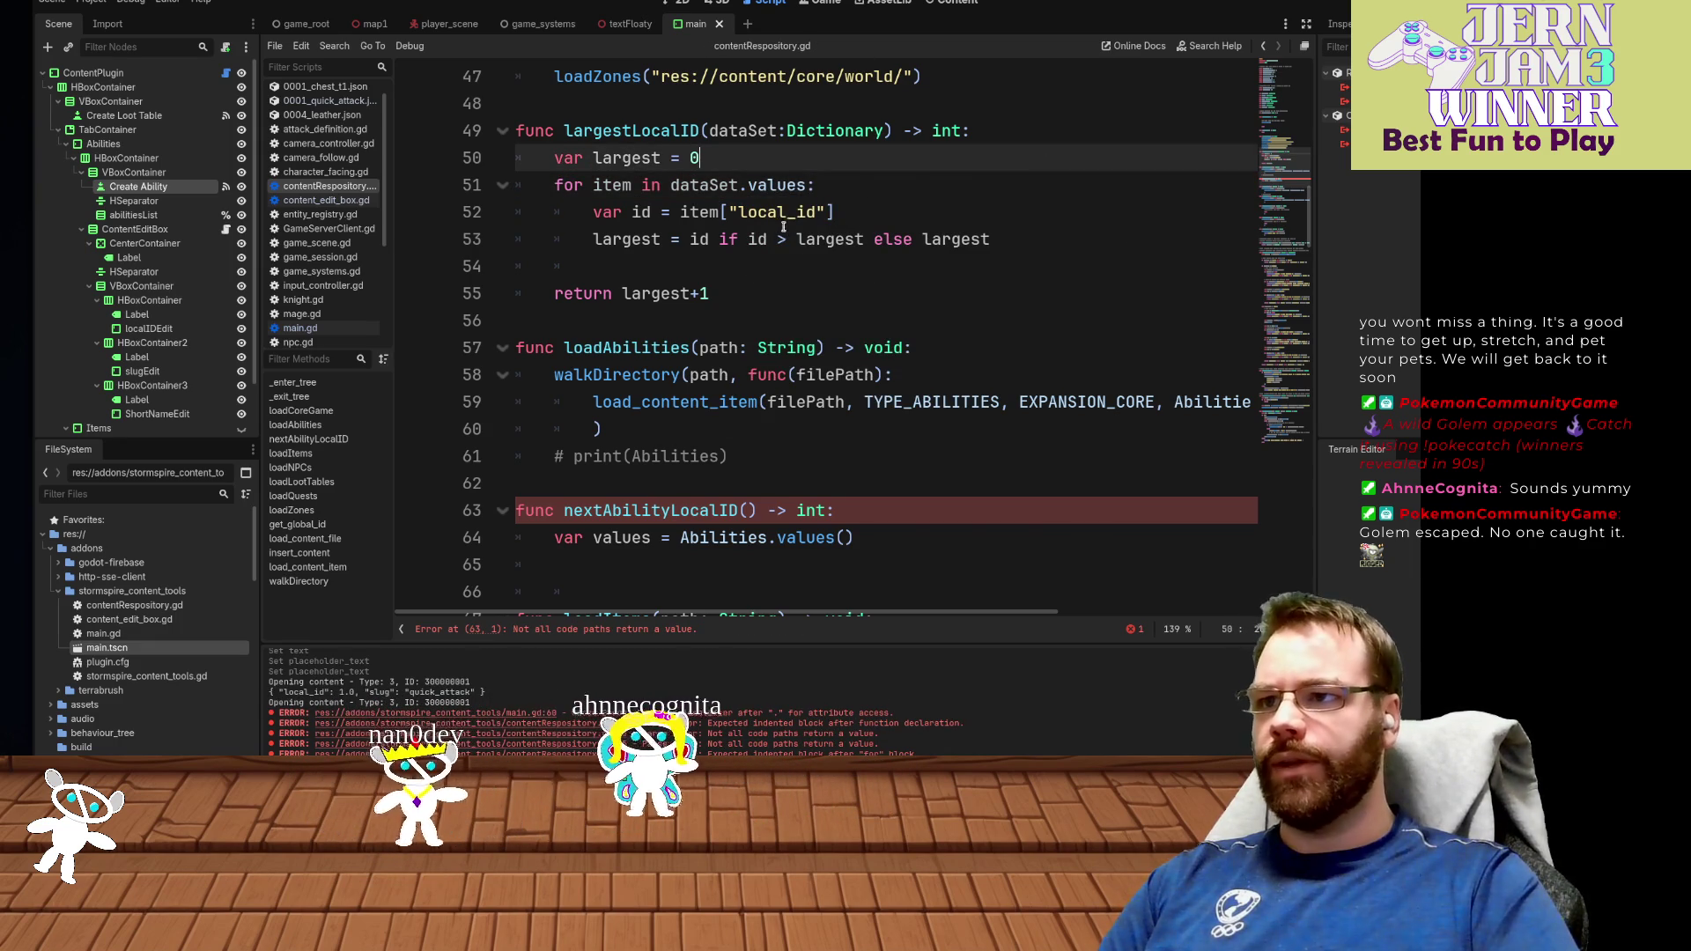
{"action": "left_click", "coordinate": [911, 211]}
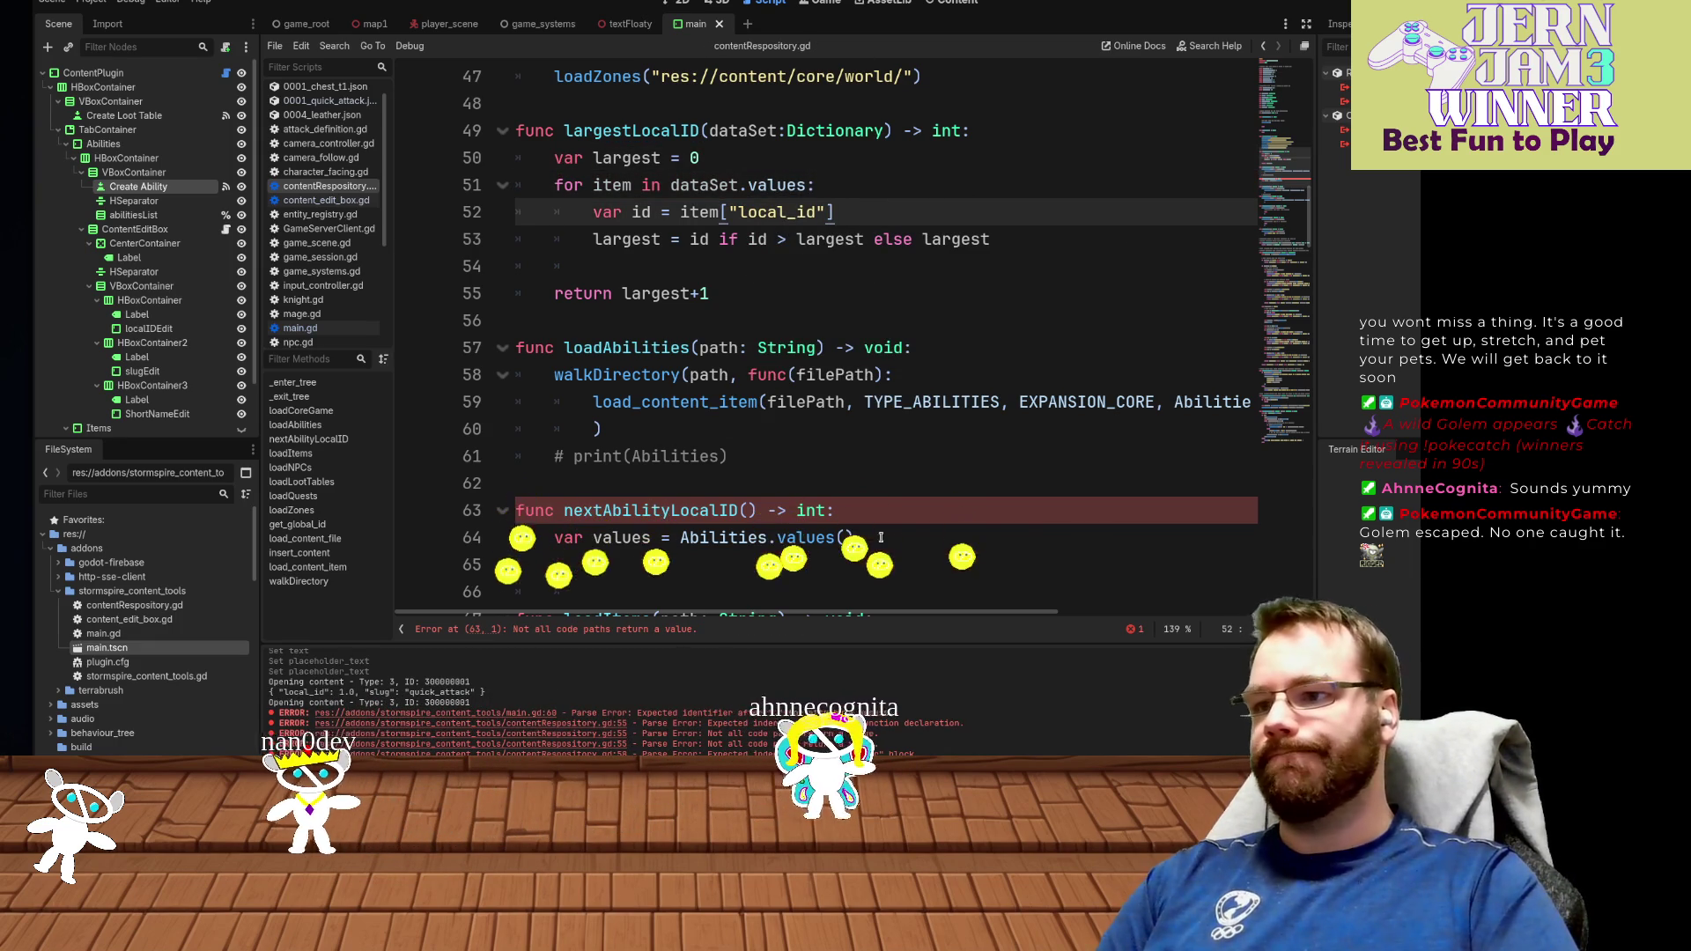
Step: Replace the leftover values declaration with largestLocalID(Abilities) + 1
{"action": "left_click", "coordinate": [934, 526]}
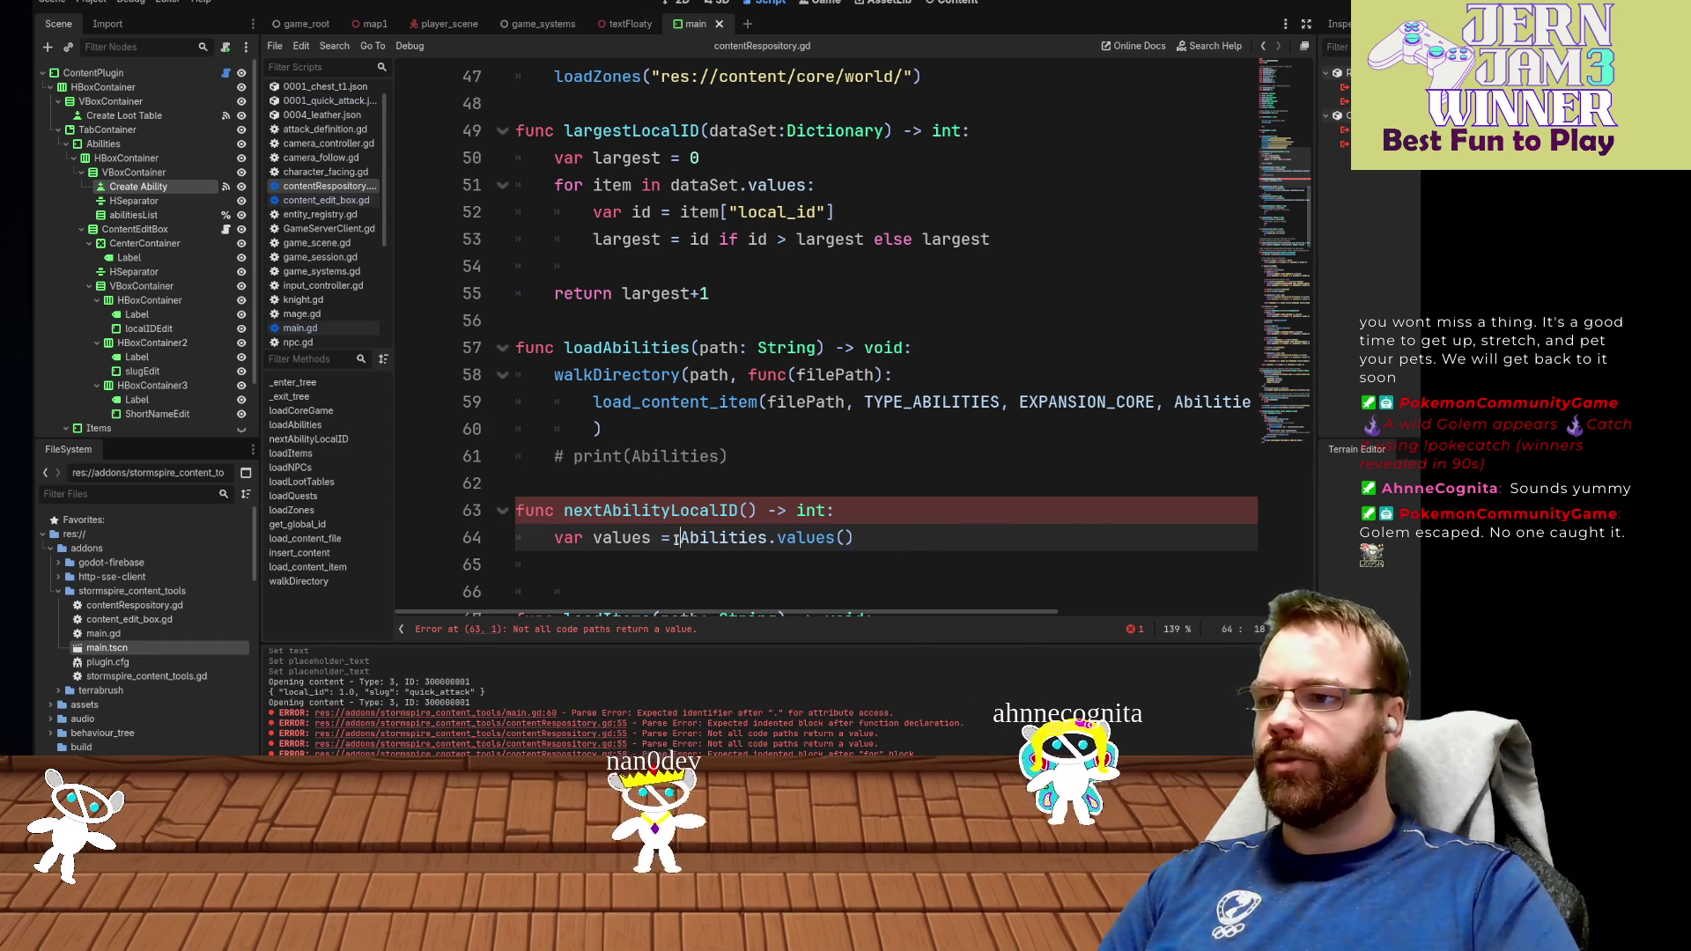
{"action": "double_click", "coordinate": [651, 131]}
{"action": "key", "text": "ctrl+c"}
{"action": "scroll", "coordinate": [692, 433], "scroll_direction": "down", "scroll_amount": 3}
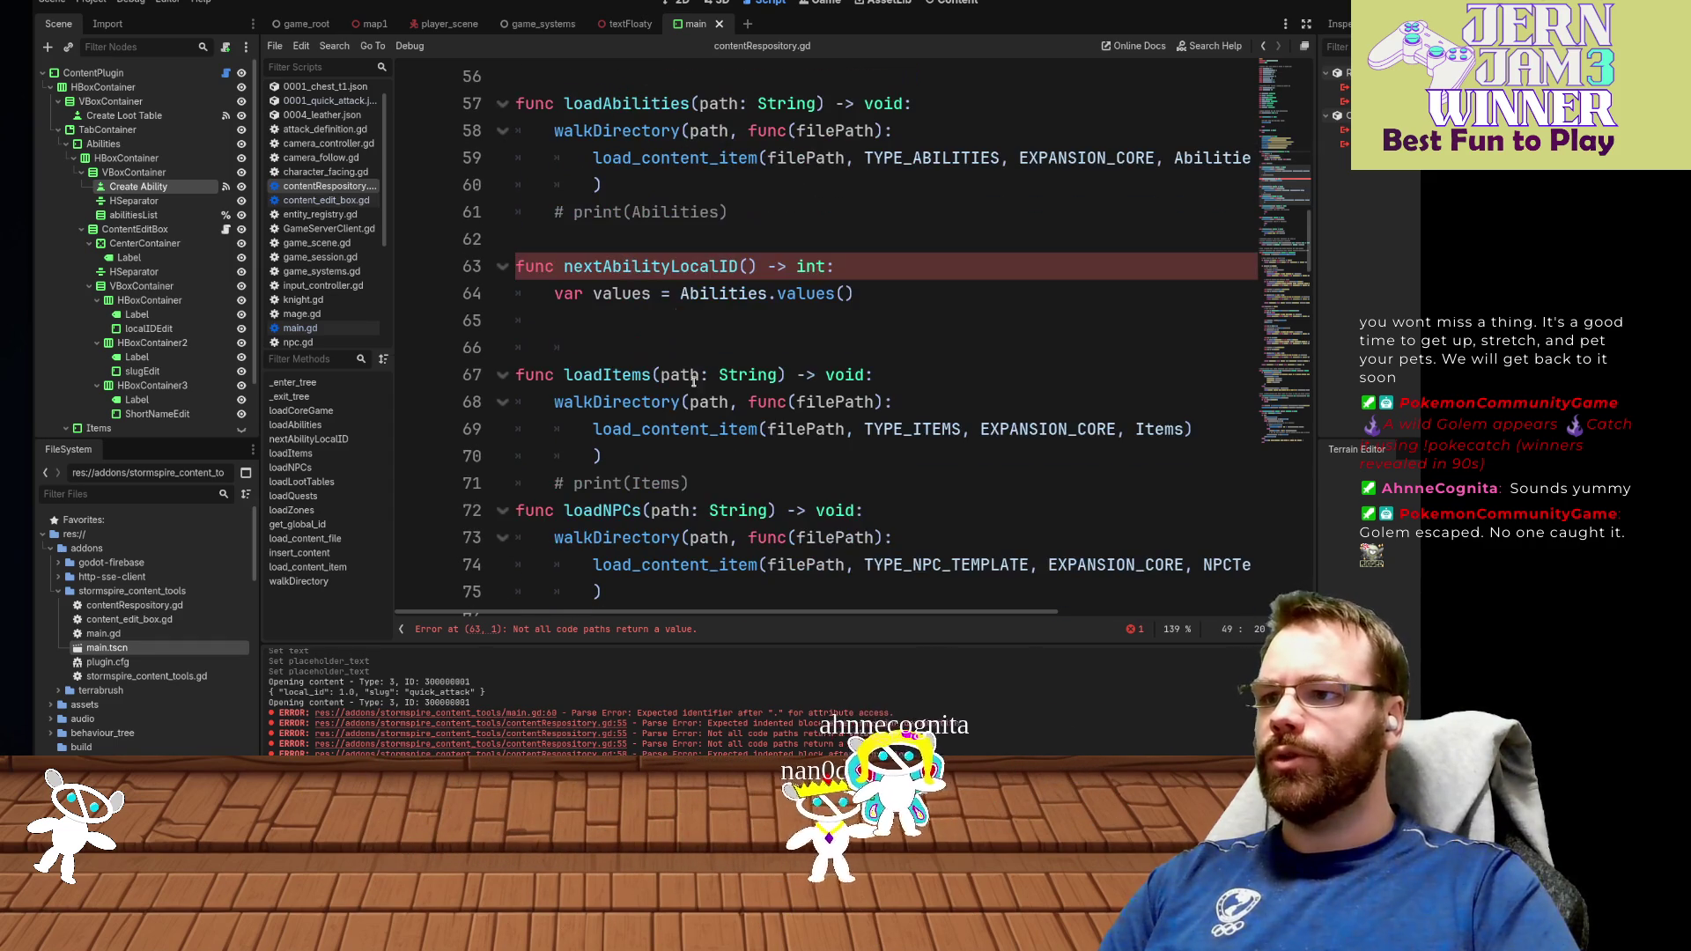
{"action": "left_click_drag", "start_coordinate": [675, 295], "coordinate": [553, 294]}
{"action": "key", "text": "ctrl+v"}
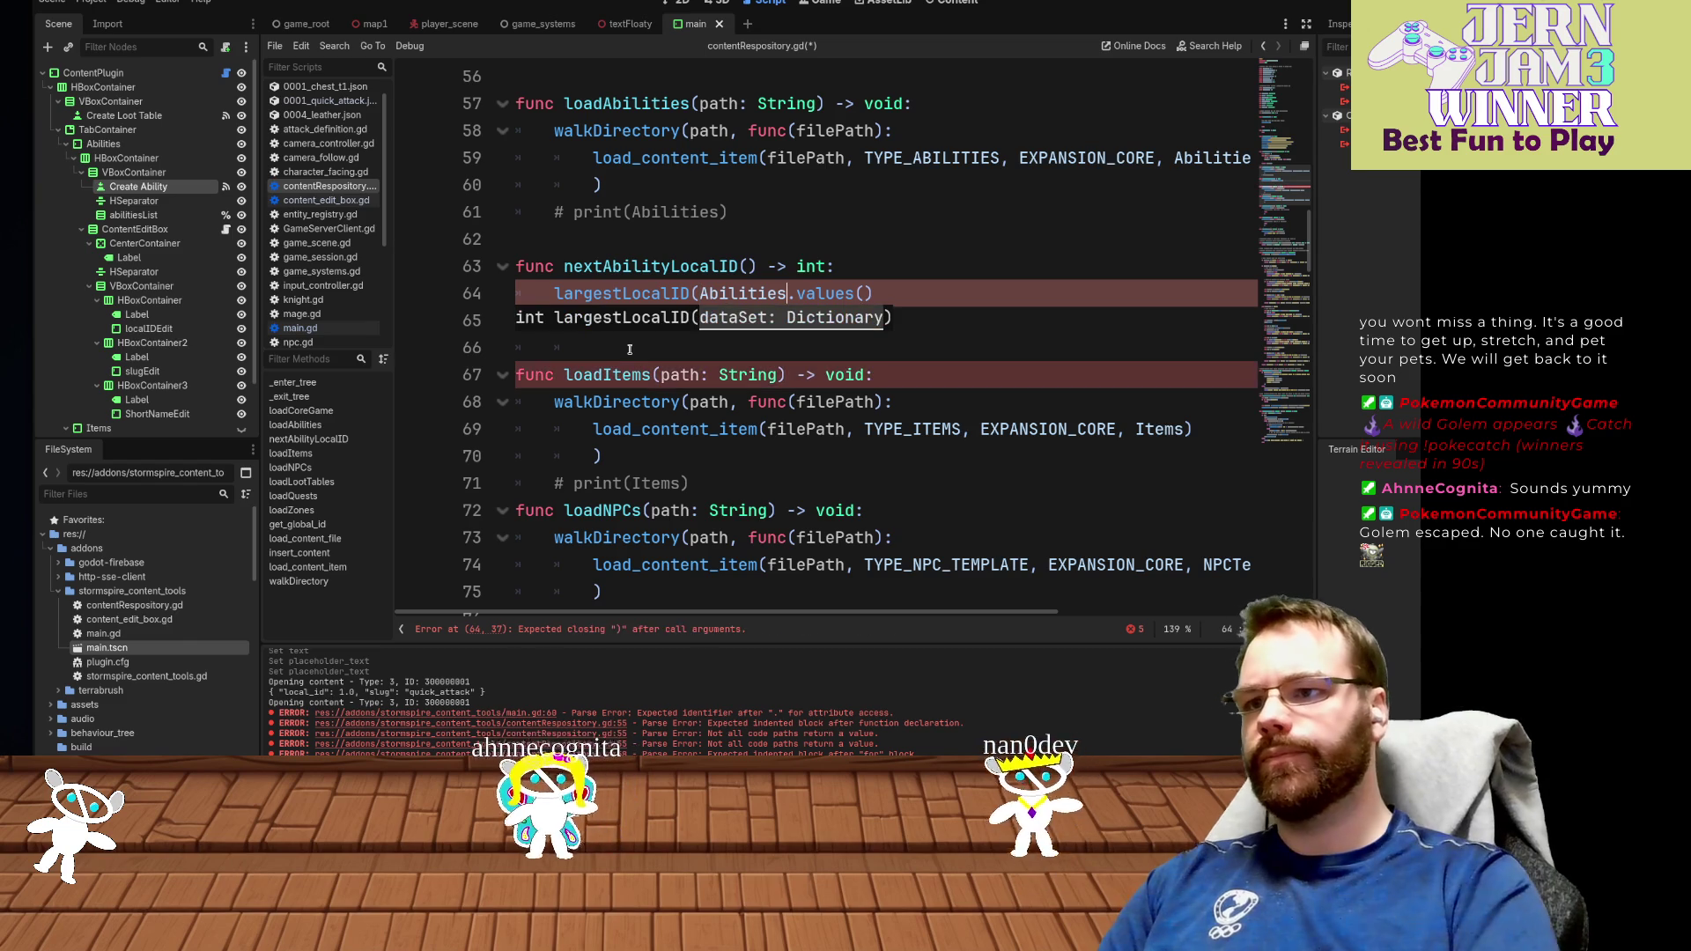
{"action": "key", "text": "ctrl+Right"}
{"action": "type", "text": ")"}
{"action": "key", "text": "ctrl+shift+Right"}
{"action": "key", "text": "Delete"}
{"action": "key", "text": "Delete"}
{"action": "key", "text": "Delete"}
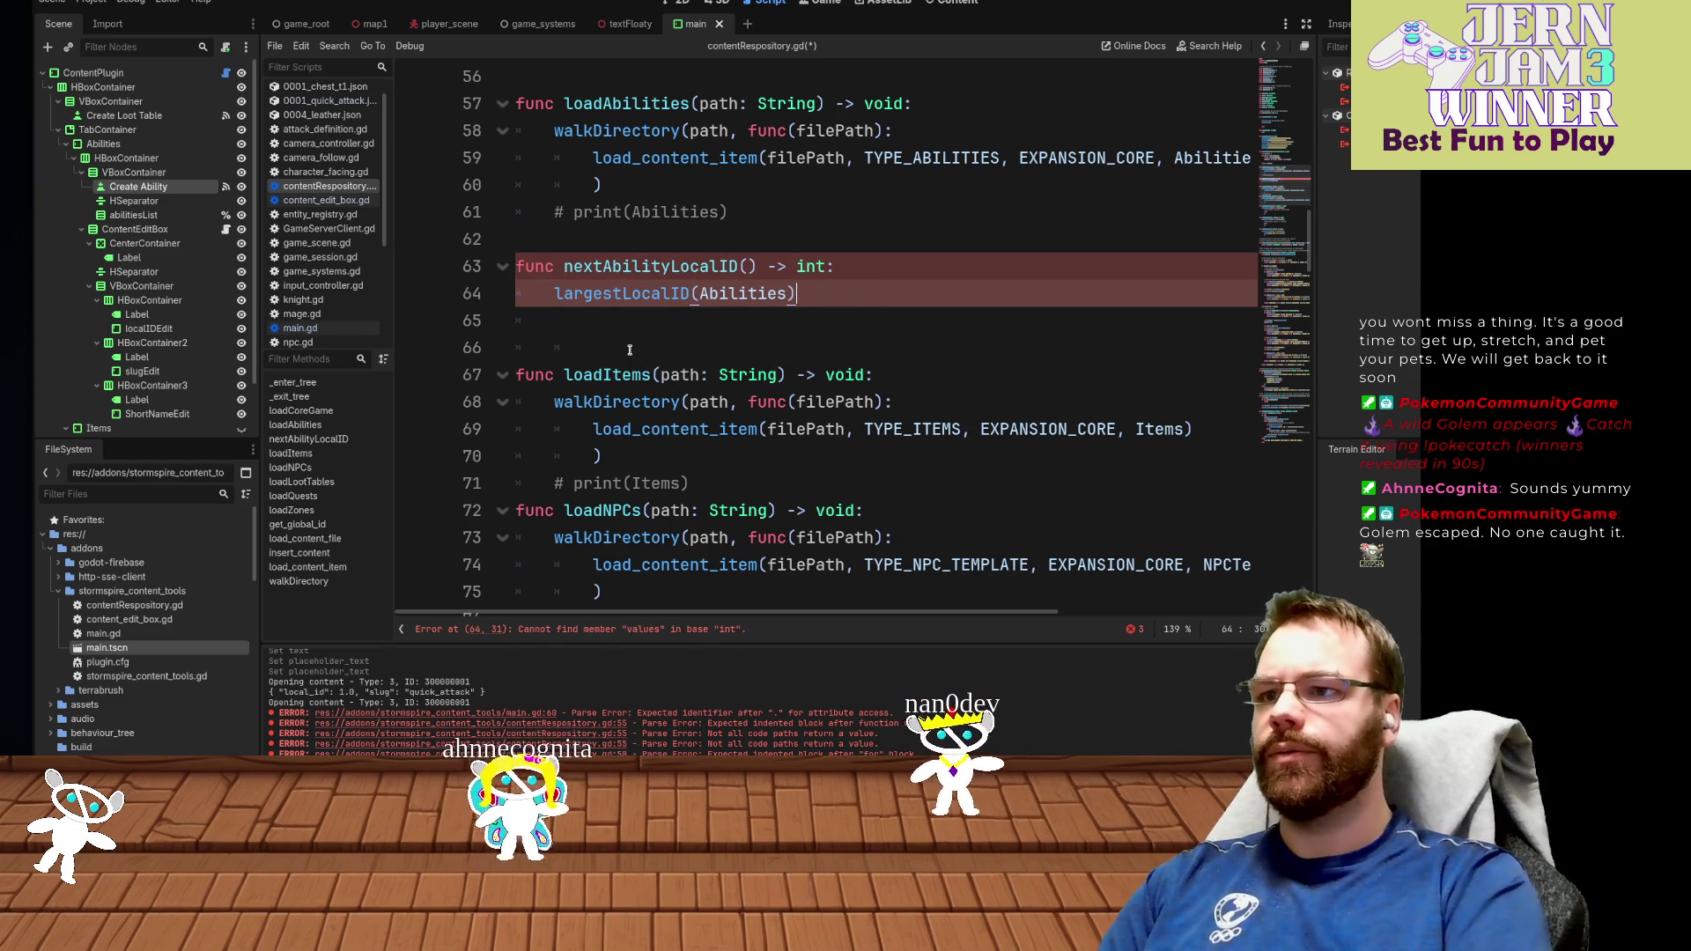
{"action": "type", "text": "+1"}
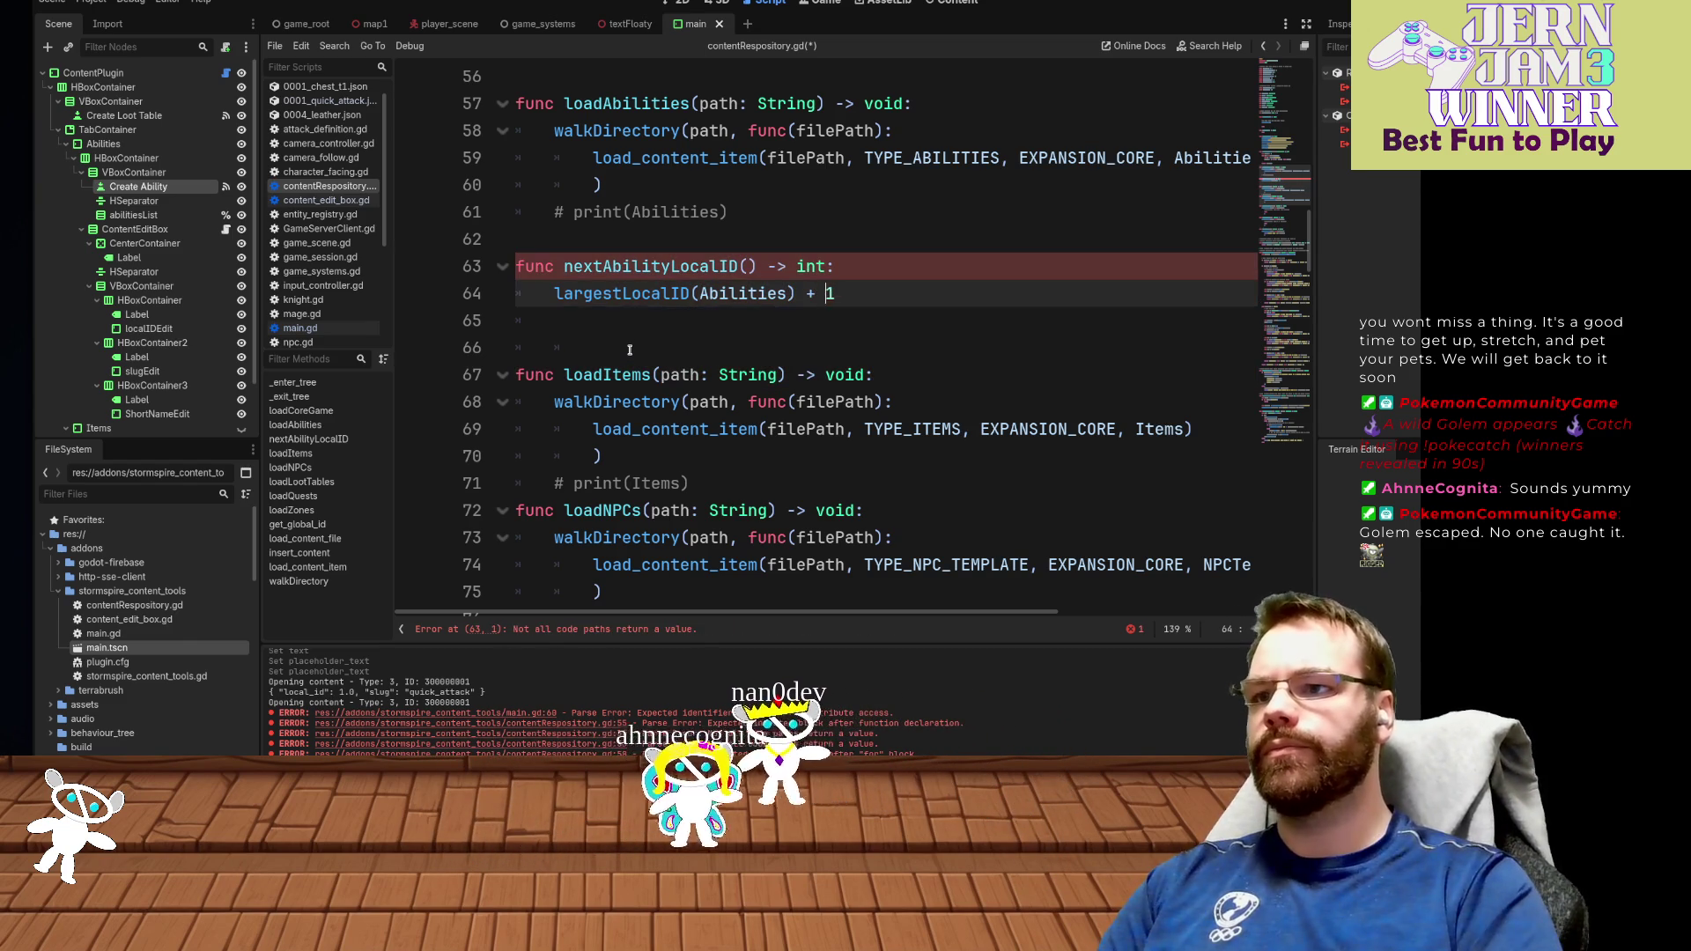
{"action": "key", "text": "Left"}
Step: Prefix the call with a correctly spelled return and delete the extra blank line
{"action": "key", "text": "Home"}
{"action": "type", "text": "int"}
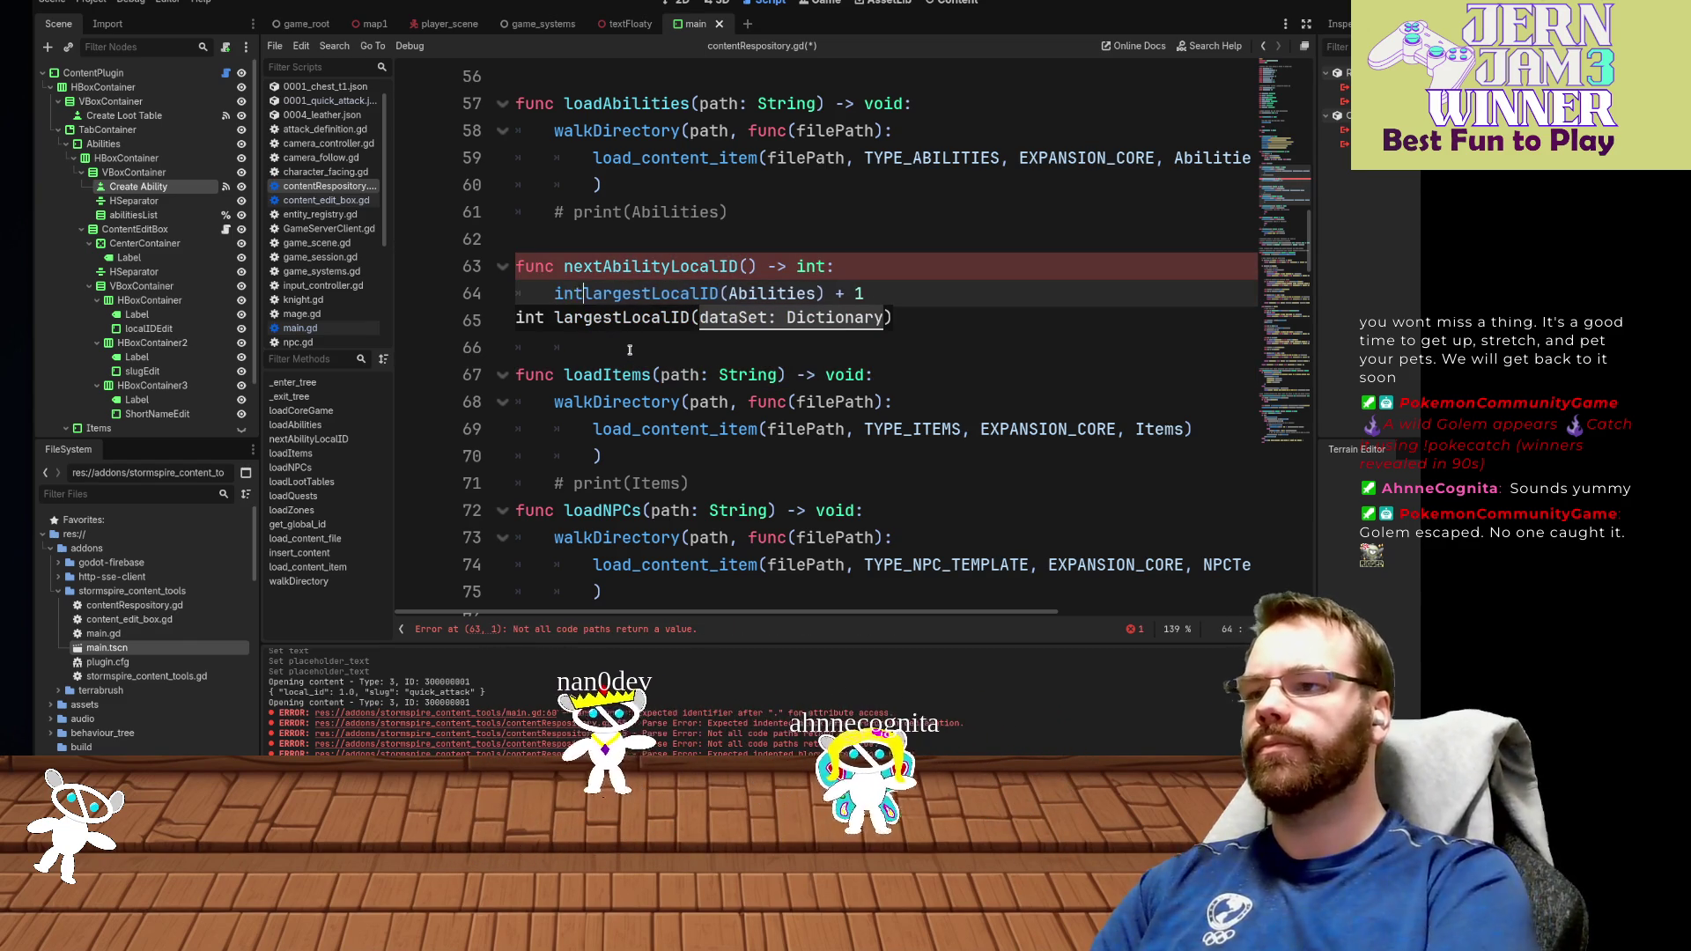
{"action": "key", "text": "BackSpace"}
{"action": "key", "text": "BackSpace"}
{"action": "key", "text": "BackSpace"}
{"action": "type", "text": "rertu"}
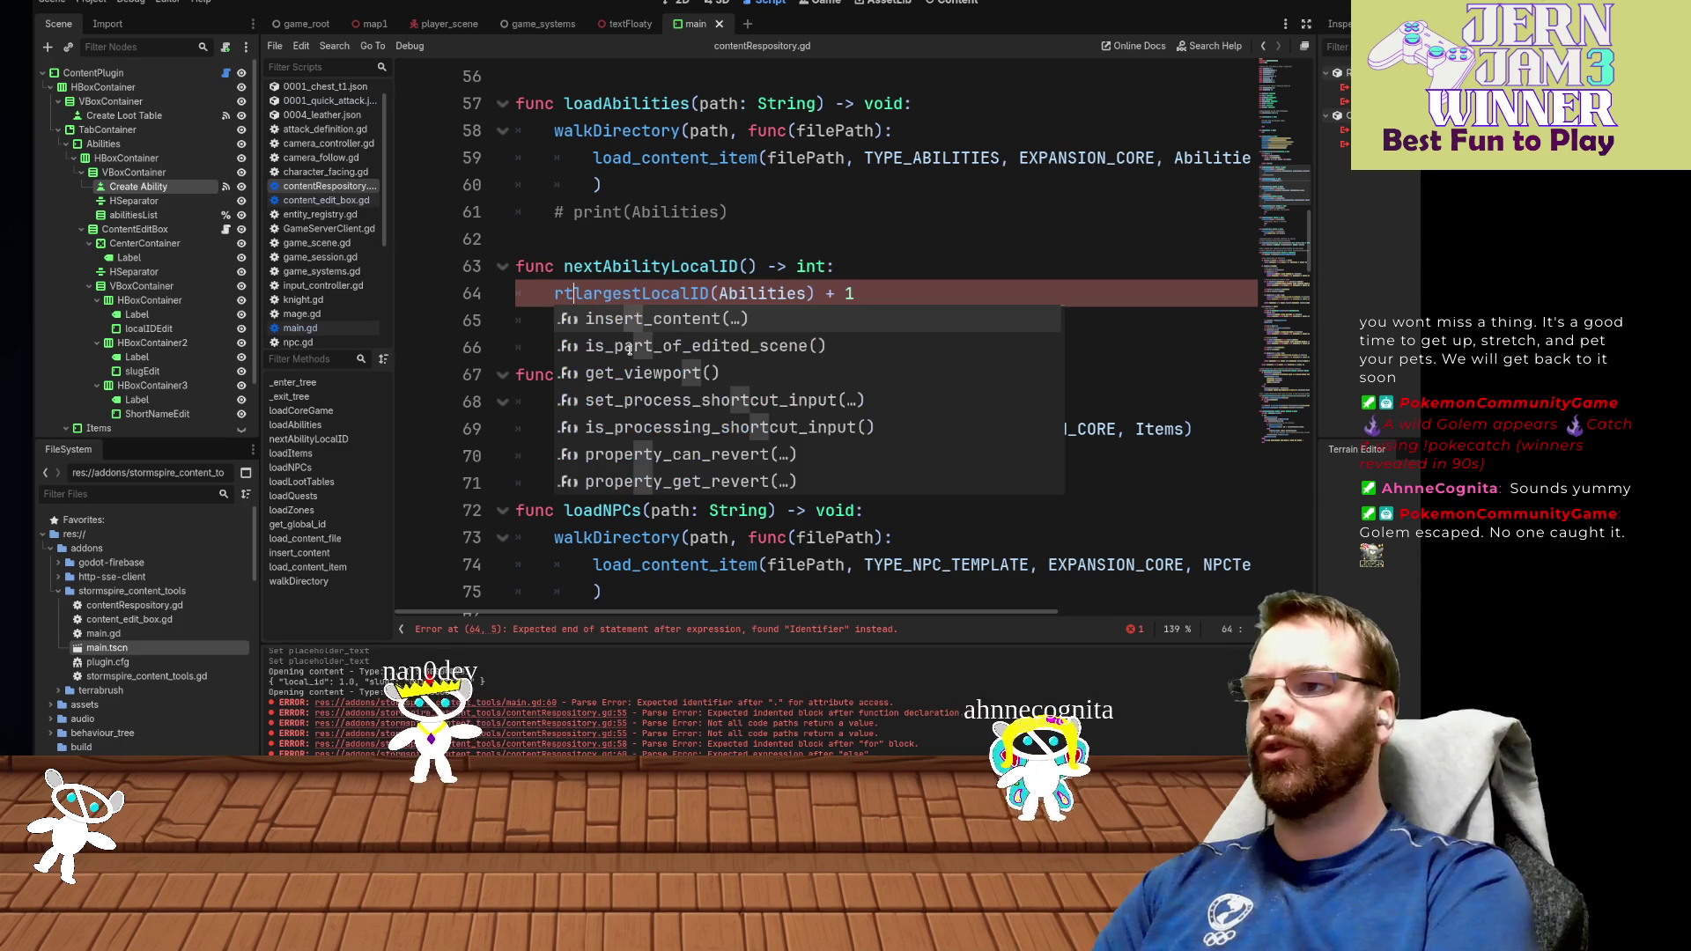
{"action": "key", "text": "BackSpace"}
{"action": "key", "text": "BackSpace"}
{"action": "key", "text": "BackSpace"}
{"action": "type", "text": "etun"}
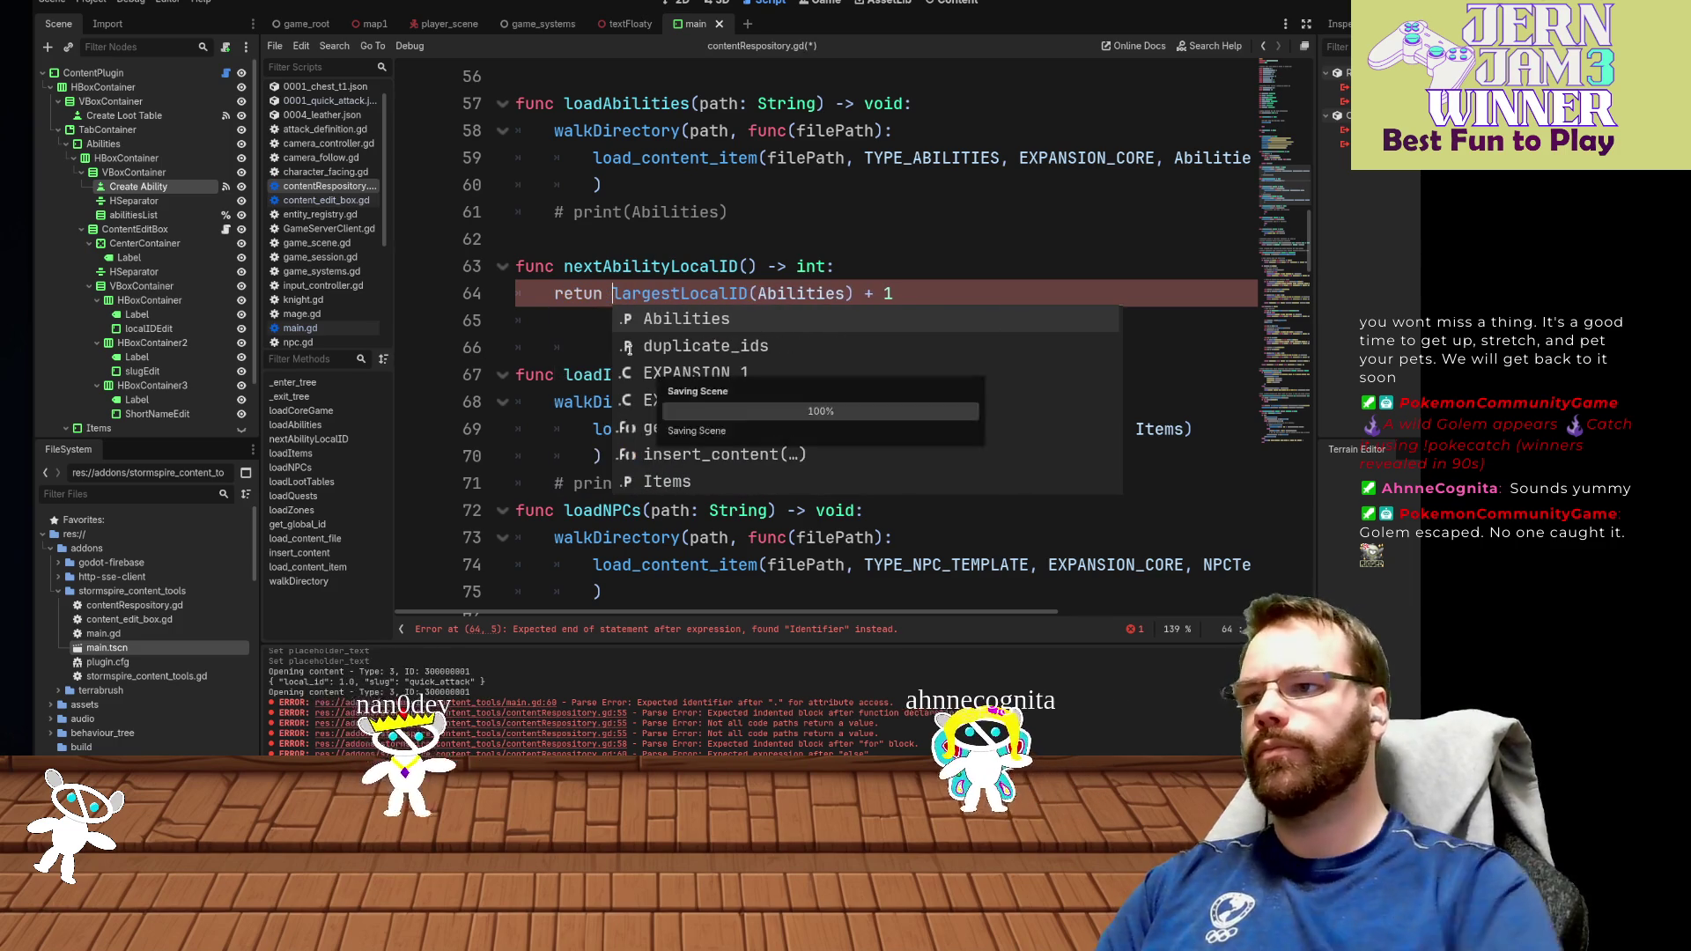
{"action": "key", "text": "Left"}
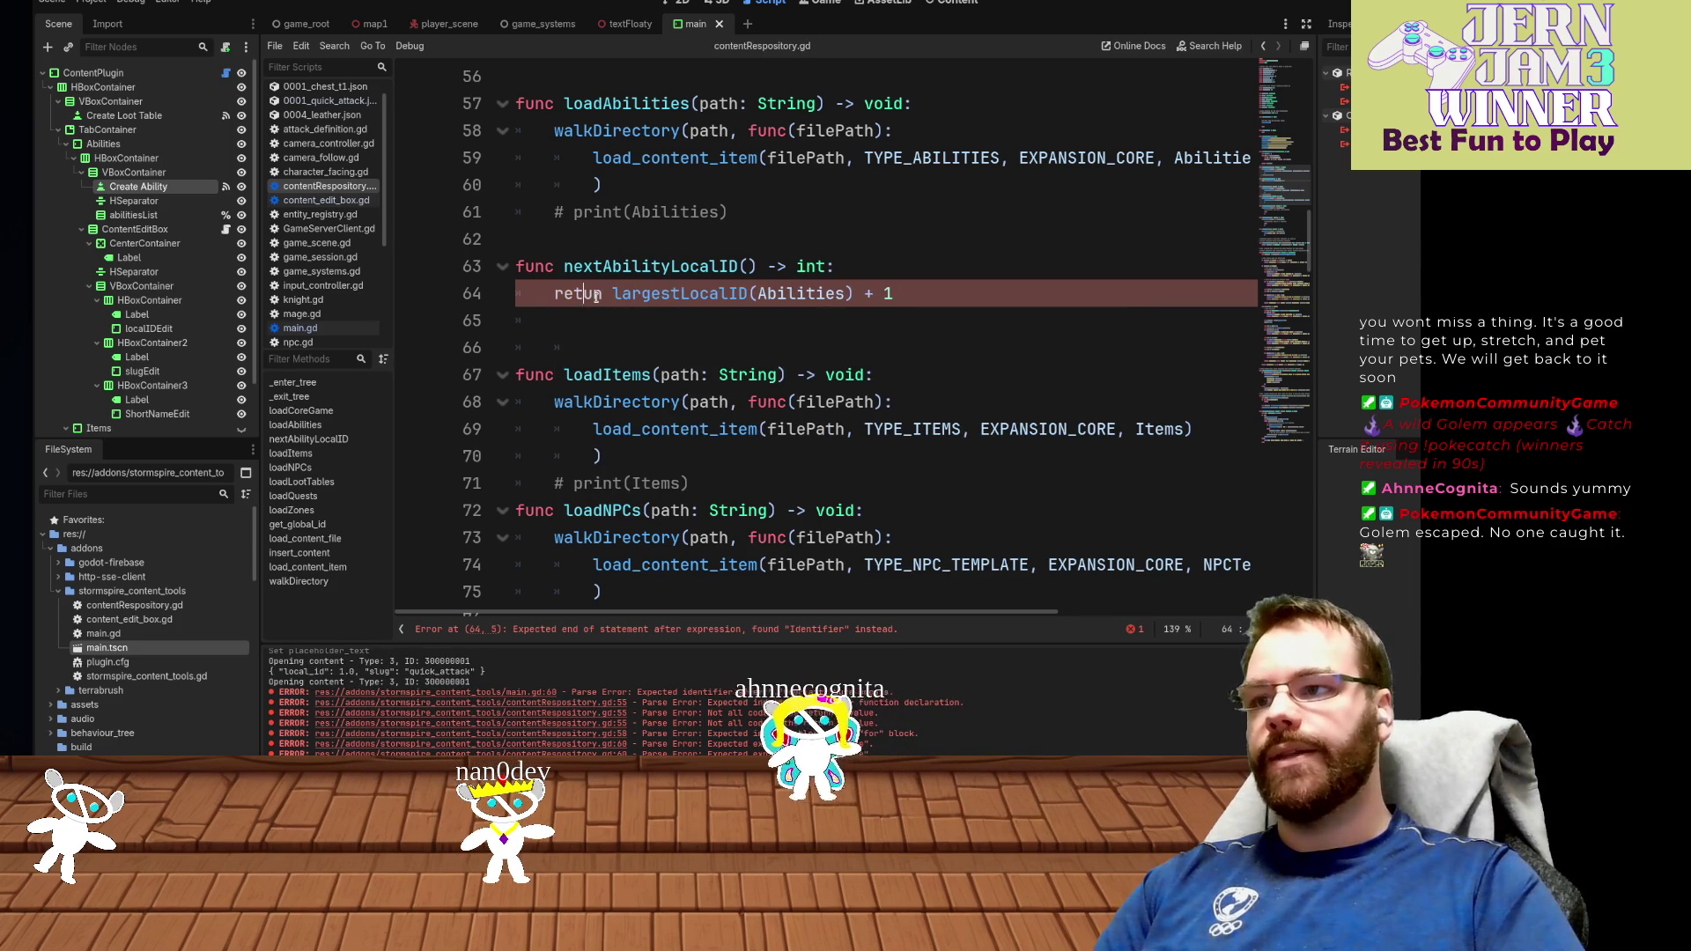
{"action": "type", "text": "r"}
{"action": "left_click", "coordinate": [867, 320]}
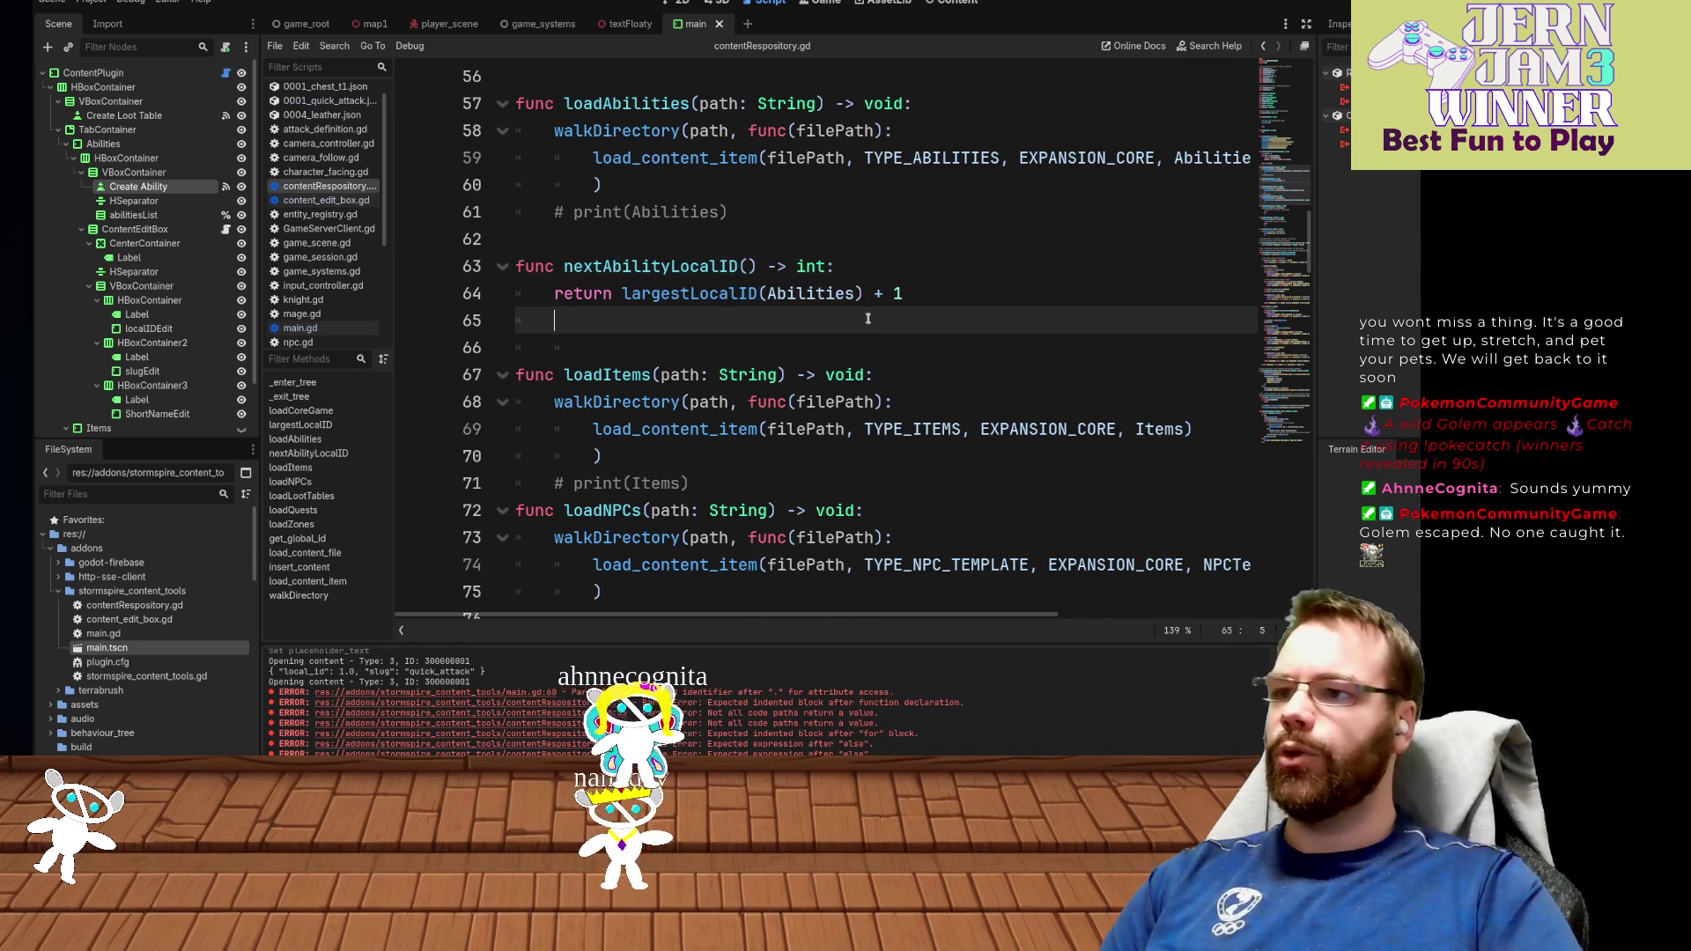
{"action": "key", "text": "BackSpace"}
Step: Select the Create Ability node and jump to its pressed-handler code
{"action": "double_click", "coordinate": [643, 265]}
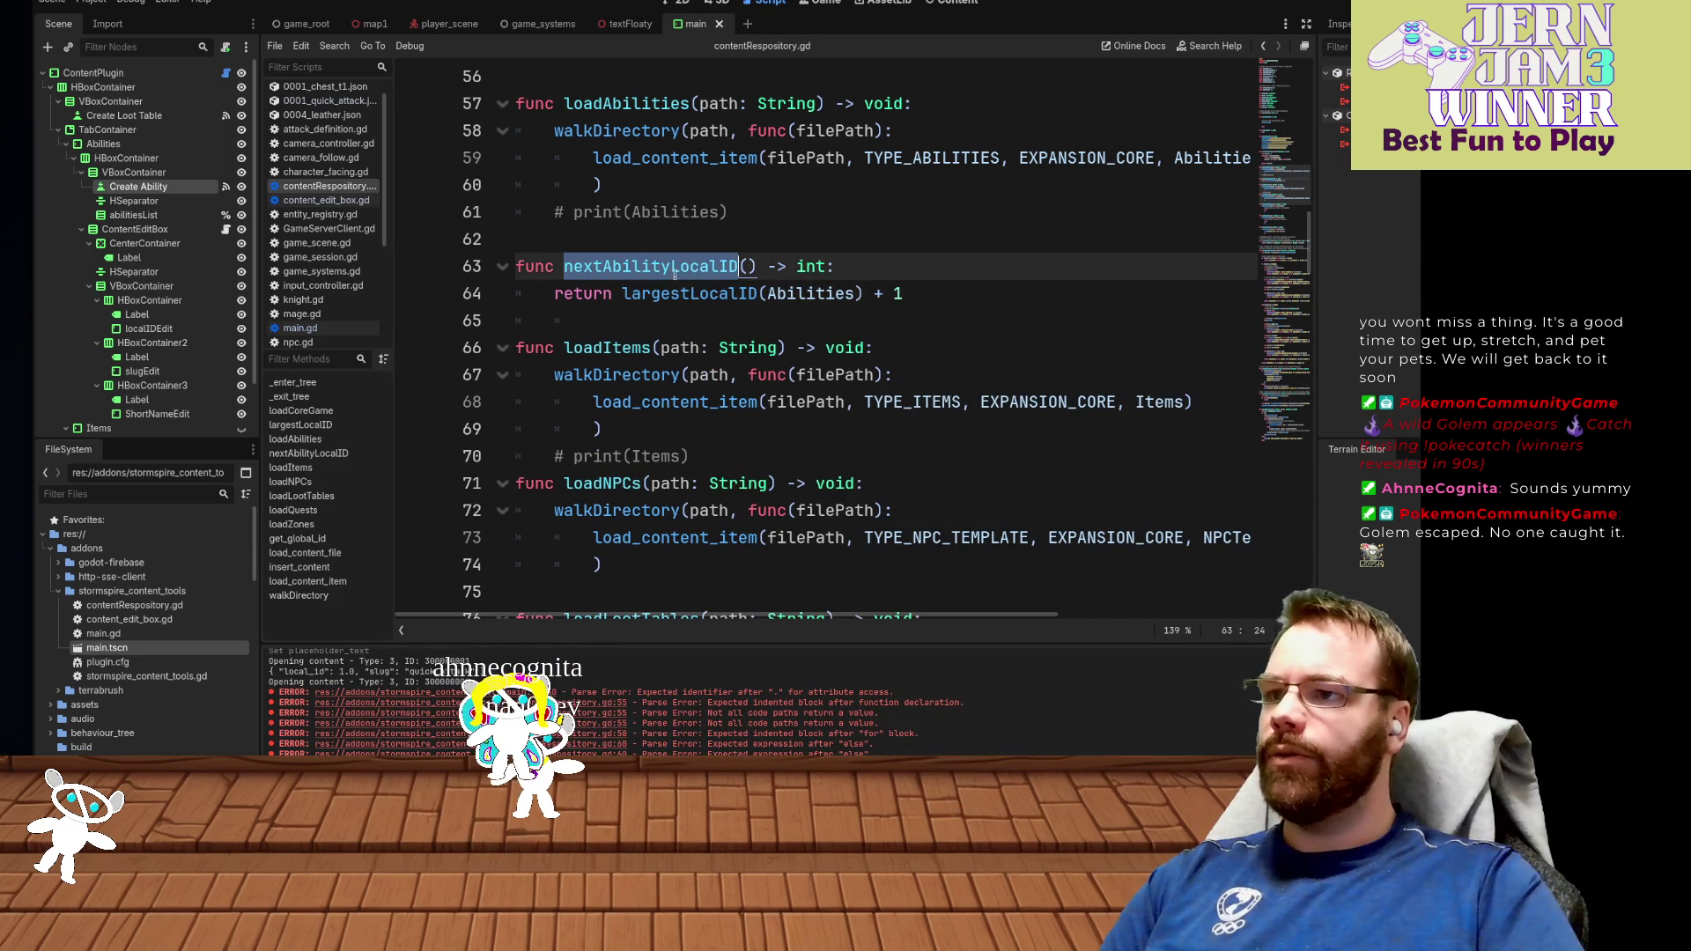
{"action": "left_click", "coordinate": [182, 187]}
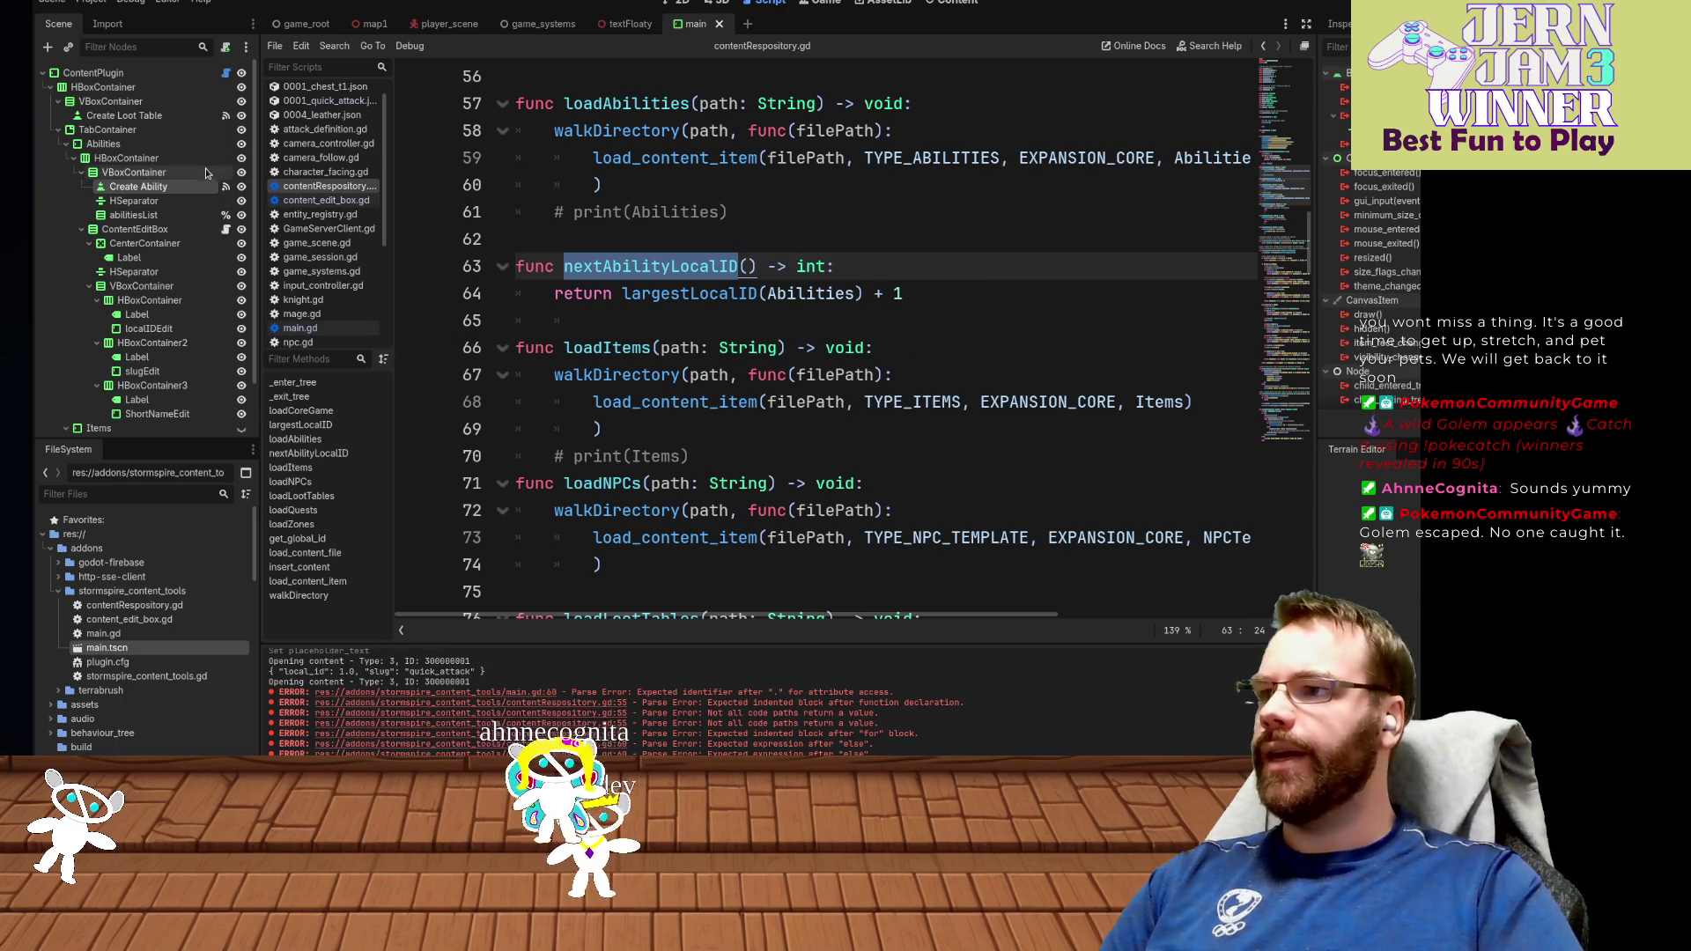
{"action": "double_click", "coordinate": [1334, 131]}
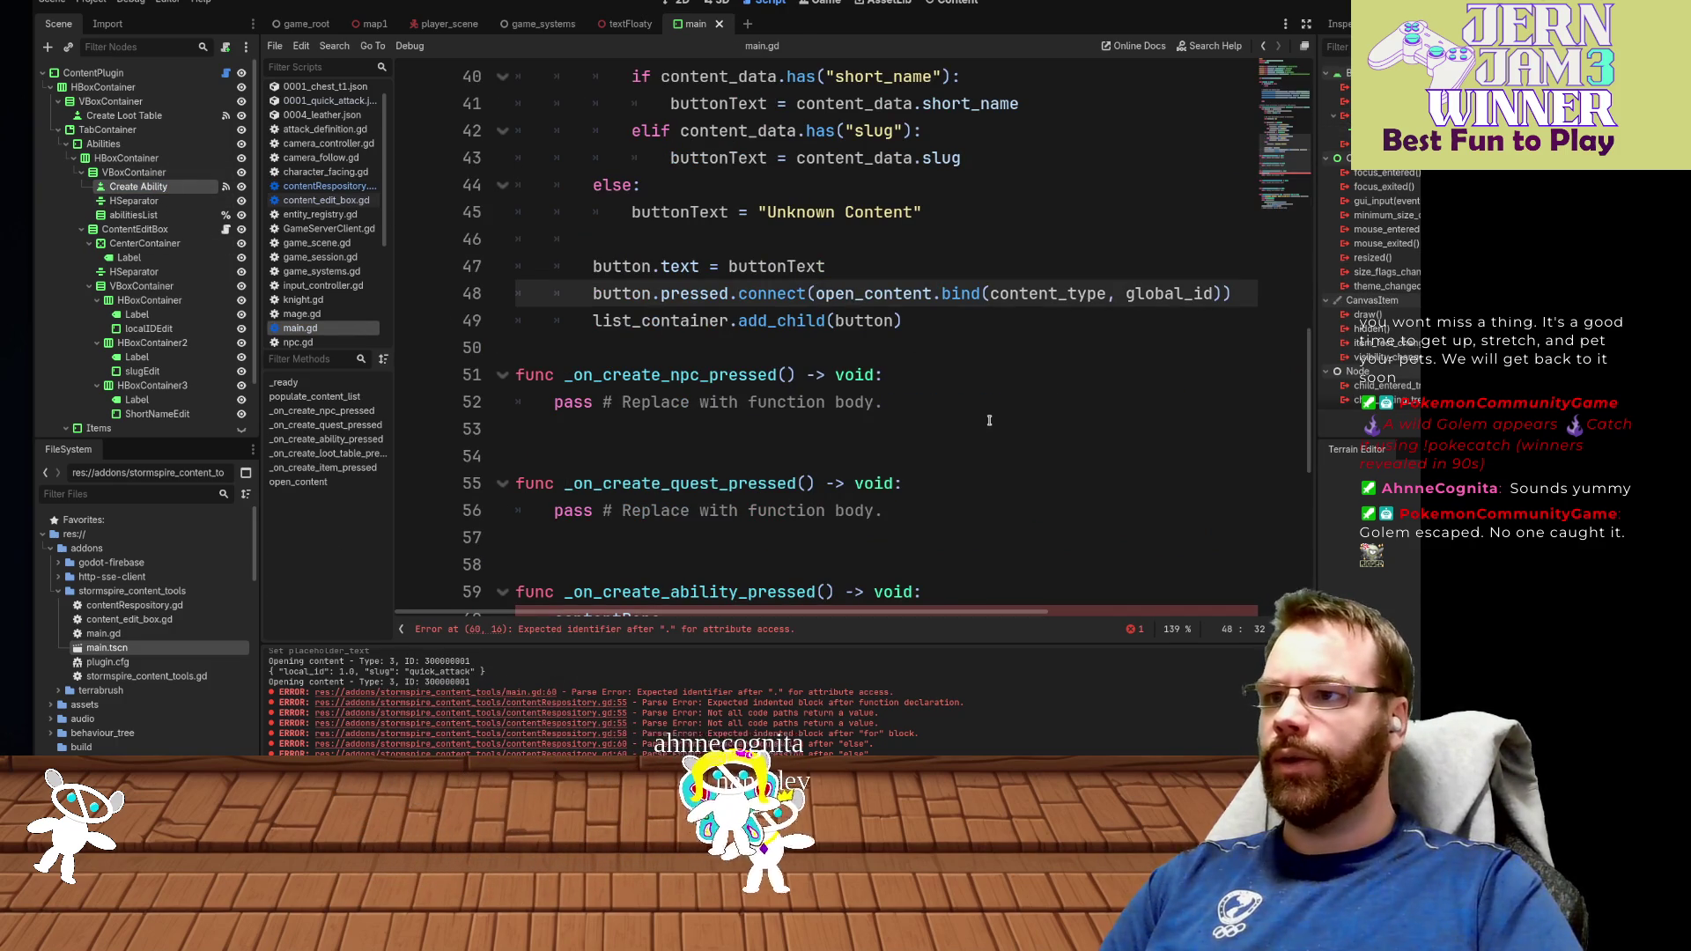
Step: Assign newID from contentRepo.nextAbilityLocalID() on line 60 and save
{"action": "scroll", "coordinate": [988, 421], "scroll_direction": "up", "scroll_amount": 3}
{"action": "scroll", "coordinate": [966, 416], "scroll_direction": "down", "scroll_amount": 6}
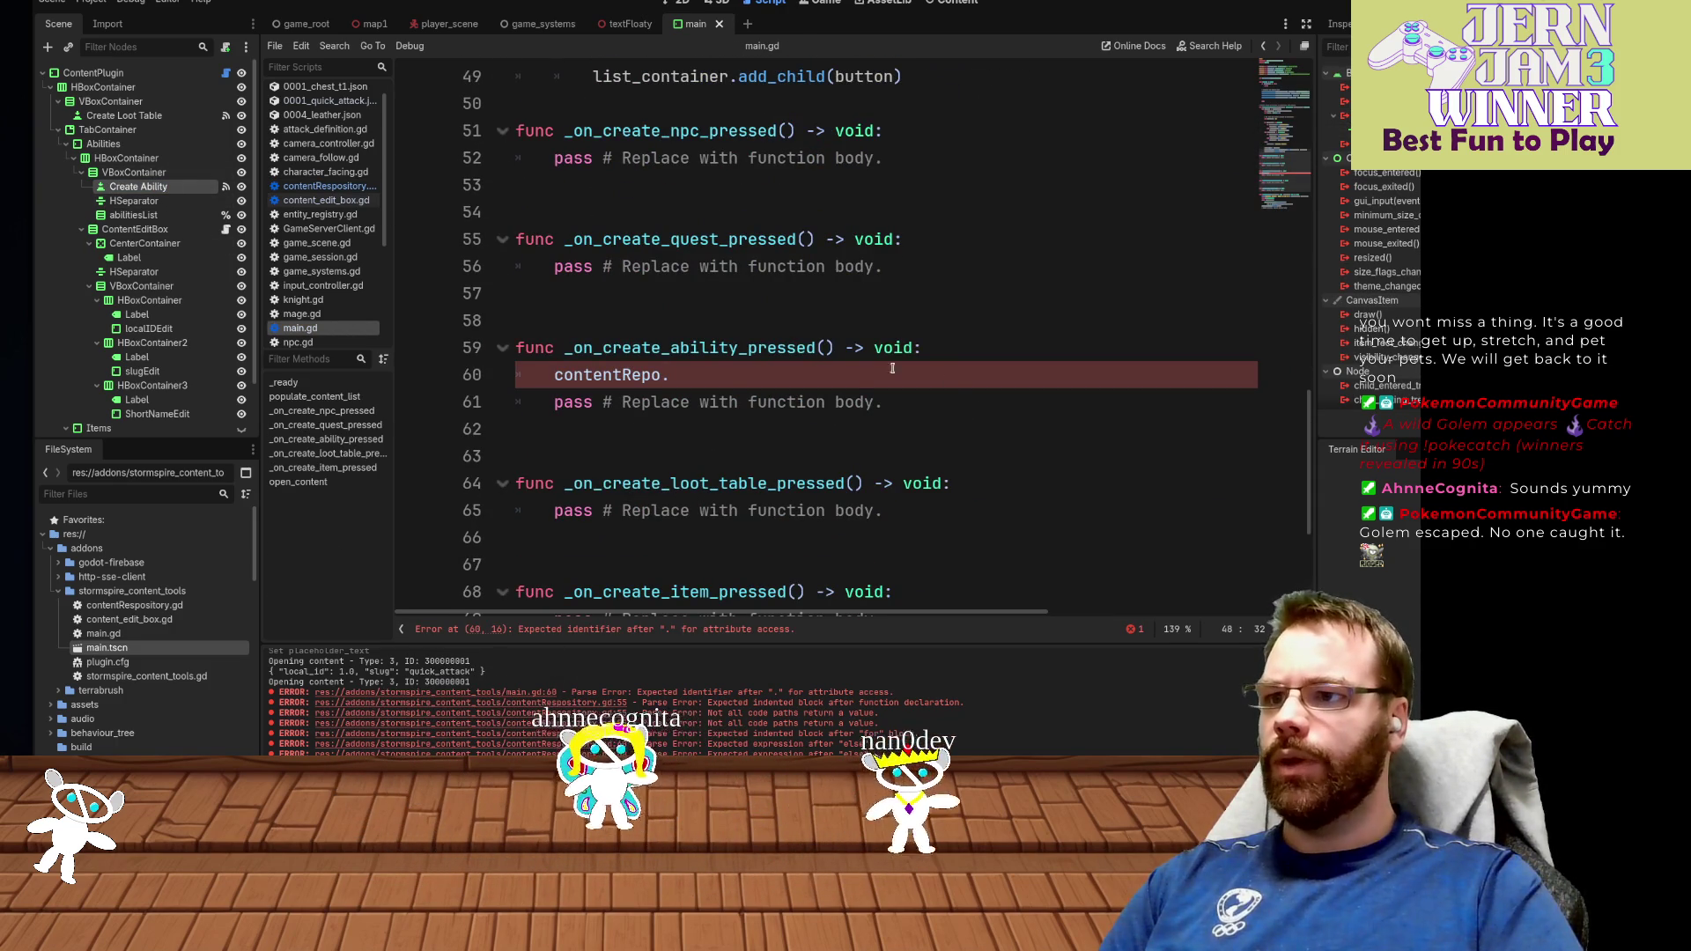
{"action": "left_click", "coordinate": [847, 380]}
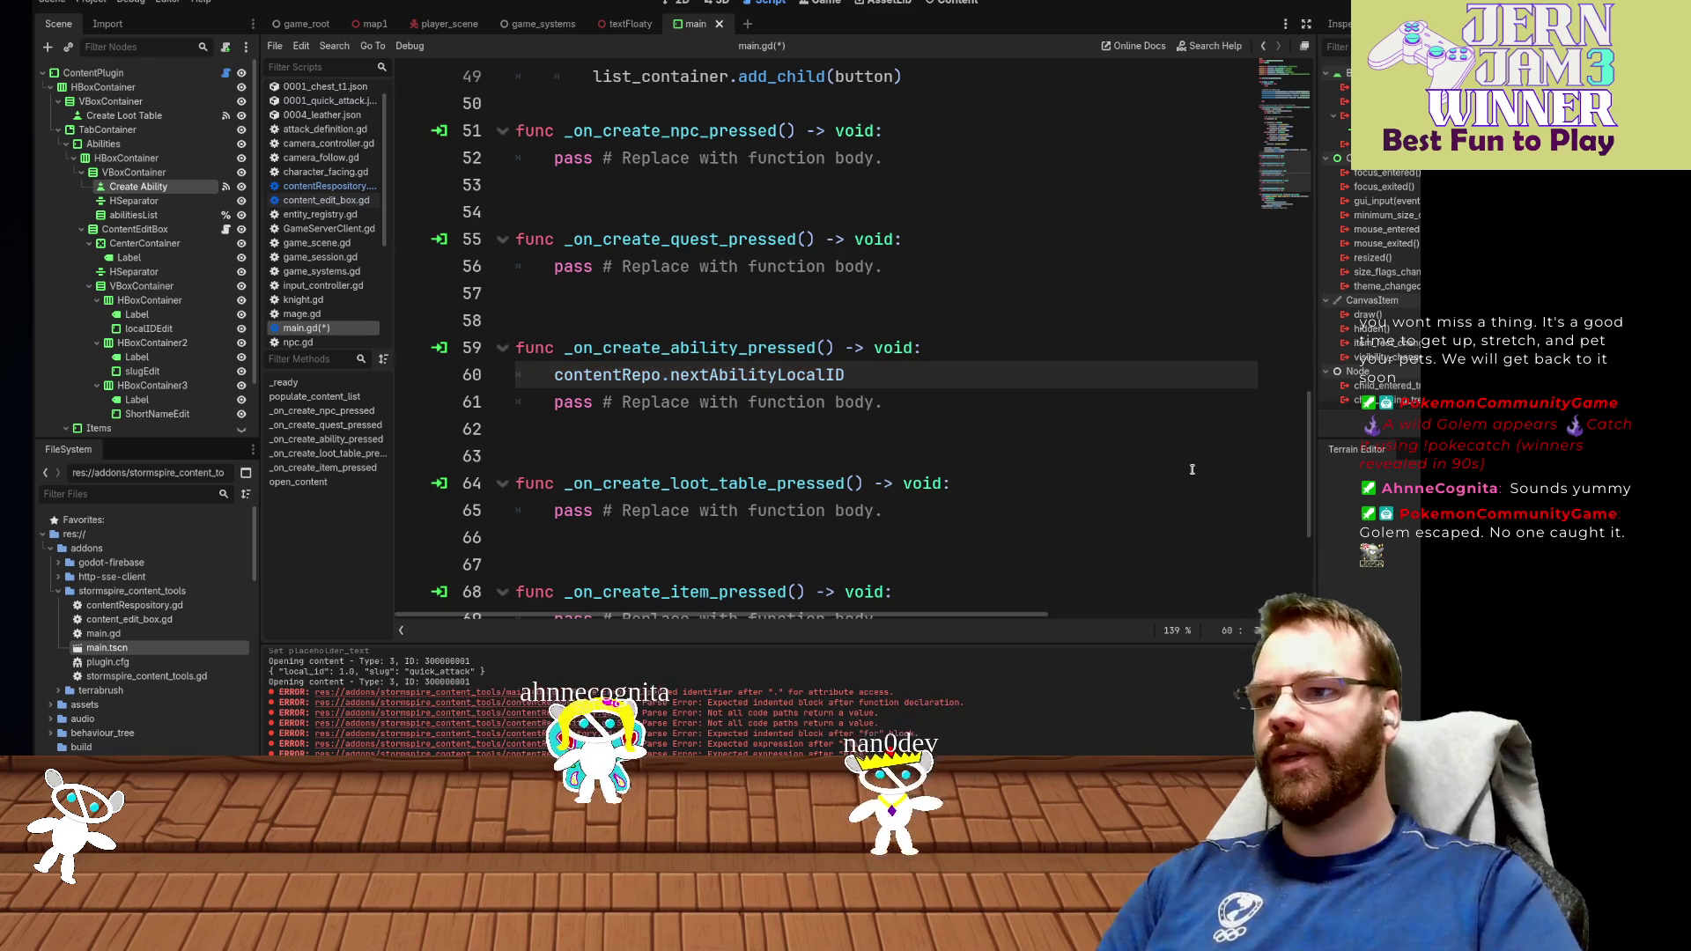
{"action": "type", "text": "t"}
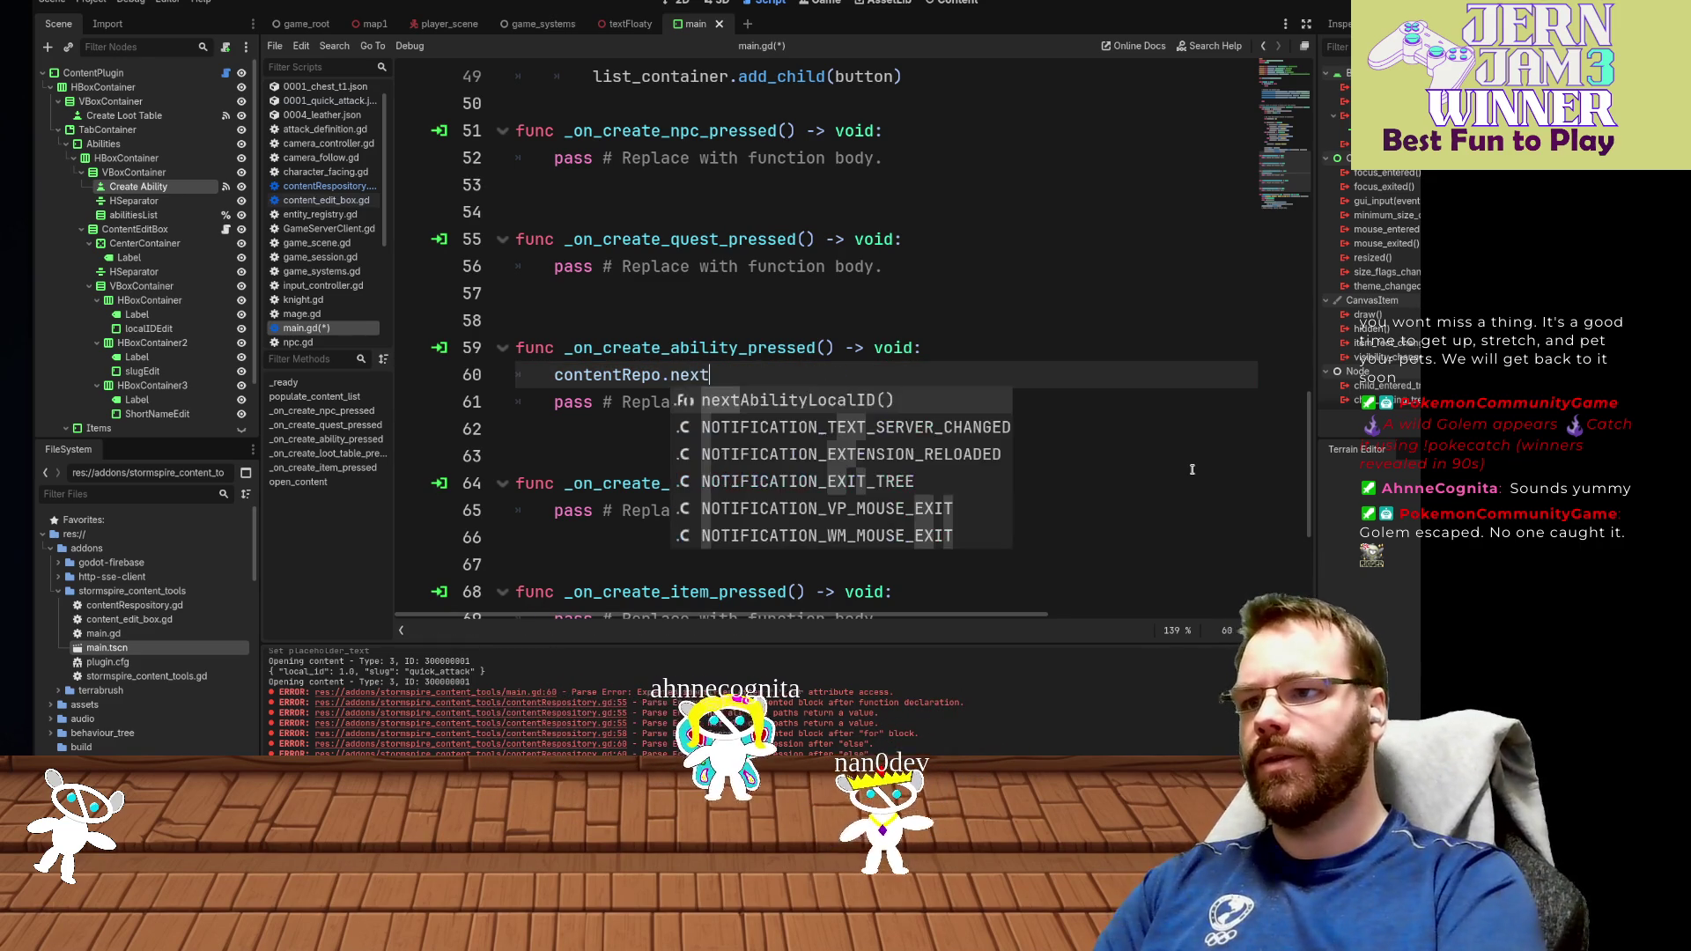
{"action": "key", "text": "Return"}
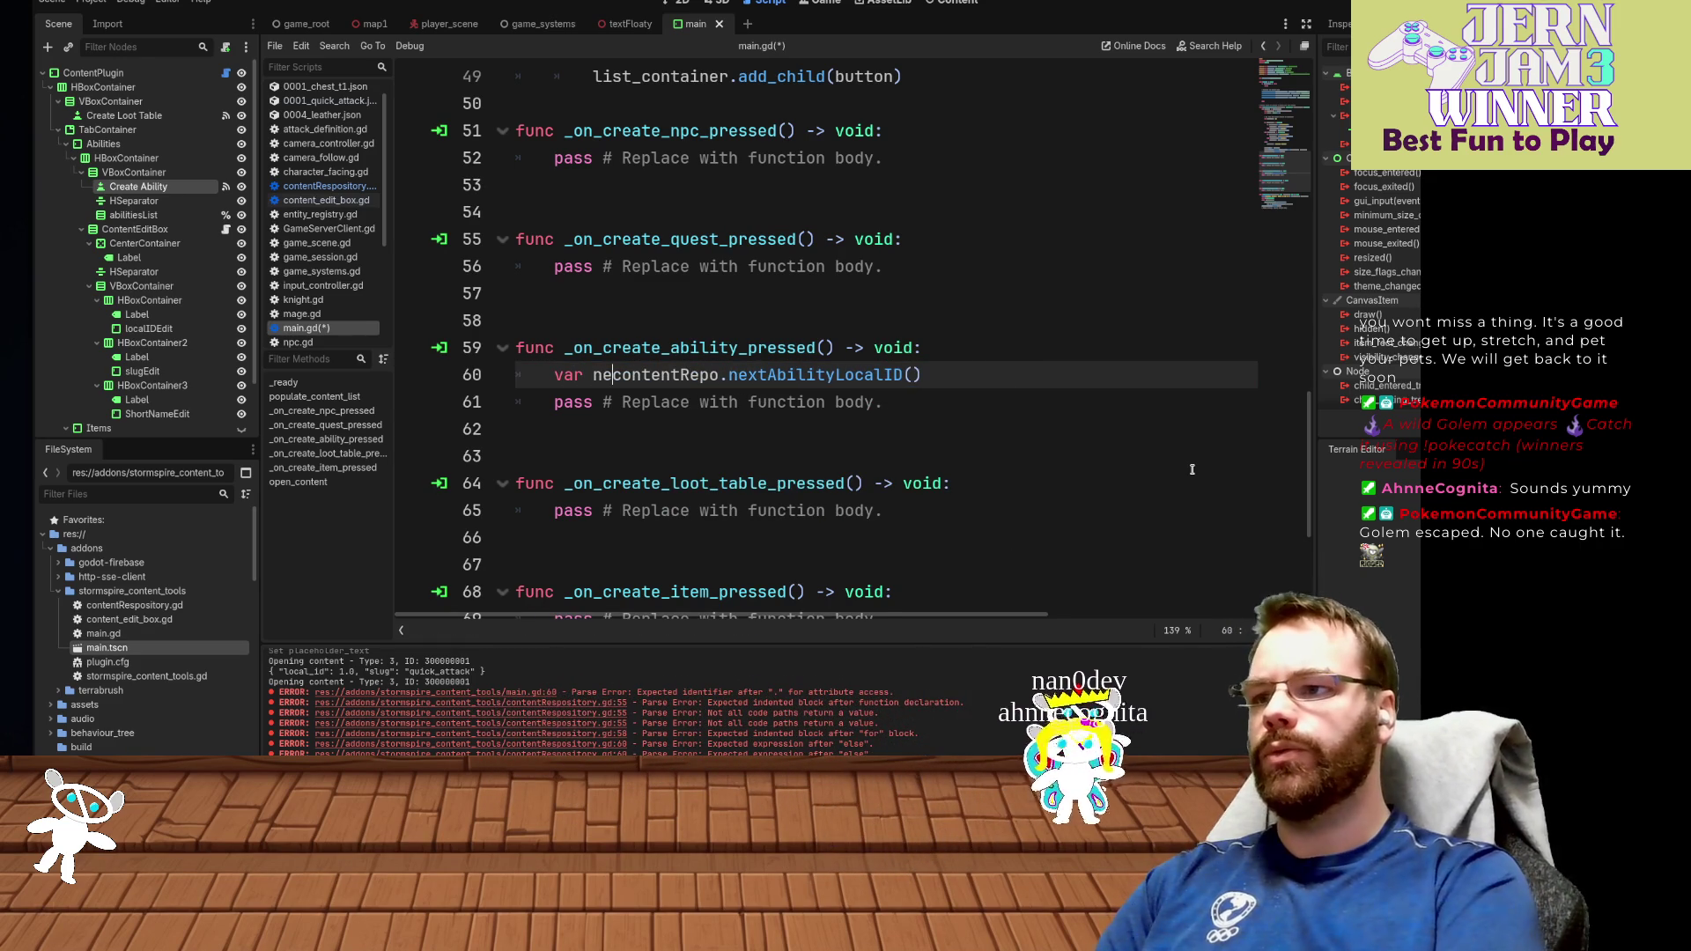
{"action": "type", "text": "="}
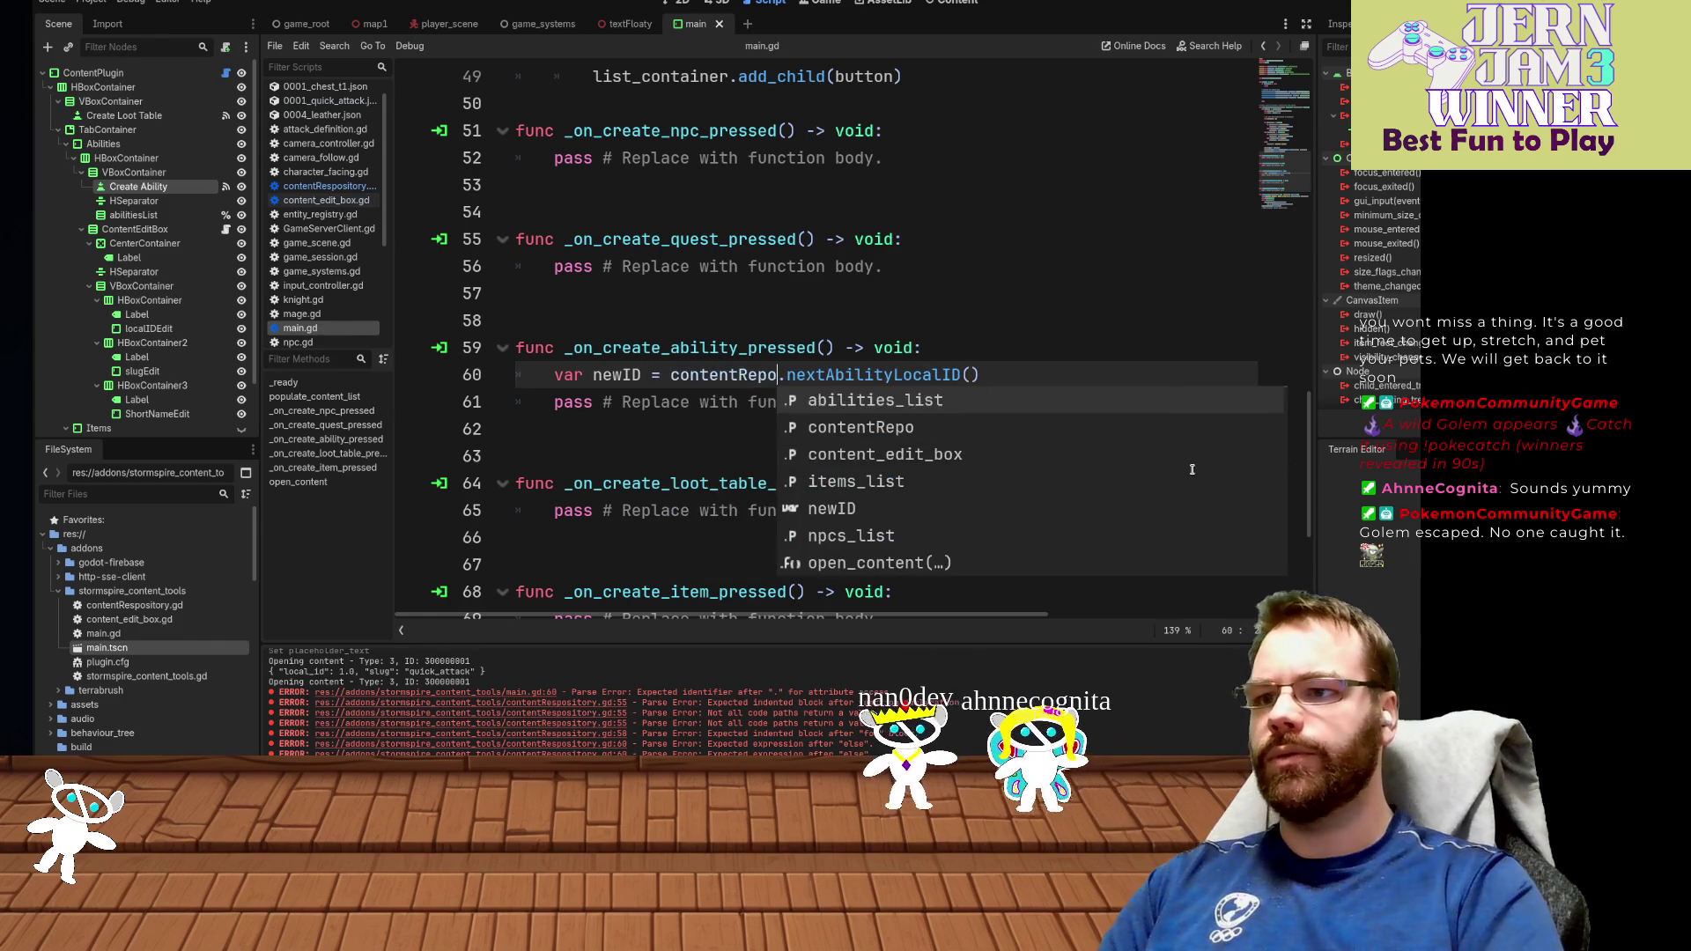
{"action": "key", "text": "ctrl+s"}
{"action": "key", "text": "Down"}
{"action": "key", "text": "Return"}
{"action": "key", "text": "ctrl+z"}
{"action": "key", "text": "Return"}
{"action": "key", "text": "ctrl+s"}
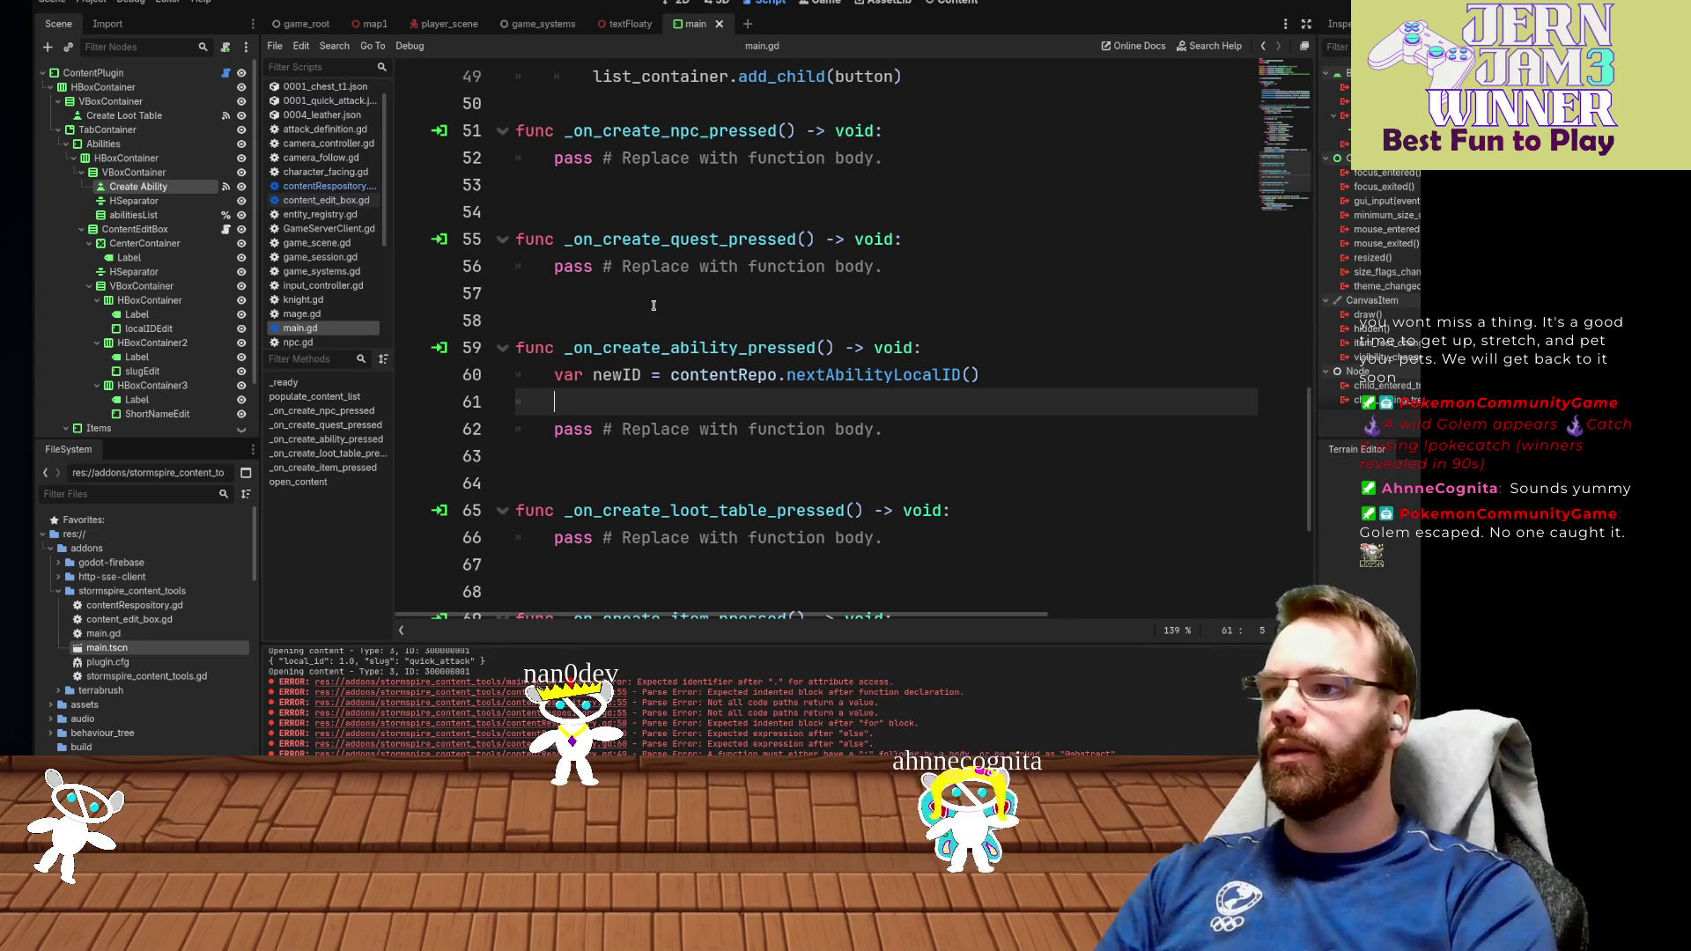
Step: Add lines var slug = "new_slug" and var name = "New Ability"
{"action": "type", "text": "var s"}
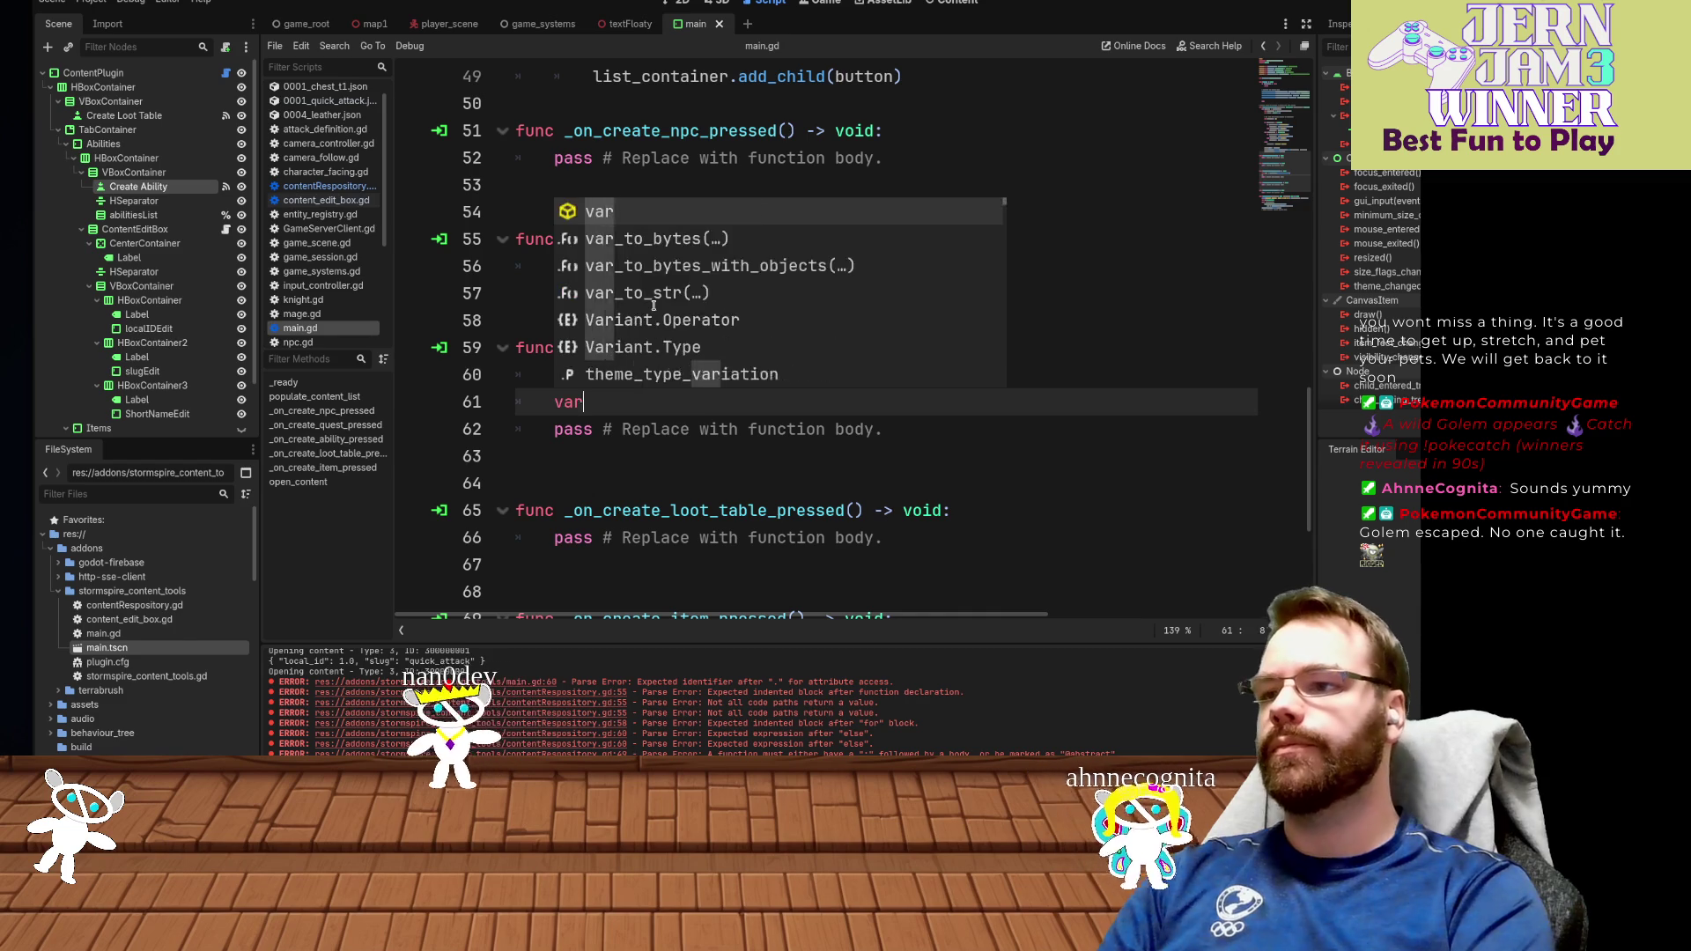
{"action": "type", "text": "lug = "}
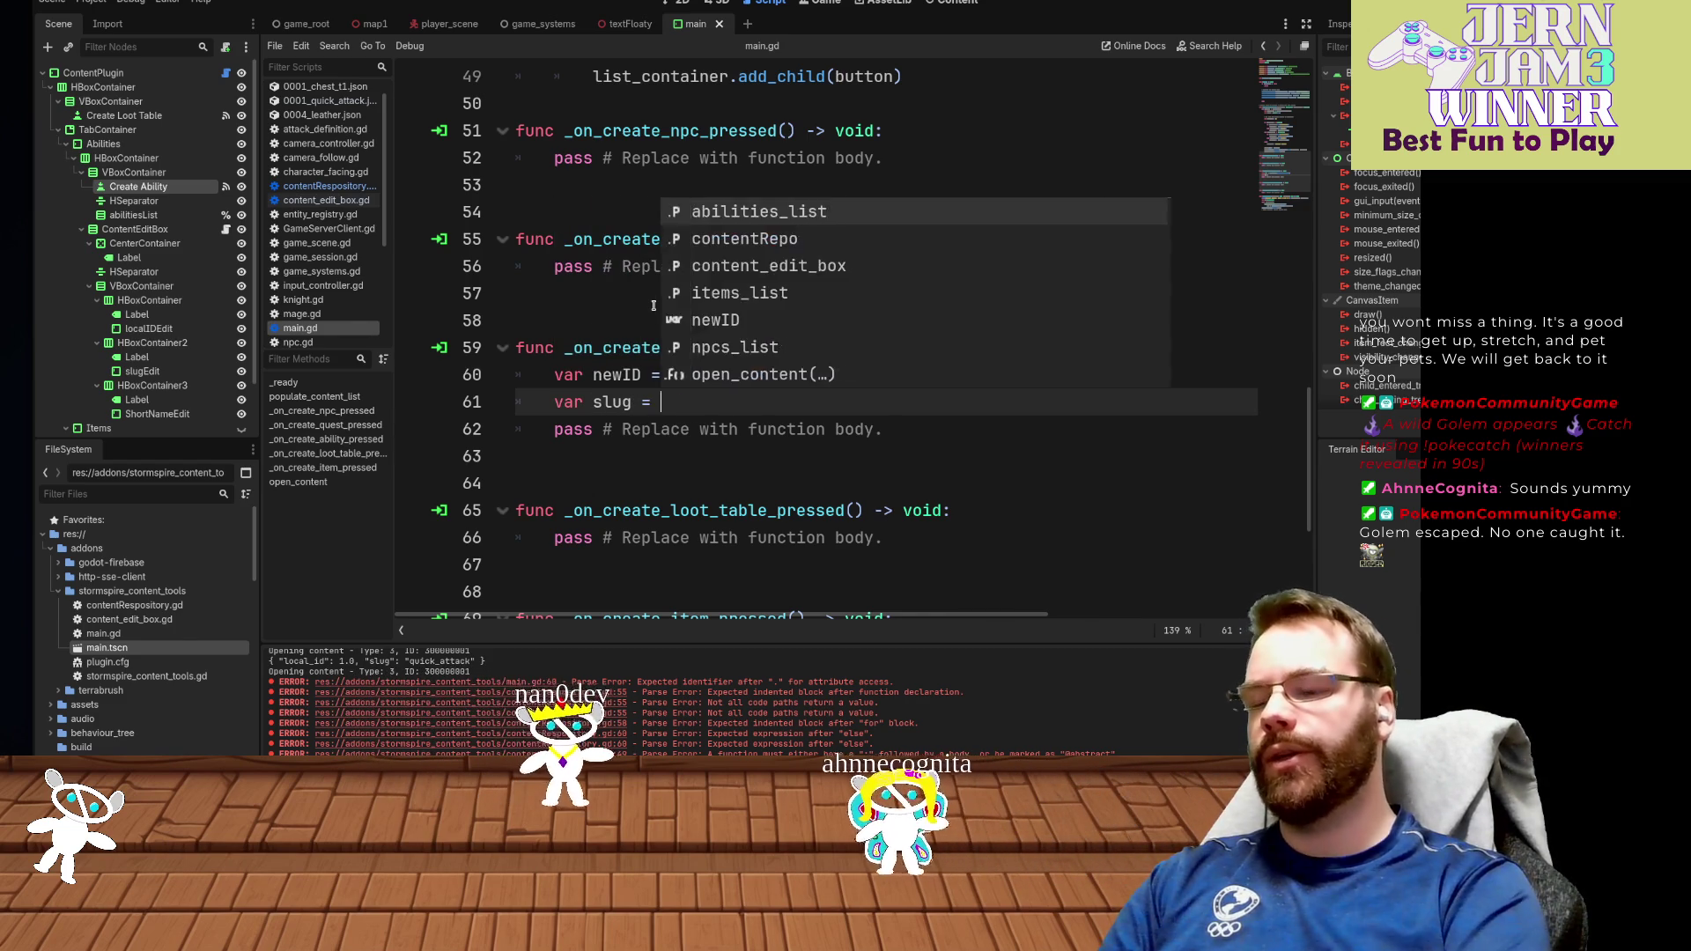
{"action": "type", "text": "\"new_slug"}
{"action": "key", "text": "Return"}
{"action": "type", "text": "var name = \""}
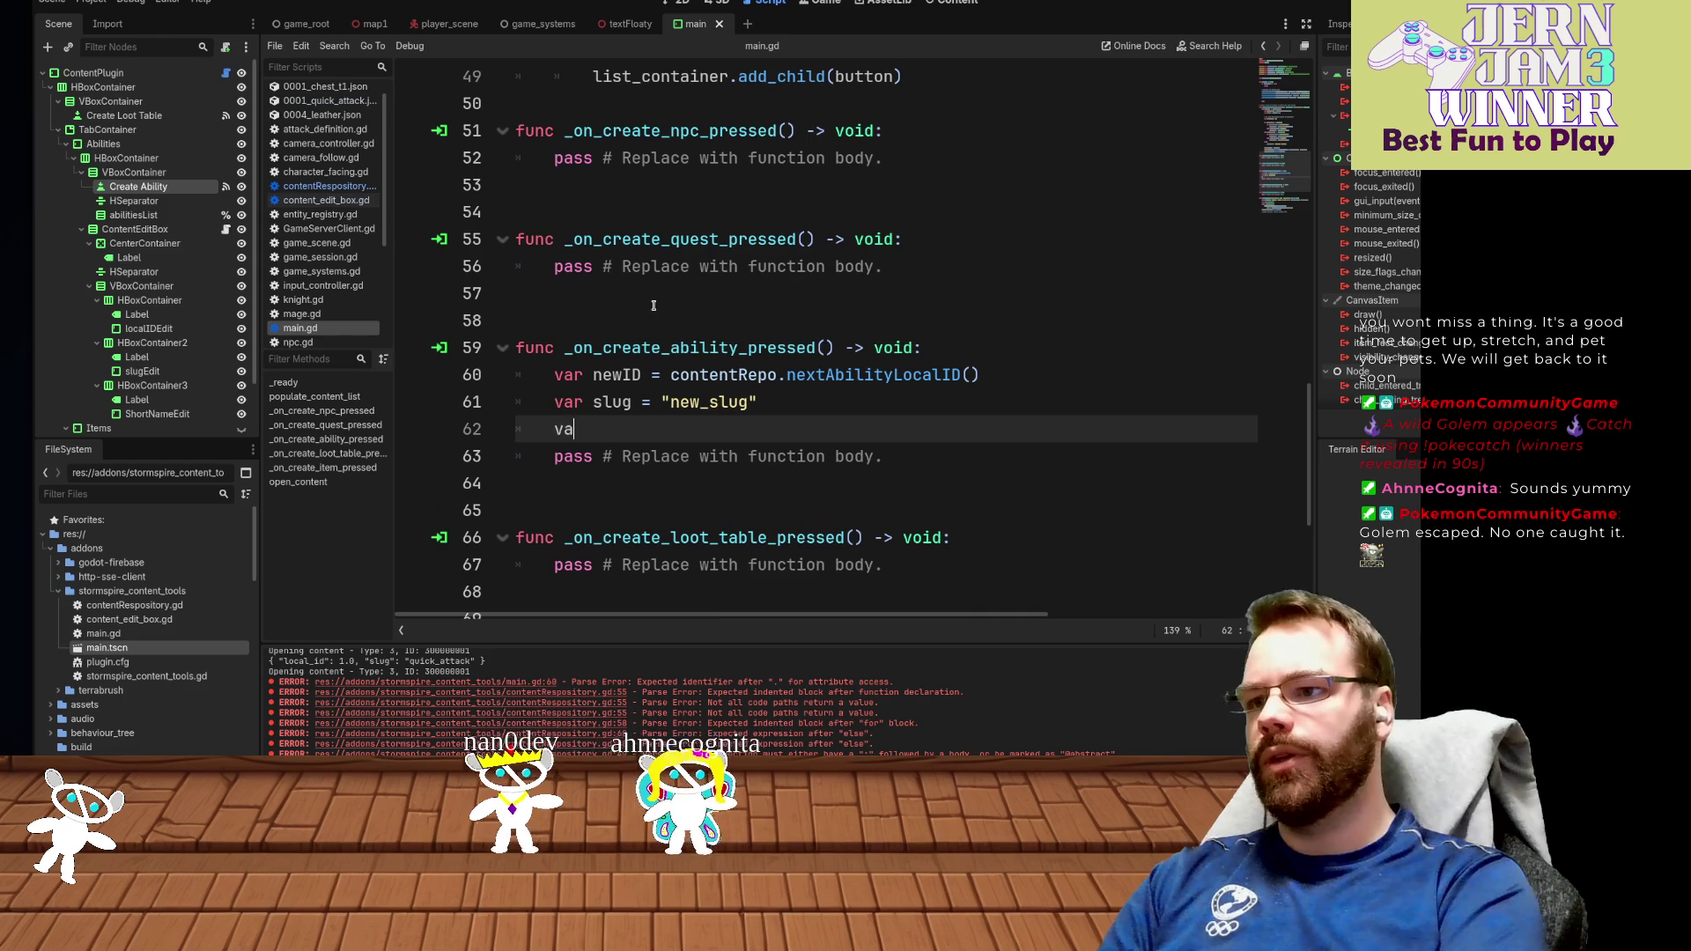
{"action": "type", "text": "New Ability\""}
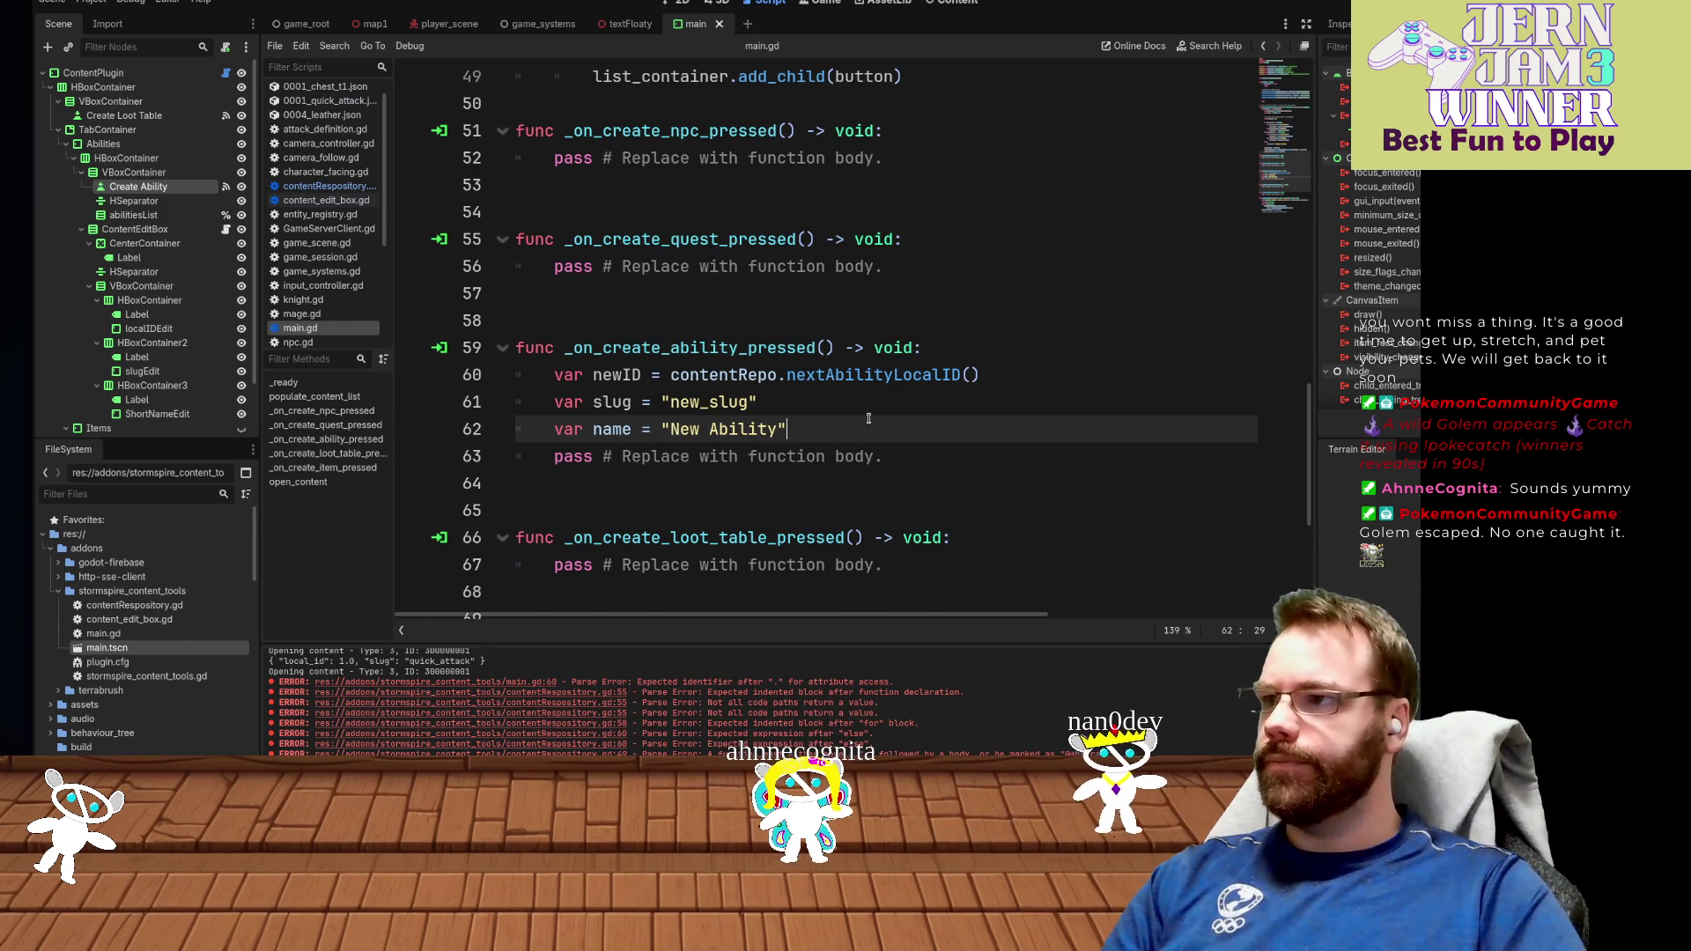
{"action": "left_click", "coordinate": [195, 231]}
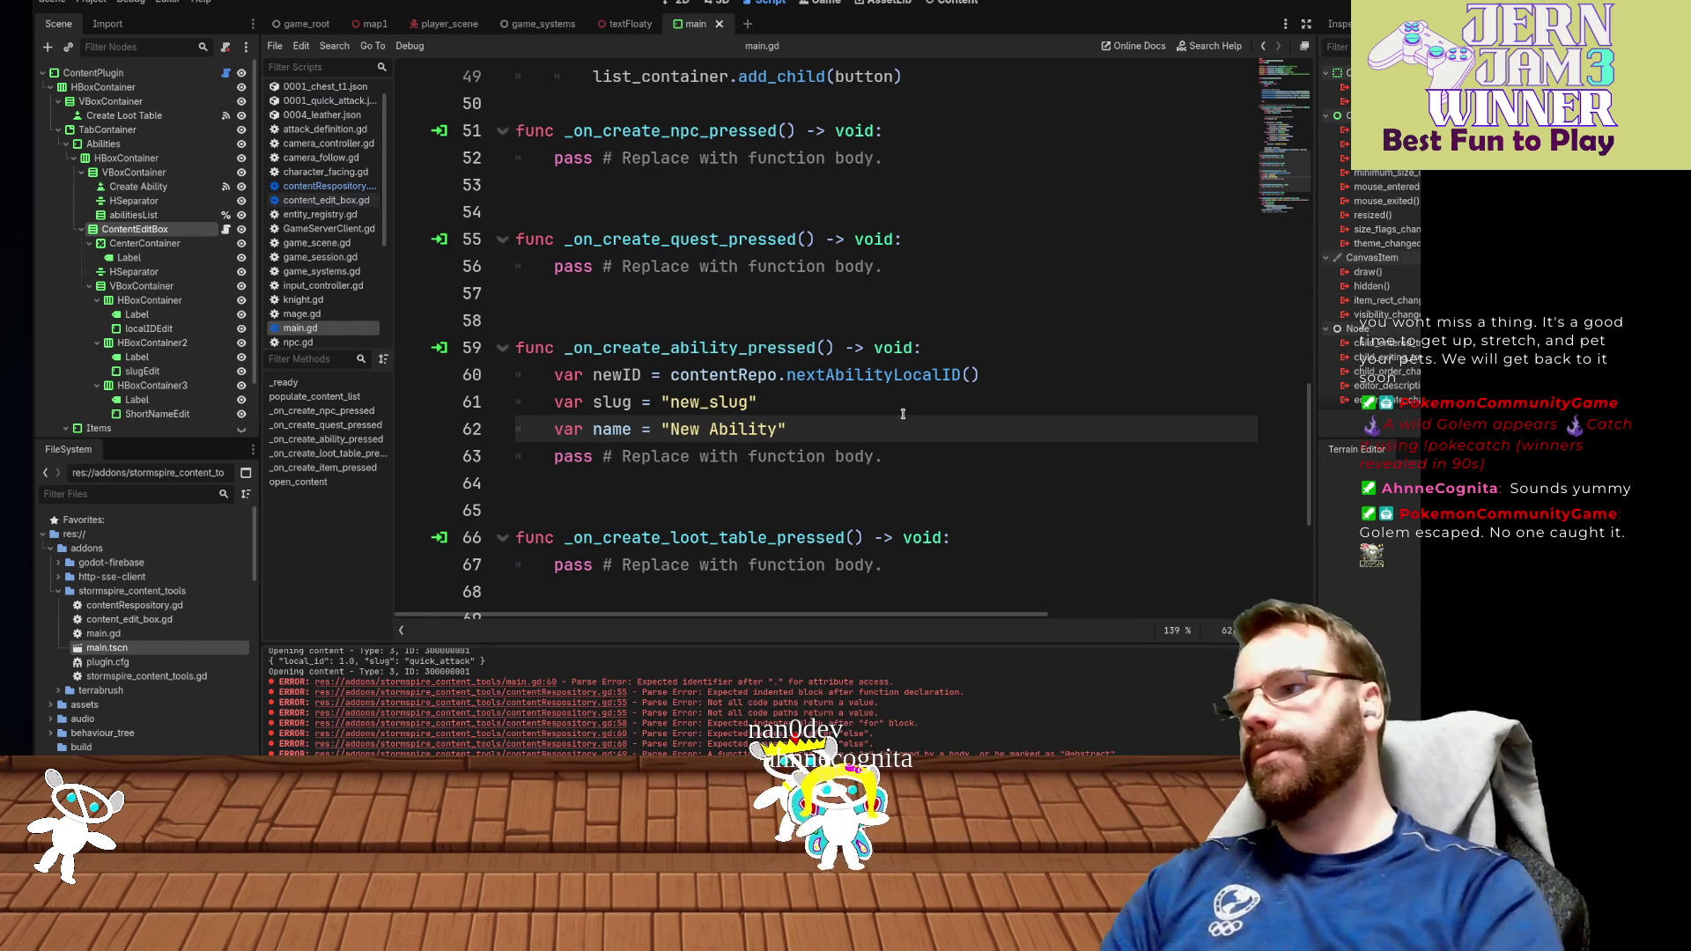
Step: Start a content_edit_box.setItem() call on line 63 of the handler
{"action": "key", "text": "Return"}
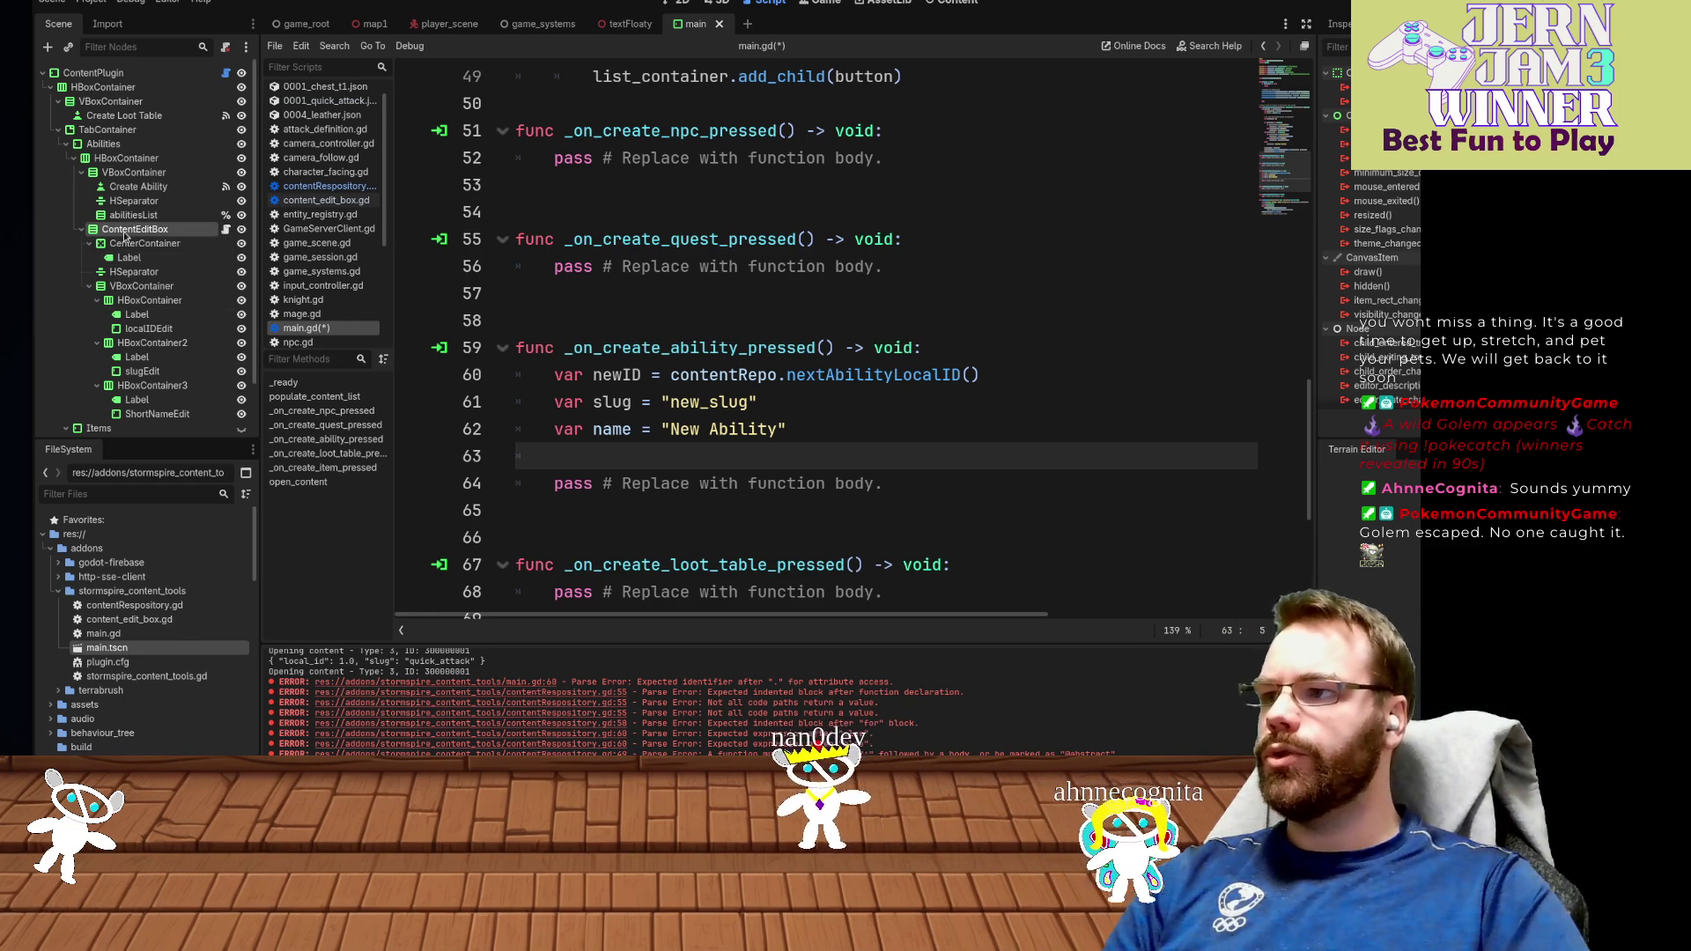
{"action": "mouse_move", "coordinate": [135, 229]}
{"action": "left_mouse_down"}
{"action": "mouse_move", "coordinate": [546, 423]}
{"action": "mouse_move", "coordinate": [559, 456]}
{"action": "left_mouse_up"}
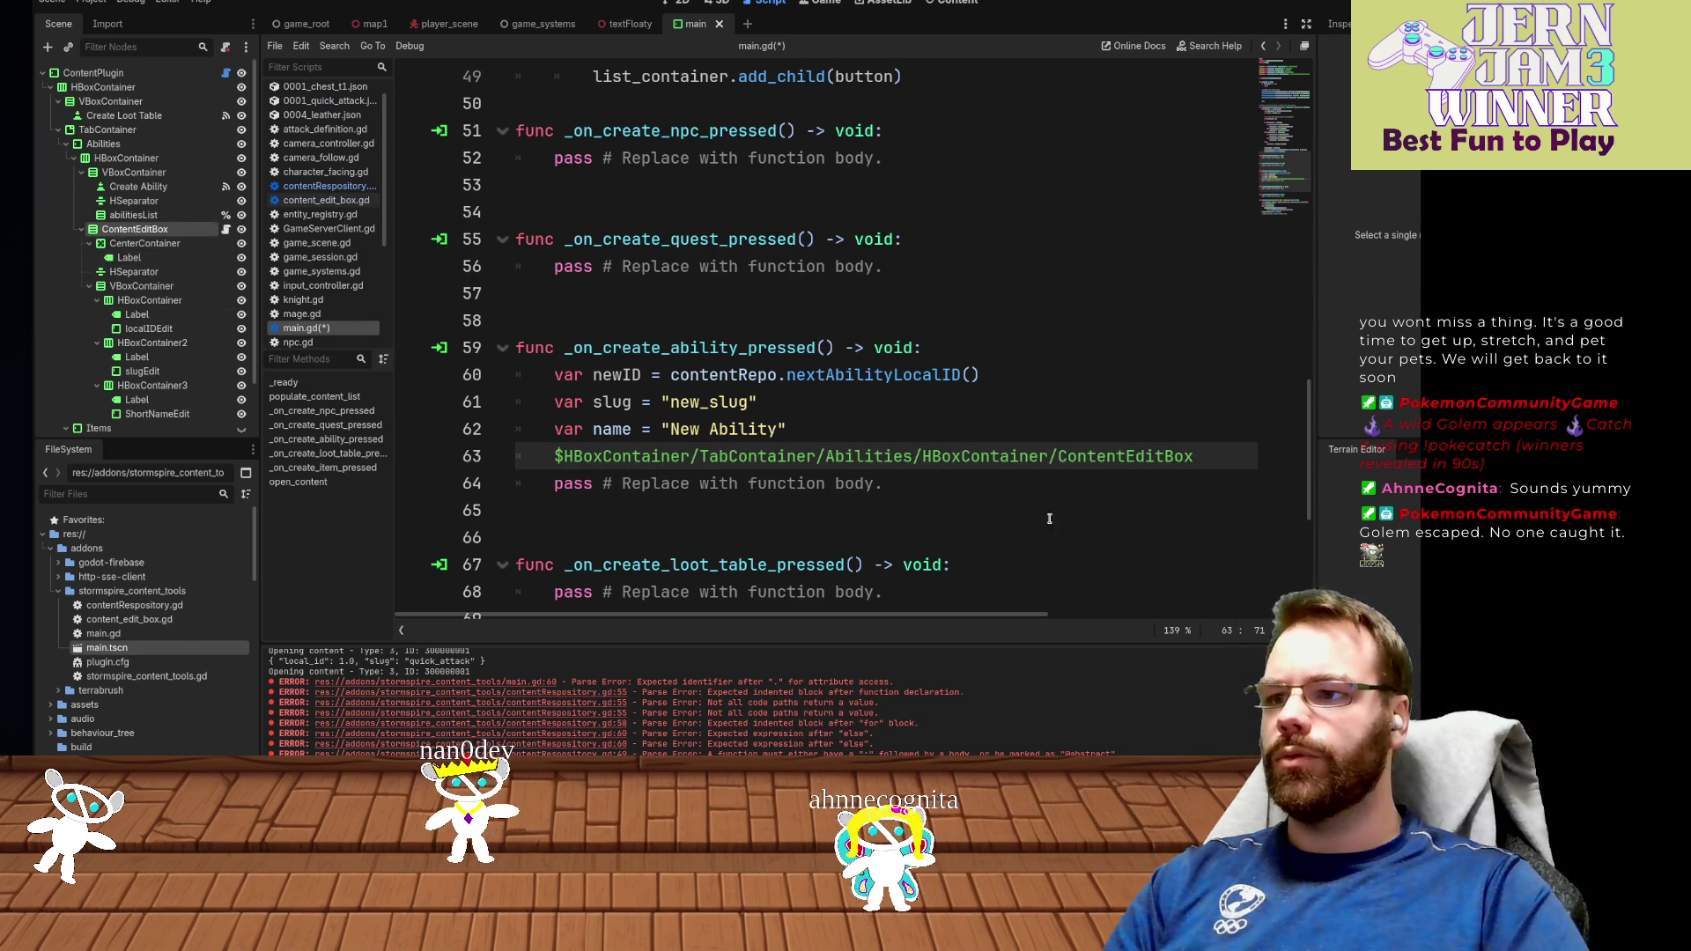
{"action": "key", "text": "ctrl+z"}
{"action": "scroll", "coordinate": [1313, 461], "scroll_direction": "up", "scroll_amount": 2}
{"action": "scroll", "coordinate": [781, 294], "scroll_direction": "up", "scroll_amount": 10}
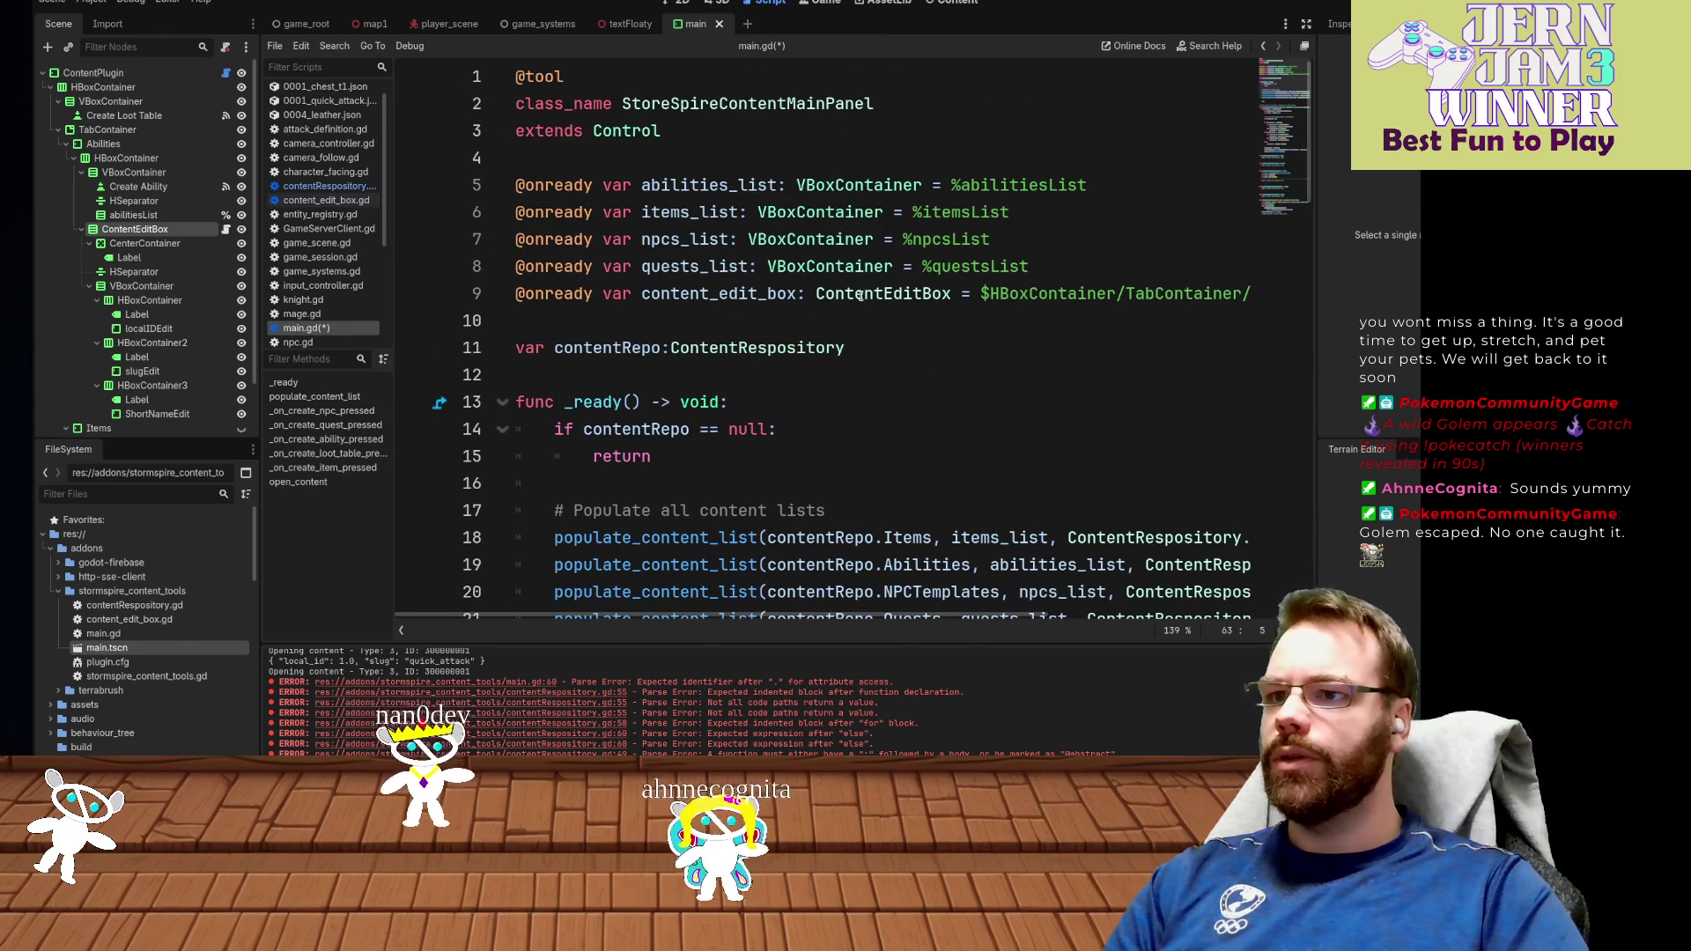
{"action": "left_click", "coordinate": [766, 294]}
{"action": "double_click", "coordinate": [766, 295]}
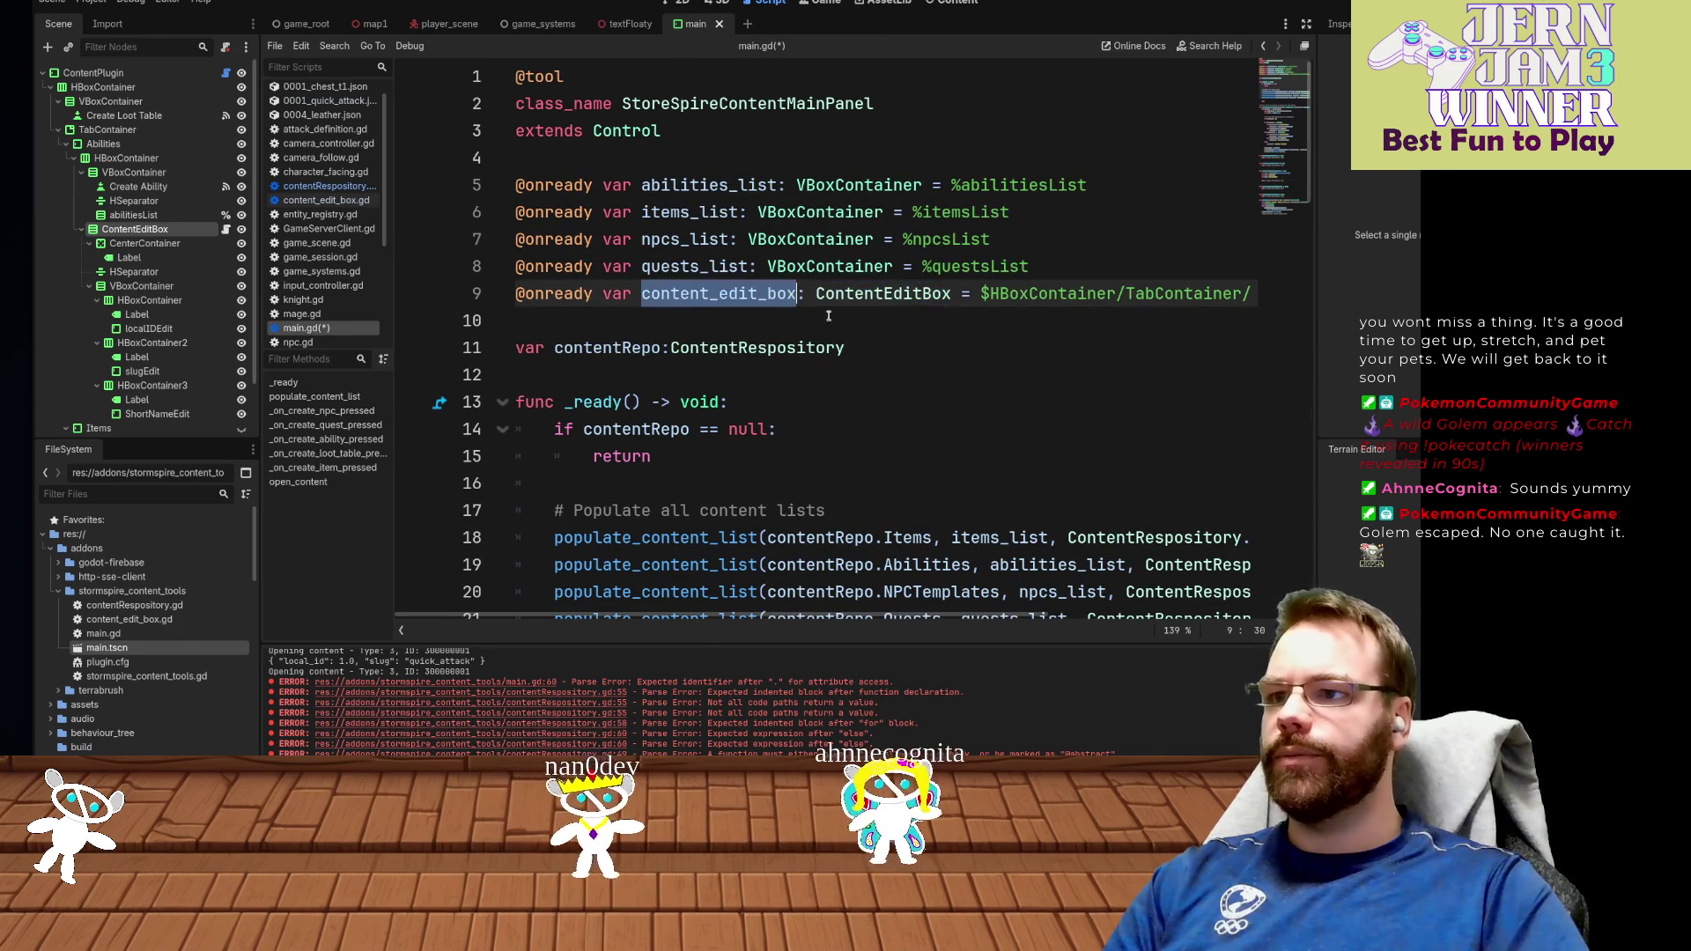
{"action": "key", "text": "ctrl+c"}
{"action": "key", "text": "alt+Left"}
{"action": "key", "text": "ctrl+v"}
{"action": "type", "text": ".setI"}
{"action": "key", "text": "Return"}
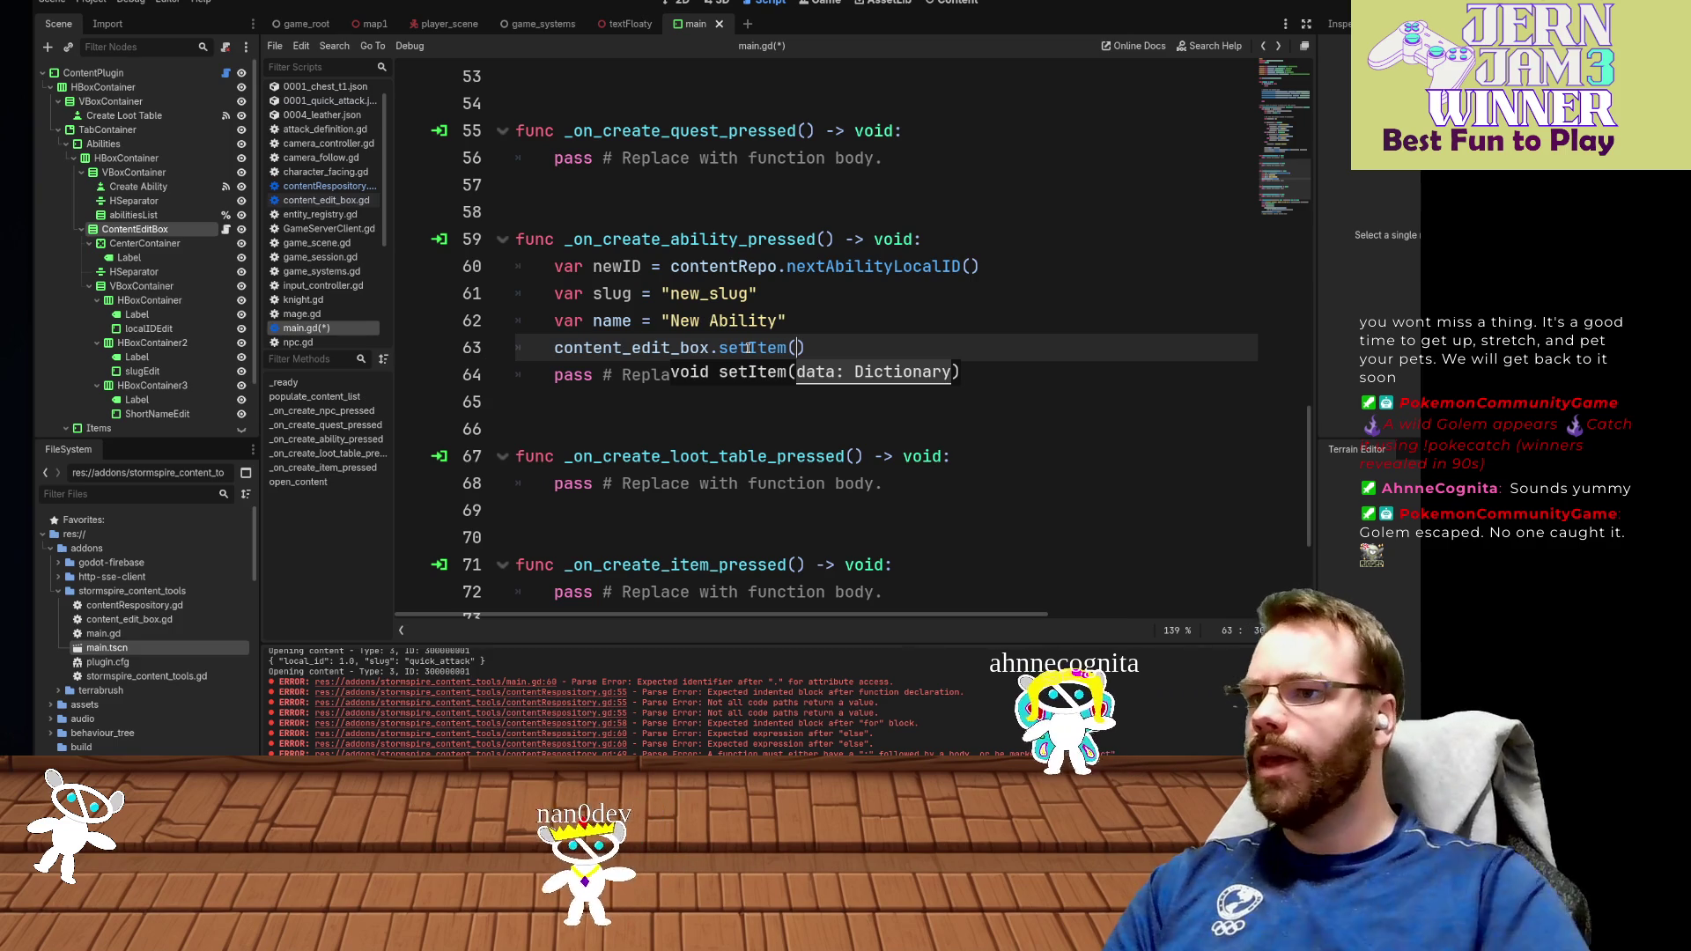
Step: Pass local_id newID, "slug":slug and "short name":name to setItem, save, and show the Content screen
{"action": "key", "text": "Up"}
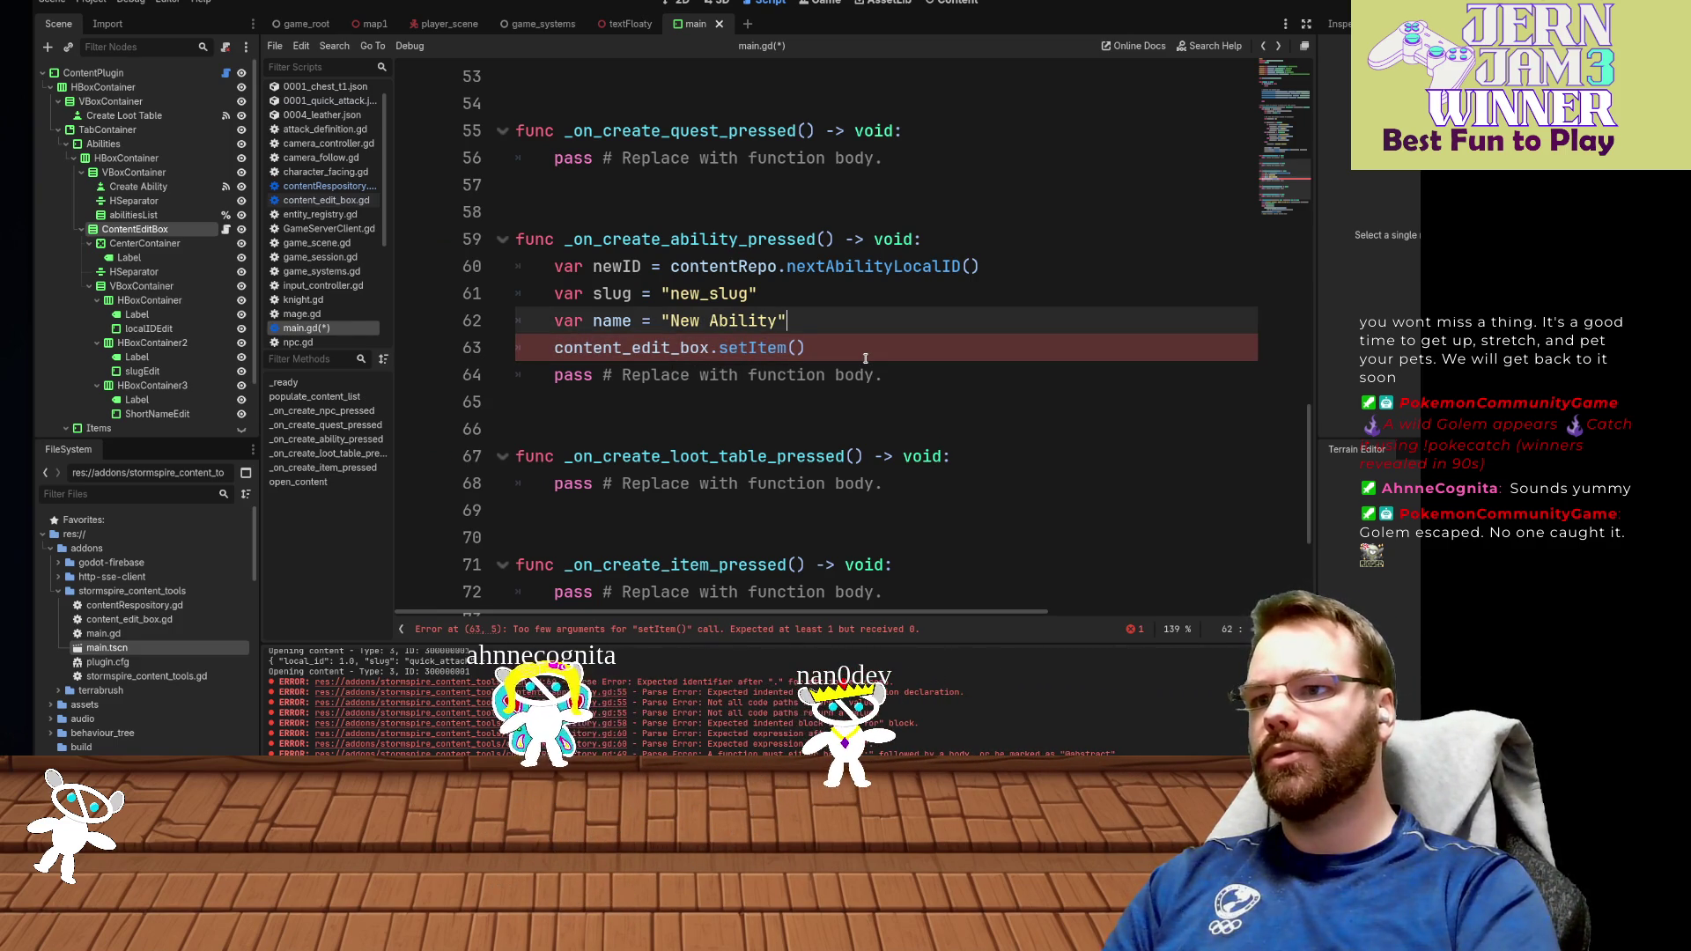
{"action": "key", "text": "Down"}
{"action": "type", "text": "{"}
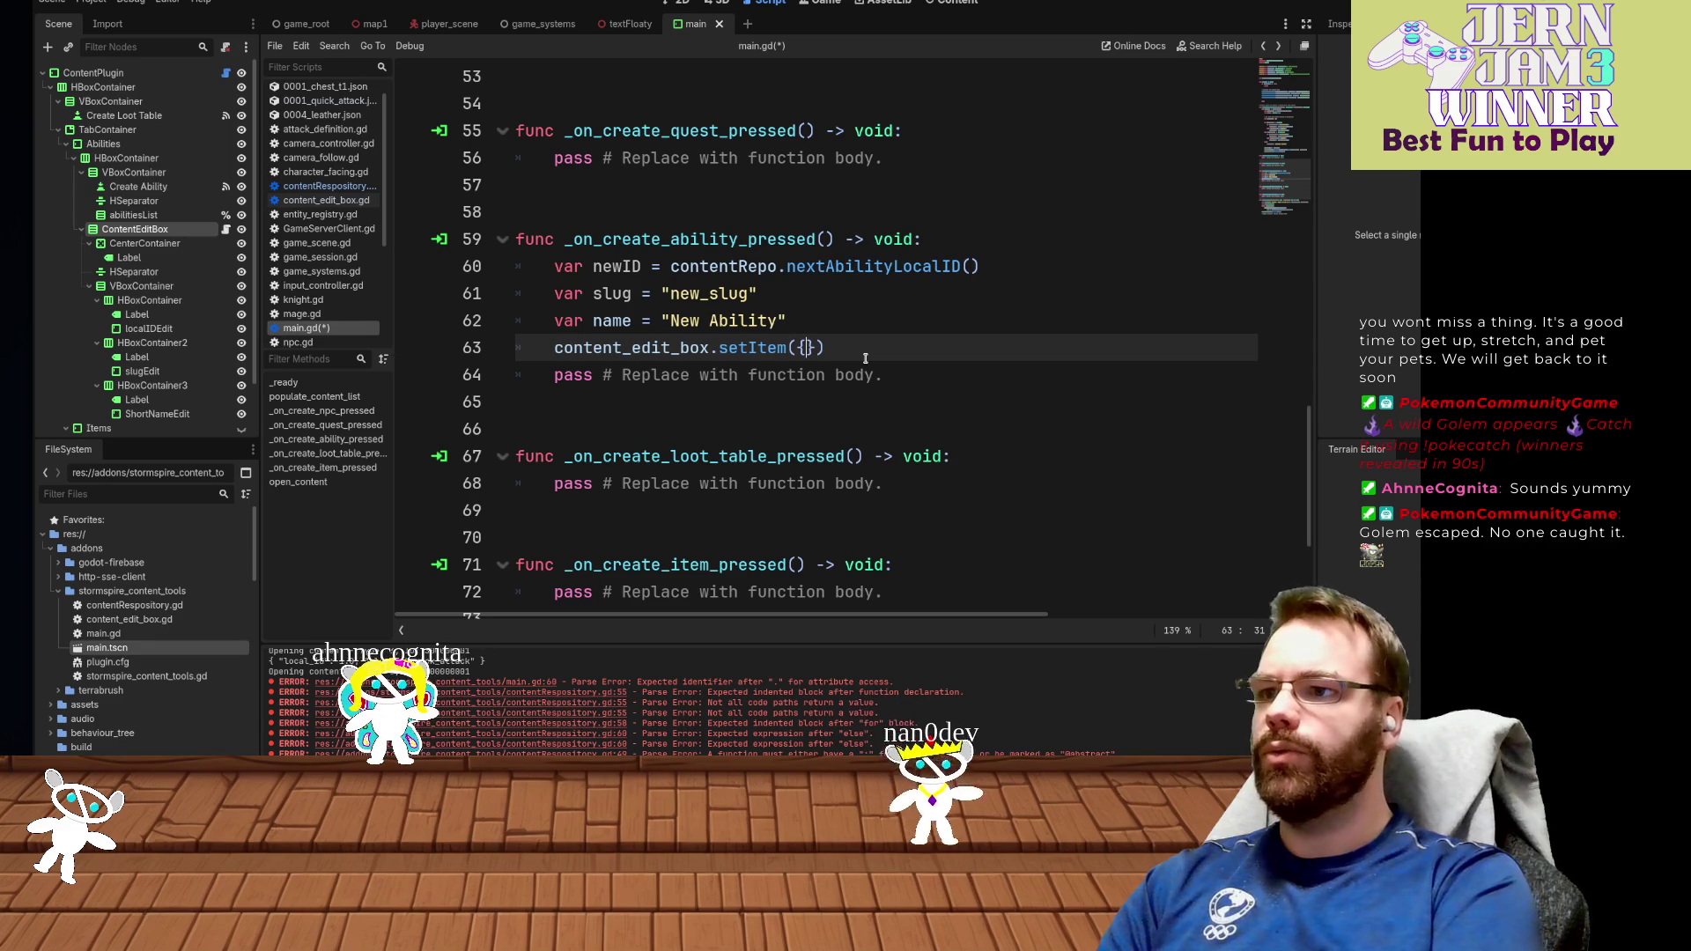
{"action": "type", "text": "\"ocal"}
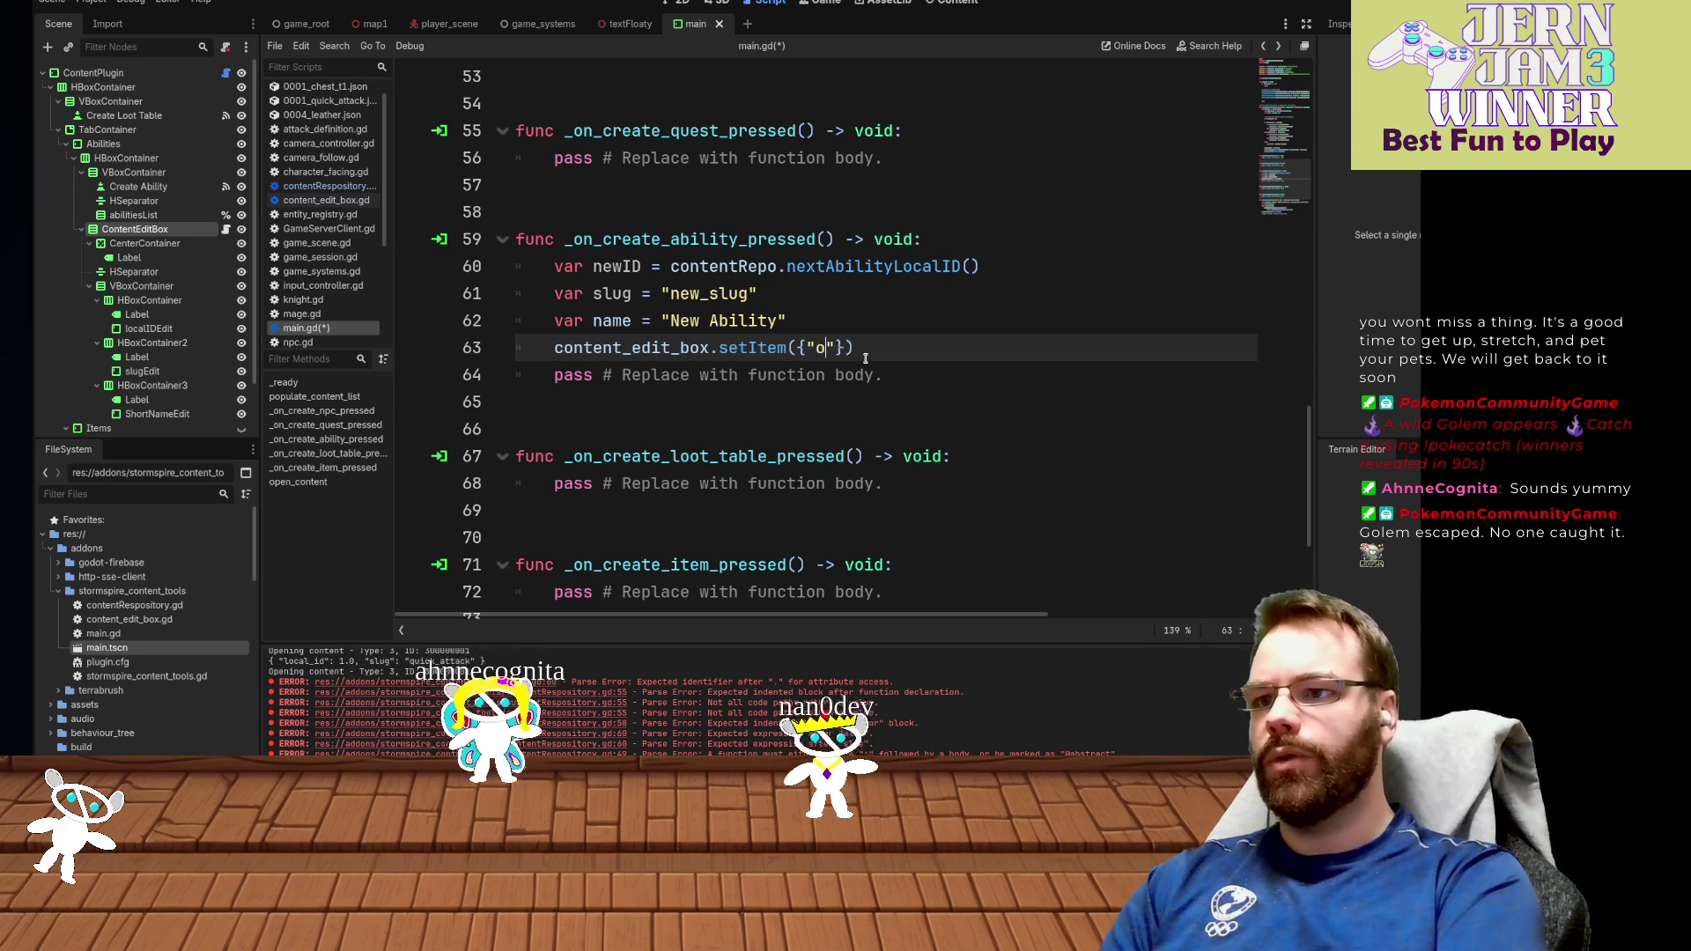
{"action": "key", "text": "BackSpace"}
{"action": "key", "text": "BackSpace"}
{"action": "key", "text": "BackSpace"}
{"action": "type", "text": "local_"}
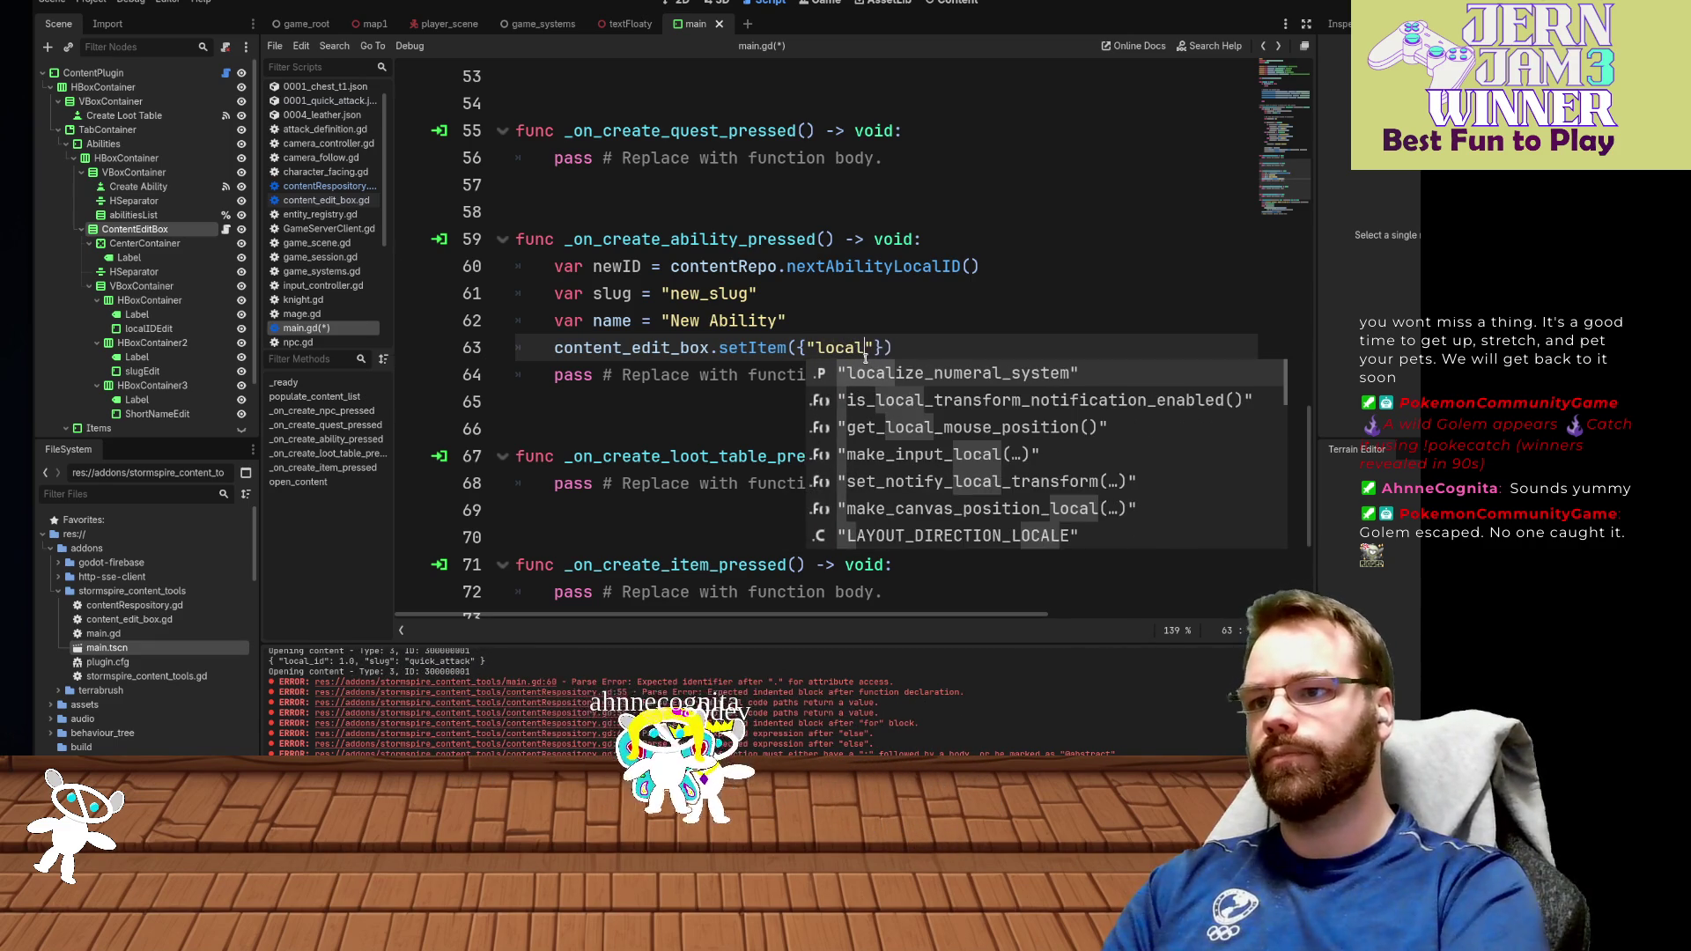
{"action": "type", "text": "id\":new"}
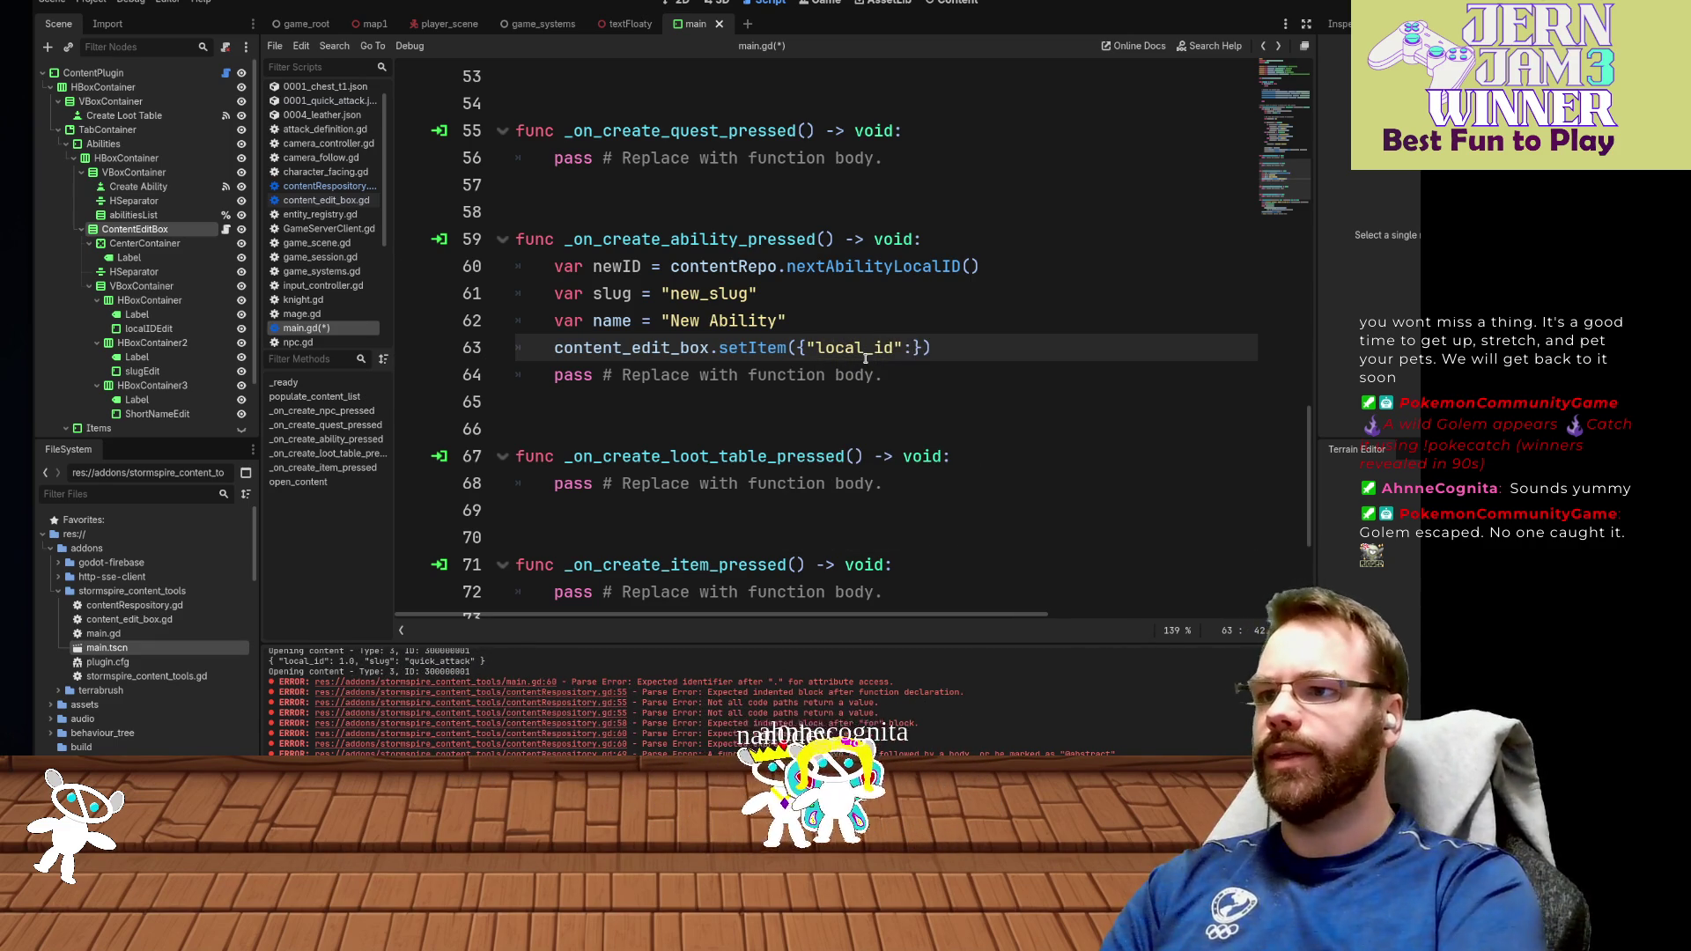
{"action": "type", "text": "ID,"}
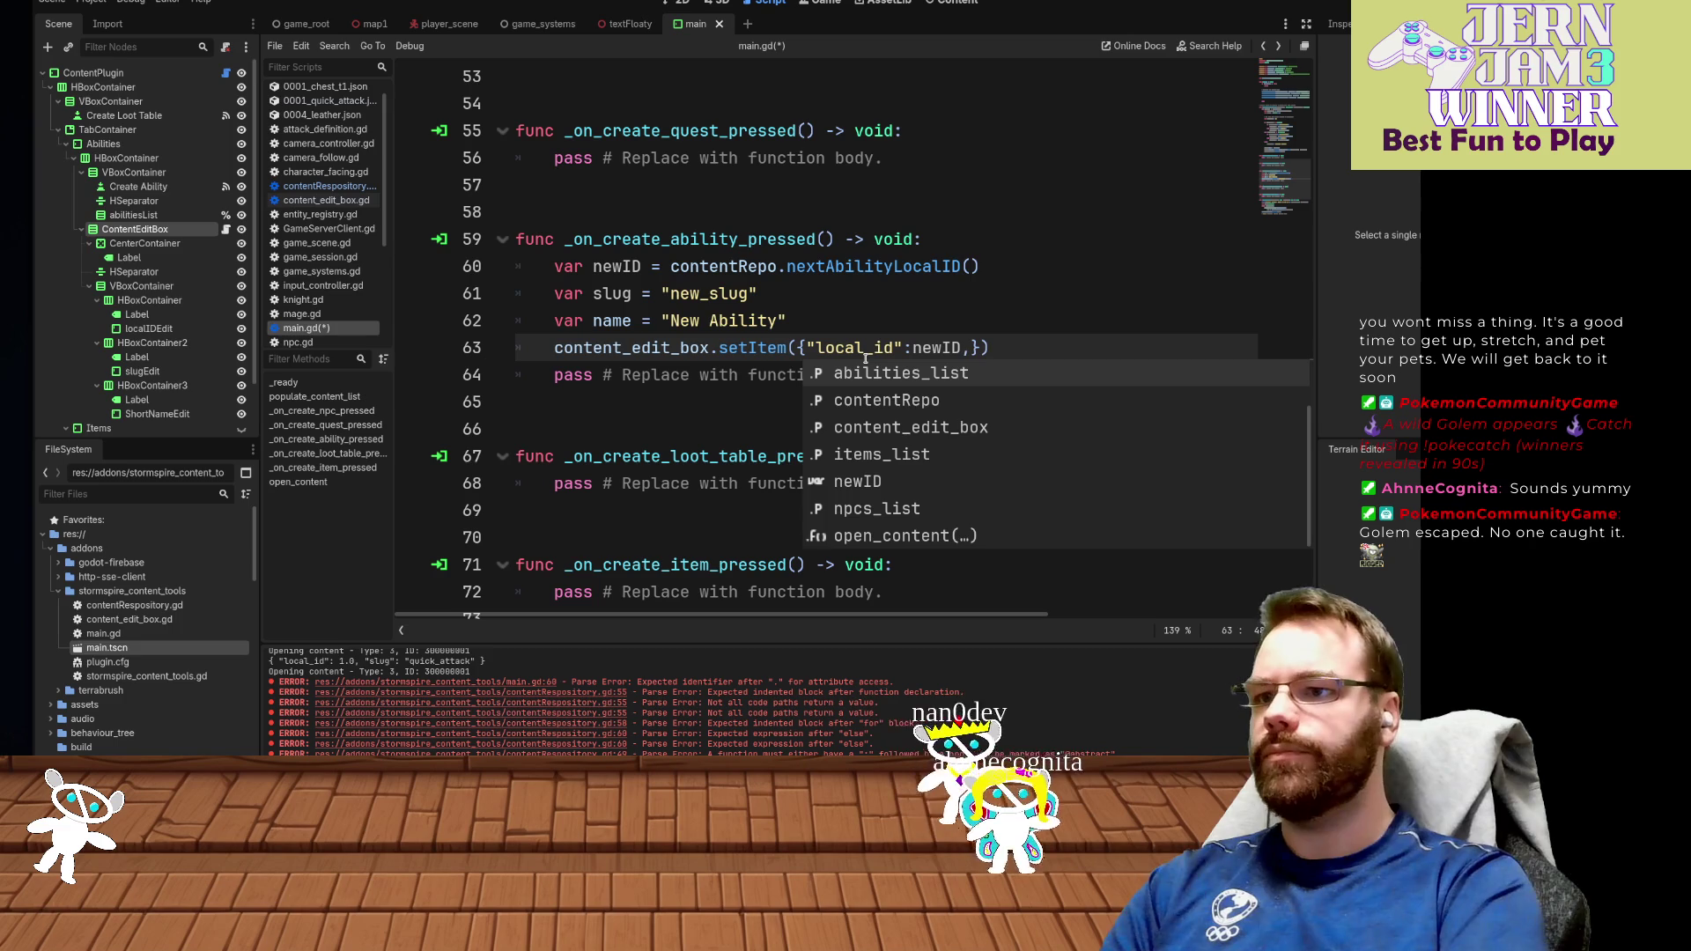
{"action": "type", "text": "\""}
{"action": "type", "text": "slug\":s"}
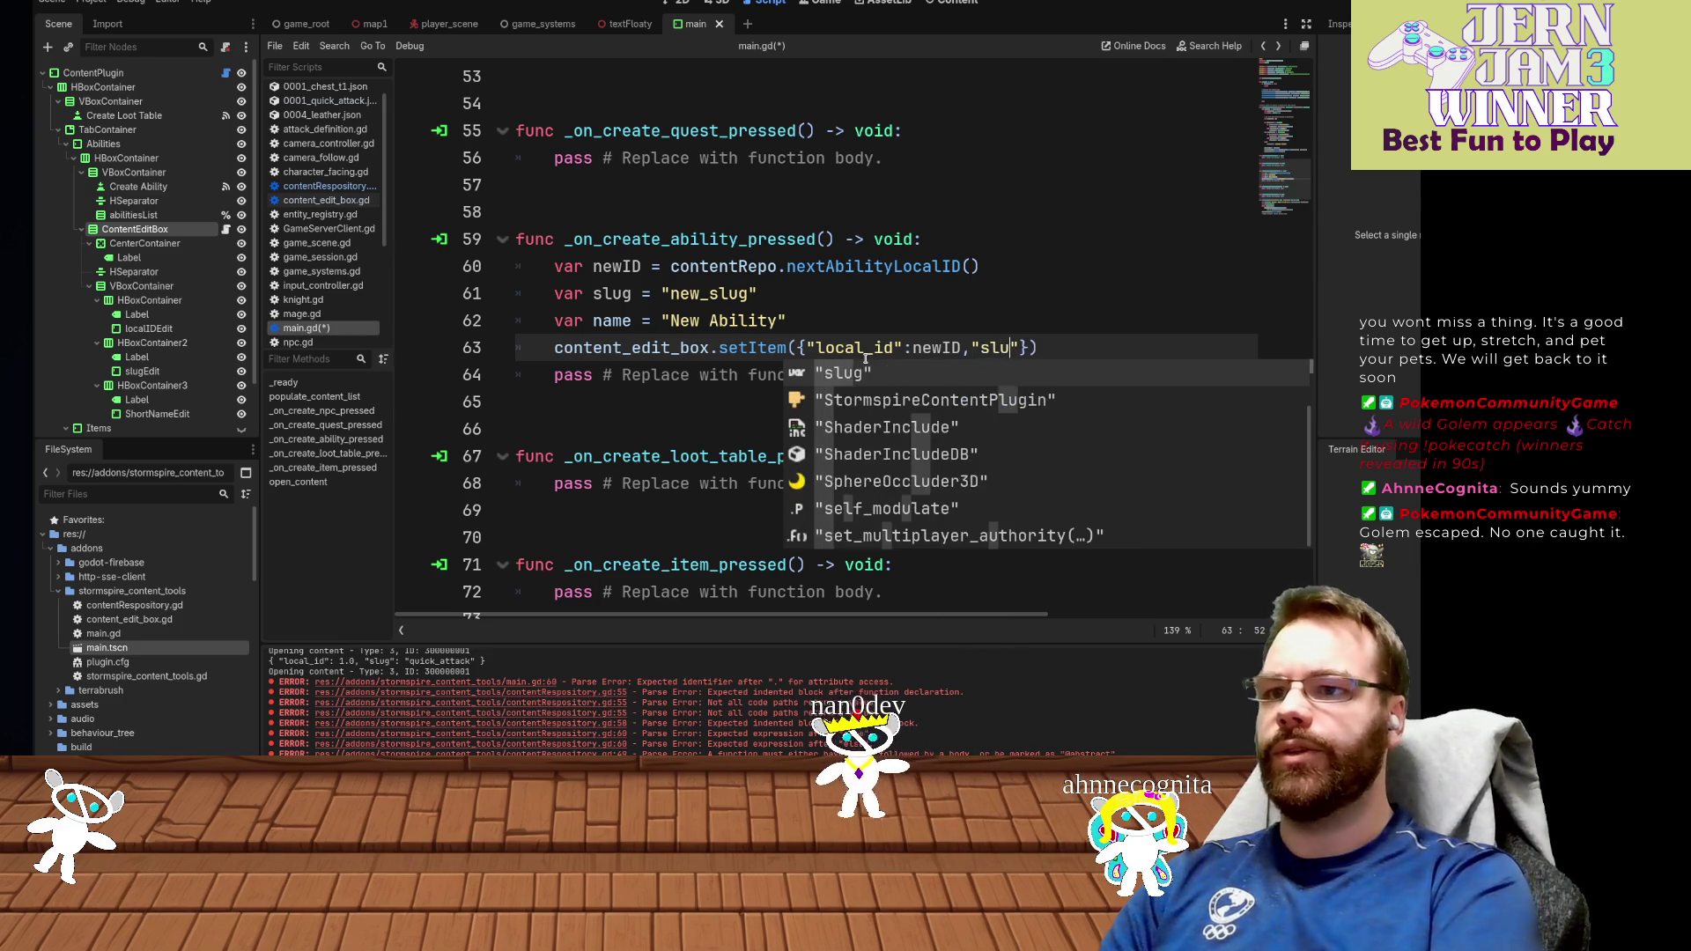
{"action": "type", "text": "lug,\""}
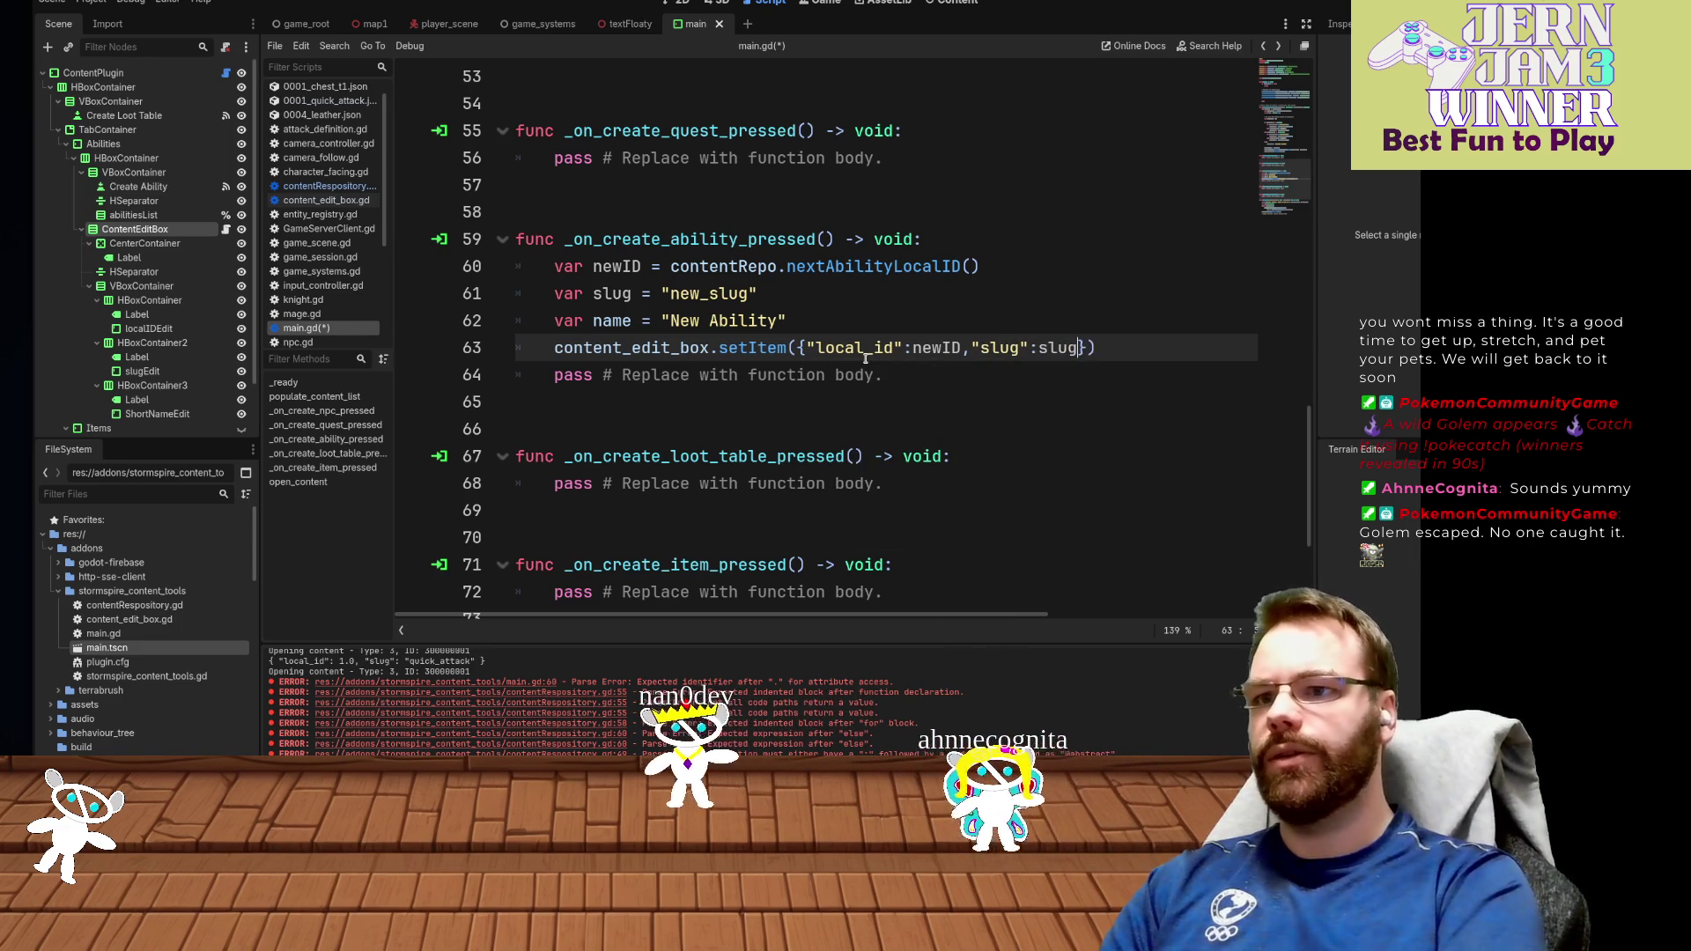
{"action": "type", "text": "name"}
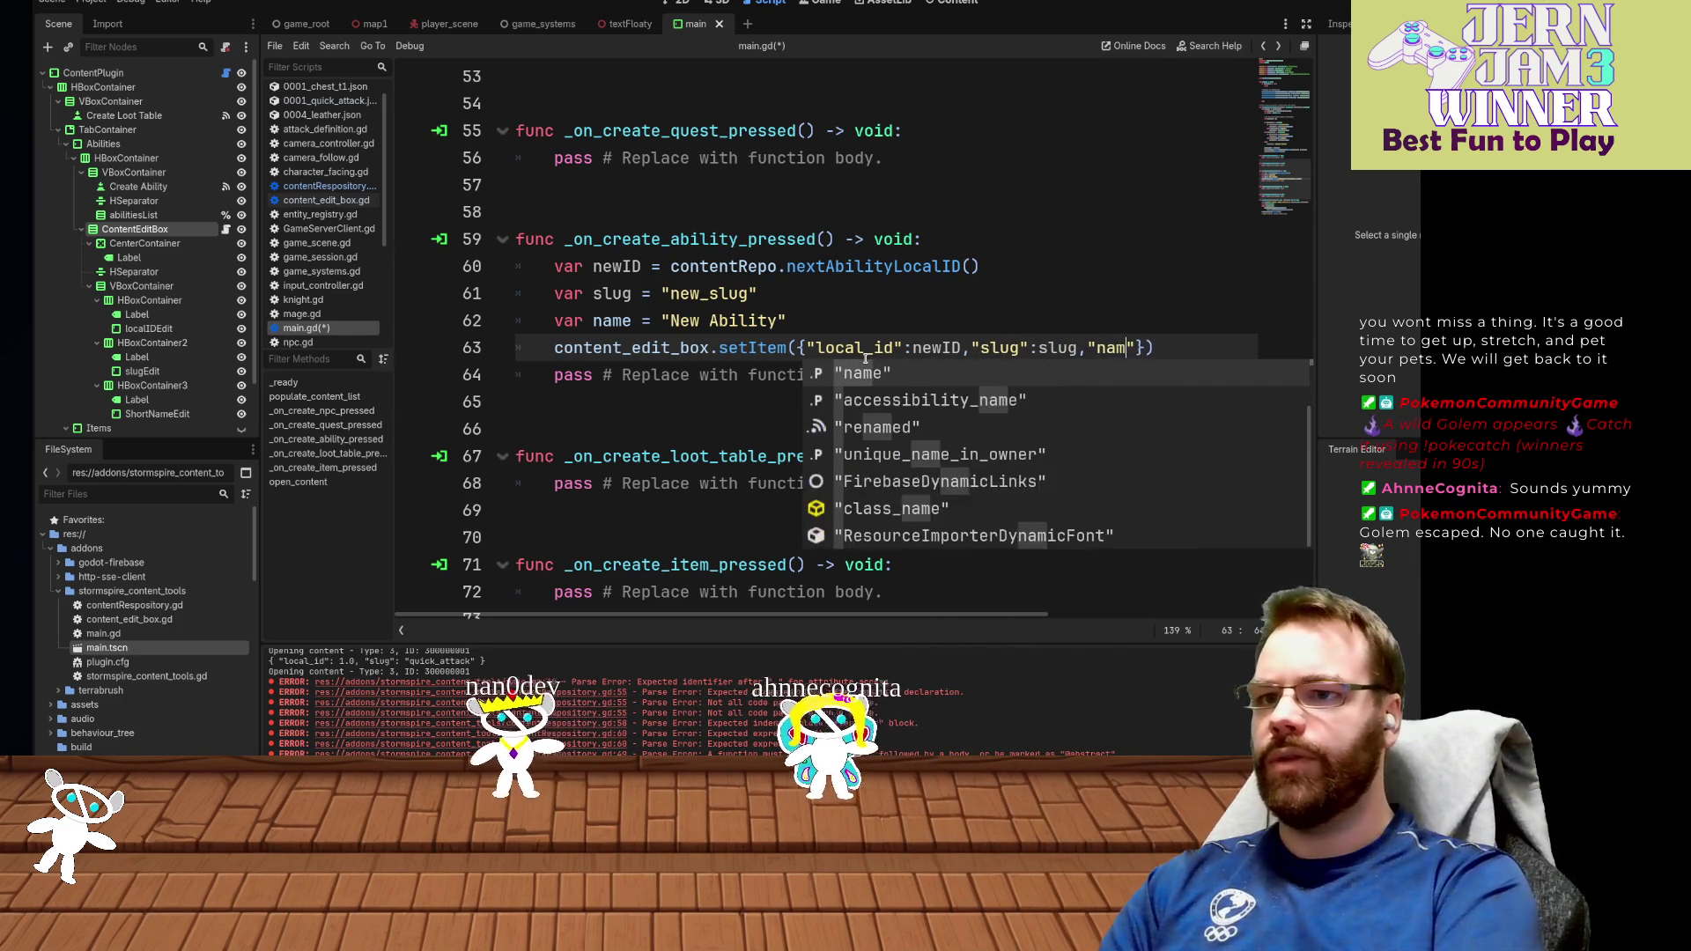
{"action": "key", "text": "BackSpace"}
{"action": "key", "text": "BackSpace"}
{"action": "key", "text": "BackSpace"}
{"action": "type", "text": "short na"}
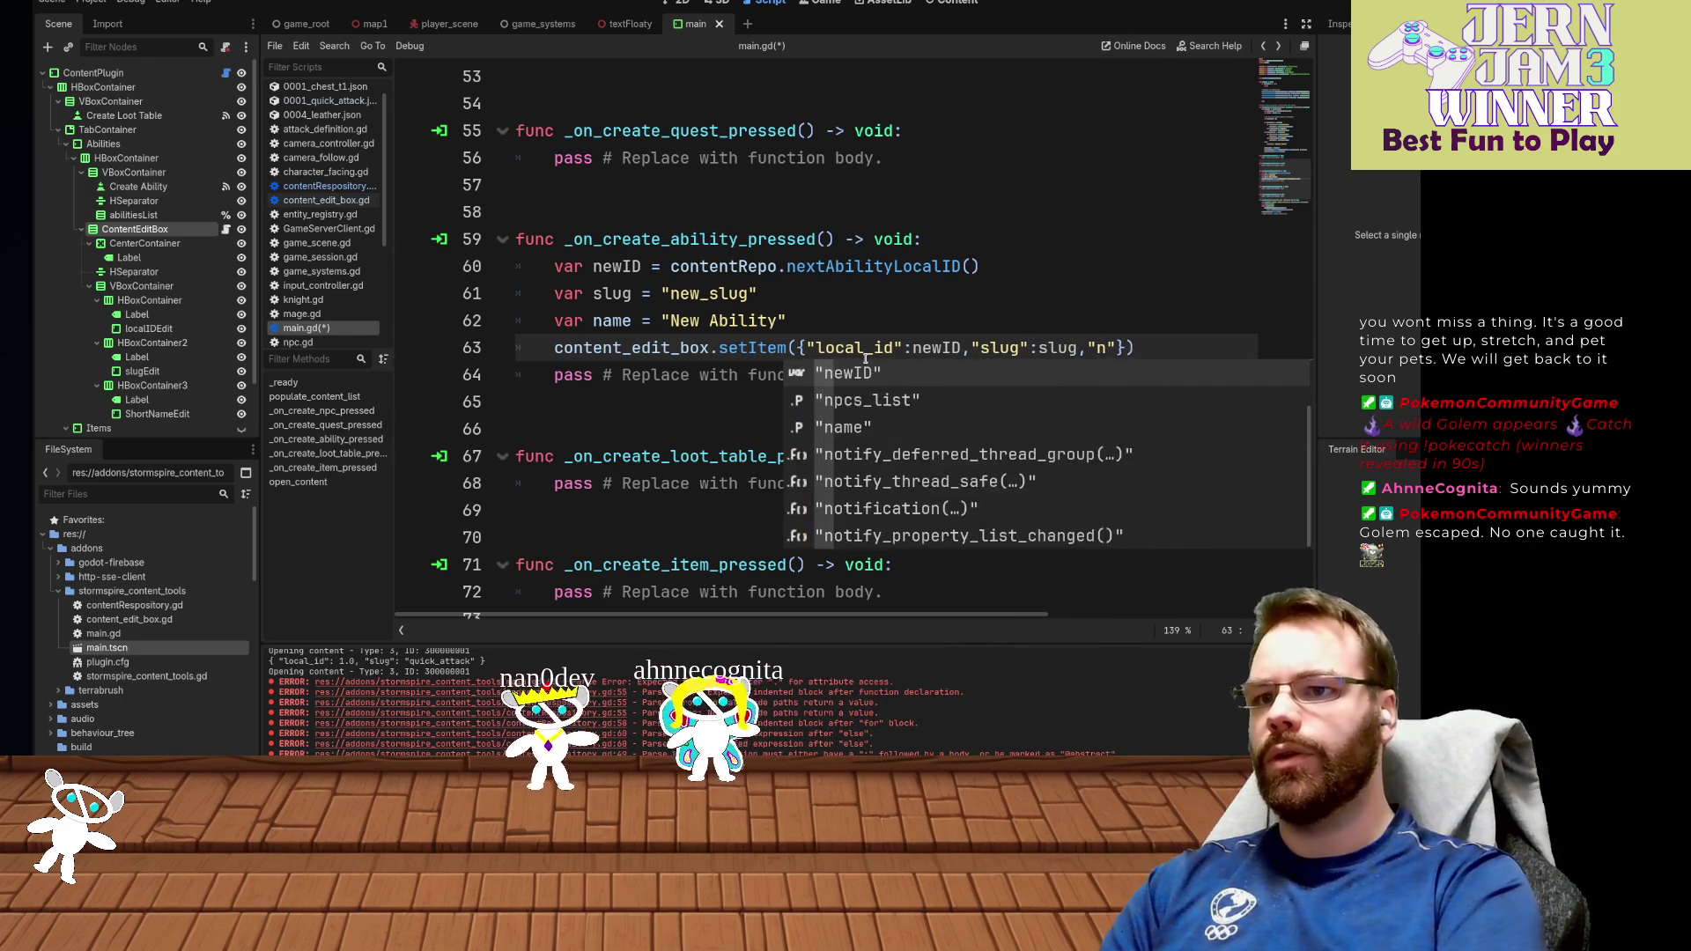
{"action": "type", "text": "me\""}
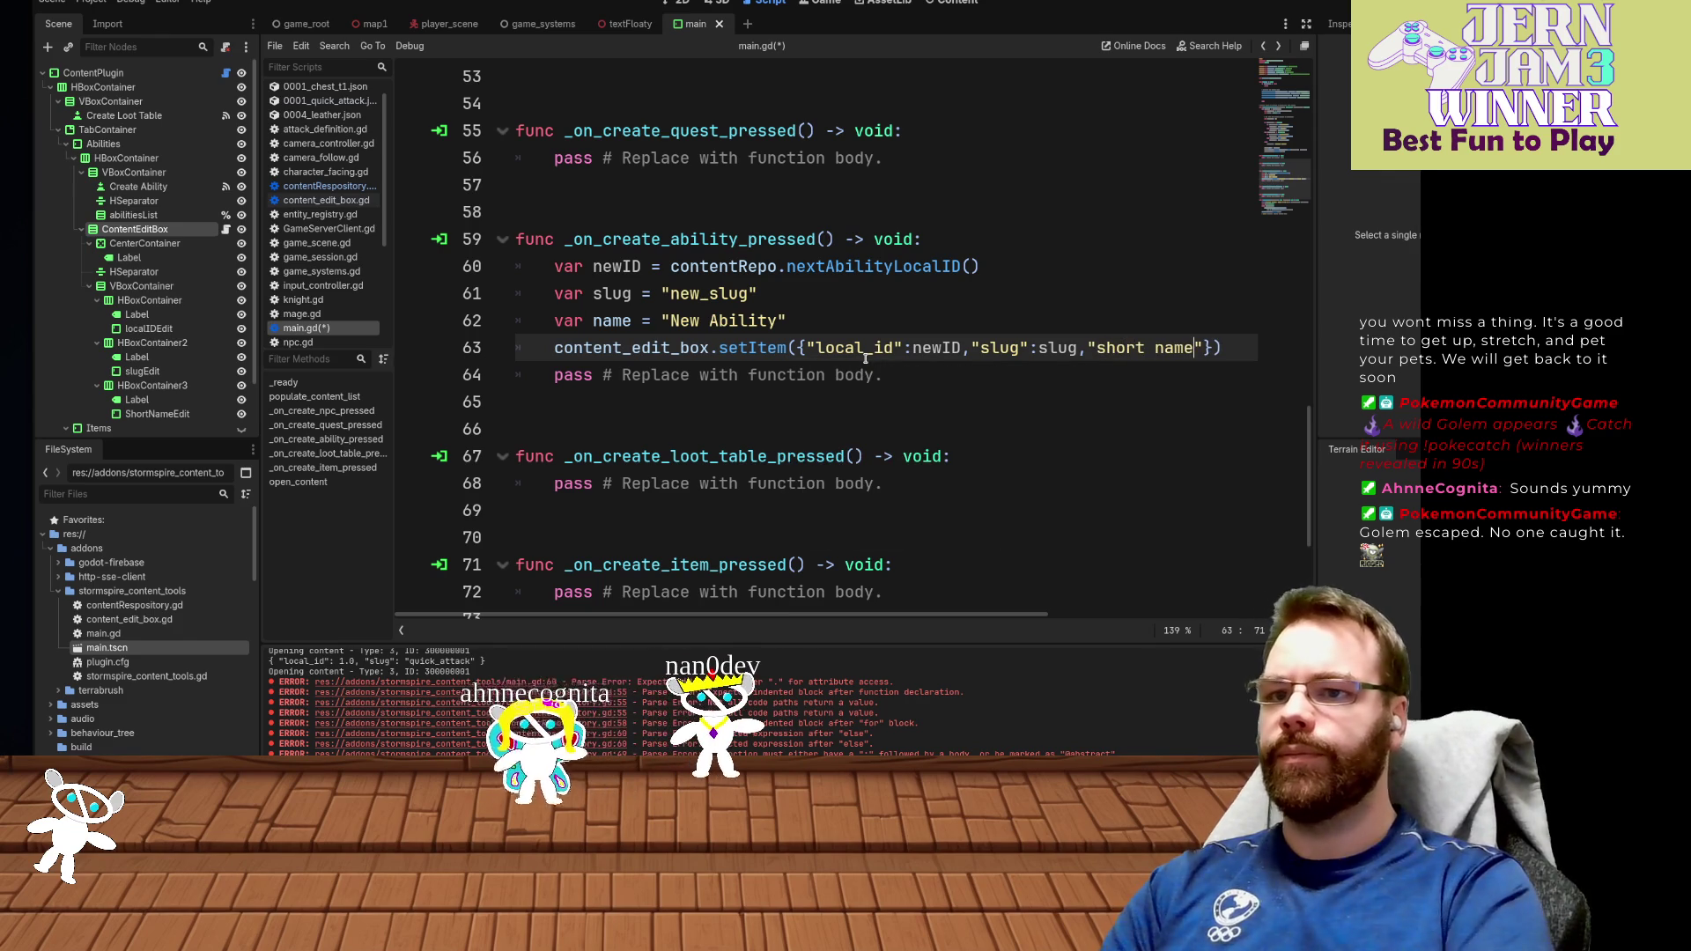
{"action": "type", "text": ":name"}
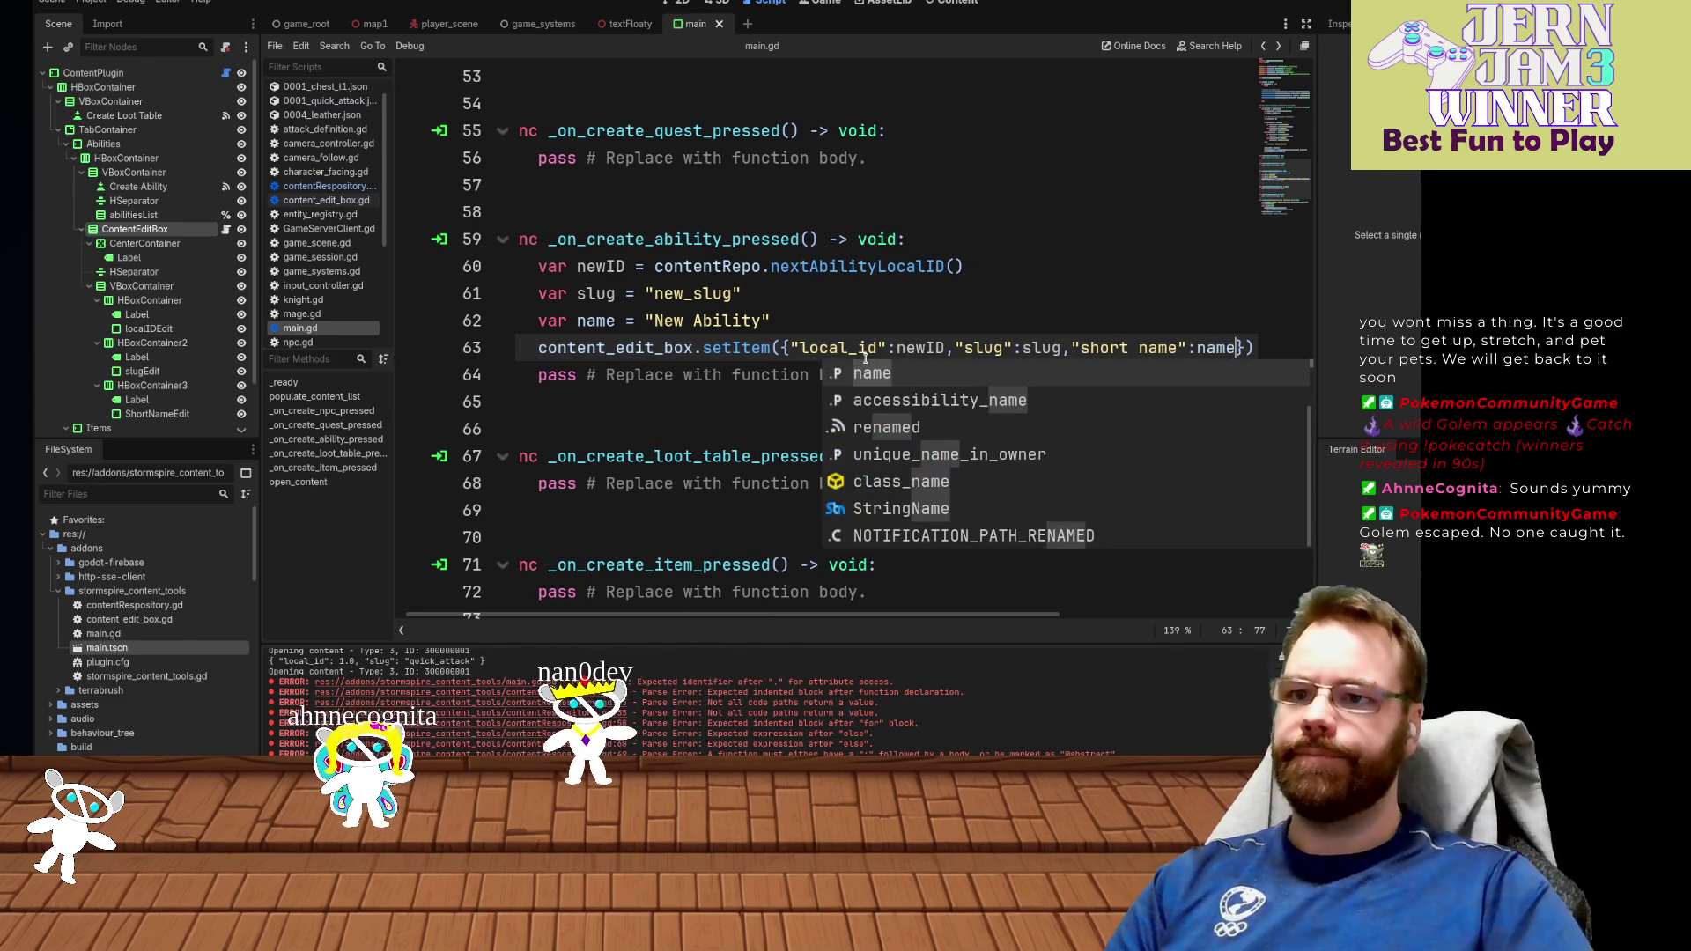
{"action": "left_click", "coordinate": [1087, 309]}
{"action": "key", "text": "ctrl+s"}
{"action": "scroll", "coordinate": [1087, 309], "scroll_direction": "left", "scroll_amount": 1}
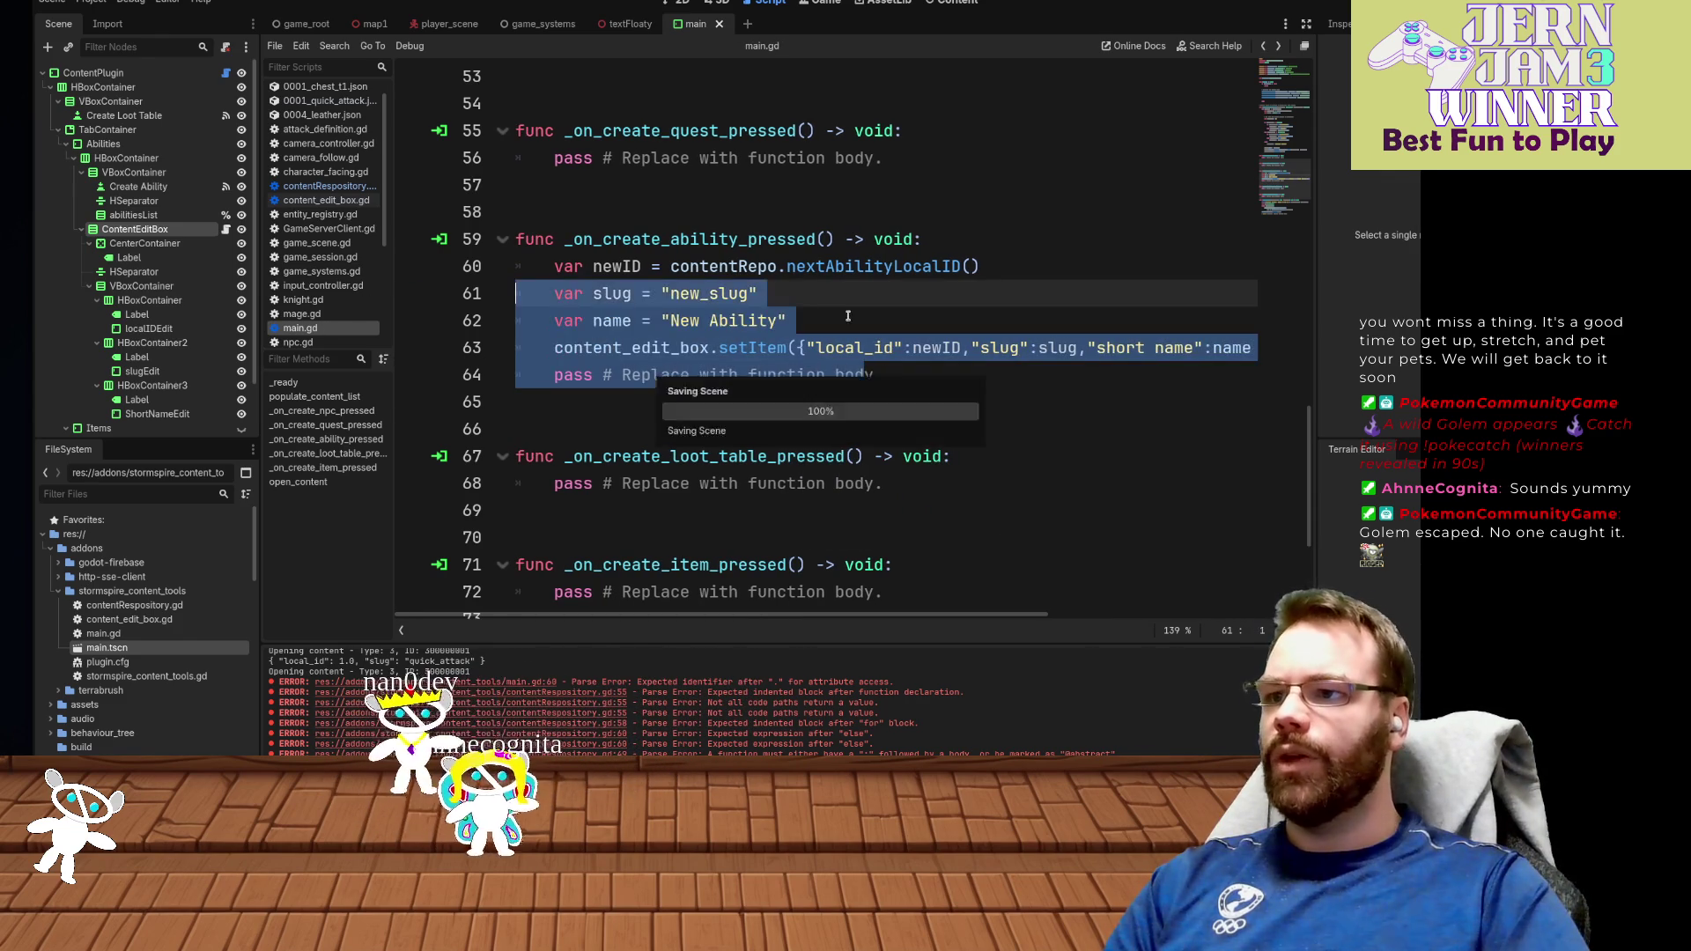
{"action": "left_click", "coordinate": [958, 2]}
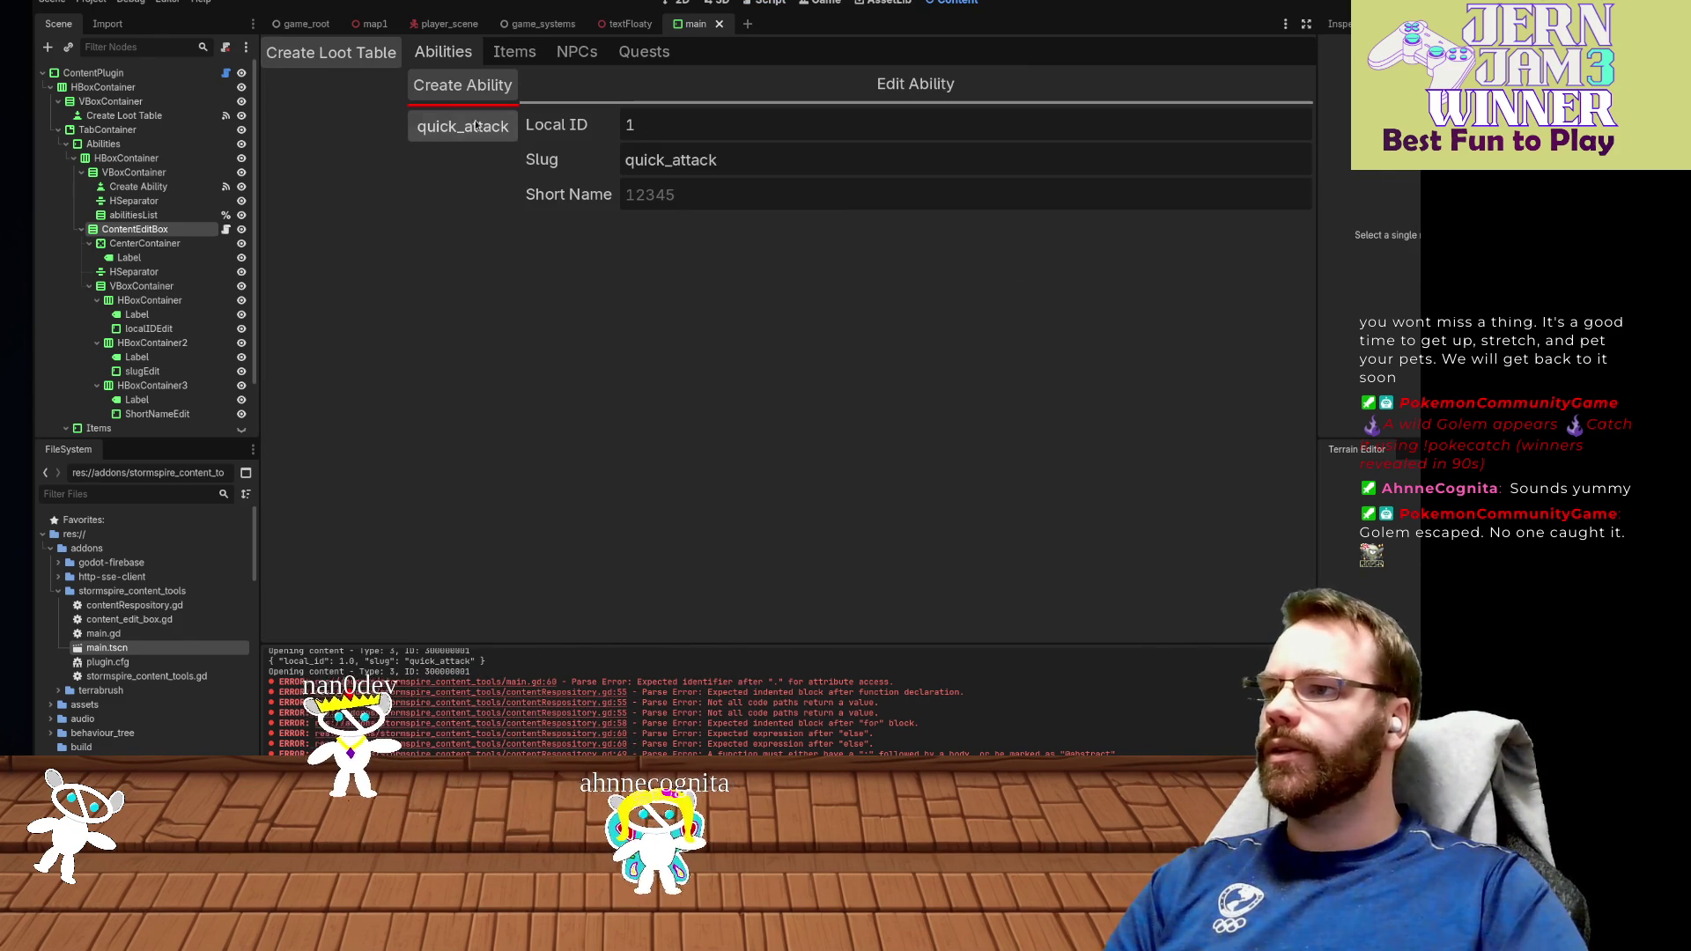
Step: Create a test ability, clear the Output, and follow the 'values' error to contentRespository.gd line 51
{"action": "left_click", "coordinate": [507, 91]}
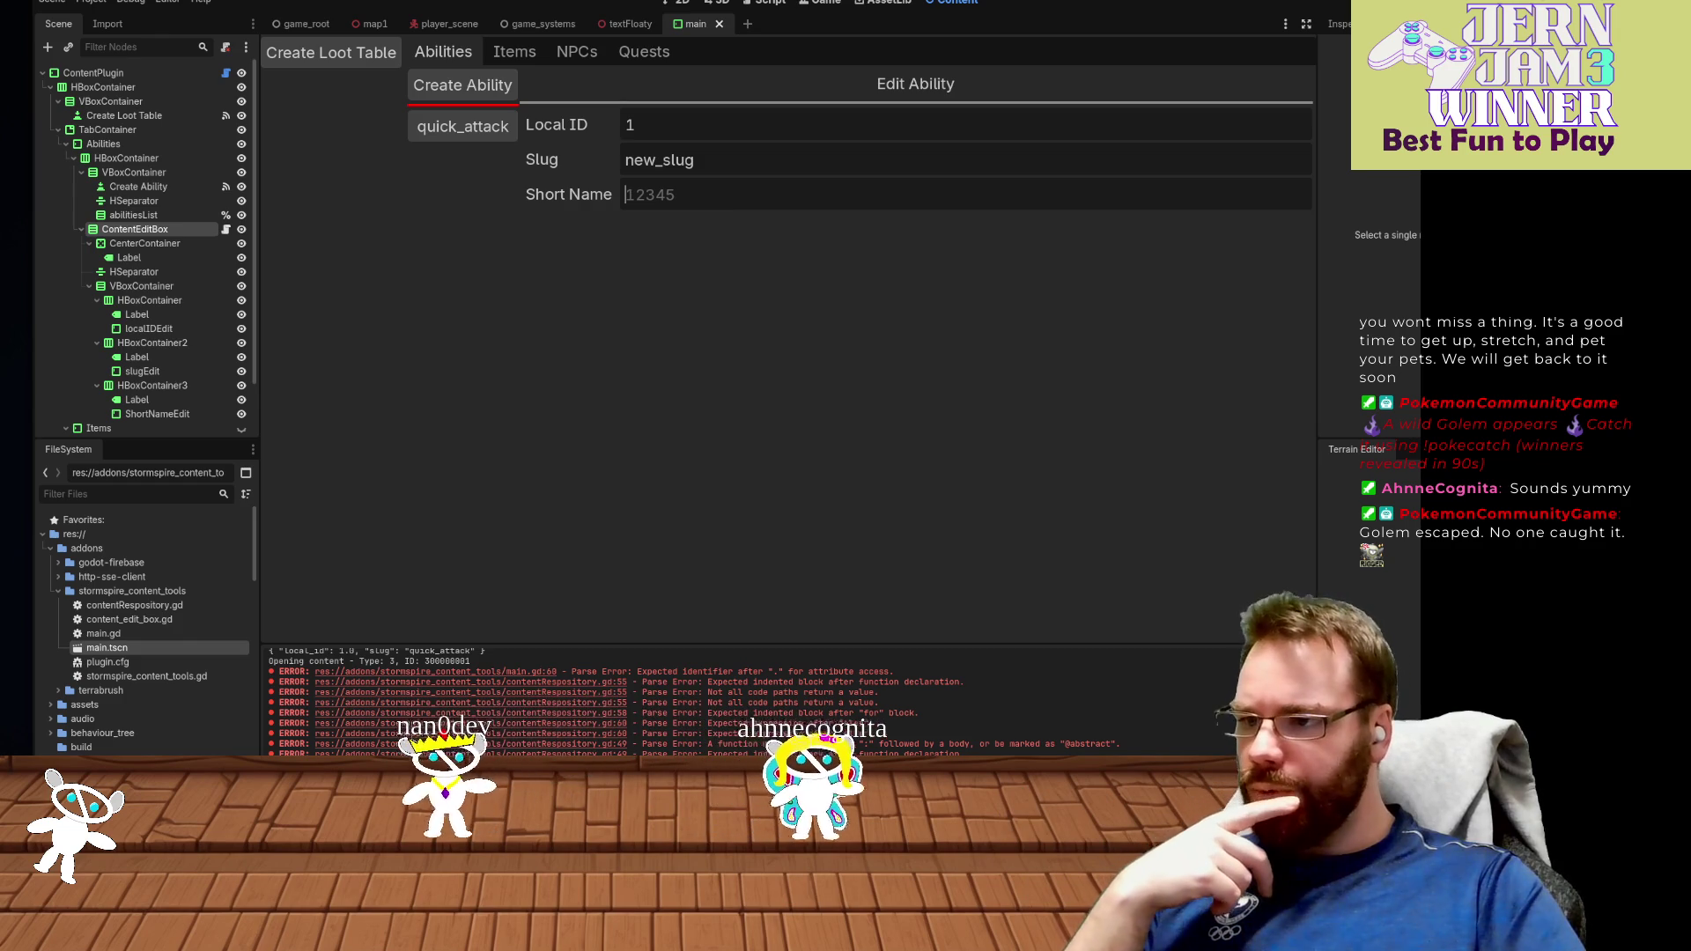
{"action": "double_click", "coordinate": [830, 671]}
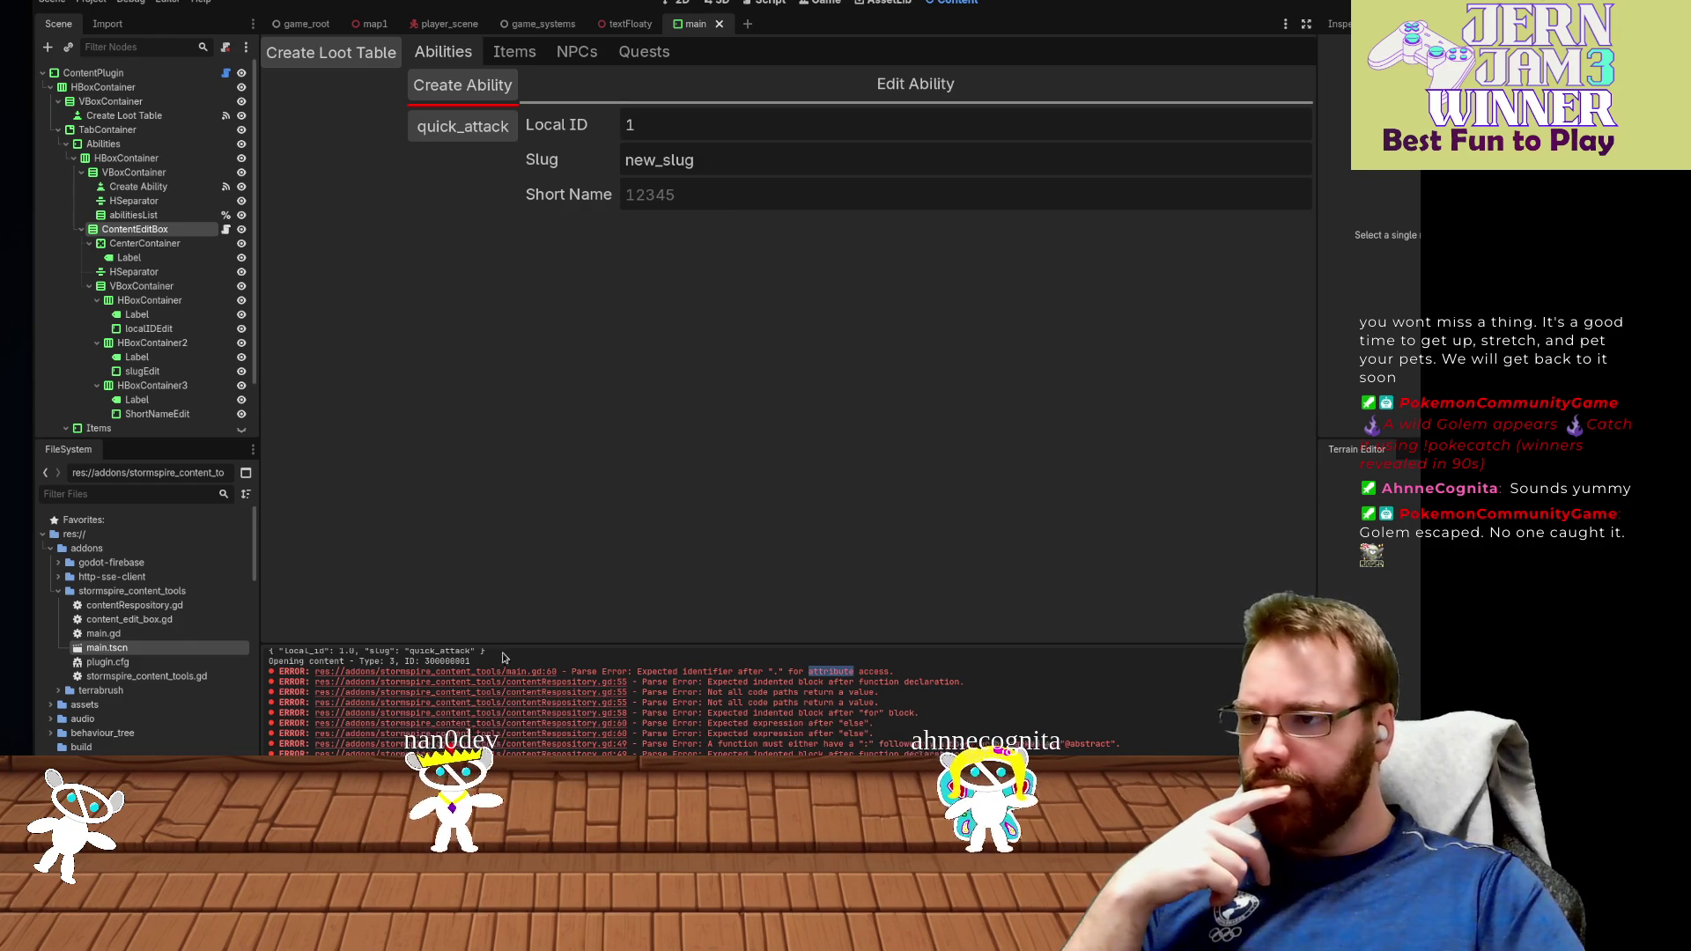
{"action": "key", "text": "ctrl+shift+k"}
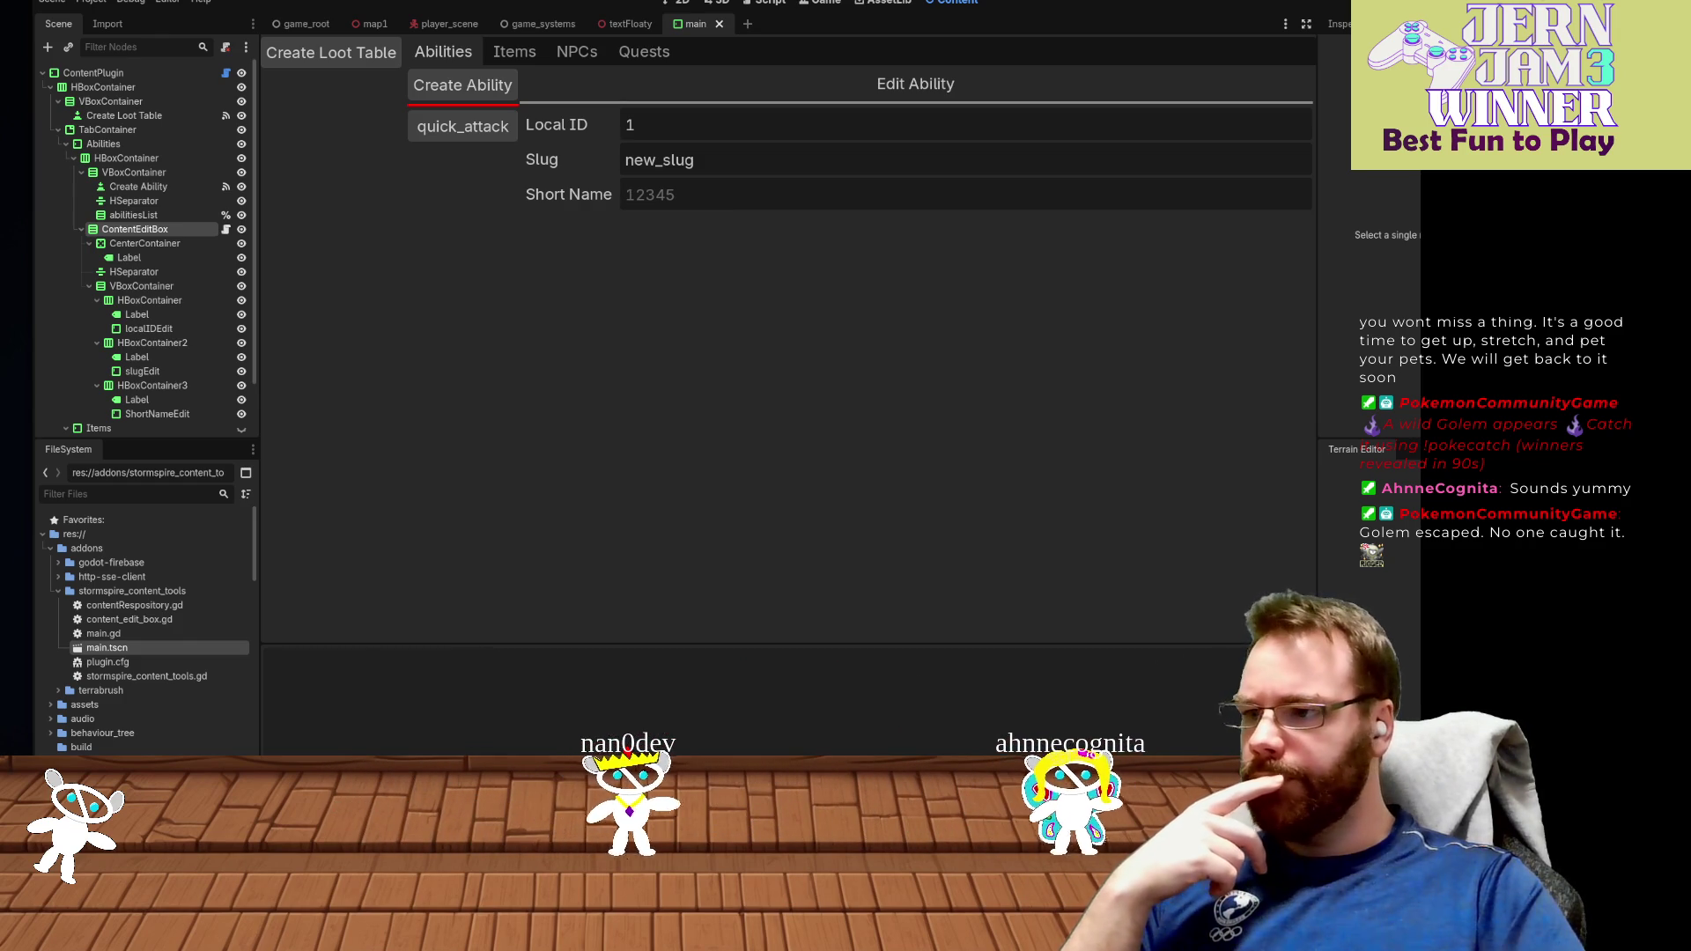
{"action": "key", "text": "alt+d"}
{"action": "key", "text": "alt+d"}
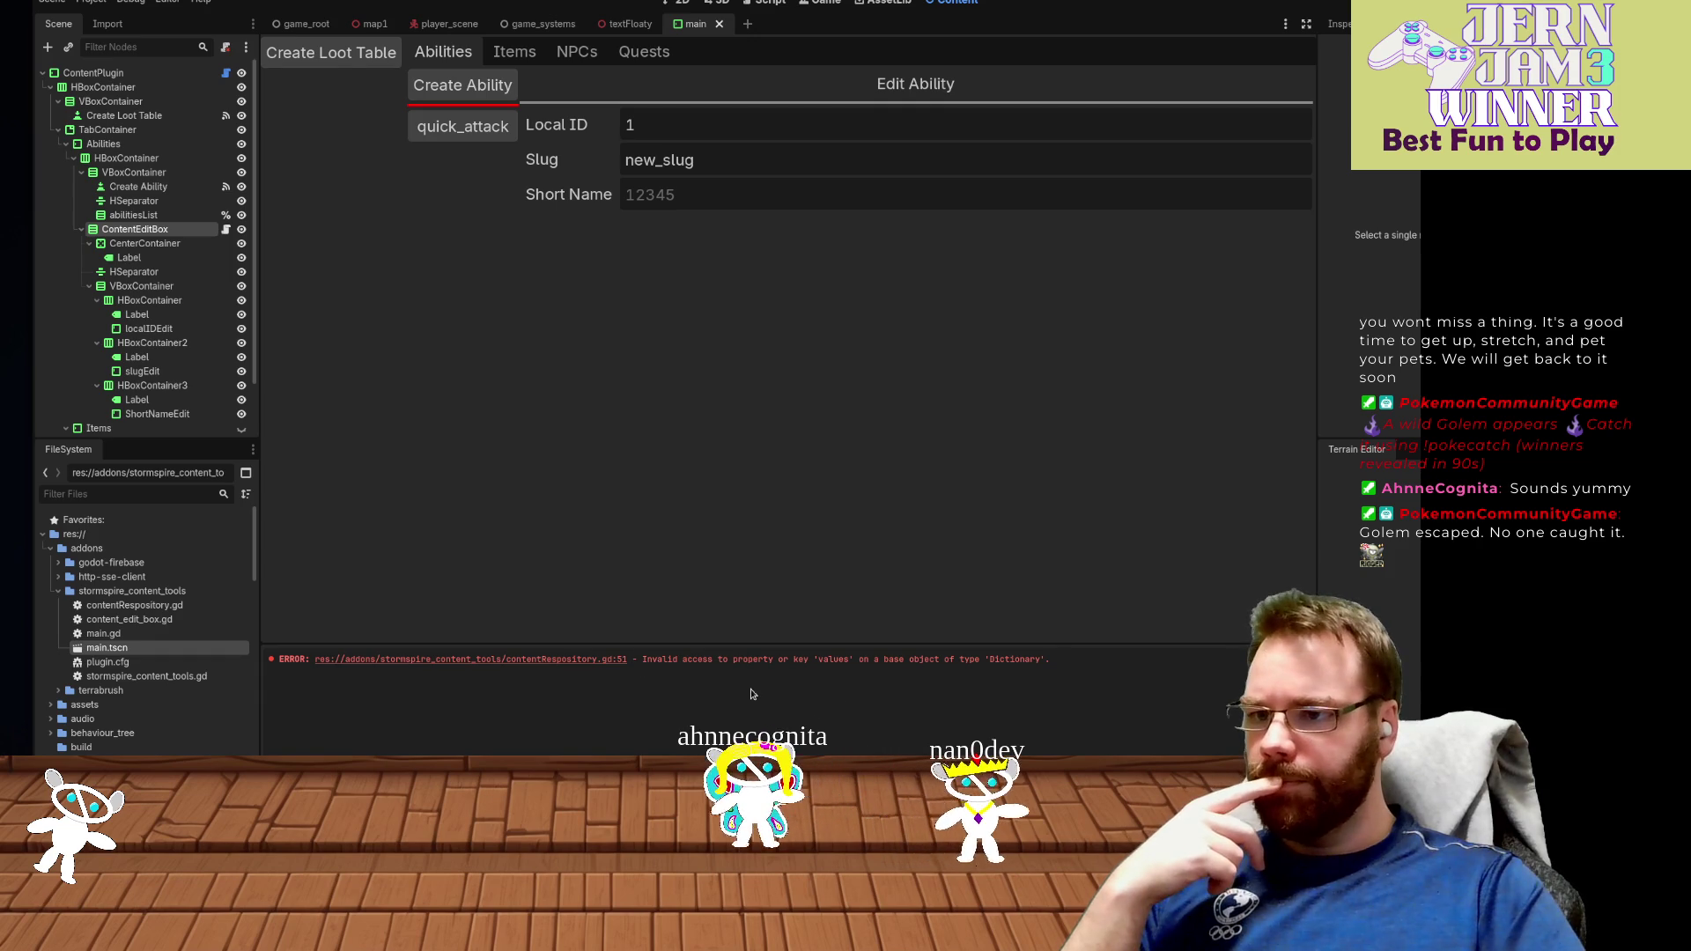
{"action": "left_click", "coordinate": [393, 659]}
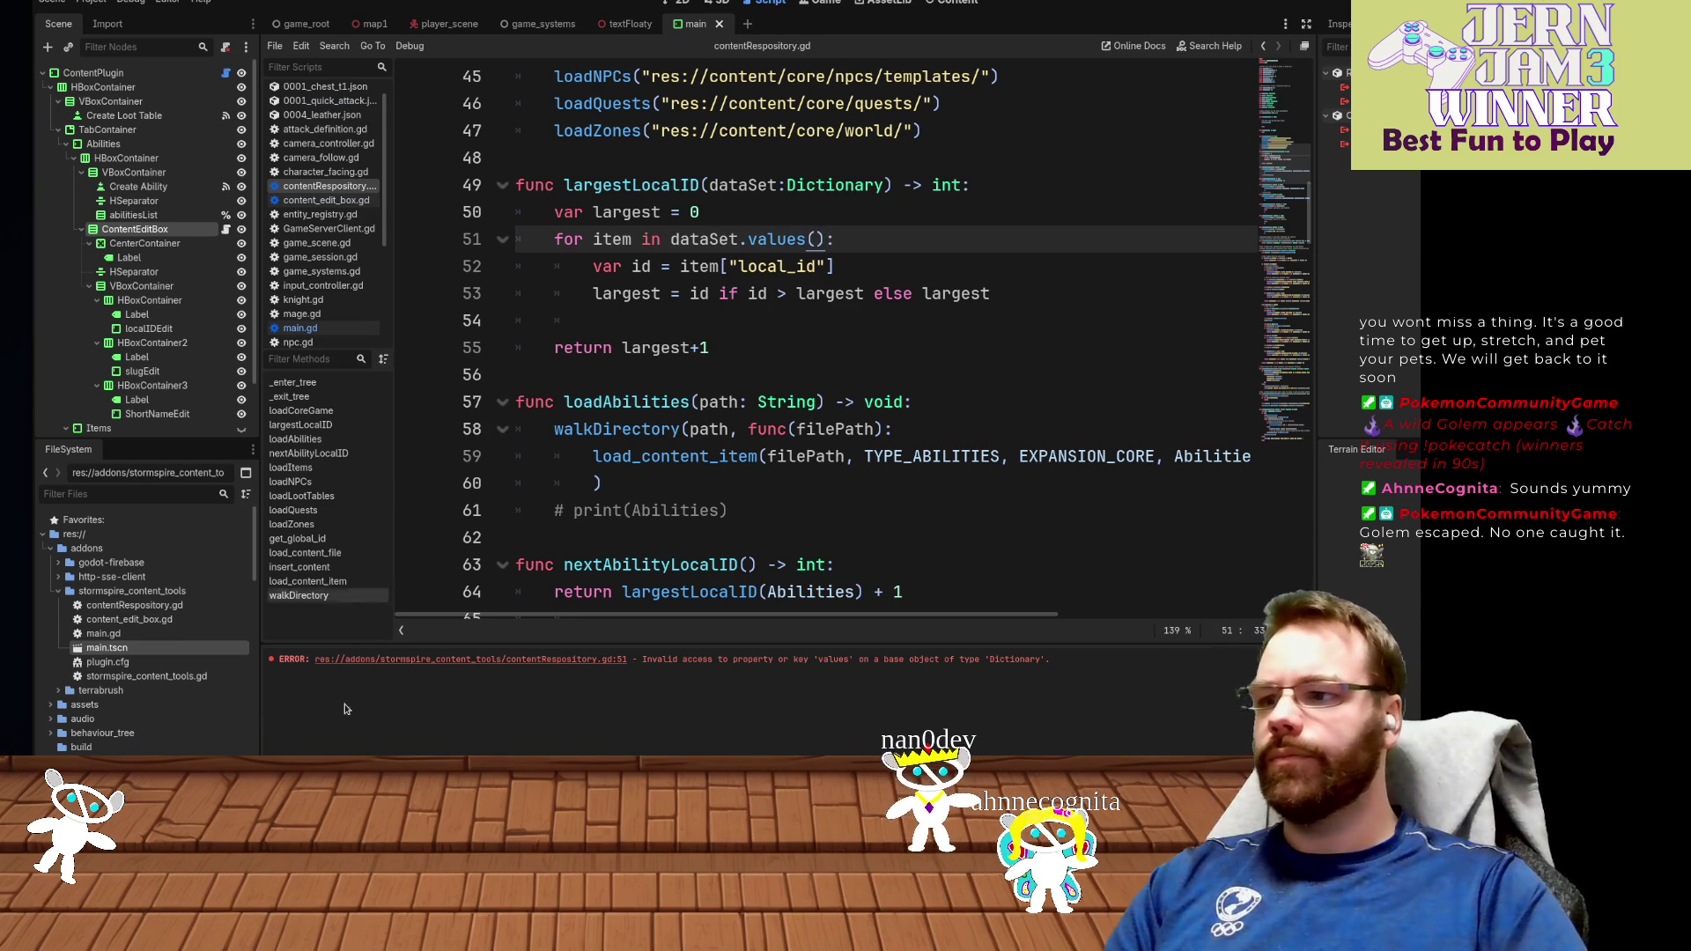
Step: Reload Stormspire Content Tools in Project Settings > Plugins, then load Quick Attack in the ability editor
{"action": "left_click", "coordinate": [953, 7]}
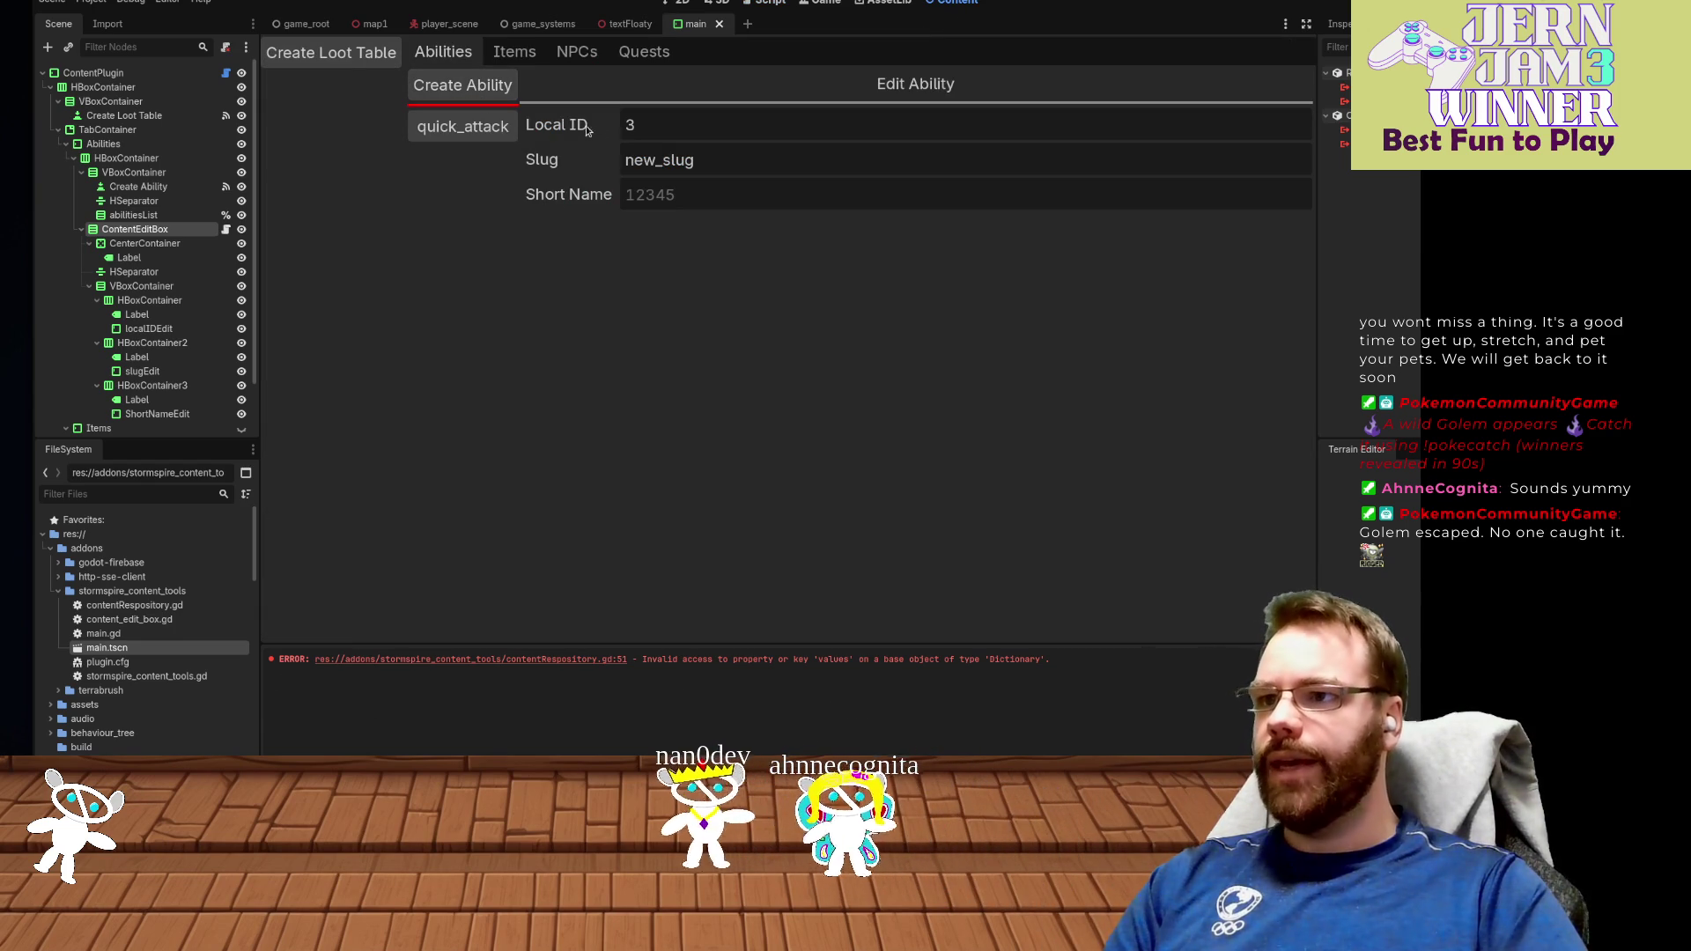
{"action": "left_click", "coordinate": [670, 130]}
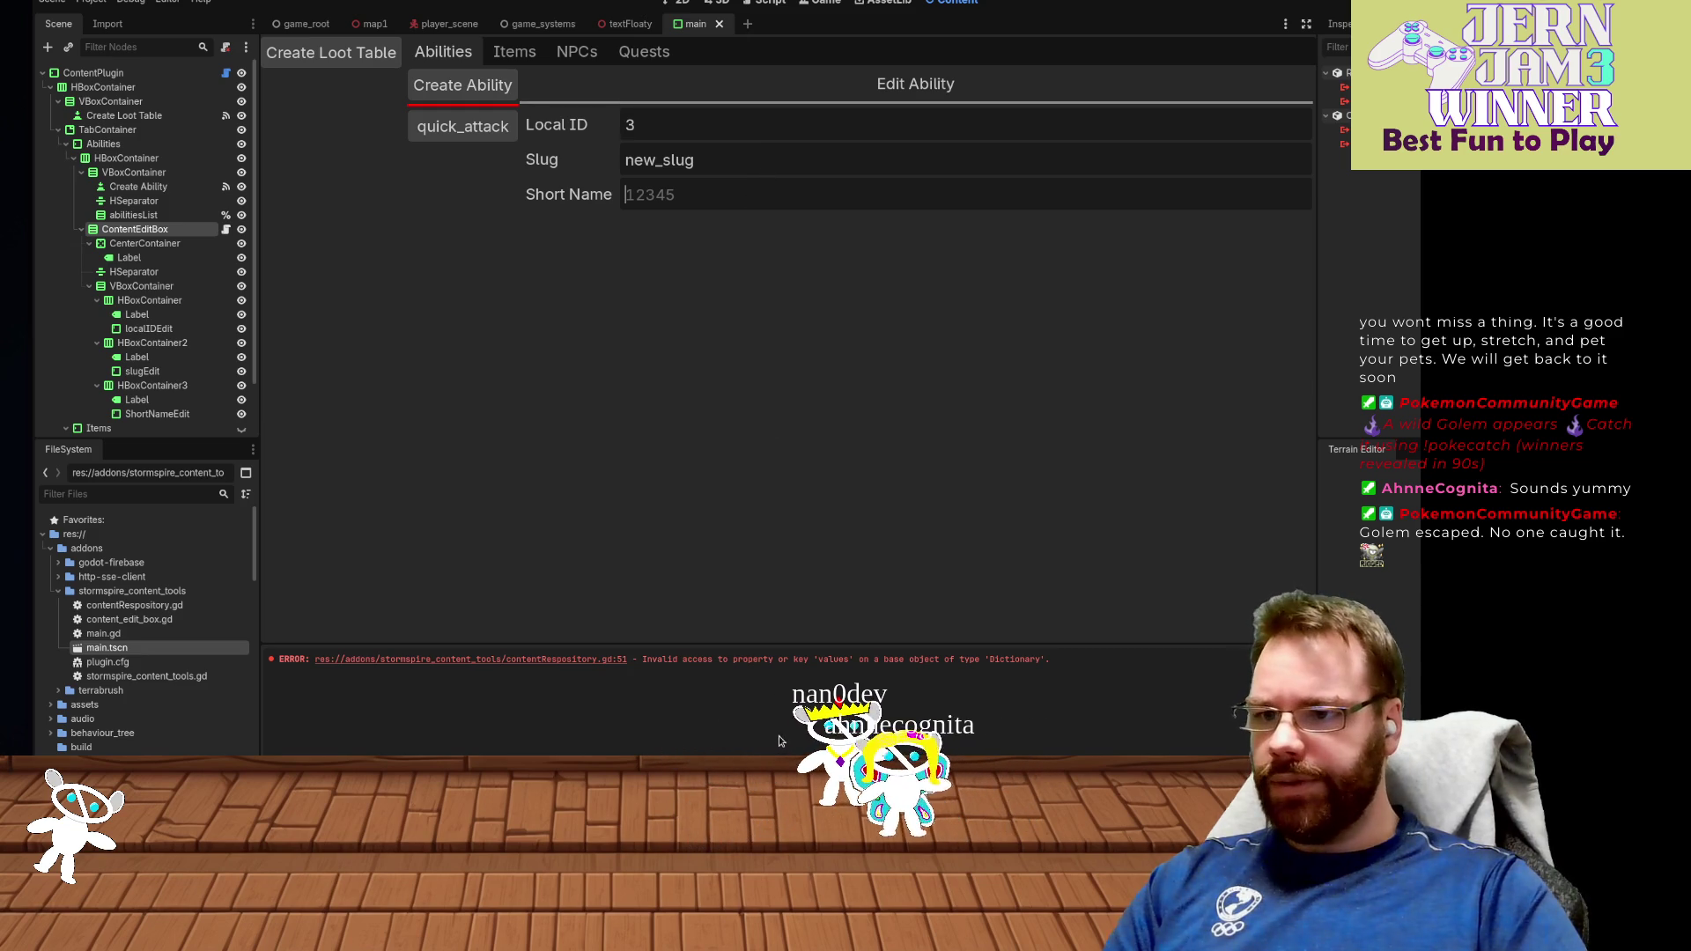
{"action": "left_click", "coordinate": [110, 13]}
{"action": "key", "text": "Escape"}
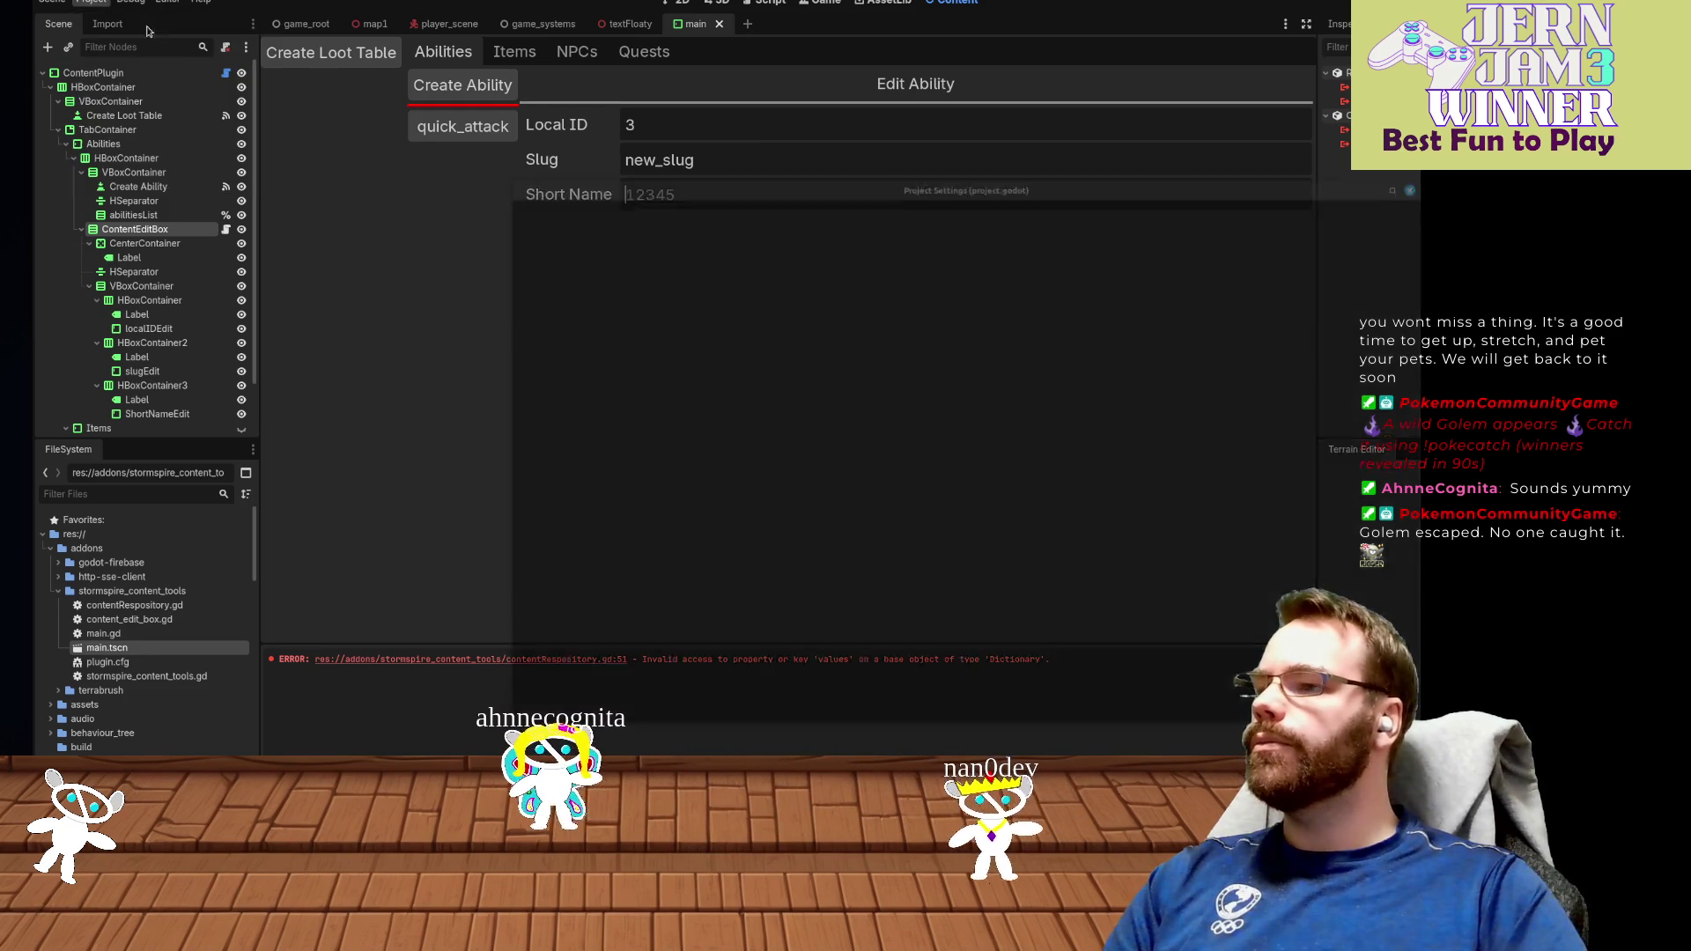
{"action": "left_click", "coordinate": [525, 307]}
{"action": "left_click", "coordinate": [525, 307]}
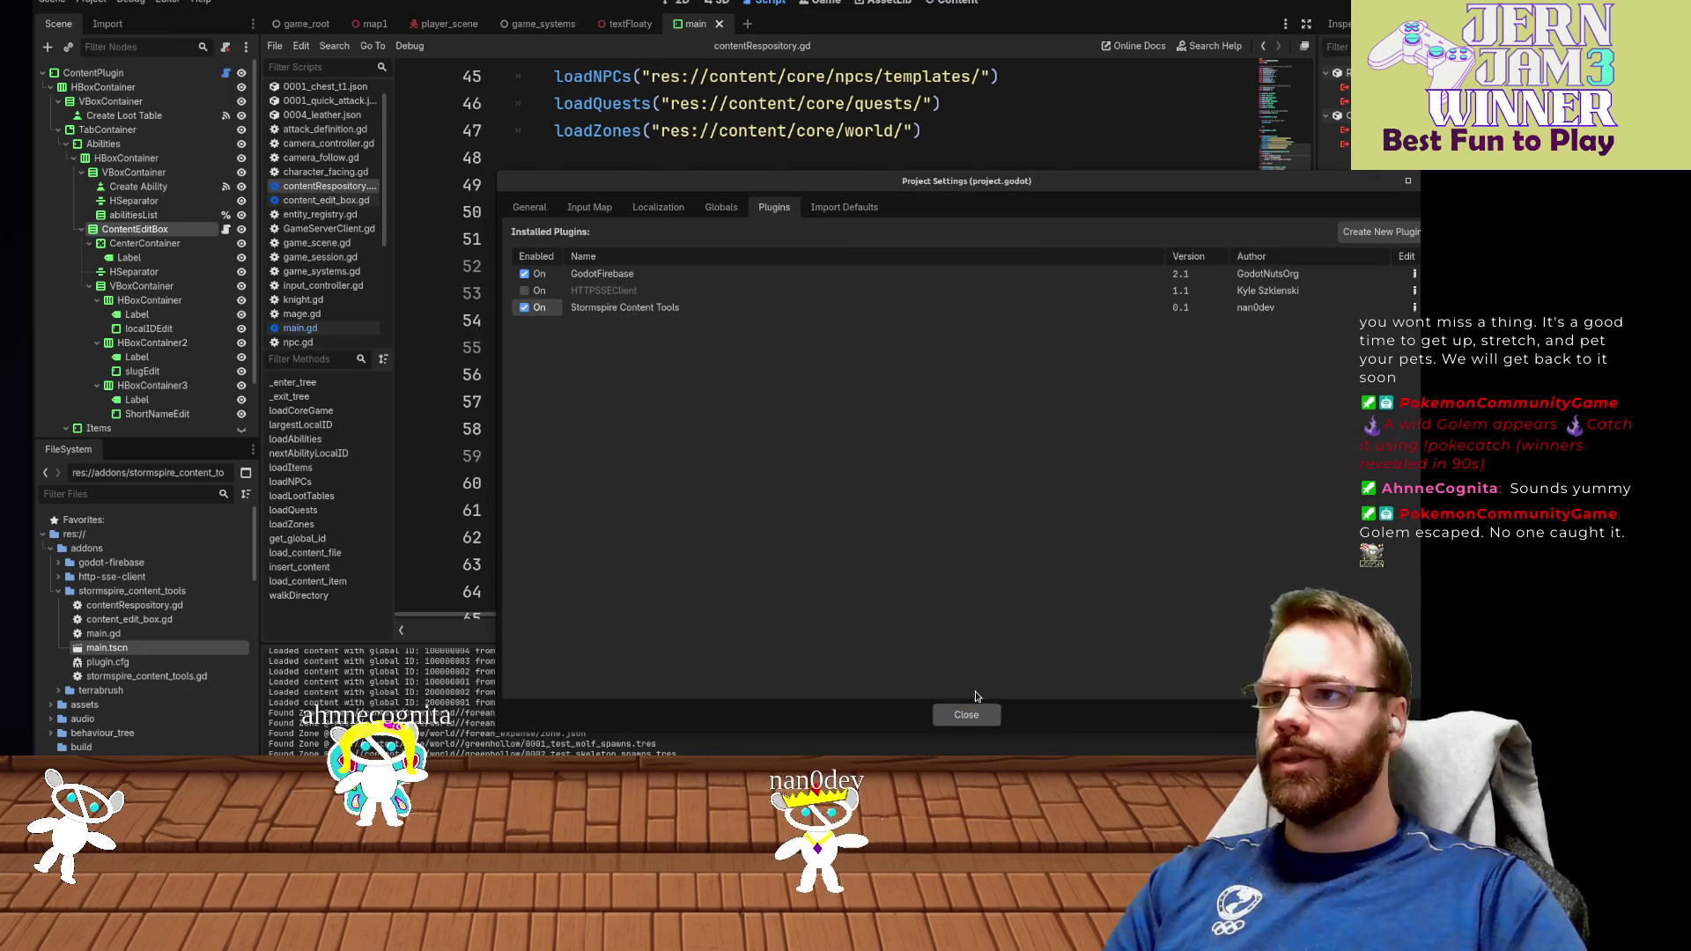
{"action": "left_click", "coordinate": [966, 714]}
{"action": "left_click", "coordinate": [953, 2]}
{"action": "left_click", "coordinate": [454, 129]}
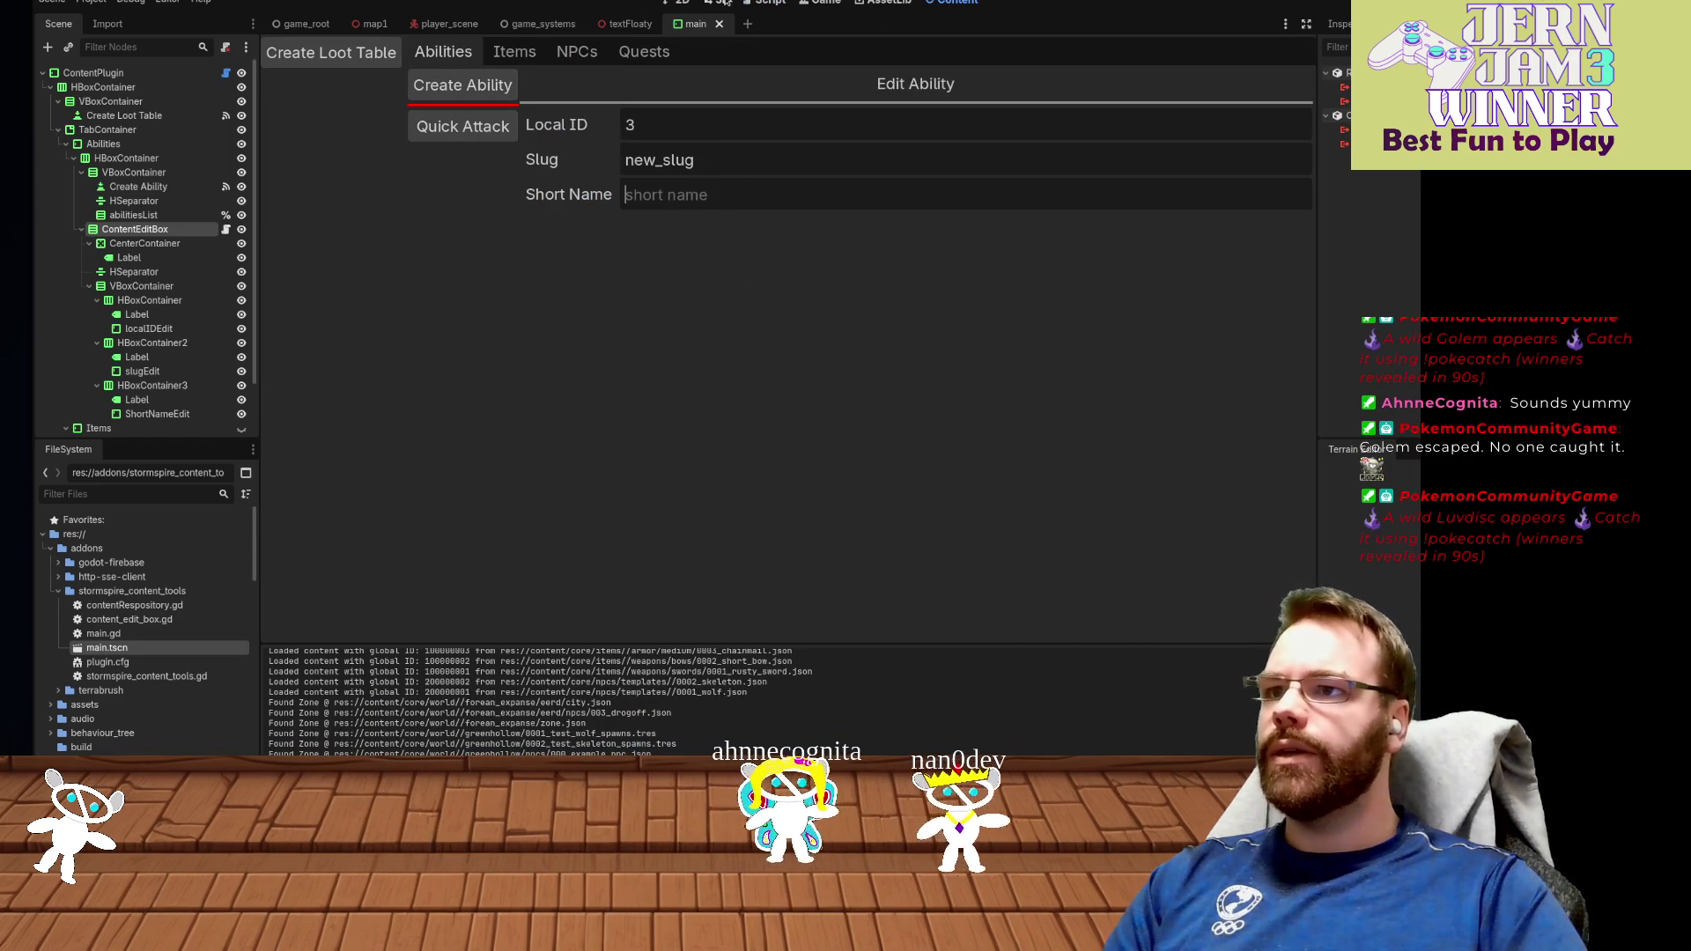
{"action": "left_click", "coordinate": [772, 4]}
Step: Check the short_name key expected by setItem on line 16 of content_edit_box.gd
{"action": "left_click", "coordinate": [908, 283]}
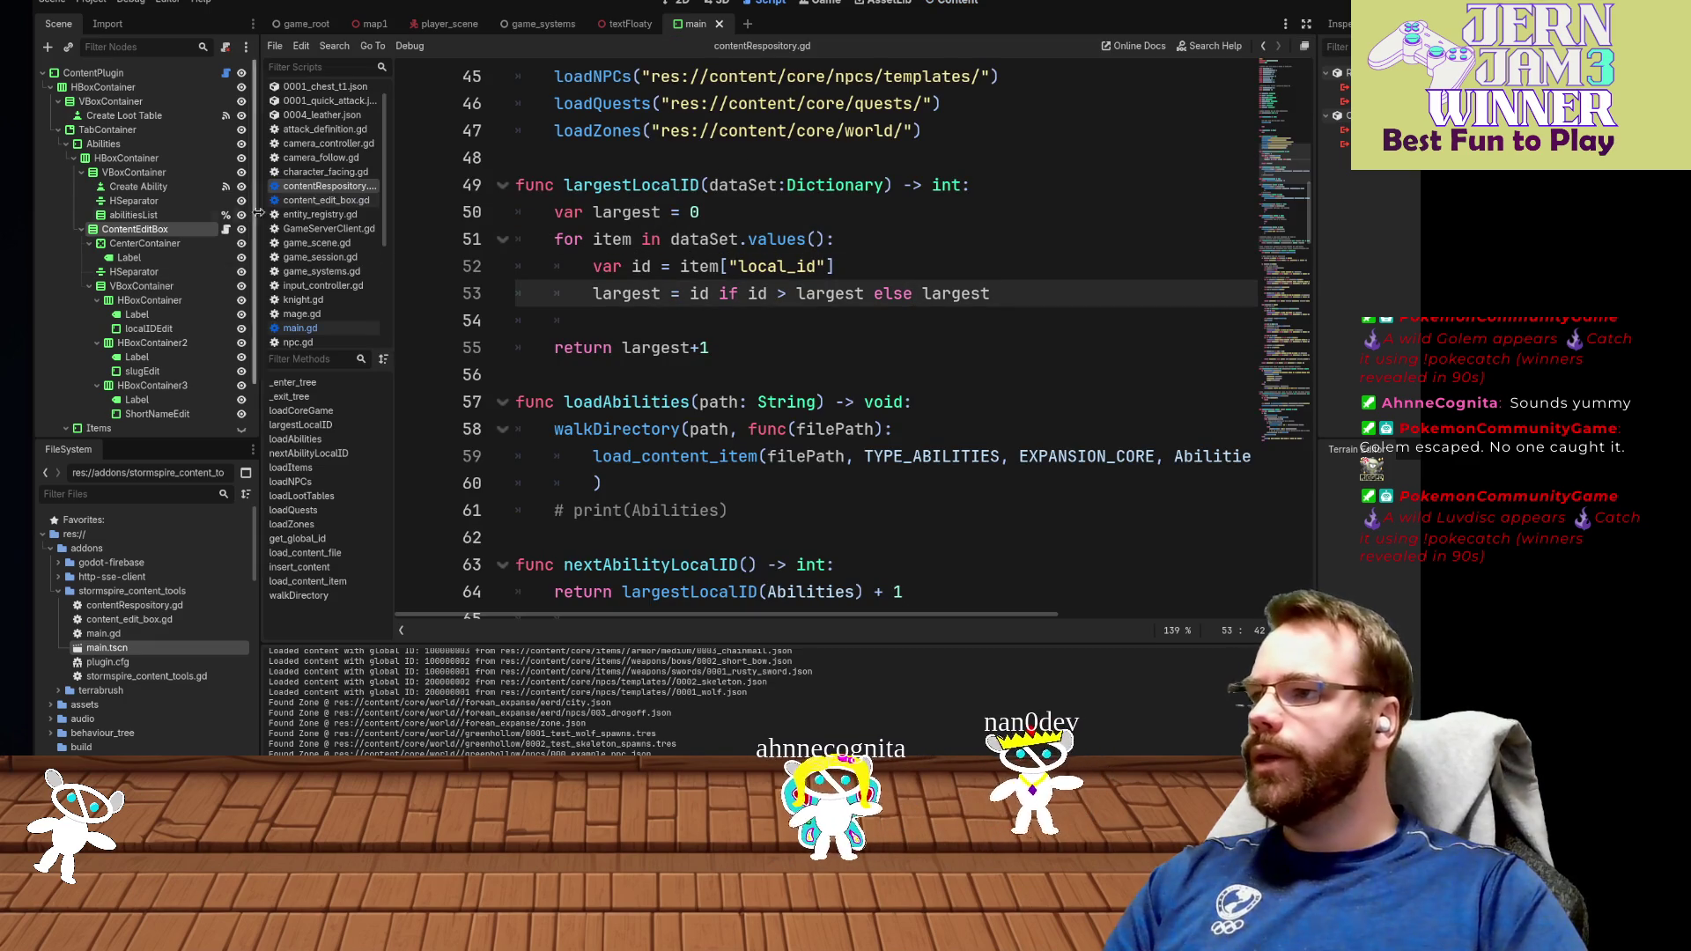
{"action": "key", "text": "alt+Left"}
{"action": "left_click", "coordinate": [898, 500]}
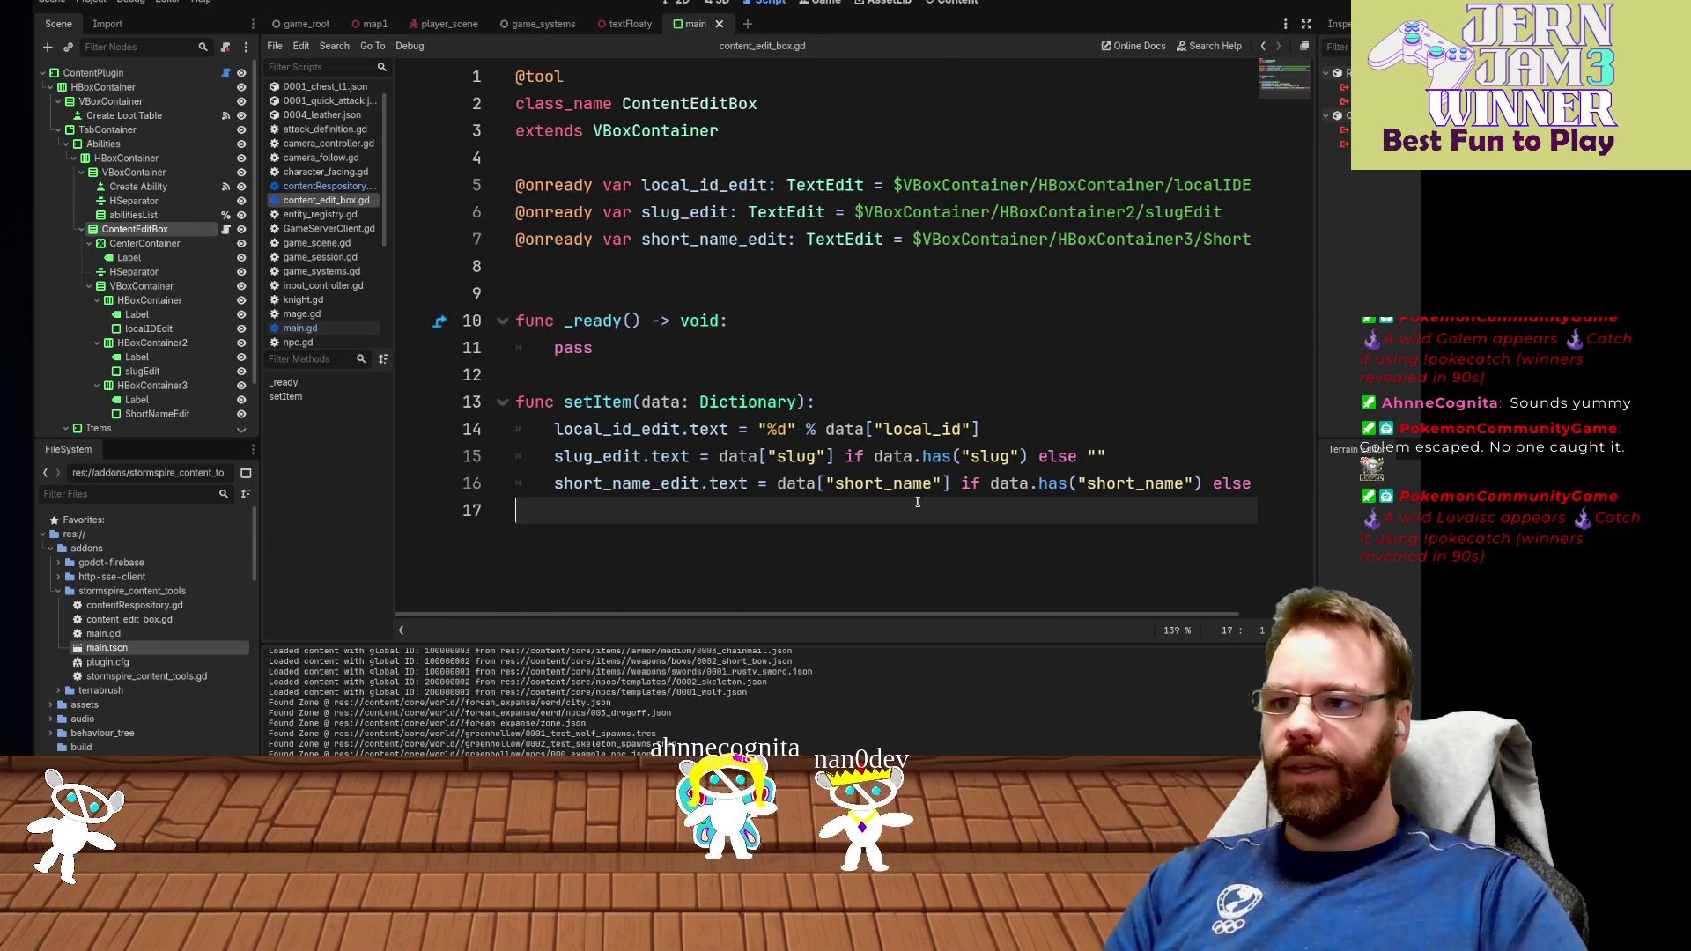
{"action": "double_click", "coordinate": [913, 489]}
{"action": "left_click", "coordinate": [1043, 606]}
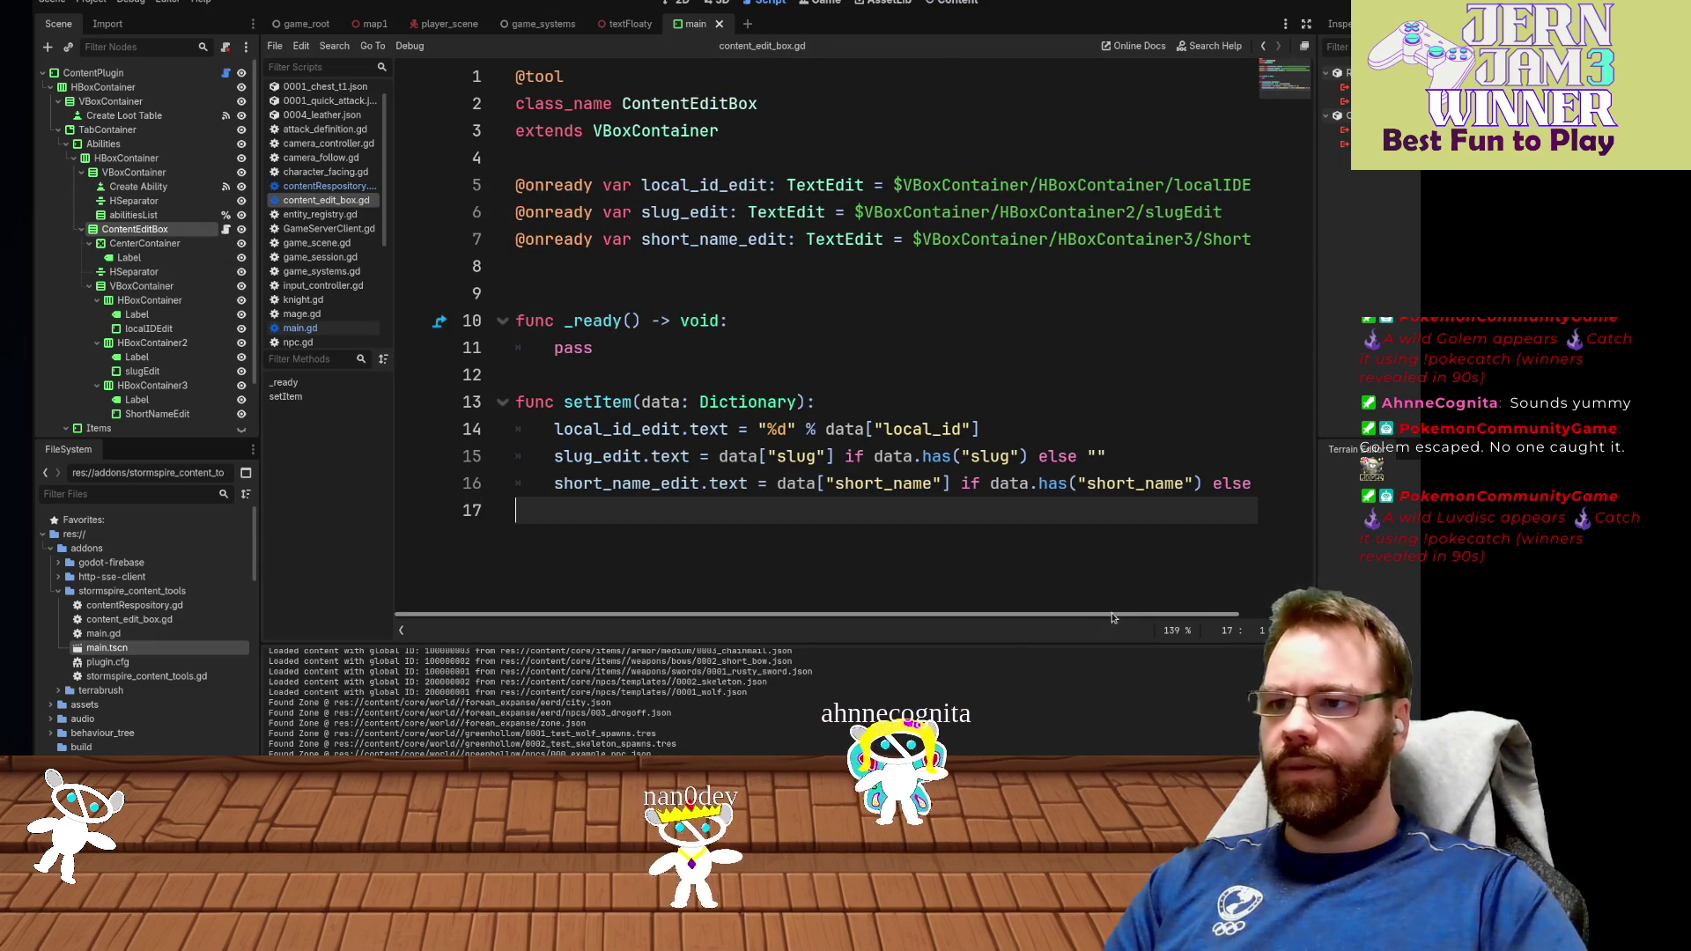
{"action": "scroll", "coordinate": [1101, 615], "scroll_direction": "right", "scroll_amount": 2}
{"action": "scroll", "coordinate": [1047, 618], "scroll_direction": "left", "scroll_amount": 2}
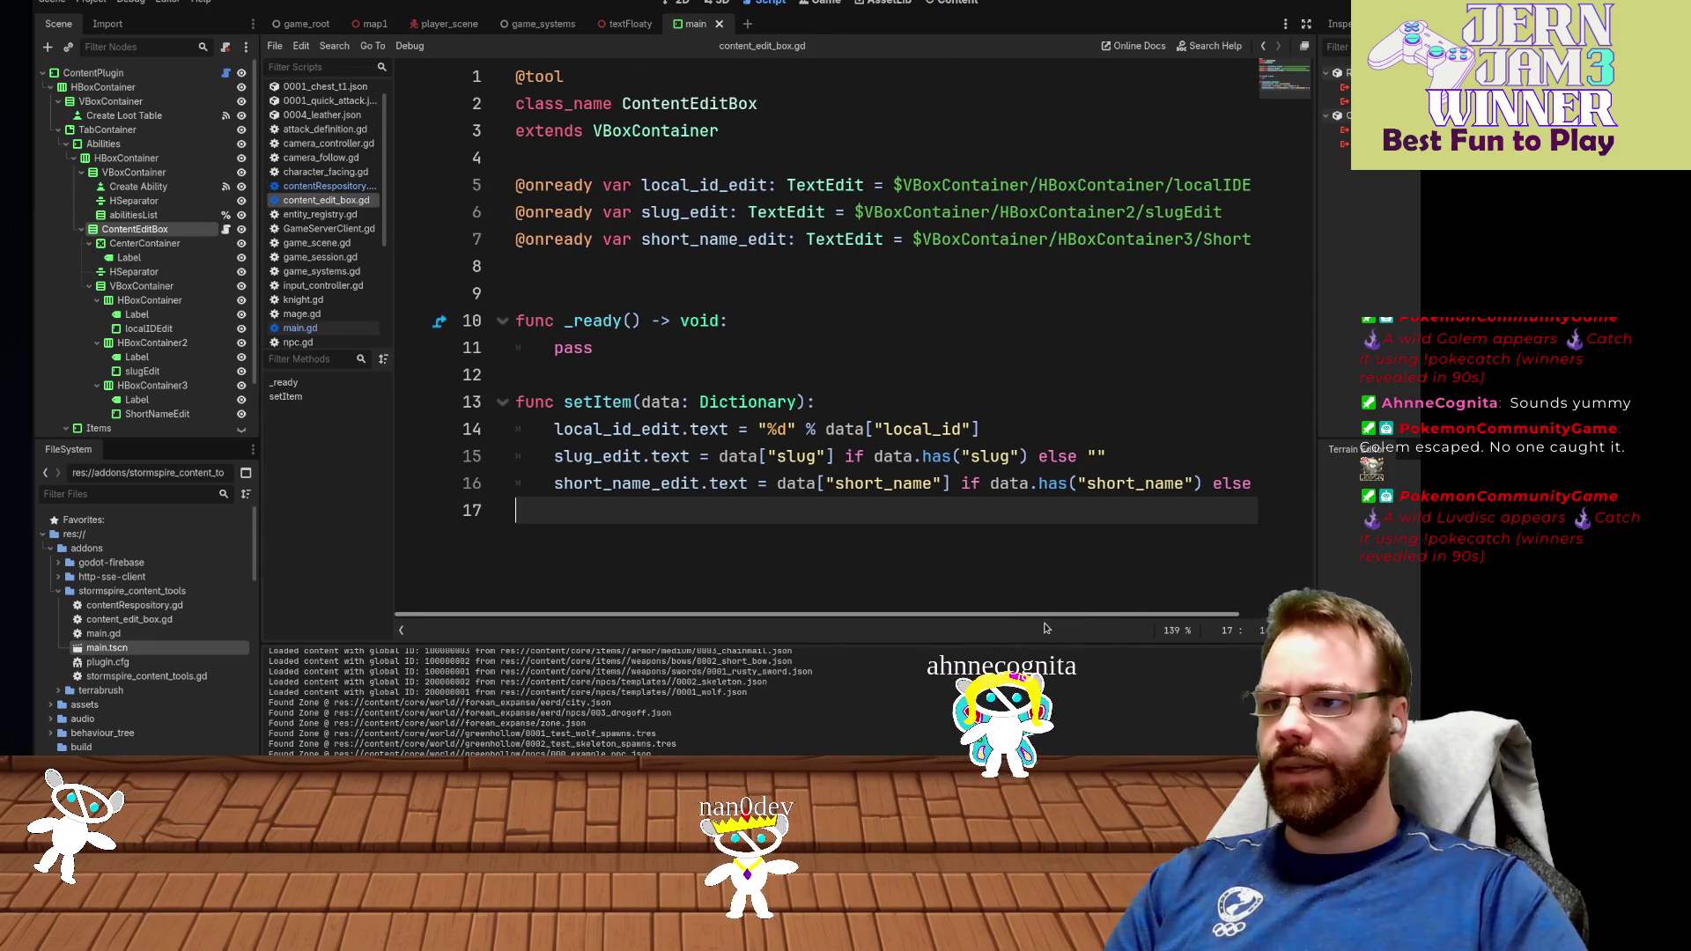
{"action": "scroll", "coordinate": [1036, 626], "scroll_direction": "right", "scroll_amount": 3}
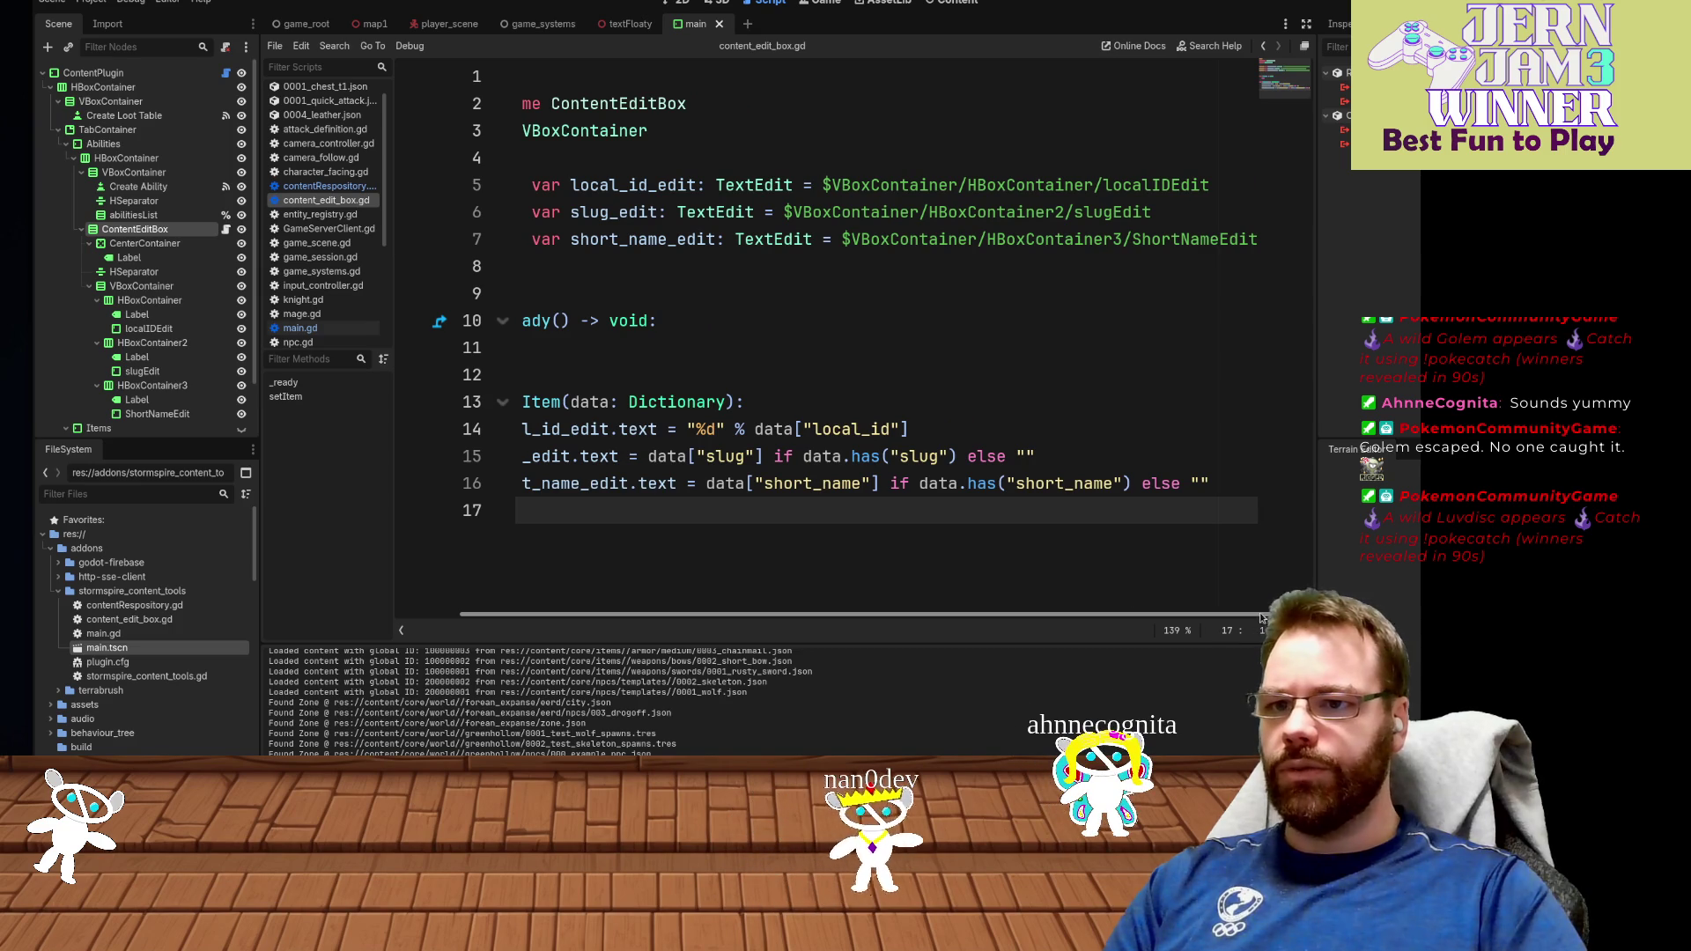
{"action": "scroll", "coordinate": [1036, 617], "scroll_direction": "left", "scroll_amount": 2}
{"action": "left_click", "coordinate": [845, 482]}
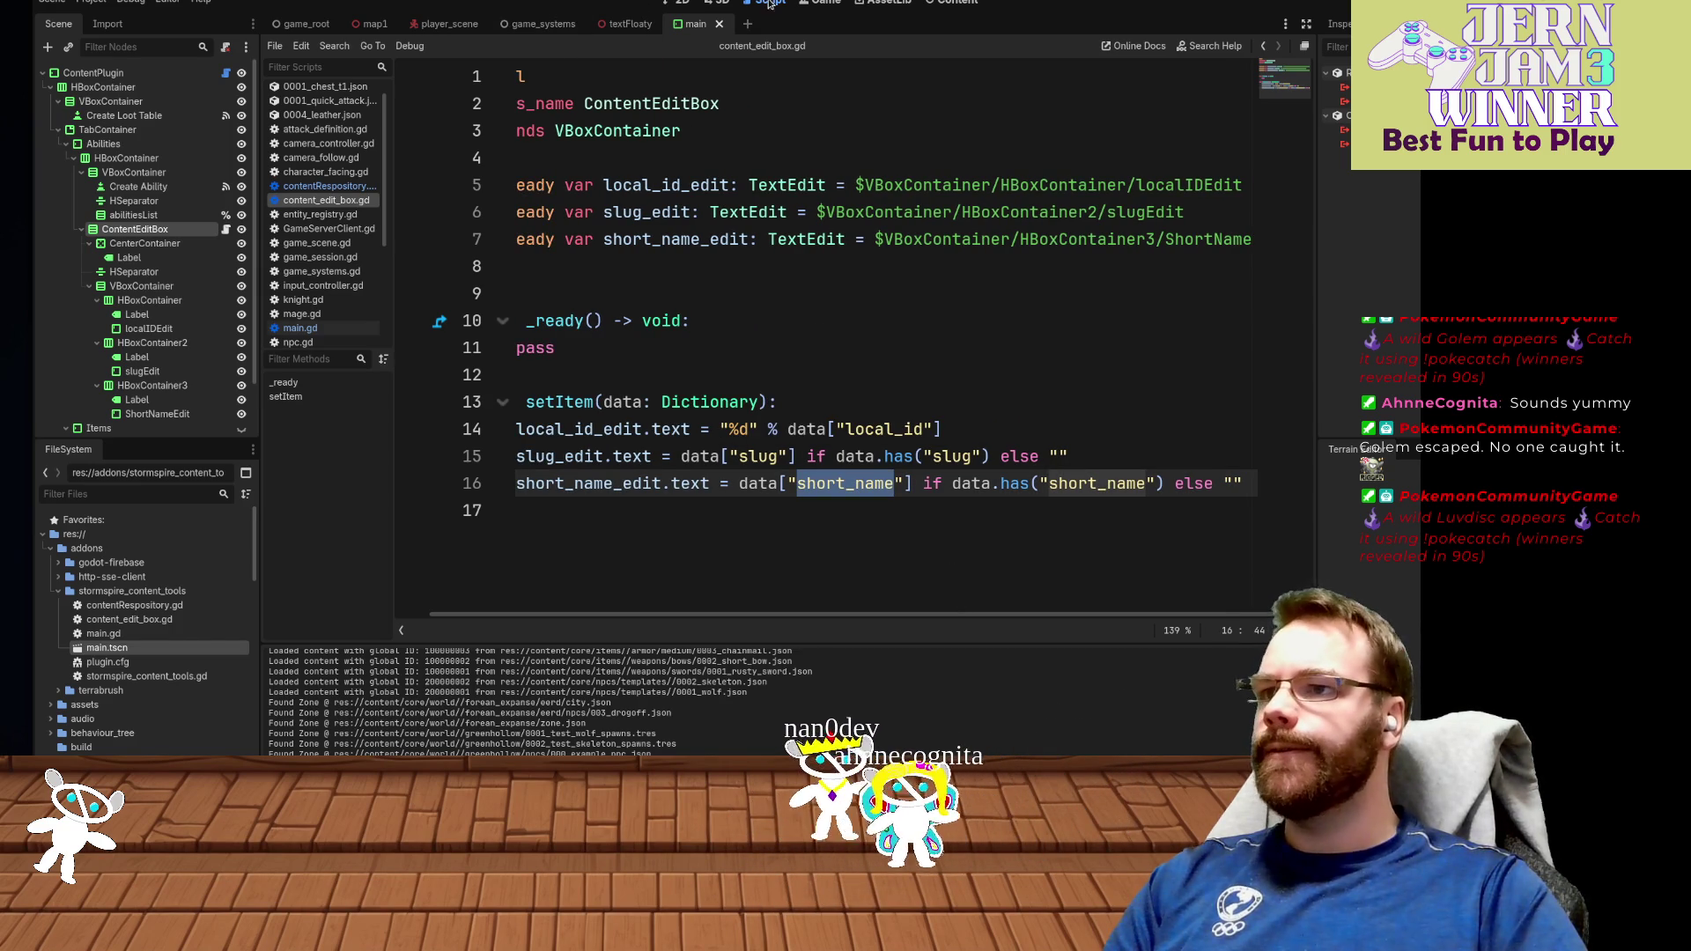
Step: Use the 'short_name' key in main.gd's setItem call and create an ability to confirm 'New Ability' appears
{"action": "key", "text": "alt+Left"}
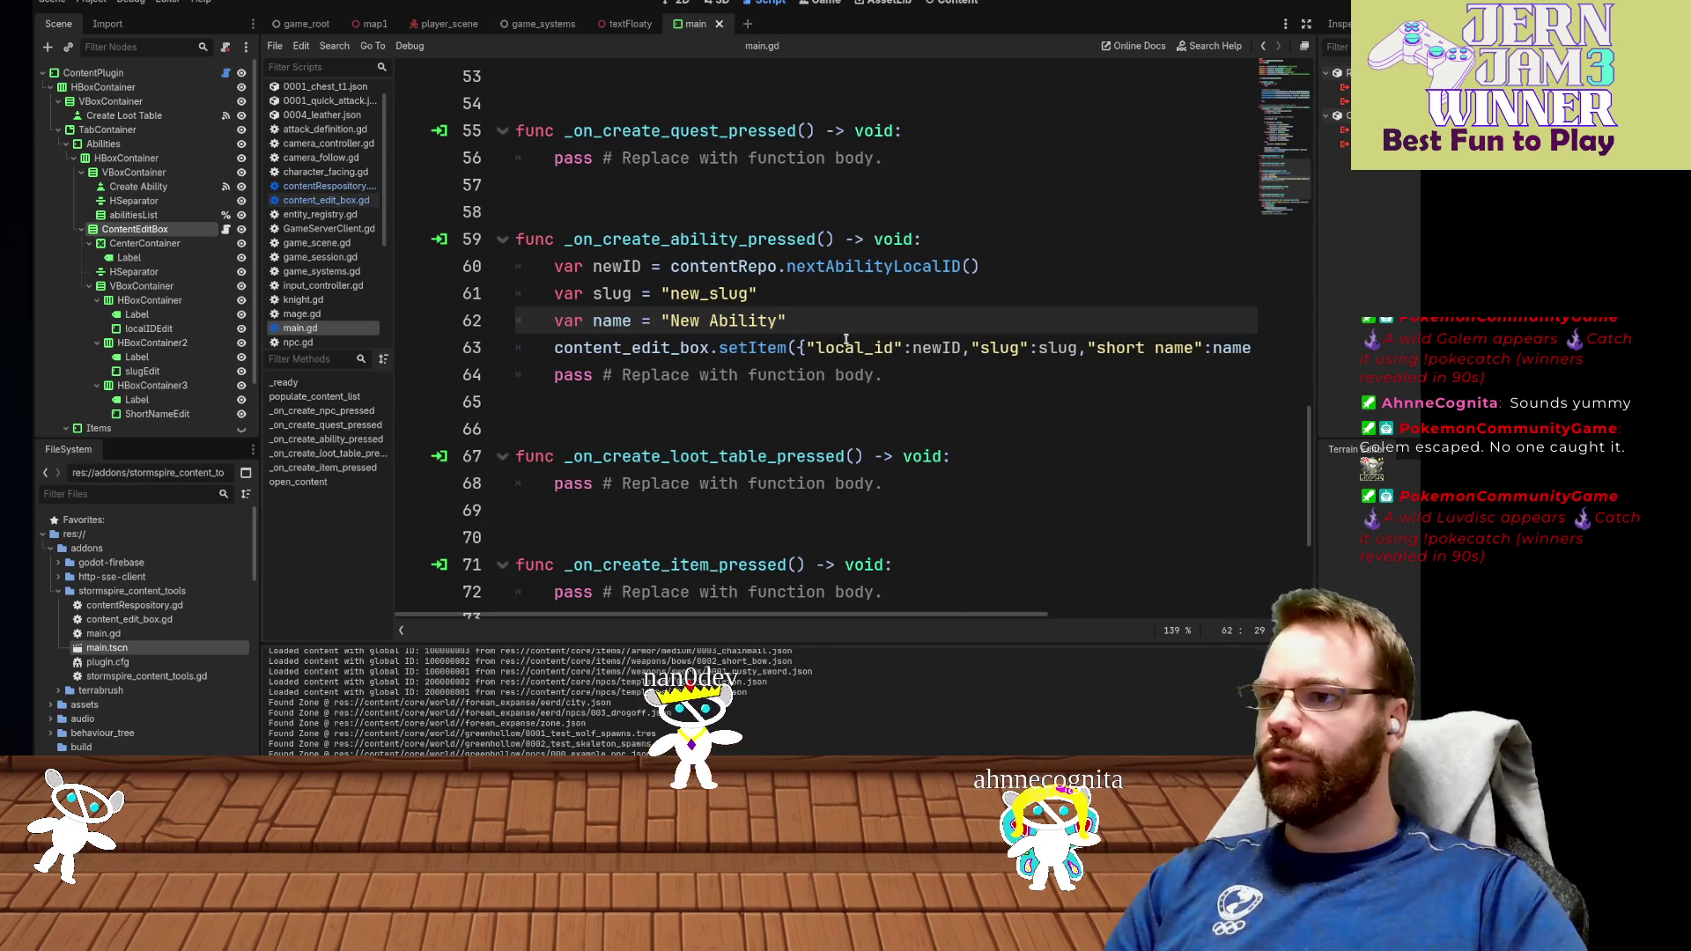
{"action": "left_click", "coordinate": [842, 349]}
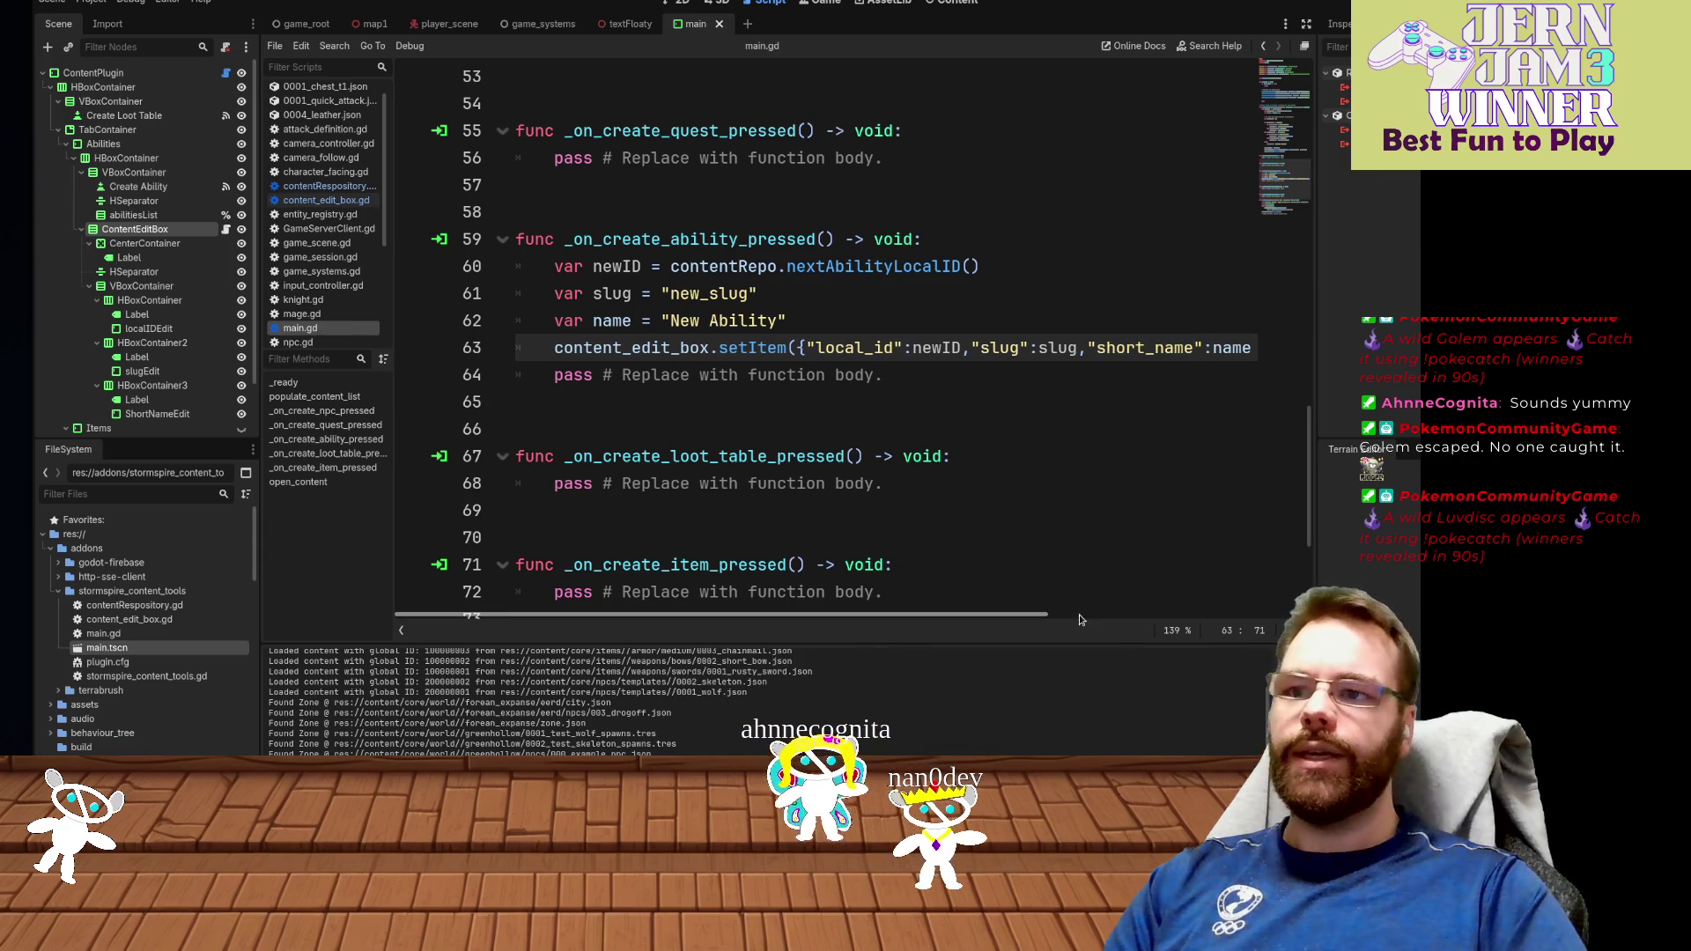
{"action": "key", "text": "alt+Left"}
{"action": "scroll", "coordinate": [881, 353], "scroll_direction": "up", "scroll_amount": 7}
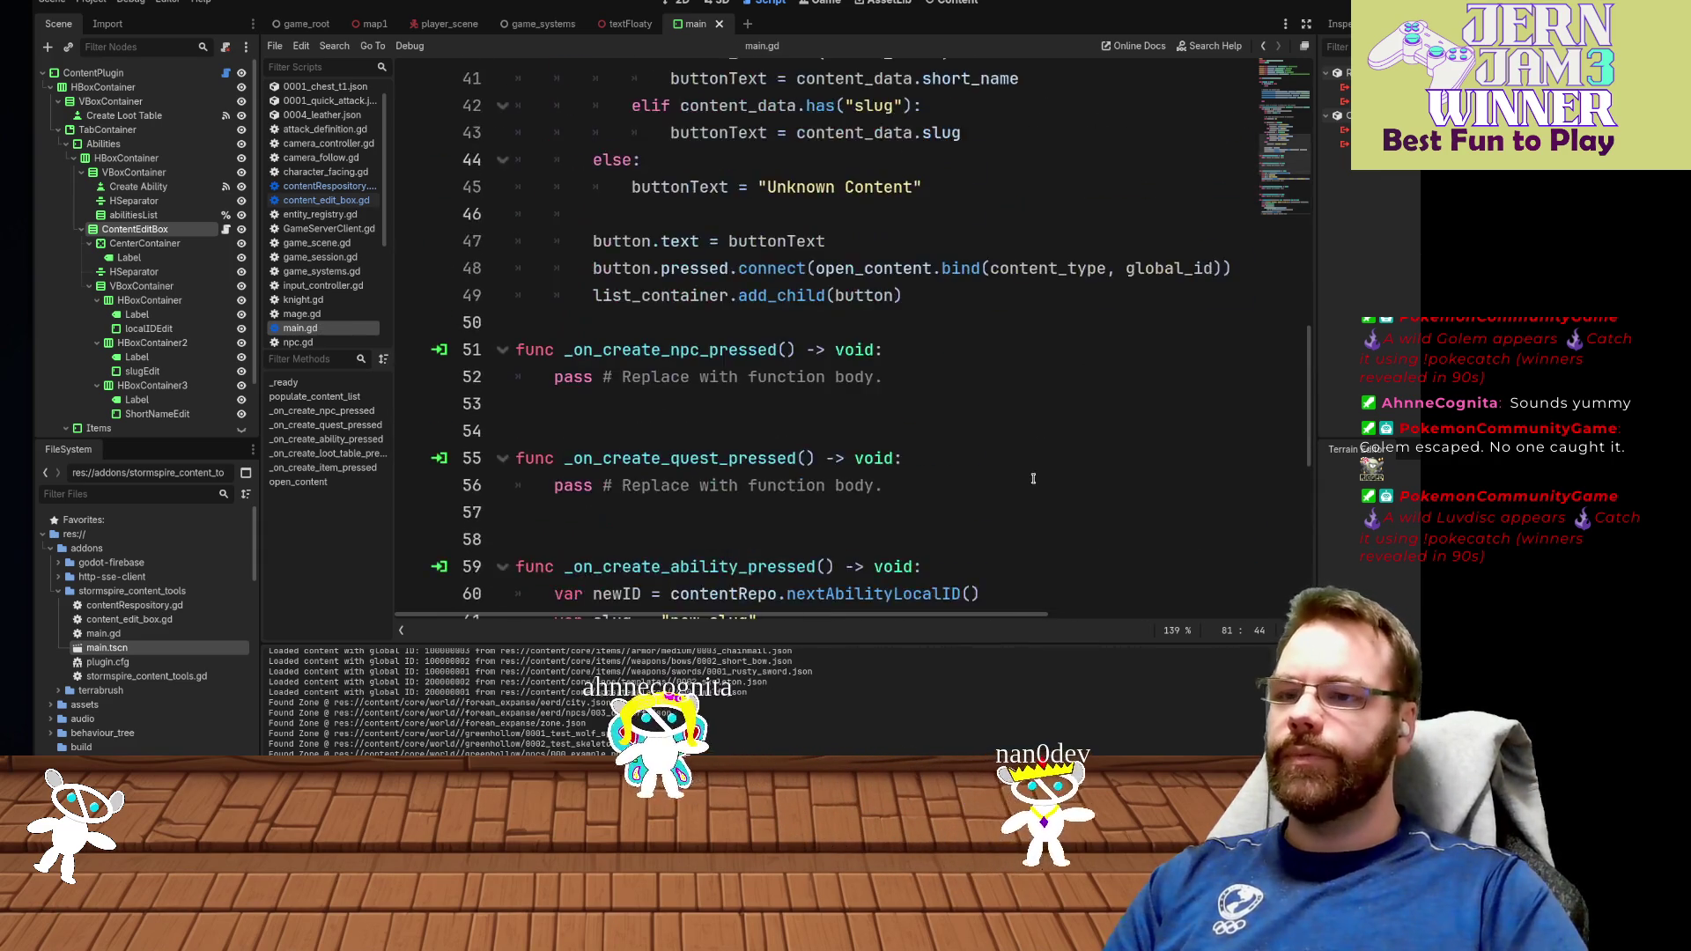
{"action": "scroll", "coordinate": [1025, 395], "scroll_direction": "down", "scroll_amount": 3}
{"action": "left_click", "coordinate": [1025, 395]}
{"action": "left_click", "coordinate": [957, 3]}
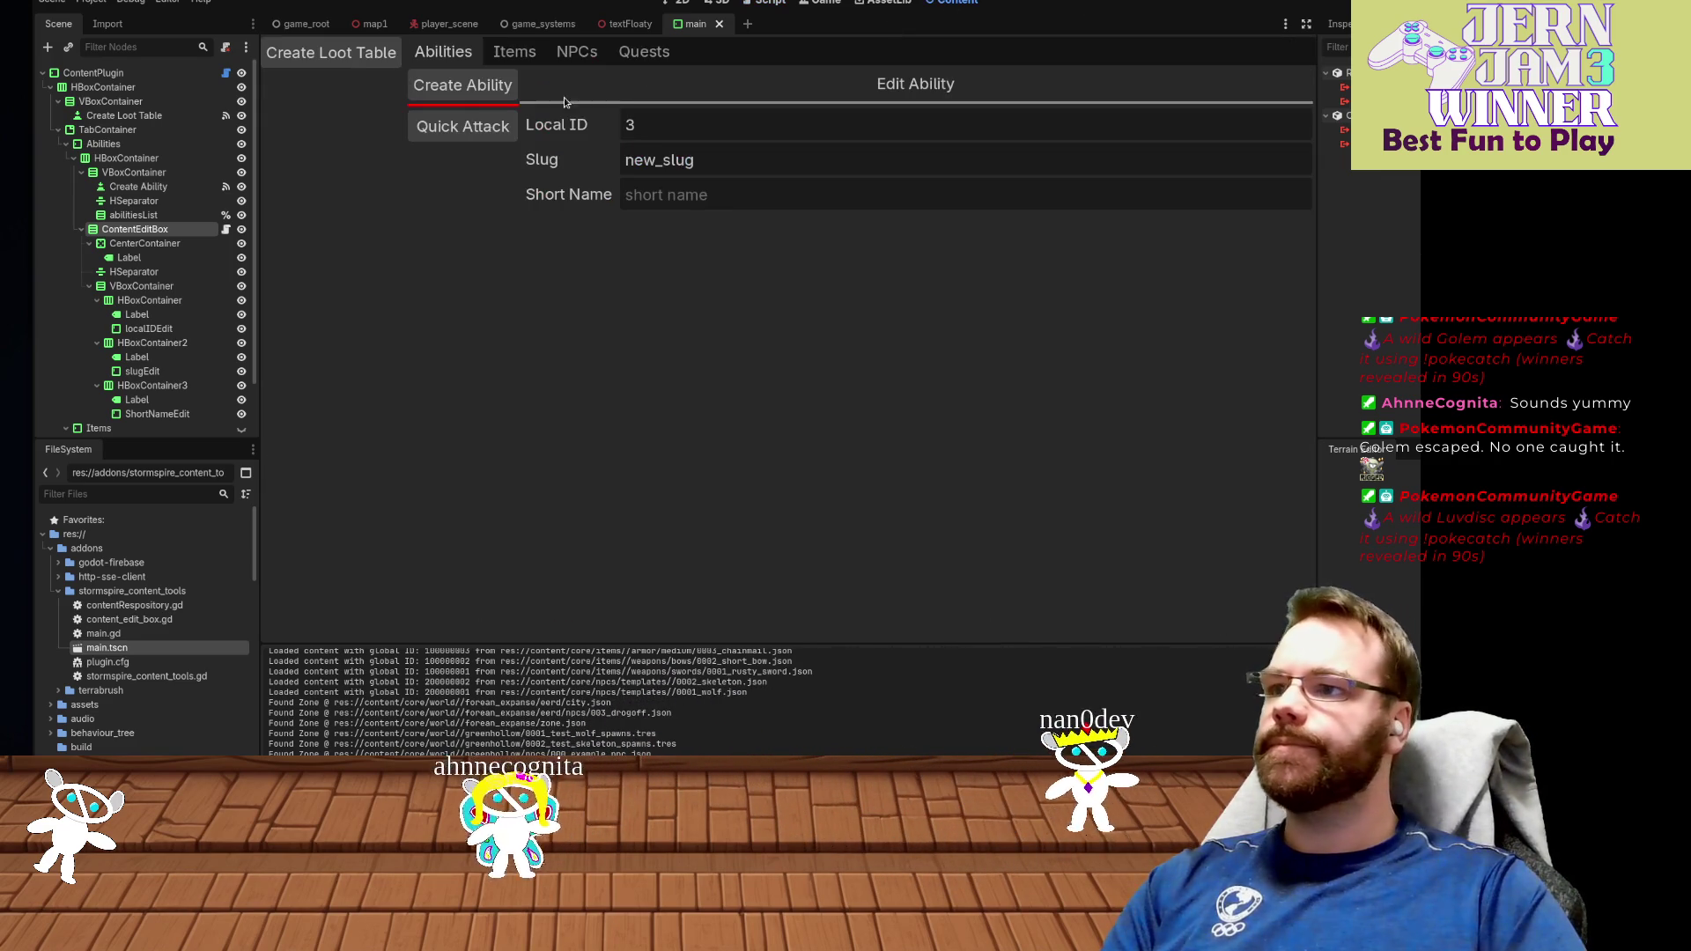
{"action": "left_click", "coordinate": [483, 94]}
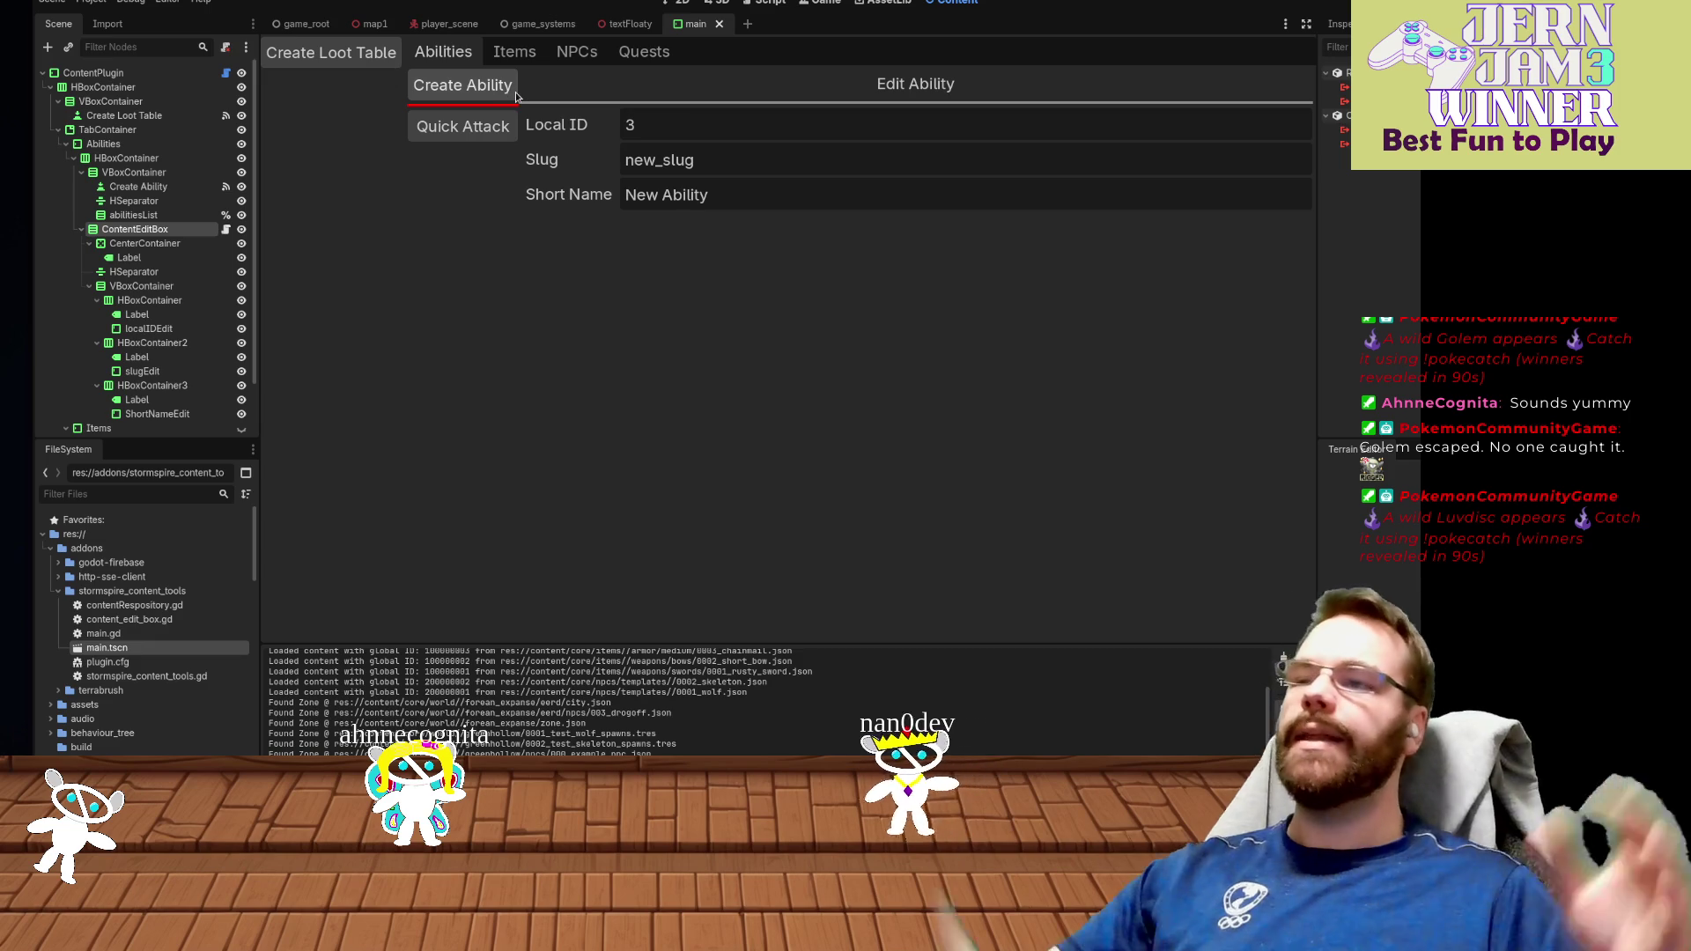
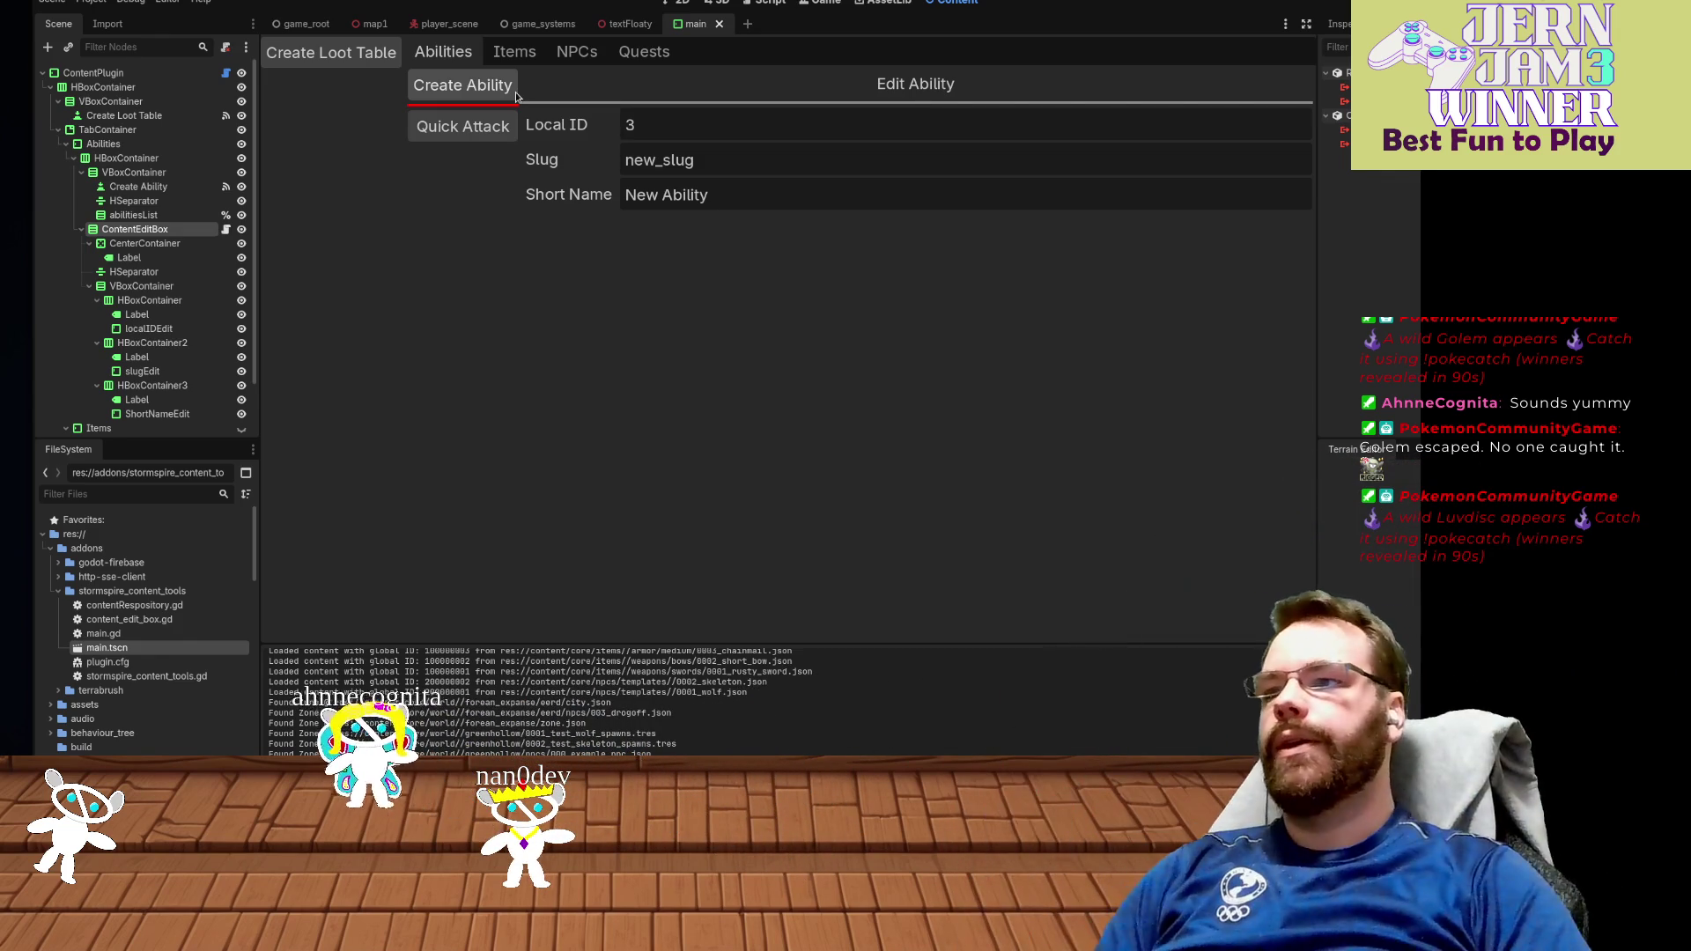
Step: Open main.gd and read through its content-list code around the Dictionary check
{"action": "left_click", "coordinate": [678, 124]}
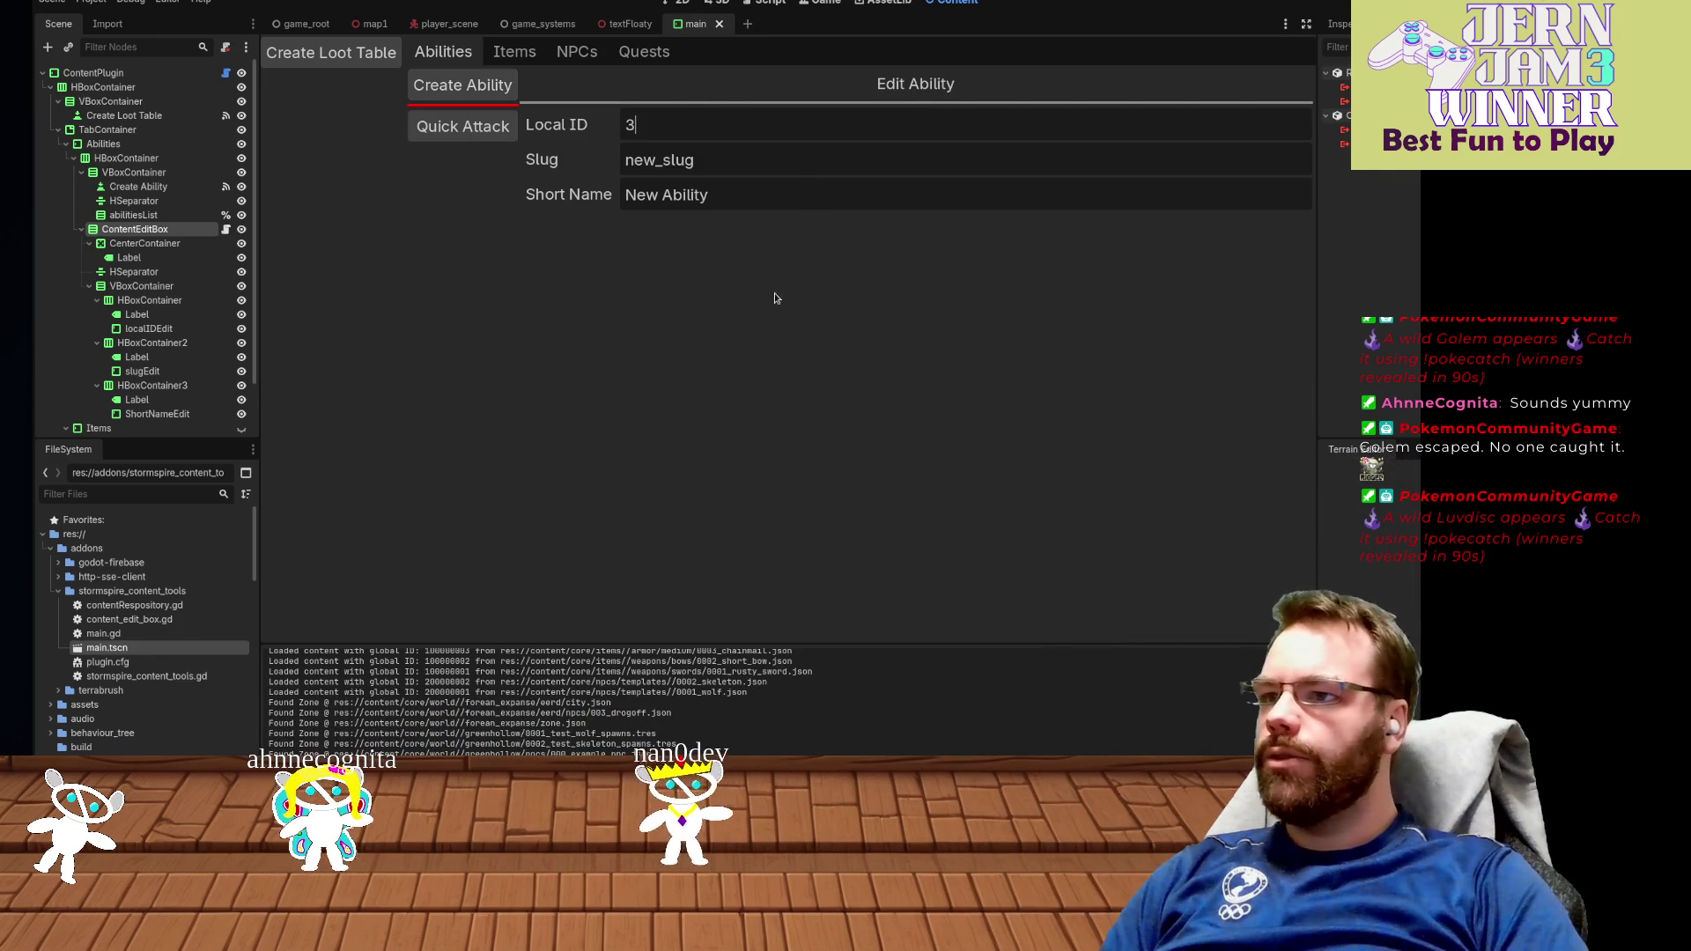
{"action": "left_click", "coordinate": [789, 3]}
{"action": "scroll", "coordinate": [902, 493], "scroll_direction": "up", "scroll_amount": 6}
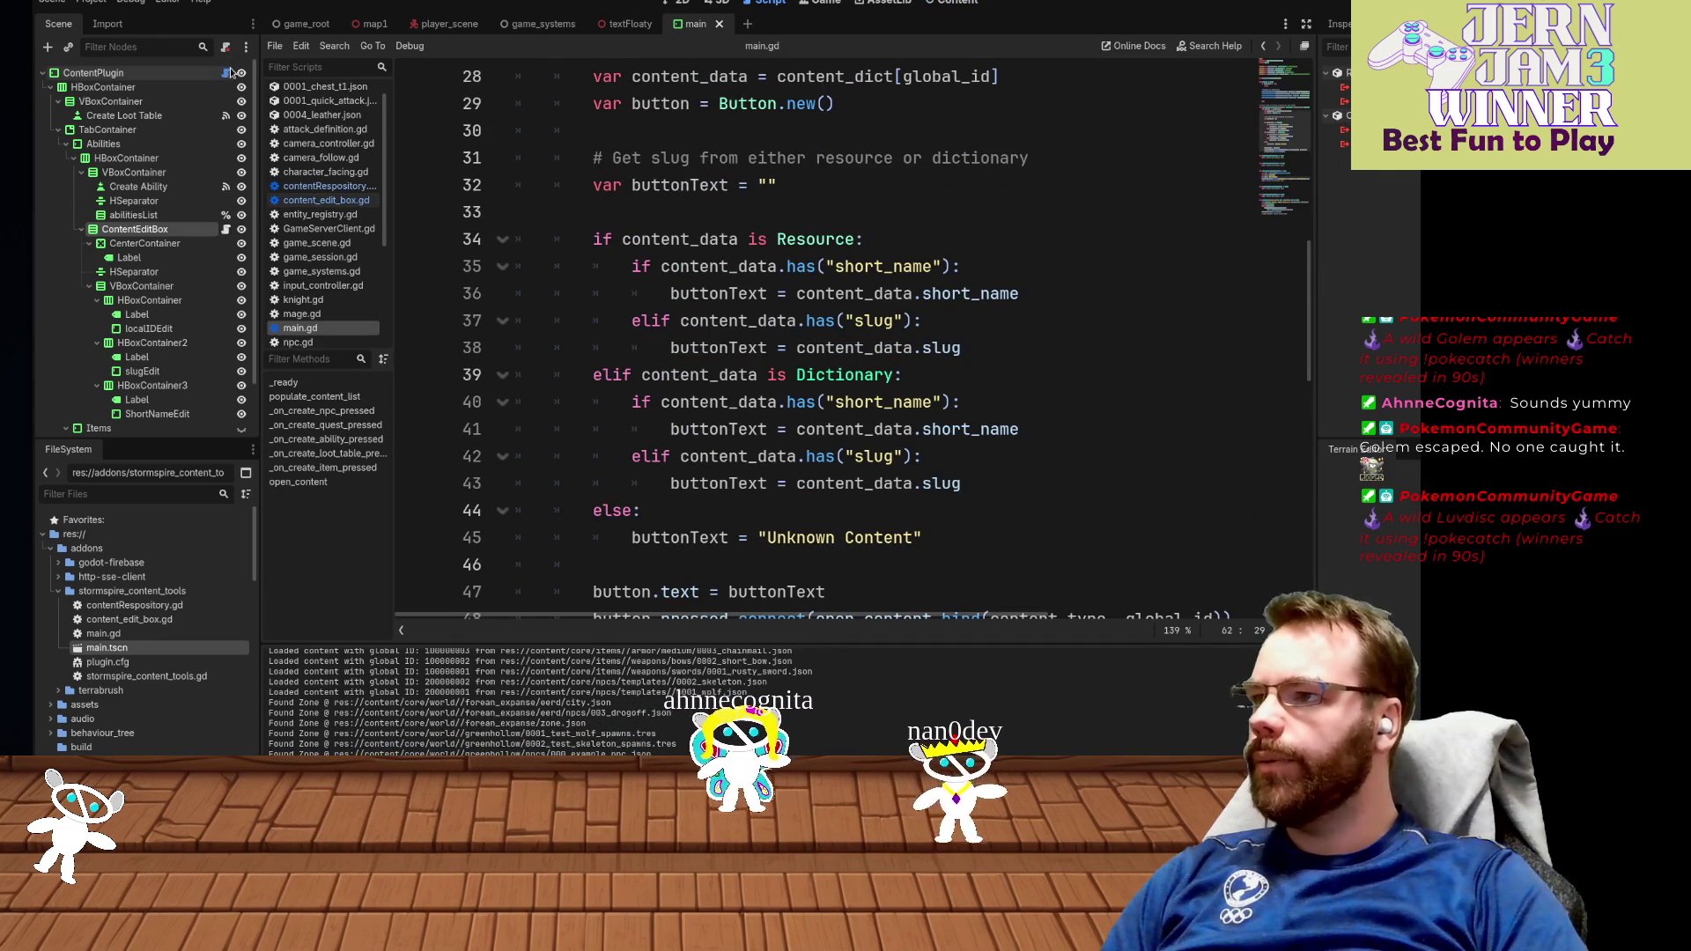
{"action": "left_click", "coordinate": [854, 374]}
{"action": "scroll", "coordinate": [854, 373], "scroll_direction": "down", "scroll_amount": 5}
{"action": "scroll", "coordinate": [855, 371], "scroll_direction": "down", "scroll_amount": 5}
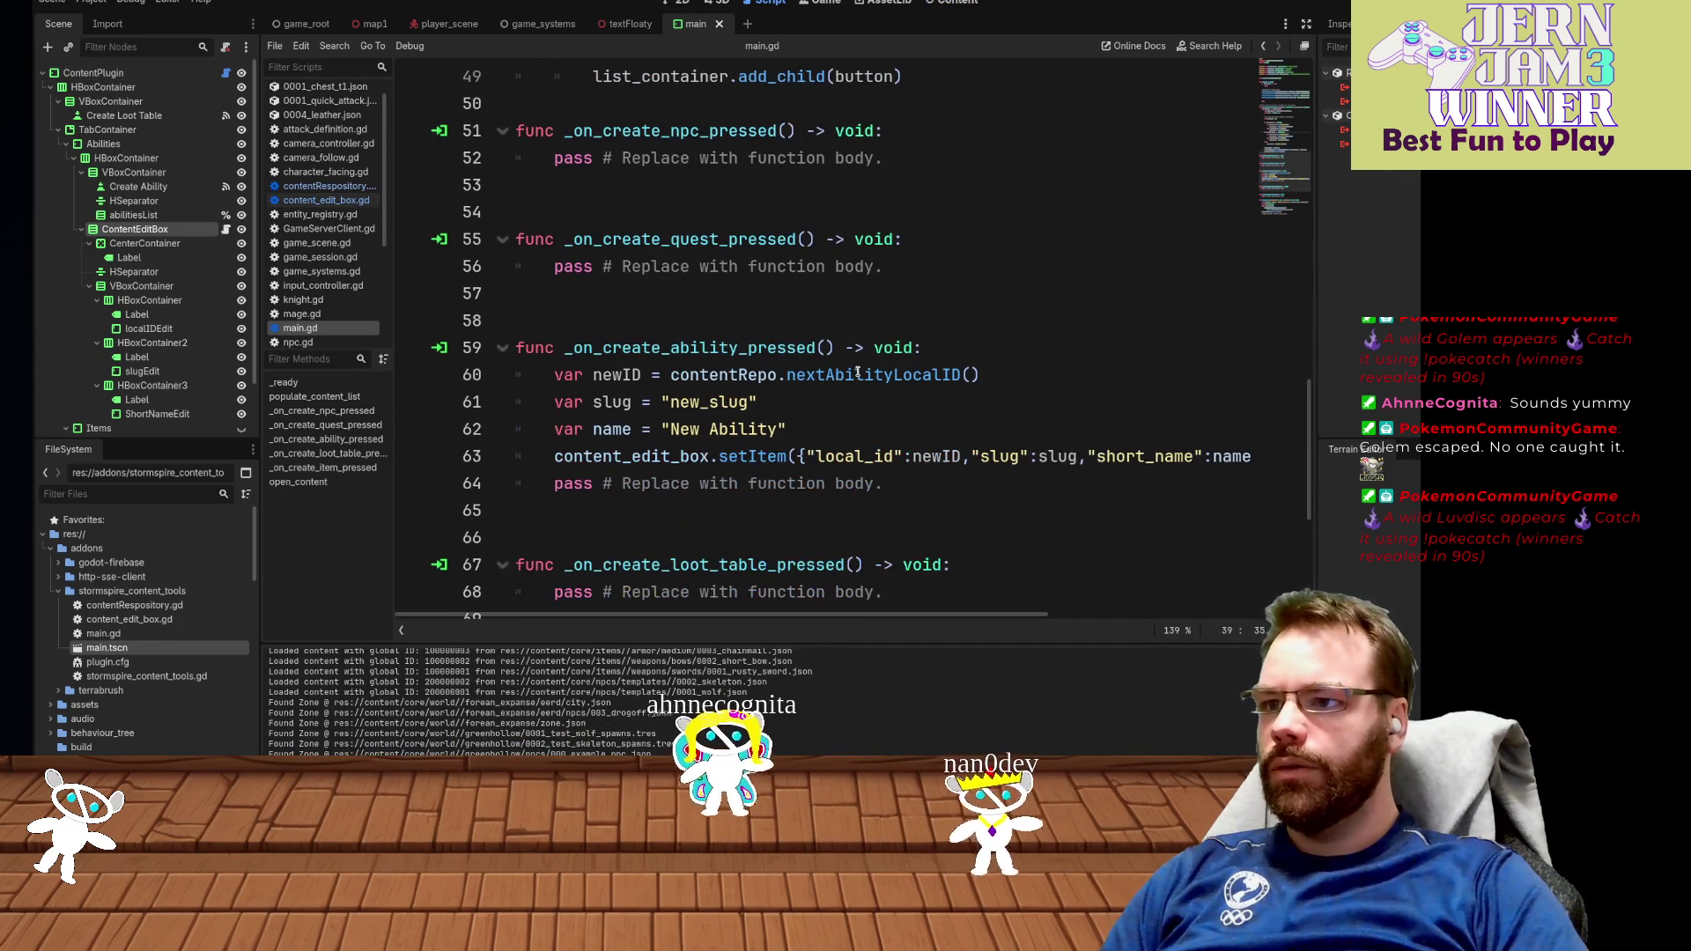
{"action": "scroll", "coordinate": [856, 371], "scroll_direction": "up", "scroll_amount": 19}
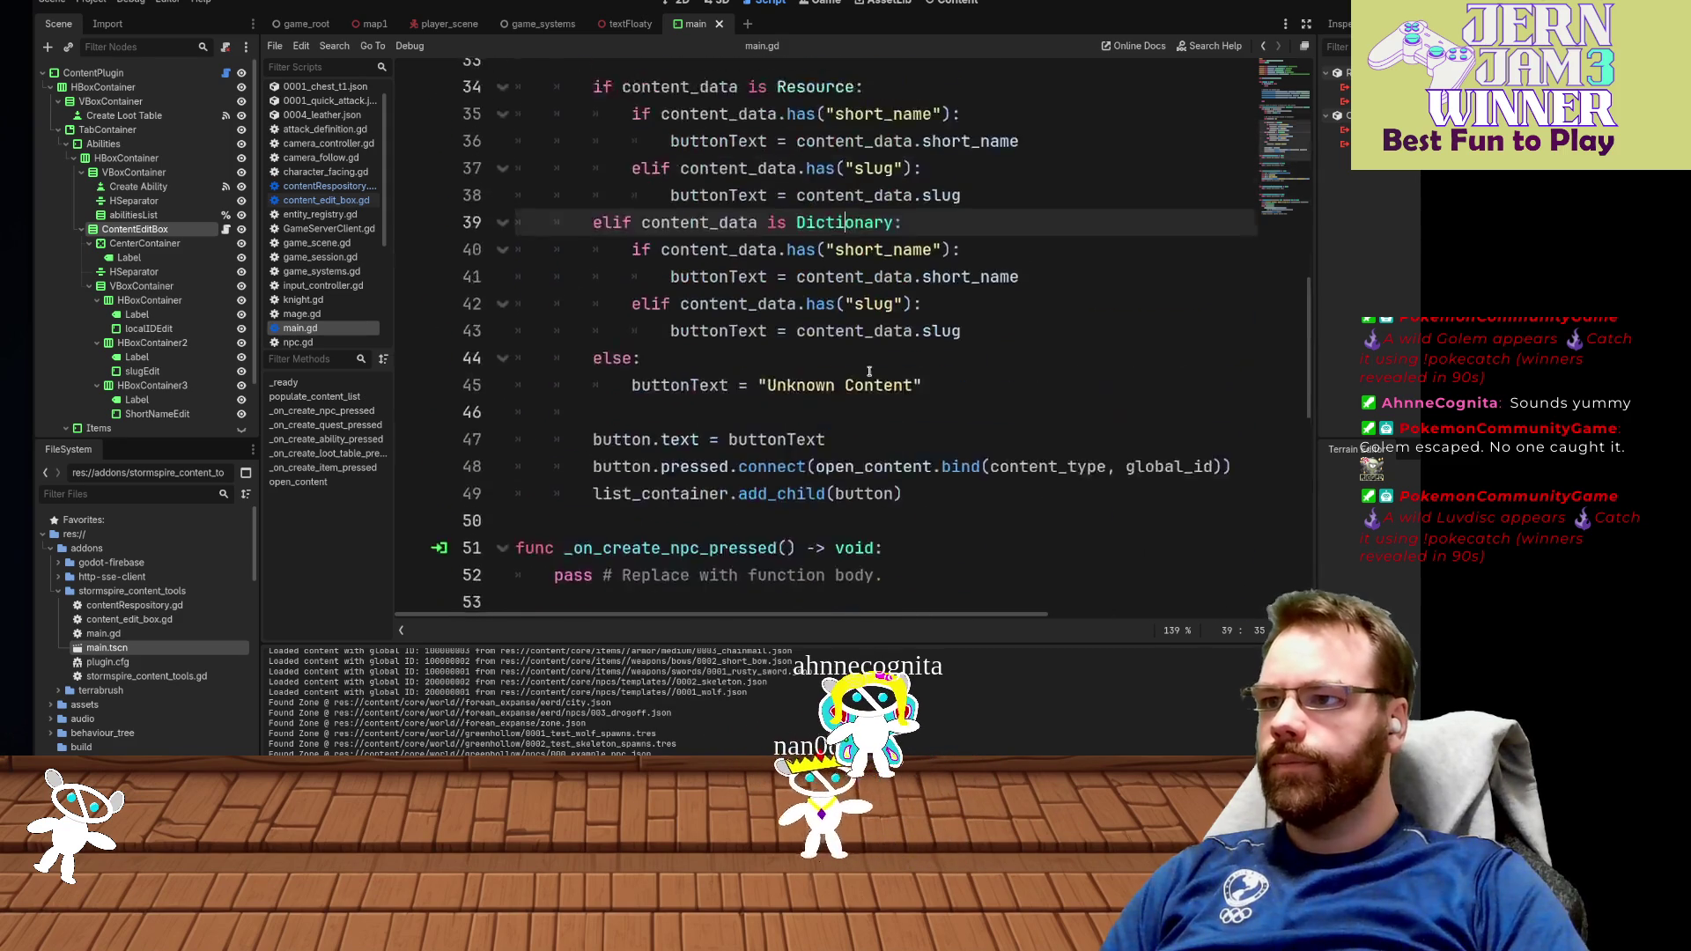
{"action": "scroll", "coordinate": [881, 380], "scroll_direction": "down", "scroll_amount": 7}
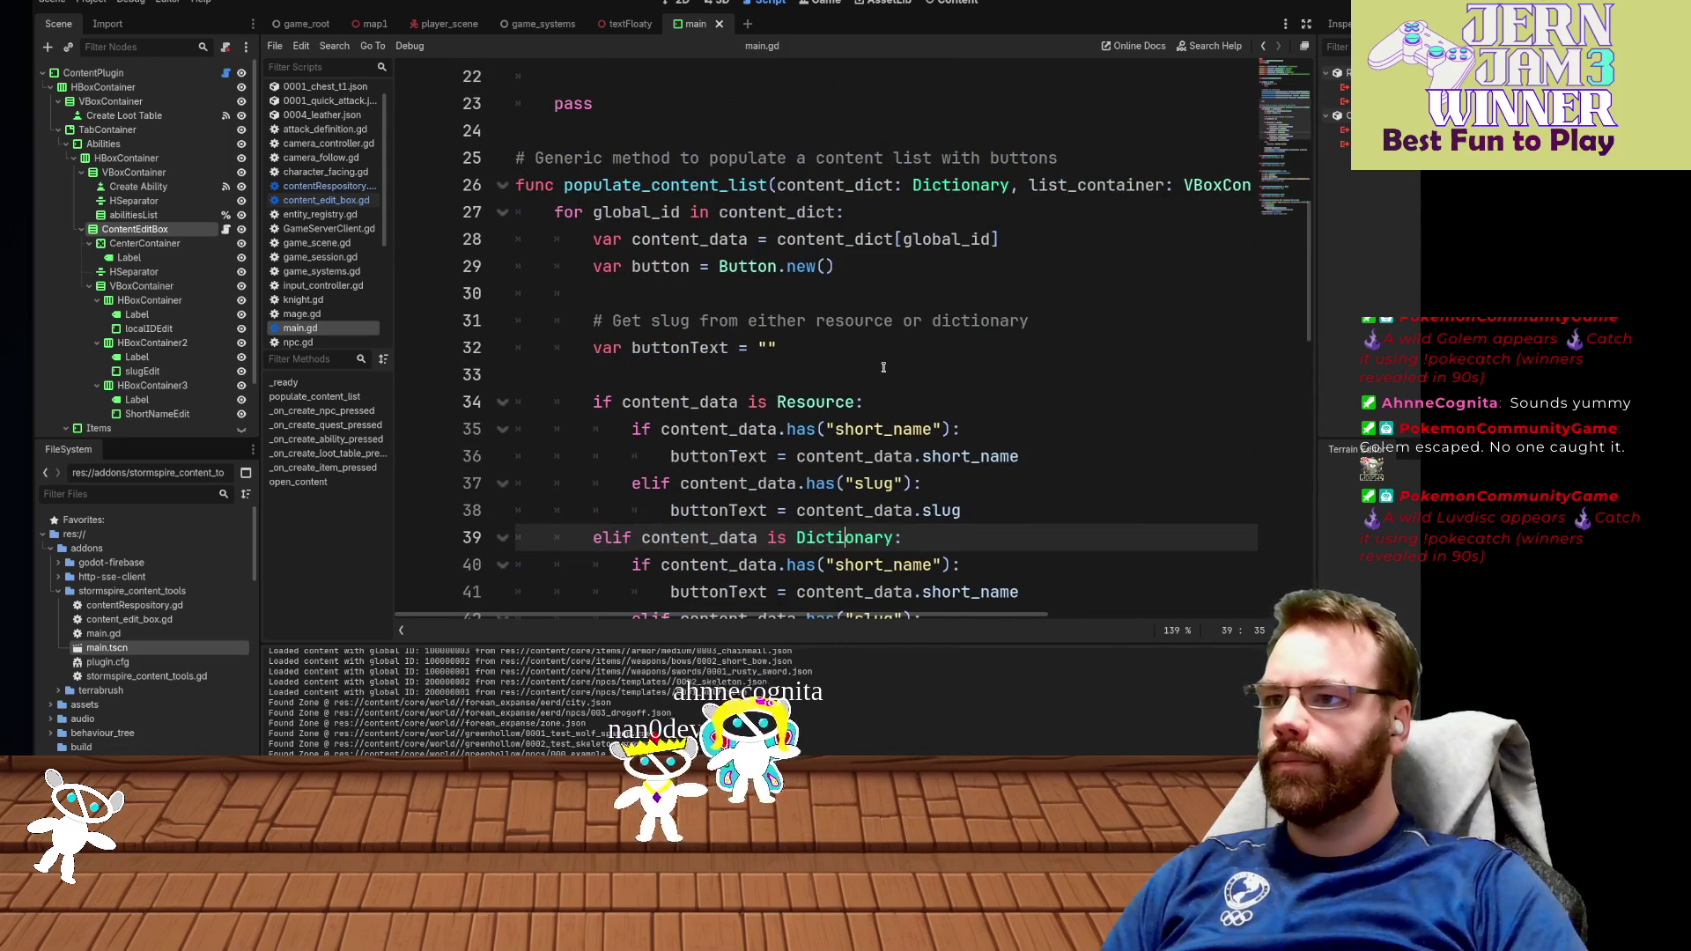
{"action": "scroll", "coordinate": [881, 379], "scroll_direction": "down", "scroll_amount": 14}
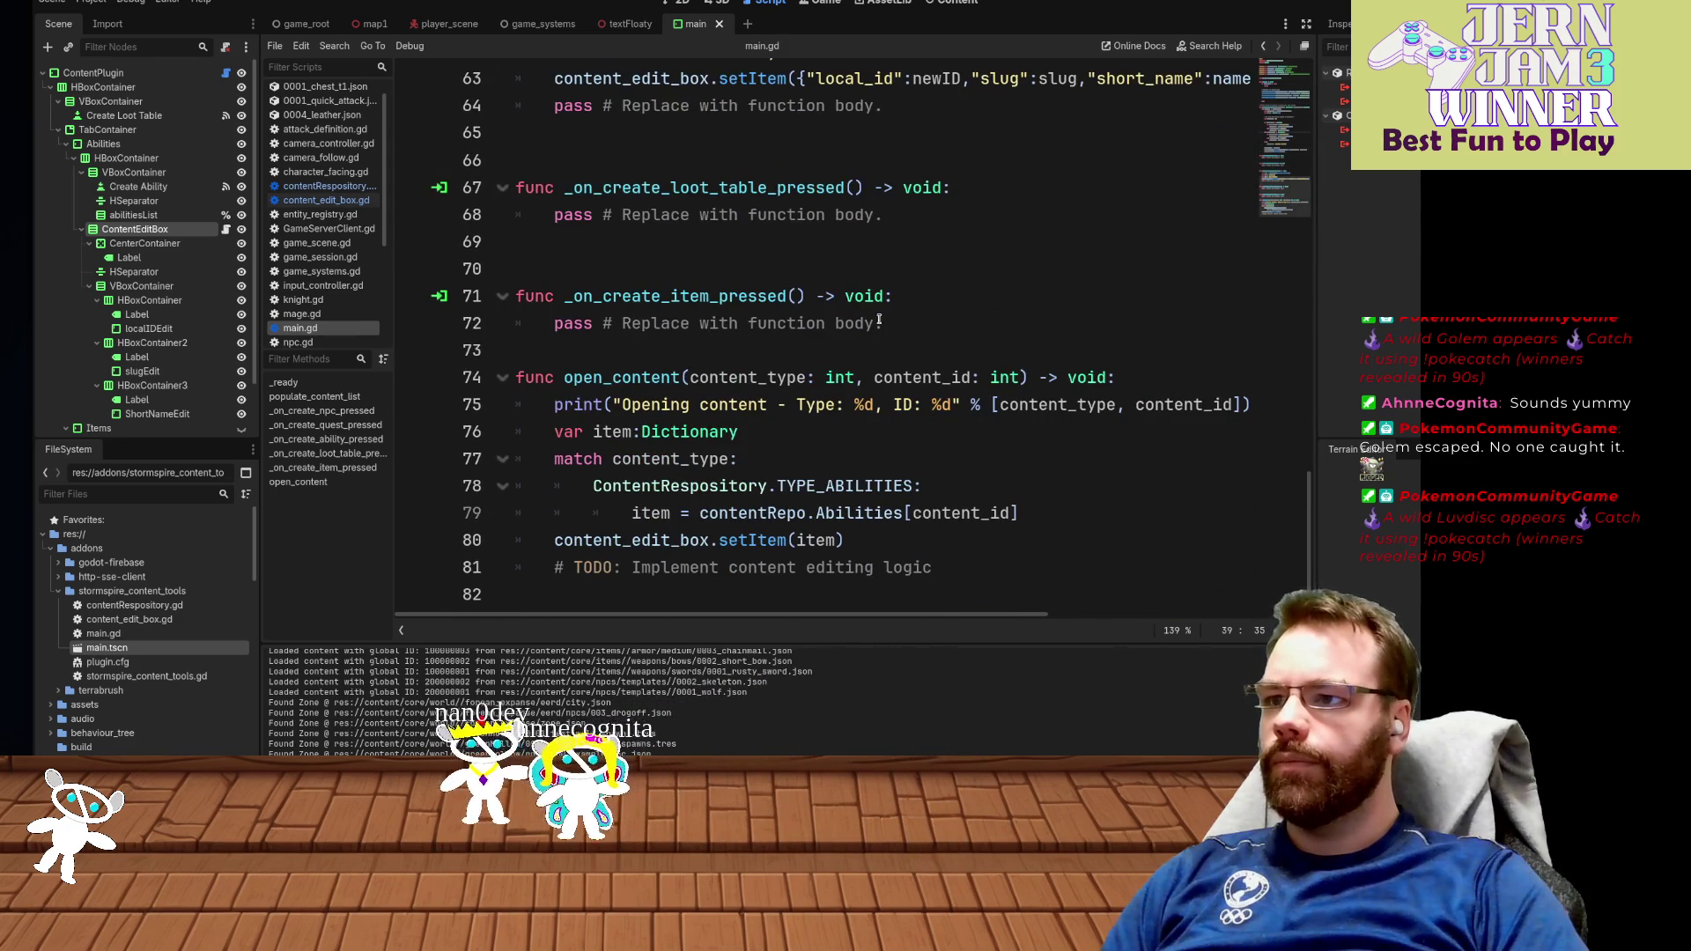
{"action": "scroll", "coordinate": [884, 319], "scroll_direction": "up", "scroll_amount": 5}
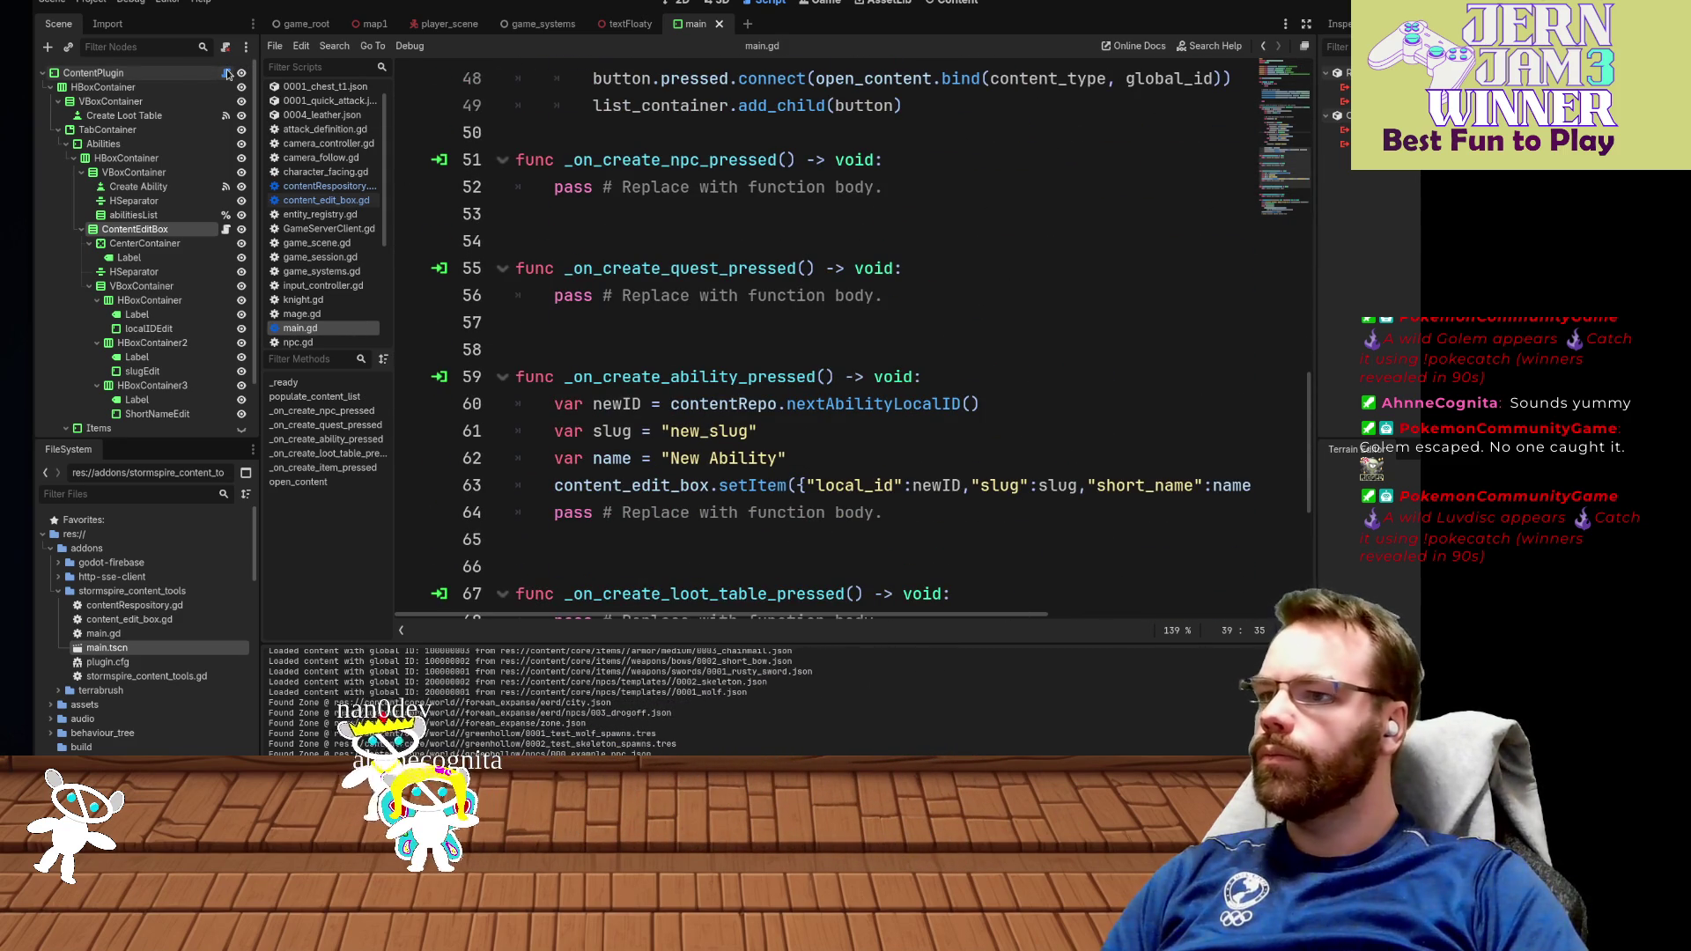
Step: Glance at the ContentEditBox script, then return to main.gd and scroll through it
{"action": "left_click", "coordinate": [225, 228]}
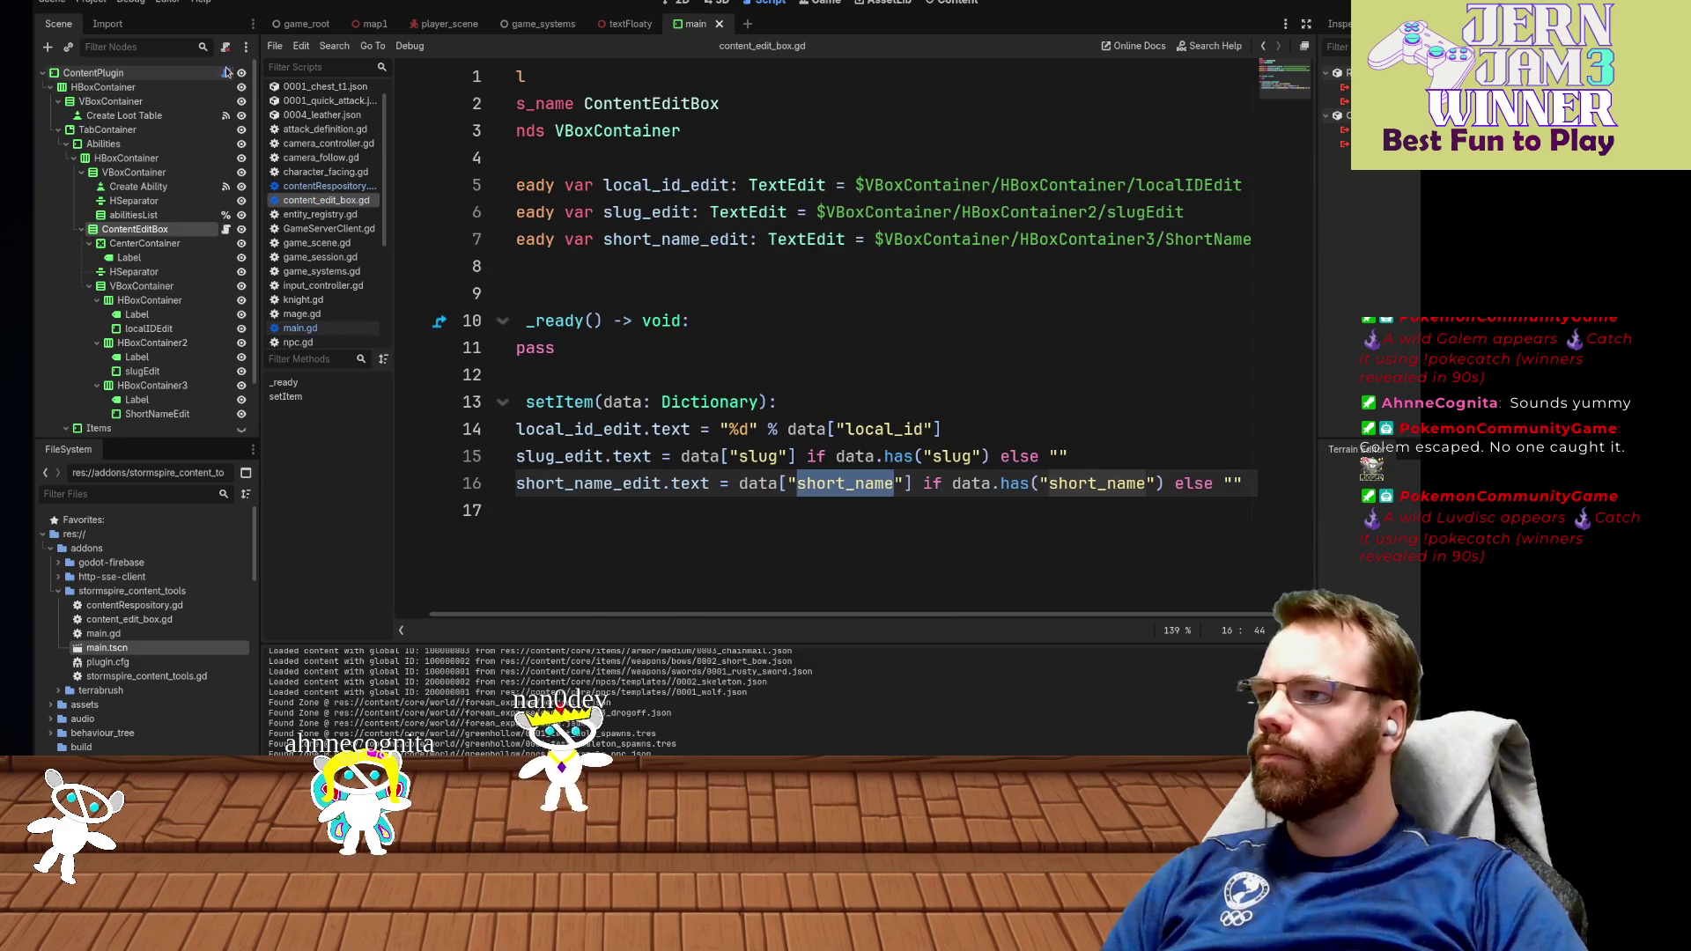
{"action": "left_click", "coordinate": [225, 72]}
{"action": "scroll", "coordinate": [867, 382], "scroll_direction": "up", "scroll_amount": 12}
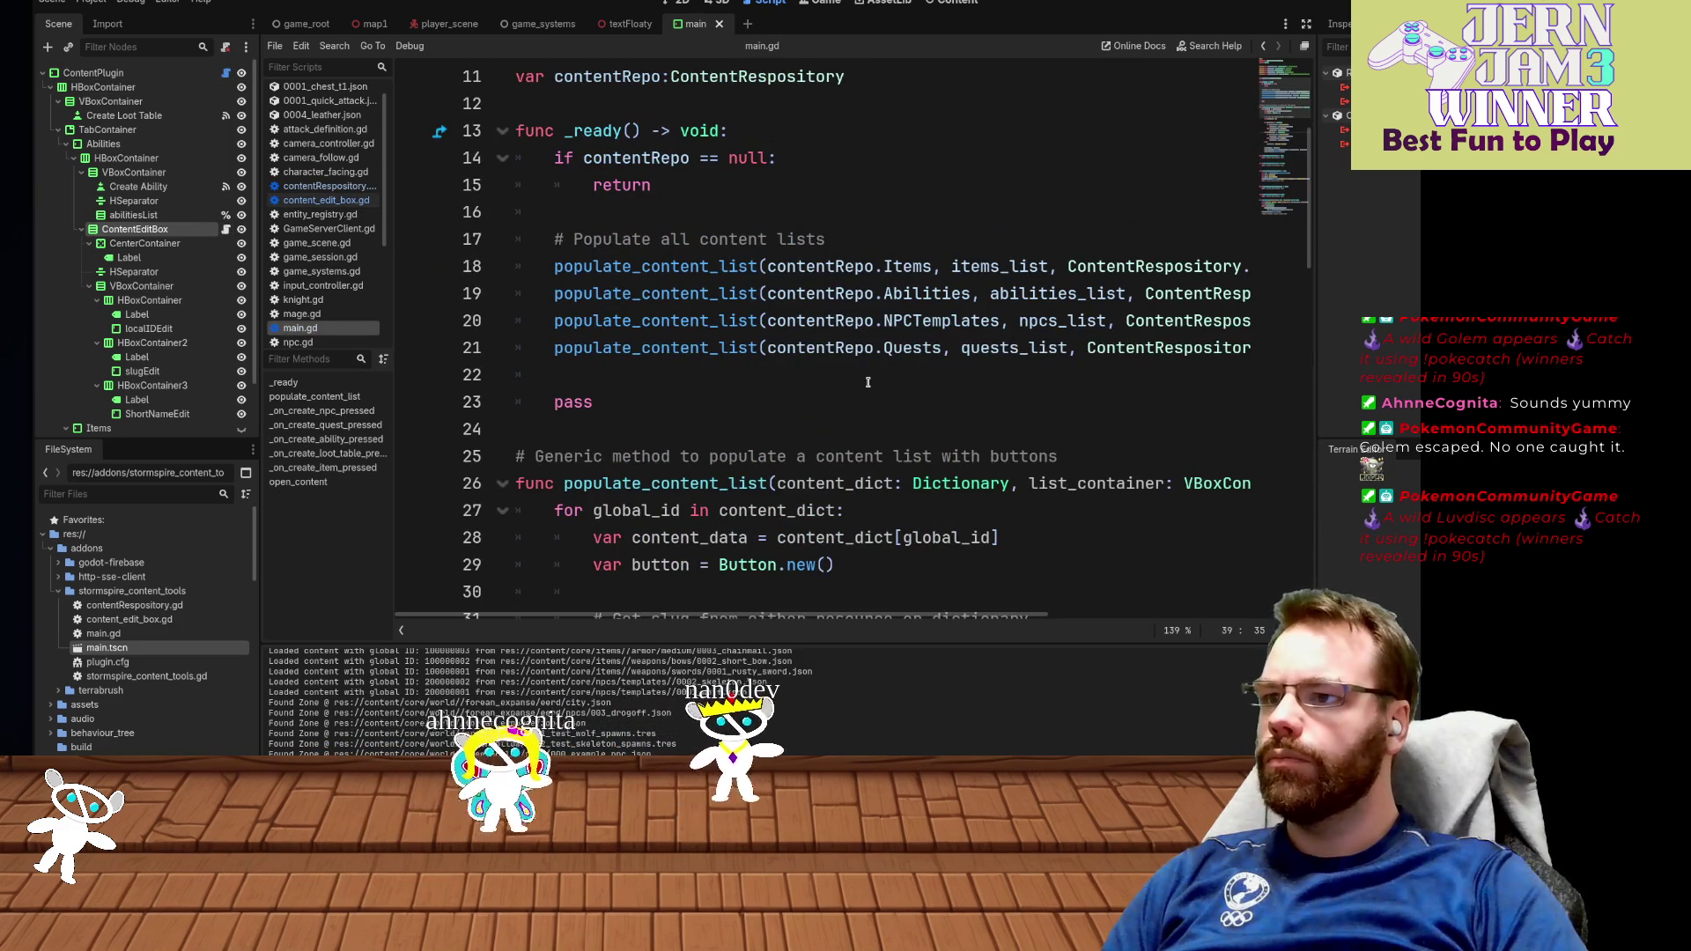
{"action": "scroll", "coordinate": [867, 382], "scroll_direction": "down", "scroll_amount": 10}
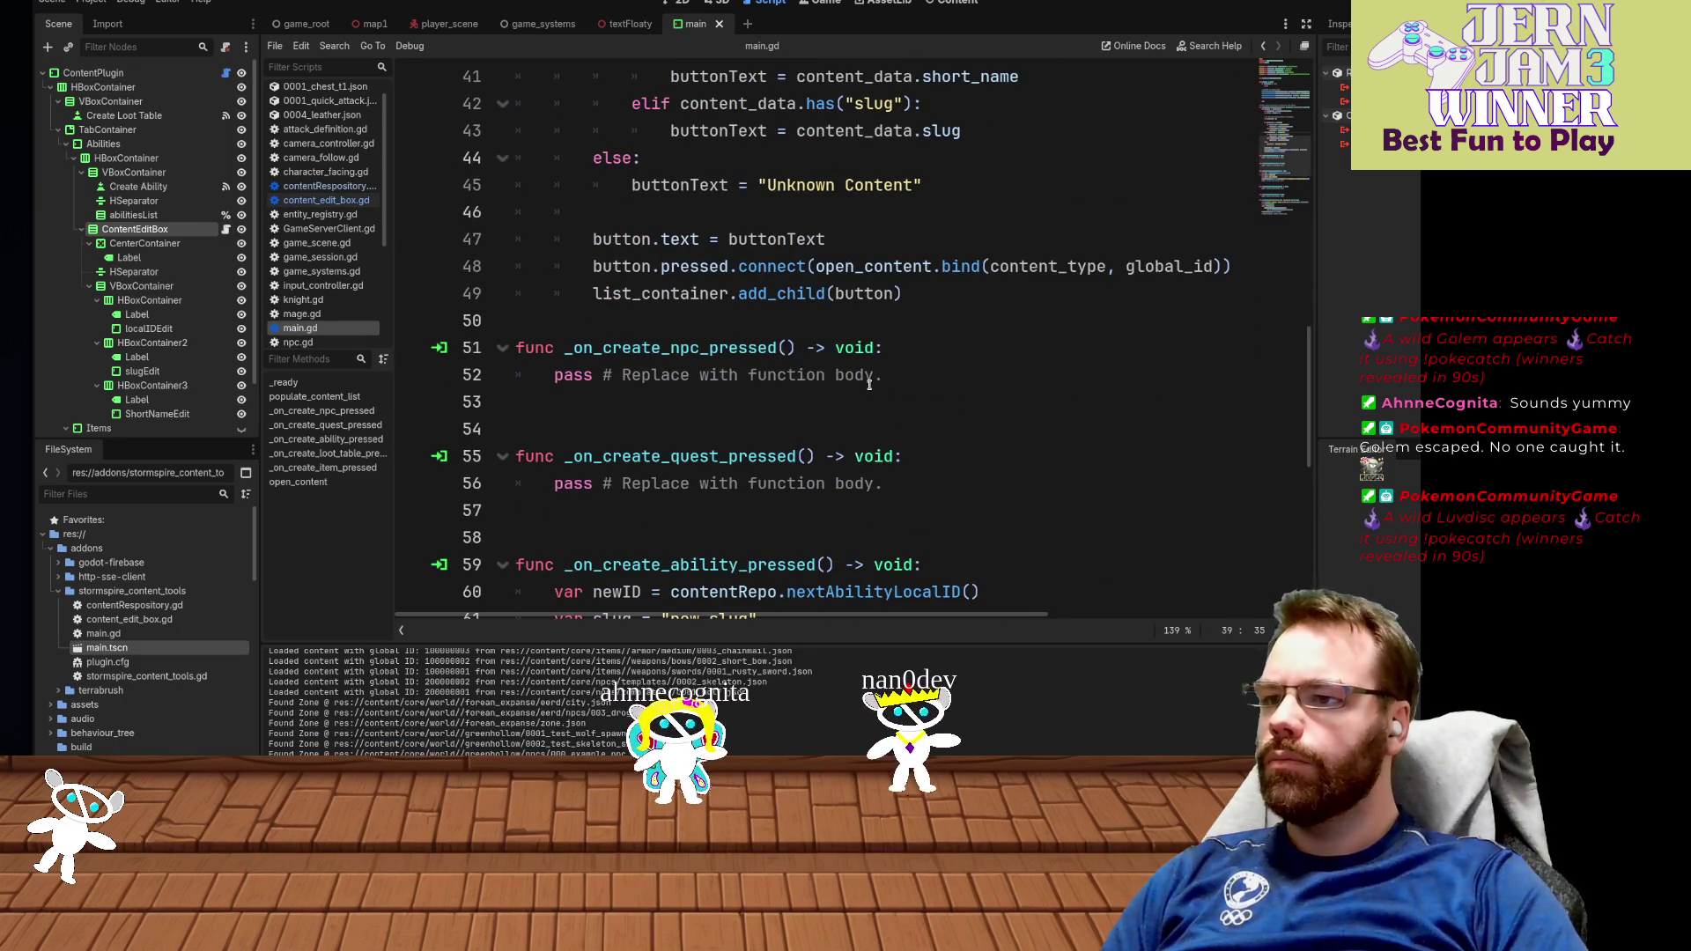
{"action": "scroll", "coordinate": [869, 384], "scroll_direction": "down", "scroll_amount": 6}
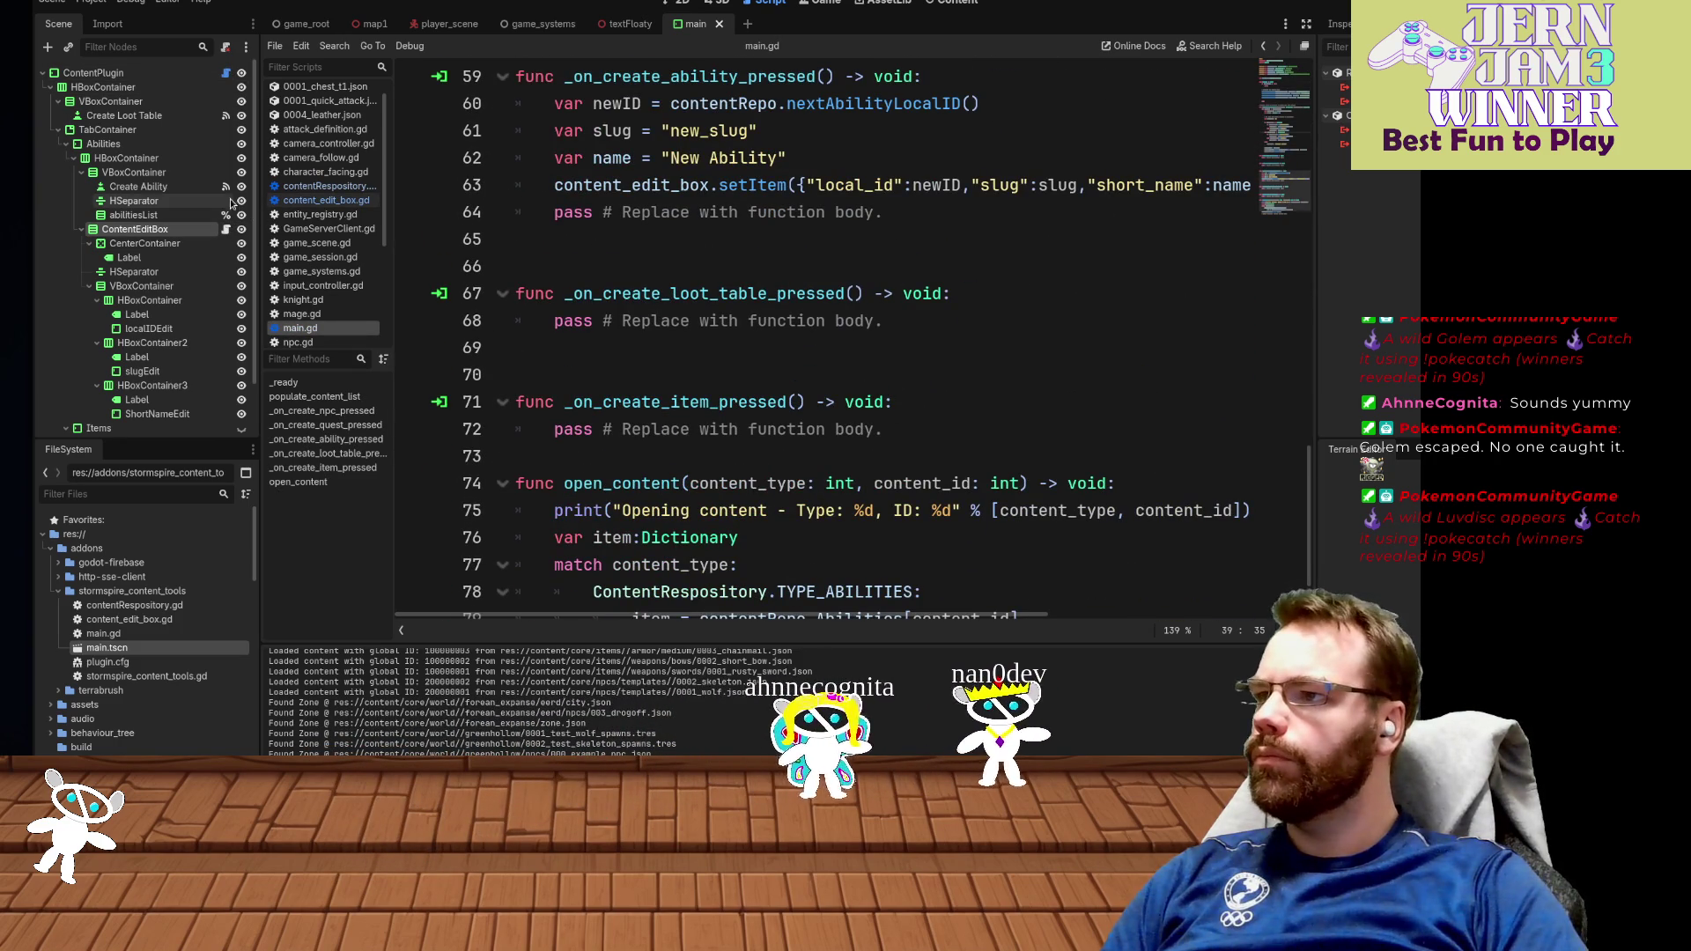
{"action": "scroll", "coordinate": [867, 388], "scroll_direction": "up", "scroll_amount": 11}
{"action": "scroll", "coordinate": [894, 291], "scroll_direction": "up", "scroll_amount": 7}
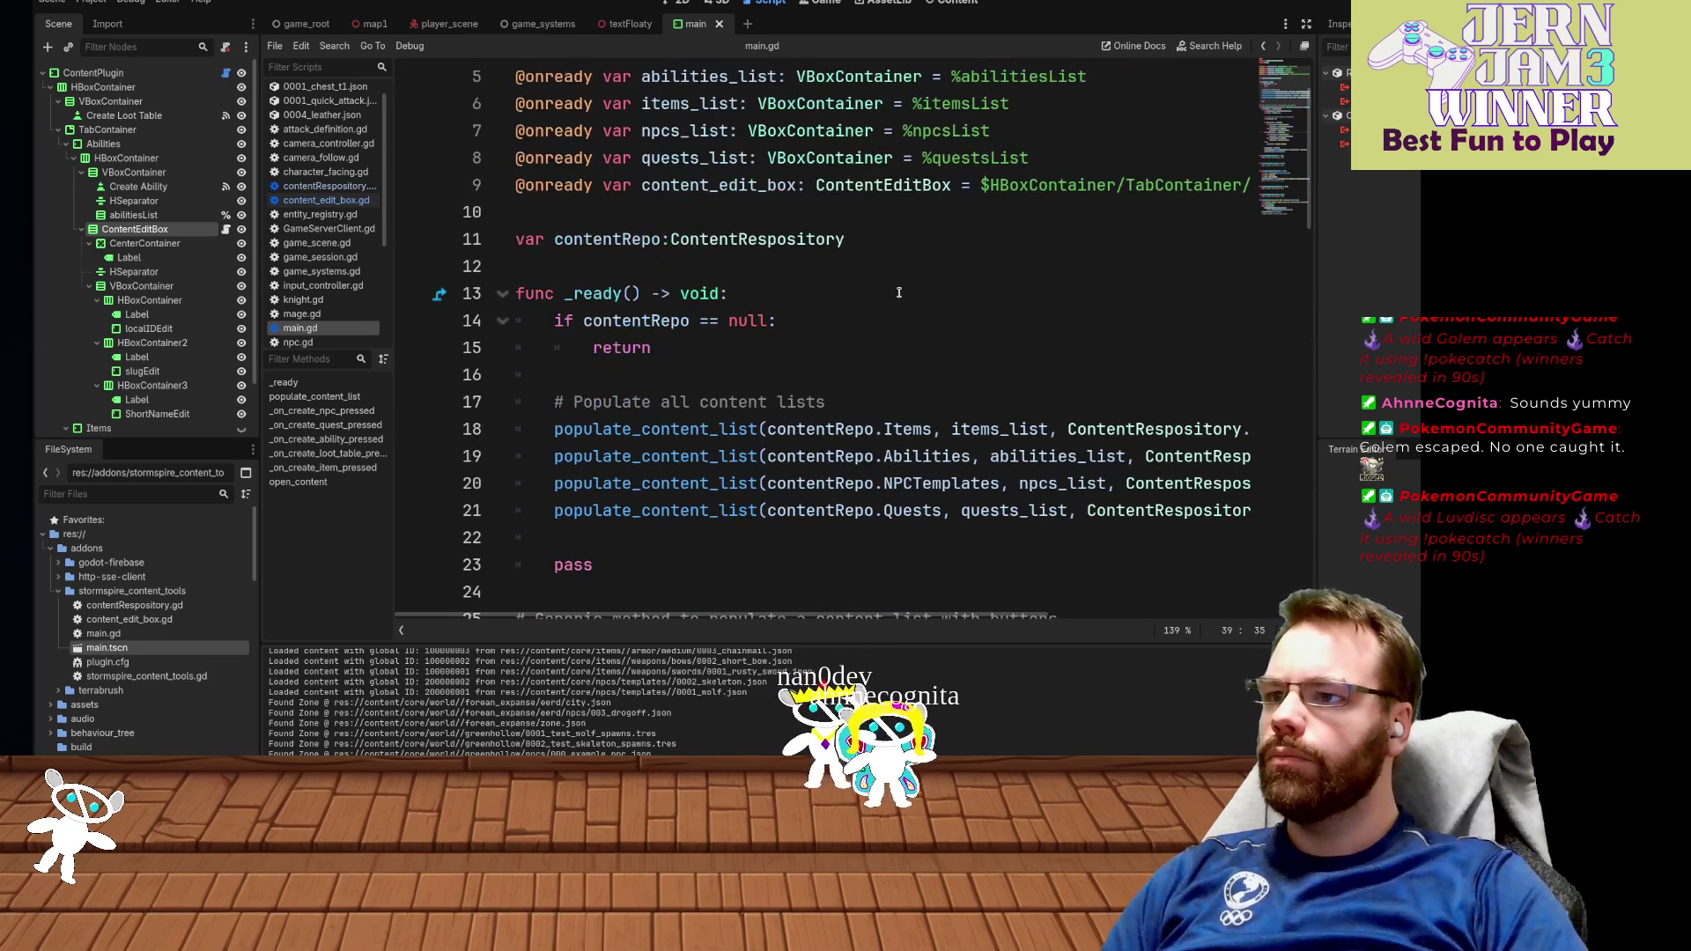
Step: Inspect the contentRespository.gd code, then go back to main.gd and the ability form
{"action": "left_click", "coordinate": [695, 233], "text": "ctrl"}
{"action": "key", "text": "Down"}
{"action": "key", "text": "Down"}
{"action": "left_click", "coordinate": [757, 212]}
{"action": "left_click", "coordinate": [737, 351]}
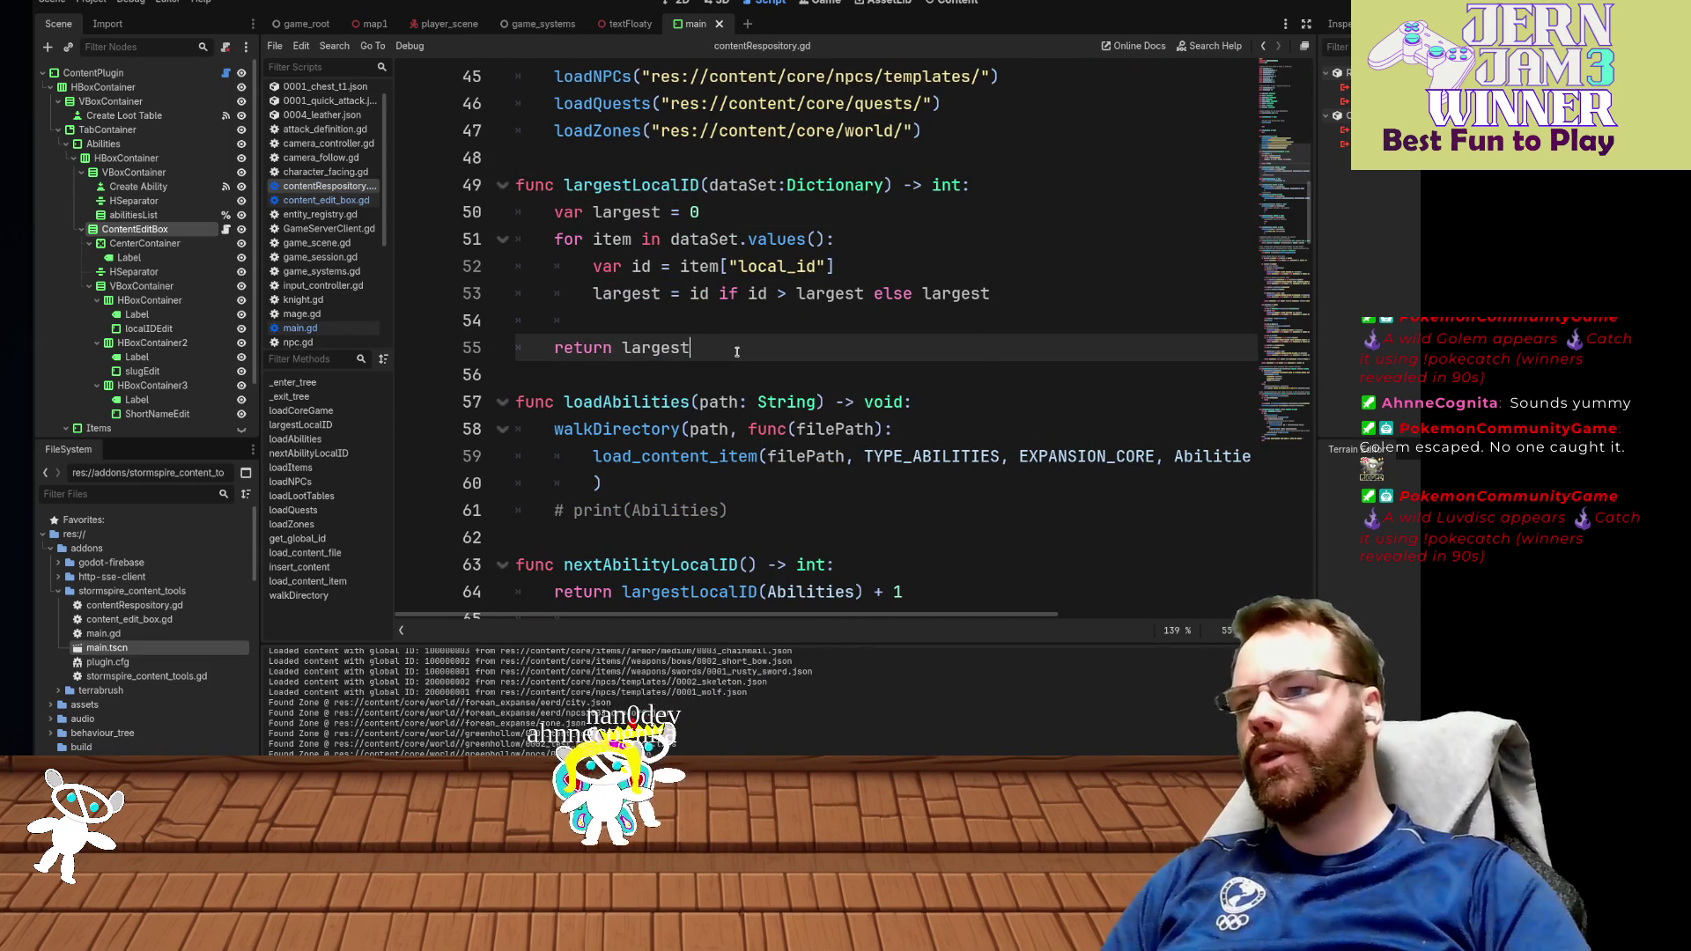
{"action": "scroll", "coordinate": [820, 314], "scroll_direction": "down", "scroll_amount": 2}
{"action": "scroll", "coordinate": [832, 334], "scroll_direction": "up", "scroll_amount": 3}
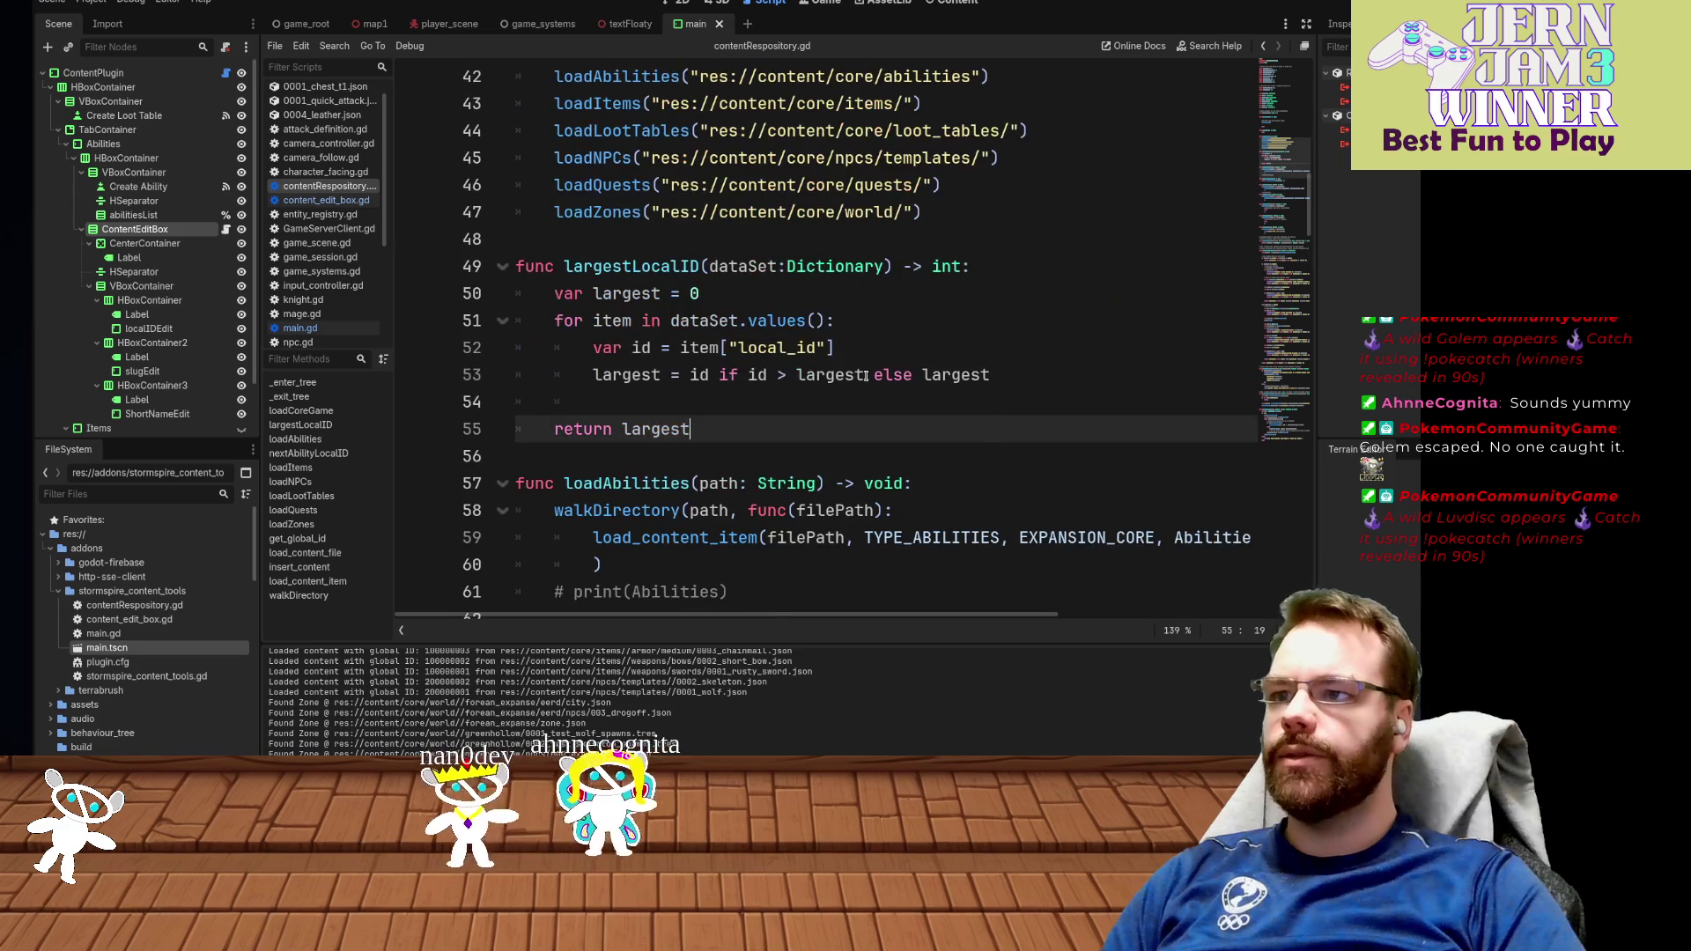
{"action": "key", "text": "alt+Left"}
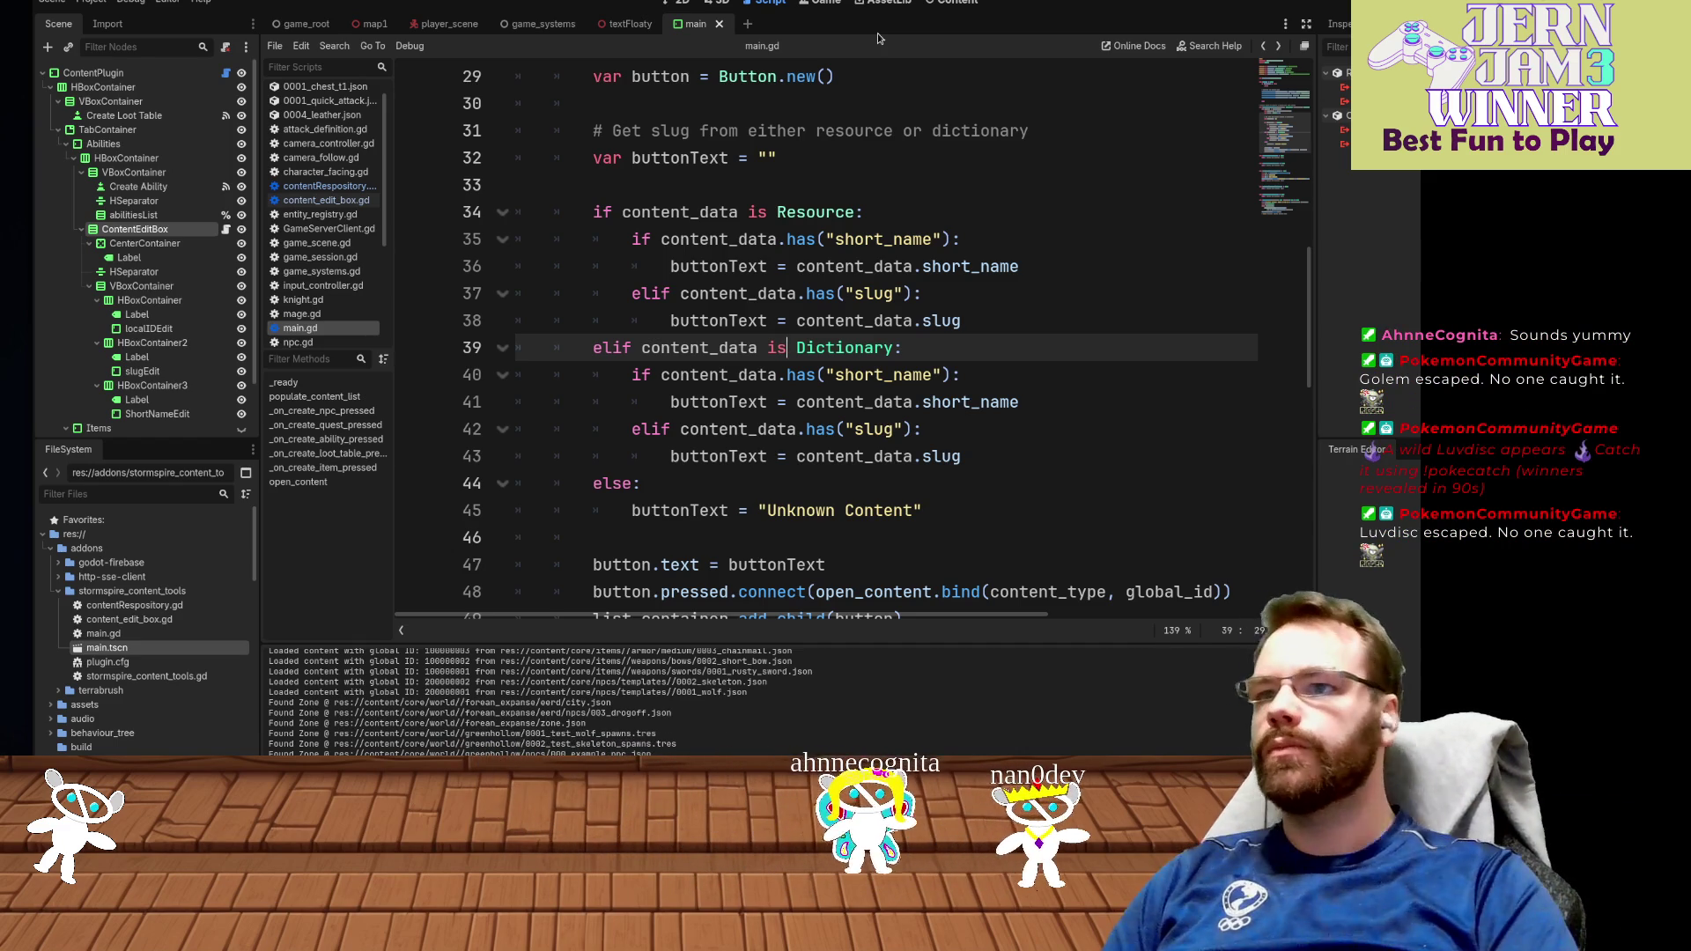
{"action": "left_click", "coordinate": [952, 2]}
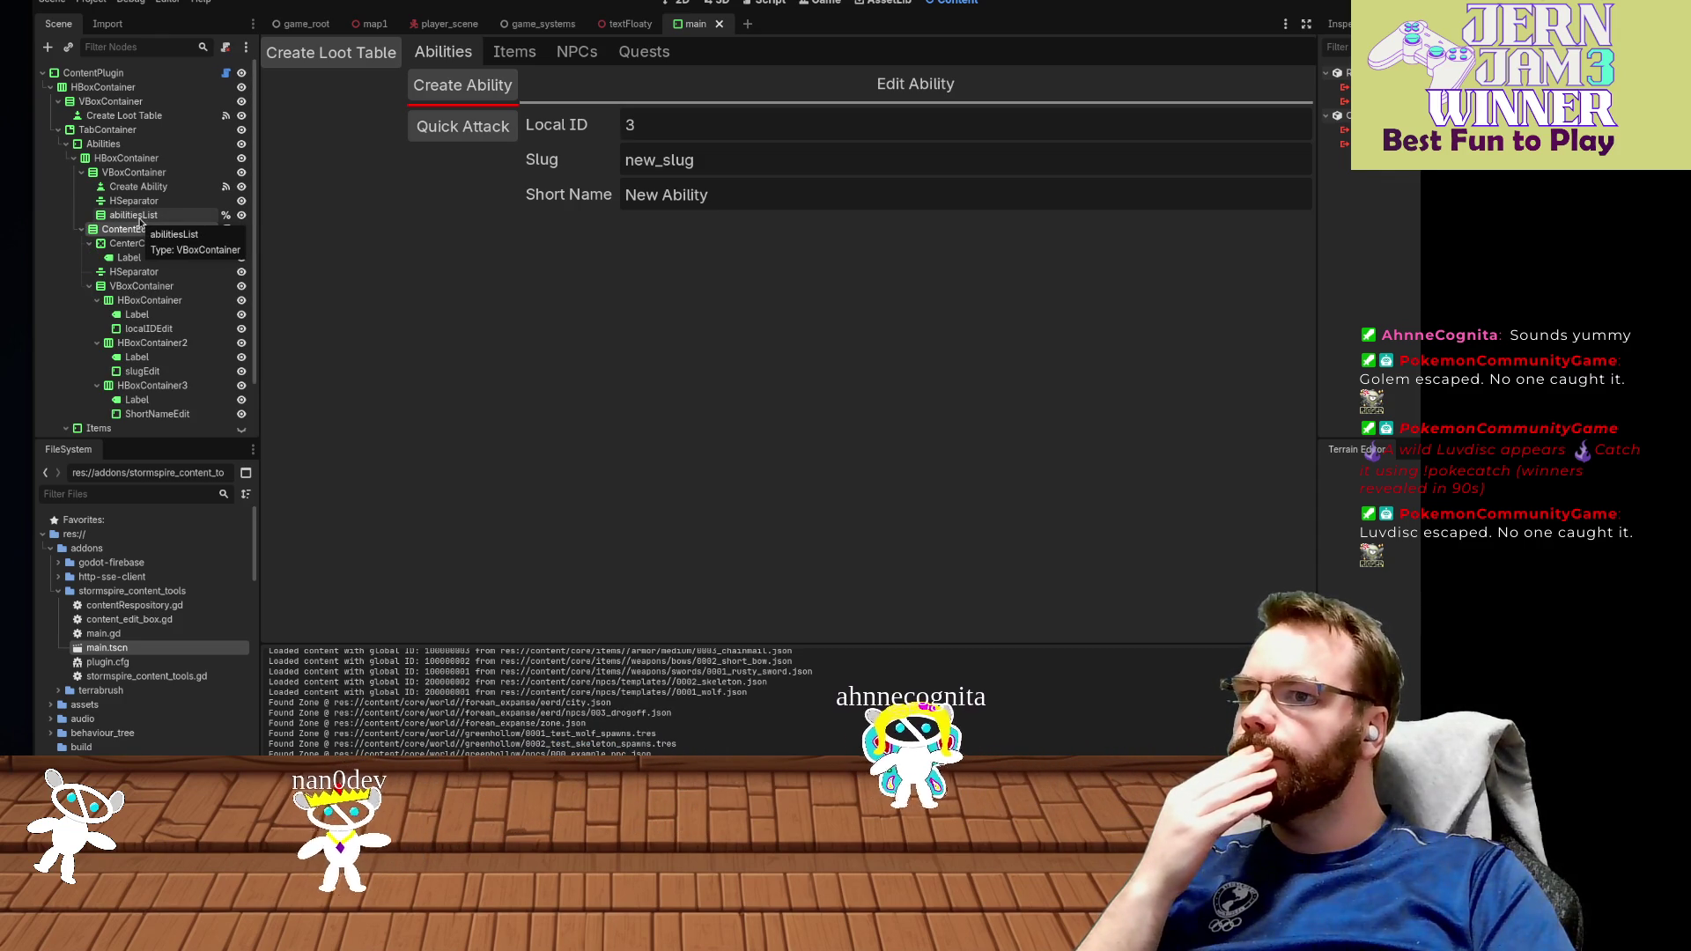
{"action": "left_click", "coordinate": [225, 229]}
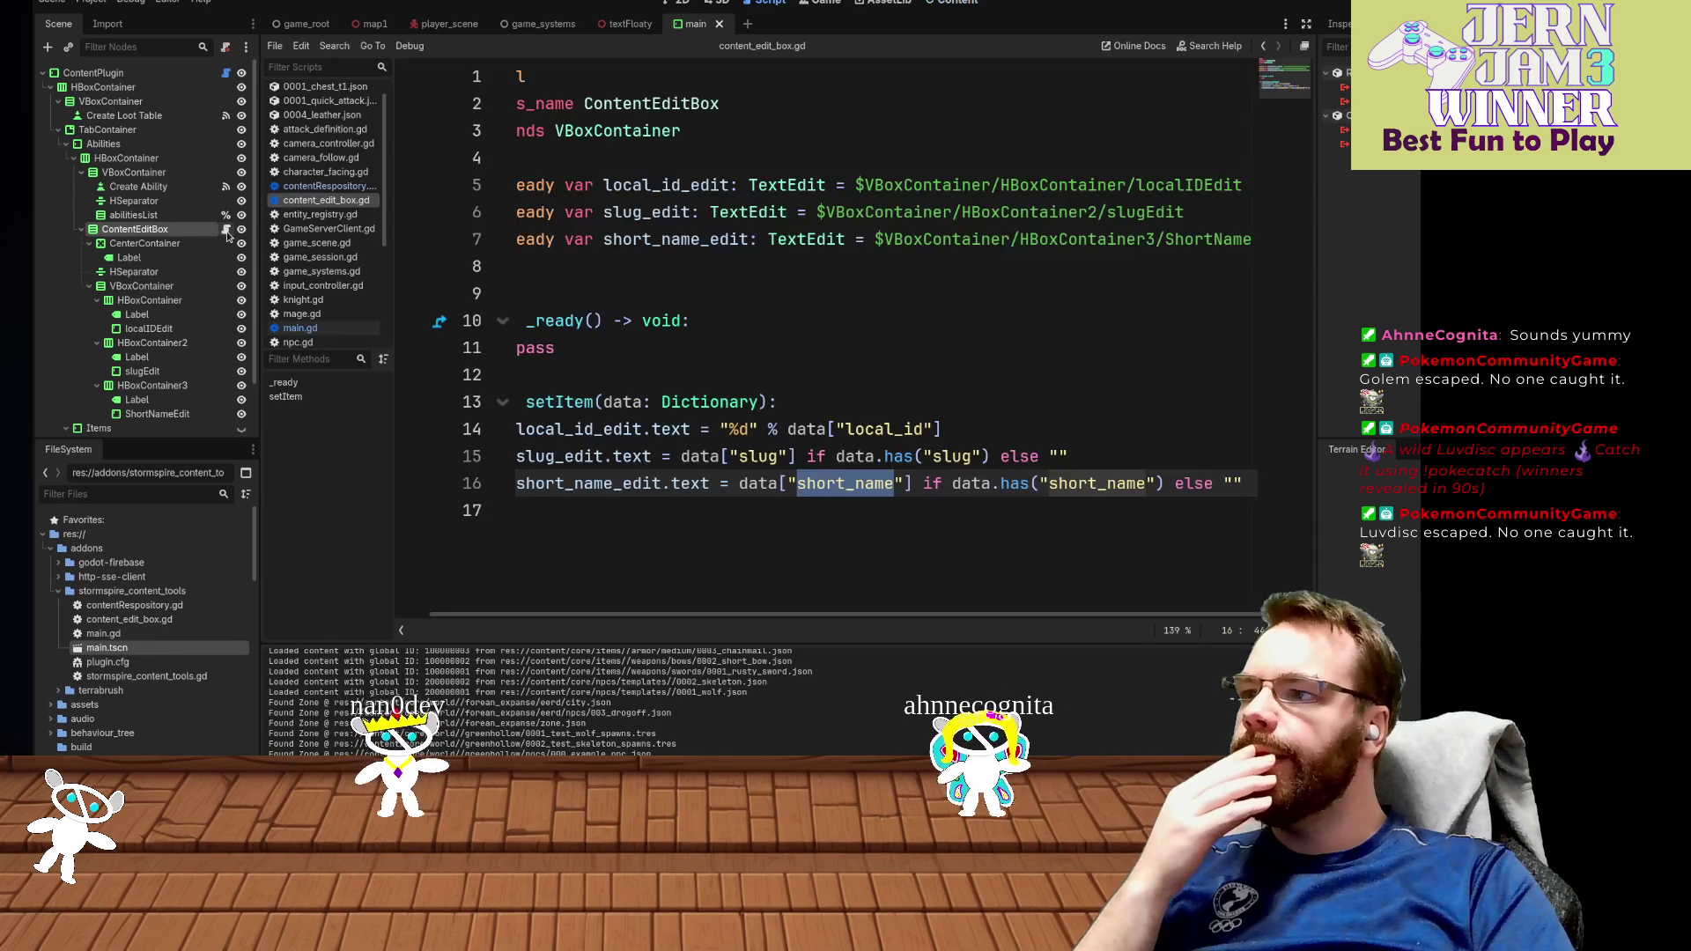
{"action": "left_click", "coordinate": [226, 72]}
{"action": "scroll", "coordinate": [829, 413], "scroll_direction": "down", "scroll_amount": 7}
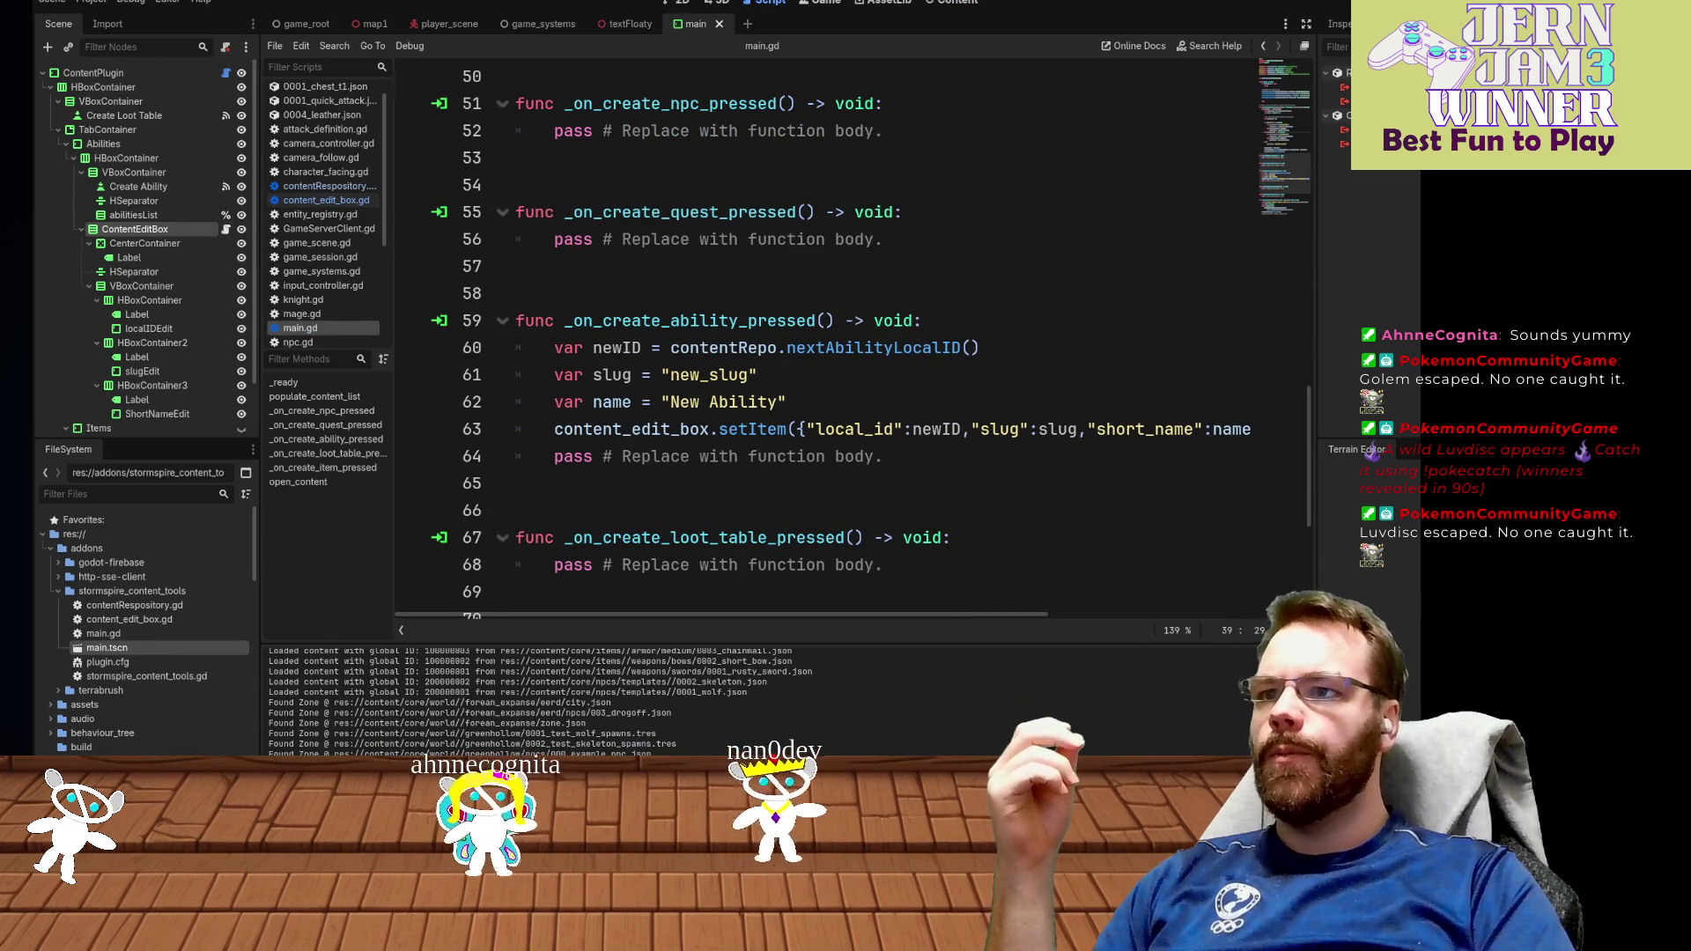
{"action": "left_click", "coordinate": [966, 7]}
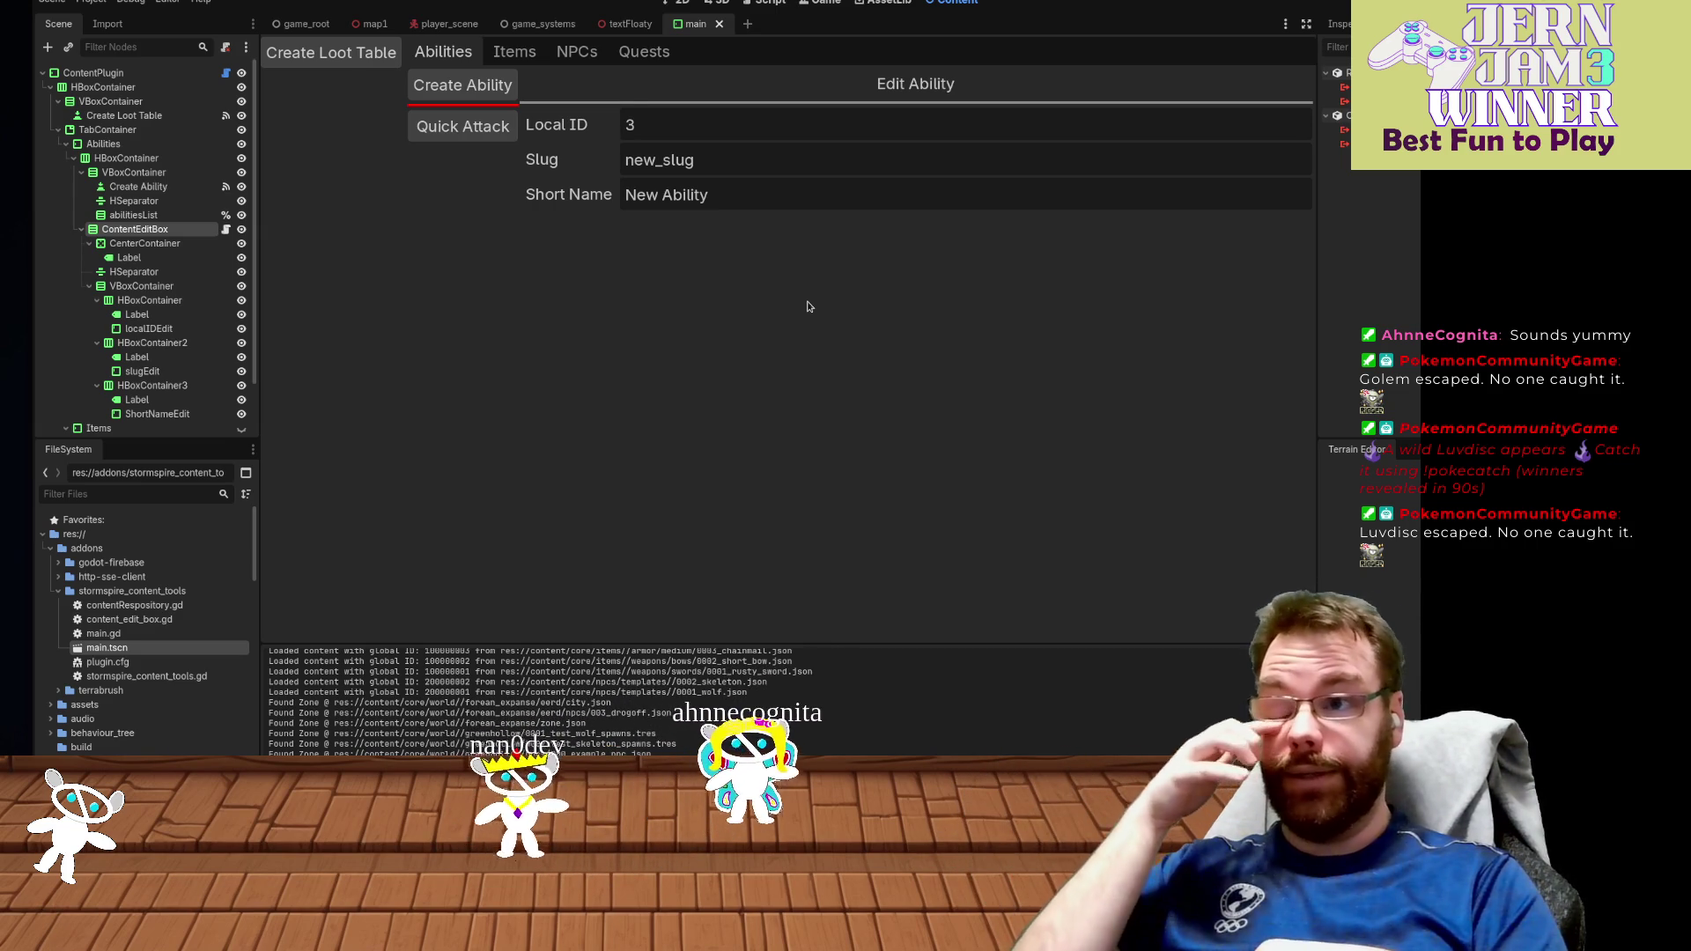
{"action": "scroll", "coordinate": [182, 671], "scroll_direction": "down", "scroll_amount": 5}
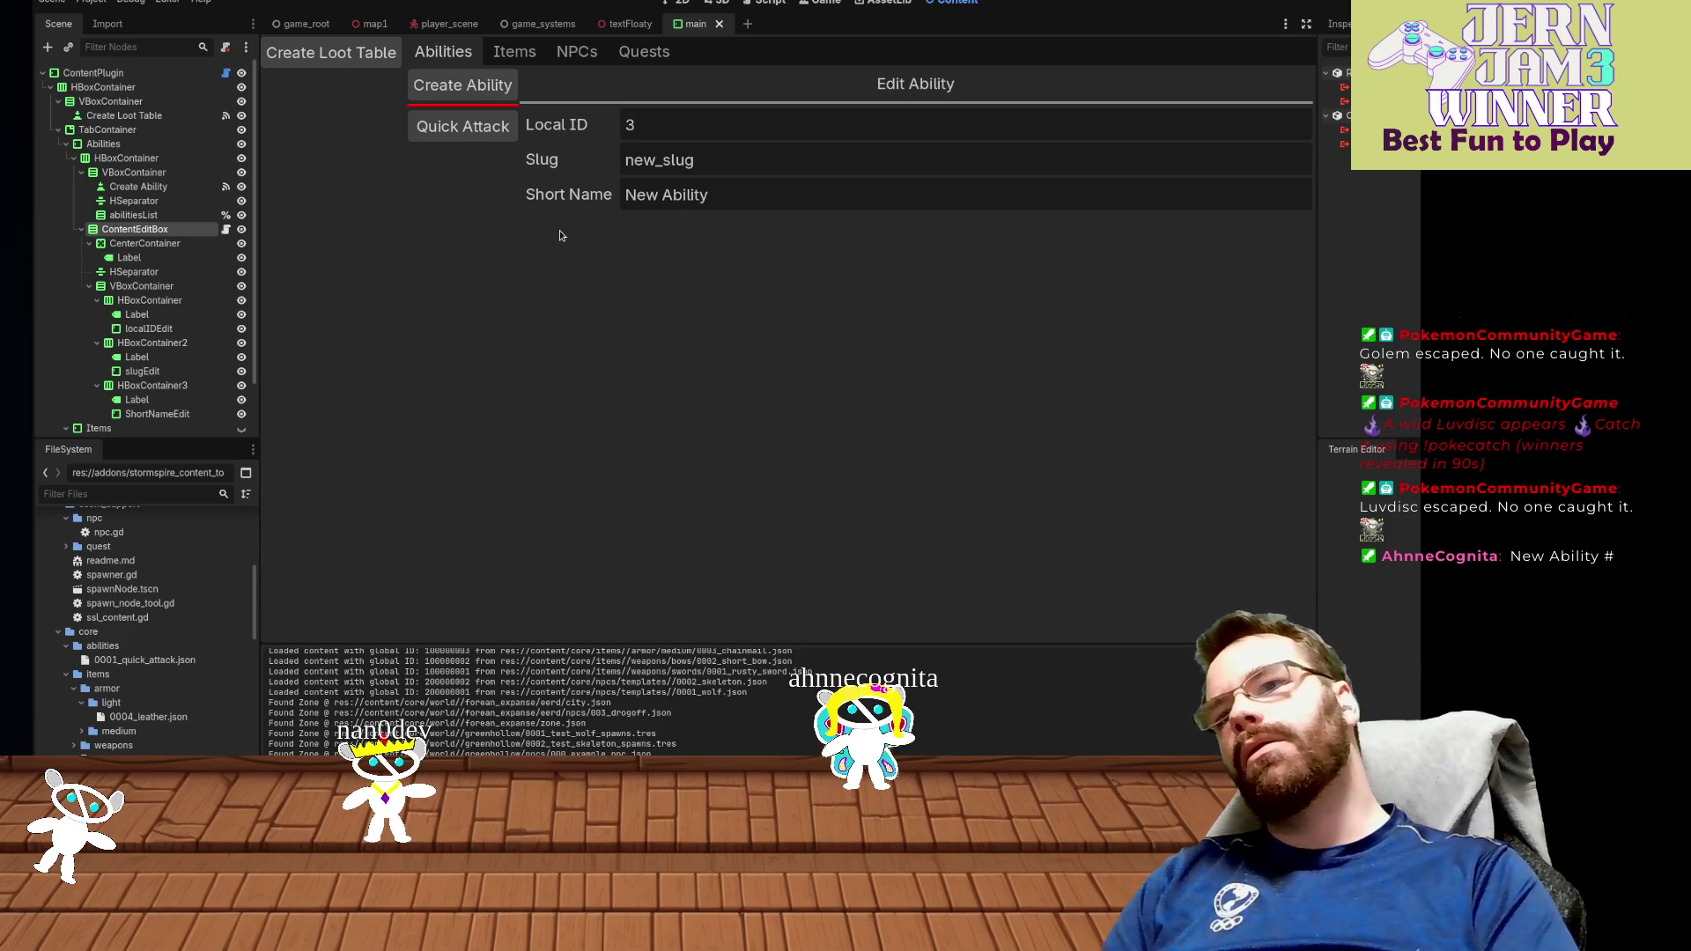
{"action": "scroll", "coordinate": [146, 201], "scroll_direction": "down", "scroll_amount": 3}
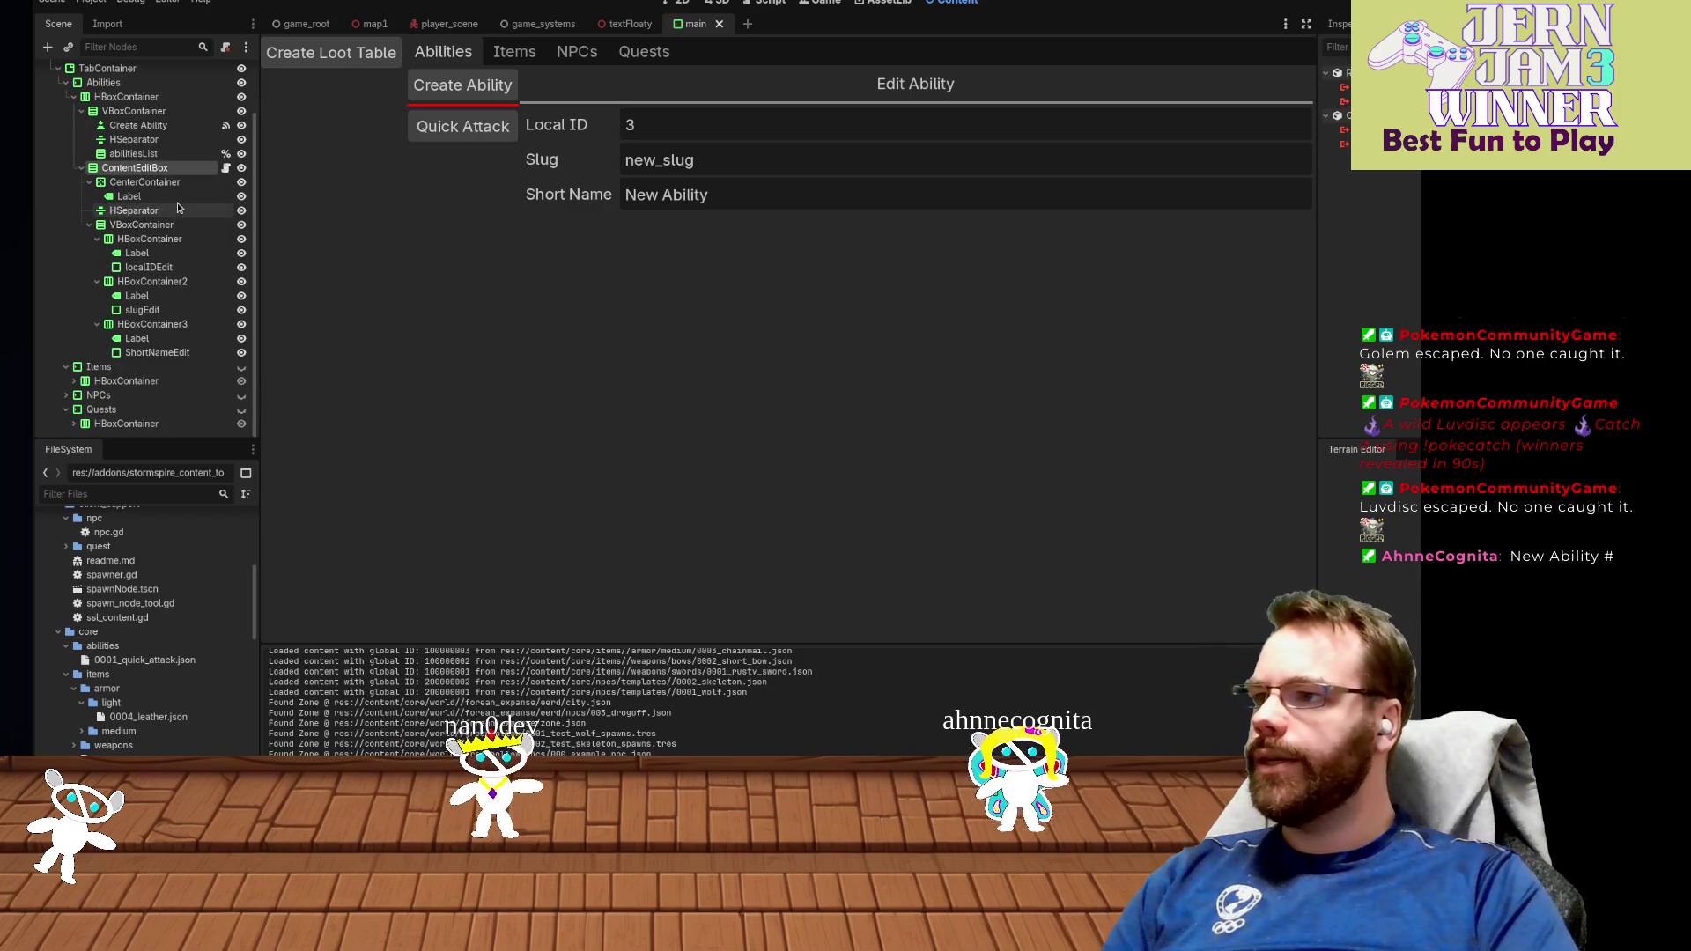
{"action": "scroll", "coordinate": [203, 184], "scroll_direction": "up", "scroll_amount": 3}
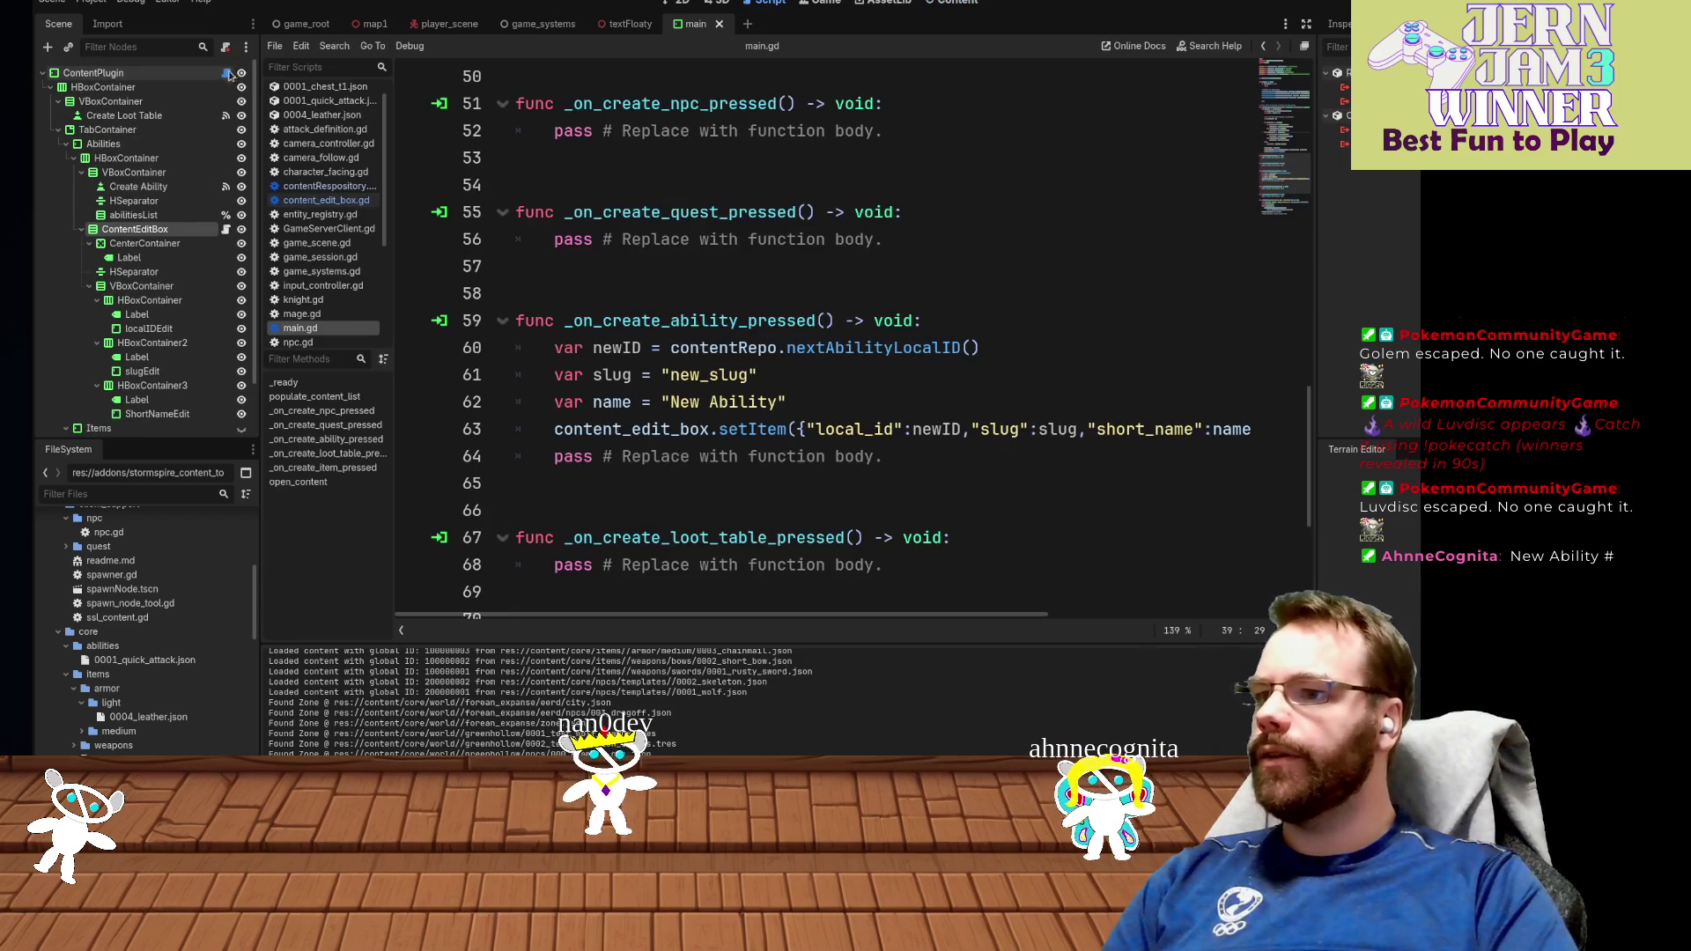
Step: In main.gd line 62, change the default name string to "%d: New Ability"
{"action": "left_click", "coordinate": [225, 72]}
{"action": "left_click", "coordinate": [797, 455]}
{"action": "mouse_move", "coordinate": [846, 616]}
{"action": "left_mouse_down"}
{"action": "mouse_move", "coordinate": [955, 615]}
{"action": "mouse_move", "coordinate": [848, 616]}
{"action": "left_mouse_up"}
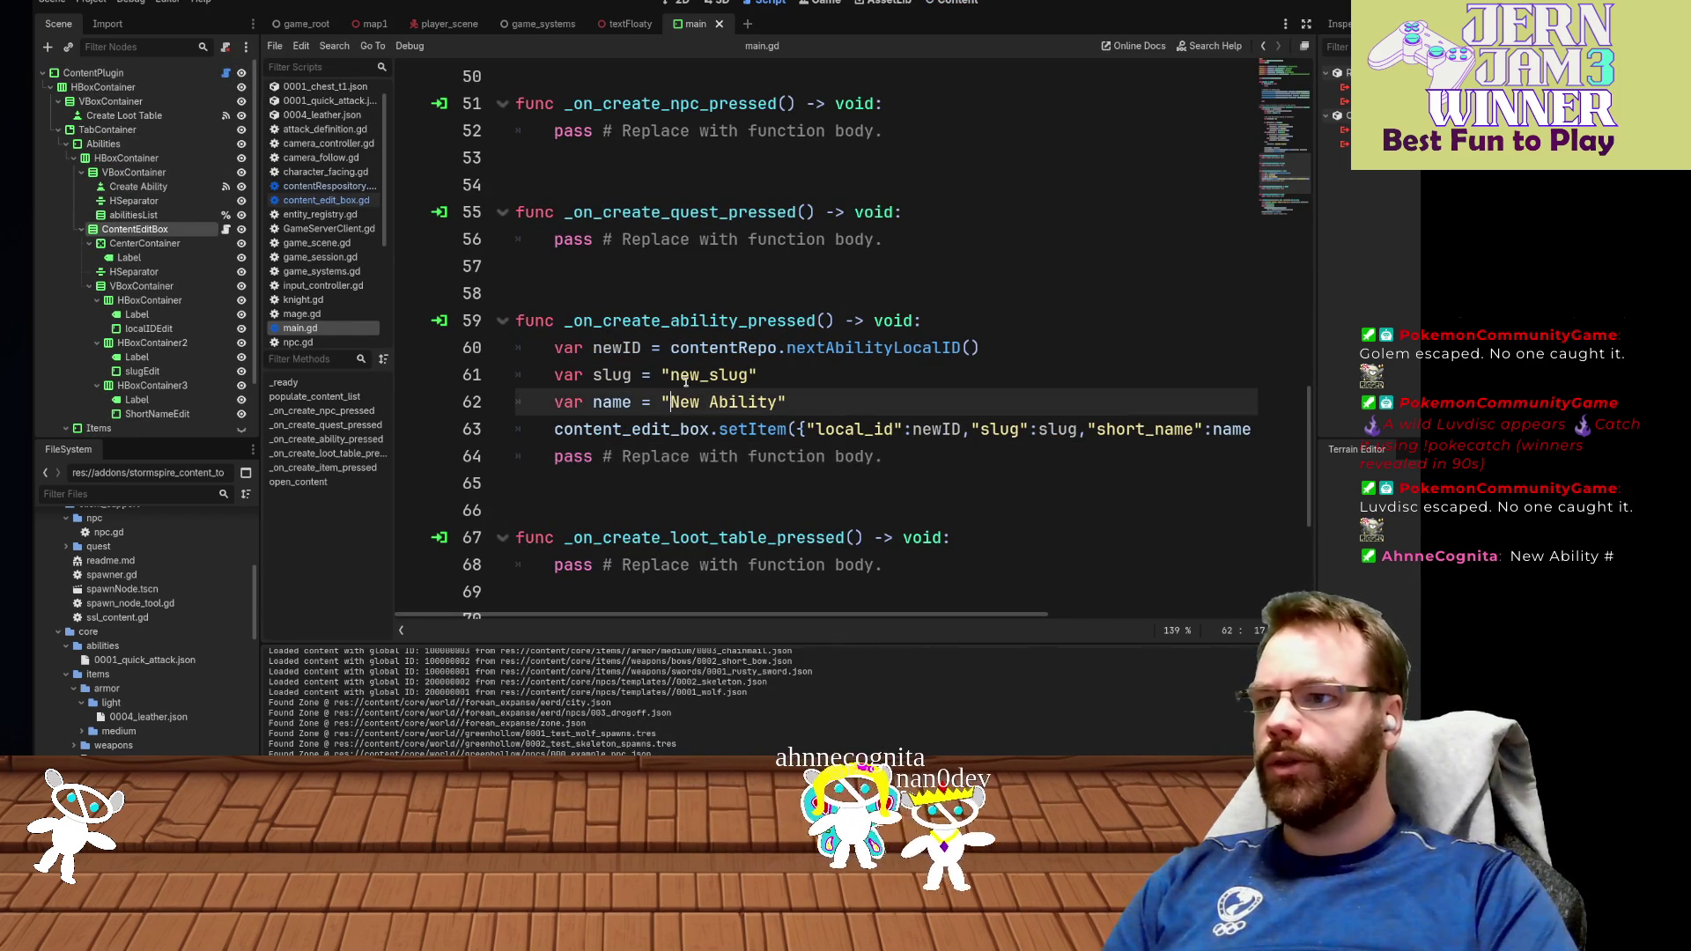
{"action": "double_click", "coordinate": [616, 348]}
{"action": "left_click", "coordinate": [671, 403]}
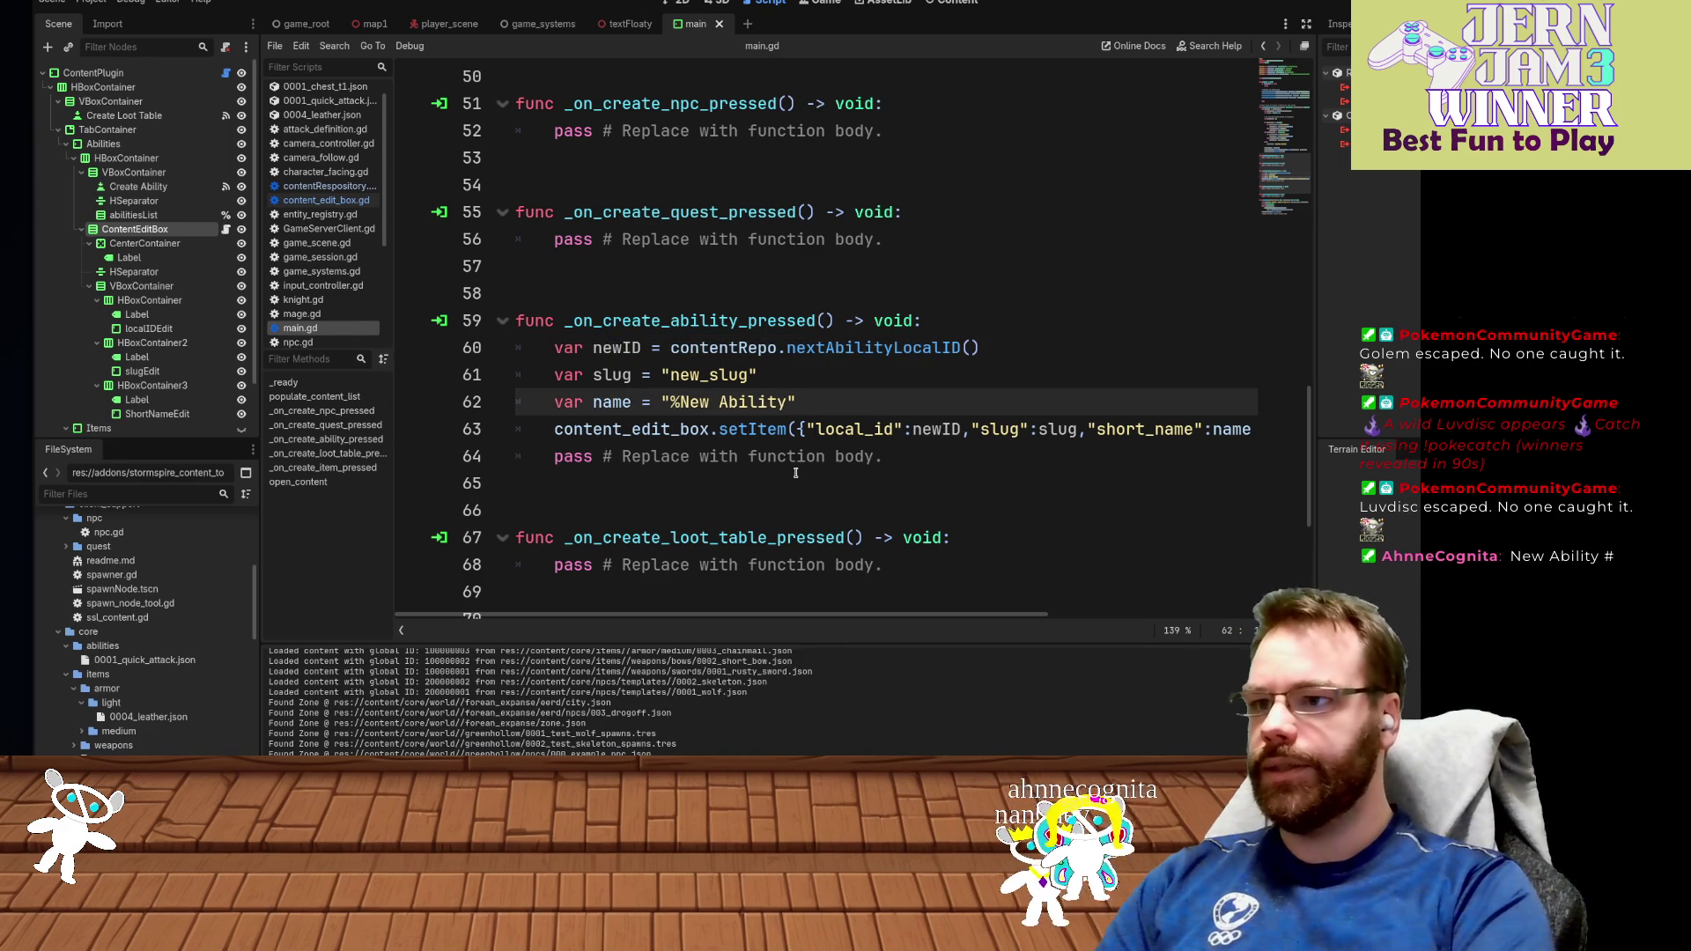
{"action": "type", "text": "D"}
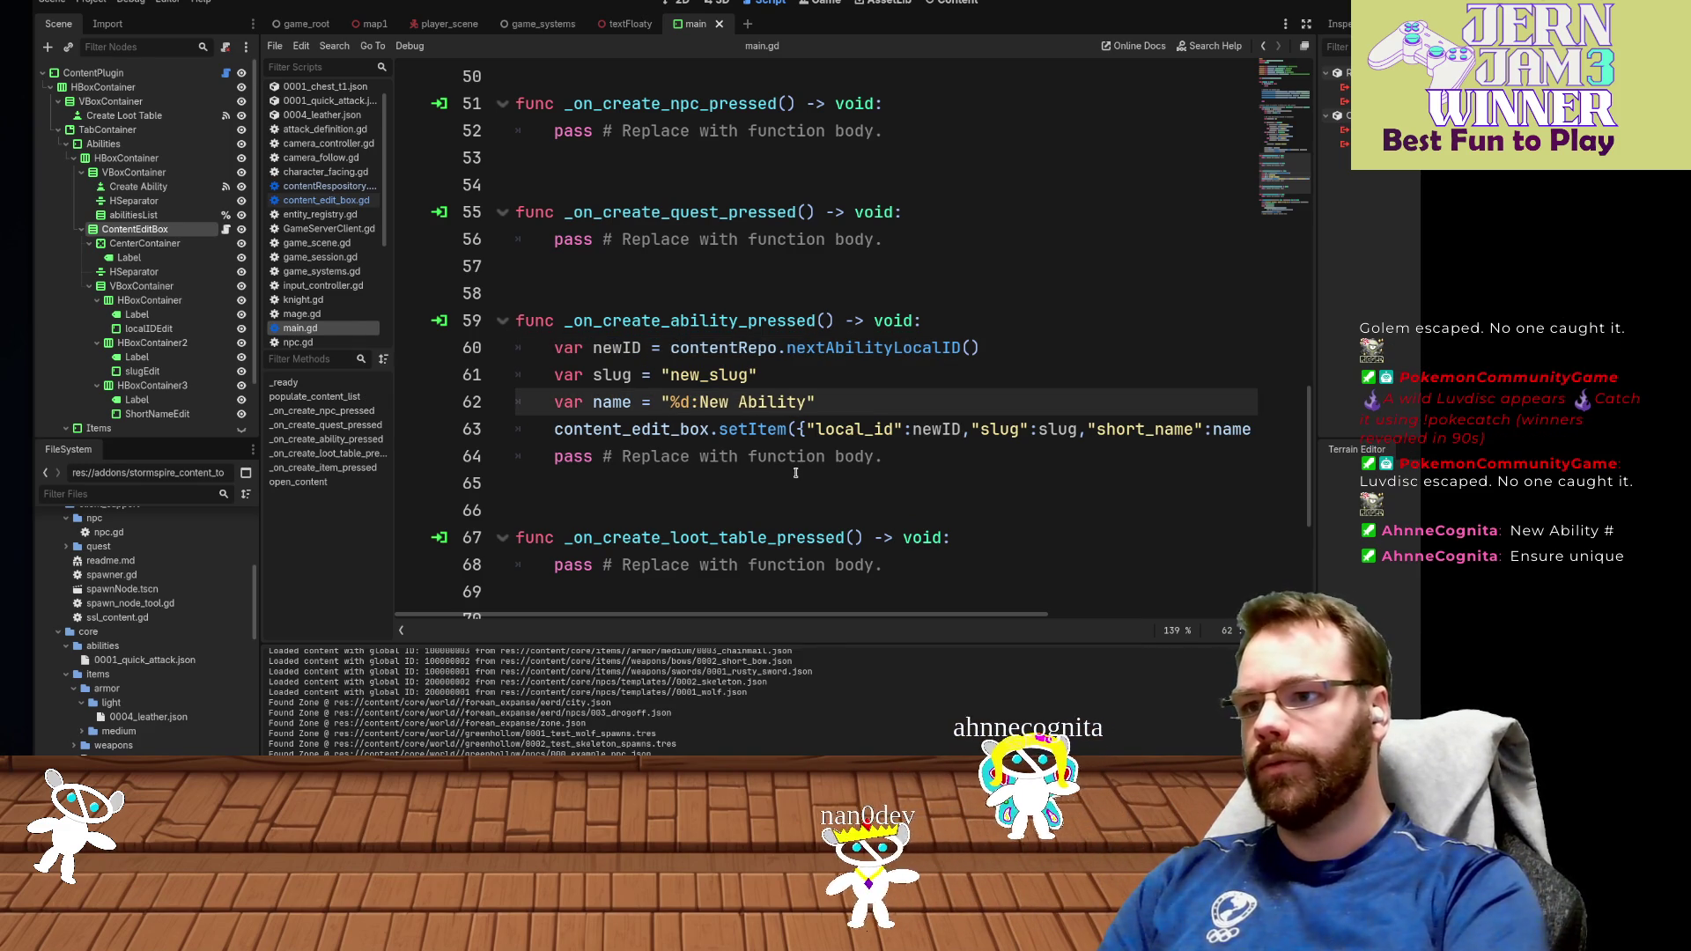
{"action": "key", "text": "Delete"}
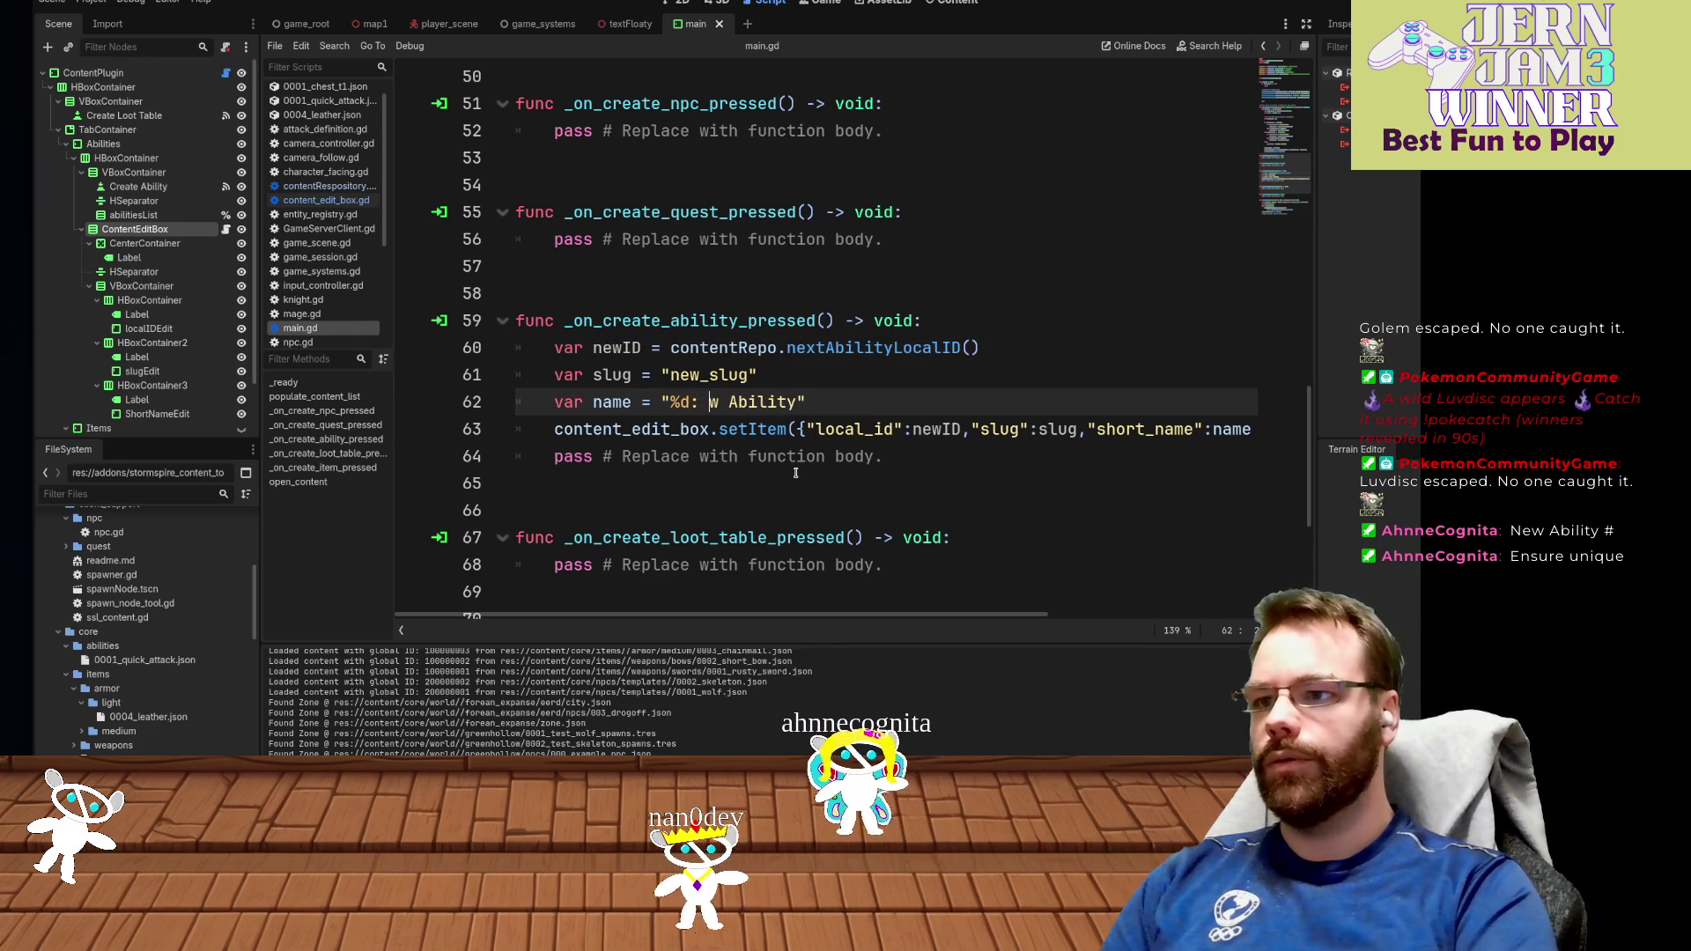
{"action": "key", "text": "Delete"}
{"action": "key", "text": "Delete"}
{"action": "key", "text": "Delete"}
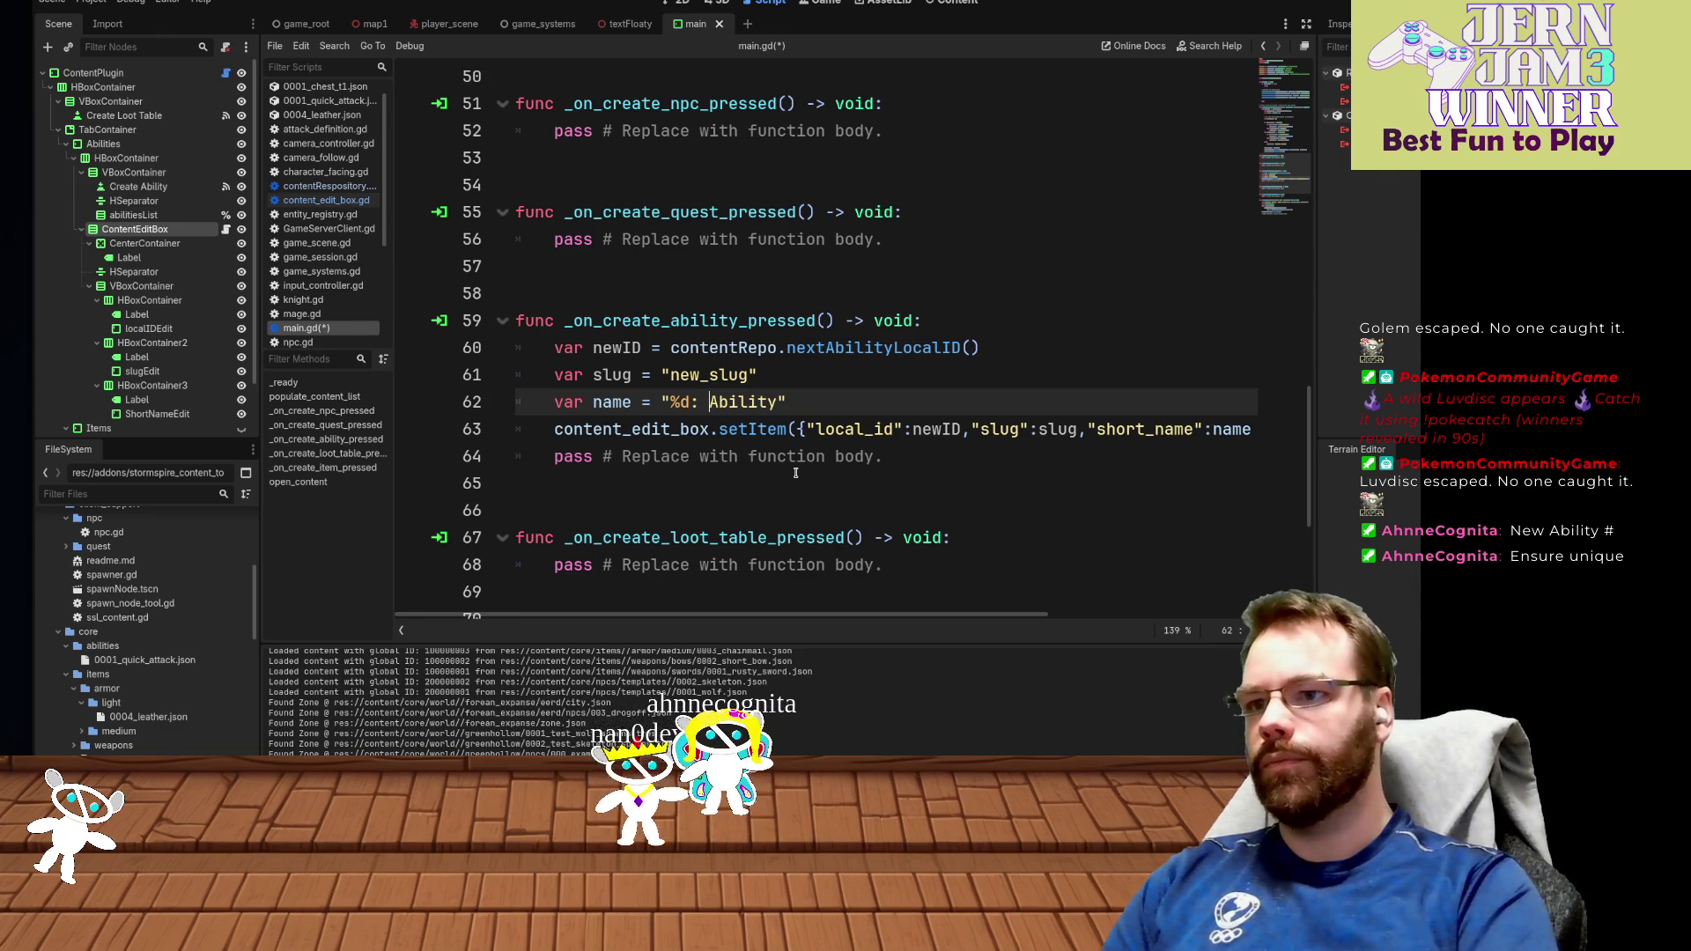
{"action": "type", "text": "ew"}
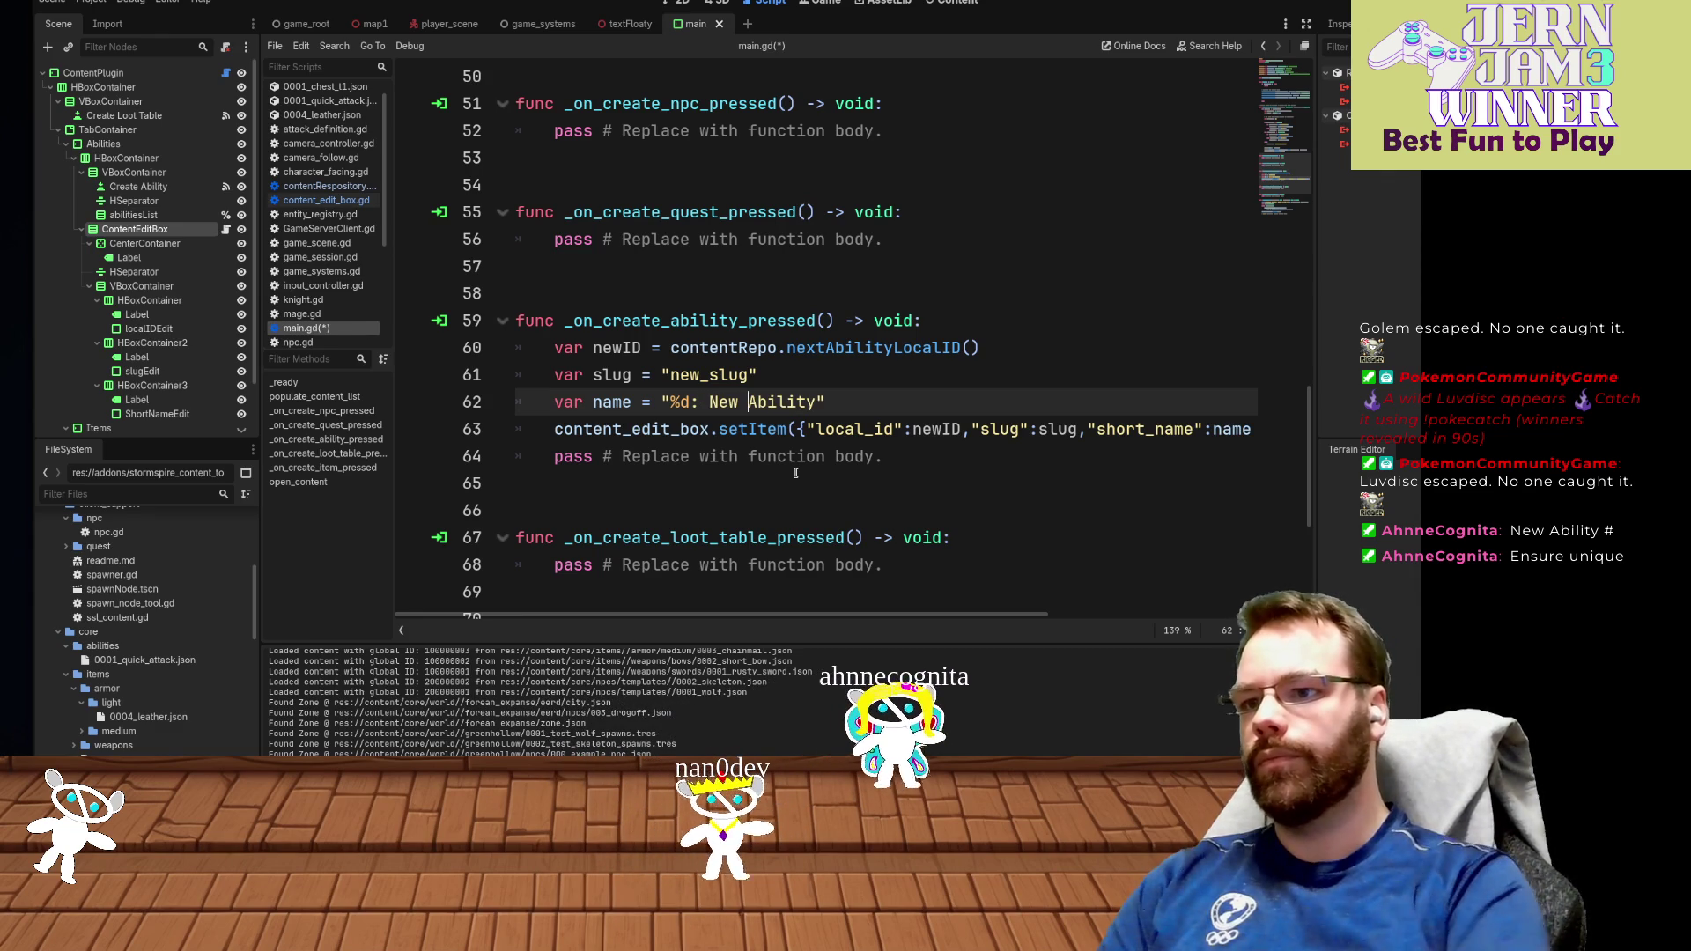
Step: Format the name string with newID by appending % newID
{"action": "key", "text": "End"}
{"action": "type", "text": "%%"}
{"action": "key", "text": "BackSpace"}
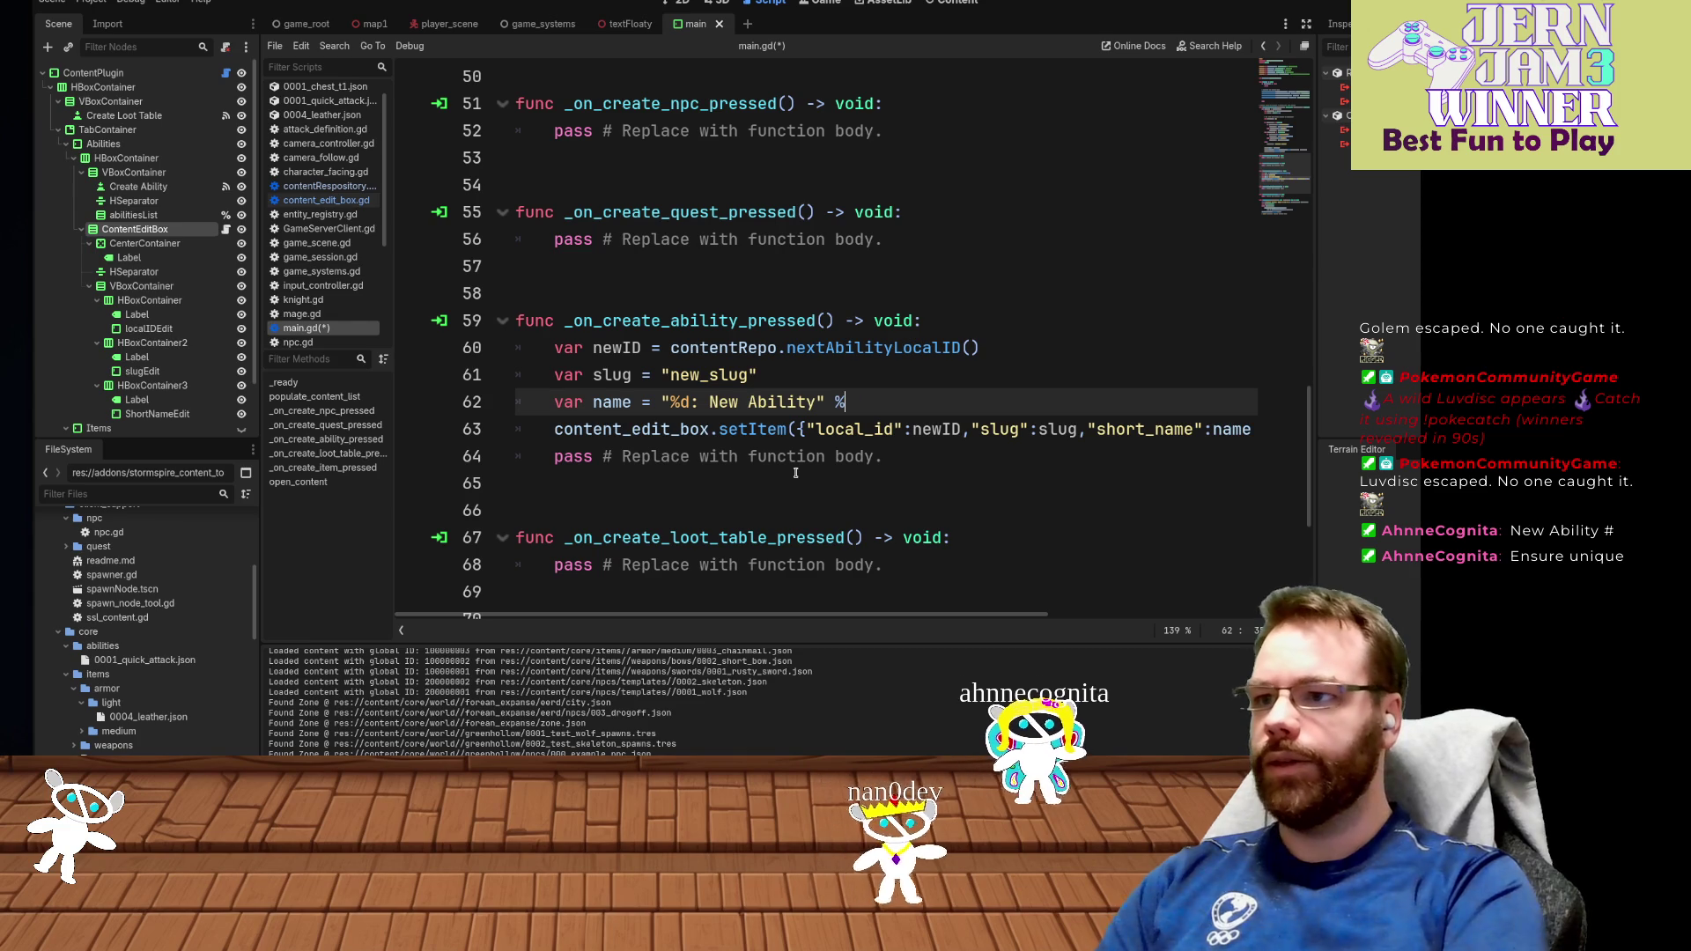
{"action": "type", "text": "newID"}
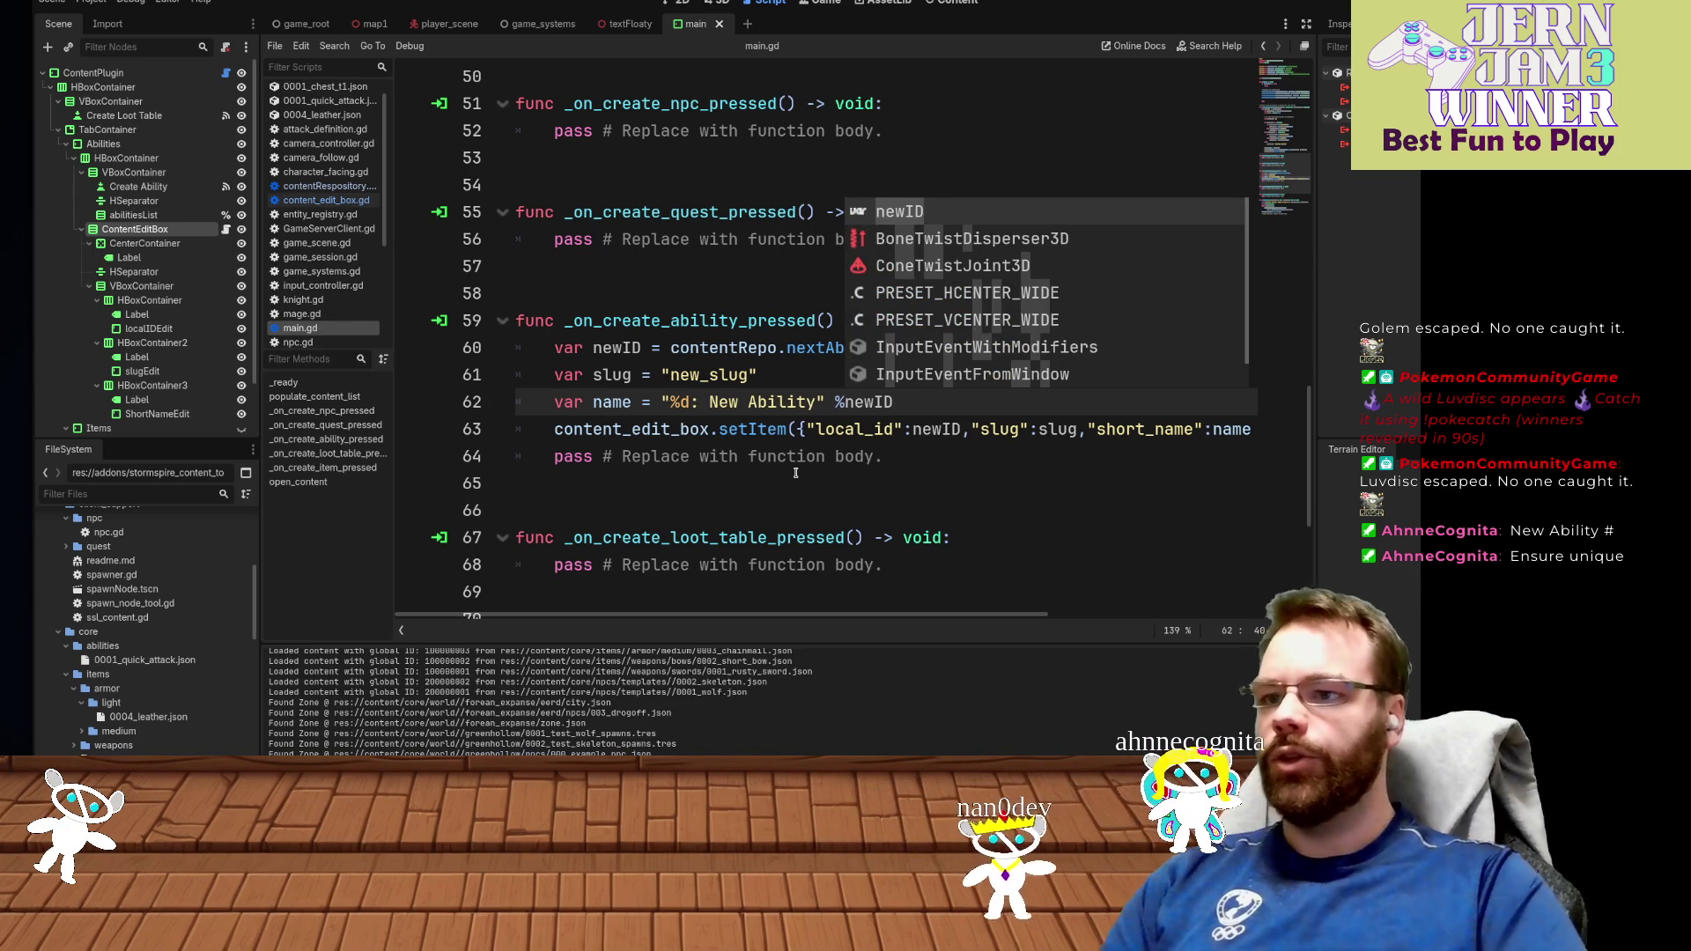
{"action": "key", "text": "Left"}
{"action": "key", "text": "Left"}
{"action": "key", "text": "Left"}
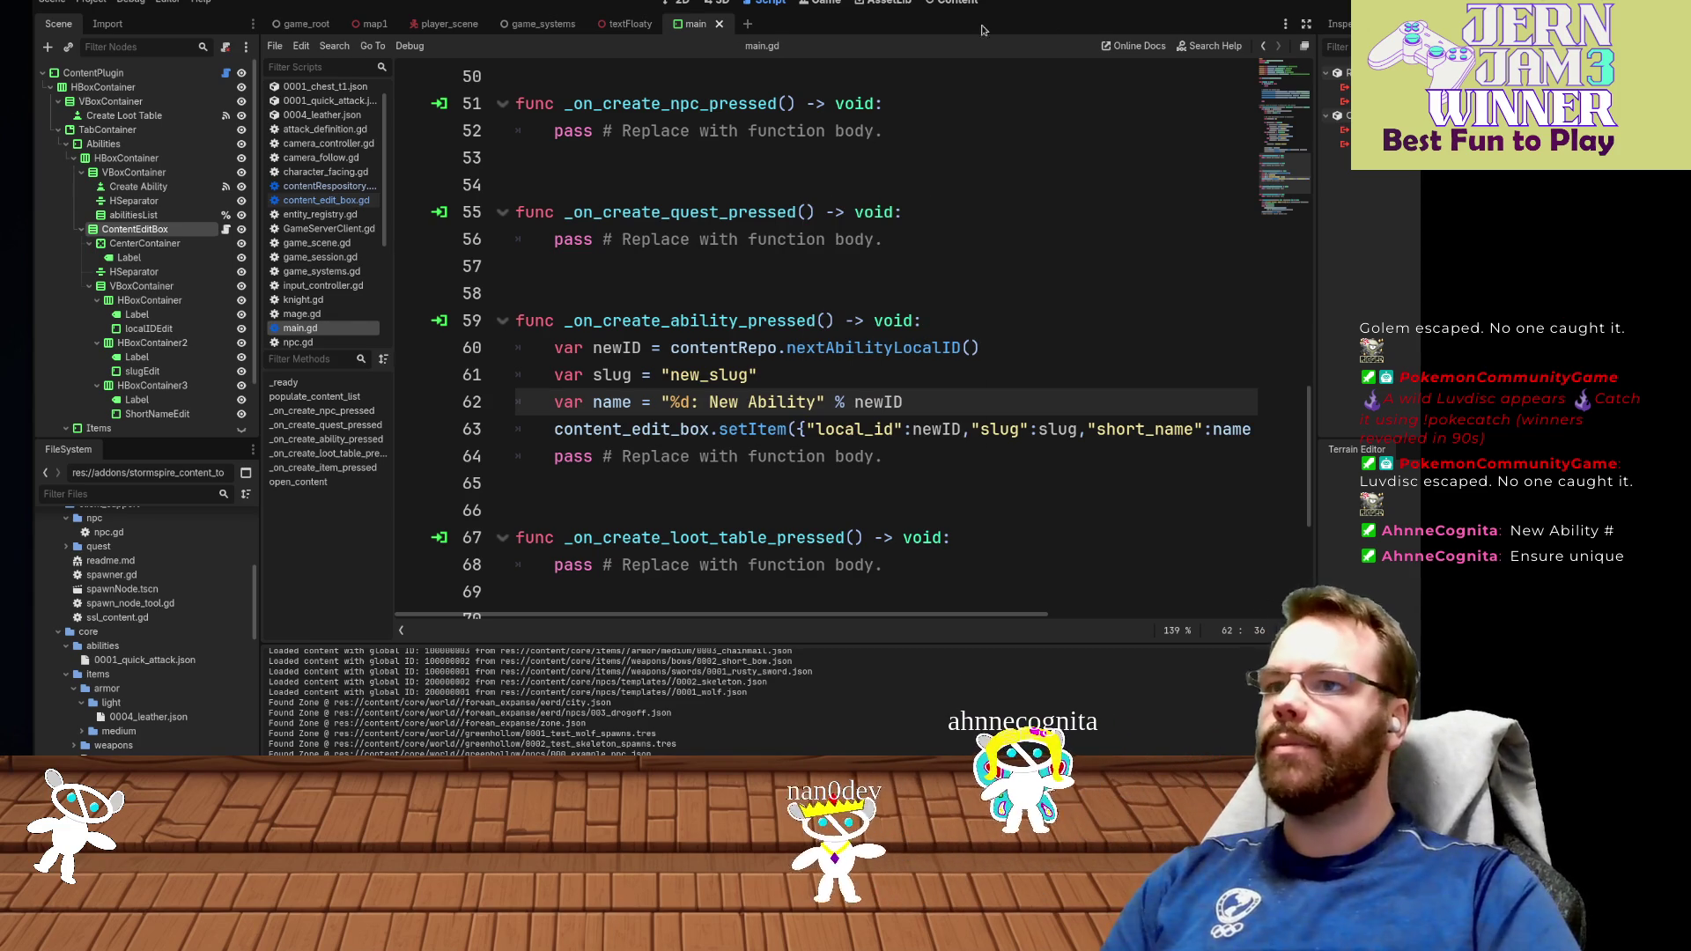
{"action": "left_click", "coordinate": [955, 3]}
Step: From Quick Attack, create a test ability (Local ID 2, "2: New Ability") and return to main.gd
{"action": "left_click", "coordinate": [445, 128]}
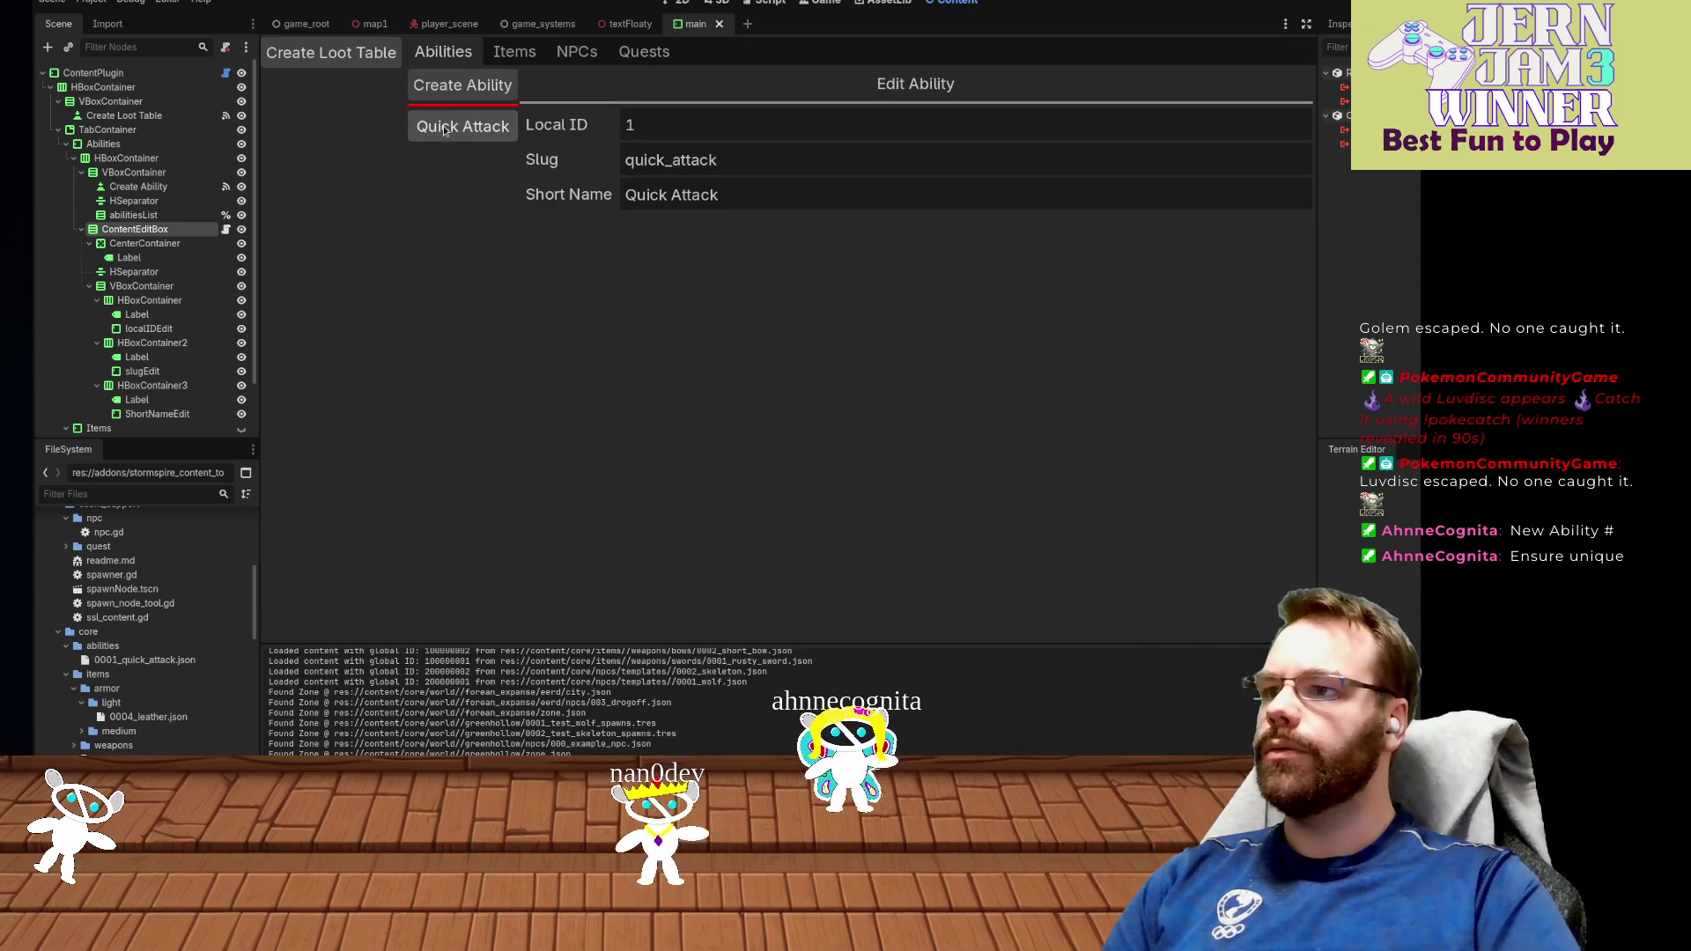
{"action": "left_click", "coordinate": [462, 84]}
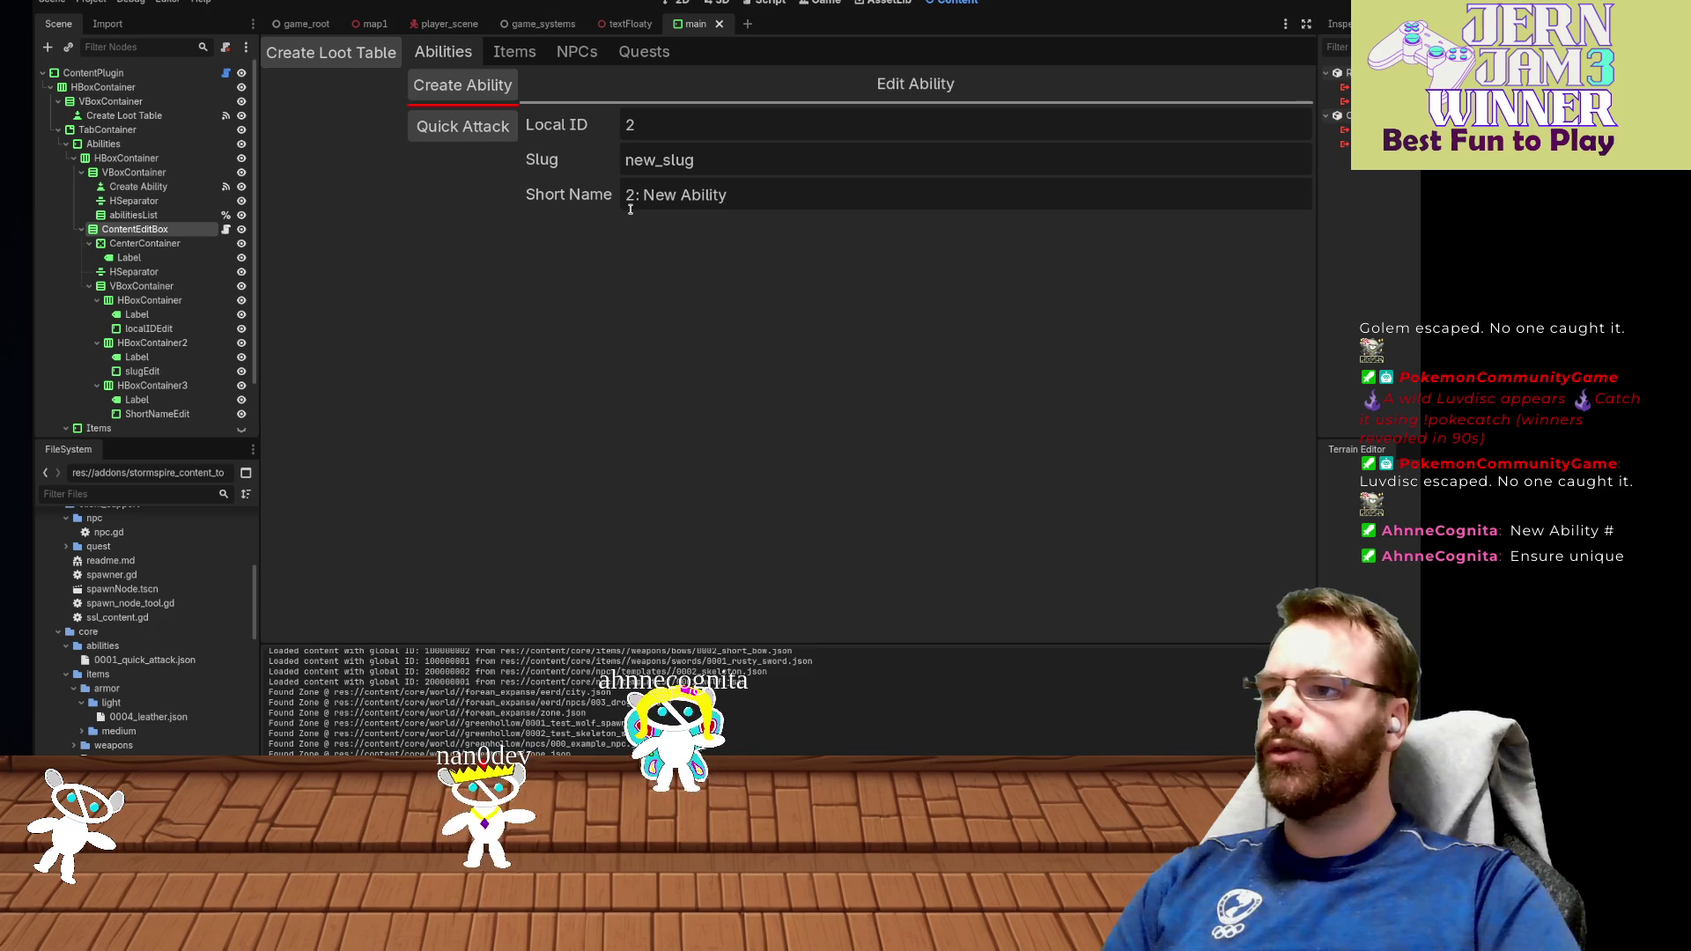
{"action": "left_click", "coordinate": [227, 73]}
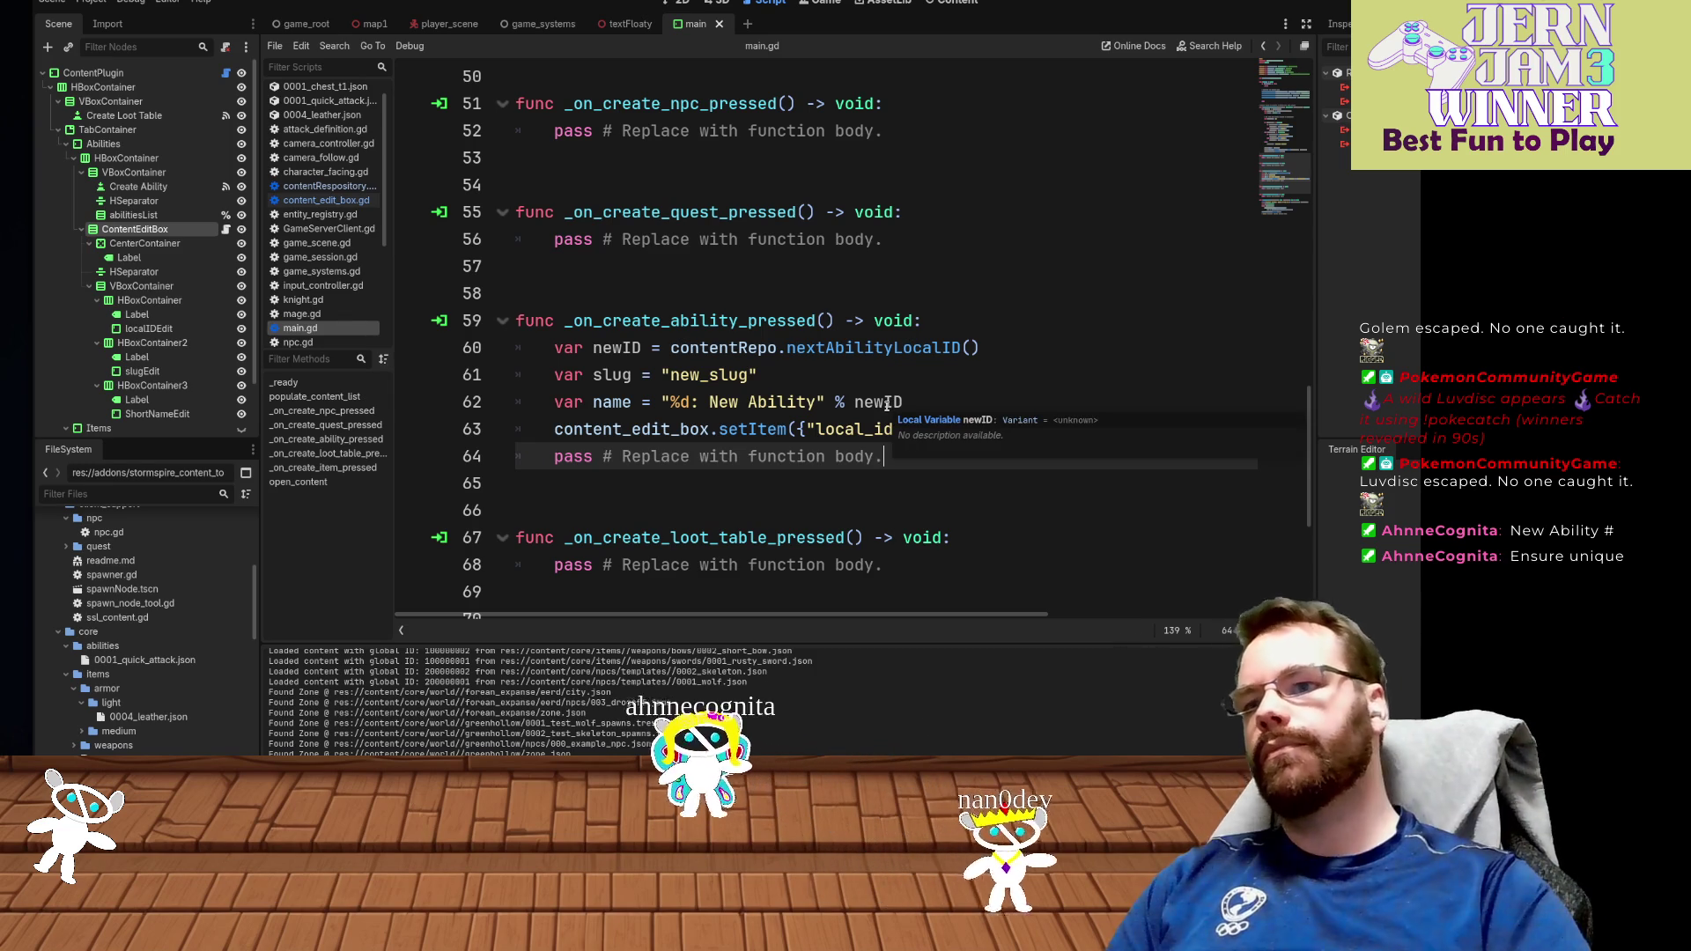
Step: Change the name format string to "New Ability %d" and save
{"action": "left_click_drag", "start_coordinate": [671, 402], "coordinate": [708, 402]}
{"action": "key", "text": "BackSpace"}
{"action": "left_click", "coordinate": [779, 402]}
{"action": "type", "text": "%d:"}
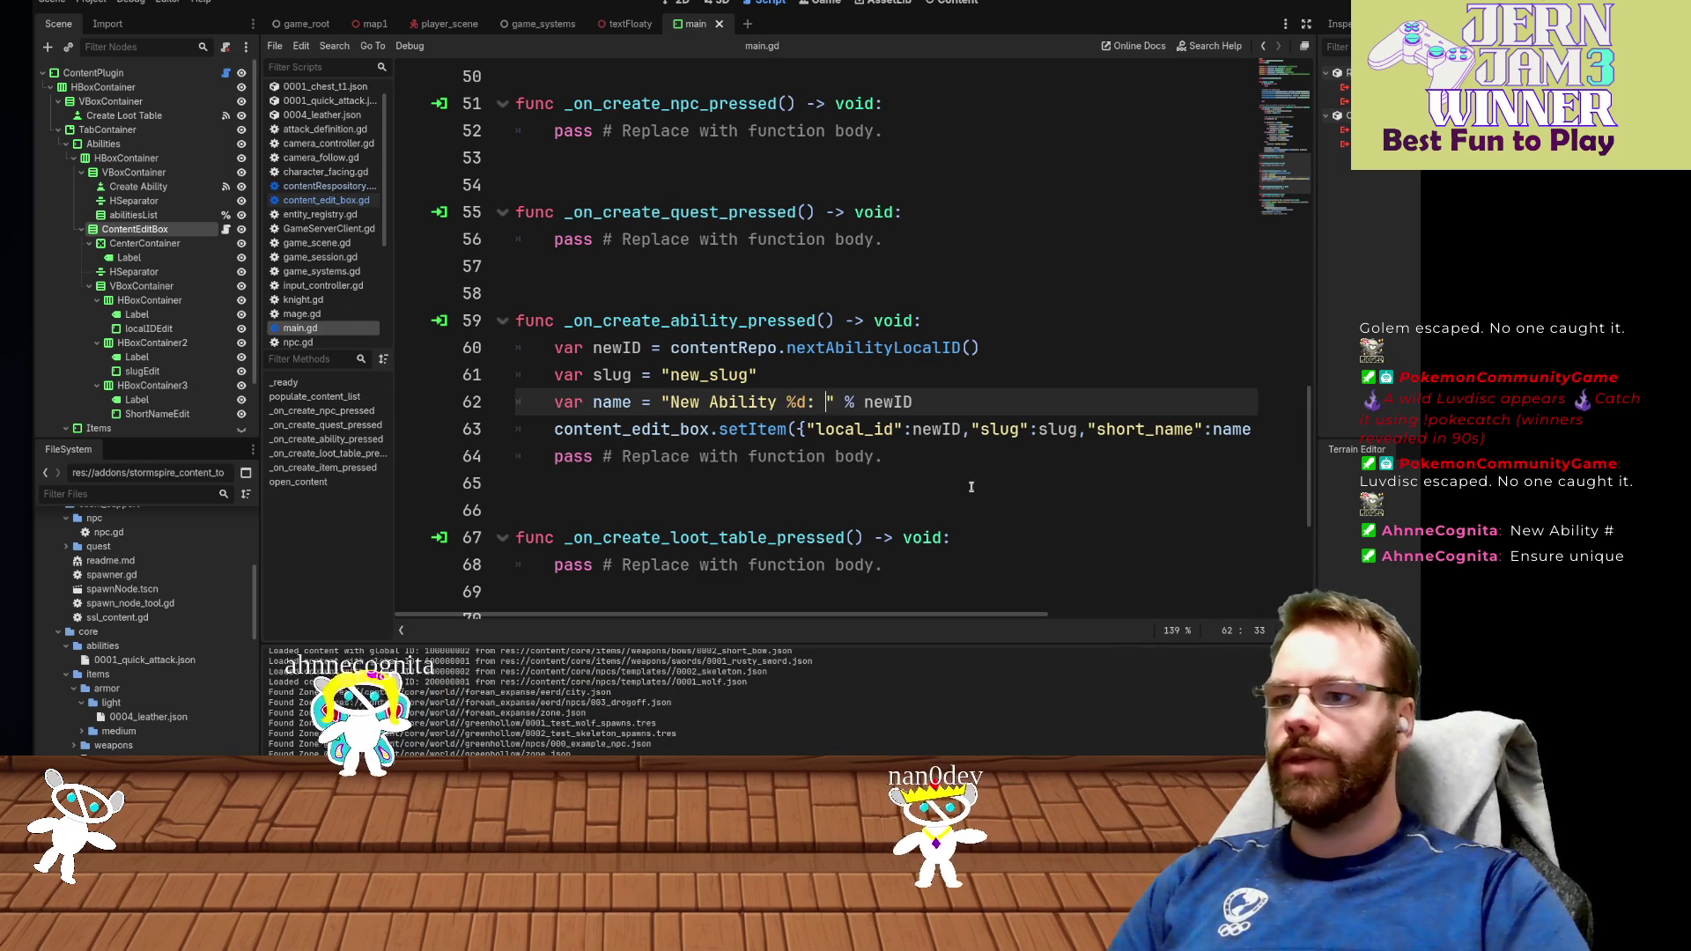
{"action": "key", "text": "BackSpace"}
{"action": "left_click", "coordinate": [907, 414]}
{"action": "key", "text": "ctrl+s"}
Step: Move the setItem dictionary into var newAbility (local_id, slug, short_name) and call setItem(newAbility)
{"action": "key", "text": "Down"}
{"action": "key", "text": "Down"}
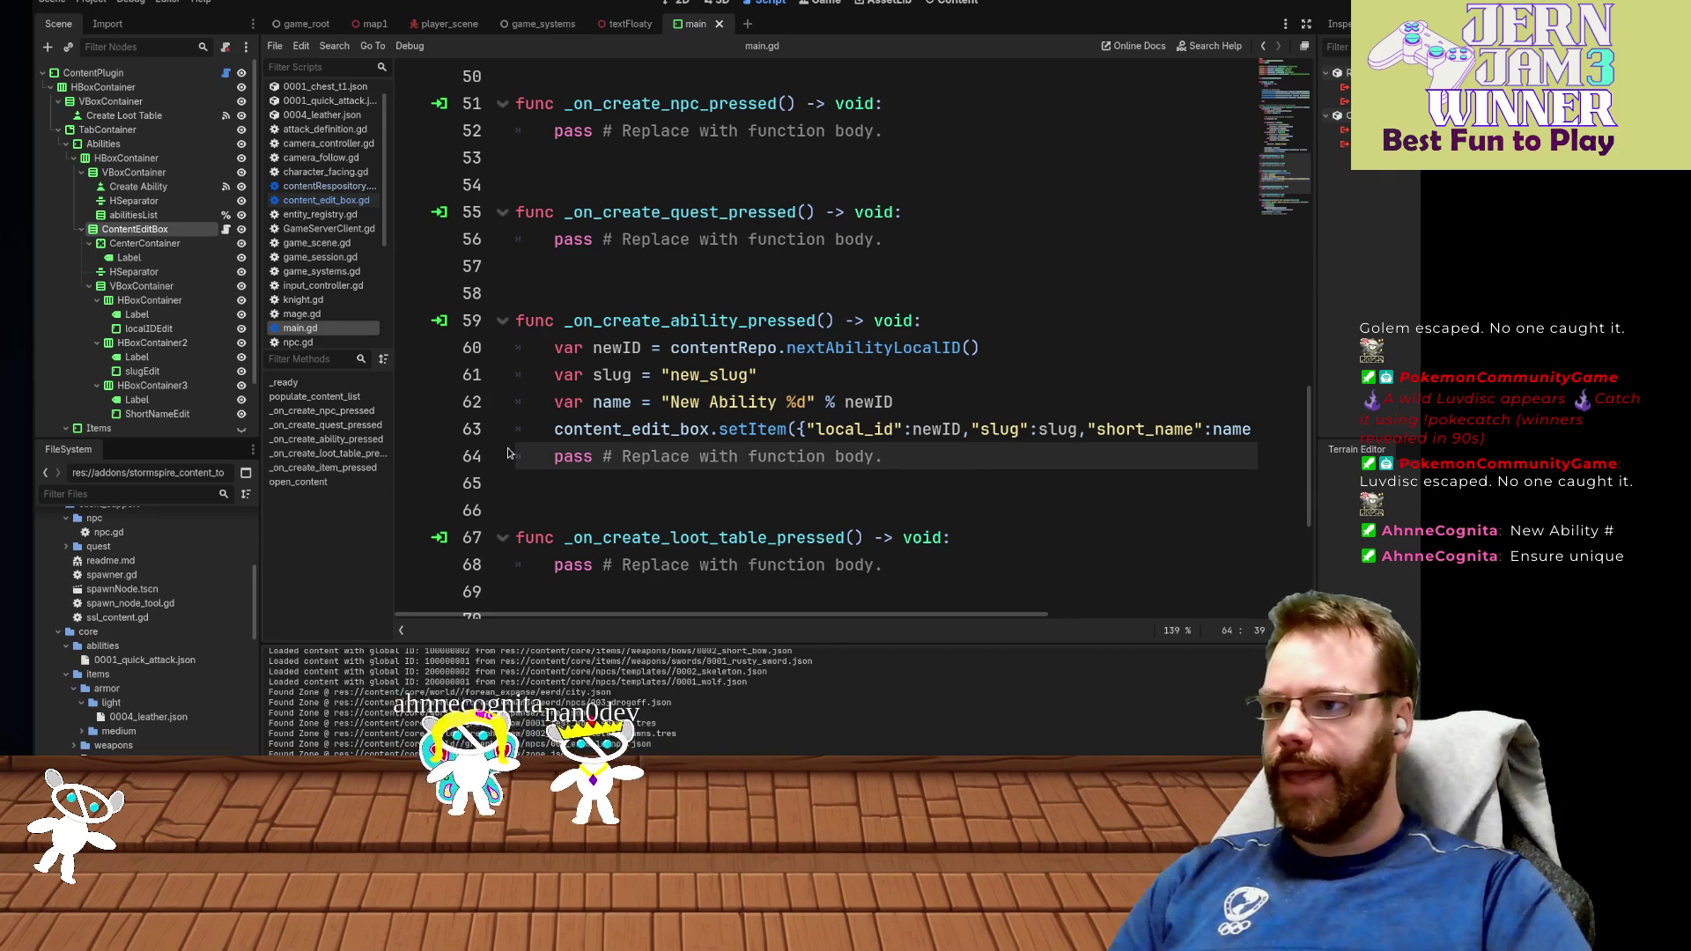
{"action": "left_click", "coordinate": [537, 421]}
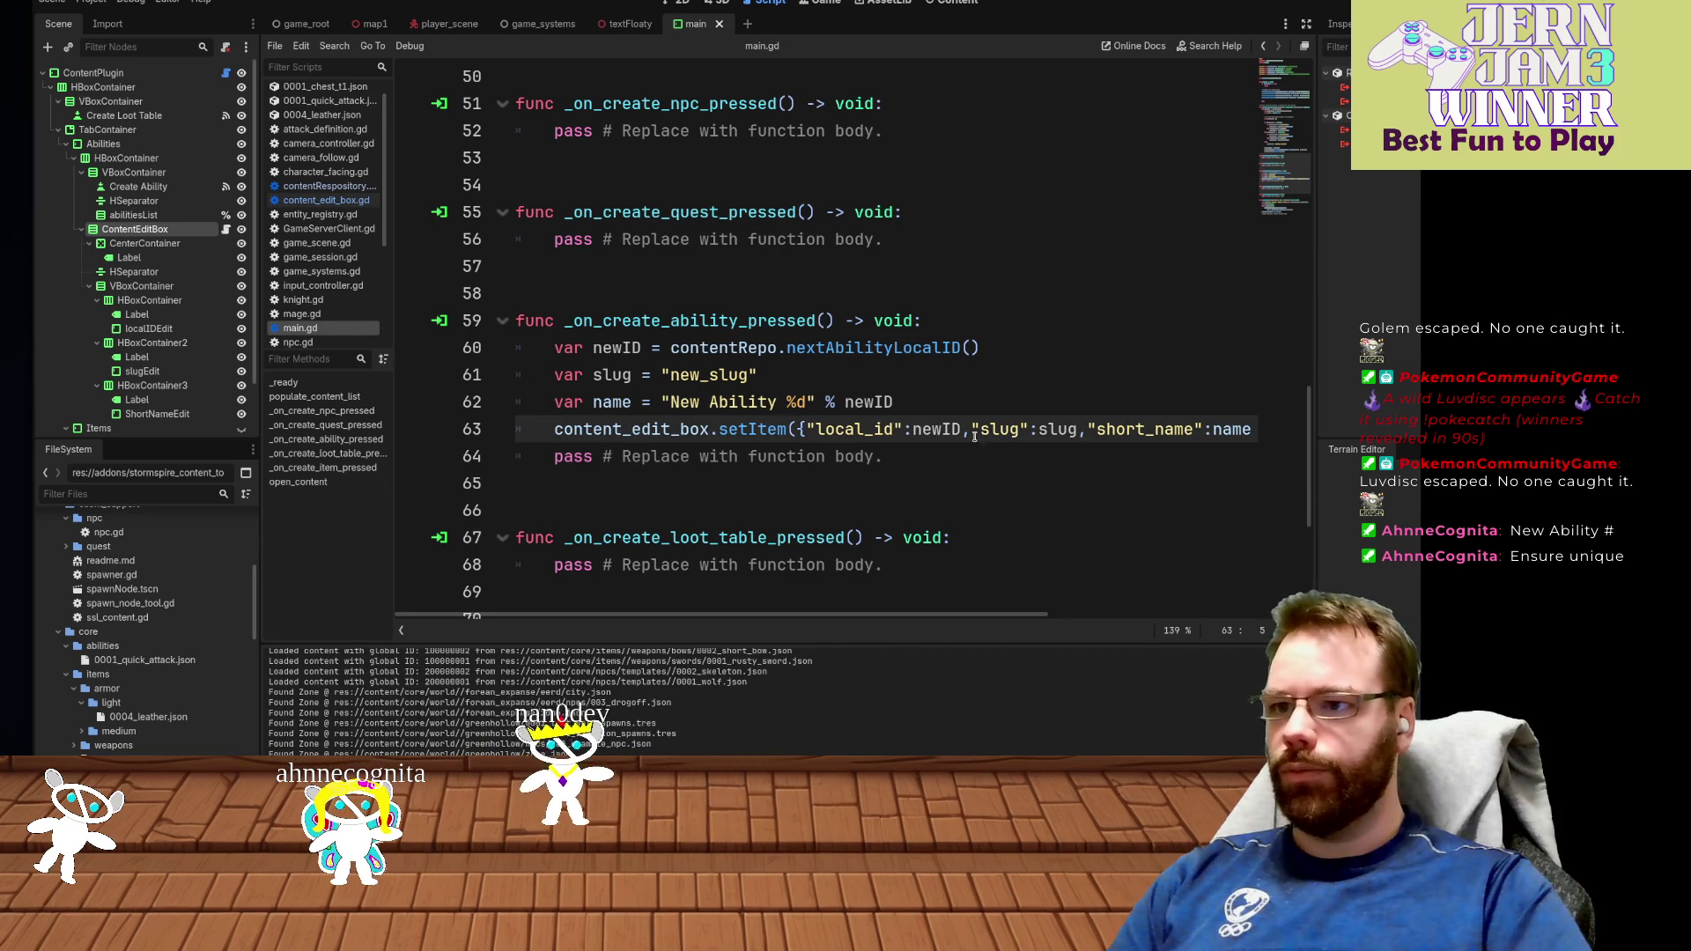
{"action": "left_click_drag", "start_coordinate": [798, 429], "coordinate": [1231, 430]}
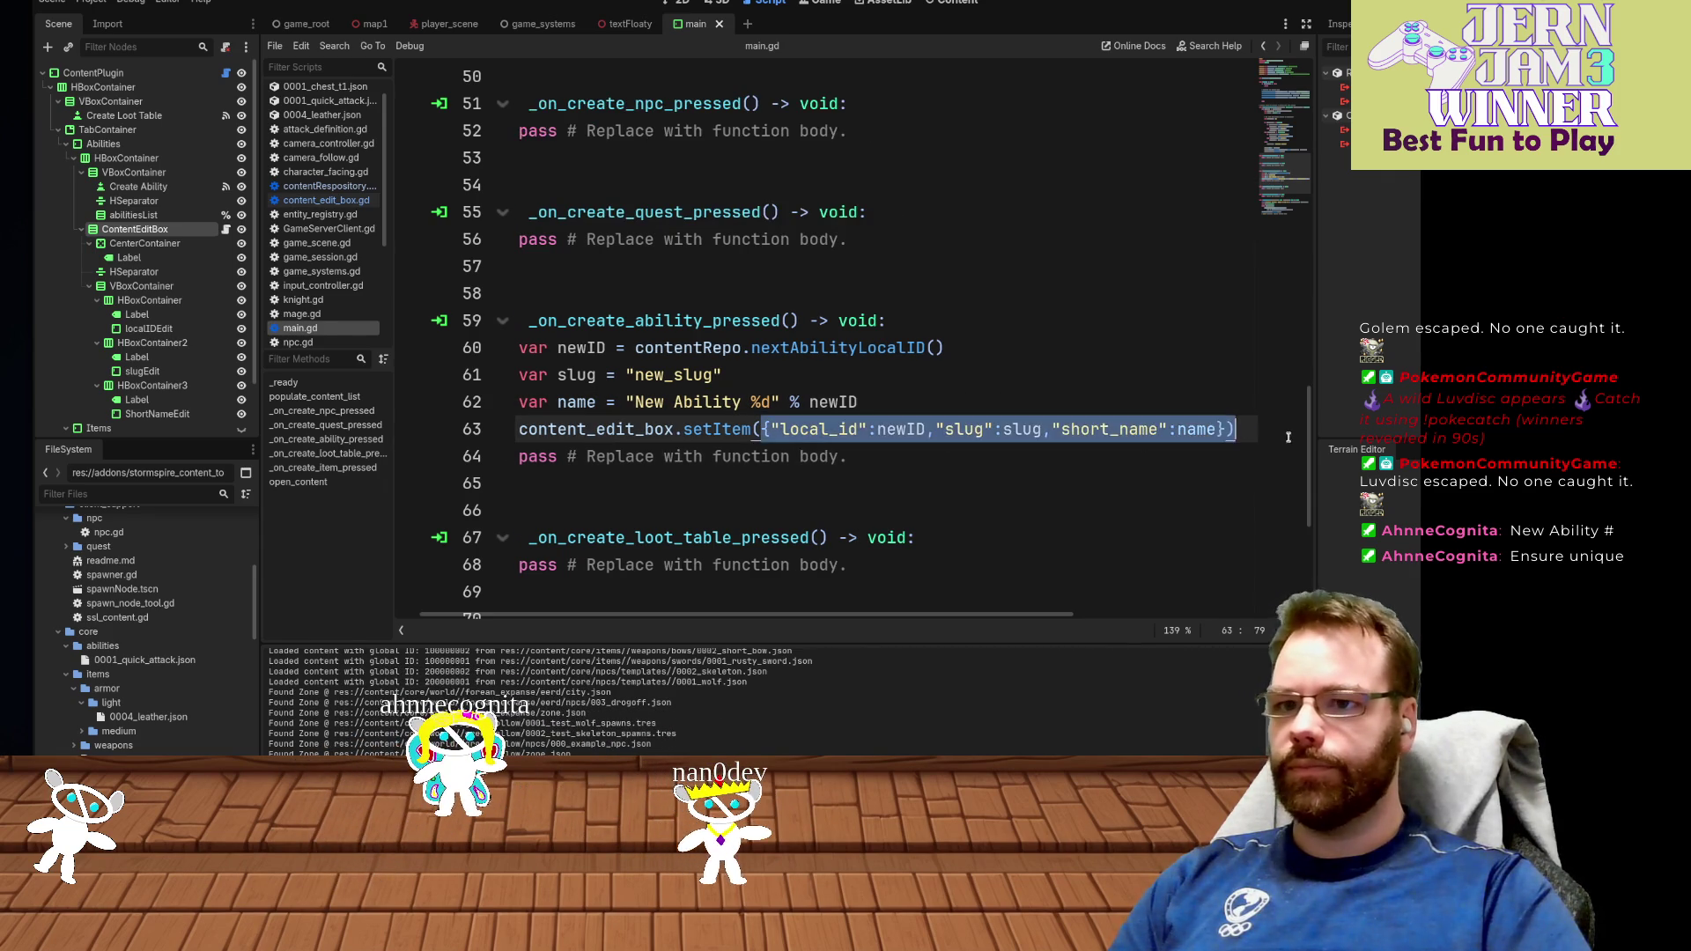
{"action": "key", "text": "ctrl+x"}
{"action": "key", "text": "Up"}
{"action": "key", "text": "End"}
{"action": "key", "text": "Return"}
{"action": "type", "text": "var"}
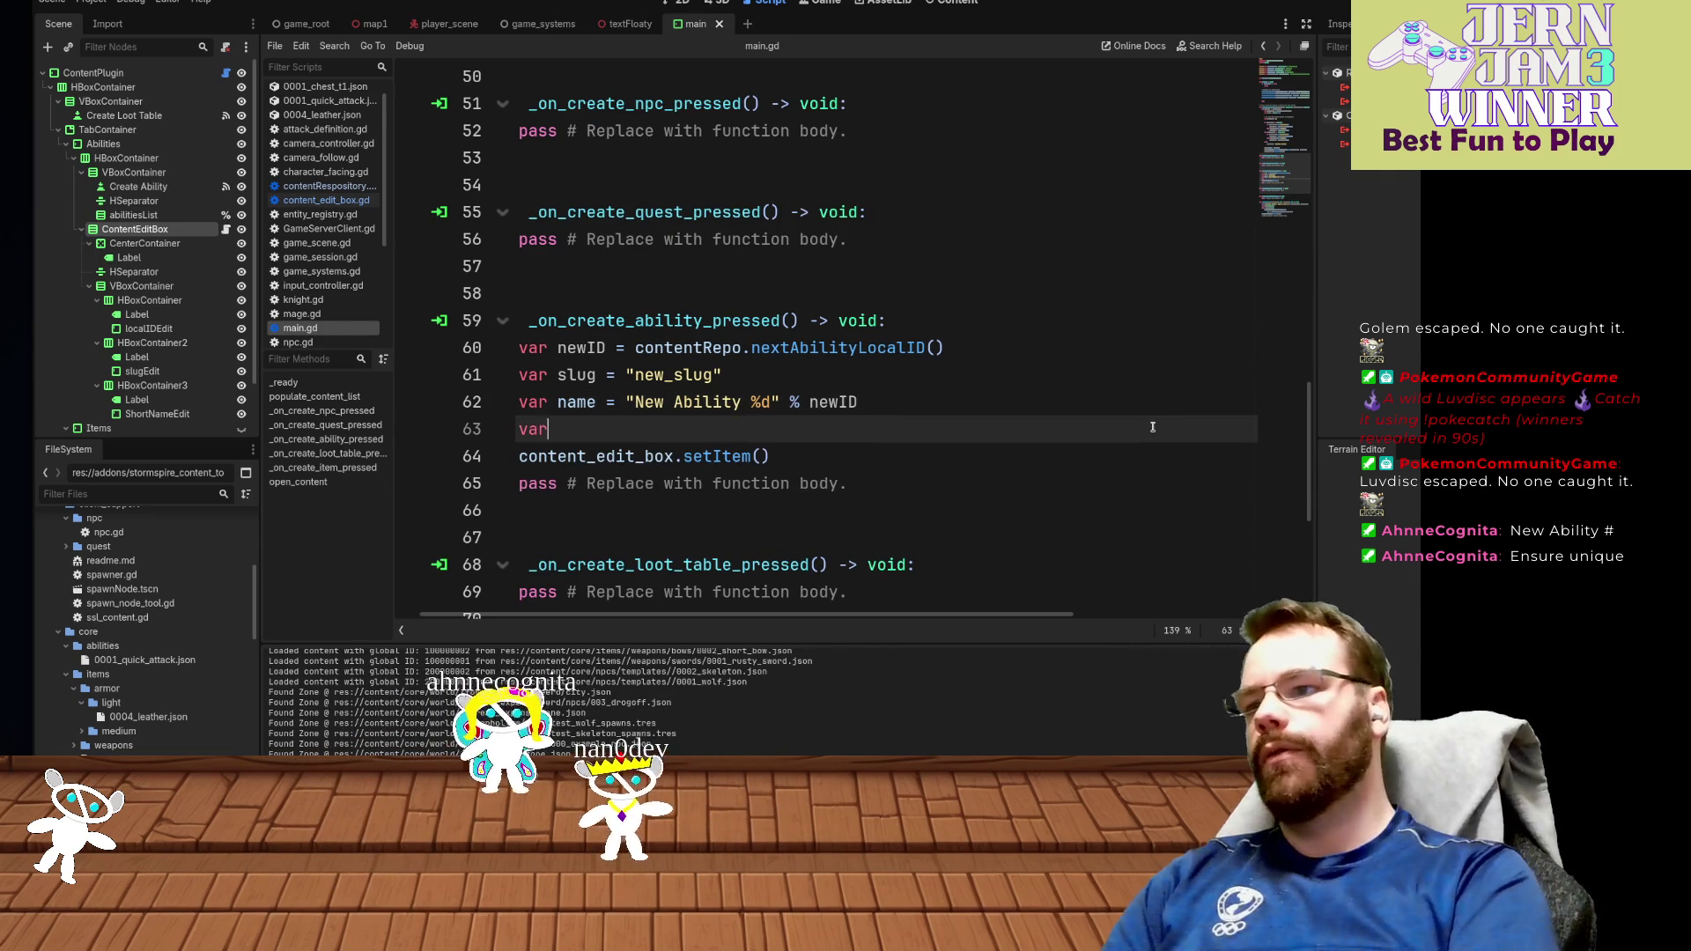
{"action": "type", "text": "Abi"}
{"action": "type", "text": "yD"}
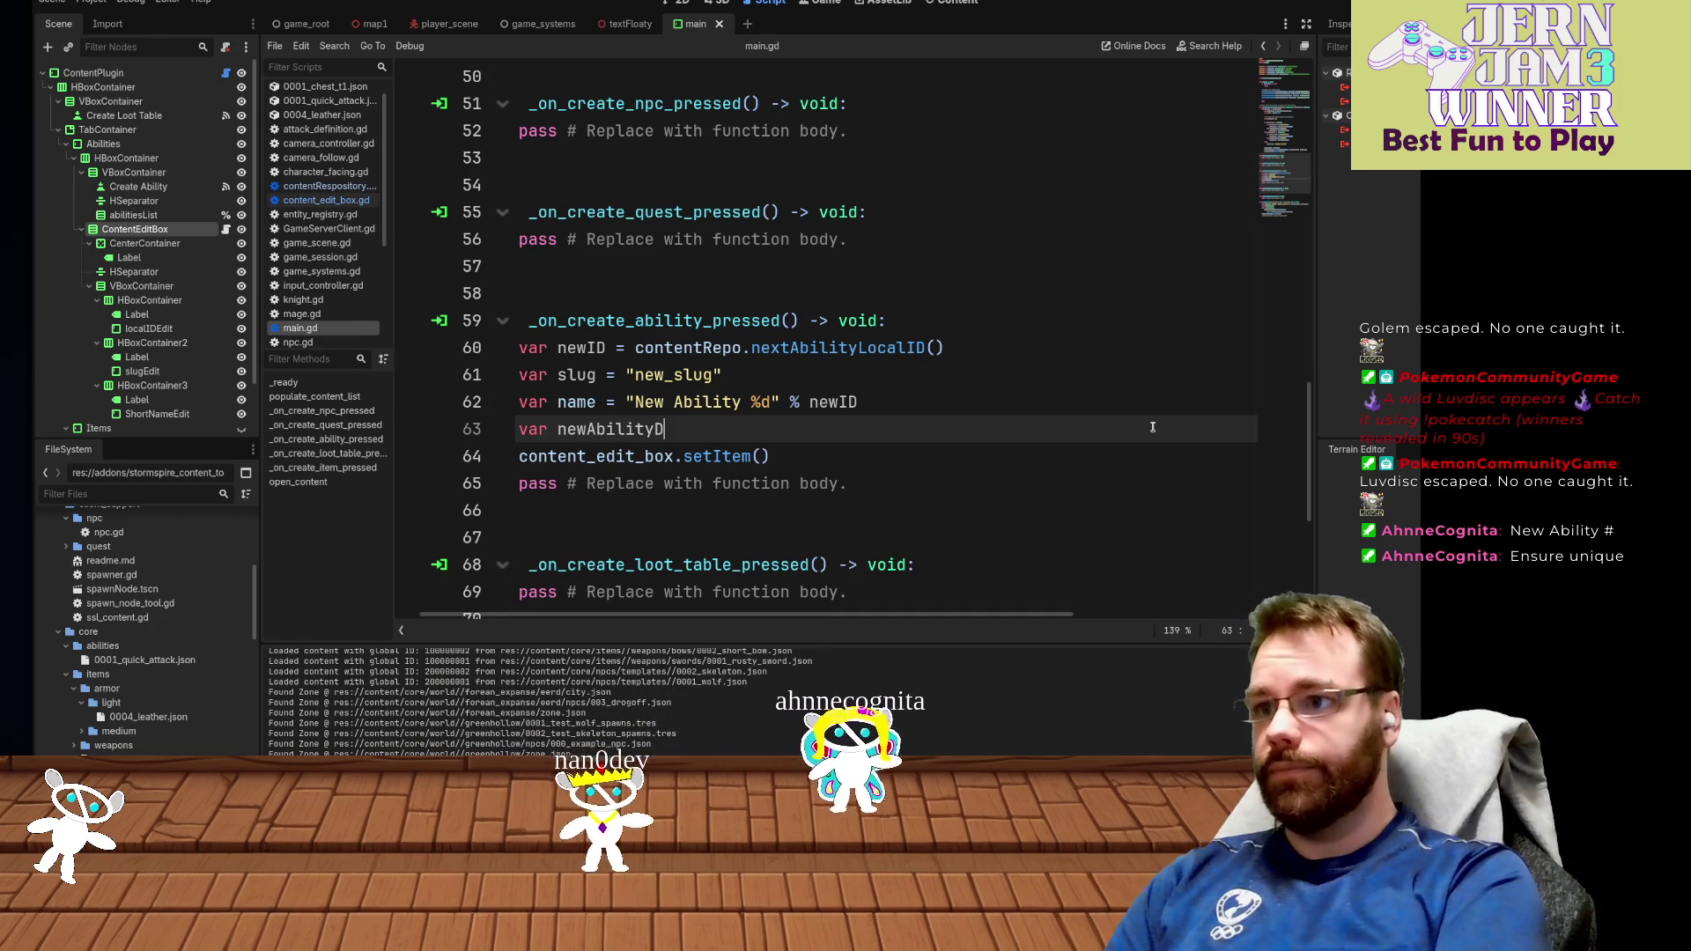
{"action": "type", "text": "t"}
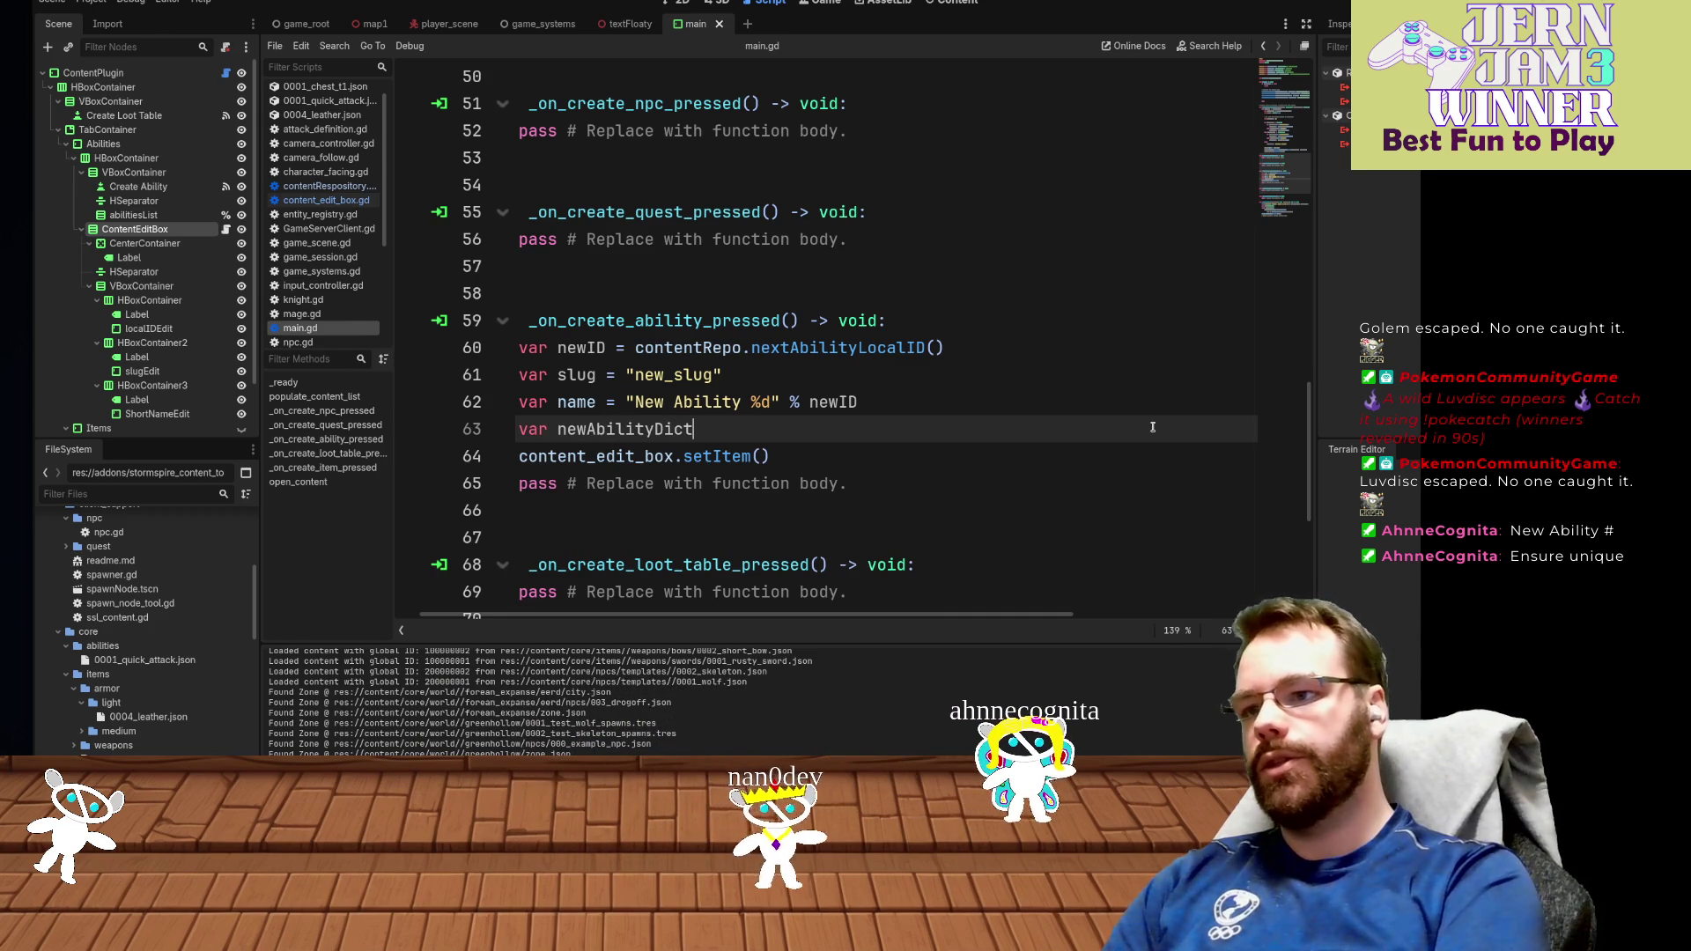
{"action": "key", "text": "BackSpace"}
{"action": "key", "text": "BackSpace"}
{"action": "key", "text": "BackSpace"}
{"action": "type", "text": "={\"local_id\":newID,\"slug\":slug,\"short_name\":name}"}
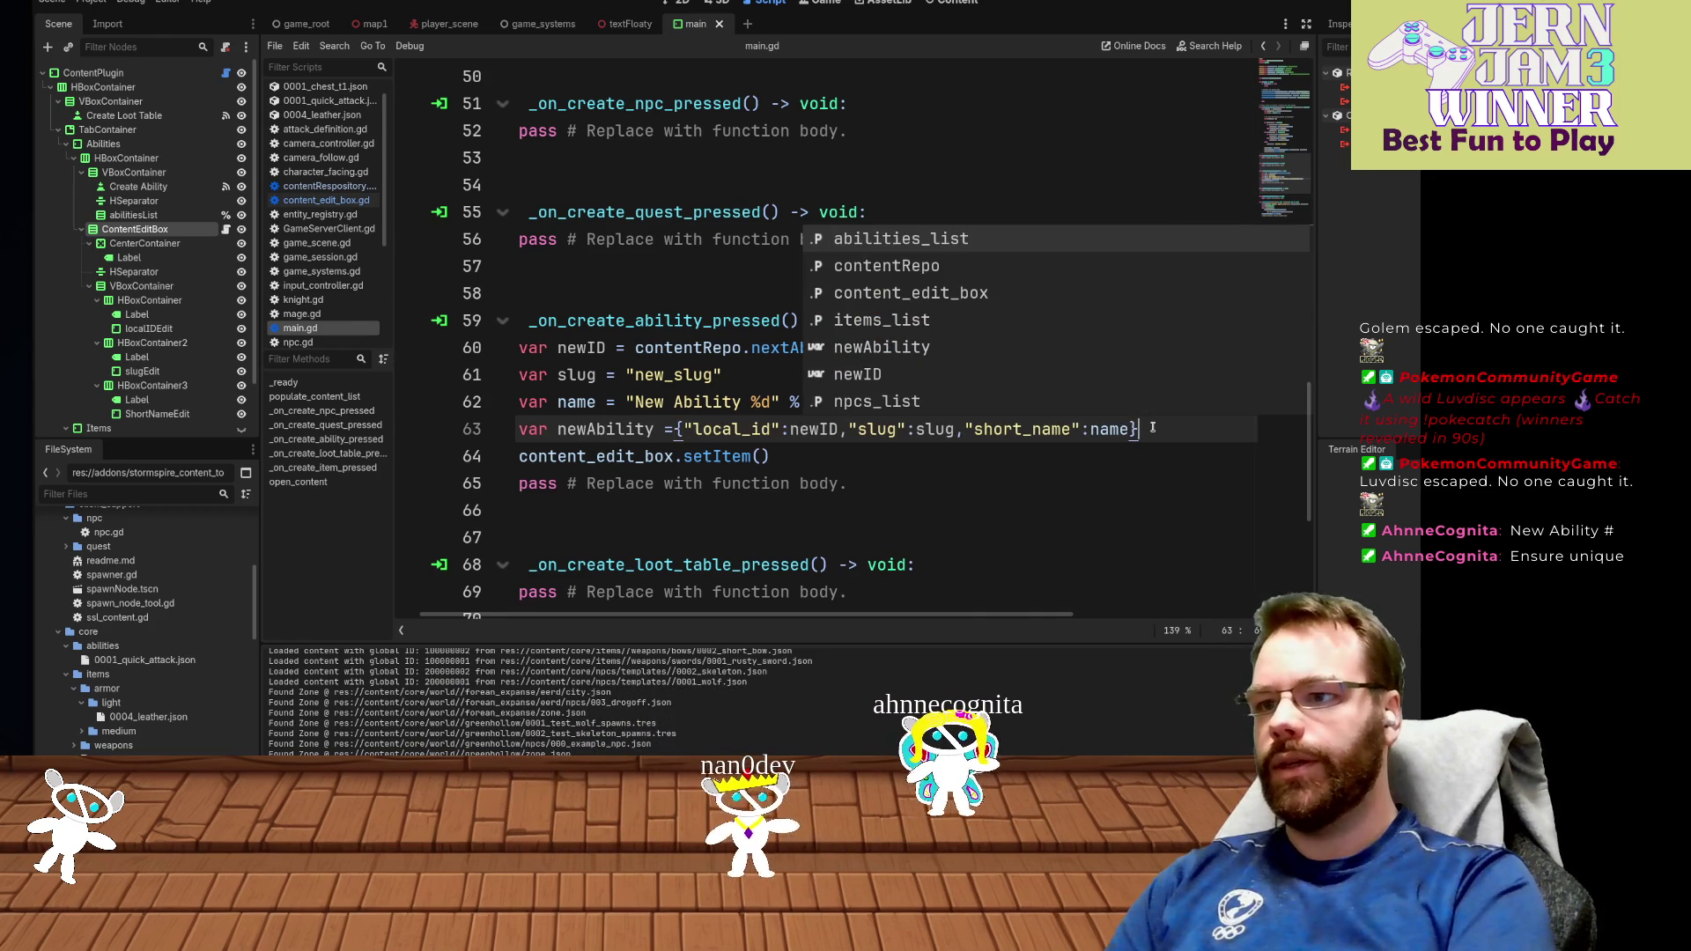
{"action": "left_click", "coordinate": [676, 430]}
{"action": "key", "text": "ctrl+s"}
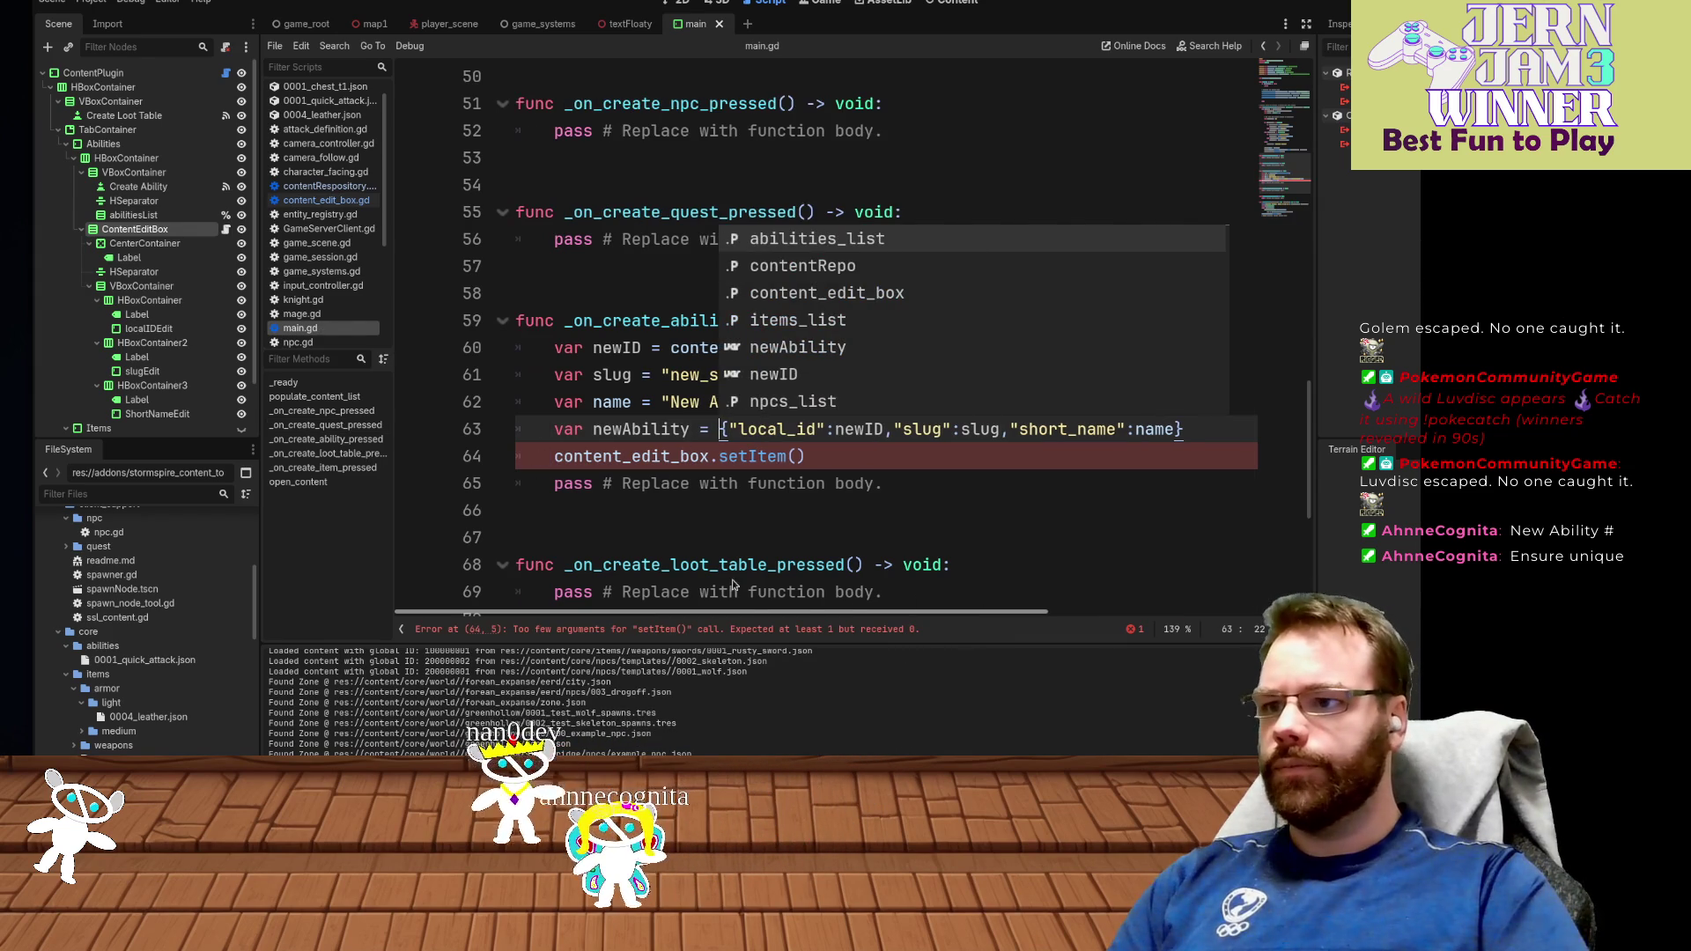
{"action": "left_click", "coordinate": [801, 456]}
{"action": "type", "text": "newAbility)"}
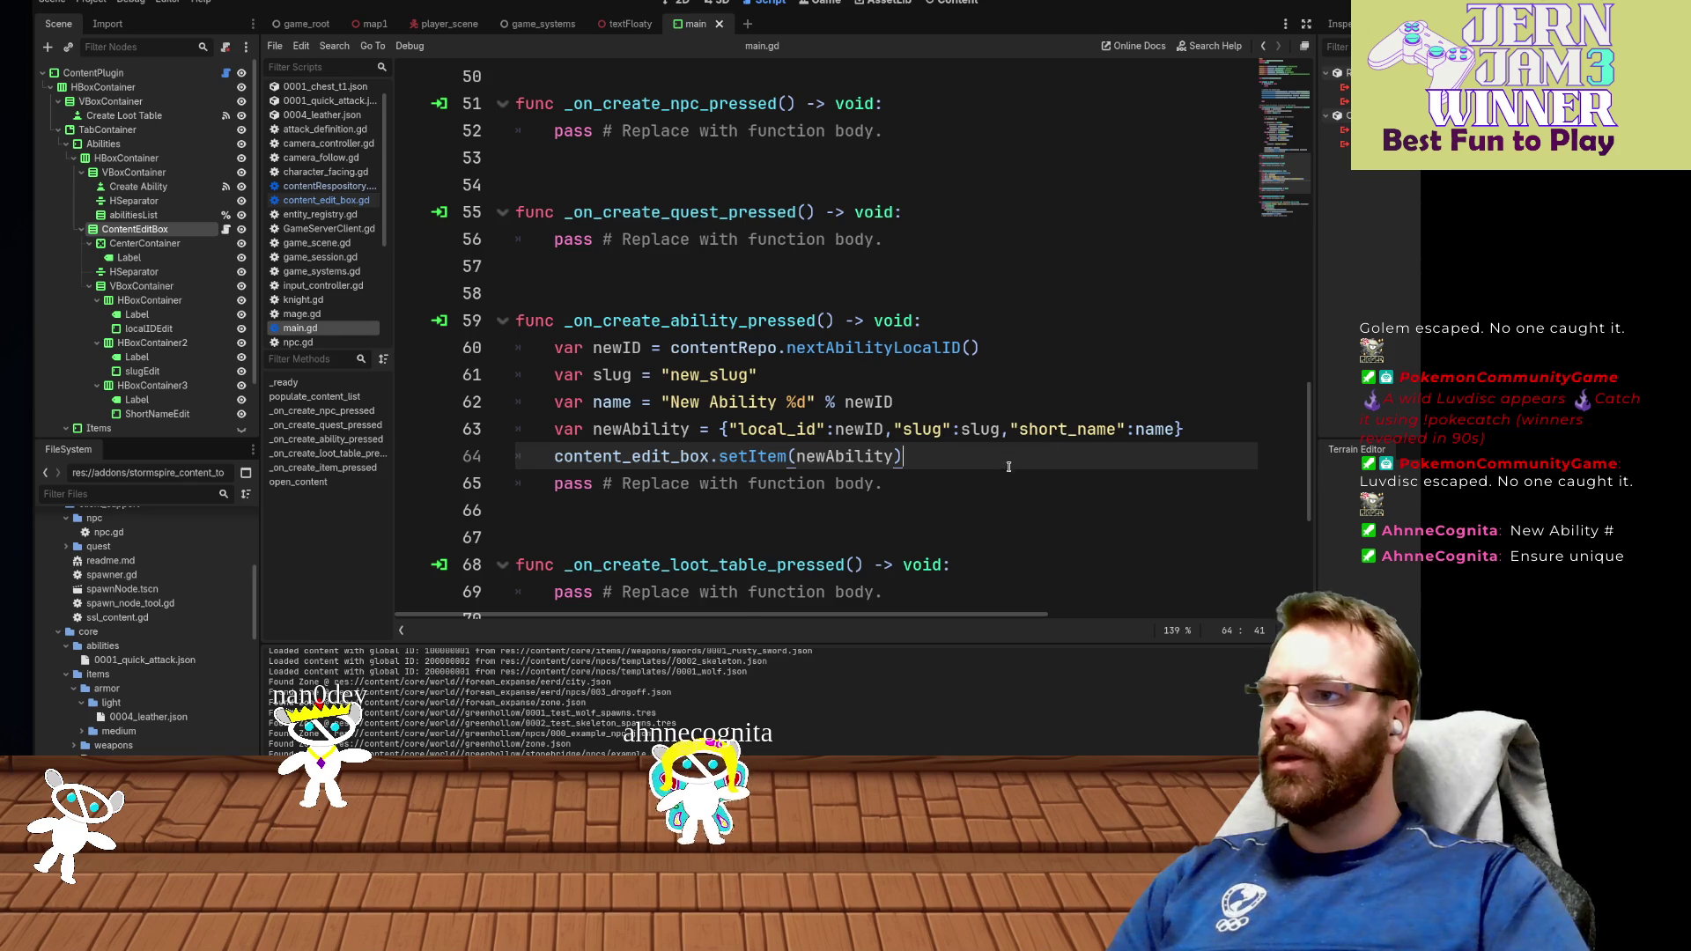
Step: Open contentRespository.gd and add a new line below nextAbilityLocalID's return
{"action": "scroll", "coordinate": [1009, 462], "scroll_direction": "up", "scroll_amount": 6}
{"action": "scroll", "coordinate": [986, 440], "scroll_direction": "down", "scroll_amount": 6}
{"action": "scroll", "coordinate": [951, 432], "scroll_direction": "up", "scroll_amount": 12}
{"action": "scroll", "coordinate": [916, 414], "scroll_direction": "down", "scroll_amount": 4}
{"action": "scroll", "coordinate": [621, 359], "scroll_direction": "up", "scroll_amount": 8}
{"action": "left_click", "coordinate": [621, 360]}
{"action": "left_click", "coordinate": [757, 353], "text": "ctrl"}
{"action": "scroll", "coordinate": [854, 394], "scroll_direction": "down", "scroll_amount": 4}
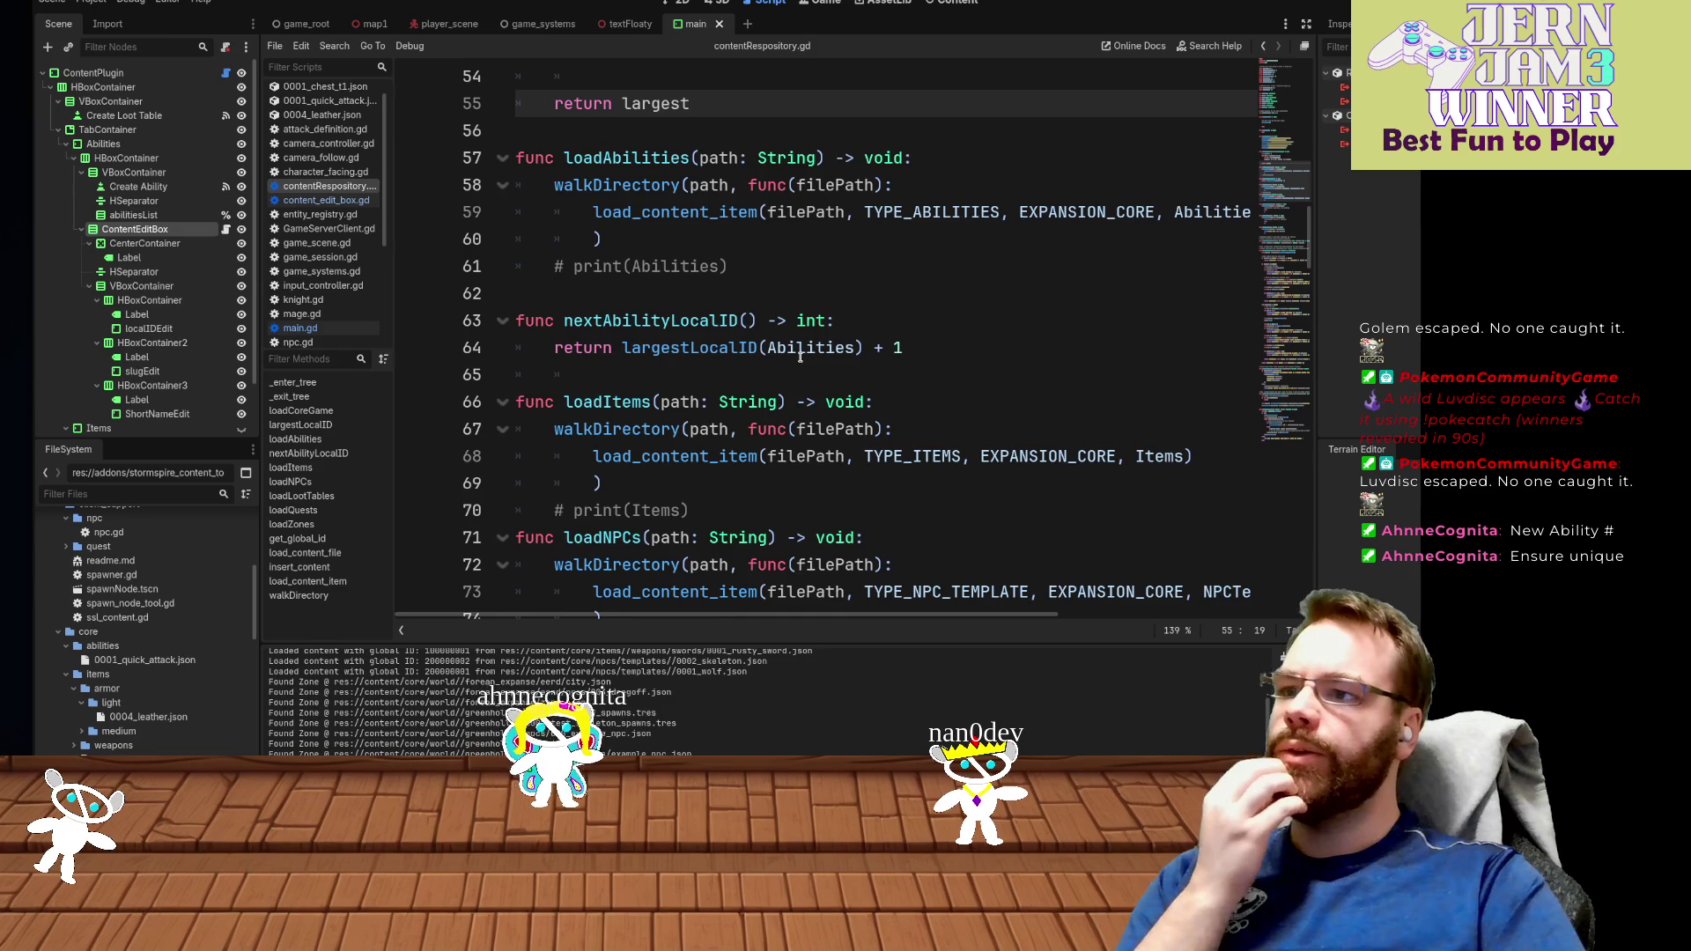
{"action": "scroll", "coordinate": [798, 362], "scroll_direction": "down", "scroll_amount": 1}
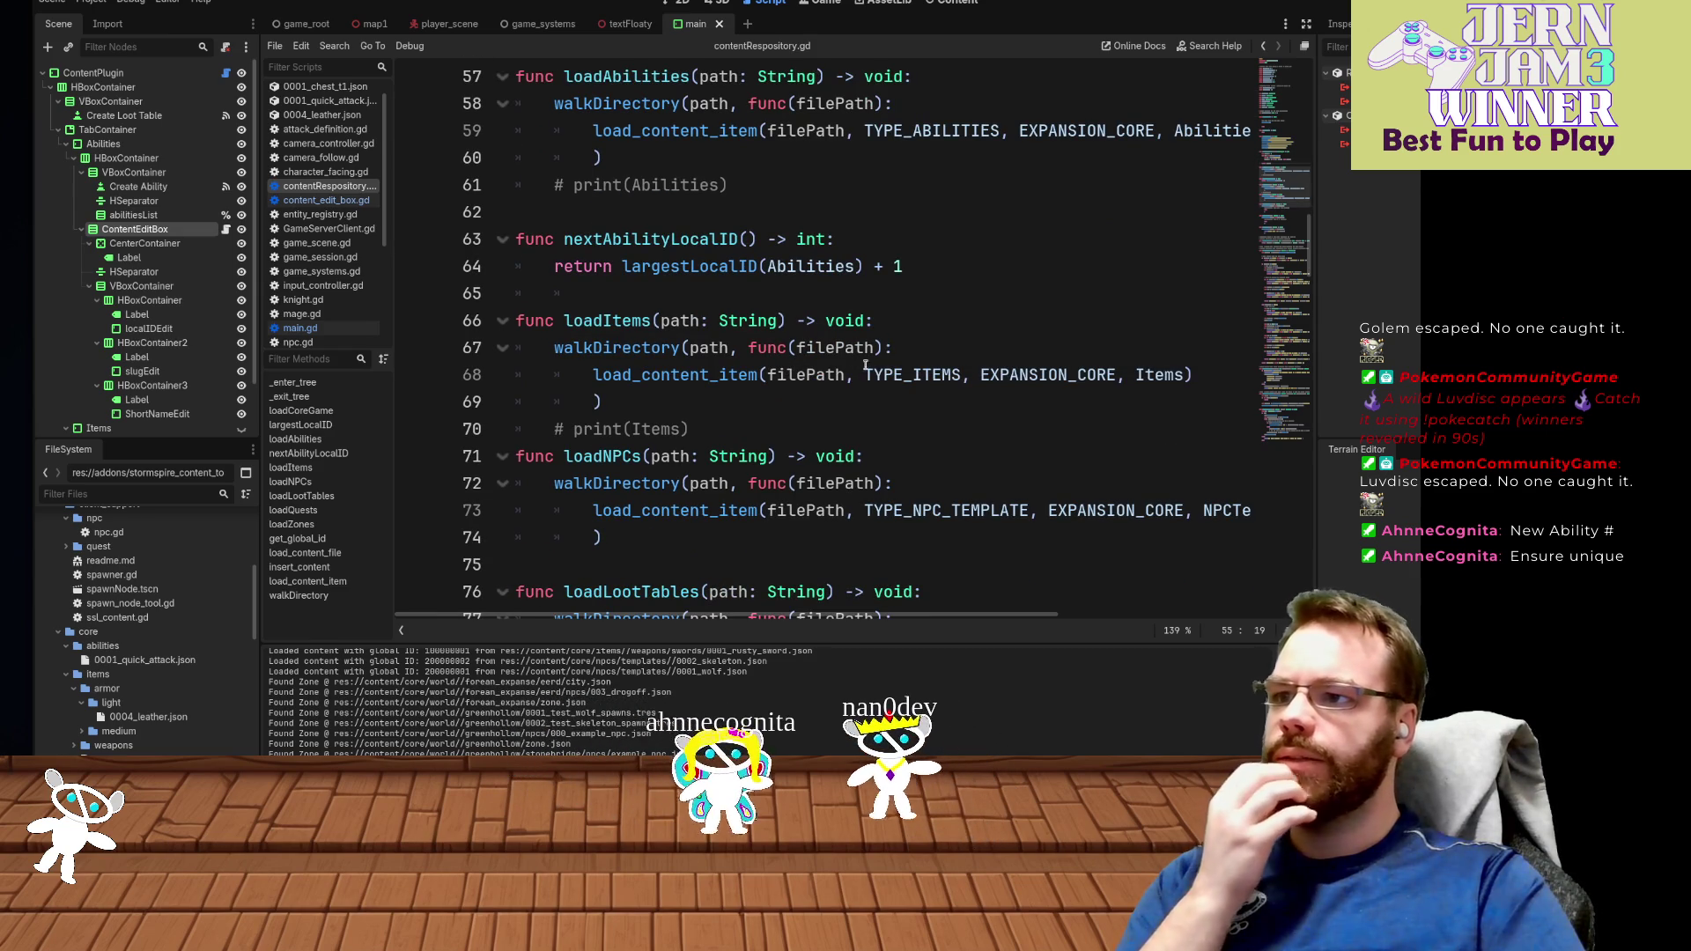
{"action": "left_click", "coordinate": [988, 284]}
{"action": "left_click", "coordinate": [993, 276]}
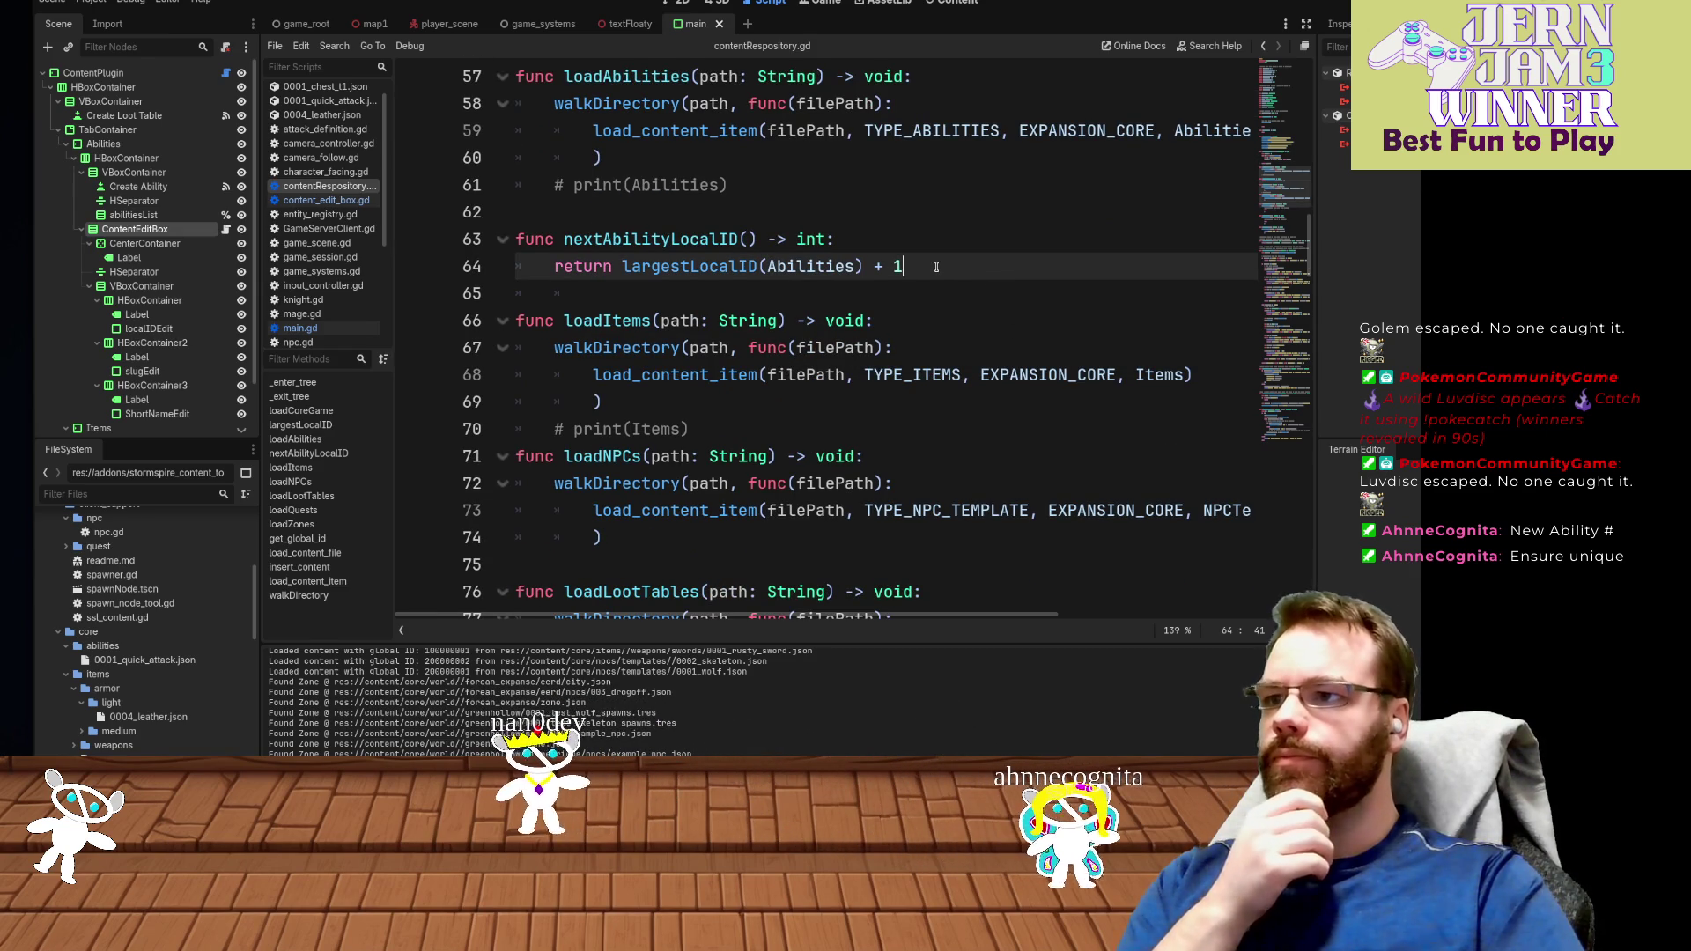
{"action": "key", "text": "Return"}
{"action": "key", "text": "Return"}
Step: Write the setAbility(data:Dictionary) function signature and save
{"action": "type", "text": "func a"}
{"action": "type", "text": "ddAbility"}
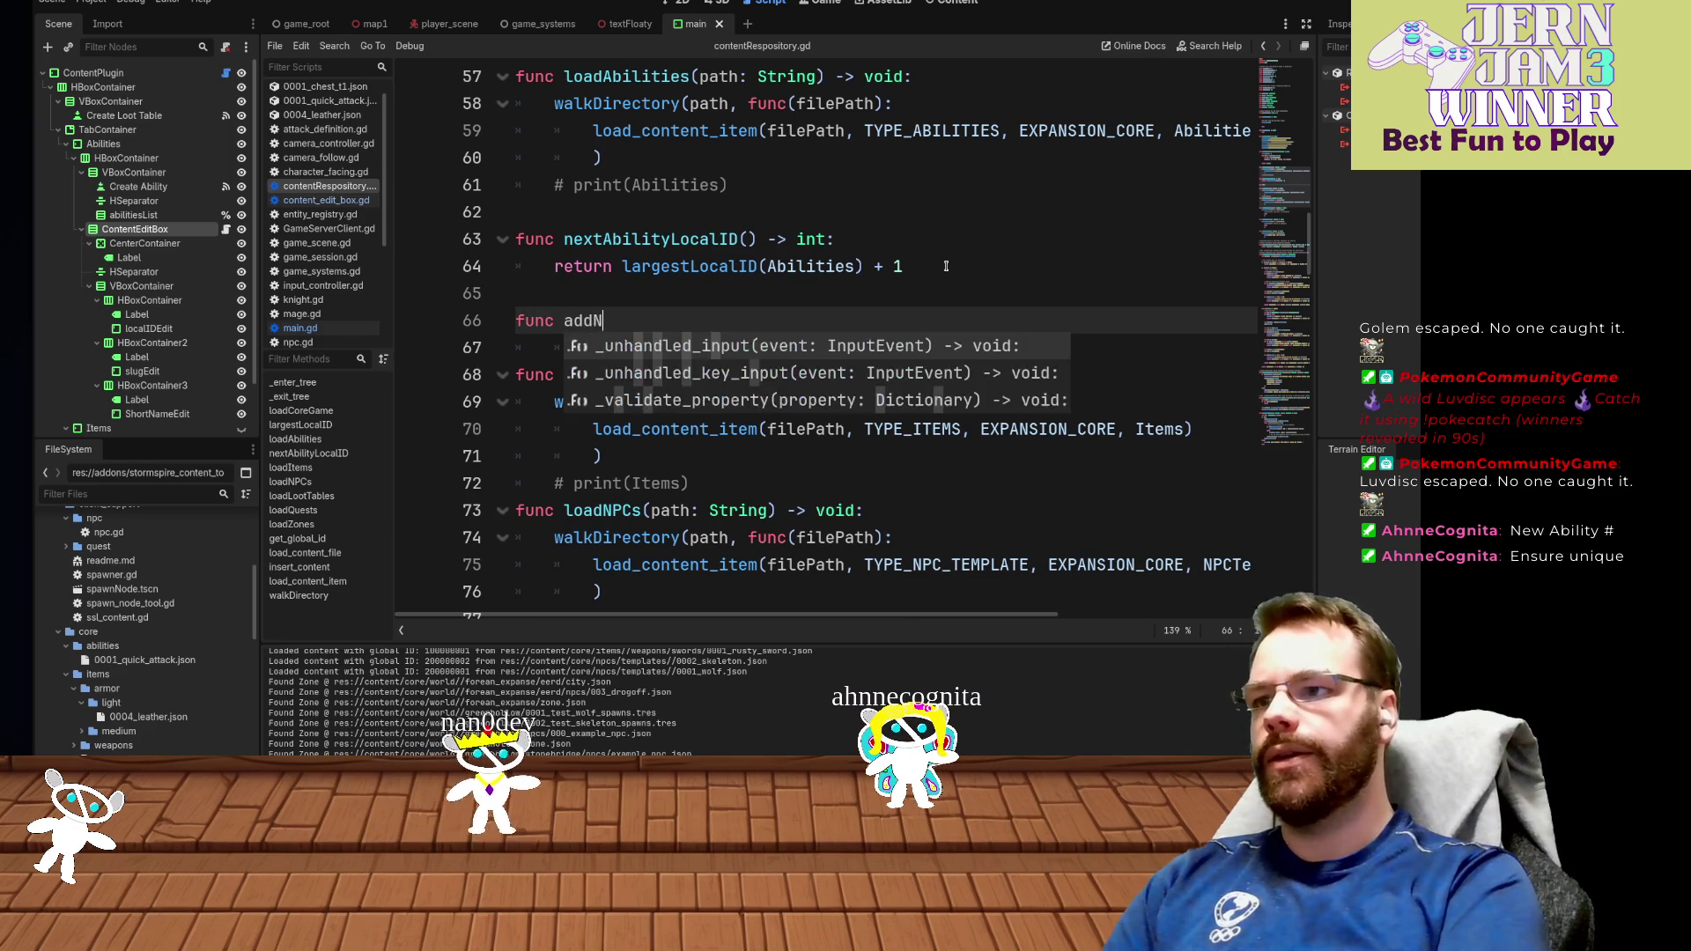
{"action": "type", "text": "/"}
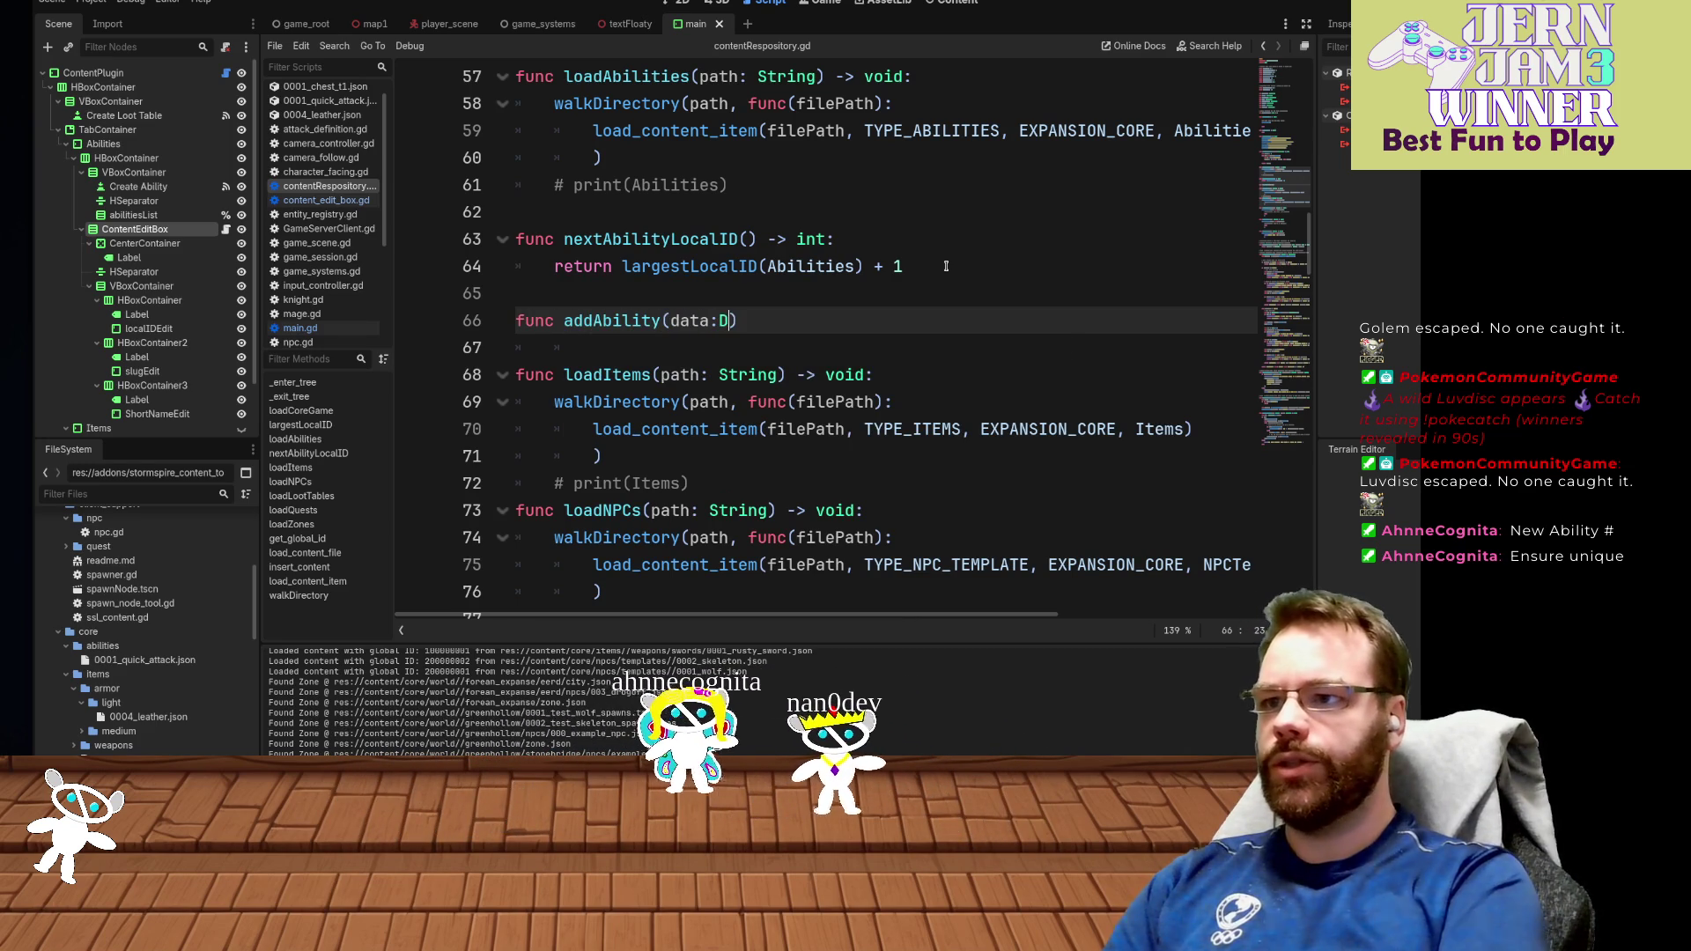
{"action": "key", "text": "BackSpace"}
{"action": "key", "text": "BackSpace"}
{"action": "key", "text": "BackSpace"}
{"action": "type", "text": "ti"}
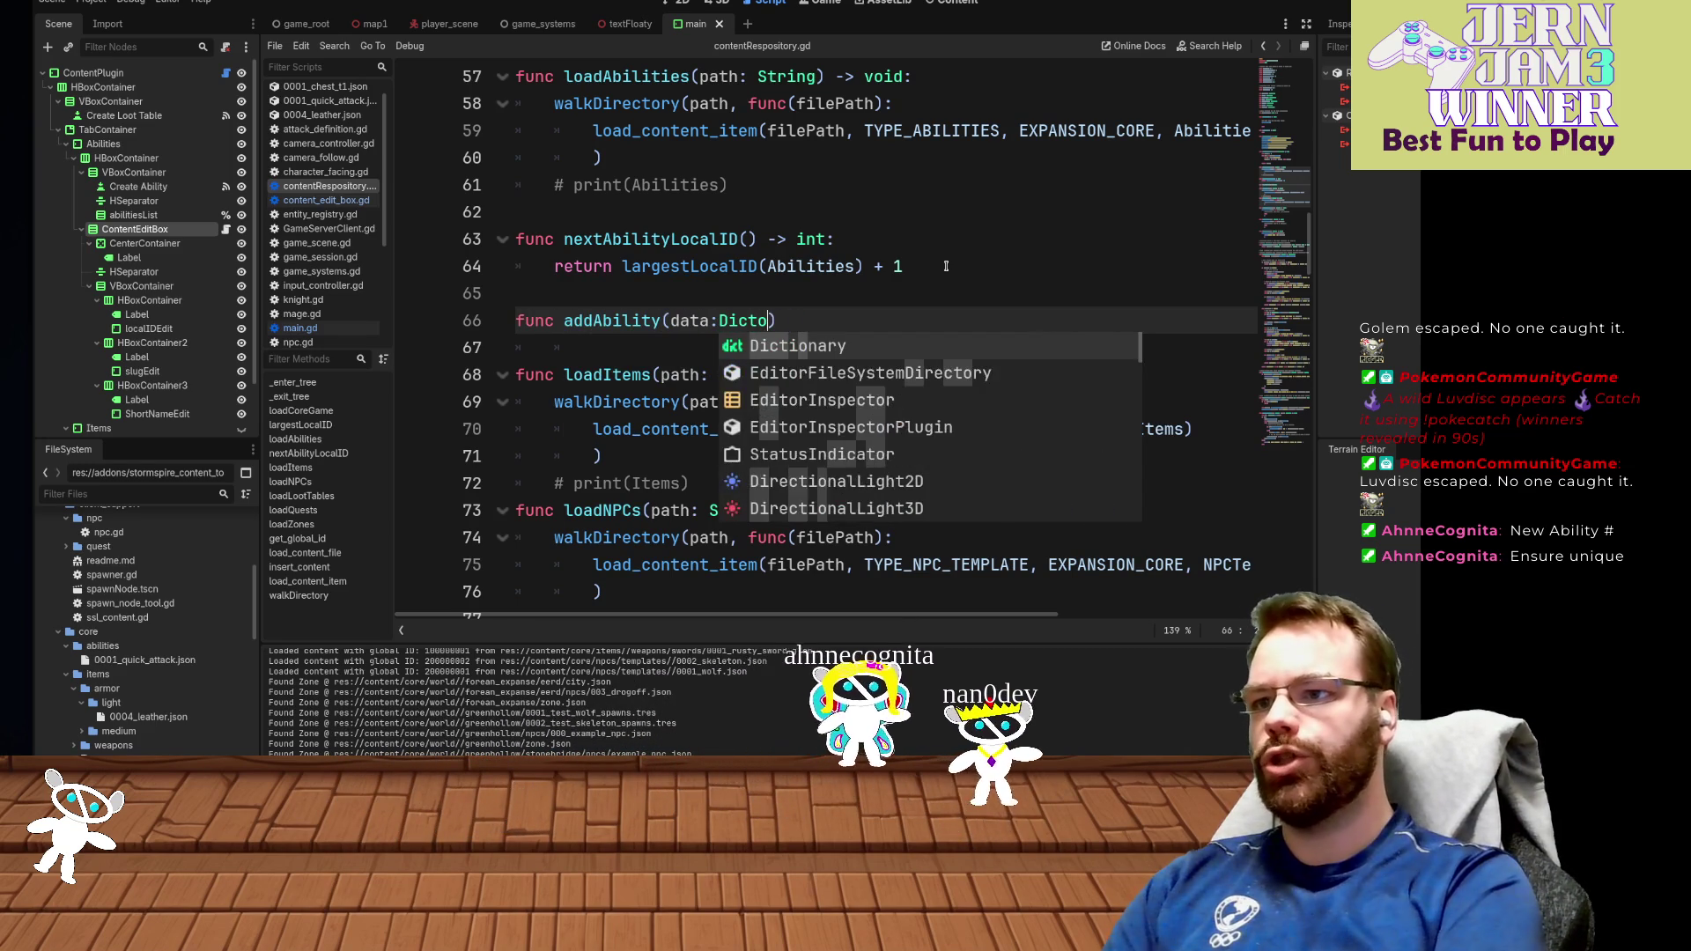
{"action": "key", "text": "Return"}
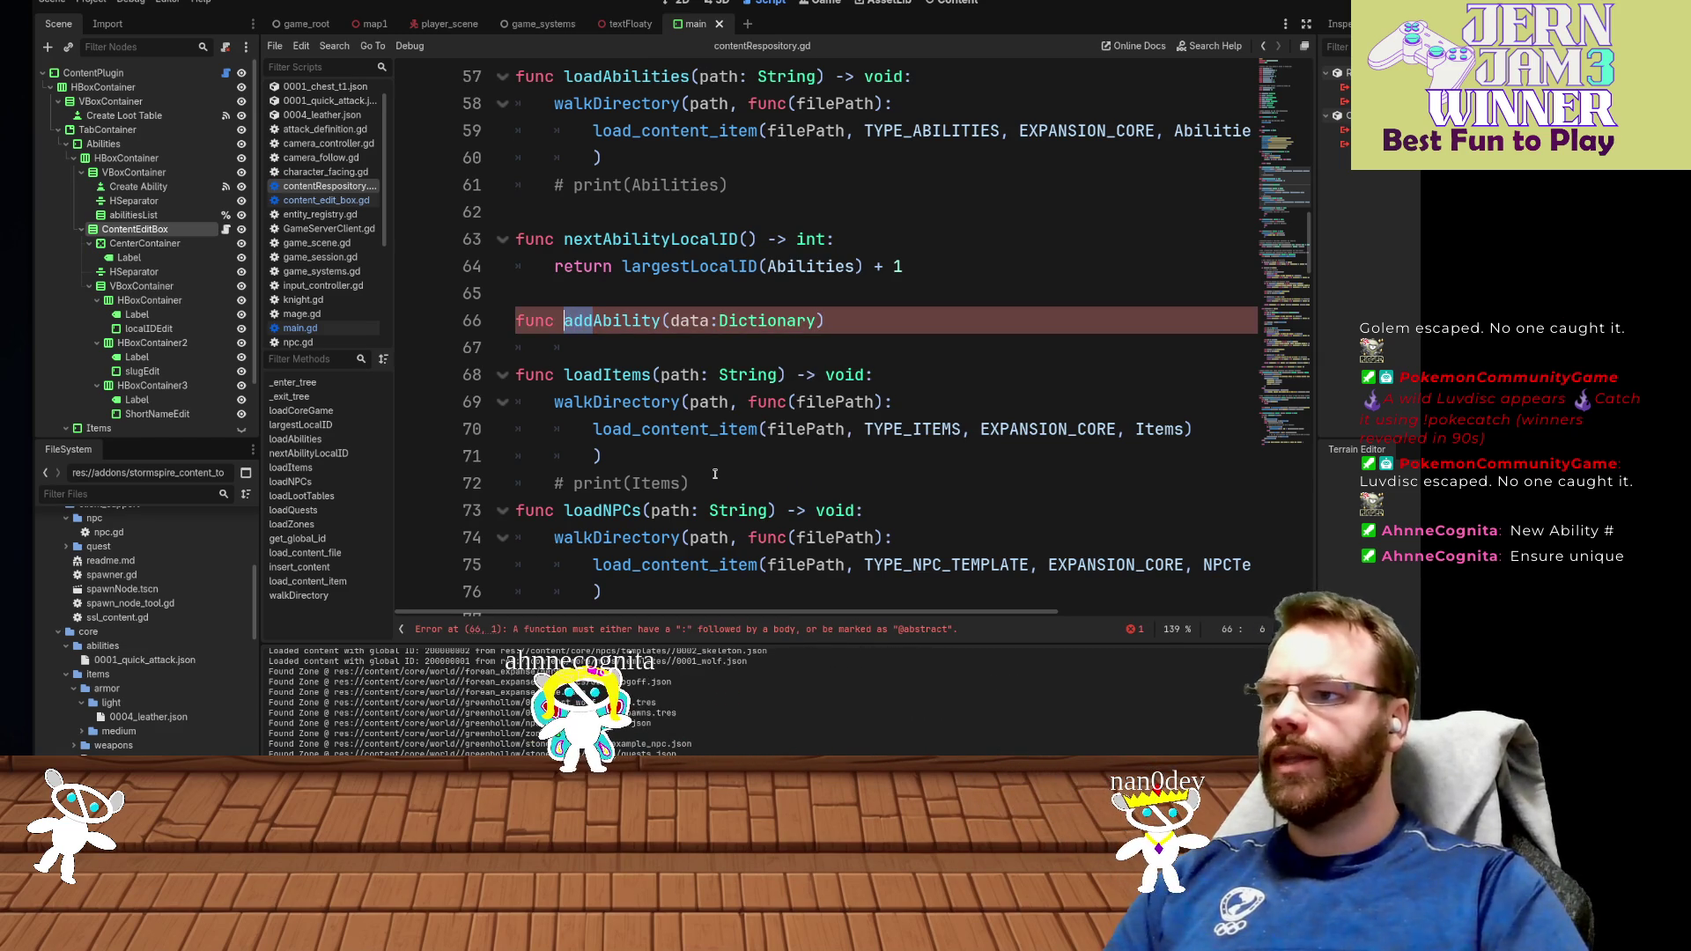
{"action": "type", "text": "update"}
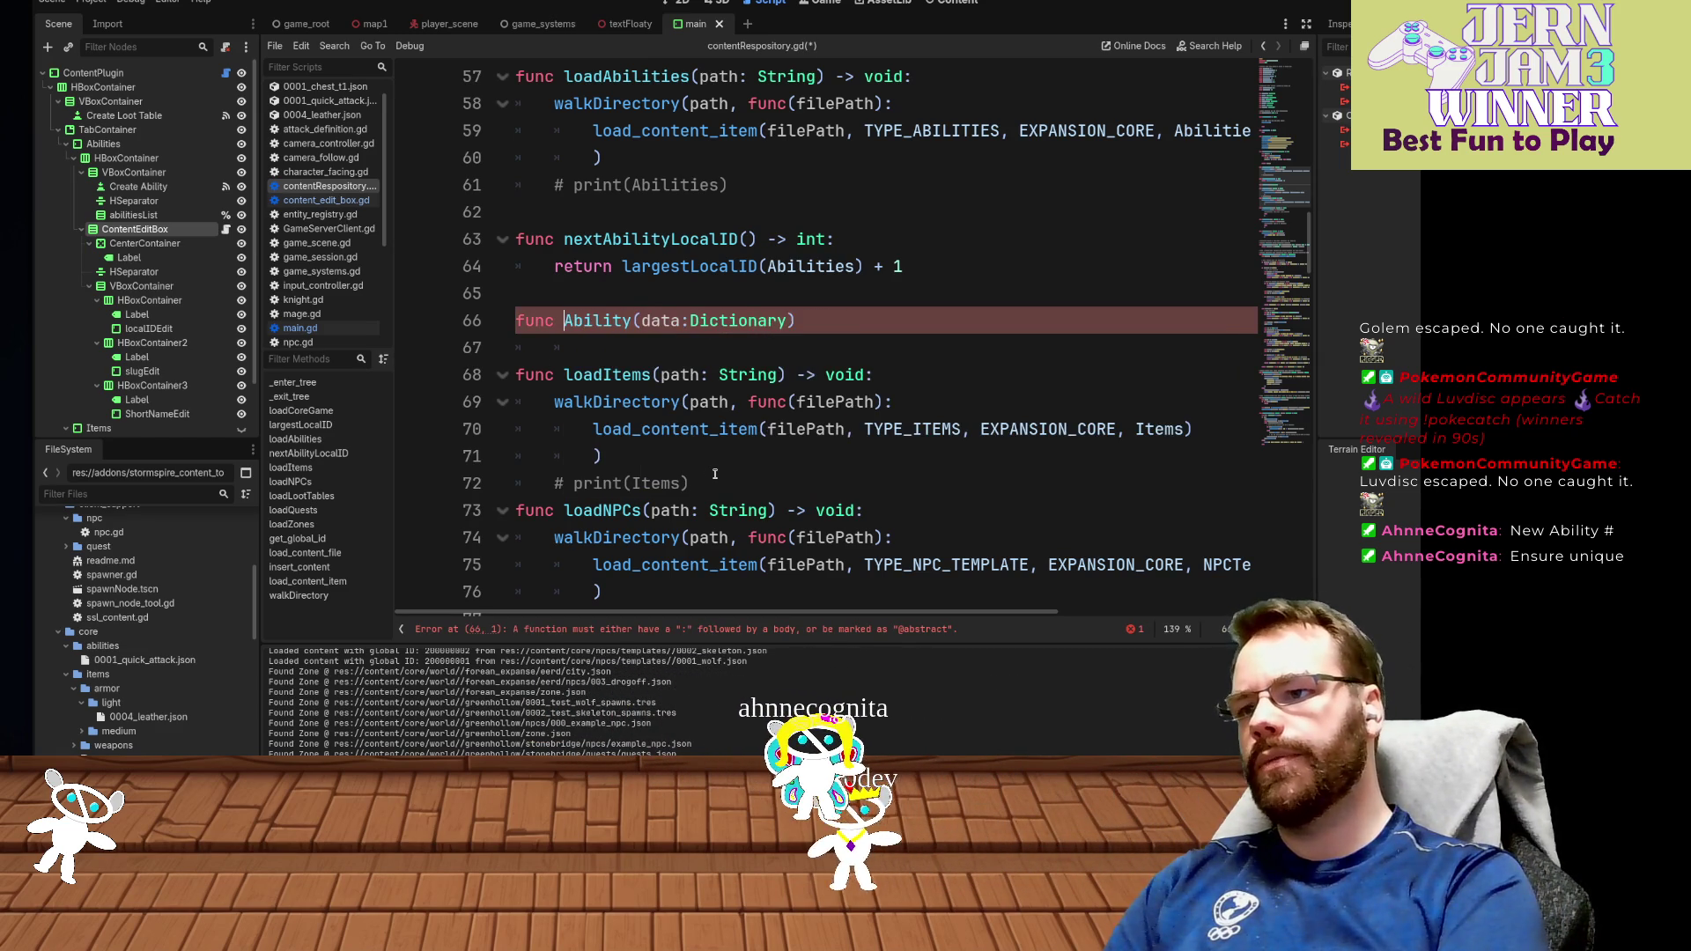
{"action": "type", "text": "et"}
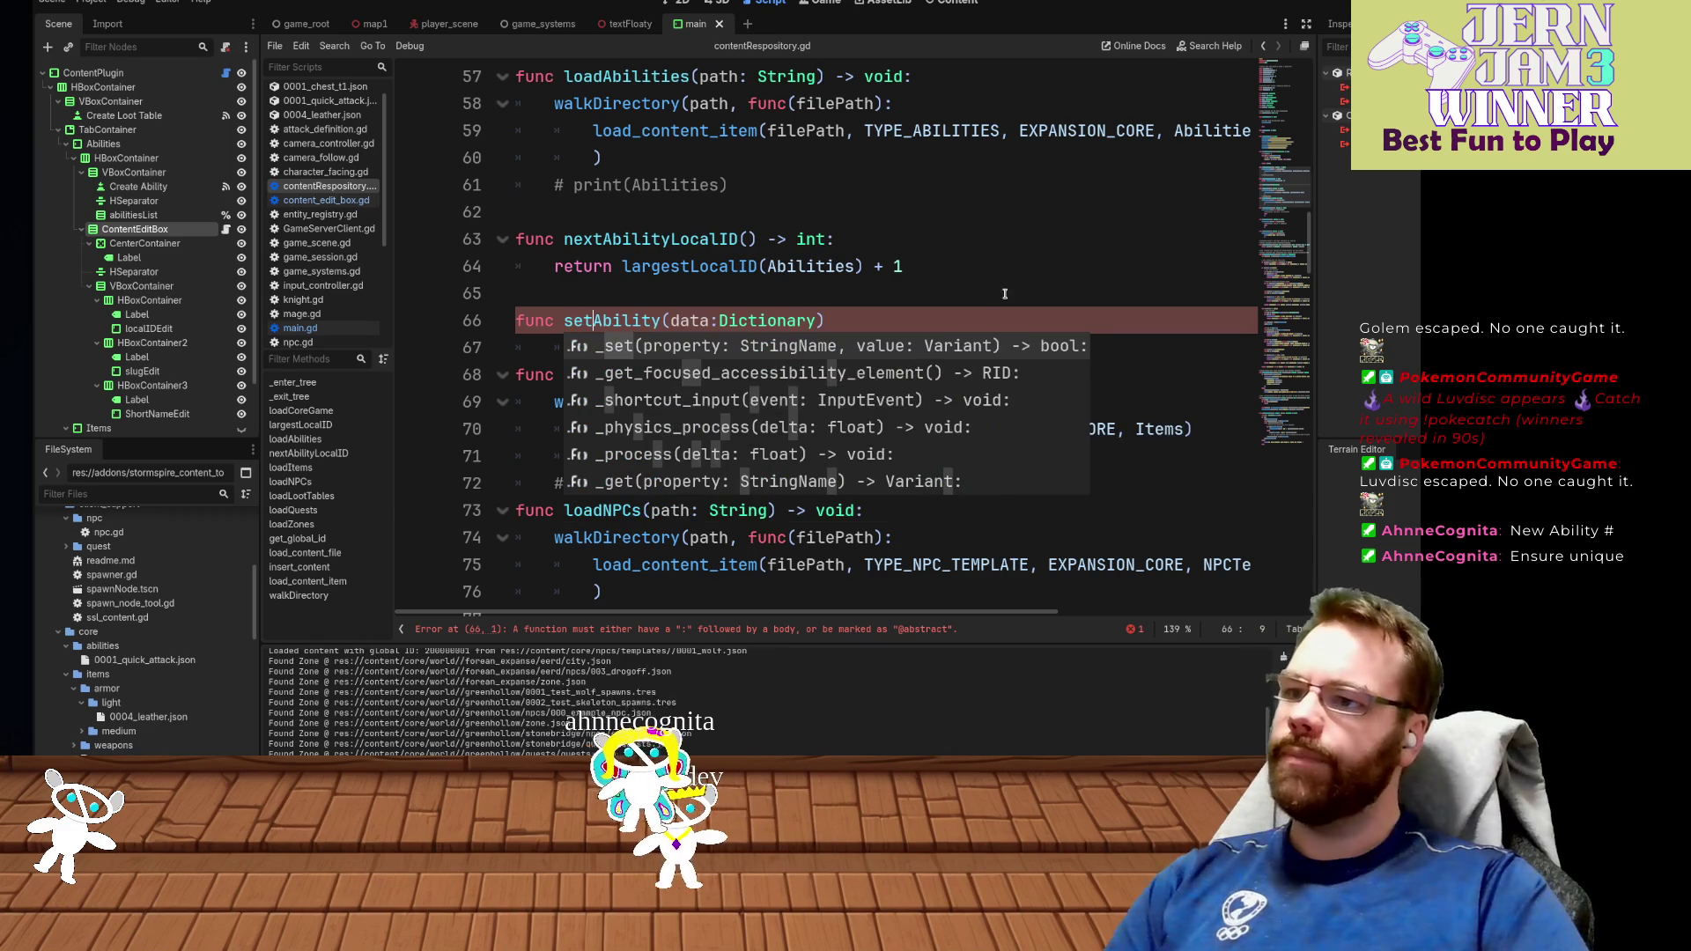
{"action": "left_click", "coordinate": [932, 315]}
{"action": "key", "text": "ctrl+s"}
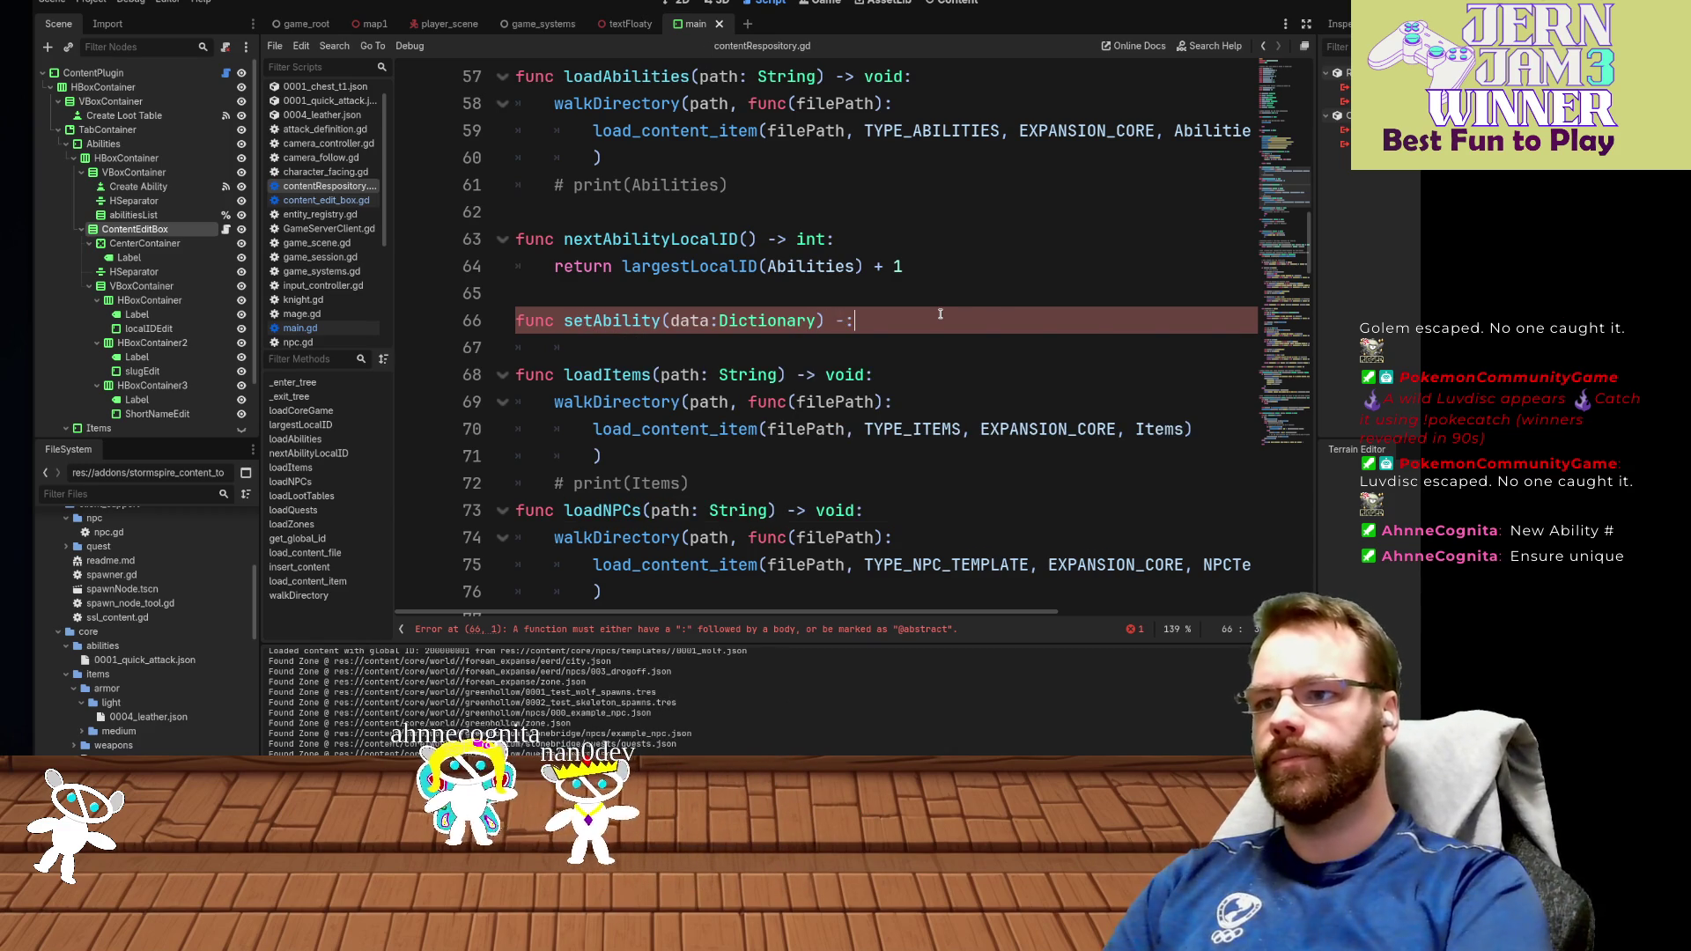
Step: Give setAbility a void return type
{"action": "type", "text": "int:"}
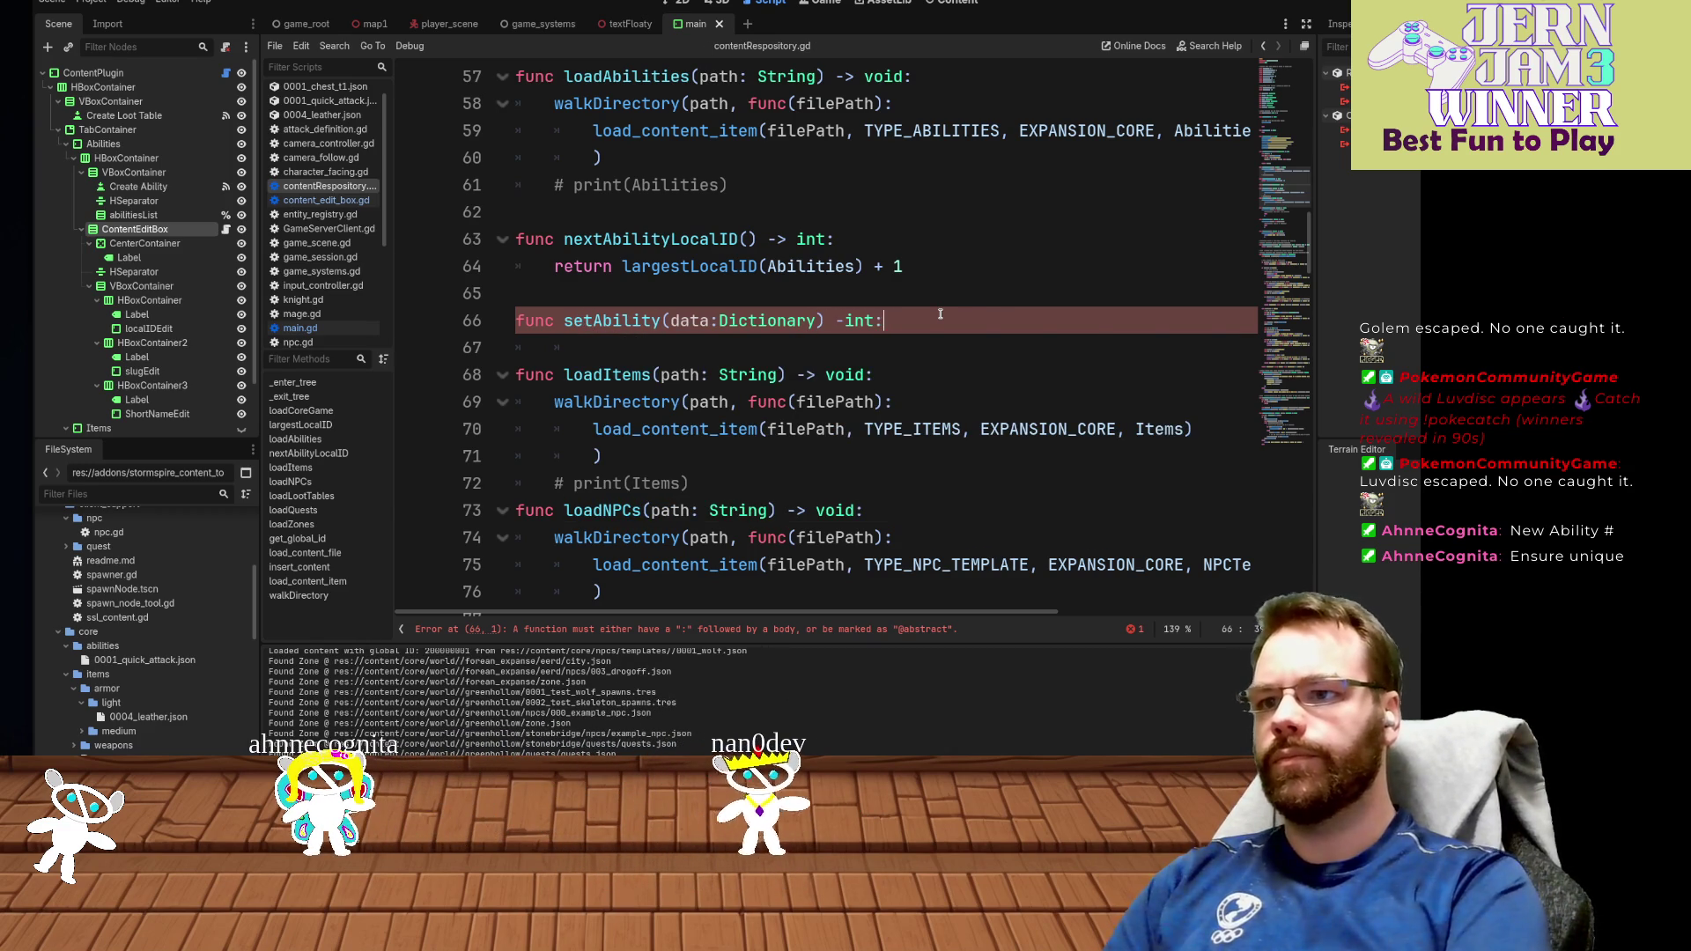
{"action": "key", "text": "Left"}
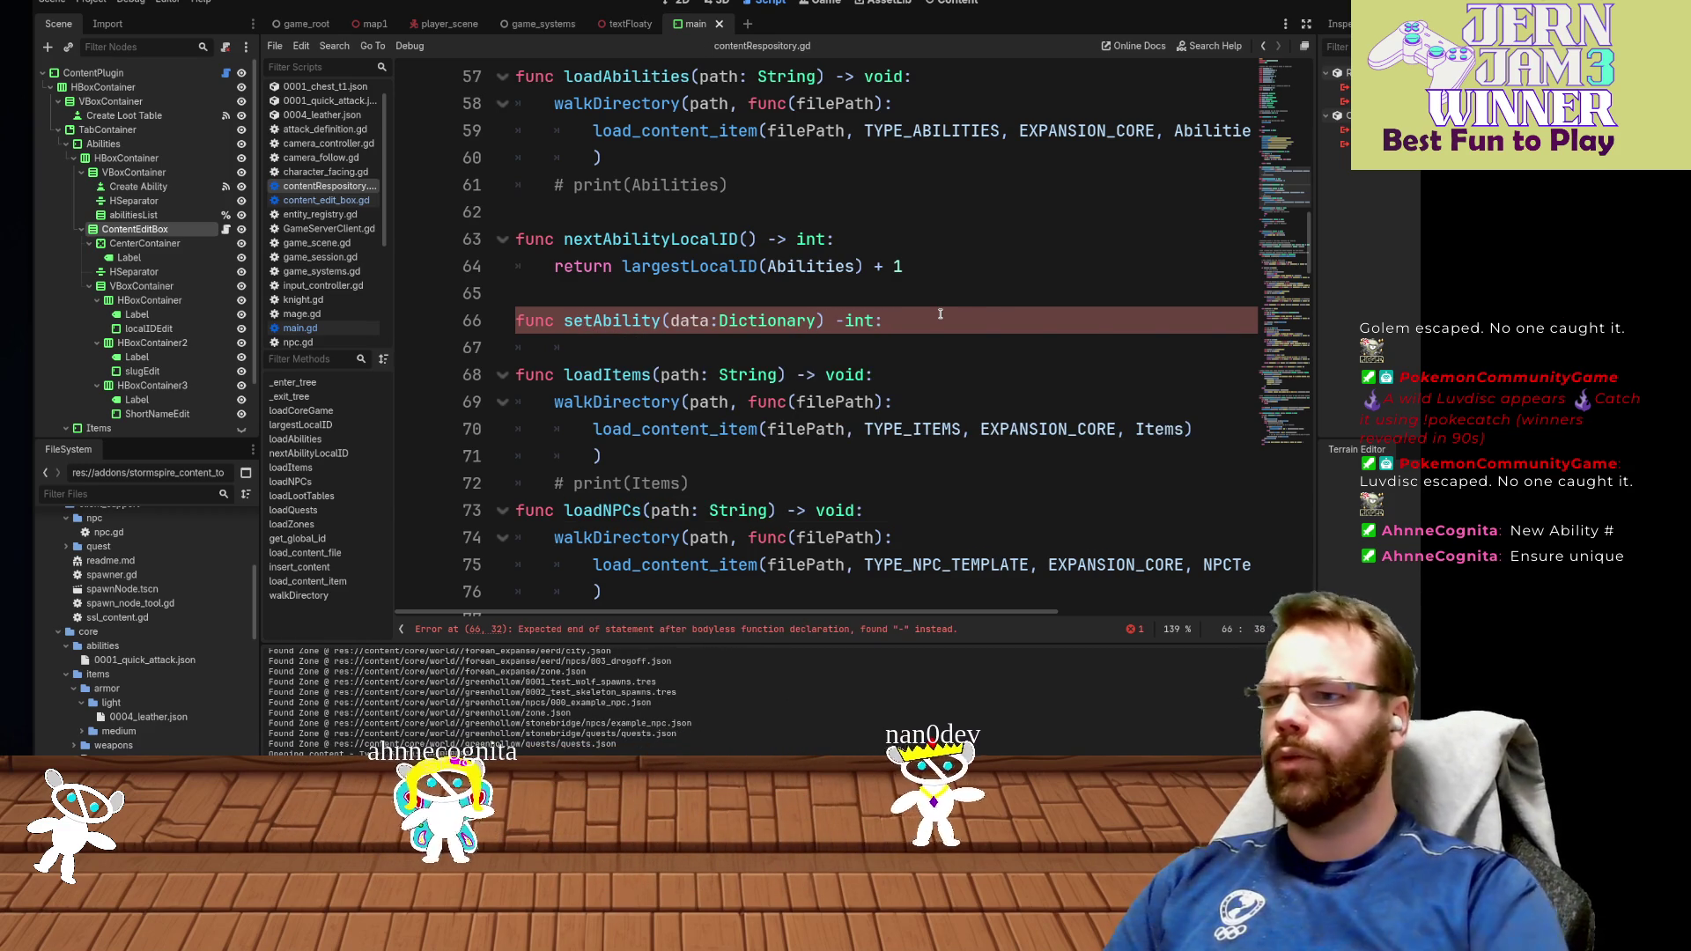
{"action": "key", "text": "BackSpace"}
{"action": "key", "text": "BackSpace"}
{"action": "key", "text": "BackSpace"}
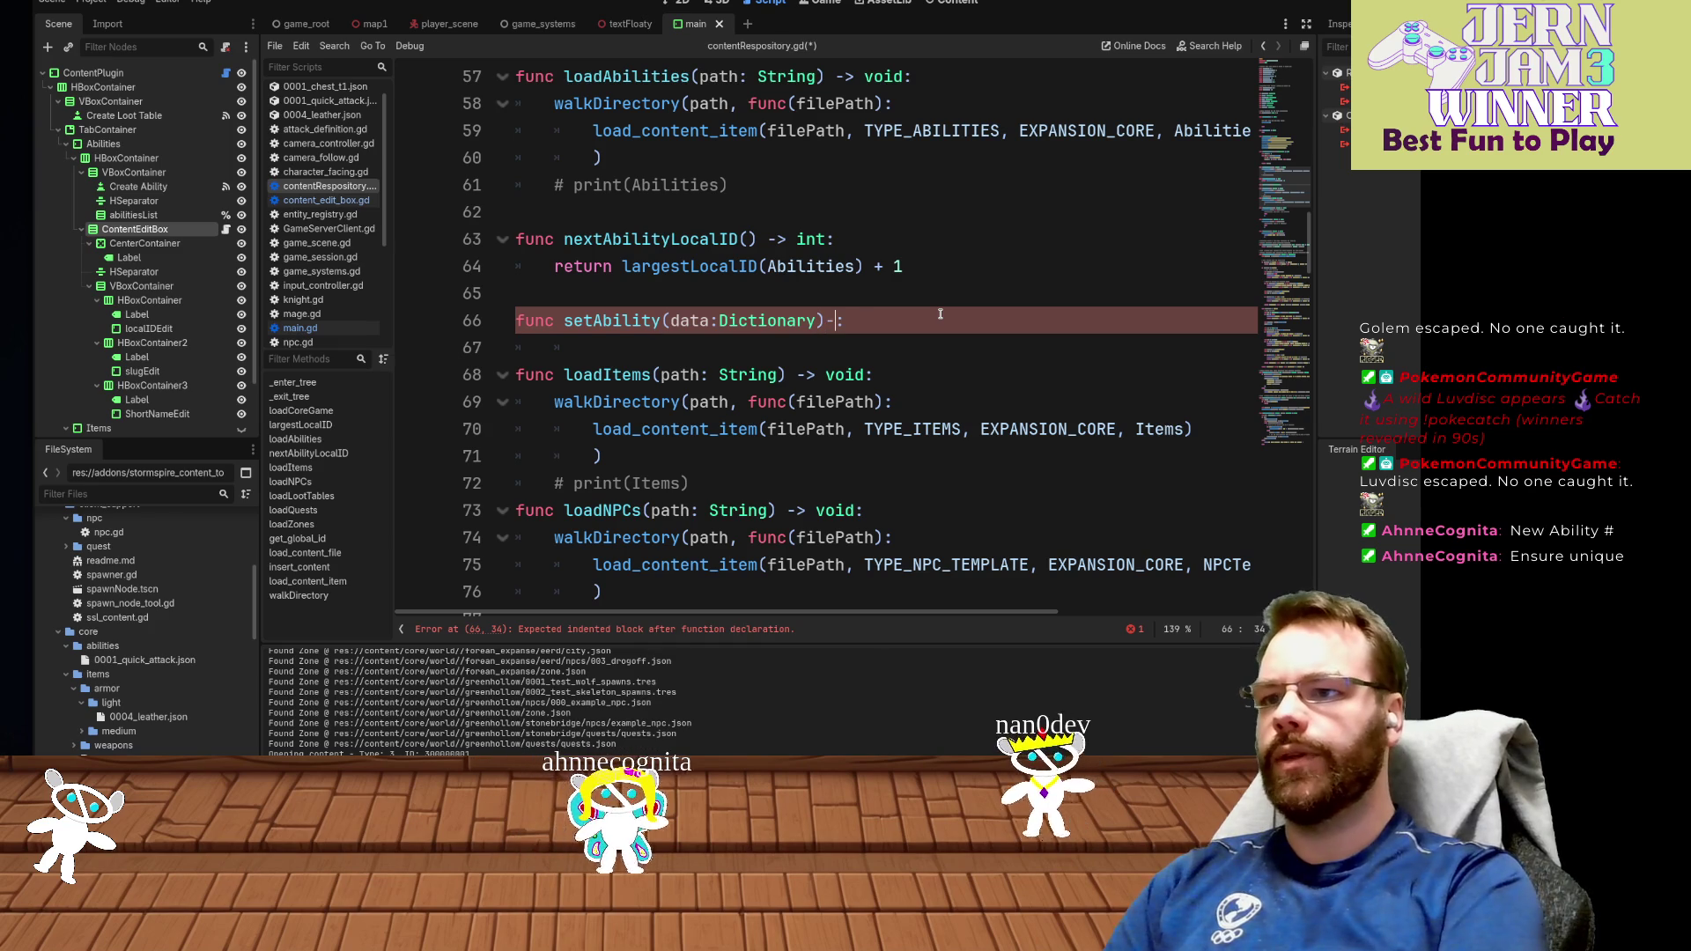
{"action": "type", "text": "oid"}
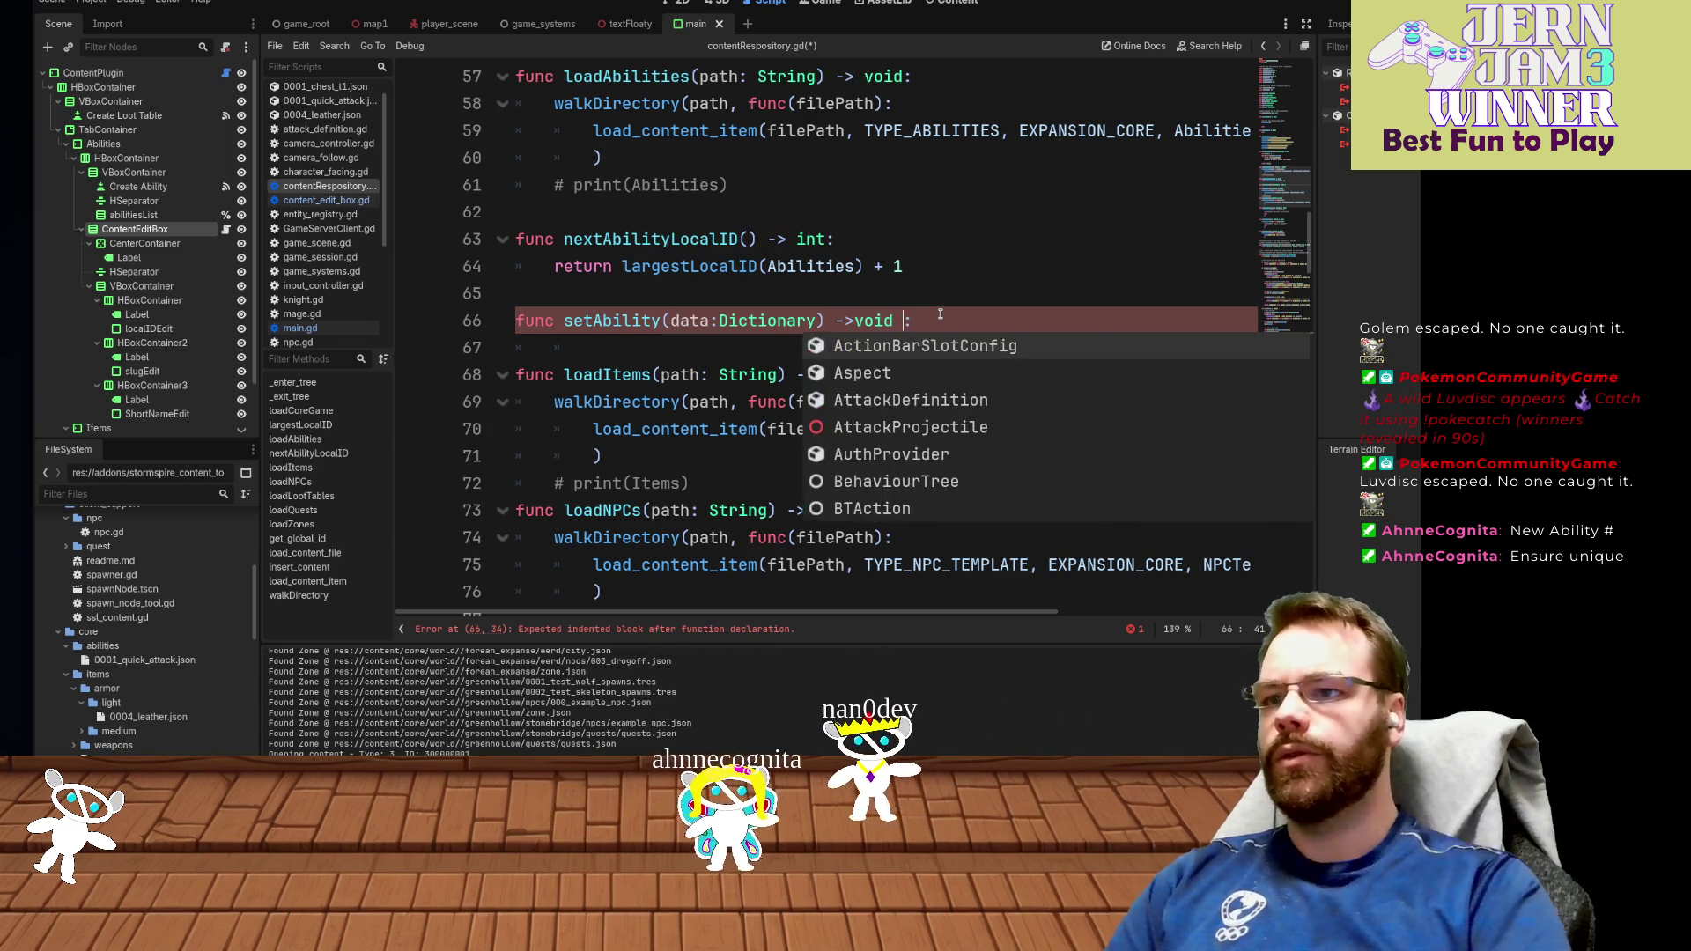
{"action": "key", "text": "End"}
{"action": "key", "text": "BackSpace"}
{"action": "key", "text": "BackSpace"}
{"action": "key", "text": "BackSpace"}
{"action": "type", "text": "void:"}
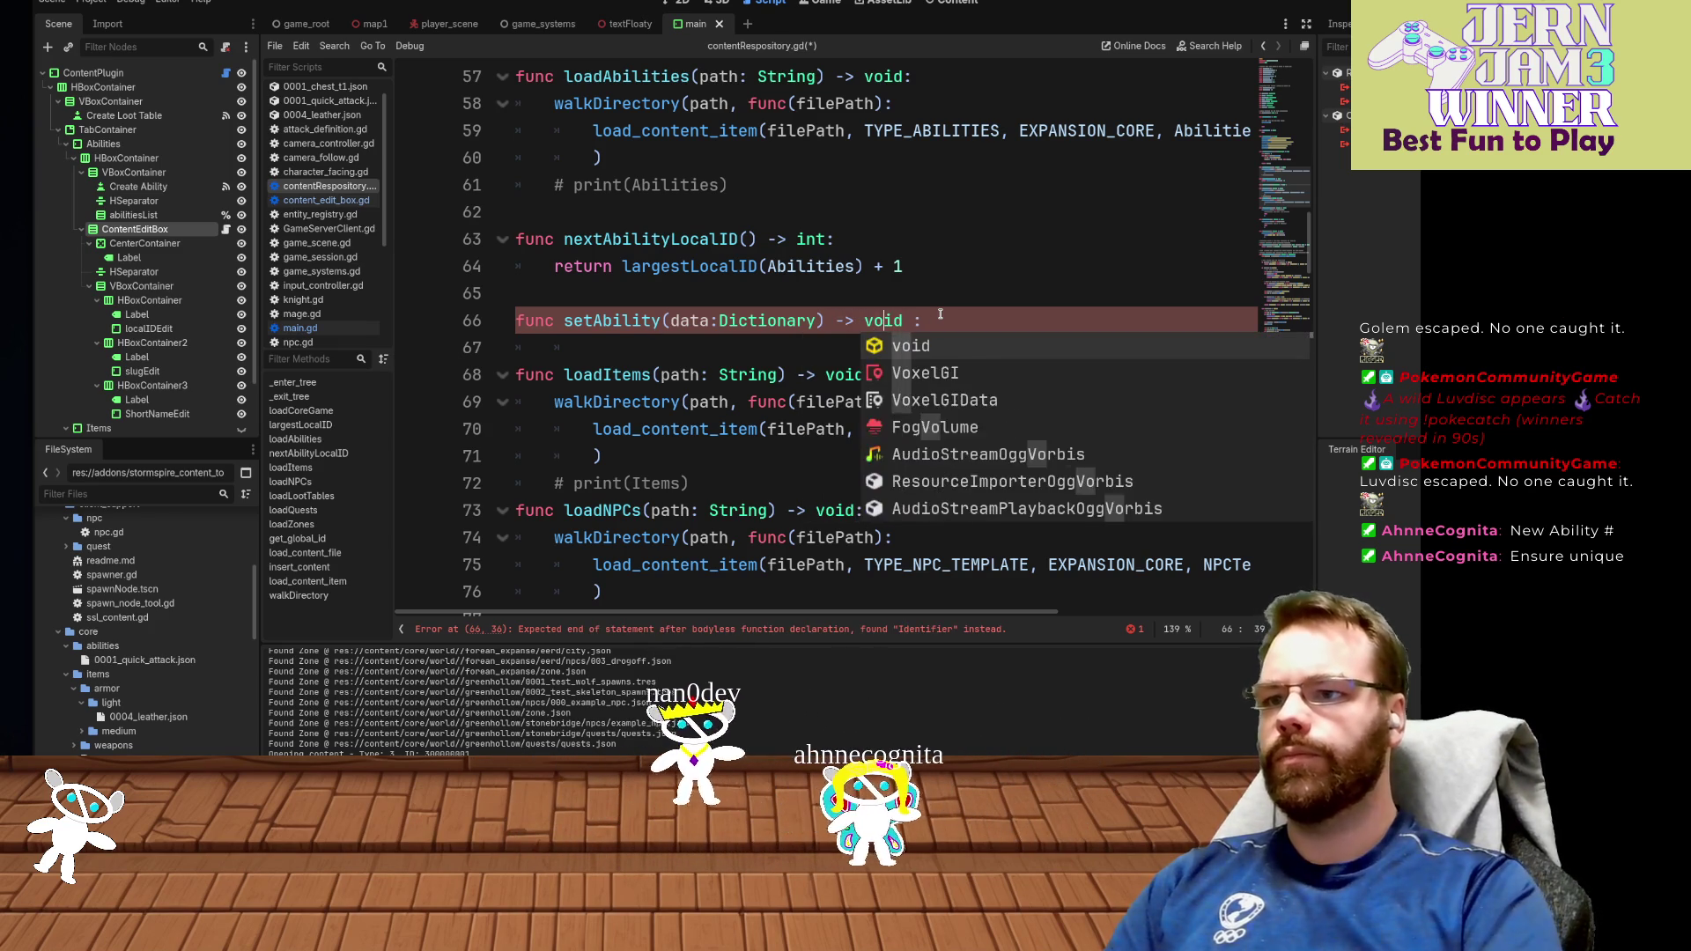
{"action": "key", "text": "ctrl+z"}
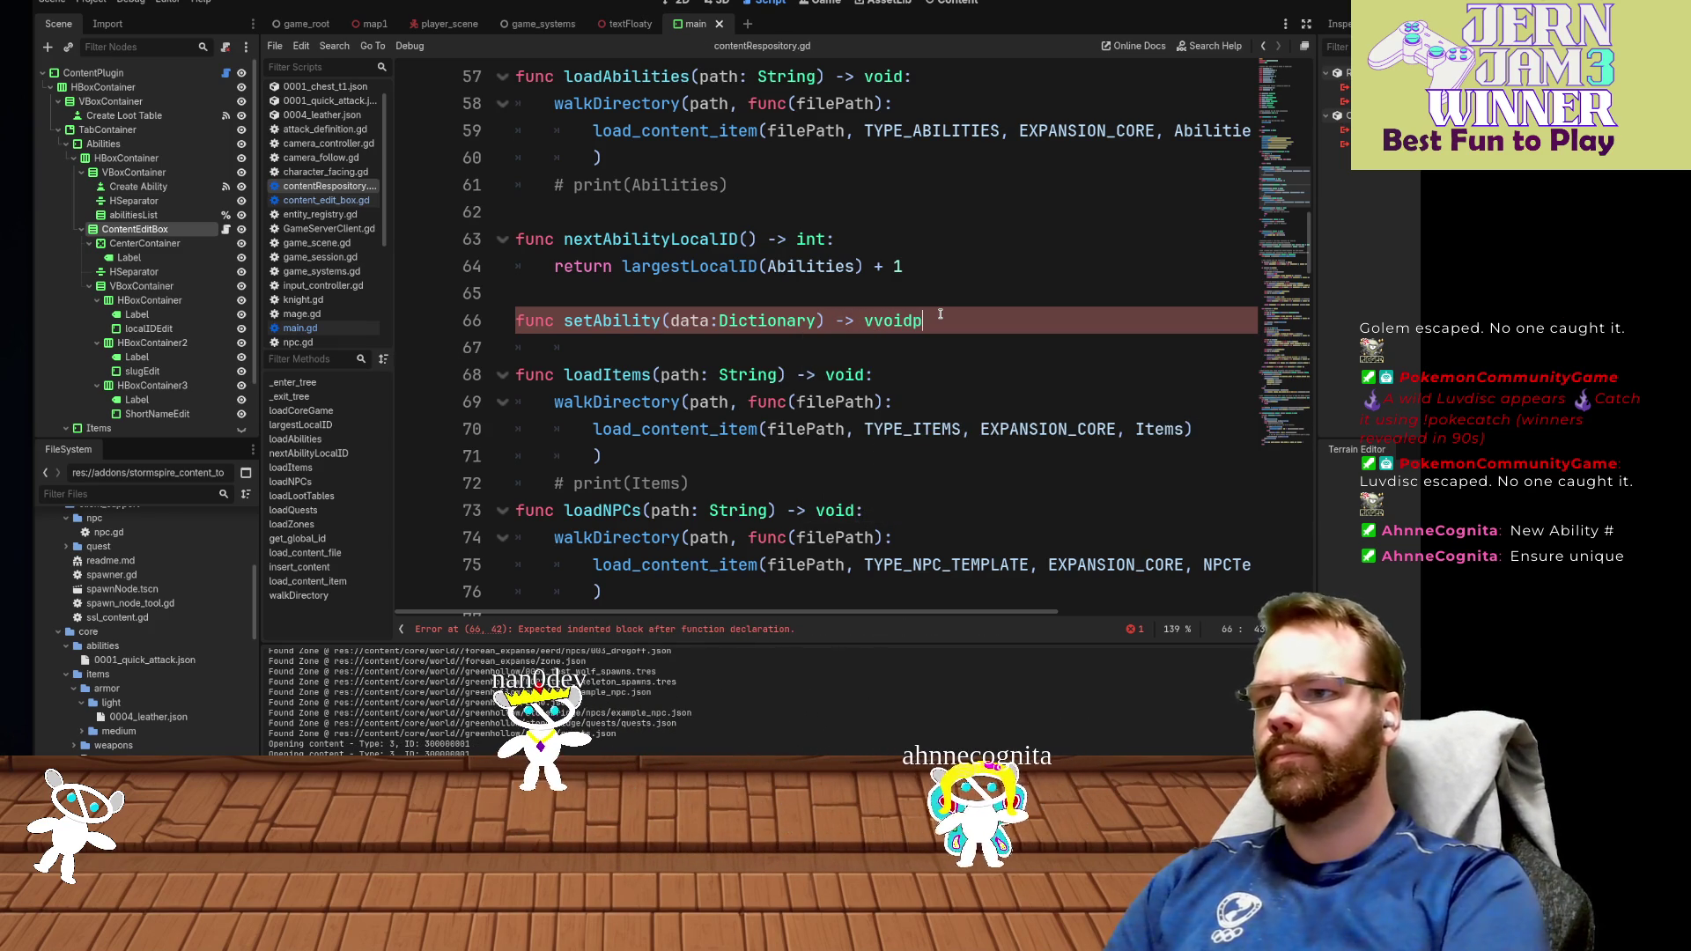
{"action": "key", "text": "BackSpace"}
{"action": "key", "text": "BackSpace"}
{"action": "type", "text": "oid:"}
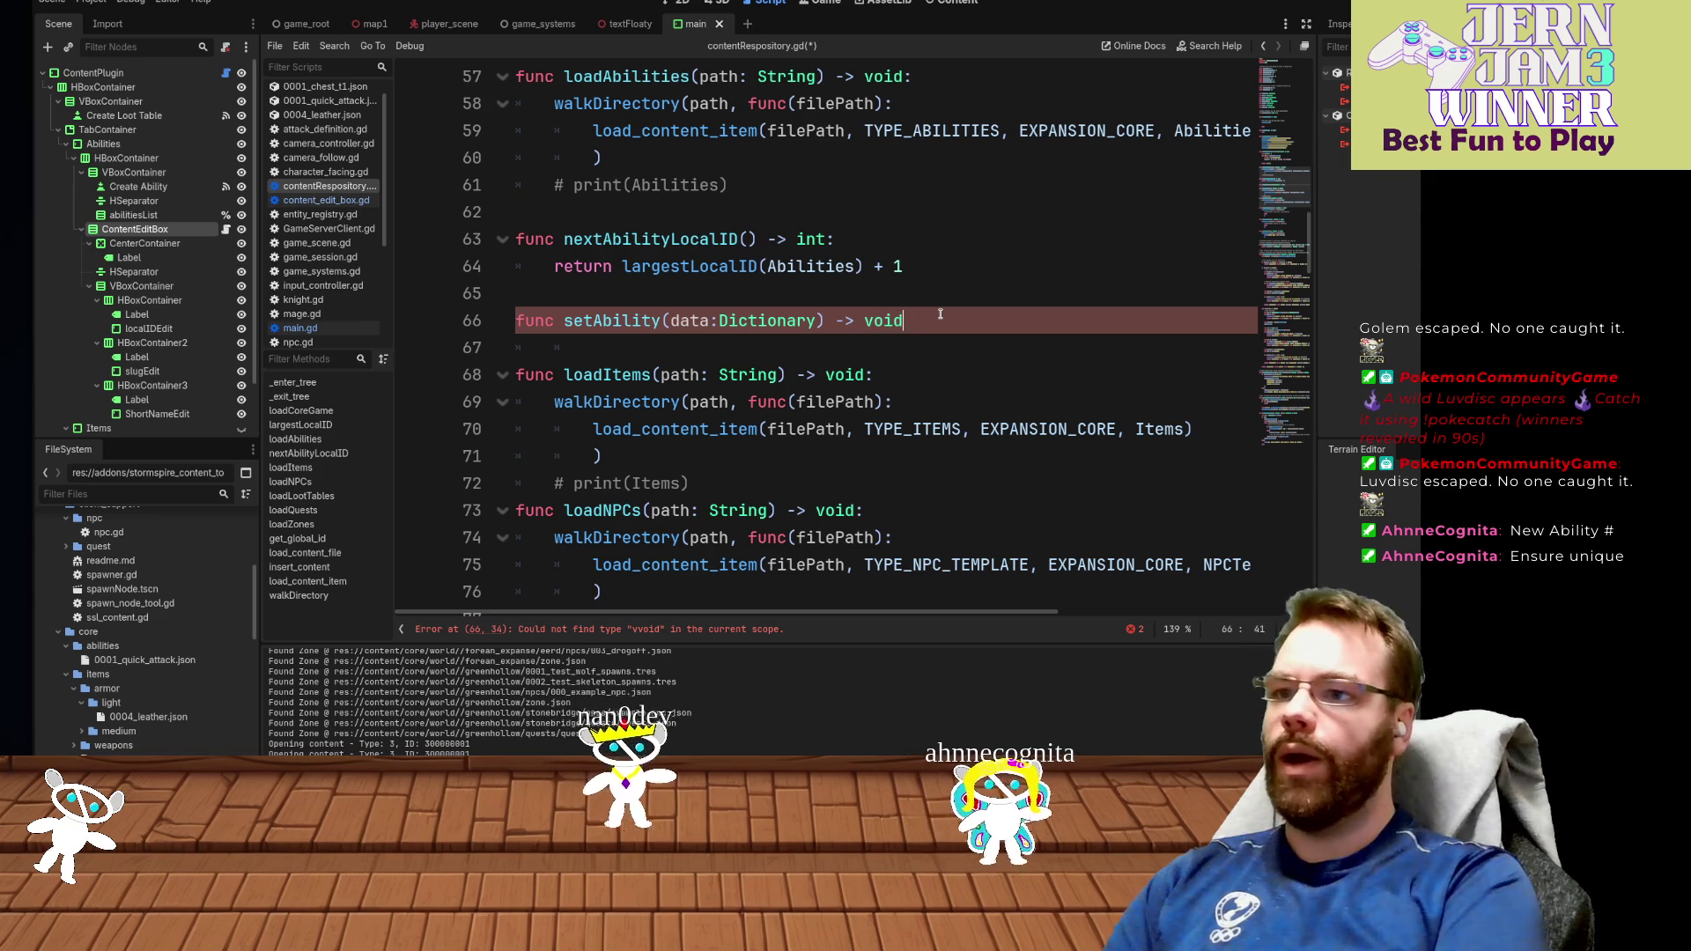
Step: Add a pass body with an empty line above it, and save
{"action": "key", "text": "Return"}
{"action": "type", "text": "pass"}
{"action": "key", "text": "Escape"}
{"action": "left_click", "coordinate": [943, 317]}
{"action": "key", "text": "Return"}
{"action": "key", "text": "ctrl+s"}
{"action": "left_click", "coordinate": [946, 318]}
{"action": "left_click", "coordinate": [899, 355]}
{"action": "scroll", "coordinate": [905, 359], "scroll_direction": "up", "scroll_amount": 15}
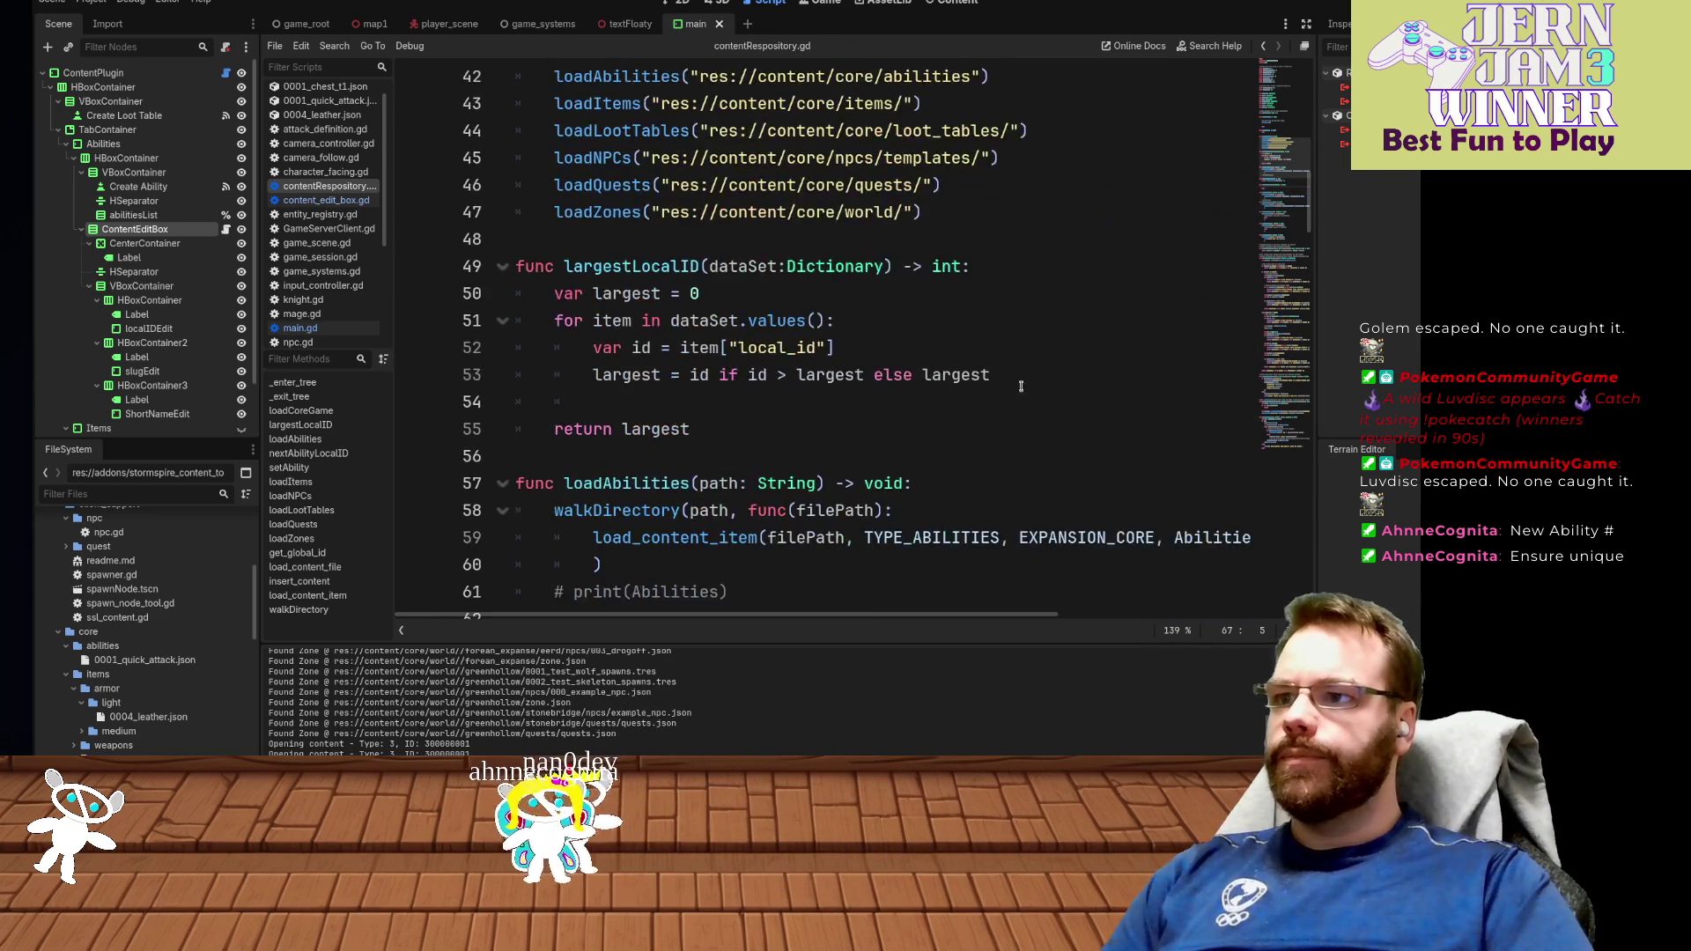
{"action": "scroll", "coordinate": [1103, 395], "scroll_direction": "up", "scroll_amount": 1}
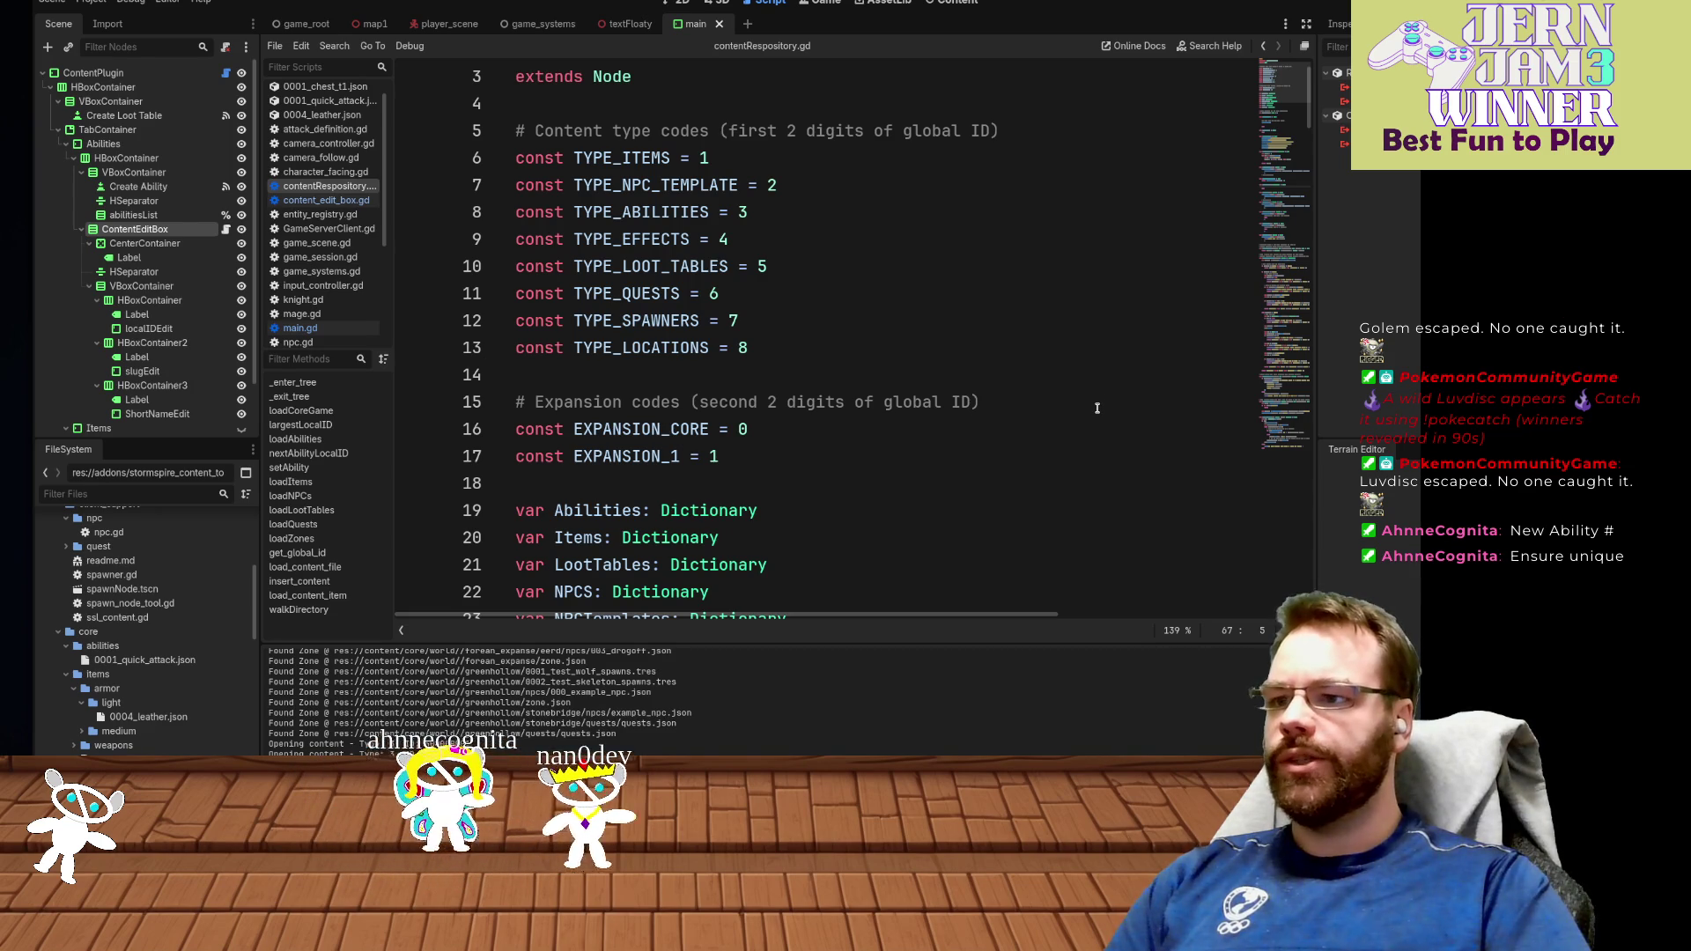
{"action": "scroll", "coordinate": [1101, 429], "scroll_direction": "down", "scroll_amount": 3}
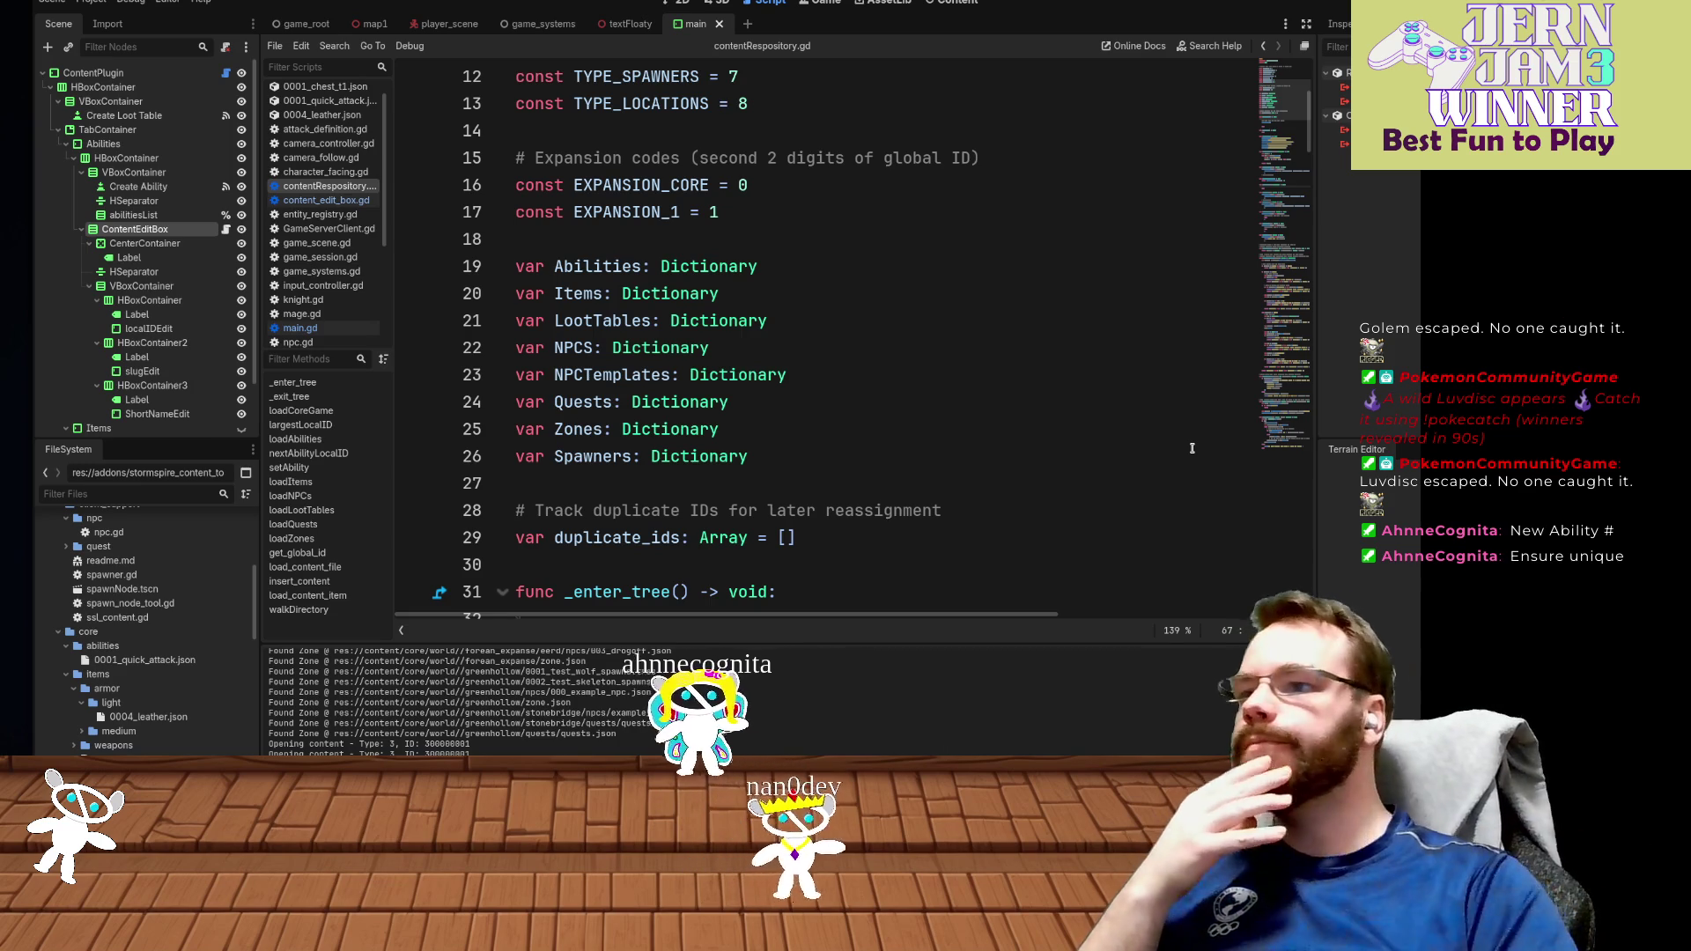
{"action": "scroll", "coordinate": [1192, 448], "scroll_direction": "down", "scroll_amount": 15}
{"action": "scroll", "coordinate": [942, 324], "scroll_direction": "down", "scroll_amount": 9}
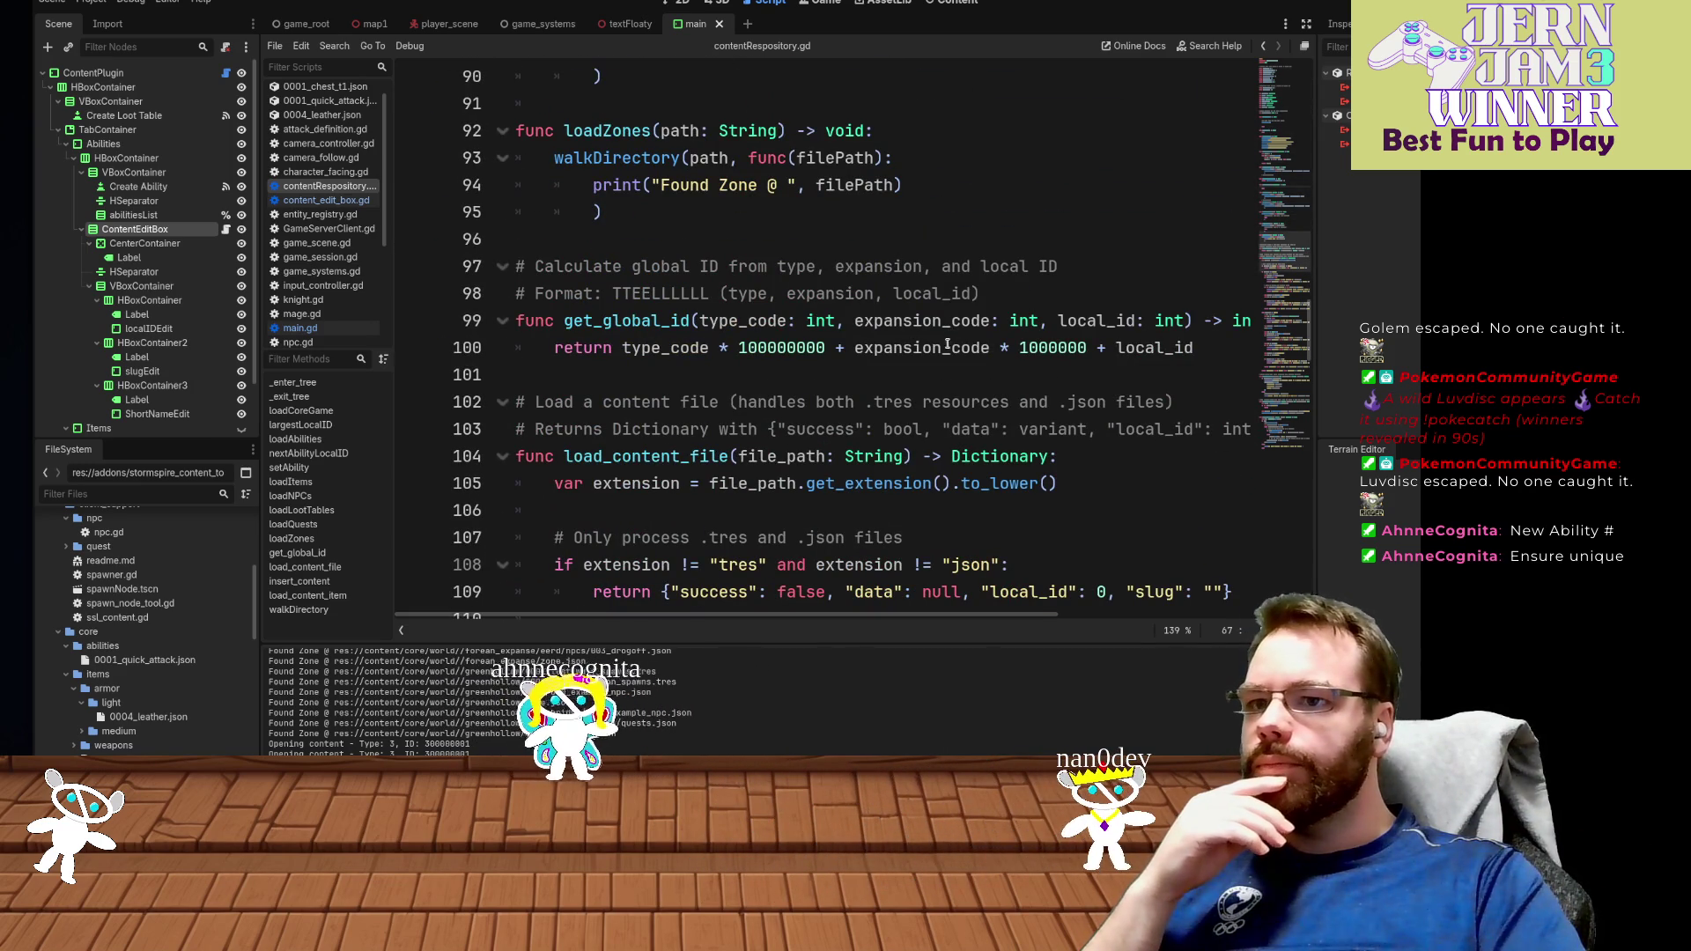
{"action": "double_click", "coordinate": [626, 321]}
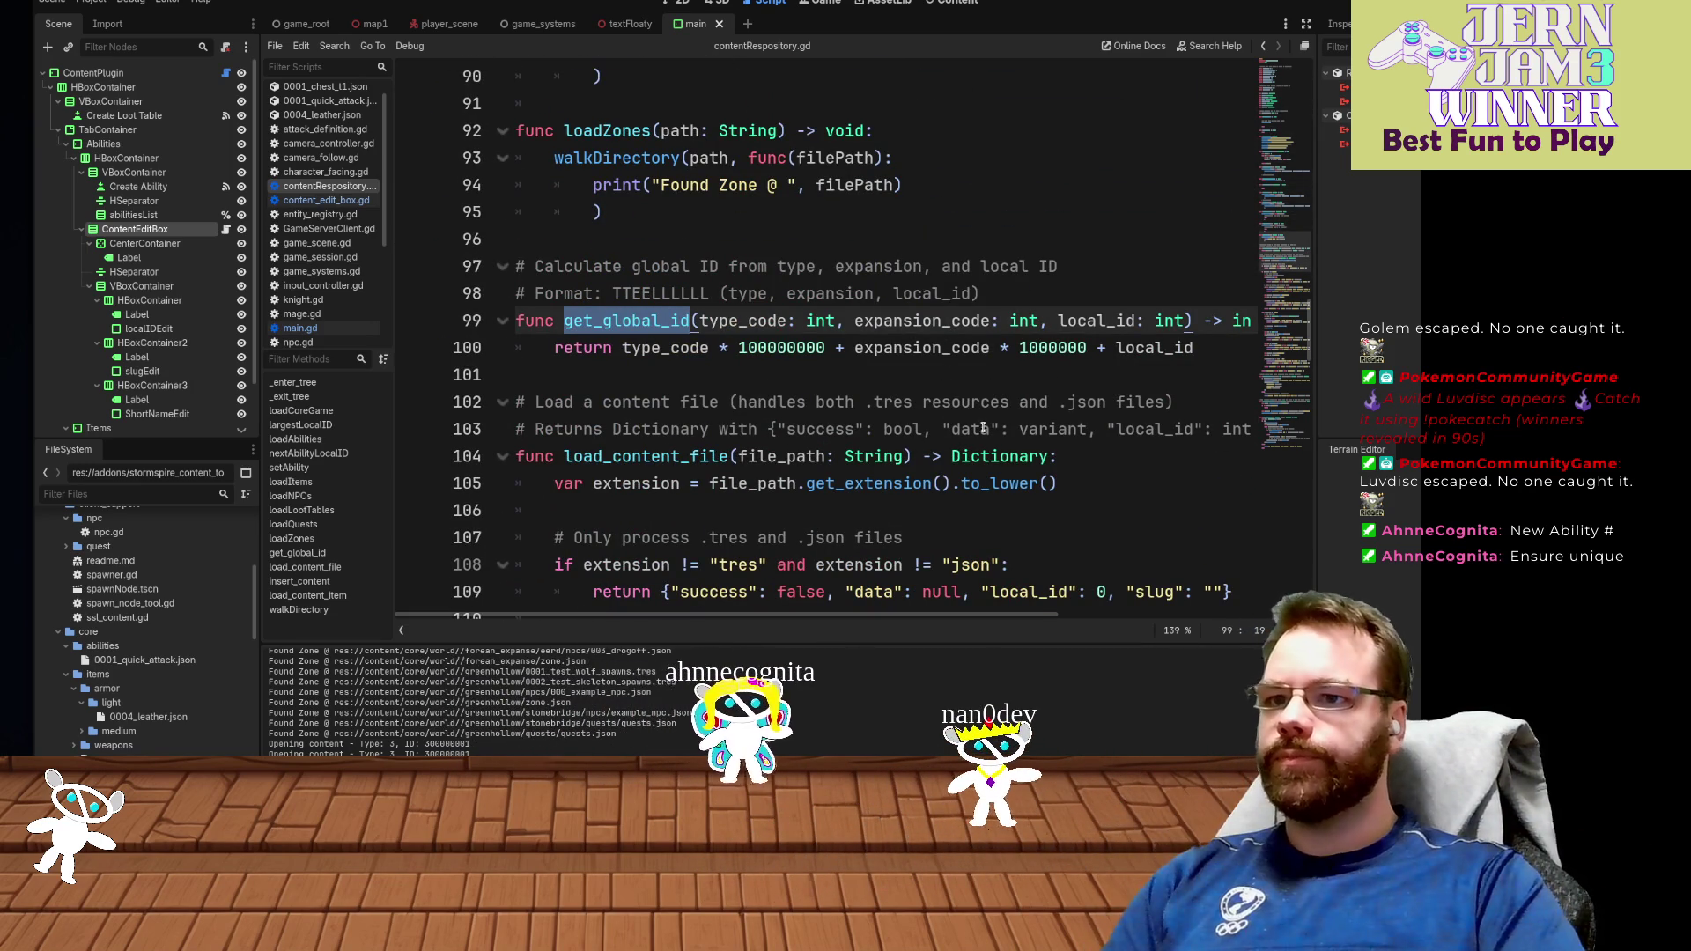
{"action": "scroll", "coordinate": [984, 394], "scroll_direction": "up", "scroll_amount": 10}
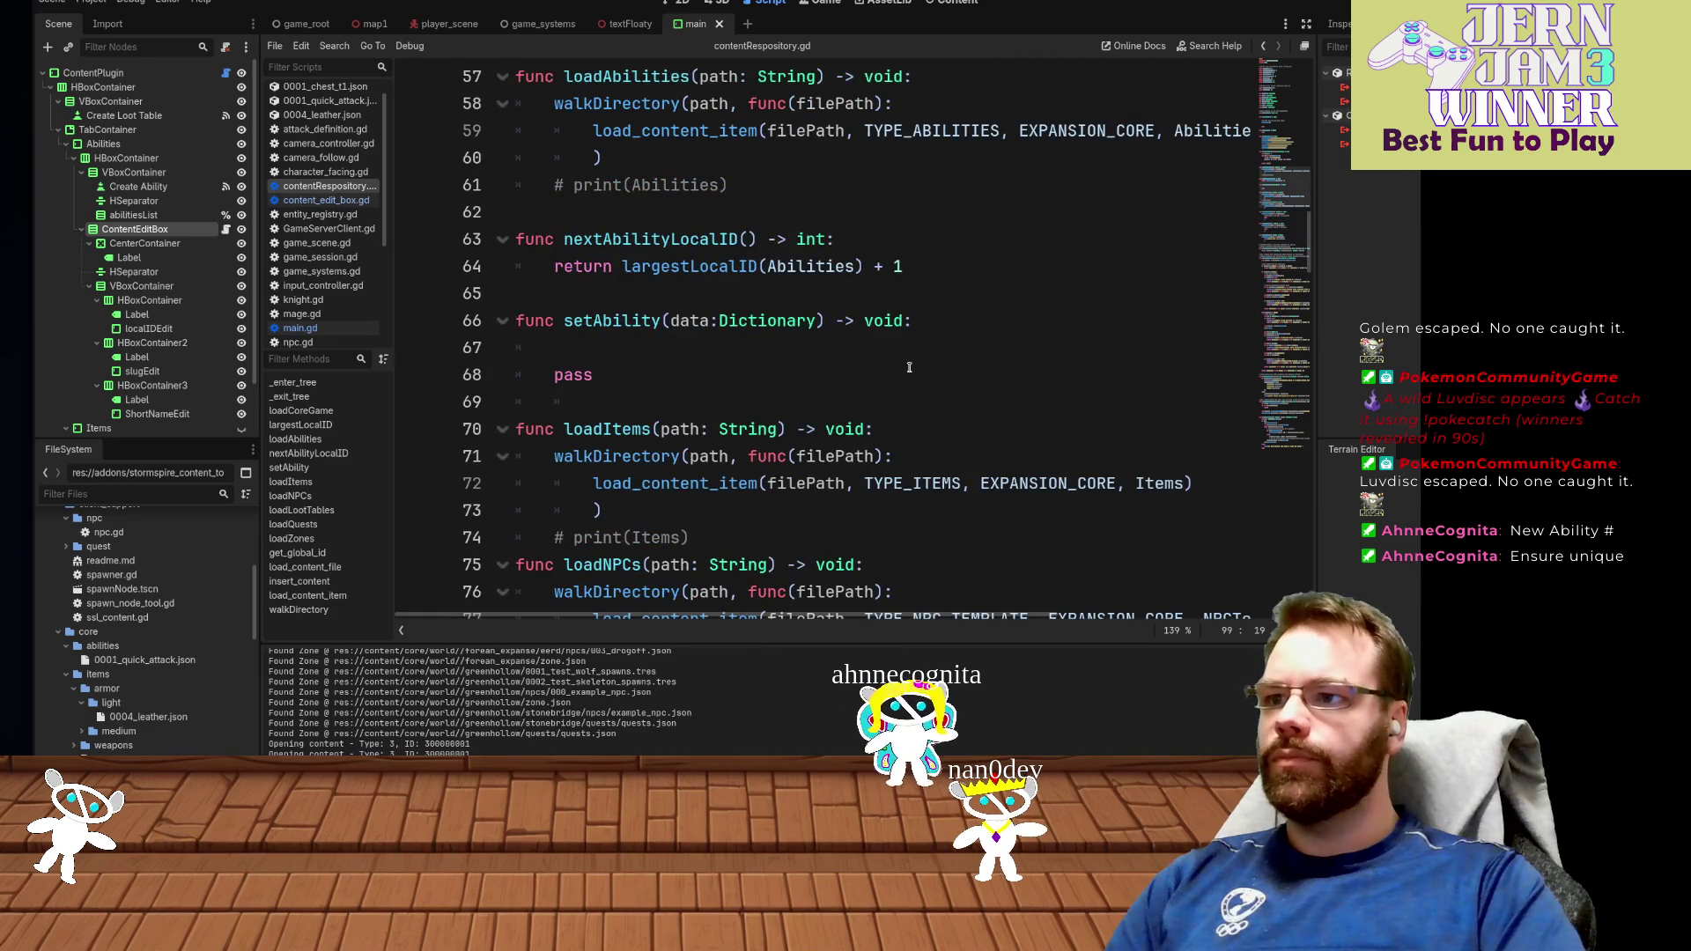
{"action": "scroll", "coordinate": [898, 396], "scroll_direction": "up", "scroll_amount": 2}
{"action": "left_click", "coordinate": [828, 511]}
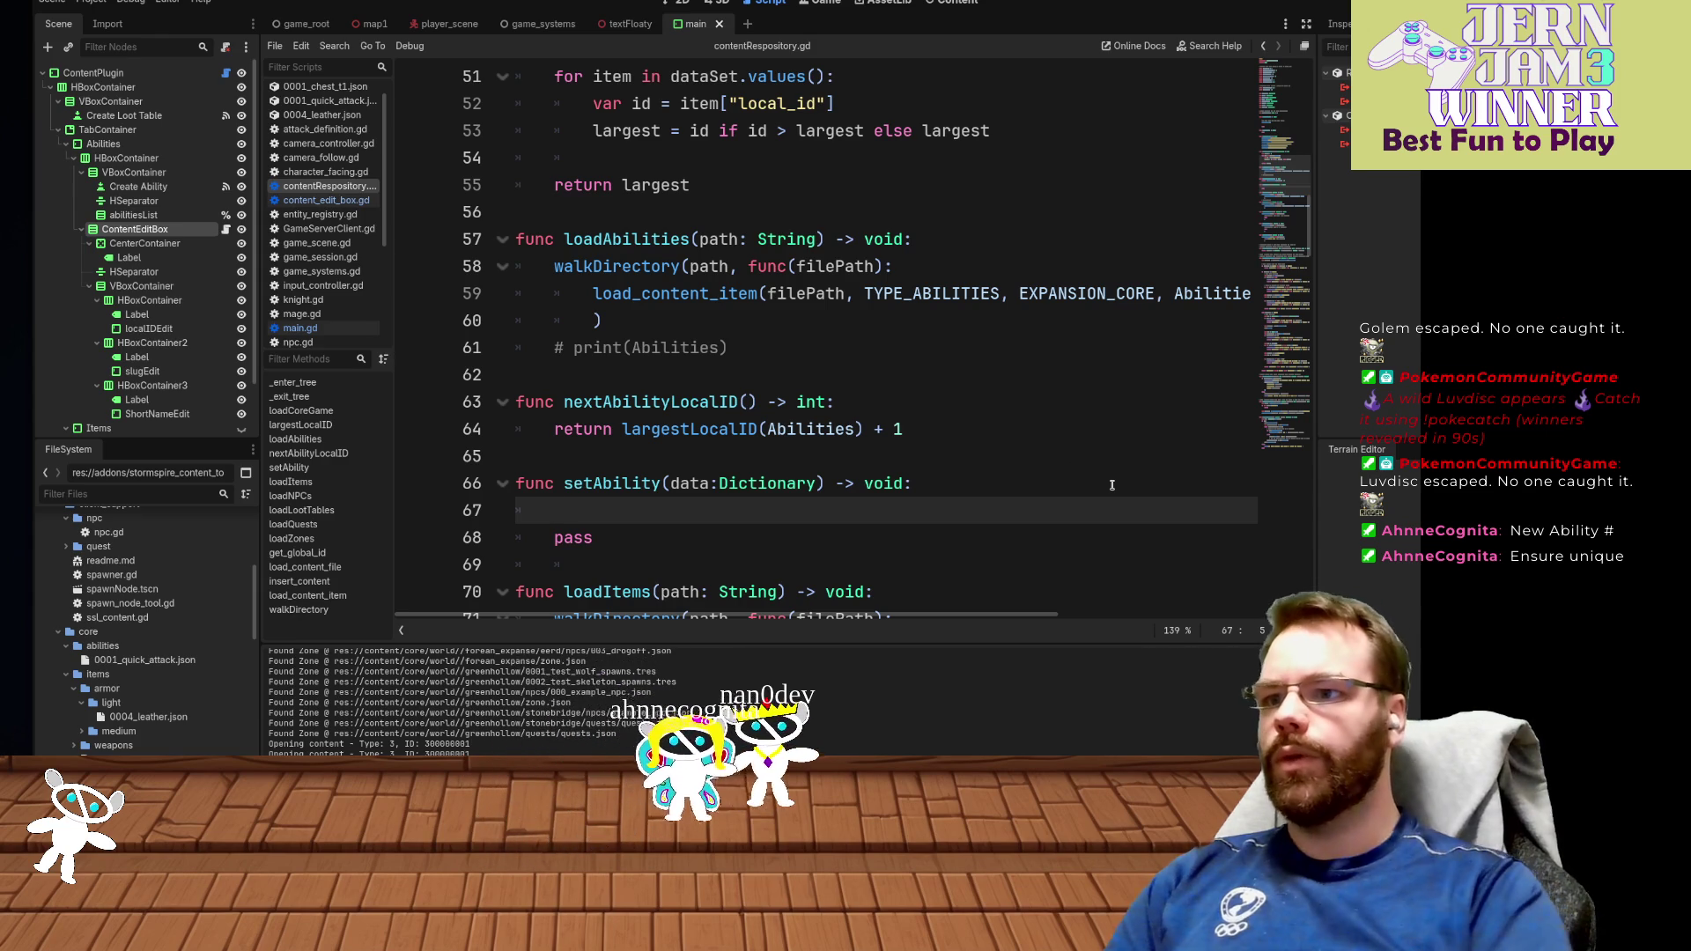
Step: Start the setAbility body with an Abilities.set call via autocomplete
{"action": "type", "text": "lities."}
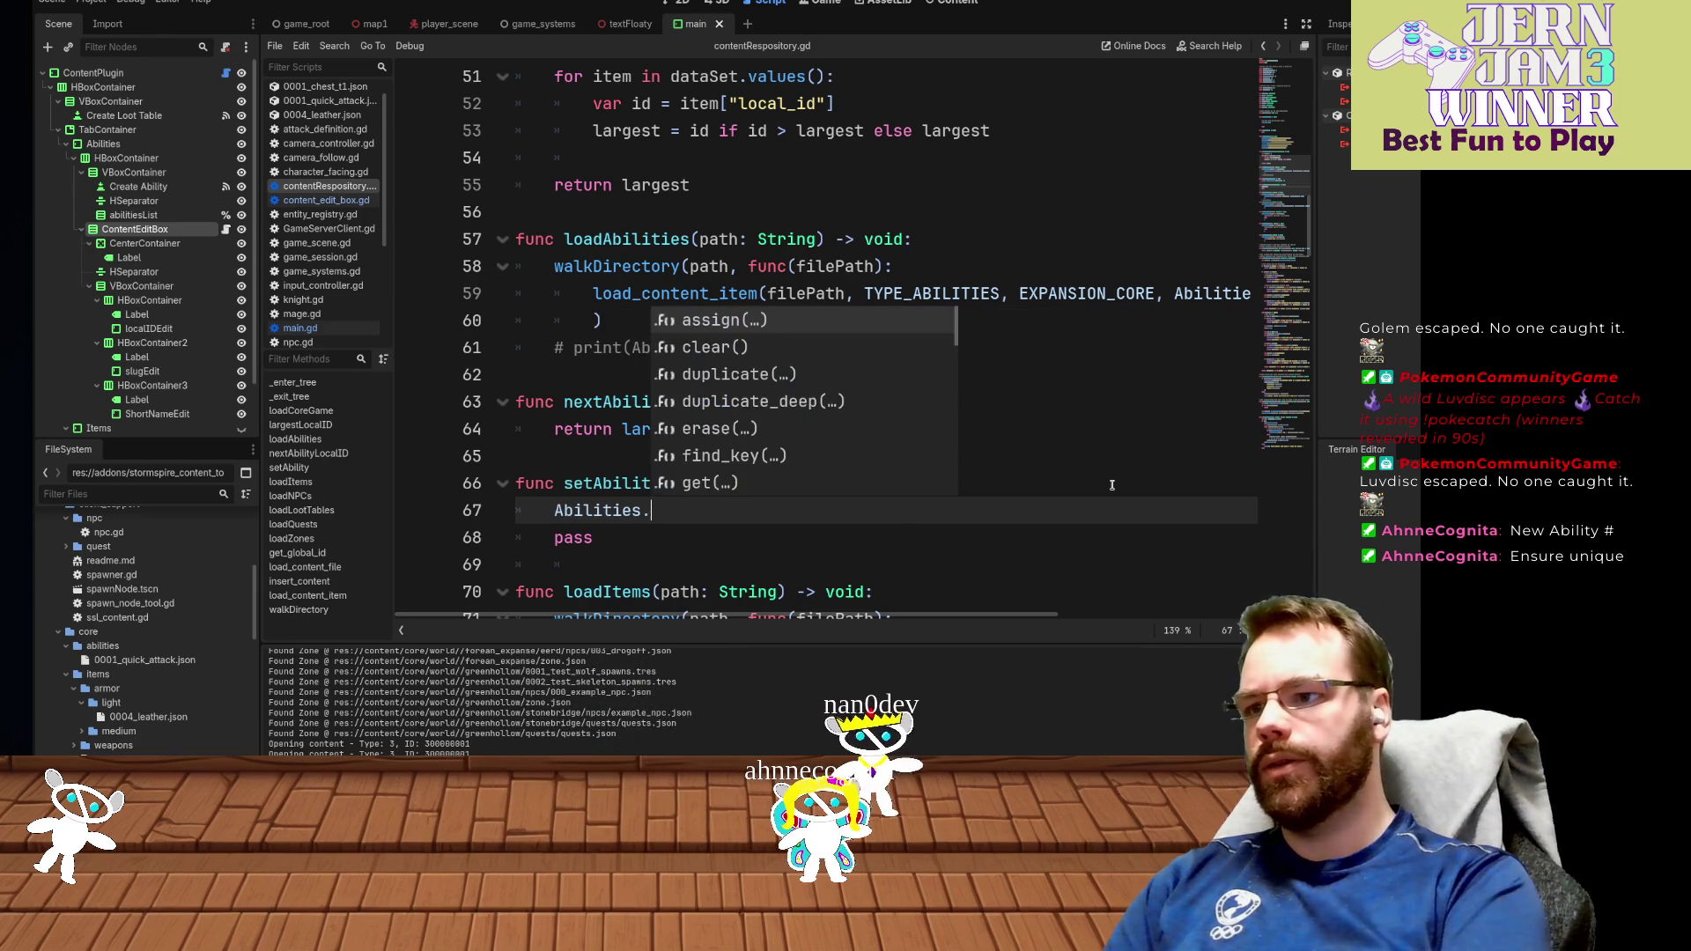
{"action": "key", "text": "BackSpace"}
{"action": "type", "text": "["}
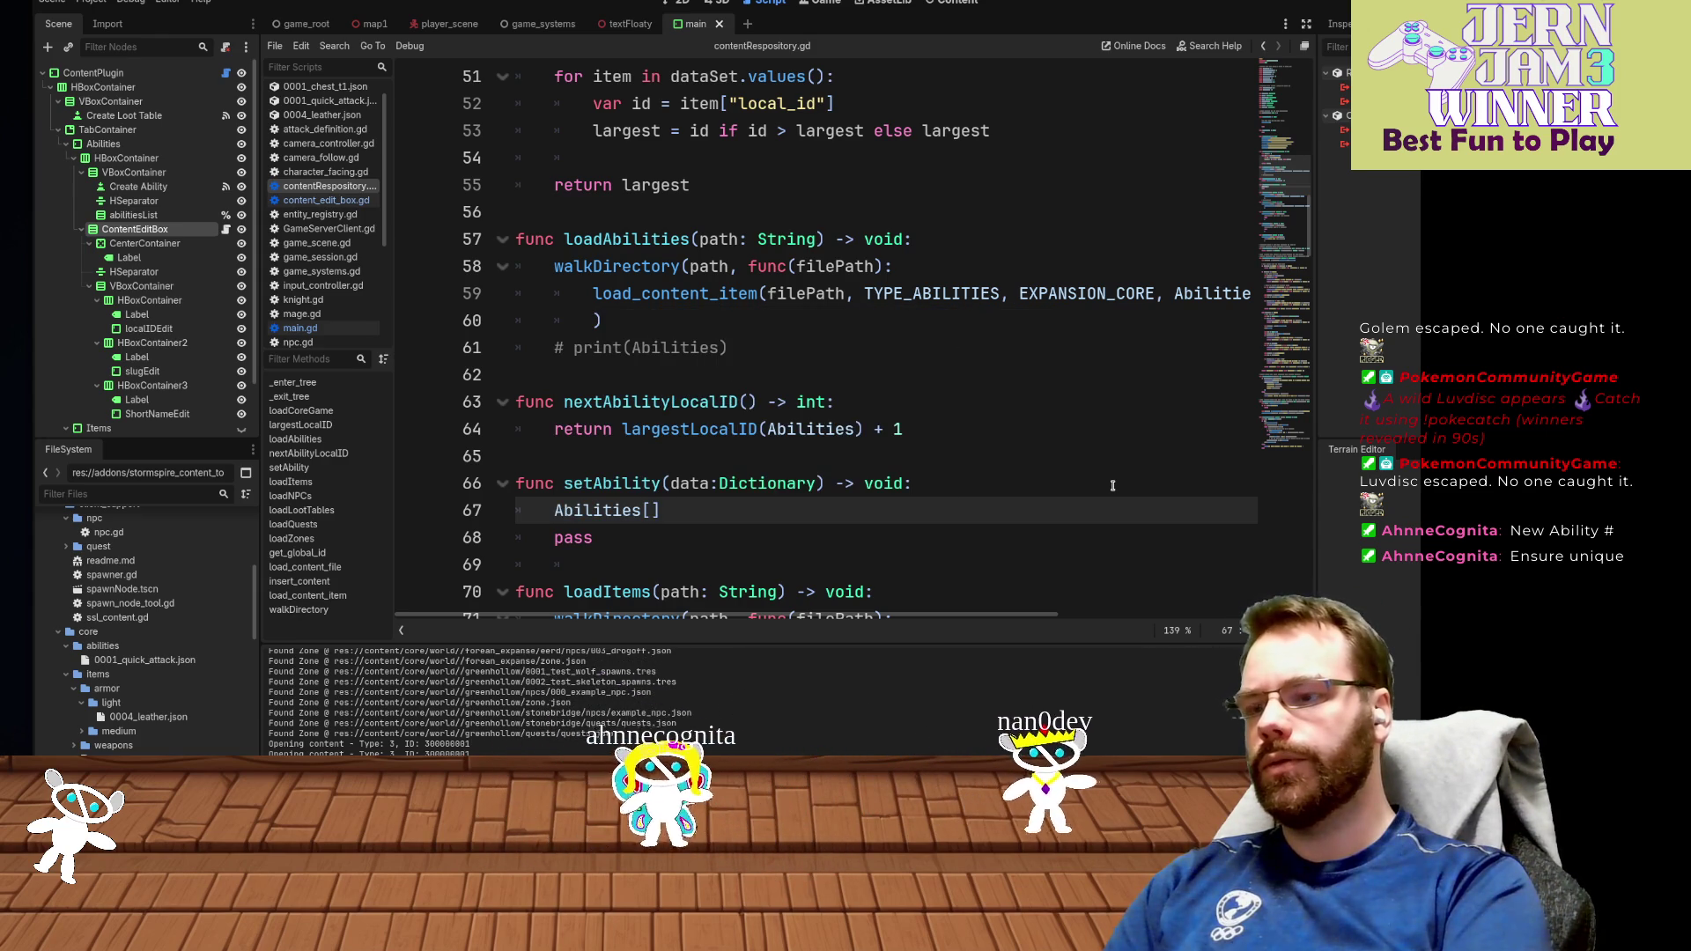
{"action": "type", "text": "\""}
{"action": "key", "text": "ctrl+space"}
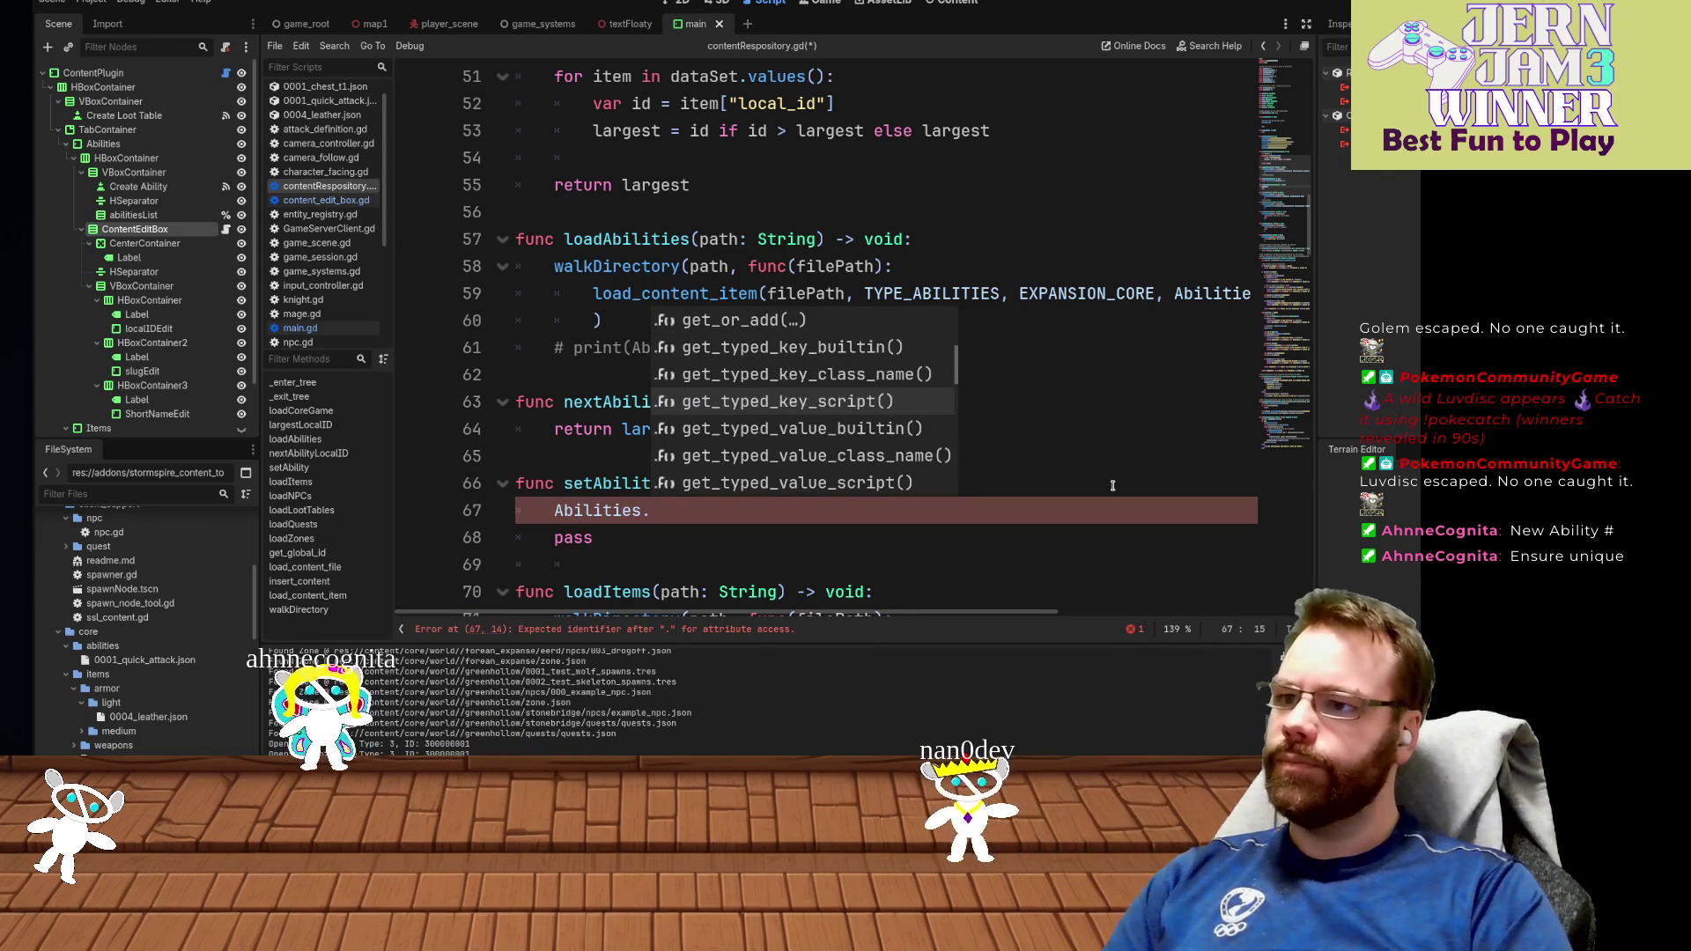
{"action": "type", "text": "in"}
{"action": "key", "text": "BackSpace"}
{"action": "key", "text": "BackSpace"}
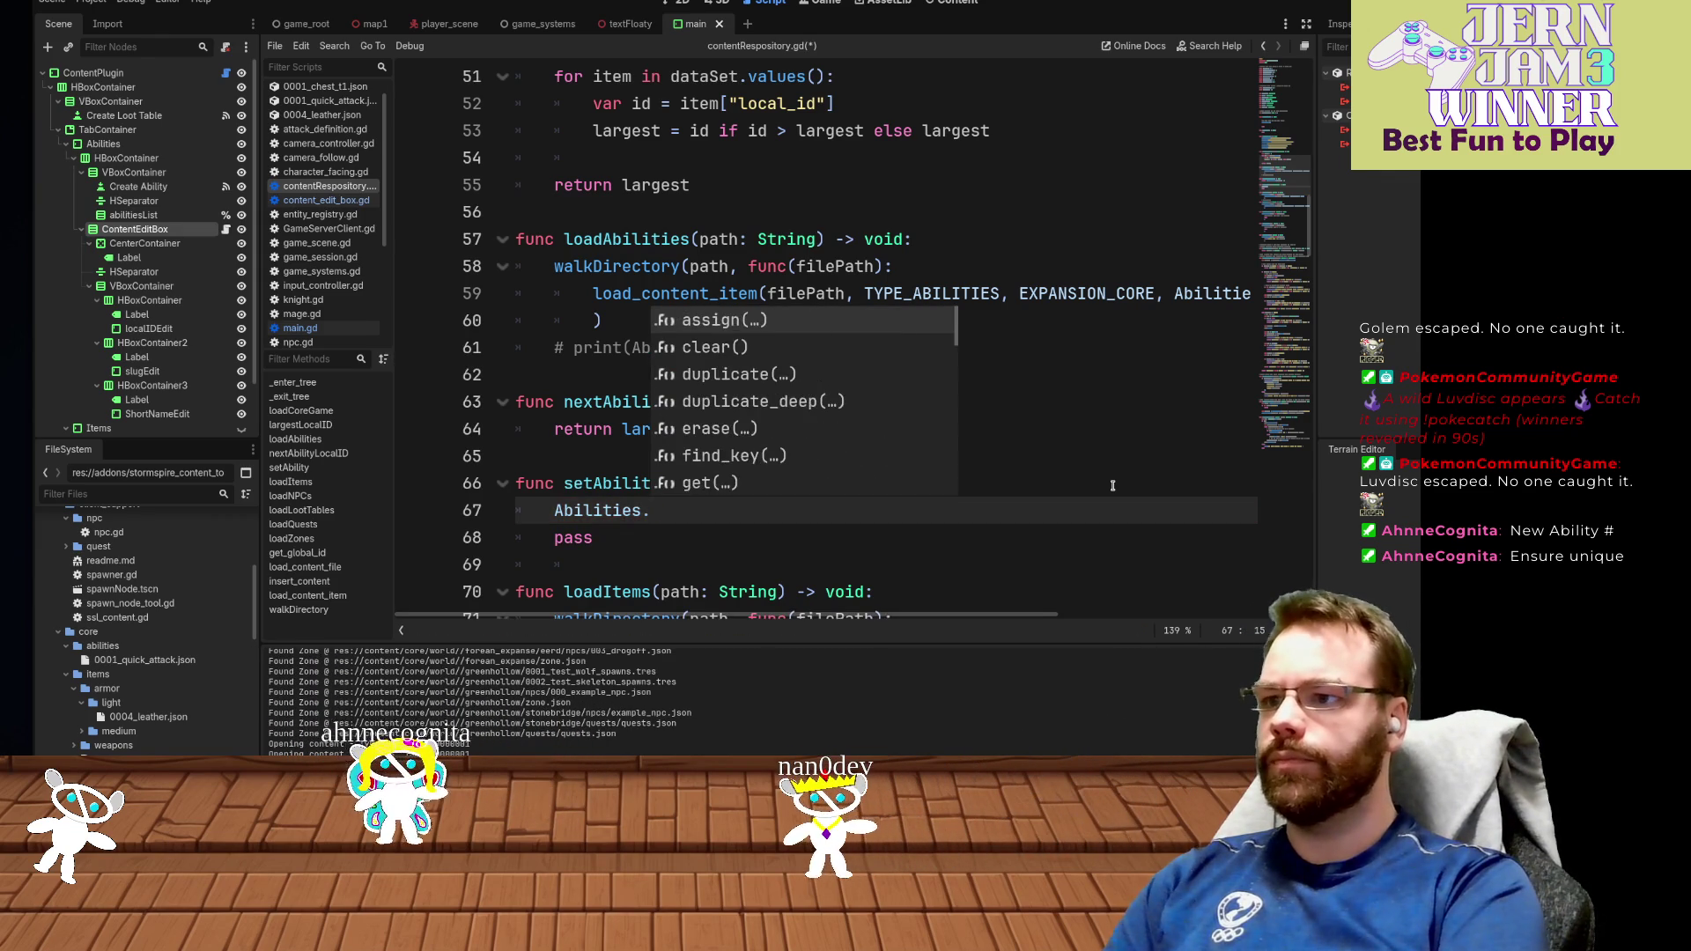
{"action": "type", "text": "se"}
{"action": "key", "text": "Return"}
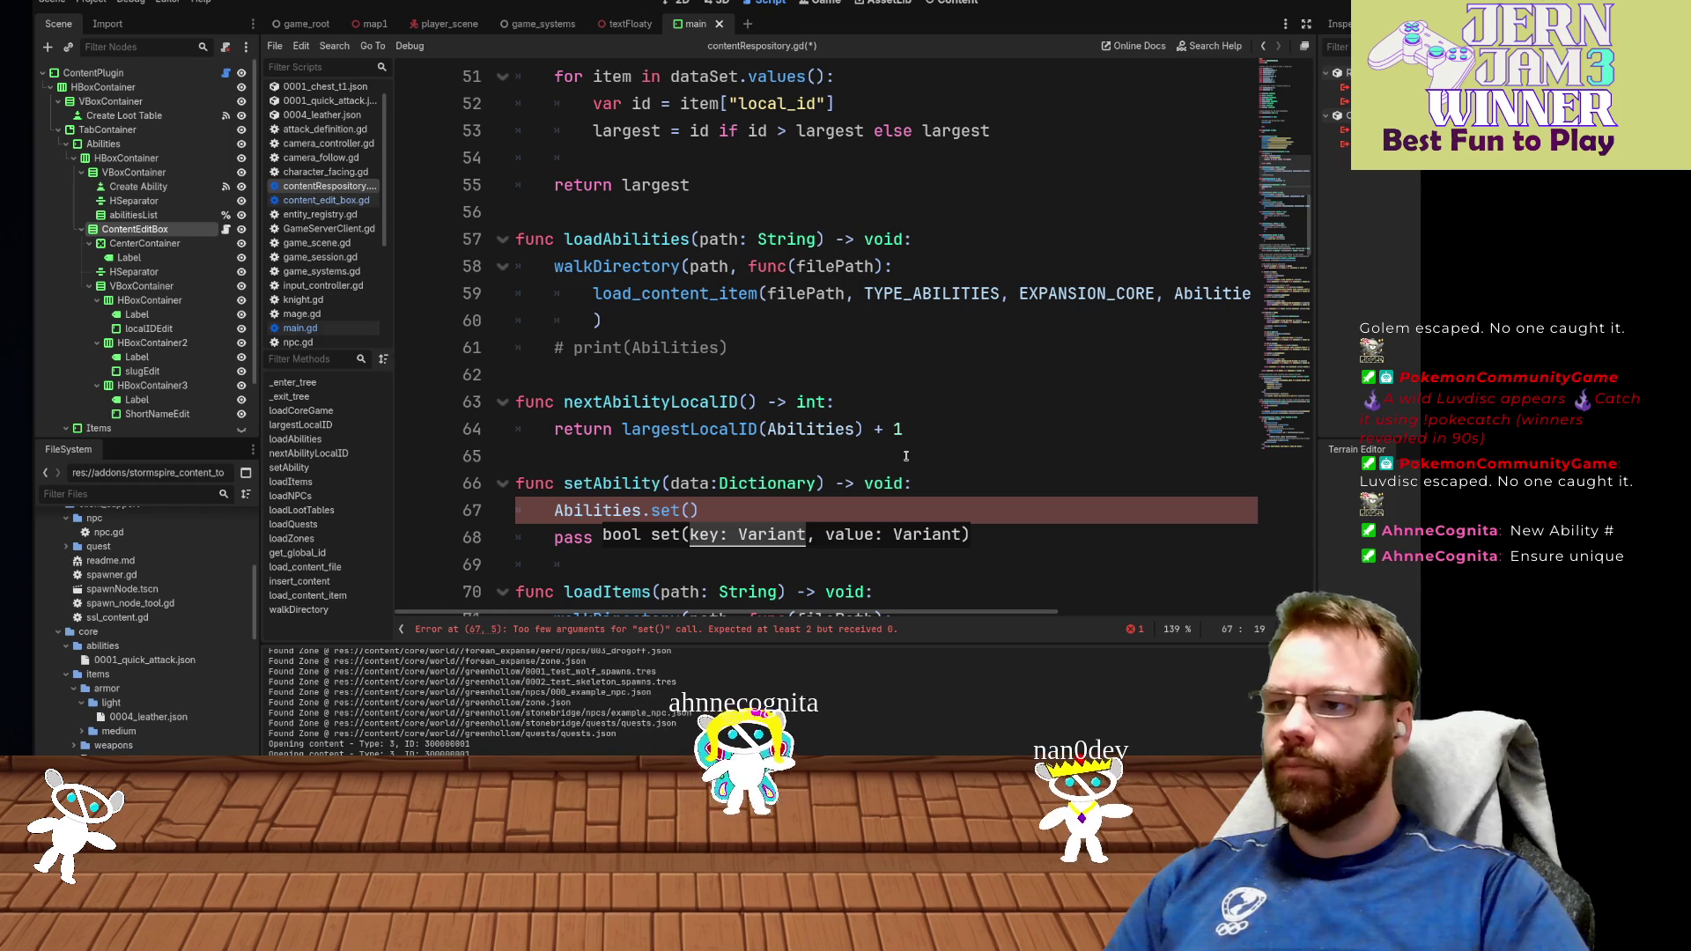
Step: Add gid = get_global_id(...) as the first line of setAbility
{"action": "left_click", "coordinate": [940, 489]}
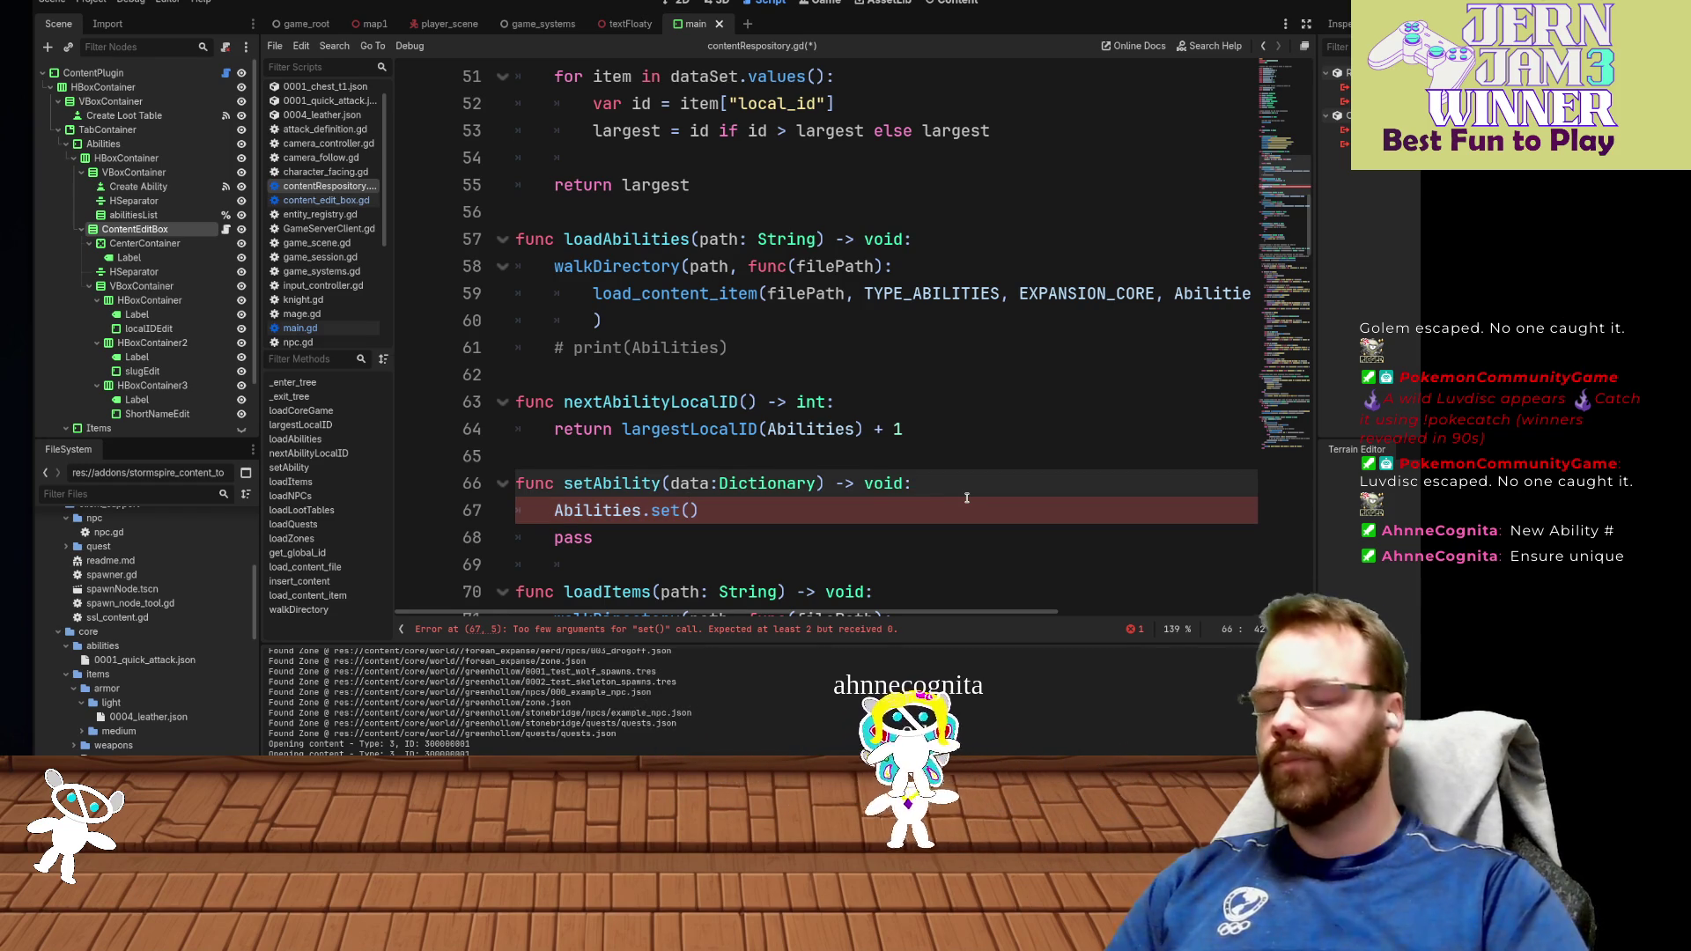
{"action": "key", "text": "Return"}
{"action": "scroll", "coordinate": [1073, 320], "scroll_direction": "down", "scroll_amount": 6}
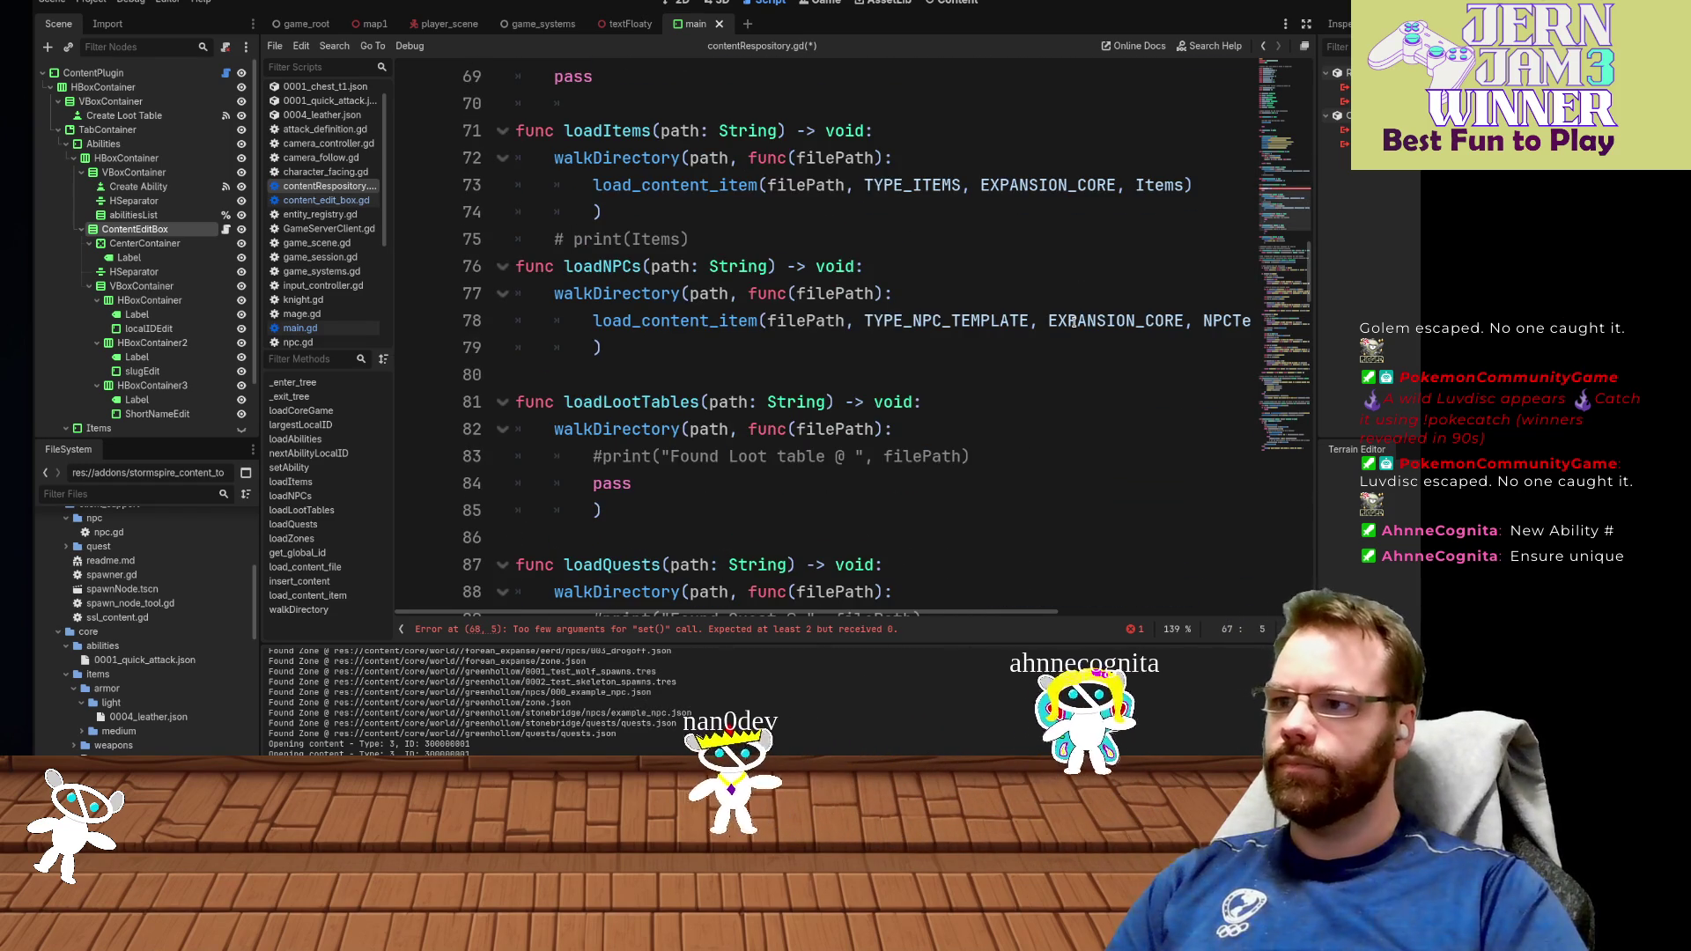
{"action": "scroll", "coordinate": [1073, 321], "scroll_direction": "down", "scroll_amount": 6}
{"action": "scroll", "coordinate": [1059, 350], "scroll_direction": "up", "scroll_amount": 2}
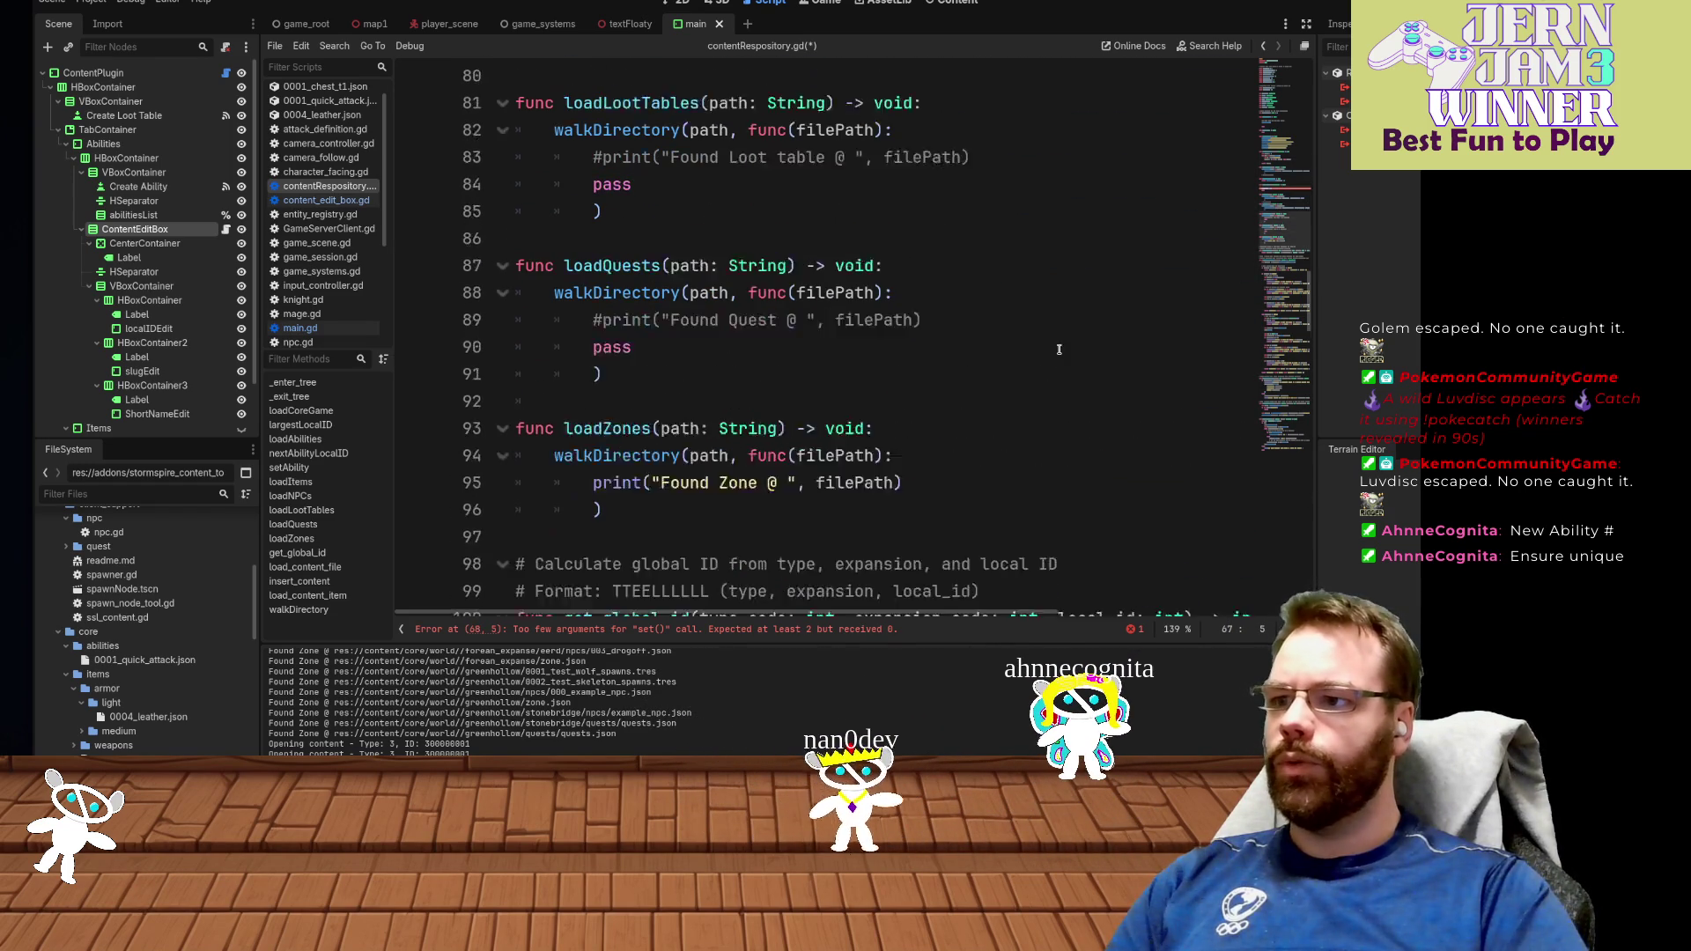
{"action": "scroll", "coordinate": [1059, 349], "scroll_direction": "up", "scroll_amount": 7}
{"action": "type", "text": "gid"}
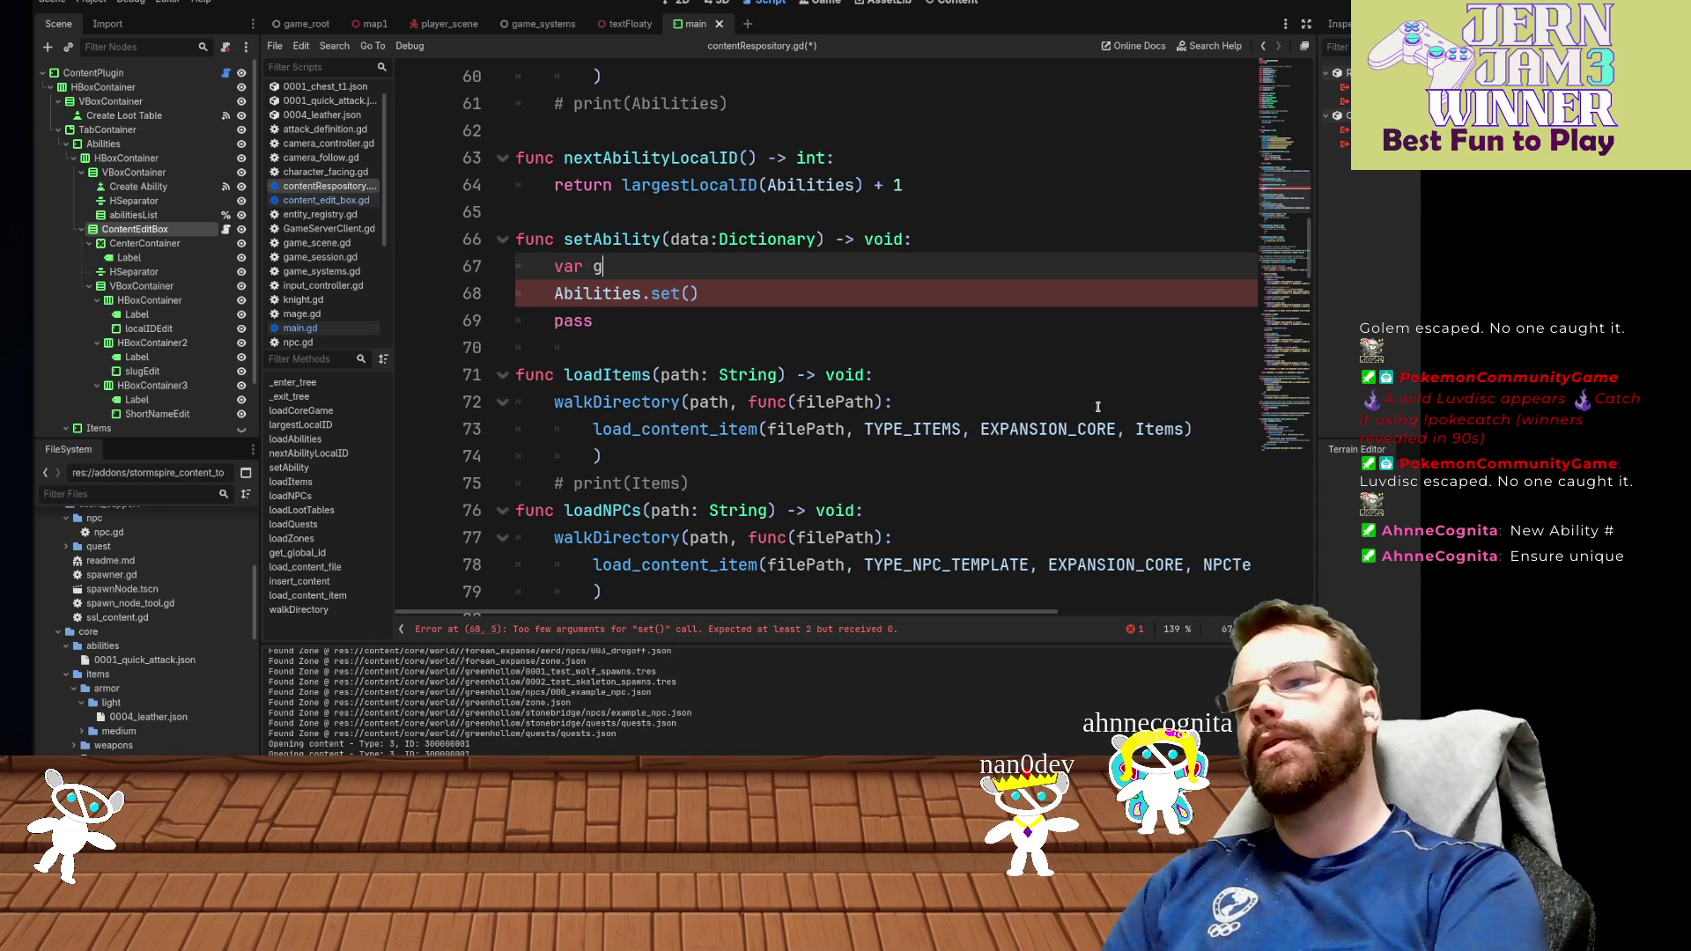
{"action": "type", "text": " = get_global_id"}
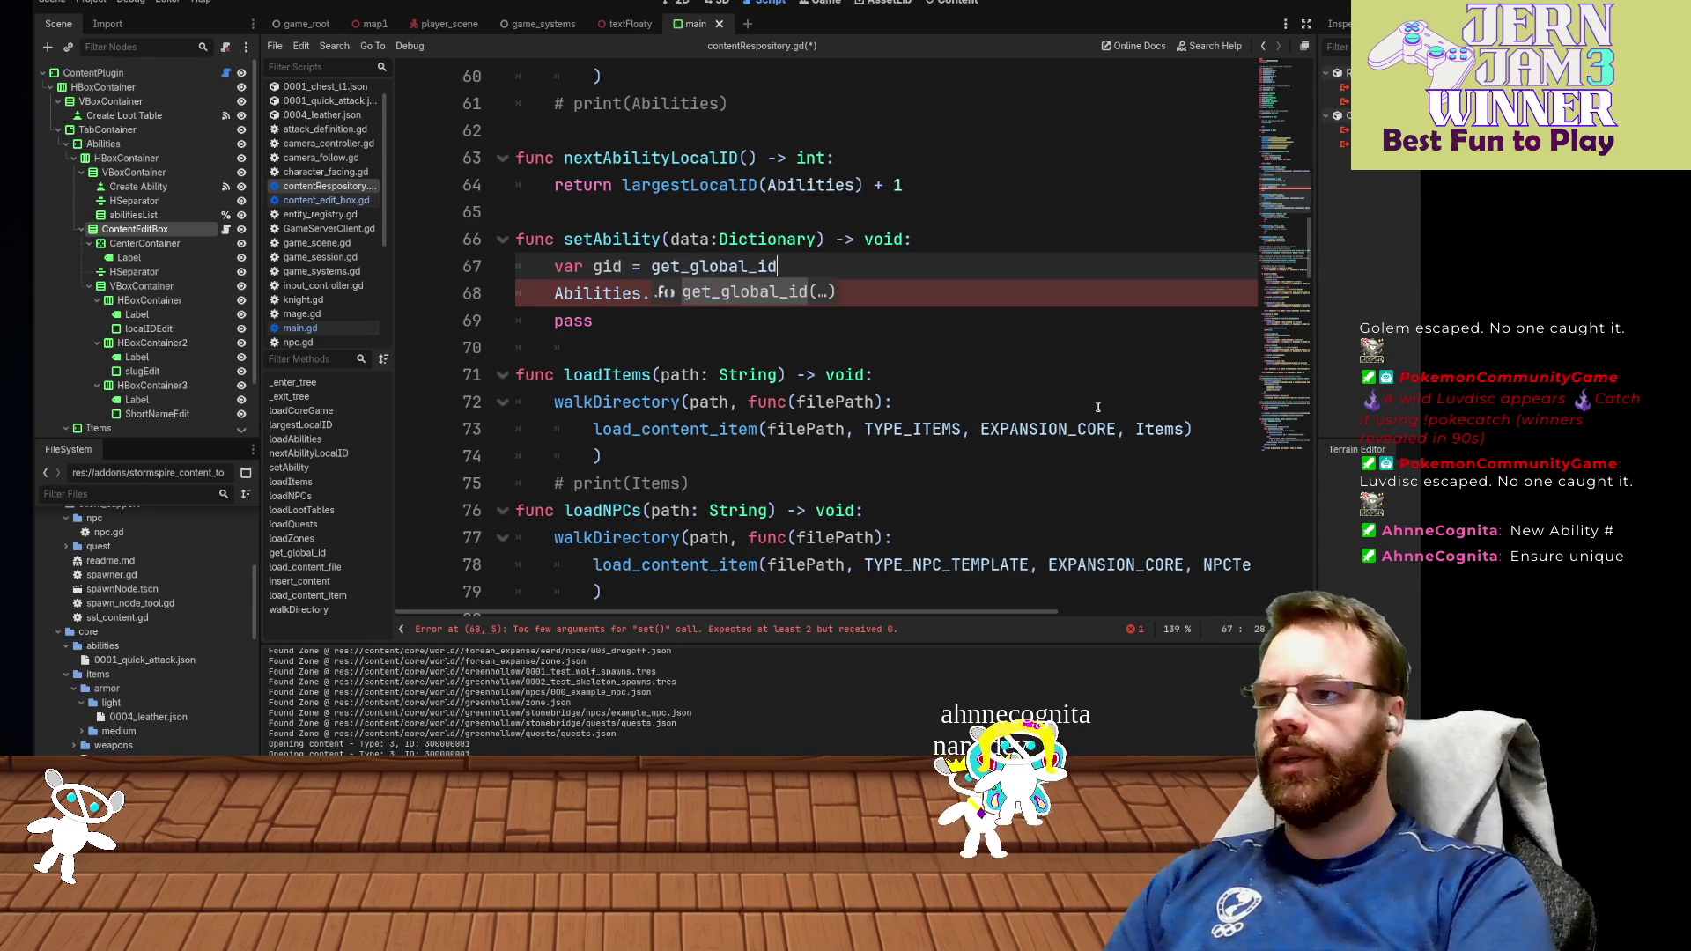
{"action": "key", "text": "Return"}
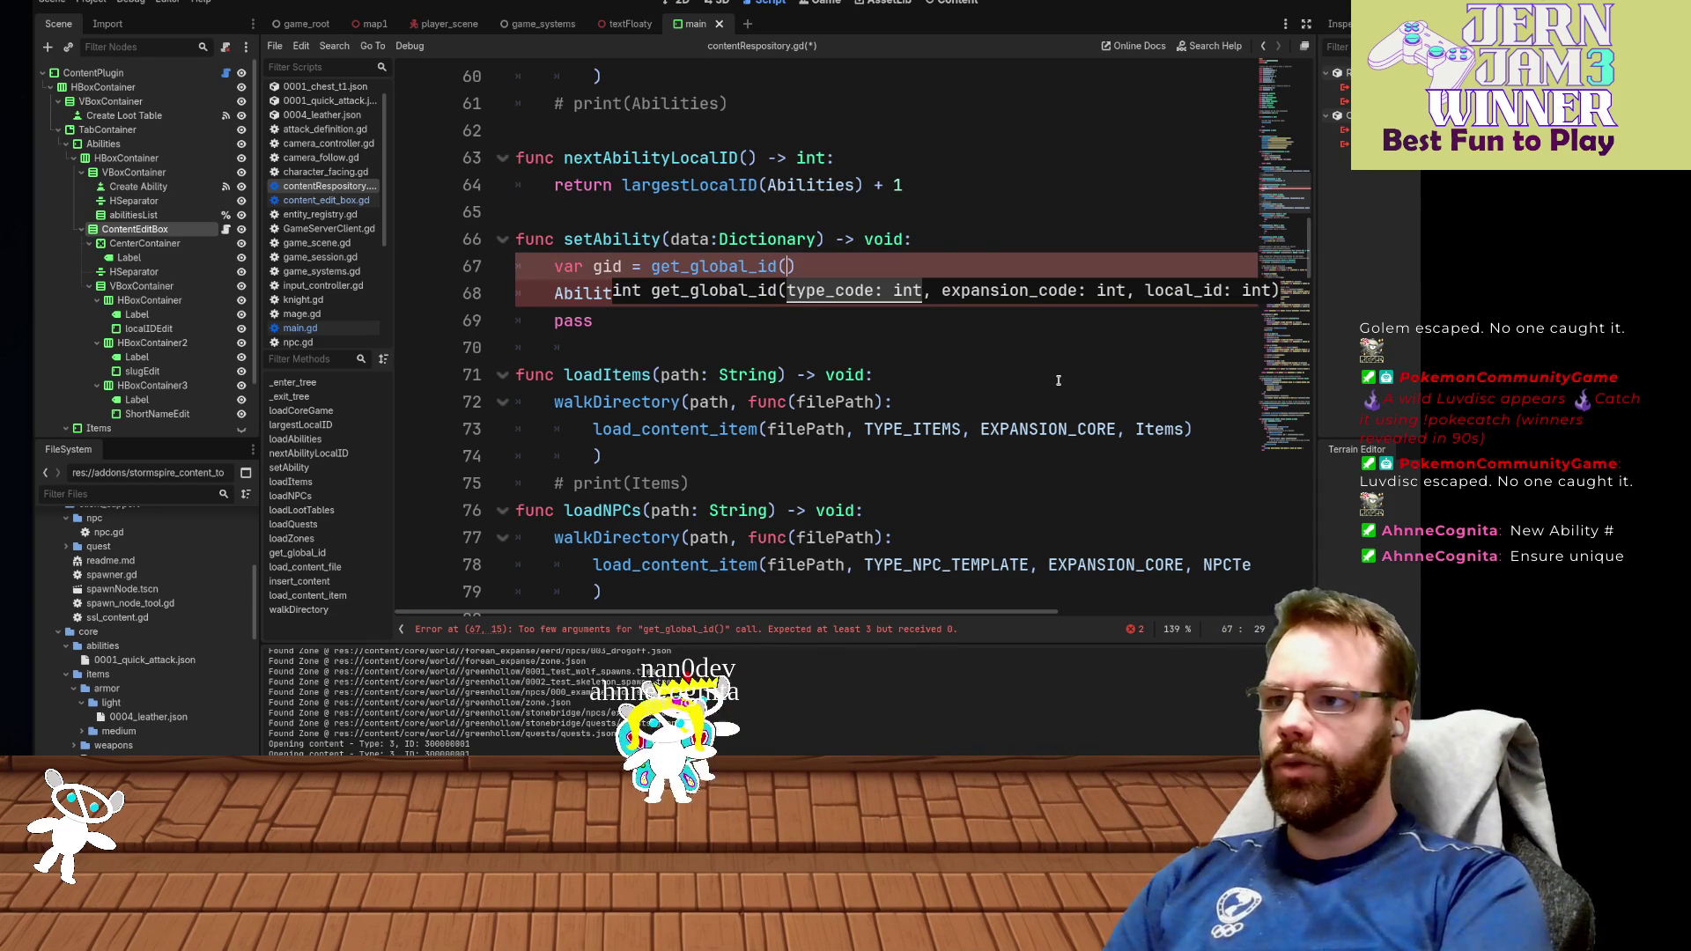
{"action": "scroll", "coordinate": [1059, 380], "scroll_direction": "down", "scroll_amount": 4}
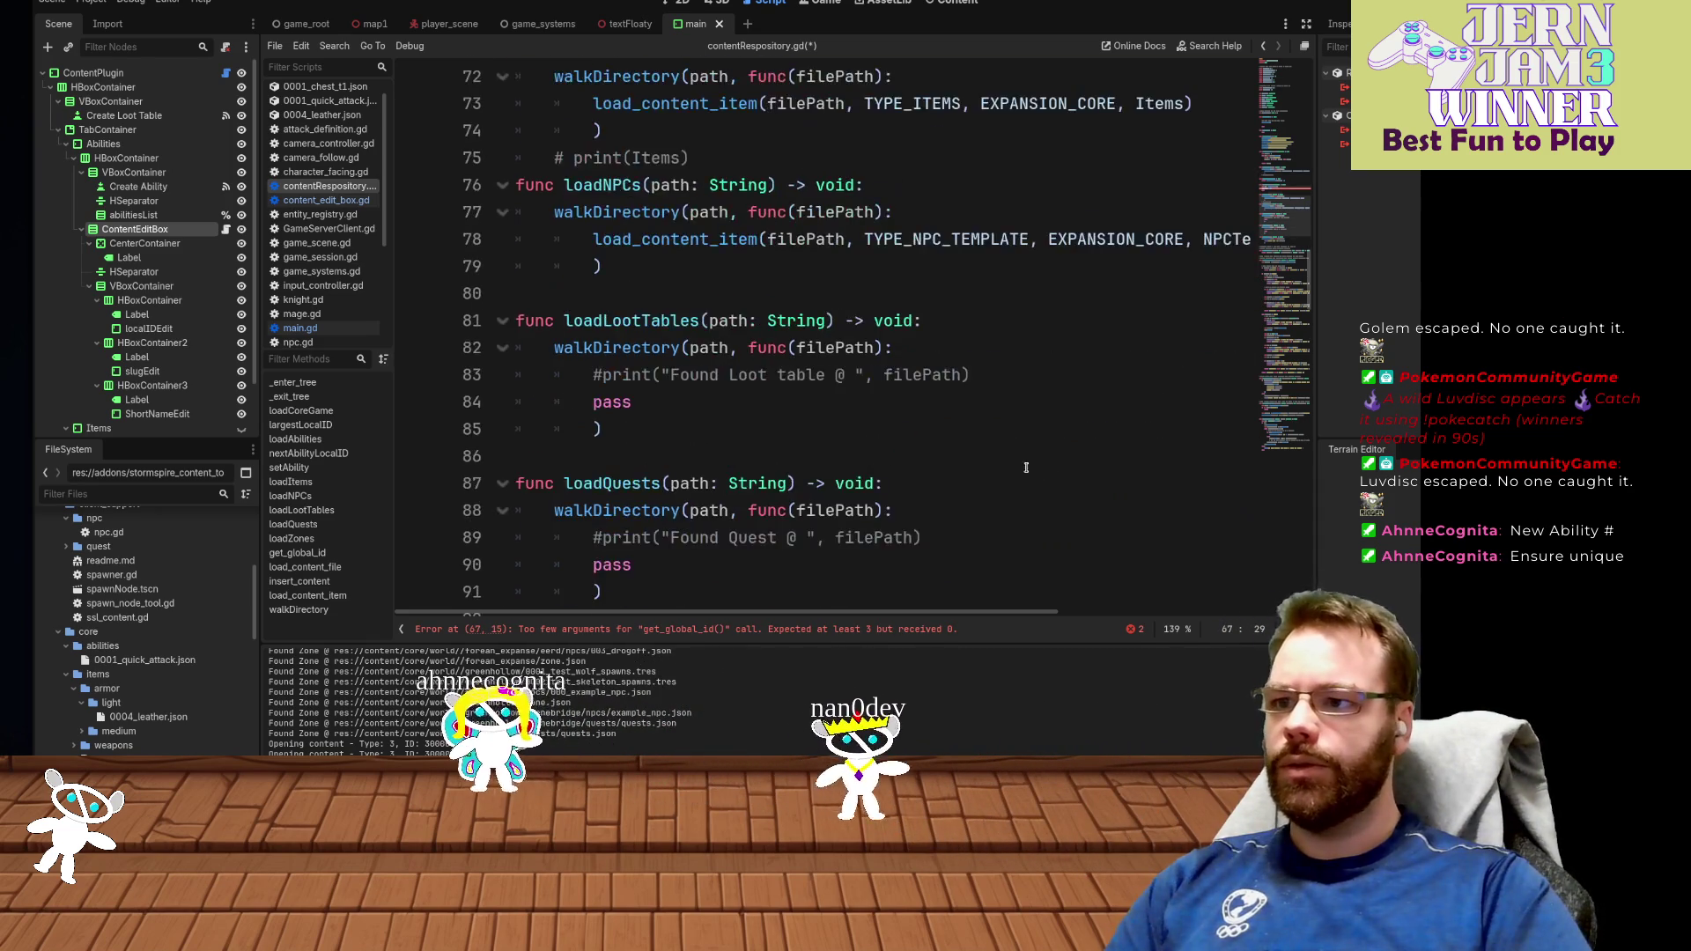
{"action": "scroll", "coordinate": [878, 228], "scroll_direction": "up", "scroll_amount": 10}
{"action": "scroll", "coordinate": [878, 228], "scroll_direction": "up", "scroll_amount": 13}
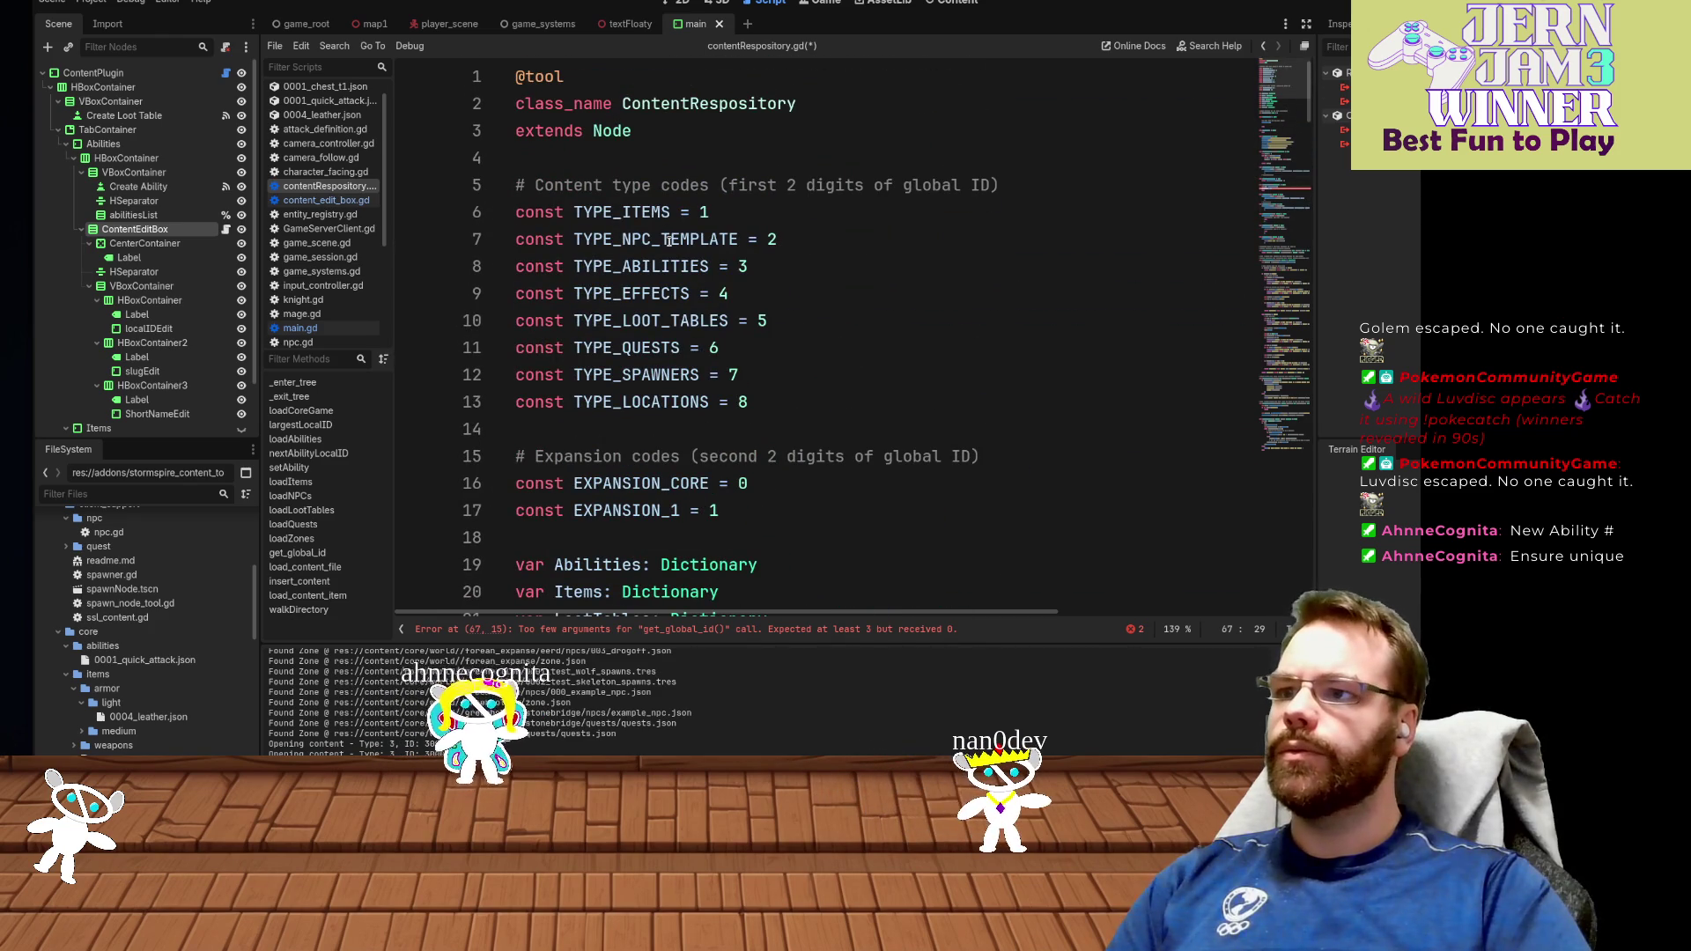
Step: Pass TYPE_ABILITIES, 0 and data["local_id"] to get_global_id, then save
{"action": "double_click", "coordinate": [627, 272]}
{"action": "key", "text": "ctrl+c"}
{"action": "scroll", "coordinate": [757, 314], "scroll_direction": "down", "scroll_amount": 19}
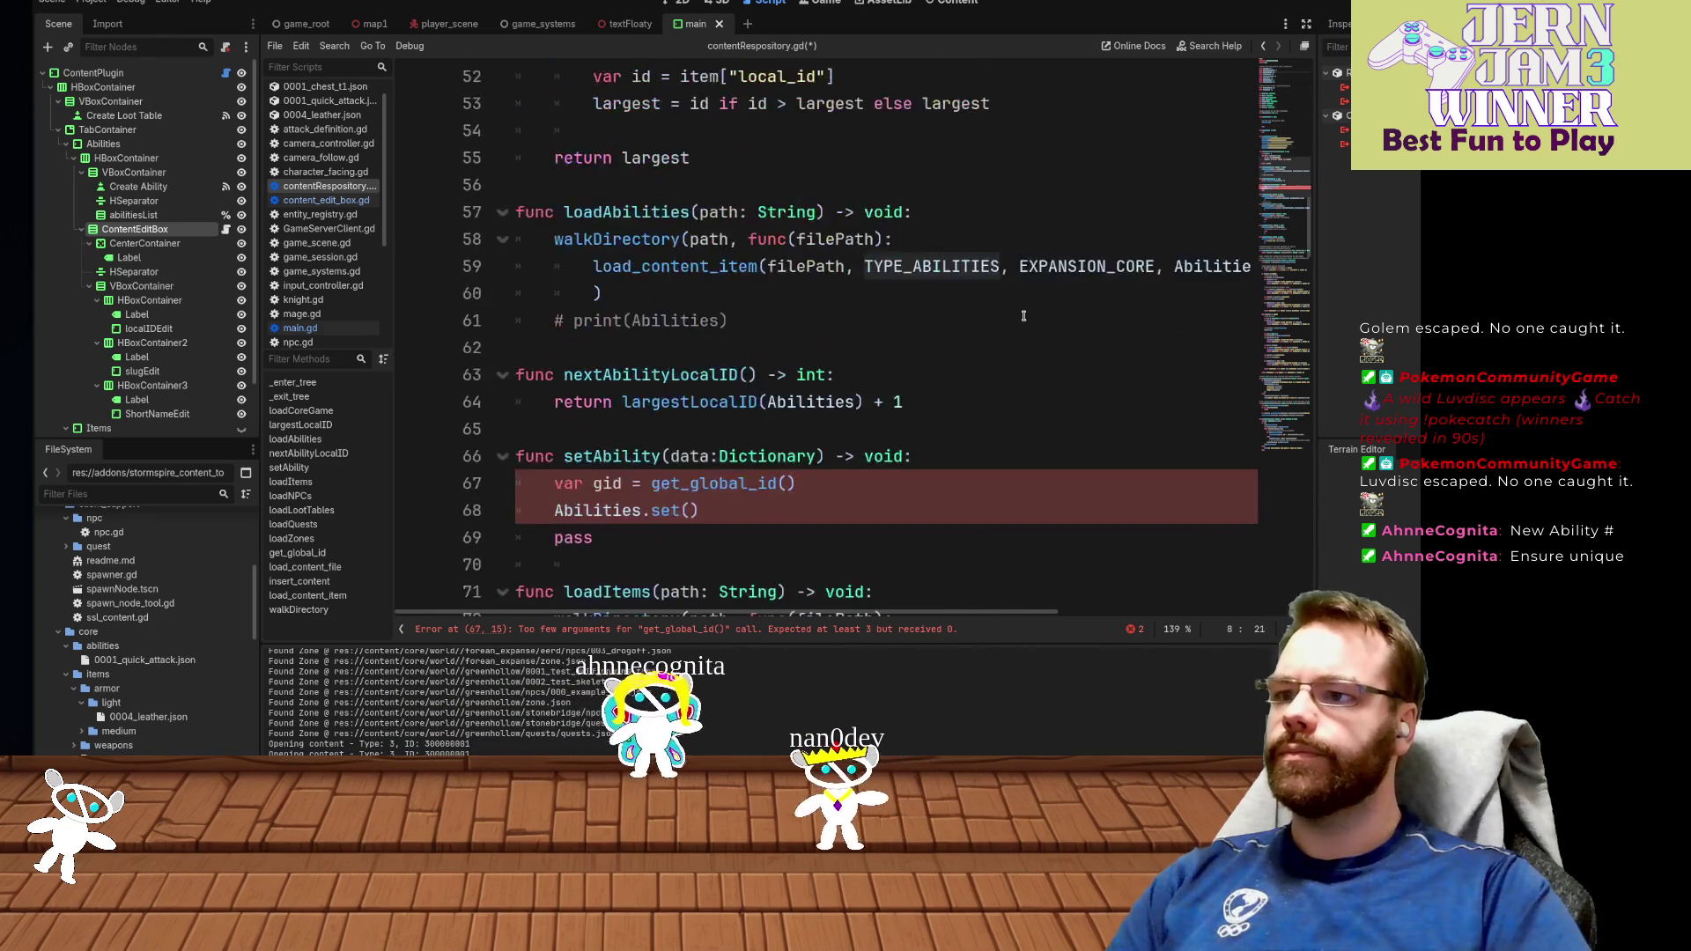
{"action": "left_click", "coordinate": [785, 320]}
{"action": "key", "text": "ctrl+v"}
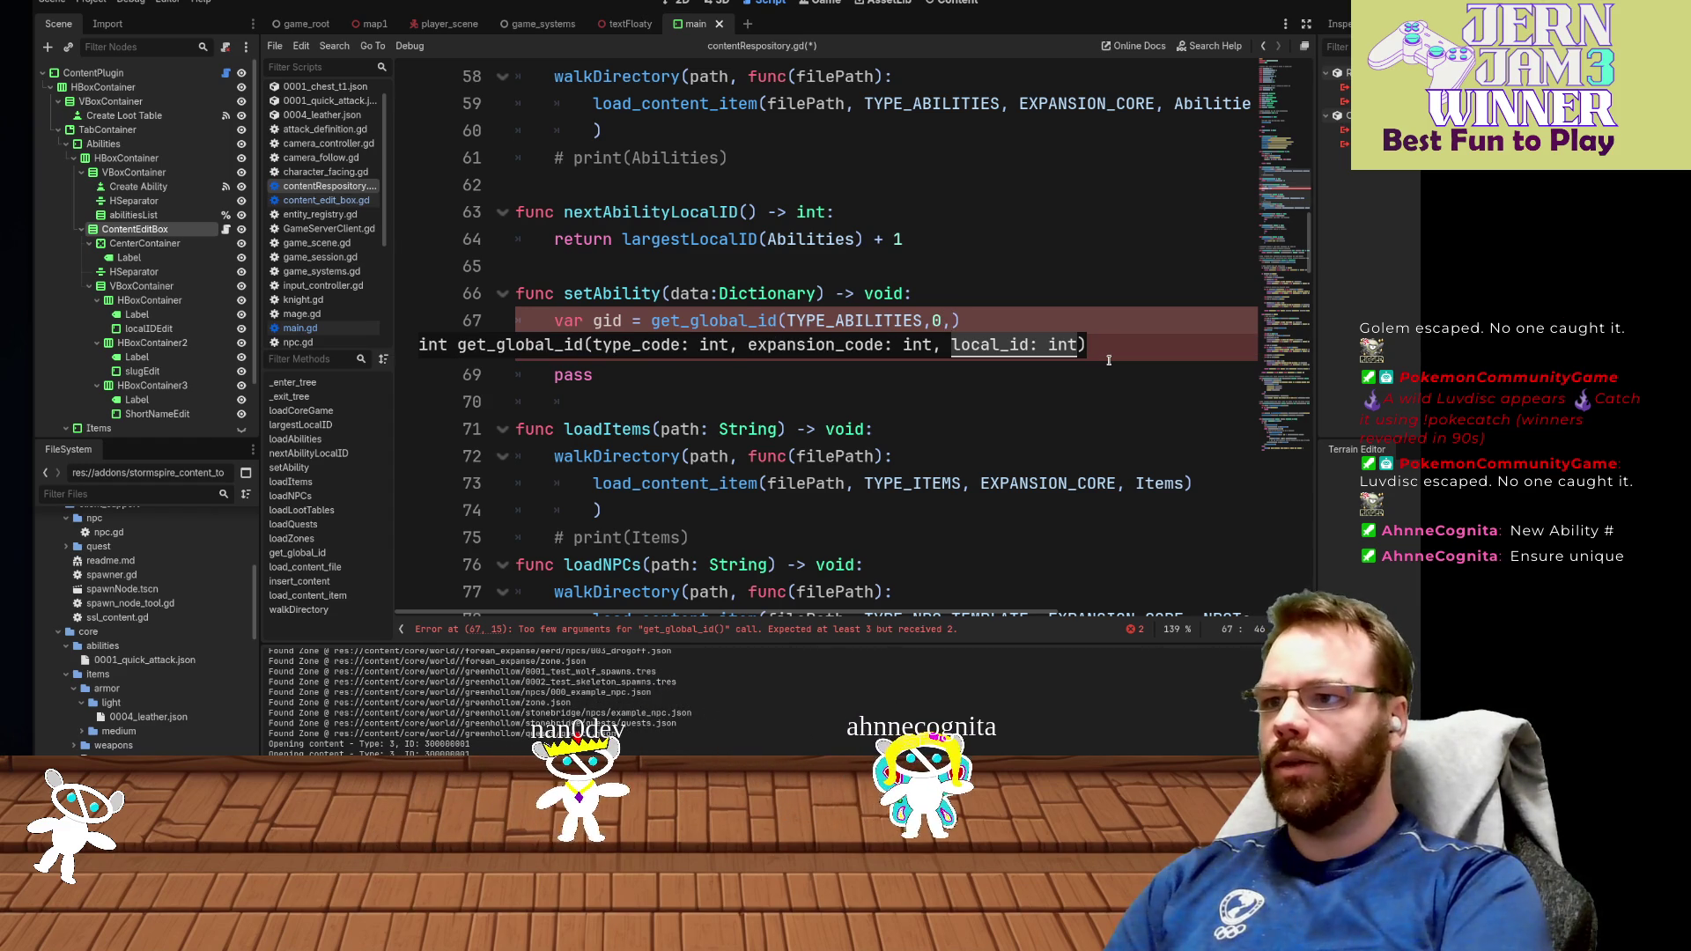
{"action": "type", "text": "l_id"}
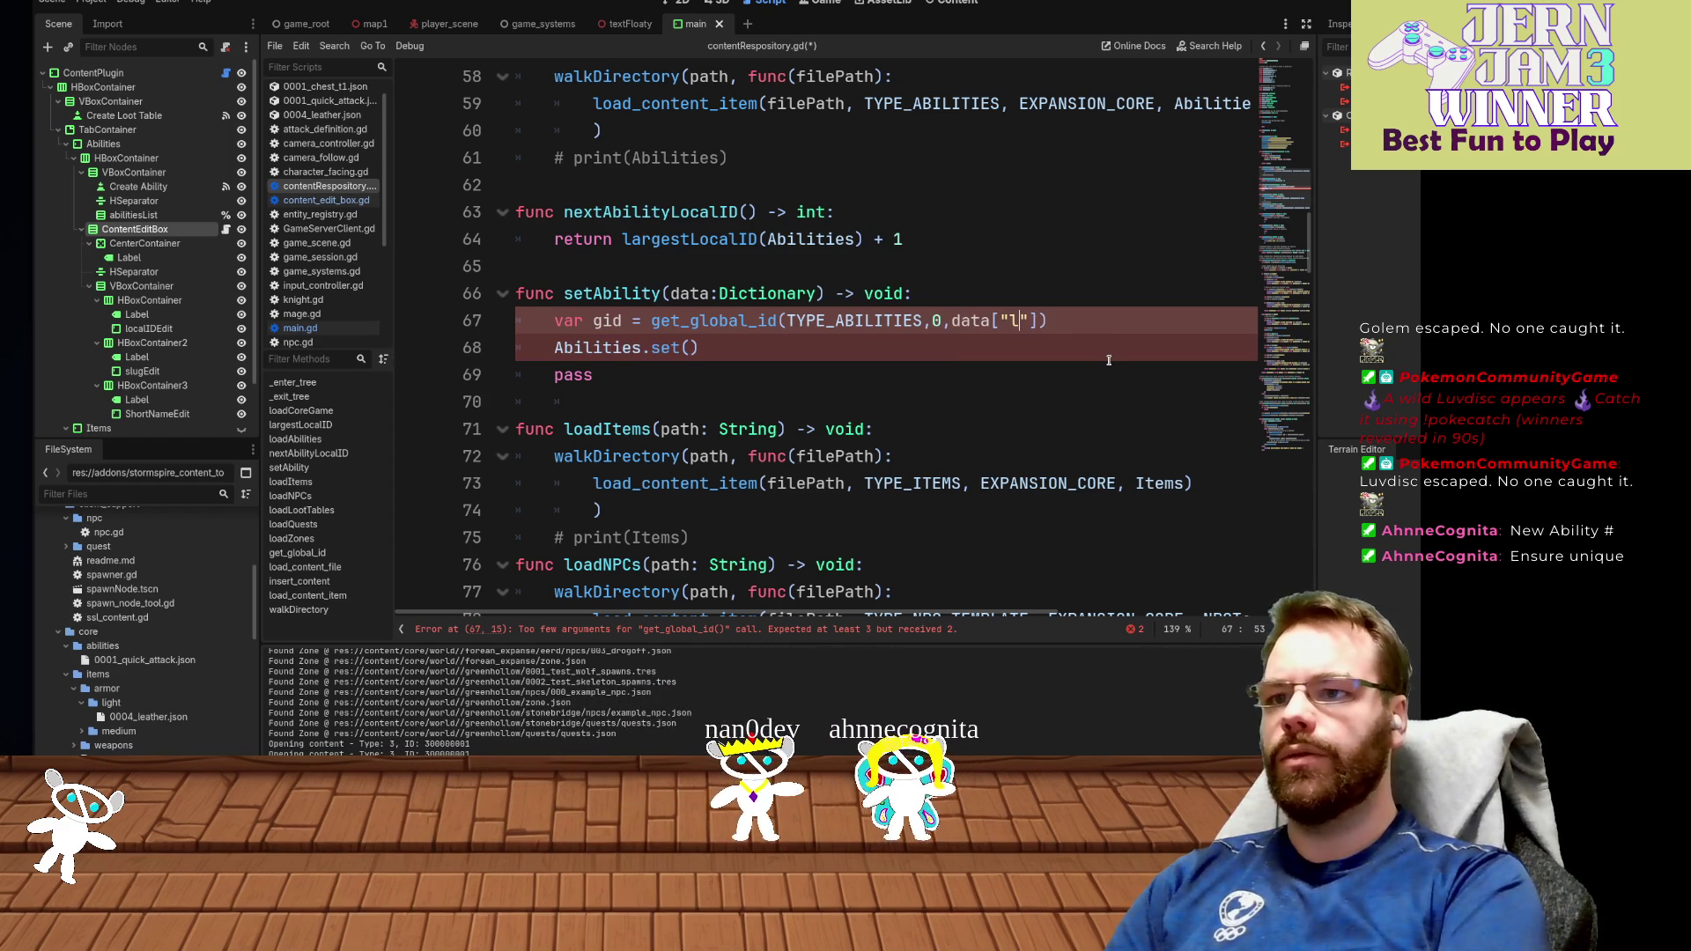
{"action": "type", "text": "\""}
{"action": "key", "text": "ctrl+s"}
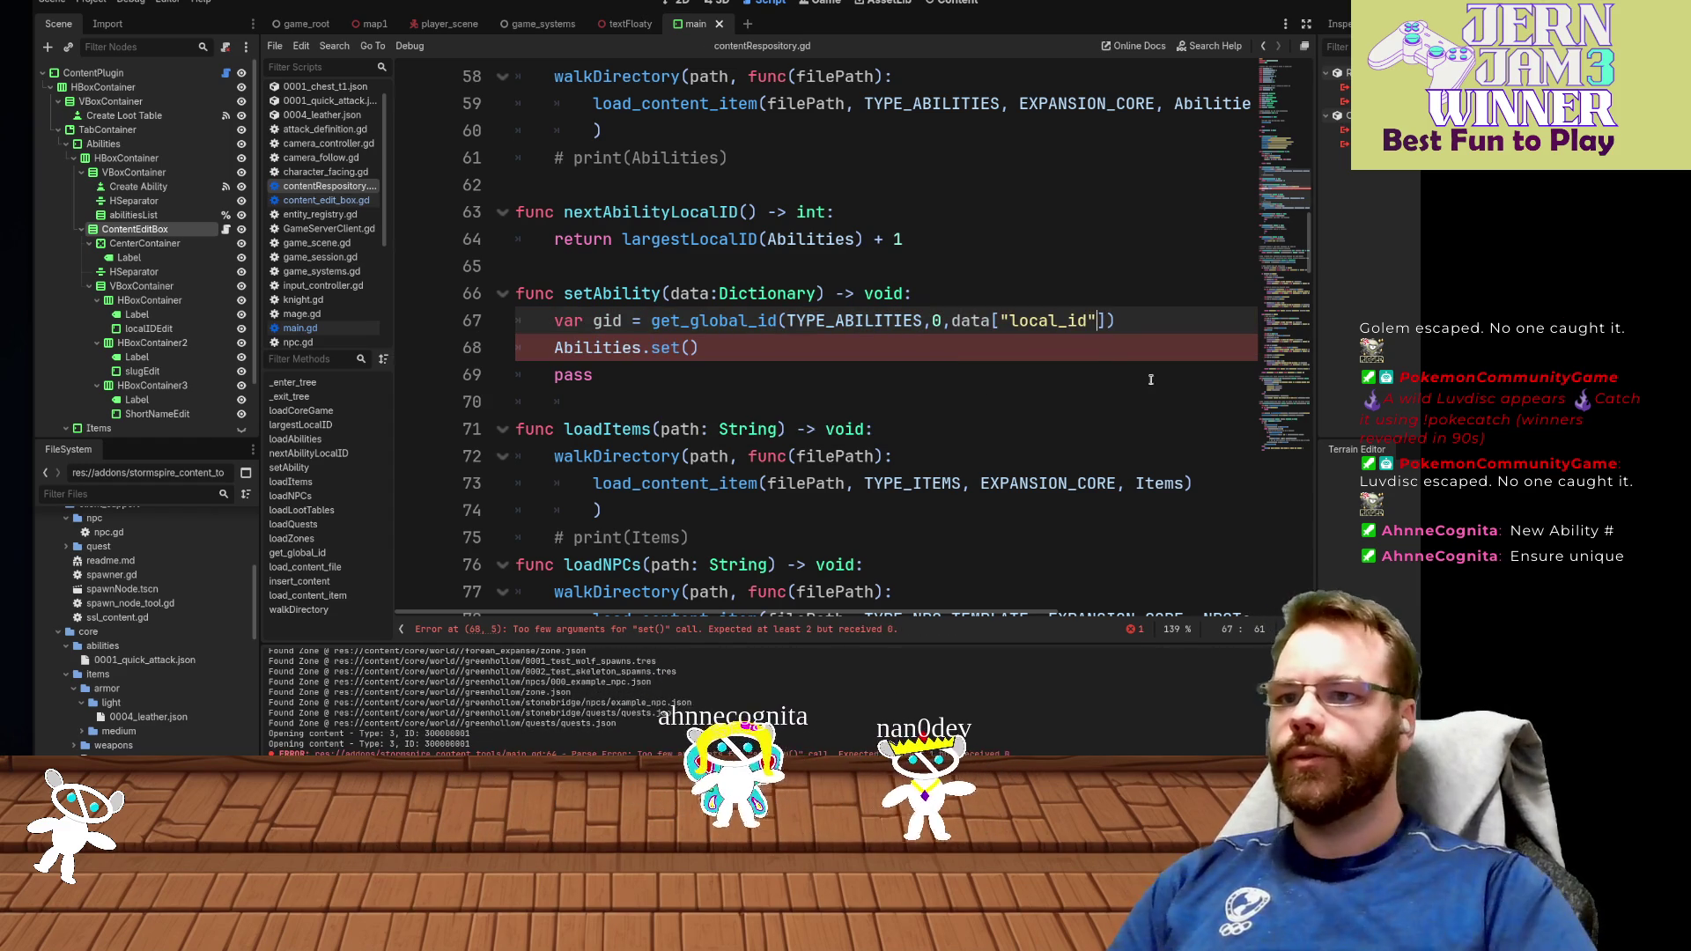
Step: Complete the call as Abilities.set(gid, data) and review the rest of the script
{"action": "left_click", "coordinate": [690, 348]}
{"action": "type", "text": "gid"}
{"action": "type", "text": "ta)"}
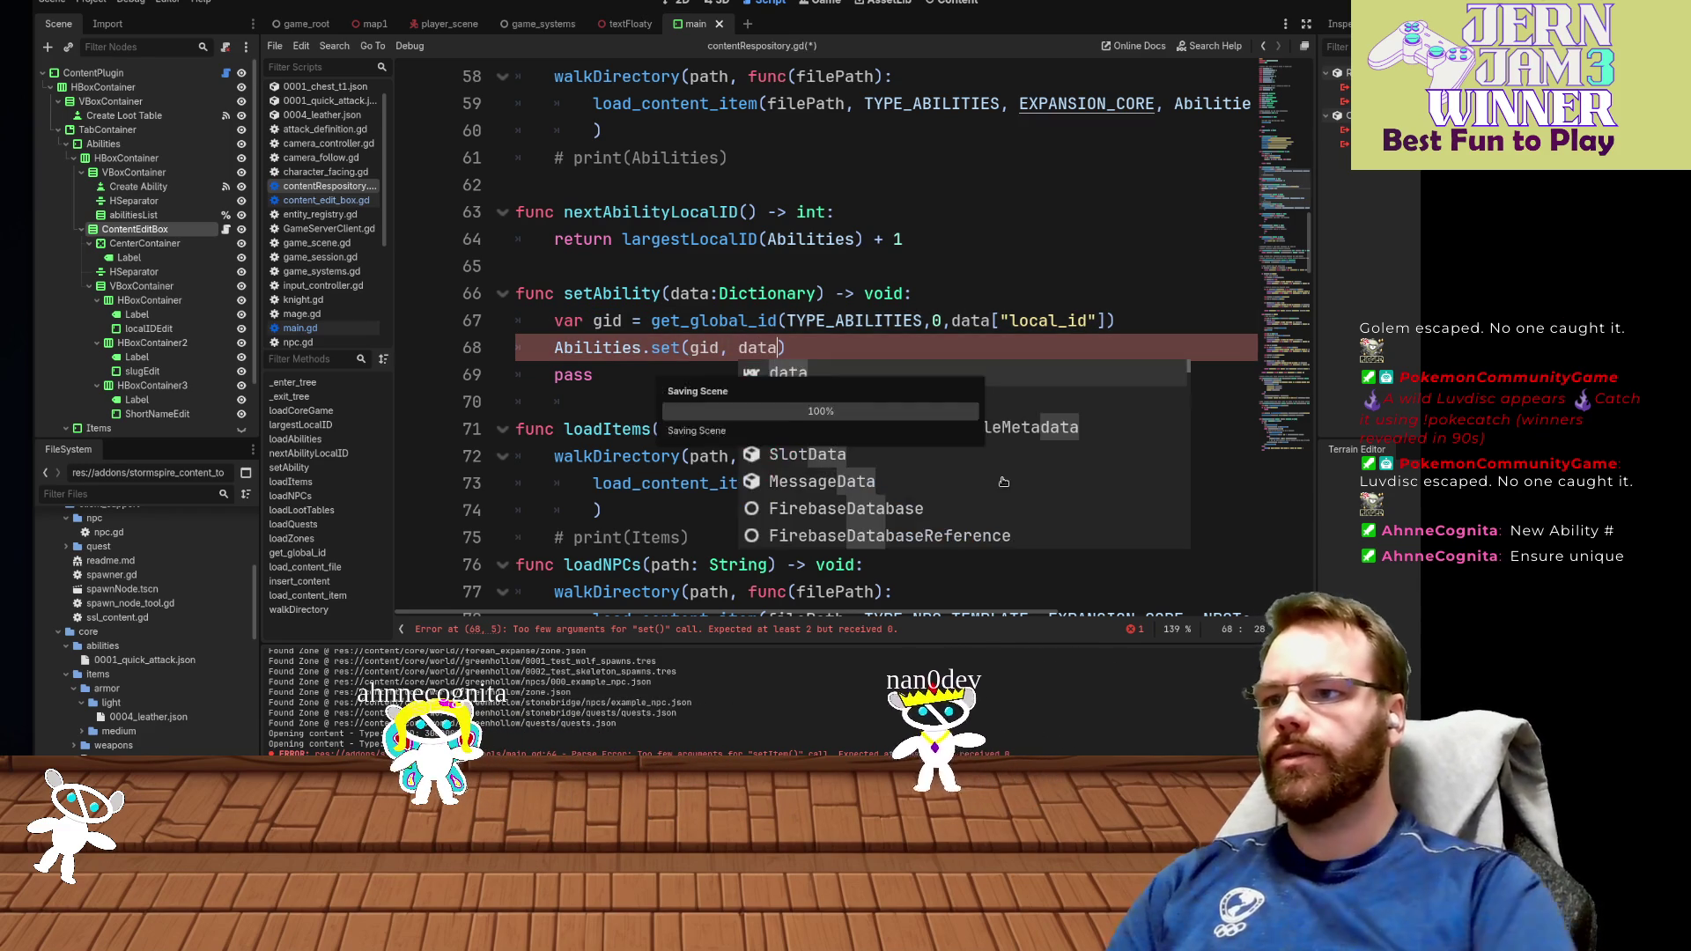
{"action": "scroll", "coordinate": [918, 422], "scroll_direction": "down", "scroll_amount": 15}
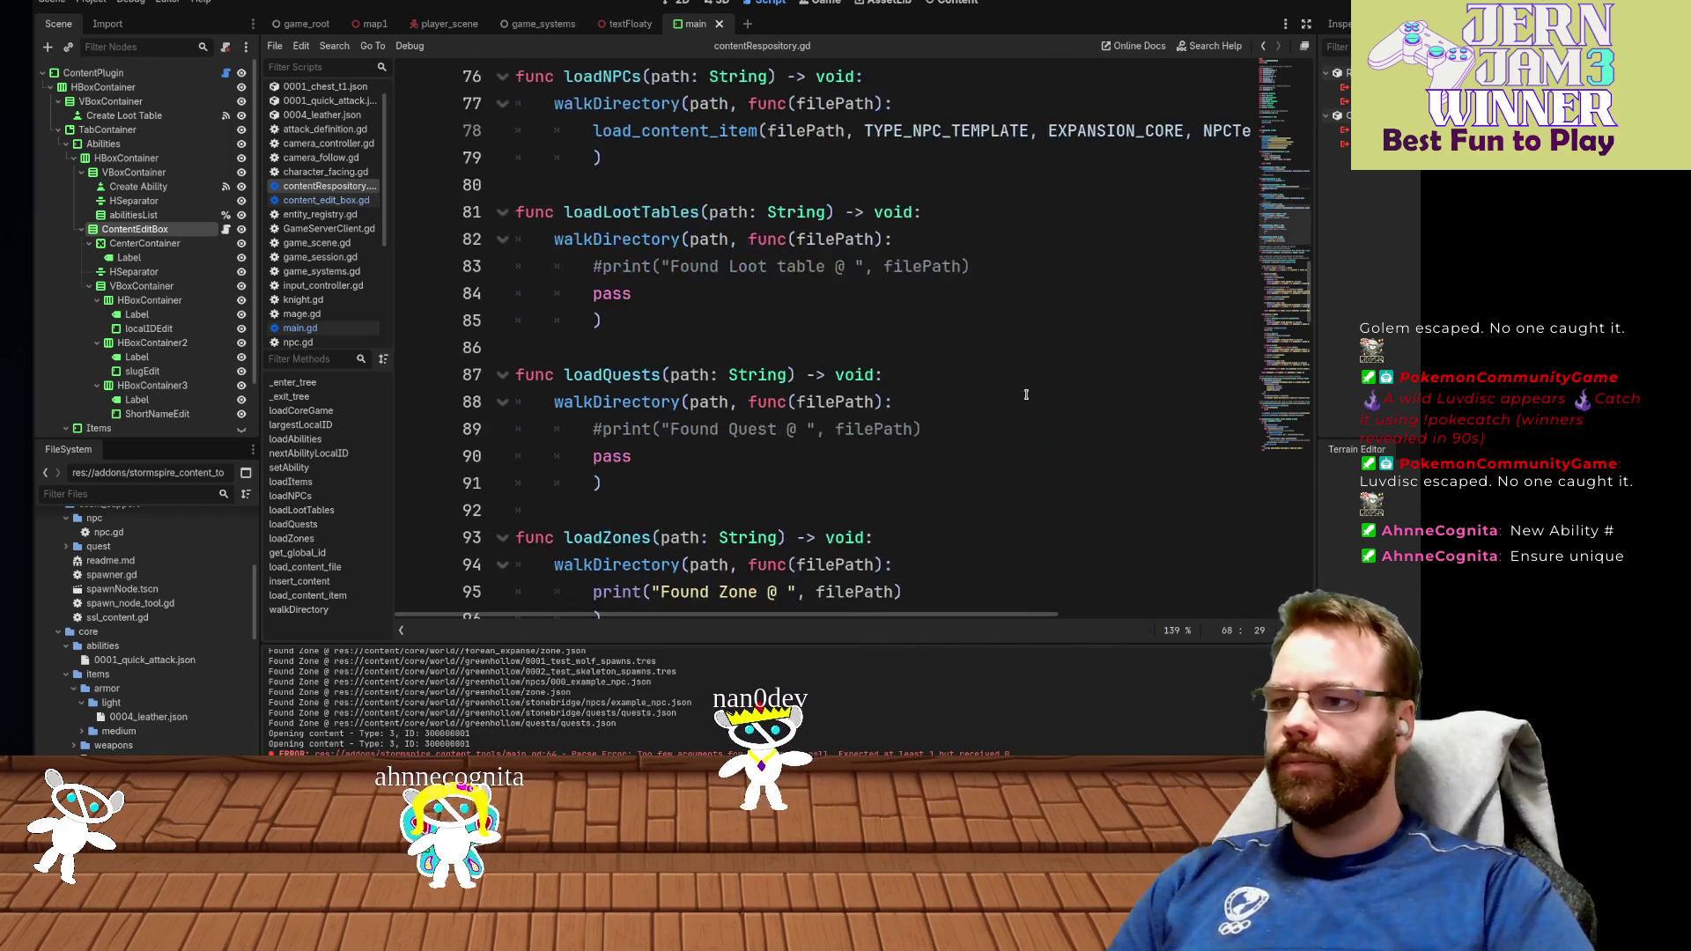
{"action": "scroll", "coordinate": [1056, 404], "scroll_direction": "down", "scroll_amount": 3}
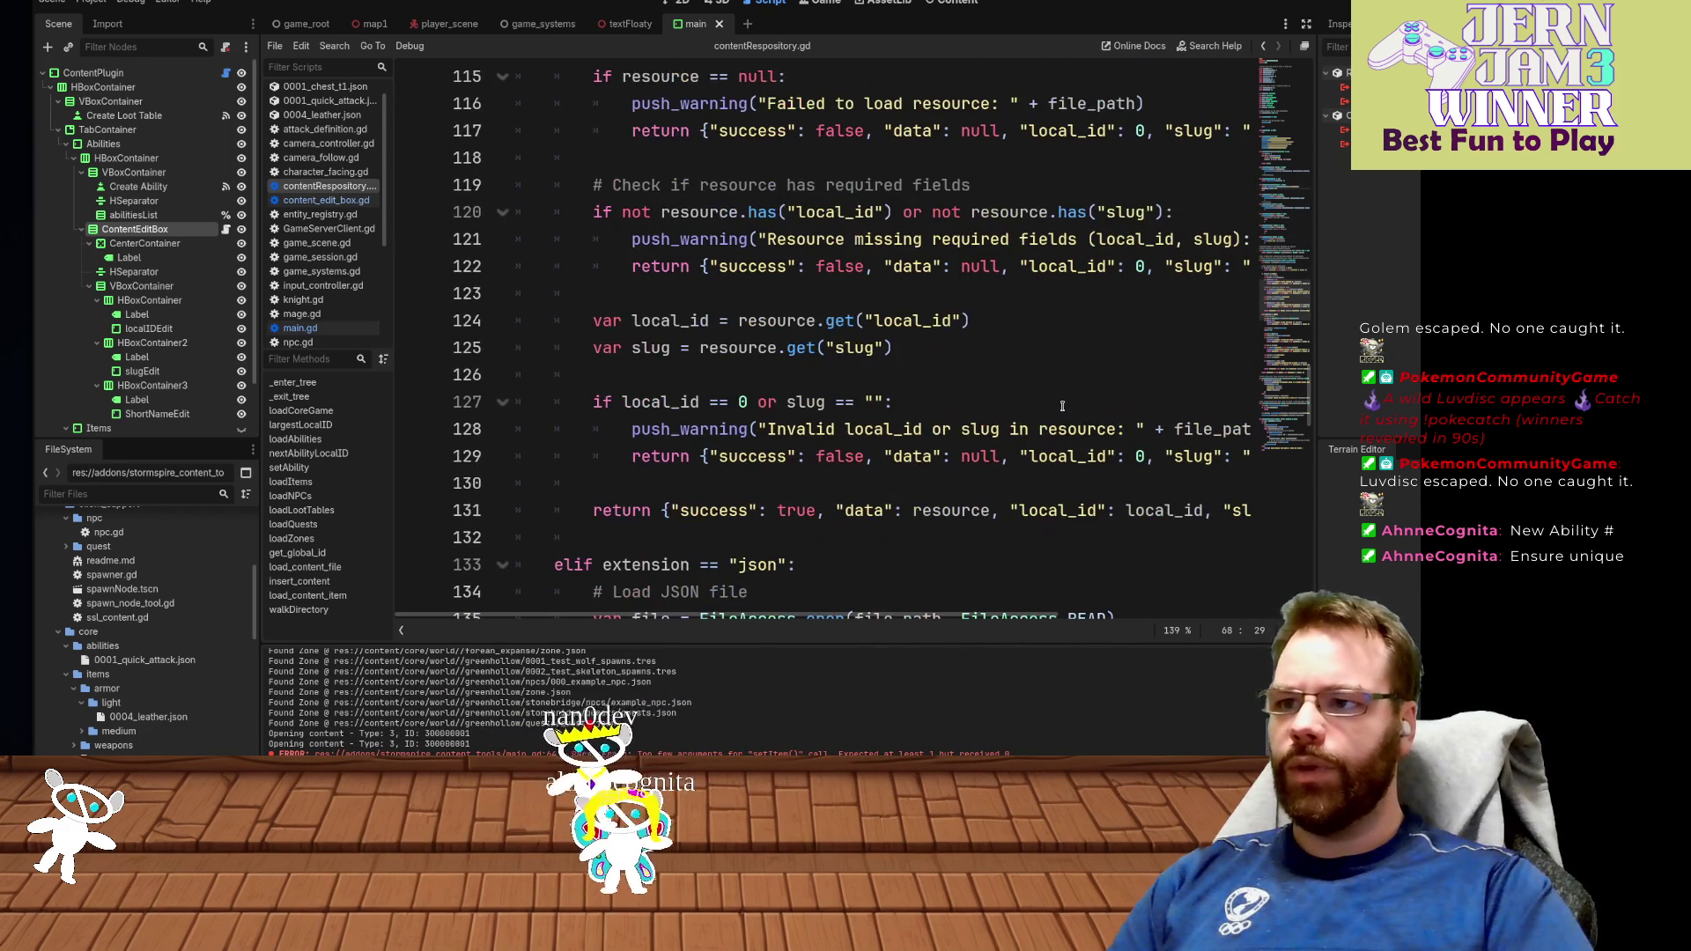
{"action": "scroll", "coordinate": [1062, 406], "scroll_direction": "up", "scroll_amount": 15}
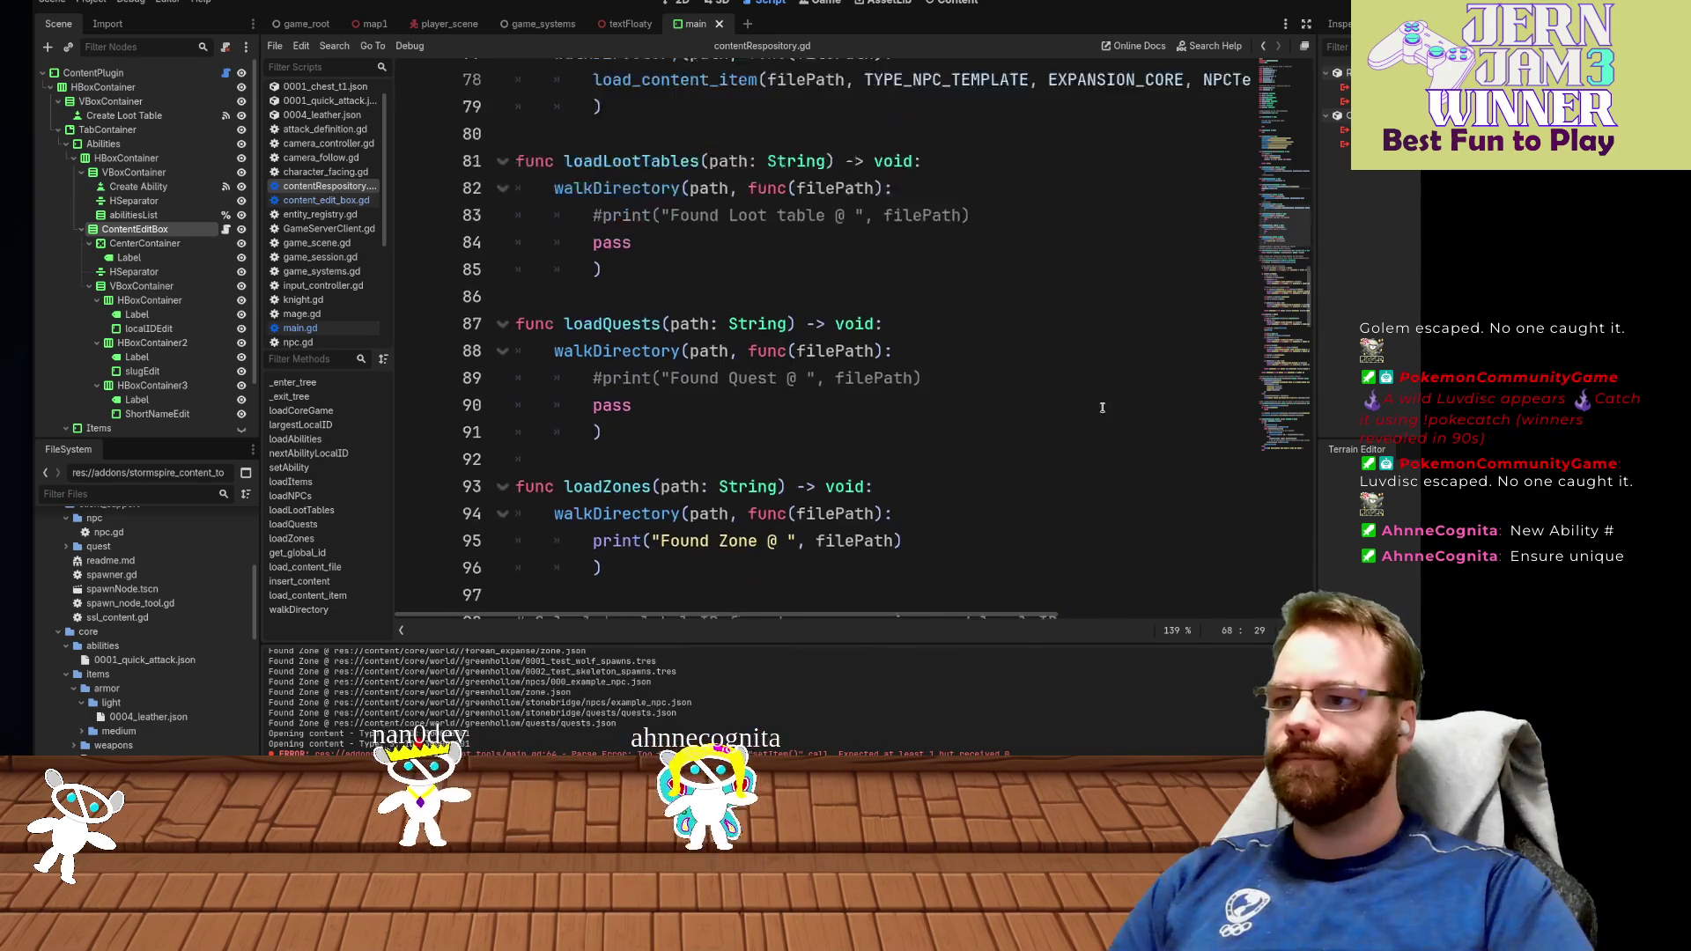
{"action": "scroll", "coordinate": [1067, 359], "scroll_direction": "up", "scroll_amount": 3}
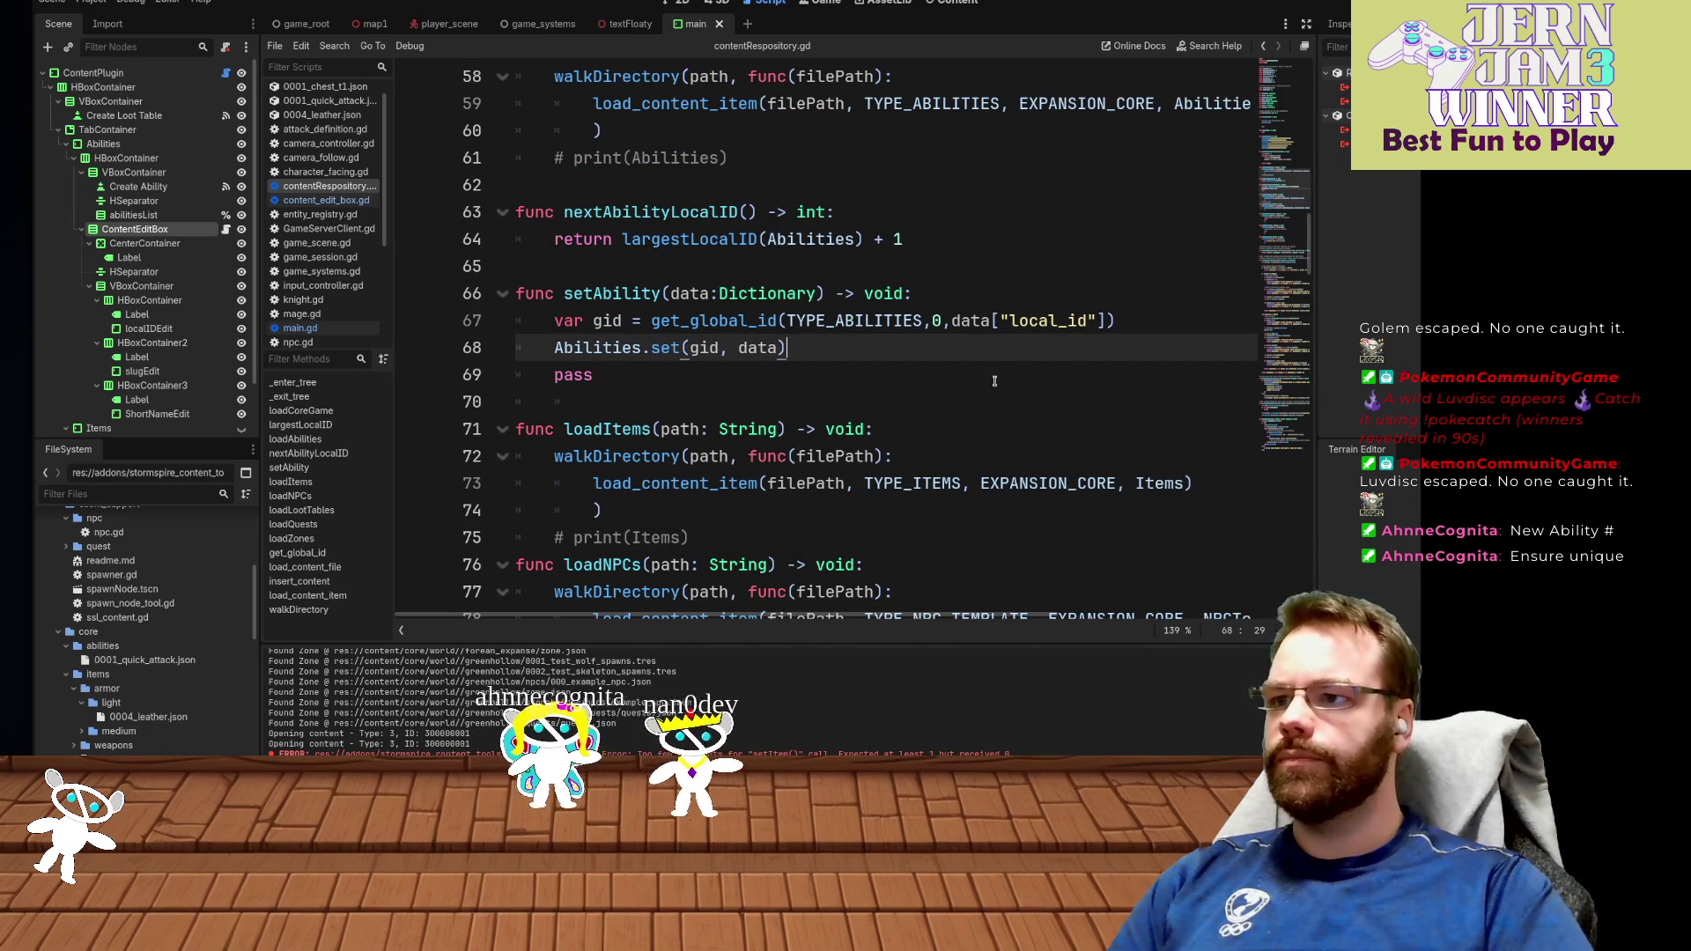
{"action": "scroll", "coordinate": [1012, 396], "scroll_direction": "down", "scroll_amount": 5}
{"action": "scroll", "coordinate": [995, 407], "scroll_direction": "down", "scroll_amount": 3}
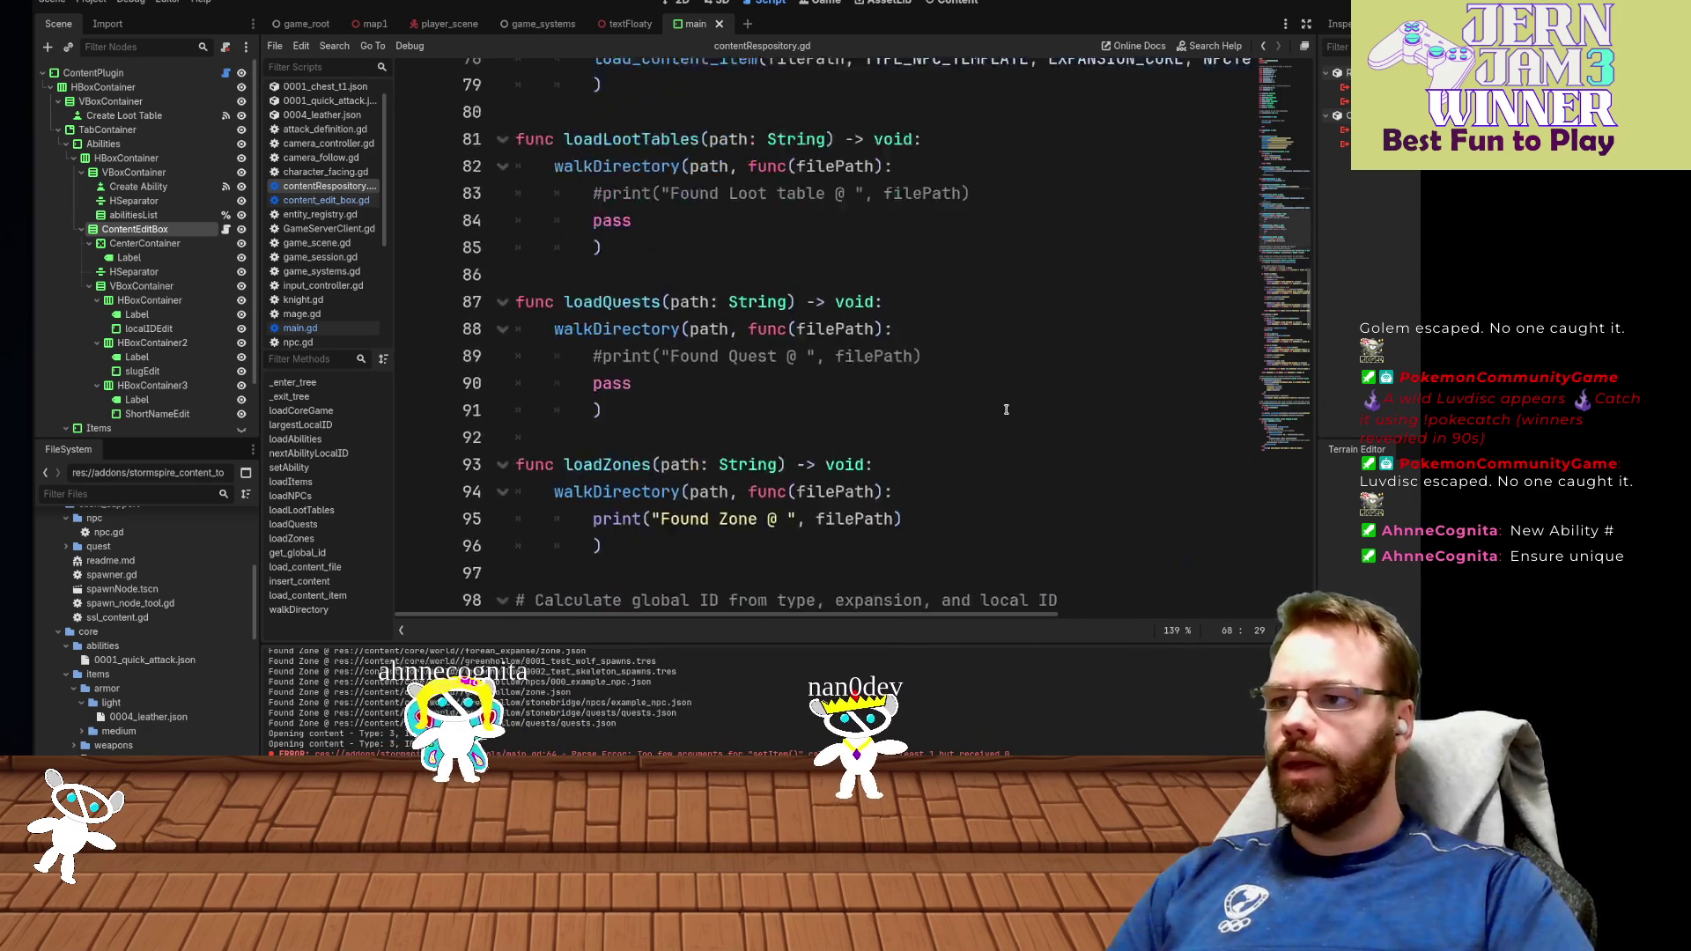
{"action": "scroll", "coordinate": [906, 343], "scroll_direction": "up", "scroll_amount": 15}
{"action": "scroll", "coordinate": [902, 340], "scroll_direction": "down", "scroll_amount": 2}
{"action": "scroll", "coordinate": [902, 342], "scroll_direction": "down", "scroll_amount": 3}
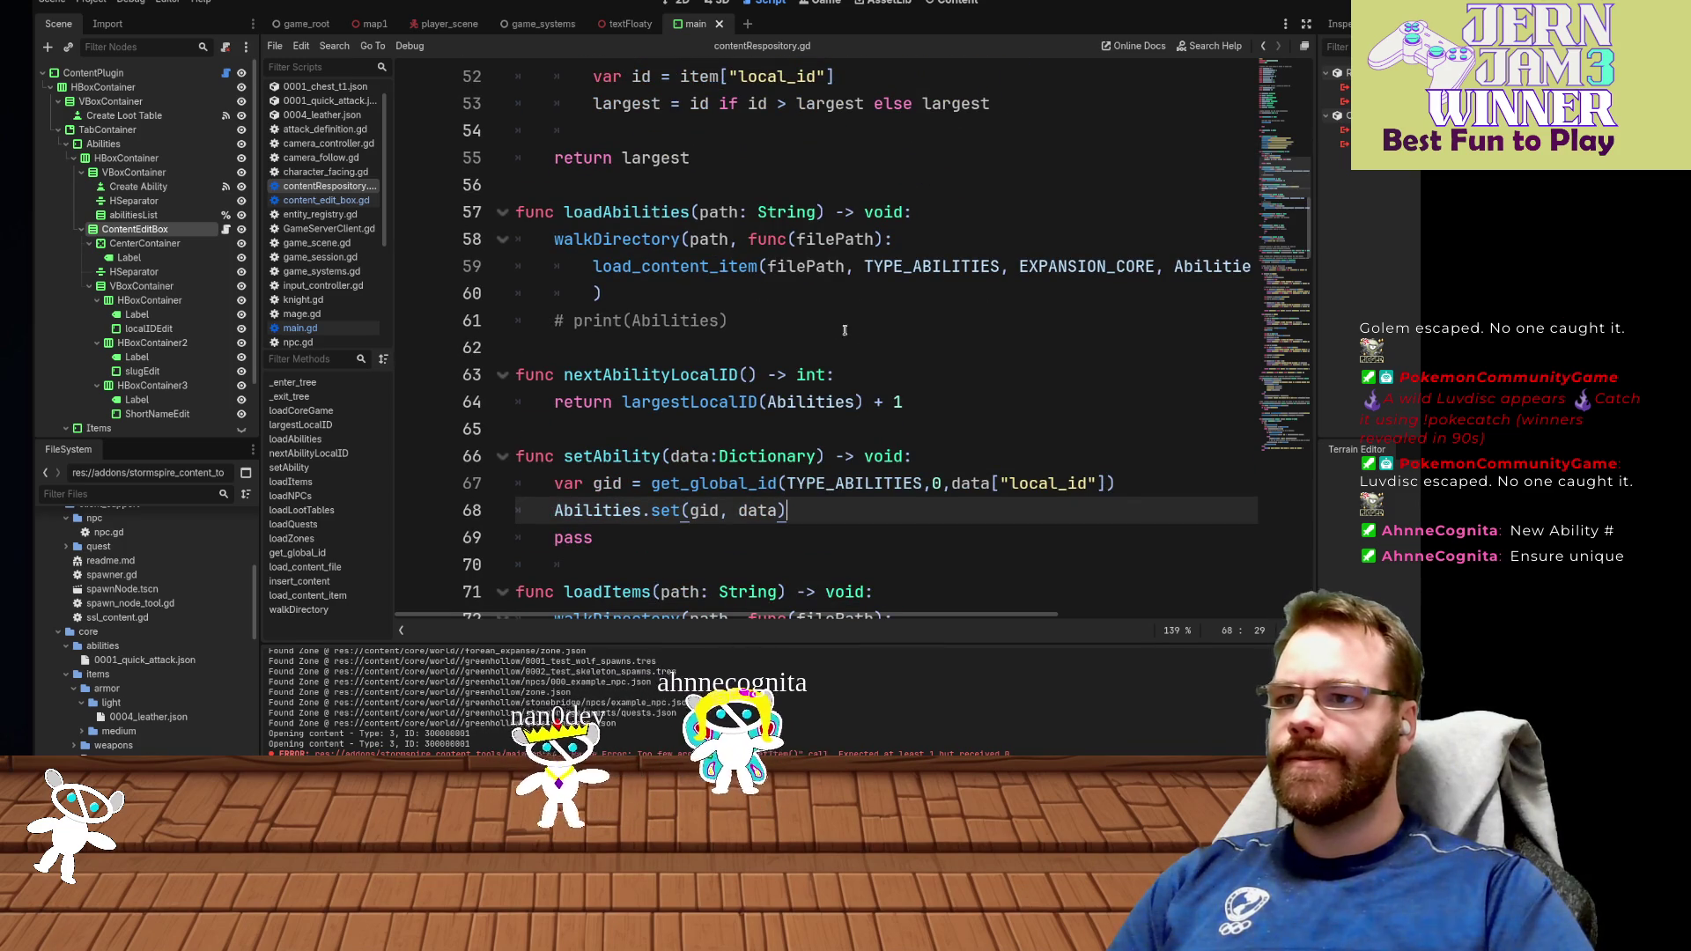
{"action": "left_click", "coordinate": [730, 267], "text": "ctrl"}
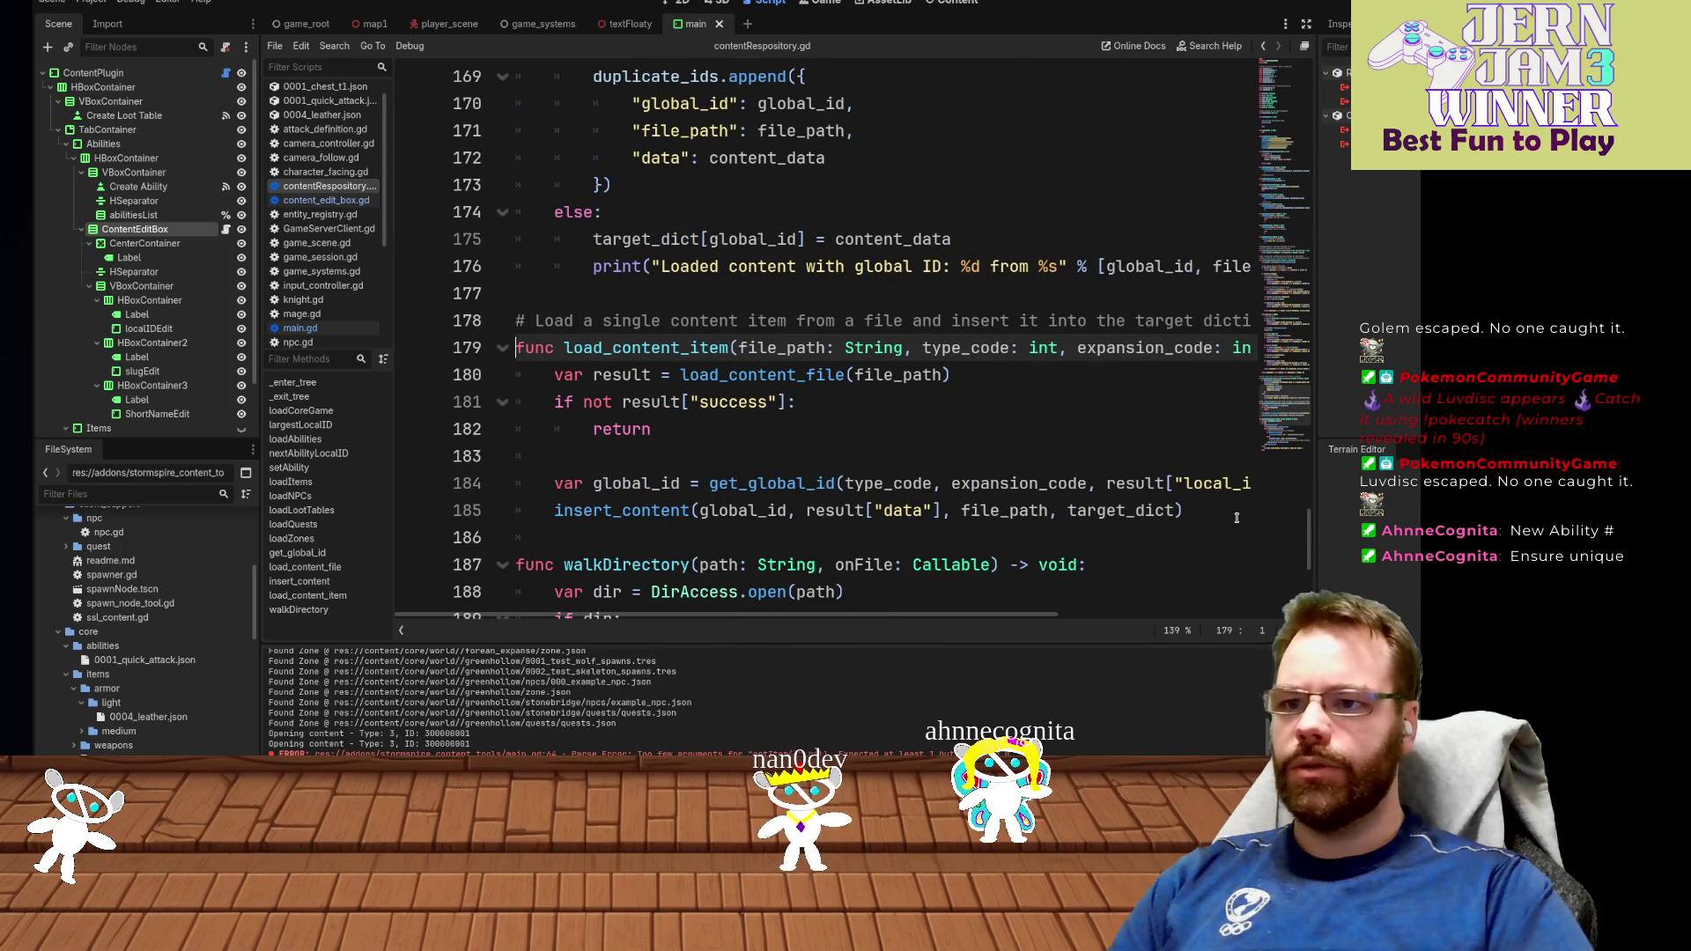
Step: Review the insert_content function in contentRespository.gd
{"action": "left_click", "coordinate": [683, 510], "text": "ctrl"}
{"action": "scroll", "coordinate": [942, 458], "scroll_direction": "down", "scroll_amount": 1}
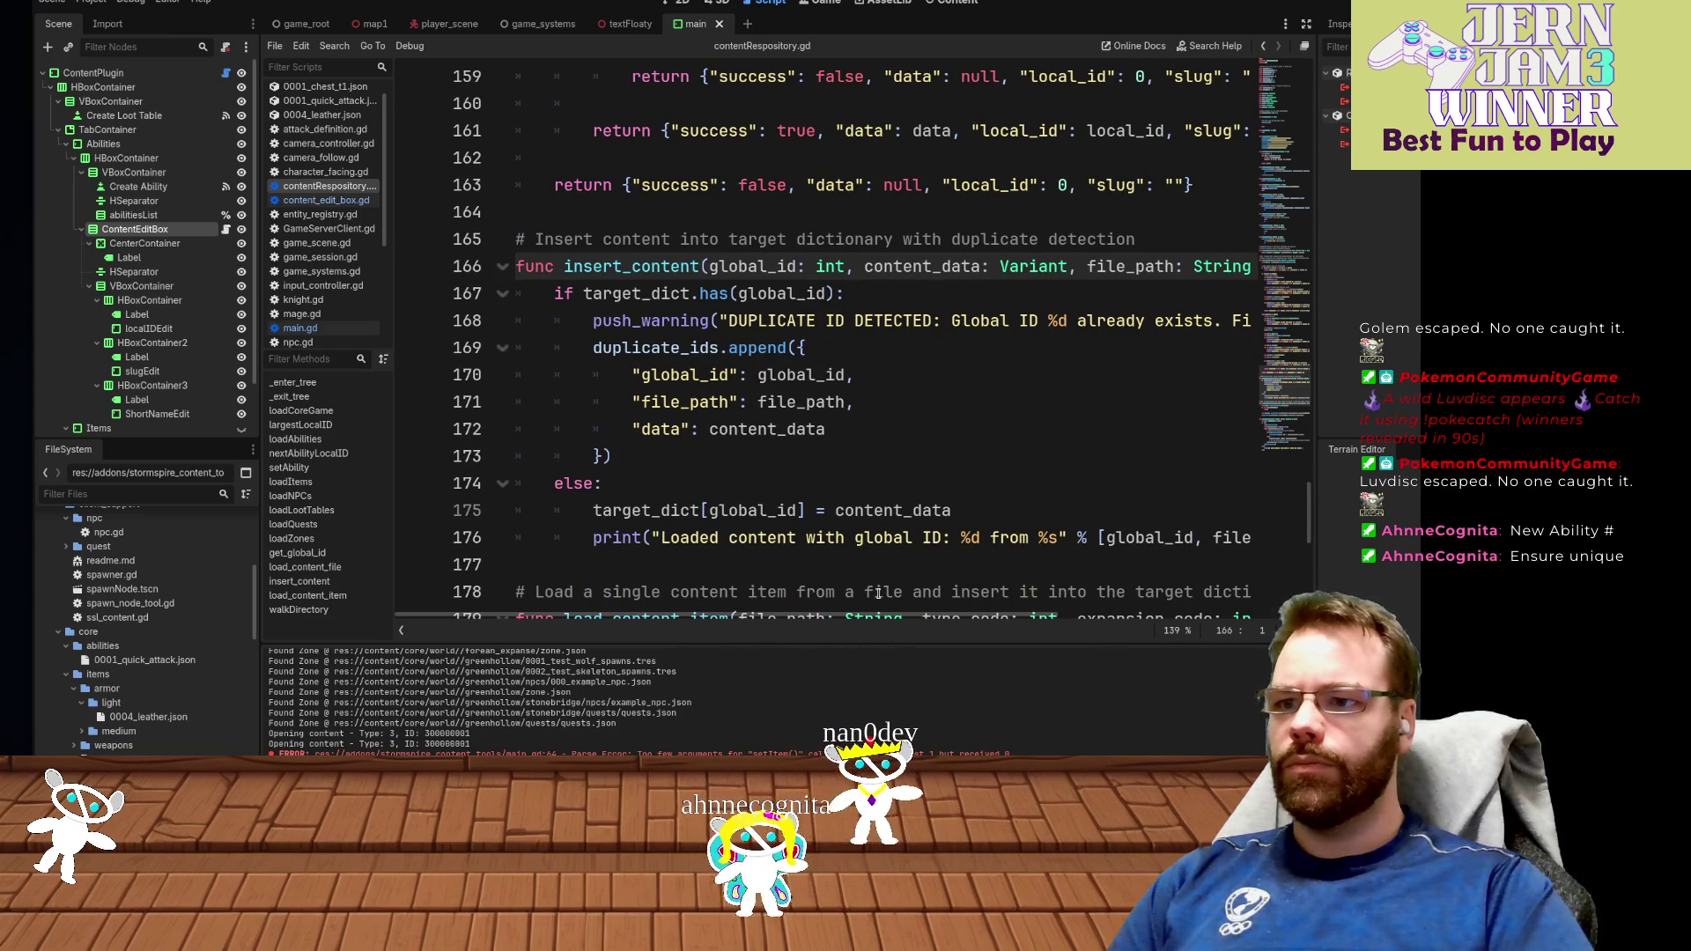
{"action": "scroll", "coordinate": [934, 478], "scroll_direction": "down", "scroll_amount": 2}
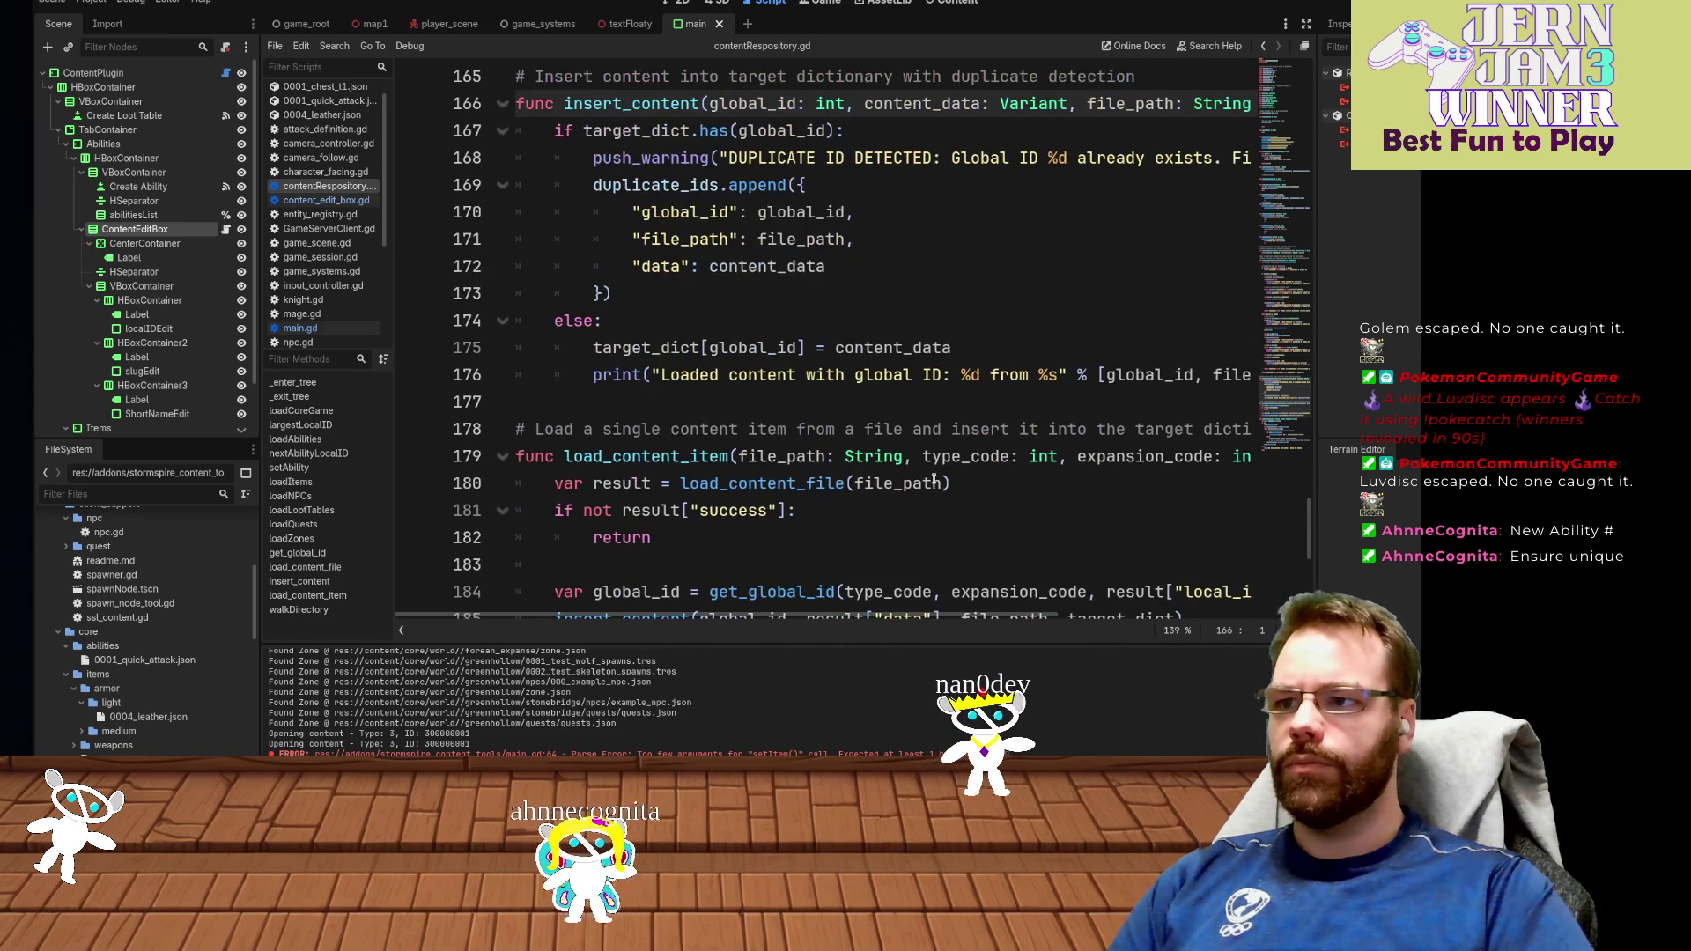
{"action": "scroll", "coordinate": [908, 485], "scroll_direction": "up", "scroll_amount": 3}
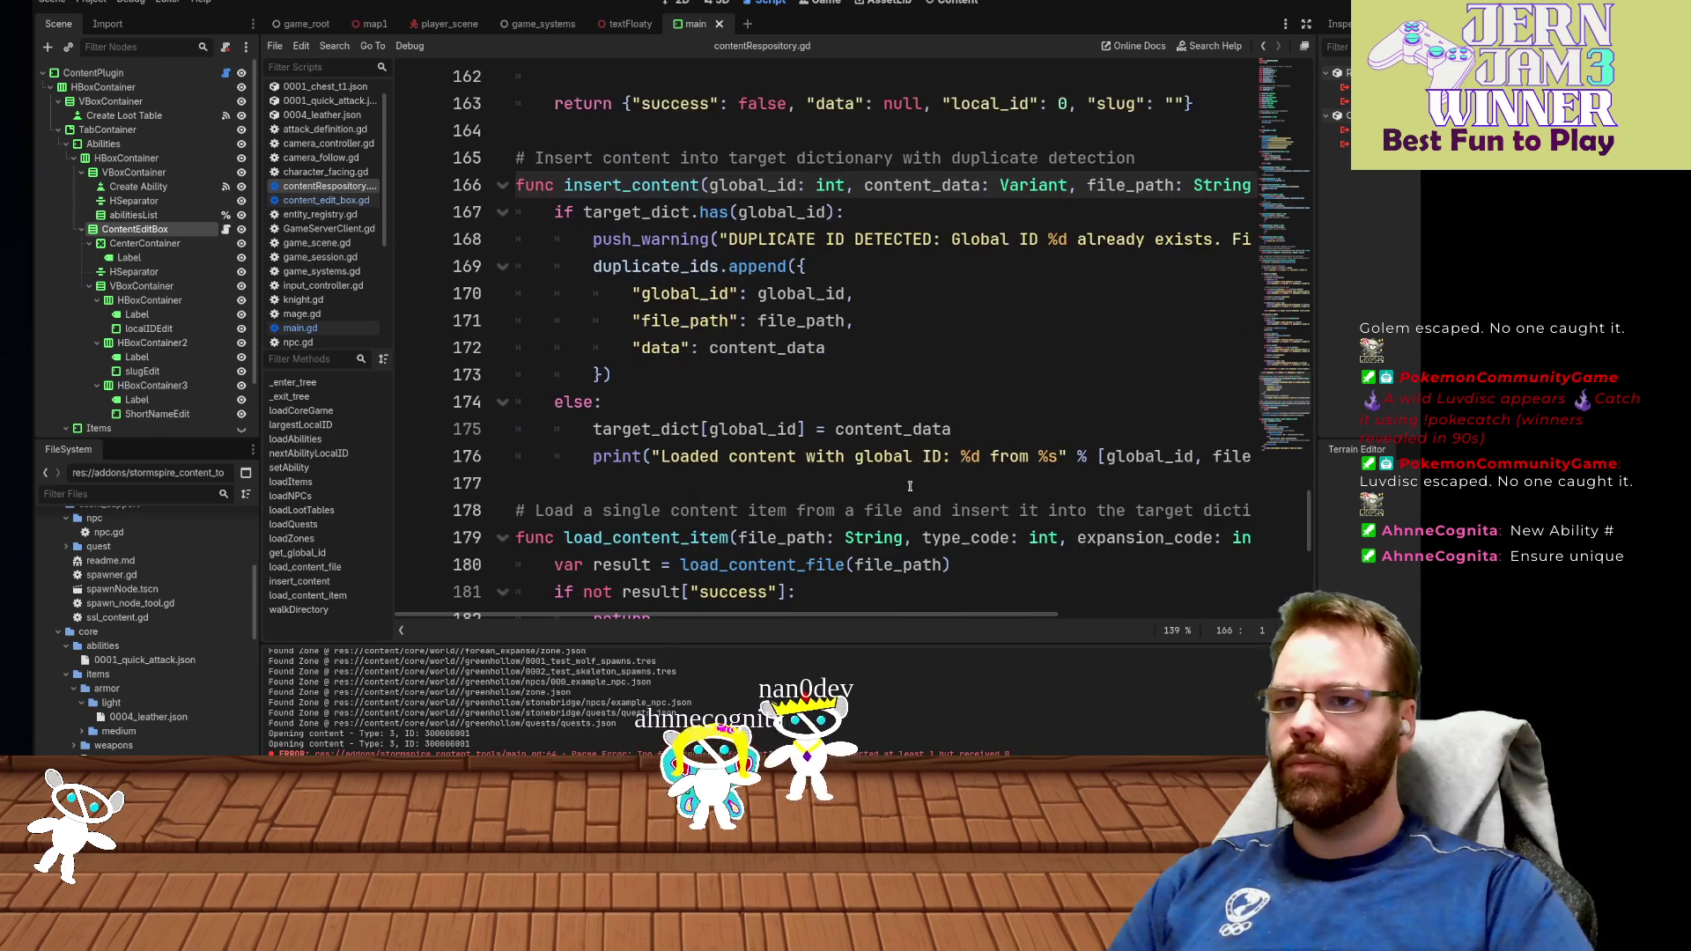
{"action": "mouse_move", "coordinate": [611, 615]}
{"action": "left_mouse_down"}
{"action": "mouse_move", "coordinate": [944, 623]}
{"action": "mouse_move", "coordinate": [660, 608]}
{"action": "mouse_move", "coordinate": [462, 550]}
{"action": "left_mouse_up"}
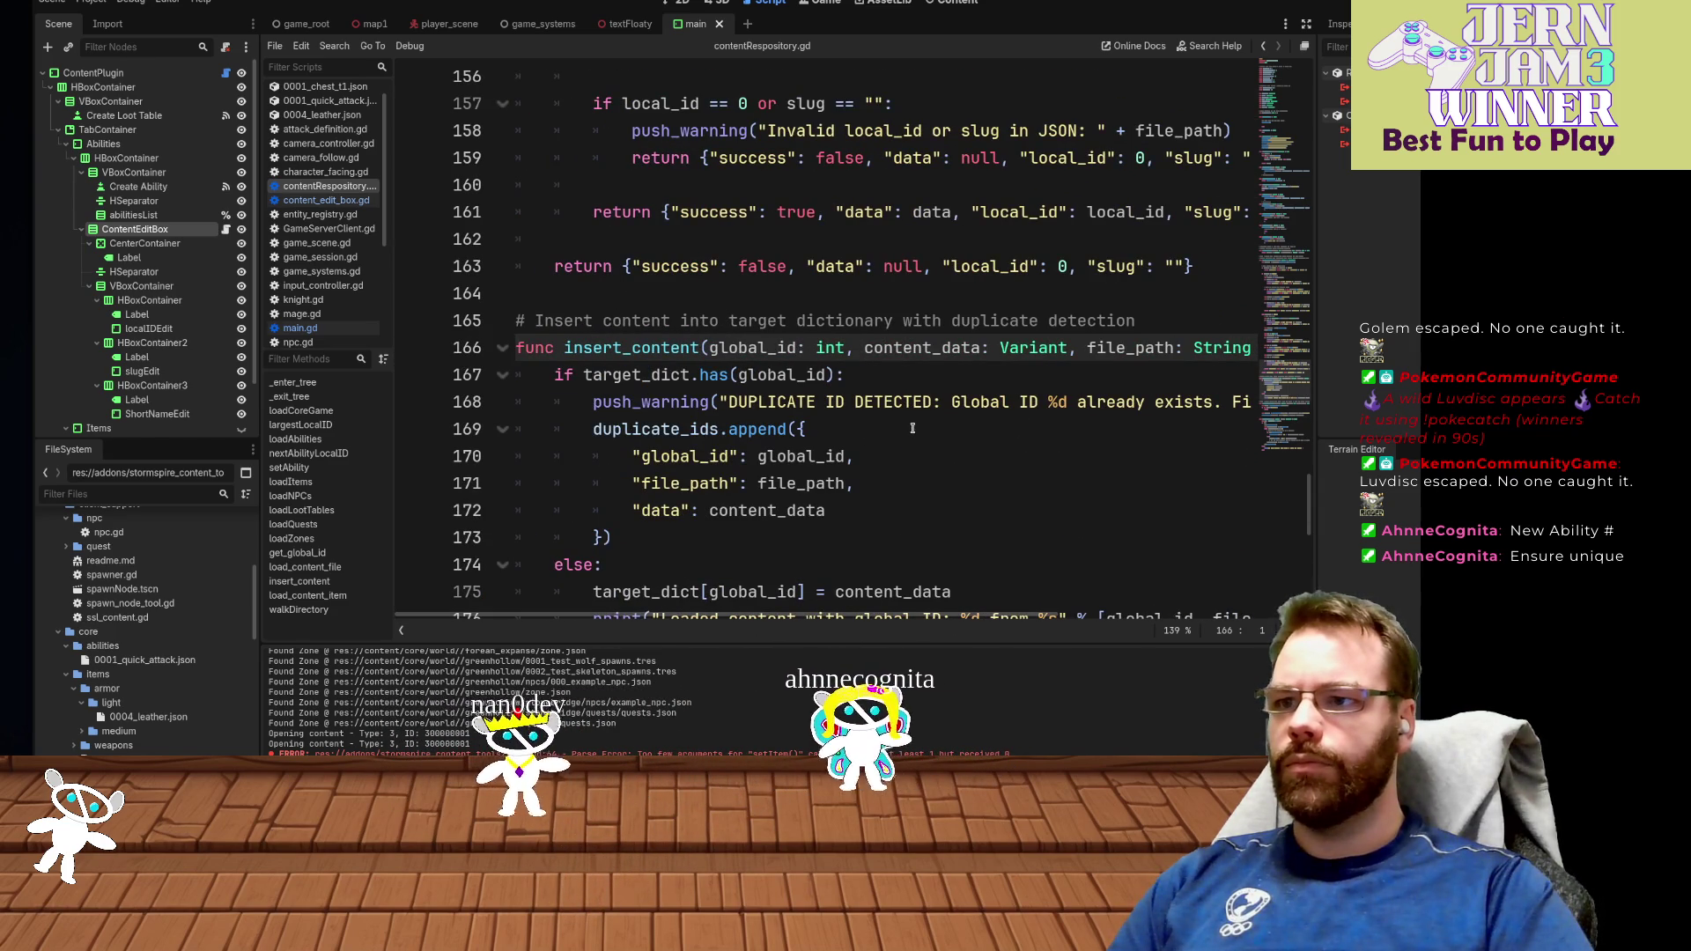
{"action": "key", "text": "Page_Down"}
{"action": "key", "text": "Page_Up"}
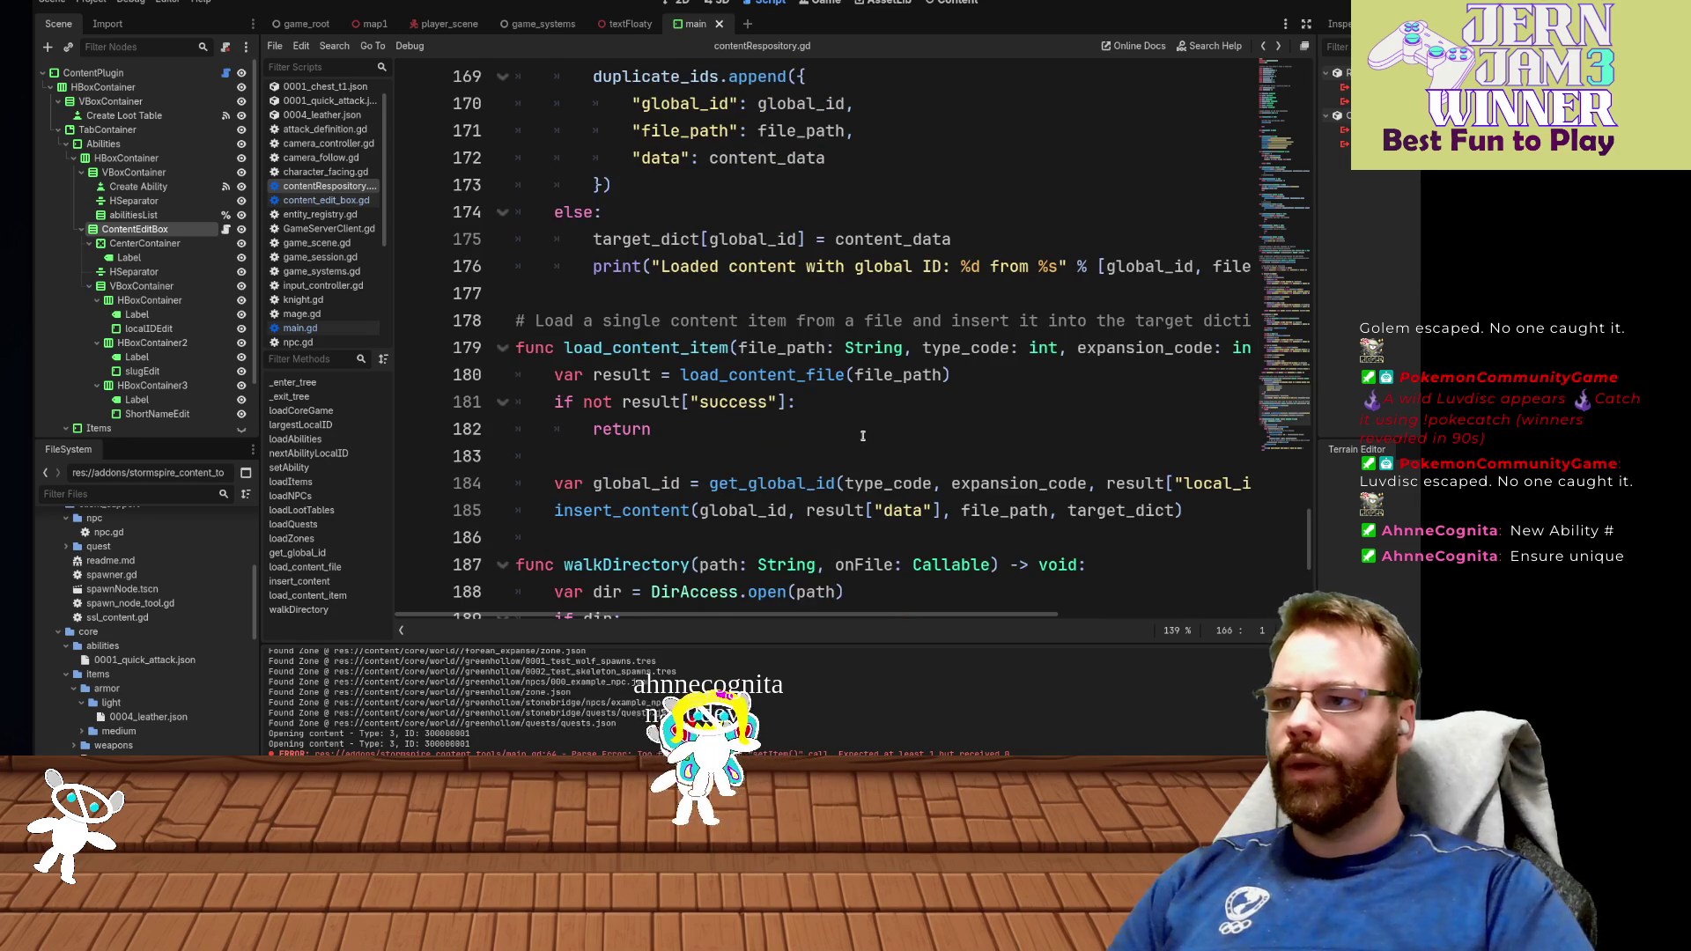
{"action": "scroll", "coordinate": [915, 363], "scroll_direction": "down", "scroll_amount": 3}
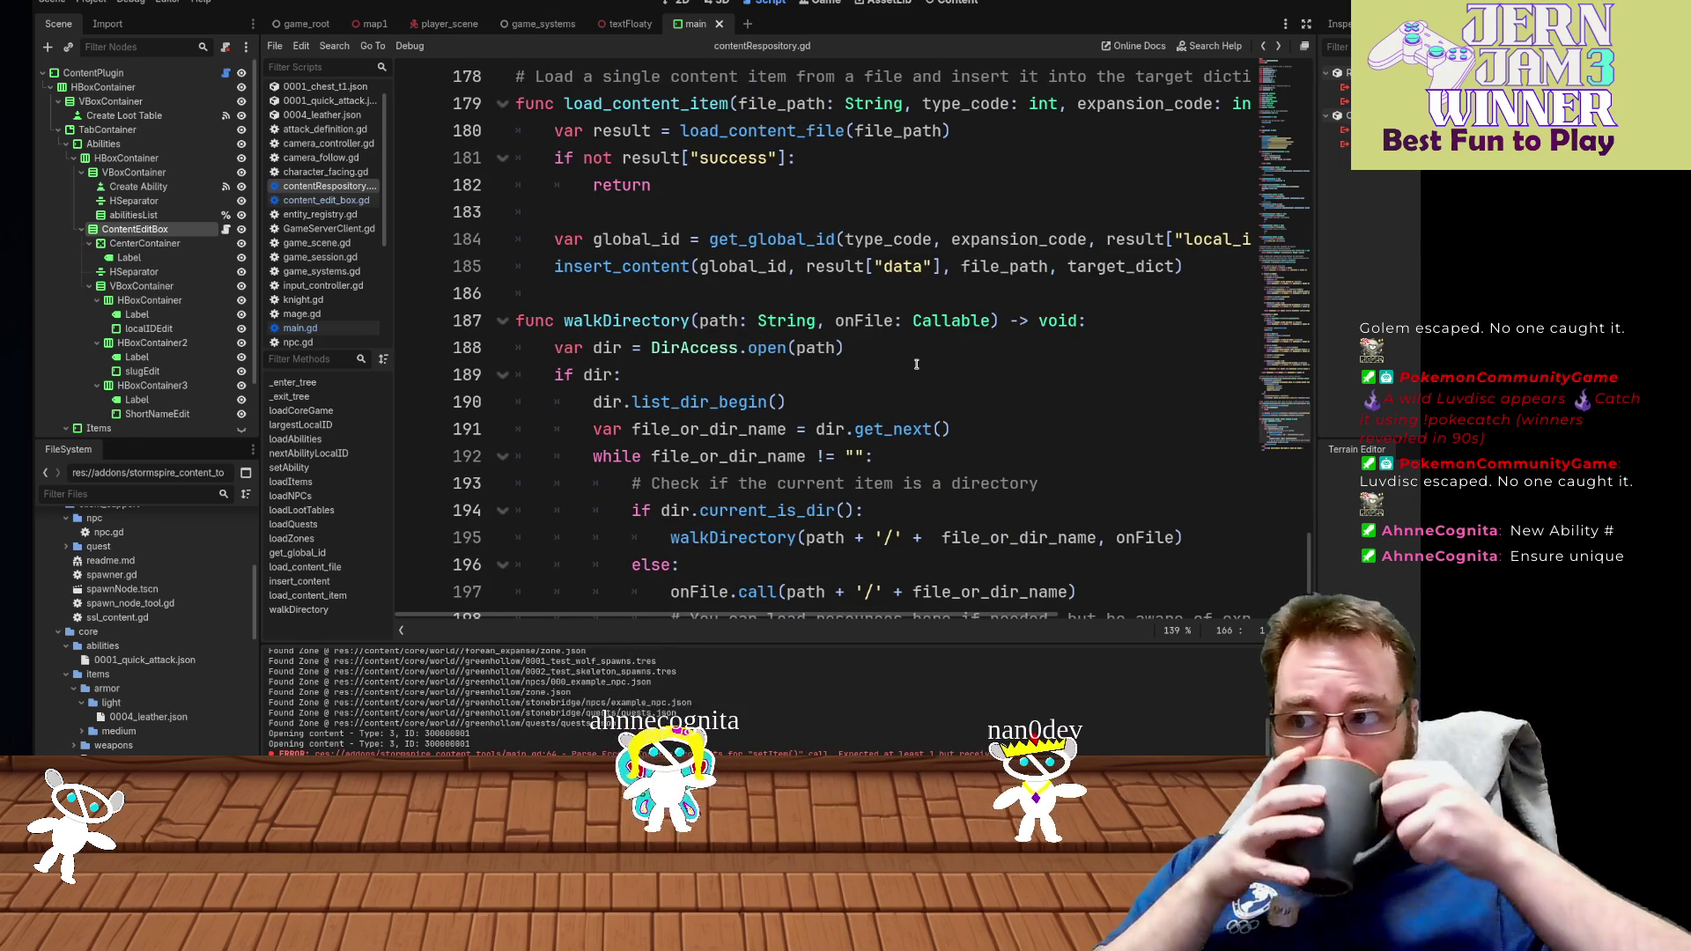
Step: Find the Abilities.set line in setAbility, then bring up content_edit_box.gd
{"action": "key", "text": "alt+Left"}
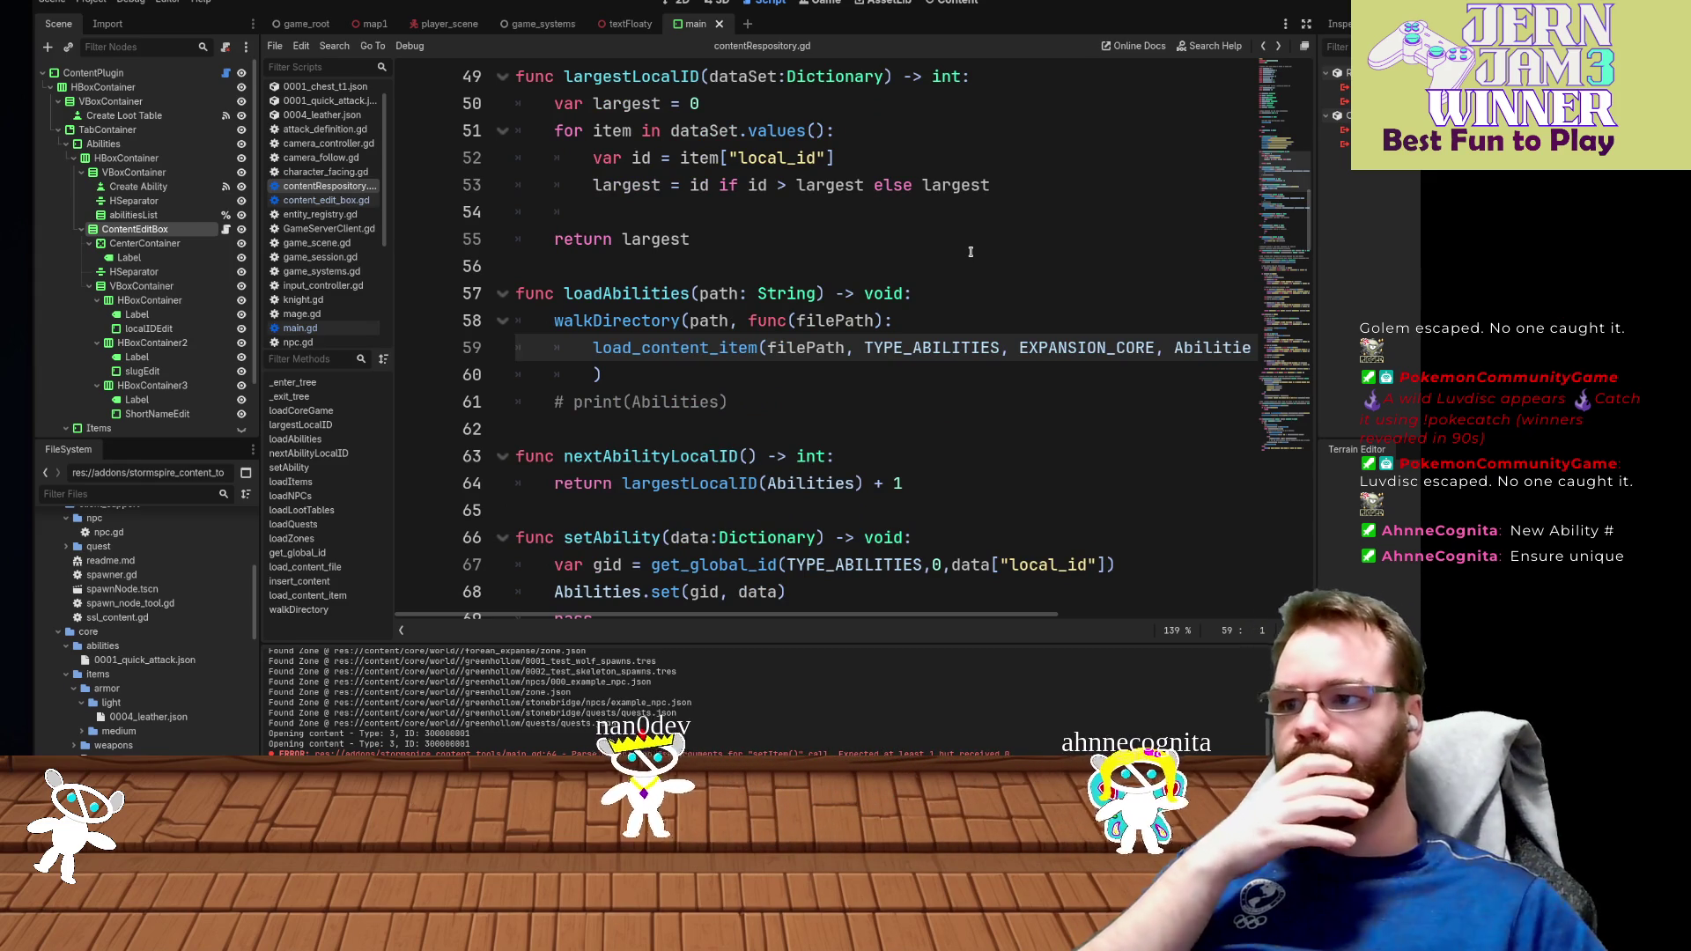
{"action": "scroll", "coordinate": [847, 463], "scroll_direction": "down", "scroll_amount": 2}
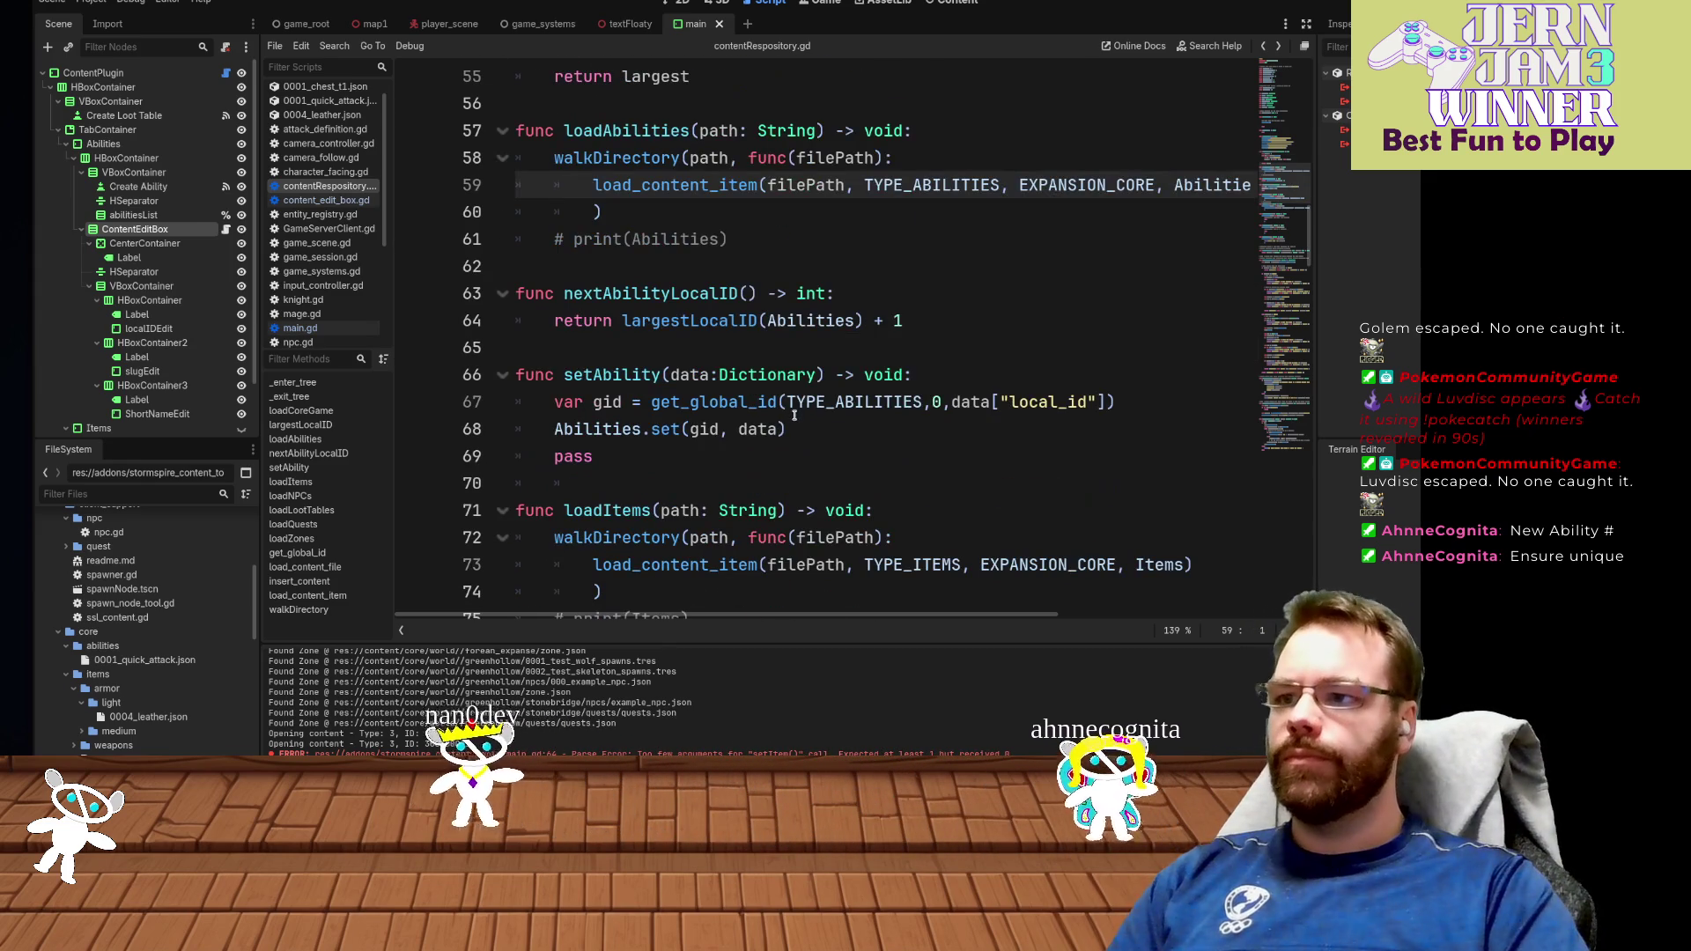
{"action": "left_click", "coordinate": [809, 428]}
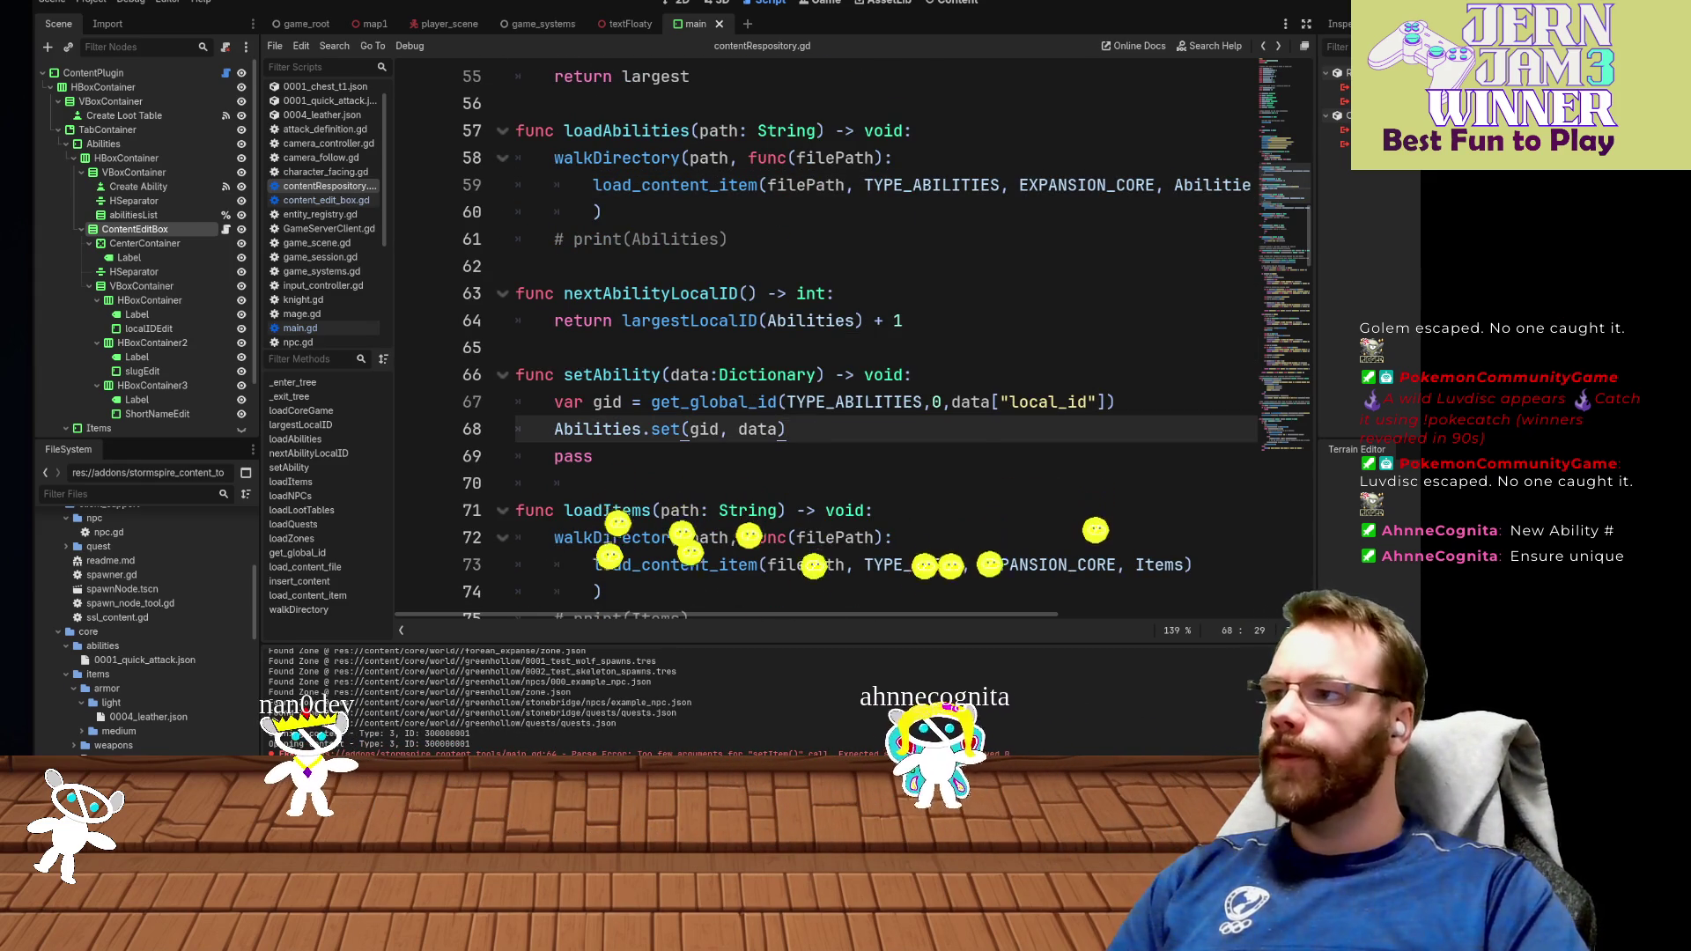
{"action": "left_click", "coordinate": [225, 229]}
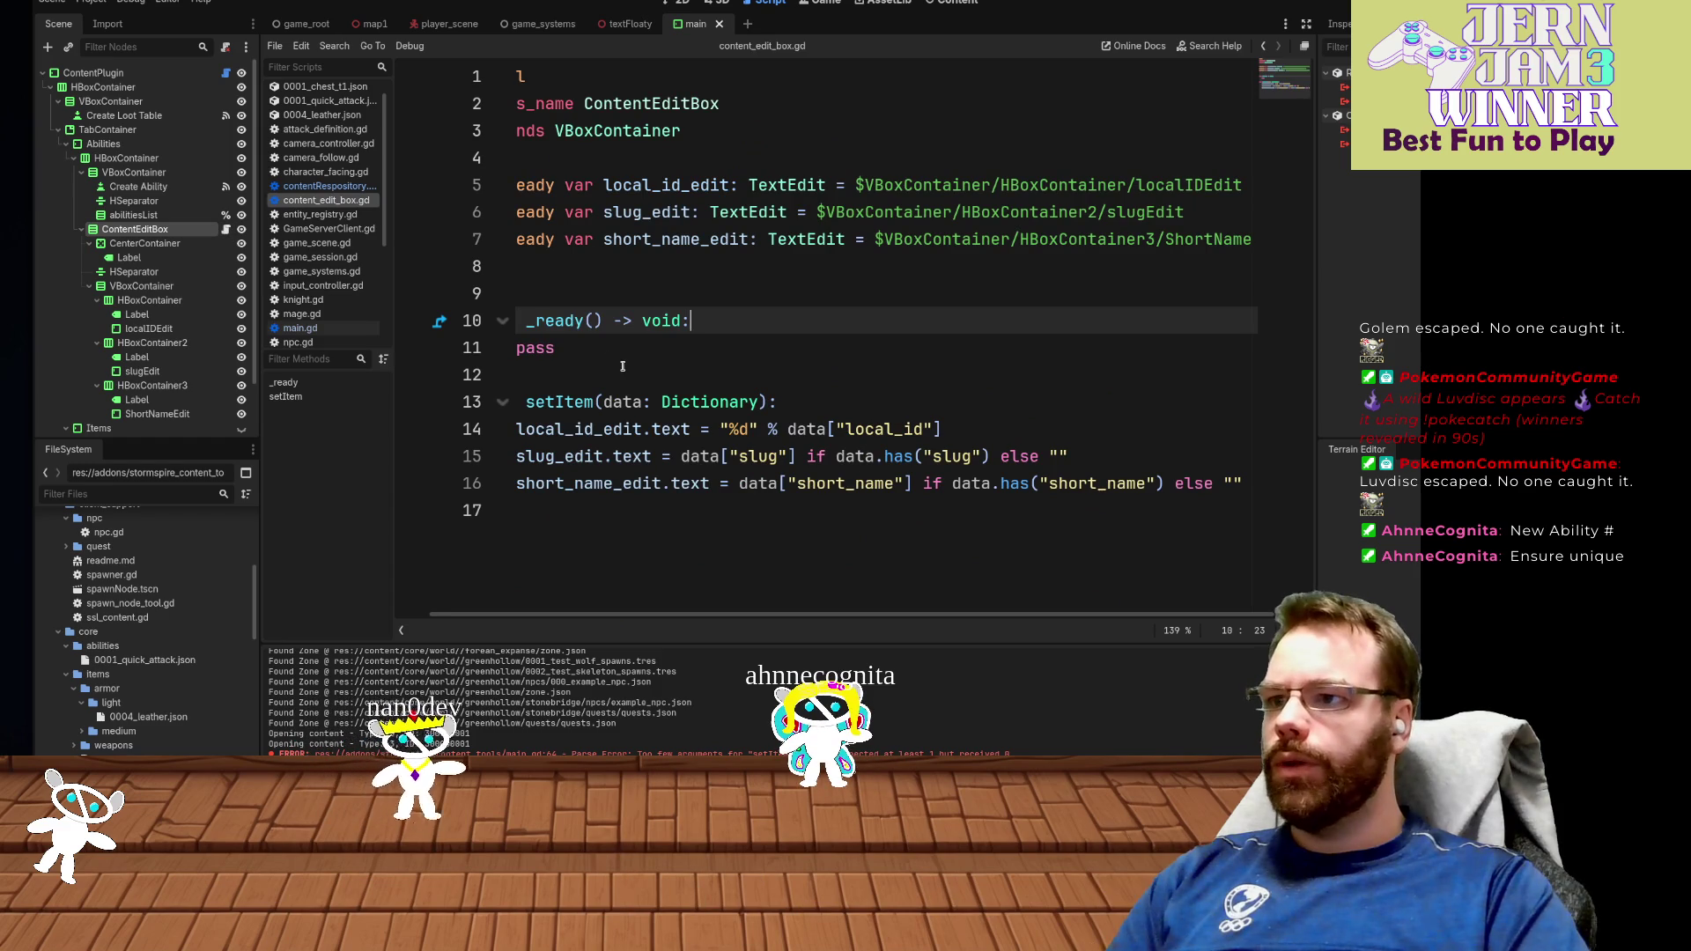
Step: Open main.gd at the setItem line in _on_create_ability_pressed
{"action": "left_click_drag", "start_coordinate": [623, 366], "coordinate": [506, 350]}
{"action": "left_click", "coordinate": [226, 73]}
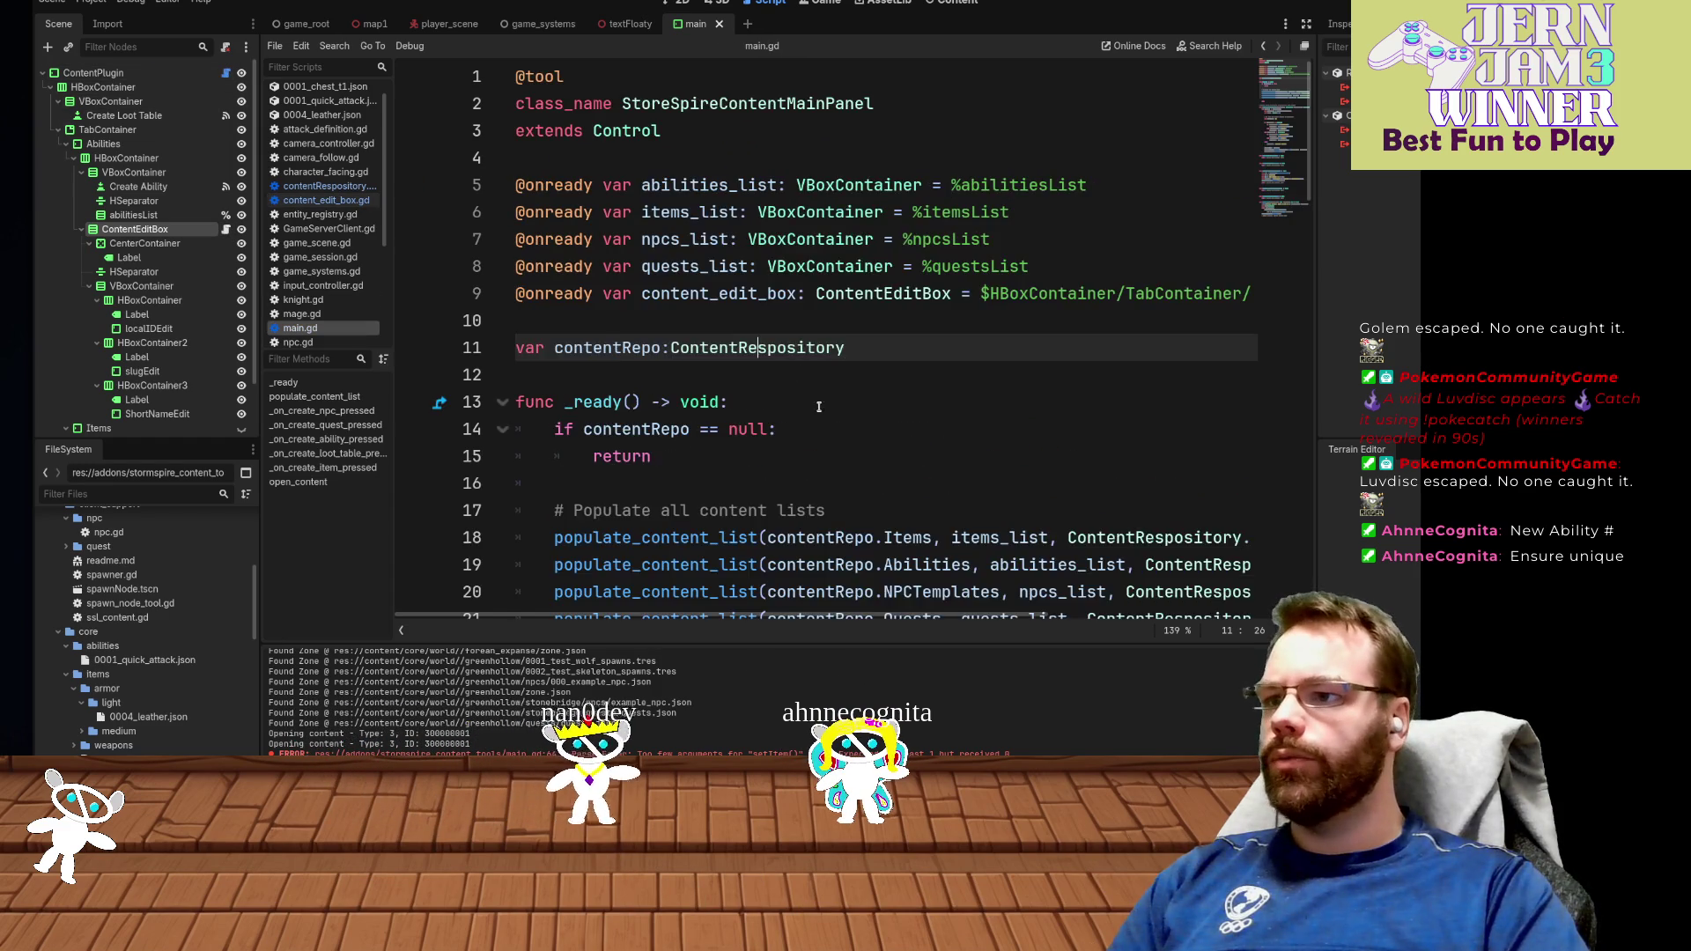
{"action": "scroll", "coordinate": [825, 381], "scroll_direction": "down", "scroll_amount": 15}
{"action": "left_click", "coordinate": [825, 380]}
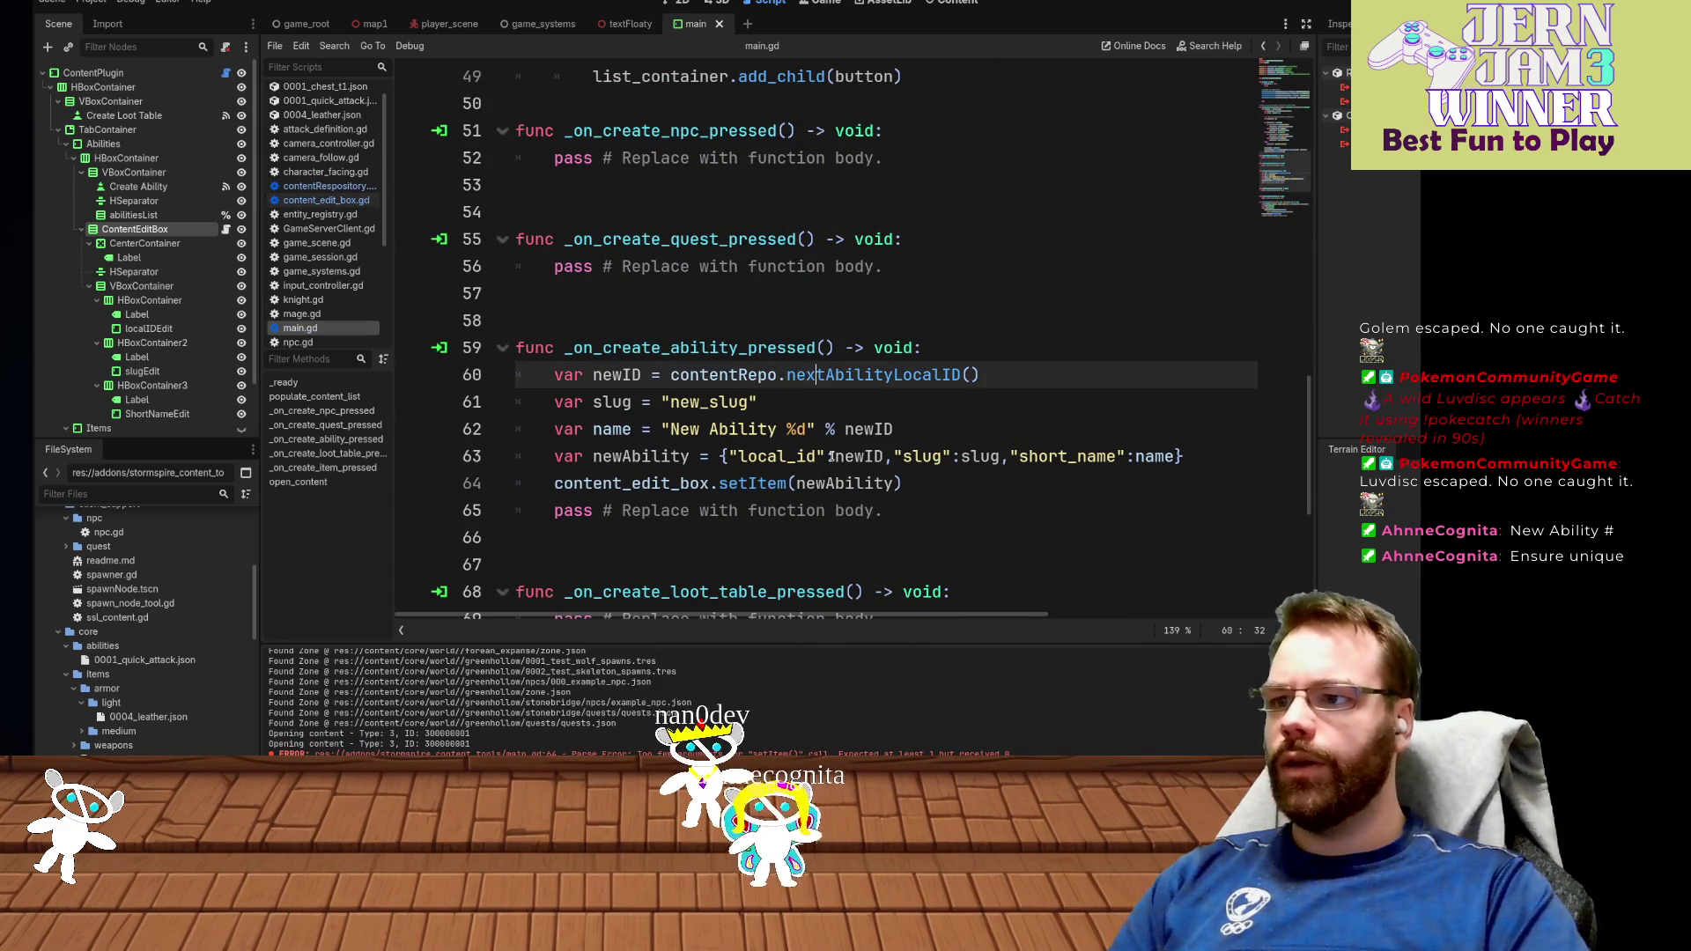
{"action": "left_click", "coordinate": [949, 482]}
Step: Add contentRepo.setAbility(newAbility) below setItem using autocomplete, and save main.gd
{"action": "key", "text": "Return"}
{"action": "type", "text": "con"}
{"action": "key", "text": "Return"}
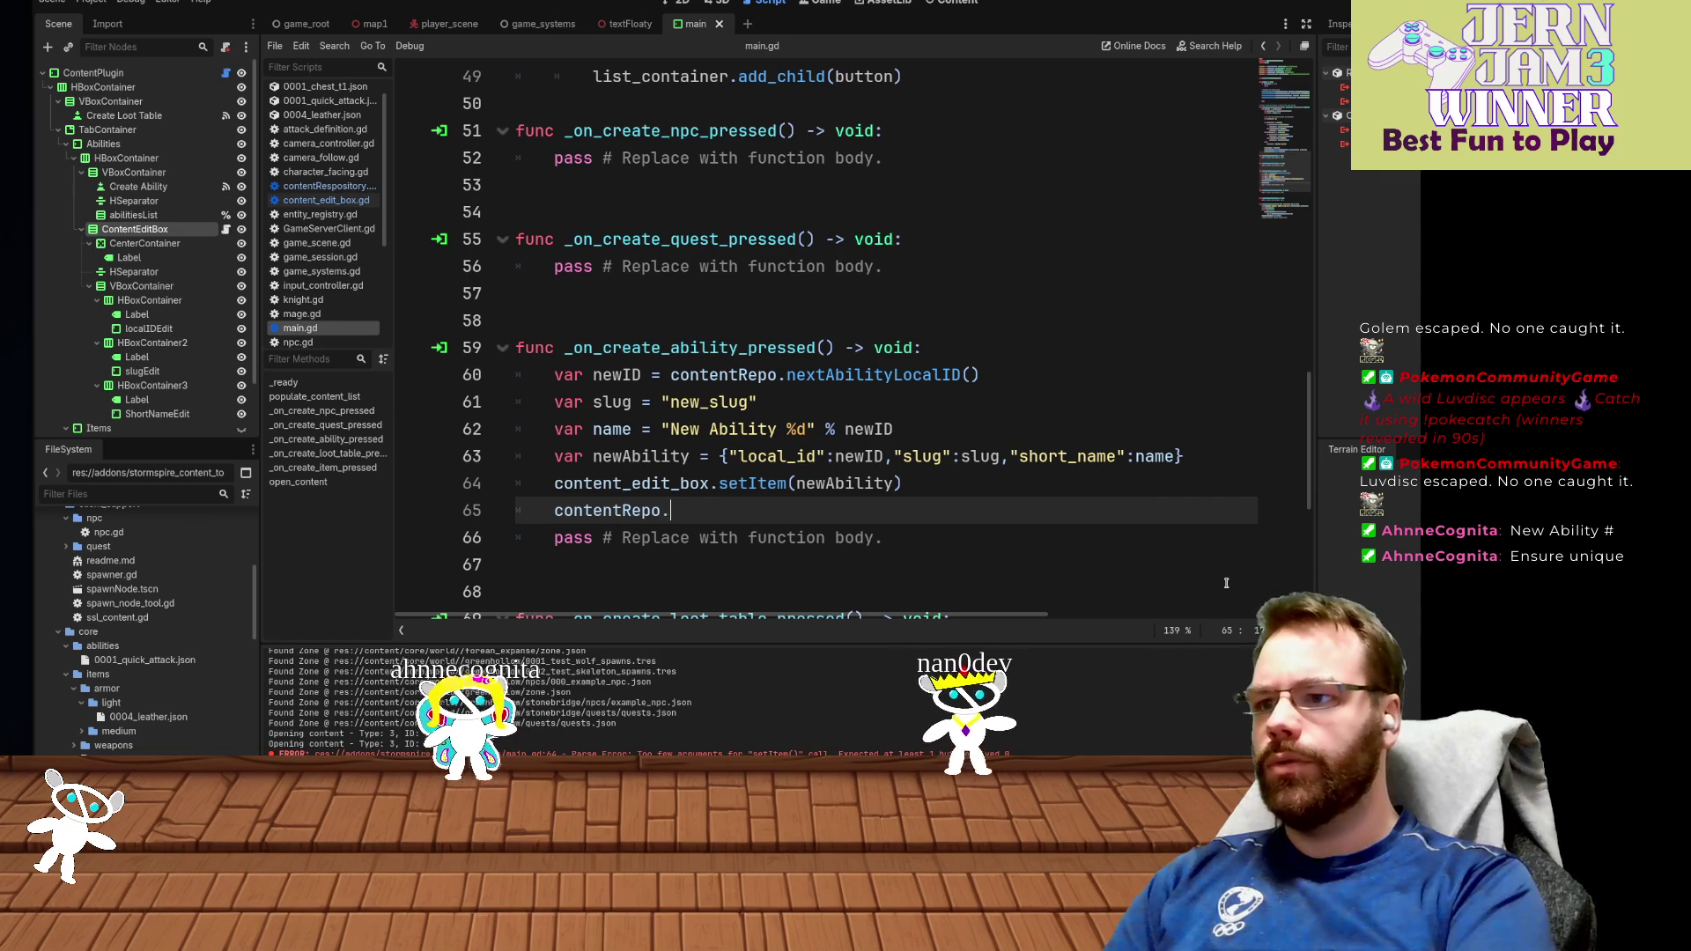
{"action": "type", "text": ".se"}
{"action": "key", "text": "Return"}
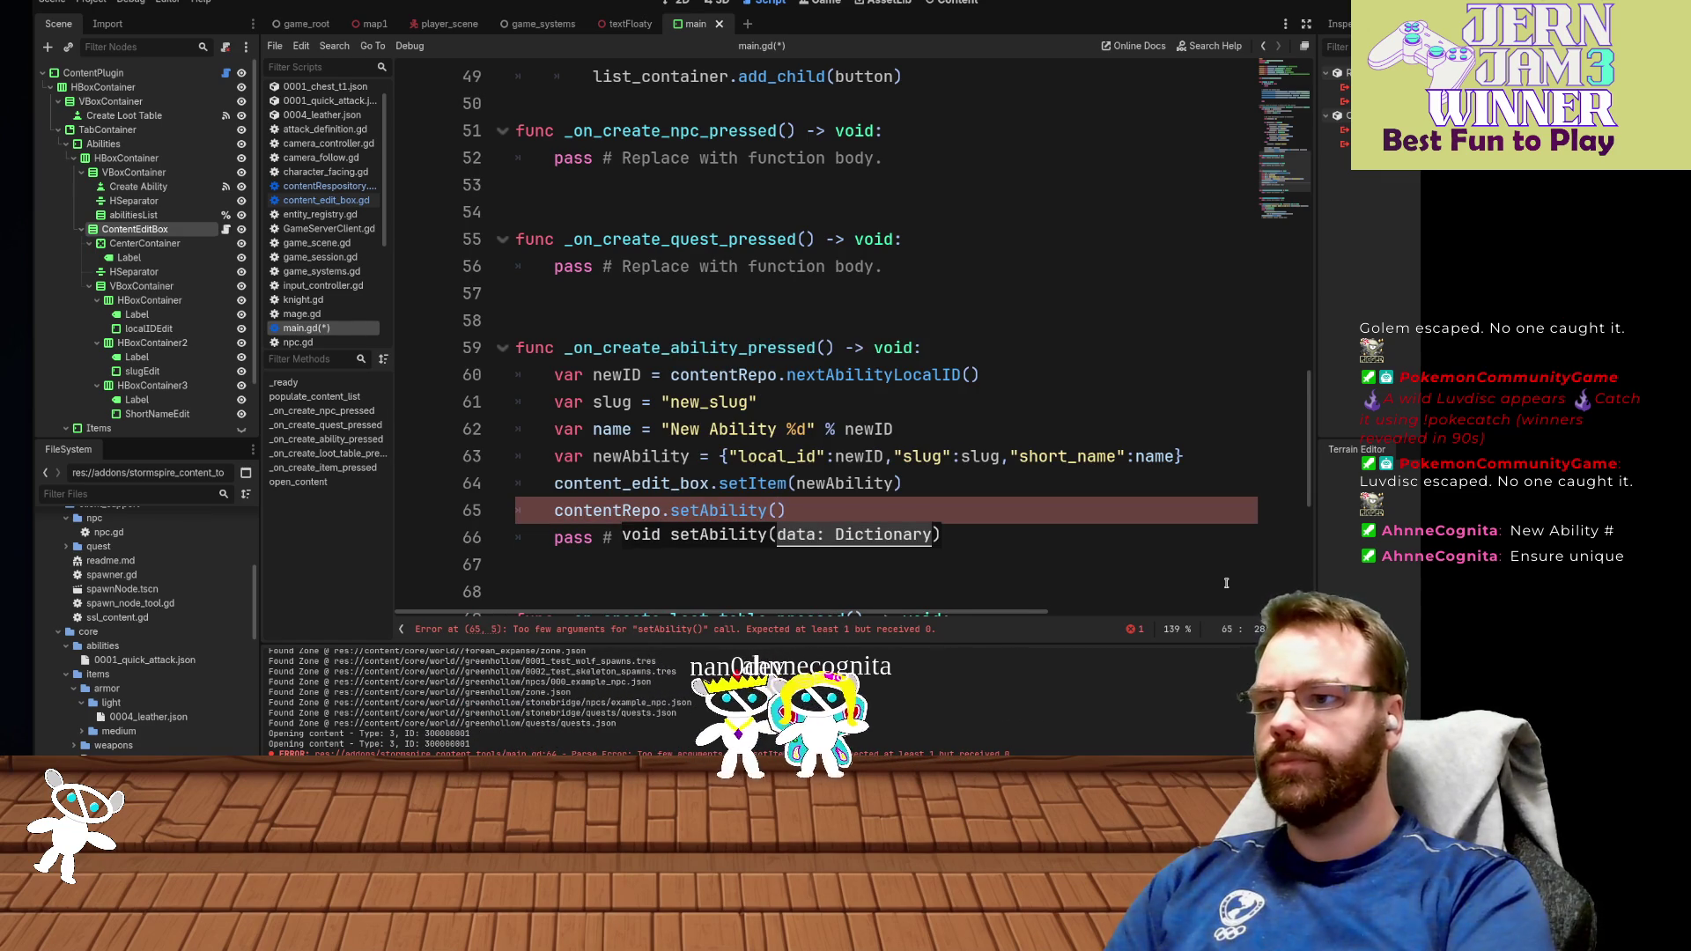
{"action": "type", "text": "new"}
{"action": "key", "text": "Return"}
{"action": "key", "text": "ctrl+s"}
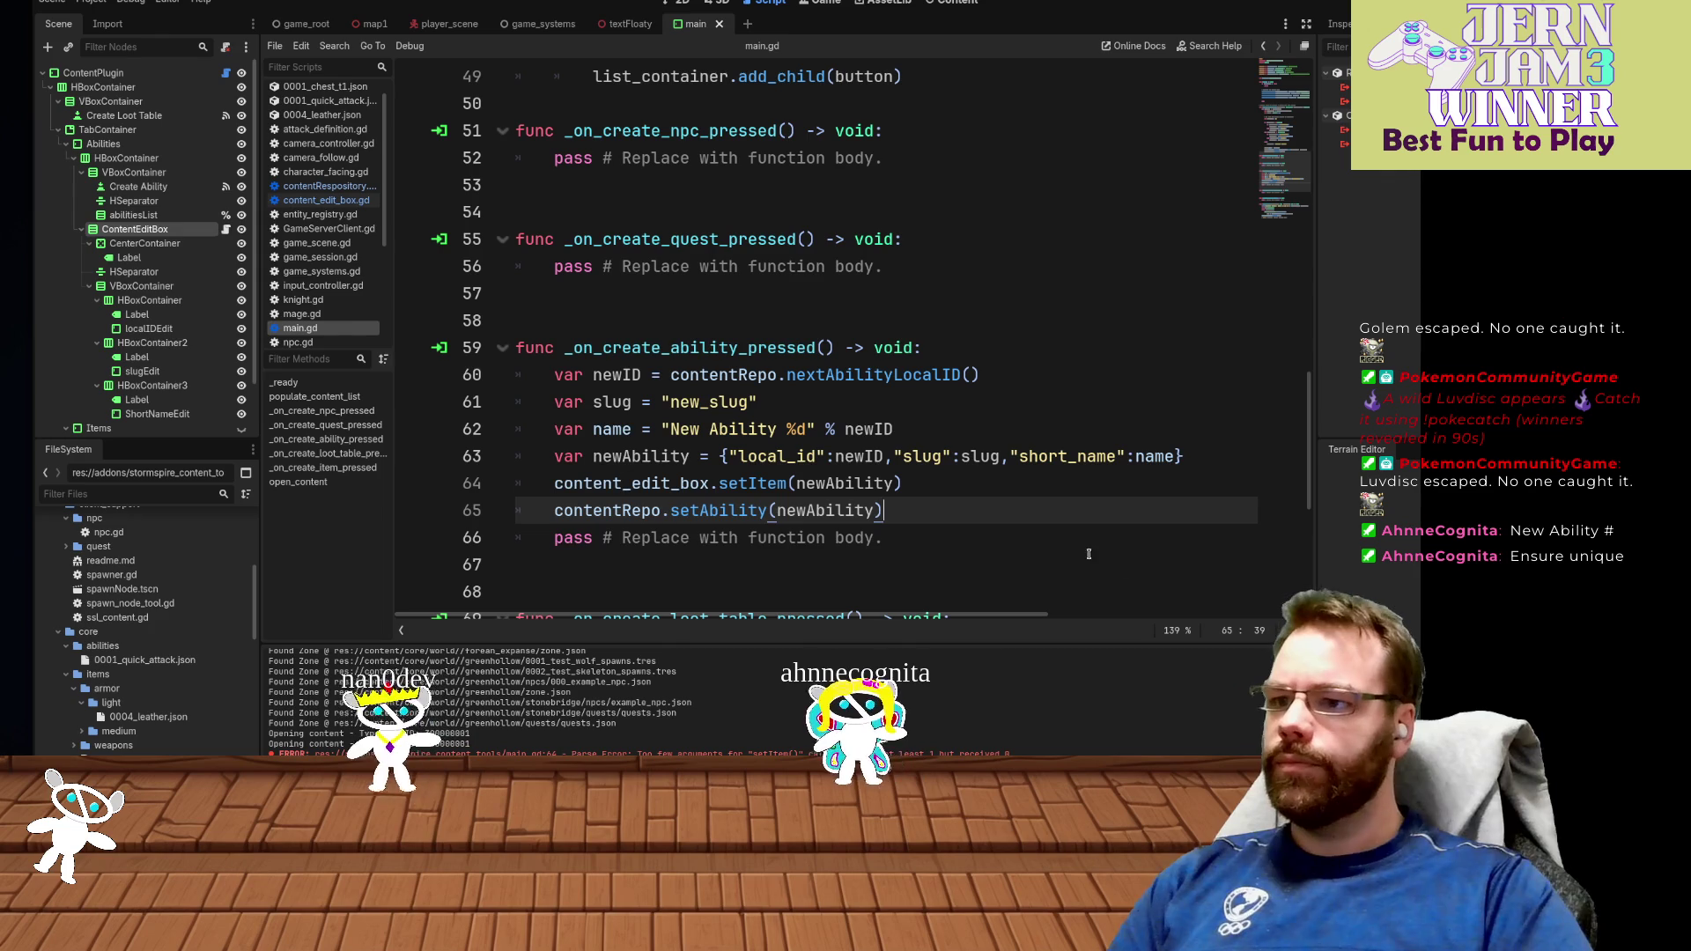
Step: Jump from the setAbility call to its definition in contentRespository.gd
{"action": "left_click", "coordinate": [1079, 528]}
{"action": "left_click", "coordinate": [975, 510]}
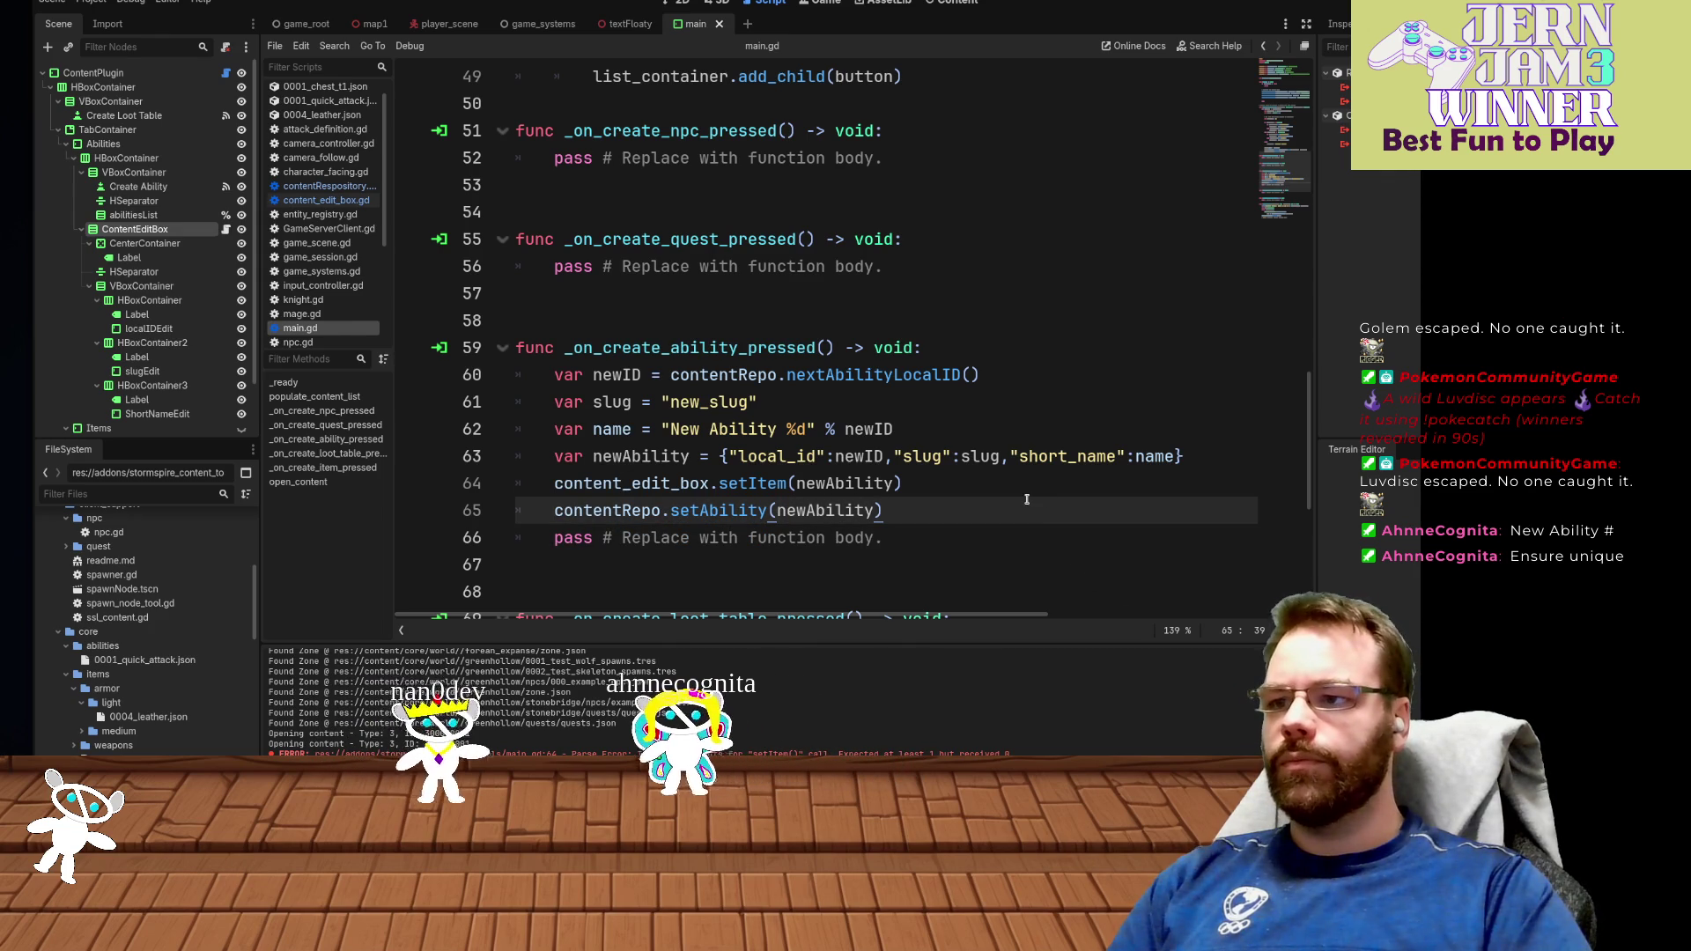
{"action": "left_click", "coordinate": [745, 517], "text": "ctrl"}
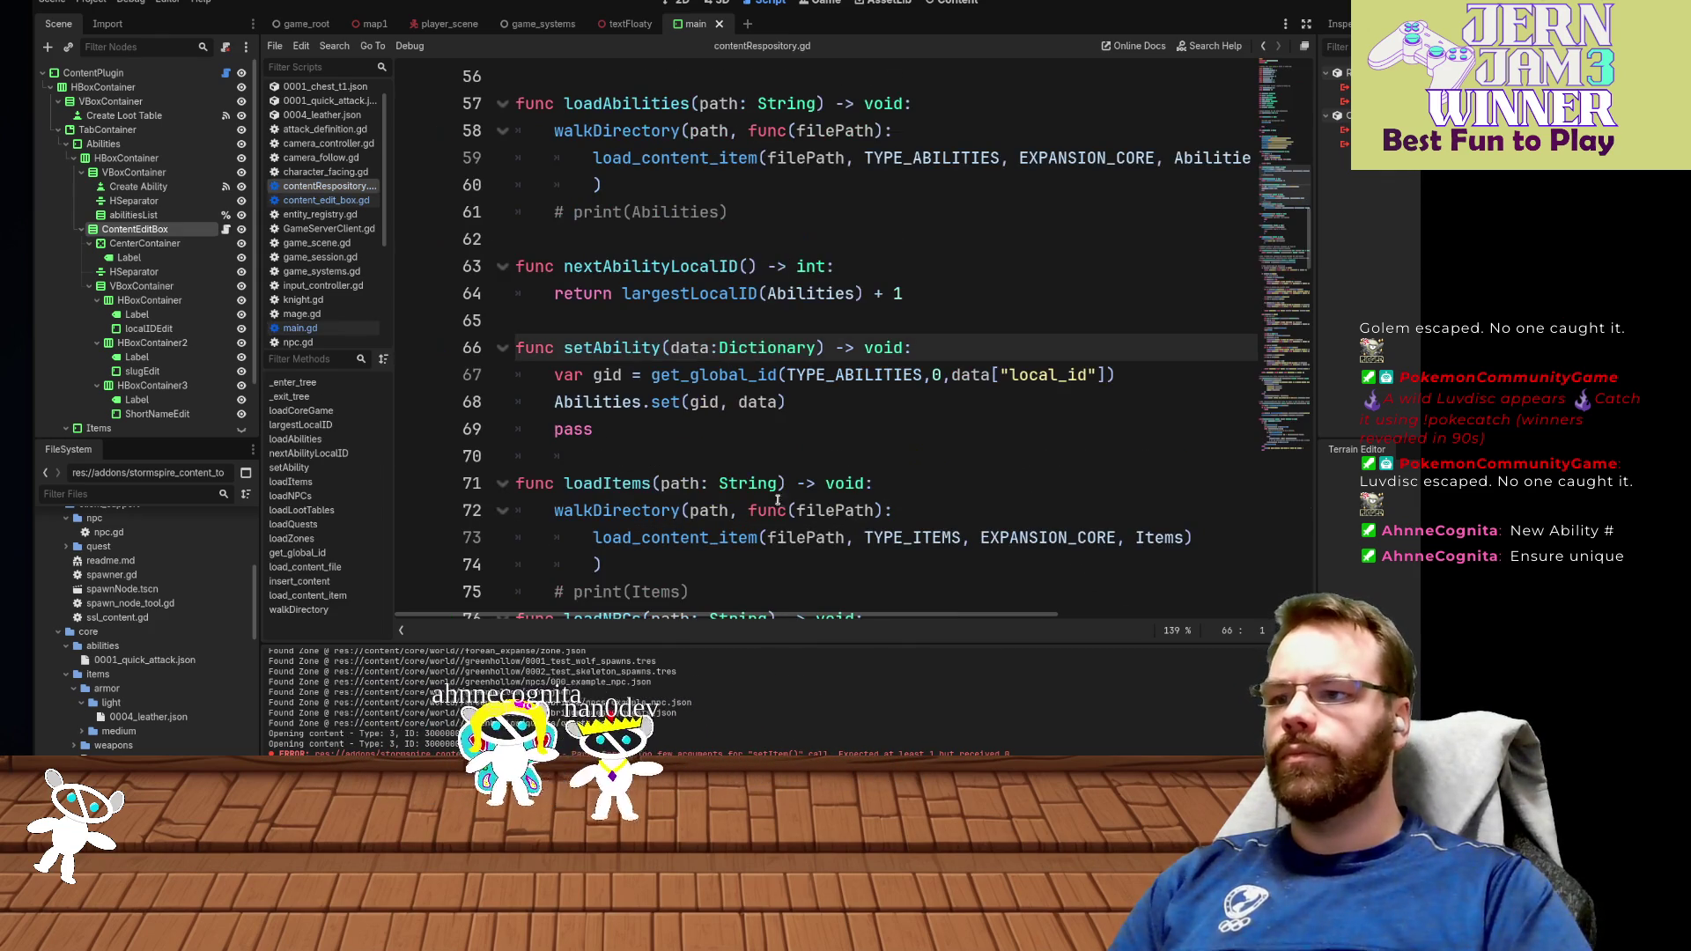
Step: Insert a '#Todo Save to disk' comment after the Abilities.set line in setAbility
{"action": "left_click", "coordinate": [836, 404]}
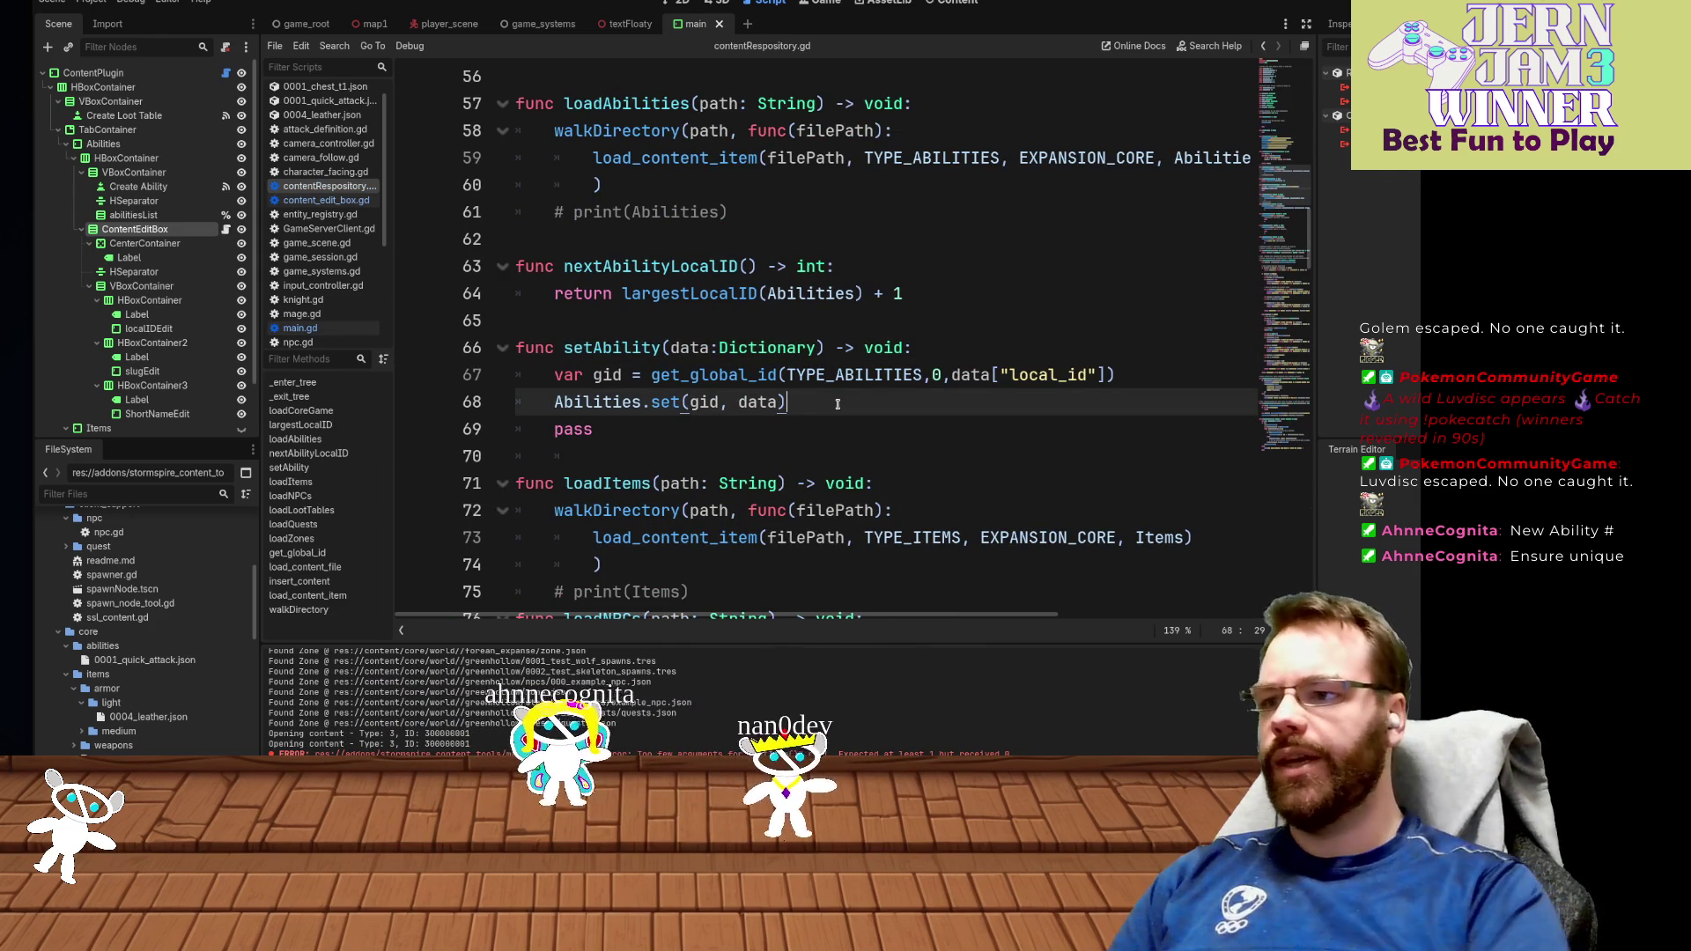
{"action": "key", "text": "Return"}
{"action": "scroll", "coordinate": [827, 406], "scroll_direction": "down", "scroll_amount": 15}
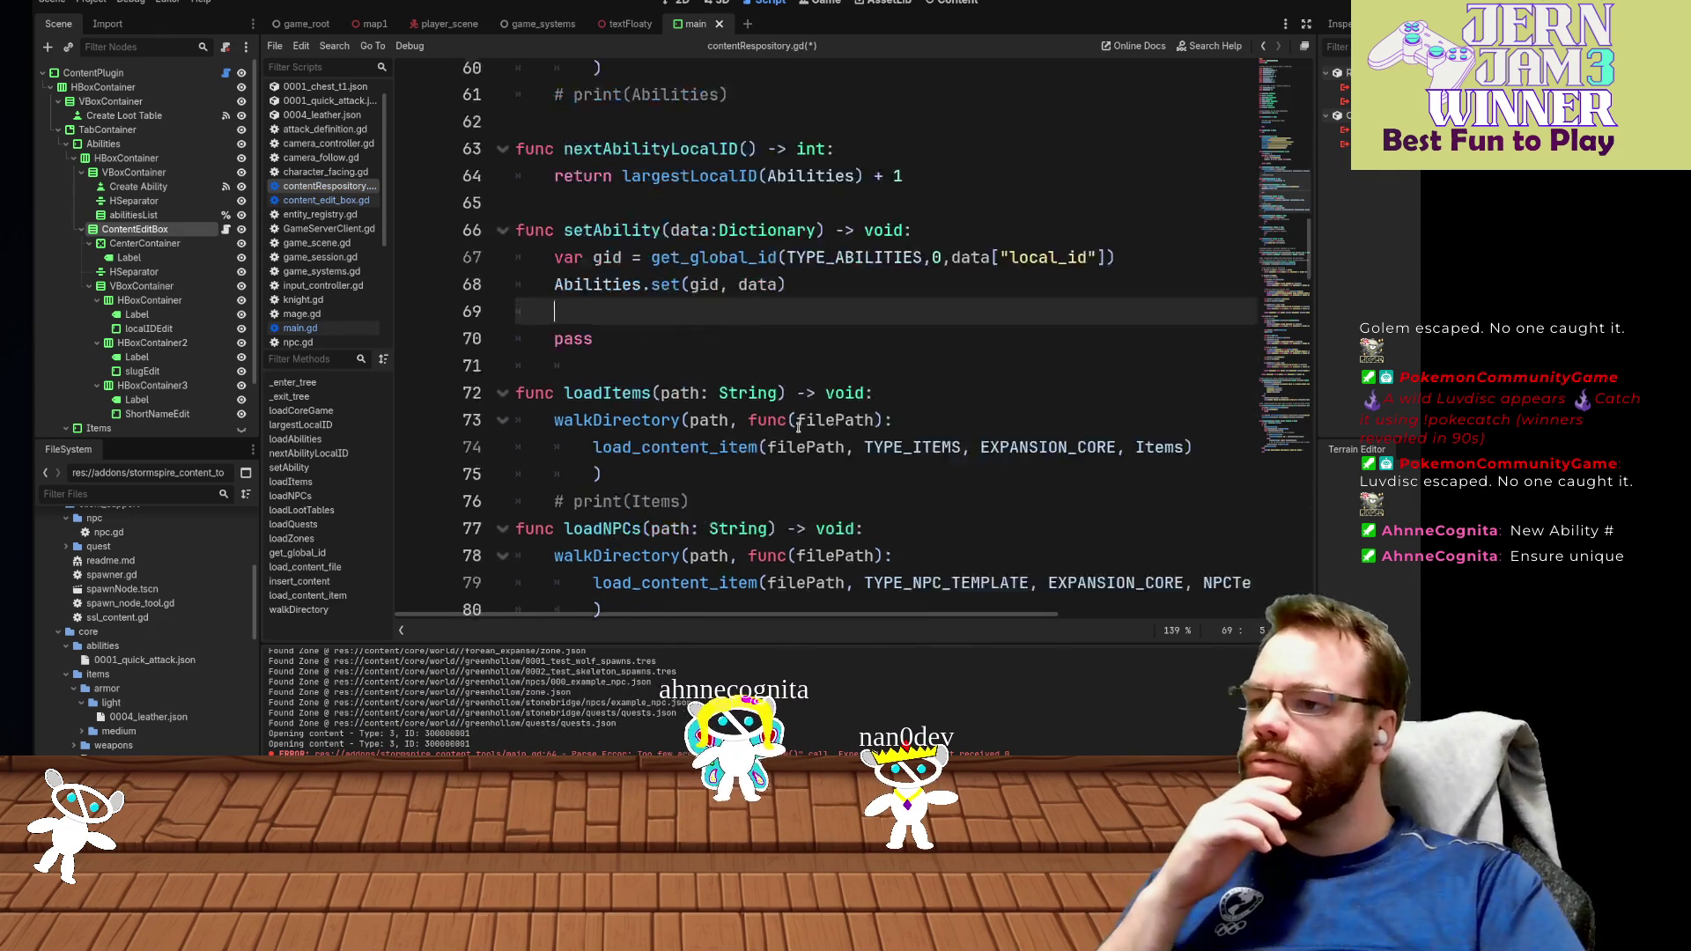
{"action": "scroll", "coordinate": [910, 452], "scroll_direction": "down", "scroll_amount": 8}
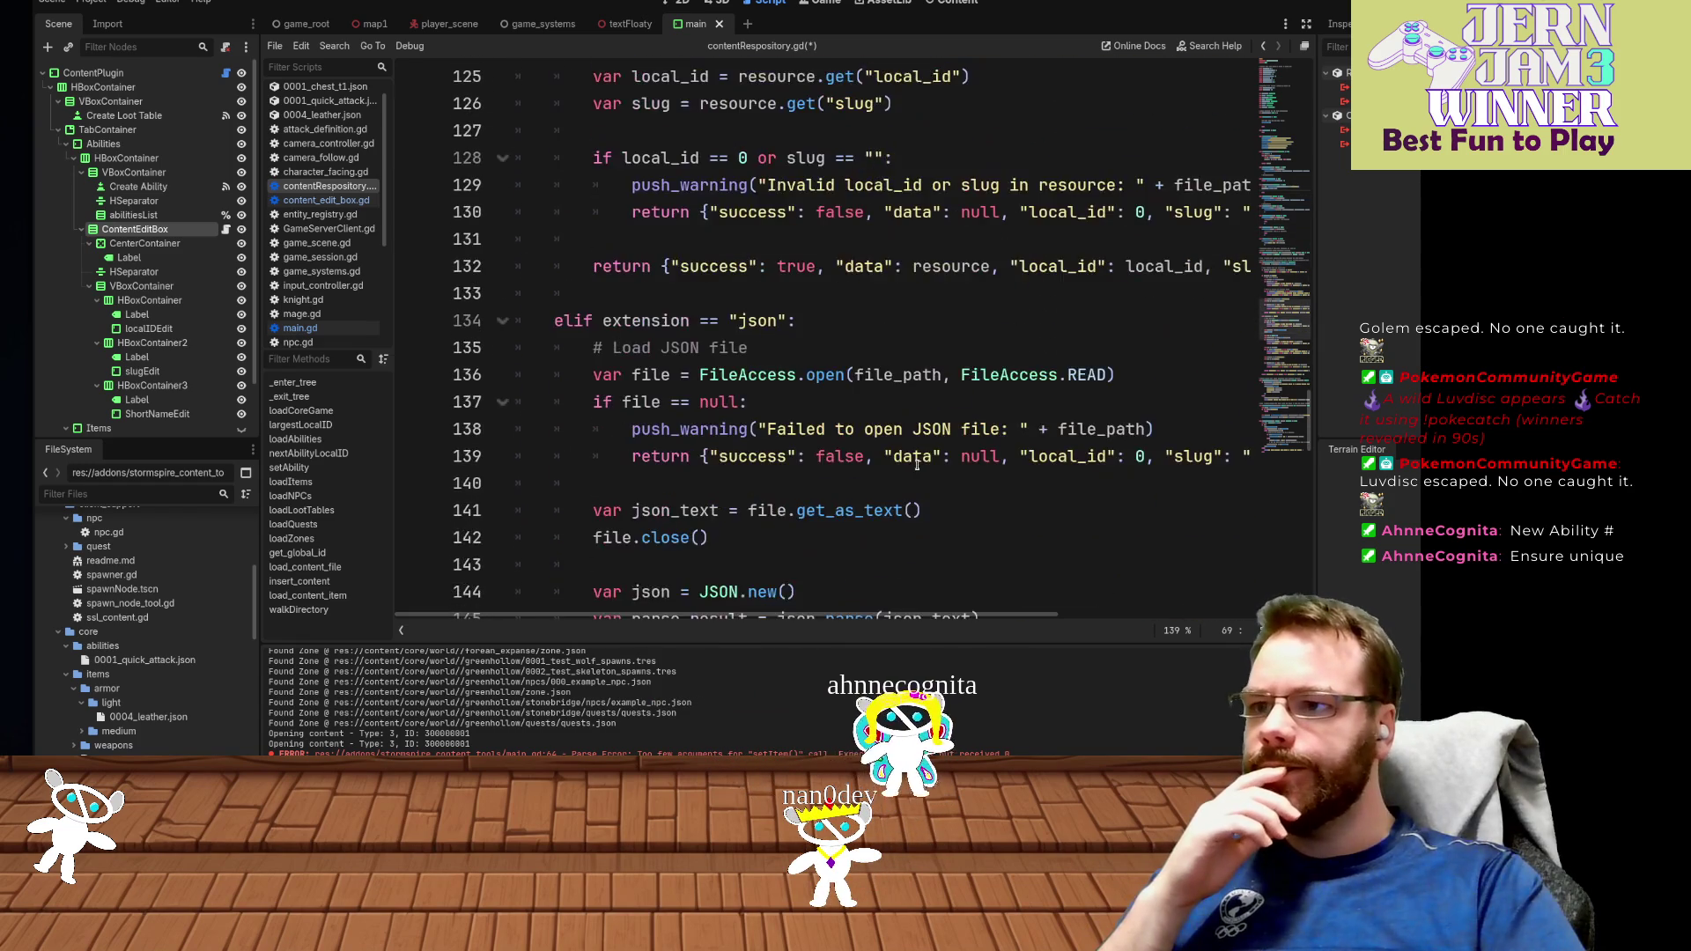
{"action": "scroll", "coordinate": [933, 467], "scroll_direction": "up", "scroll_amount": 3}
{"action": "scroll", "coordinate": [953, 487], "scroll_direction": "up", "scroll_amount": 17}
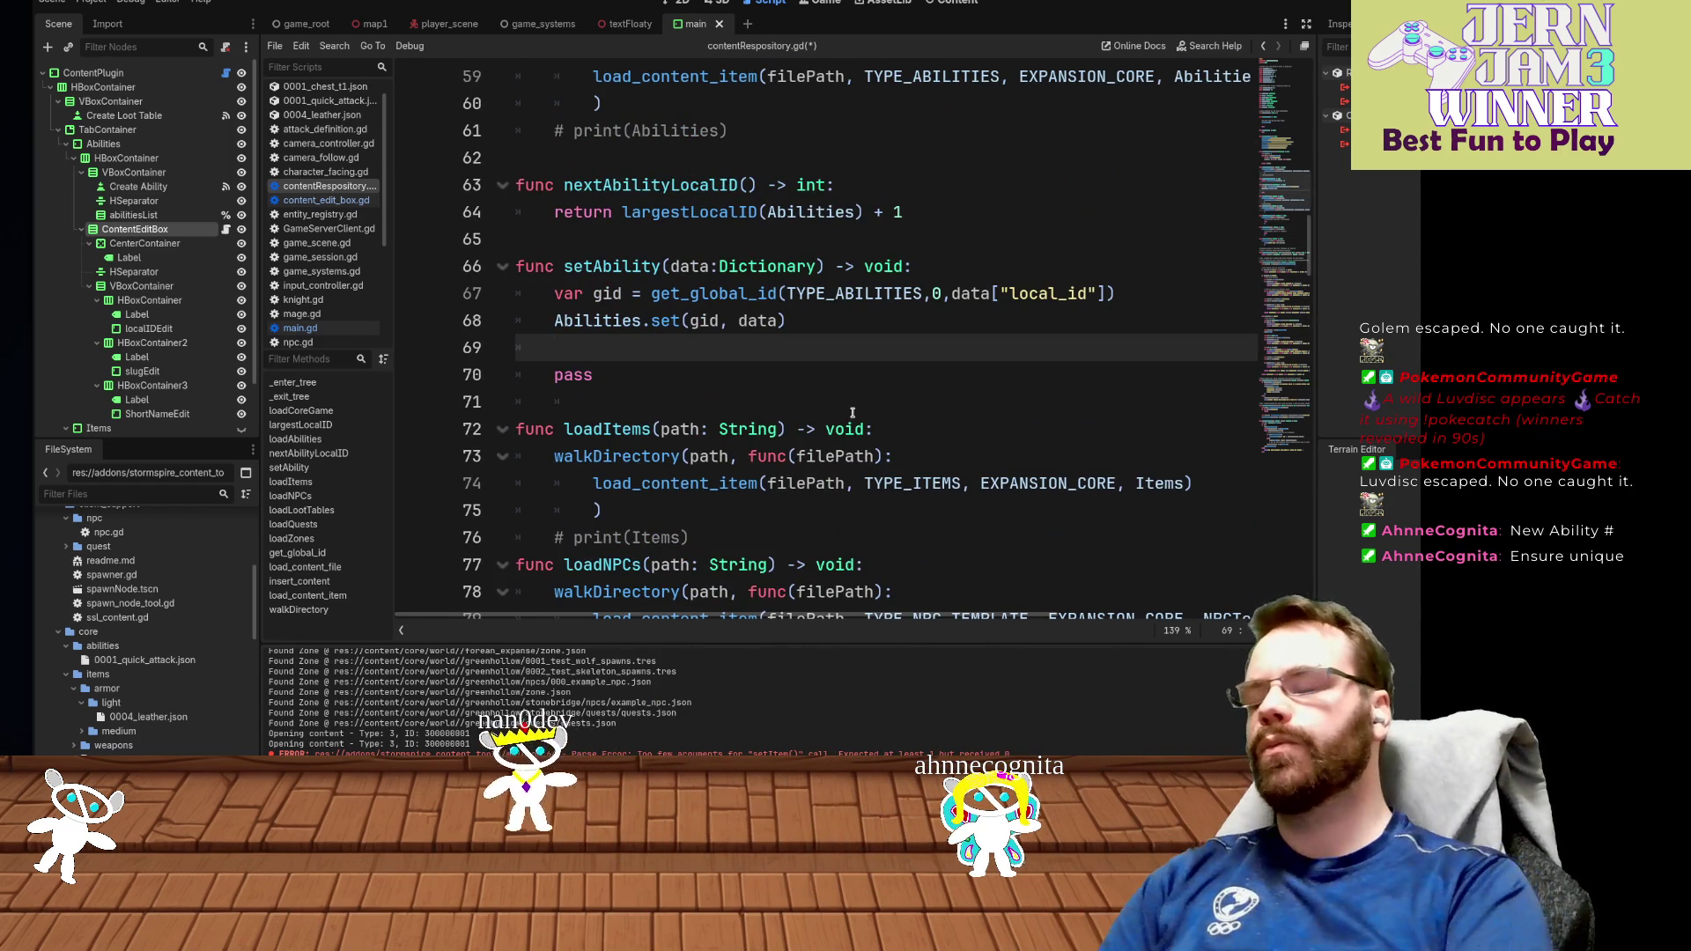
{"action": "key", "text": "BackSpace"}
{"action": "type", "text": "#todo"}
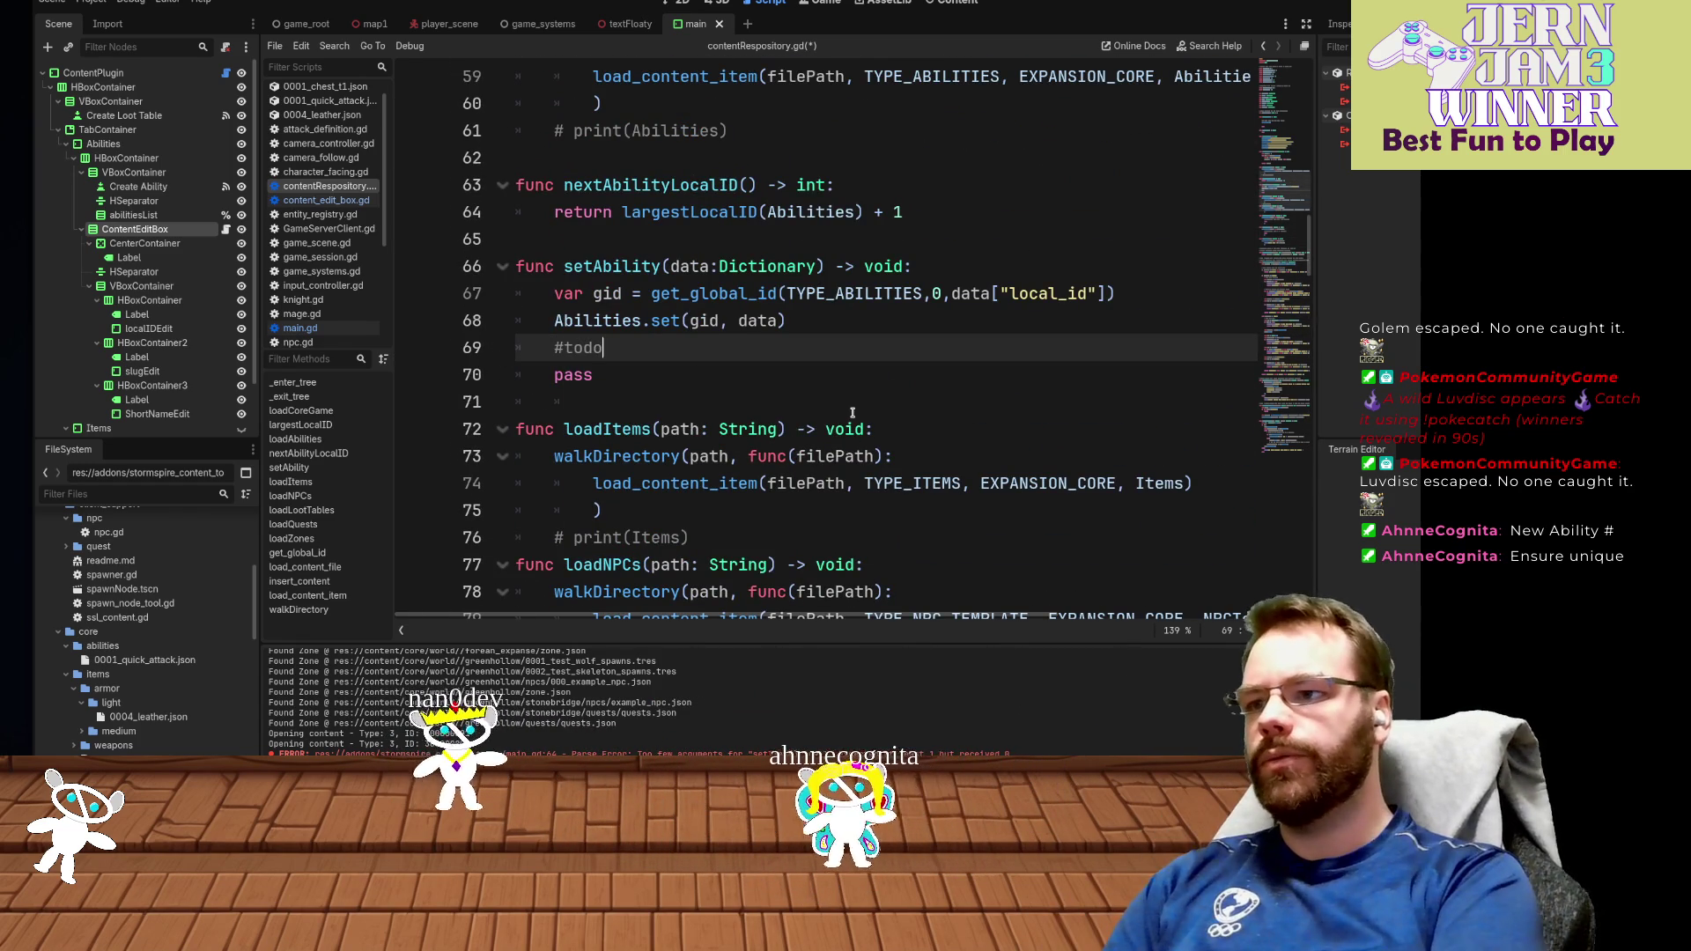
{"action": "type", "text": "isk"}
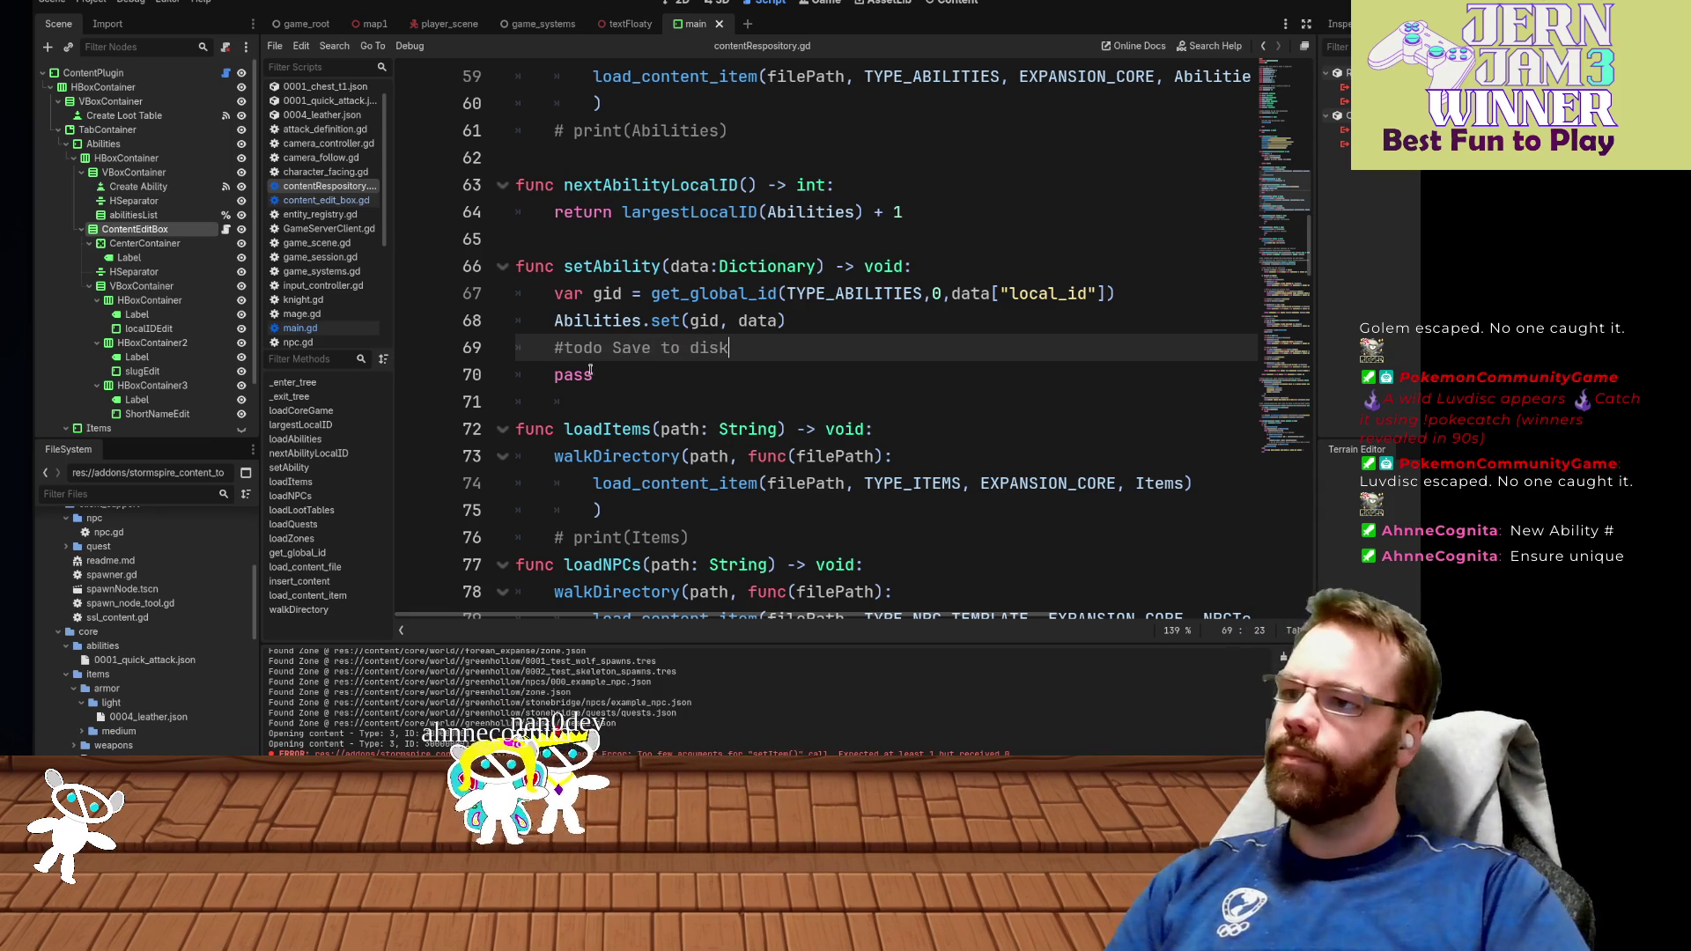
{"action": "left_click", "coordinate": [951, 344]}
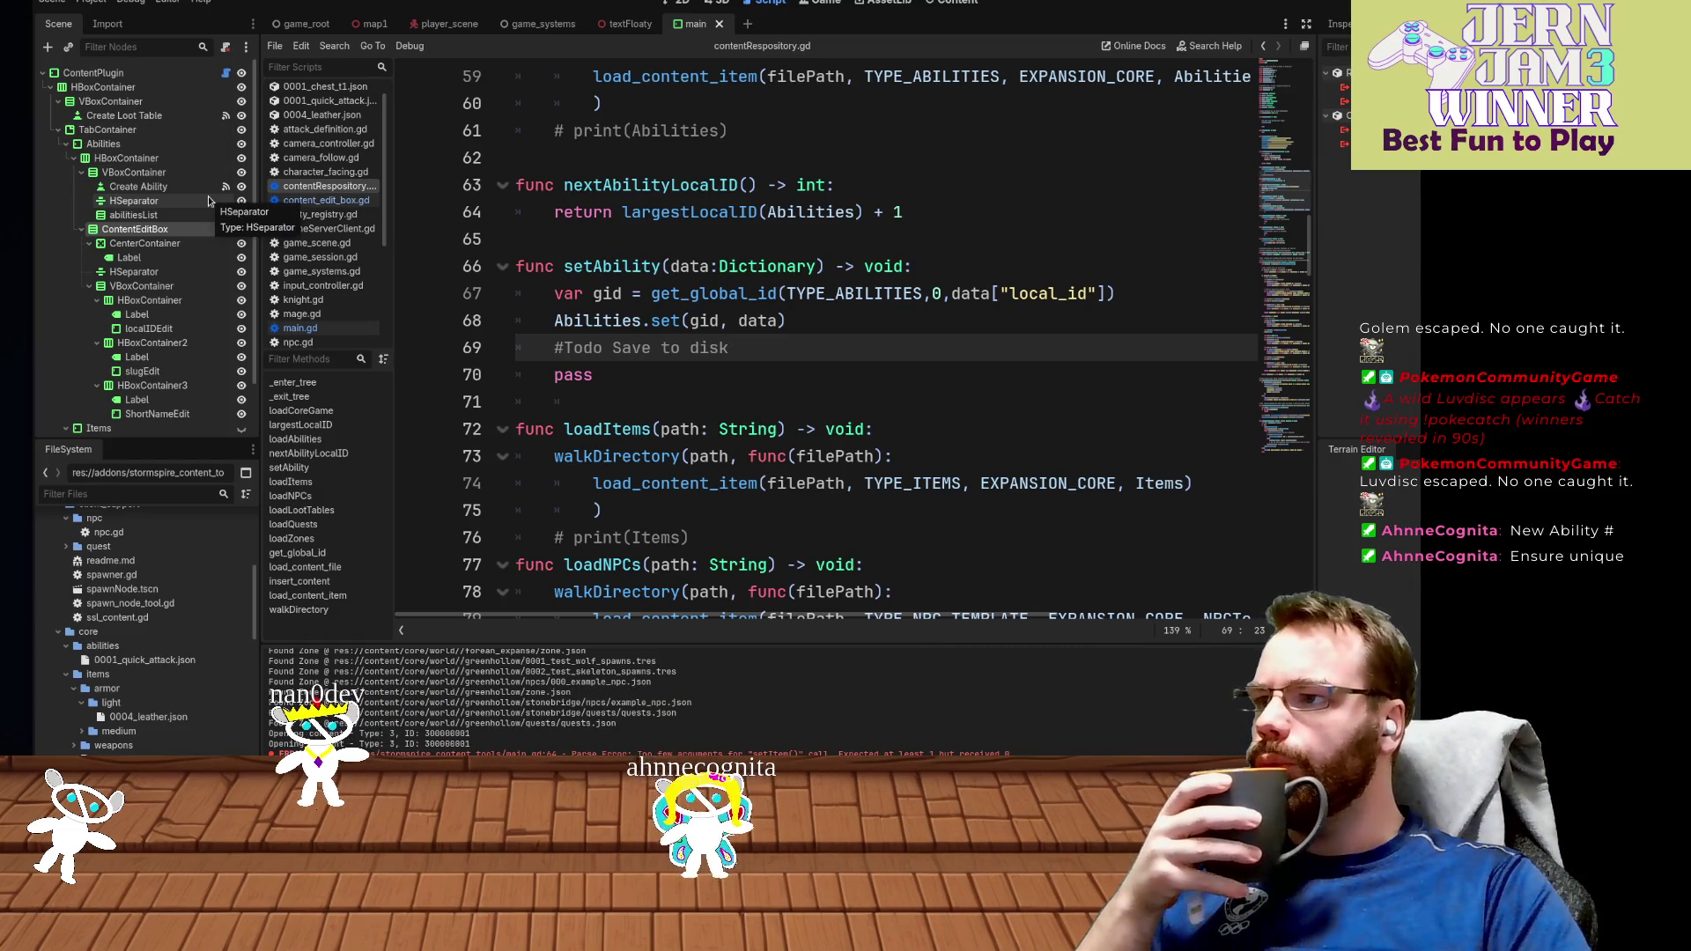
Step: Select the abilitiesList node in the scene and scroll through the repository script
{"action": "left_click", "coordinate": [167, 214]}
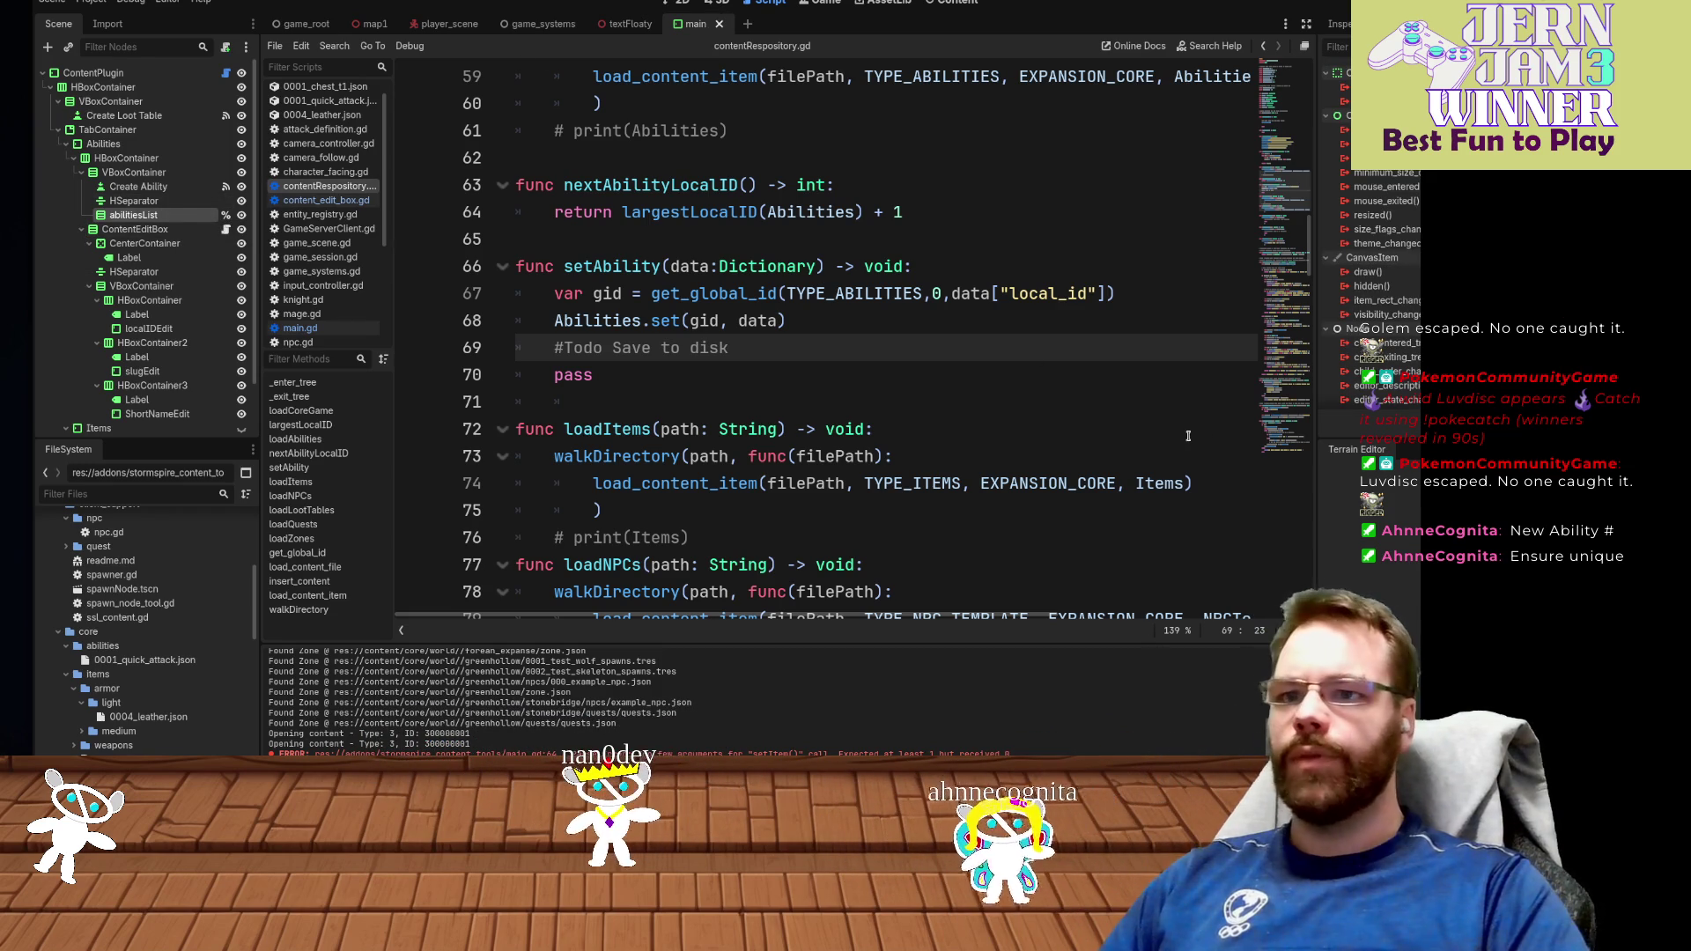
{"action": "scroll", "coordinate": [1185, 433], "scroll_direction": "up", "scroll_amount": 15}
{"action": "scroll", "coordinate": [845, 458], "scroll_direction": "up", "scroll_amount": 4}
{"action": "scroll", "coordinate": [868, 387], "scroll_direction": "down", "scroll_amount": 9}
{"action": "scroll", "coordinate": [871, 364], "scroll_direction": "down", "scroll_amount": 5}
Step: Search contentRespository.gd for abilitiesList, then clear the search text
{"action": "left_click", "coordinate": [992, 344]}
{"action": "key", "text": "ctrl+f"}
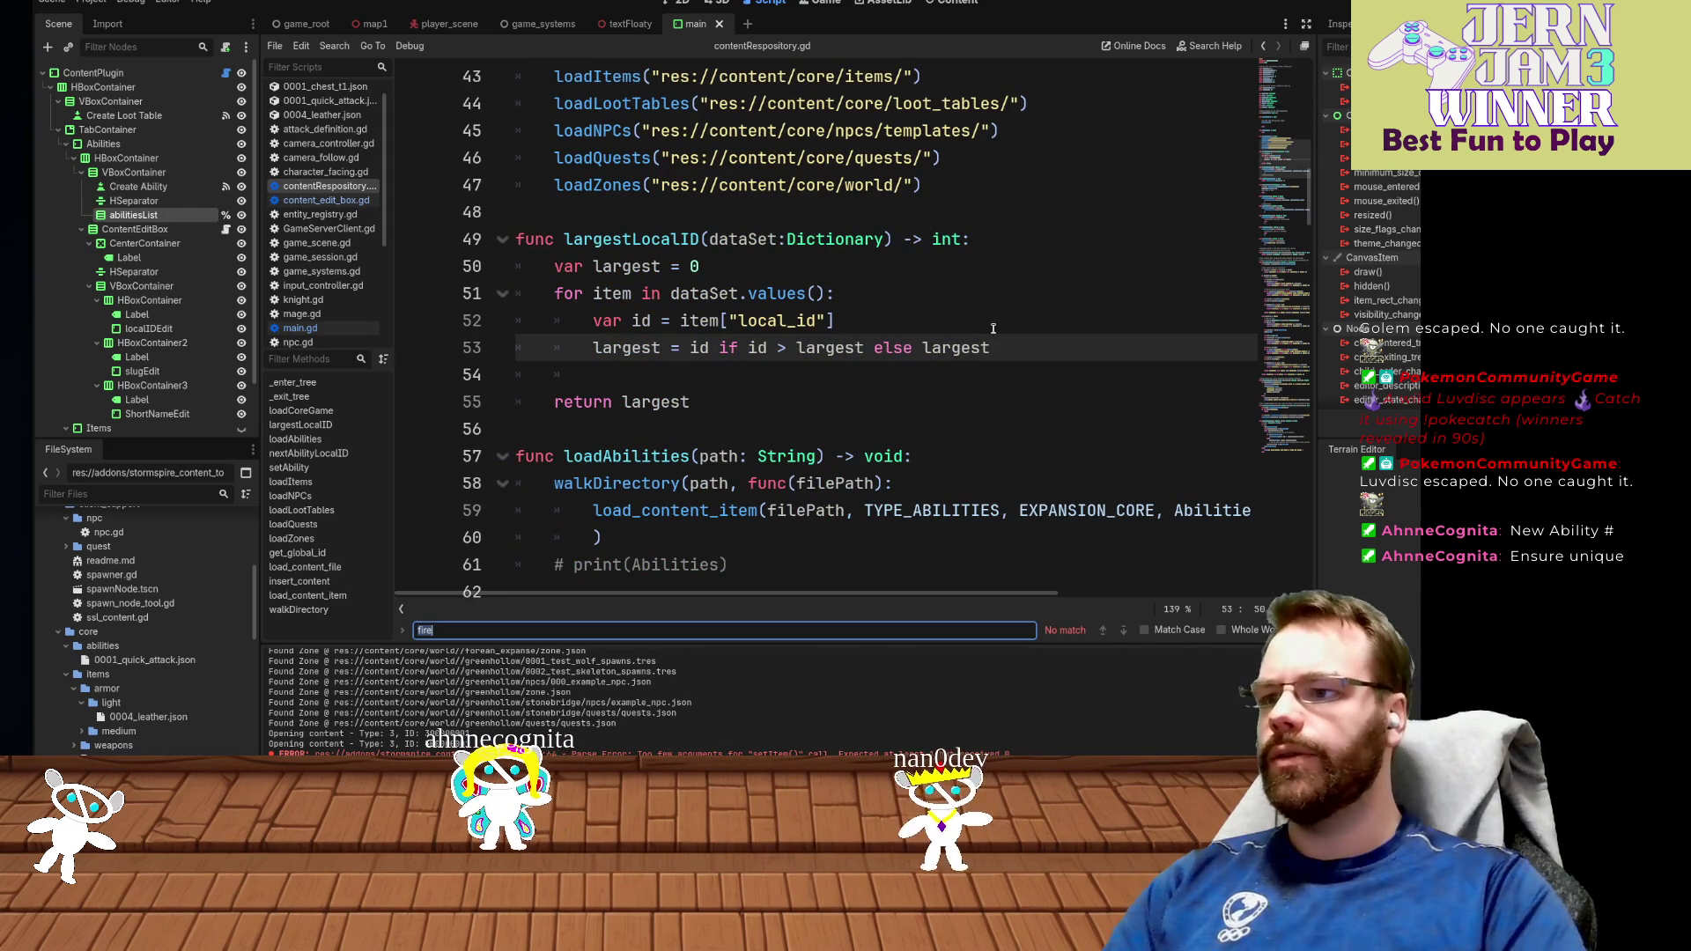
{"action": "type", "text": "%"}
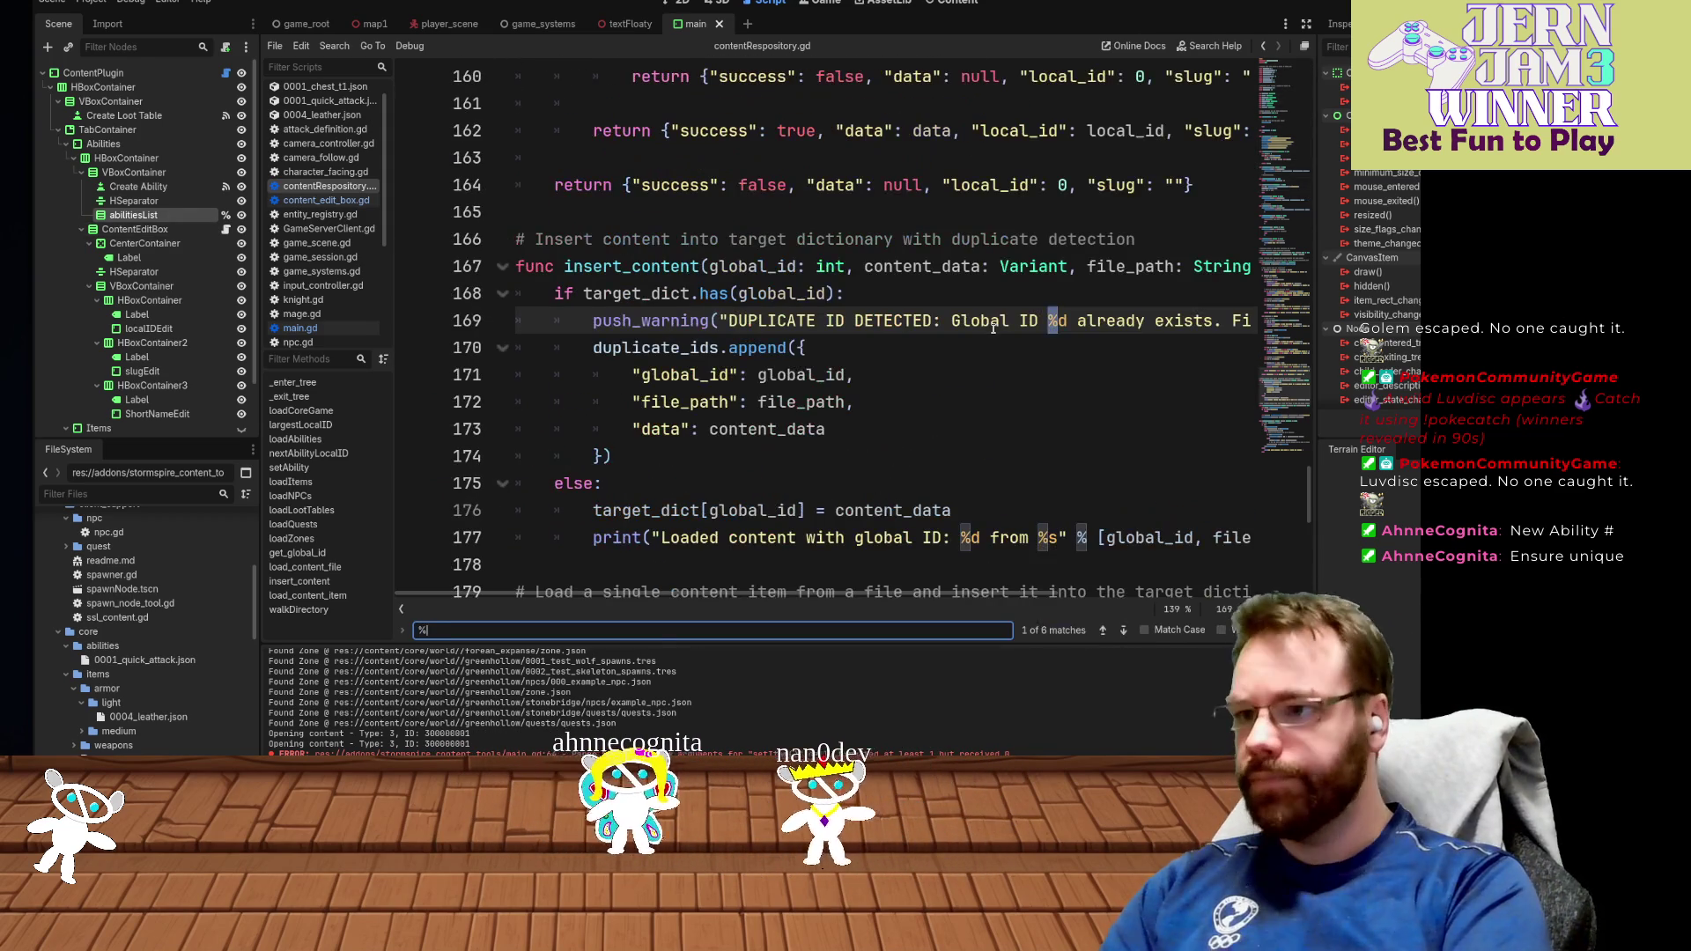
{"action": "key", "text": "BackSpace"}
{"action": "key", "text": "BackSpace"}
{"action": "key", "text": "BackSpace"}
{"action": "key", "text": "BackSpace"}
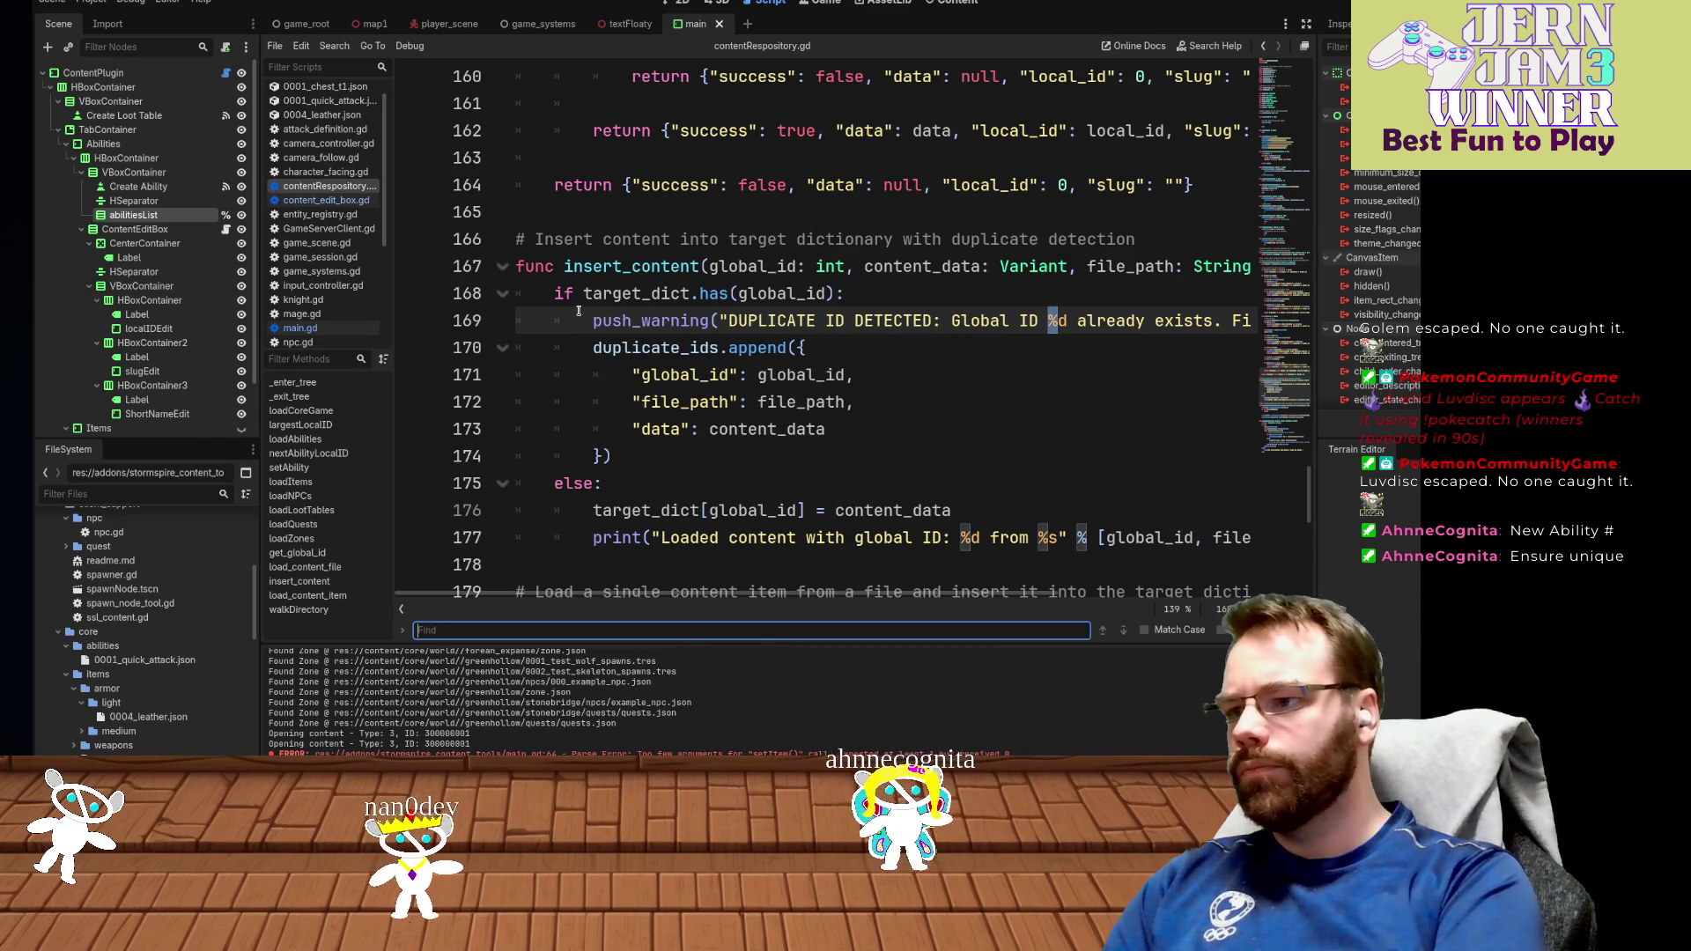
{"action": "type", "text": "abilitiesl"}
{"action": "key", "text": "ctrl+BackSpace"}
{"action": "scroll", "coordinate": [930, 352], "scroll_direction": "down", "scroll_amount": 6}
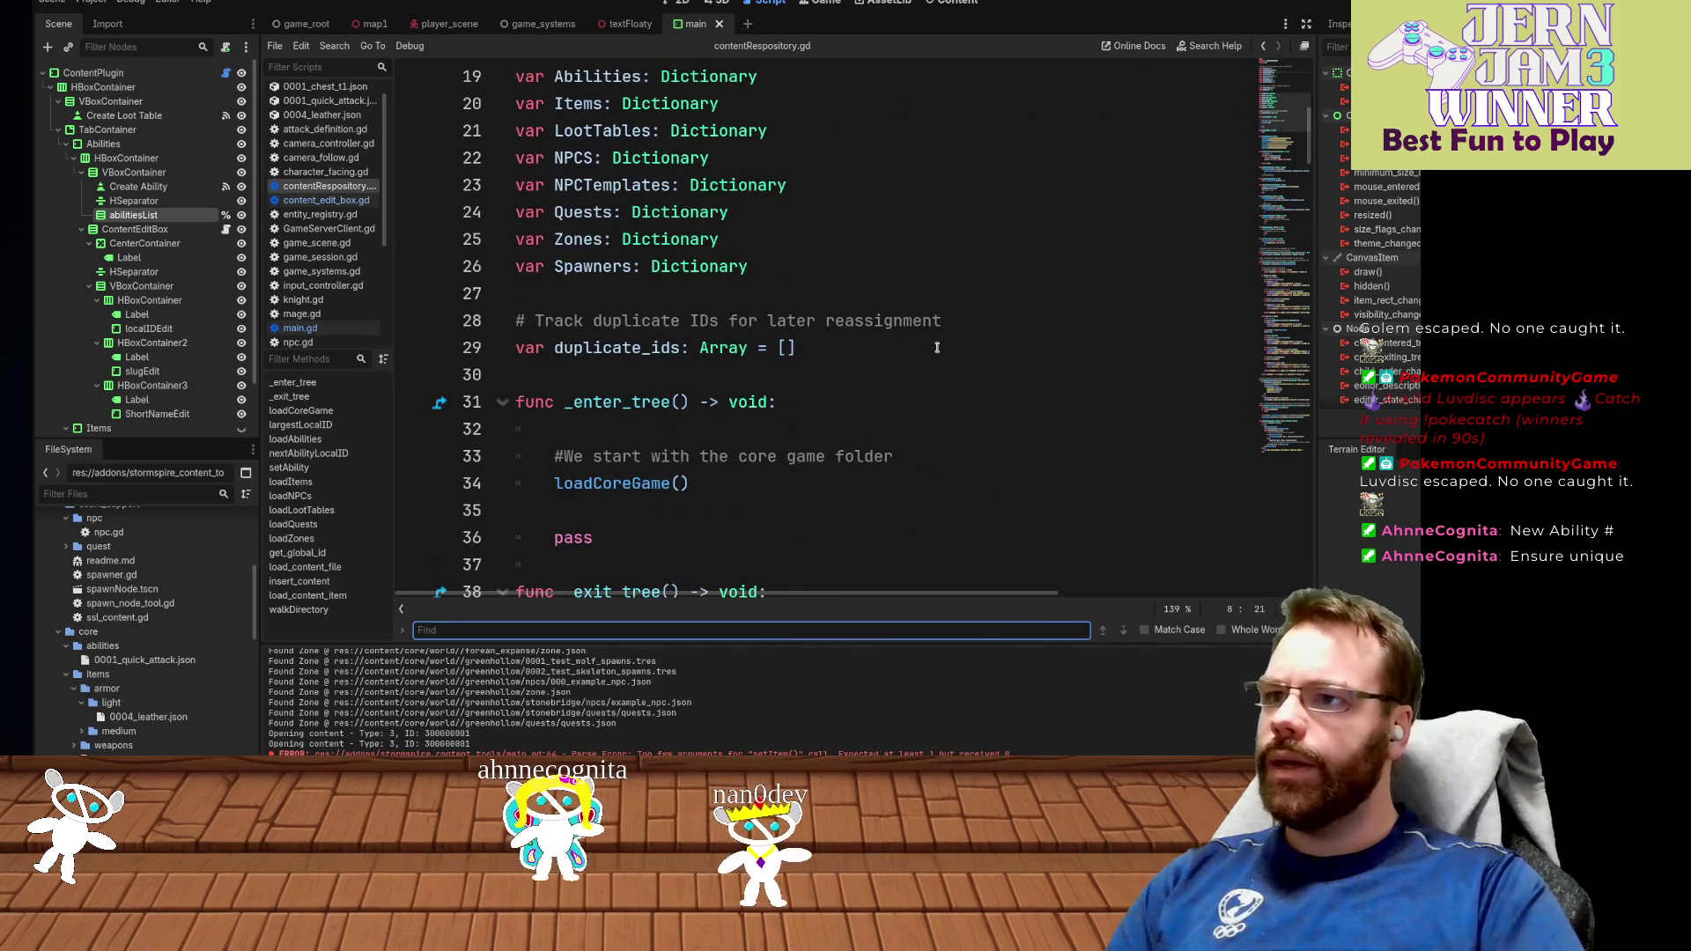
{"action": "scroll", "coordinate": [930, 352], "scroll_direction": "up", "scroll_amount": 2}
Step: Search the script for Abilities and jump to the loadAbilities definition
{"action": "double_click", "coordinate": [599, 238]}
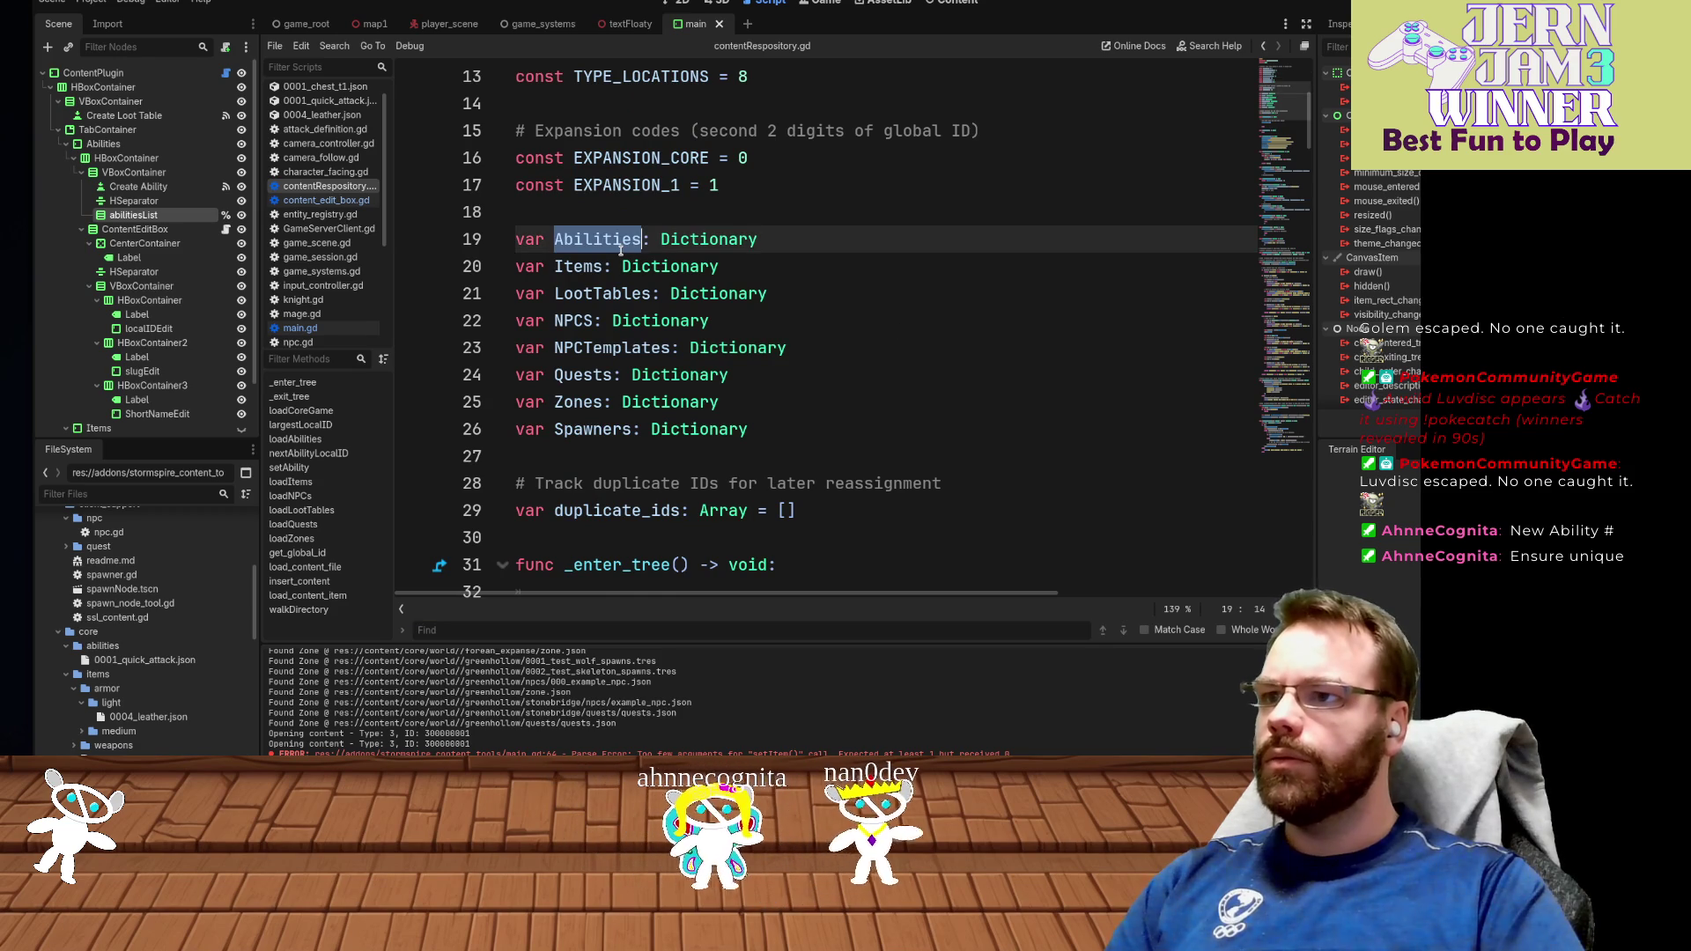
{"action": "key", "text": "ctrl+f"}
{"action": "key", "text": "Return"}
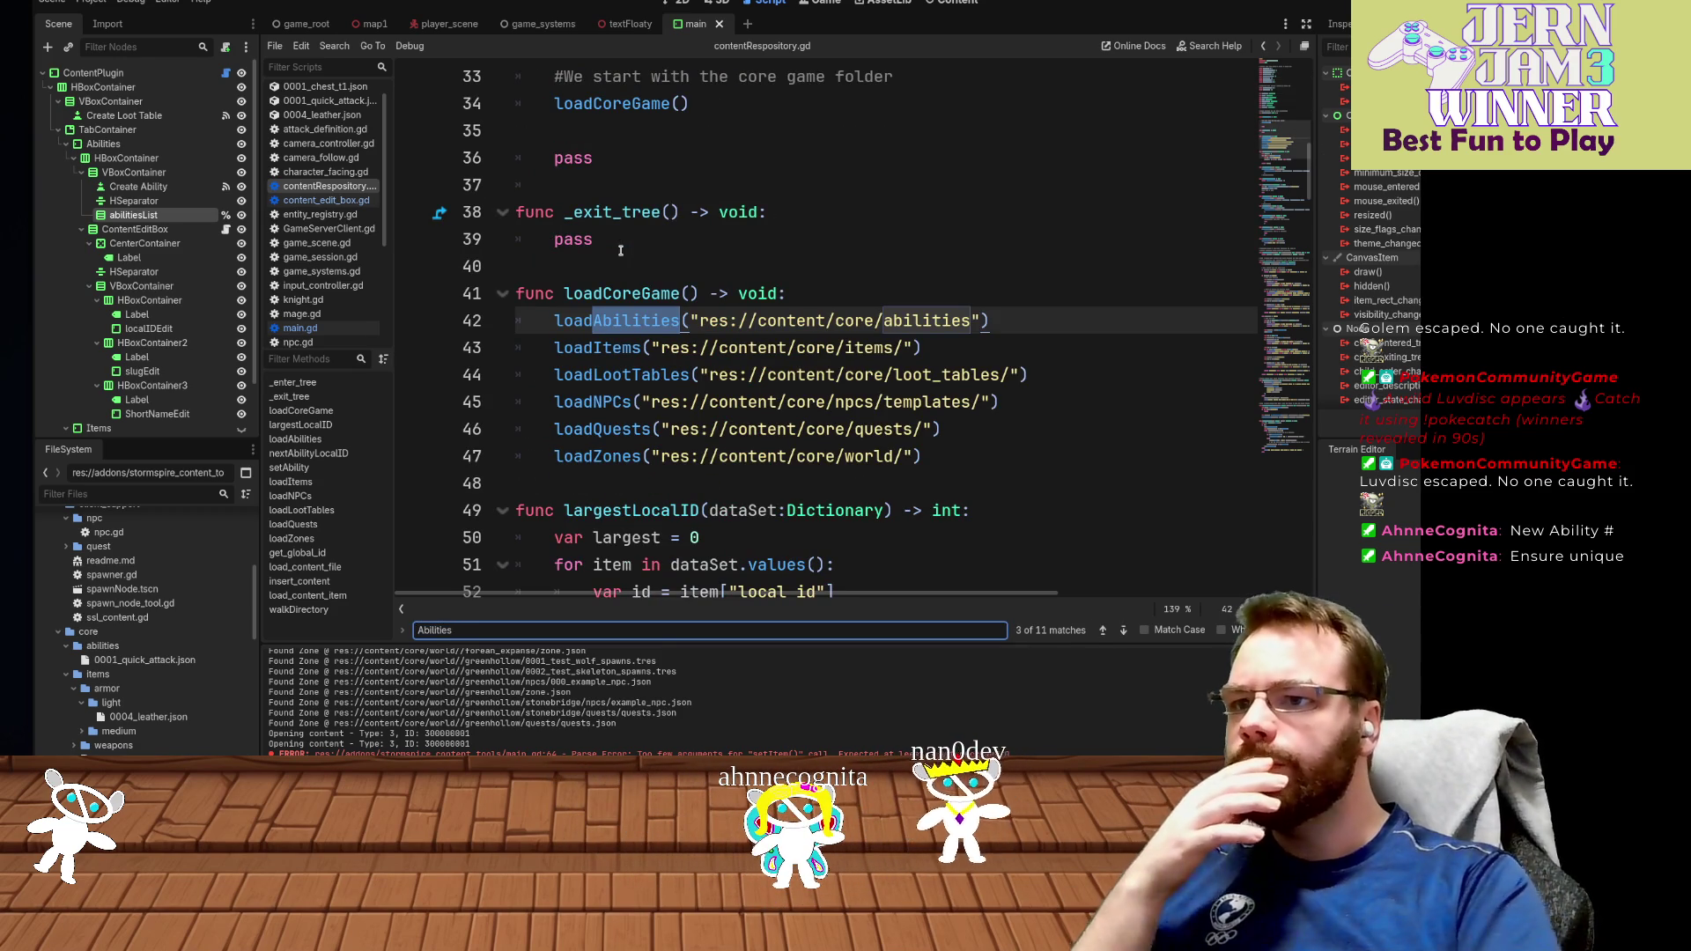
{"action": "left_click", "coordinate": [651, 320], "text": "ctrl"}
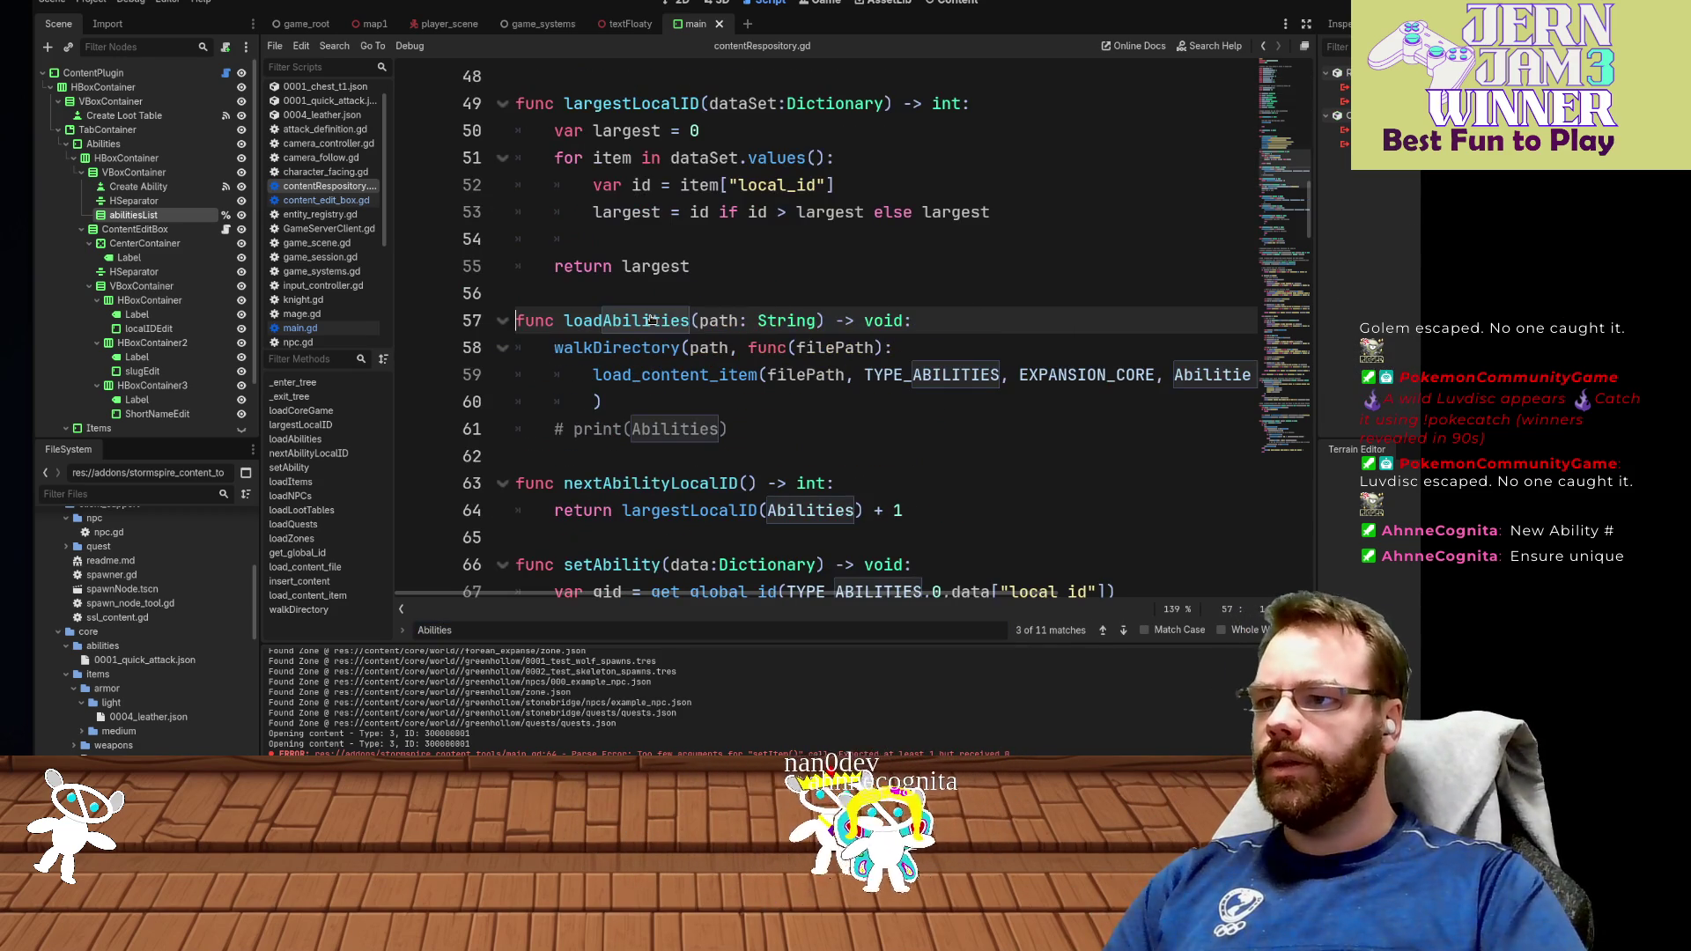
{"action": "left_click", "coordinate": [802, 402]}
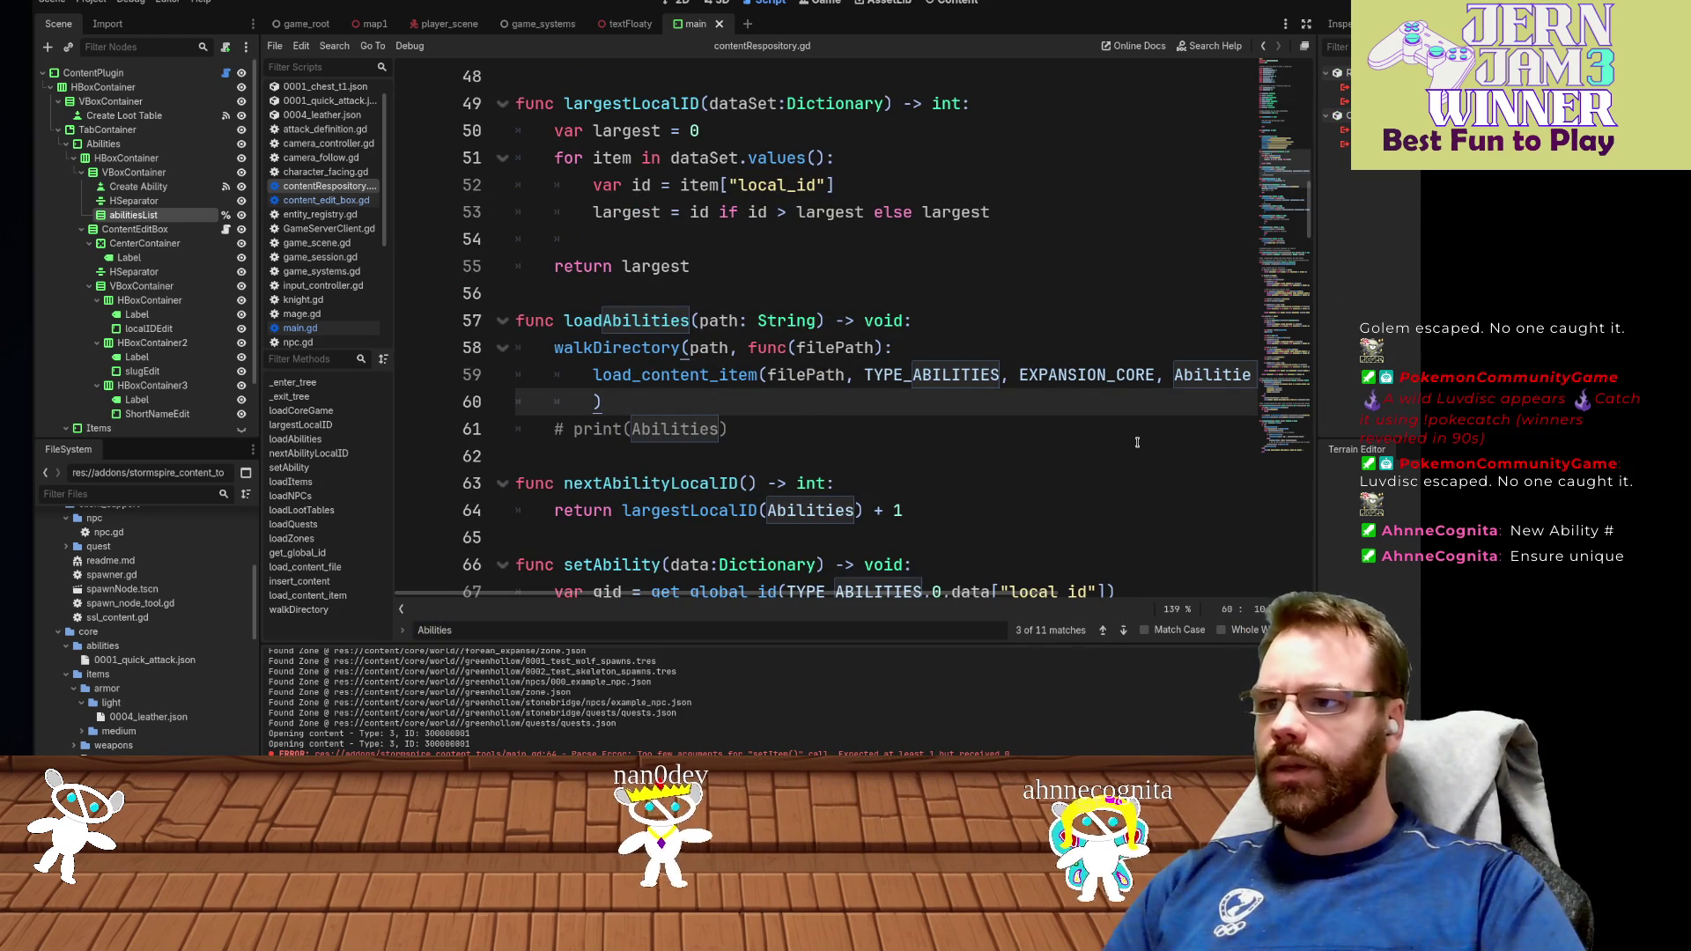
Step: Scroll through the repository script's ability-loading code
{"action": "scroll", "coordinate": [1115, 449], "scroll_direction": "down", "scroll_amount": 8}
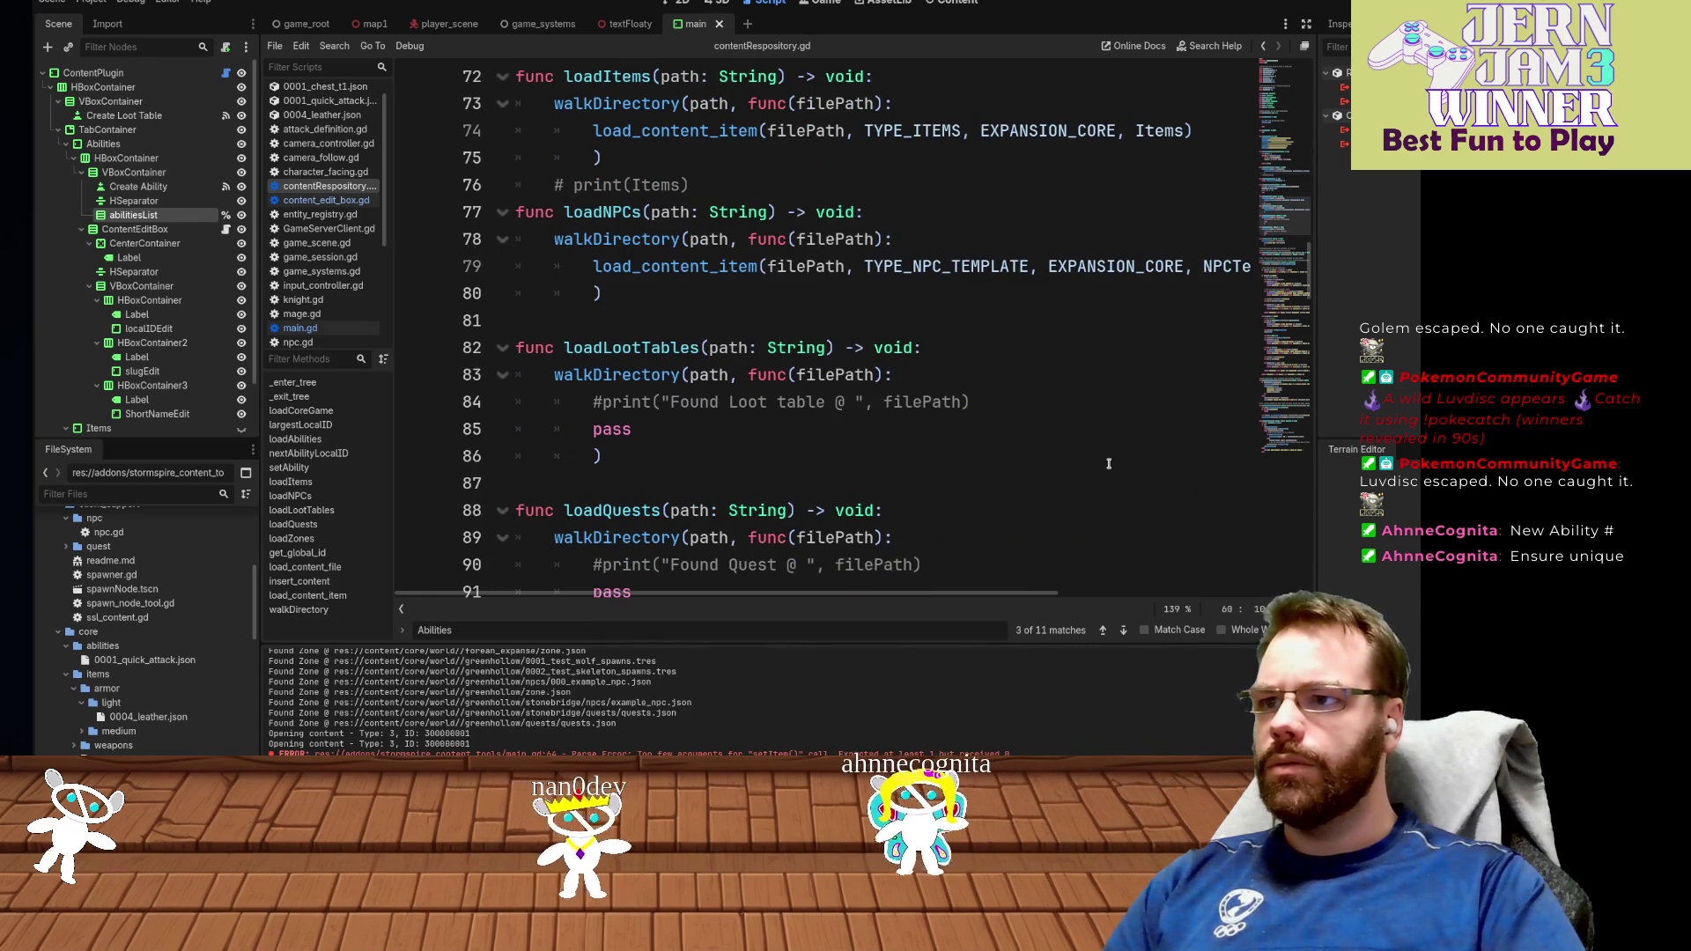
{"action": "scroll", "coordinate": [1109, 463], "scroll_direction": "down", "scroll_amount": 20}
{"action": "scroll", "coordinate": [1076, 427], "scroll_direction": "down", "scroll_amount": 12}
{"action": "scroll", "coordinate": [1079, 413], "scroll_direction": "up", "scroll_amount": 2}
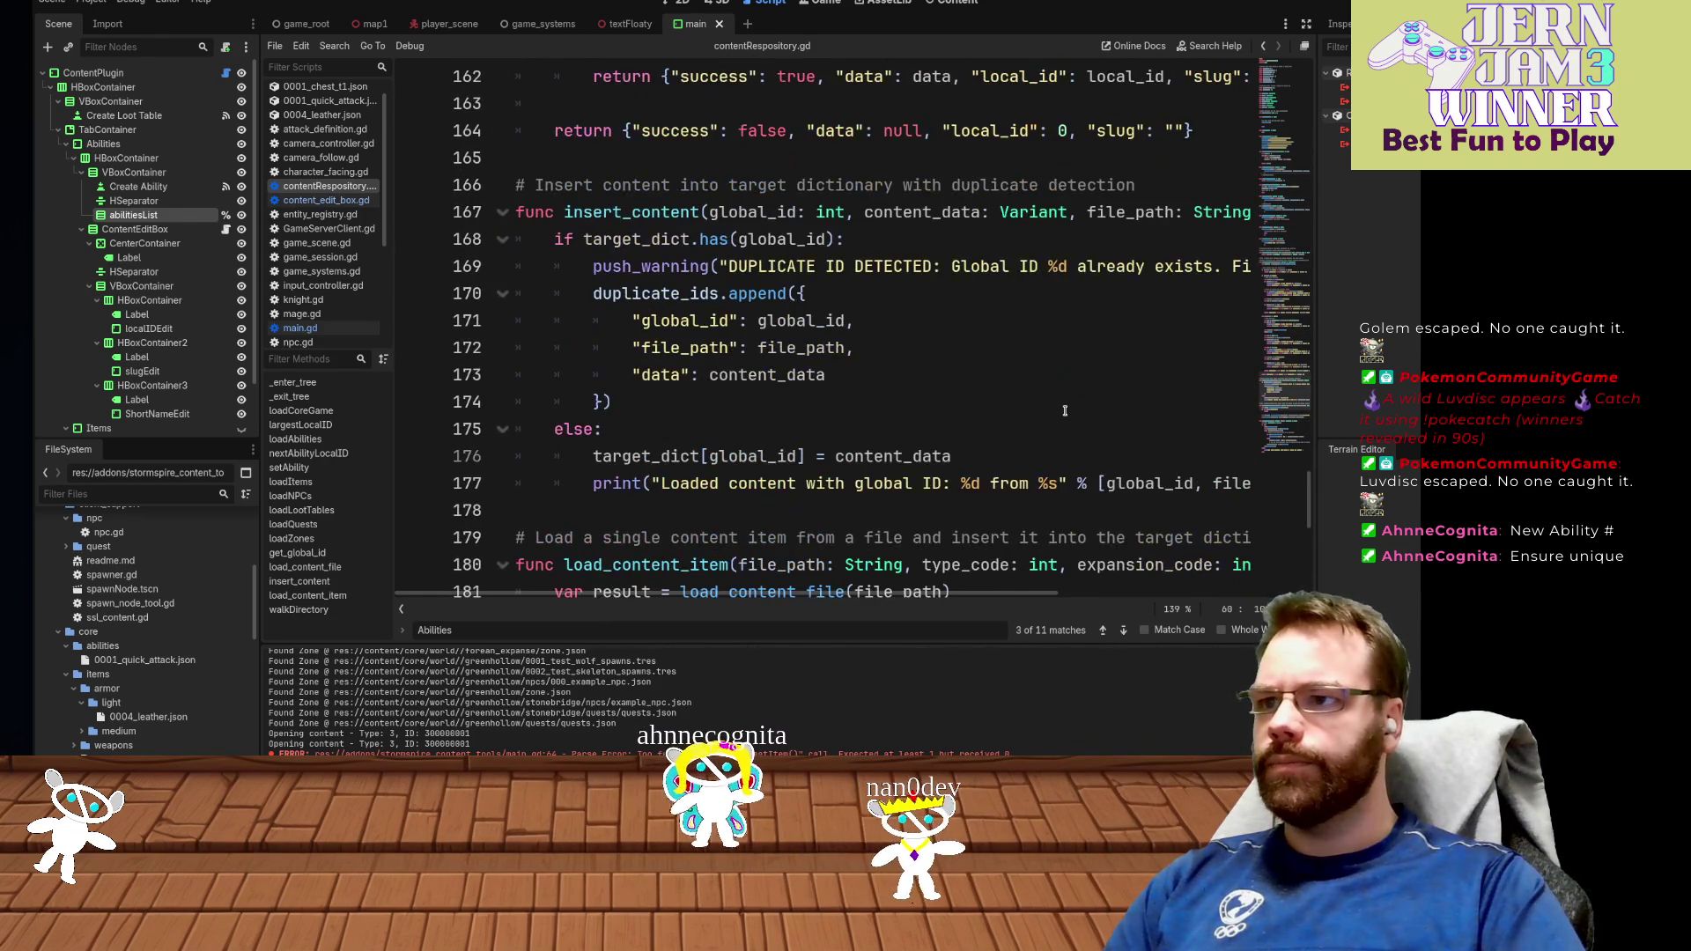
{"action": "scroll", "coordinate": [1065, 411], "scroll_direction": "down", "scroll_amount": 1}
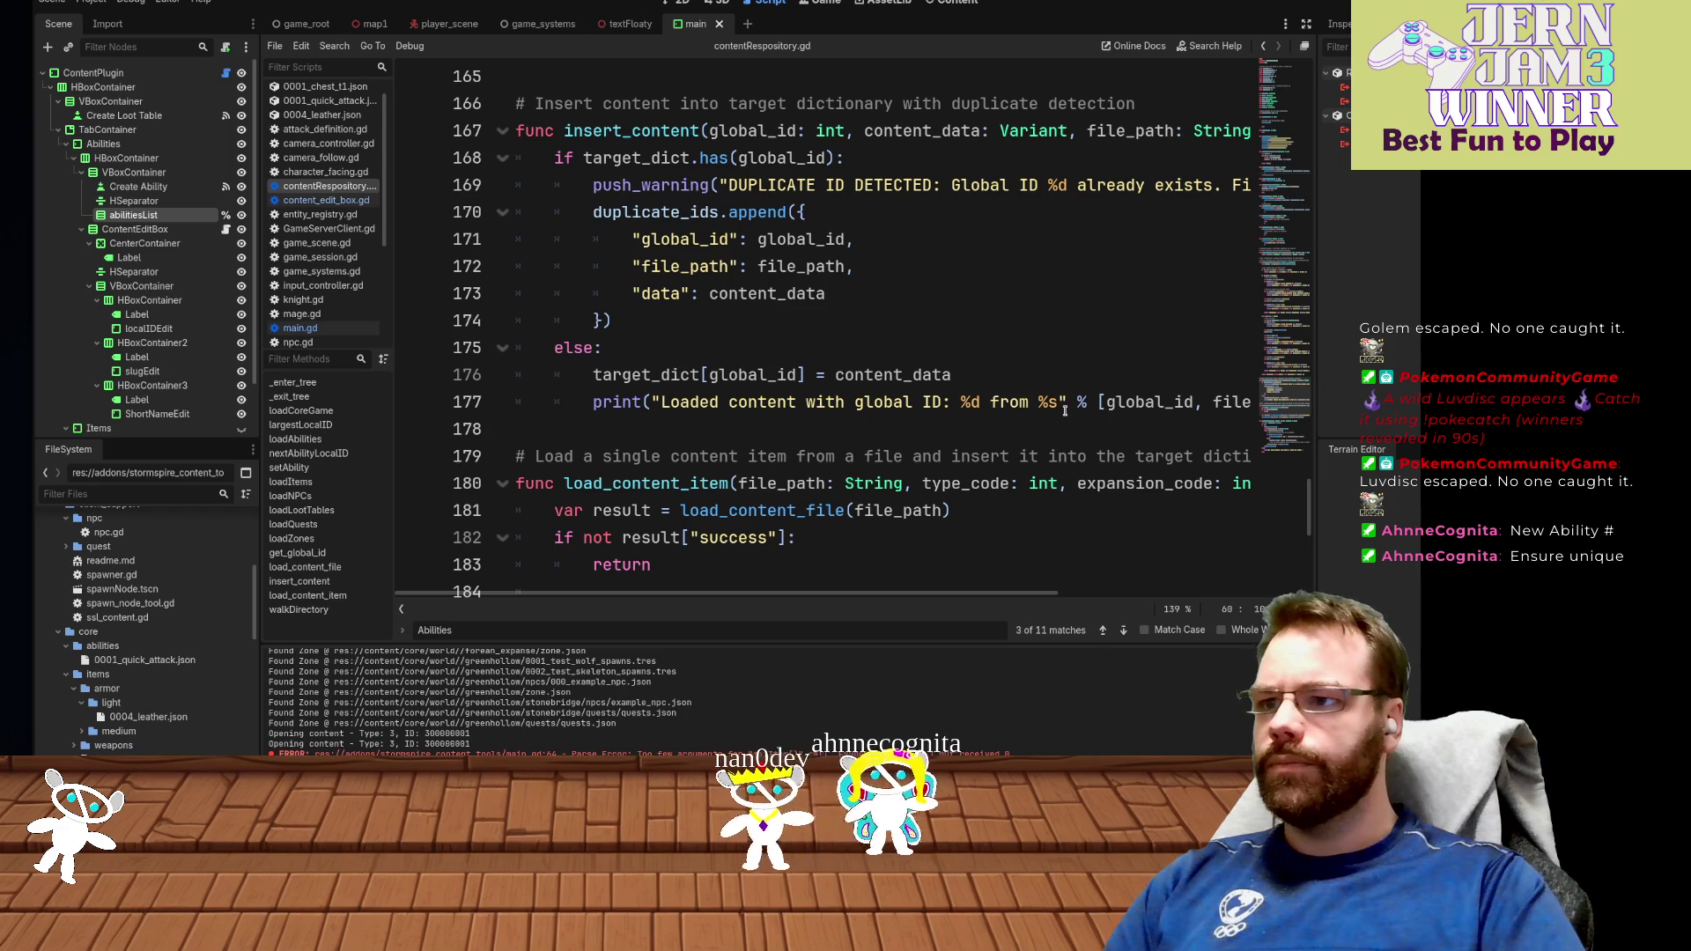
{"action": "scroll", "coordinate": [1055, 414], "scroll_direction": "down", "scroll_amount": 4}
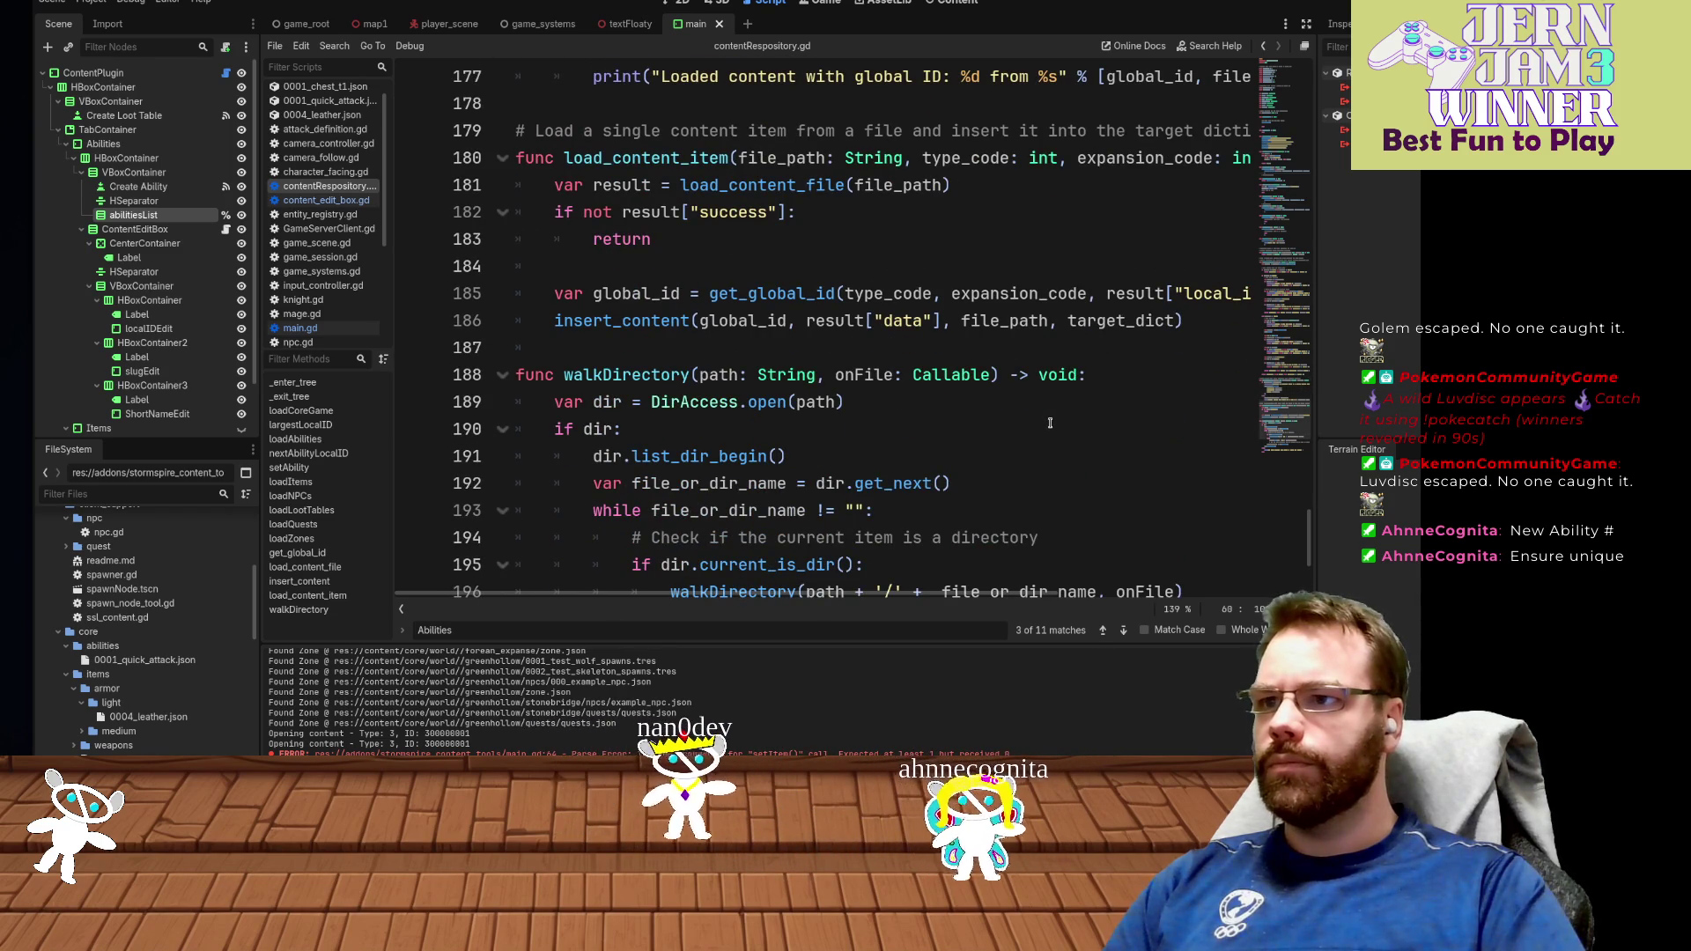
{"action": "scroll", "coordinate": [1050, 423], "scroll_direction": "down", "scroll_amount": 1}
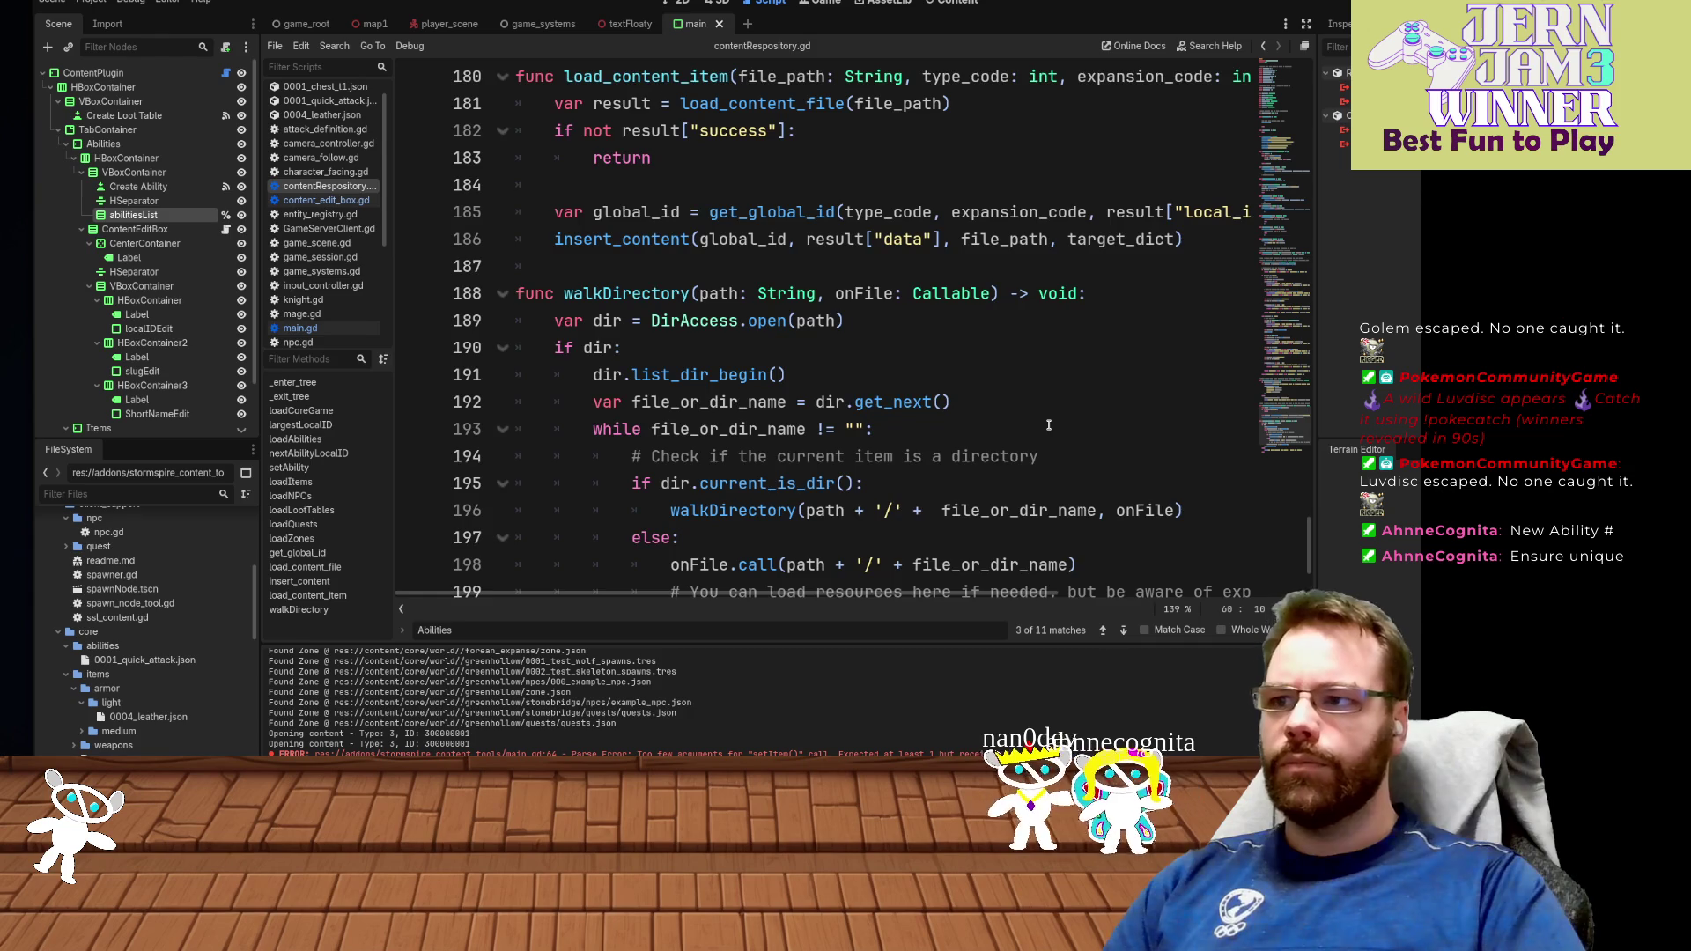
{"action": "scroll", "coordinate": [1048, 425], "scroll_direction": "down", "scroll_amount": 2}
{"action": "scroll", "coordinate": [1046, 430], "scroll_direction": "up", "scroll_amount": 10}
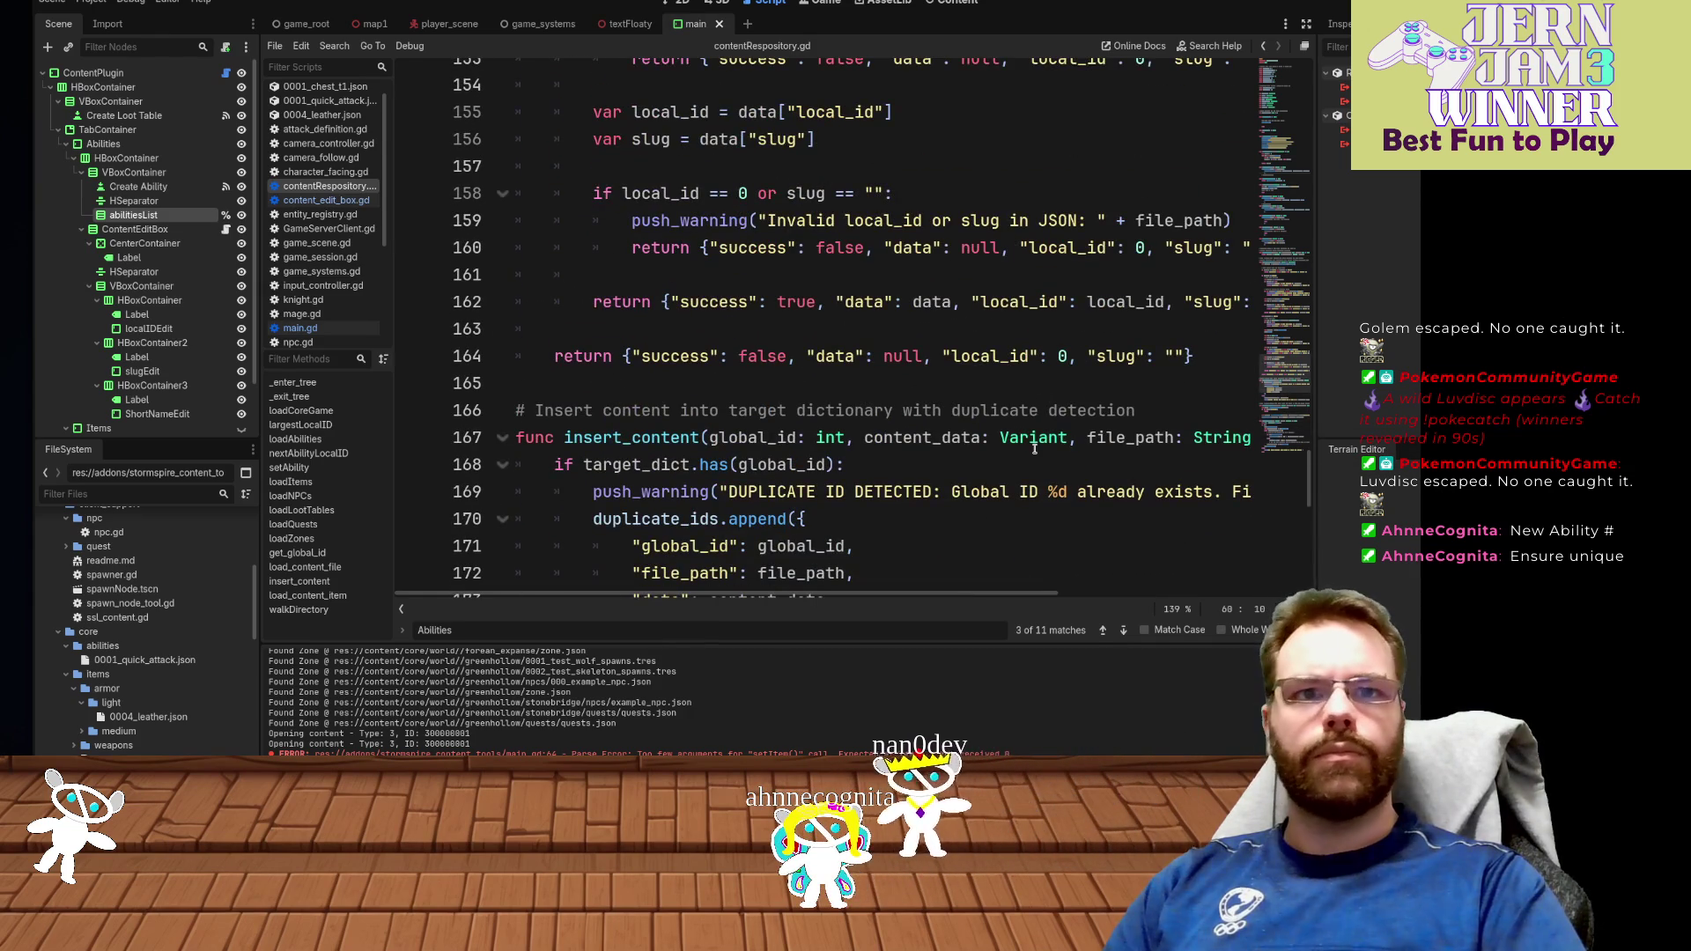
{"action": "scroll", "coordinate": [1021, 431], "scroll_direction": "up", "scroll_amount": 20}
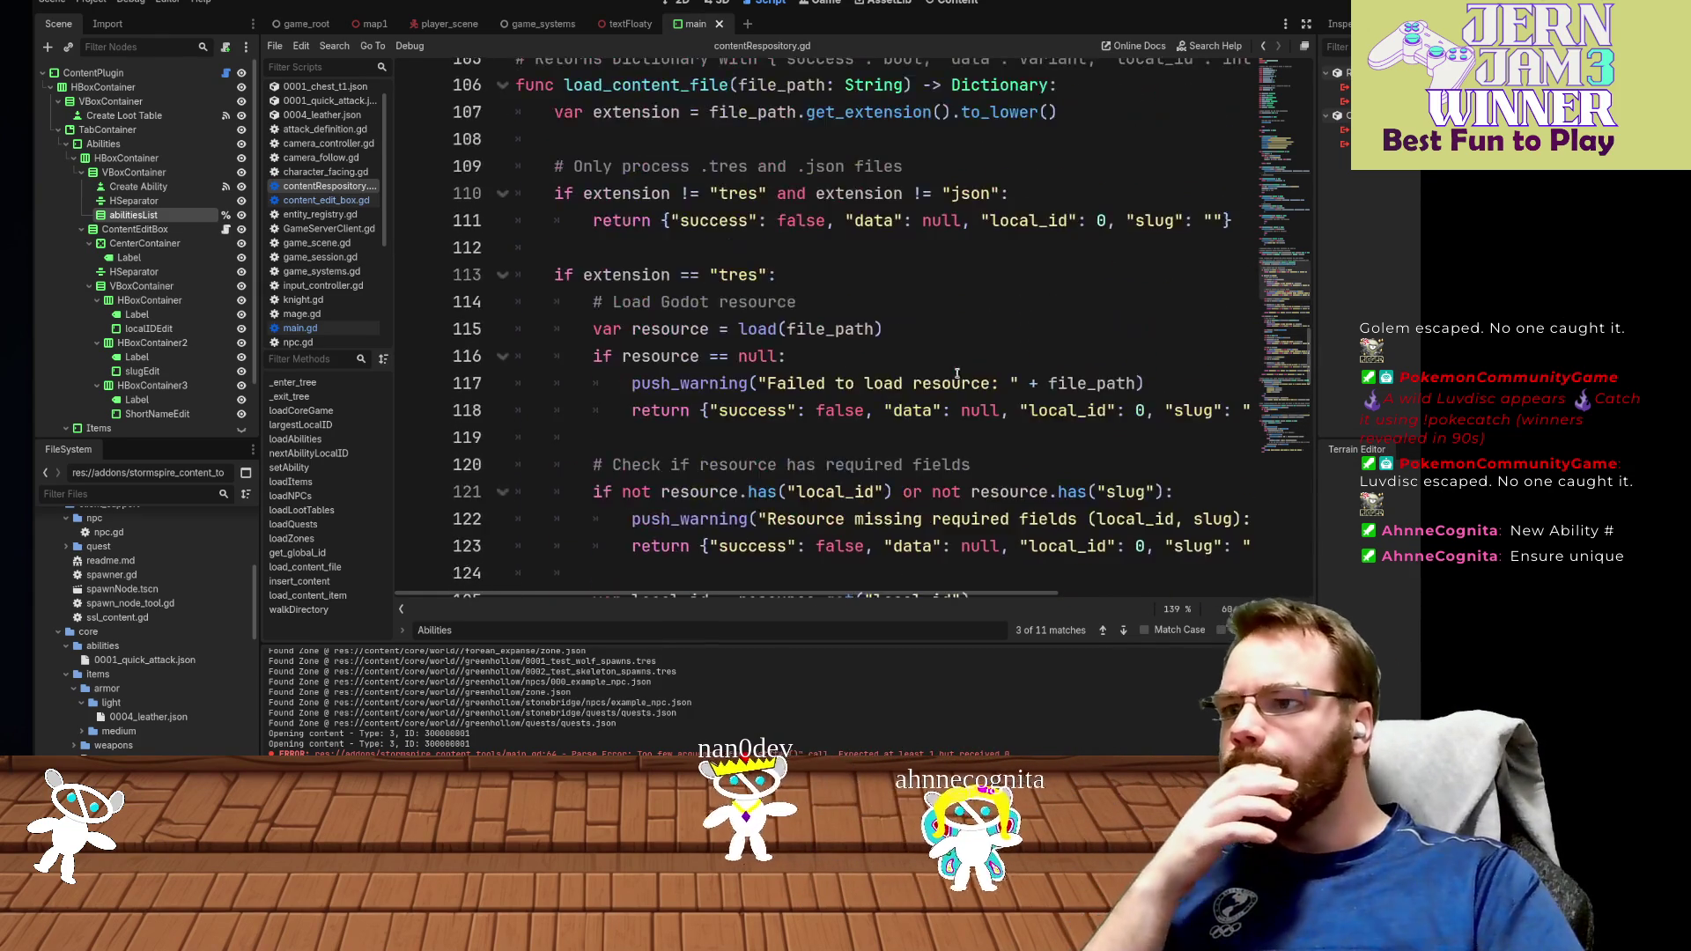
{"action": "scroll", "coordinate": [984, 370], "scroll_direction": "up", "scroll_amount": 7}
{"action": "left_click", "coordinate": [984, 383]}
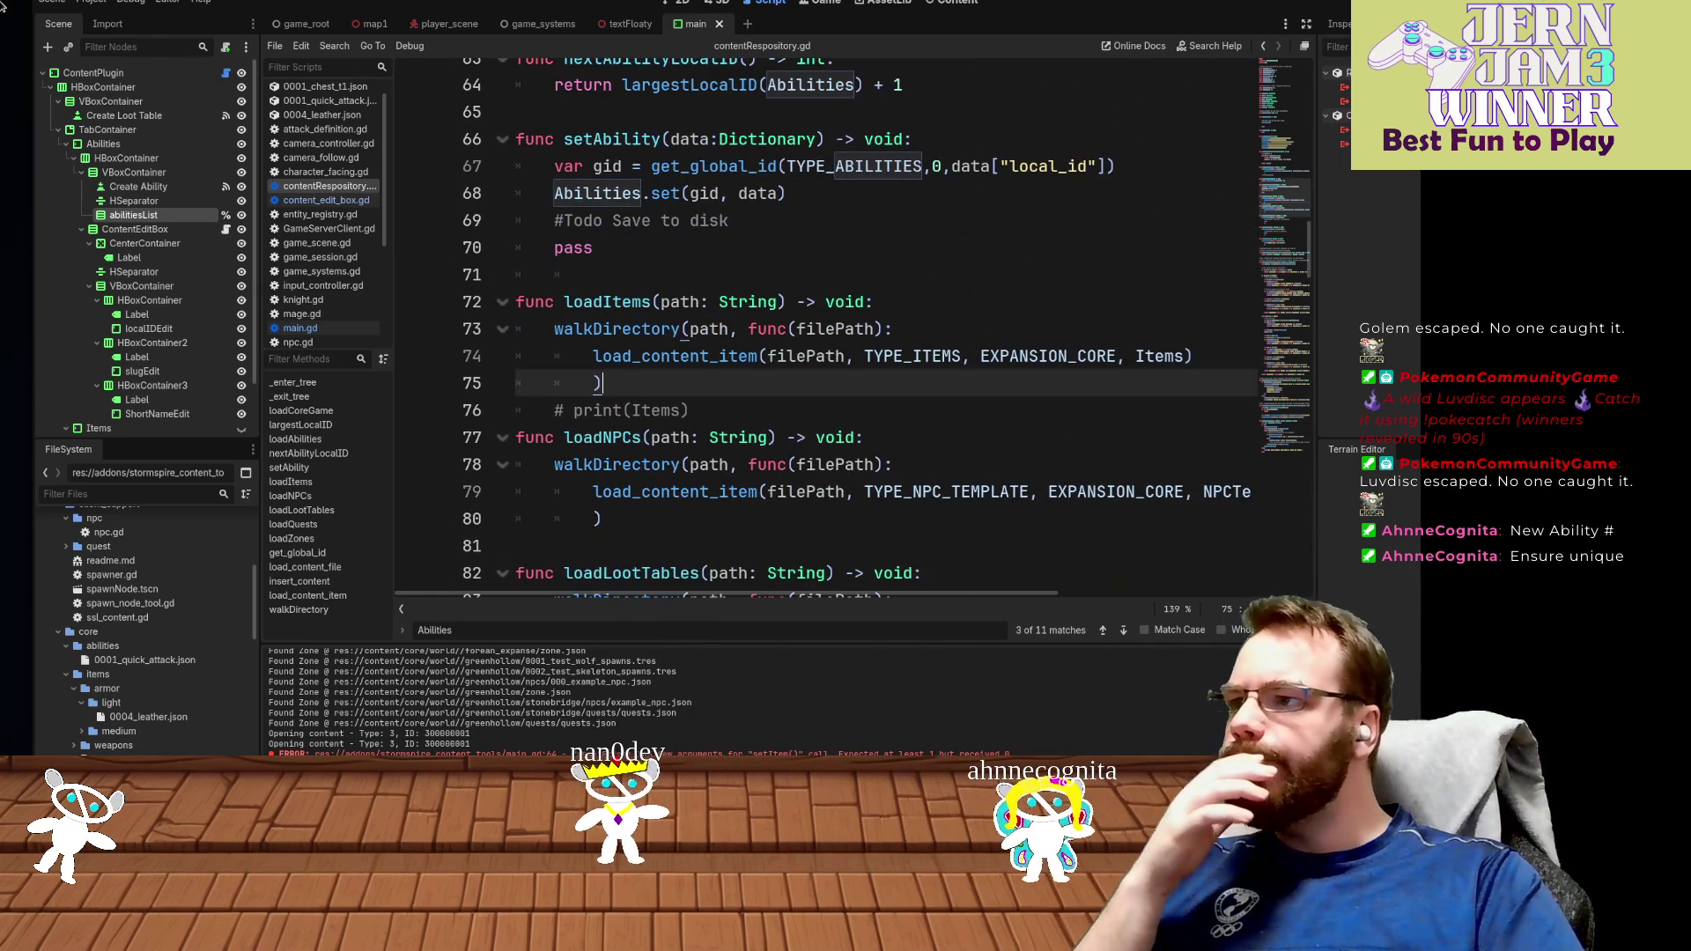
Step: Select the TabContainer node in the scene and switch to main.gd
{"action": "left_click", "coordinate": [150, 130]}
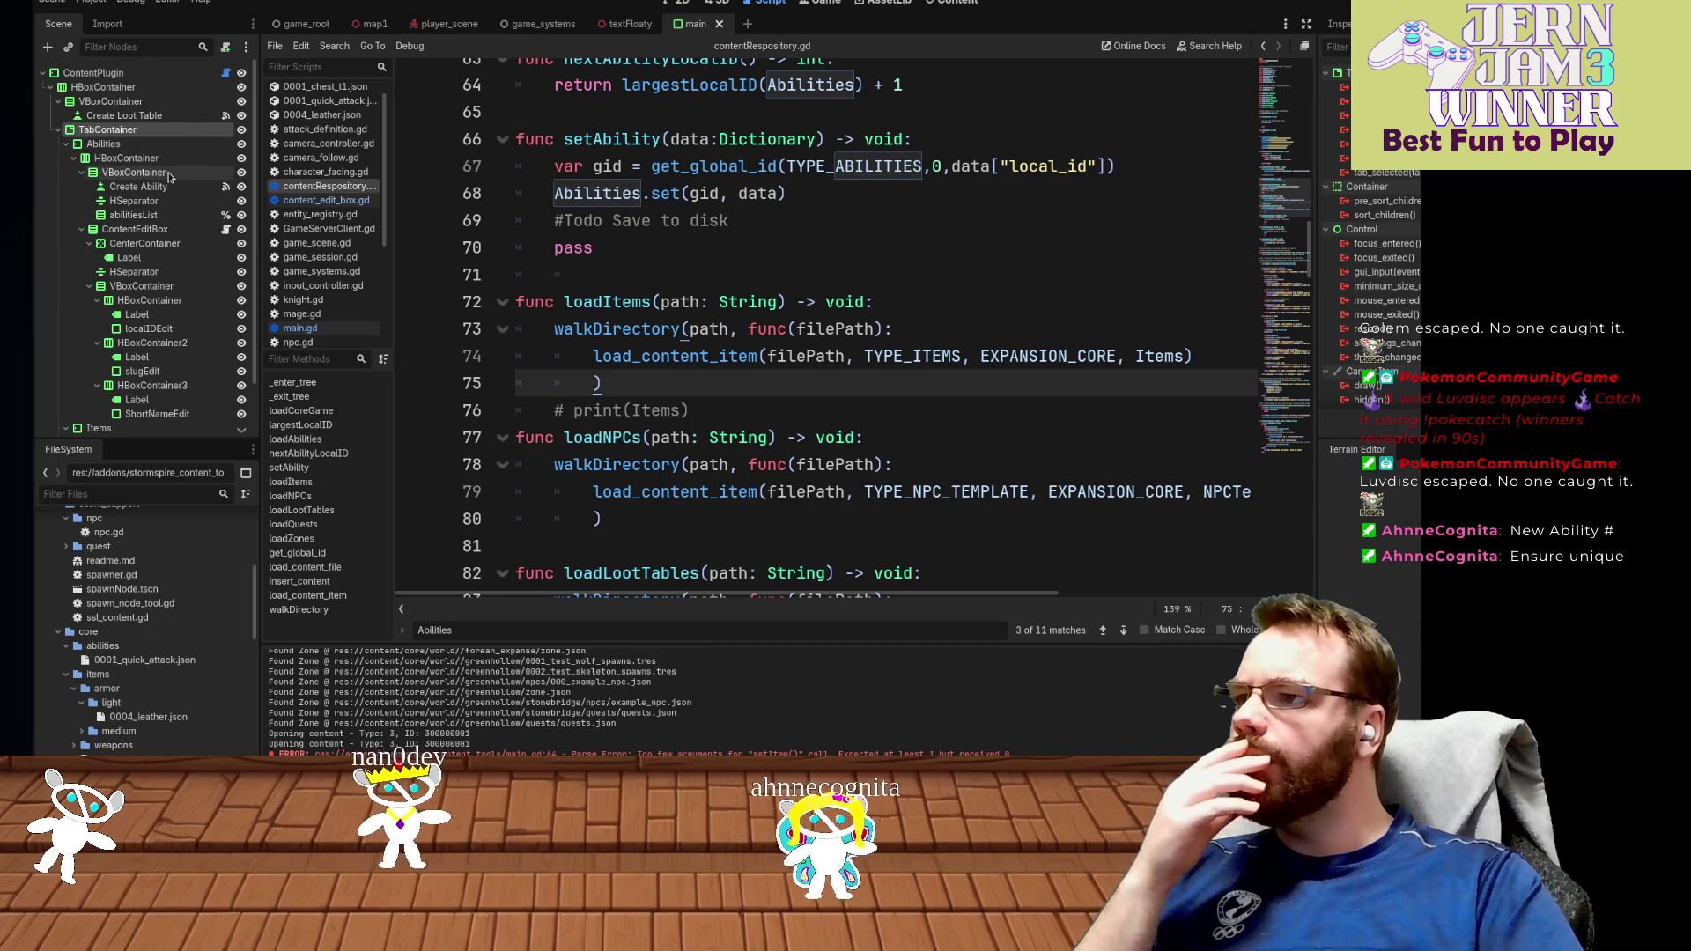
{"action": "scroll", "coordinate": [877, 361], "scroll_direction": "up", "scroll_amount": 11}
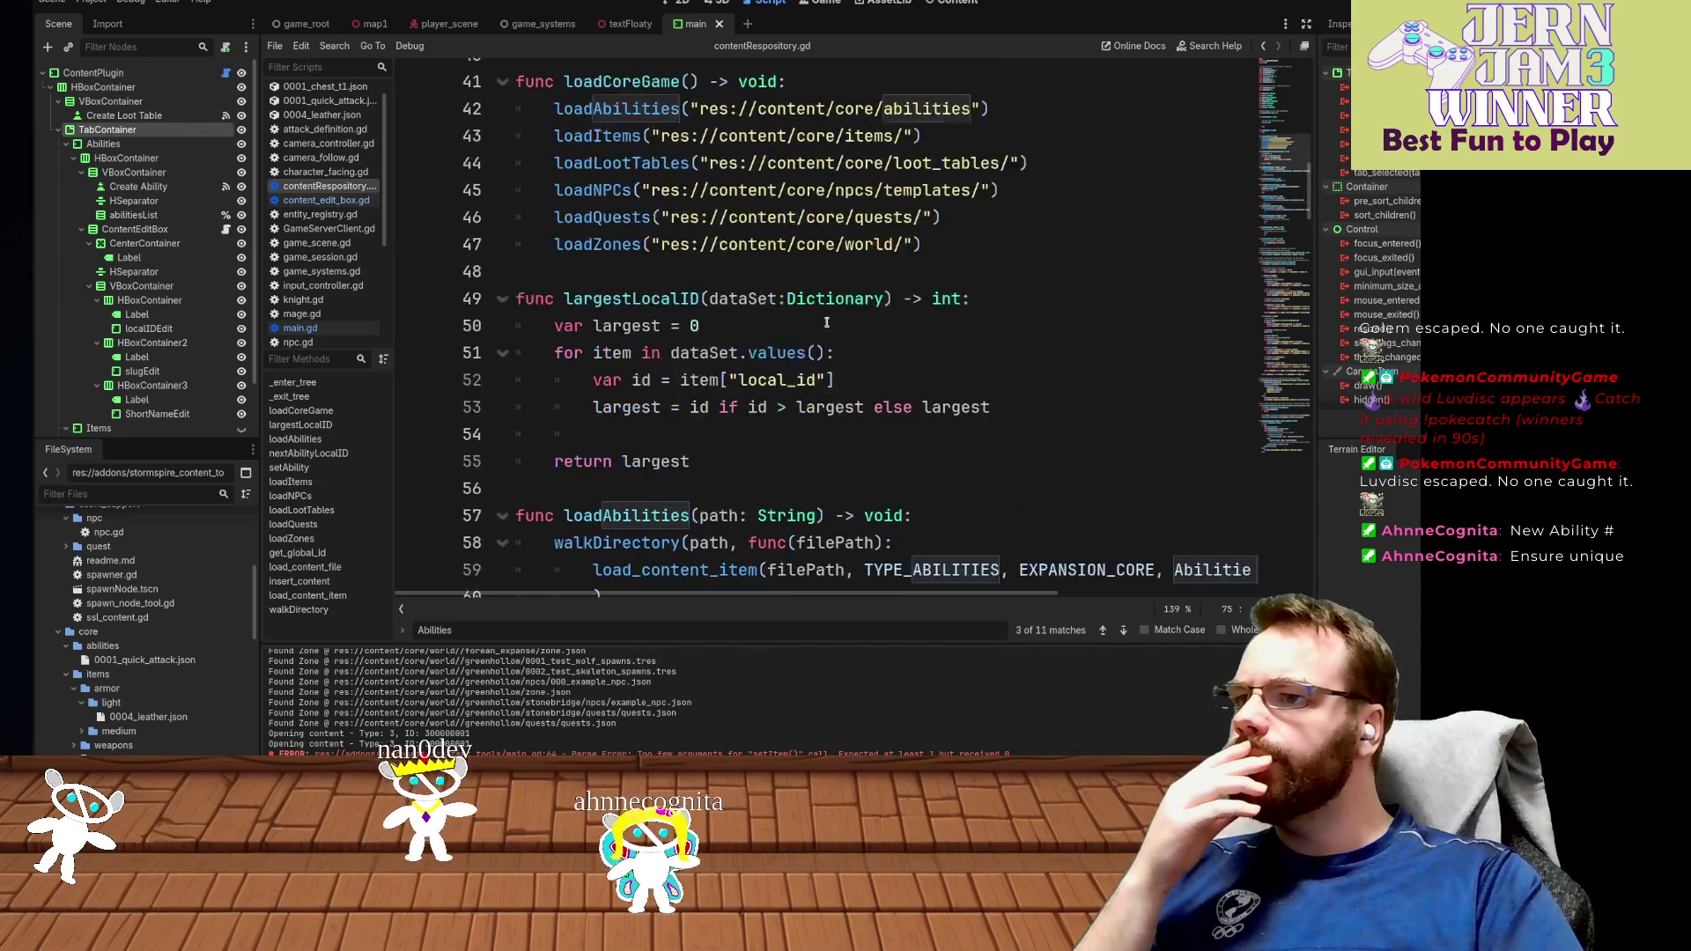
{"action": "scroll", "coordinate": [872, 352], "scroll_direction": "up", "scroll_amount": 5}
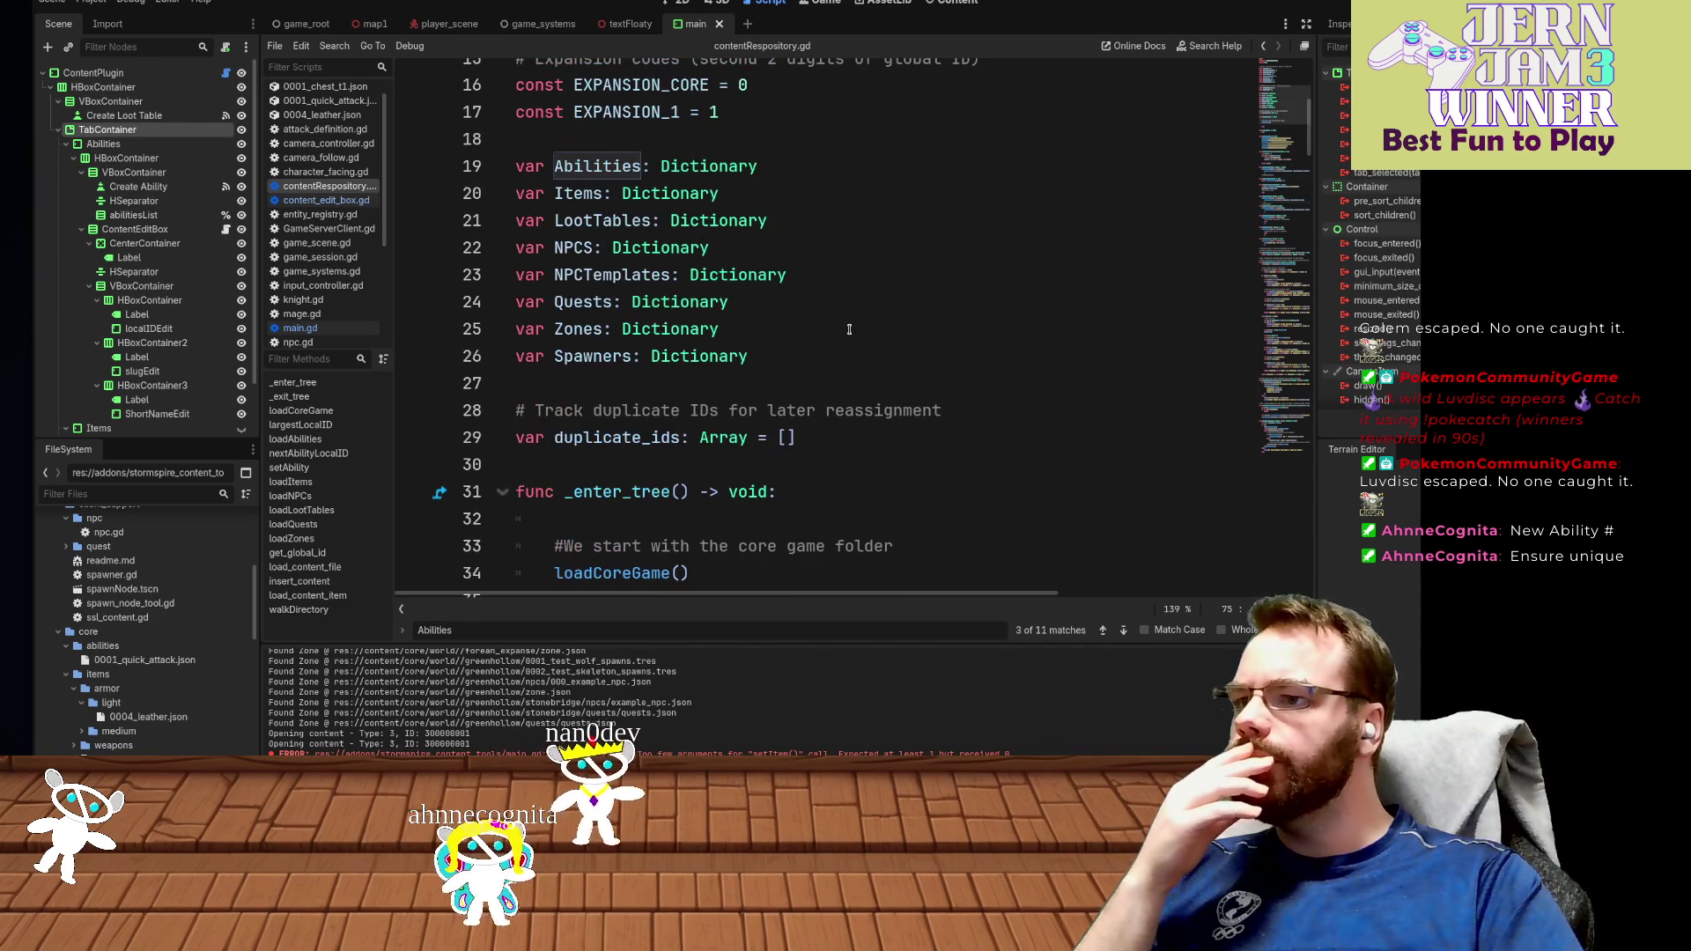
{"action": "left_click", "coordinate": [937, 227]}
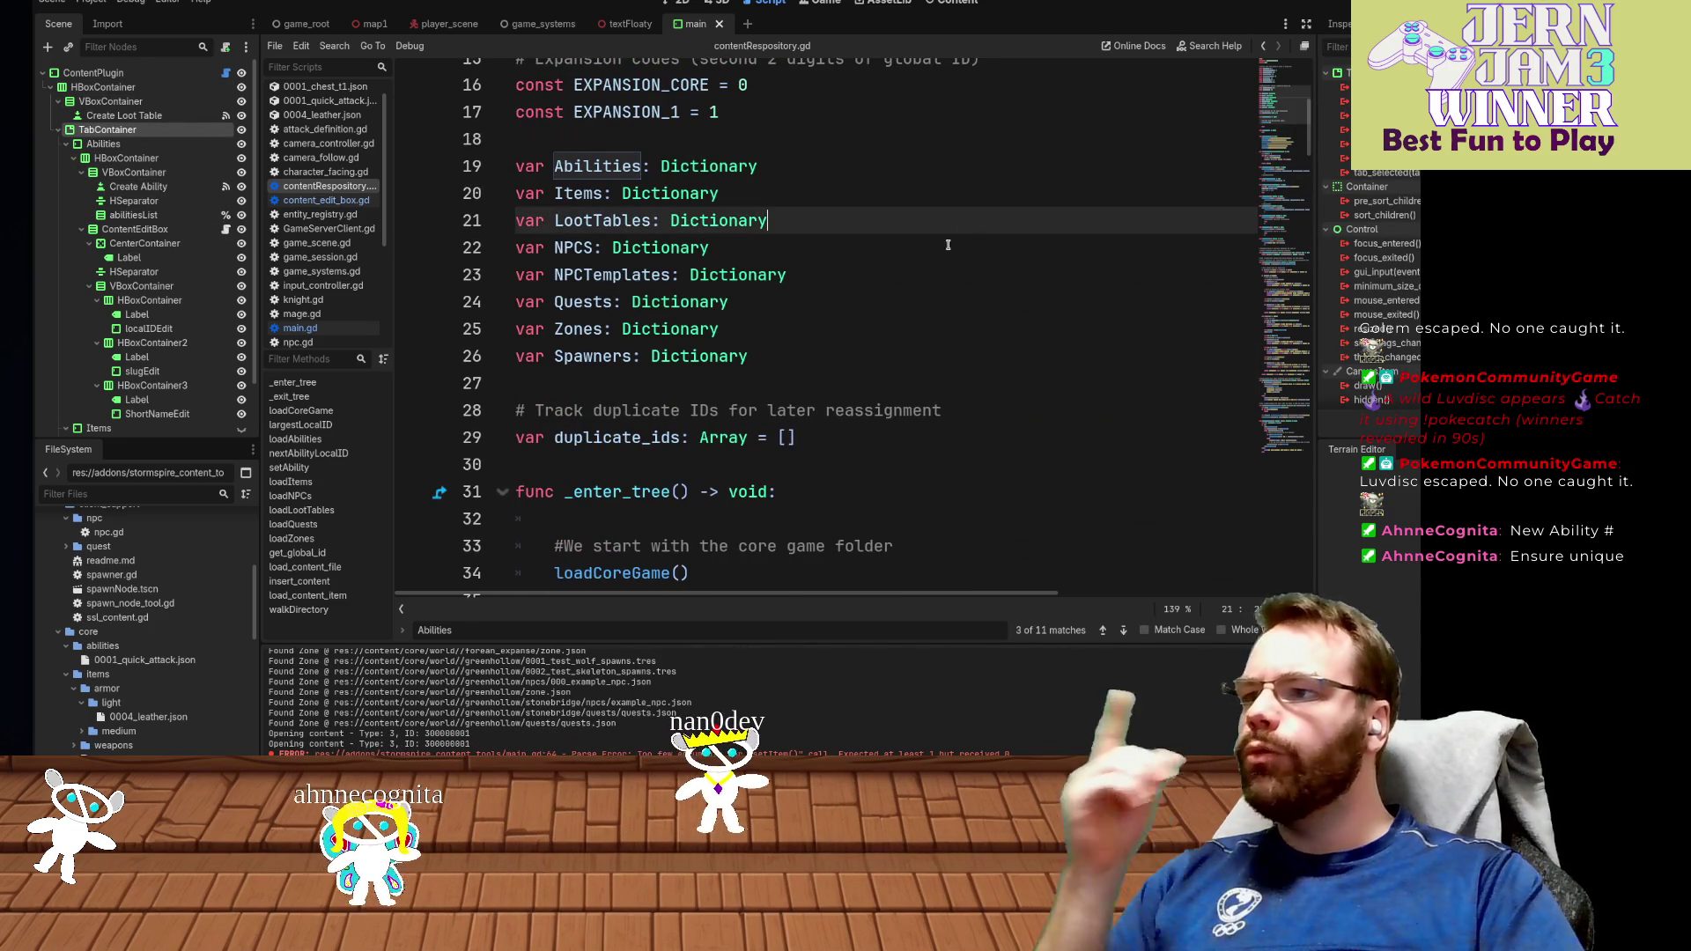
{"action": "left_click", "coordinate": [226, 81]}
{"action": "left_click", "coordinate": [963, 290]}
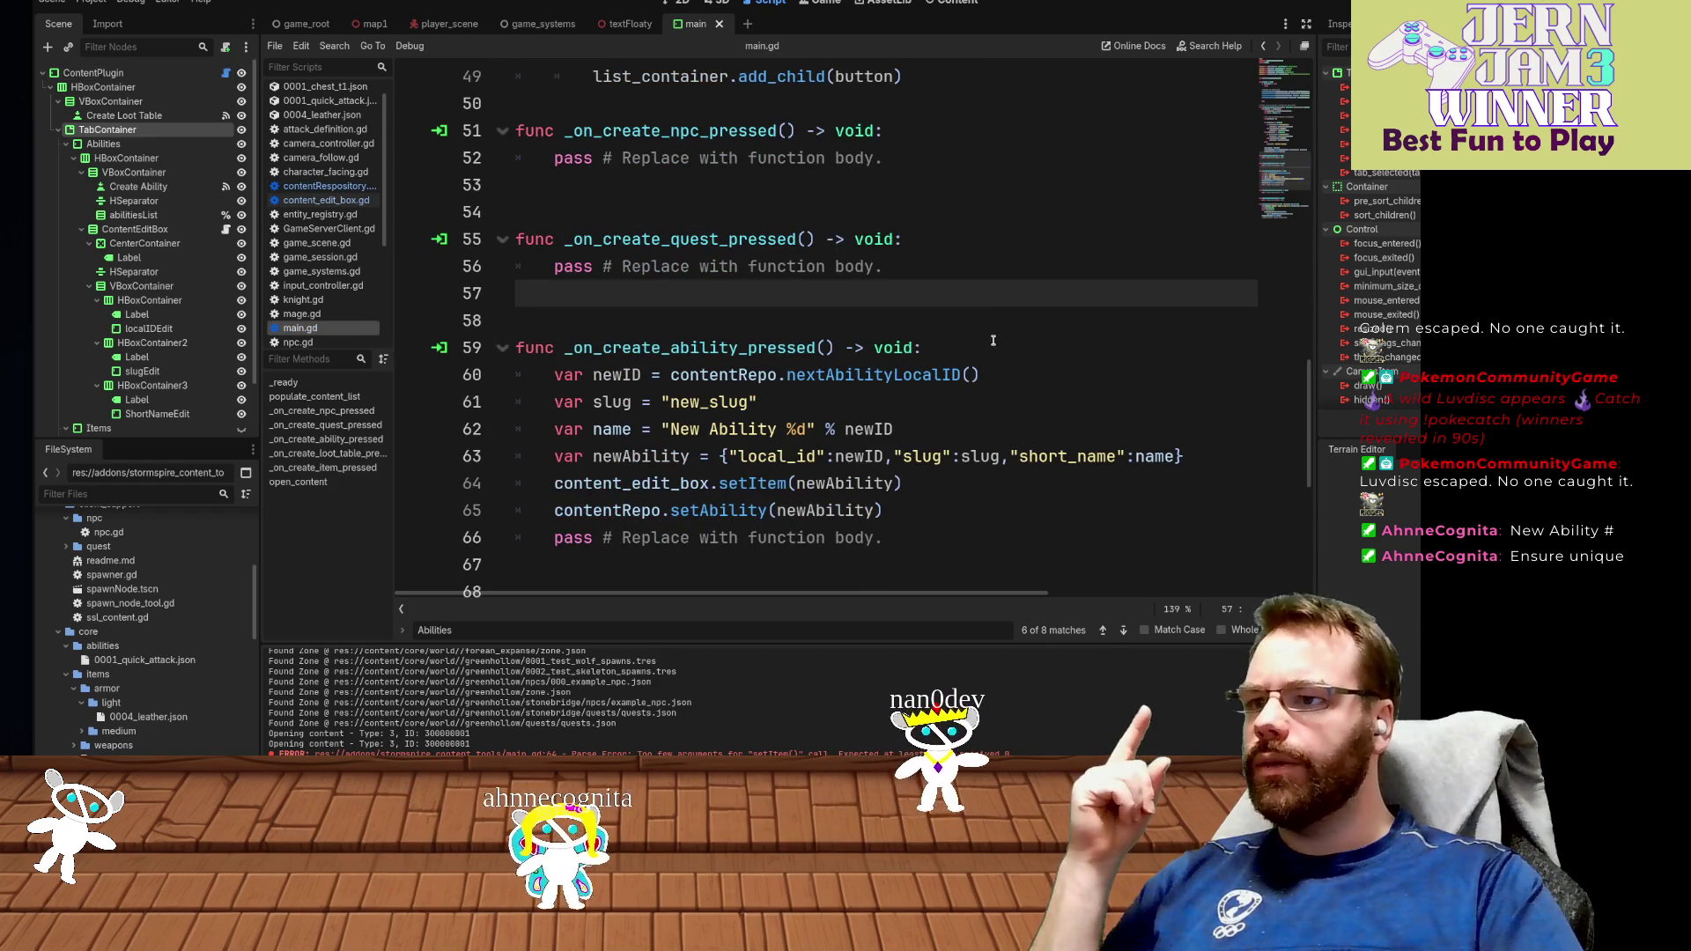
{"action": "scroll", "coordinate": [1001, 357], "scroll_direction": "up", "scroll_amount": 6}
{"action": "scroll", "coordinate": [1002, 356], "scroll_direction": "up", "scroll_amount": 5}
{"action": "scroll", "coordinate": [986, 343], "scroll_direction": "up", "scroll_amount": 4}
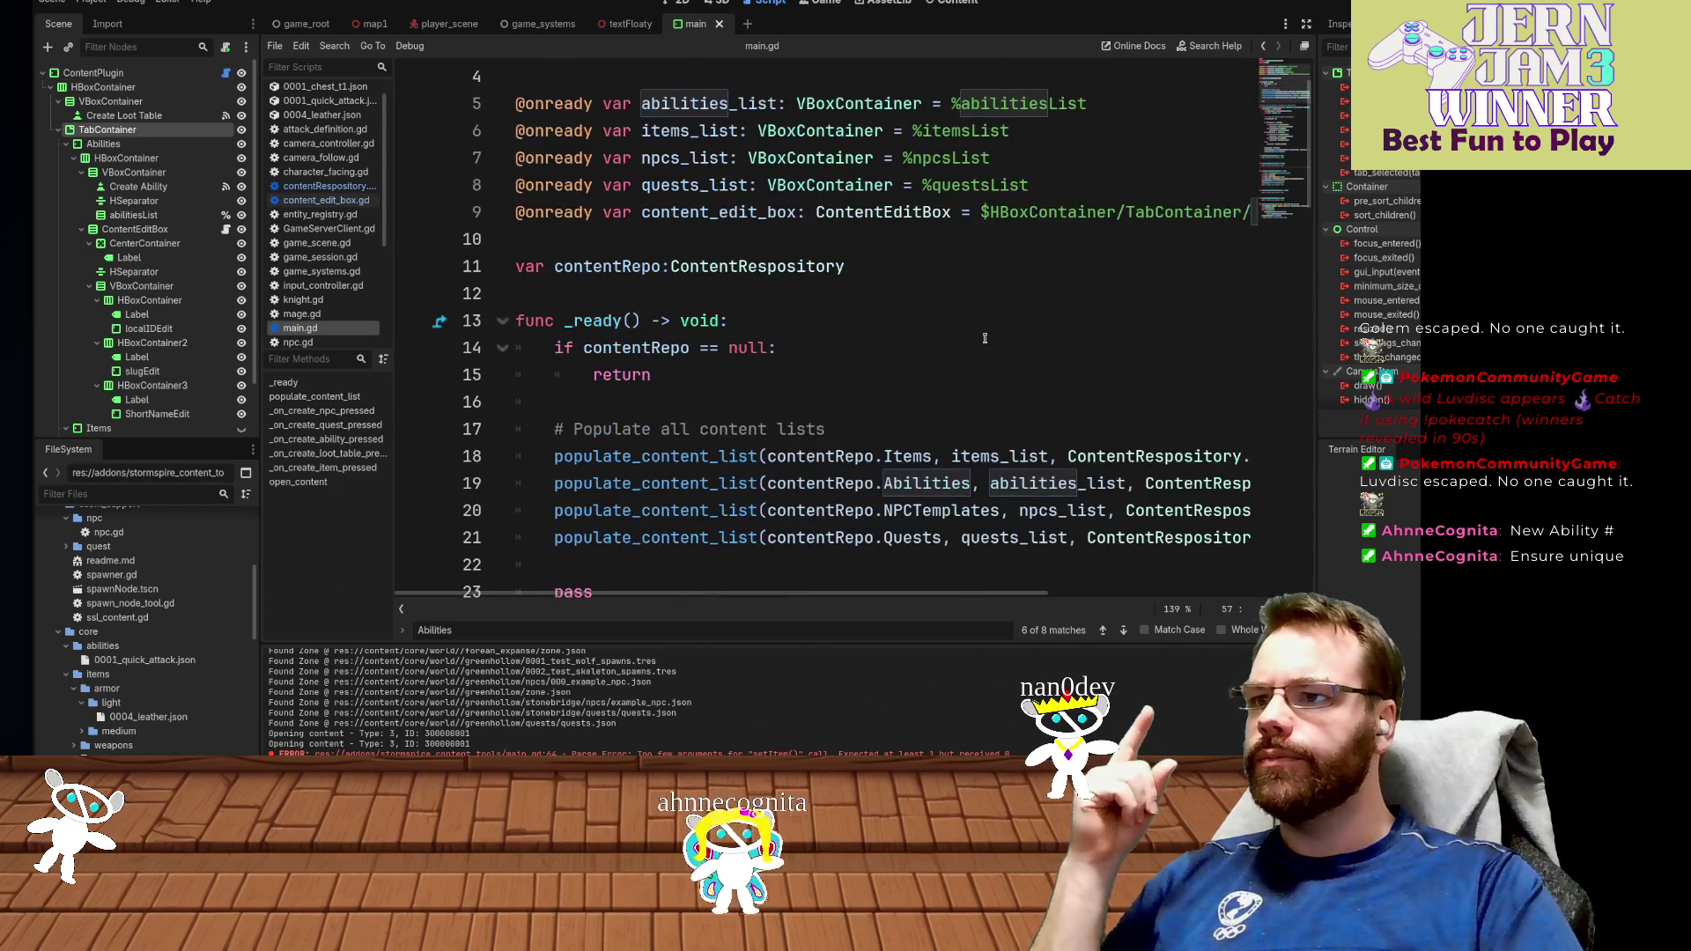
{"action": "left_click", "coordinate": [685, 484], "text": "ctrl"}
{"action": "scroll", "coordinate": [1149, 497], "scroll_direction": "down", "scroll_amount": 1}
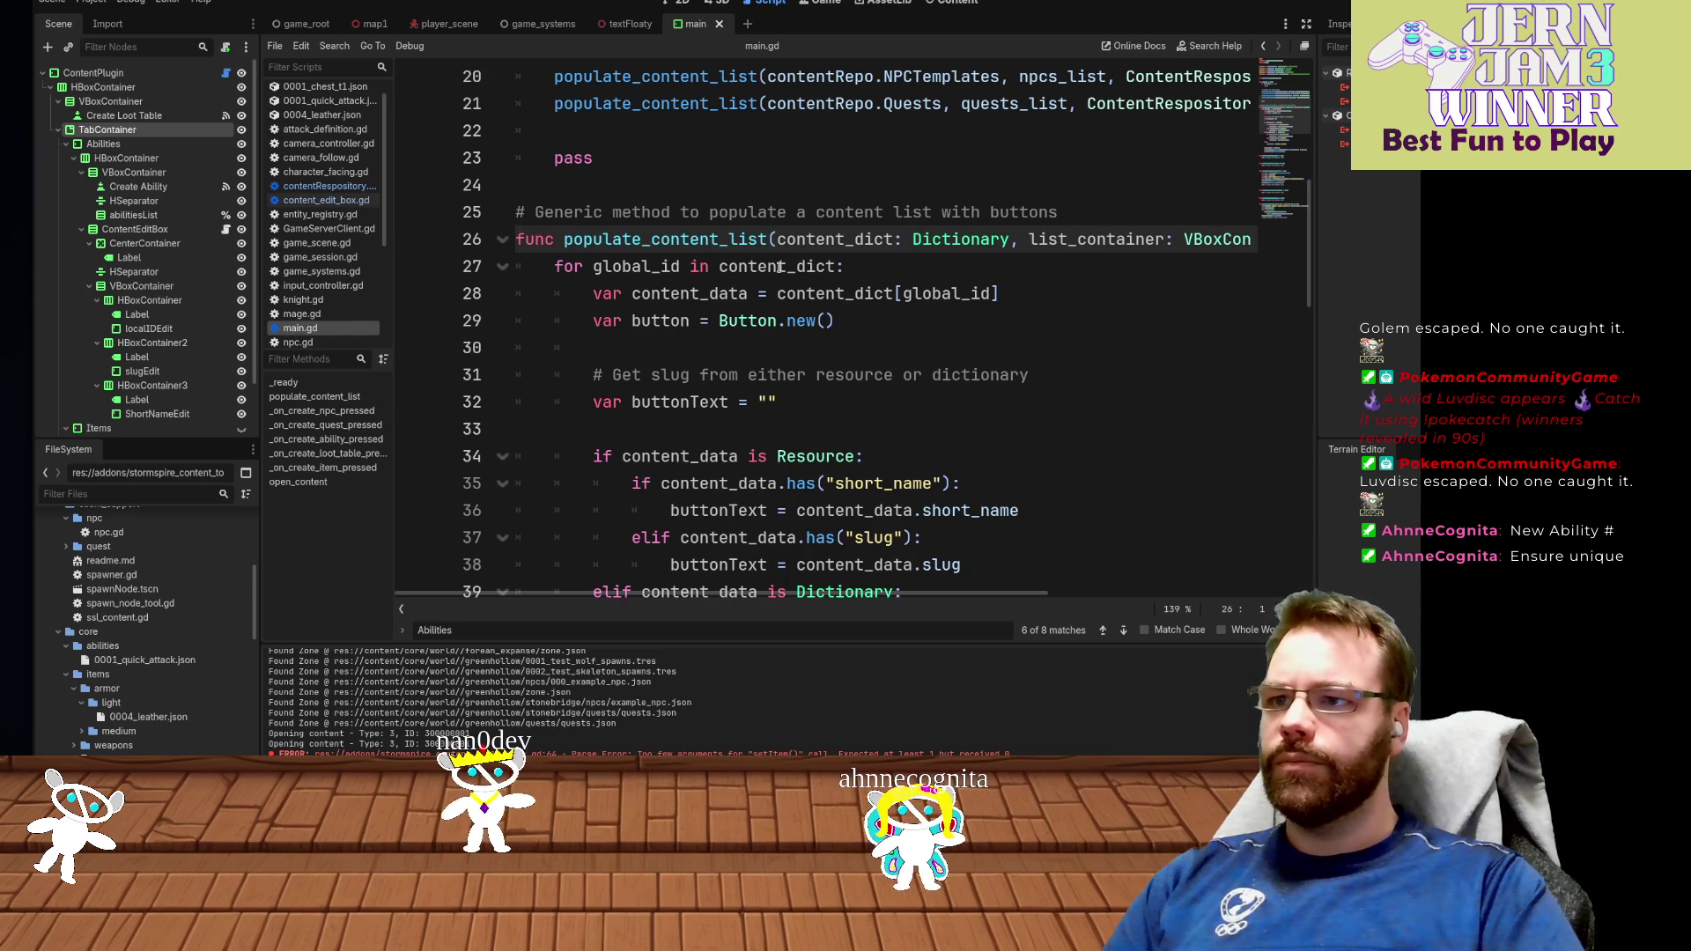
{"action": "mouse_move", "coordinate": [780, 267]}
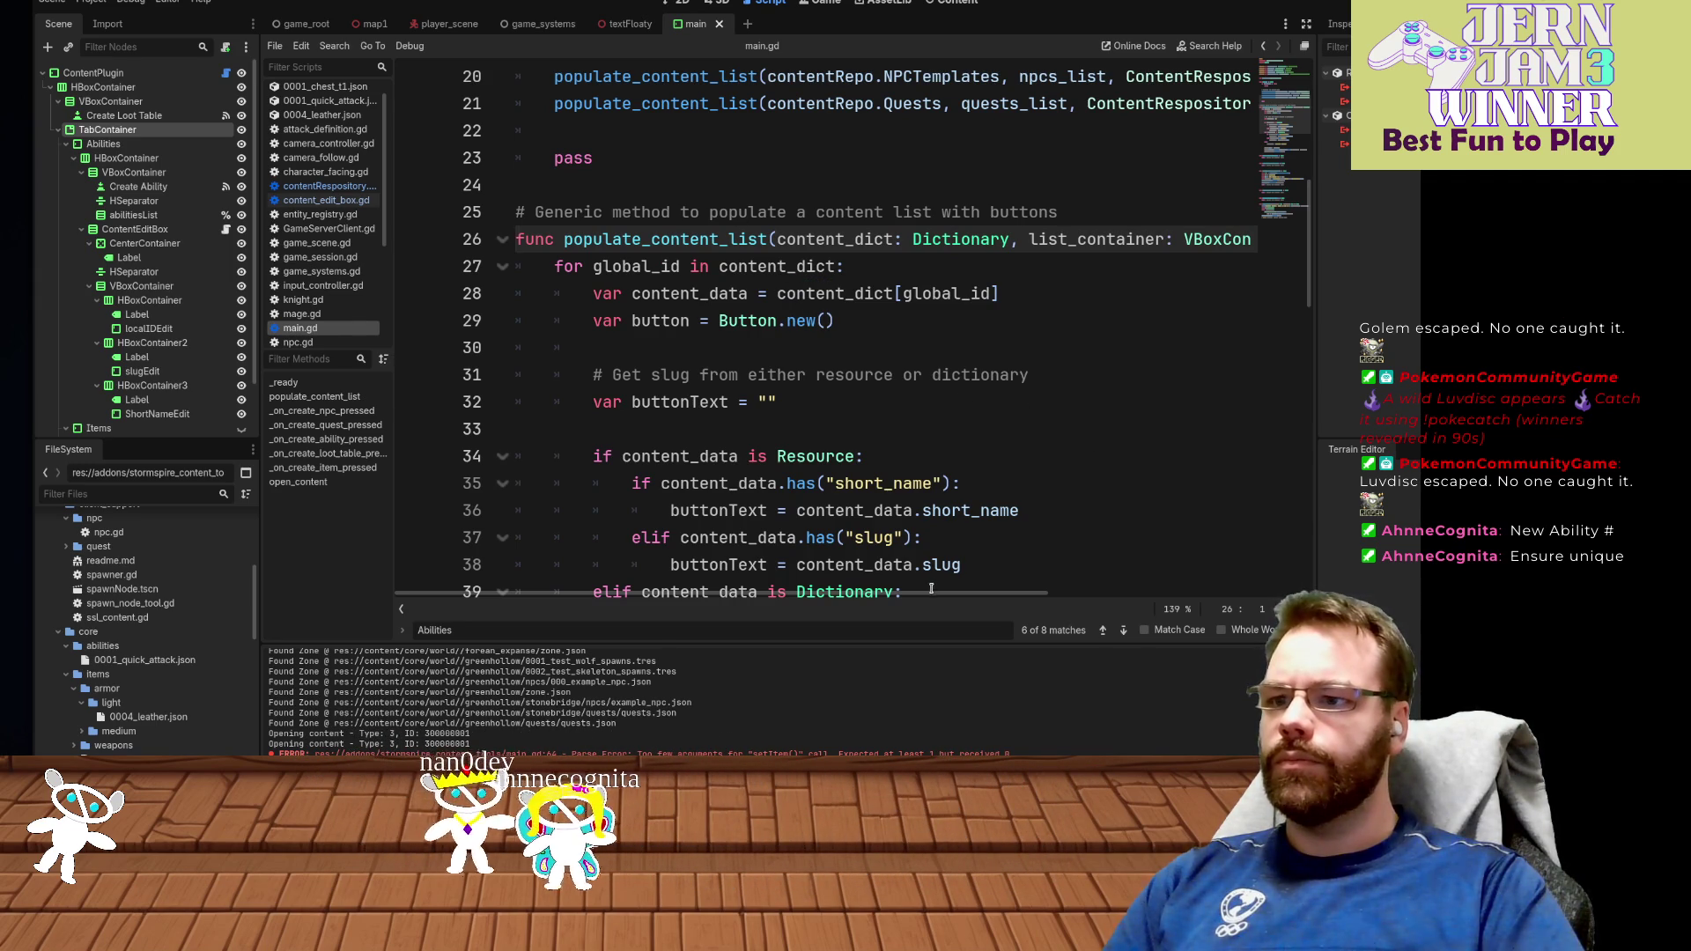
{"action": "scroll", "coordinate": [963, 518], "scroll_direction": "down", "scroll_amount": 4}
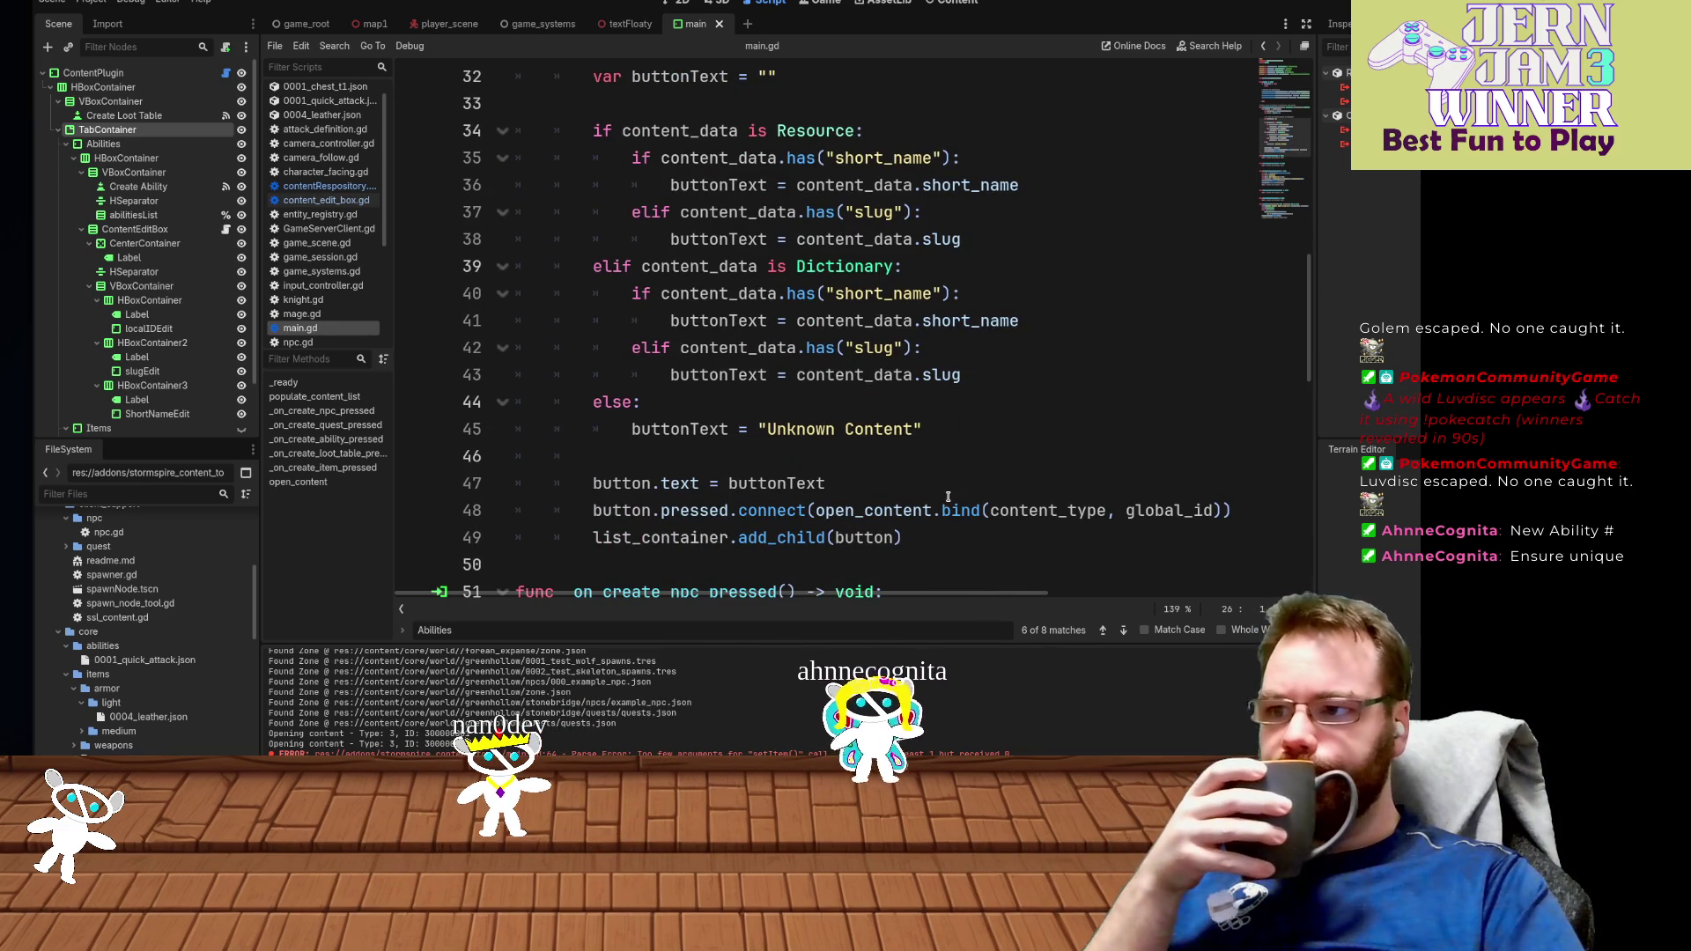
{"action": "scroll", "coordinate": [950, 497], "scroll_direction": "down", "scroll_amount": 2}
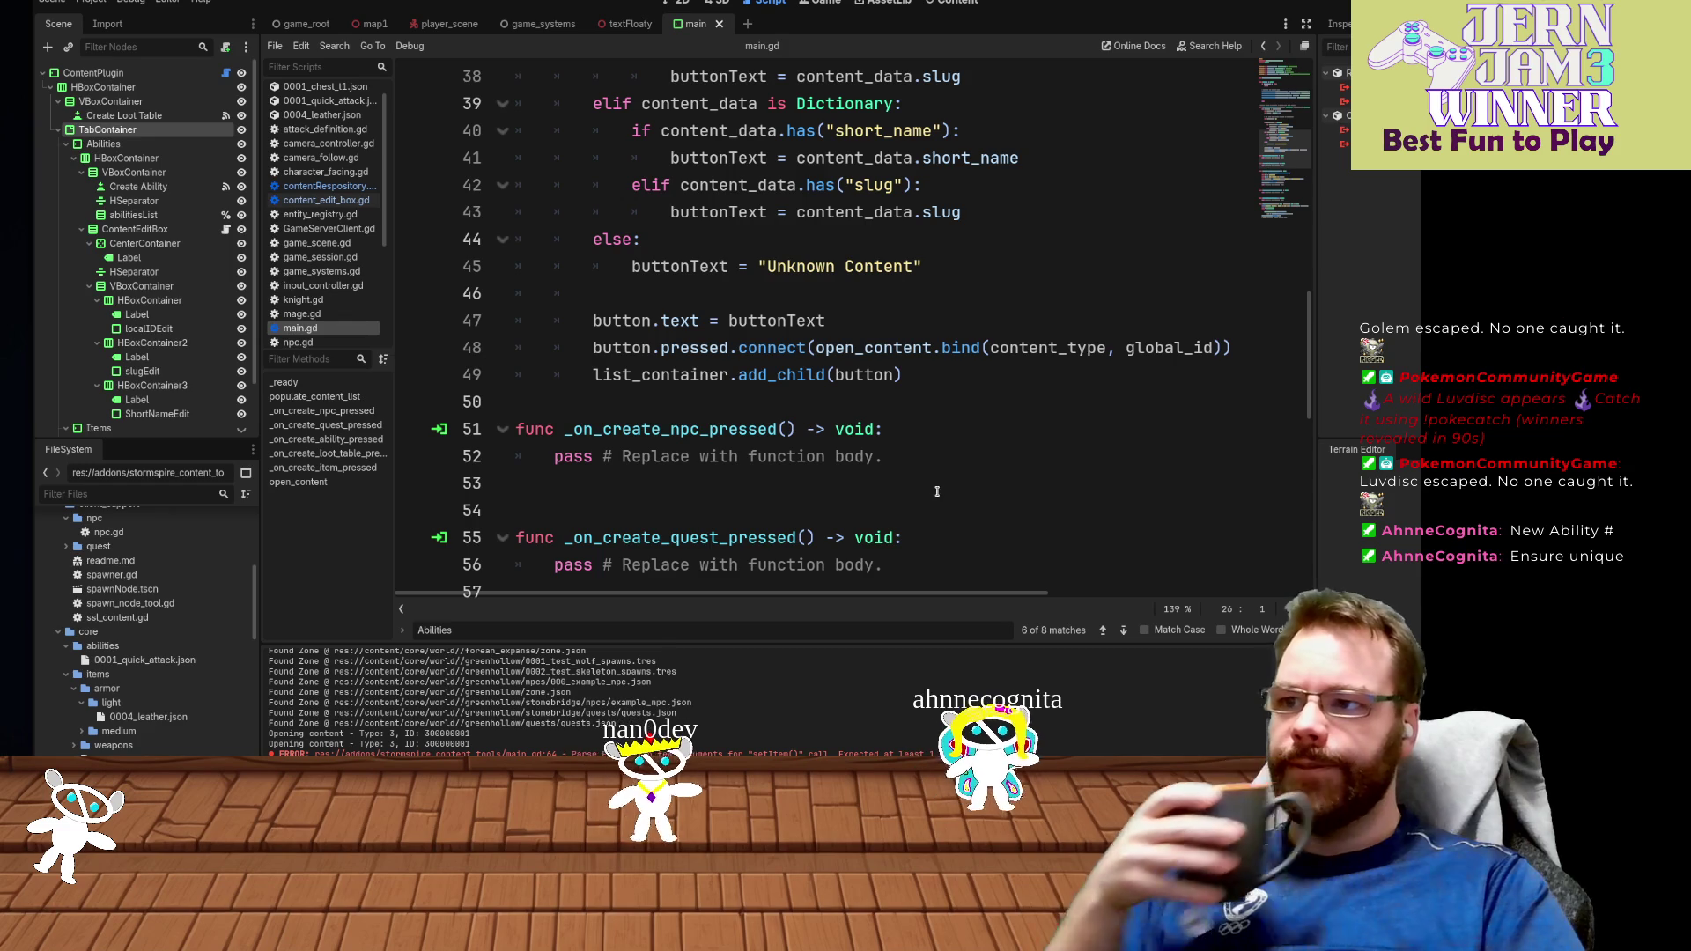
{"action": "scroll", "coordinate": [926, 489], "scroll_direction": "down", "scroll_amount": 3}
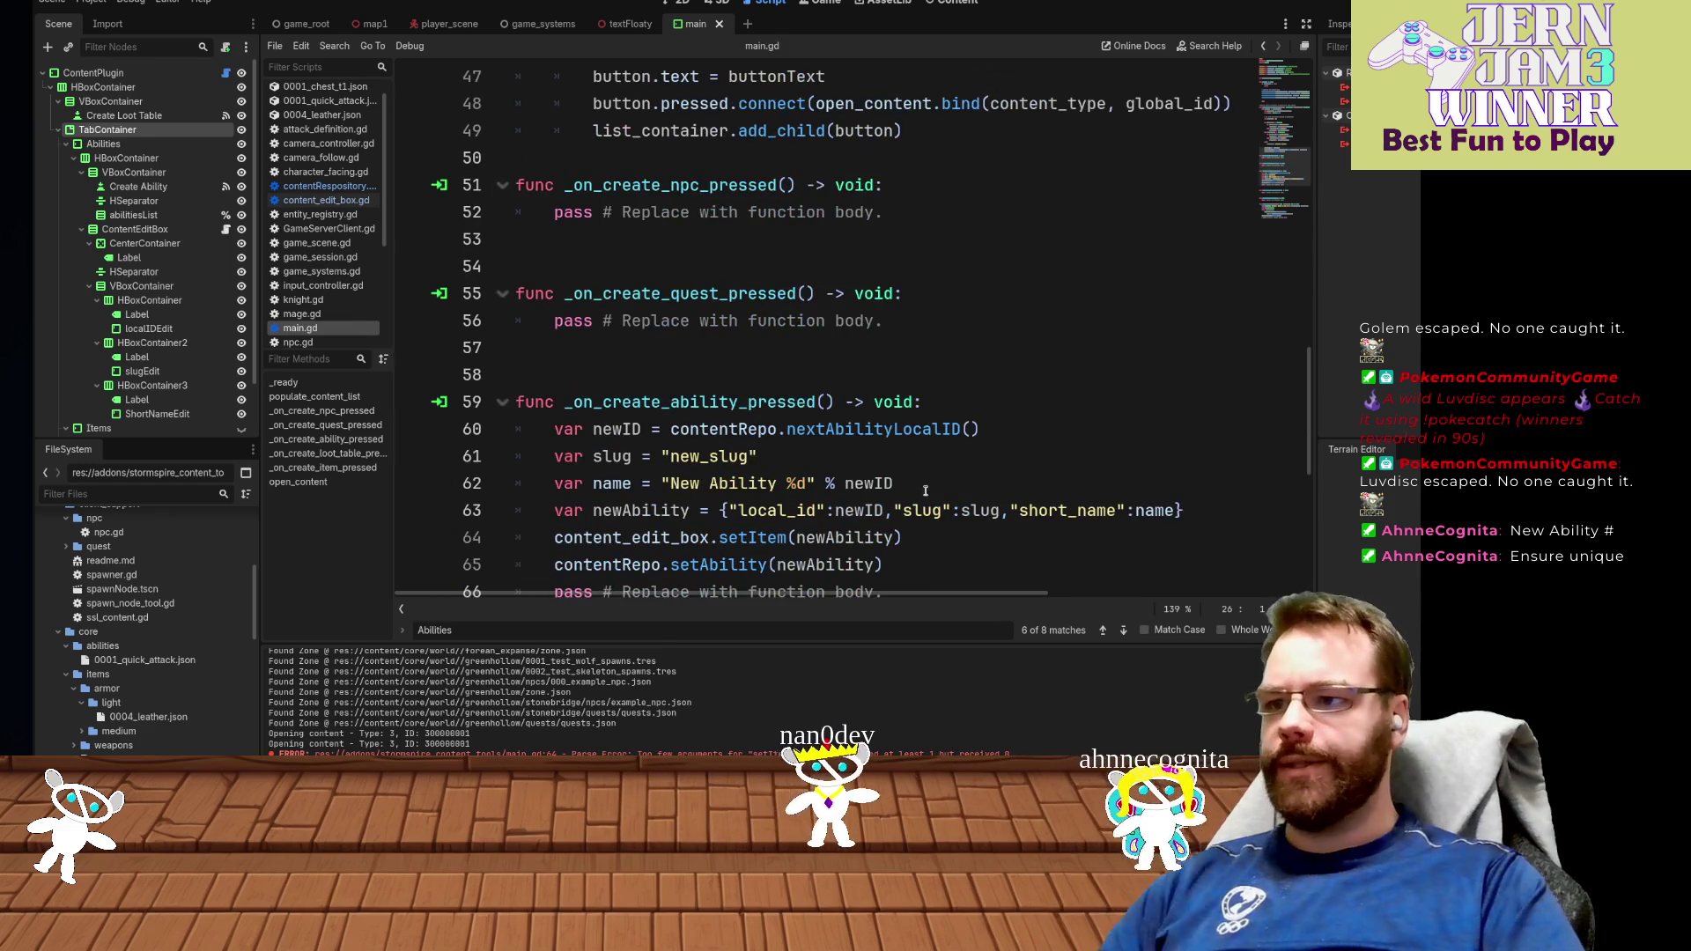
{"action": "scroll", "coordinate": [906, 504], "scroll_direction": "up", "scroll_amount": 9}
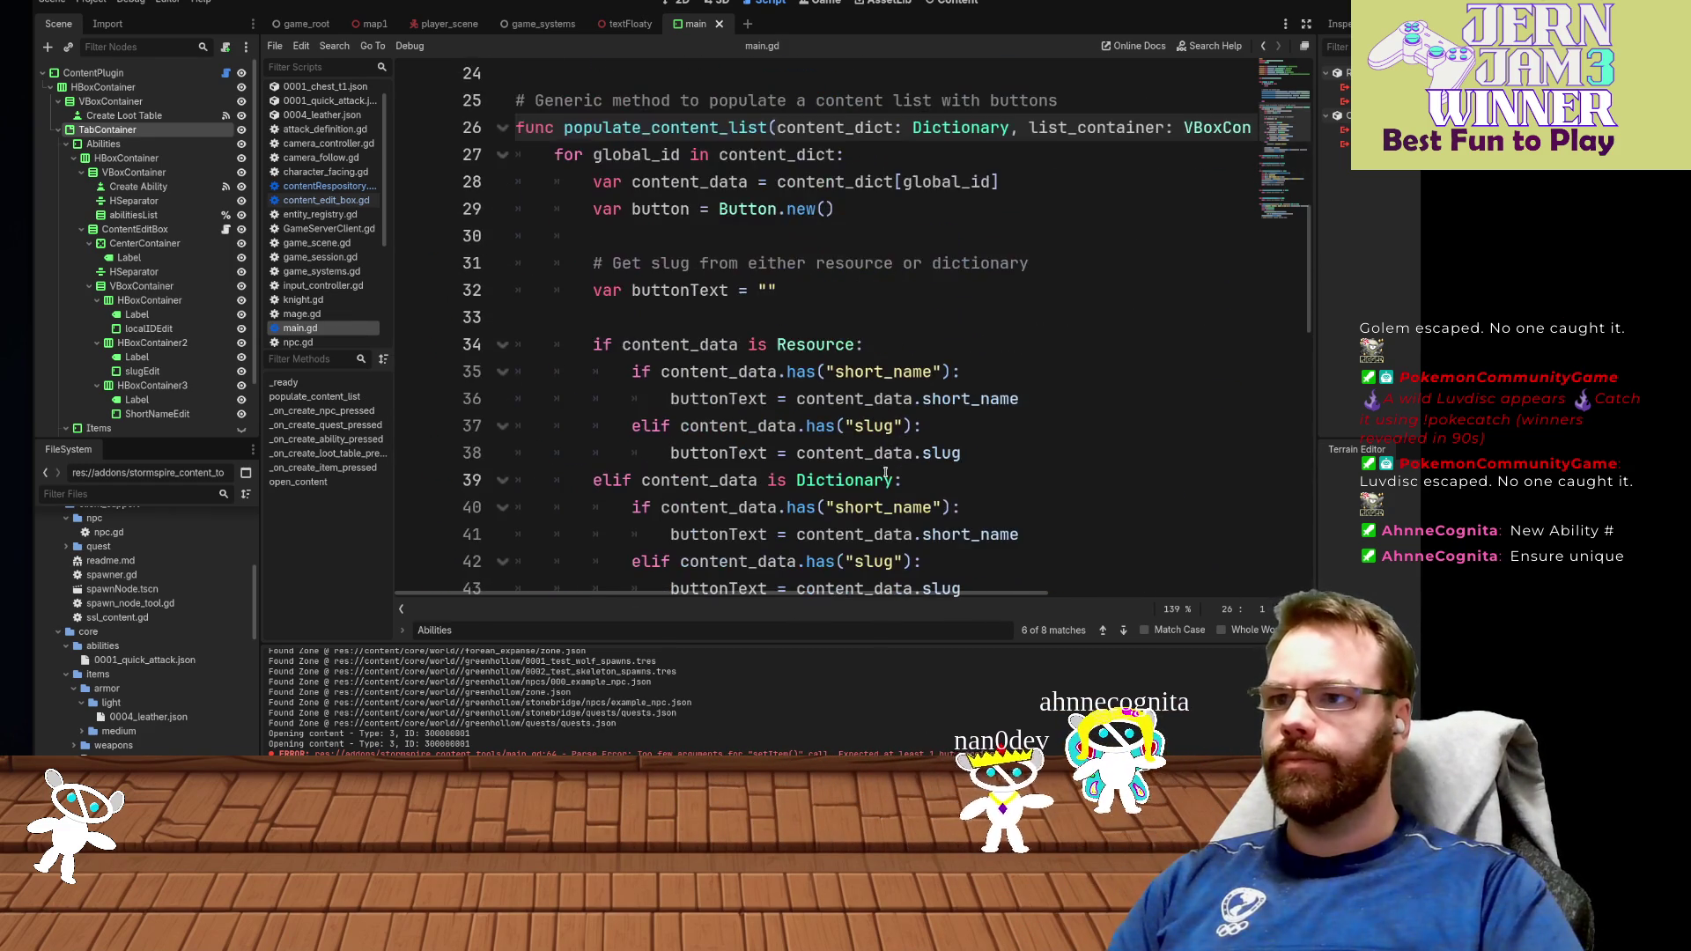
{"action": "scroll", "coordinate": [888, 478], "scroll_direction": "up", "scroll_amount": 4}
{"action": "scroll", "coordinate": [1026, 362], "scroll_direction": "right", "scroll_amount": 3}
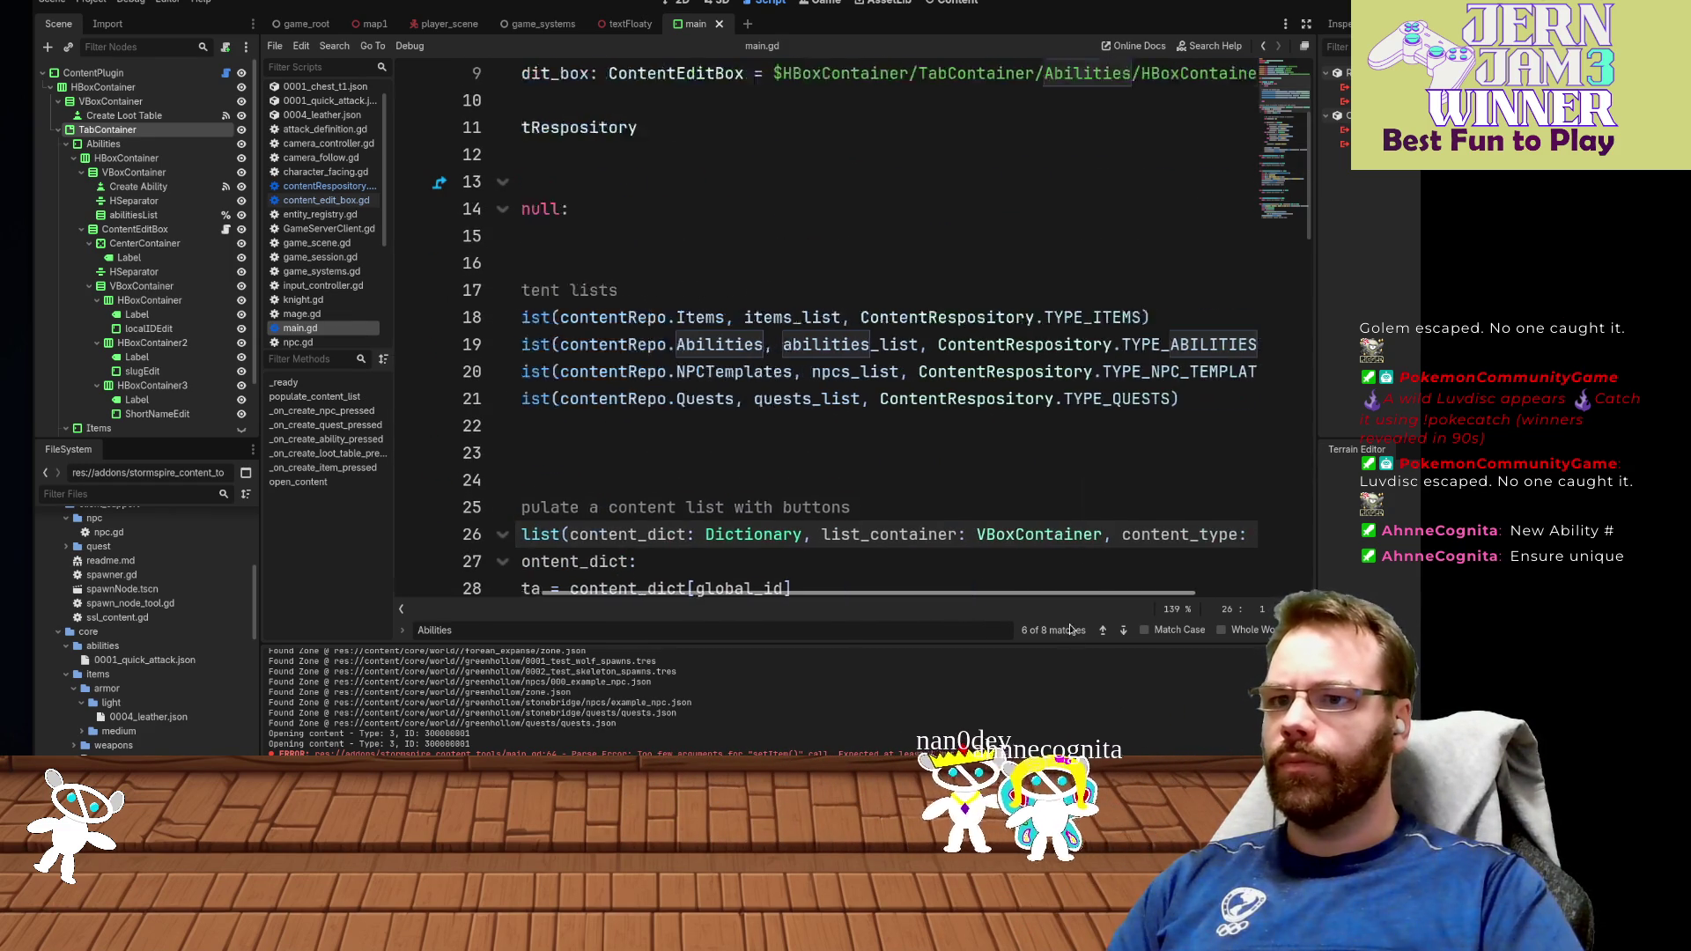
{"action": "left_click_drag", "start_coordinate": [768, 589], "coordinate": [770, 589]}
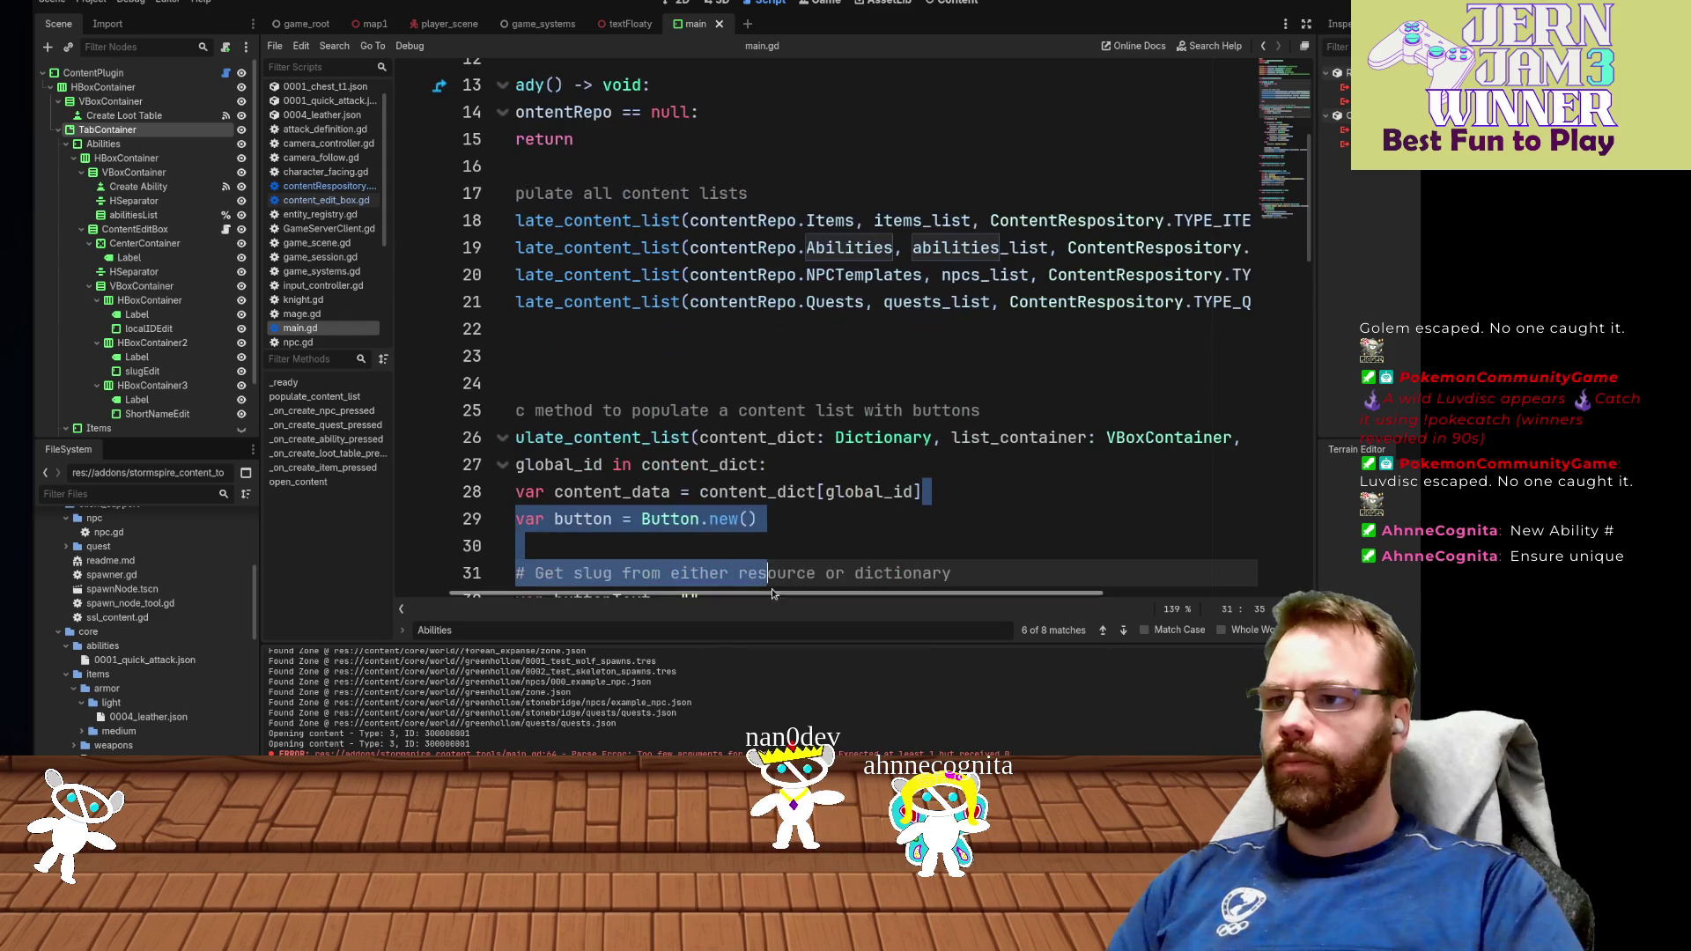
{"action": "double_click", "coordinate": [955, 247]}
{"action": "scroll", "coordinate": [916, 528], "scroll_direction": "down", "scroll_amount": 6}
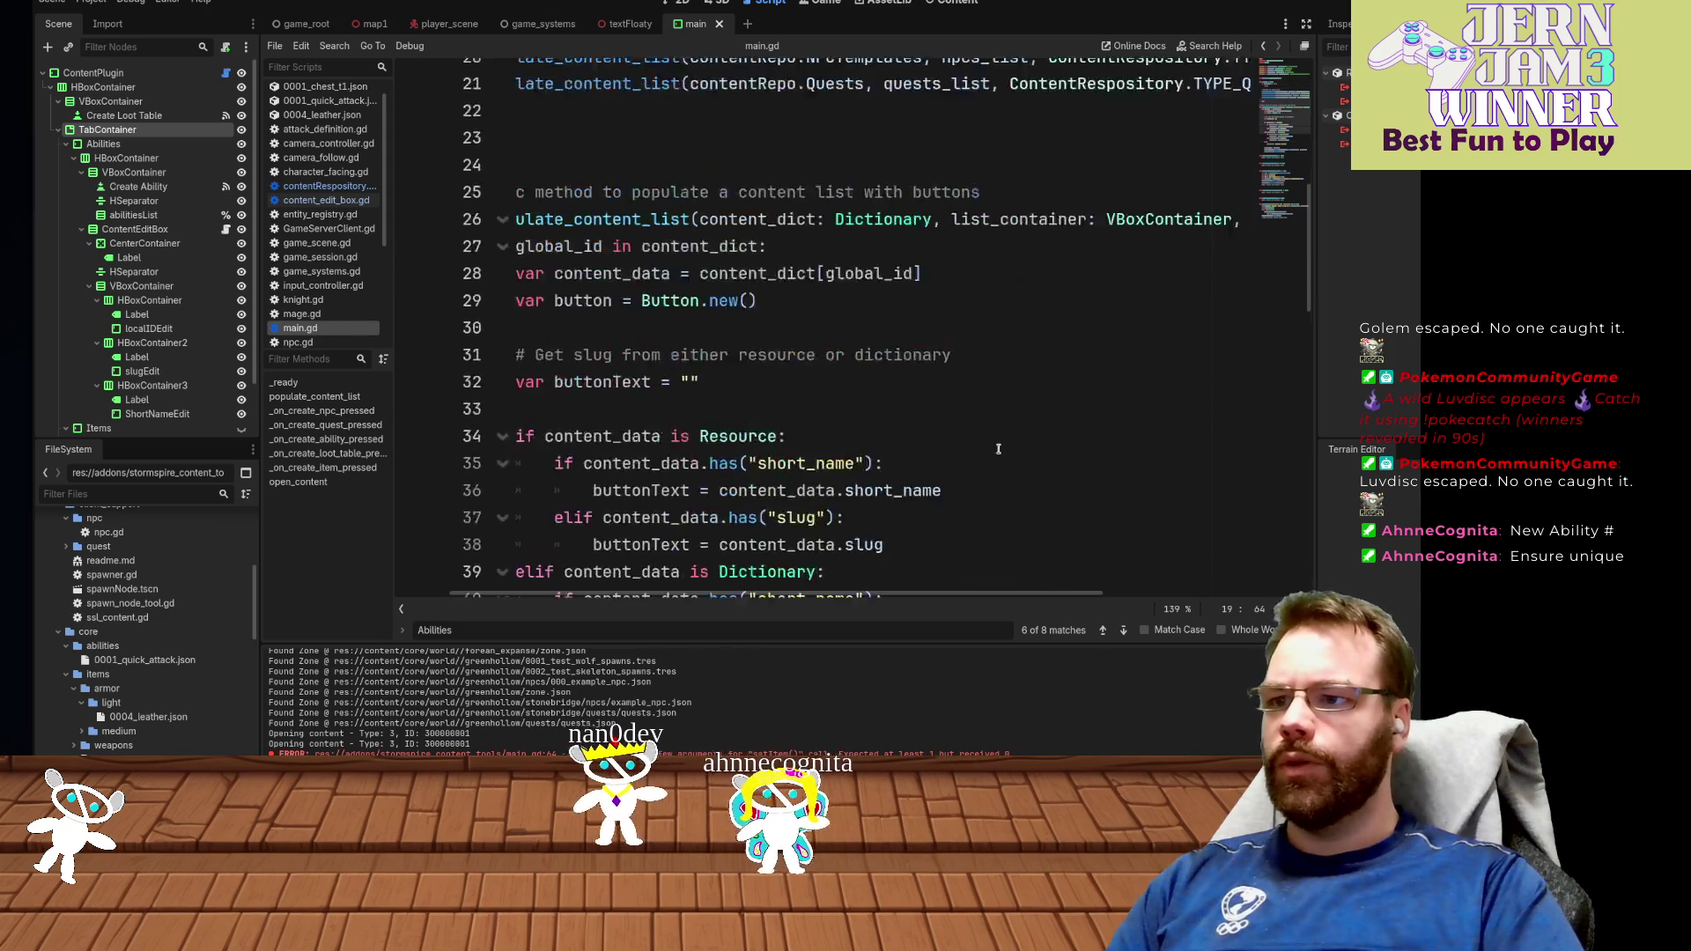
{"action": "scroll", "coordinate": [916, 528], "scroll_direction": "down", "scroll_amount": 5}
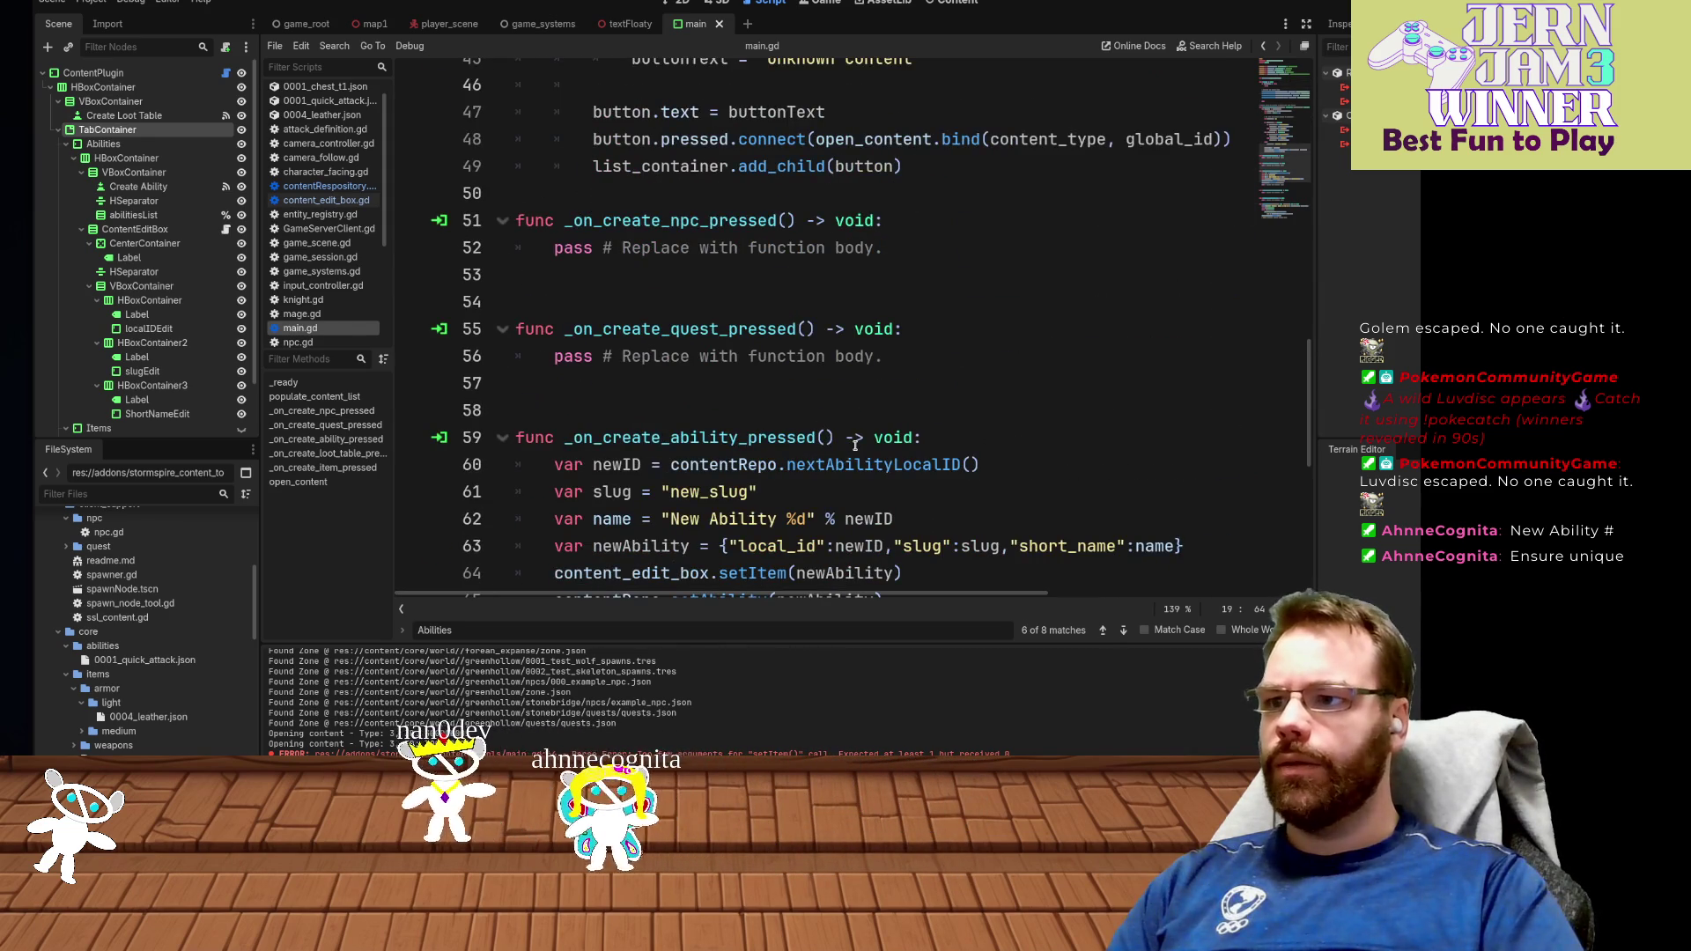
{"action": "scroll", "coordinate": [773, 248], "scroll_direction": "down", "scroll_amount": 2}
{"action": "left_click", "coordinate": [963, 459]}
{"action": "left_click", "coordinate": [1002, 432]}
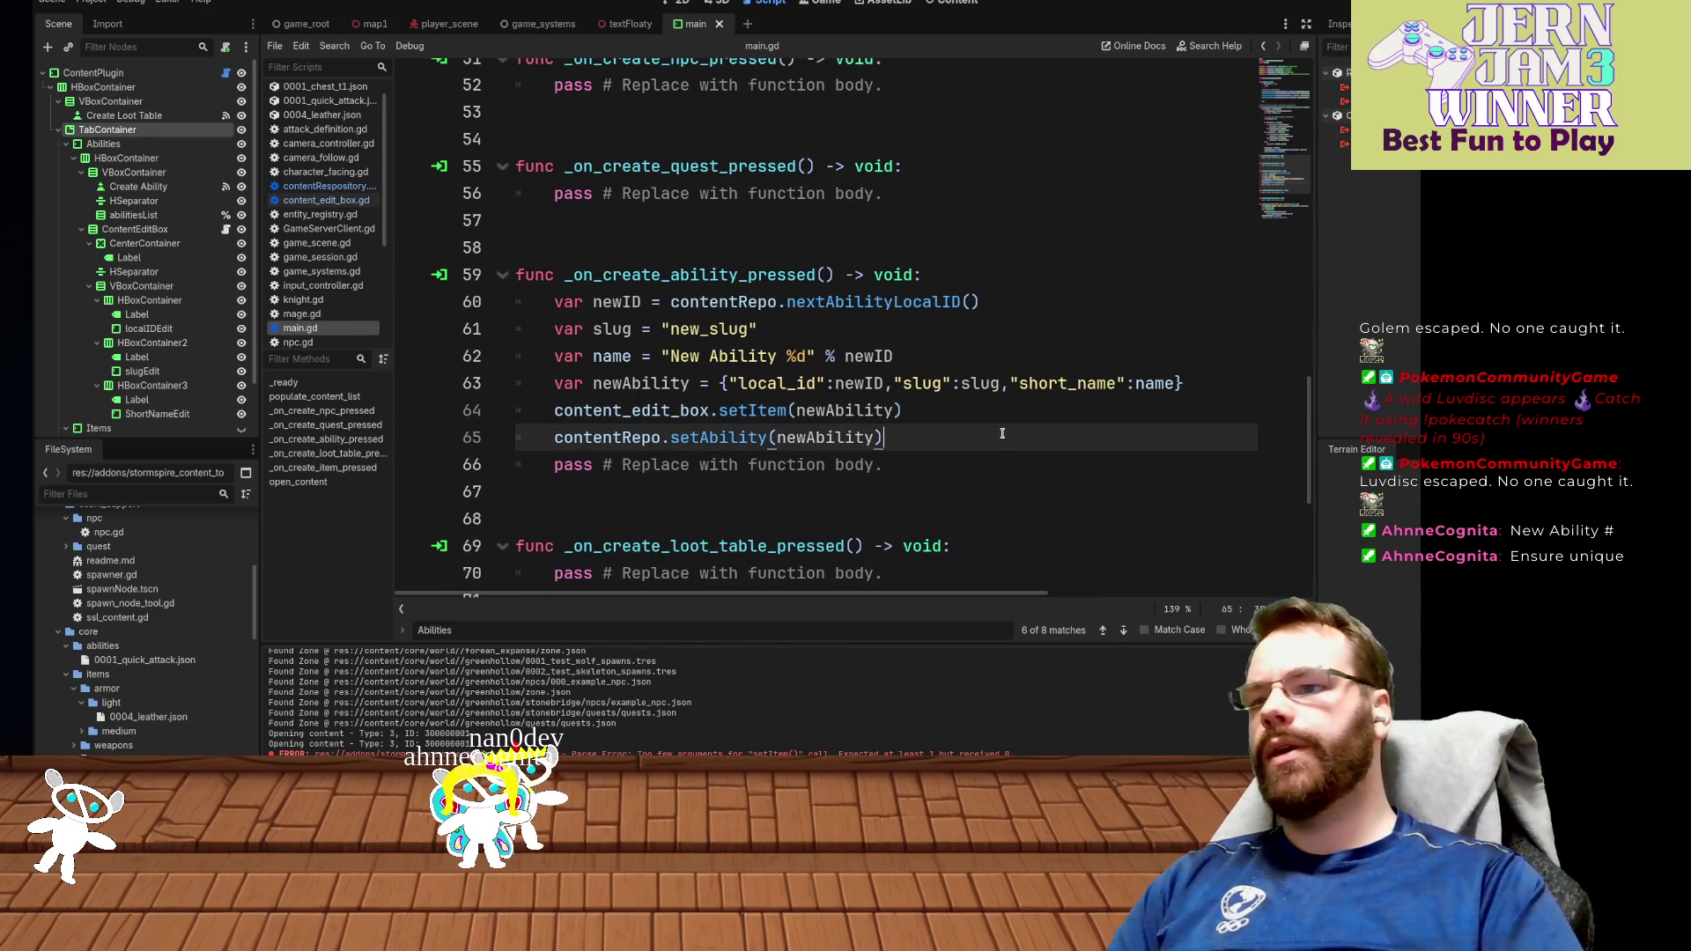
Step: Start an 'abilities_list.' line after contentRepo.setAbility and look up at populate_content_list
{"action": "key", "text": "Return"}
{"action": "type", "text": "abilities_list."}
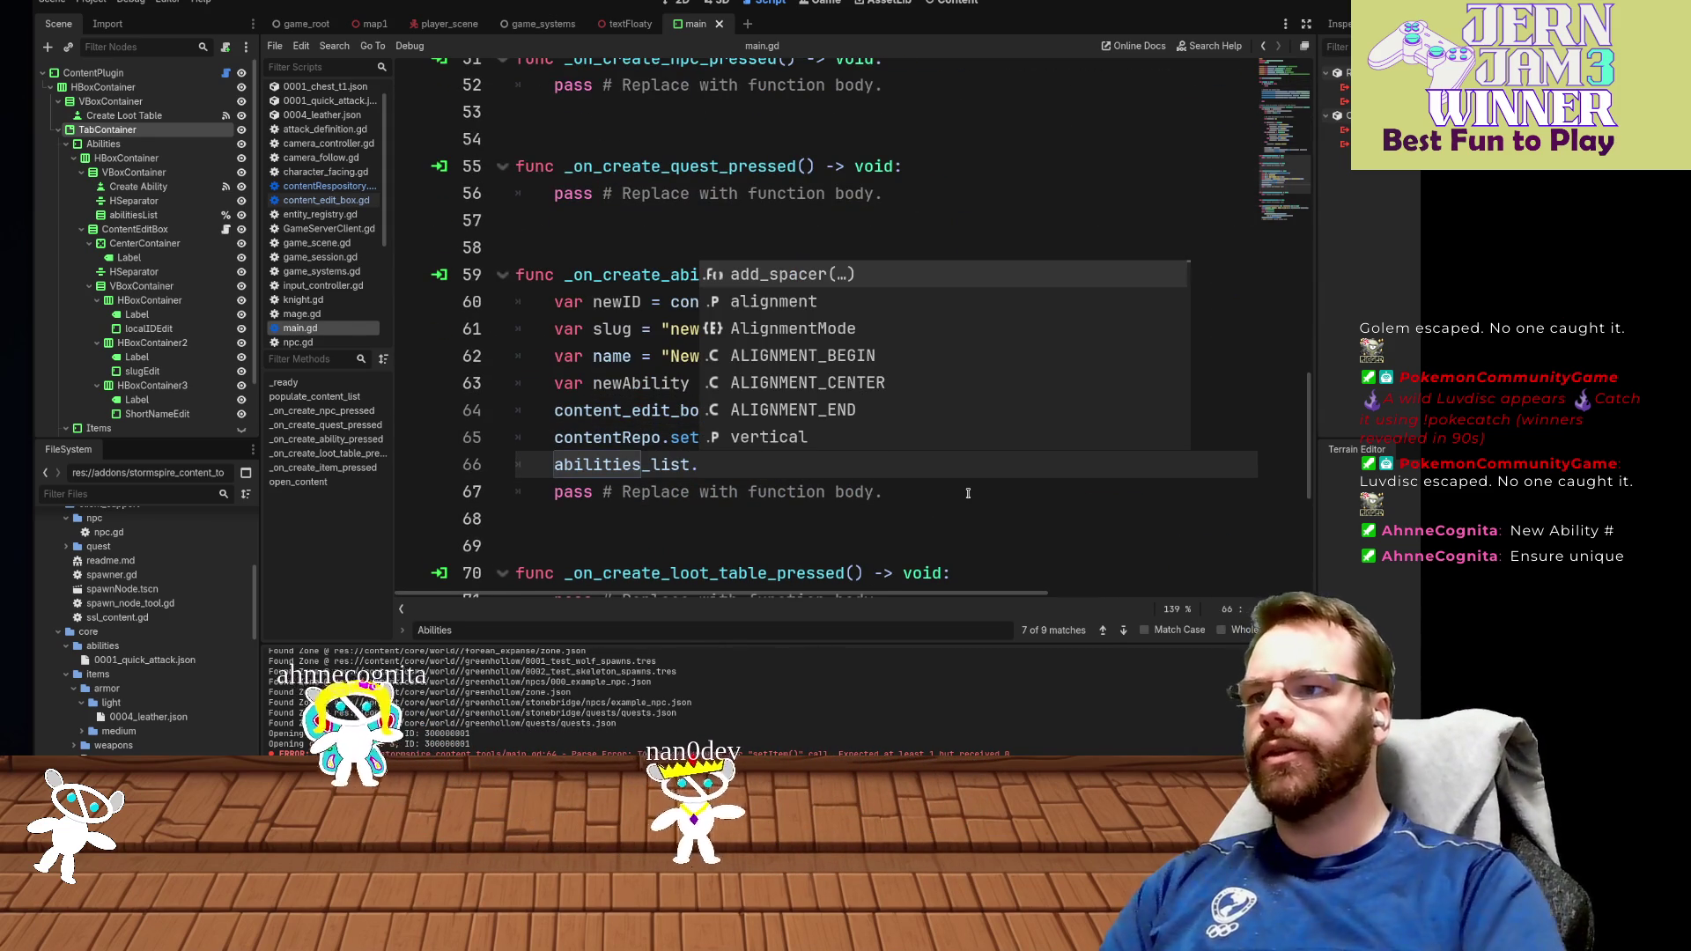
{"action": "scroll", "coordinate": [951, 431], "scroll_direction": "up", "scroll_amount": 4}
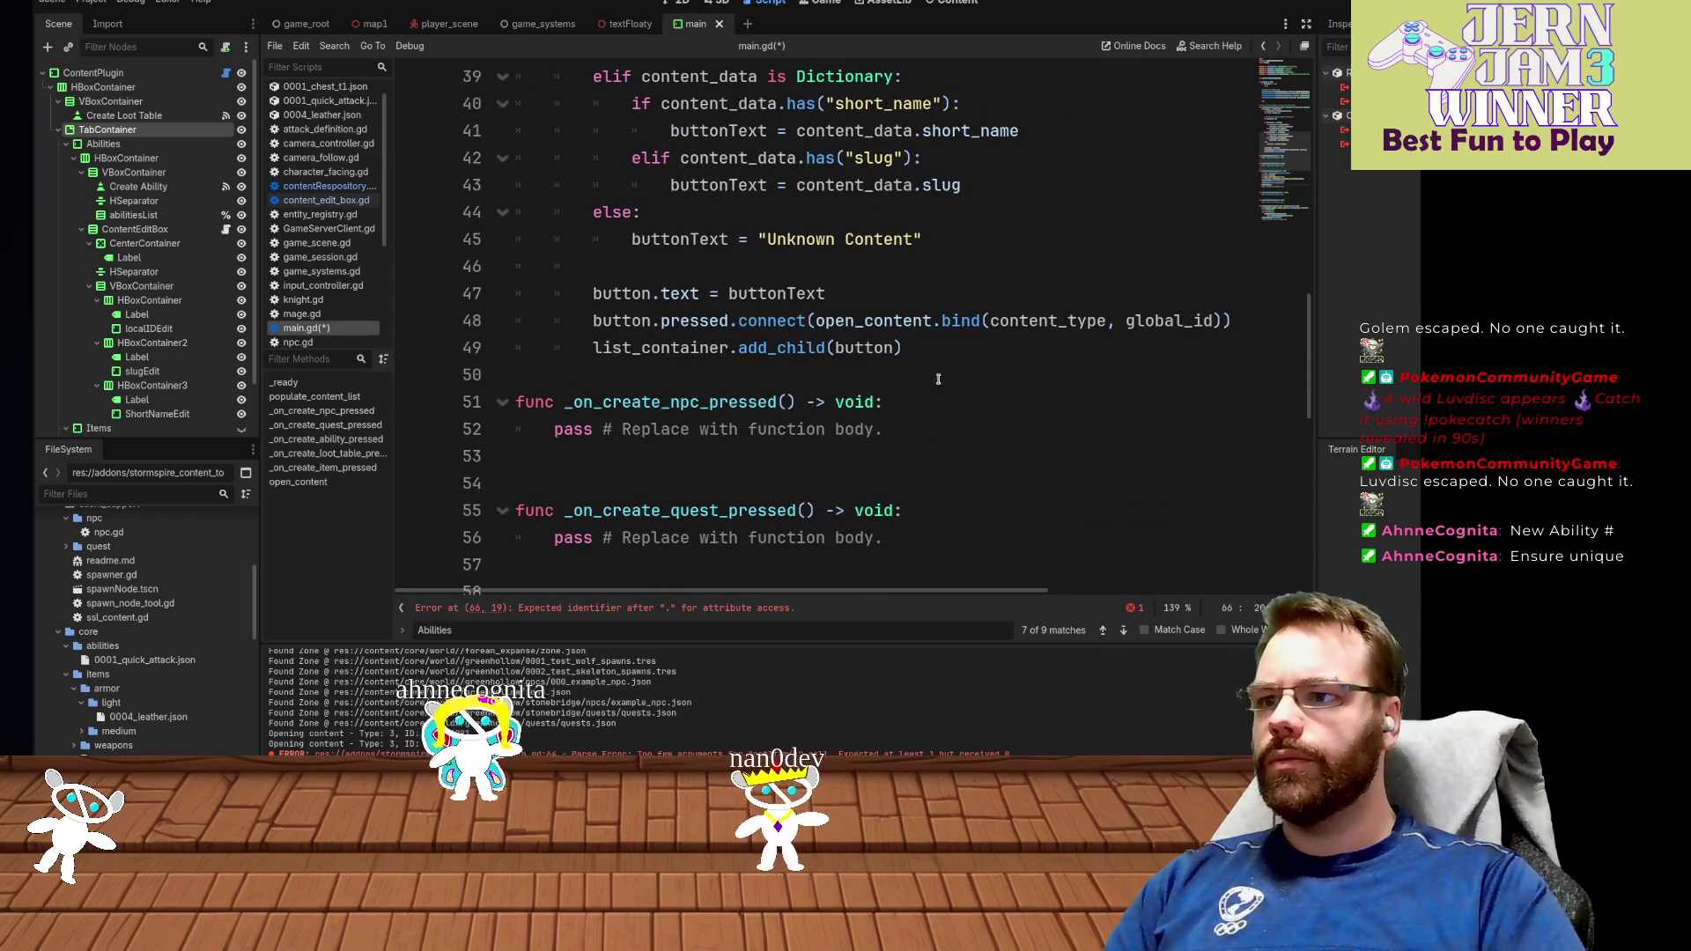
{"action": "scroll", "coordinate": [951, 377], "scroll_direction": "up", "scroll_amount": 5}
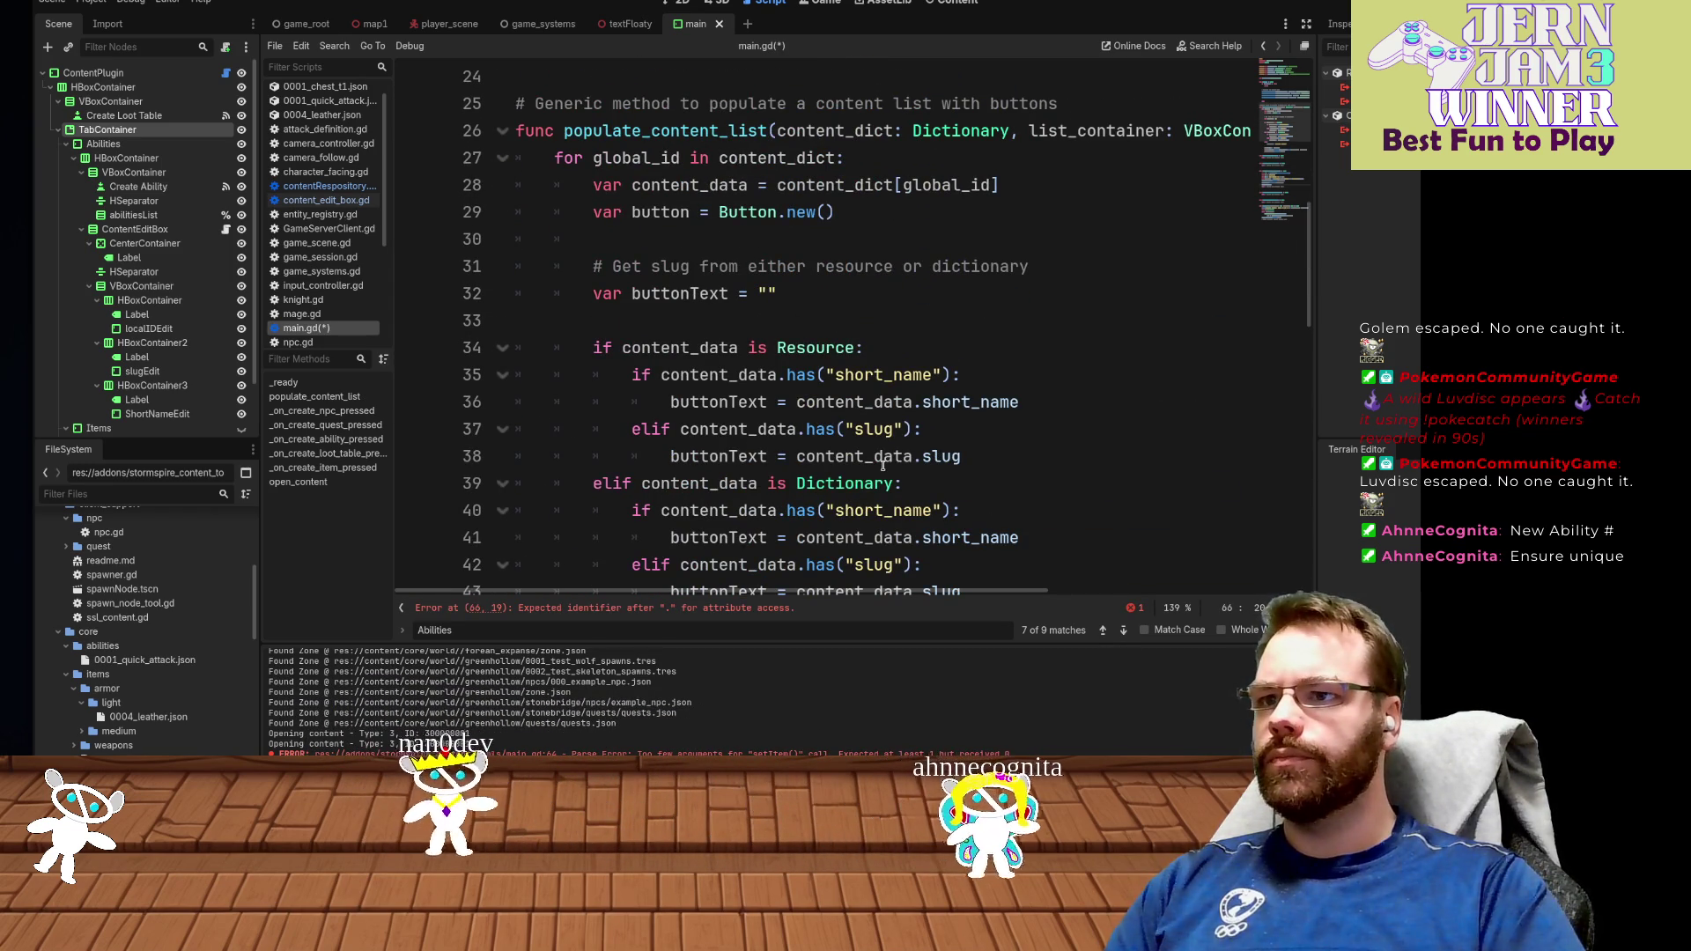
{"action": "left_click", "coordinate": [562, 266]}
{"action": "scroll", "coordinate": [550, 281], "scroll_direction": "down", "scroll_amount": 2}
{"action": "scroll", "coordinate": [540, 296], "scroll_direction": "up", "scroll_amount": 3}
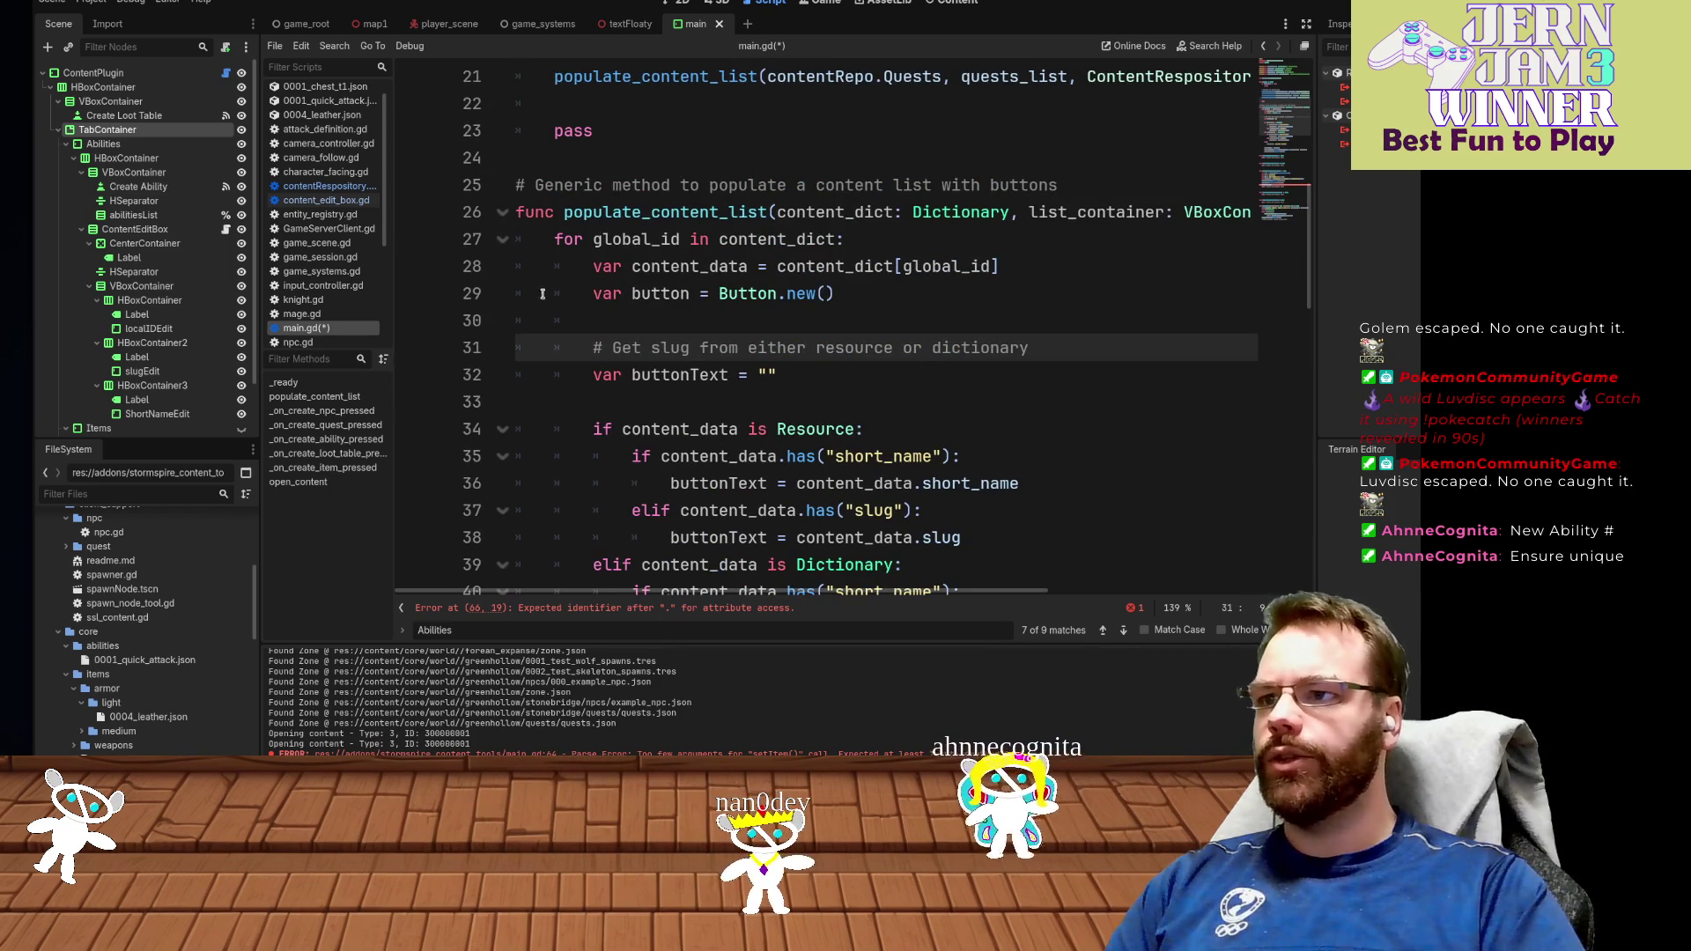
Step: Add 'func _buttonForItem(content:Dictionary) -> Button' above populate_content_list and save main.gd
{"action": "left_click", "coordinate": [615, 158]}
{"action": "key", "text": "Return"}
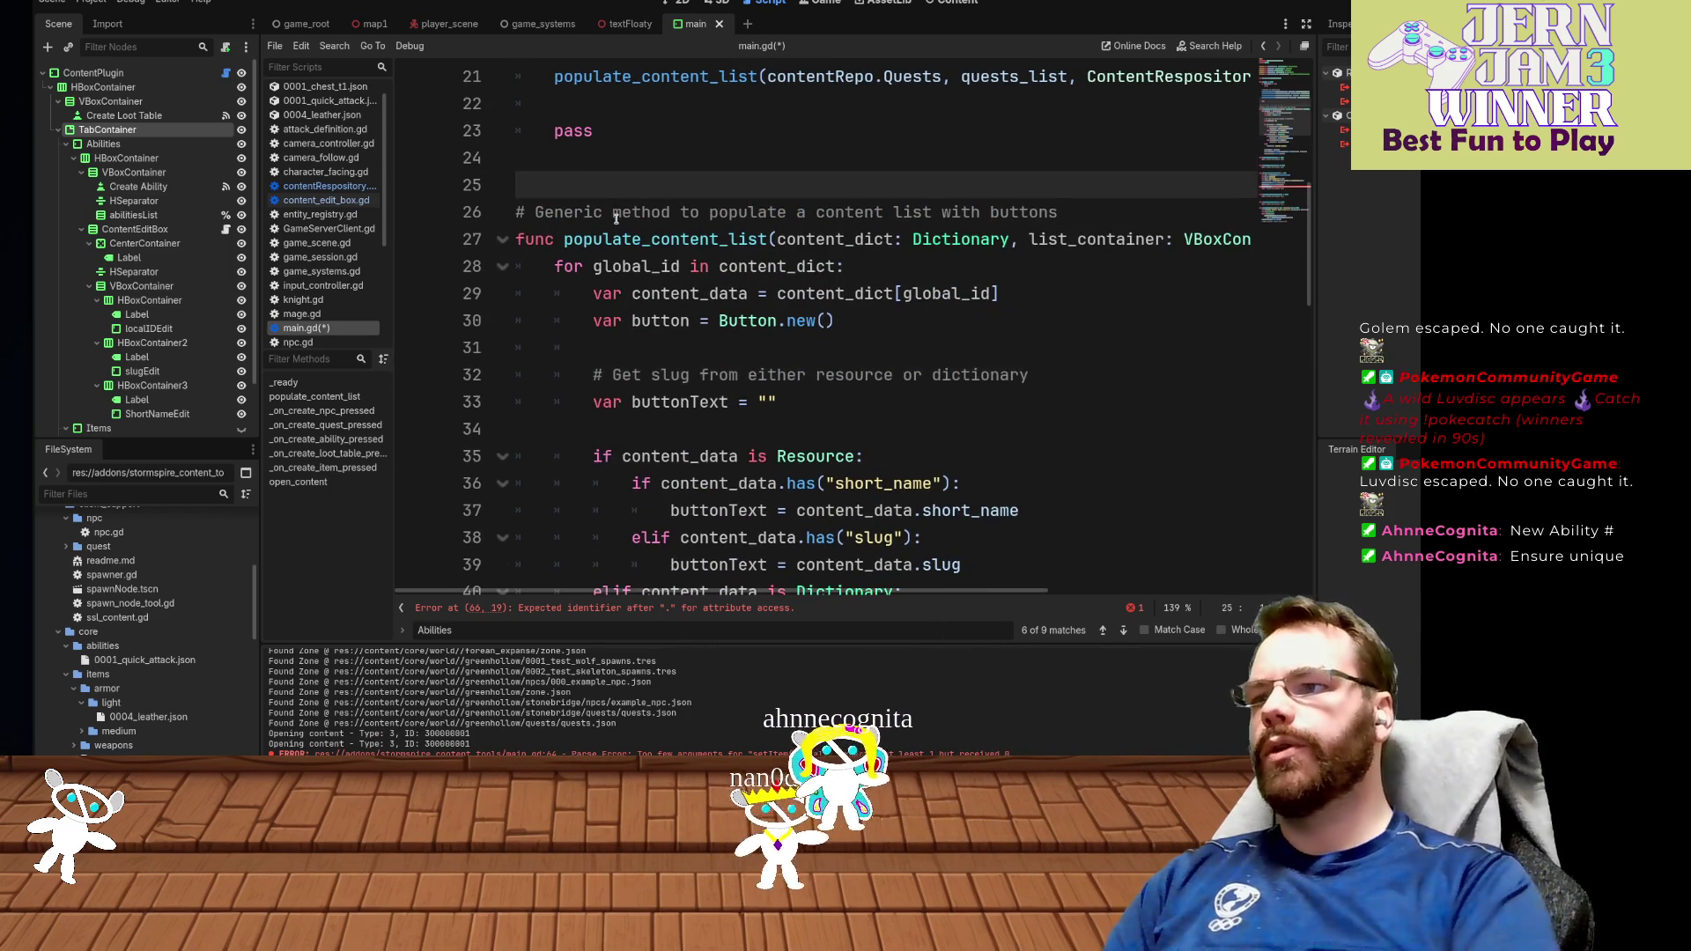
{"action": "key", "text": "Return"}
{"action": "key", "text": "Up"}
{"action": "type", "text": "func"}
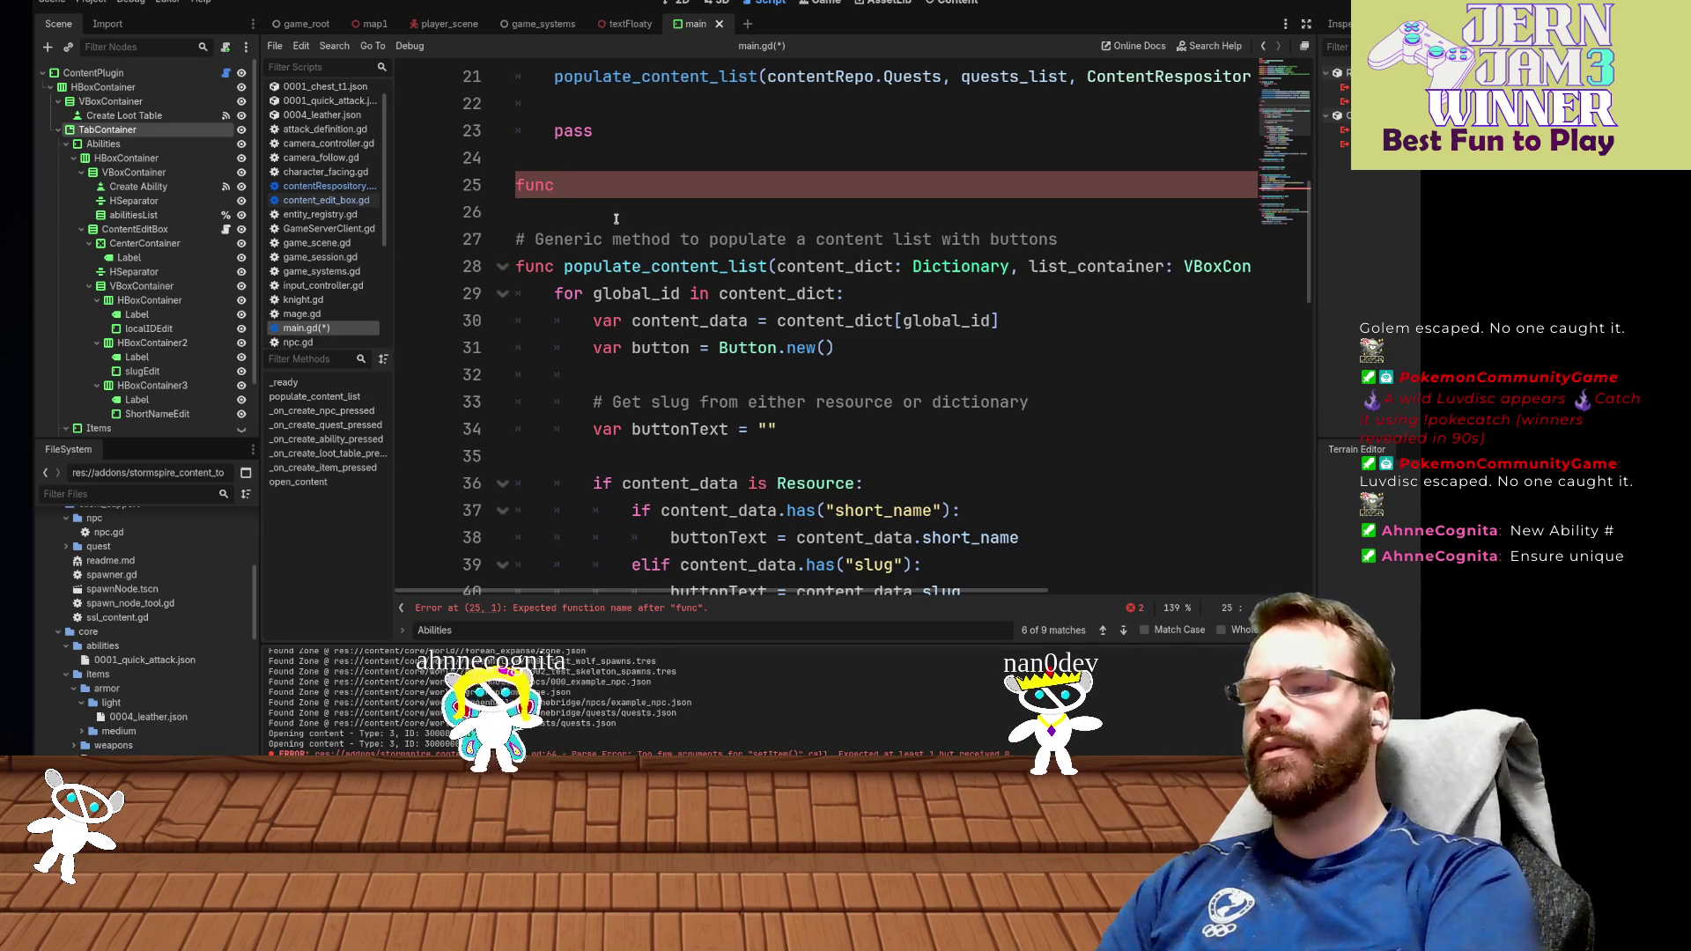
{"action": "type", "text": " _"}
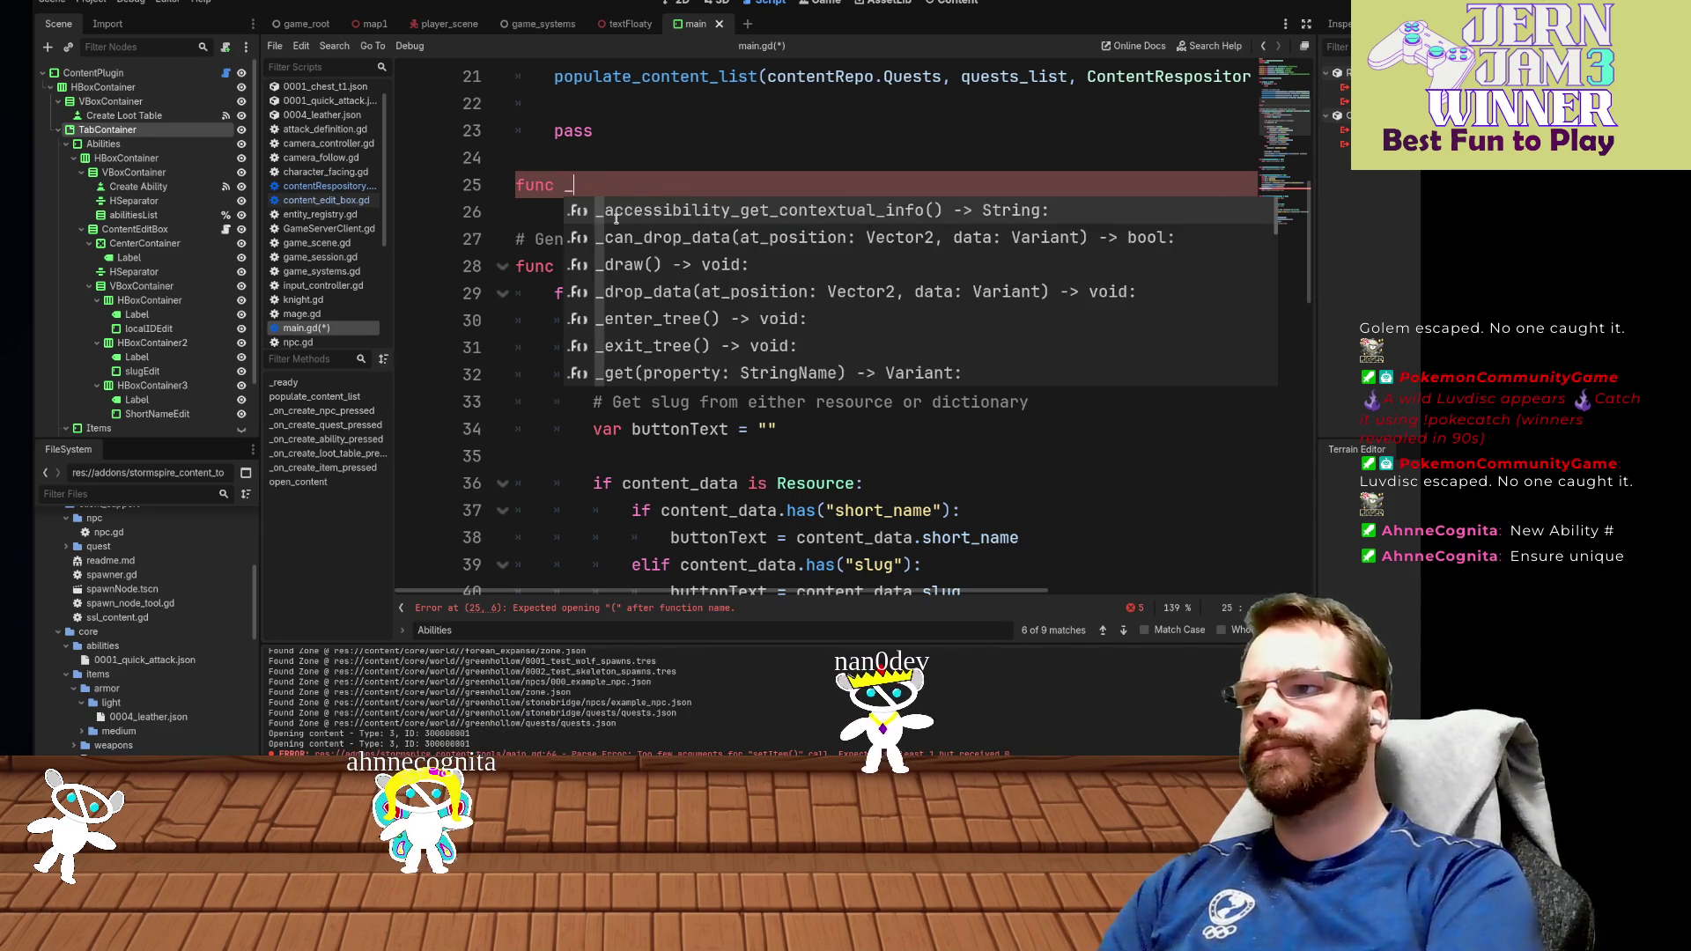
{"action": "type", "text": "buttonFo"}
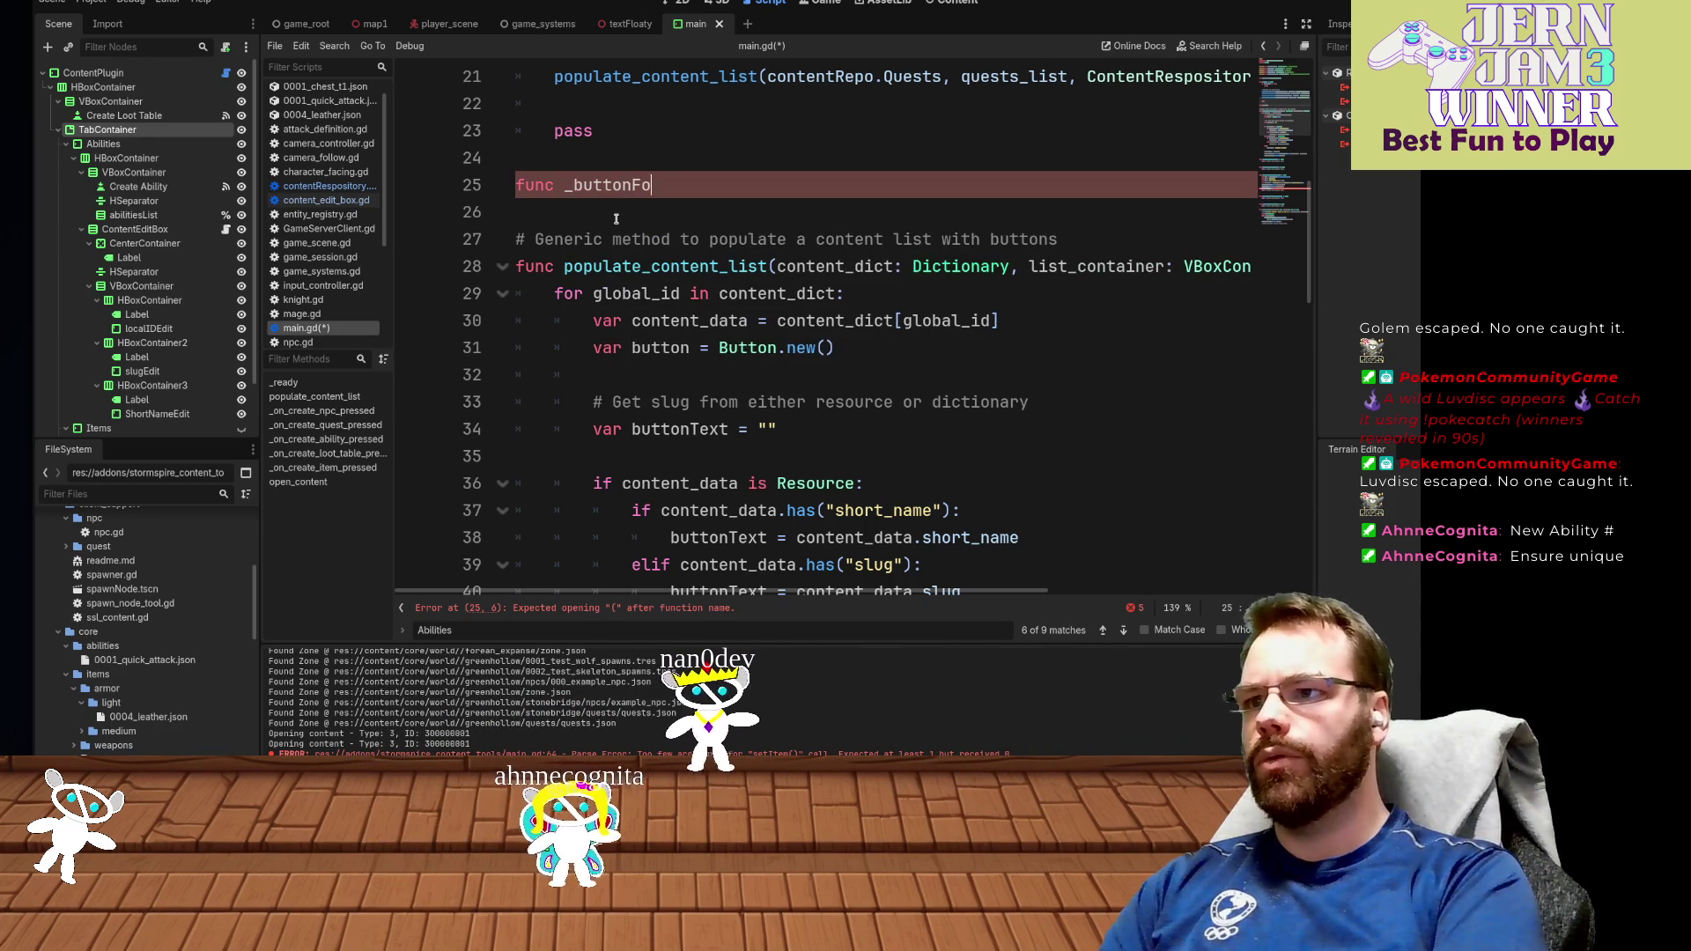
{"action": "type", "text": "rCo"}
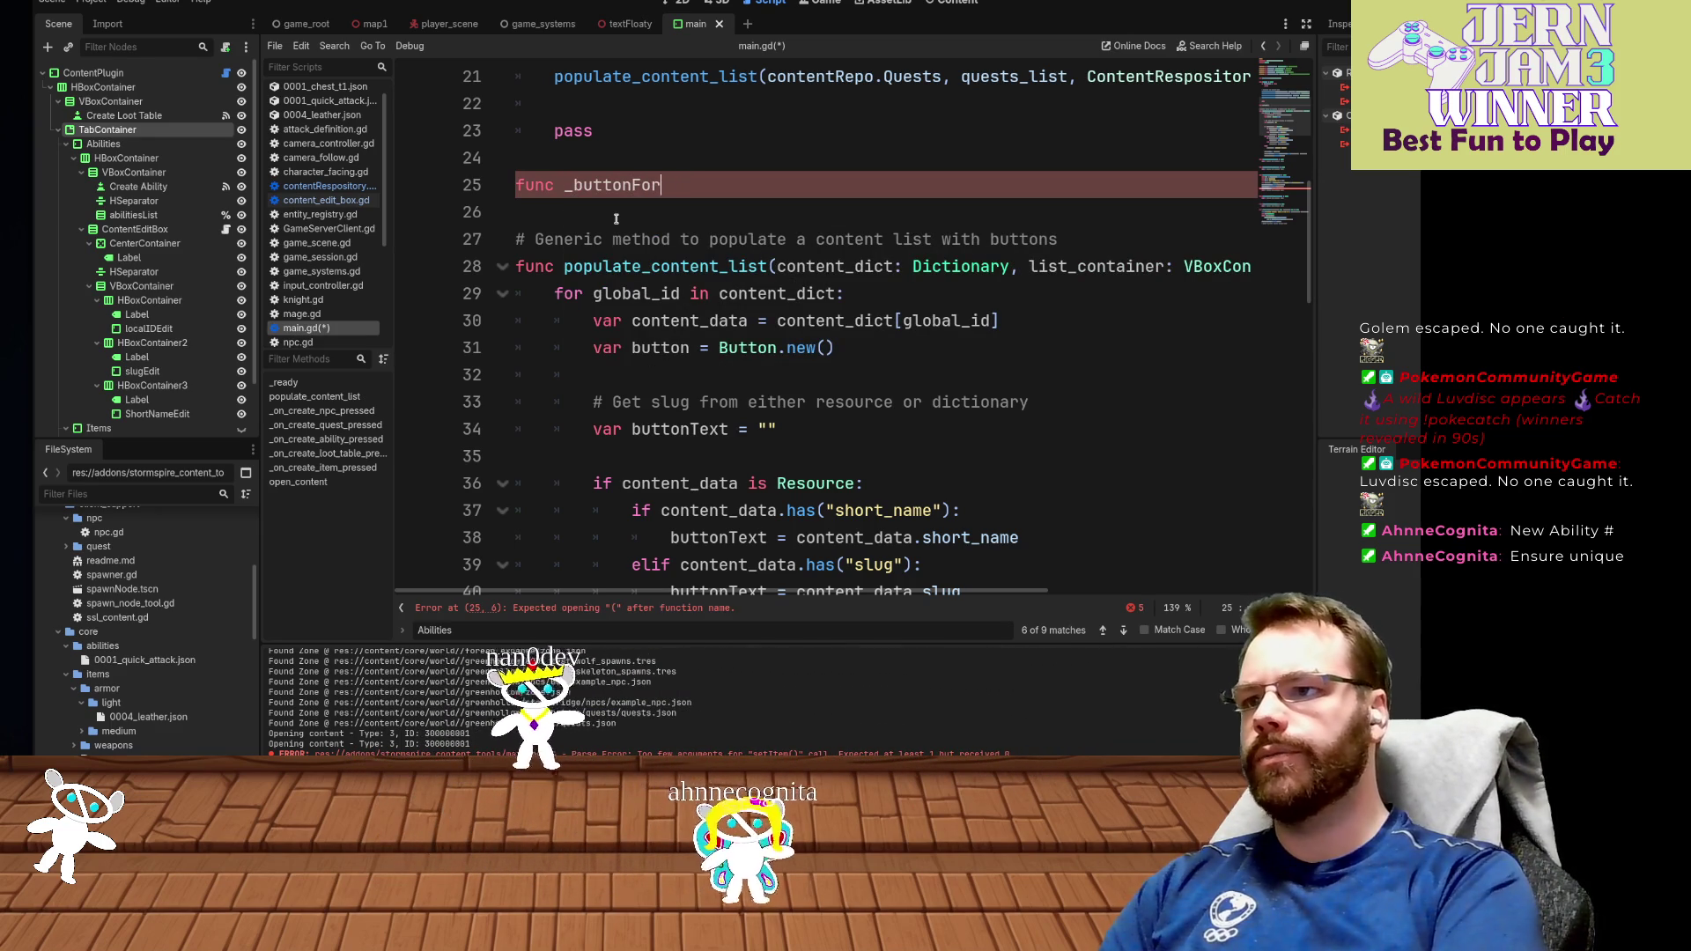
{"action": "type", "text": "m("}
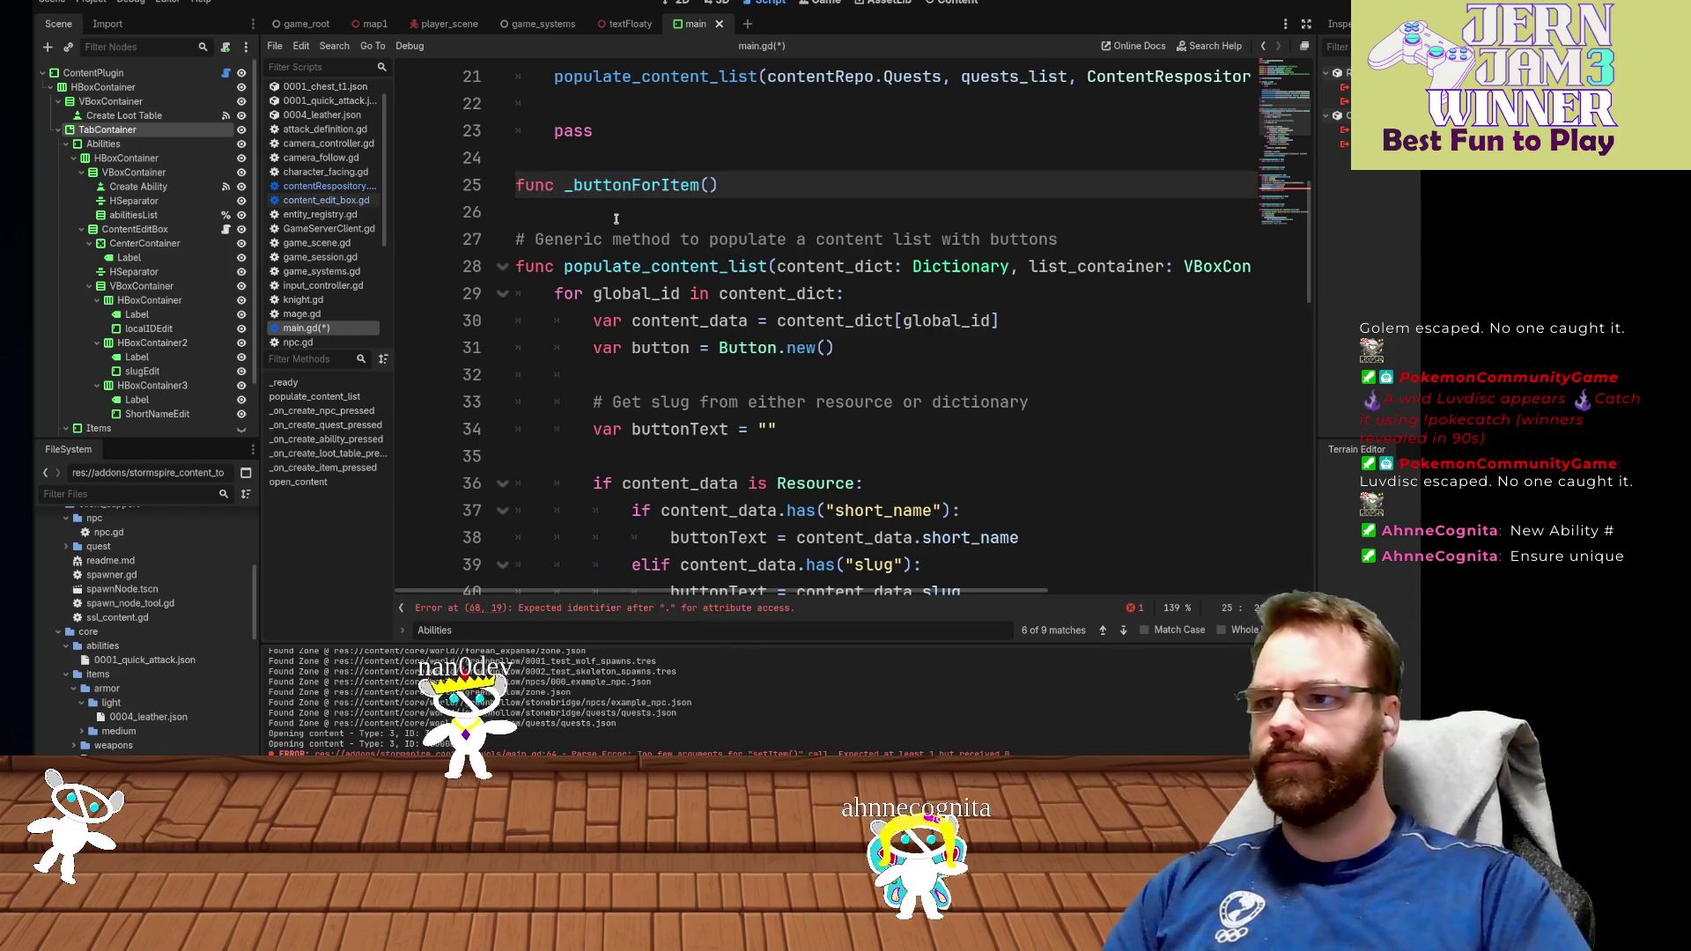
{"action": "type", "text": "content"}
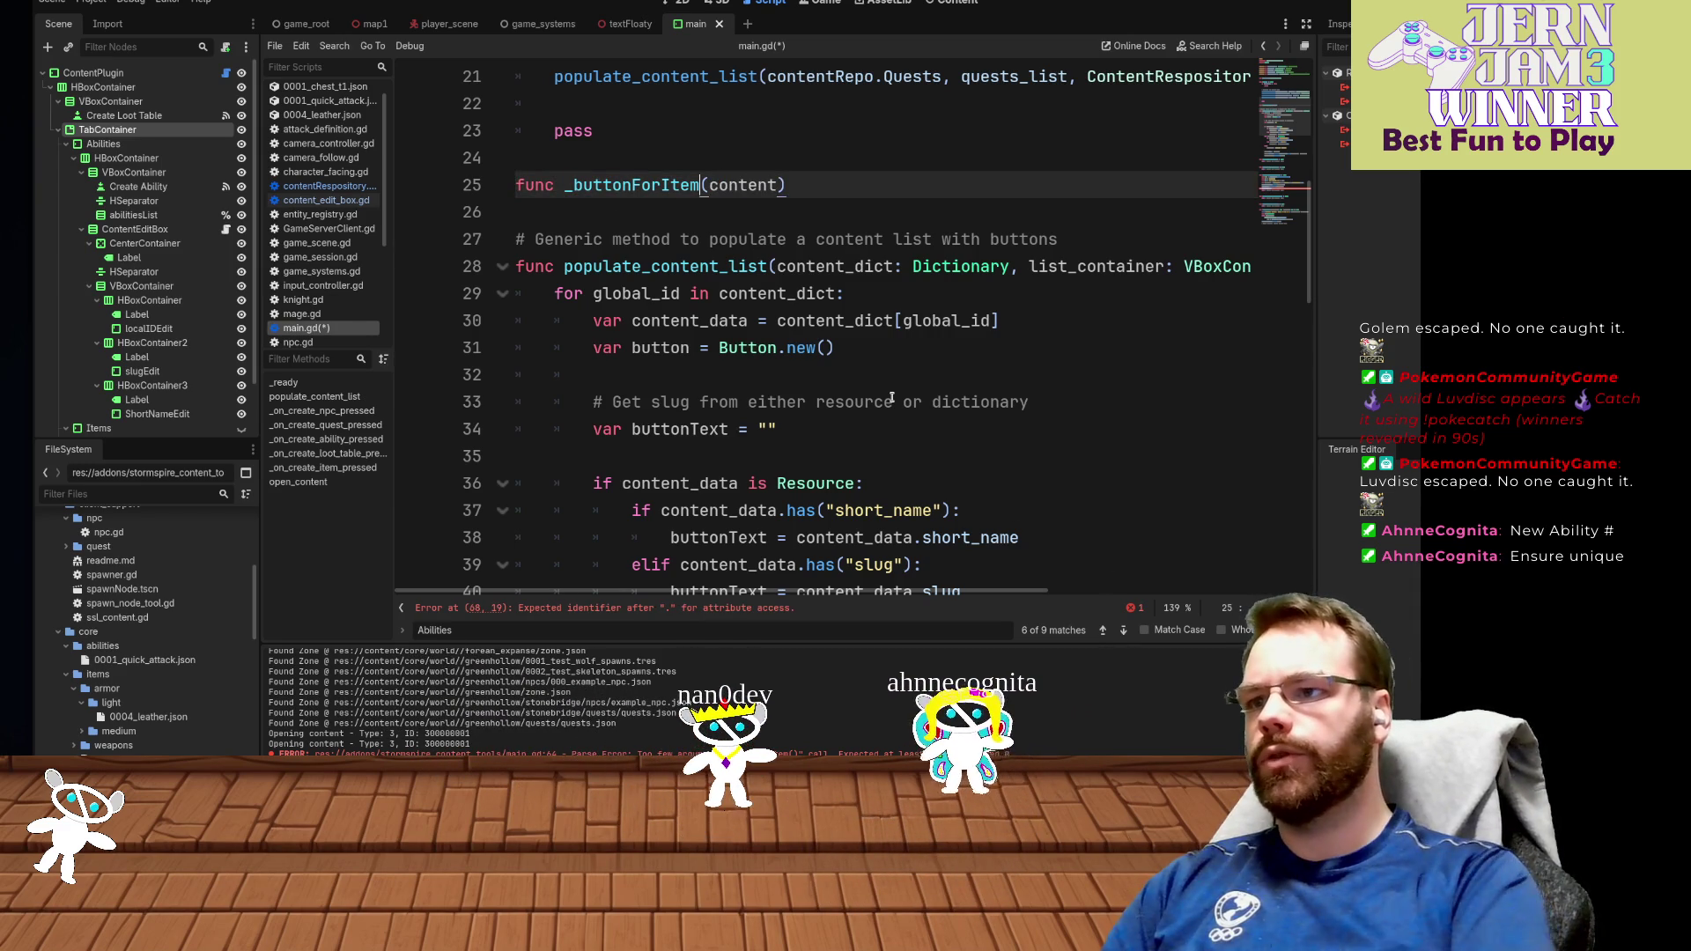
{"action": "key", "text": "BackSpace"}
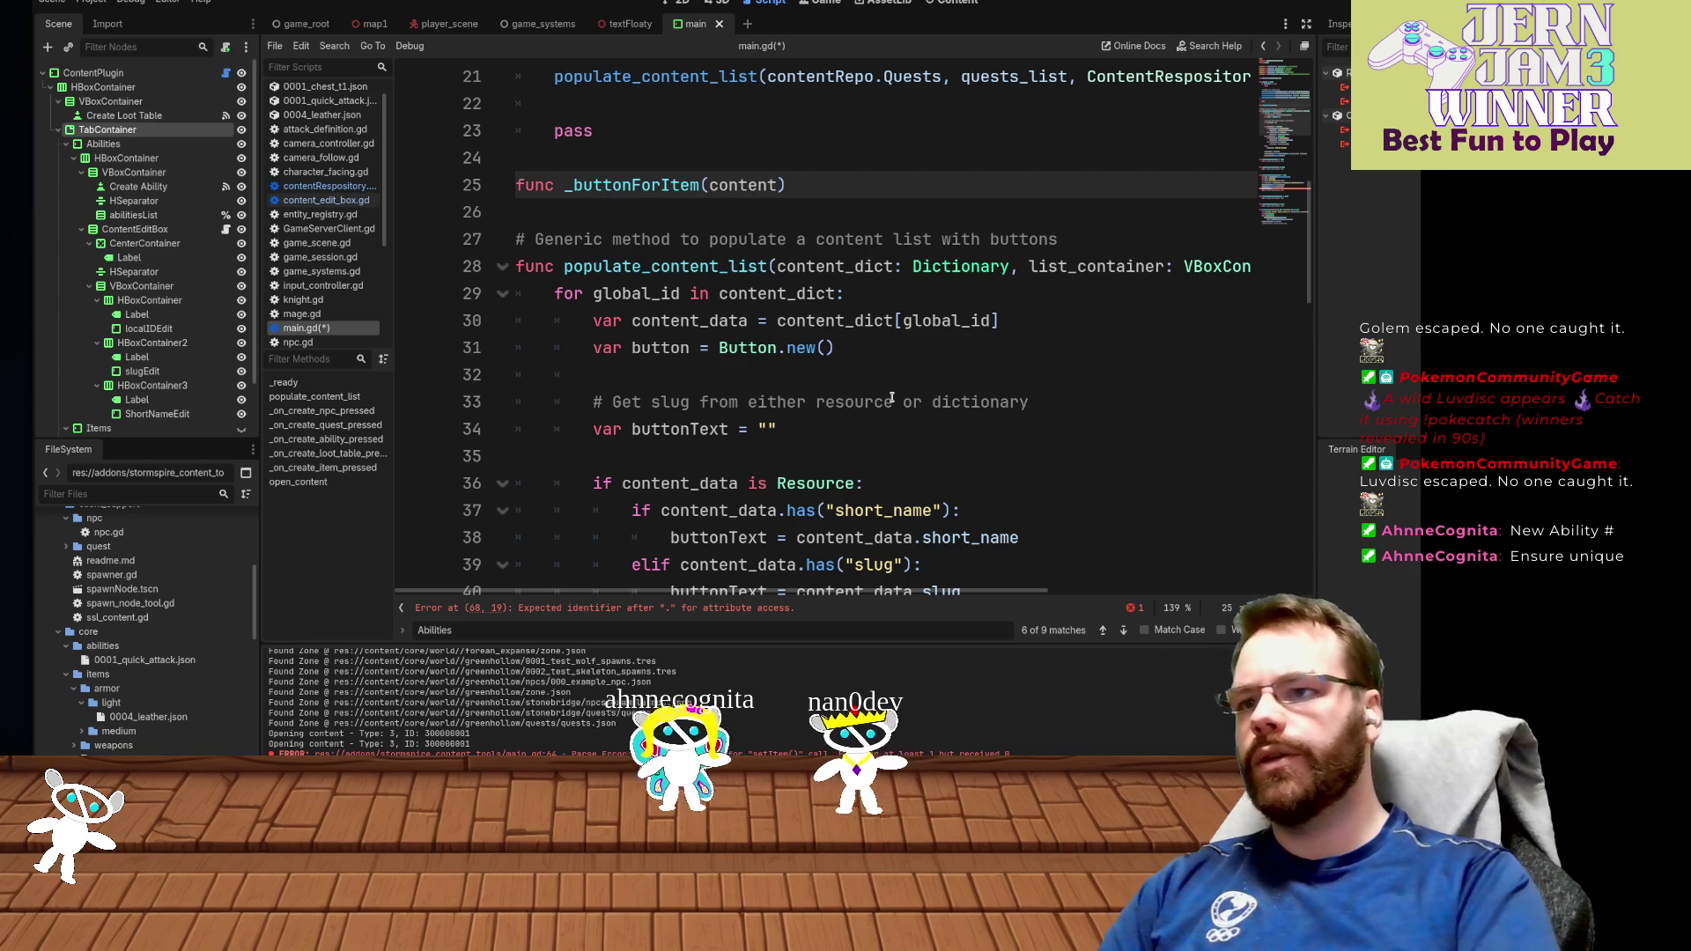
{"action": "type", "text": ":Dic"}
{"action": "type", "text": "tiona"}
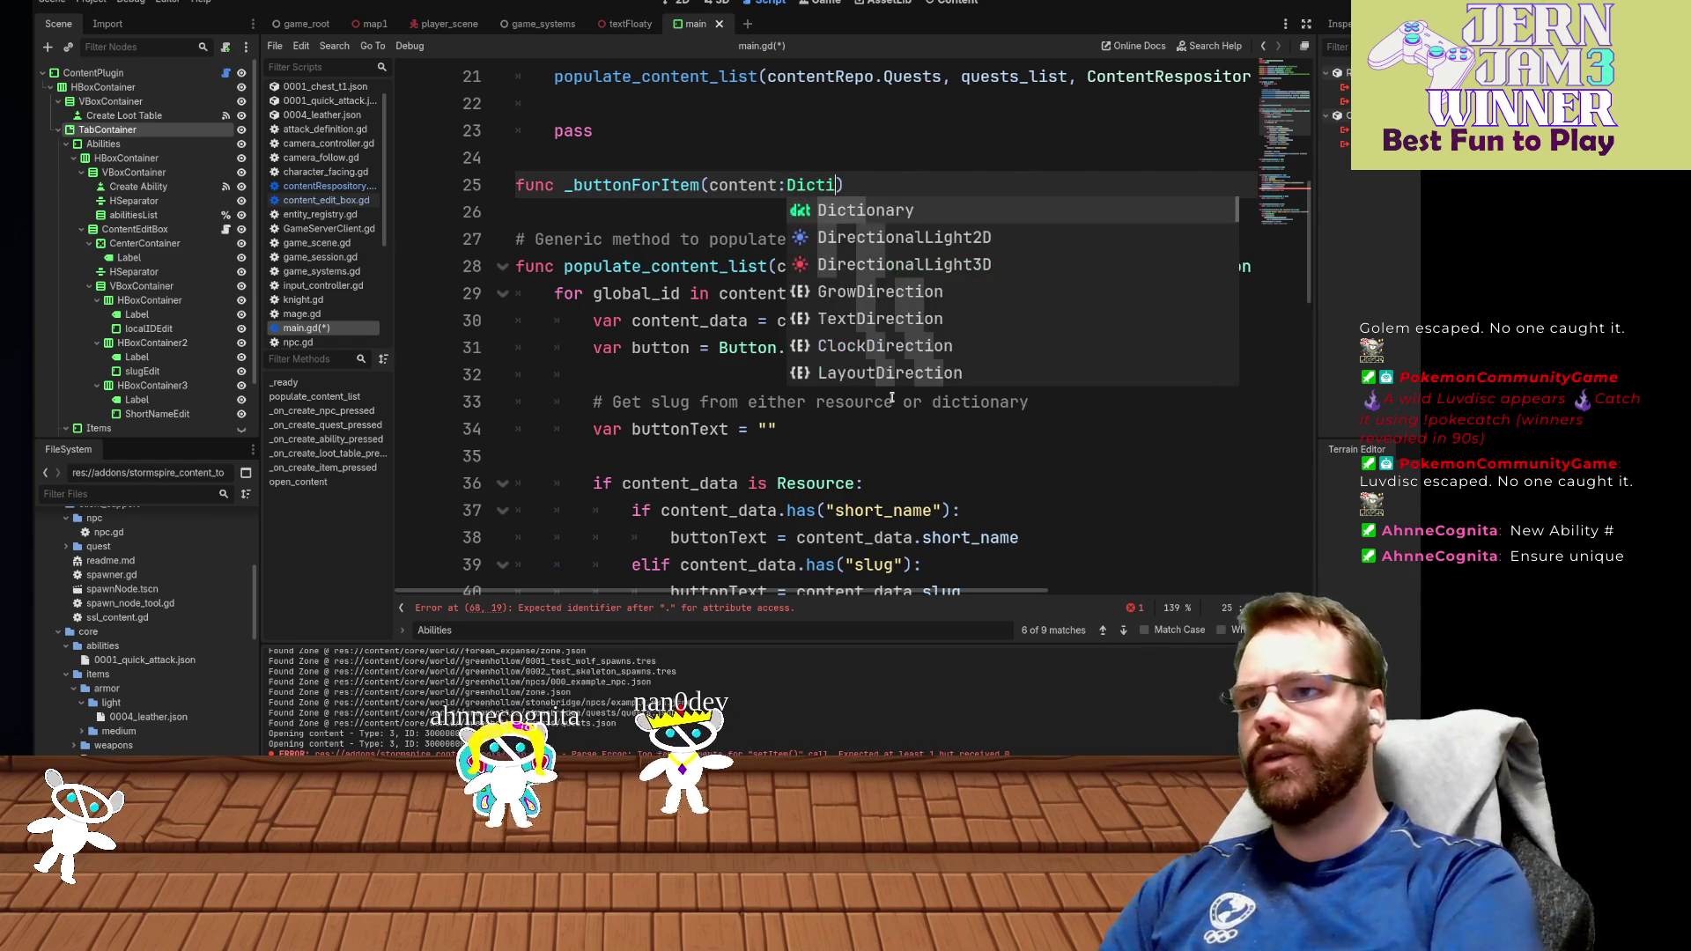
{"action": "key", "text": "Return"}
{"action": "type", "text": "- "}
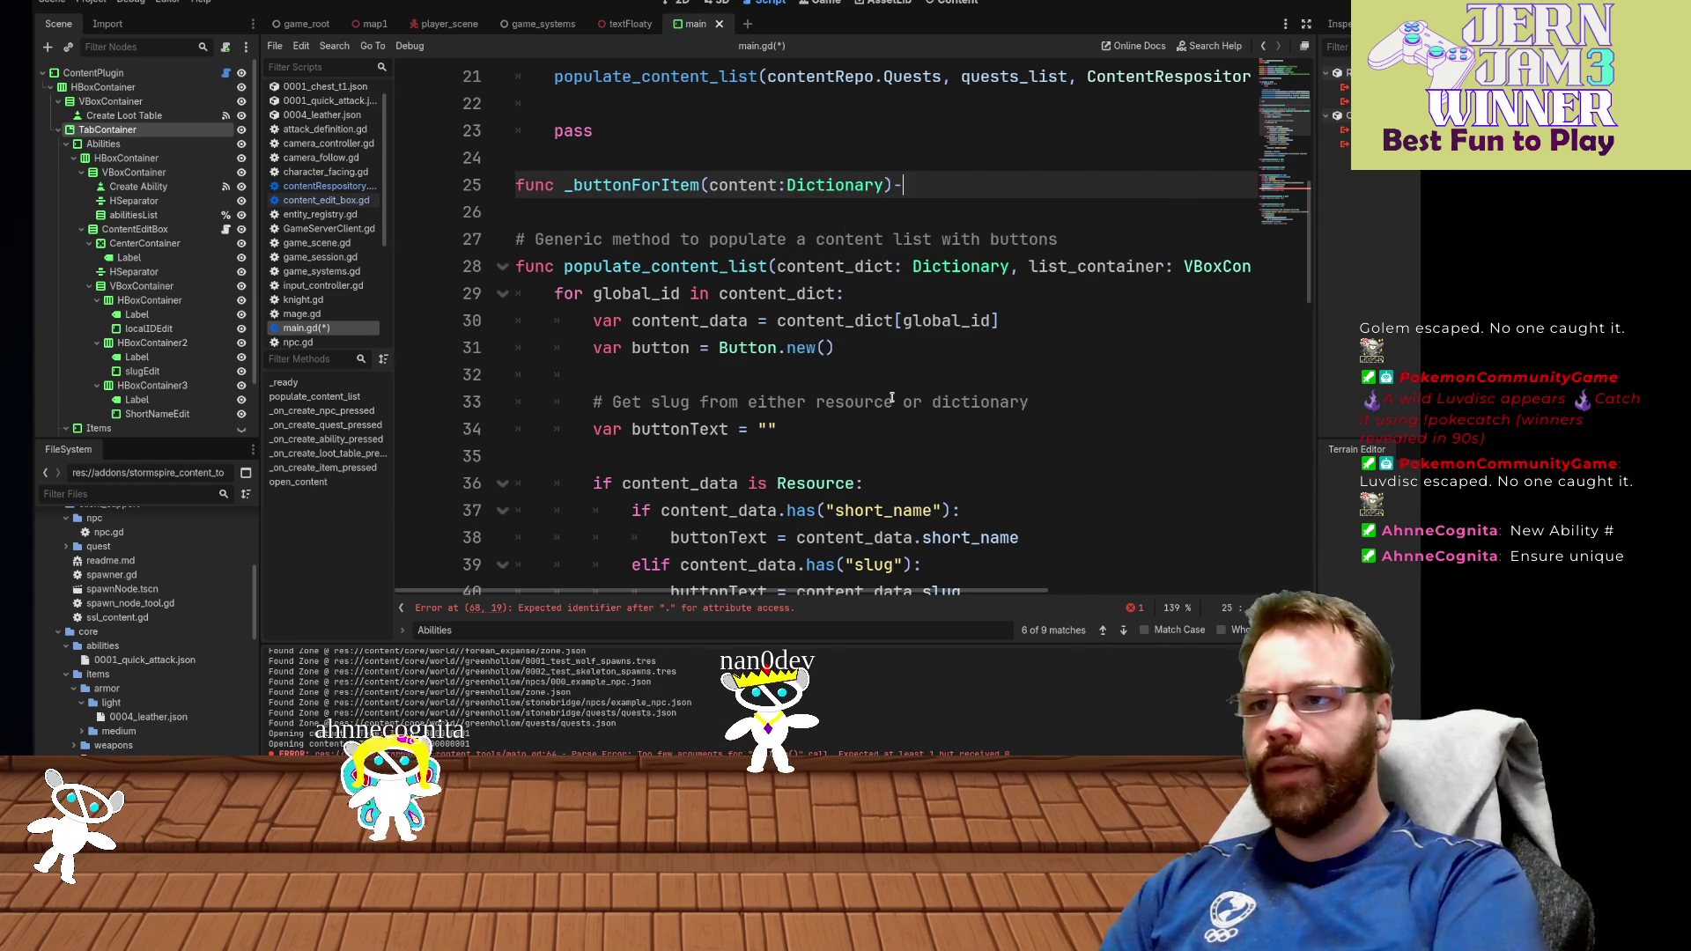
{"action": "type", "text": "> Button"}
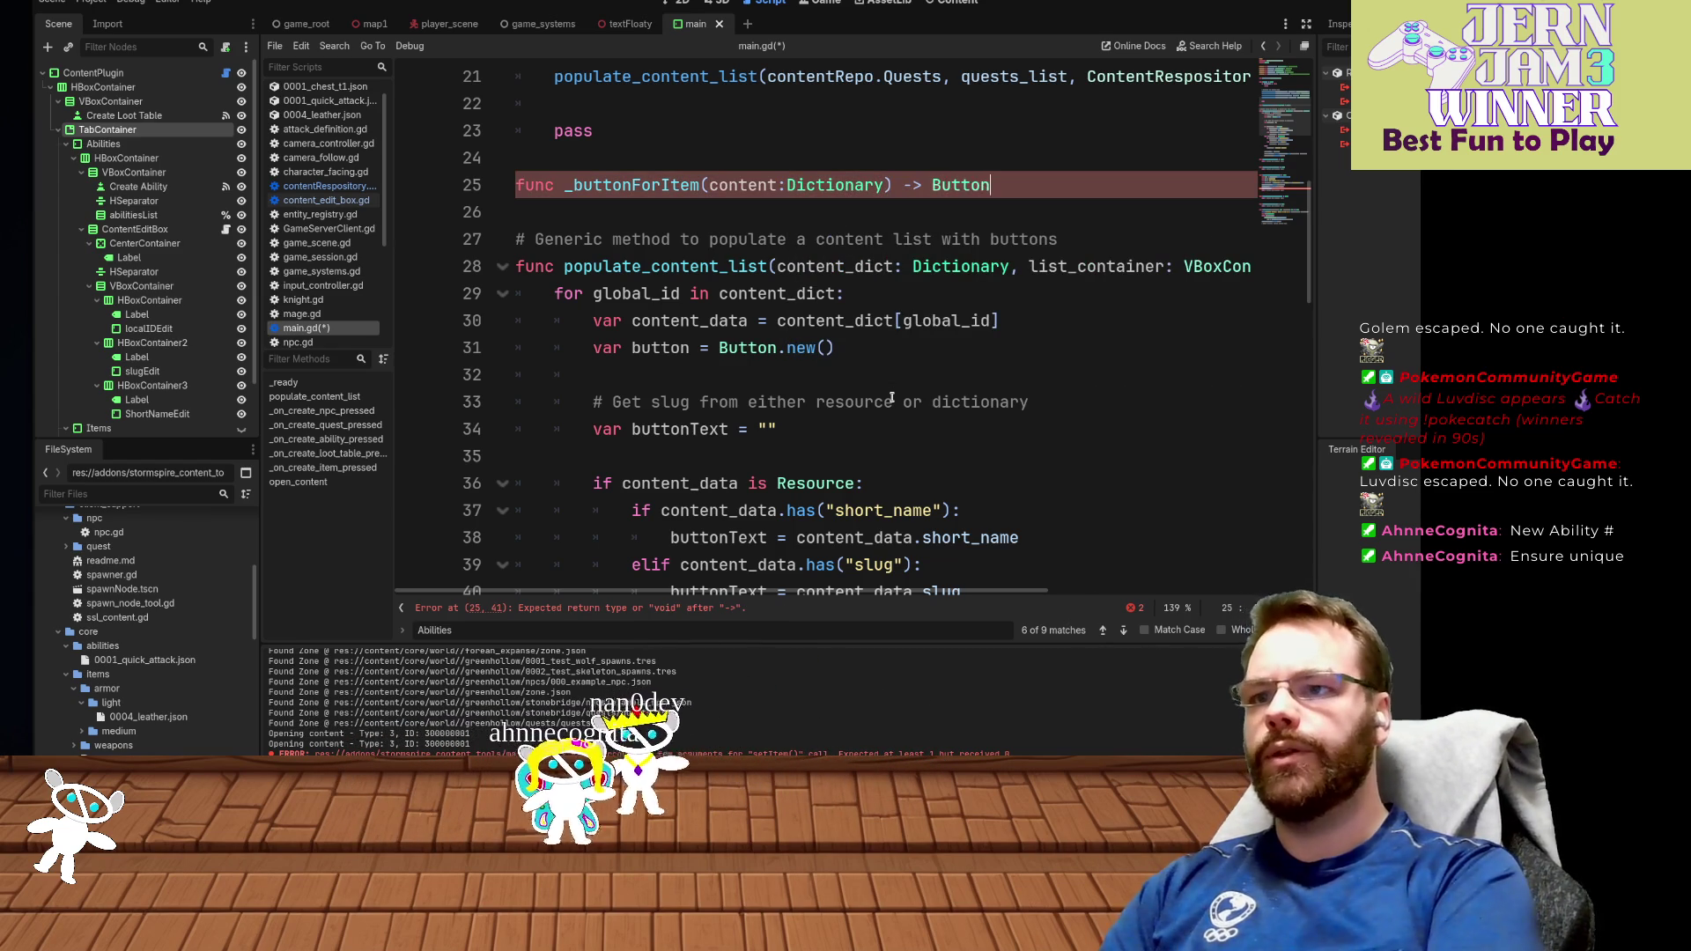
{"action": "key", "text": "ctrl+s"}
{"action": "scroll", "coordinate": [608, 238], "scroll_direction": "down", "scroll_amount": 4}
{"action": "scroll", "coordinate": [607, 238], "scroll_direction": "up", "scroll_amount": 2}
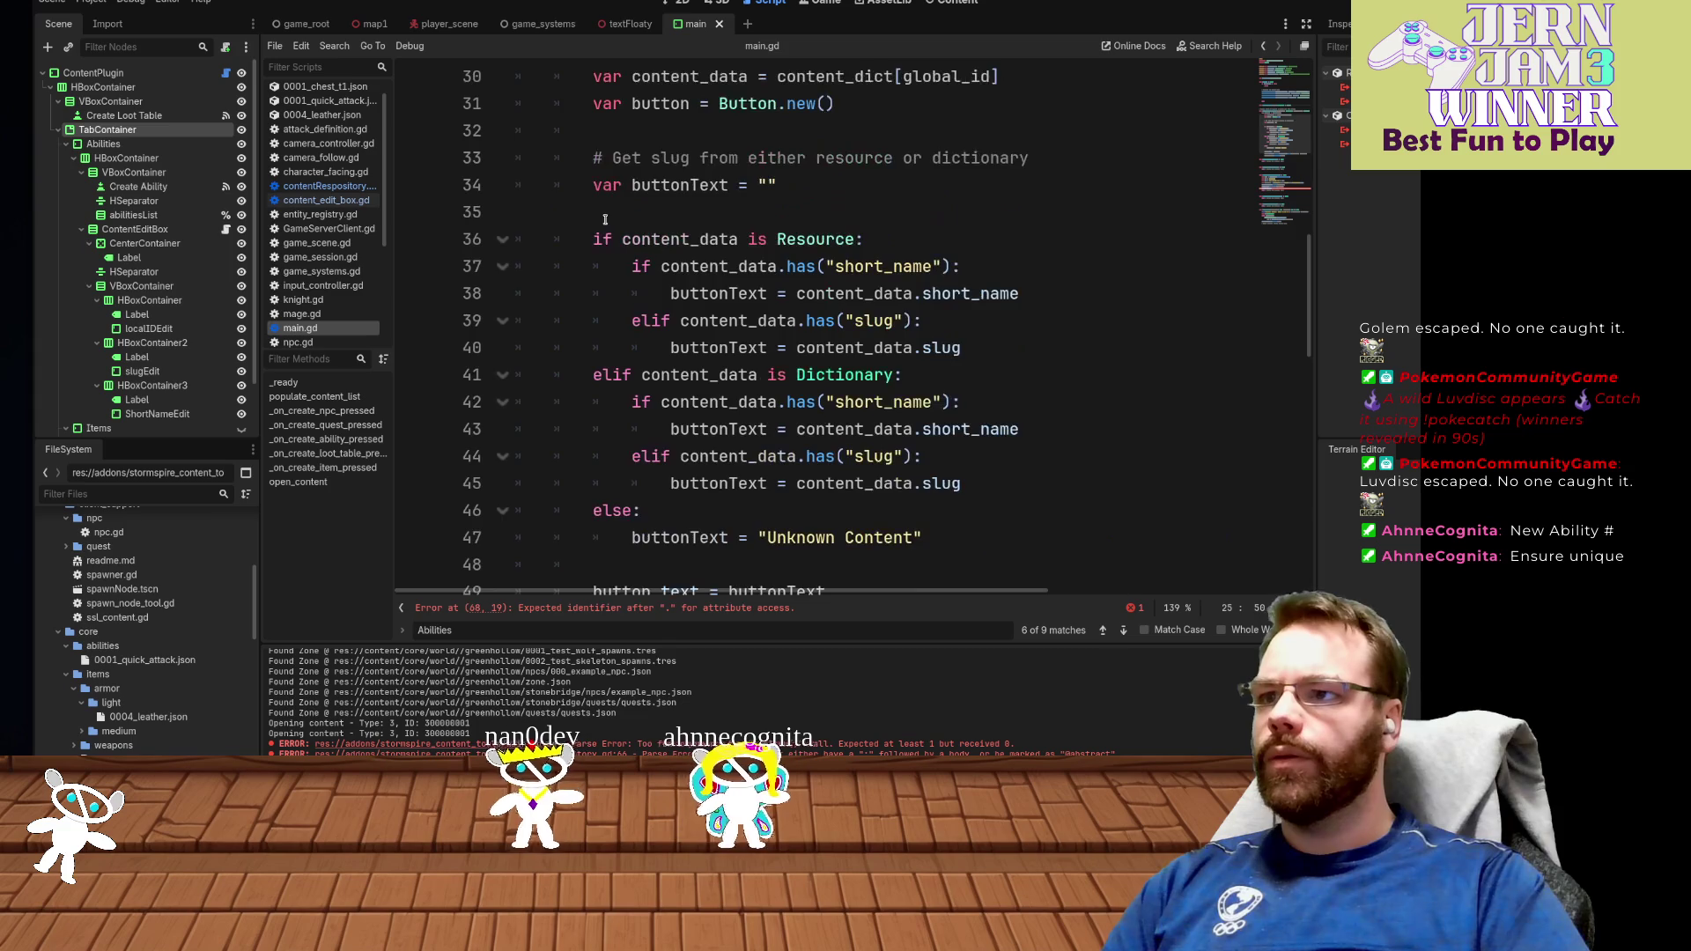
Step: Cut the button-building code out of the populate_content_list loop and paste it into _buttonForItem
{"action": "mouse_move", "coordinate": [517, 321]}
{"action": "left_mouse_down"}
{"action": "mouse_move", "coordinate": [616, 572]}
{"action": "mouse_move", "coordinate": [622, 211]}
{"action": "mouse_move", "coordinate": [950, 374]}
{"action": "mouse_move", "coordinate": [837, 432]}
{"action": "mouse_move", "coordinate": [934, 456]}
{"action": "mouse_move", "coordinate": [1252, 459]}
{"action": "left_mouse_up"}
{"action": "key", "text": "ctrl+x"}
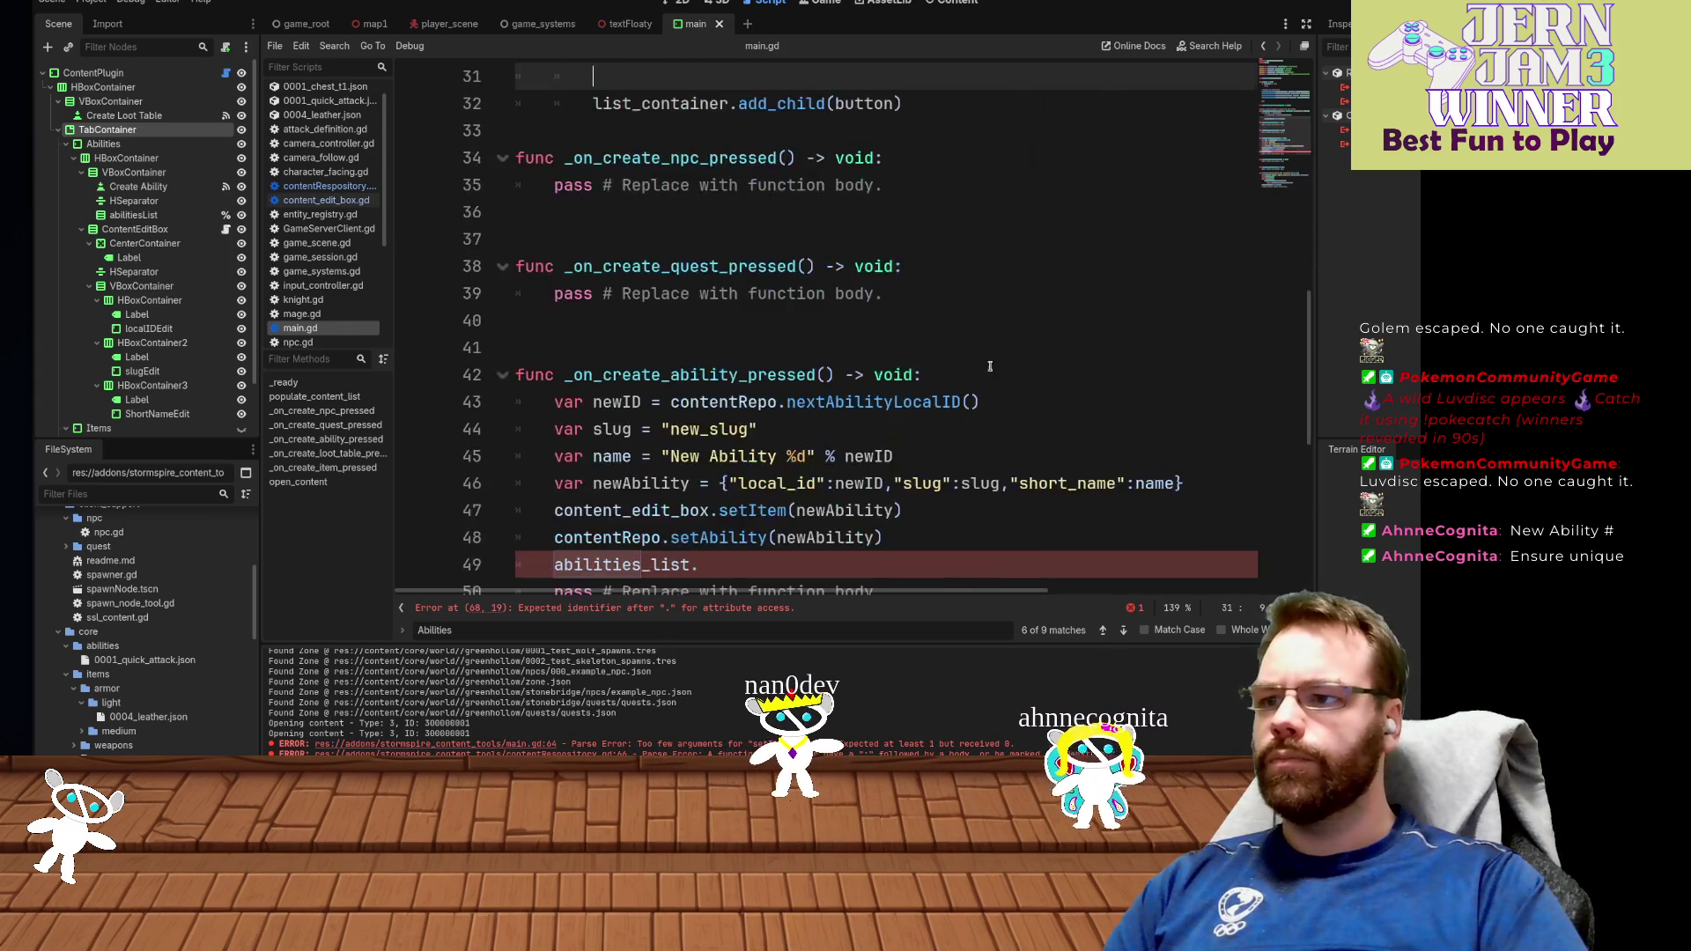
{"action": "scroll", "coordinate": [1157, 424], "scroll_direction": "up", "scroll_amount": 10}
{"action": "left_click", "coordinate": [617, 404]}
{"action": "key", "text": "ctrl+v"}
{"action": "scroll", "coordinate": [722, 281], "scroll_direction": "up", "scroll_amount": 3}
{"action": "scroll", "coordinate": [722, 324], "scroll_direction": "down", "scroll_amount": 1}
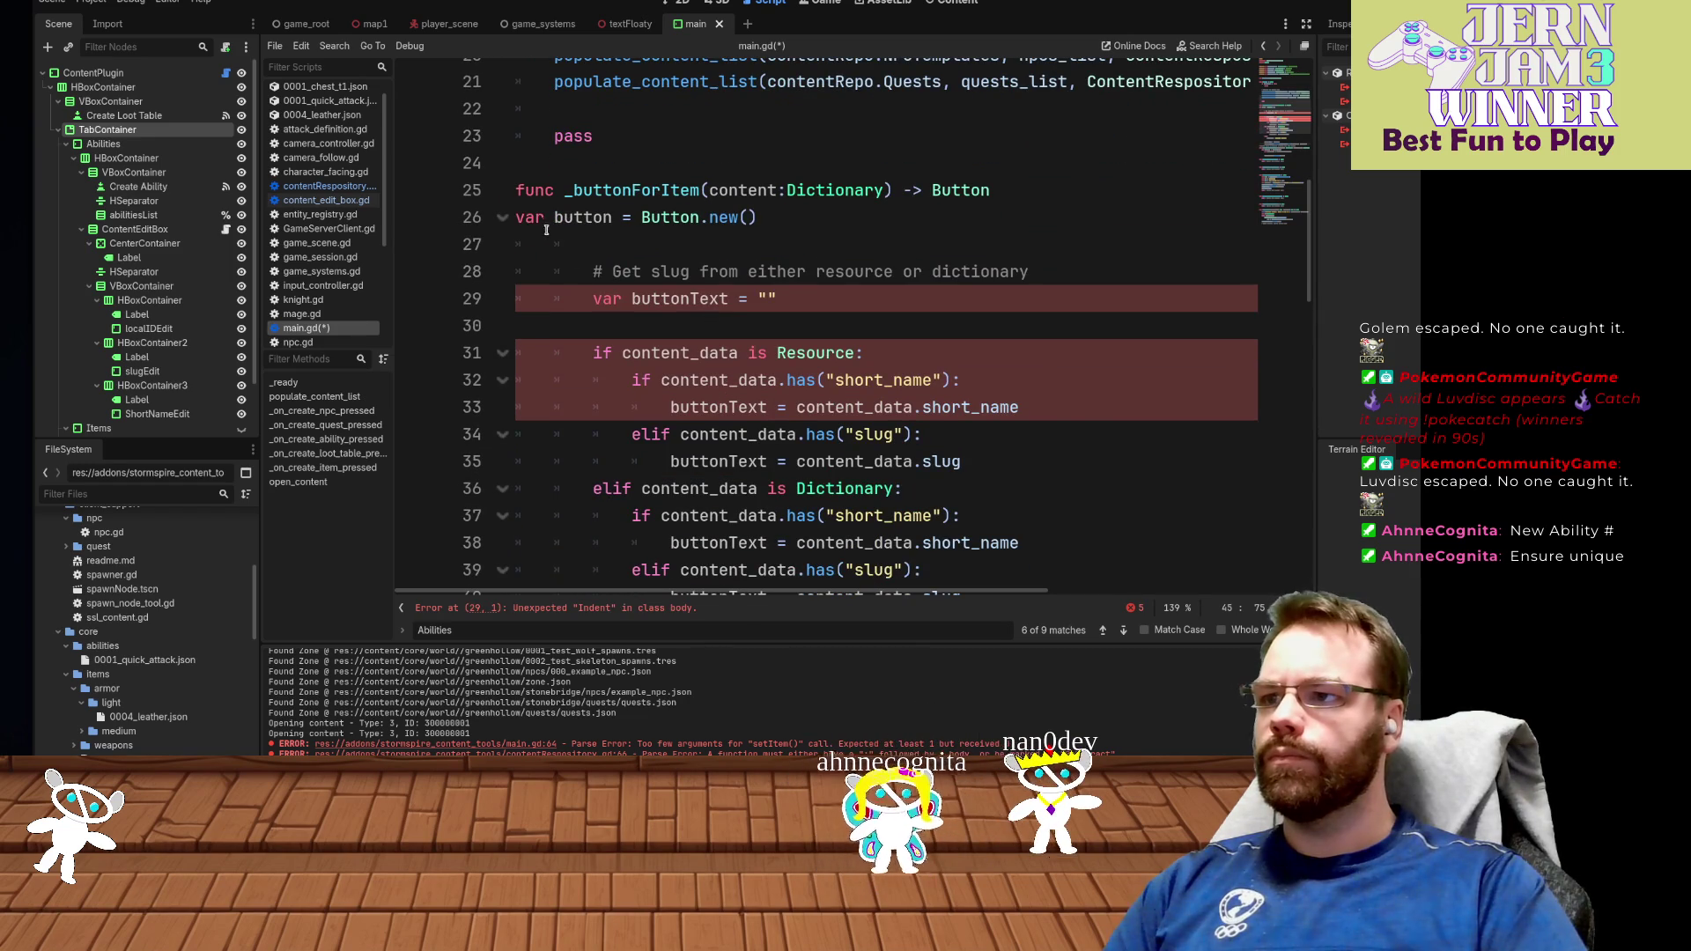
Step: Fix the indentation of the pasted block and remove its stray blank lines
{"action": "left_click", "coordinate": [519, 218]}
{"action": "key", "text": "Tab"}
{"action": "scroll", "coordinate": [599, 256], "scroll_direction": "down", "scroll_amount": 2}
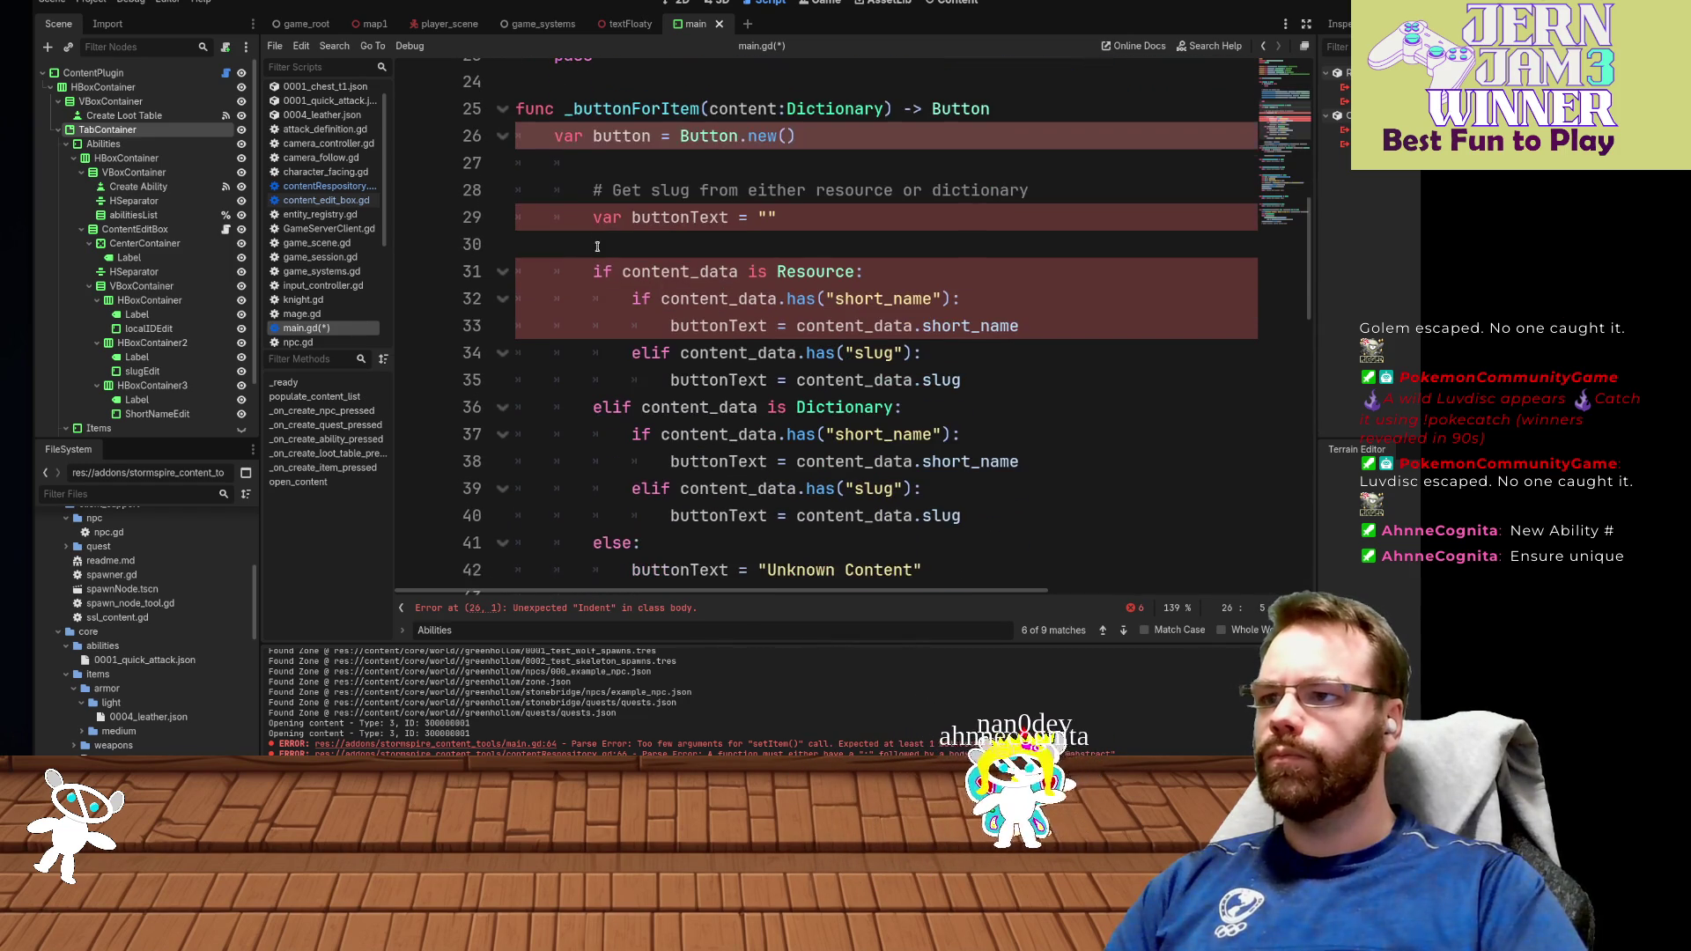
{"action": "mouse_move", "coordinate": [592, 198]}
{"action": "left_mouse_down"}
{"action": "mouse_move", "coordinate": [617, 264]}
{"action": "mouse_move", "coordinate": [616, 374]}
{"action": "left_mouse_up"}
{"action": "key", "text": "shift+Tab"}
{"action": "scroll", "coordinate": [618, 319], "scroll_direction": "up", "scroll_amount": 4}
{"action": "scroll", "coordinate": [618, 319], "scroll_direction": "up", "scroll_amount": 1}
{"action": "left_click", "coordinate": [616, 325]}
{"action": "key", "text": "BackSpace"}
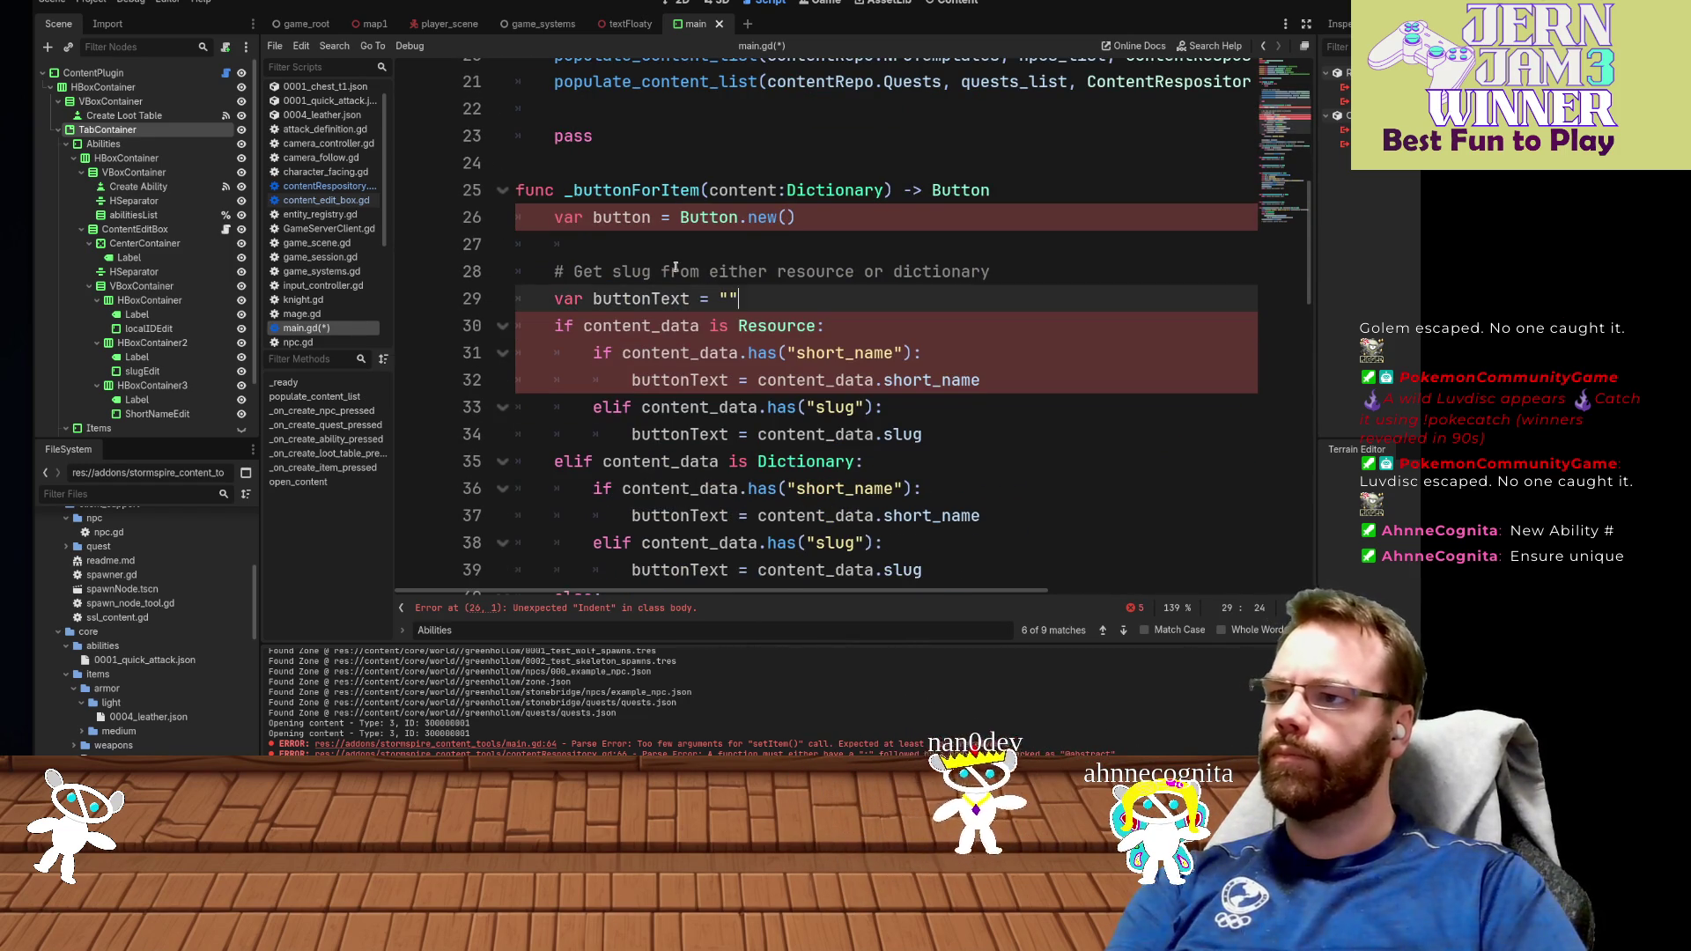
{"action": "left_click", "coordinate": [676, 271]}
{"action": "left_click", "coordinate": [745, 240]}
{"action": "key", "text": "BackSpace"}
{"action": "key", "text": "BackSpace"}
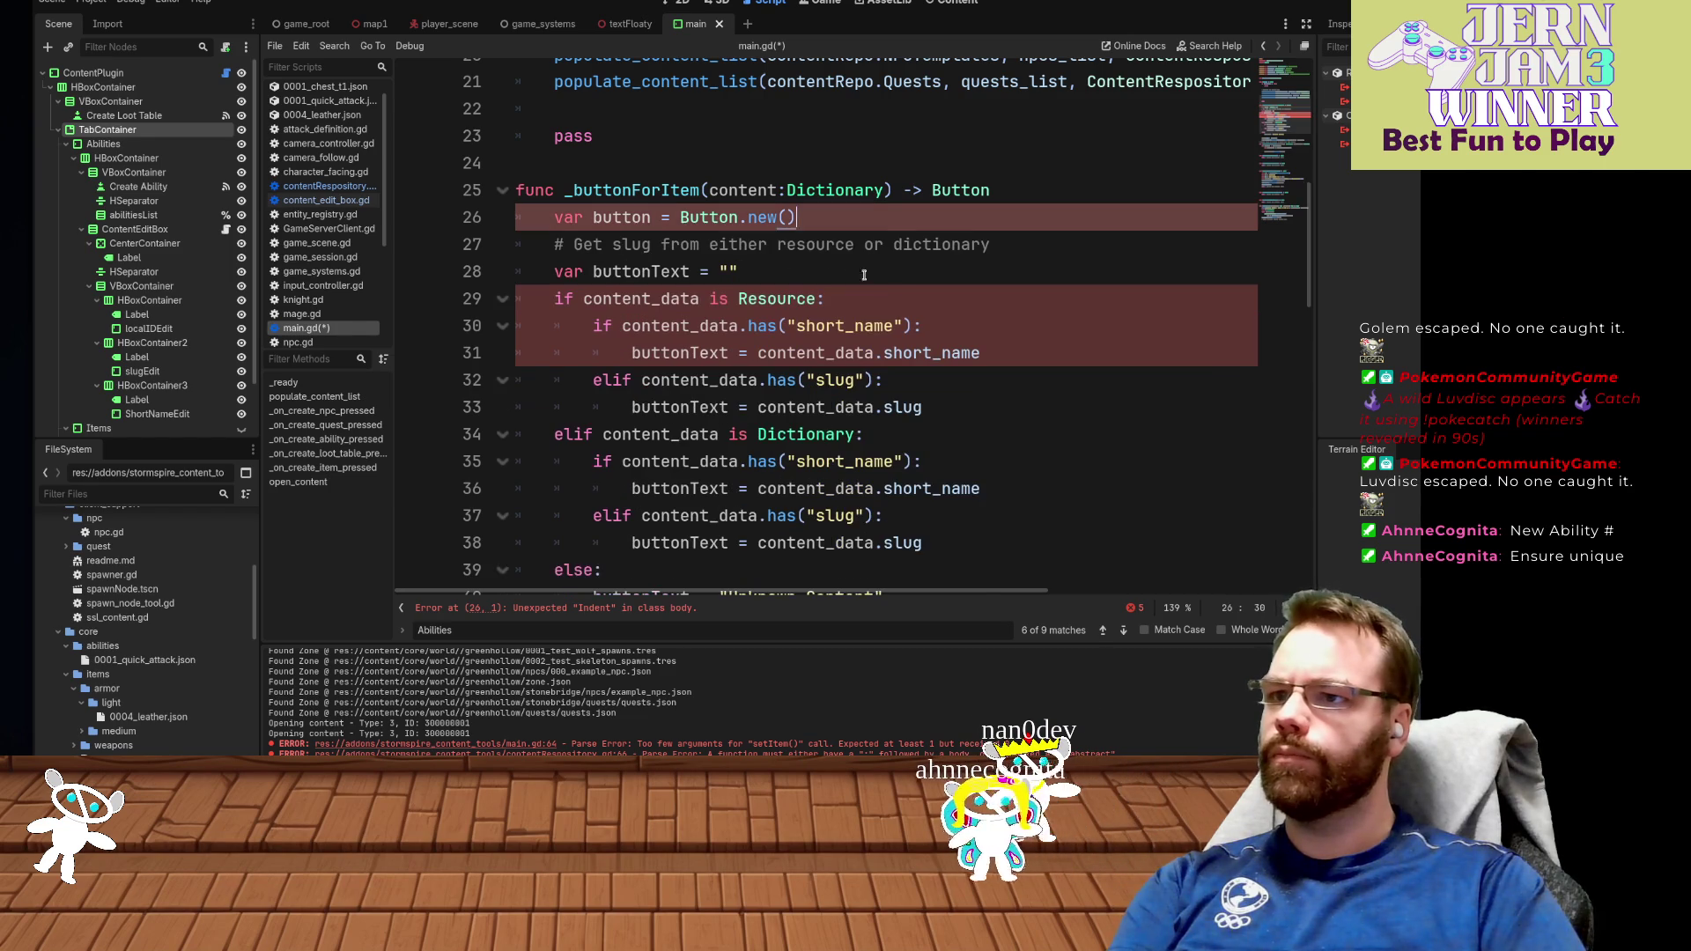
Step: Drop the Dictionary type hint, rename the parameter to content_data, and save
{"action": "double_click", "coordinate": [810, 190]}
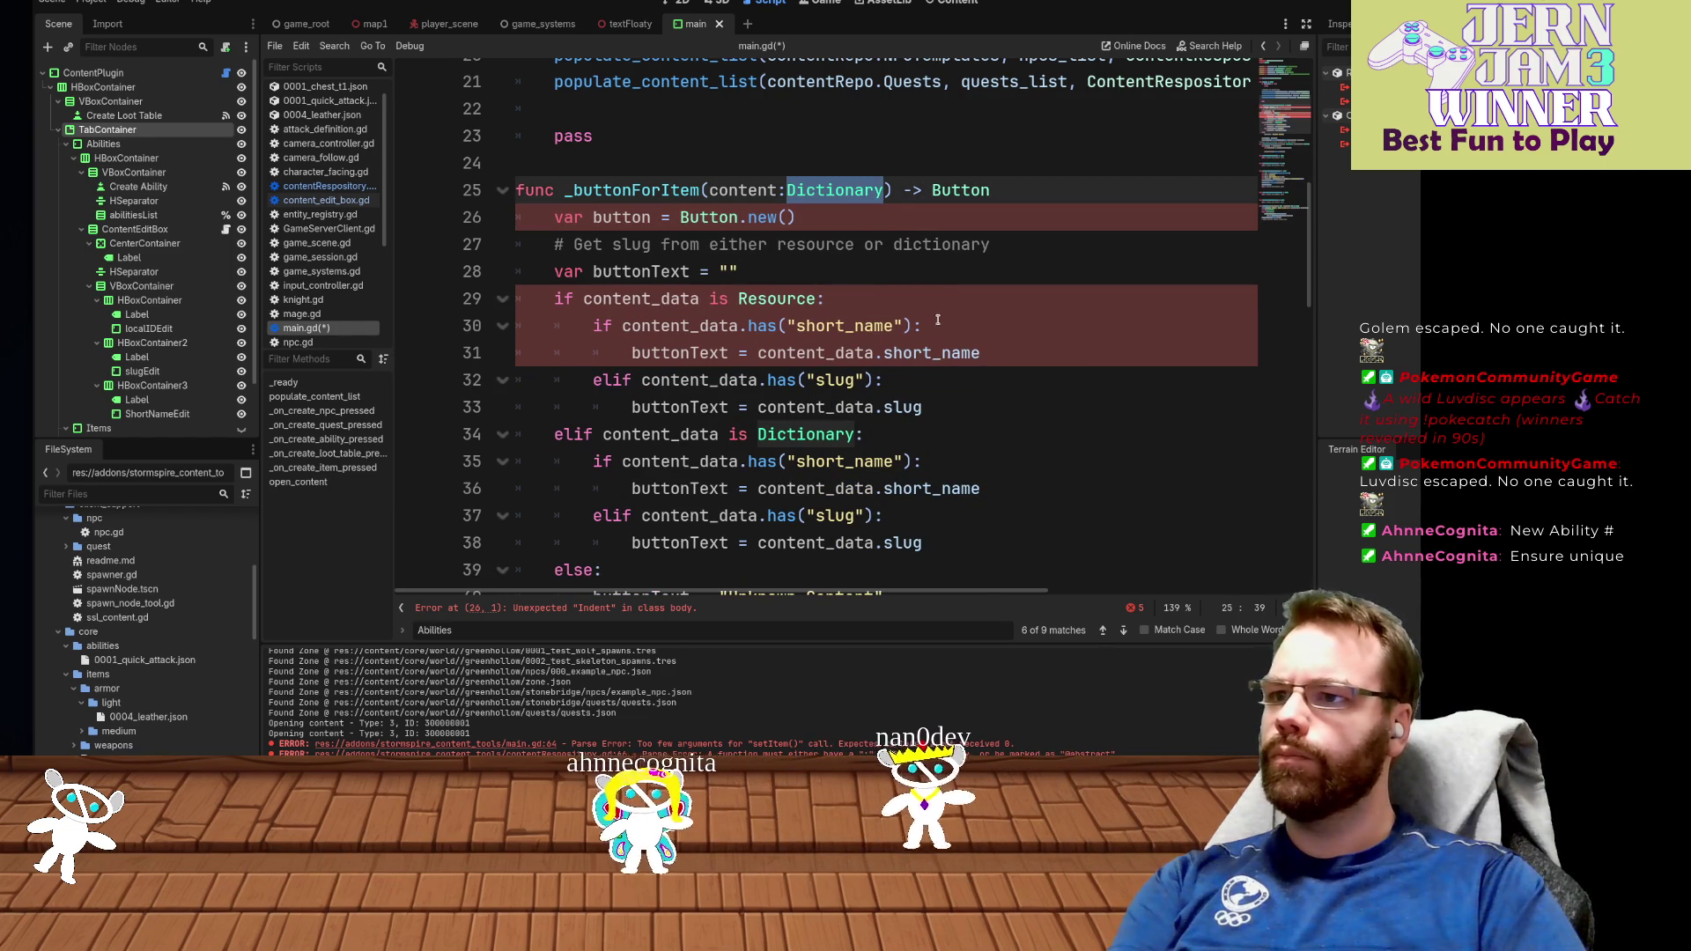
{"action": "key", "text": "BackSpace"}
{"action": "key", "text": "BackSpace"}
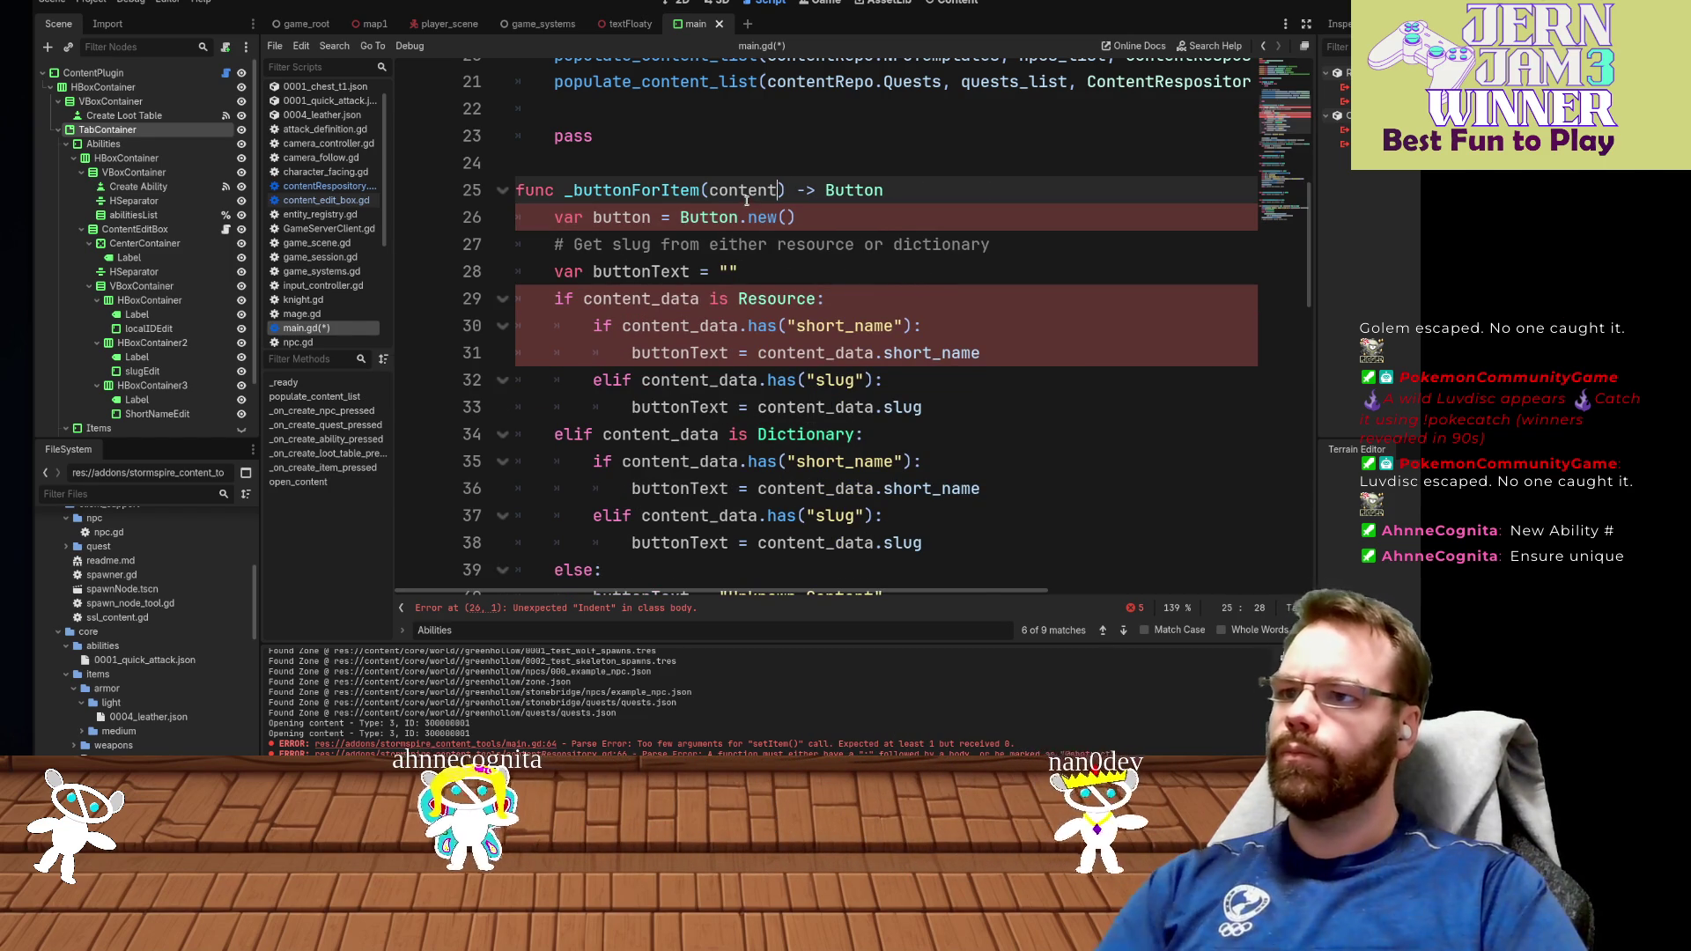
{"action": "left_click", "coordinate": [654, 298]}
{"action": "key", "text": "Delete"}
{"action": "key", "text": "Delete"}
{"action": "key", "text": "Delete"}
{"action": "left_click", "coordinate": [686, 435]}
{"action": "key", "text": "BackSpace"}
{"action": "key", "text": "BackSpace"}
{"action": "key", "text": "Delete"}
{"action": "key", "text": "Delete"}
{"action": "key", "text": "Delete"}
{"action": "scroll", "coordinate": [704, 431], "scroll_direction": "down", "scroll_amount": 1}
{"action": "key", "text": "ctrl+z"}
{"action": "key", "text": "ctrl+z"}
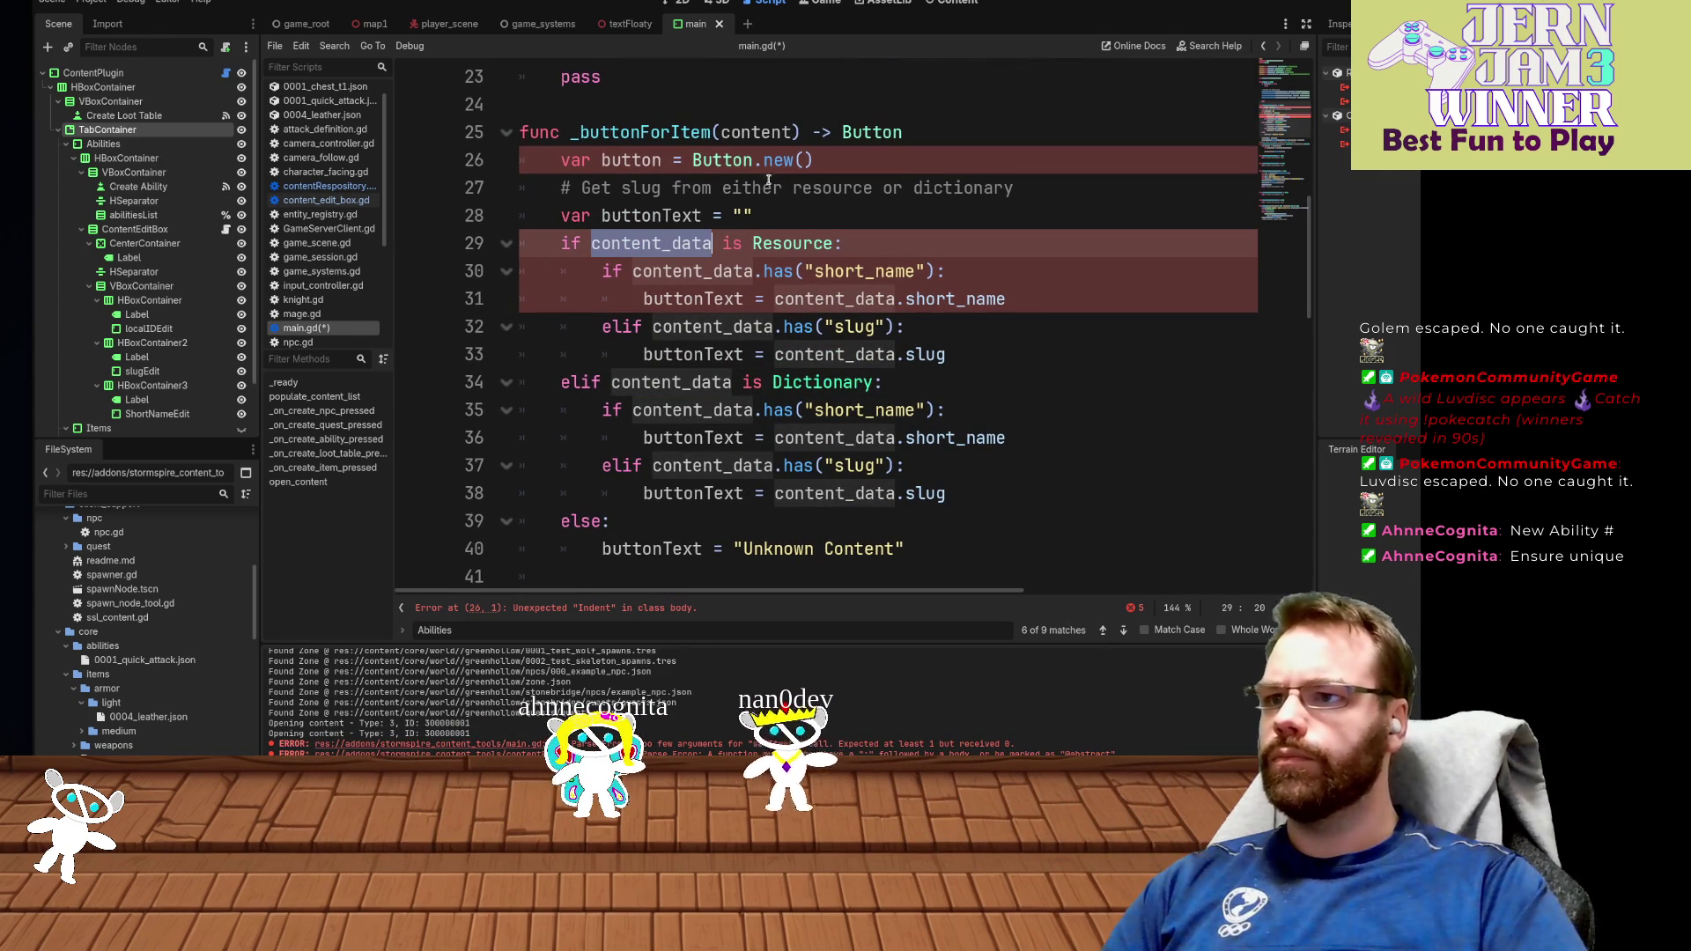
{"action": "left_click", "coordinate": [792, 133]}
{"action": "type", "text": "_data"}
{"action": "left_click", "coordinate": [930, 169]}
{"action": "key", "text": "ctrl+s"}
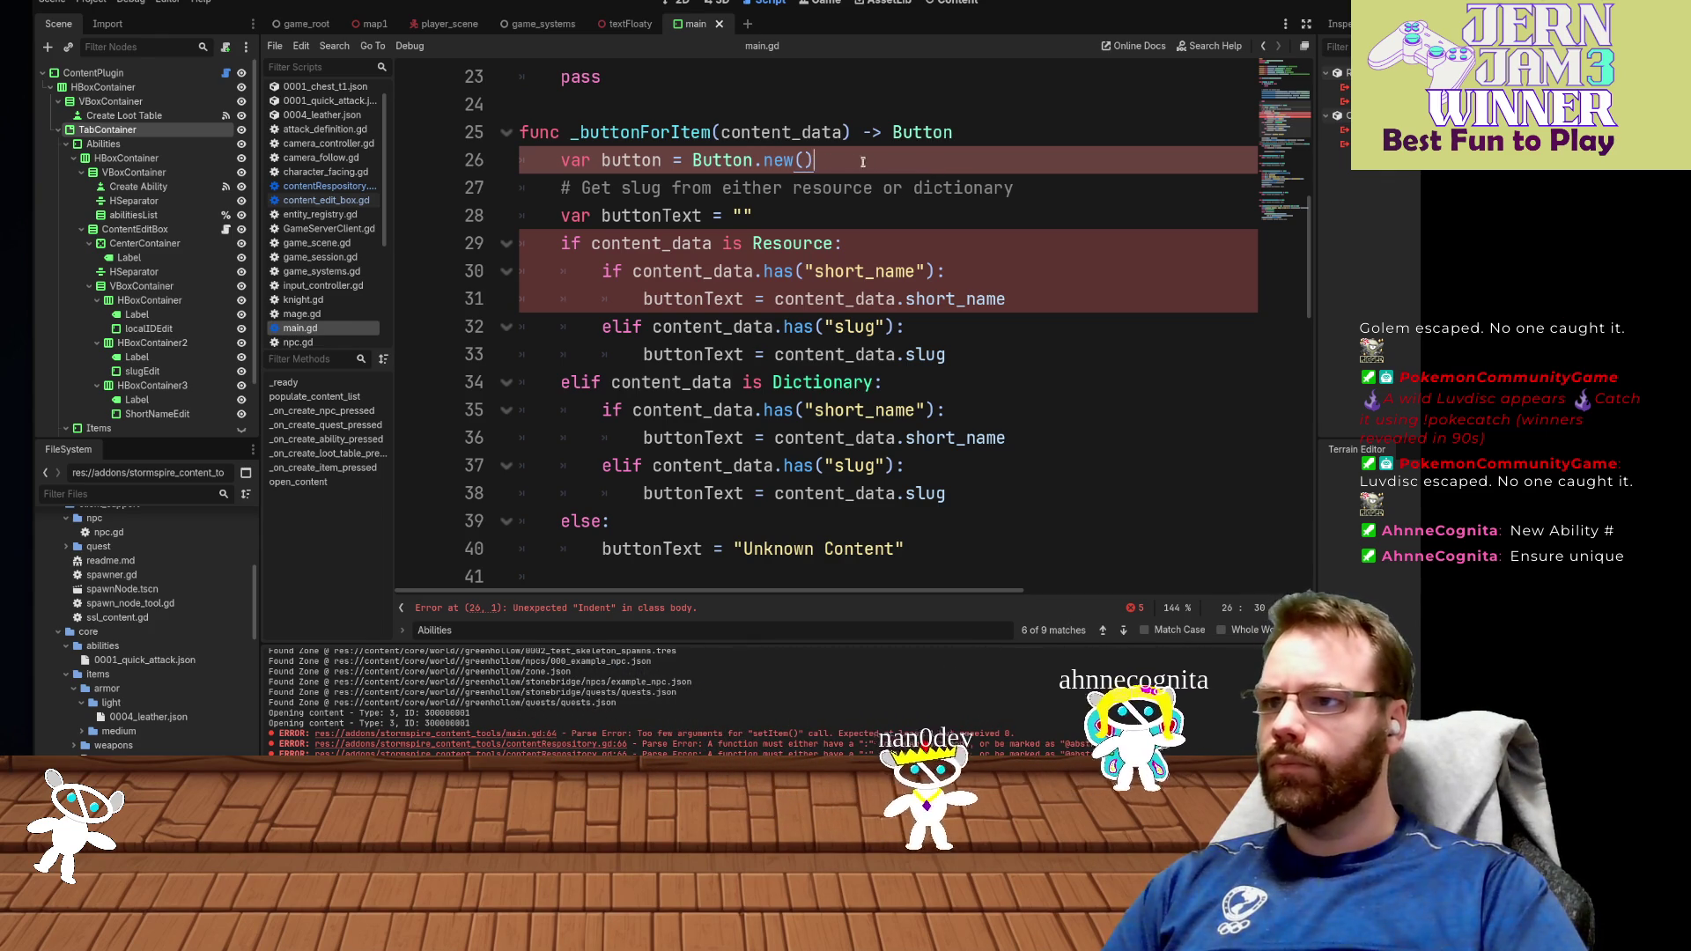
Step: Re-indent the var button line, add the missing colon to the function signature, and save
{"action": "left_click", "coordinate": [556, 161]}
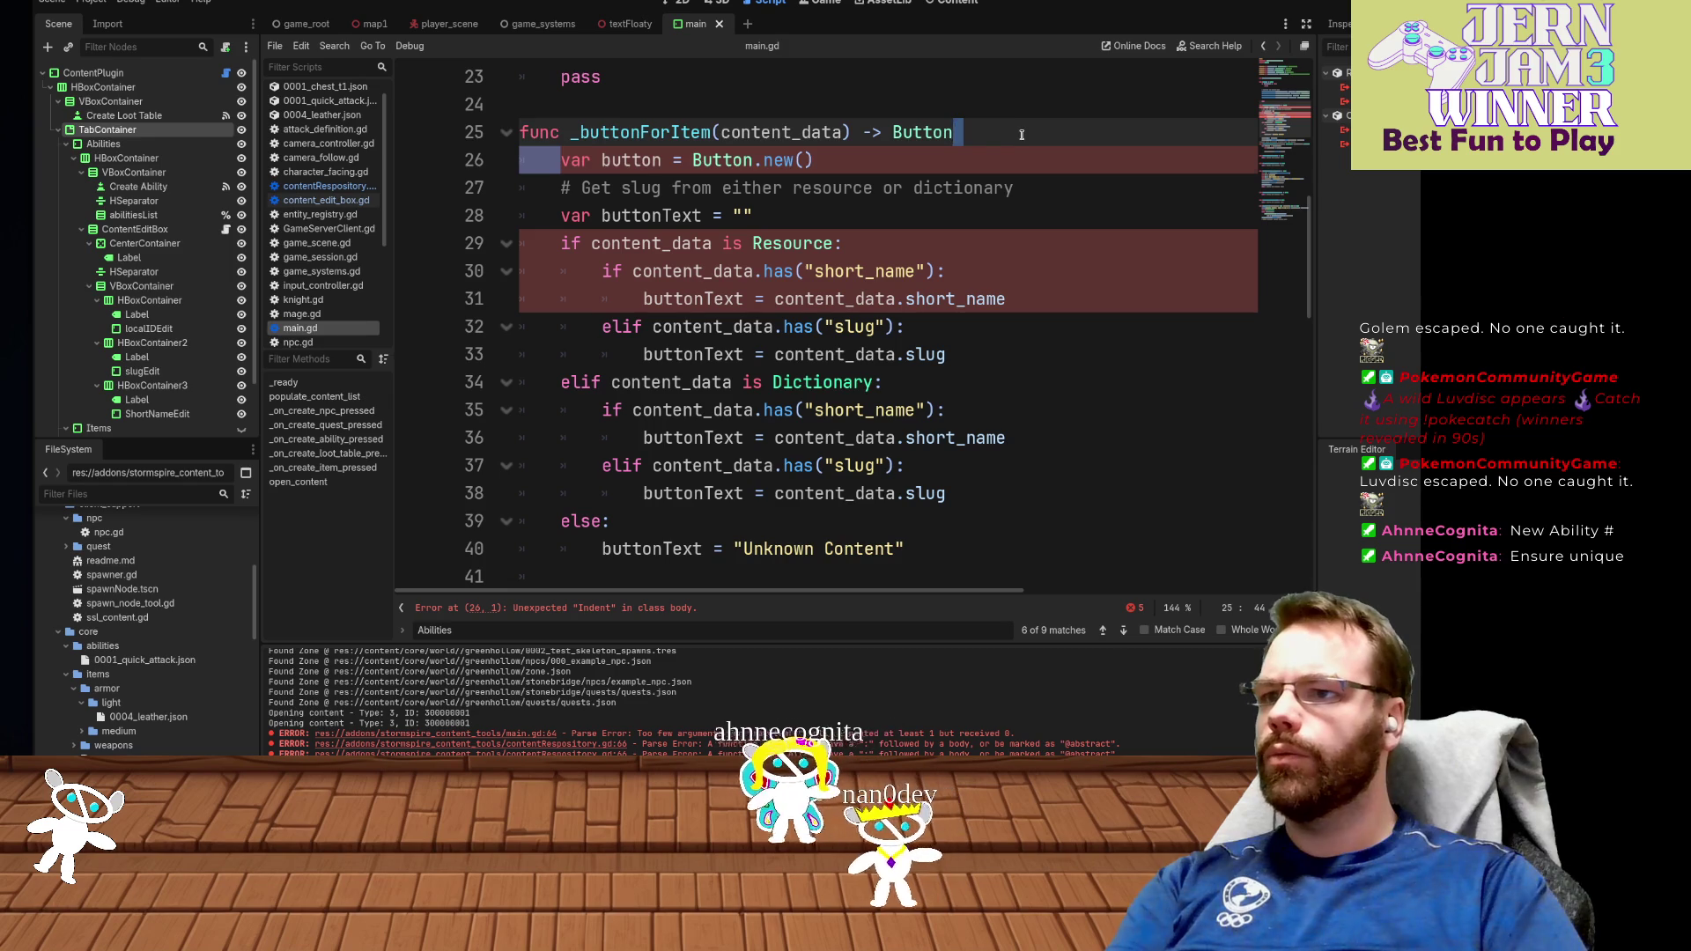
{"action": "key", "text": "shift+Tab"}
{"action": "key", "text": "Tab"}
{"action": "key", "text": "ctrl+s"}
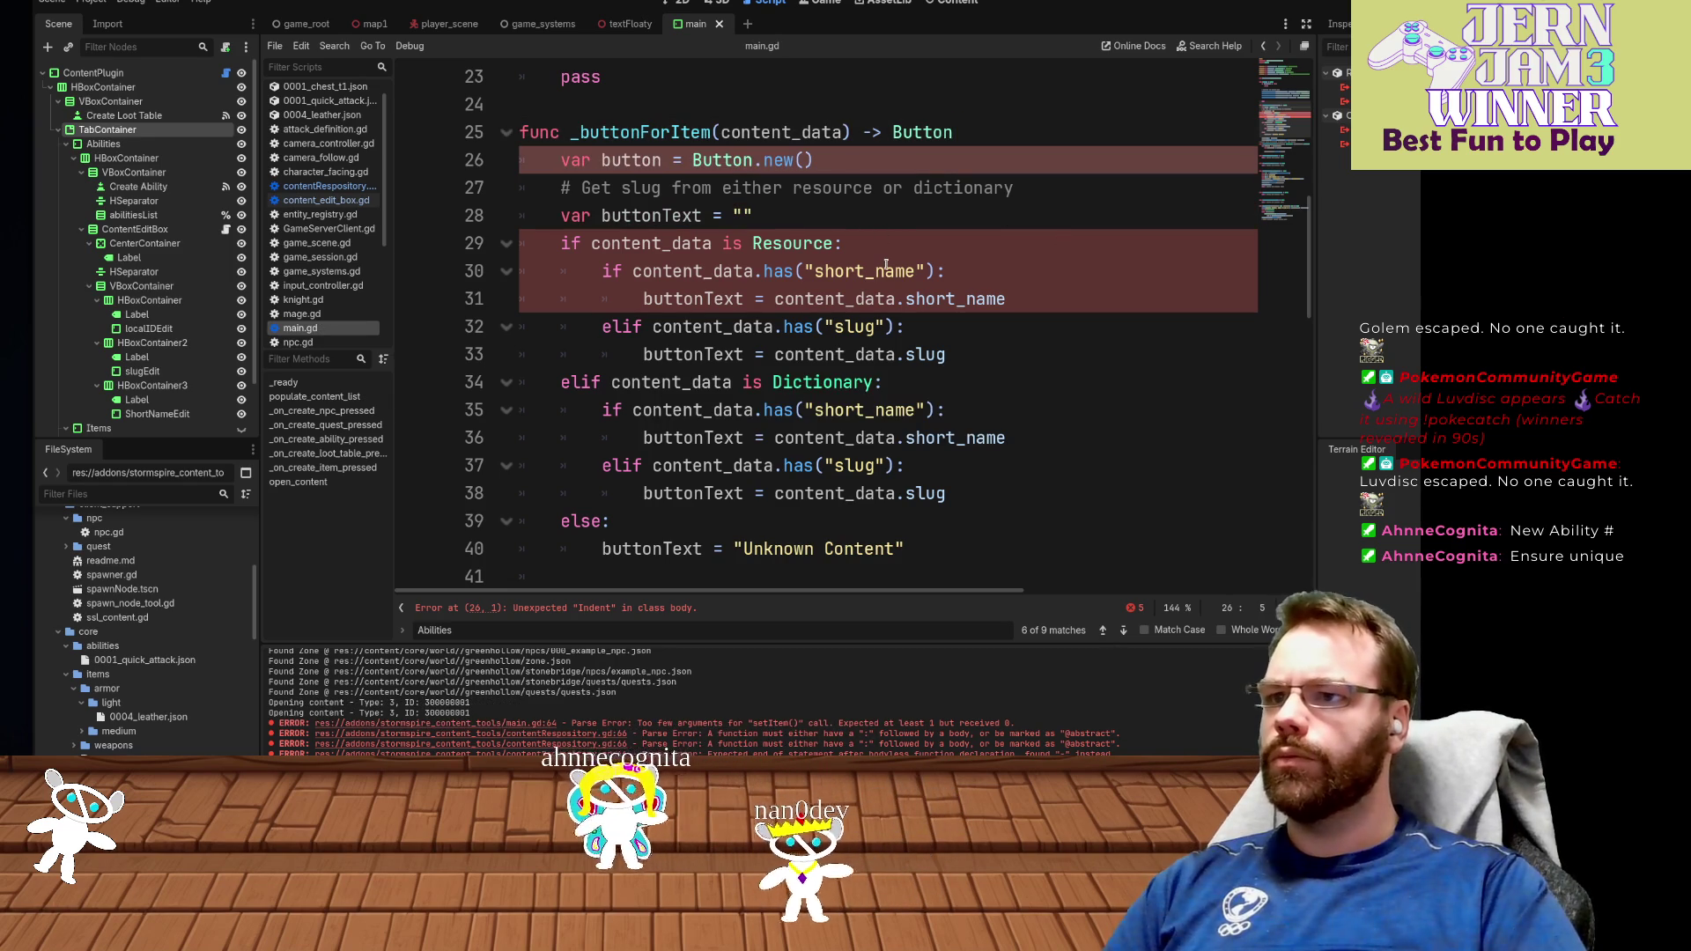
{"action": "left_click", "coordinate": [874, 271]}
{"action": "left_click", "coordinate": [976, 132]}
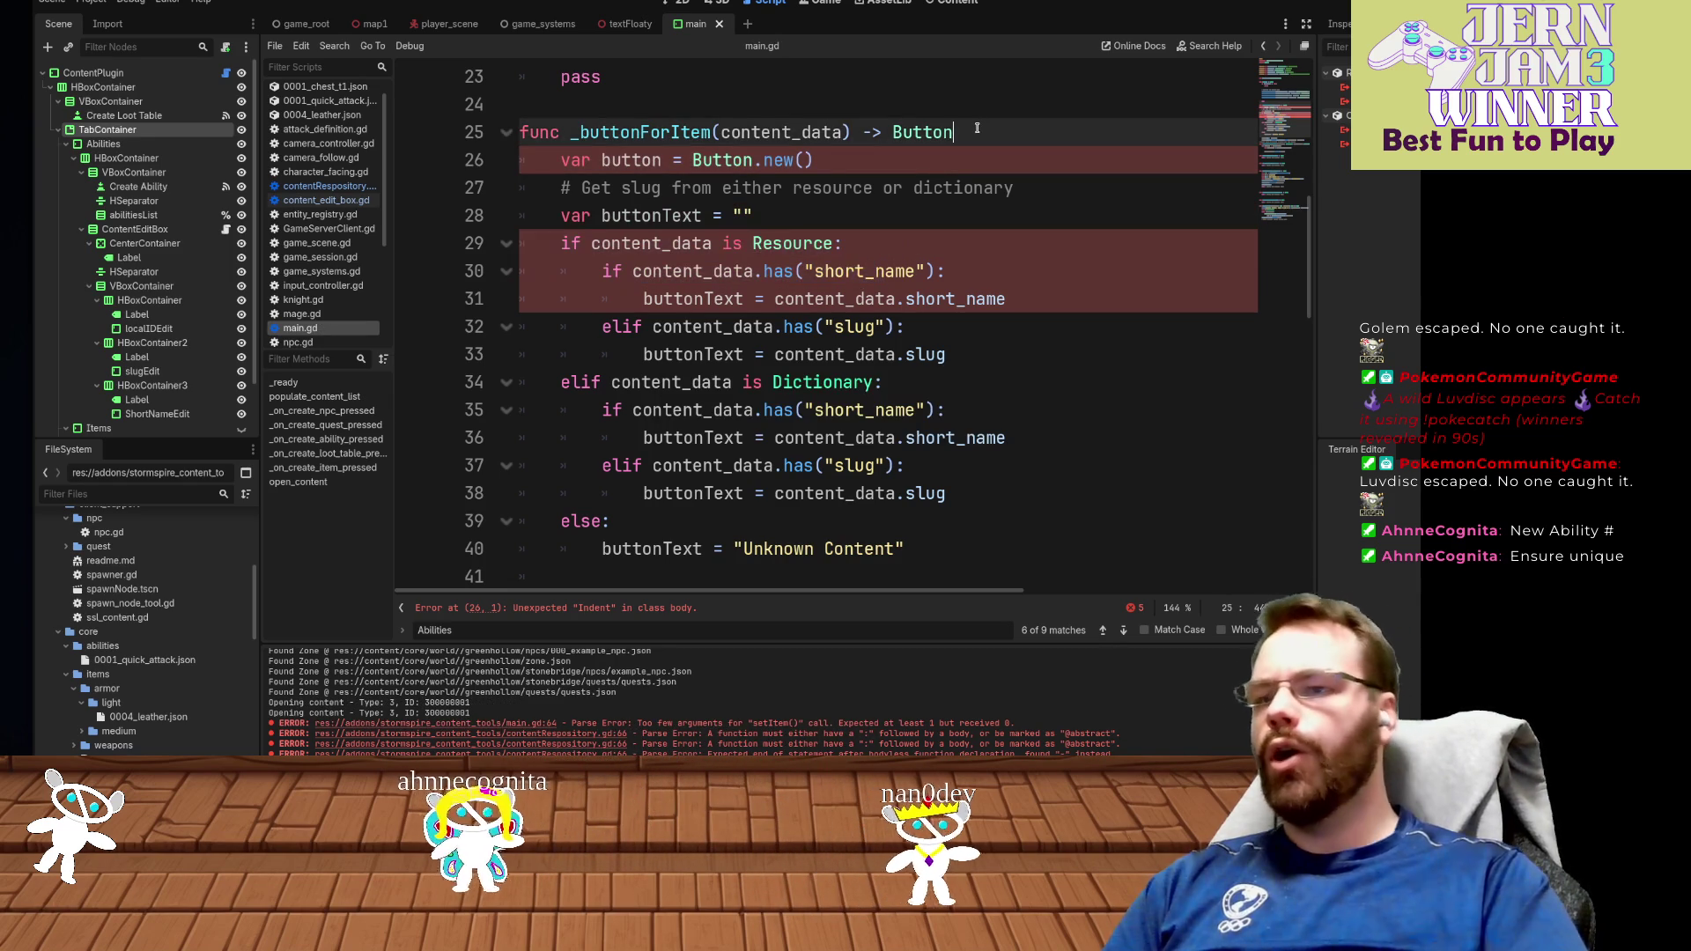
{"action": "type", "text": ":"}
{"action": "key", "text": "ctrl+s"}
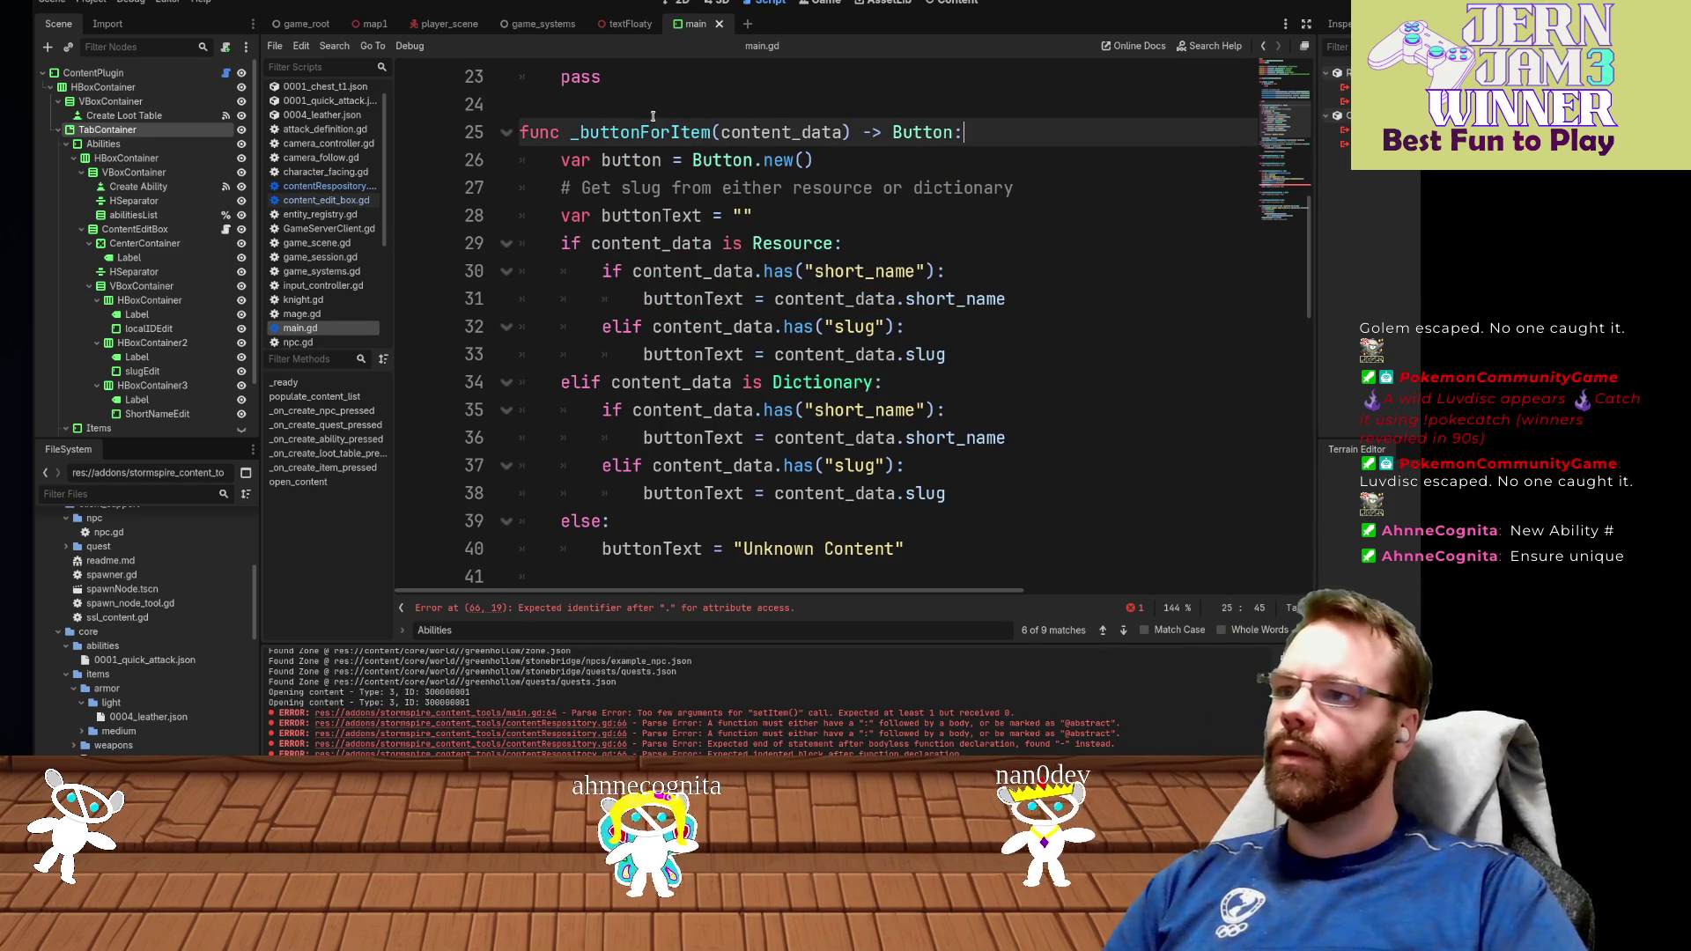
{"action": "double_click", "coordinate": [630, 160]}
{"action": "scroll", "coordinate": [1201, 493], "scroll_direction": "down", "scroll_amount": 2}
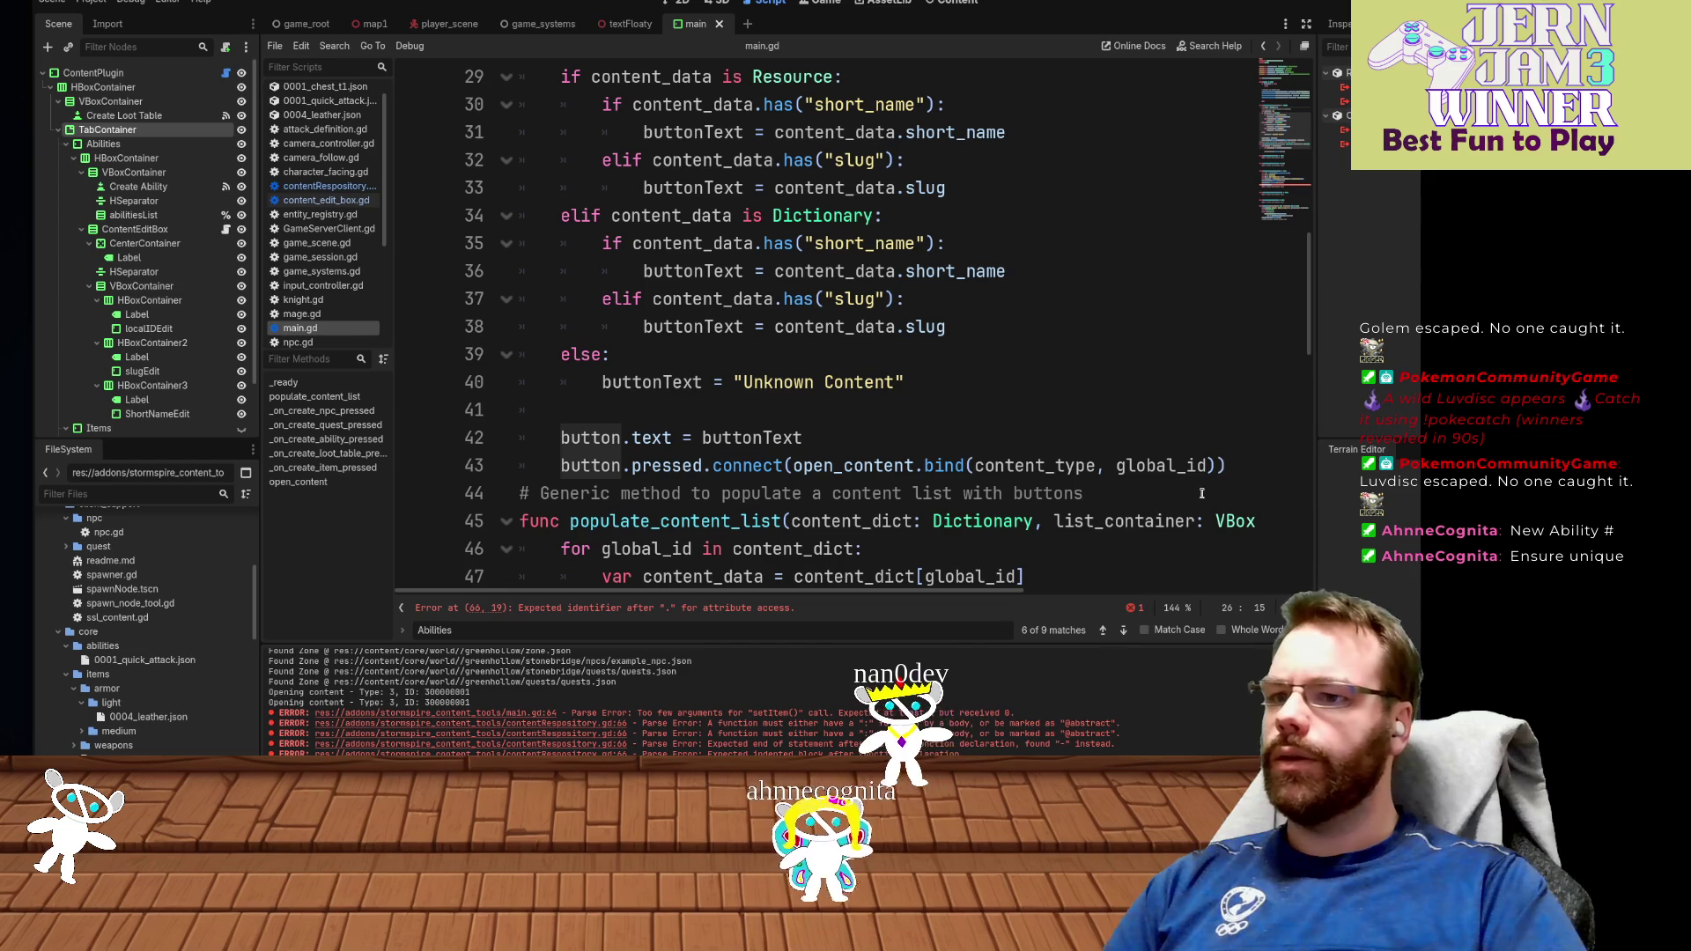
Step: Add 'return button' after the pressed-signal connect line at the end of _buttonForItem
{"action": "left_click", "coordinate": [1241, 470]}
{"action": "key", "text": "Return"}
{"action": "type", "text": "button"}
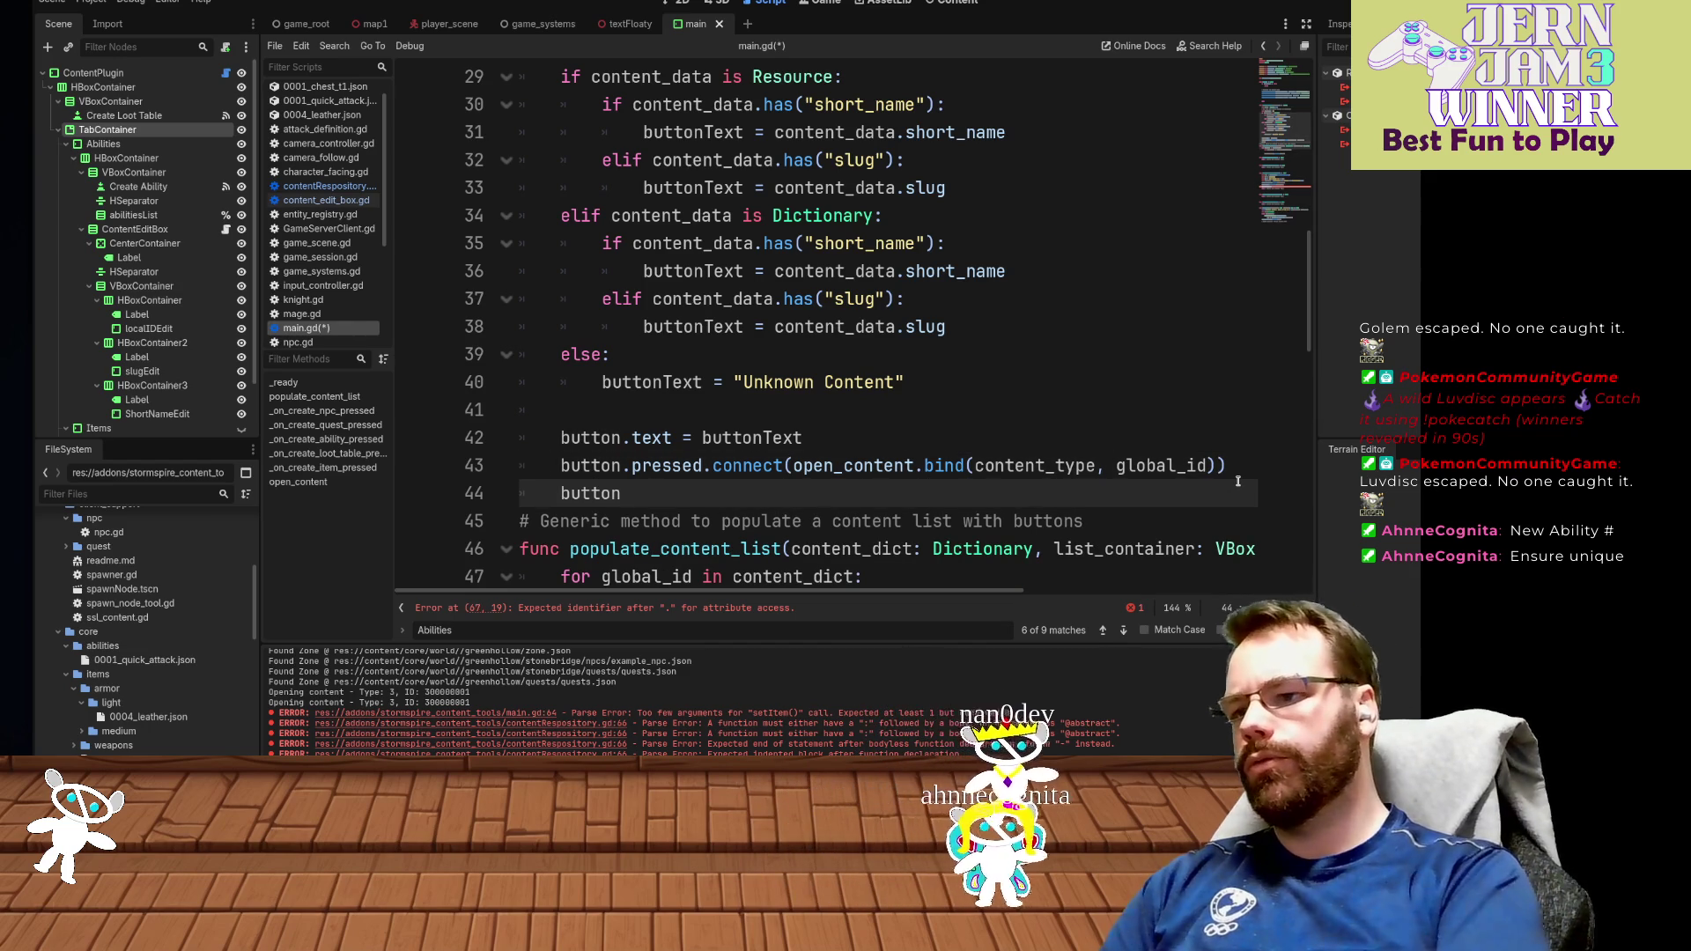
{"action": "type", "text": "ret"}
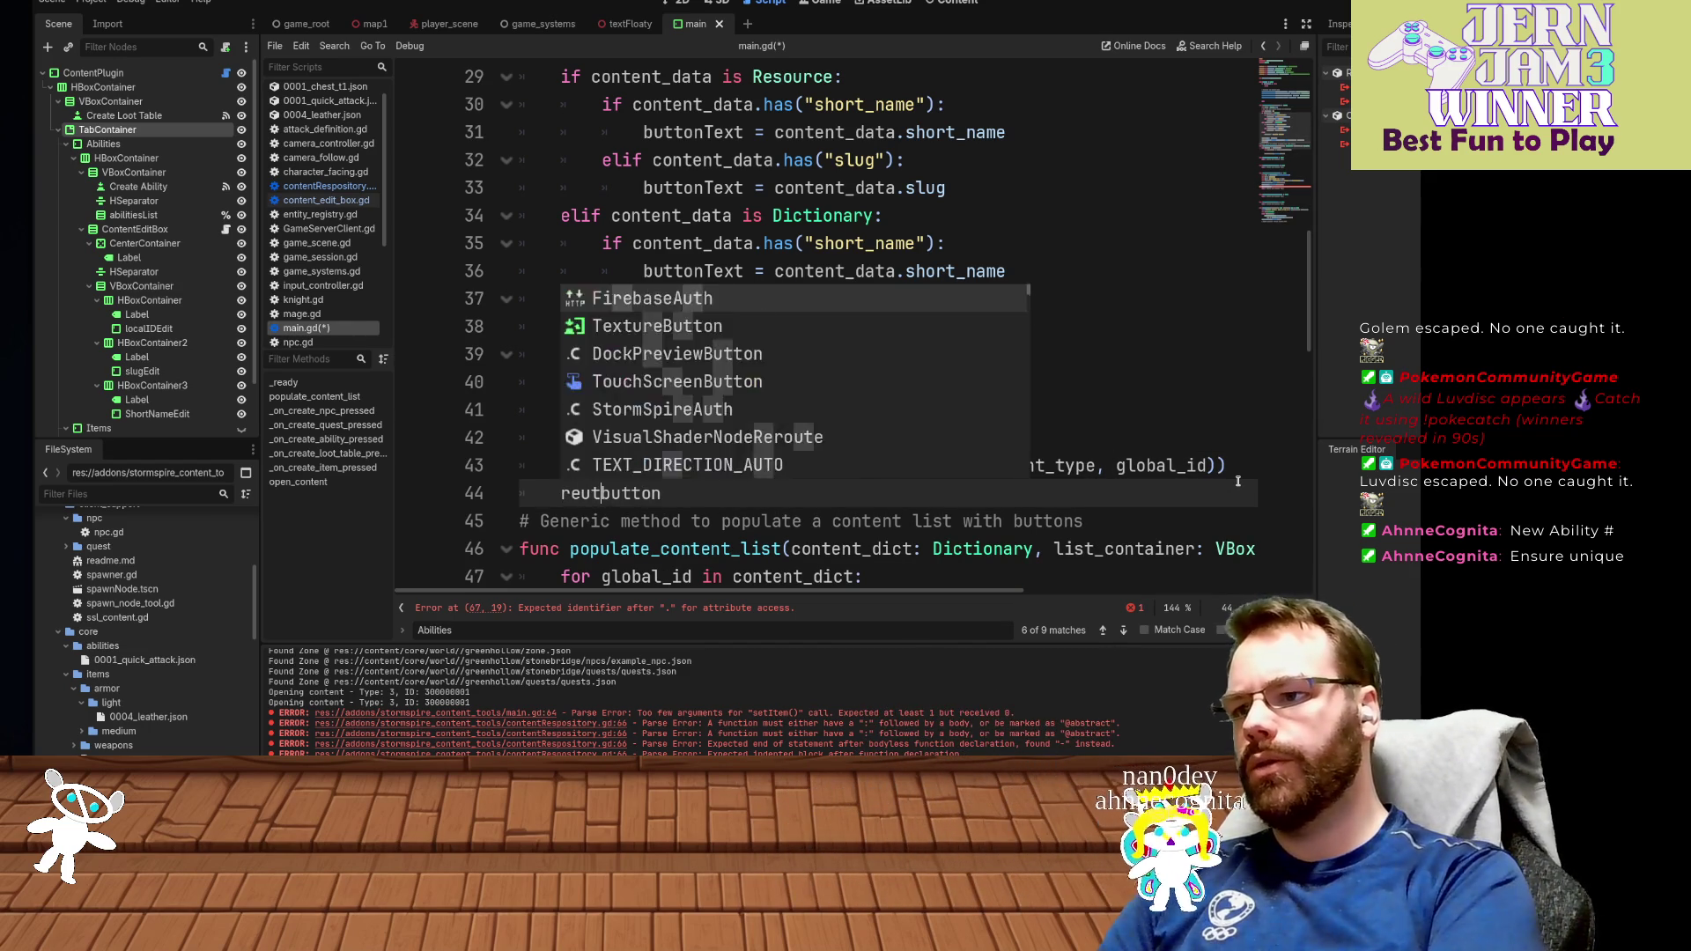
{"action": "type", "text": "urn"}
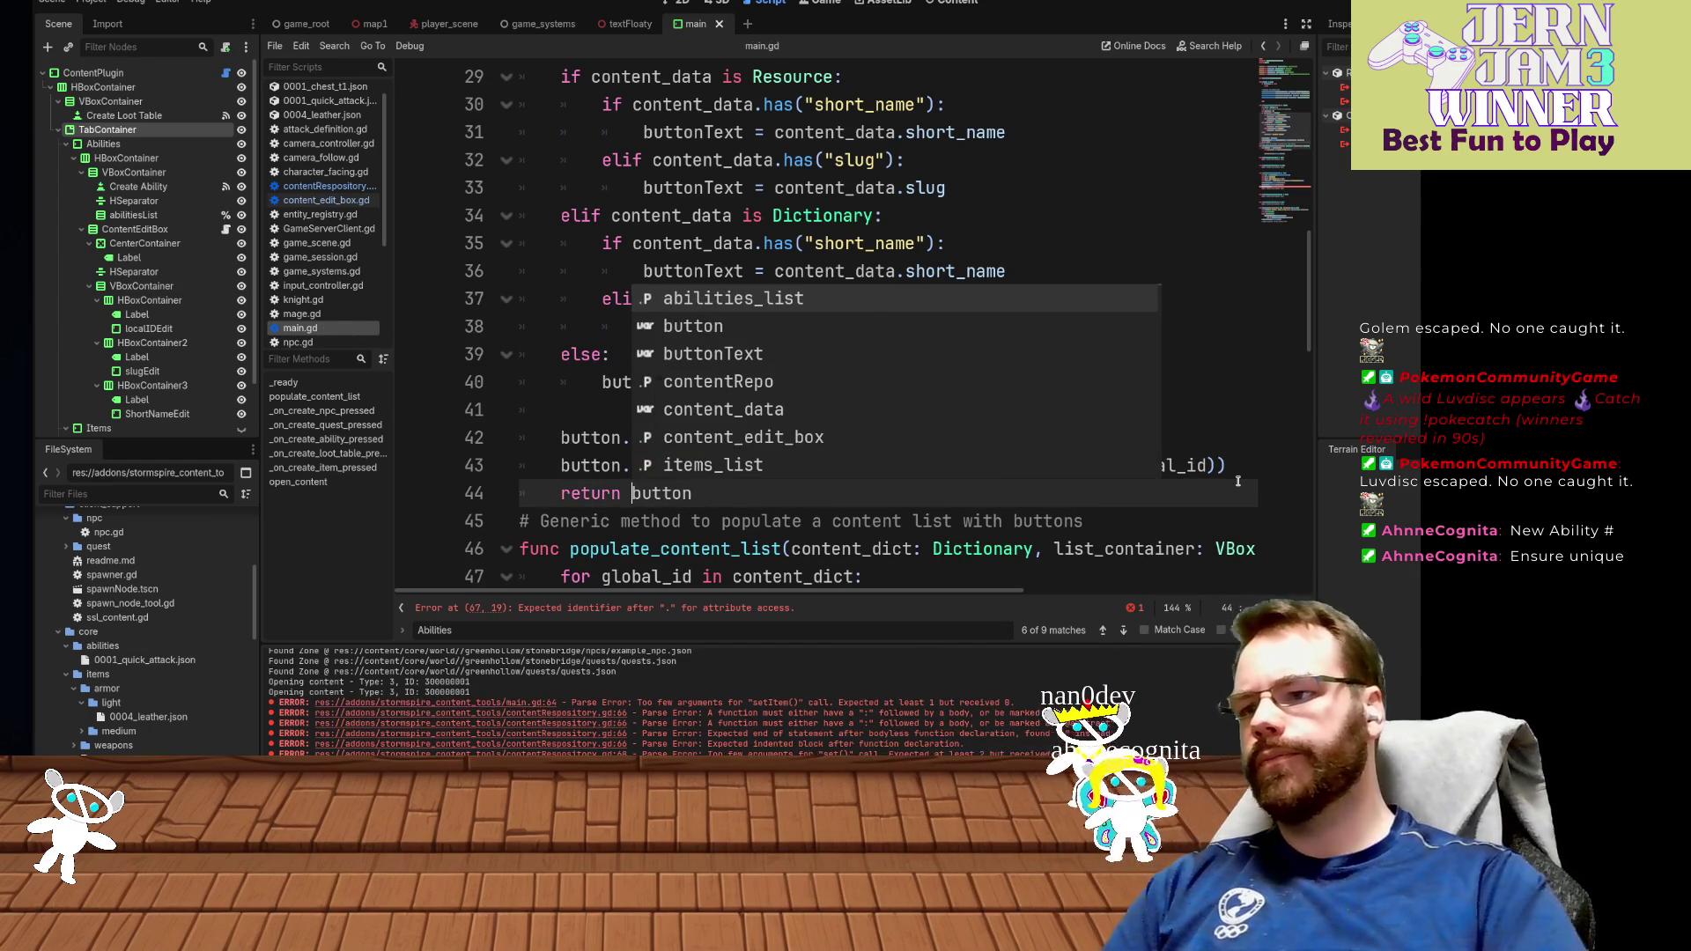
{"action": "left_click", "coordinate": [1031, 132]}
{"action": "scroll", "coordinate": [886, 198], "scroll_direction": "down", "scroll_amount": 4}
{"action": "double_click", "coordinate": [654, 162]}
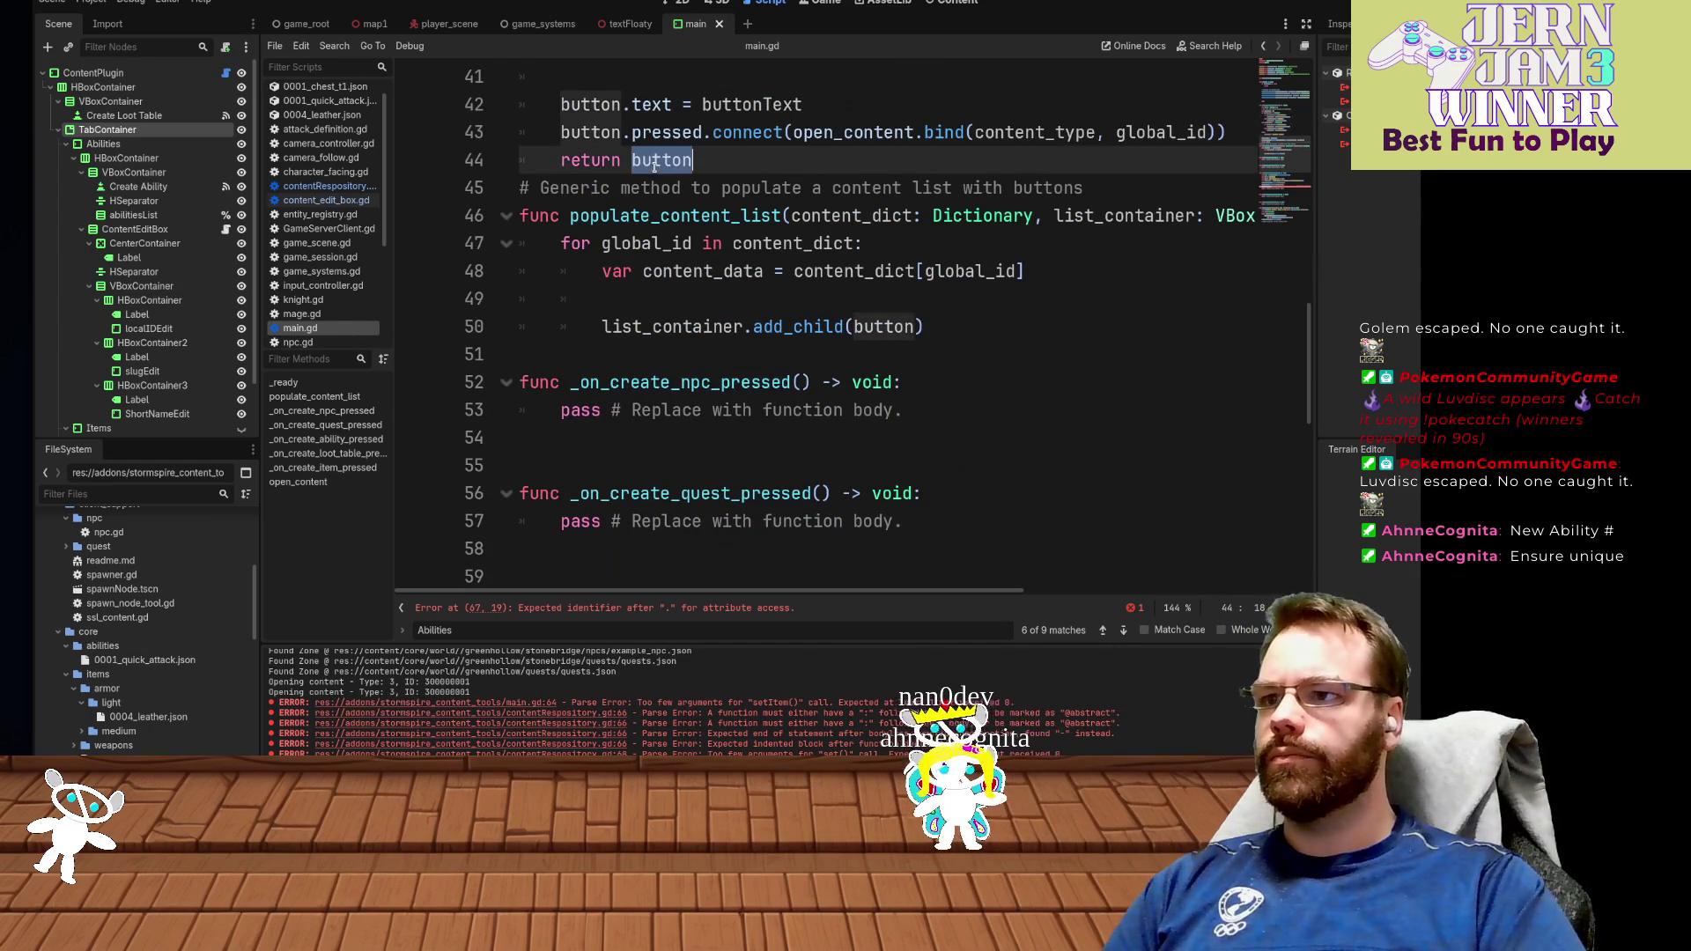
Step: Replace the loop's add_child(button) with add_child(_buttonForItem(content_data)) and save main.gd
{"action": "left_click", "coordinate": [854, 304]}
{"action": "scroll", "coordinate": [875, 365], "scroll_direction": "up", "scroll_amount": 3}
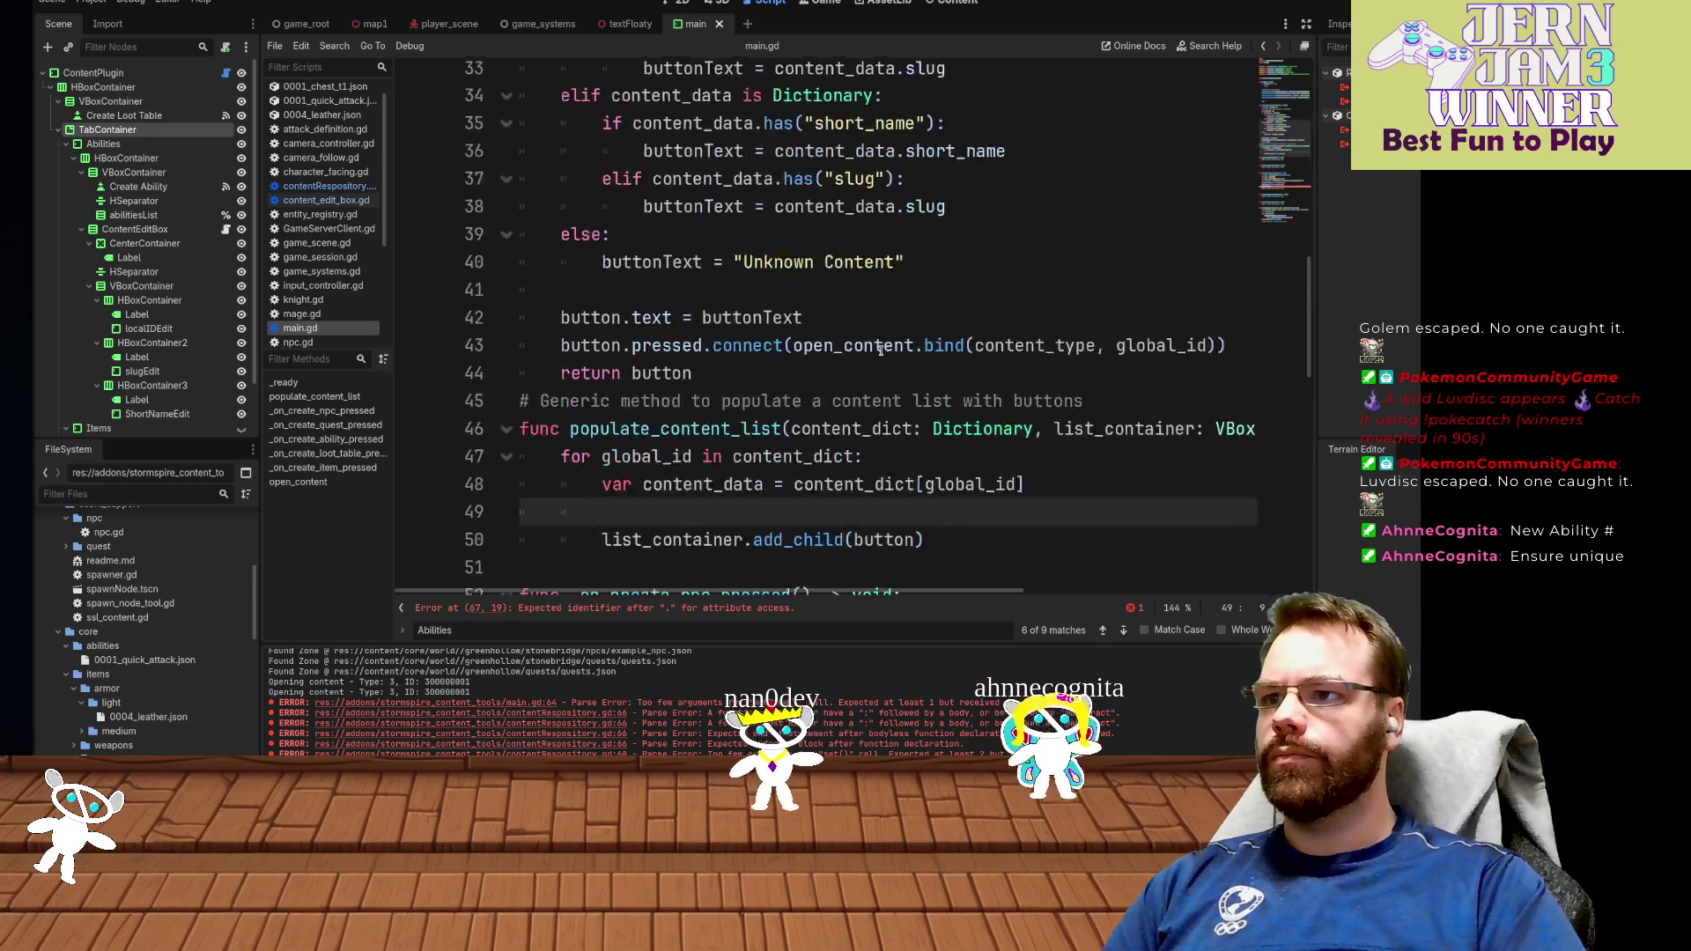
{"action": "scroll", "coordinate": [875, 365], "scroll_direction": "up", "scroll_amount": 3}
{"action": "double_click", "coordinate": [647, 136]}
{"action": "key", "text": "ctrl+c"}
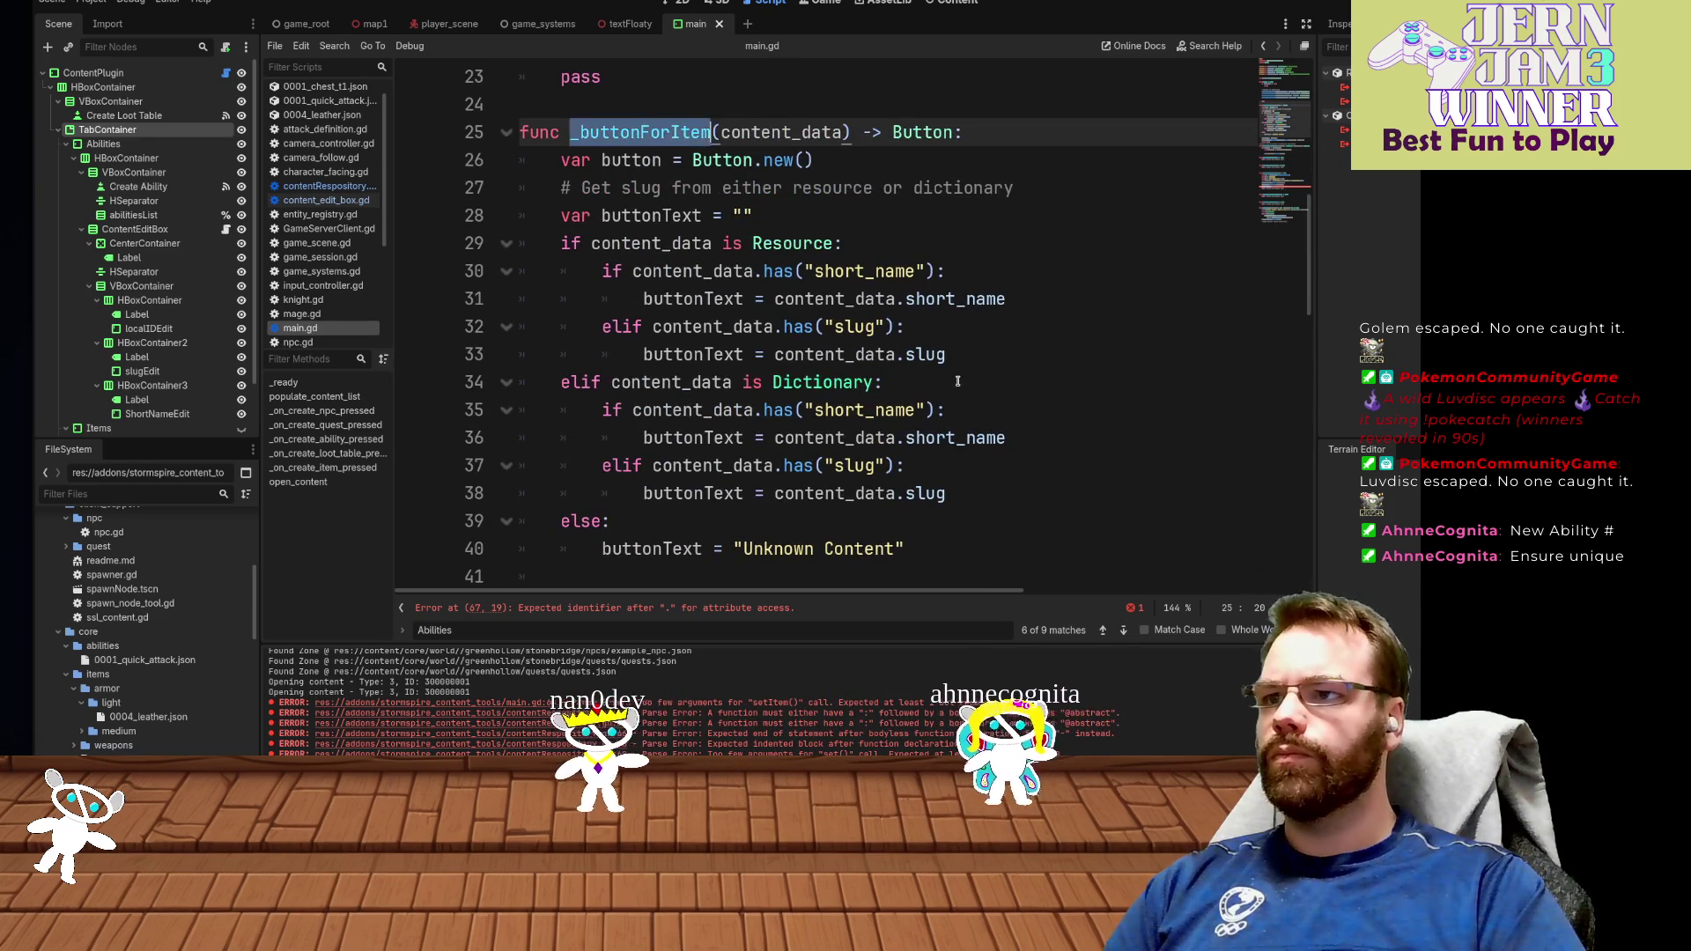
{"action": "scroll", "coordinate": [921, 411], "scroll_direction": "down", "scroll_amount": 5}
{"action": "left_click", "coordinate": [922, 410]}
{"action": "double_click", "coordinate": [922, 410]}
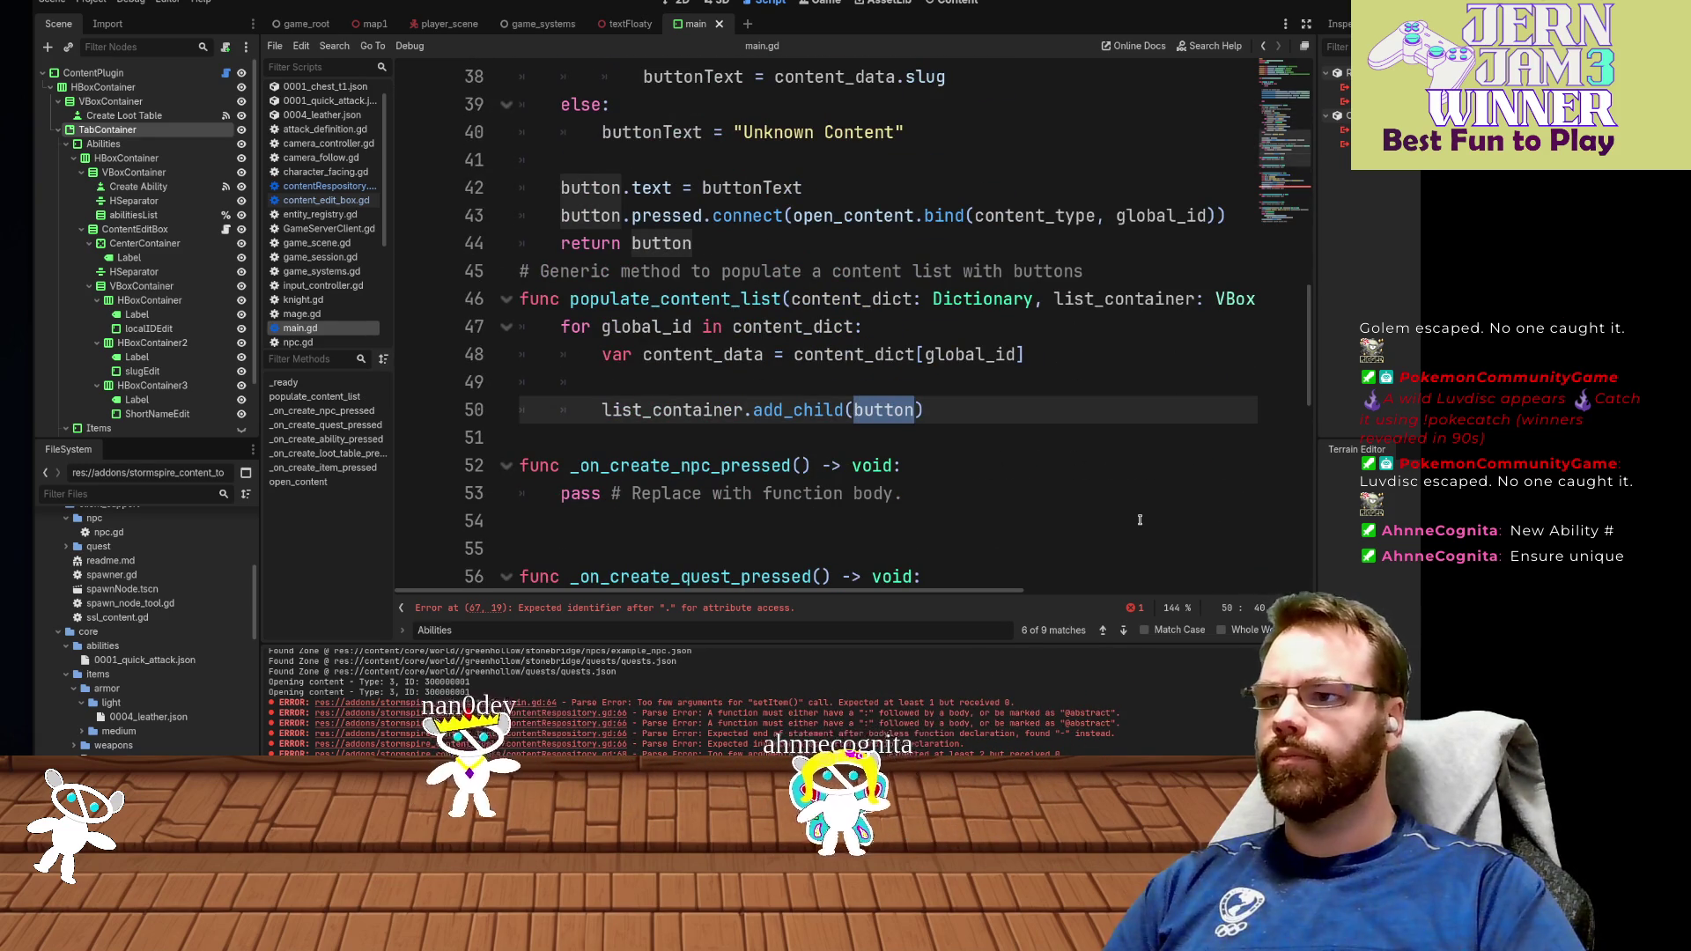
{"action": "key", "text": "ctrl+v"}
{"action": "type", "text": "conte"}
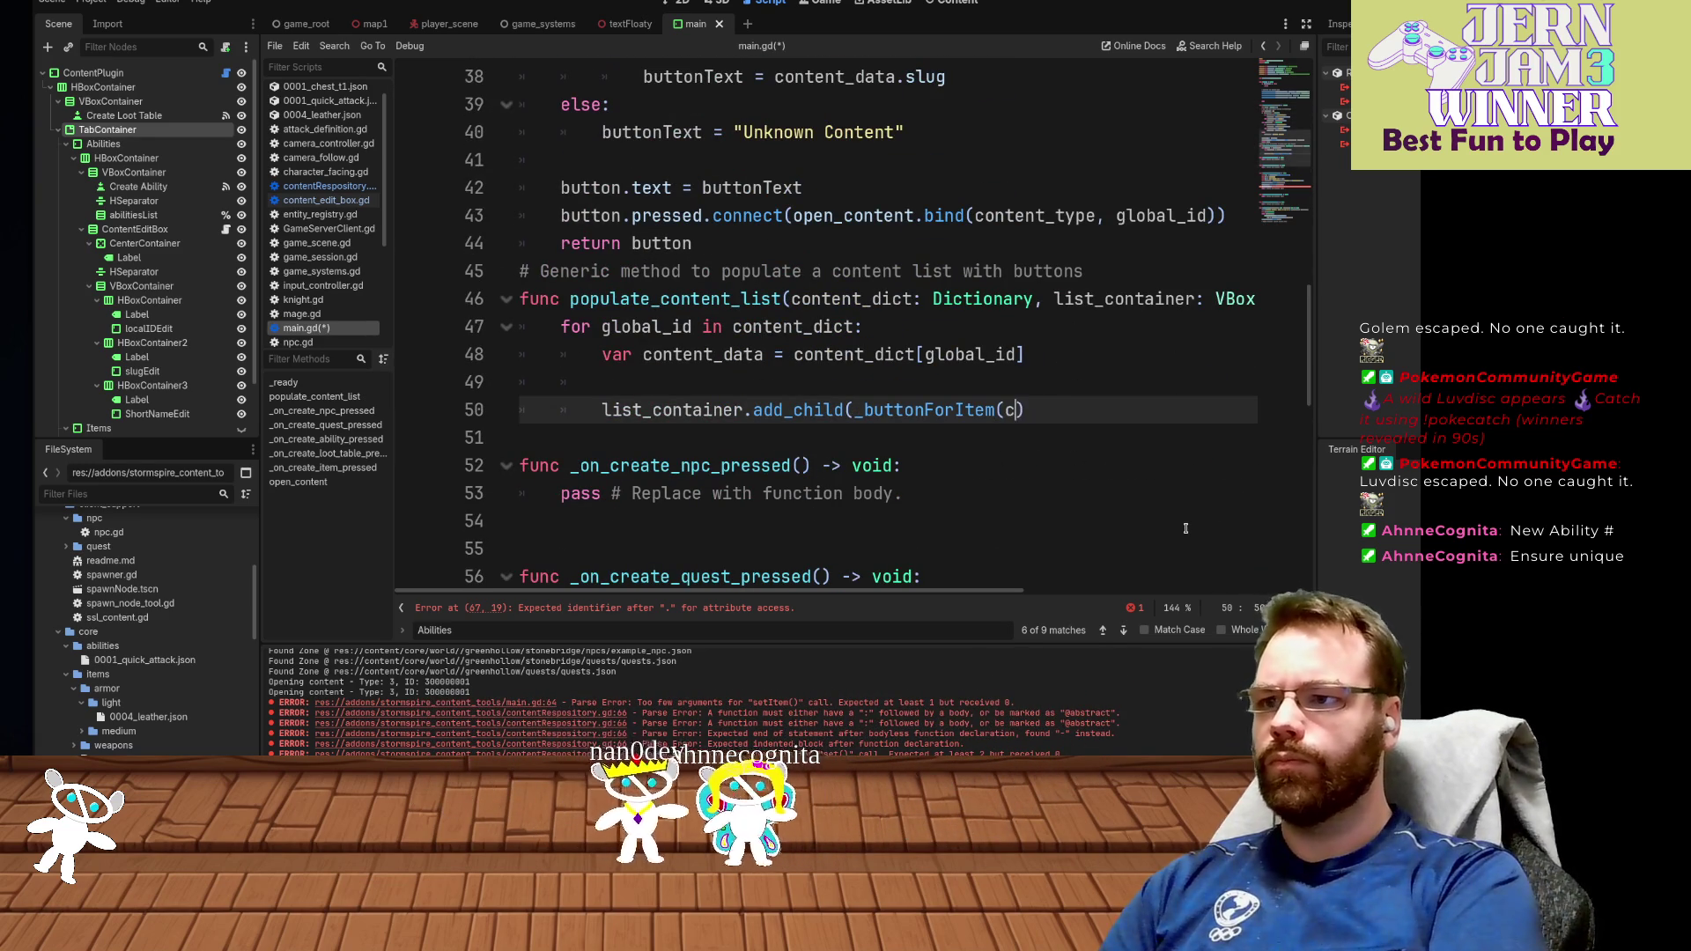
{"action": "type", "text": "nt_data))"}
{"action": "key", "text": "ctrl+s"}
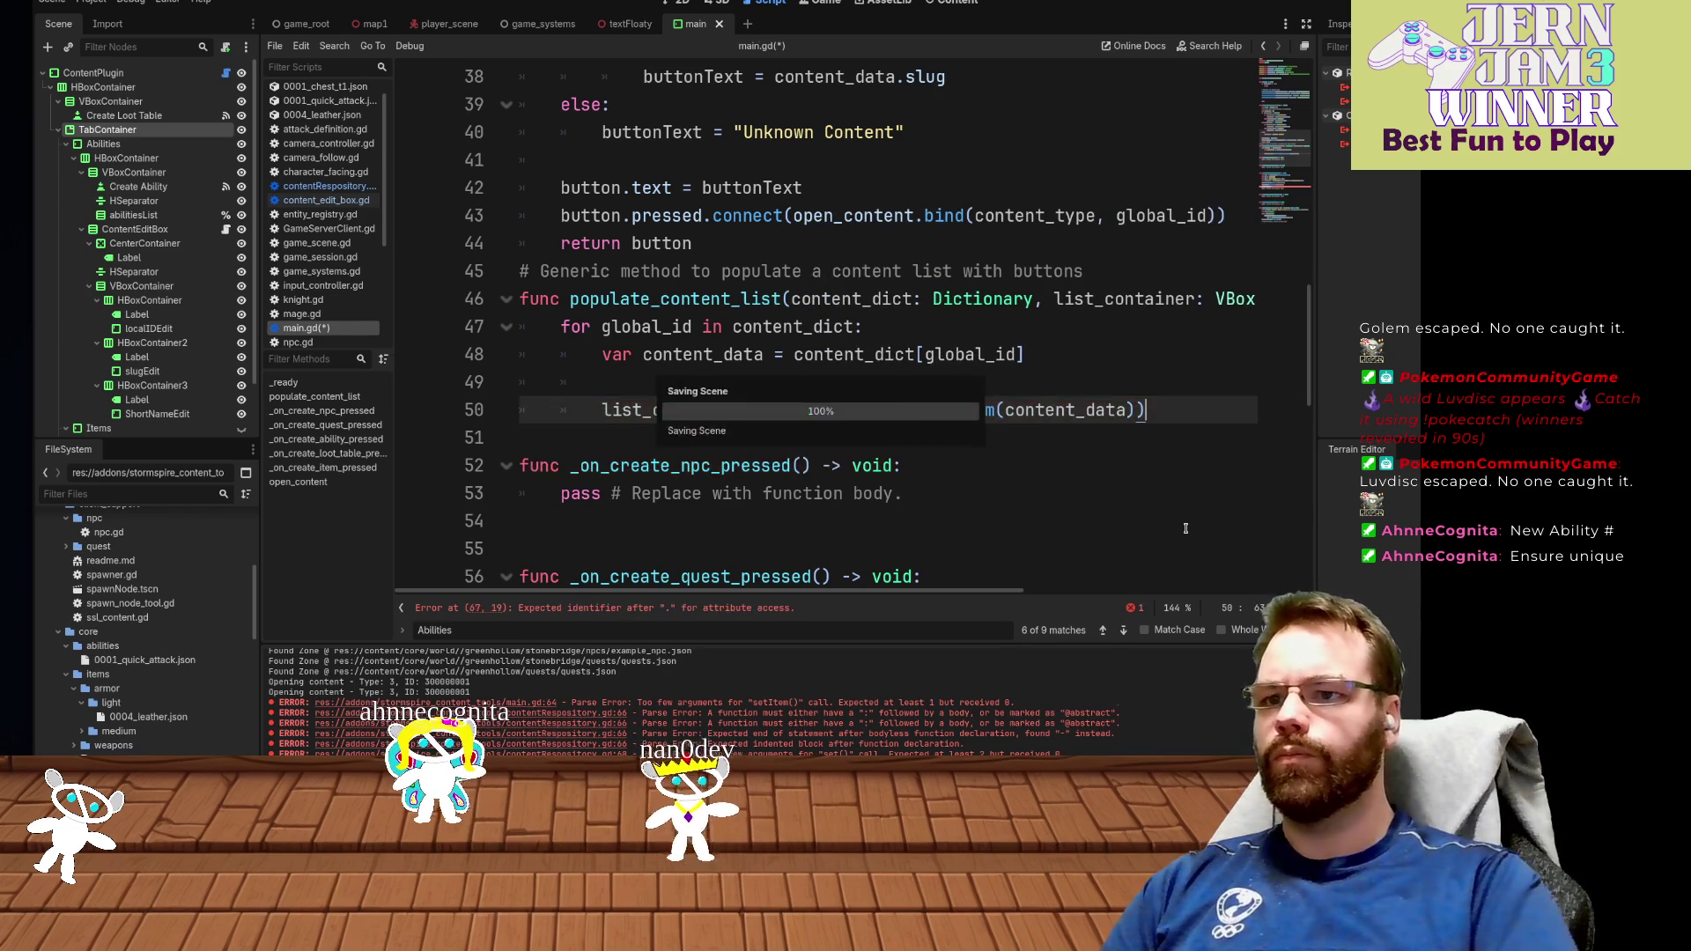
Step: Delete the leftover blank line inside the populate_content_list loop
{"action": "left_click", "coordinate": [887, 390]}
{"action": "key", "text": "BackSpace"}
{"action": "key", "text": "BackSpace"}
{"action": "key", "text": "BackSpace"}
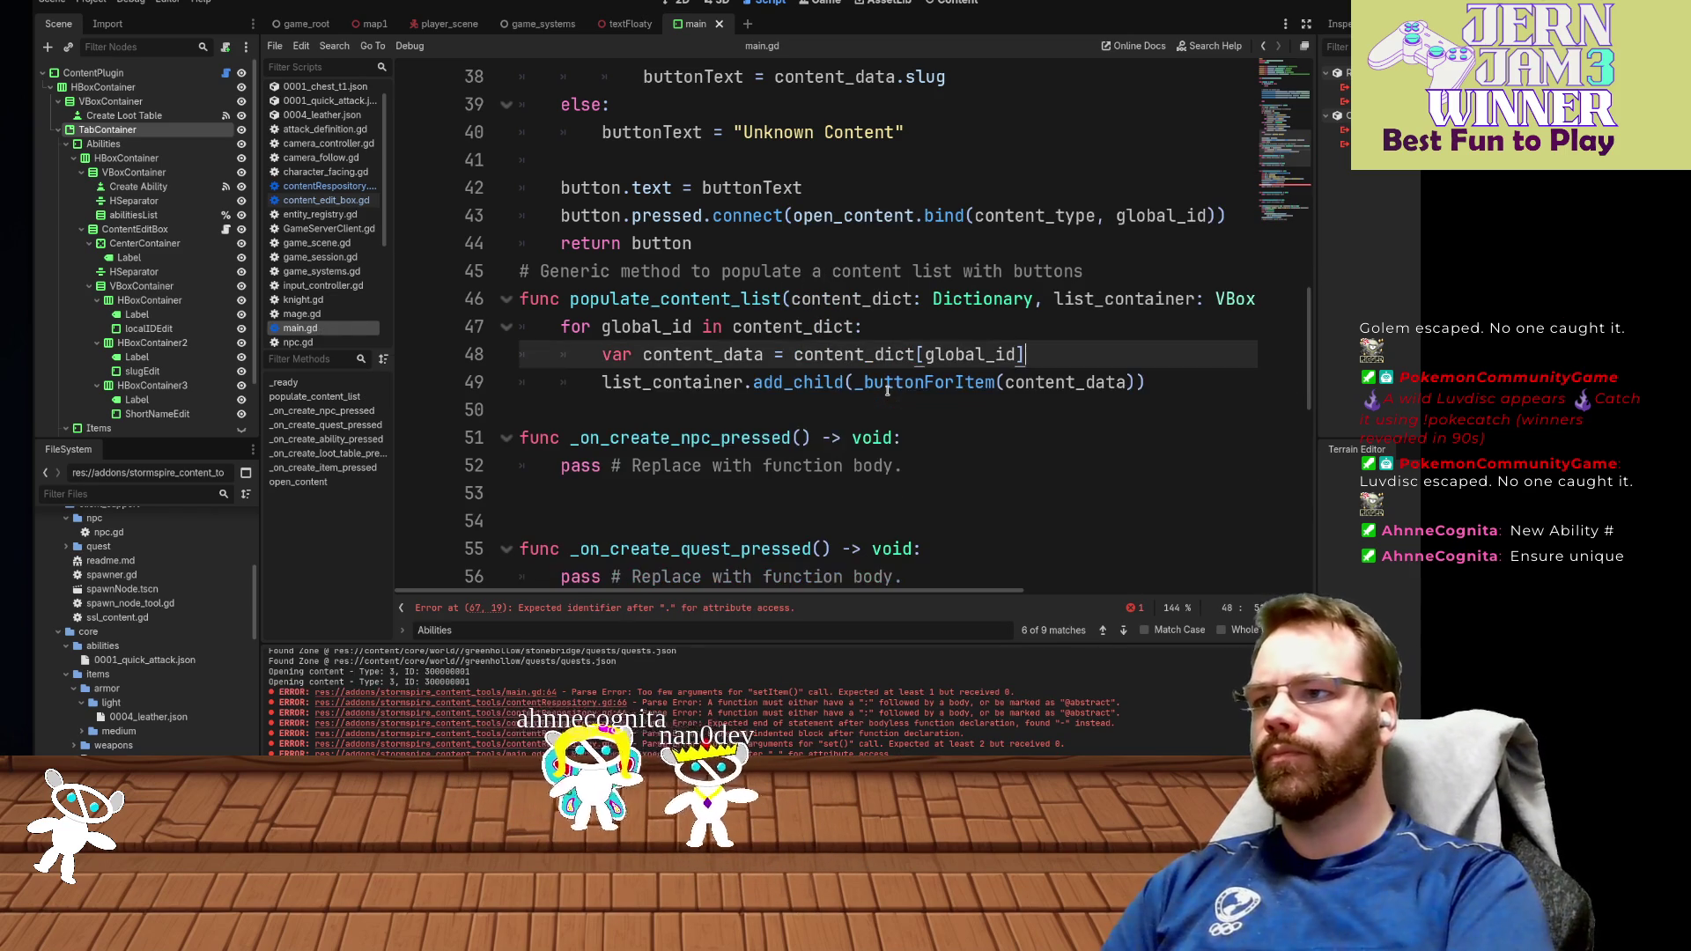
{"action": "left_click", "coordinate": [1174, 418]}
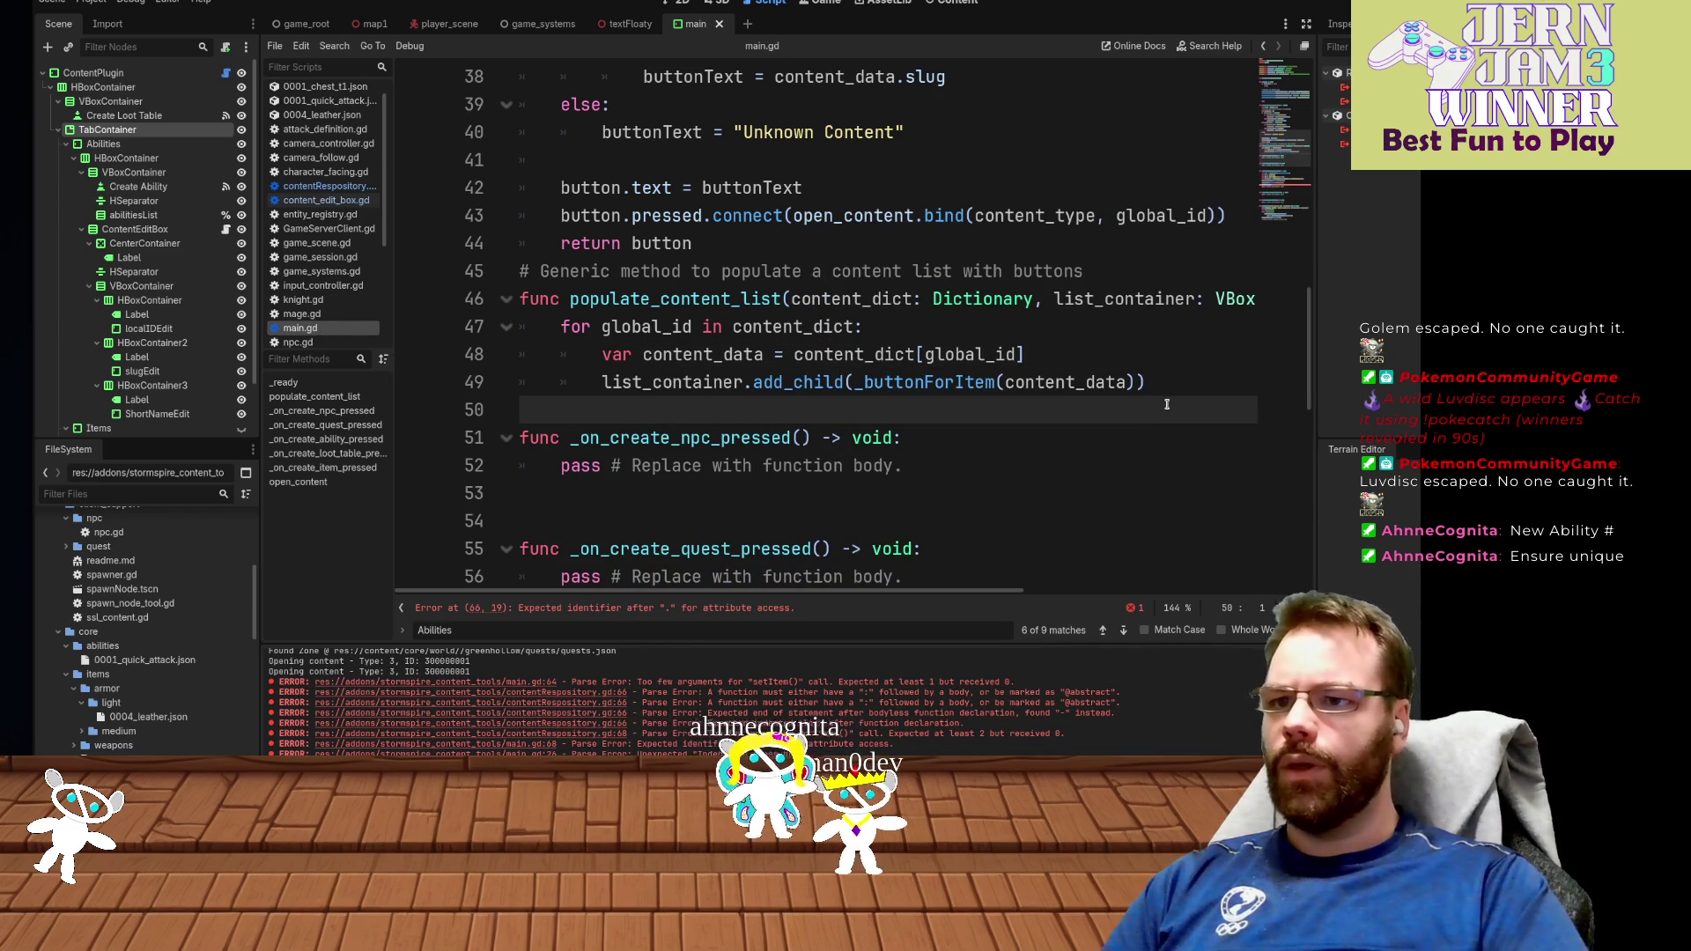
Step: Make line 66 call abilities_list._buttonForItem(newAbility), save main.gd, and show the Content plugin screen
{"action": "scroll", "coordinate": [1101, 423], "scroll_direction": "down", "scroll_amount": 3}
{"action": "scroll", "coordinate": [1037, 403], "scroll_direction": "up", "scroll_amount": 1}
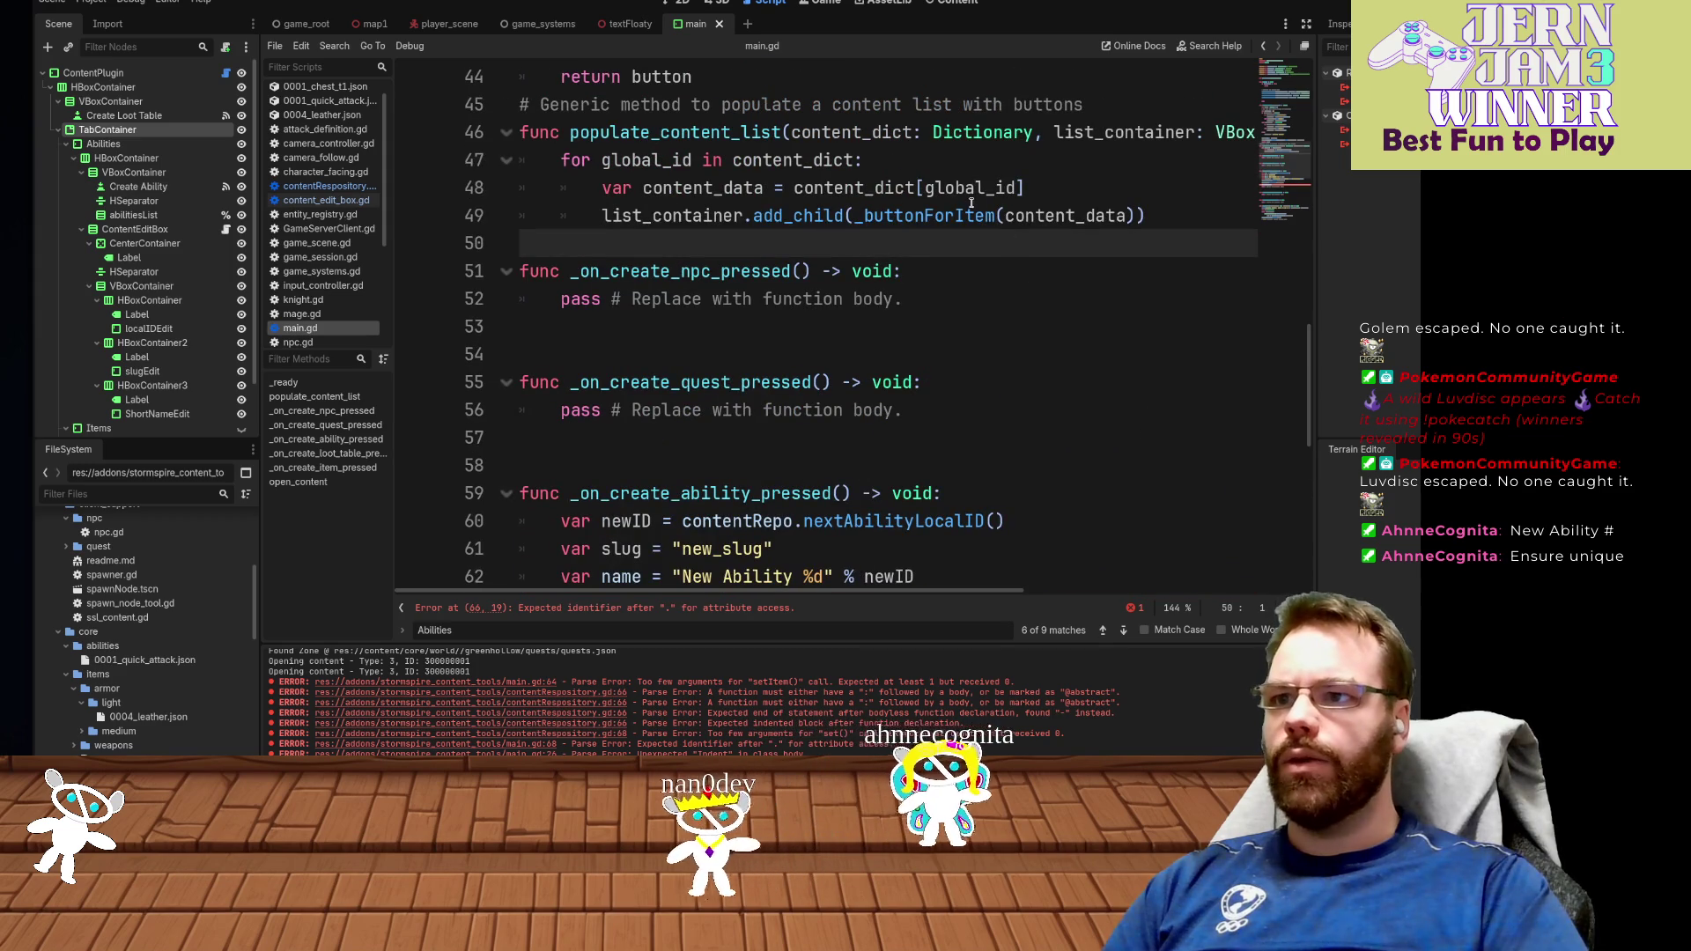
{"action": "scroll", "coordinate": [815, 331], "scroll_direction": "down", "scroll_amount": 2}
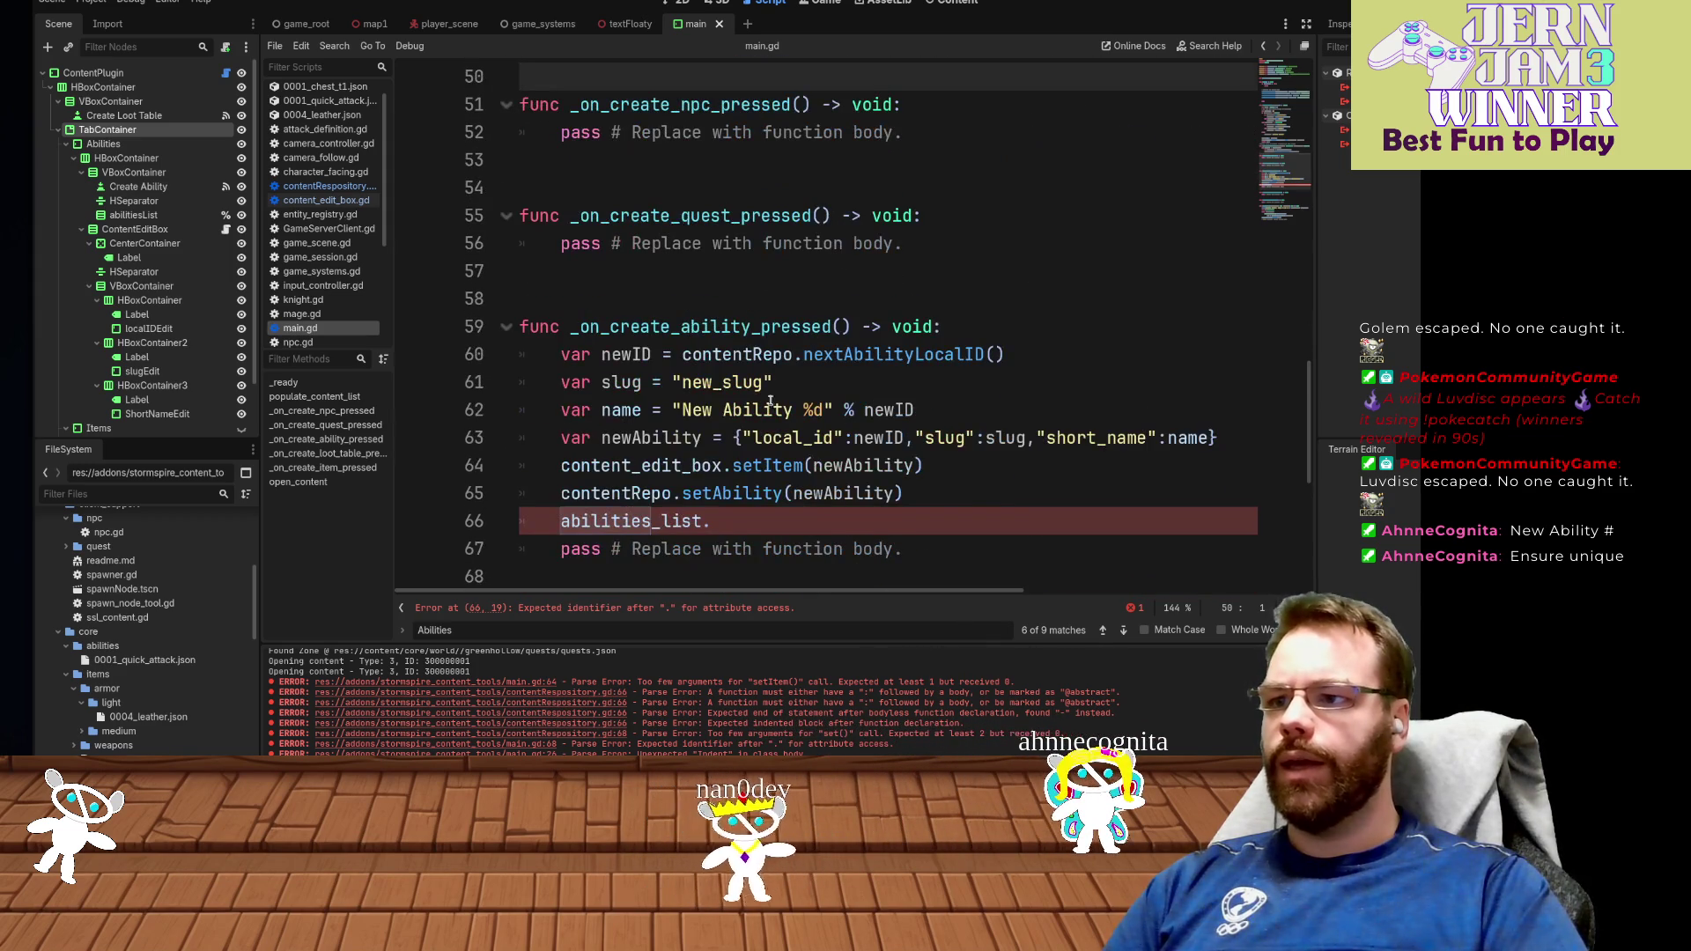
{"action": "scroll", "coordinate": [807, 328], "scroll_direction": "up", "scroll_amount": 2}
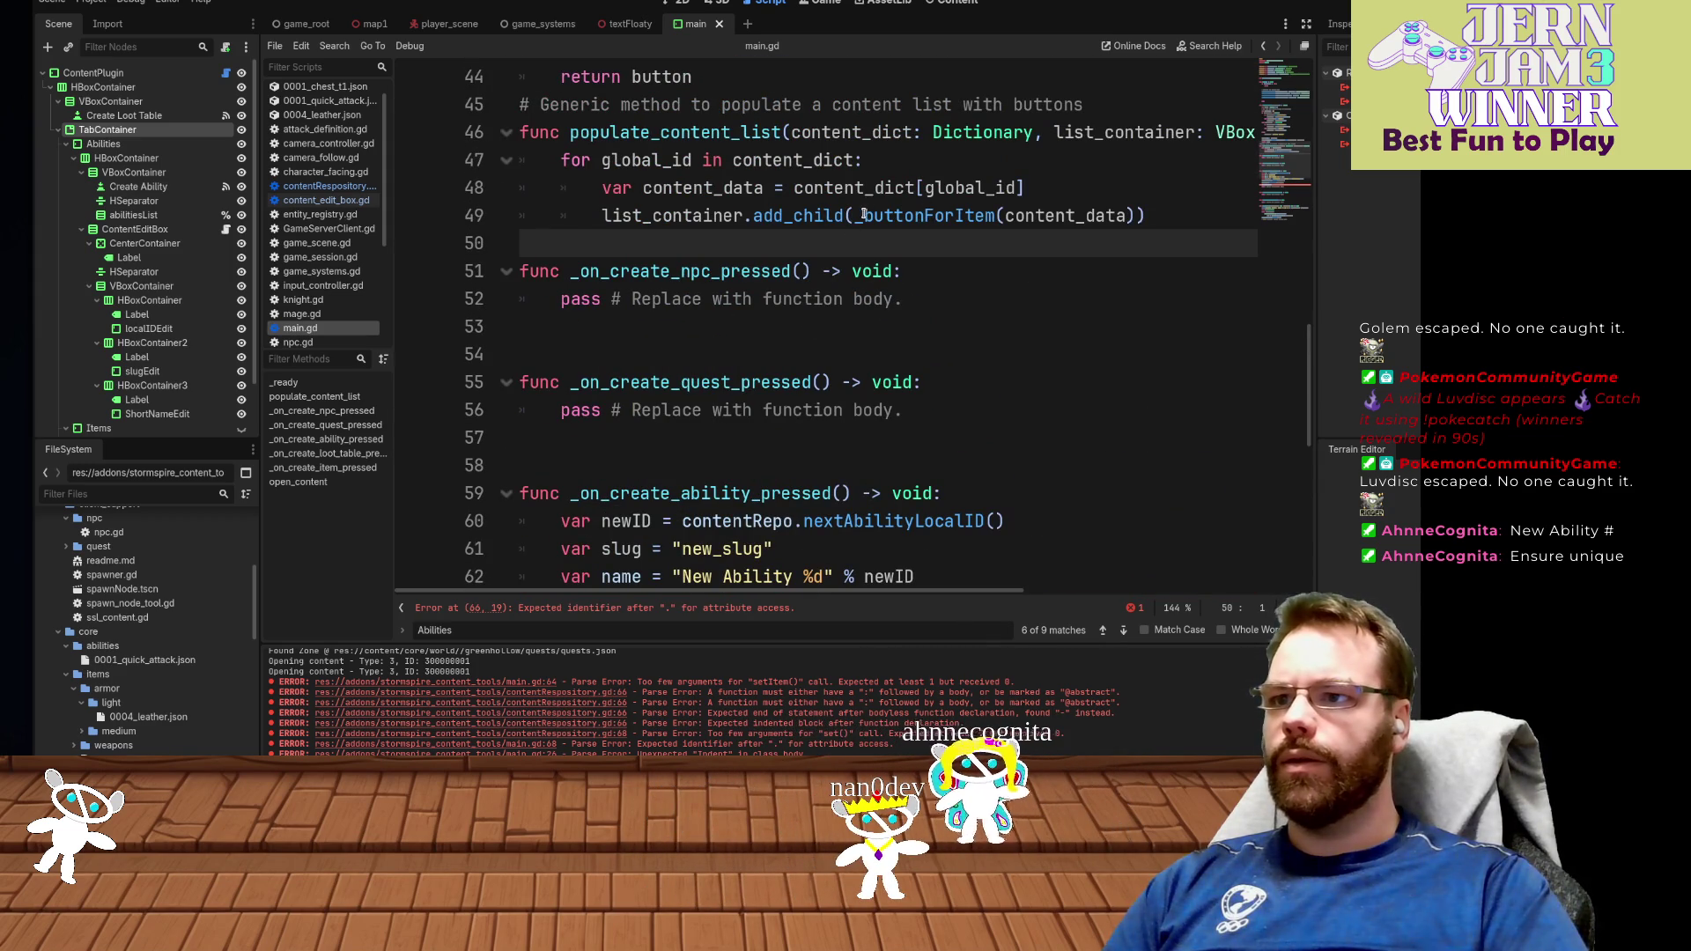
{"action": "left_click_drag", "start_coordinate": [854, 217], "coordinate": [1078, 214]}
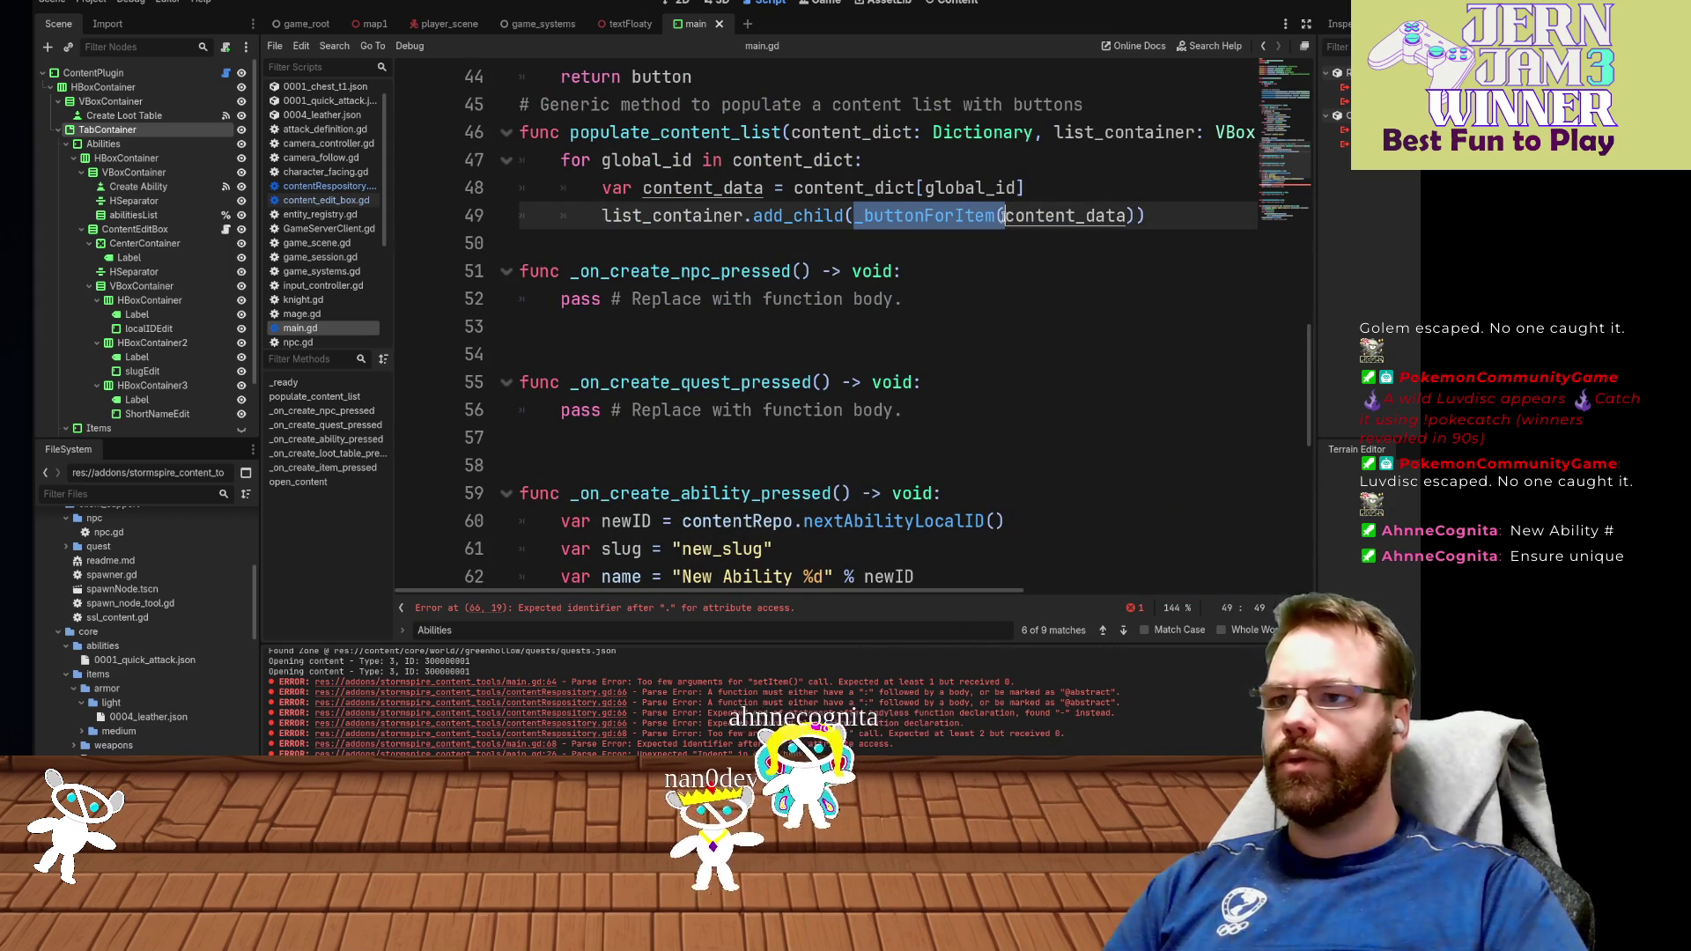
{"action": "scroll", "coordinate": [832, 359], "scroll_direction": "down", "scroll_amount": 5}
{"action": "left_click", "coordinate": [754, 264]}
{"action": "type", "text": "_buttonForItem("}
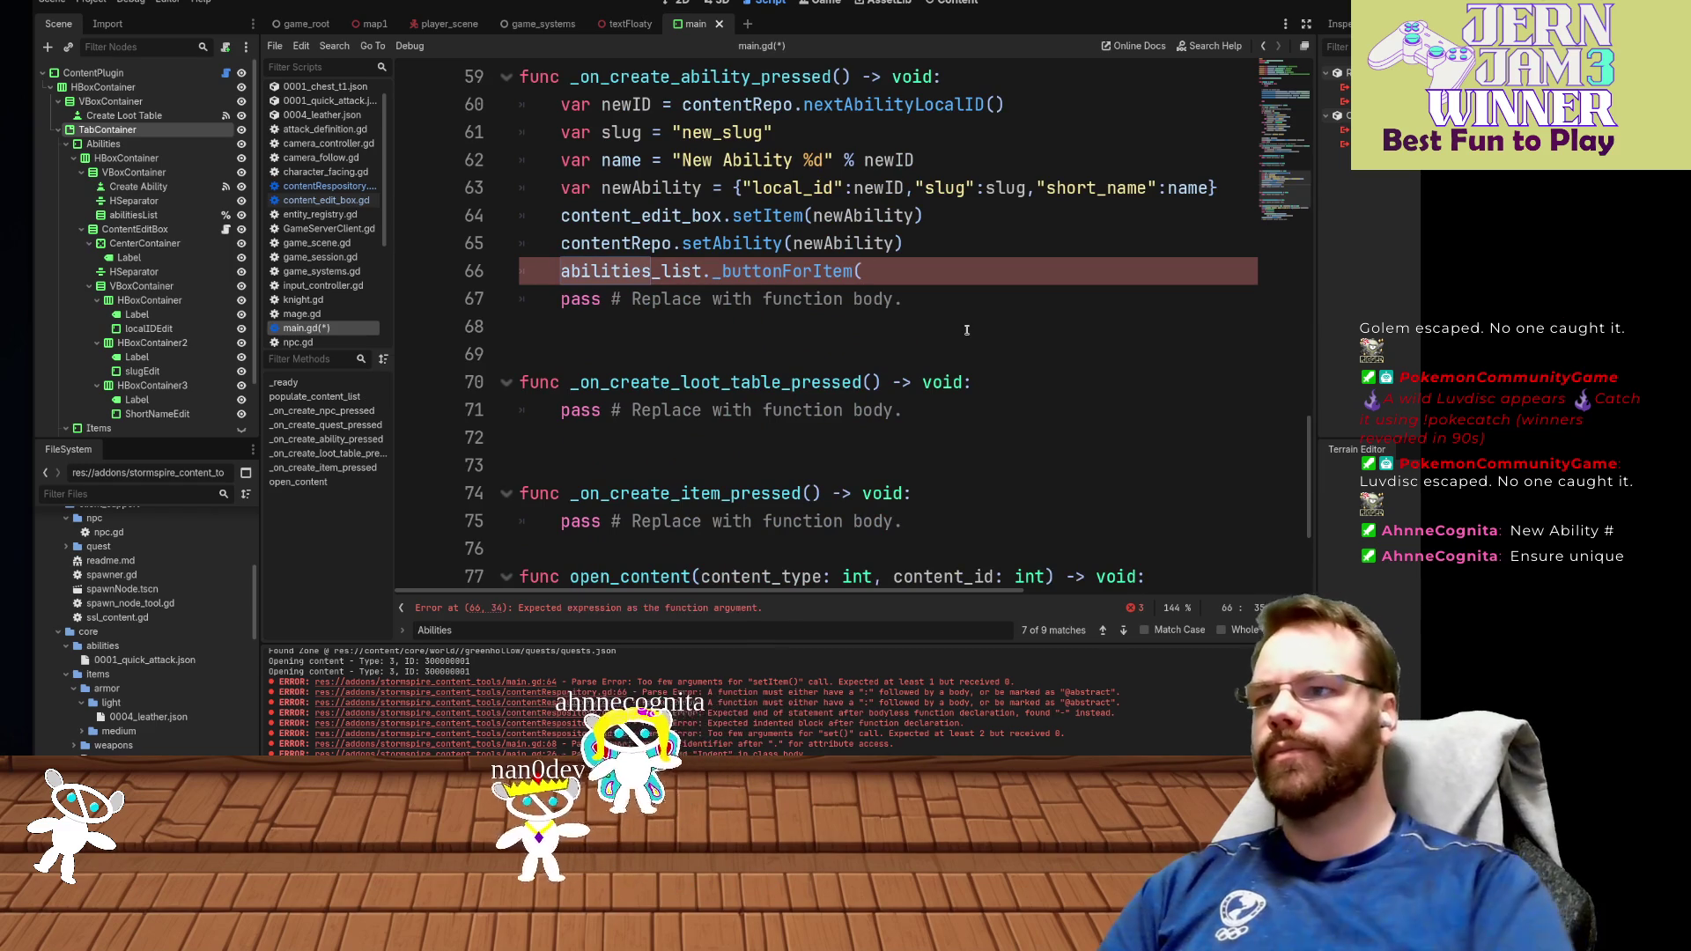
{"action": "type", "text": "newAbility"}
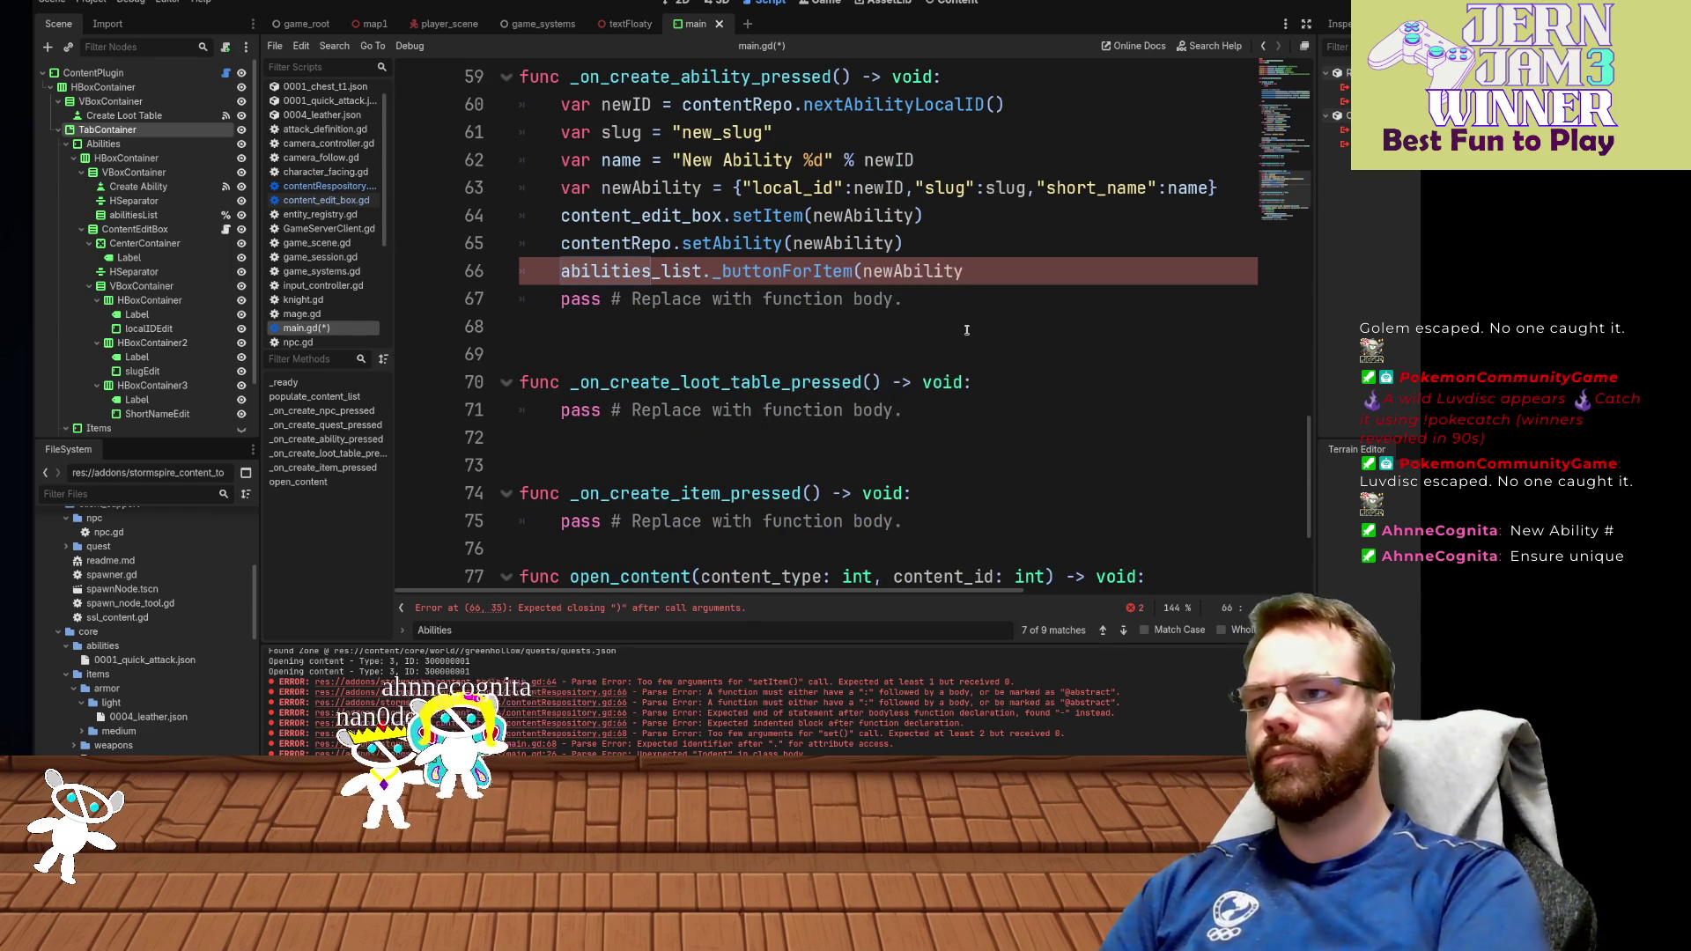
{"action": "key", "text": "ctrl+s"}
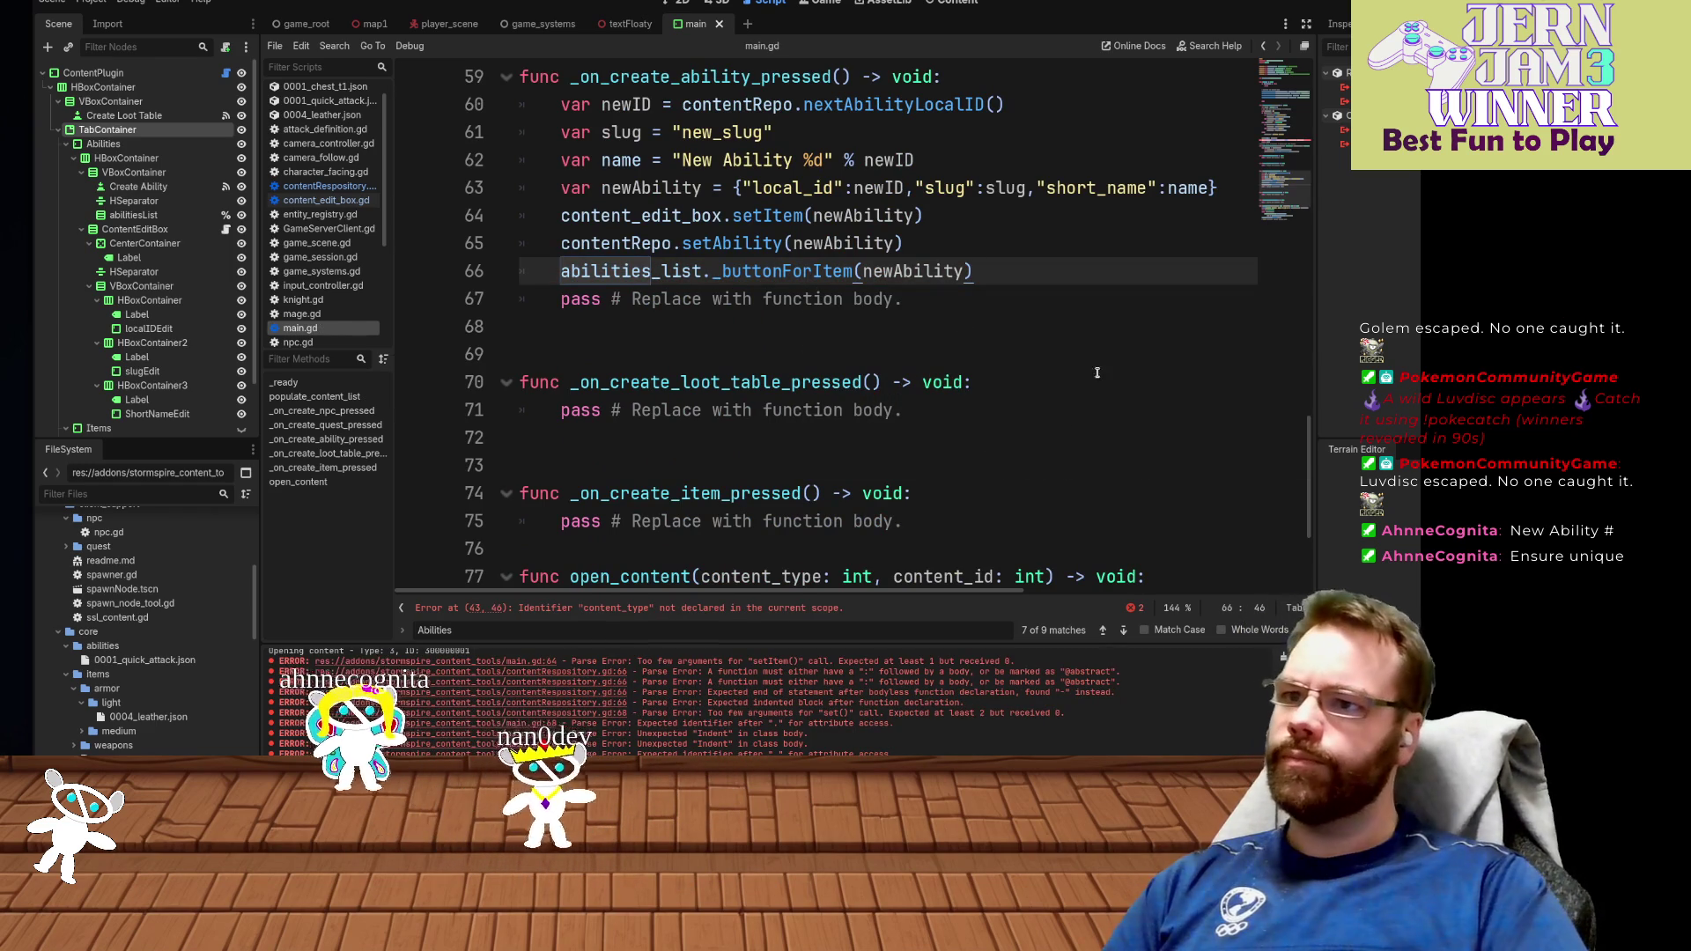
{"action": "left_click", "coordinate": [1062, 250]}
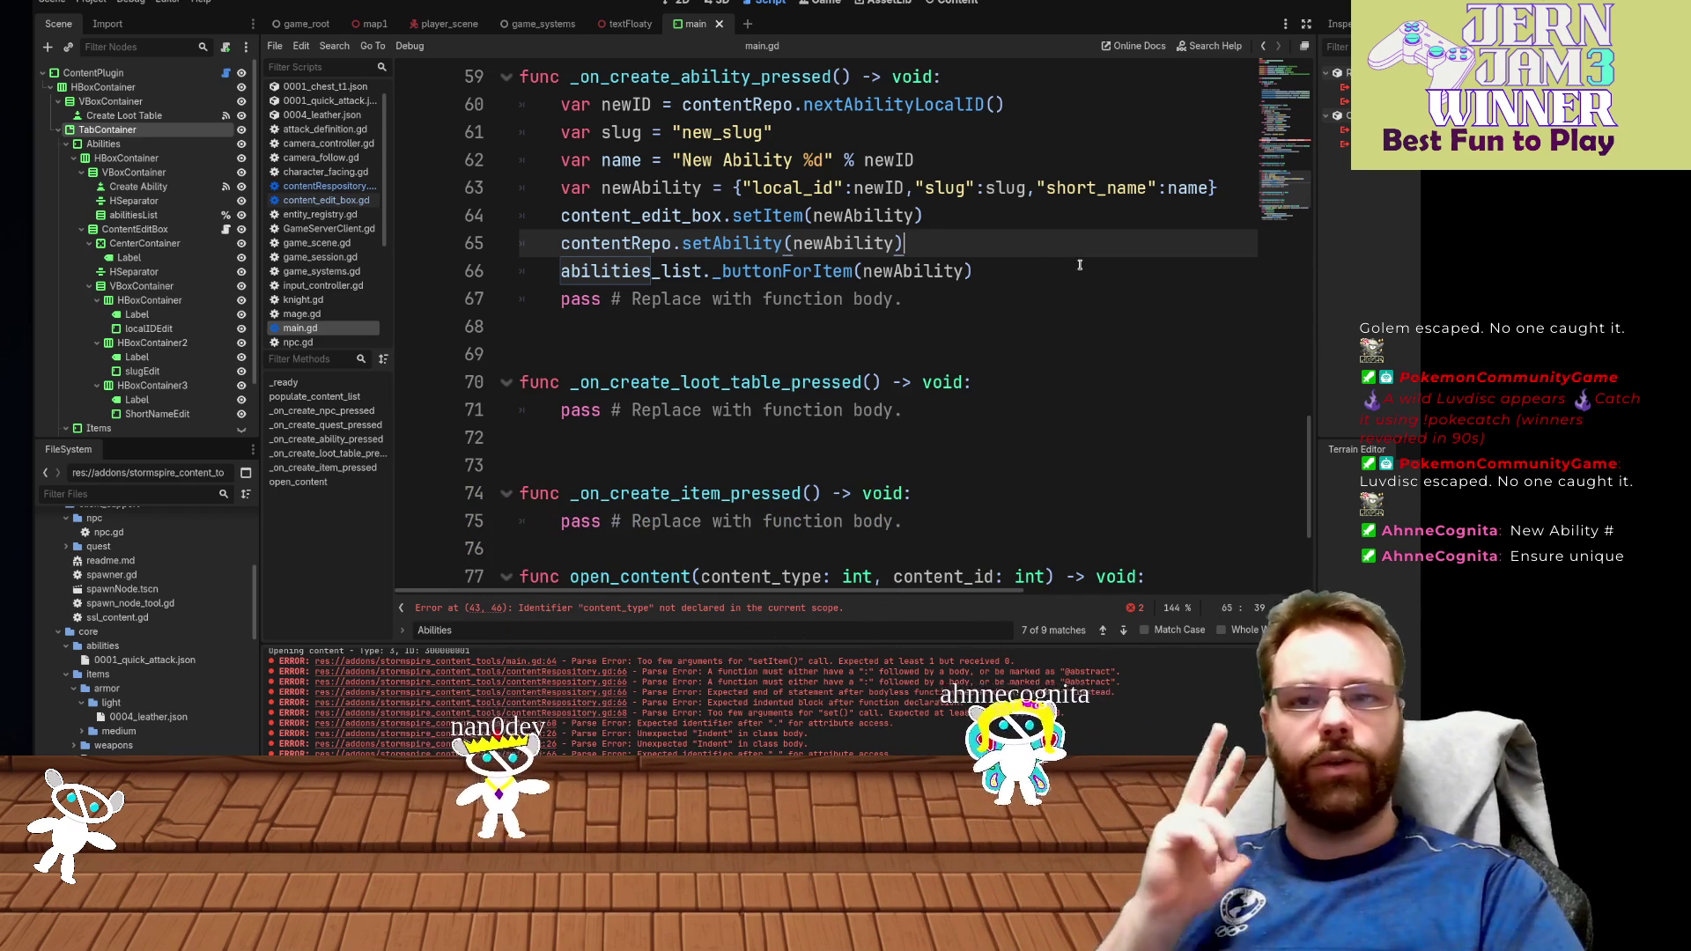
{"action": "left_click", "coordinate": [975, 3]}
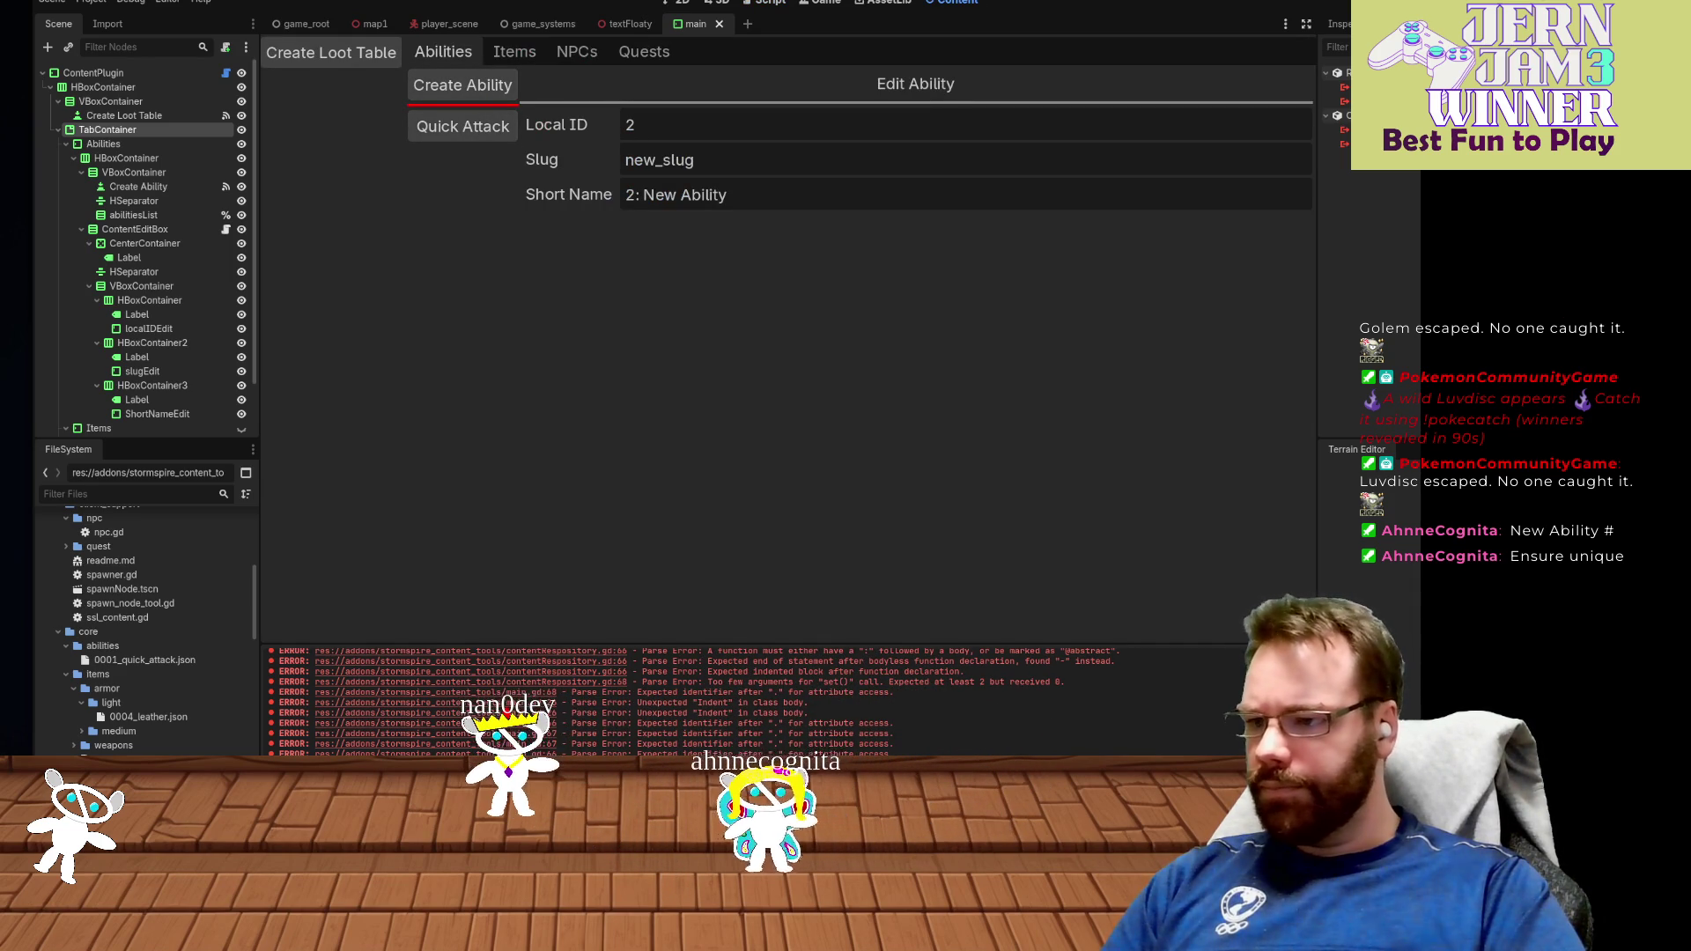
Step: Glance at VS Code and the plugin scene's 2D view, then go back to main.gd
{"action": "key", "text": "super+2"}
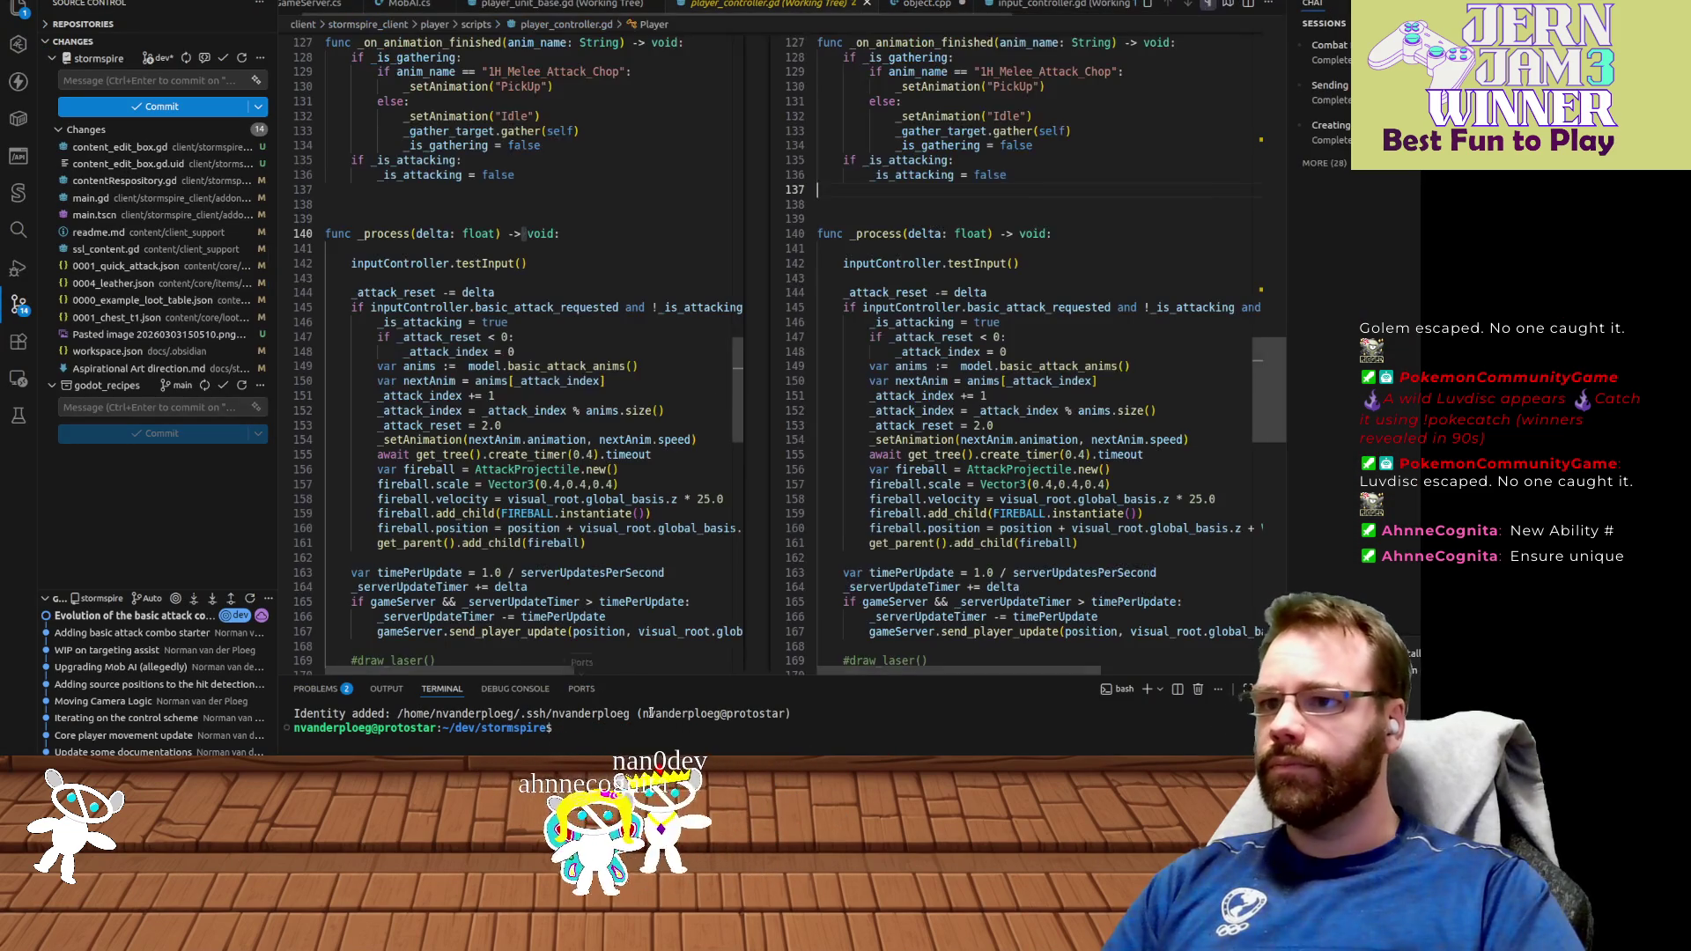
{"action": "key", "text": "super+3"}
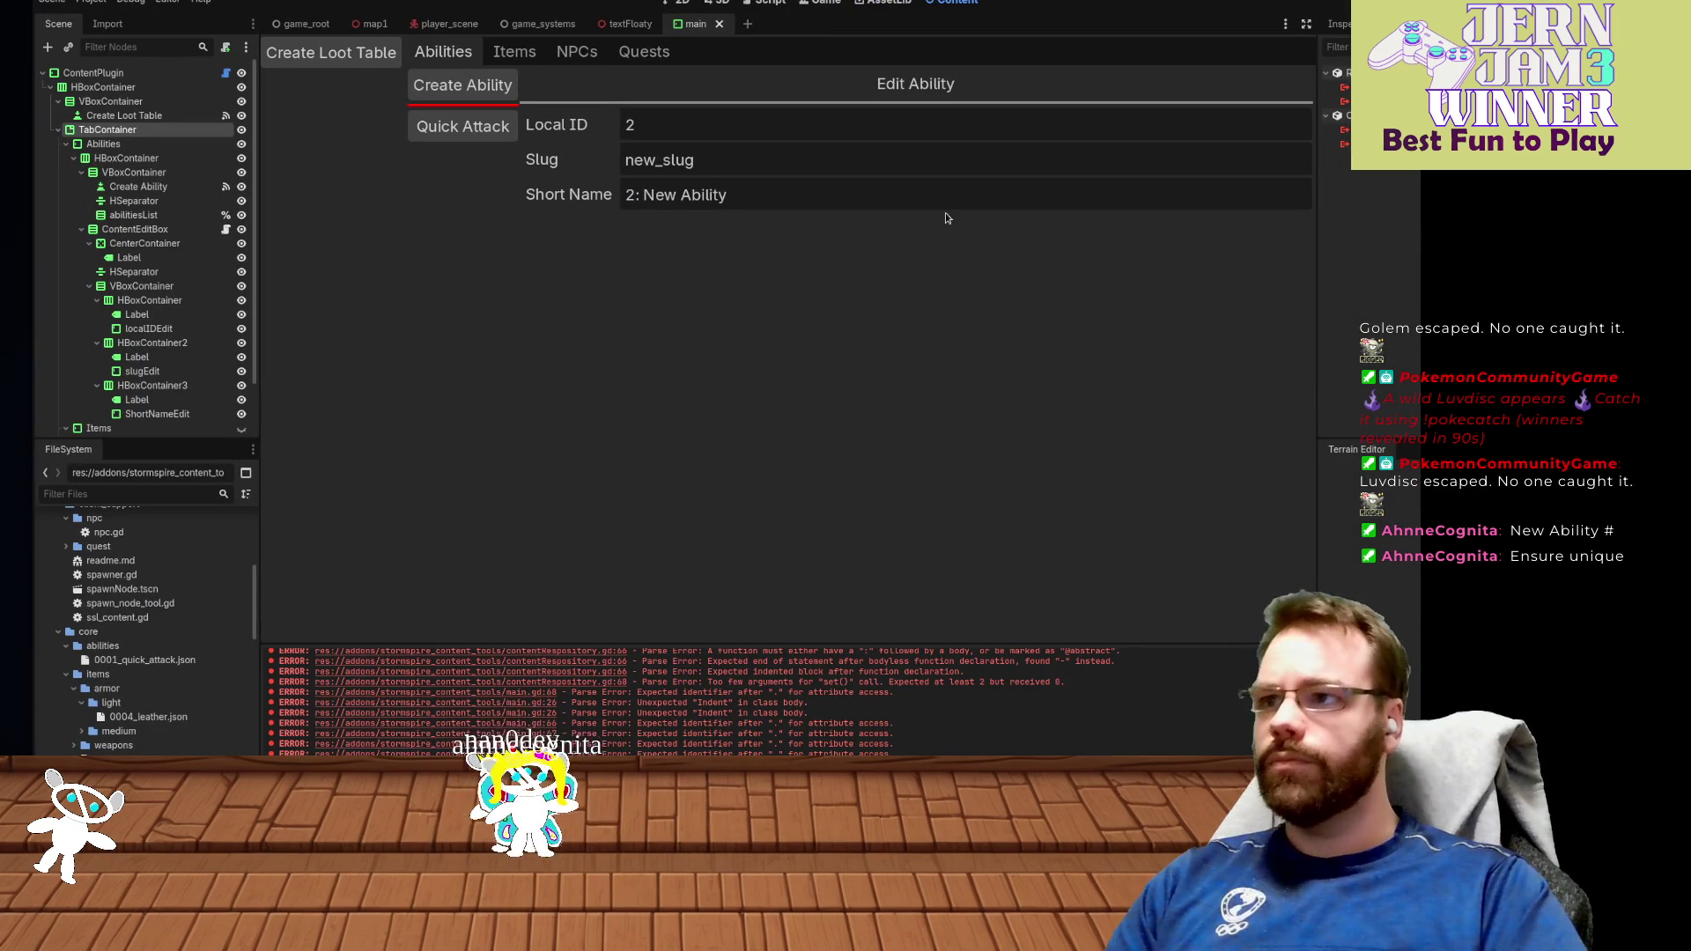
{"action": "key", "text": "ctrl+F1"}
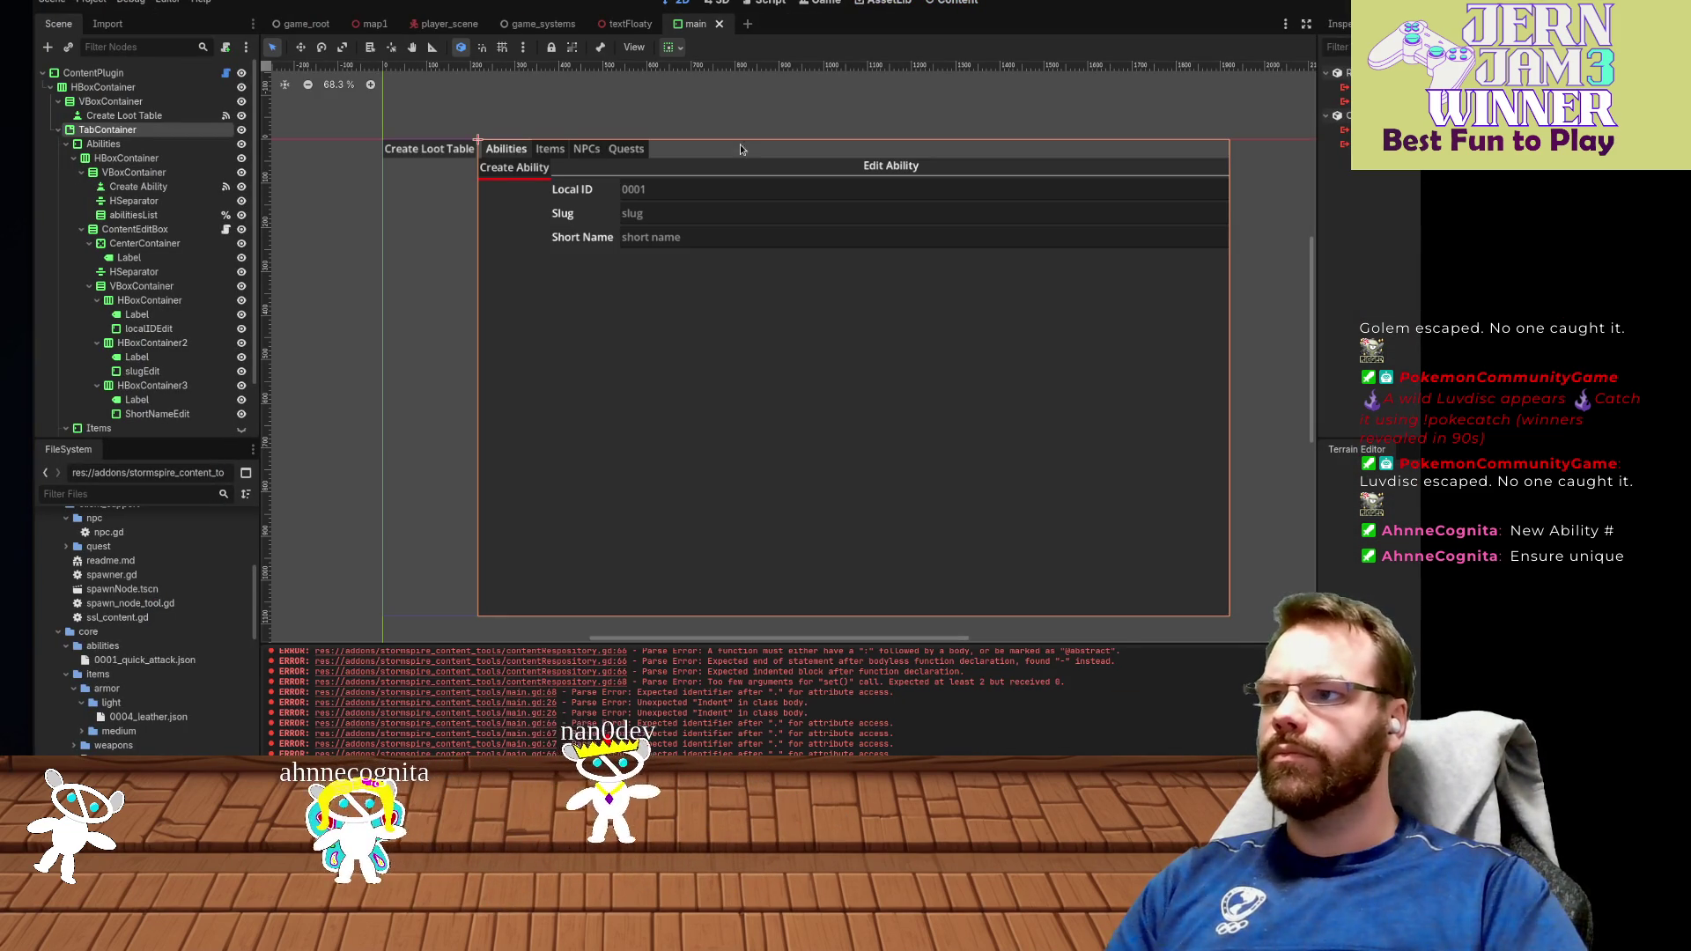
{"action": "left_click", "coordinate": [770, 3]}
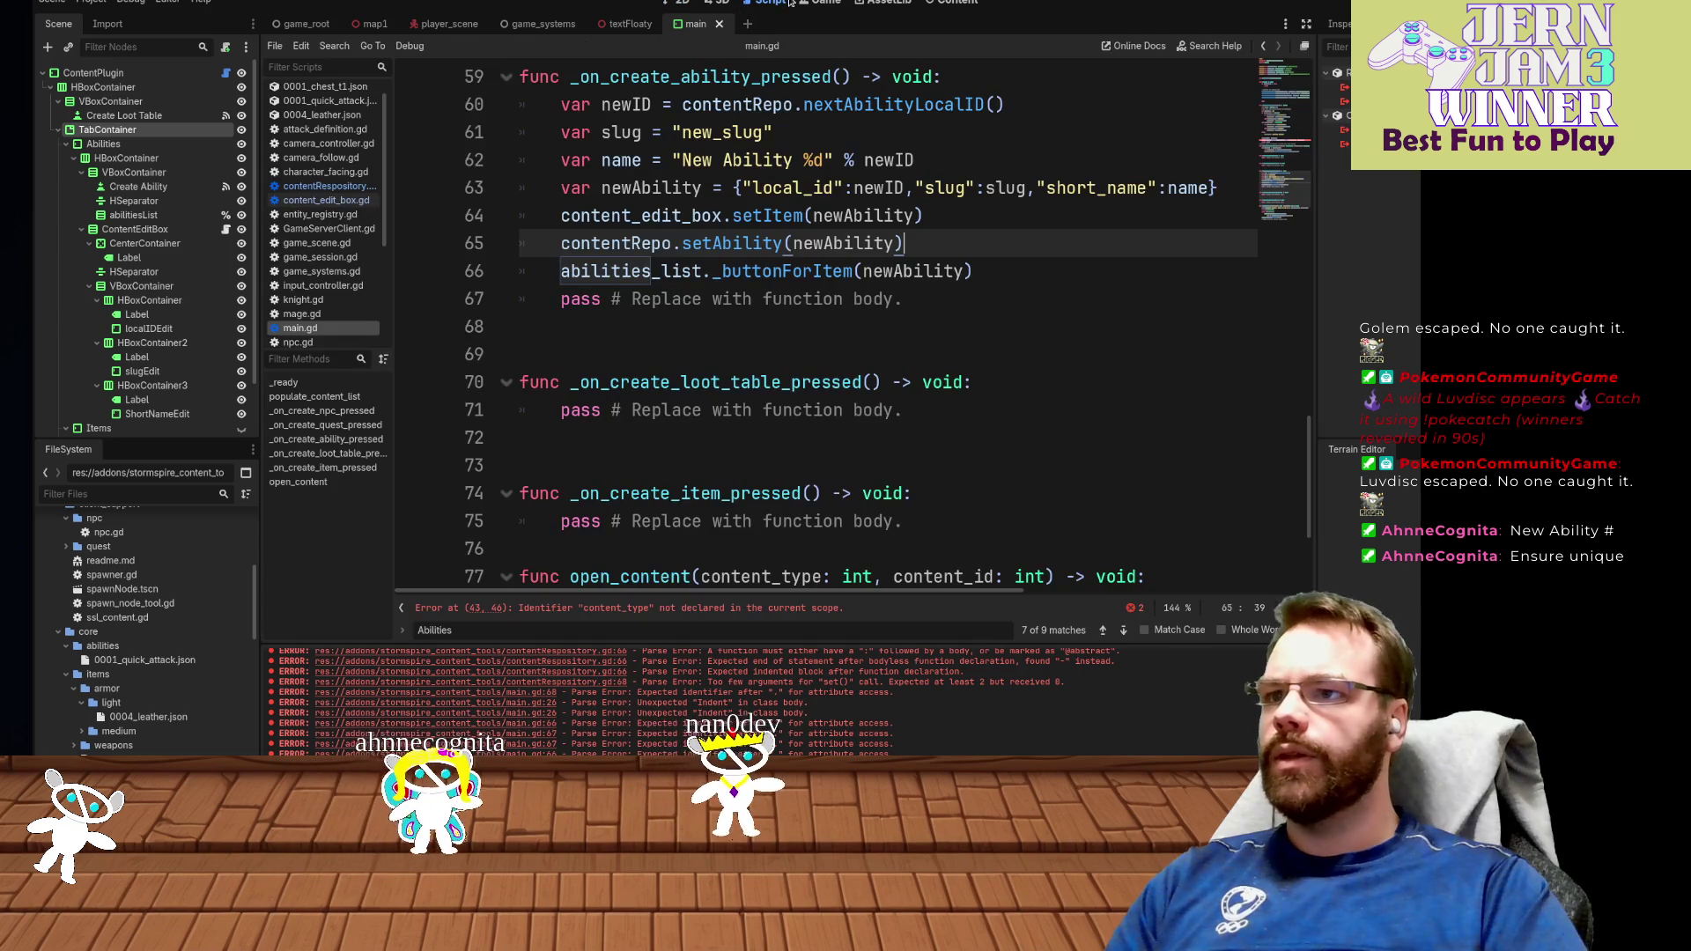
Step: Delete the blank line 58 above the create-ability handler
{"action": "left_click", "coordinate": [982, 228]}
{"action": "scroll", "coordinate": [968, 227], "scroll_direction": "up", "scroll_amount": 2}
{"action": "left_click", "coordinate": [911, 227]}
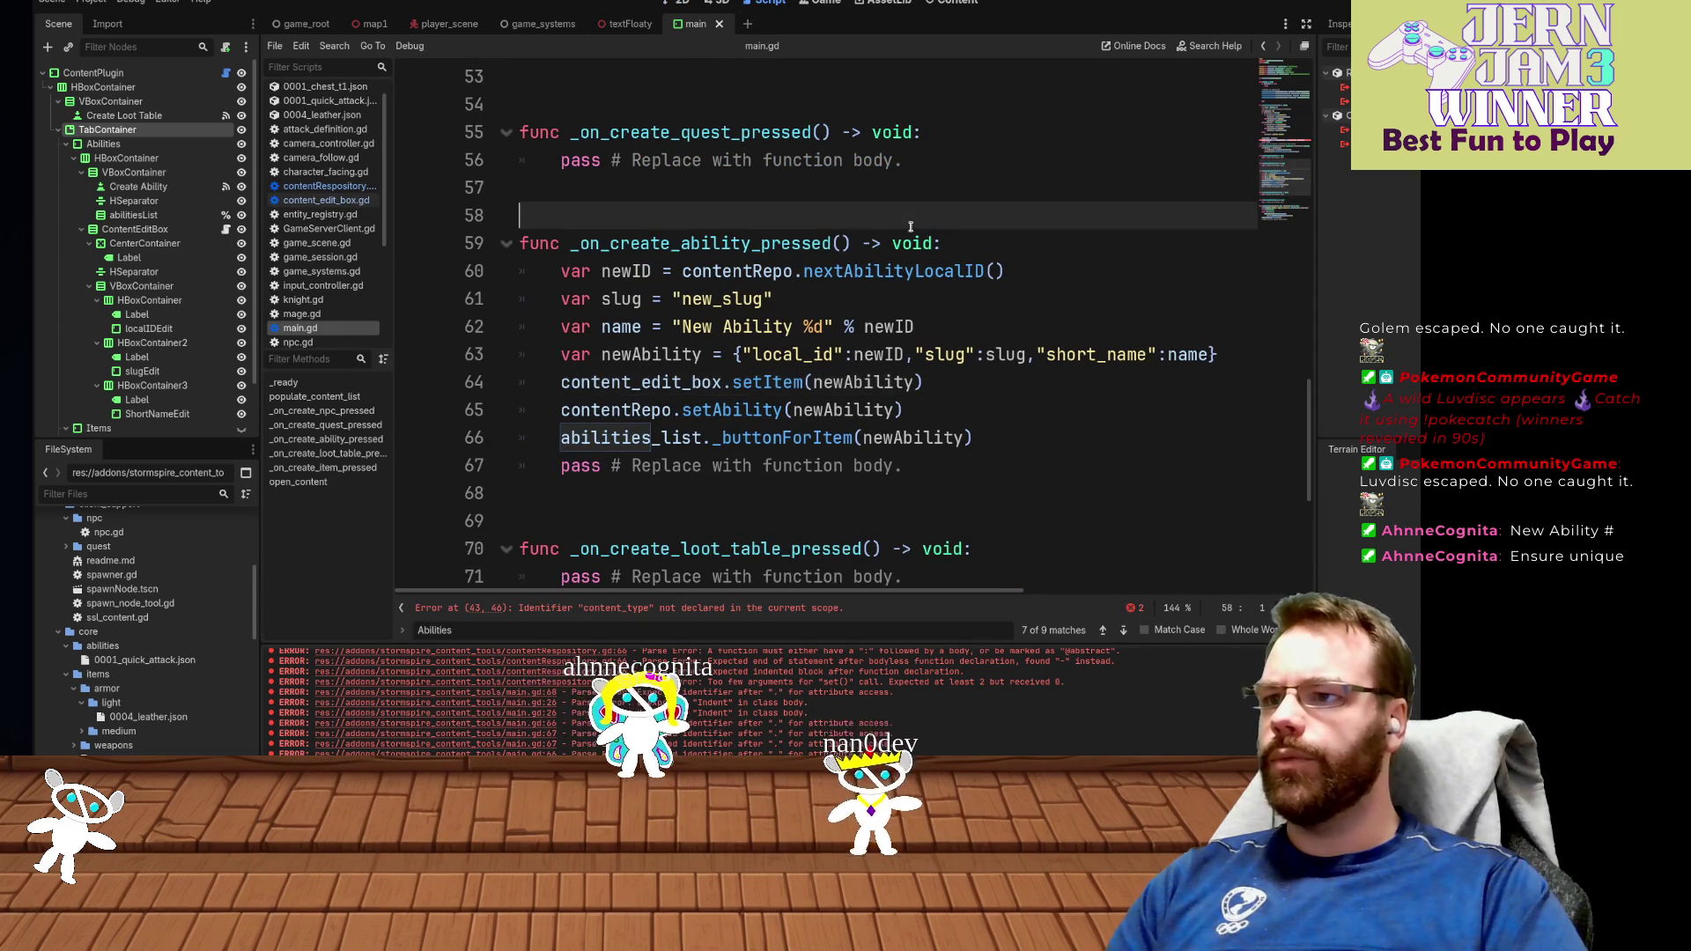
{"action": "key", "text": "BackSpace"}
{"action": "left_click", "coordinate": [1067, 410]}
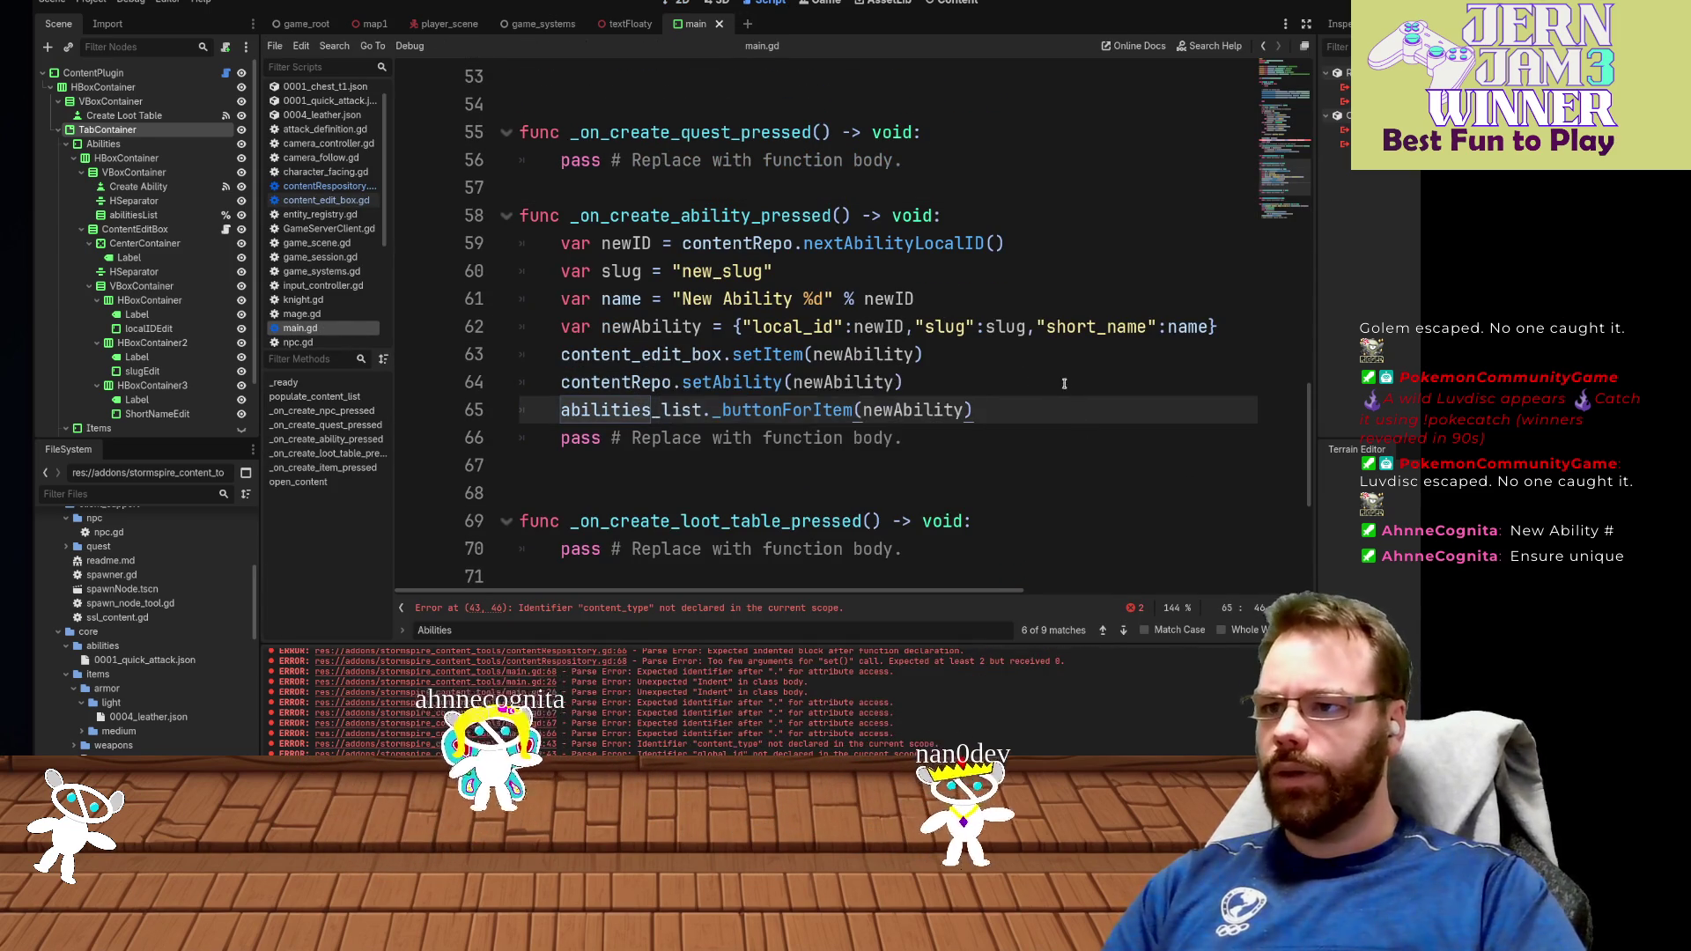
Step: Scroll up to the erroring connect line 43 in _buttonForItem and select it
{"action": "scroll", "coordinate": [1064, 383], "scroll_direction": "up", "scroll_amount": 4}
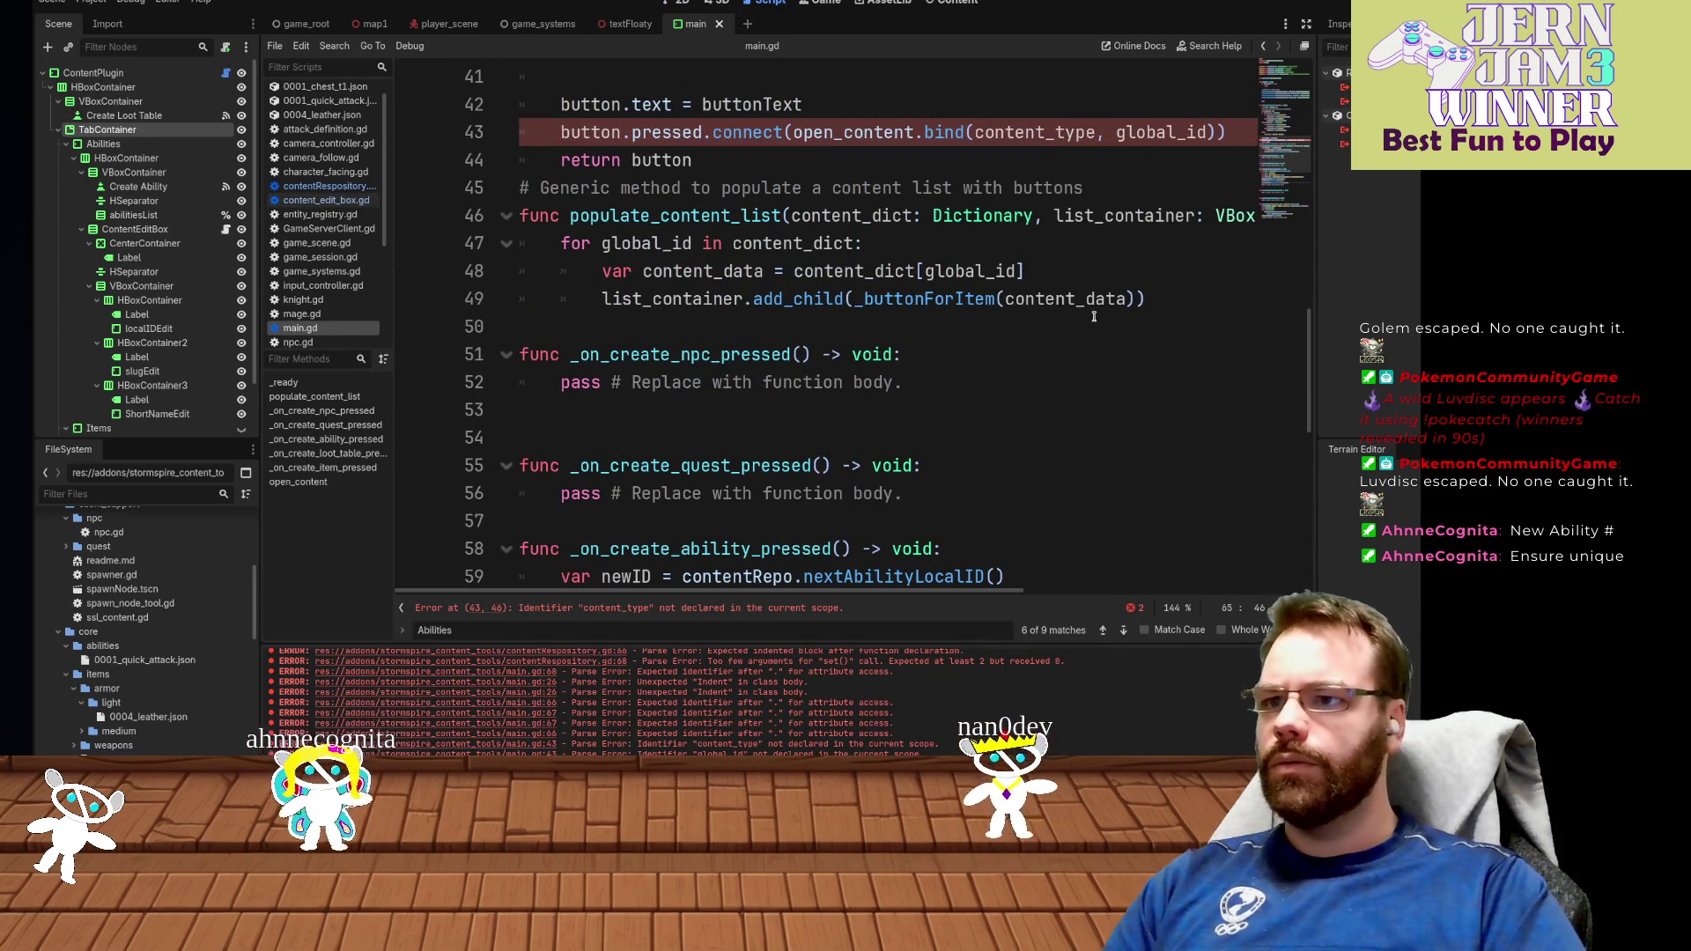
{"action": "scroll", "coordinate": [877, 298], "scroll_direction": "up", "scroll_amount": 2}
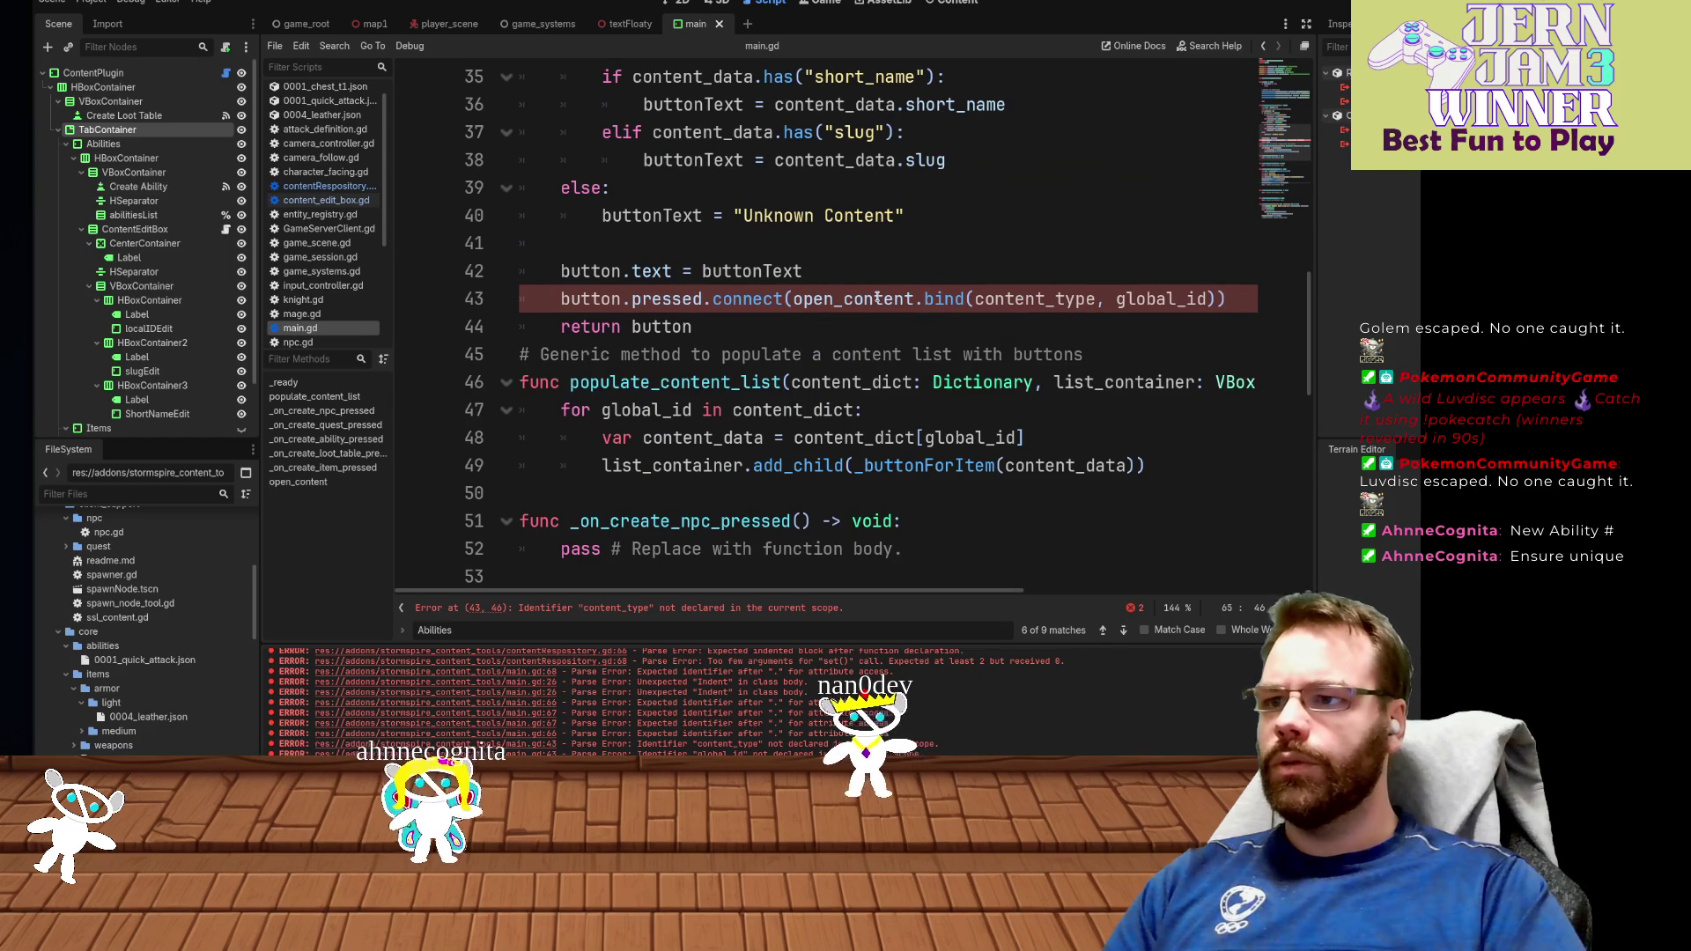
{"action": "mouse_move", "coordinate": [877, 297]}
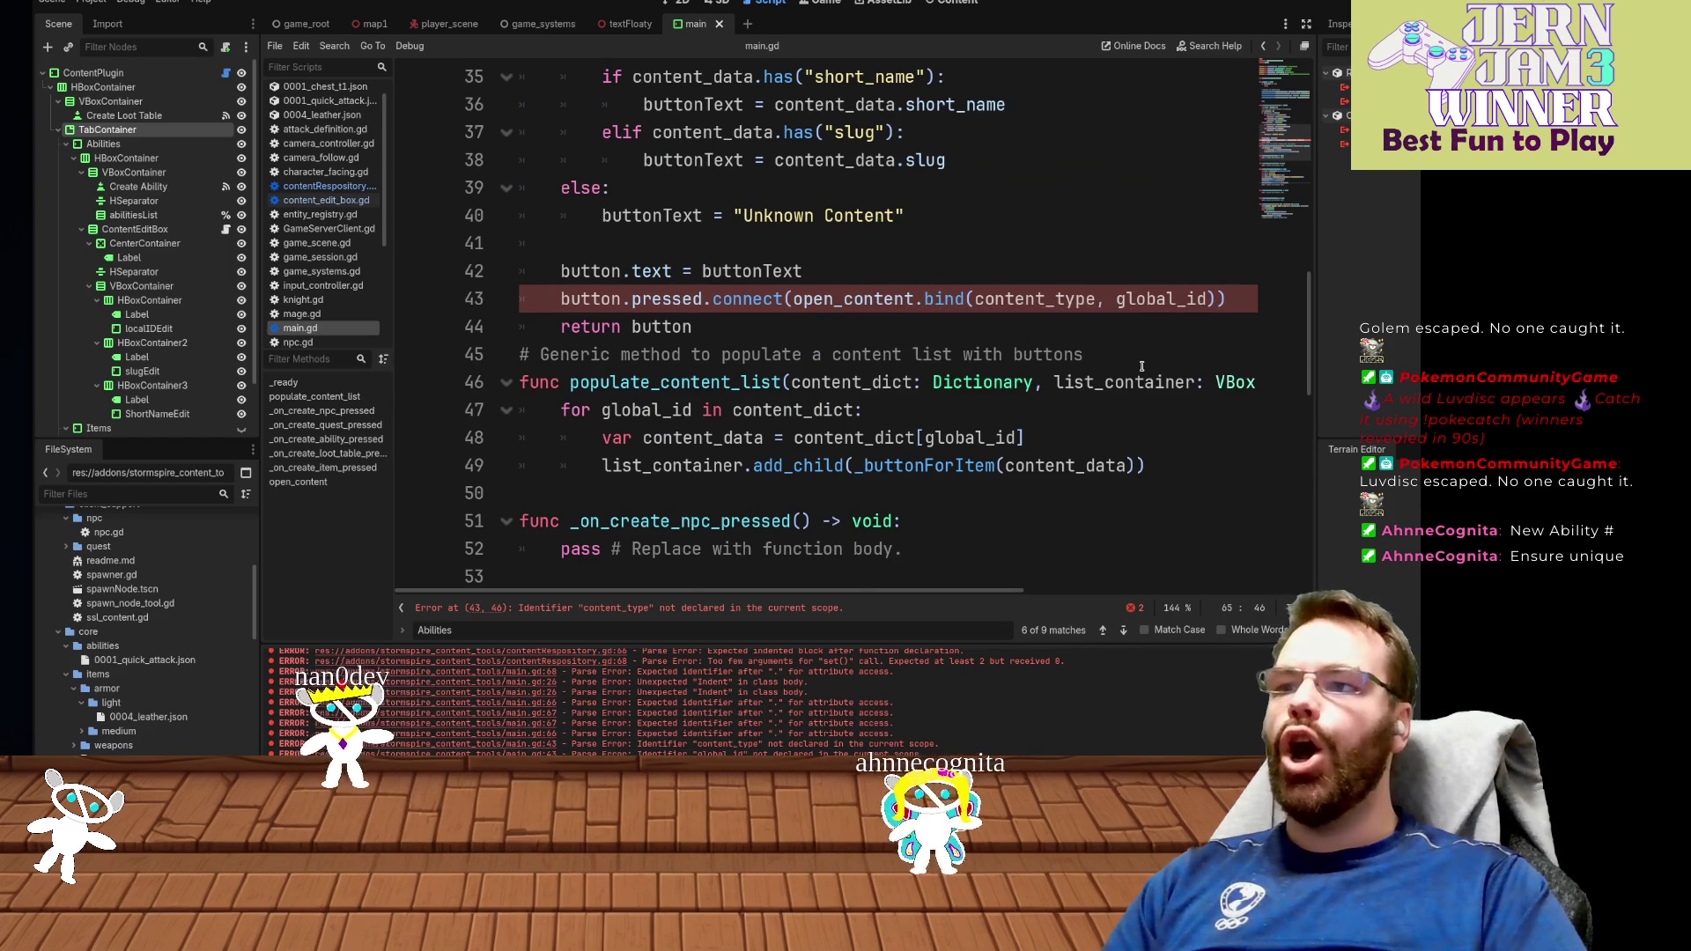
{"action": "scroll", "coordinate": [1141, 366], "scroll_direction": "up", "scroll_amount": 3}
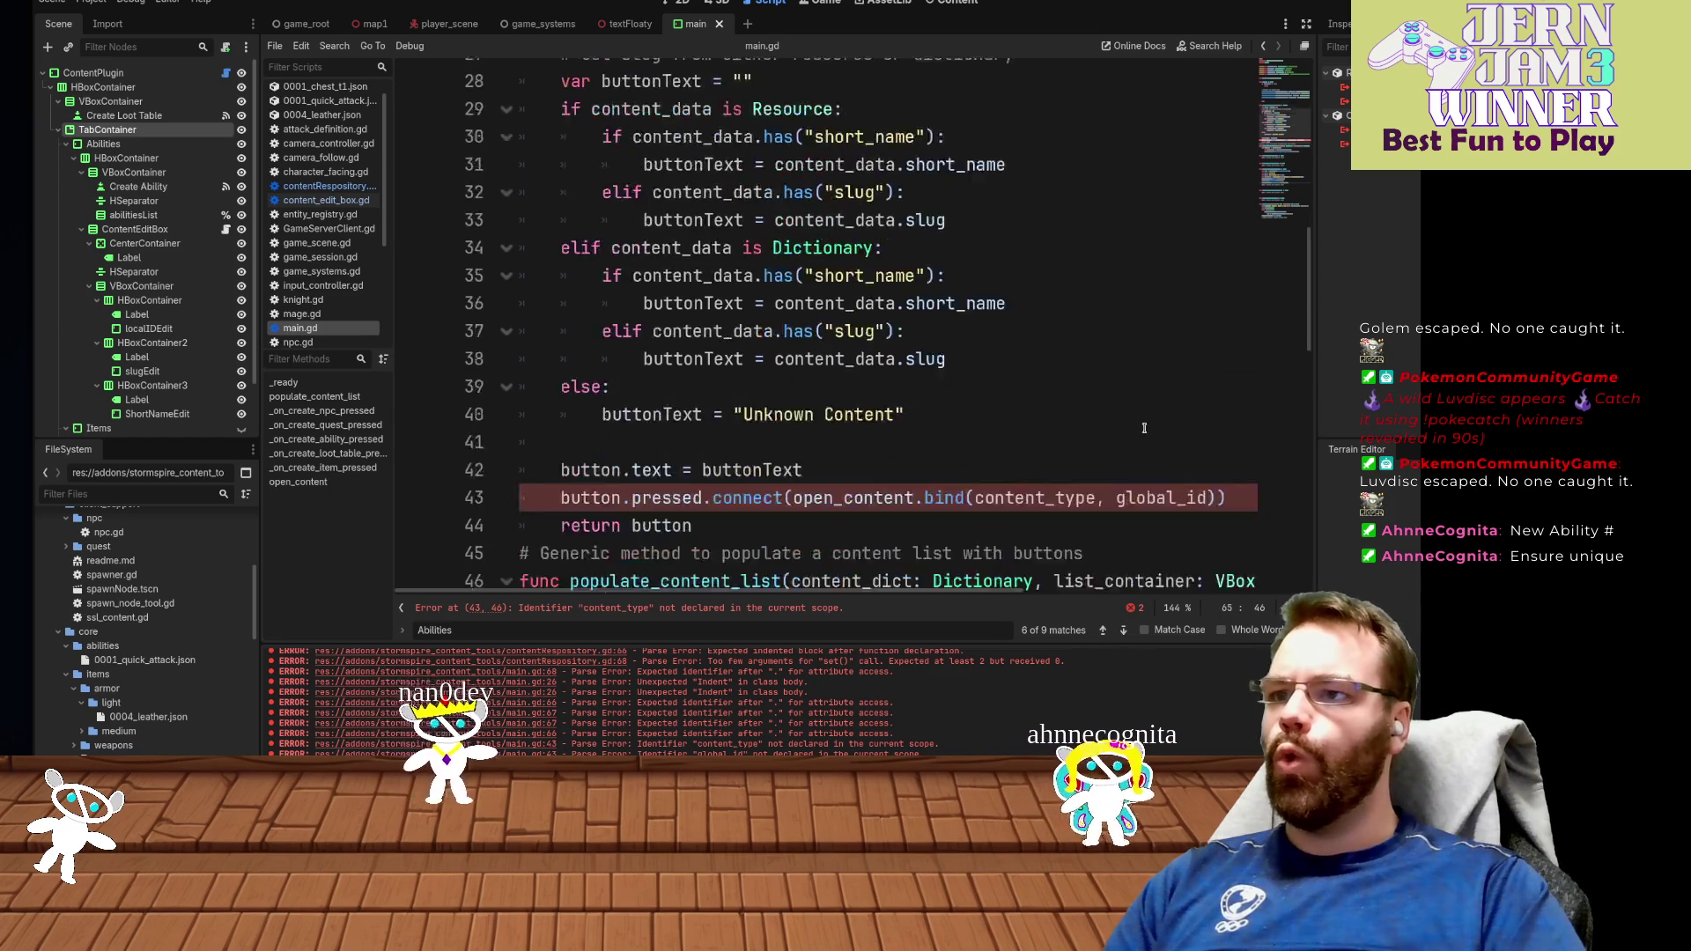
{"action": "scroll", "coordinate": [1141, 422], "scroll_direction": "down", "scroll_amount": 8}
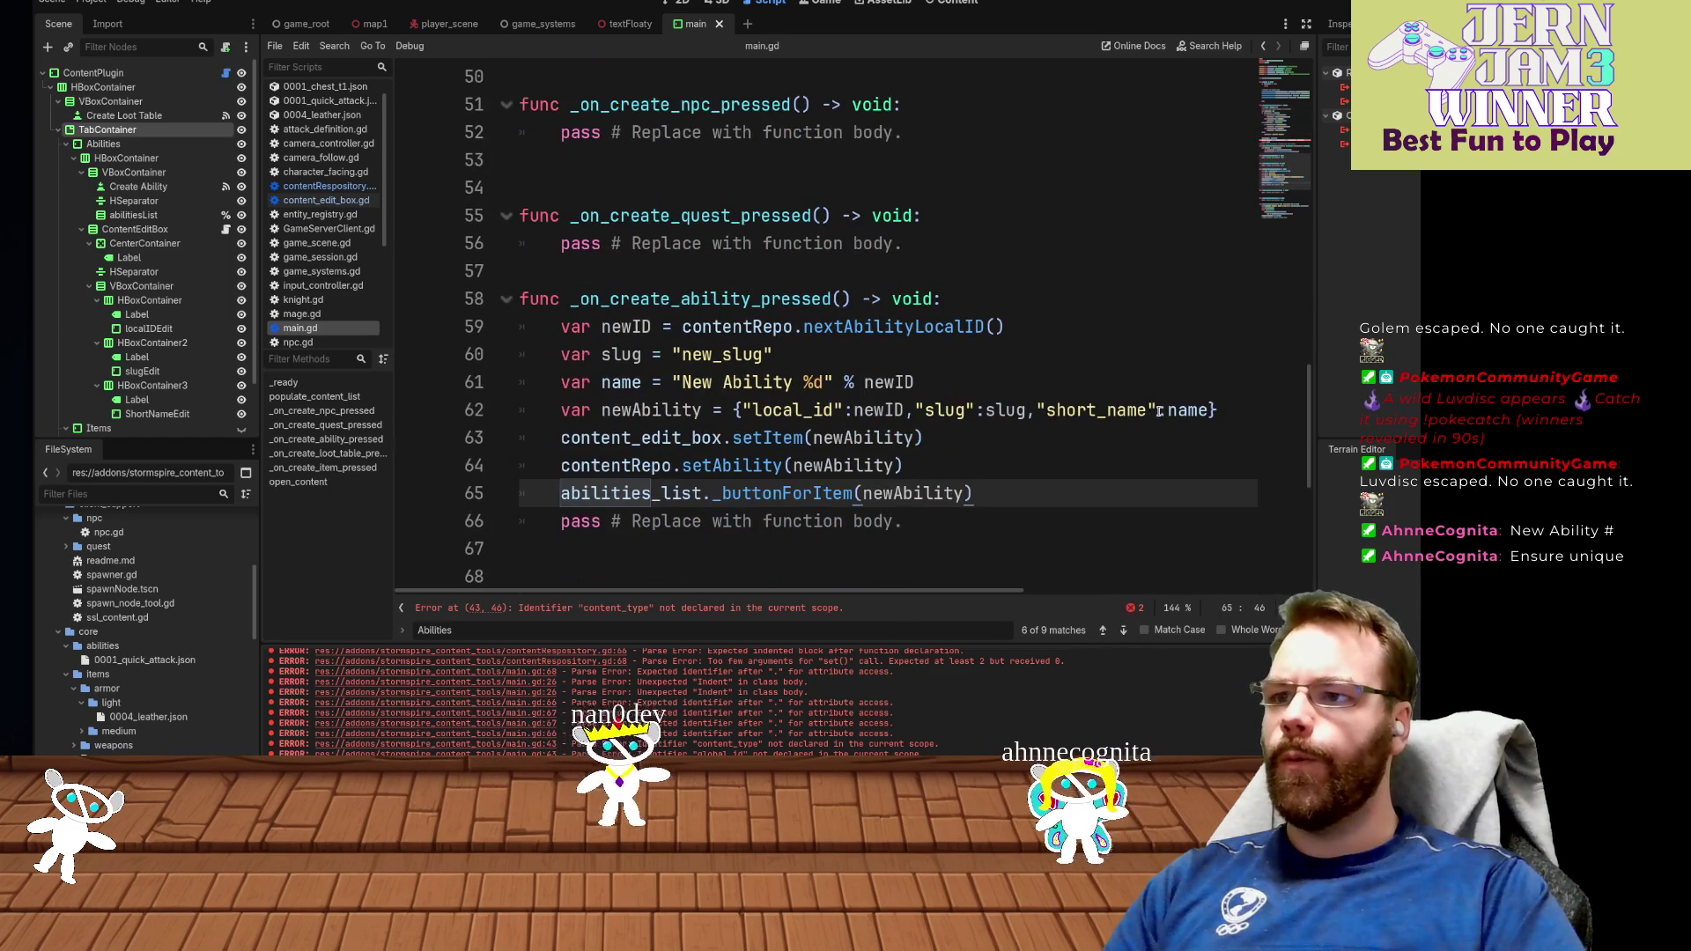
{"action": "scroll", "coordinate": [1154, 420], "scroll_direction": "up", "scroll_amount": 3}
{"action": "mouse_move", "coordinate": [1019, 590]}
{"action": "left_mouse_down"}
{"action": "mouse_move", "coordinate": [1303, 590]}
{"action": "mouse_move", "coordinate": [1245, 589]}
{"action": "left_mouse_up"}
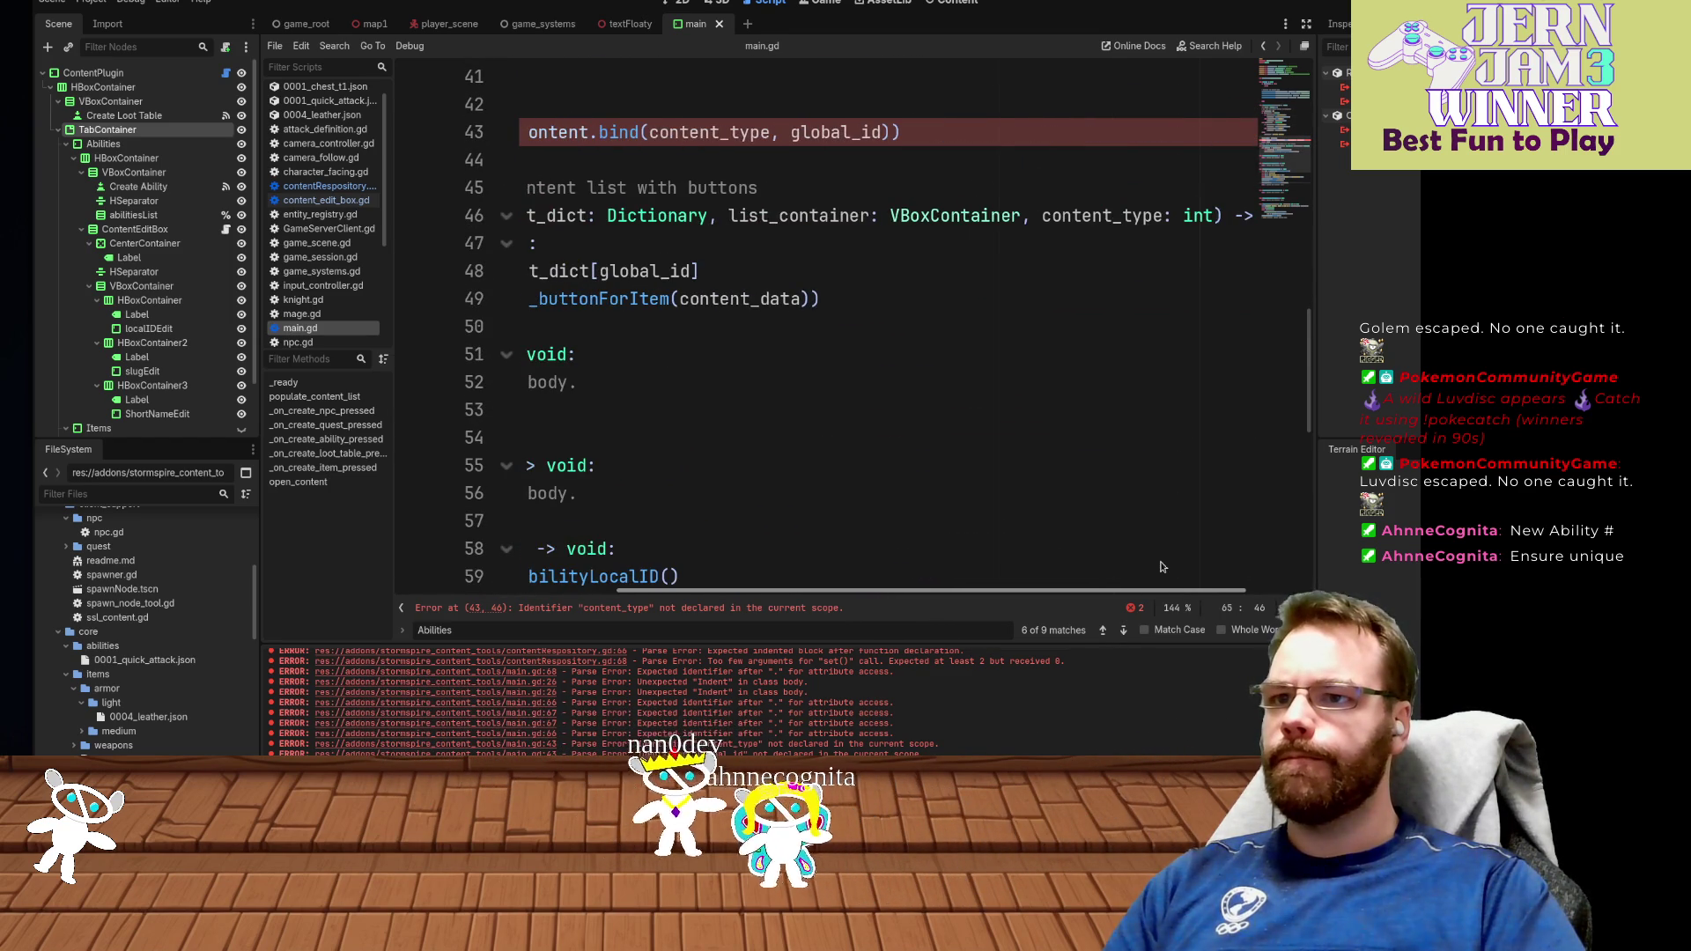
{"action": "scroll", "coordinate": [959, 553], "scroll_direction": "left", "scroll_amount": 5}
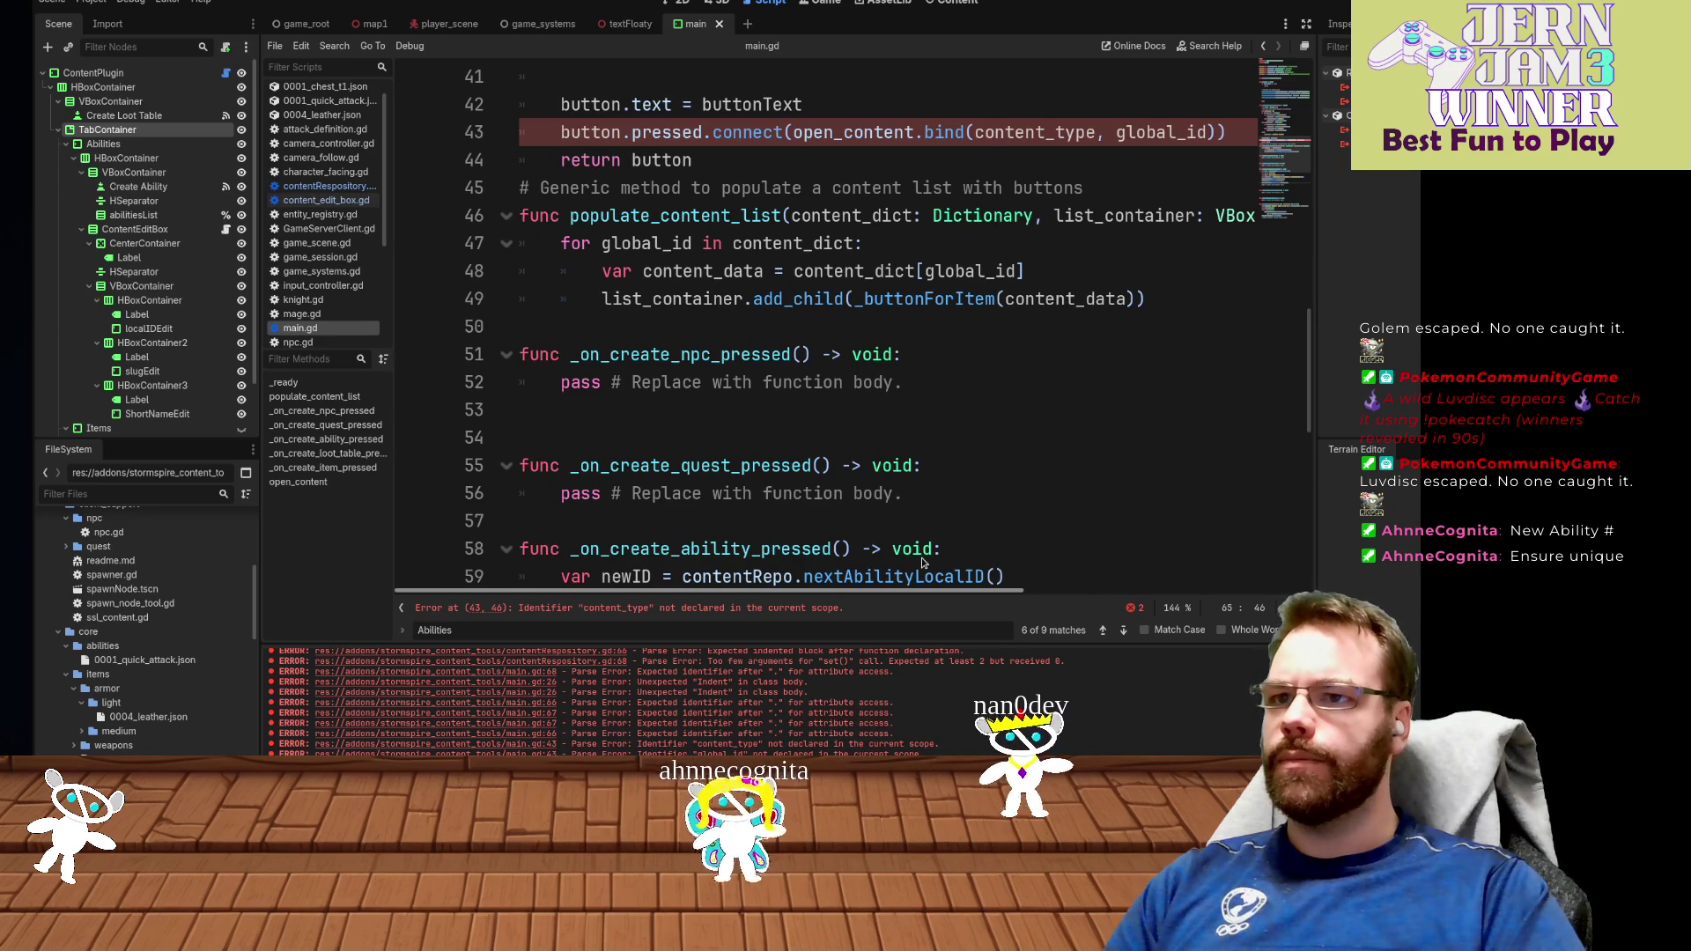
{"action": "left_click", "coordinate": [1162, 167]}
{"action": "scroll", "coordinate": [1159, 216], "scroll_direction": "up", "scroll_amount": 1}
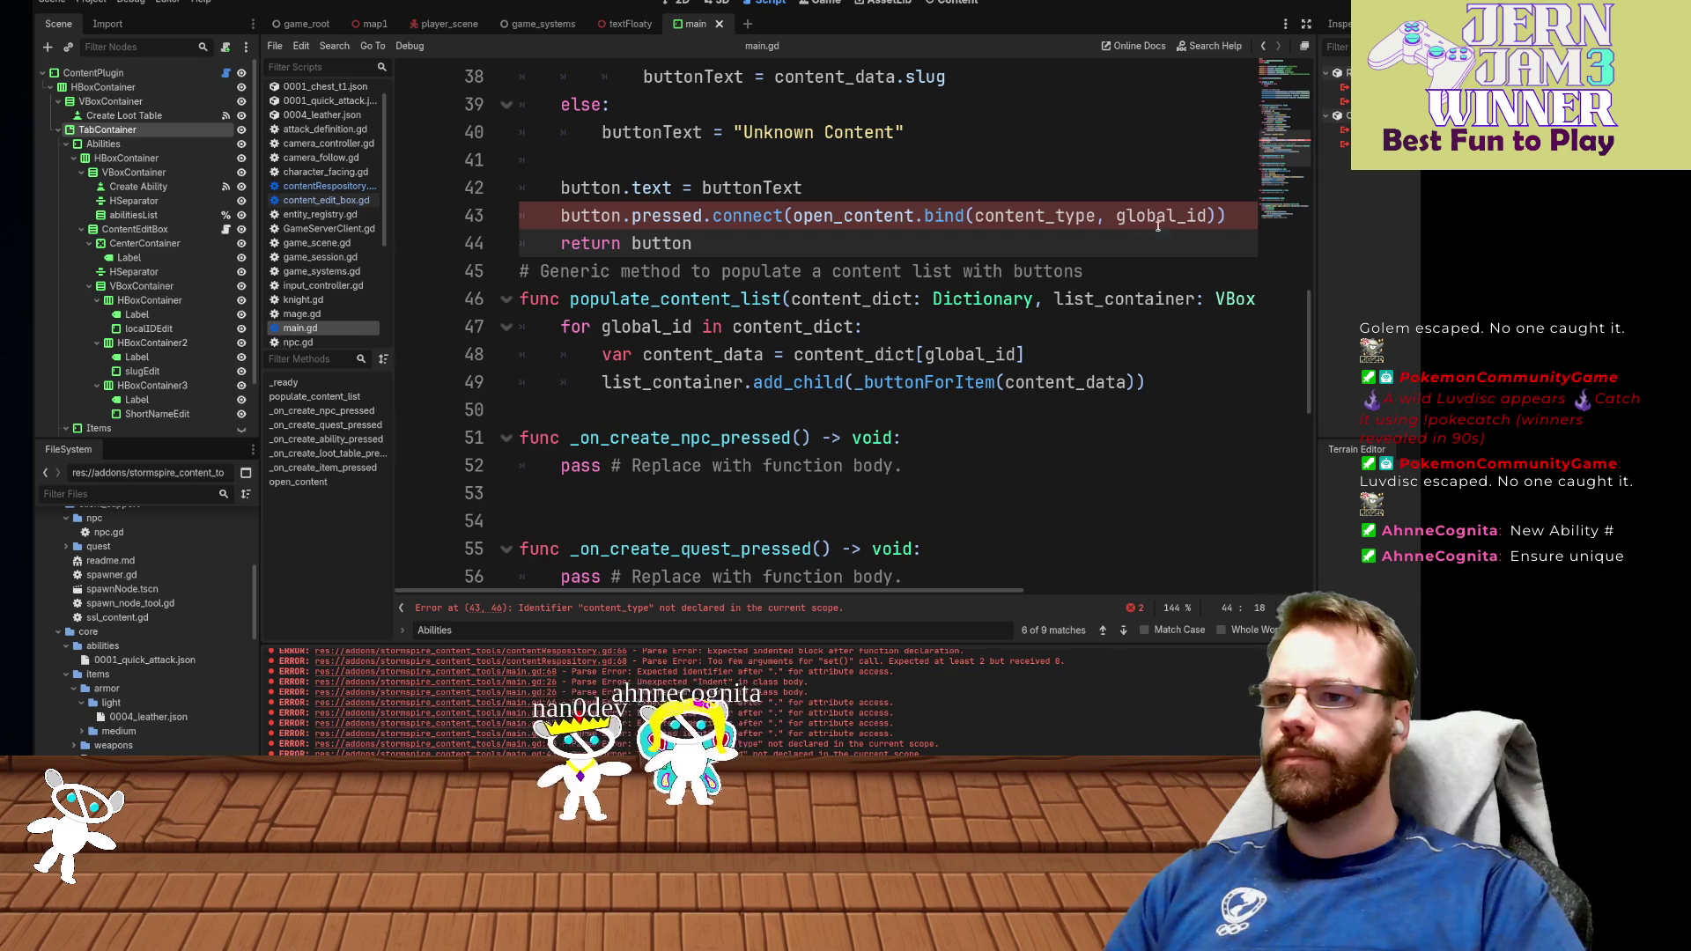
{"action": "left_click_drag", "start_coordinate": [1236, 214], "coordinate": [1221, 194]}
{"action": "key", "text": "ctrl+c"}
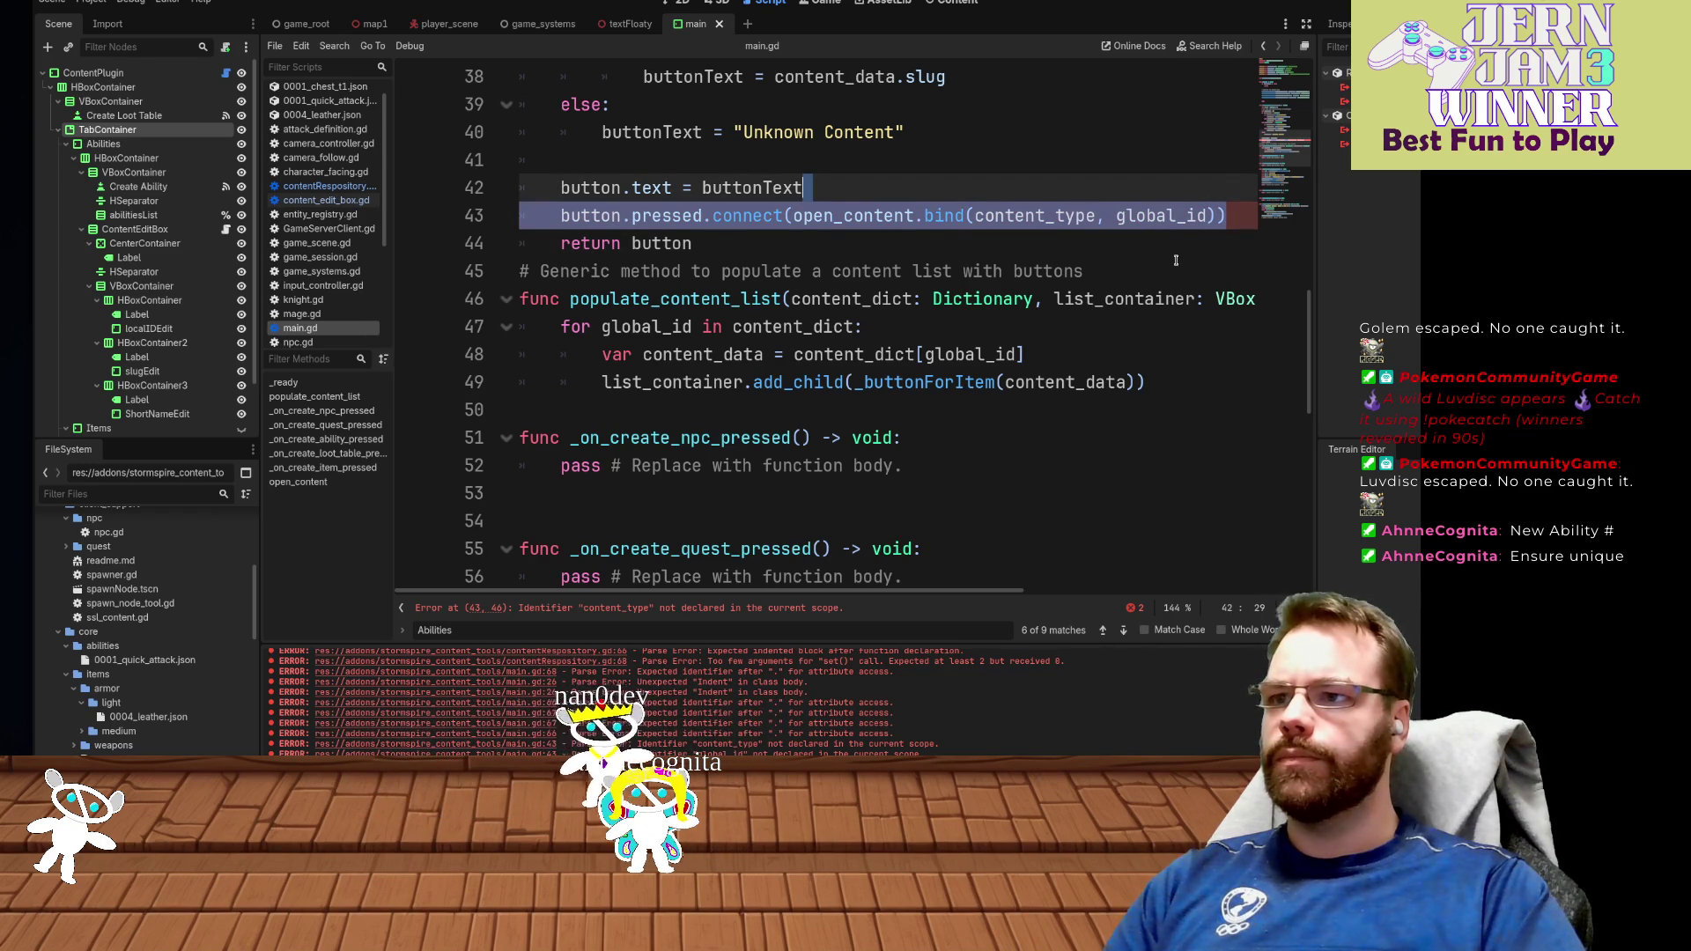
Step: Remove empty line 58 and move the pressed connect line from _buttonForItem into the loop
{"action": "key", "text": "Down"}
{"action": "key", "text": "Down"}
{"action": "key", "text": "Down"}
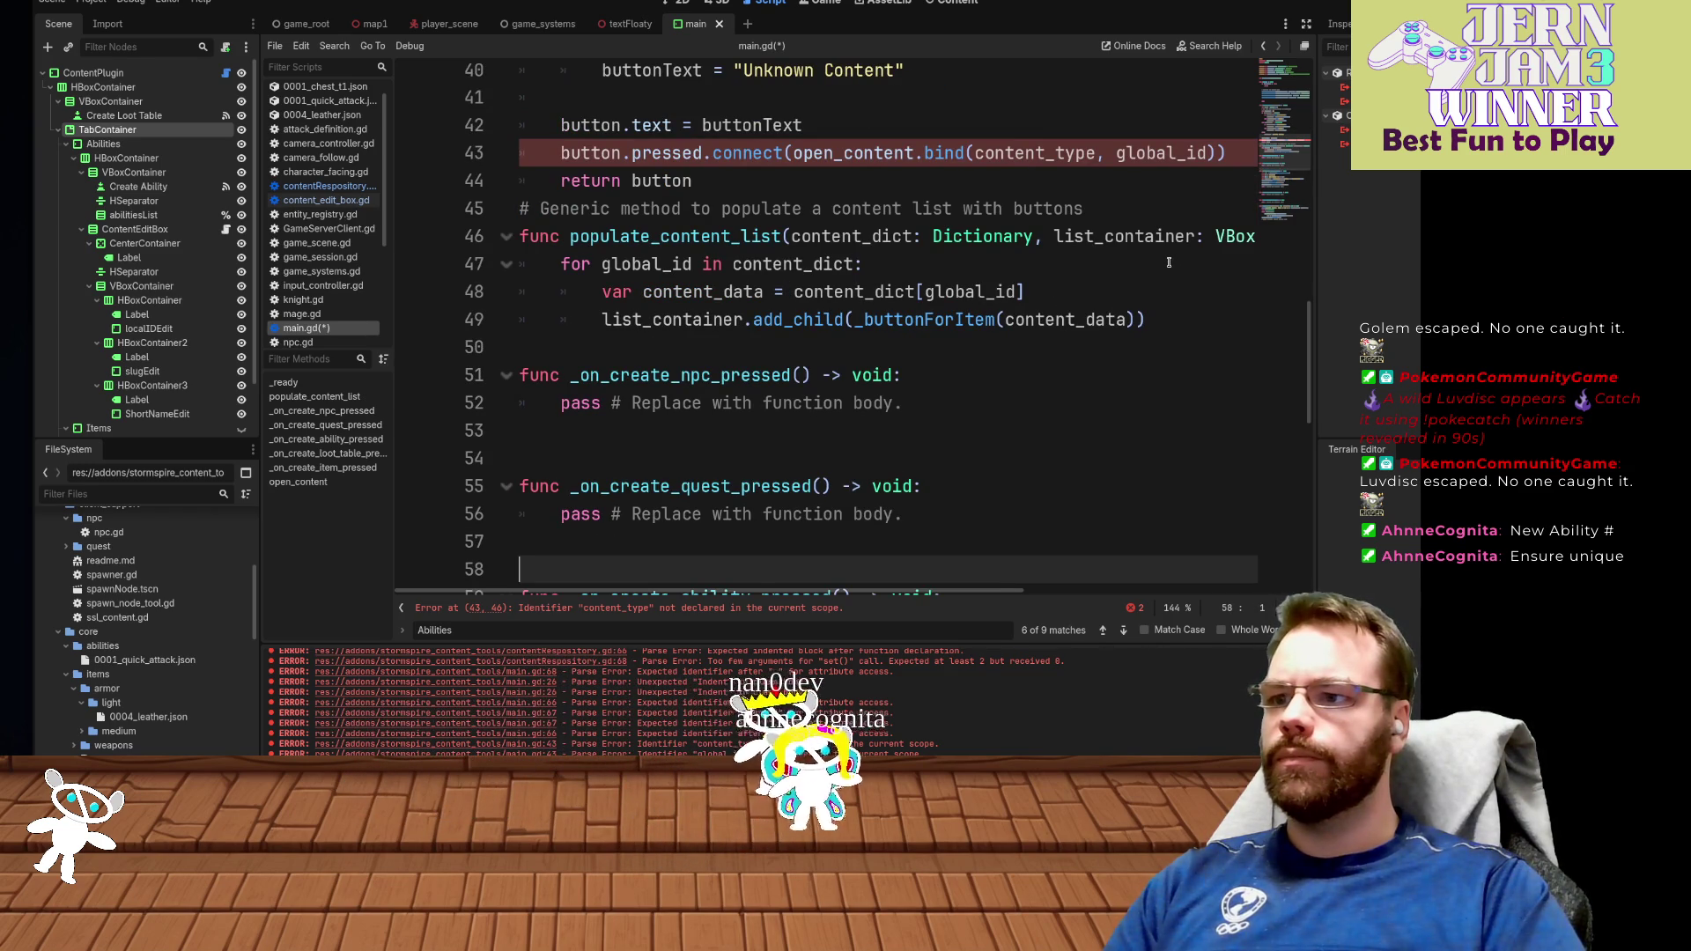
{"action": "key", "text": "BackSpace"}
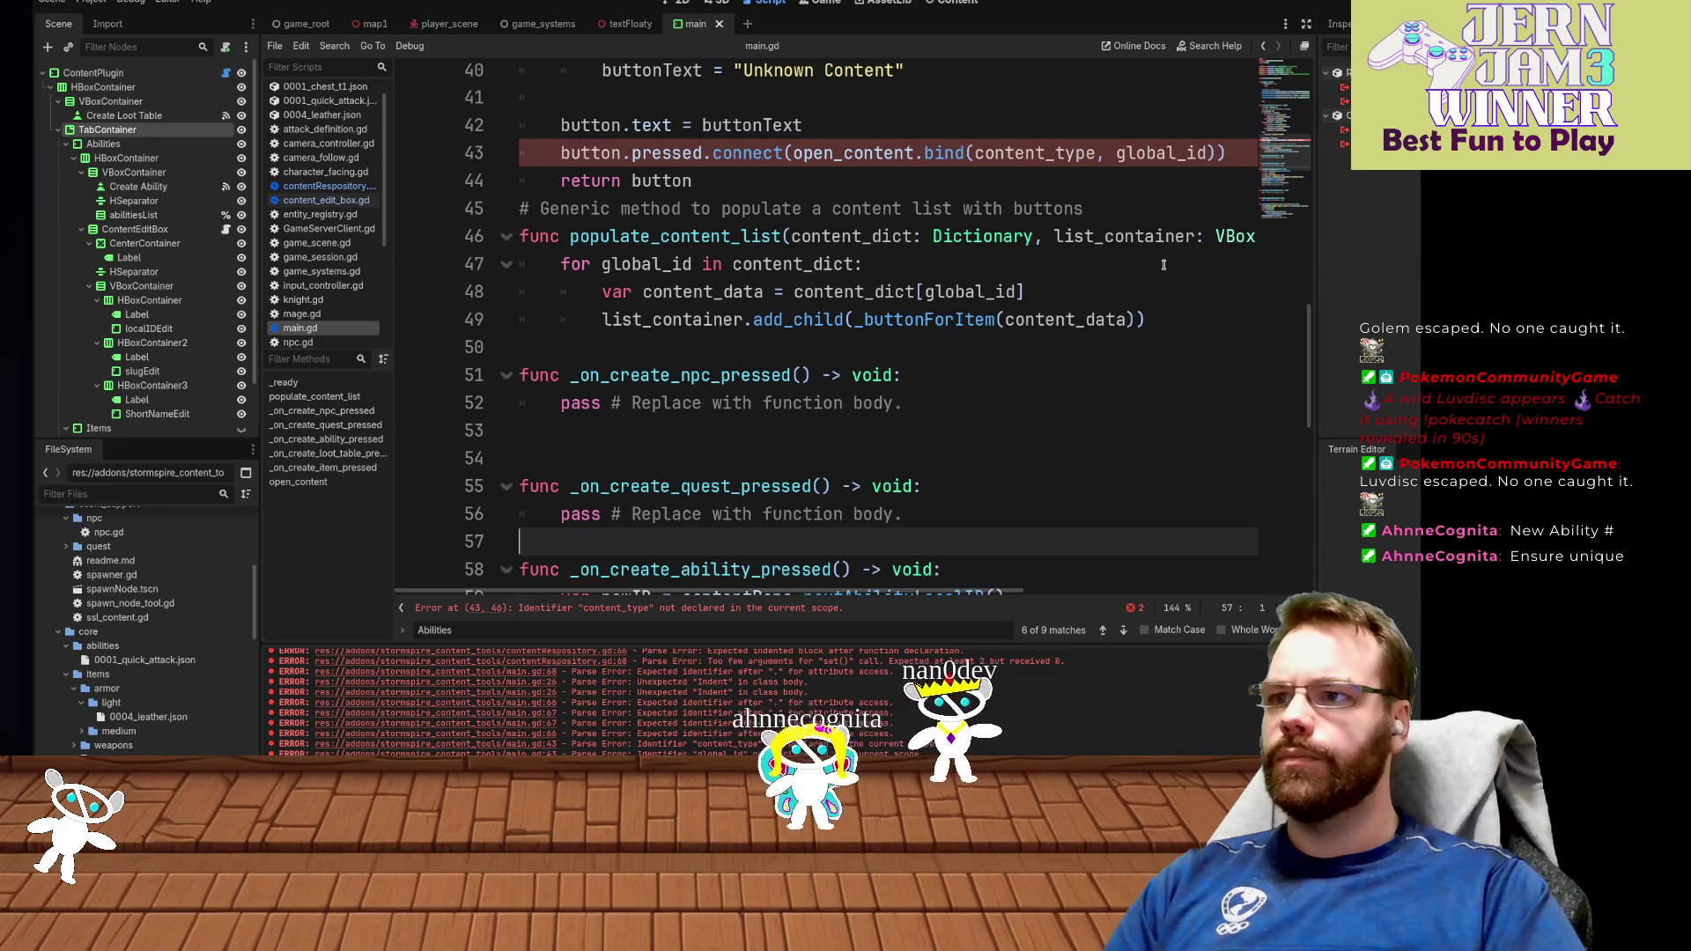
{"action": "scroll", "coordinate": [1160, 270], "scroll_direction": "up", "scroll_amount": 3}
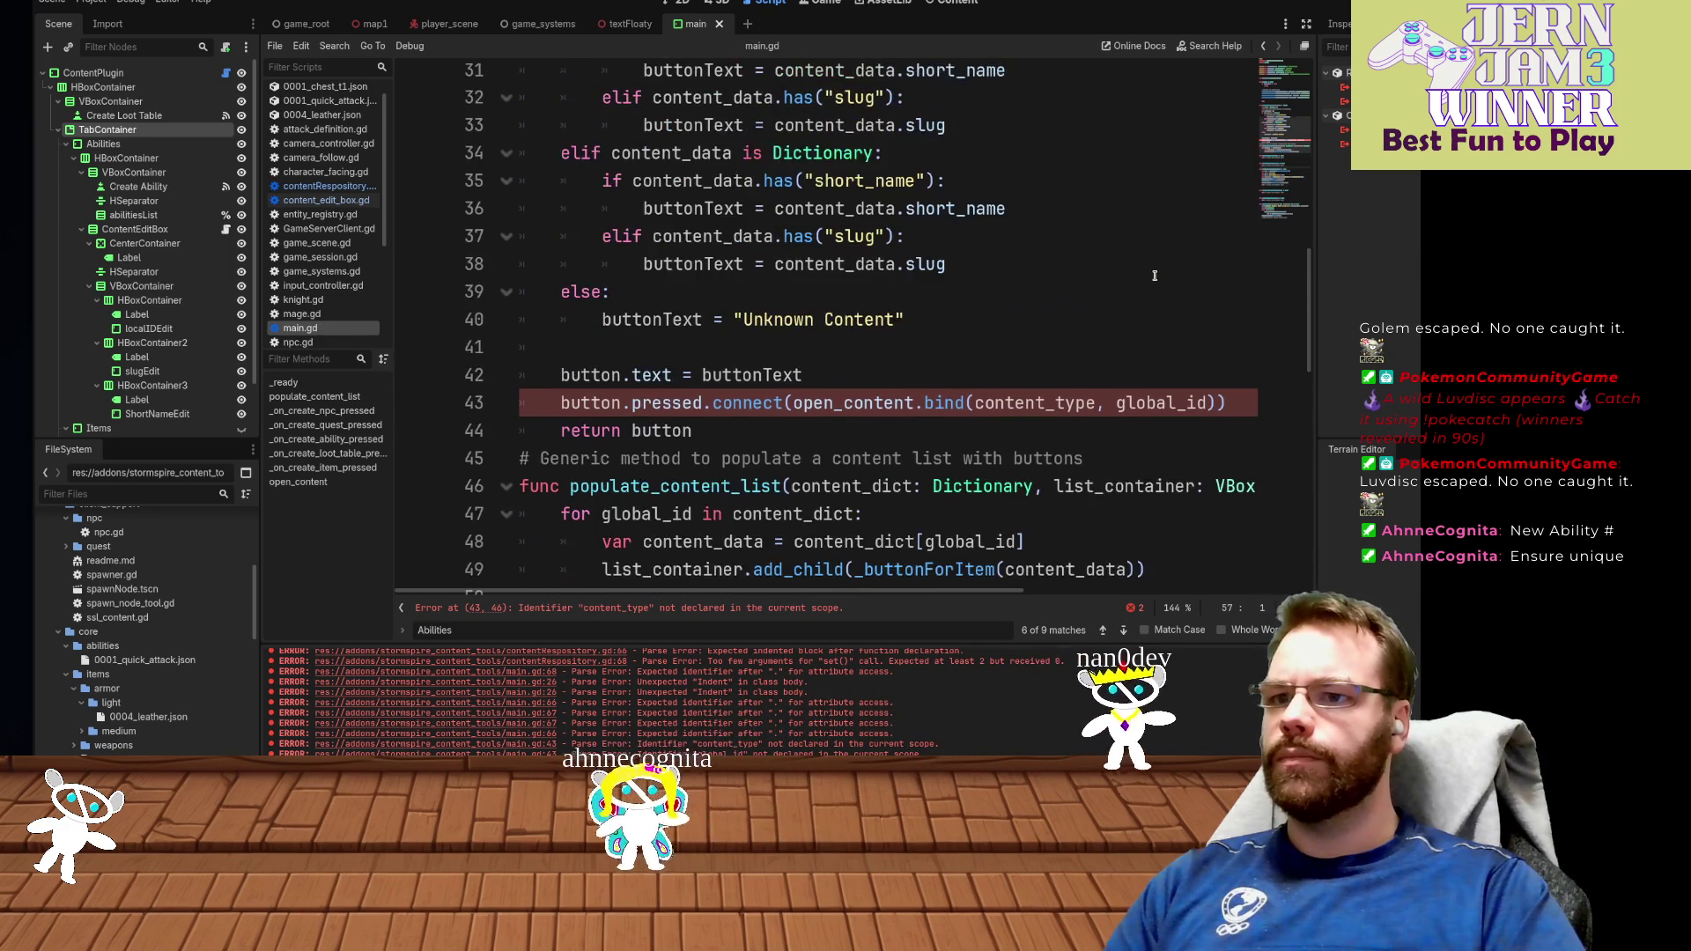
{"action": "left_click", "coordinate": [1180, 329]}
{"action": "key", "text": "ctrl+shift+k"}
{"action": "left_click", "coordinate": [1181, 445]}
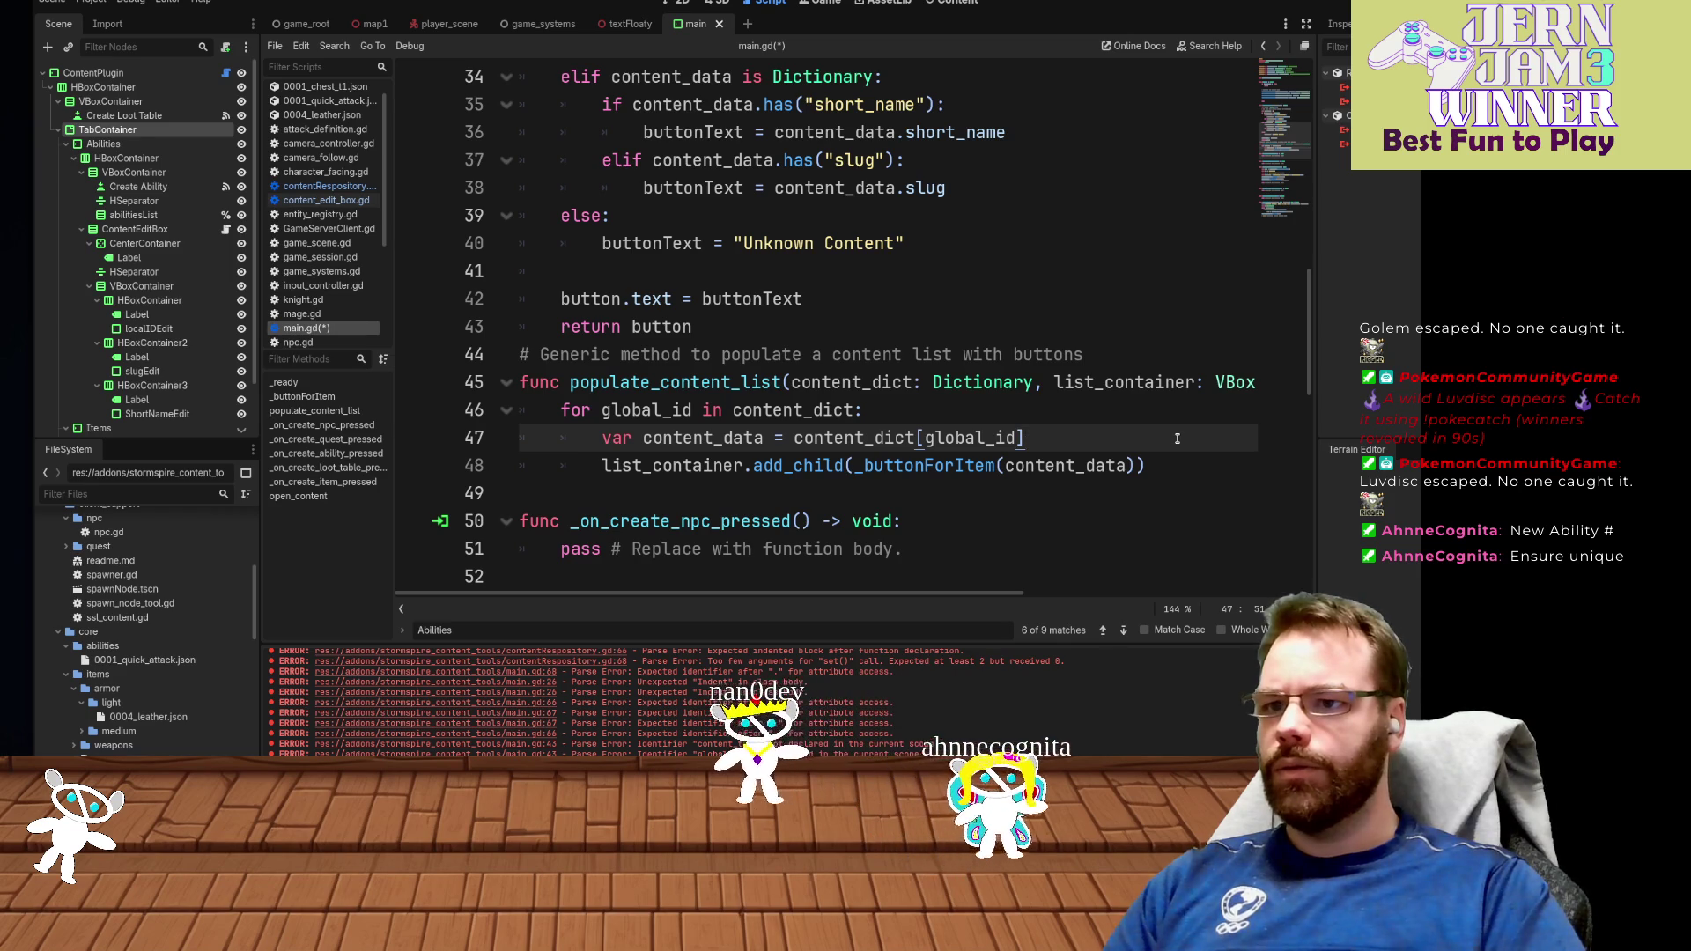
{"action": "key", "text": "ctrl+v"}
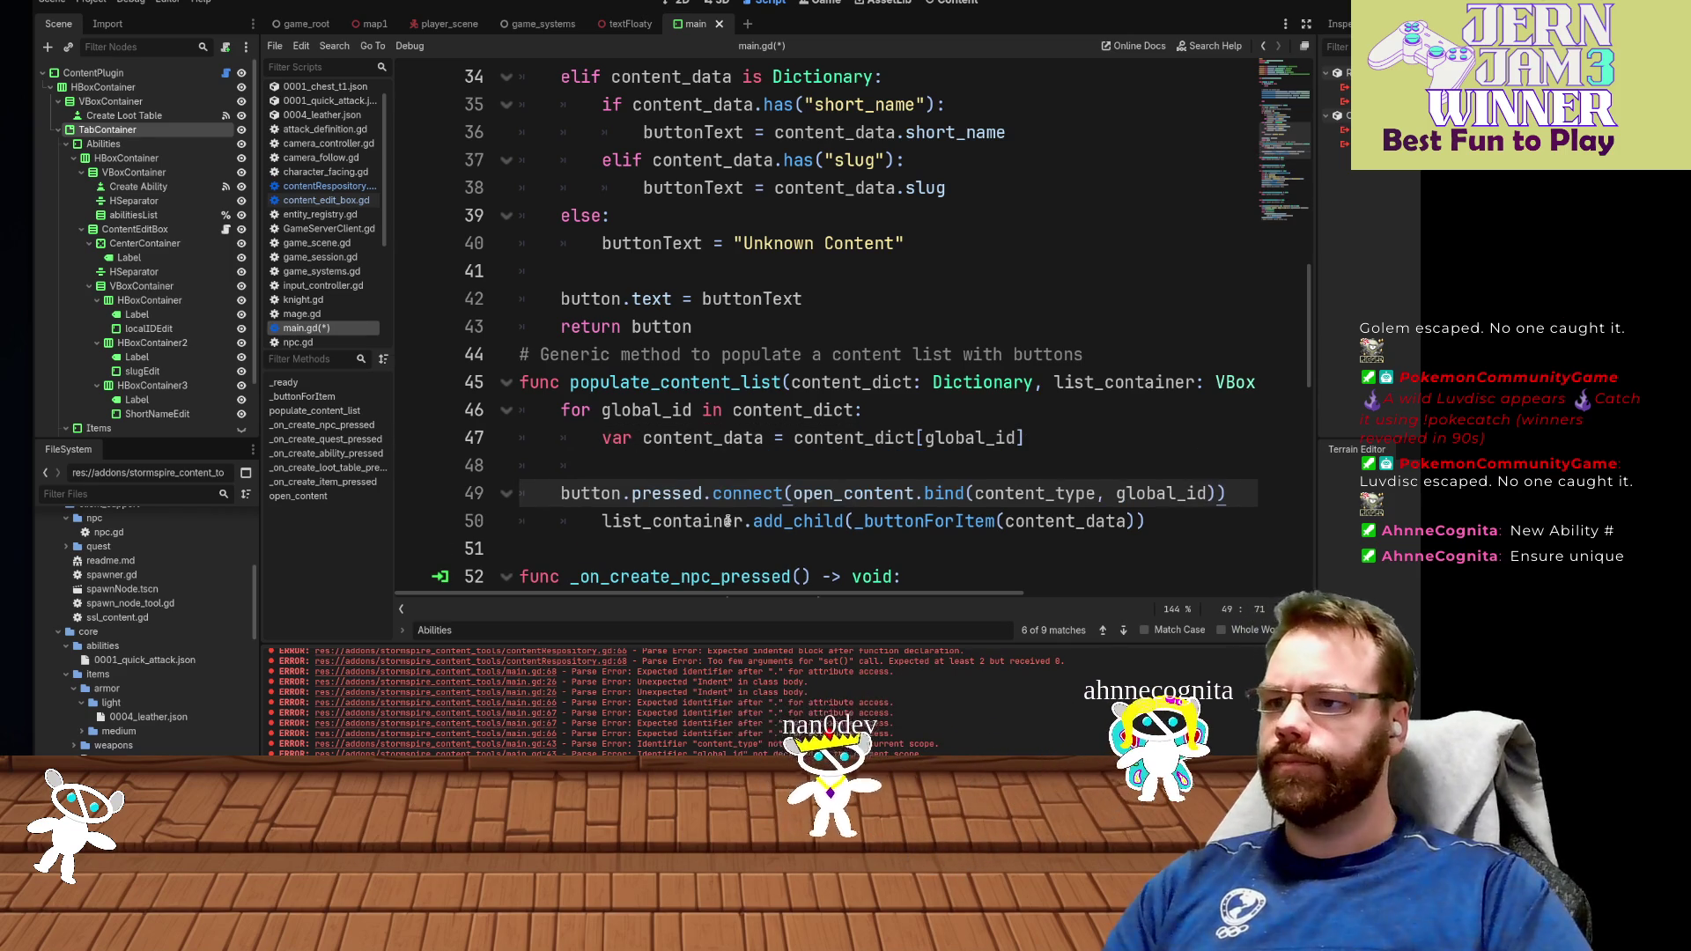
{"action": "key", "text": "Home"}
{"action": "key", "text": "Tab"}
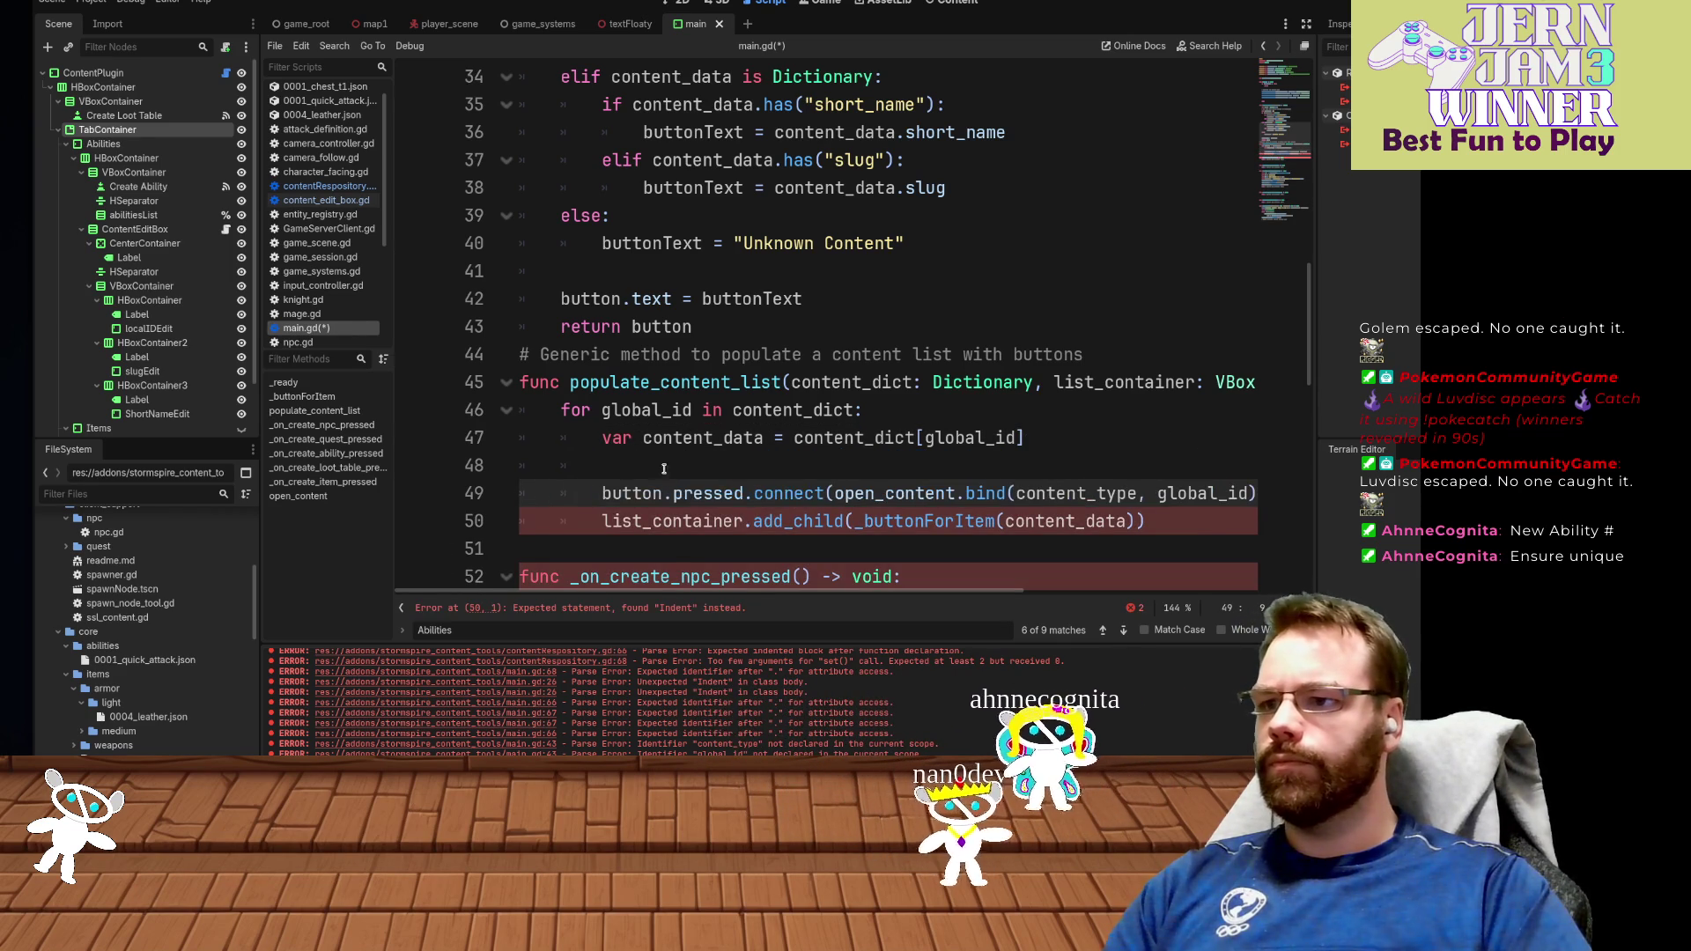
Step: Assign var button = _buttonForItem(content_data) in the loop, call add_child(button), and save
{"action": "left_click", "coordinate": [697, 460]}
{"action": "type", "text": "var button "}
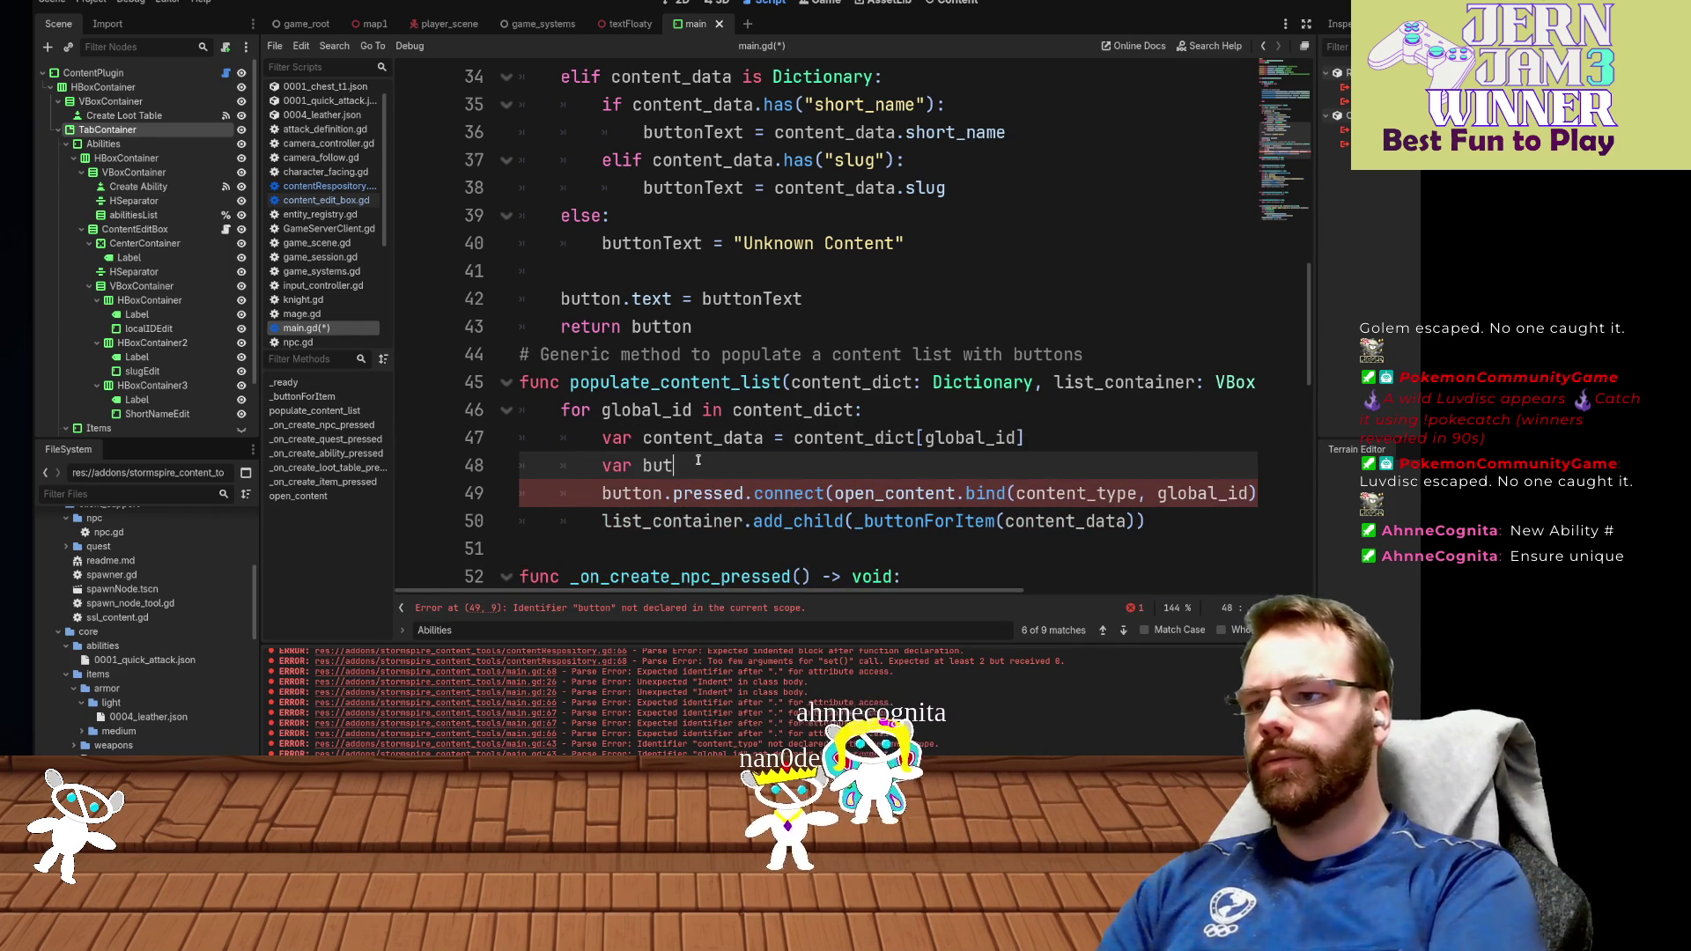
{"action": "type", "text": "="}
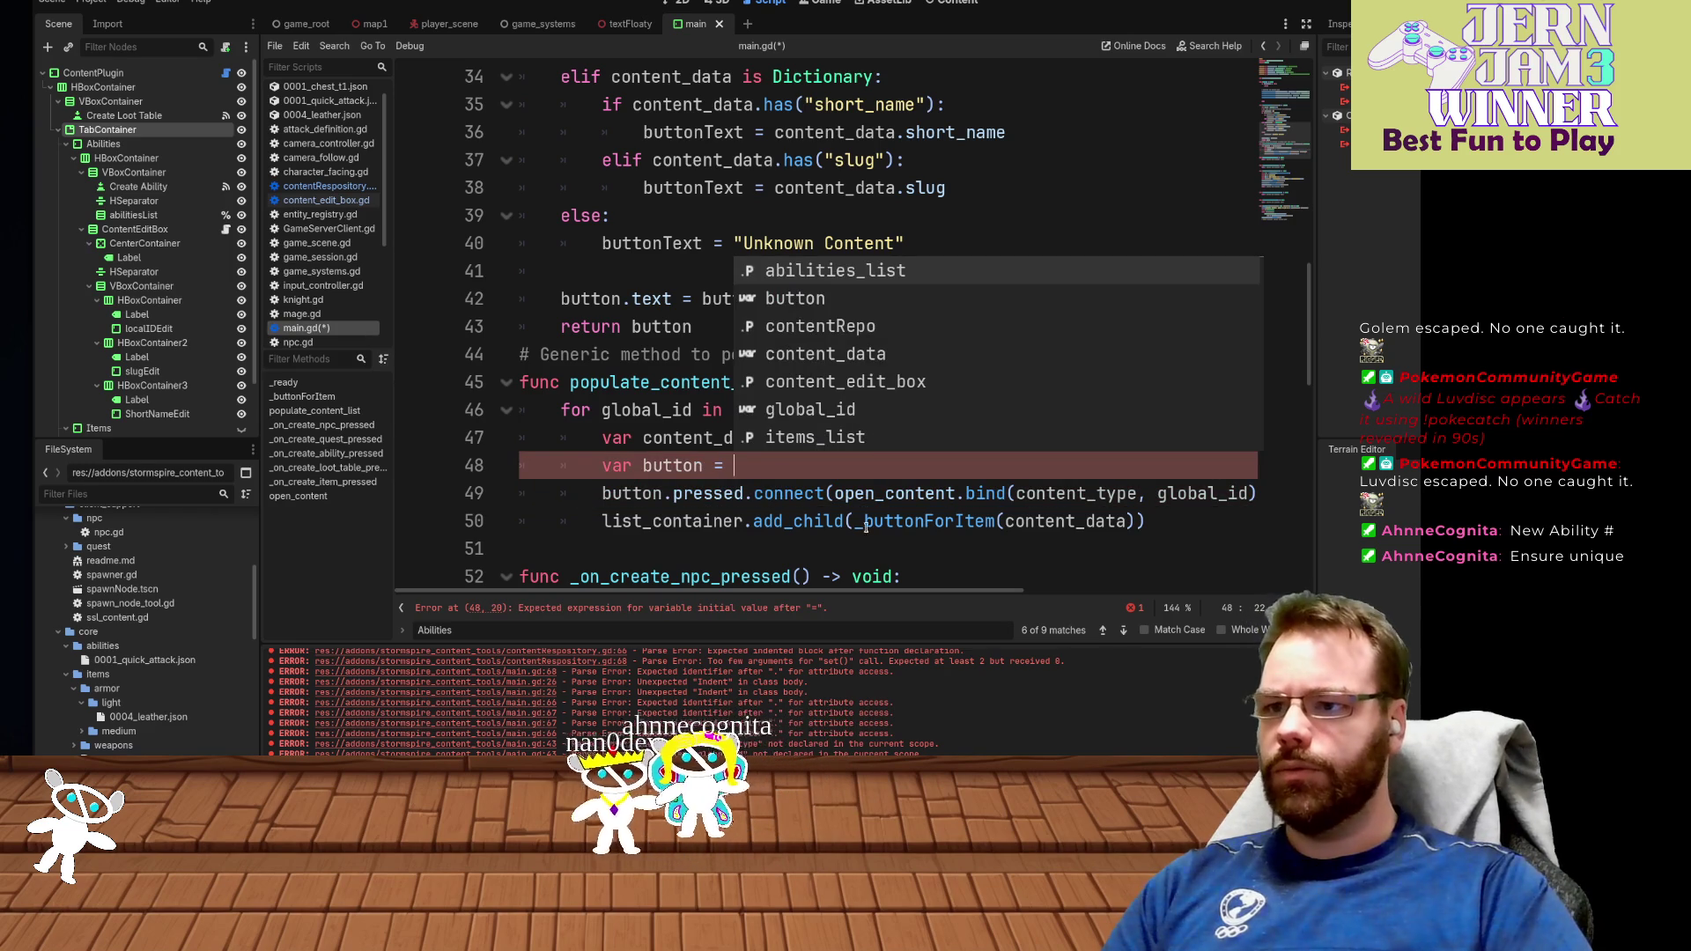
{"action": "left_click", "coordinate": [852, 521]}
{"action": "key", "text": "ctrl+shift+Right"}
{"action": "key", "text": "ctrl+shift+Right"}
{"action": "key", "text": "ctrl+shift+Right"}
{"action": "key", "text": "ctrl+x"}
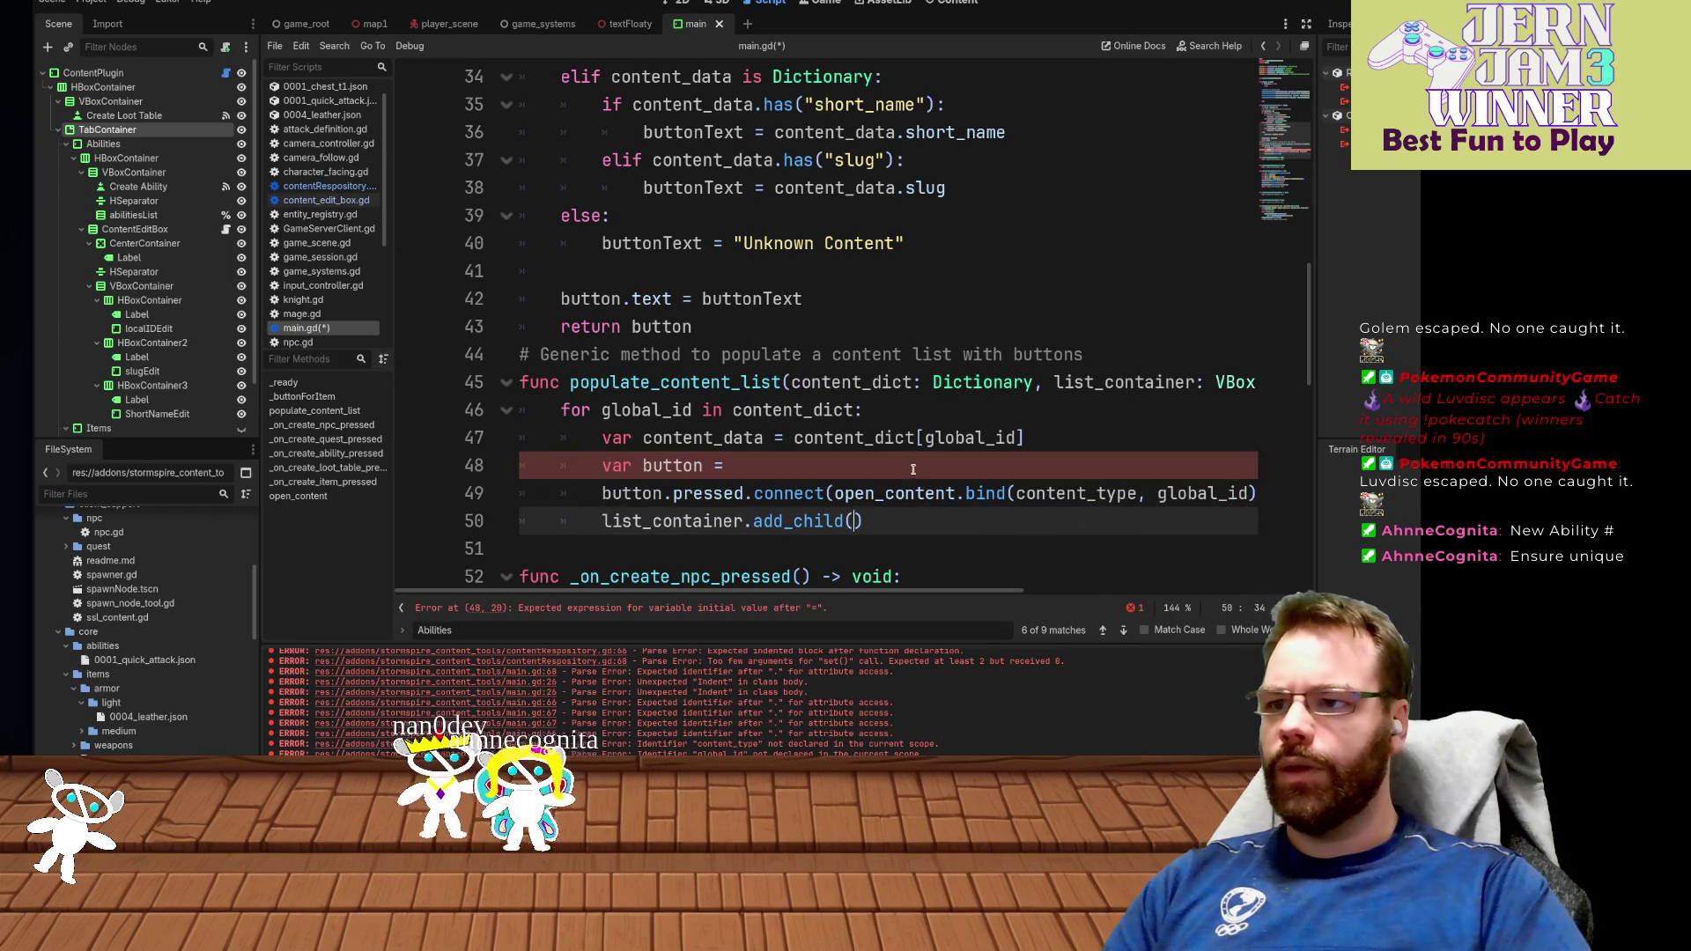
{"action": "left_click", "coordinate": [909, 464]}
{"action": "key", "text": "ctrl+v"}
{"action": "left_click", "coordinate": [852, 520]}
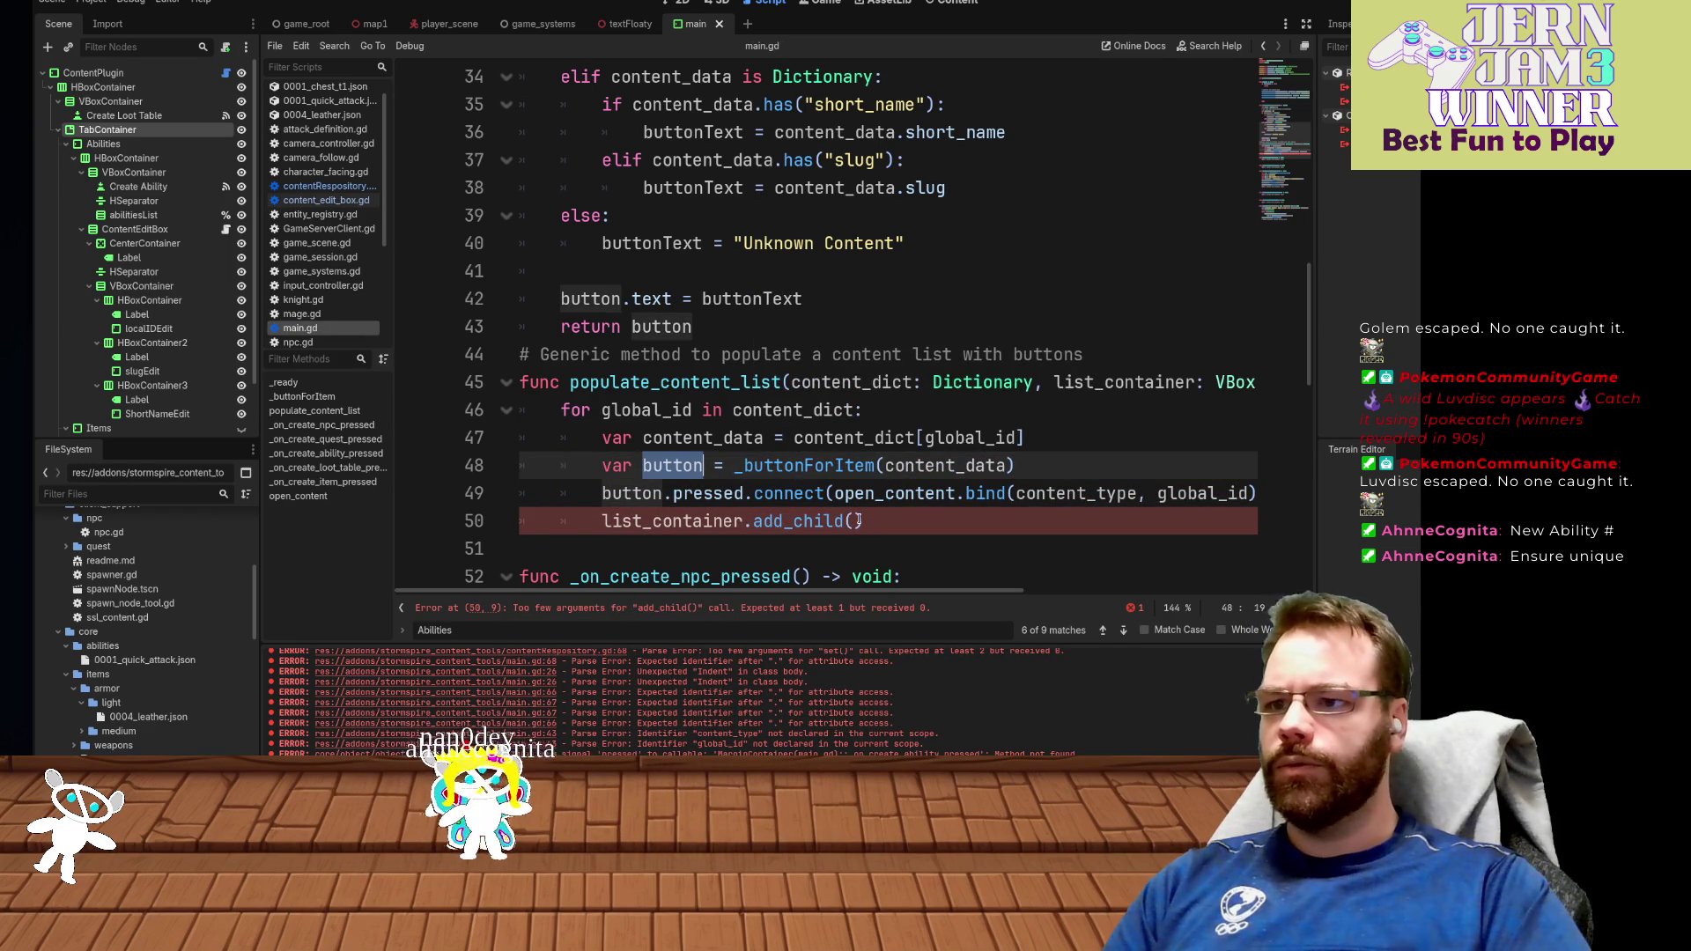
{"action": "key", "text": "ctrl+s"}
{"action": "type", "text": "button)"}
{"action": "scroll", "coordinate": [1040, 405], "scroll_direction": "down", "scroll_amount": 2}
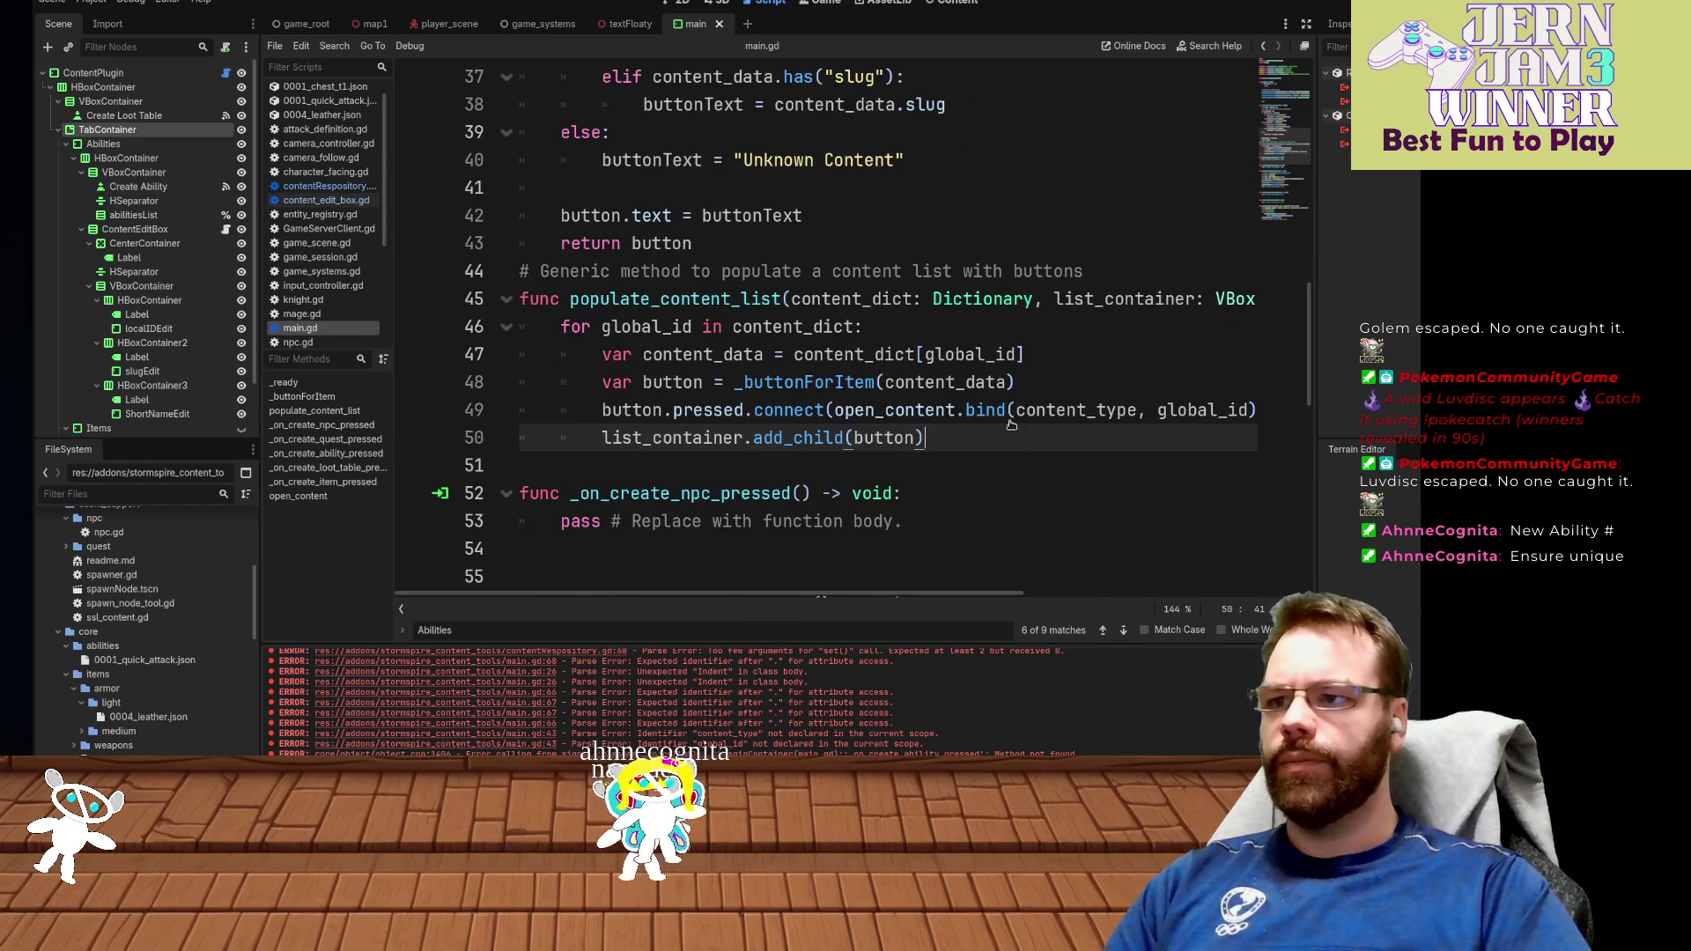
{"action": "scroll", "coordinate": [1041, 405], "scroll_direction": "down", "scroll_amount": 5}
{"action": "scroll", "coordinate": [1029, 374], "scroll_direction": "up", "scroll_amount": 2}
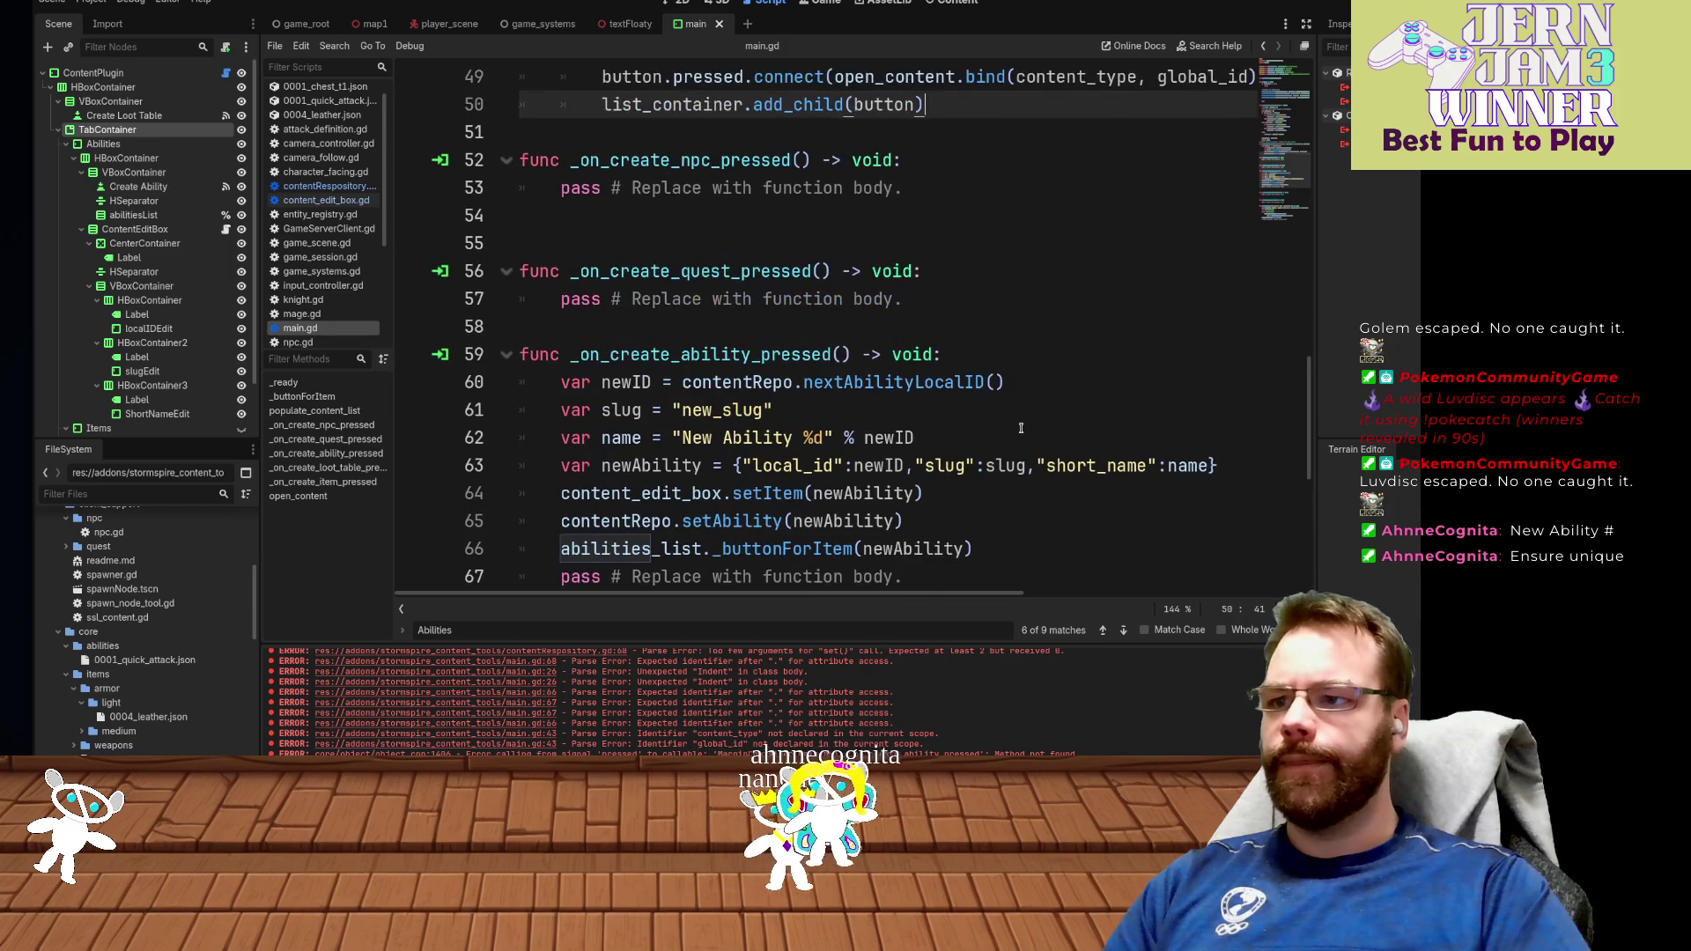
Step: Add a 'button = _buttonForItem(newAbility)' line below the setAbility call in the handler
{"action": "left_click", "coordinate": [991, 553]}
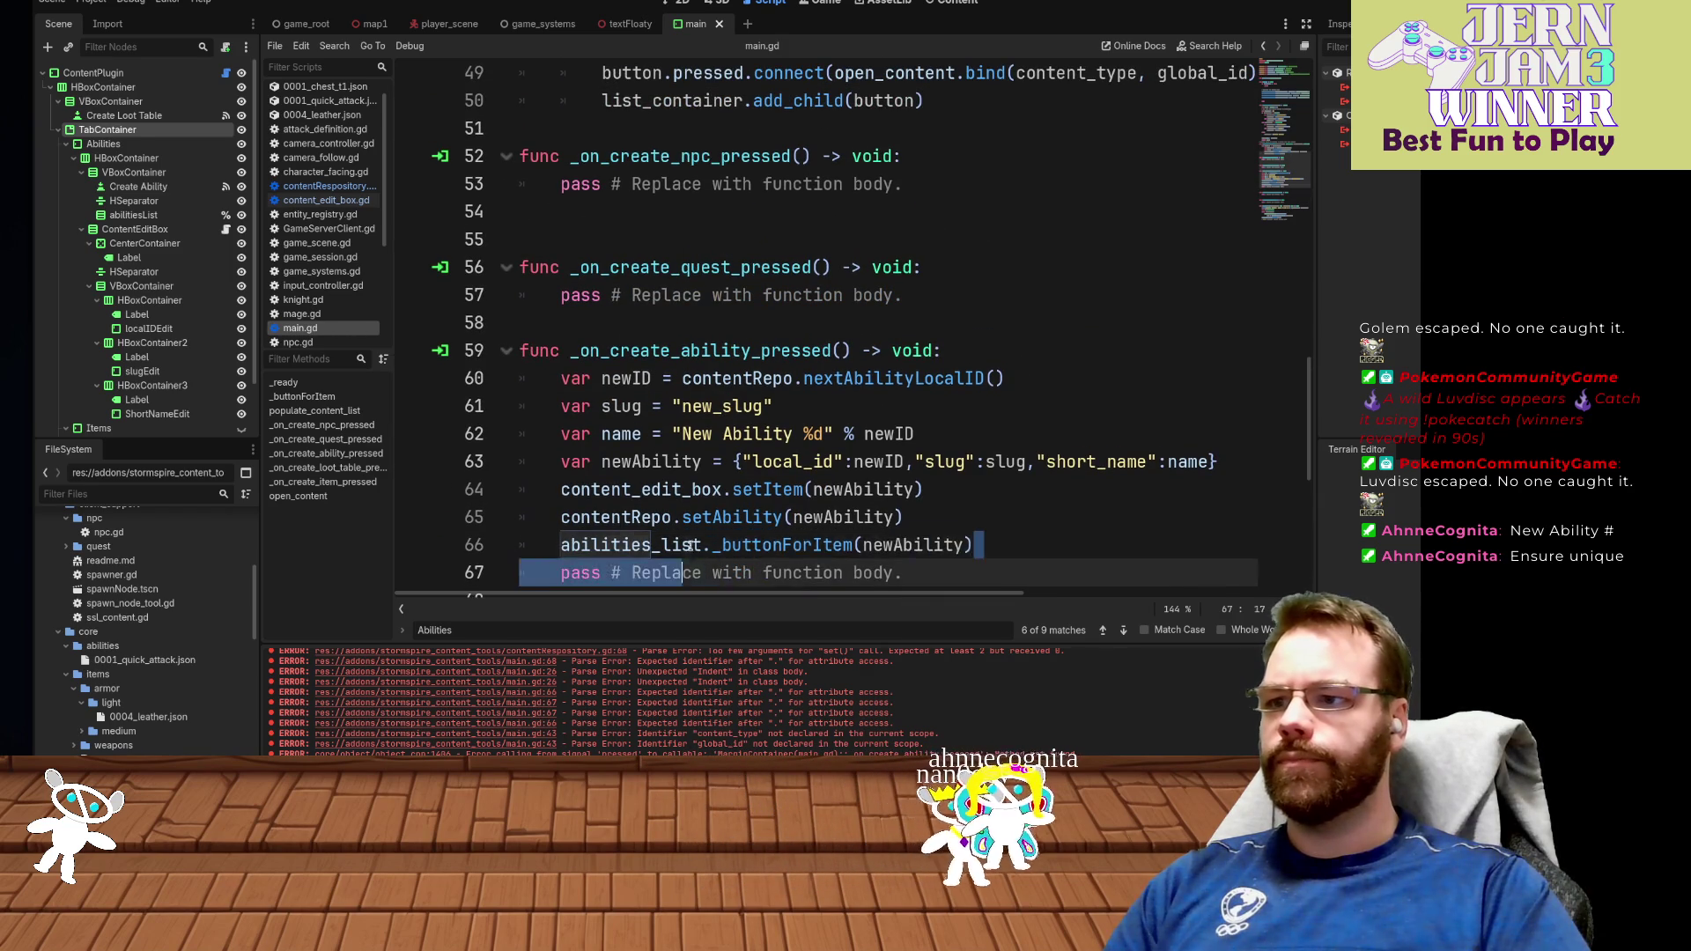
{"action": "left_click", "coordinate": [709, 547], "text": "shift"}
{"action": "left_click", "coordinate": [1026, 519]}
{"action": "key", "text": "Return"}
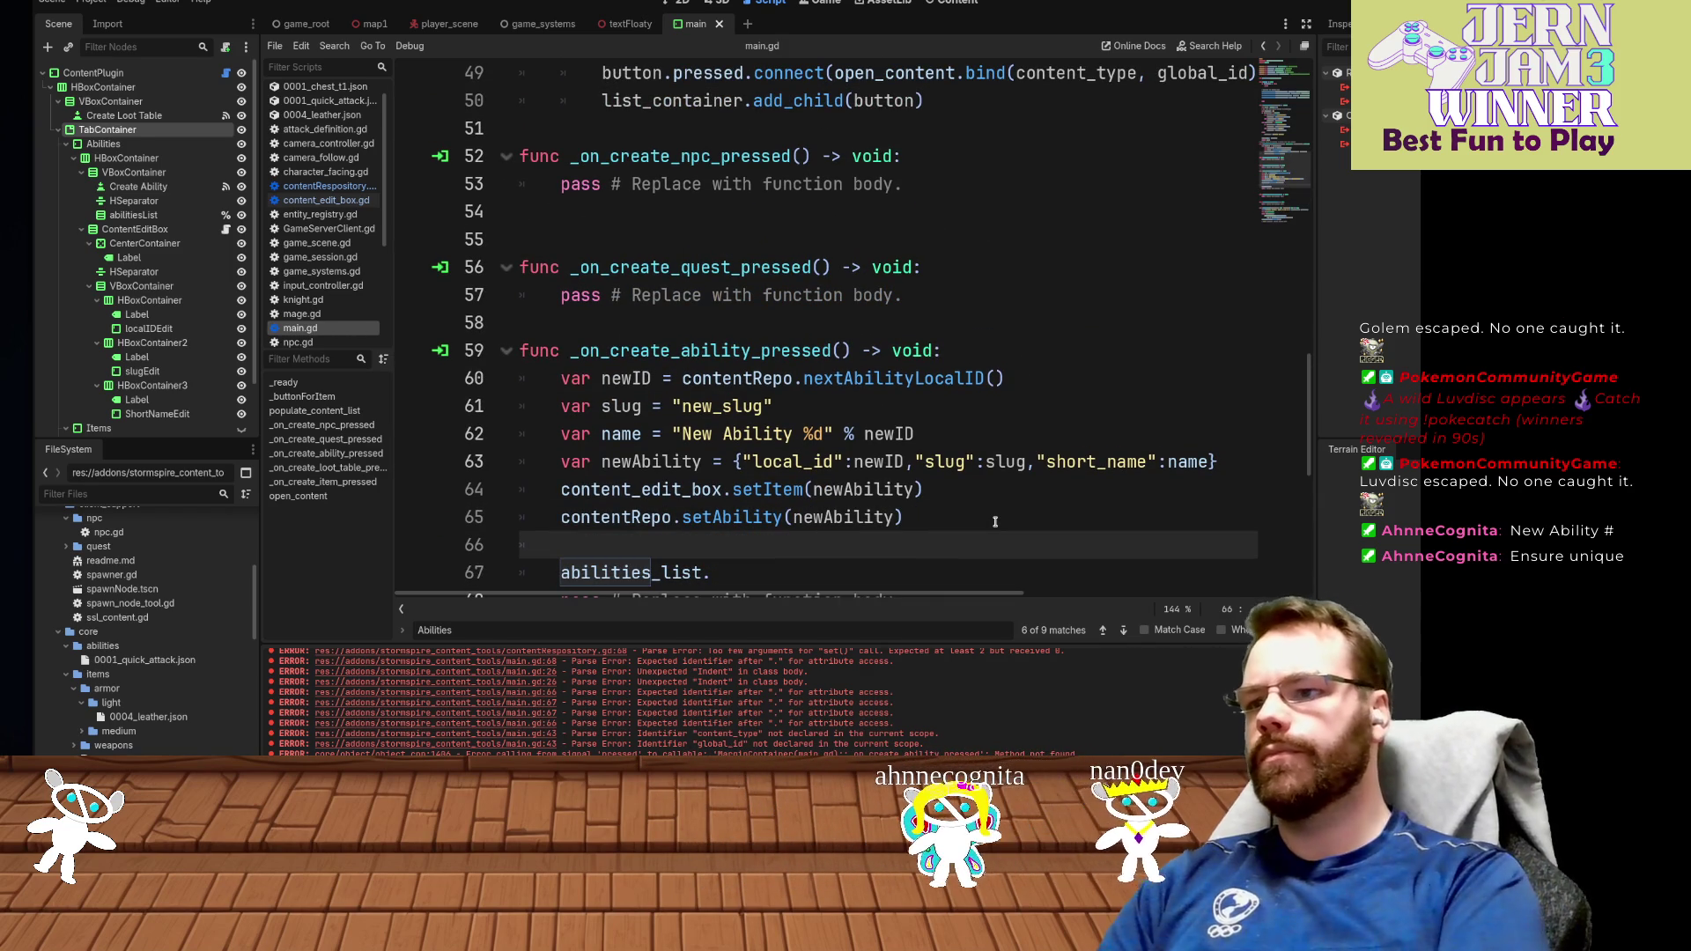
{"action": "type", "text": "="}
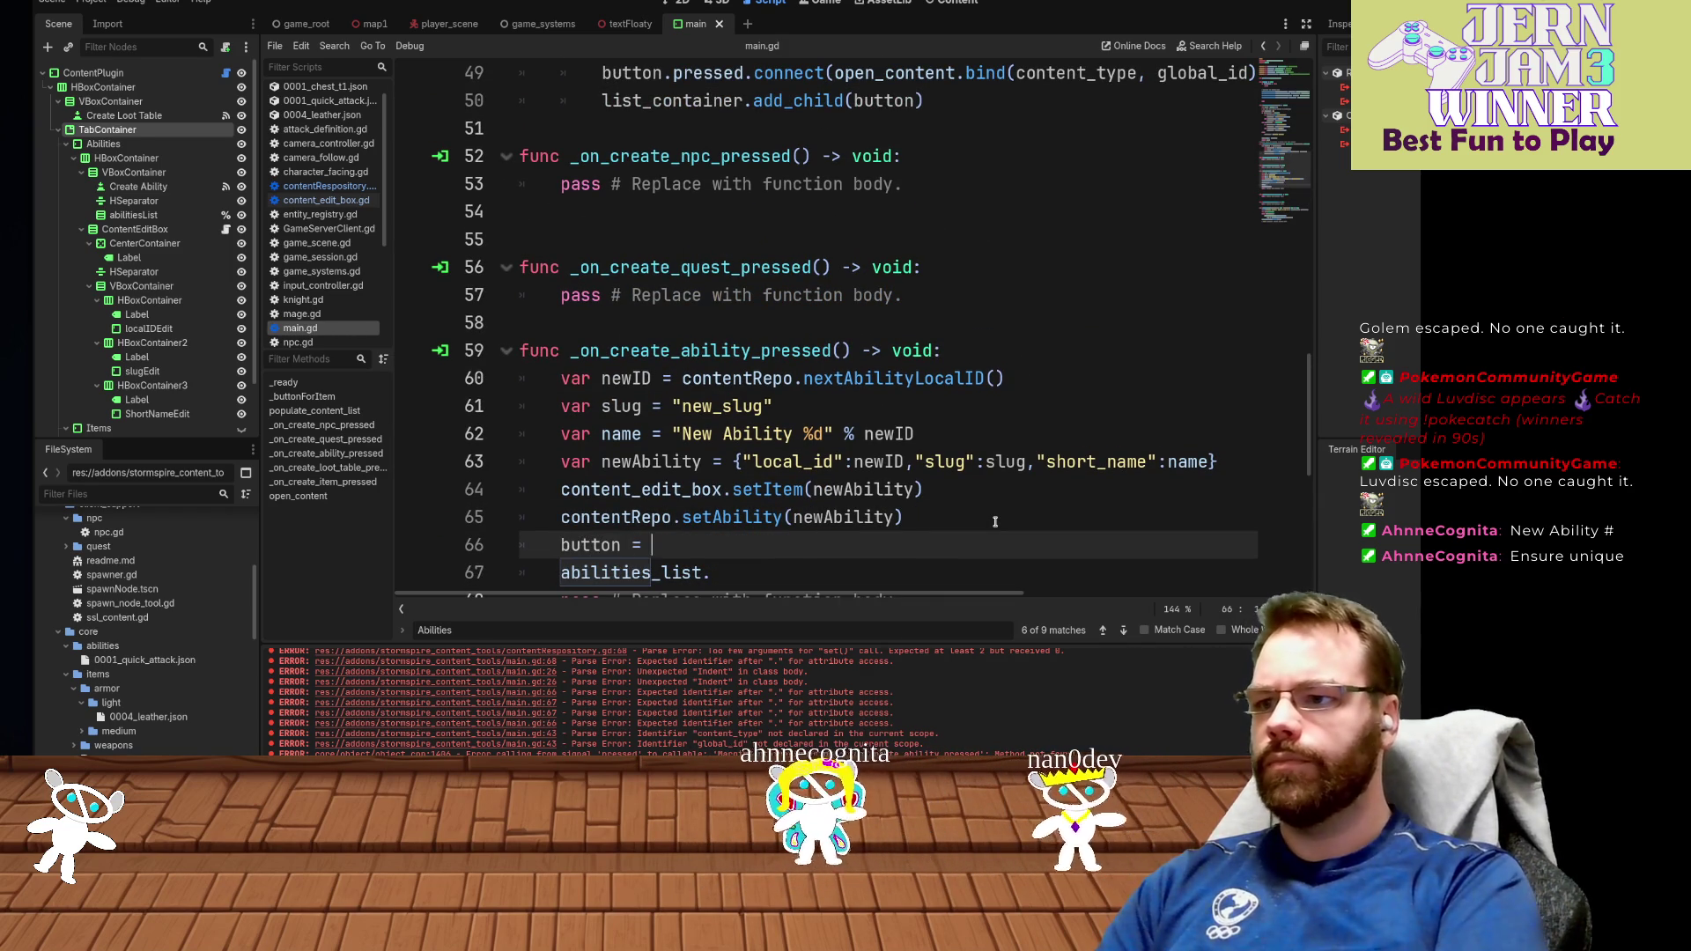
{"action": "type", "text": "_buttonForItem(newAbility)"}
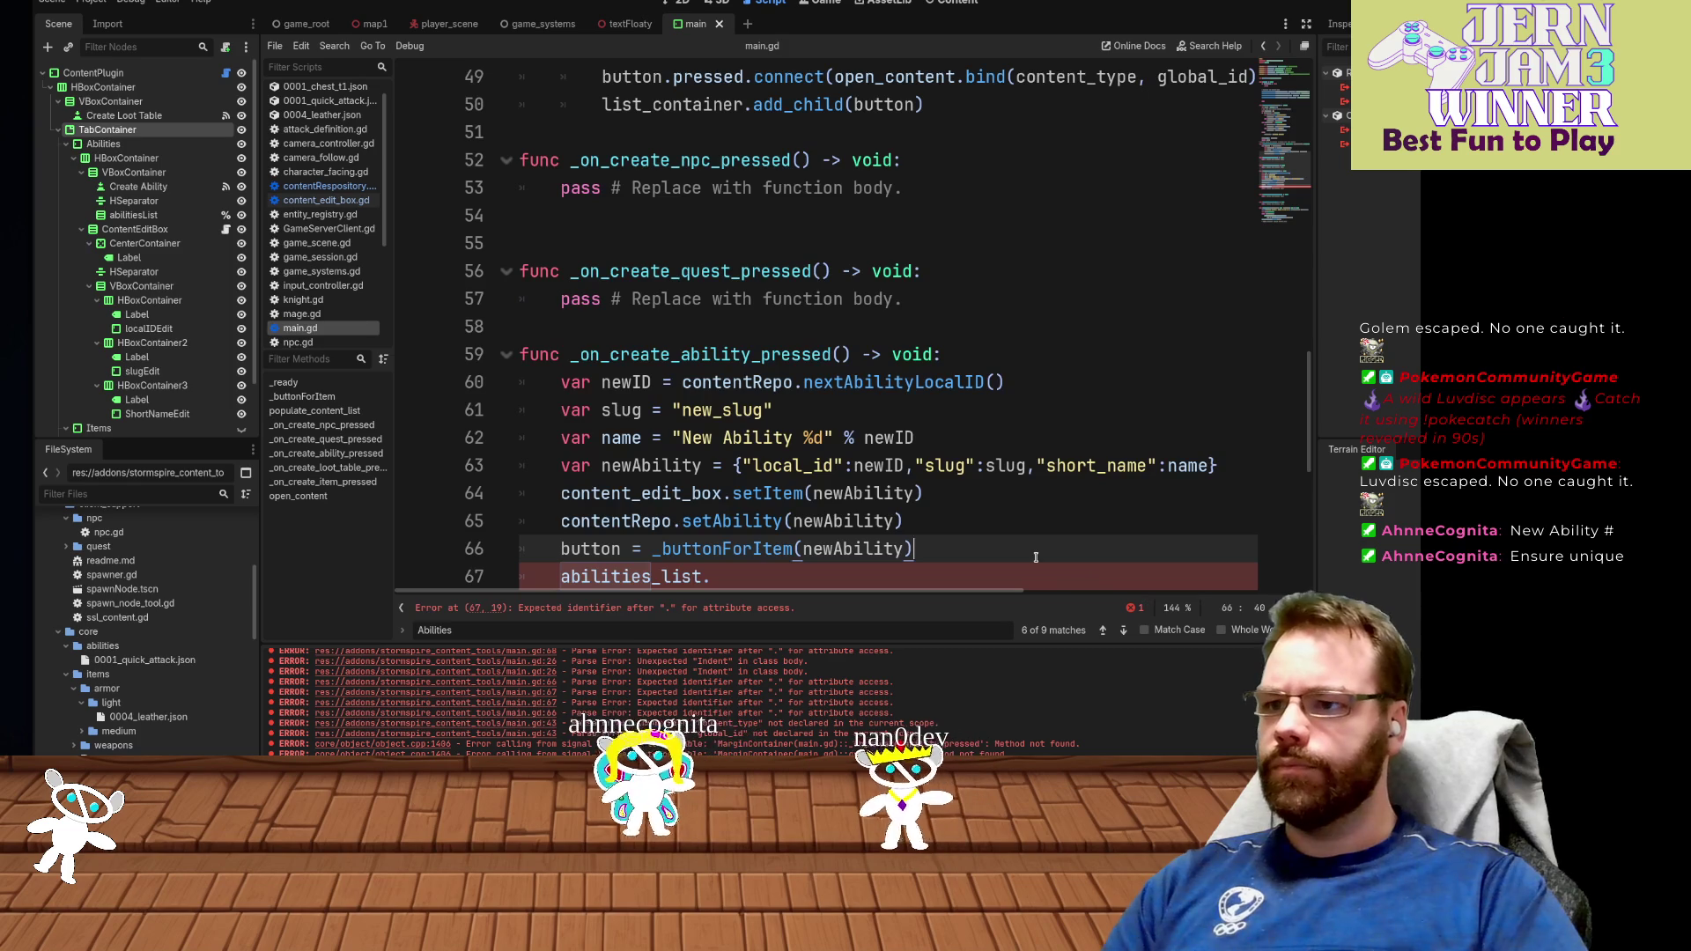
{"action": "scroll", "coordinate": [863, 492], "scroll_direction": "down", "scroll_amount": 1}
{"action": "left_click", "coordinate": [862, 493]}
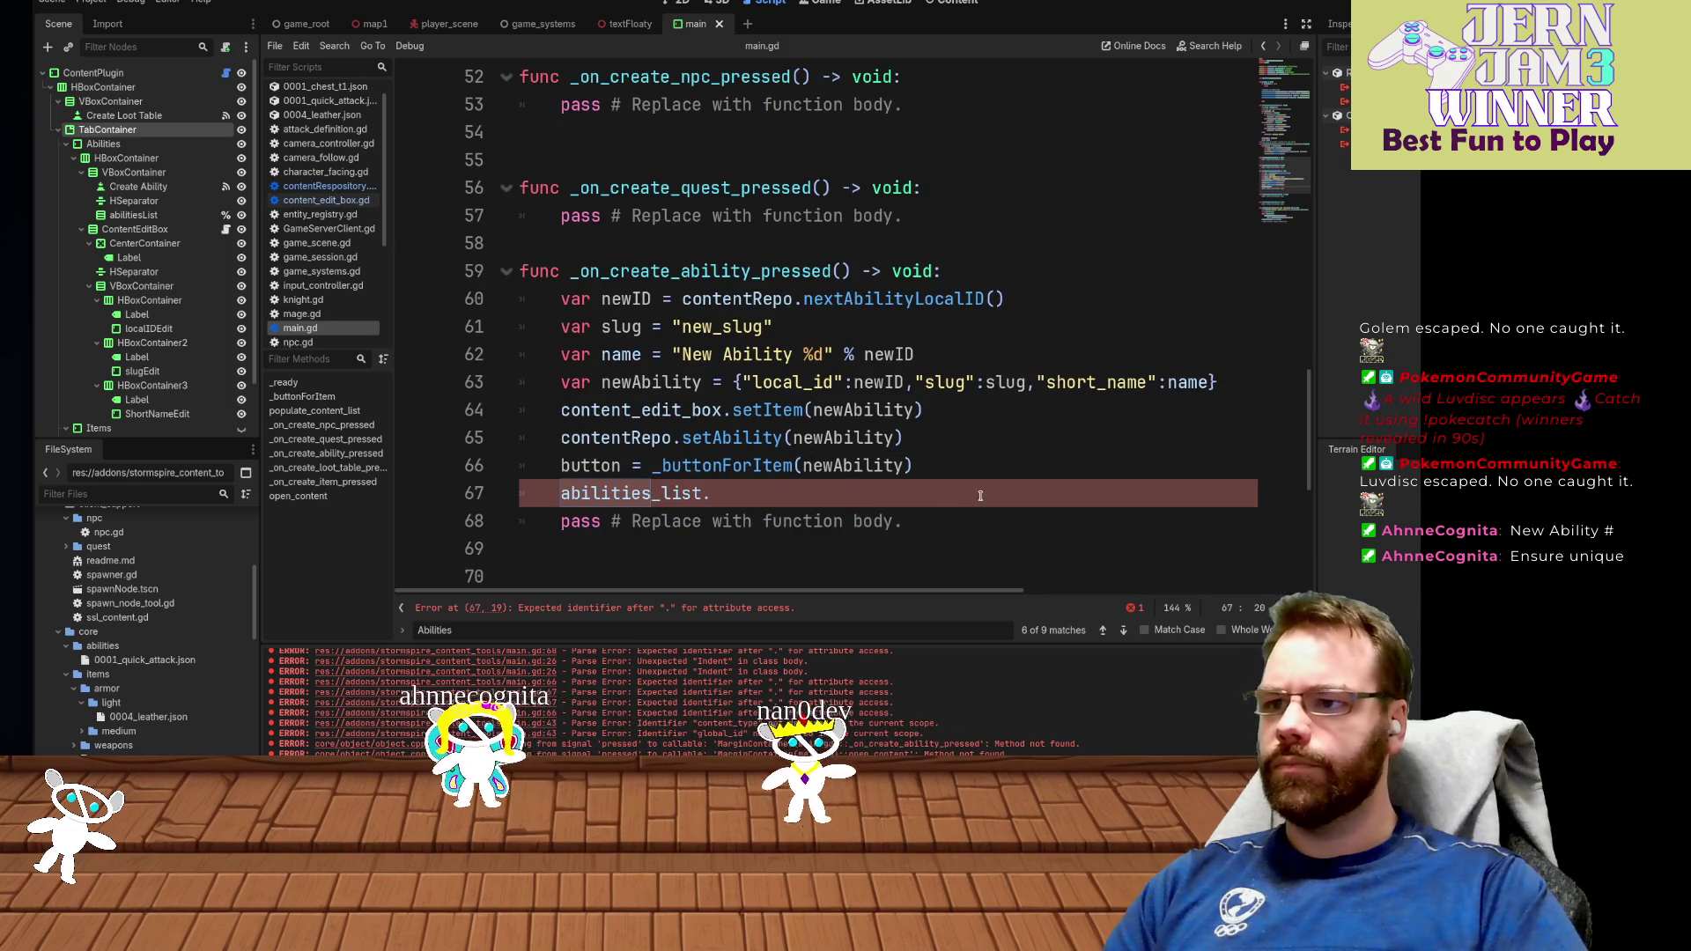
{"action": "scroll", "coordinate": [976, 345], "scroll_direction": "up", "scroll_amount": 4}
{"action": "scroll", "coordinate": [797, 409], "scroll_direction": "down", "scroll_amount": 5}
Step: Store setAbility's result in global_id and save main.gd
{"action": "left_click", "coordinate": [634, 426]}
{"action": "key", "text": "Up"}
{"action": "key", "text": "Up"}
{"action": "key", "text": "Up"}
{"action": "key", "text": "Home"}
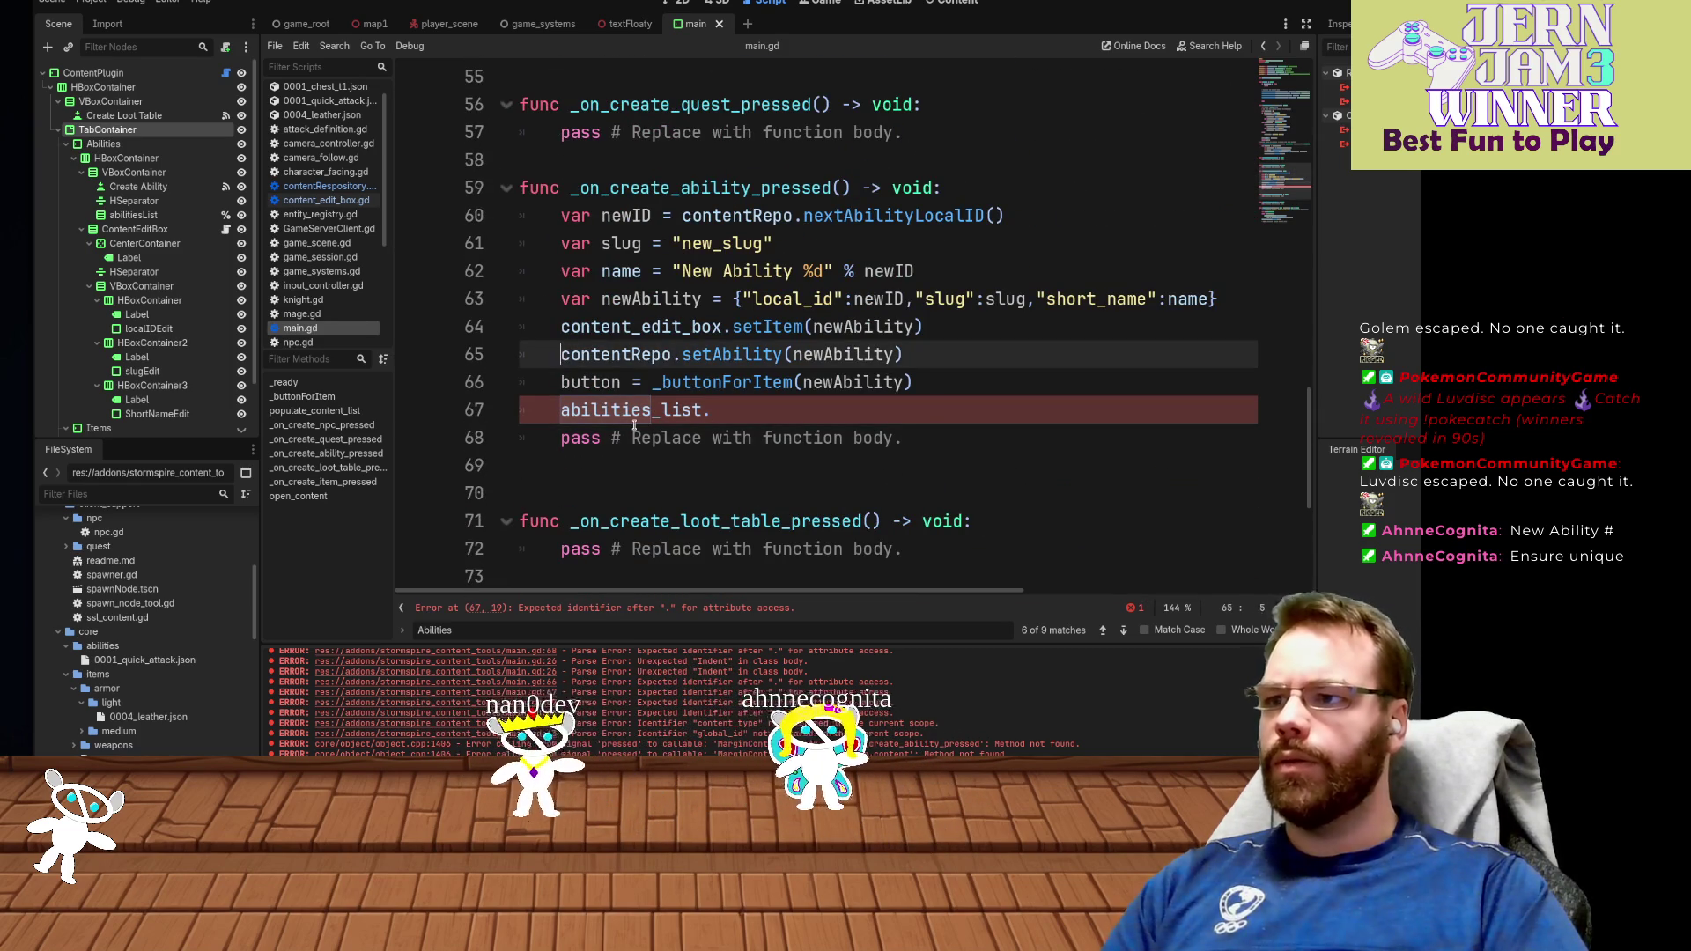
{"action": "type", "text": "glob"}
{"action": "type", "text": "al_id ="}
{"action": "key", "text": "ctrl+s"}
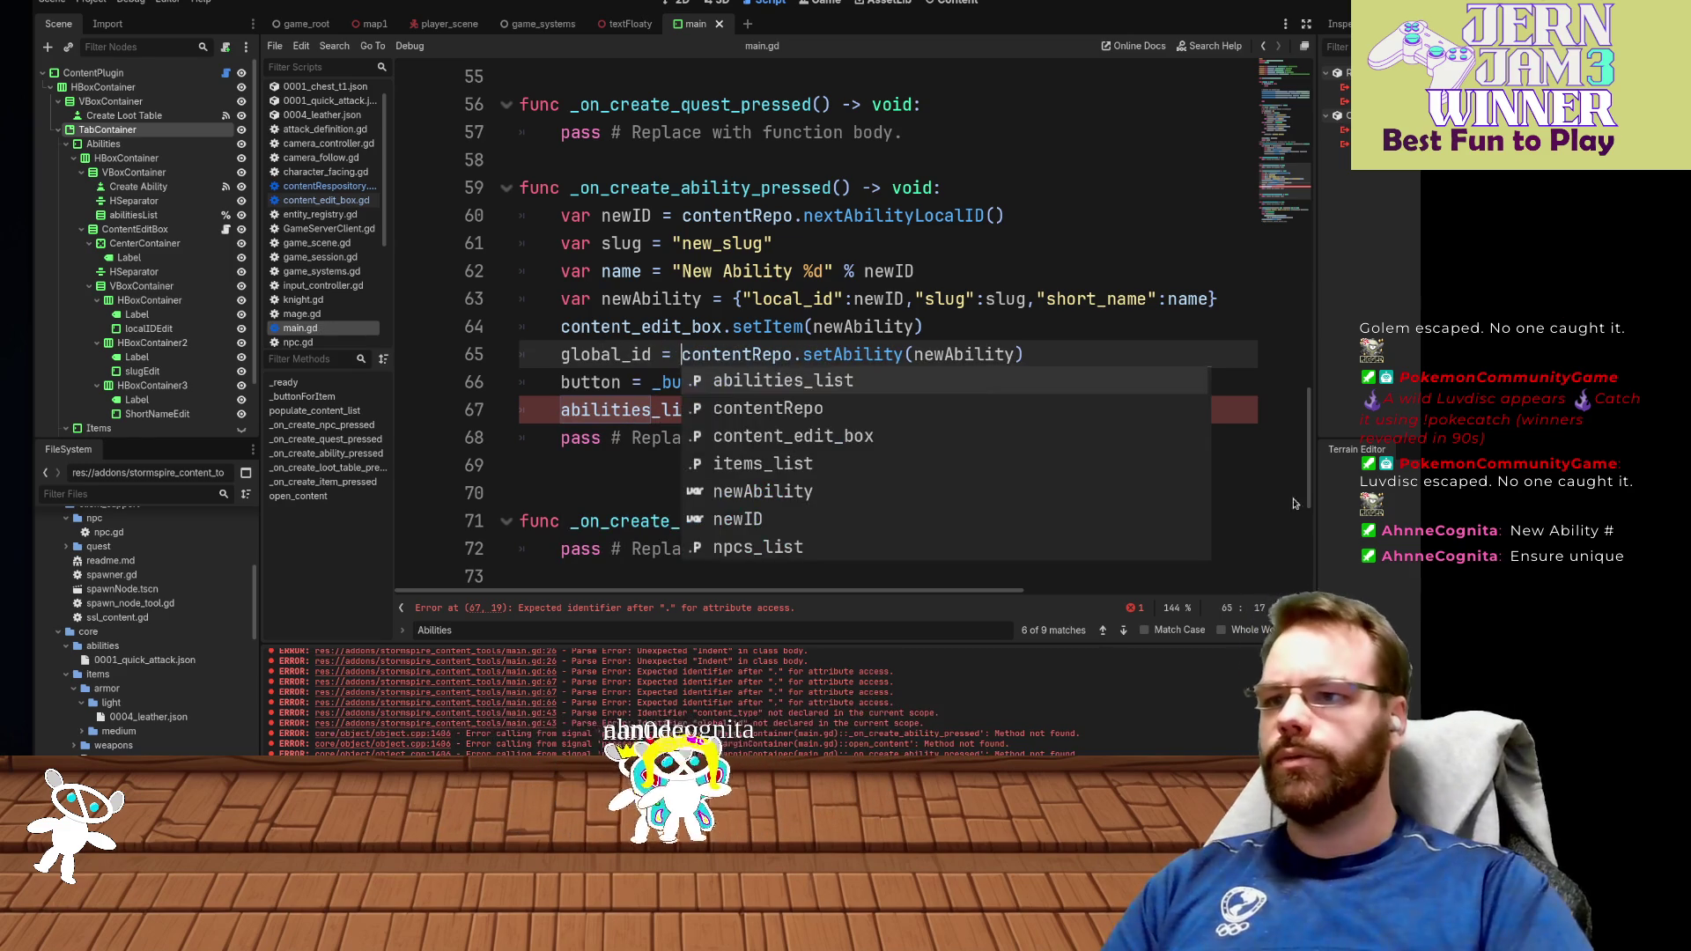
{"action": "left_click", "coordinate": [1030, 414]}
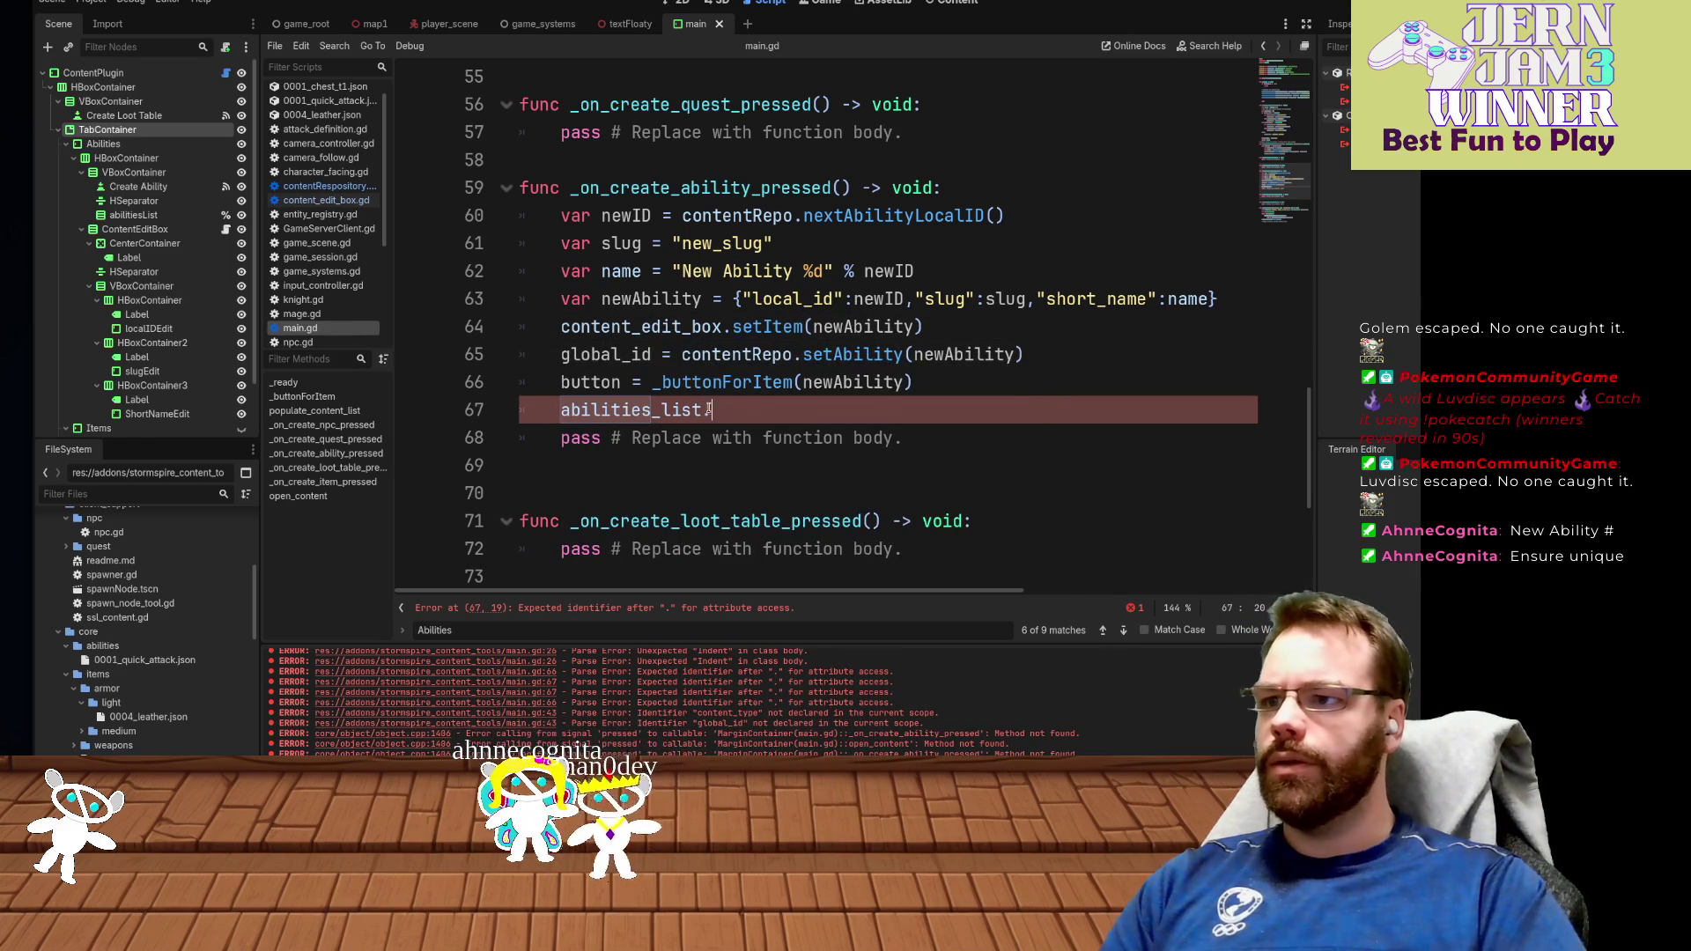
Step: Paste the pressed-signal connect line below the button assignment in the handler
{"action": "scroll", "coordinate": [991, 438], "scroll_direction": "up", "scroll_amount": 2}
{"action": "scroll", "coordinate": [1000, 436], "scroll_direction": "up", "scroll_amount": 2}
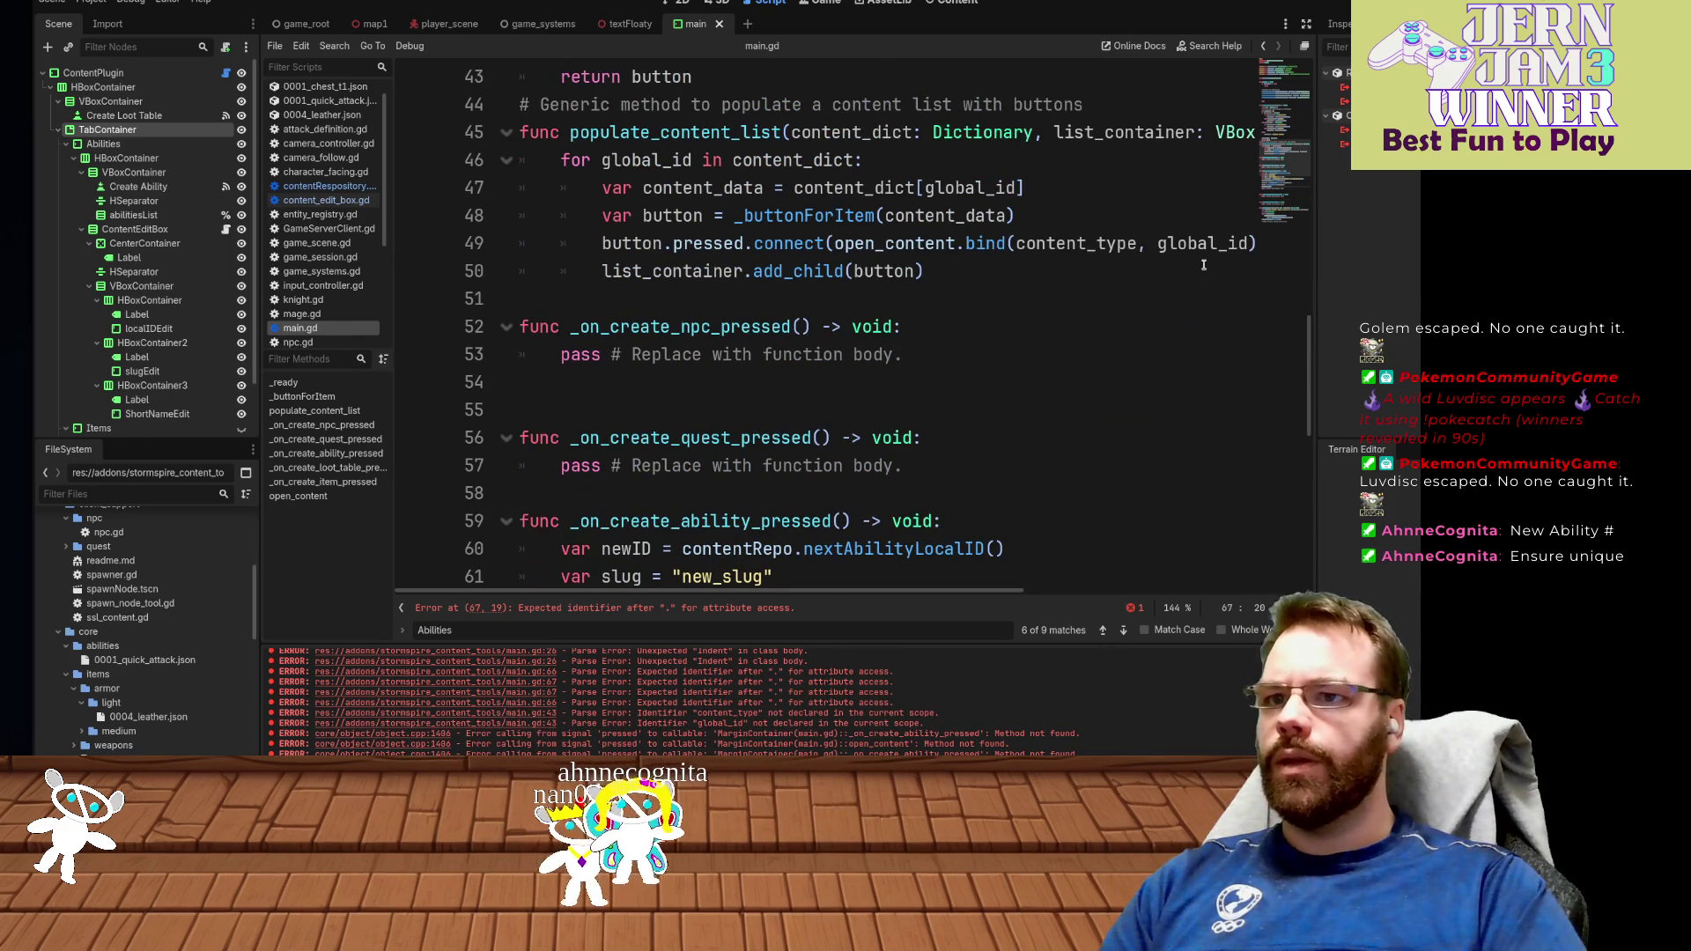
{"action": "left_click_drag", "start_coordinate": [598, 246], "coordinate": [924, 273]}
{"action": "scroll", "coordinate": [832, 406], "scroll_direction": "down", "scroll_amount": 4}
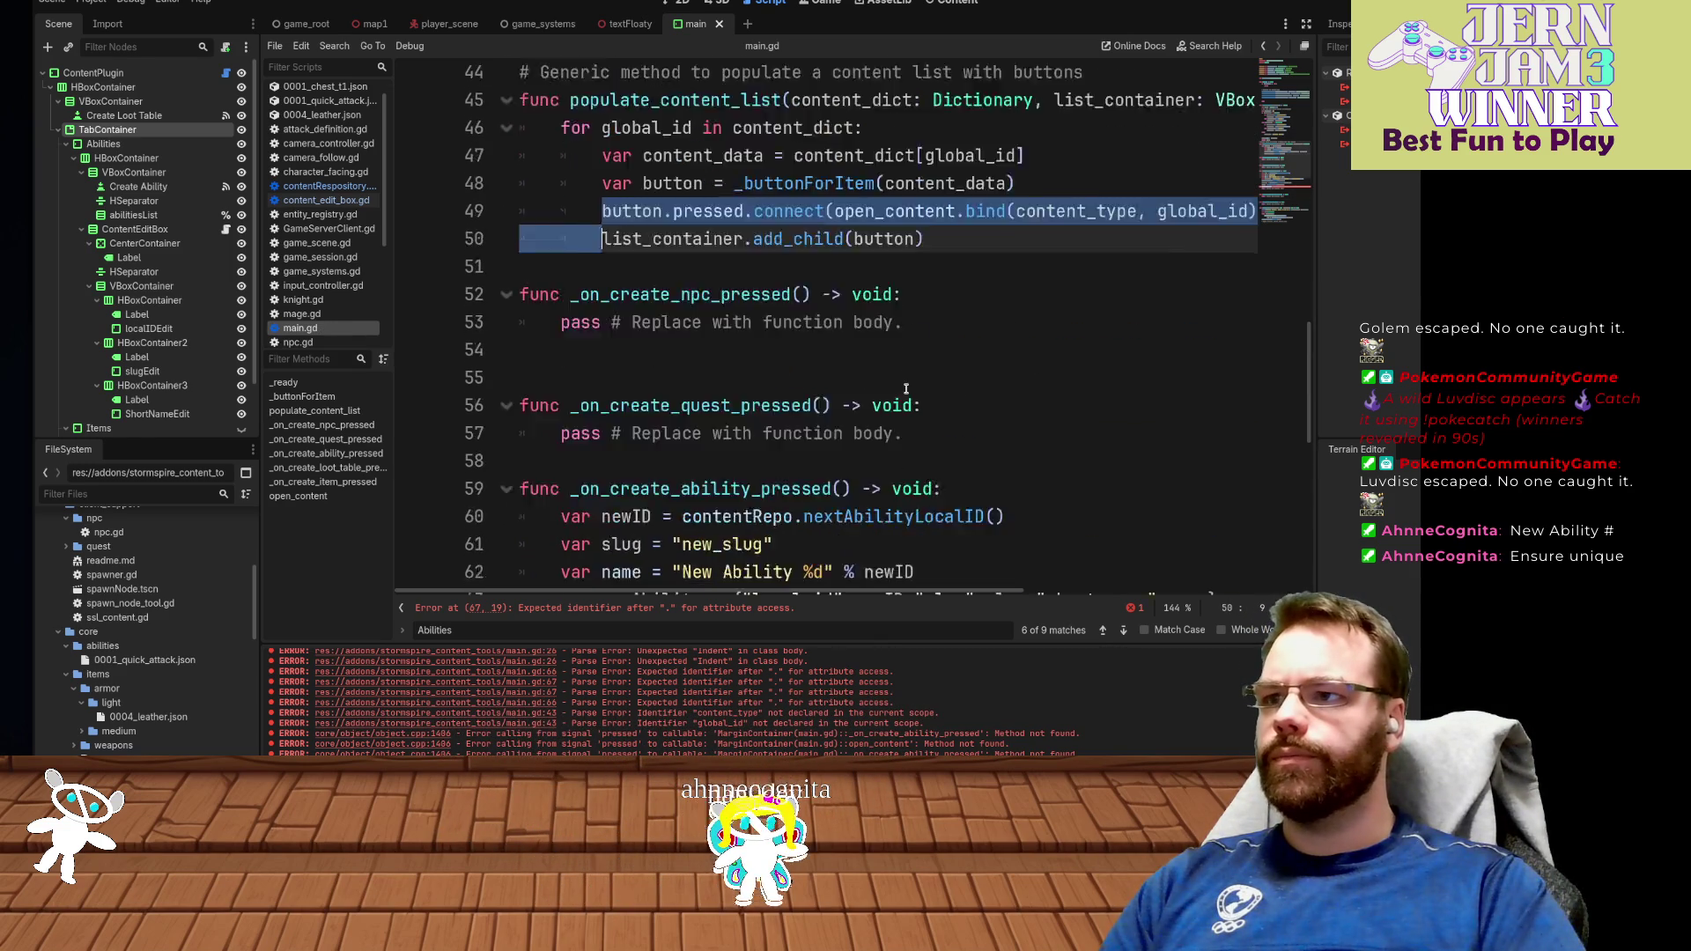
{"action": "left_click", "coordinate": [832, 406]}
{"action": "left_click", "coordinate": [992, 389]}
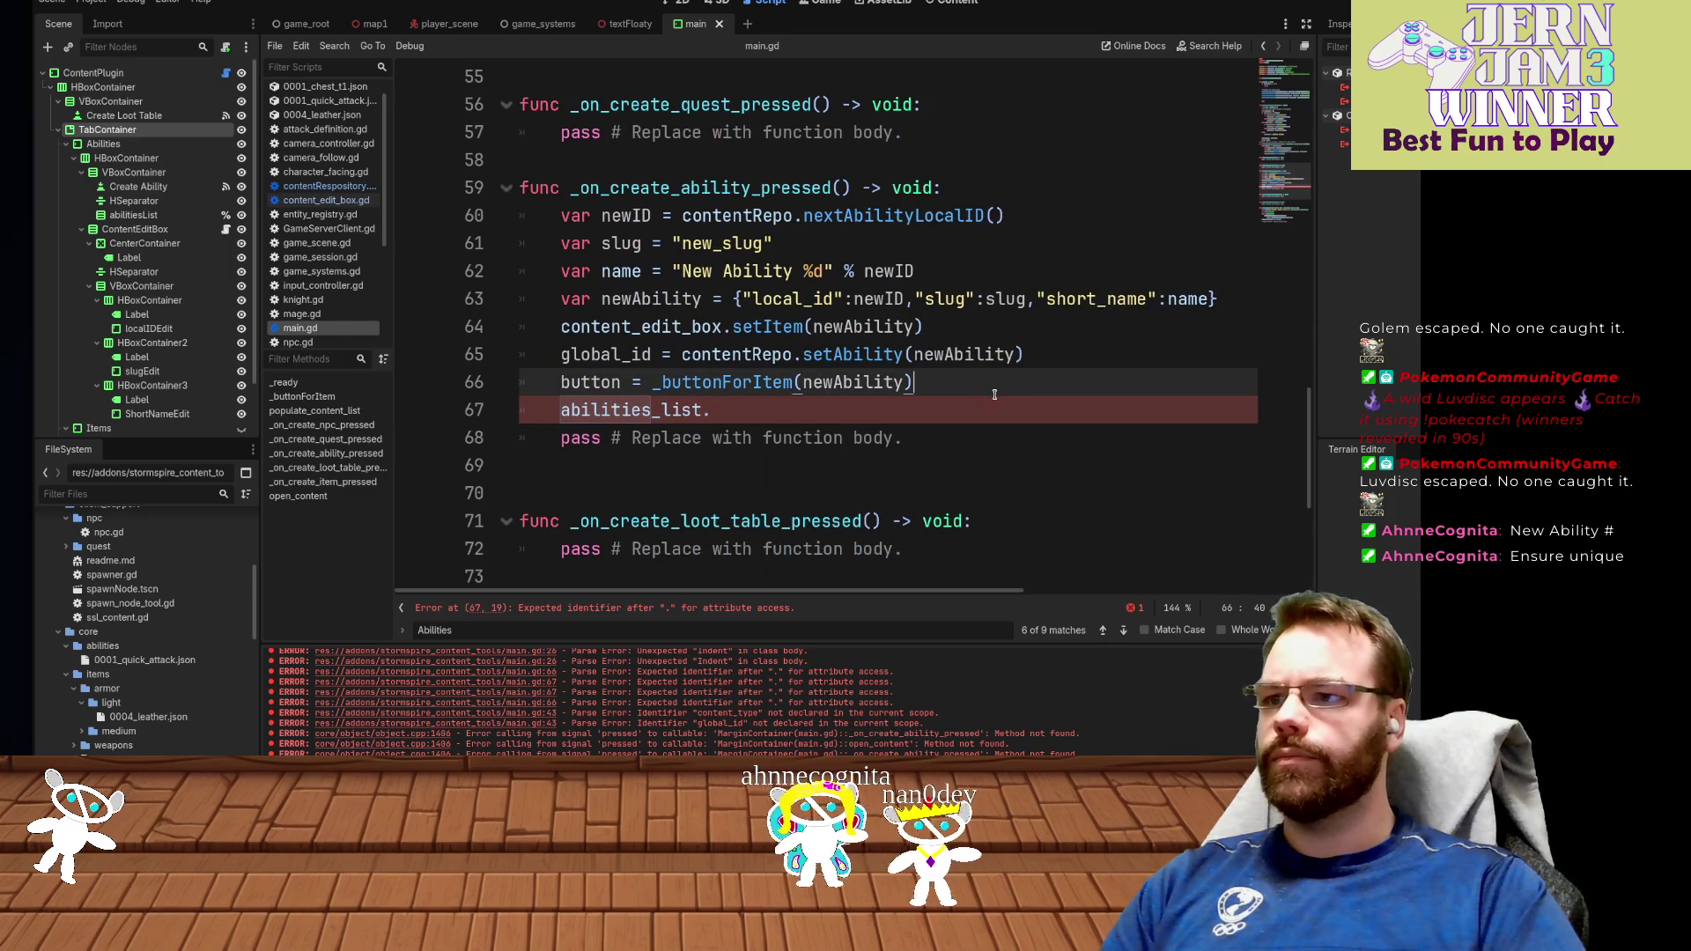
{"action": "key", "text": "Return"}
{"action": "type", "text": "button.pressed.connect(open_content.bind(content_type, global_id))"}
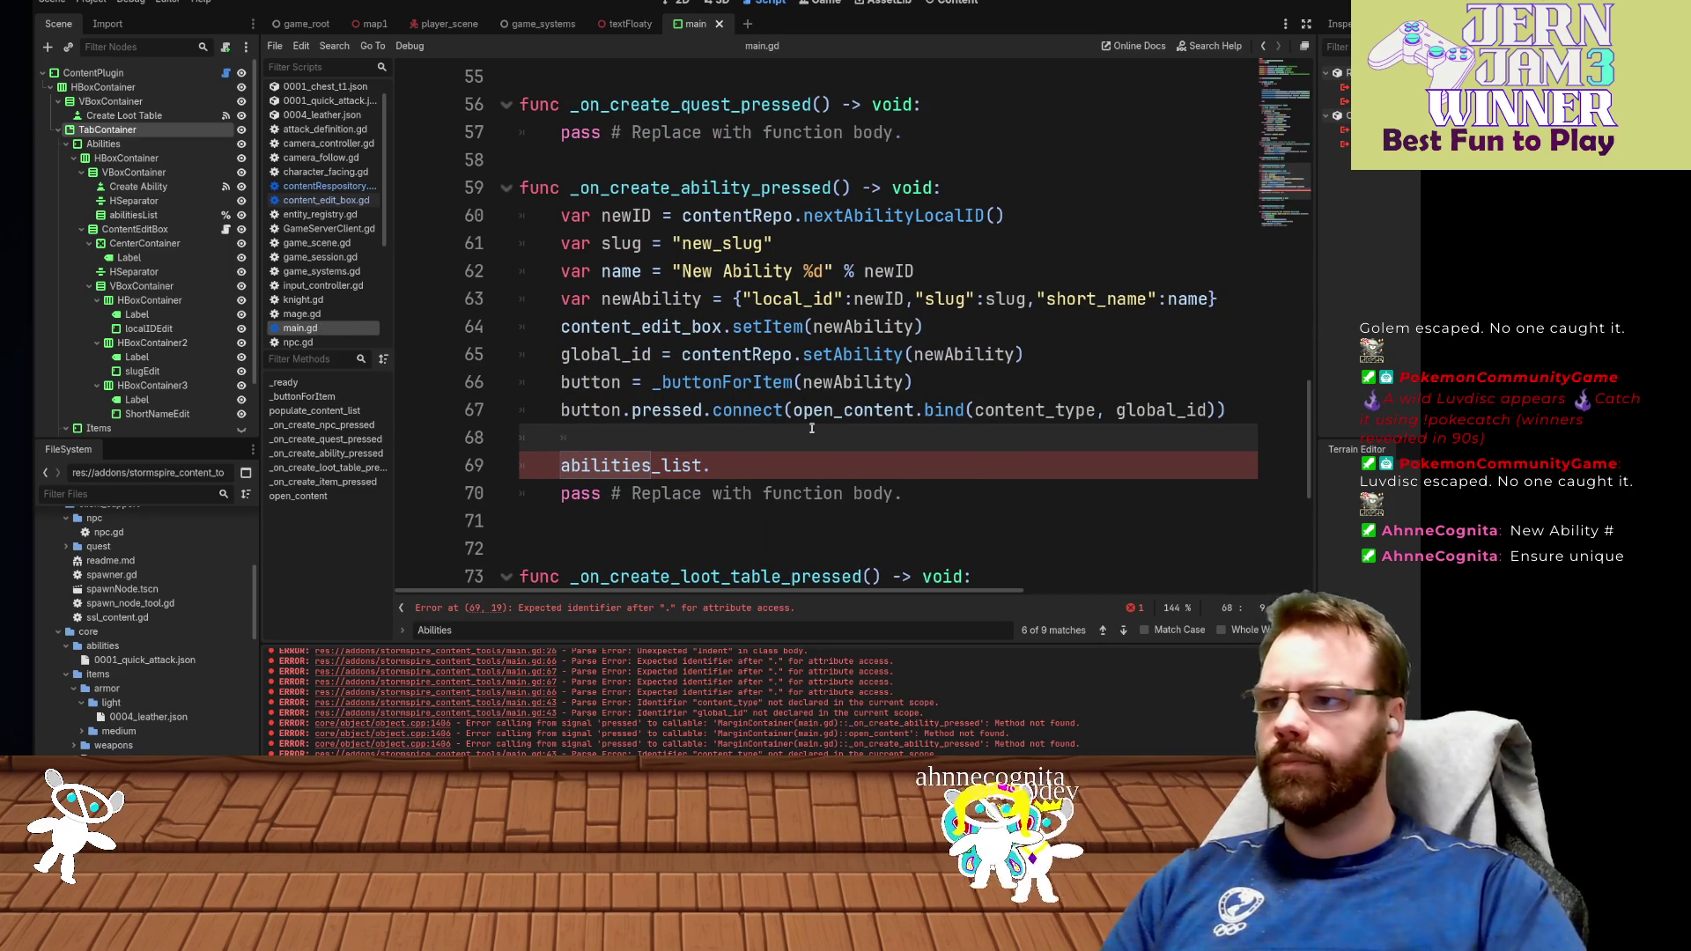
{"action": "key", "text": "ctrl+shift+k"}
Step: Finish the handler with abilities_list.add_child(button) and save main.gd
{"action": "left_click", "coordinate": [764, 429]}
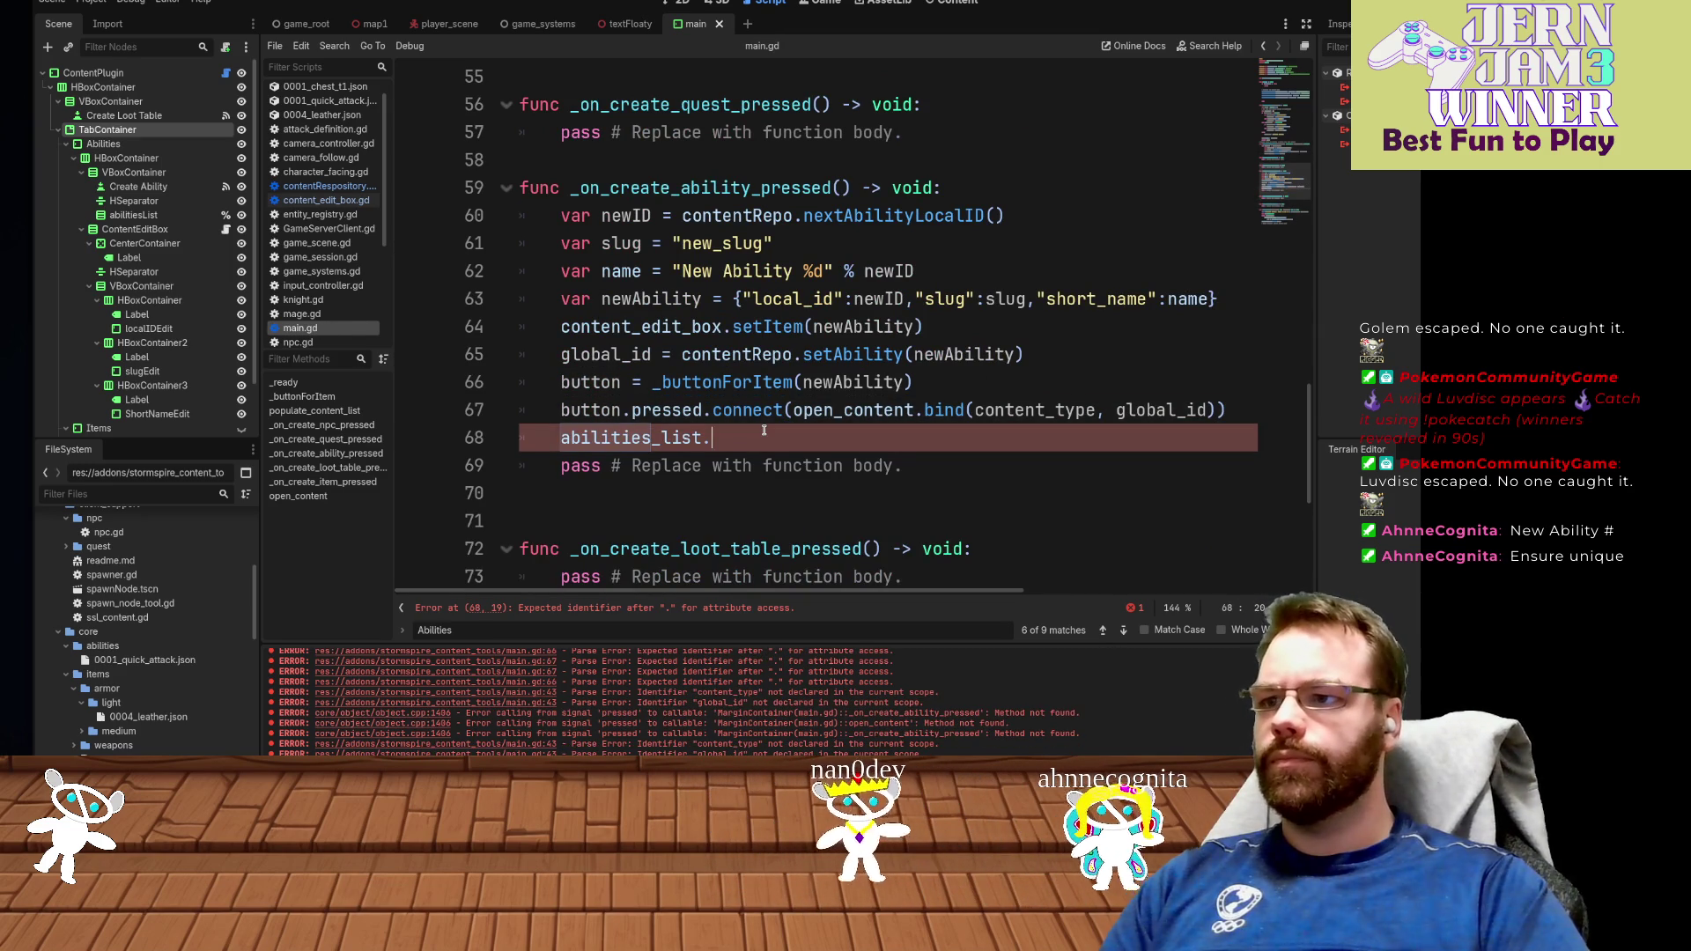
{"action": "scroll", "coordinate": [1078, 524], "scroll_direction": "up", "scroll_amount": 6}
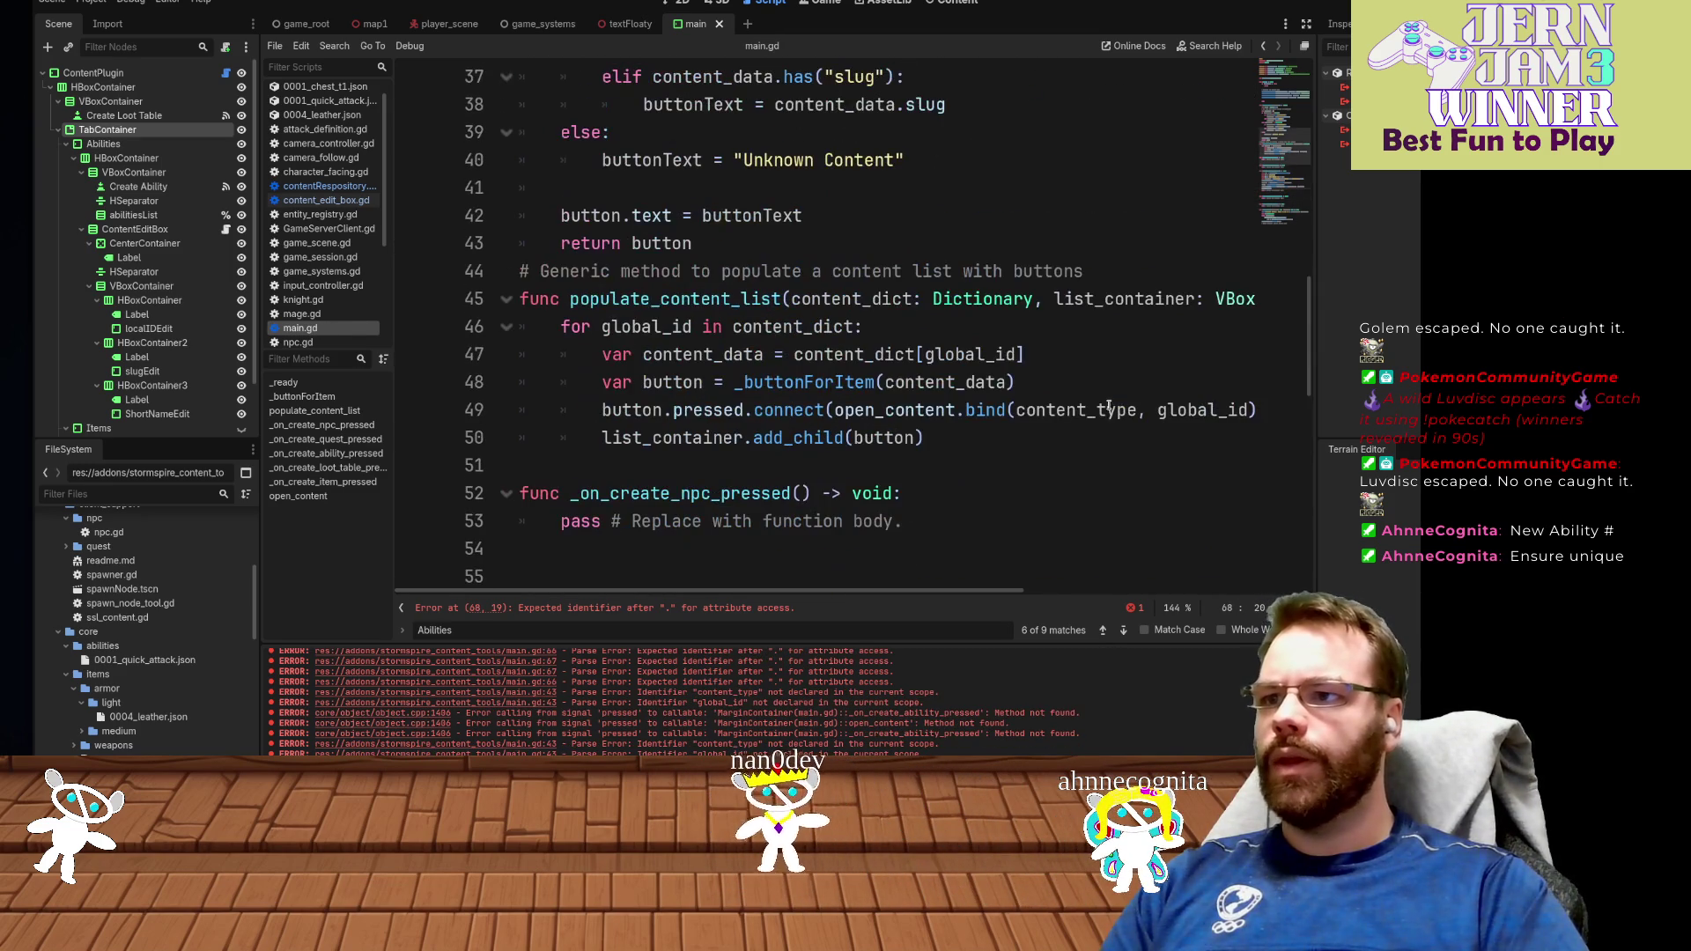
{"action": "left_click", "coordinate": [960, 437]}
{"action": "key", "text": "ctrl+c"}
{"action": "scroll", "coordinate": [866, 442], "scroll_direction": "down", "scroll_amount": 6}
{"action": "left_click", "coordinate": [801, 438]}
{"action": "key", "text": "ctrl+v"}
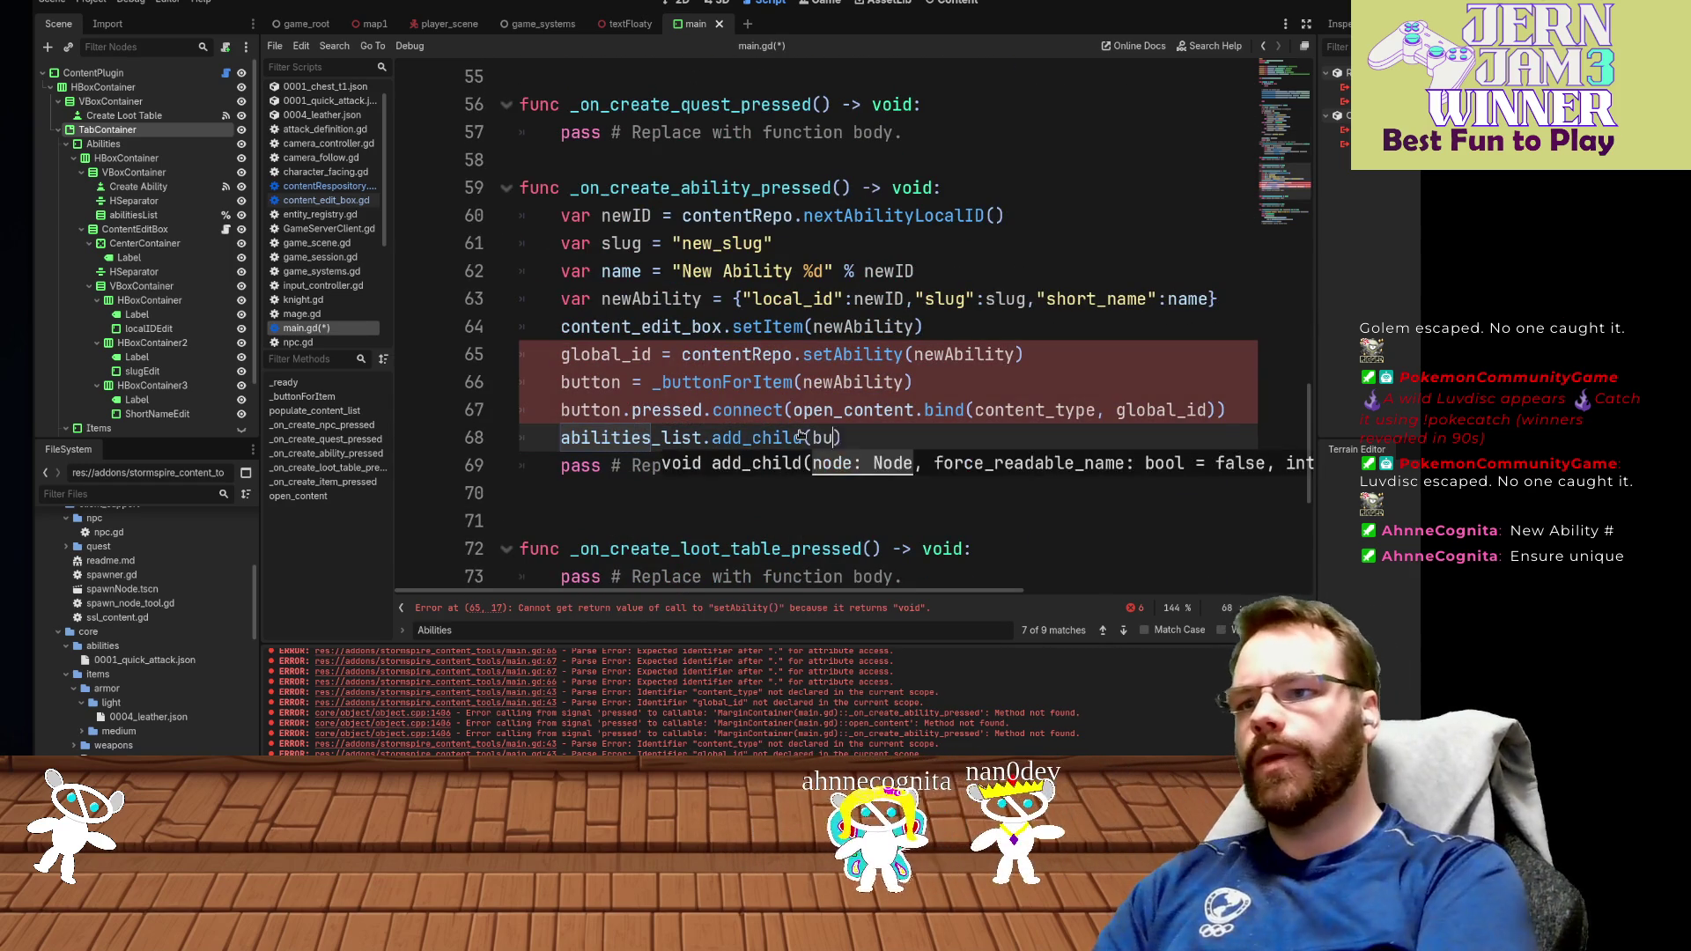
{"action": "key", "text": "BackSpace"}
{"action": "key", "text": "BackSpace"}
{"action": "type", "text": "n"}
{"action": "key", "text": "ctrl+s"}
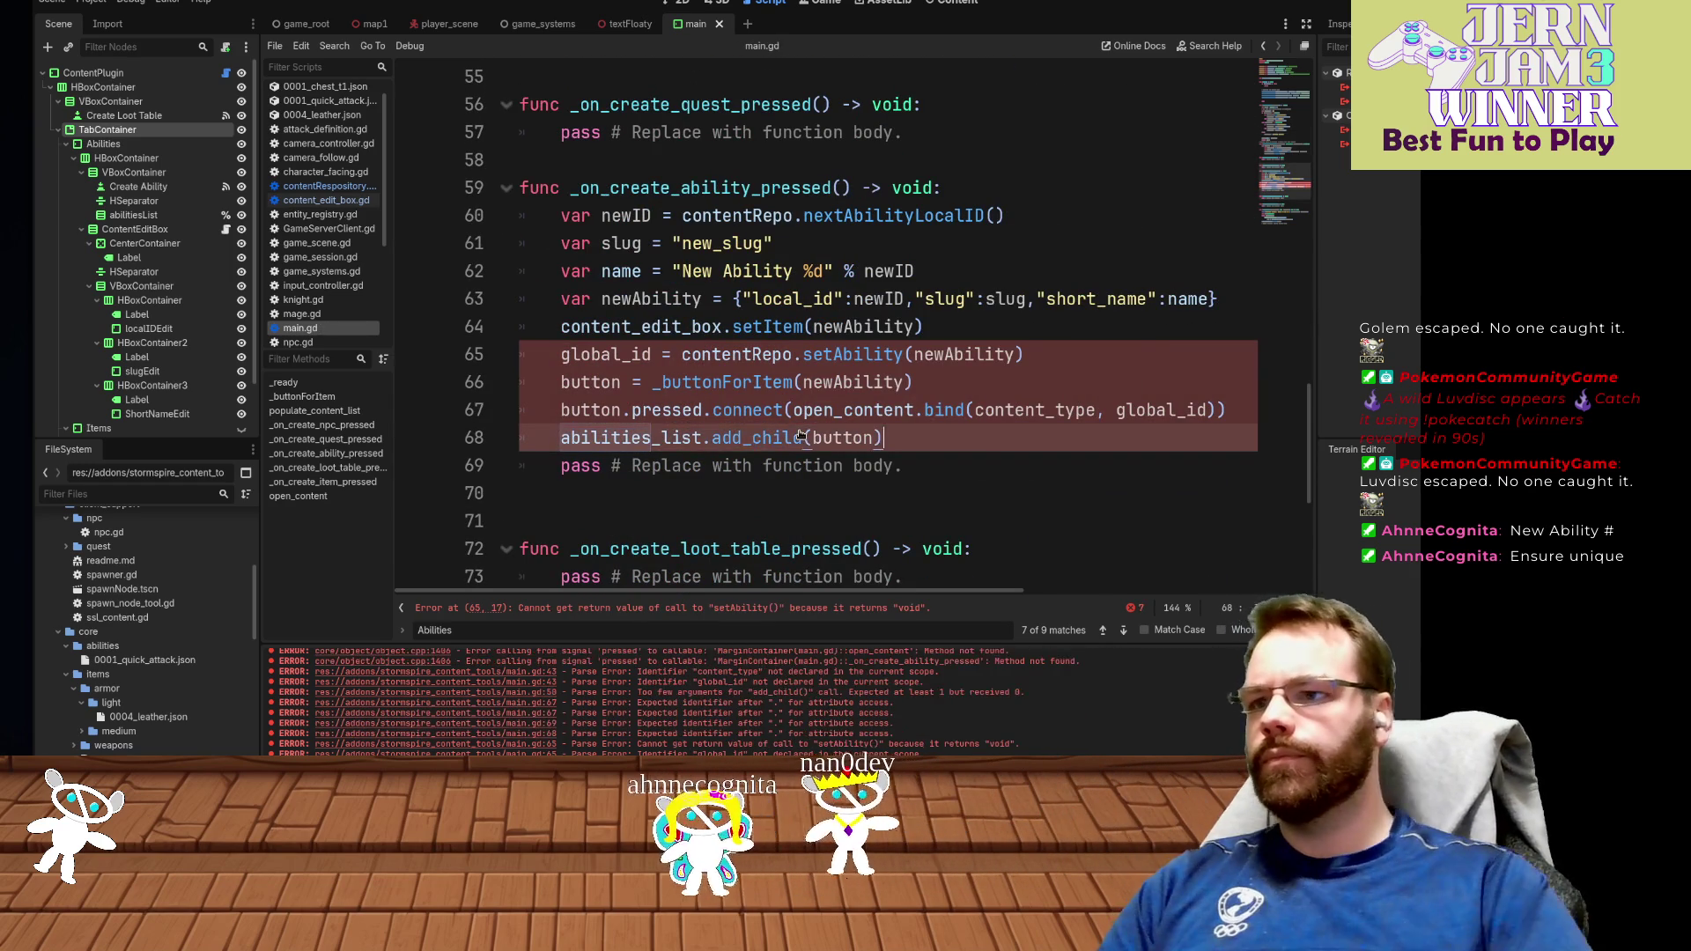
Step: Jump to setAbility's definition in contentRespository.gd
{"action": "left_click", "coordinate": [1072, 326]}
{"action": "left_click", "coordinate": [1171, 353]}
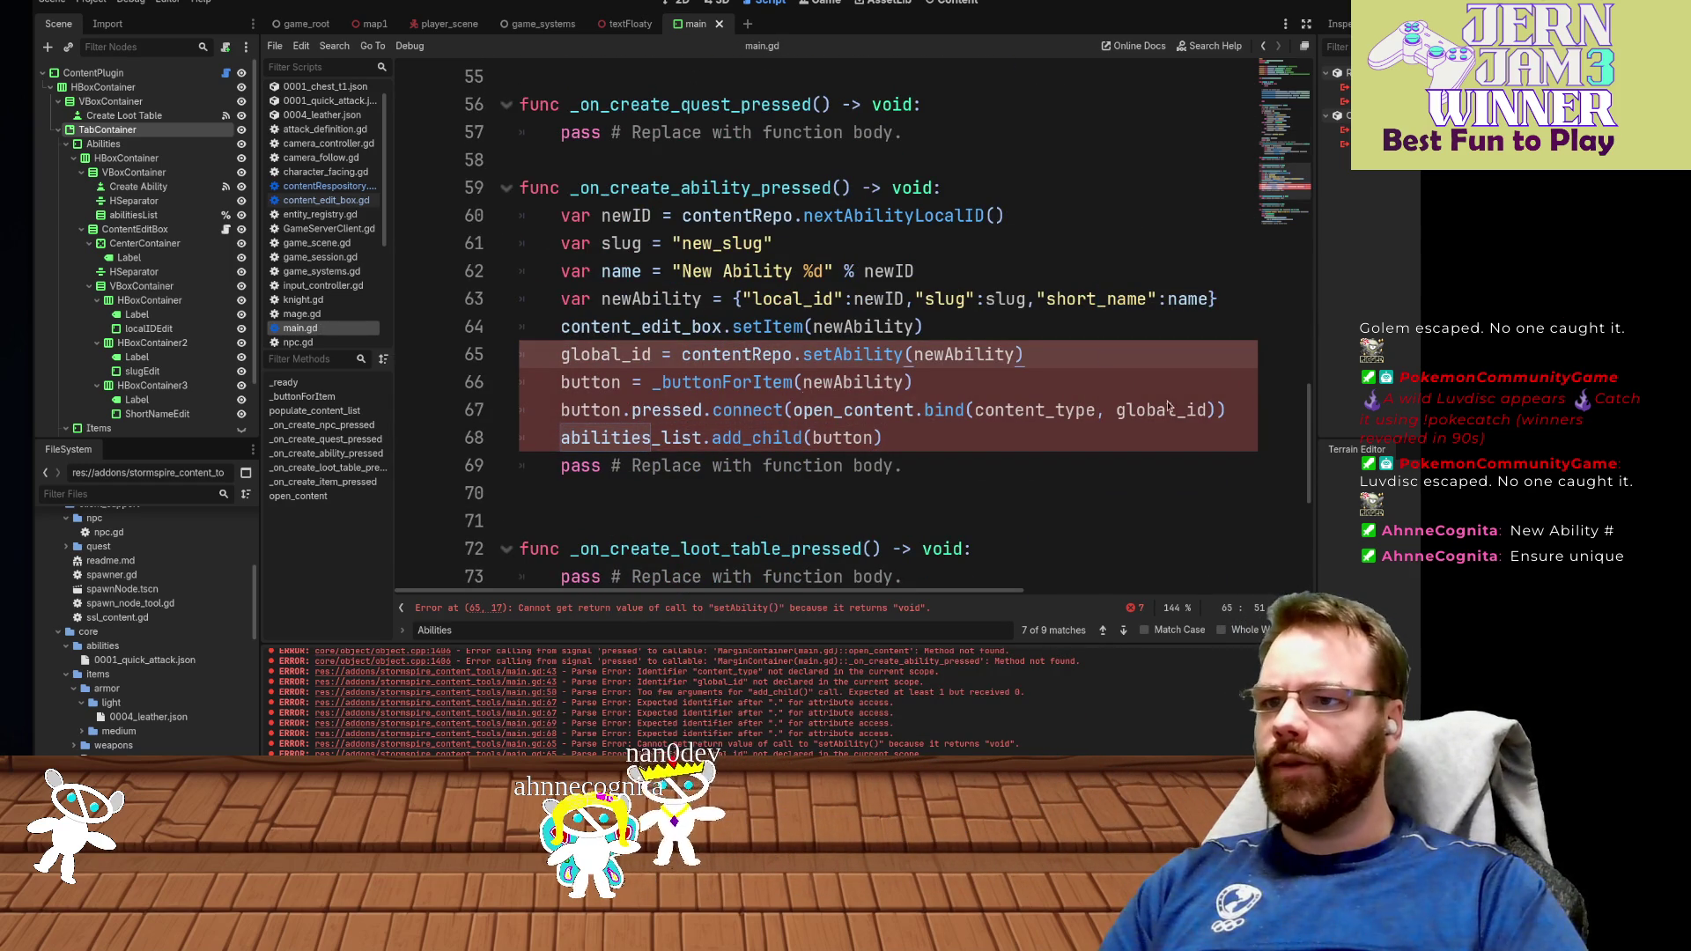
{"action": "left_click", "coordinate": [831, 363], "text": "ctrl"}
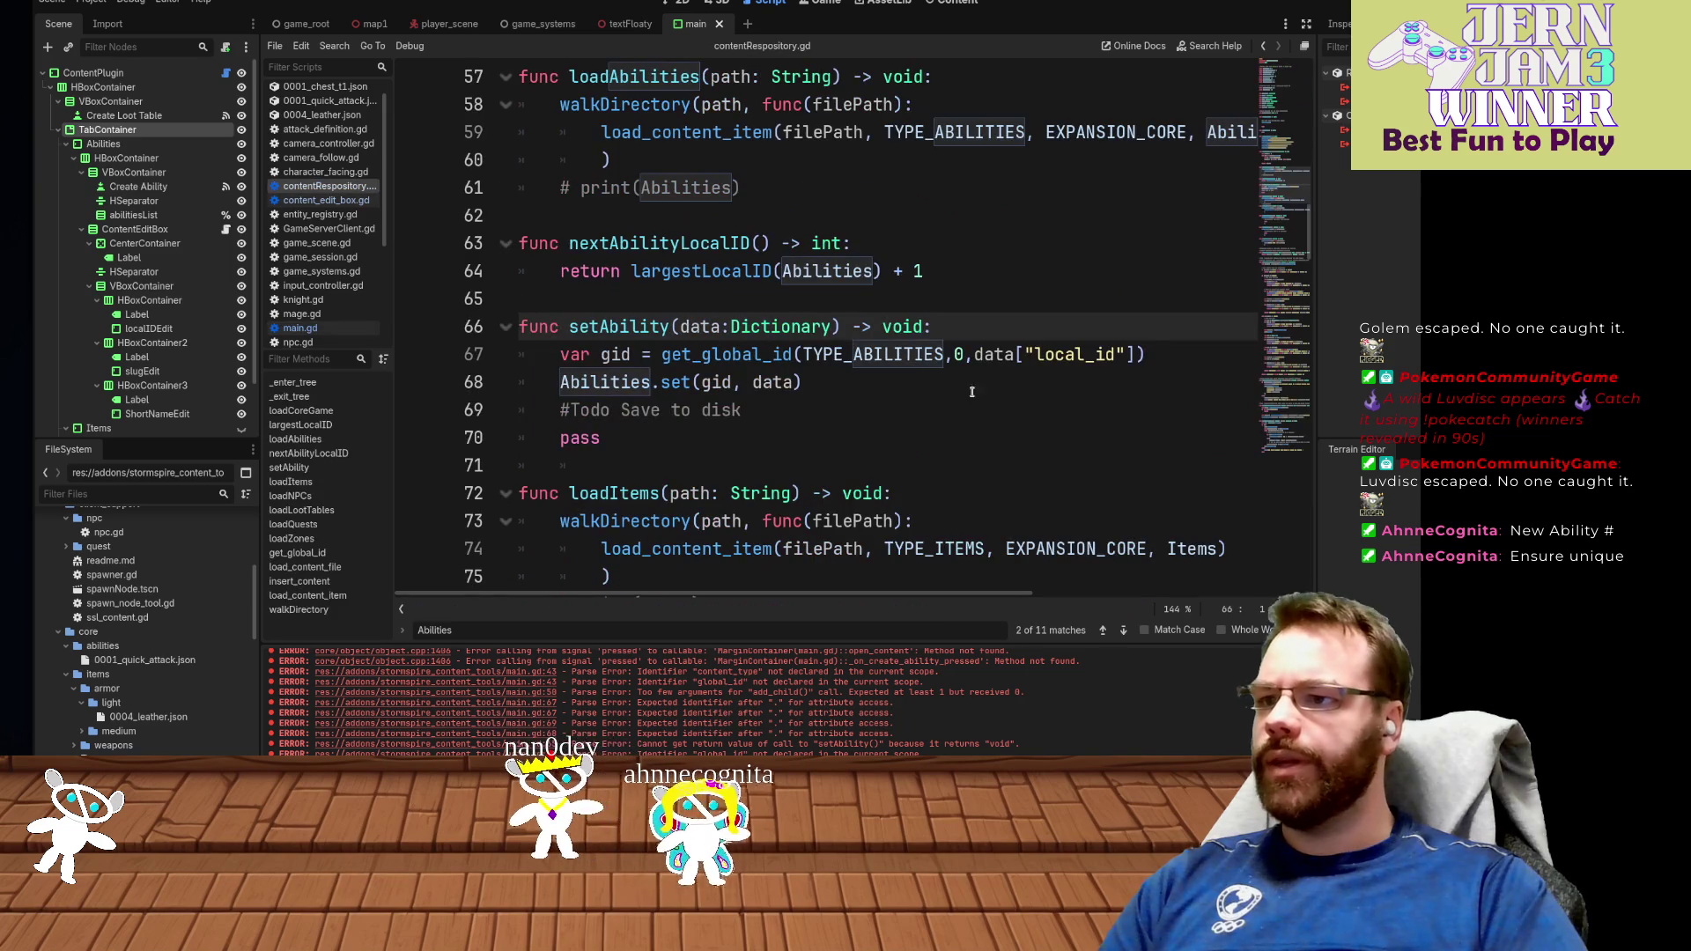
Step: Give setAbility an int return type with 'return gid' after Abilities.set, save, then return to main.gd
{"action": "double_click", "coordinate": [922, 328]}
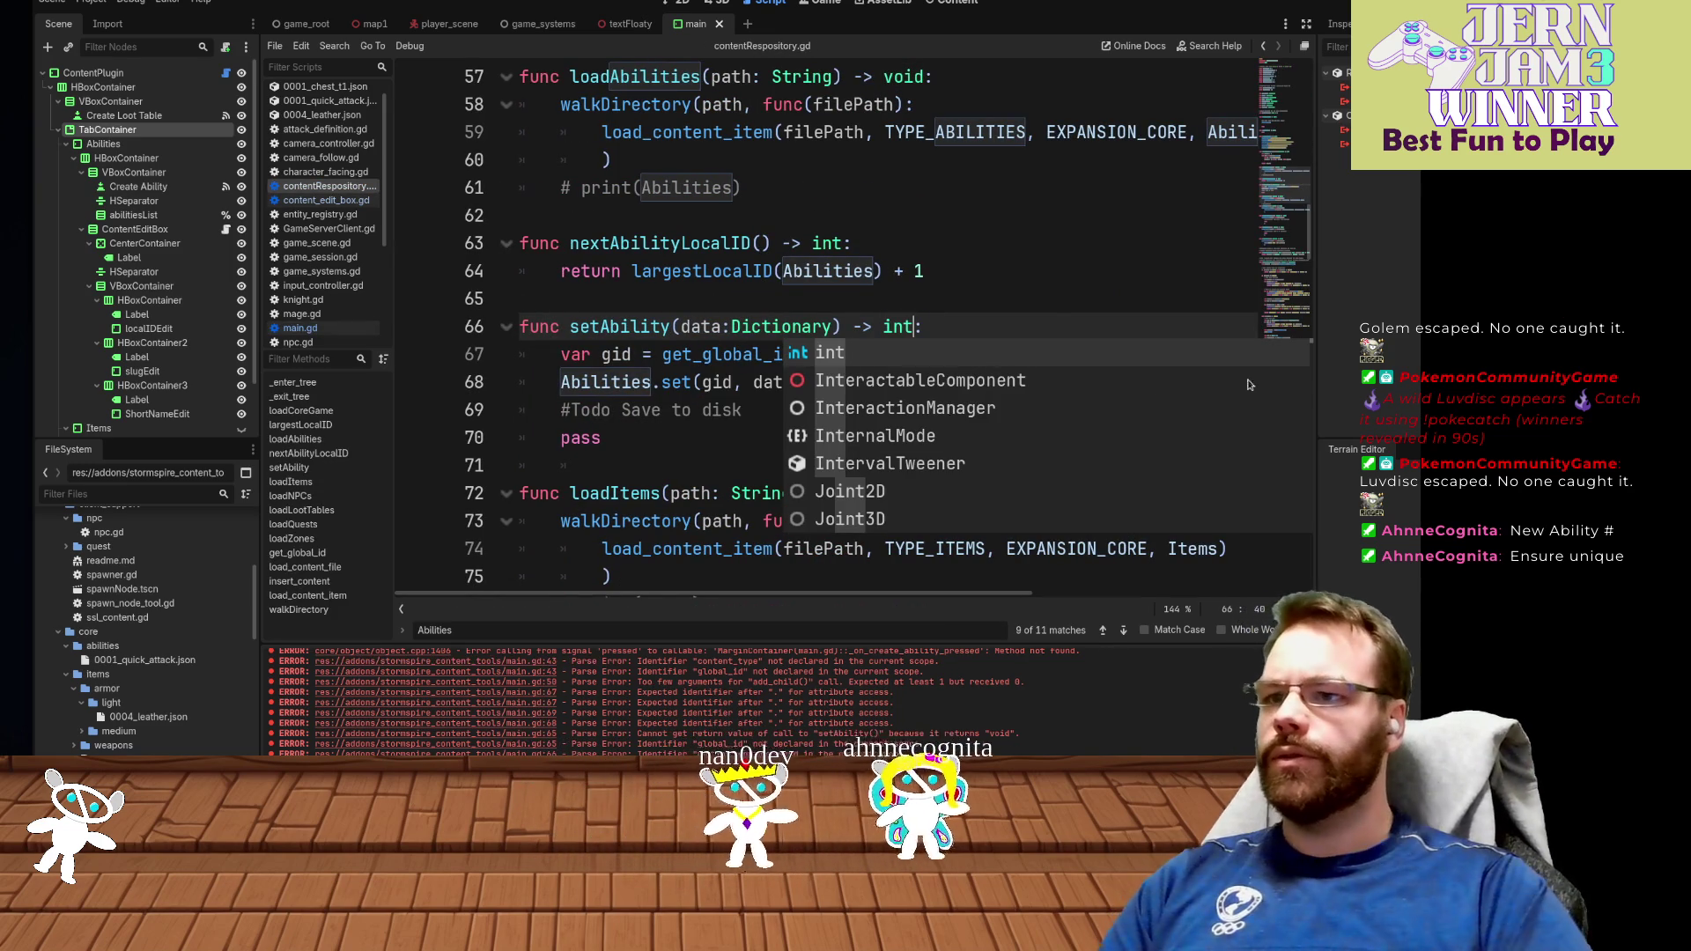
{"action": "key", "text": "Escape"}
{"action": "left_click", "coordinate": [810, 382]}
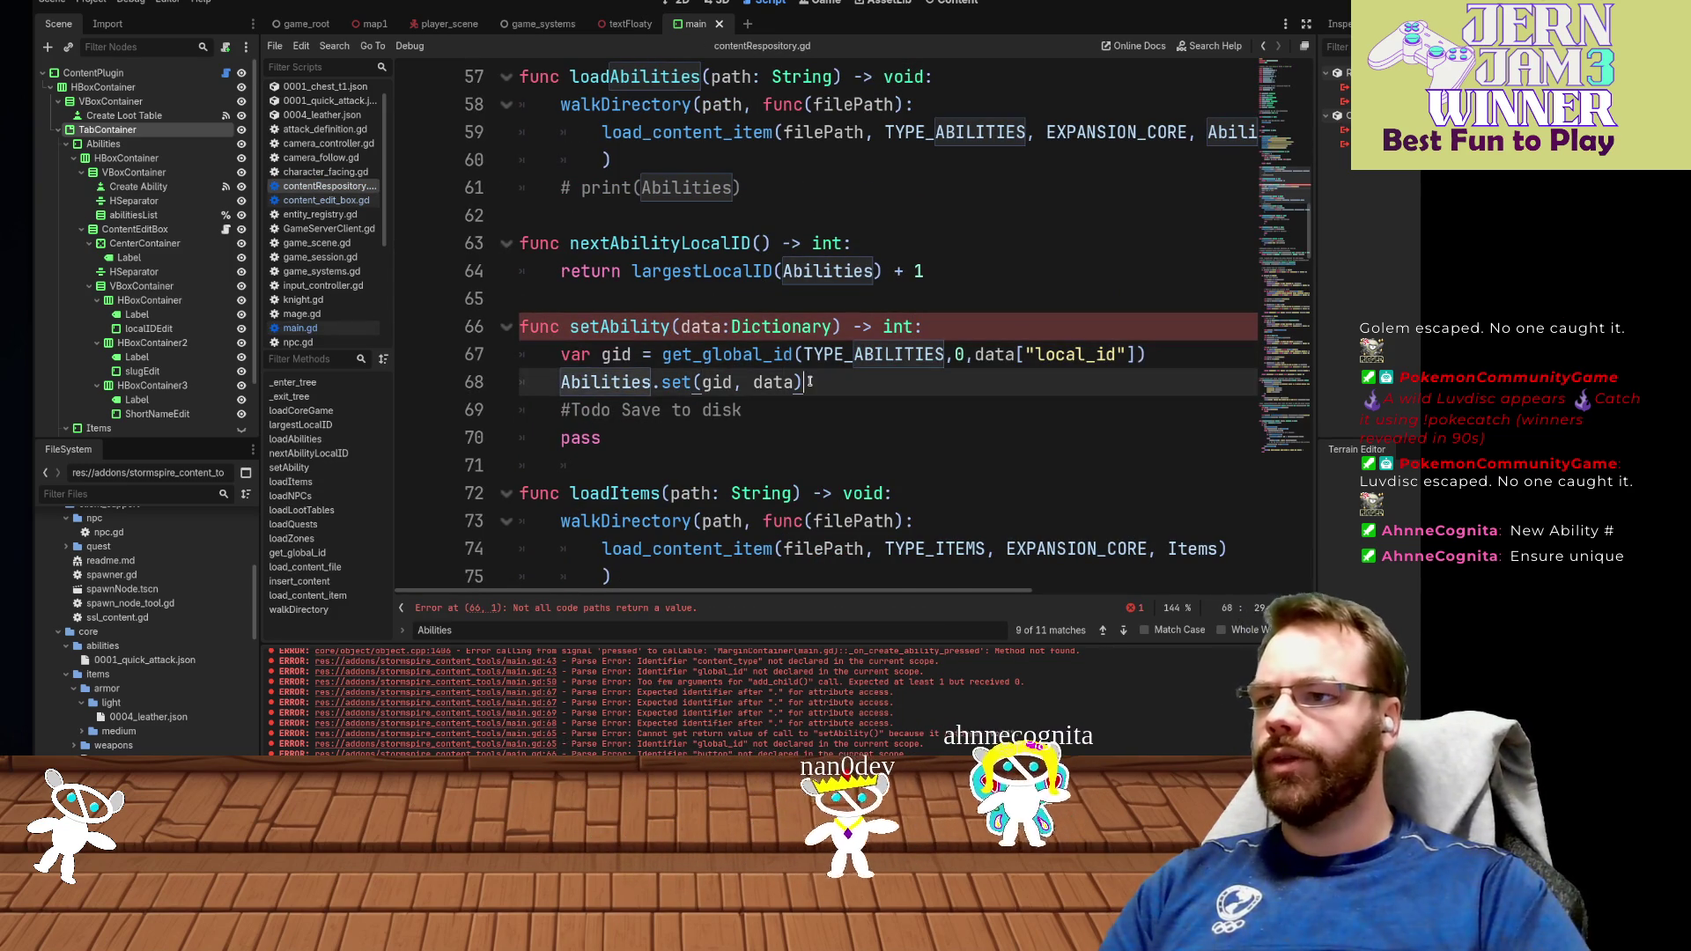
{"action": "key", "text": "Return"}
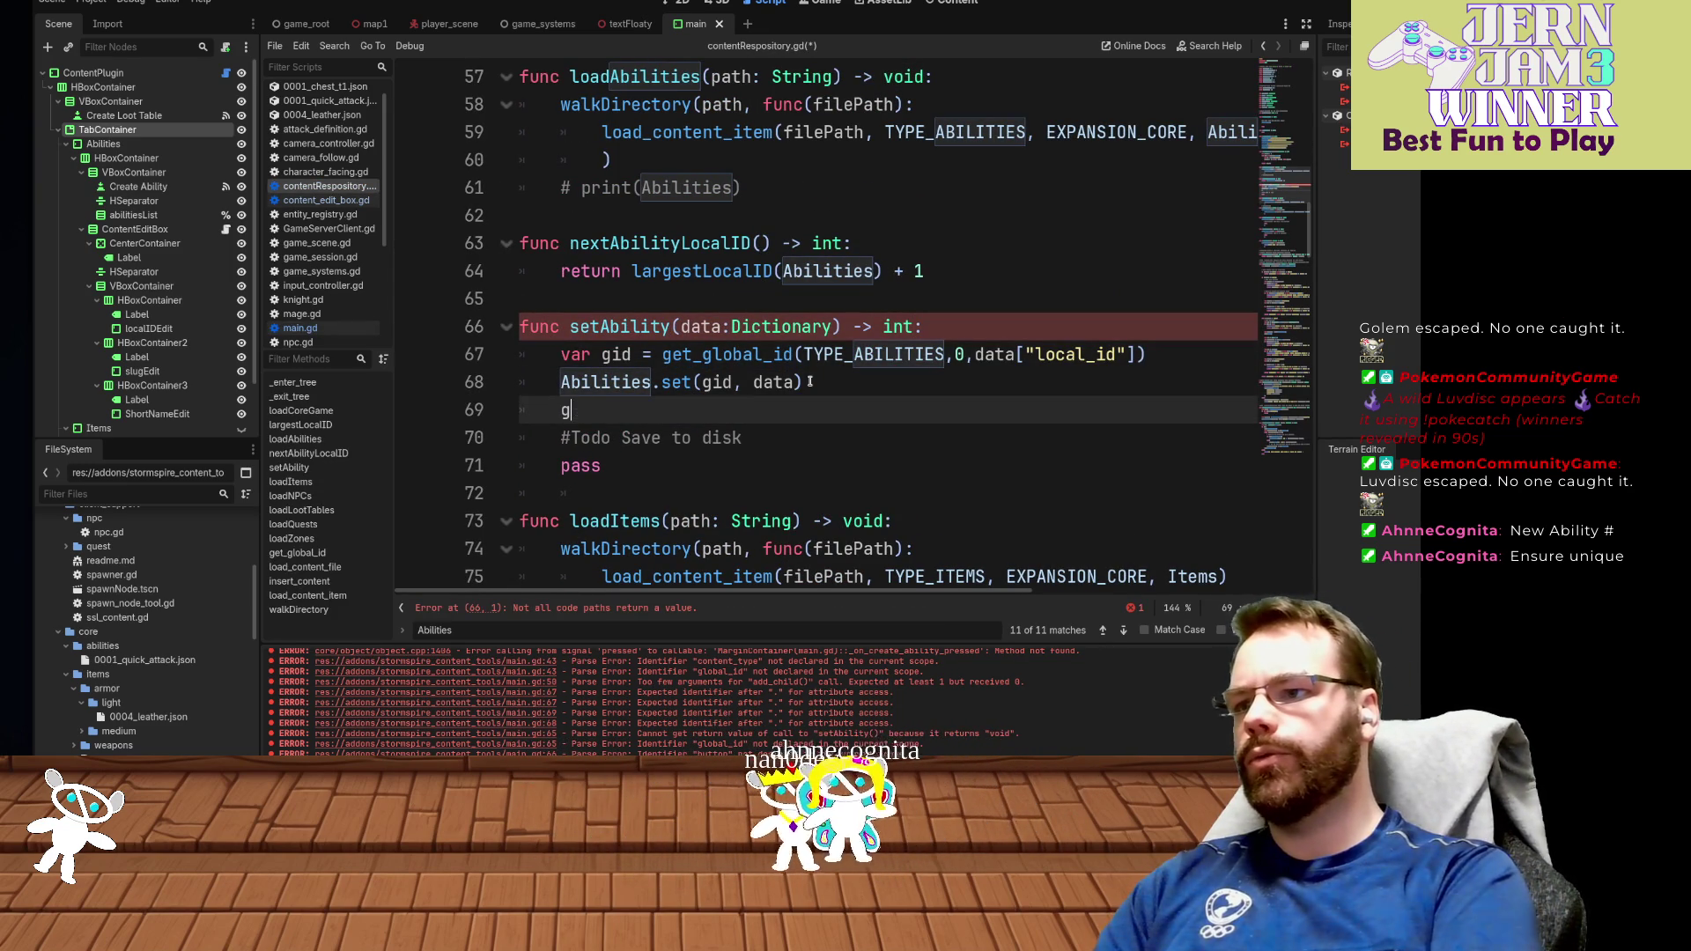
{"action": "key", "text": "ctrl+s"}
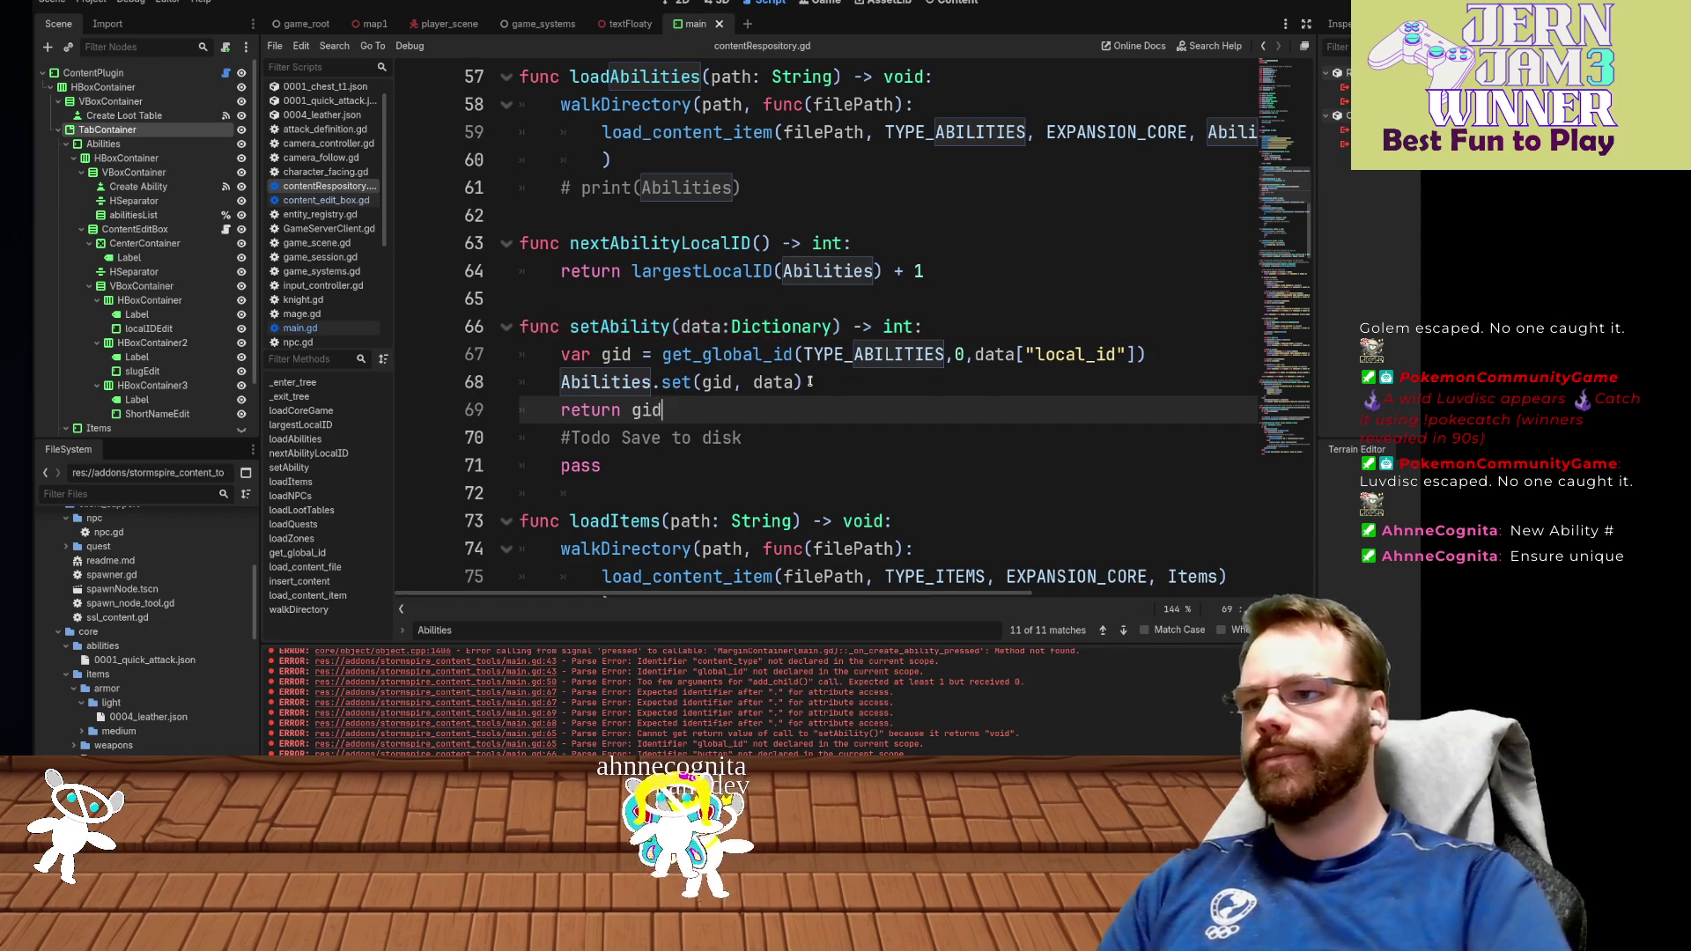
{"action": "key", "text": "alt+Left"}
{"action": "key", "text": "alt+Left"}
{"action": "key", "text": "alt+Left"}
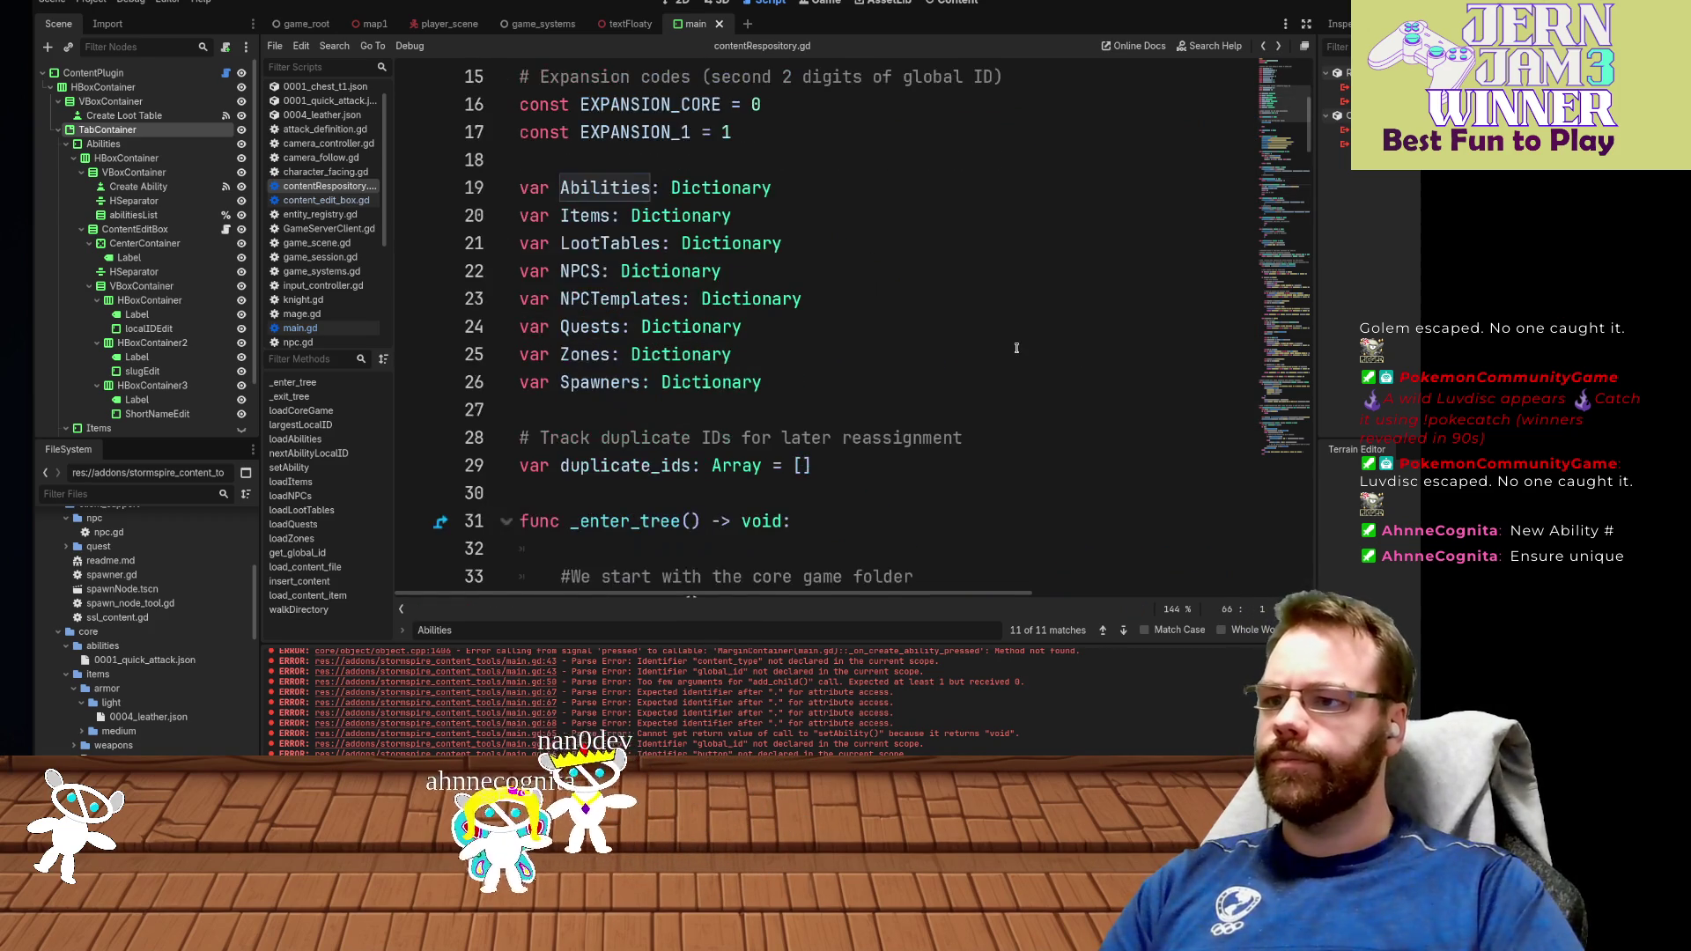
{"action": "left_click", "coordinate": [928, 446]}
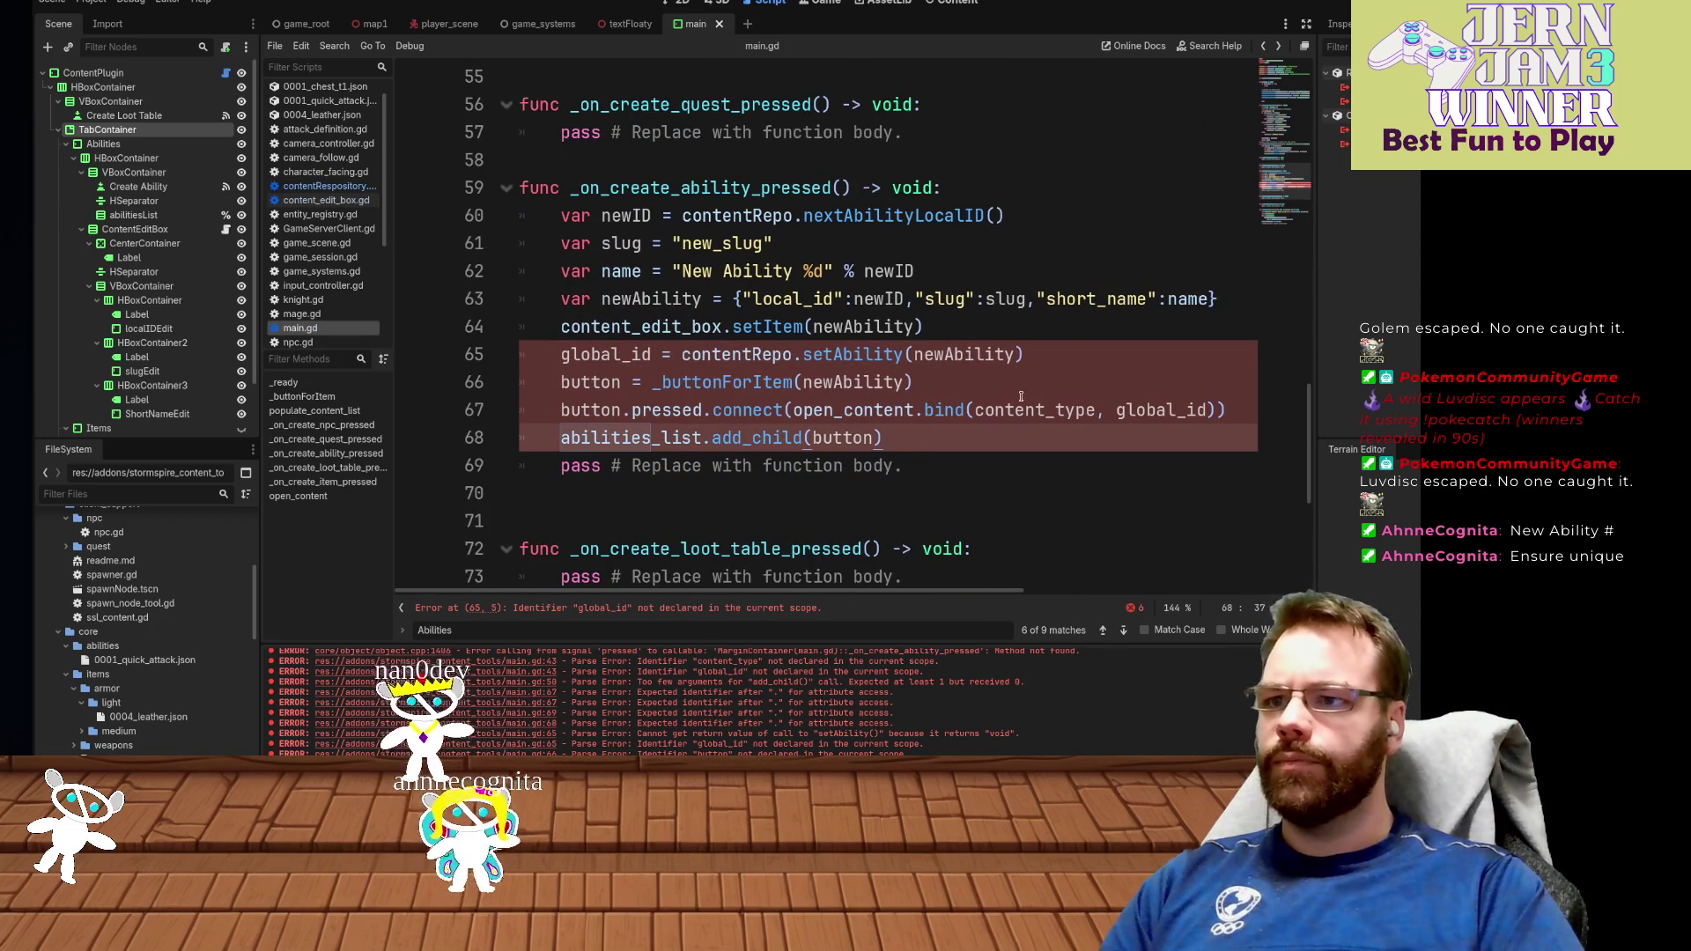
Step: Prefix the global_id and button assignments in the handler with var and save
{"action": "key", "text": "Down"}
{"action": "left_click", "coordinate": [1112, 393]}
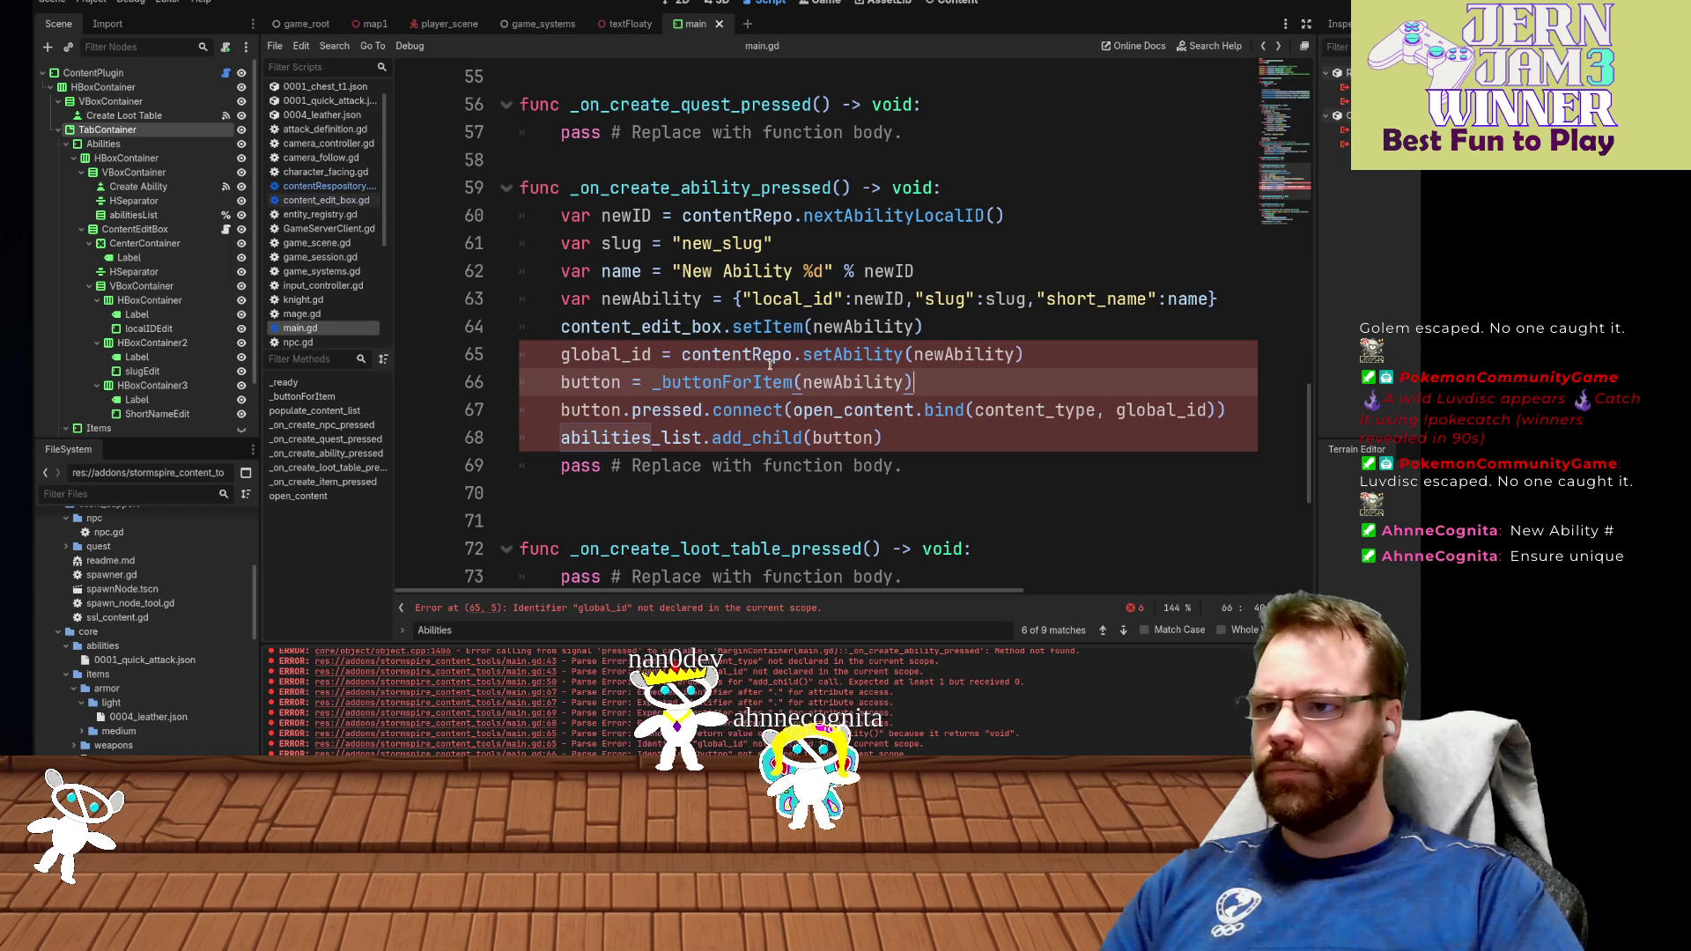
{"action": "key", "text": "Up"}
{"action": "key", "text": "Home"}
{"action": "type", "text": "var"}
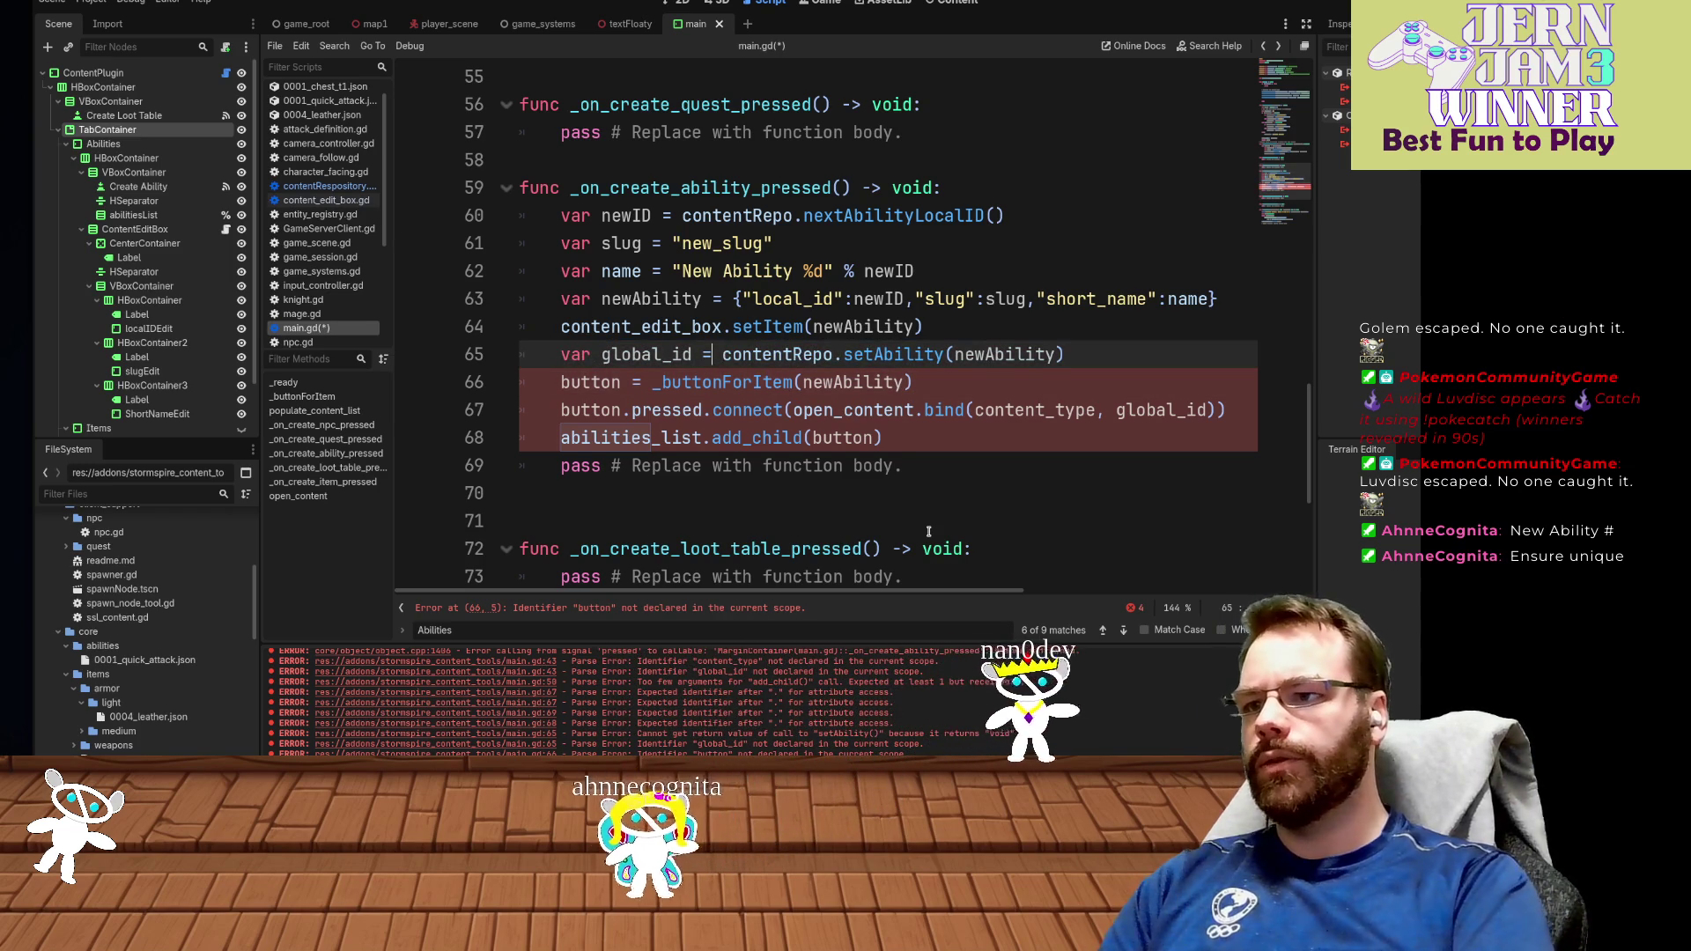
{"action": "key", "text": "ctrl+s"}
{"action": "key", "text": "ctrl+space"}
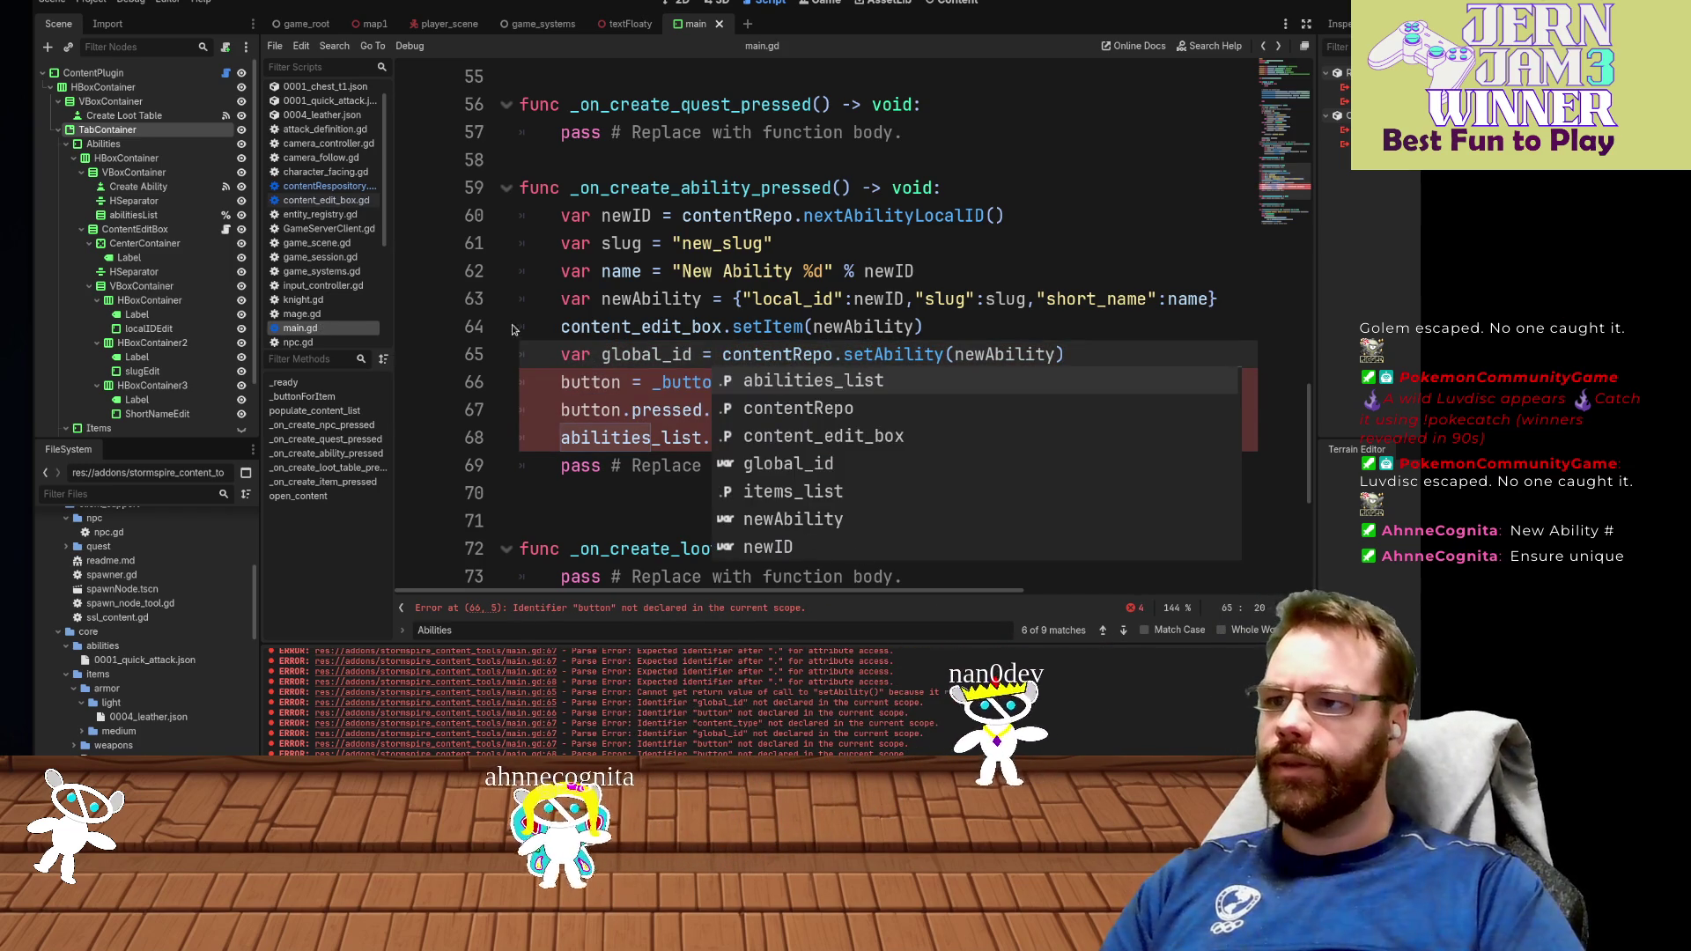
{"action": "key", "text": "Escape"}
{"action": "key", "text": "Down"}
{"action": "key", "text": "Home"}
{"action": "type", "text": "var"}
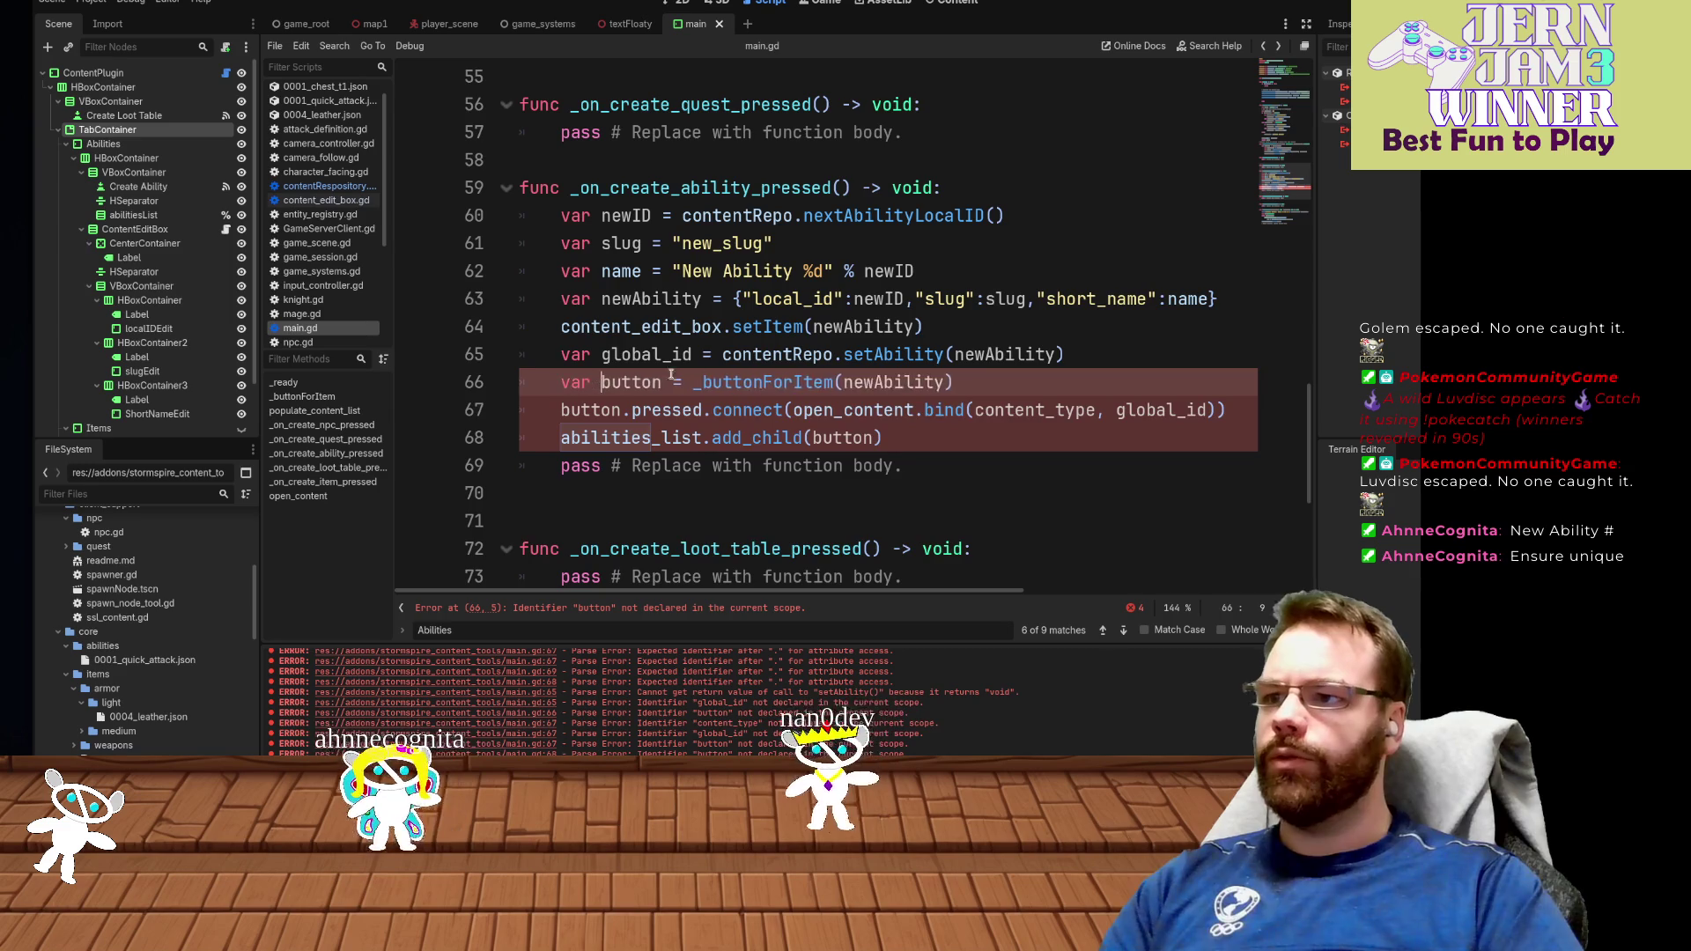
Step: Select the undeclared content_type argument in line 67's connect call
{"action": "scroll", "coordinate": [745, 349], "scroll_direction": "up", "scroll_amount": 5}
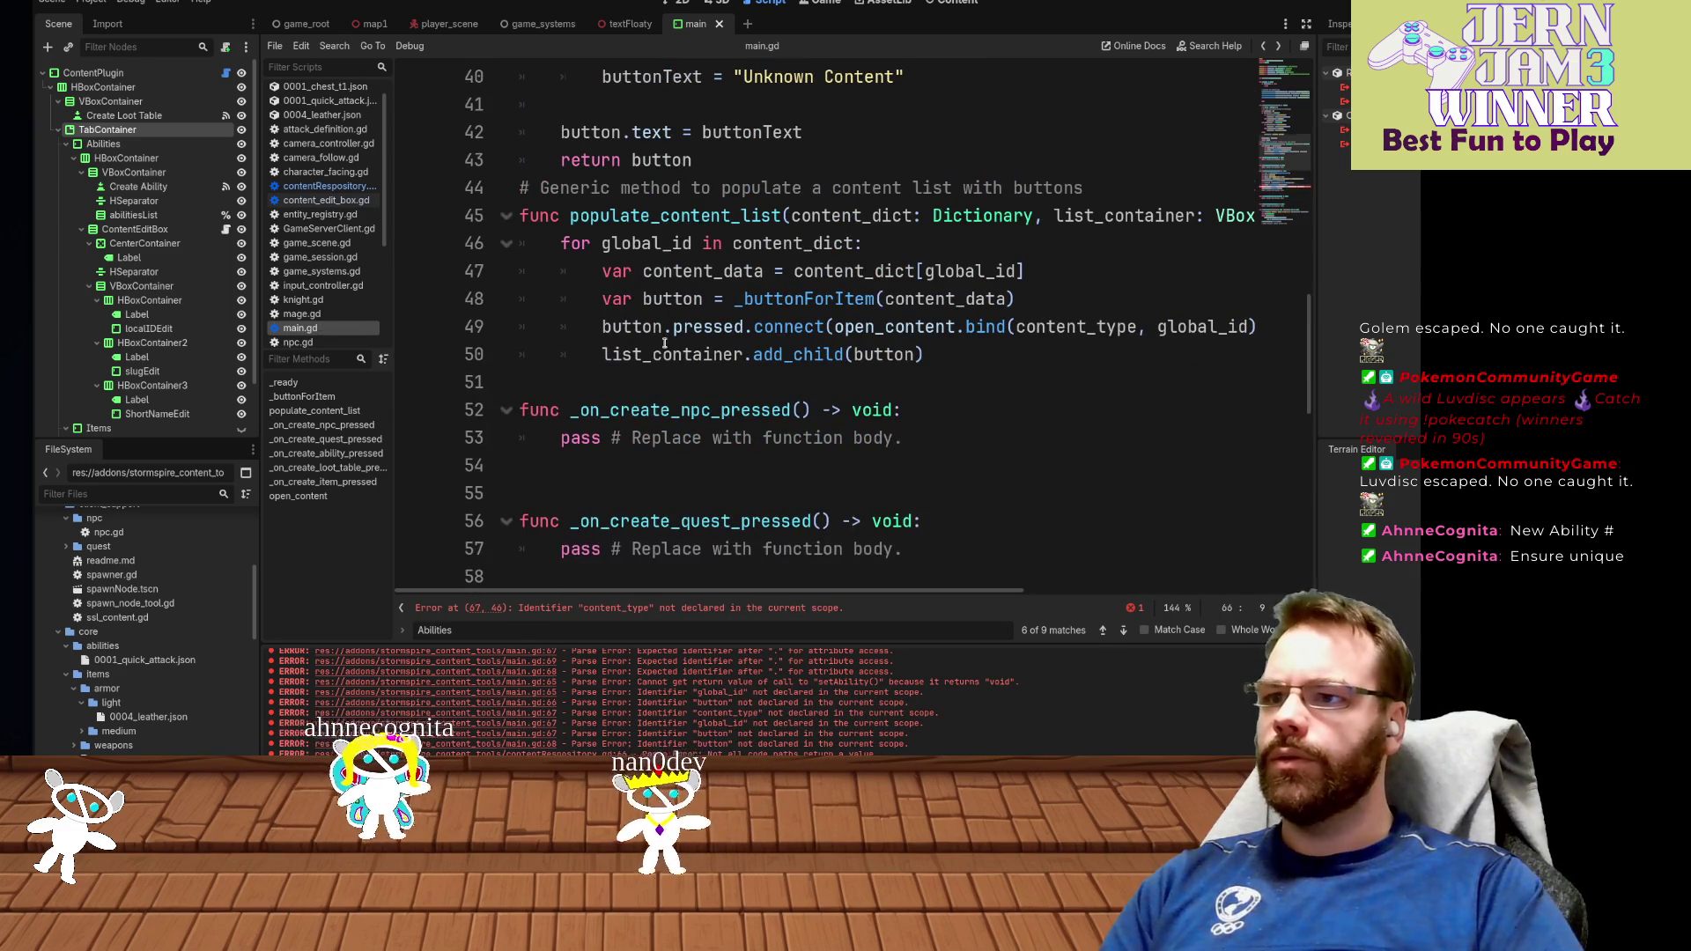
{"action": "scroll", "coordinate": [590, 328], "scroll_direction": "down", "scroll_amount": 5}
{"action": "left_click", "coordinate": [792, 411]}
{"action": "left_click", "coordinate": [1142, 447]}
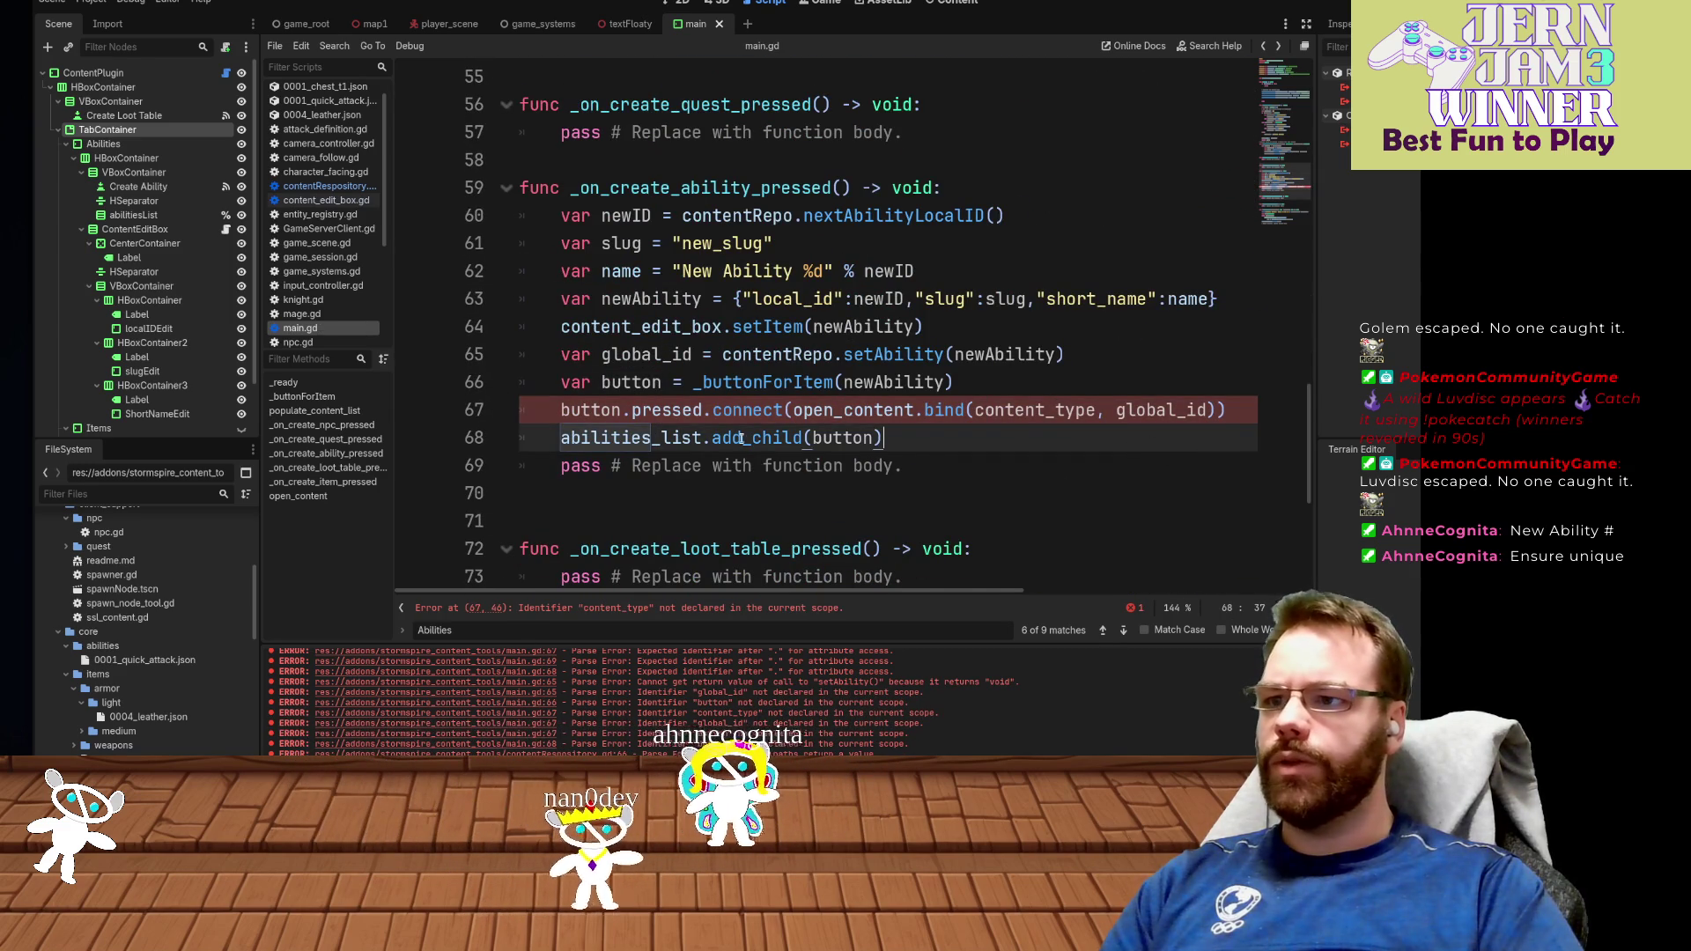
{"action": "left_click", "coordinate": [1054, 410]}
{"action": "double_click", "coordinate": [1047, 411]}
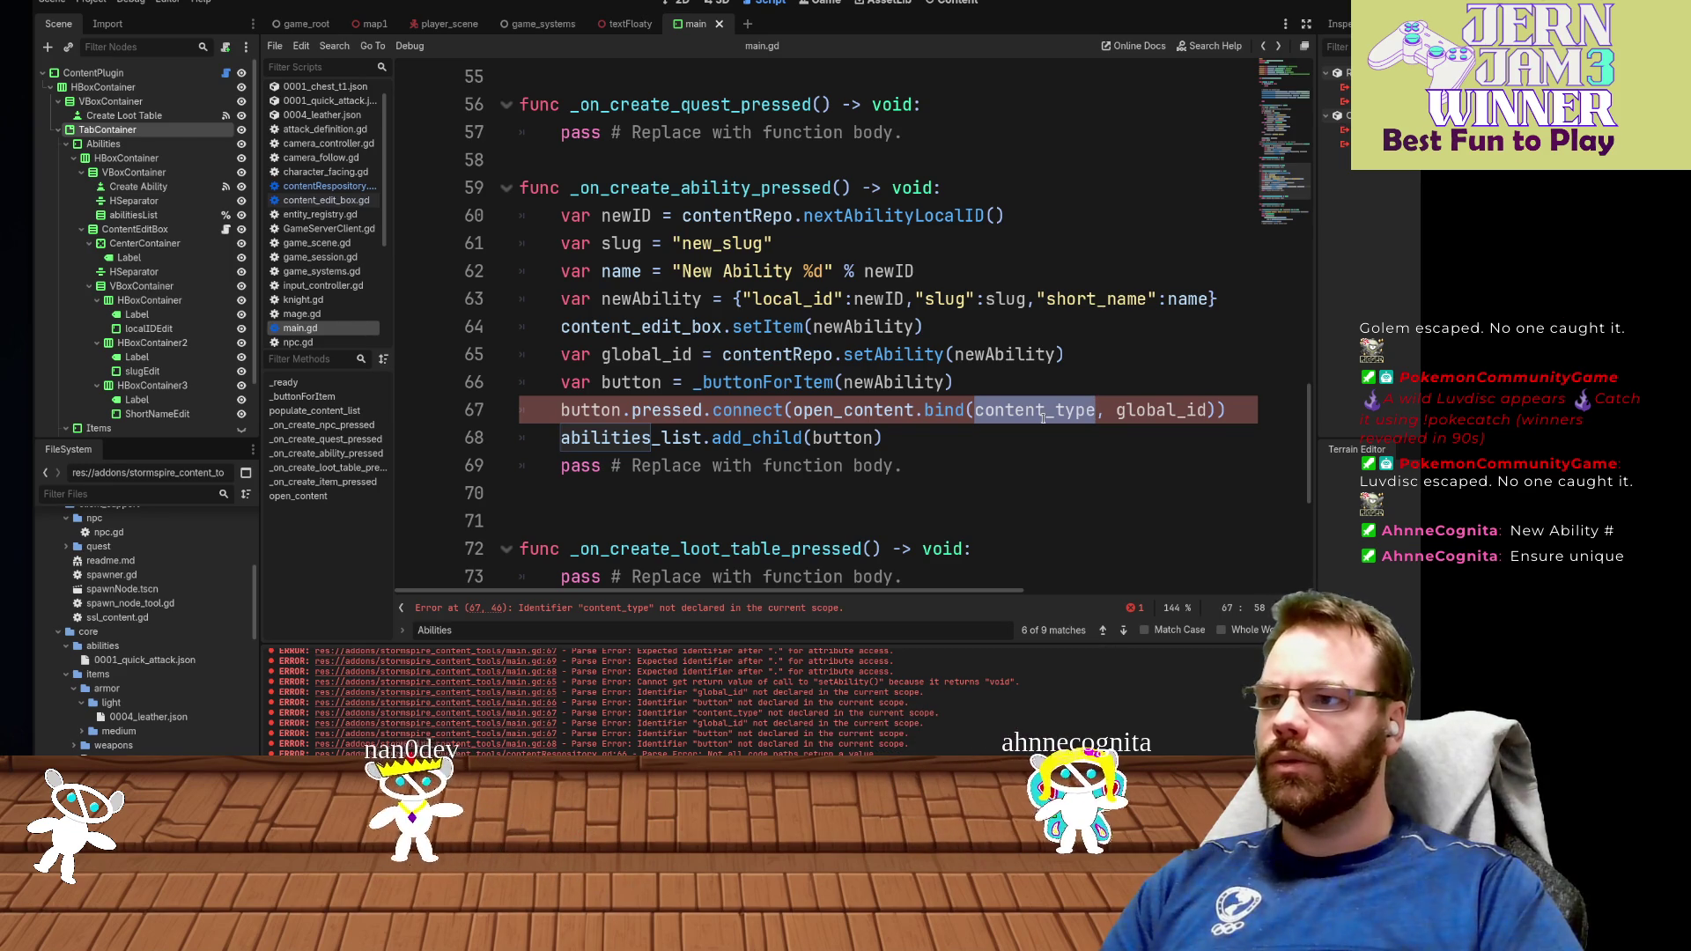
Step: Copy ContentRespository.TYPE_ABILITIES from line 19 and paste it over content_type on line 67
{"action": "scroll", "coordinate": [1054, 386], "scroll_direction": "up", "scroll_amount": 15}
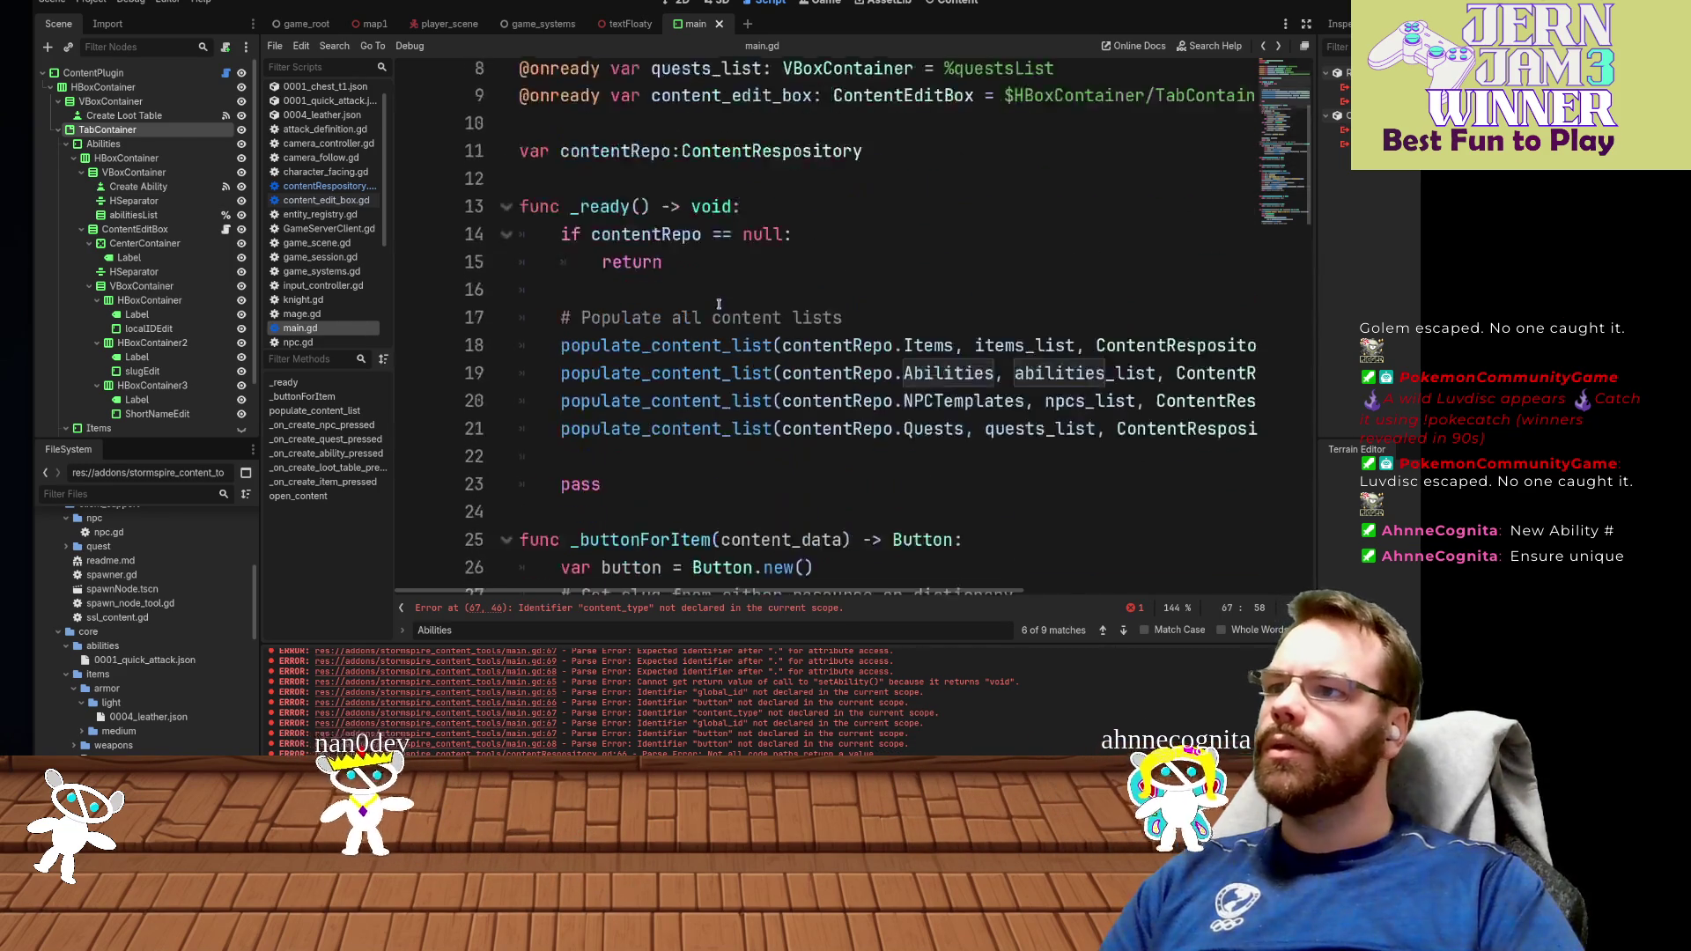
{"action": "scroll", "coordinate": [986, 352], "scroll_direction": "down", "scroll_amount": 3}
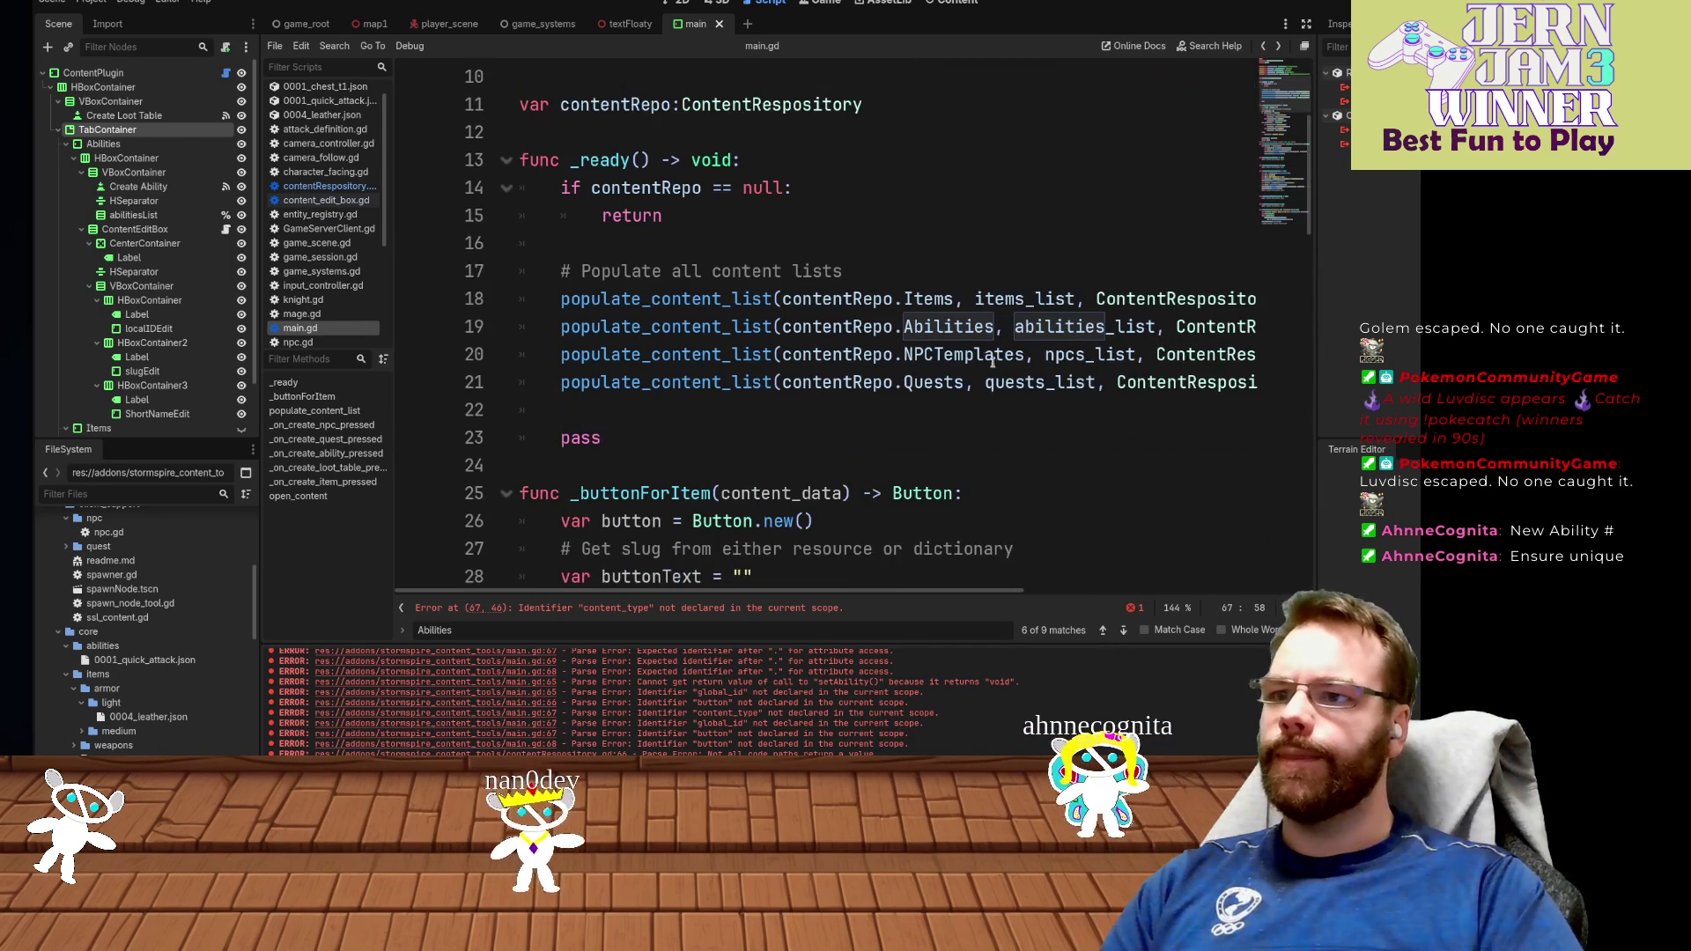
{"action": "left_click_drag", "start_coordinate": [995, 332], "coordinate": [787, 332]}
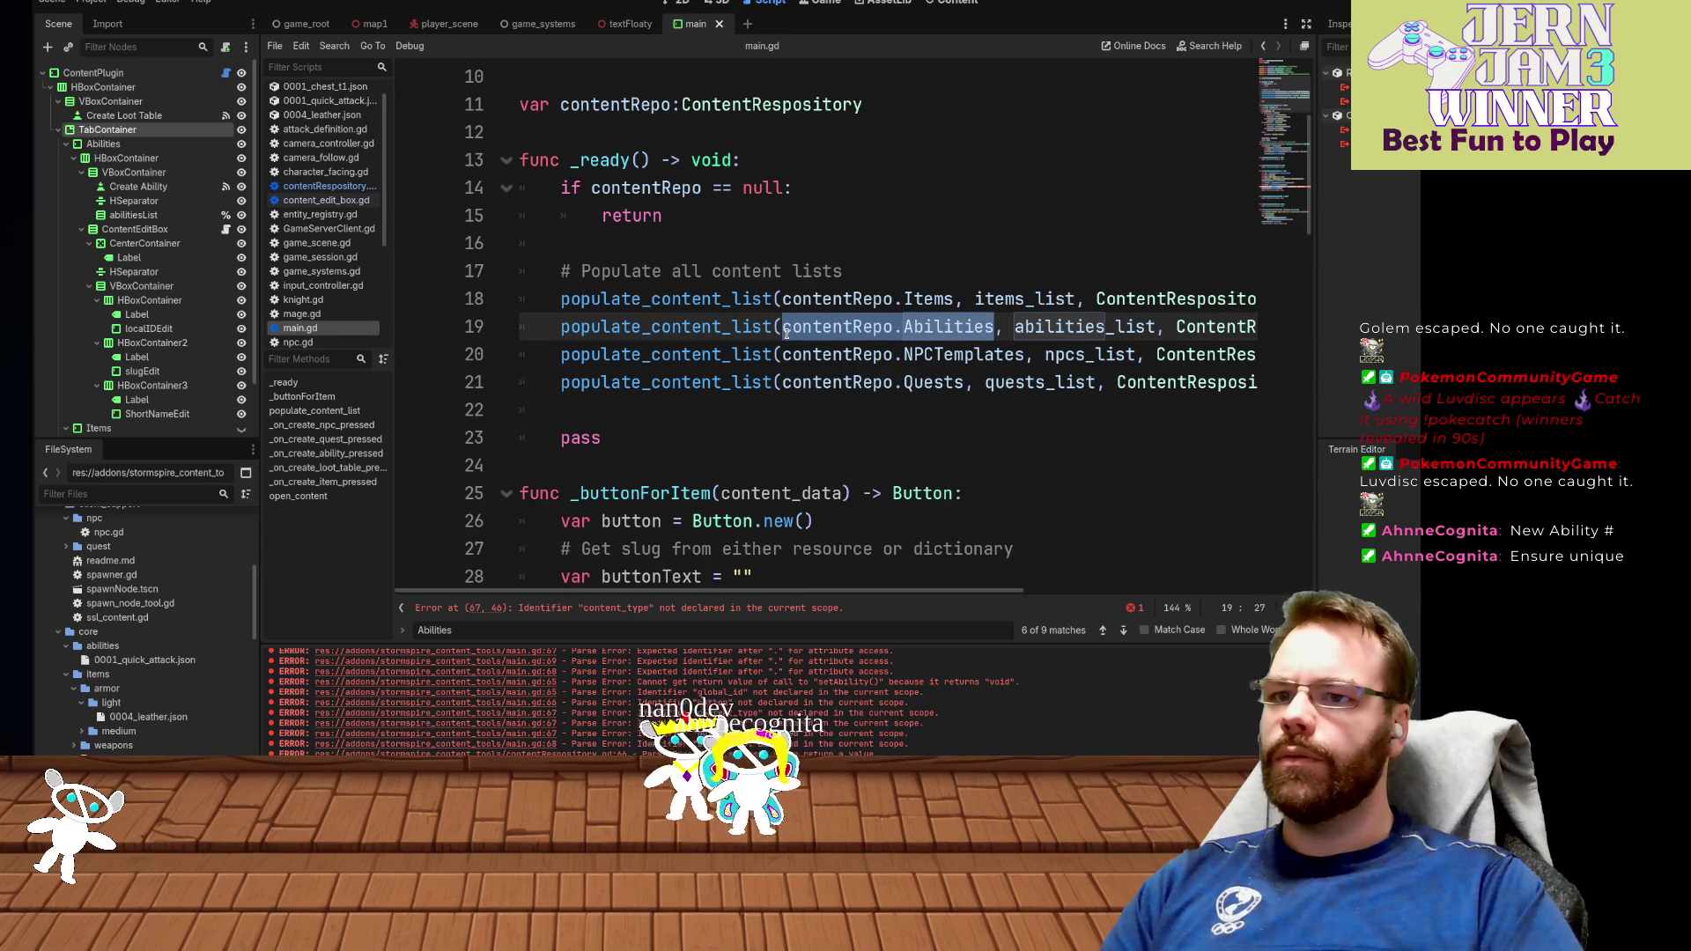
{"action": "scroll", "coordinate": [1164, 328], "scroll_direction": "right", "scroll_amount": 5}
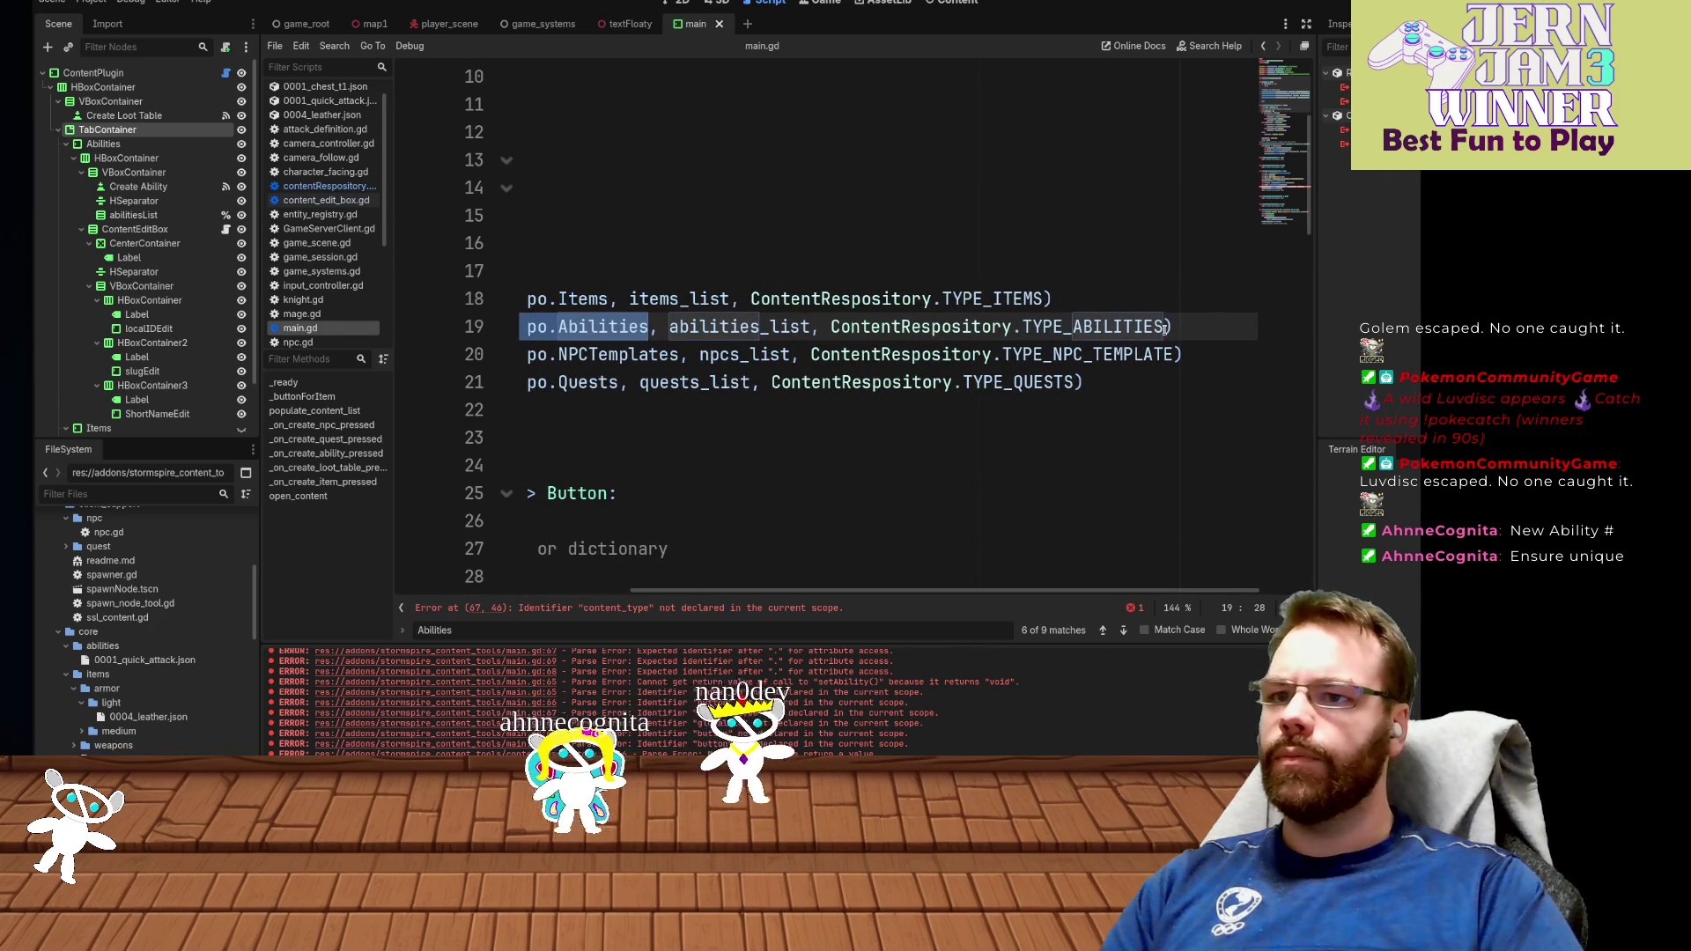
{"action": "left_click_drag", "start_coordinate": [1164, 329], "coordinate": [832, 328]}
{"action": "key", "text": "ctrl+c"}
{"action": "key", "text": "alt+Left"}
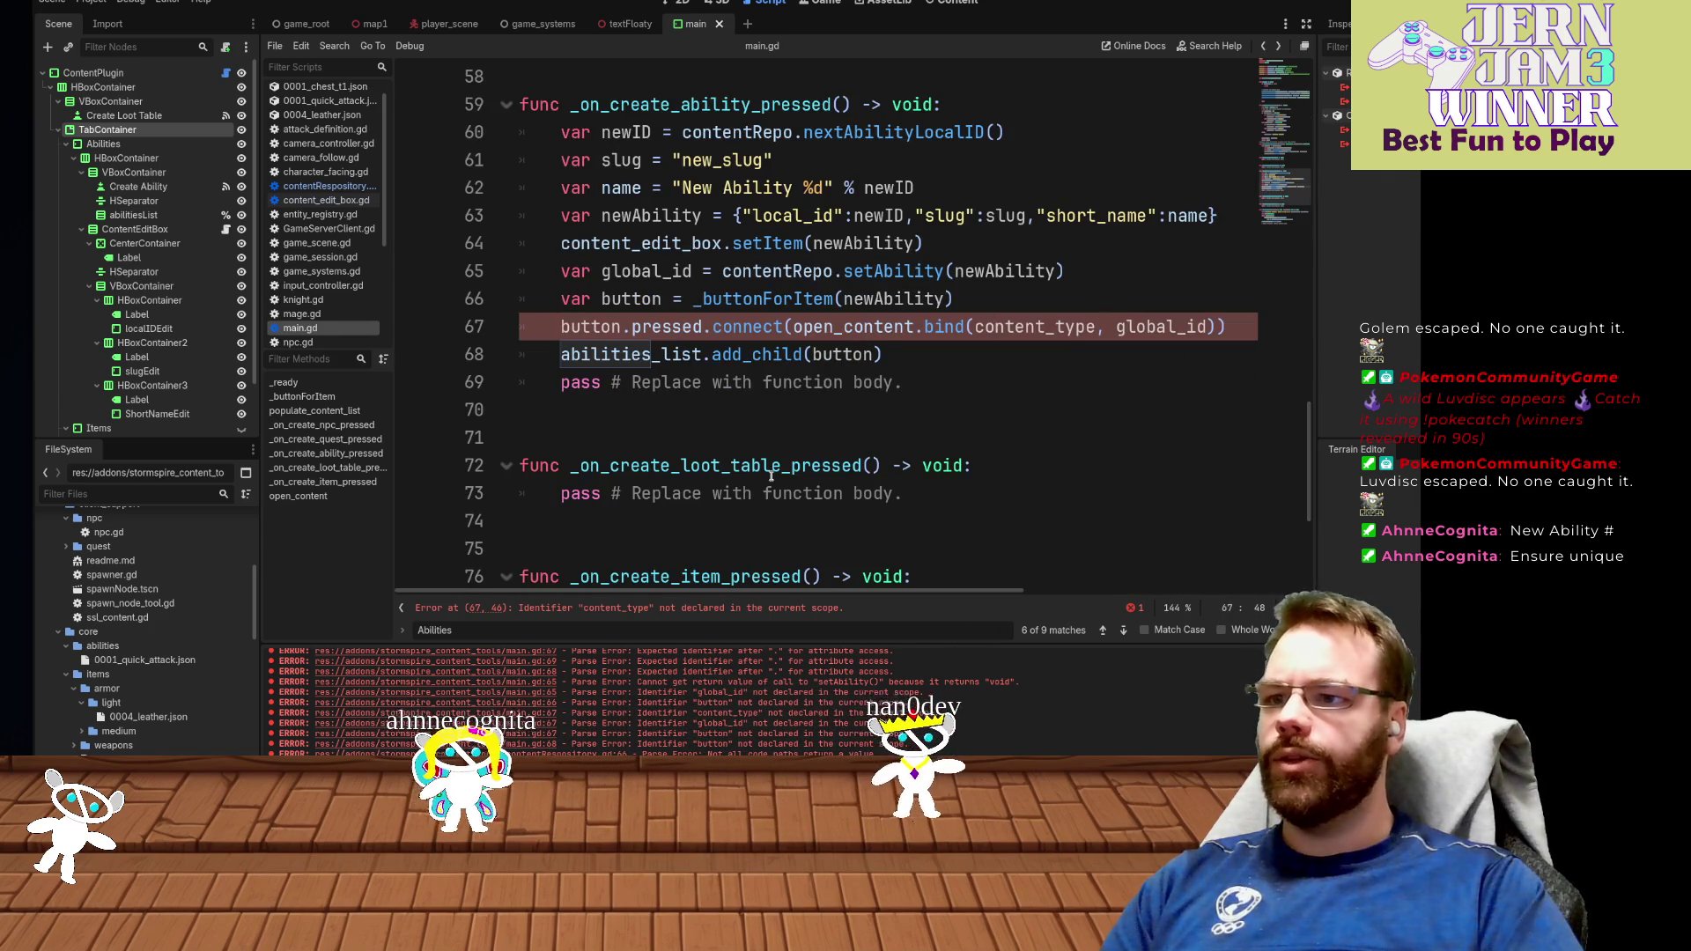
{"action": "double_click", "coordinate": [1021, 328]}
{"action": "key", "text": "ctrl+v"}
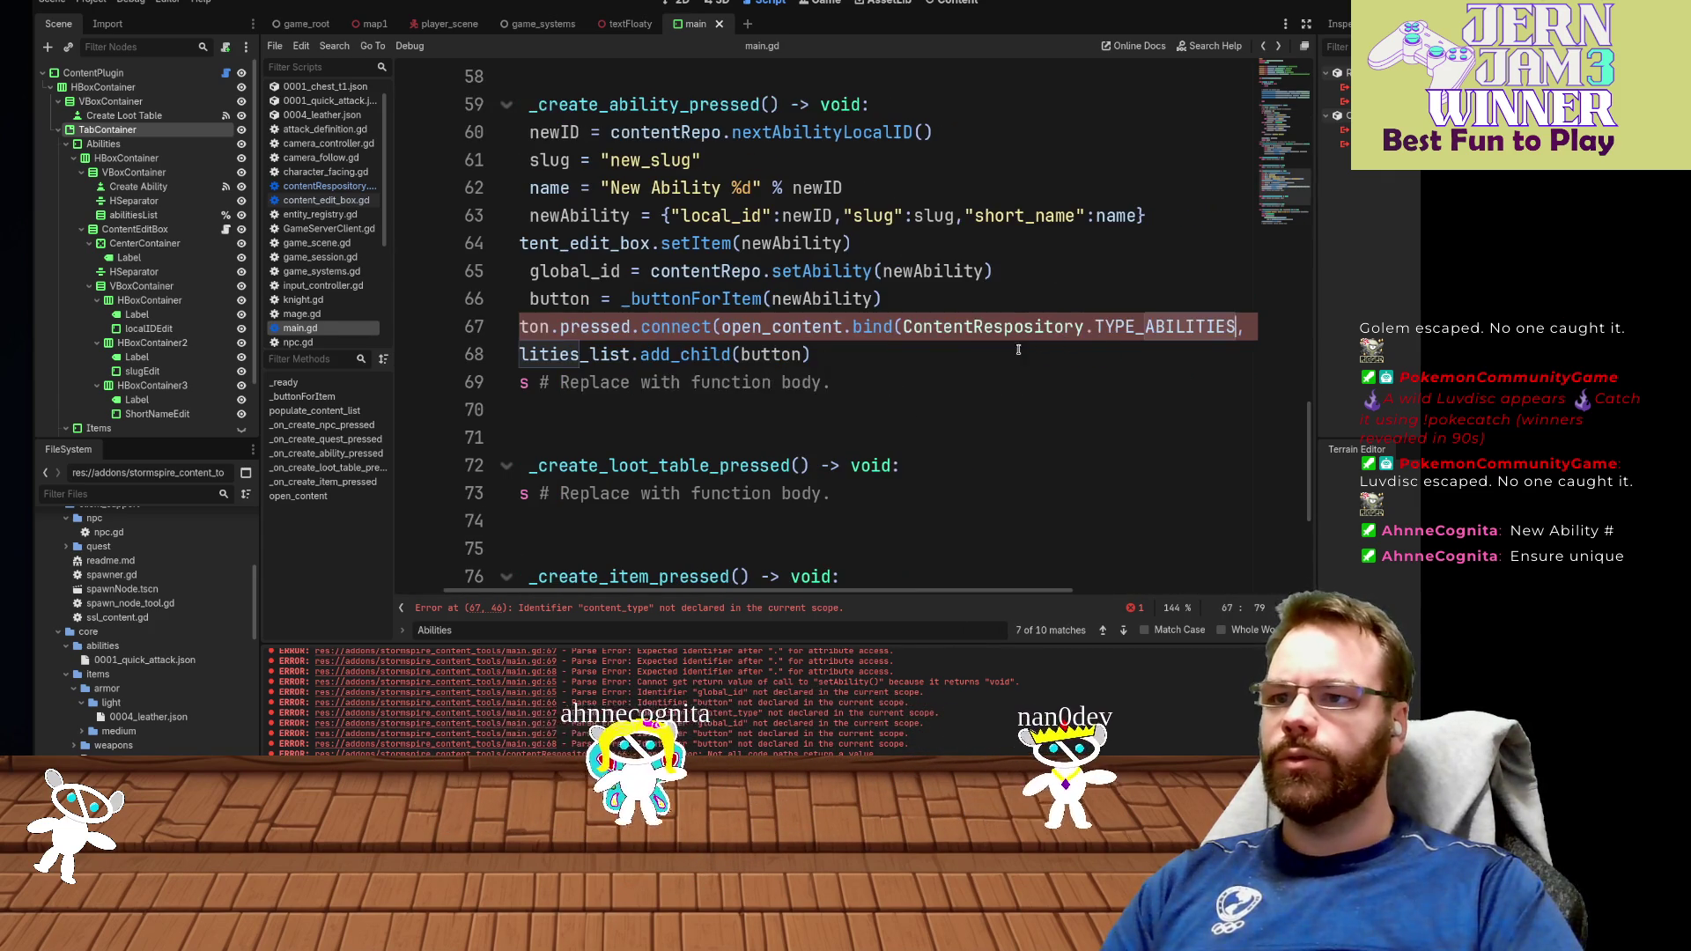
Step: Remove ContentRespository.TYPE_ABILITIES from the bind call, leaving open_content.bind(, global_id)
{"action": "scroll", "coordinate": [968, 396], "scroll_direction": "left", "scroll_amount": 5}
{"action": "scroll", "coordinate": [947, 419], "scroll_direction": "up", "scroll_amount": 2}
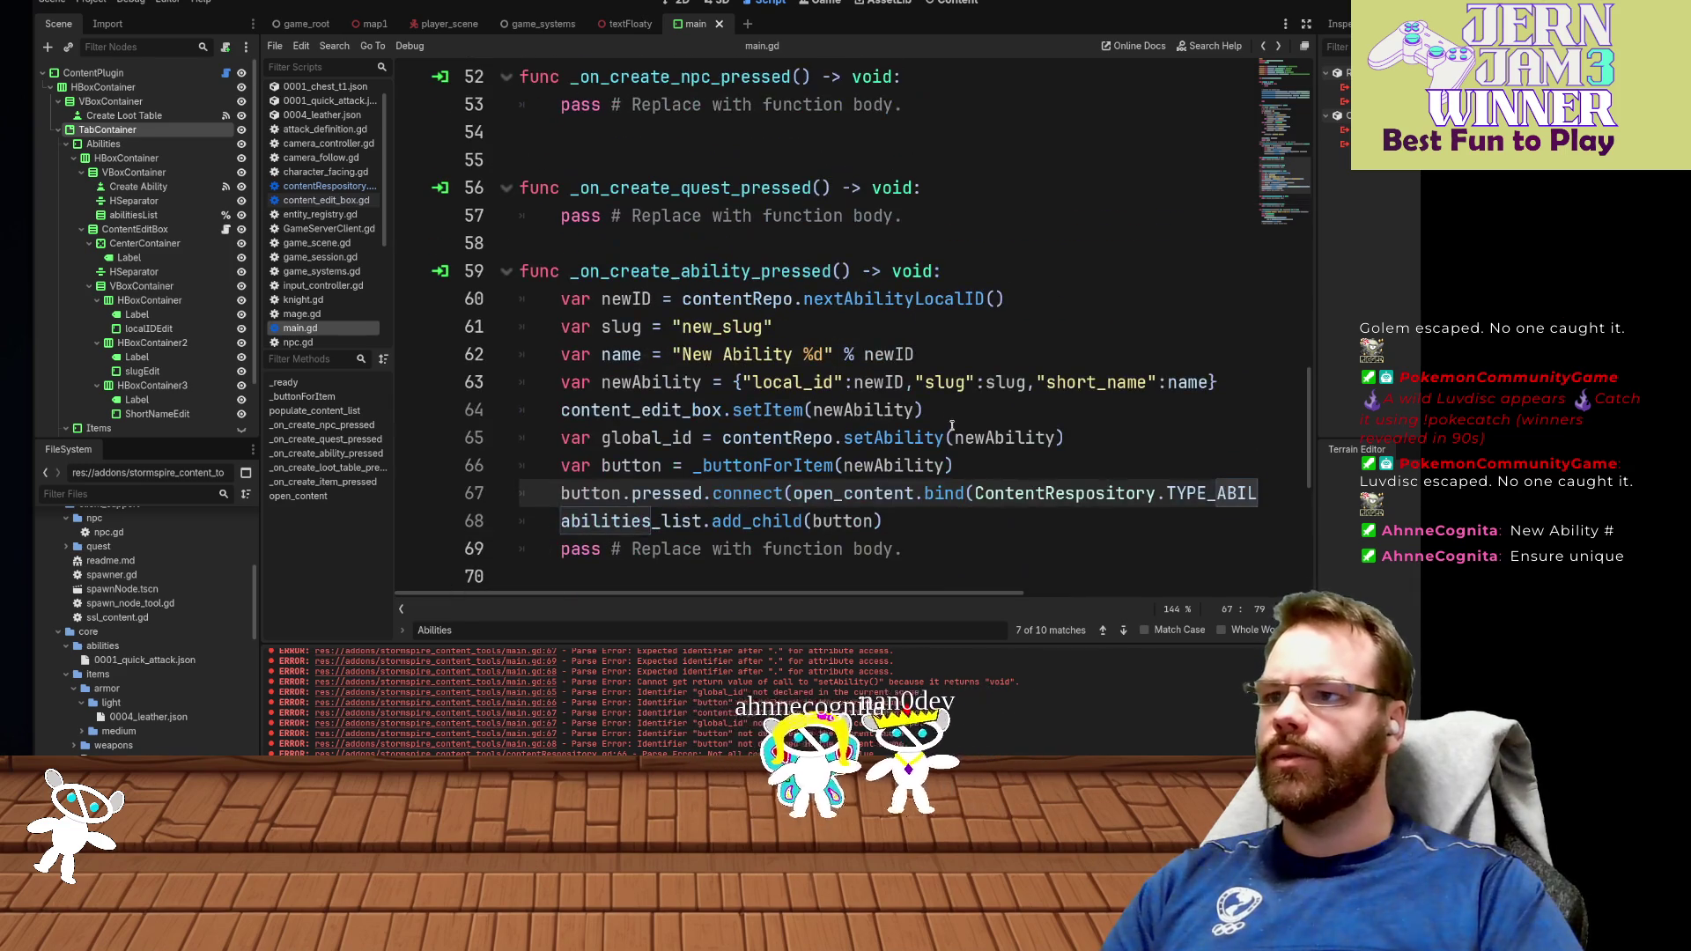
{"action": "scroll", "coordinate": [1036, 494], "scroll_direction": "down", "scroll_amount": 1}
{"action": "left_click", "coordinate": [1015, 409]}
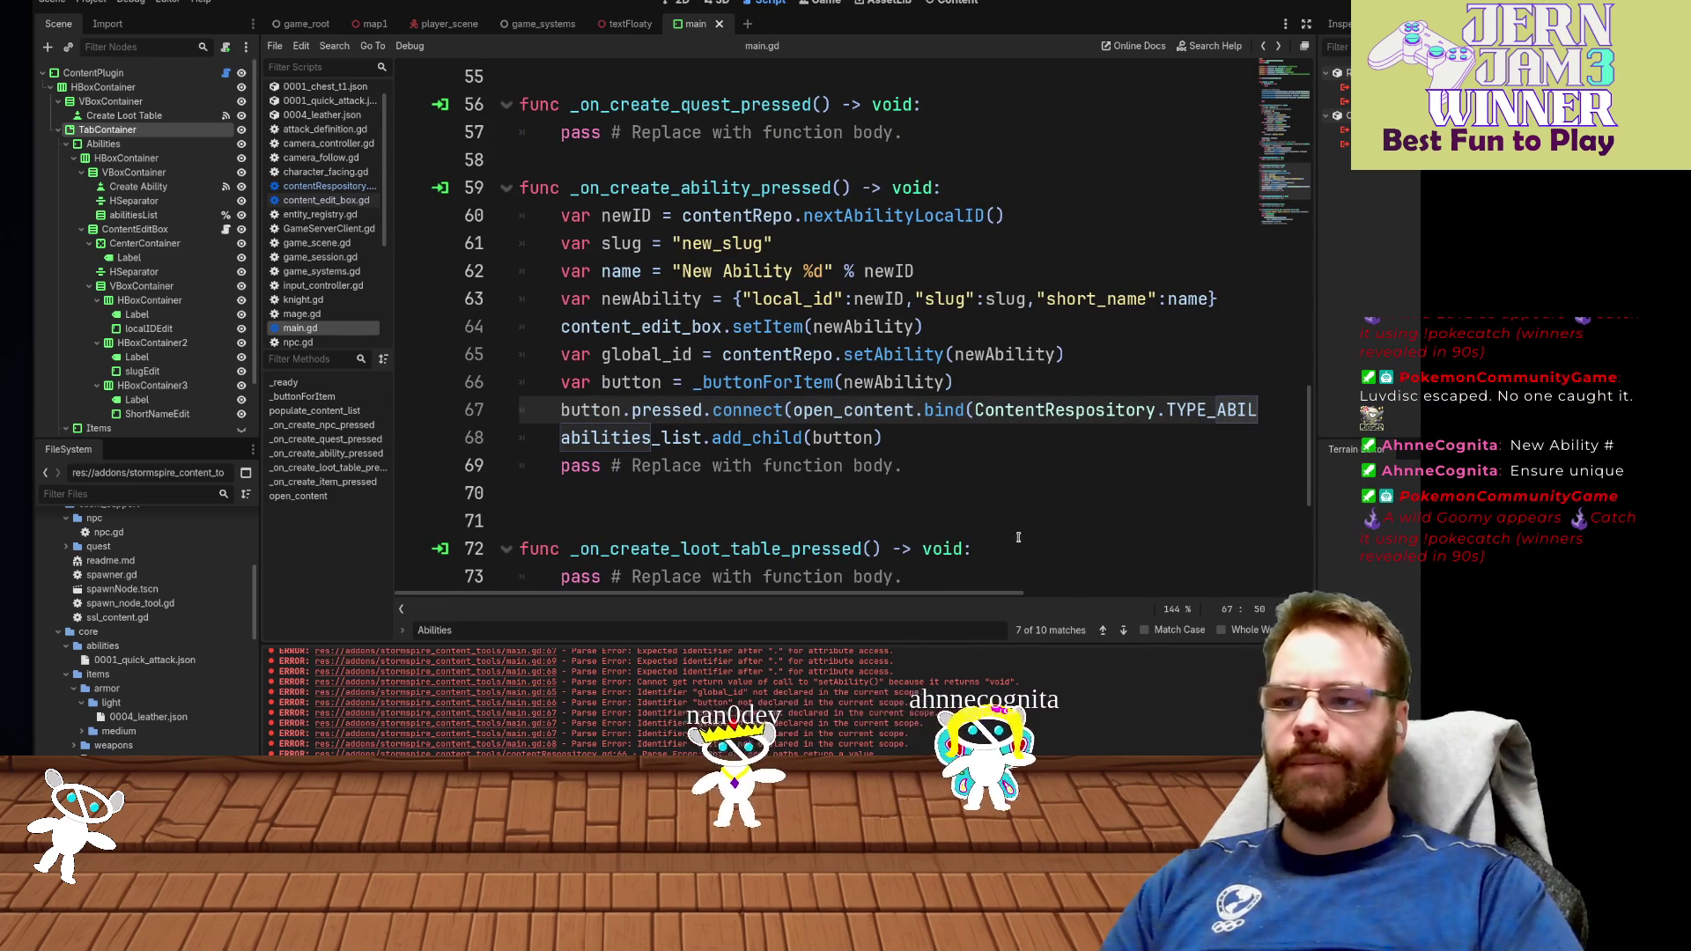
{"action": "left_click", "coordinate": [1008, 493]}
{"action": "left_click", "coordinate": [991, 437]}
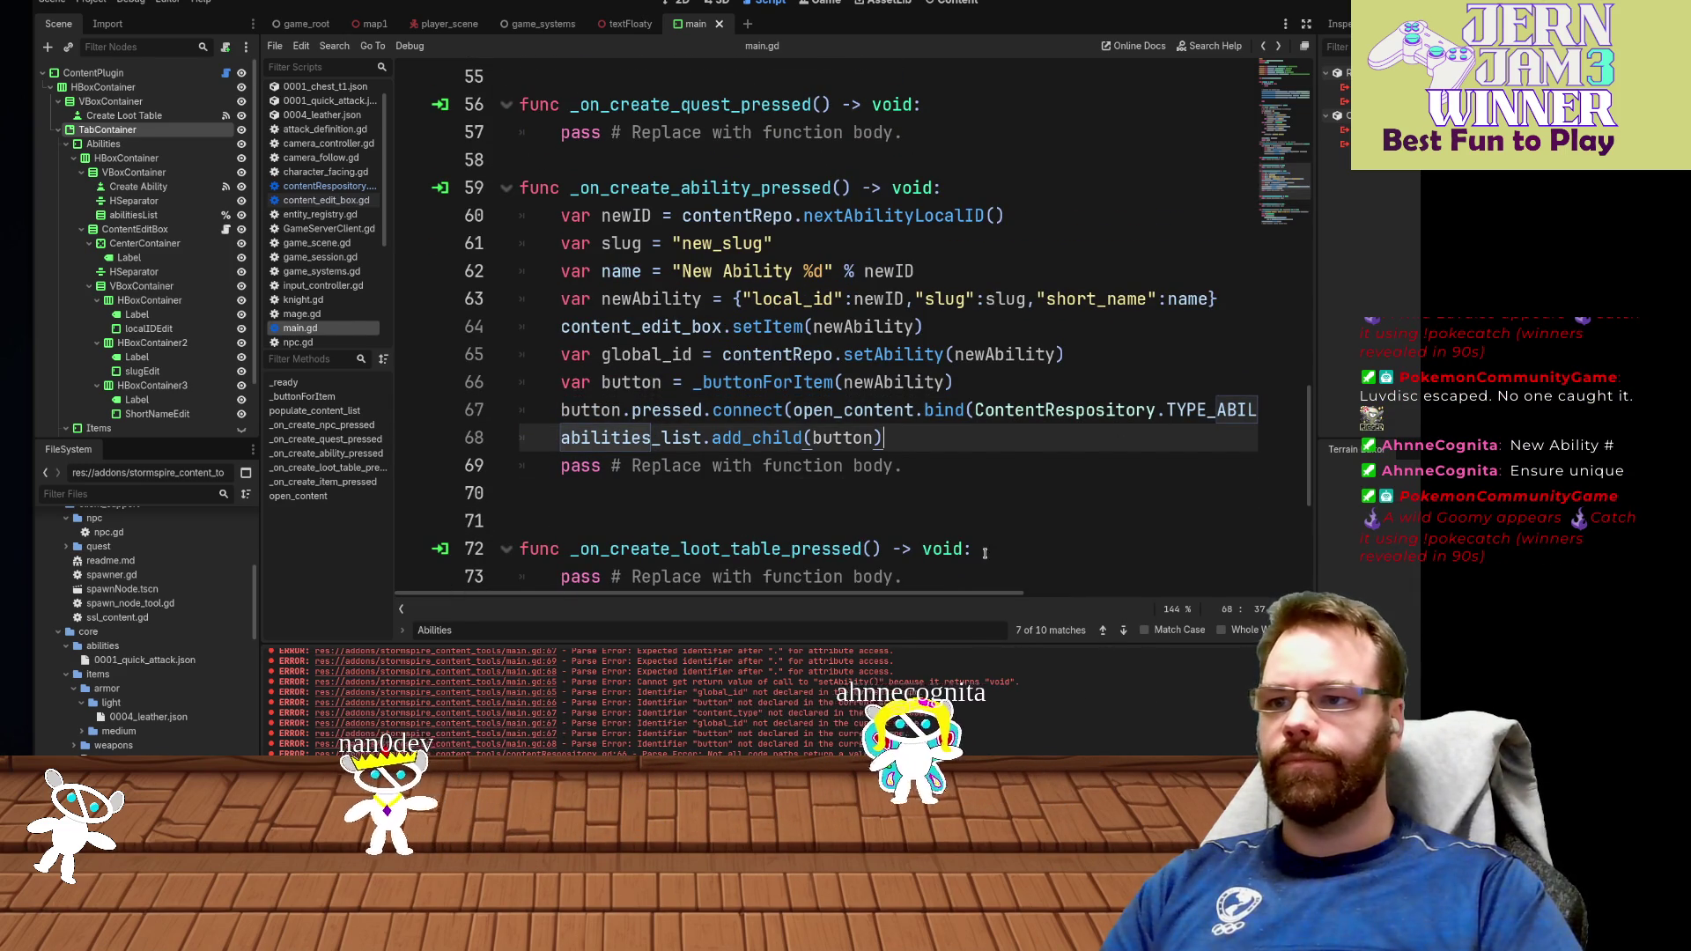
{"action": "scroll", "coordinate": [1144, 441], "scroll_direction": "right", "scroll_amount": 2}
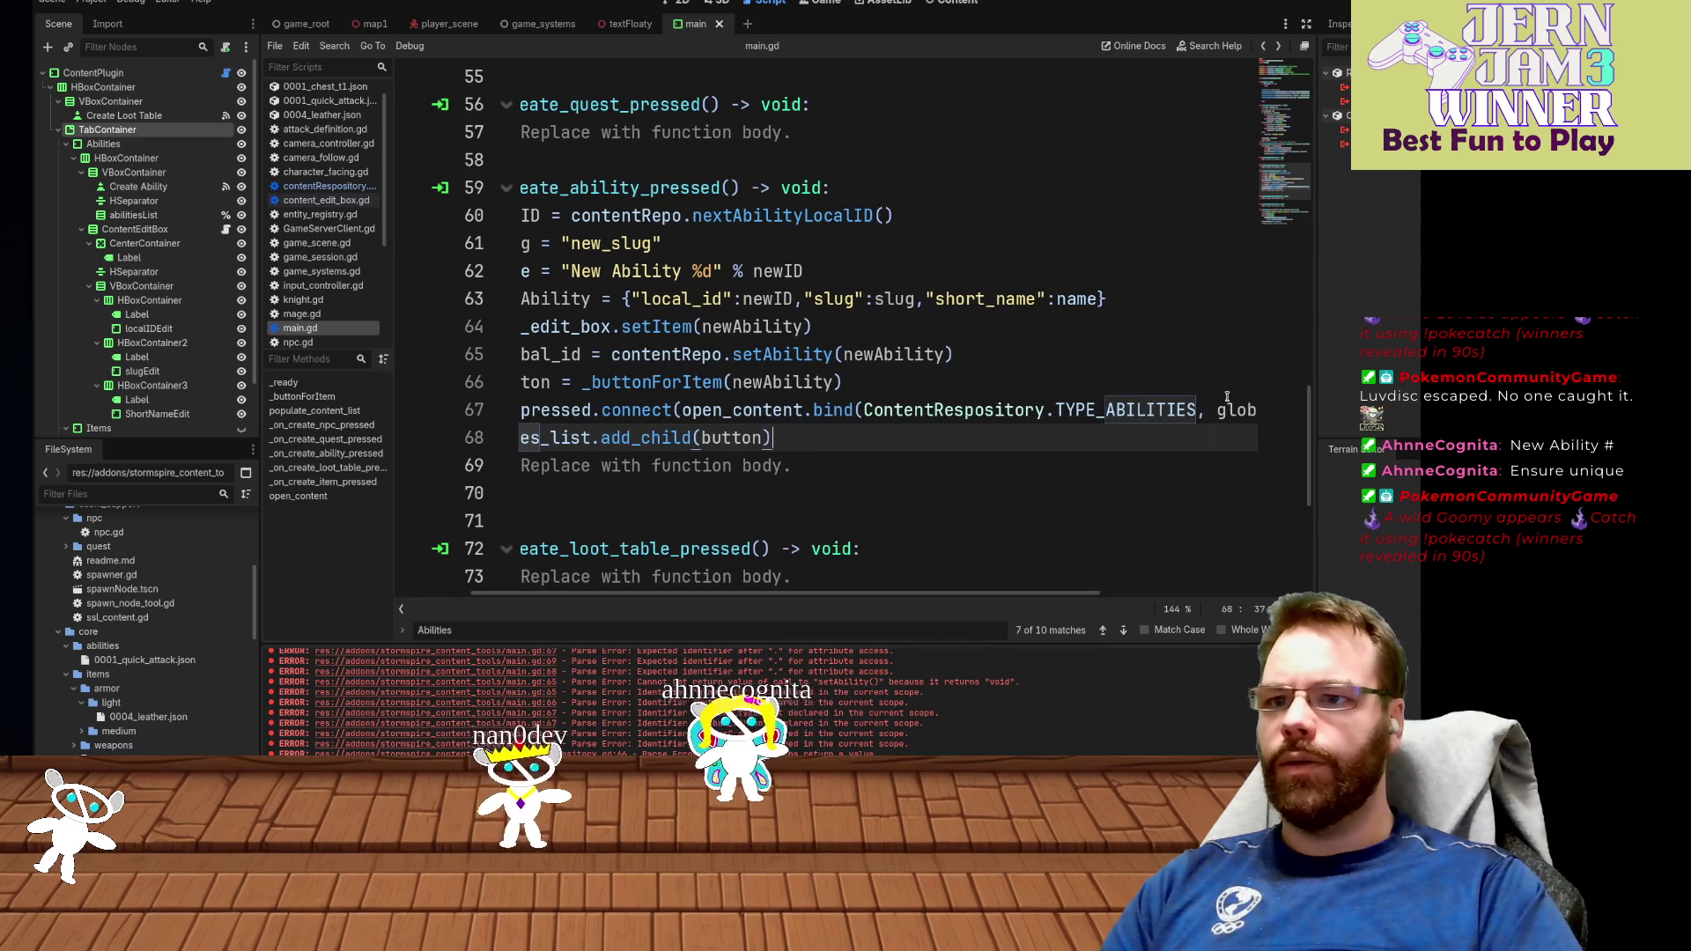
{"action": "left_click_drag", "start_coordinate": [1196, 409], "coordinate": [861, 413]}
{"action": "key", "text": "ctrl+c"}
{"action": "key", "text": "BackSpace"}
Step: Add var type = ContentRespository.TYPE_ABILITIES at the top of the handler and save the script
{"action": "scroll", "coordinate": [880, 396], "scroll_direction": "left", "scroll_amount": 2}
{"action": "left_click", "coordinate": [967, 188]}
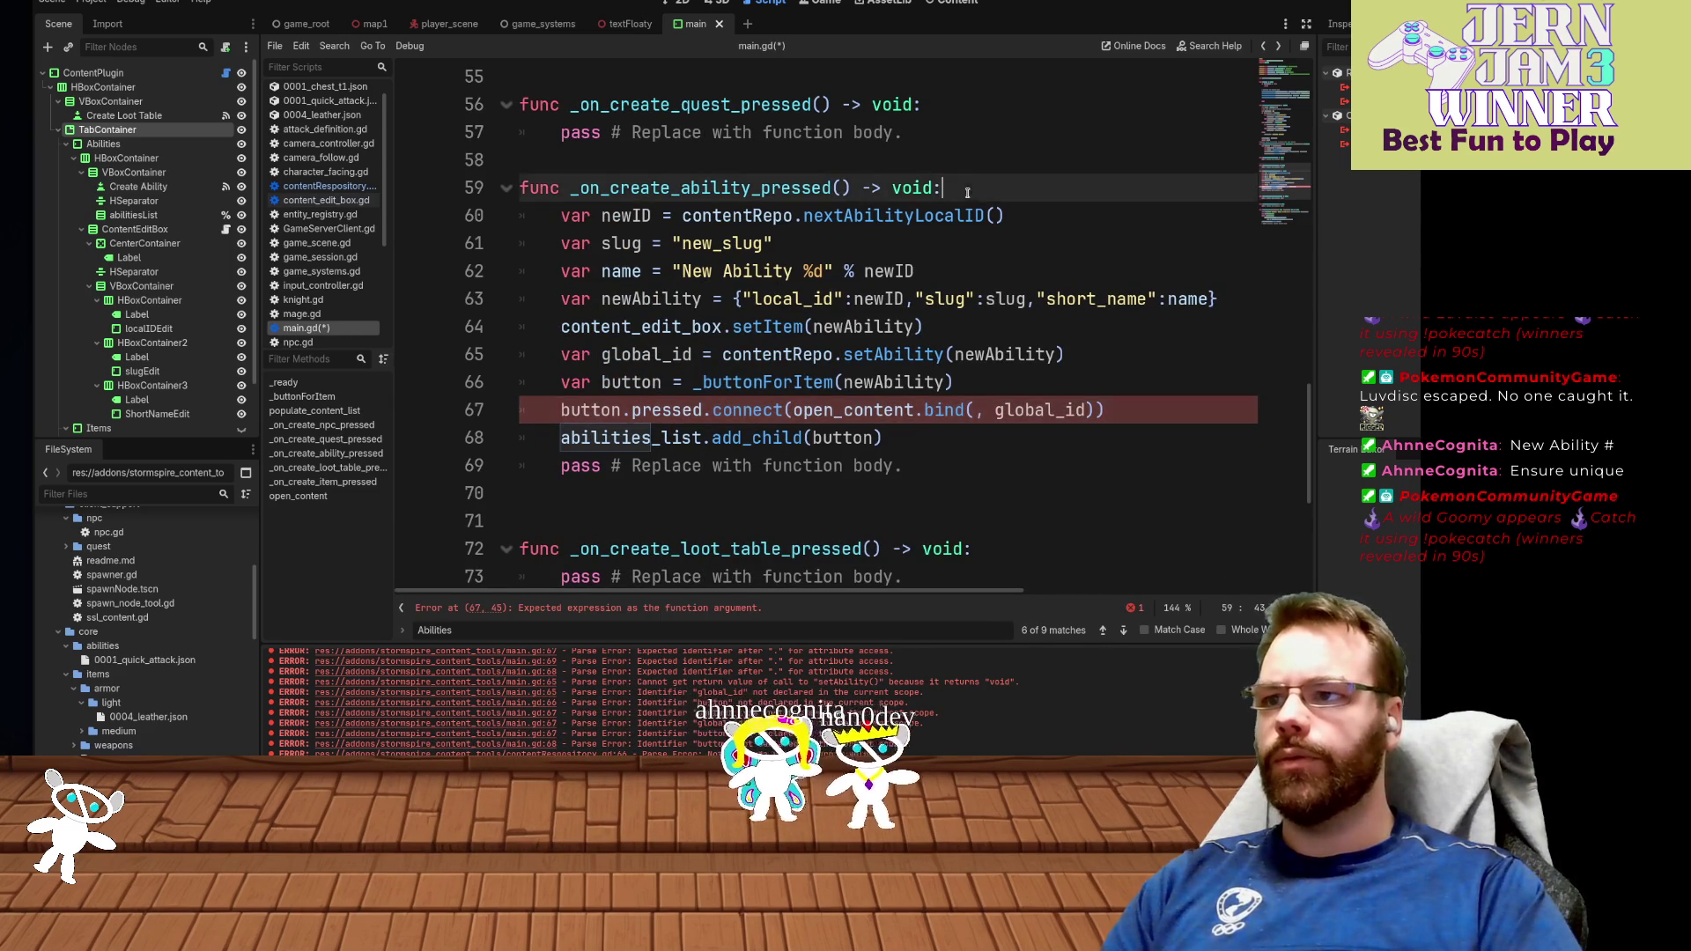
{"action": "key", "text": "Return"}
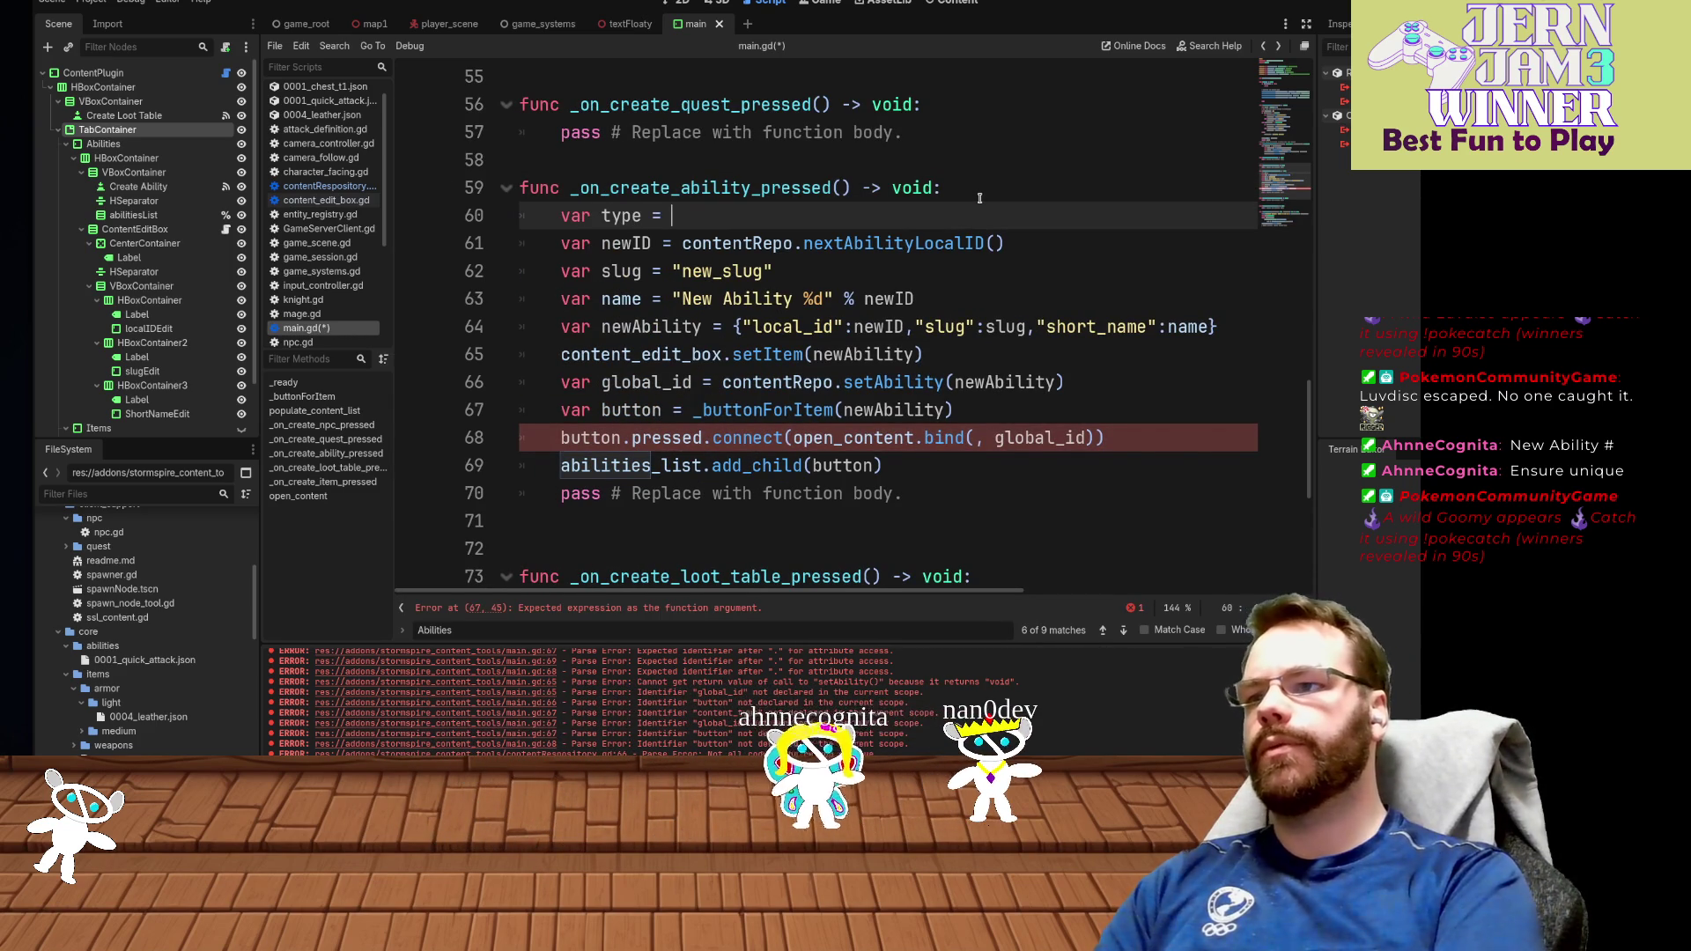
{"action": "key", "text": "ctrl+v"}
{"action": "key", "text": "ctrl+s"}
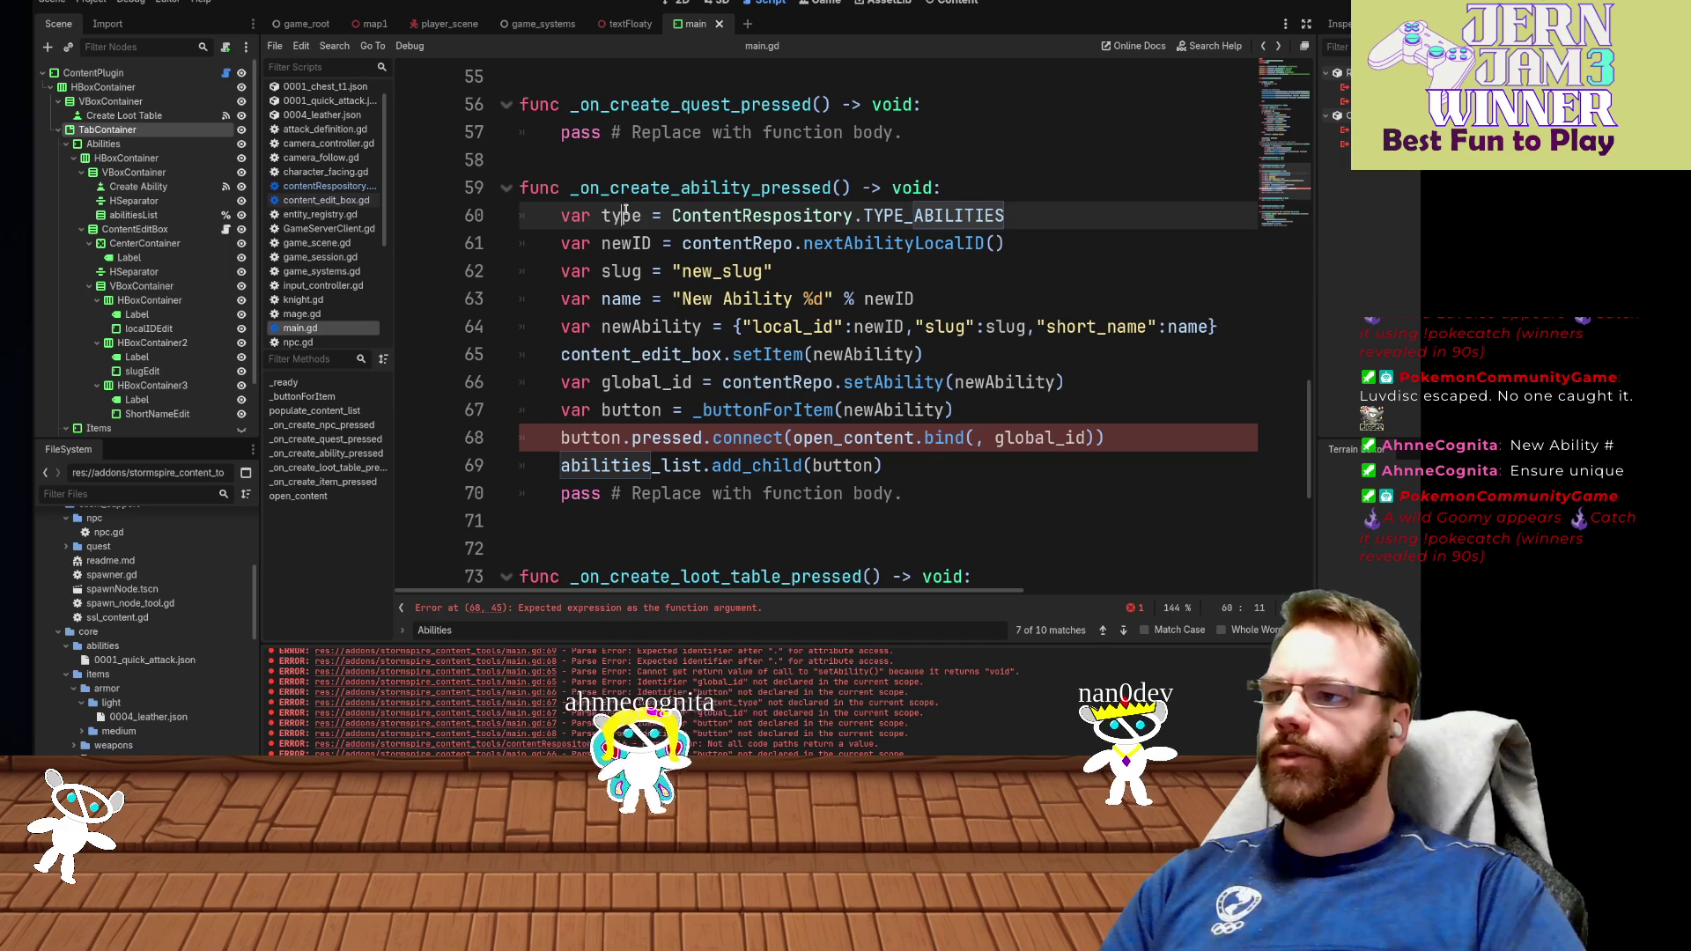
Step: Pass type into the bind call so it reads open_content.bind(type, global_id)
{"action": "left_click", "coordinate": [972, 437]}
{"action": "type", "text": "type"}
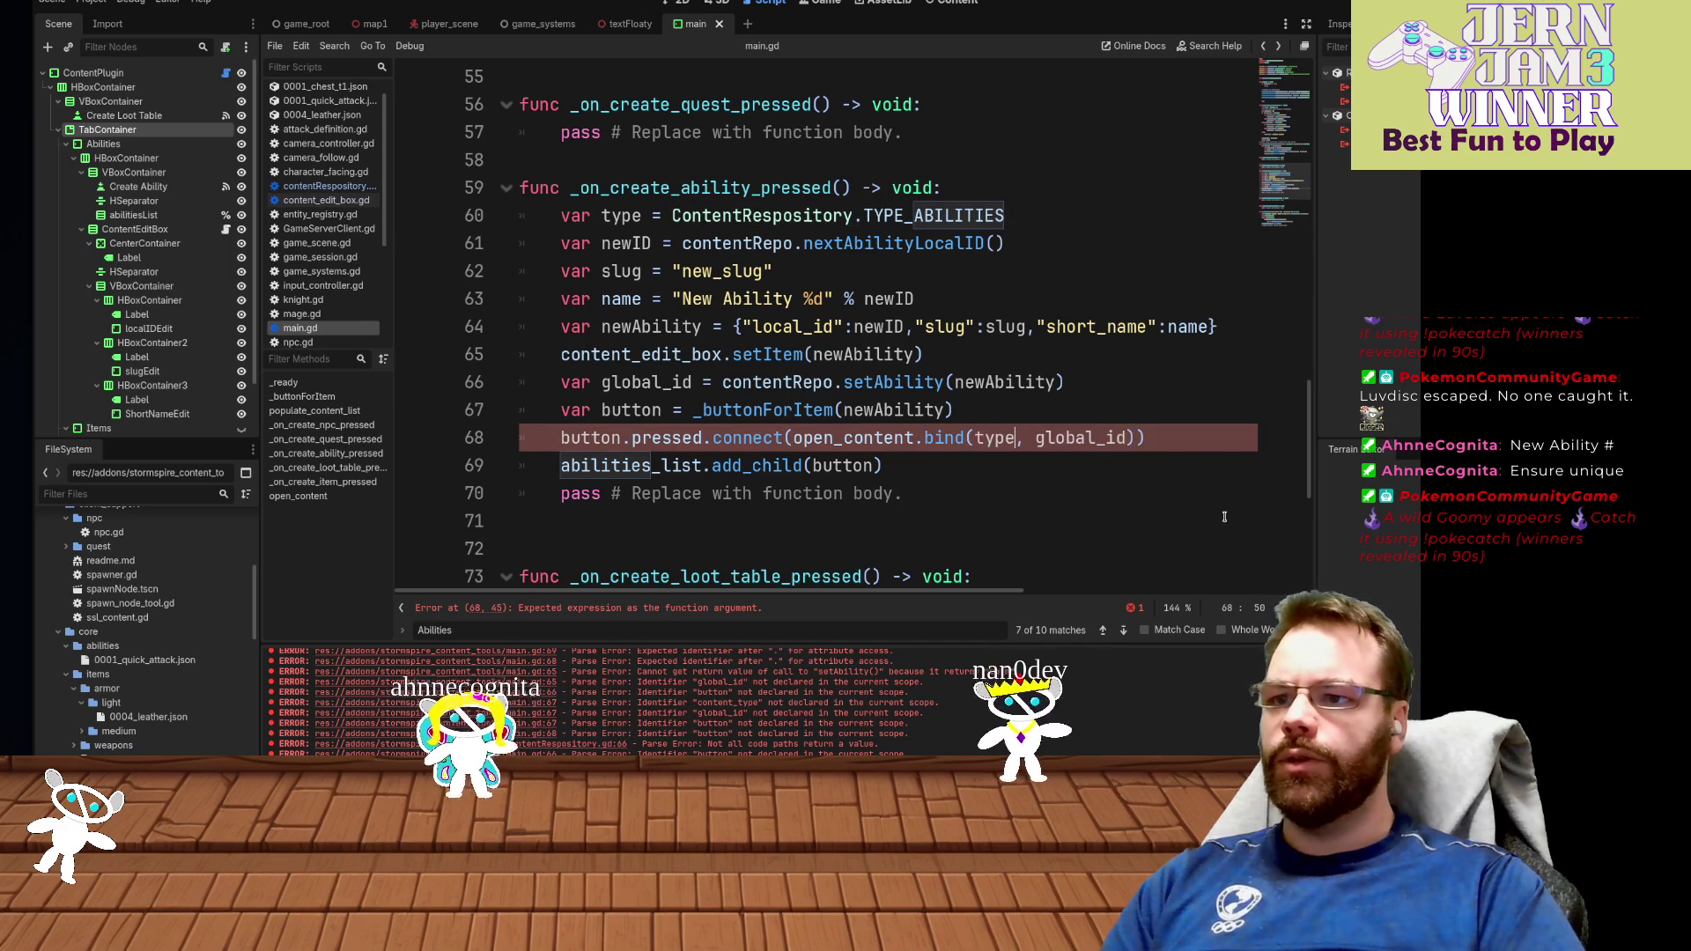
{"action": "left_click", "coordinate": [1245, 431]}
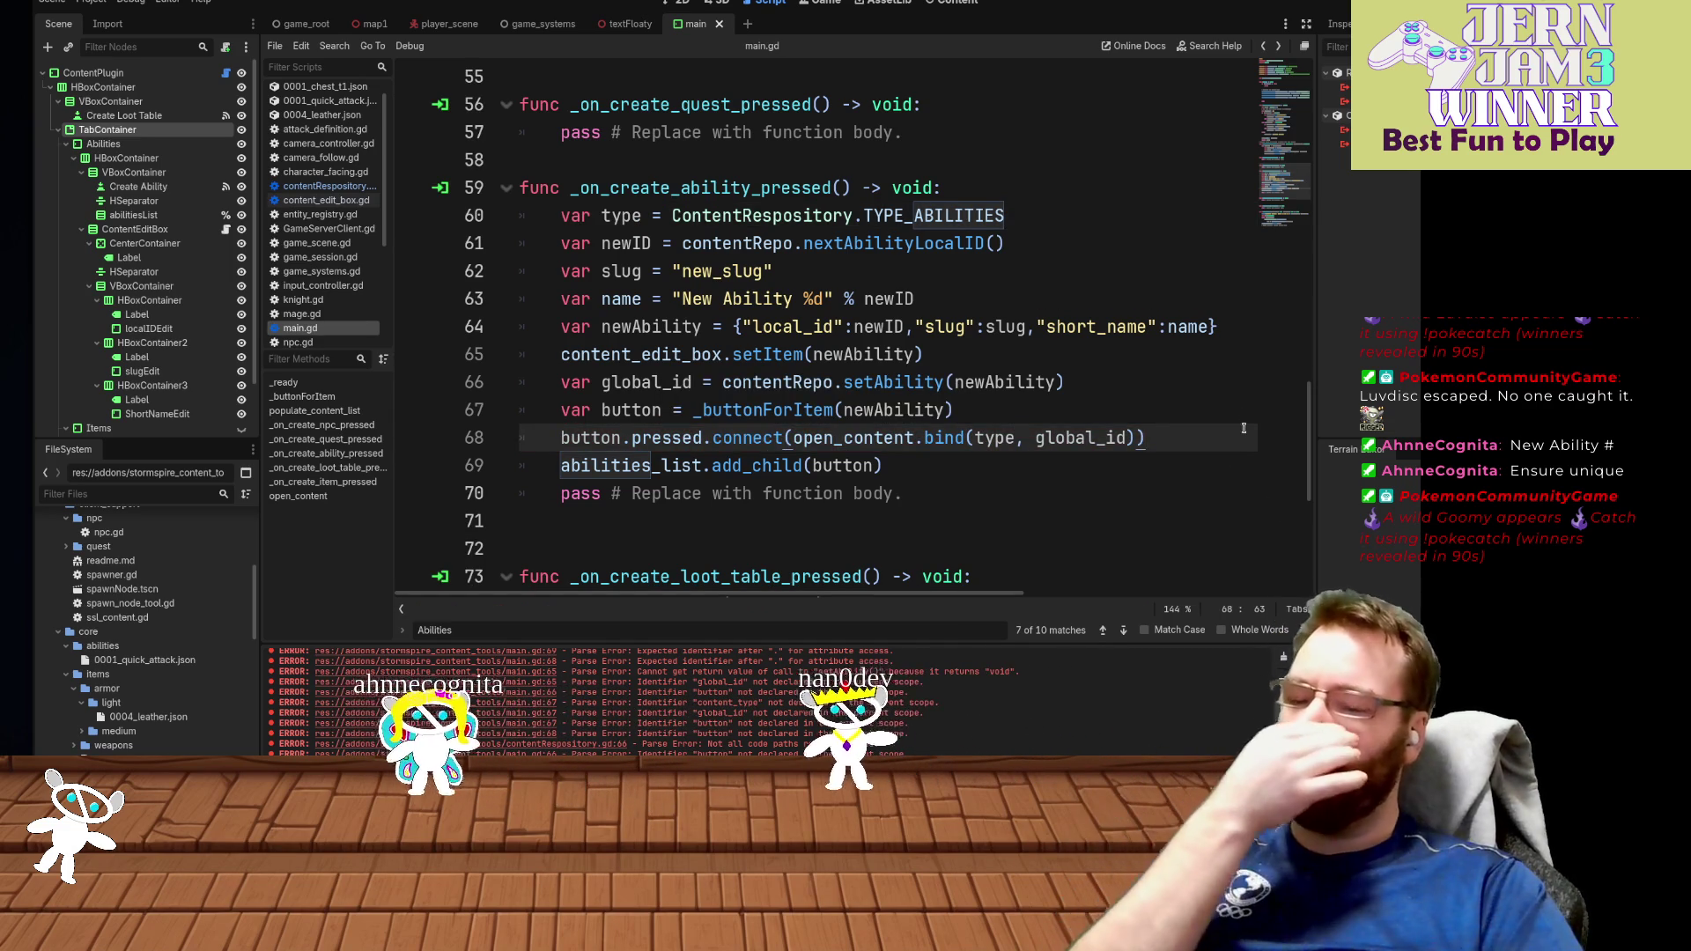
{"action": "left_click", "coordinate": [1135, 488]}
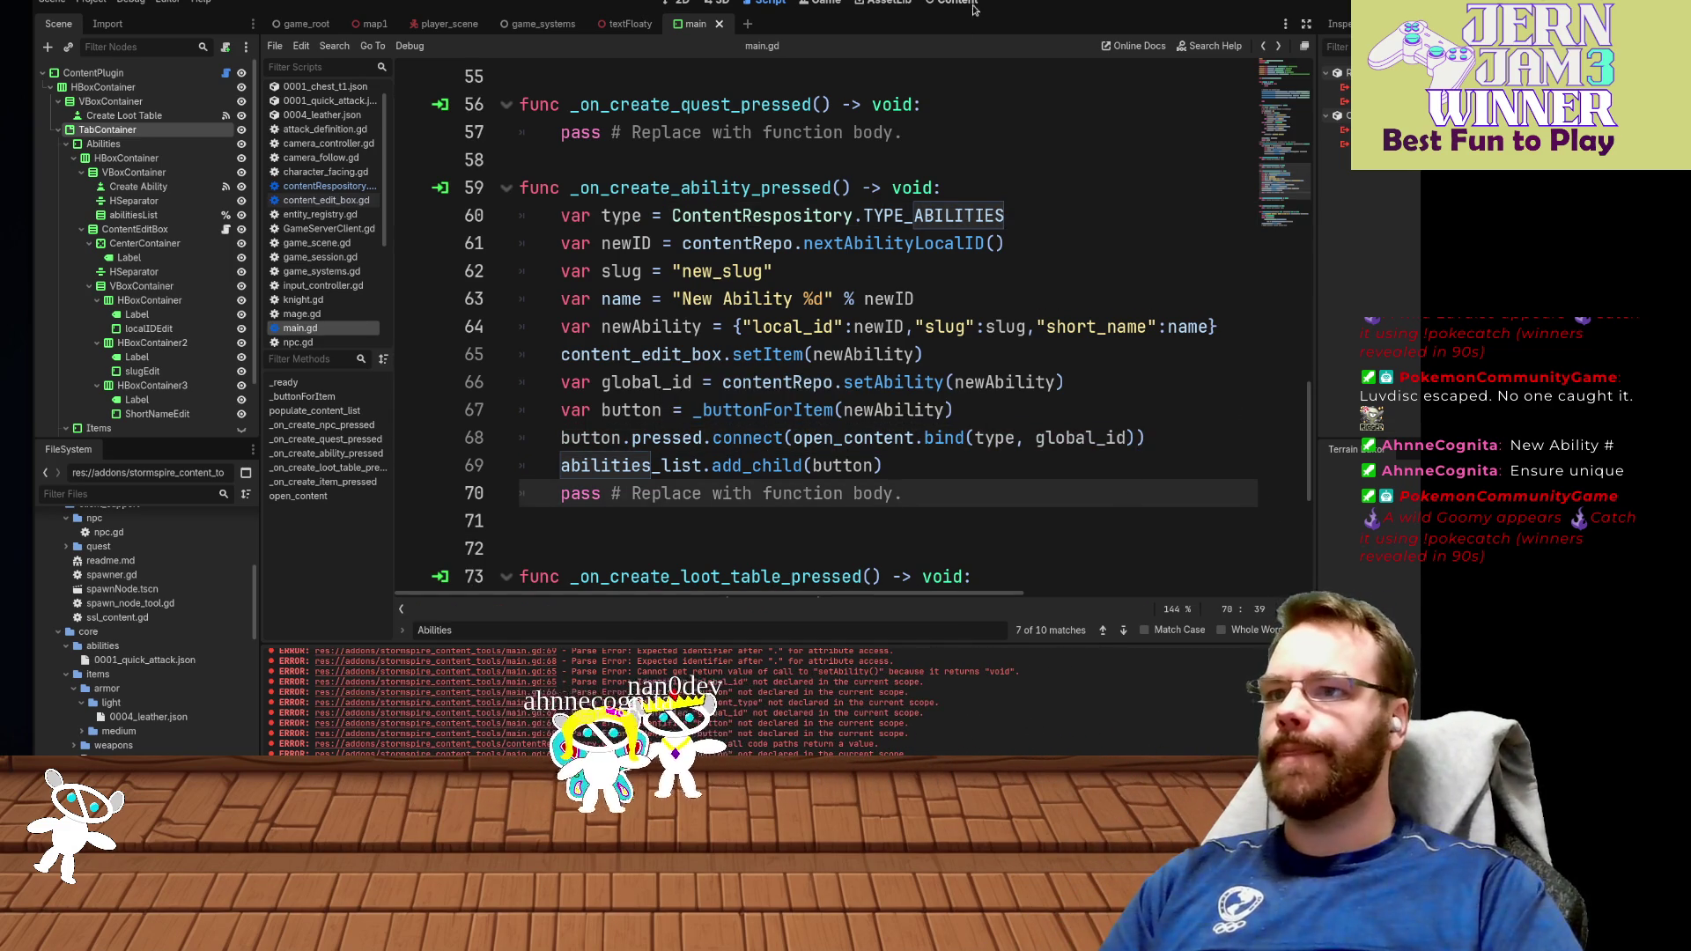
{"action": "left_click", "coordinate": [964, 5]}
Step: Open Quick Attack, create several new abilities, then open New Ability 3 for editing
{"action": "left_click", "coordinate": [505, 121]}
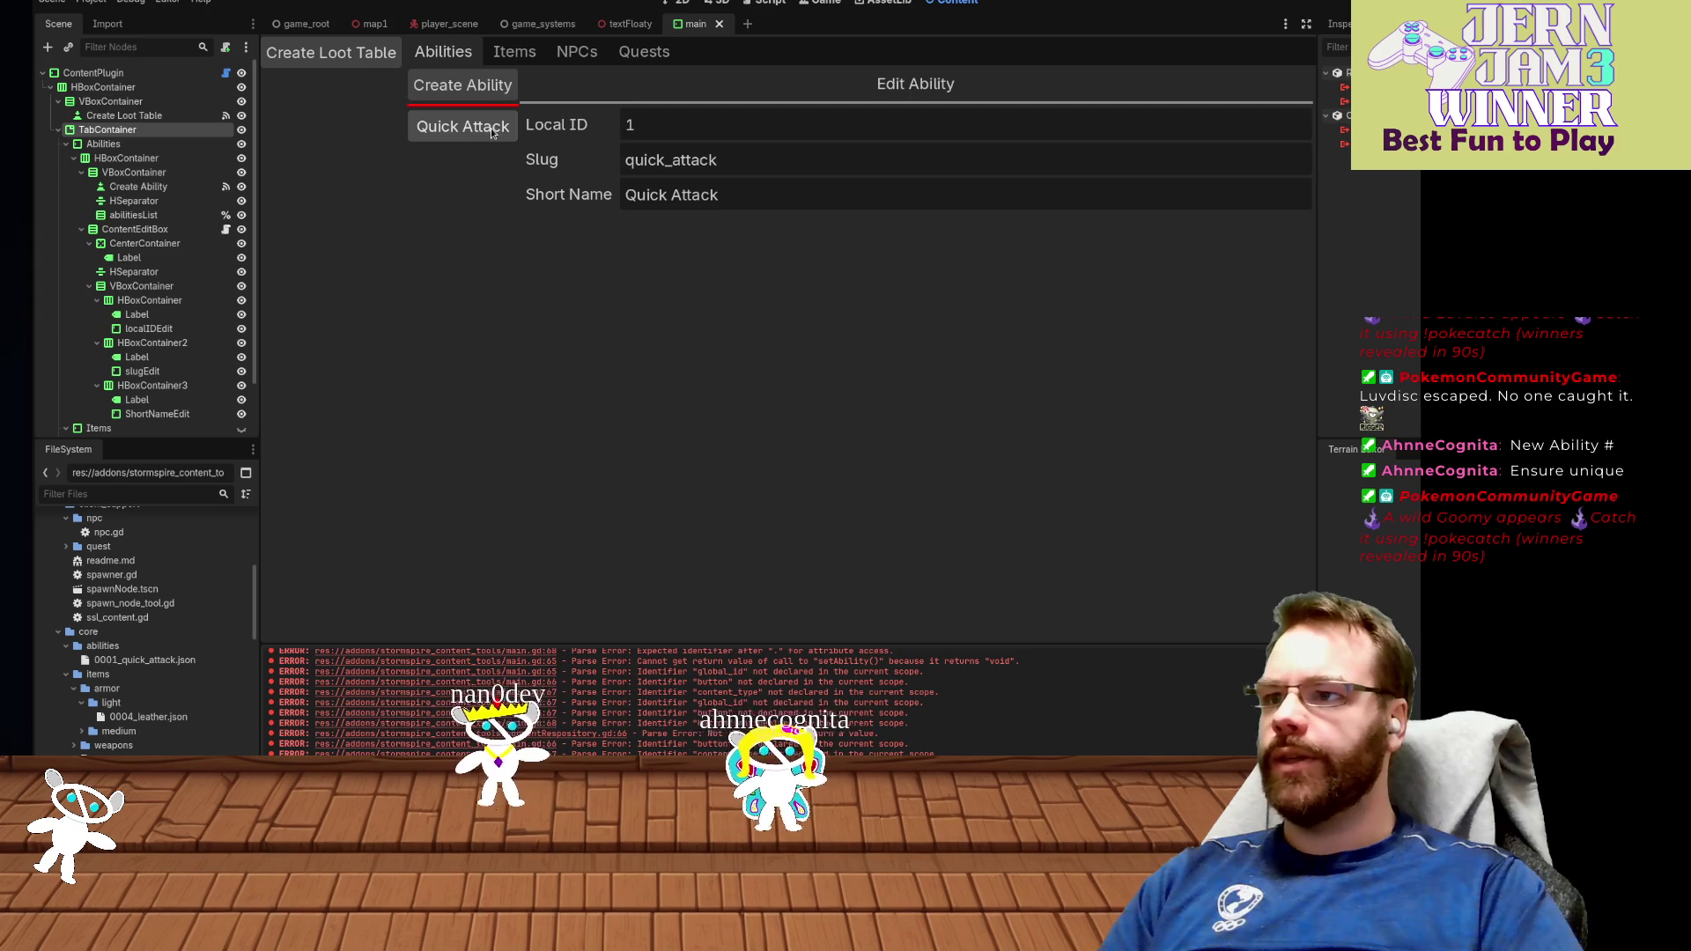
{"action": "left_click", "coordinate": [444, 86]}
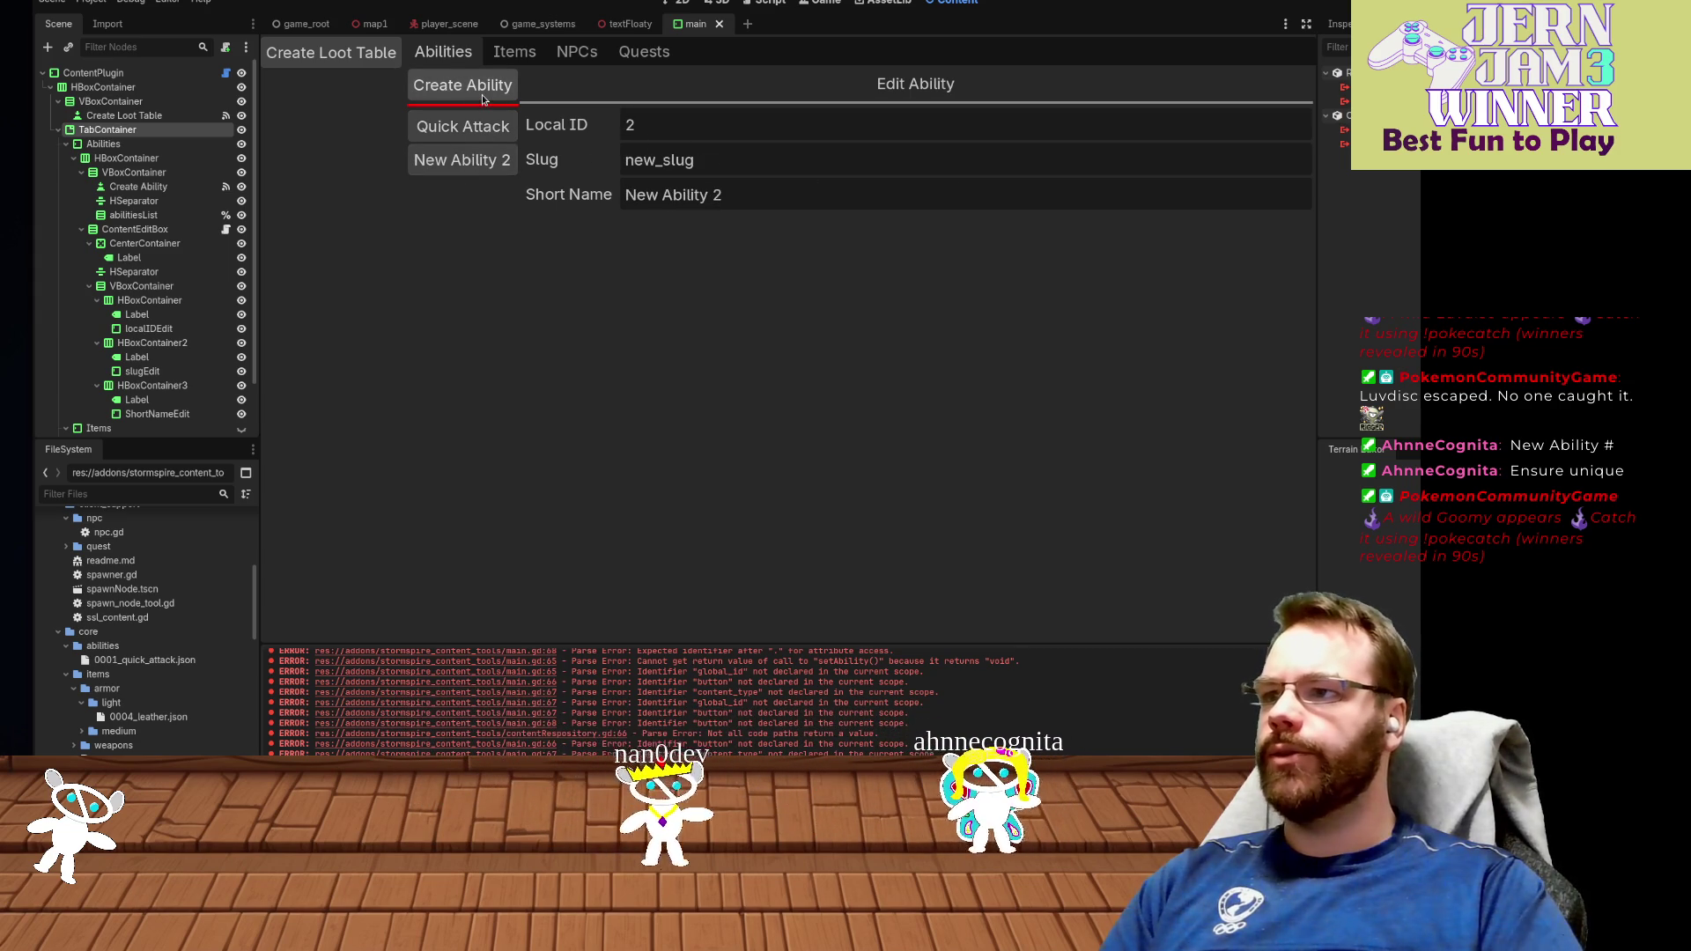
{"action": "left_click", "coordinate": [462, 85]}
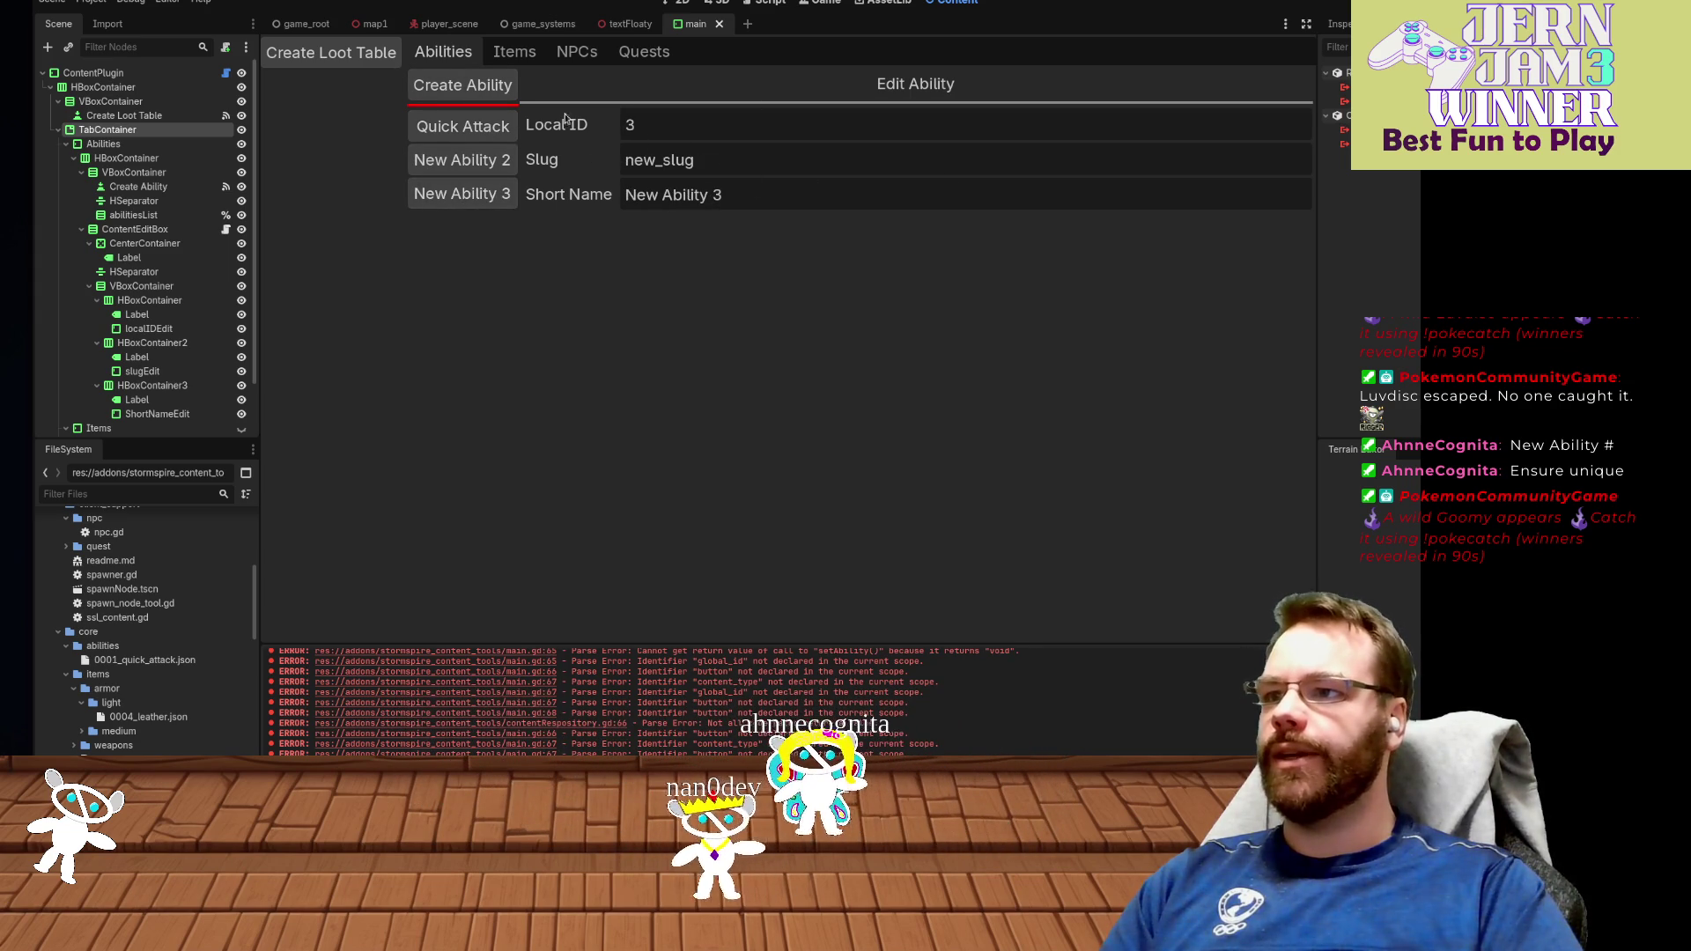
{"action": "left_click", "coordinate": [462, 85]}
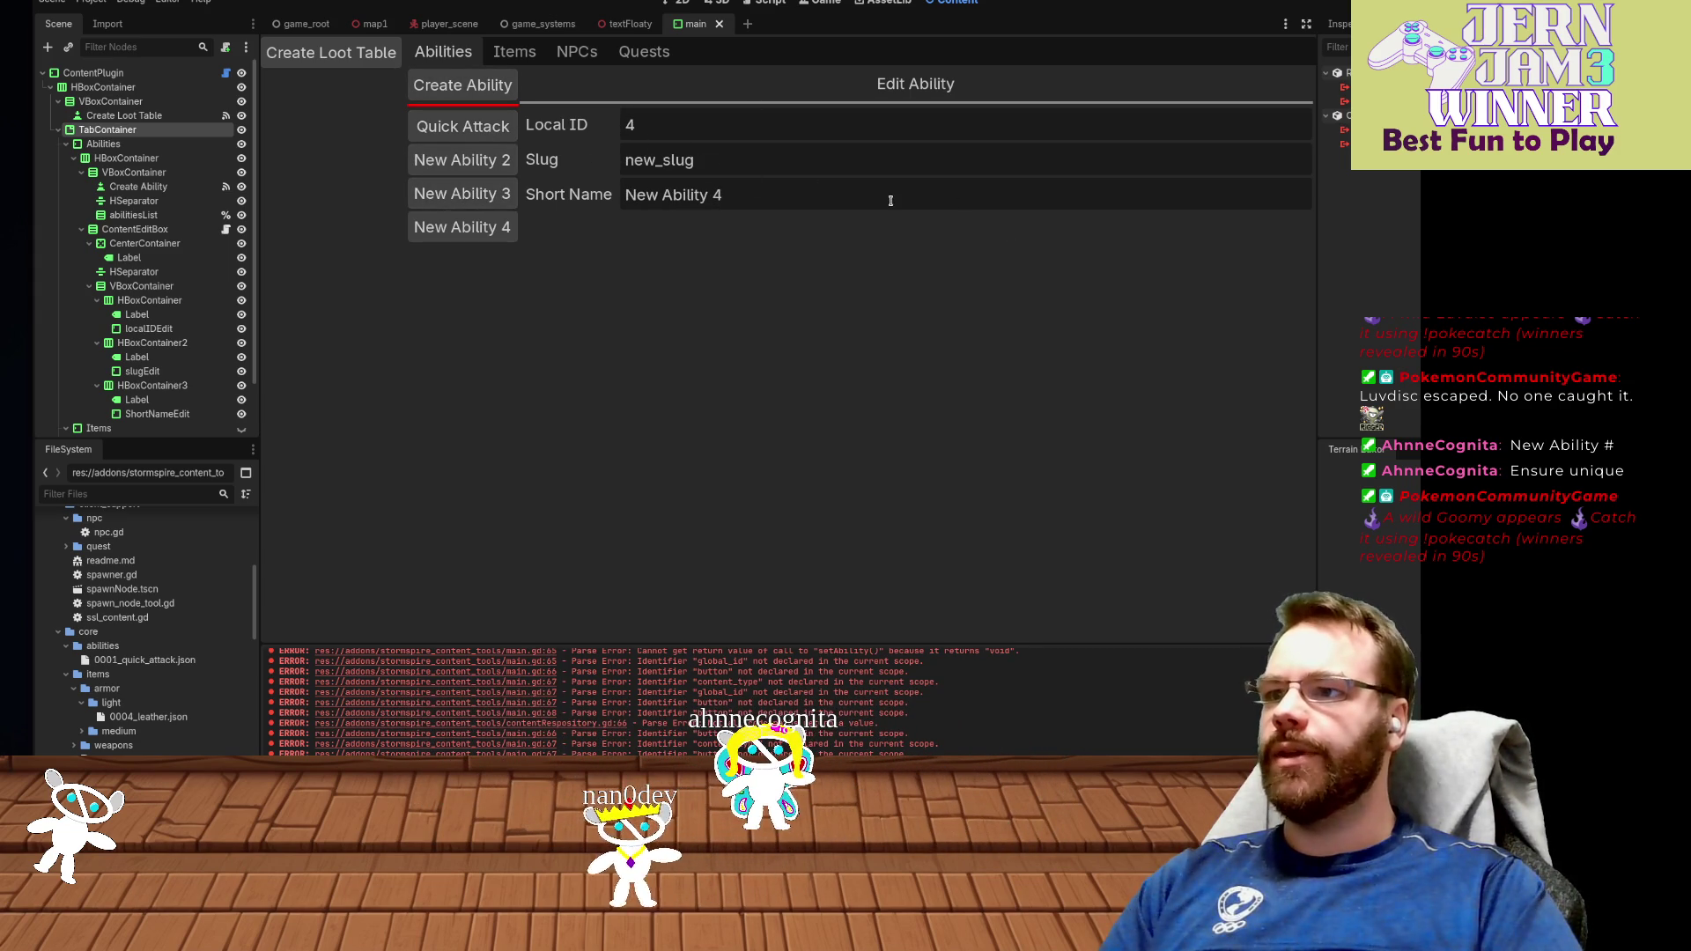
{"action": "left_click", "coordinate": [490, 167]}
Step: Create more abilities up to New Ability 9, then open New Ability 2, 3 and 7
{"action": "left_click", "coordinate": [499, 88]}
{"action": "left_click", "coordinate": [498, 92]}
{"action": "left_click", "coordinate": [498, 93]}
{"action": "left_click", "coordinate": [498, 93]}
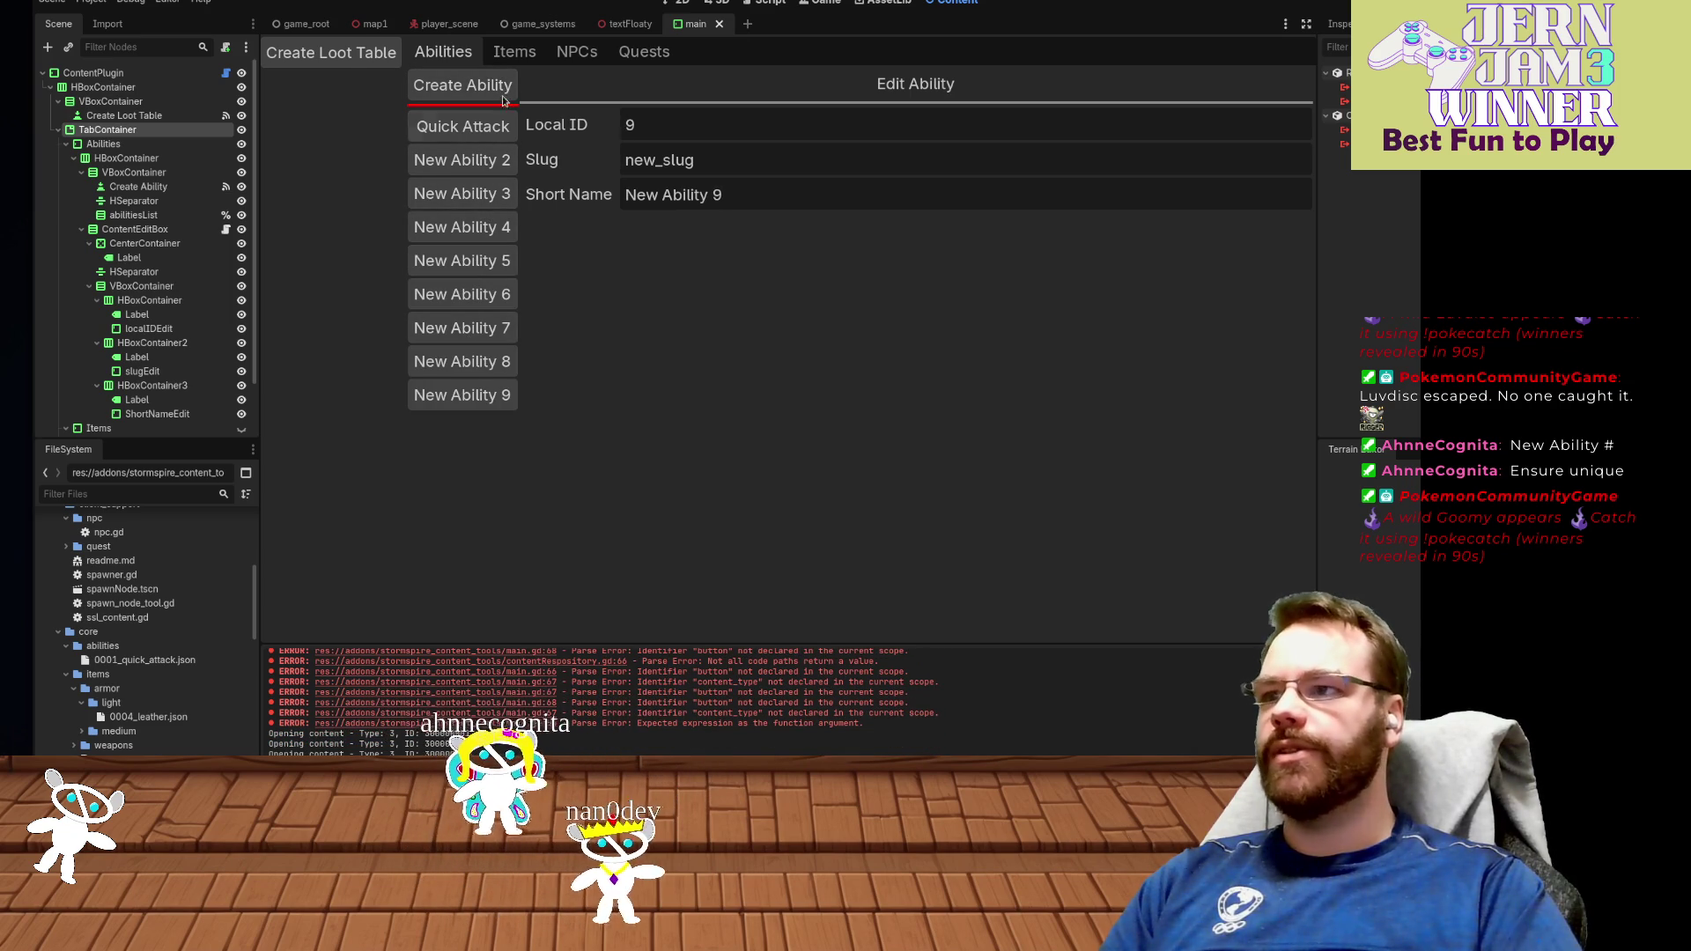
{"action": "left_click", "coordinate": [498, 93]}
{"action": "left_click", "coordinate": [487, 227]}
{"action": "left_click", "coordinate": [491, 193]}
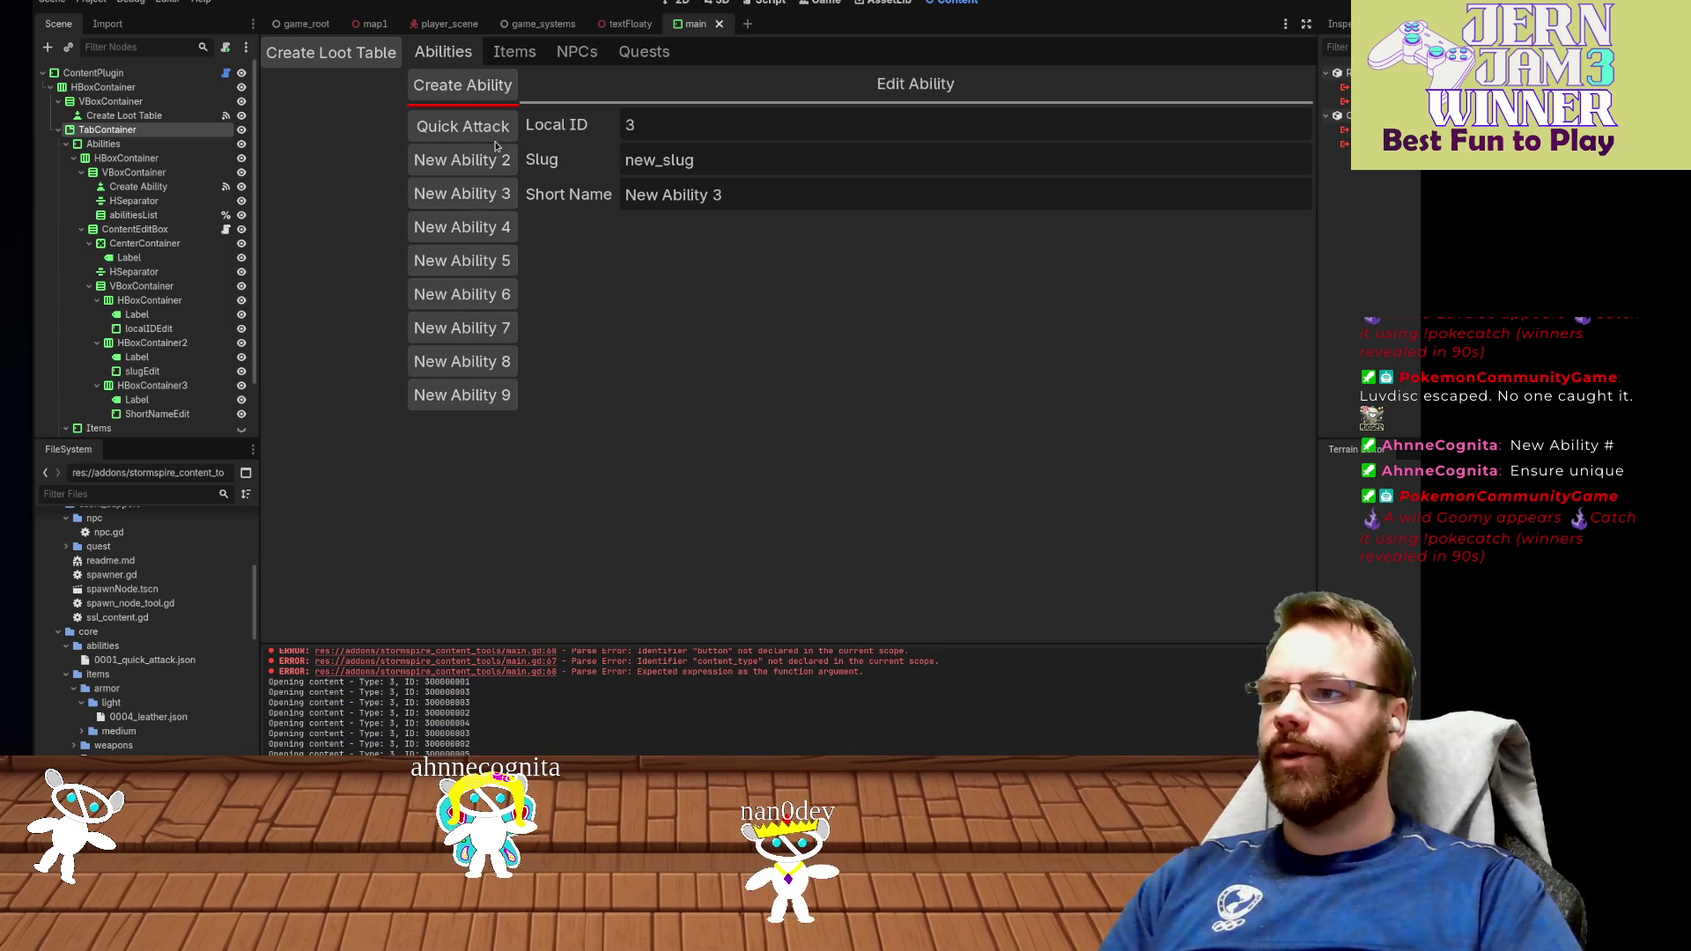
{"action": "left_click", "coordinate": [479, 163]}
{"action": "left_click", "coordinate": [486, 194]}
{"action": "left_click", "coordinate": [487, 328]}
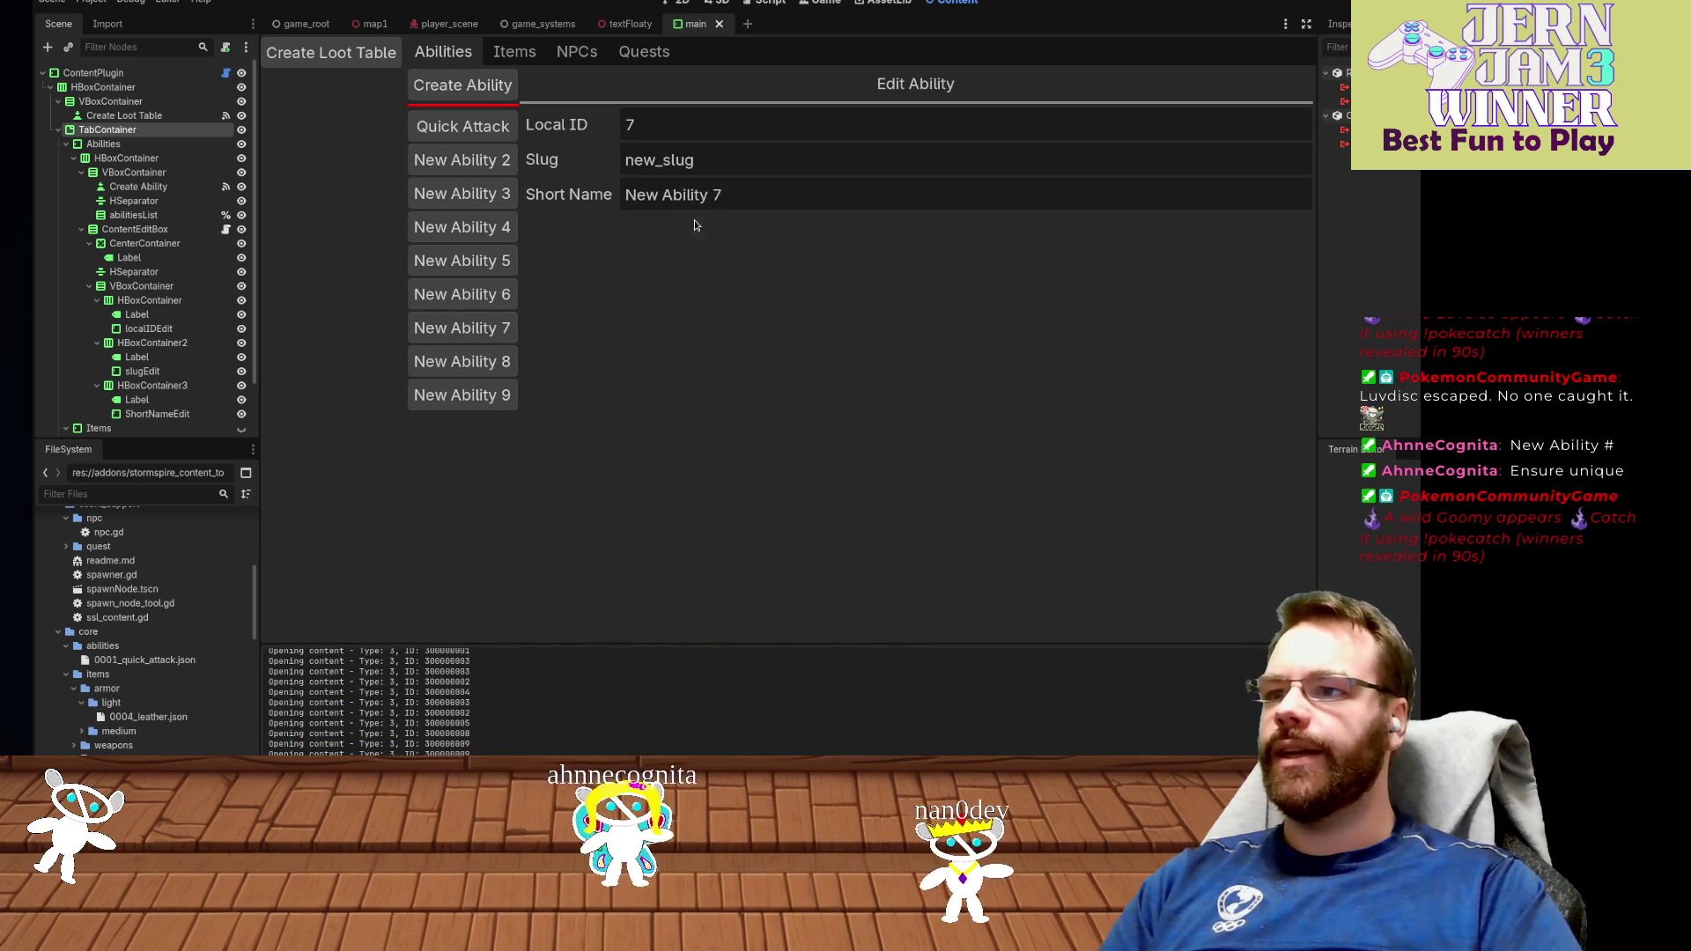
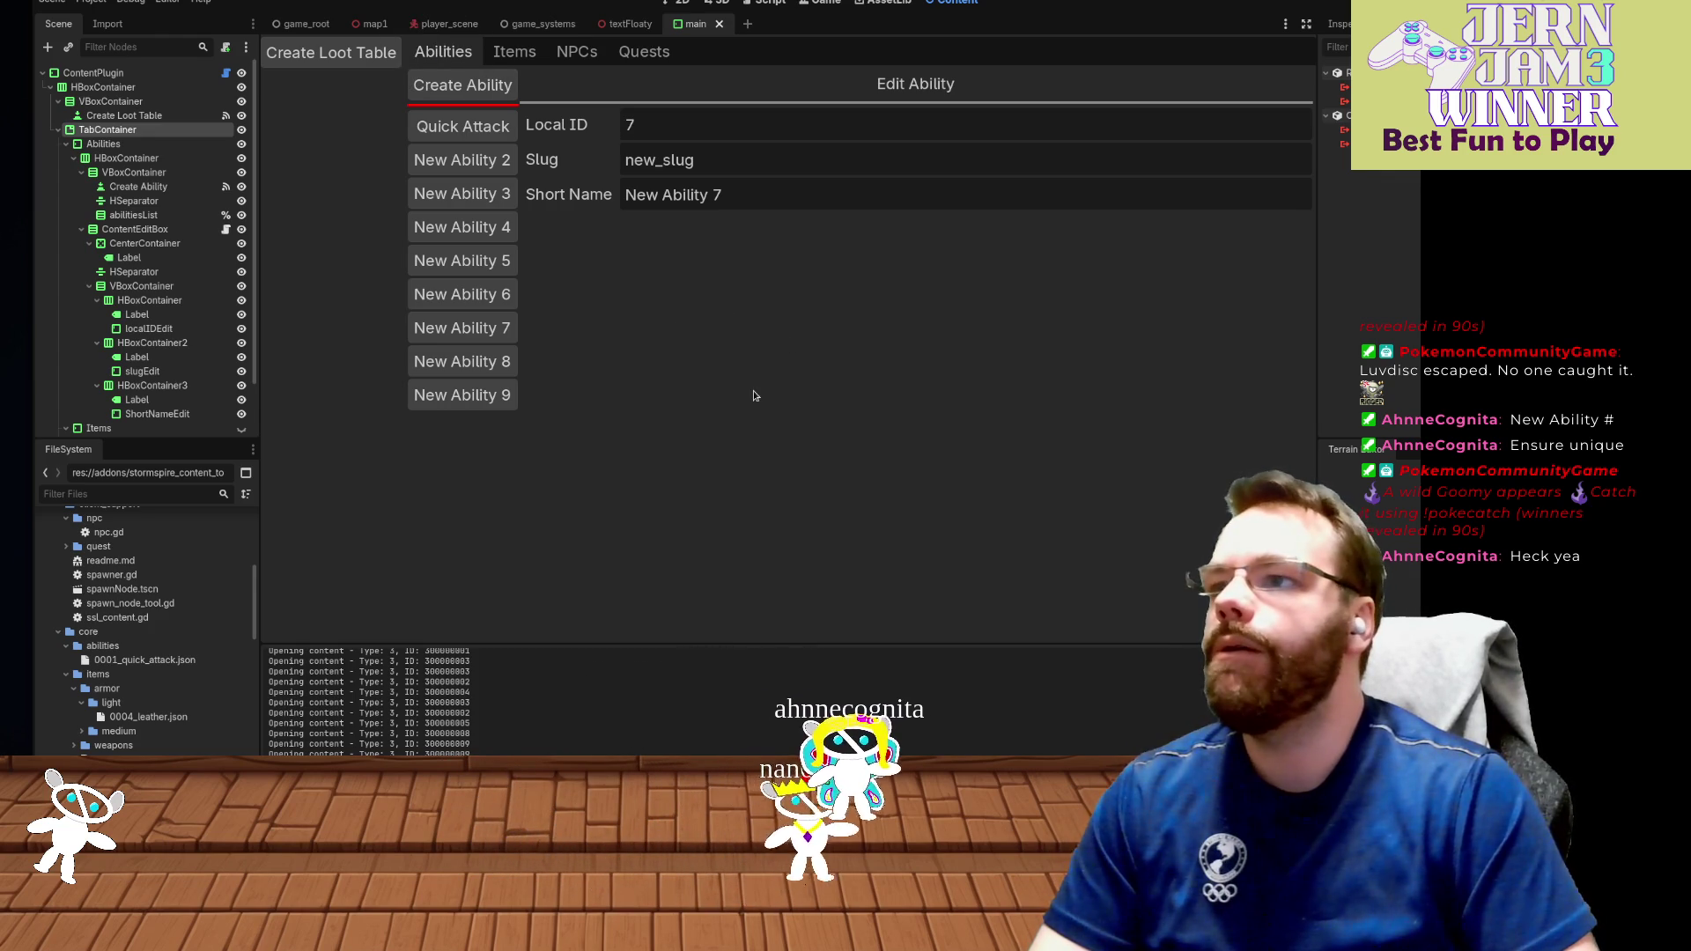
Step: Switch Godot's open scene from game_systems to player_scene, then move to the VS Code workspace
{"action": "left_click", "coordinate": [736, 4]}
{"action": "scroll", "coordinate": [891, 268], "scroll_direction": "down", "scroll_amount": 5}
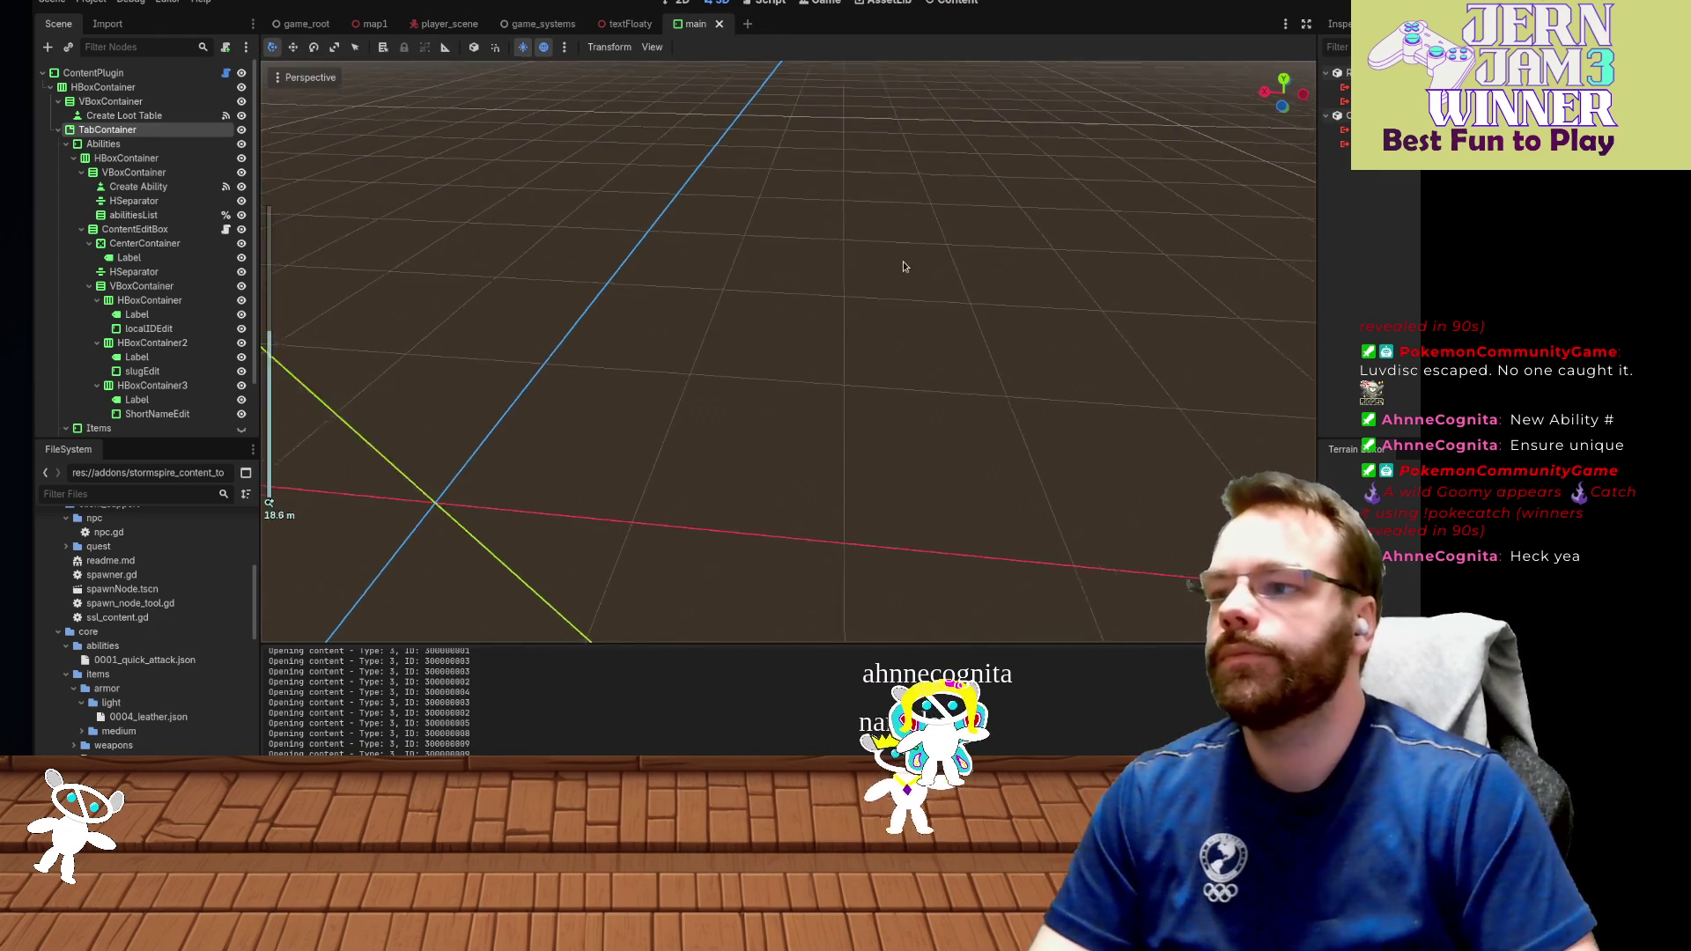
{"action": "left_click", "coordinate": [954, 2]}
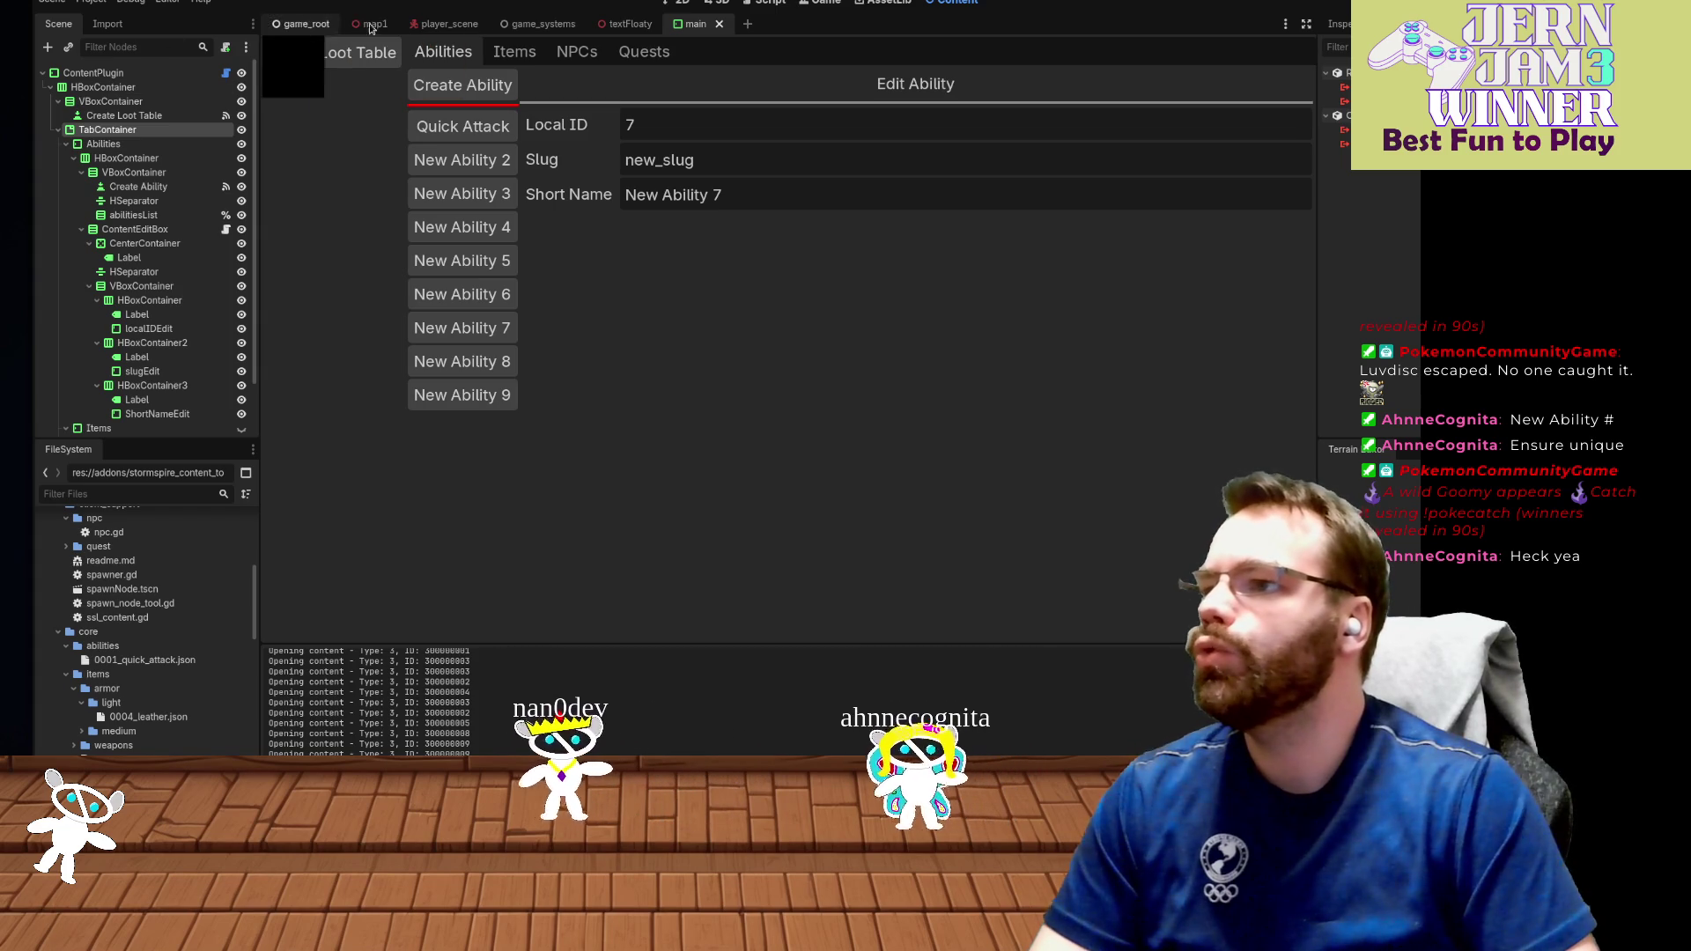
{"action": "left_click", "coordinate": [538, 24]}
{"action": "left_click", "coordinate": [451, 25]}
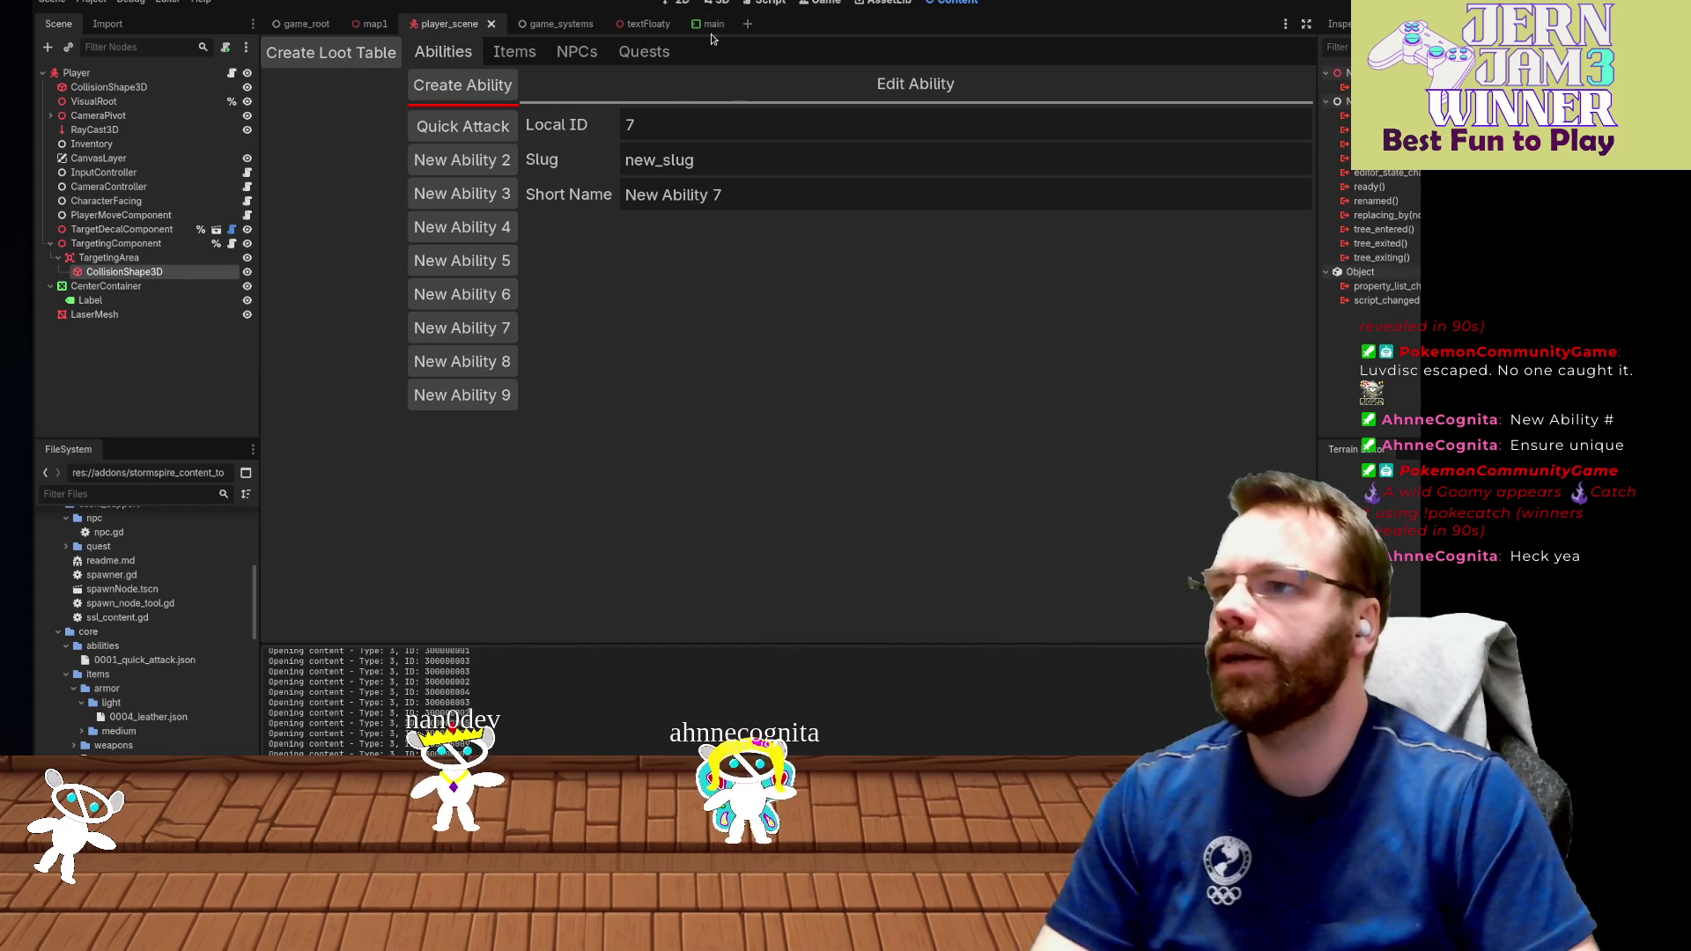
{"action": "key", "text": "super+2"}
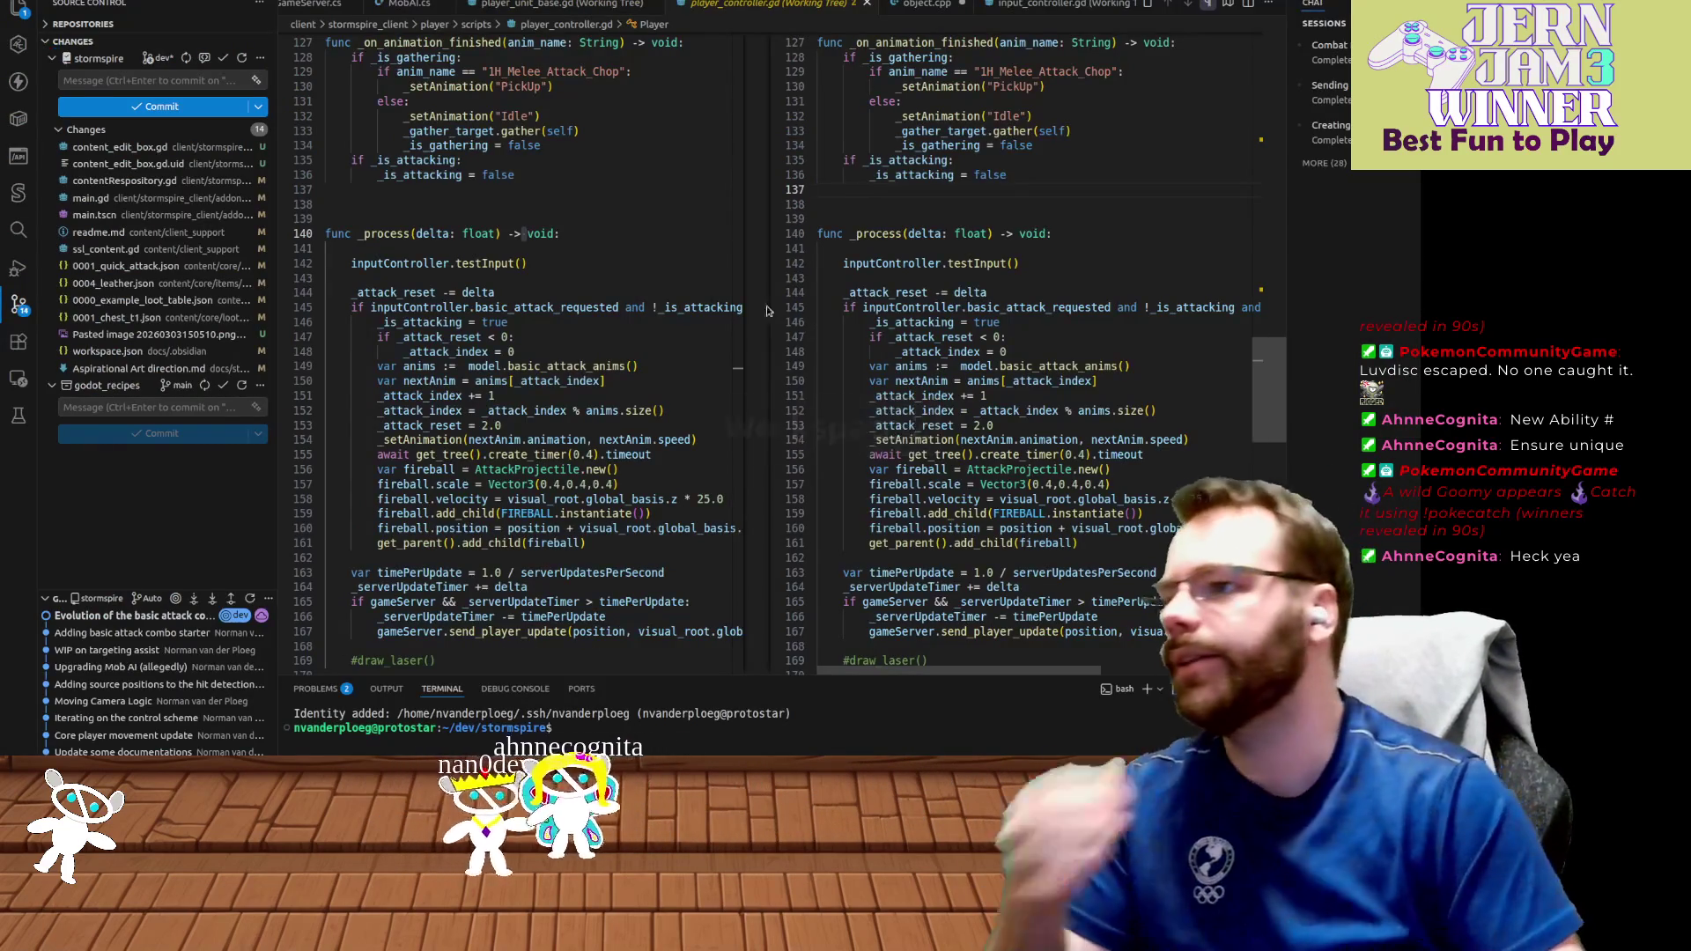
Step: Review and stage content_edit_box.gd, content_edit_box.gd.uid and contentRespository.gd
{"action": "left_click", "coordinate": [123, 147]}
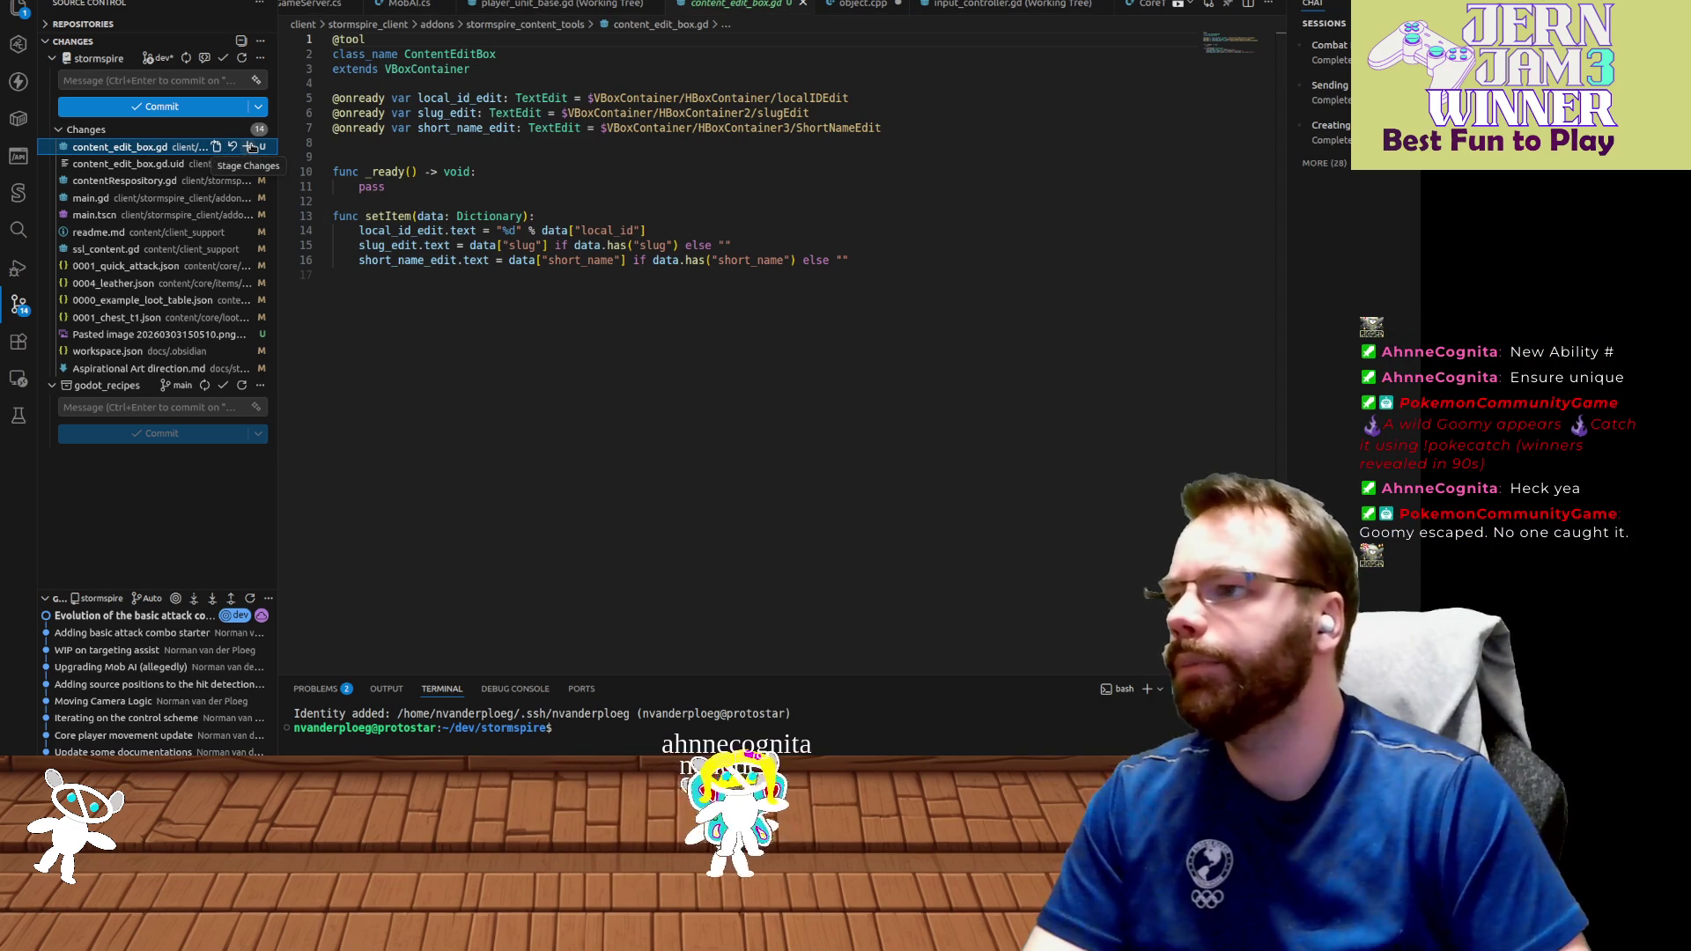
{"action": "left_click", "coordinate": [251, 147]}
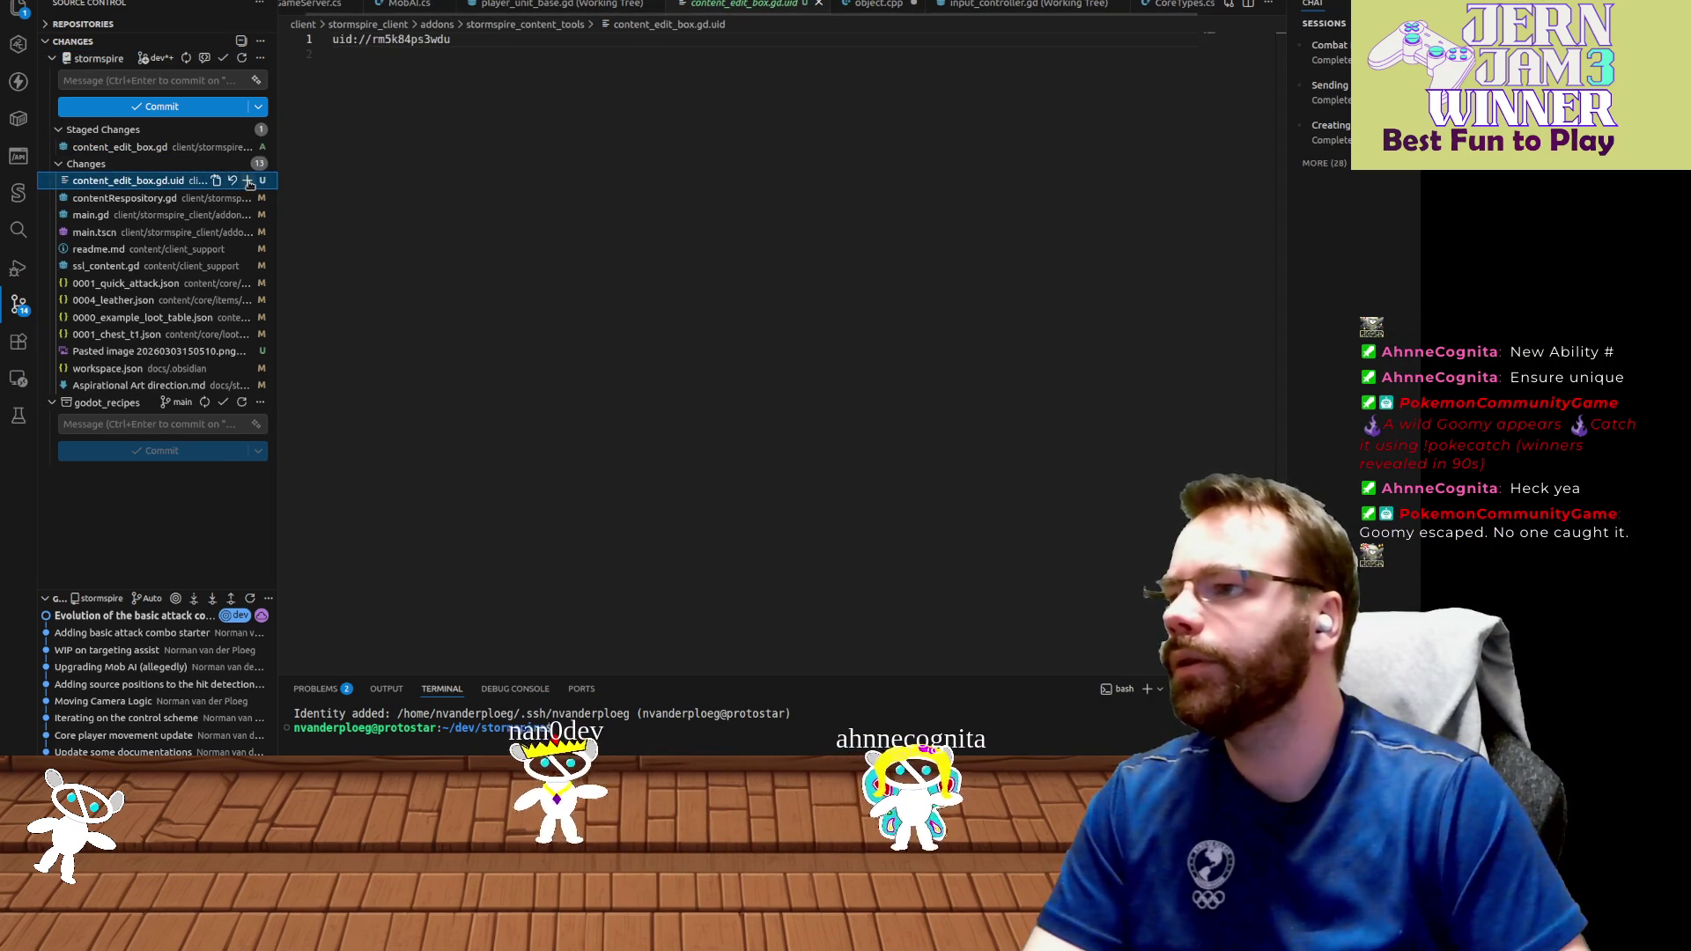
{"action": "left_click", "coordinate": [248, 180]}
{"action": "mouse_move", "coordinate": [1268, 177]}
{"action": "left_mouse_down"}
{"action": "mouse_move", "coordinate": [1272, 244]}
{"action": "mouse_move", "coordinate": [1273, 182]}
{"action": "left_mouse_up"}
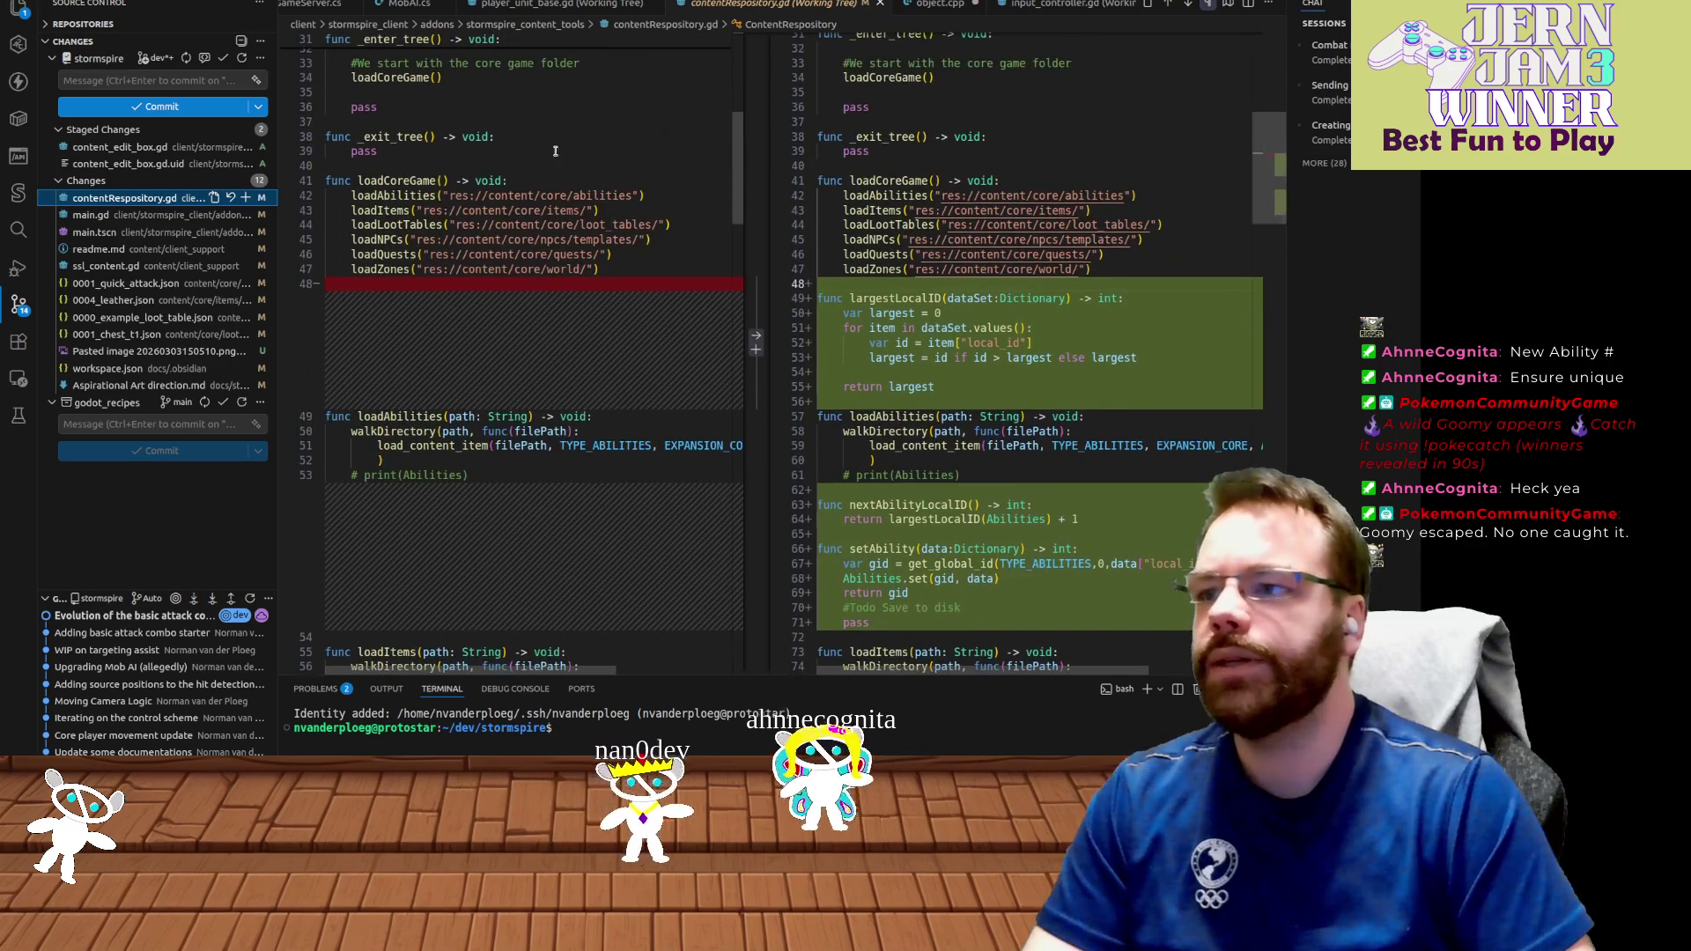
{"action": "left_click", "coordinate": [247, 197]}
Step: Review and stage main.gd, main.tscn and ssl_content.gd
{"action": "left_click", "coordinate": [132, 215]}
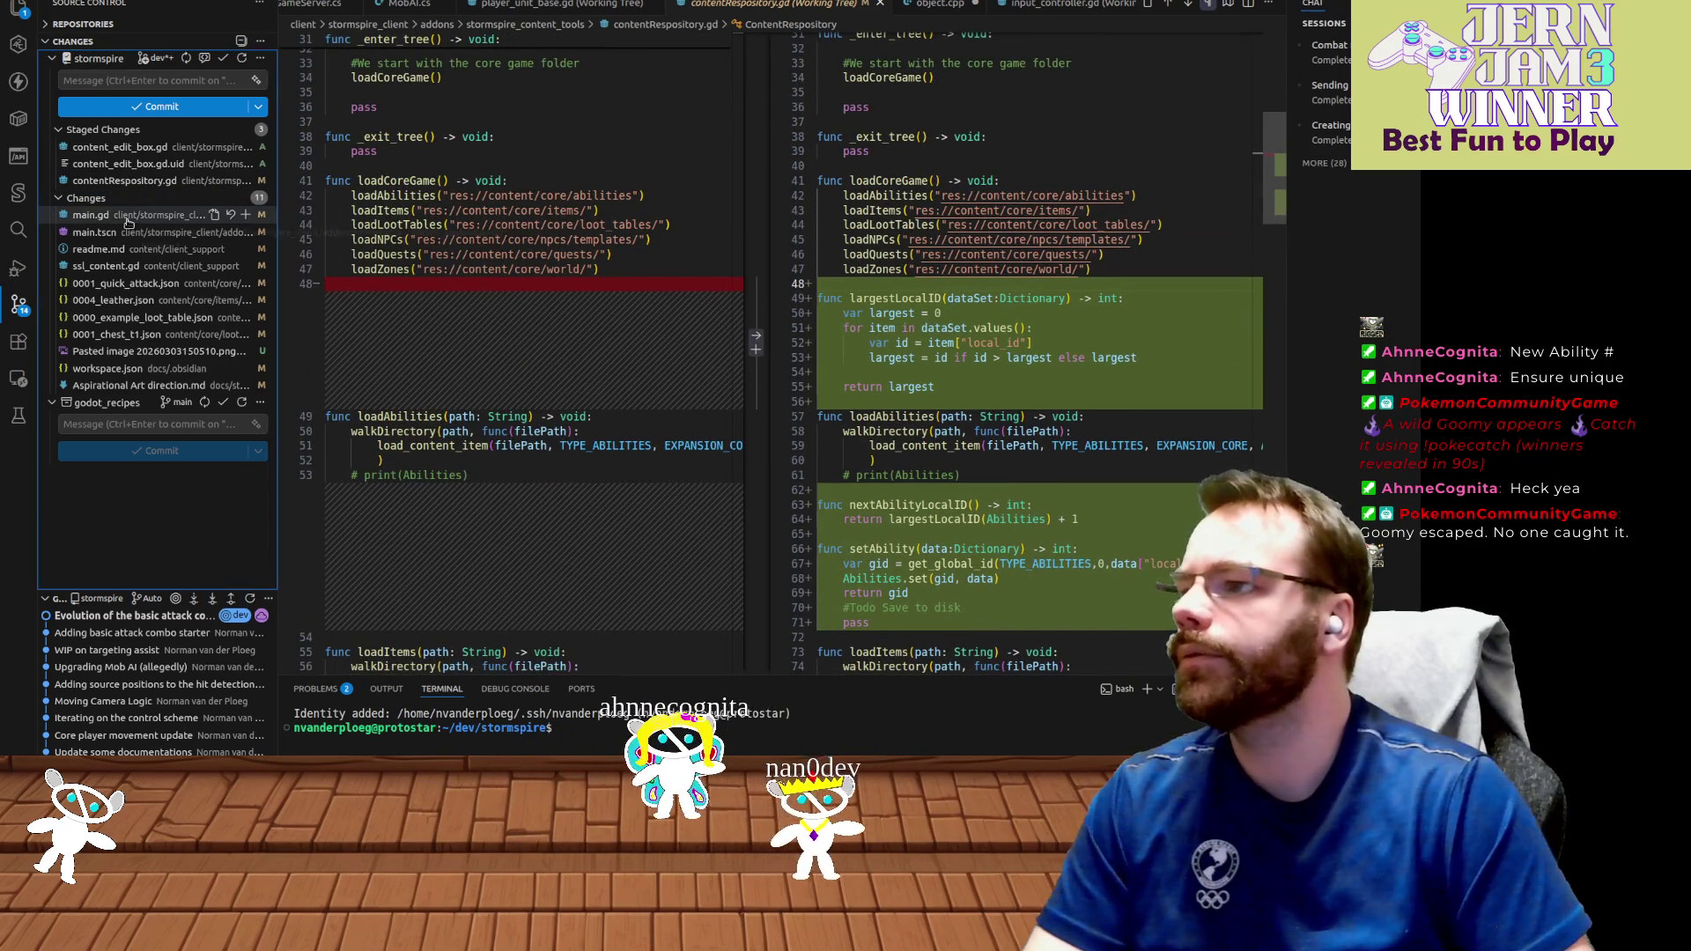
{"action": "mouse_move", "coordinate": [1272, 141]}
{"action": "left_mouse_down"}
{"action": "mouse_move", "coordinate": [1272, 370]}
{"action": "mouse_move", "coordinate": [1249, 438]}
{"action": "left_mouse_up"}
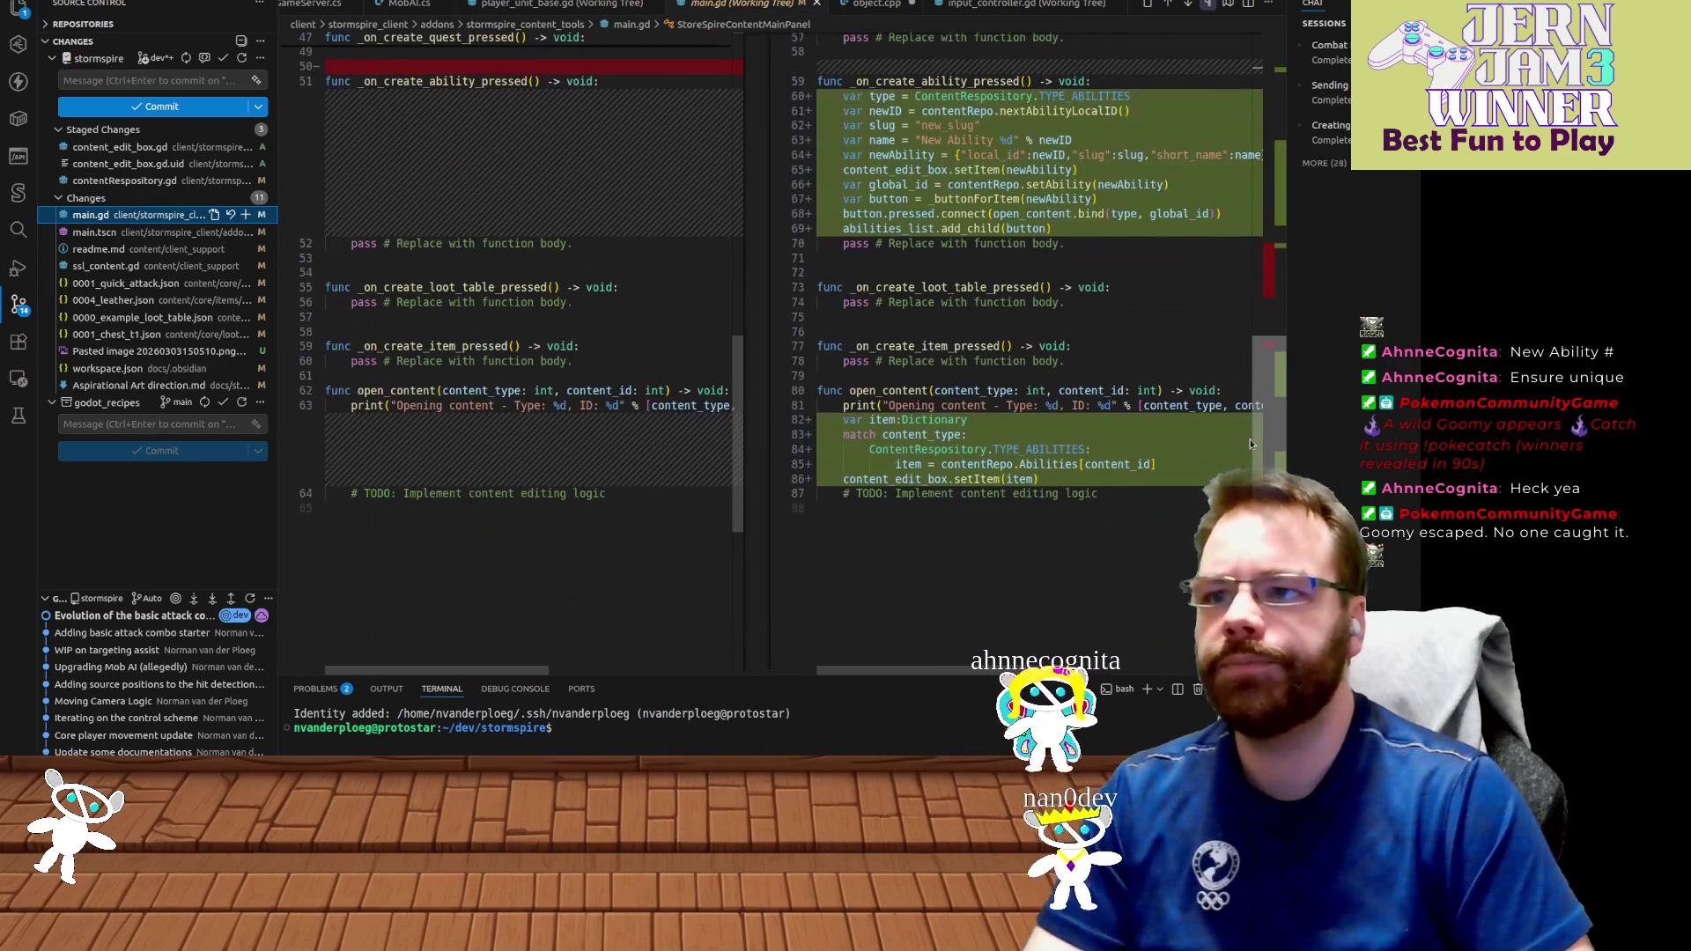
{"action": "left_click", "coordinate": [247, 214]}
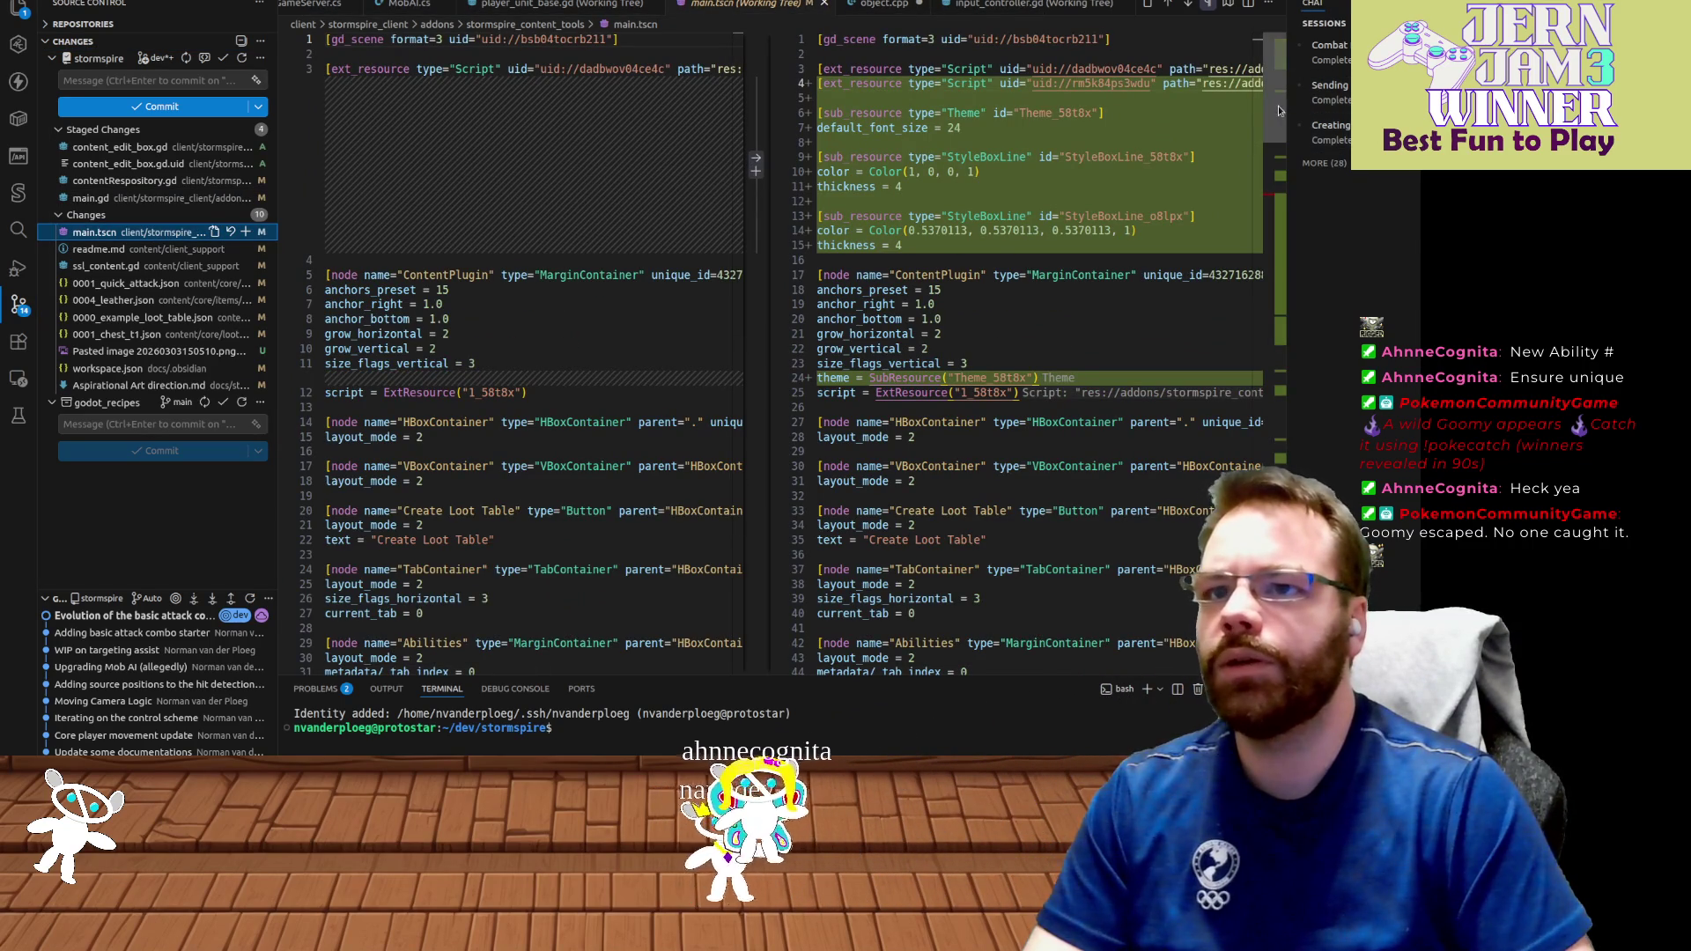
{"action": "mouse_move", "coordinate": [1272, 105]}
{"action": "left_mouse_down"}
{"action": "mouse_move", "coordinate": [1275, 669]}
{"action": "mouse_move", "coordinate": [1276, 40]}
{"action": "left_mouse_up"}
{"action": "left_click", "coordinate": [247, 233]}
{"action": "left_click", "coordinate": [132, 265]}
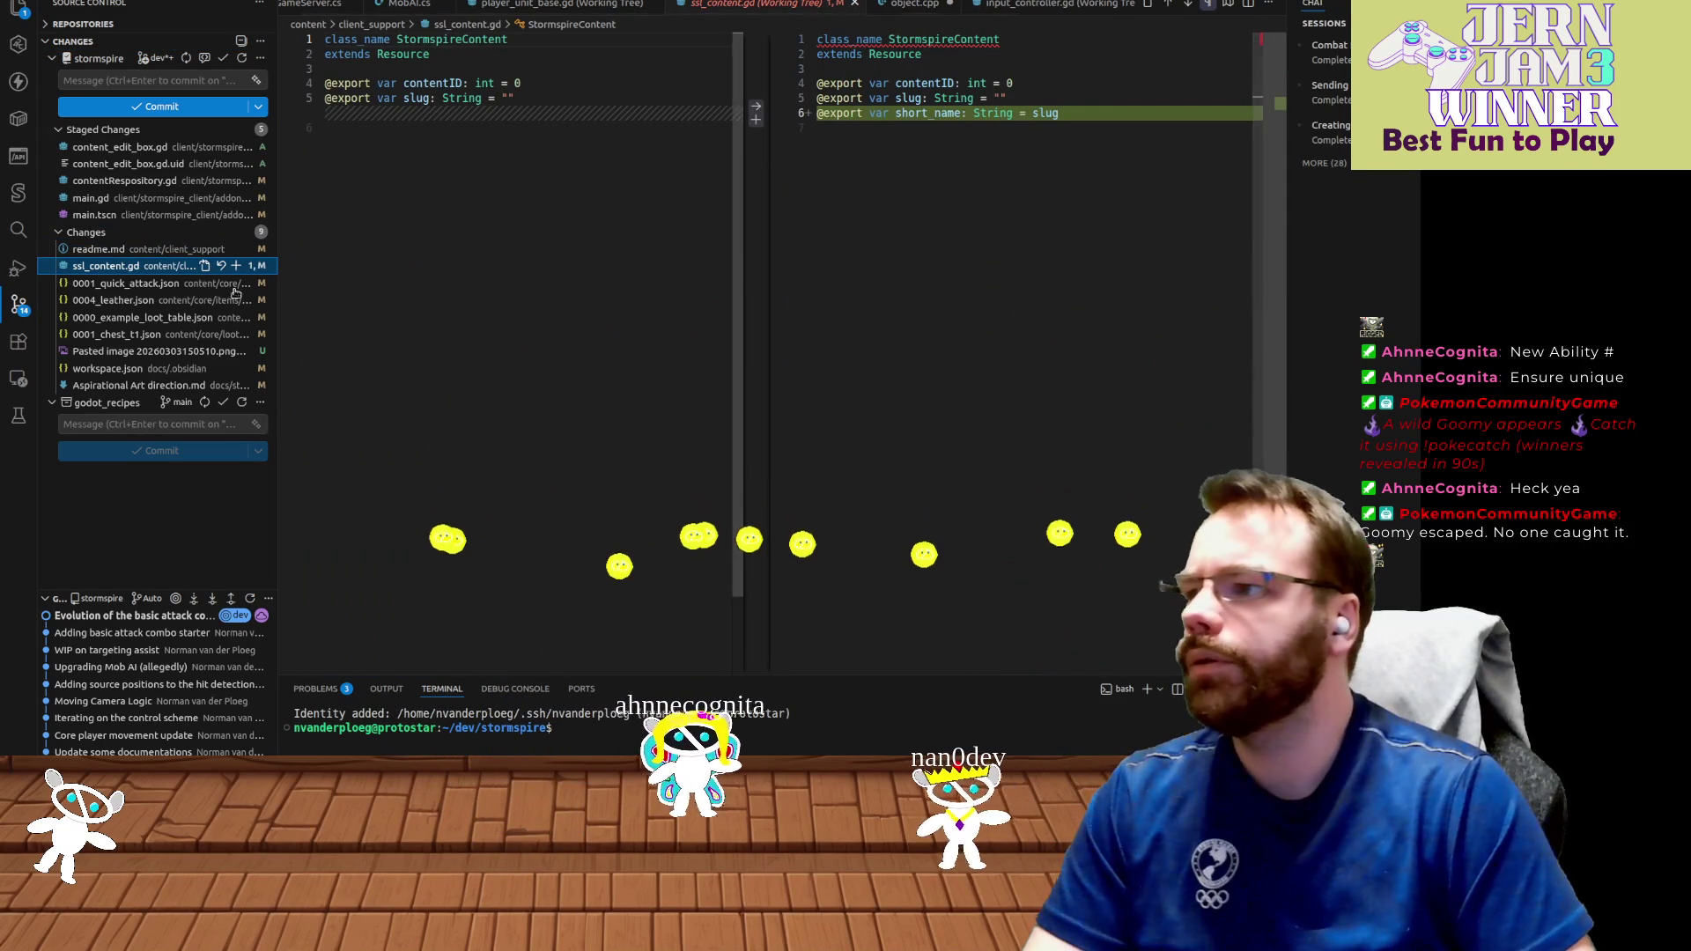
{"action": "left_click", "coordinate": [235, 265]}
Step: Review the quick_attack, leather, example_loot_table and chest_t1 JSON diffs and stage all four together
{"action": "left_click", "coordinate": [154, 282]}
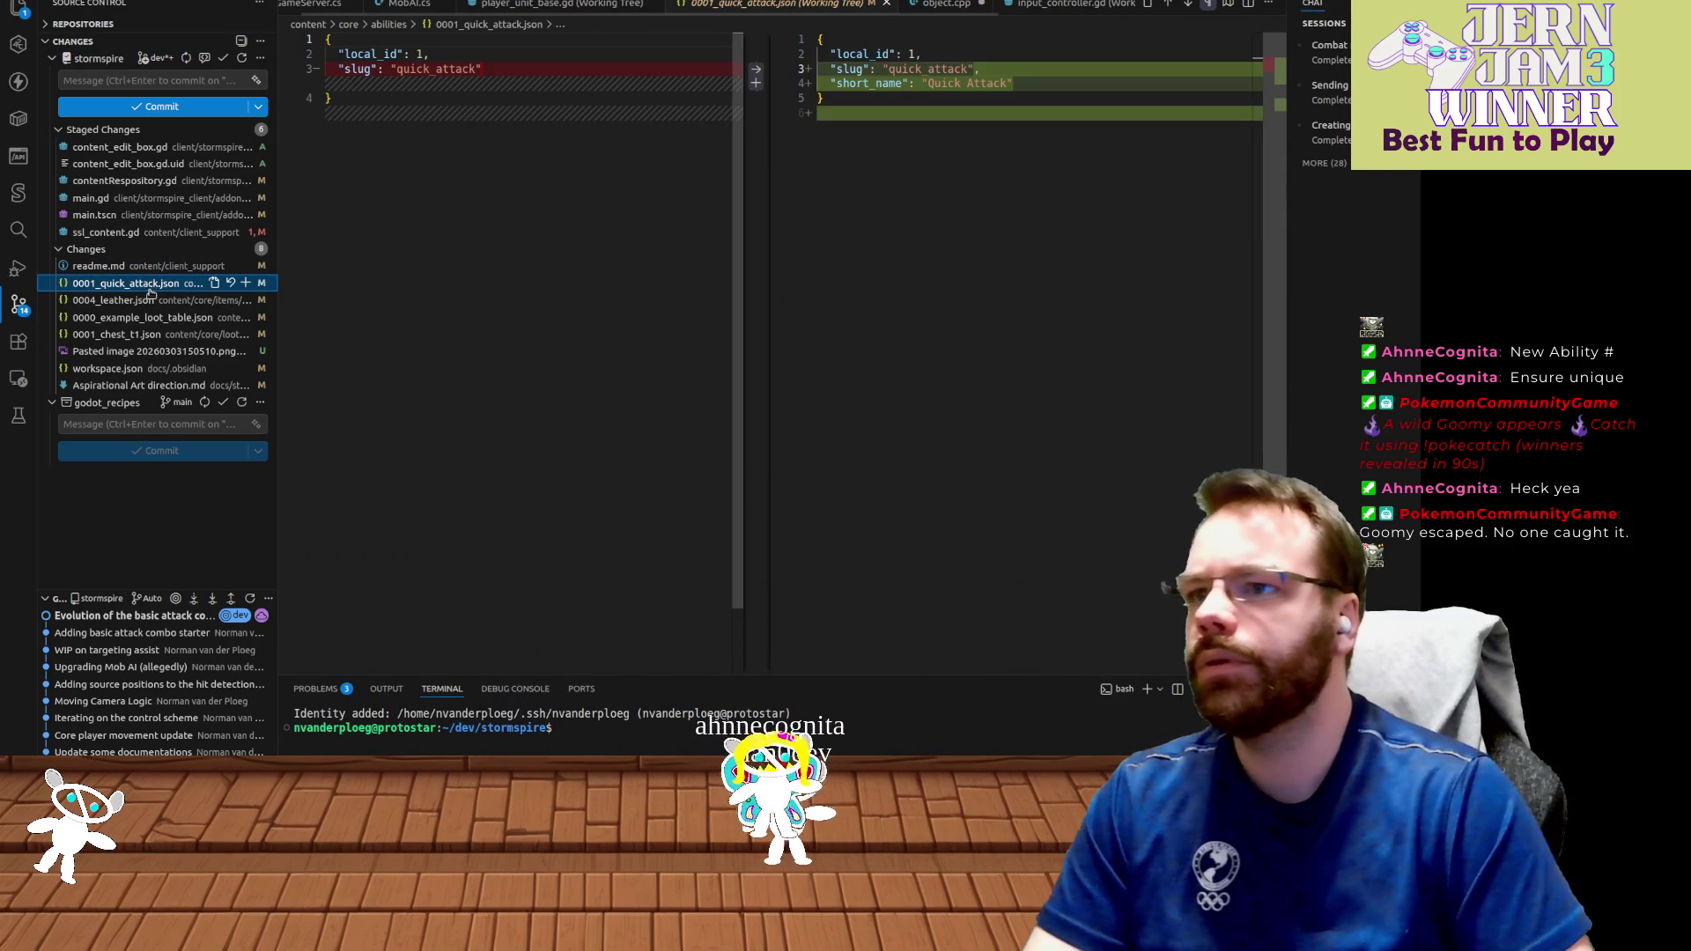
{"action": "left_click", "coordinate": [155, 299]}
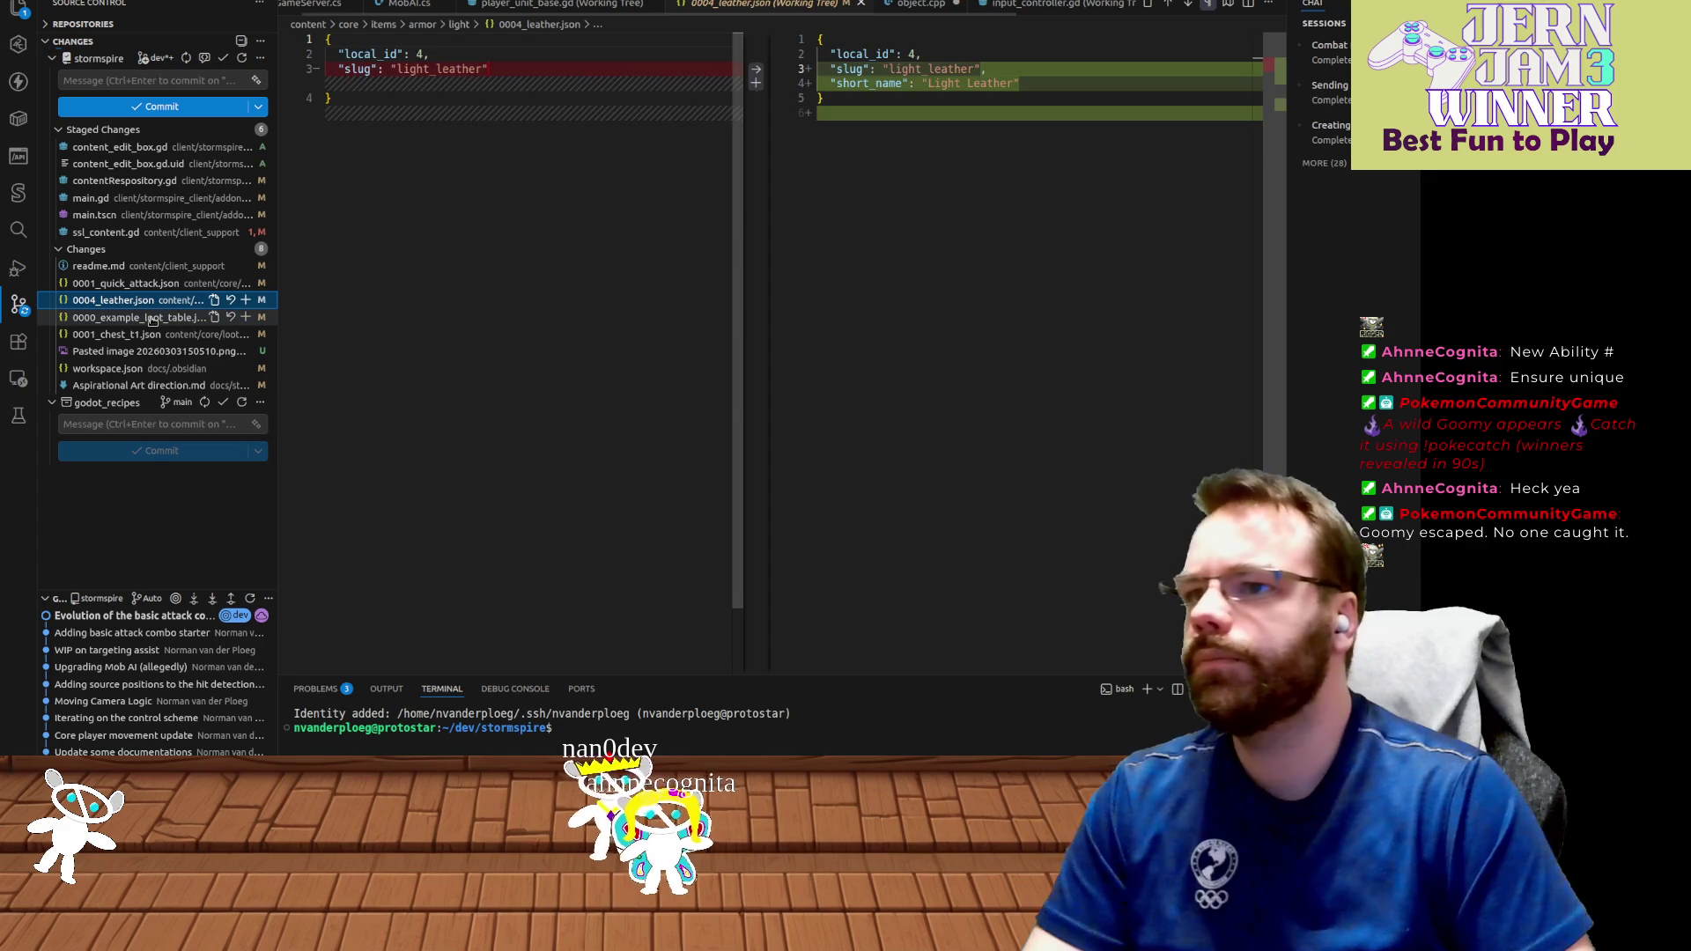
{"action": "left_click", "coordinate": [149, 317]}
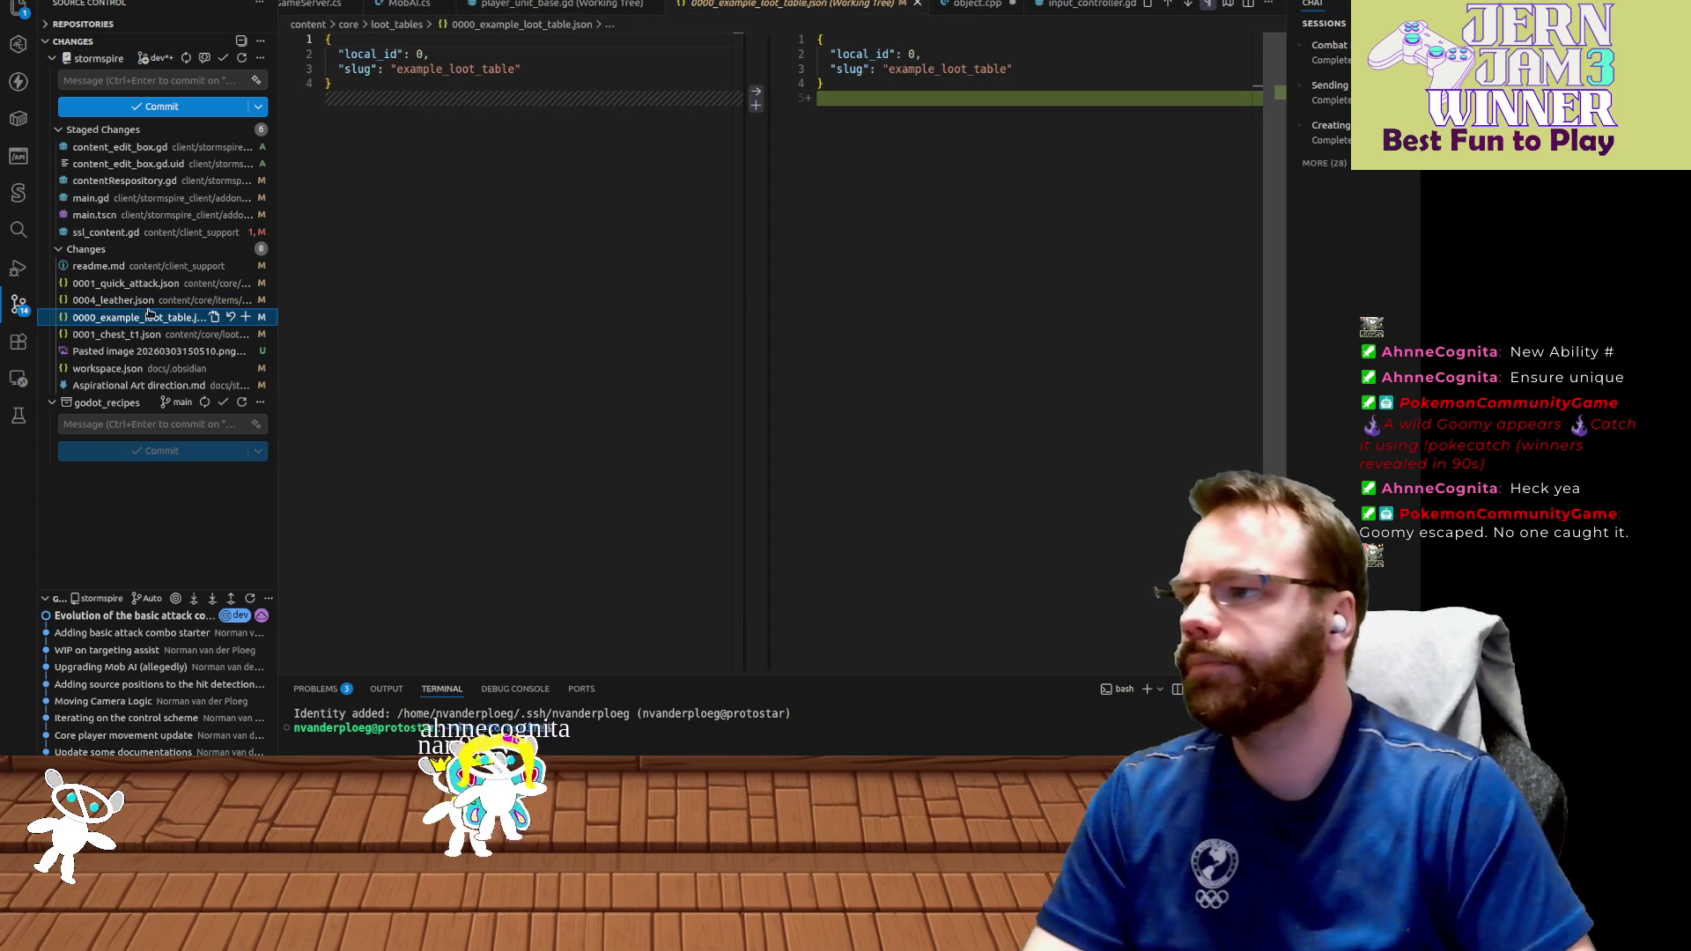
{"action": "left_click", "coordinate": [150, 335]}
{"action": "key", "text": "shift+Up"}
{"action": "key", "text": "shift+Up"}
{"action": "key", "text": "shift+Up"}
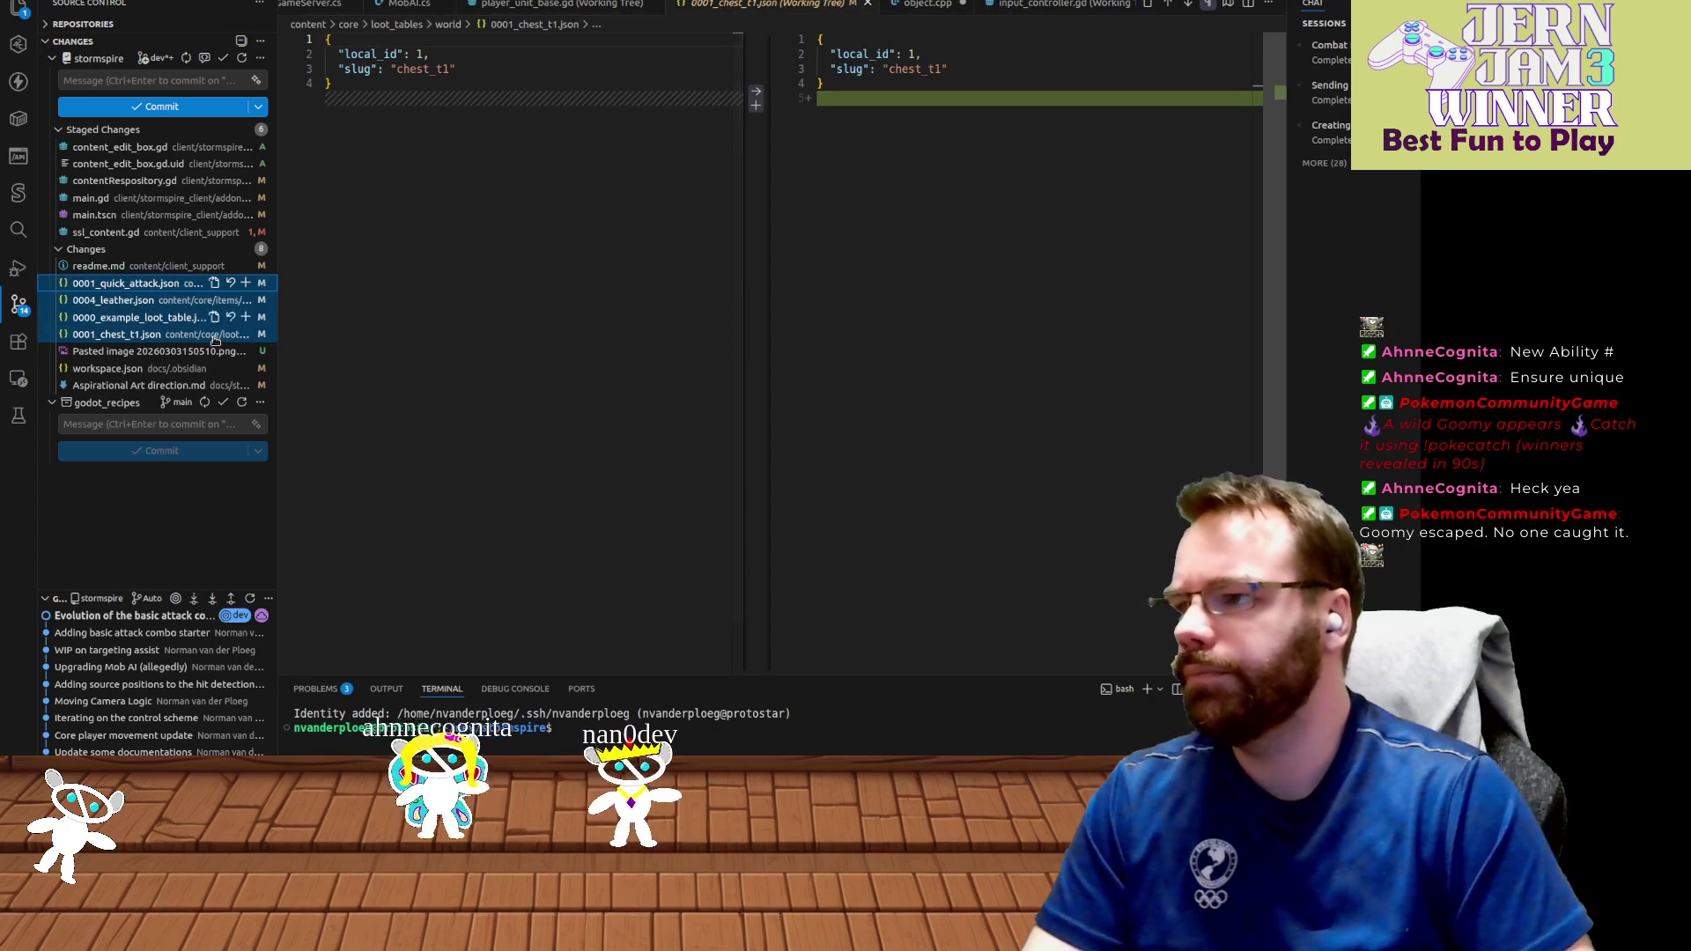
{"action": "left_click", "coordinate": [246, 334]}
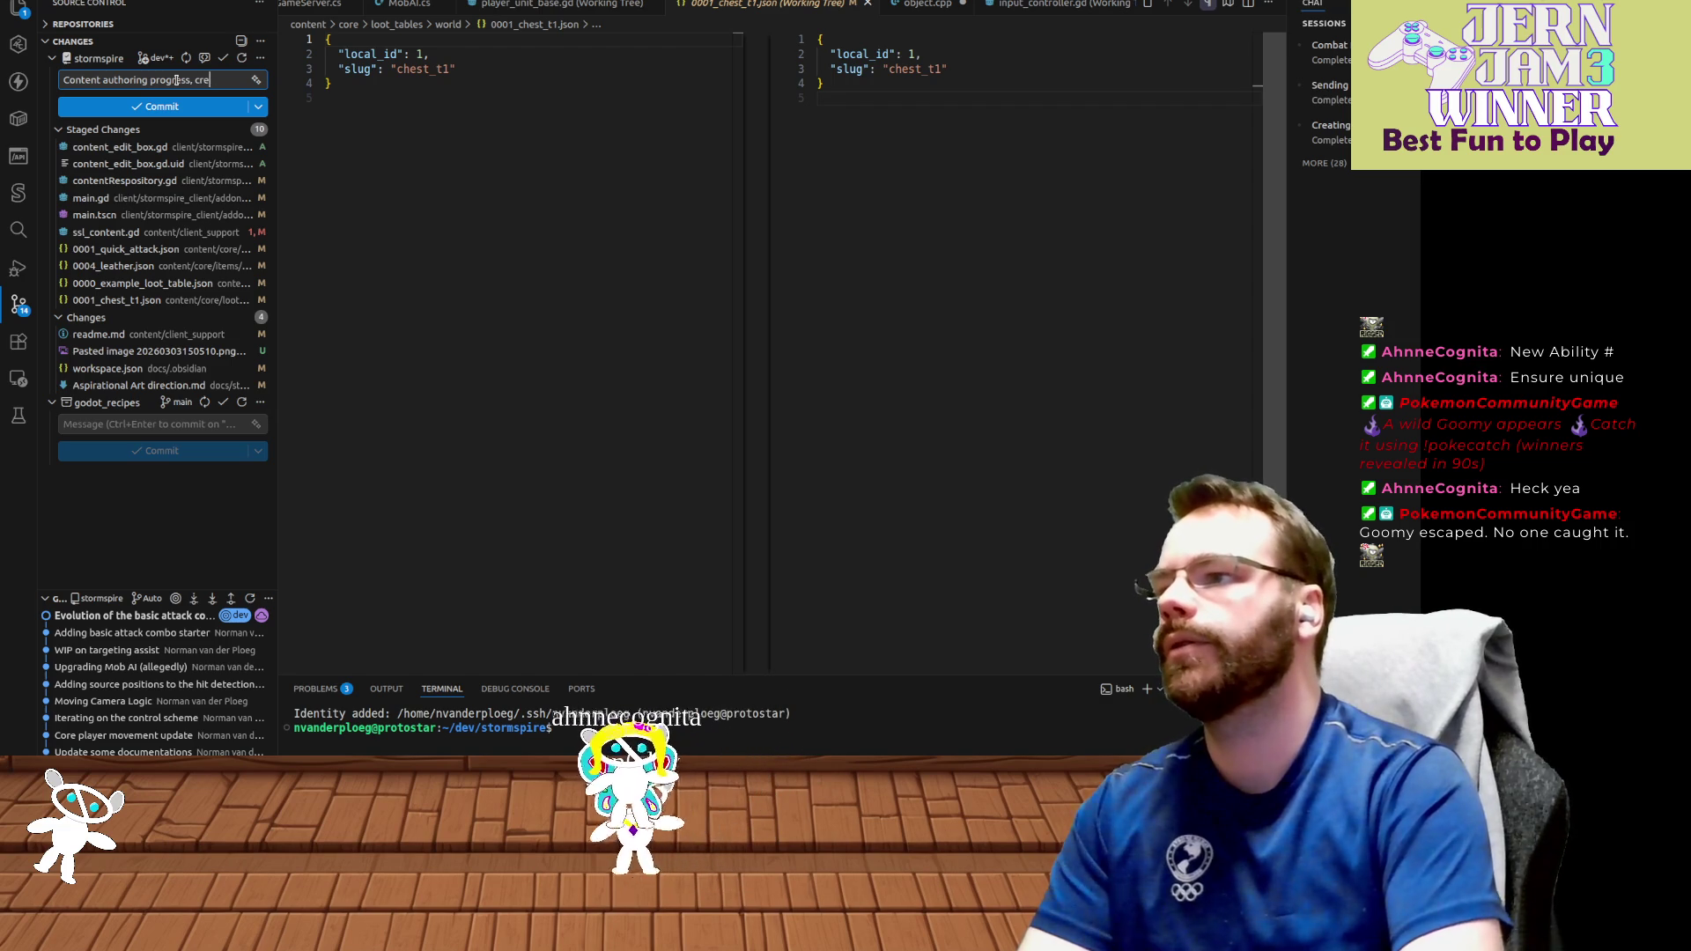
Step: Commit with message 'Content authoring progress, create ability flow as template' and return to Godot
{"action": "type", "text": "bility flow as template"}
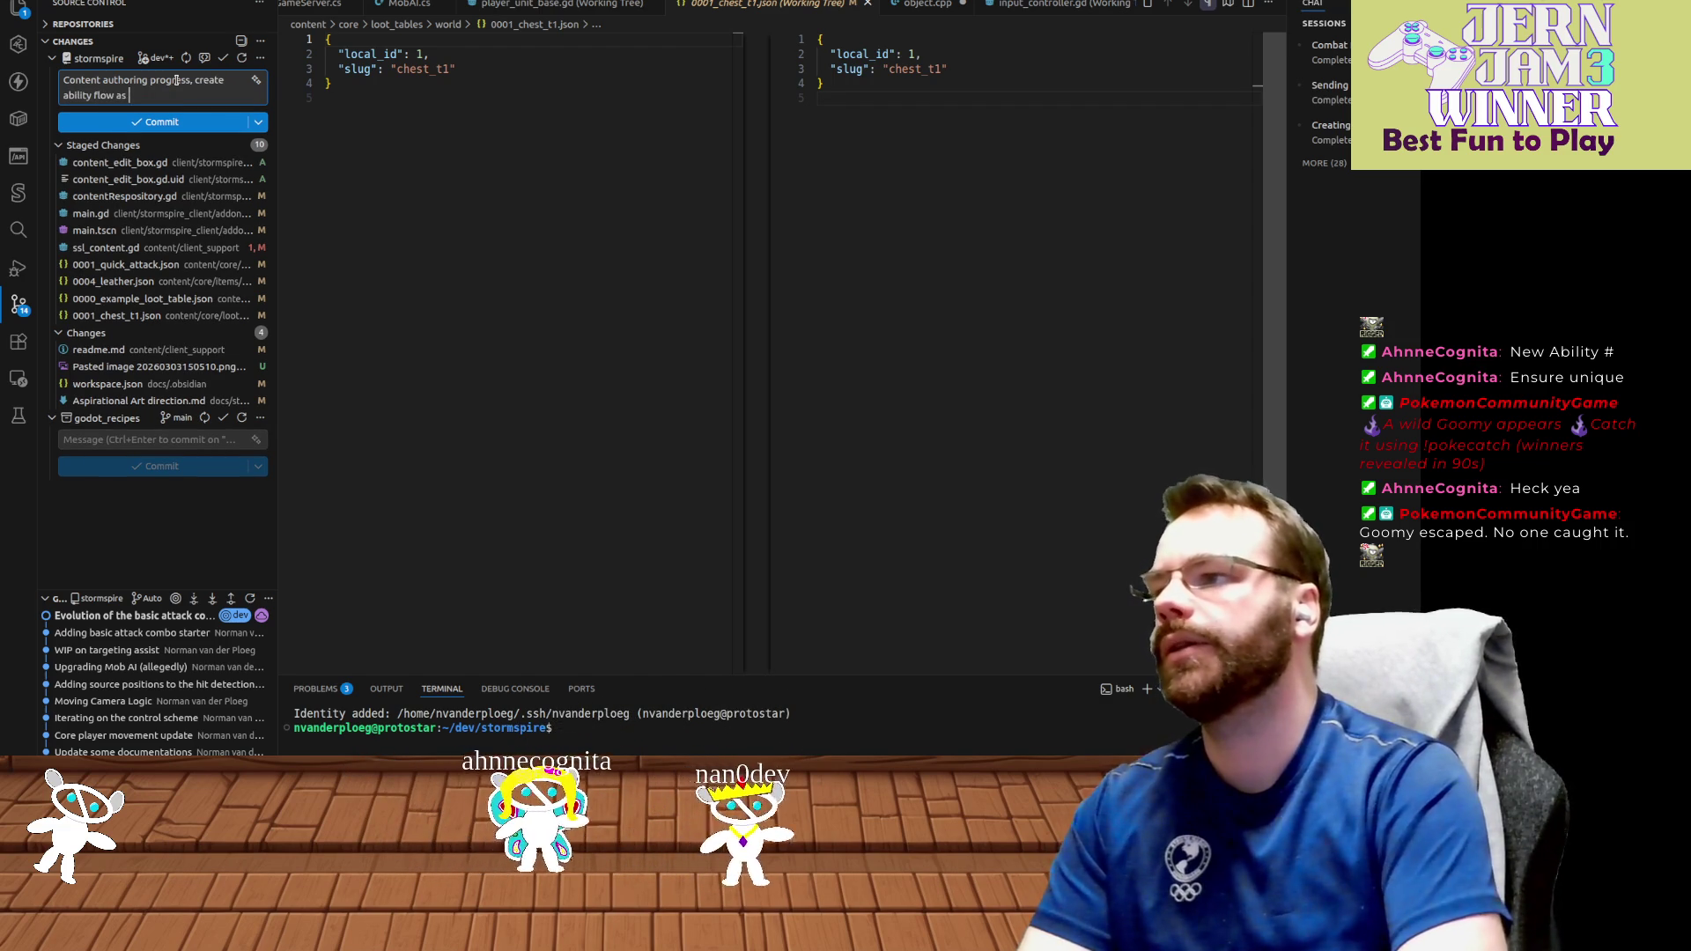
{"action": "left_click", "coordinate": [207, 122]}
{"action": "key", "text": "super+3"}
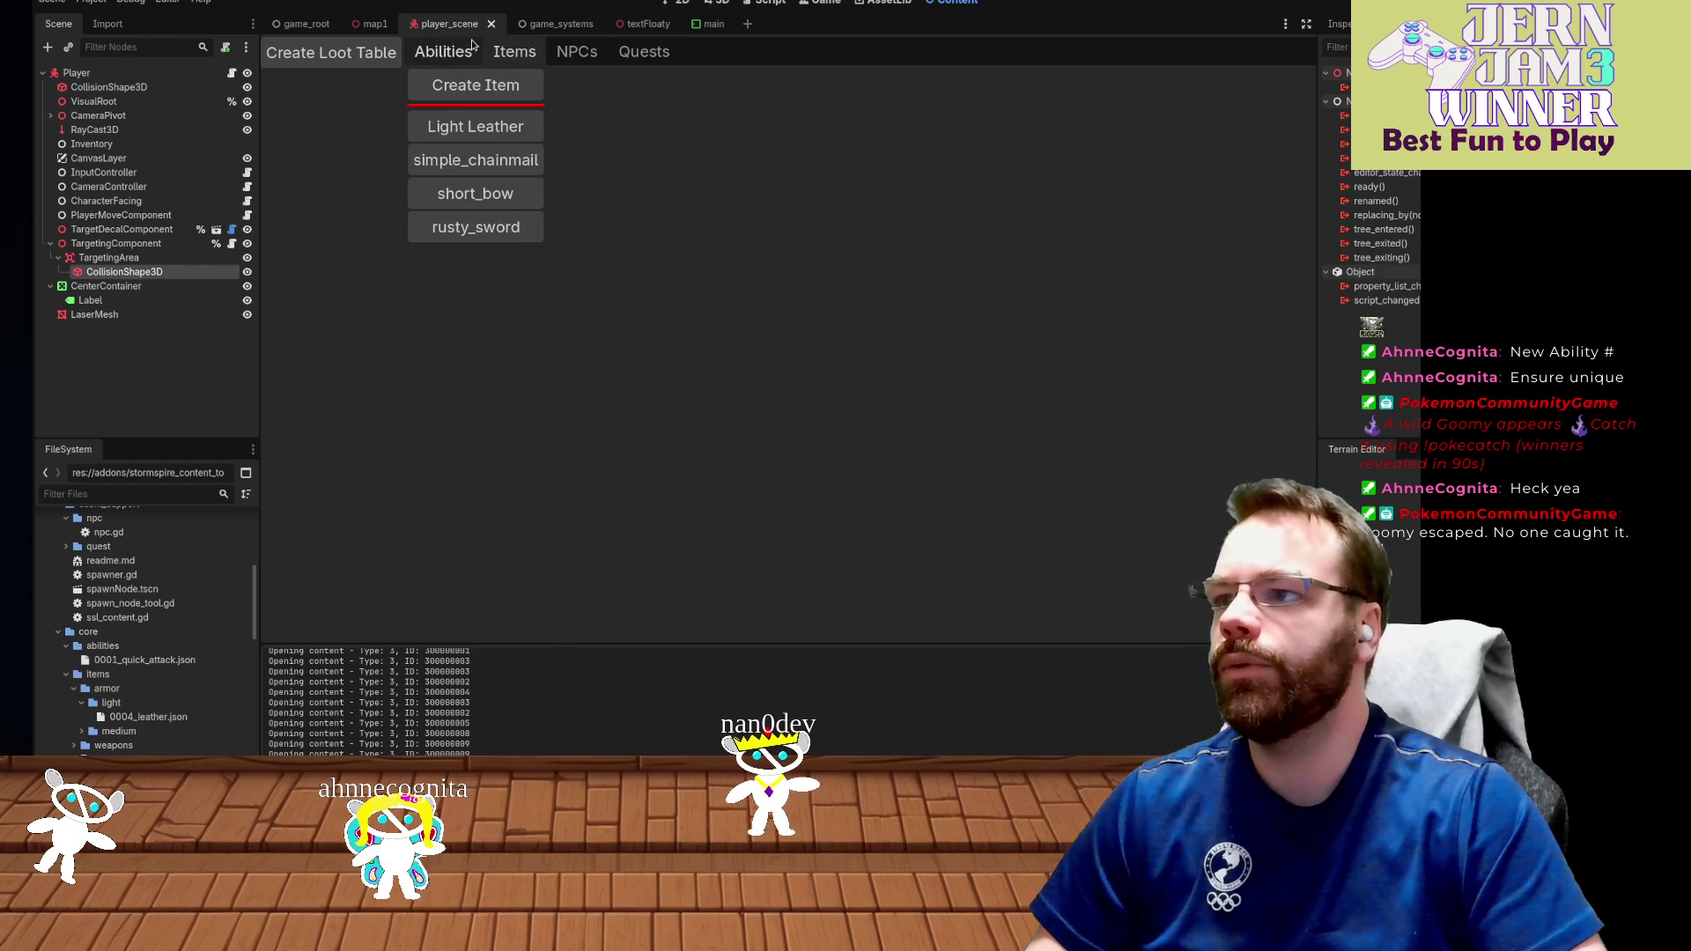
Step: Browse the Items, NPCs and Quests content categories in the plugin
{"action": "left_click", "coordinate": [576, 51]}
{"action": "left_click", "coordinate": [643, 51]}
{"action": "left_click", "coordinate": [577, 52]}
{"action": "key", "text": "Right"}
{"action": "key", "text": "Left"}
{"action": "key", "text": "Left"}
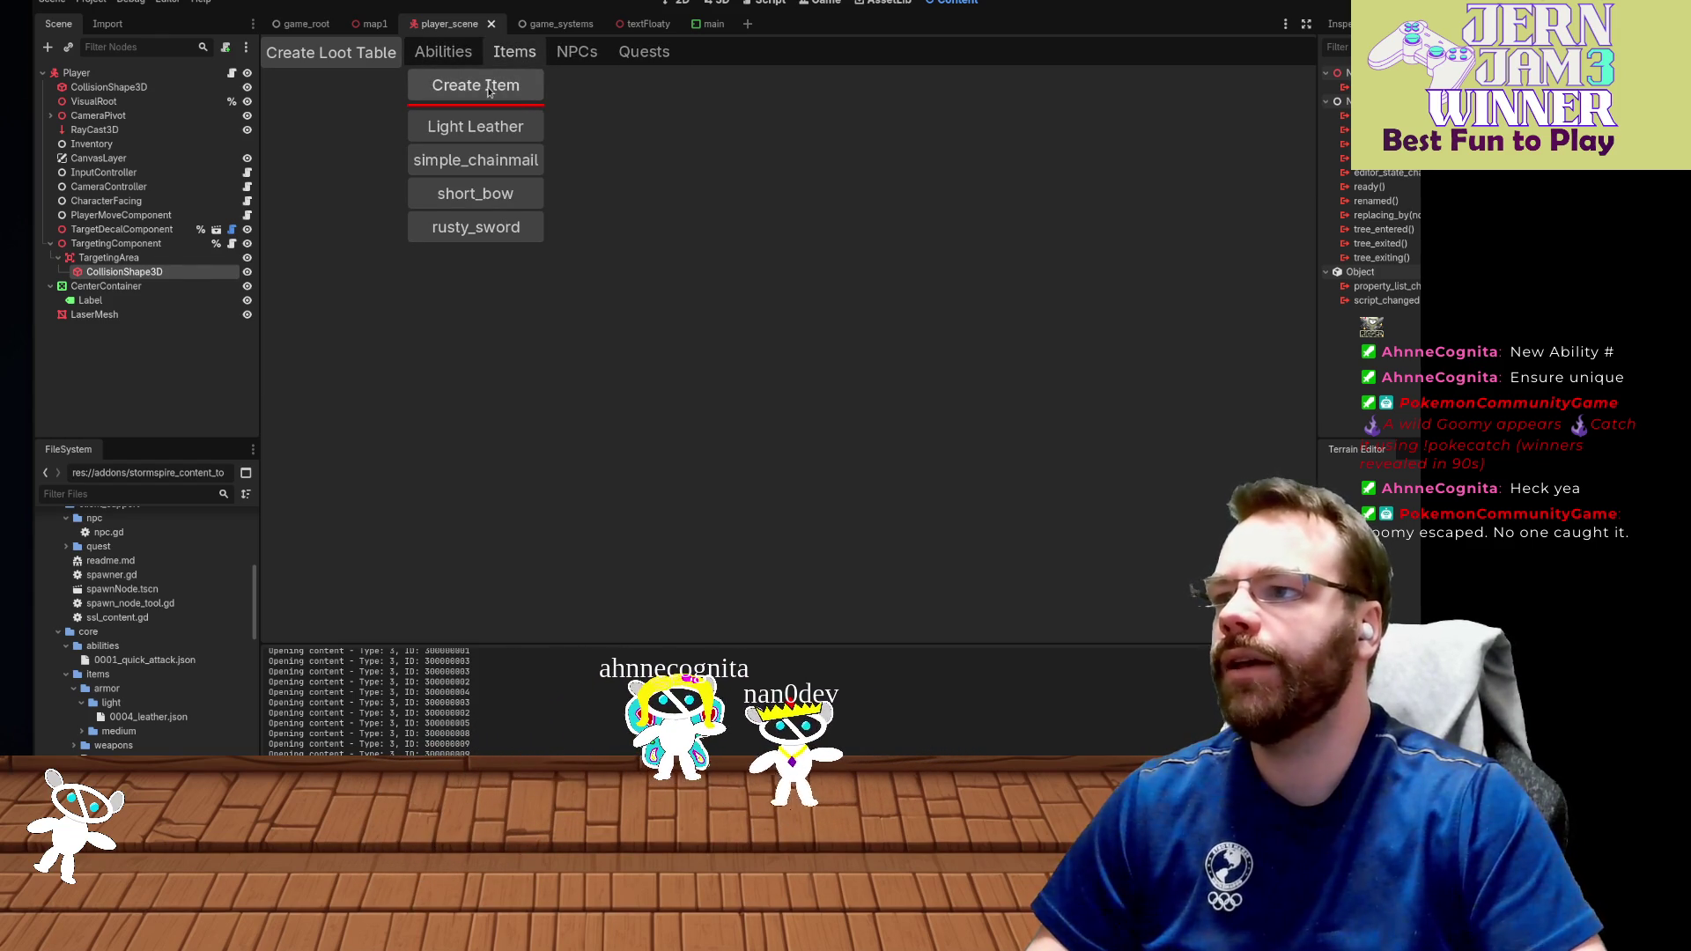
{"action": "left_click", "coordinate": [644, 51]}
{"action": "left_click", "coordinate": [577, 52]}
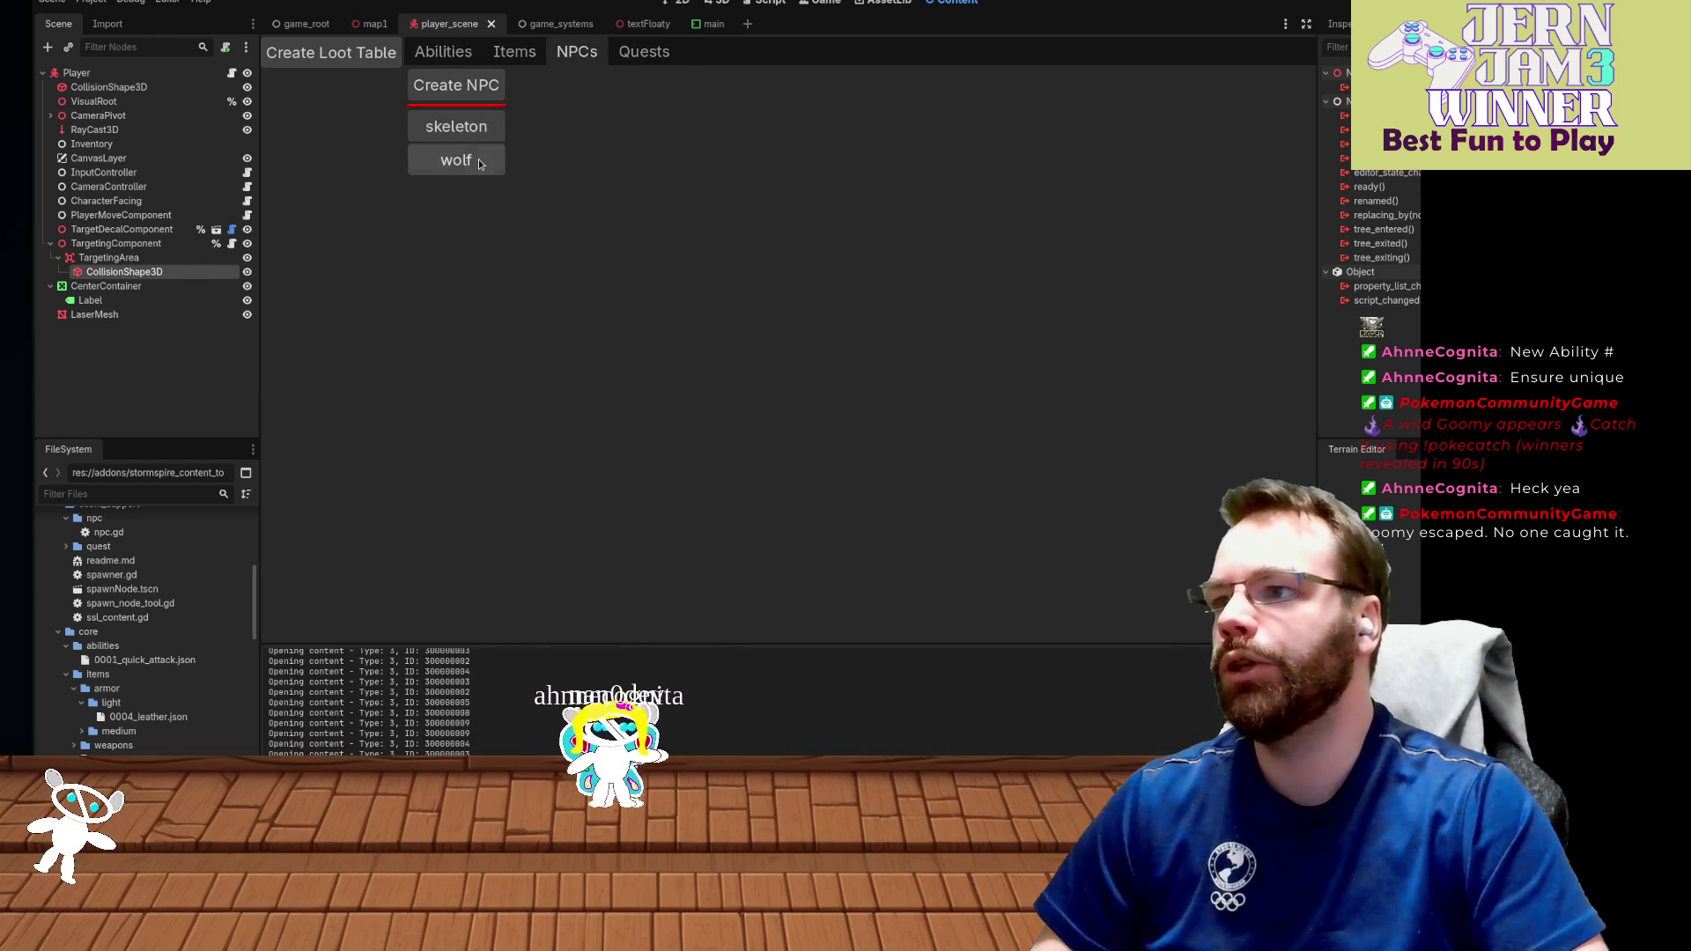
{"action": "left_click", "coordinate": [515, 55]}
Step: Return to Abilities and load Quick Attack (local ID 1, slug quick_attack) into the editor
{"action": "left_click", "coordinate": [443, 51]}
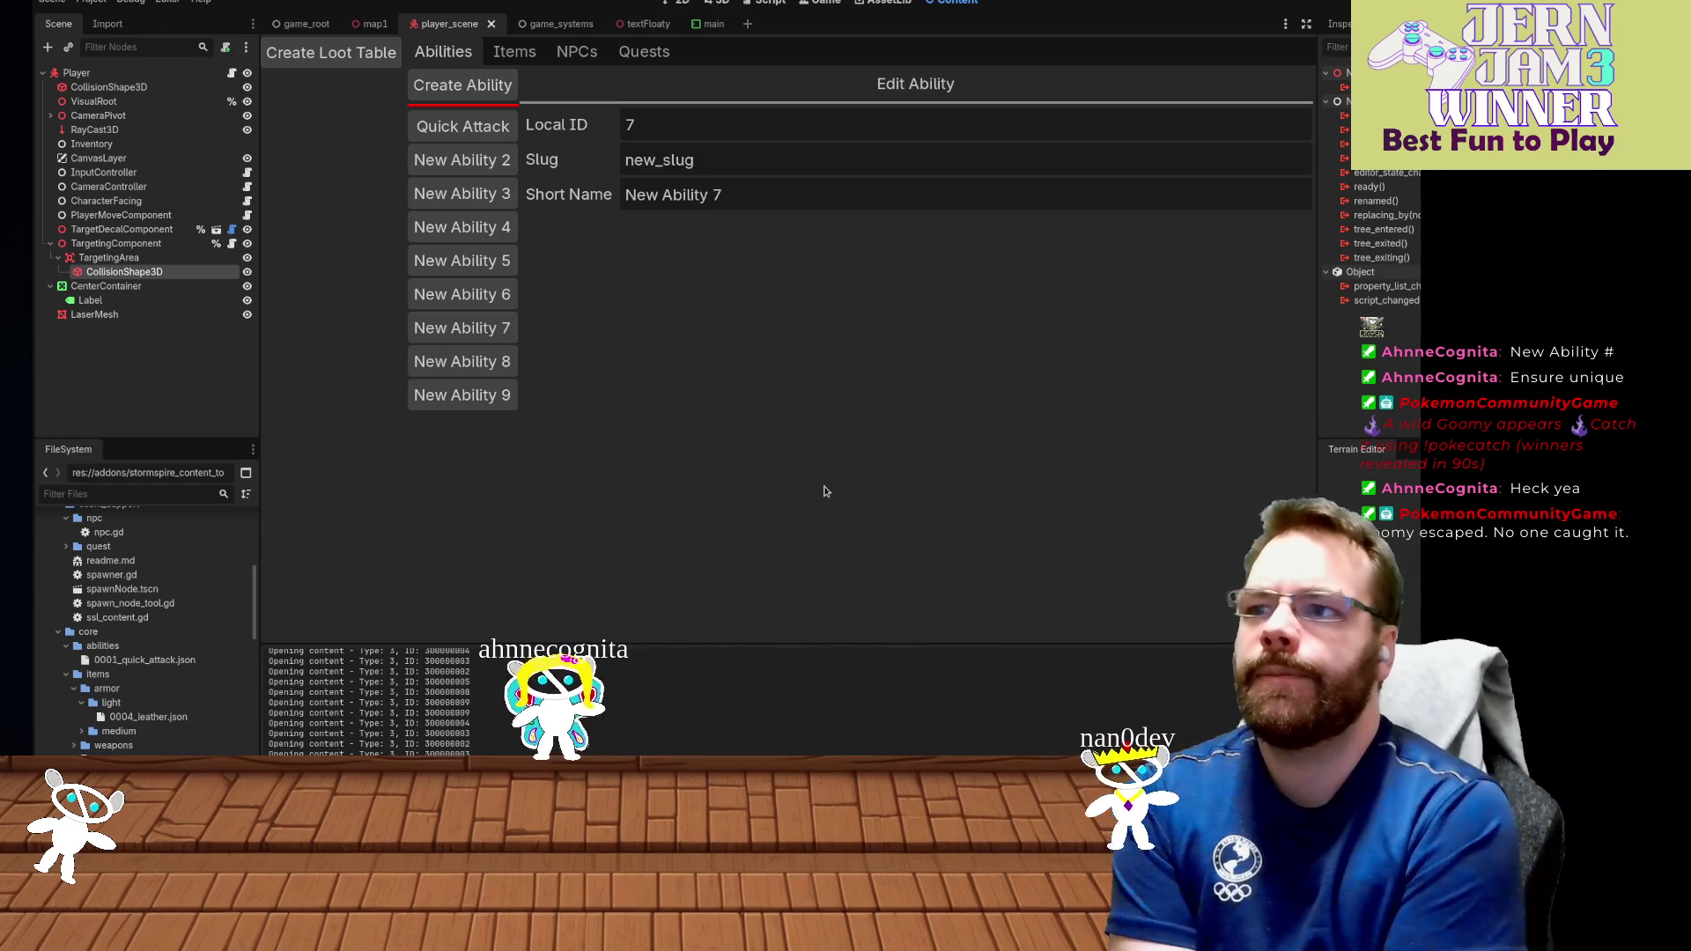
{"action": "left_click", "coordinate": [498, 167]}
{"action": "left_click", "coordinate": [483, 124]}
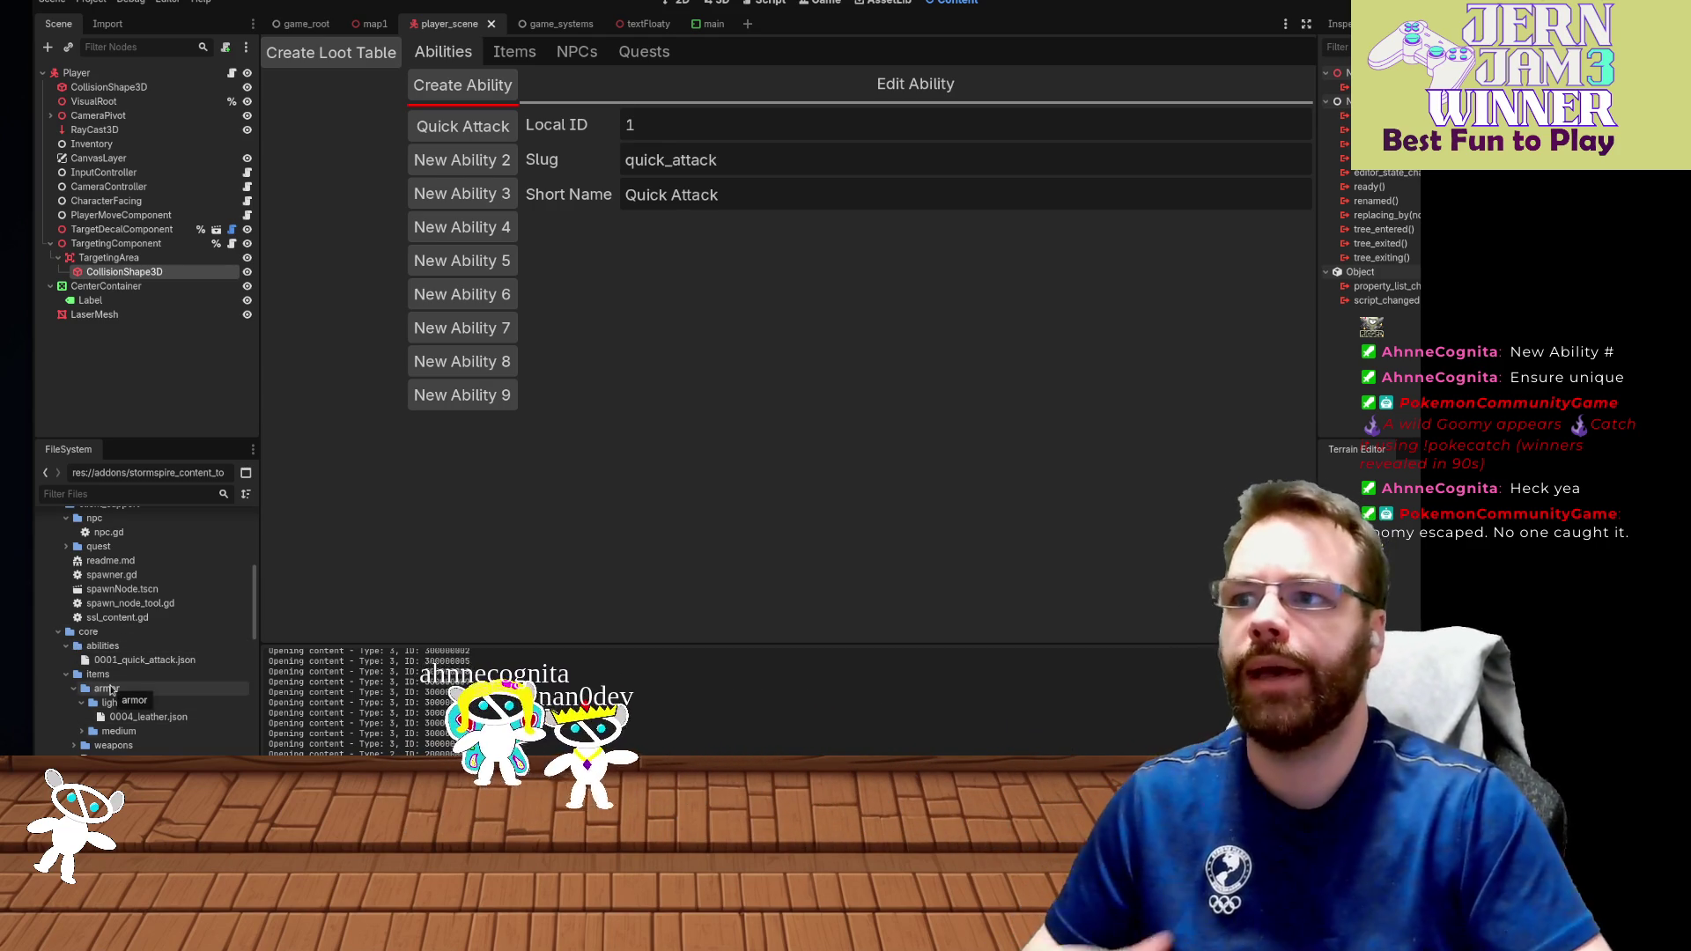
Step: In the FileSystem dock, collapse core and expand content/client_support to show npc, quest and ssl_content.gd
{"action": "scroll", "coordinate": [56, 635], "scroll_direction": "down", "scroll_amount": 3}
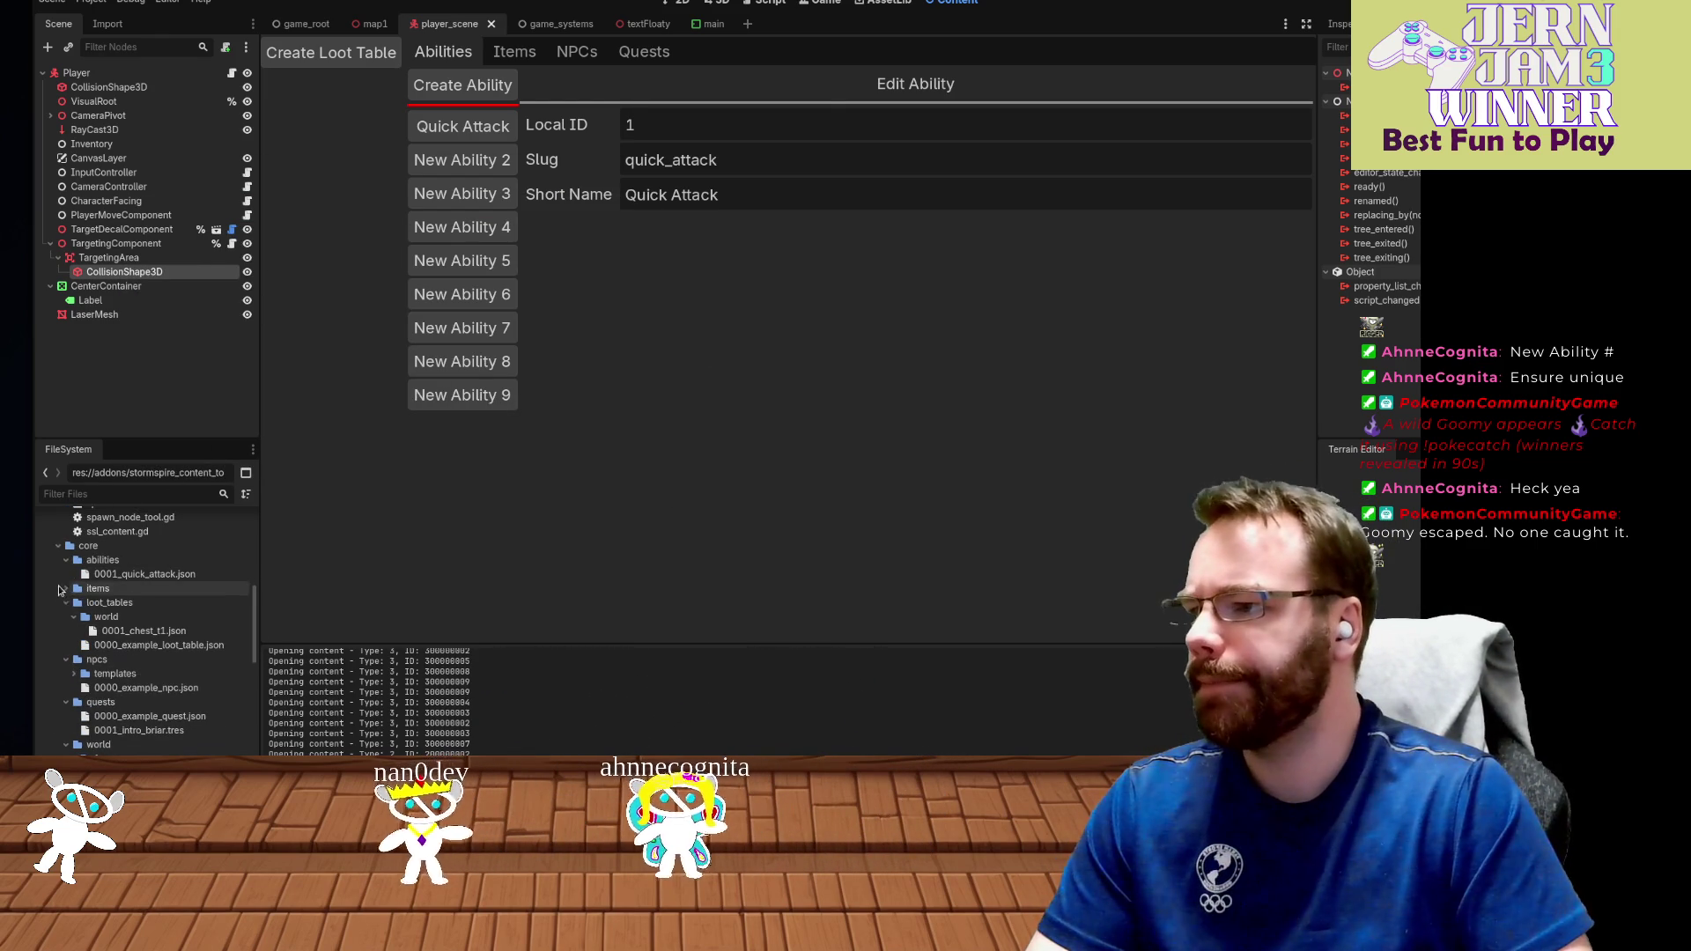
{"action": "left_click", "coordinate": [58, 545]}
{"action": "scroll", "coordinate": [68, 576], "scroll_direction": "up", "scroll_amount": 2}
{"action": "left_click", "coordinate": [58, 577]}
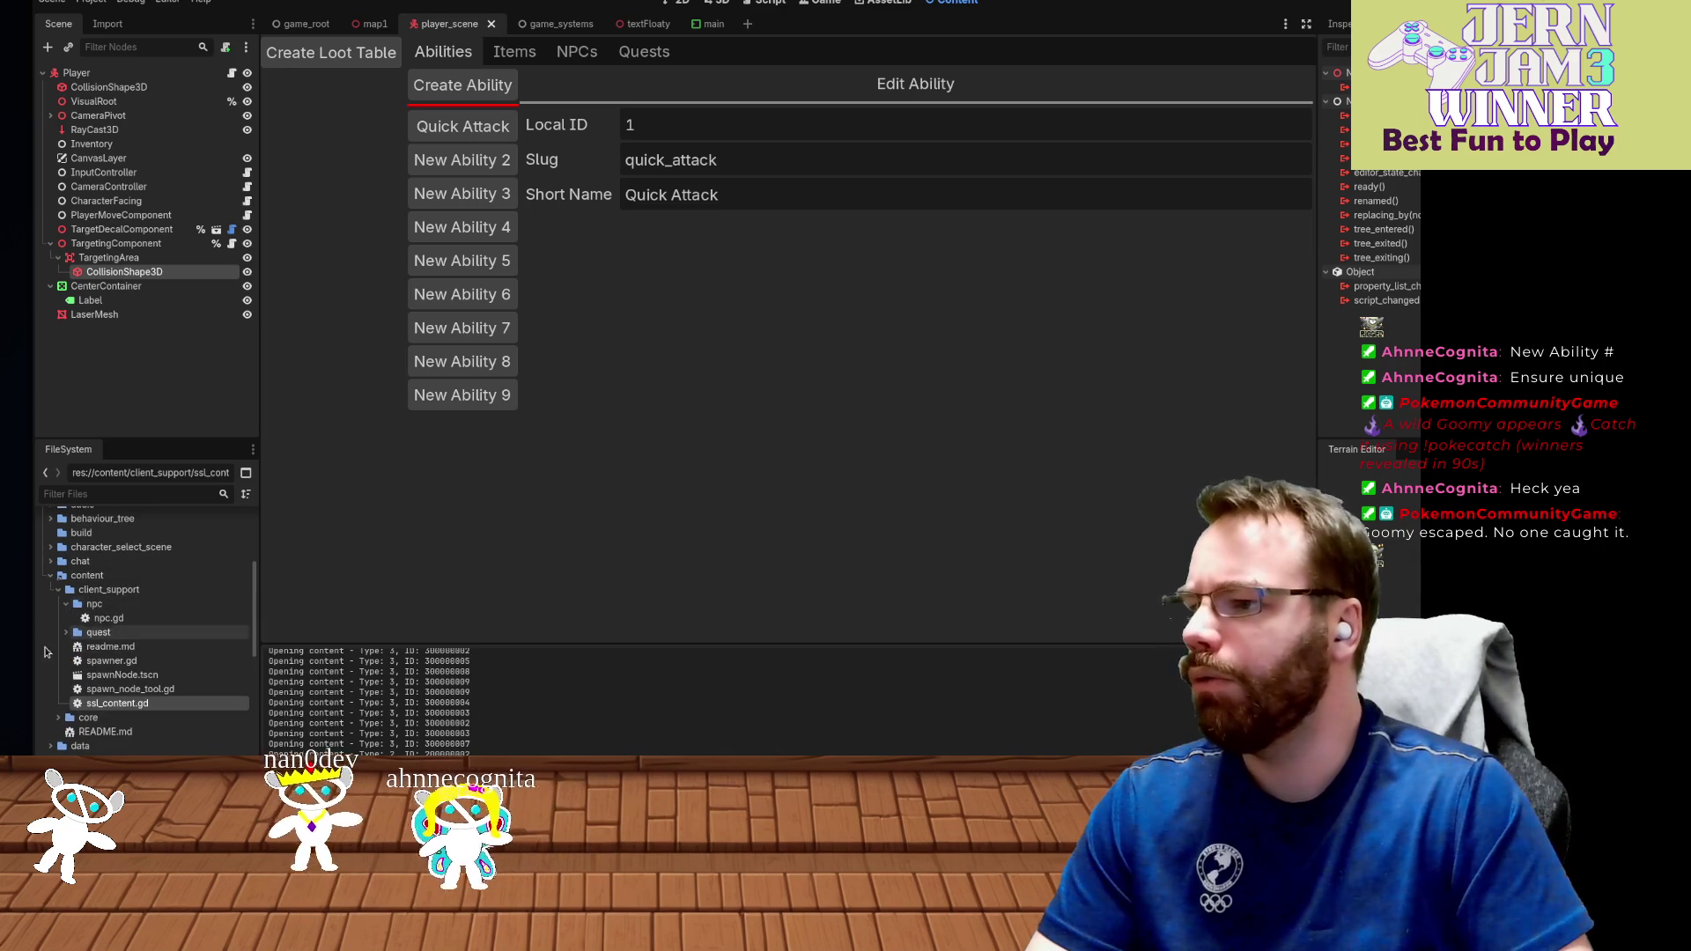
{"action": "left_click", "coordinate": [75, 576]}
{"action": "double_click", "coordinate": [64, 590]}
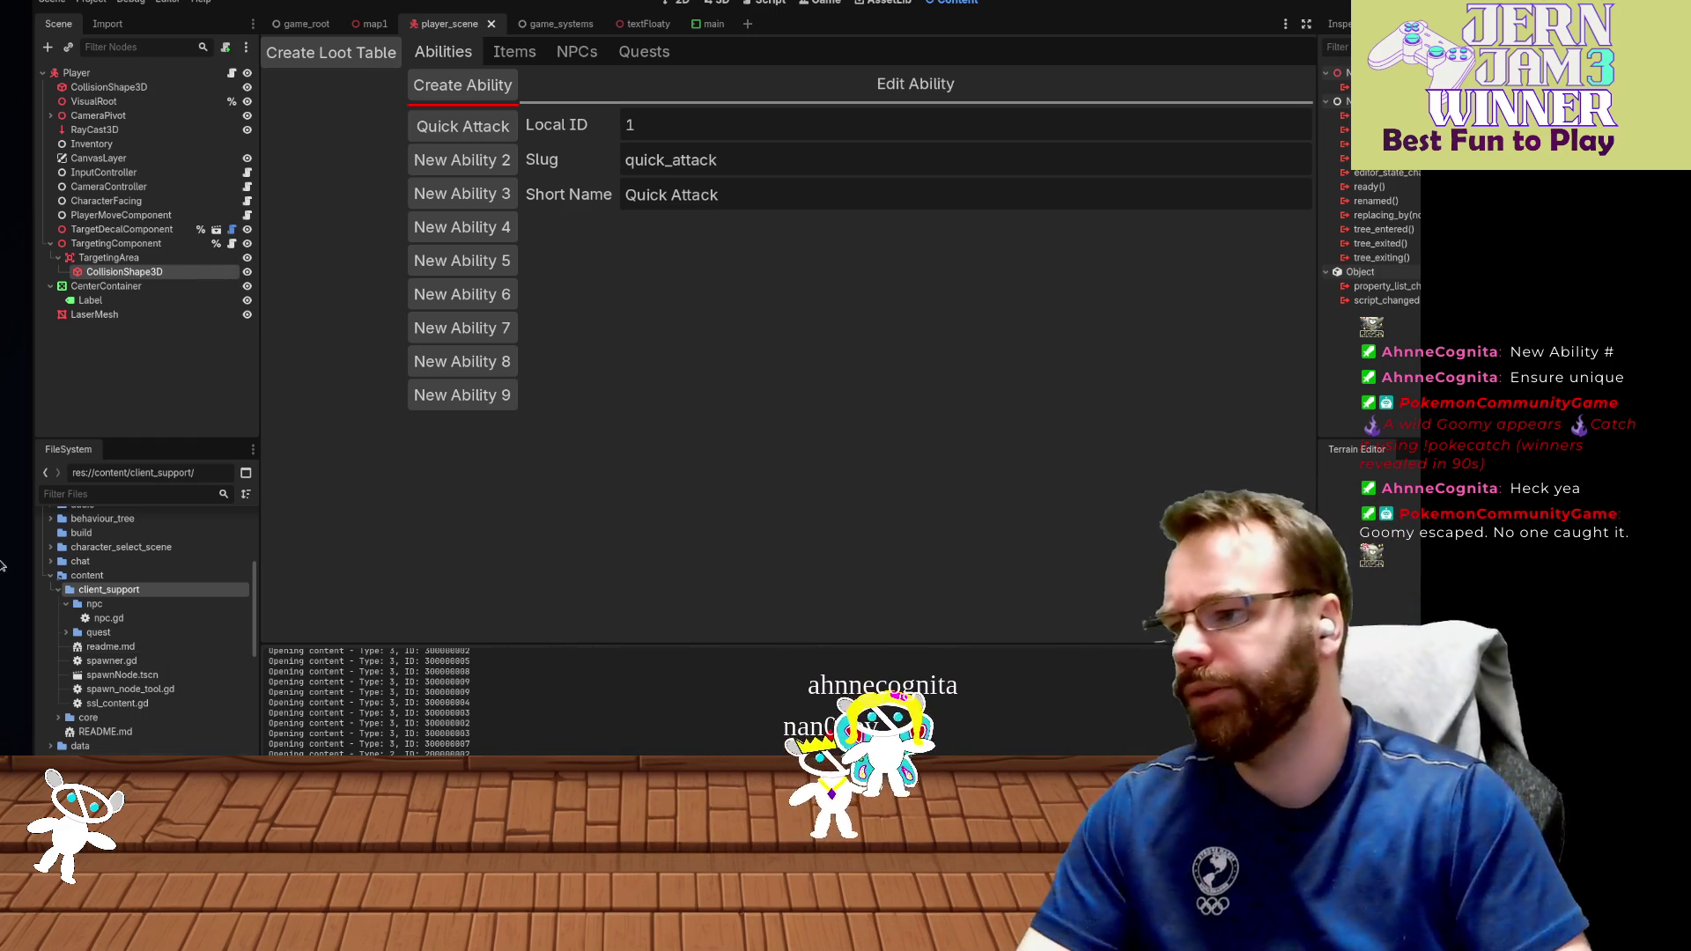
Step: Open ssl_content.gd in the script editor and place the caret on empty line 7
{"action": "double_click", "coordinate": [185, 705]}
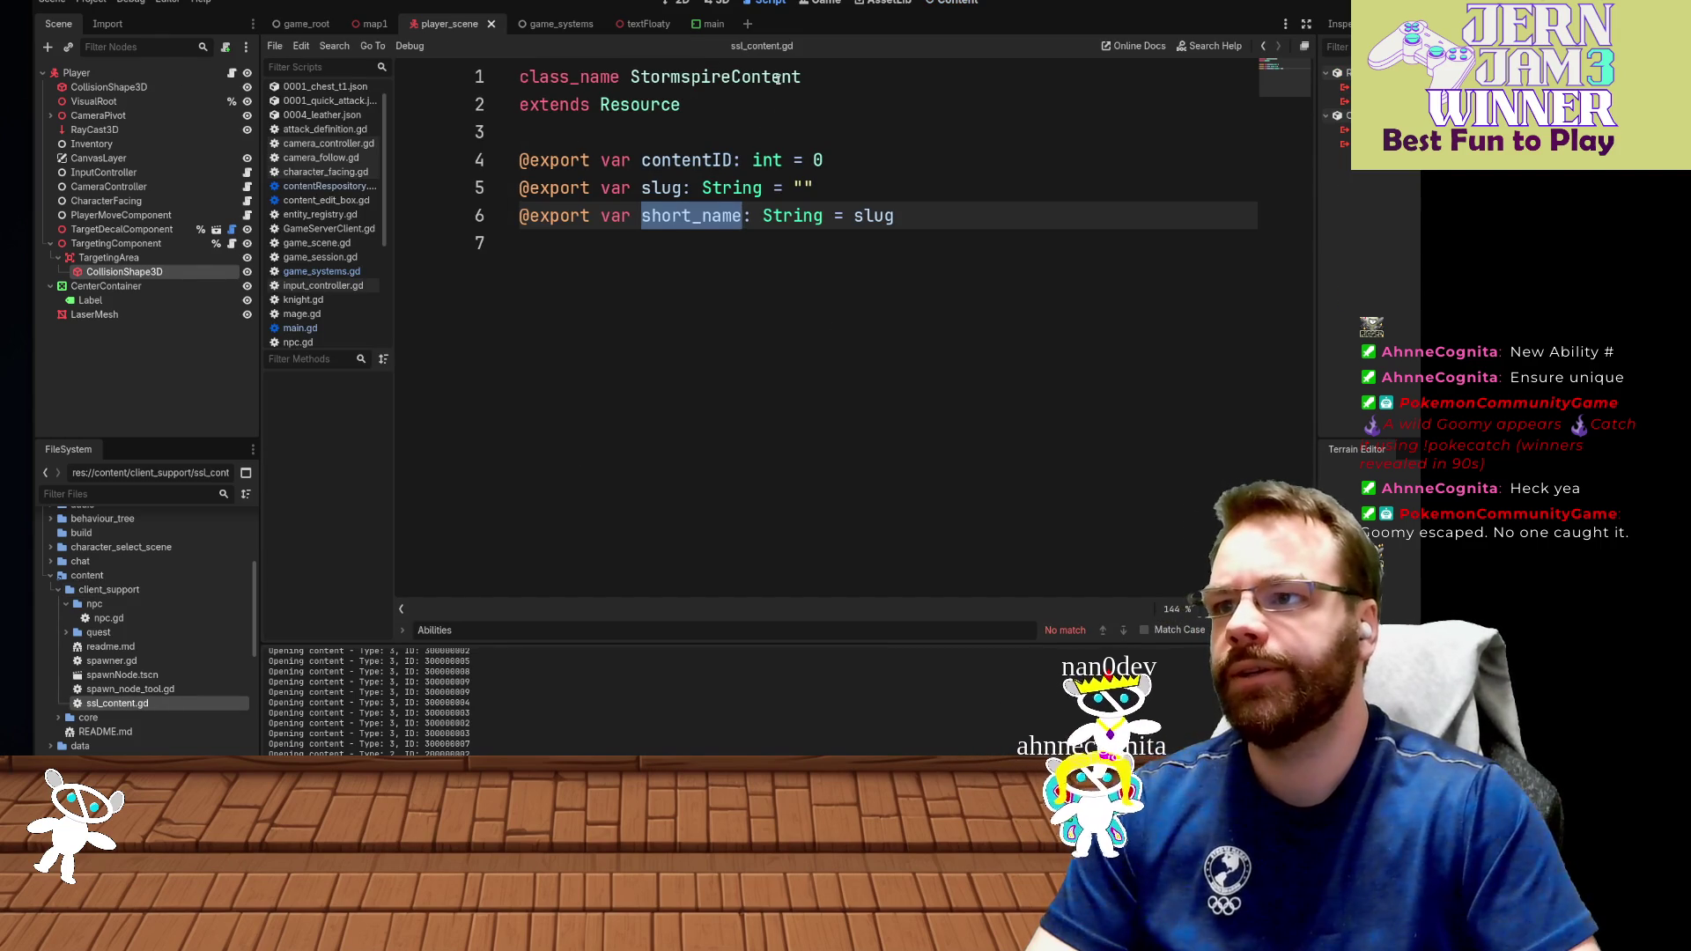
{"action": "triple_click", "coordinate": [895, 76]}
{"action": "left_click", "coordinate": [796, 276]}
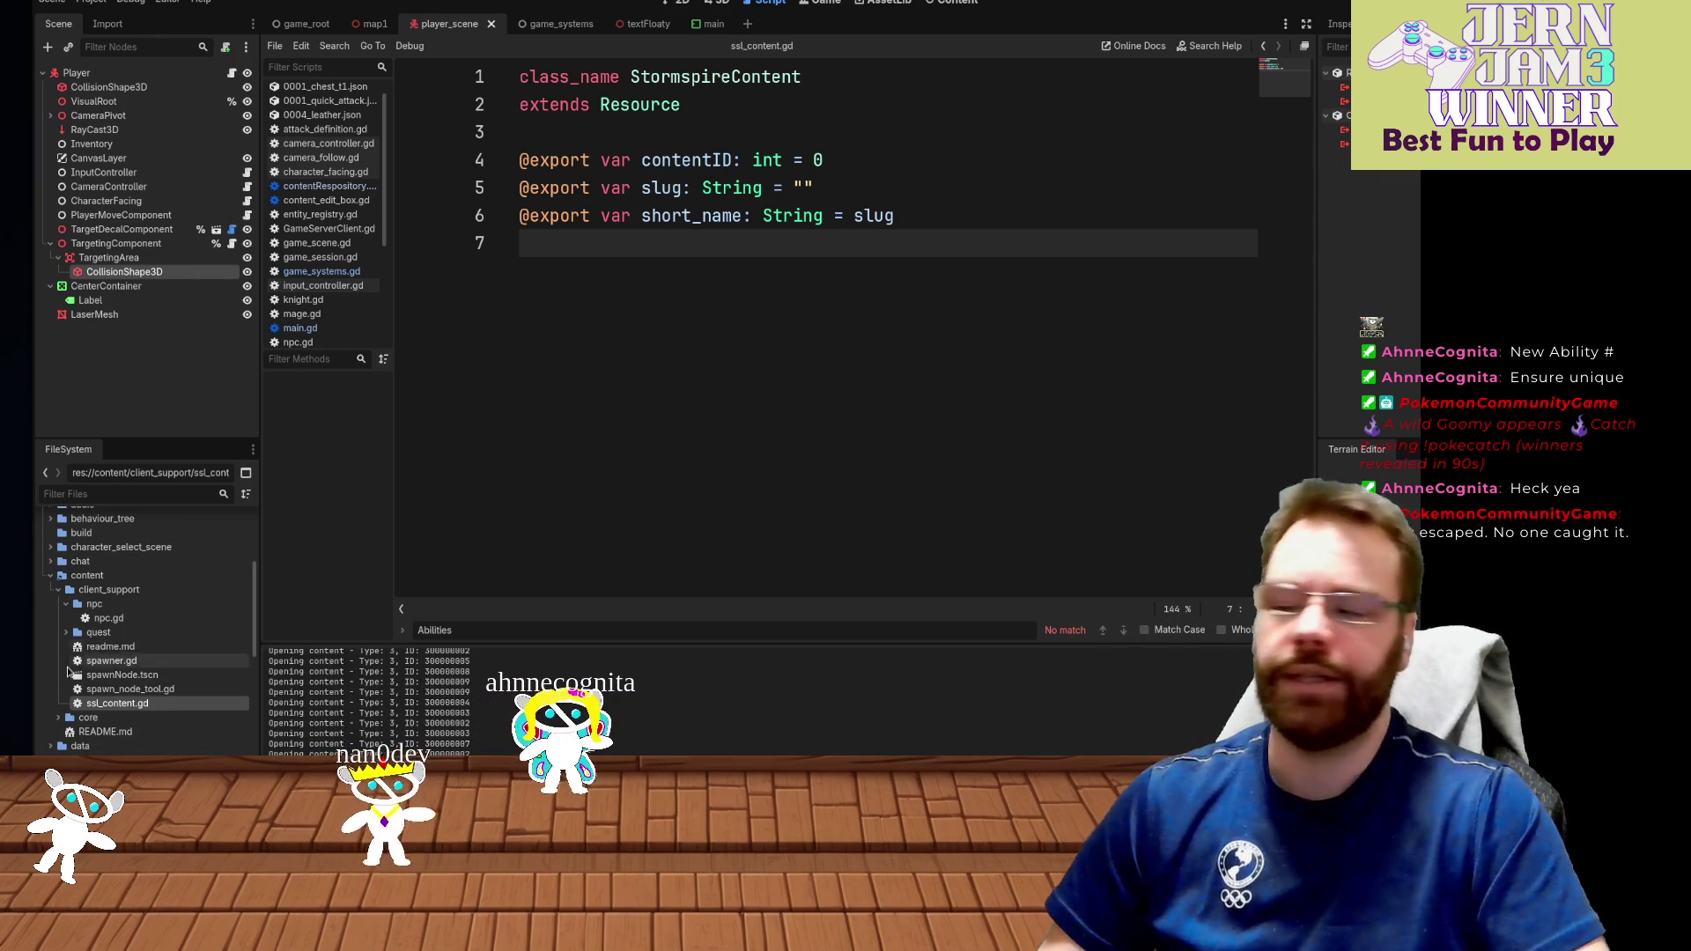
{"action": "scroll", "coordinate": [74, 676], "scroll_direction": "down", "scroll_amount": 3}
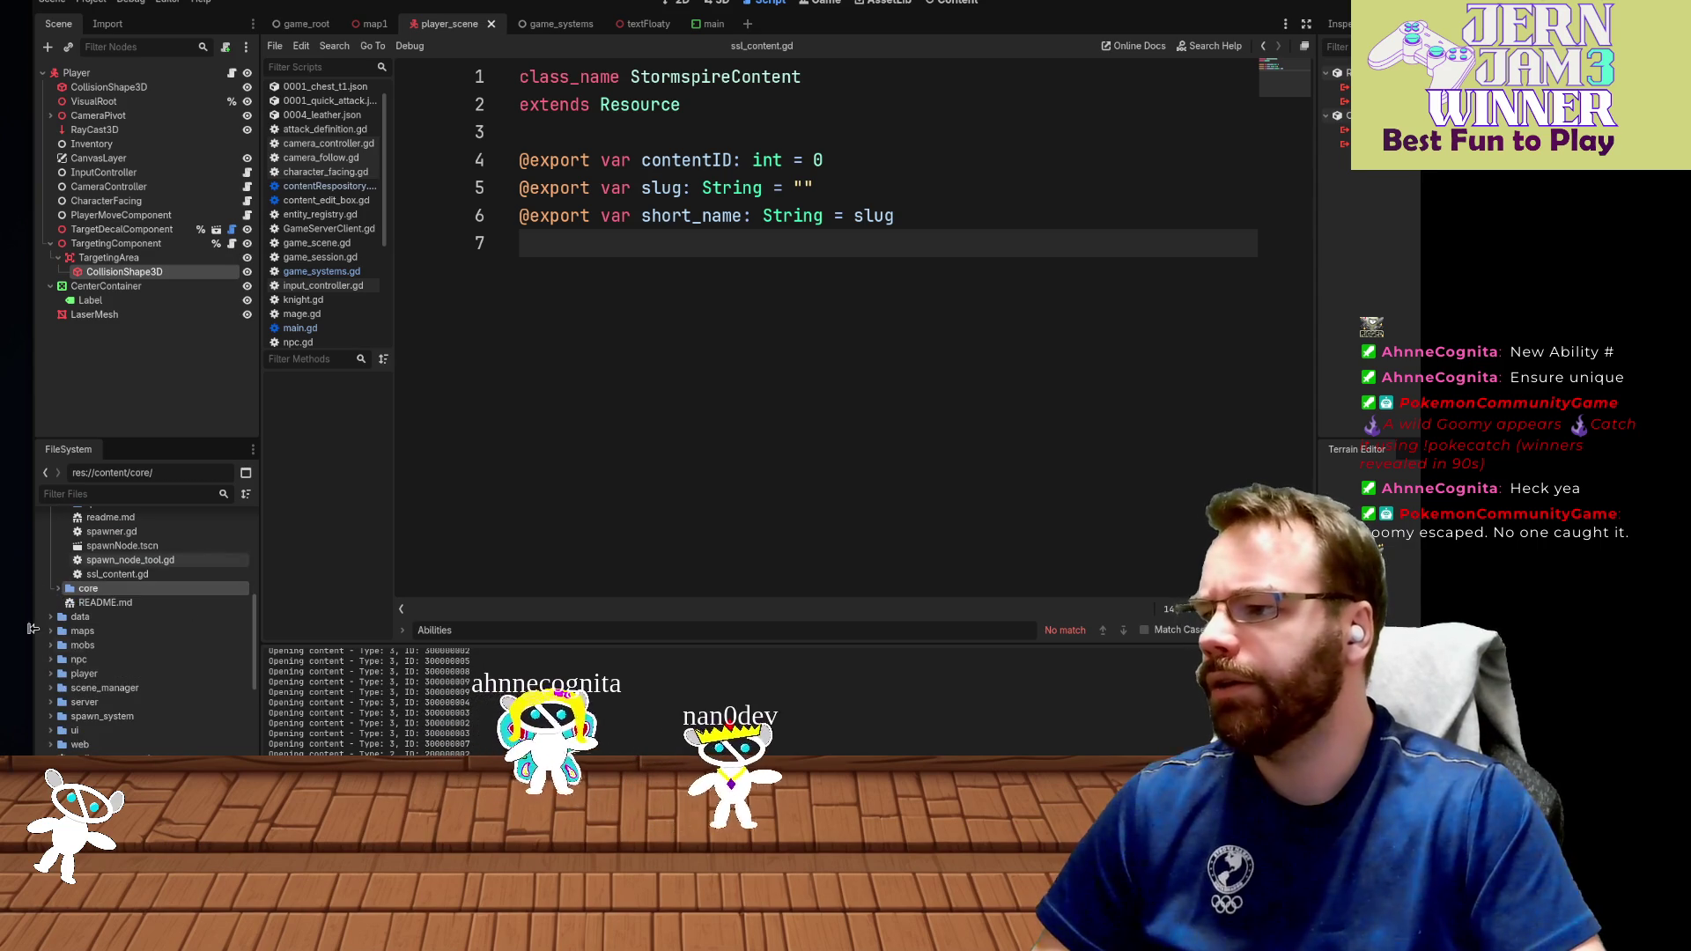
Step: Collapse client_support and core's abilities, loot_tables, npcs and quests subfolders
{"action": "double_click", "coordinate": [132, 588]}
{"action": "left_click", "coordinate": [58, 546]}
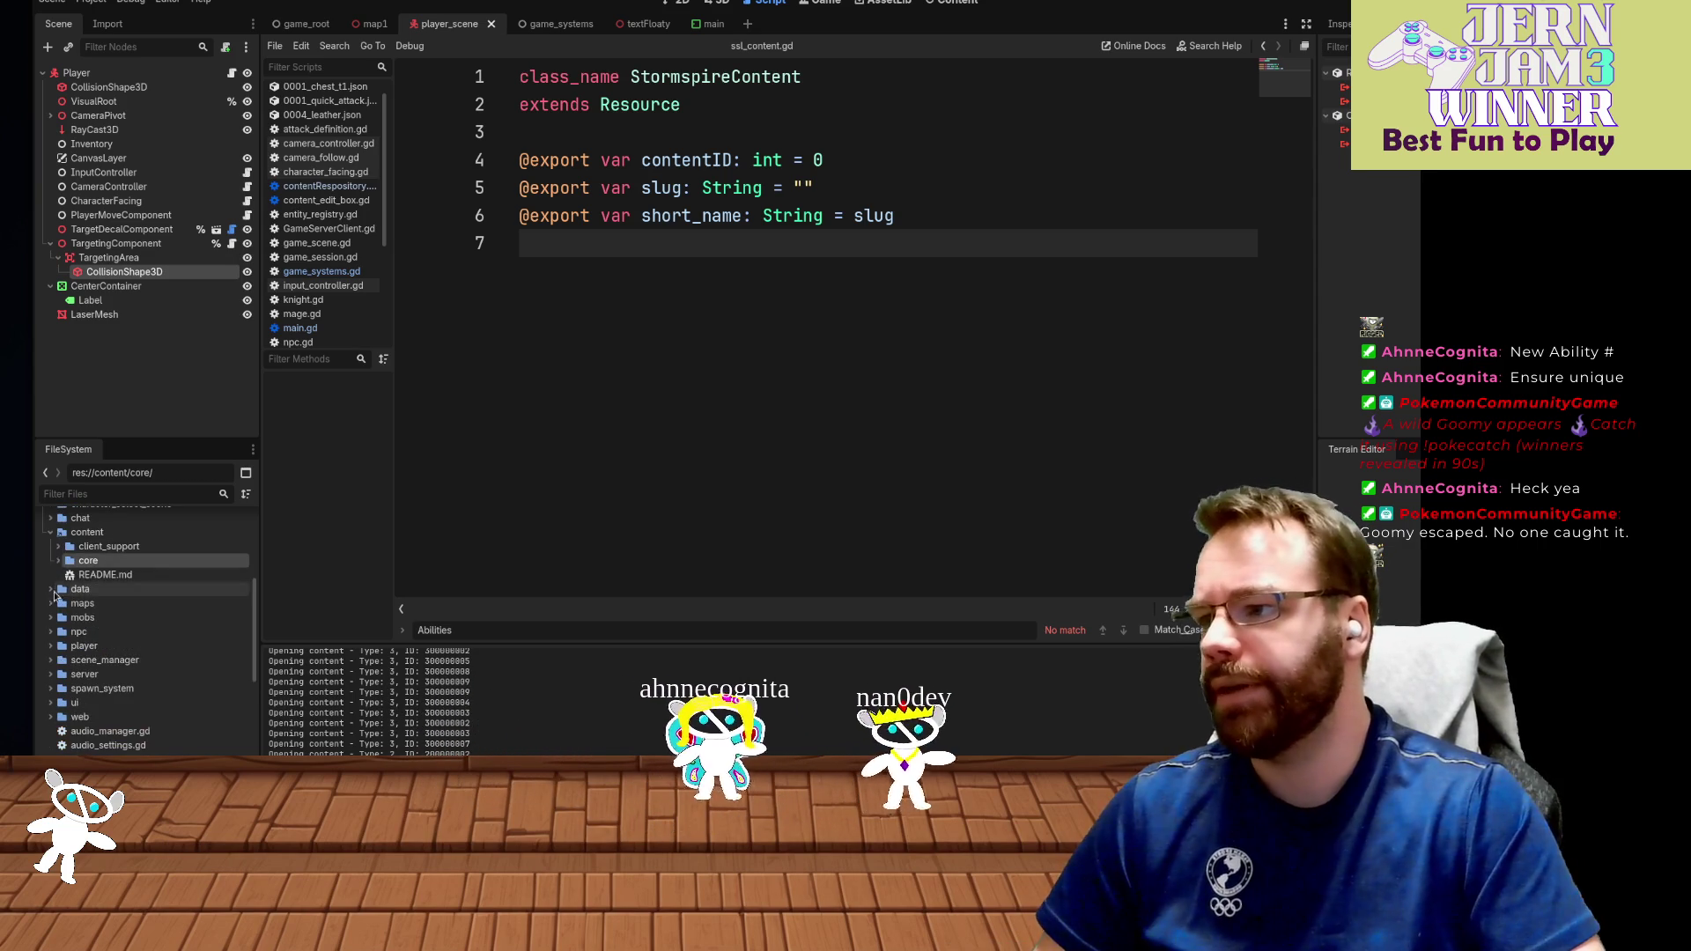
{"action": "left_click", "coordinate": [58, 561]}
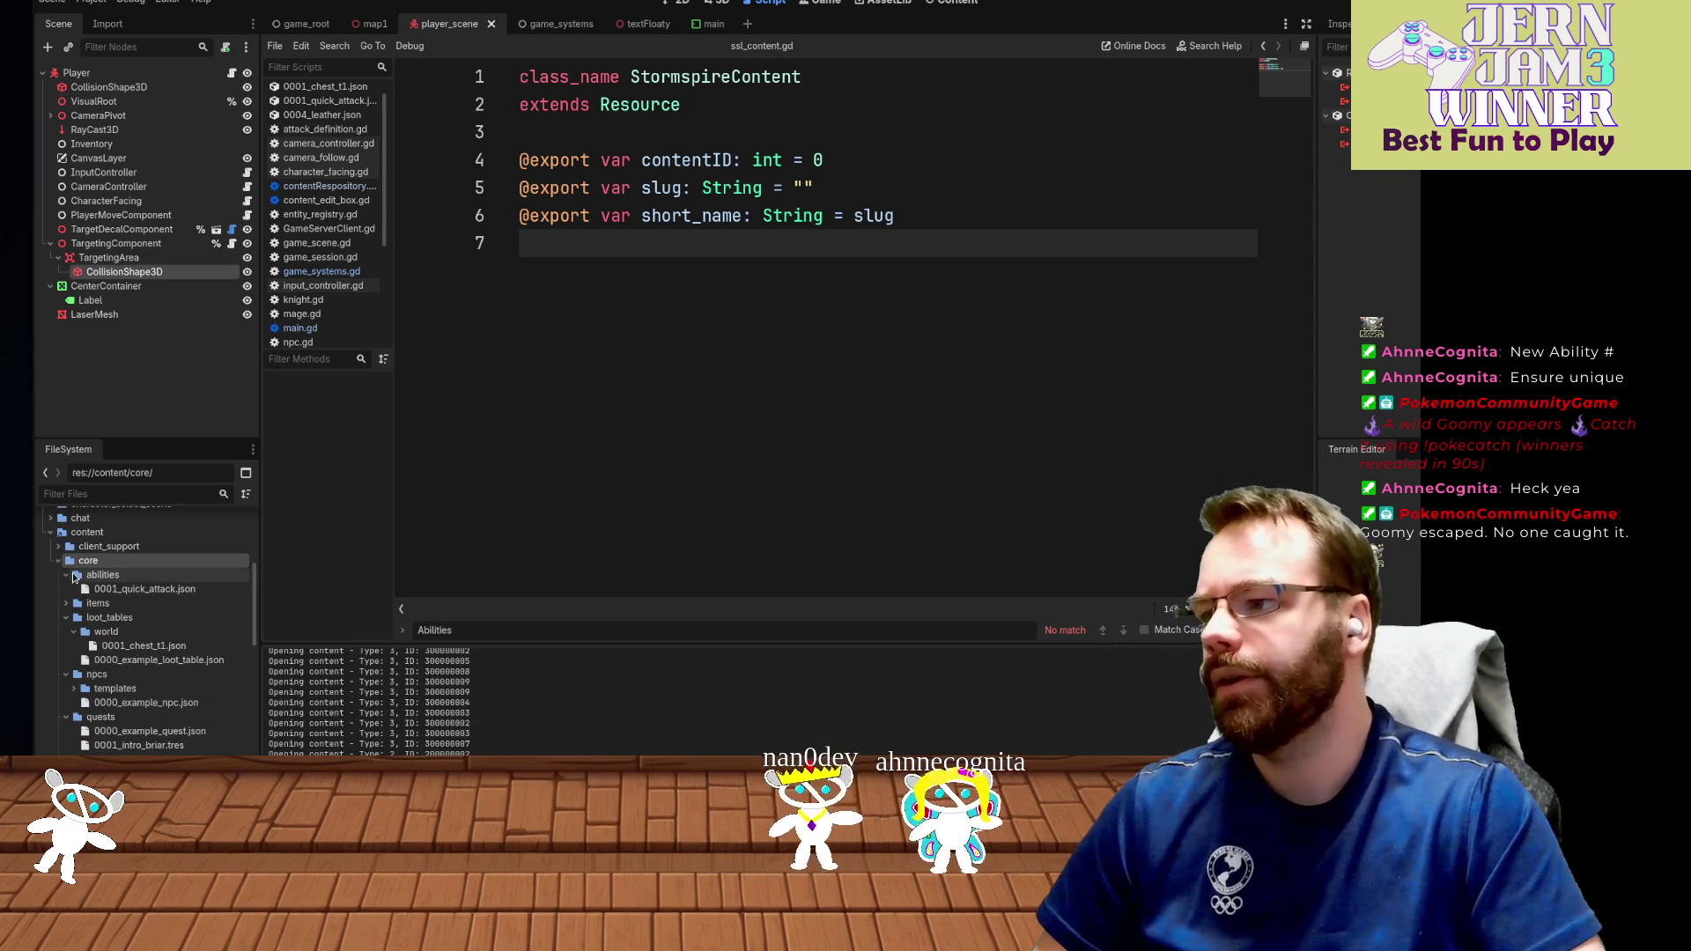
{"action": "left_click", "coordinate": [65, 577]}
{"action": "left_click", "coordinate": [66, 603]}
{"action": "left_click", "coordinate": [66, 617]}
{"action": "left_click", "coordinate": [66, 632]}
{"action": "left_click", "coordinate": [66, 646]}
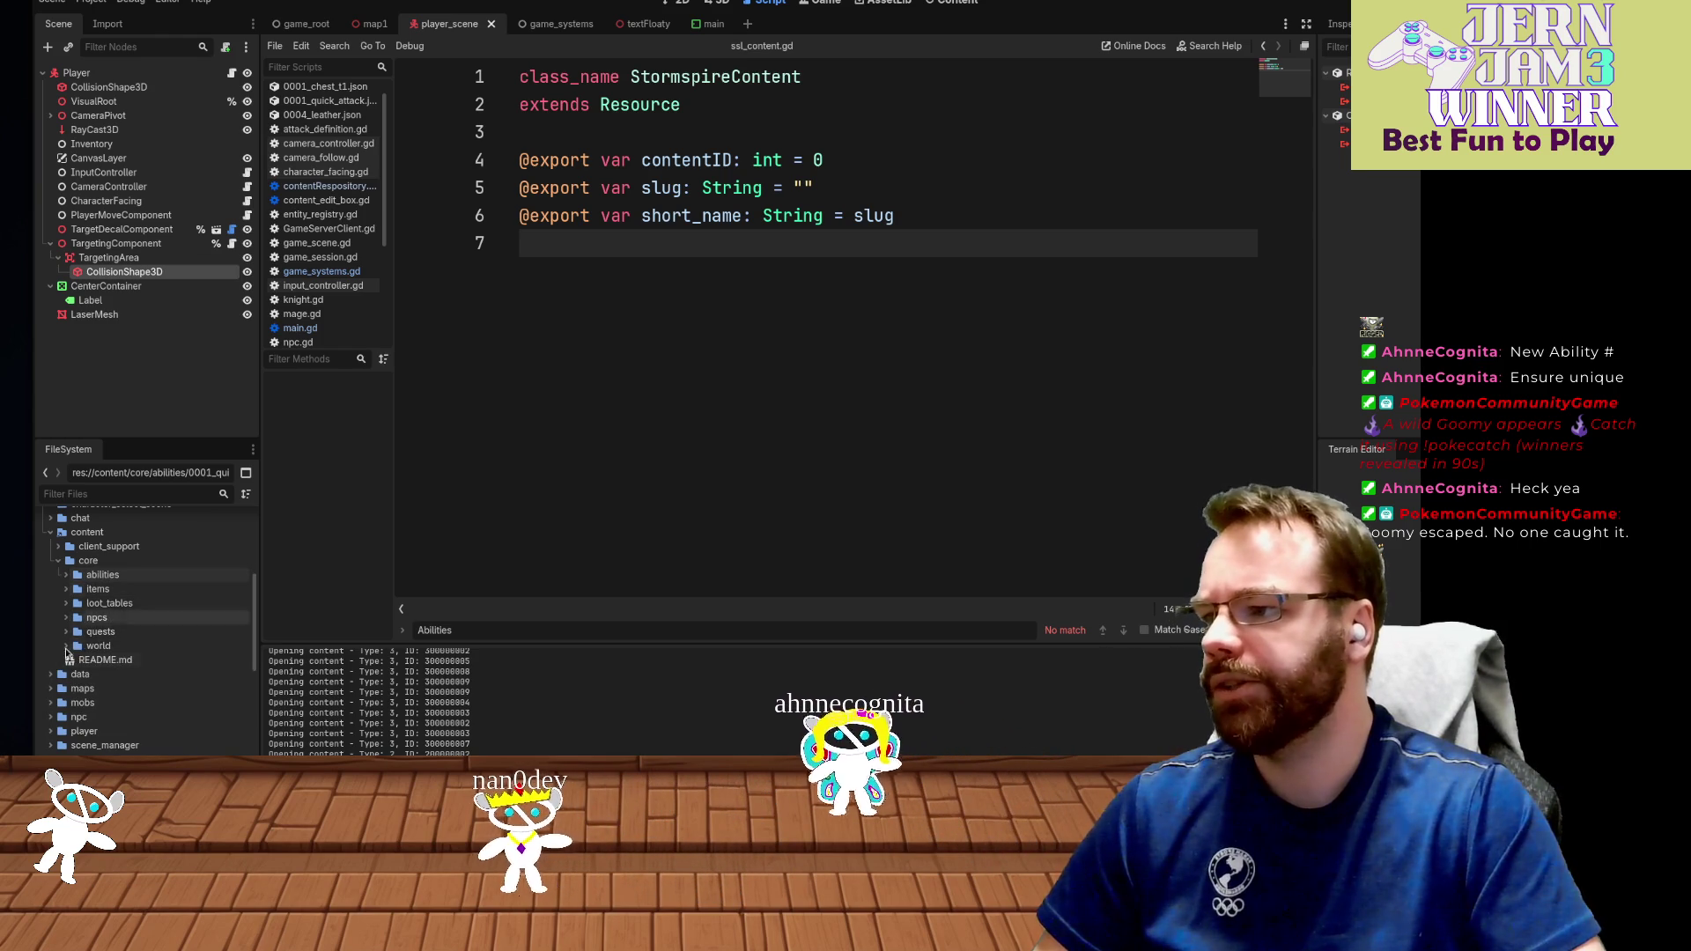
Step: Expand world > forean_expanse and open its zone.json in the script editor
{"action": "double_click", "coordinate": [97, 645]}
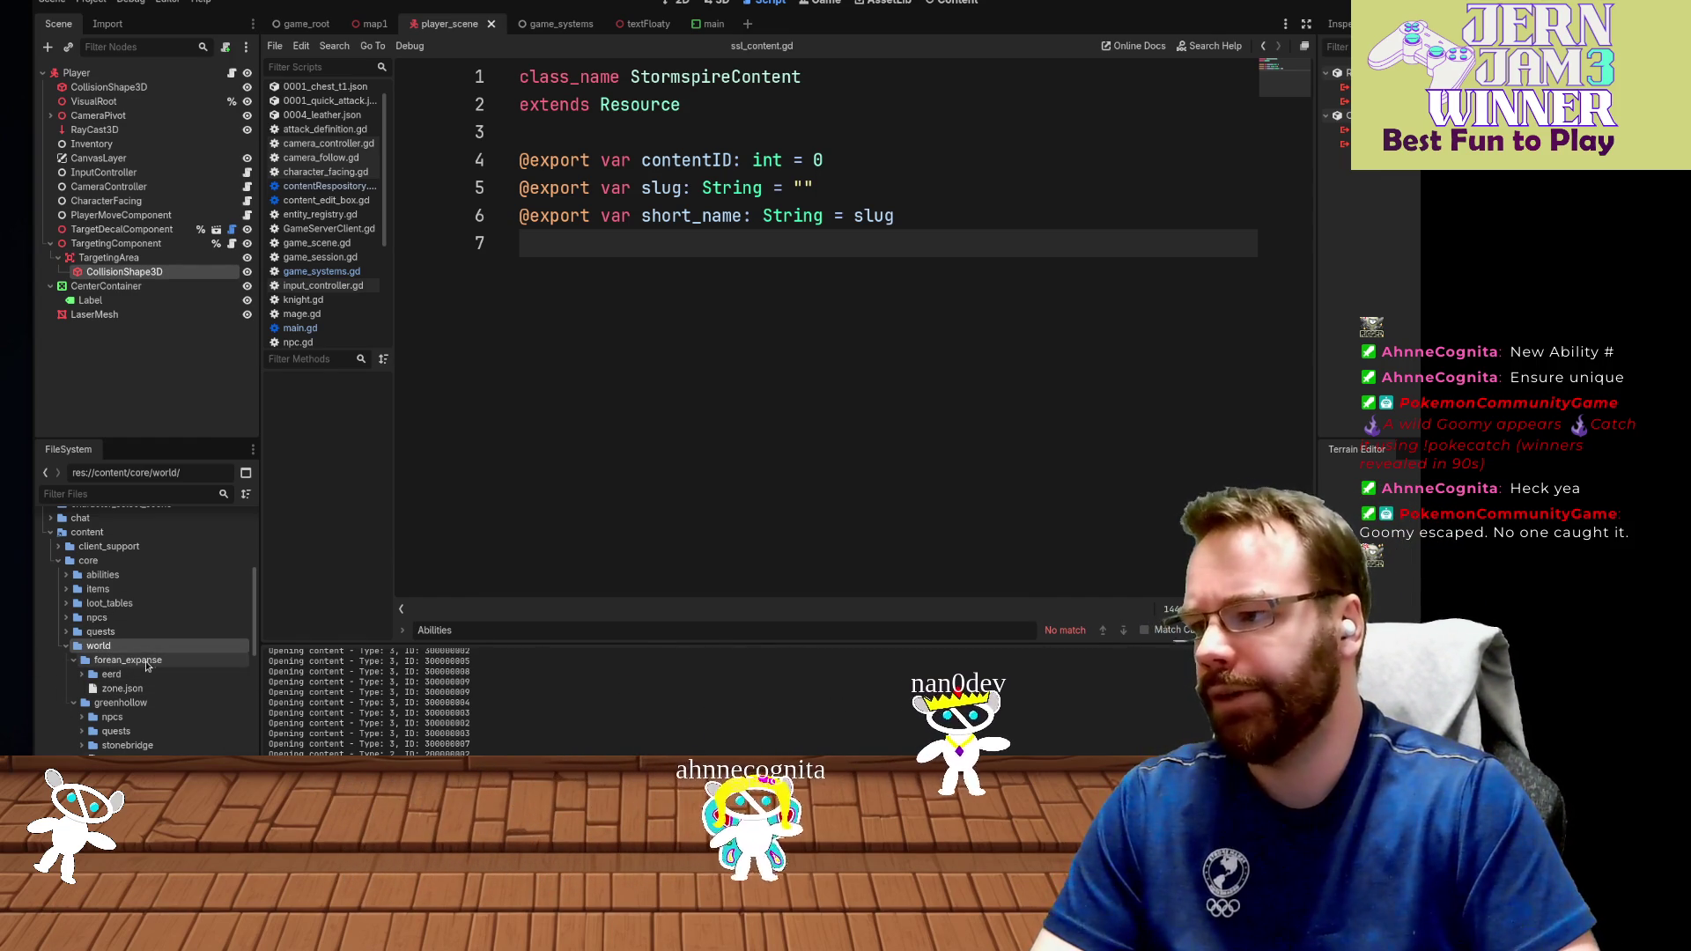
{"action": "left_click", "coordinate": [122, 688]}
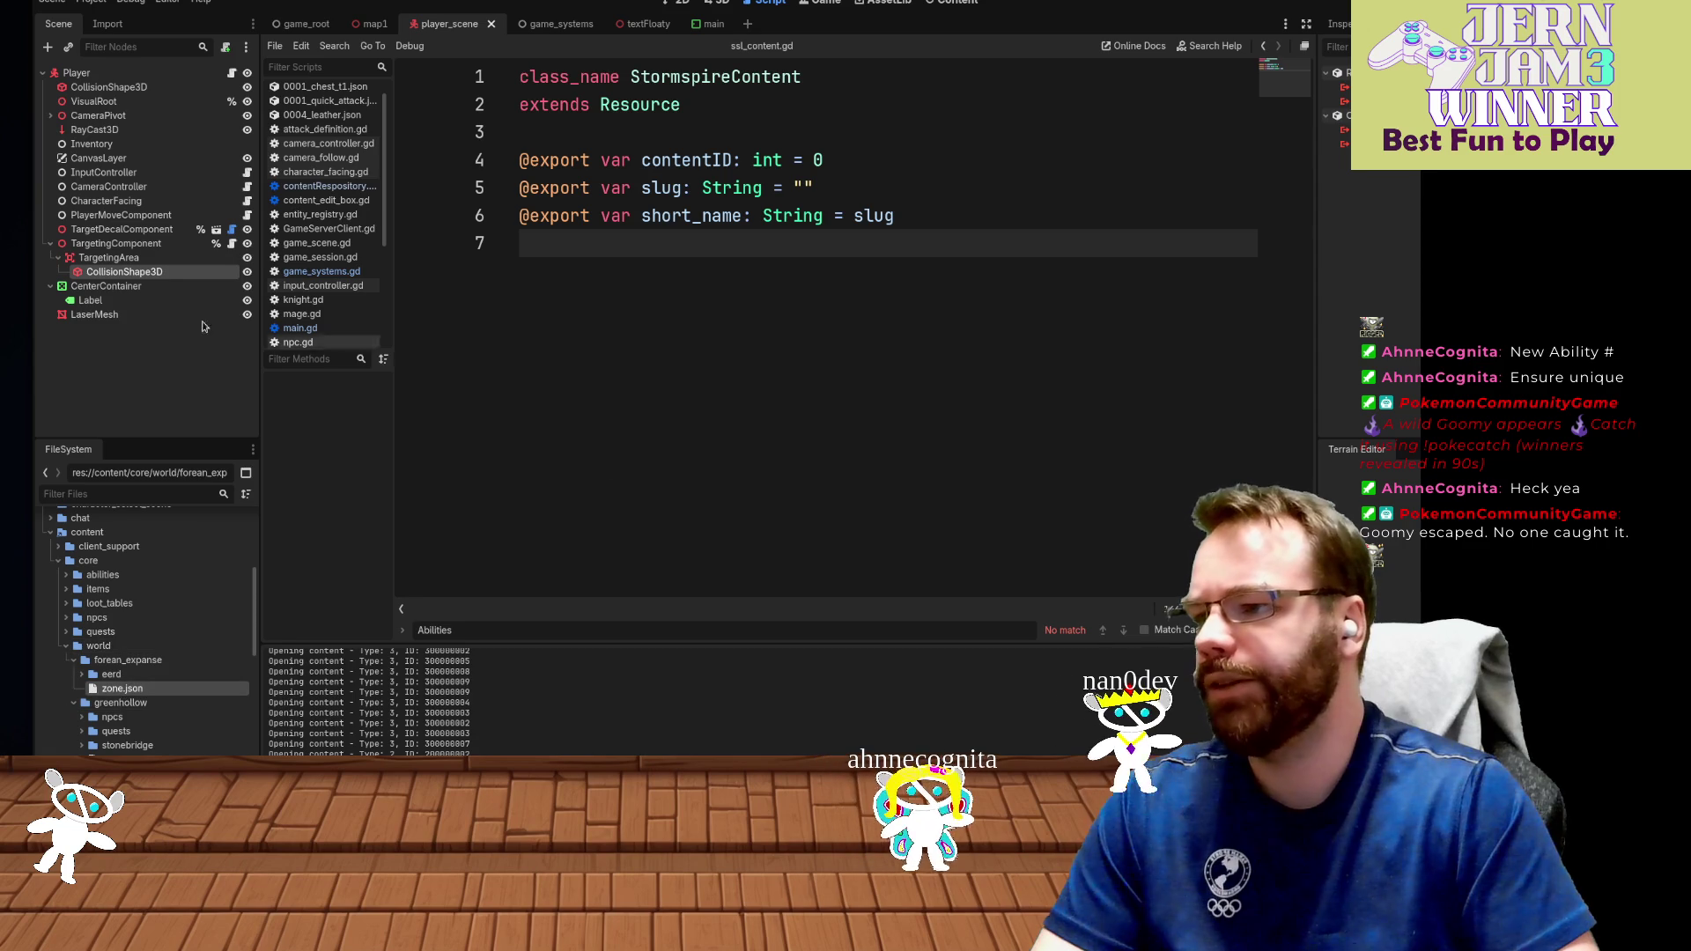
{"action": "double_click", "coordinate": [159, 691]}
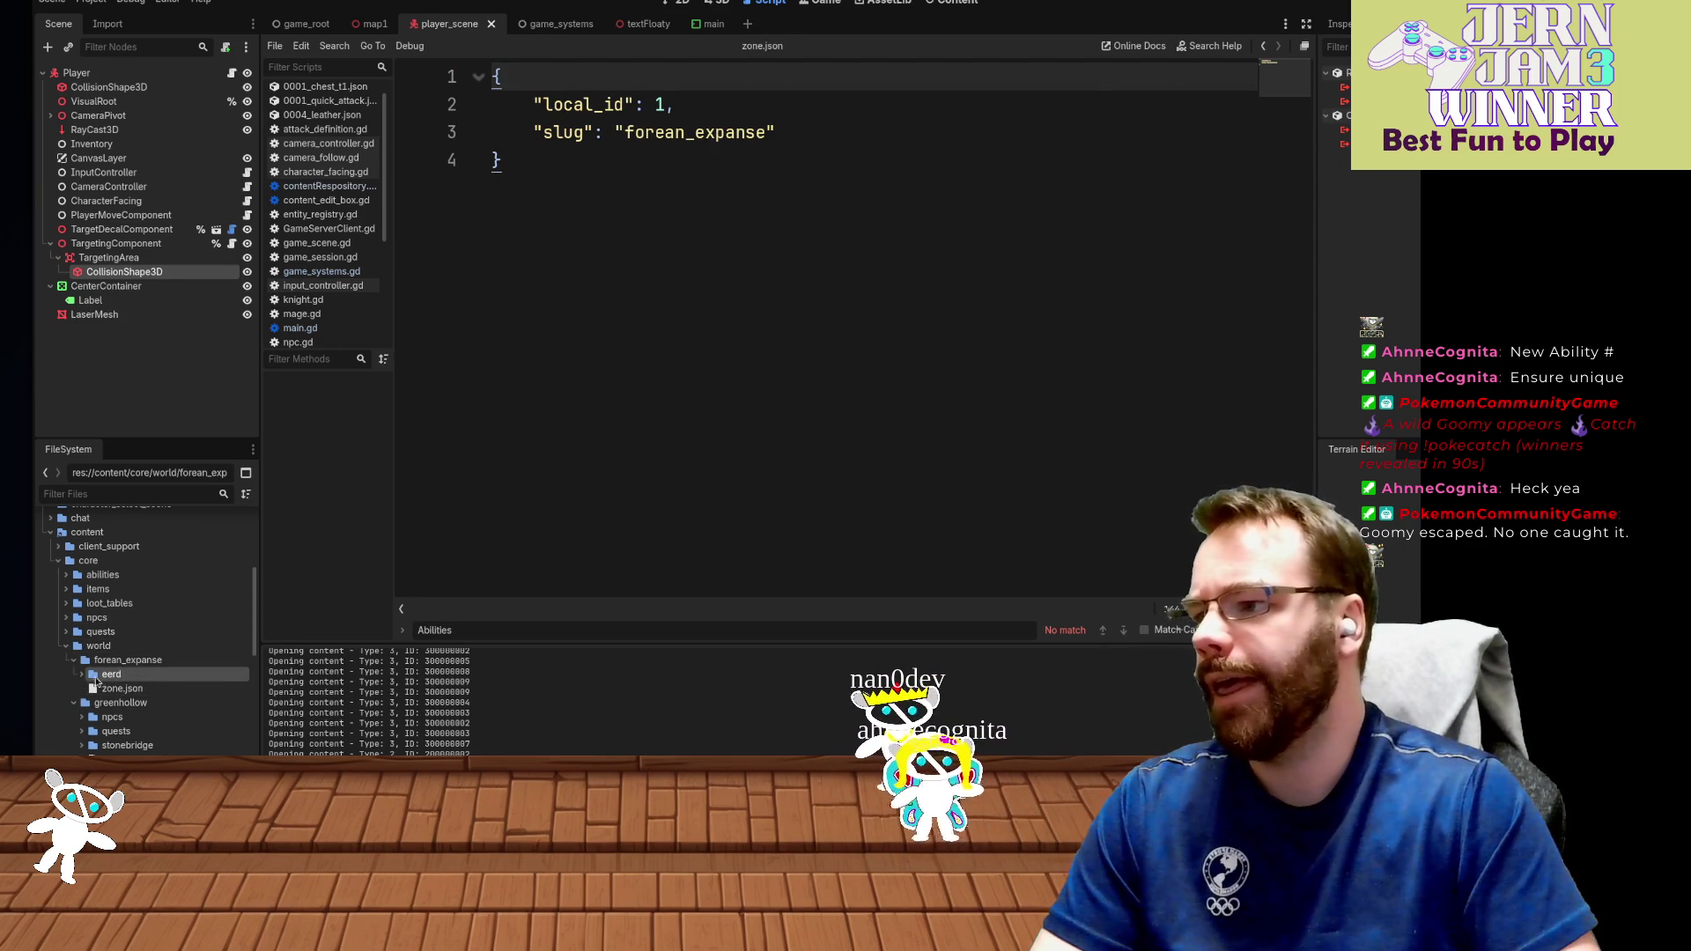
Step: Expand the eerd area folder and open its city.json in the script editor
{"action": "left_click", "coordinate": [77, 675]}
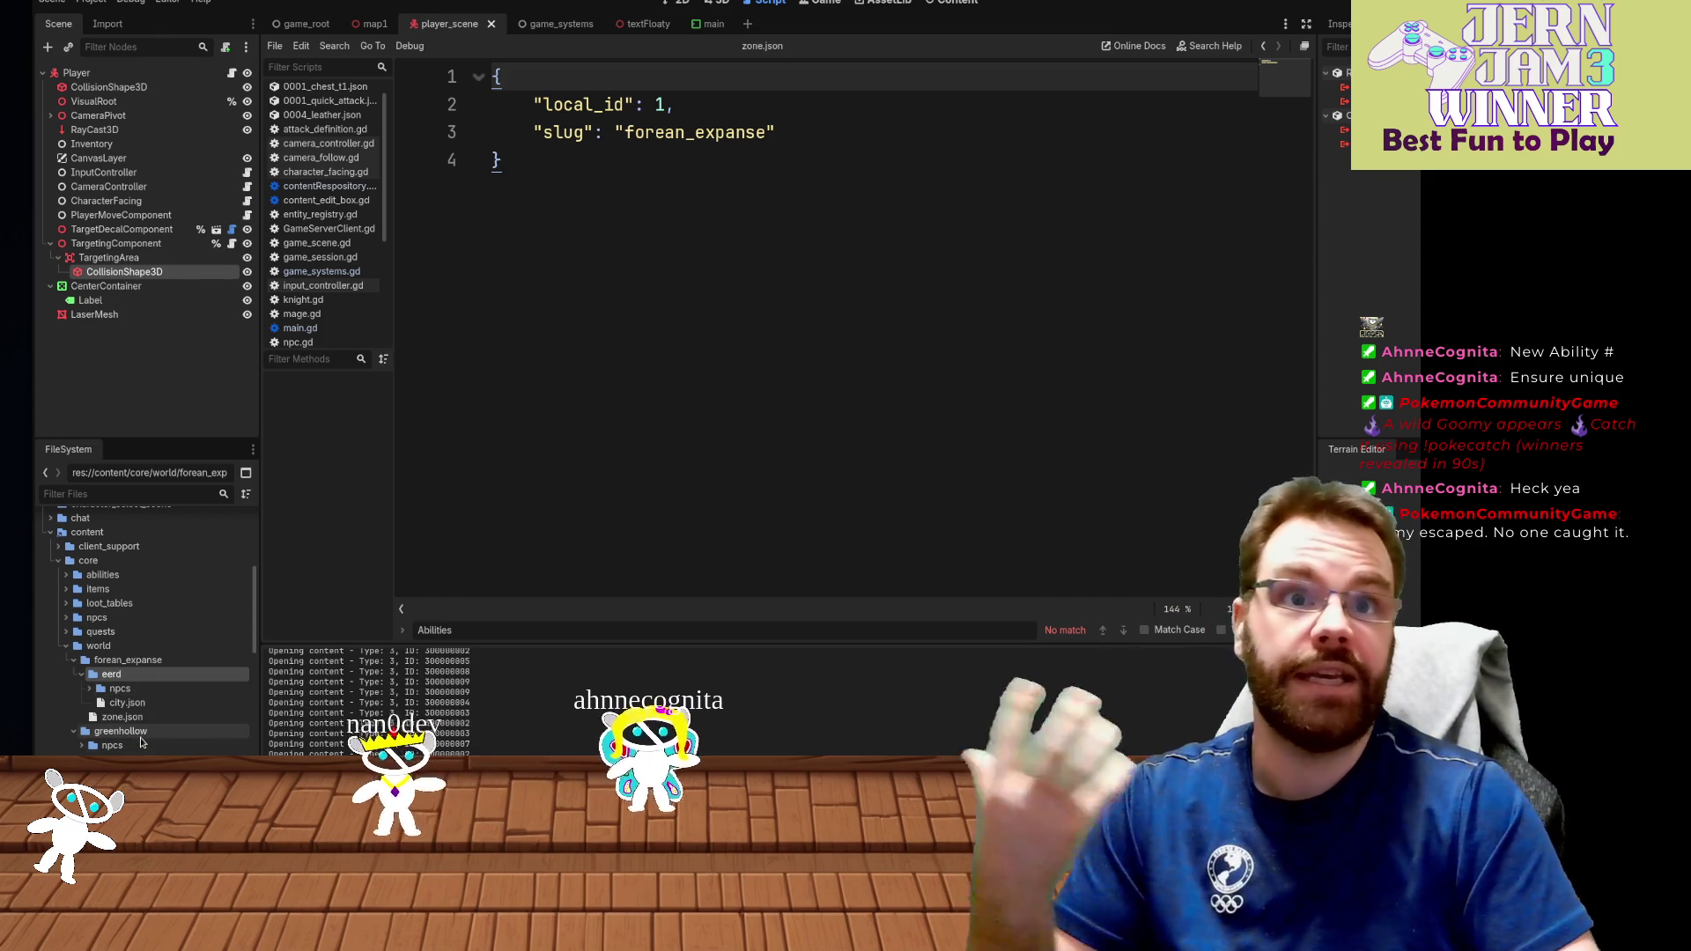
{"action": "left_click", "coordinate": [88, 689]}
{"action": "left_click", "coordinate": [89, 689]}
{"action": "double_click", "coordinate": [149, 702]}
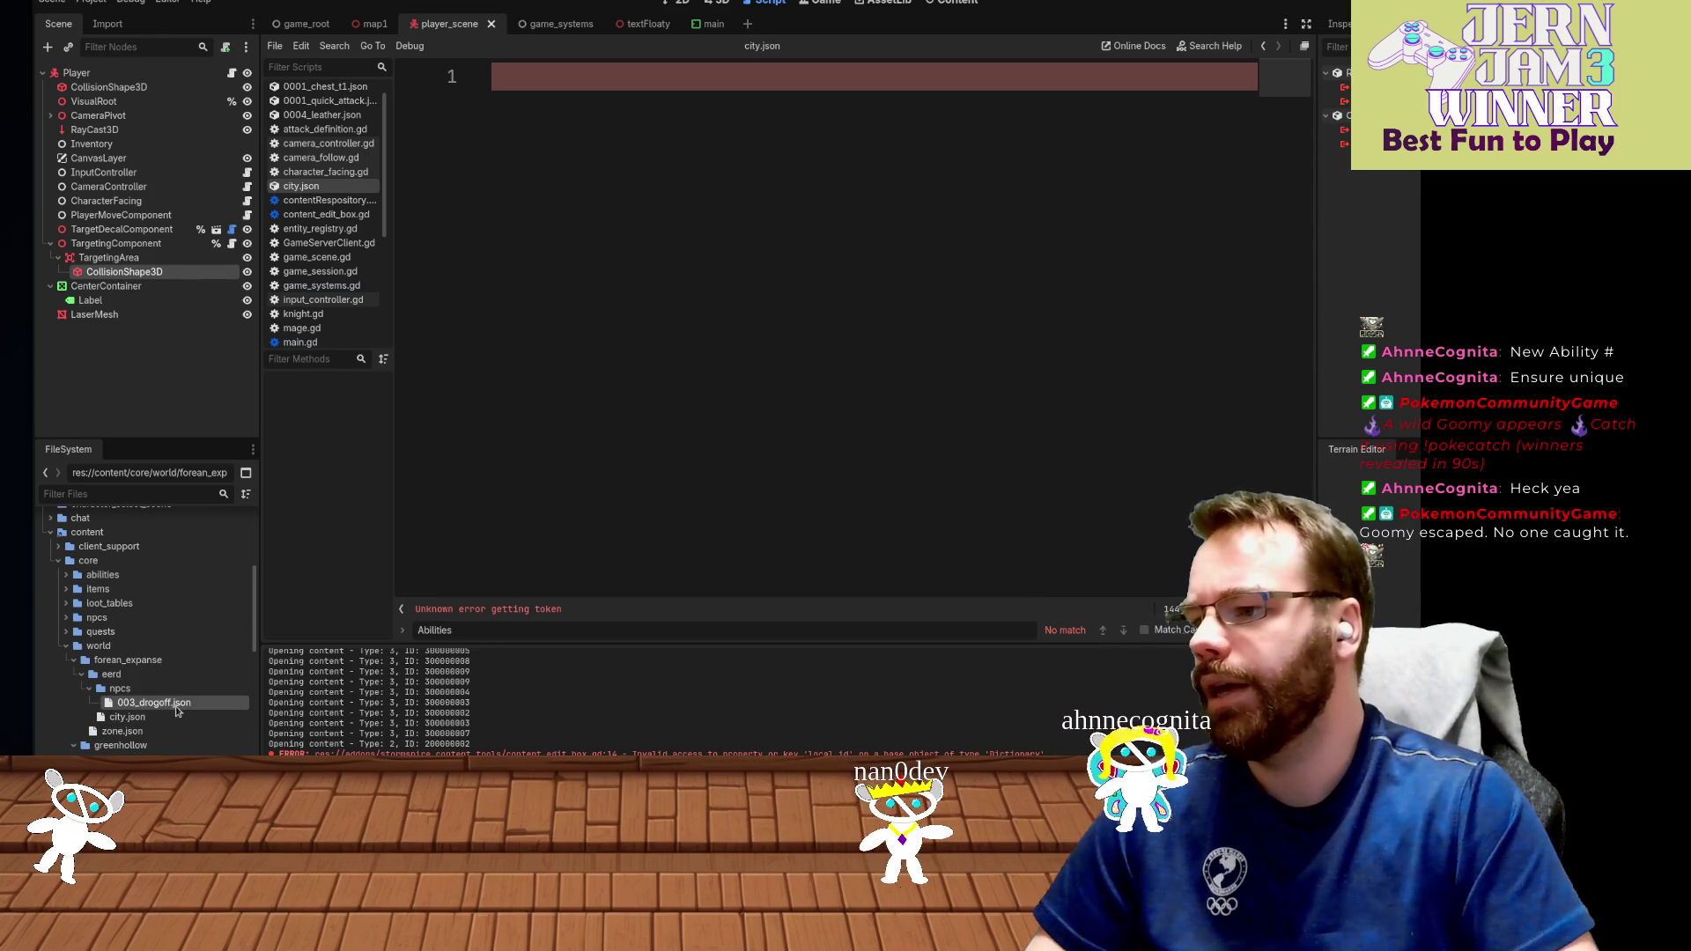
Step: Copy the contents of 003_drogoff.json and paste them into eerd's city.json
{"action": "double_click", "coordinate": [177, 710]}
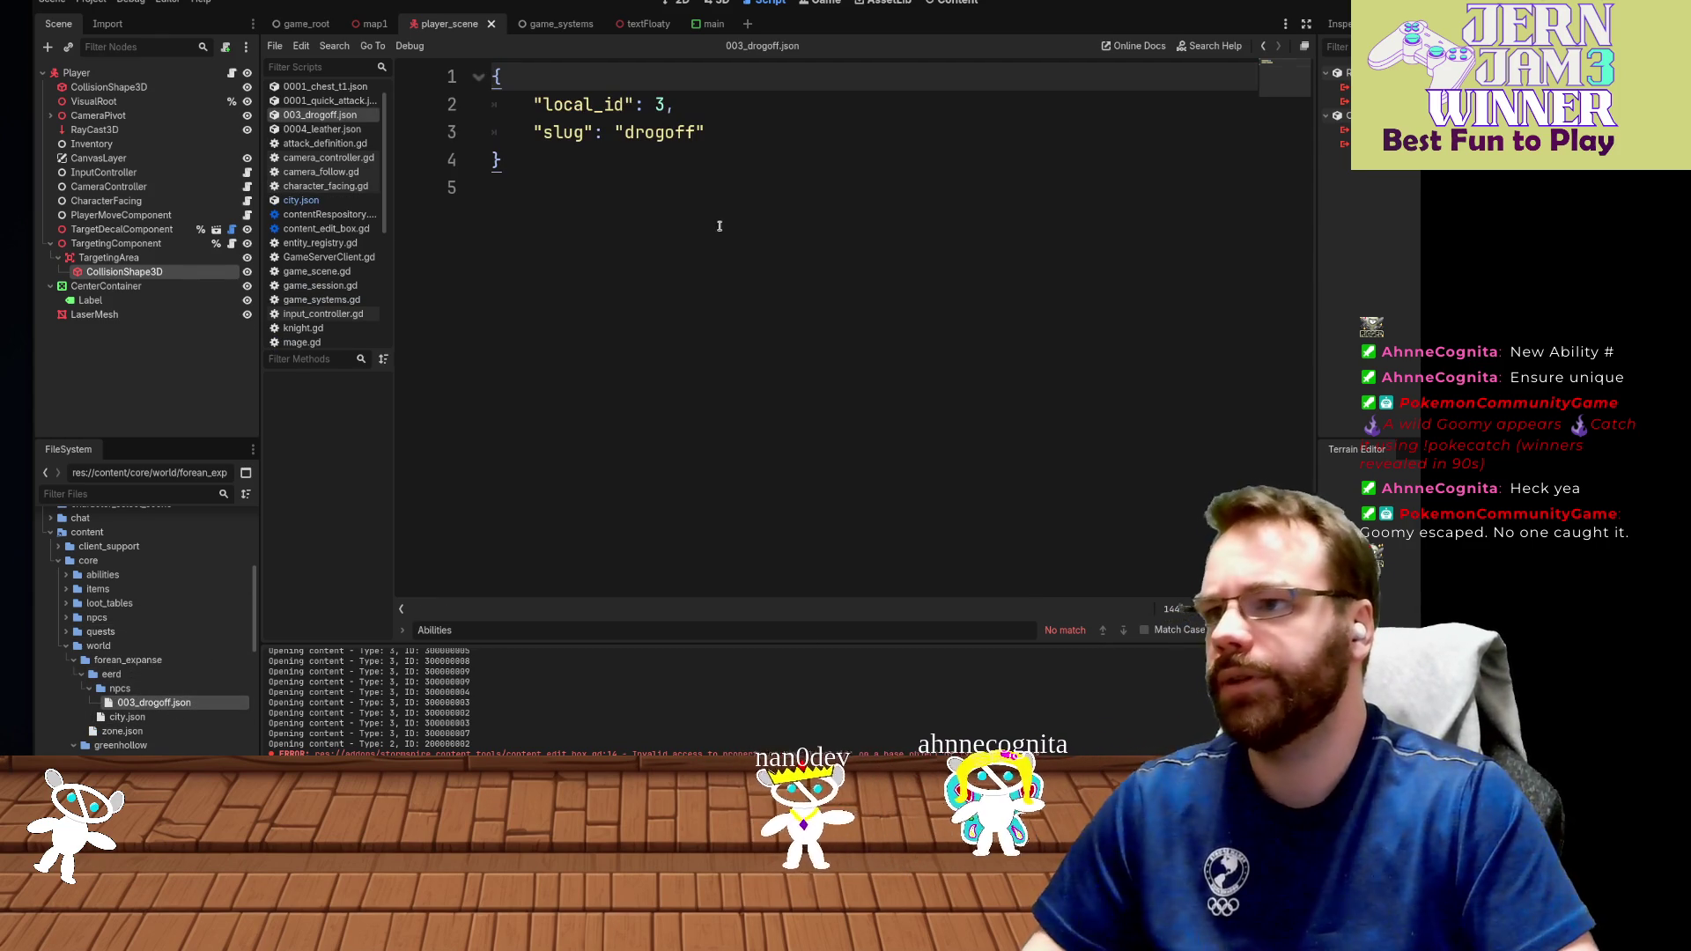
{"action": "key", "text": "ctrl+a"}
{"action": "key", "text": "ctrl+c"}
{"action": "double_click", "coordinate": [157, 716]}
{"action": "key", "text": "ctrl+v"}
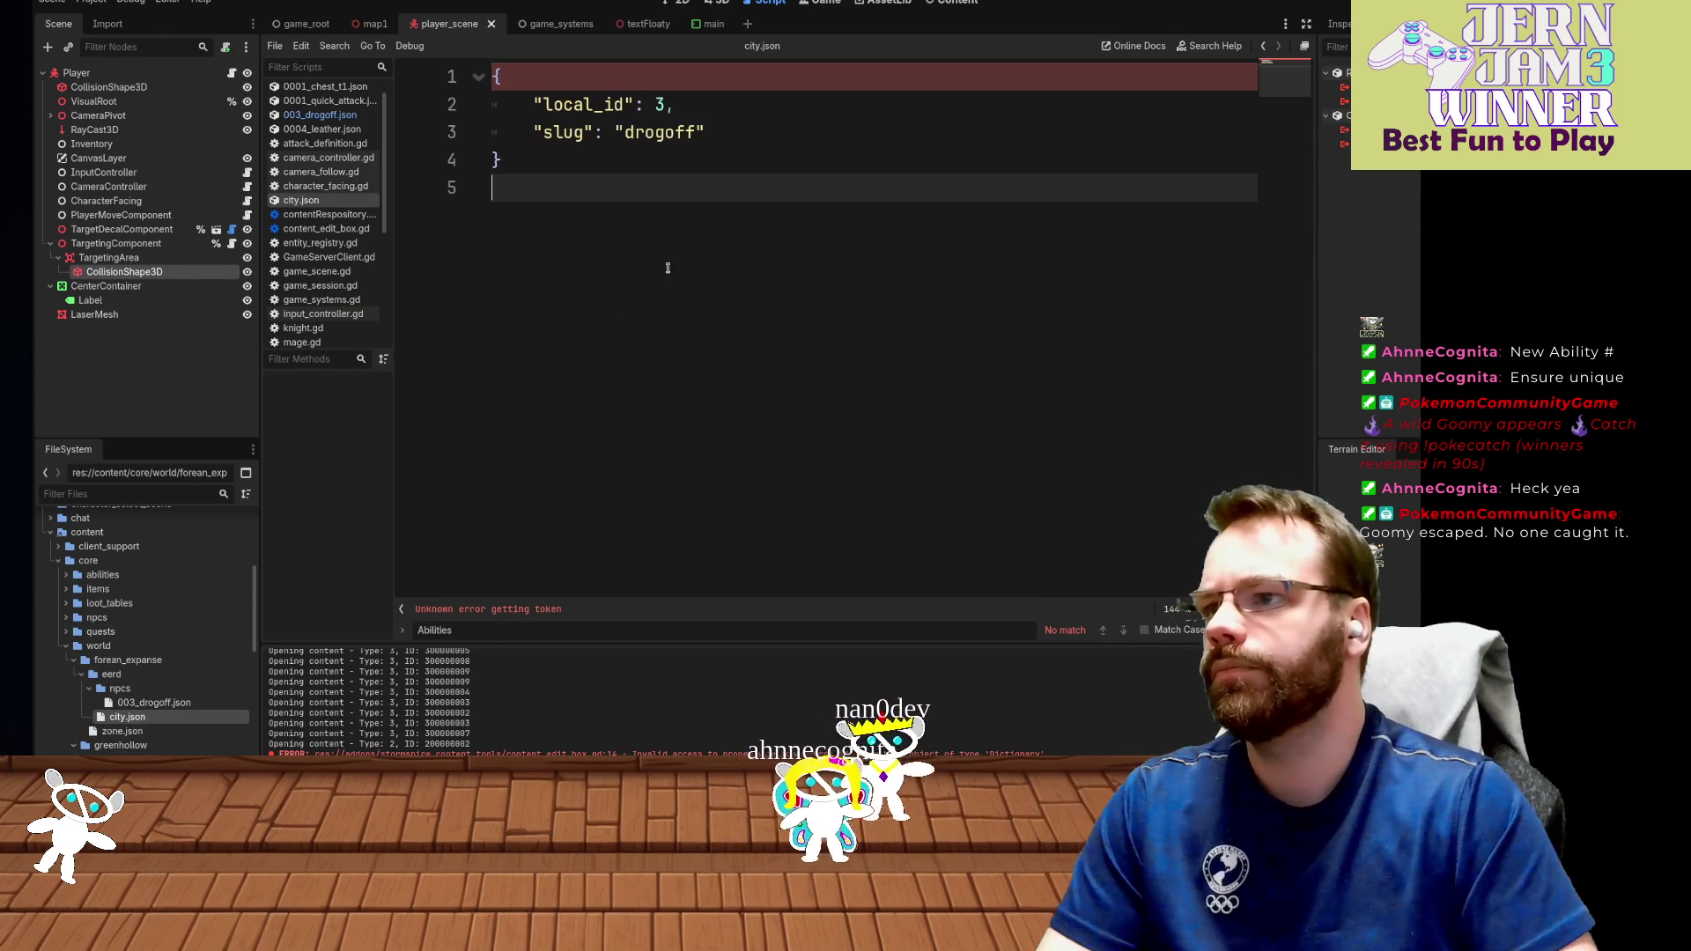
{"action": "left_click", "coordinate": [755, 132]}
{"action": "key", "text": "ctrl+a"}
{"action": "key", "text": "ctrl+v"}
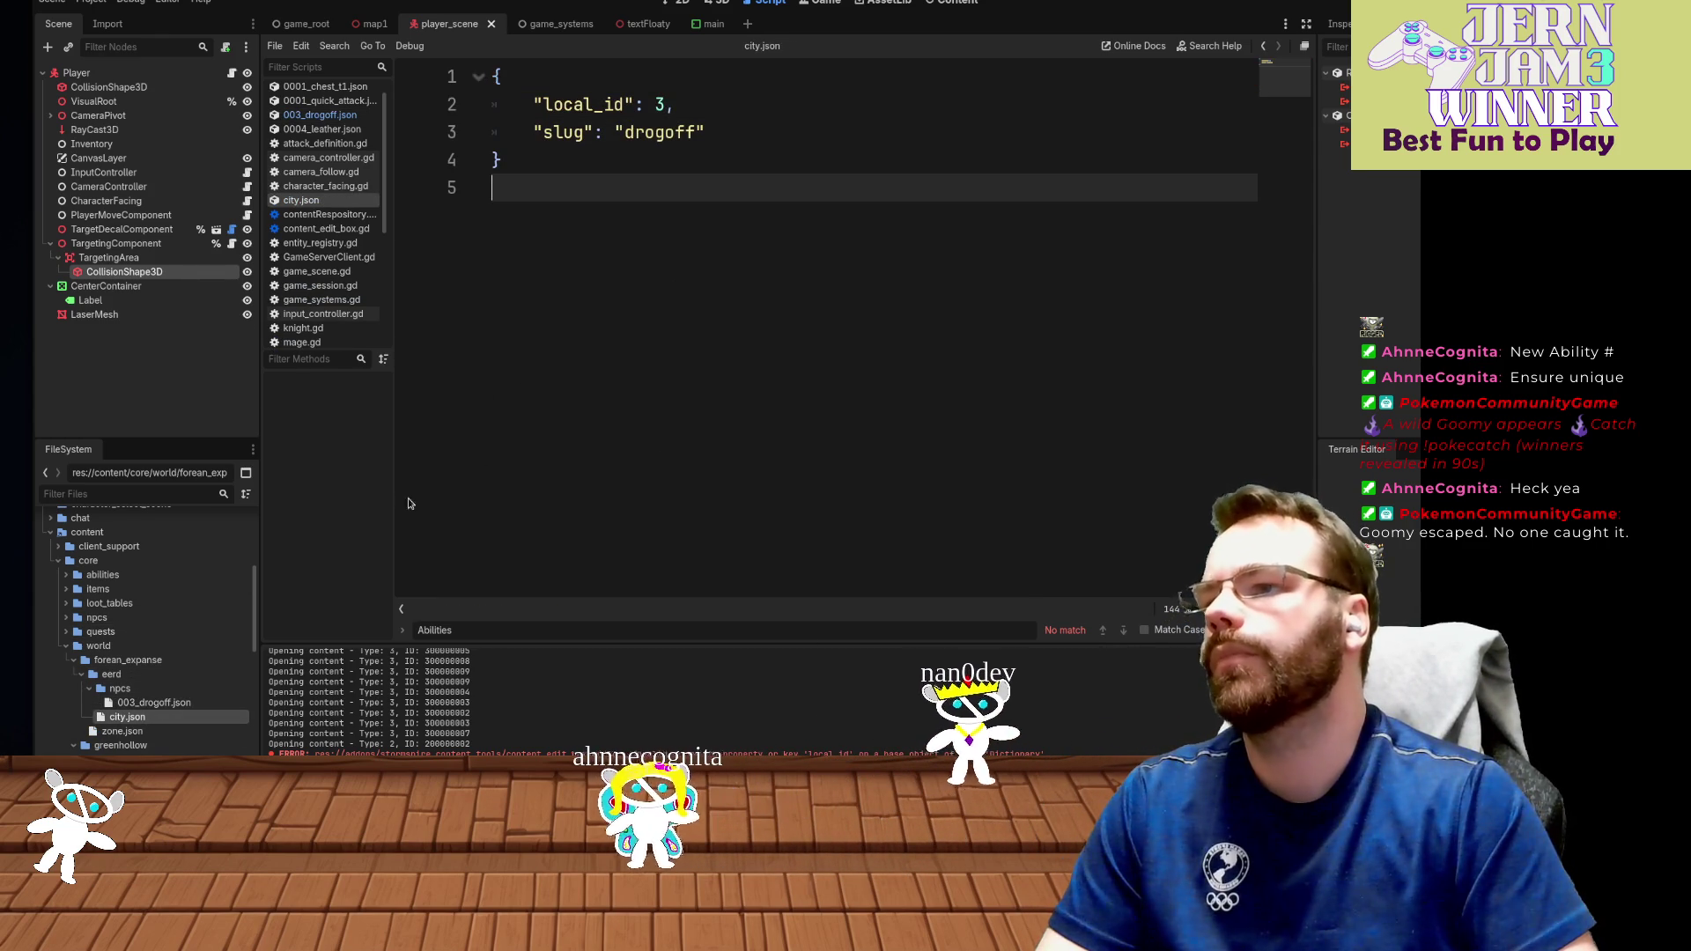
Step: Change the pasted slug from drogoff to eerd and collapse the eerd npcs folder
{"action": "double_click", "coordinate": [660, 132]}
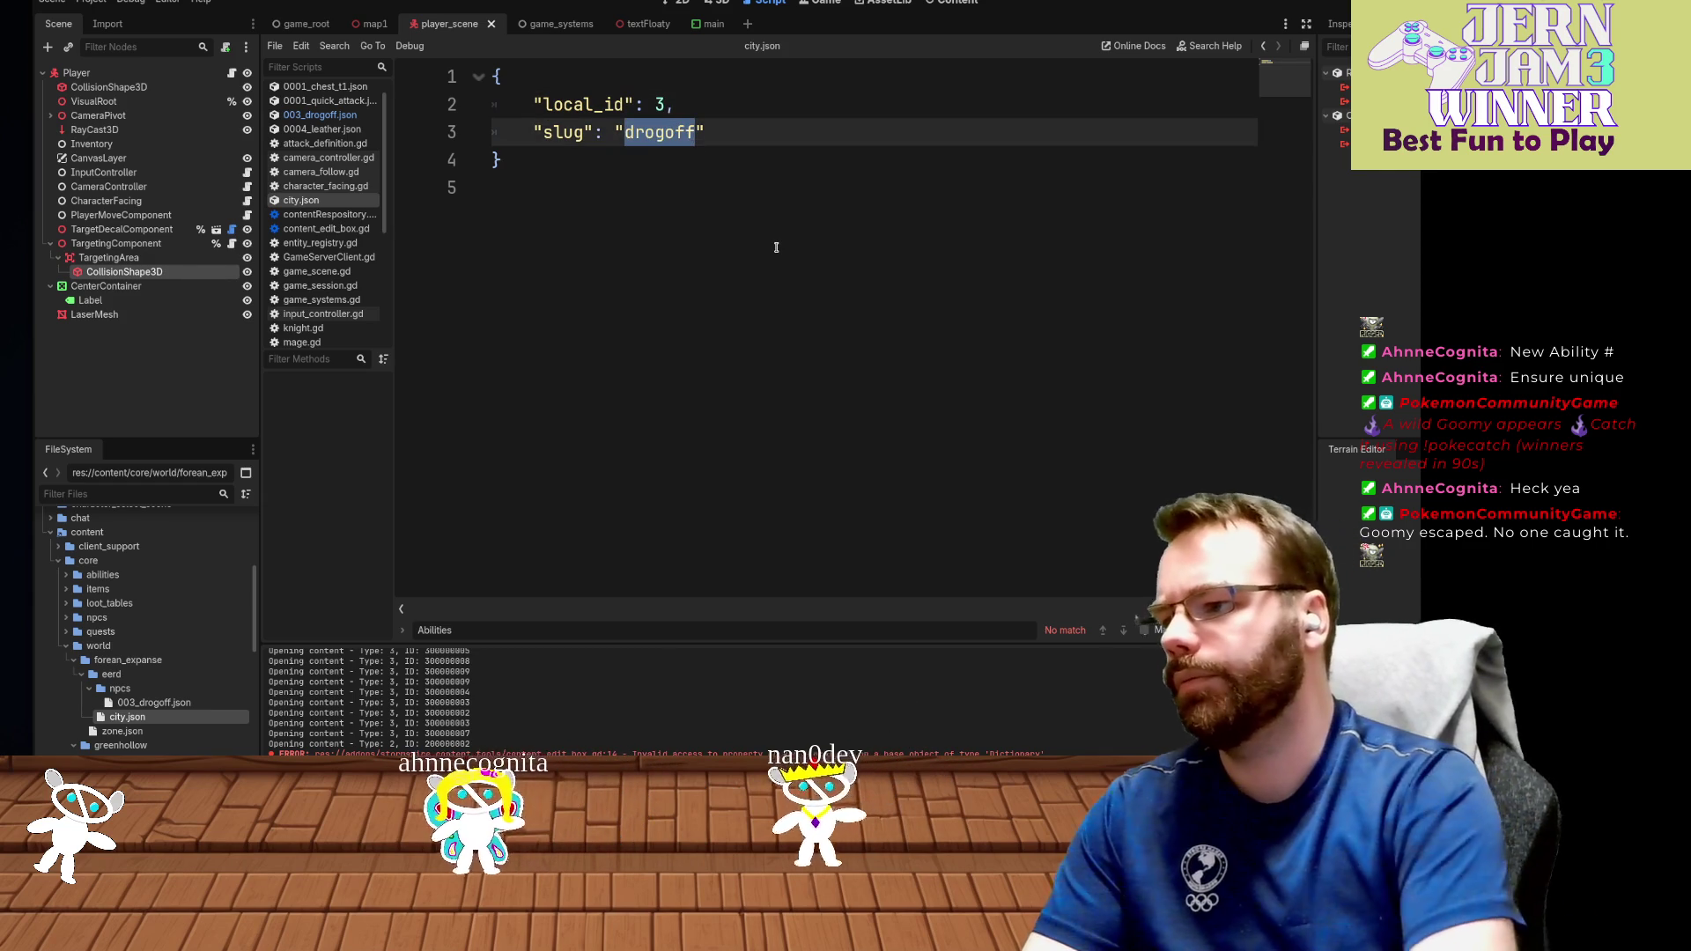
{"action": "type", "text": "eerd"}
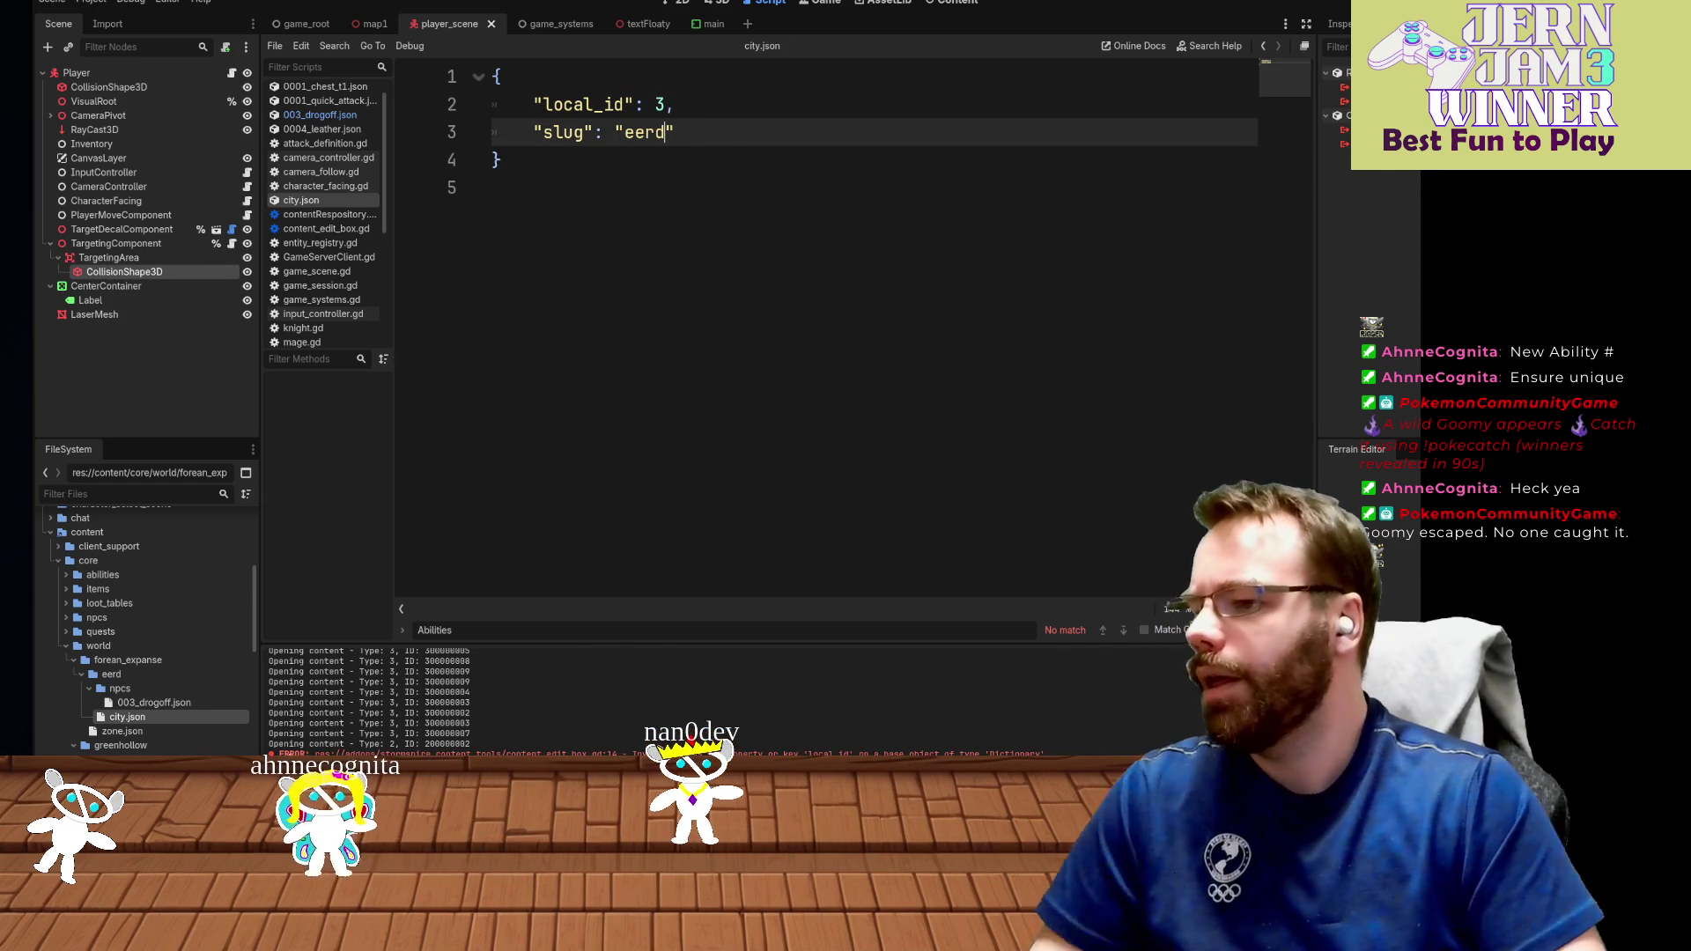
{"action": "double_click", "coordinate": [132, 687]}
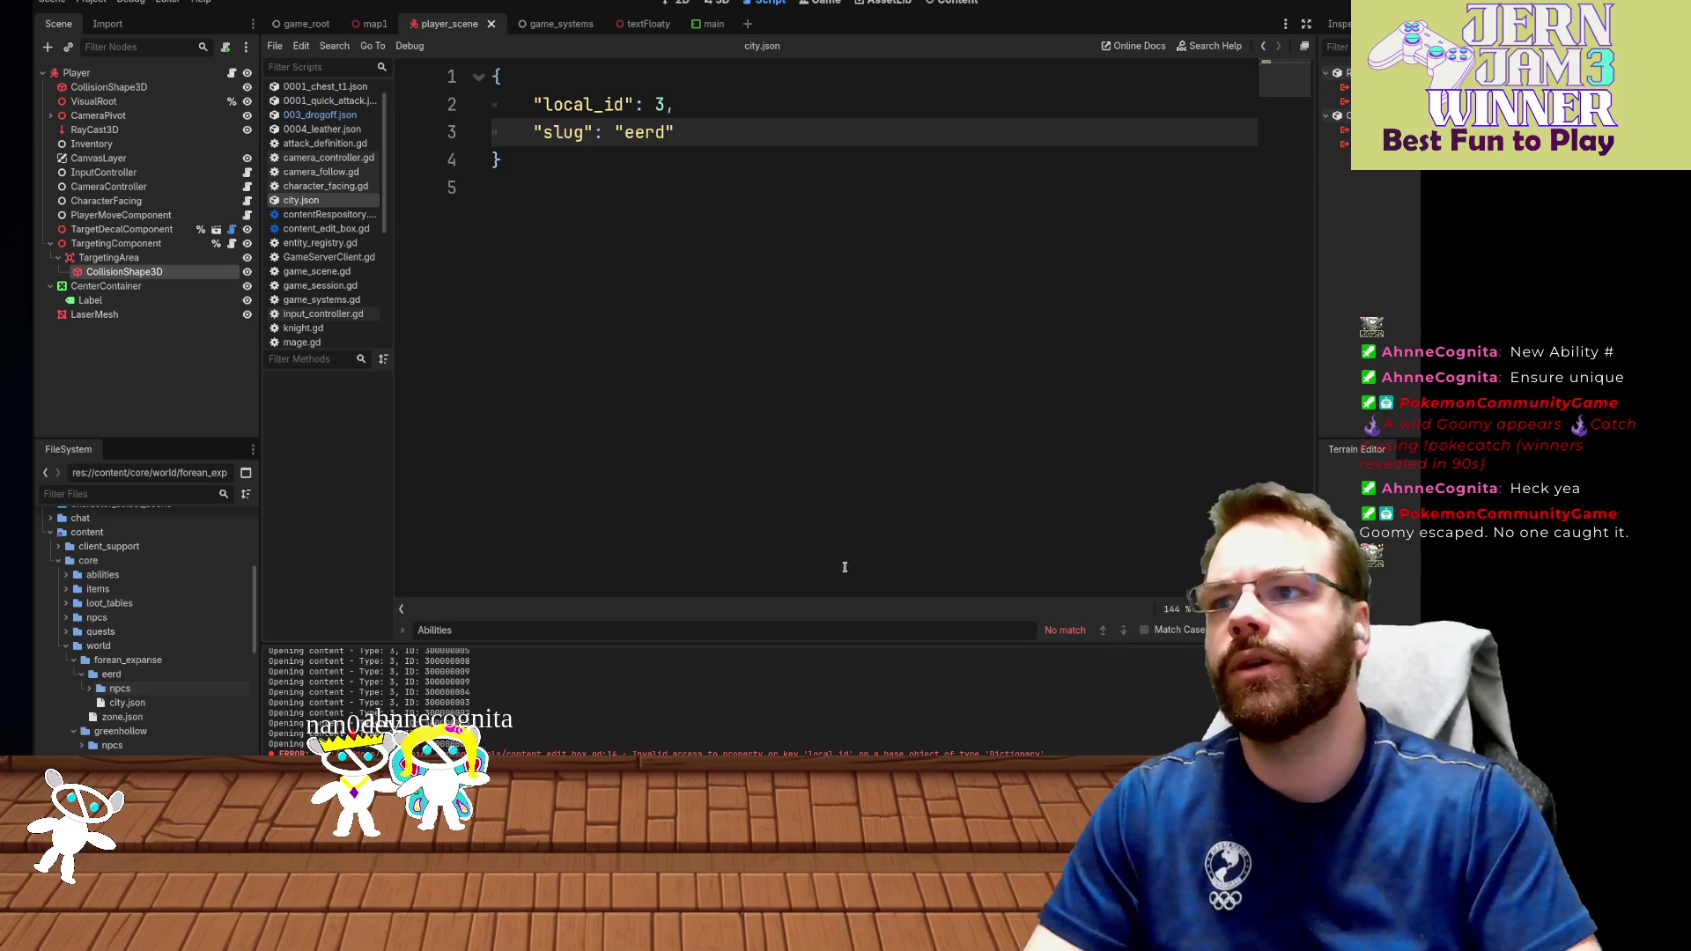
Step: Collapse the world folder and switch to the Content main screen showing Quick Attack's details
{"action": "key", "text": "Down"}
{"action": "key", "text": "Down"}
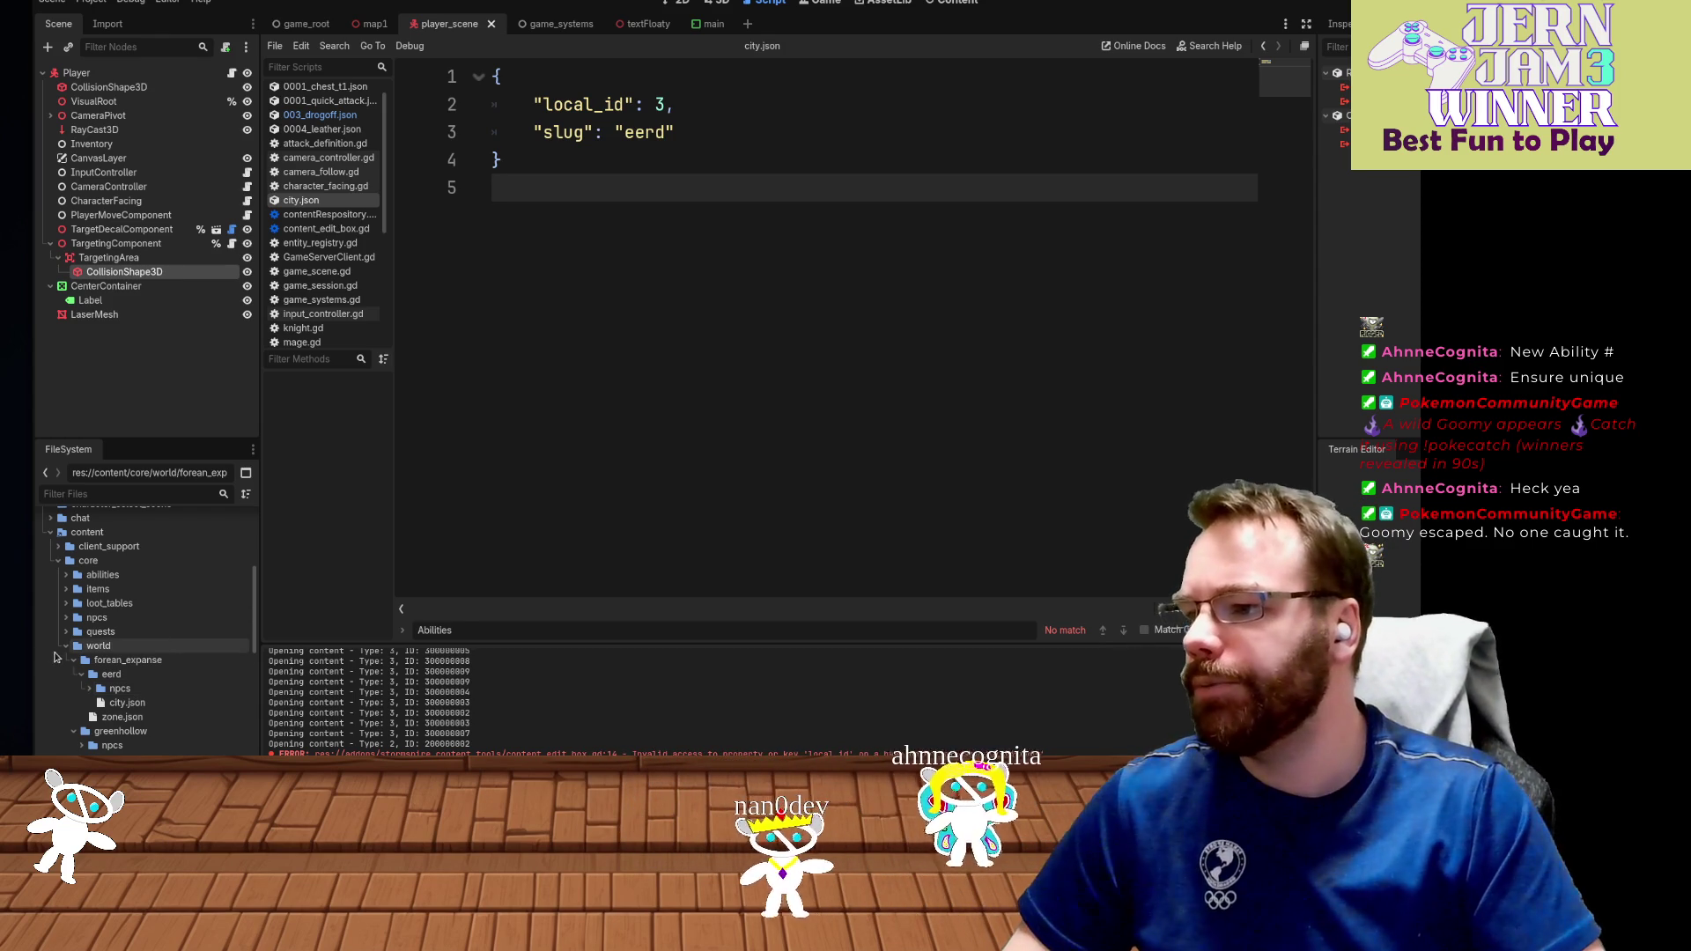
{"action": "left_click", "coordinate": [66, 648]}
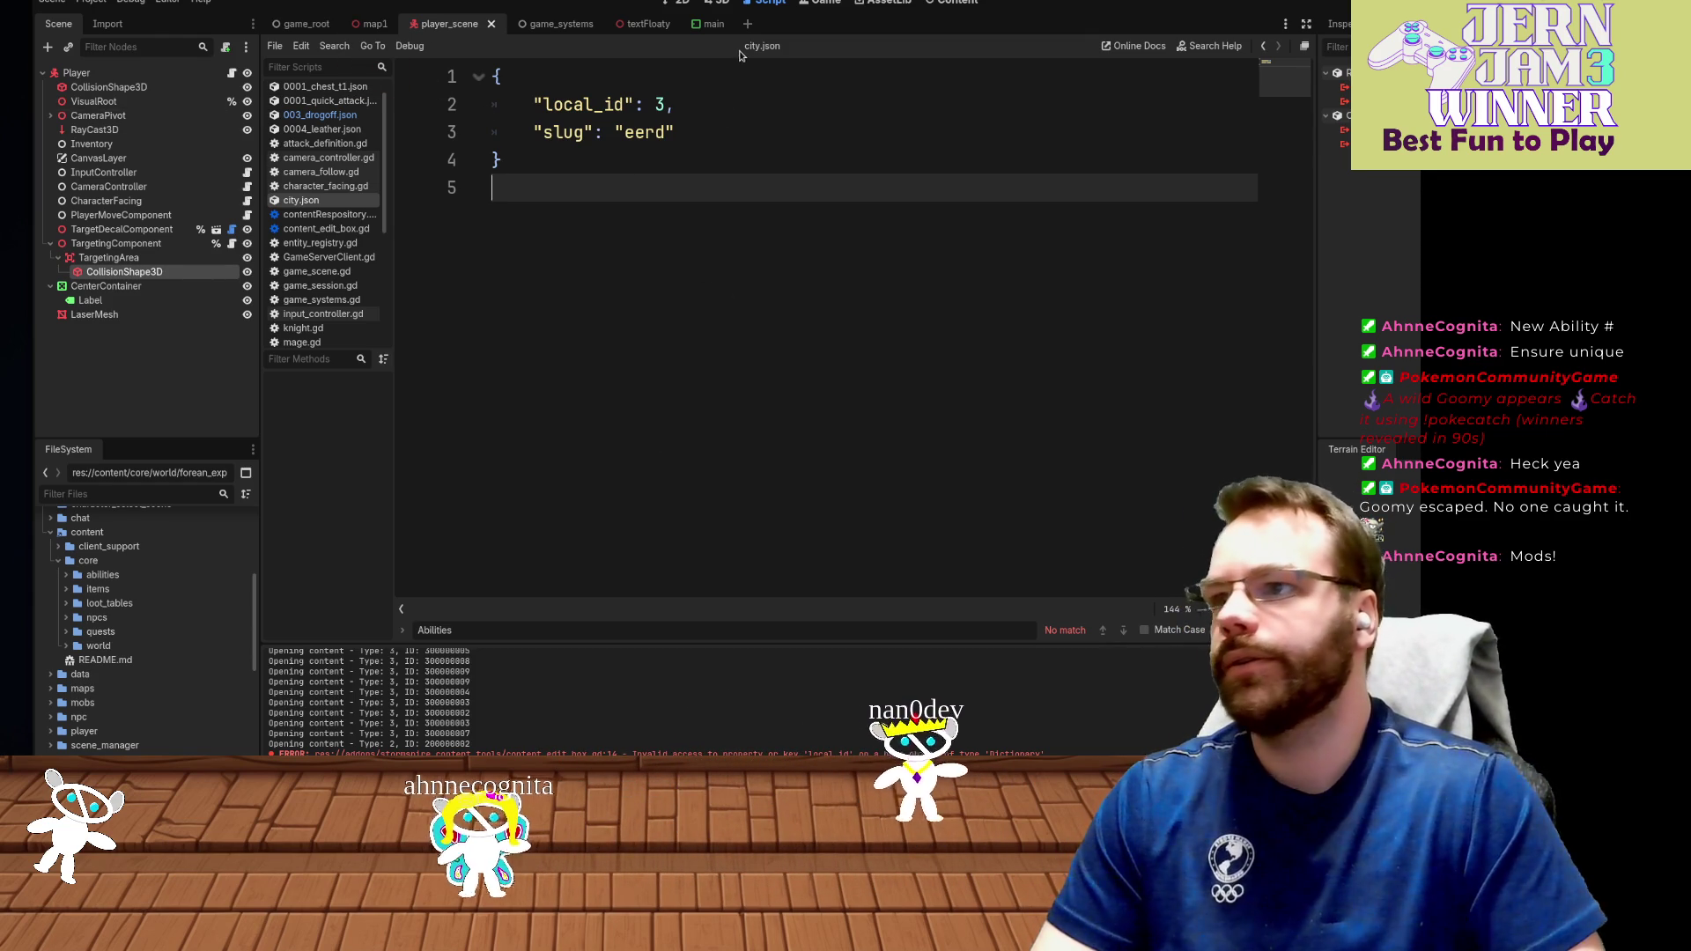
{"action": "key", "text": "ctrl+F6"}
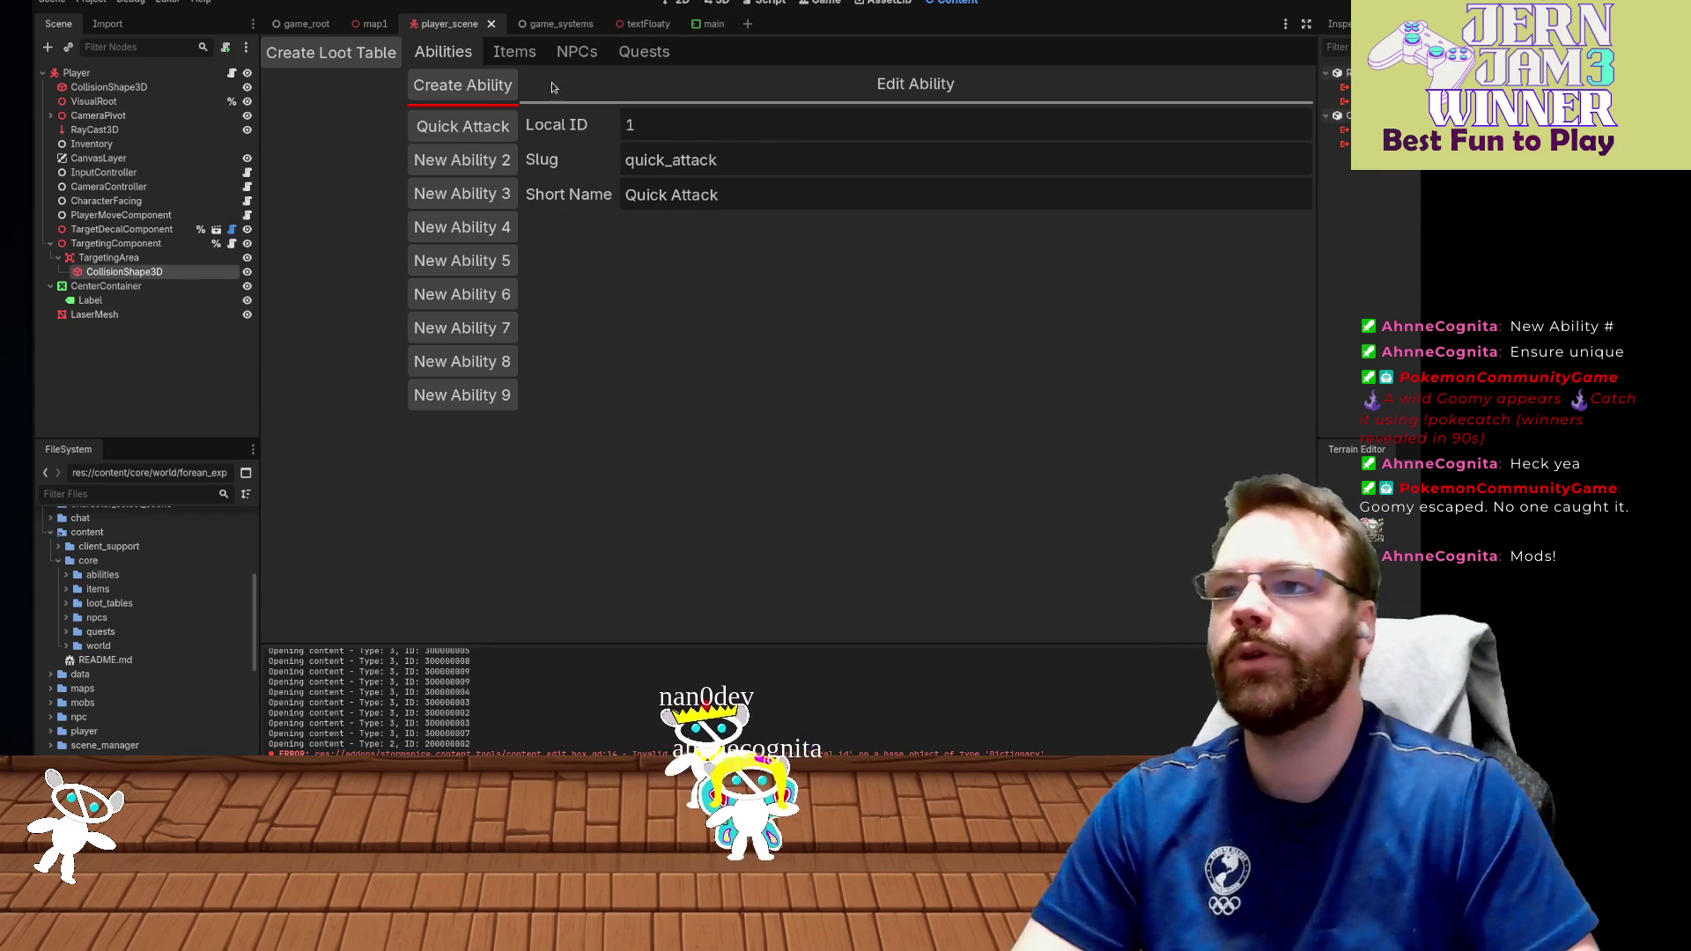
Step: Set New Ability 2's short name to Smash, then open the plugin's main scene tab
{"action": "left_click", "coordinate": [497, 162]}
{"action": "left_click", "coordinate": [839, 172]}
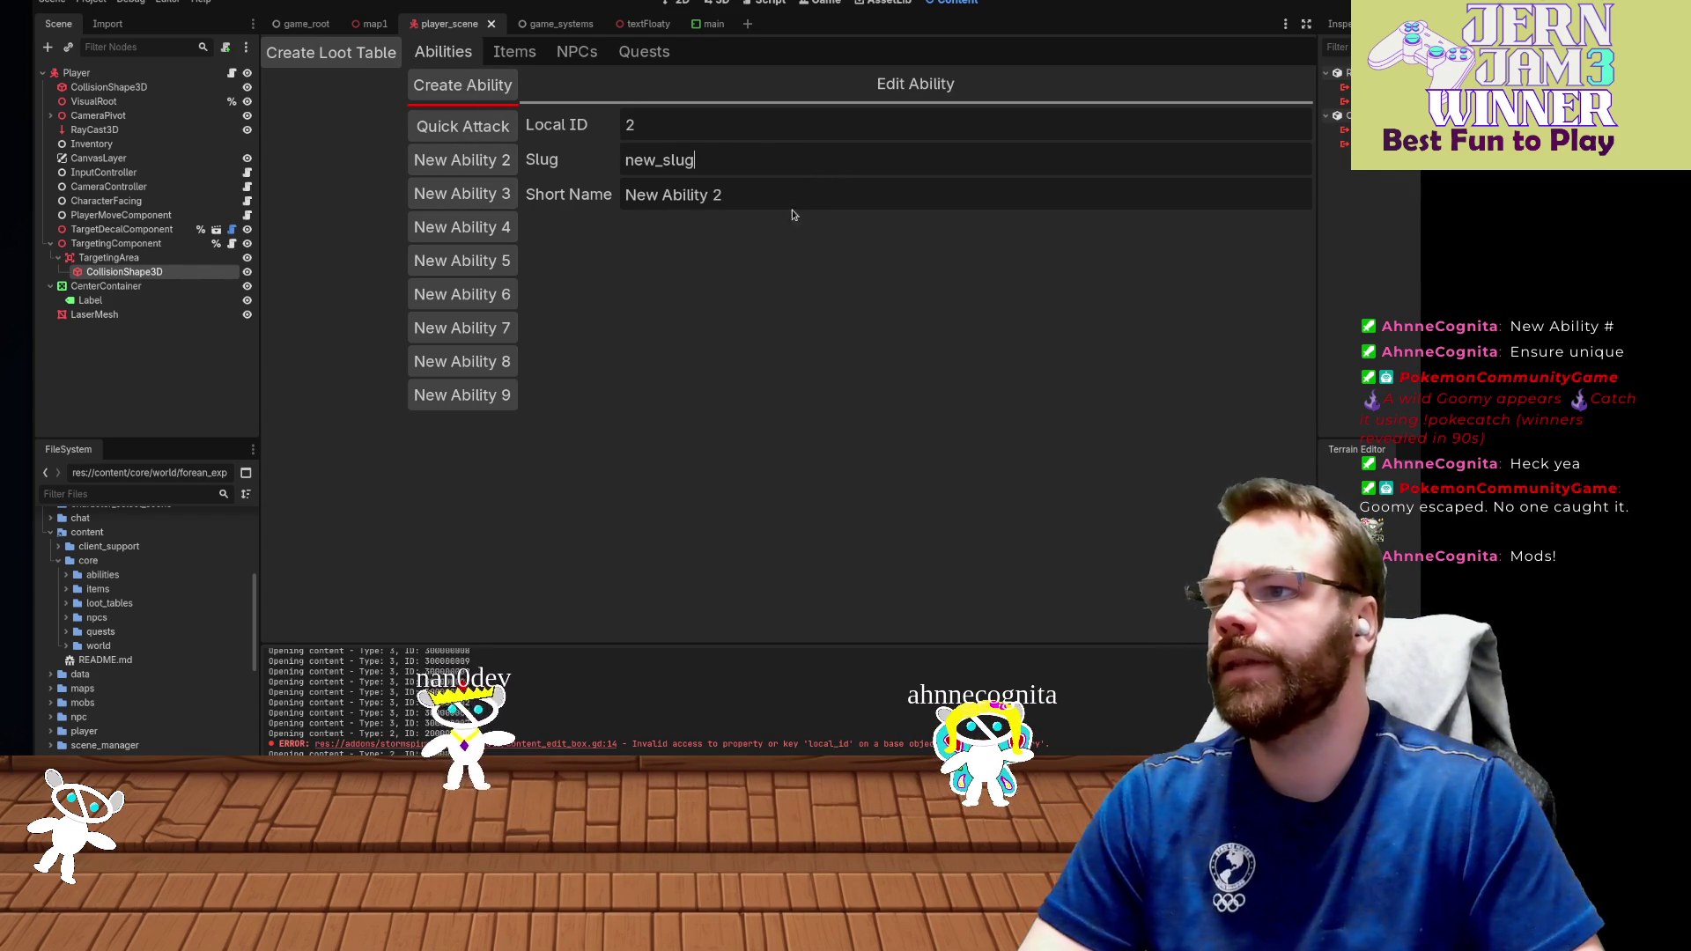
{"action": "key", "text": "ctrl+a"}
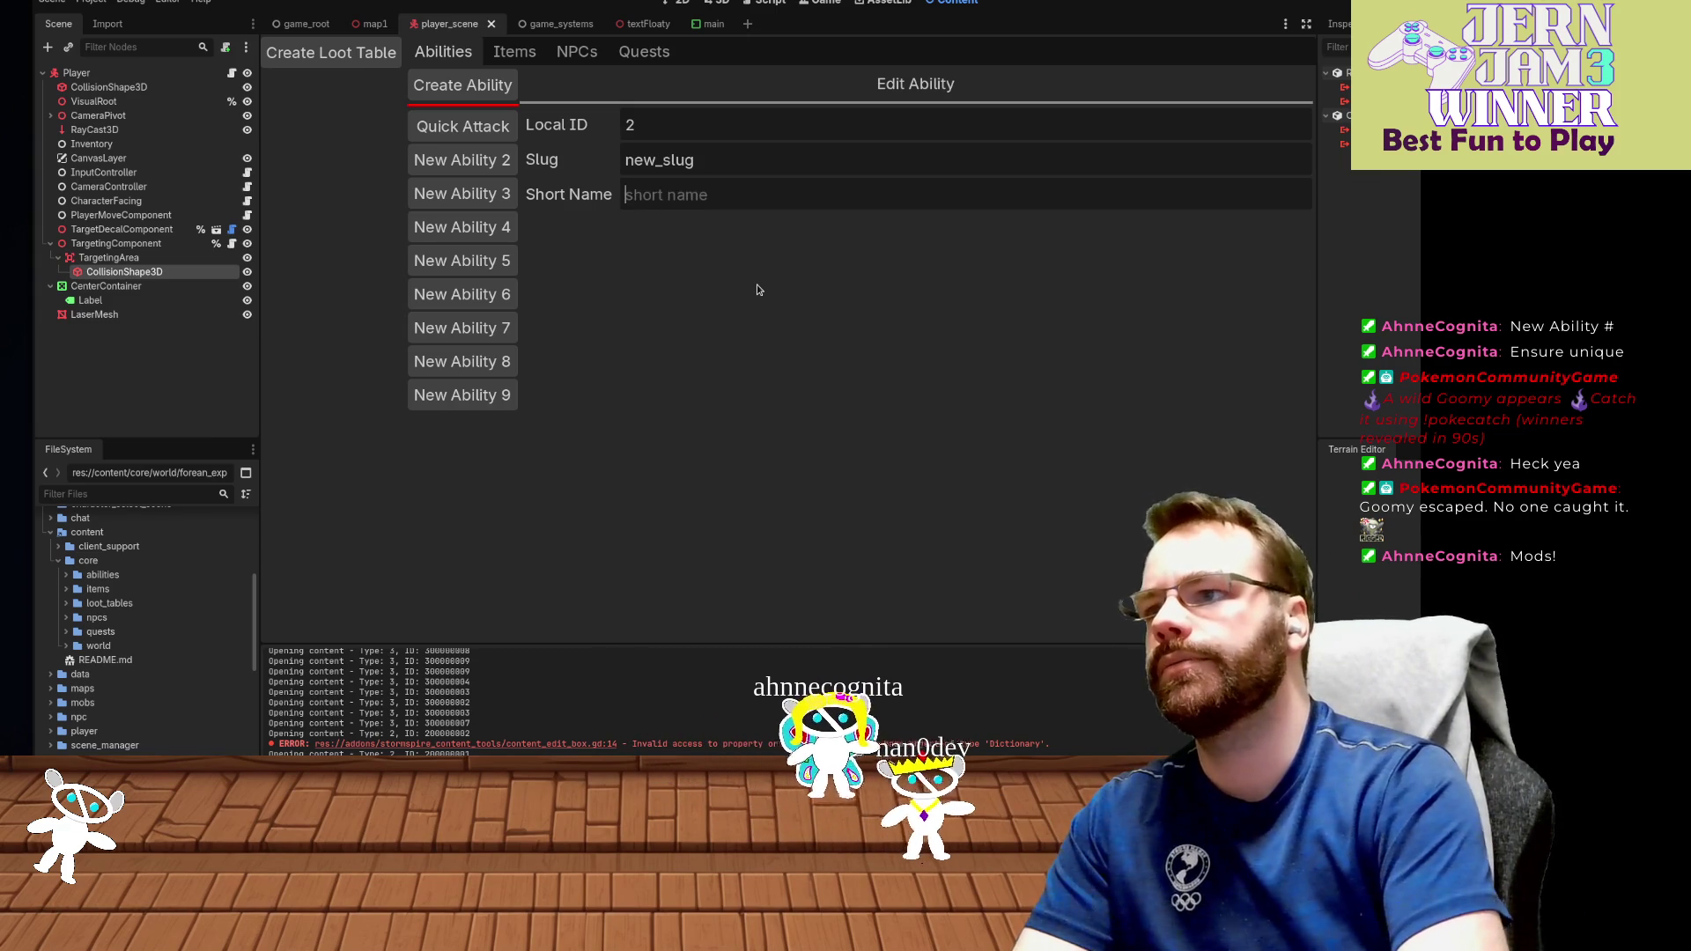
{"action": "type", "text": "Smash"}
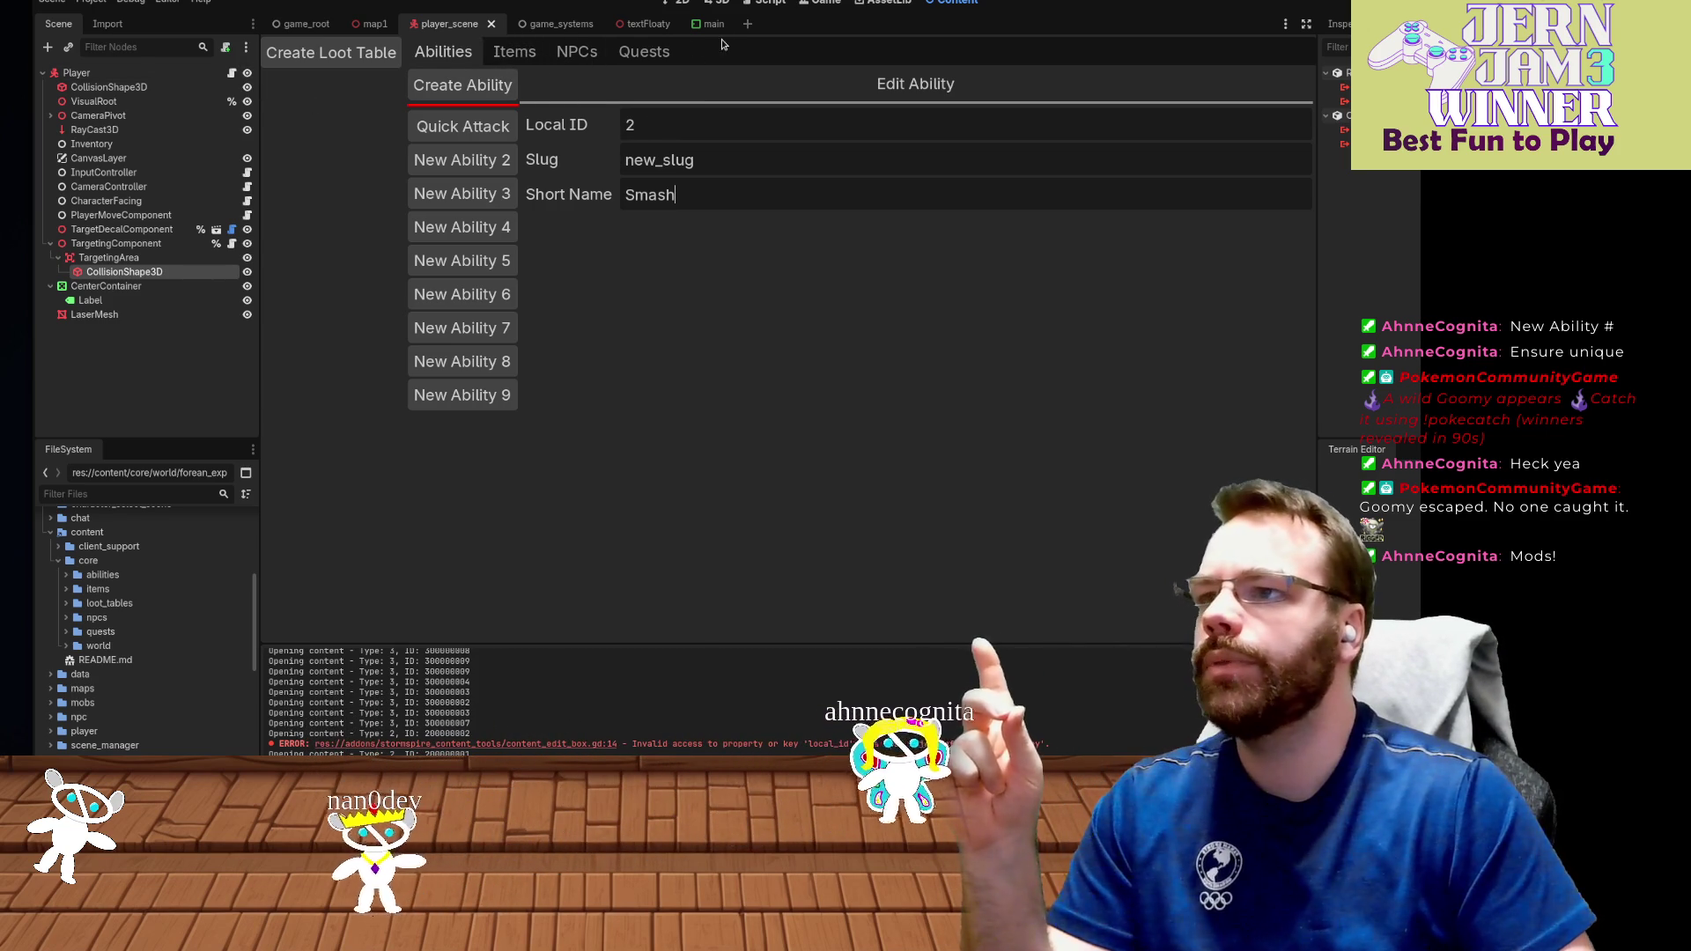
{"action": "left_click", "coordinate": [695, 23]}
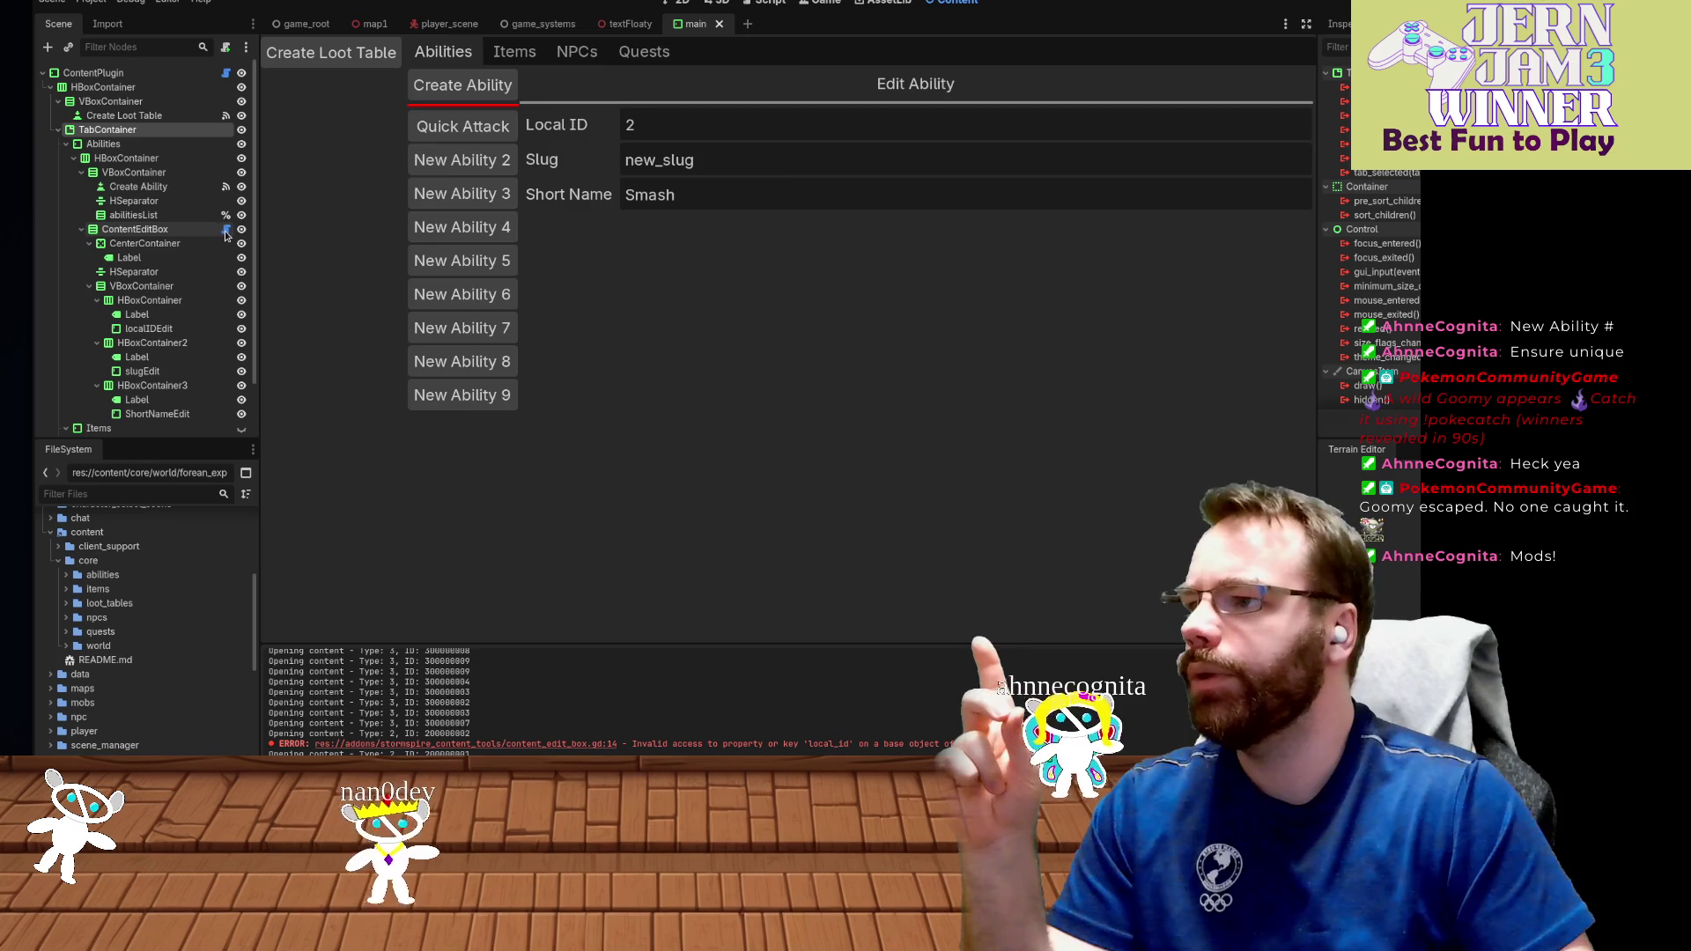
Step: Open the ContentEditBox script and inspect the localIDEdit node's signals
{"action": "left_click", "coordinate": [226, 231]}
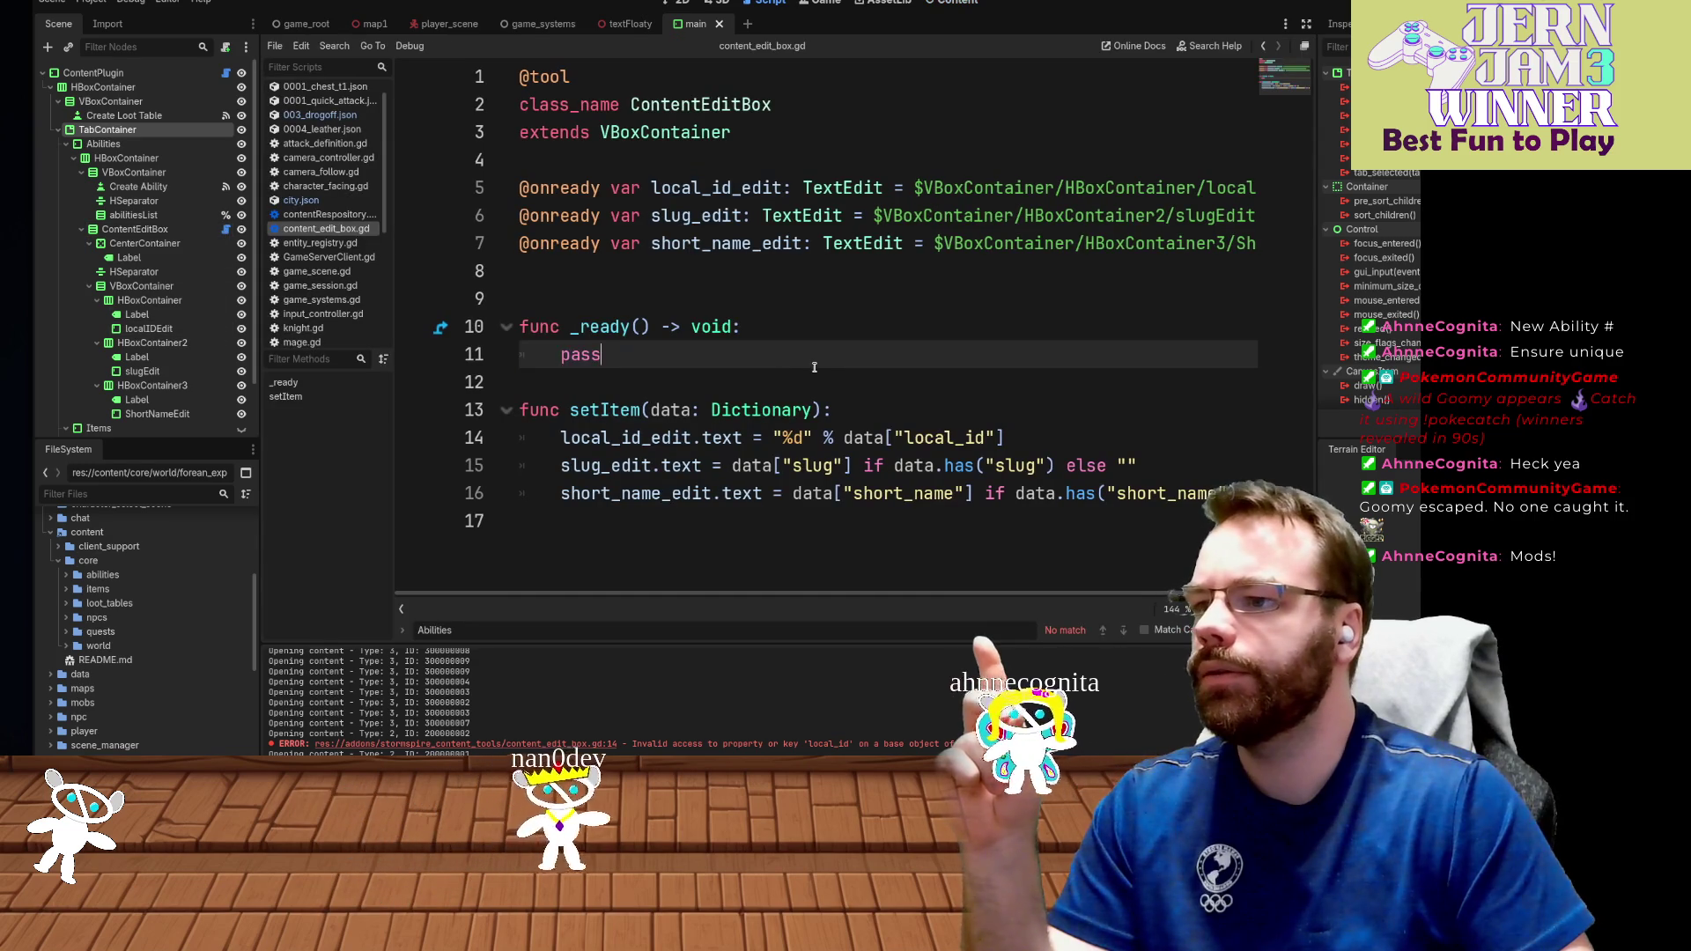
{"action": "left_click", "coordinate": [826, 532]}
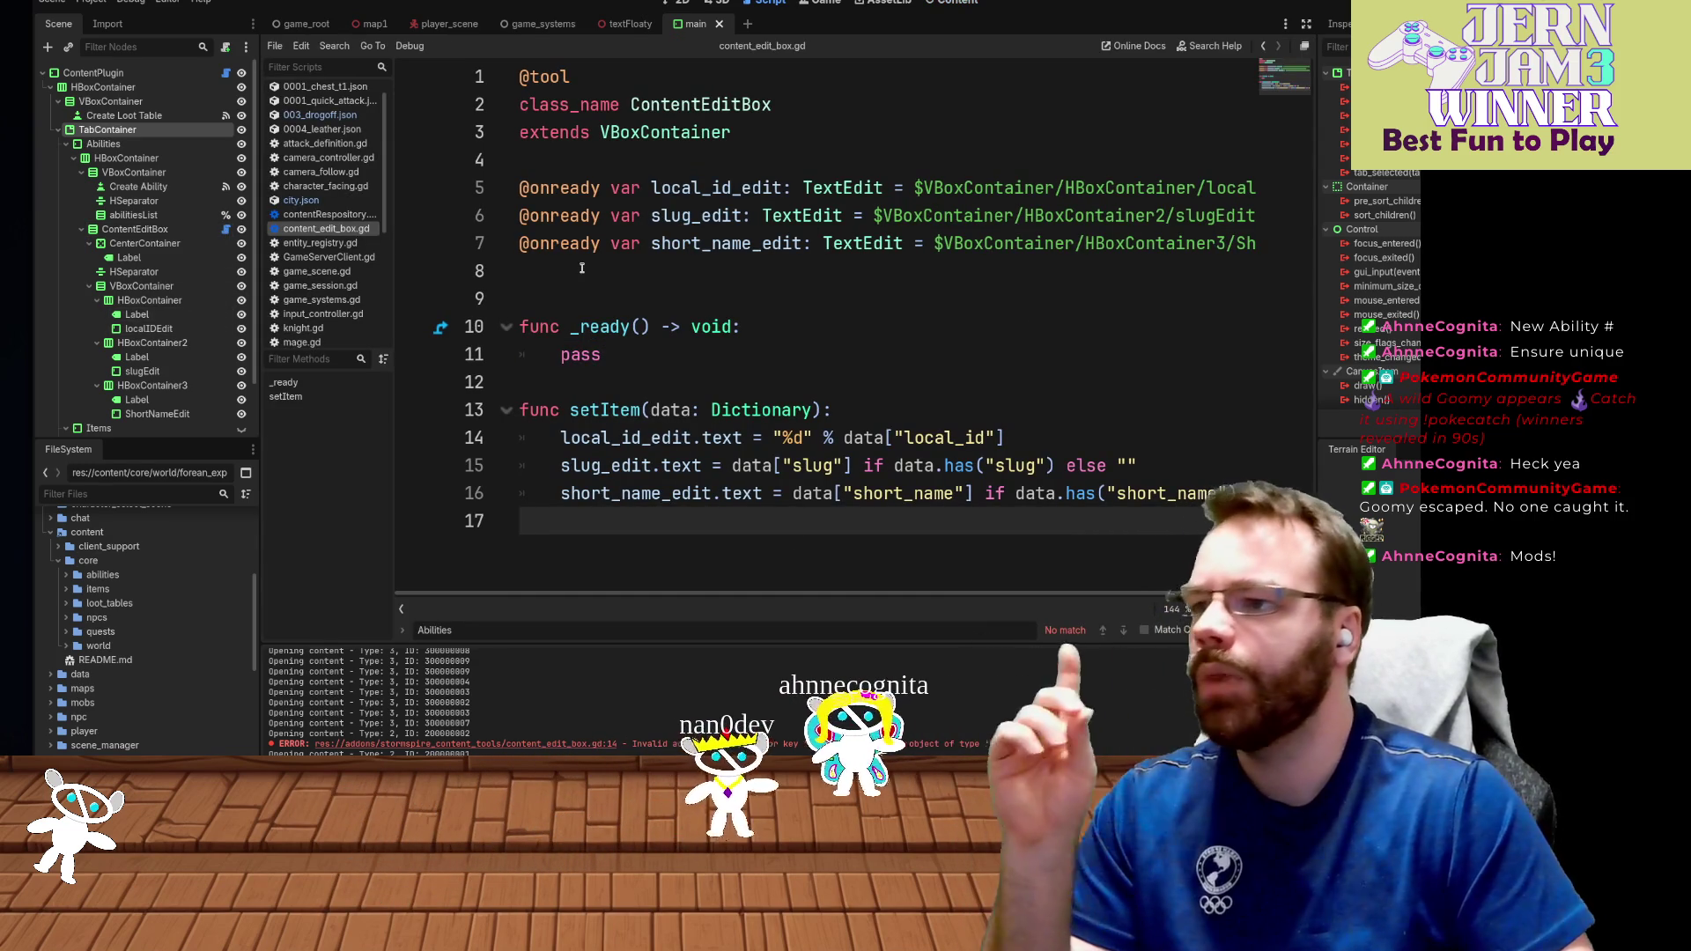
{"action": "left_click", "coordinate": [211, 331]}
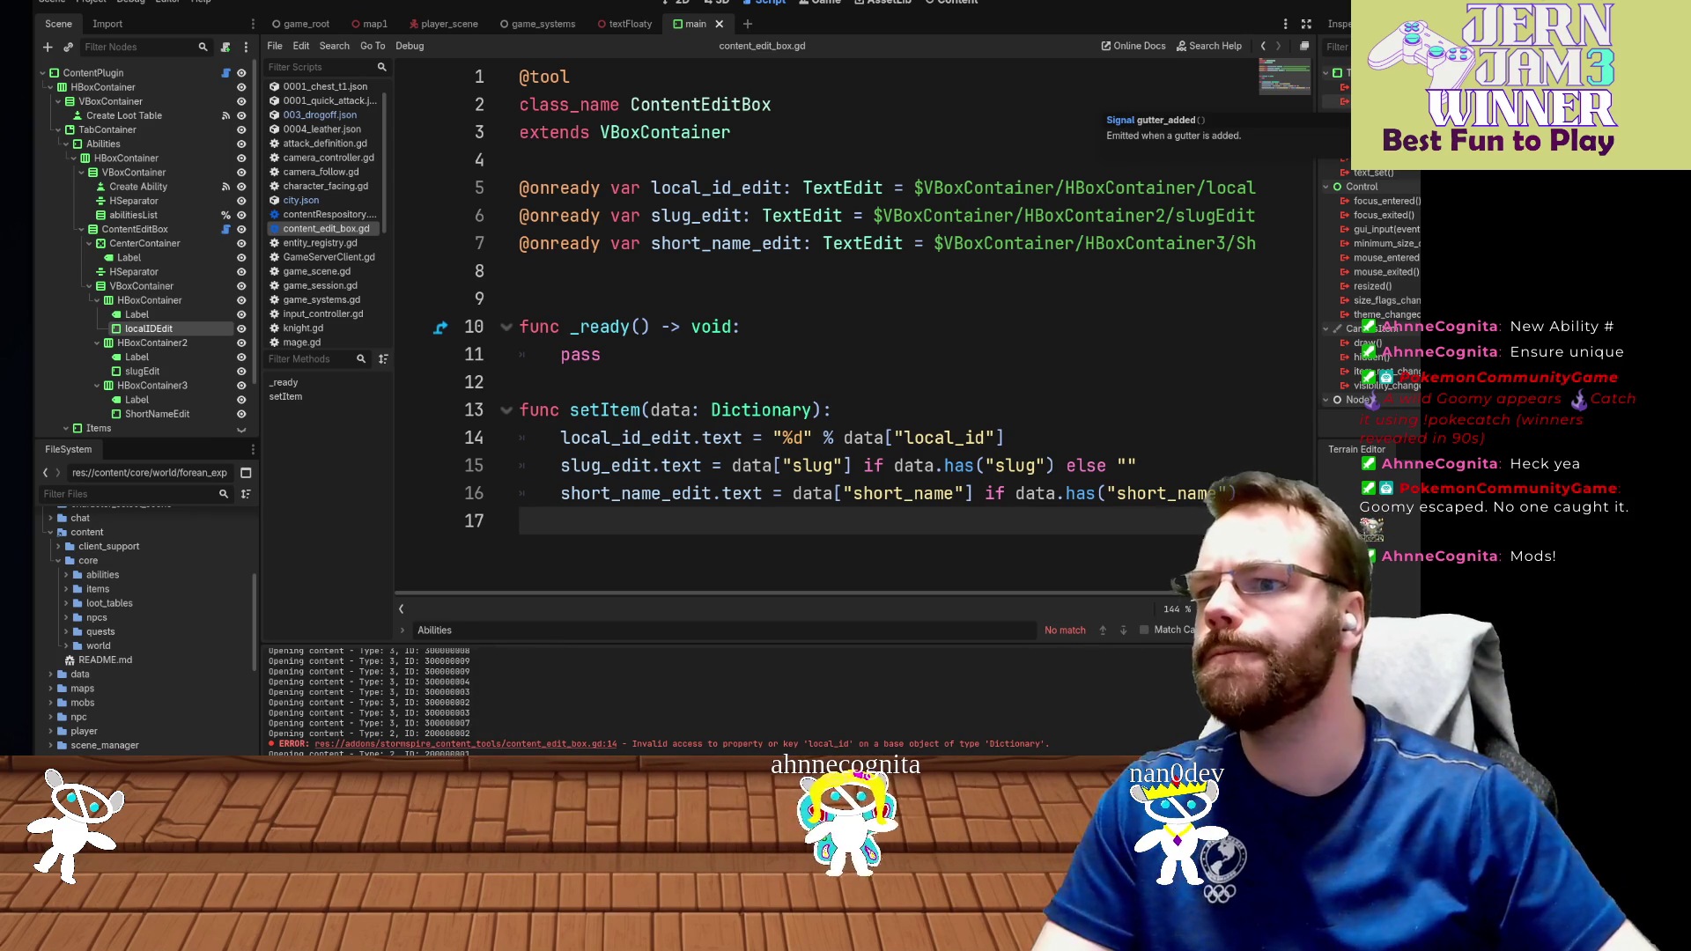
{"action": "left_click", "coordinate": [767, 376]}
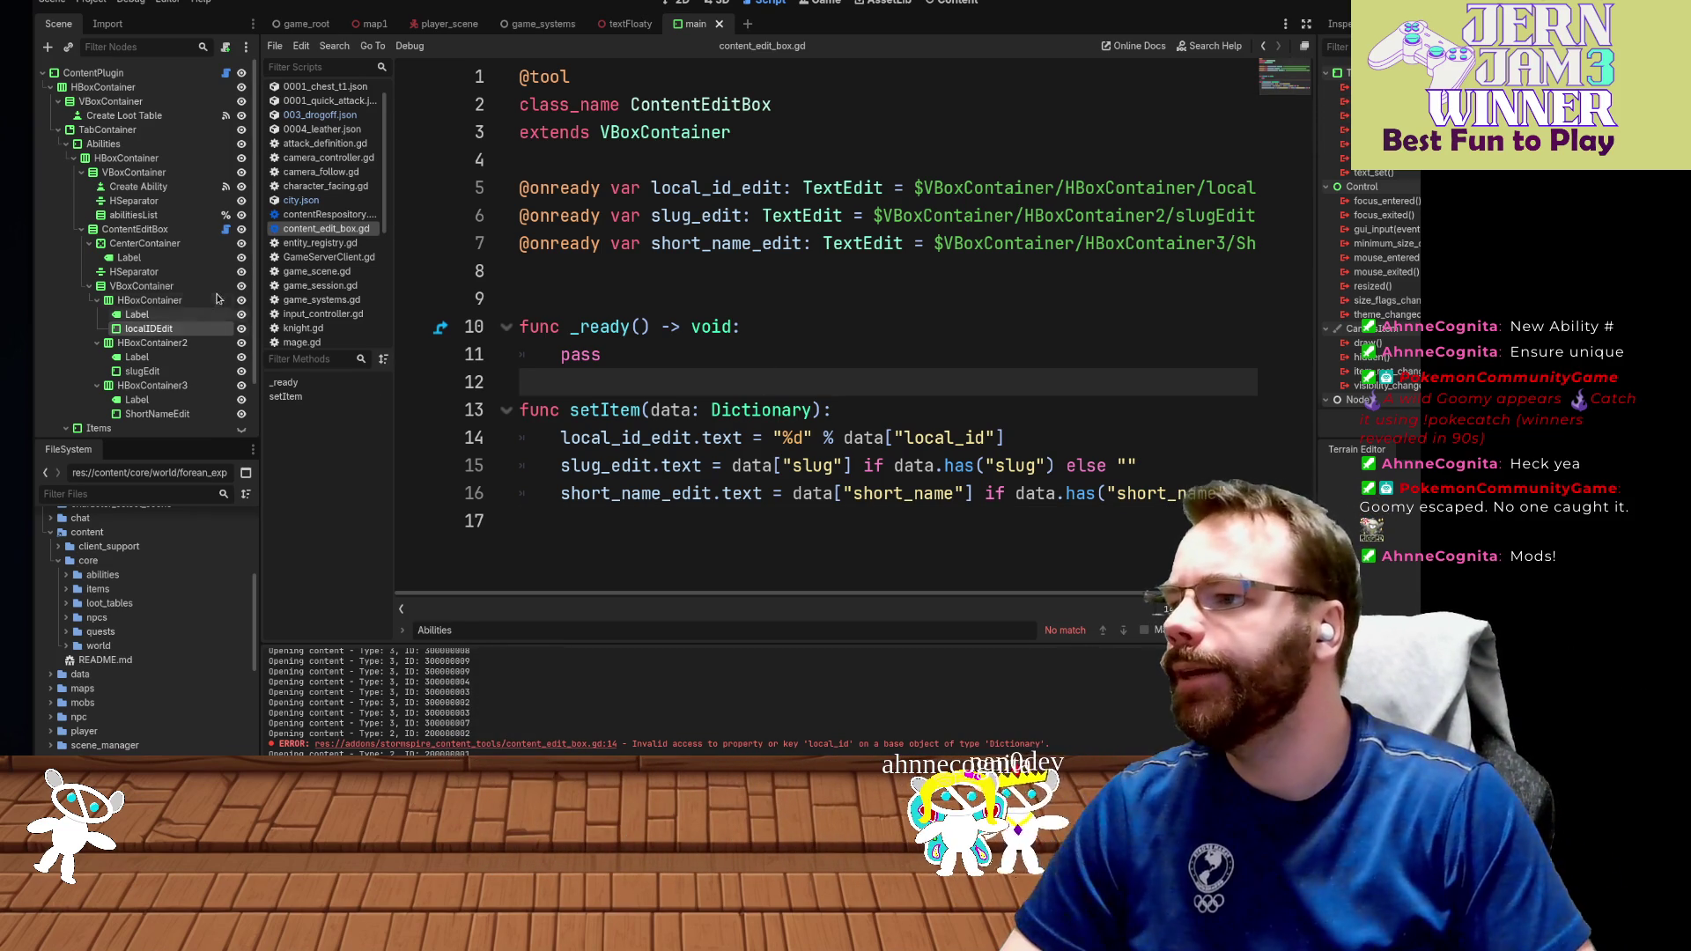
Step: Open main.gd and examine the new-ability creation code around newID on line 64
{"action": "left_click", "coordinate": [226, 73]}
{"action": "left_click", "coordinate": [885, 326]}
{"action": "scroll", "coordinate": [885, 326], "scroll_direction": "down", "scroll_amount": 1}
{"action": "scroll", "coordinate": [885, 264], "scroll_direction": "up", "scroll_amount": 1}
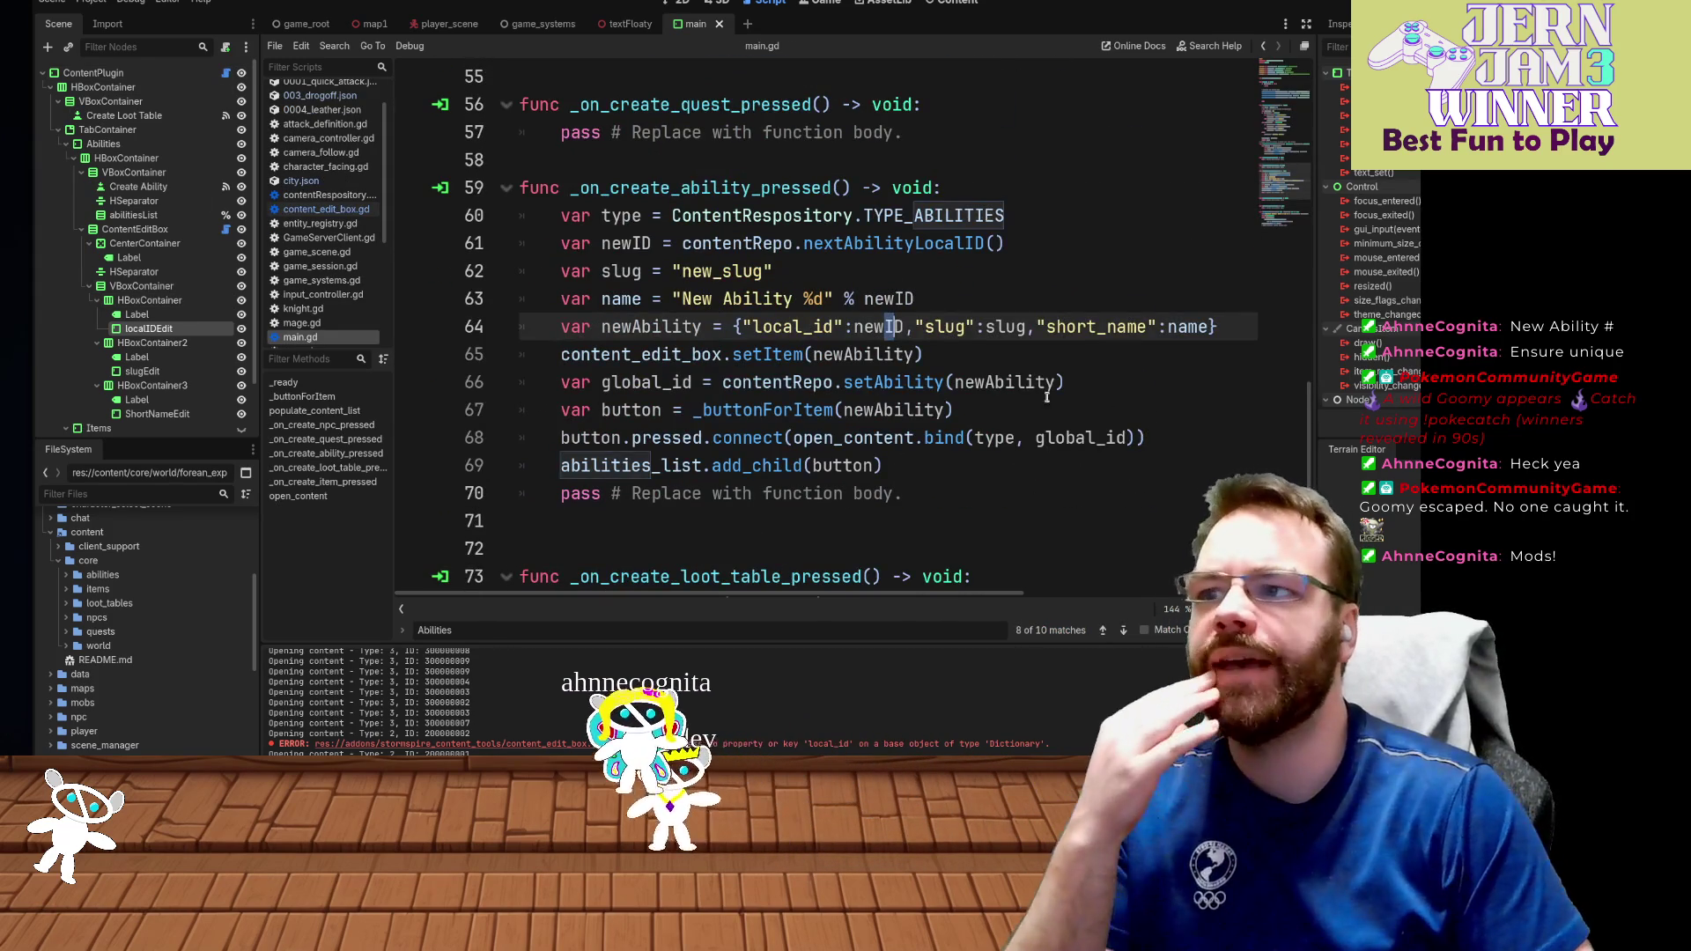
{"action": "scroll", "coordinate": [966, 354], "scroll_direction": "down", "scroll_amount": 1}
{"action": "scroll", "coordinate": [1036, 360], "scroll_direction": "down", "scroll_amount": 3}
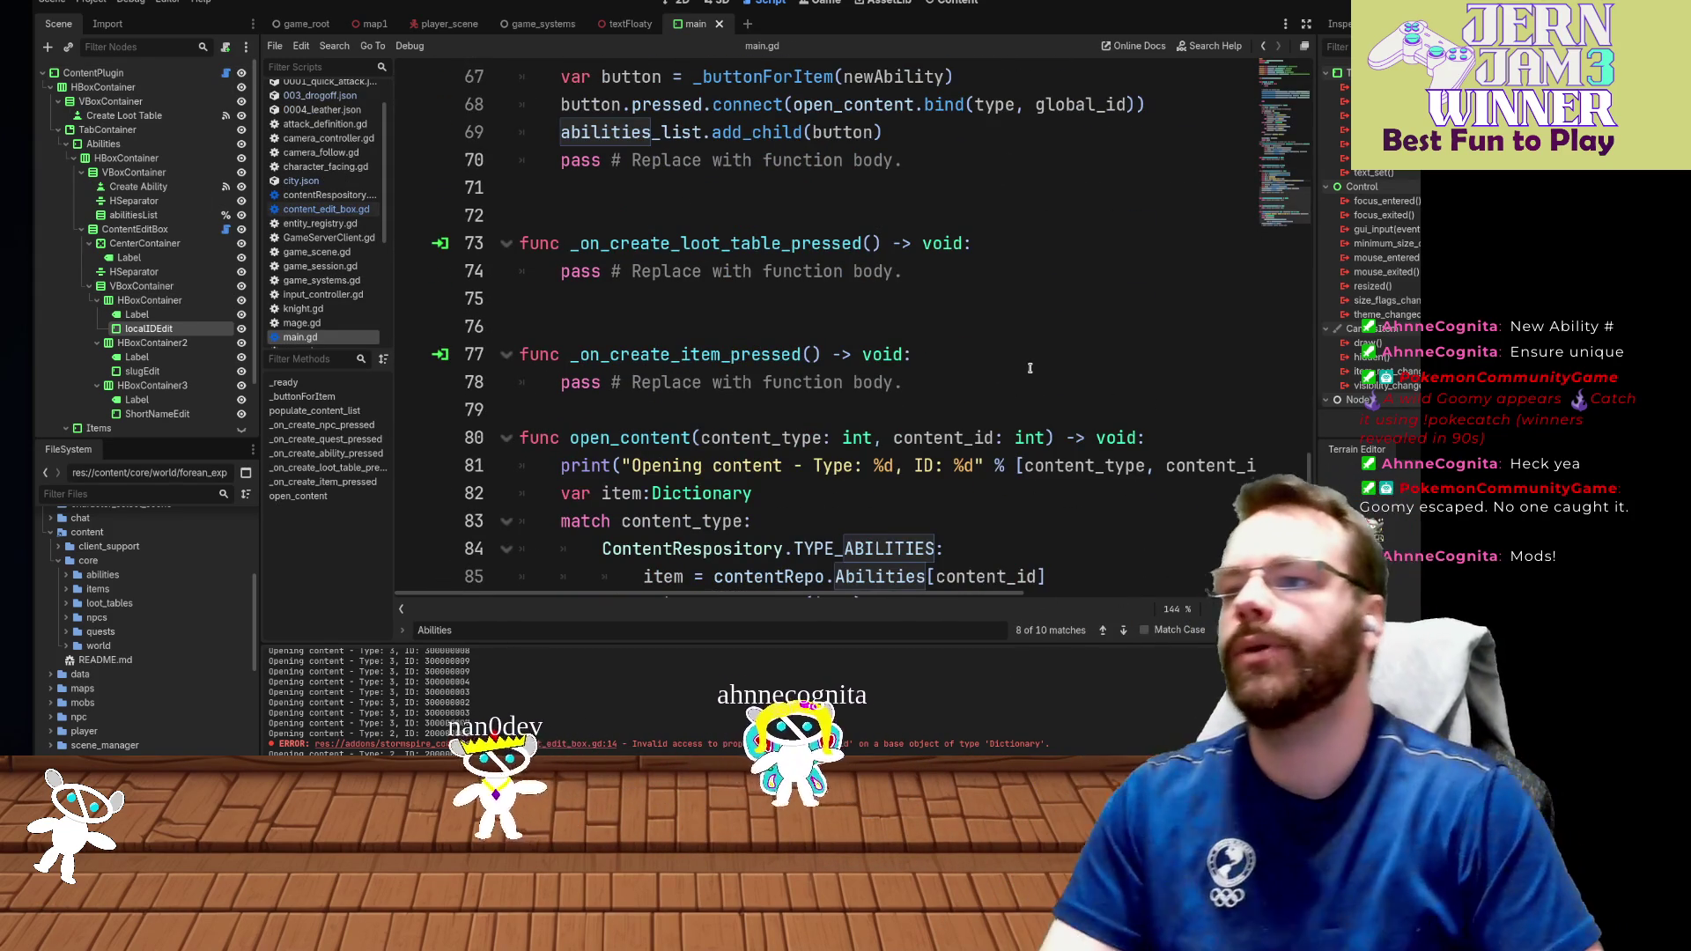
{"action": "scroll", "coordinate": [1036, 360], "scroll_direction": "up", "scroll_amount": 12}
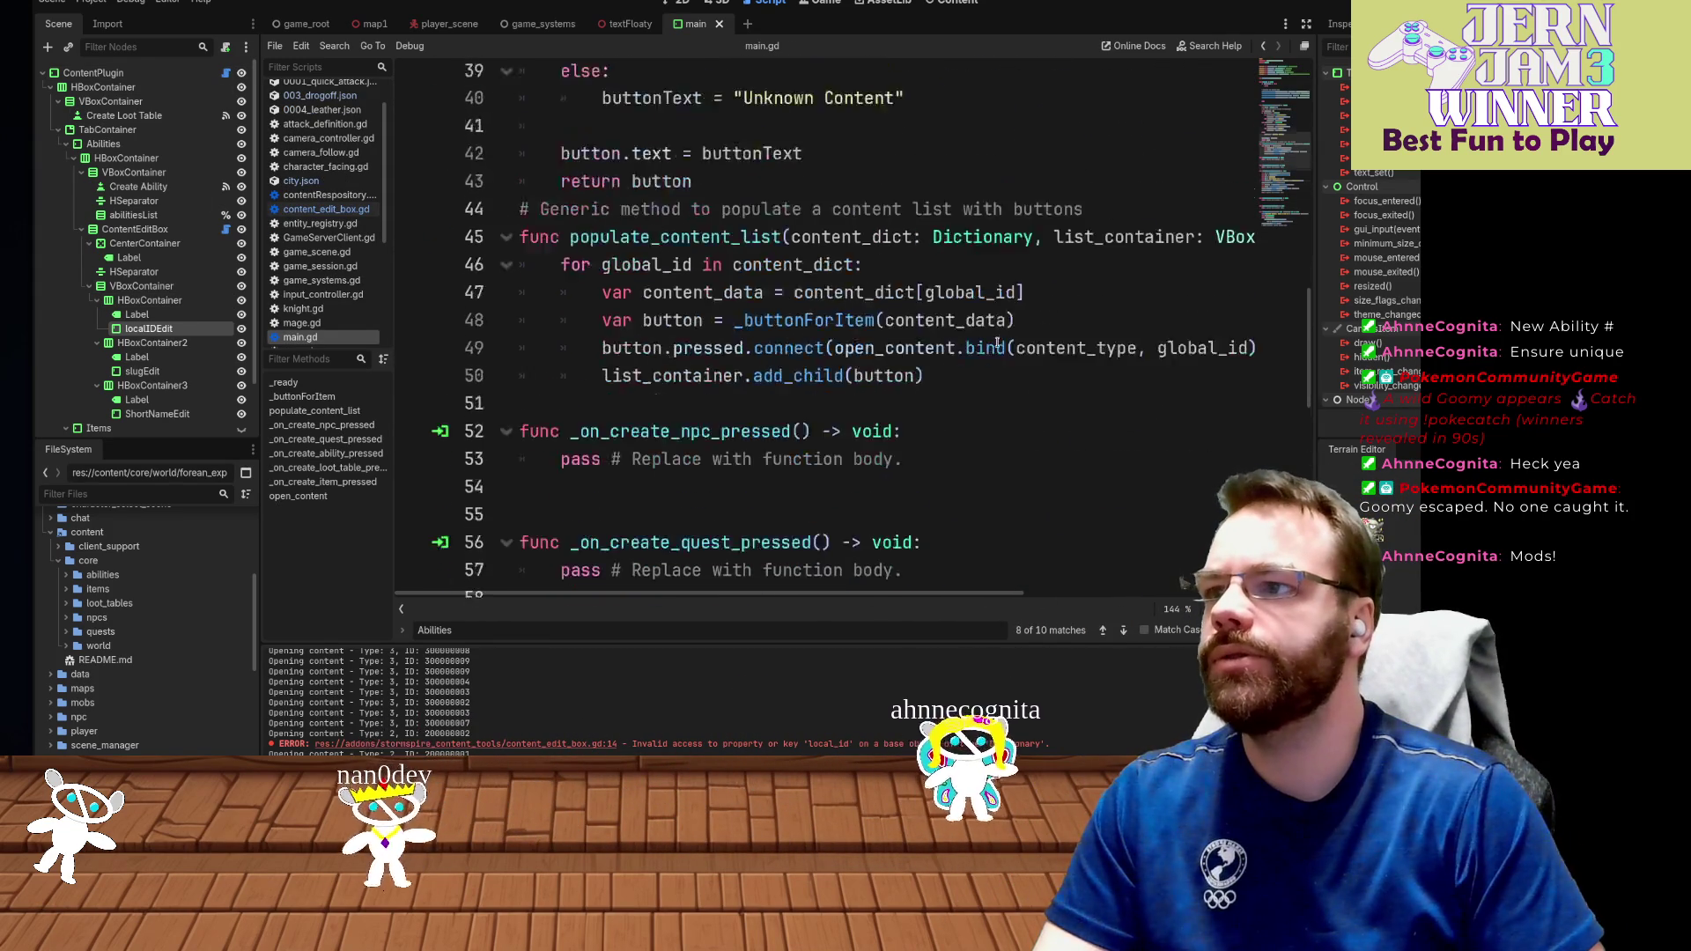
{"action": "scroll", "coordinate": [995, 351], "scroll_direction": "up", "scroll_amount": 9}
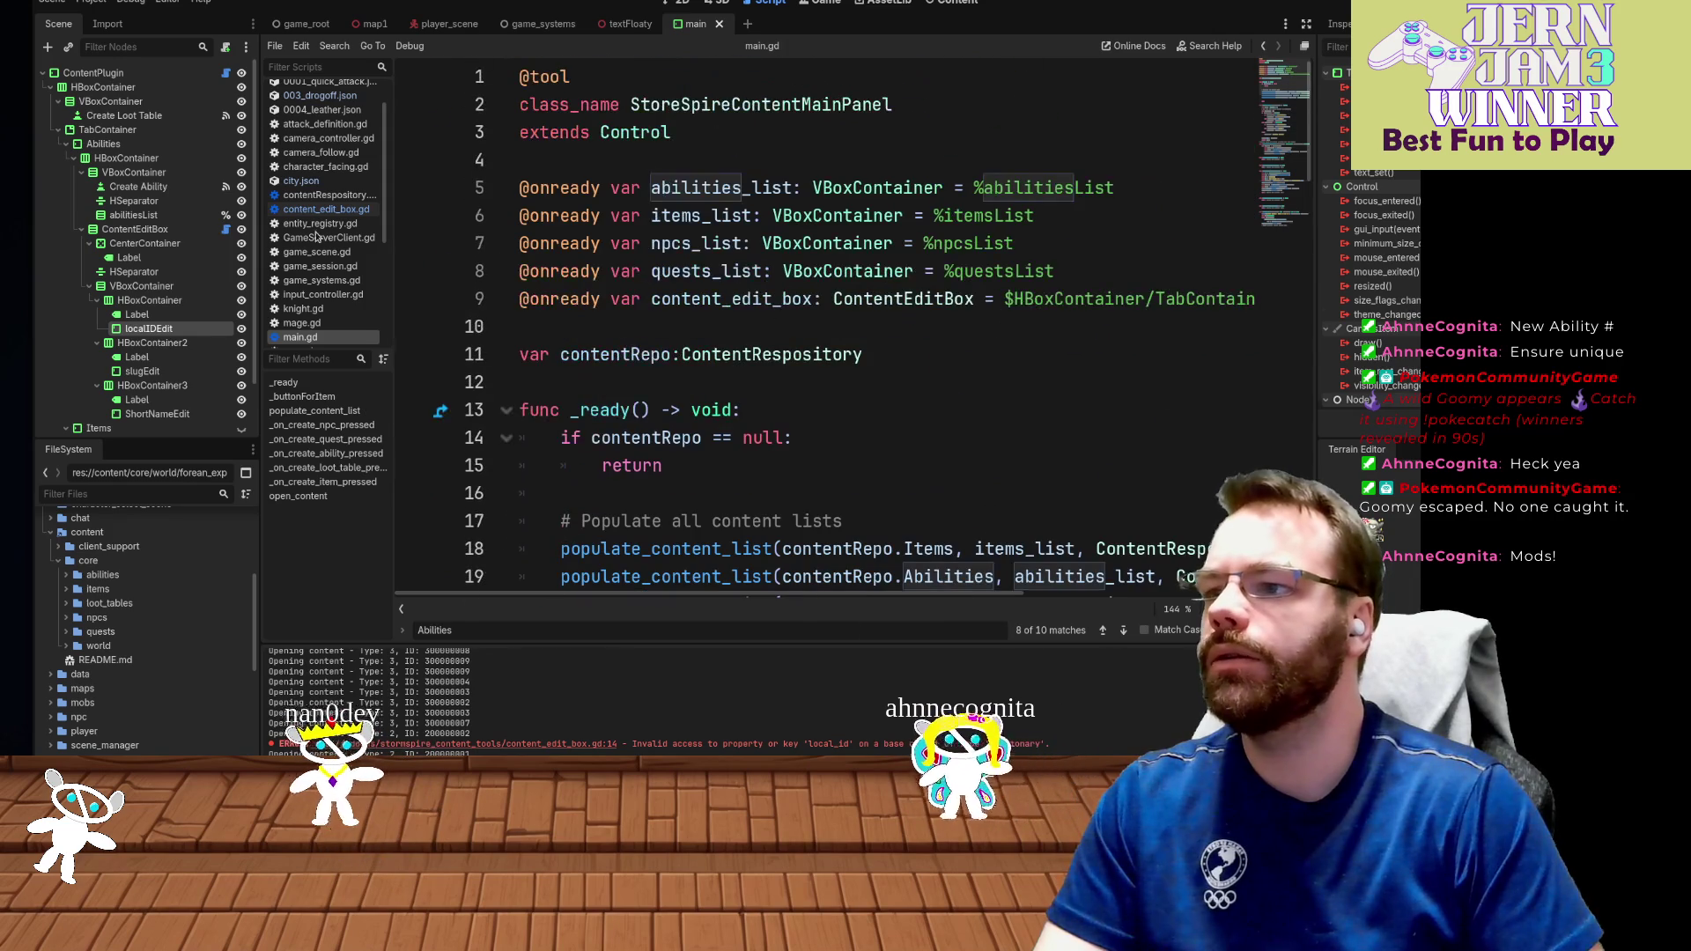
Step: Recheck ContentEditBox, then follow main.gd's add_child code to setAbility in contentRespository.gd
{"action": "left_click", "coordinate": [227, 229]}
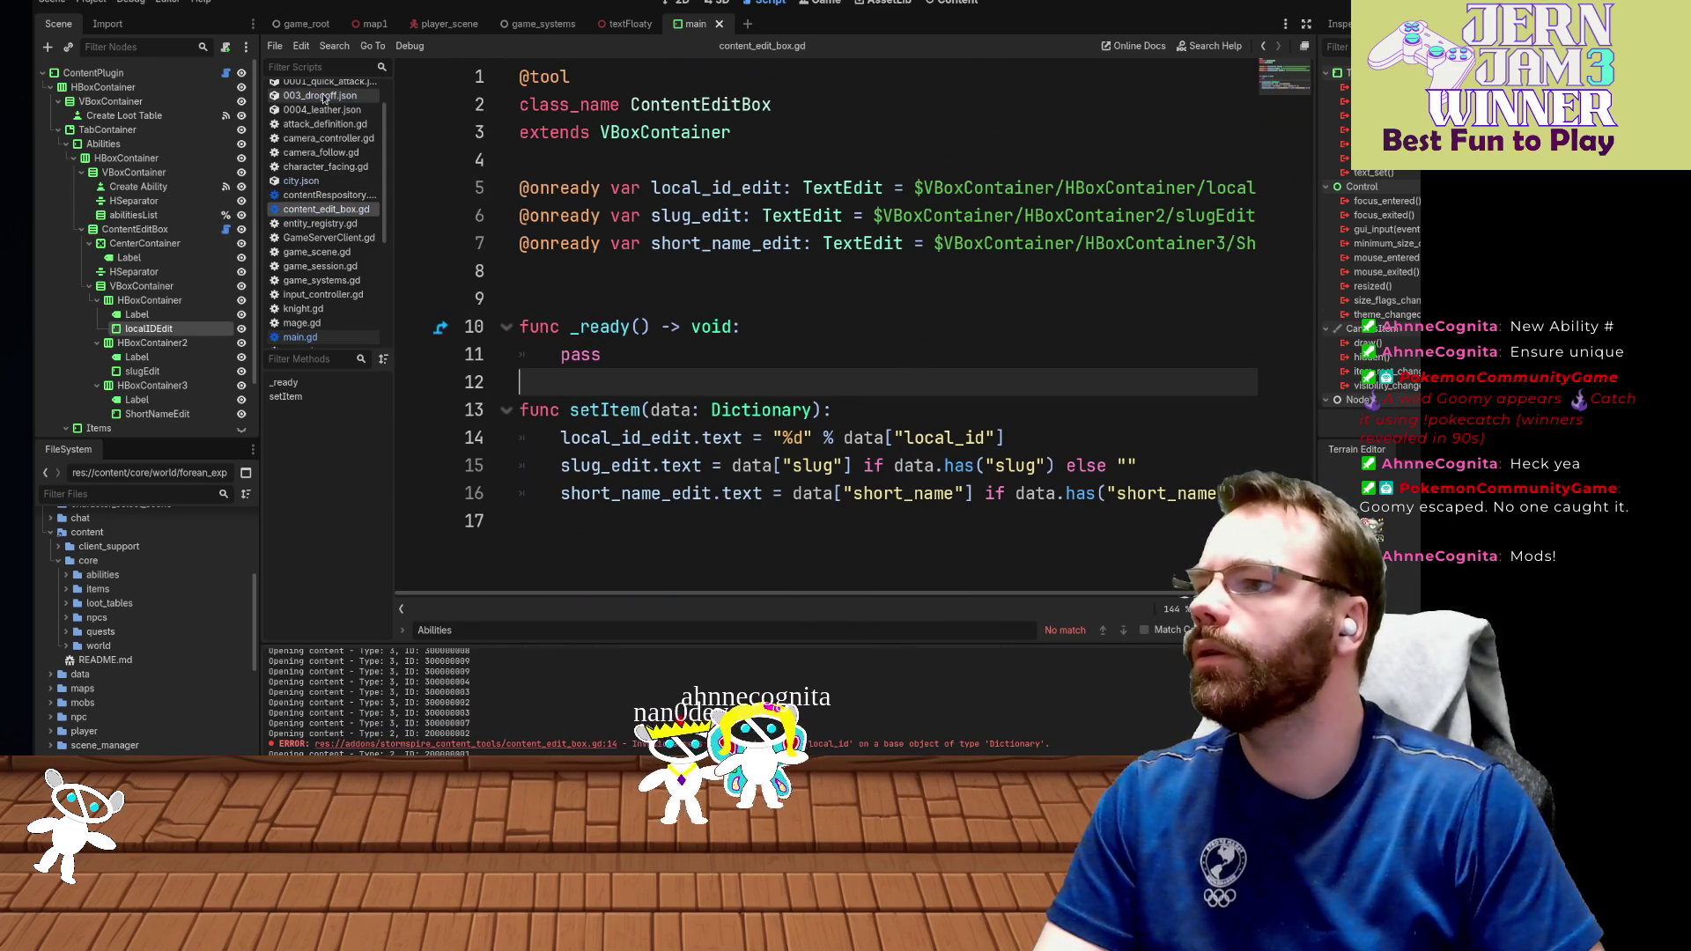
{"action": "scroll", "coordinate": [300, 117], "scroll_direction": "up", "scroll_amount": 1}
{"action": "left_click", "coordinate": [226, 72]}
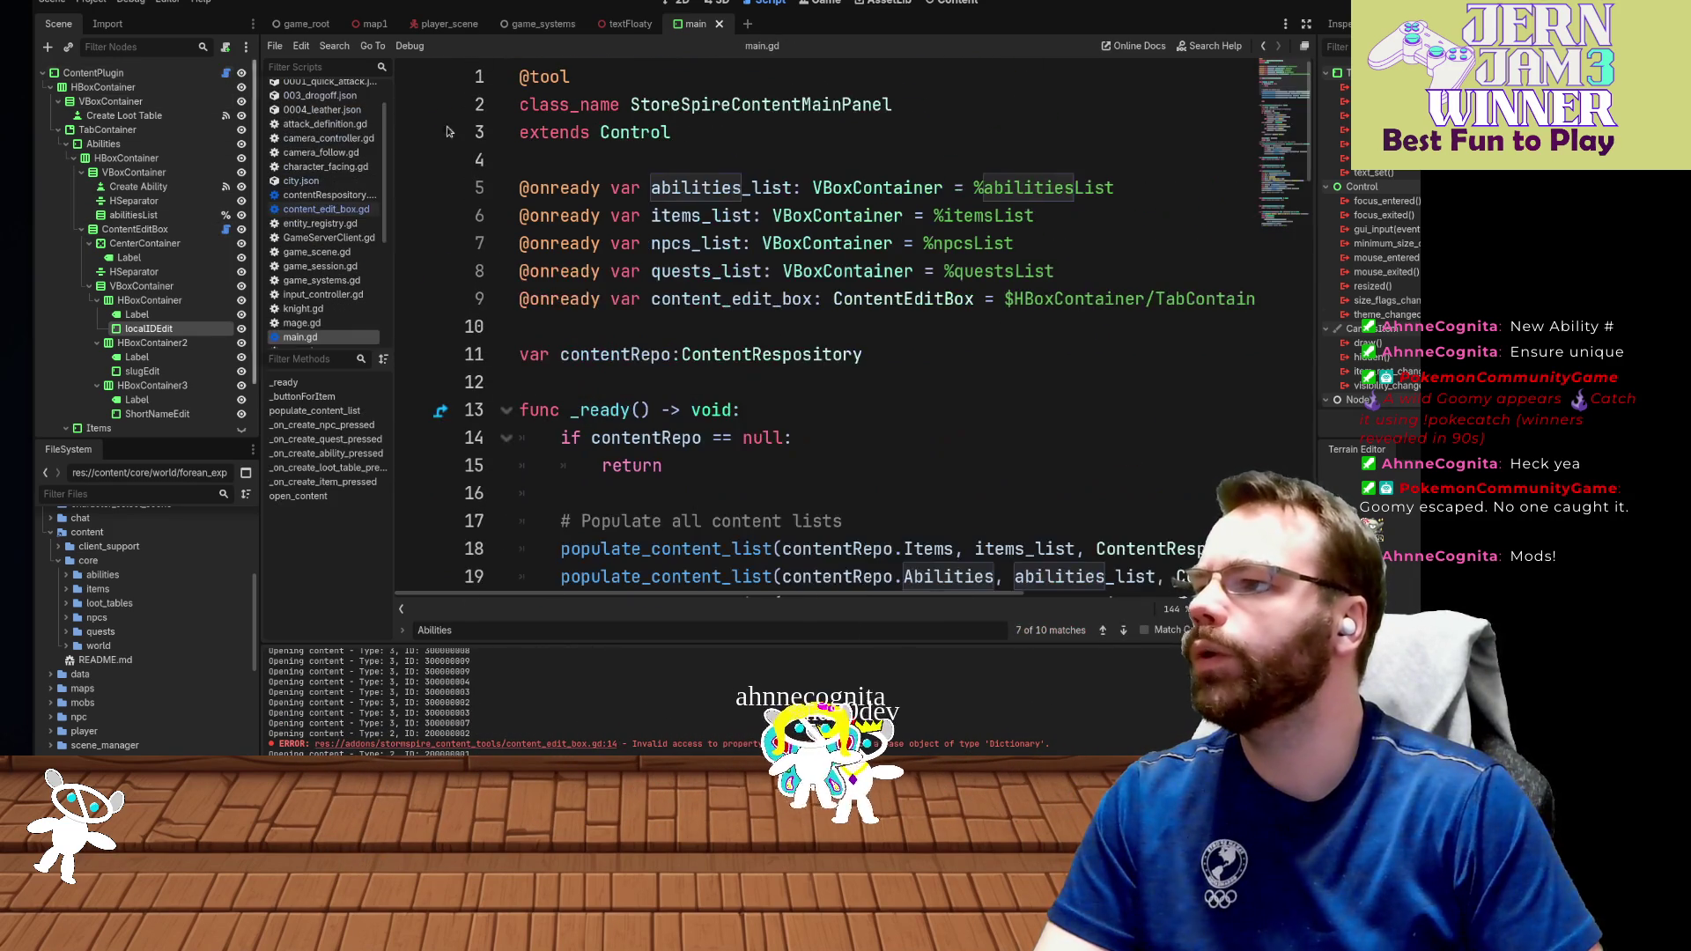
{"action": "scroll", "coordinate": [926, 244], "scroll_direction": "down", "scroll_amount": 9}
{"action": "scroll", "coordinate": [926, 244], "scroll_direction": "down", "scroll_amount": 10}
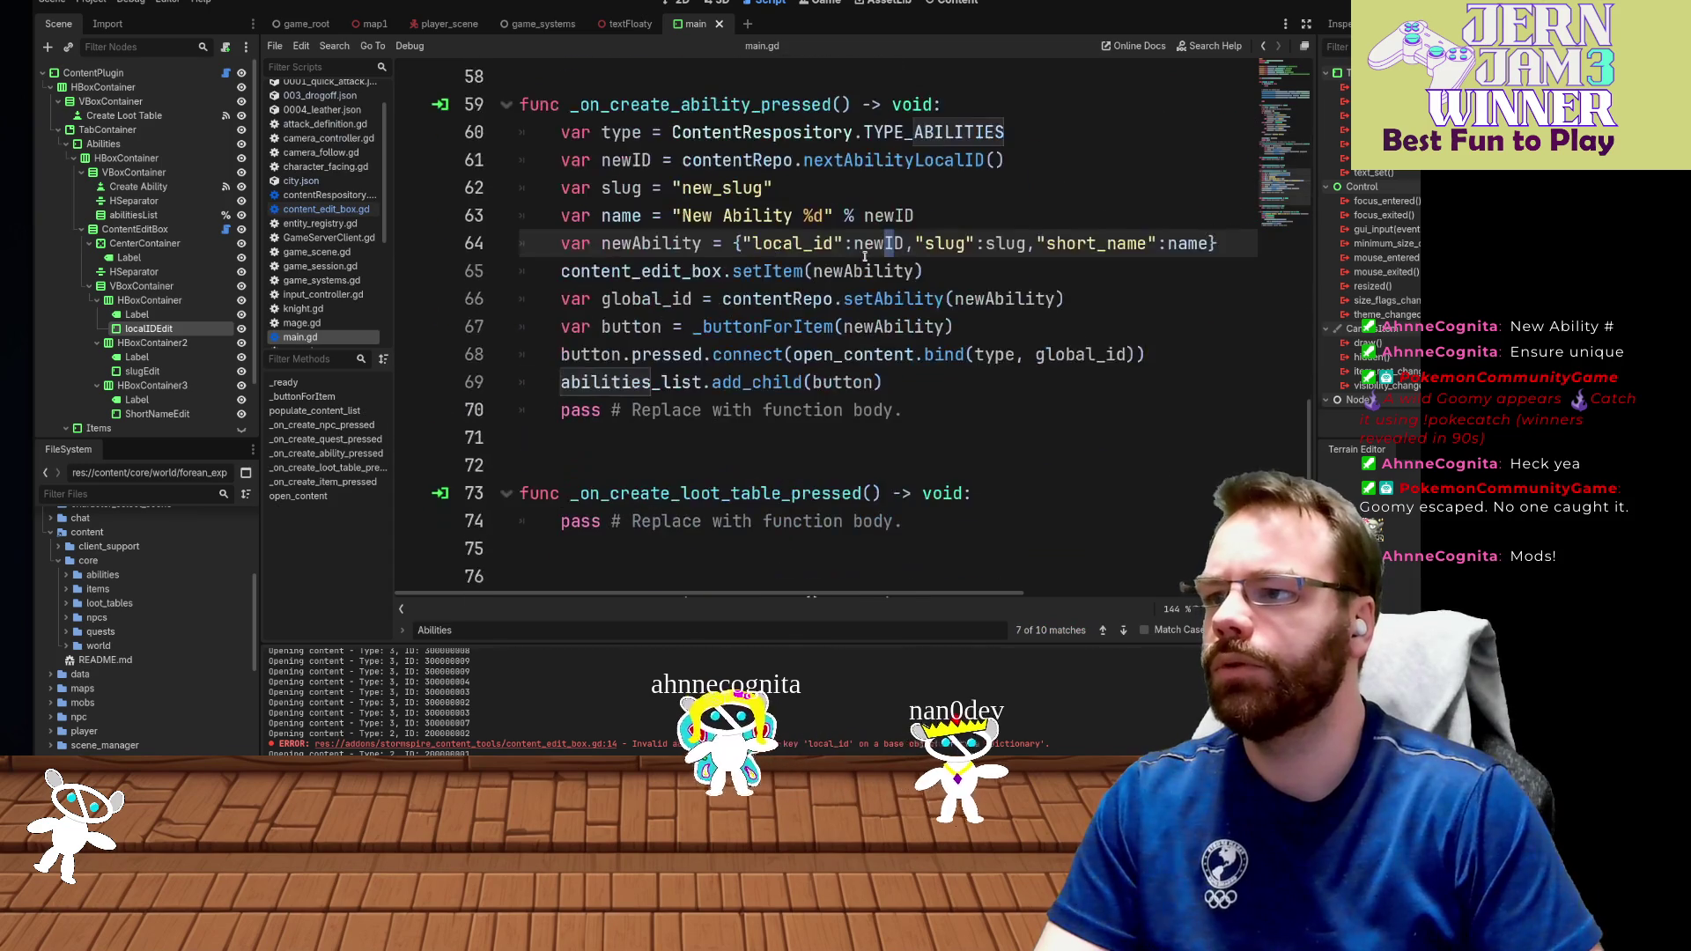
{"action": "scroll", "coordinate": [862, 254], "scroll_direction": "up", "scroll_amount": 1}
{"action": "key", "text": "Down"}
{"action": "key", "text": "Down"}
{"action": "key", "text": "Down"}
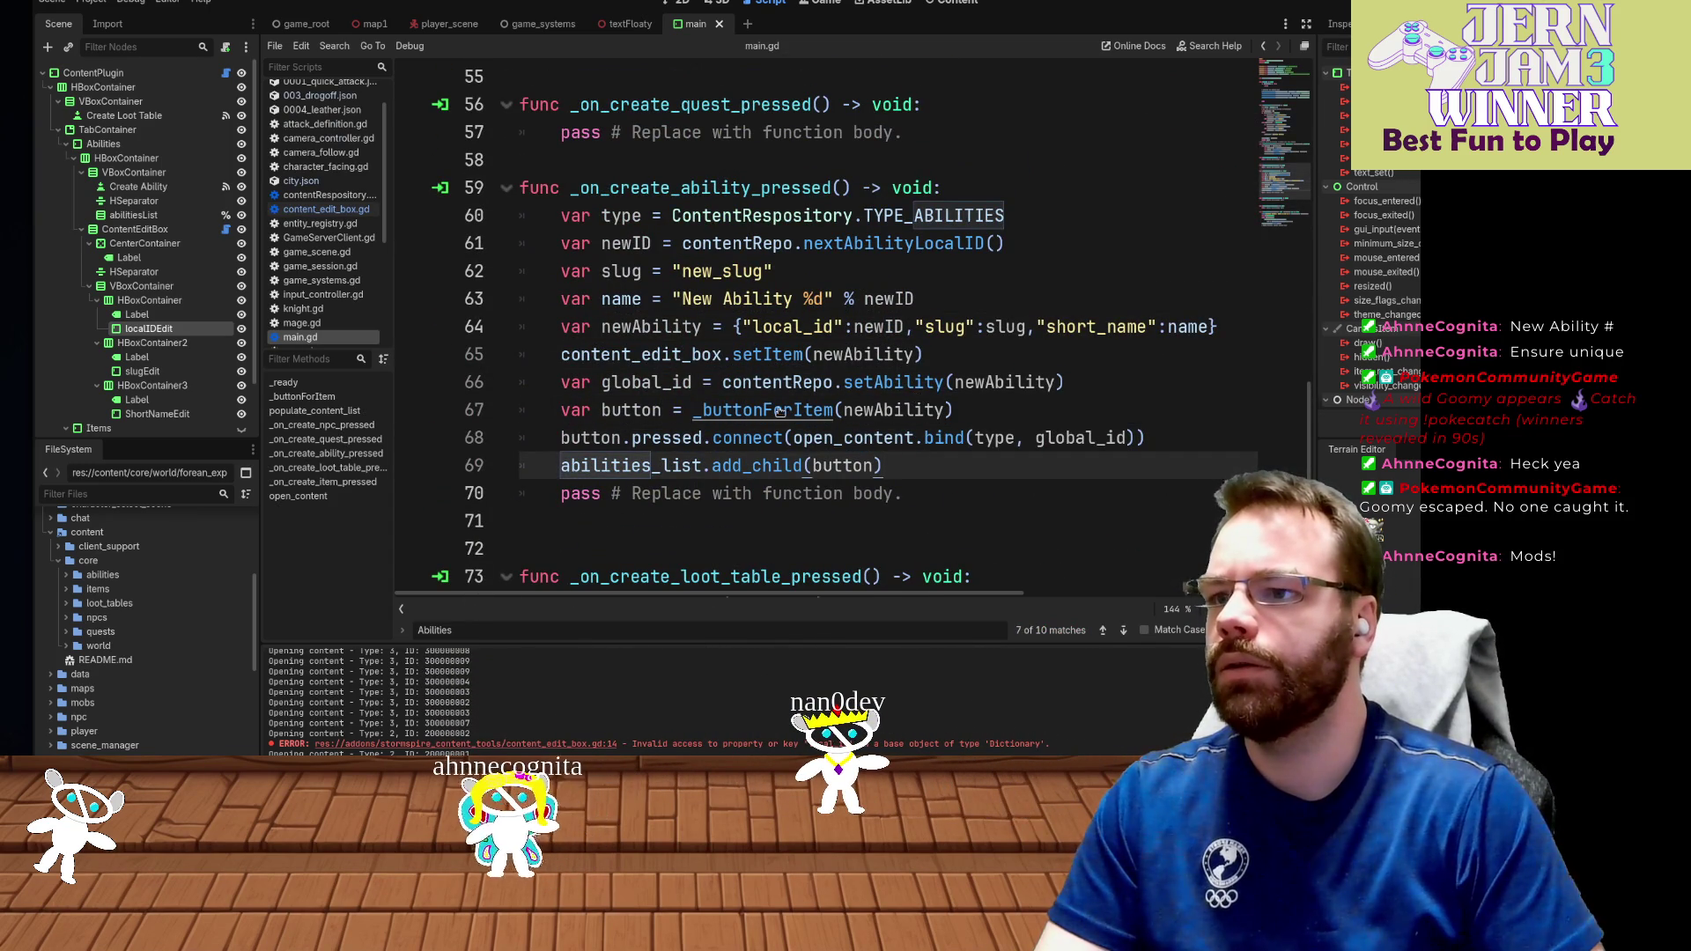
{"action": "left_click", "coordinate": [903, 387], "text": "ctrl"}
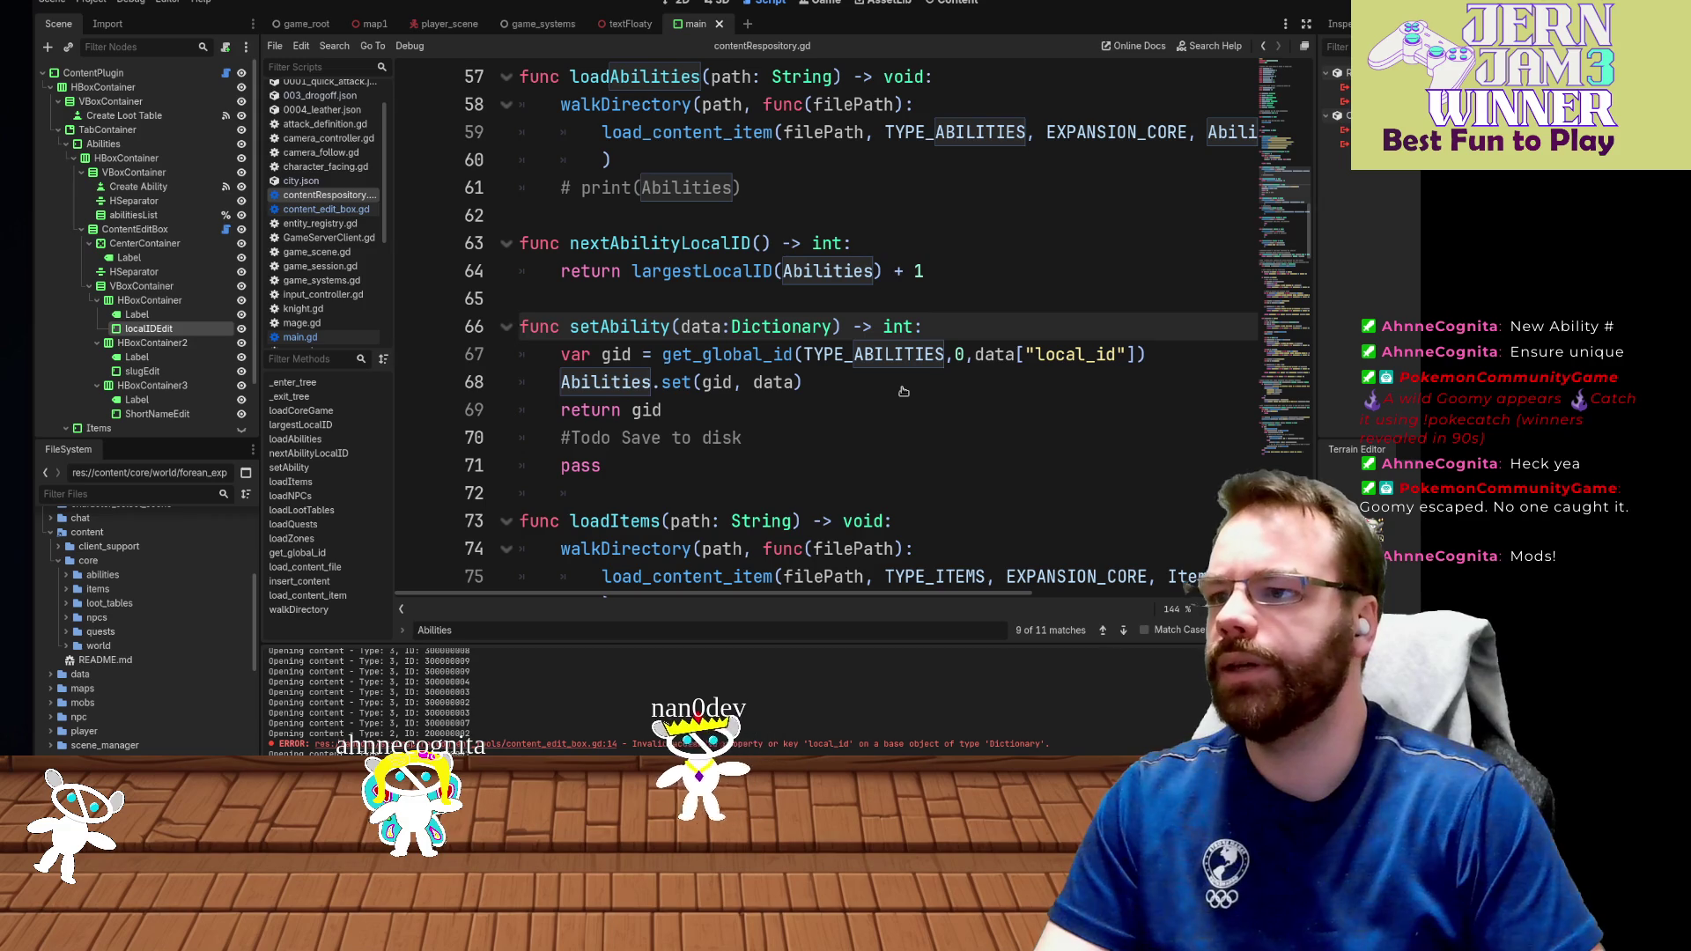
Step: Add the comment '#Note We need to resolve GID conflicts' in setAbility, then switch to content_edit_box.gd
{"action": "left_click", "coordinate": [898, 389]}
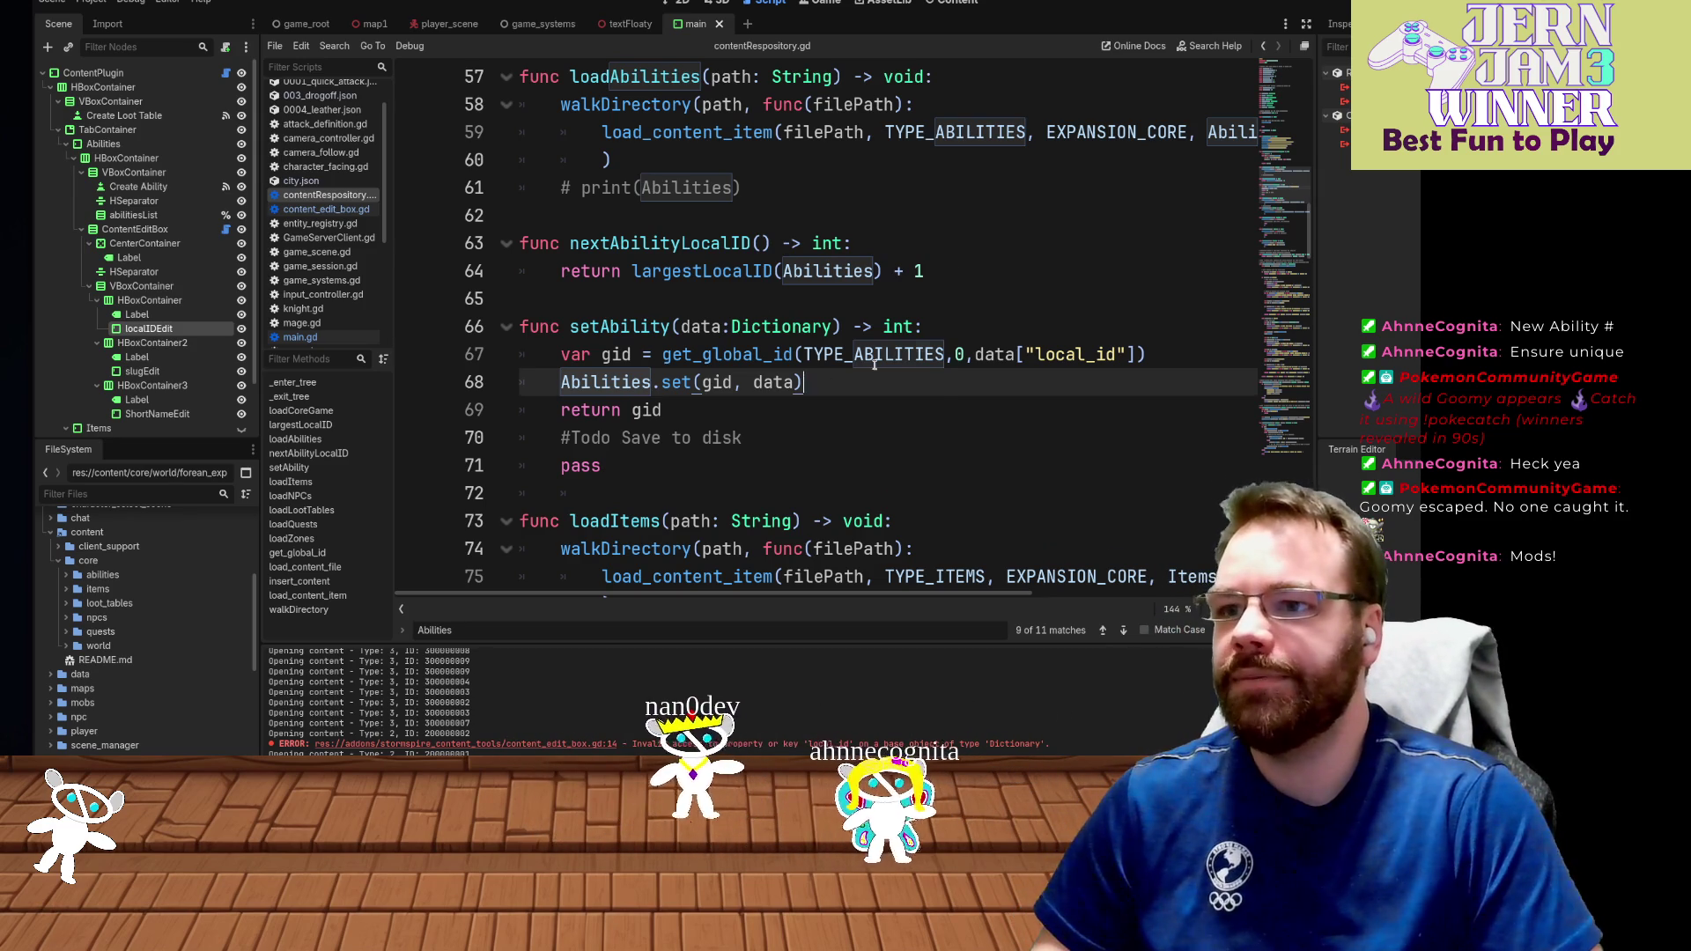
{"action": "left_click", "coordinate": [1065, 322]}
{"action": "key", "text": "Return"}
{"action": "type", "text": "#N"}
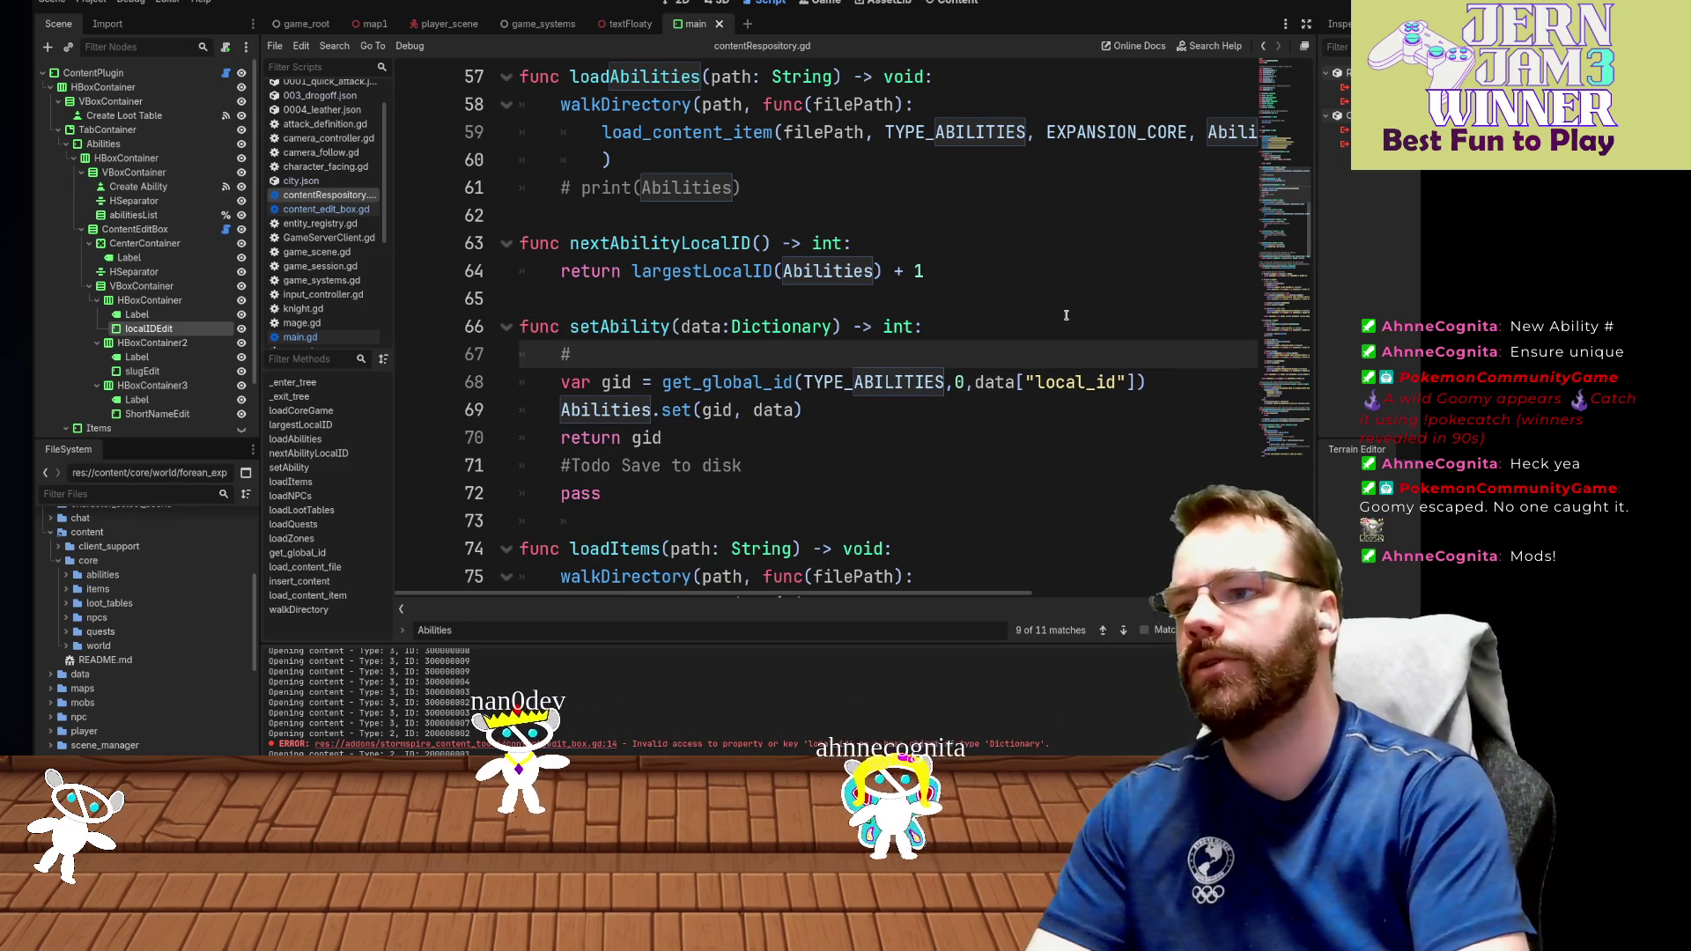
{"action": "type", "text": "ote We need to re"}
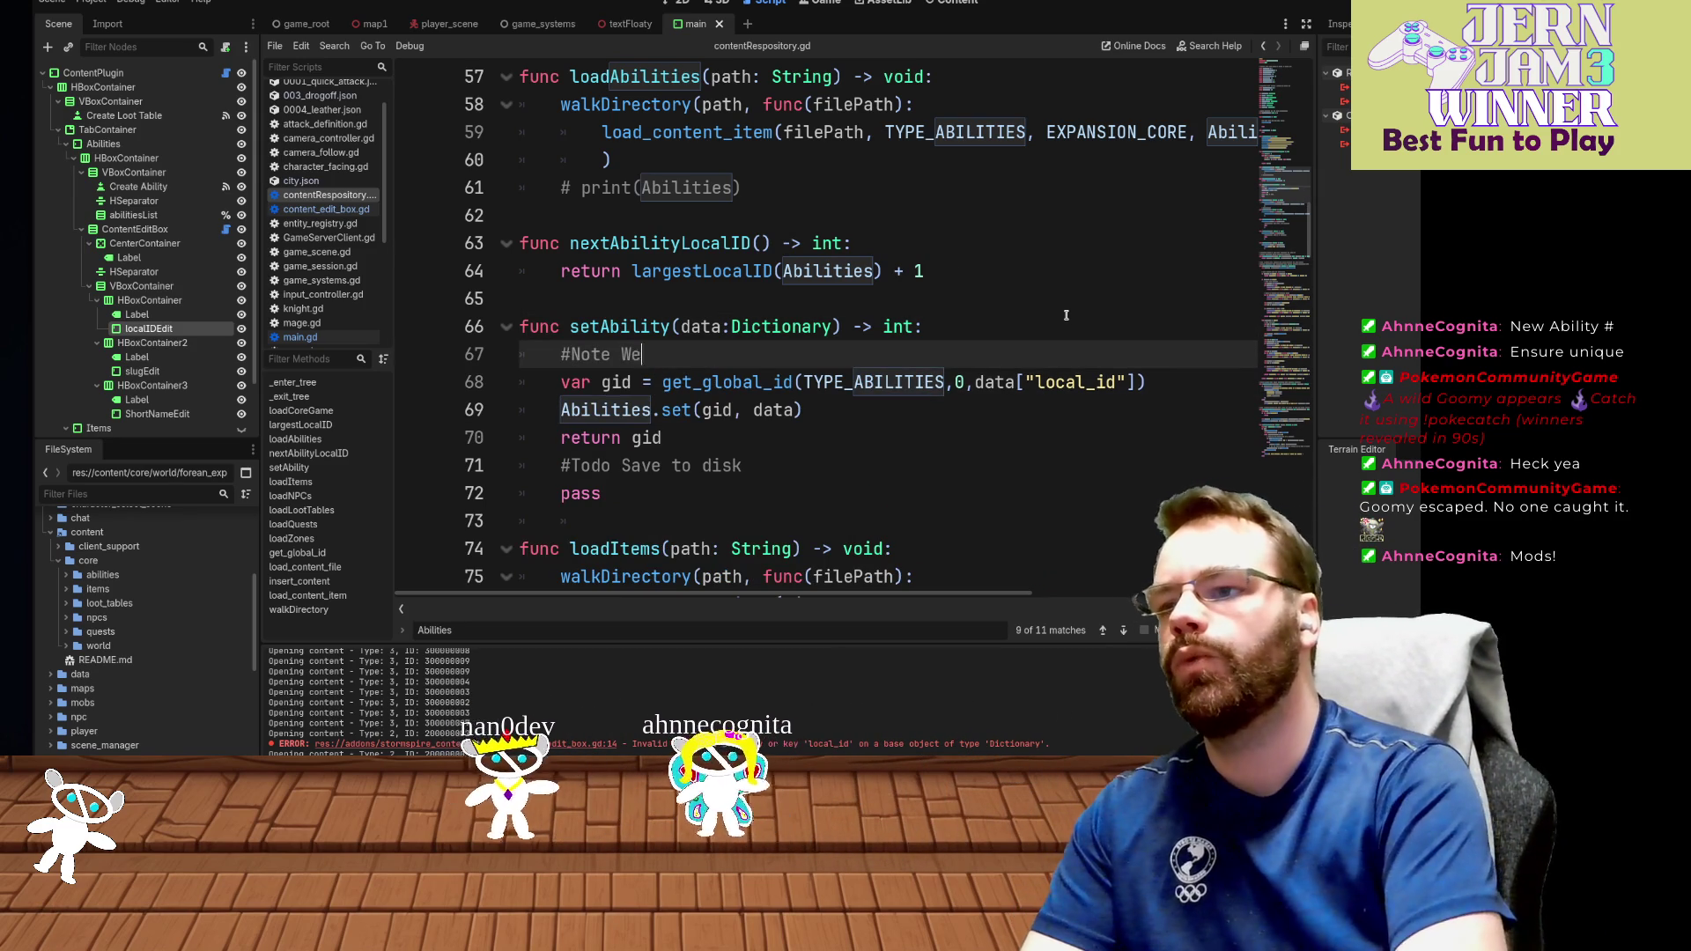
{"action": "type", "text": "lve"}
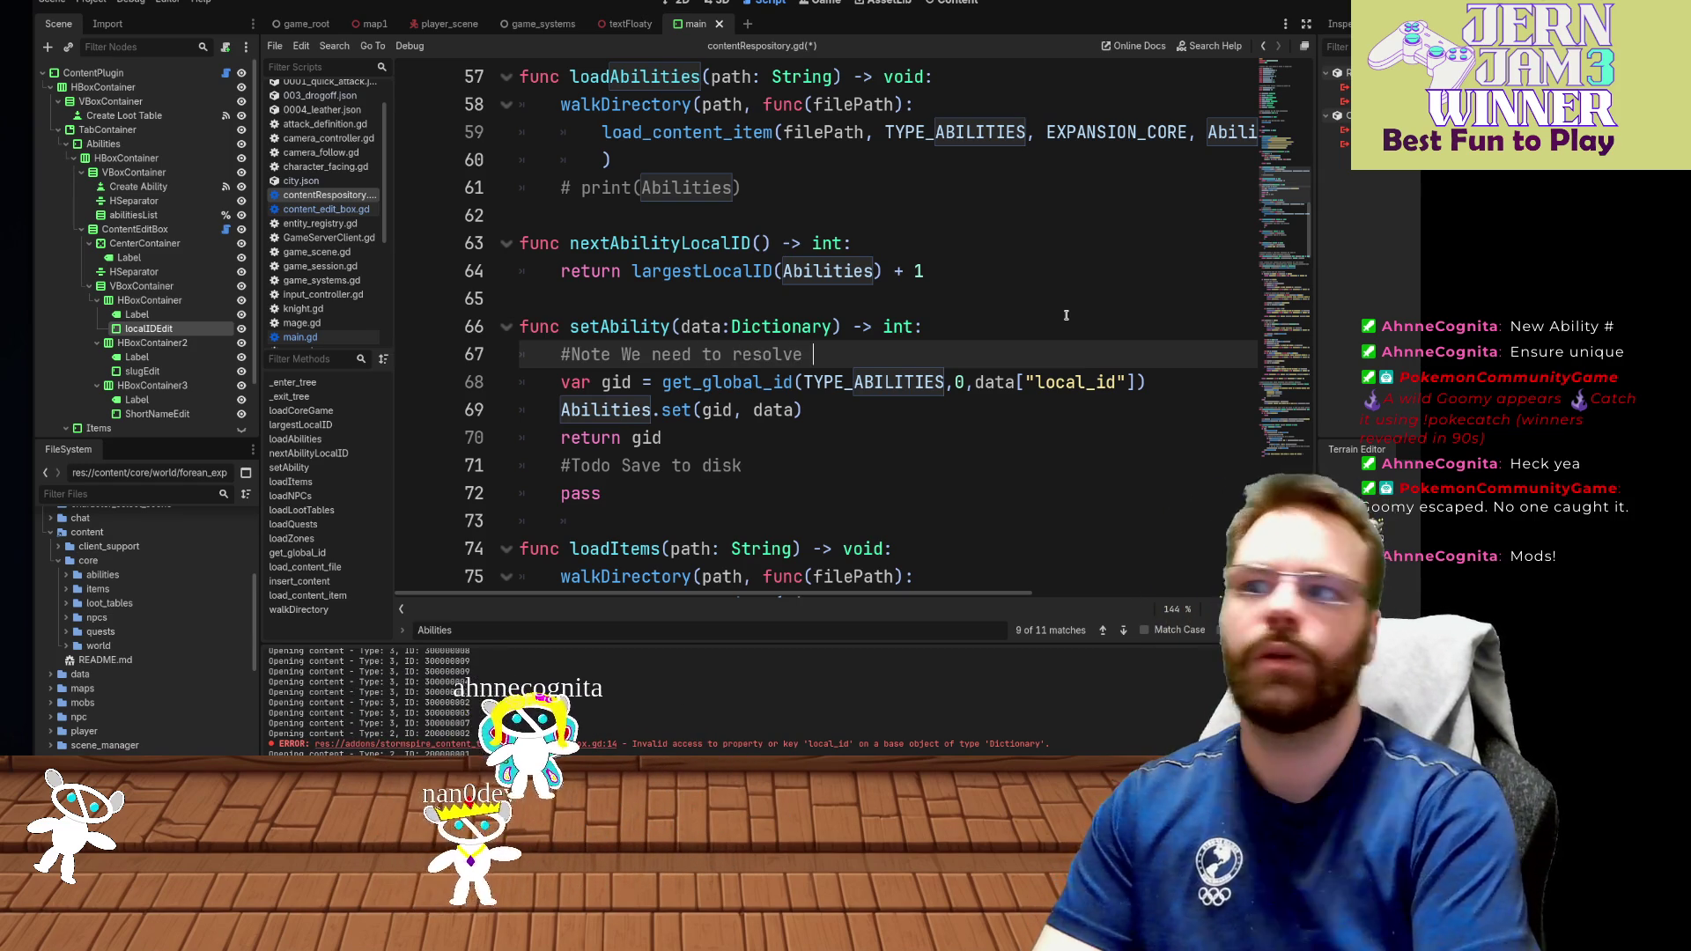
{"action": "type", "text": "GID "}
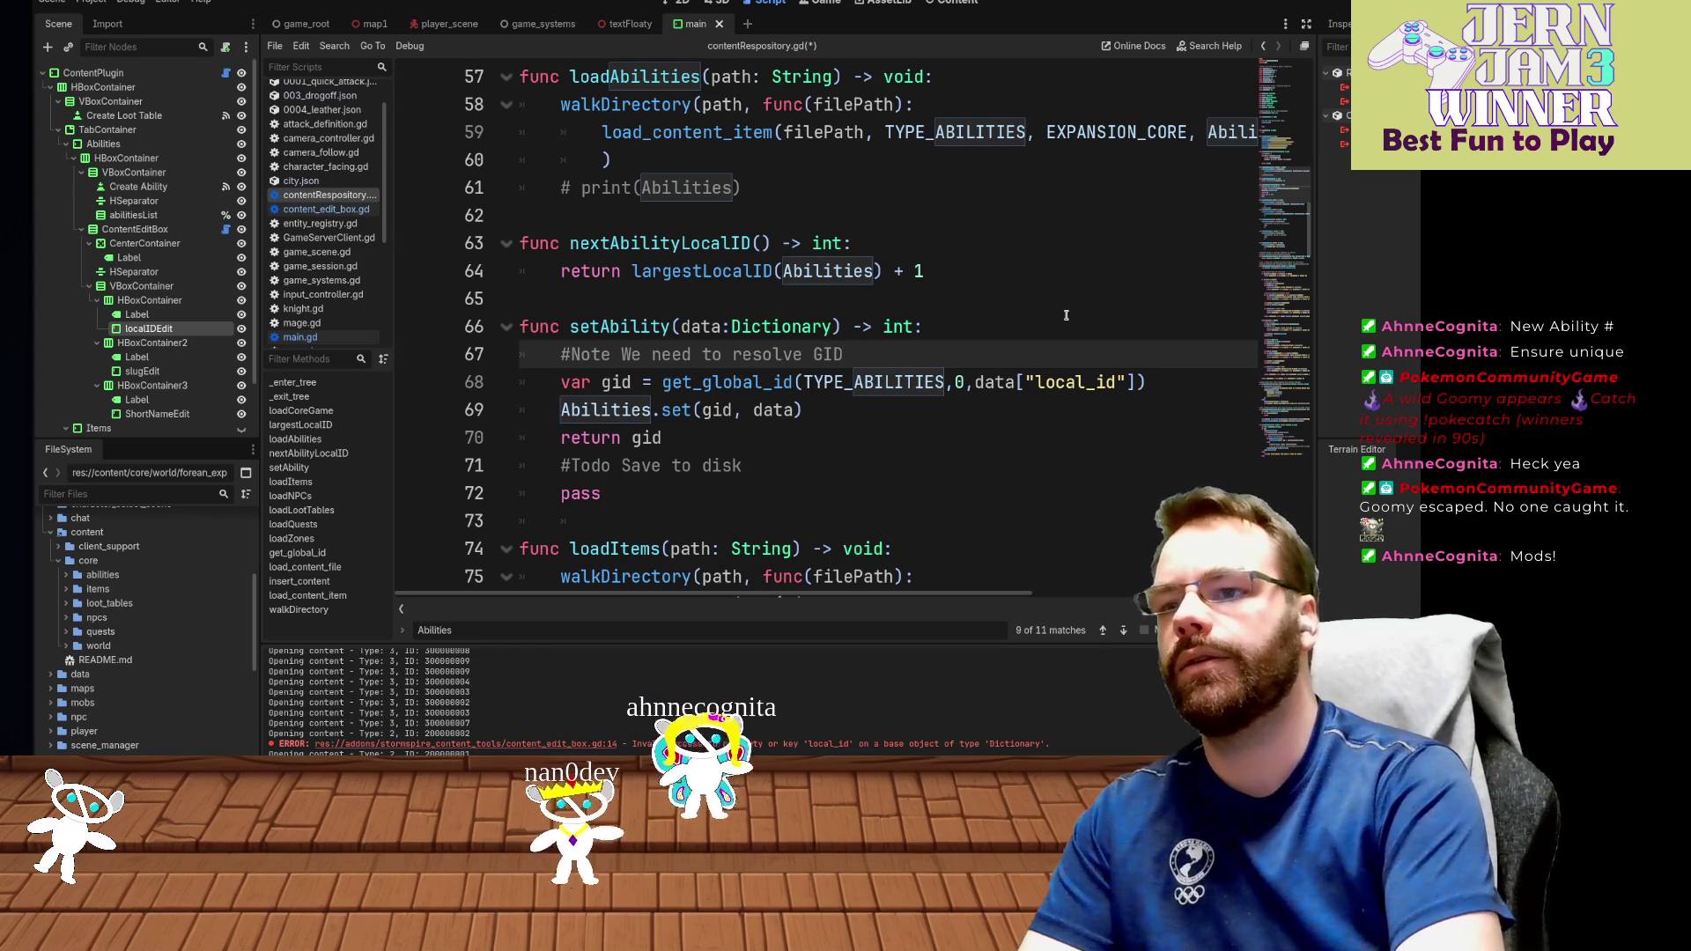
{"action": "type", "text": "conflicts"}
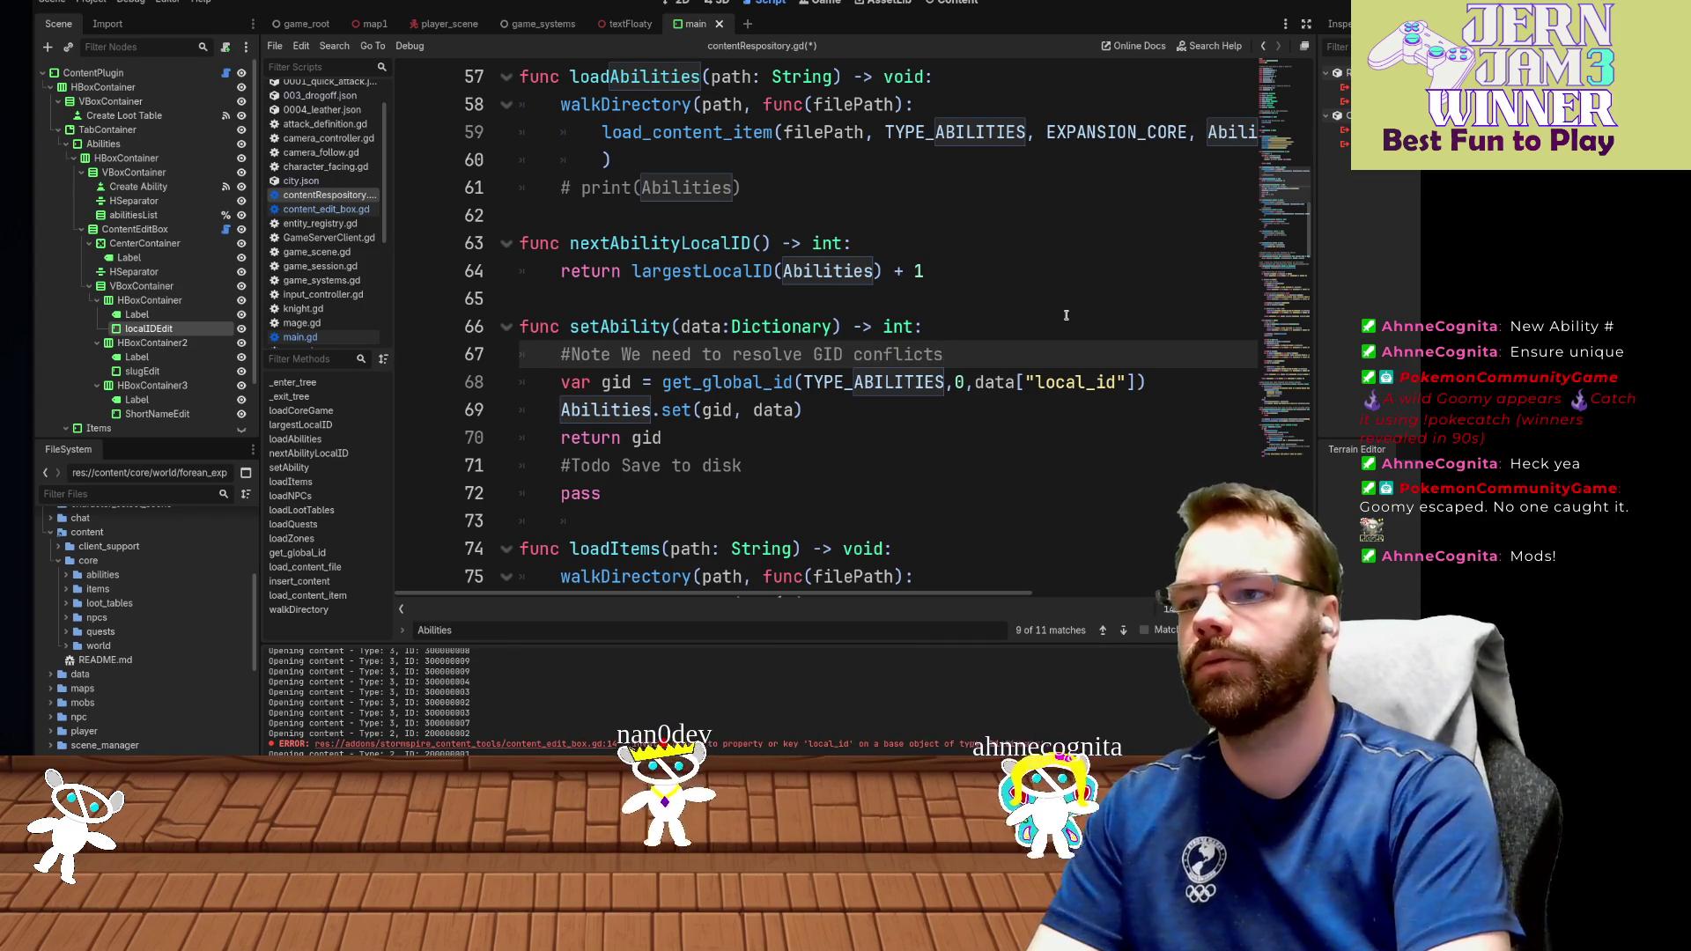
{"action": "left_click", "coordinate": [1176, 384]}
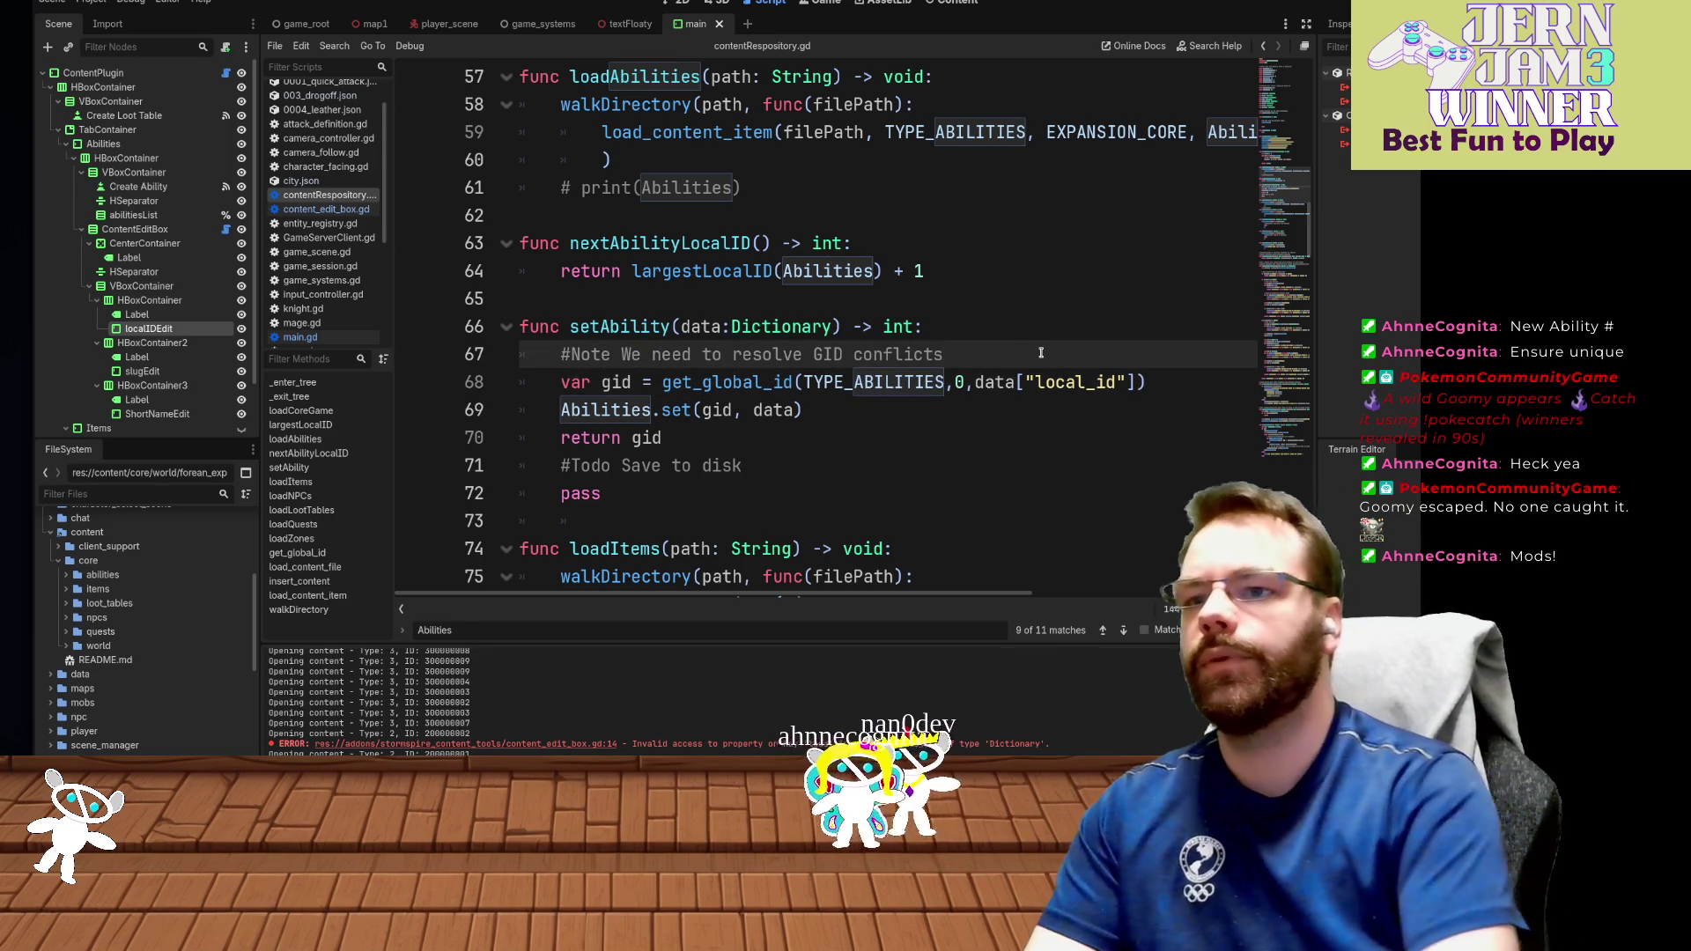
{"action": "key", "text": "BackSpace"}
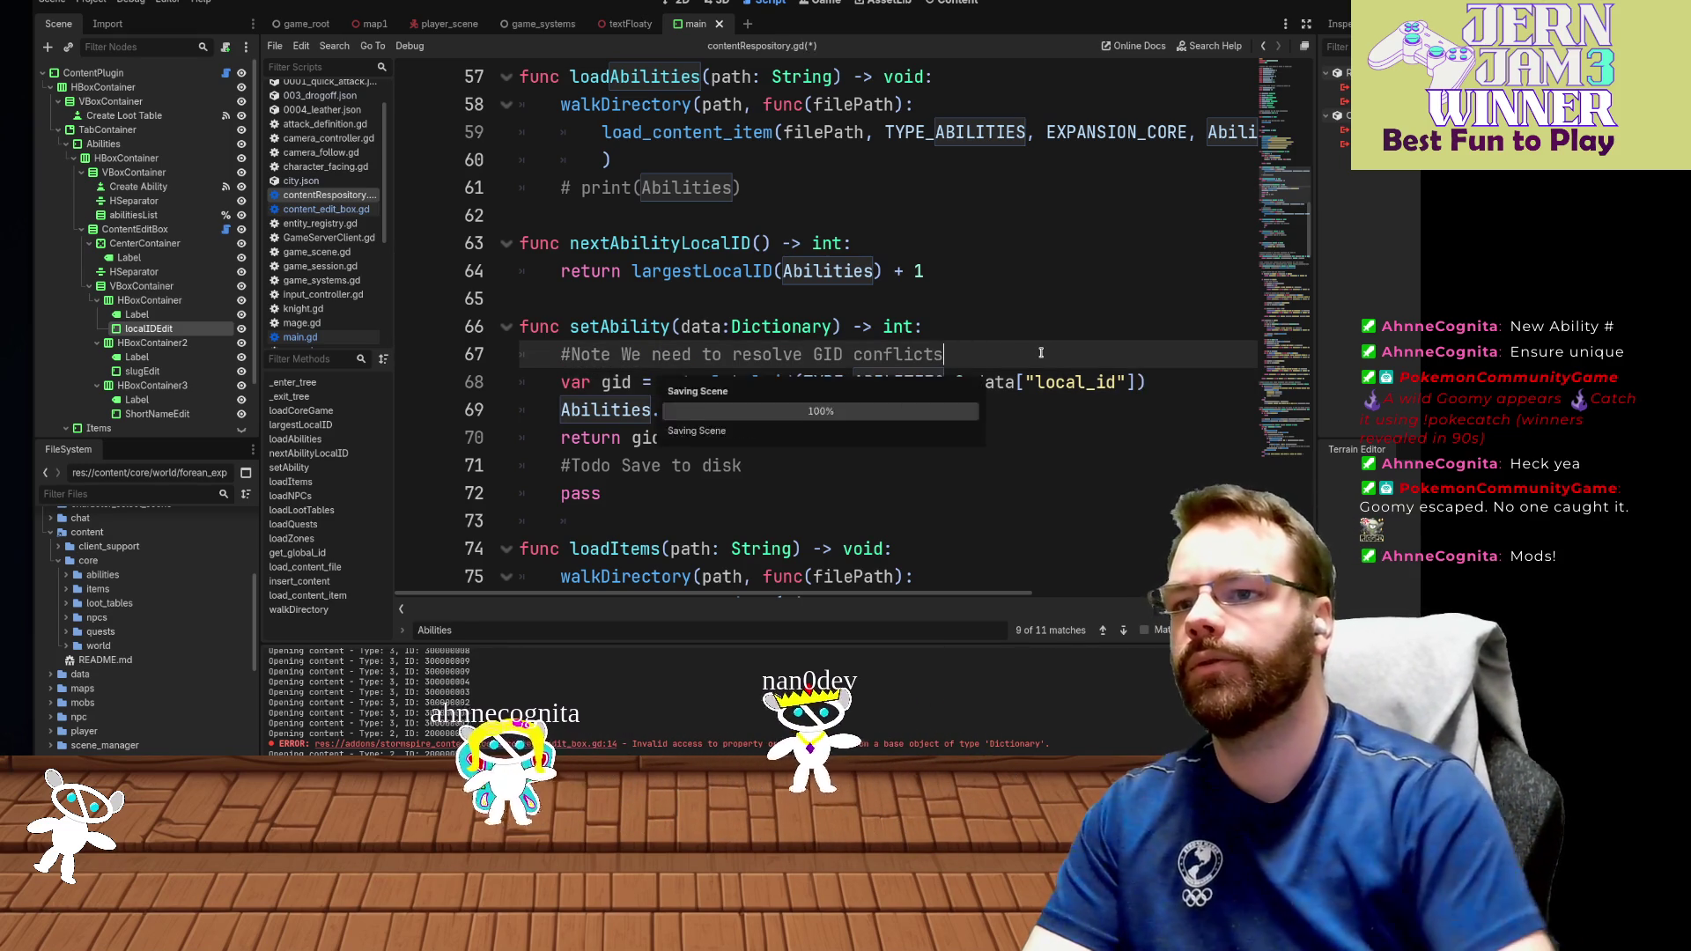
{"action": "scroll", "coordinate": [1022, 353], "scroll_direction": "up", "scroll_amount": 14}
{"action": "key", "text": "alt+Left"}
{"action": "key", "text": "alt+Left"}
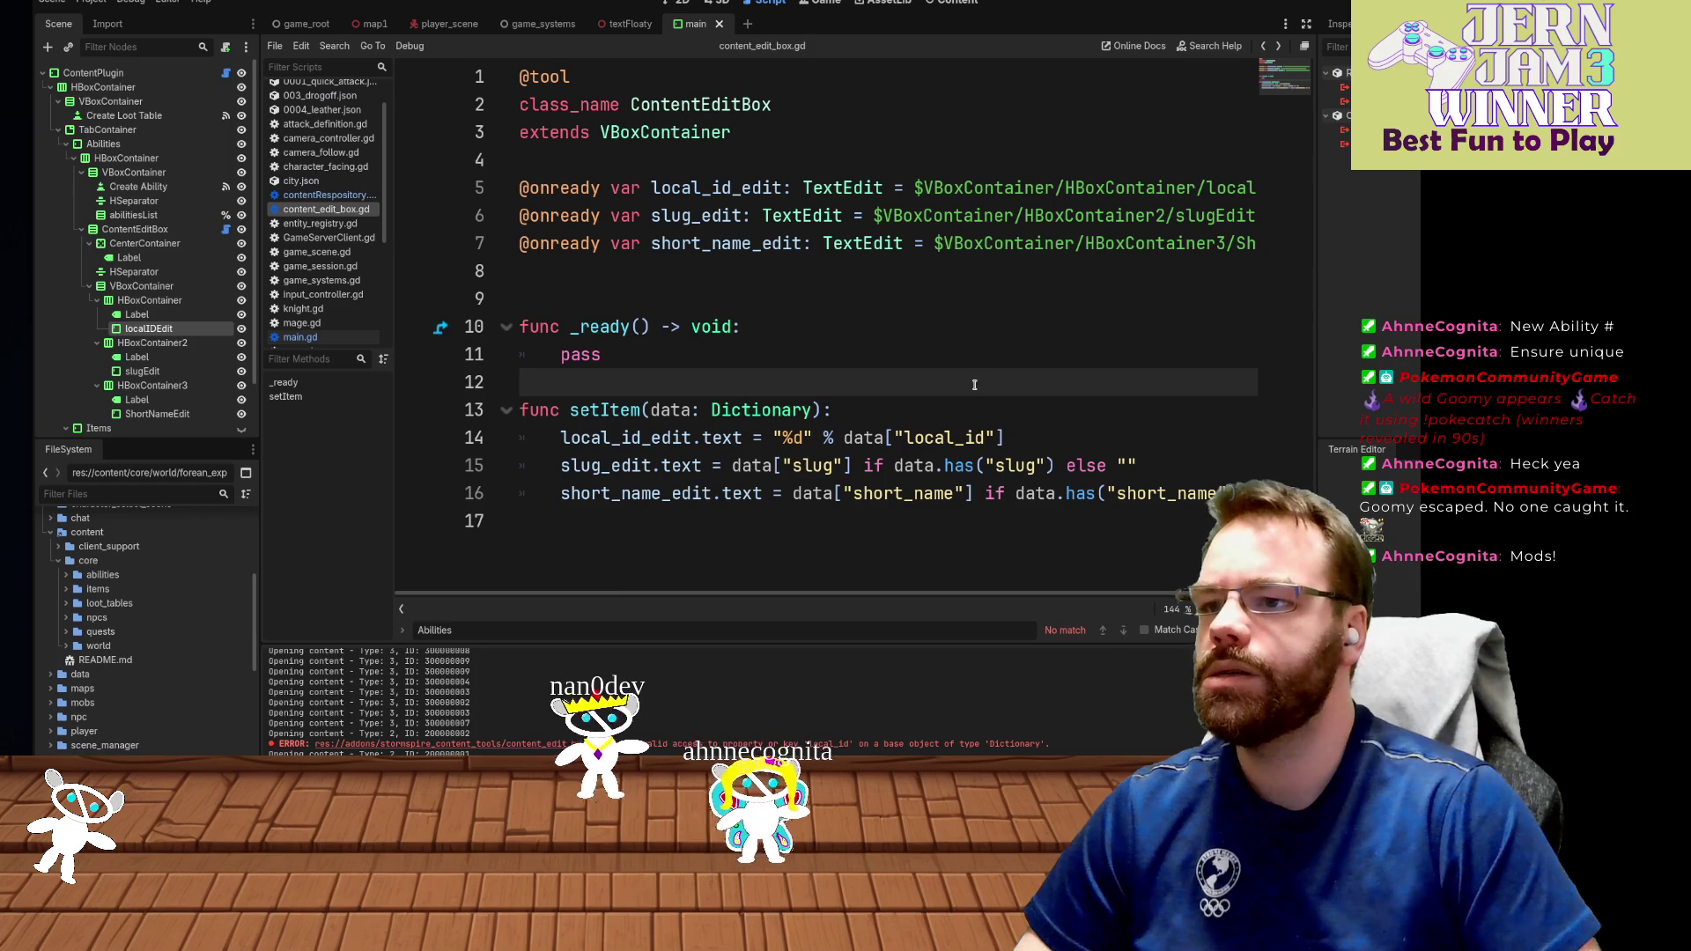
Step: On the Content screen, bring up and dismiss localIDEdit's node options, then return to content_edit_box.gd
{"action": "left_click", "coordinate": [995, 429]}
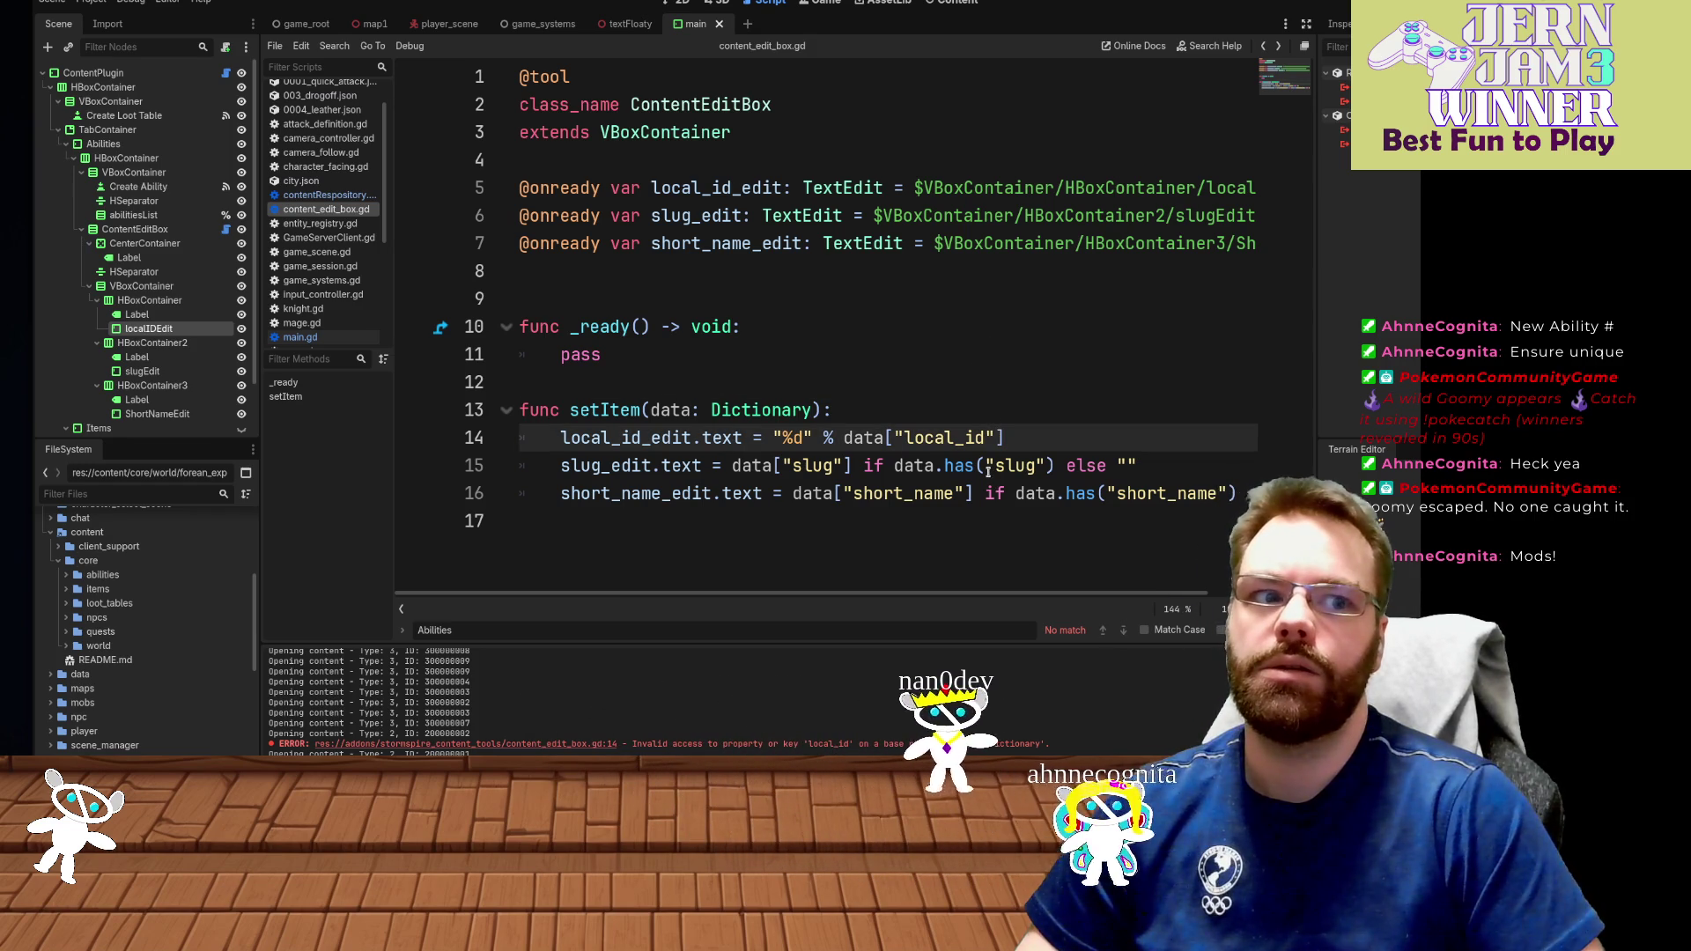
{"action": "left_click", "coordinate": [969, 4]}
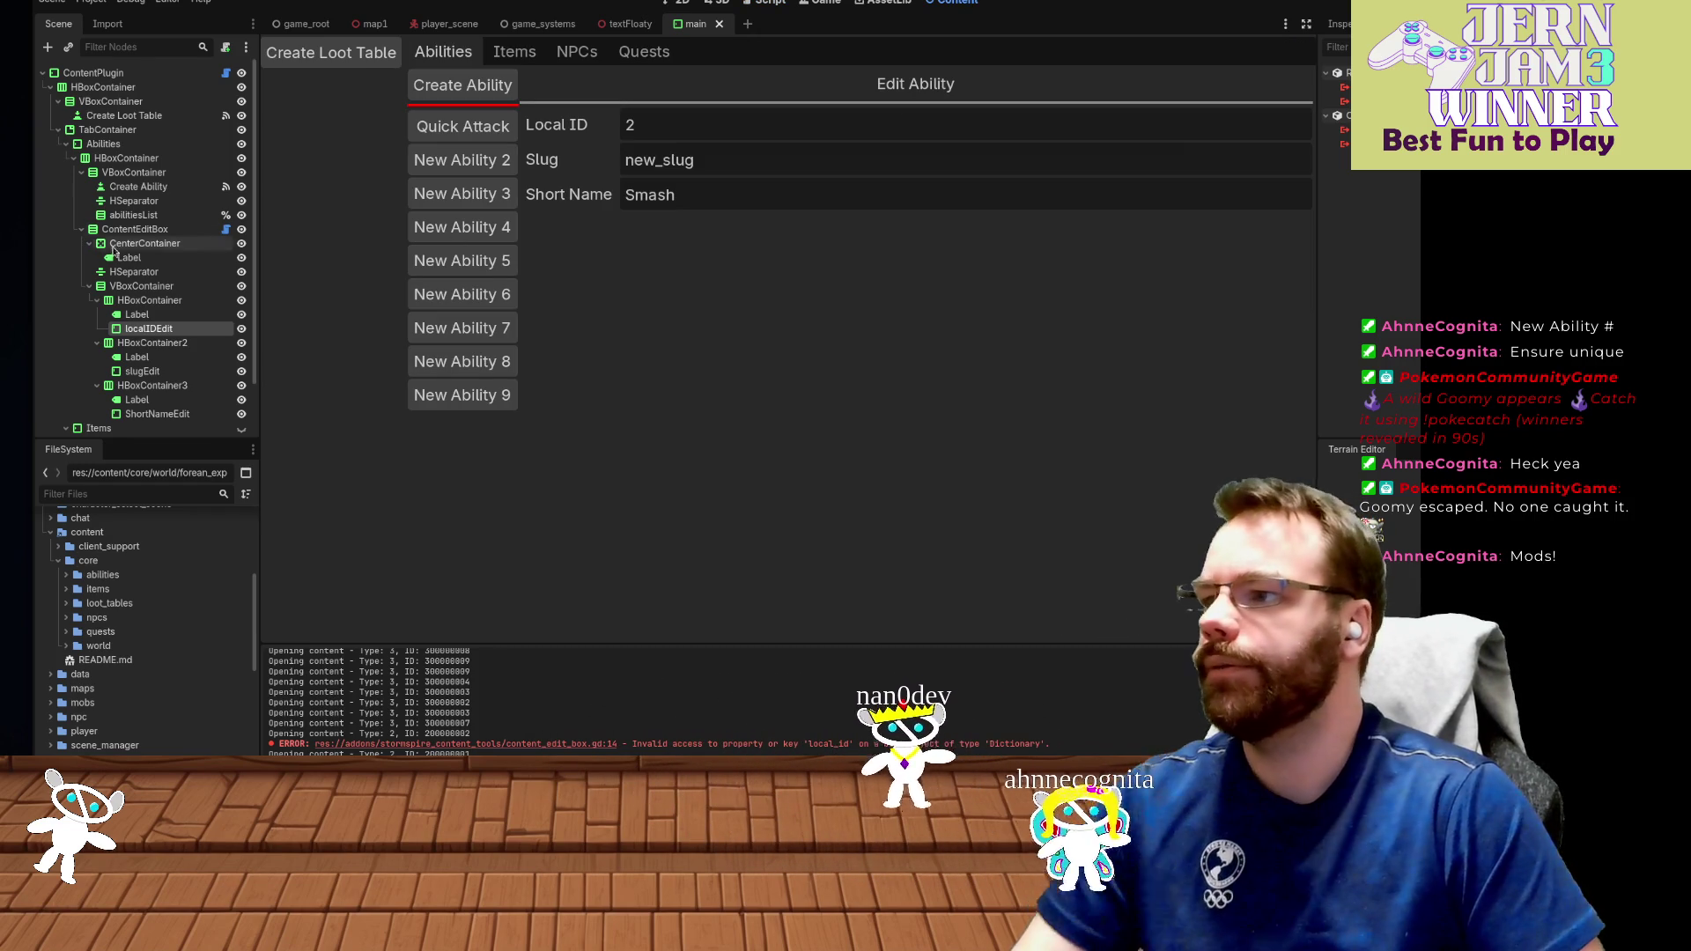
{"action": "right_click", "coordinate": [187, 330]}
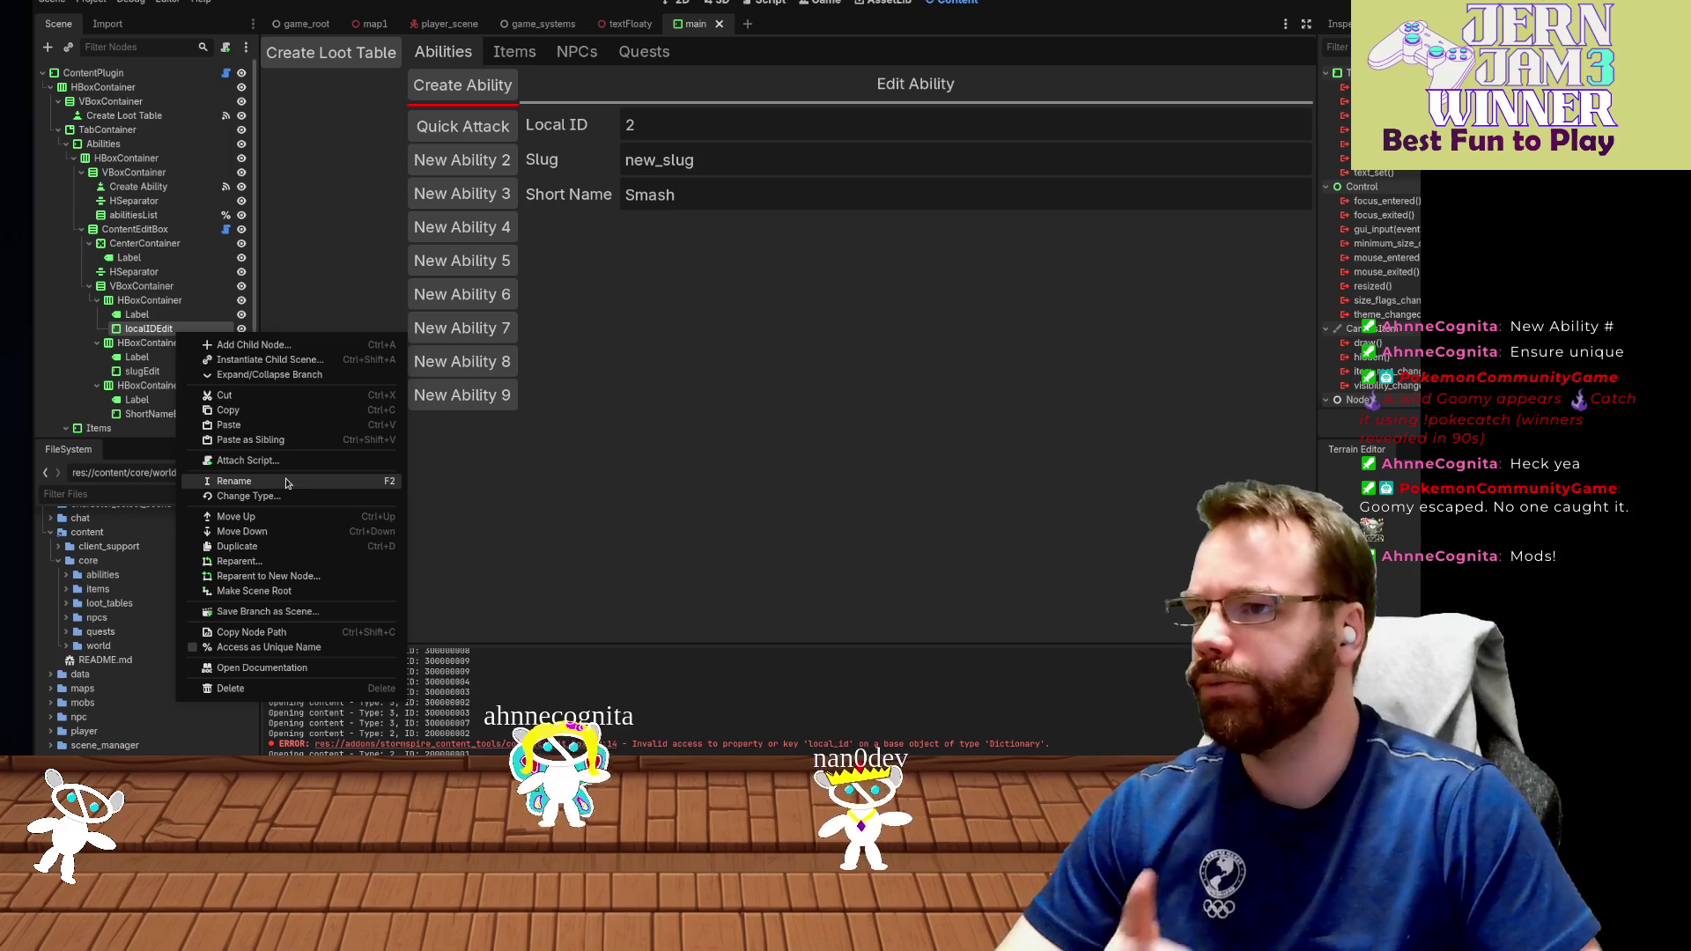
{"action": "left_click", "coordinate": [158, 331]}
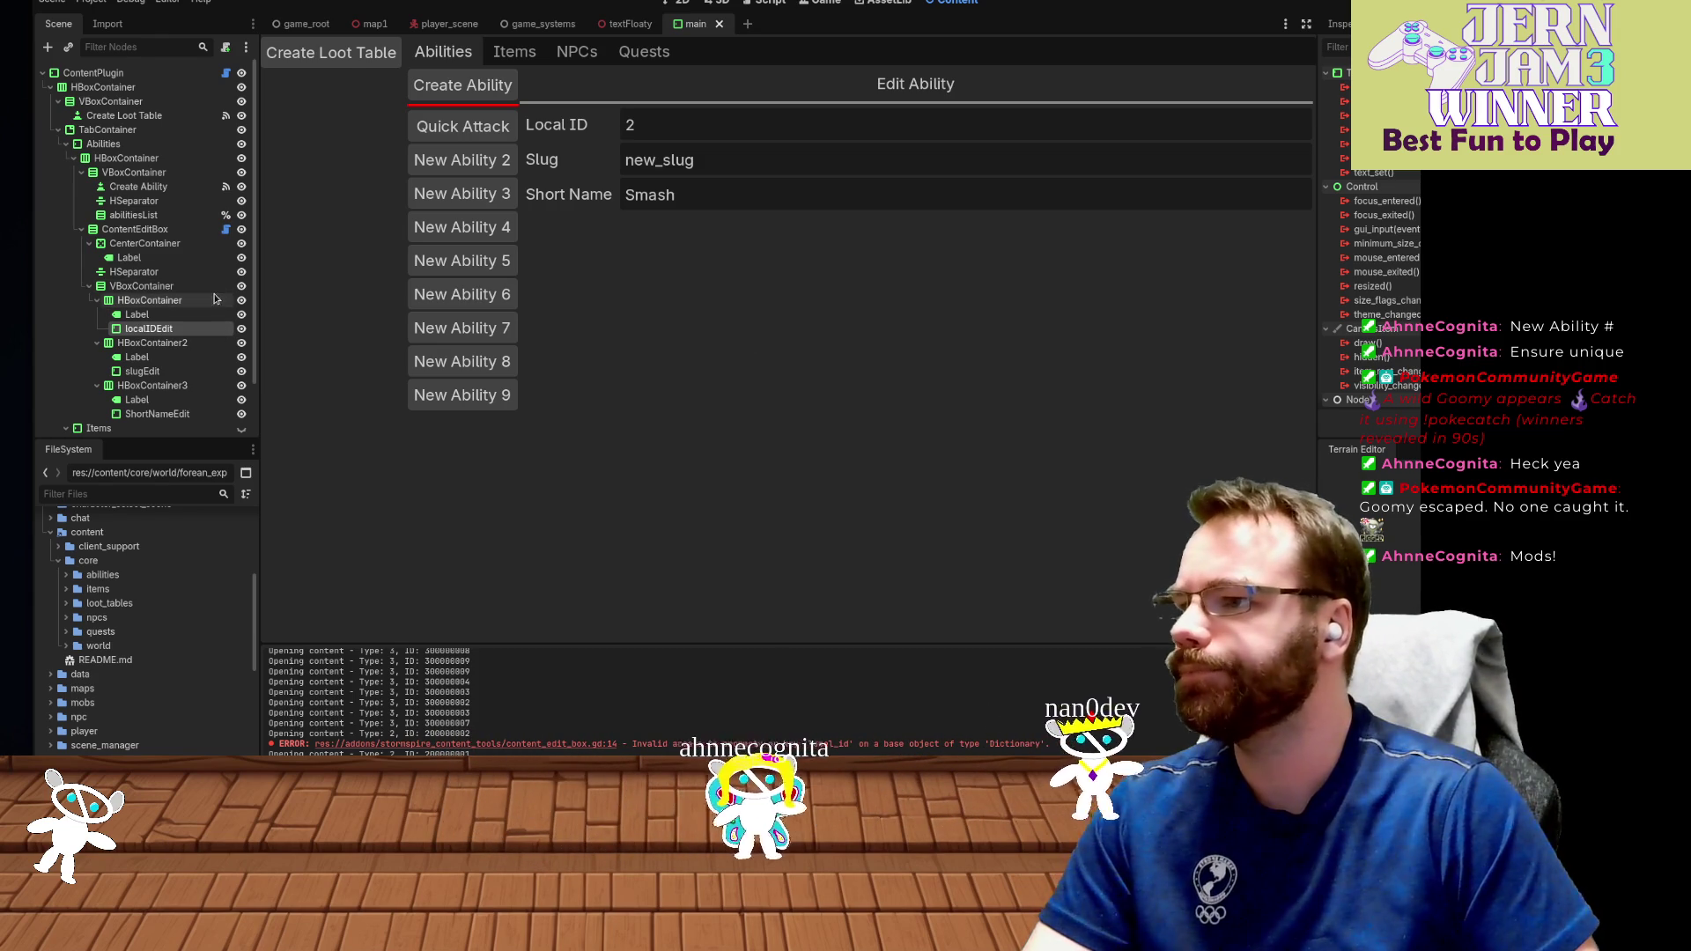
{"action": "left_click", "coordinate": [227, 231]}
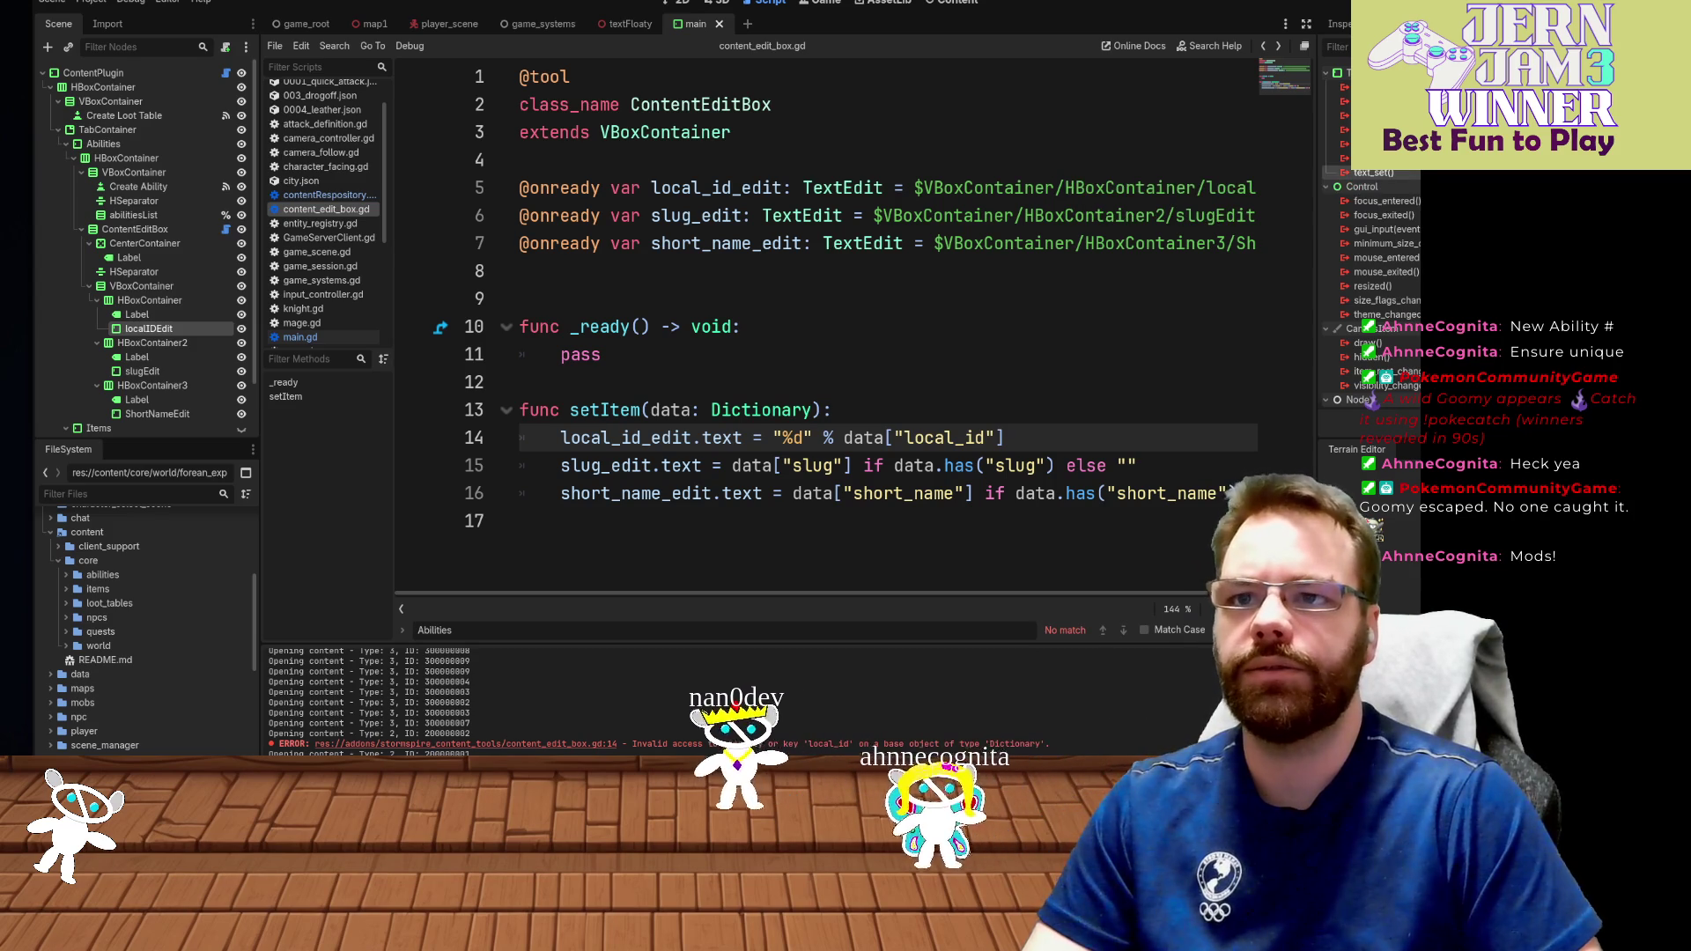
Step: Connect localIDEdit's text_set signal to ContentEditBox as _on_local_id_edit_text_set and save the script
{"action": "left_click", "coordinate": [948, 355]}
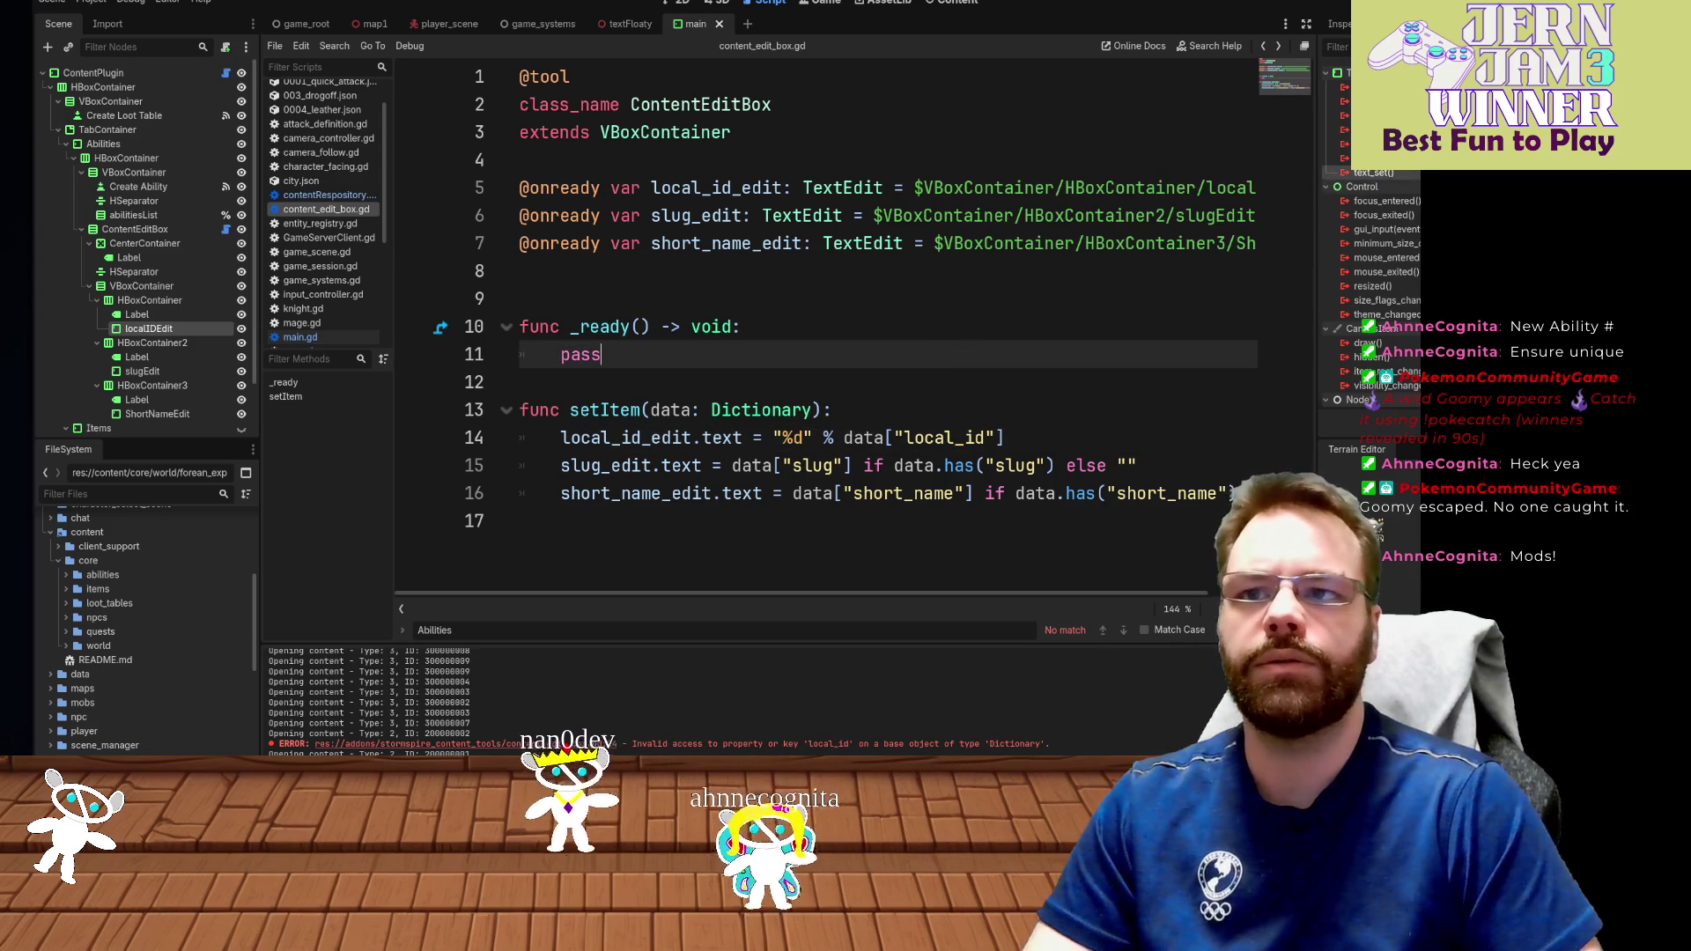
{"action": "double_click", "coordinate": [1366, 174]}
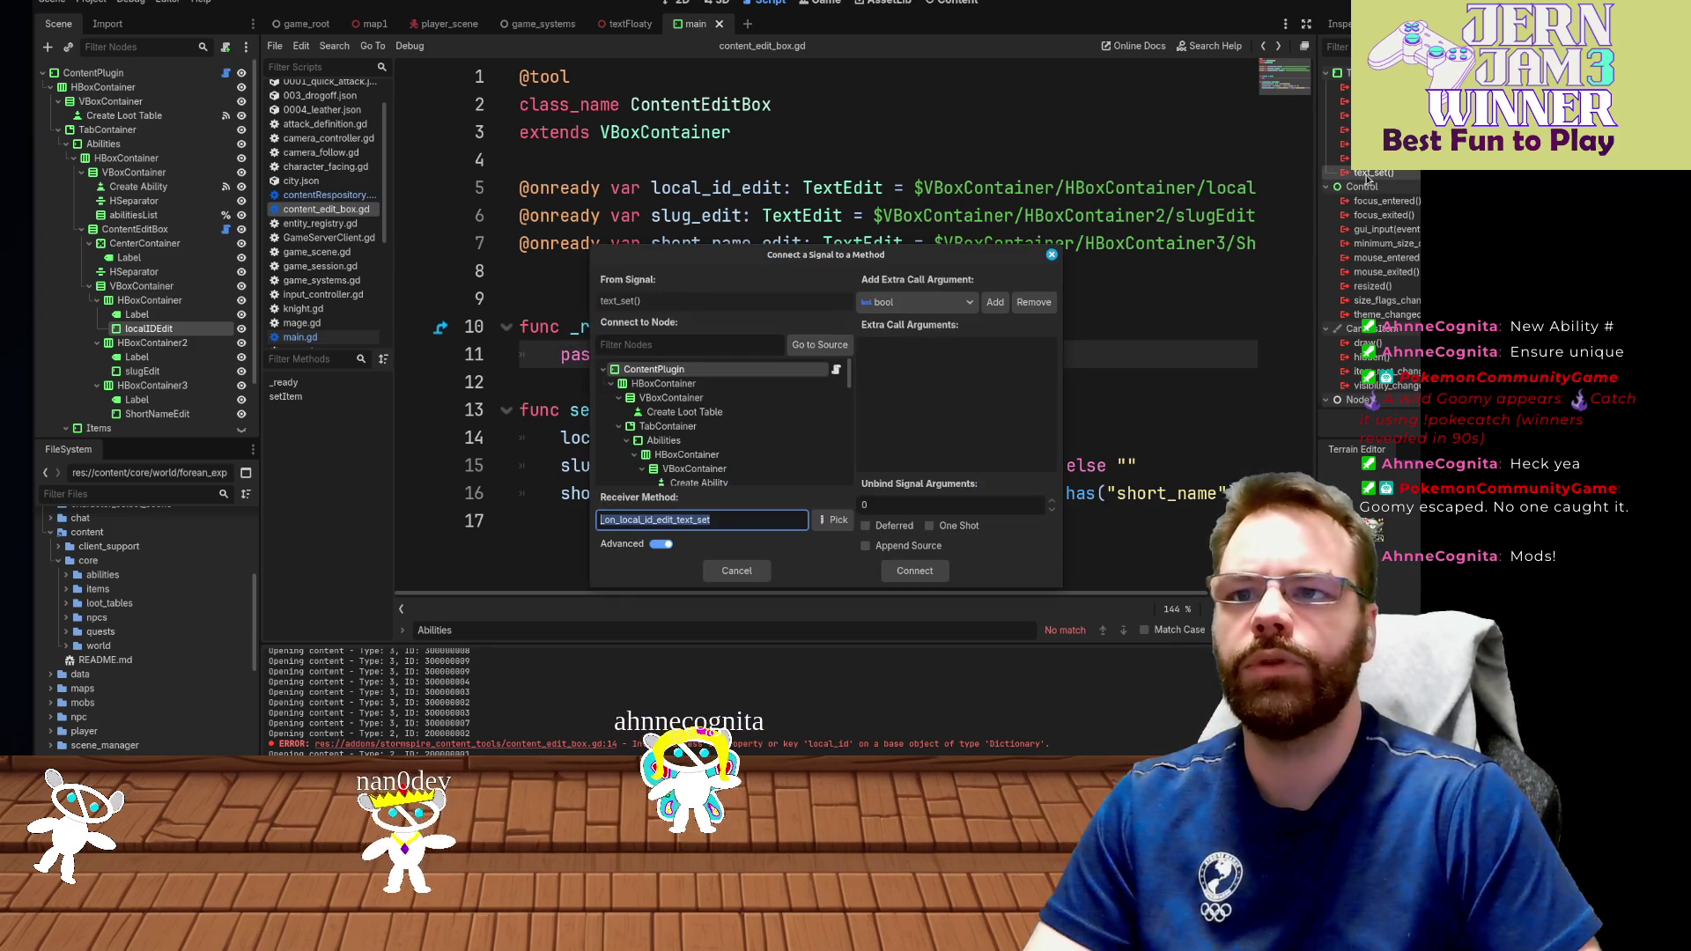
{"action": "scroll", "coordinate": [775, 451], "scroll_direction": "down", "scroll_amount": 2}
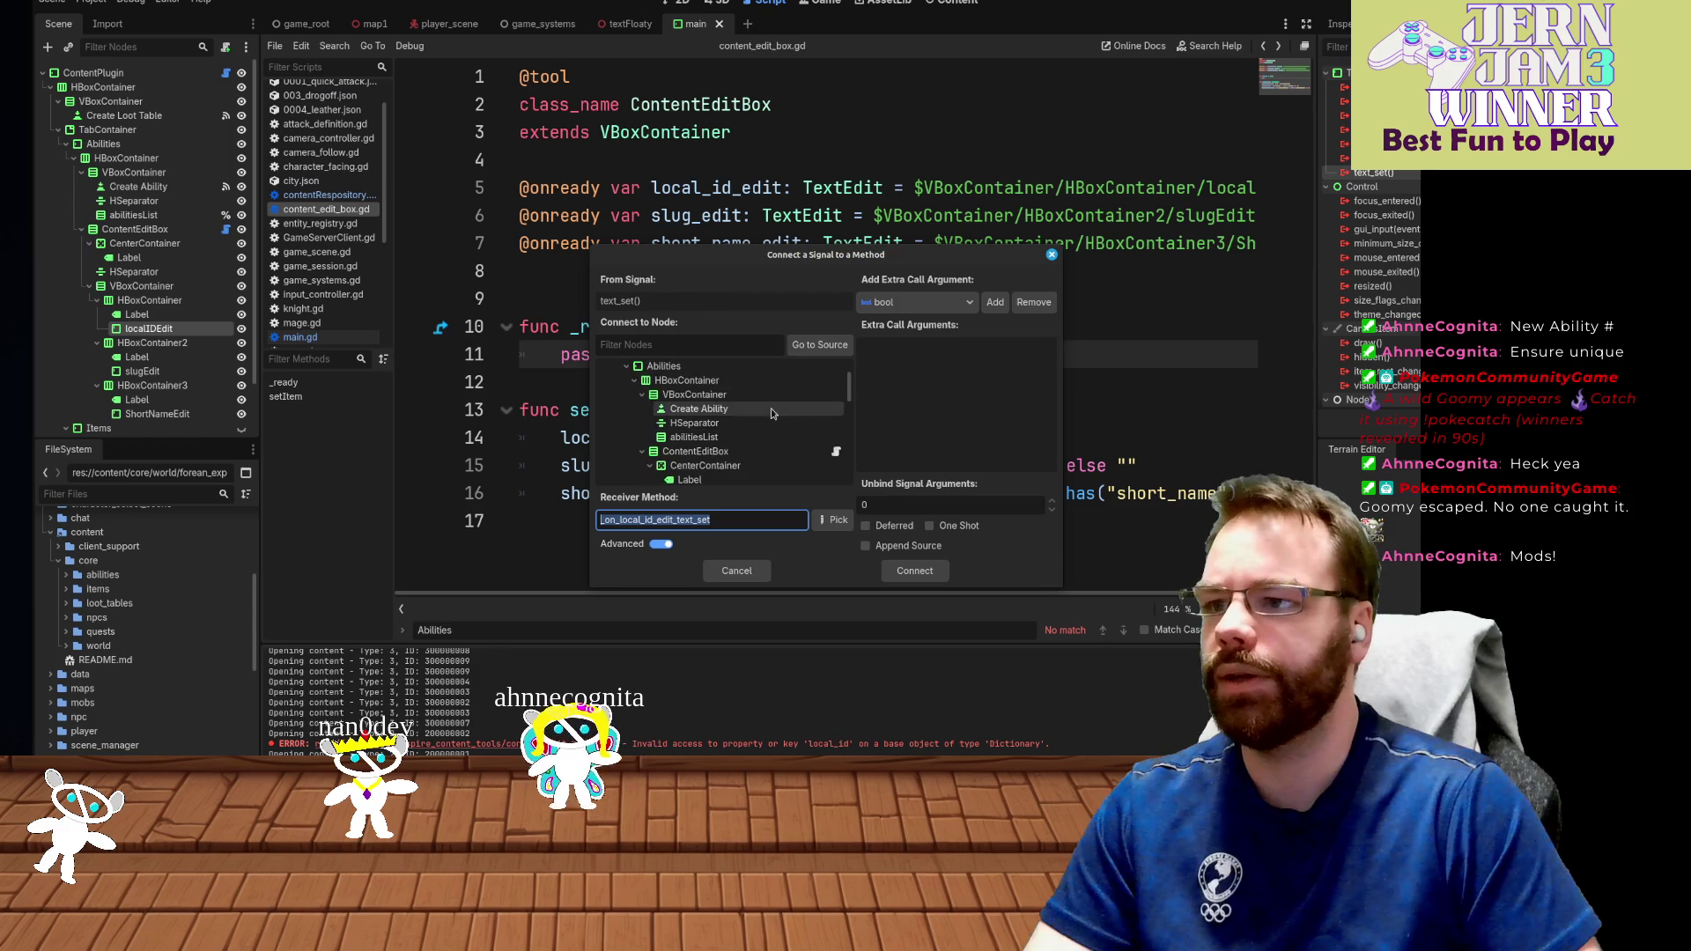
{"action": "left_click", "coordinate": [755, 453]}
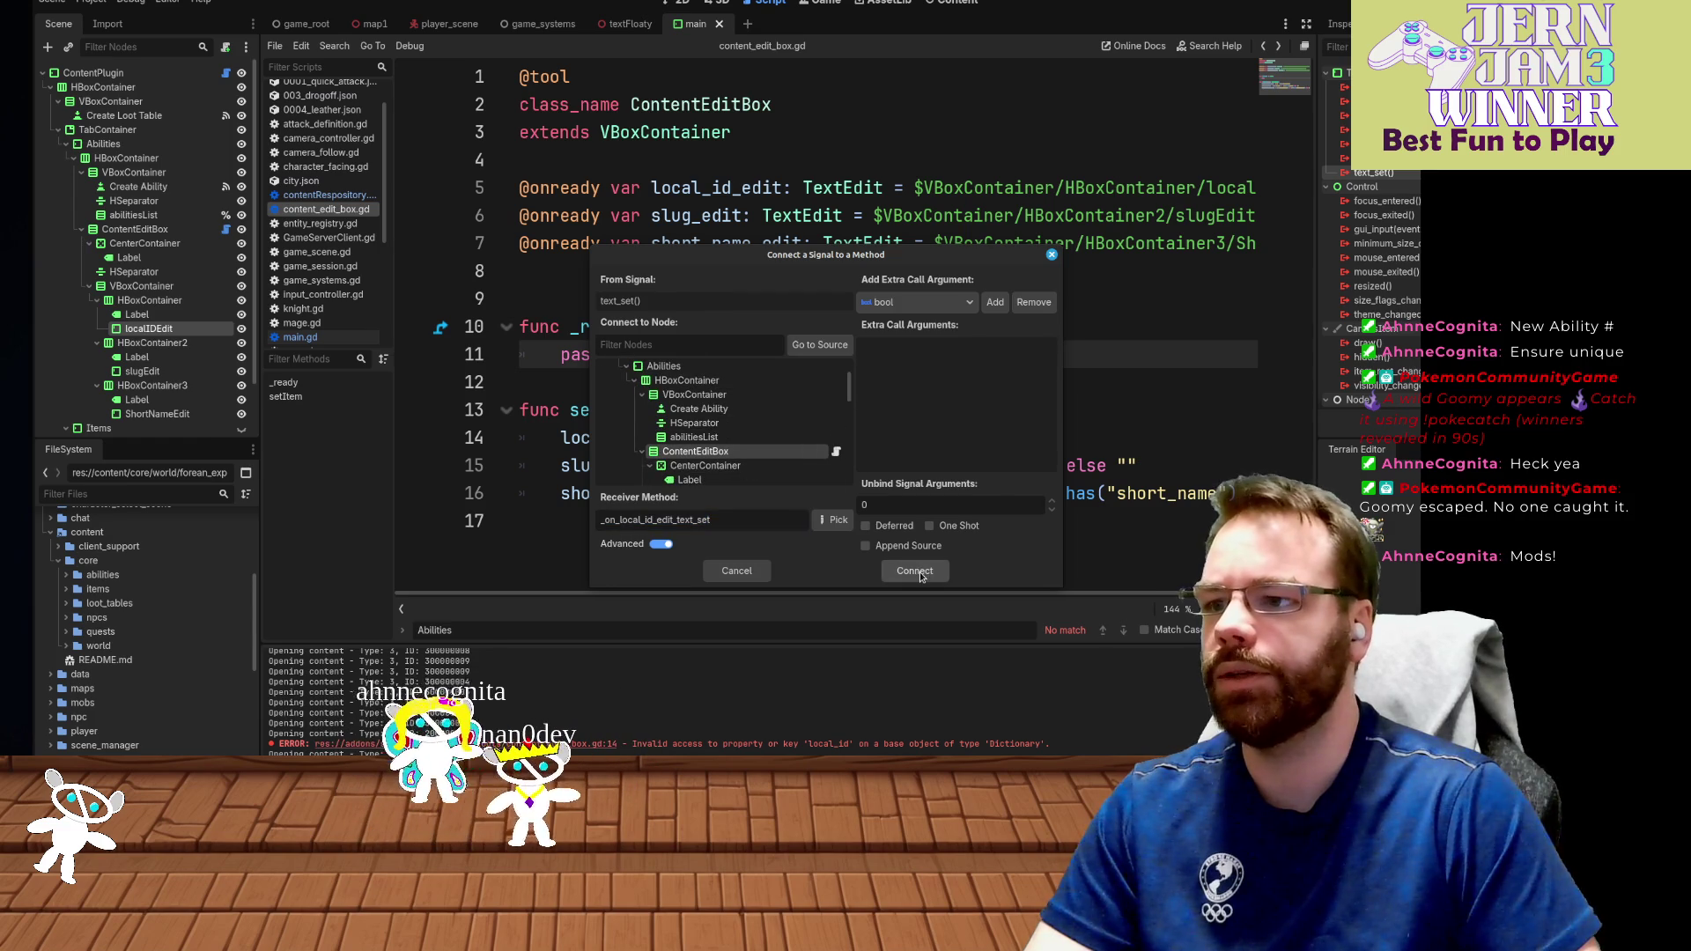
{"action": "left_click", "coordinate": [921, 571]}
{"action": "key", "text": "ctrl+s"}
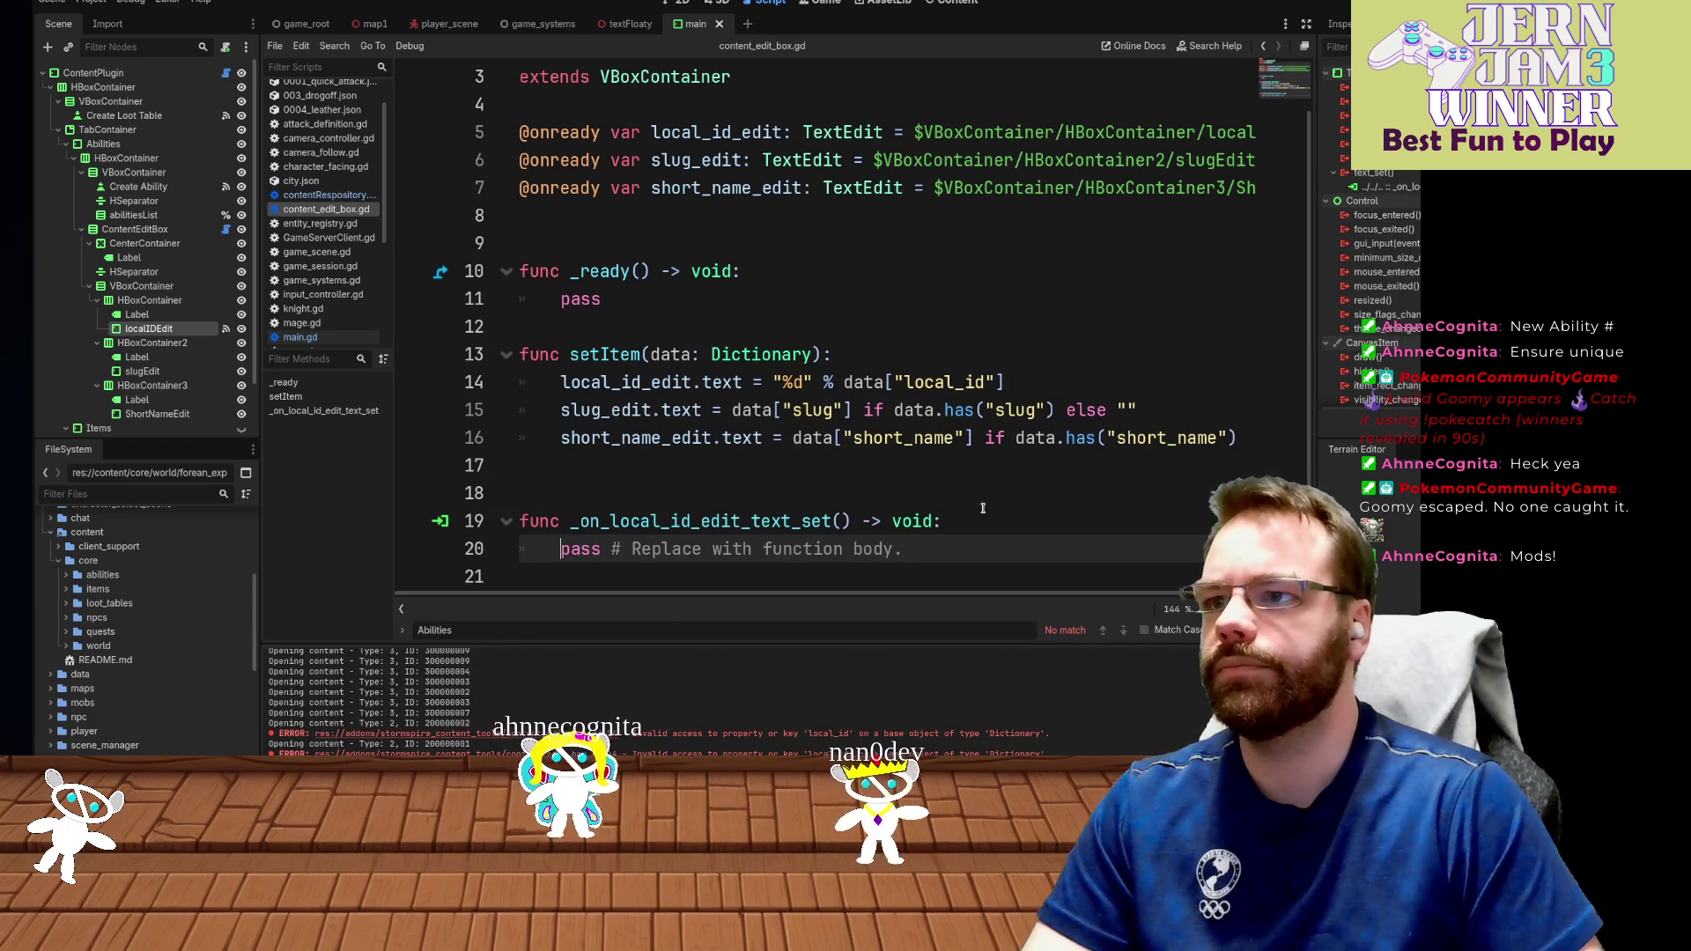
{"action": "left_click", "coordinate": [1004, 511]}
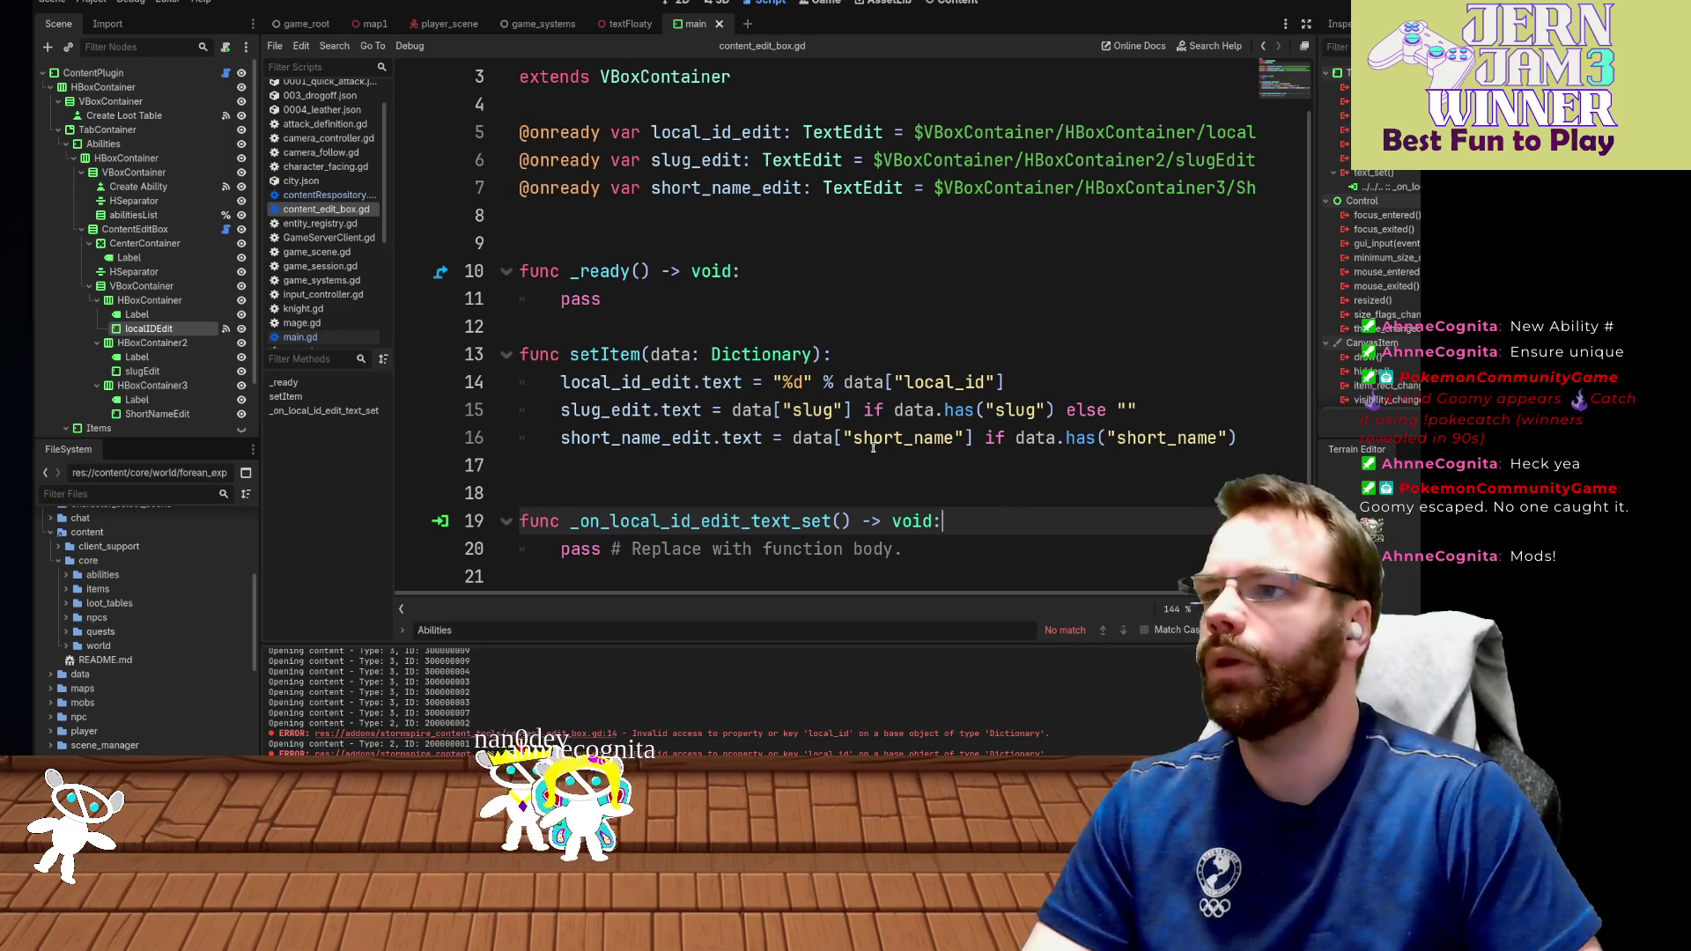
{"action": "left_click", "coordinate": [587, 220]}
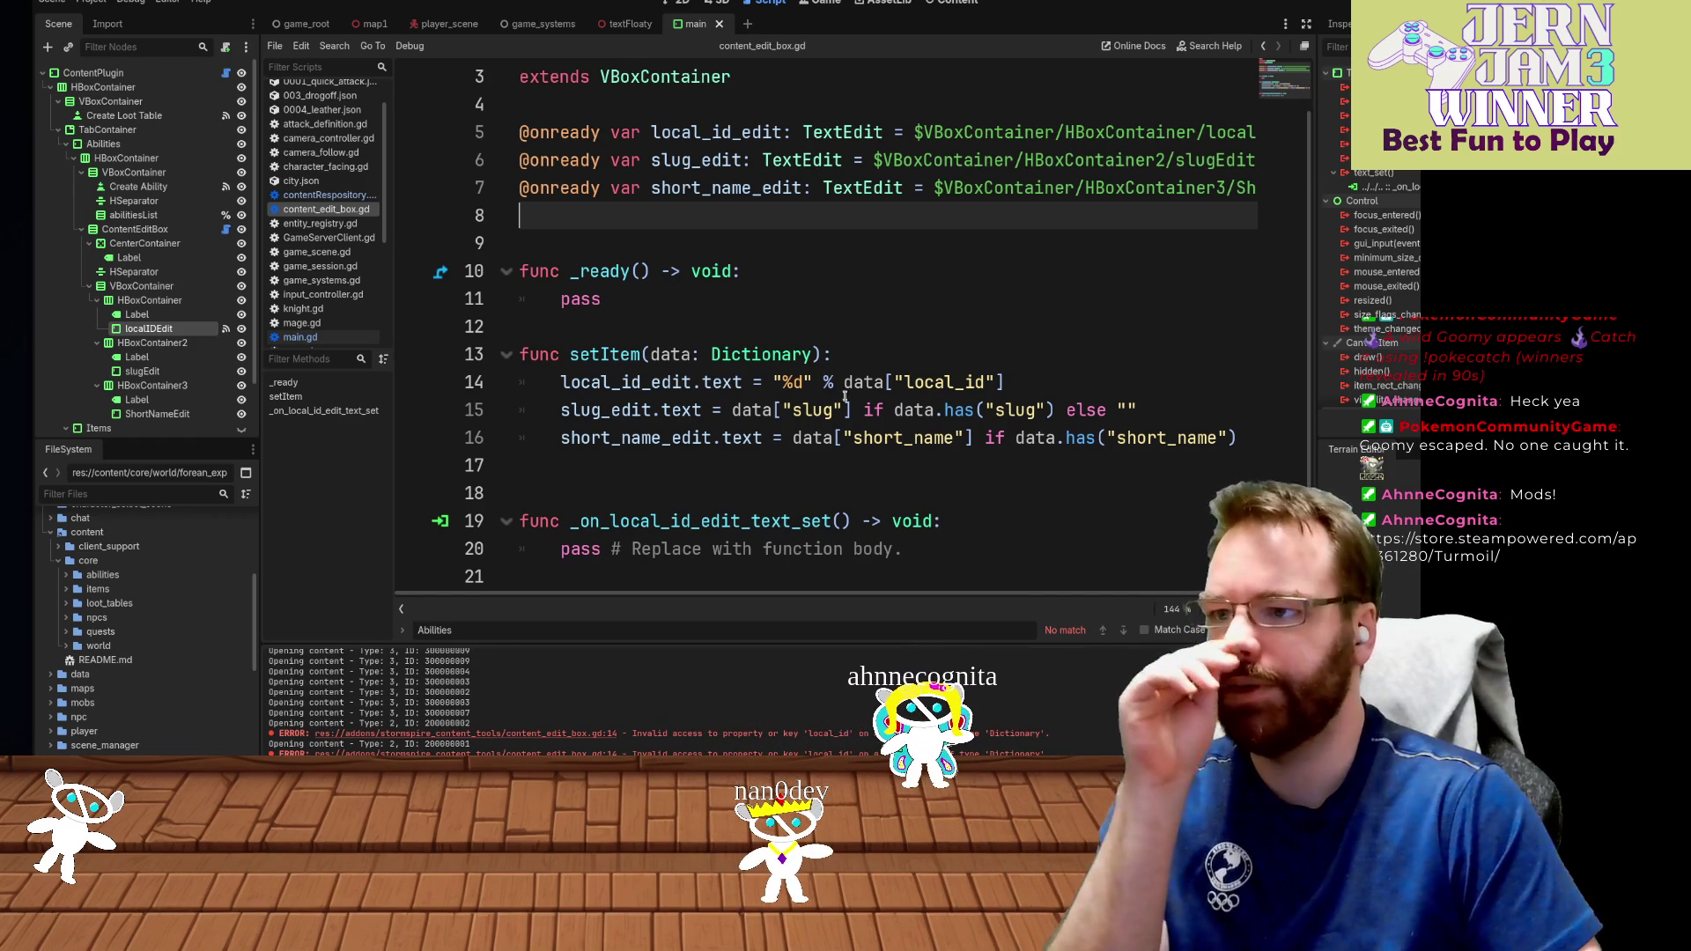
Step: Add a 'type: int' parameter to setItem and search all project files for setItem calls
{"action": "left_click", "coordinate": [815, 354]}
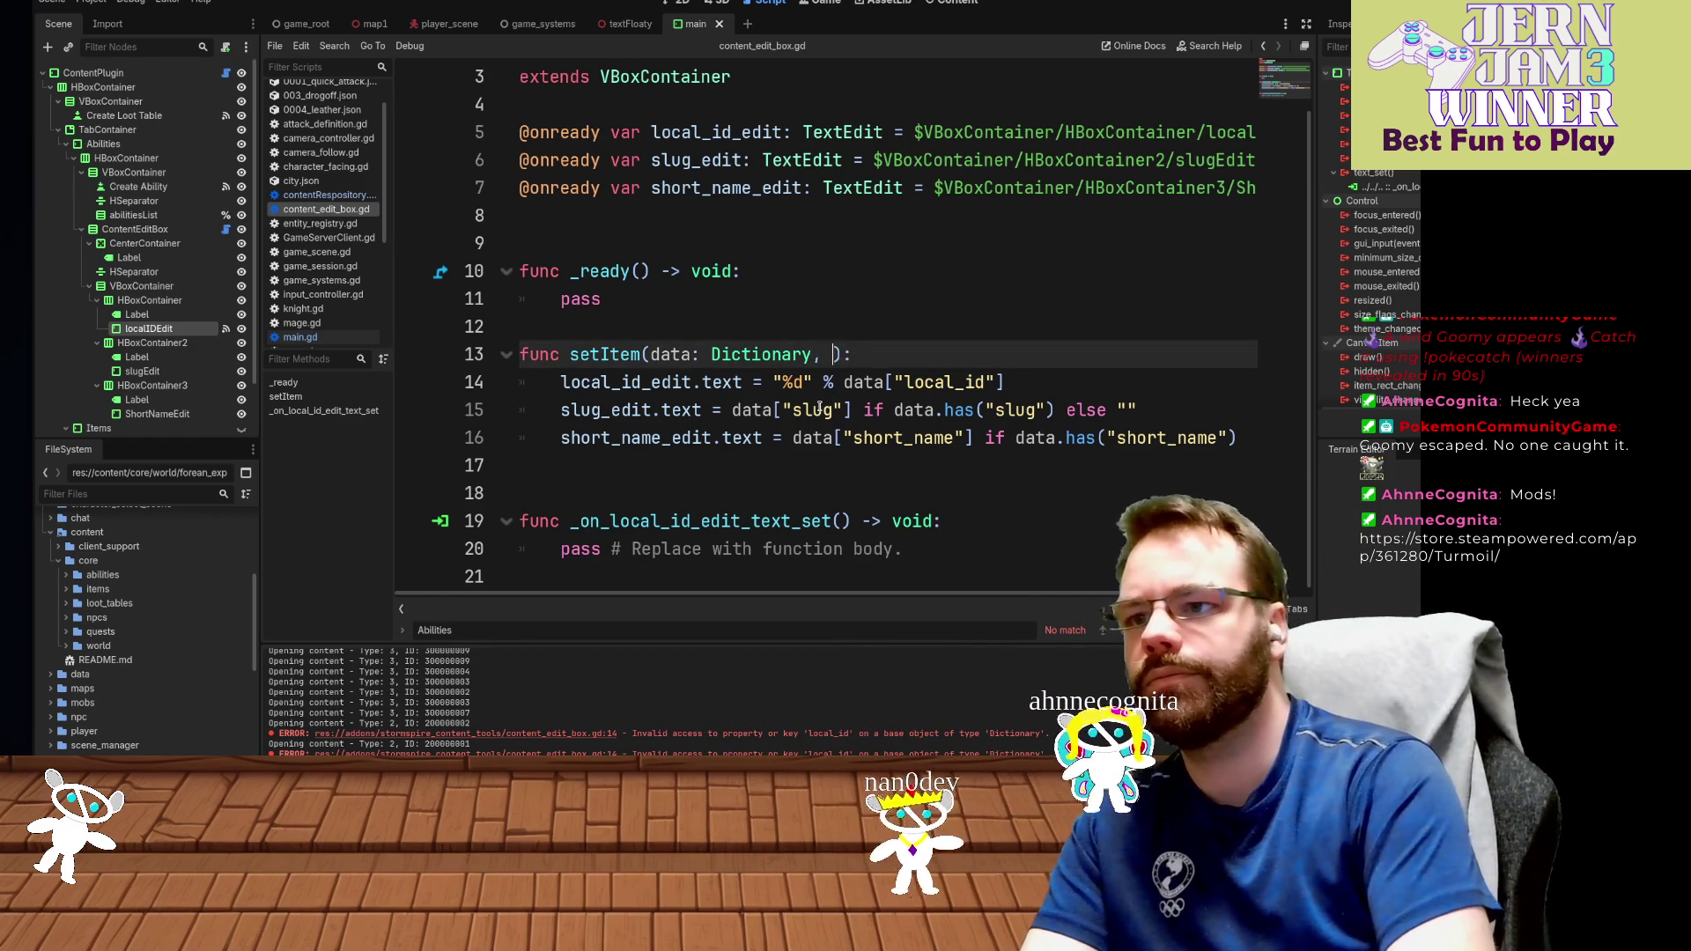
{"action": "type", "text": ": int, "}
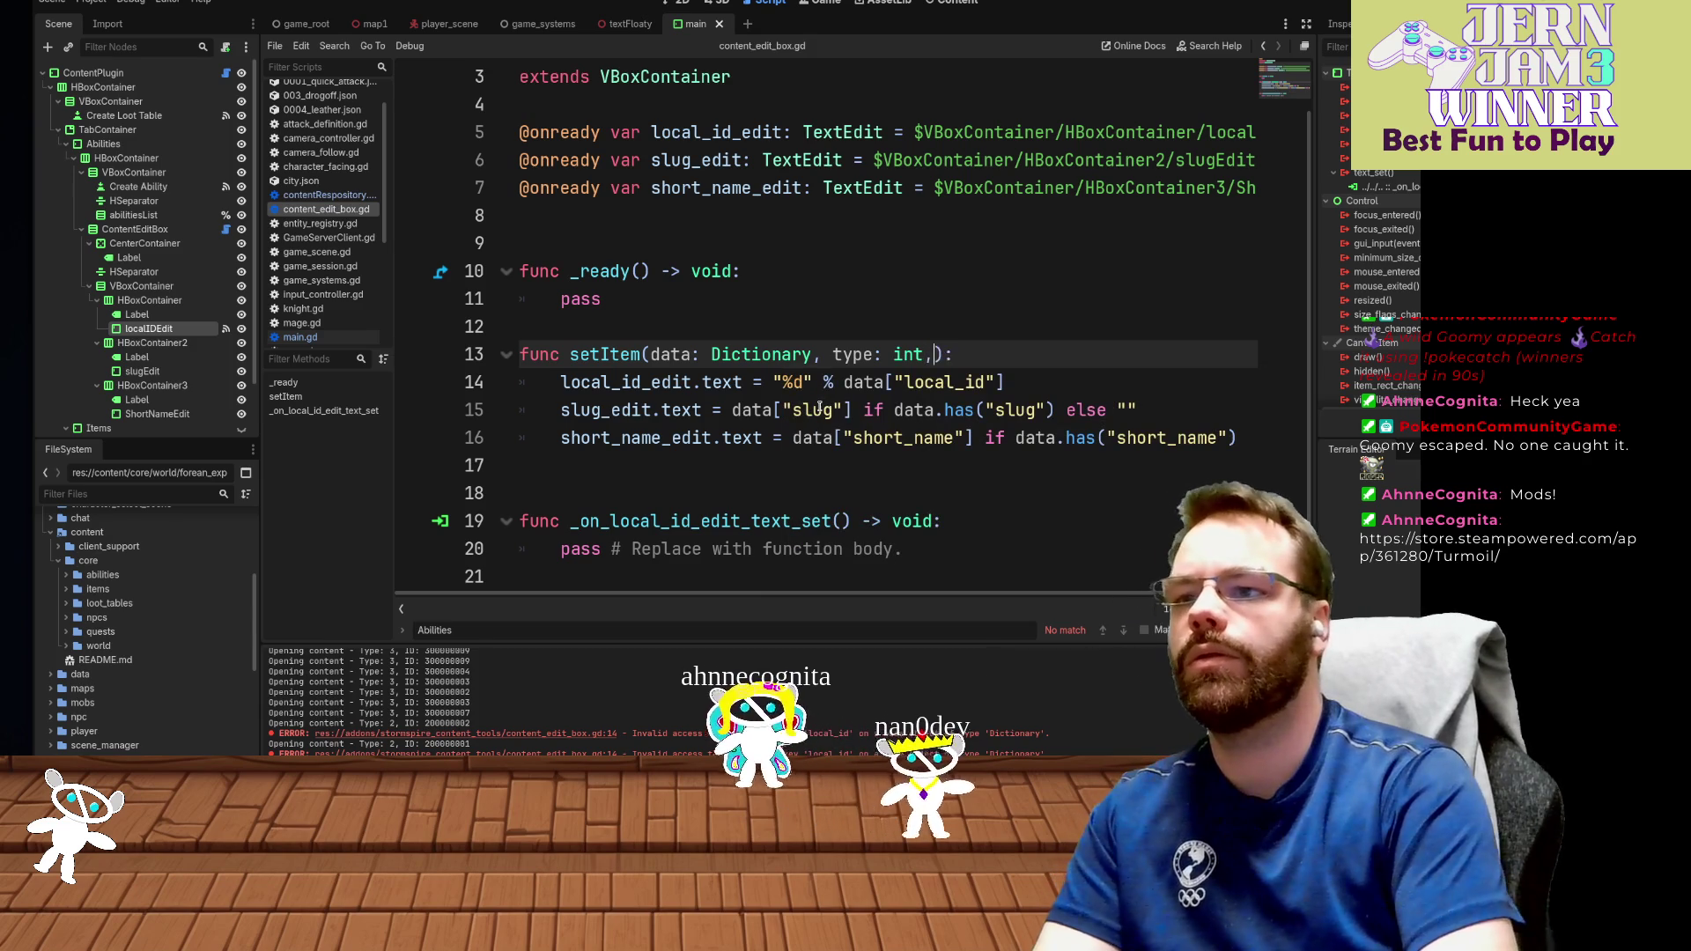
{"action": "type", "text": ")"}
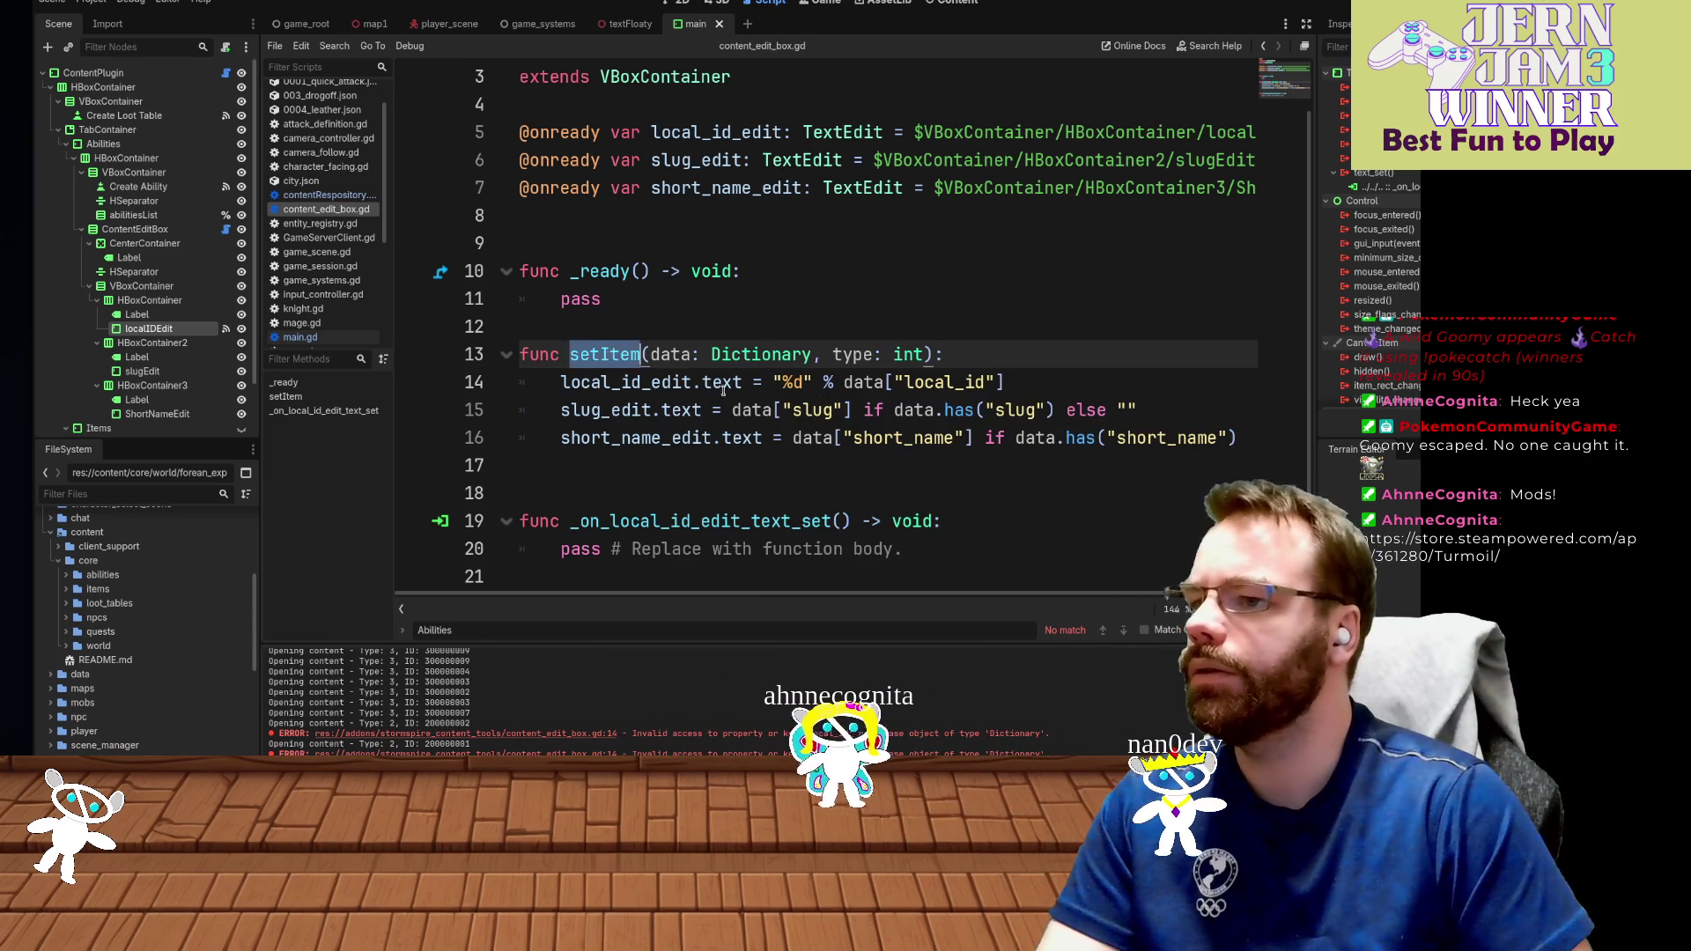
{"action": "key", "text": "ctrl+shift+f"}
{"action": "key", "text": "Return"}
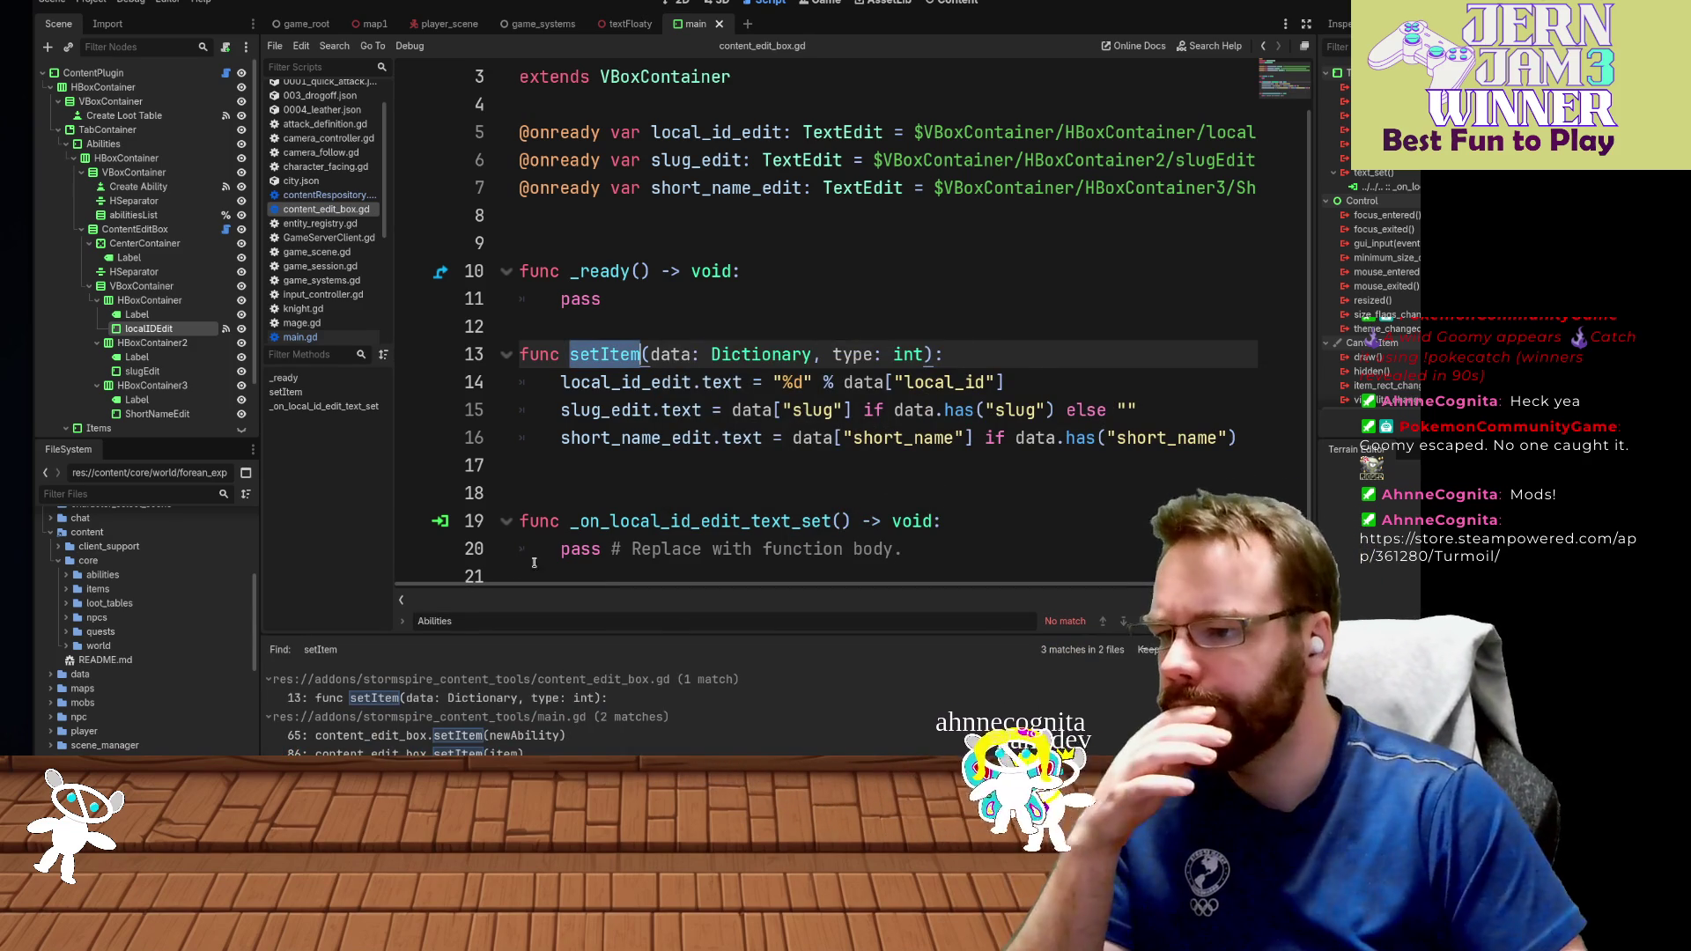
Step: Pass ContentRespository.TYPE_ABILITIES as the second argument of main.gd's setItem call
{"action": "left_click", "coordinate": [573, 735]}
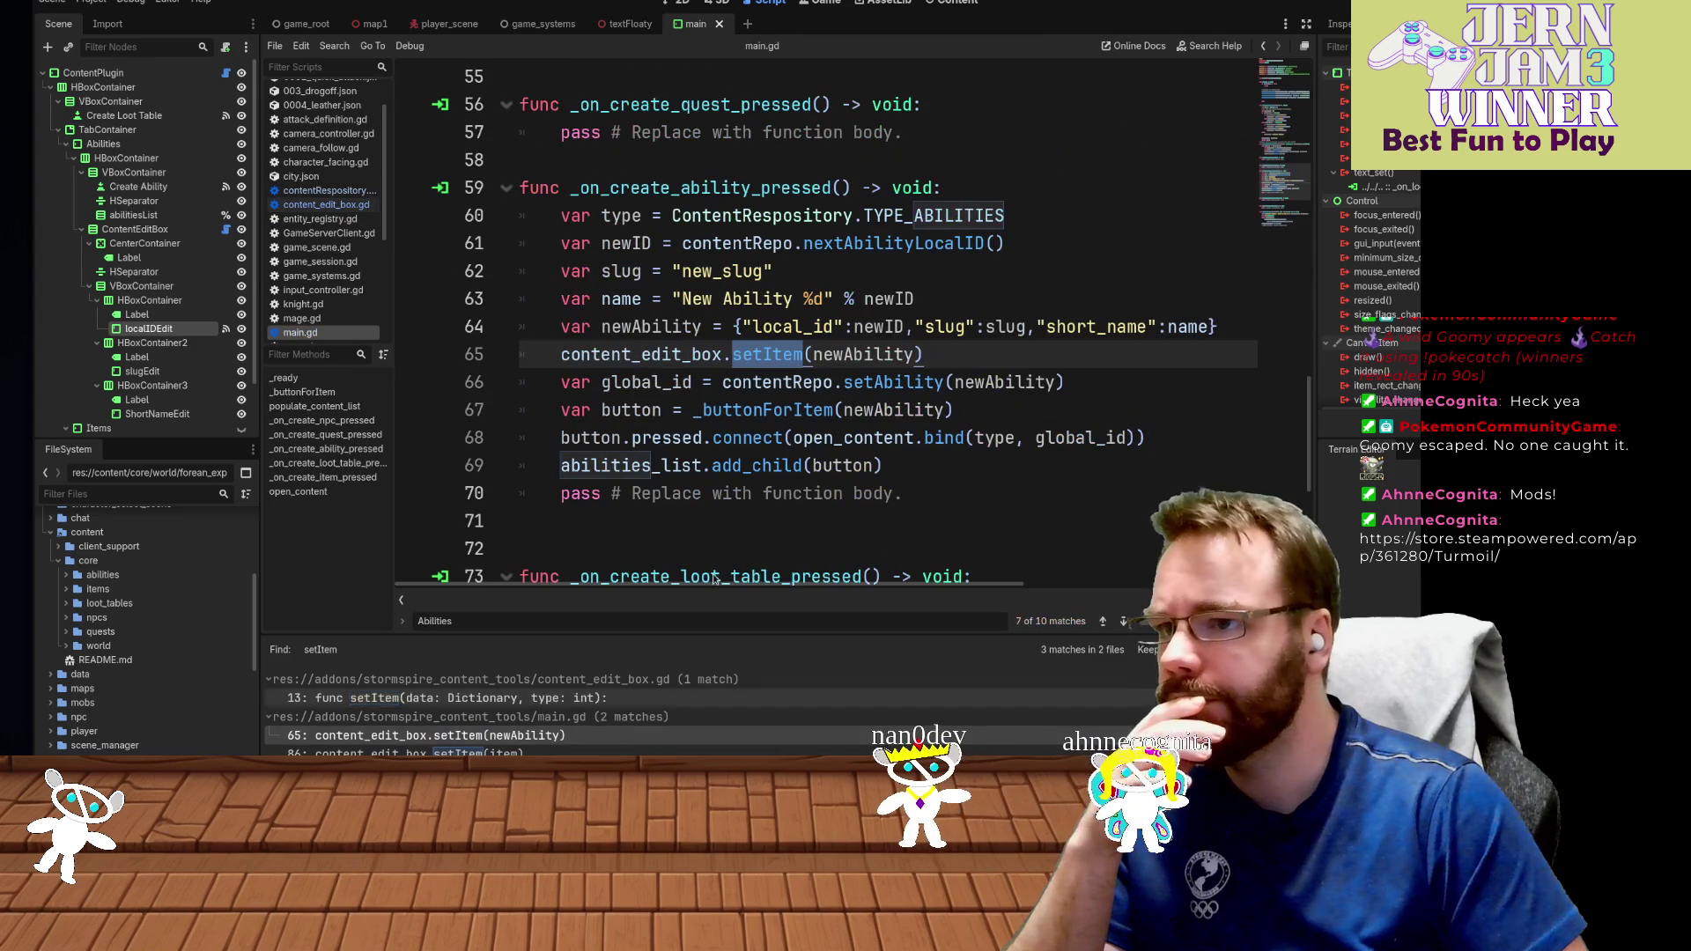
{"action": "mouse_move", "coordinate": [1027, 220]}
{"action": "left_mouse_down"}
{"action": "mouse_move", "coordinate": [583, 216]}
{"action": "mouse_move", "coordinate": [668, 216]}
{"action": "left_mouse_up"}
{"action": "key", "text": "ctrl+c"}
{"action": "left_click", "coordinate": [917, 356]}
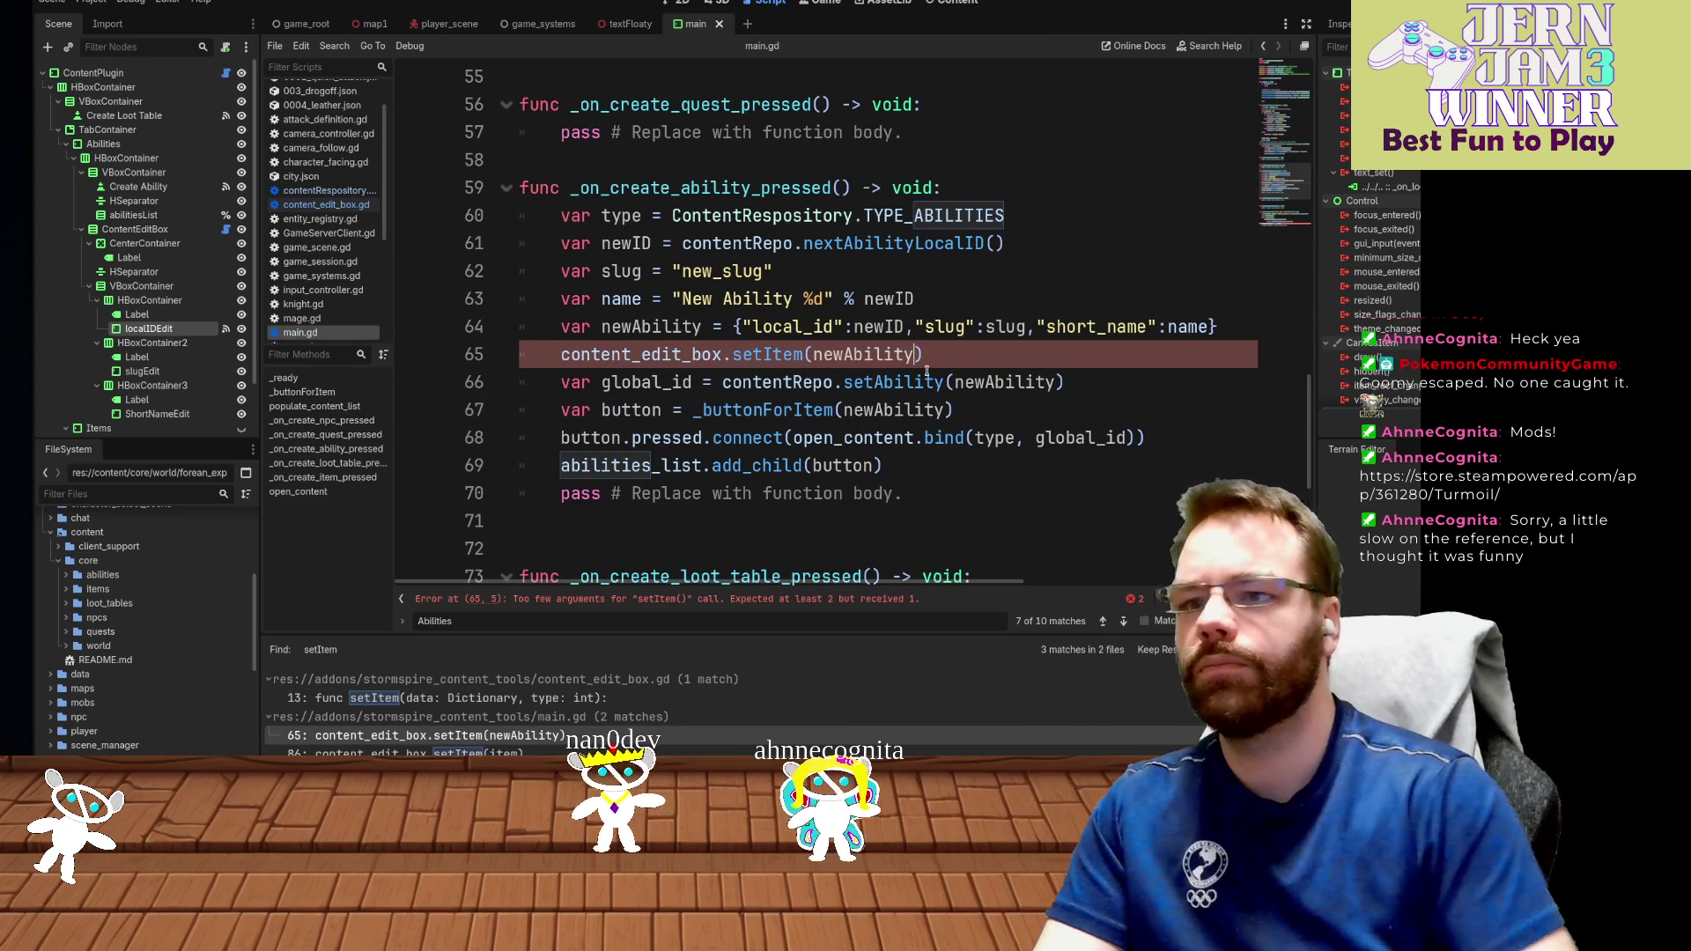
{"action": "type", "text": ","}
{"action": "key", "text": "ctrl+v"}
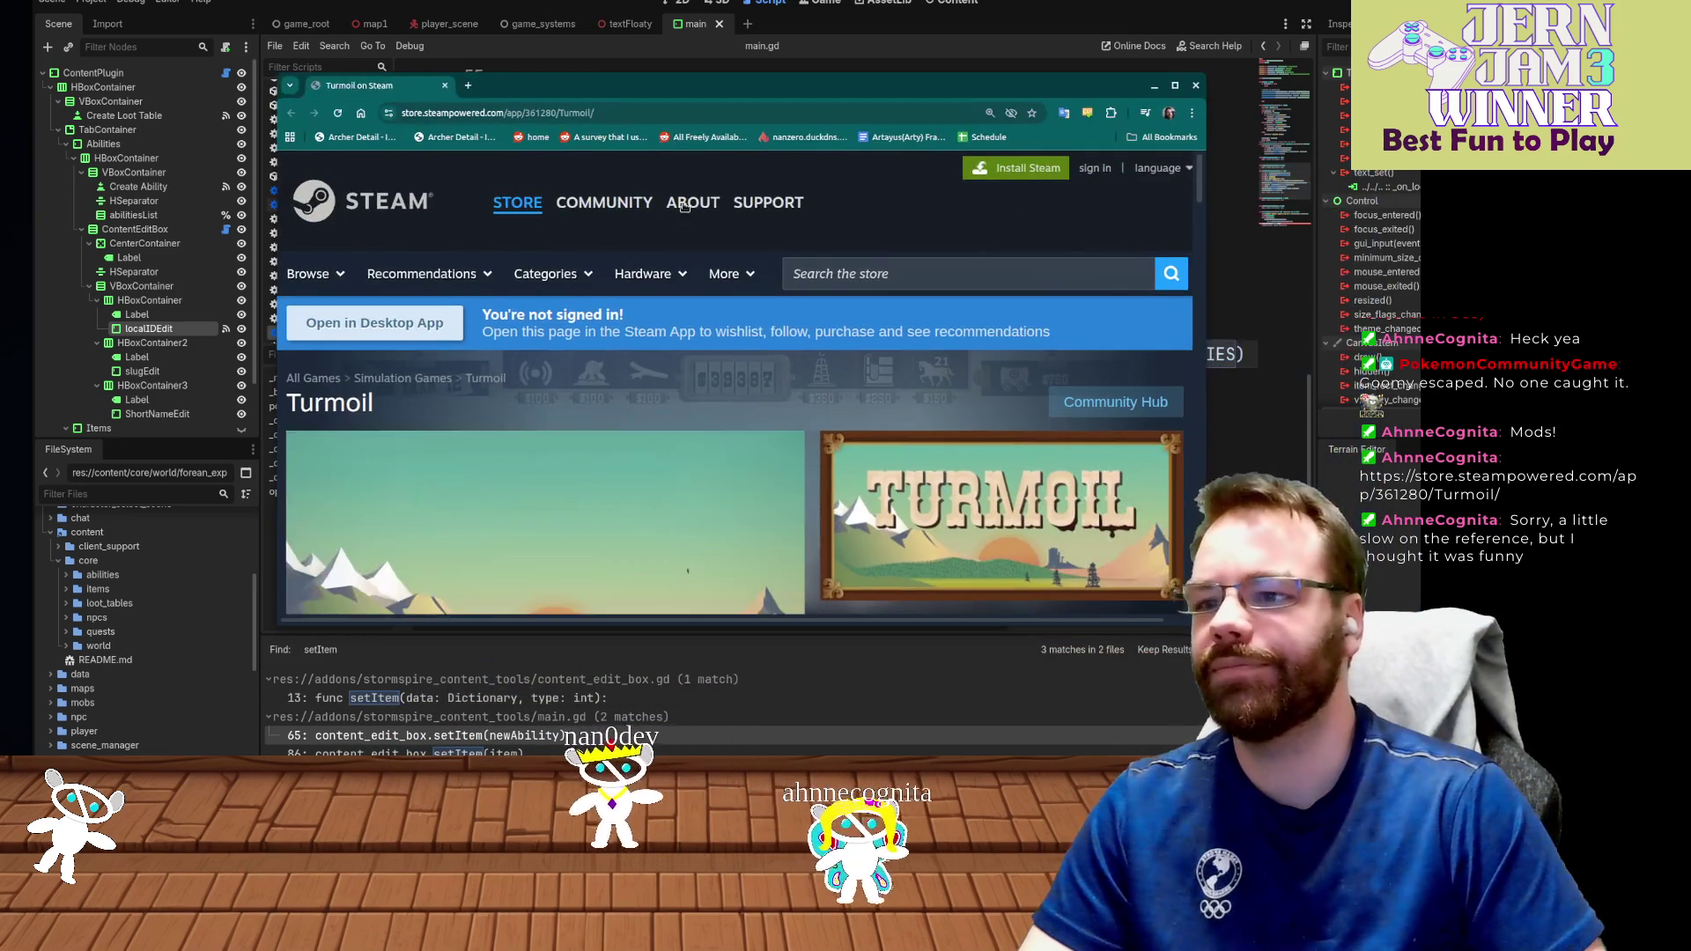
Step: Watch the Turmoil trailer full screen on its Steam store page
{"action": "scroll", "coordinate": [736, 397], "scroll_direction": "down", "scroll_amount": 3}
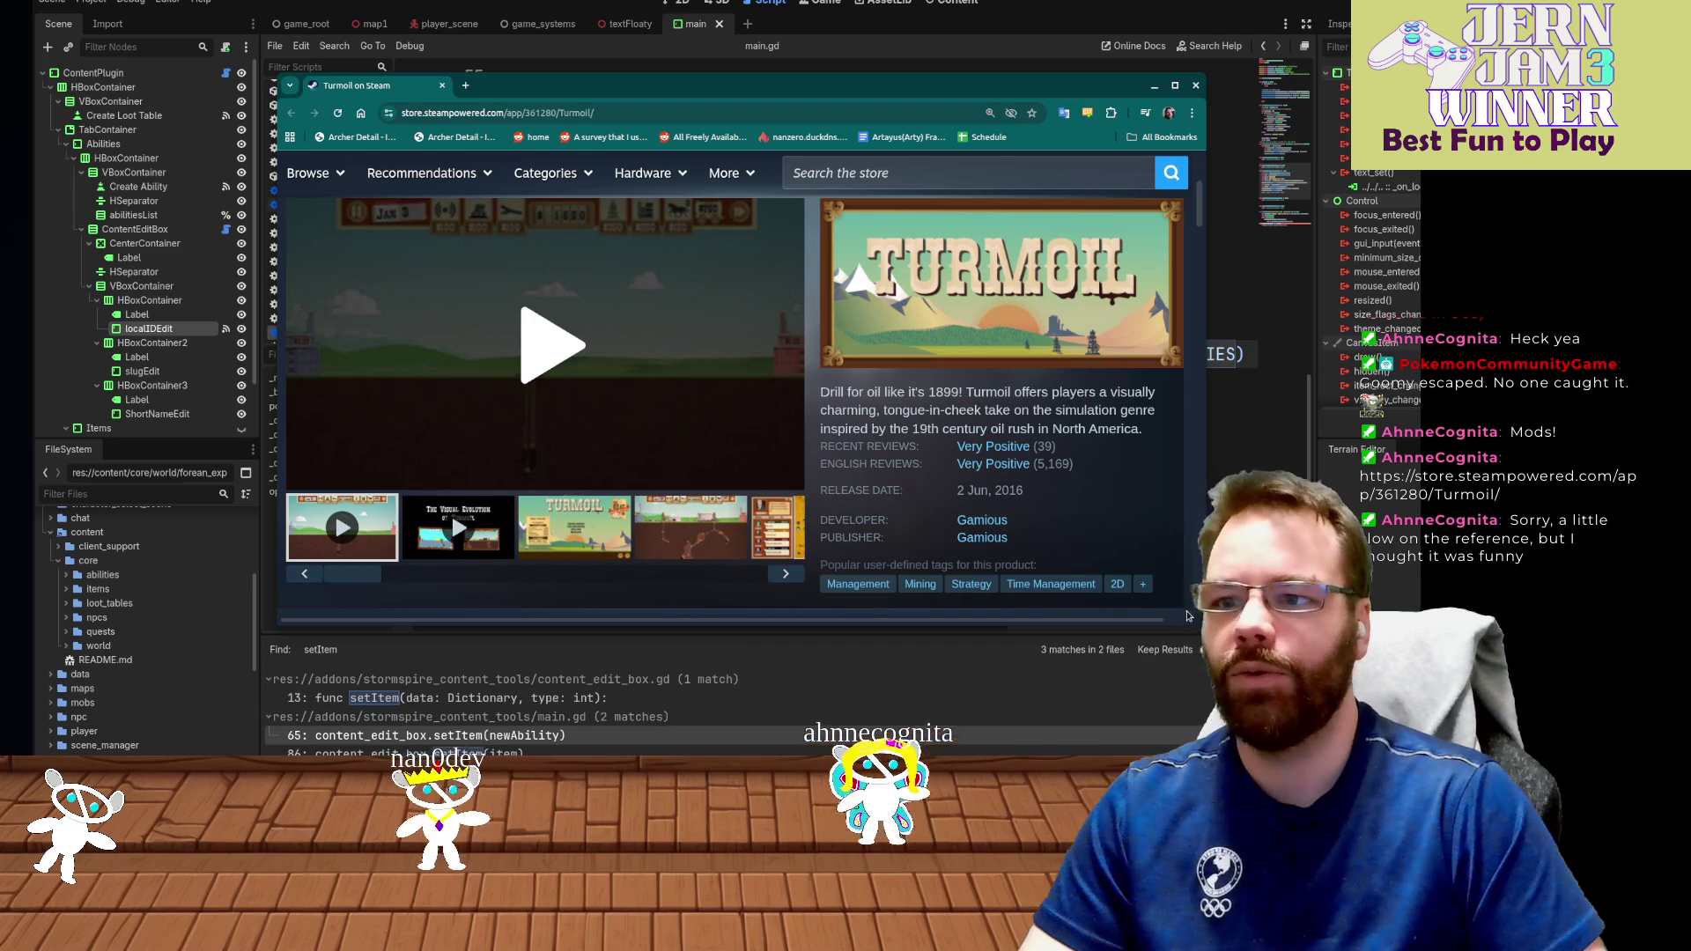
{"action": "scroll", "coordinate": [735, 396], "scroll_direction": "down", "scroll_amount": 5}
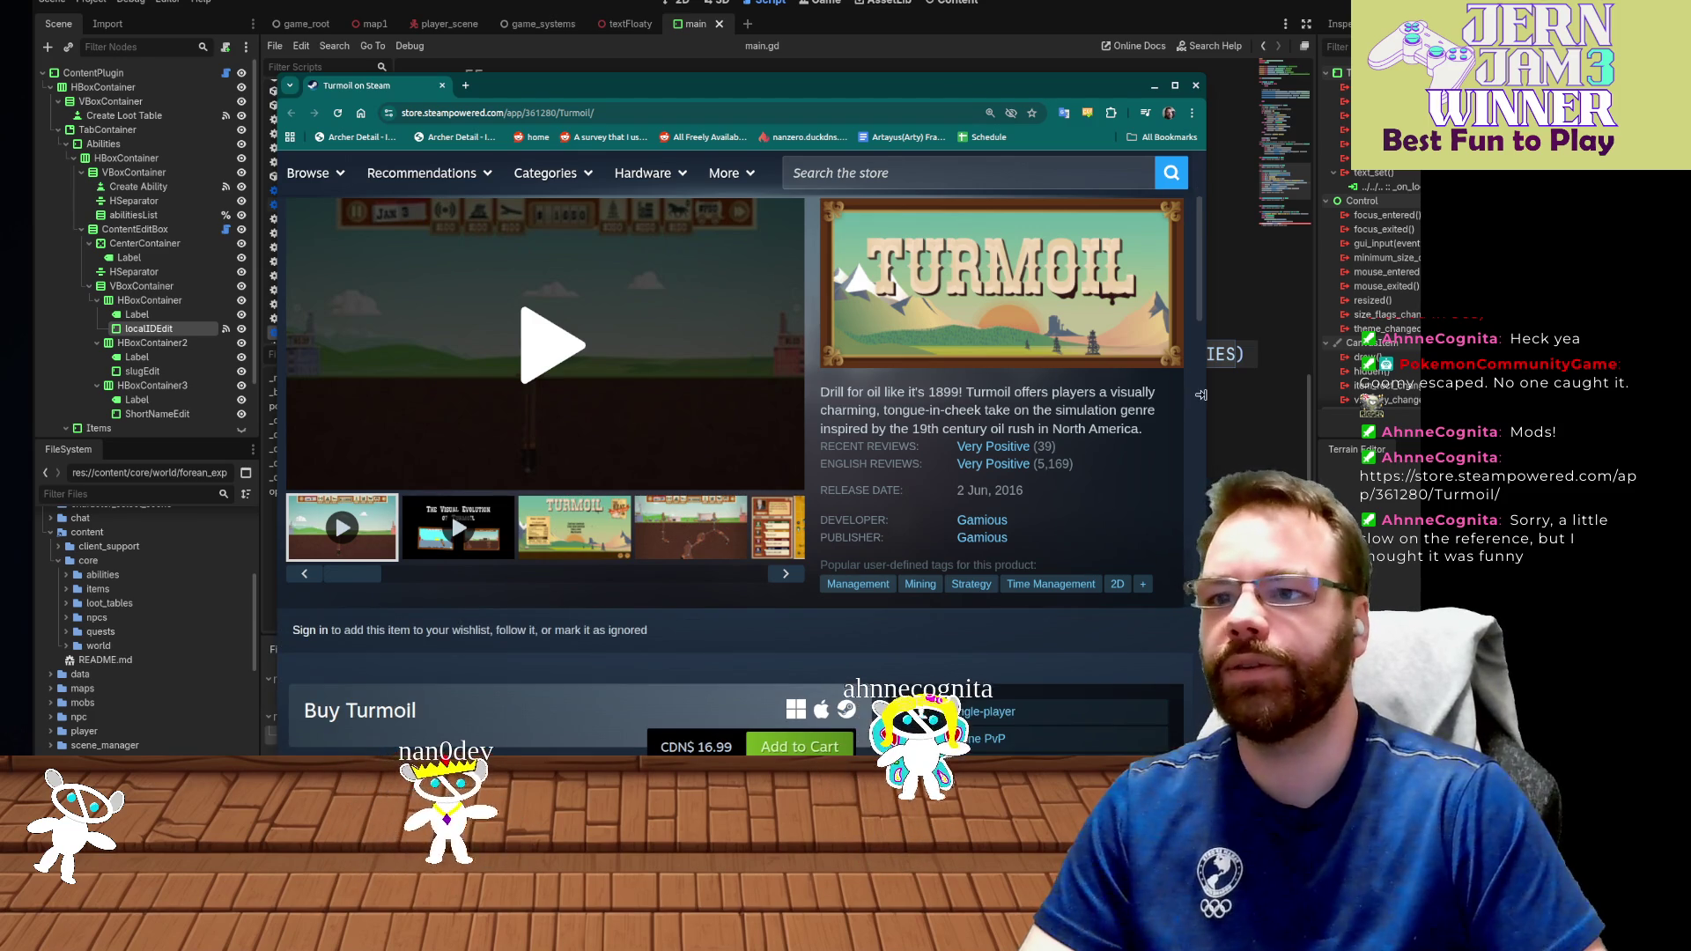
{"action": "scroll", "coordinate": [793, 383], "scroll_direction": "up", "scroll_amount": 15}
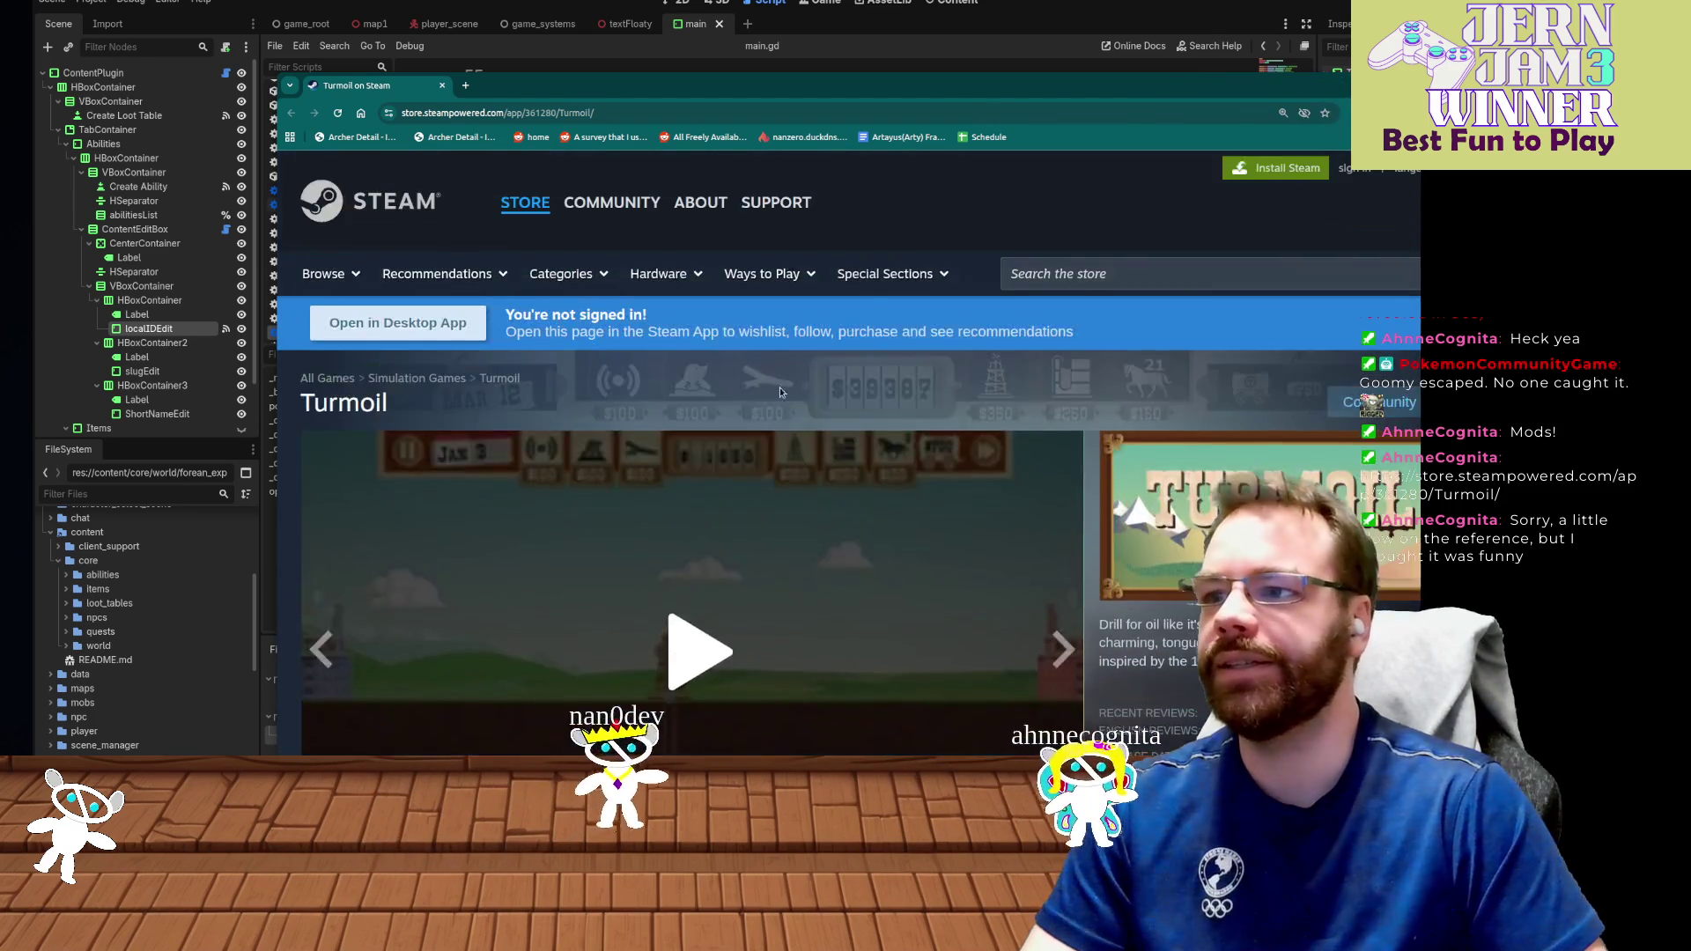
{"action": "scroll", "coordinate": [790, 462], "scroll_direction": "down", "scroll_amount": 2}
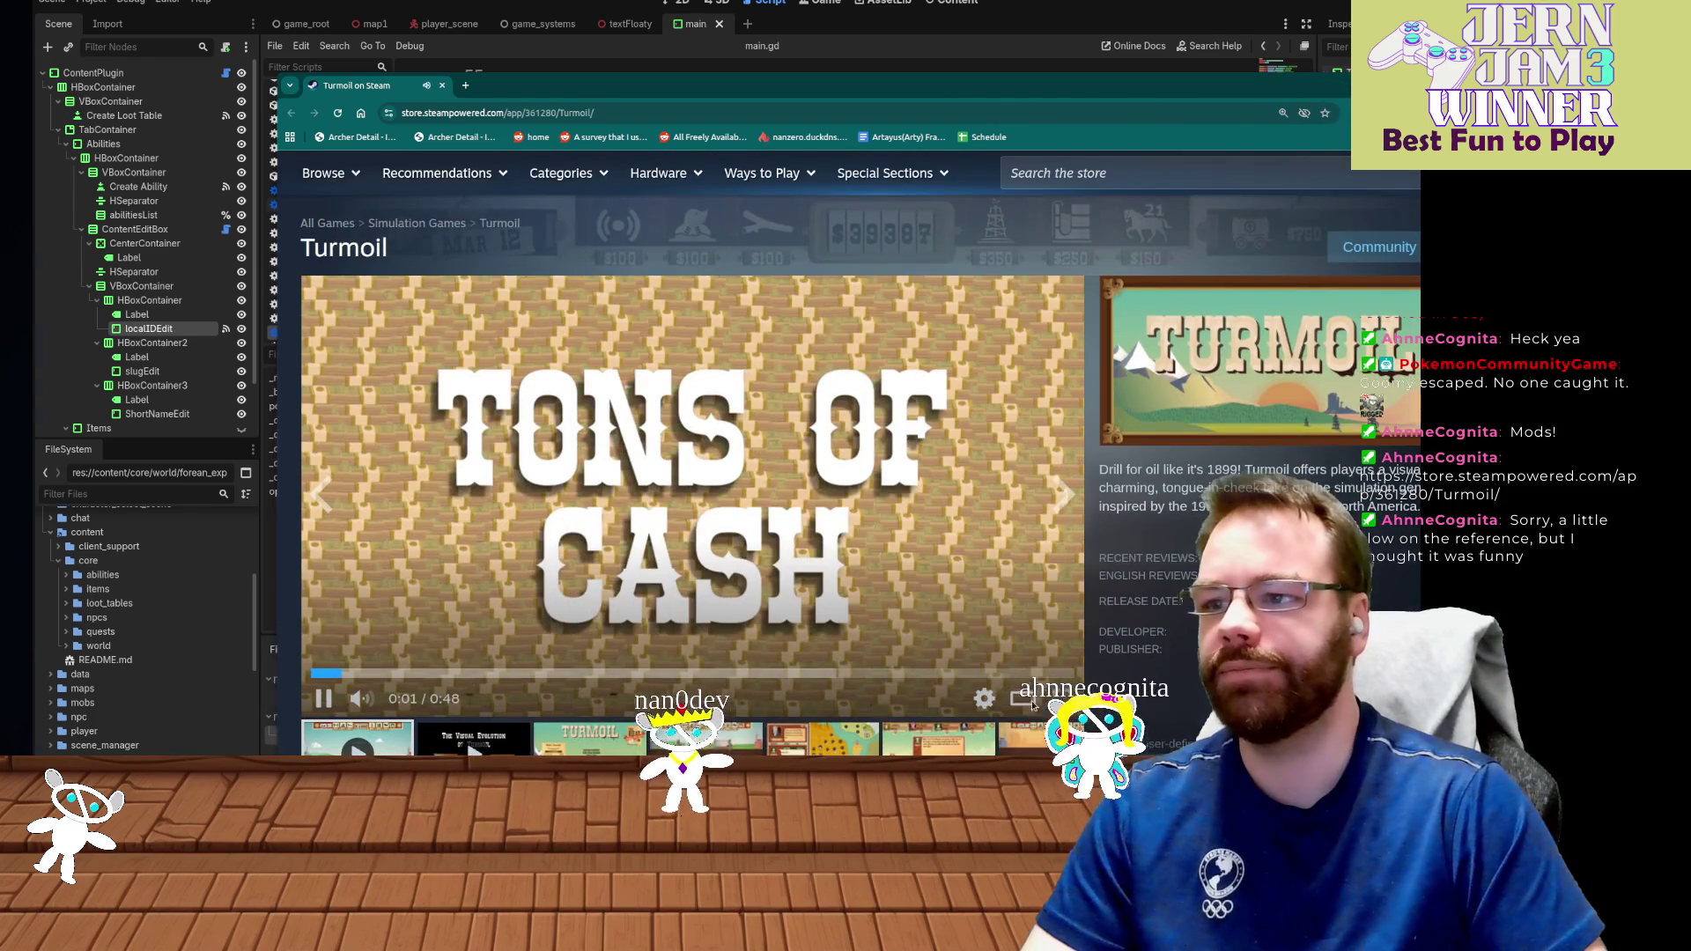
{"action": "key", "text": "f"}
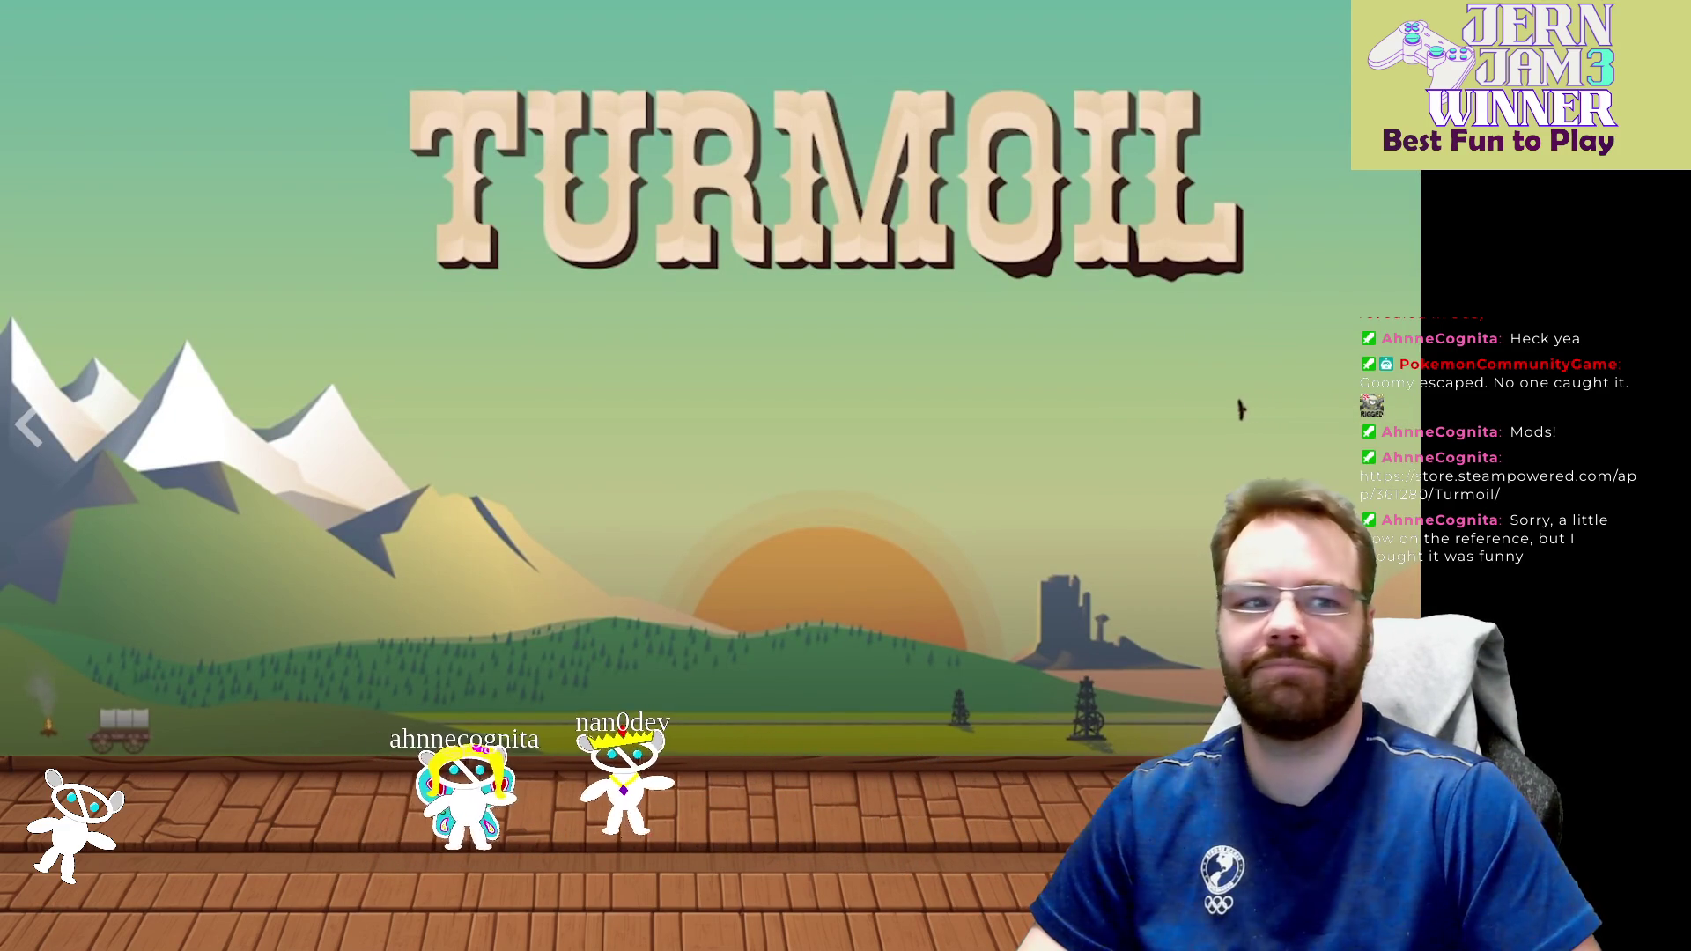
{"action": "key", "text": "Escape"}
Step: Pause the trailer and close the Steam store page
{"action": "left_click", "coordinate": [954, 521]}
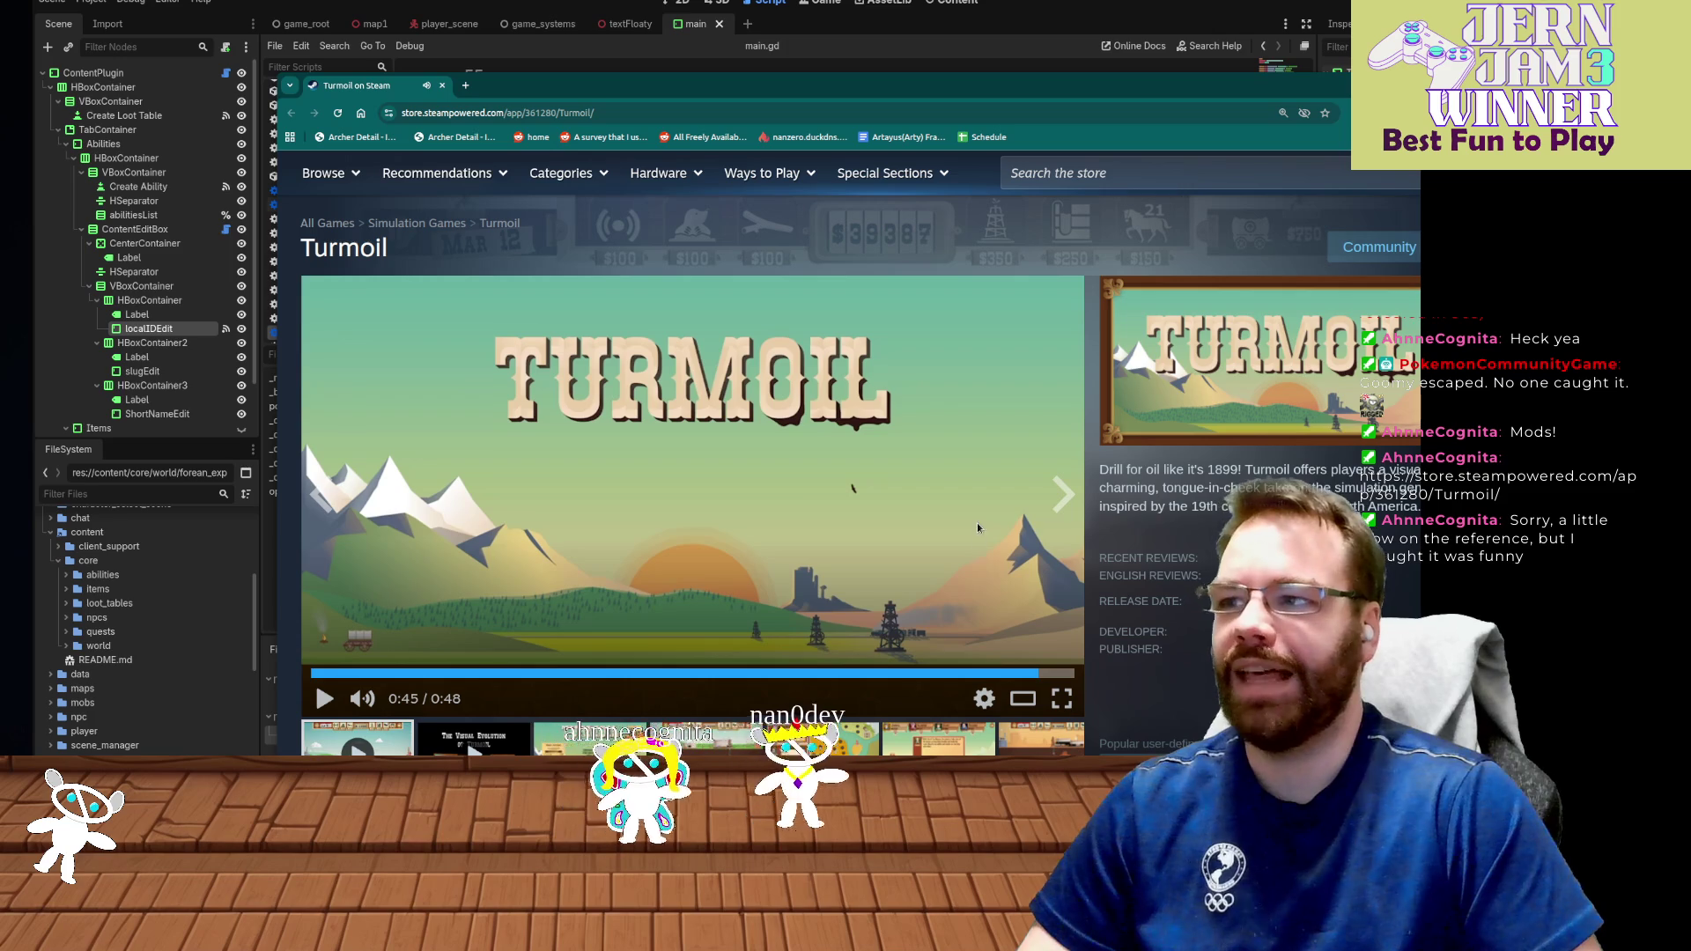
{"action": "scroll", "coordinate": [859, 468], "scroll_direction": "down", "scroll_amount": 2}
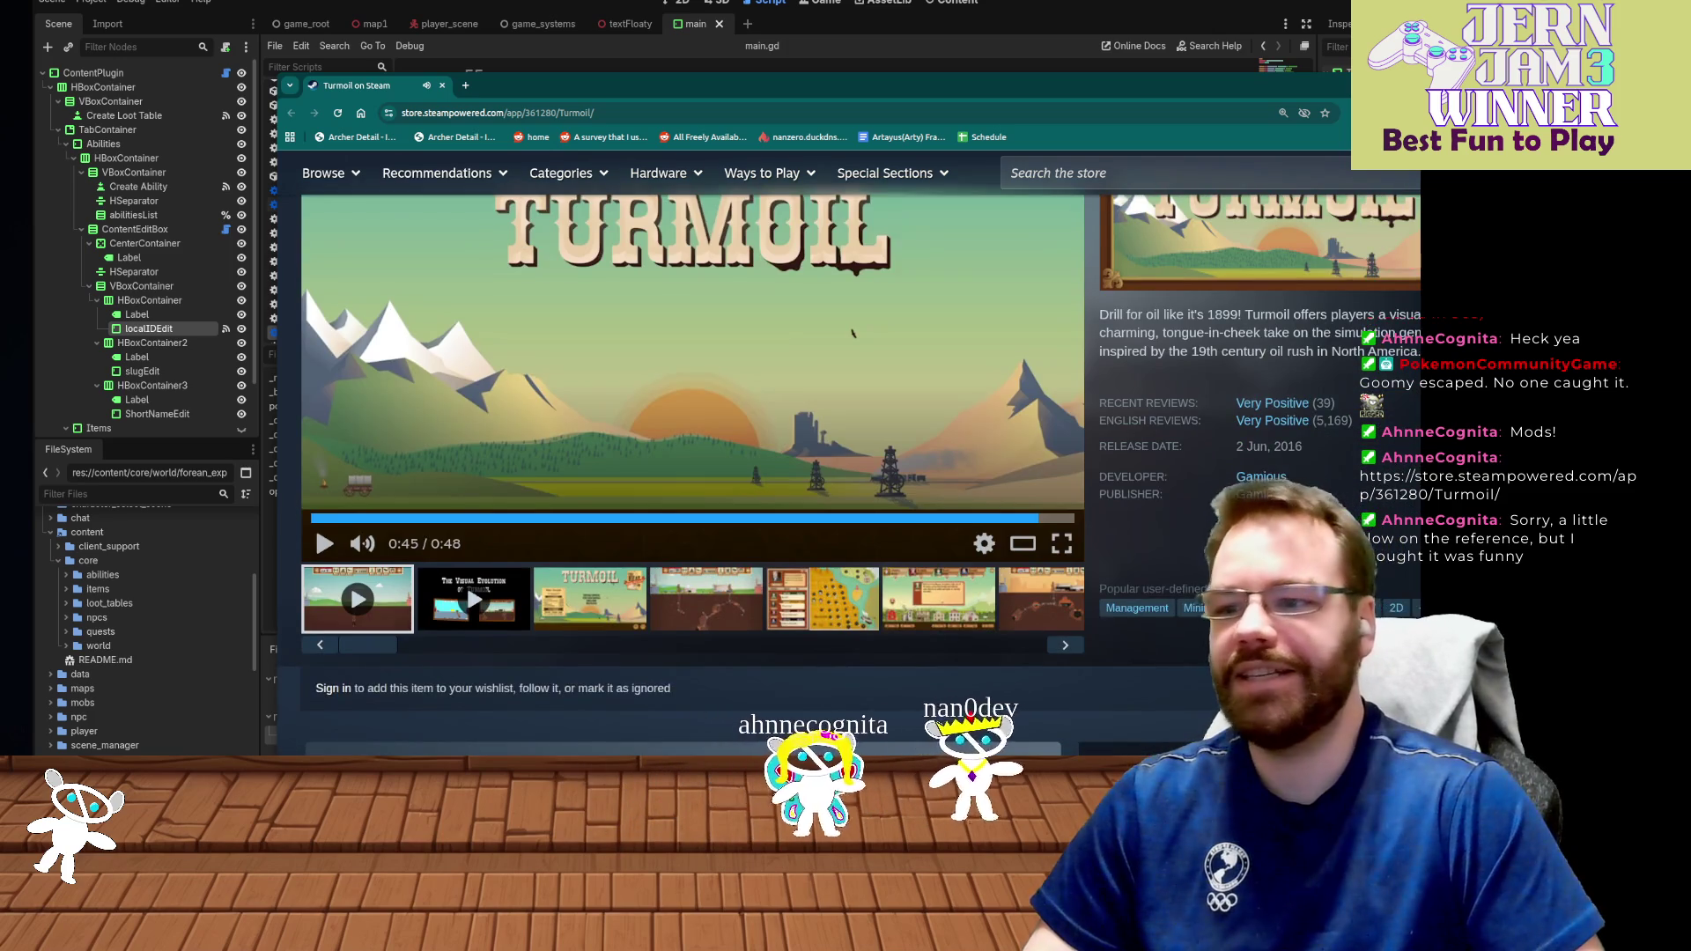
{"action": "scroll", "coordinate": [859, 468], "scroll_direction": "down", "scroll_amount": 2}
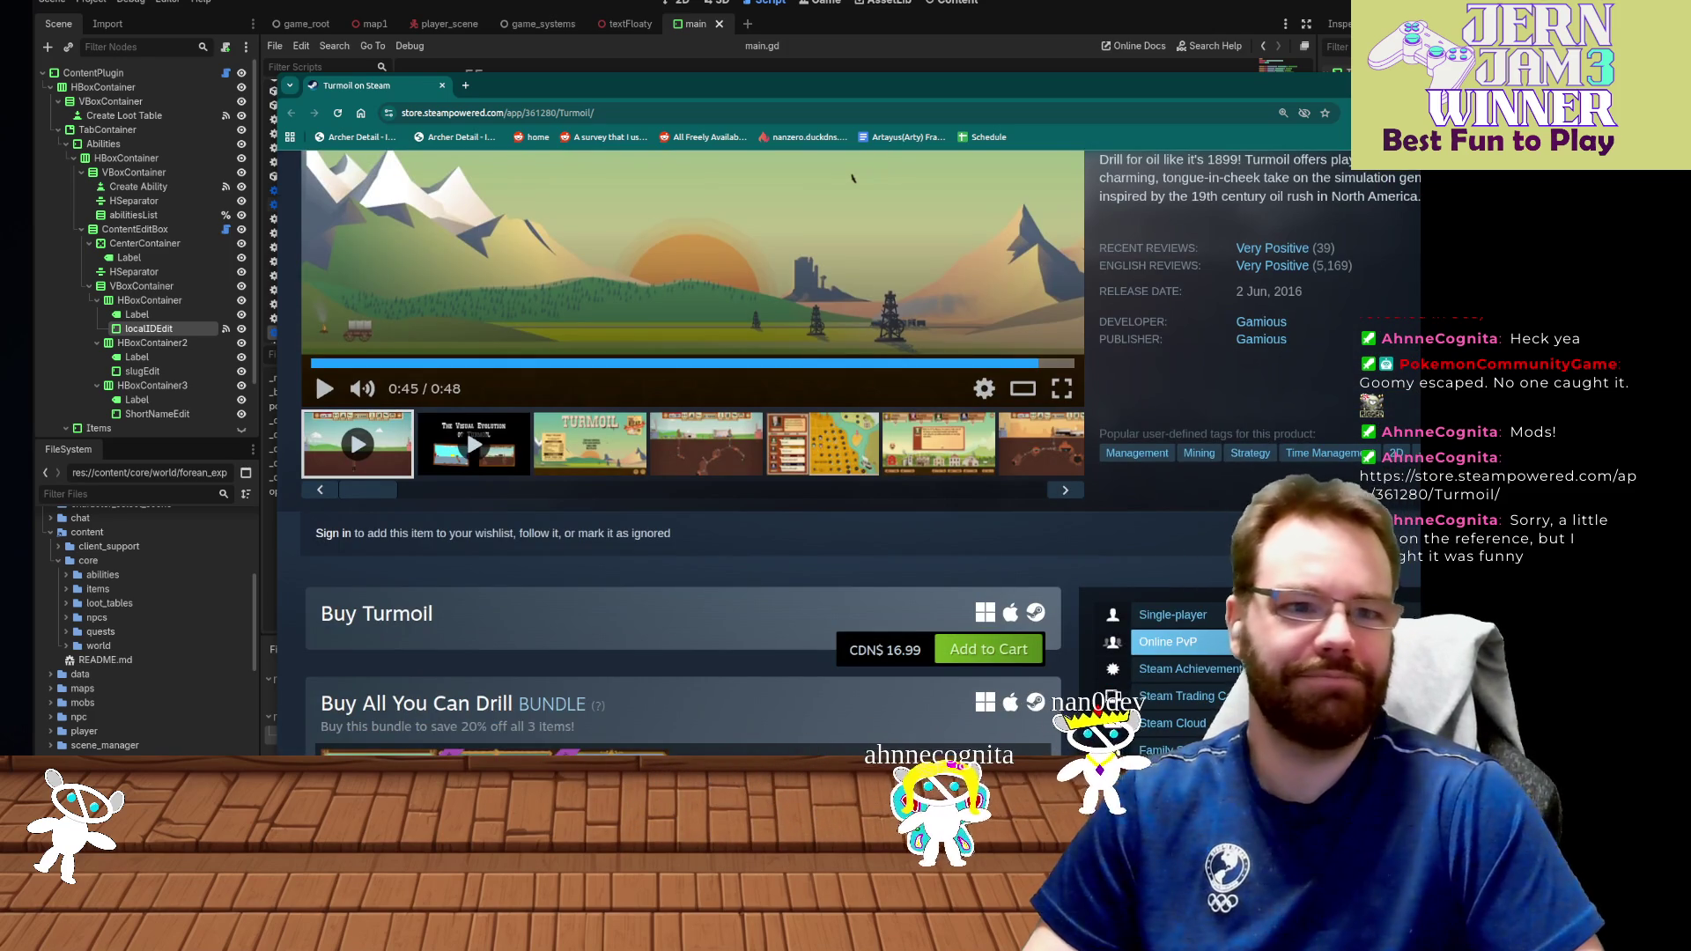
{"action": "scroll", "coordinate": [859, 468], "scroll_direction": "up", "scroll_amount": 6}
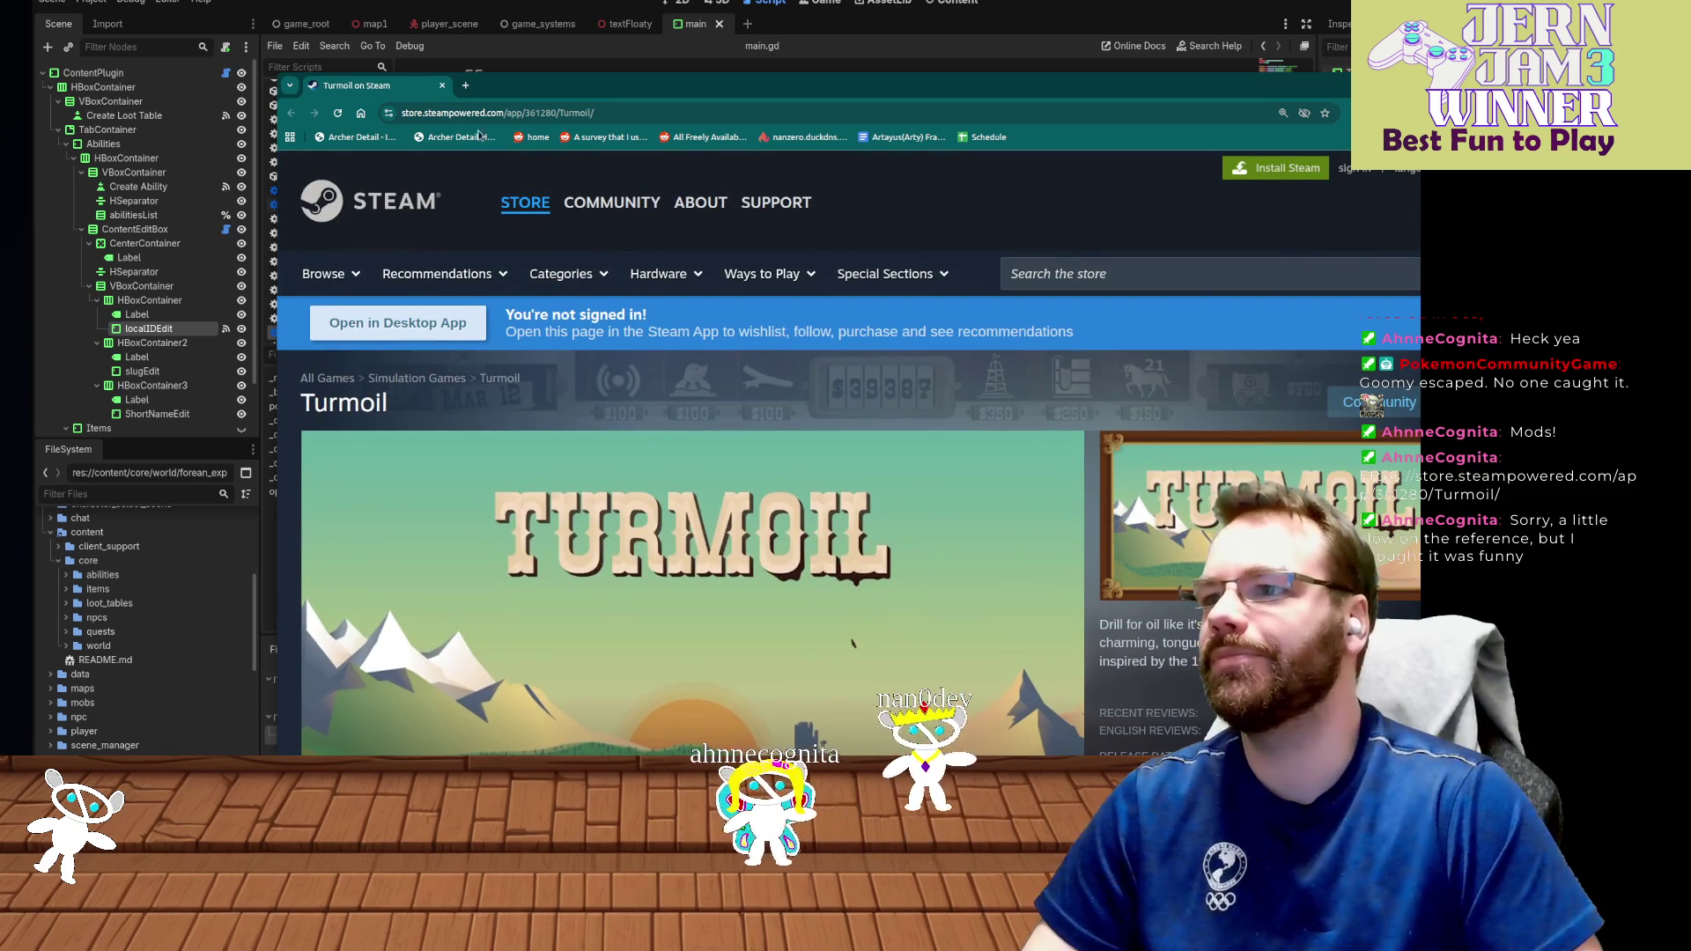
{"action": "left_click", "coordinate": [443, 86]}
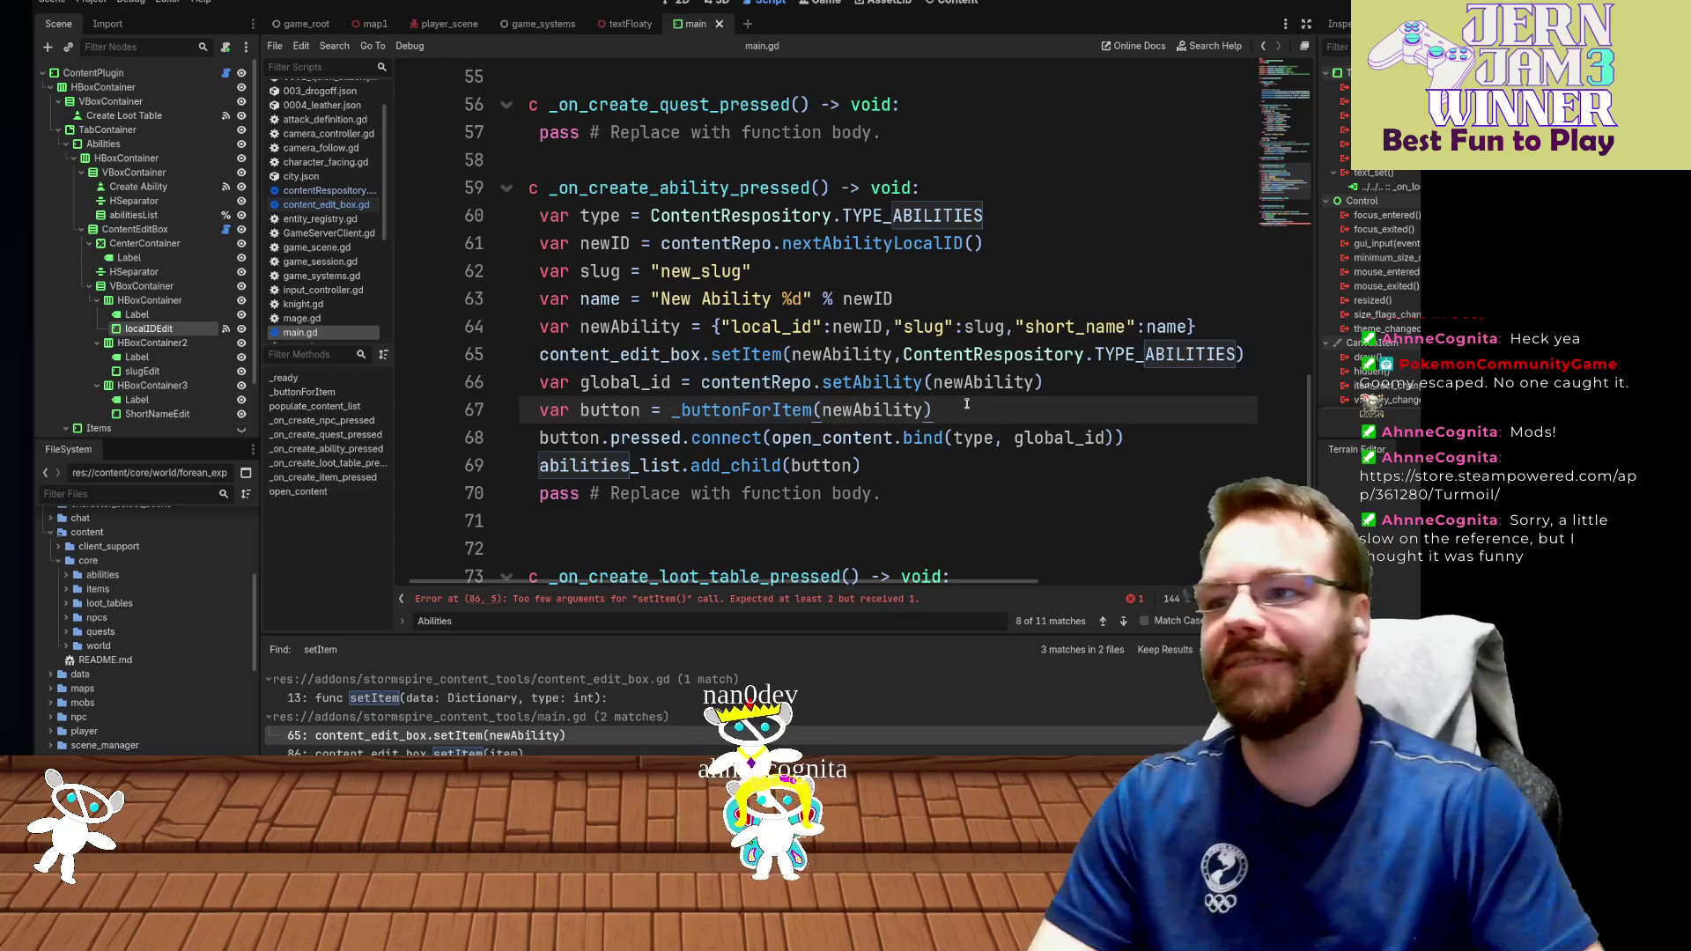
Step: Leave main.gd and bring up content_edit_box.gd from the script list
{"action": "left_click", "coordinate": [1005, 381]}
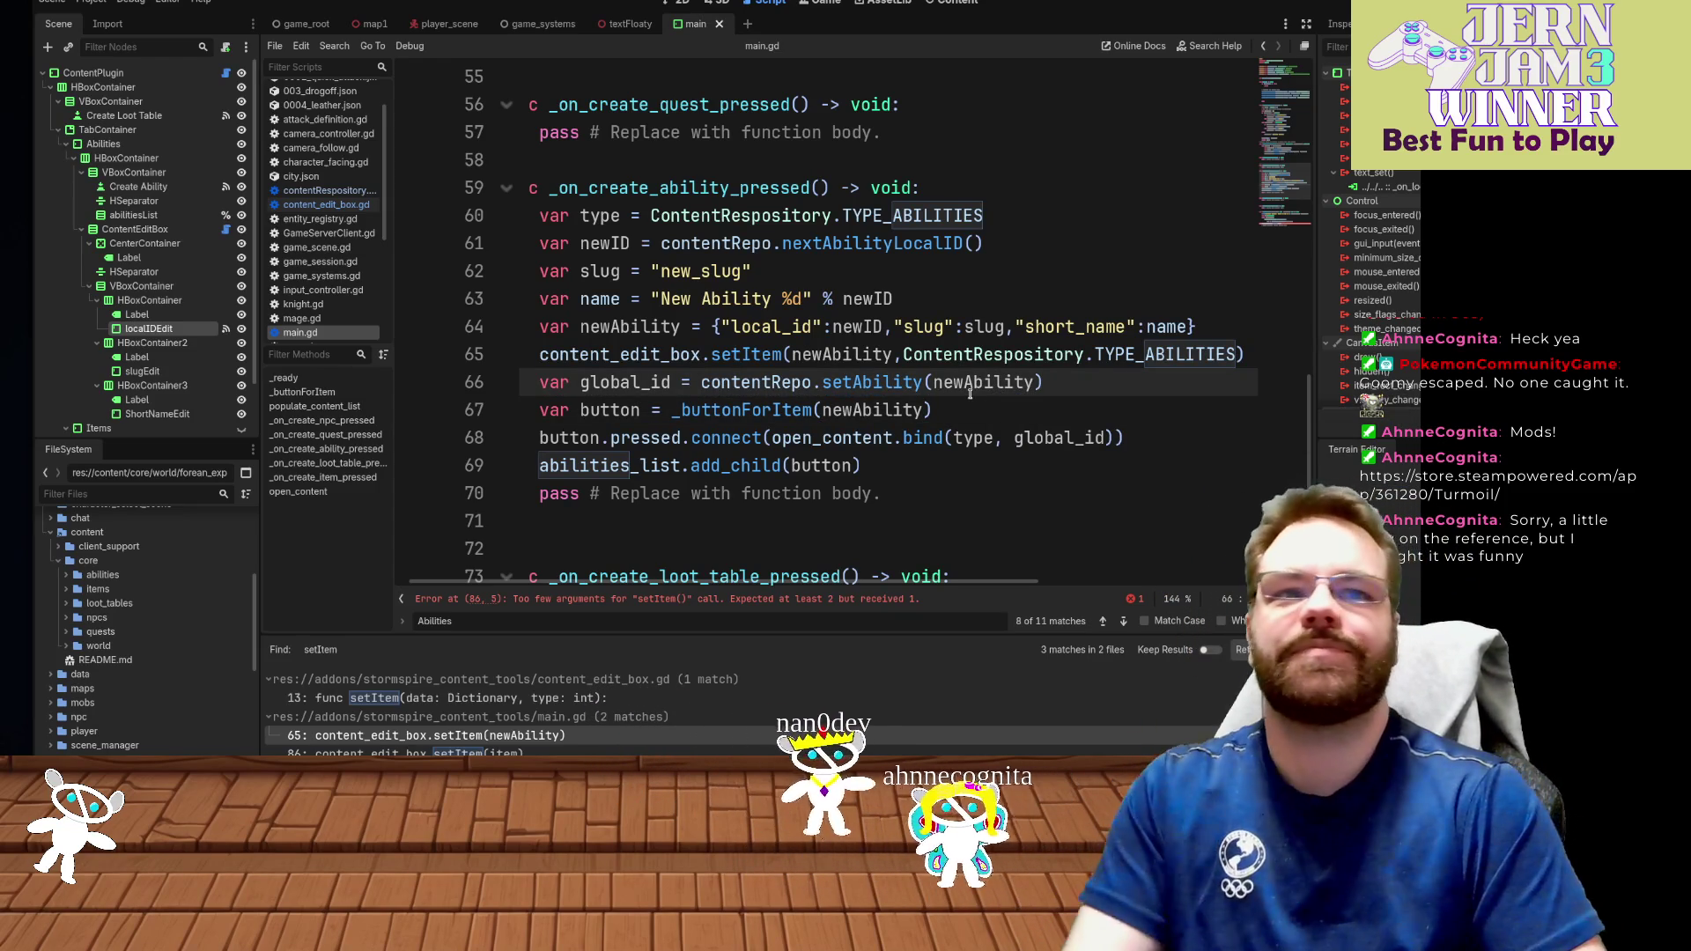
{"action": "left_click", "coordinate": [983, 483]}
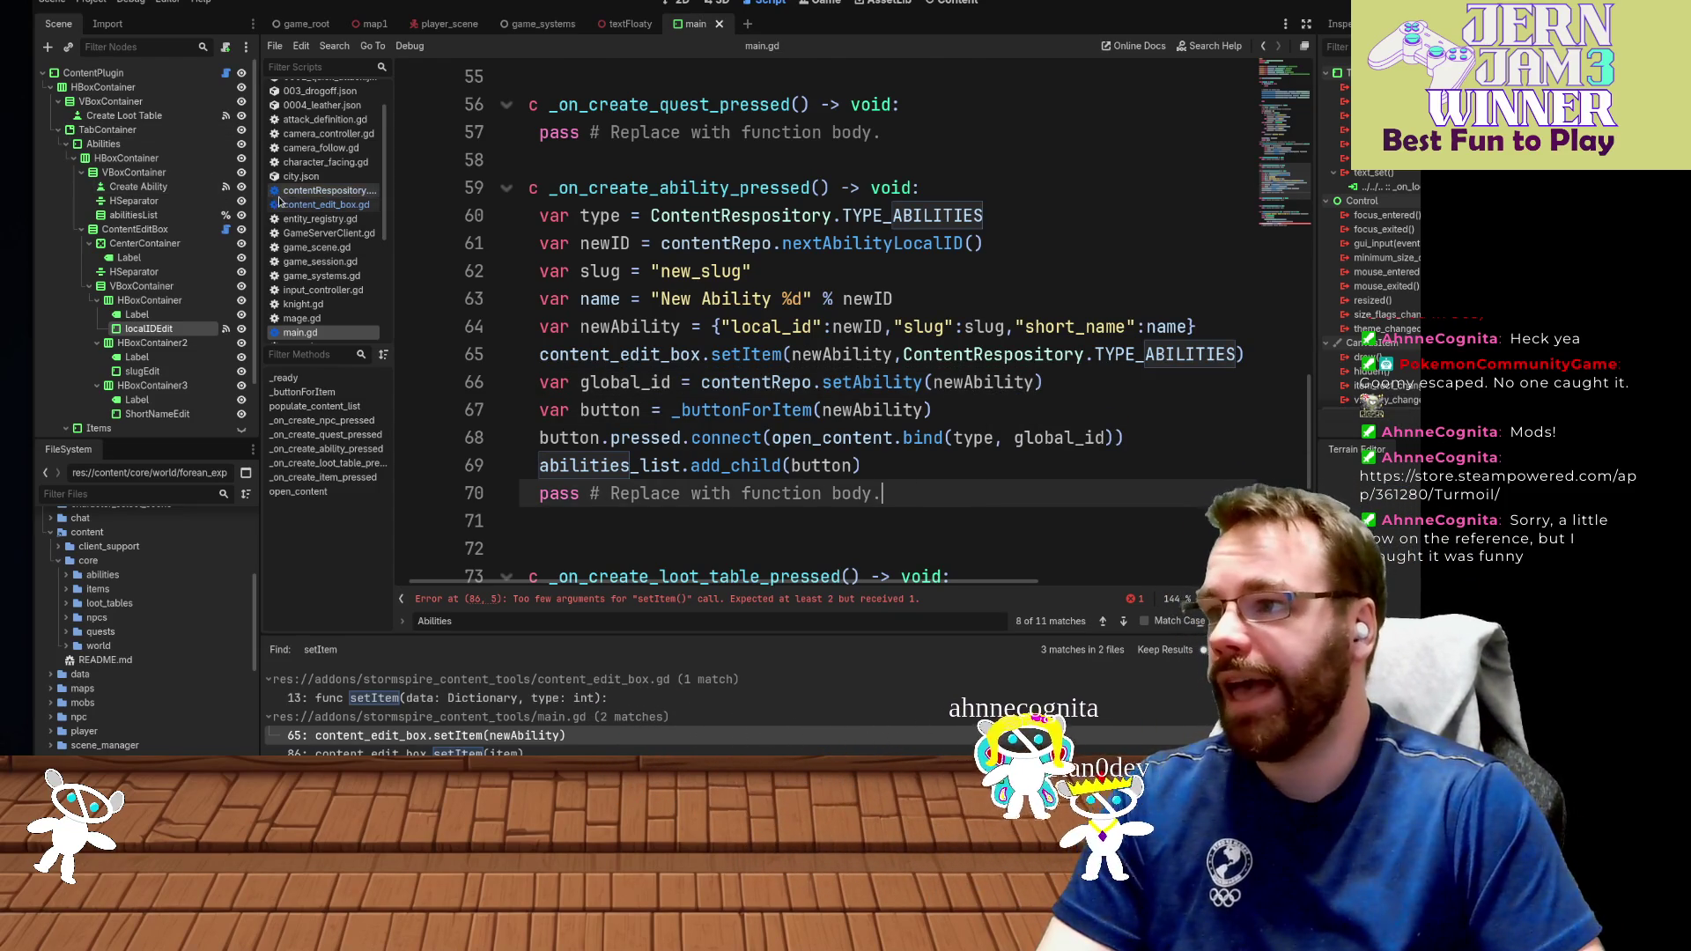
{"action": "left_click", "coordinate": [299, 190]}
{"action": "left_click", "coordinate": [300, 204]}
{"action": "left_click", "coordinate": [958, 438]}
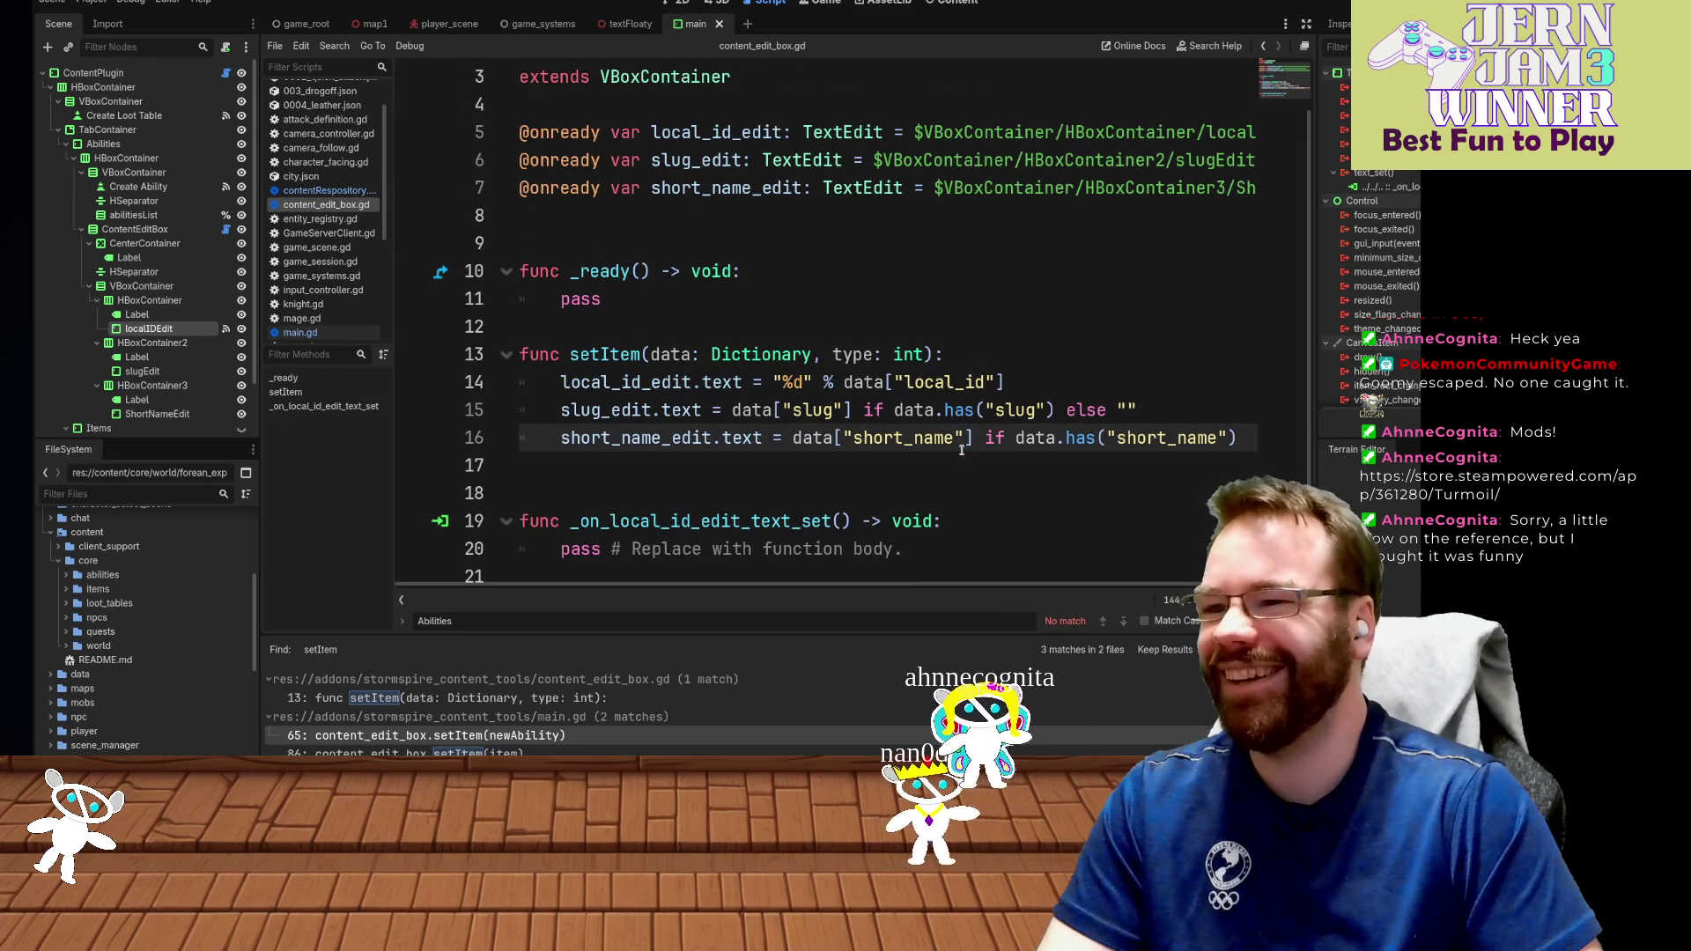
Step: Select slugEdit and connect its text_set signal to ContentEditBox as _on_slug_edit_text_set
{"action": "left_click", "coordinate": [220, 231]}
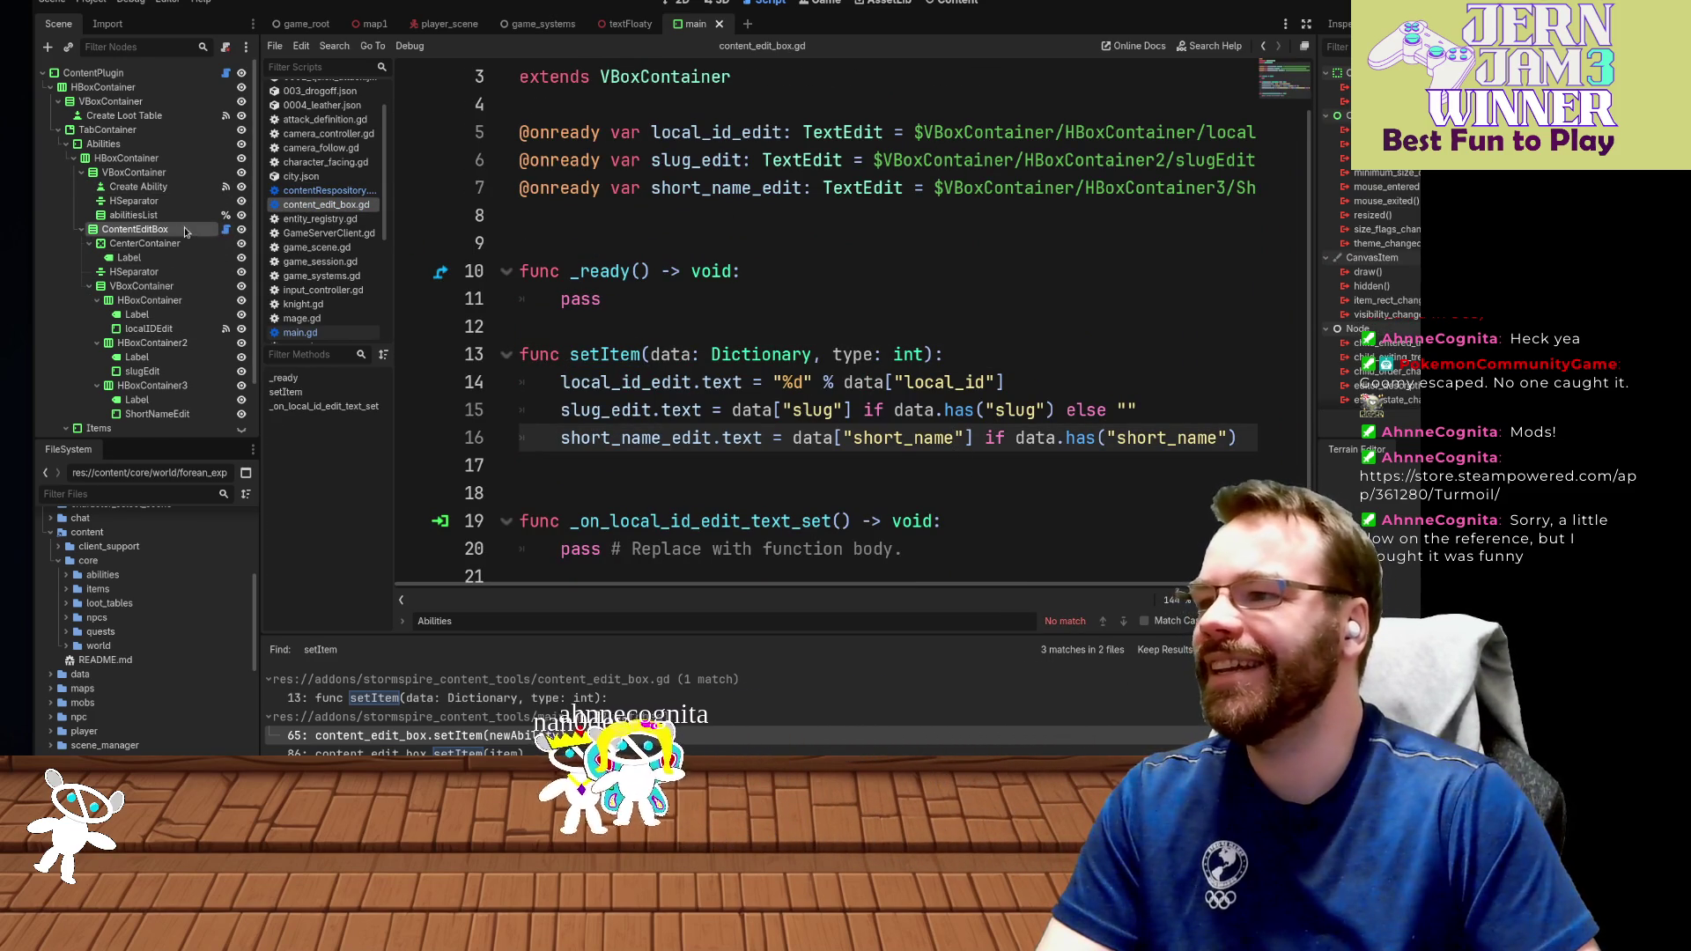
{"action": "left_click", "coordinate": [191, 329]}
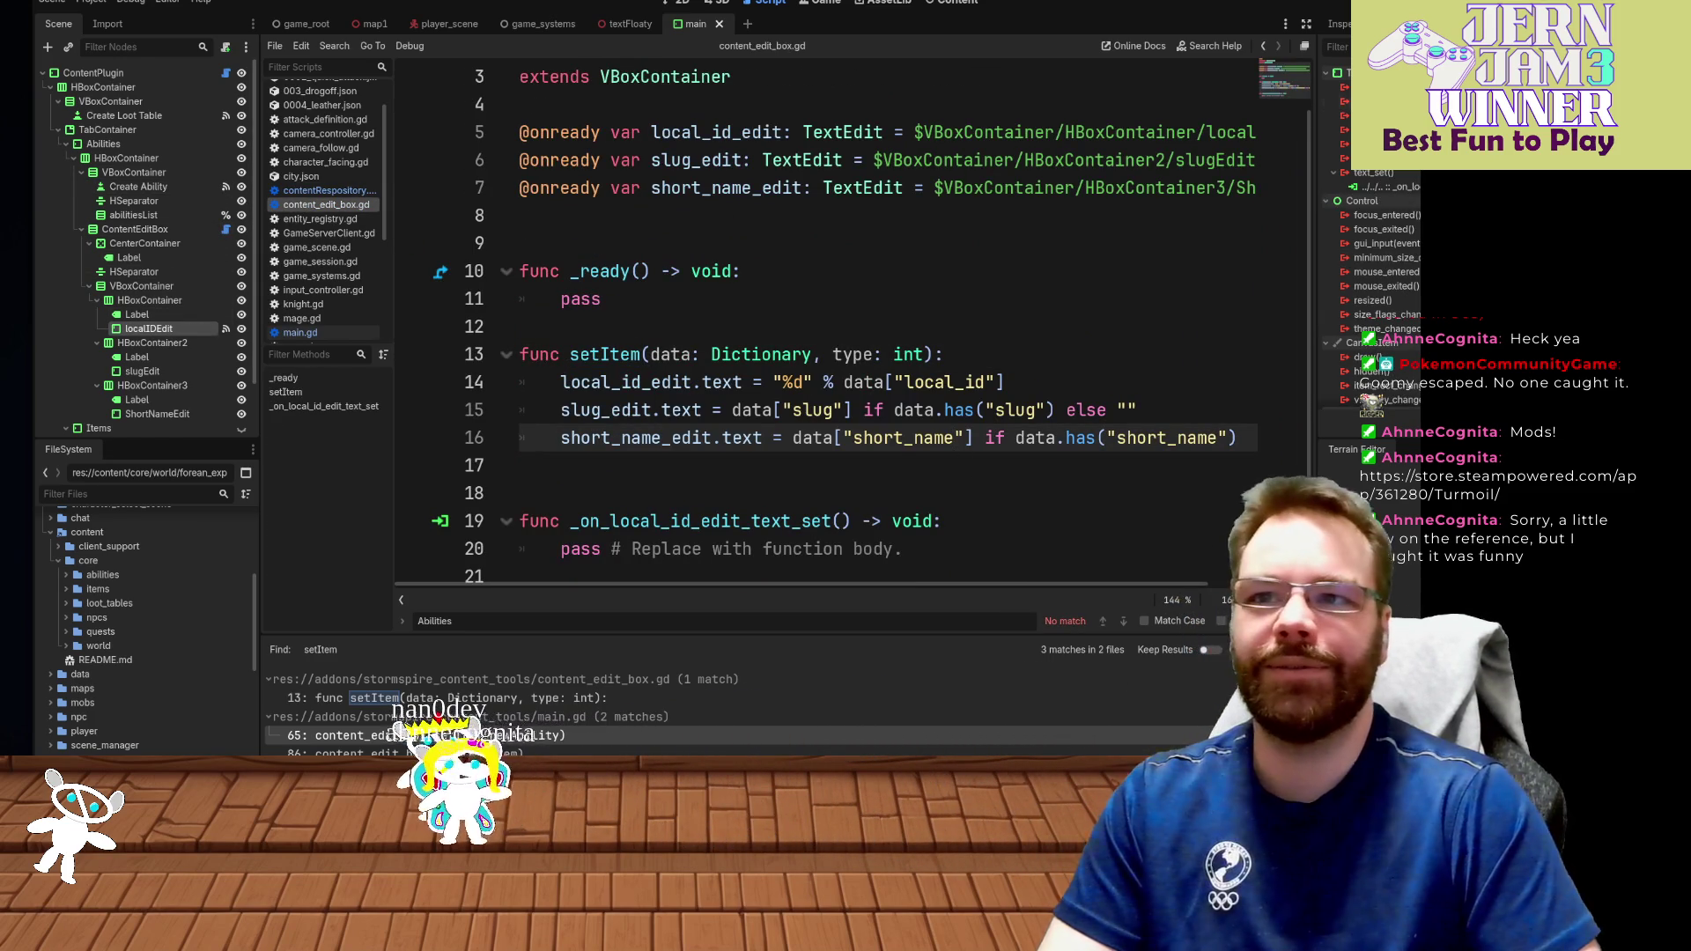
{"action": "left_click", "coordinate": [142, 371]}
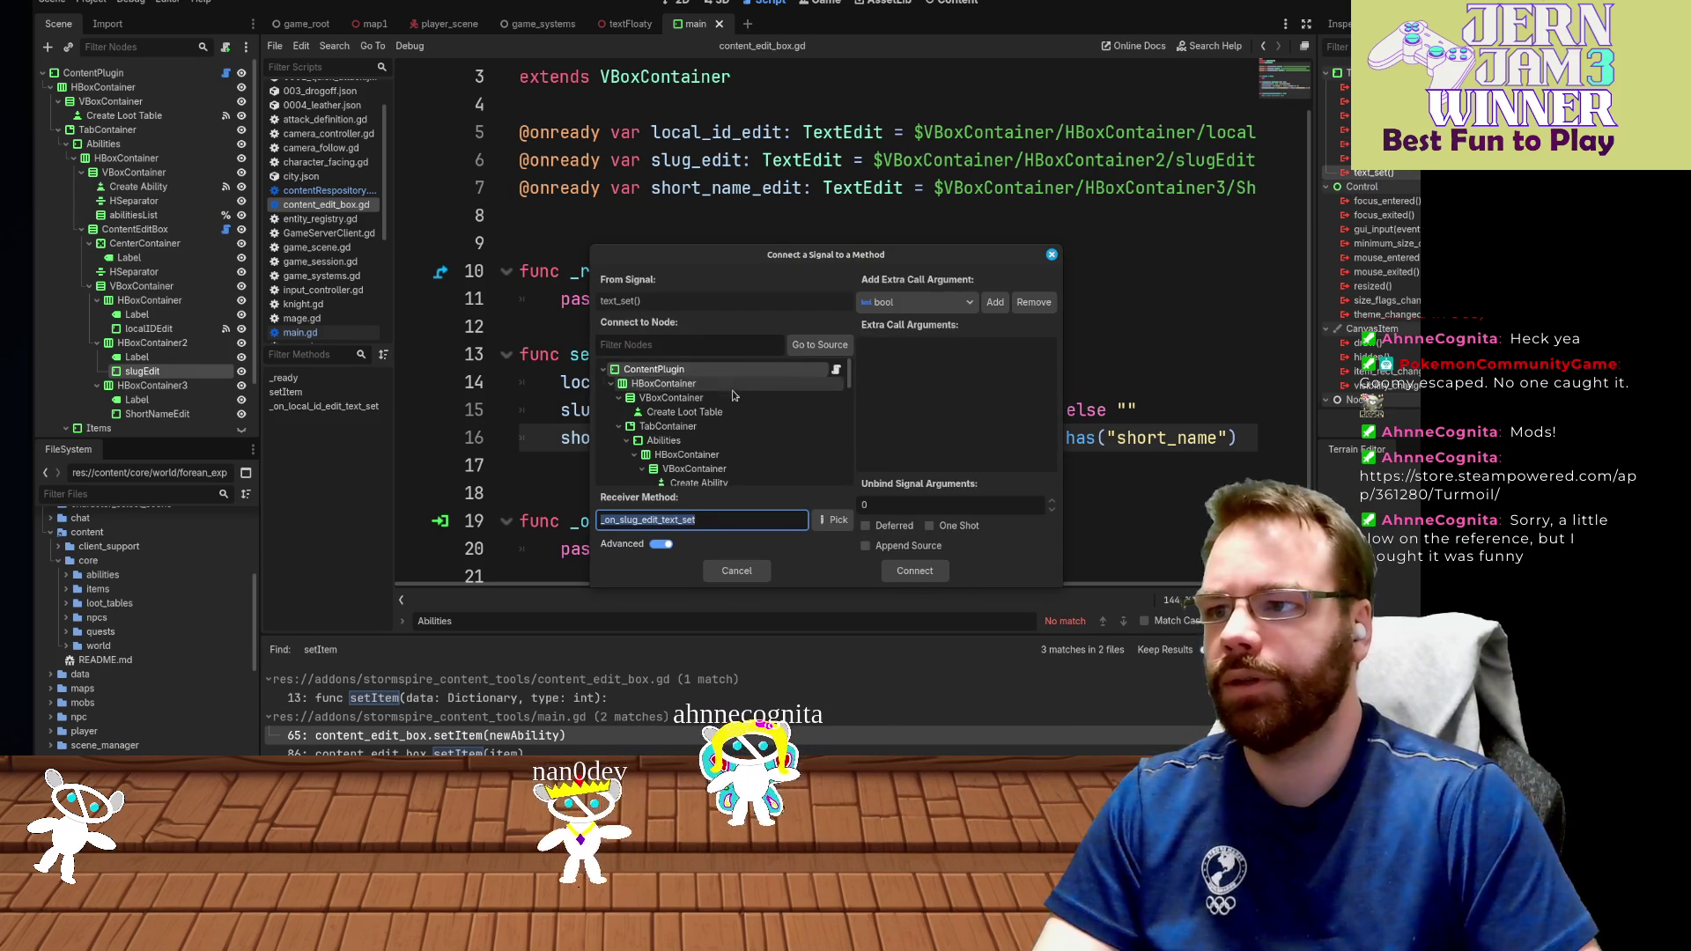
{"action": "scroll", "coordinate": [736, 405], "scroll_direction": "down", "scroll_amount": 3}
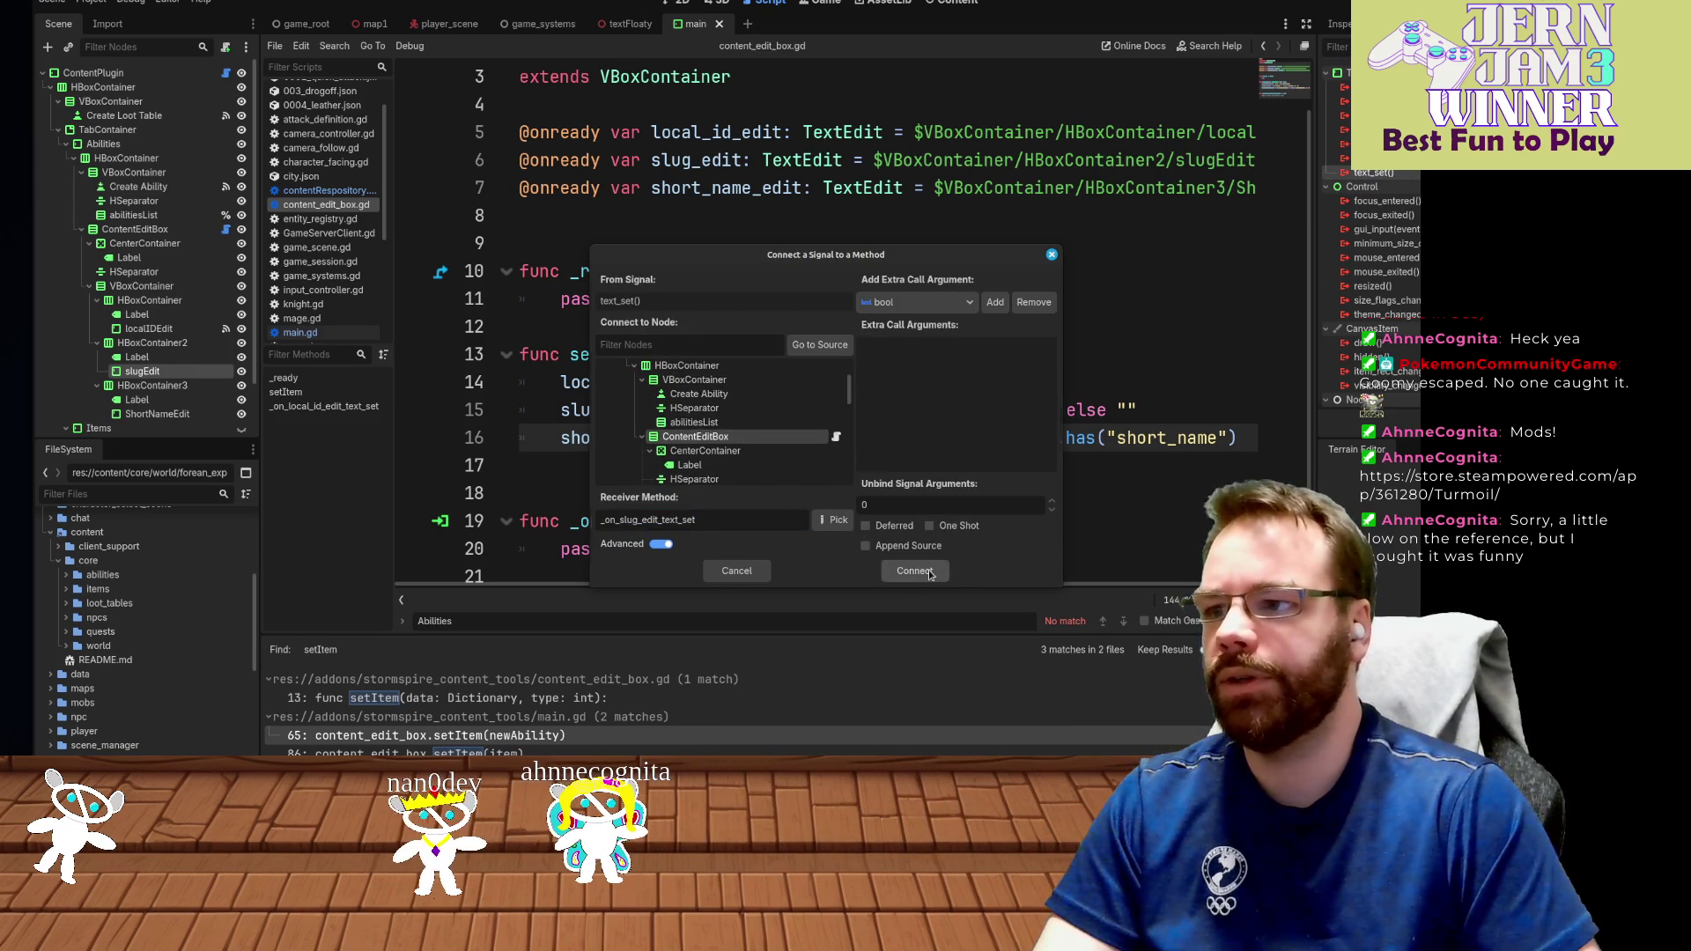
{"action": "left_click", "coordinate": [914, 570]}
{"action": "left_click", "coordinate": [987, 412]}
Step: Begin a print statement inside the _on_local_id_edit_text_set handler
{"action": "key", "text": "Return"}
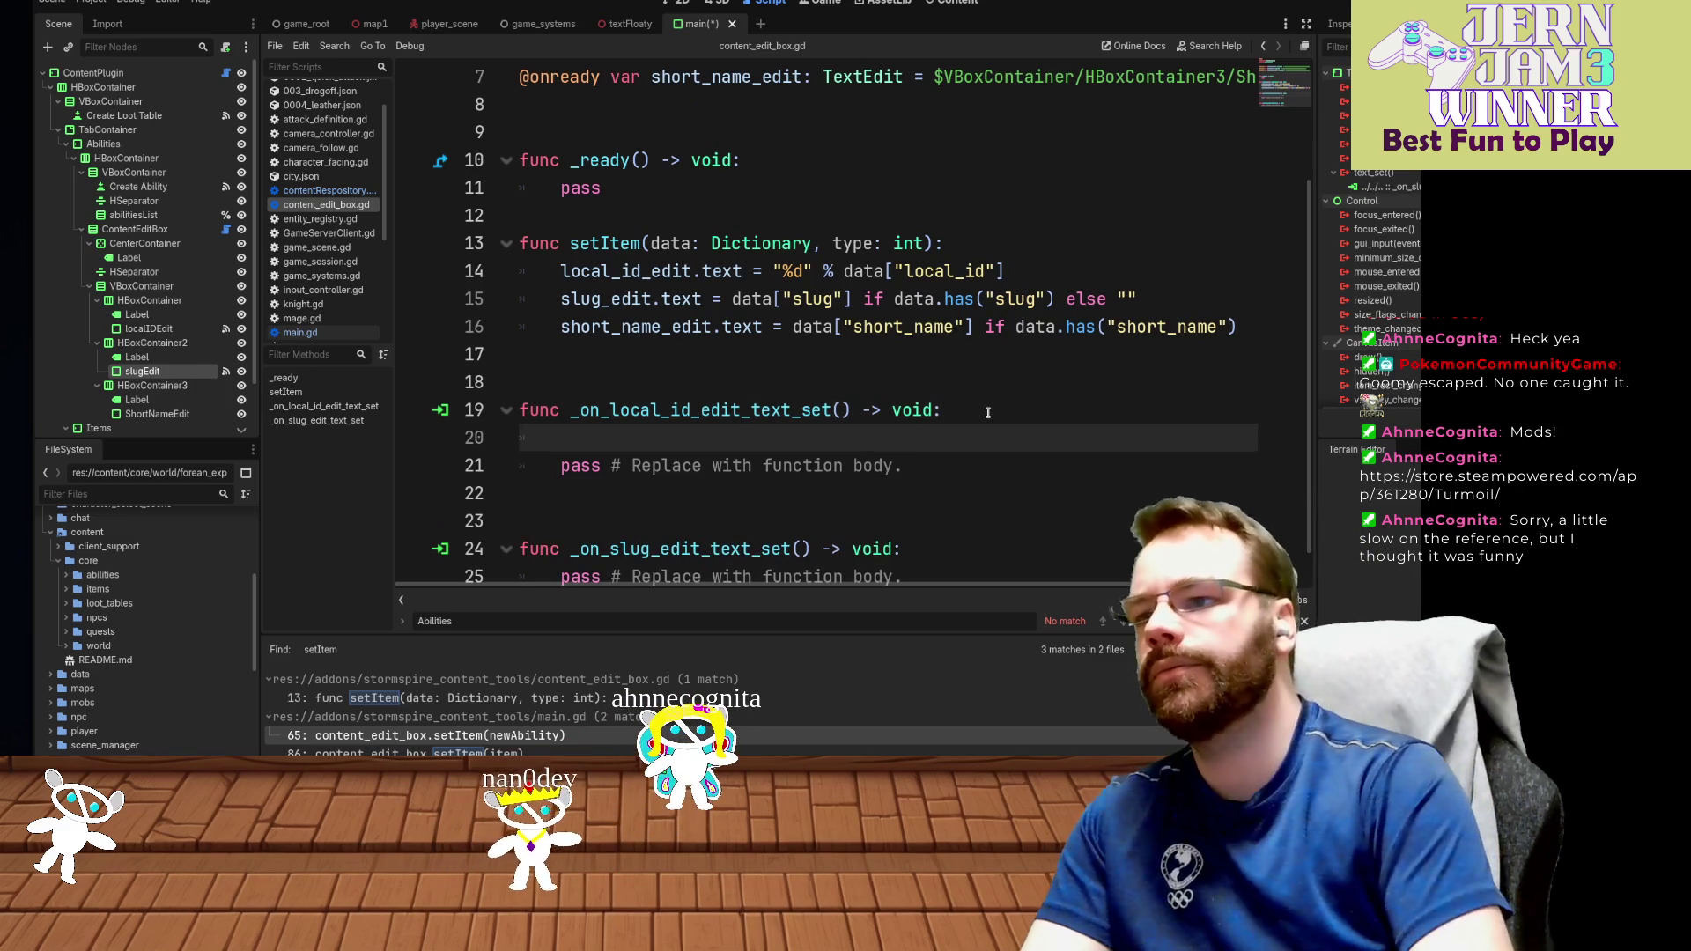
{"action": "type", "text": "ptin"}
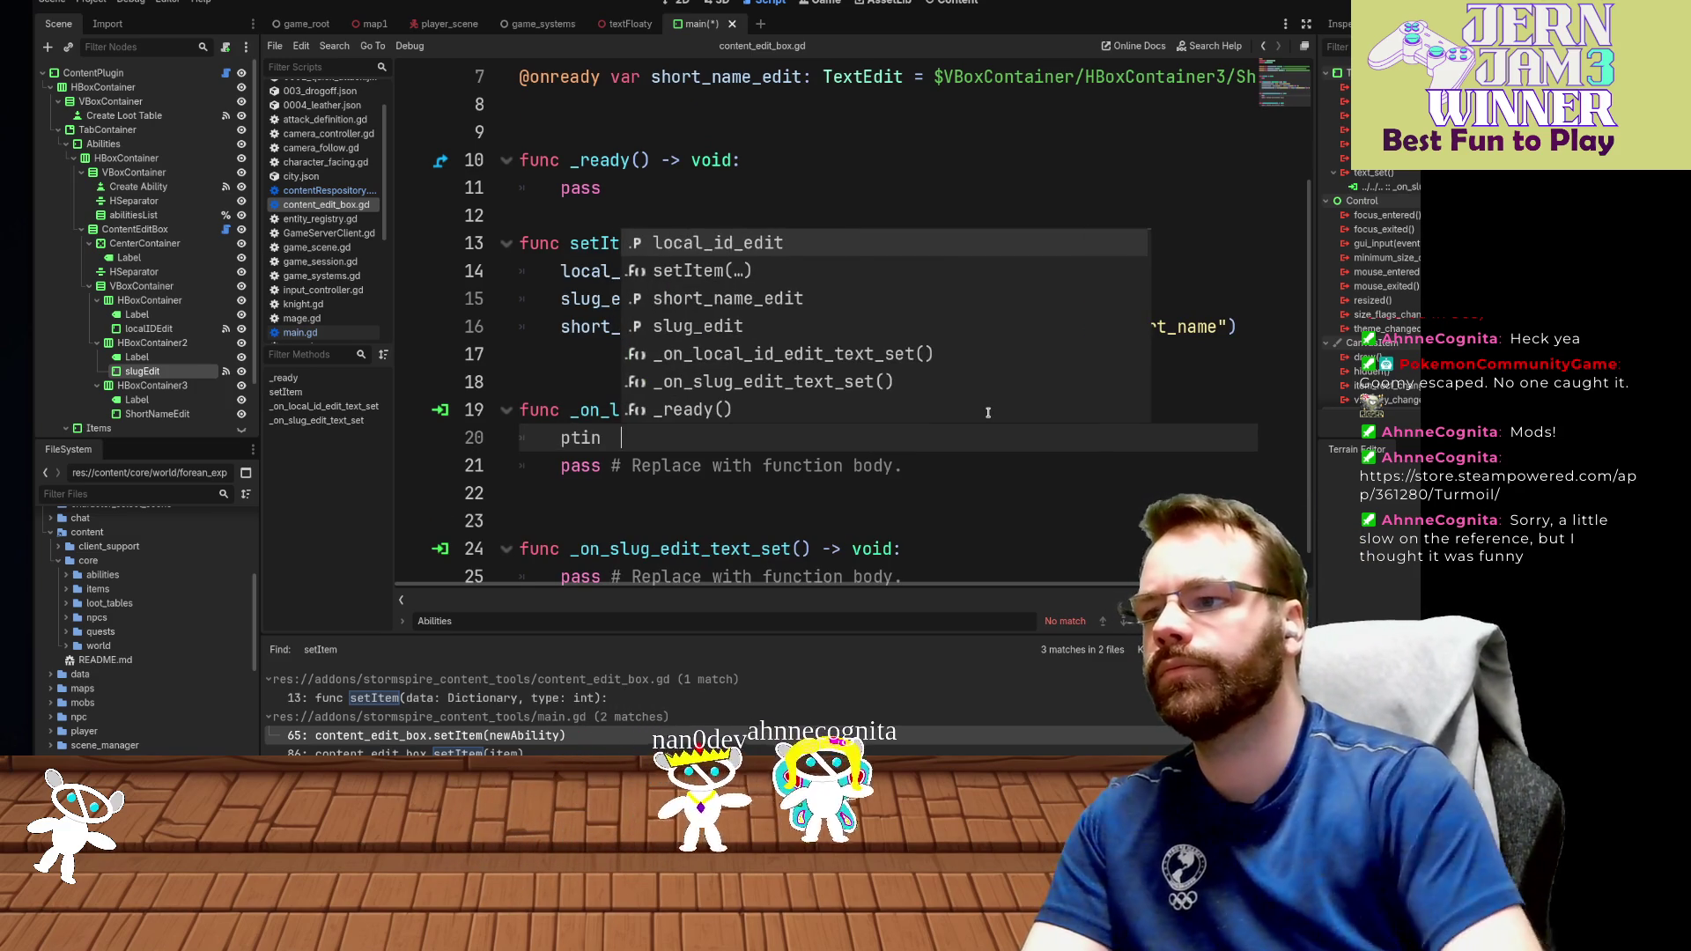
{"action": "key", "text": "BackSpace"}
{"action": "key", "text": "BackSpace"}
{"action": "key", "text": "BackSpace"}
{"action": "type", "text": "rinb"}
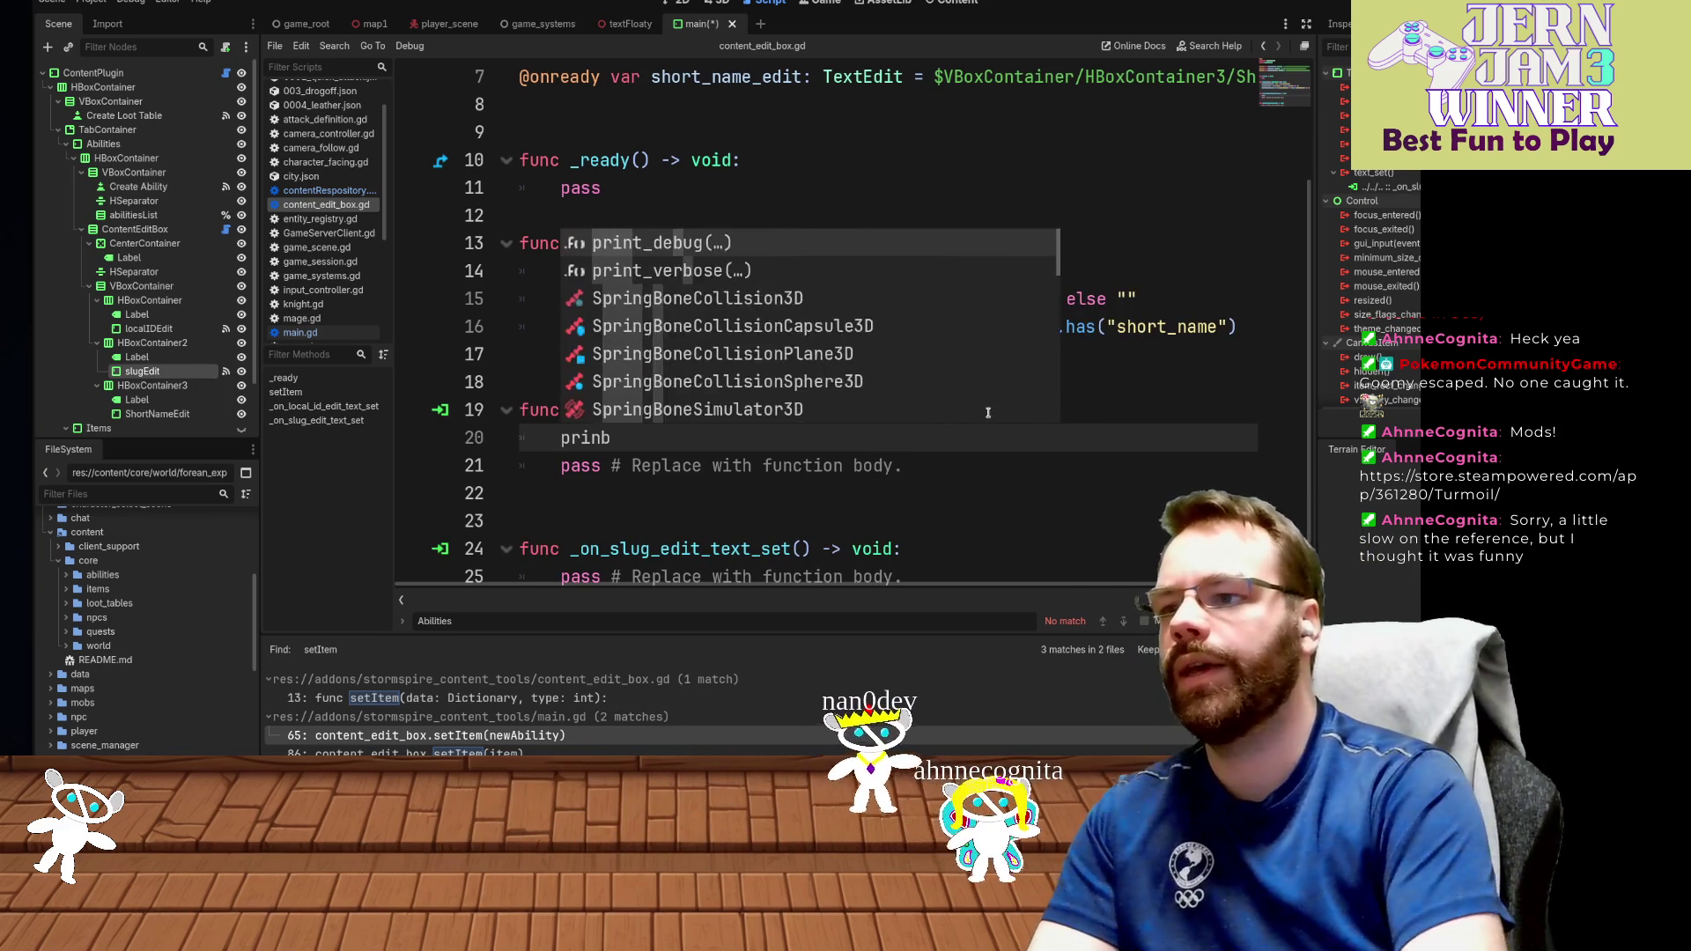
{"action": "key", "text": "BackSpace"}
{"action": "type", "text": "t"}
{"action": "key", "text": "Escape"}
Step: Complete it as print(local_id_edit.text), save, and return to the Content ability editor
{"action": "left_click", "coordinate": [643, 272]}
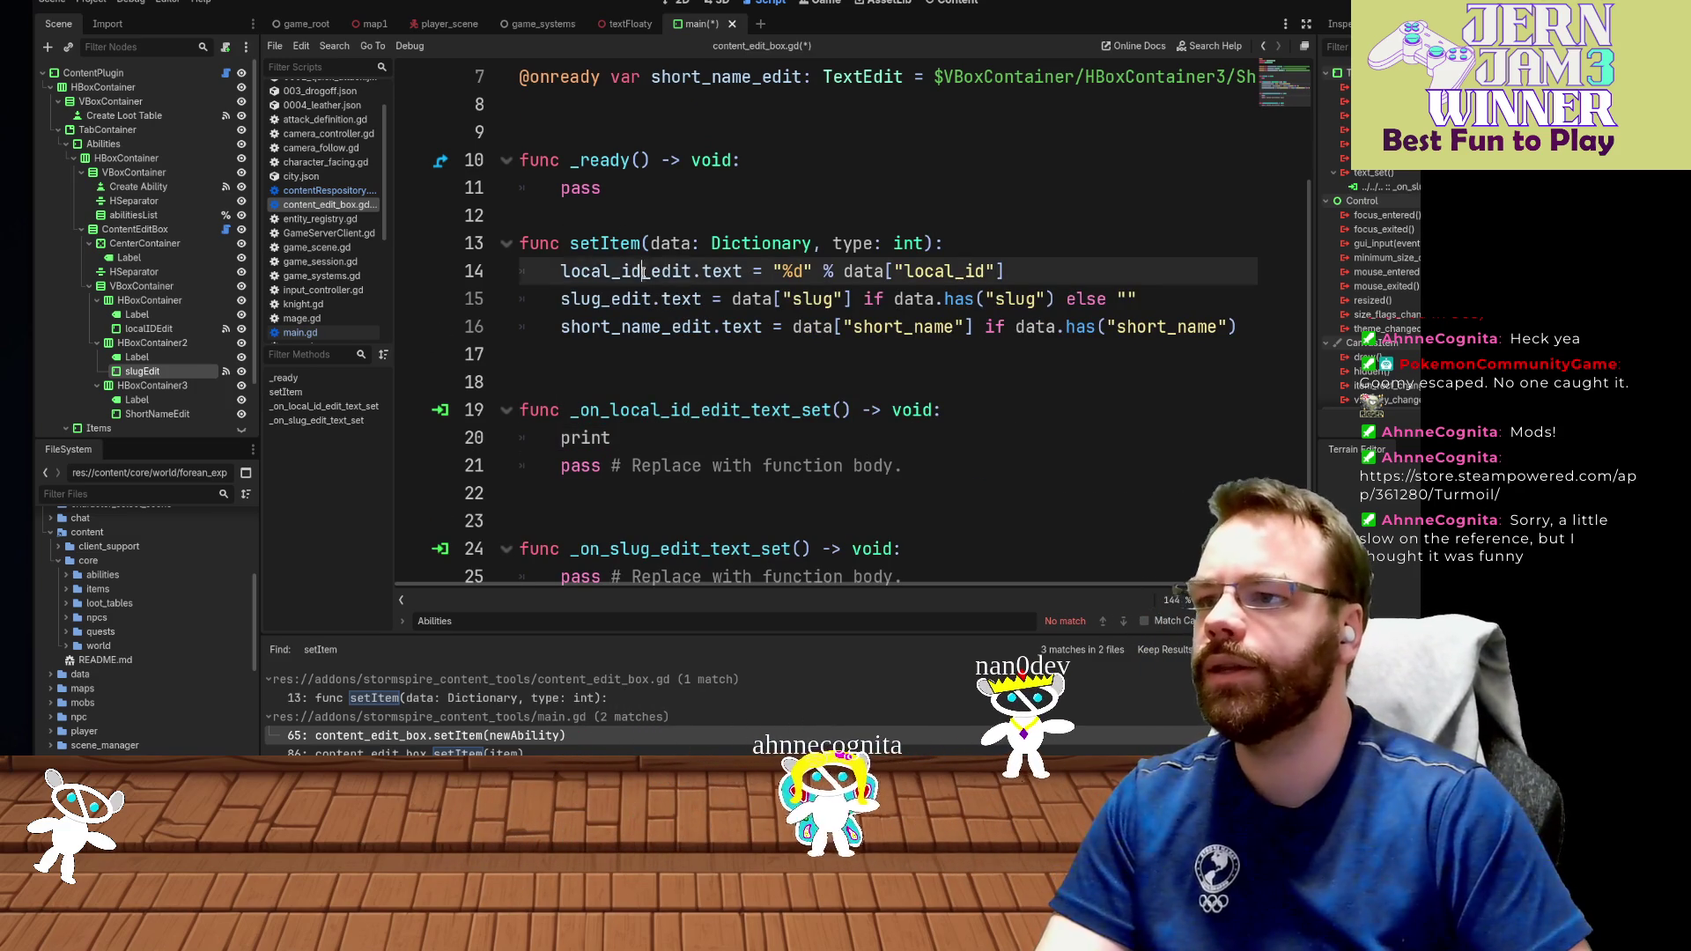
{"action": "left_click", "coordinate": [691, 438]}
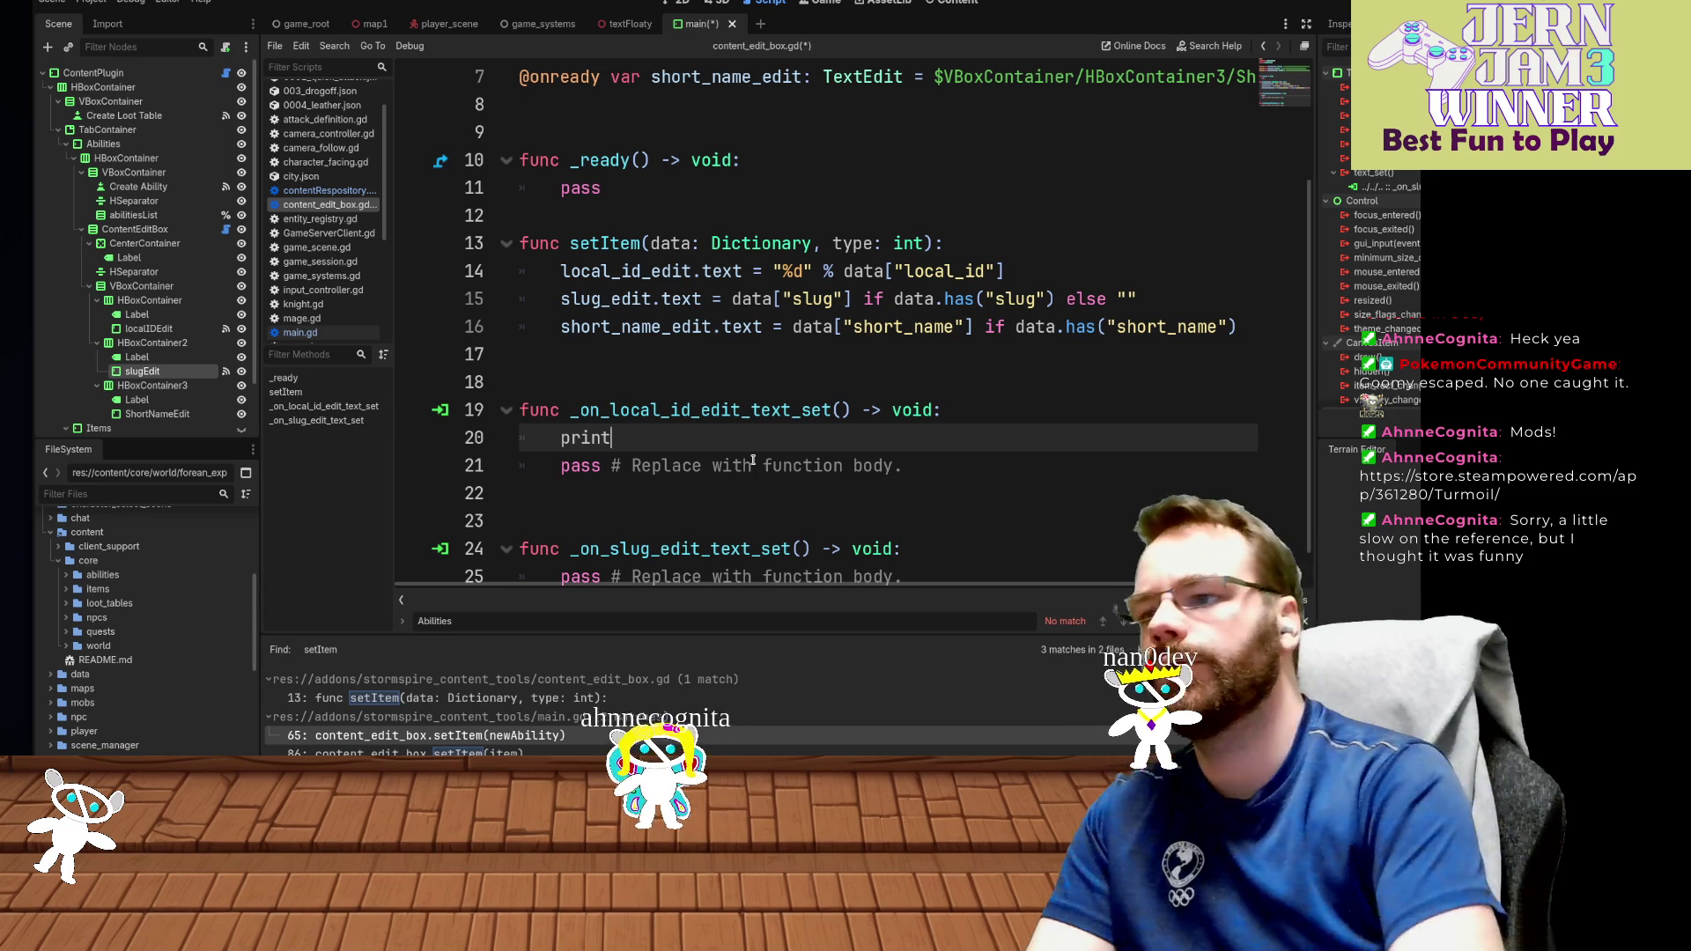
{"action": "type", "text": "local_id_edit.text"}
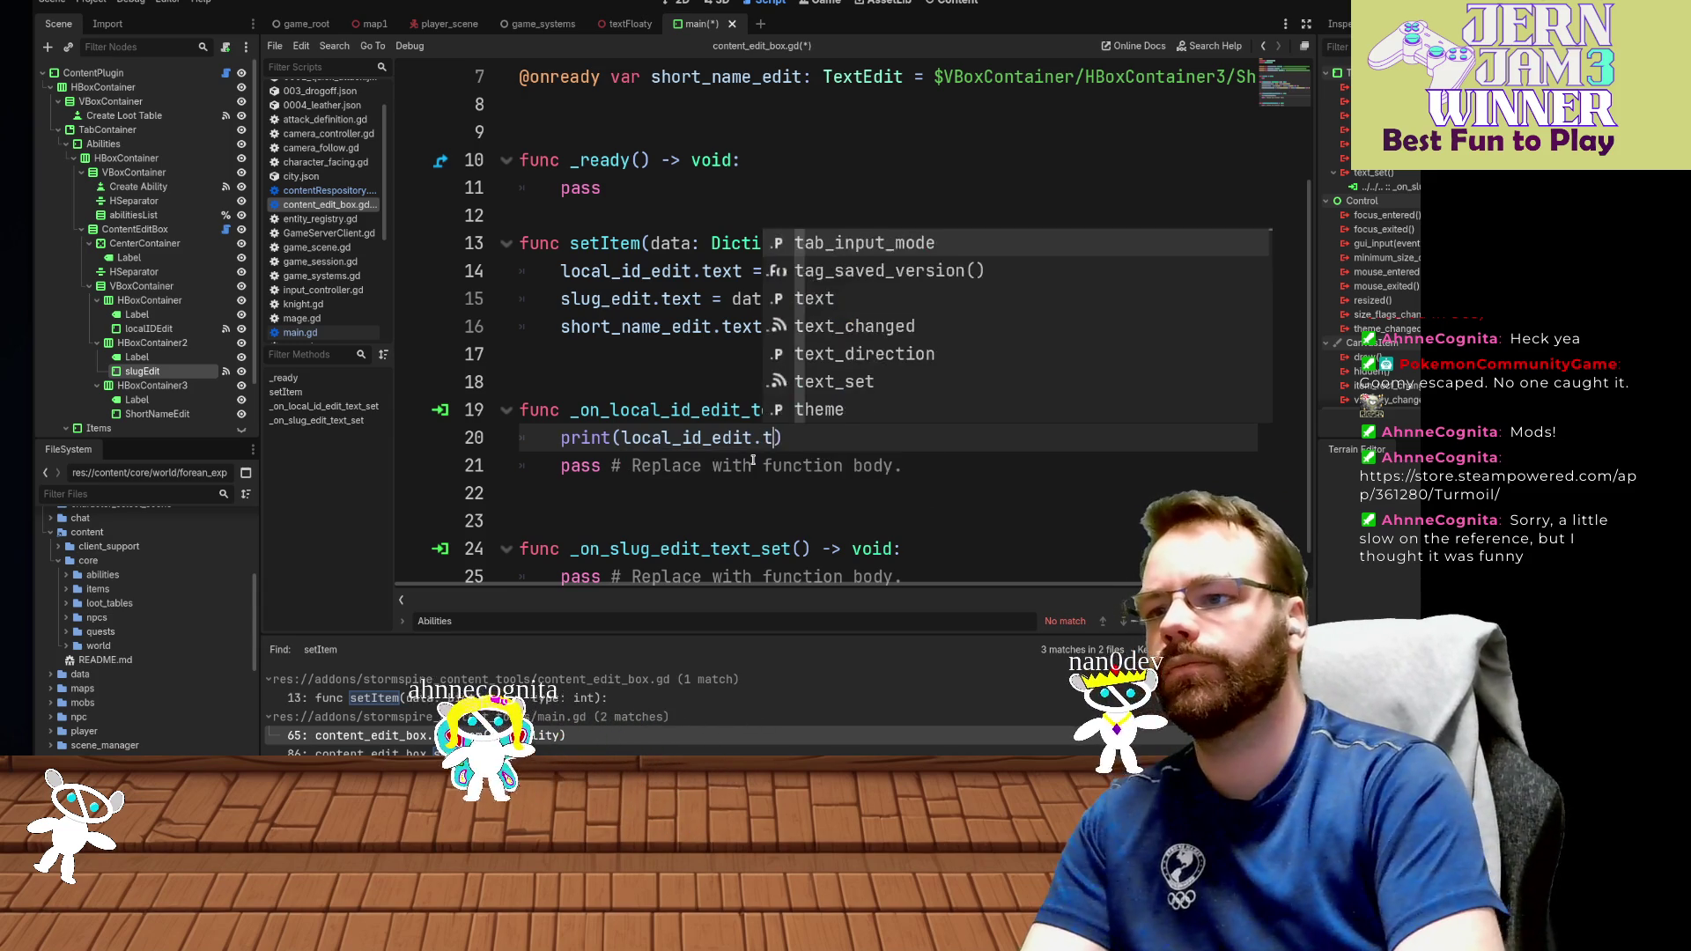
{"action": "key", "text": "ctrl+s"}
{"action": "key", "text": "Down"}
{"action": "key", "text": "Down"}
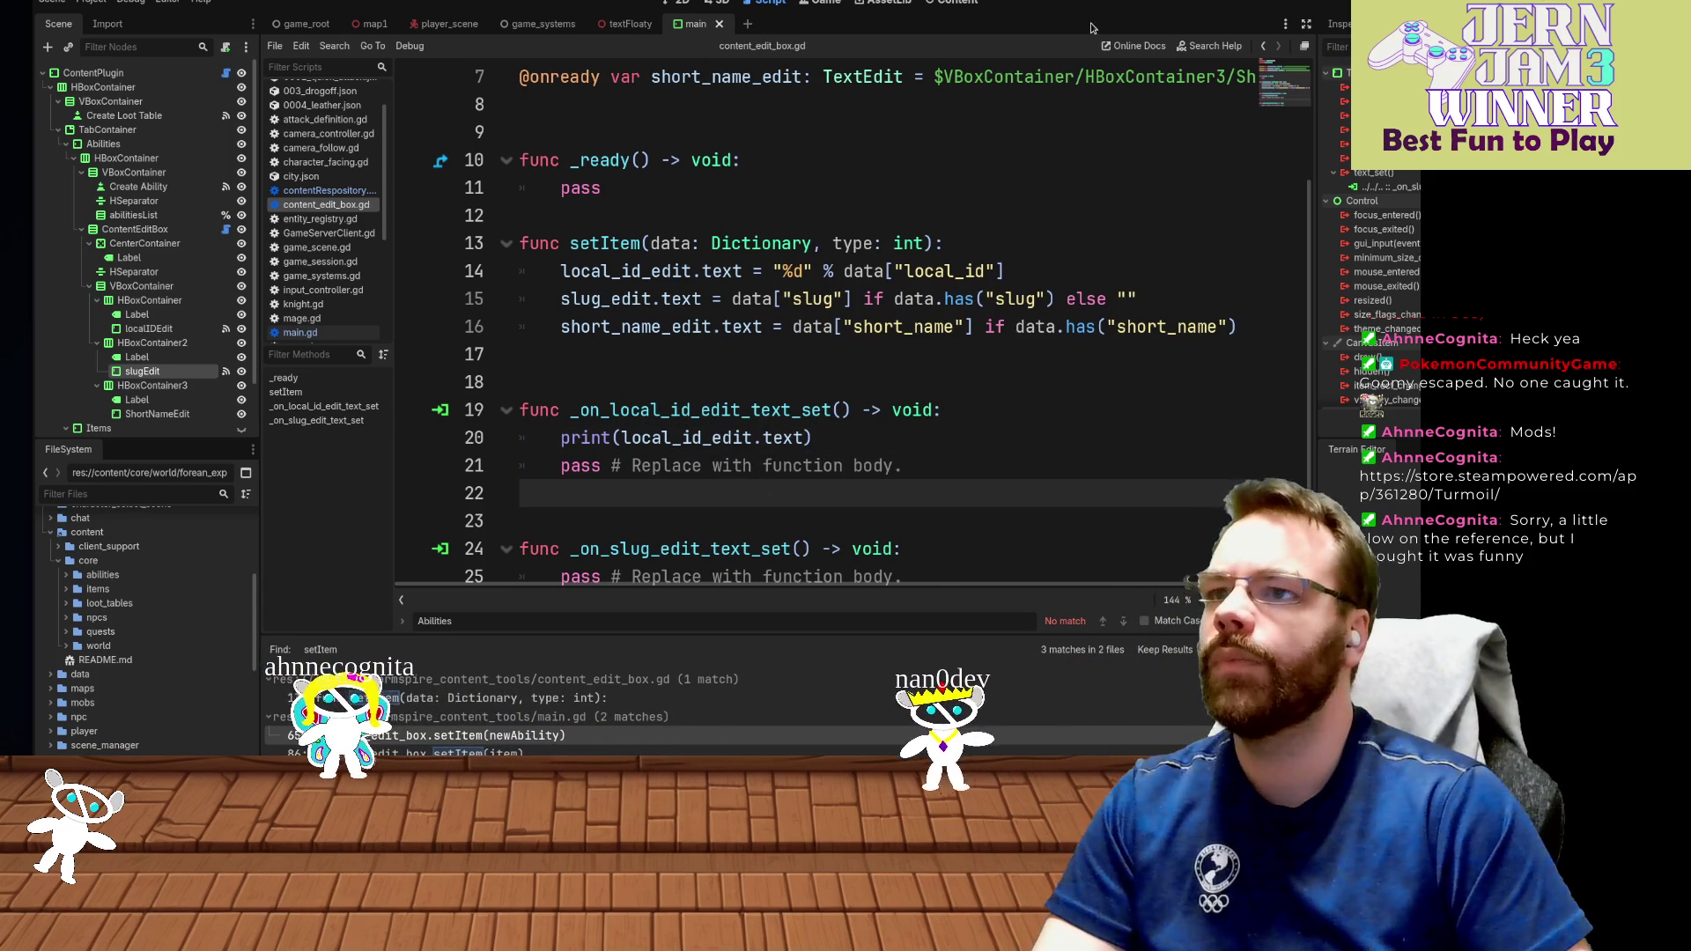
{"action": "left_click", "coordinate": [949, 3]}
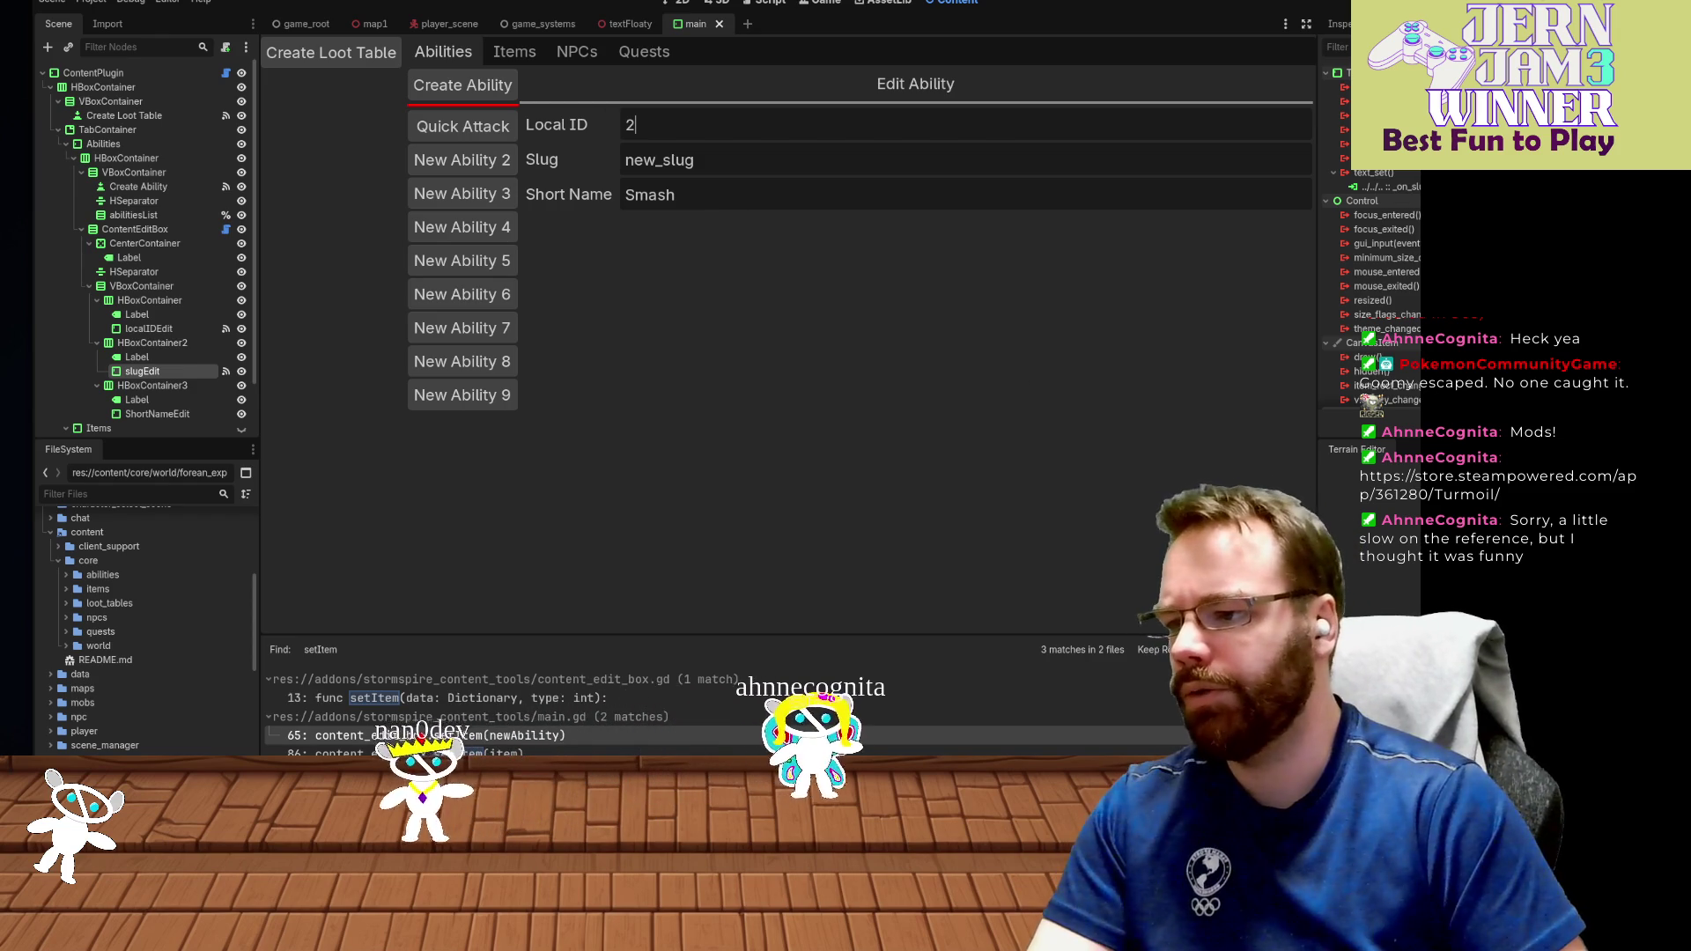
Step: Change Smash's Local ID from 2 to 12, then select localIDEdit in the Scene tree
{"action": "left_click", "coordinate": [763, 137]}
{"action": "key", "text": "BackSpace"}
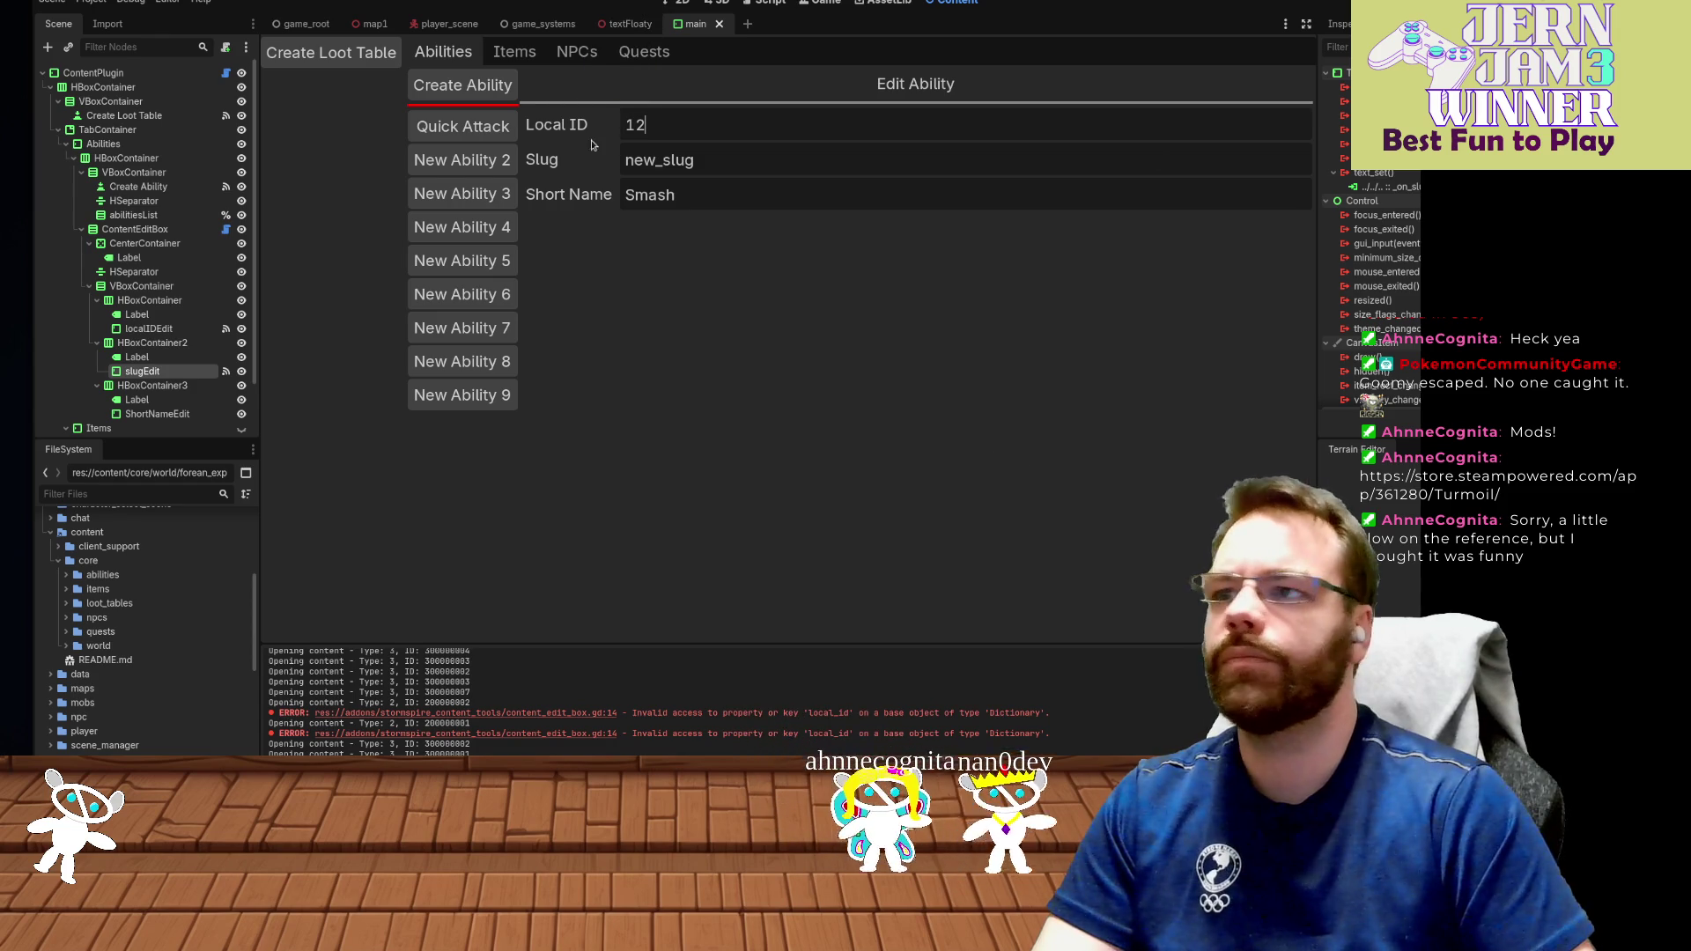
{"action": "left_click", "coordinate": [169, 330]}
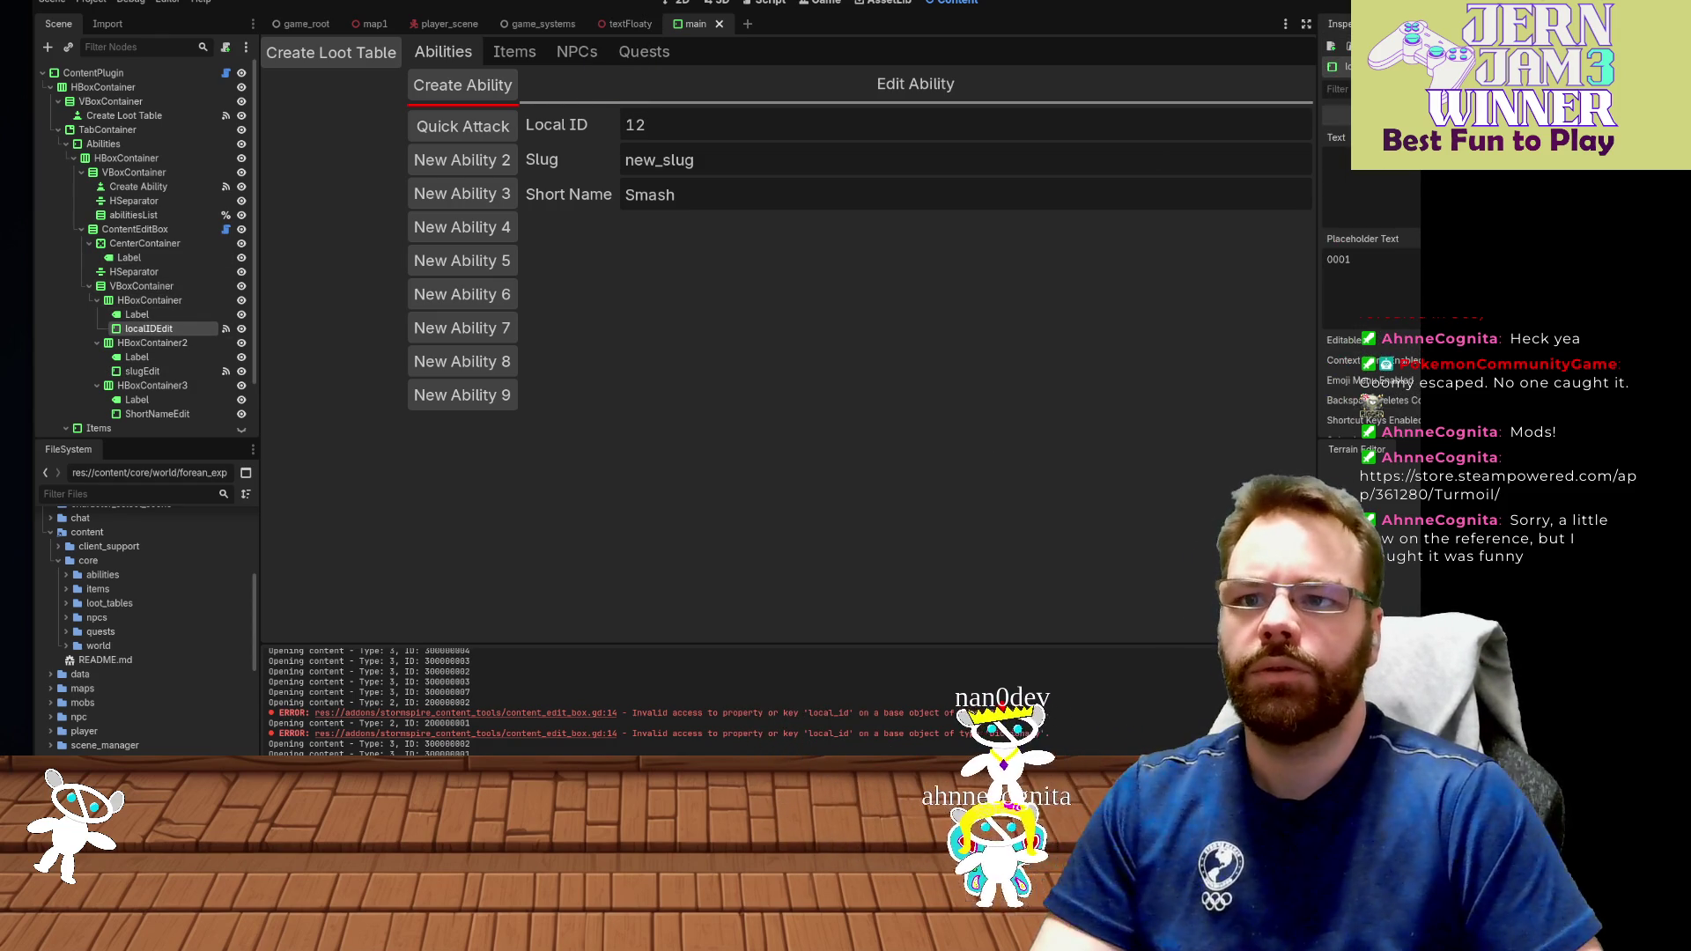
{"action": "scroll", "coordinate": [1369, 264], "scroll_direction": "down", "scroll_amount": 3}
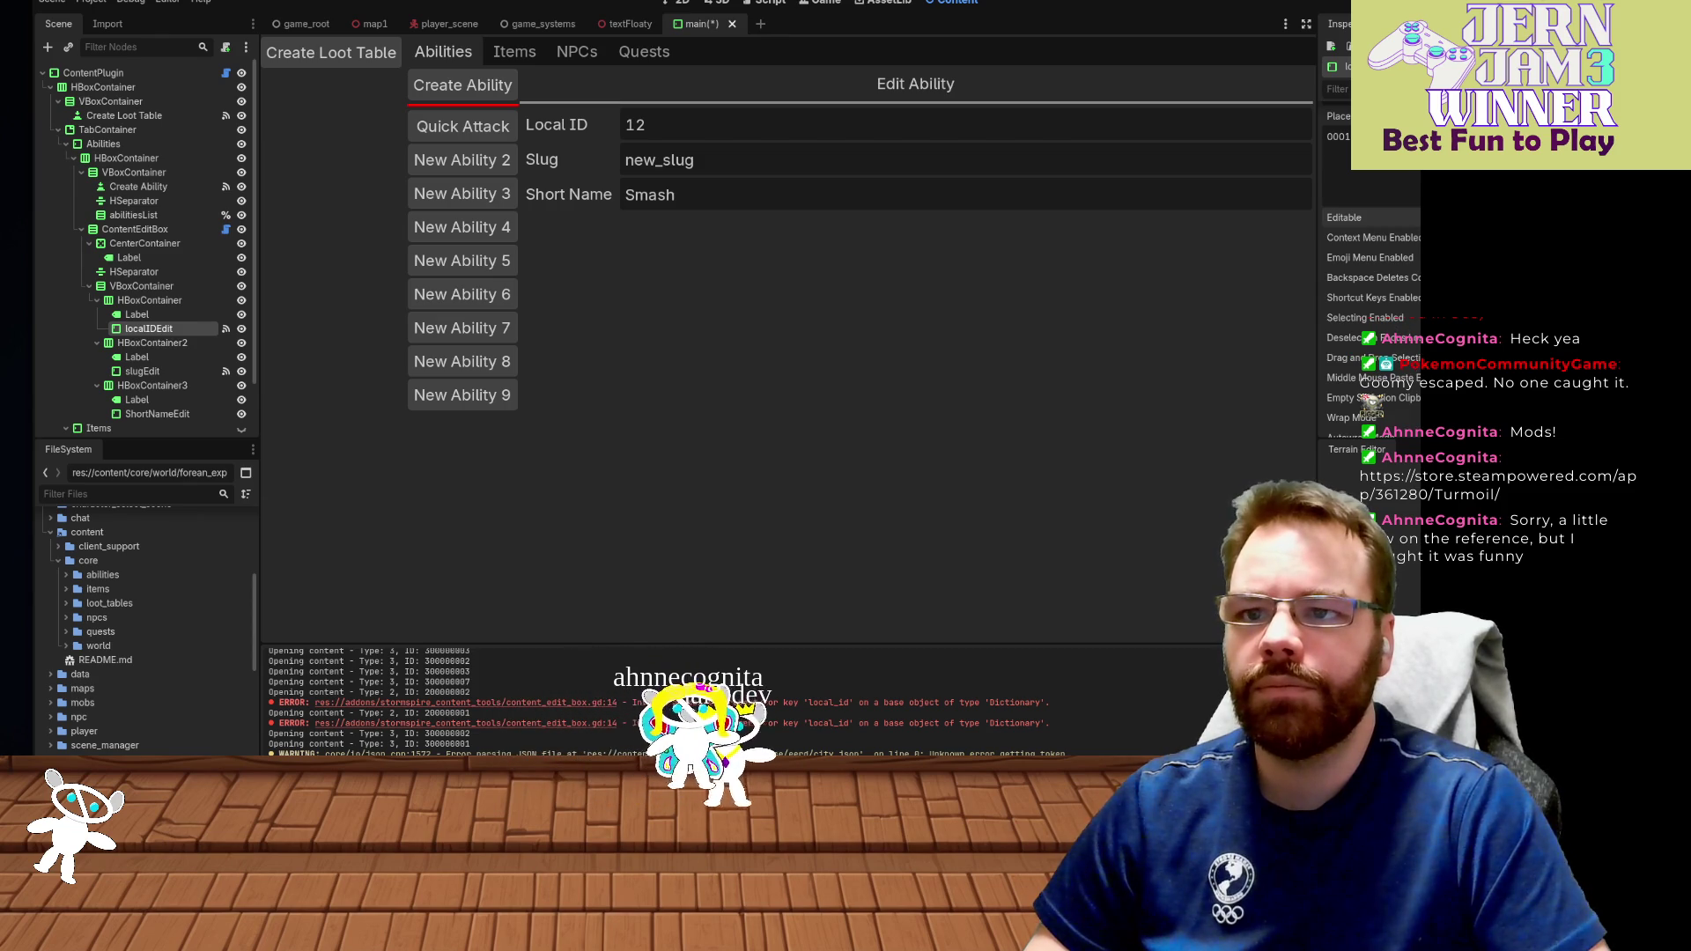
Step: Browse localIDEdit's Inspector, toggling the Virtual Keyboard, Scroll, Caret, Highlighting and Visual Whitespace groups
{"action": "scroll", "coordinate": [1369, 402], "scroll_direction": "down", "scroll_amount": 1}
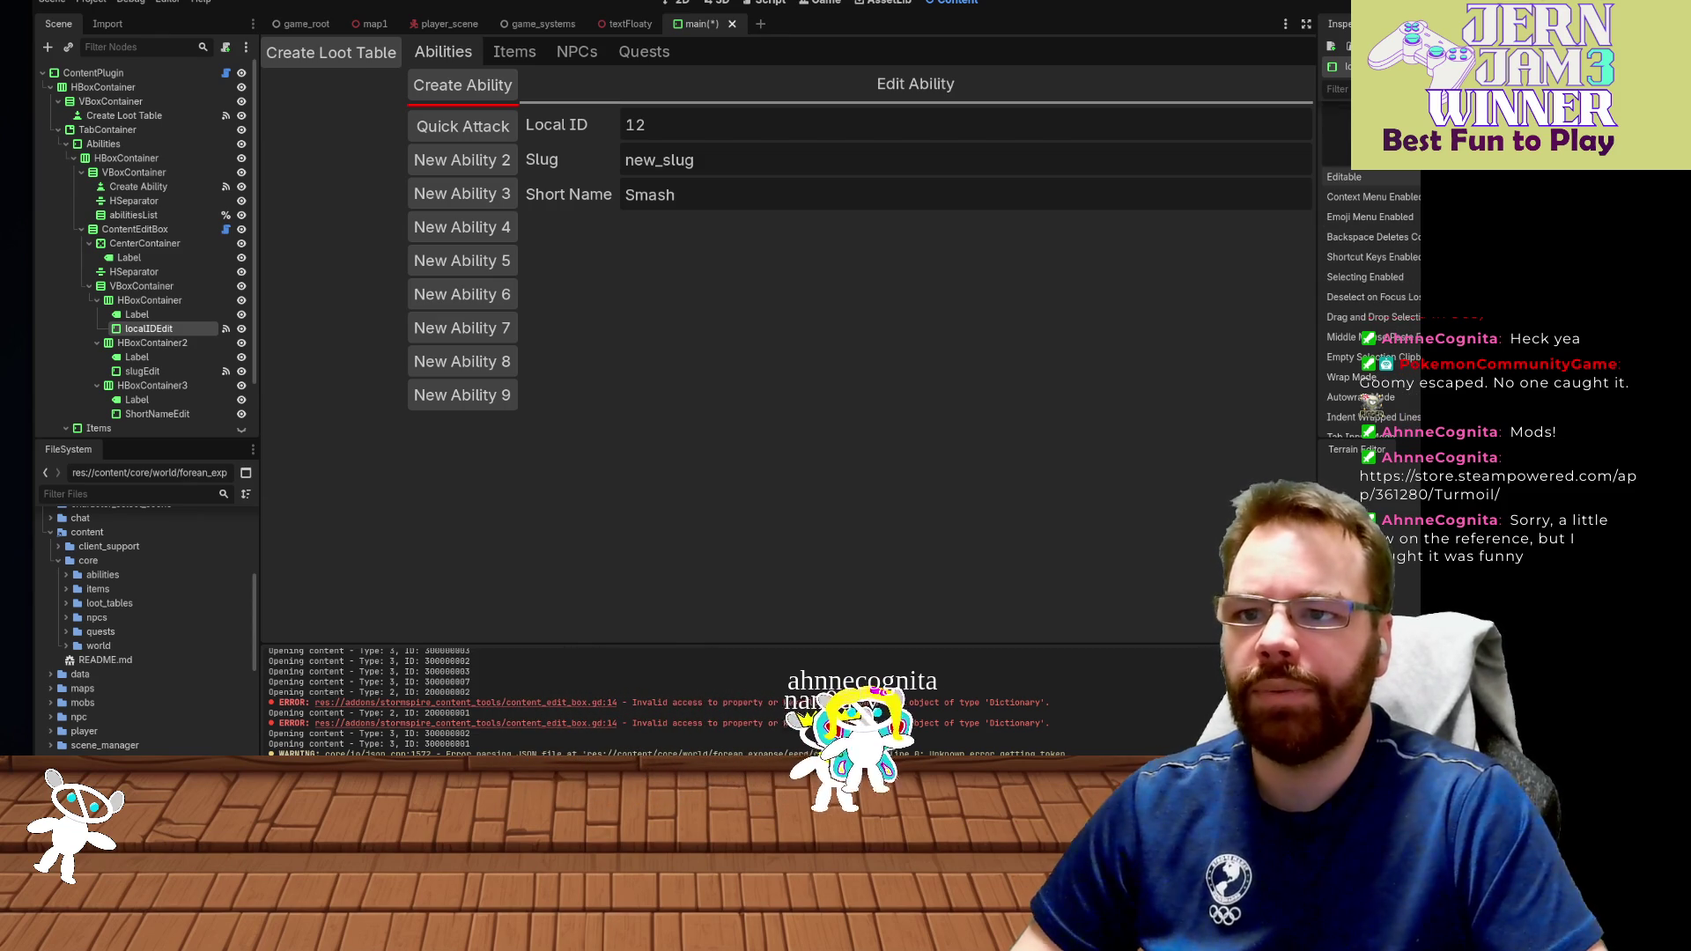
{"action": "scroll", "coordinate": [1371, 402], "scroll_direction": "down", "scroll_amount": 1}
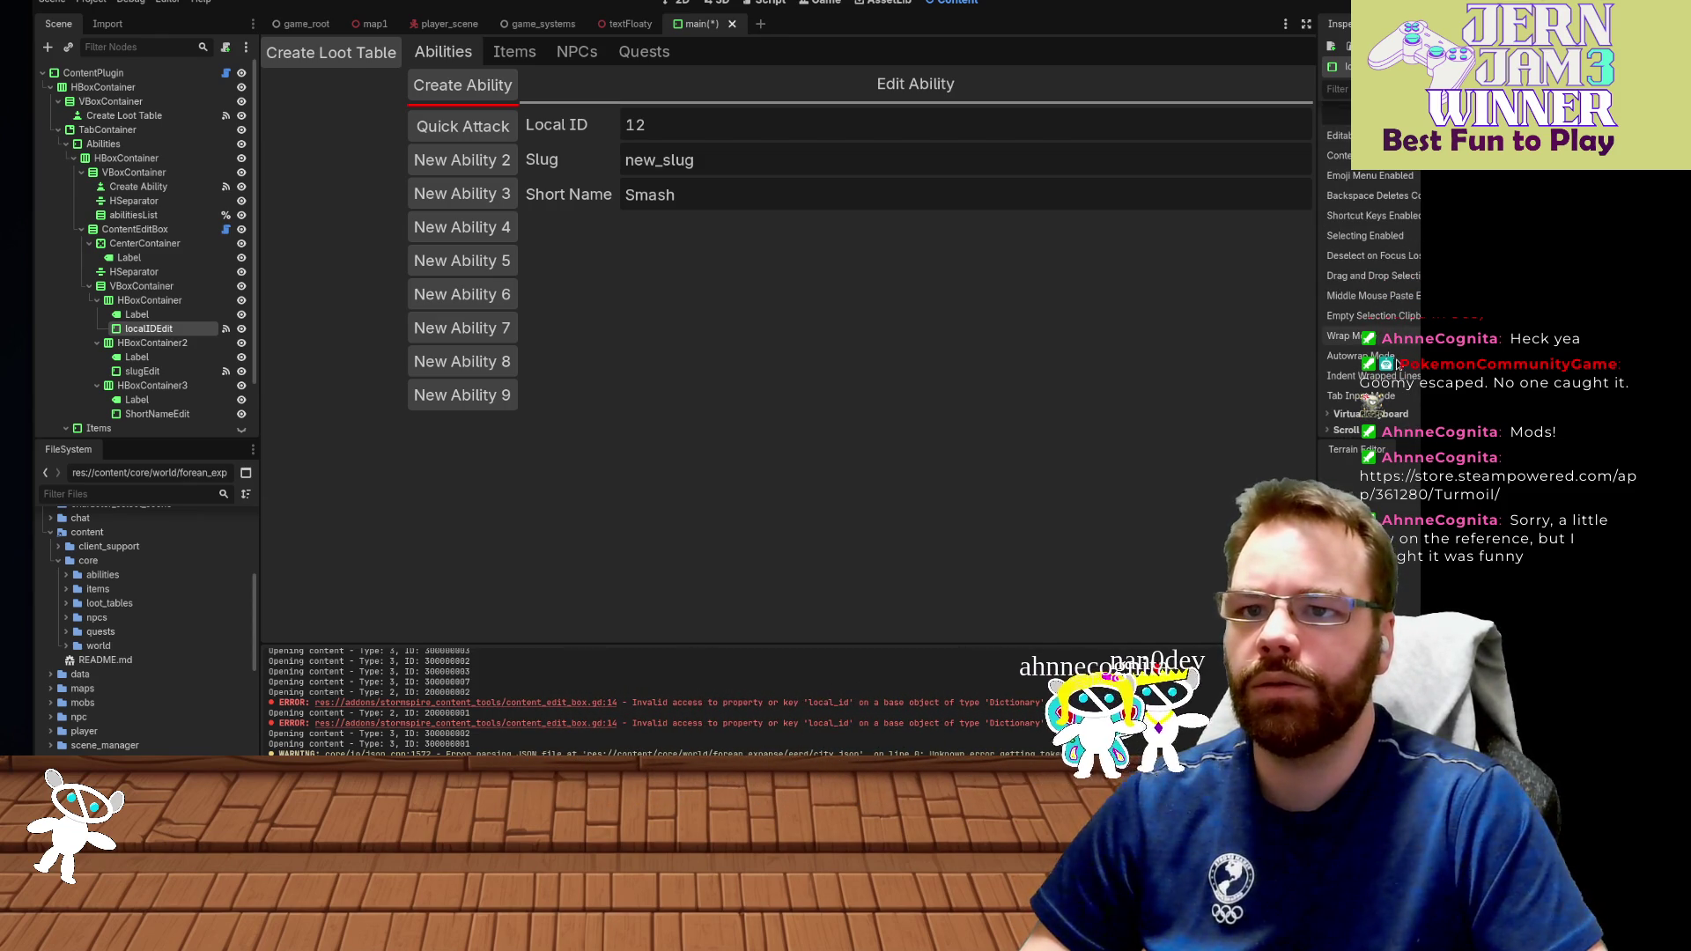
{"action": "scroll", "coordinate": [1371, 403], "scroll_direction": "down", "scroll_amount": 1}
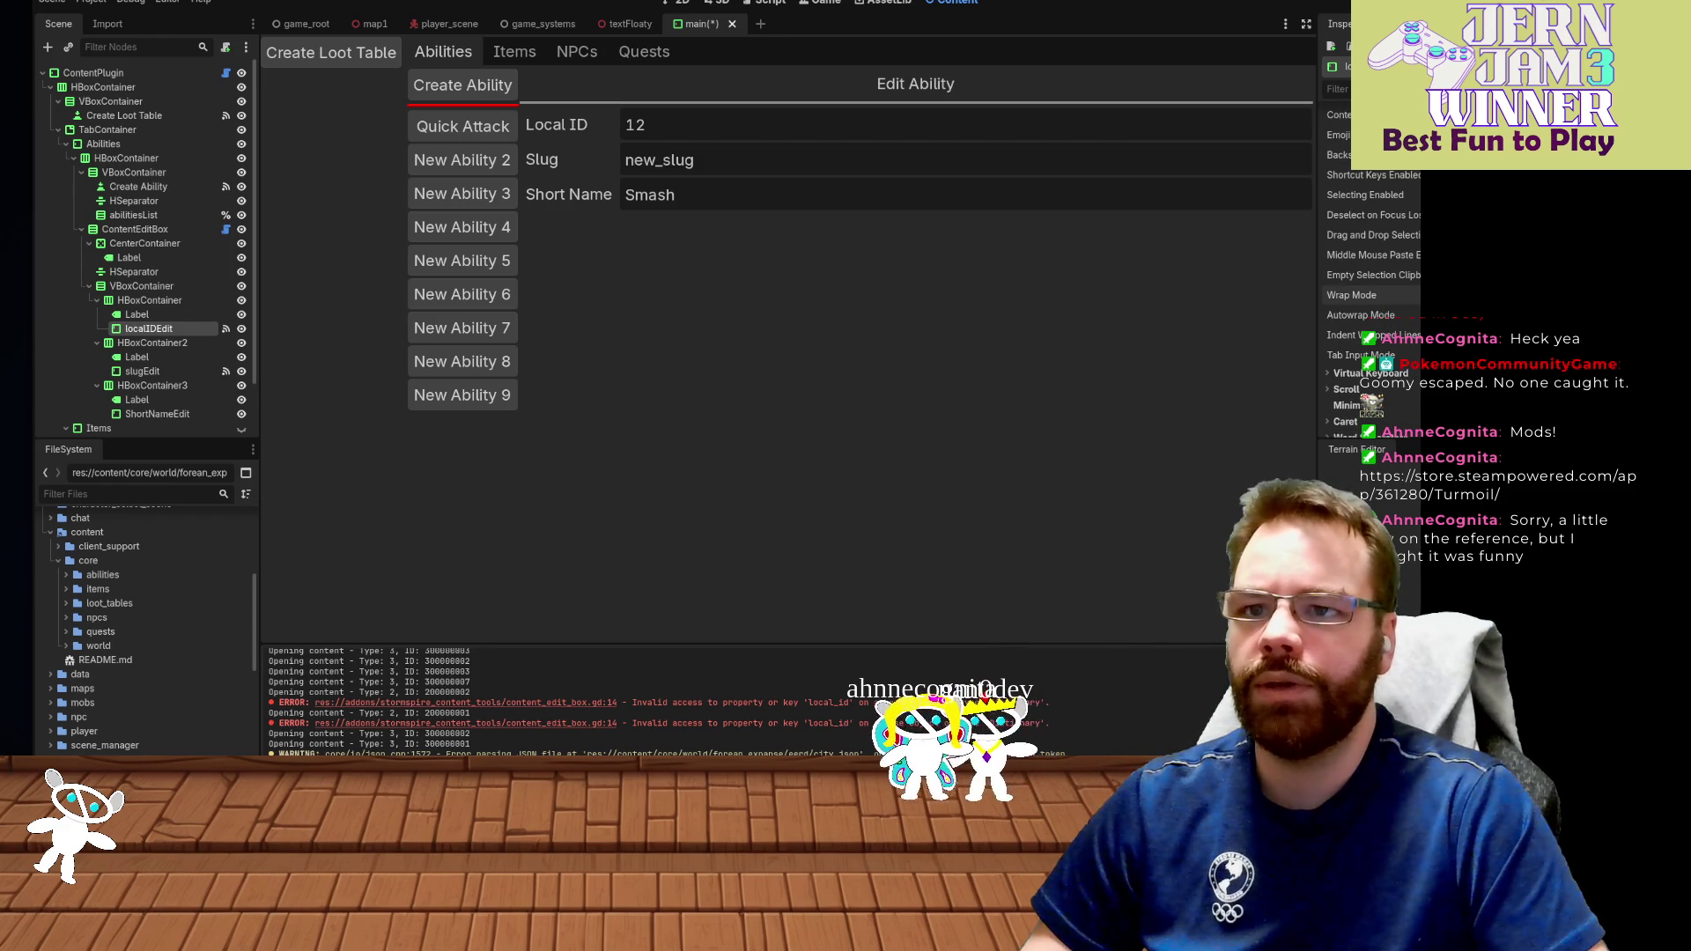
{"action": "scroll", "coordinate": [1371, 403], "scroll_direction": "down", "scroll_amount": 1}
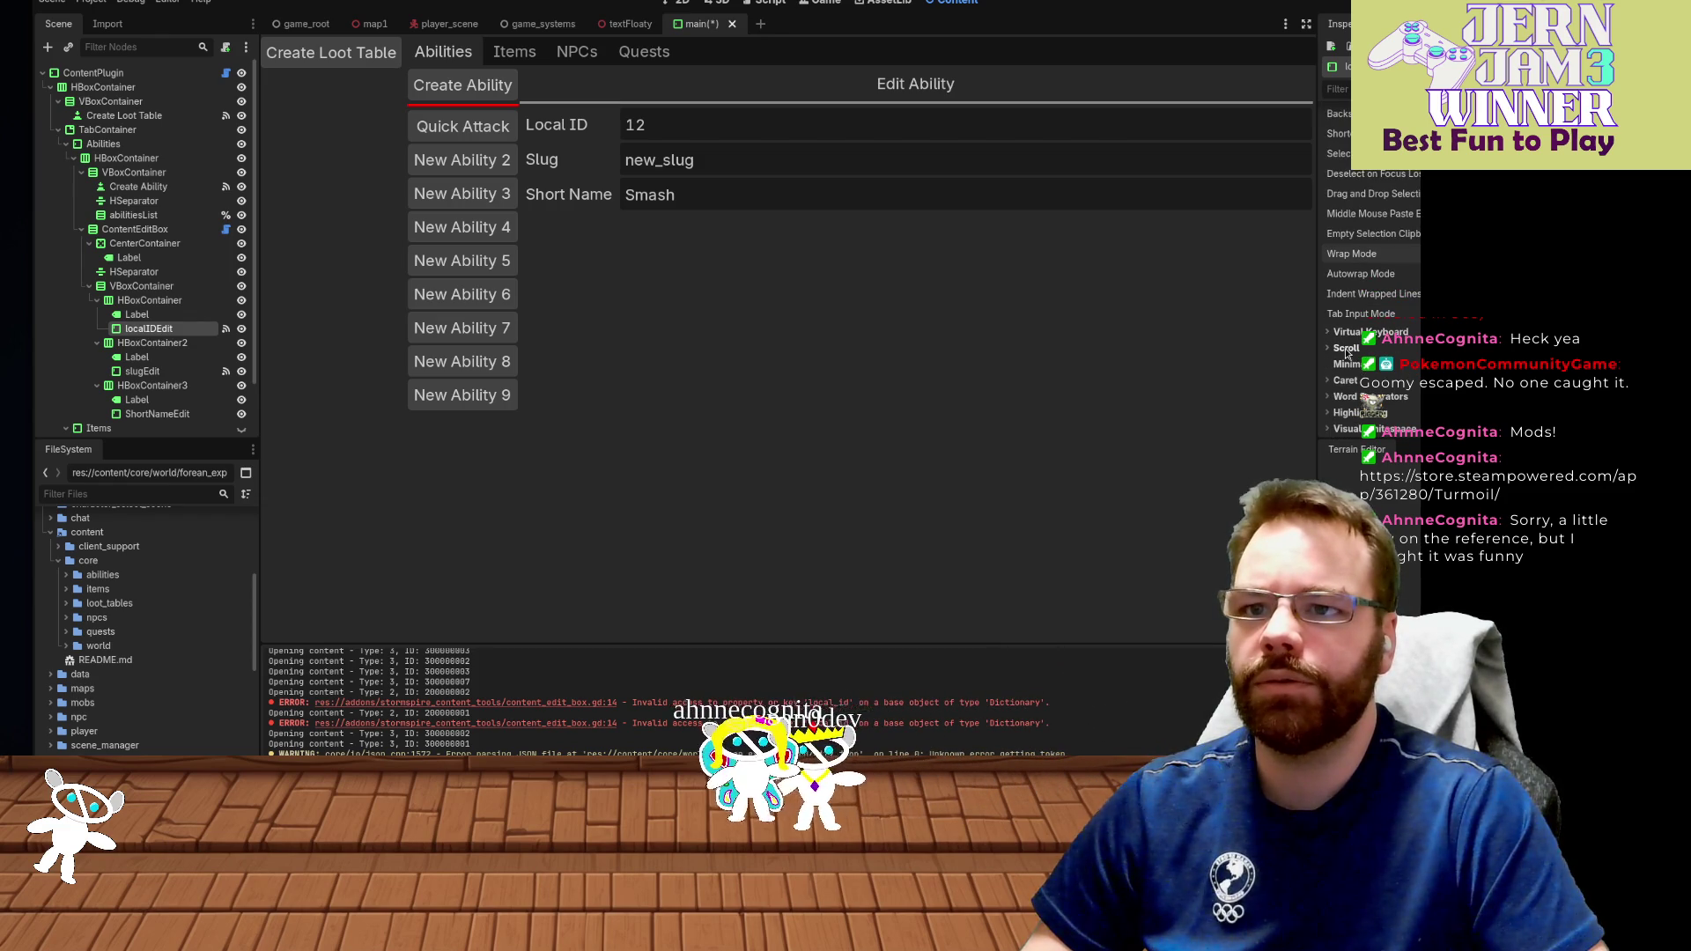
{"action": "scroll", "coordinate": [1347, 352], "scroll_direction": "down", "scroll_amount": 1}
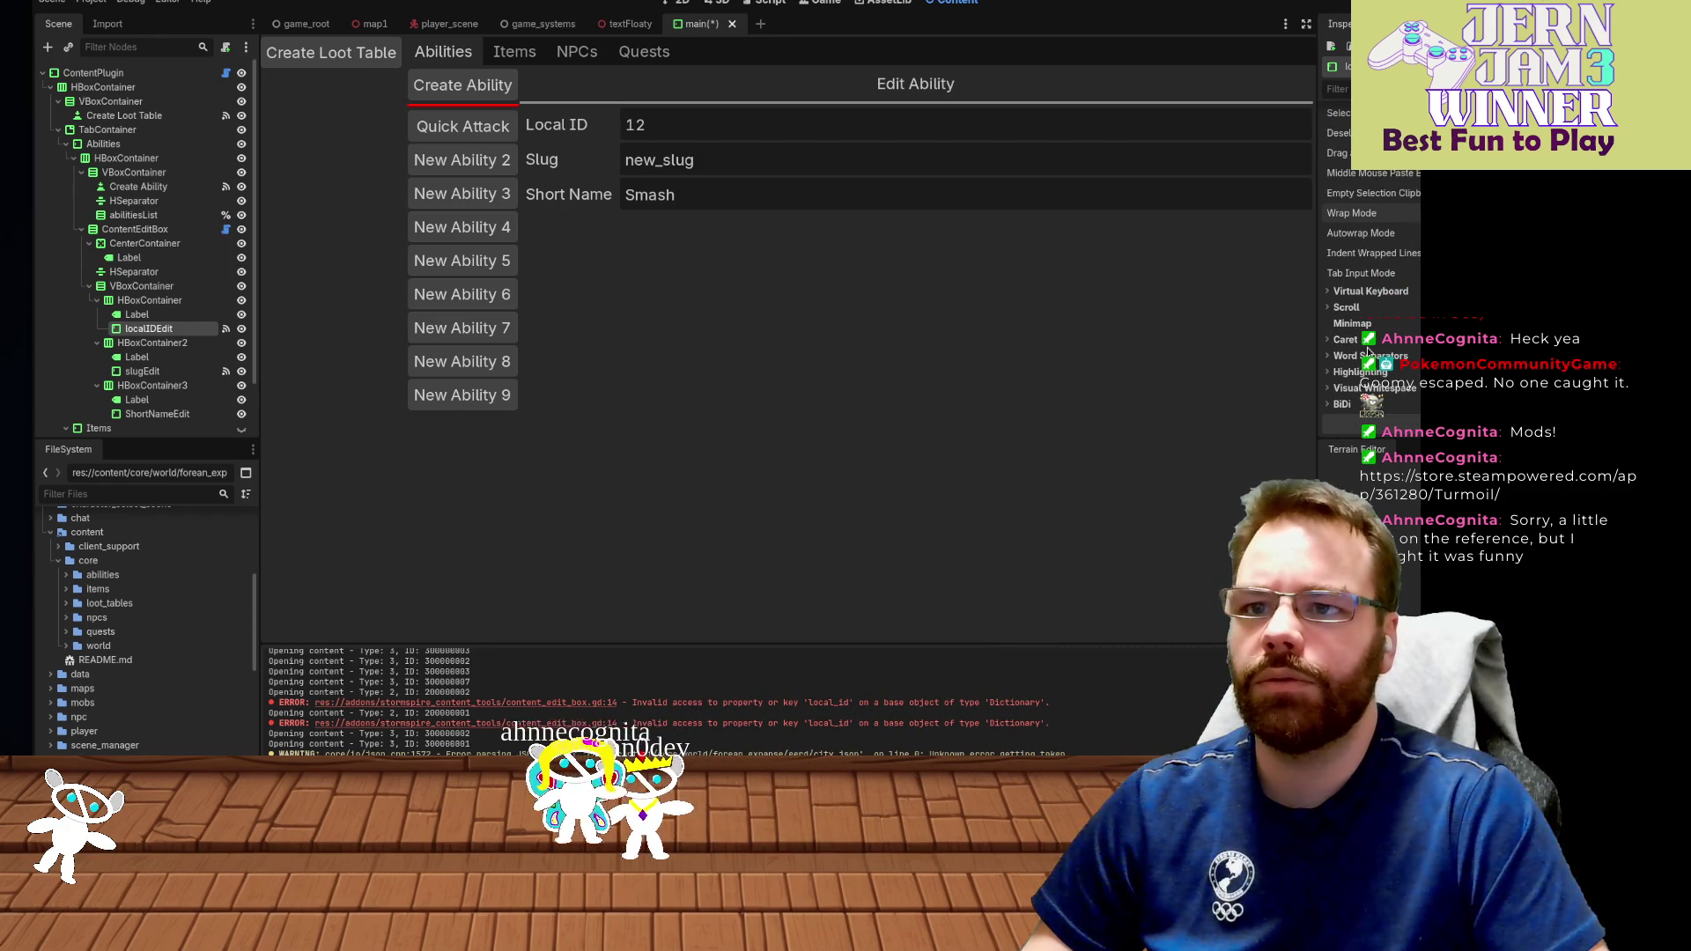
{"action": "scroll", "coordinate": [1400, 392], "scroll_direction": "up", "scroll_amount": 7}
{"action": "scroll", "coordinate": [1371, 309], "scroll_direction": "down", "scroll_amount": 8}
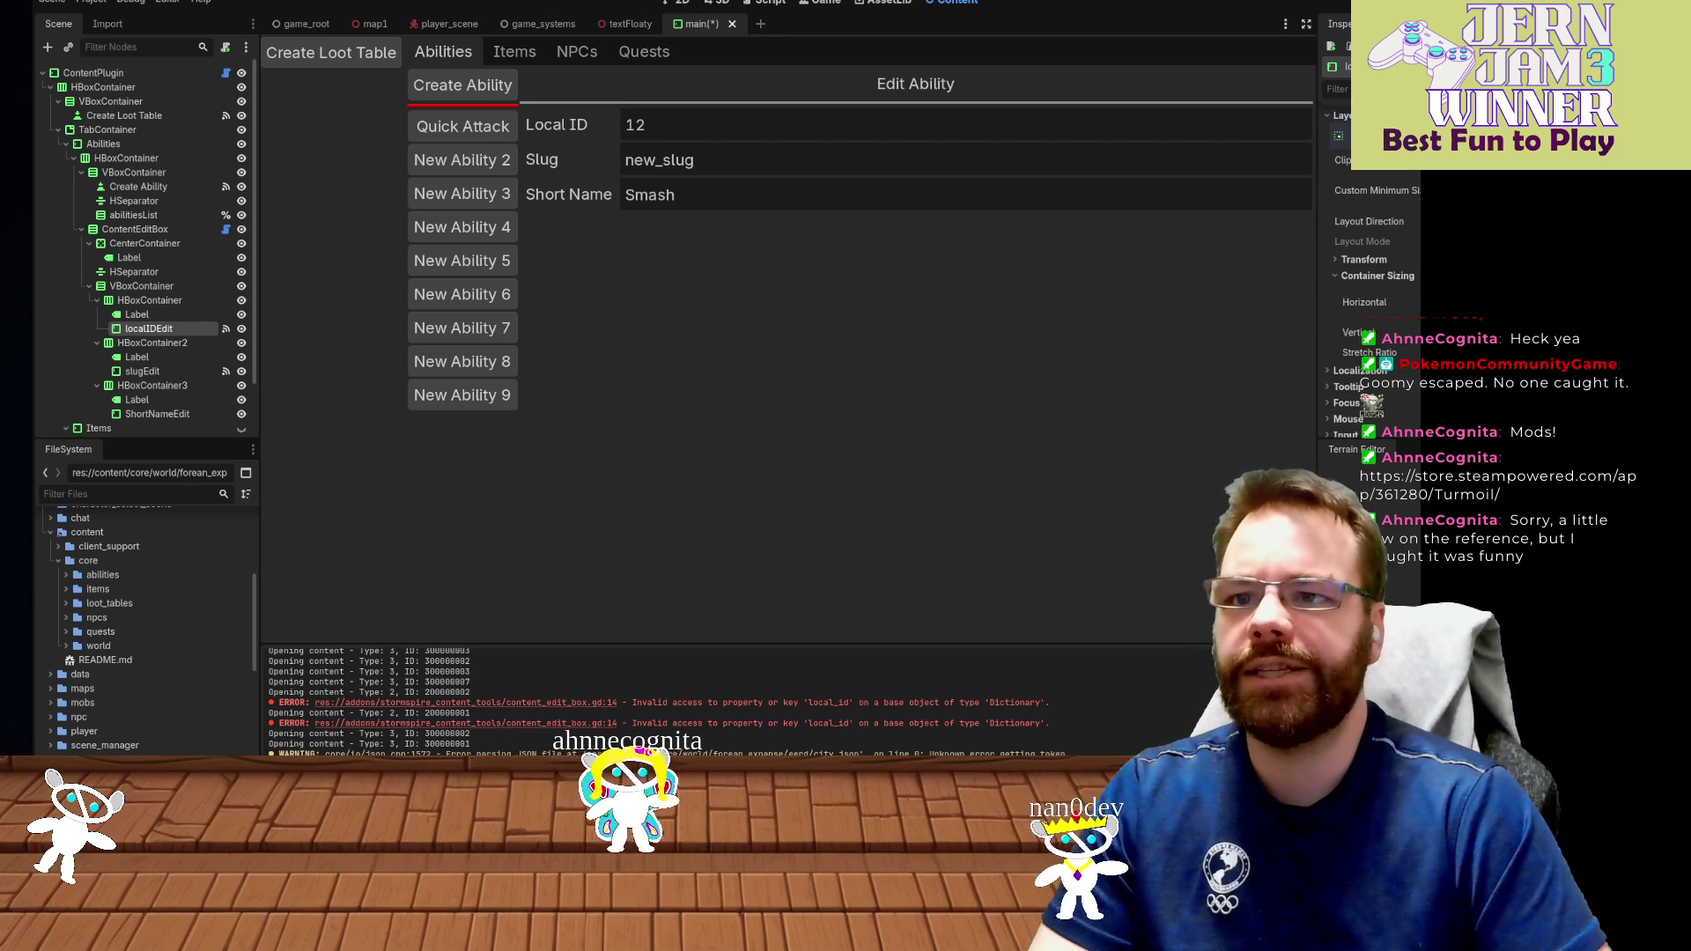
{"action": "scroll", "coordinate": [1371, 264], "scroll_direction": "up", "scroll_amount": 3}
{"action": "scroll", "coordinate": [1371, 264], "scroll_direction": "up", "scroll_amount": 2}
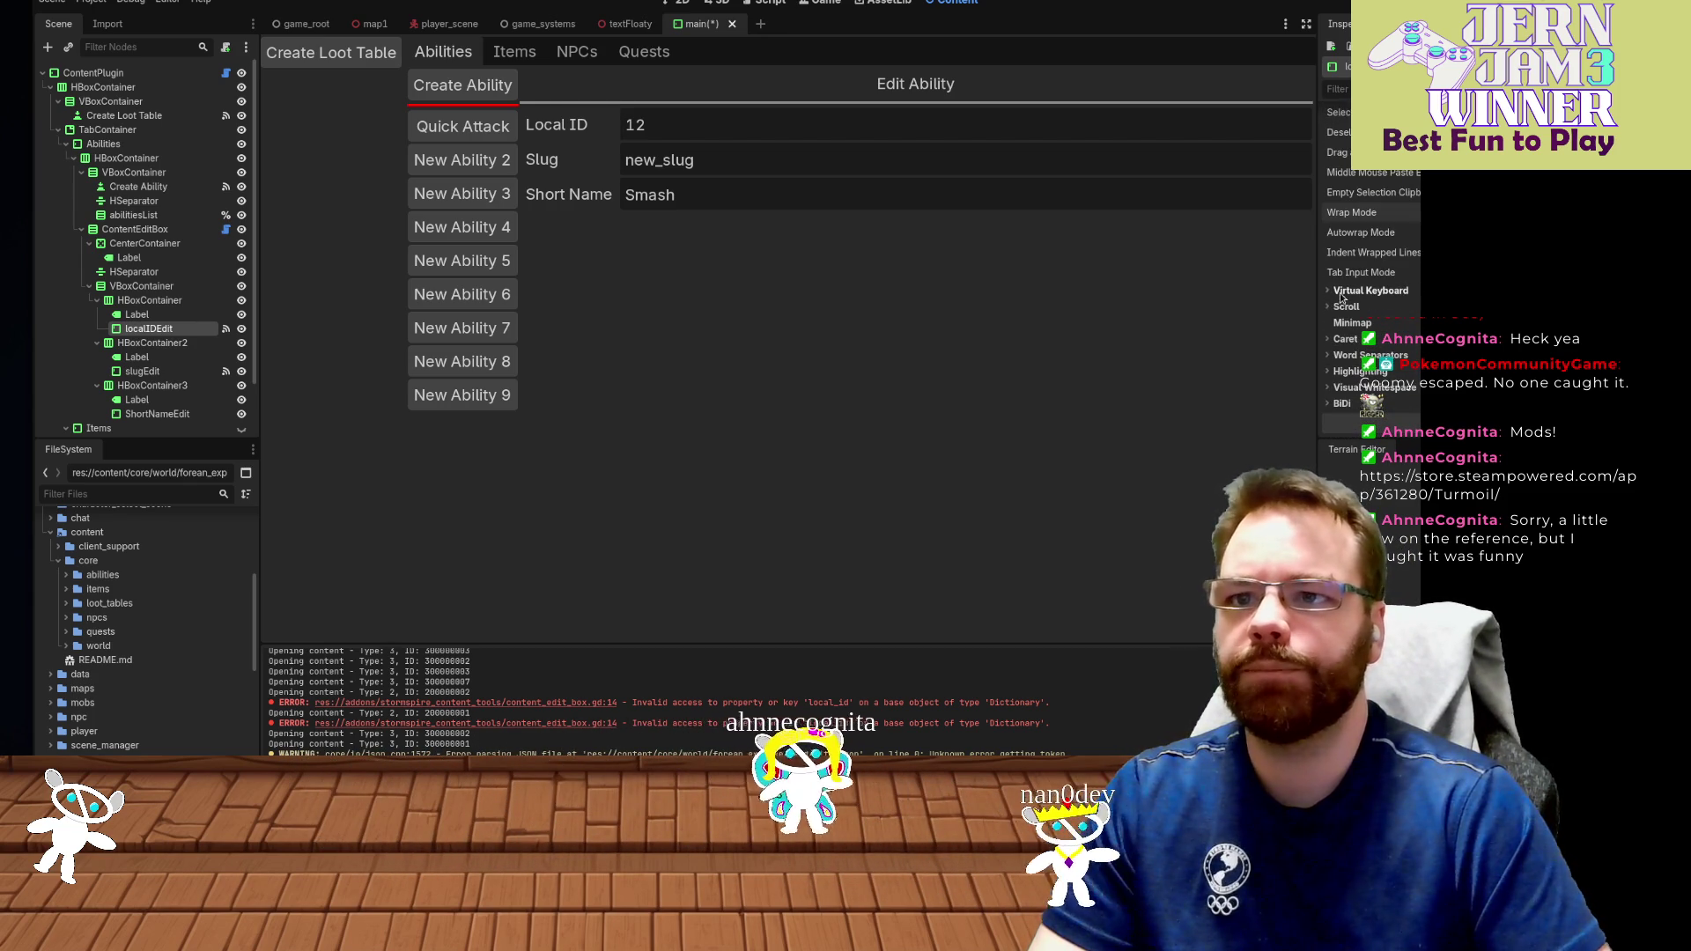
{"action": "left_click", "coordinate": [1329, 292]}
{"action": "left_click", "coordinate": [1330, 293]}
{"action": "left_click", "coordinate": [1330, 308]}
{"action": "scroll", "coordinate": [1331, 306], "scroll_direction": "down", "scroll_amount": 2}
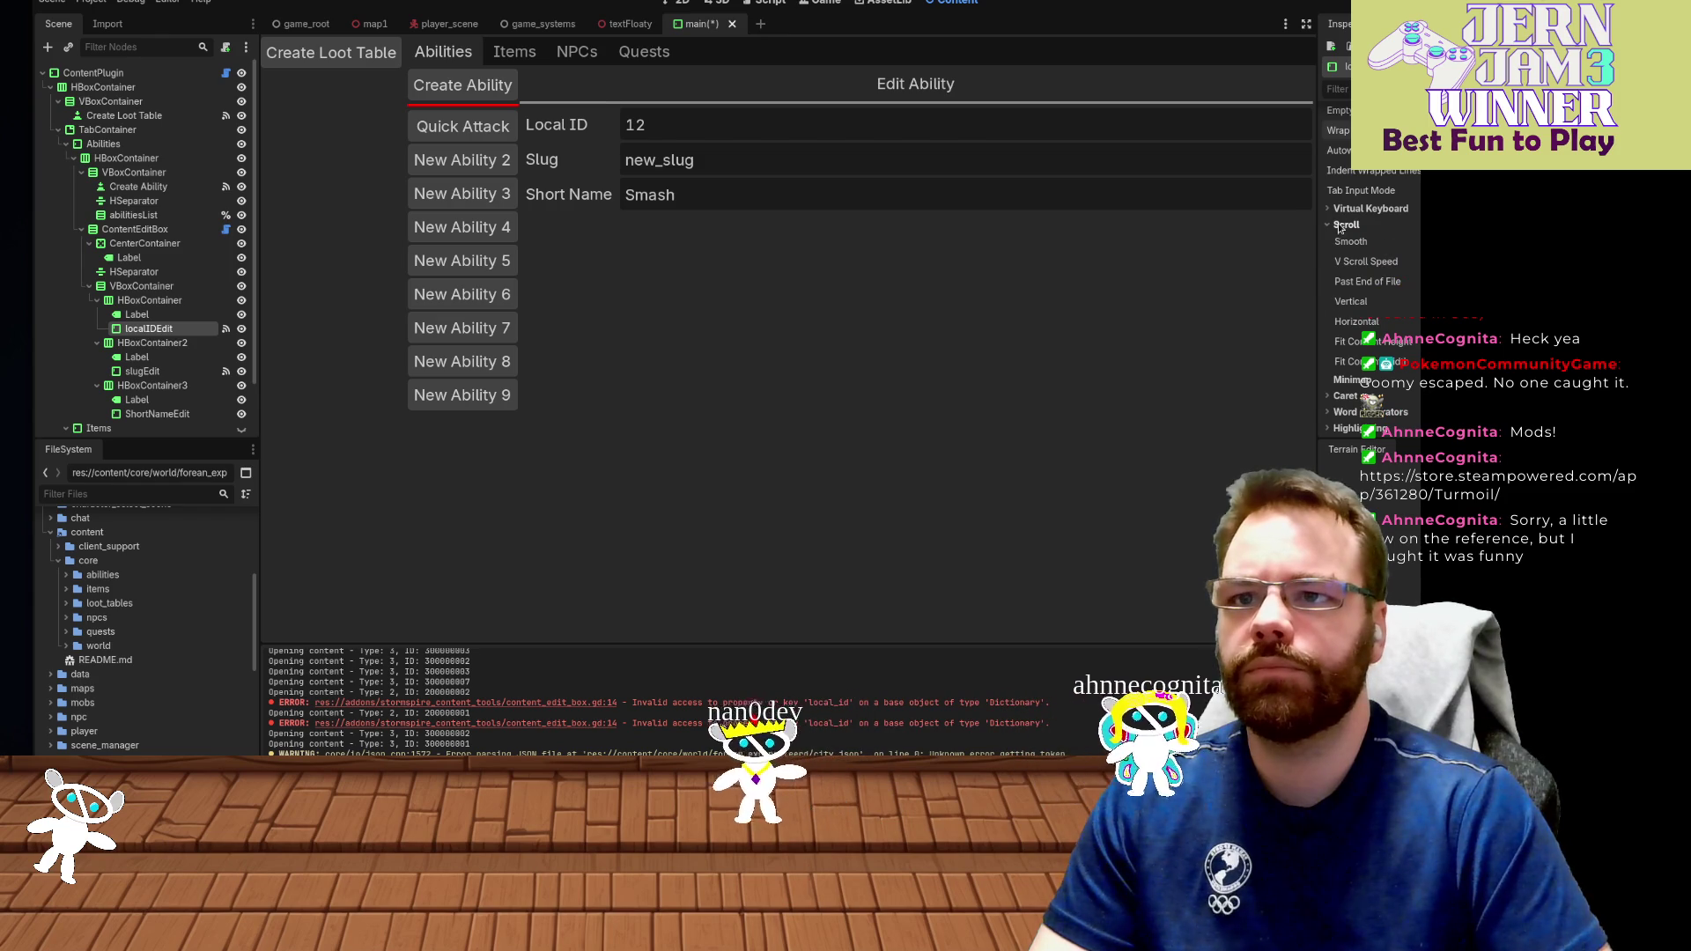
{"action": "left_click", "coordinate": [1339, 258]}
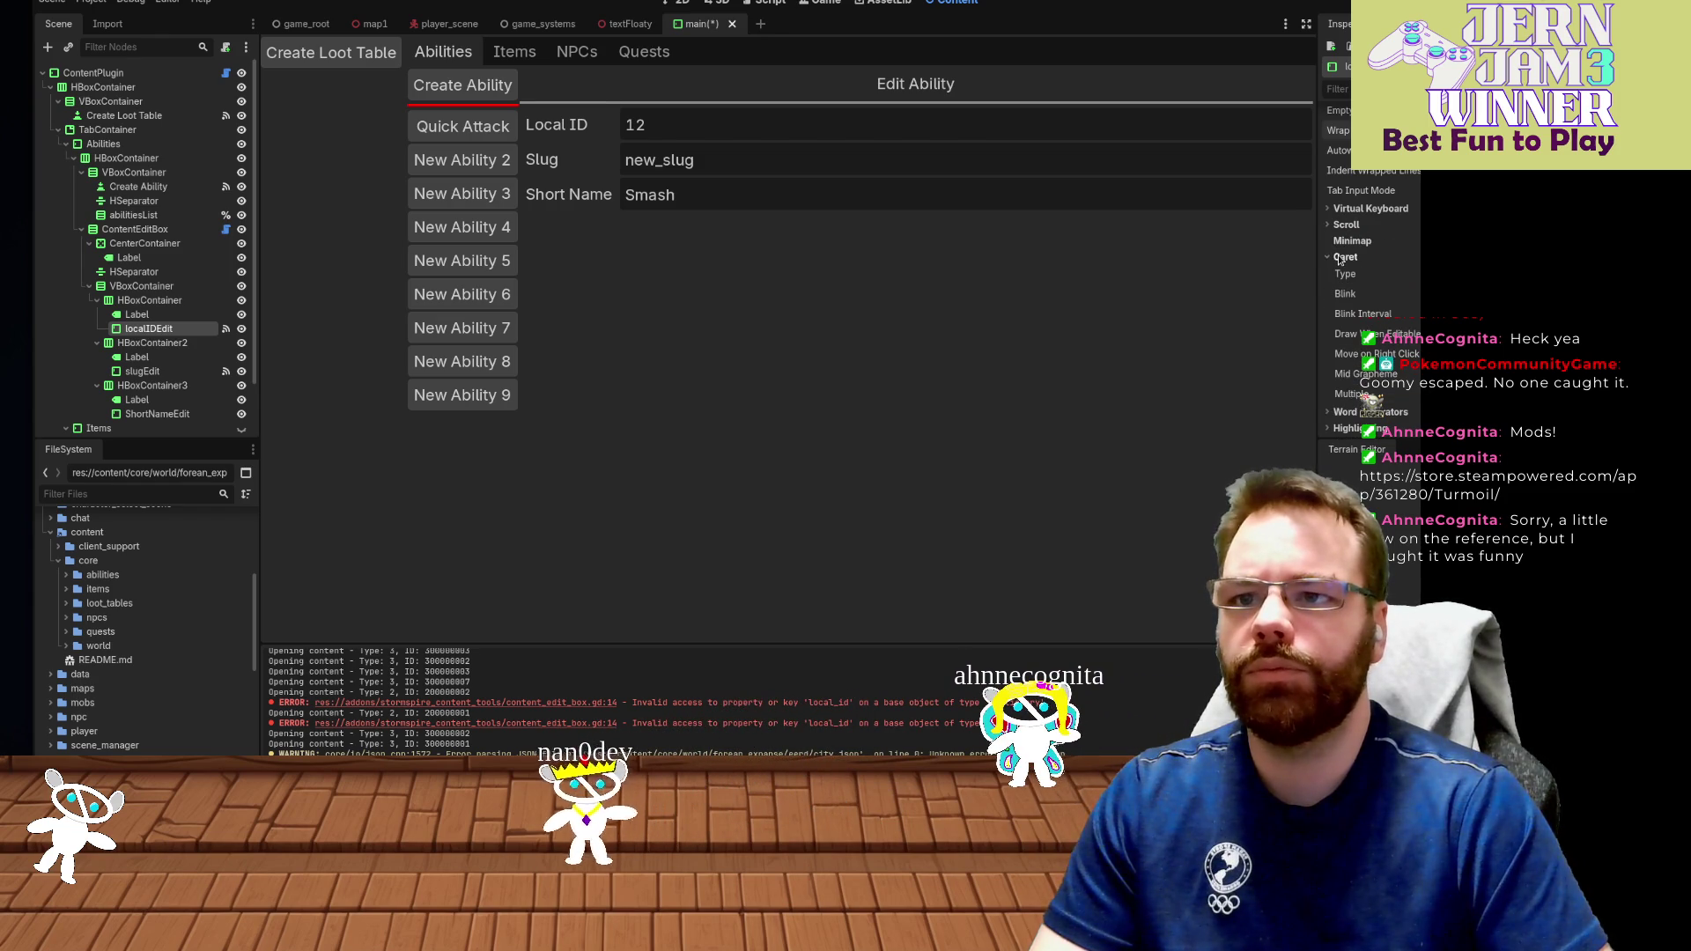
{"action": "left_click", "coordinate": [1349, 291]}
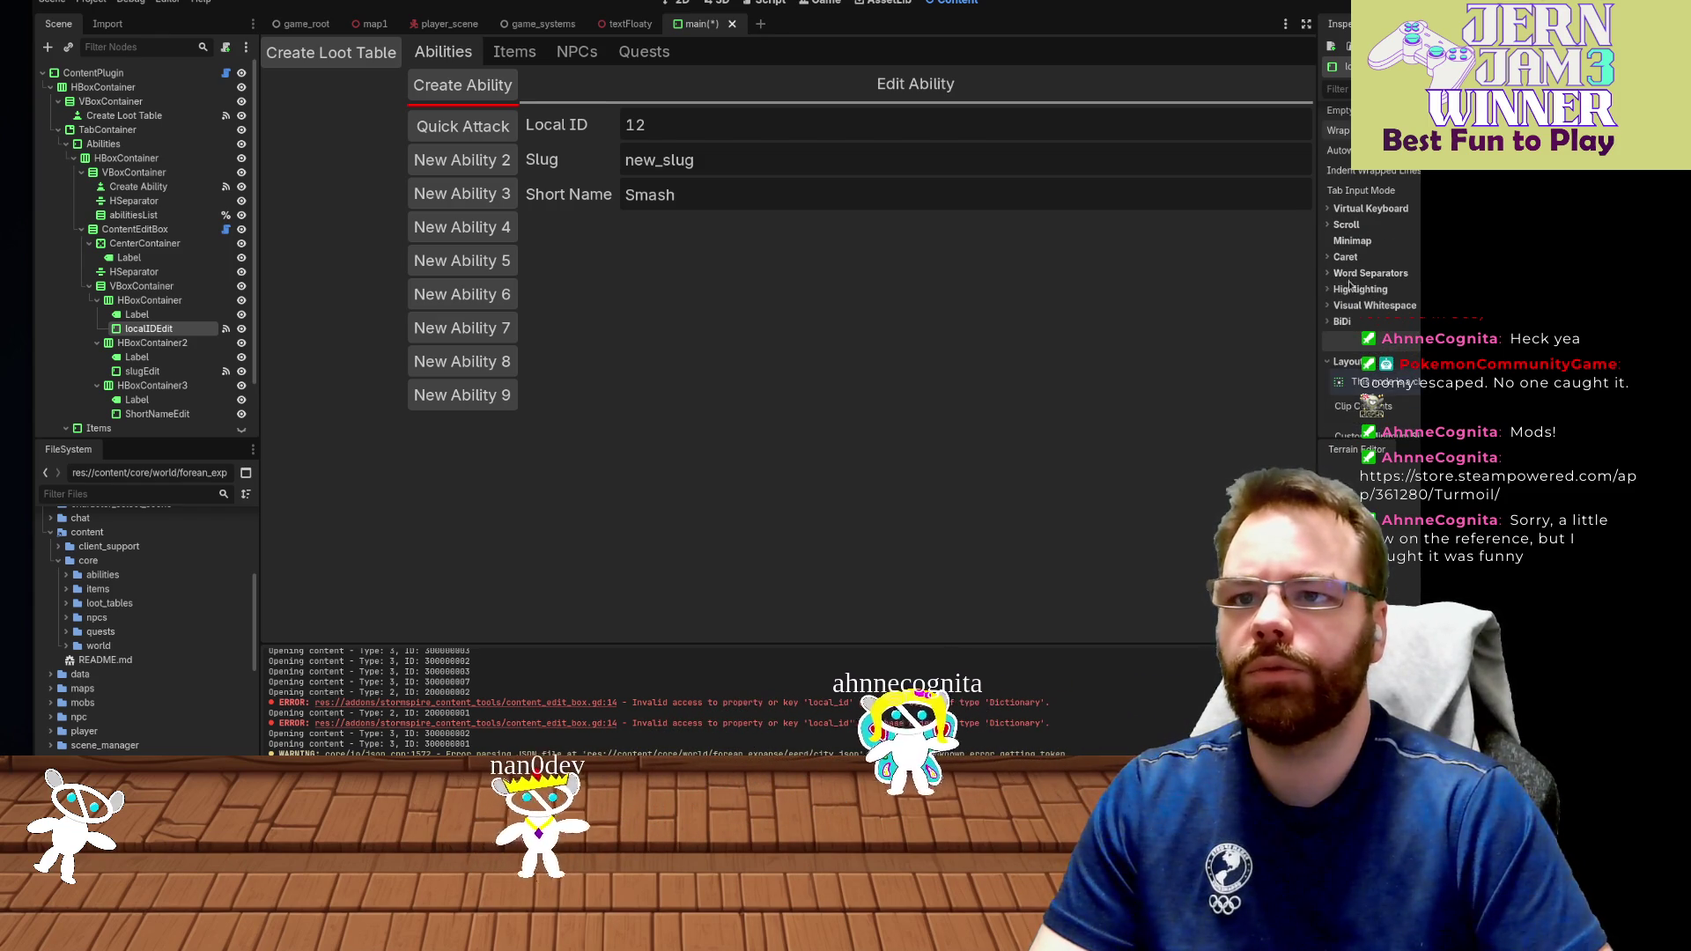
{"action": "left_click", "coordinate": [1352, 292]}
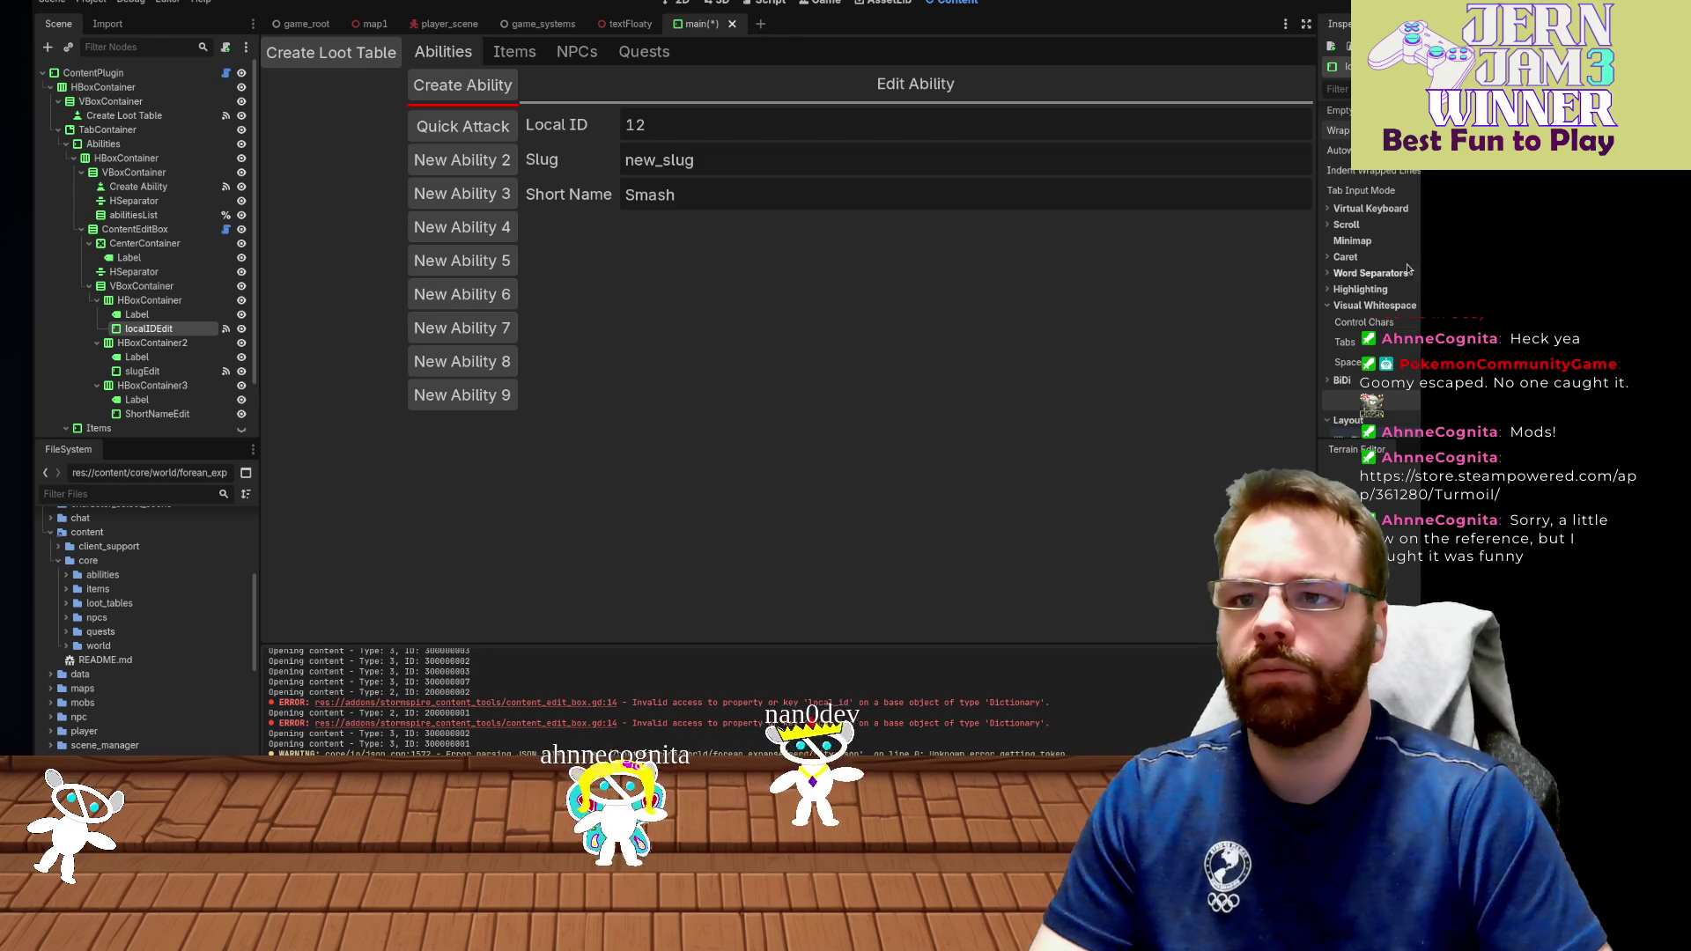
{"action": "left_click", "coordinate": [1413, 306]}
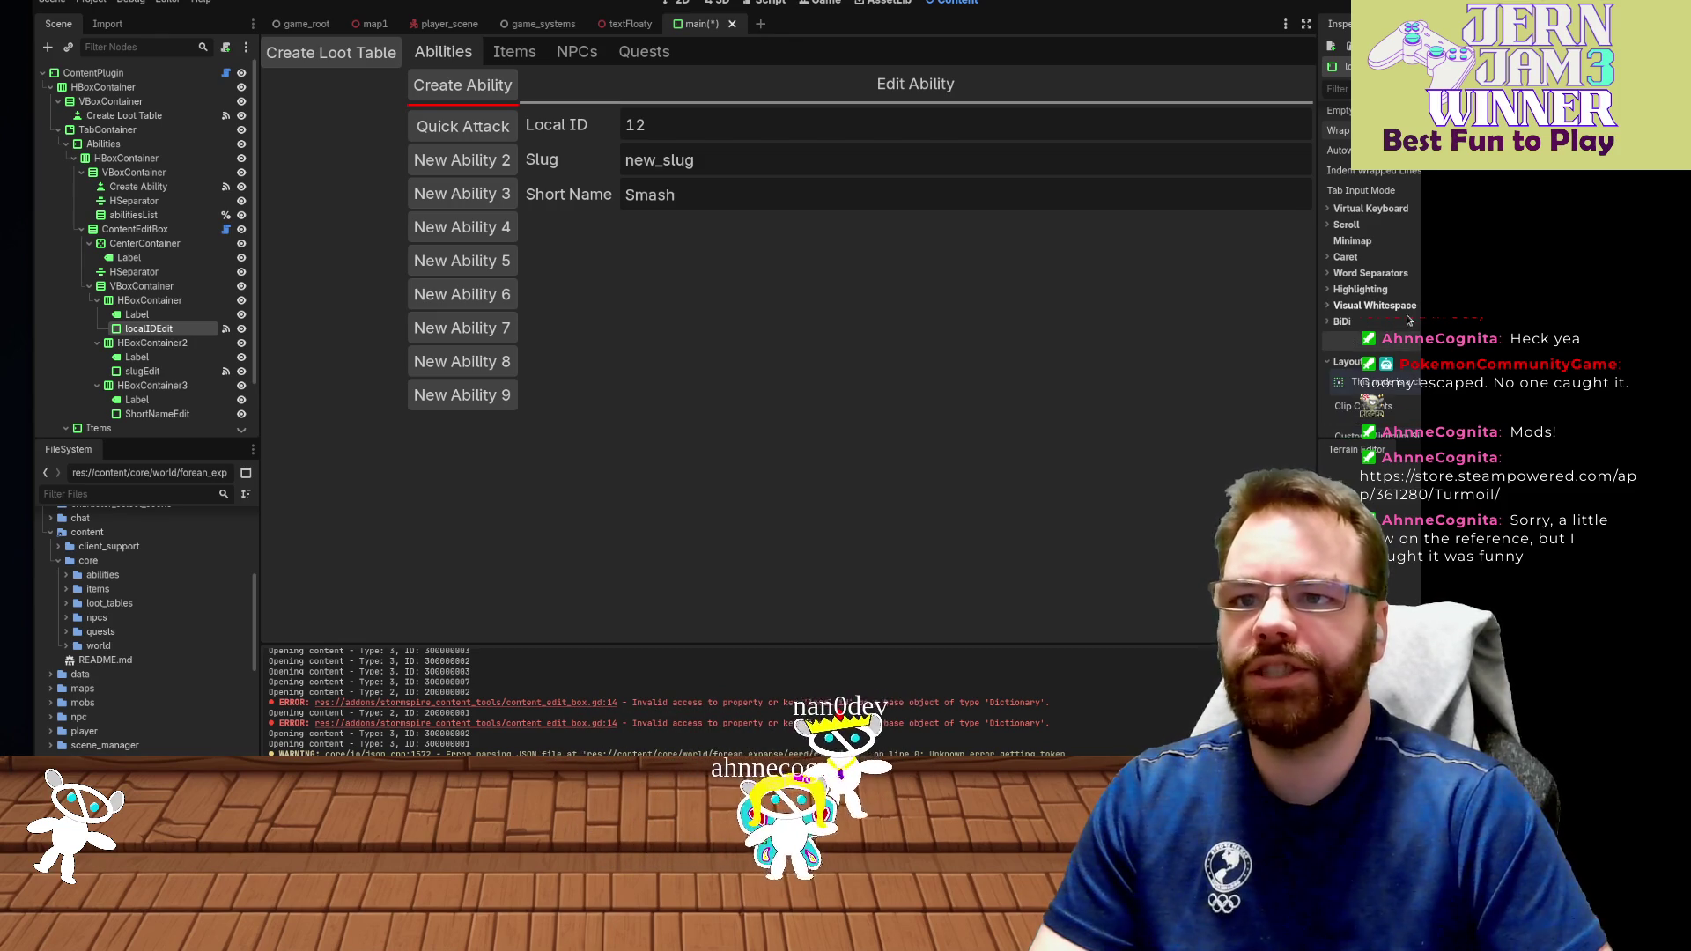
{"action": "scroll", "coordinate": [1400, 328], "scroll_direction": "up", "scroll_amount": 5}
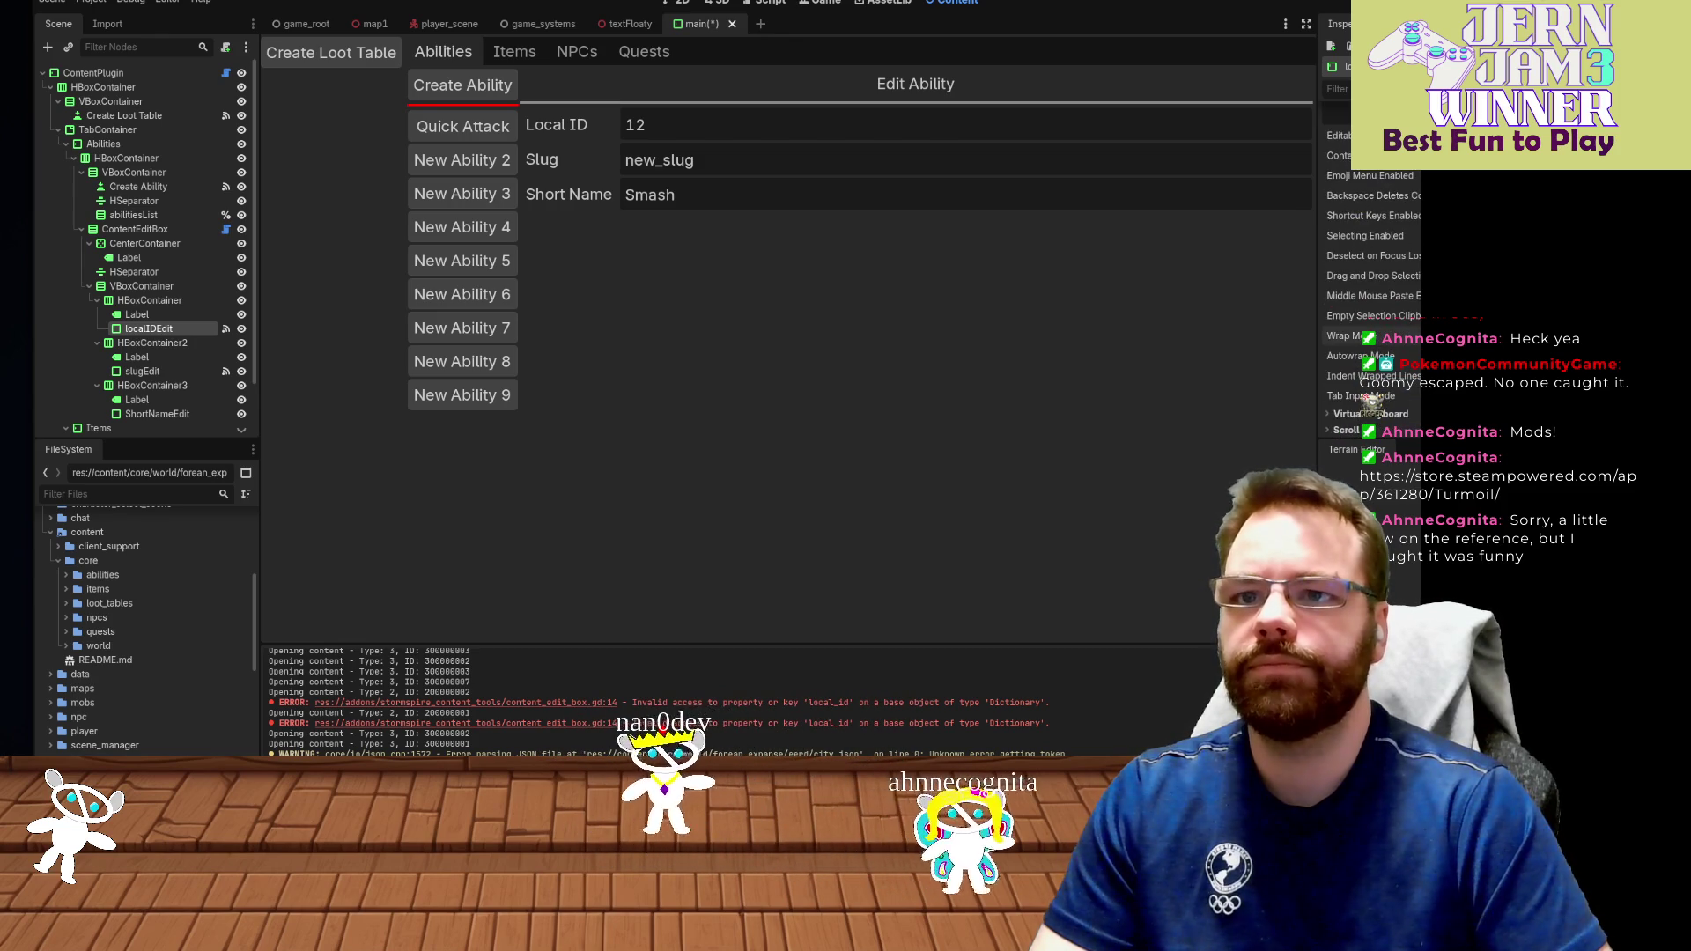
{"action": "scroll", "coordinate": [1371, 403], "scroll_direction": "up", "scroll_amount": 3}
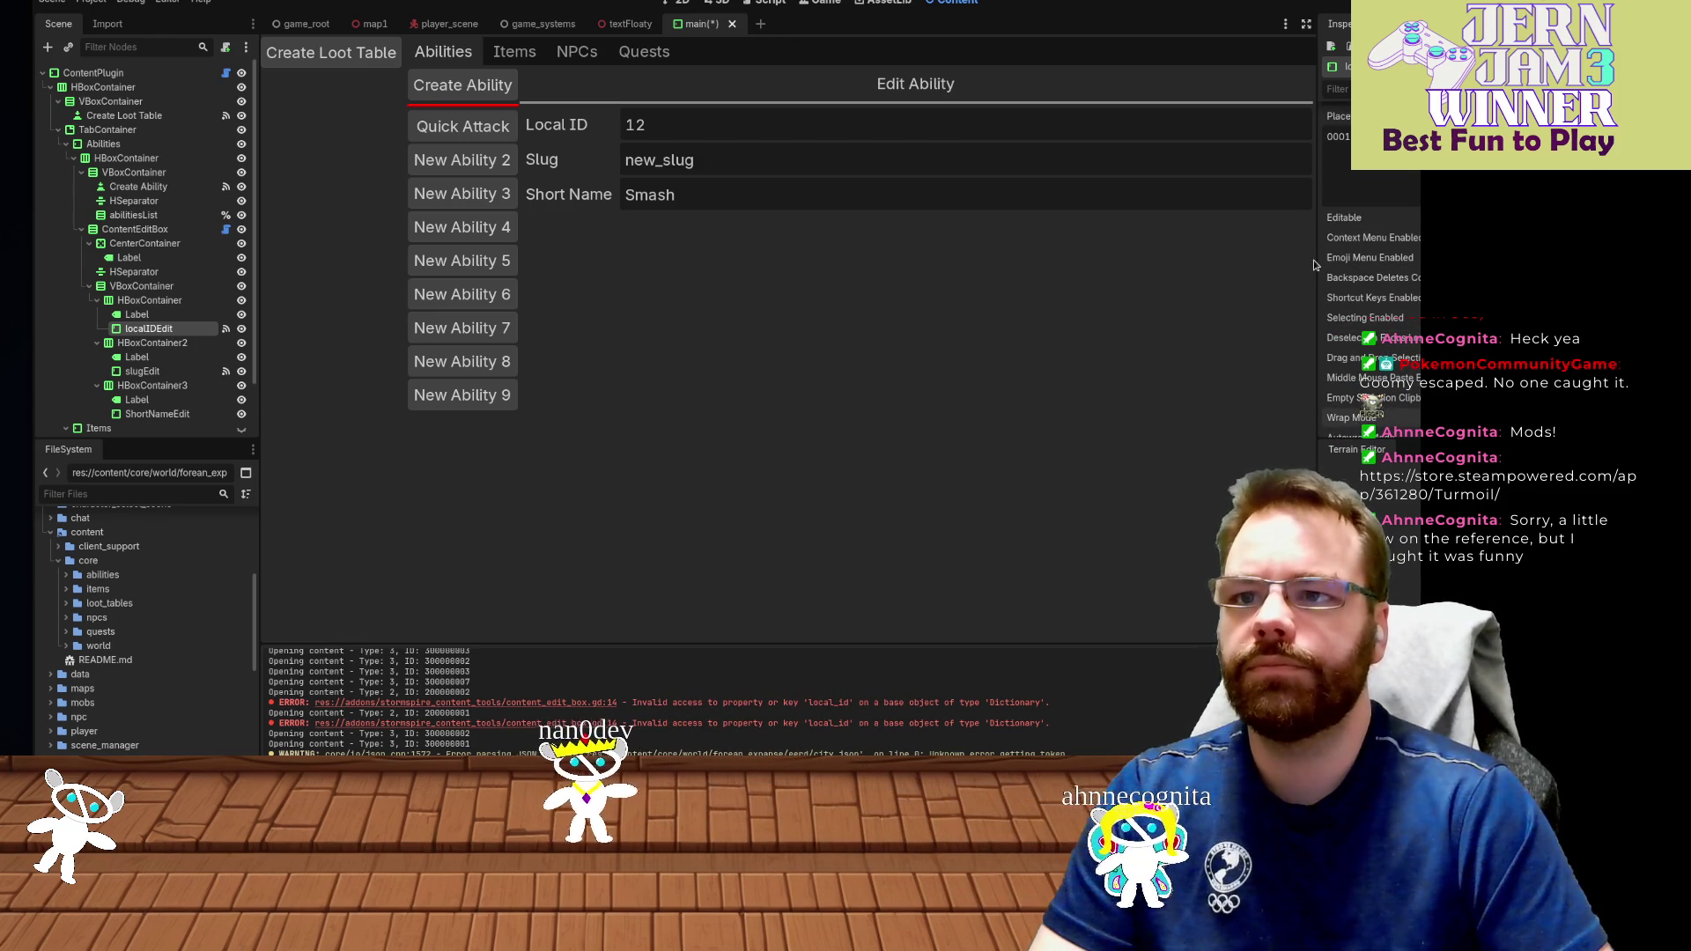
Step: Widen the Inspector, keeping the 0001 placeholder text unchanged after adding and removing a line
{"action": "left_click_drag", "start_coordinate": [1318, 257], "coordinate": [1218, 258]}
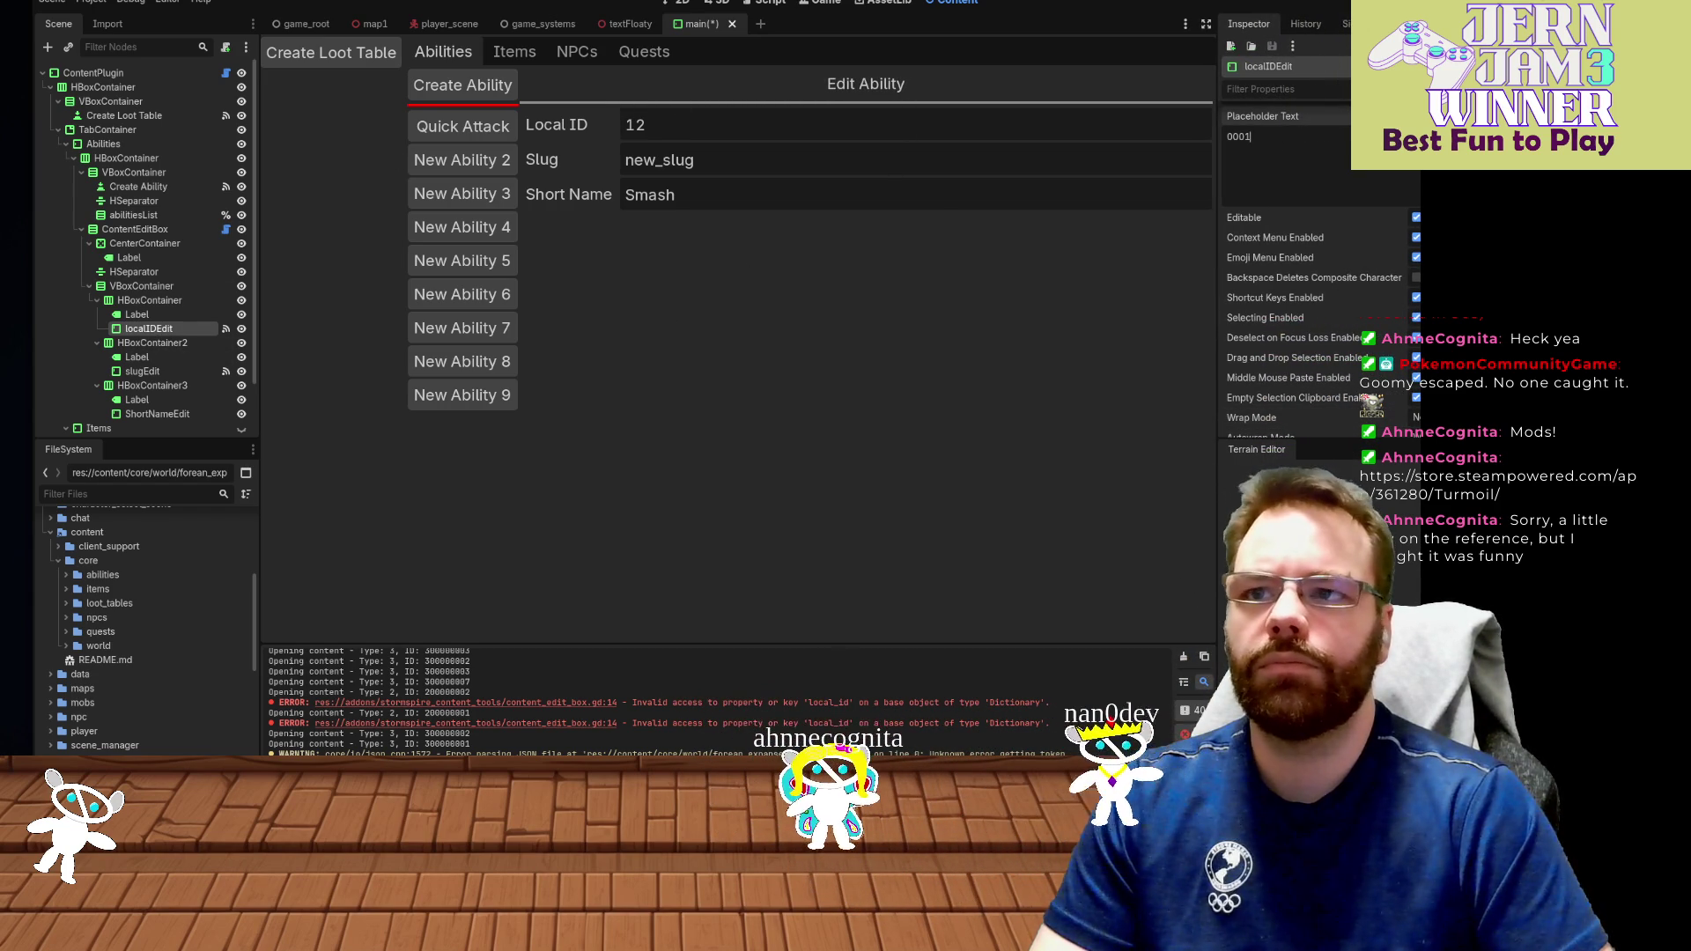
{"action": "key", "text": "Return"}
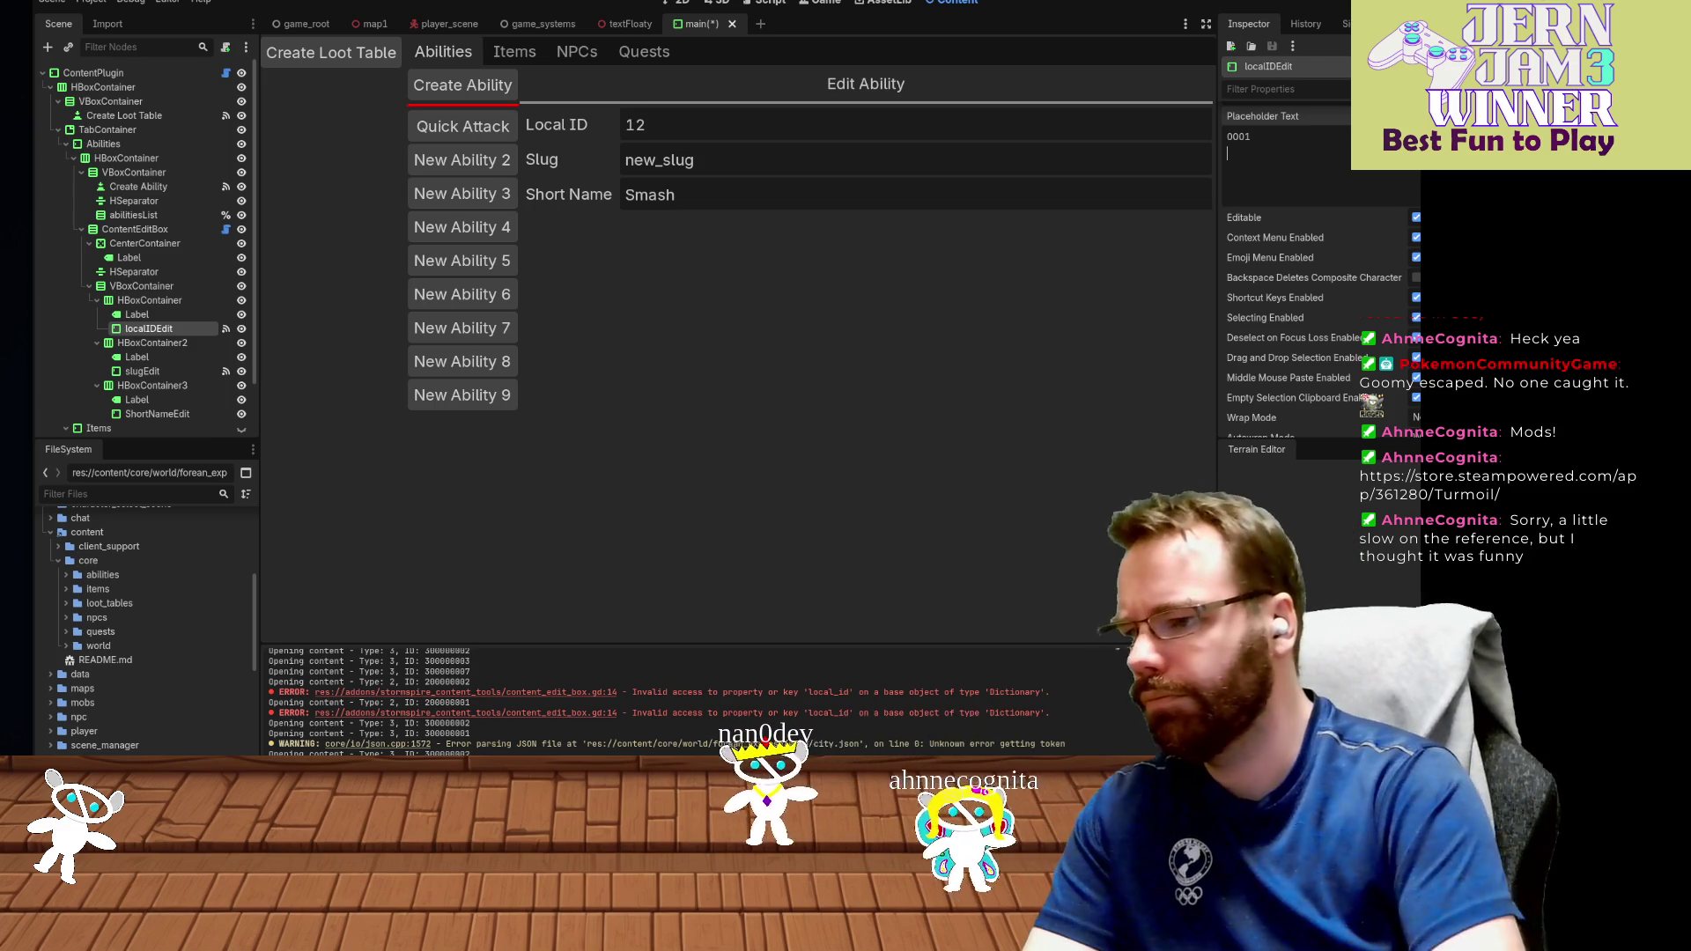
{"action": "key", "text": "BackSpace"}
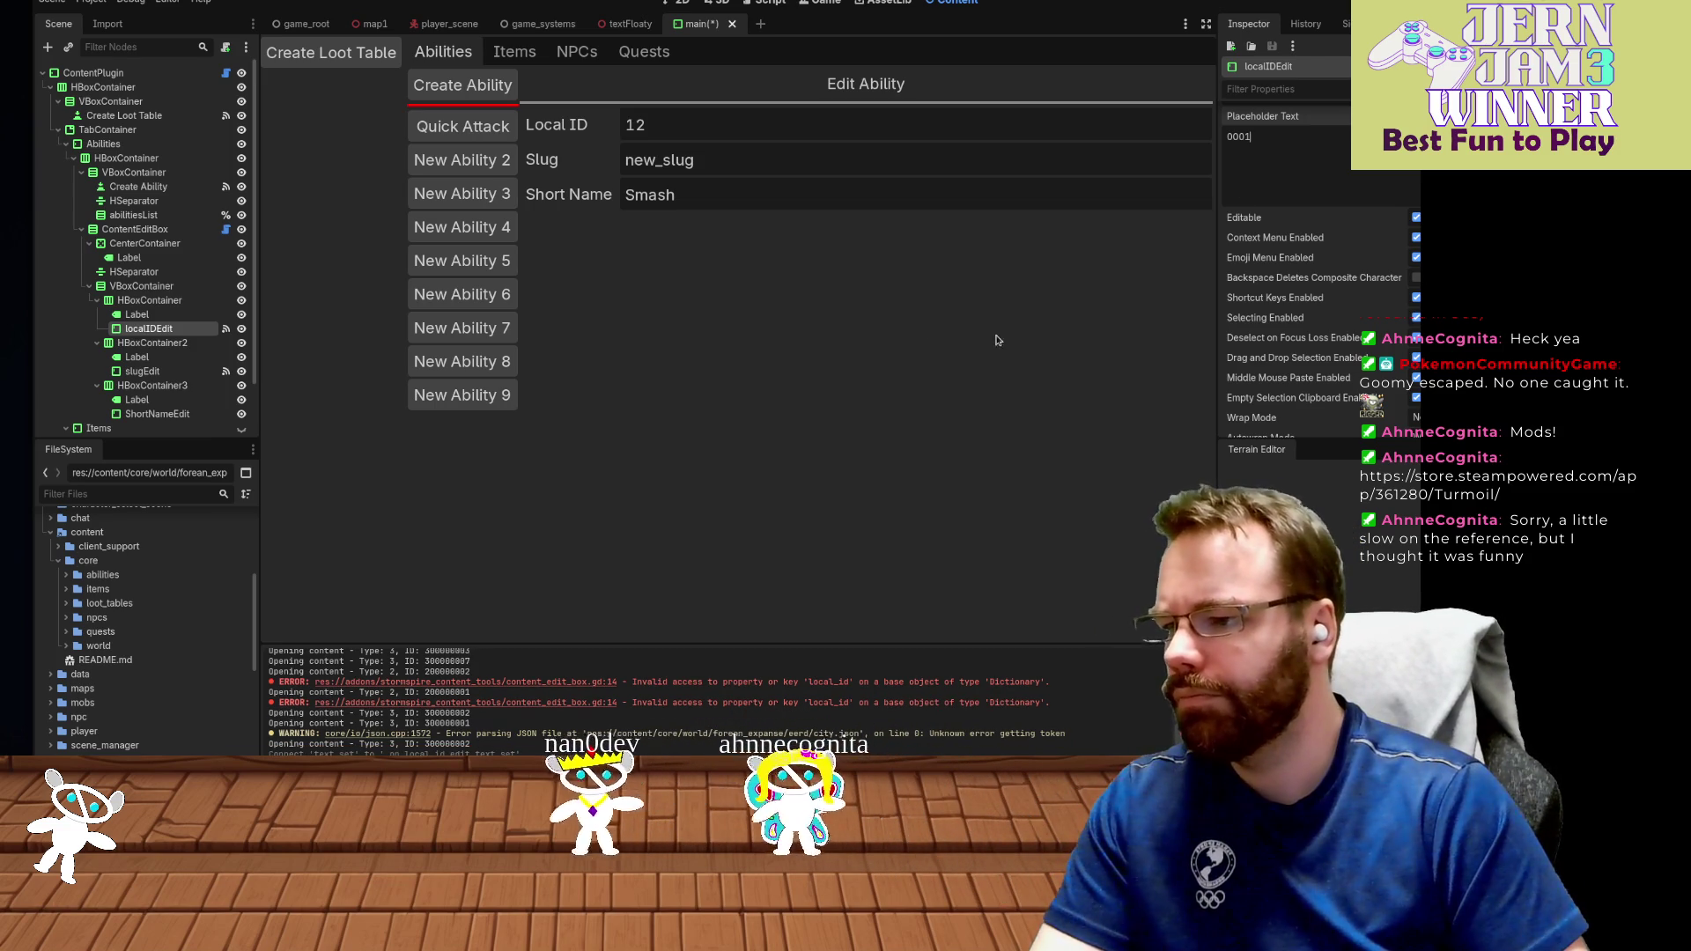
Step: Save the scene, set Smash's Local ID to 1, and test opening abilities such as Quick Attack
{"action": "key", "text": "ctrl+s"}
{"action": "left_click", "coordinate": [706, 123]}
{"action": "type", "text": "a"}
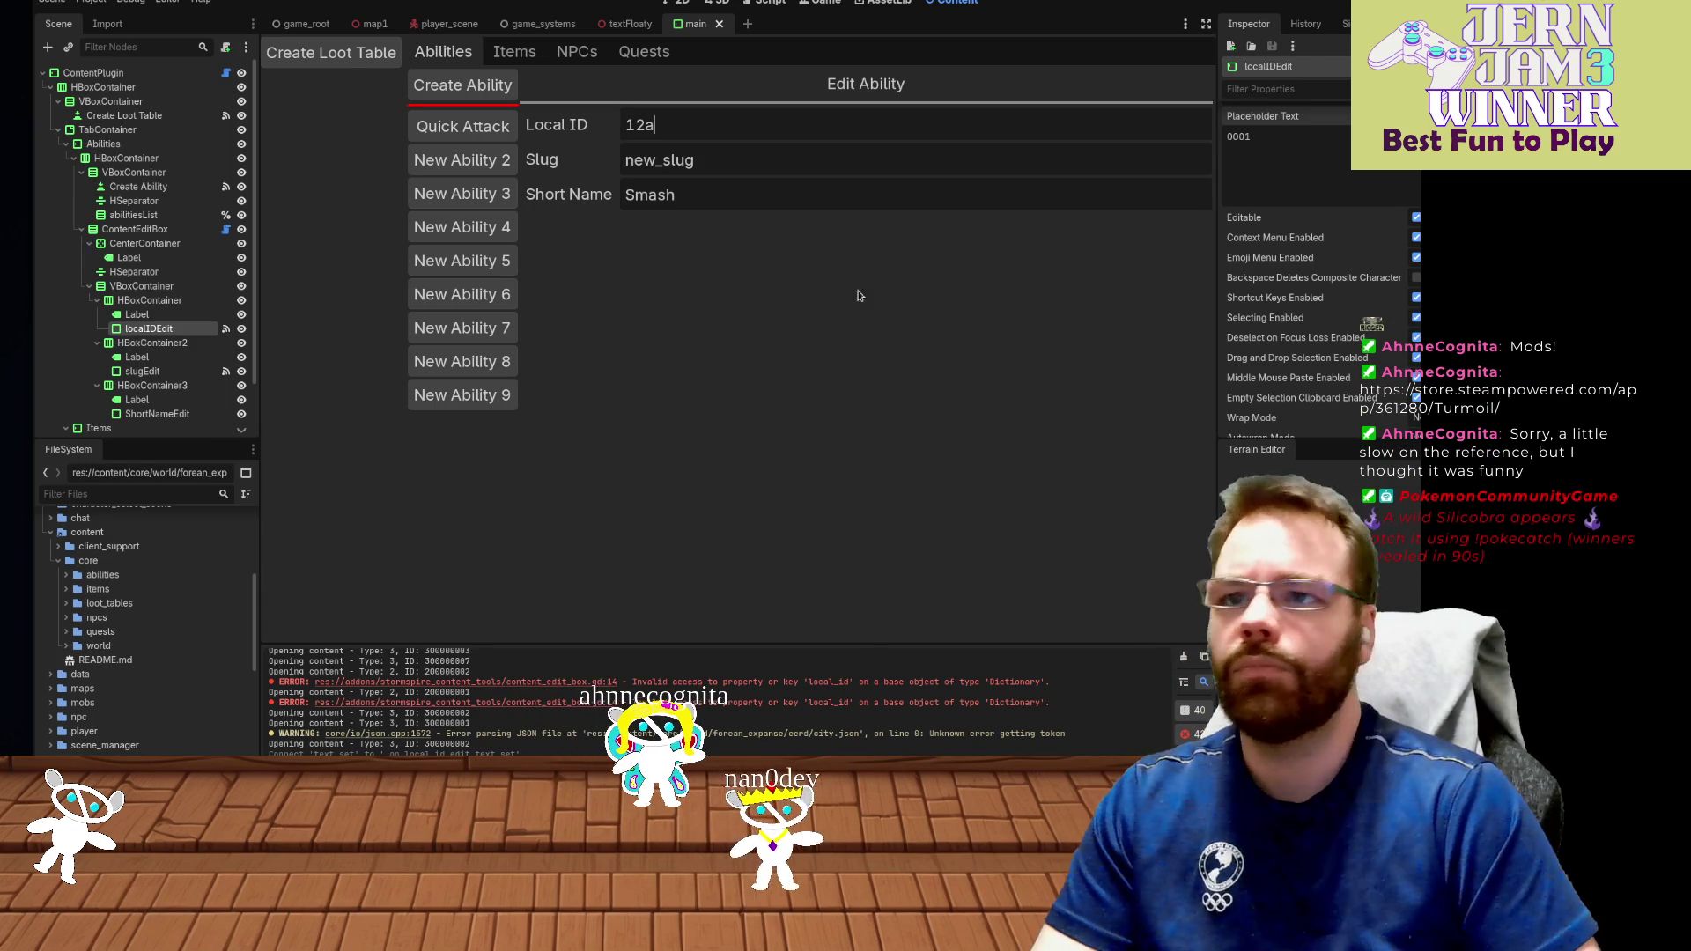
{"action": "key", "text": "BackSpace"}
{"action": "key", "text": "BackSpace"}
{"action": "key", "text": "BackSpace"}
{"action": "type", "text": "12"}
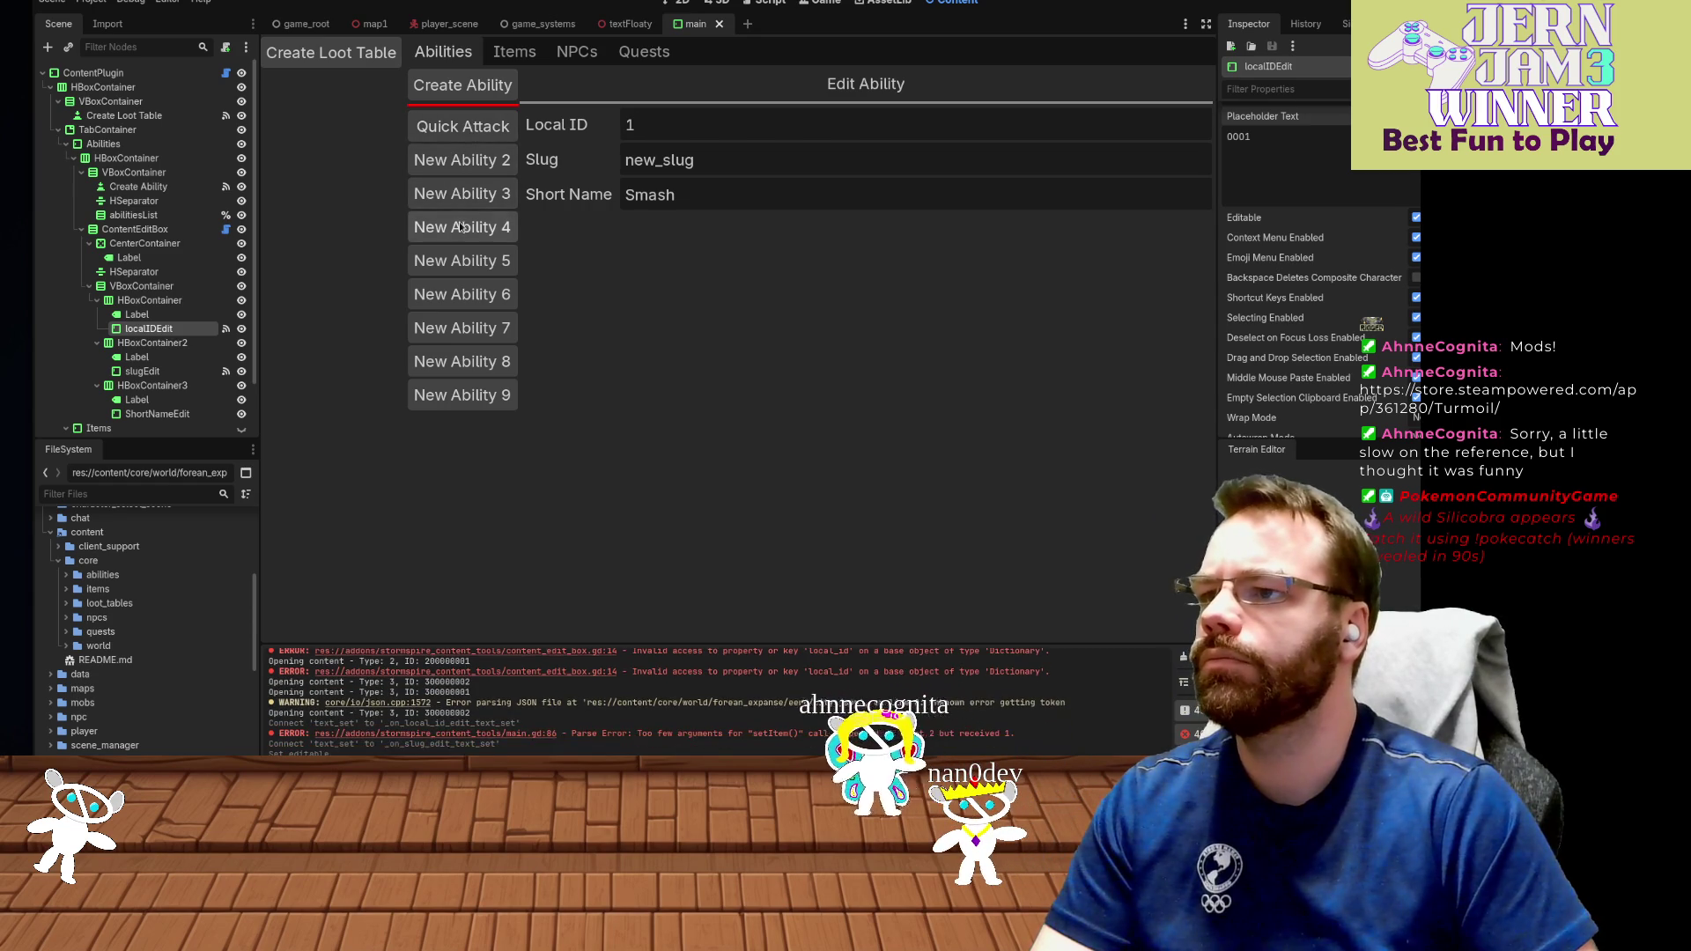
{"action": "left_click", "coordinate": [462, 322]}
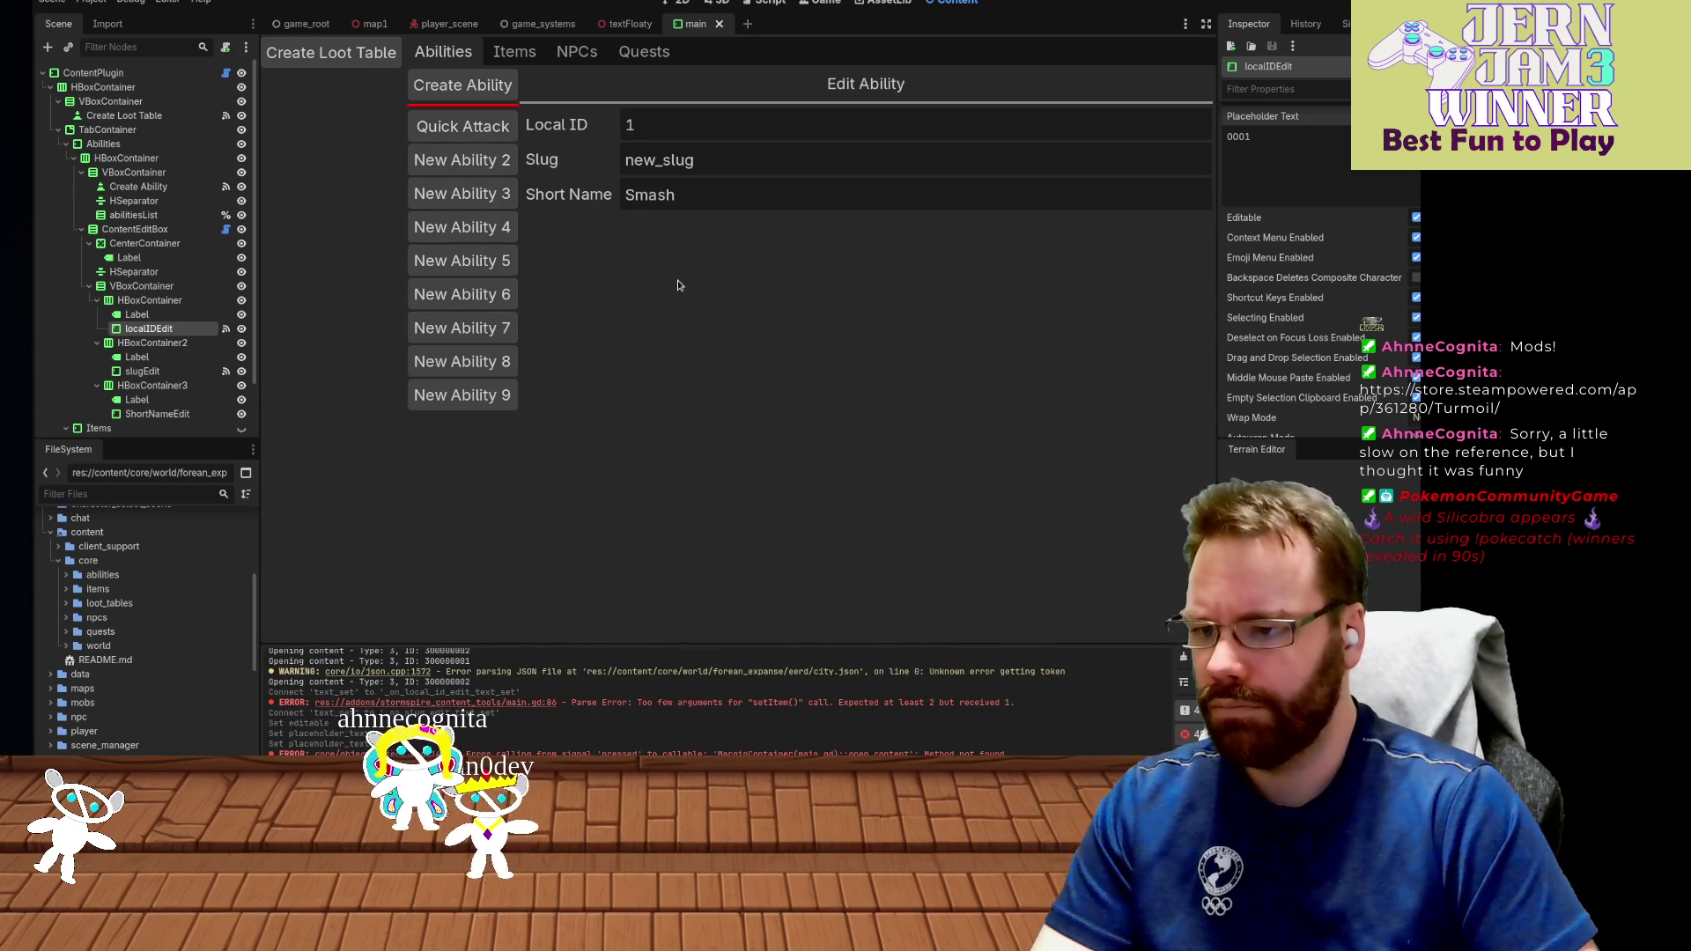
{"action": "left_click", "coordinate": [493, 125]}
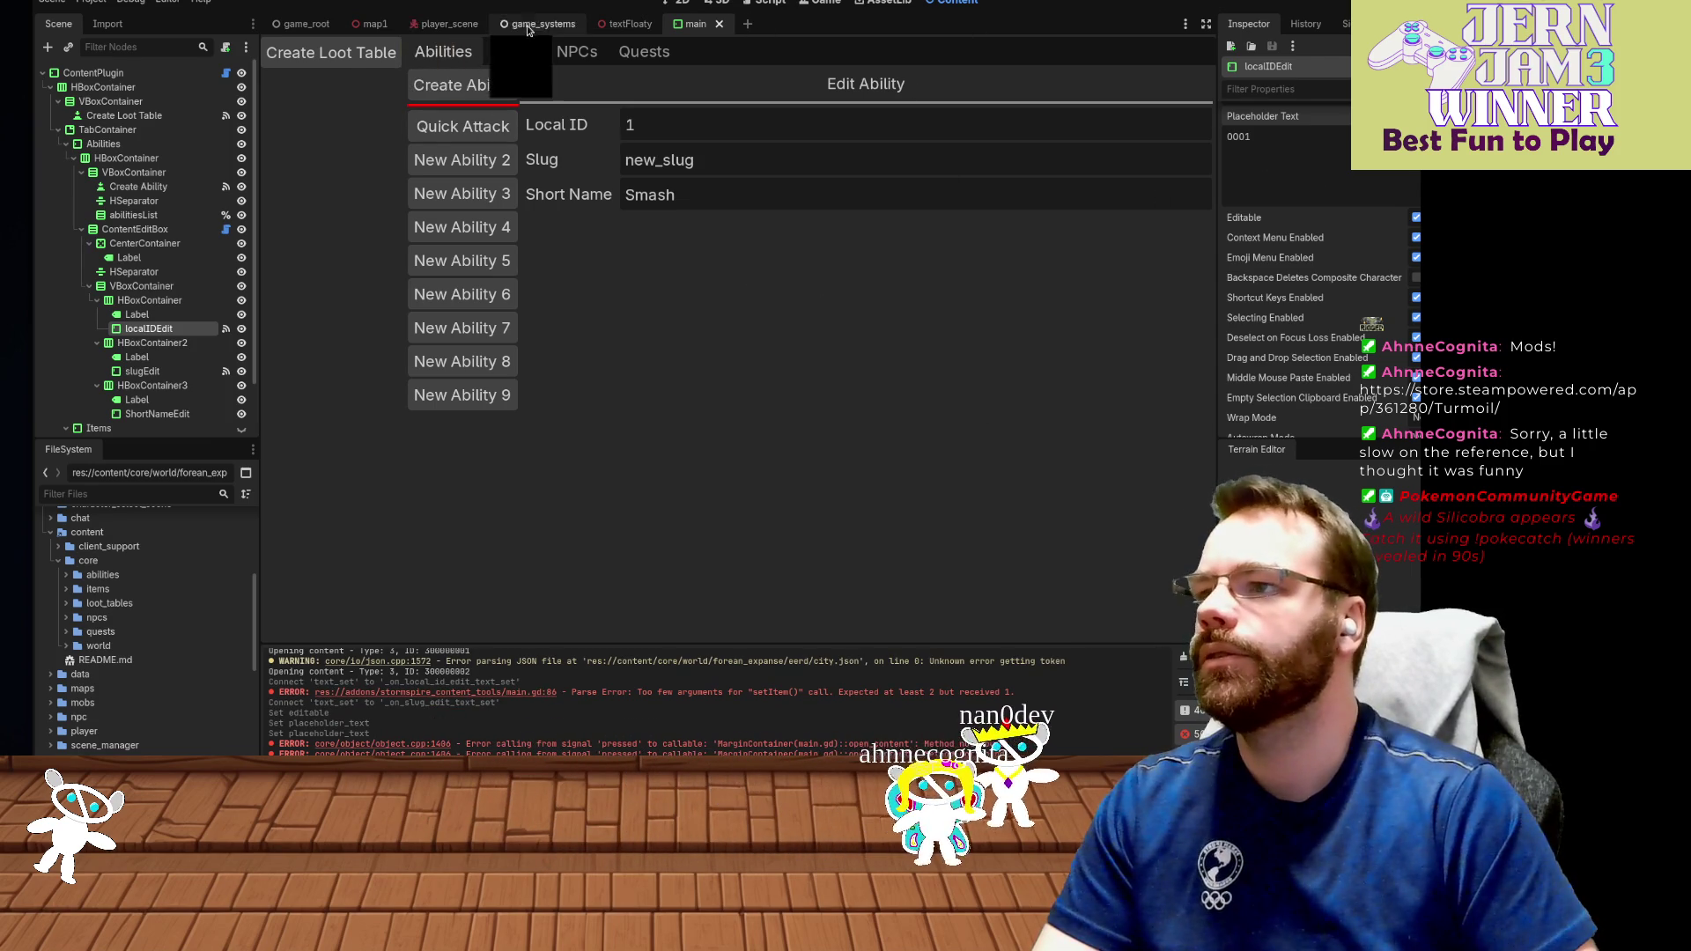
Step: Inspect setItem and its type: int parameter in content_edit_box.gd
{"action": "left_click", "coordinate": [790, 2]}
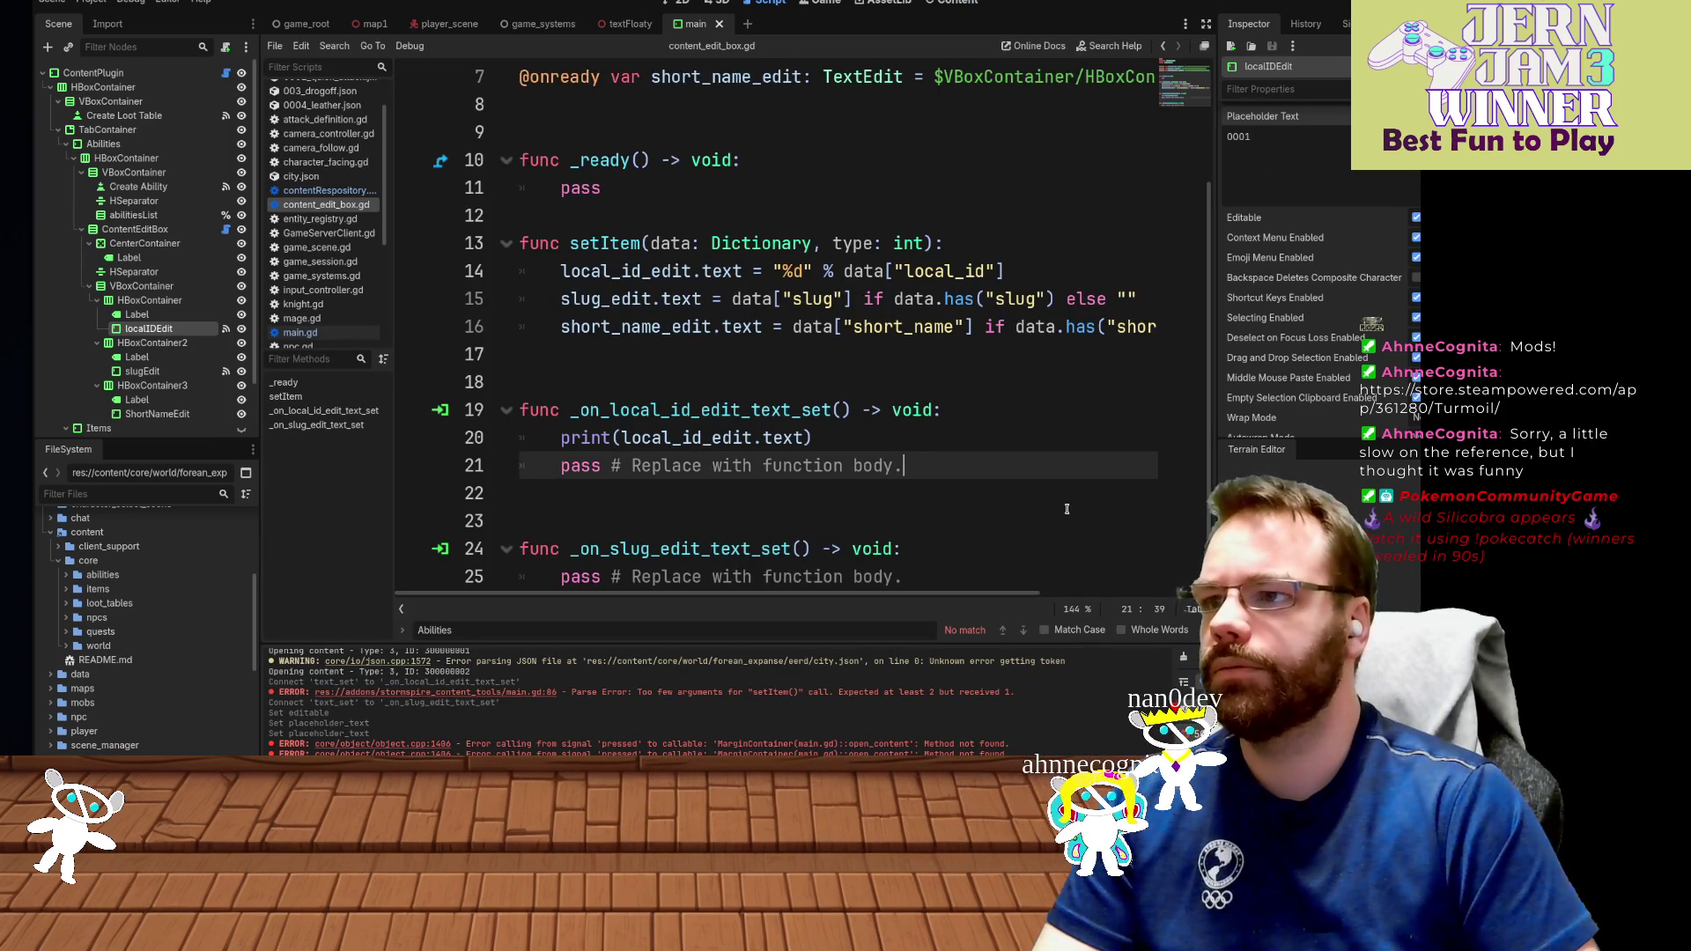
{"action": "scroll", "coordinate": [1013, 475], "scroll_direction": "down", "scroll_amount": 1}
{"action": "scroll", "coordinate": [985, 429], "scroll_direction": "up", "scroll_amount": 3}
{"action": "left_click", "coordinate": [957, 339]}
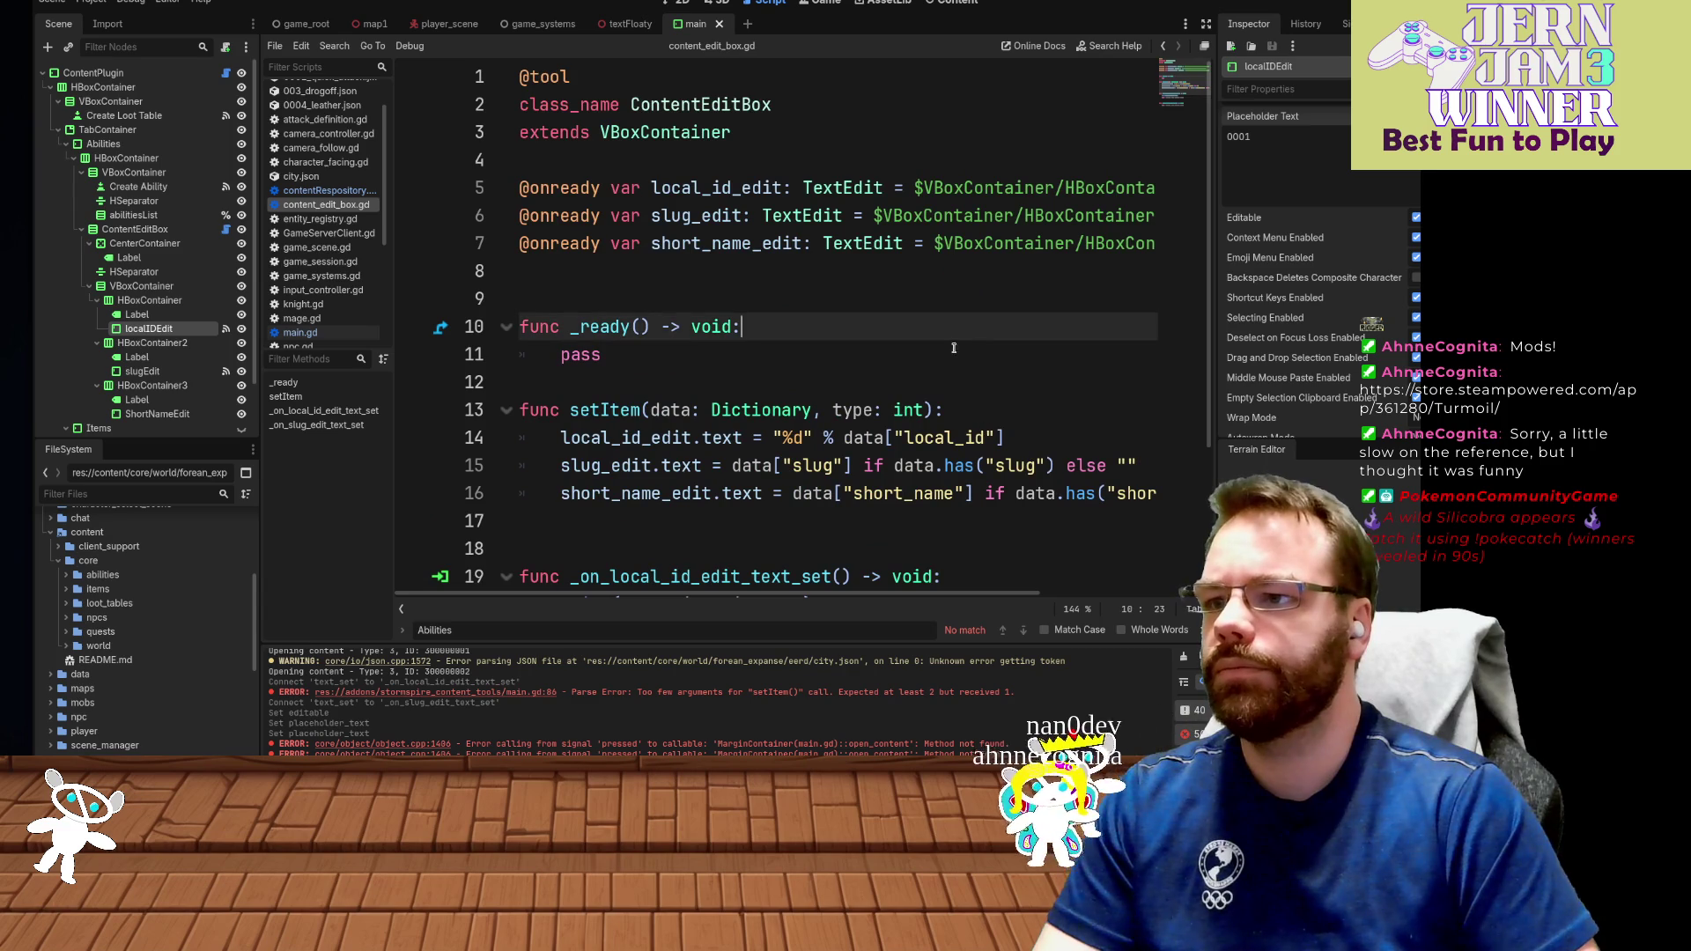
{"action": "scroll", "coordinate": [949, 366], "scroll_direction": "down", "scroll_amount": 3}
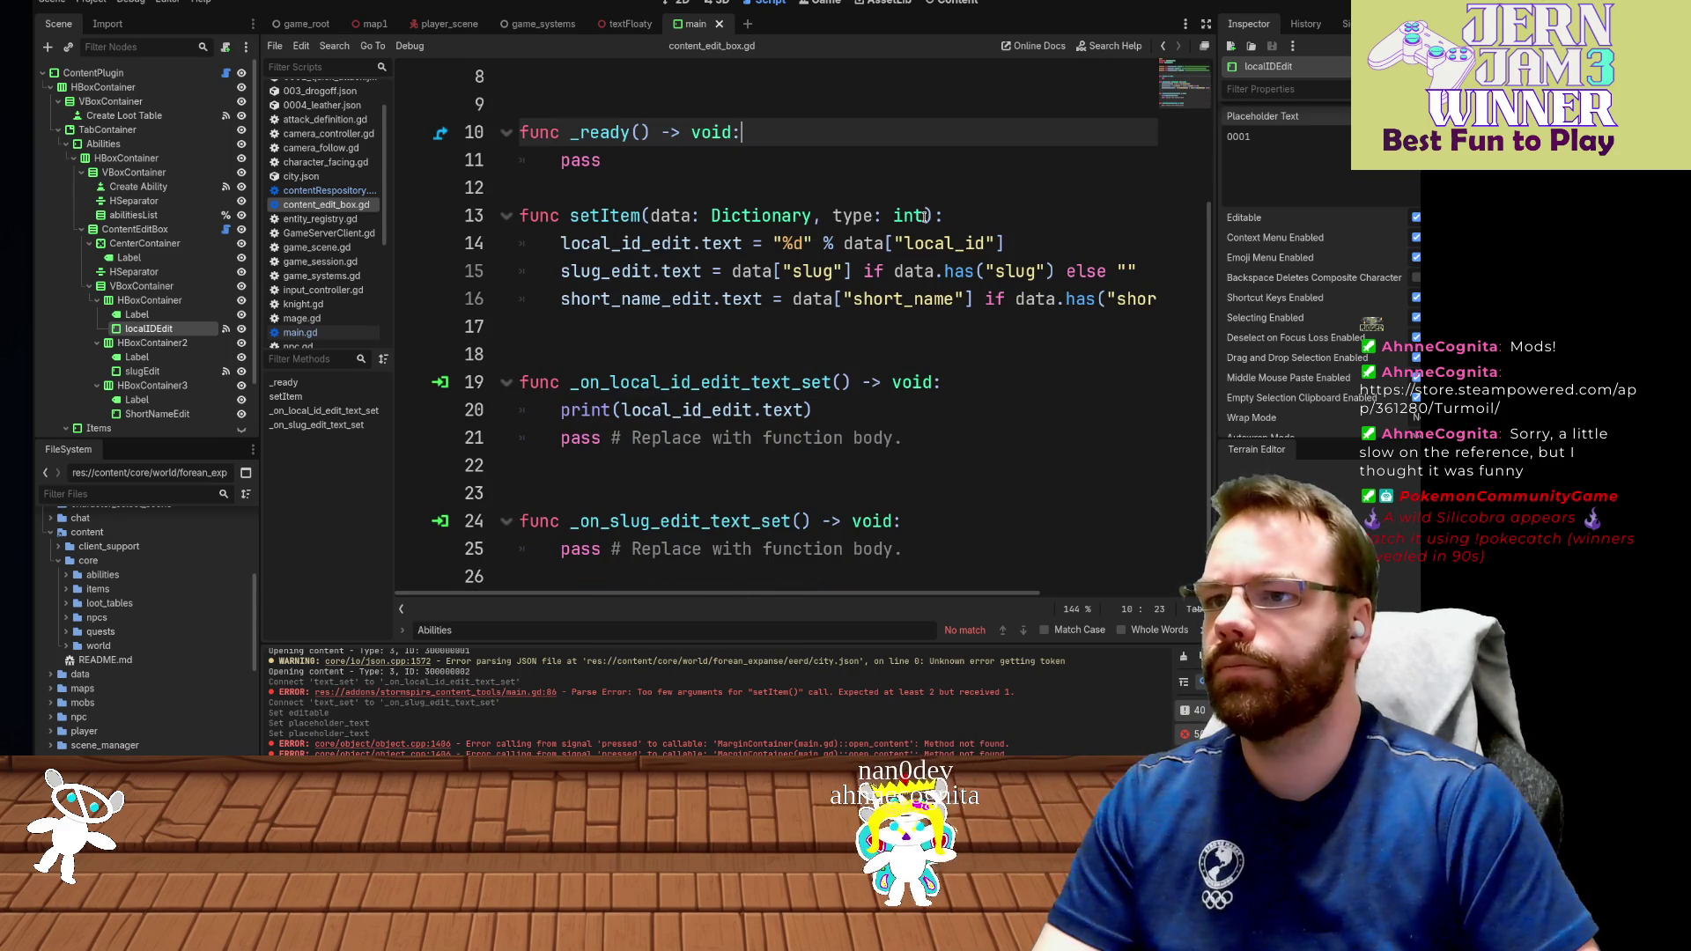
{"action": "left_click_drag", "start_coordinate": [922, 216], "coordinate": [847, 218]}
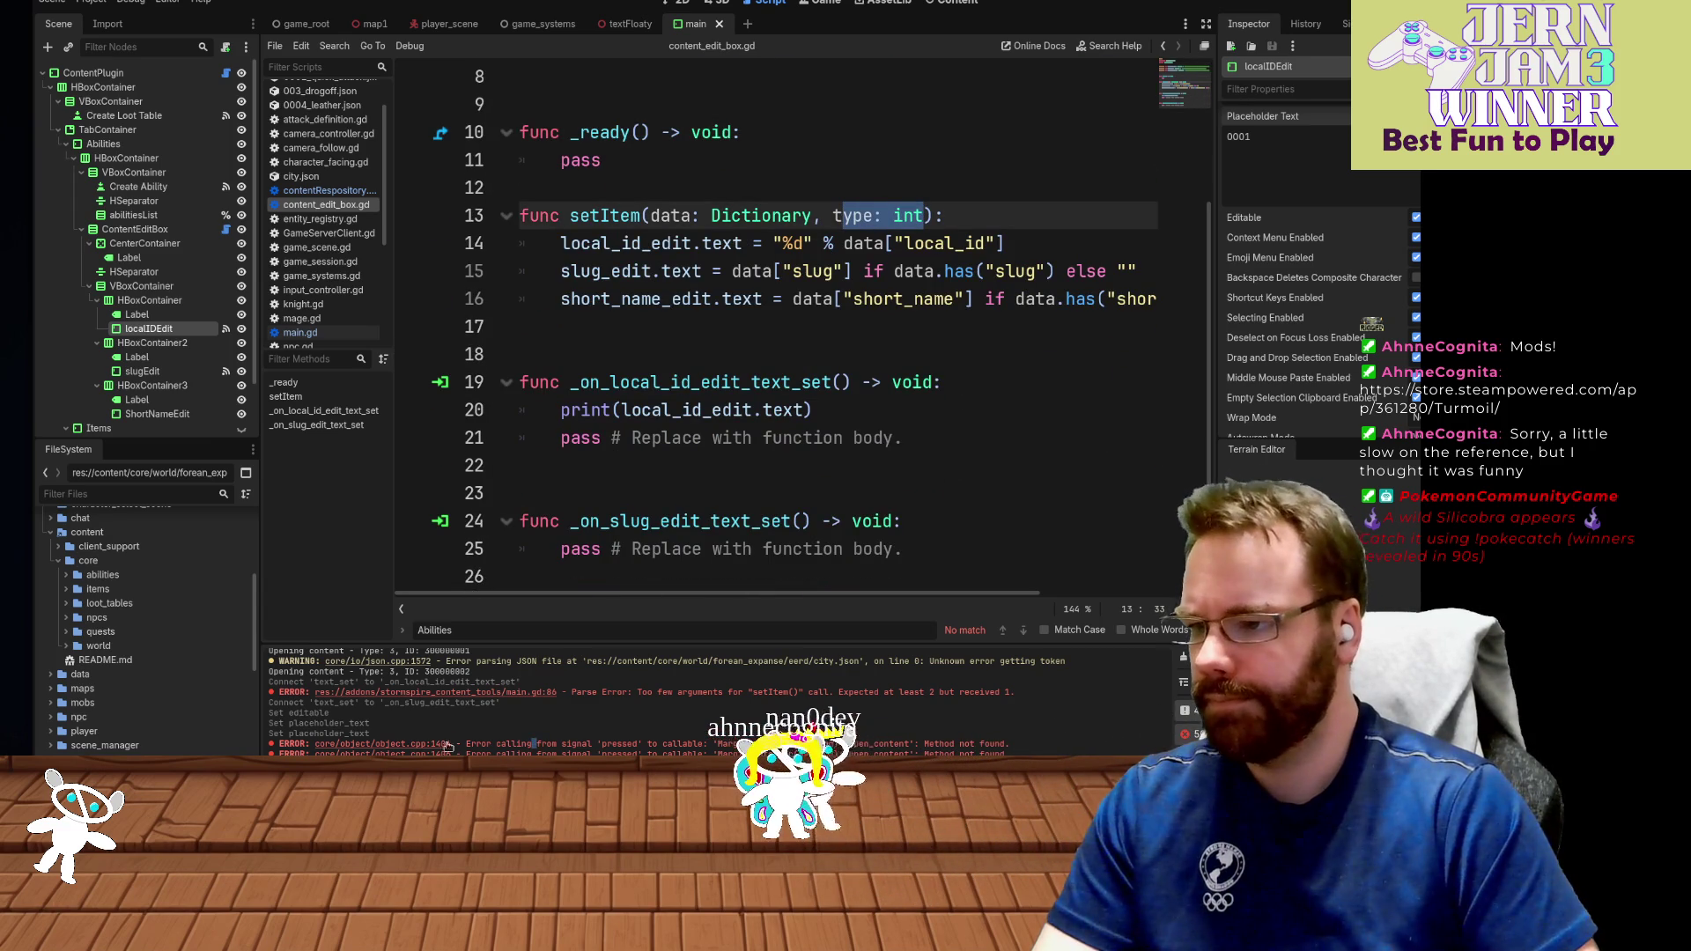
Step: Close object.cpp in VS Code without saving and return to Godot's setItem definition
{"action": "key", "text": "super+2"}
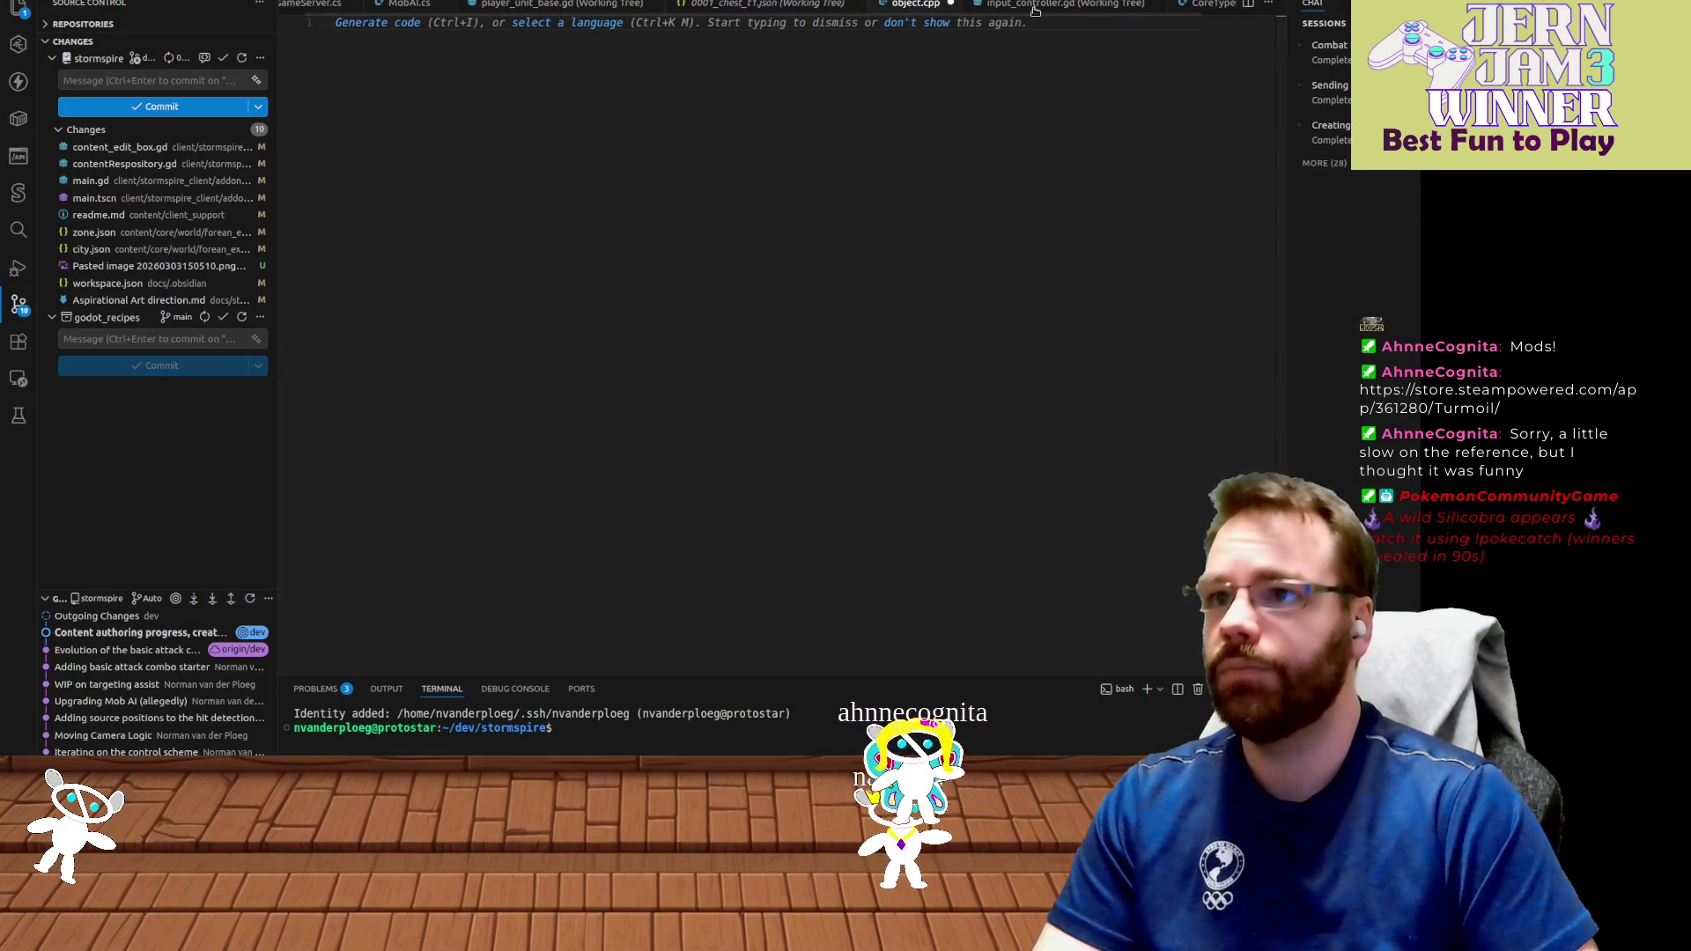
{"action": "left_click", "coordinate": [949, 5]}
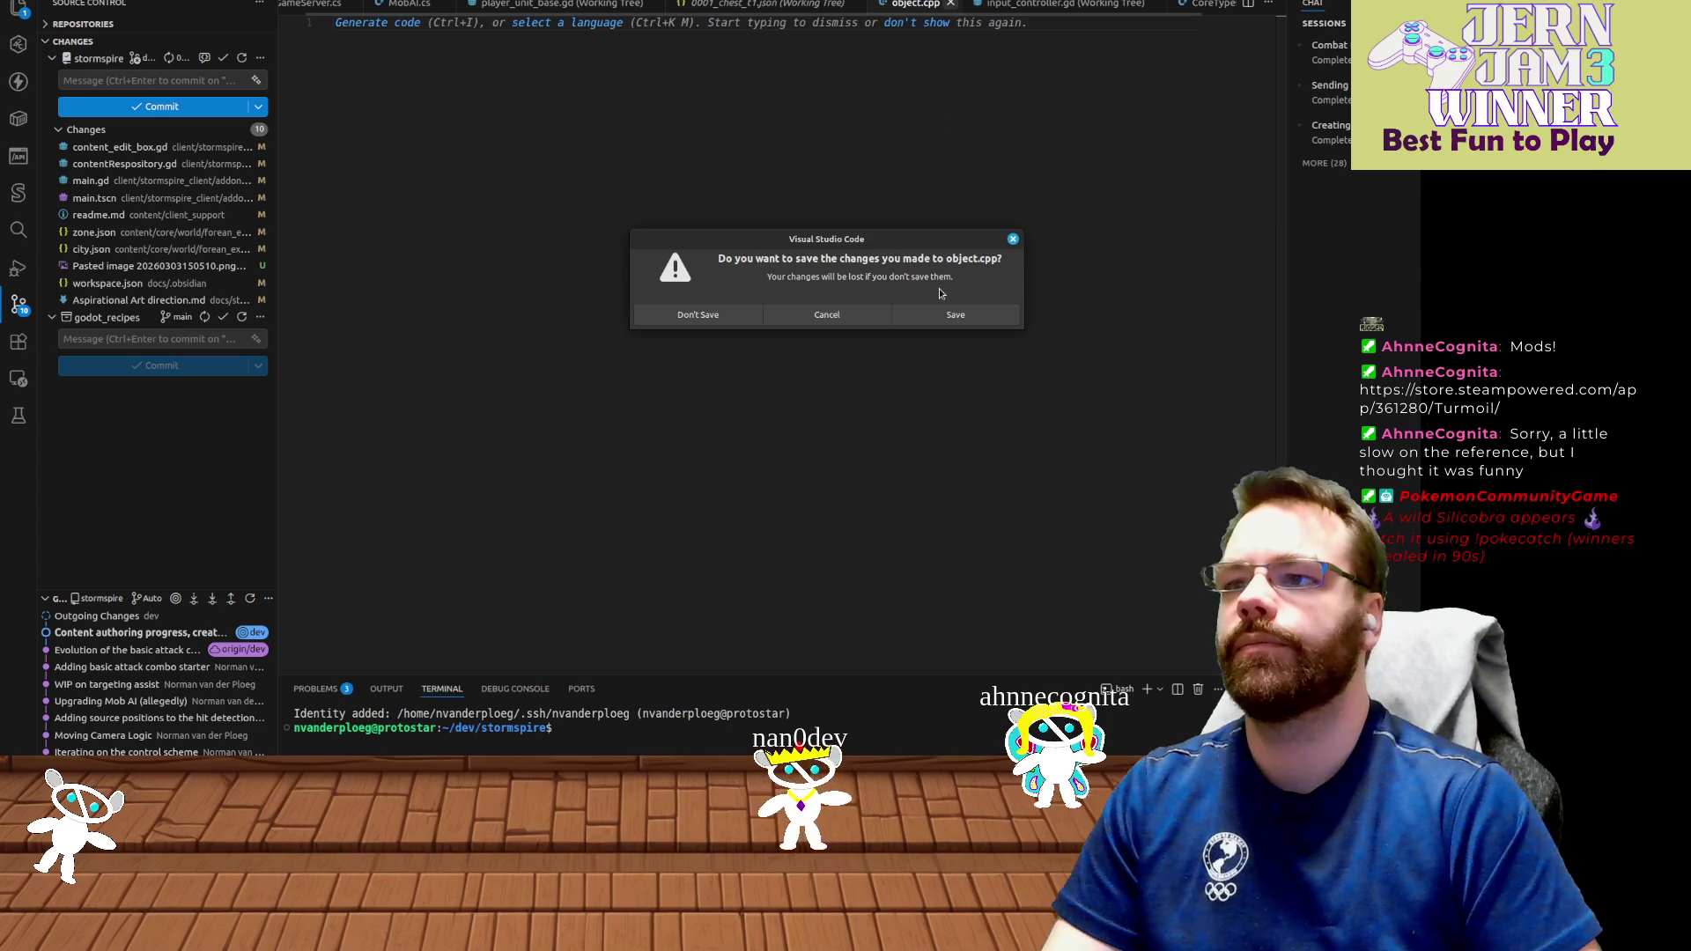
{"action": "left_click", "coordinate": [722, 317]}
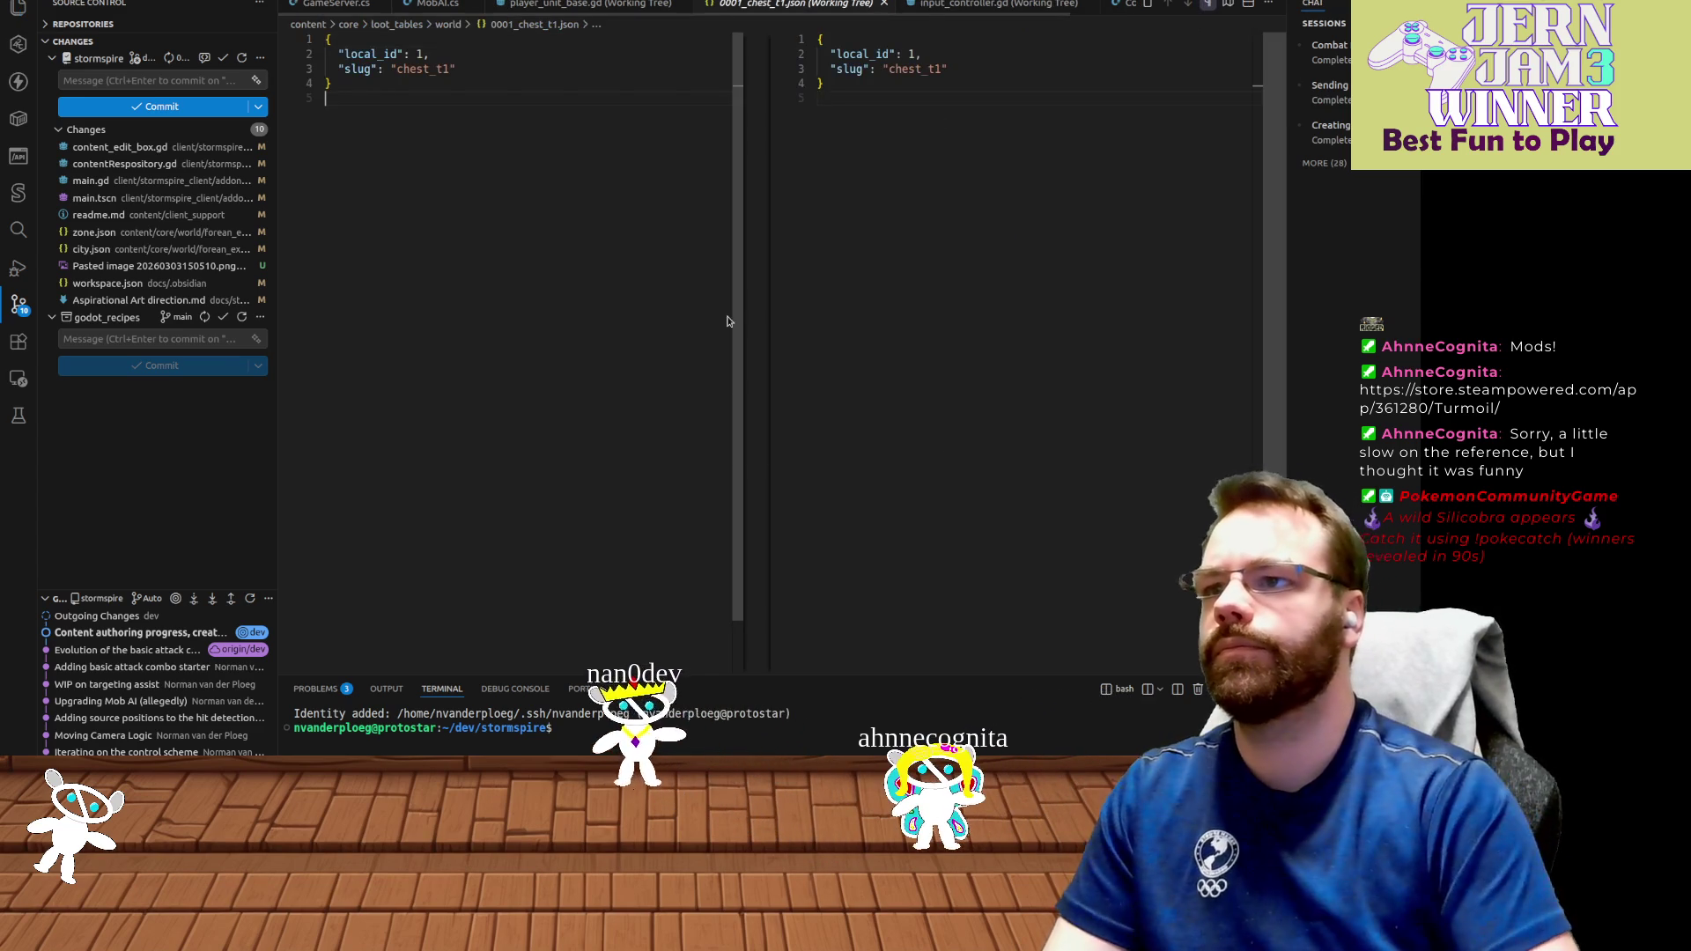
{"action": "key", "text": "super+3"}
{"action": "left_click", "coordinate": [632, 243]}
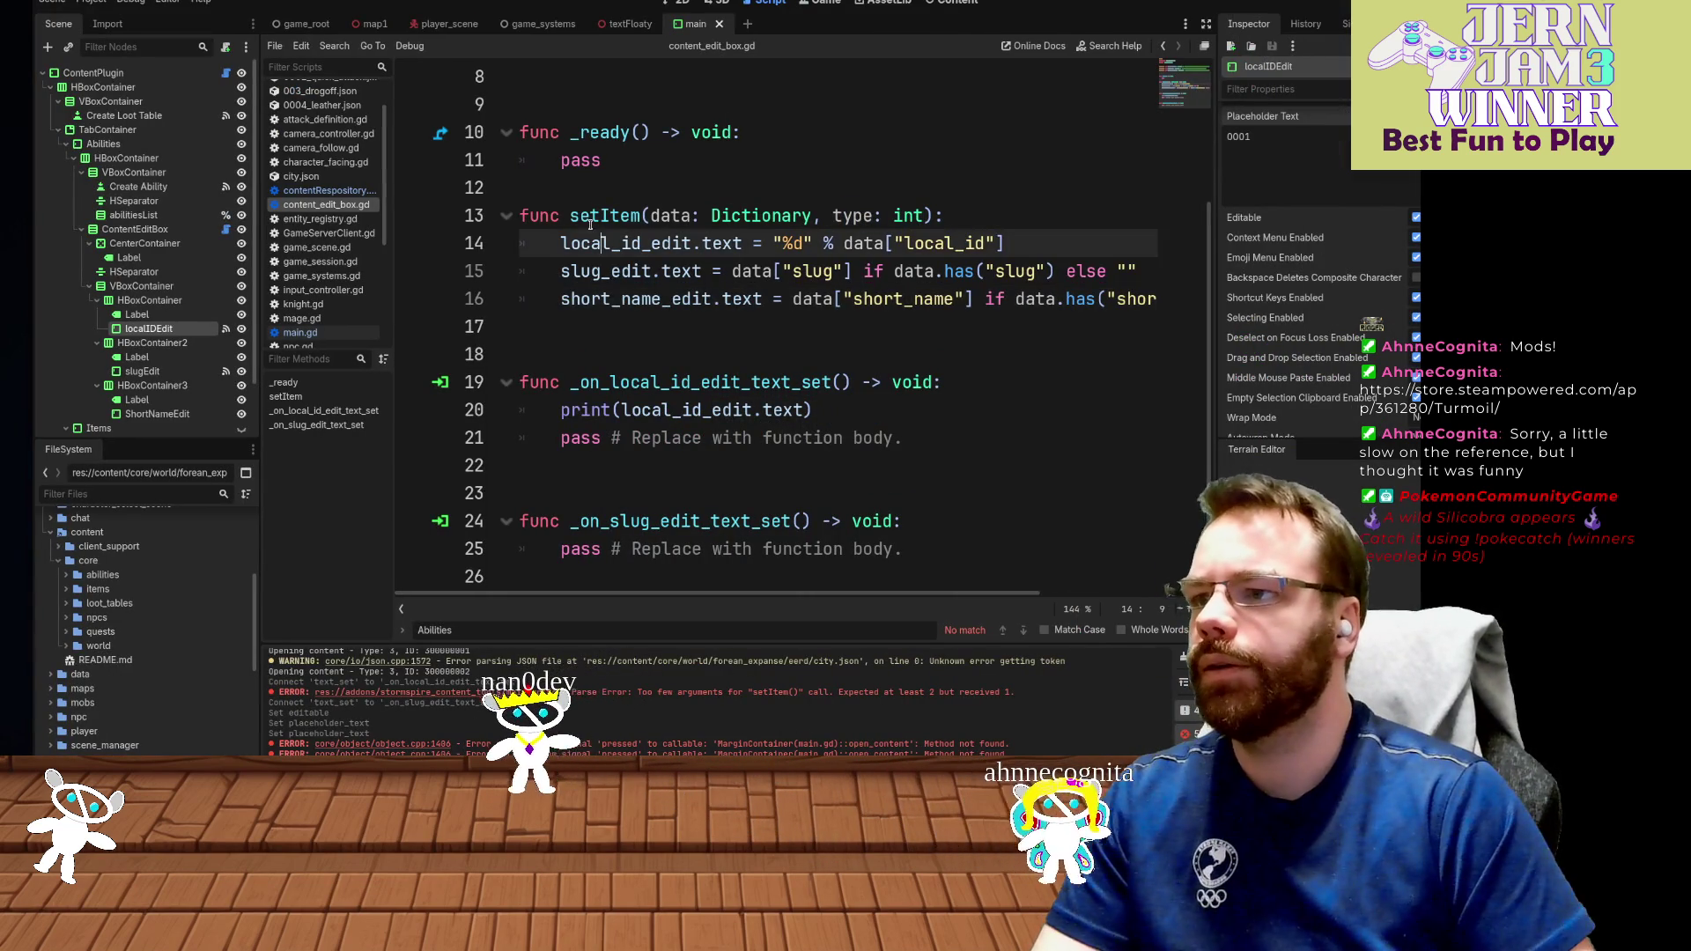
Step: Search all files for setItem and jump to its call on line 86 of main.gd
{"action": "double_click", "coordinate": [592, 215]}
{"action": "key", "text": "ctrl+shift+f"}
{"action": "key", "text": "Return"}
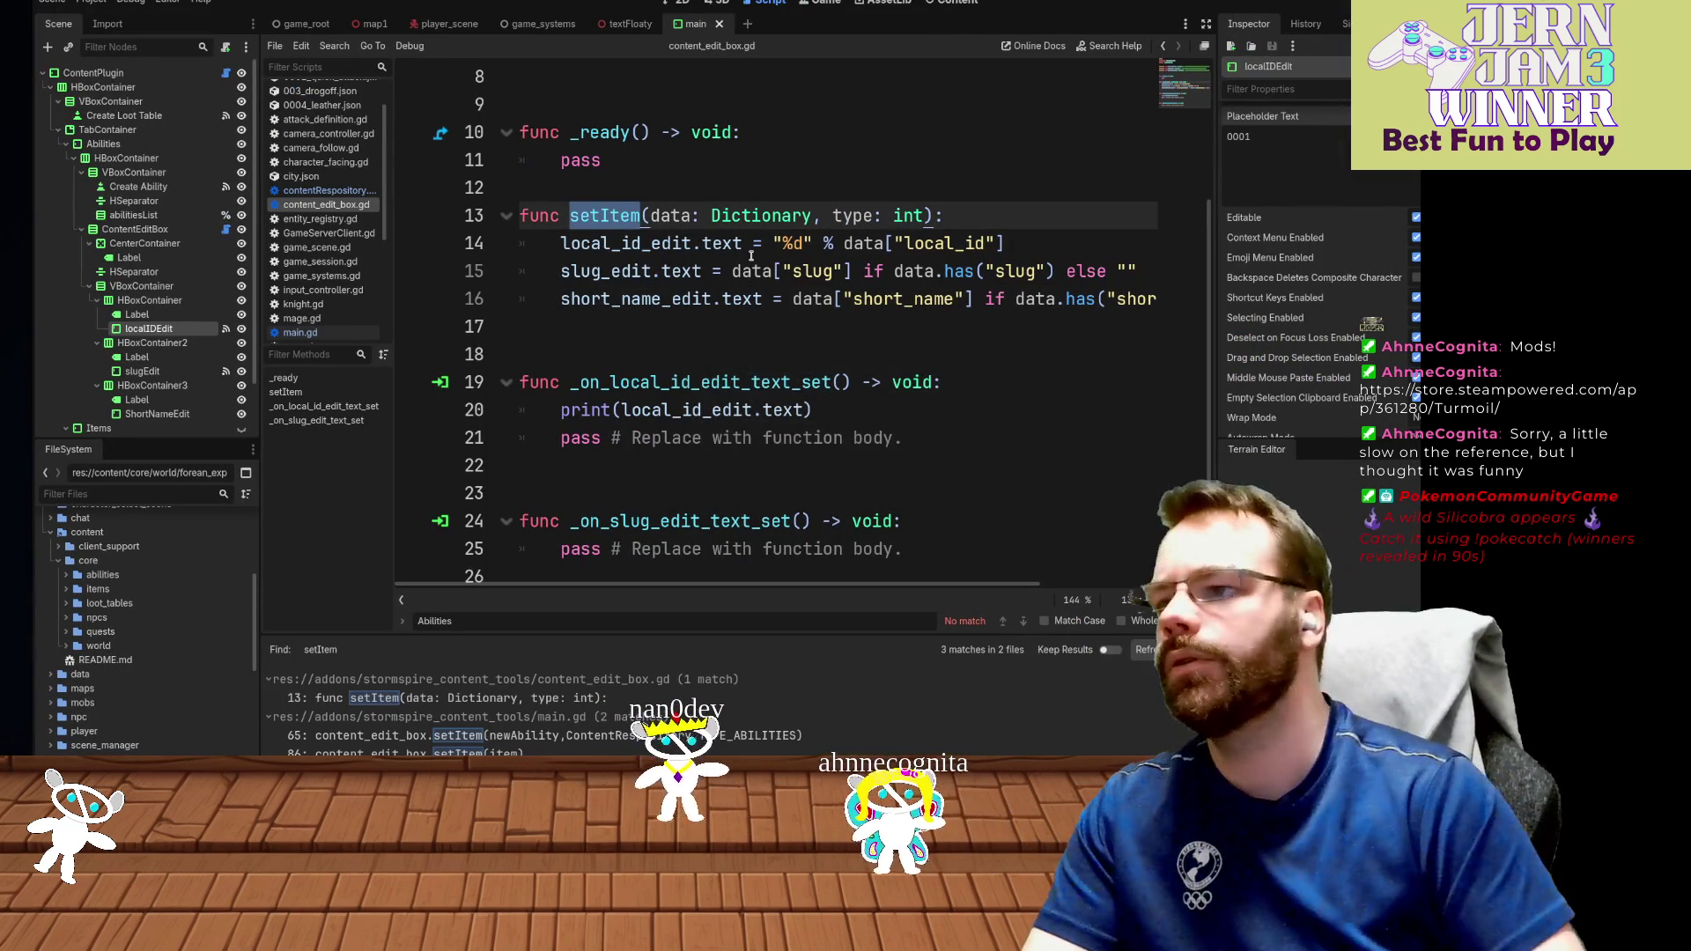
{"action": "left_click", "coordinate": [458, 735]}
{"action": "left_click", "coordinate": [458, 753]}
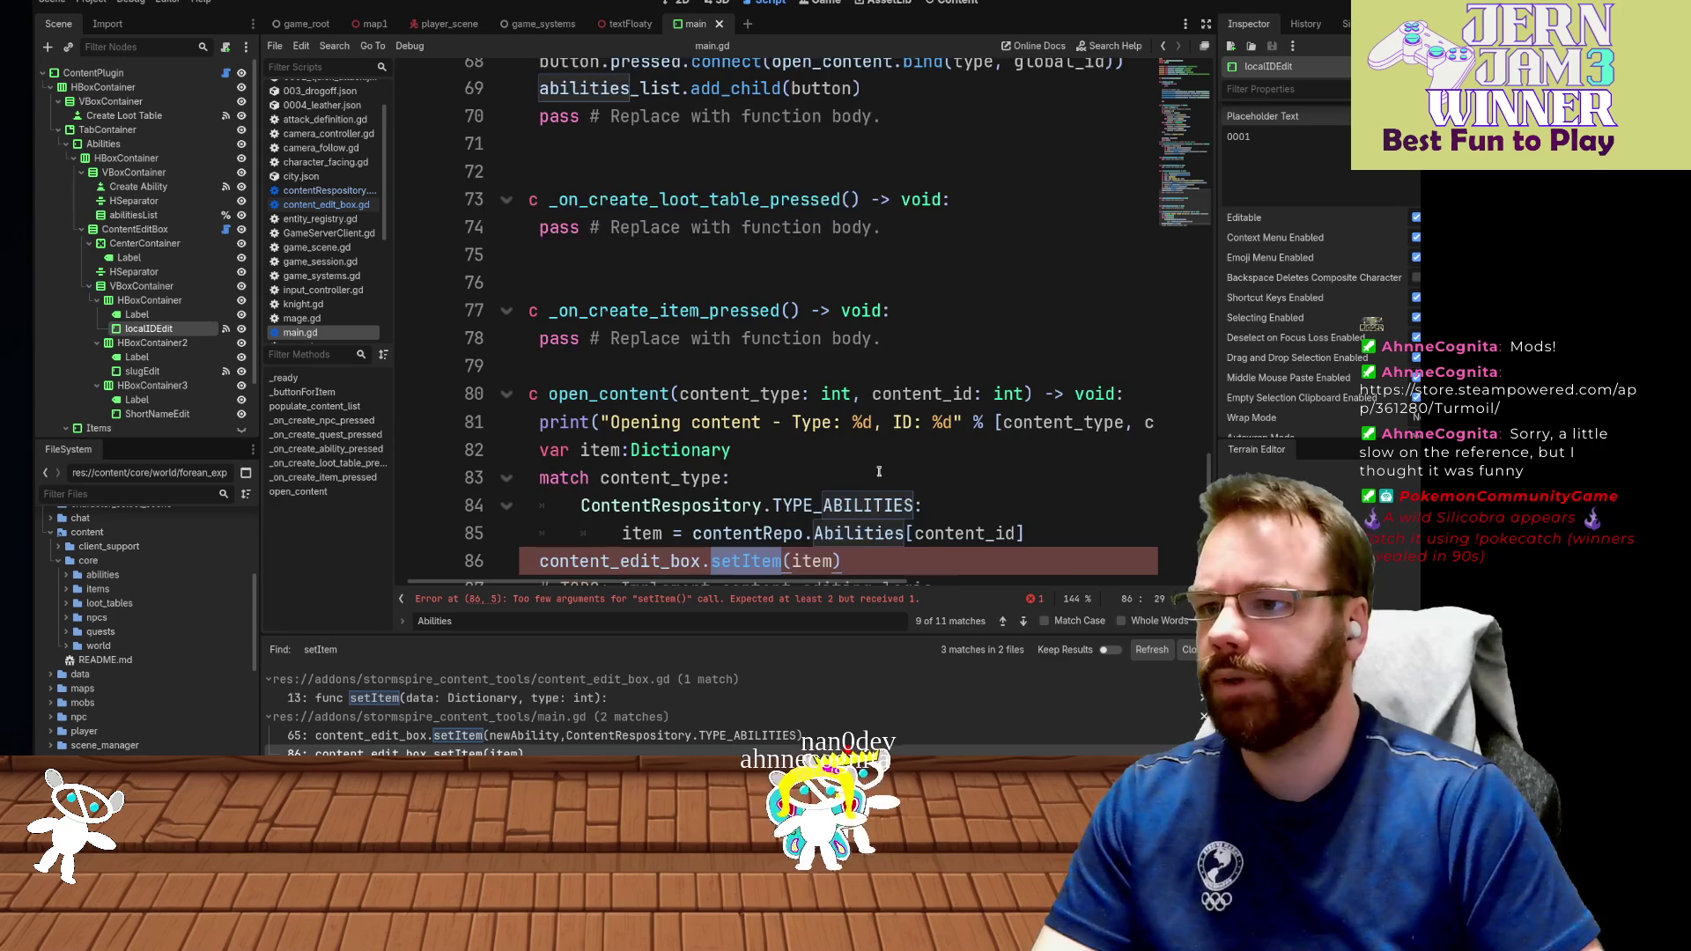
Step: Pass content_type as setItem's second argument on line 86 and save main.gd
{"action": "left_click_drag", "start_coordinate": [913, 450], "coordinate": [656, 450]}
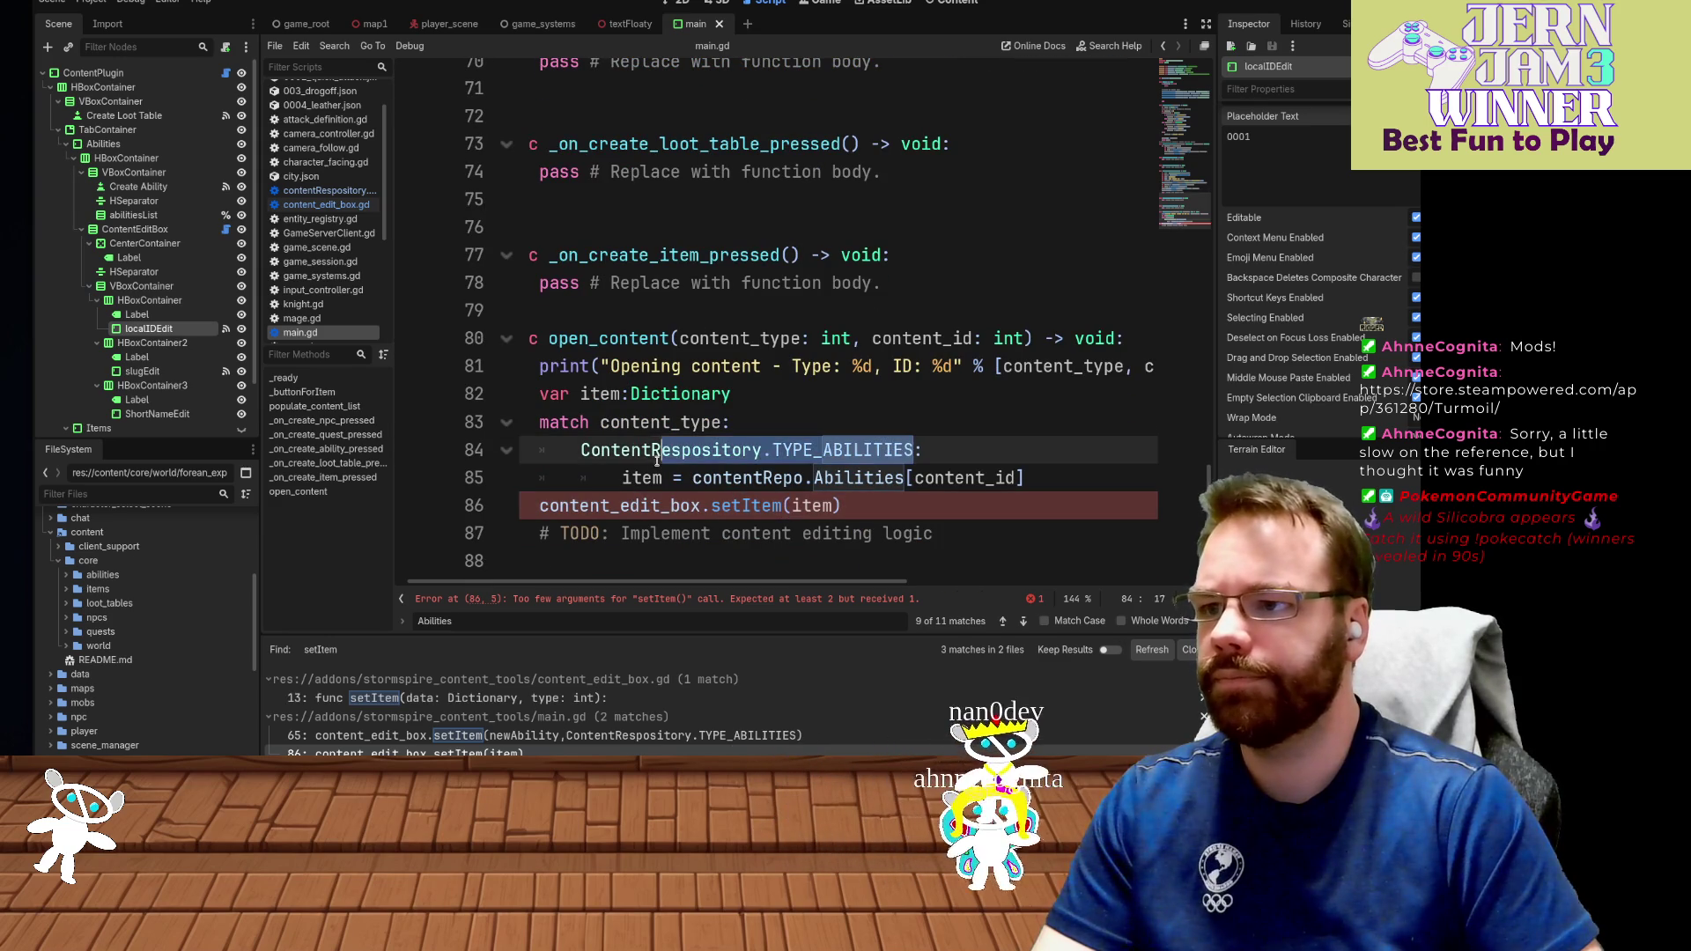
{"action": "left_click", "coordinate": [836, 508]}
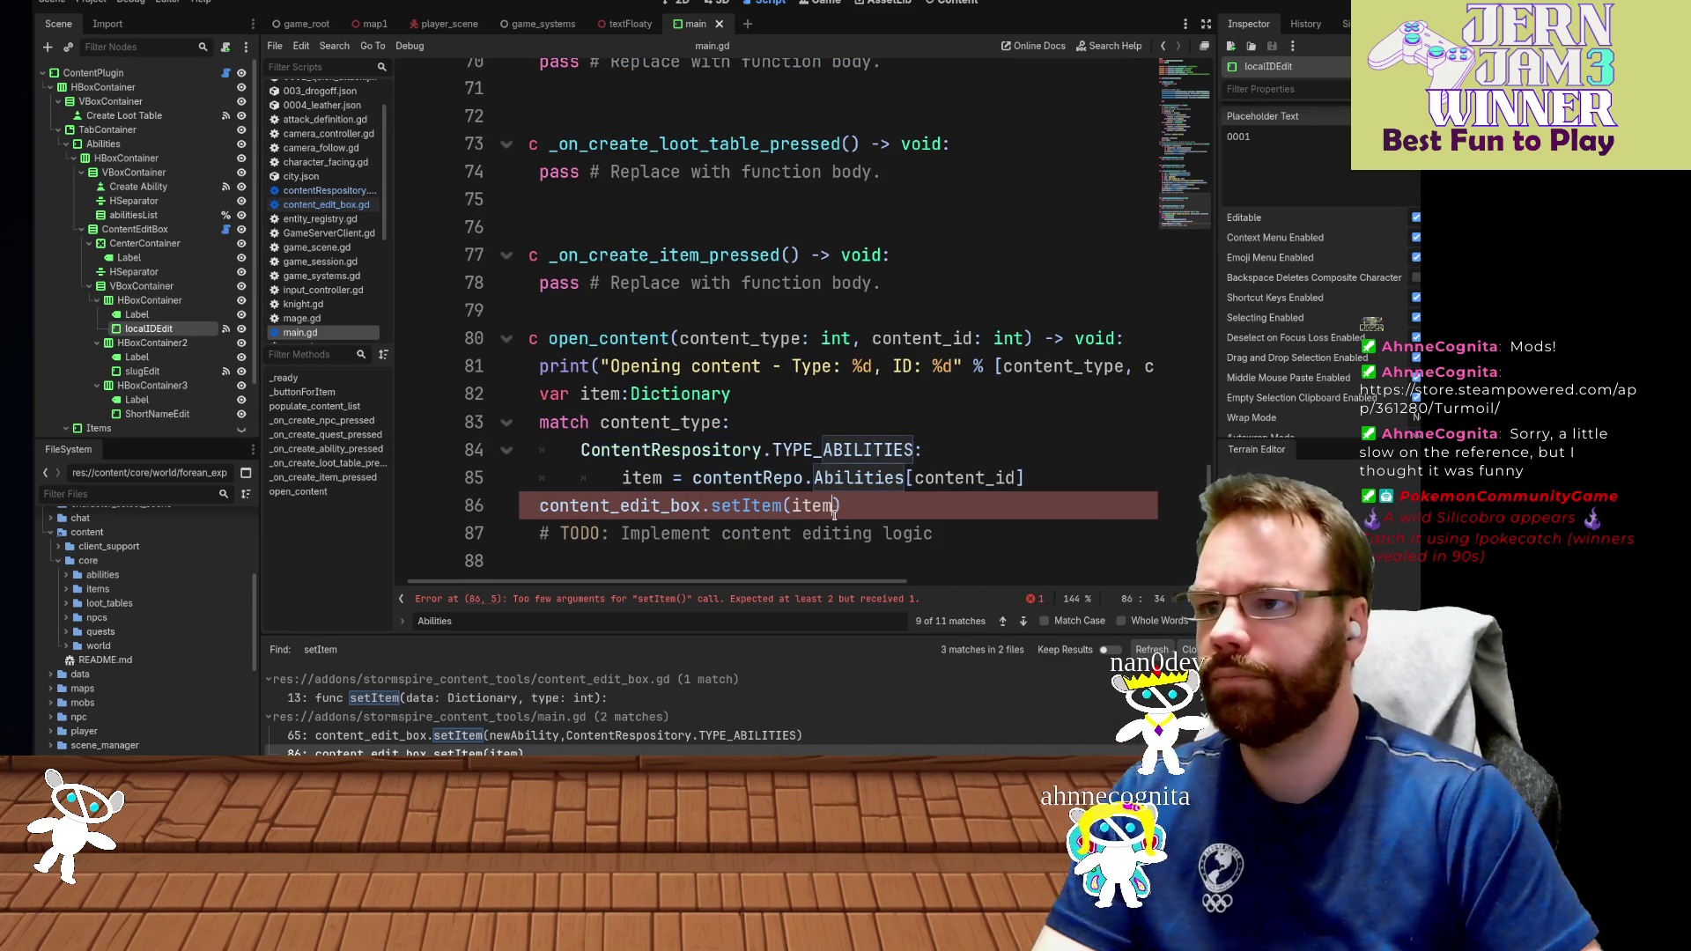
{"action": "type", "text": "ContentRespository.TYPE_ABILITIES"}
{"action": "key", "text": "ctrl+s"}
{"action": "left_click", "coordinate": [520, 438]}
{"action": "left_click", "coordinate": [794, 520]}
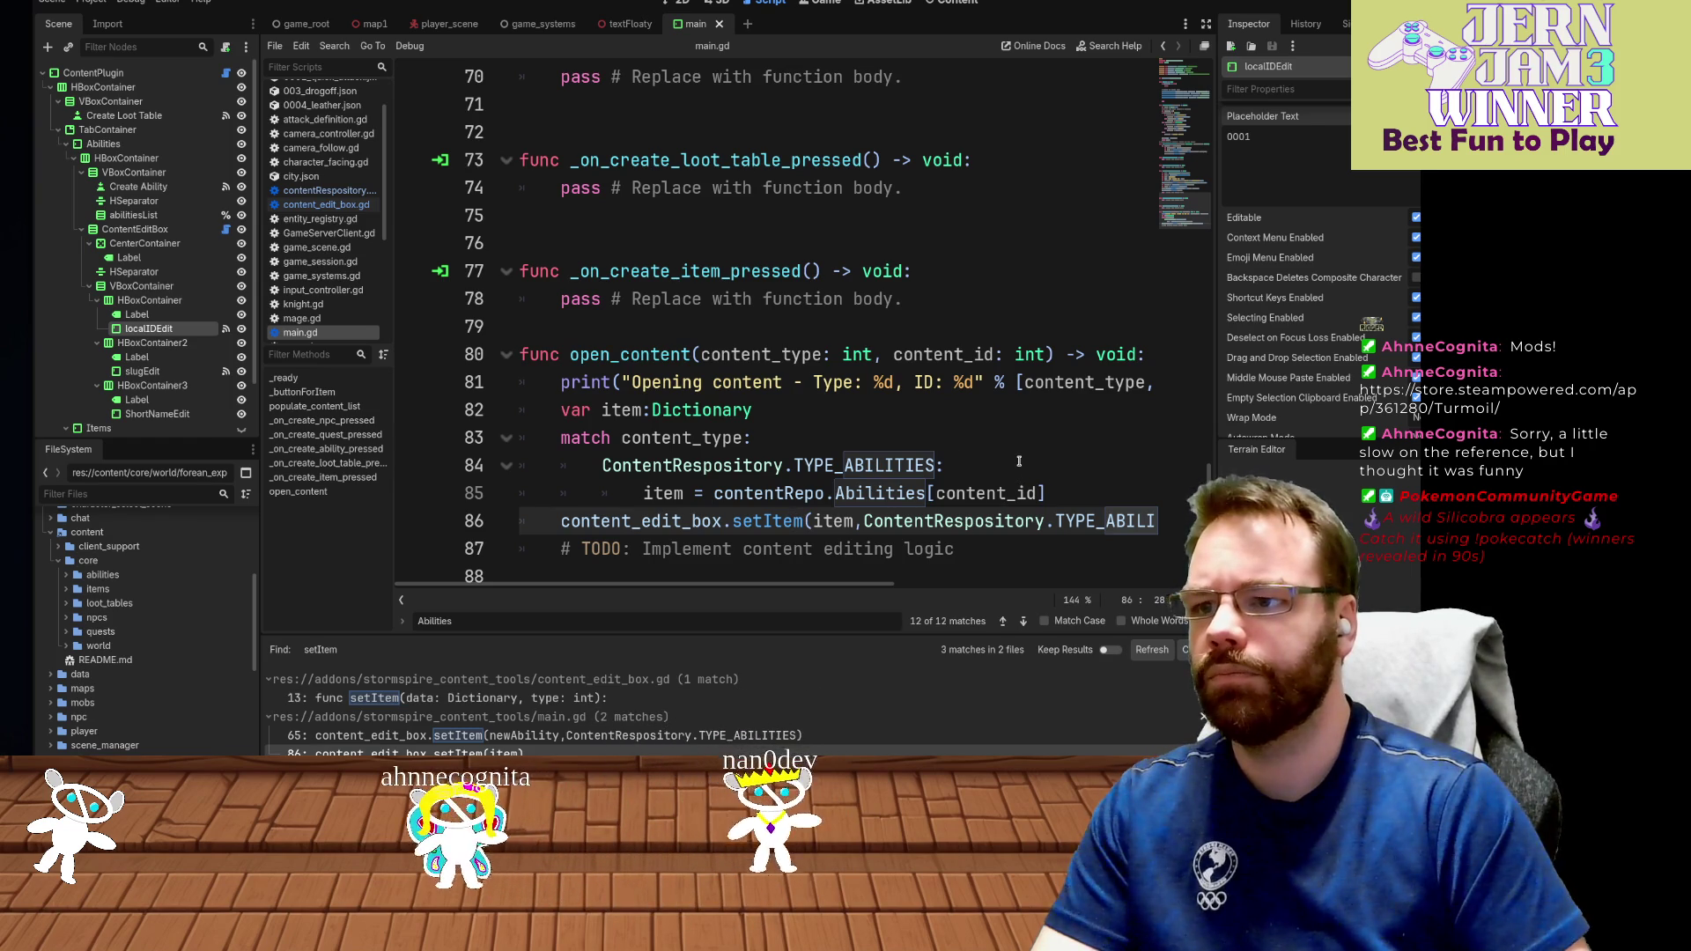
{"action": "key", "text": "Home"}
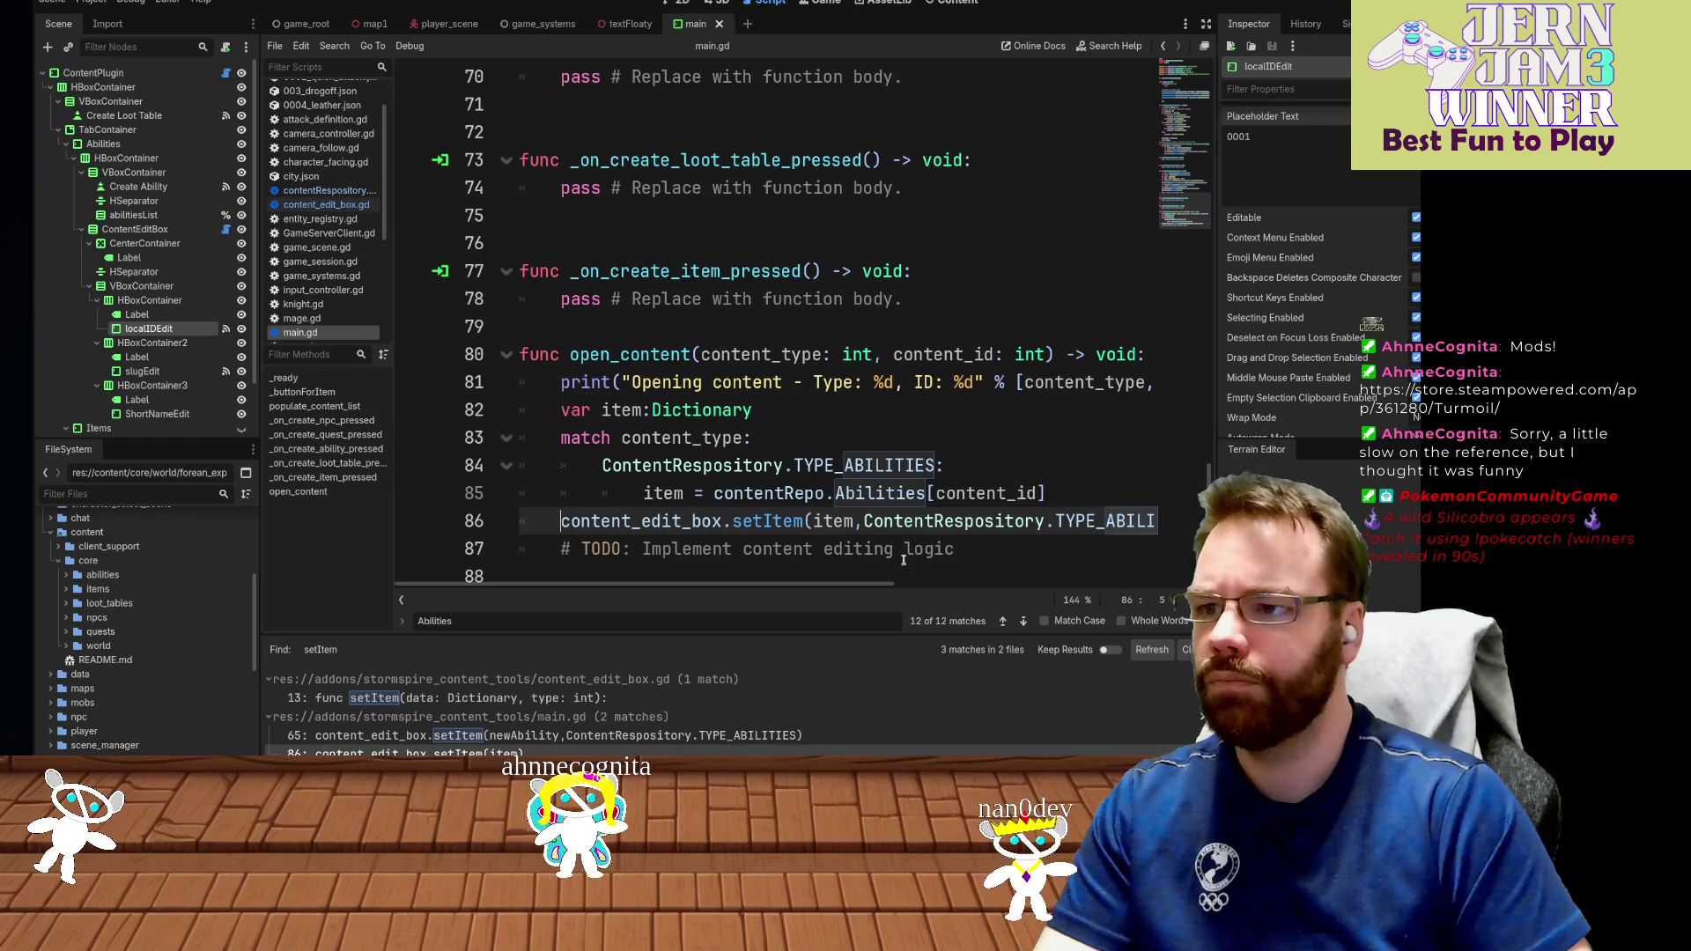
{"action": "left_click", "coordinate": [863, 520]}
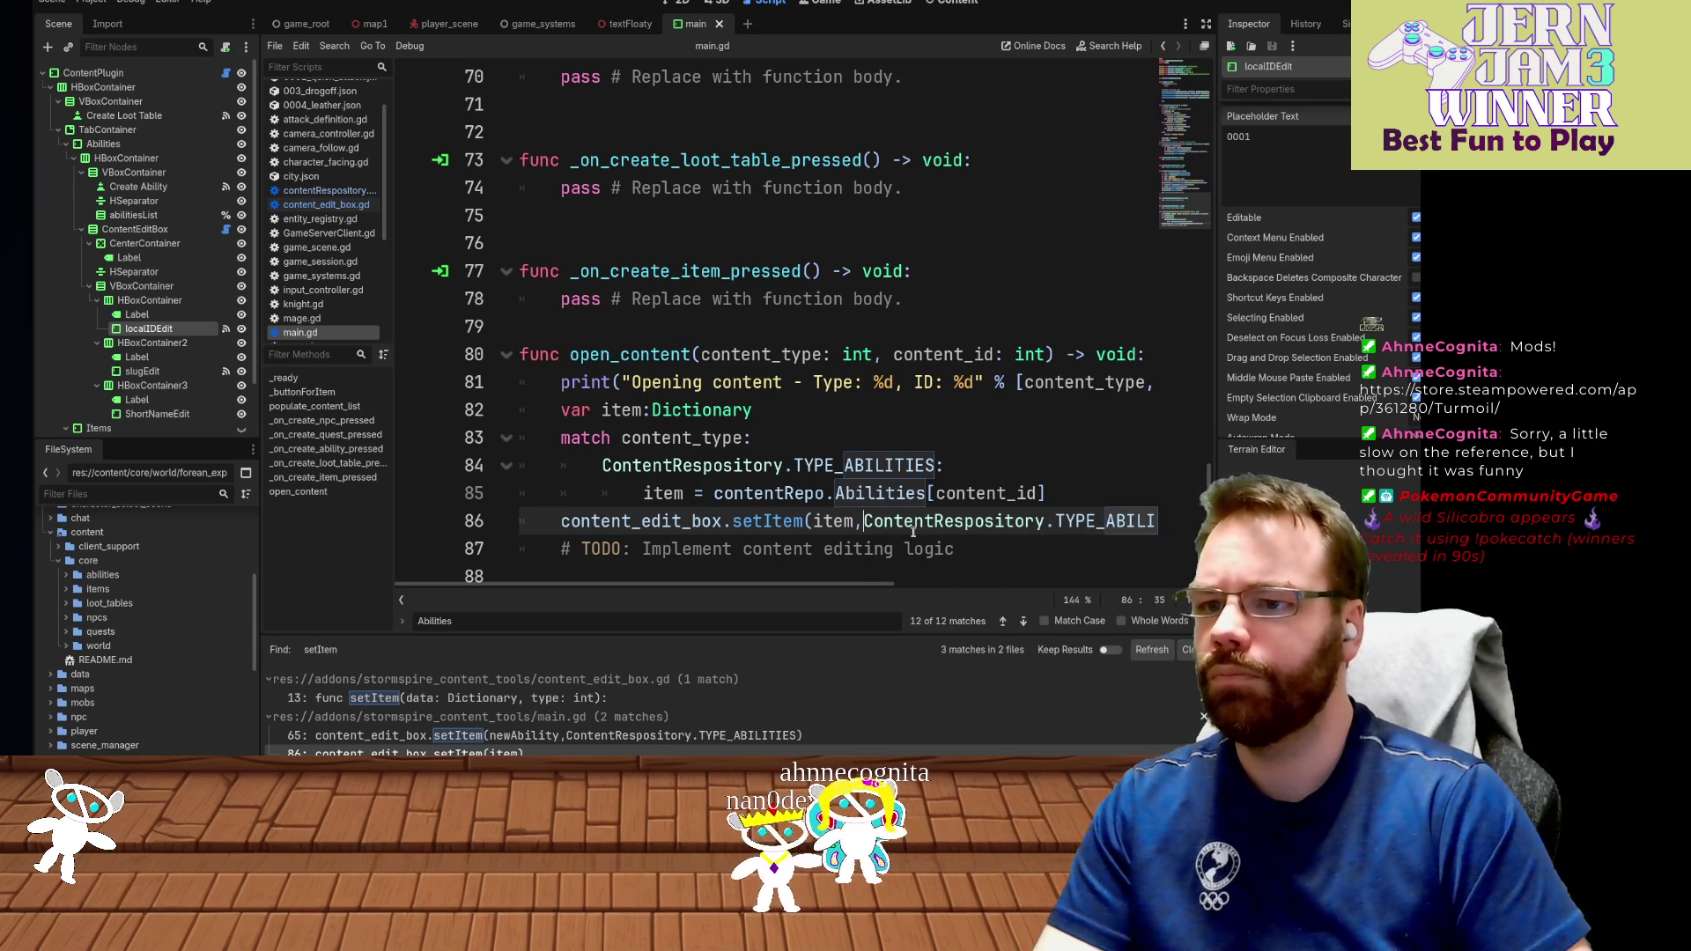
{"action": "key", "text": "Delete"}
{"action": "left_click", "coordinate": [713, 438]}
{"action": "left_click", "coordinate": [863, 520]}
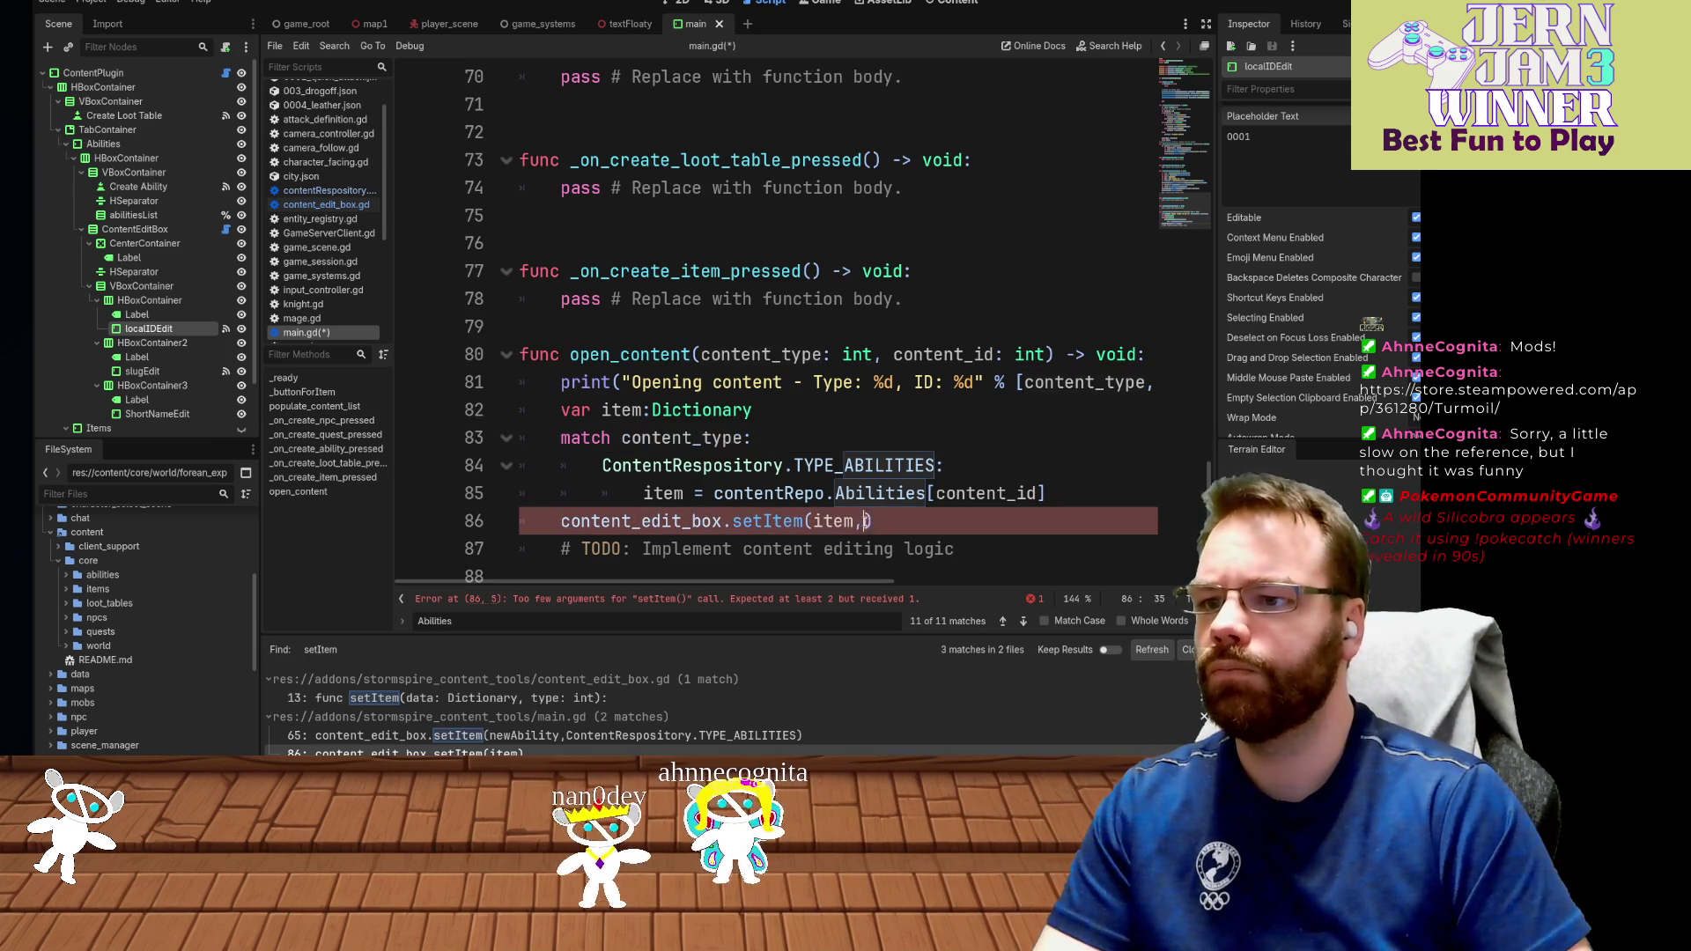
{"action": "key", "text": "ctrl+s"}
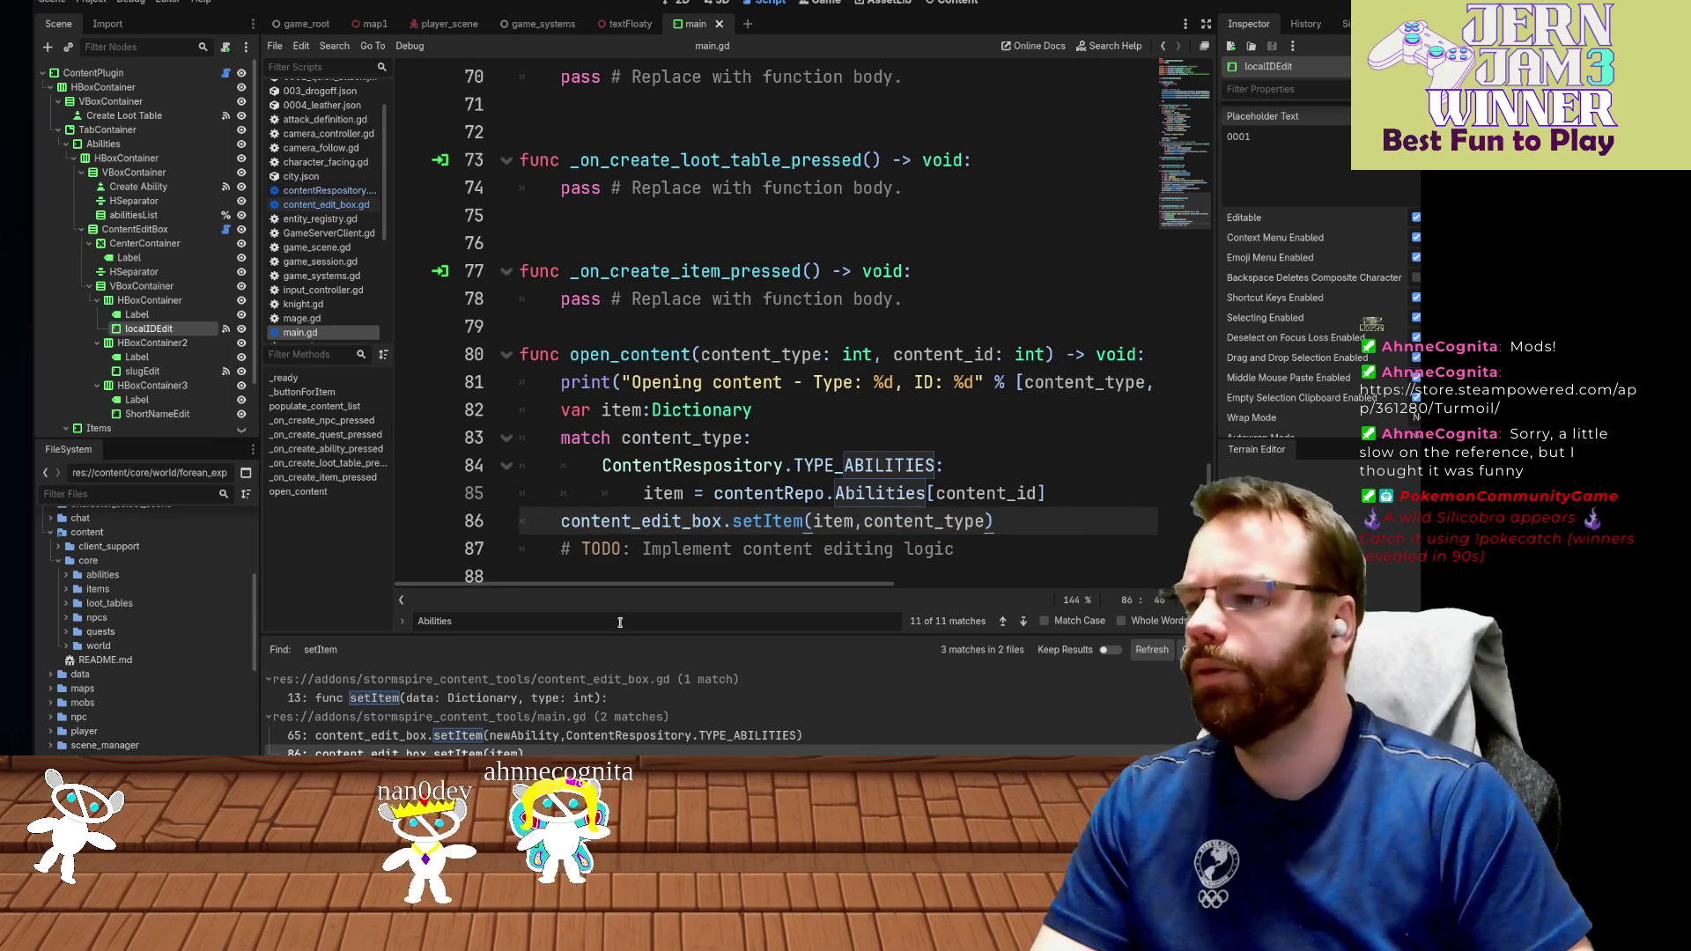
Step: Review the other setItem results in Find in Files, including line 65 of main.gd
{"action": "left_click", "coordinate": [608, 697]}
{"action": "left_click", "coordinate": [630, 717]}
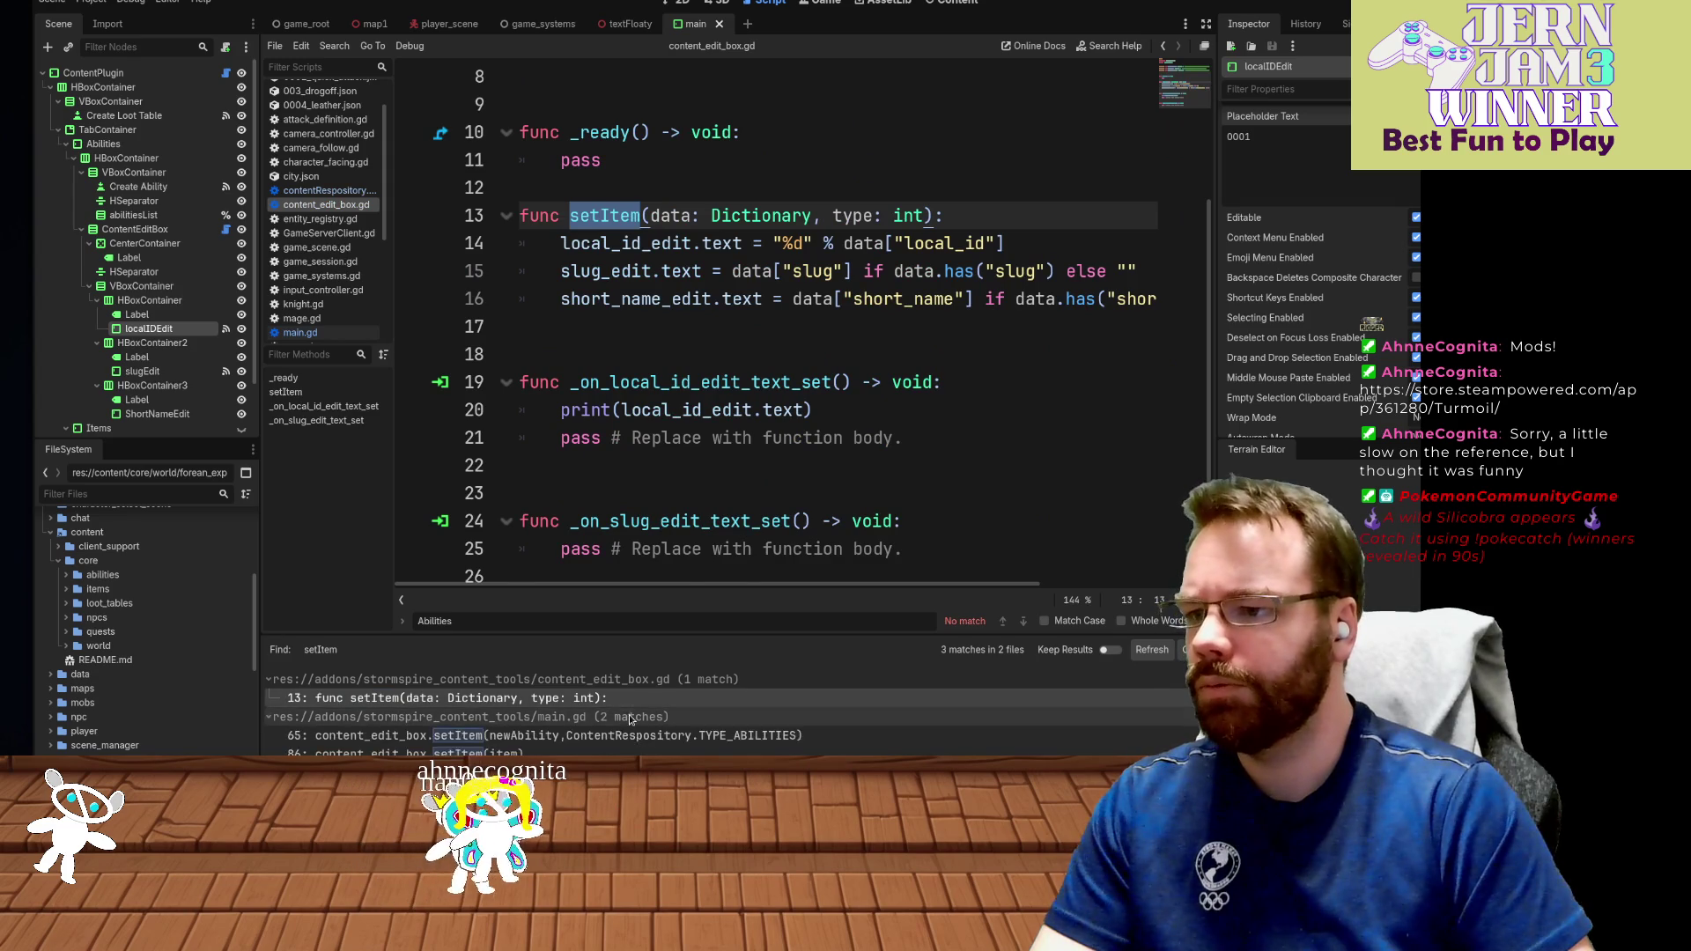
{"action": "left_click", "coordinate": [634, 735]}
{"action": "left_click", "coordinate": [1001, 422]}
{"action": "scroll", "coordinate": [1001, 423], "scroll_direction": "up", "scroll_amount": 5}
{"action": "scroll", "coordinate": [1001, 422], "scroll_direction": "down", "scroll_amount": 2}
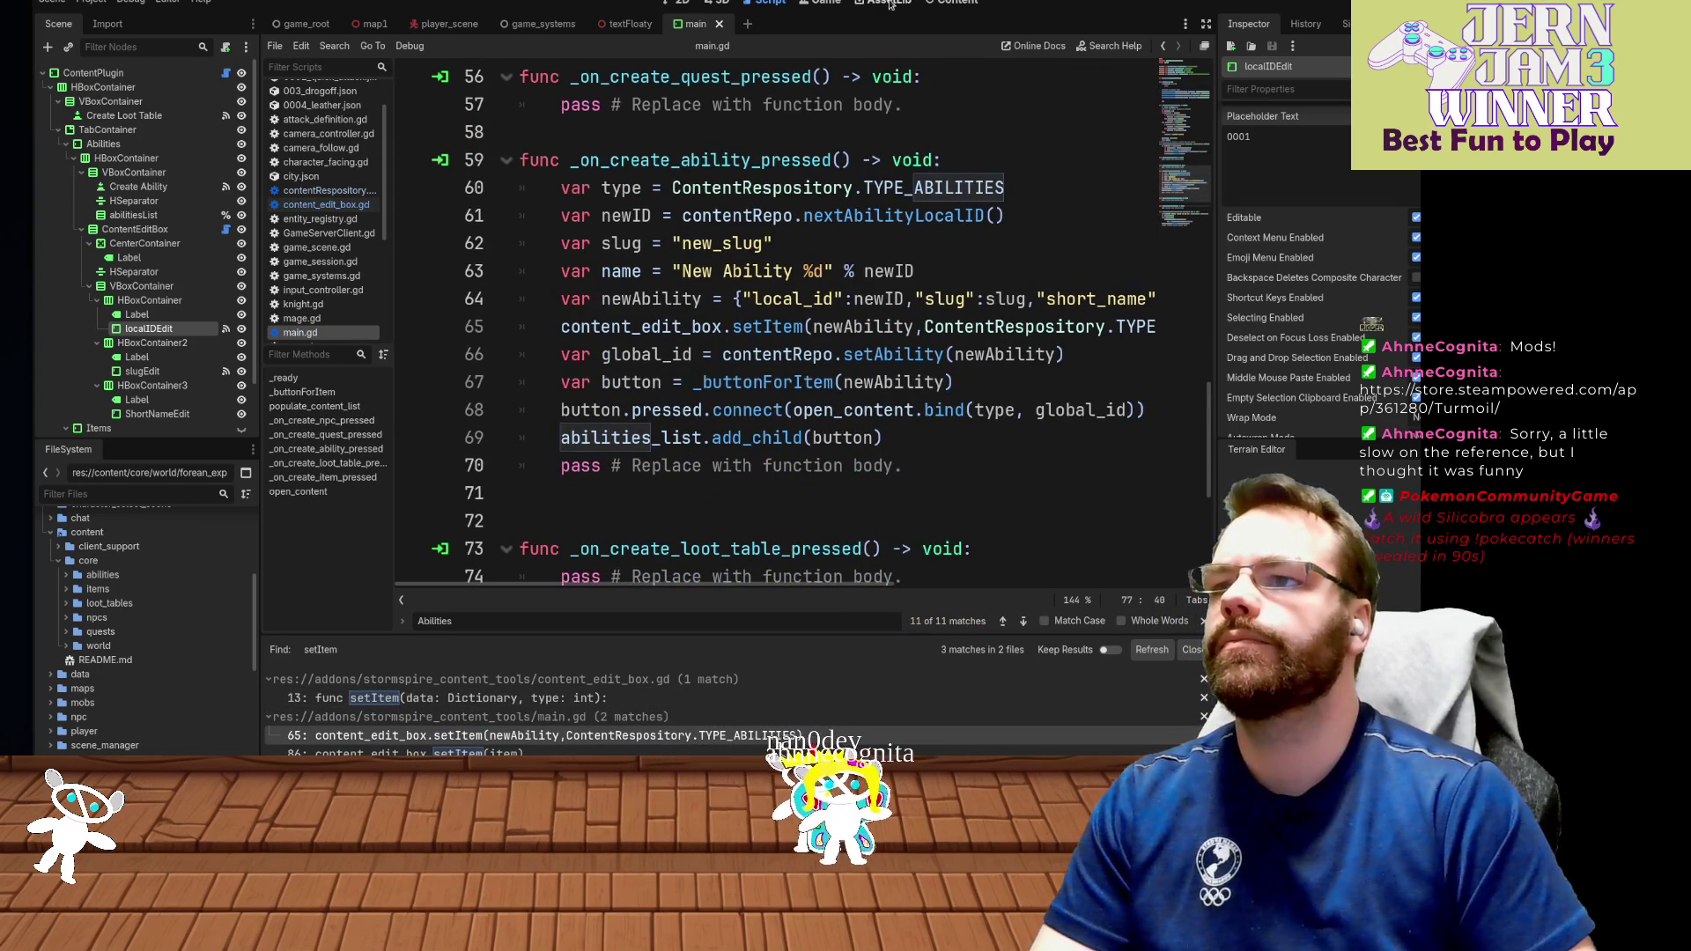
Step: Load several abilities on the Content screen, check the Output log, and return to the scripts
{"action": "left_click", "coordinate": [942, 3]}
{"action": "left_click", "coordinate": [462, 193]}
{"action": "left_click", "coordinate": [462, 226]}
{"action": "left_click", "coordinate": [462, 361]}
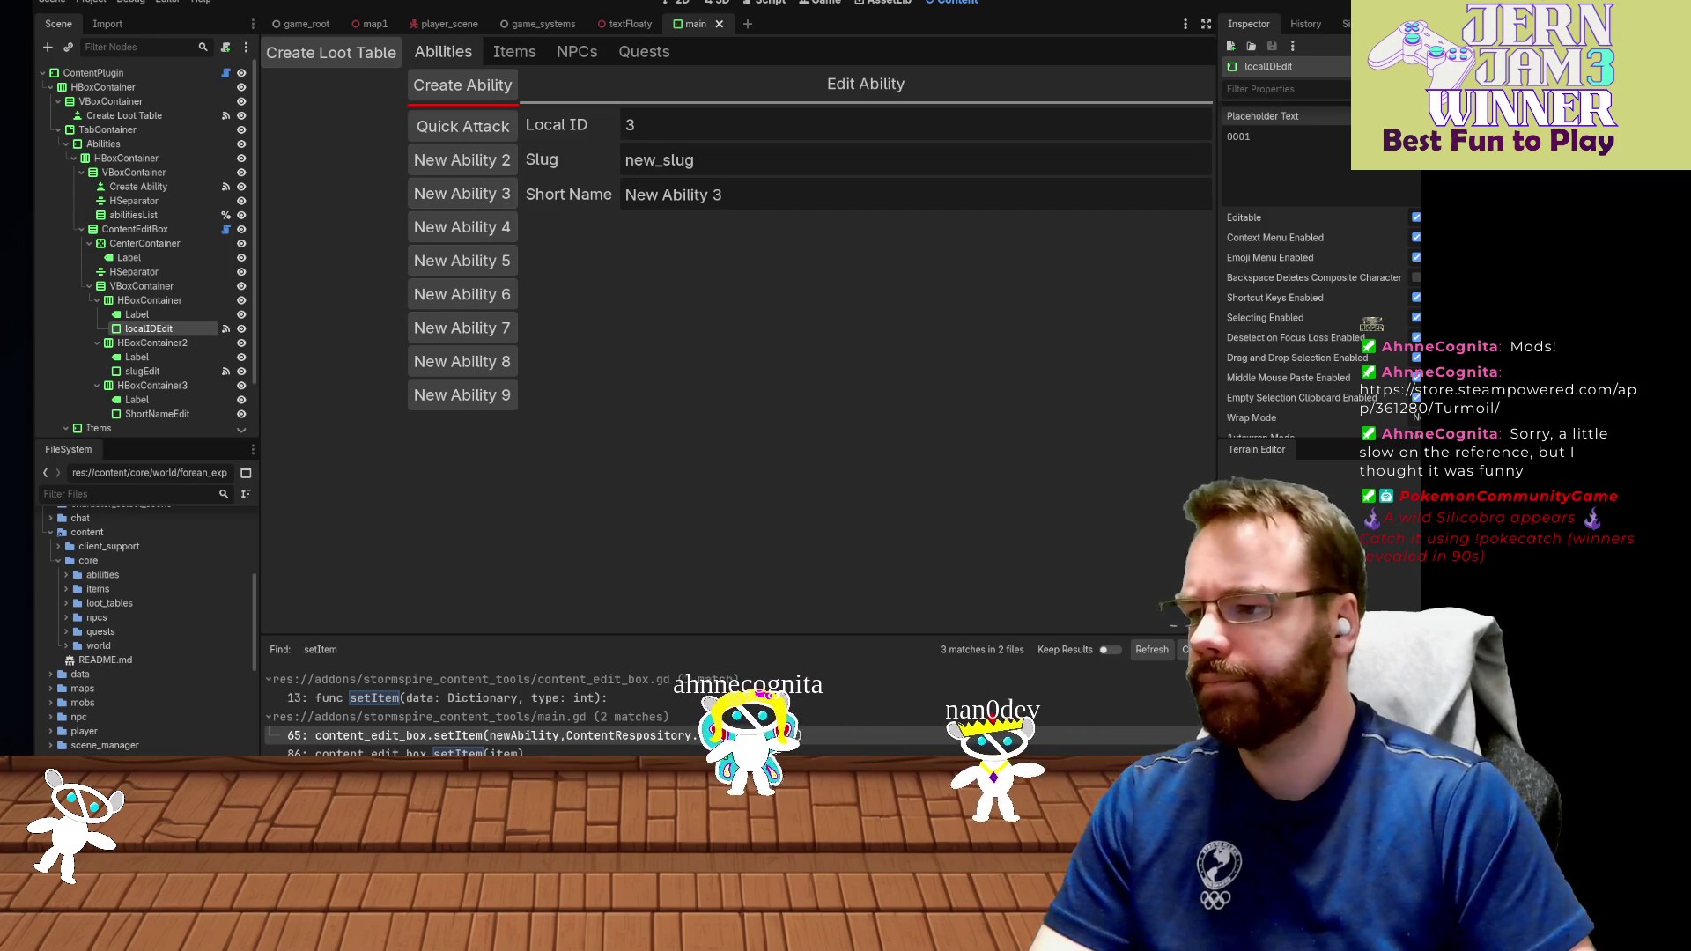
{"action": "key", "text": "alt+o"}
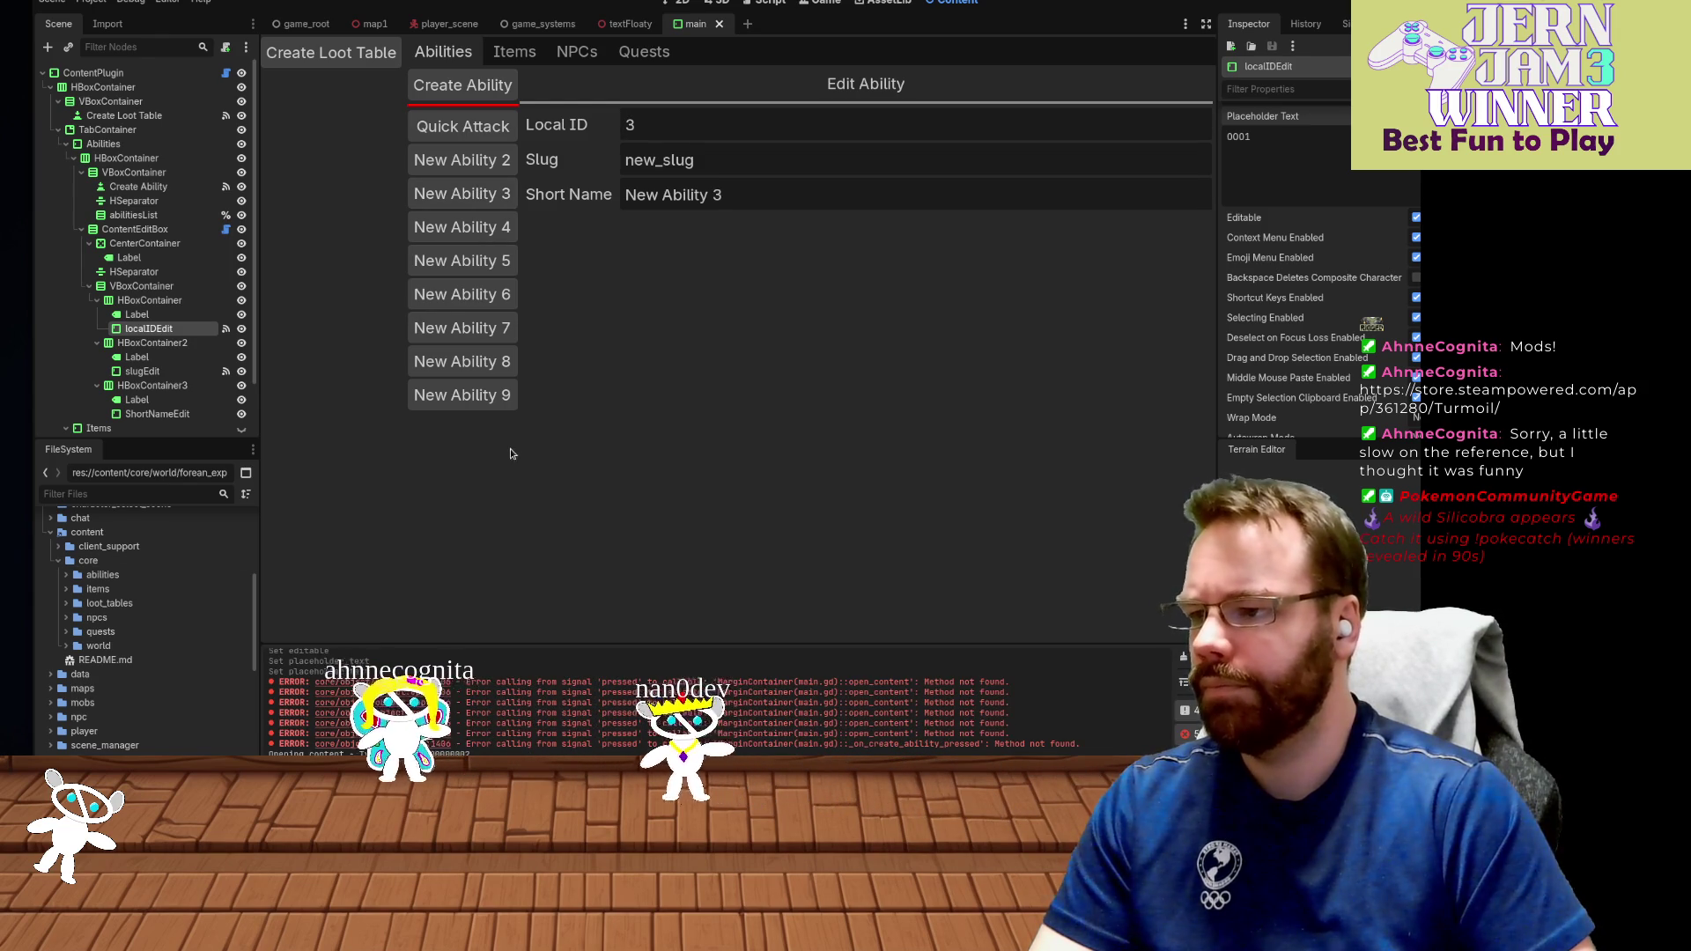
{"action": "key", "text": "ctrl+F3"}
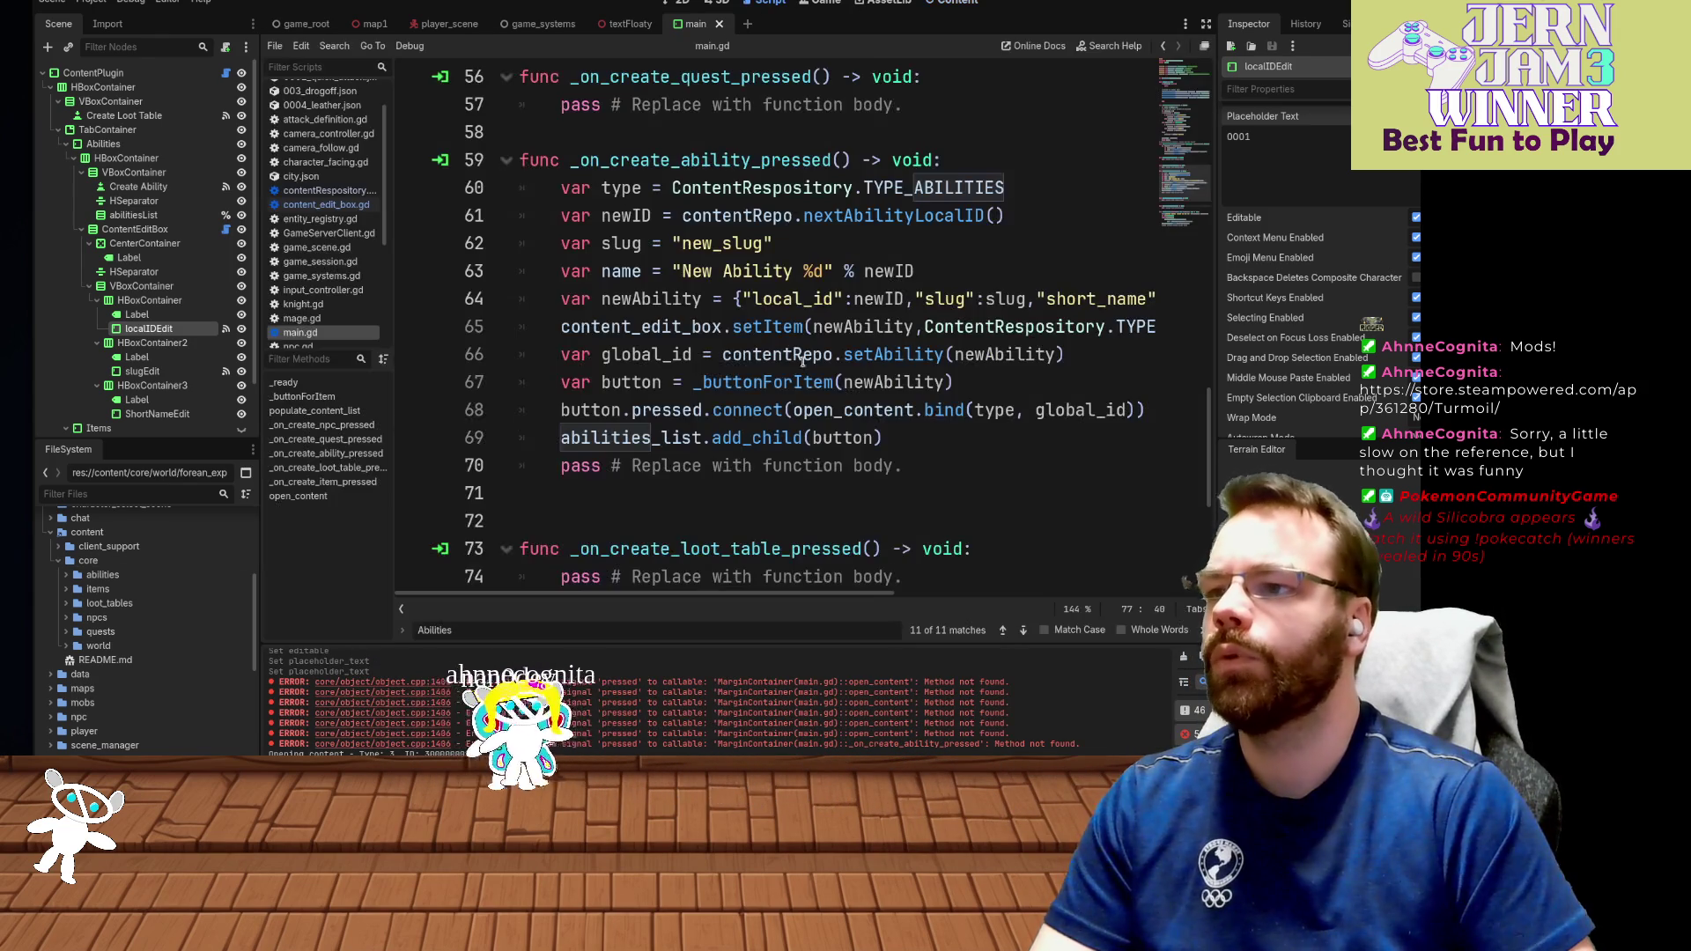
Step: Comment out the Opening content print line in open_content
{"action": "left_click", "coordinate": [325, 482]}
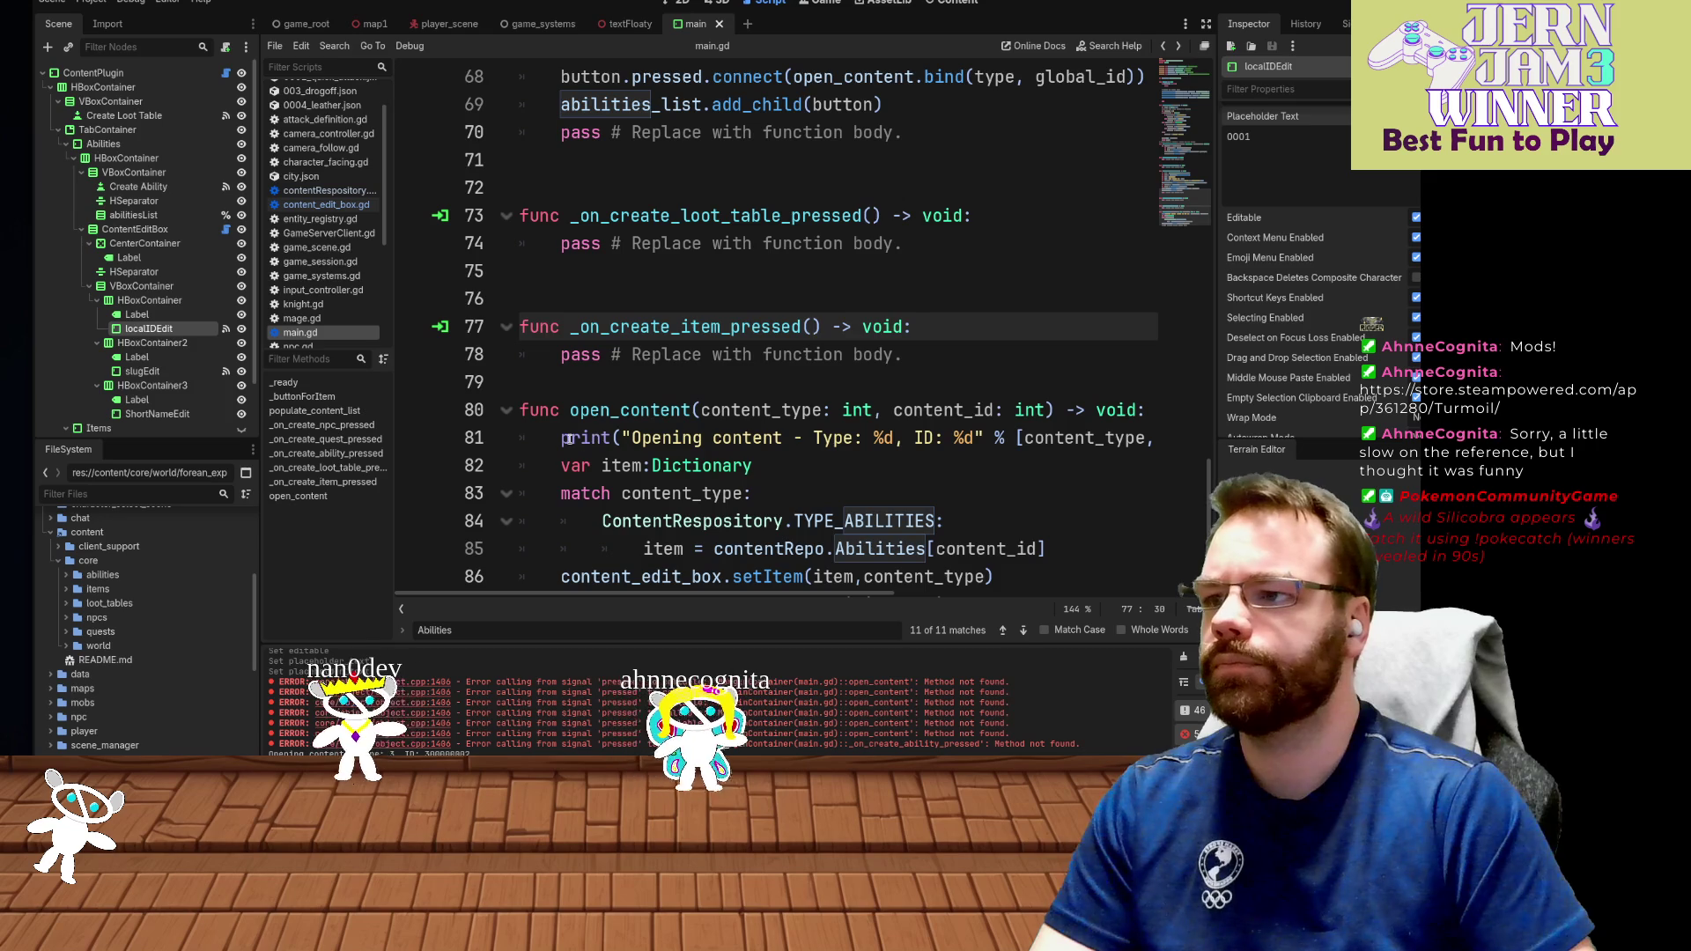
{"action": "left_click", "coordinate": [568, 438]}
{"action": "key", "text": "ctrl+k"}
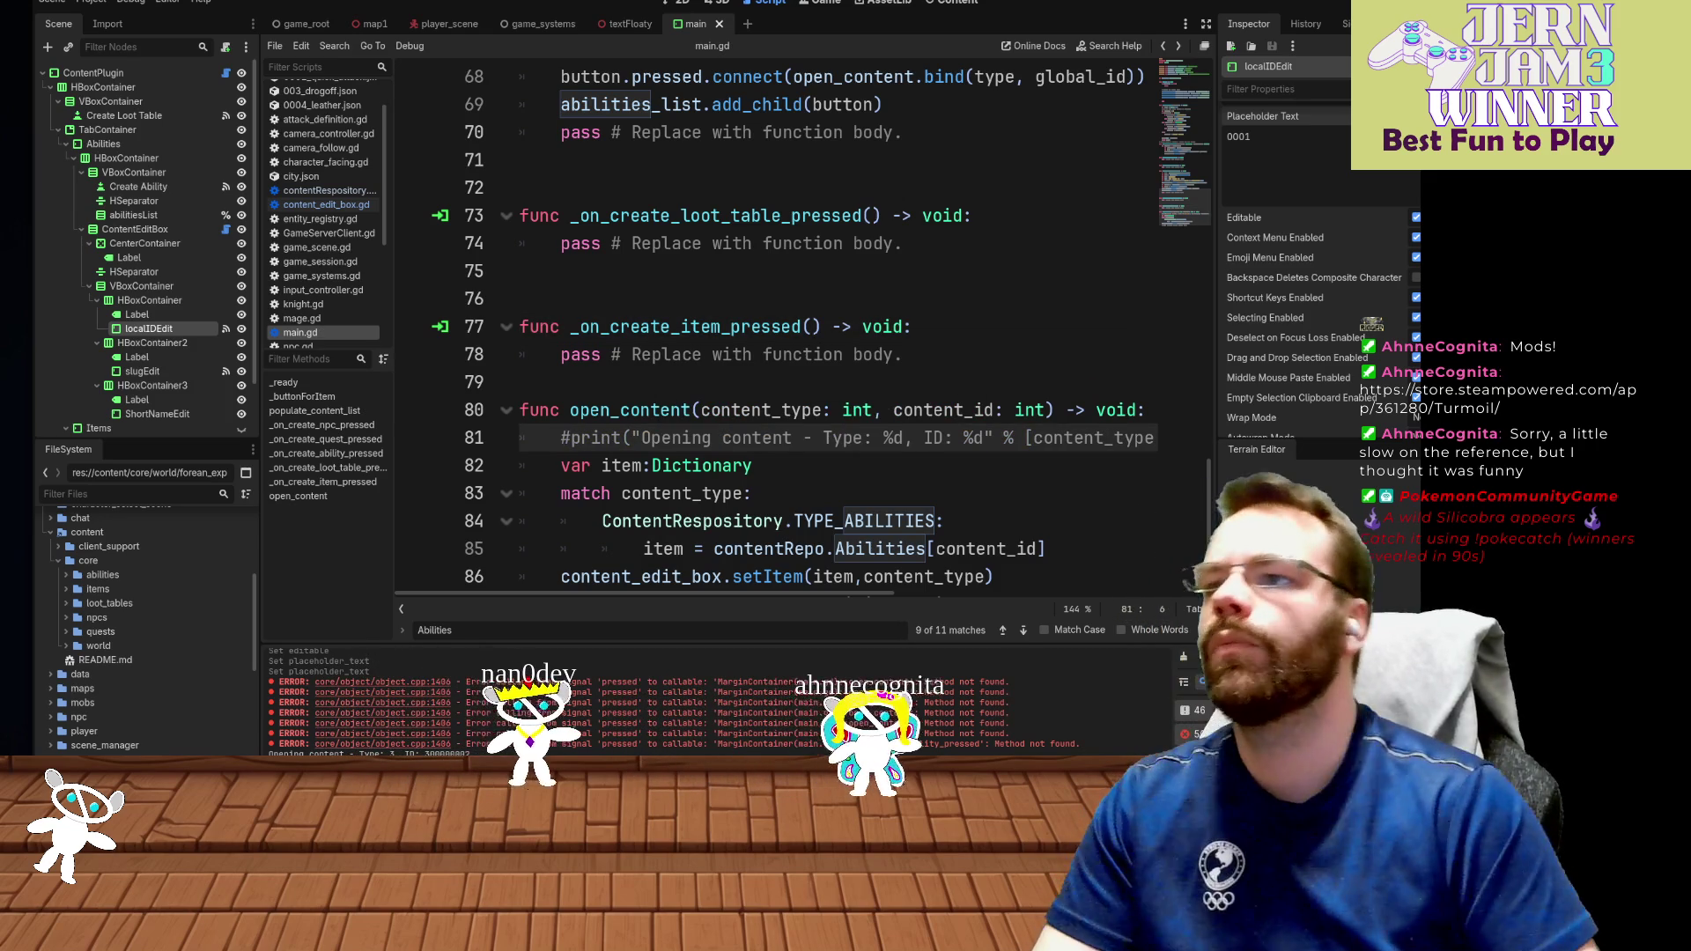
Step: Open setItem in content_edit_box.gd and review the two text-set handler functions
{"action": "left_click", "coordinate": [768, 576], "text": "ctrl"}
{"action": "left_click", "coordinate": [1012, 354]}
{"action": "left_click", "coordinate": [1021, 493]}
{"action": "left_click_drag", "start_coordinate": [1025, 552], "coordinate": [1021, 354]}
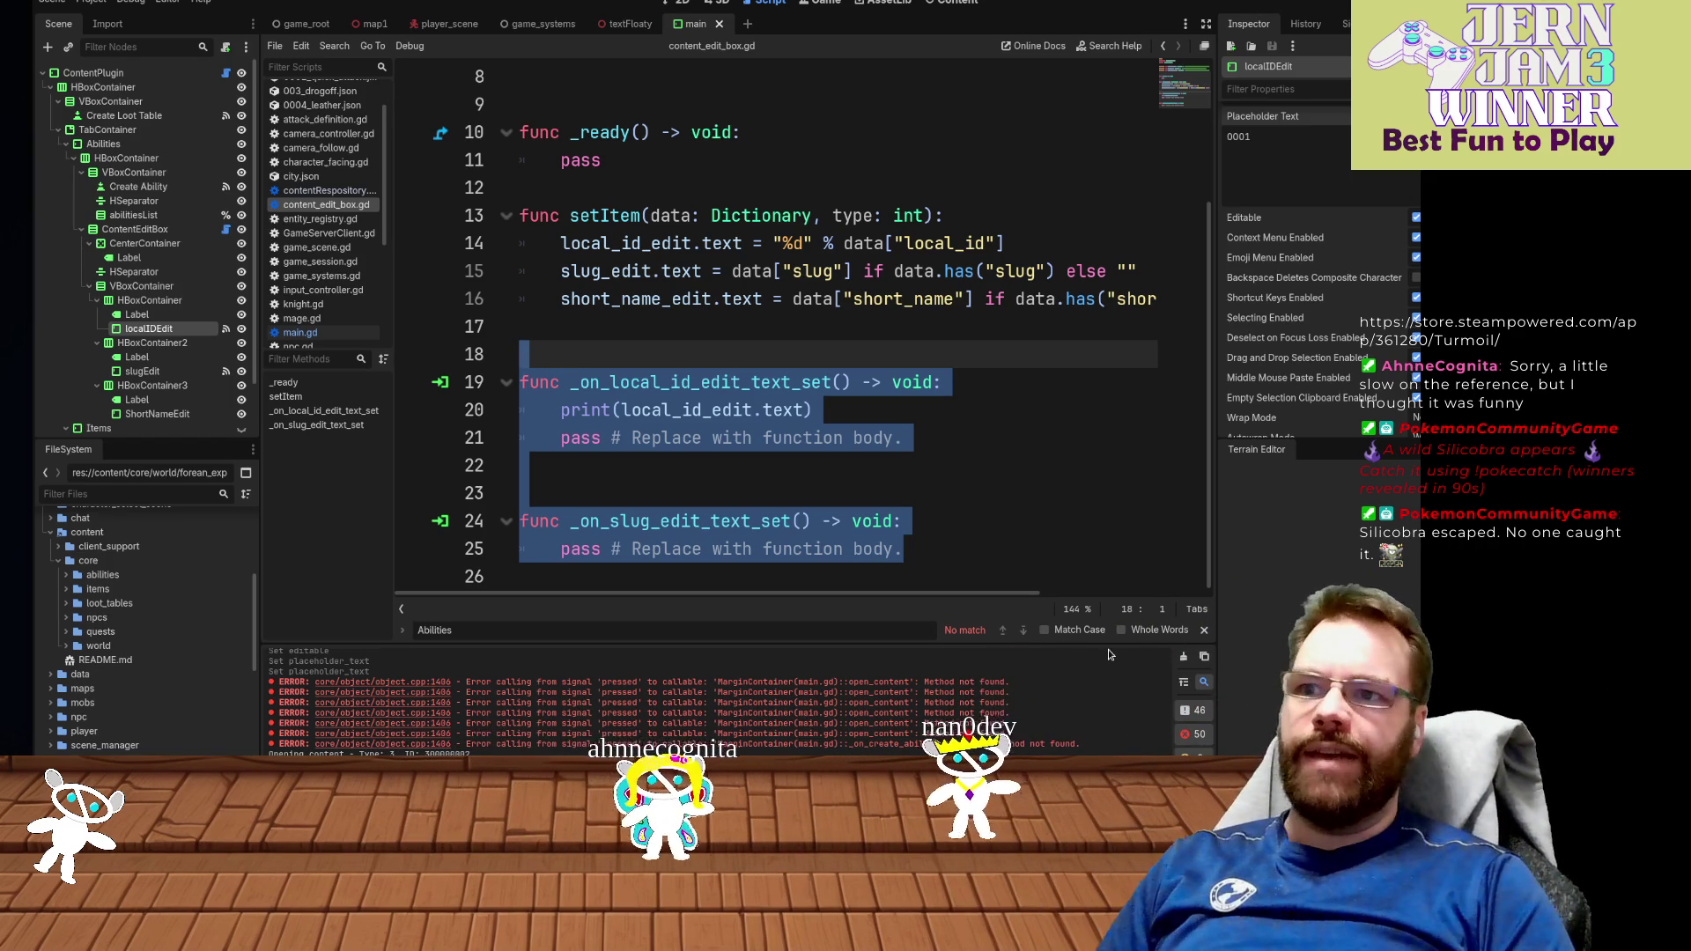
{"action": "left_click", "coordinate": [1099, 444]}
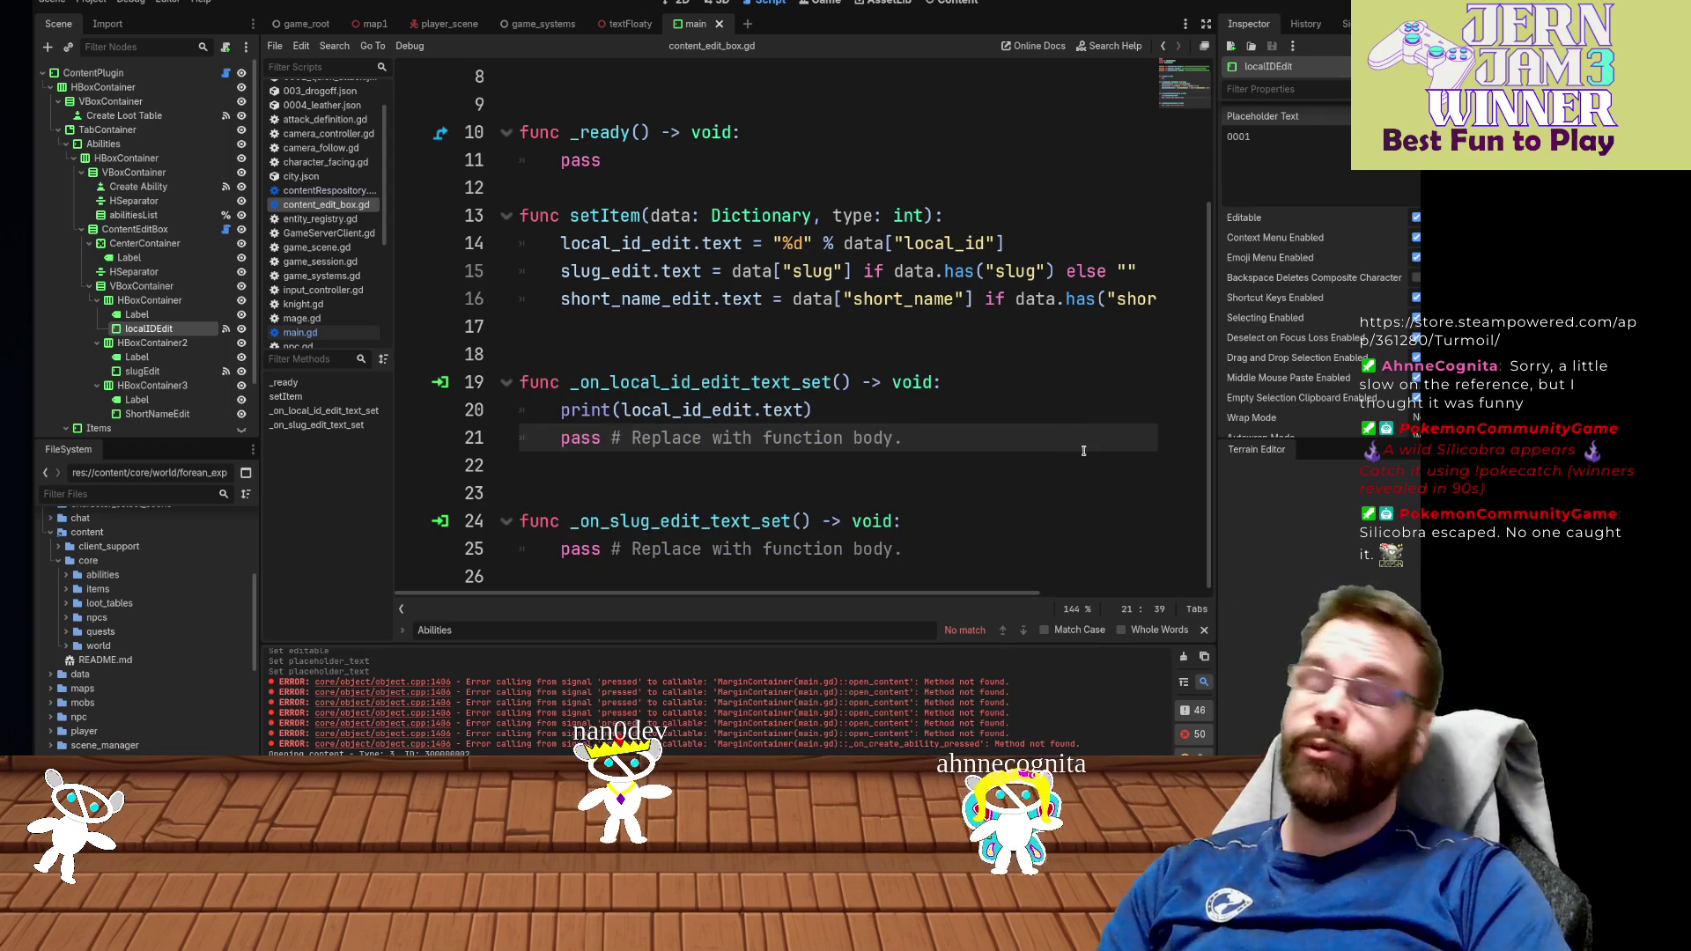
{"action": "key", "text": "Up"}
{"action": "key", "text": "Up"}
{"action": "key", "text": "Up"}
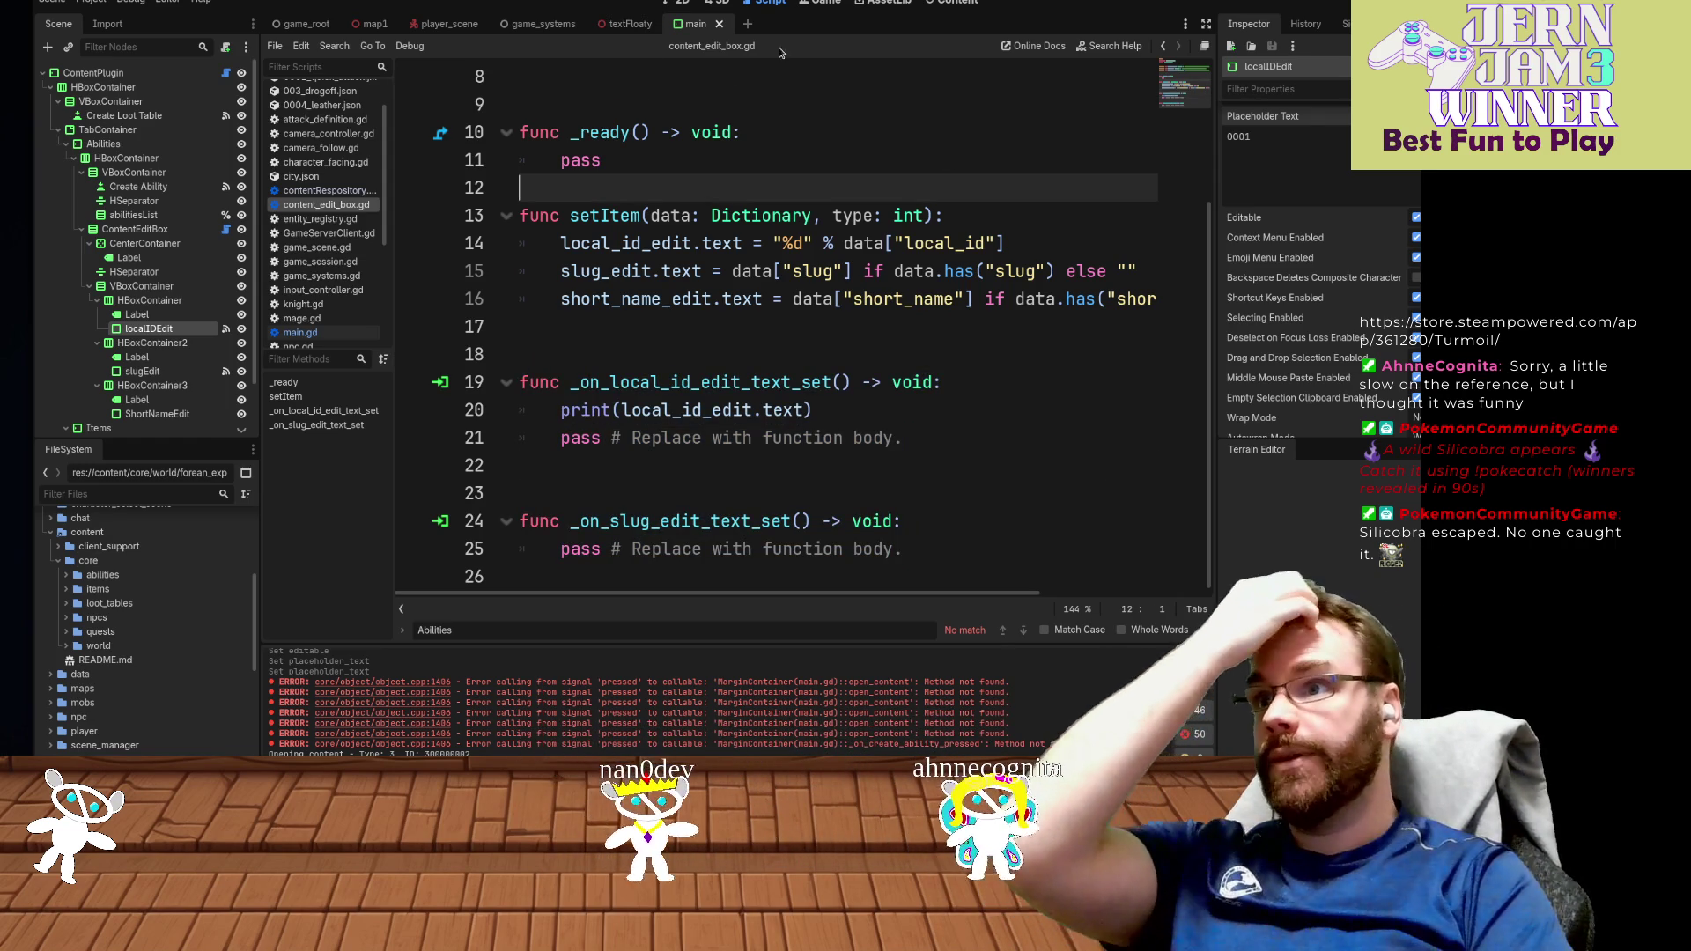
{"action": "left_click", "coordinate": [958, 3]}
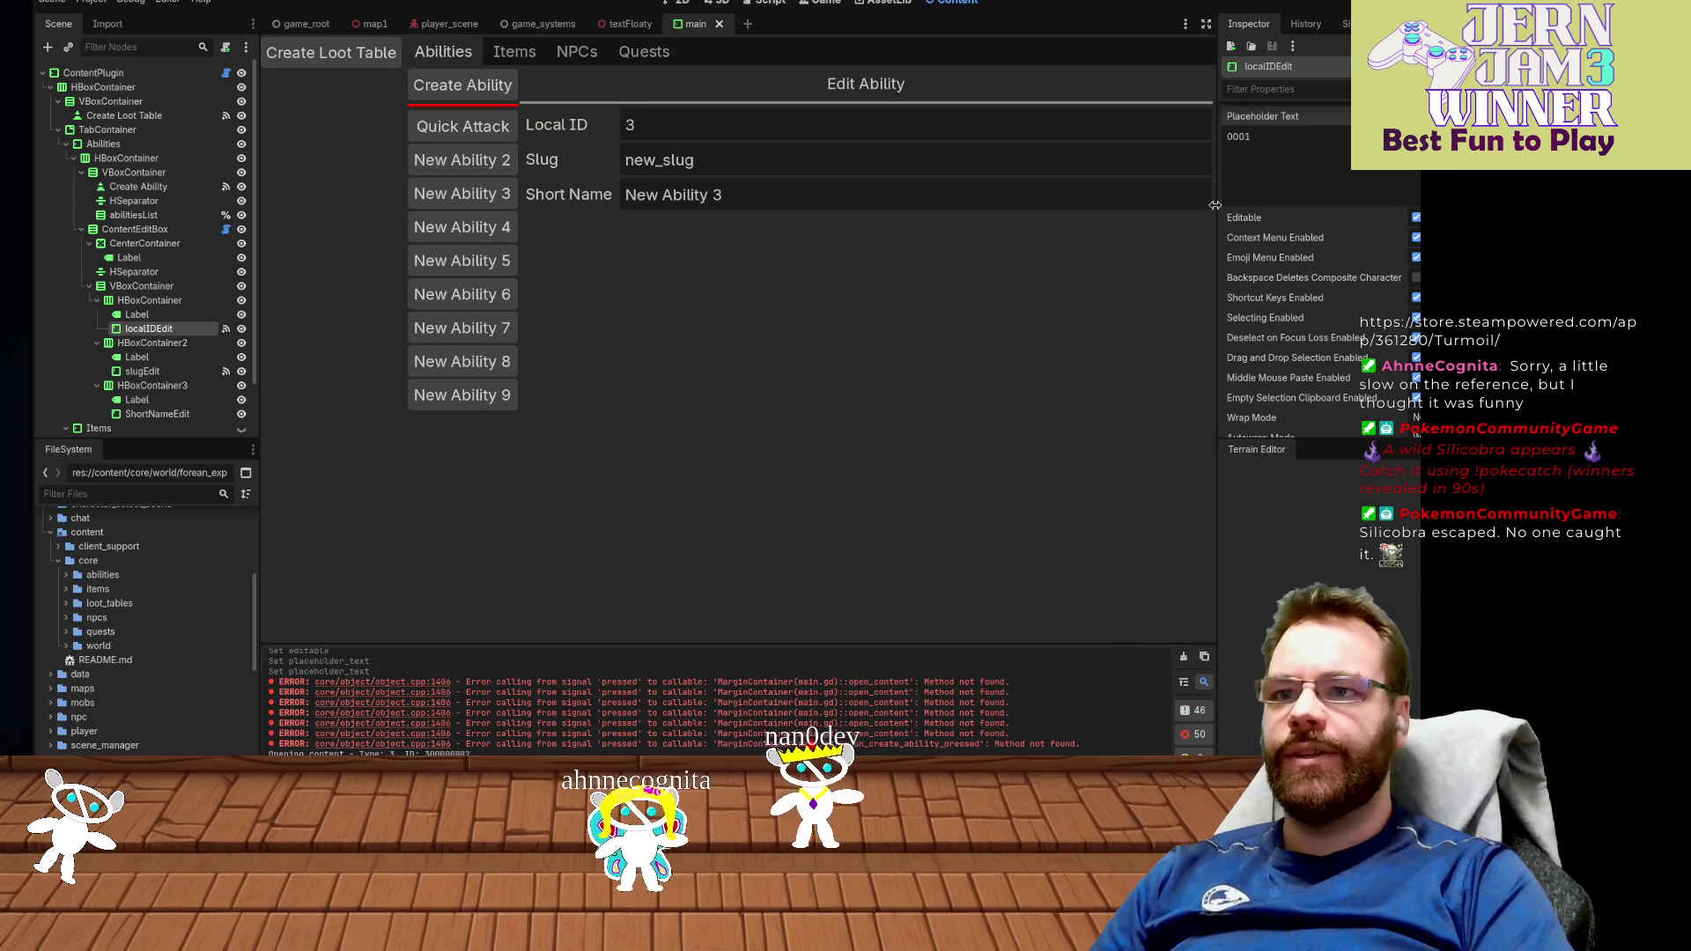
Step: Select the localIDEdit node in the Scene tree and show its Signals list
{"action": "left_click_drag", "start_coordinate": [1214, 209], "coordinate": [1418, 208]}
{"action": "mouse_move", "coordinate": [1230, 223]}
{"action": "left_mouse_down"}
{"action": "mouse_move", "coordinate": [1067, 229]}
{"action": "mouse_move", "coordinate": [1161, 233]}
{"action": "left_mouse_up"}
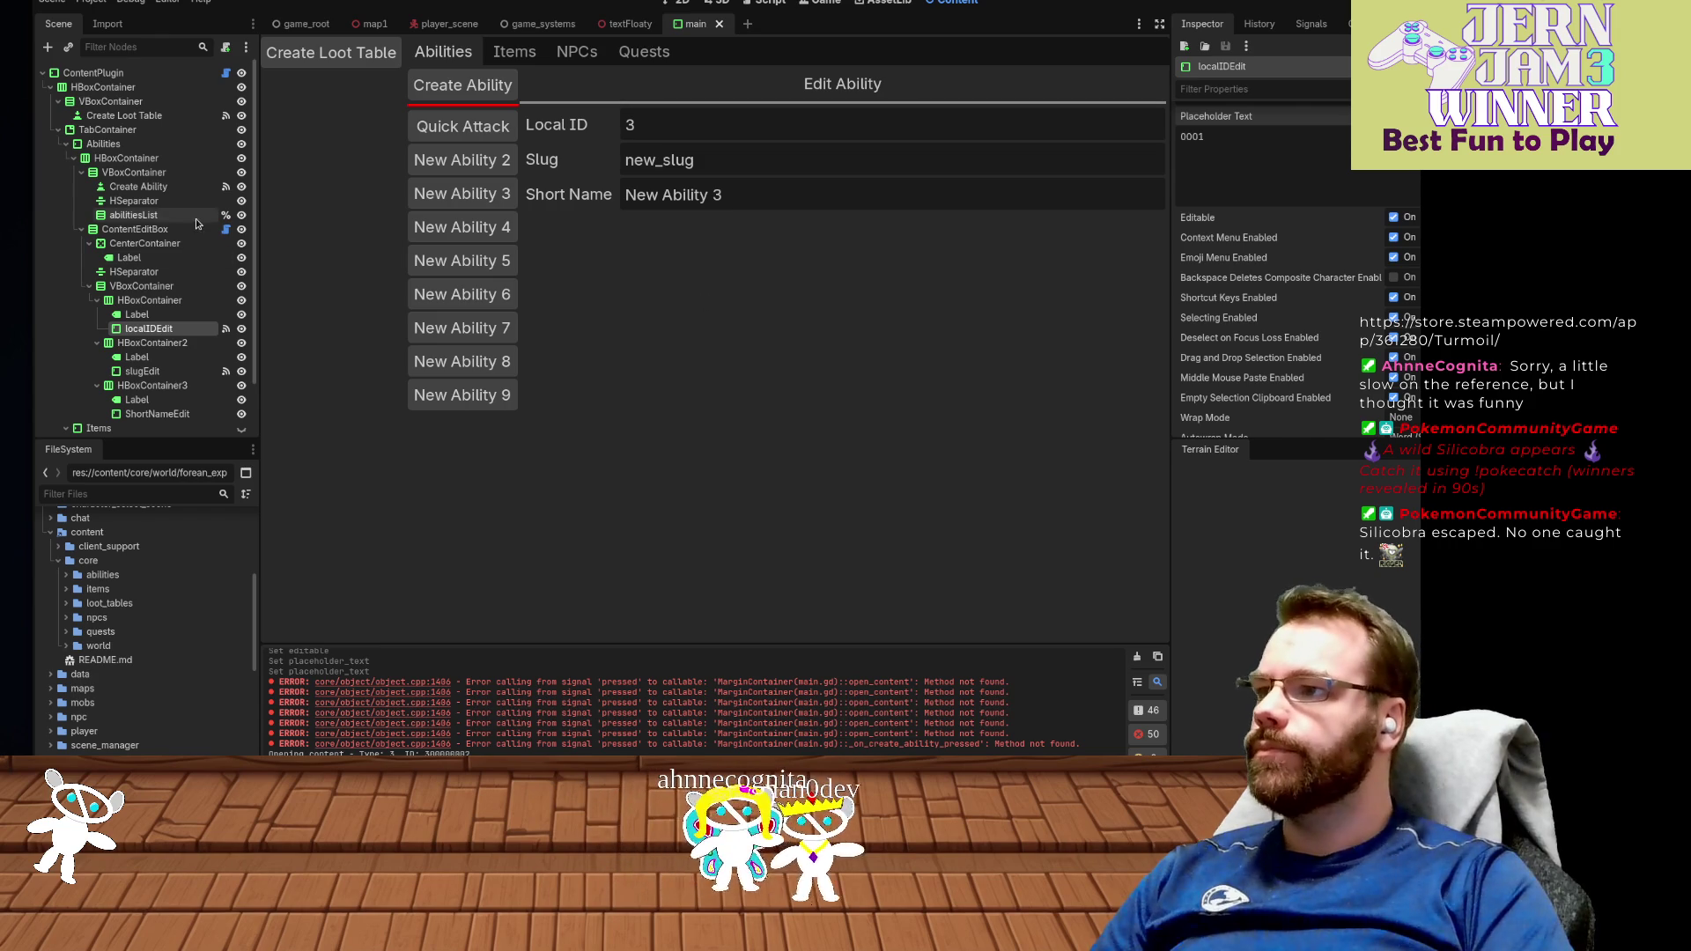
{"action": "left_click", "coordinate": [148, 102]}
{"action": "right_click", "coordinate": [148, 102]}
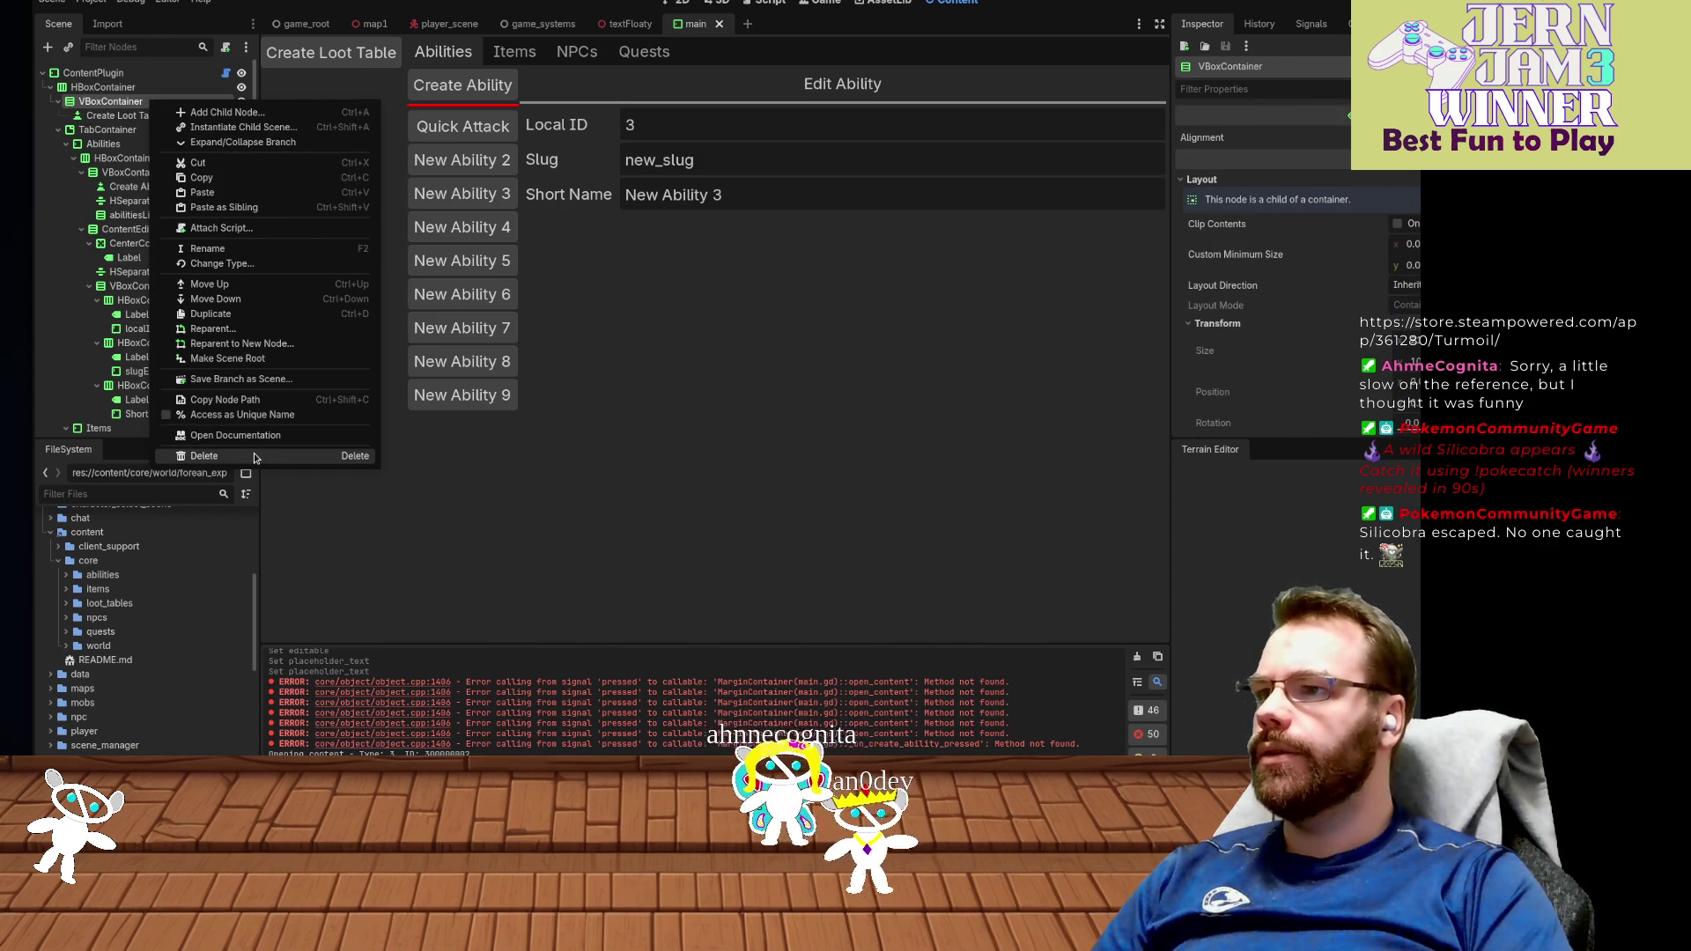
{"action": "left_click", "coordinate": [608, 197]}
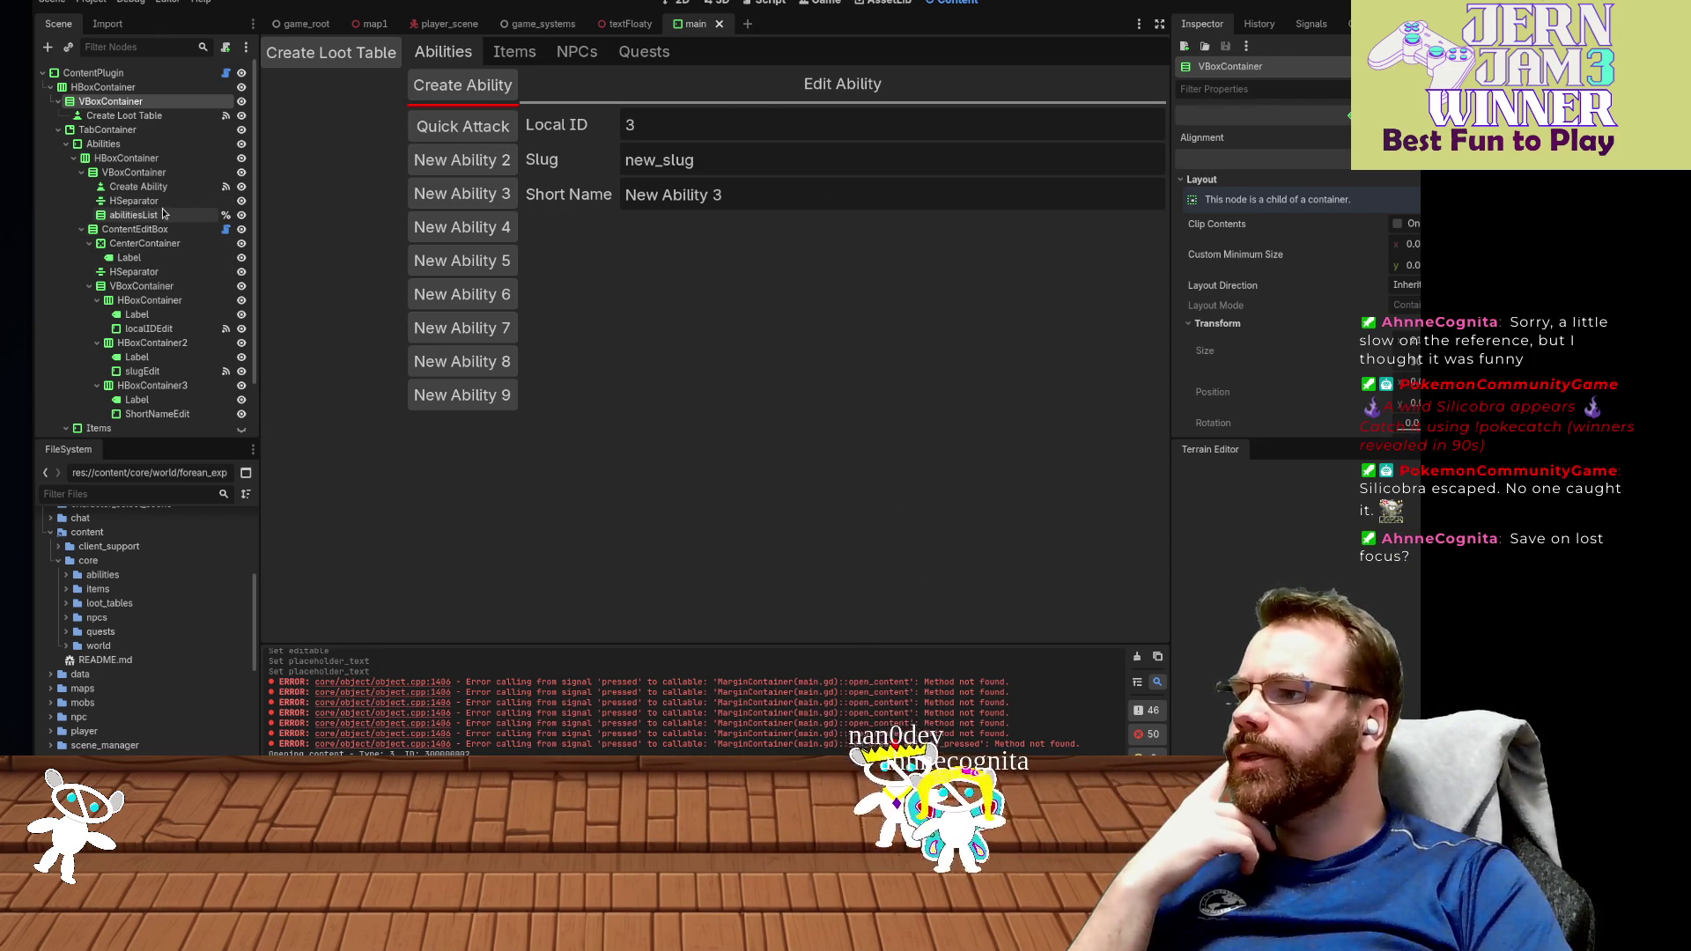
{"action": "left_click", "coordinate": [171, 258]}
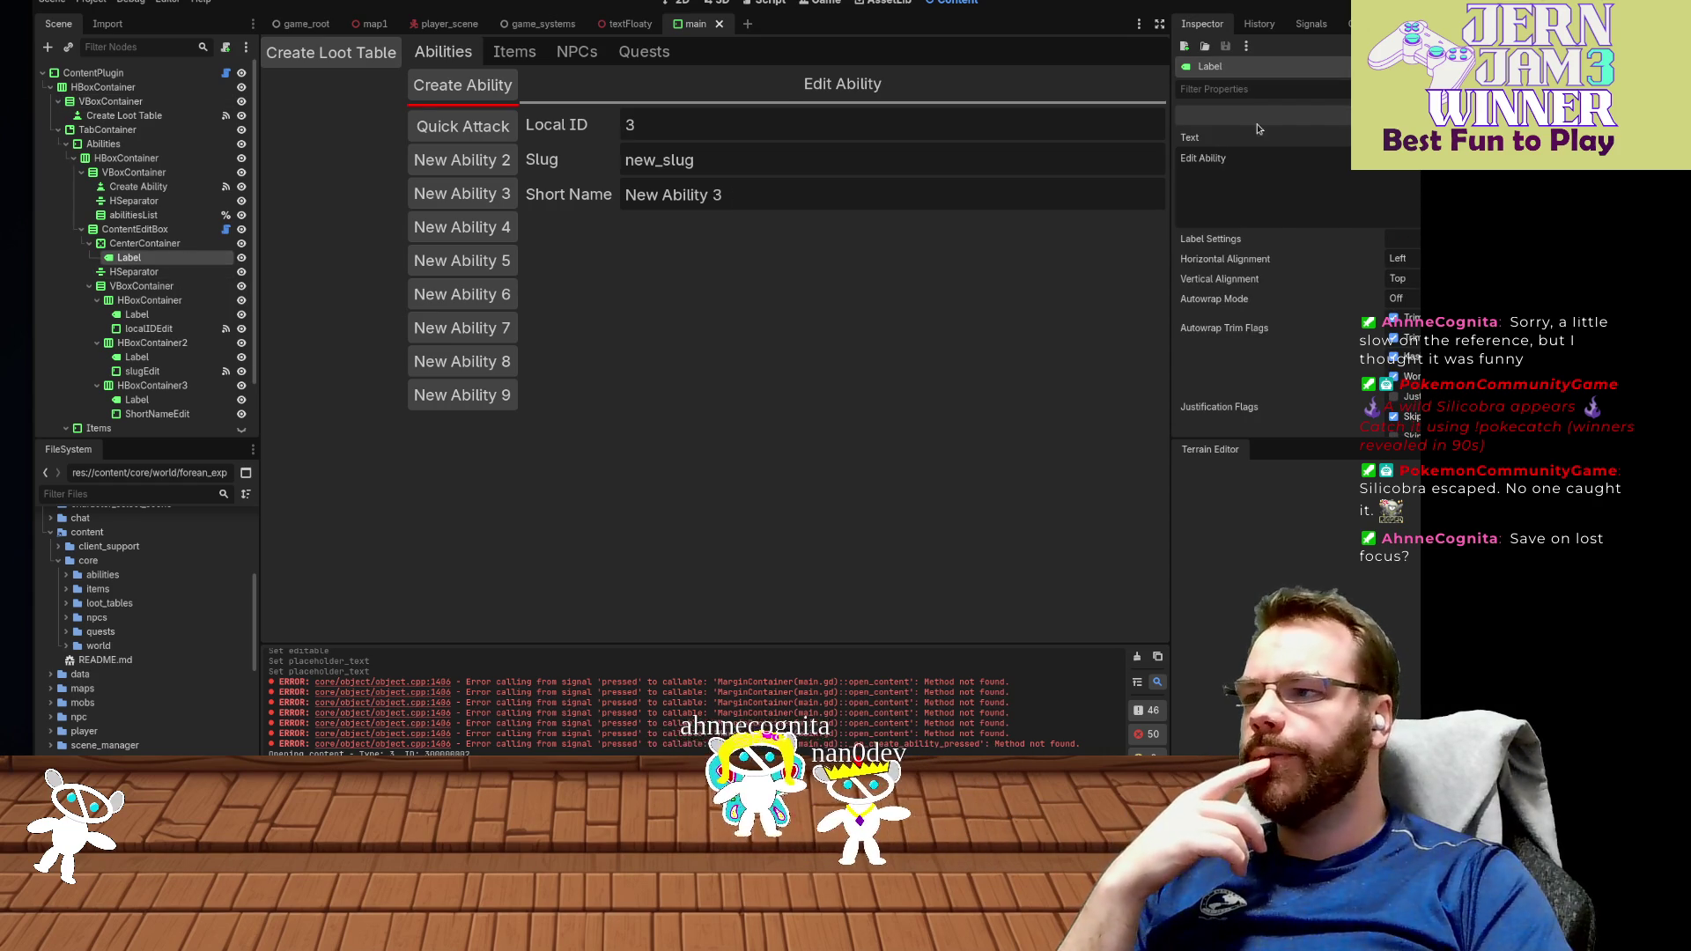
{"action": "left_click", "coordinate": [149, 328]}
{"action": "left_click", "coordinate": [1259, 24]}
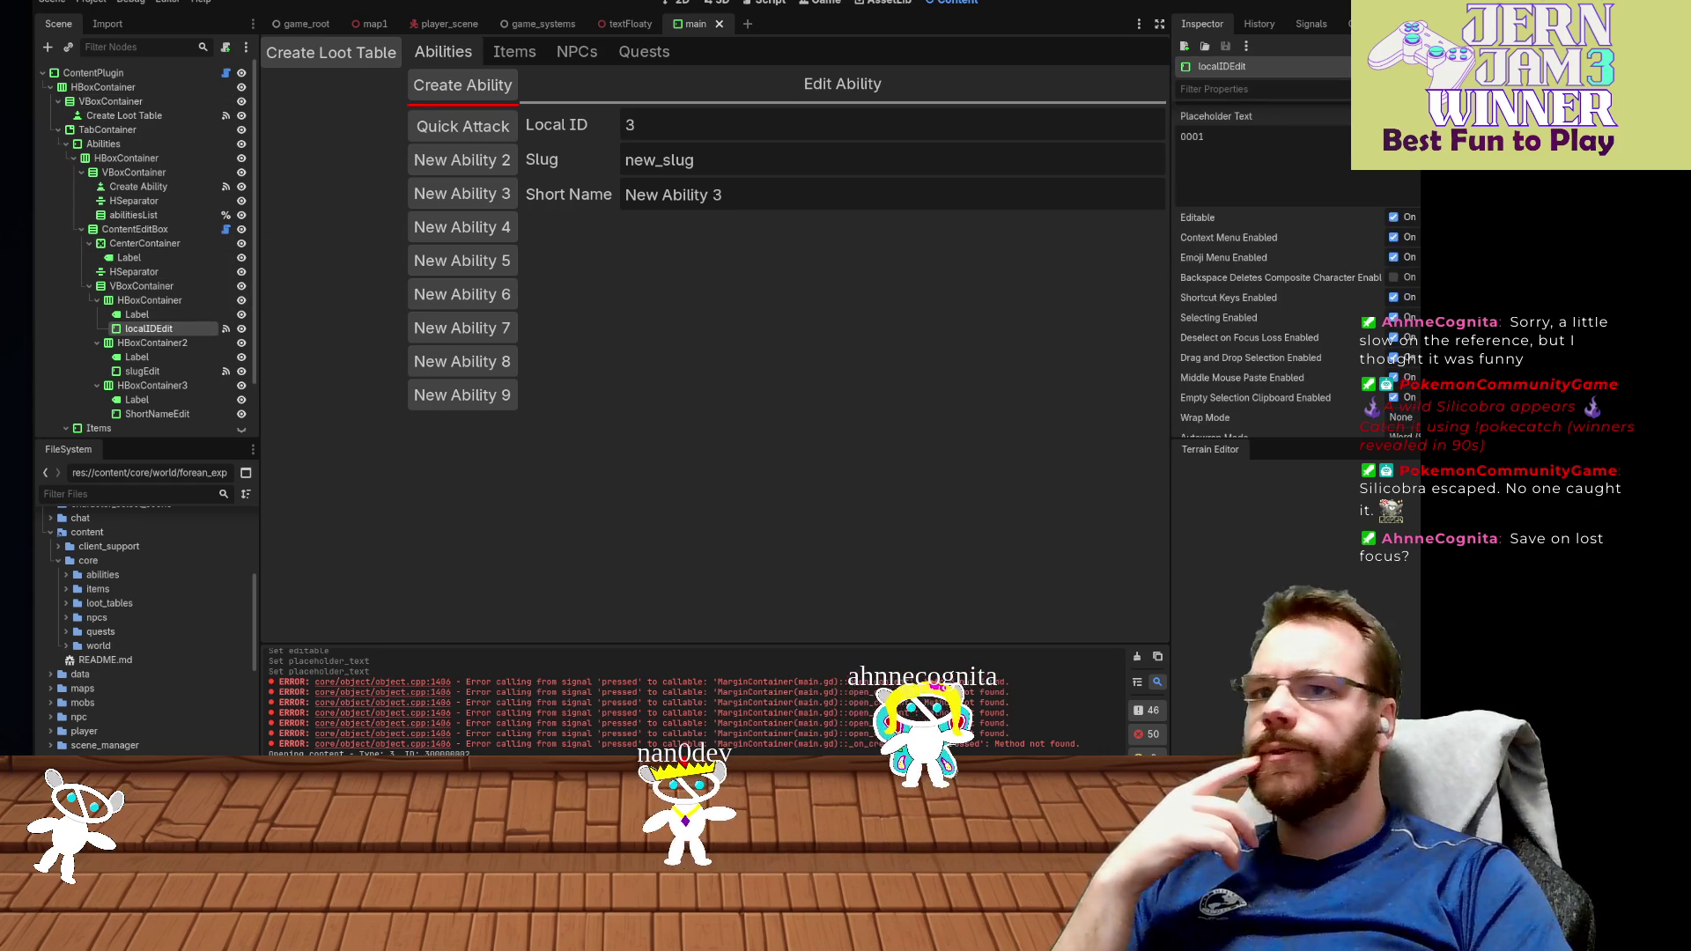
{"action": "left_click", "coordinate": [1309, 24]}
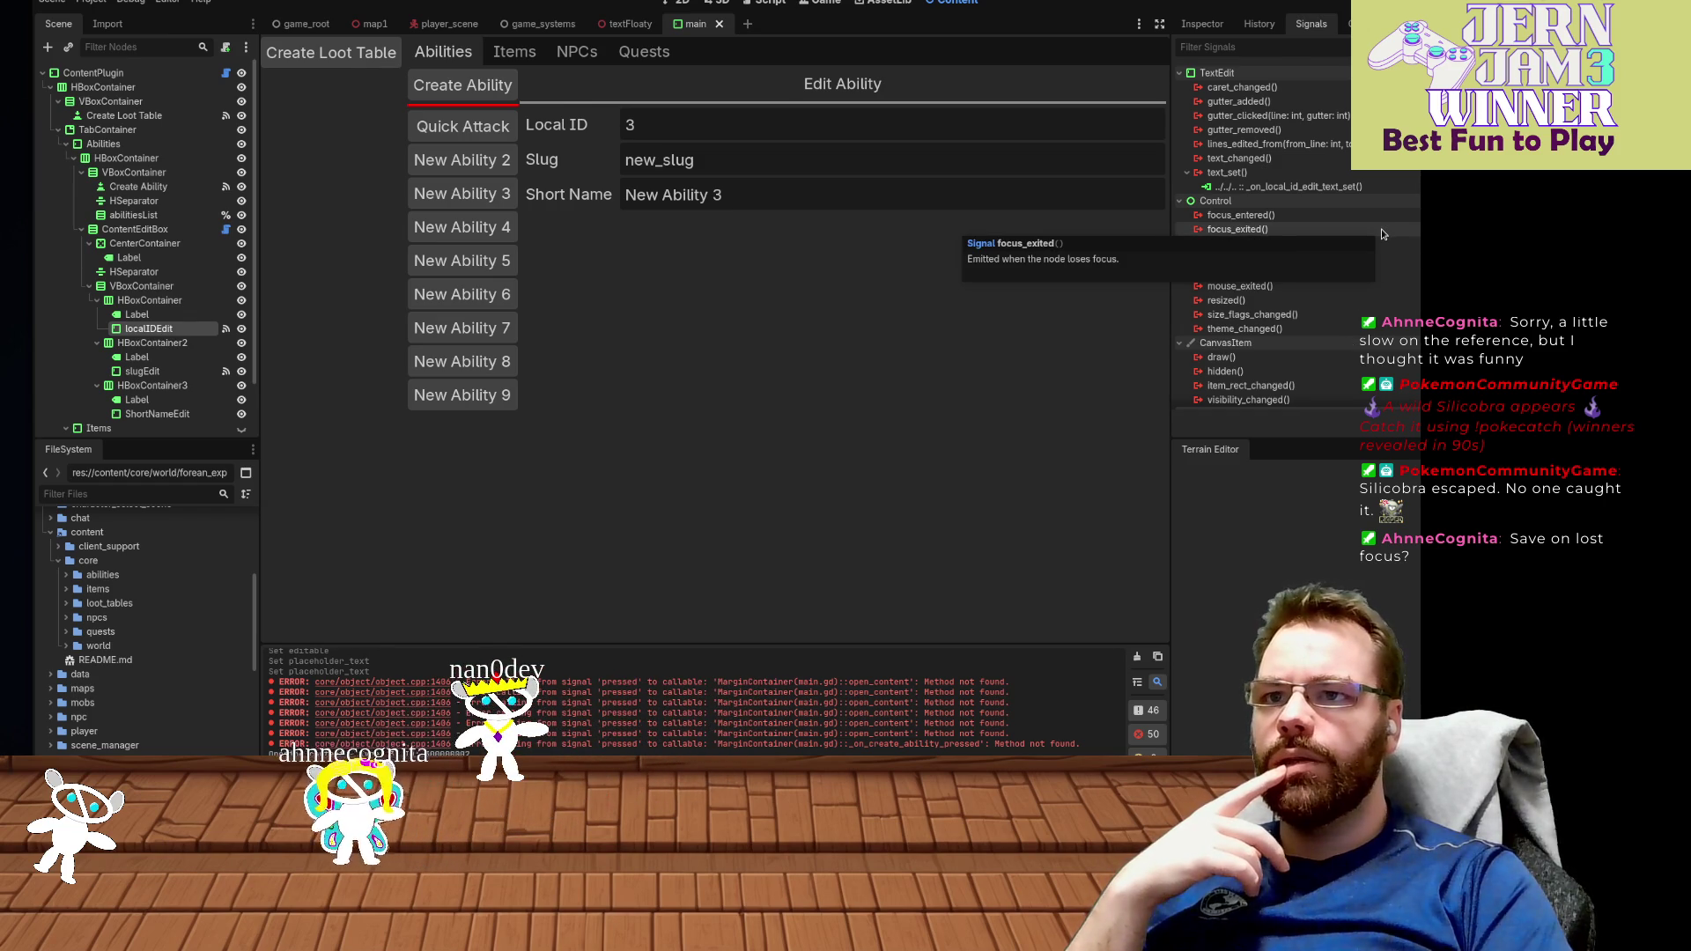
Step: Delete the text_set connection and connect focus_exited to a new _on_local_id_edit_focus_exited method
{"action": "left_click", "coordinate": [1286, 186]}
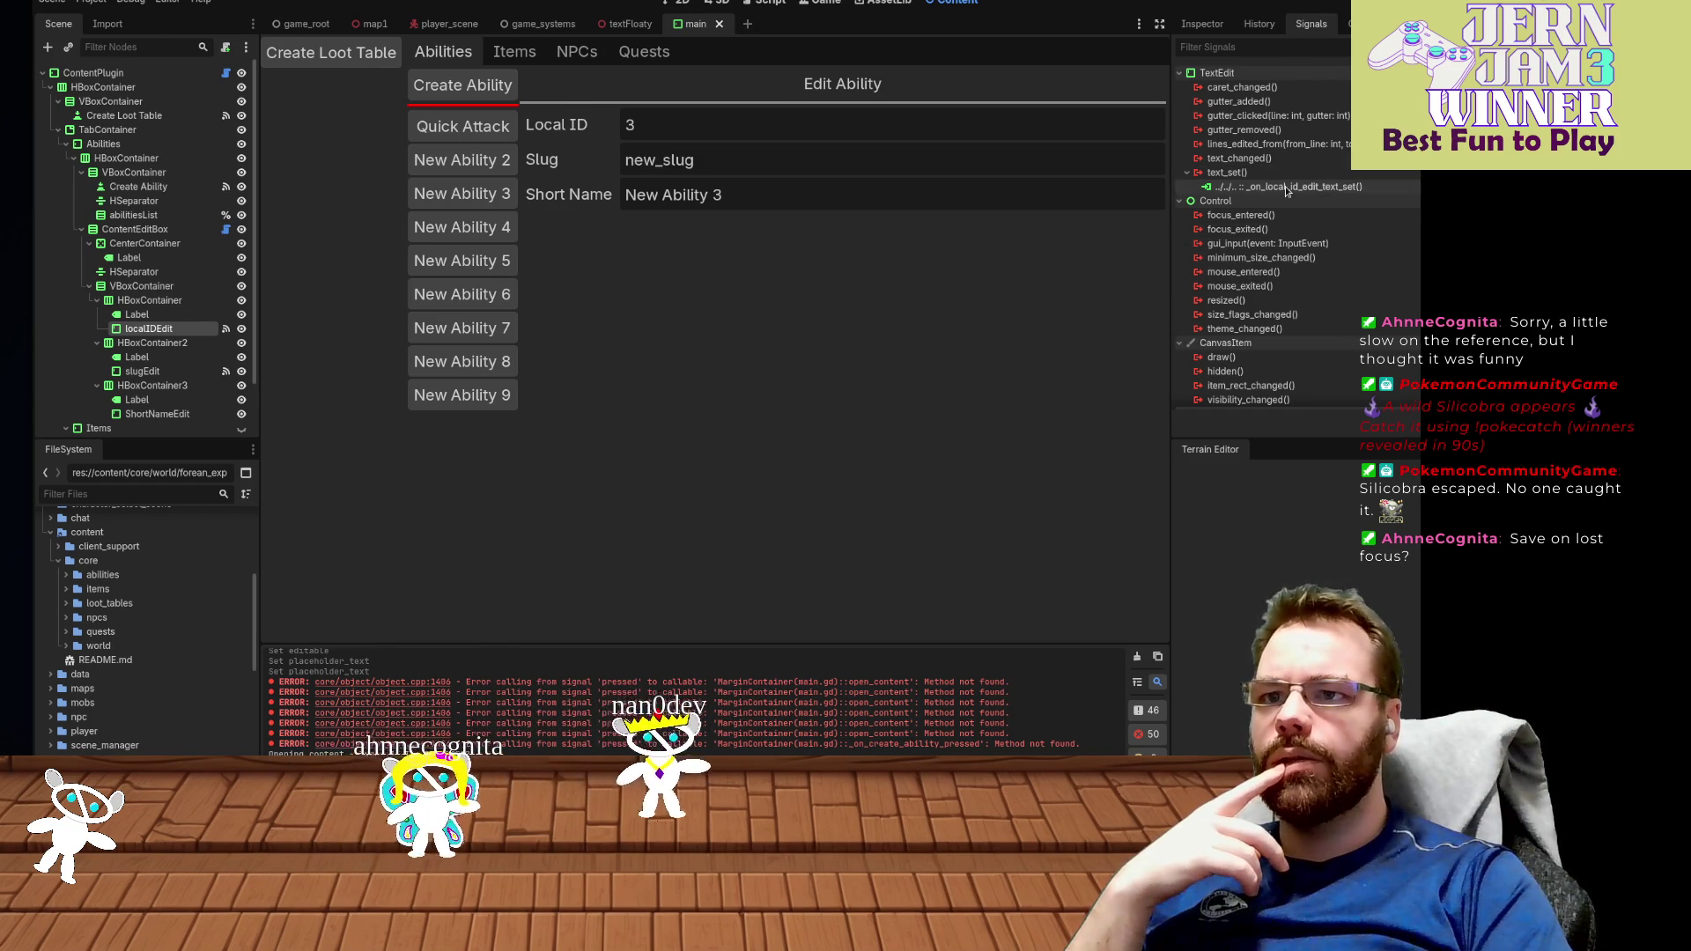
{"action": "key", "text": "Delete"}
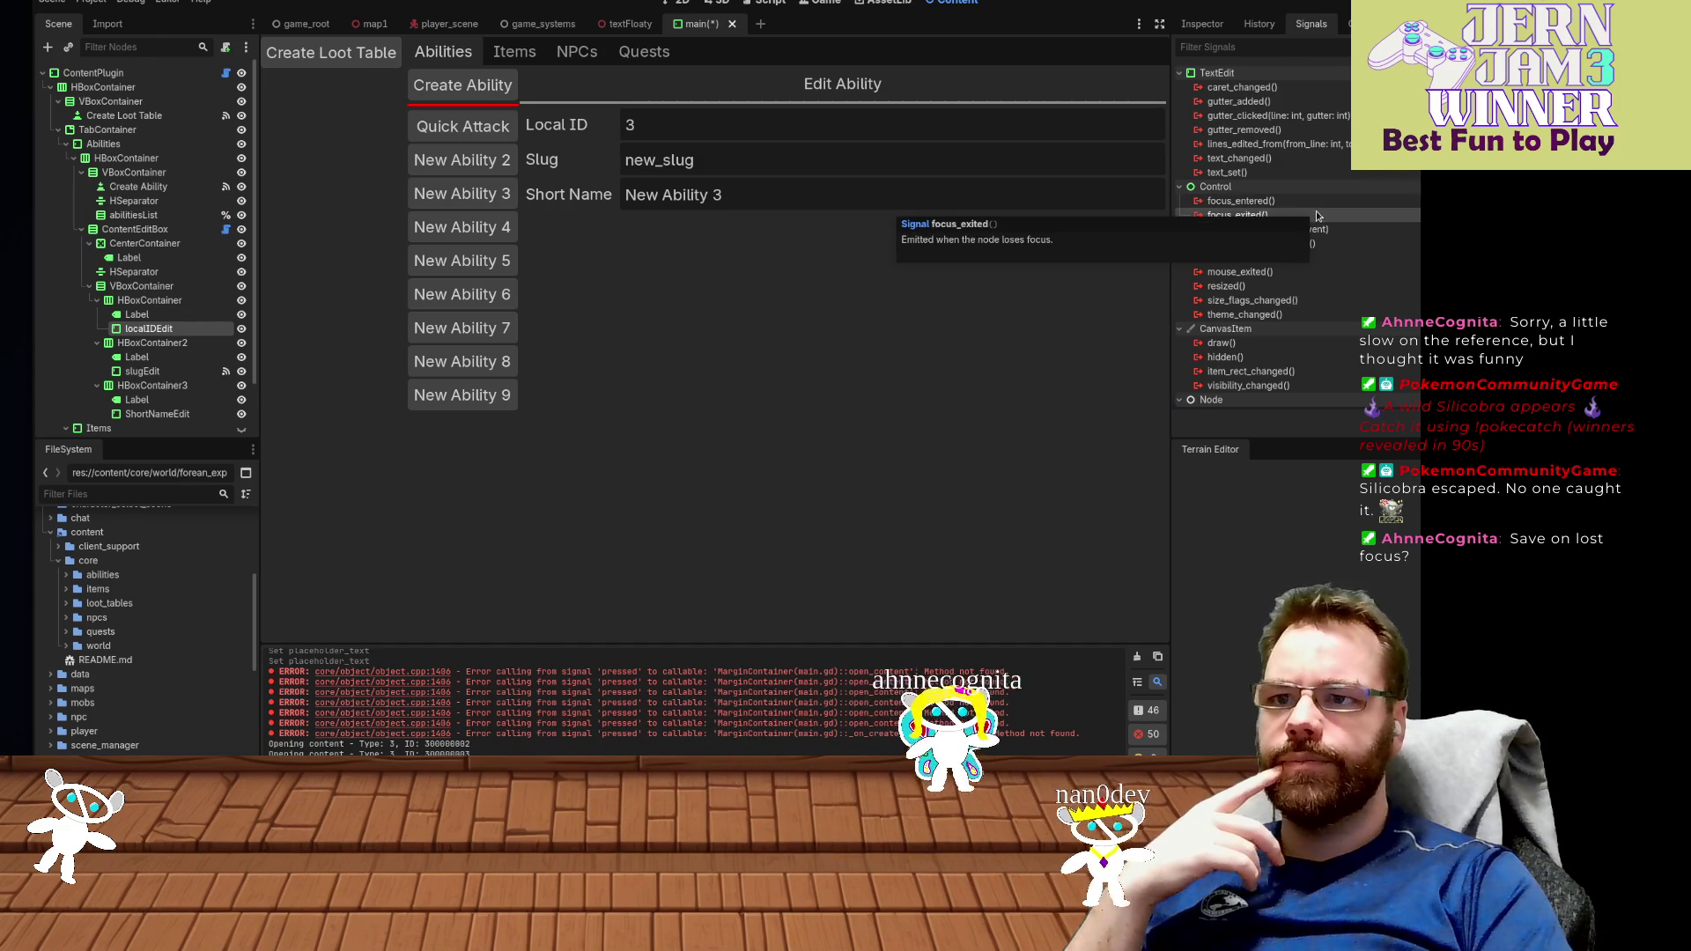
{"action": "double_click", "coordinate": [1237, 215]}
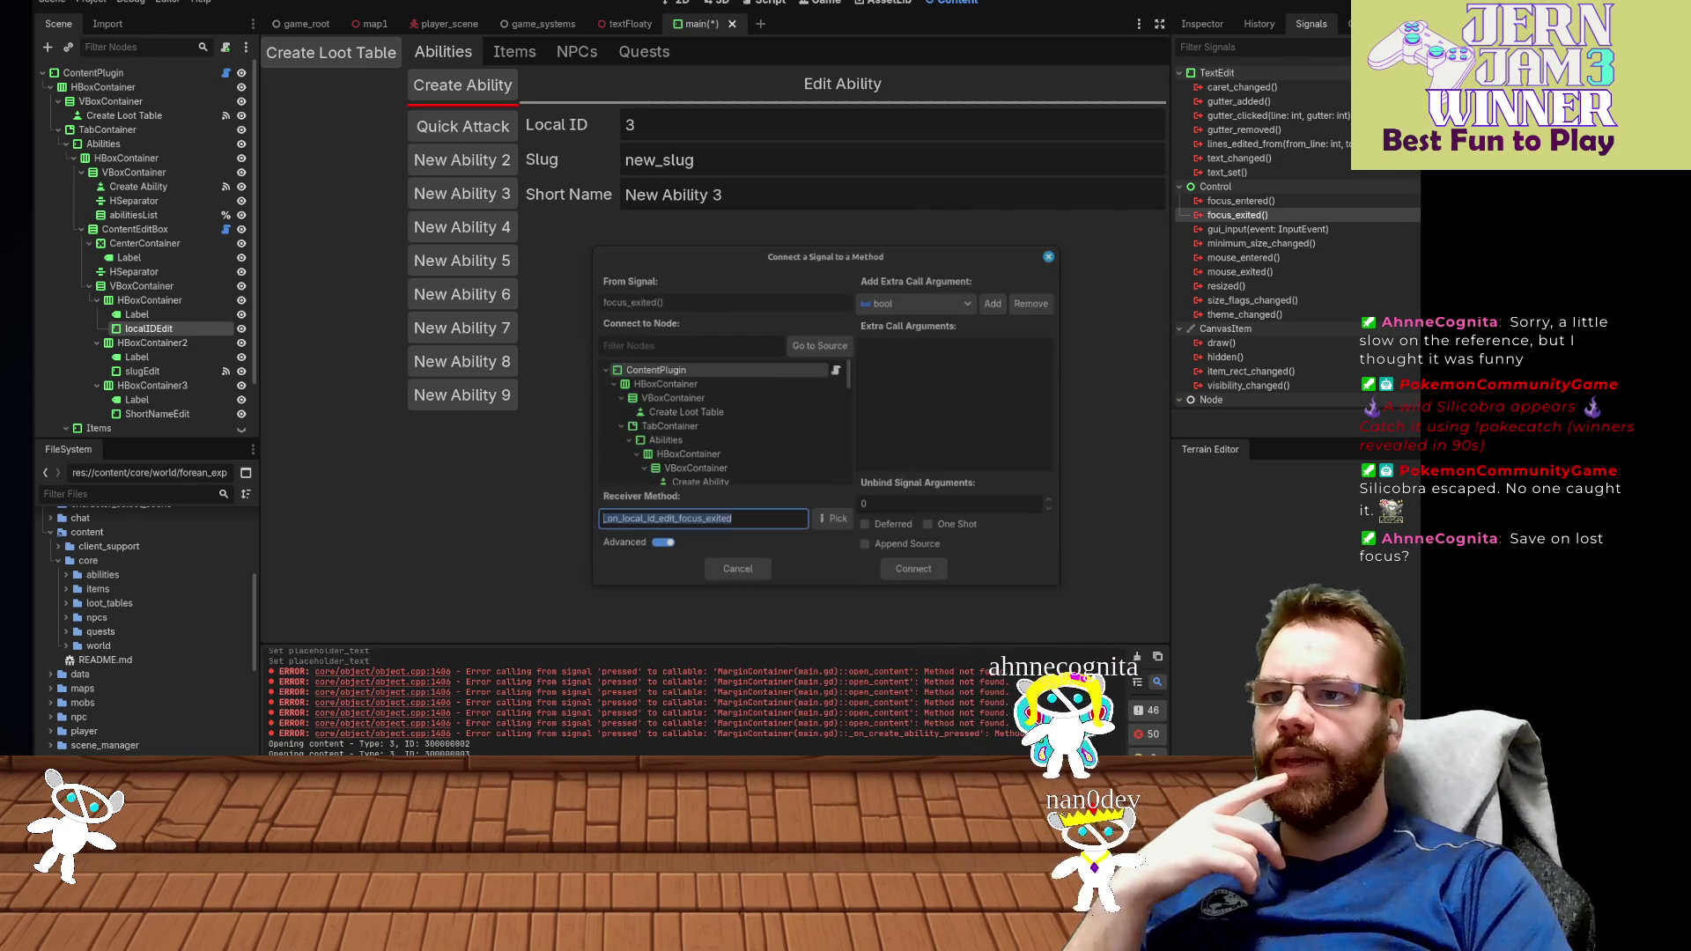
{"action": "scroll", "coordinate": [744, 440], "scroll_direction": "down", "scroll_amount": 3}
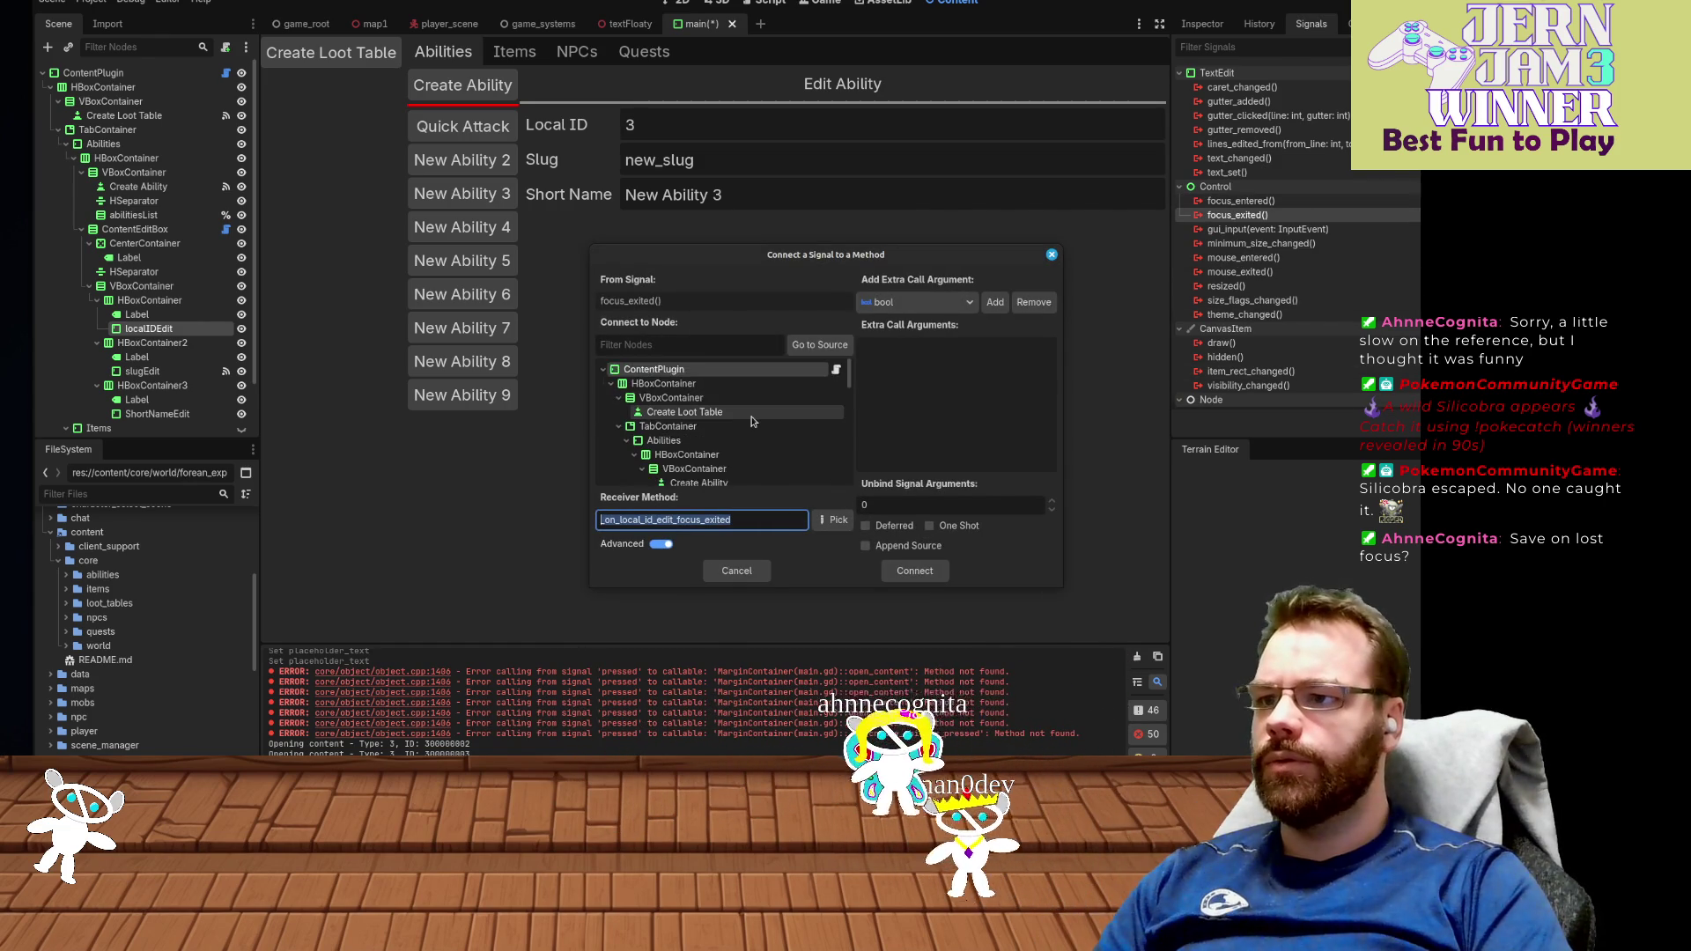
{"action": "scroll", "coordinate": [773, 445], "scroll_direction": "down", "scroll_amount": 4}
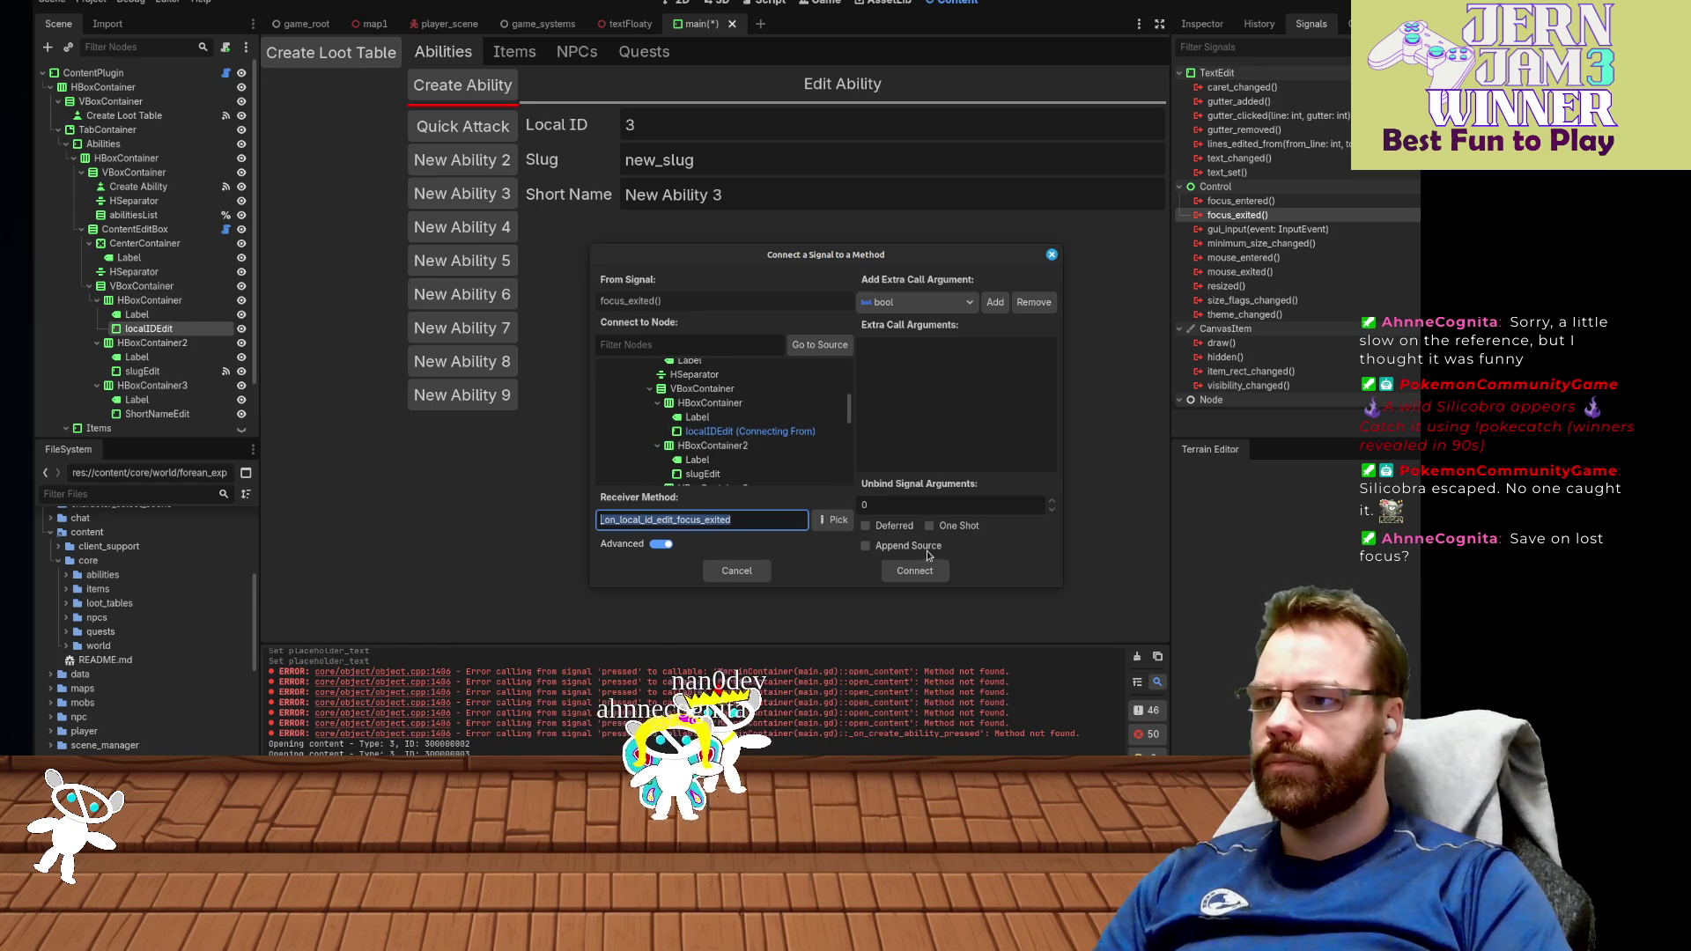
{"action": "scroll", "coordinate": [753, 394], "scroll_direction": "up", "scroll_amount": 3}
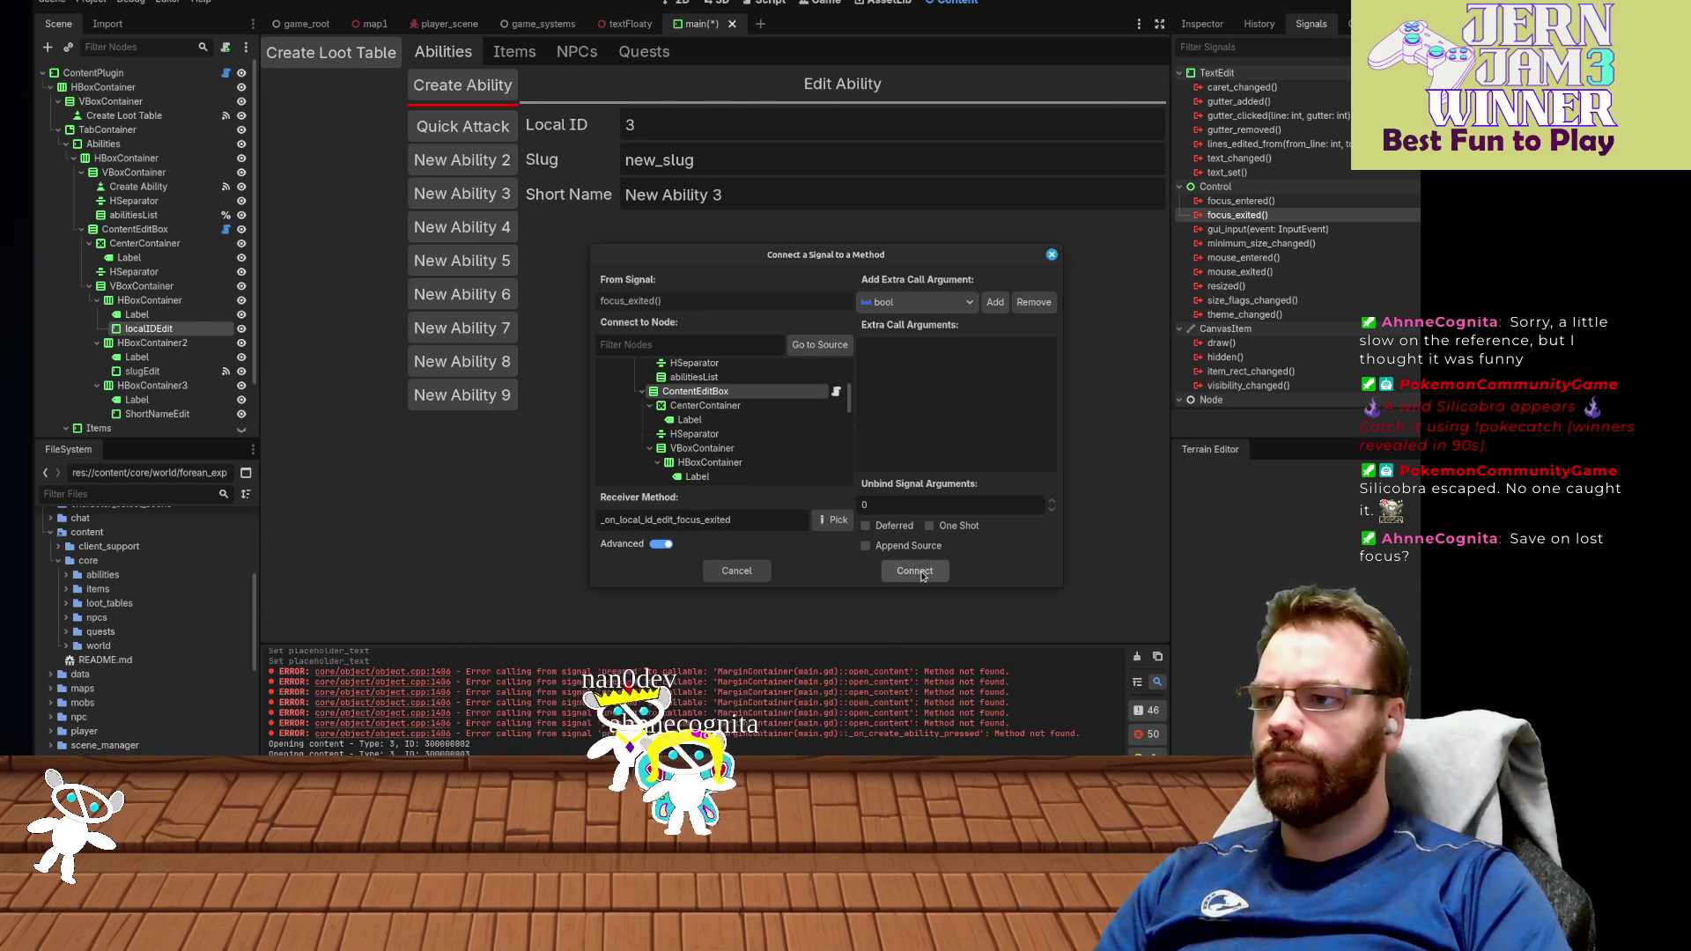
{"action": "left_click", "coordinate": [914, 571]}
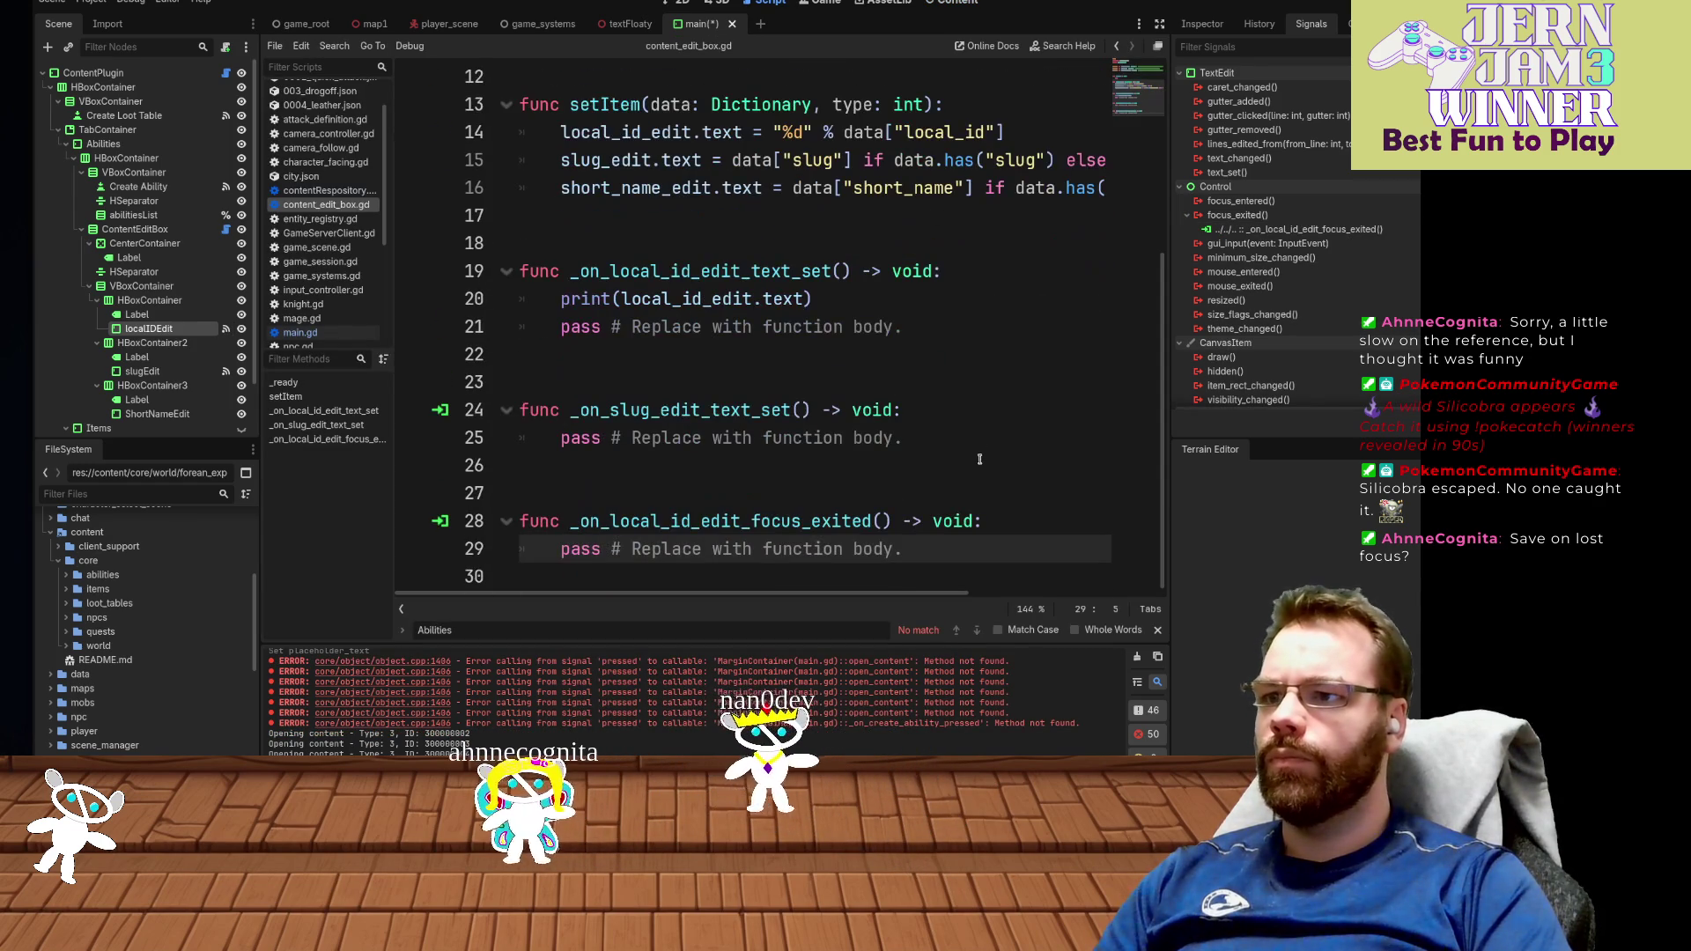
Step: Save the scene and move the new focus_exited stub above the text_set handlers
{"action": "key", "text": "ctrl+s"}
{"action": "left_click", "coordinate": [528, 489], "text": "shift"}
{"action": "key", "text": "ctrl+x"}
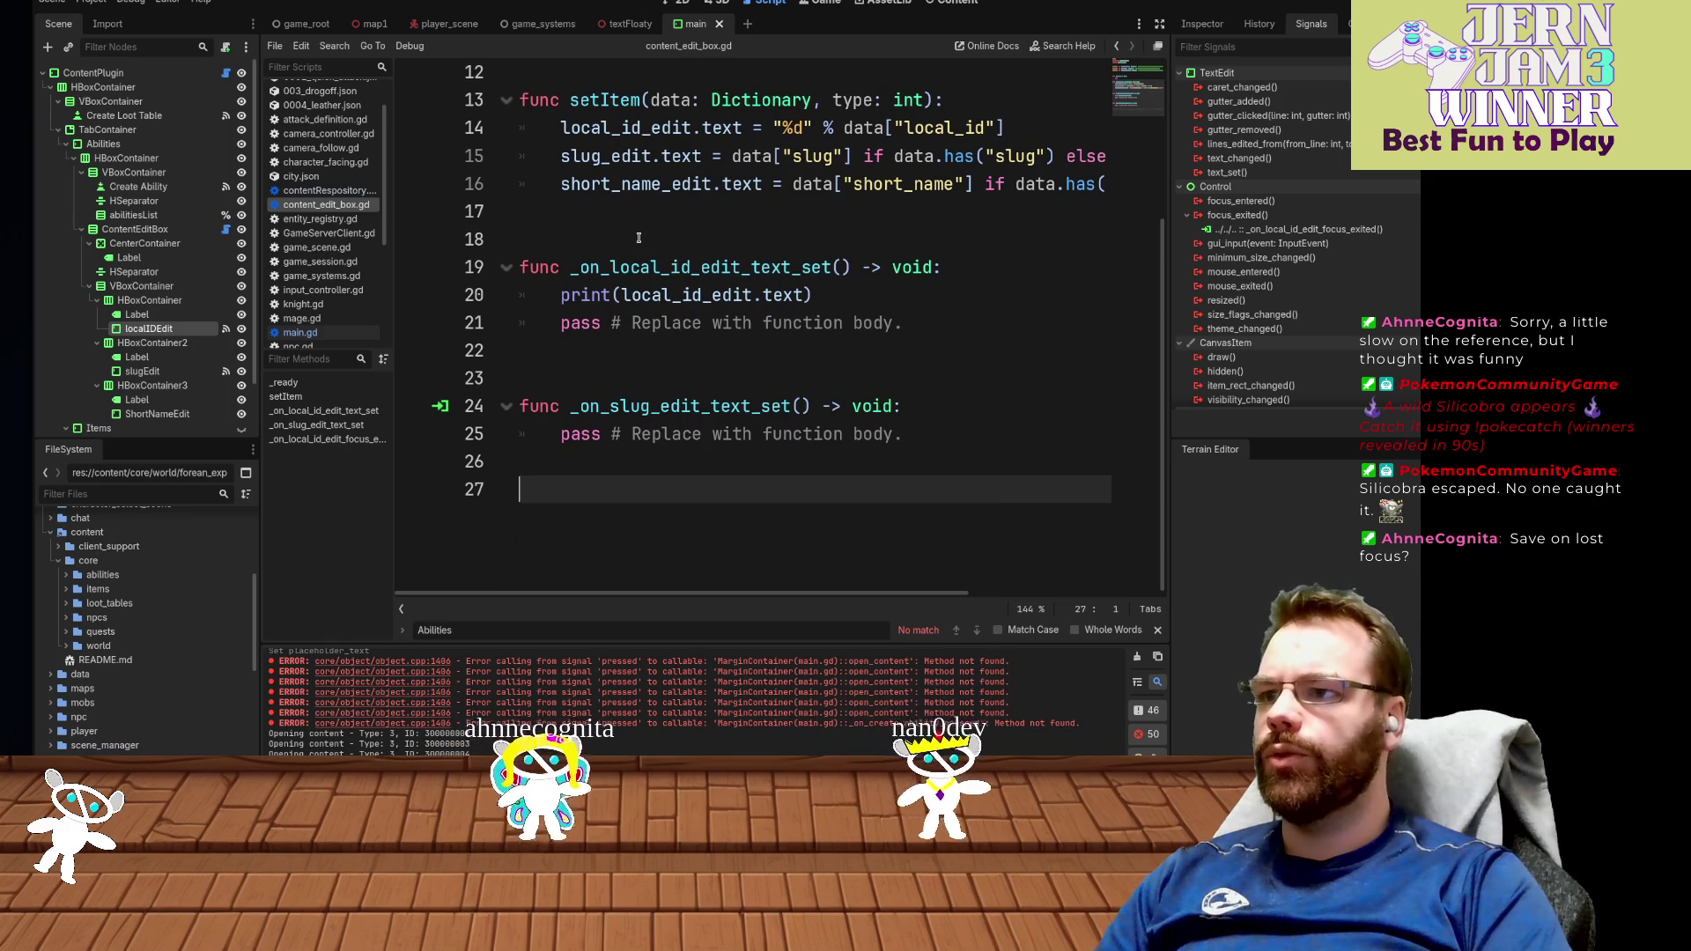
{"action": "left_click", "coordinate": [661, 238]}
{"action": "key", "text": "ctrl+v"}
Step: Select the handler lines down from line 21, then save content_edit_box.gd
{"action": "left_click", "coordinate": [1007, 440]}
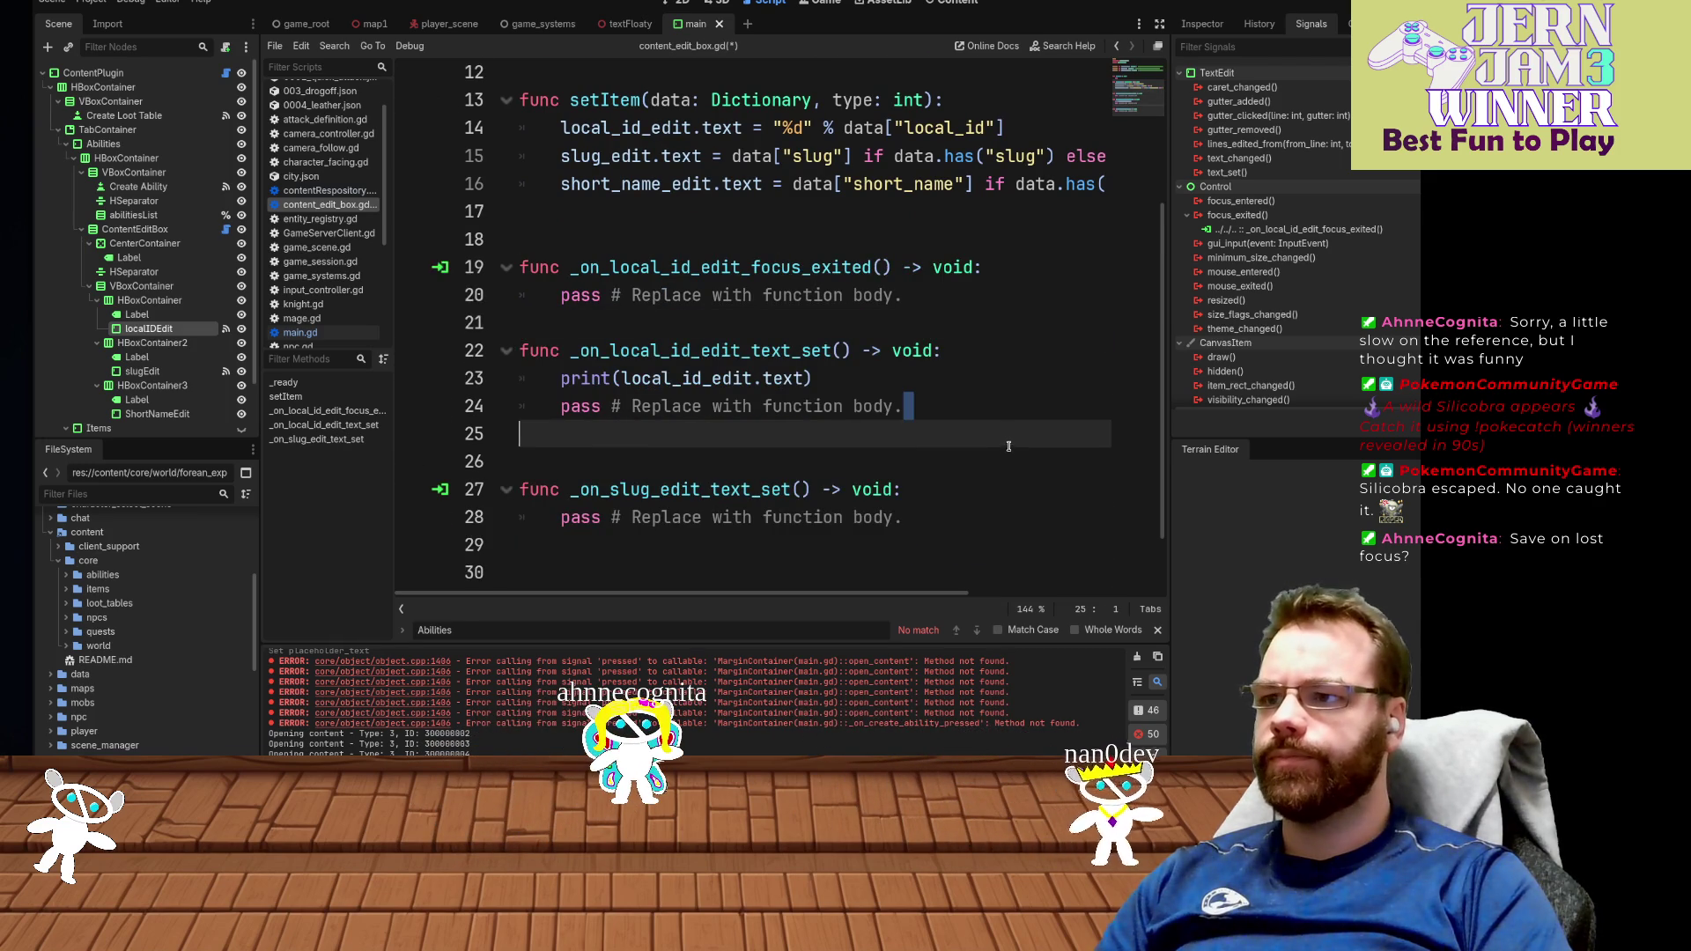
{"action": "scroll", "coordinate": [1006, 441], "scroll_direction": "up", "scroll_amount": 1}
{"action": "scroll", "coordinate": [1006, 440], "scroll_direction": "down", "scroll_amount": 1}
{"action": "left_click_drag", "start_coordinate": [969, 521], "coordinate": [1013, 438]}
{"action": "left_click", "coordinate": [1058, 323], "text": "shift"}
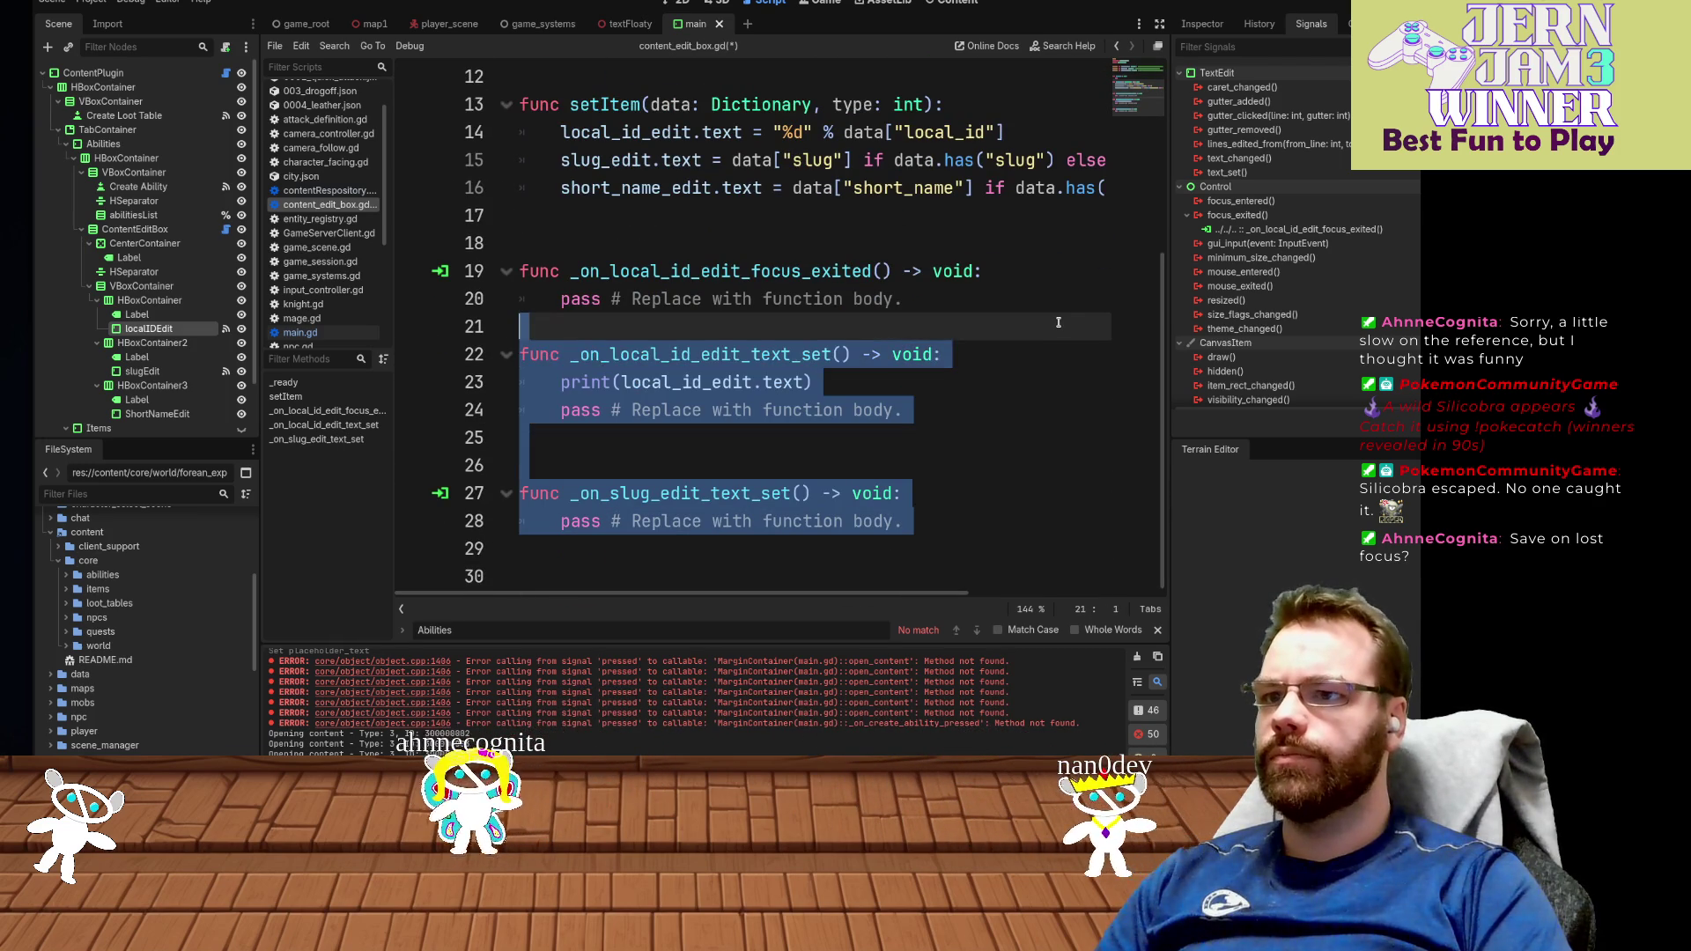
{"action": "left_click", "coordinate": [1037, 378]}
{"action": "key", "text": "ctrl+s"}
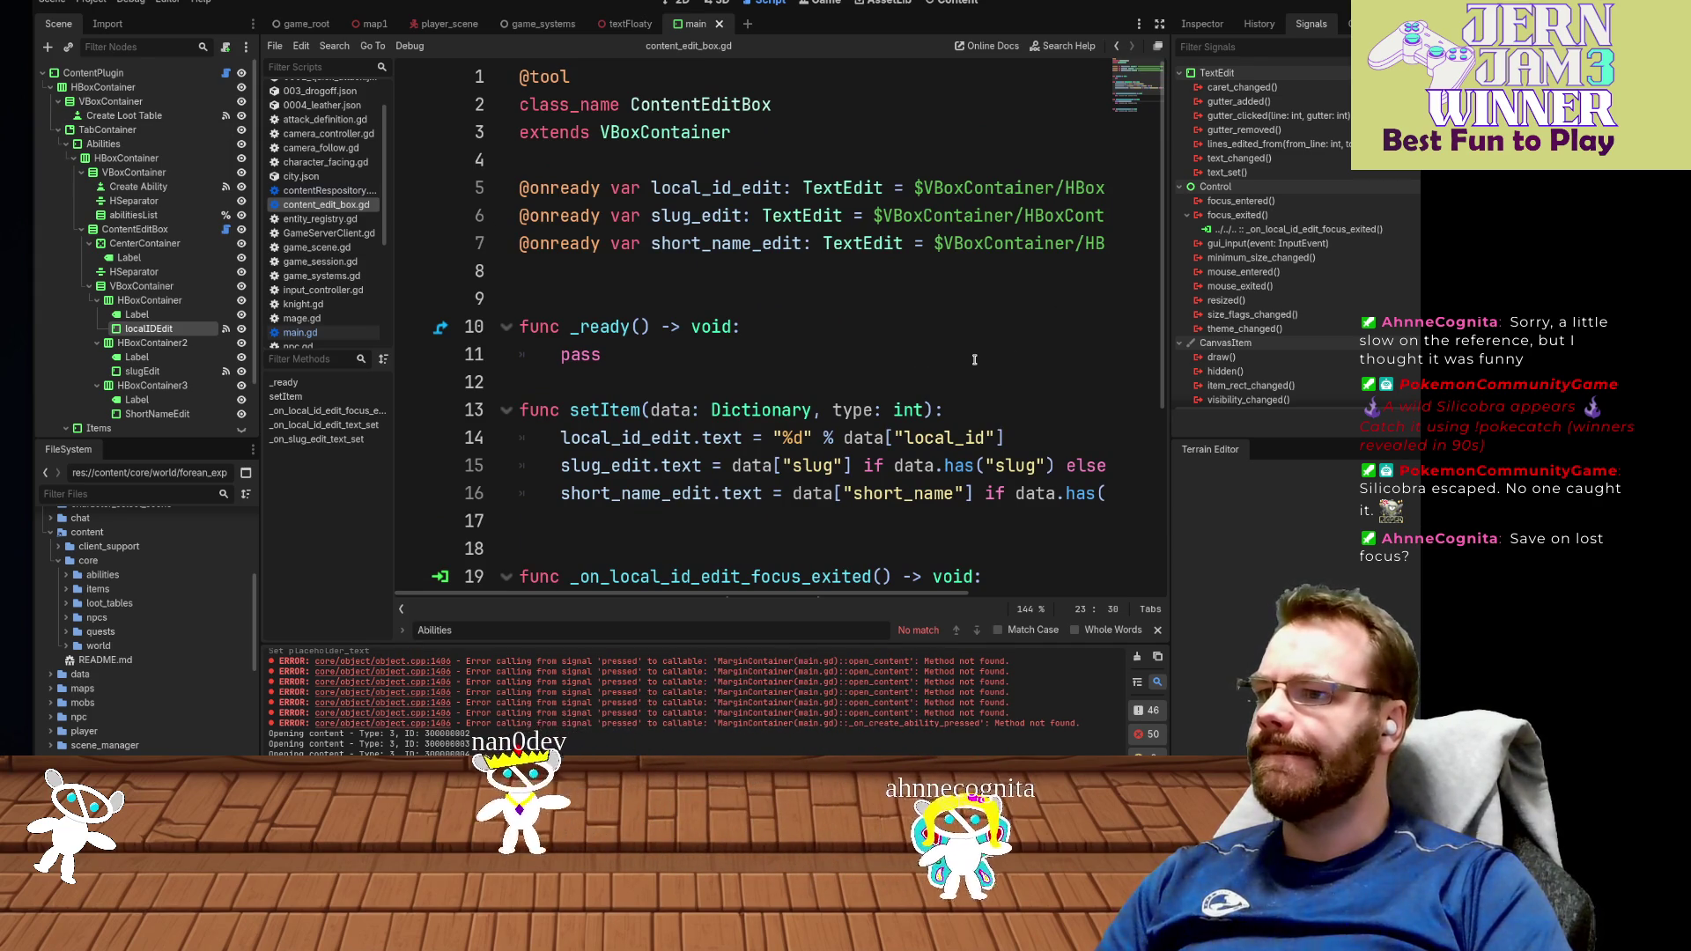
Step: Delete both text_set handler functions, leaving the focus-exited handler after setItem
{"action": "scroll", "coordinate": [969, 361], "scroll_direction": "down", "scroll_amount": 5}
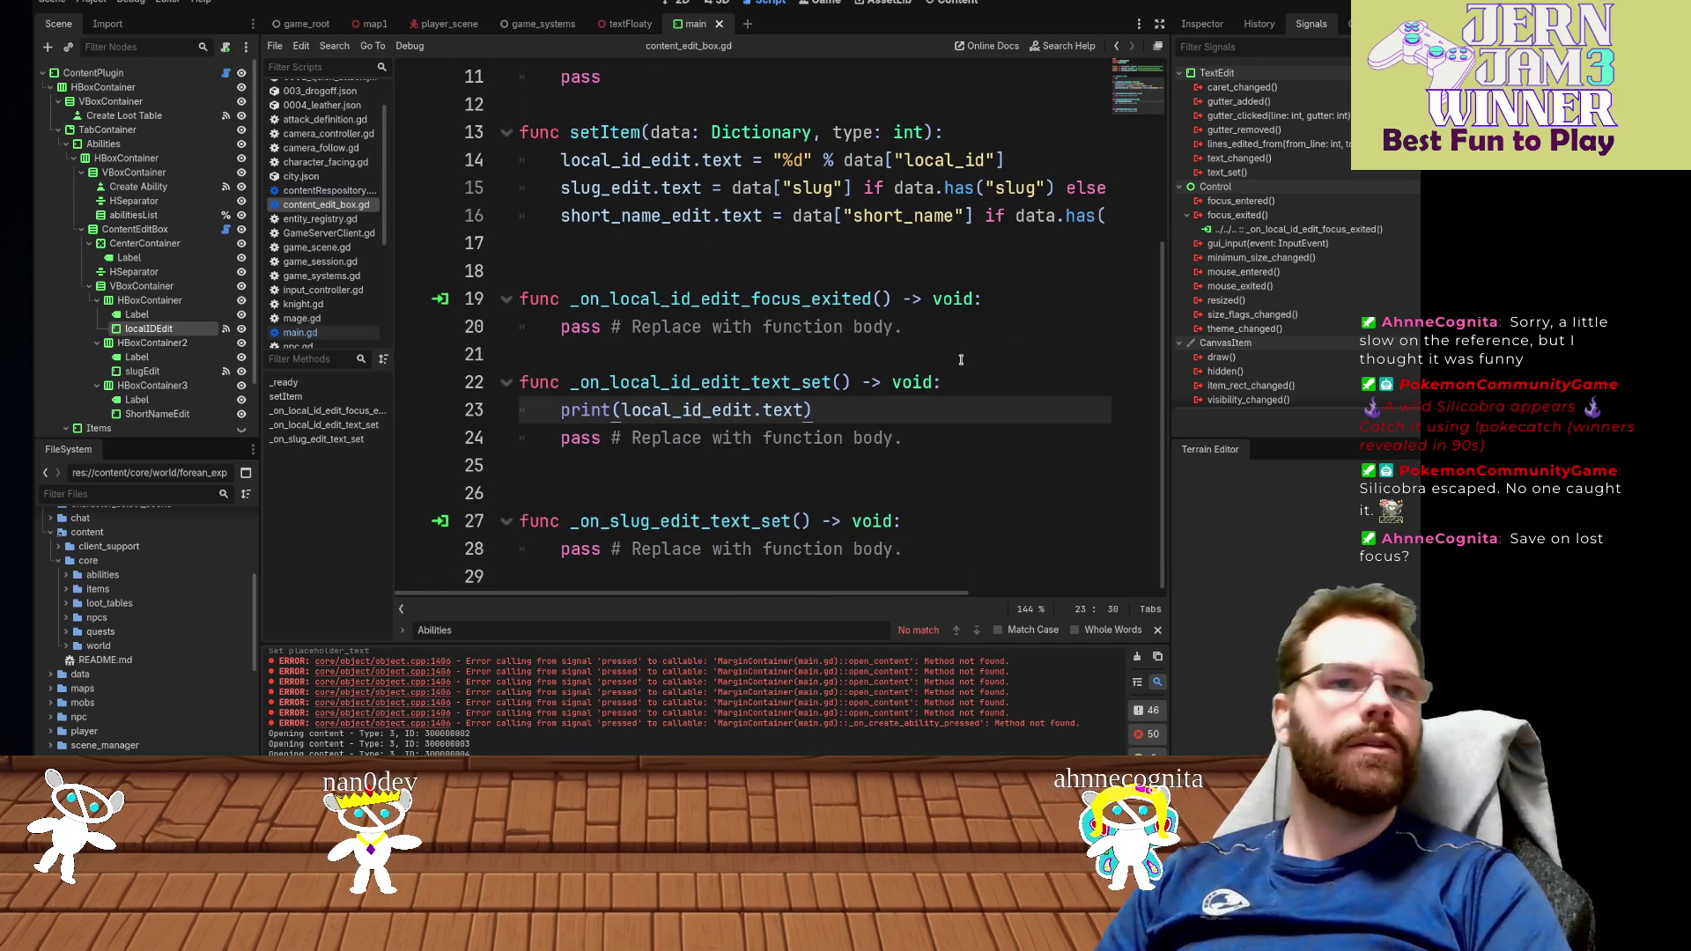
{"action": "left_click", "coordinate": [961, 360]}
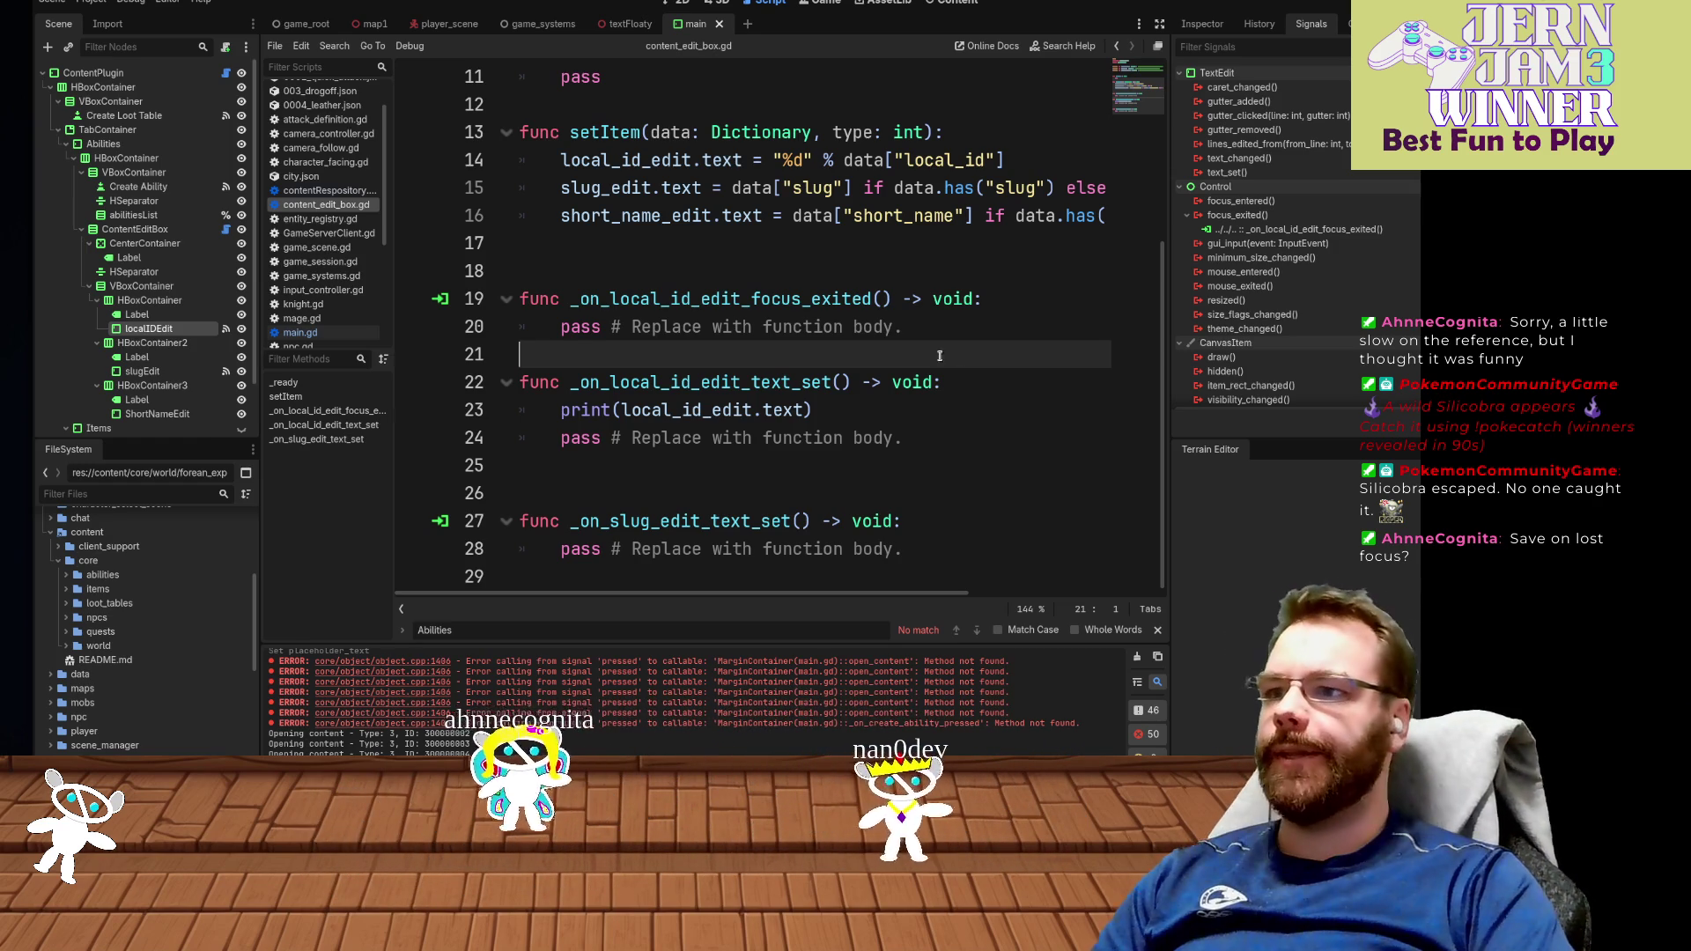
{"action": "left_click", "coordinate": [903, 433]}
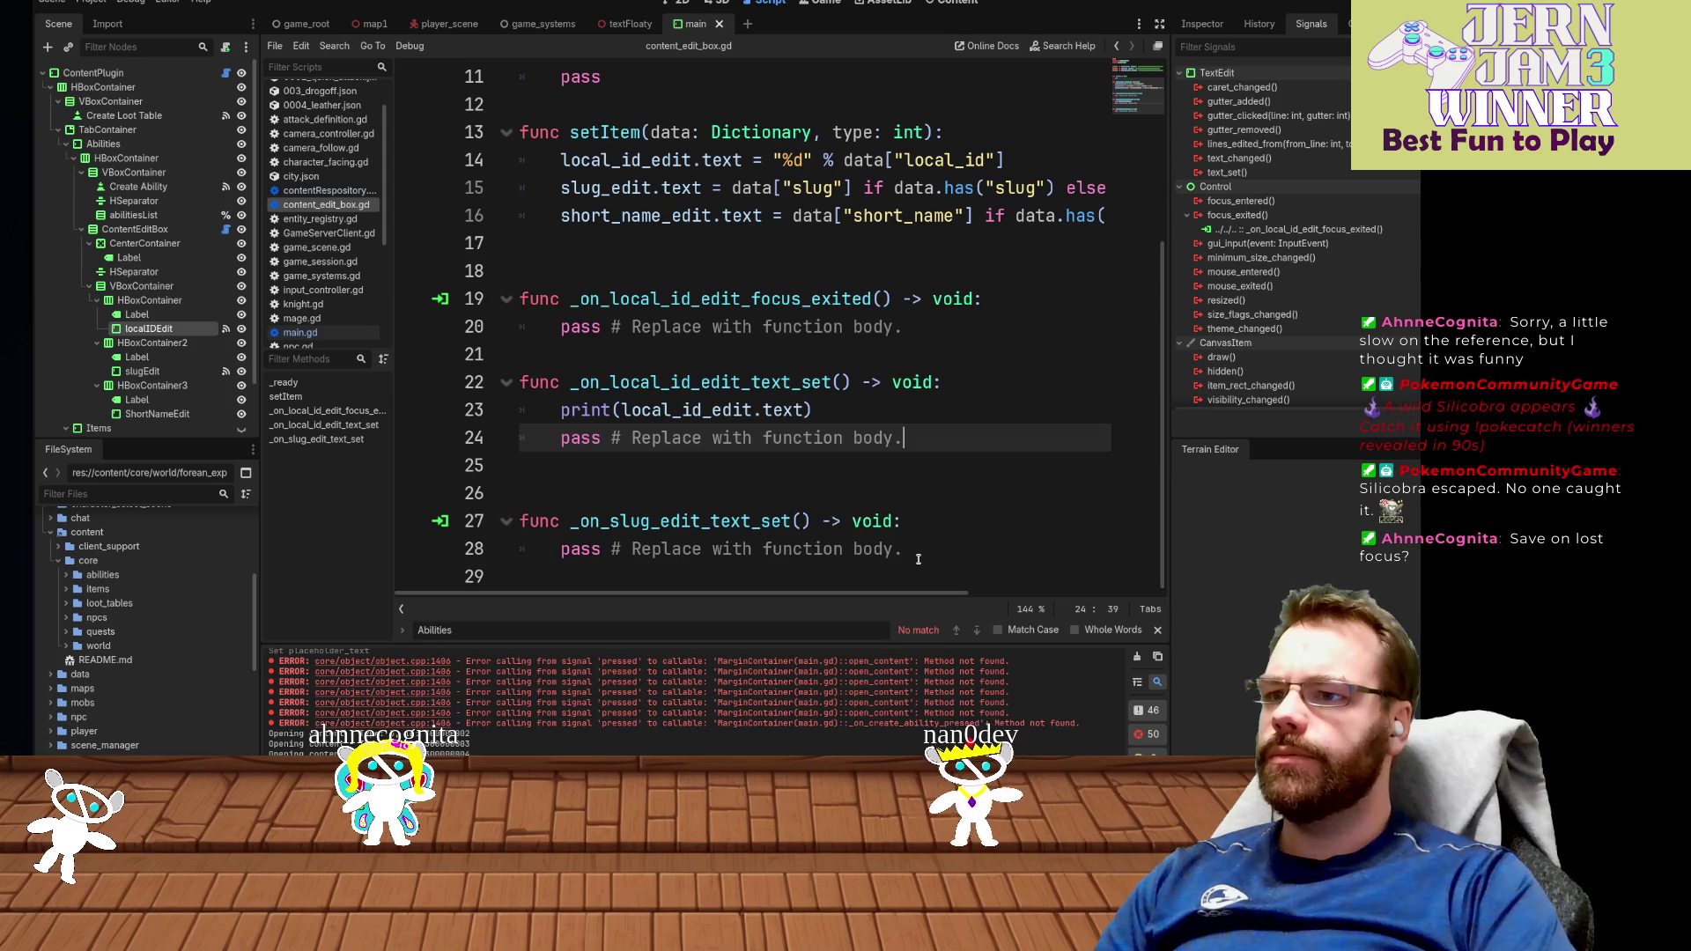
{"action": "left_click_drag", "start_coordinate": [920, 558], "coordinate": [1032, 339]}
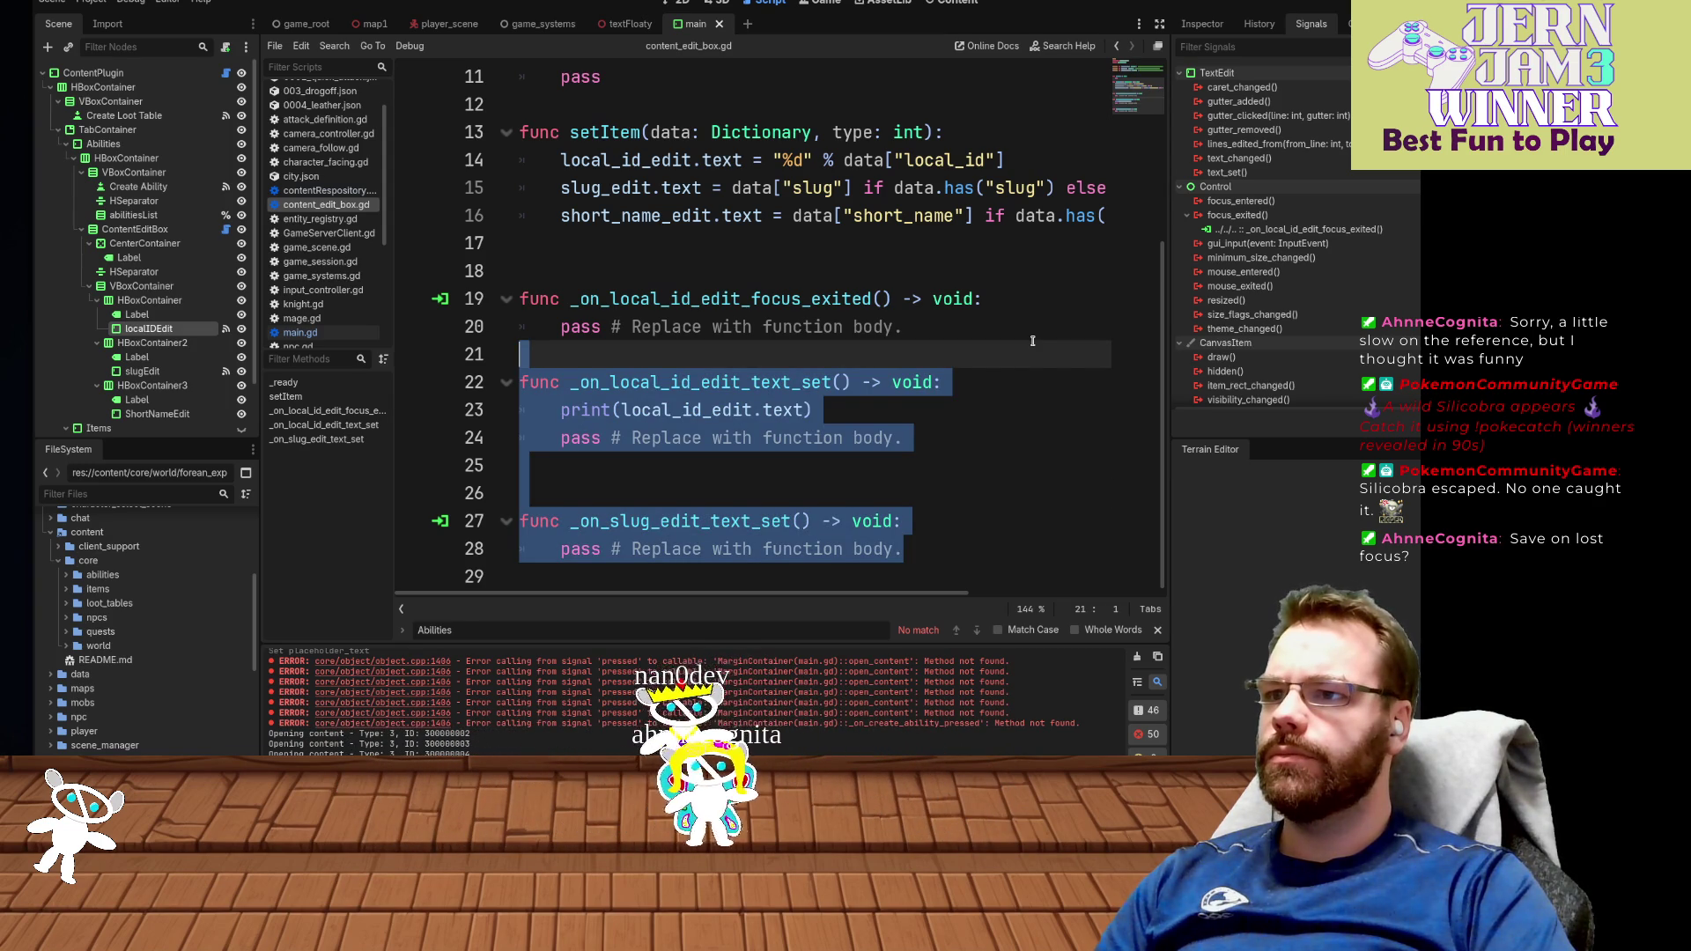
{"action": "scroll", "coordinate": [1032, 340], "scroll_direction": "up", "scroll_amount": 4}
{"action": "scroll", "coordinate": [1025, 368], "scroll_direction": "down", "scroll_amount": 4}
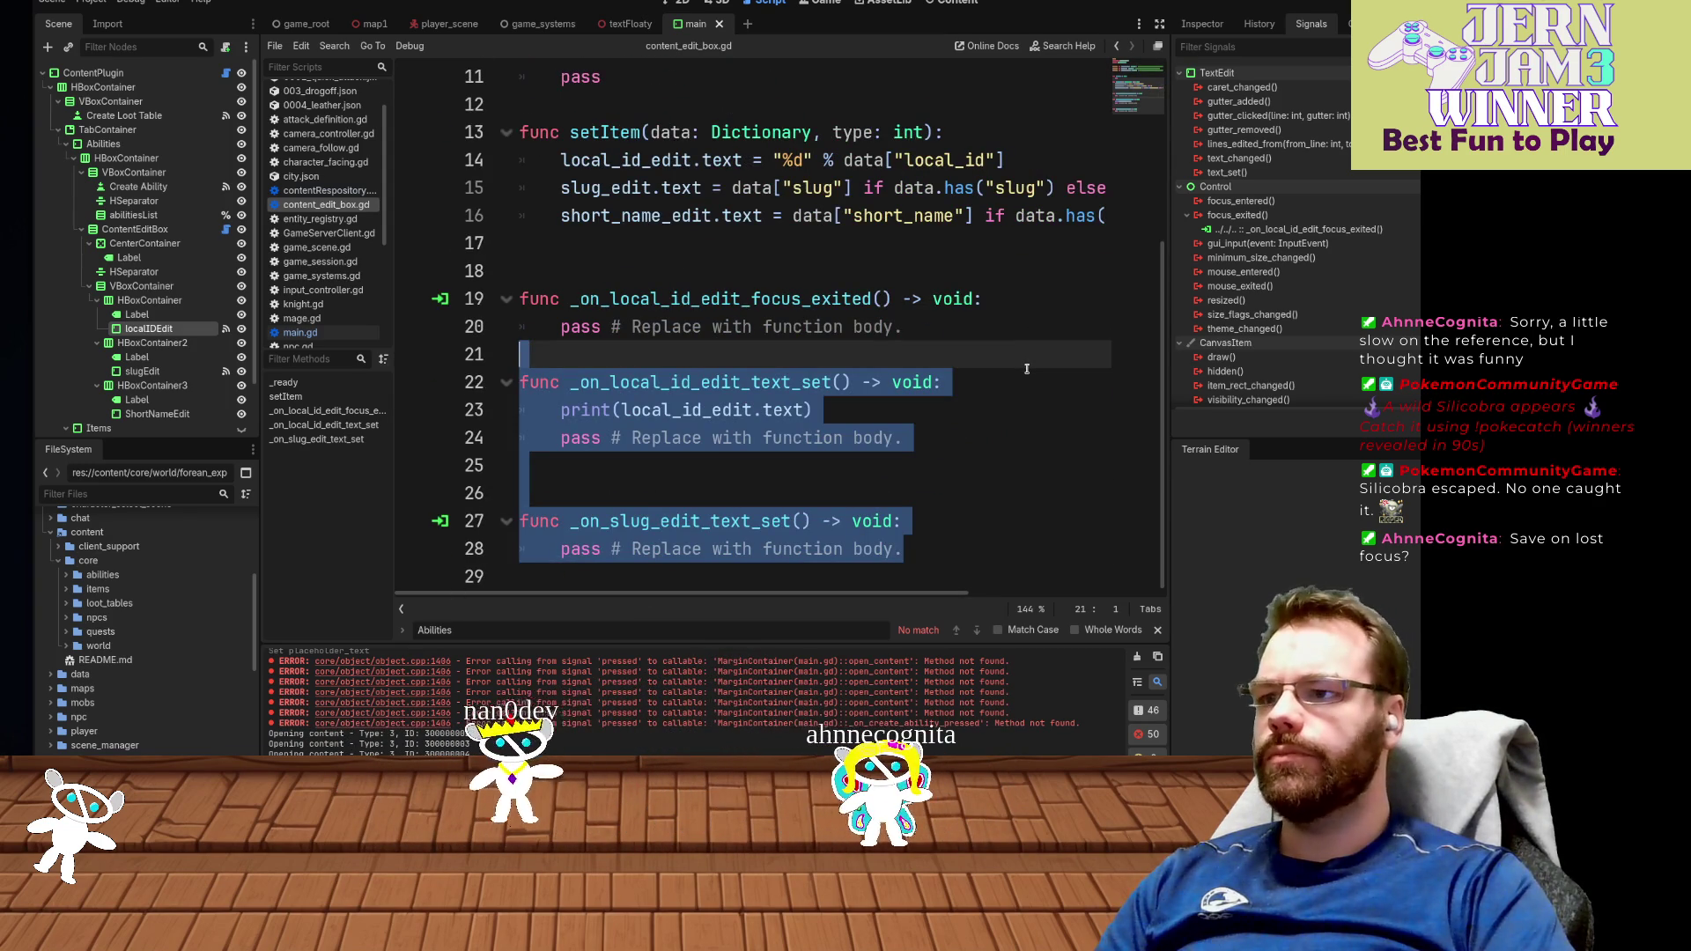
{"action": "key", "text": "BackSpace"}
{"action": "key", "text": "BackSpace"}
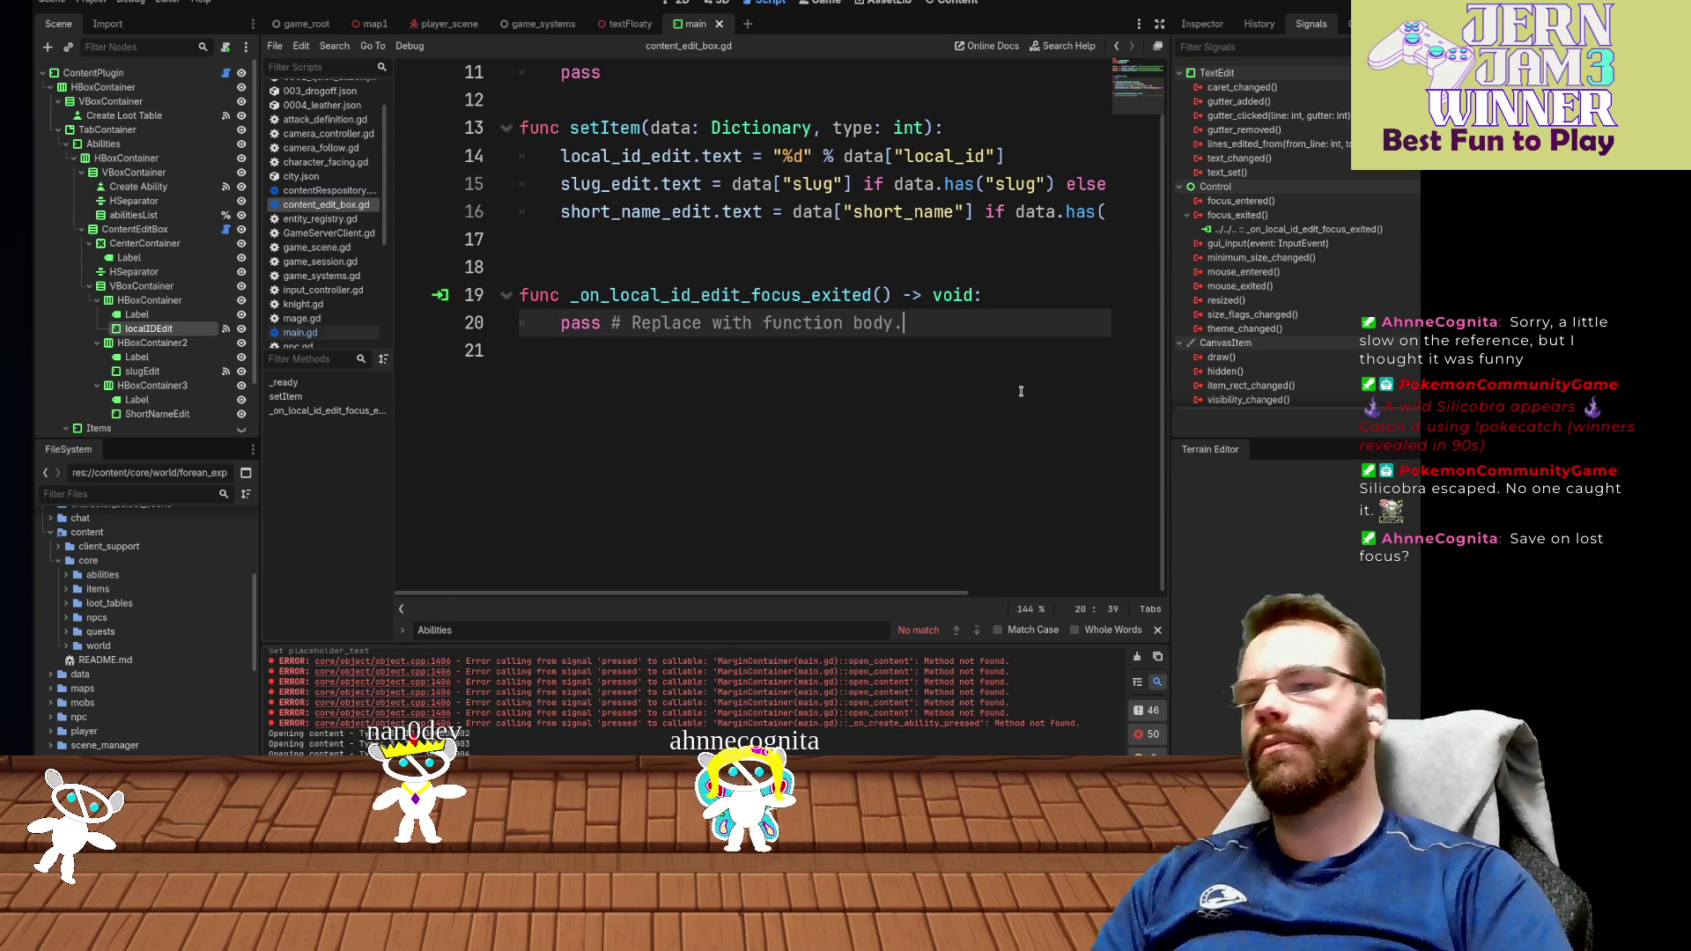
{"action": "scroll", "coordinate": [1020, 391], "scroll_direction": "up", "scroll_amount": 3}
{"action": "left_click", "coordinate": [1012, 354]}
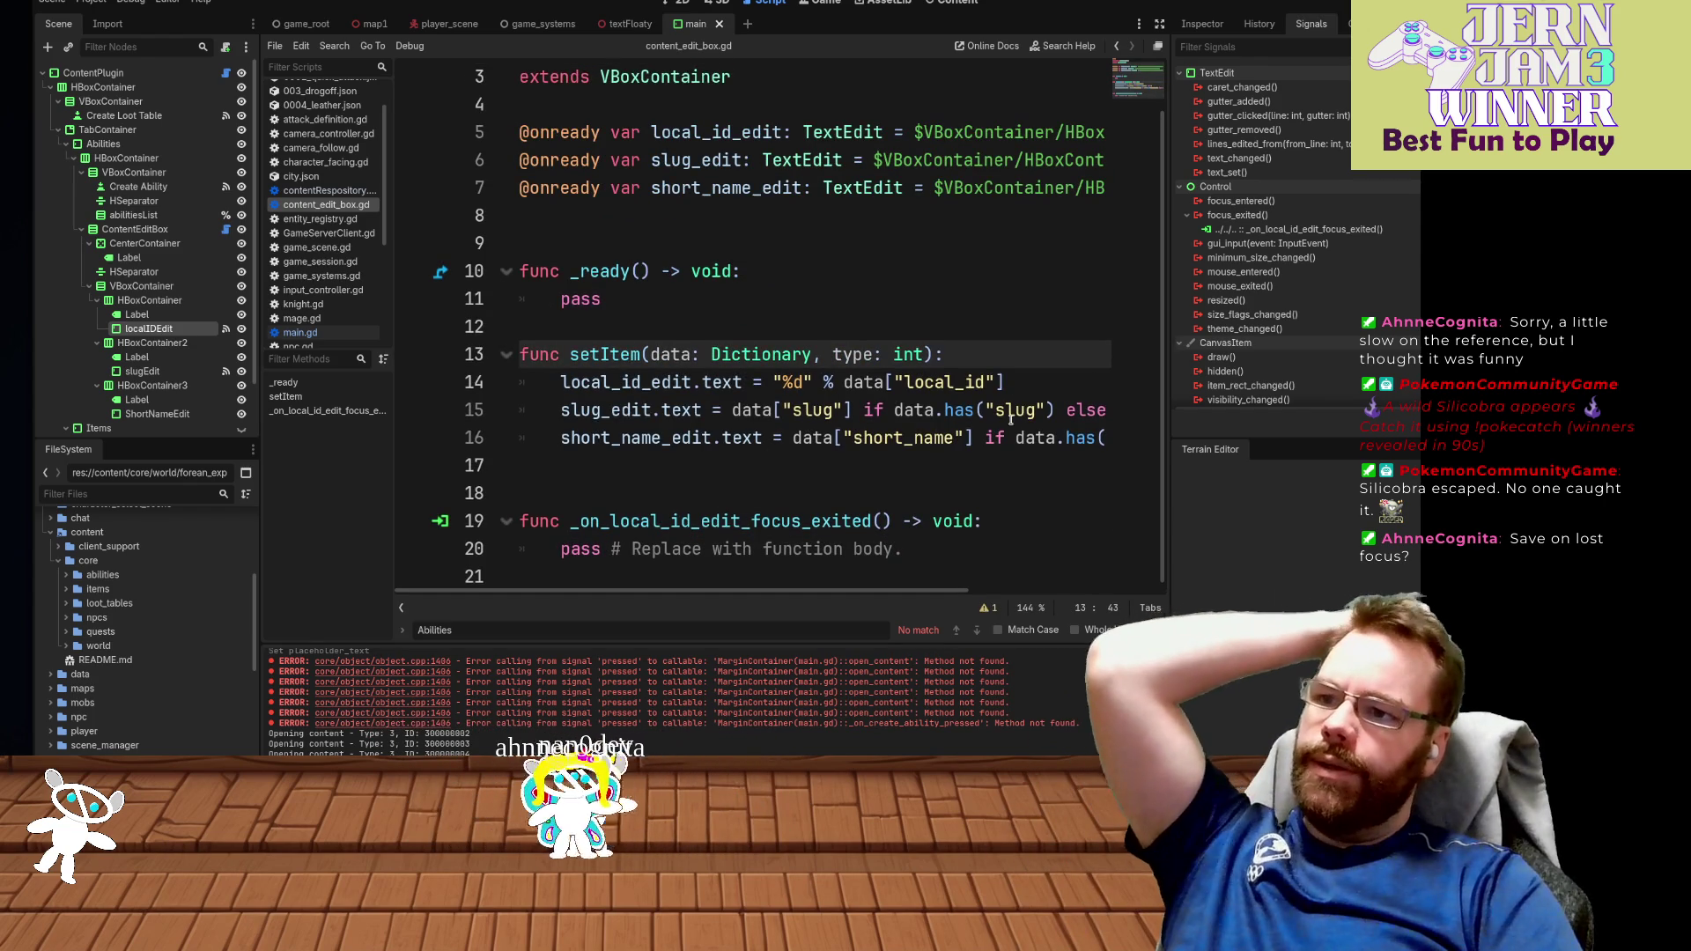
{"action": "left_click", "coordinate": [1027, 490]}
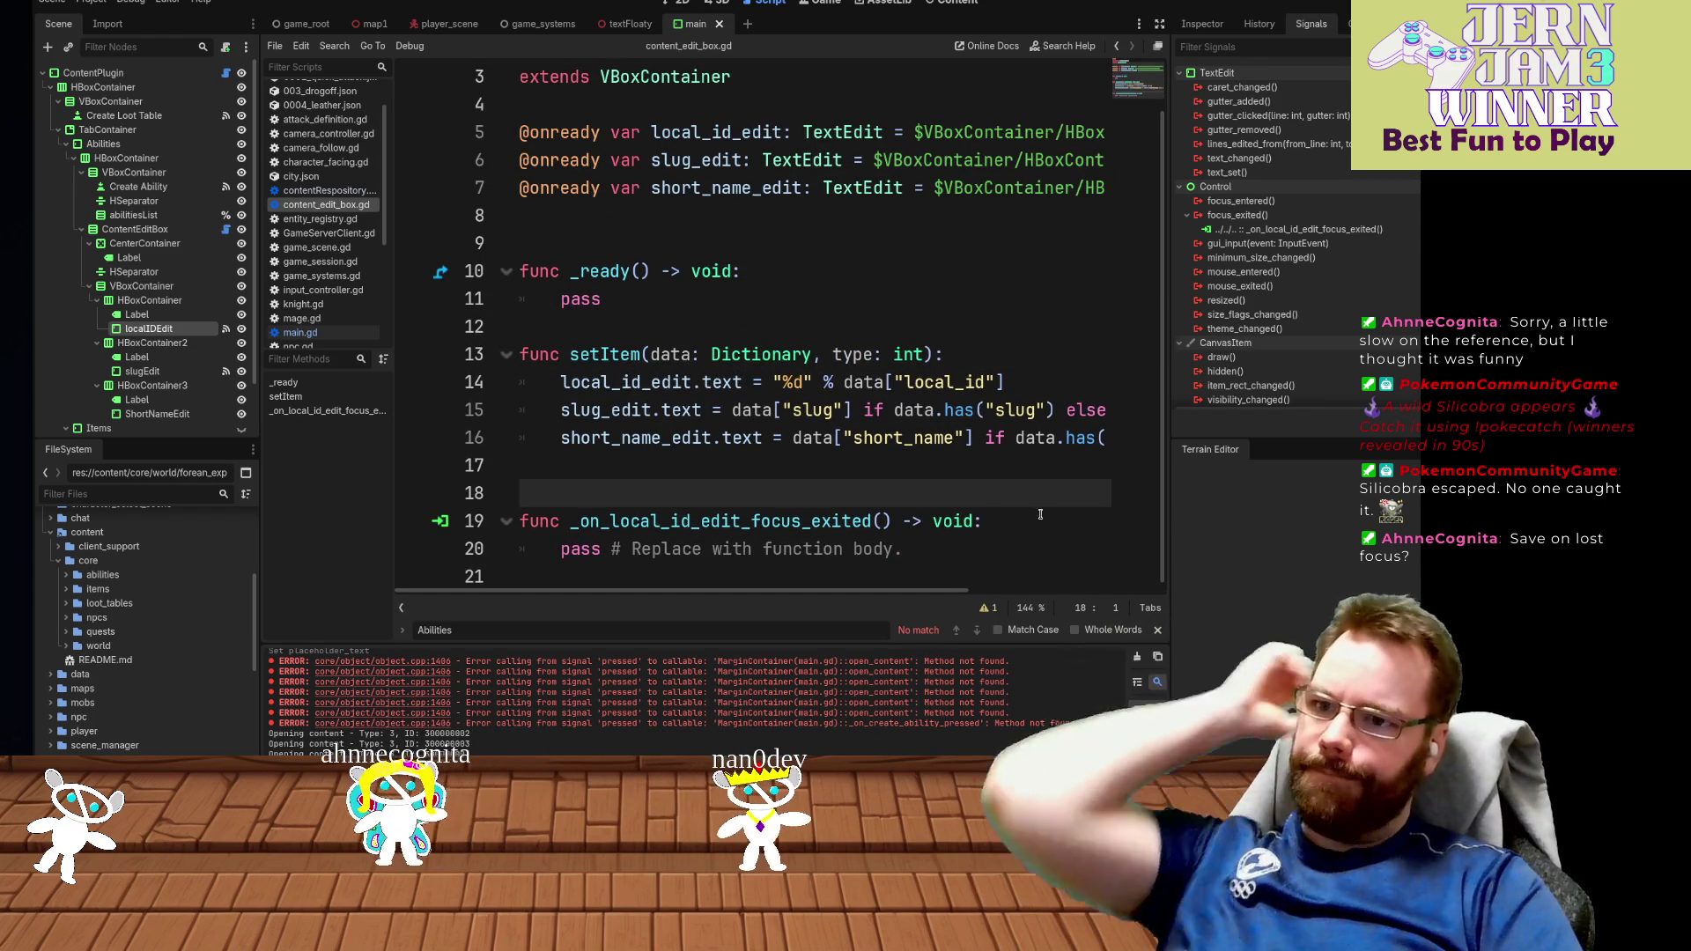
{"action": "key", "text": "Down"}
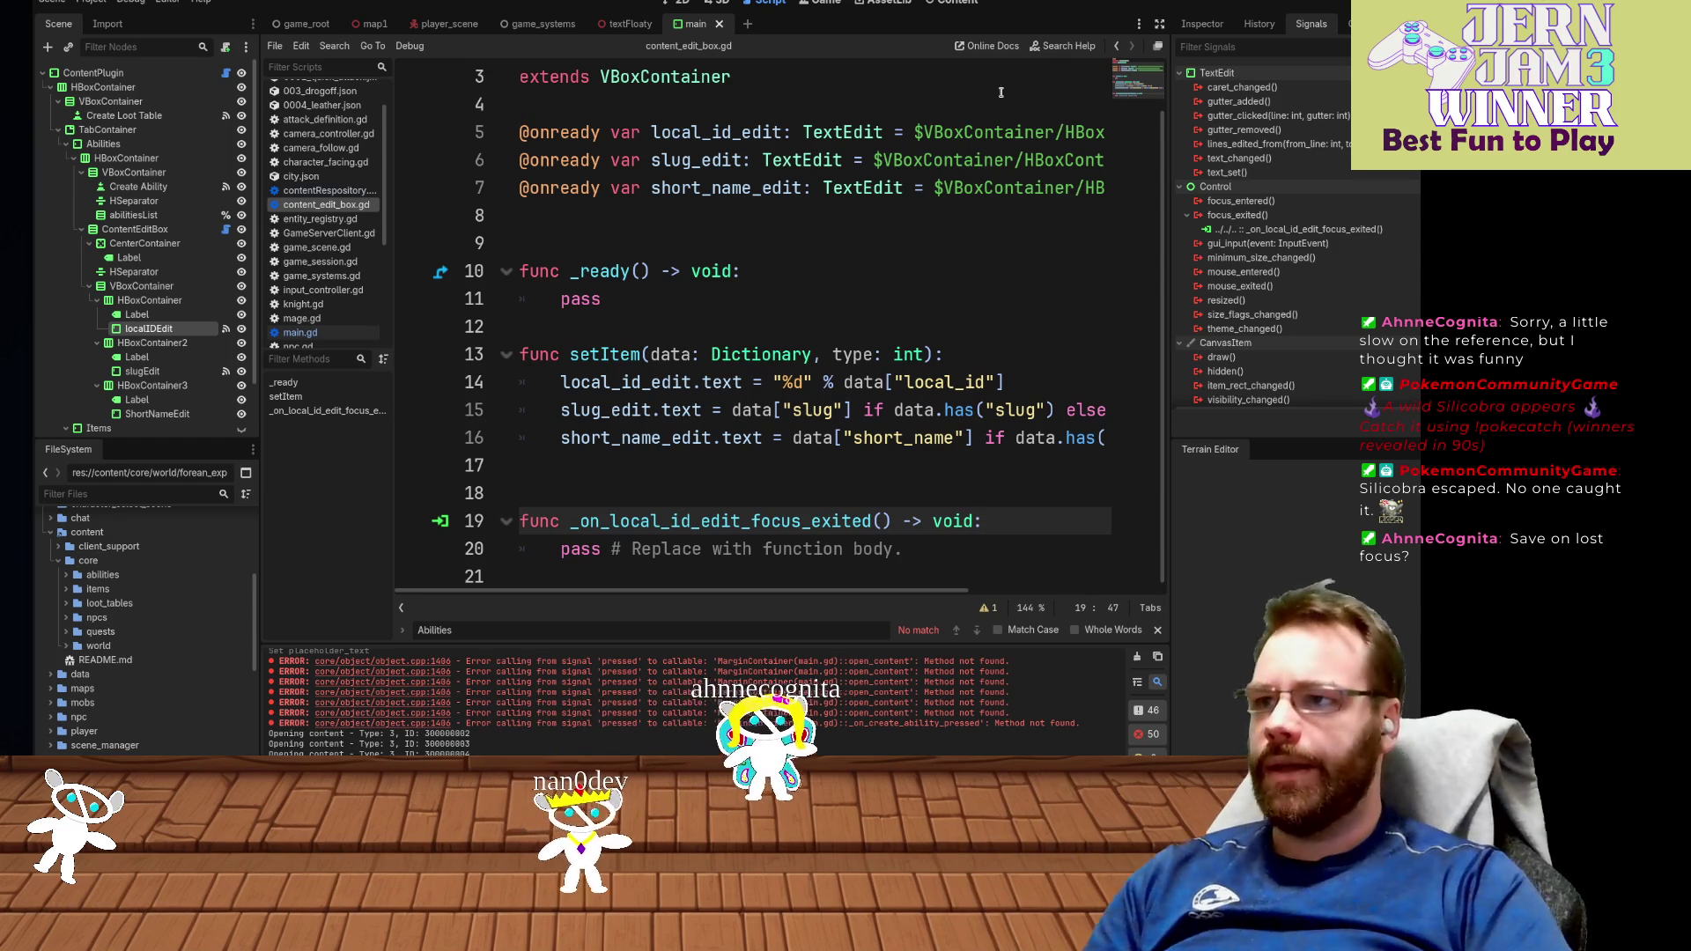
Step: Switch to the 2D view and collapse the Scene tree down to the VBoxContainer's field rows
{"action": "left_click", "coordinate": [683, 2]}
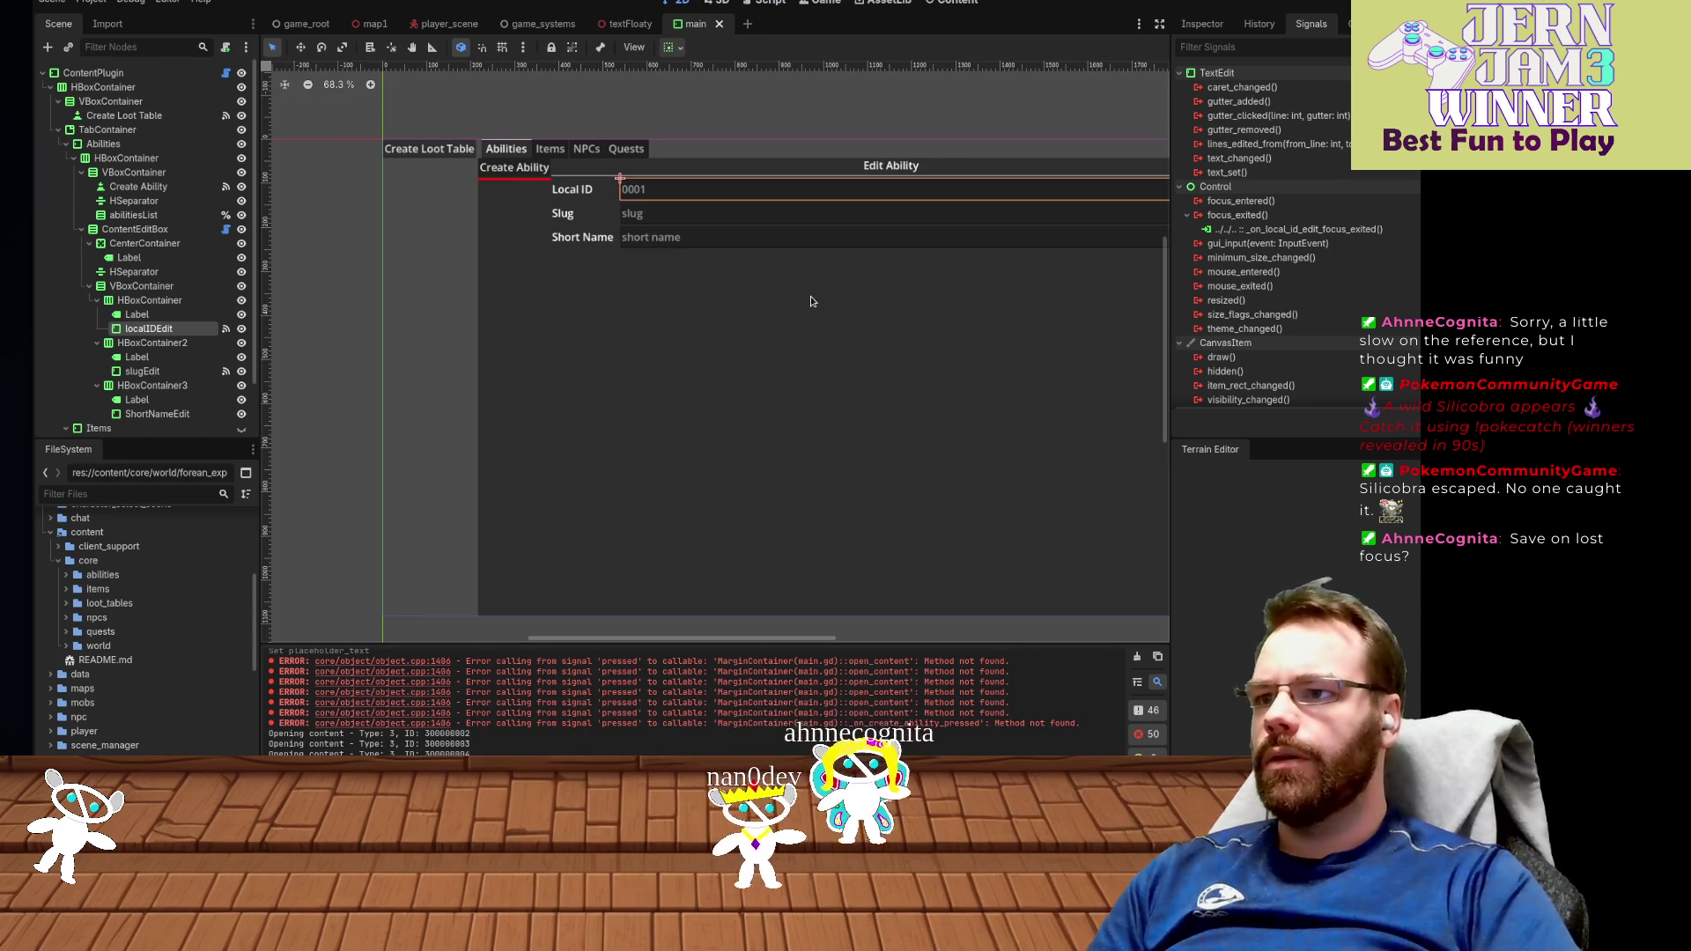
{"action": "left_click", "coordinate": [89, 243]}
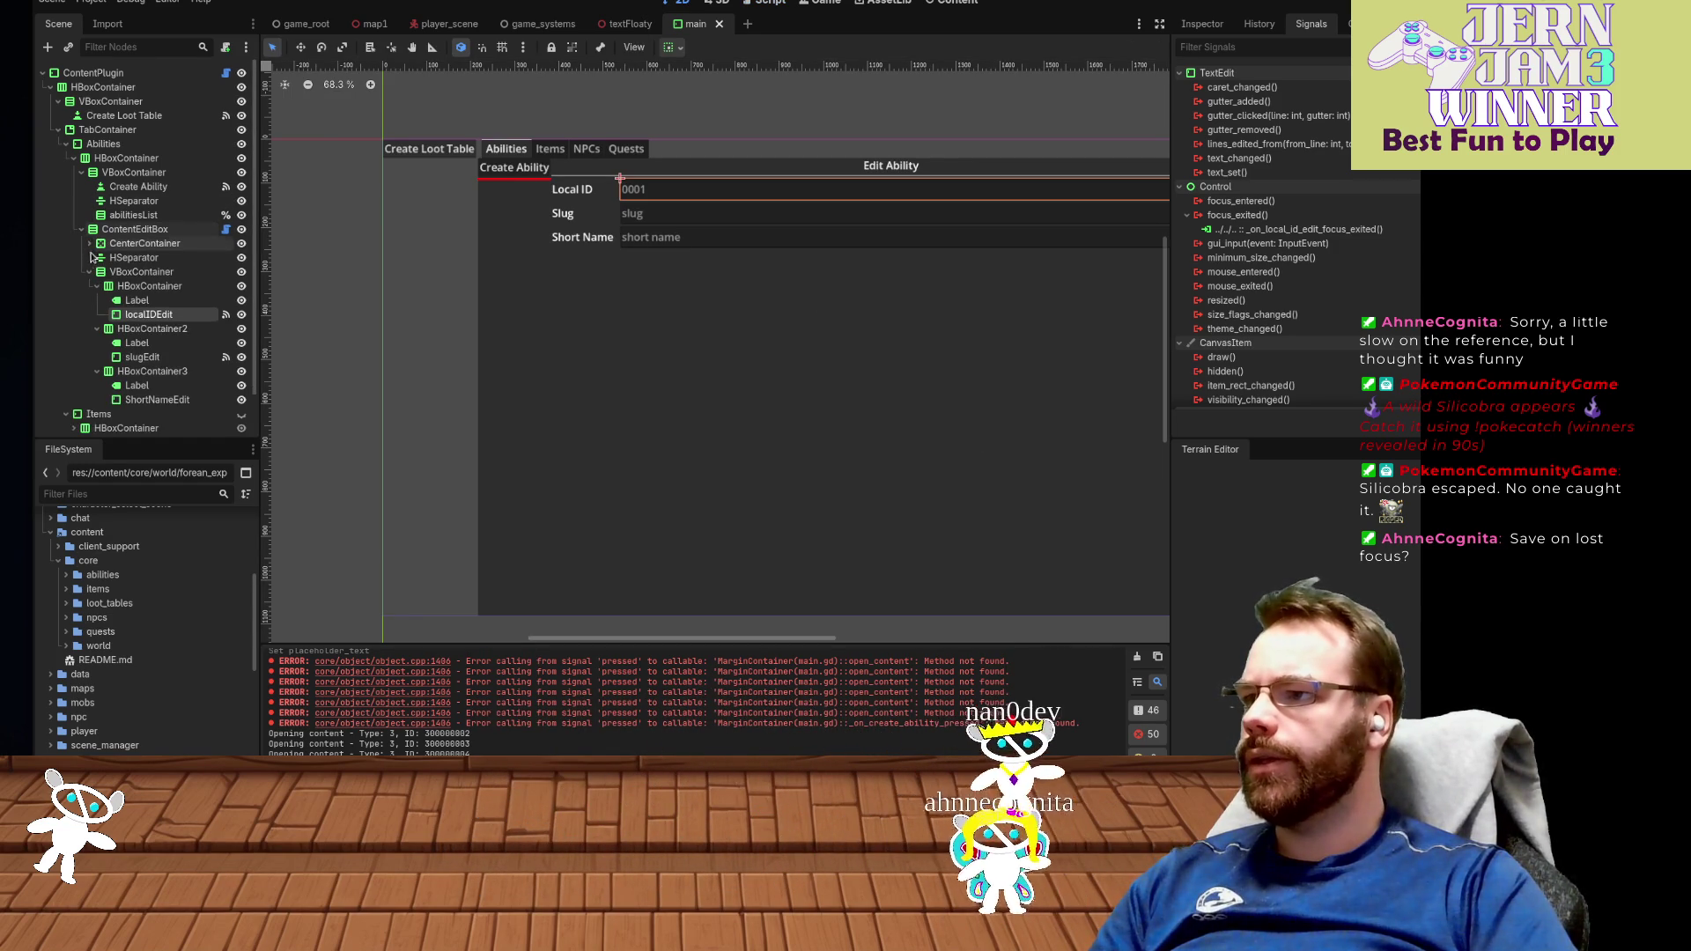
{"action": "left_click", "coordinate": [91, 272]}
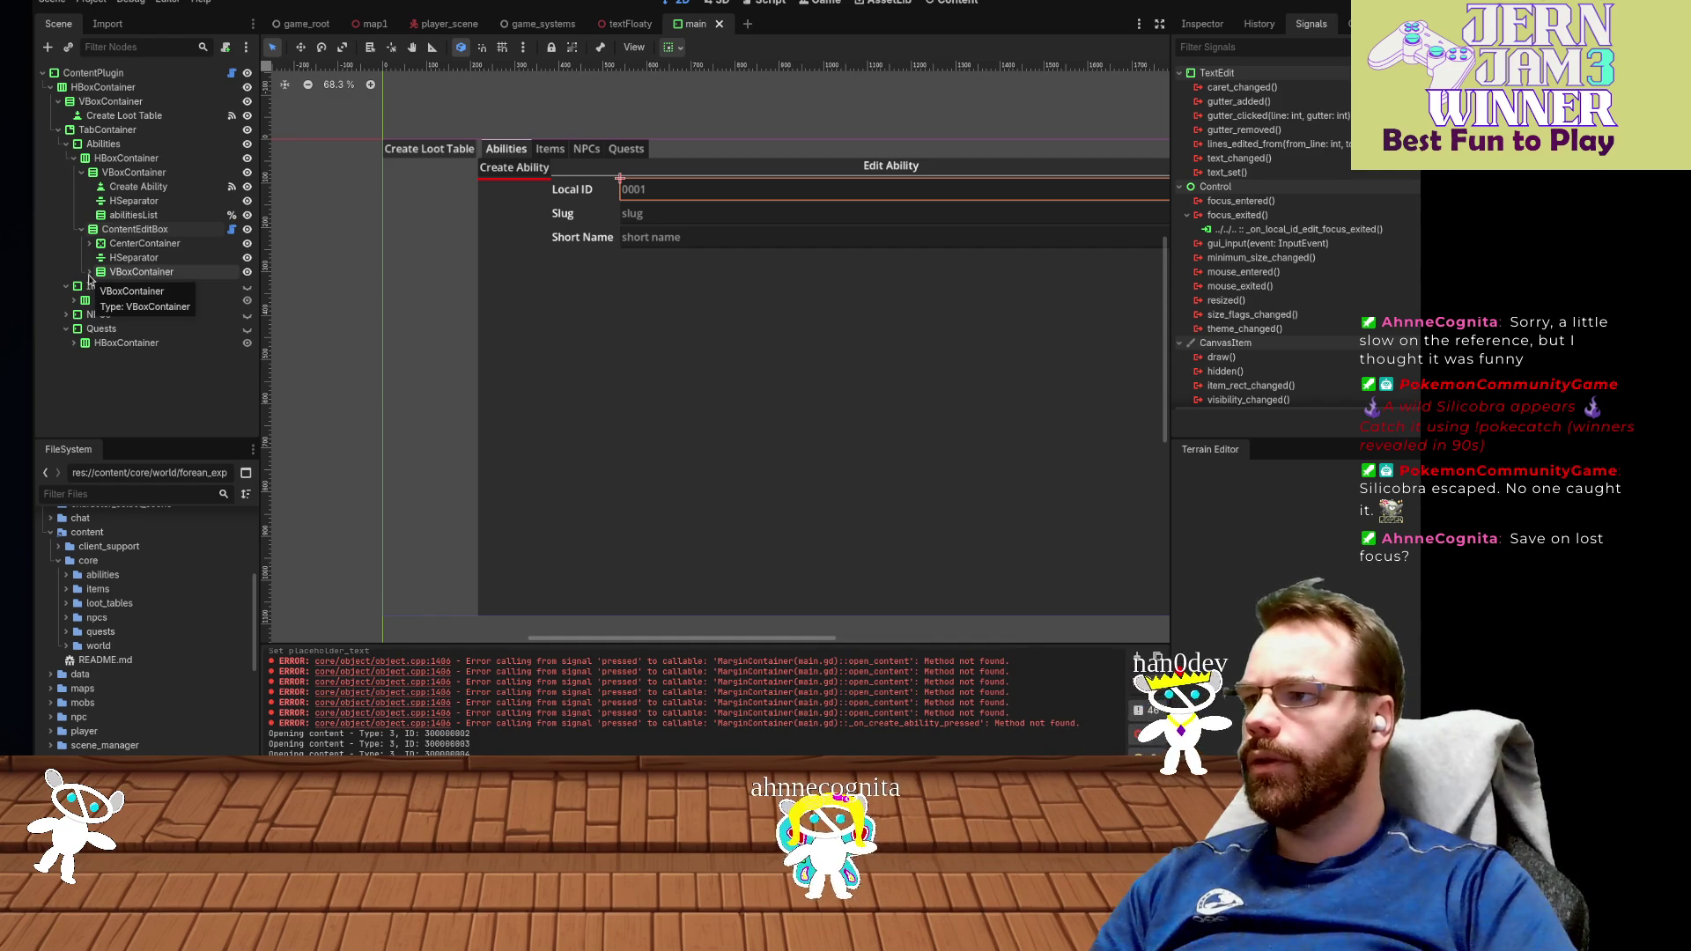
{"action": "left_click", "coordinate": [89, 273]}
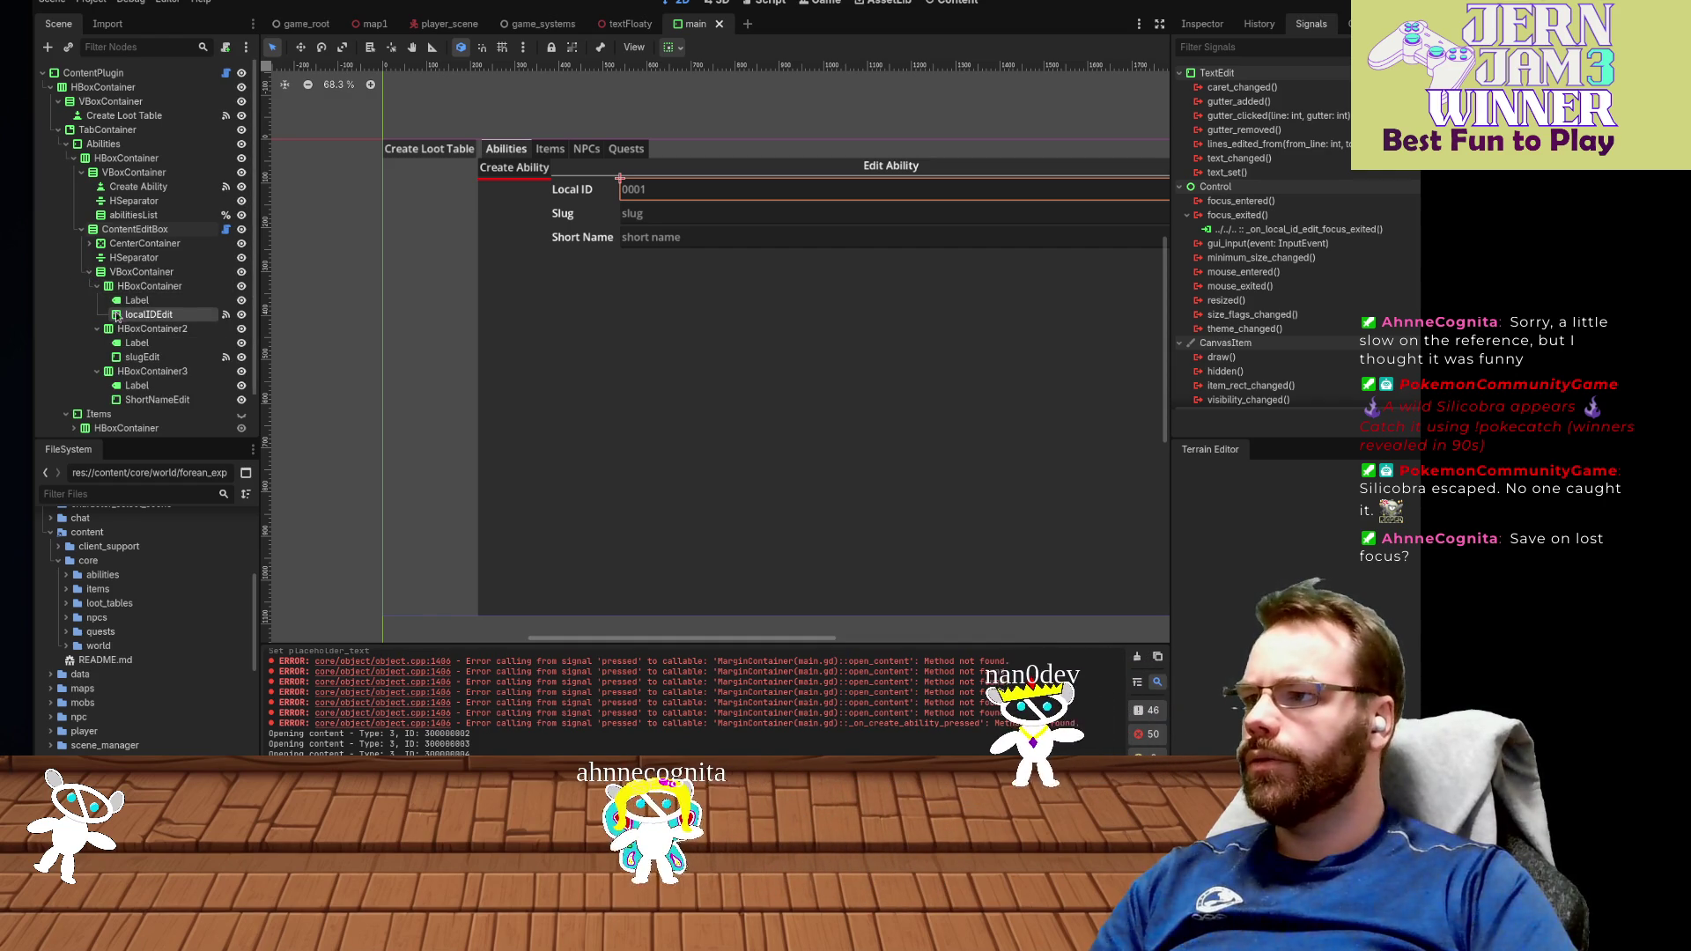
{"action": "left_click", "coordinate": [97, 286]}
{"action": "left_click", "coordinate": [97, 300]}
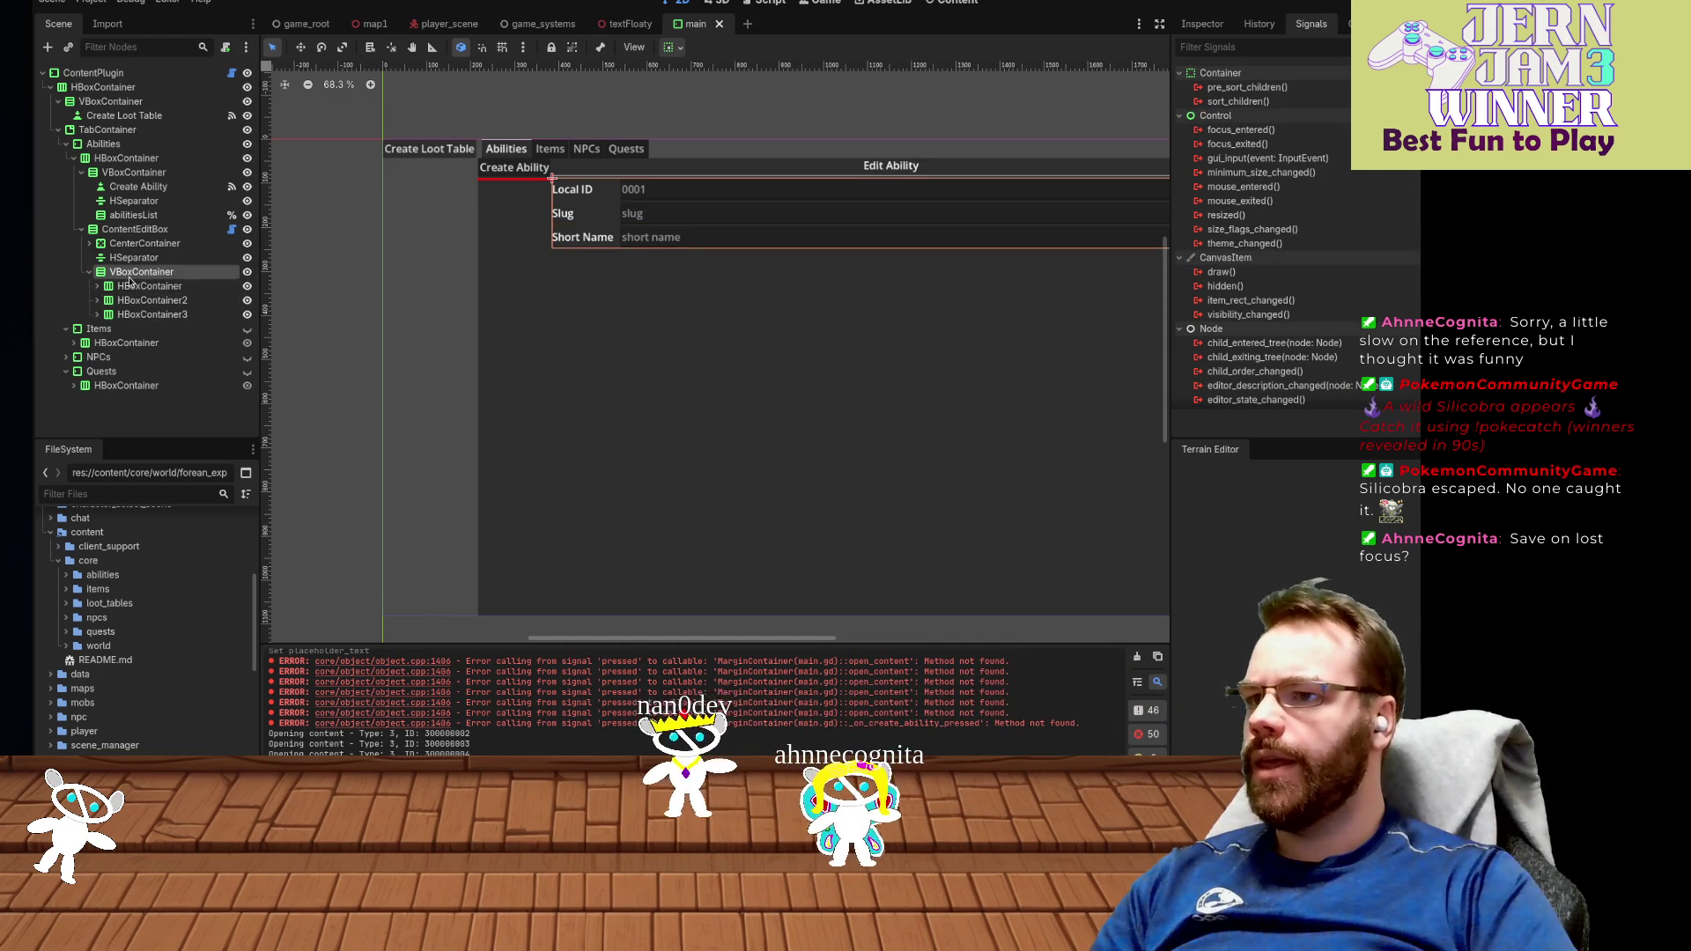
Step: Add a VBoxContainer child to the panel's VBoxContainer
{"action": "right_click", "coordinate": [132, 275]}
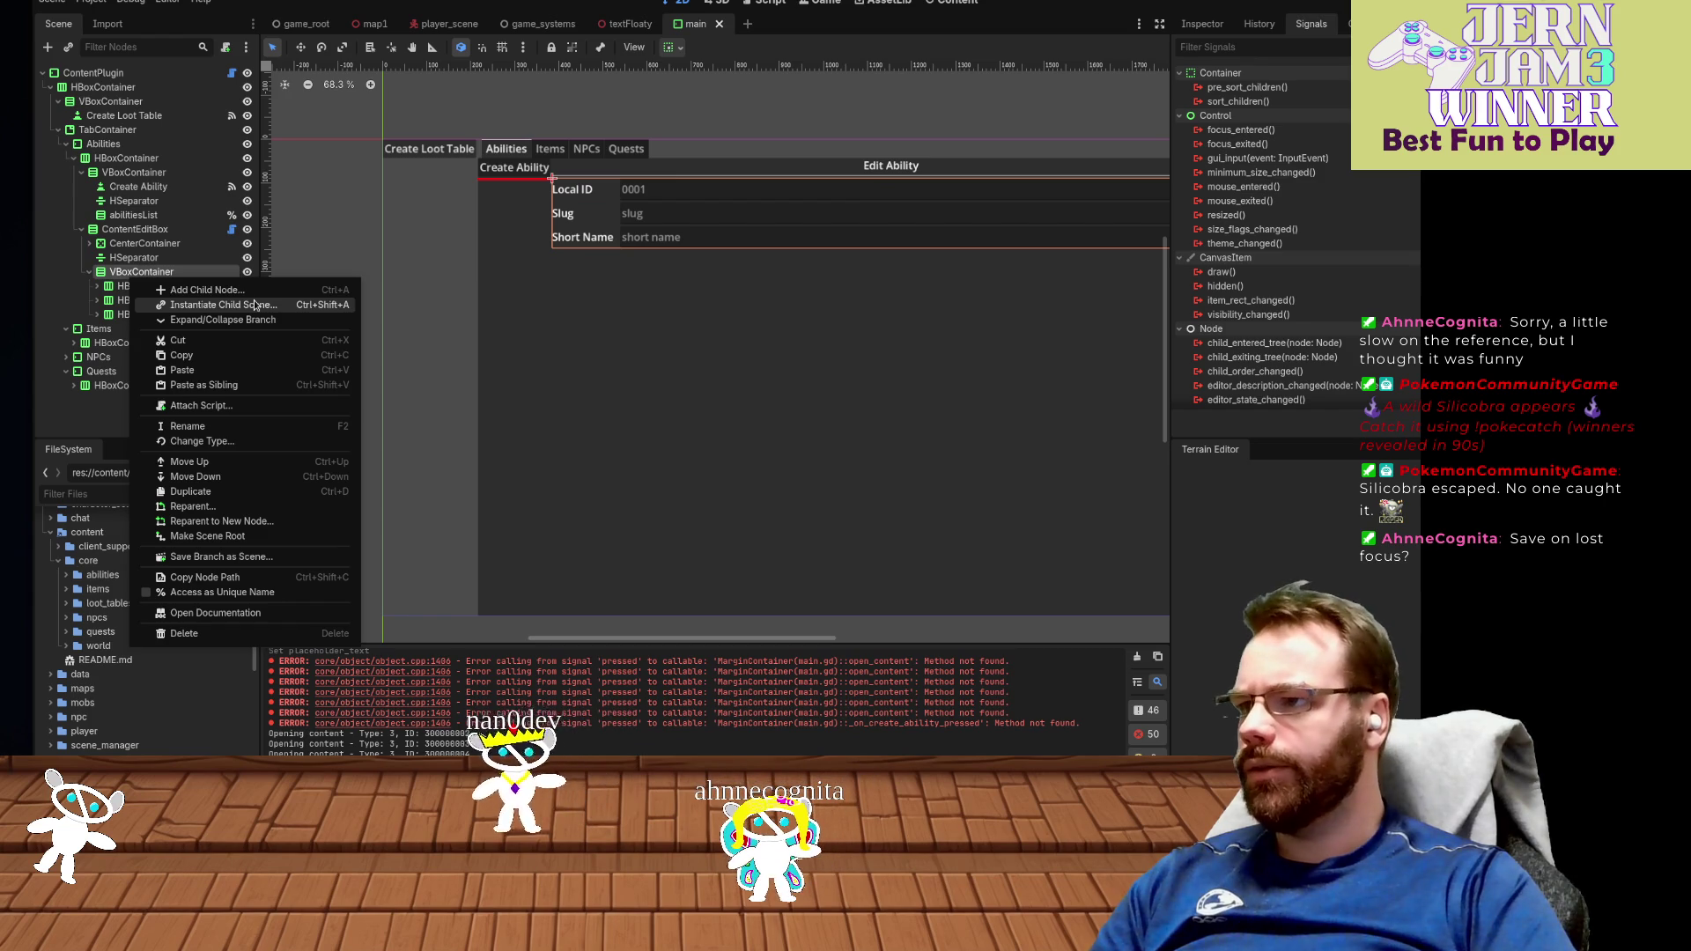
{"action": "left_click", "coordinate": [207, 290]}
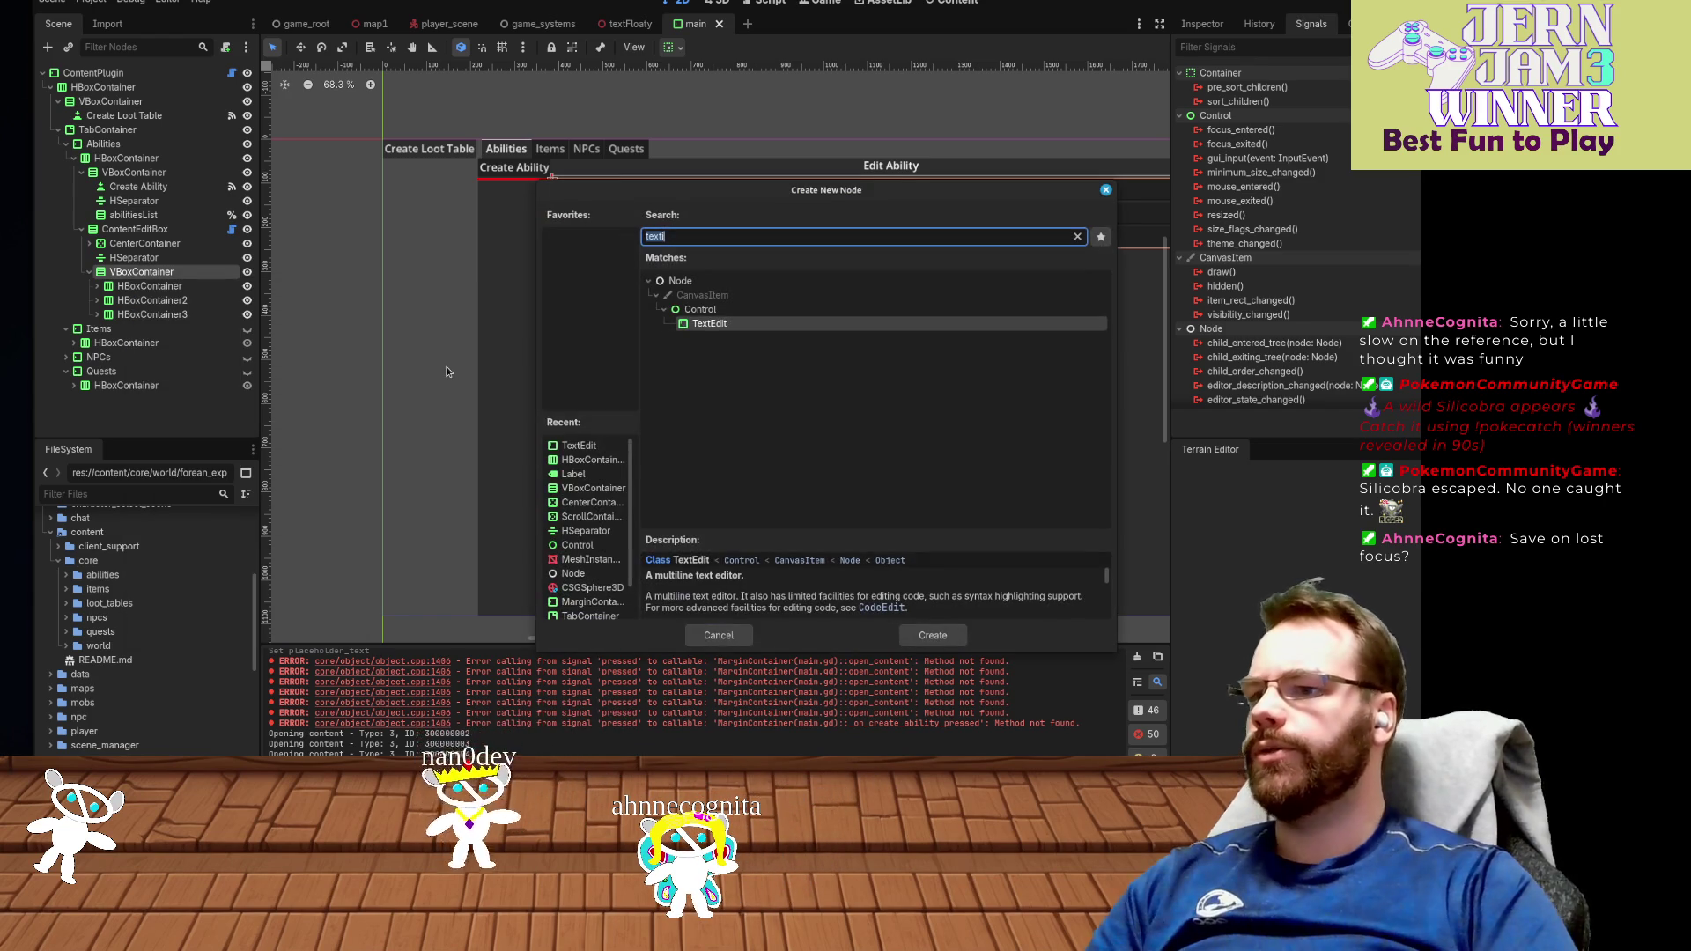
{"action": "type", "text": "vbox"}
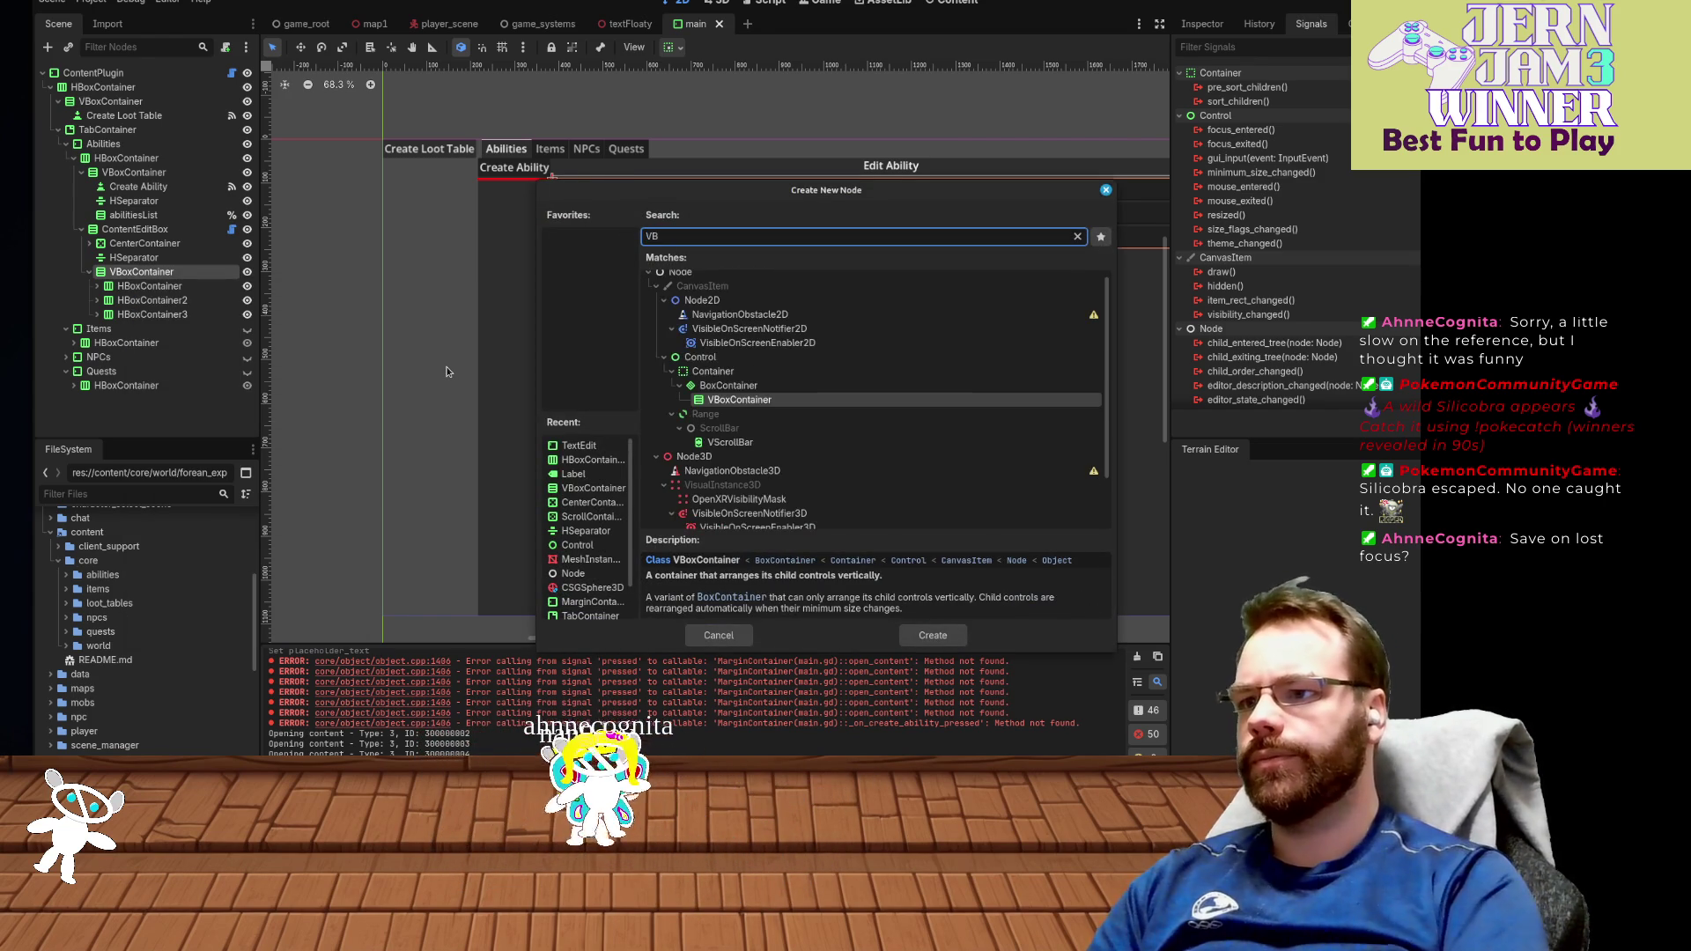
{"action": "key", "text": "Return"}
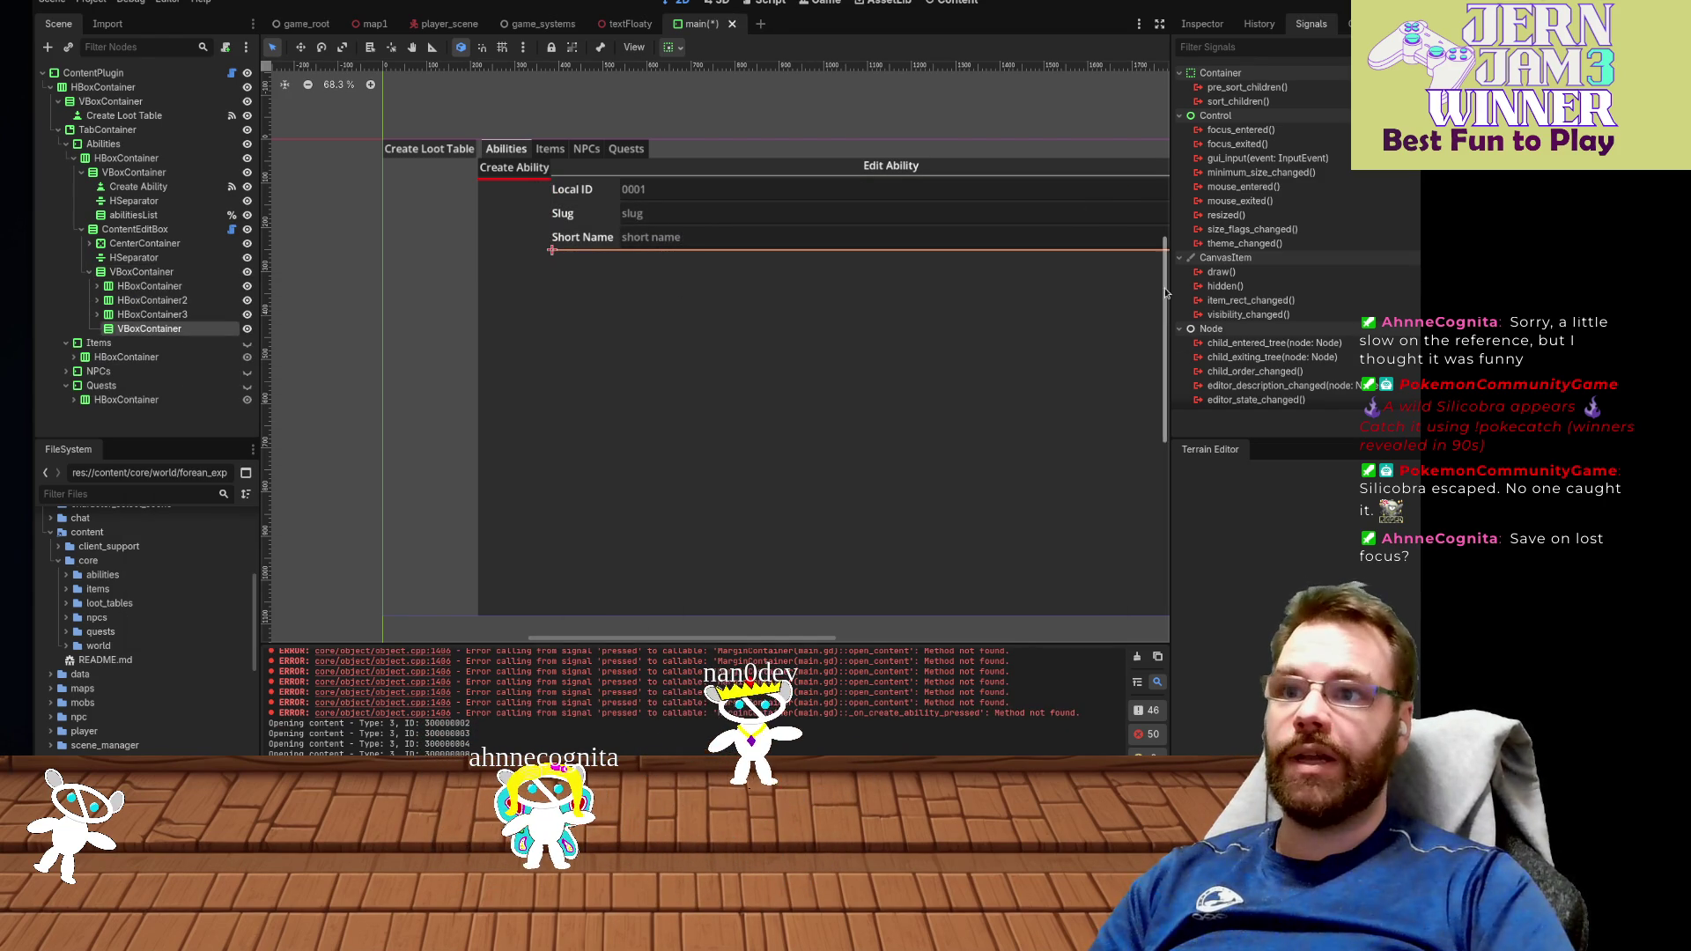
{"action": "left_click_drag", "start_coordinate": [1168, 288], "coordinate": [1197, 291]}
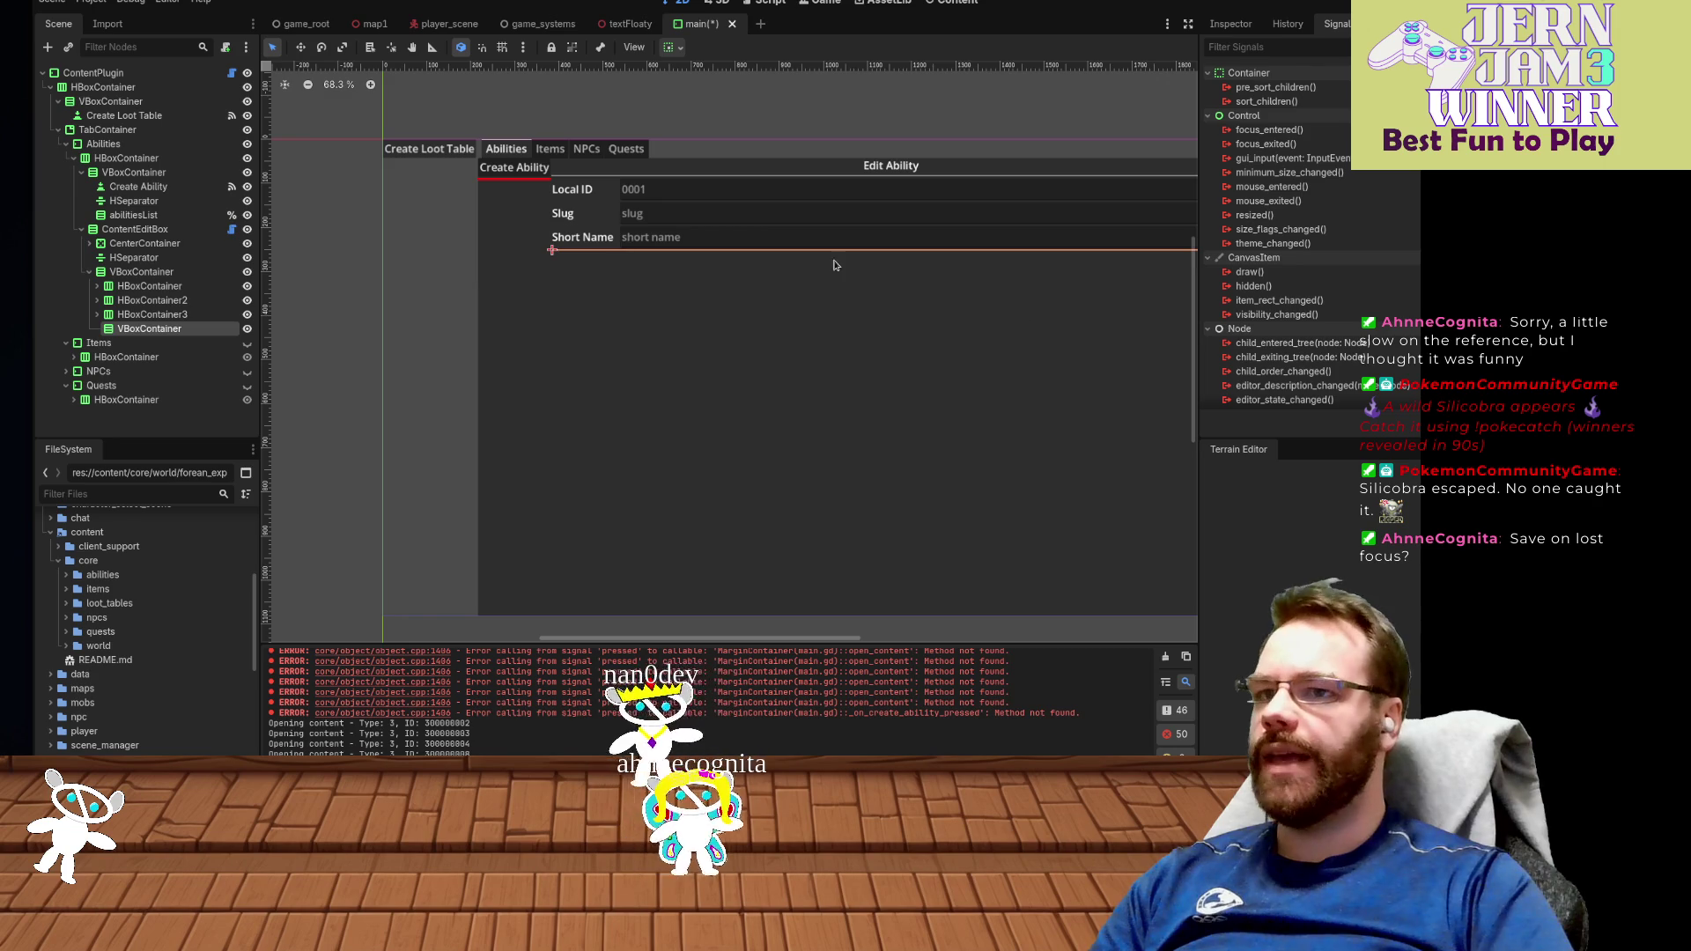
{"action": "scroll", "coordinate": [759, 317], "scroll_direction": "down", "scroll_amount": 3}
{"action": "scroll", "coordinate": [517, 353], "scroll_direction": "up", "scroll_amount": 3}
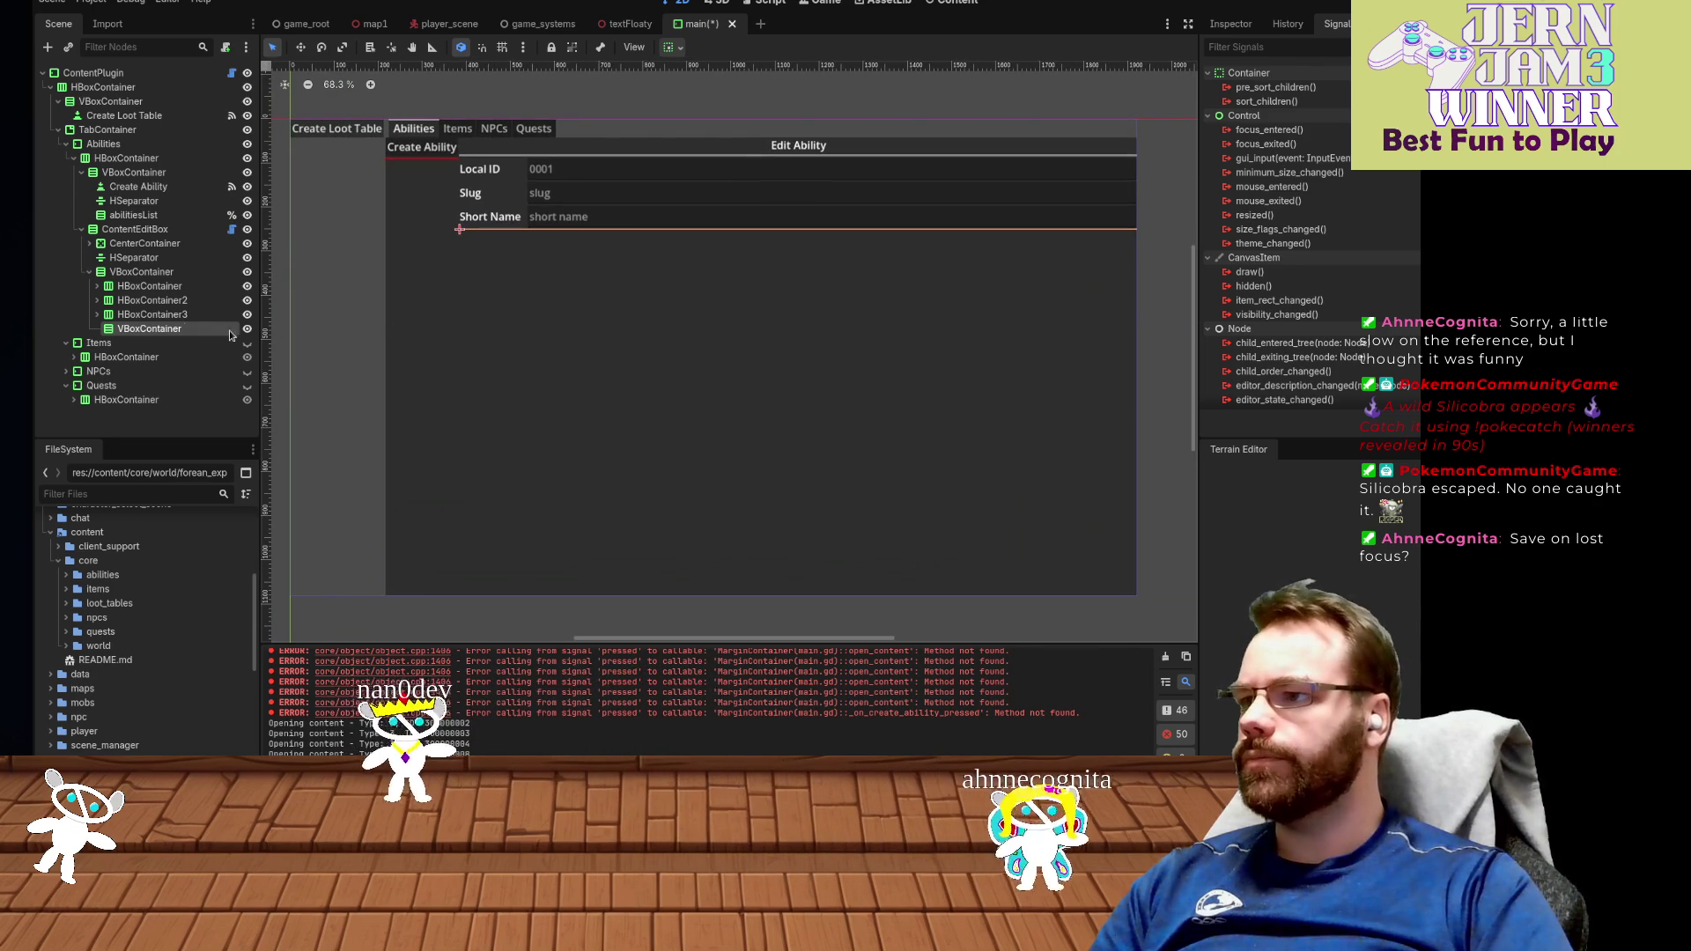
Step: Rename the new container to AbilityDetails
{"action": "right_click", "coordinate": [165, 333]}
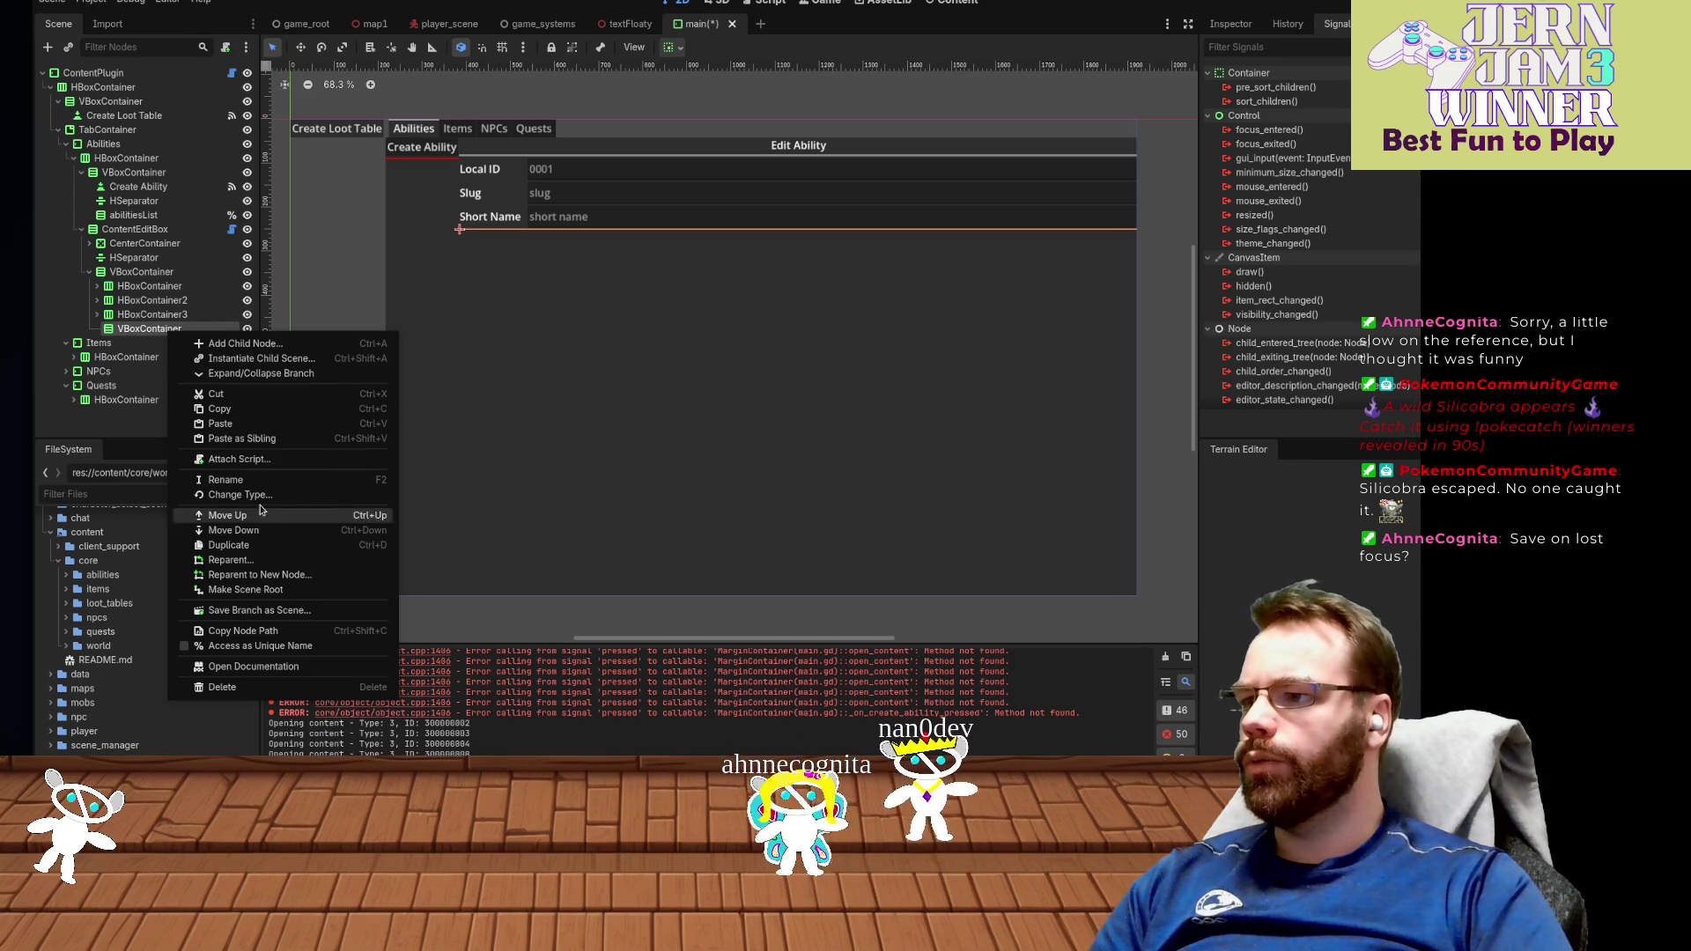
{"action": "left_click", "coordinate": [227, 479]}
{"action": "type", "text": "Ability"}
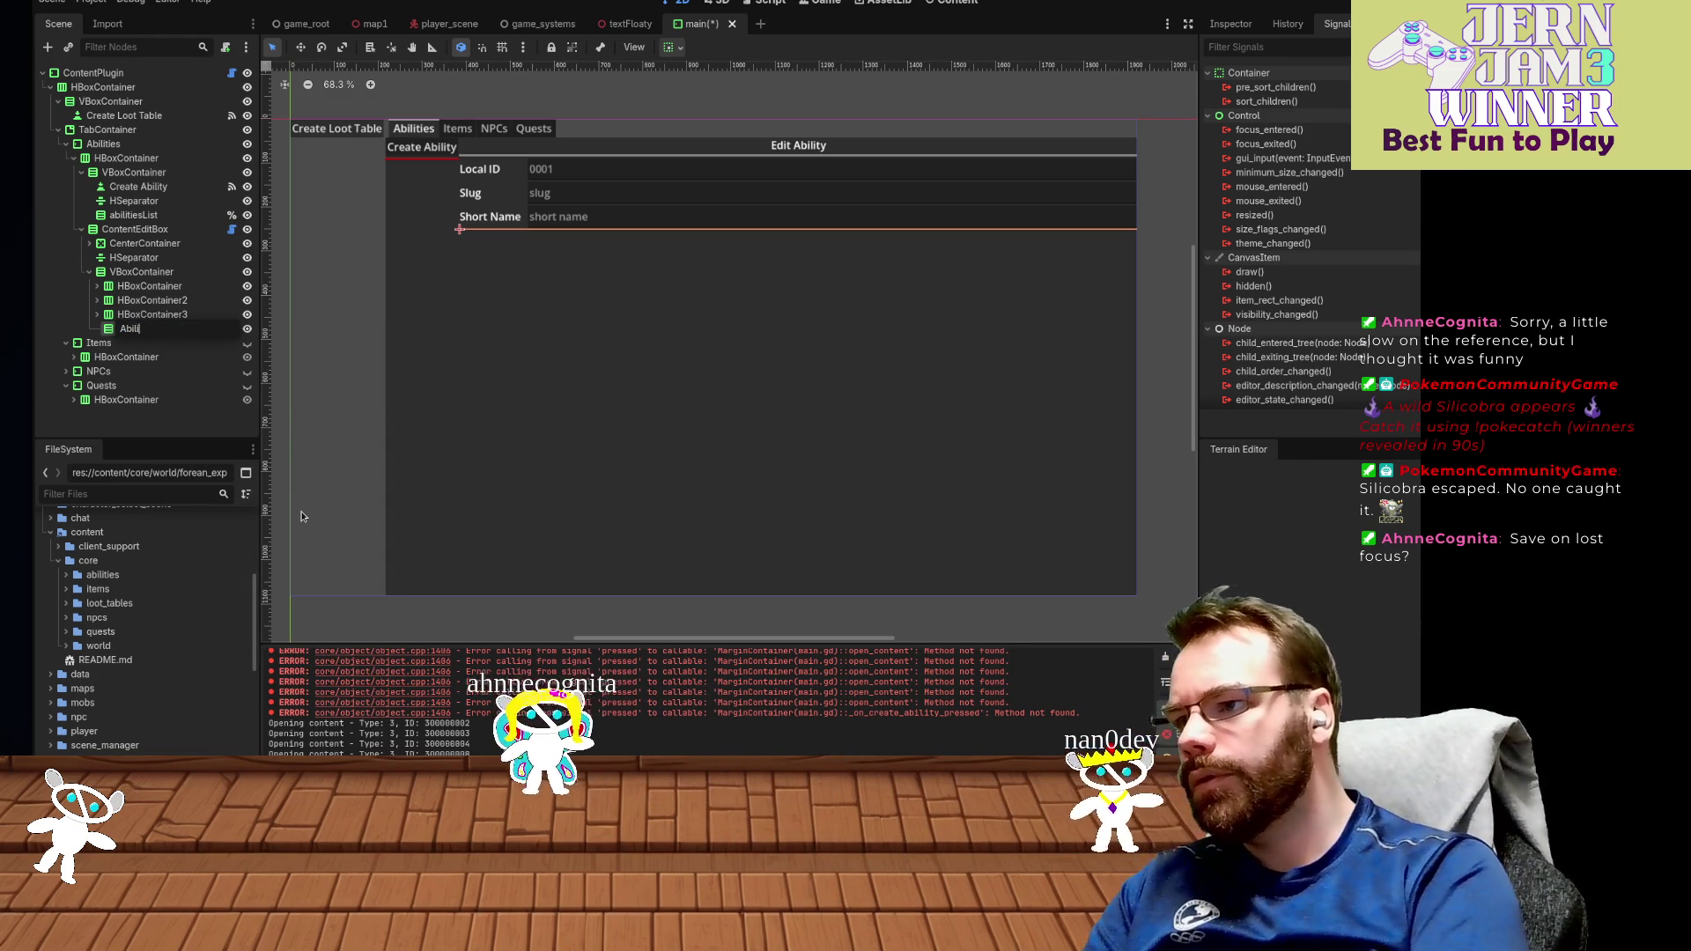
{"action": "type", "text": "De"}
{"action": "key", "text": "Return"}
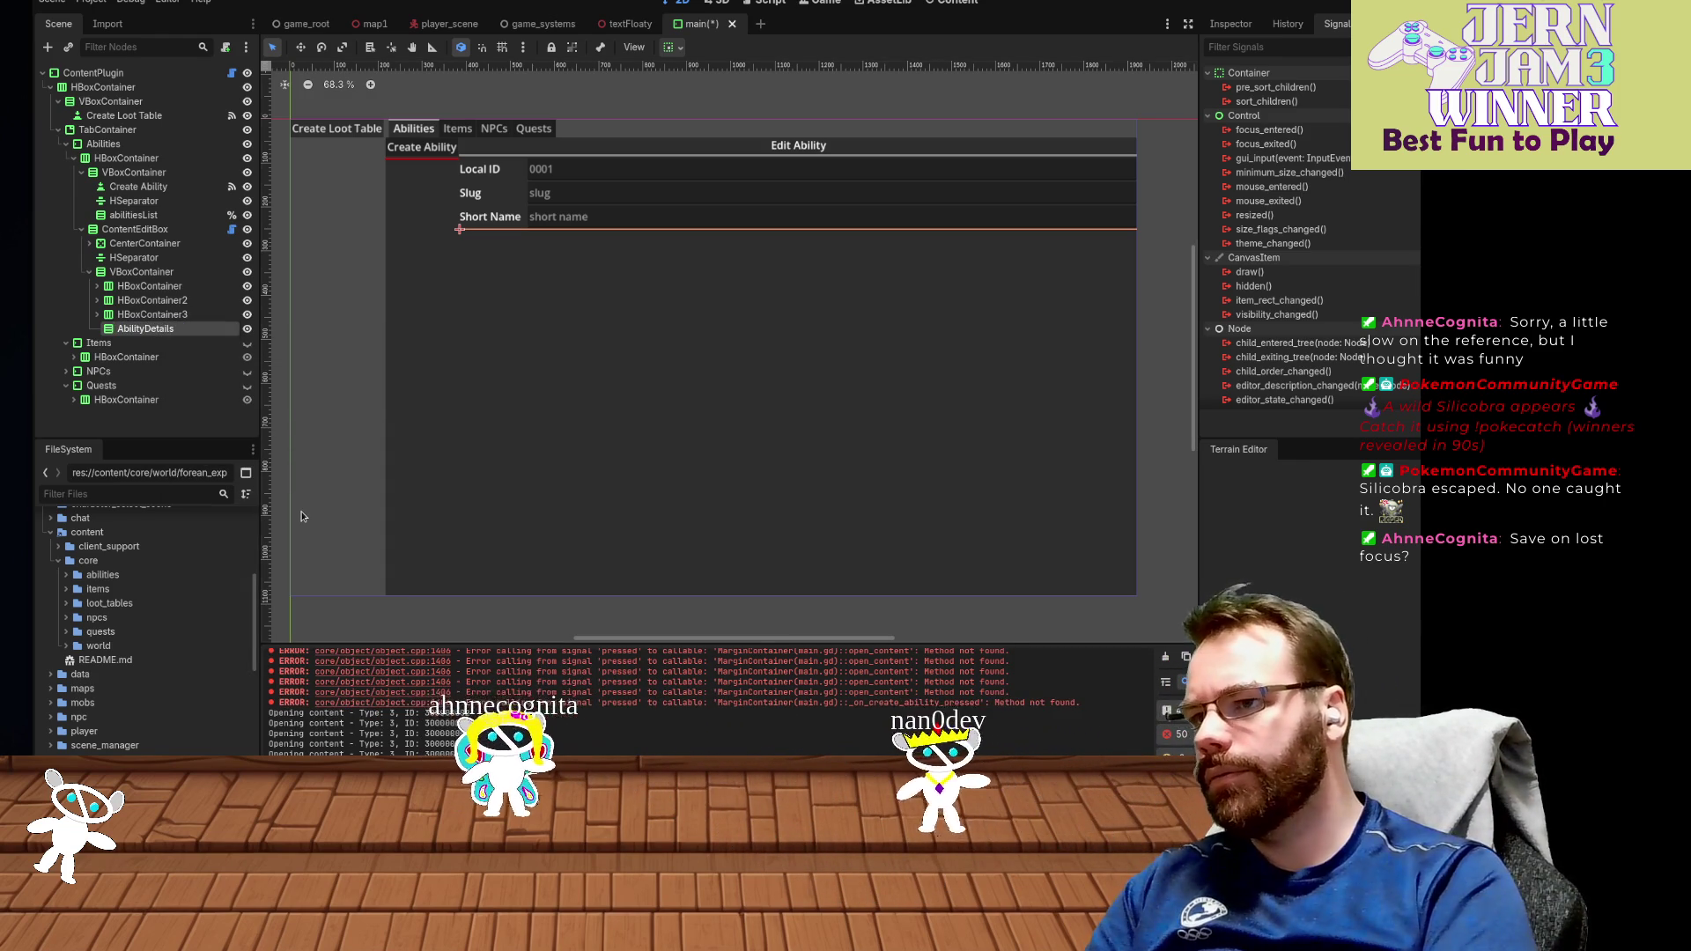
Step: Add a Label child node to AbilityDetails
{"action": "right_click", "coordinate": [164, 329]}
{"action": "left_click", "coordinate": [248, 347]}
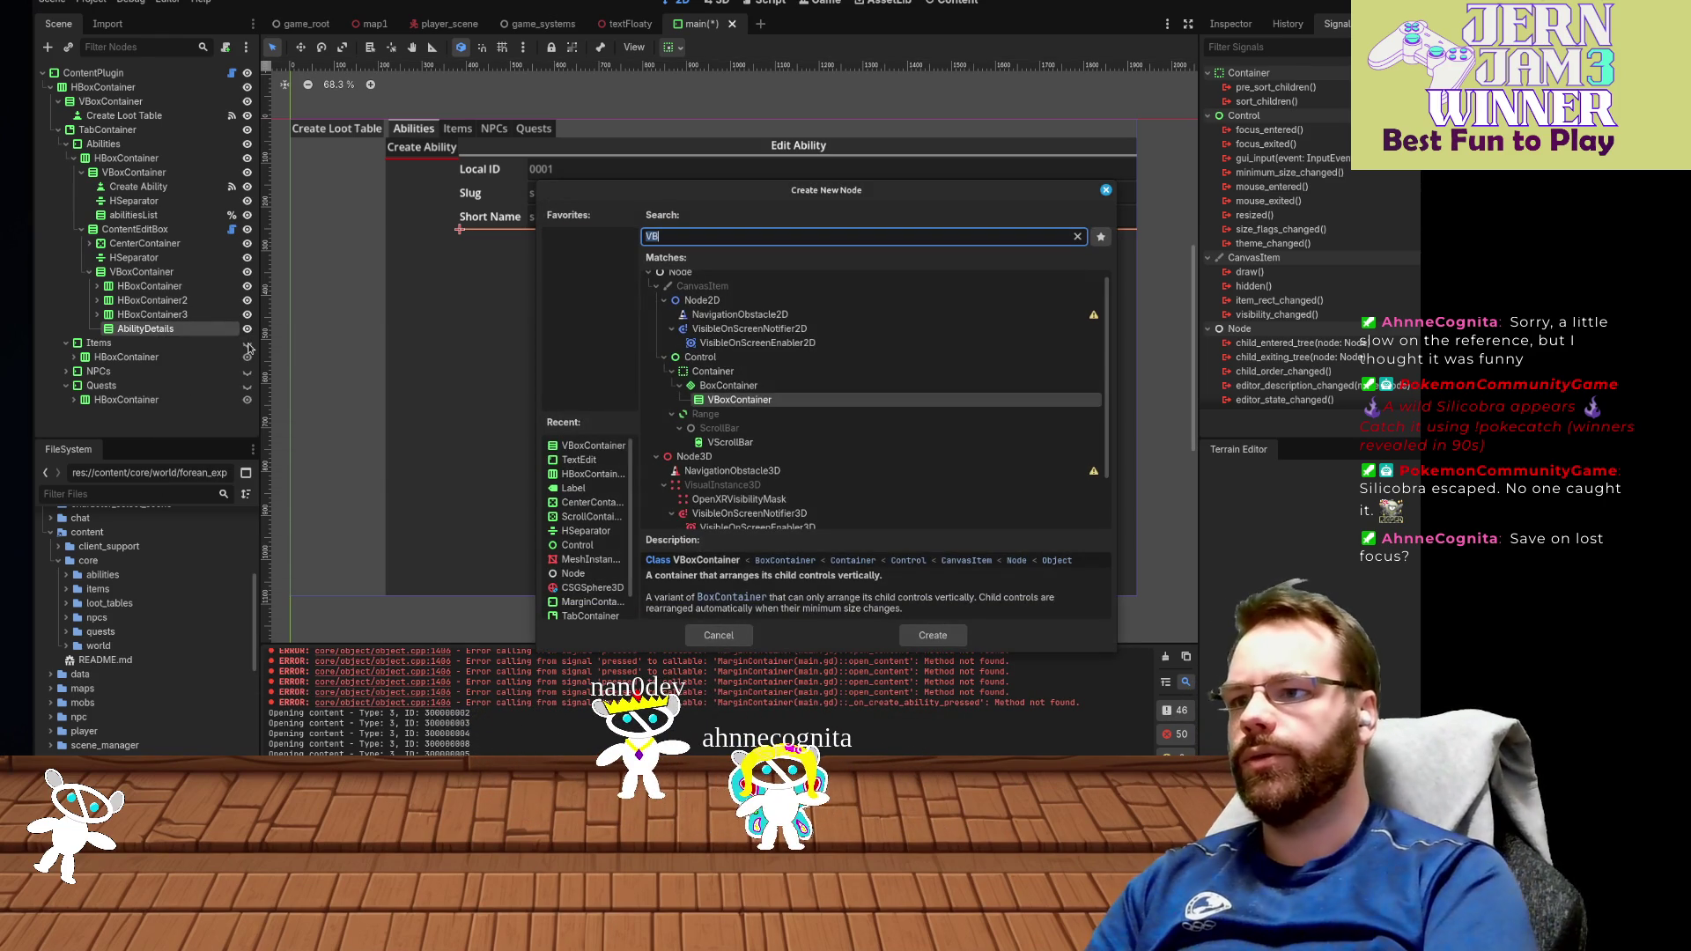
{"action": "type", "text": "label"}
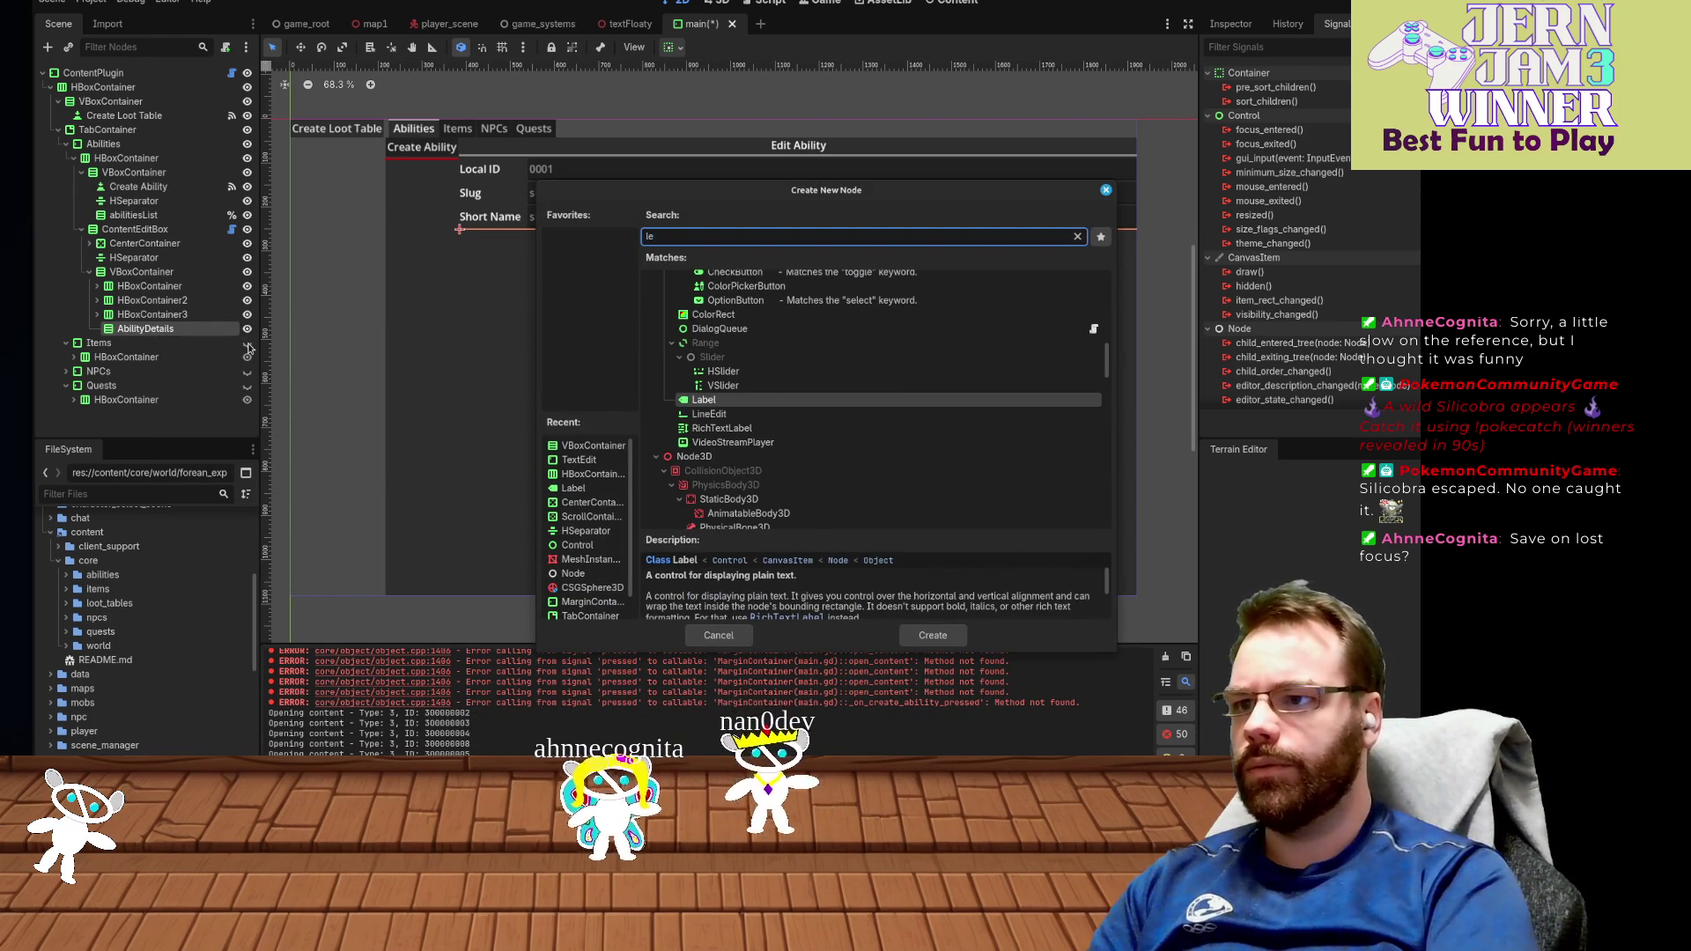
{"action": "key", "text": "Return"}
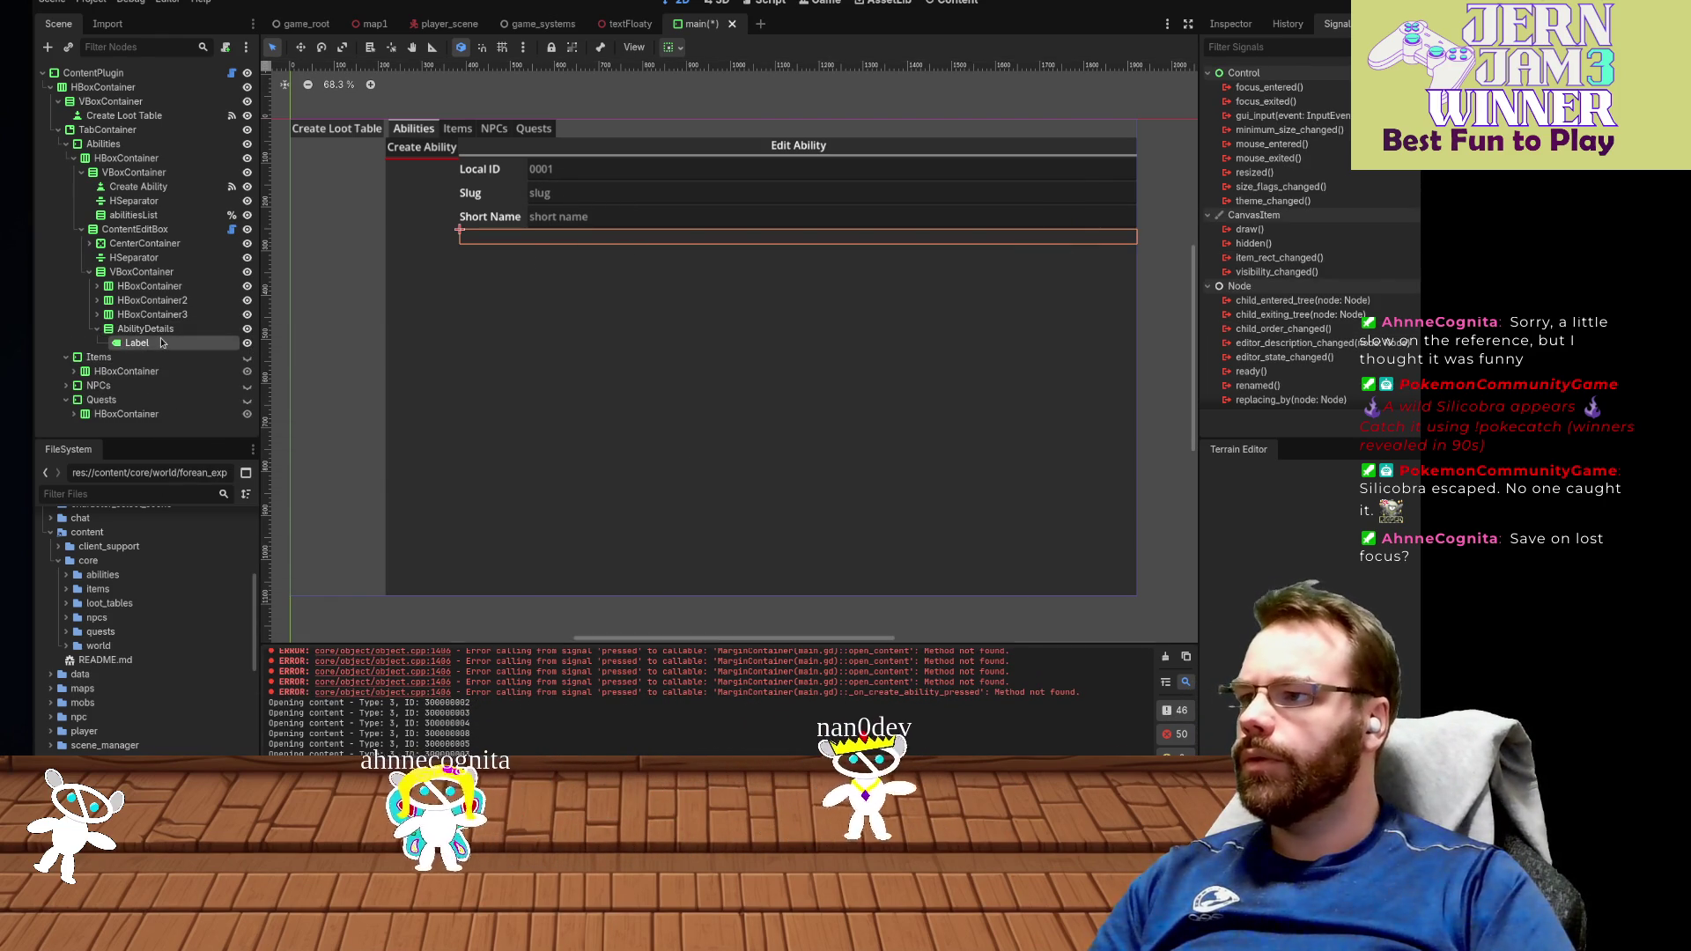
Step: Set the new Label's text to 'Ability Details', centred, and save the scene
{"action": "right_click", "coordinate": [167, 342]}
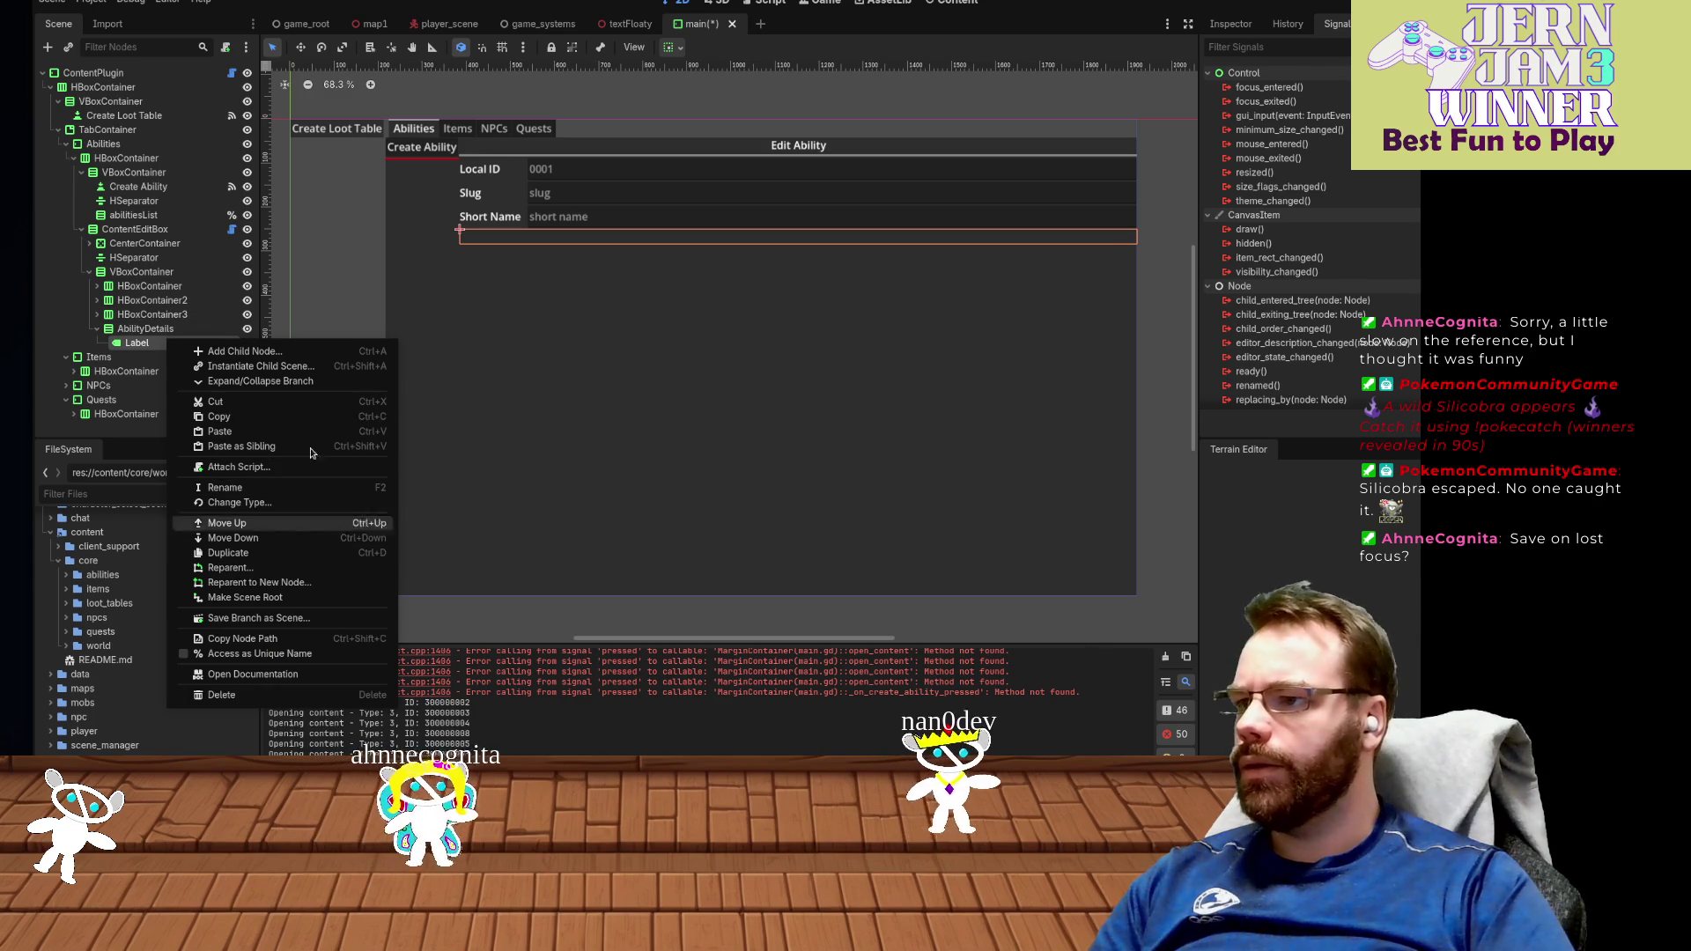
{"action": "left_click", "coordinate": [1250, 29]}
{"action": "left_click", "coordinate": [1251, 29]}
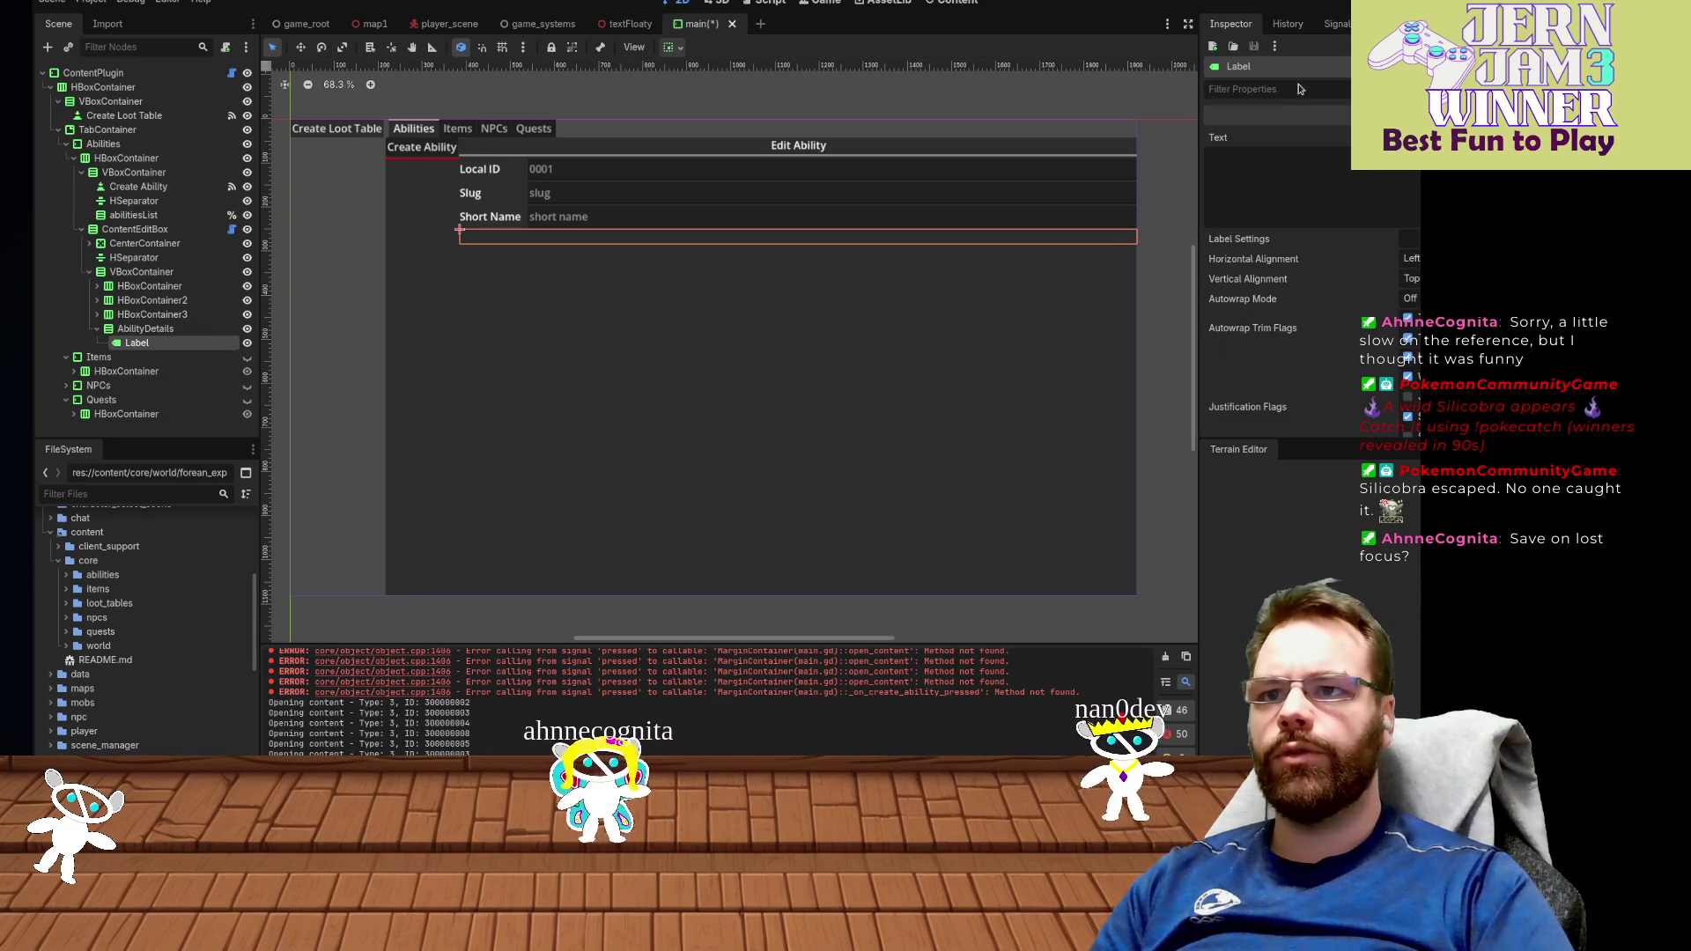
{"action": "type", "text": "ity Detai"}
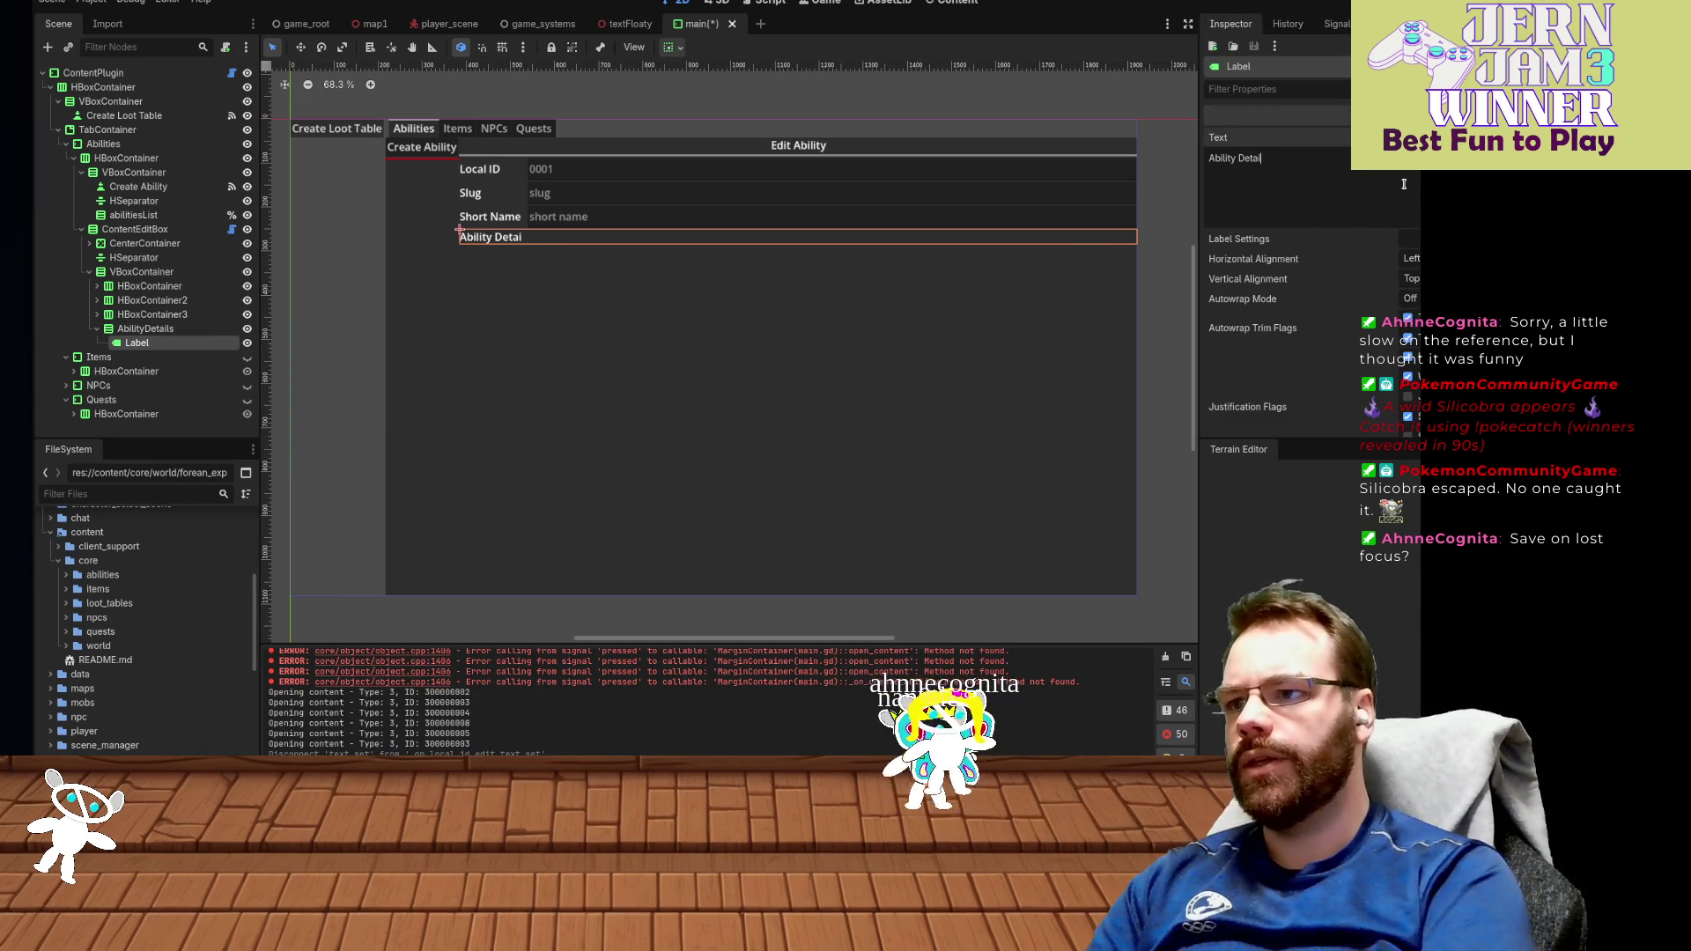
{"action": "type", "text": "ls"}
{"action": "key", "text": "ctrl+s"}
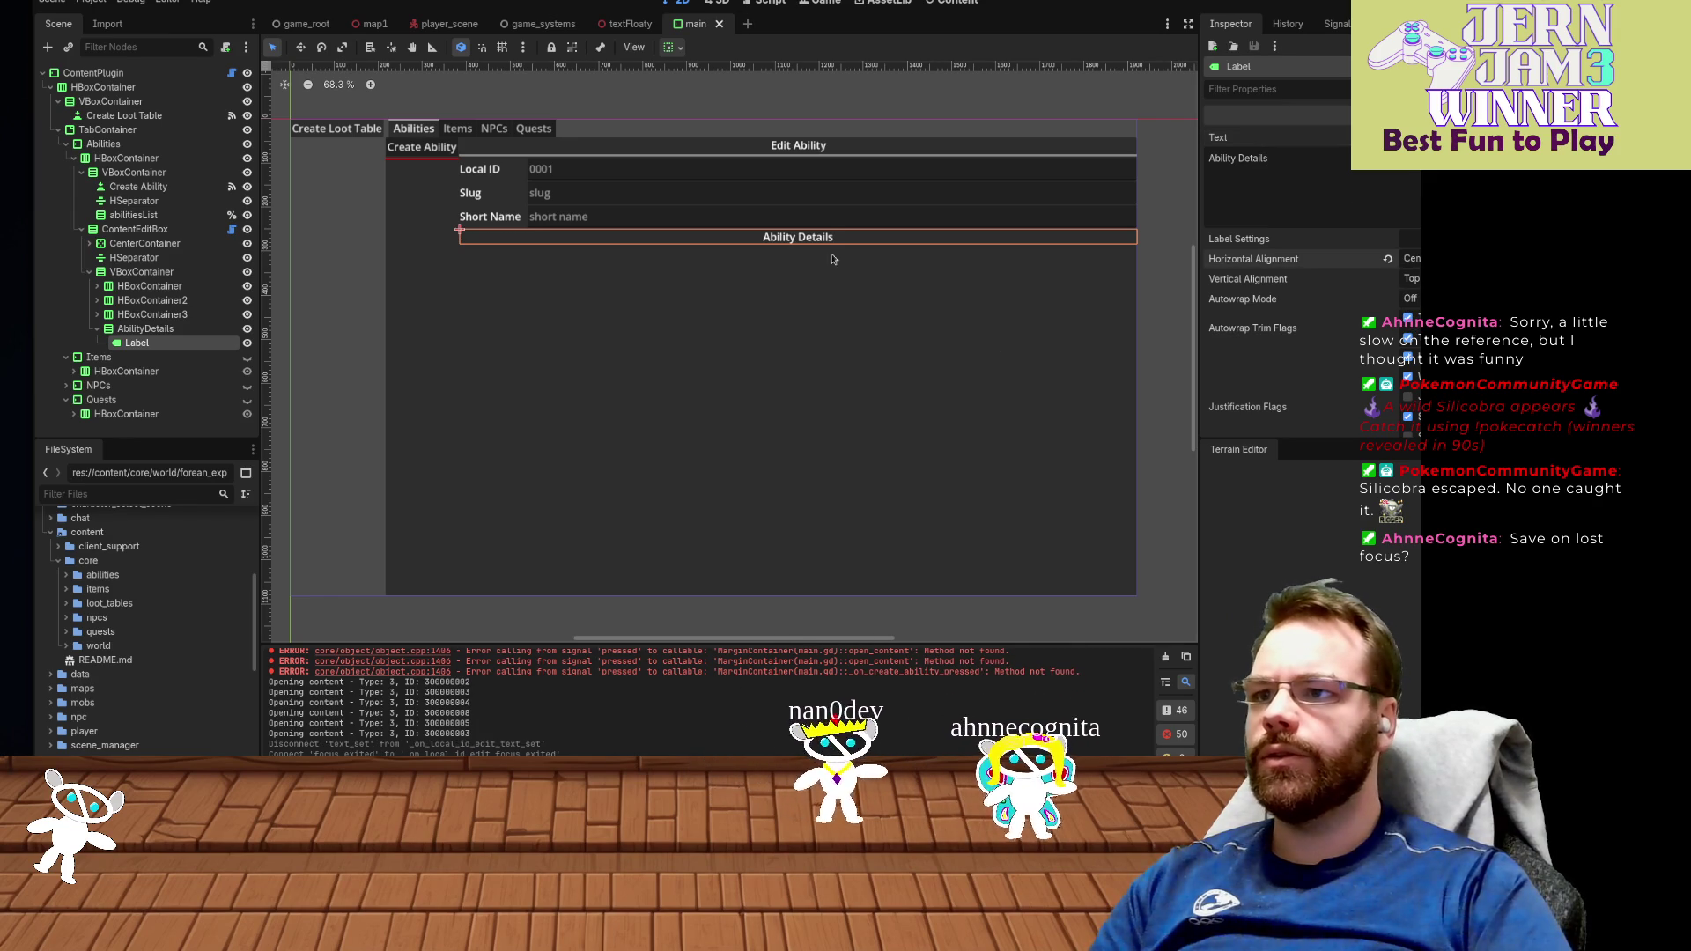
{"action": "left_click", "coordinate": [795, 148]}
{"action": "left_click", "coordinate": [149, 244]}
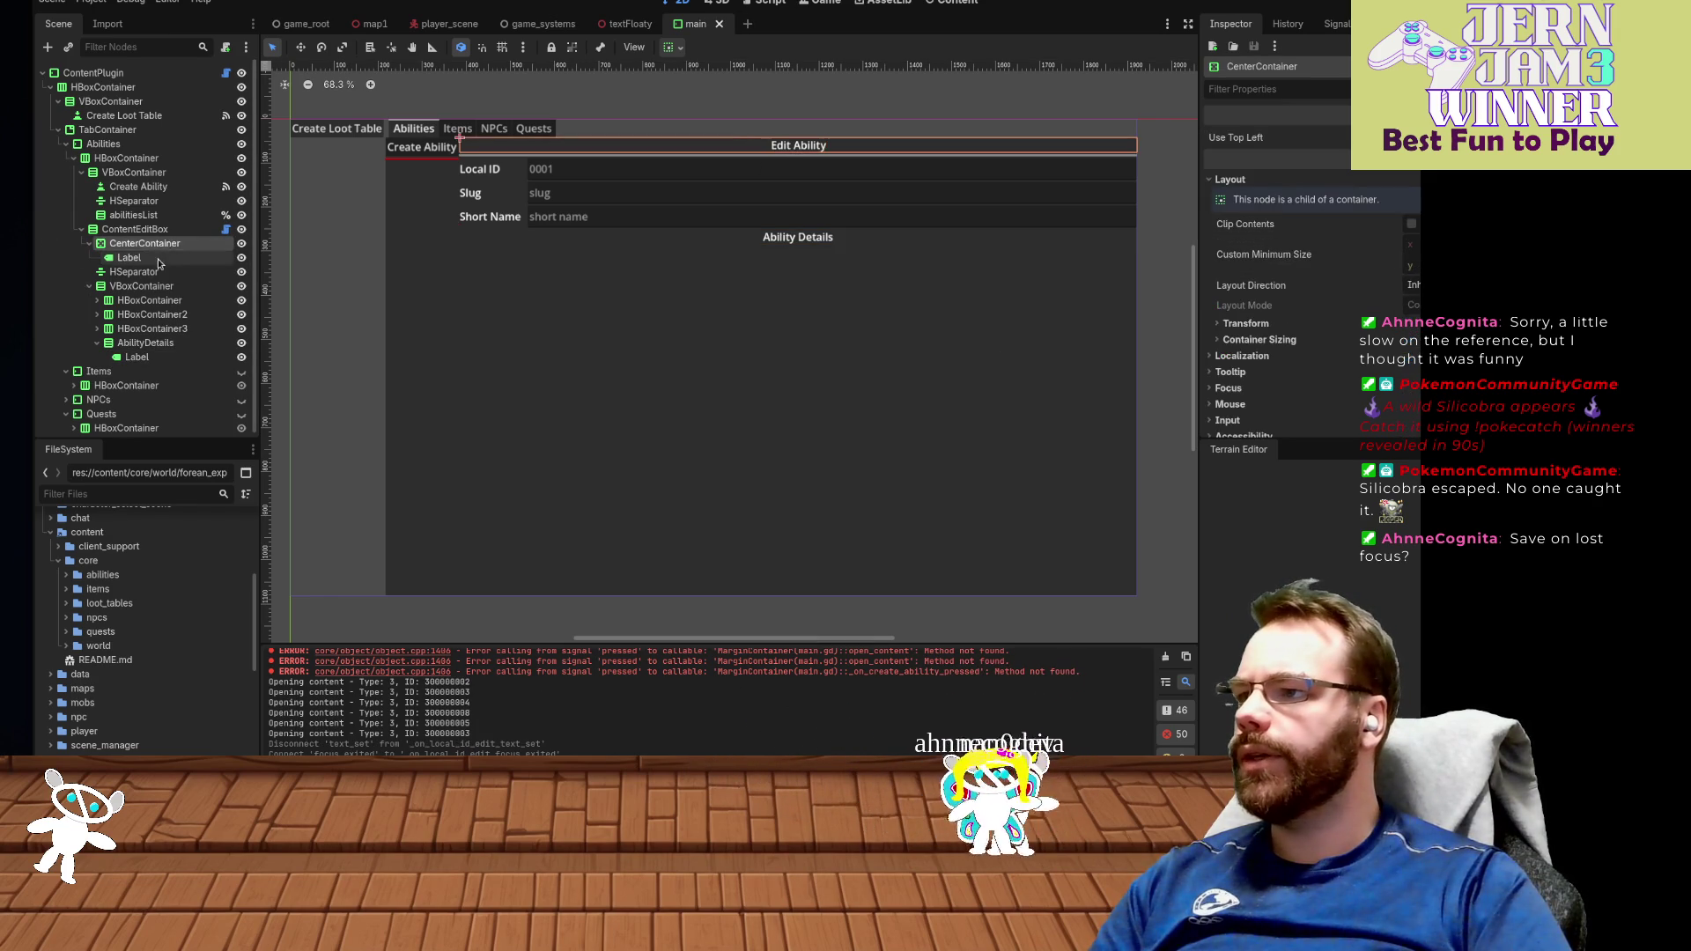
Step: Move the Edit Ability label under ContentEditBox, delete the CenterContainer, and save
{"action": "left_click_drag", "start_coordinate": [172, 233], "coordinate": [126, 257]}
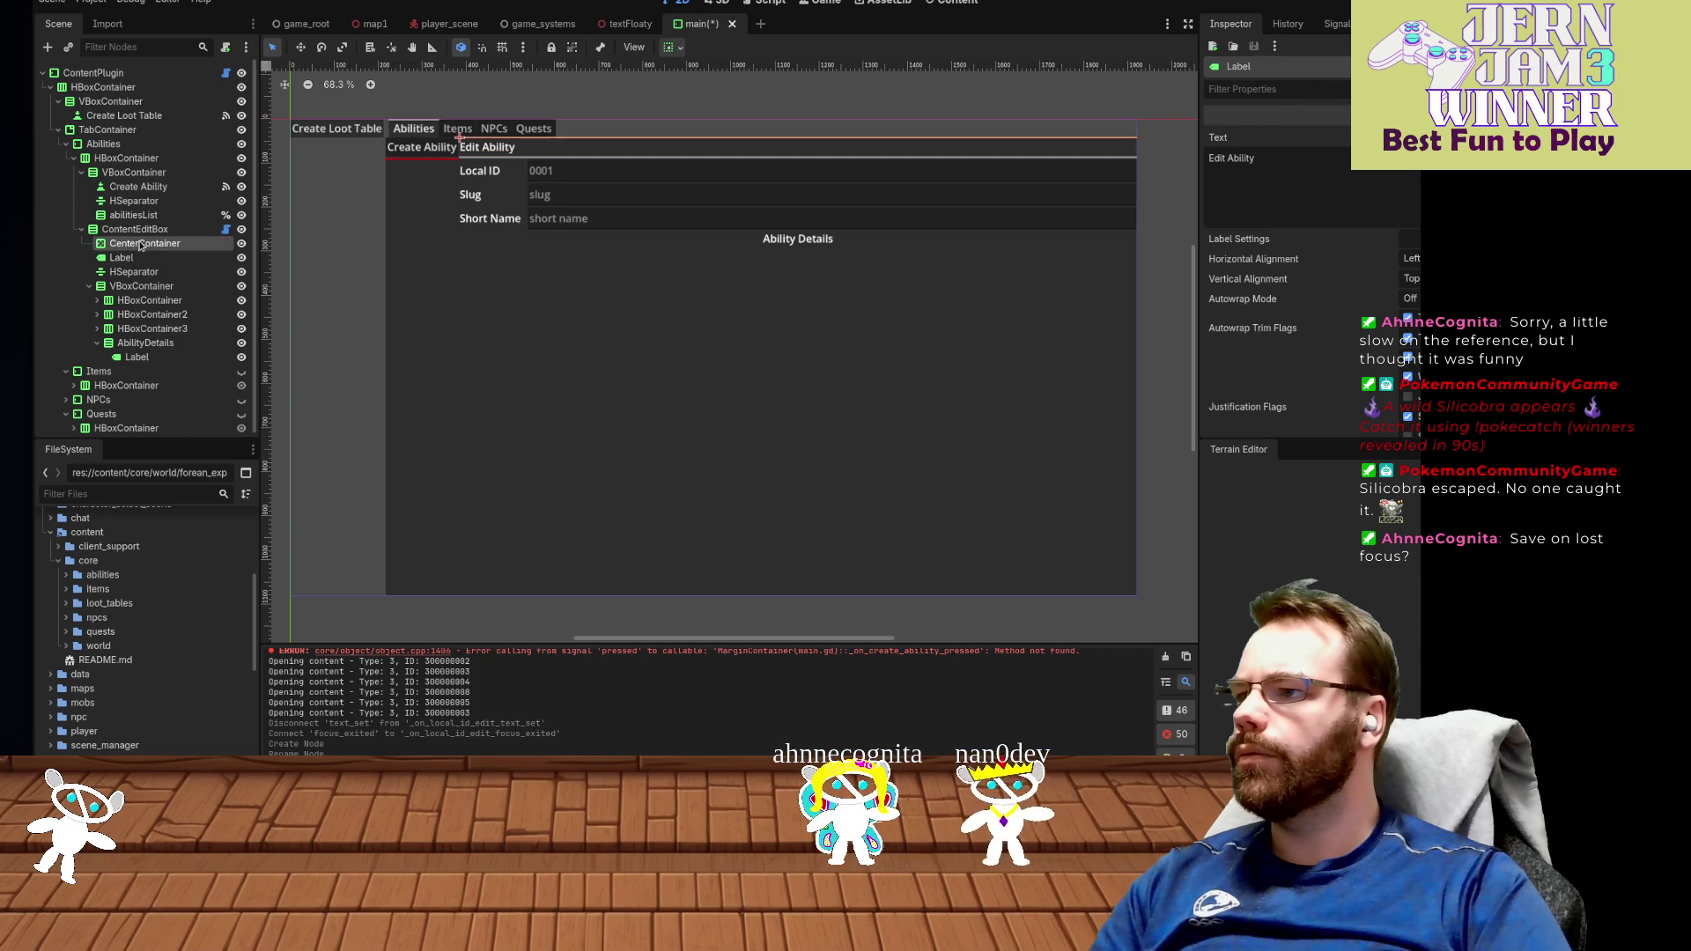
{"action": "right_click", "coordinate": [140, 245]}
{"action": "left_click", "coordinate": [195, 598]}
{"action": "left_click", "coordinate": [859, 437]}
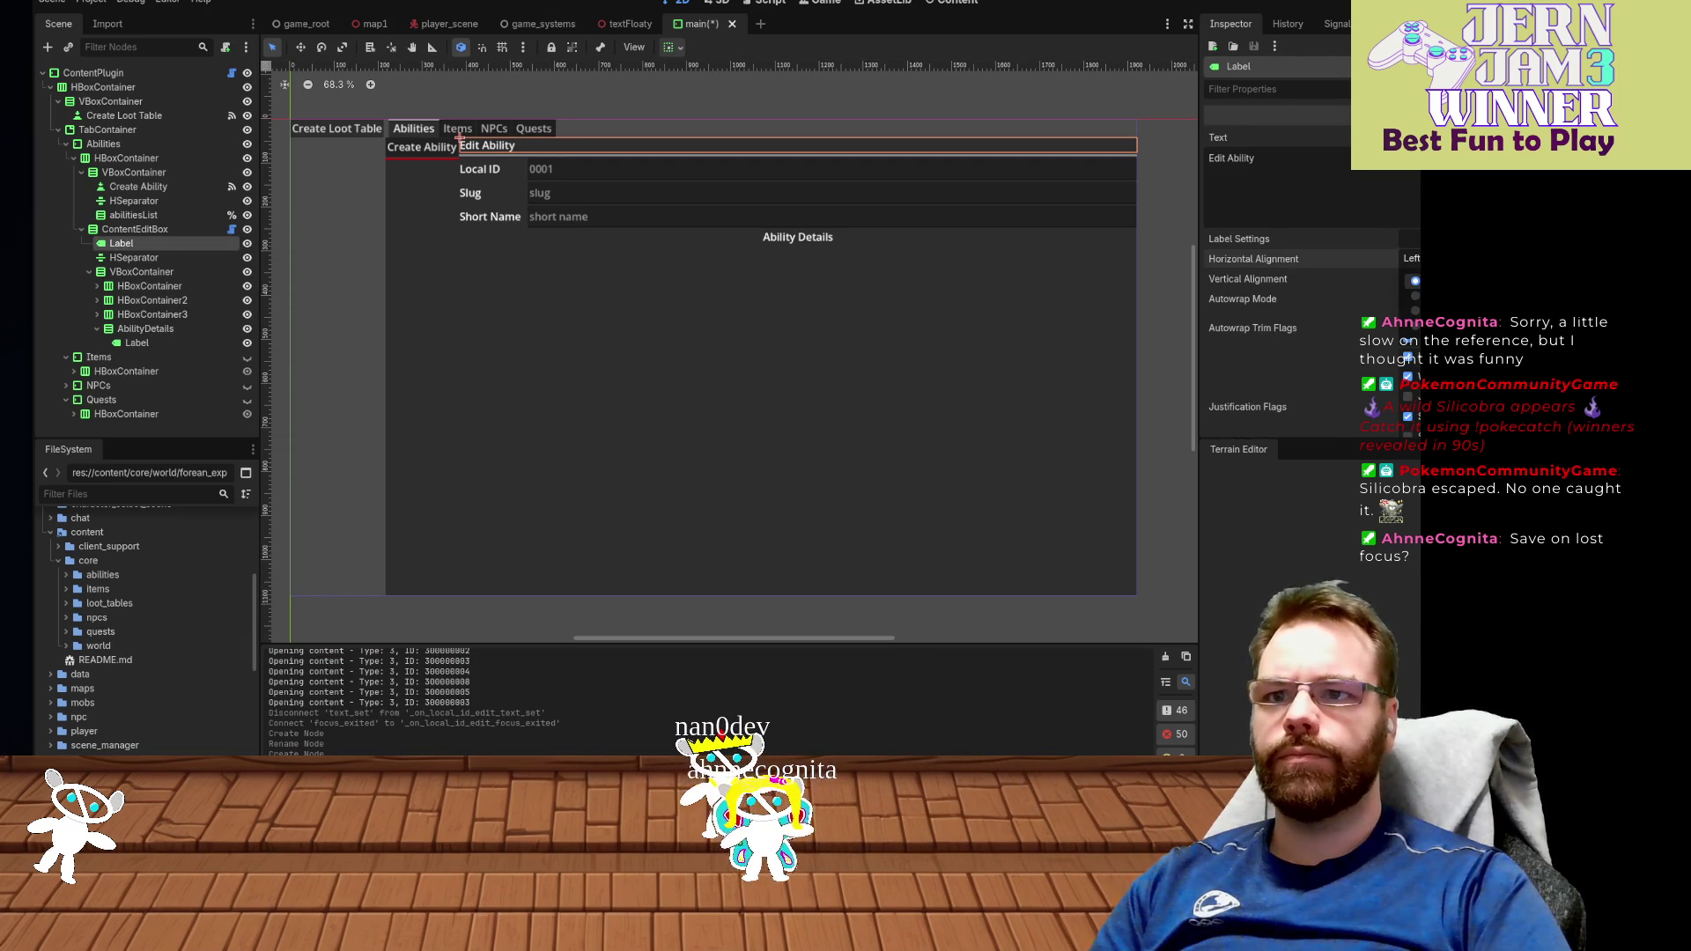
{"action": "left_click", "coordinate": [861, 375]}
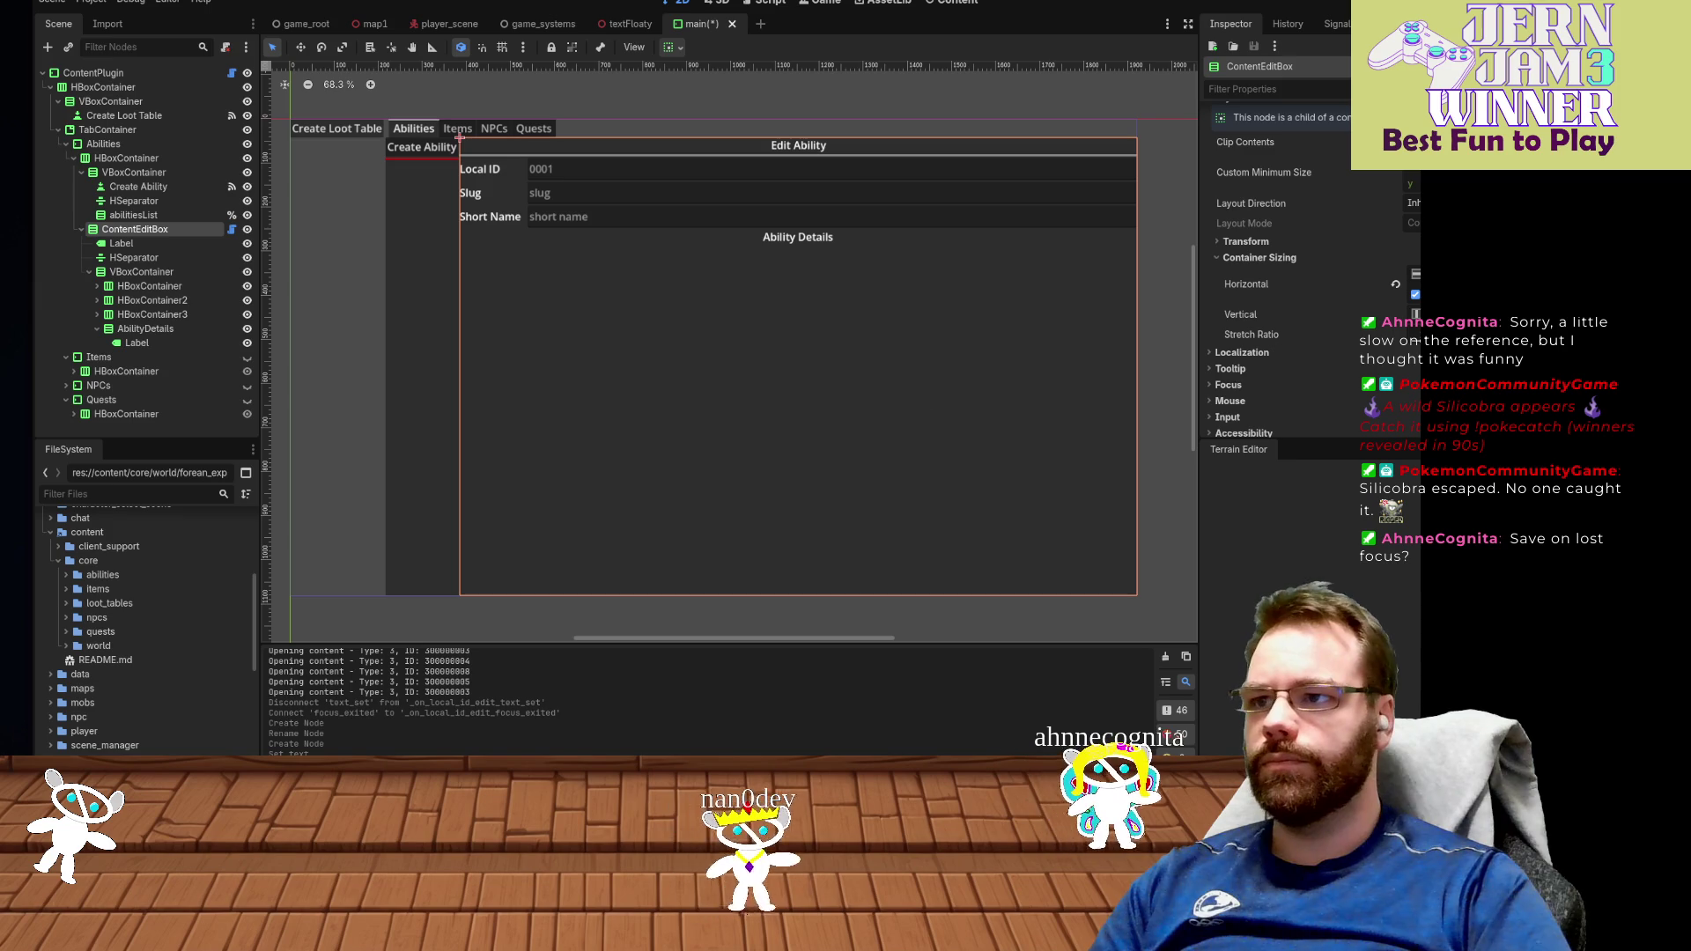
{"action": "key", "text": "ctrl+s"}
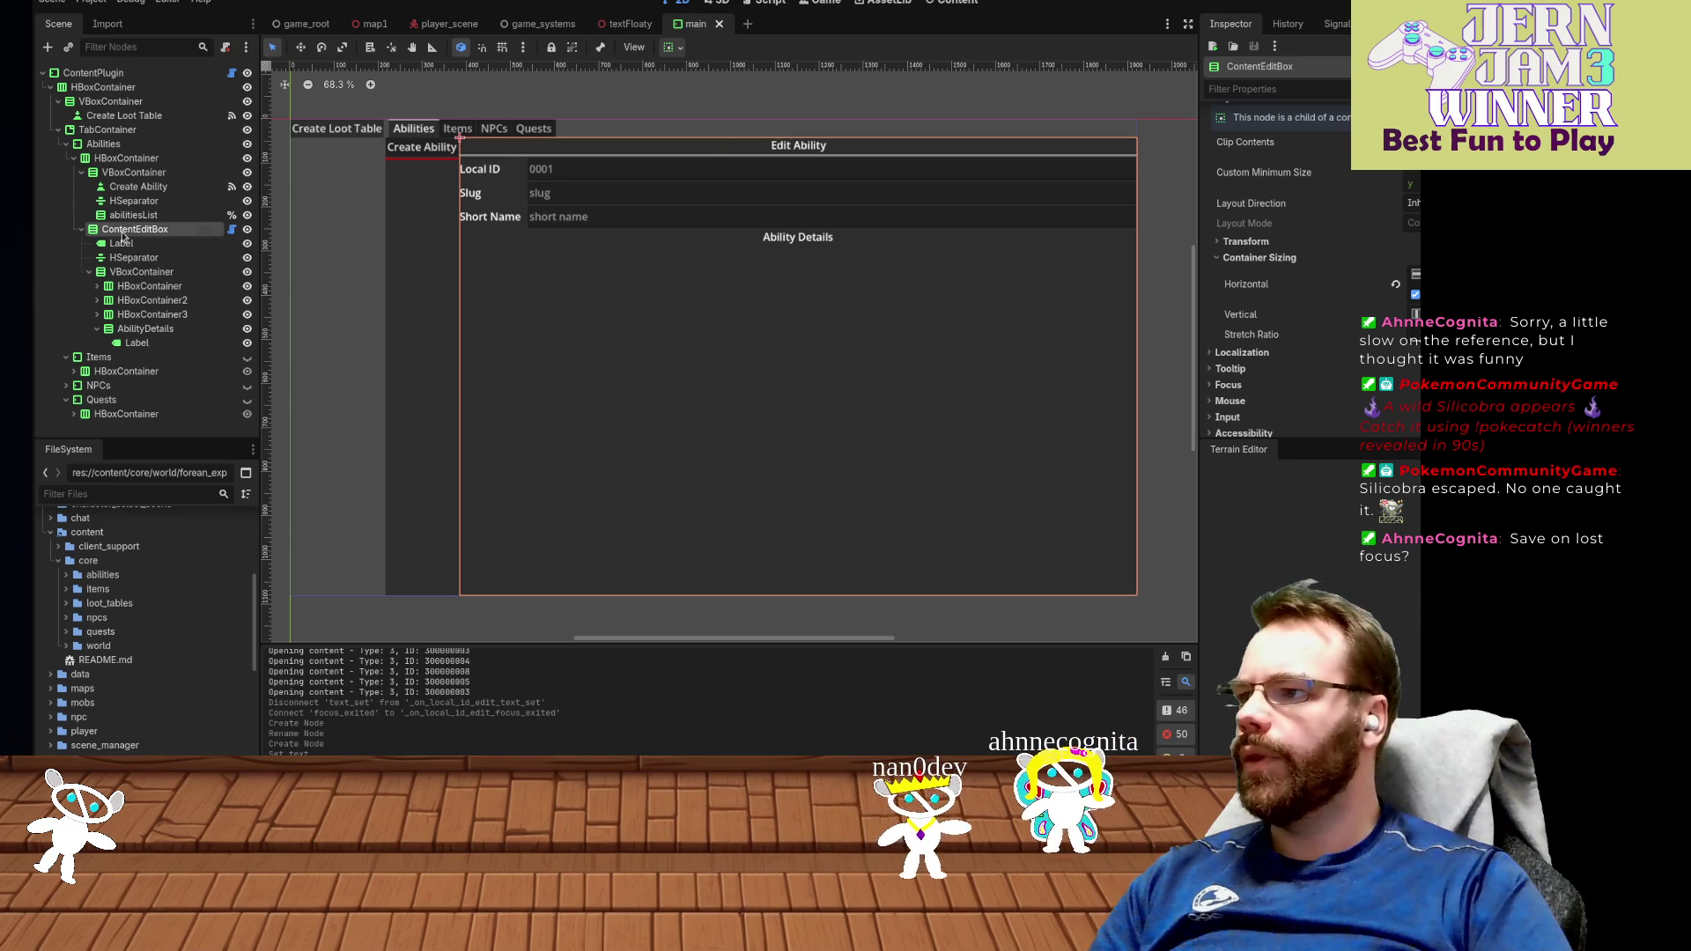
Step: Place a second label above the ability fields and set its text to 'Basic Info'
{"action": "left_click", "coordinate": [148, 246]}
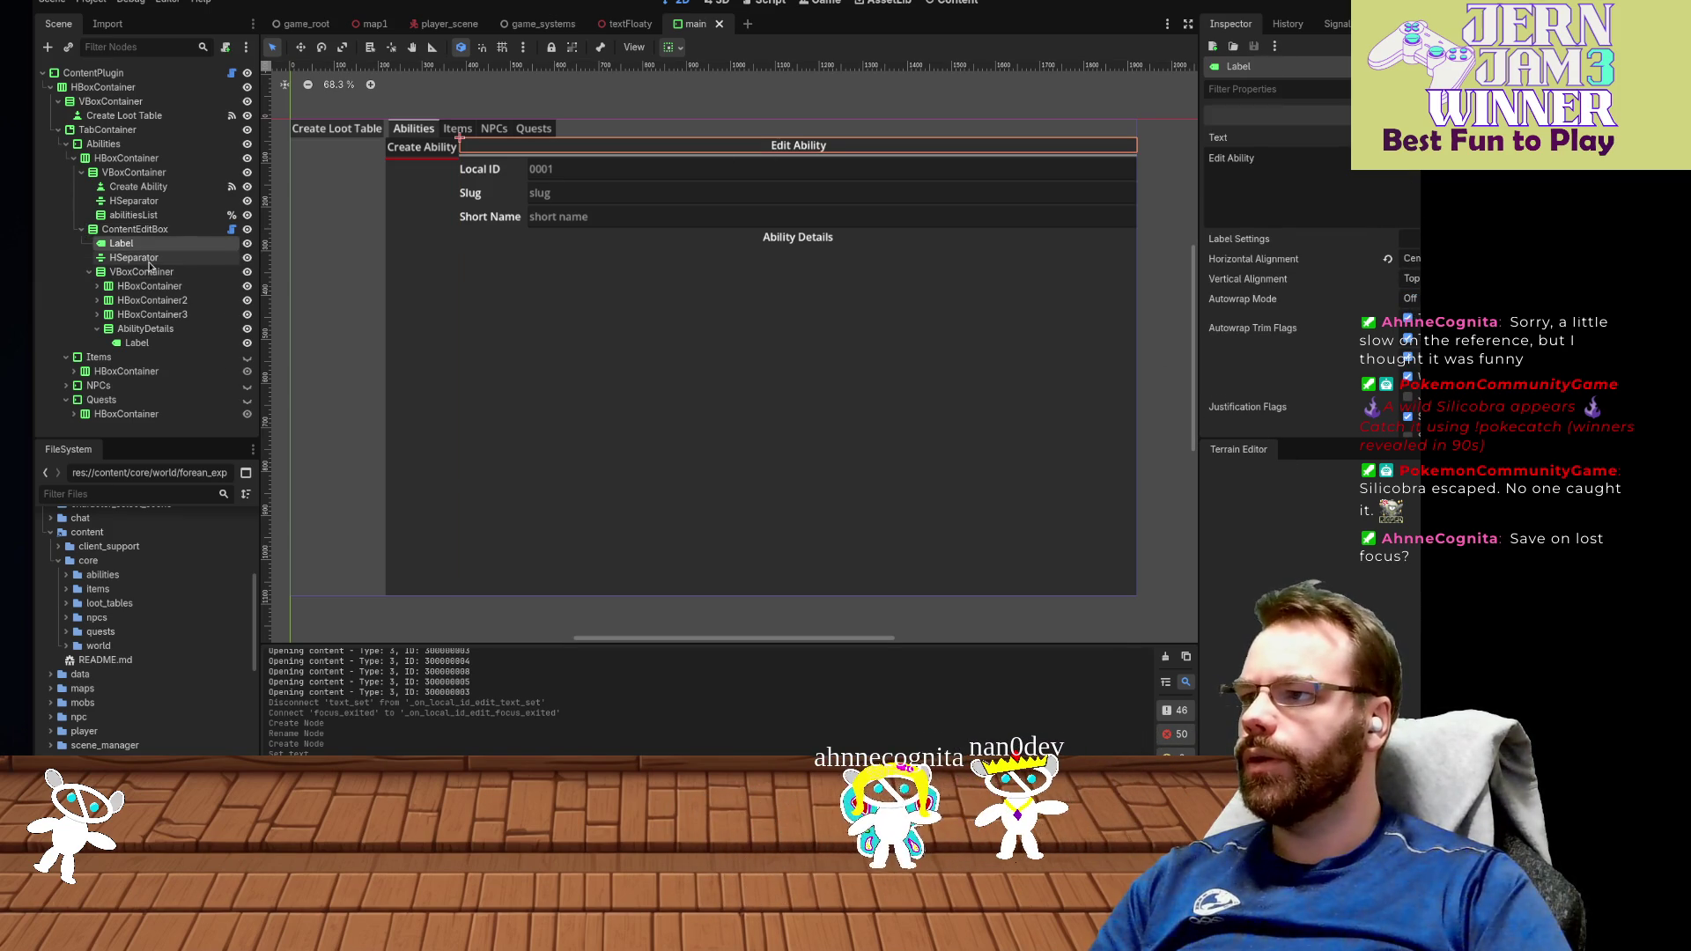
{"action": "left_click_drag", "start_coordinate": [151, 266], "coordinate": [149, 259]}
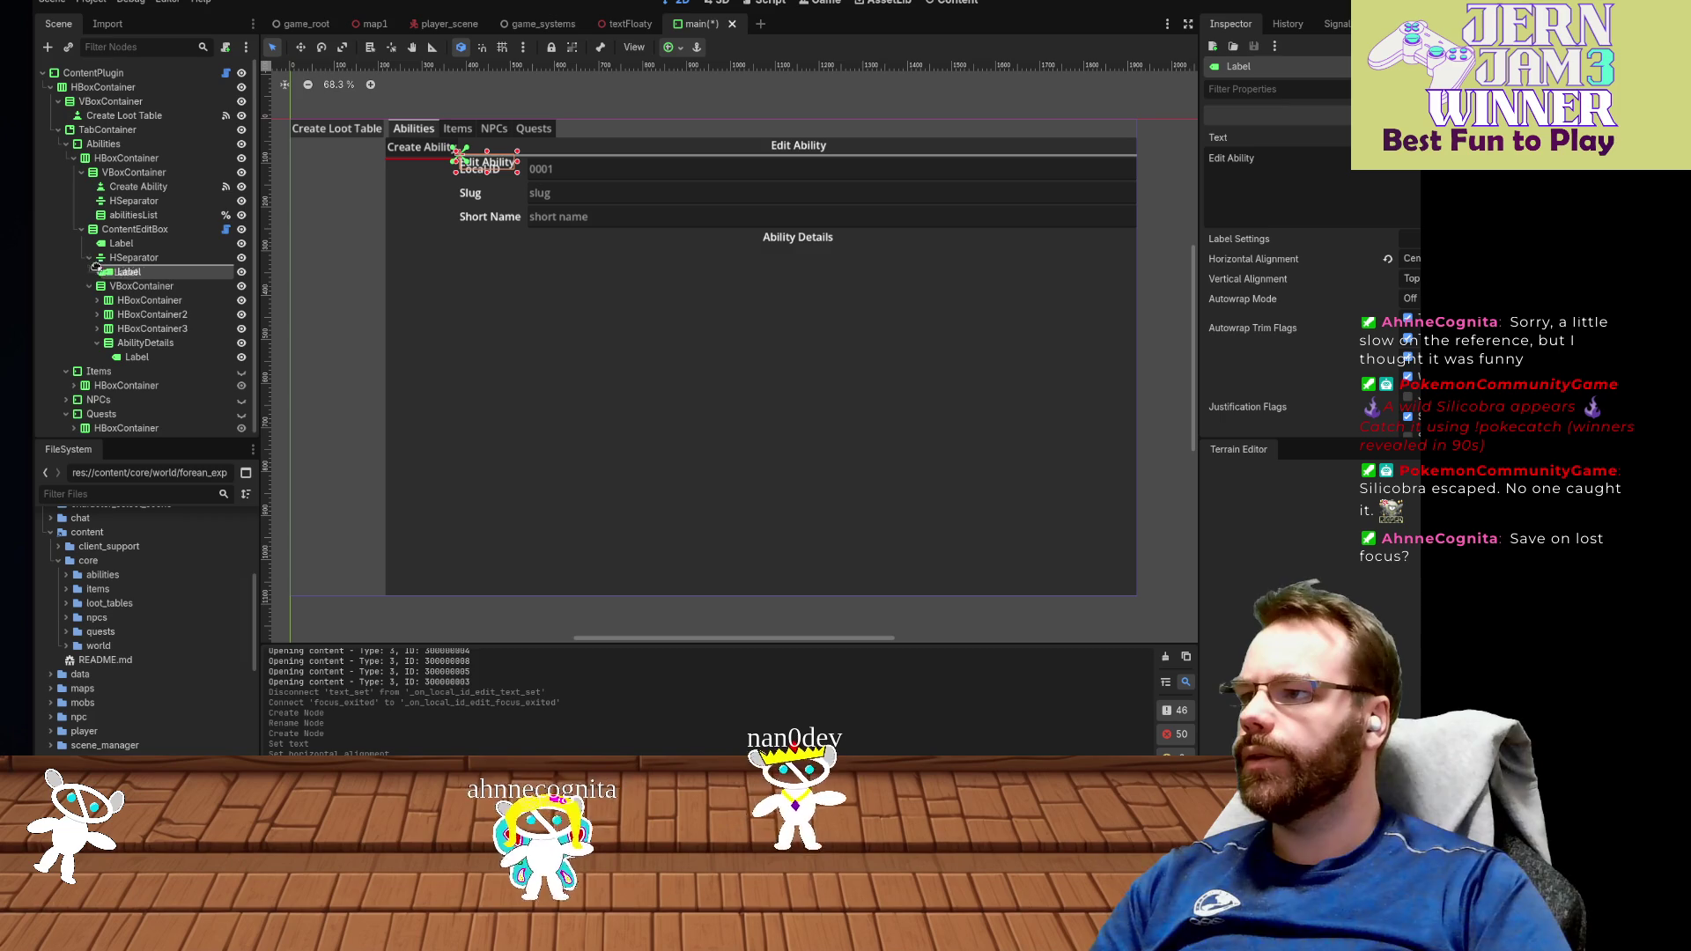
{"action": "left_click_drag", "start_coordinate": [104, 288], "coordinate": [98, 283]}
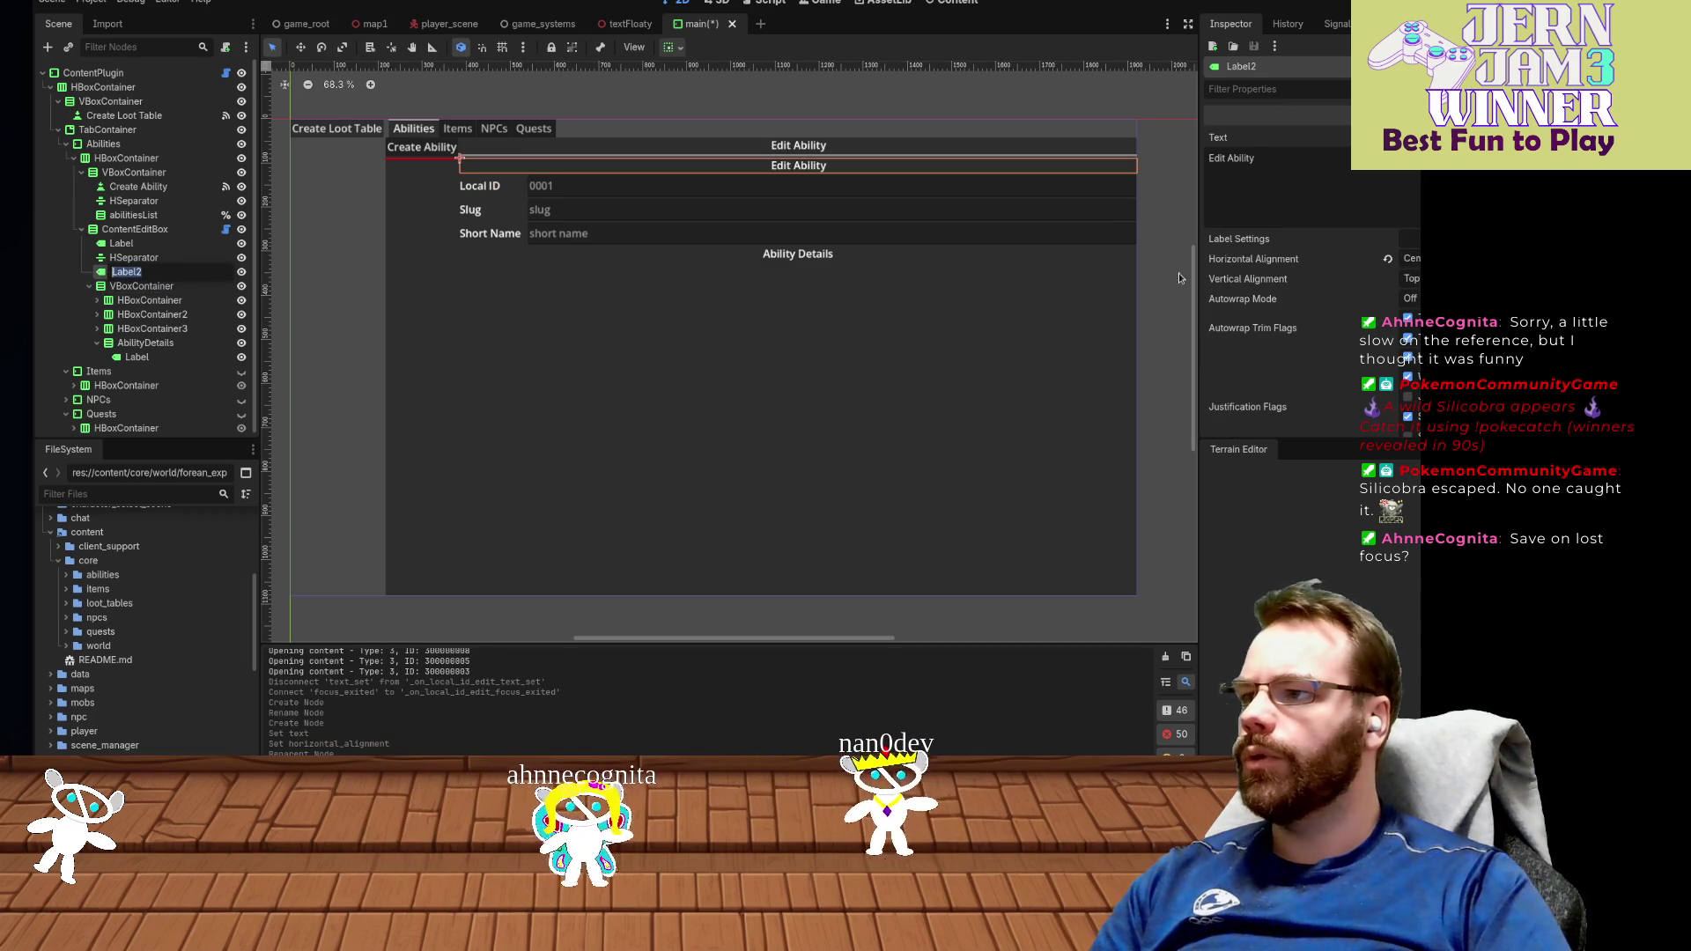
{"action": "left_click", "coordinate": [1413, 174]}
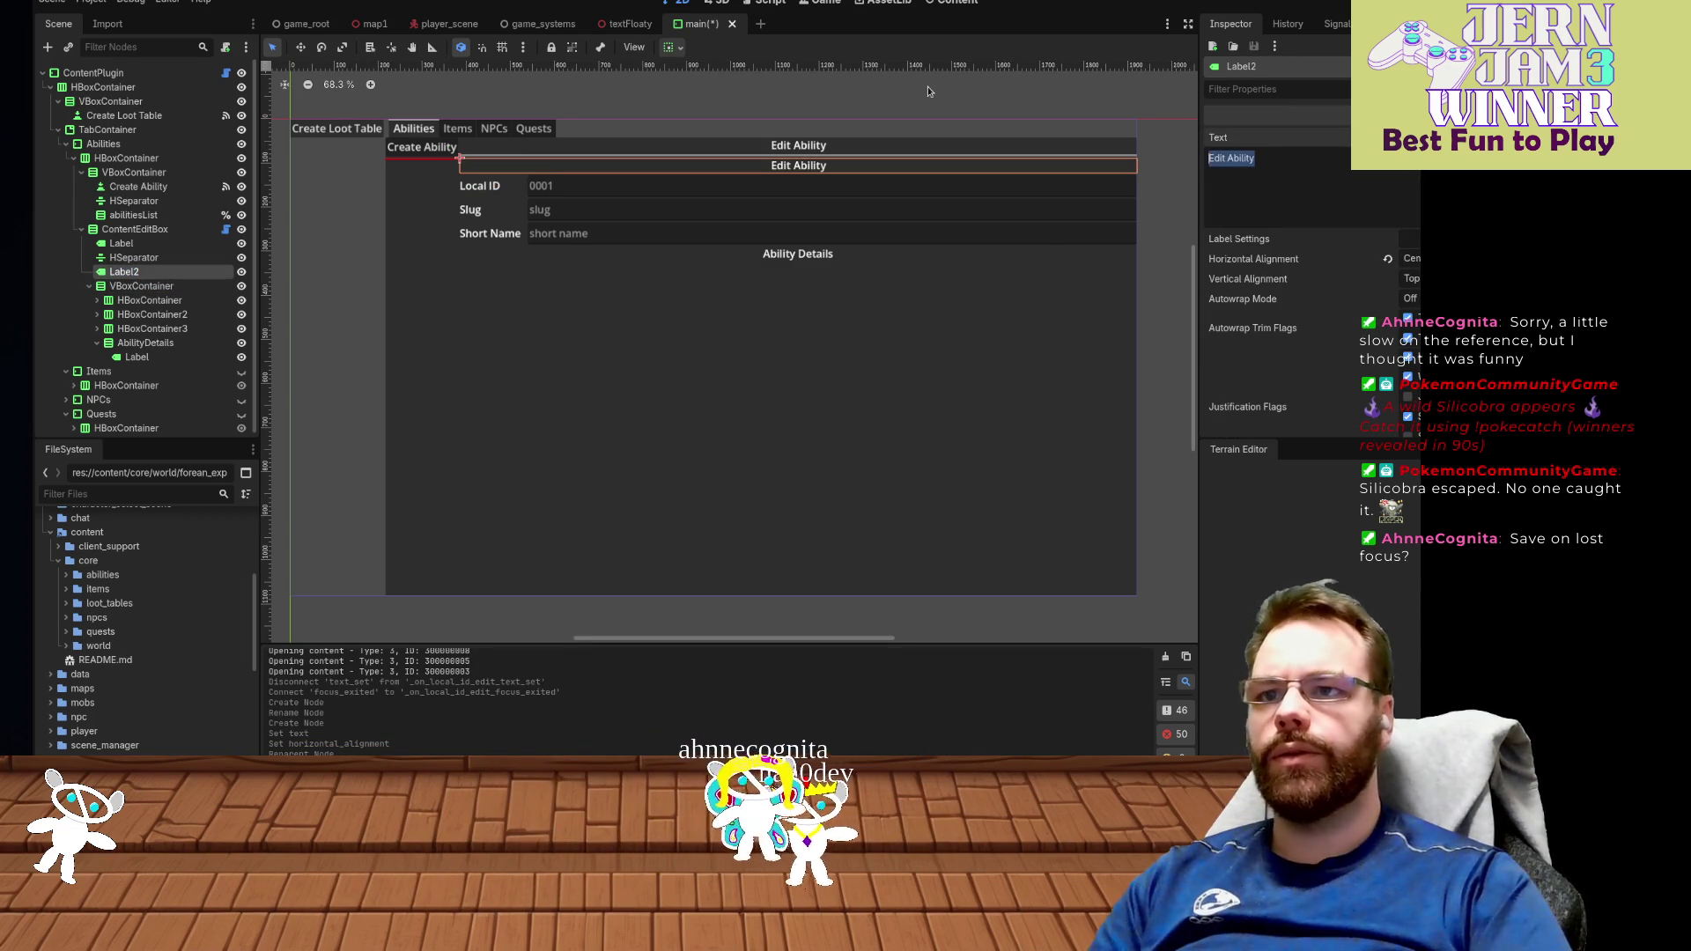
{"action": "key", "text": "BackSpace"}
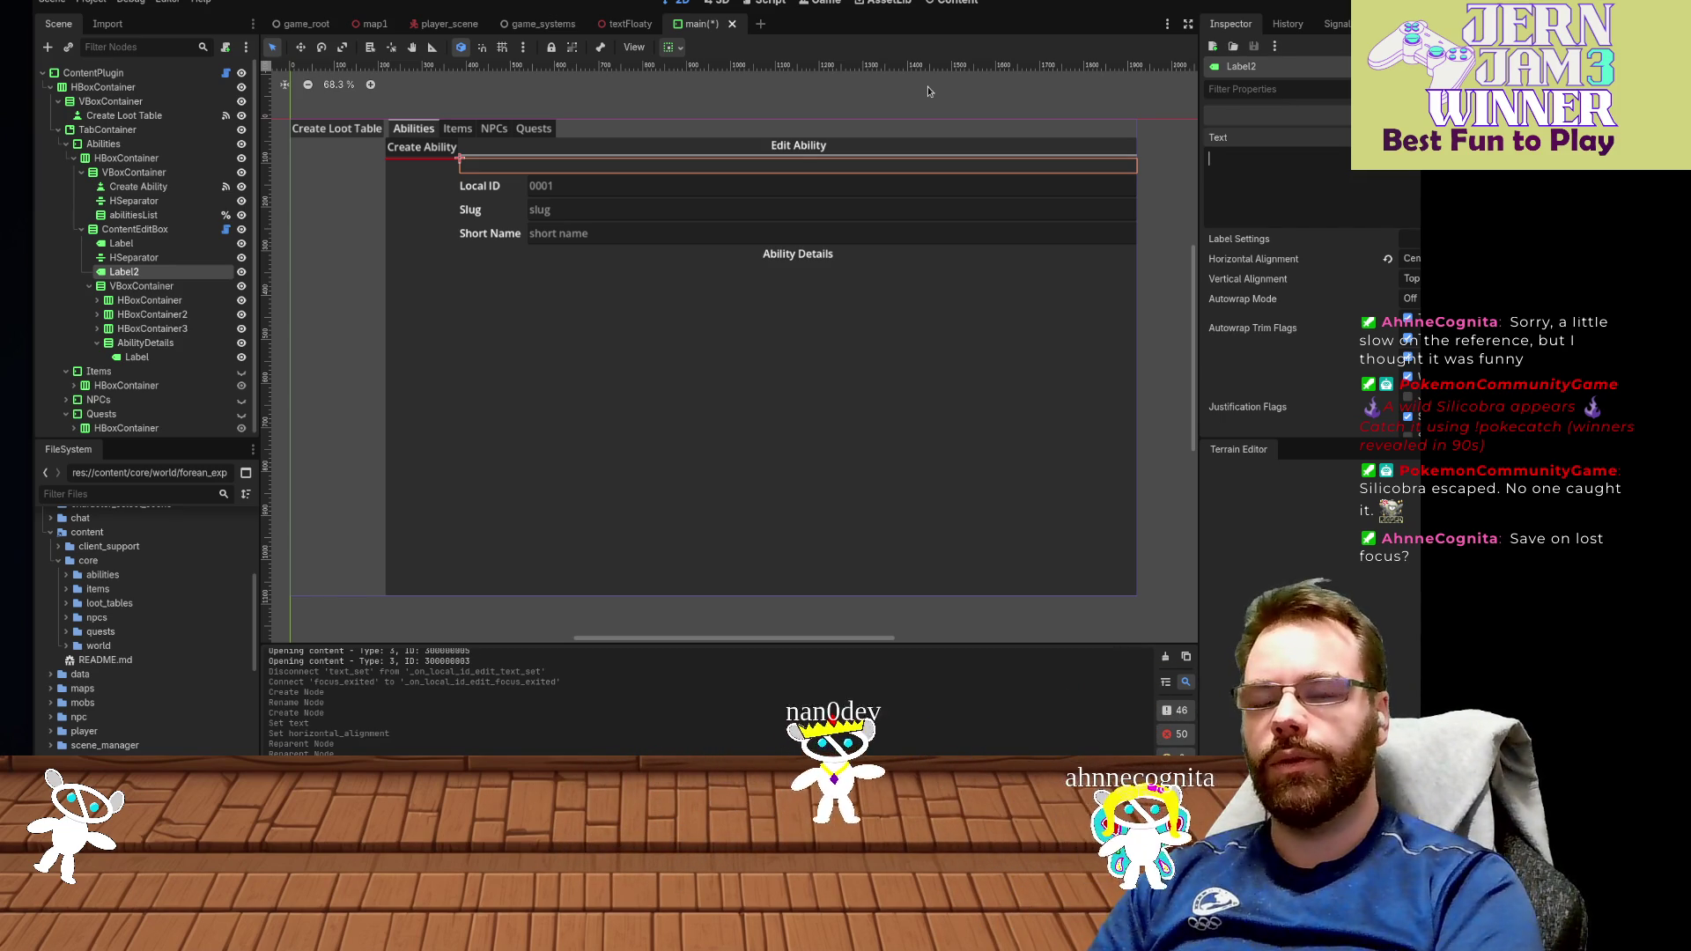
{"action": "type", "text": "asic Info"}
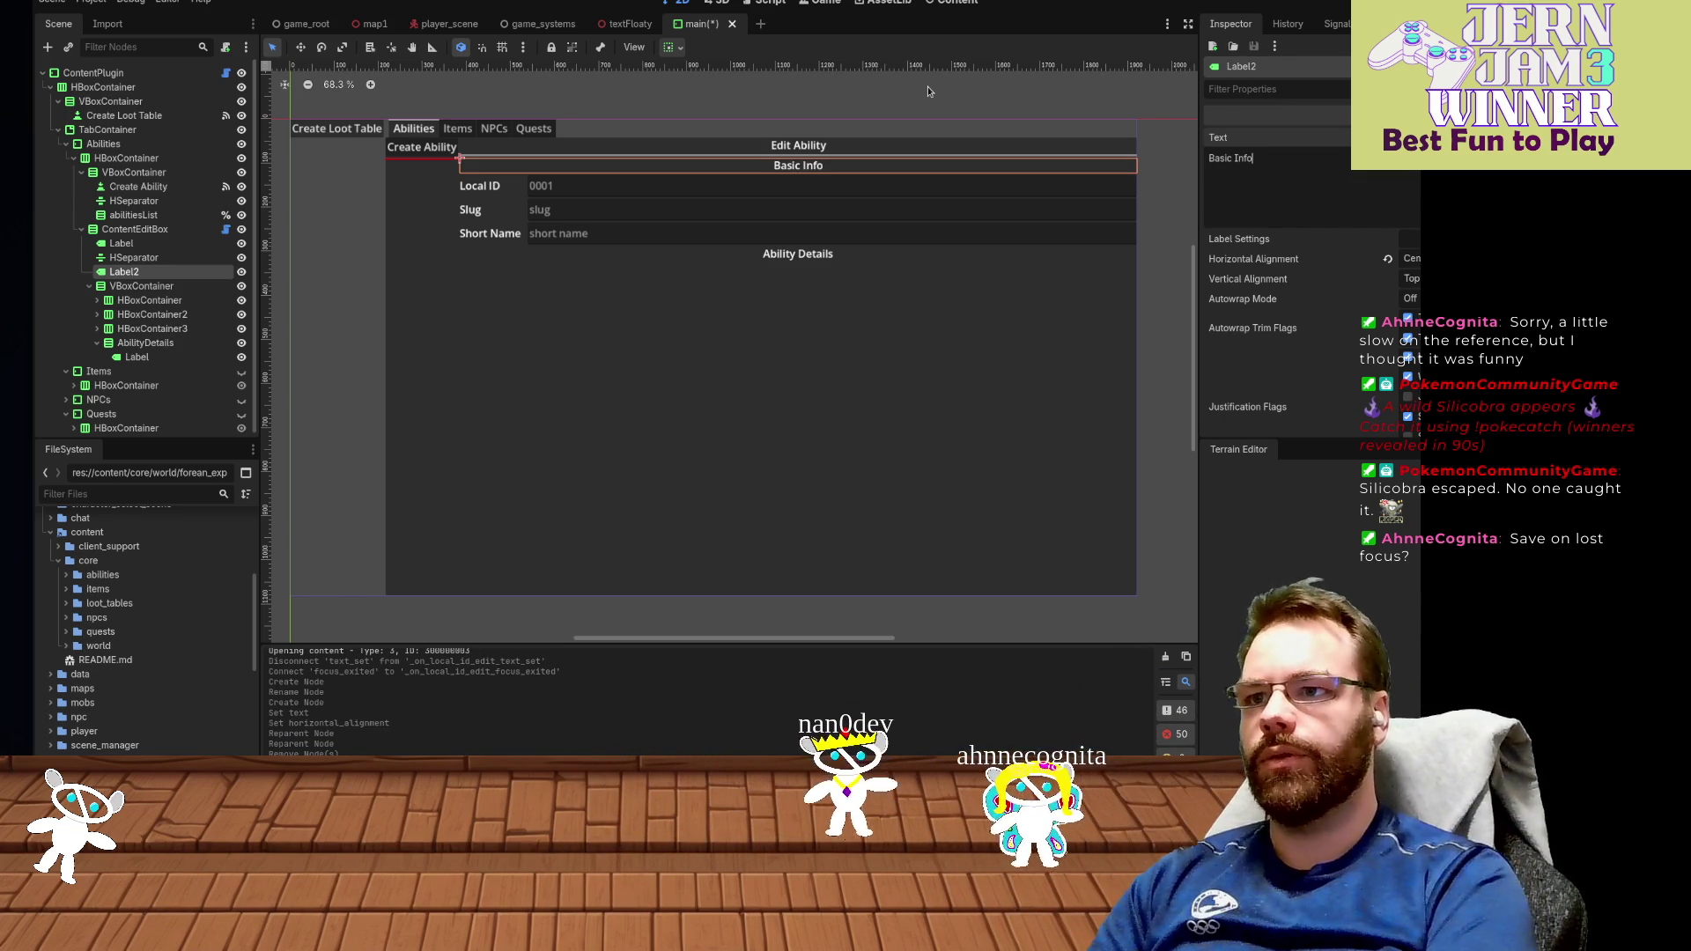
{"action": "key", "text": "ctrl+s"}
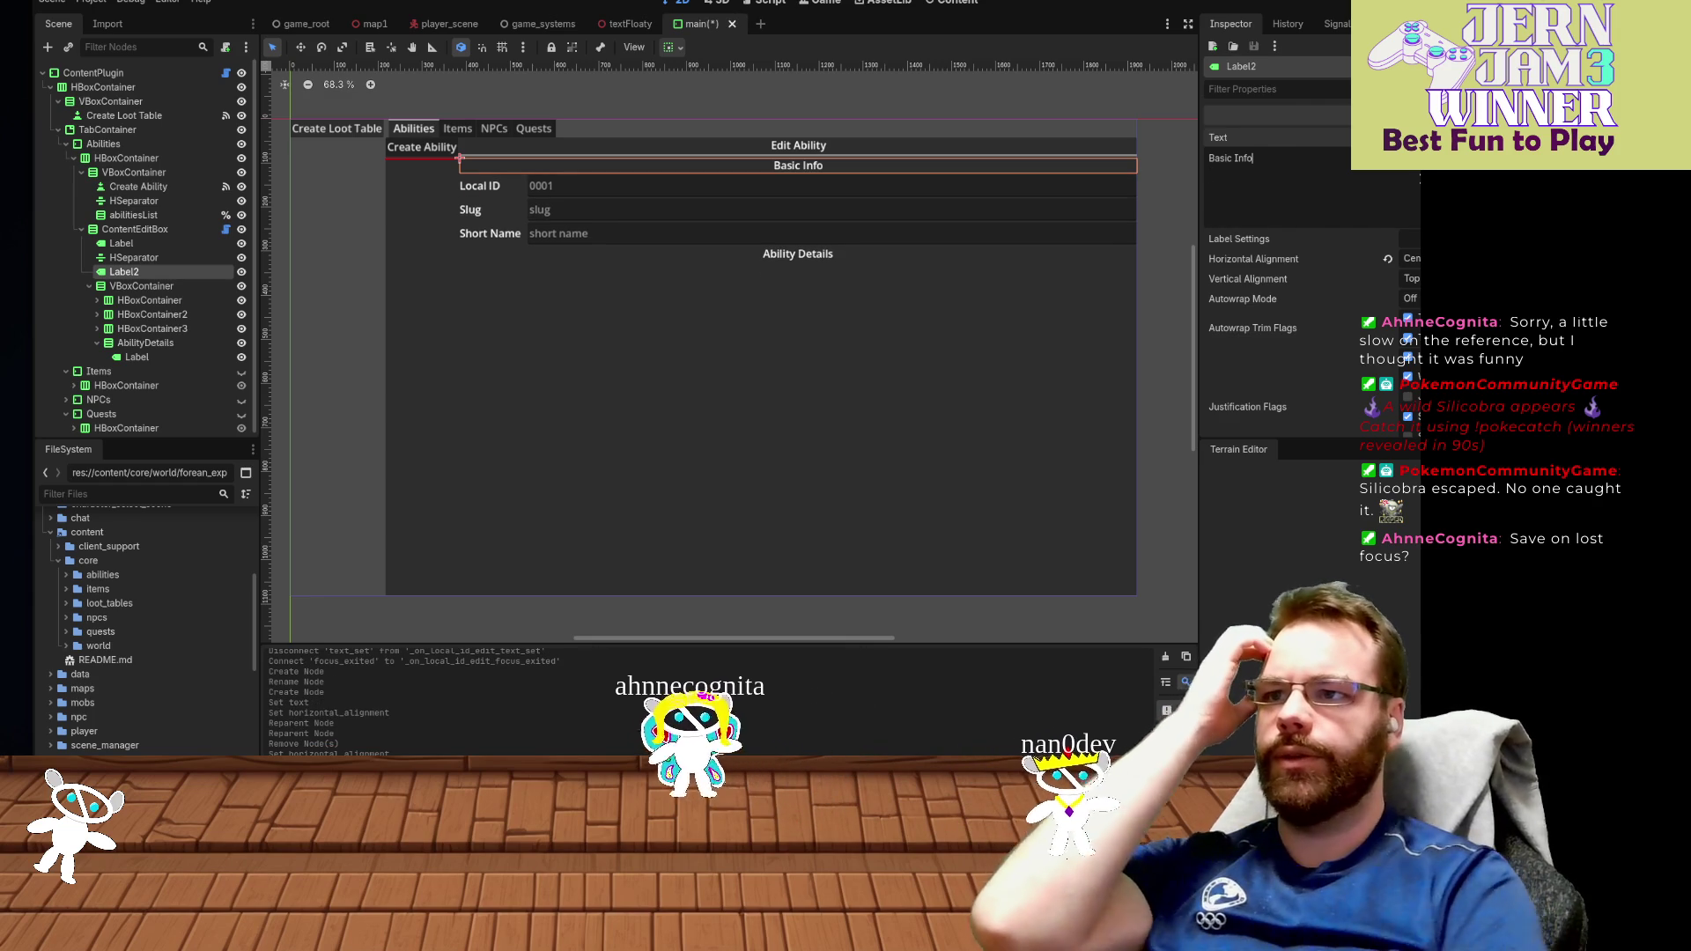
Step: Move the AbilityDetails section below the fields container
{"action": "left_click", "coordinate": [993, 392]}
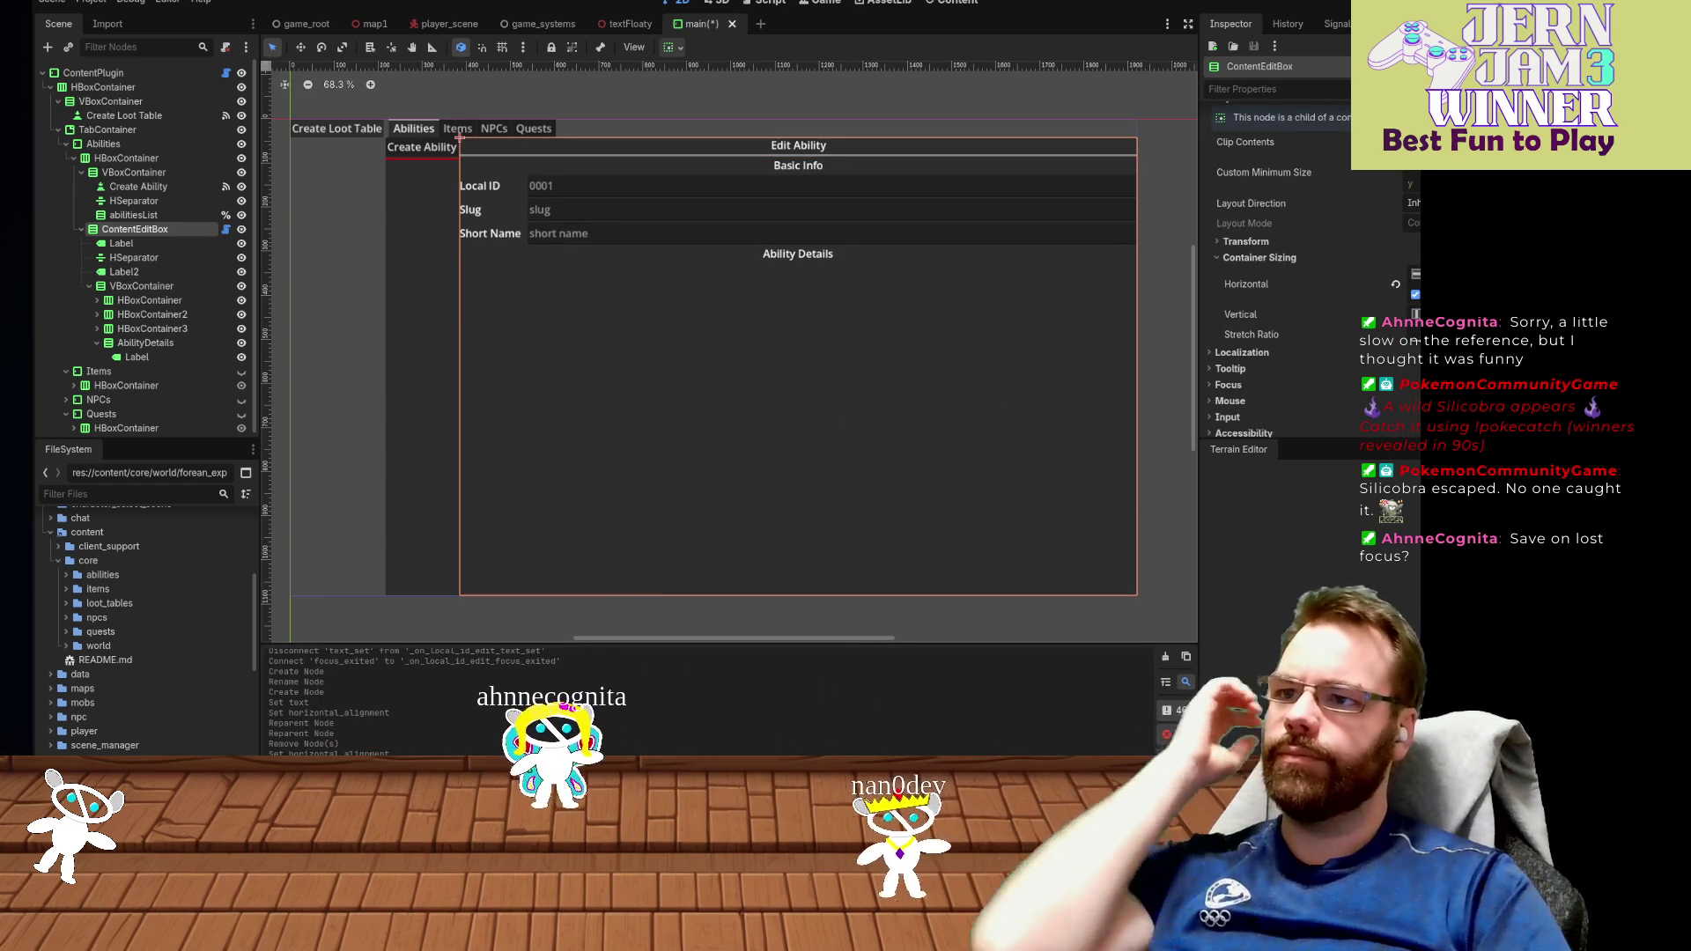
{"action": "left_click", "coordinate": [134, 257]}
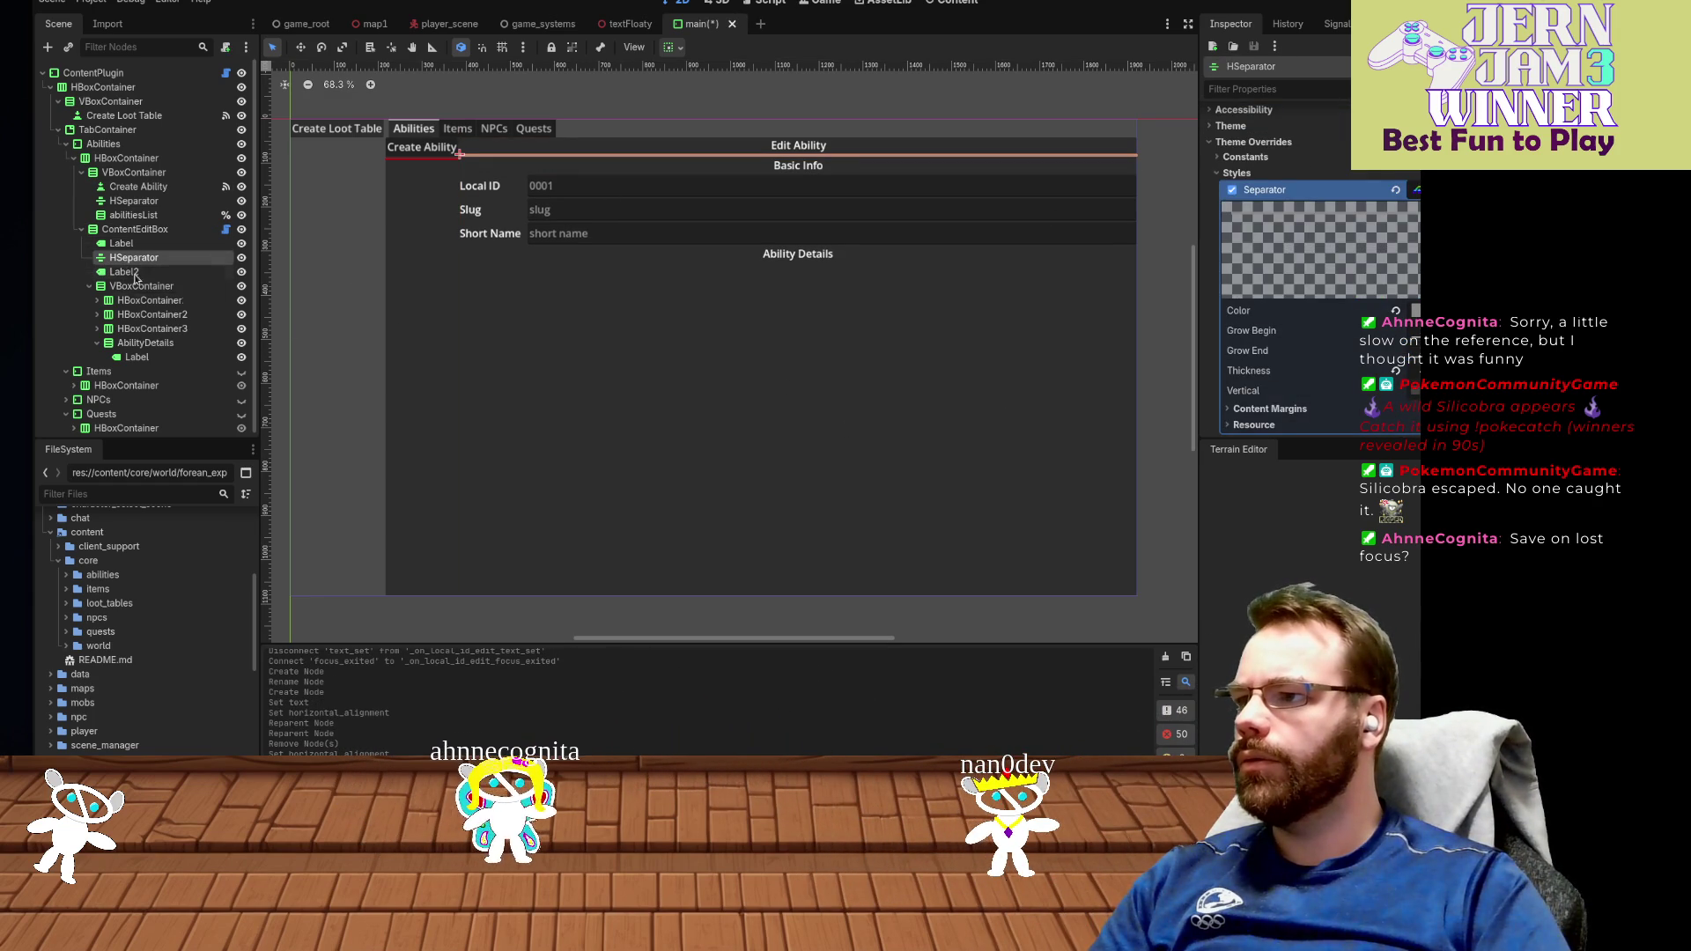
{"action": "mouse_move", "coordinate": [143, 342]}
{"action": "left_mouse_down"}
{"action": "mouse_move", "coordinate": [79, 351]}
{"action": "mouse_move", "coordinate": [112, 290]}
{"action": "left_mouse_up"}
{"action": "left_click", "coordinate": [88, 315]}
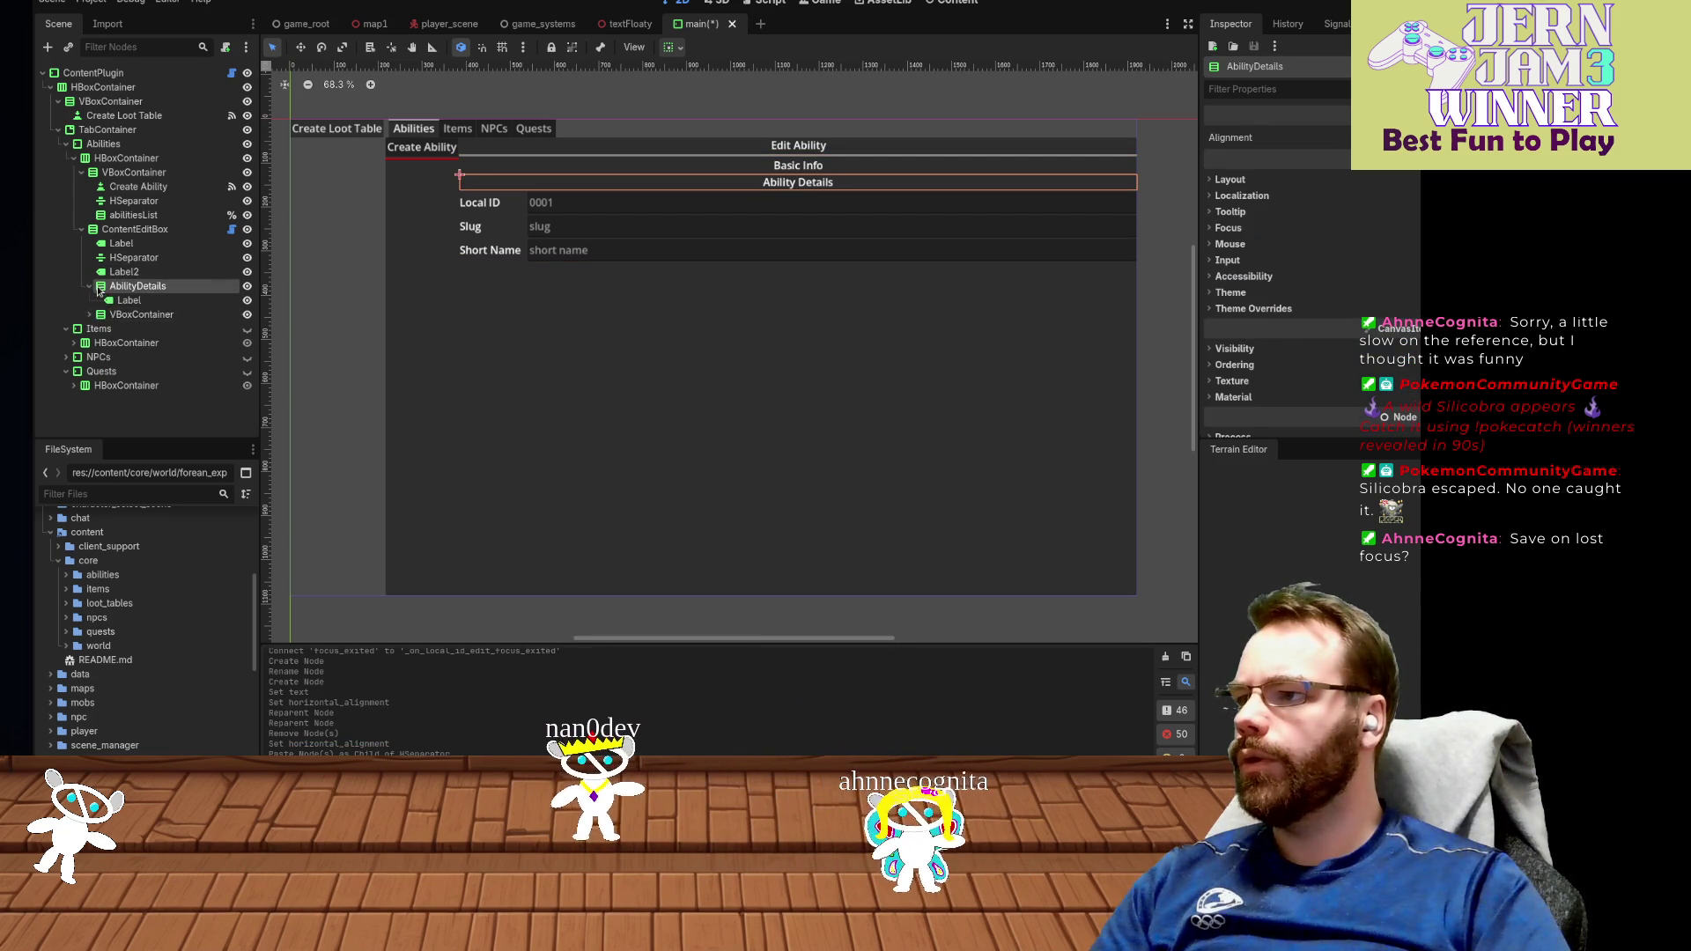
{"action": "left_click_drag", "start_coordinate": [89, 319], "coordinate": [96, 327]}
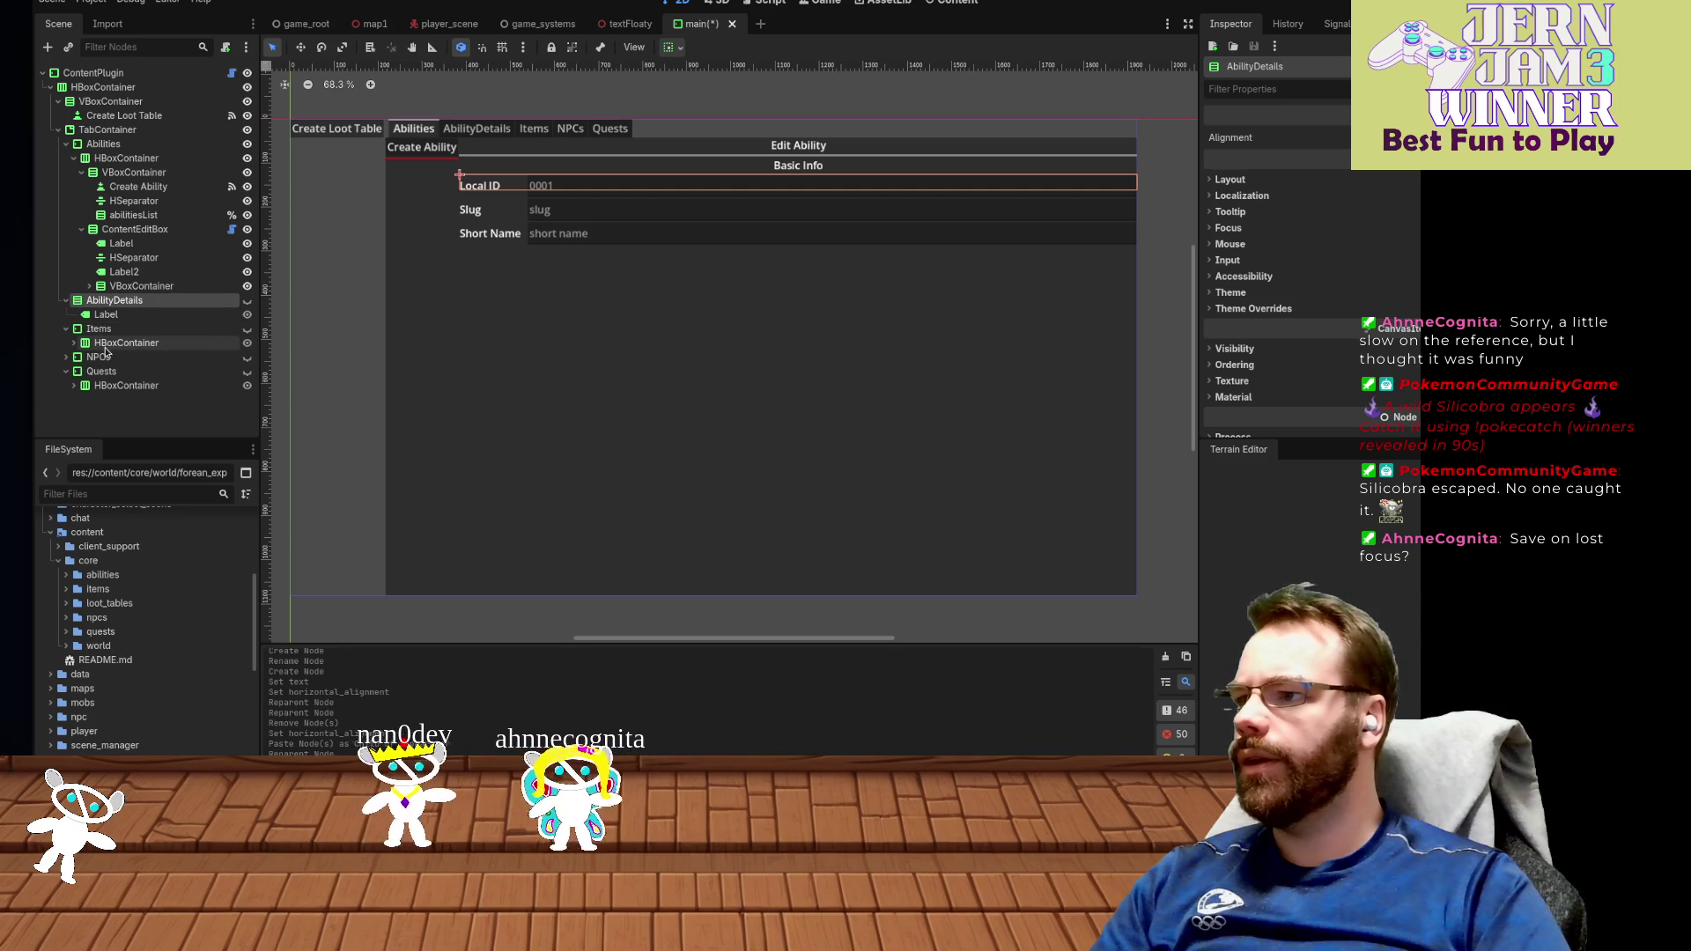
{"action": "key", "text": "ctrl+z"}
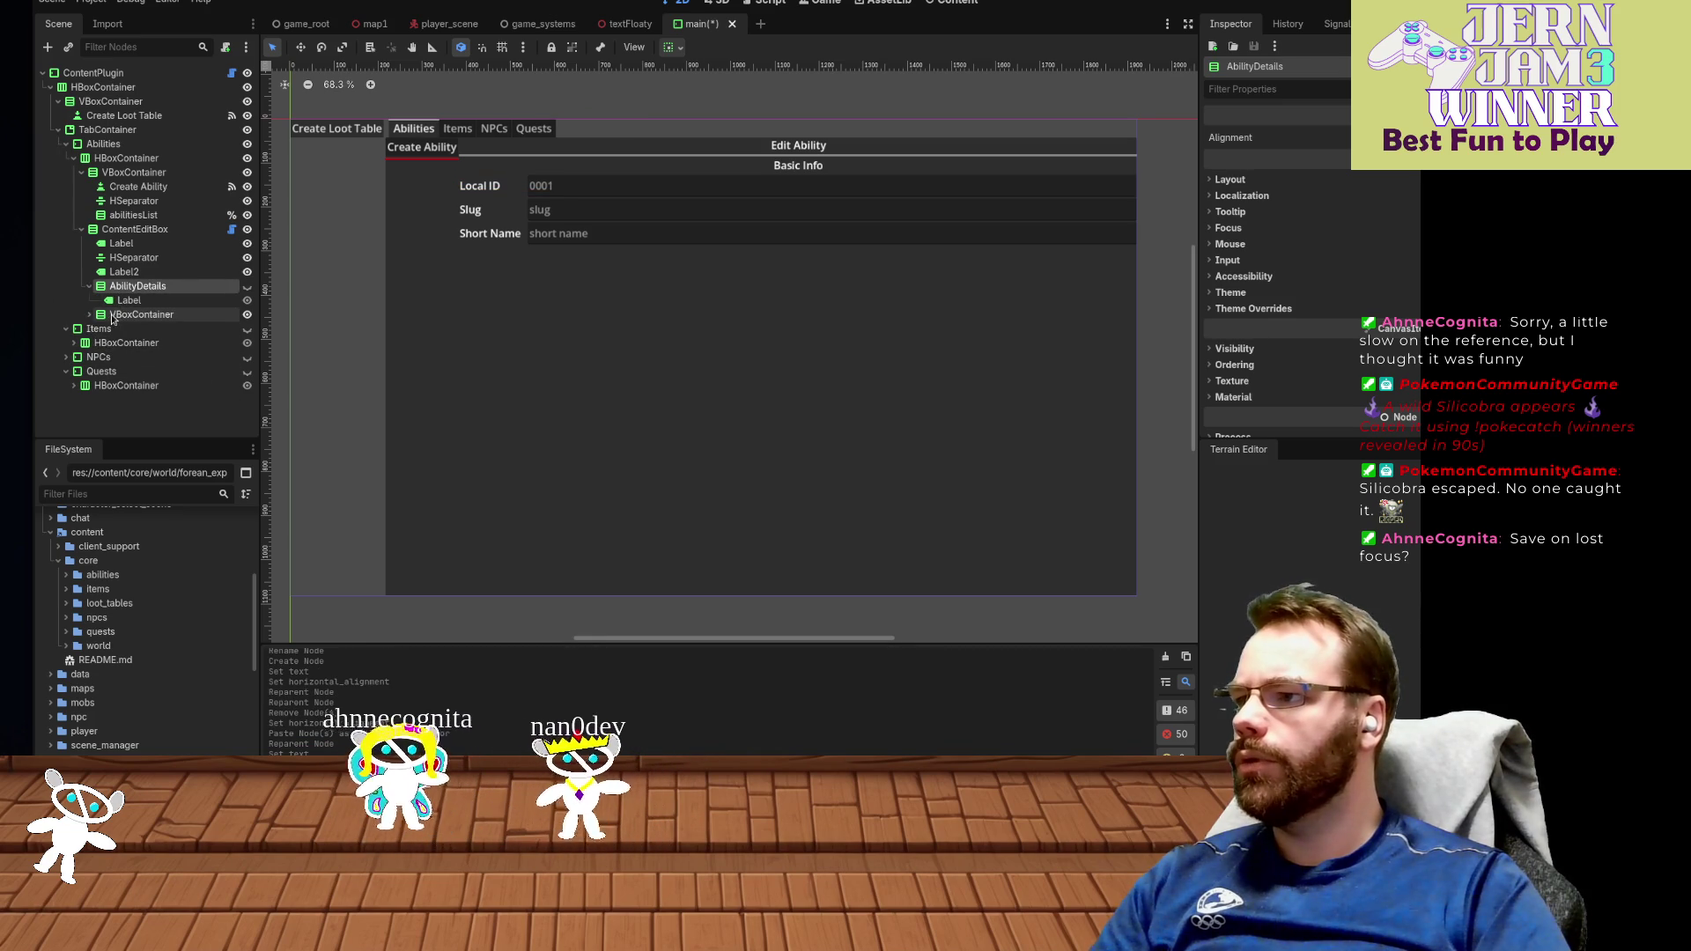
{"action": "left_click_drag", "start_coordinate": [132, 286], "coordinate": [126, 324]}
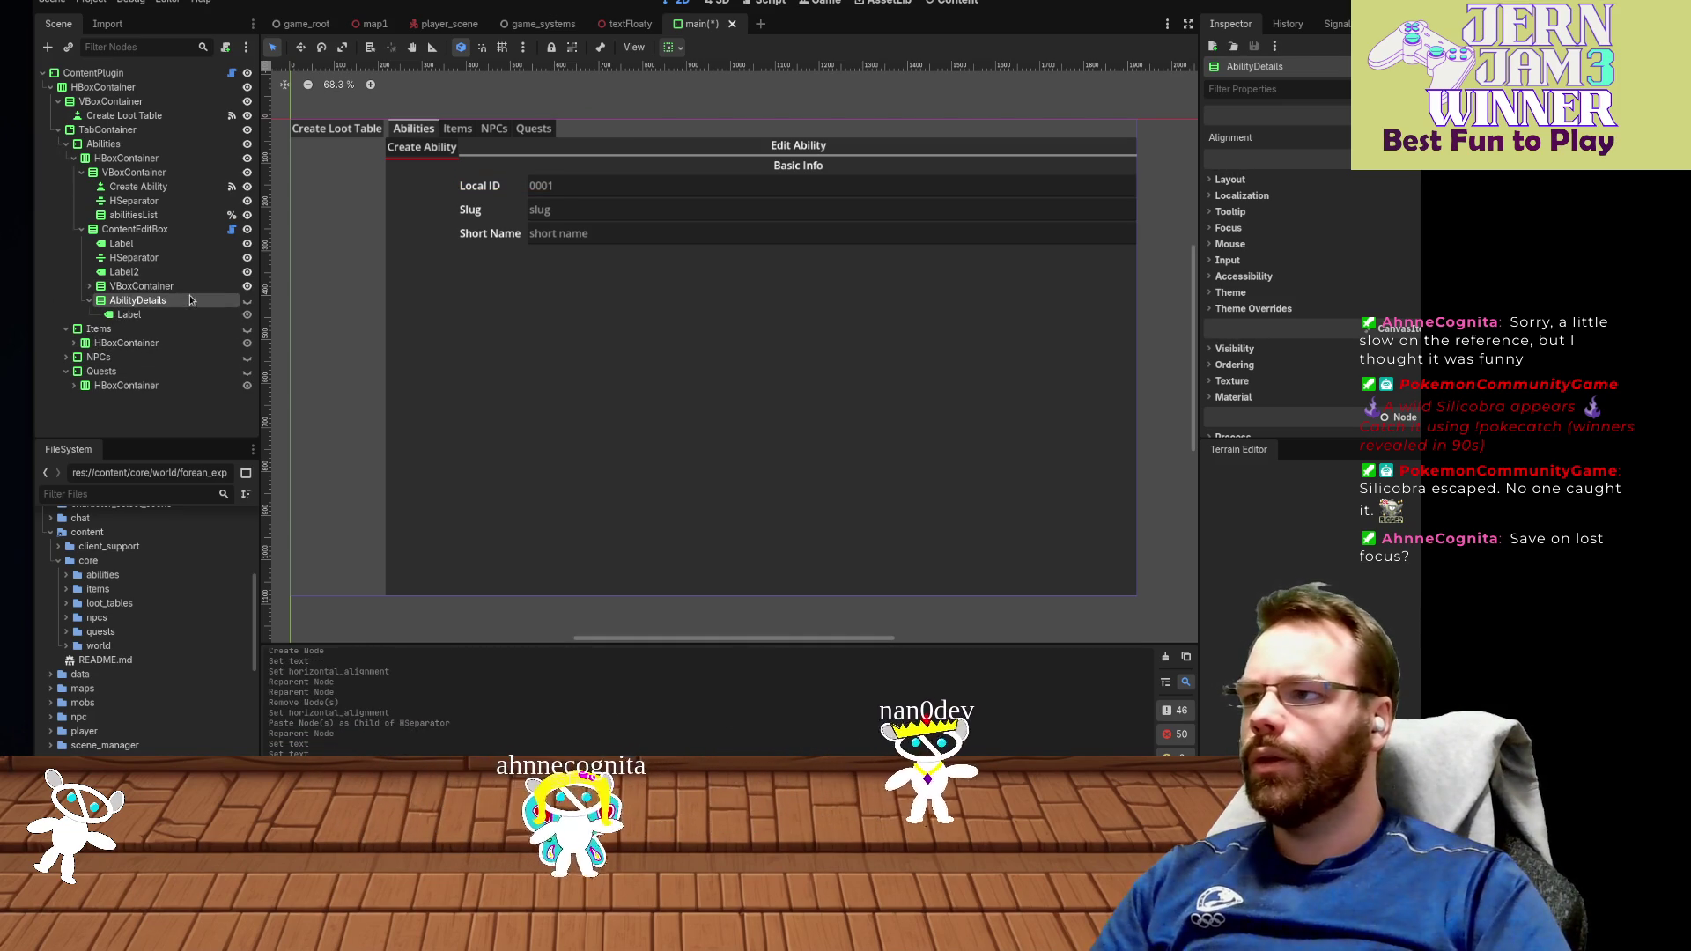
Step: Duplicate the HSeparator and move the copy above AbilityDetails
{"action": "left_click", "coordinate": [97, 286]}
{"action": "left_click", "coordinate": [134, 257]}
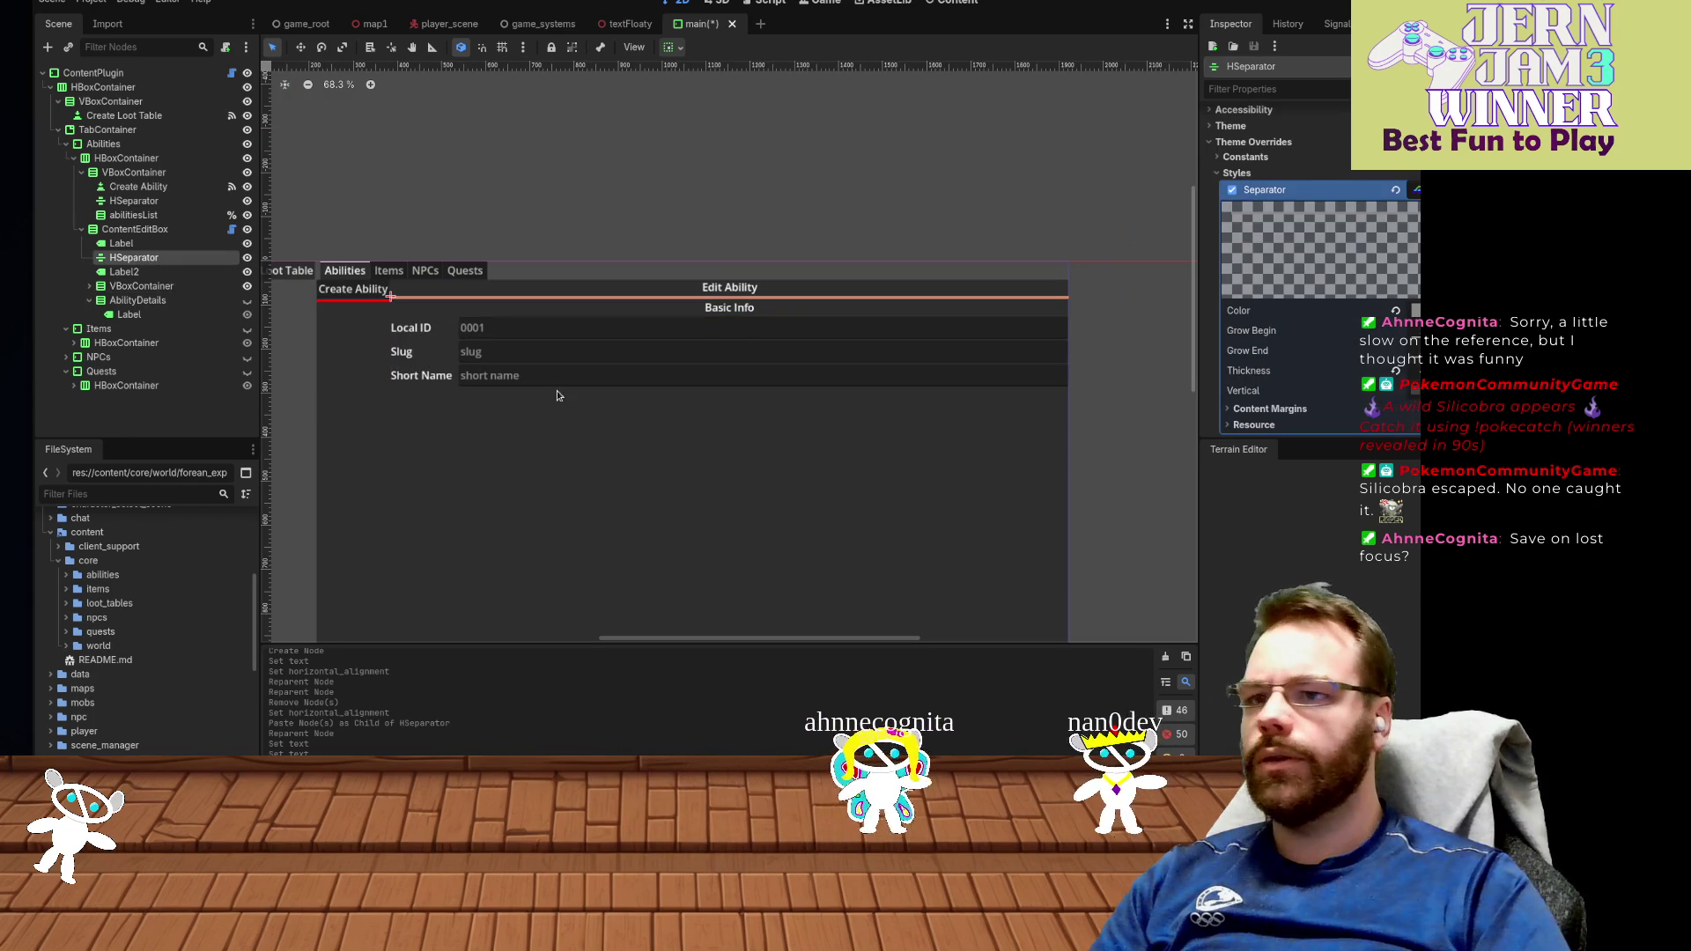
{"action": "scroll", "coordinate": [676, 325], "scroll_direction": "down", "scroll_amount": 1}
{"action": "scroll", "coordinate": [665, 361], "scroll_direction": "right", "scroll_amount": 2}
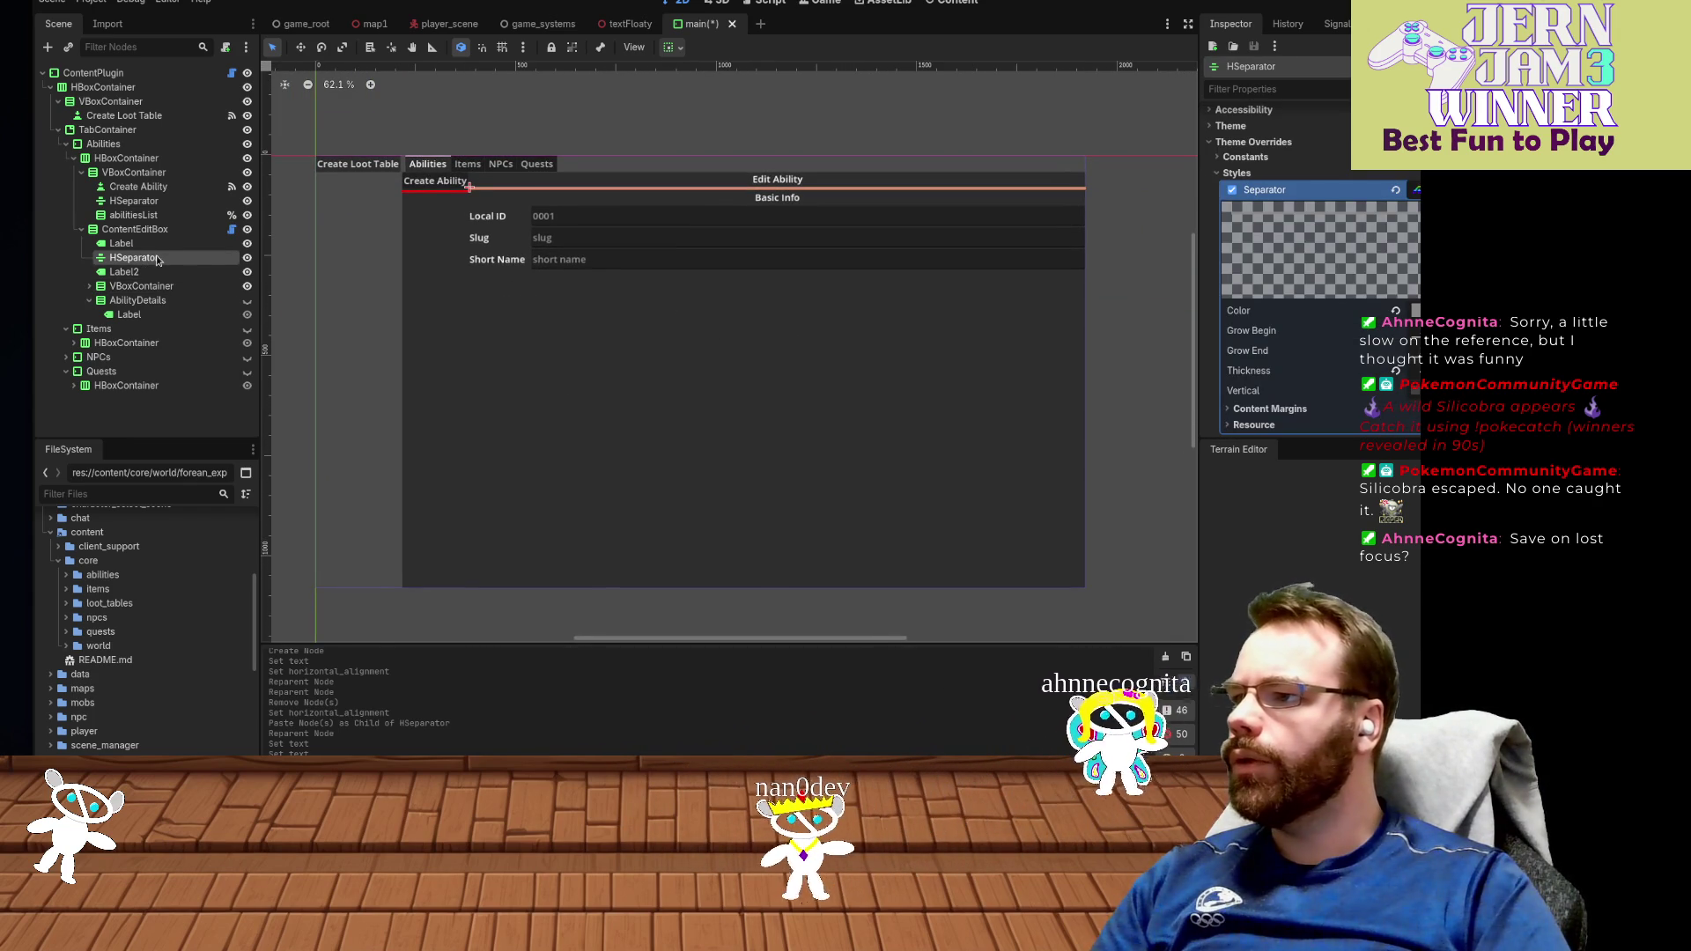
{"action": "key", "text": "ctrl+d"}
{"action": "mouse_move", "coordinate": [140, 271]}
{"action": "left_mouse_down"}
{"action": "mouse_move", "coordinate": [114, 319]}
{"action": "mouse_move", "coordinate": [100, 311]}
{"action": "left_mouse_up"}
{"action": "left_click", "coordinate": [756, 402]}
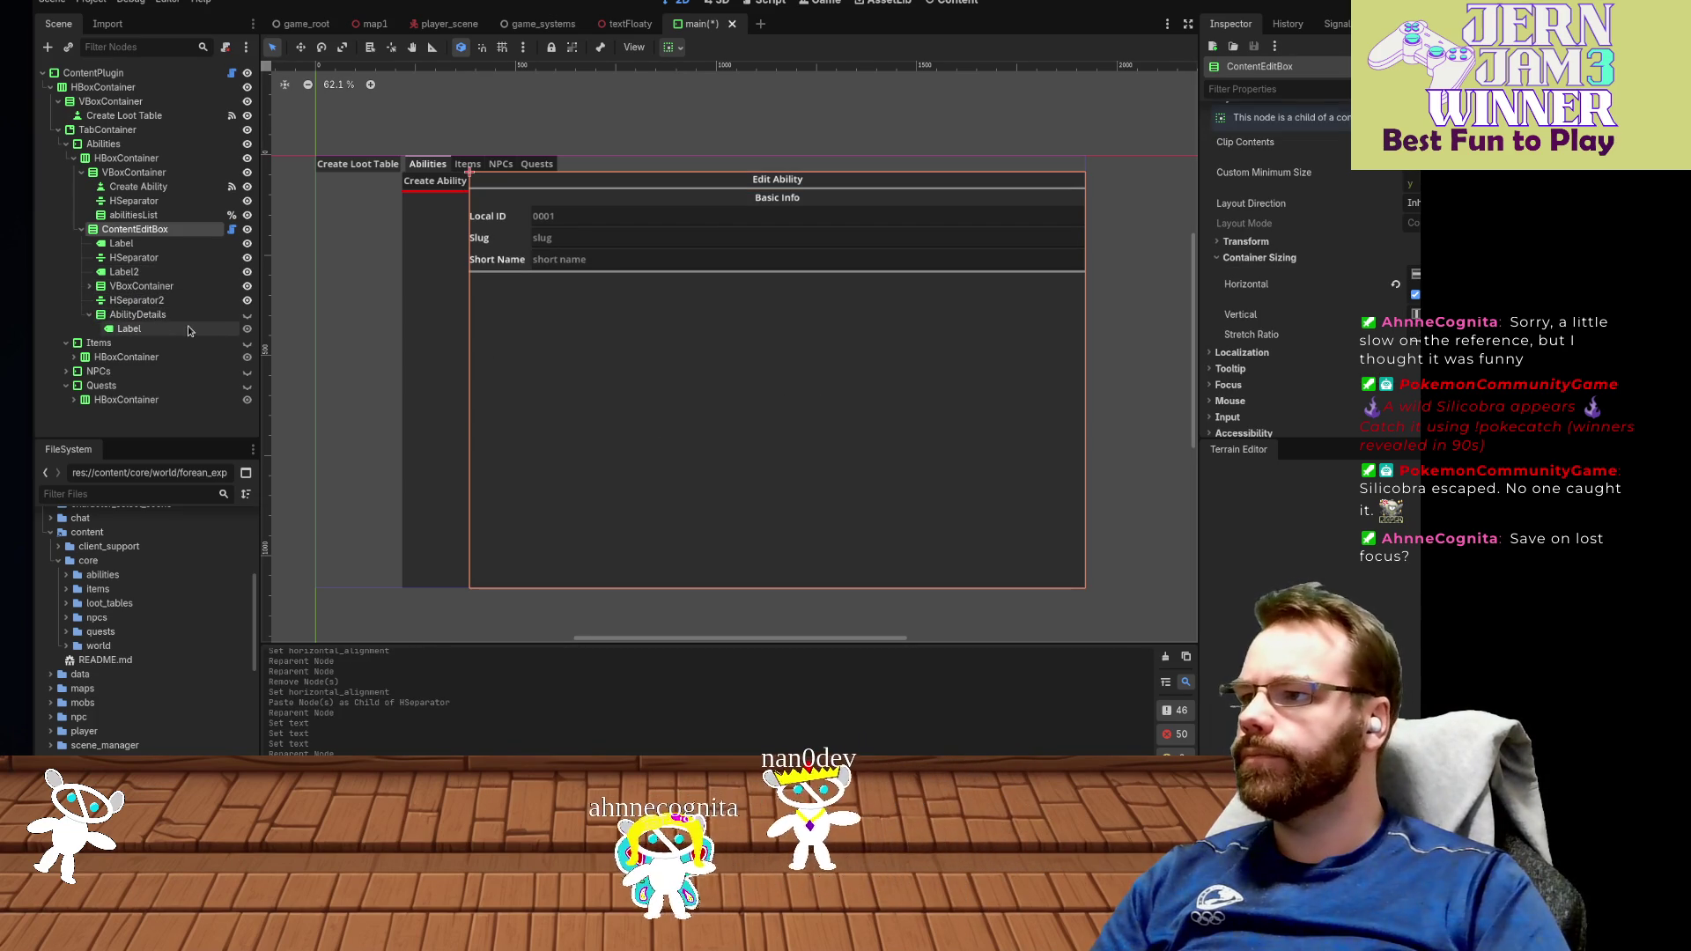
Step: Select the Ability Details heading label inside the AbilityDetails section
{"action": "left_click", "coordinate": [154, 333]}
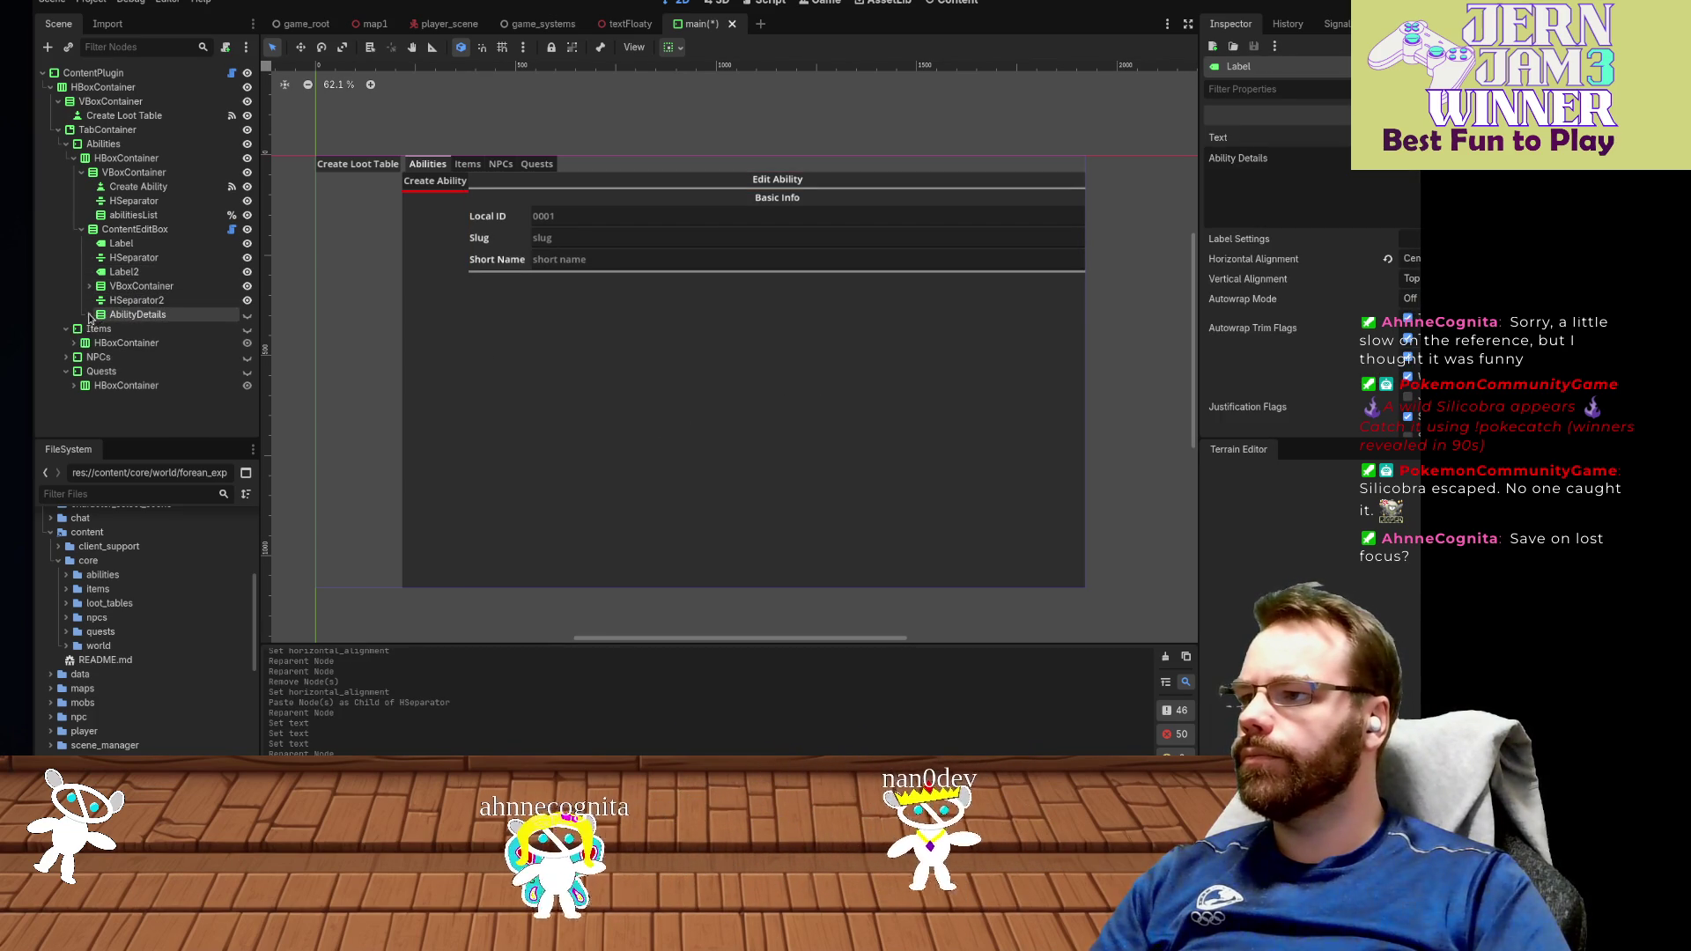
{"action": "left_click", "coordinate": [89, 314]}
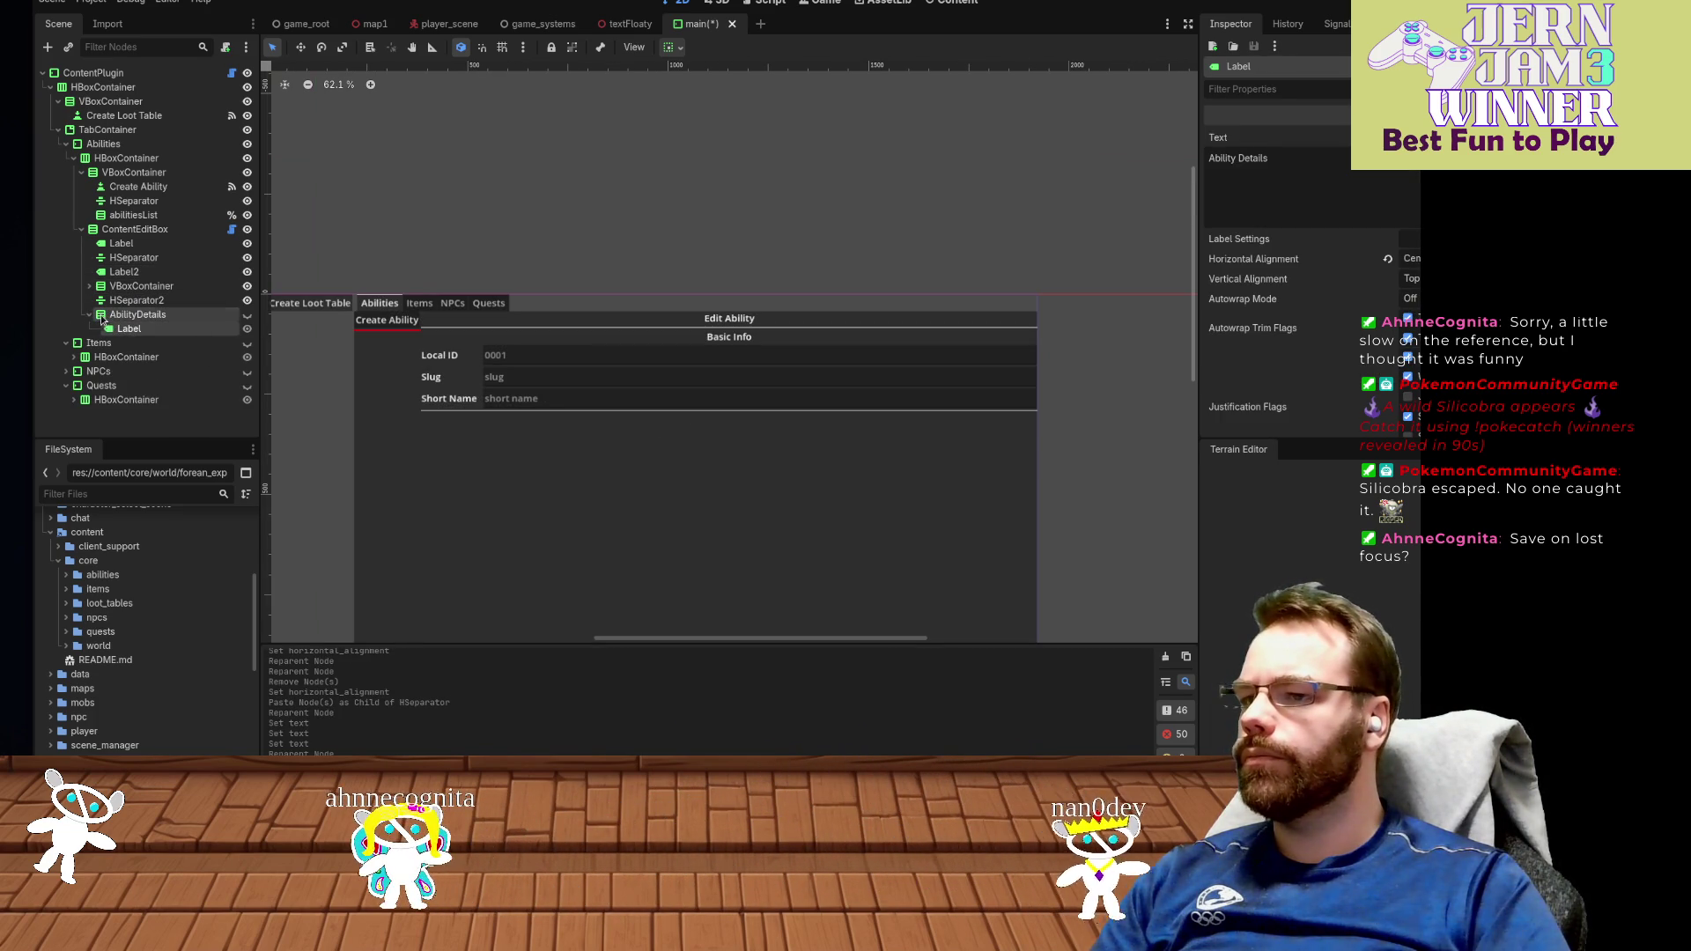
{"action": "left_click", "coordinate": [107, 319]}
{"action": "left_click", "coordinate": [89, 316]}
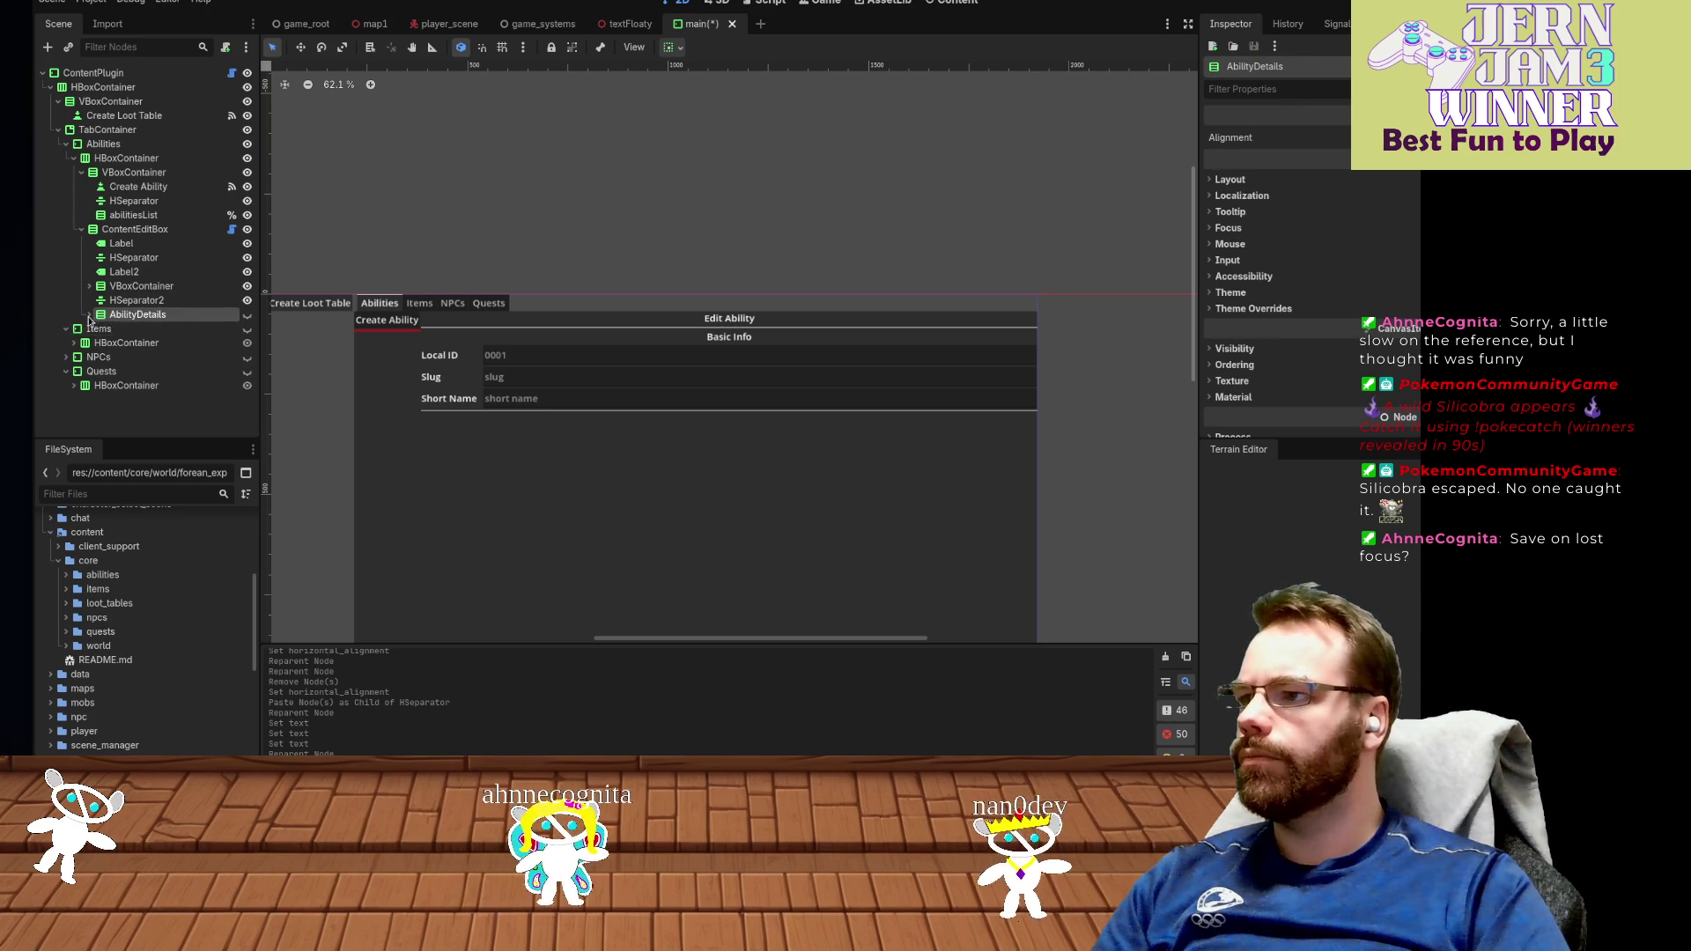
{"action": "left_click", "coordinate": [137, 329]}
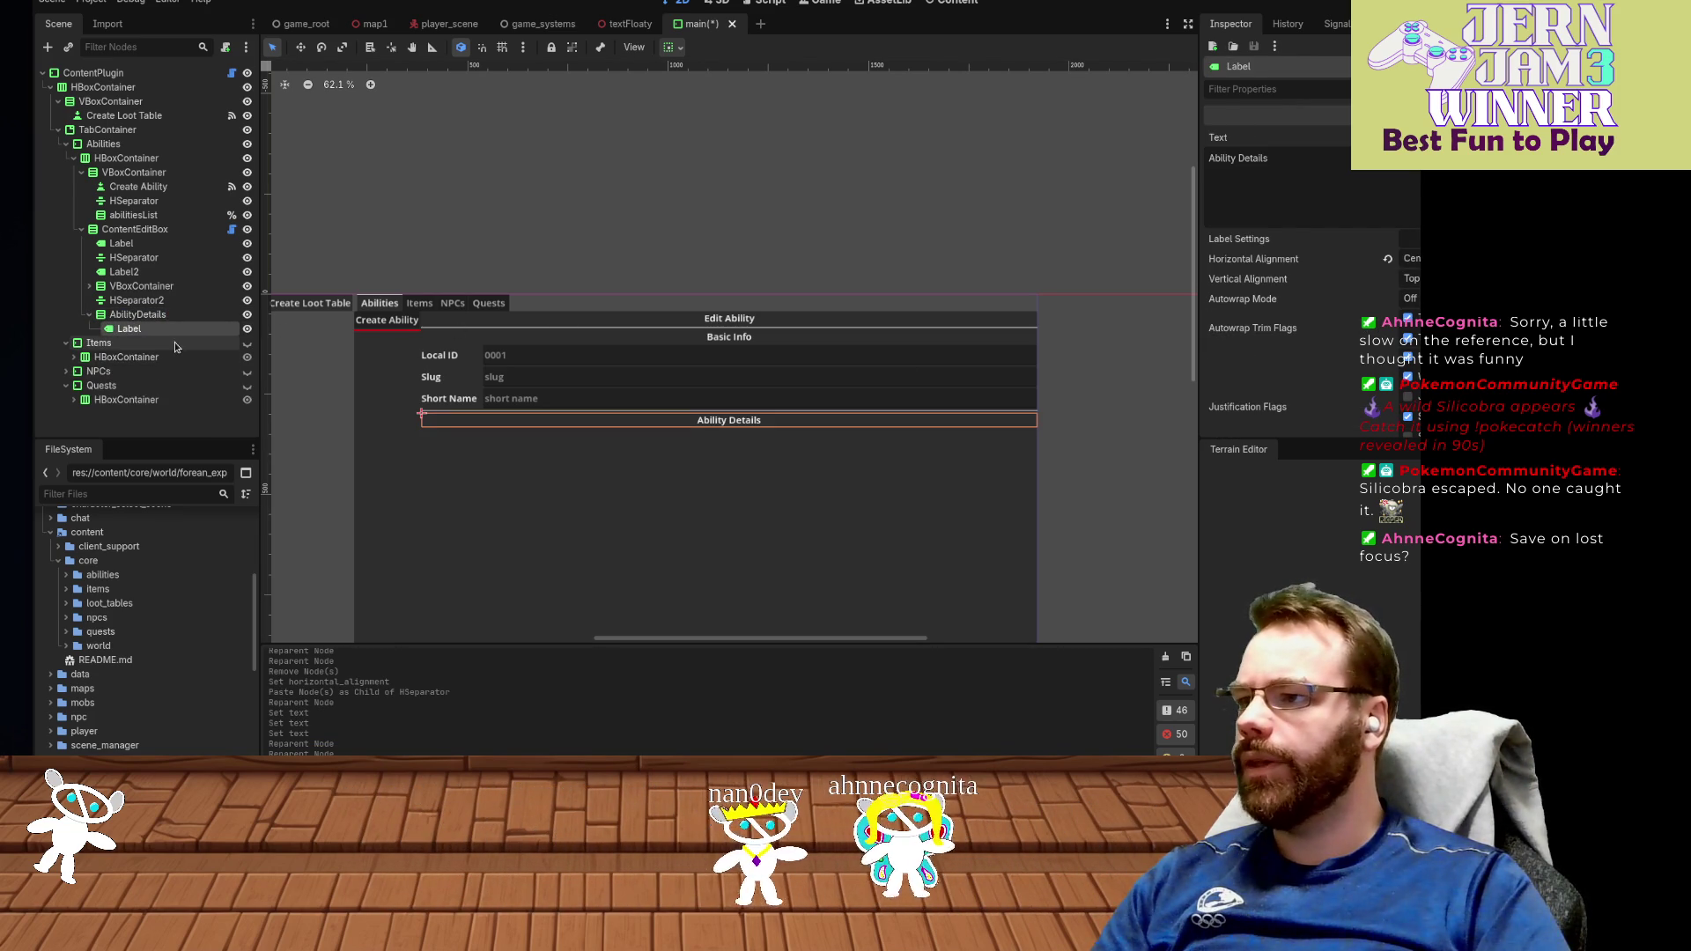
Step: Switch page visibility from Items back to Abilities and save the scene
{"action": "left_click", "coordinate": [248, 344]}
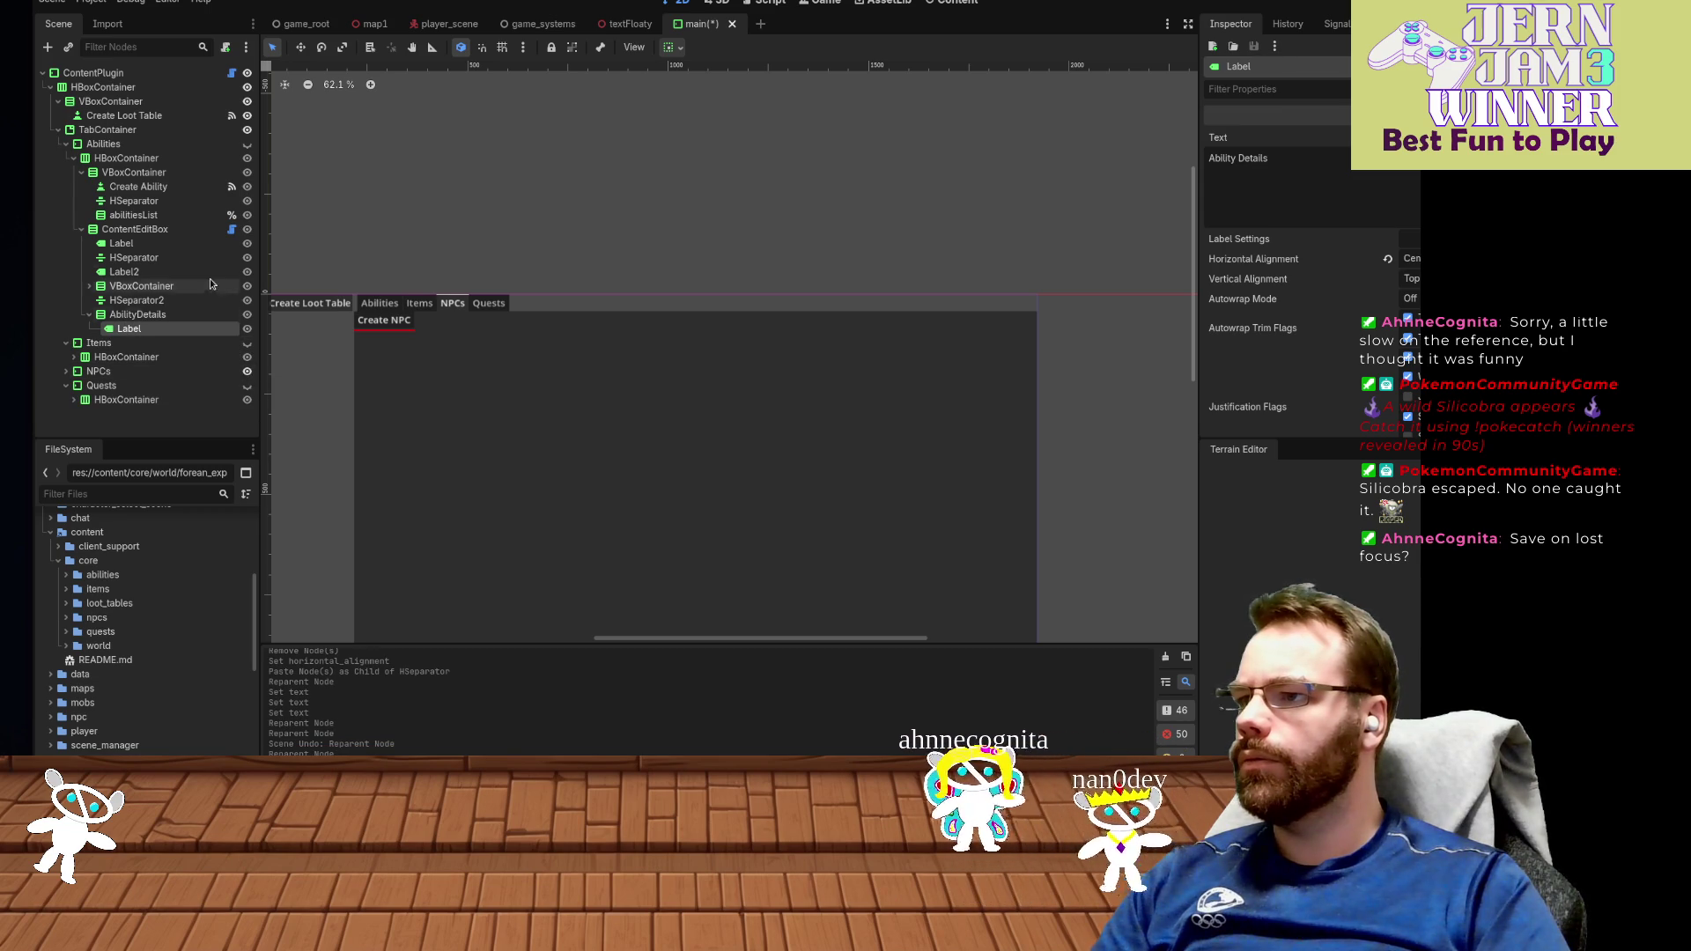
{"action": "left_click", "coordinate": [248, 143]}
{"action": "key", "text": "ctrl+s"}
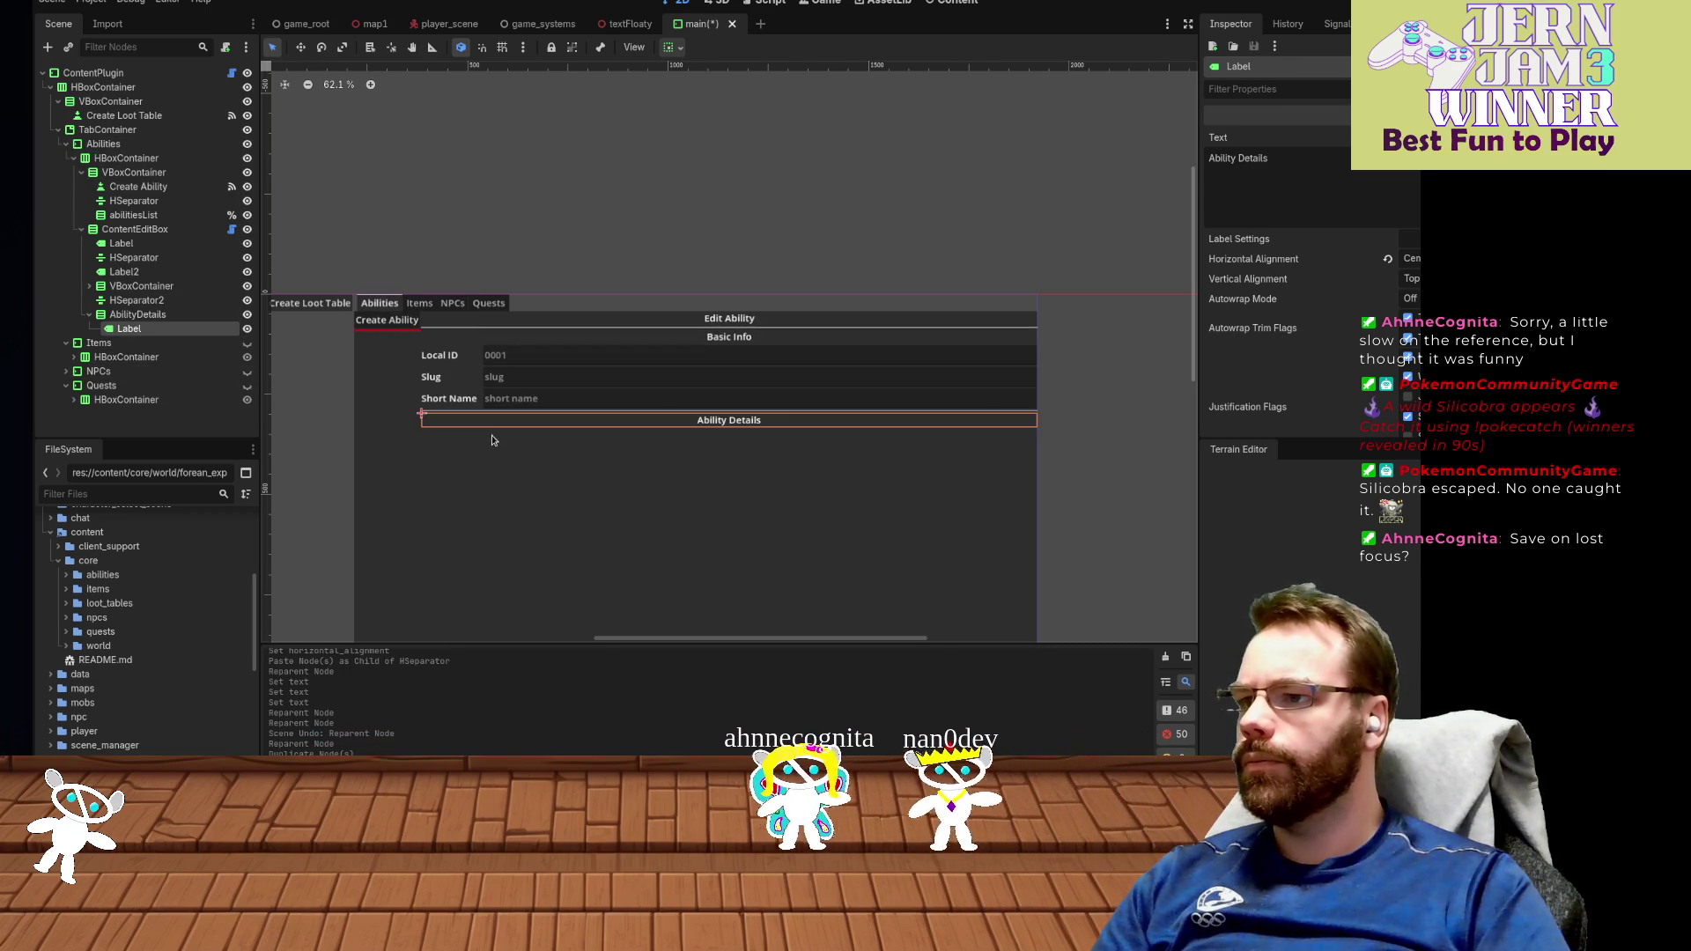
{"action": "scroll", "coordinate": [560, 473], "scroll_direction": "up", "scroll_amount": 2}
{"action": "scroll", "coordinate": [611, 366], "scroll_direction": "down", "scroll_amount": 2}
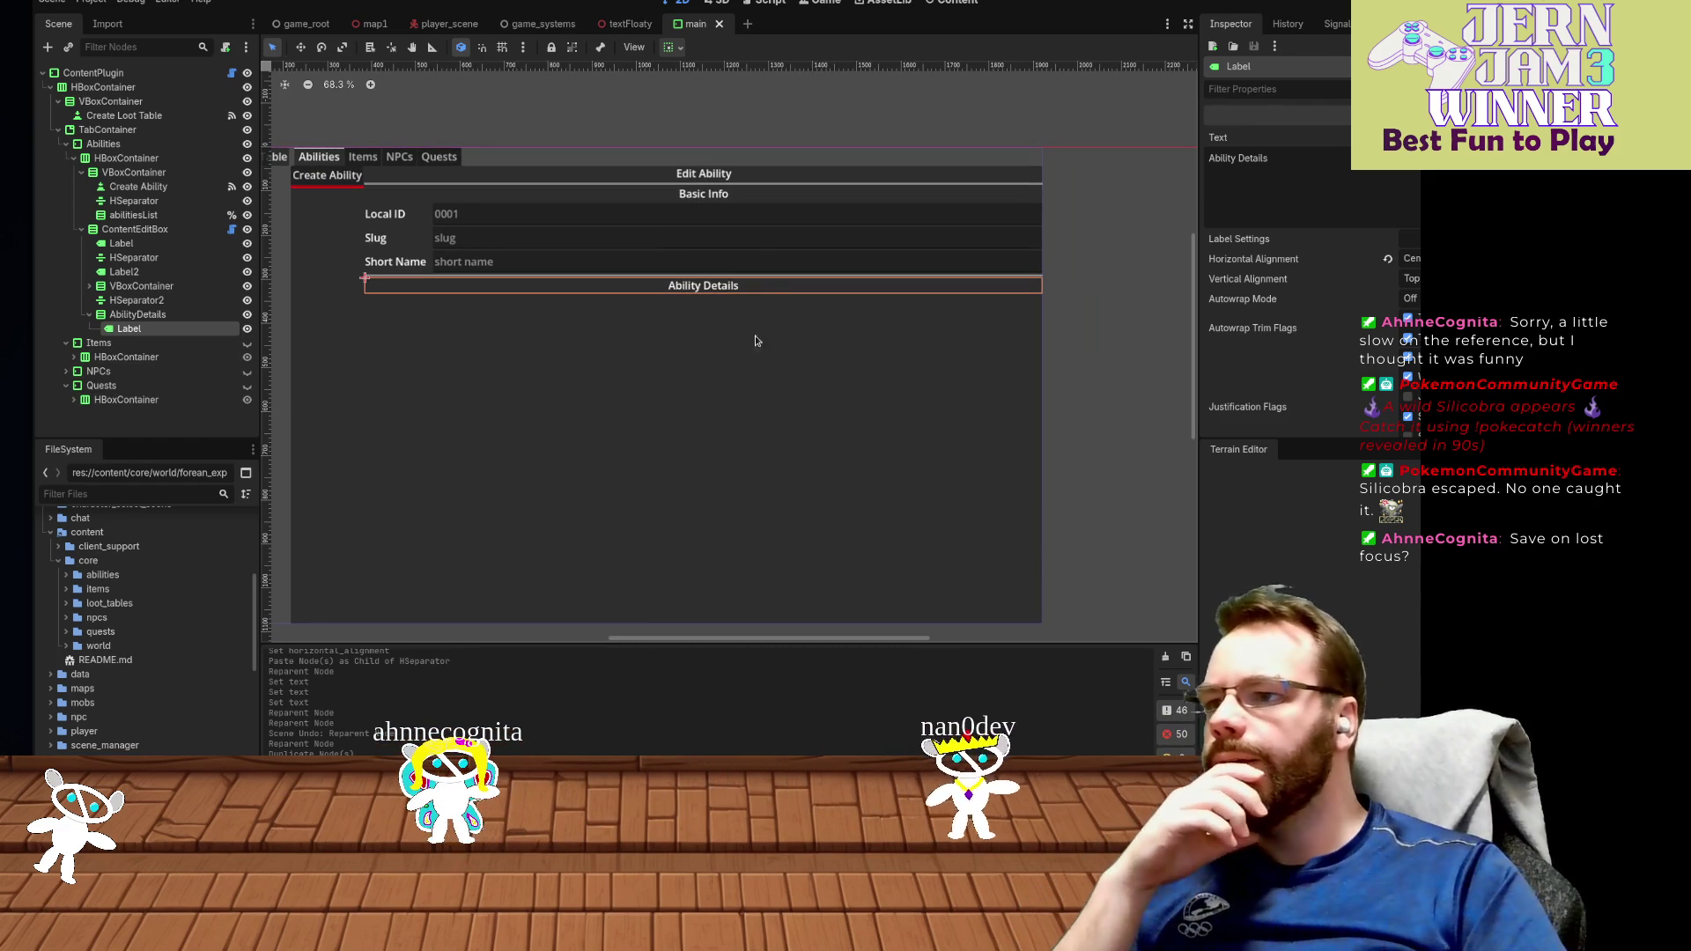
{"action": "left_click", "coordinate": [129, 316]}
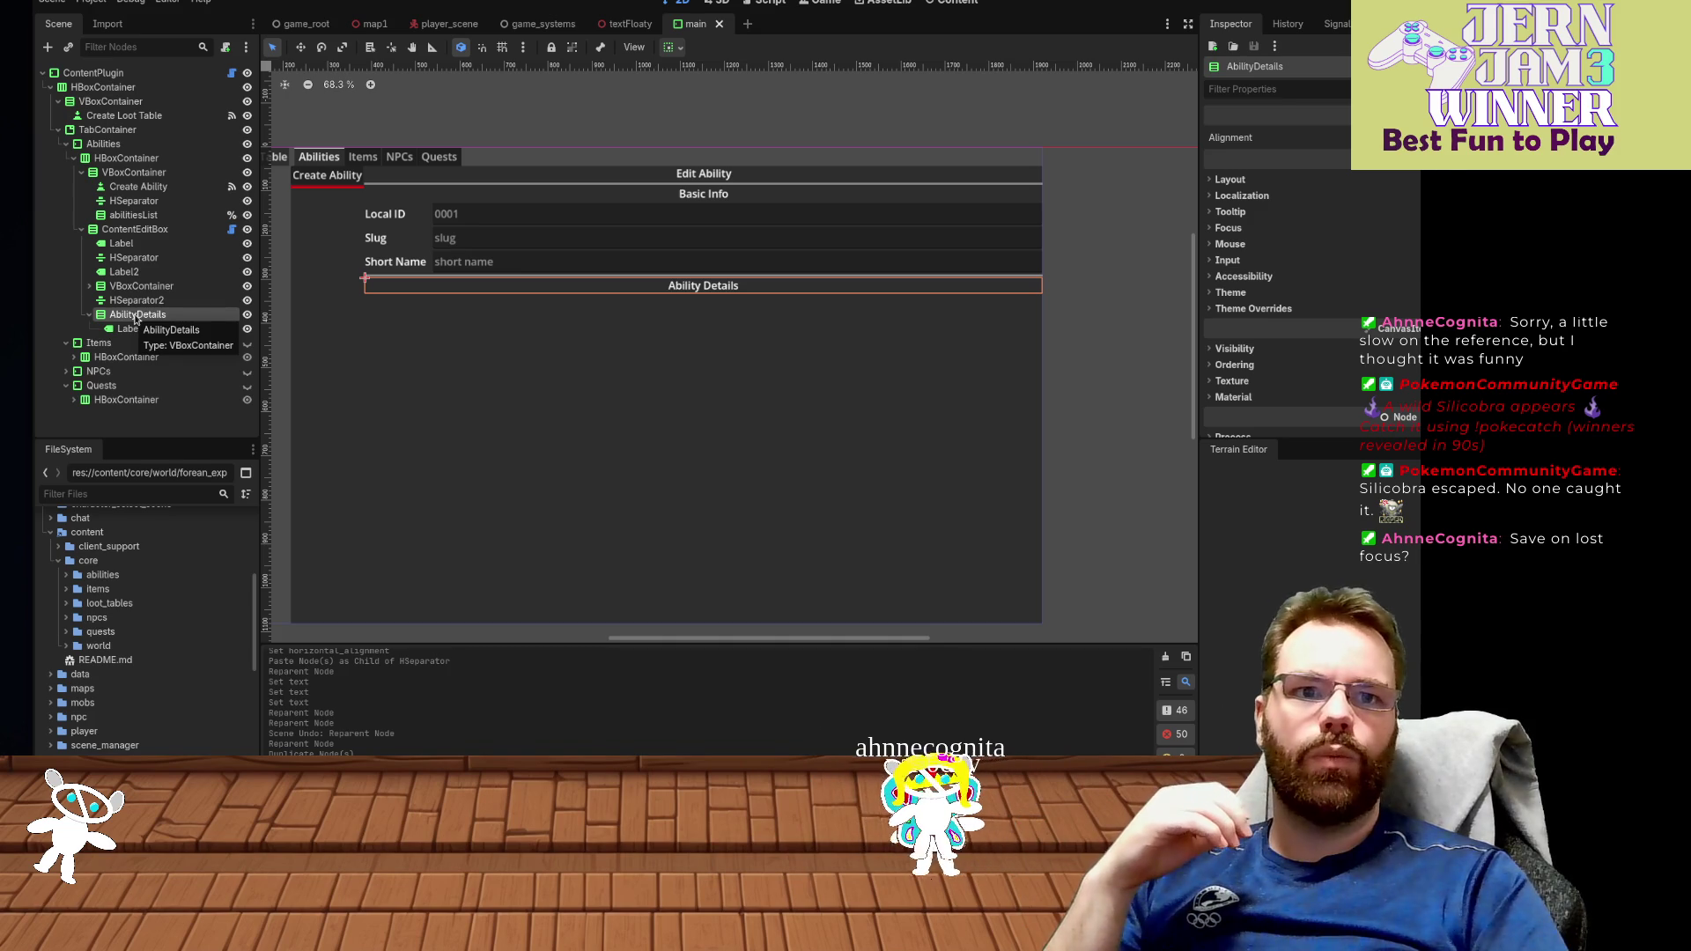
Step: Add an OptionButton dropdown as a child of AbilityDetails
{"action": "right_click", "coordinate": [135, 319]}
{"action": "left_click", "coordinate": [267, 331]}
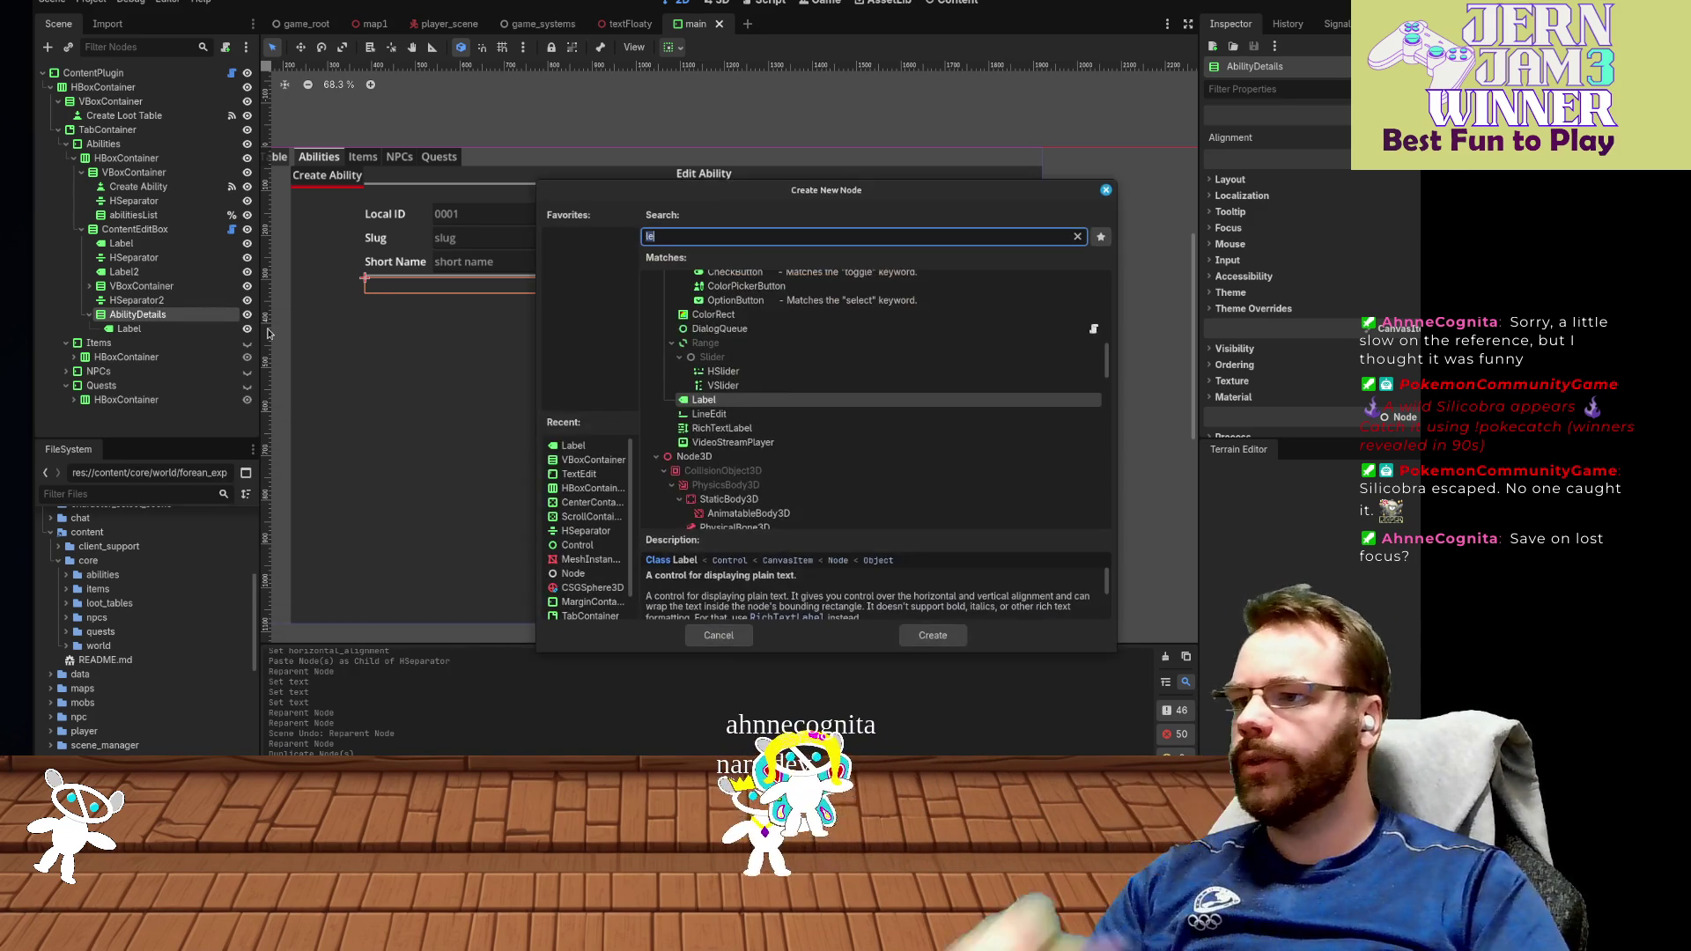
{"action": "type", "text": "drop"}
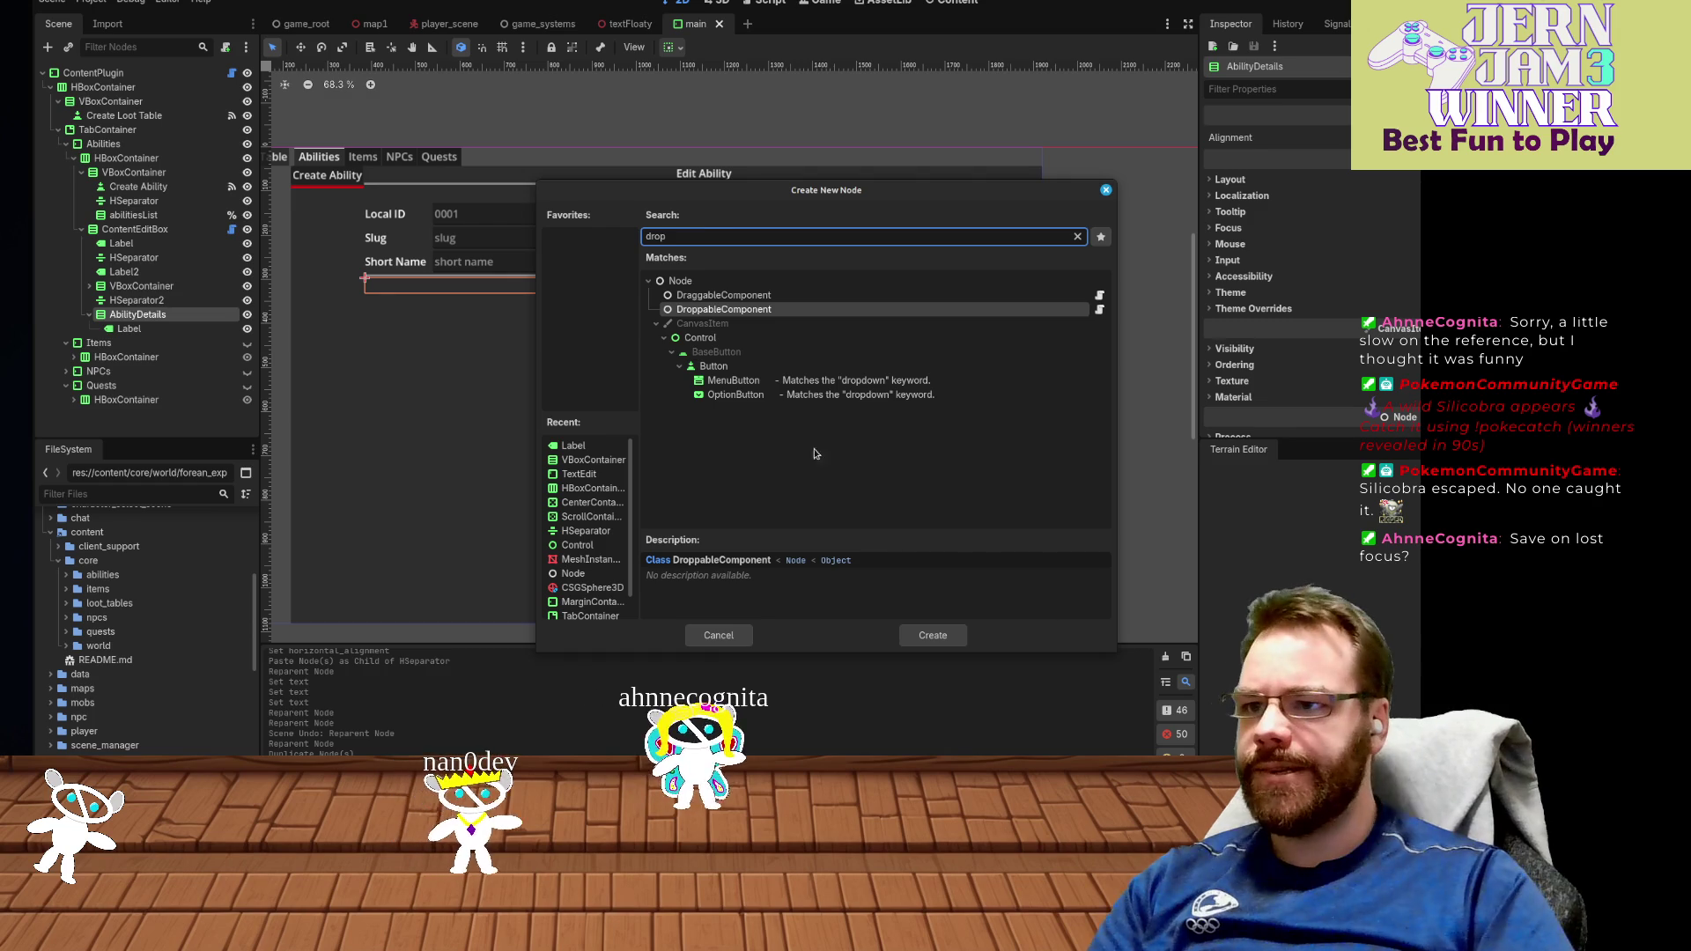
{"action": "left_click", "coordinate": [762, 395]}
{"action": "double_click", "coordinate": [761, 394]}
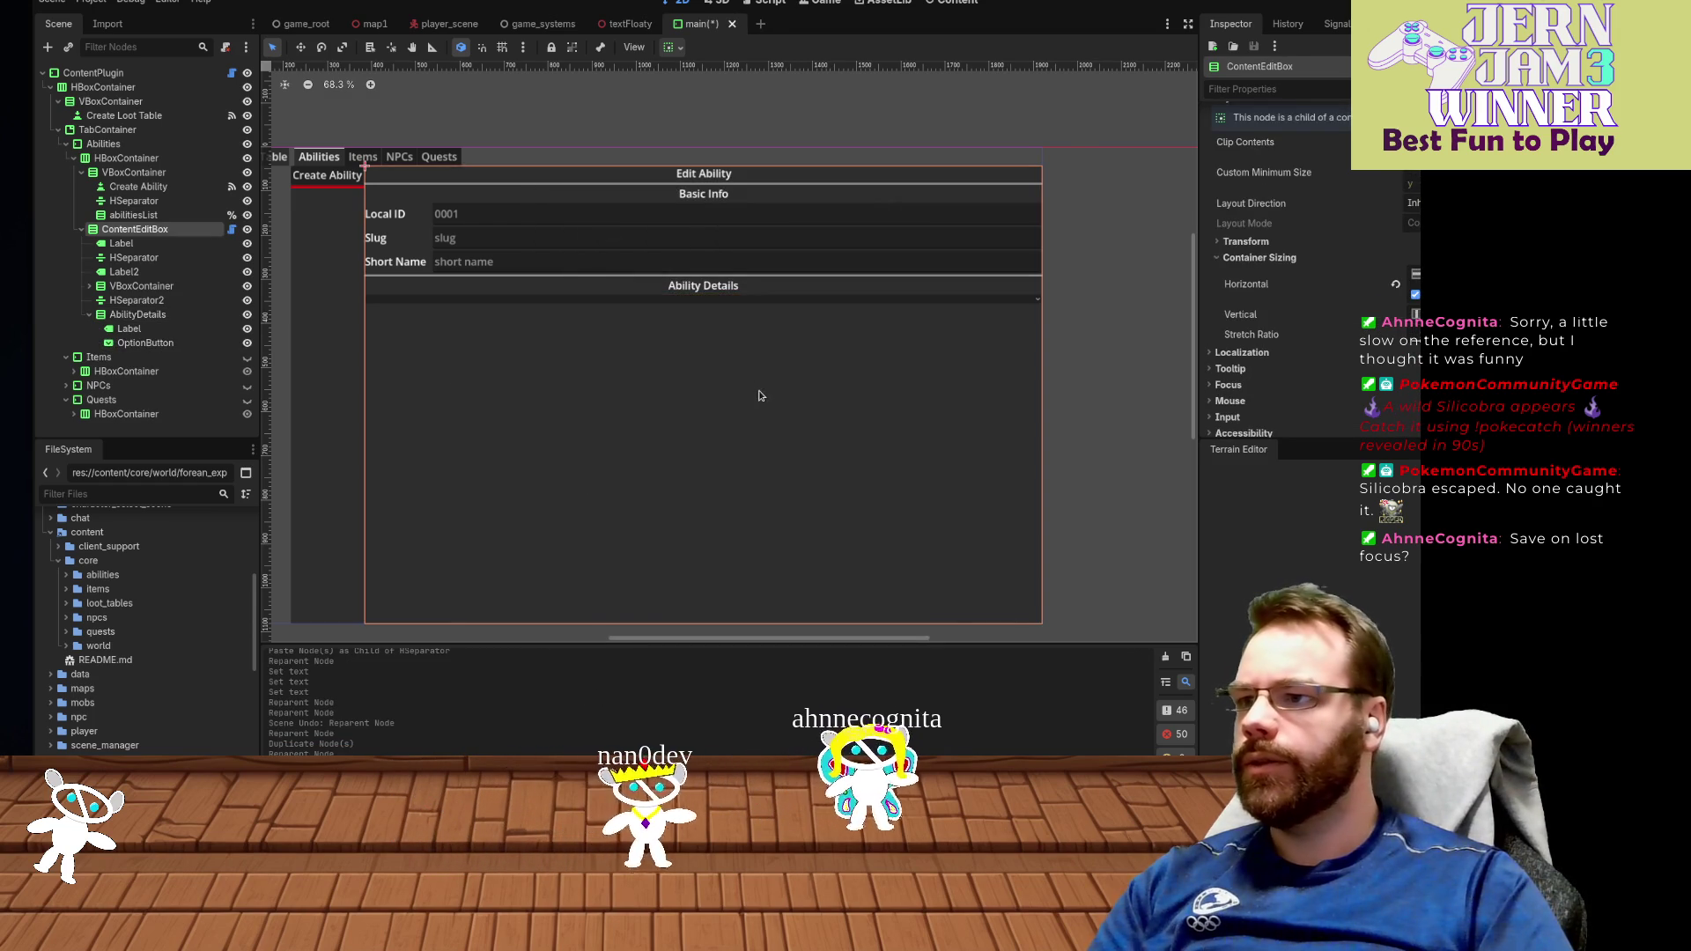
Step: Add an item entry 'A' to the OptionButton's Items and save the scene
{"action": "left_click", "coordinate": [676, 296]}
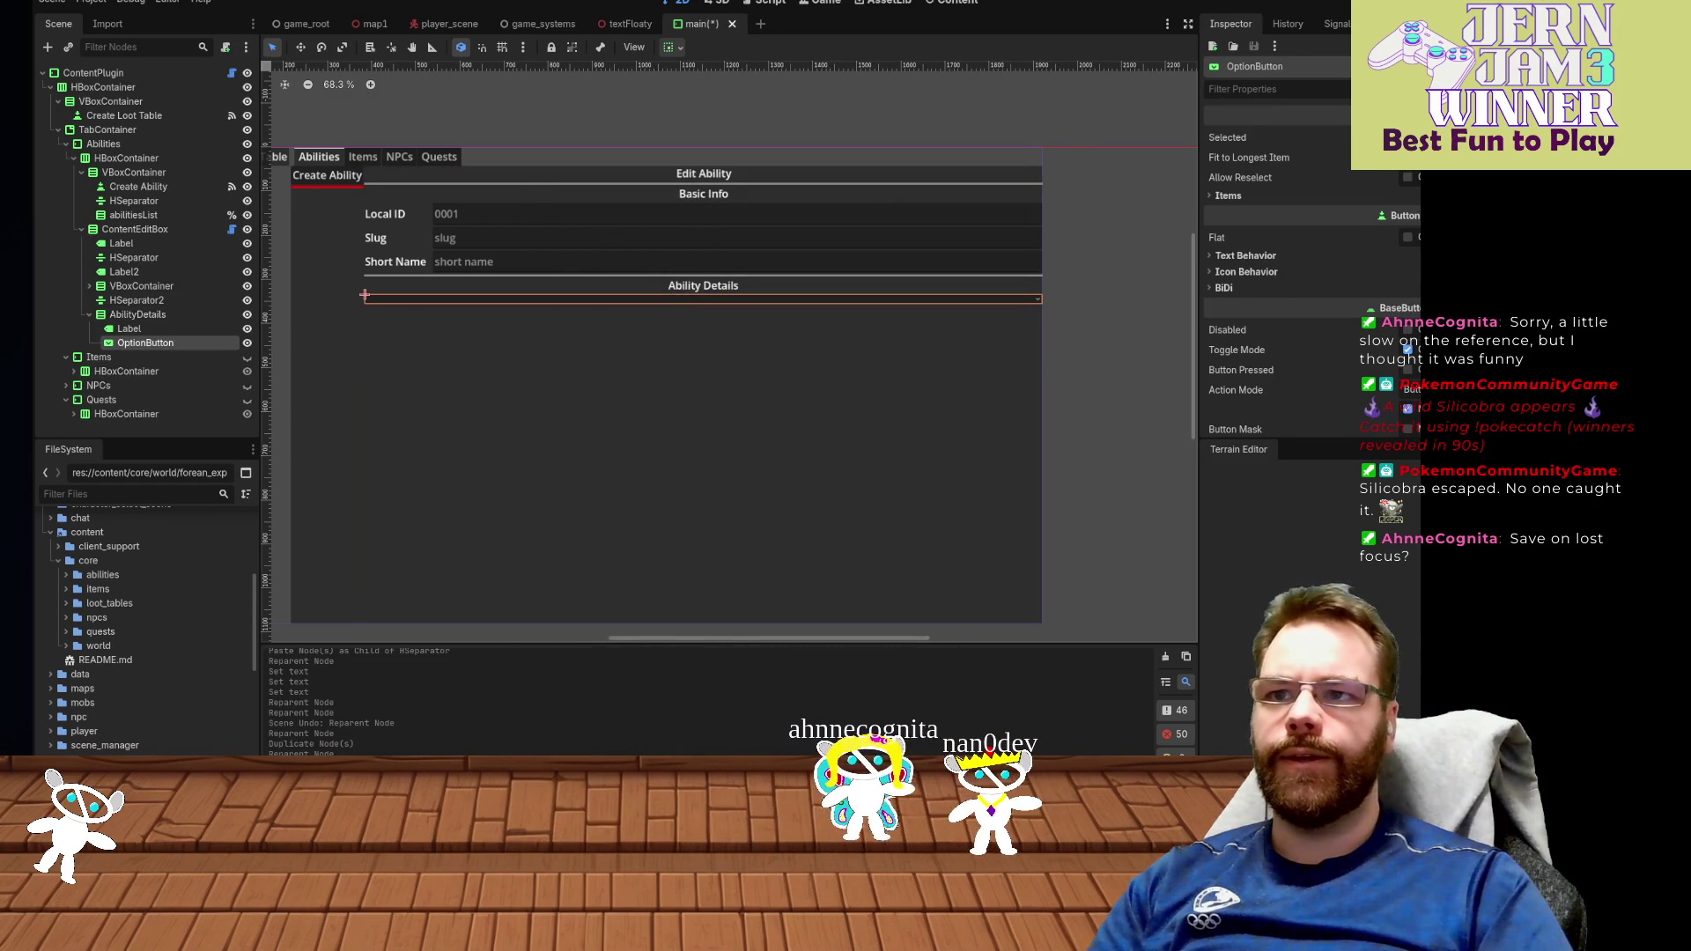
{"action": "left_click", "coordinate": [1224, 195]}
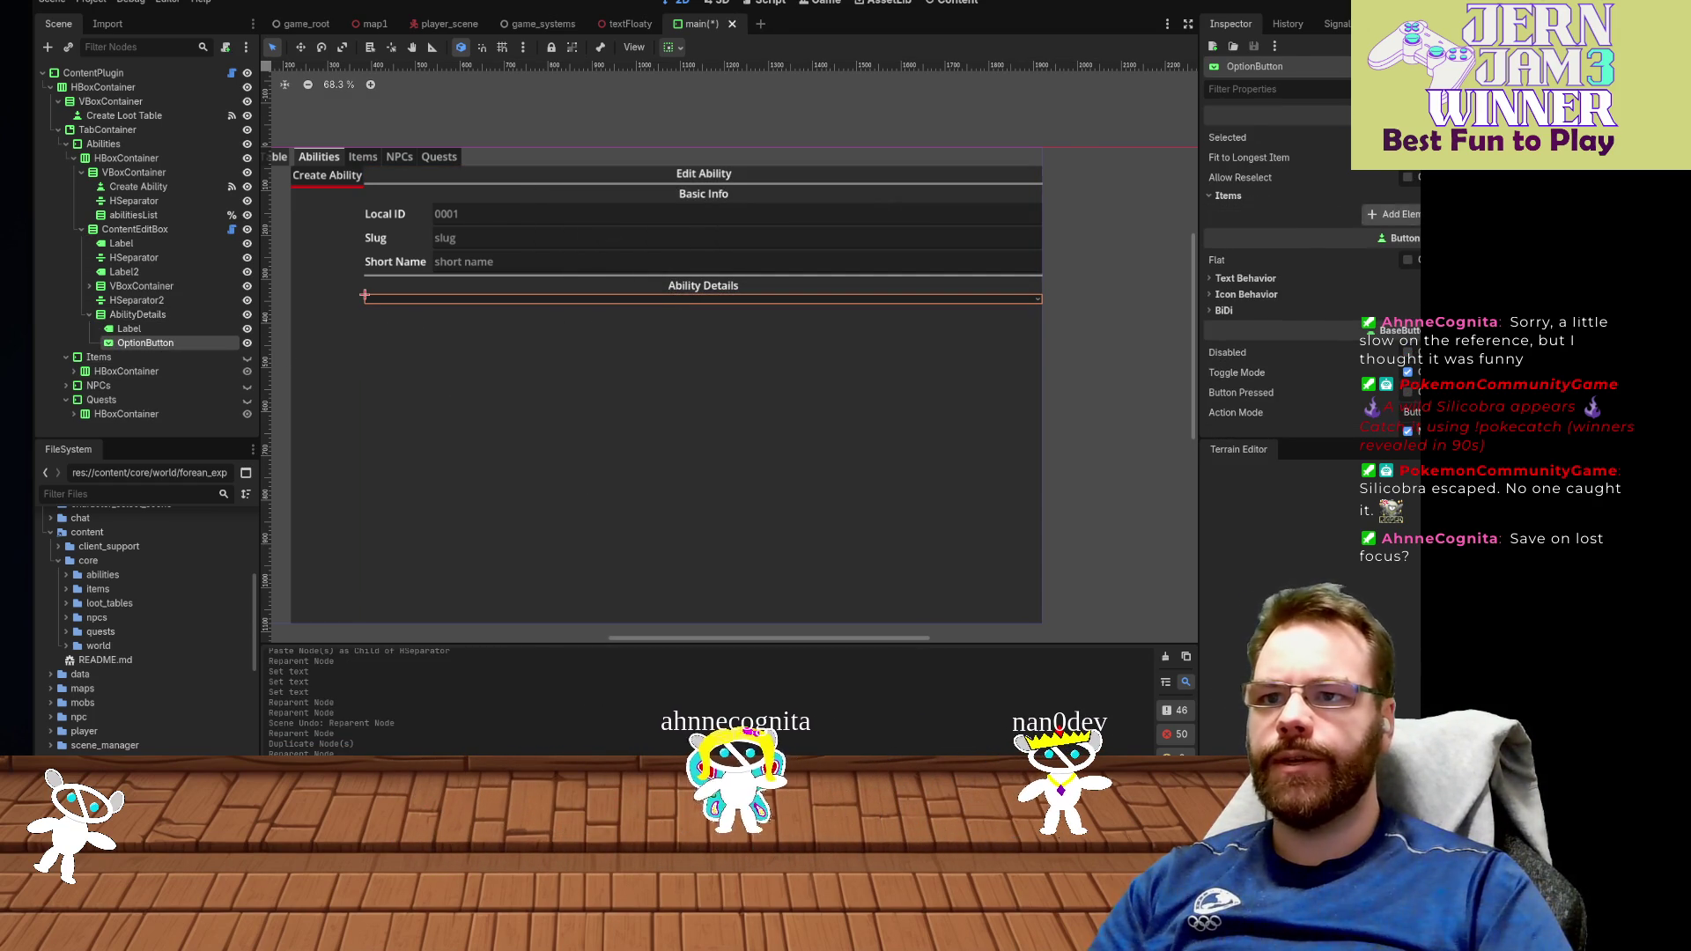
{"action": "left_click", "coordinate": [1400, 214]}
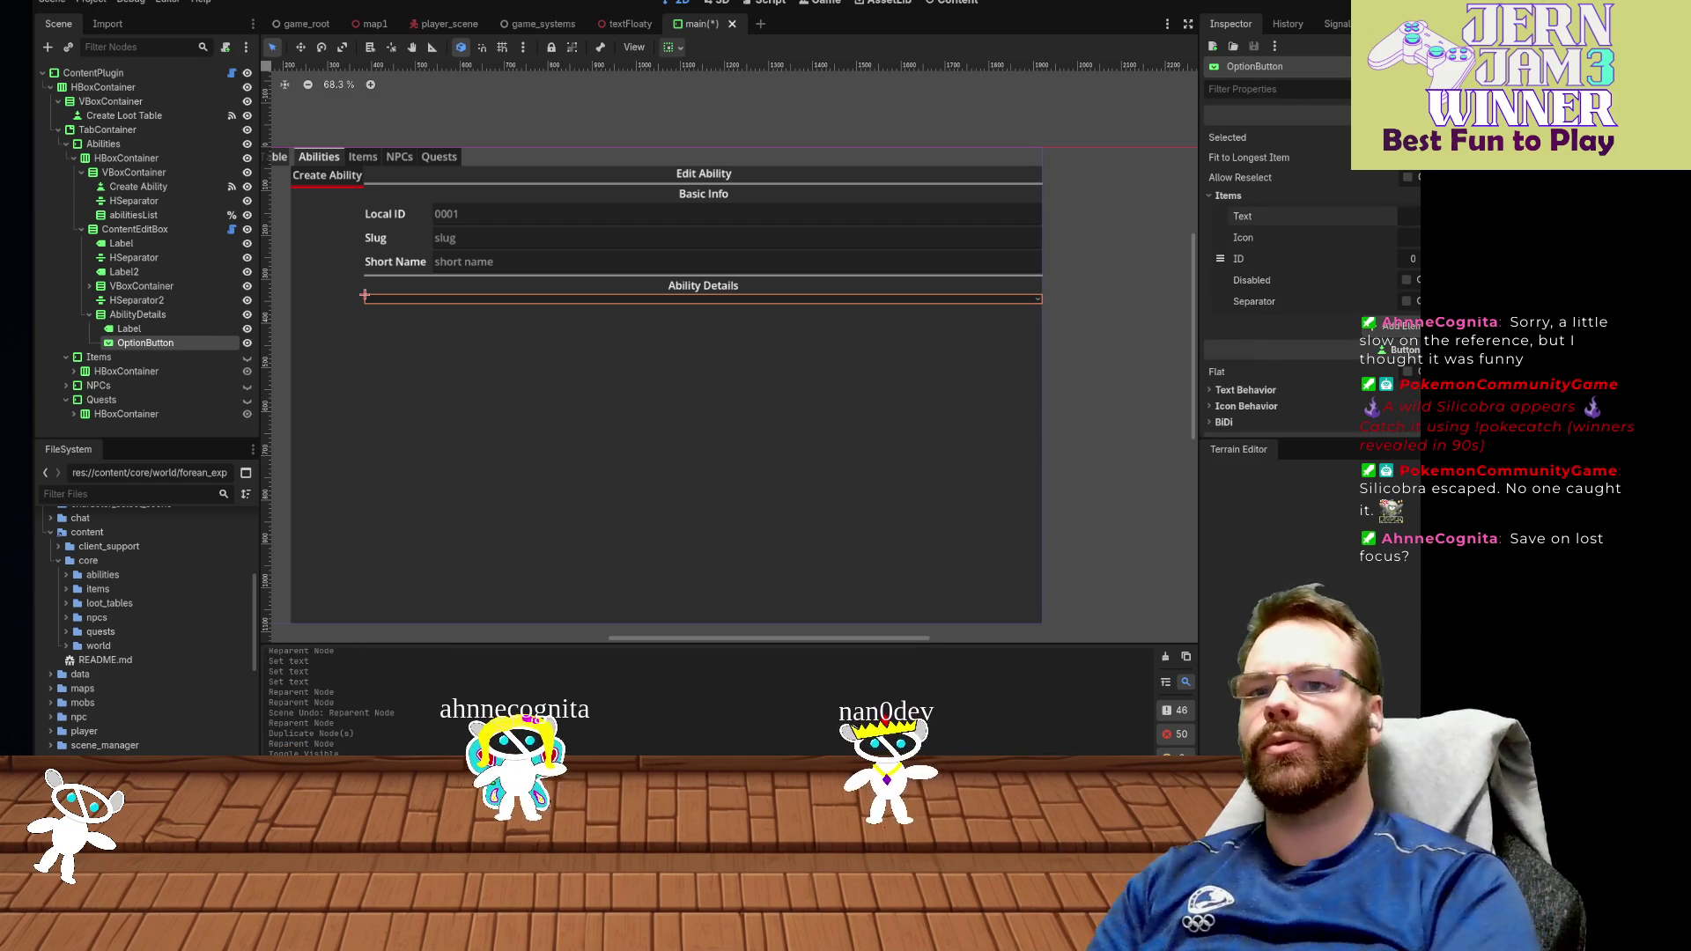
{"action": "type", "text": "Atta"}
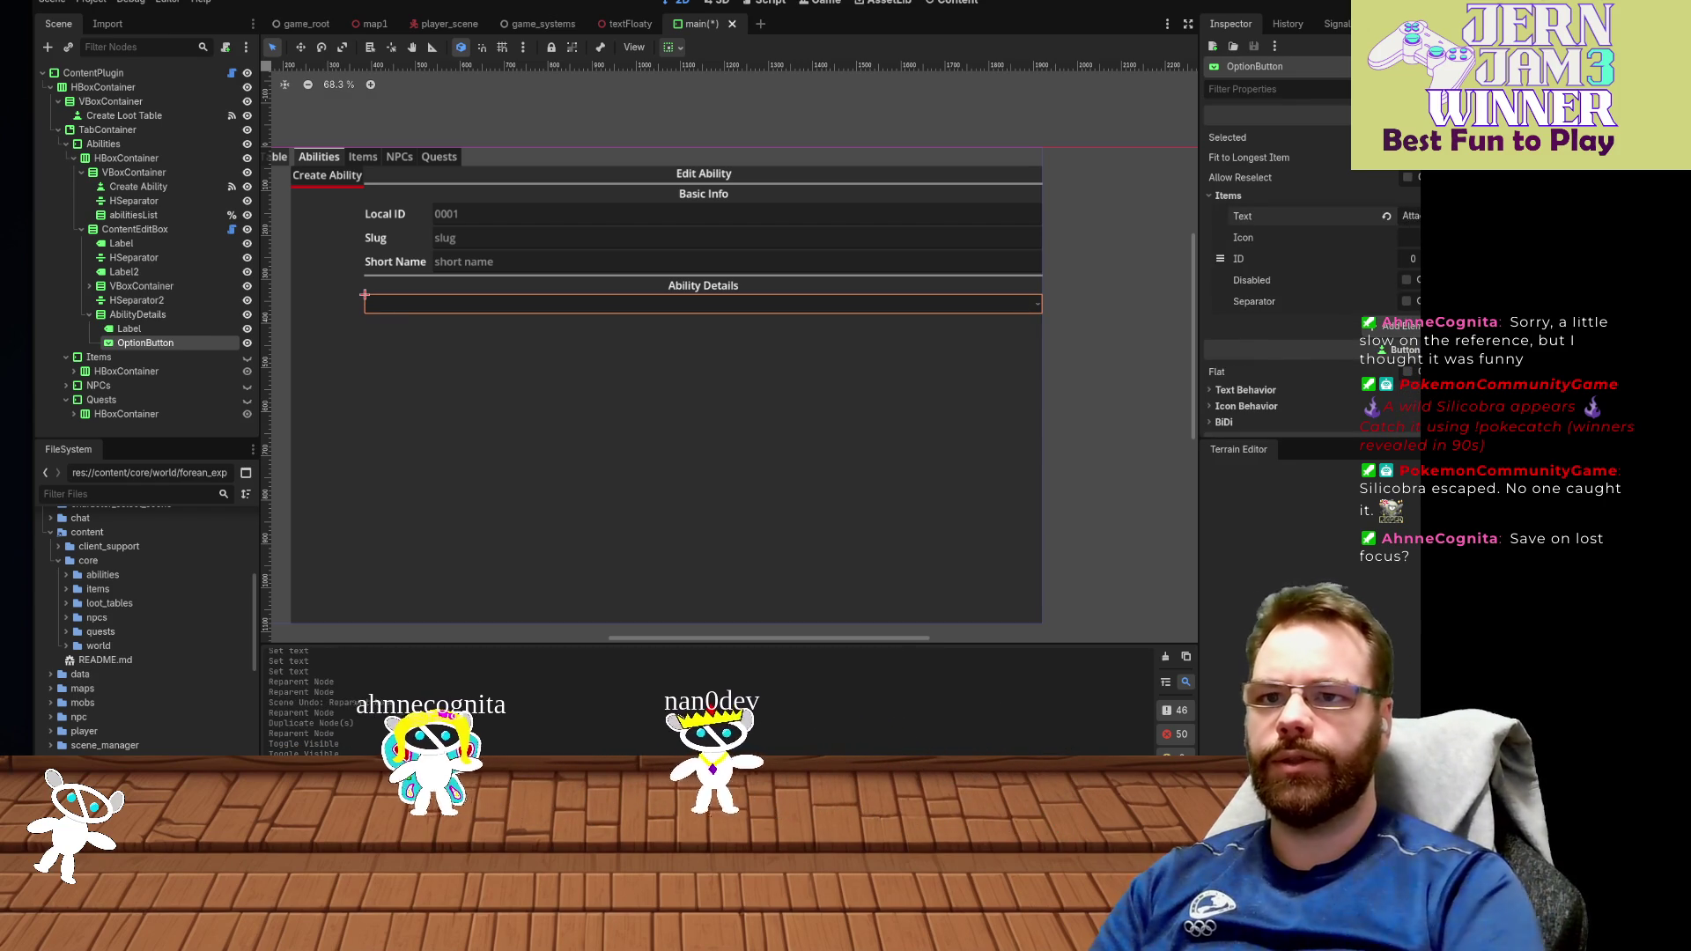
{"action": "key", "text": "ctrl+s"}
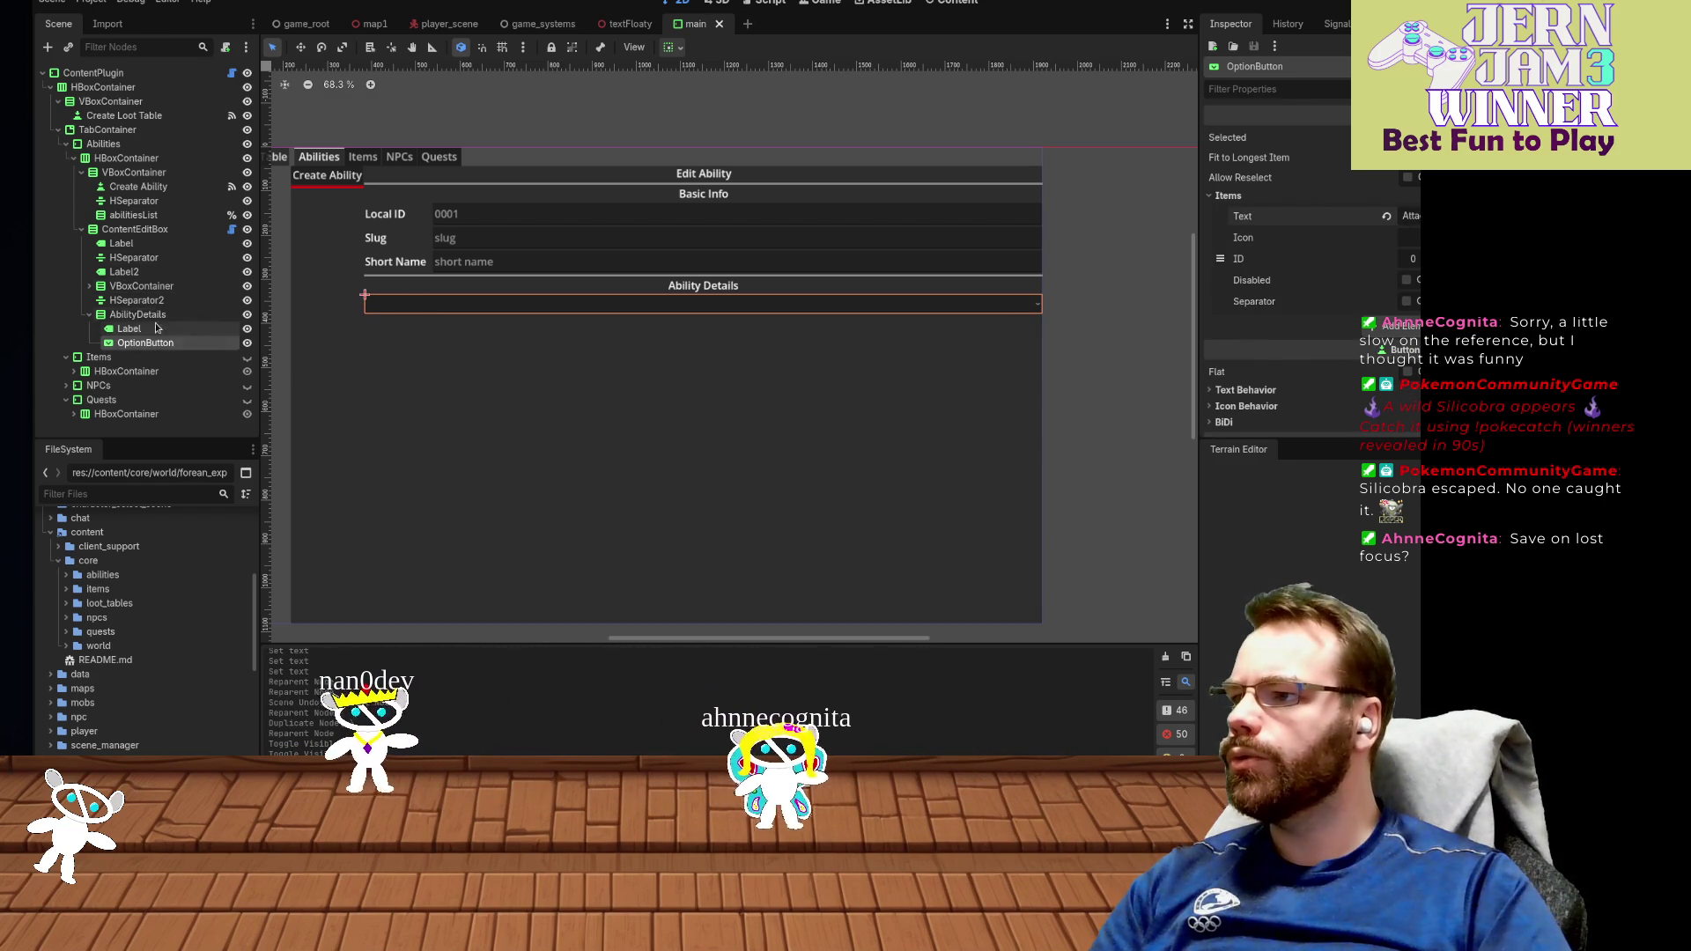
{"action": "left_click", "coordinate": [89, 285]}
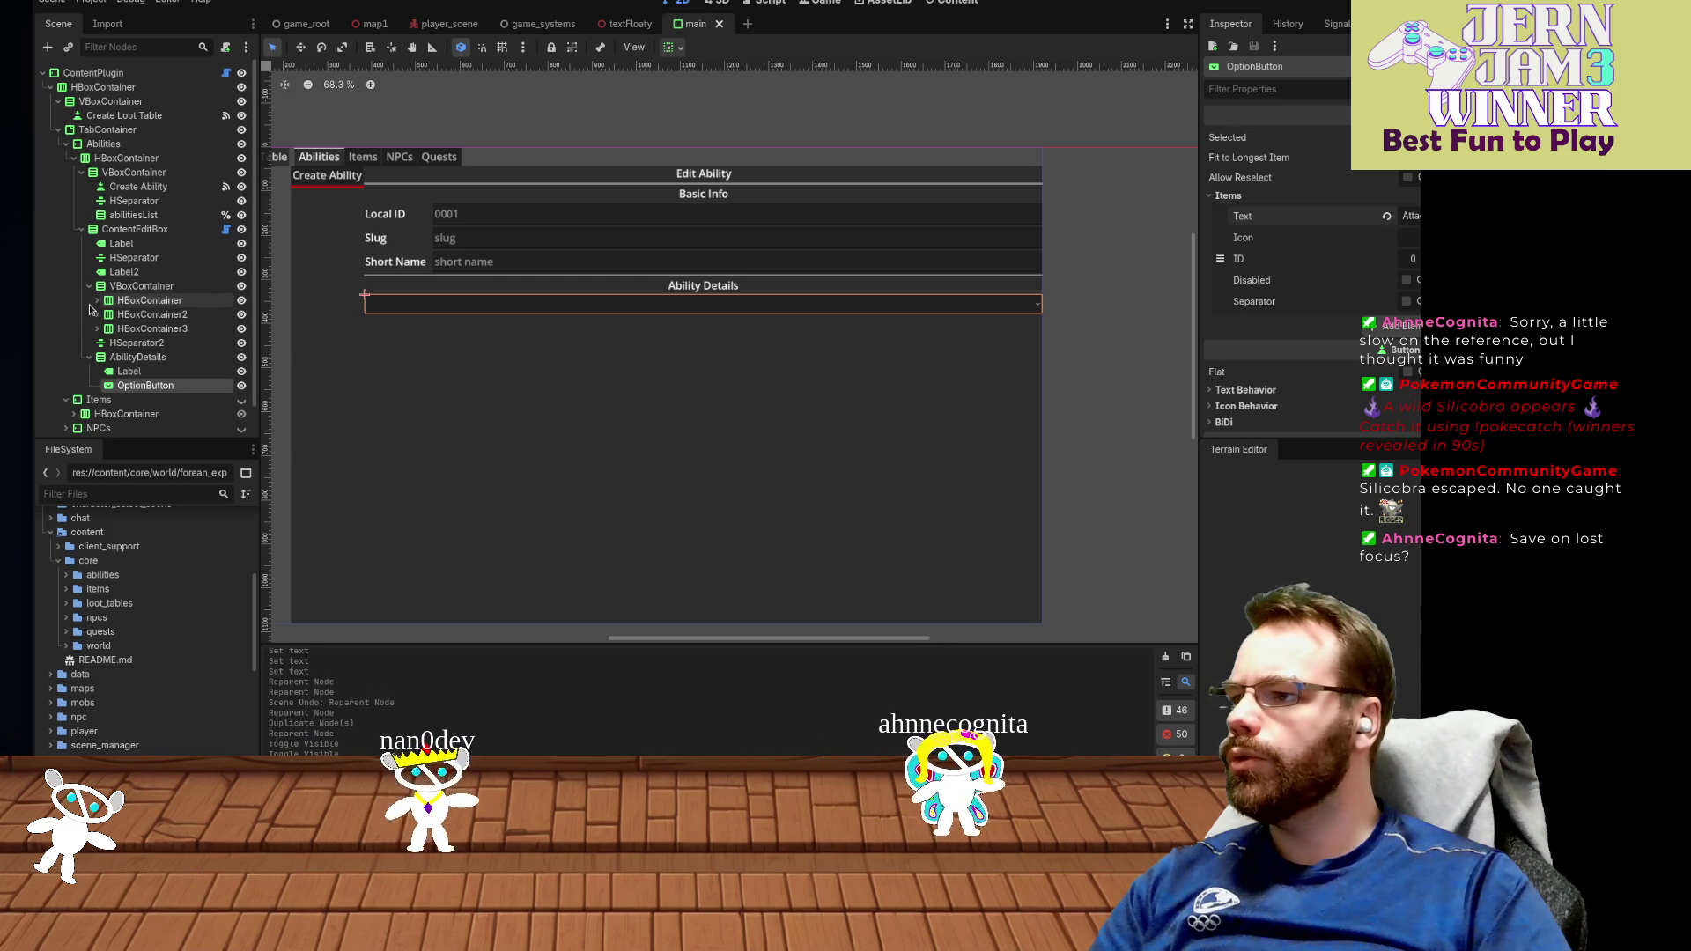
{"action": "key", "text": "Up"}
{"action": "left_click", "coordinate": [145, 389]}
Step: Reparent the OptionButton into a new HBoxContainer
{"action": "right_click", "coordinate": [143, 392]}
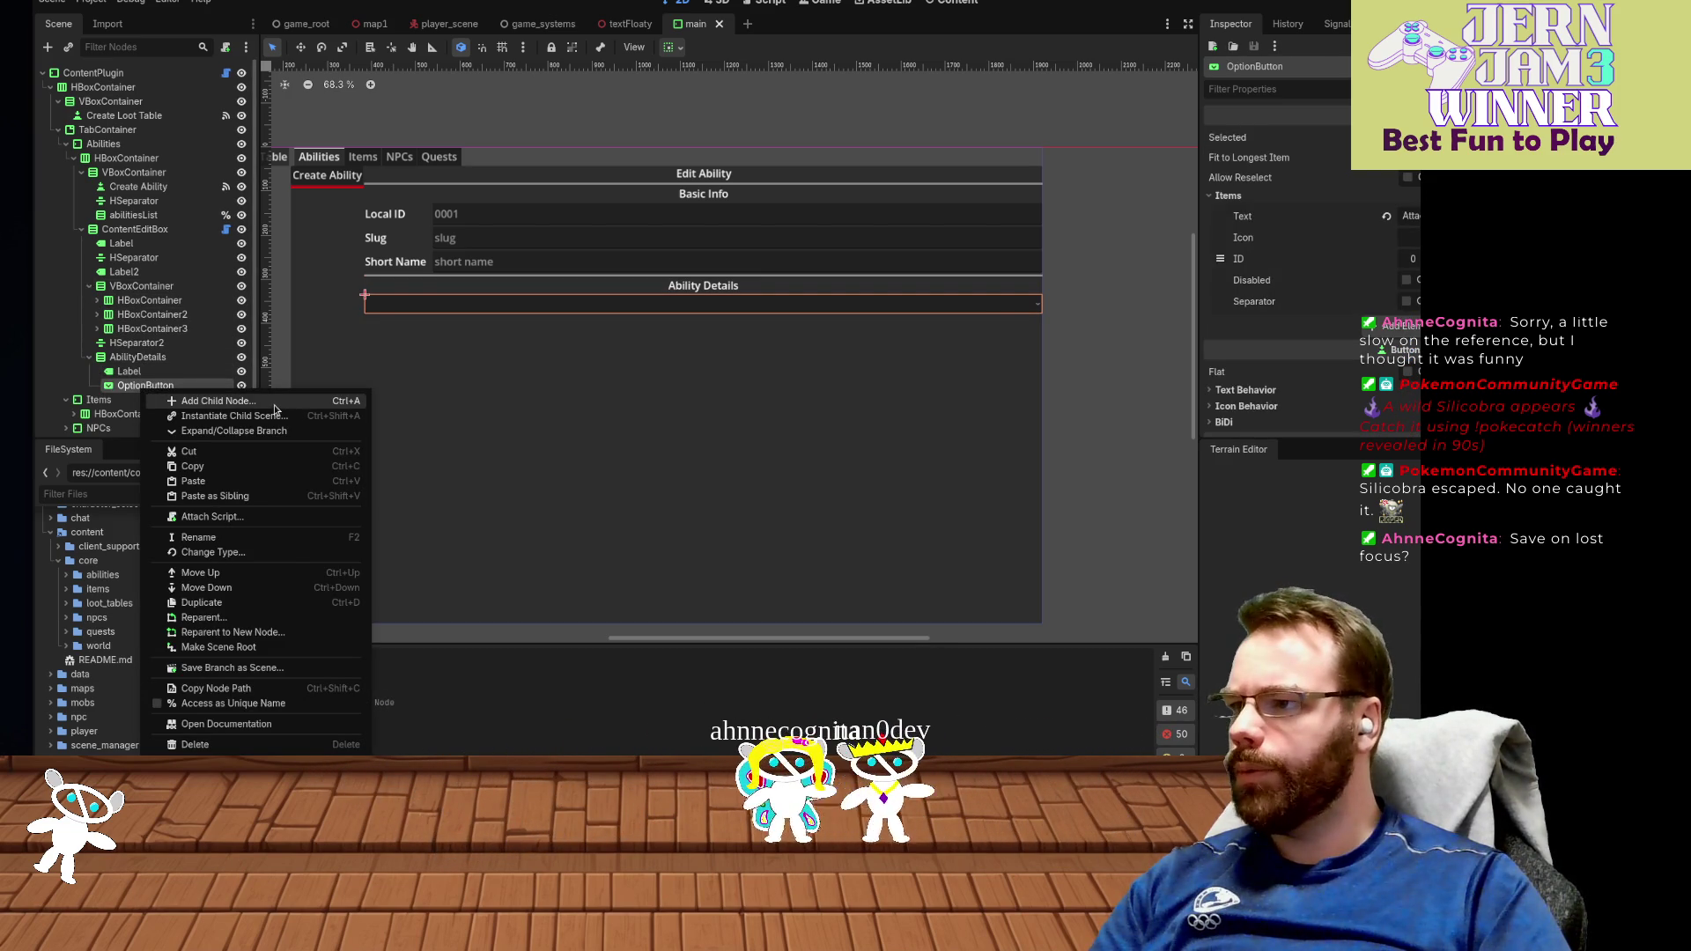
{"action": "left_click", "coordinate": [274, 632]}
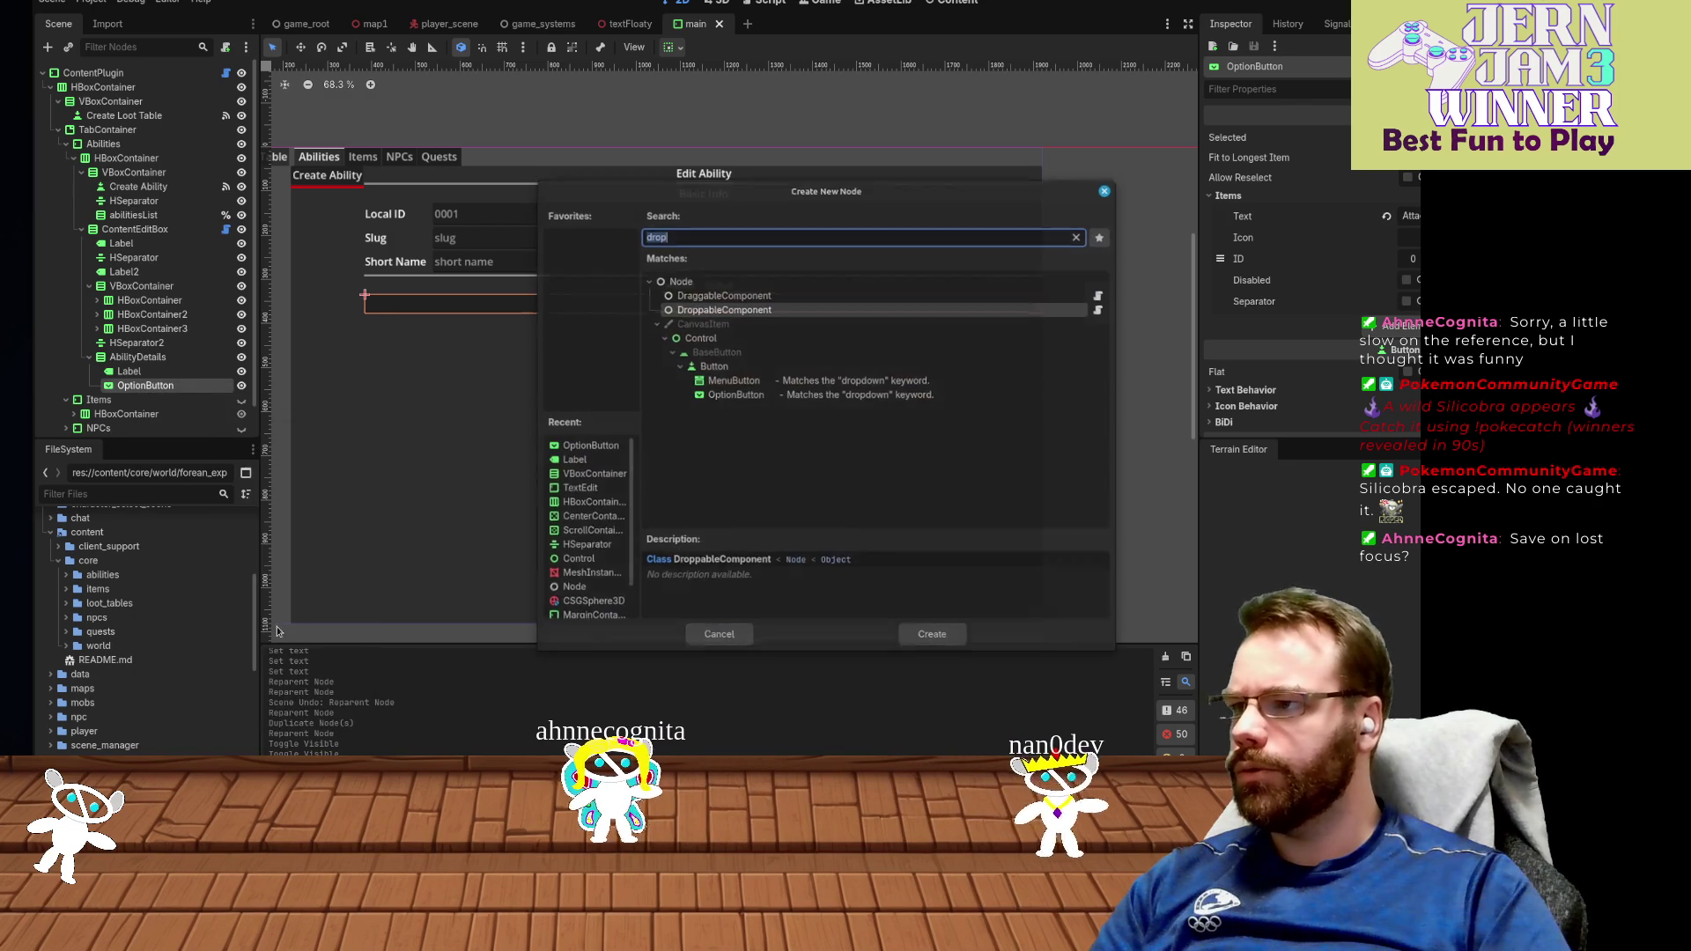
{"action": "type", "text": "hb"}
{"action": "key", "text": "Return"}
Step: Add a Label to the HBoxContainer above the OptionButton and save the scene
{"action": "right_click", "coordinate": [162, 389]}
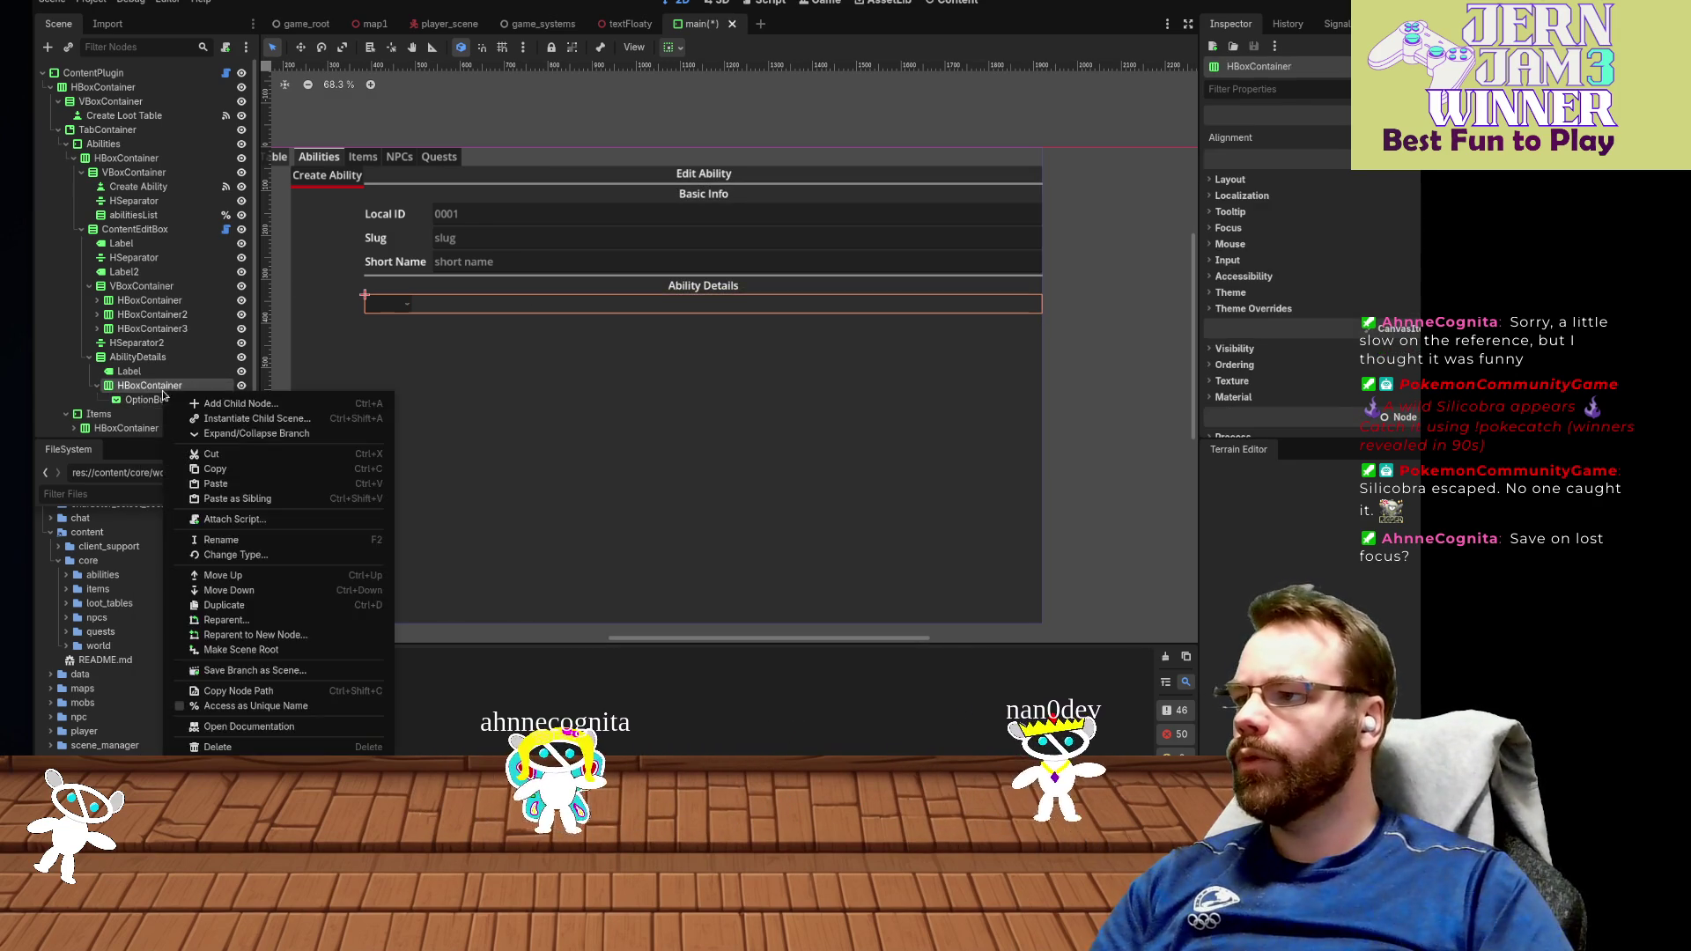
{"action": "left_click", "coordinate": [240, 403]}
{"action": "type", "text": "lbl"}
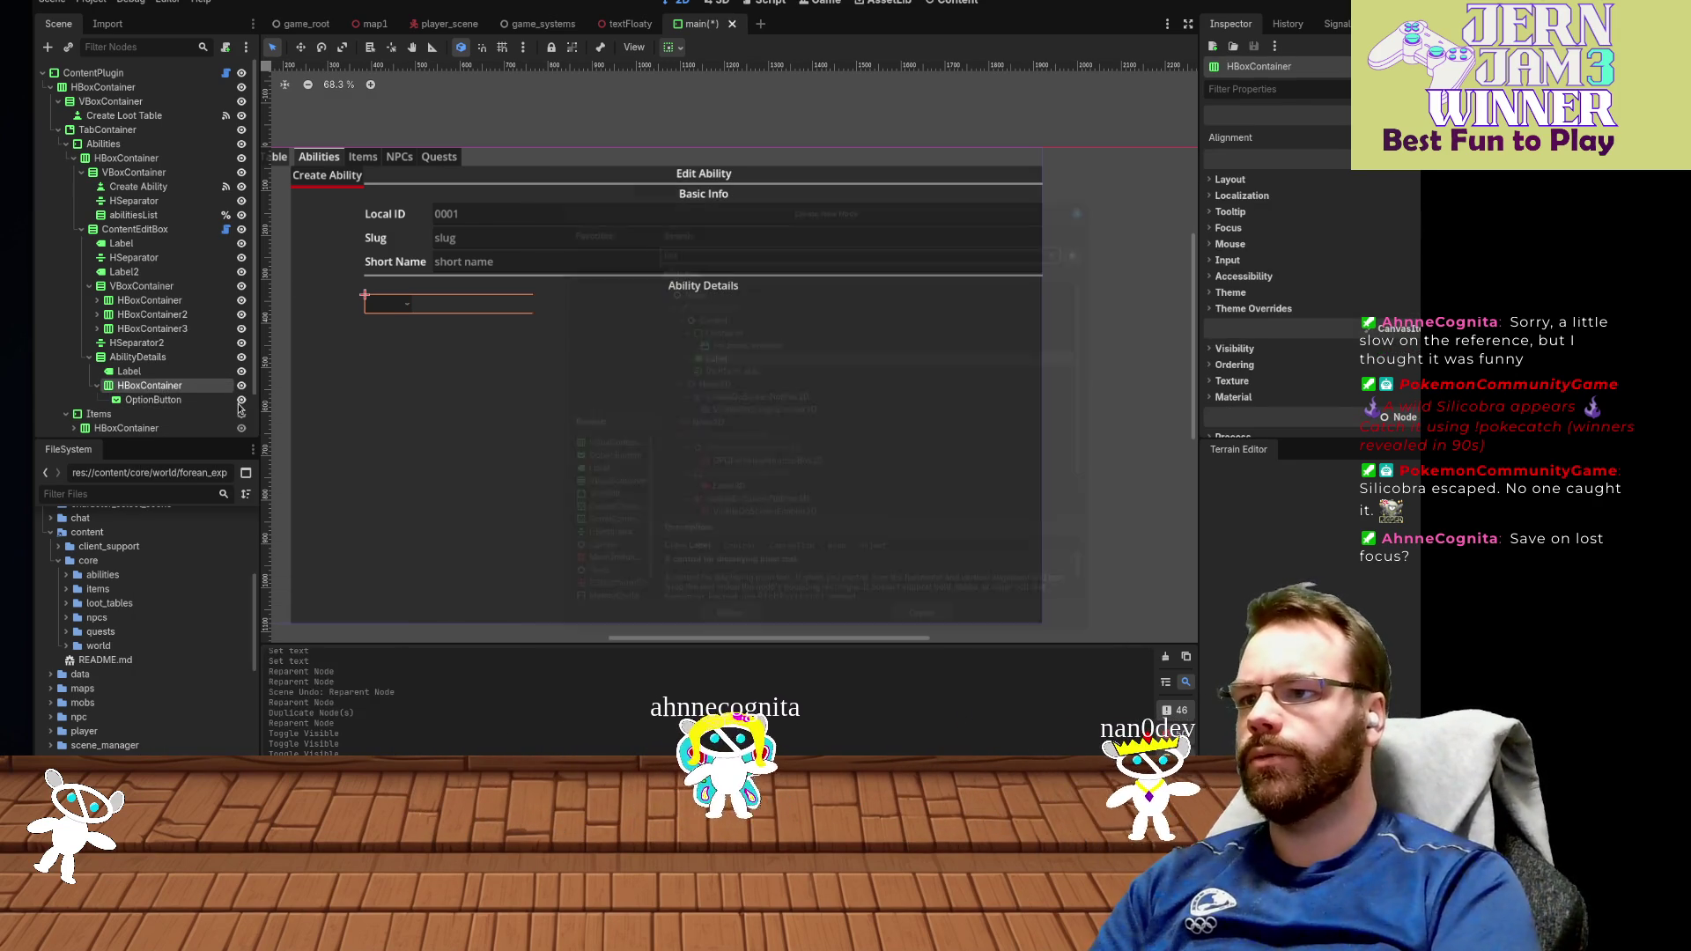
{"action": "key", "text": "Return"}
{"action": "left_click_drag", "start_coordinate": [143, 411], "coordinate": [156, 398]}
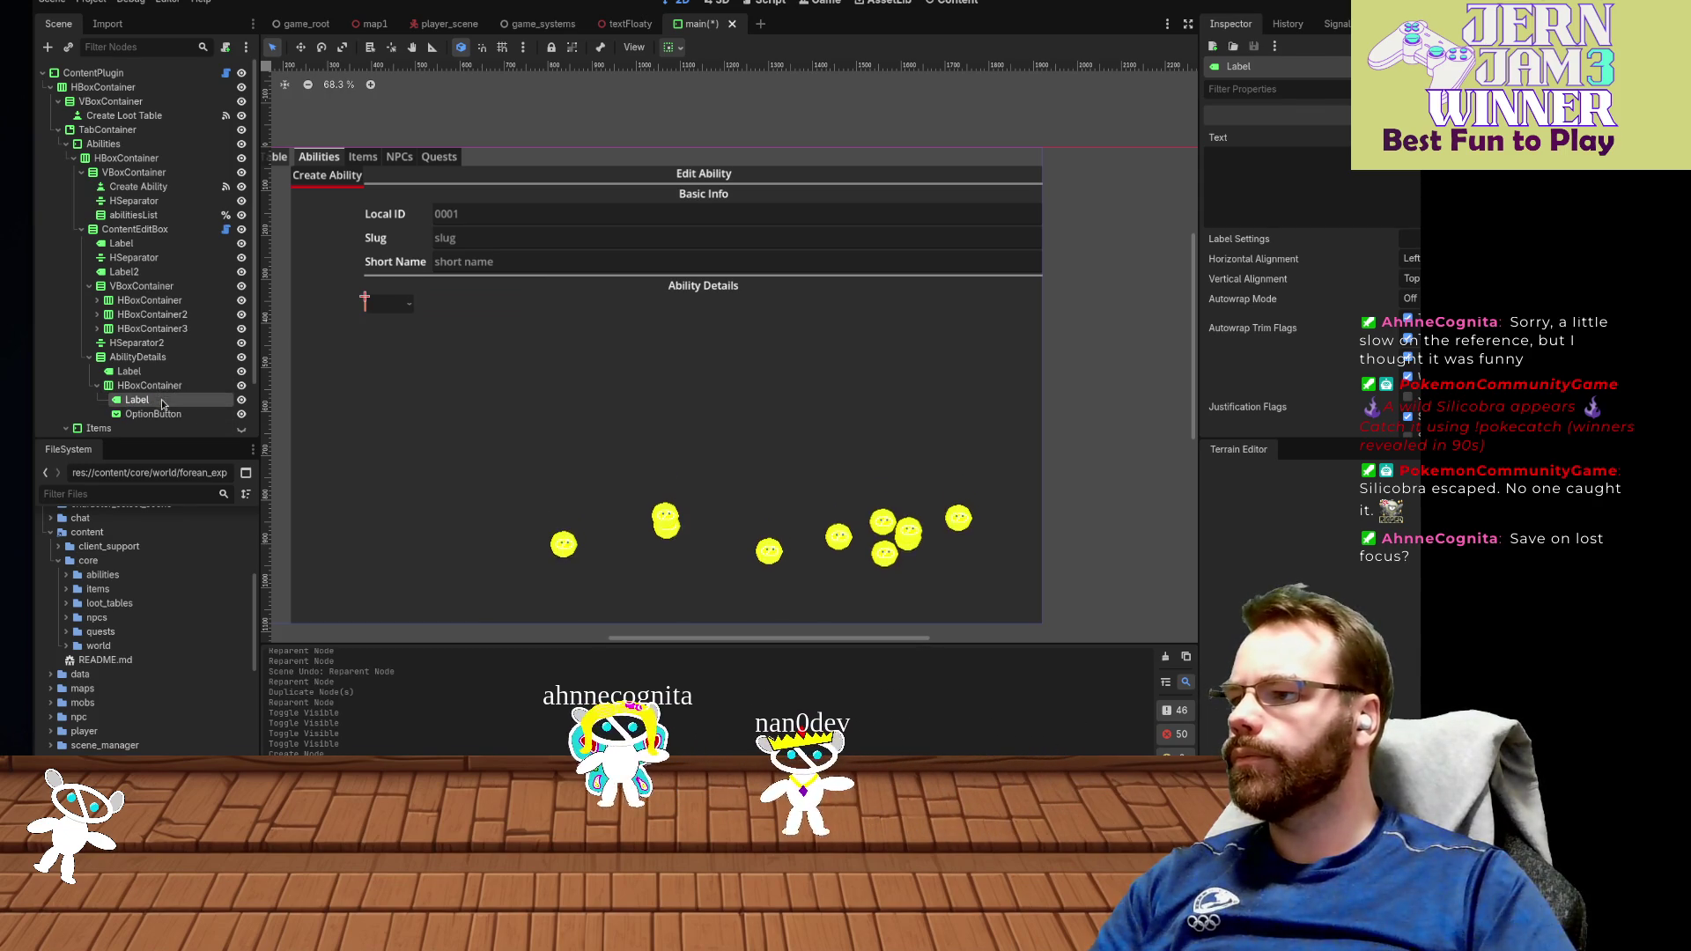
{"action": "left_click", "coordinate": [1284, 24]}
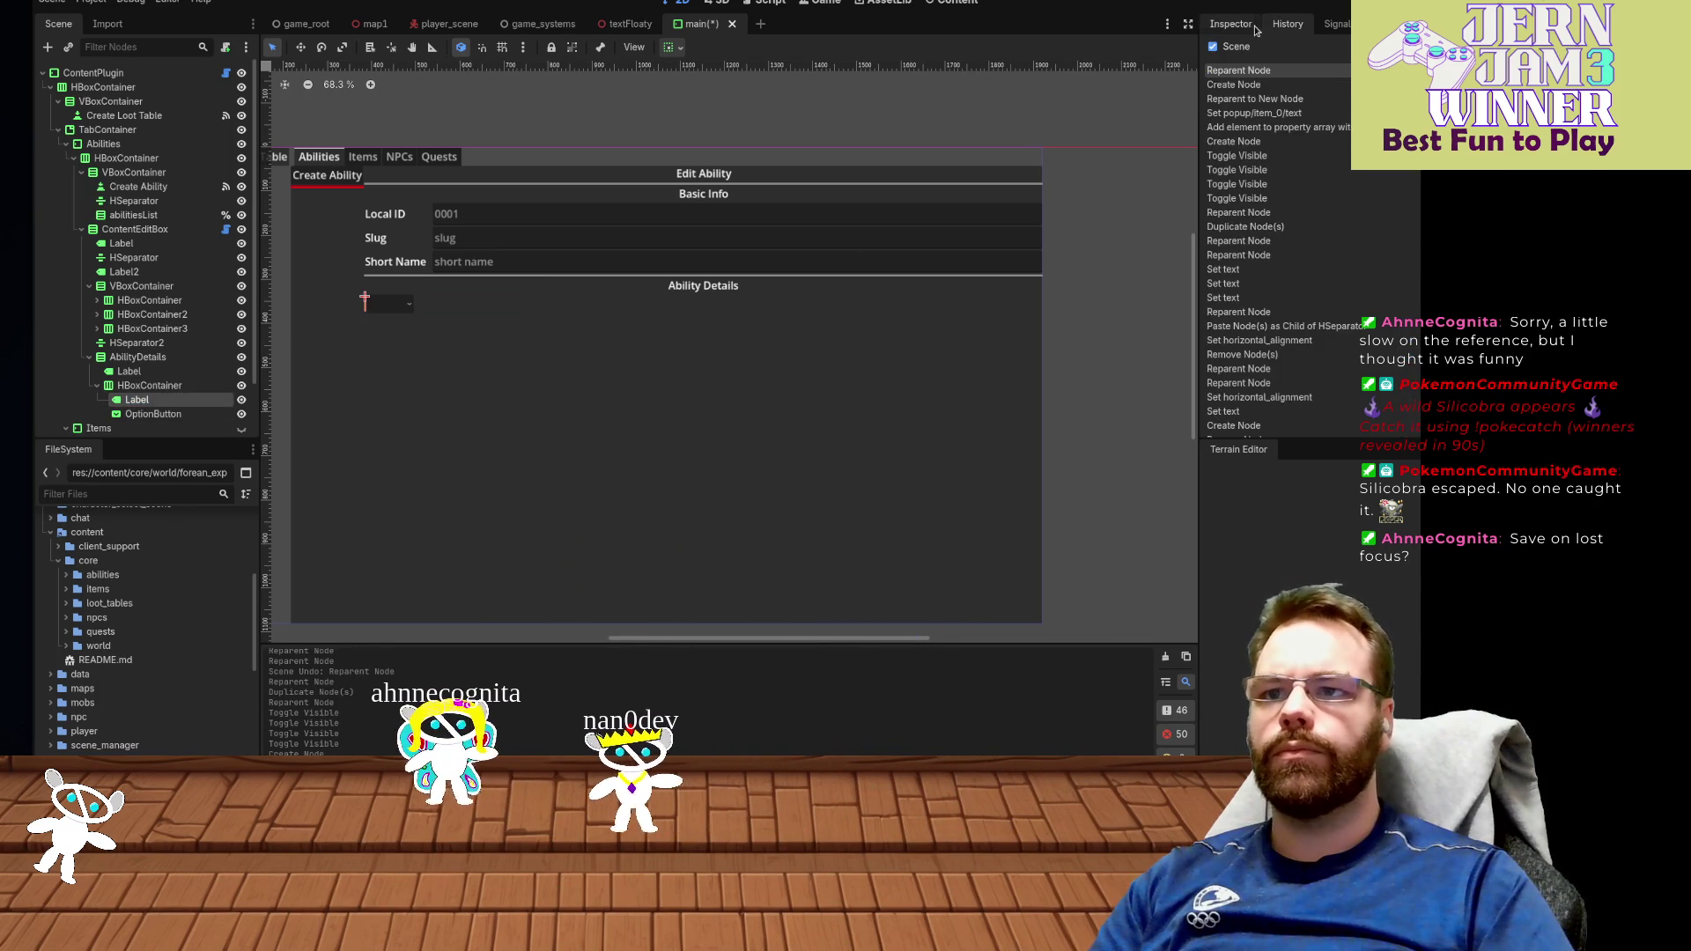
{"action": "left_click", "coordinate": [1255, 28]}
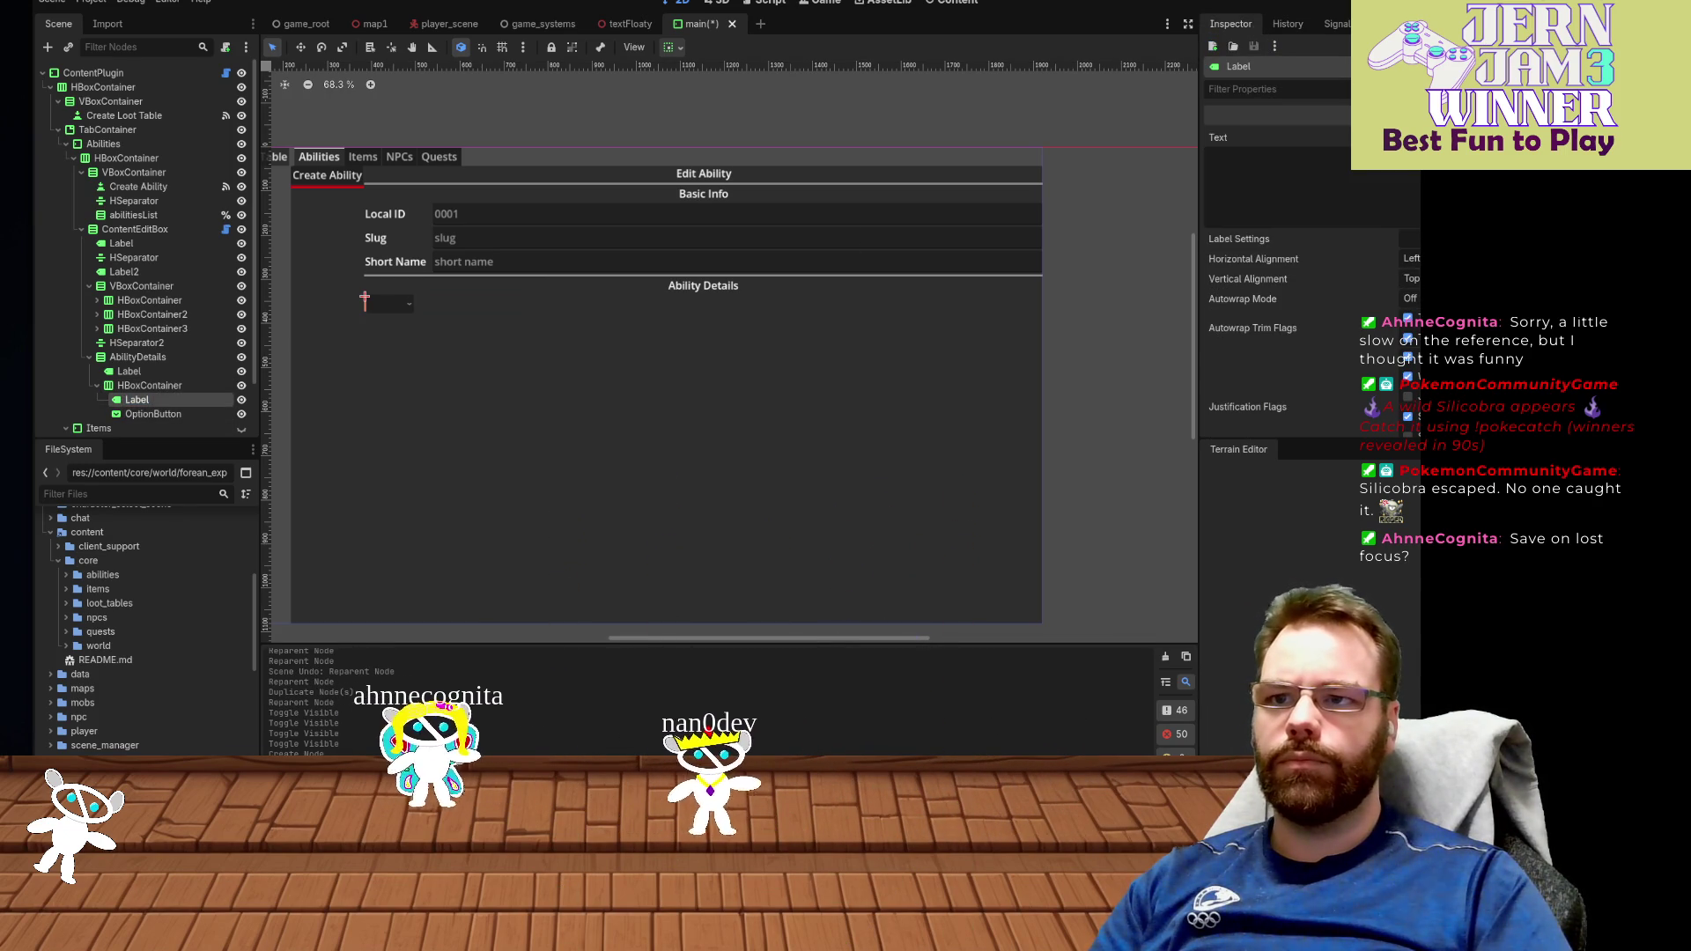
{"action": "scroll", "coordinate": [1310, 389], "scroll_direction": "down", "scroll_amount": 5}
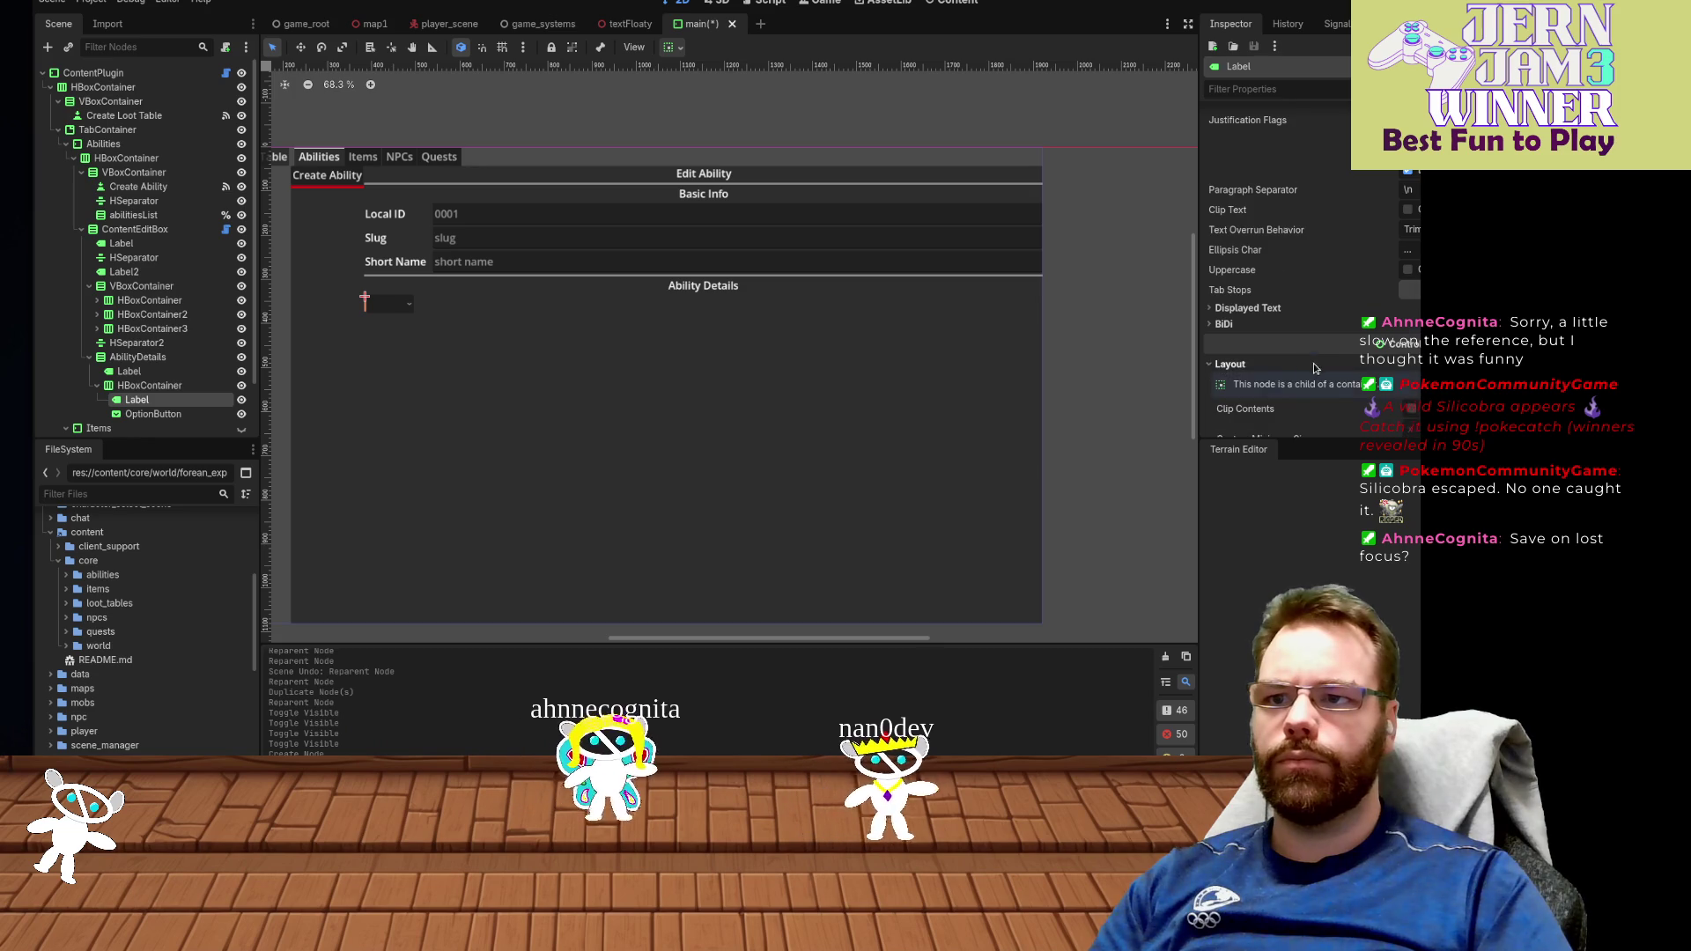
{"action": "left_click", "coordinate": [1251, 364]}
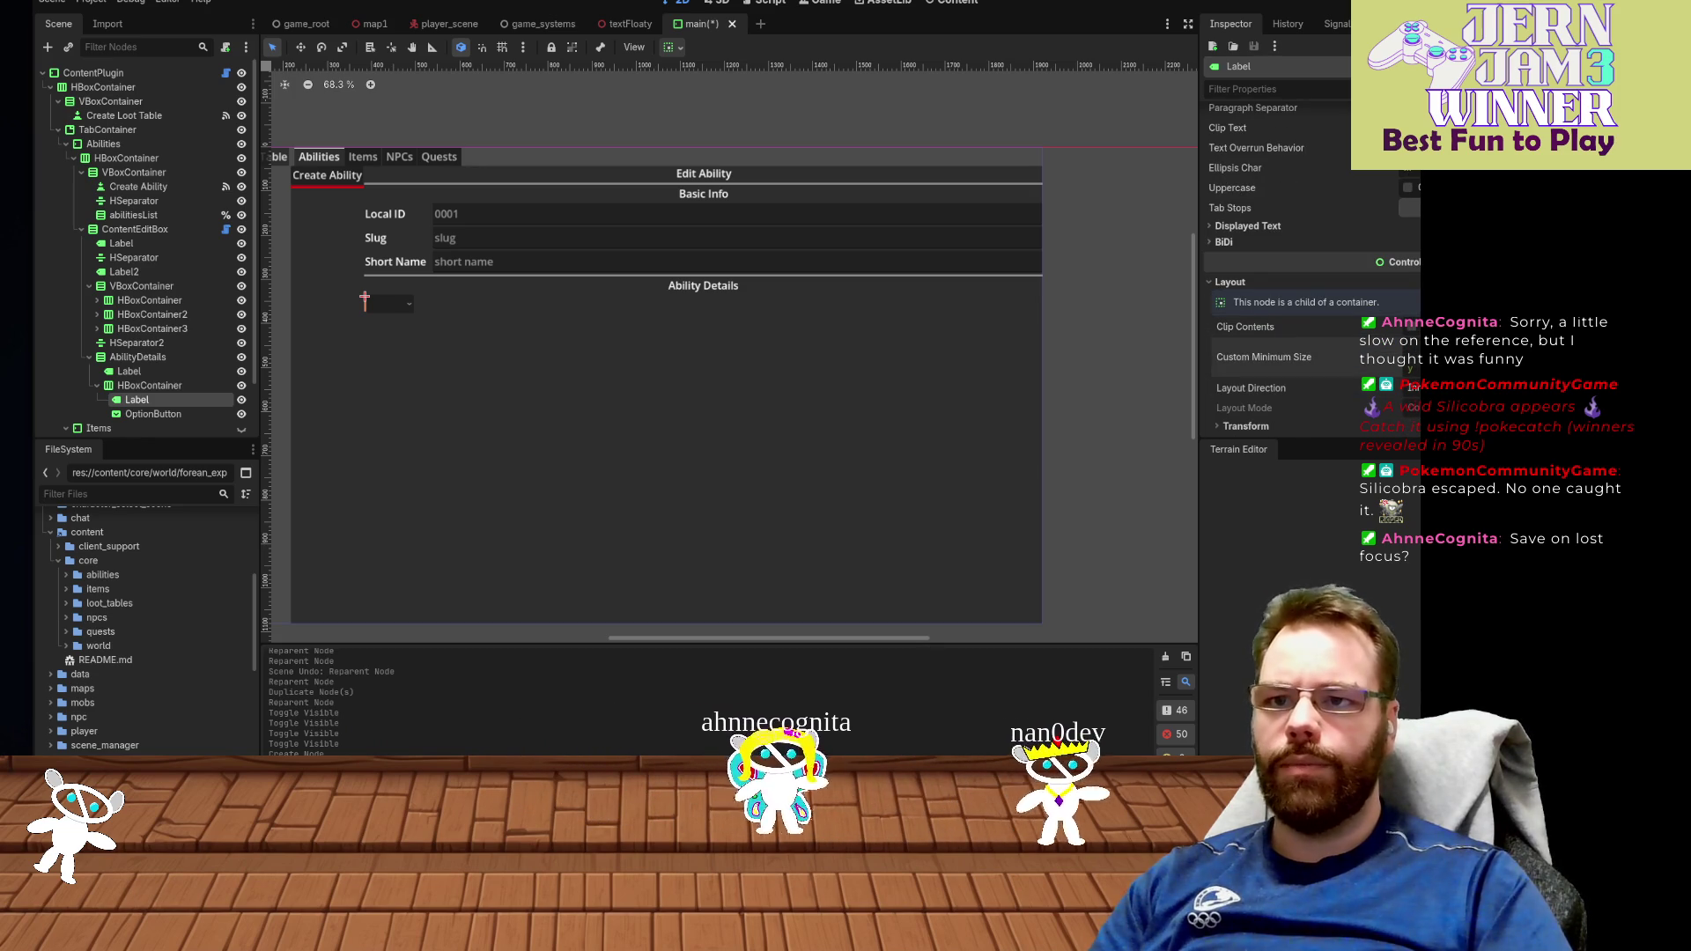
{"action": "key", "text": "ctrl+s"}
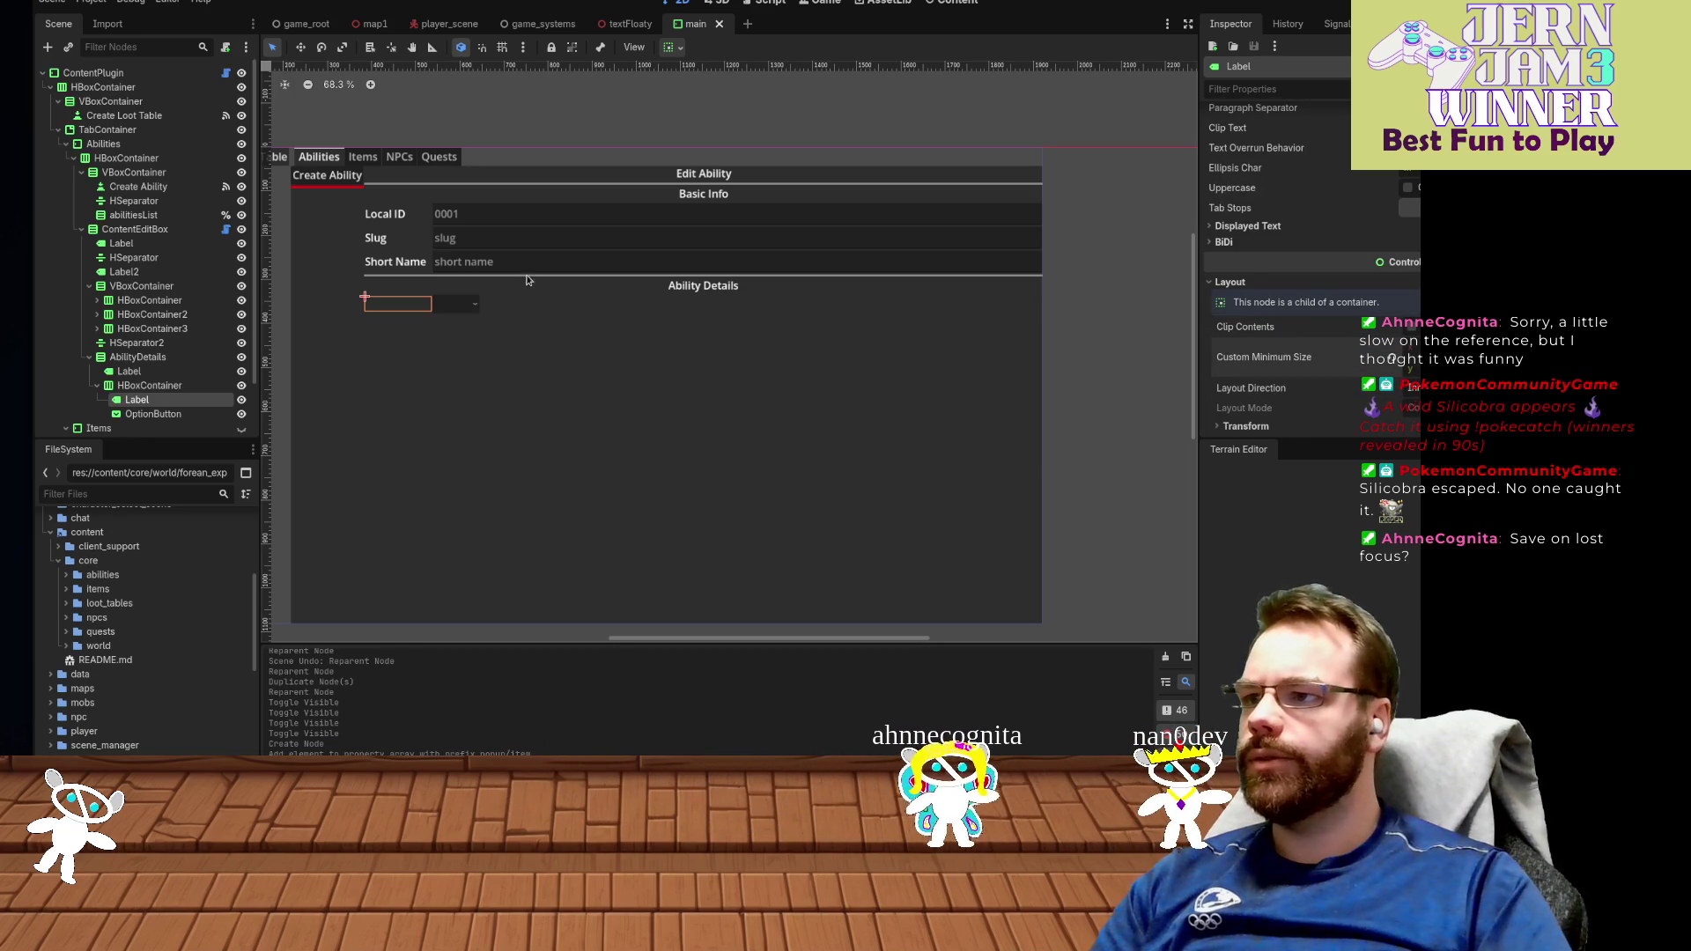
Step: Set the new label's text to 'Type' beside the dropdown
{"action": "left_click", "coordinate": [210, 414]}
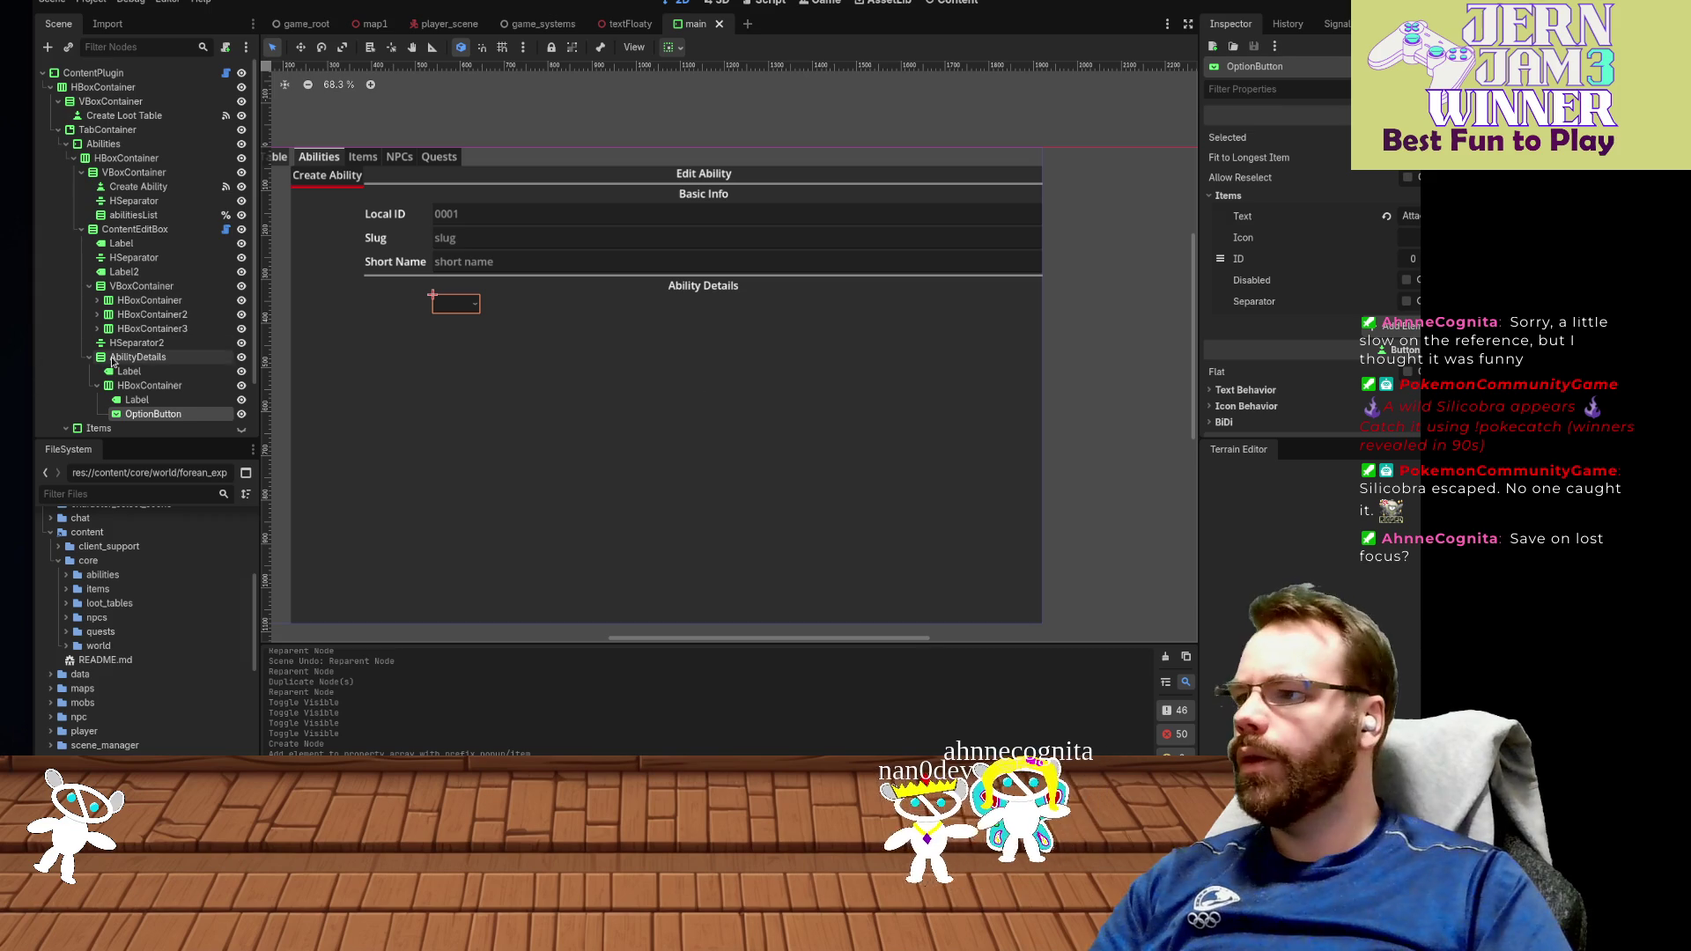
{"action": "left_click", "coordinate": [365, 297]}
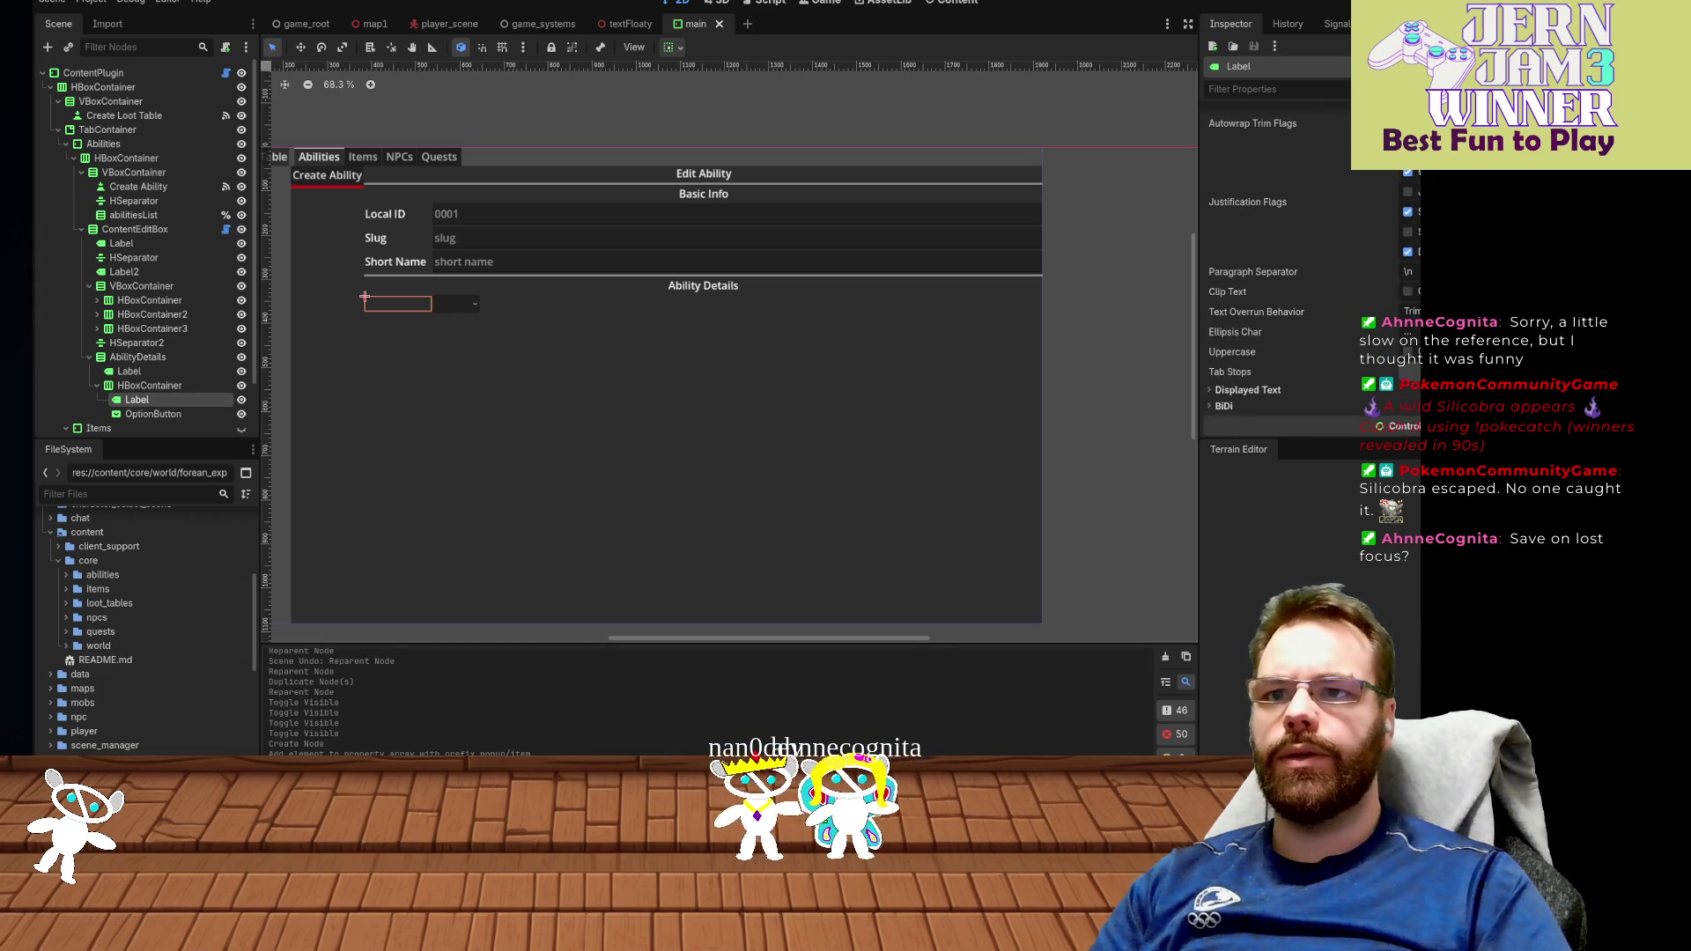
{"action": "type", "text": "Type"}
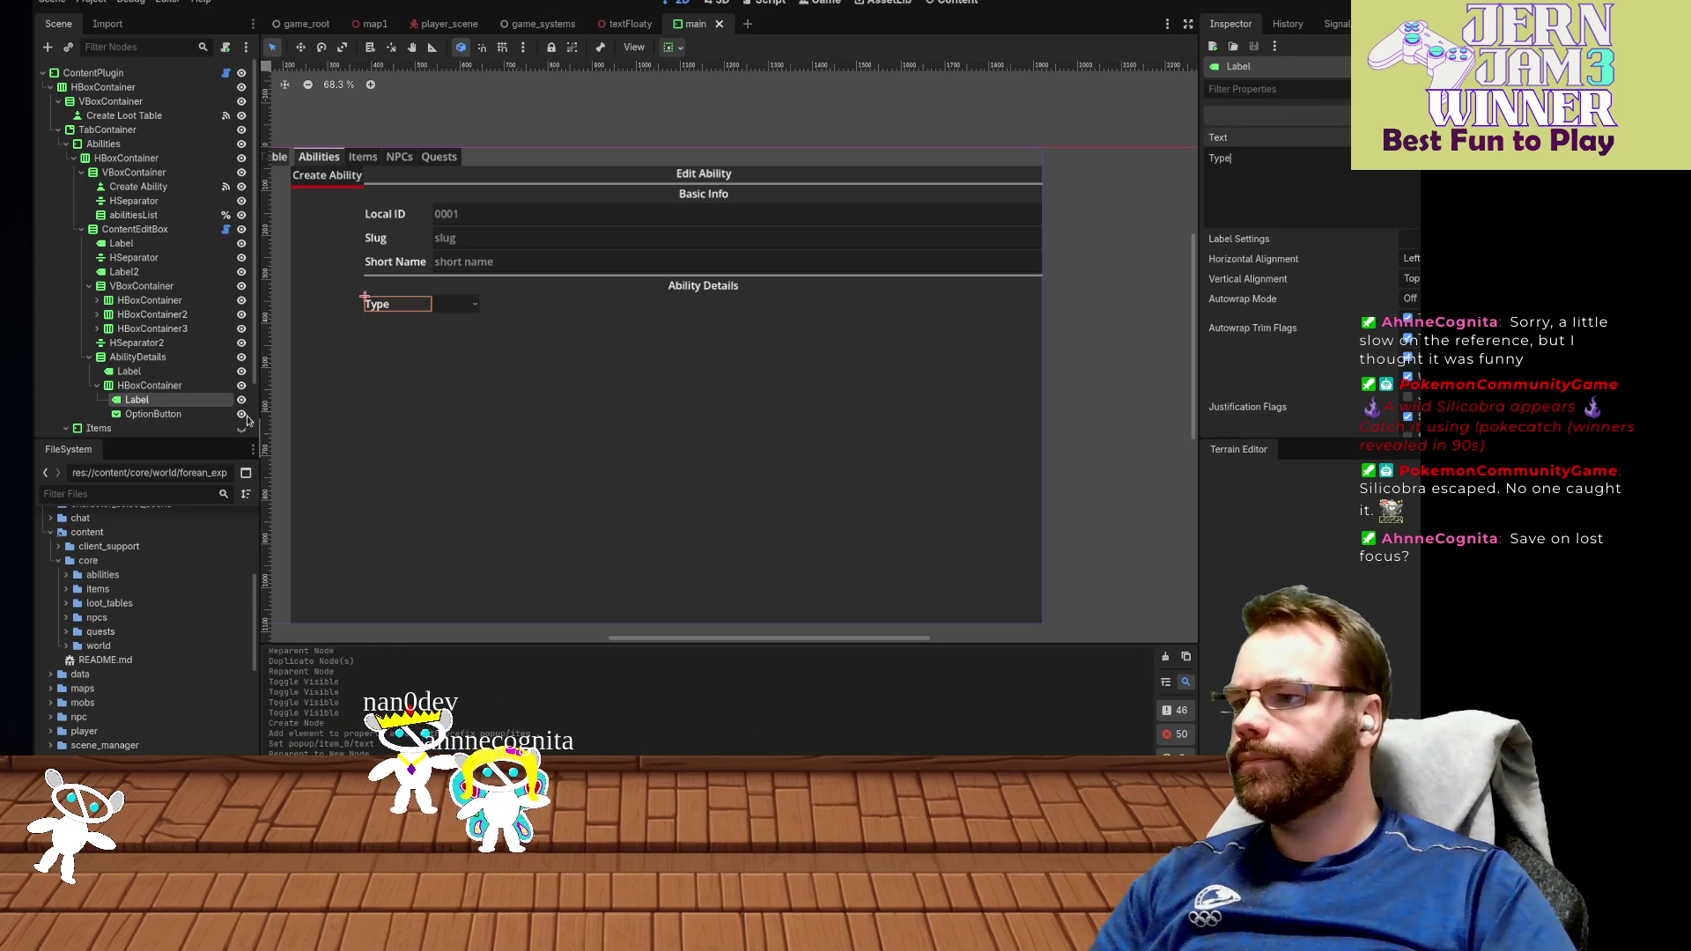
{"action": "left_click", "coordinate": [433, 295]}
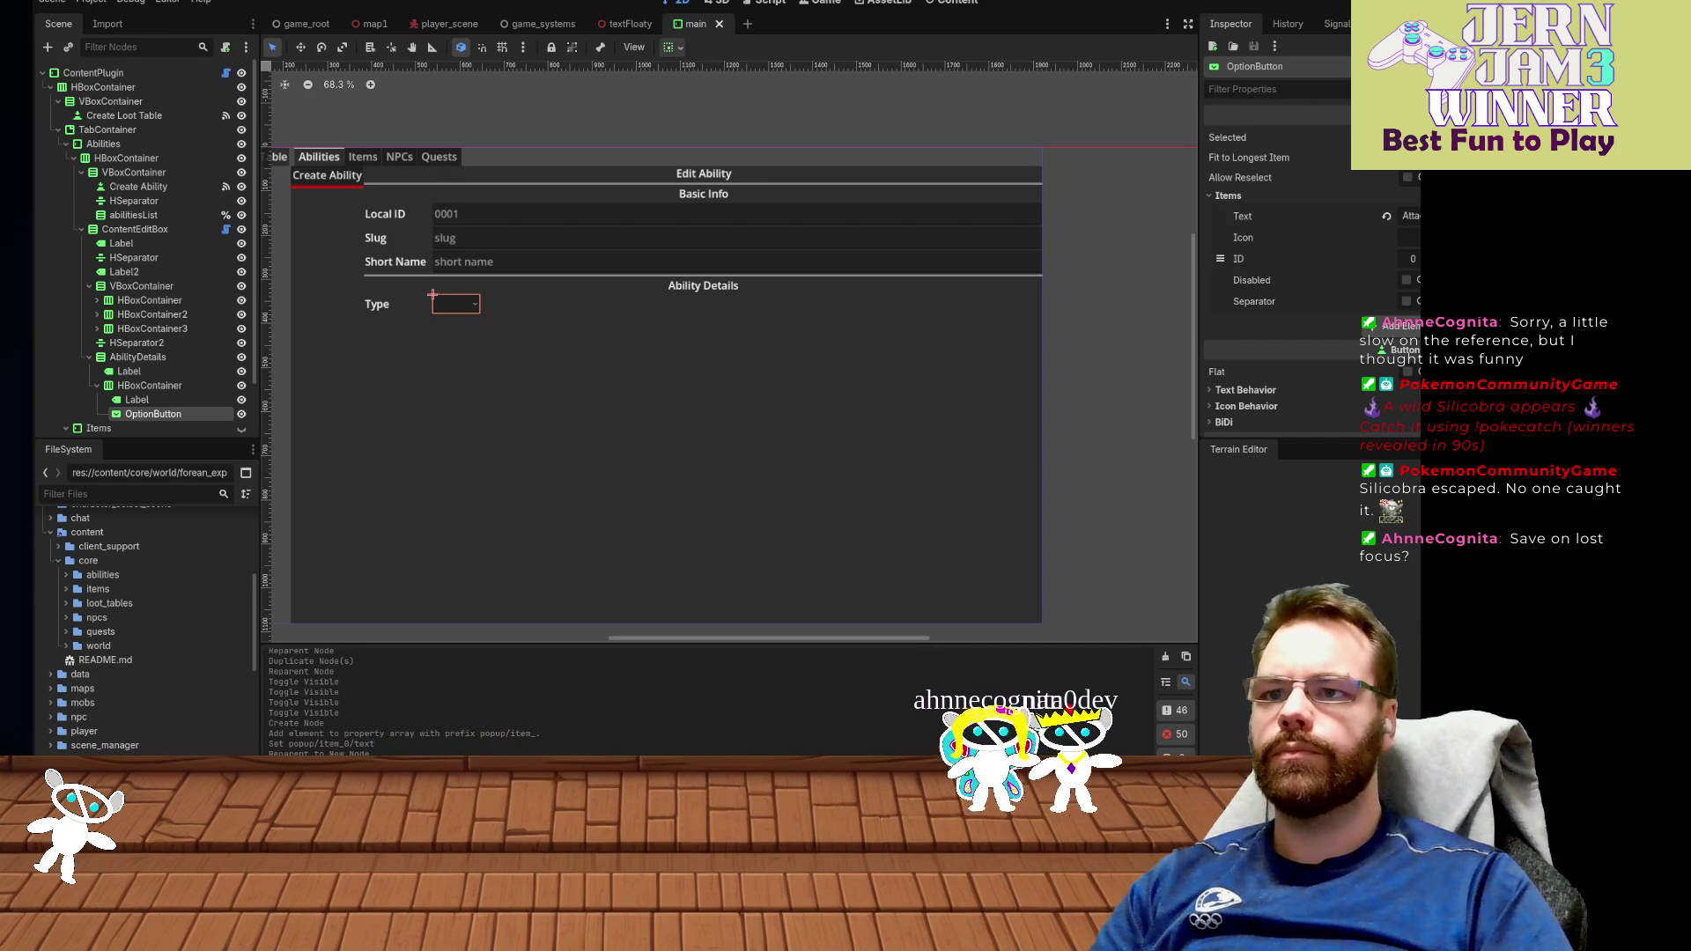
Step: Add another item entry to the Type dropdown's Items list
{"action": "left_click", "coordinate": [1400, 324]}
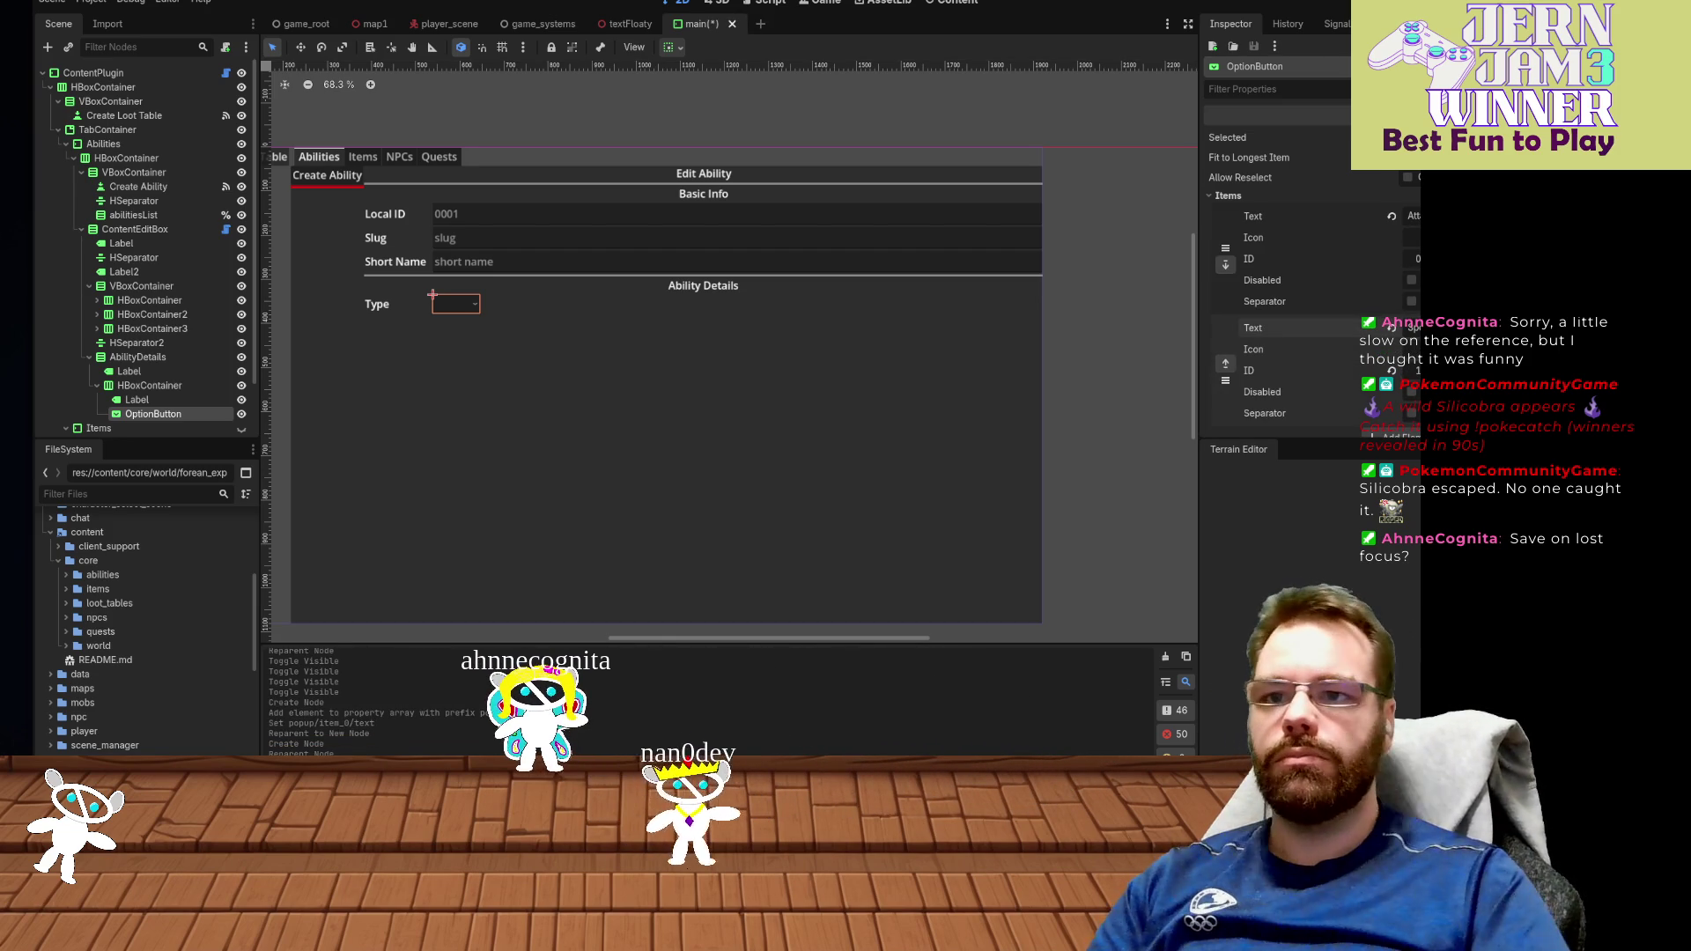
{"action": "scroll", "coordinate": [1285, 264], "scroll_direction": "down", "scroll_amount": 1}
{"action": "scroll", "coordinate": [1285, 264], "scroll_direction": "down", "scroll_amount": 2}
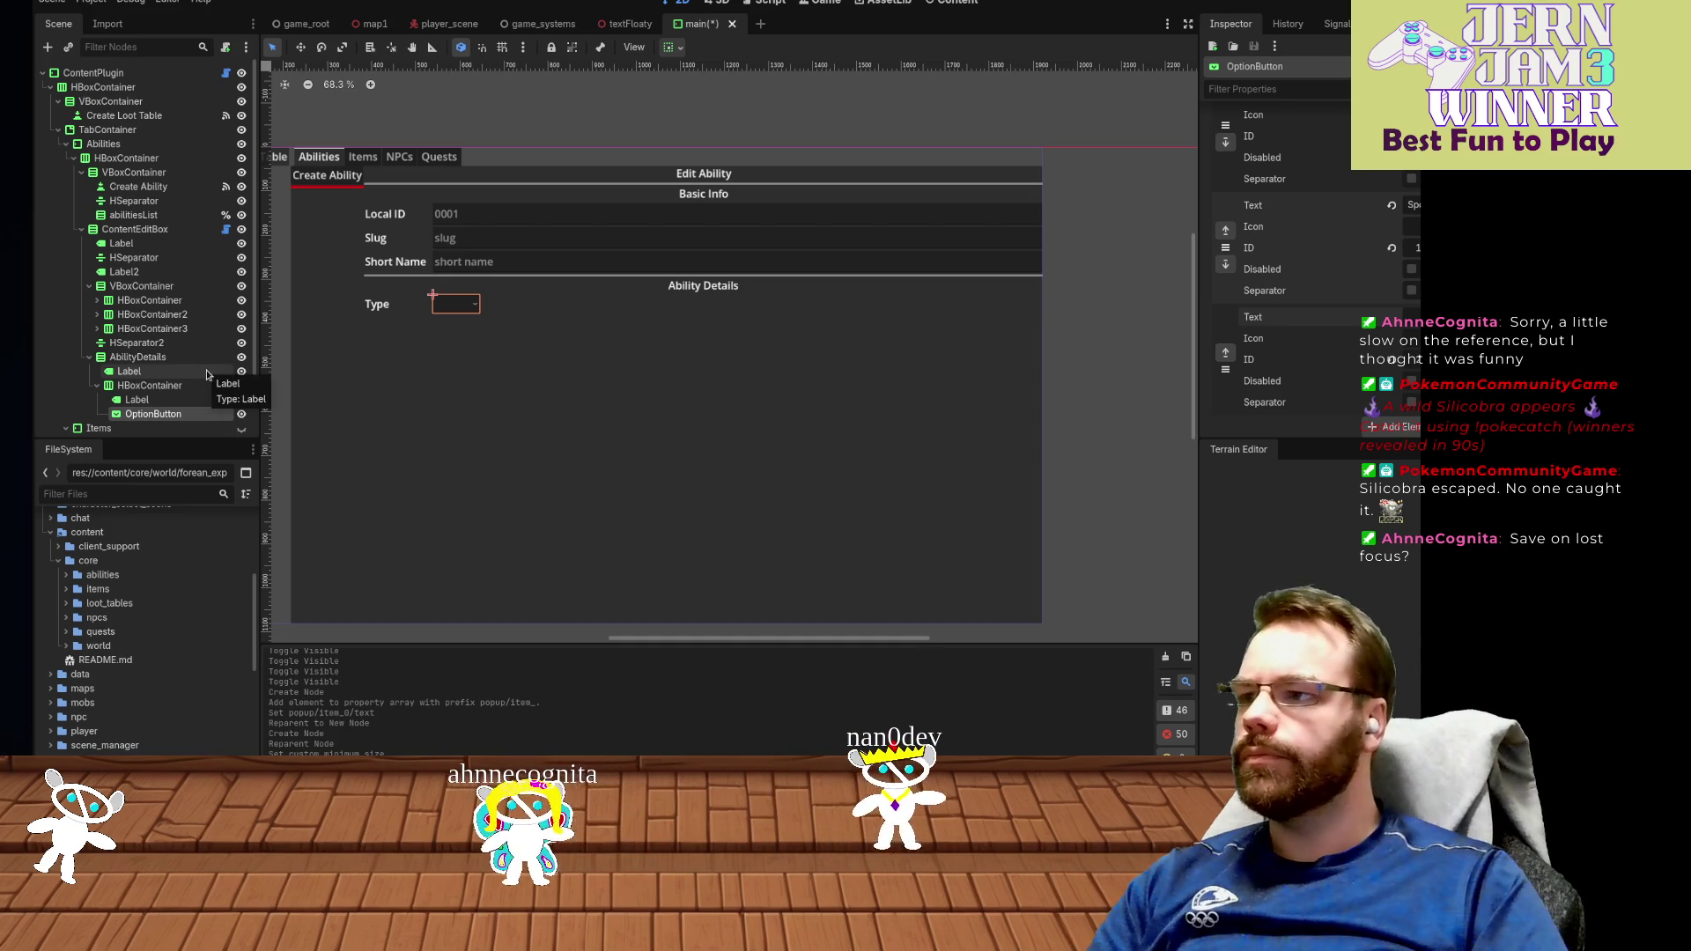
{"action": "left_click", "coordinate": [173, 361]}
{"action": "right_click", "coordinate": [172, 365]}
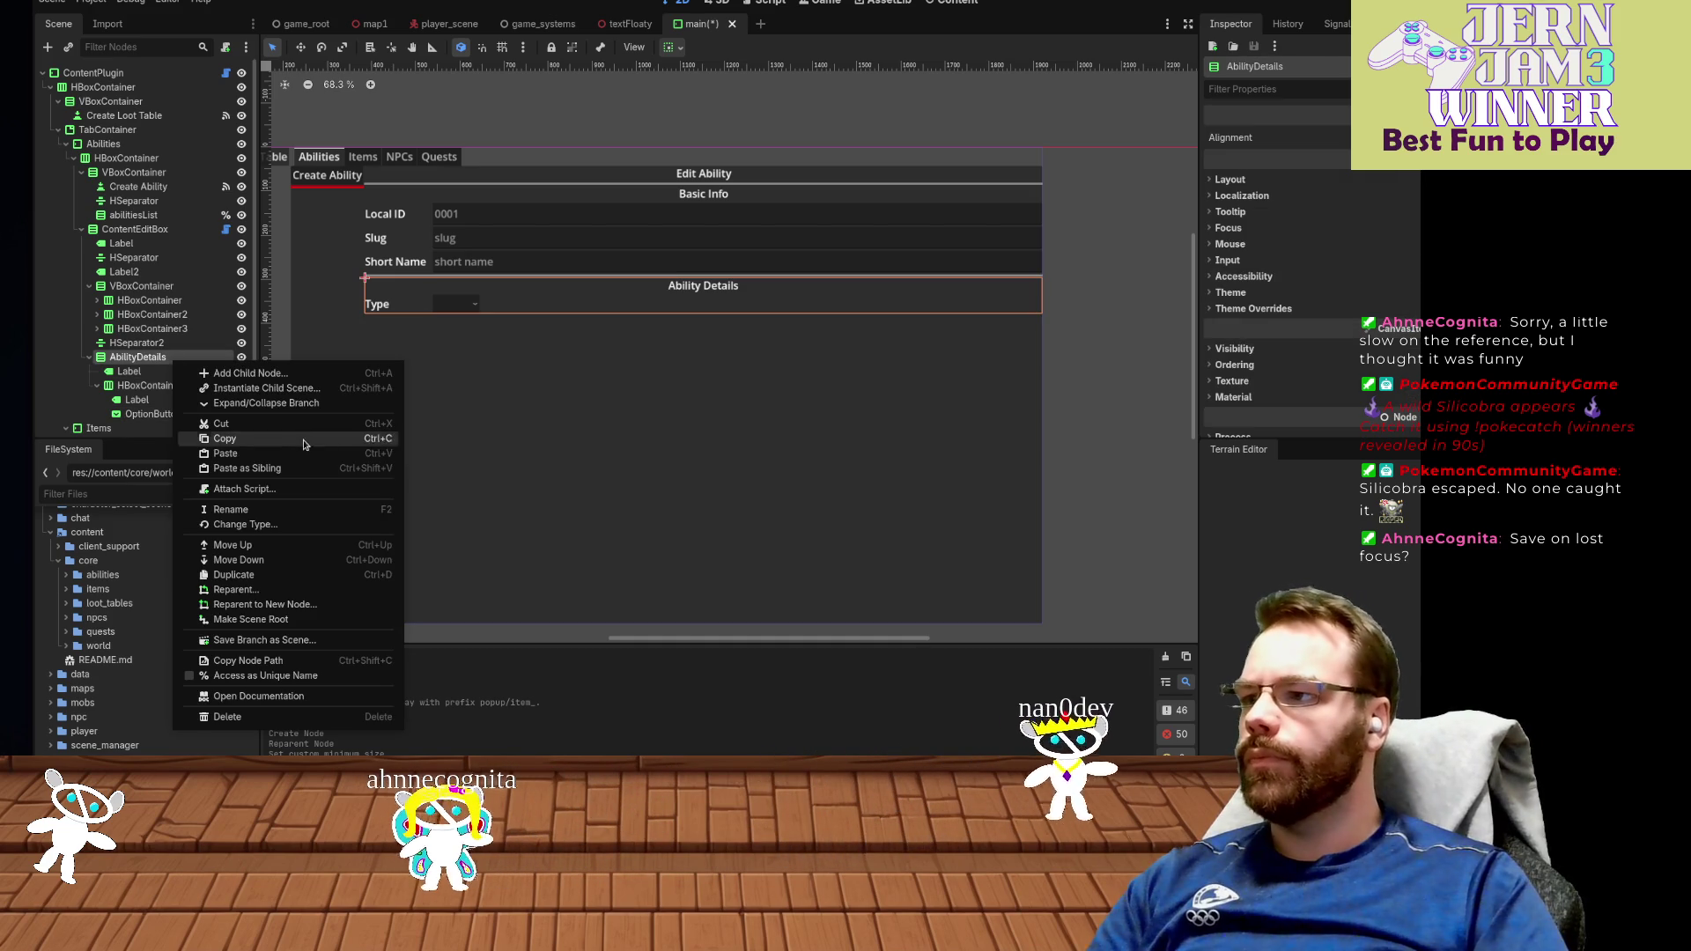
{"action": "left_click", "coordinate": [465, 340]}
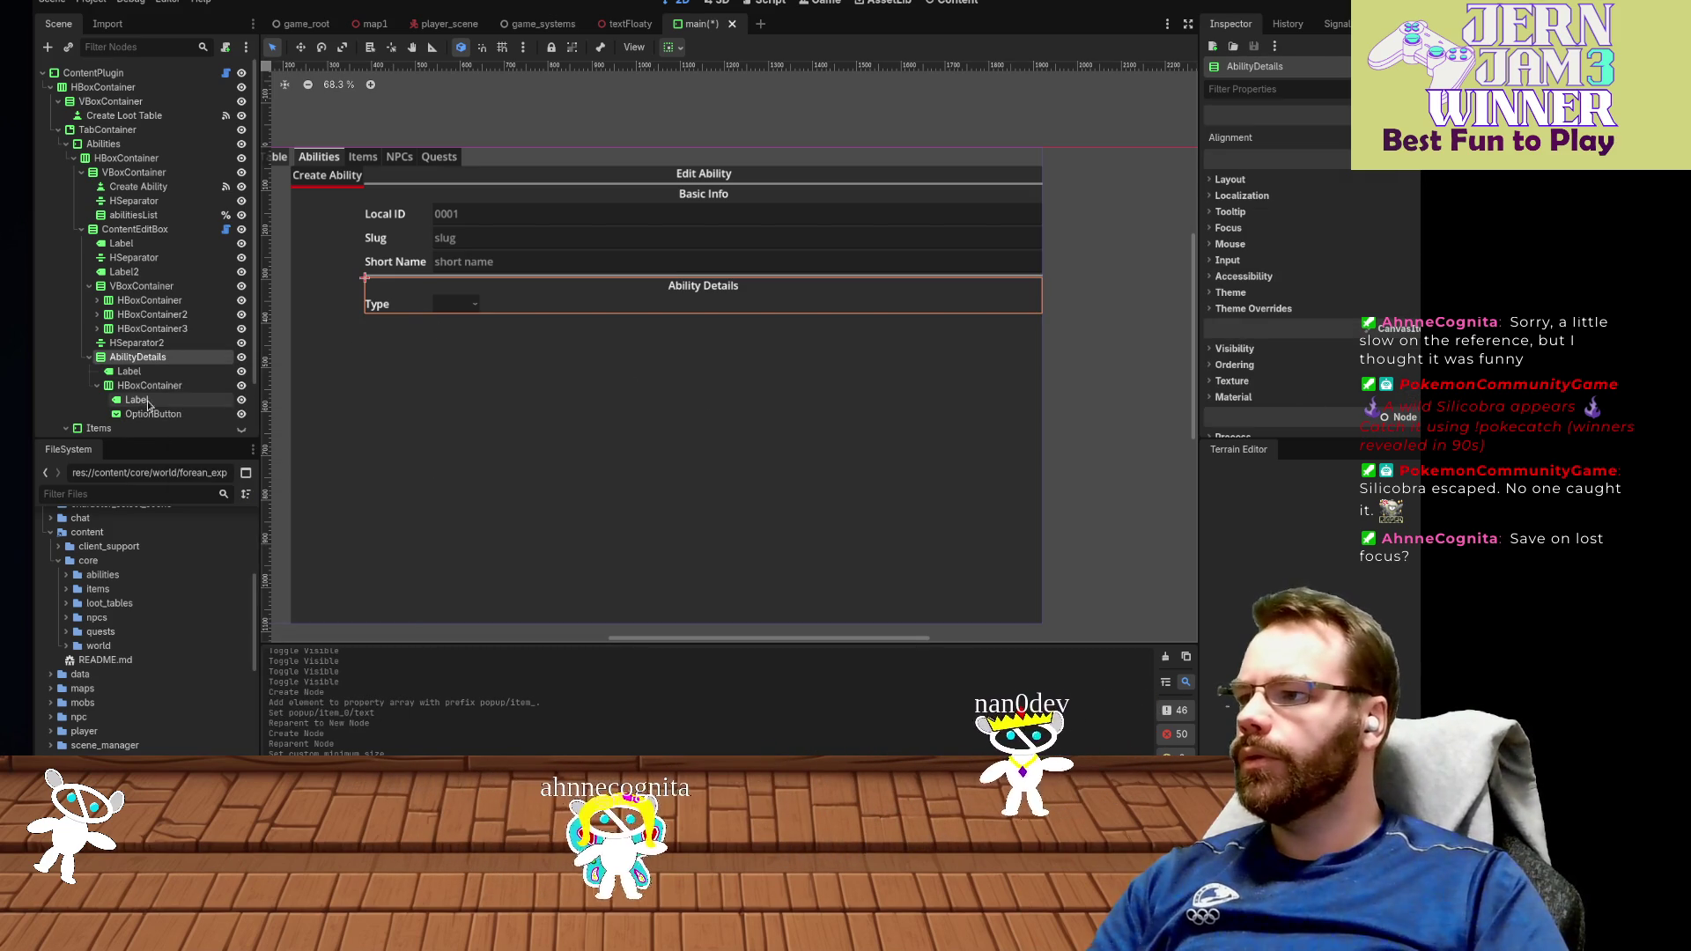
{"action": "left_click", "coordinate": [433, 297]}
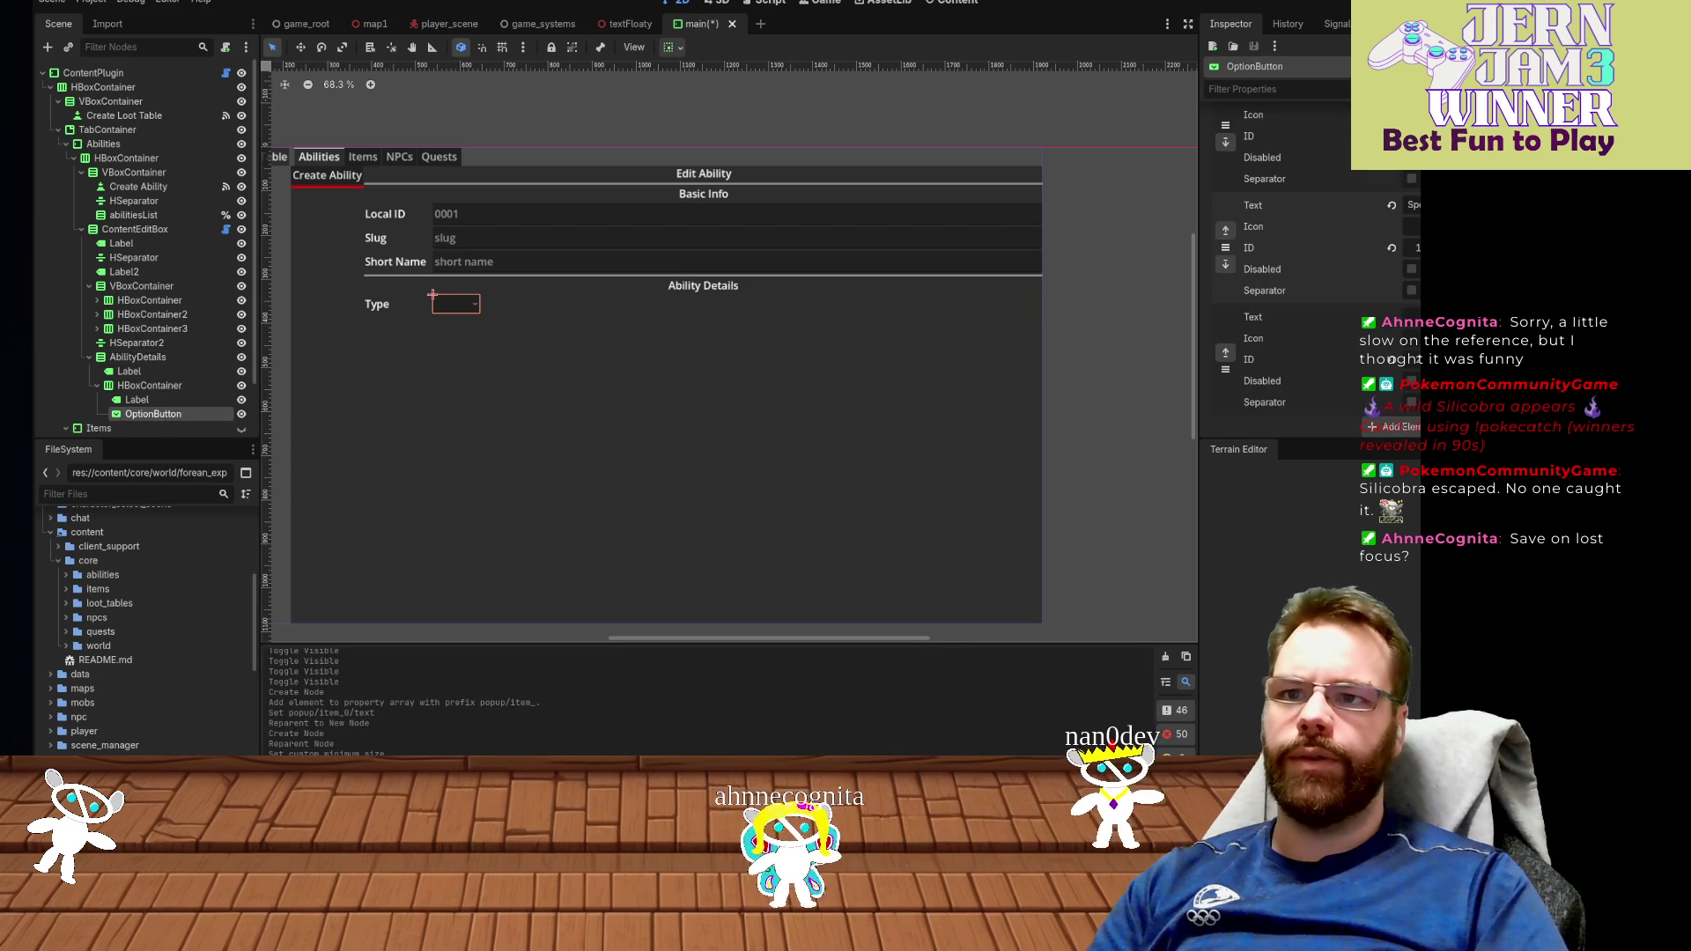
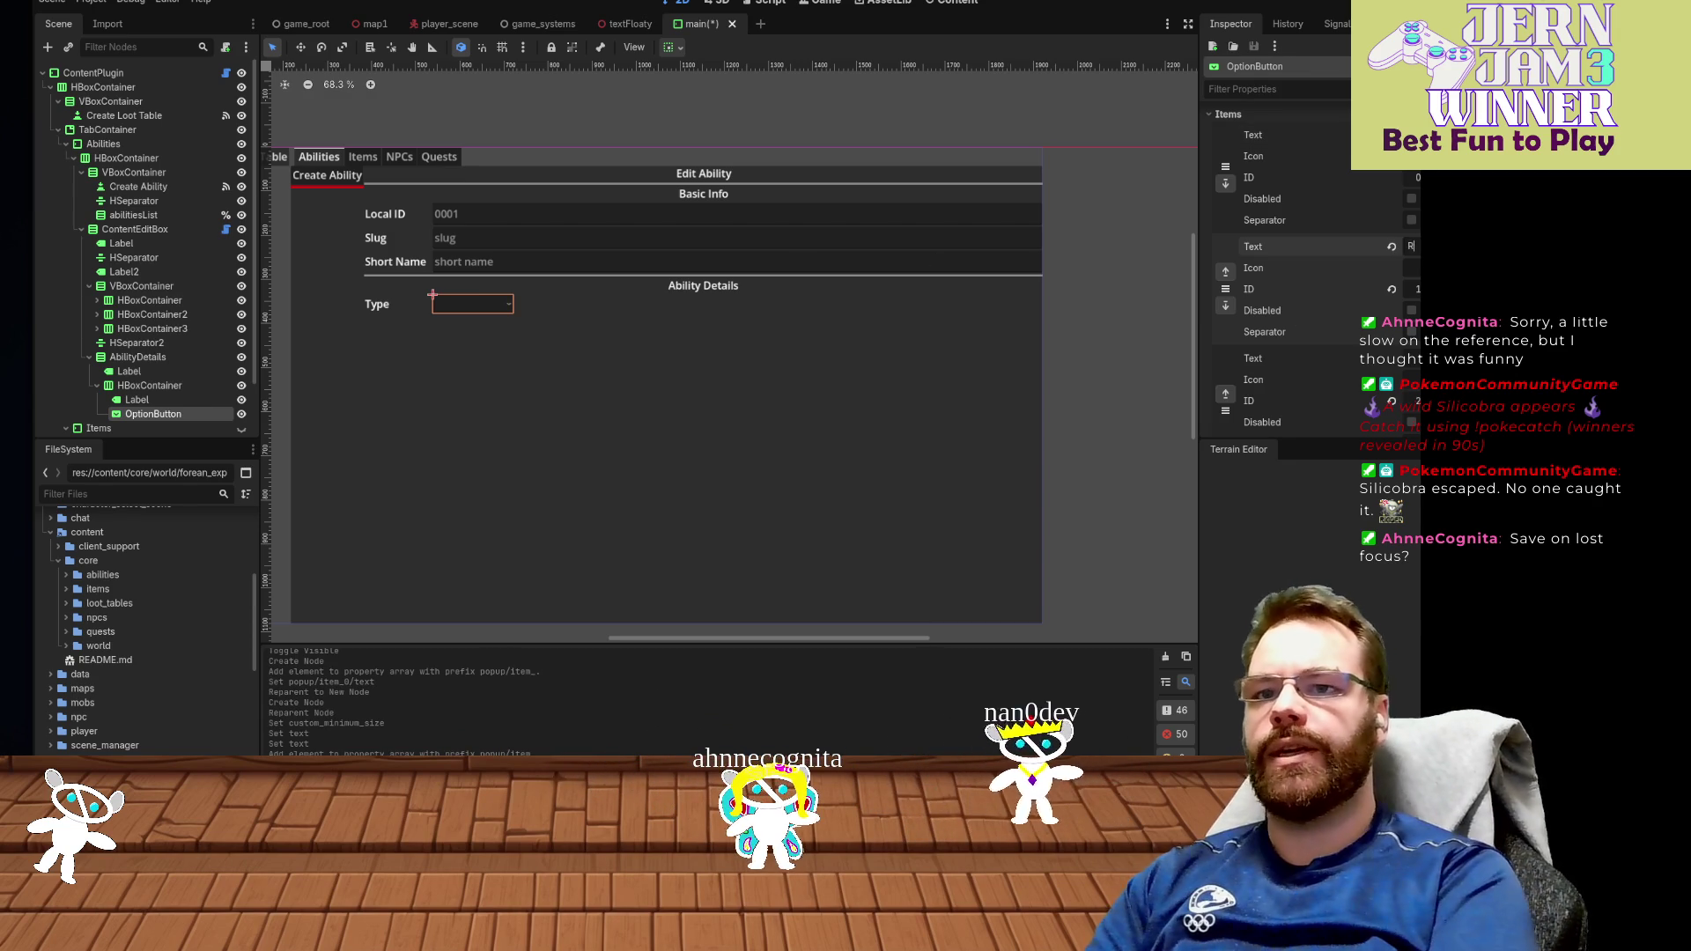
Step: Finish the Type option item text in the Inspector and save the main scene
{"action": "type", "text": "a"}
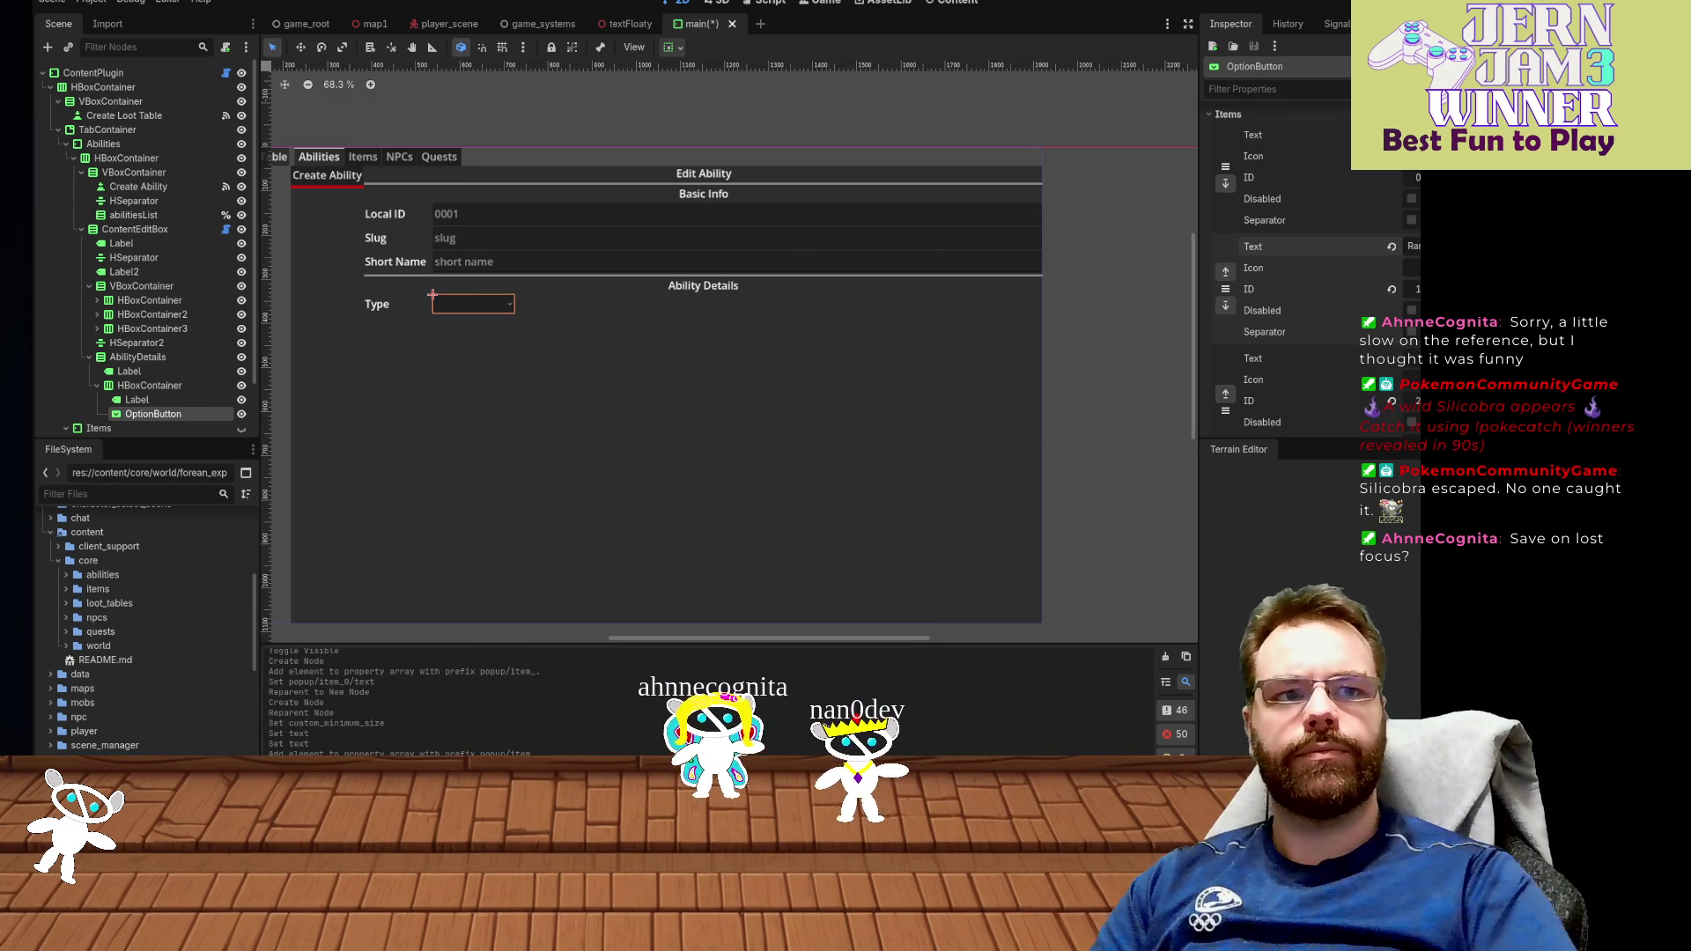
{"action": "key", "text": "ctrl+s"}
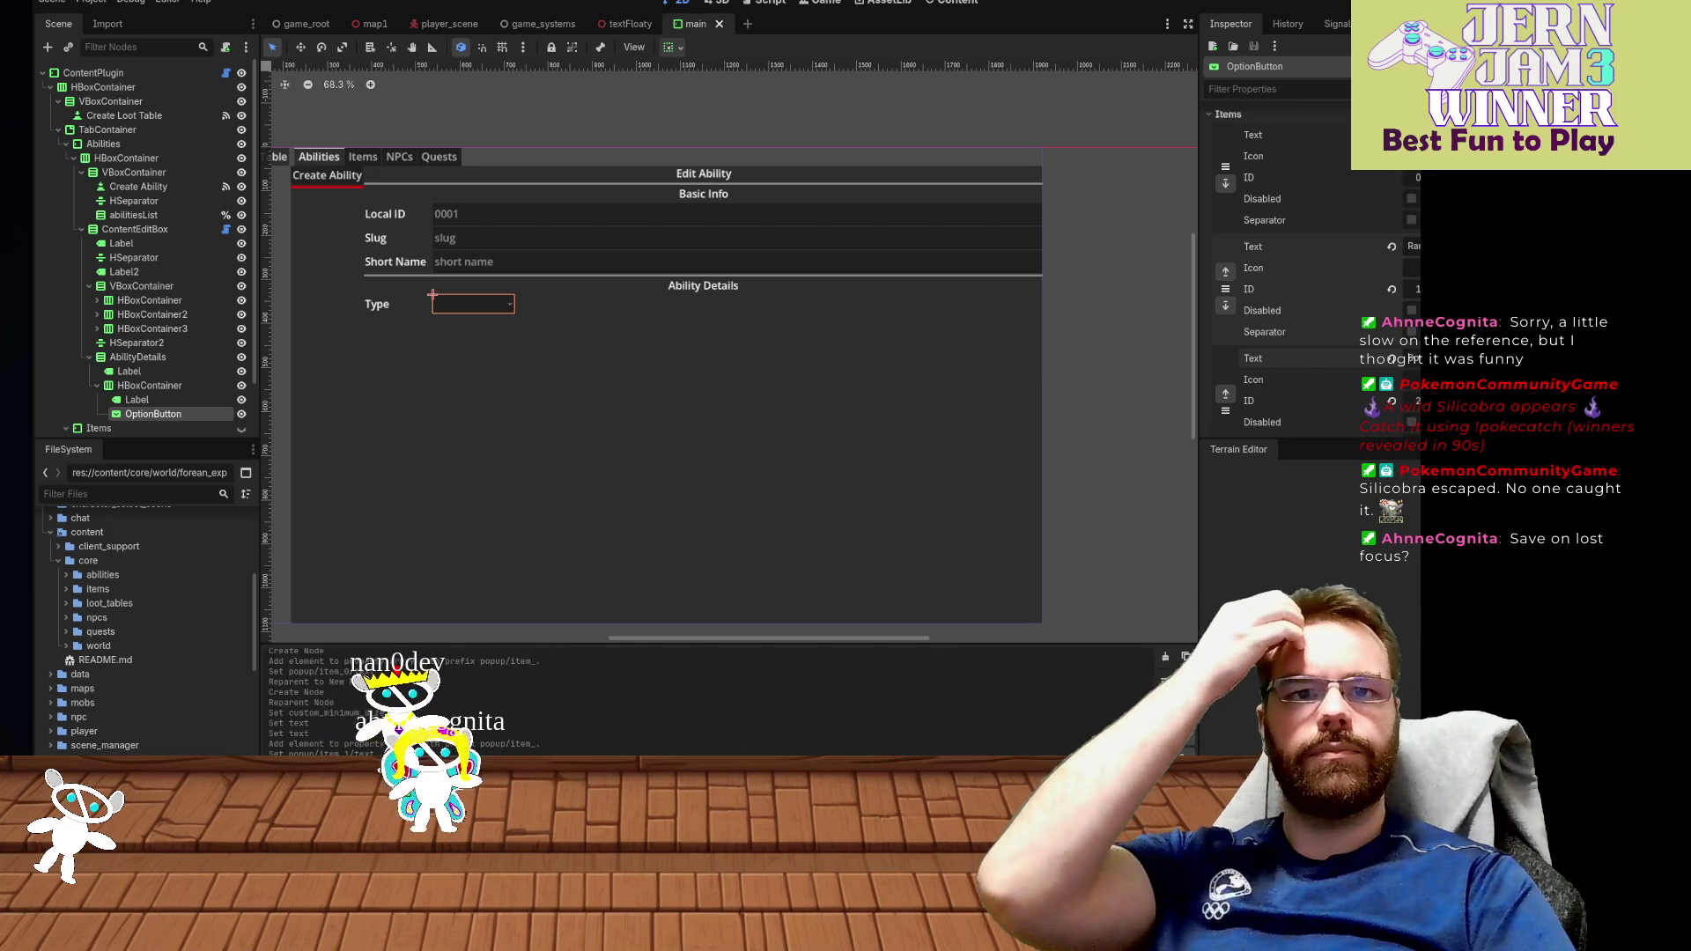
{"action": "left_click", "coordinate": [472, 300]}
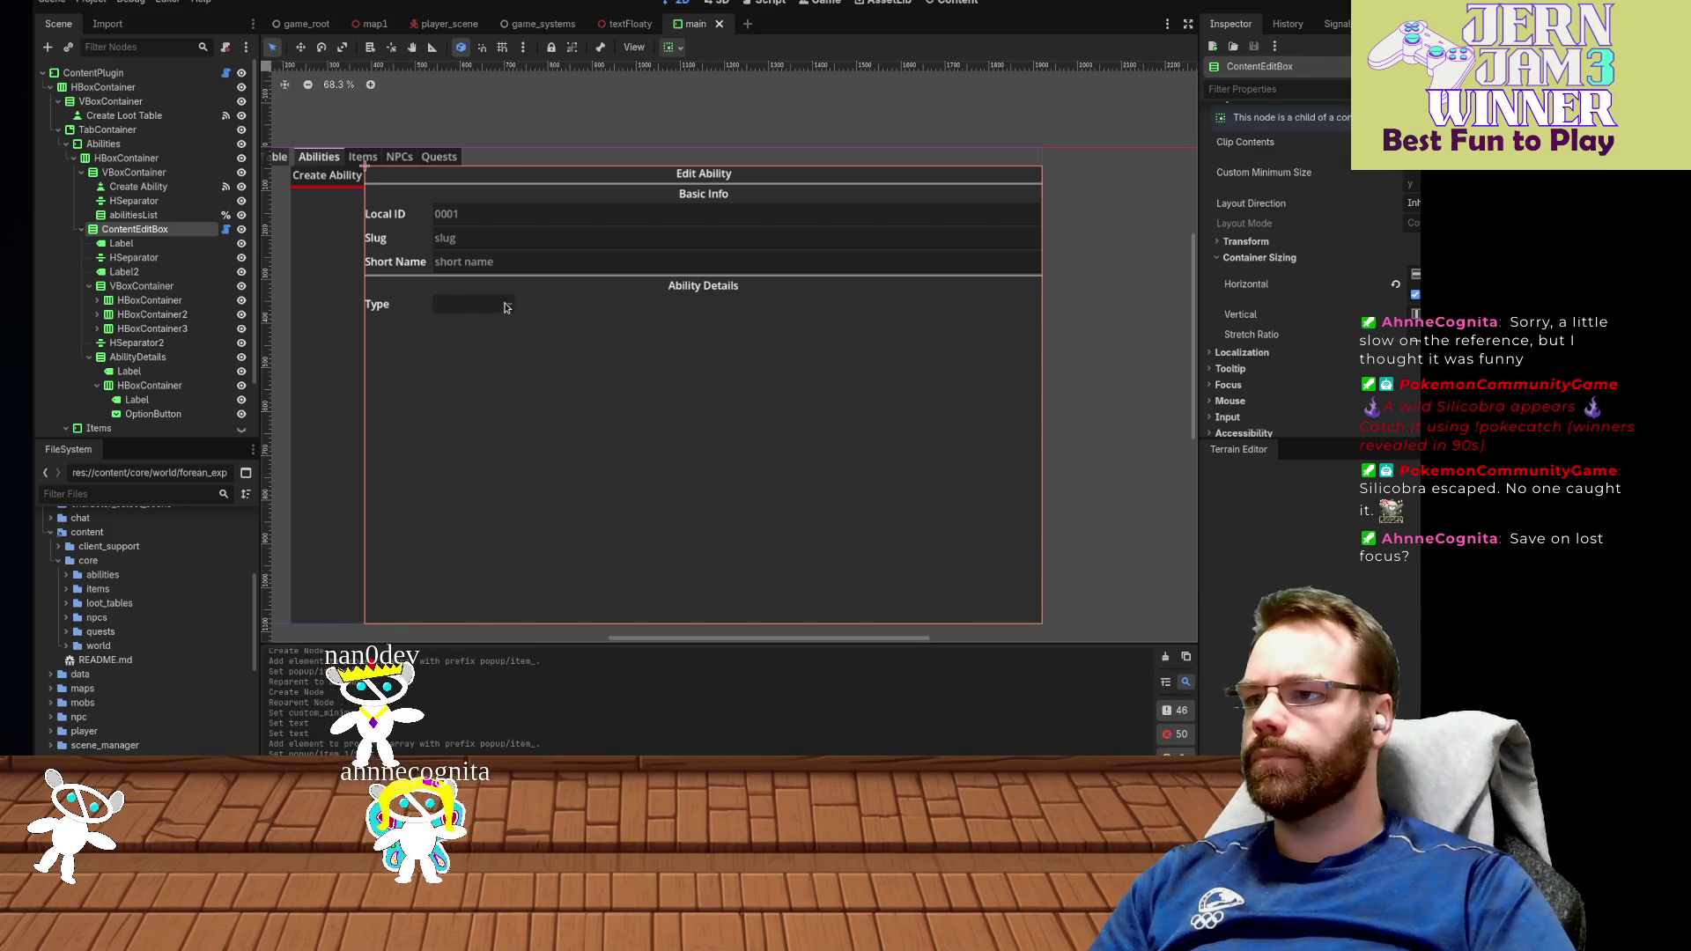
Step: Preview Quick Attack in the Content plugin's Edit Ability form, then return to the 2D editor
{"action": "left_click", "coordinate": [473, 303]}
{"action": "left_click", "coordinate": [954, 3]}
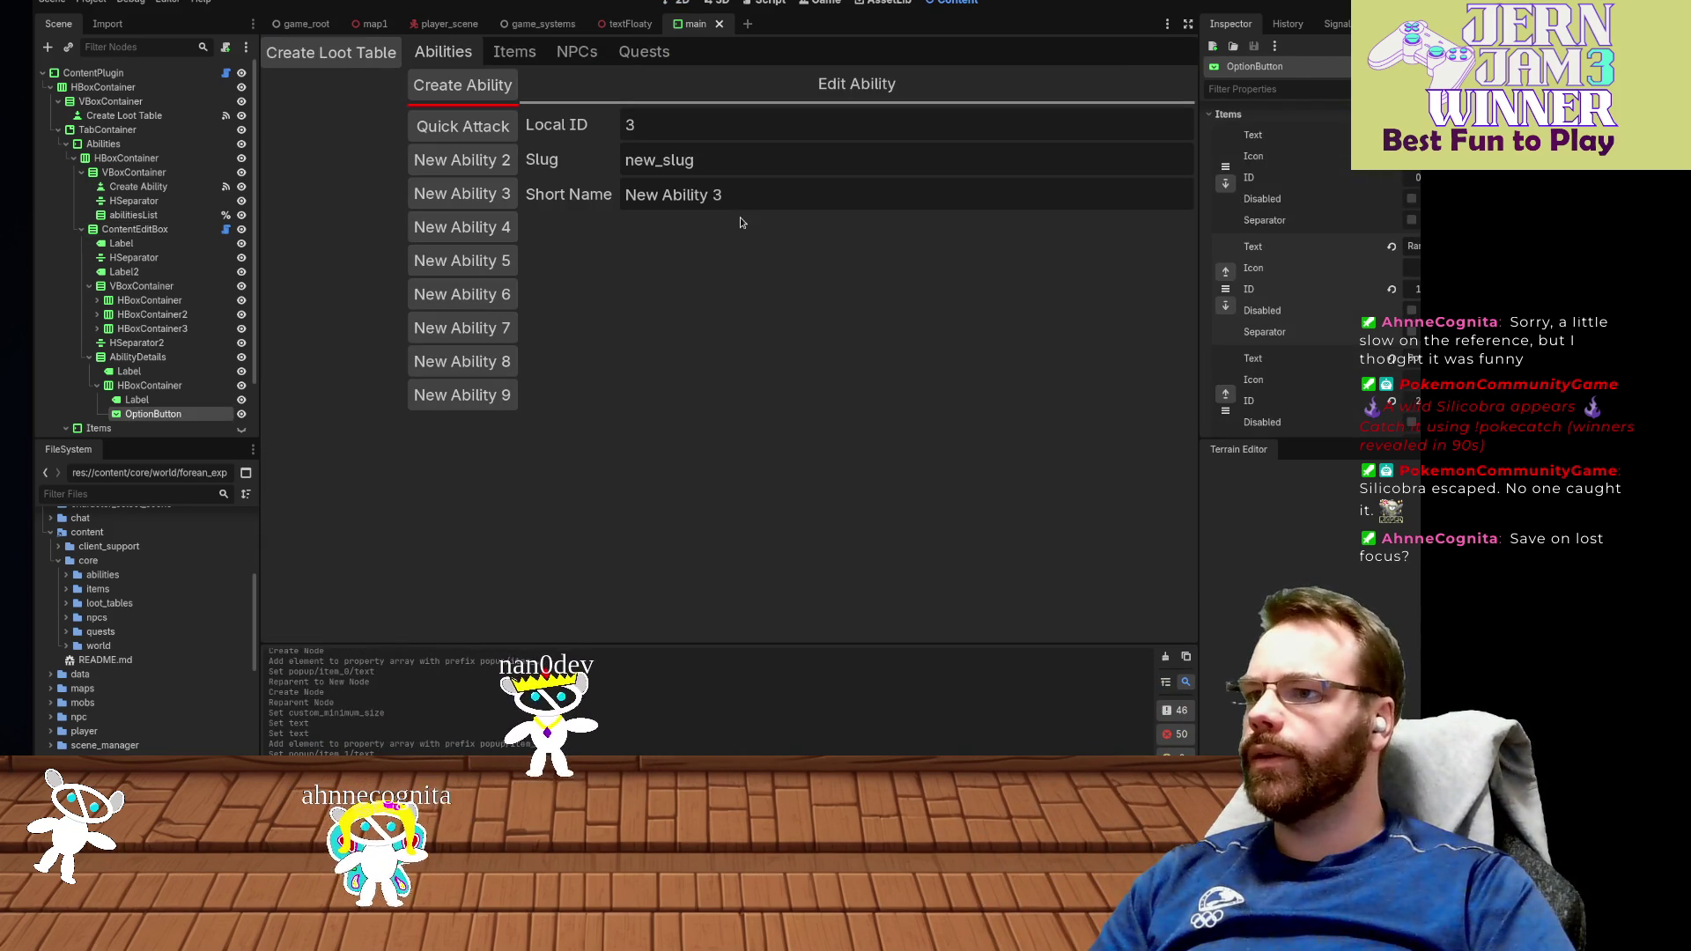
{"action": "left_click", "coordinate": [471, 131]}
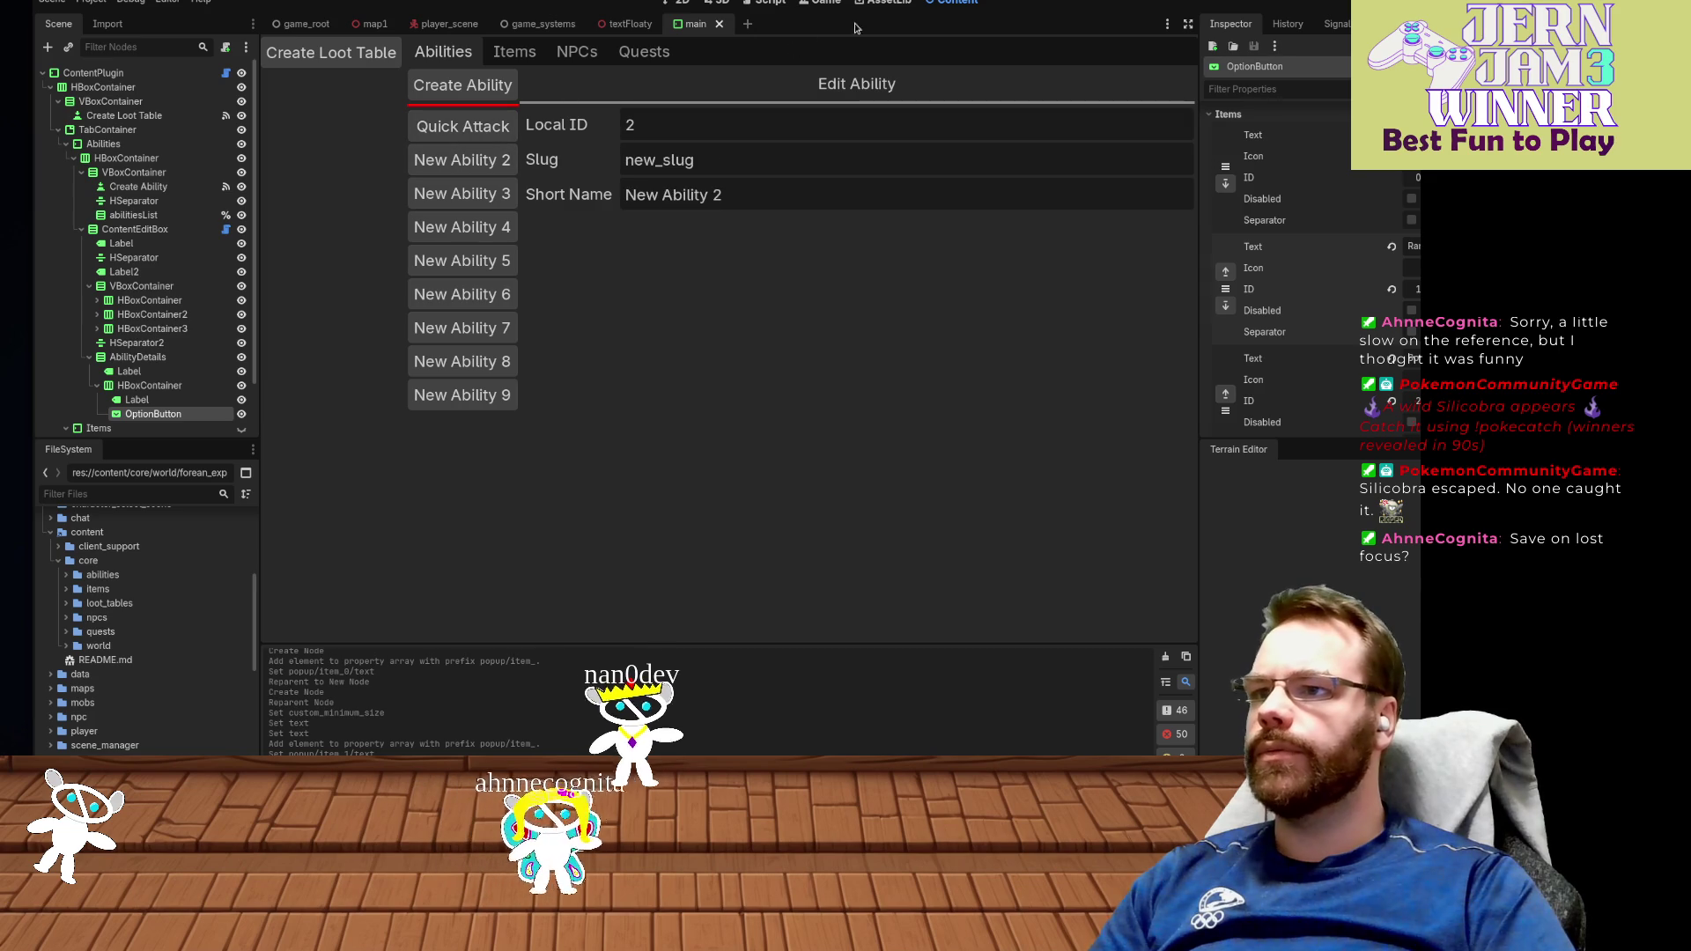
{"action": "left_click", "coordinate": [685, 3]}
{"action": "left_click", "coordinate": [860, 328]}
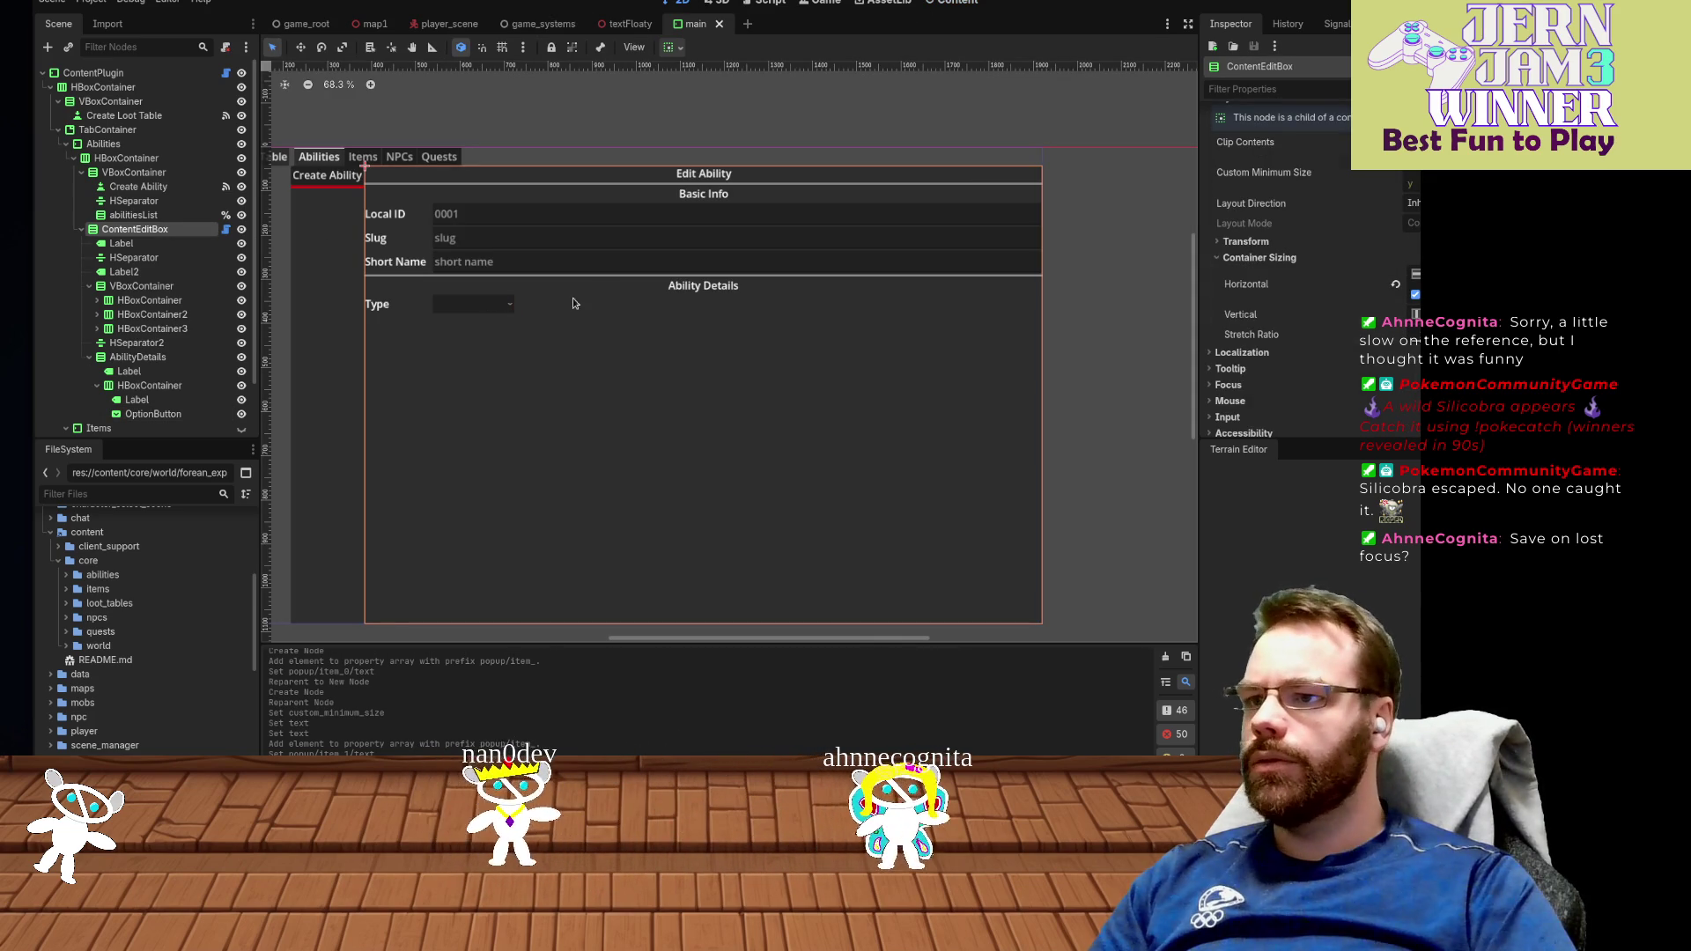
{"action": "left_click", "coordinate": [91, 2]}
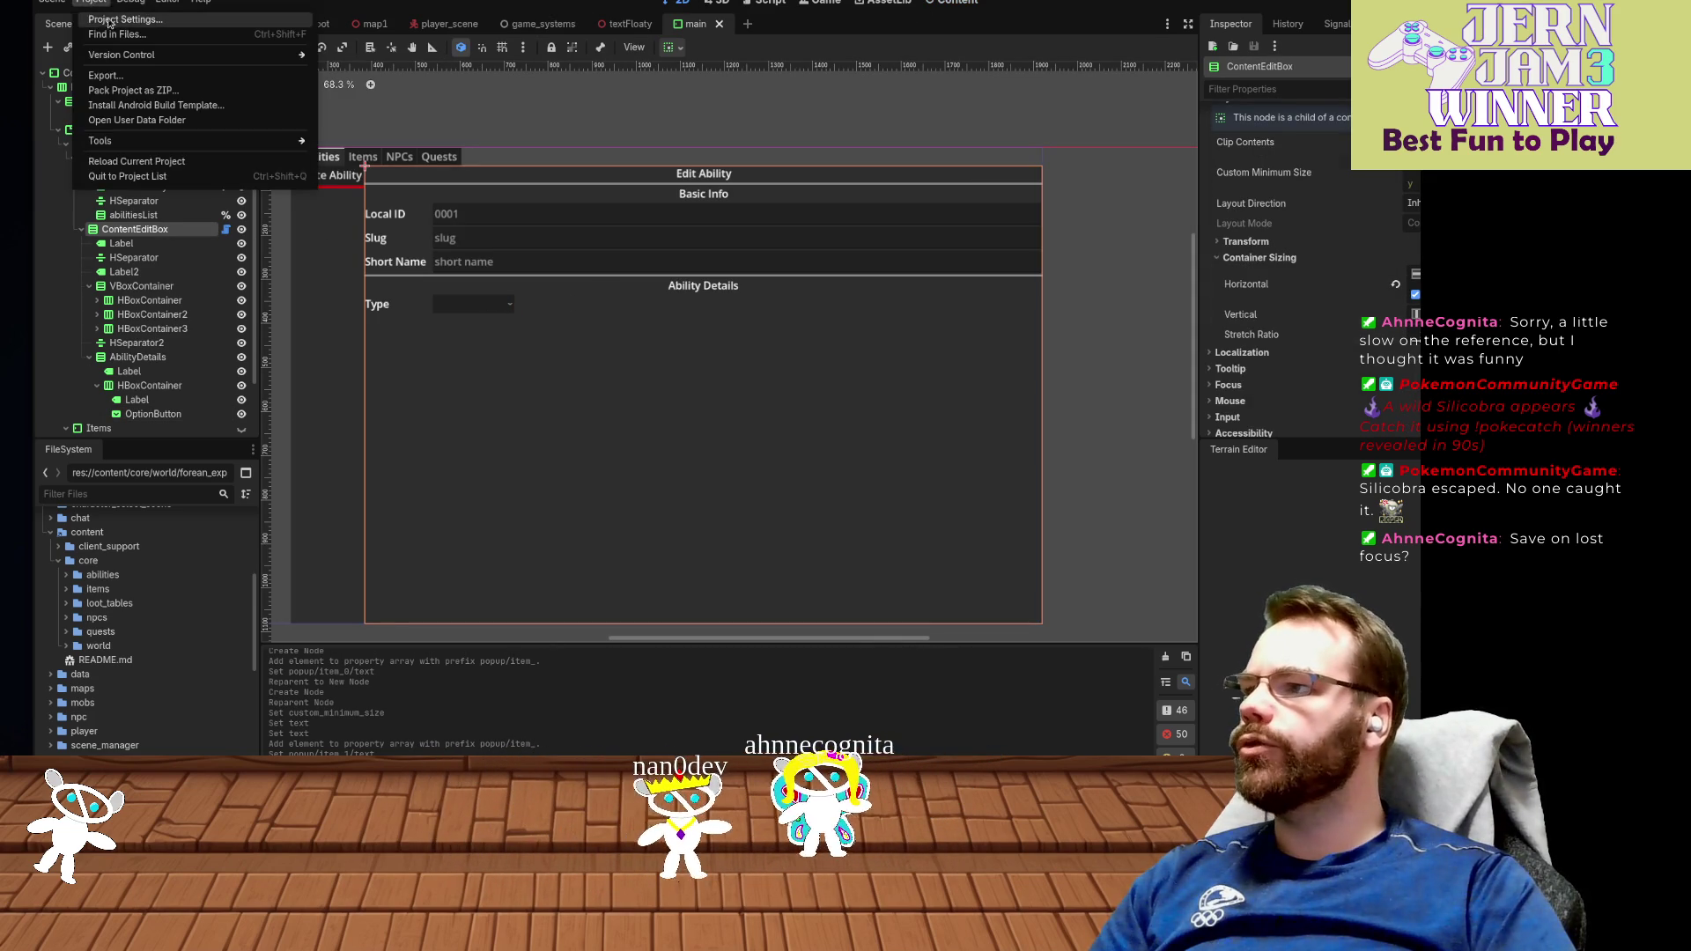
Step: Reload Stormspire Content Tools by toggling it off and on in Project Settings, then view the Content screen
{"action": "left_click", "coordinate": [590, 201]}
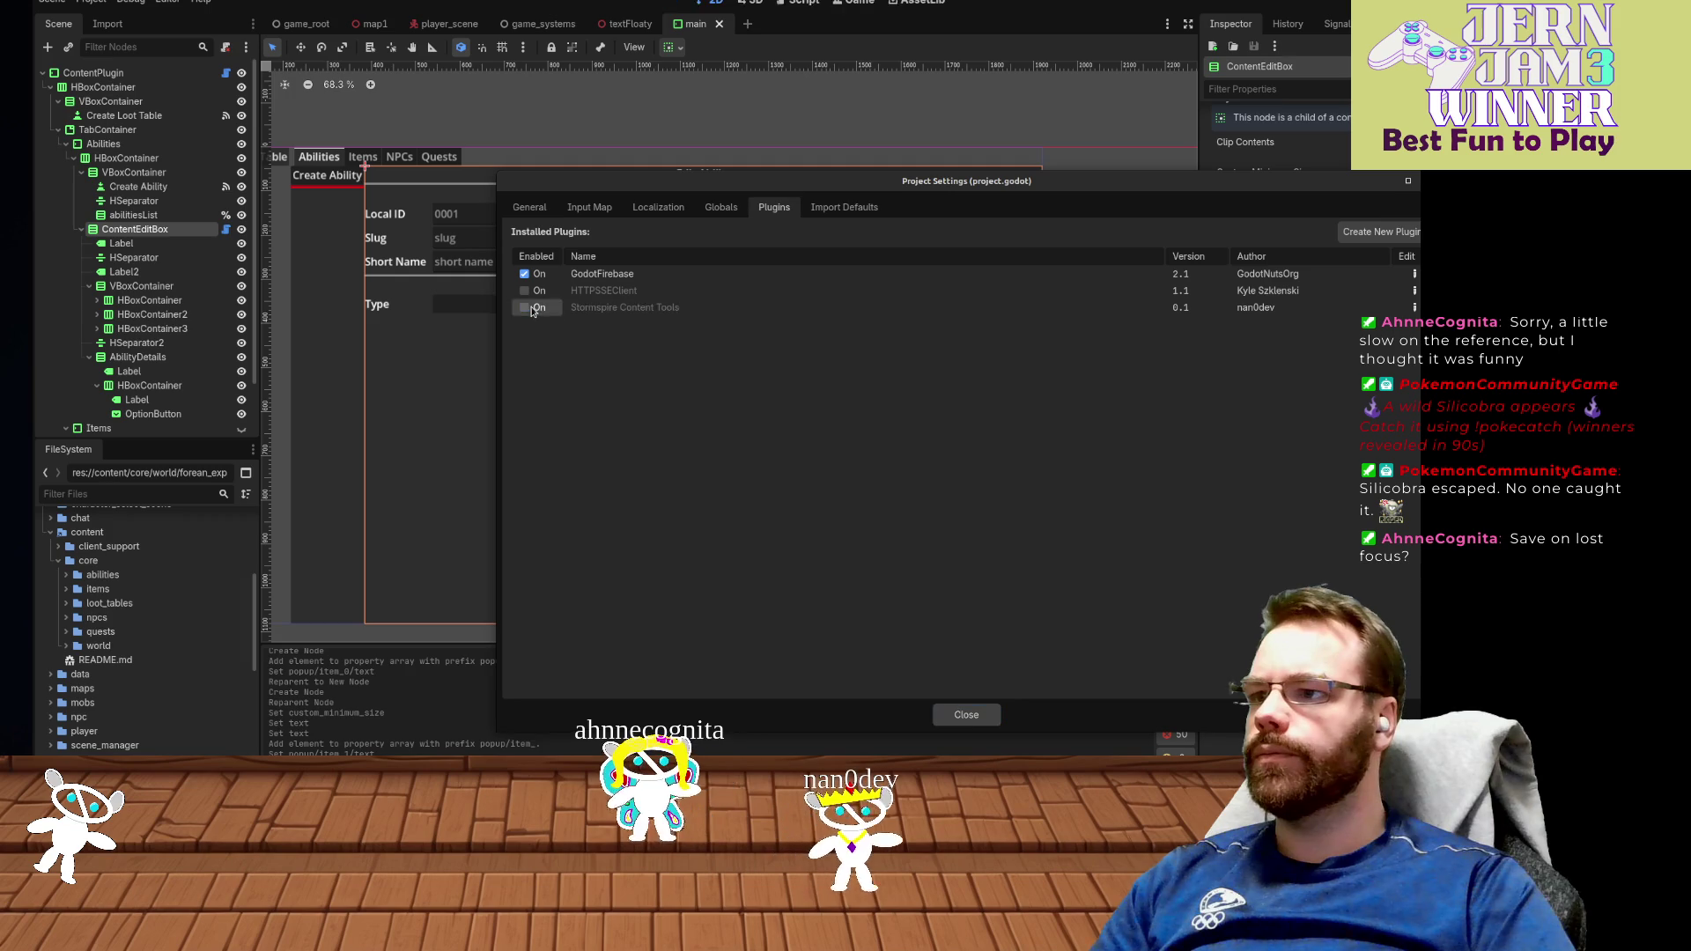
{"action": "left_click", "coordinate": [967, 715]}
{"action": "left_click", "coordinate": [958, 3]}
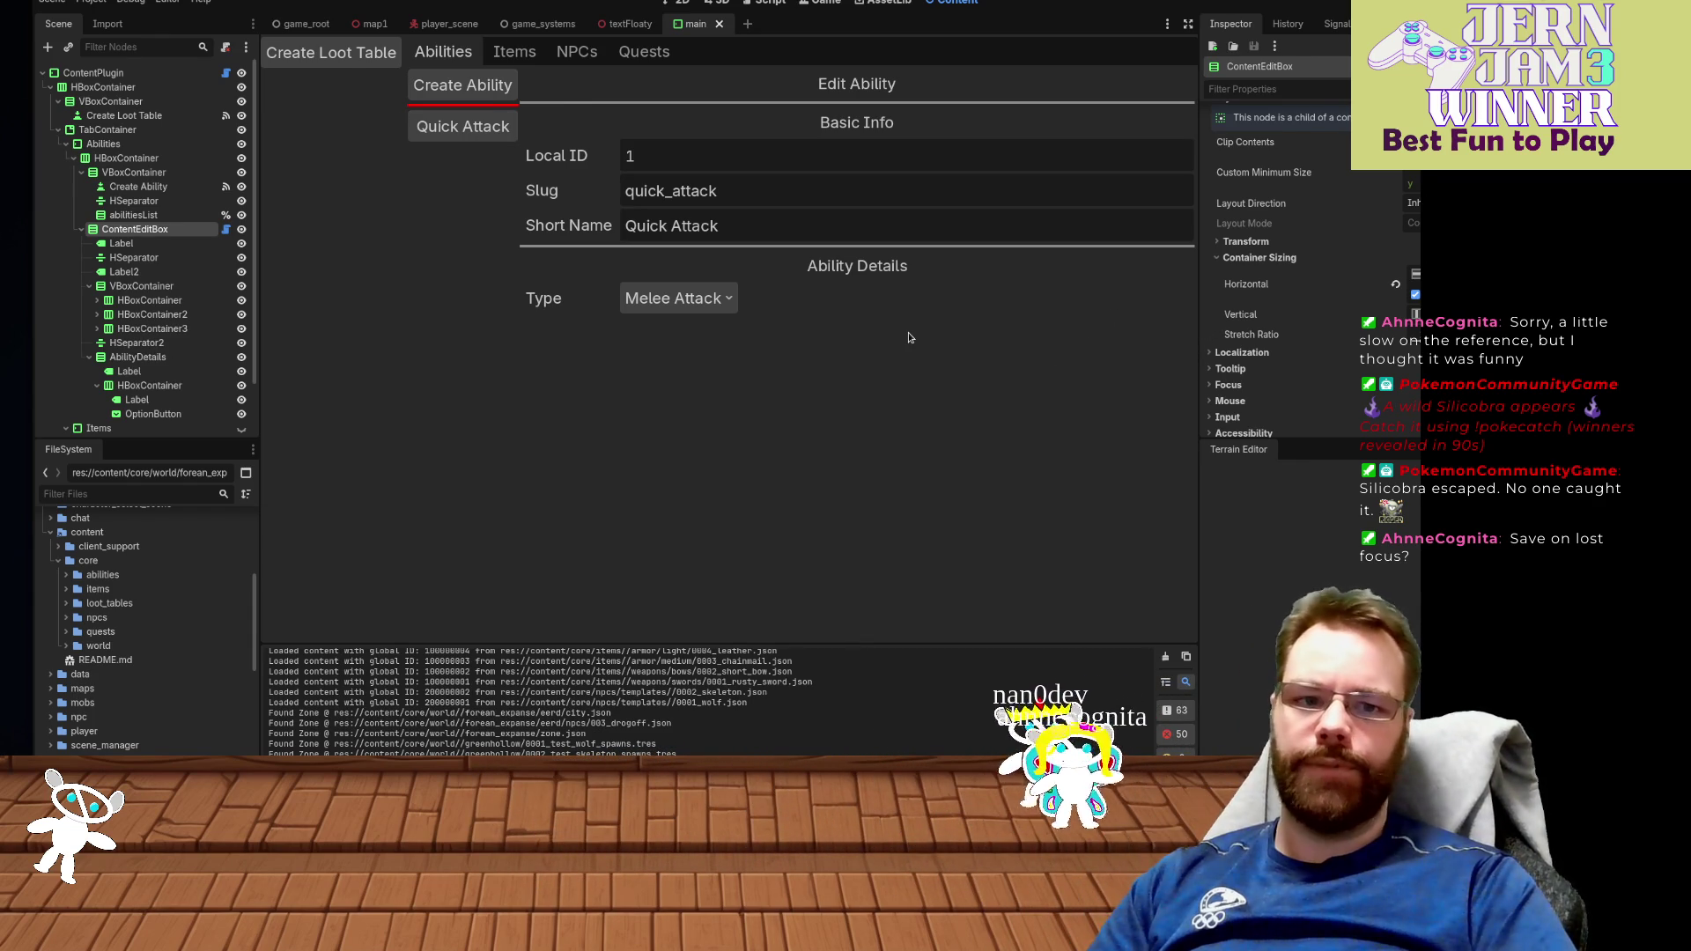
Step: Switch Quick Attack's Type to Spell, then Range Attack, and return to the 2D editor
{"action": "left_click", "coordinate": [693, 304]}
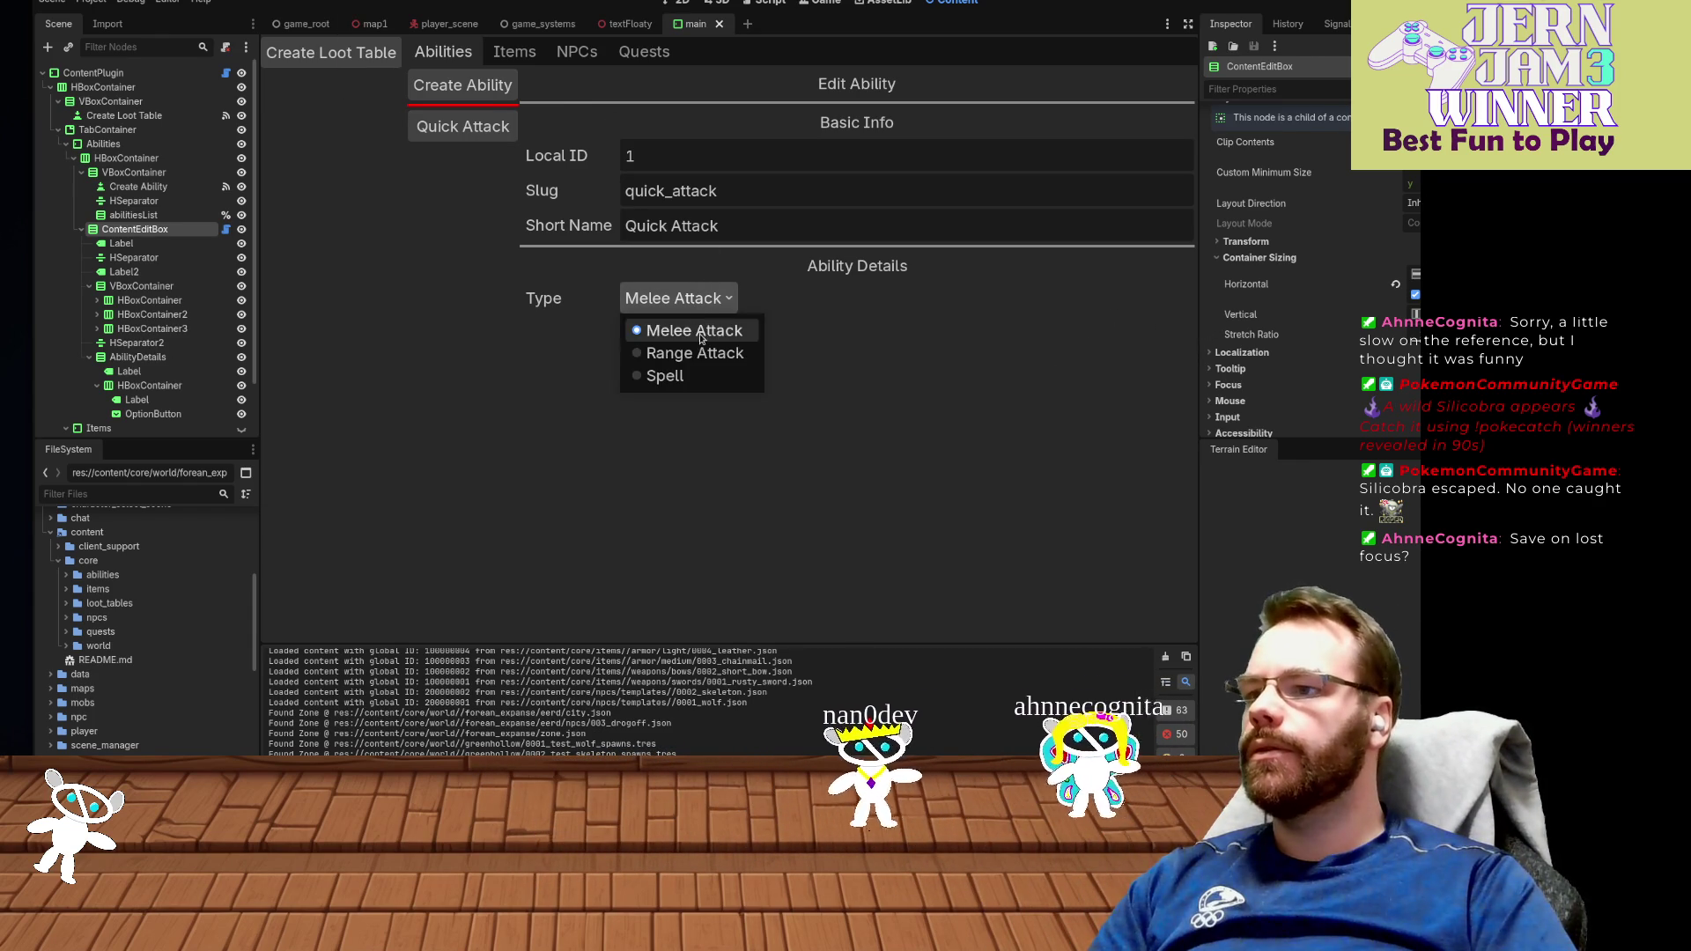
{"action": "left_click", "coordinate": [665, 375]}
{"action": "left_click", "coordinate": [693, 300]}
{"action": "left_click", "coordinate": [710, 354]}
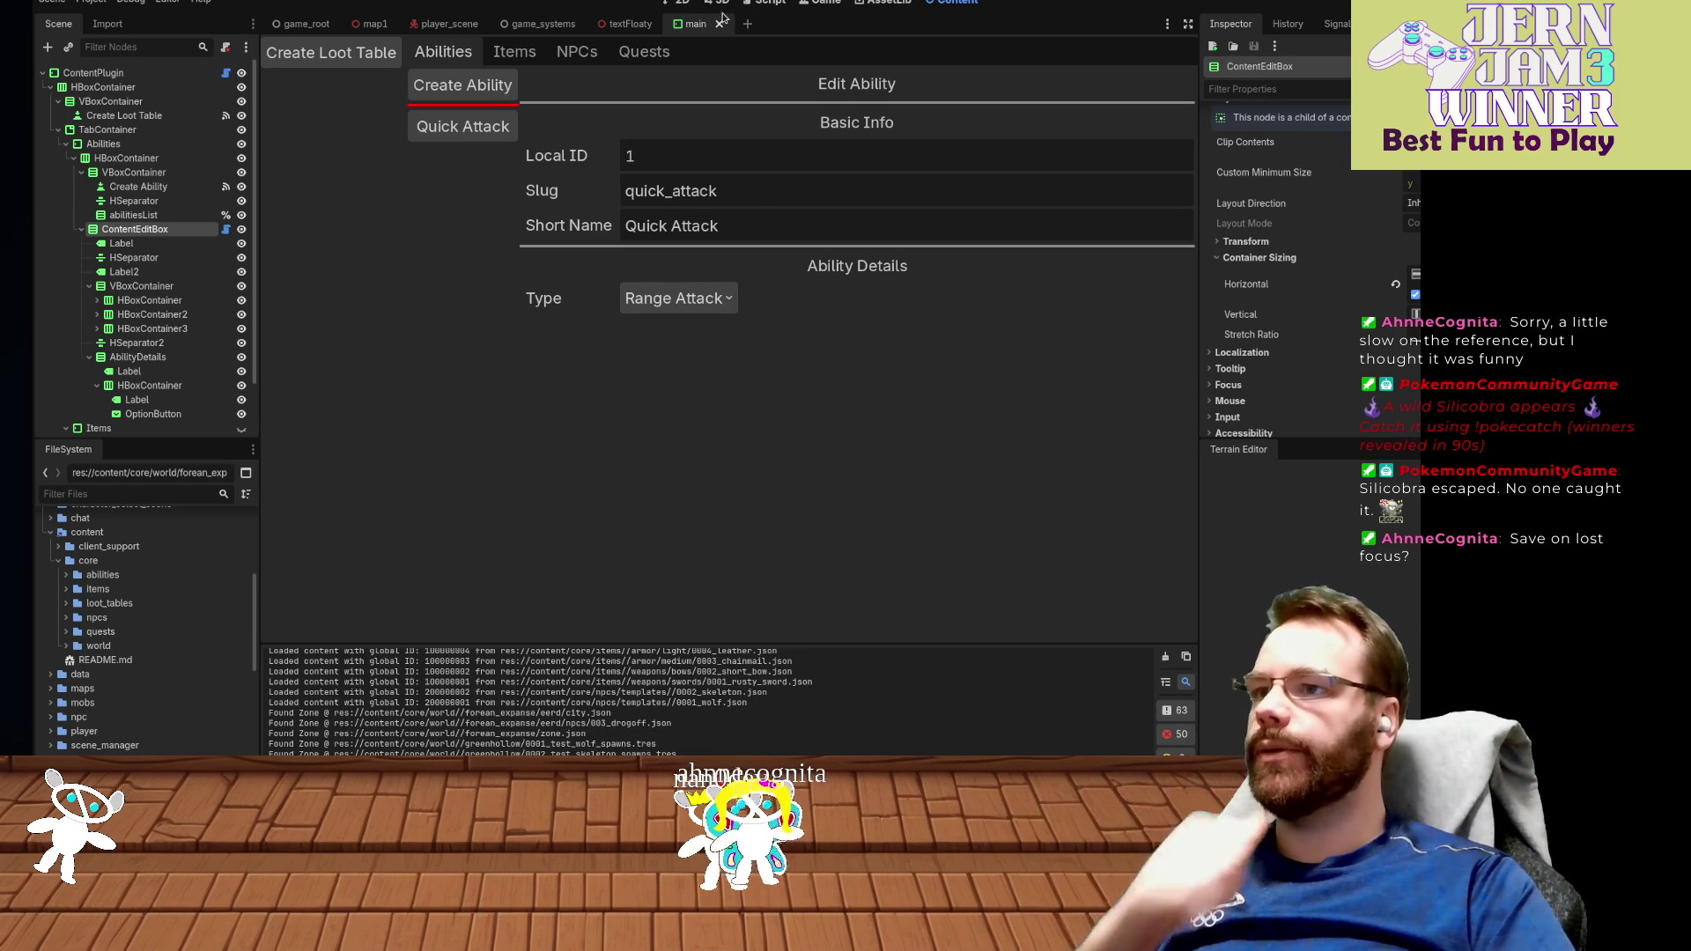
{"action": "left_click", "coordinate": [686, 2]}
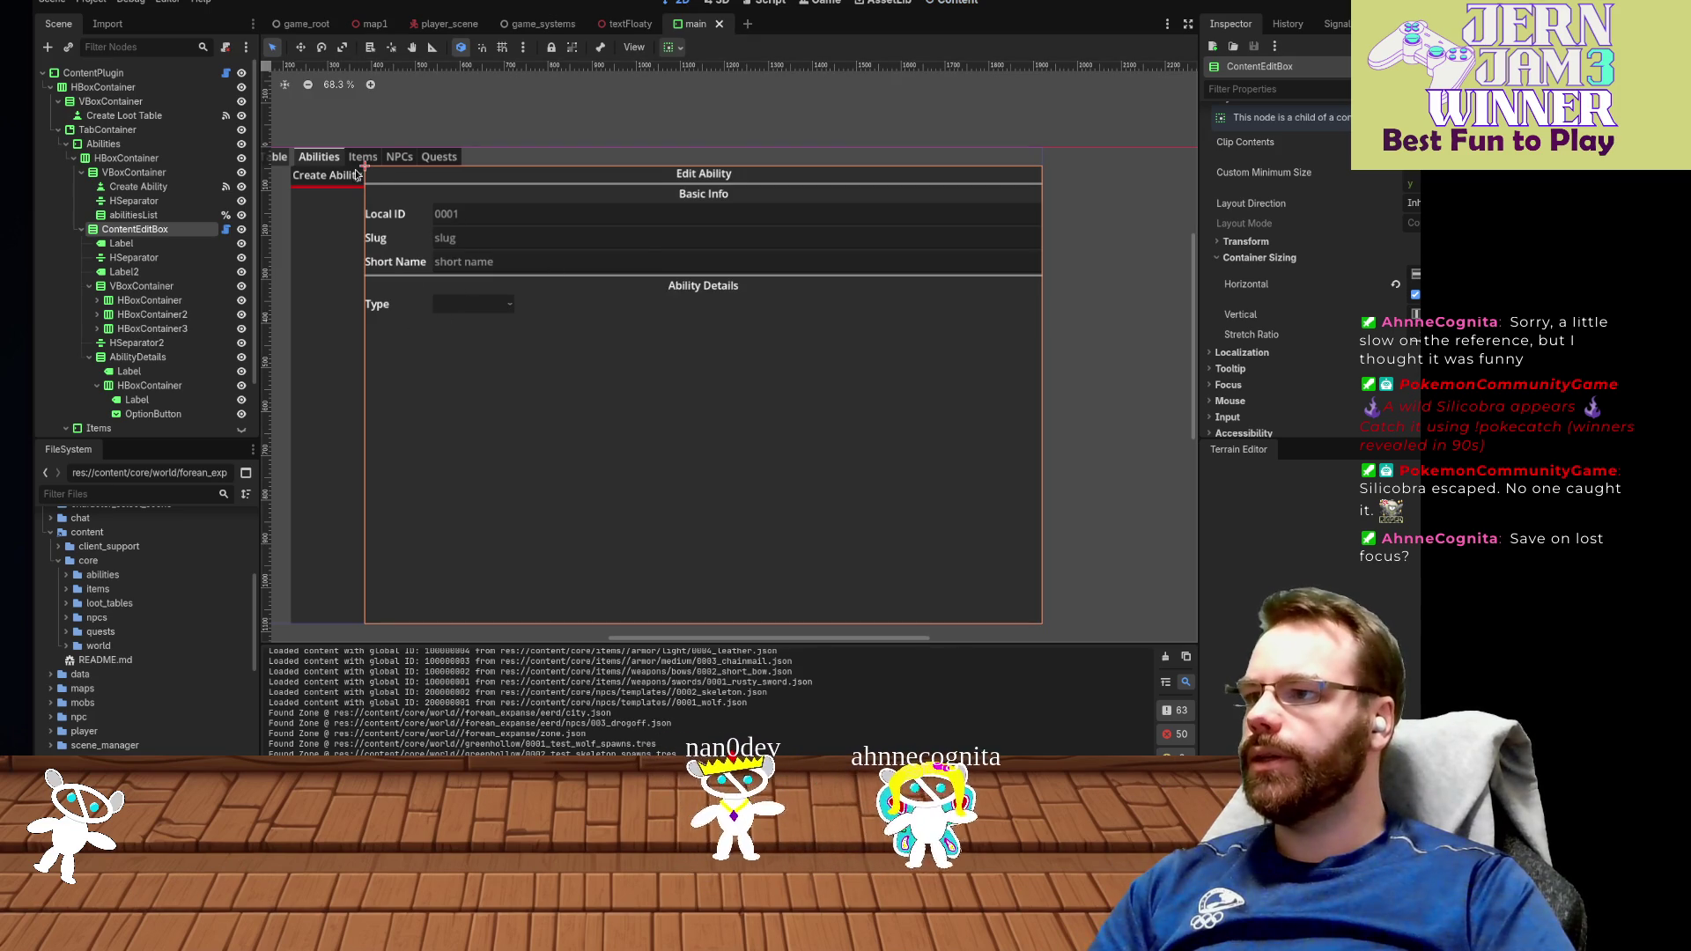
Step: Duplicate the Type row's HBoxContainer and change the copy's label text to 'ToolTip'
{"action": "left_click_drag", "start_coordinate": [551, 381], "coordinate": [699, 362]}
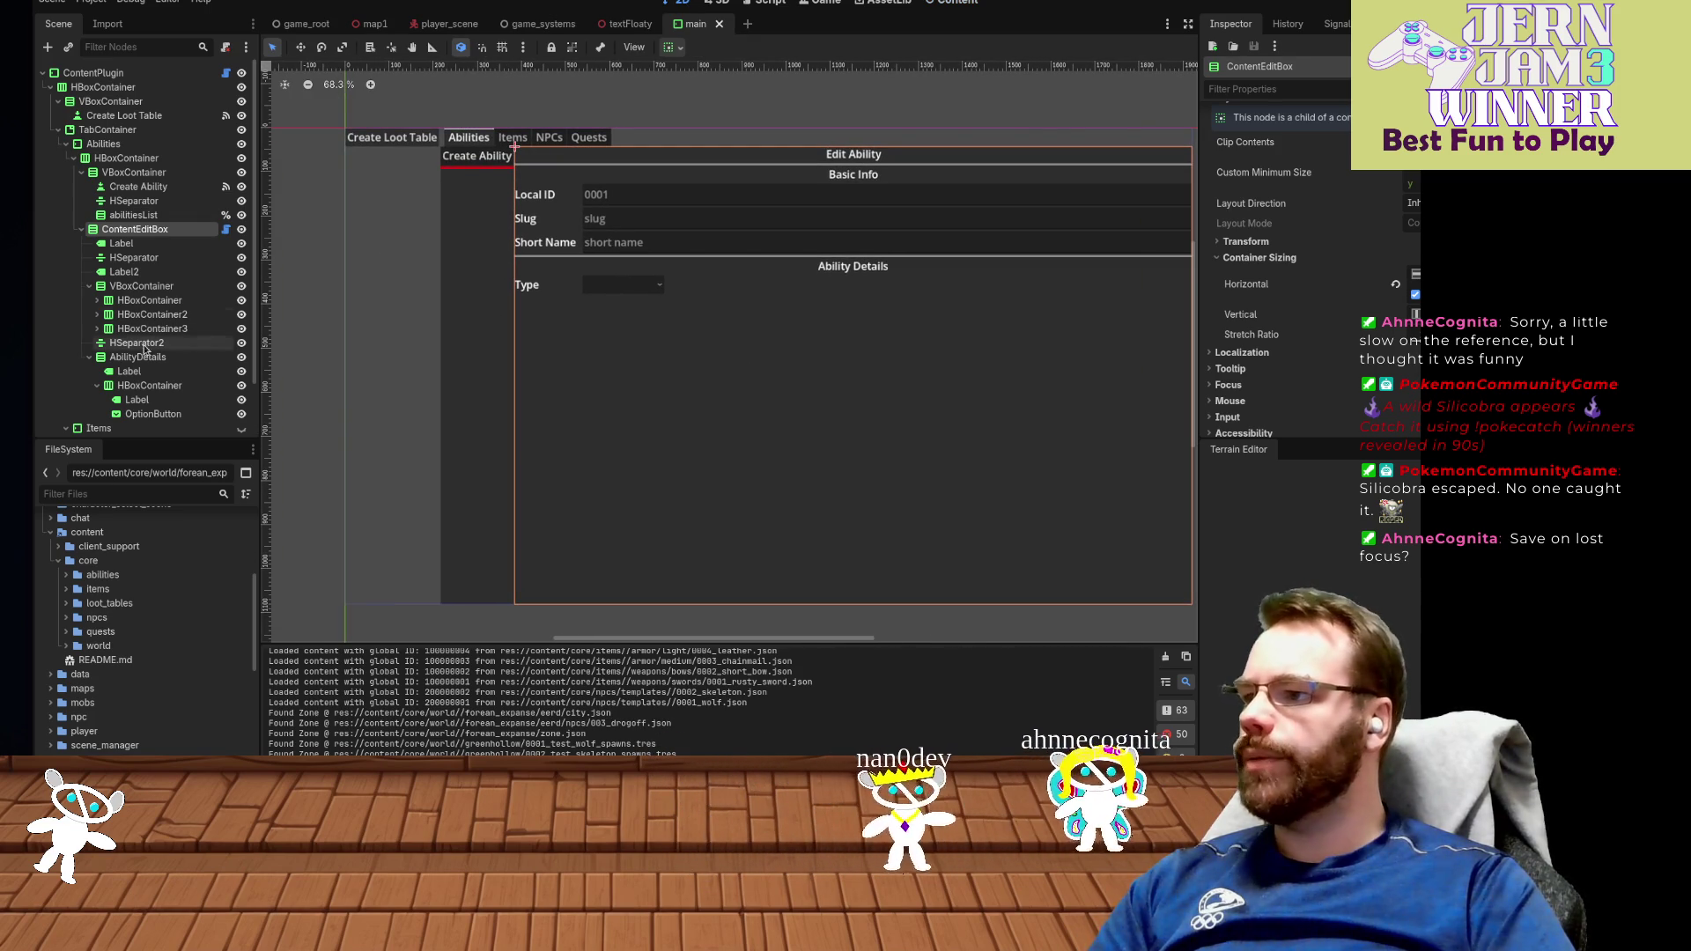
{"action": "scroll", "coordinate": [148, 310], "scroll_direction": "down", "scroll_amount": 2}
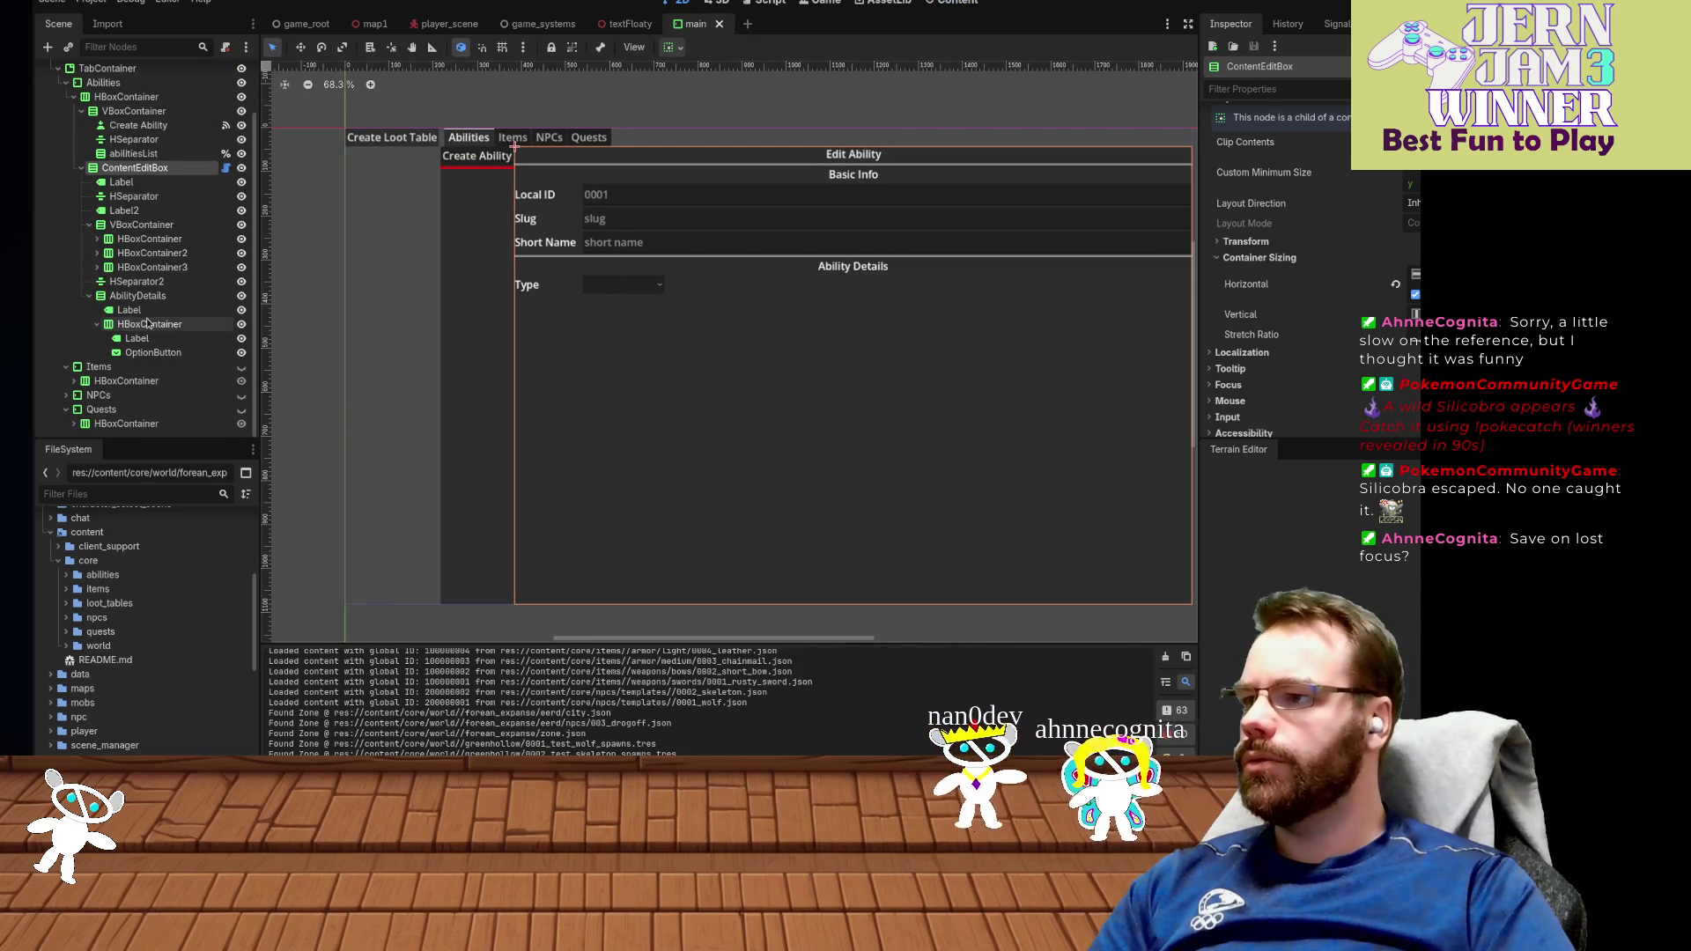
{"action": "left_click", "coordinate": [94, 324]}
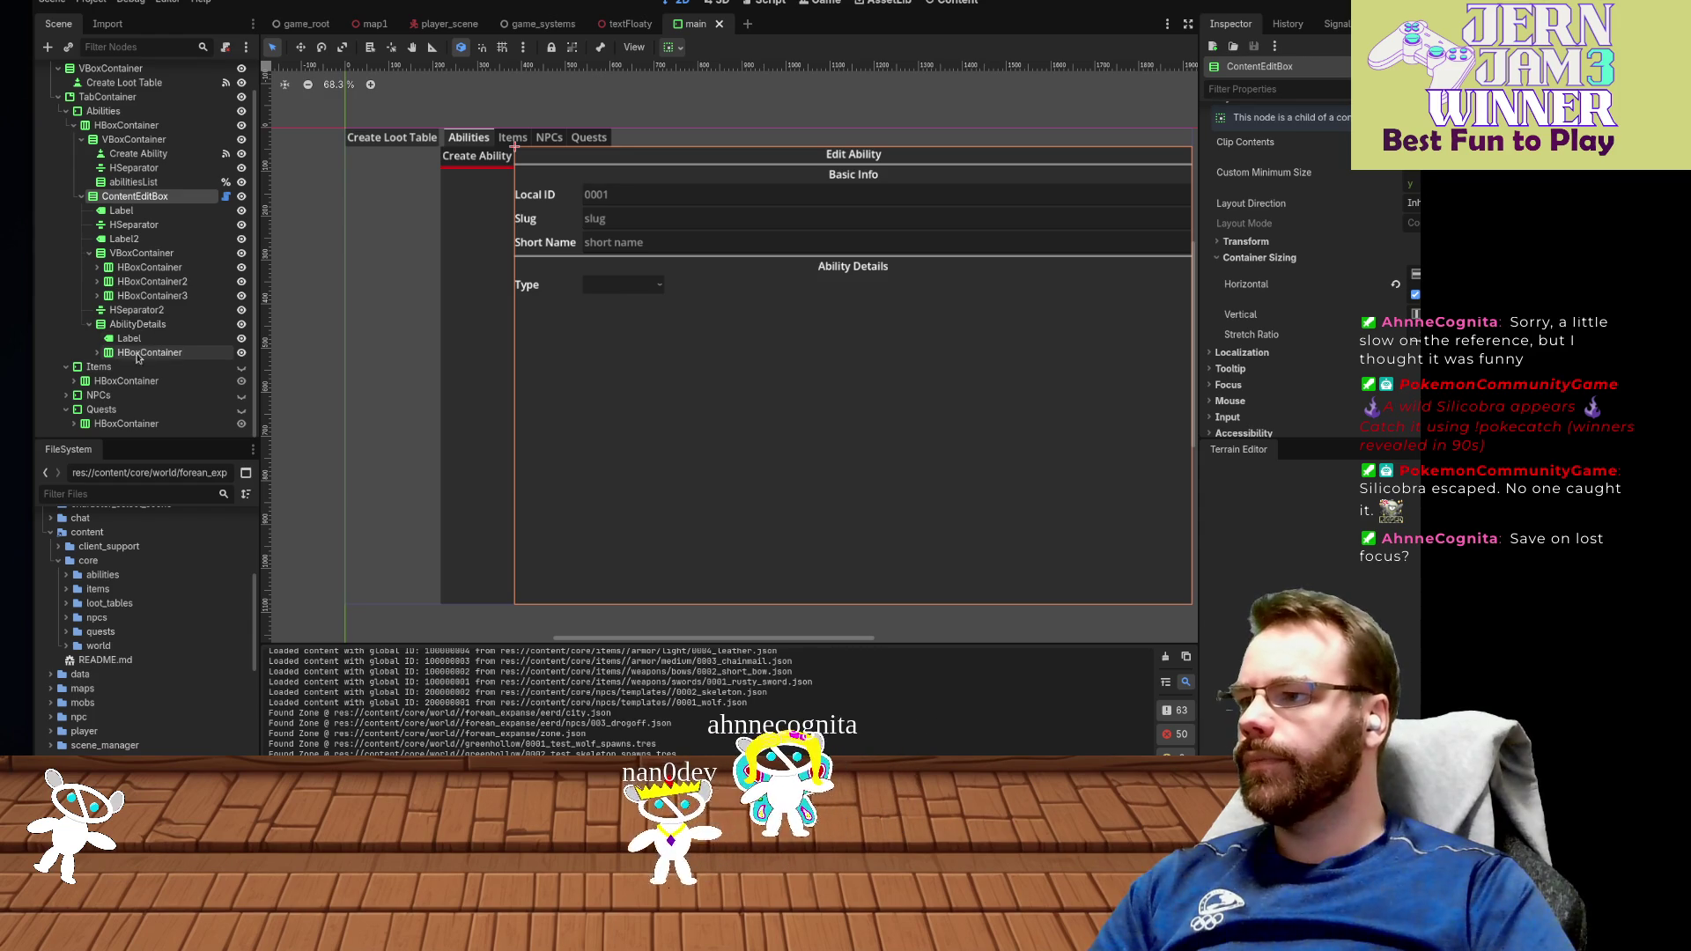
{"action": "left_click", "coordinate": [108, 353]}
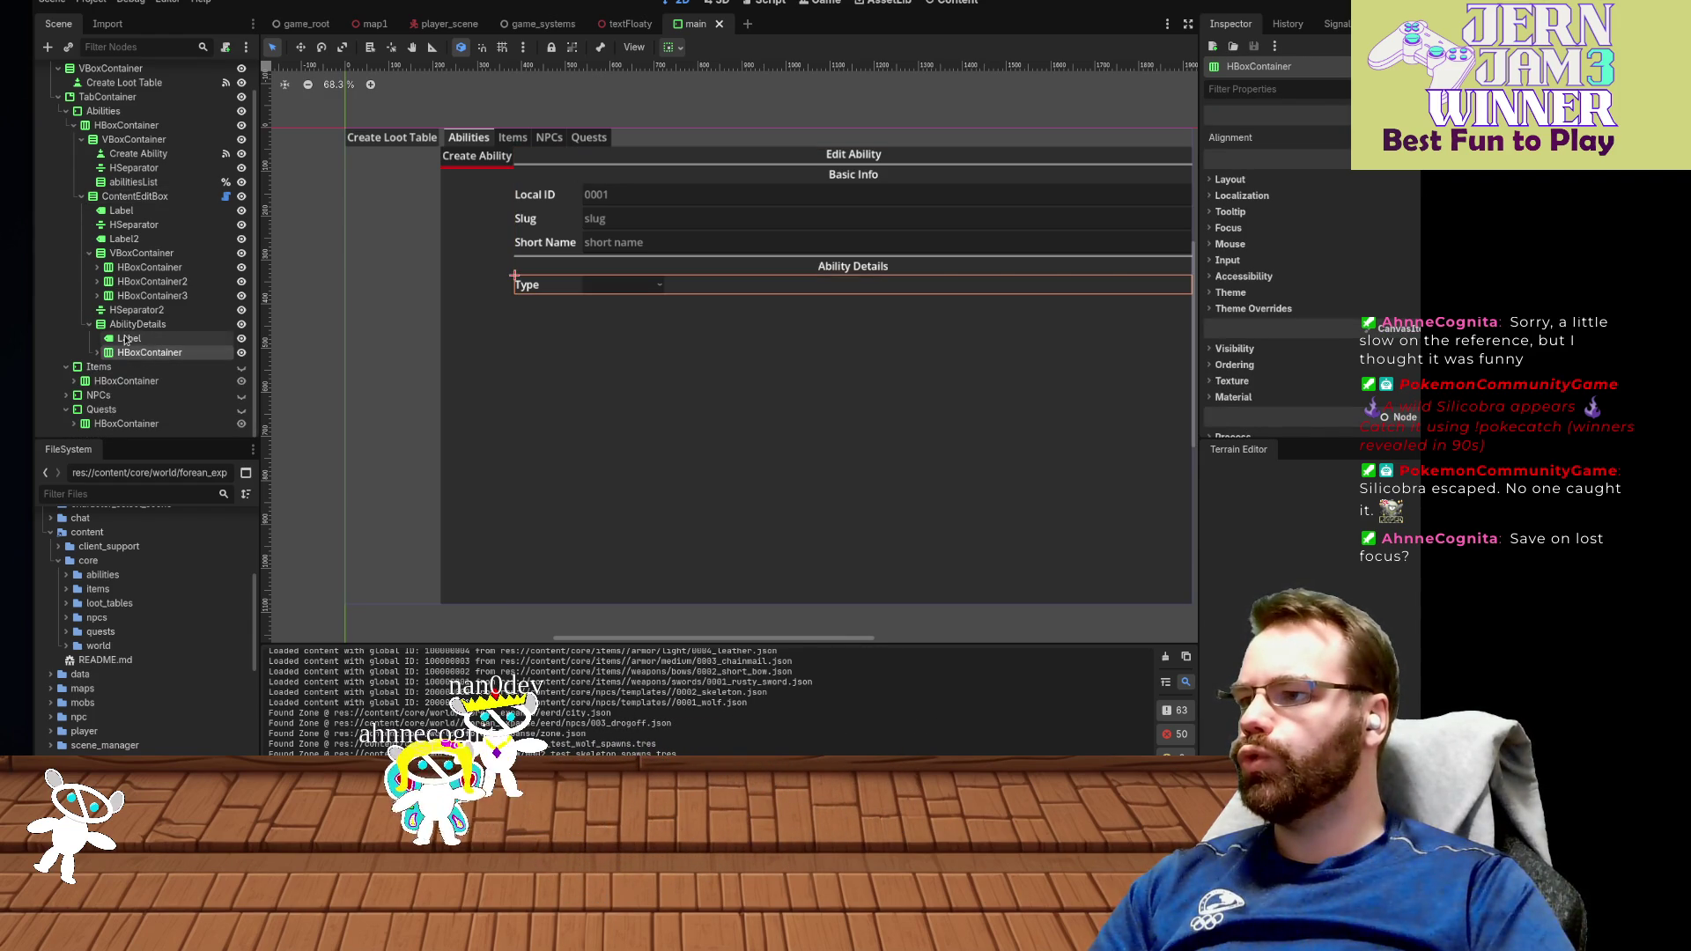
{"action": "key", "text": "ctrl+d"}
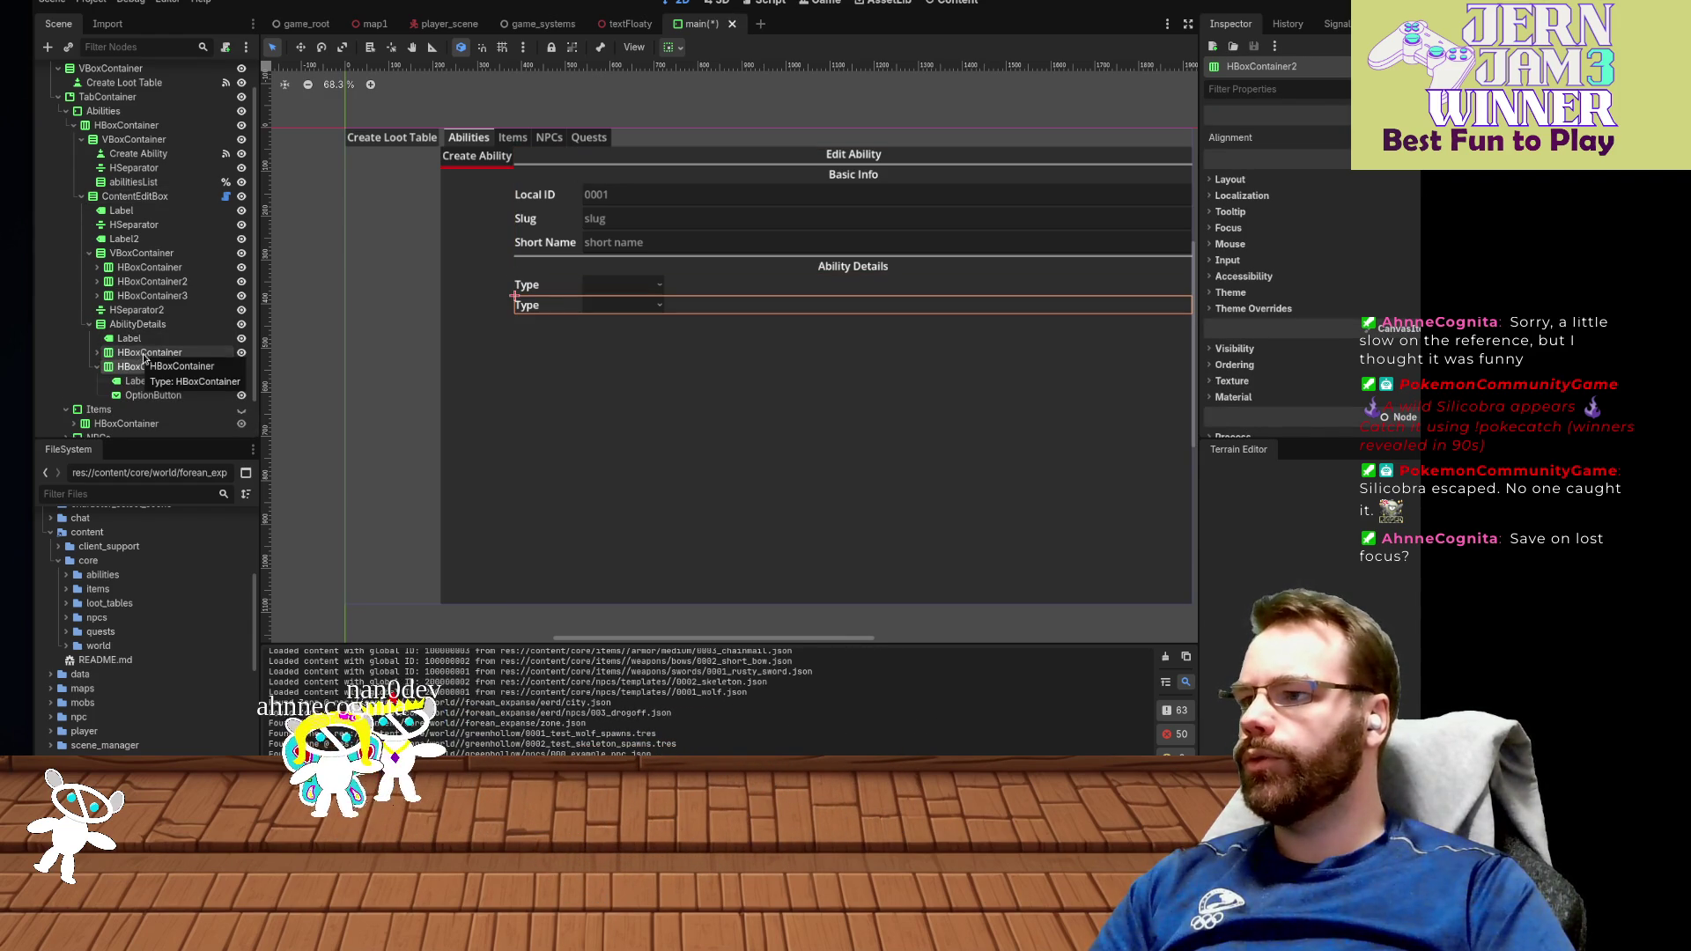
{"action": "left_click", "coordinate": [137, 380]}
{"action": "left_click", "coordinate": [1277, 176]}
{"action": "key", "text": "ctrl+a"}
{"action": "key", "text": "BackSpace"}
{"action": "type", "text": "ToolTip"}
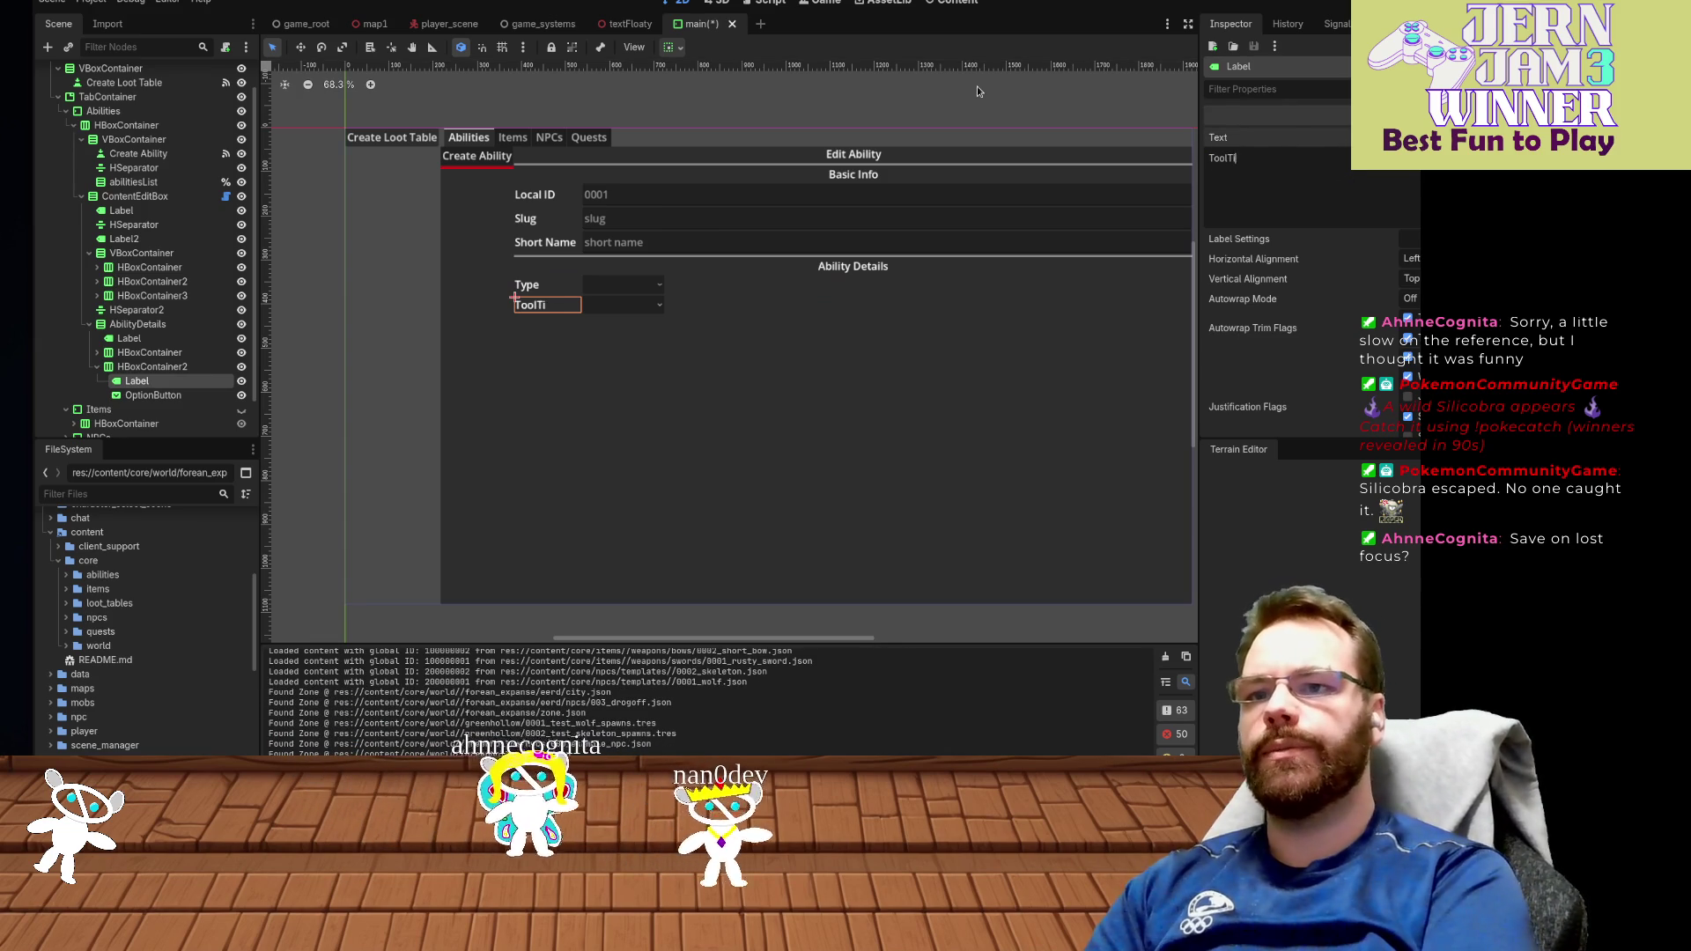
{"action": "key", "text": "ctrl+s"}
Step: Replace the ToolTip row's OptionButton with a pasted copy of the ShortNameEdit text field
{"action": "left_click", "coordinate": [154, 394]}
{"action": "right_click", "coordinate": [166, 395]}
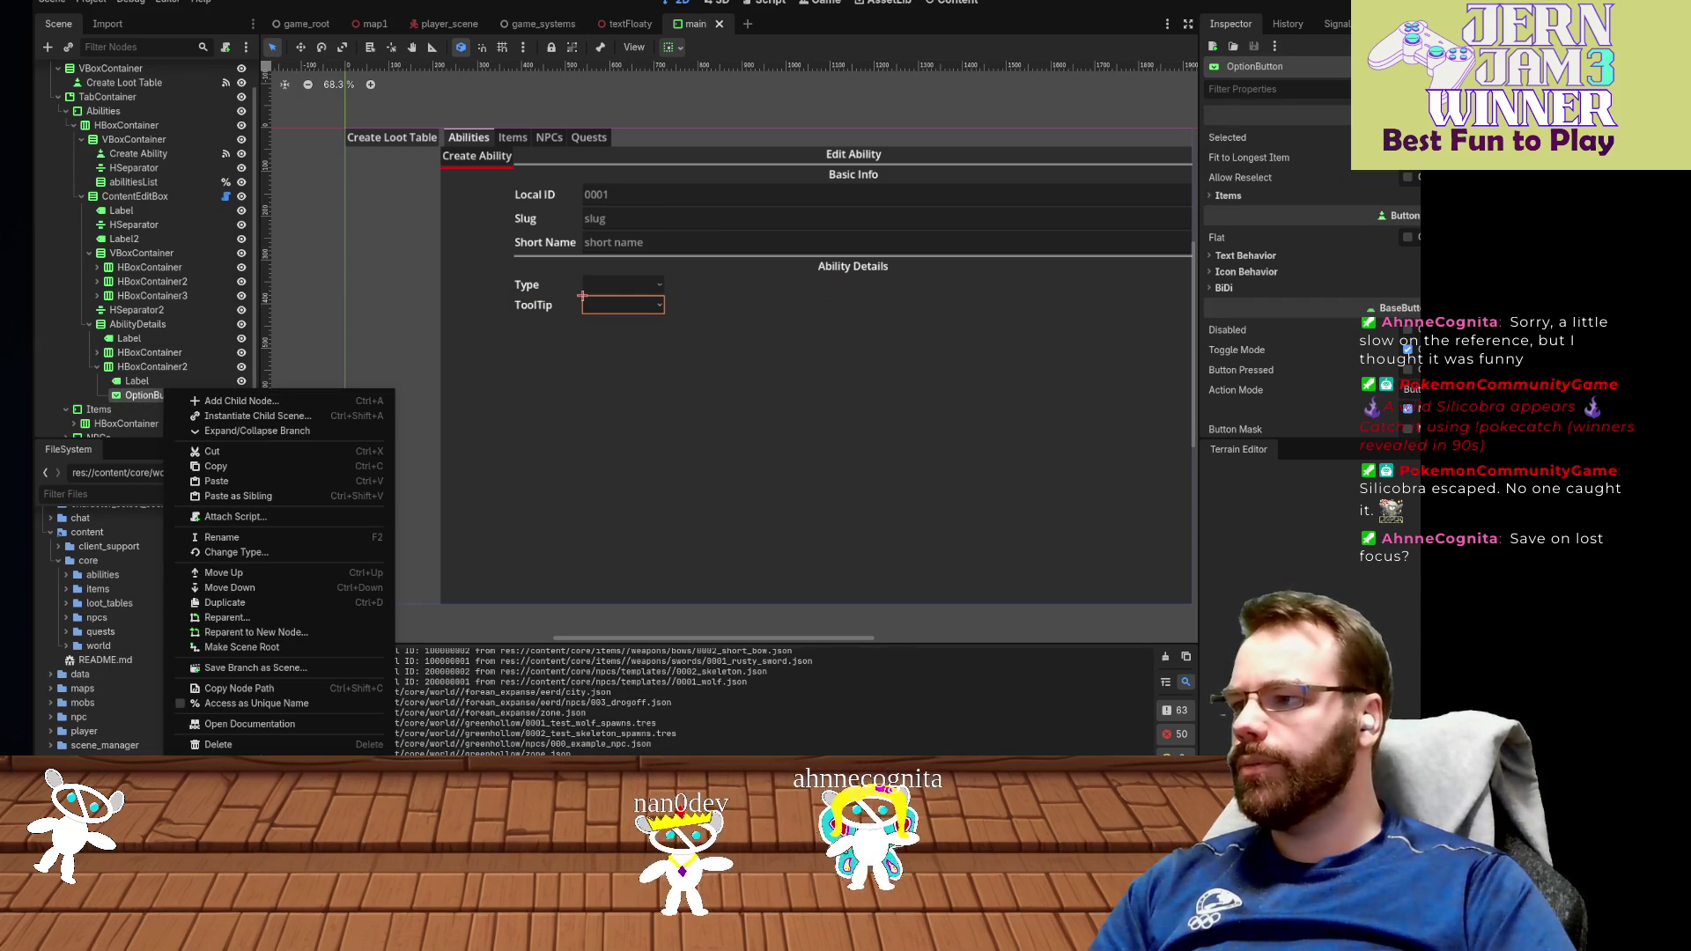
{"action": "left_click", "coordinate": [217, 744]}
{"action": "key", "text": "Return"}
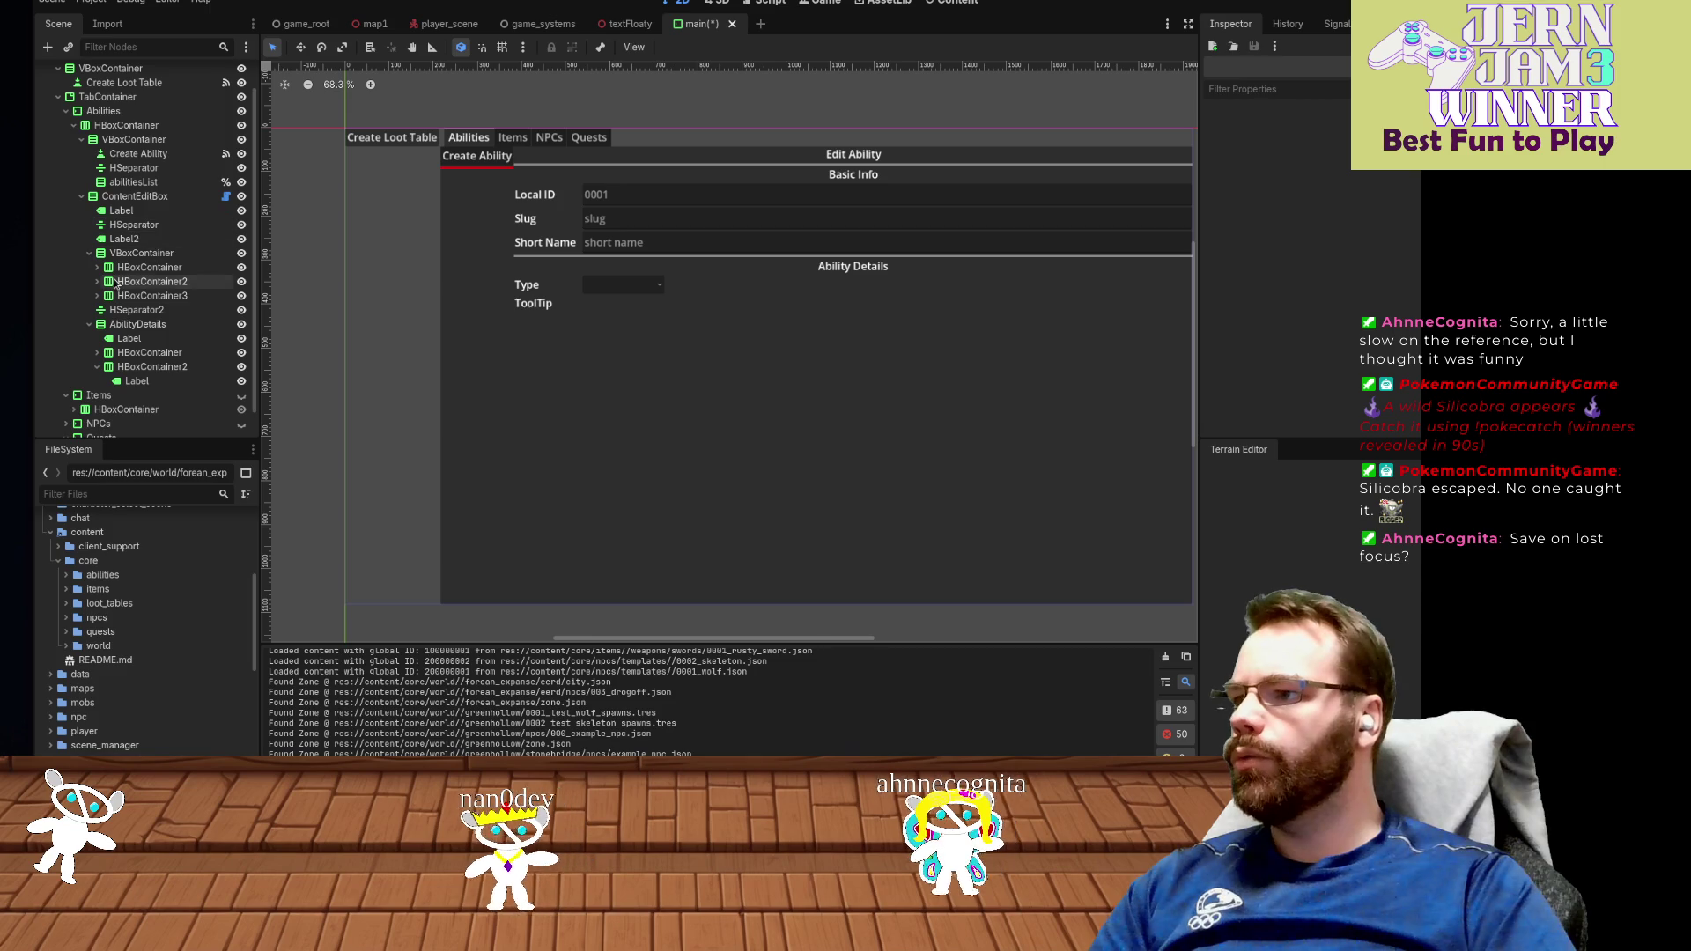
{"action": "left_click", "coordinate": [123, 296]}
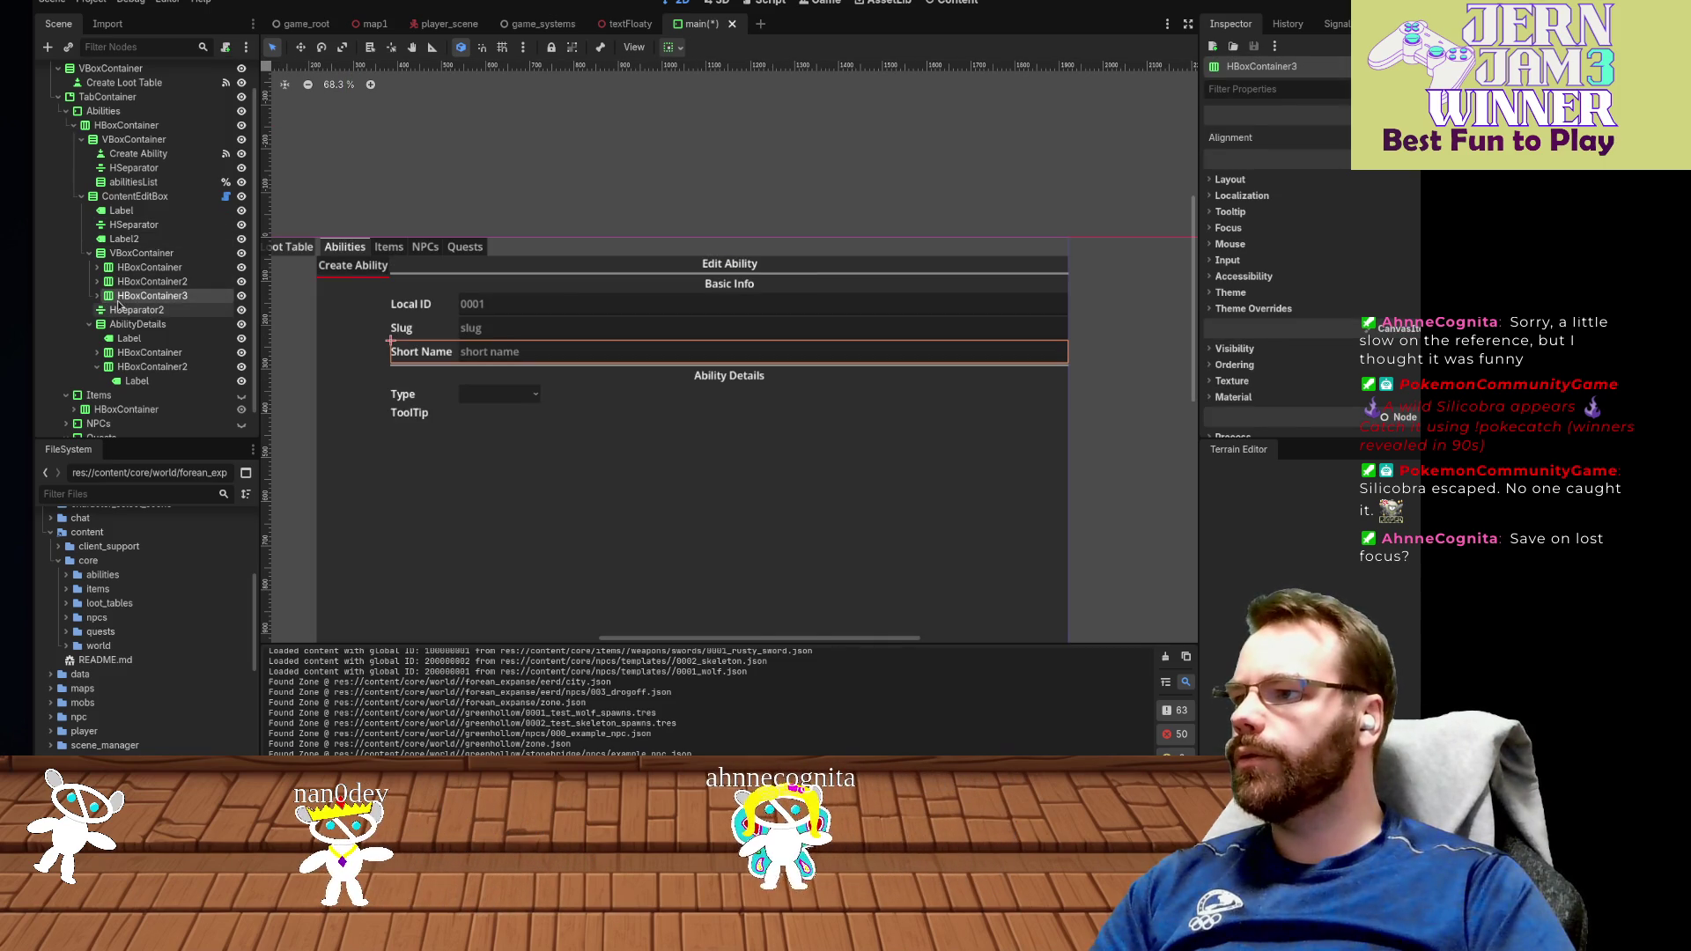
{"action": "left_click", "coordinate": [157, 324]}
{"action": "key", "text": "ctrl+c"}
{"action": "left_click", "coordinate": [173, 409]}
{"action": "key", "text": "ctrl+v"}
{"action": "left_click_drag", "start_coordinate": [181, 428], "coordinate": [161, 408]}
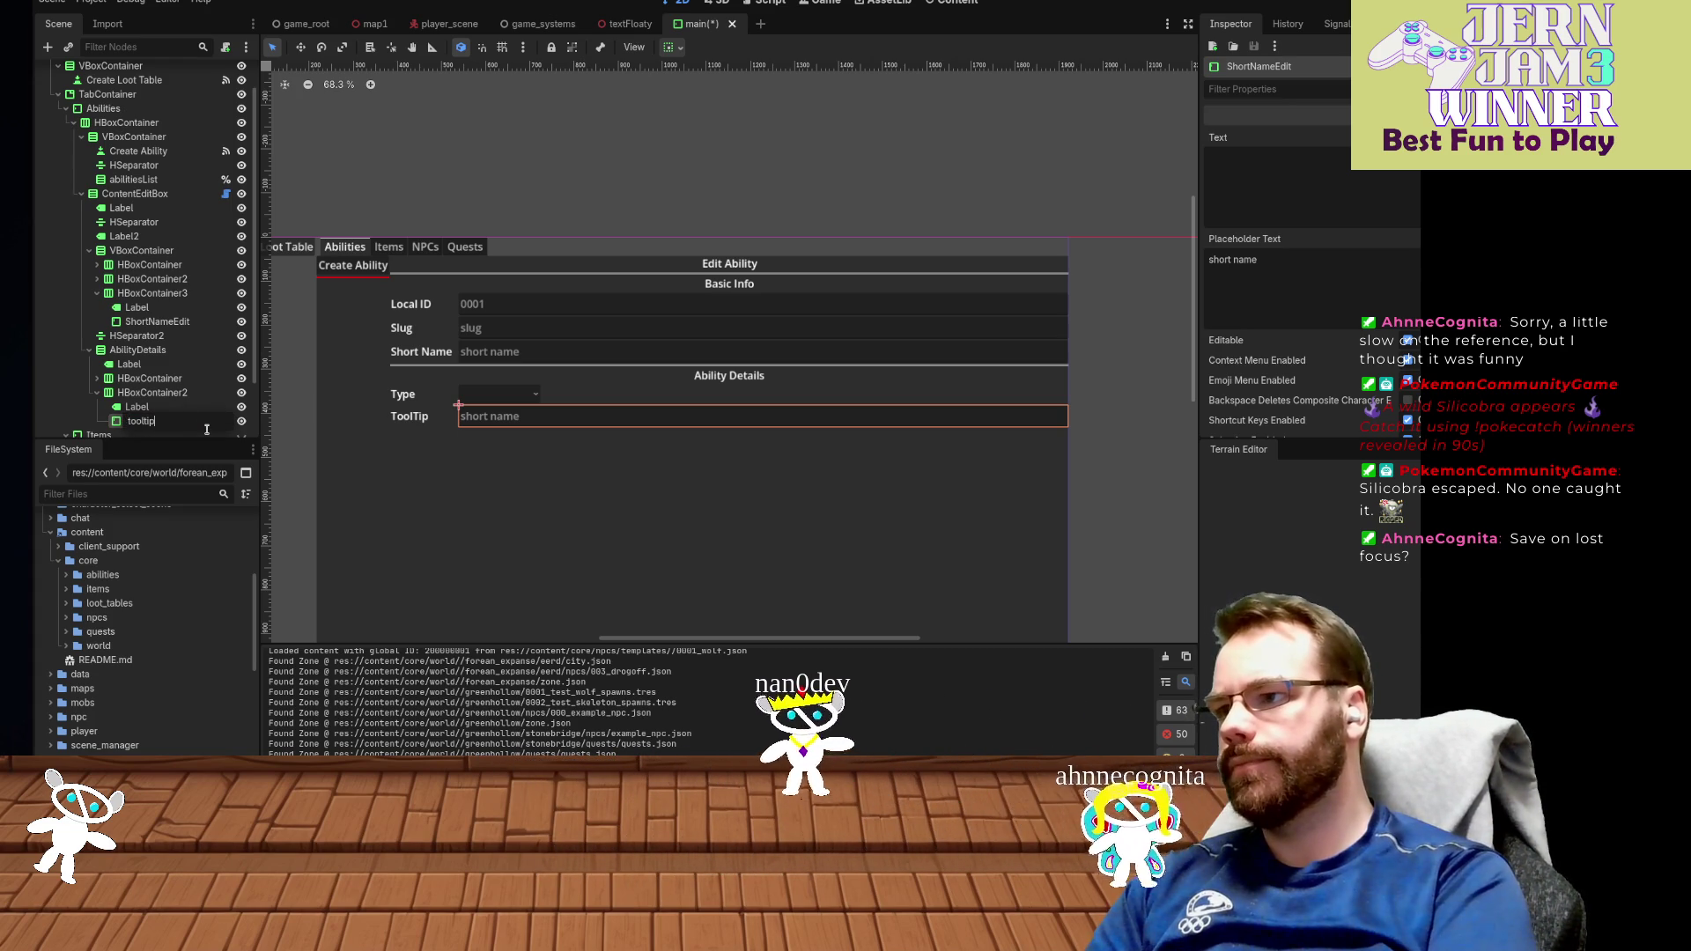
Step: Rename the ToolTip row's text field node to tooltipEdit
{"action": "type", "text": "dit"}
{"action": "key", "text": "Return"}
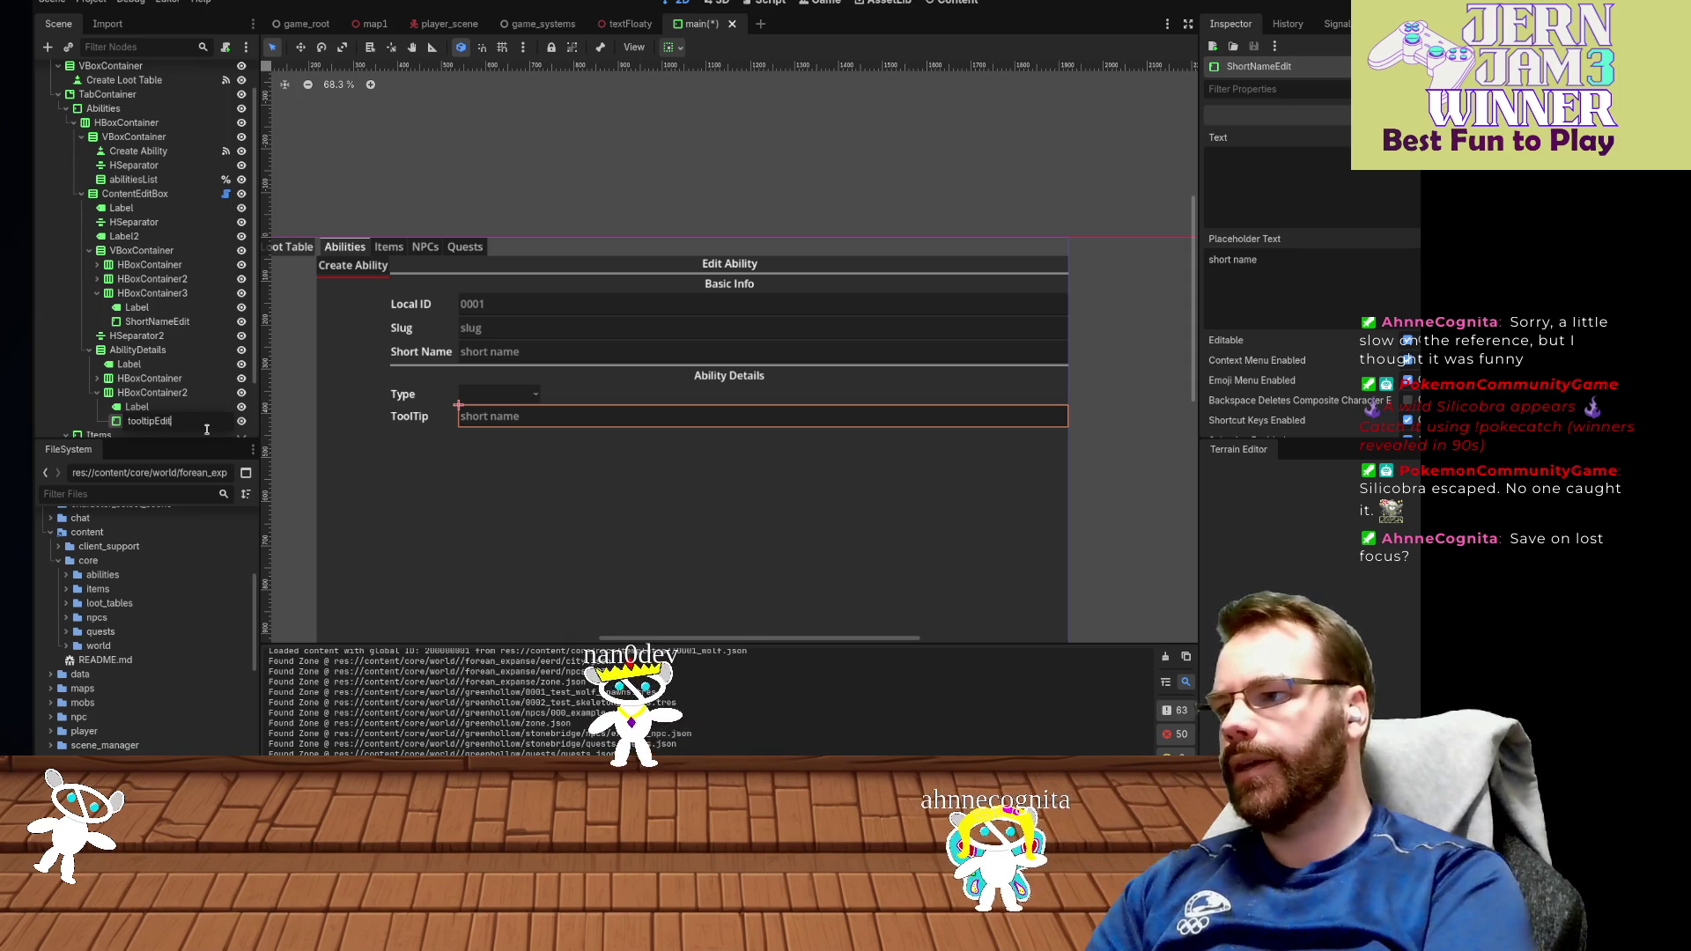
{"action": "key", "text": "ctrl+s"}
{"action": "scroll", "coordinate": [571, 404], "scroll_direction": "down", "scroll_amount": 1}
{"action": "scroll", "coordinate": [532, 482], "scroll_direction": "up", "scroll_amount": 2}
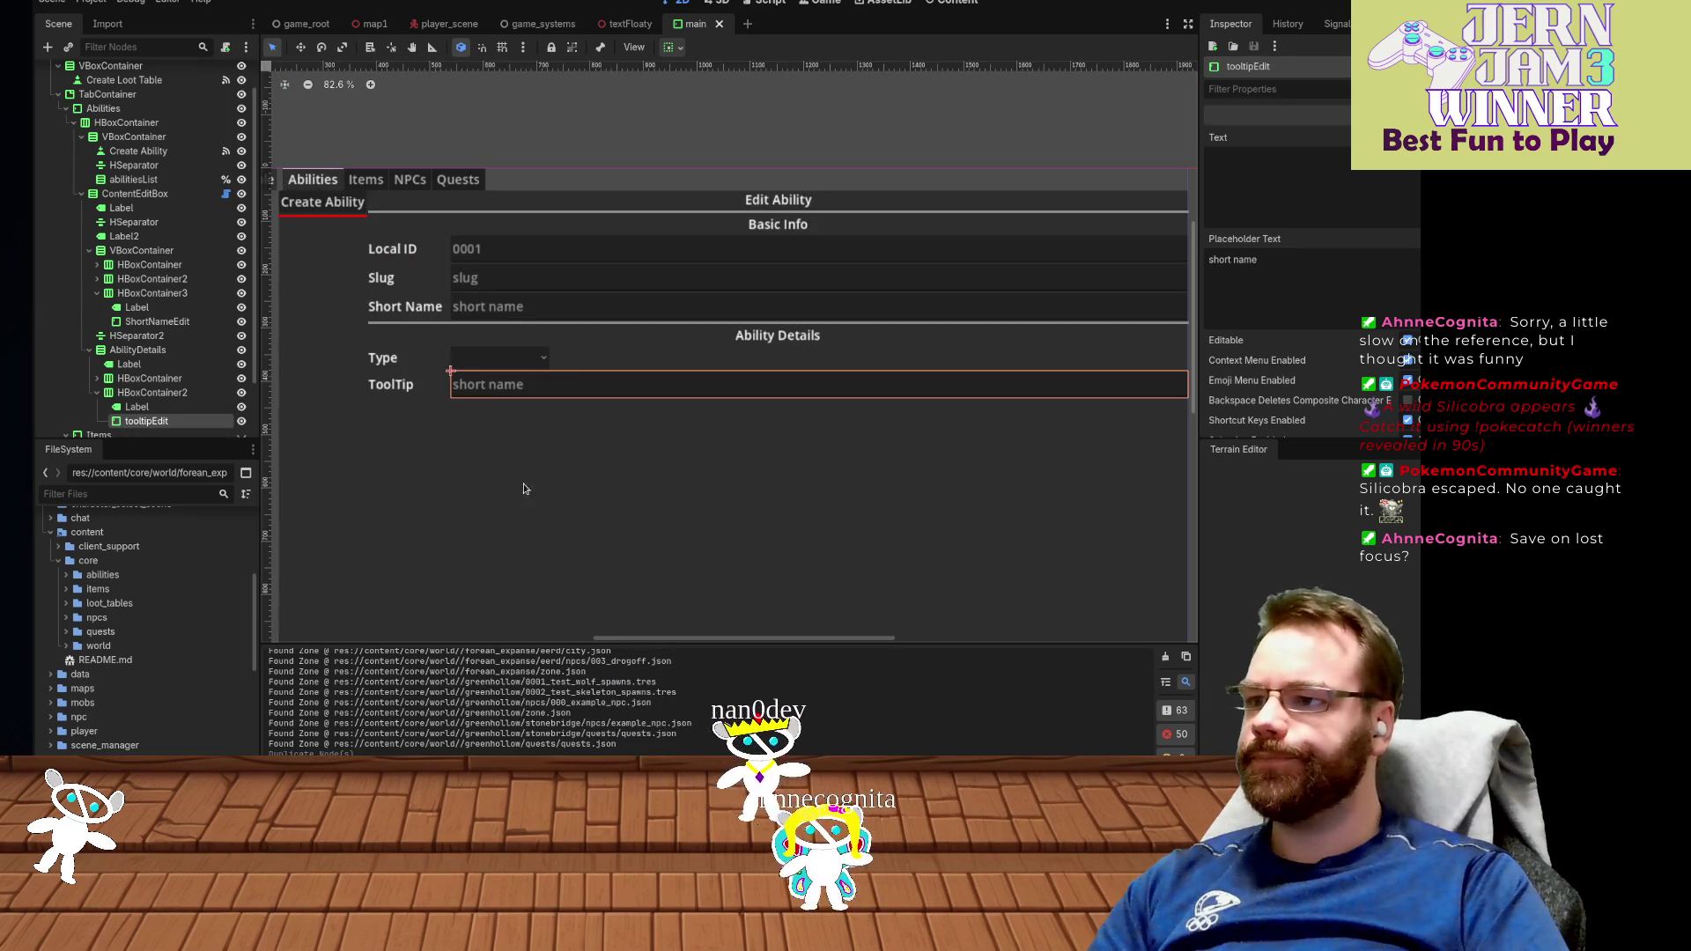
{"action": "scroll", "coordinate": [507, 426], "scroll_direction": "up", "scroll_amount": 1}
{"action": "scroll", "coordinate": [1398, 302], "scroll_direction": "down", "scroll_amount": 6}
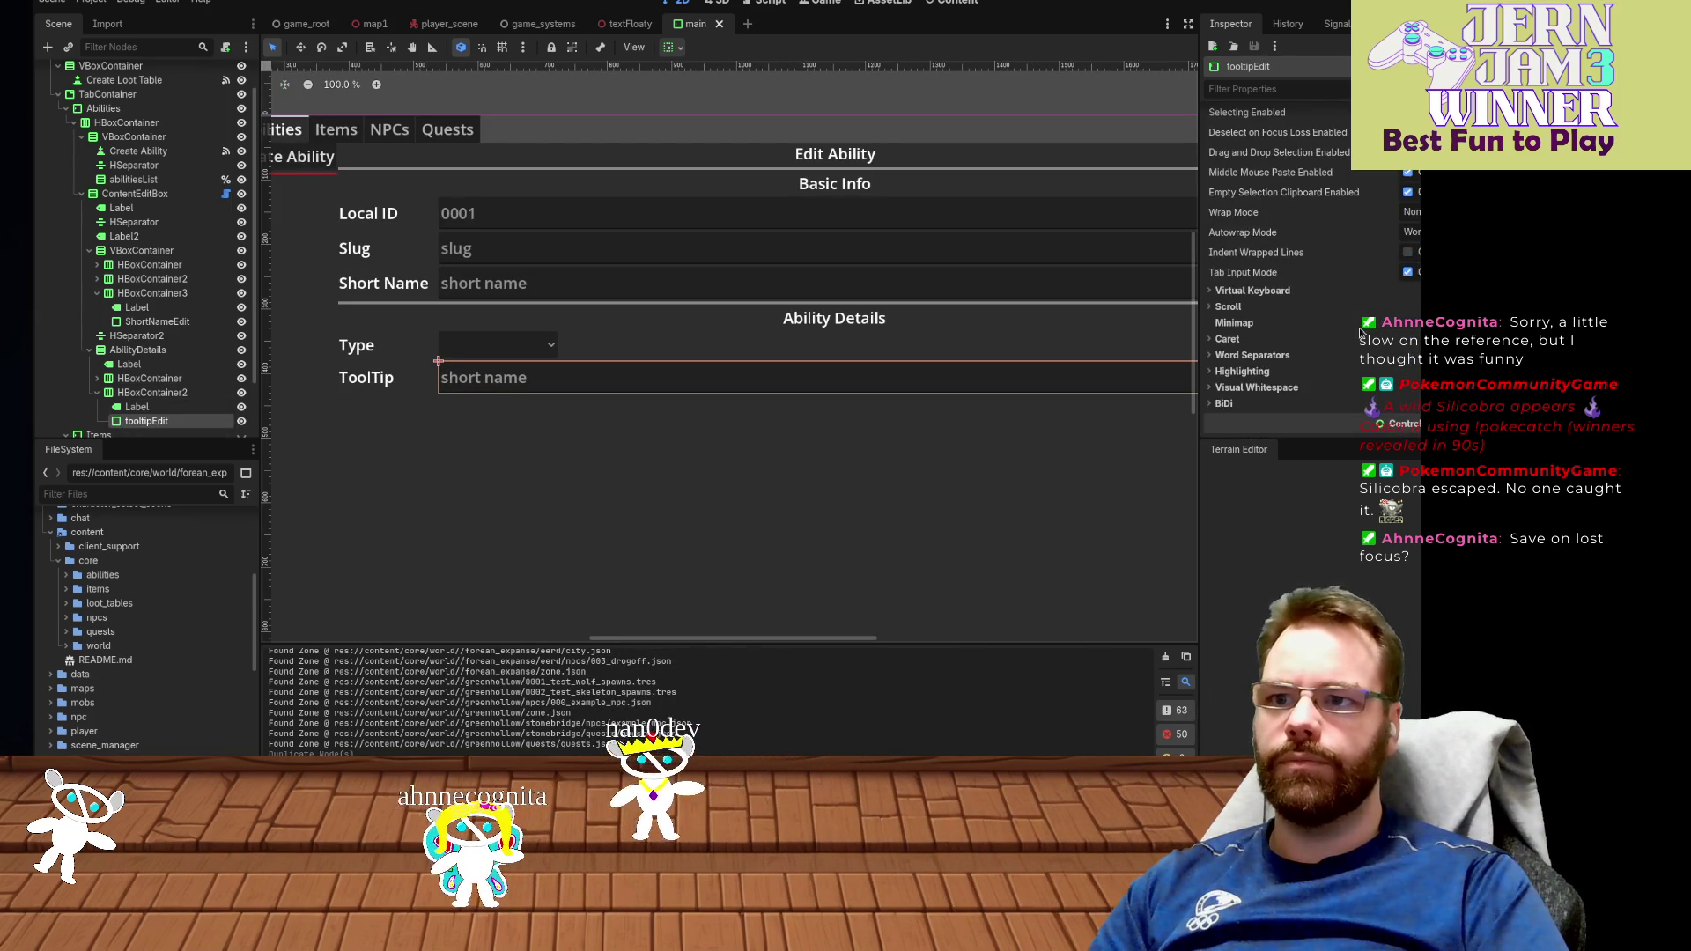
{"action": "scroll", "coordinate": [1304, 368], "scroll_direction": "down", "scroll_amount": 3}
Step: Enable expand in tooltipEdit's container sizing so it grows taller, then save the scene
{"action": "left_click", "coordinate": [1262, 364]}
{"action": "scroll", "coordinate": [1274, 369], "scroll_direction": "down", "scroll_amount": 2}
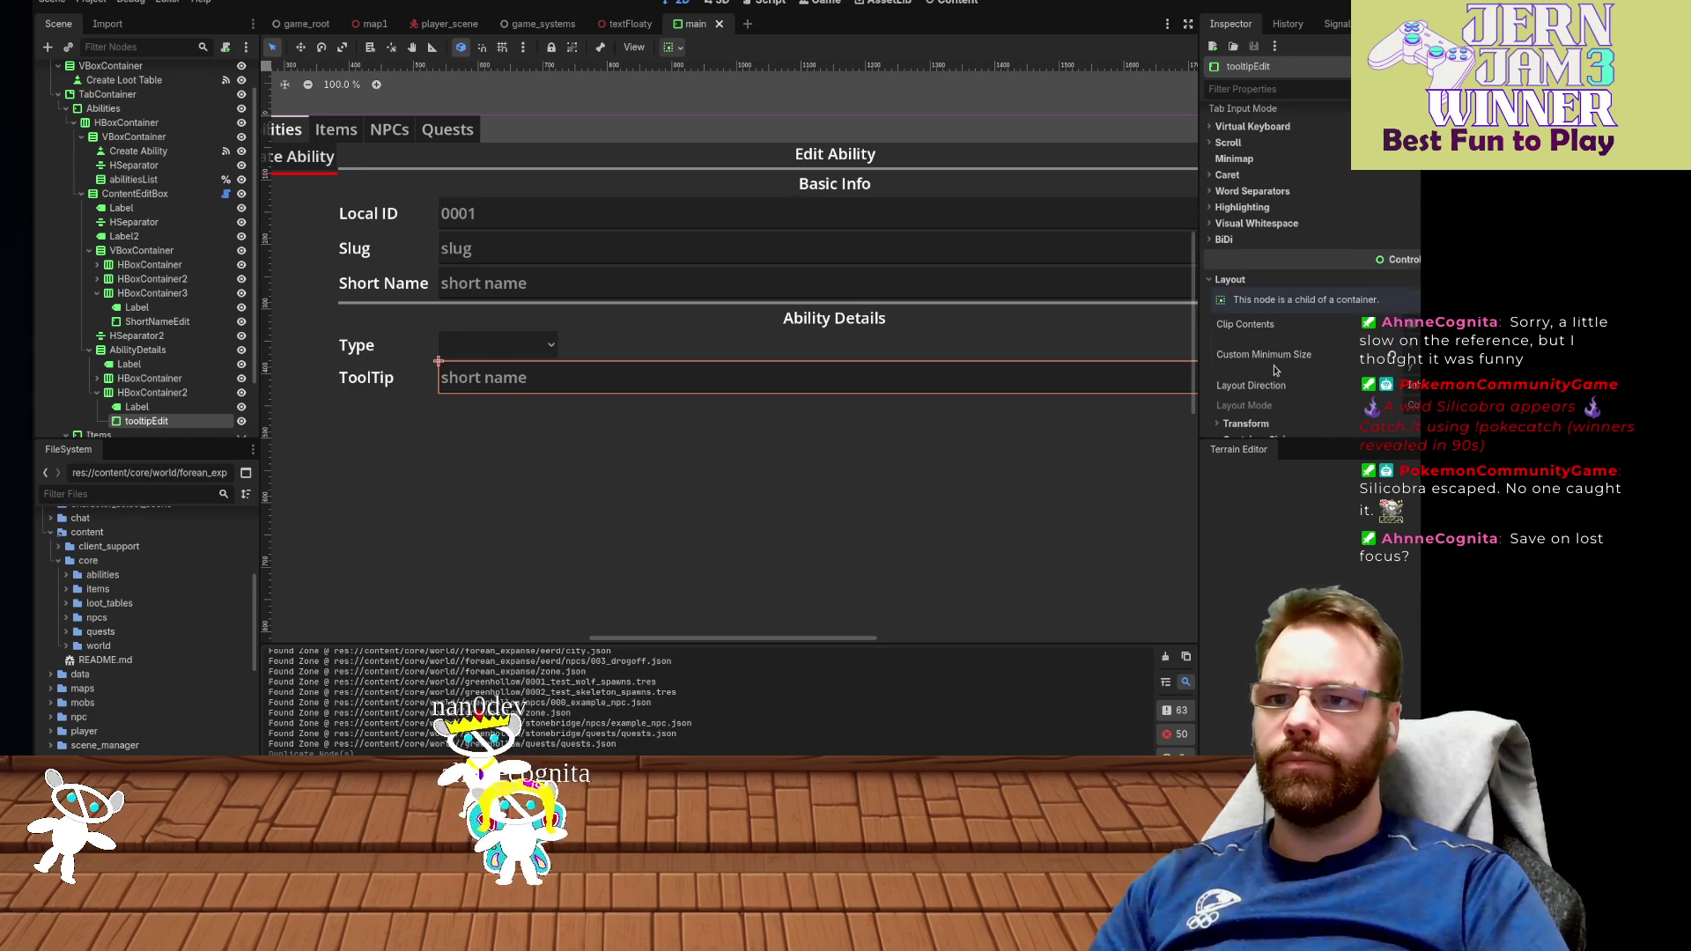
{"action": "scroll", "coordinate": [1312, 265], "scroll_direction": "down", "scroll_amount": 1}
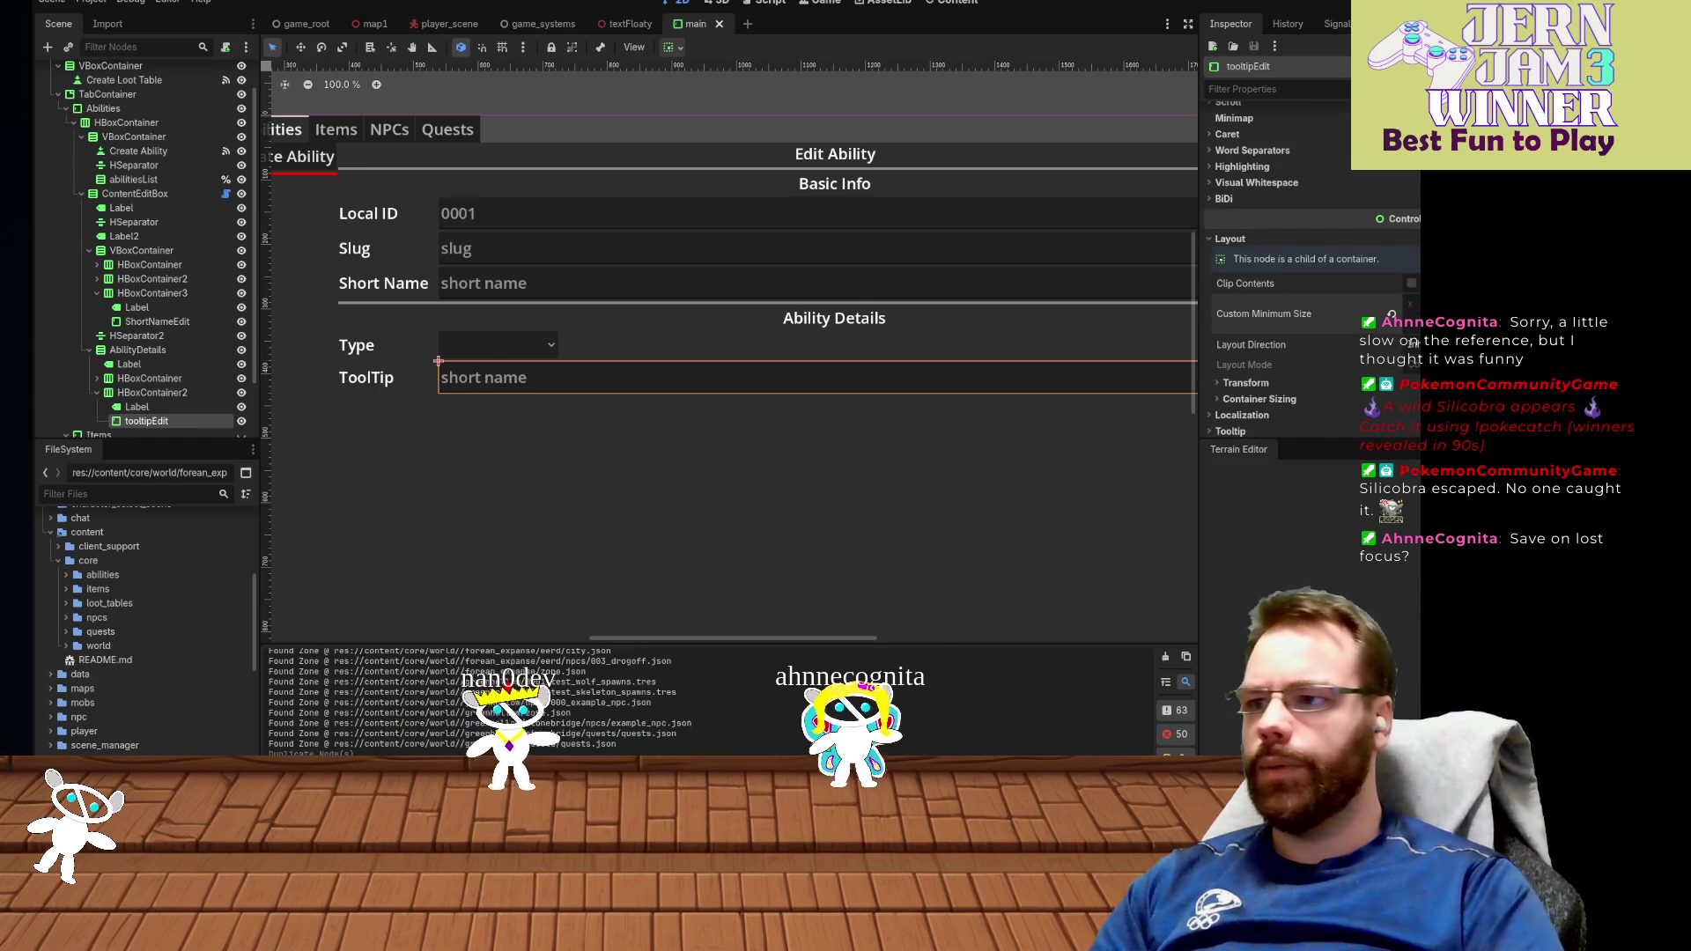
{"action": "left_click", "coordinate": [457, 446]}
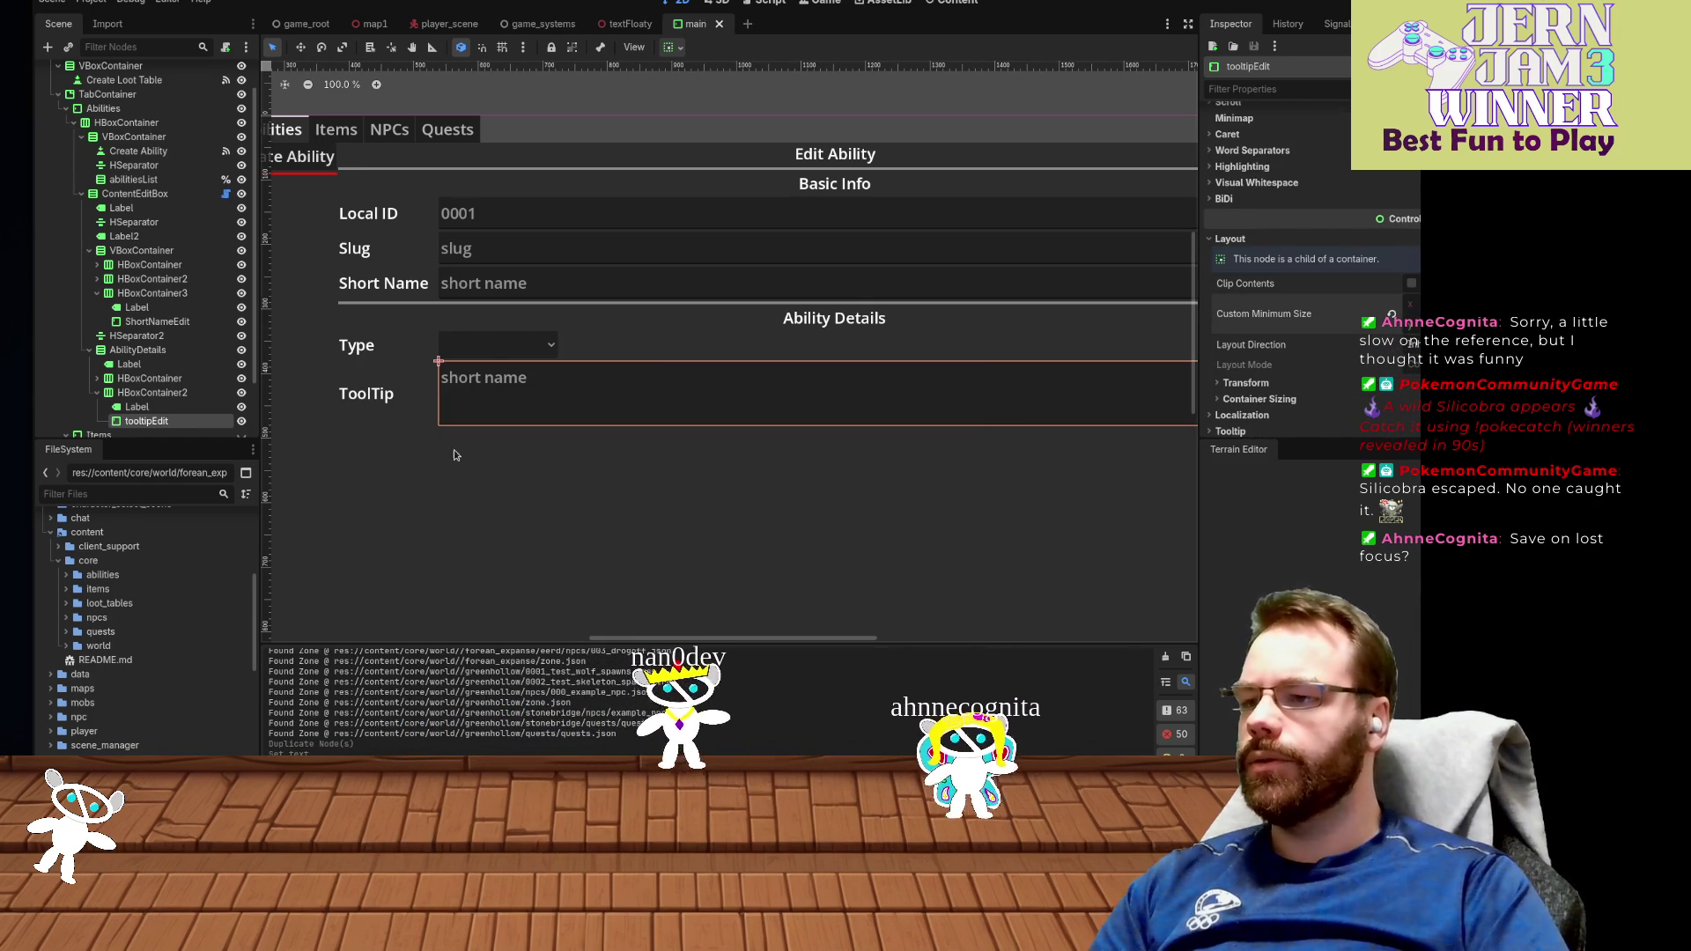
{"action": "left_click", "coordinate": [138, 407]}
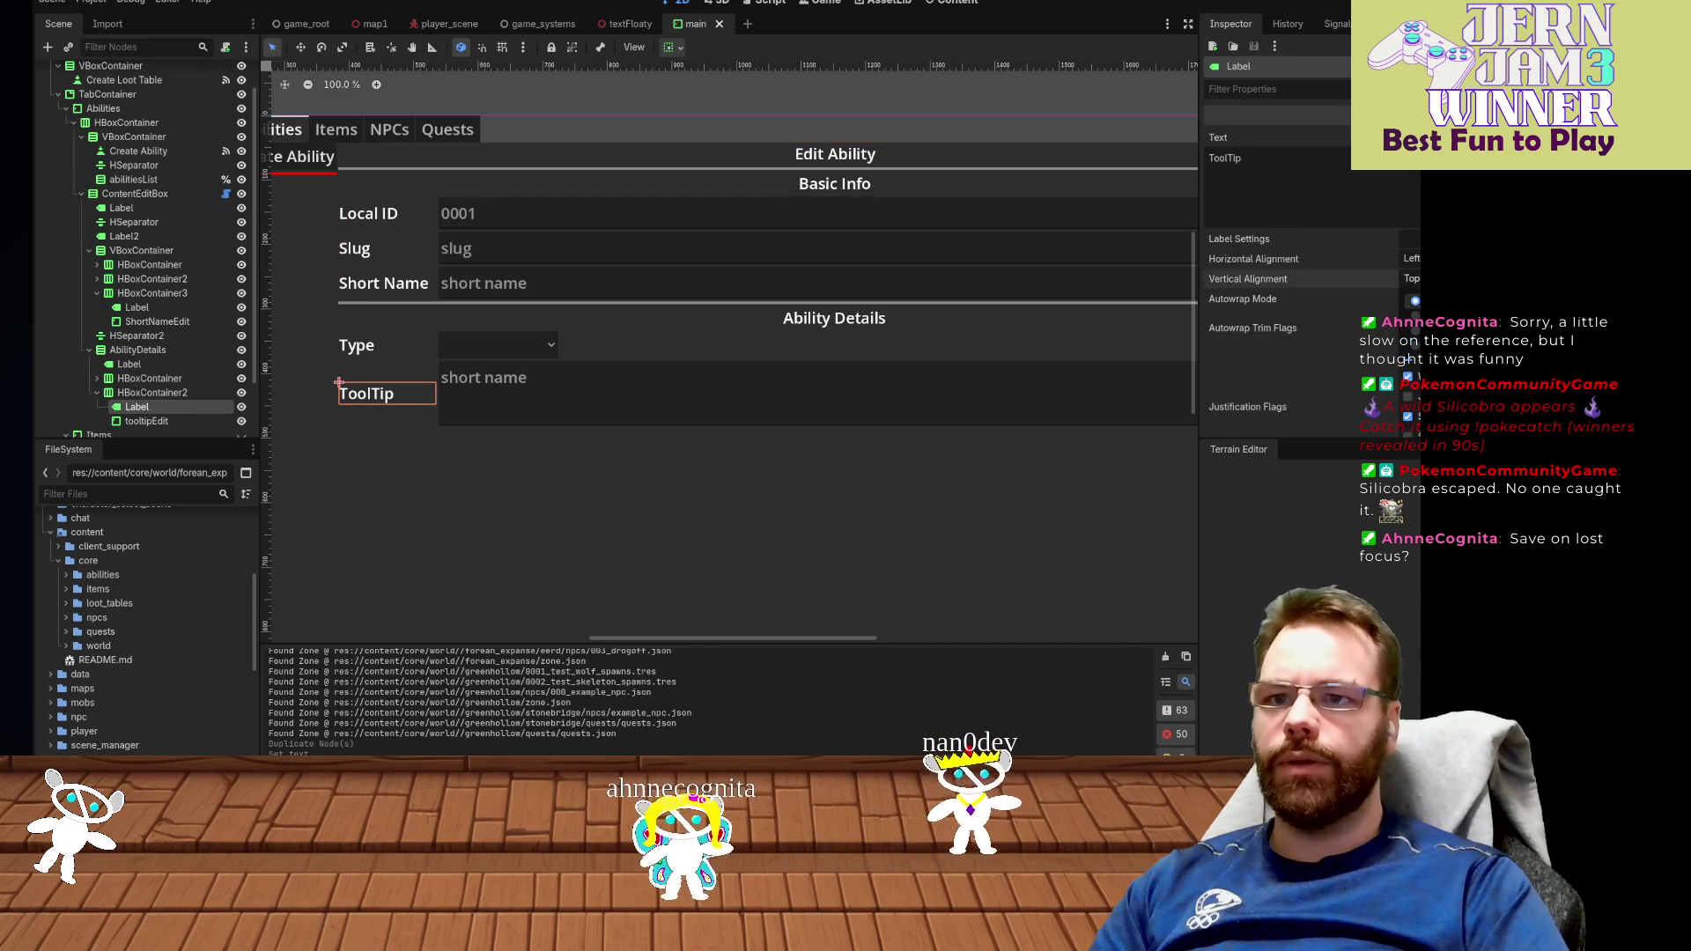
{"action": "left_click", "coordinate": [482, 414]}
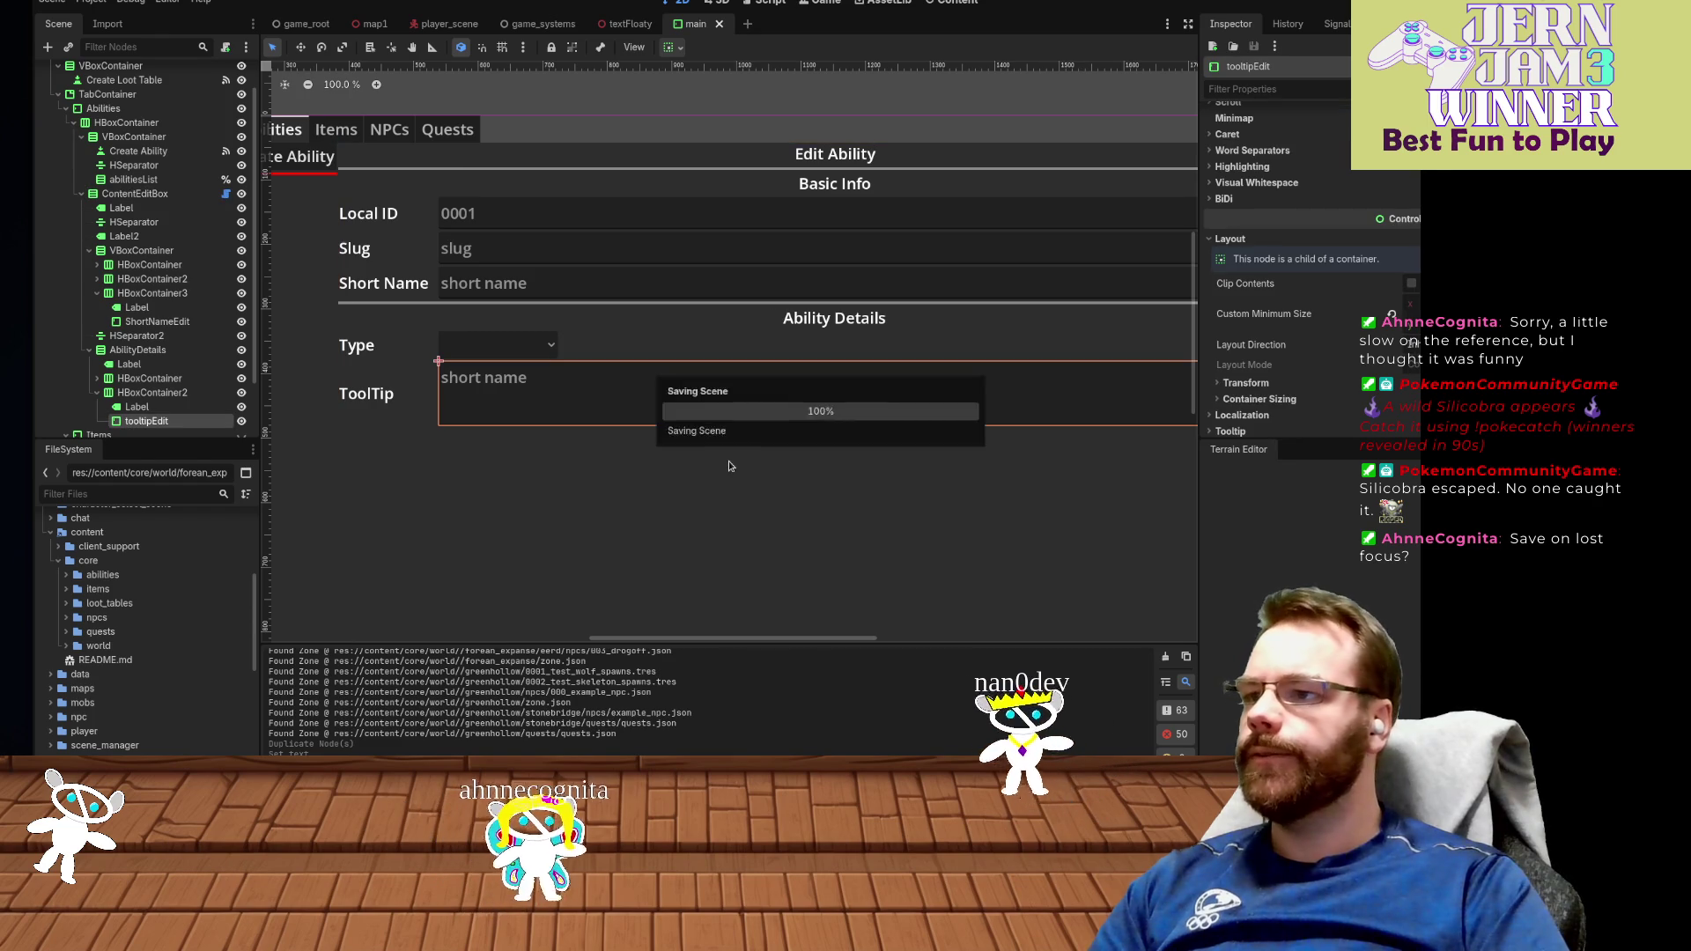
{"action": "scroll", "coordinate": [784, 490], "scroll_direction": "down", "scroll_amount": 1}
{"action": "scroll", "coordinate": [784, 491], "scroll_direction": "down", "scroll_amount": 3}
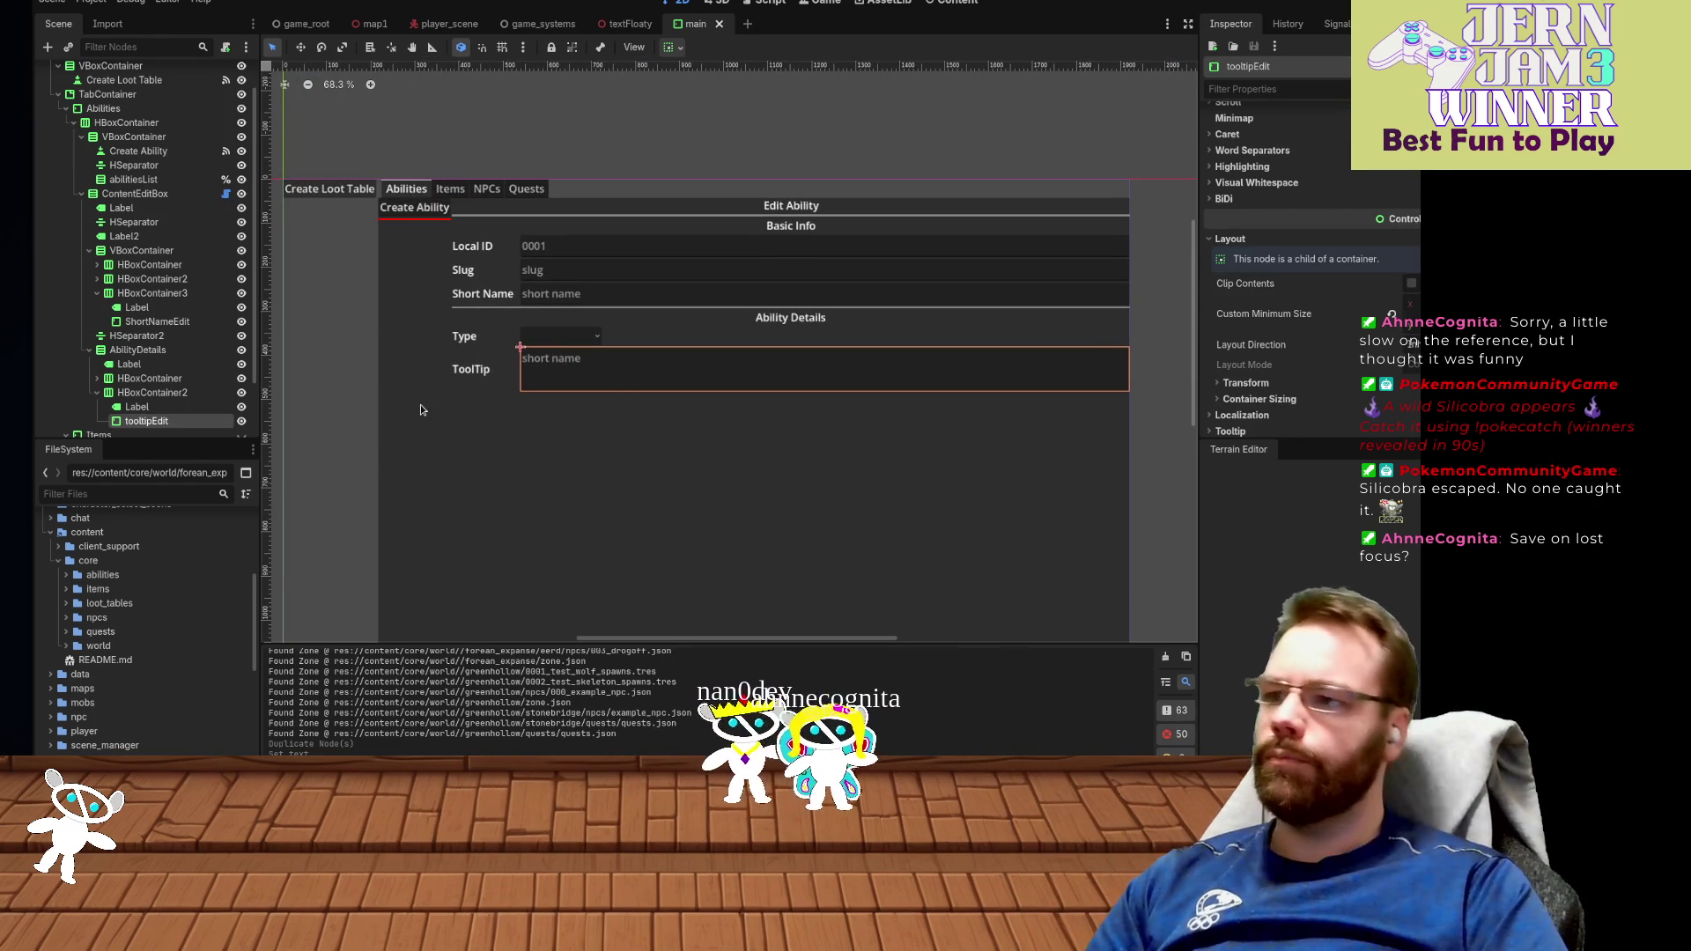
{"action": "scroll", "coordinate": [510, 468], "scroll_direction": "down", "scroll_amount": 1}
{"action": "key", "text": "ctrl+s"}
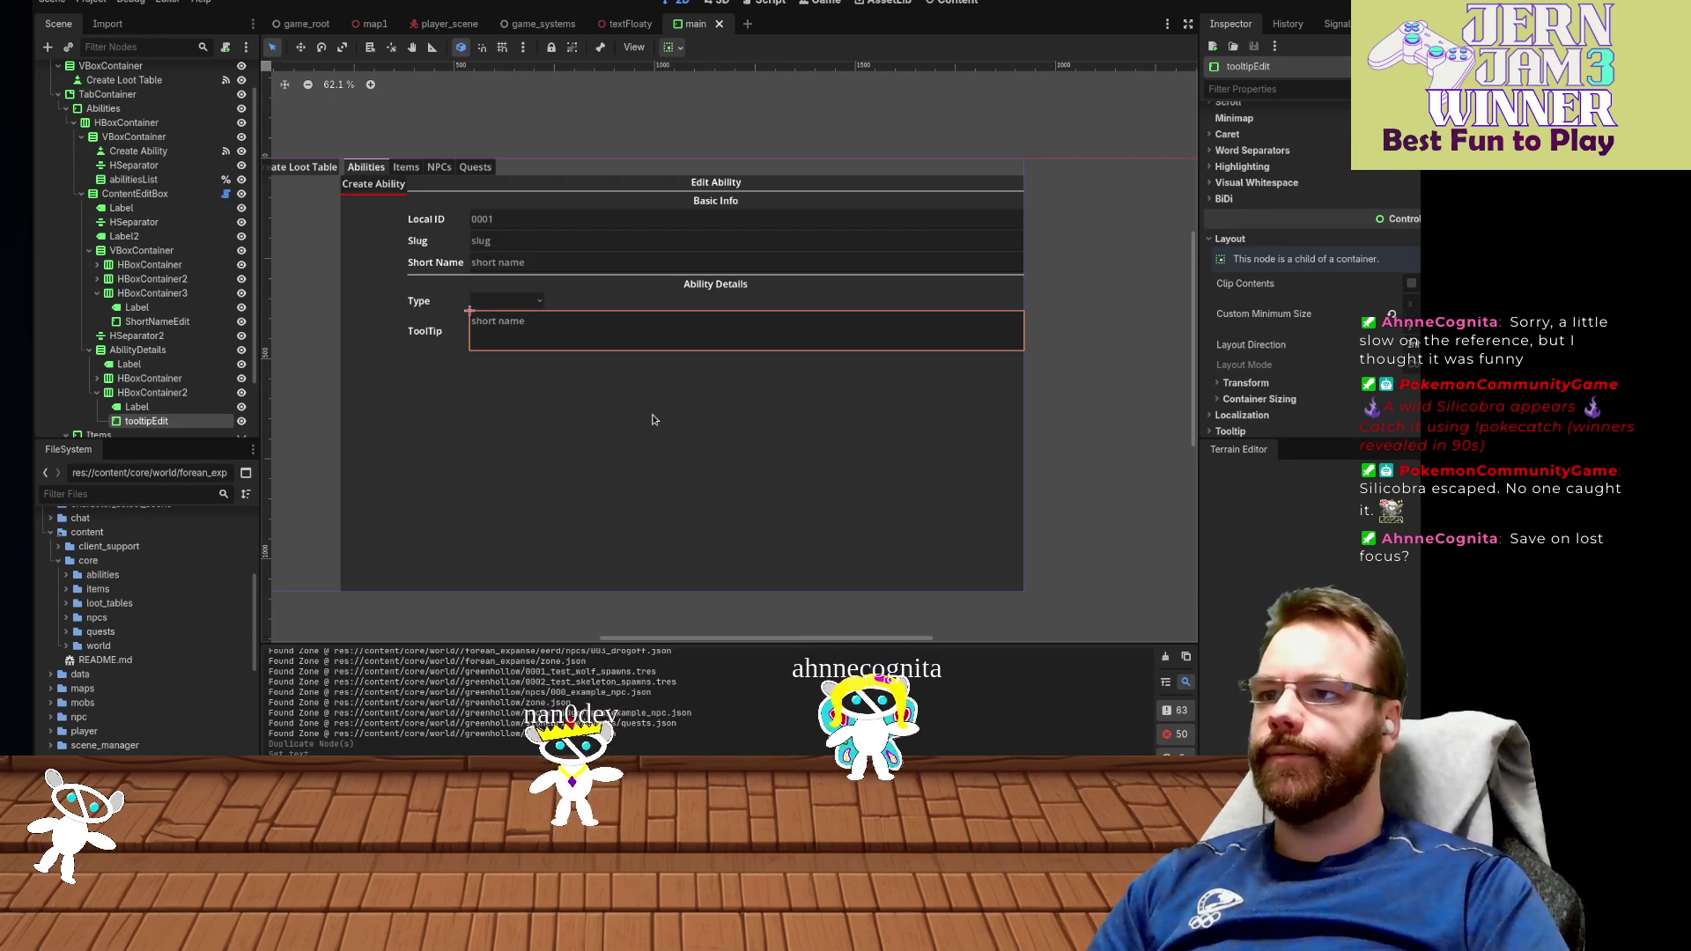
Step: Attach a new script, ability_details.gd, to the AbilityDetails node
{"action": "right_click", "coordinate": [148, 352]}
{"action": "left_click", "coordinate": [218, 480]}
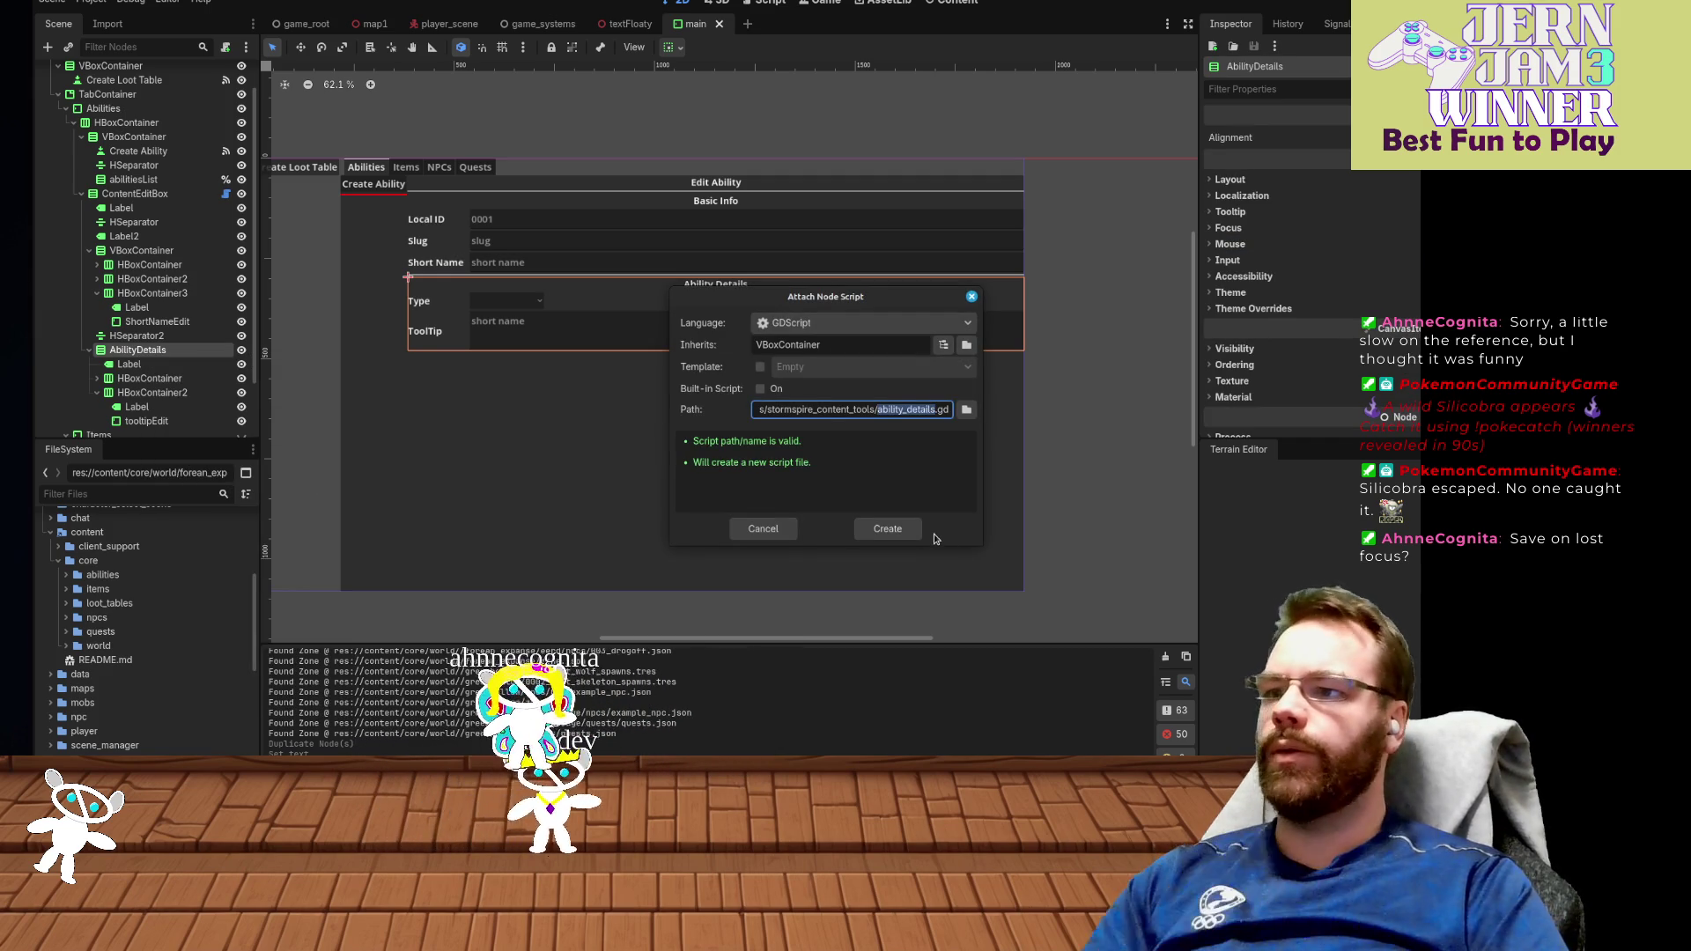
{"action": "left_click", "coordinate": [893, 527]}
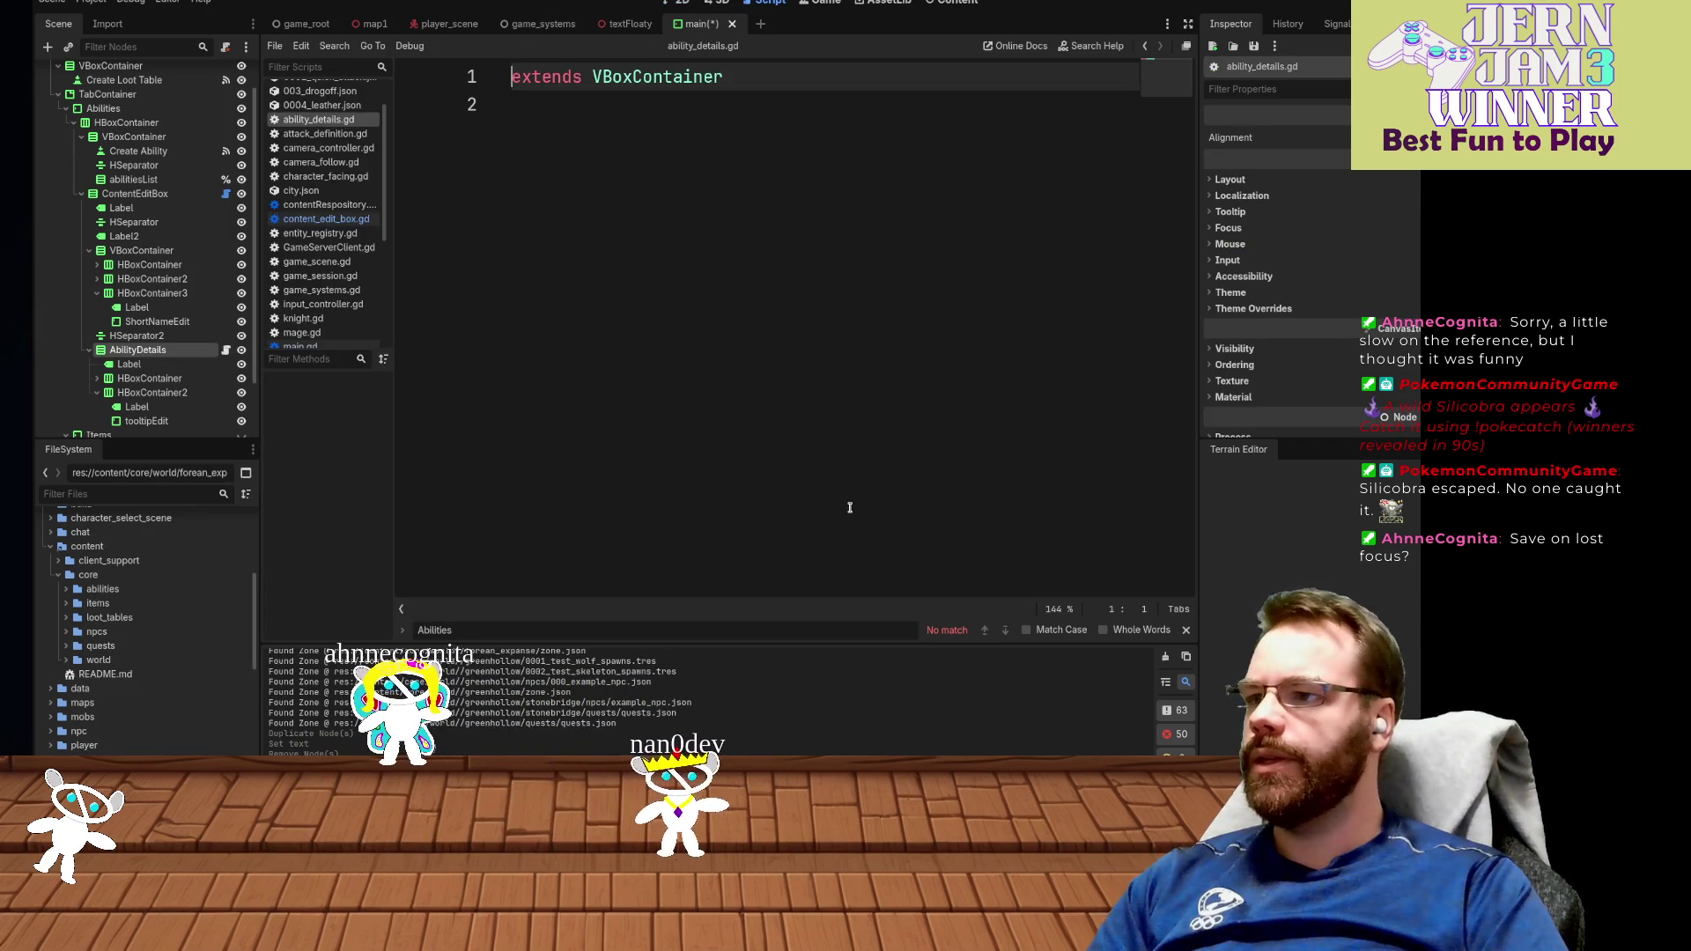
Step: Write a func loadAbility(data: Dictionary): pass stub in the script and save it
{"action": "left_click", "coordinate": [740, 319]}
{"action": "key", "text": "Return"}
{"action": "key", "text": "Return"}
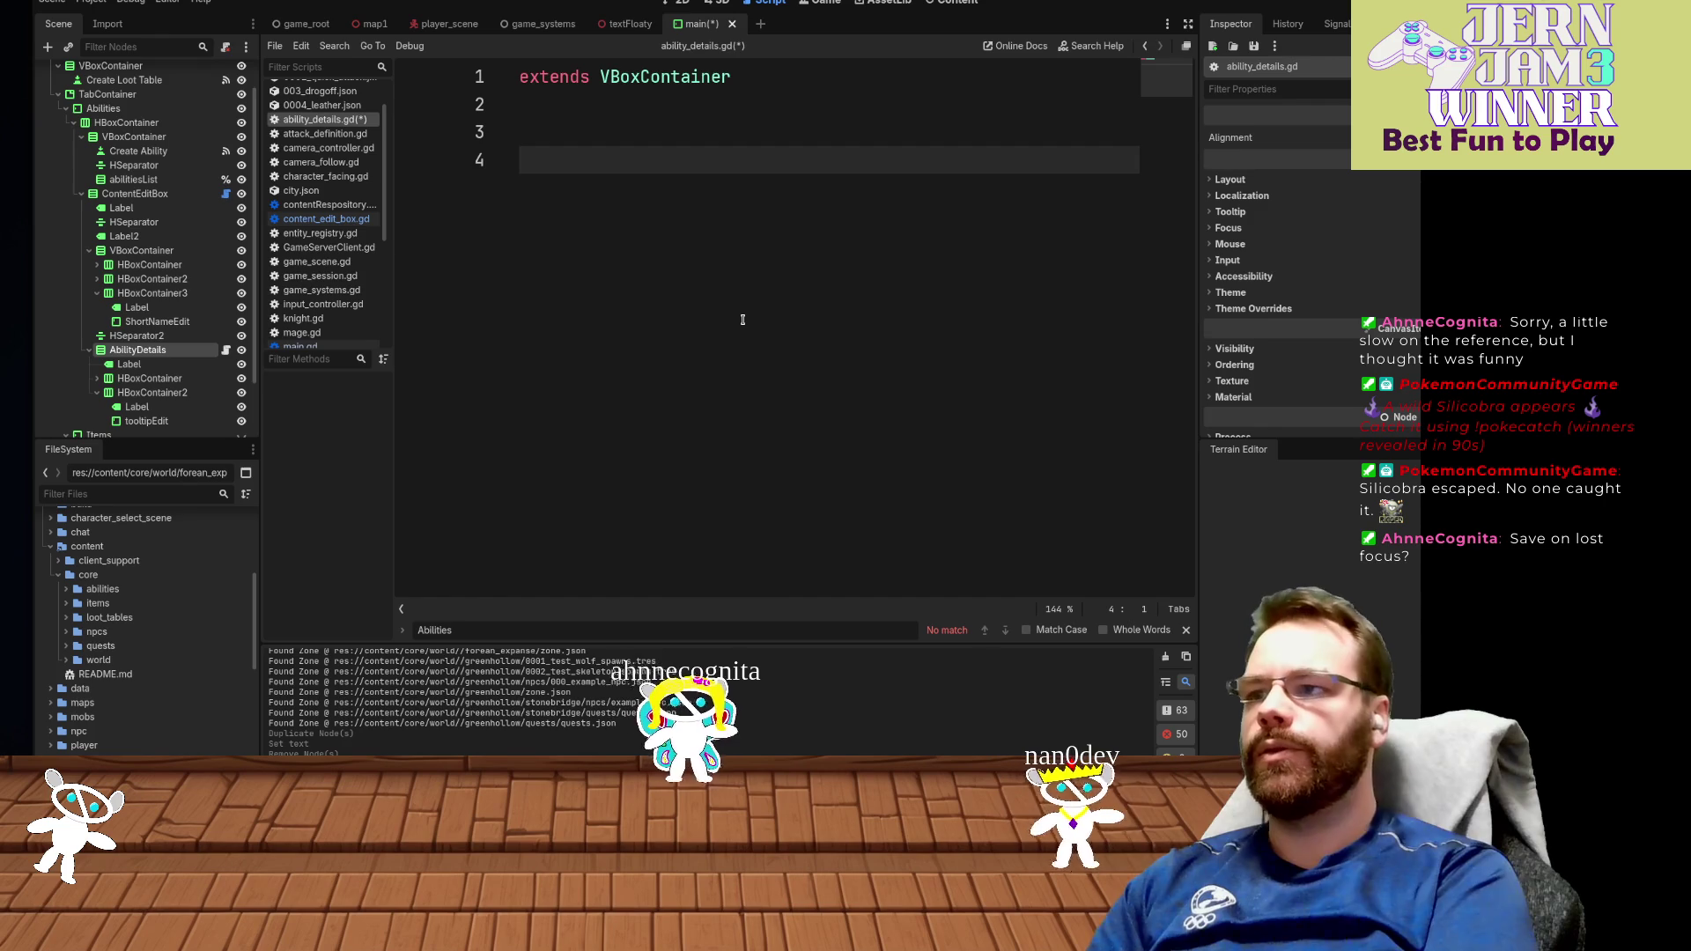
{"action": "type", "text": "unc _"}
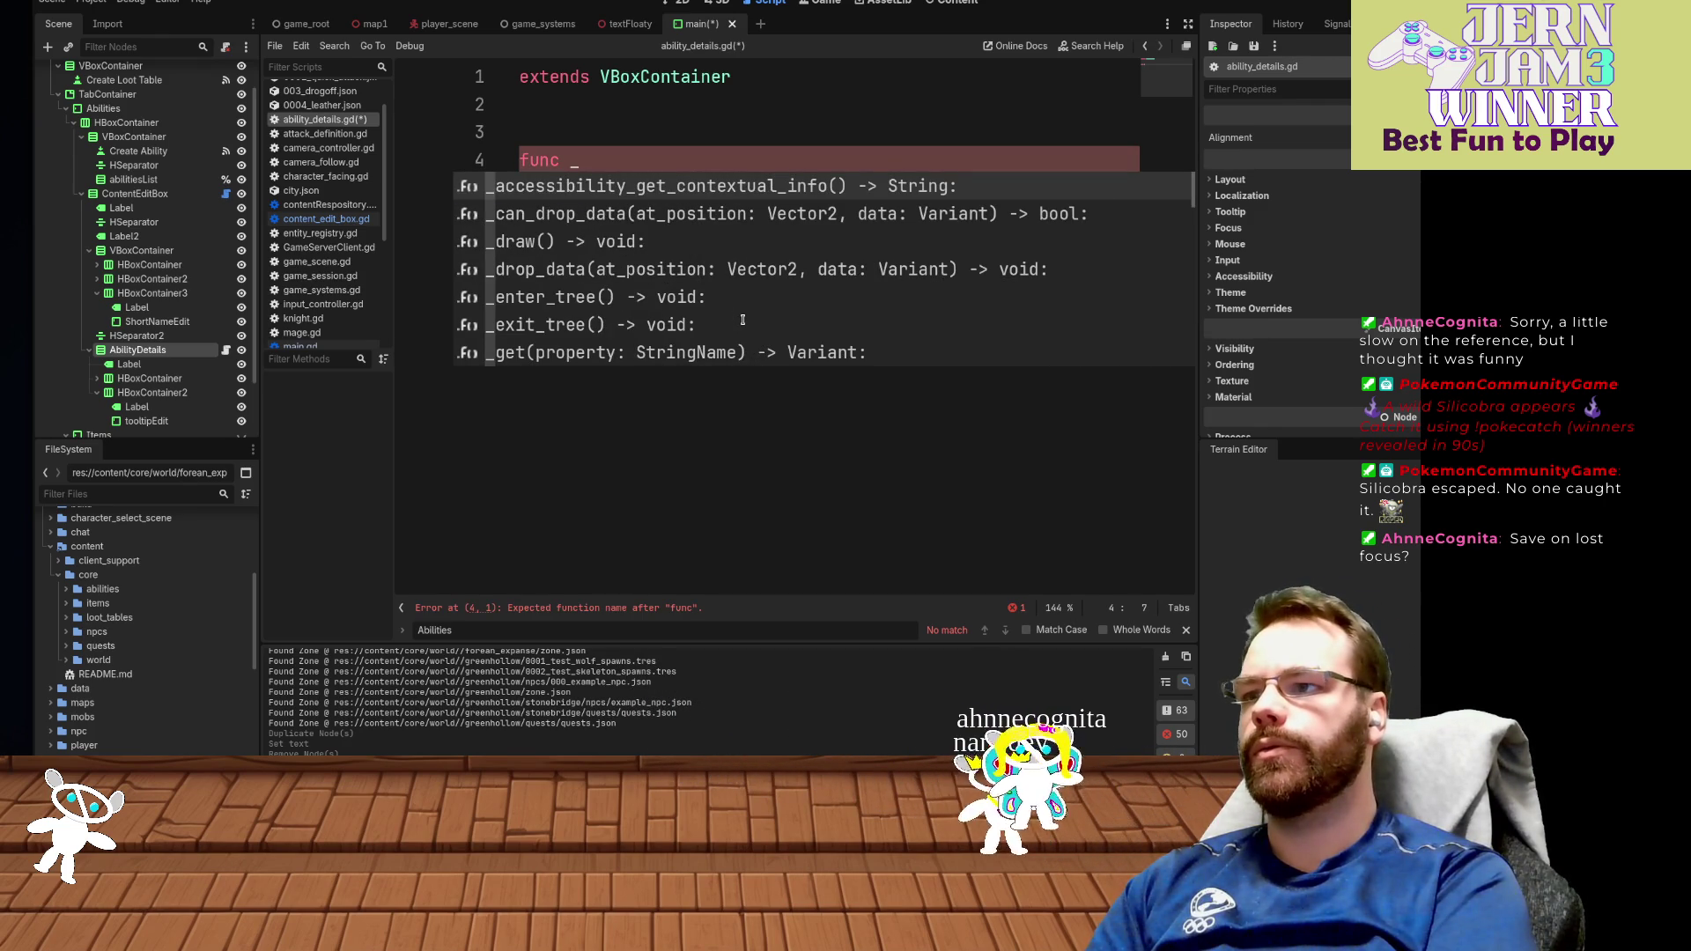
{"action": "key", "text": "BackSpace"}
{"action": "type", "text": "loadAbility("}
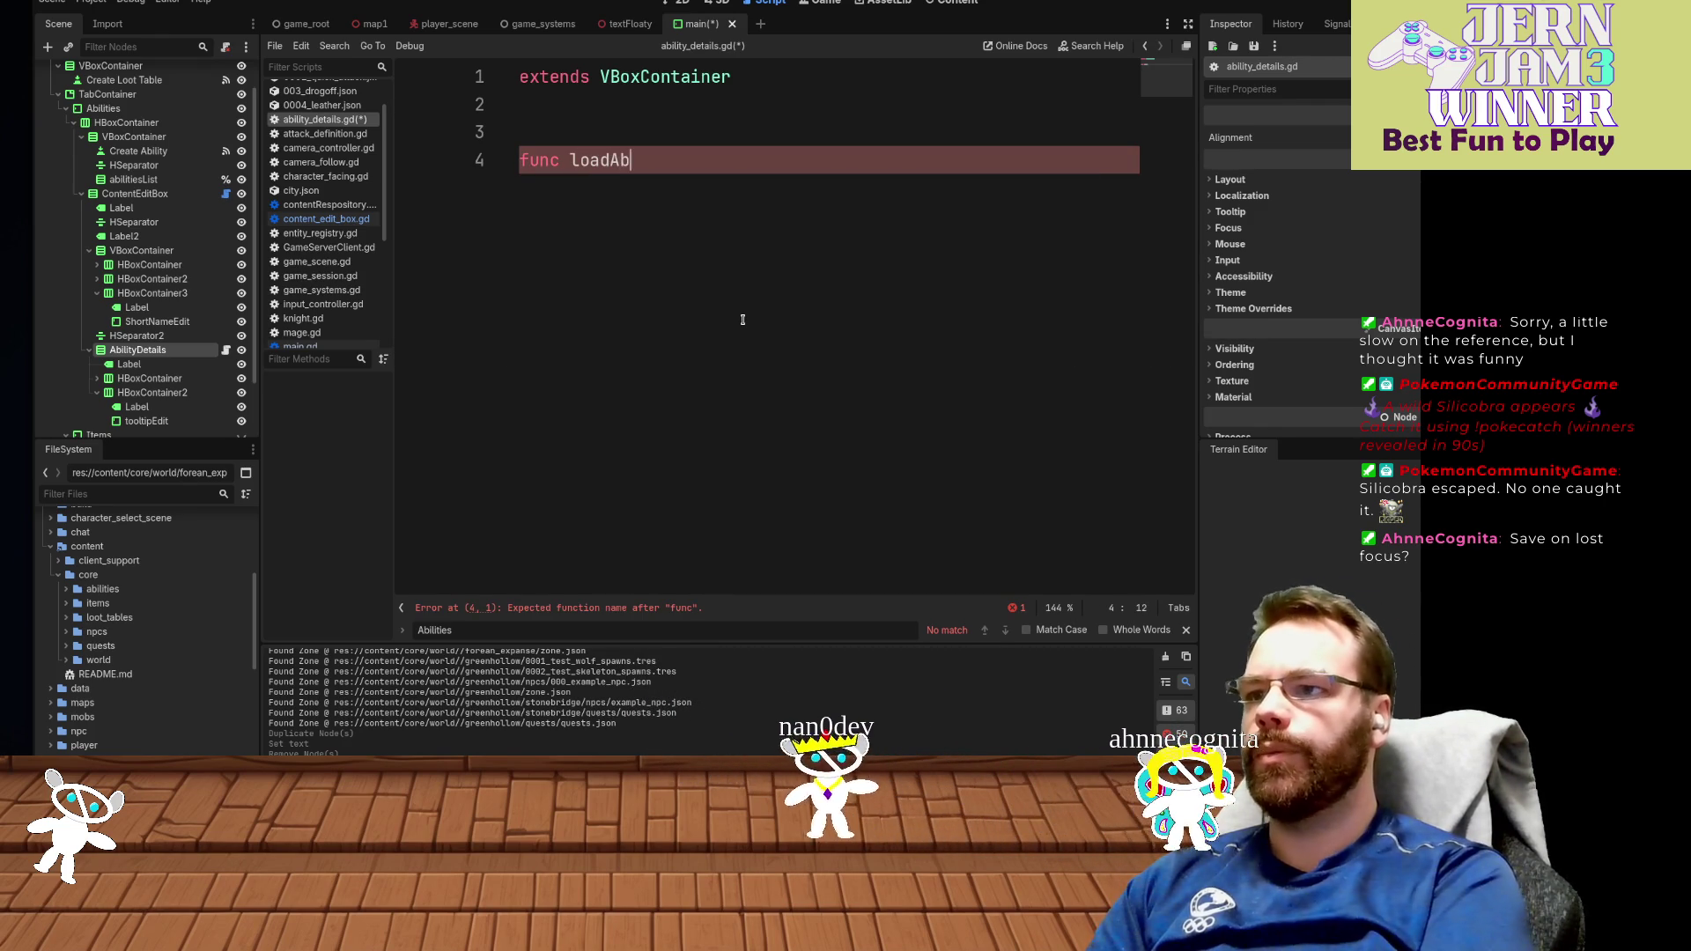
{"action": "type", "text": "data: D"}
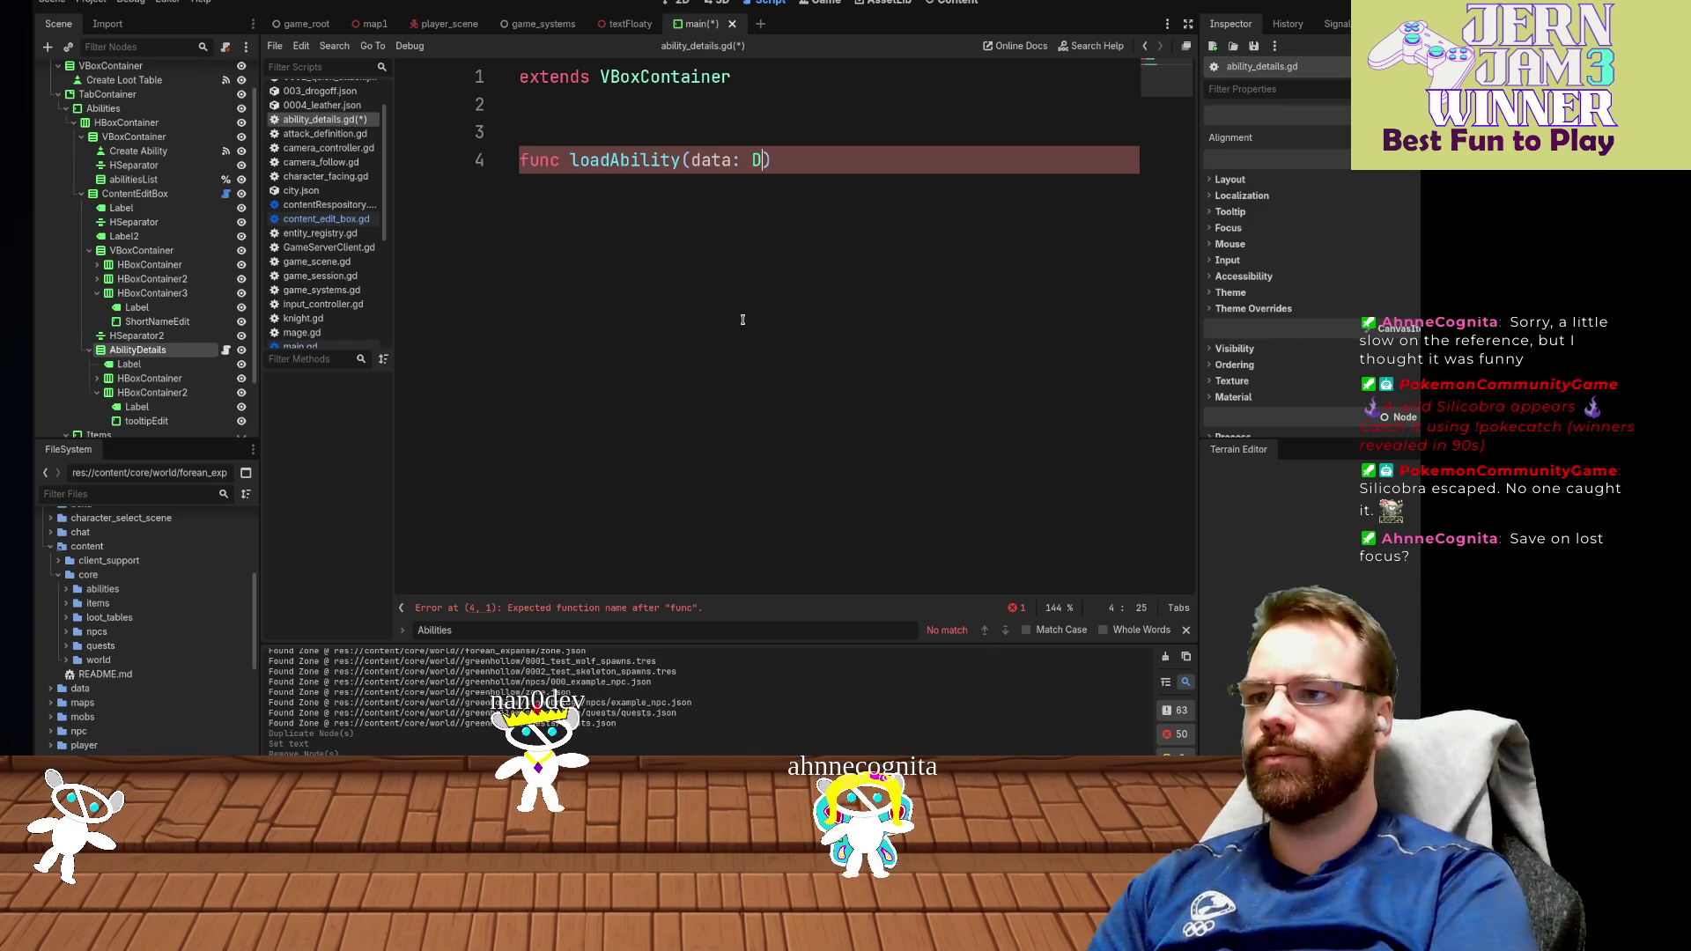
{"action": "type", "text": "ic"}
{"action": "key", "text": "Return"}
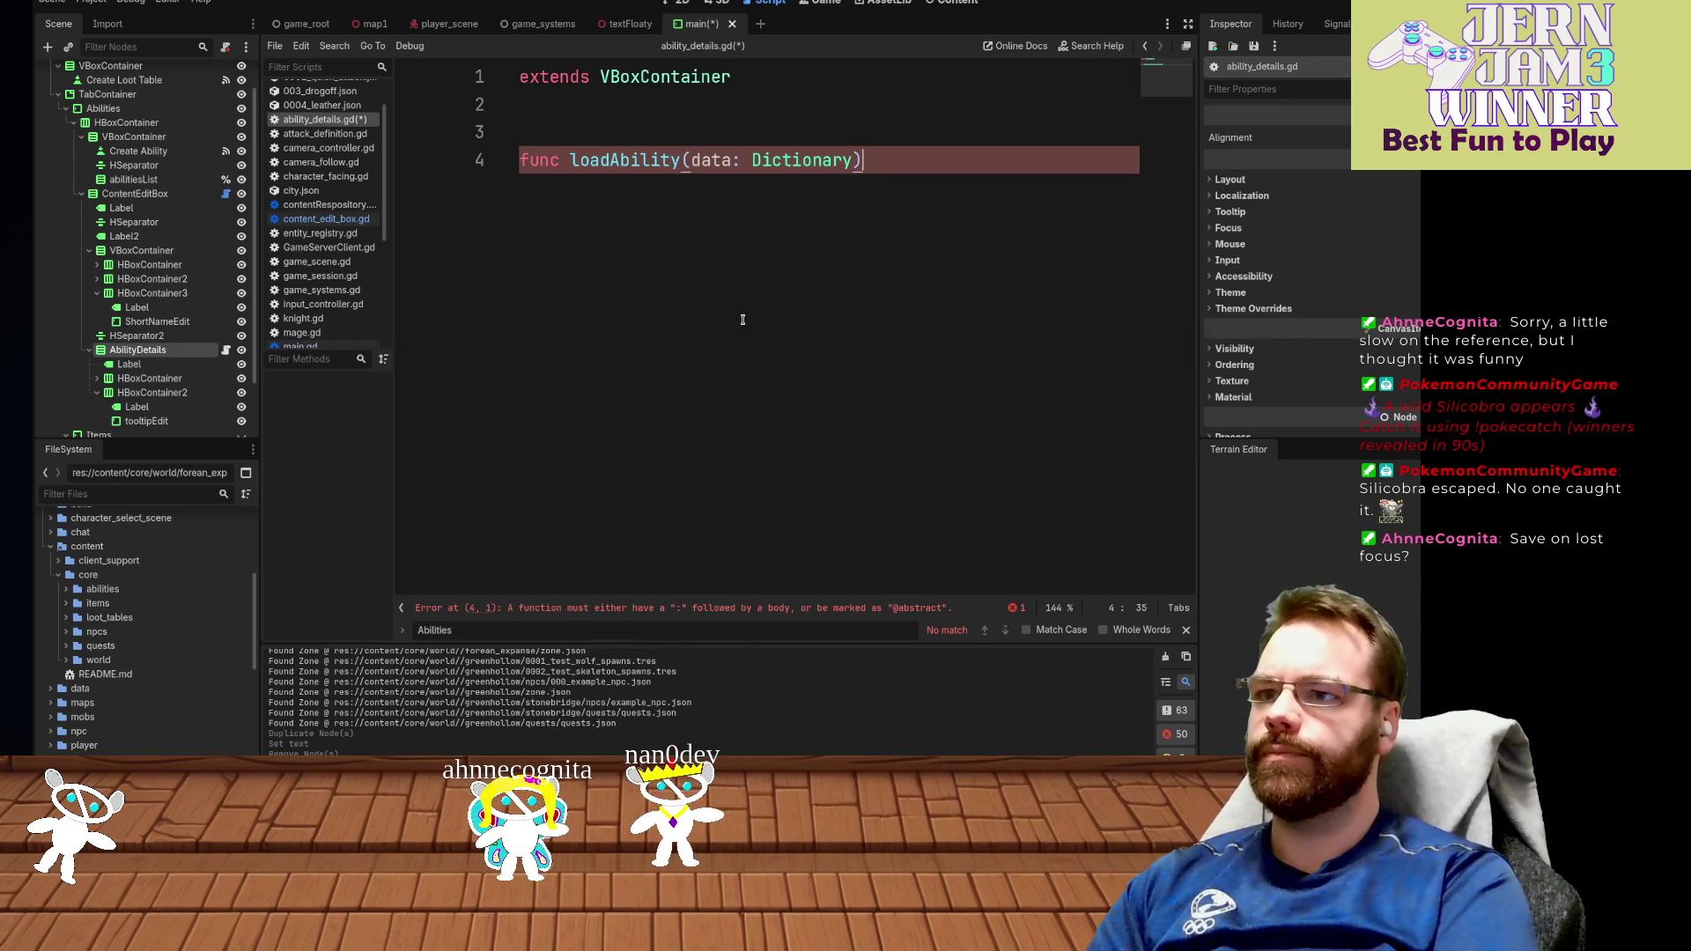
{"action": "type", "text": ":"}
{"action": "key", "text": "Return"}
{"action": "key", "text": "ctrl+s"}
{"action": "type", "text": "pa"}
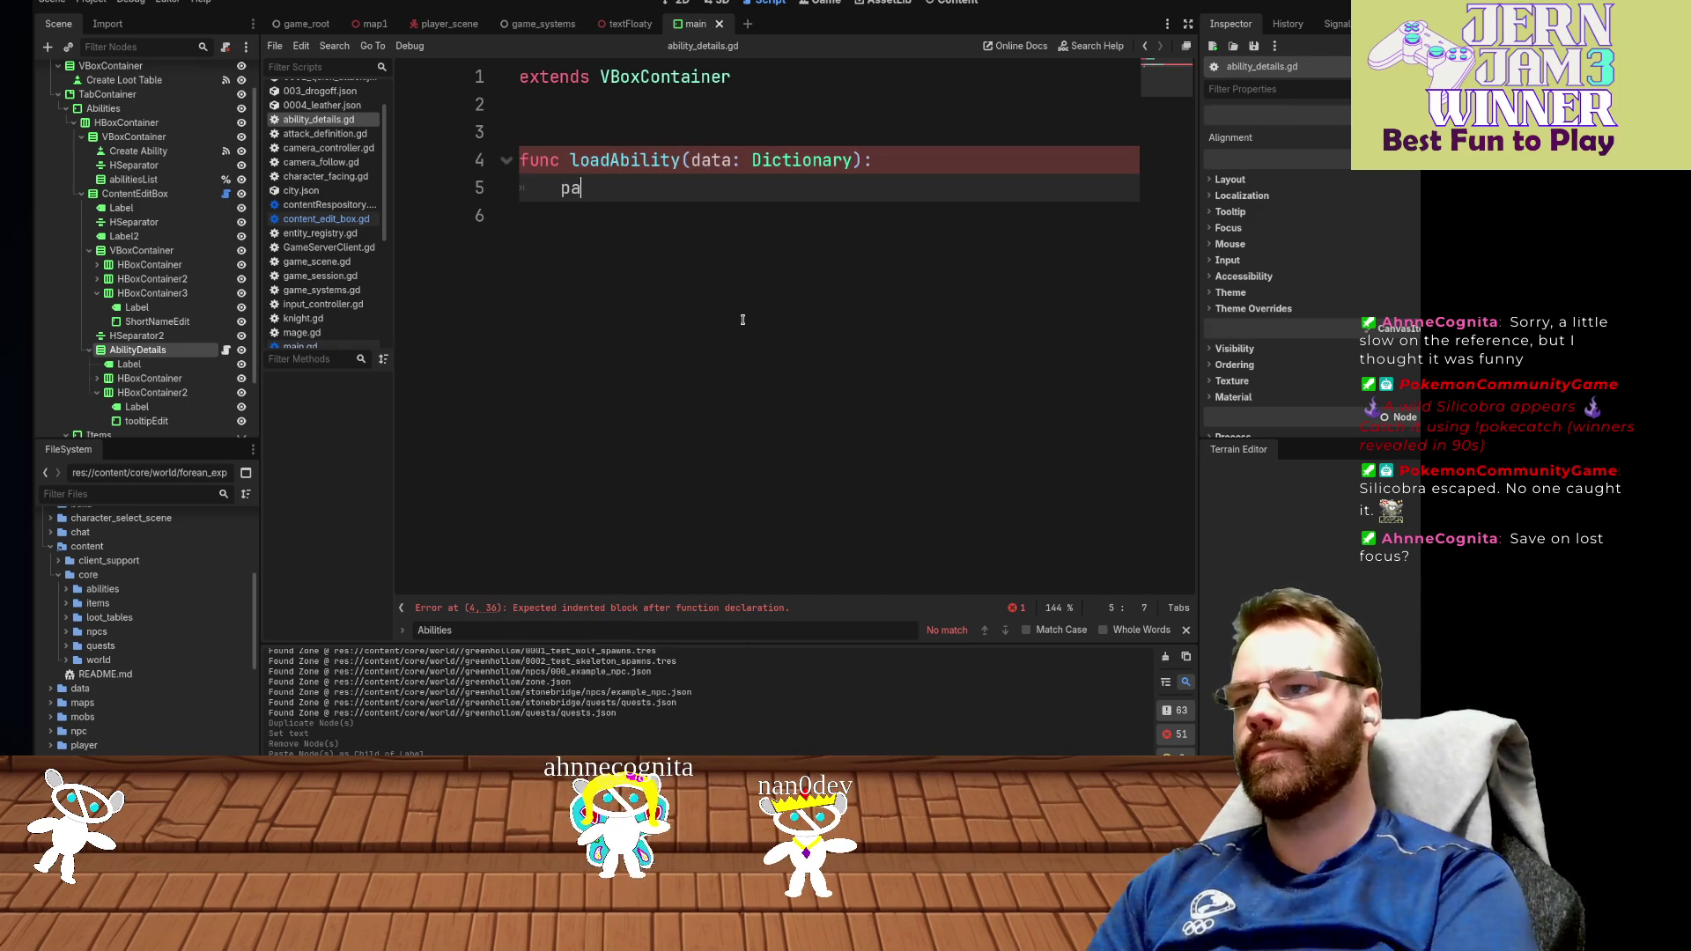
{"action": "left_click", "coordinate": [811, 366]}
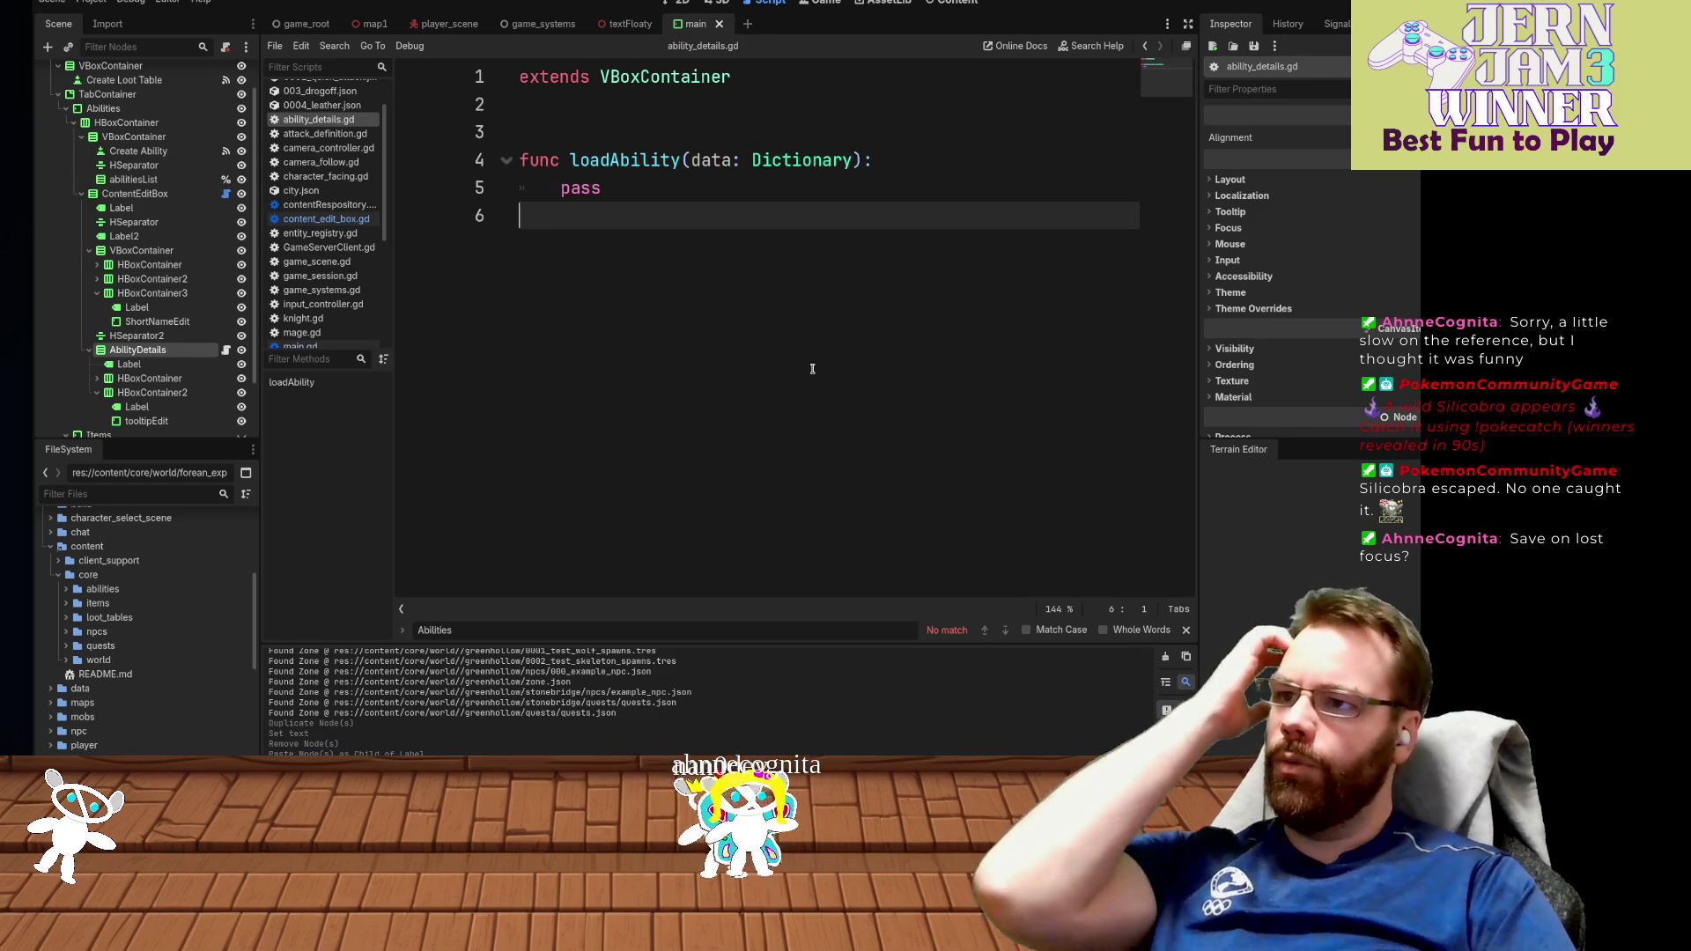
{"action": "left_click", "coordinate": [733, 159]}
{"action": "left_click", "coordinate": [695, 114]}
{"action": "key", "text": "Up"}
{"action": "key", "text": "ctrl+shift+Return"}
{"action": "type", "text": "@tool"}
{"action": "left_click", "coordinate": [546, 244]}
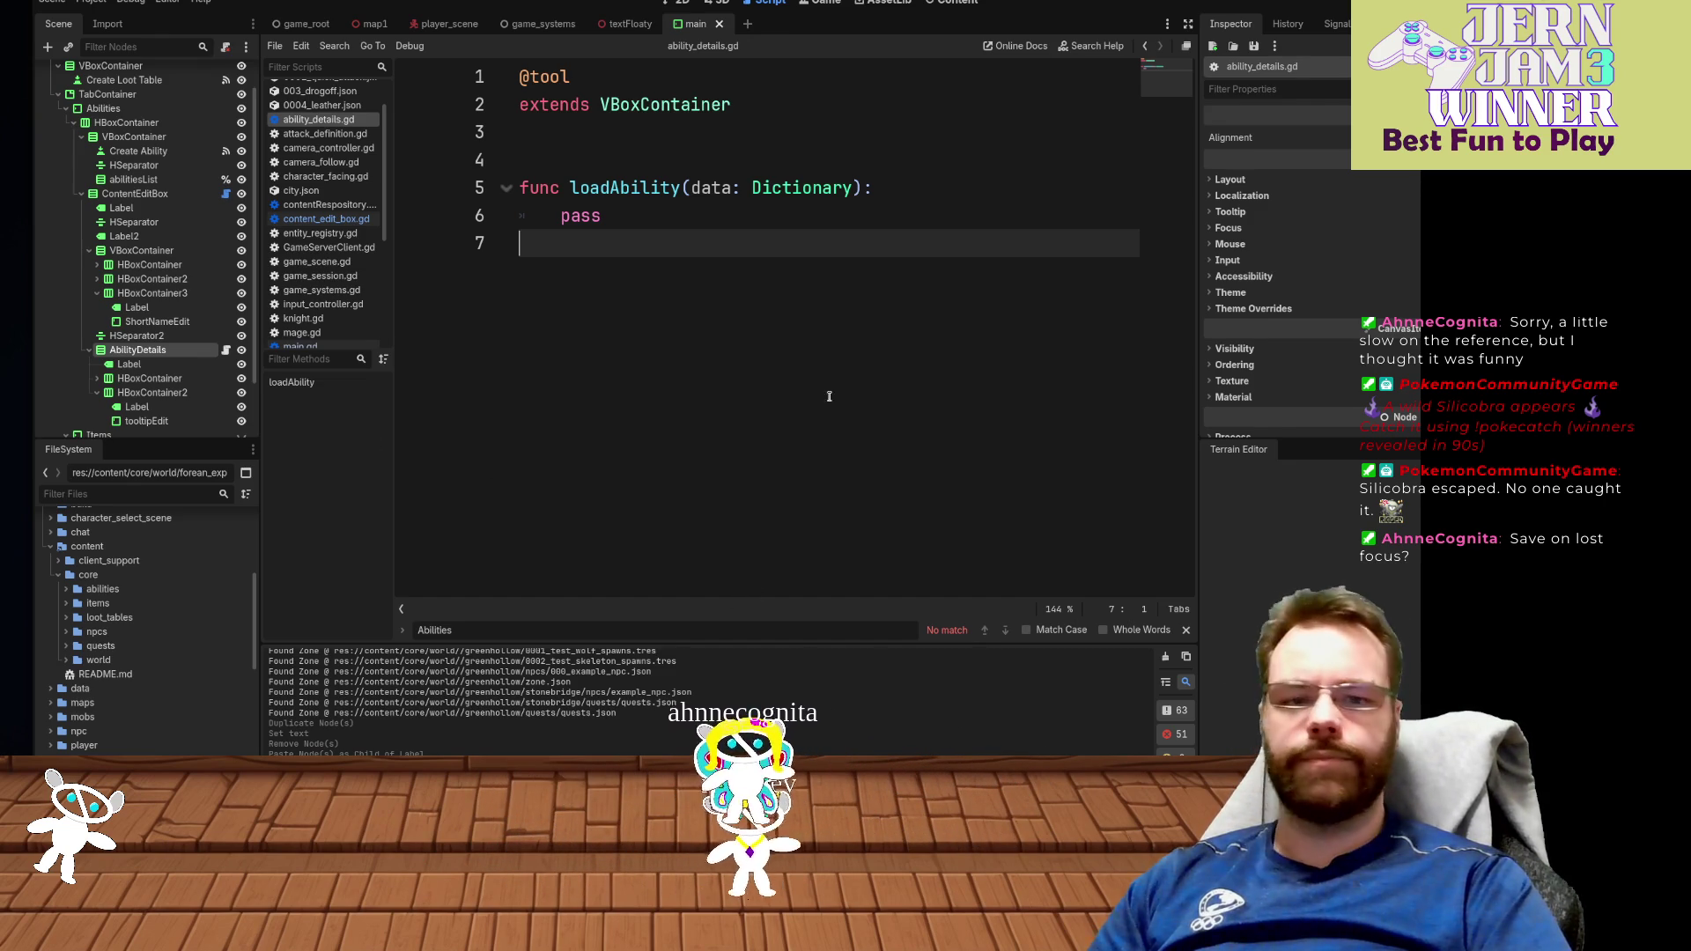
{"action": "key", "text": "ctrl+F1"}
{"action": "left_click", "coordinate": [841, 350]}
{"action": "right_click", "coordinate": [847, 357]}
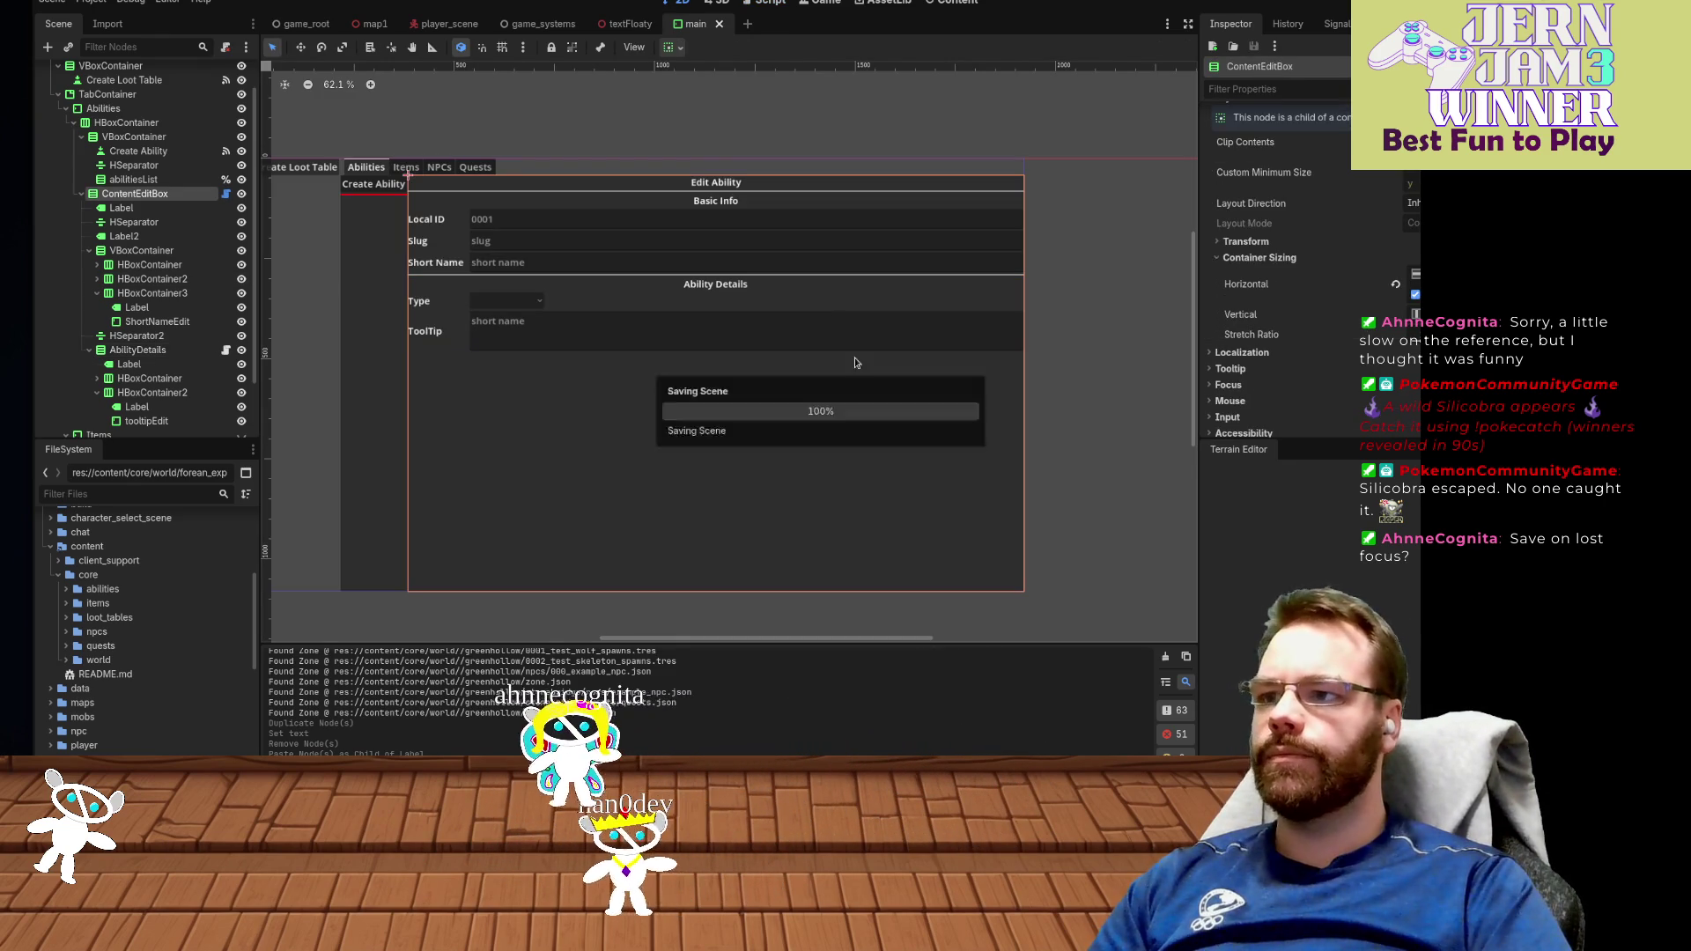
{"action": "key", "text": "Escape"}
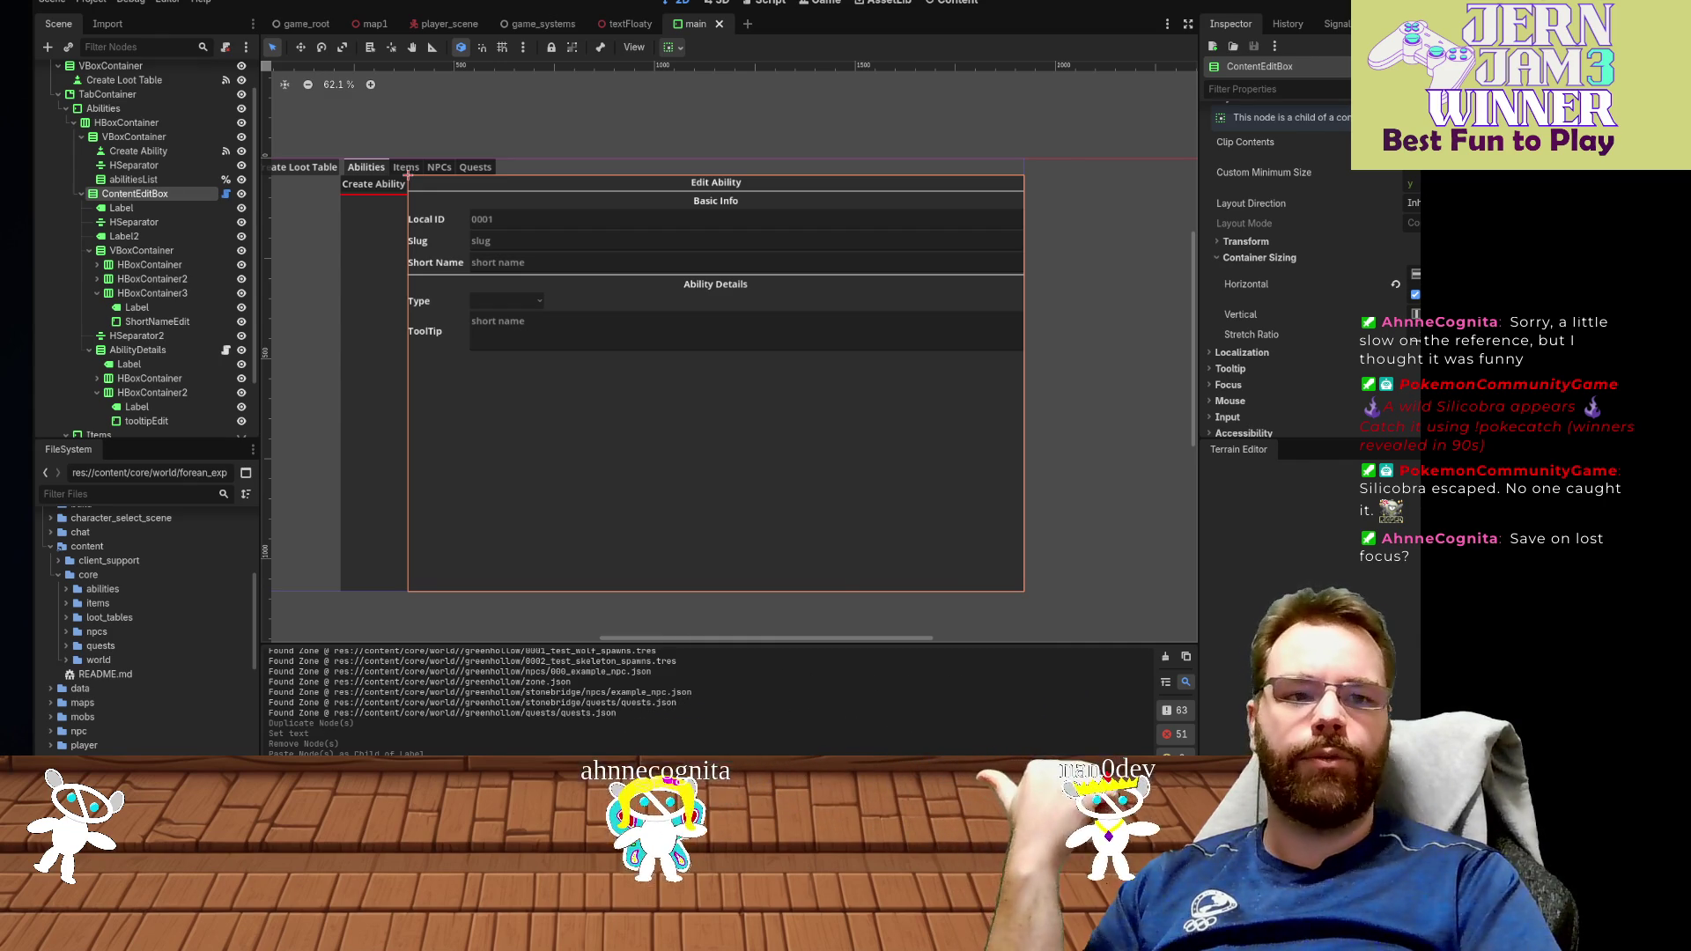
{"action": "key", "text": "ctrl+s"}
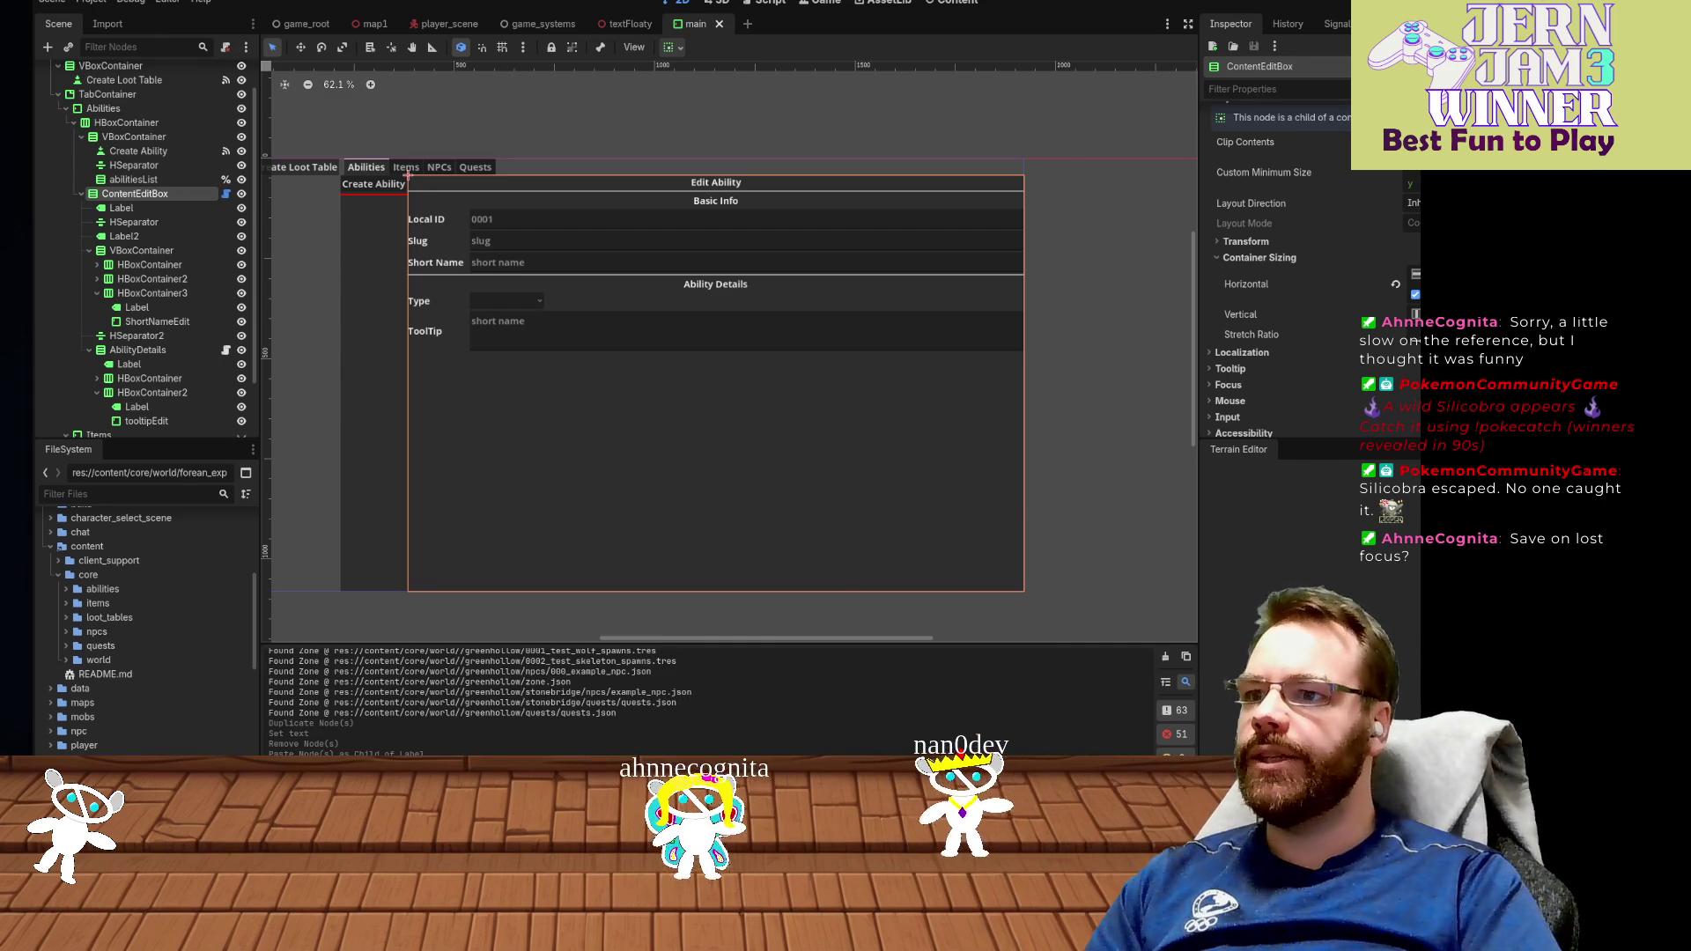